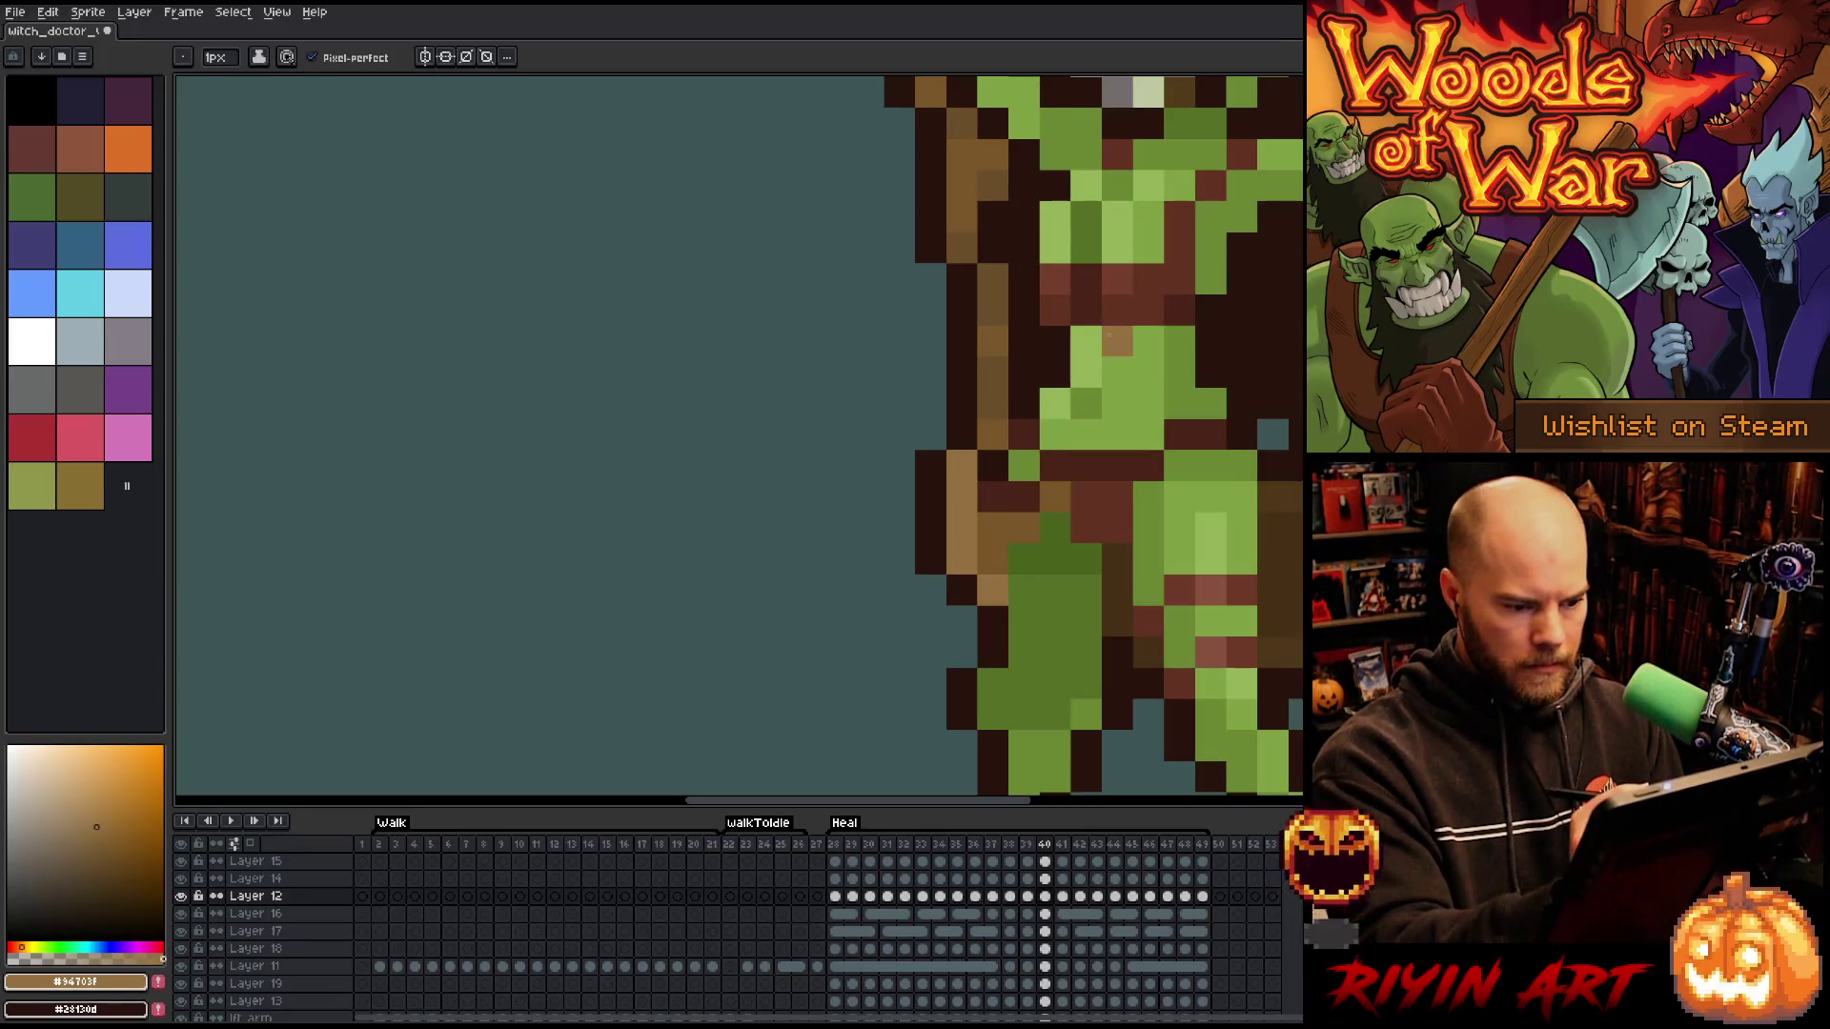
- Paint light tan highlights along the staff's left edge in frames 41, 42 and 43
{"action": "key", "text": "Right"}
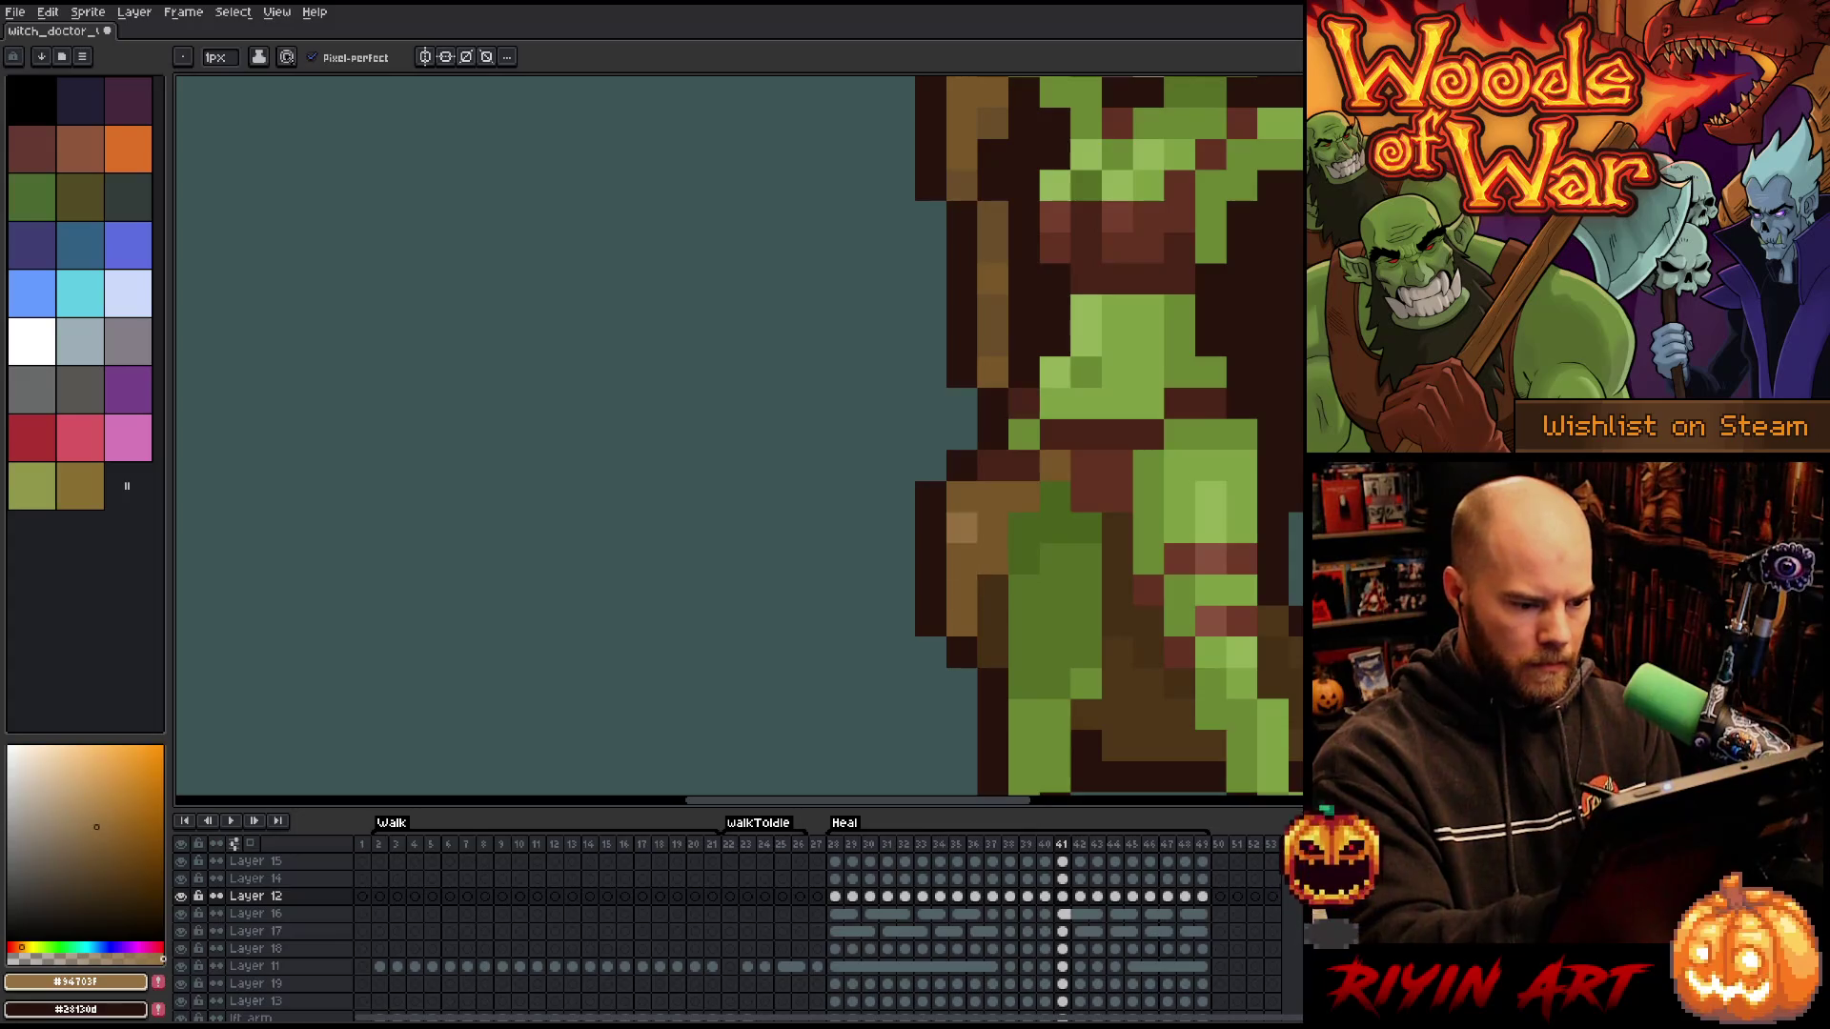
{"action": "left_click_drag", "start_coordinate": [963, 526], "coordinate": [963, 583]}
{"action": "key", "text": "Right"}
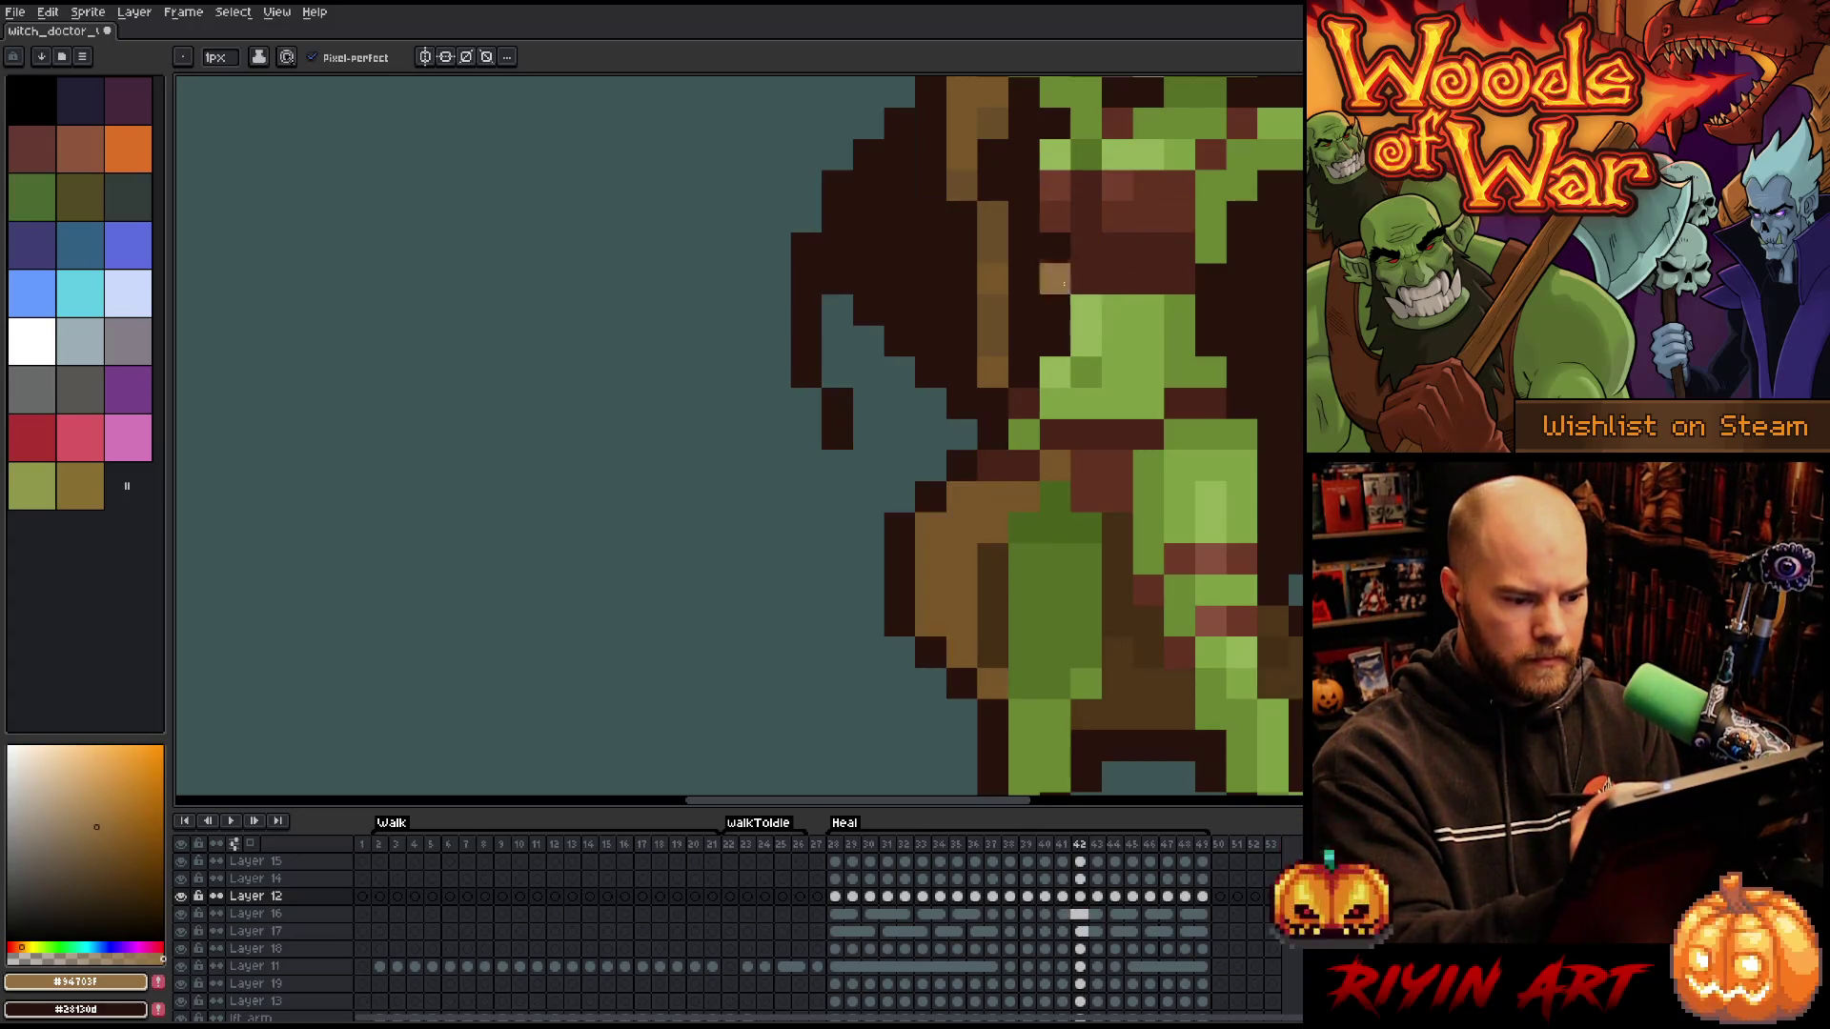
{"action": "left_click_drag", "start_coordinate": [930, 527], "coordinate": [930, 621]}
{"action": "left_click", "coordinate": [930, 466]}
{"action": "key", "text": "Right"}
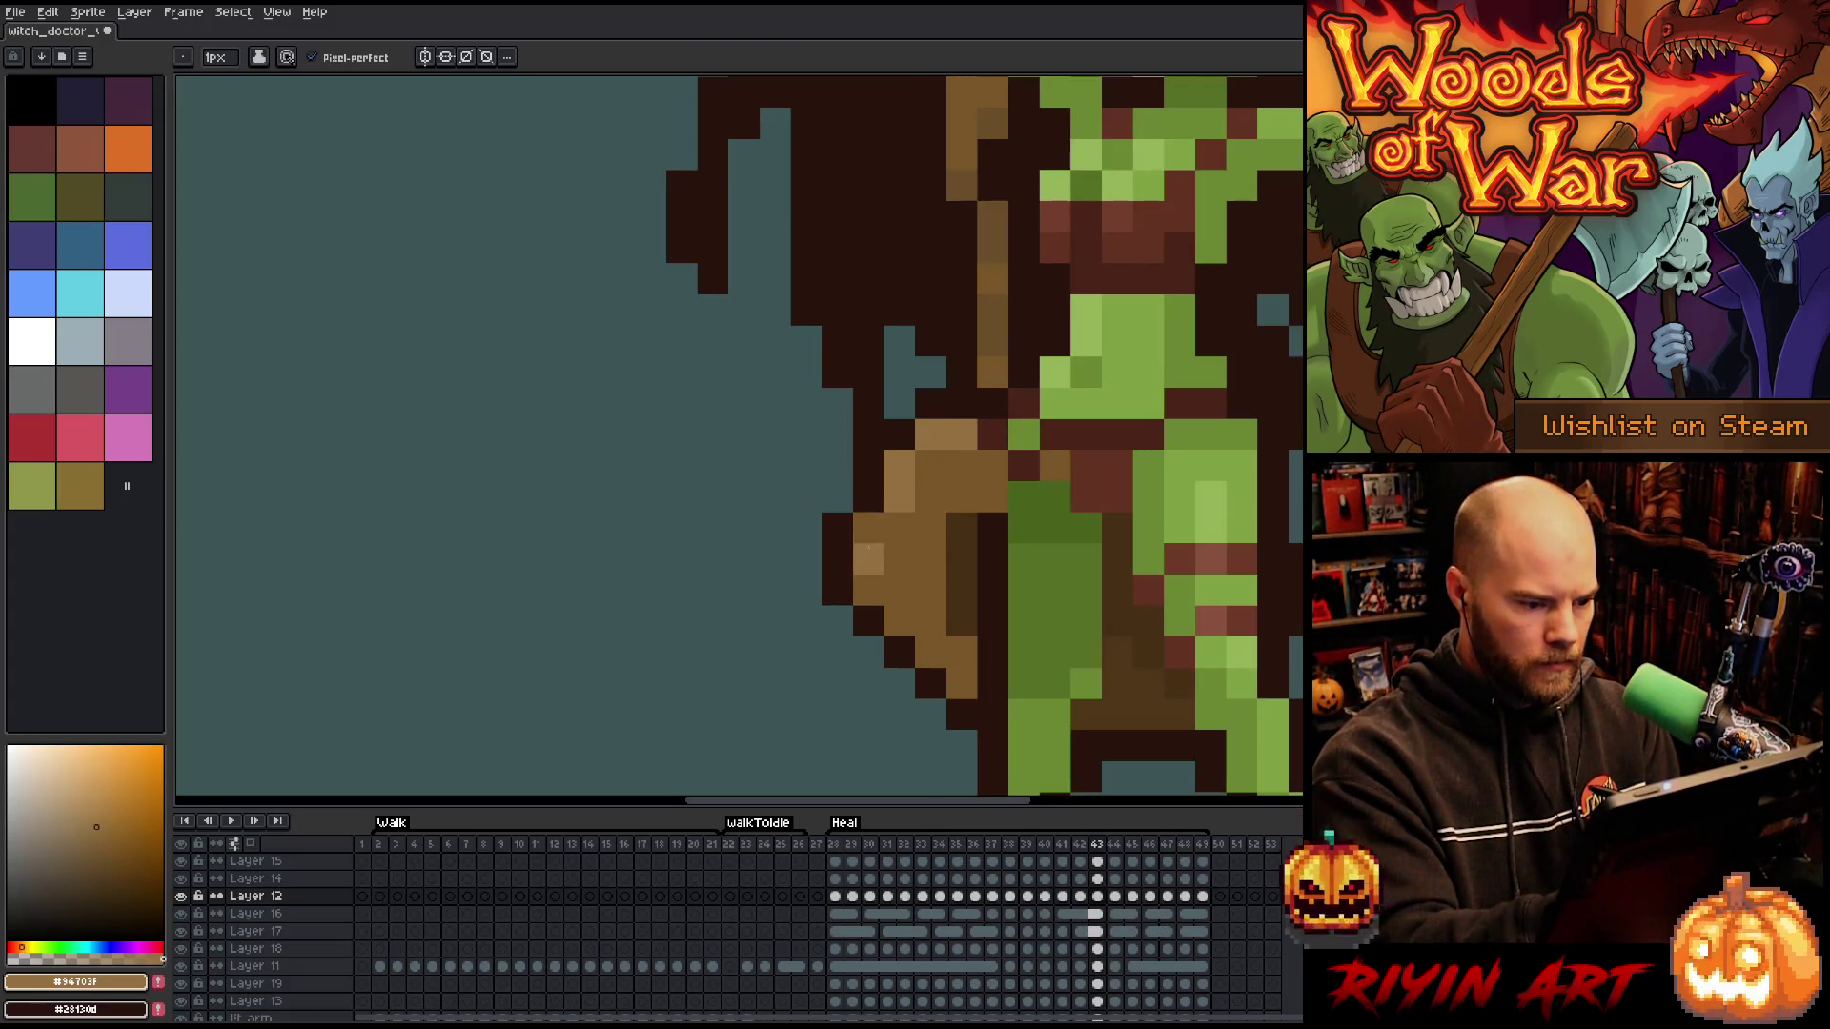
{"action": "left_click_drag", "start_coordinate": [867, 527], "coordinate": [868, 591]}
{"action": "key", "text": "Left"}
{"action": "key", "text": "Right"}
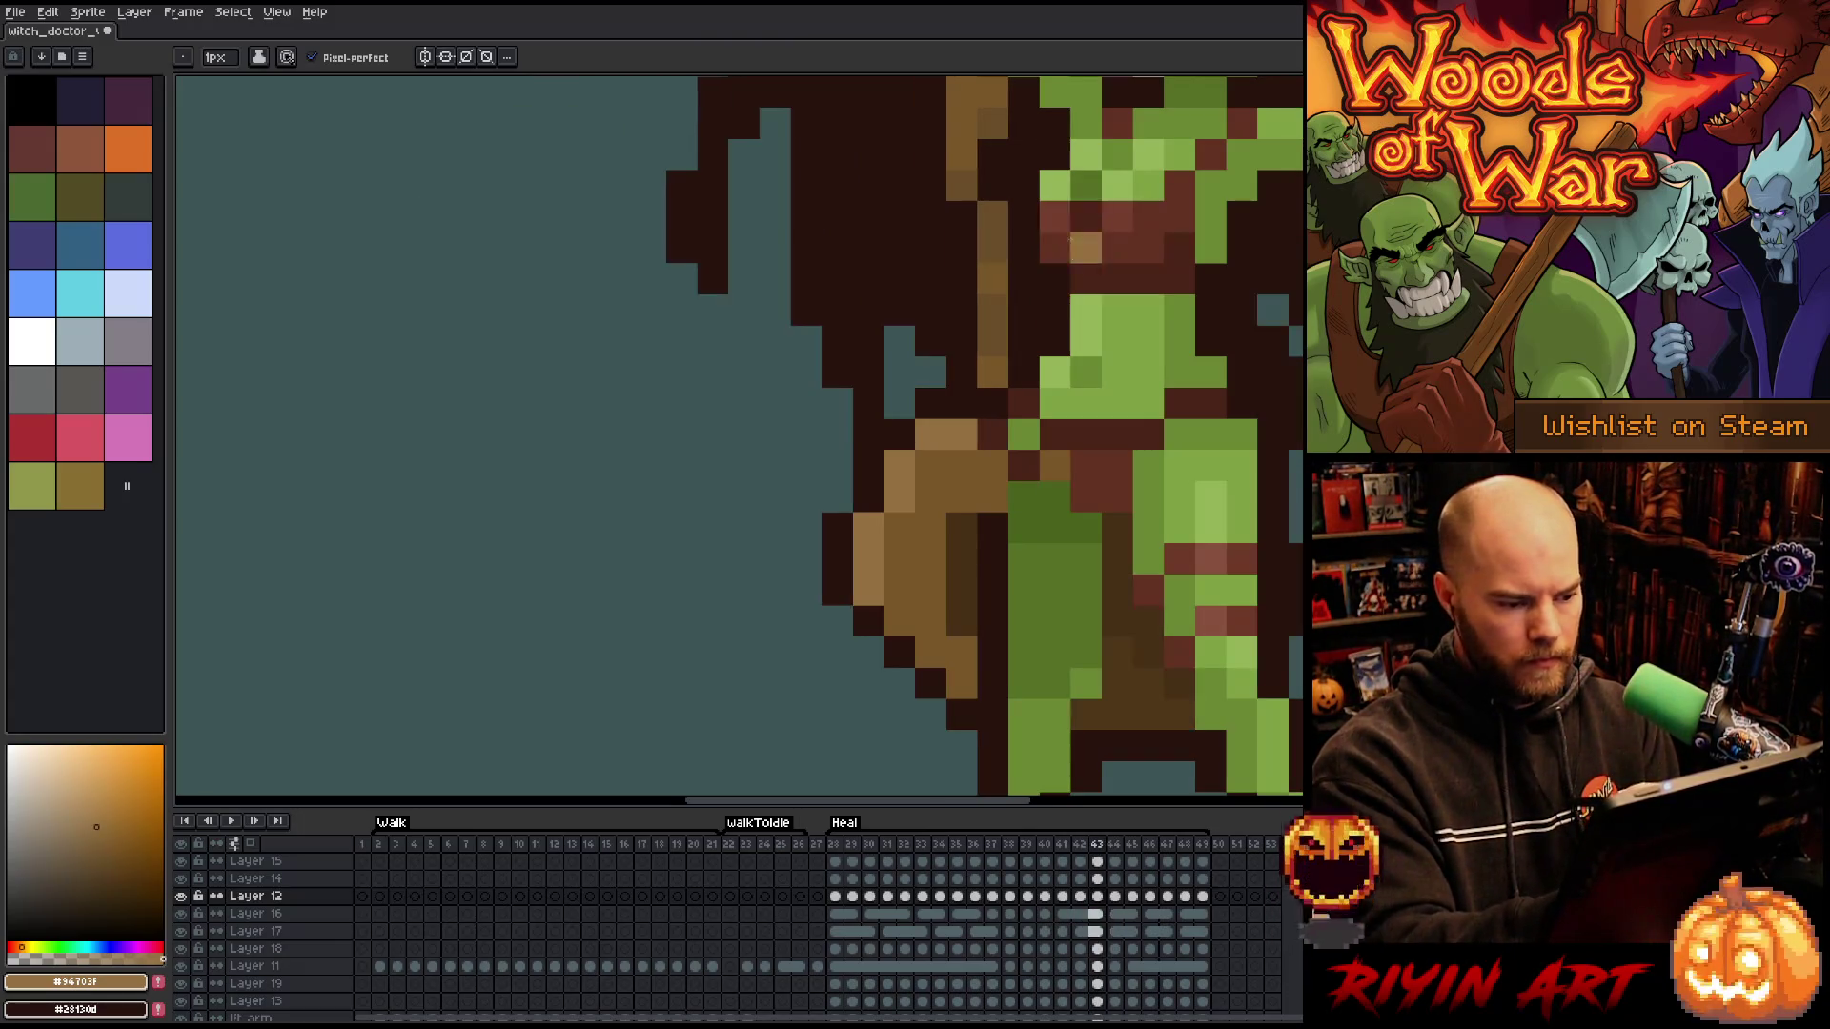
- Add lighter tan highlights to the staff's top and inner edges in frames 44 and 45
{"action": "key", "text": "Right"}
{"action": "mouse_move", "coordinate": [681, 341]}
{"action": "left_mouse_down"}
{"action": "mouse_move", "coordinate": [681, 309]}
{"action": "mouse_move", "coordinate": [701, 391]}
{"action": "left_mouse_up"}
{"action": "left_click_drag", "start_coordinate": [988, 438], "coordinate": [775, 467]}
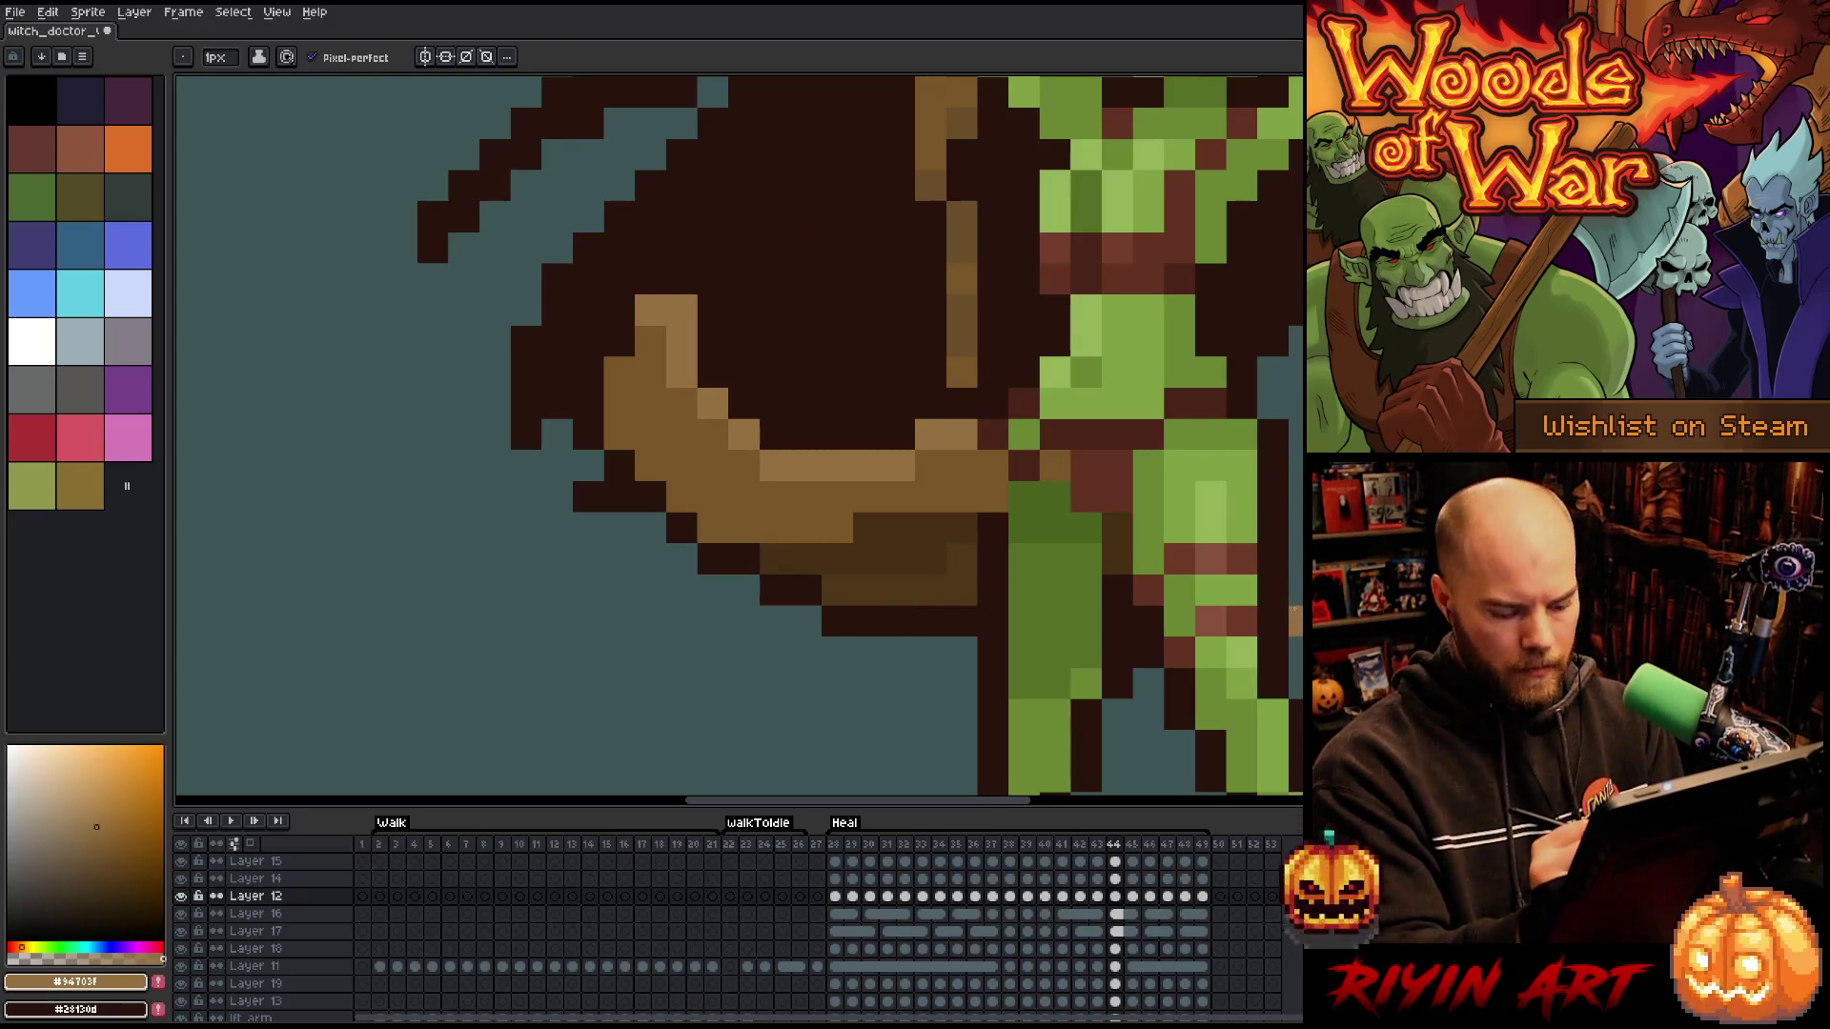
{"action": "key", "text": "Right"}
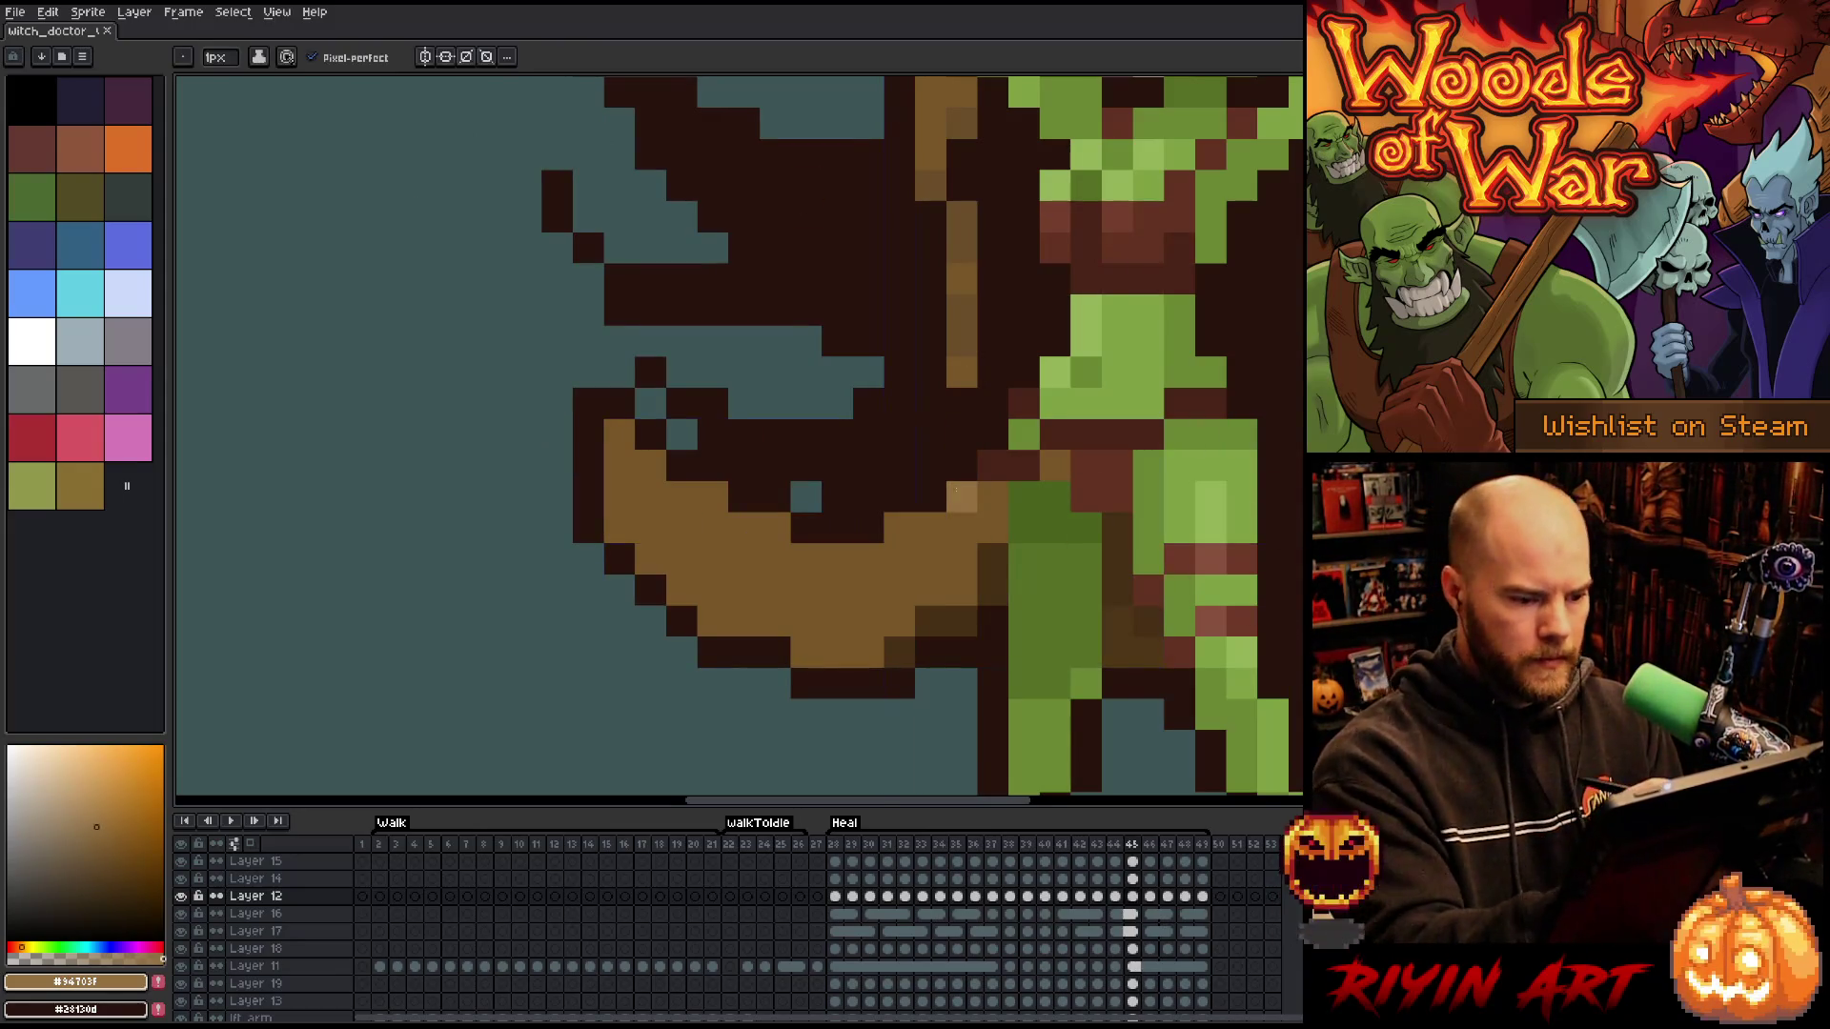
{"action": "mouse_move", "coordinate": [871, 544]}
{"action": "left_mouse_down"}
{"action": "mouse_move", "coordinate": [745, 529]}
{"action": "mouse_move", "coordinate": [619, 433]}
{"action": "left_mouse_up"}
{"action": "left_click", "coordinate": [611, 352]}
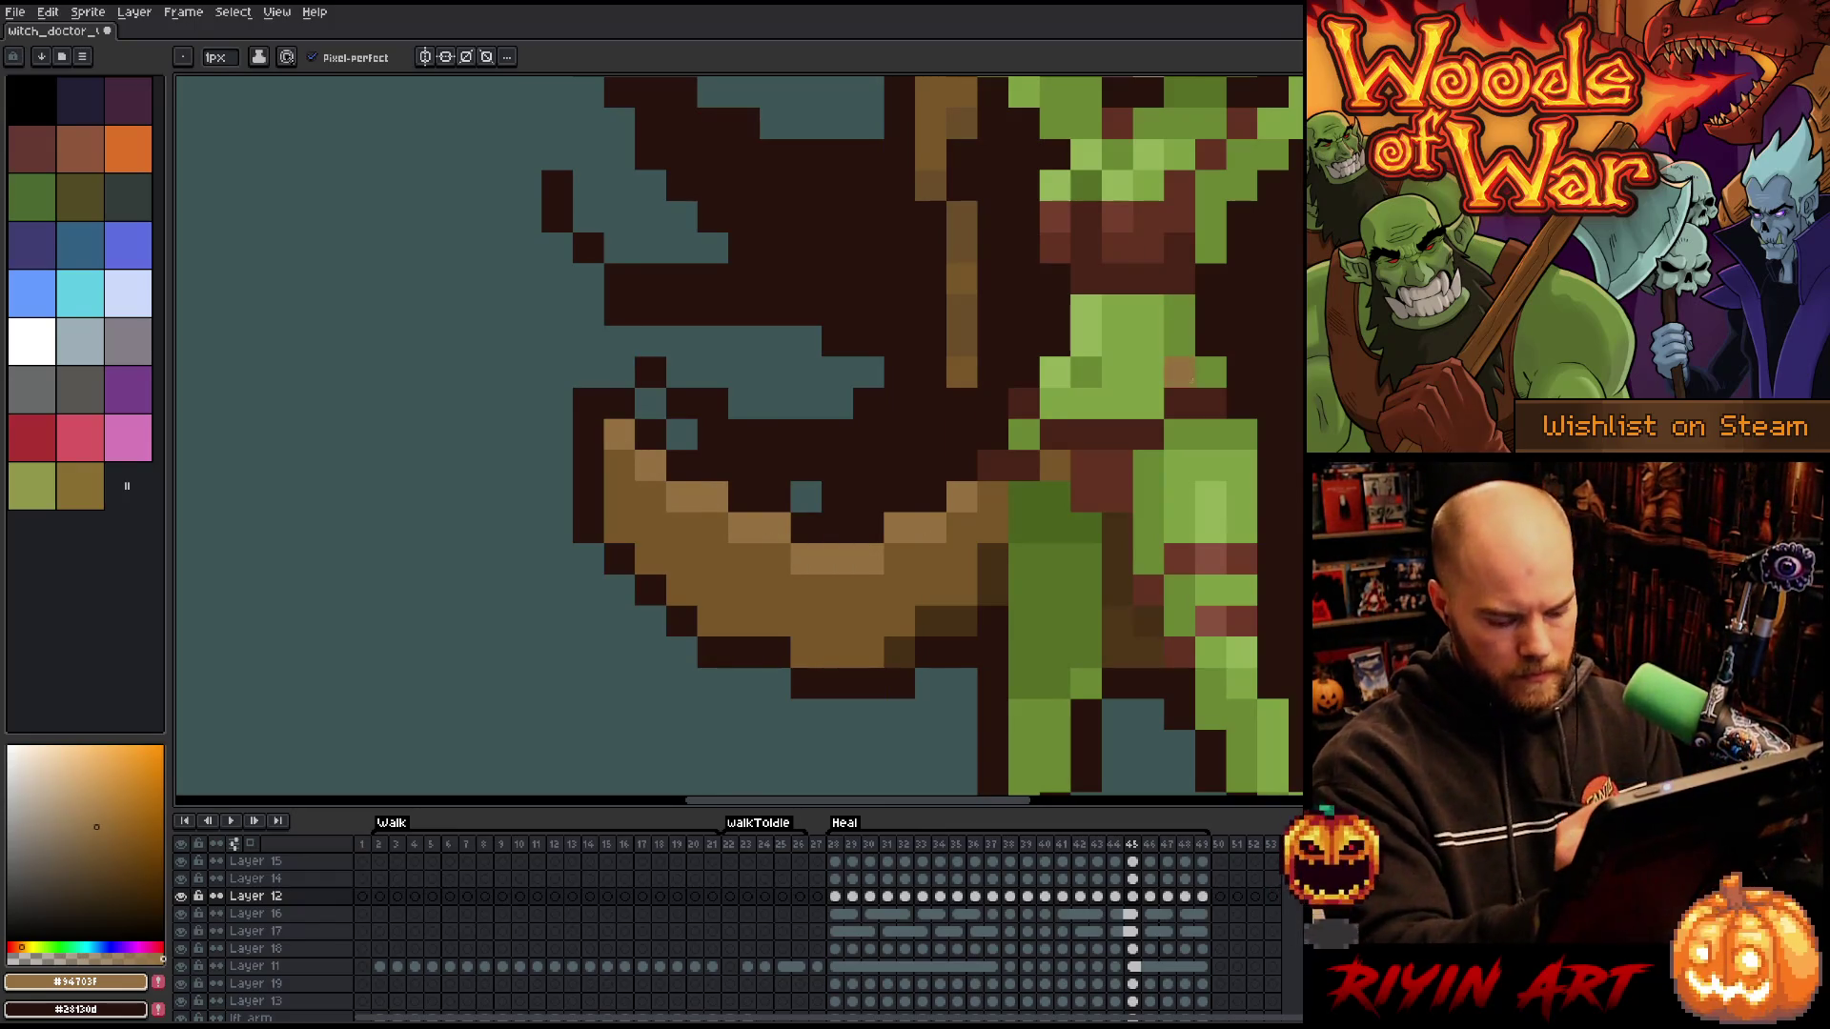
{"action": "key", "text": "Right"}
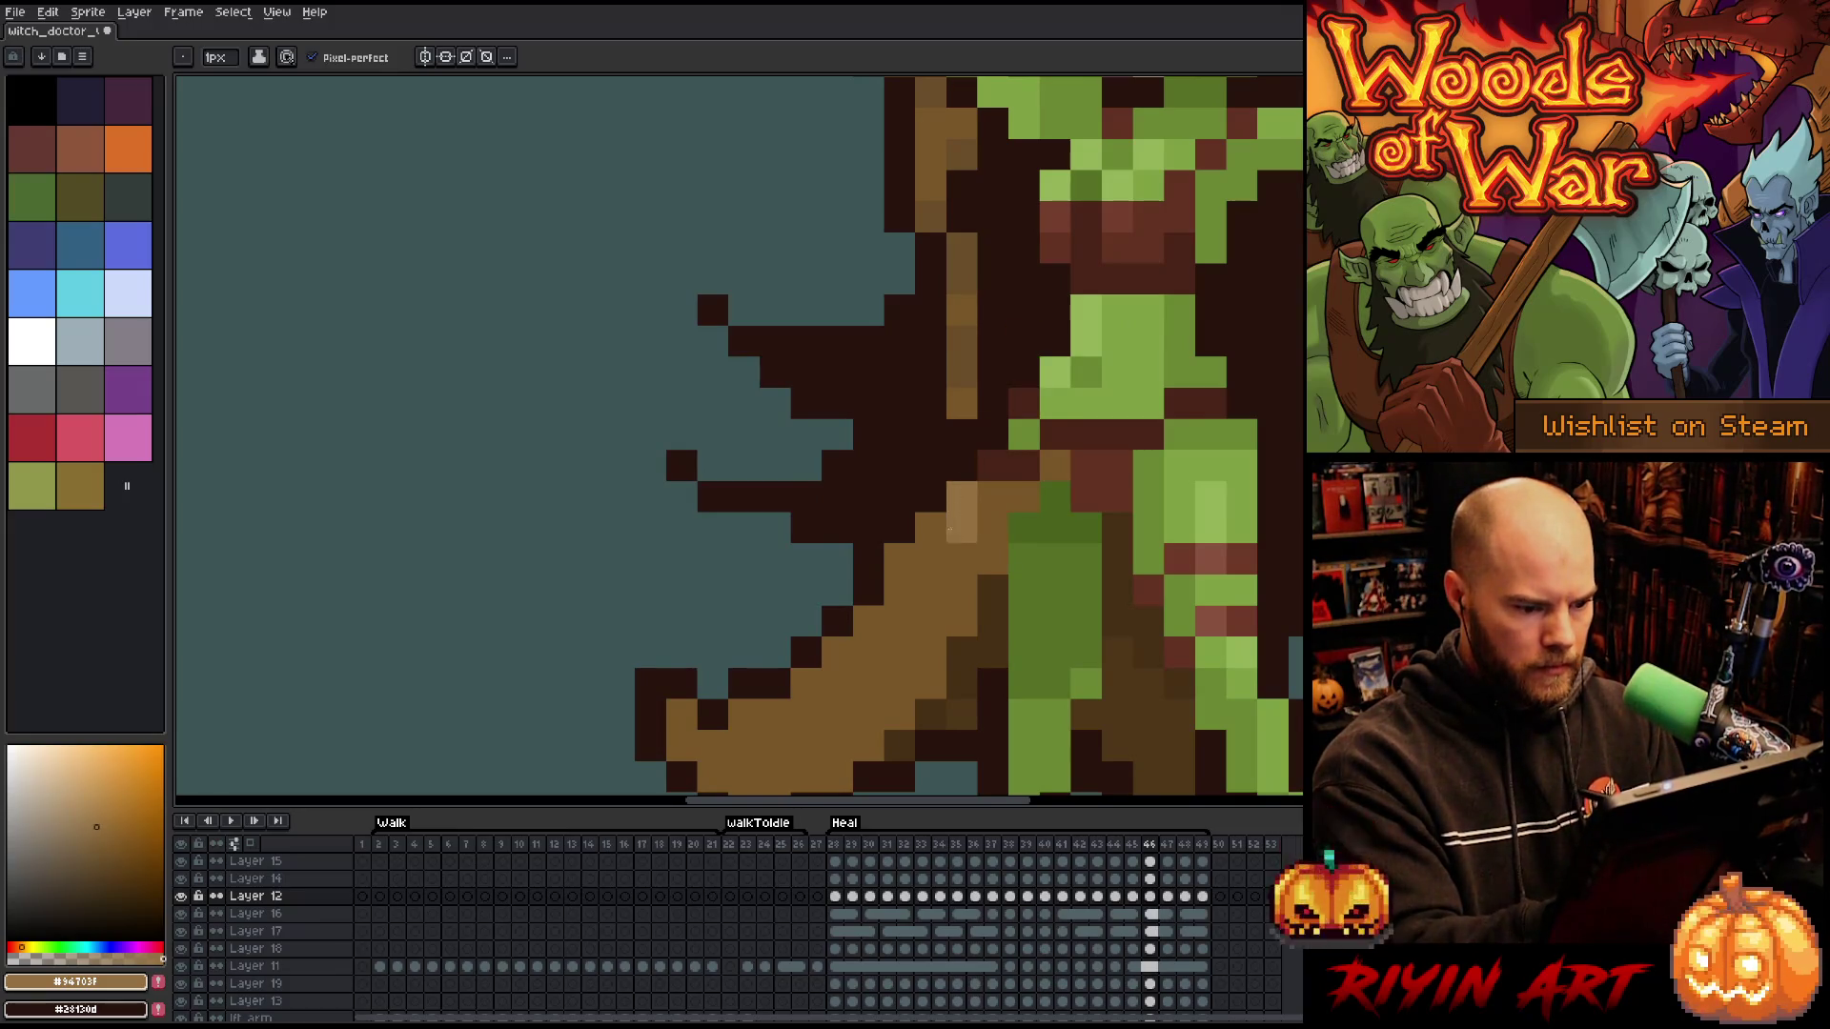
- Paint a diagonal tan highlight on the staff in frame 46, undoing a stray pixel
{"action": "left_click_drag", "start_coordinate": [867, 621], "coordinate": [773, 714]}
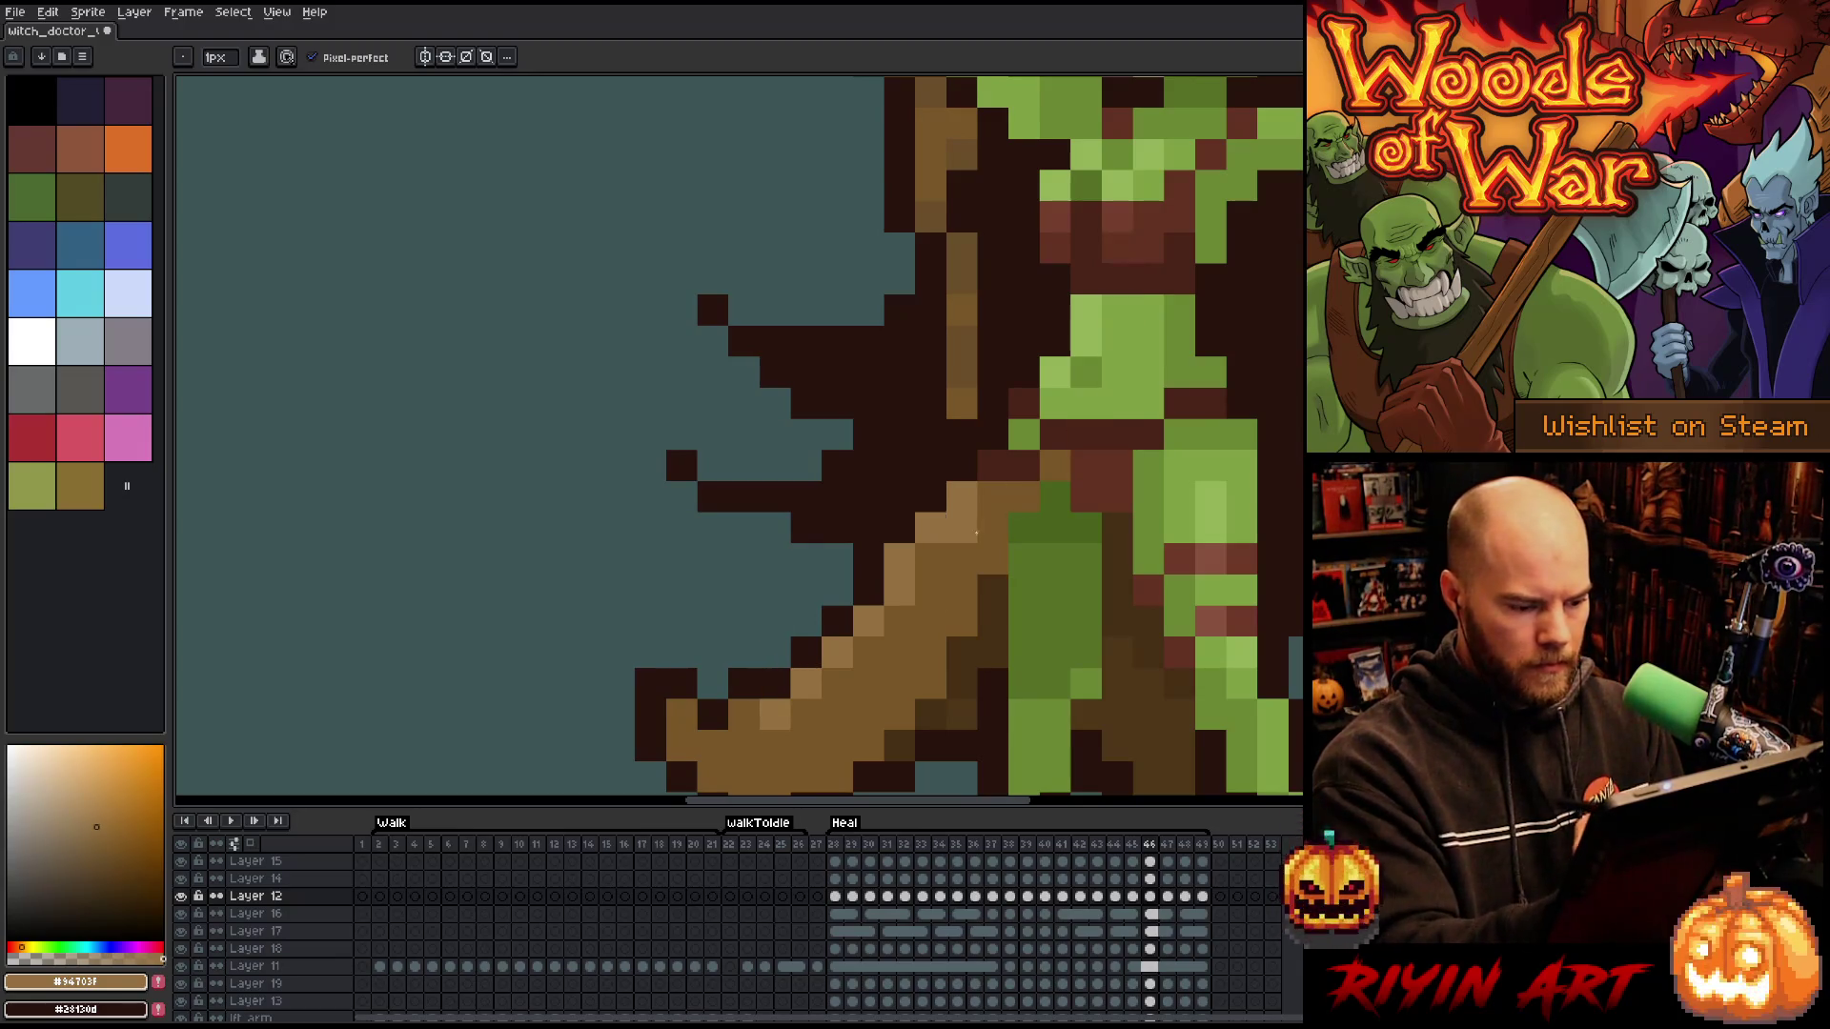
{"action": "left_click", "coordinate": [744, 715]}
{"action": "left_click_drag", "start_coordinate": [1087, 441], "coordinate": [1082, 302]}
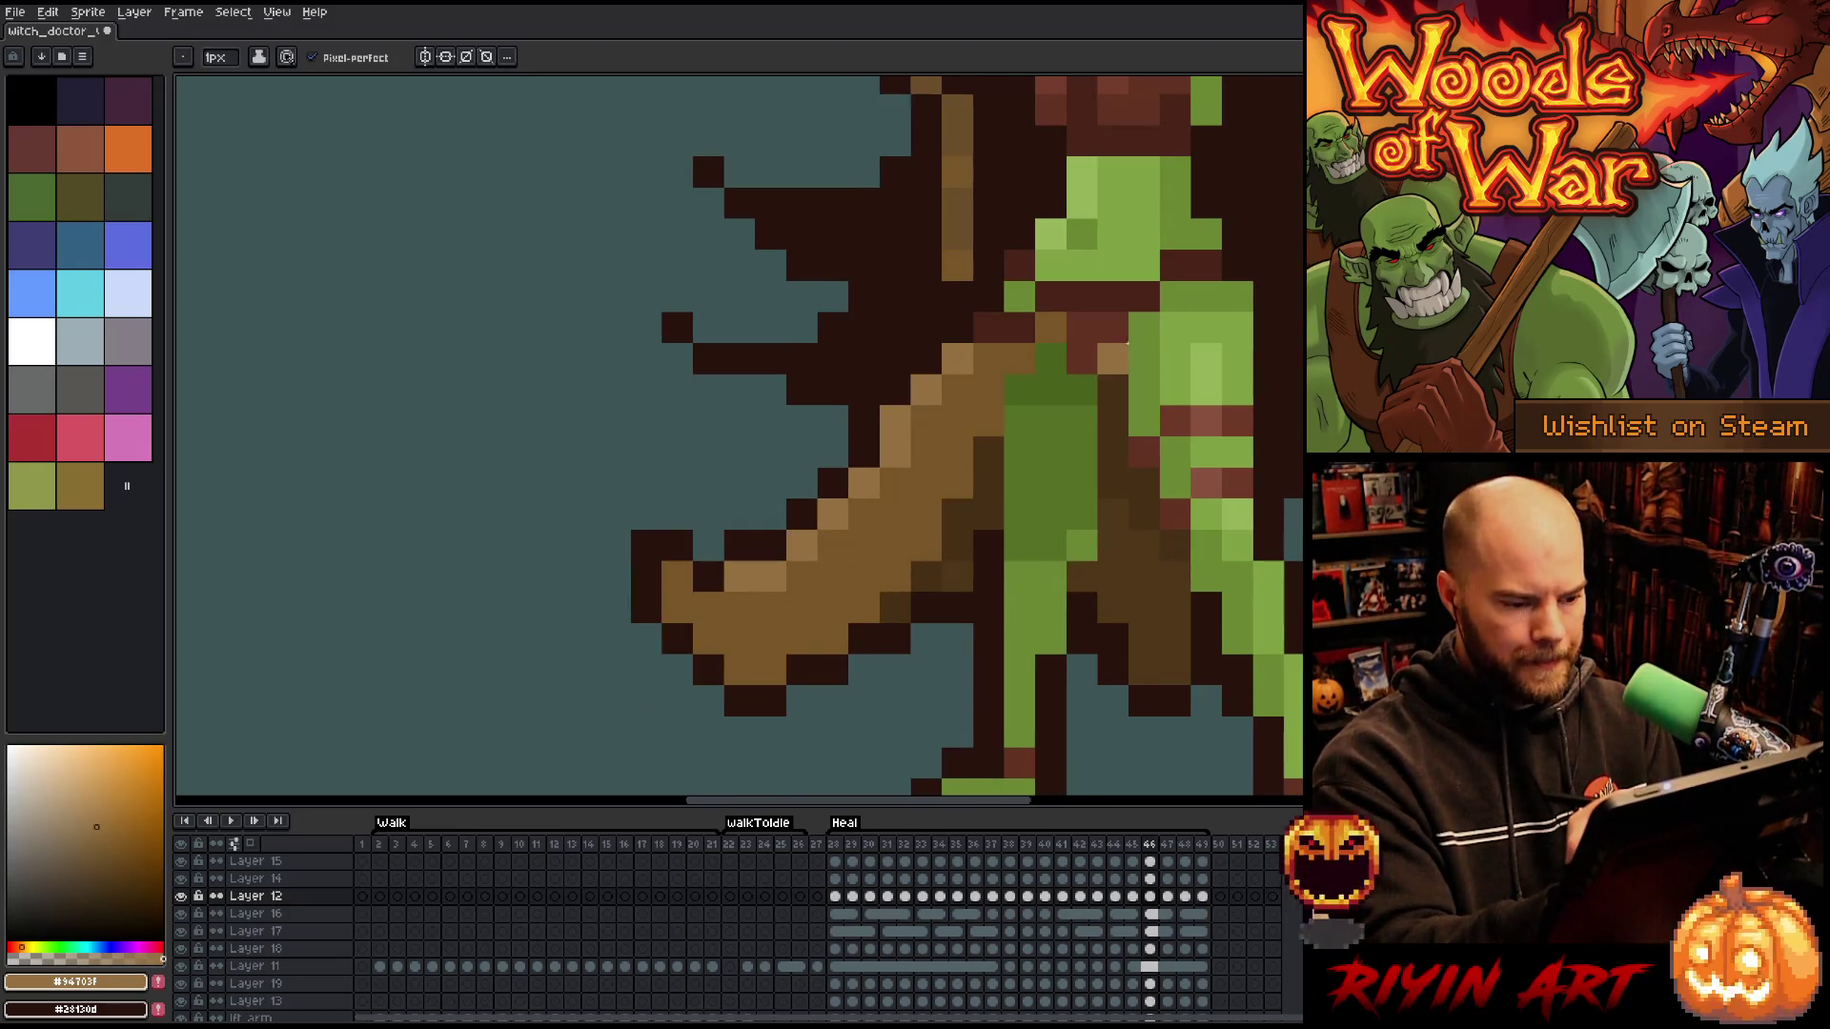
{"action": "key", "text": "Right"}
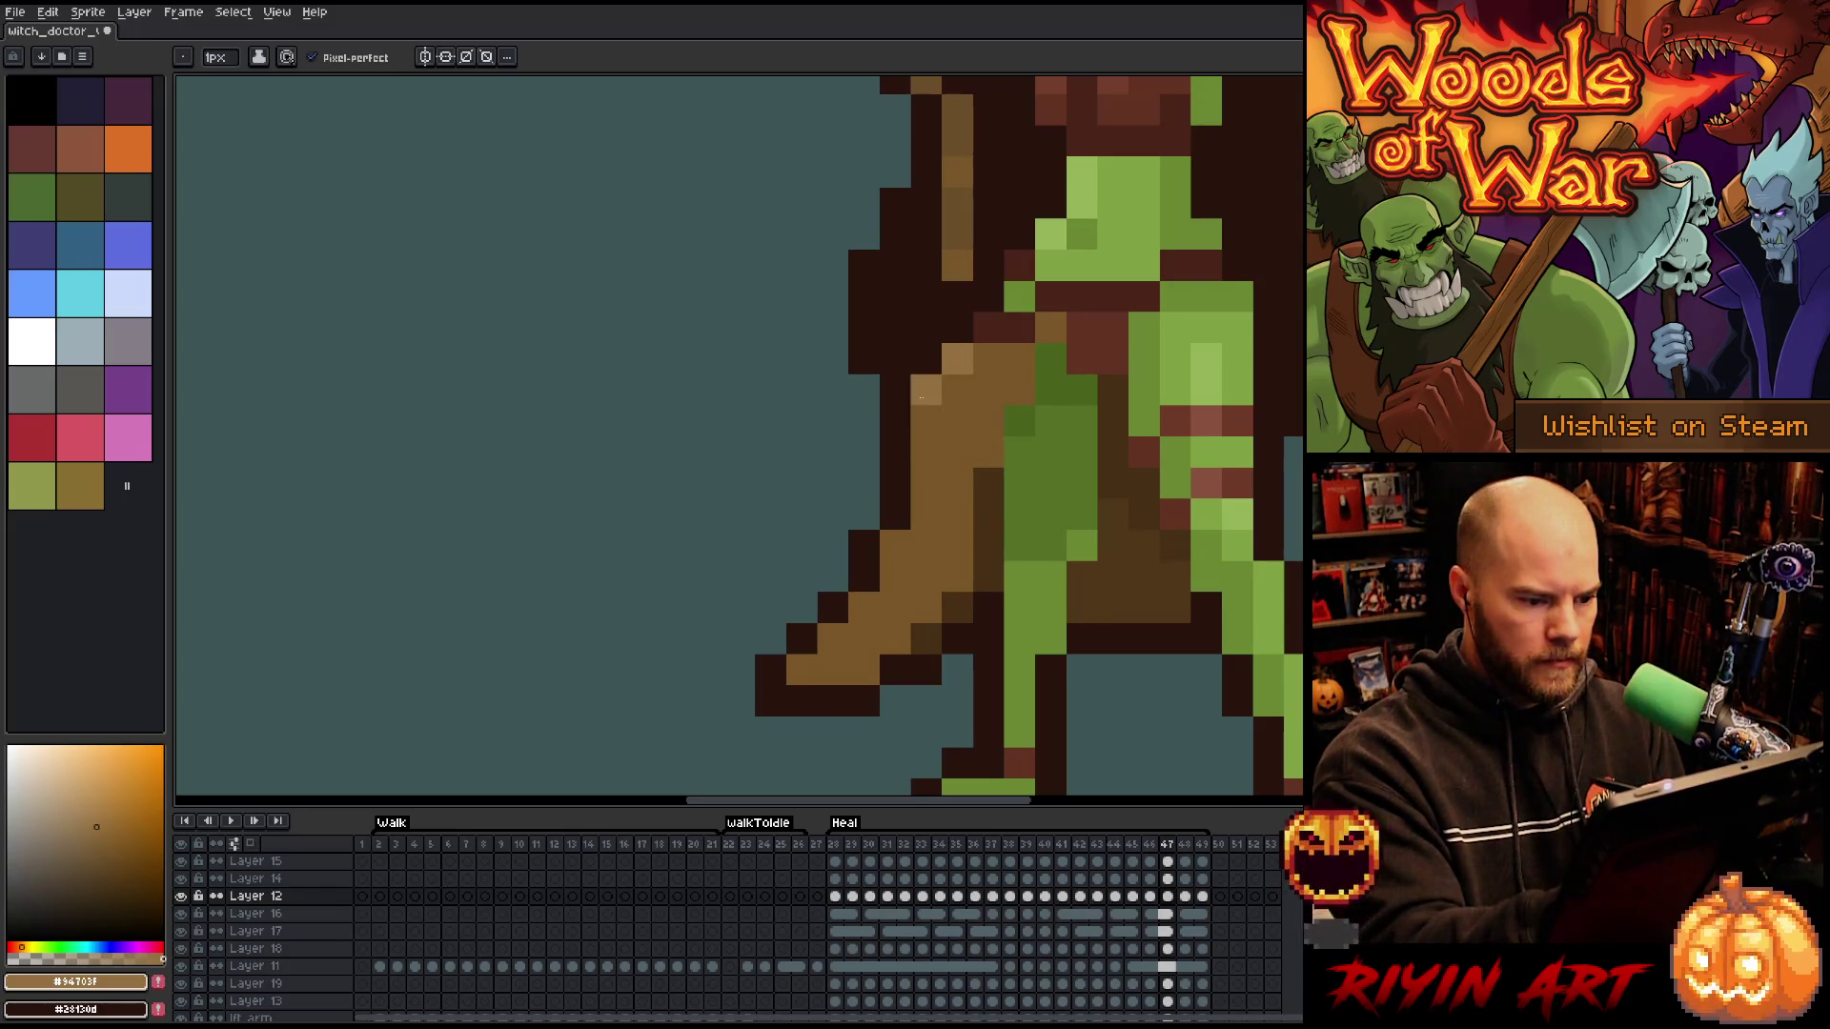
{"action": "key", "text": "ctrl+z"}
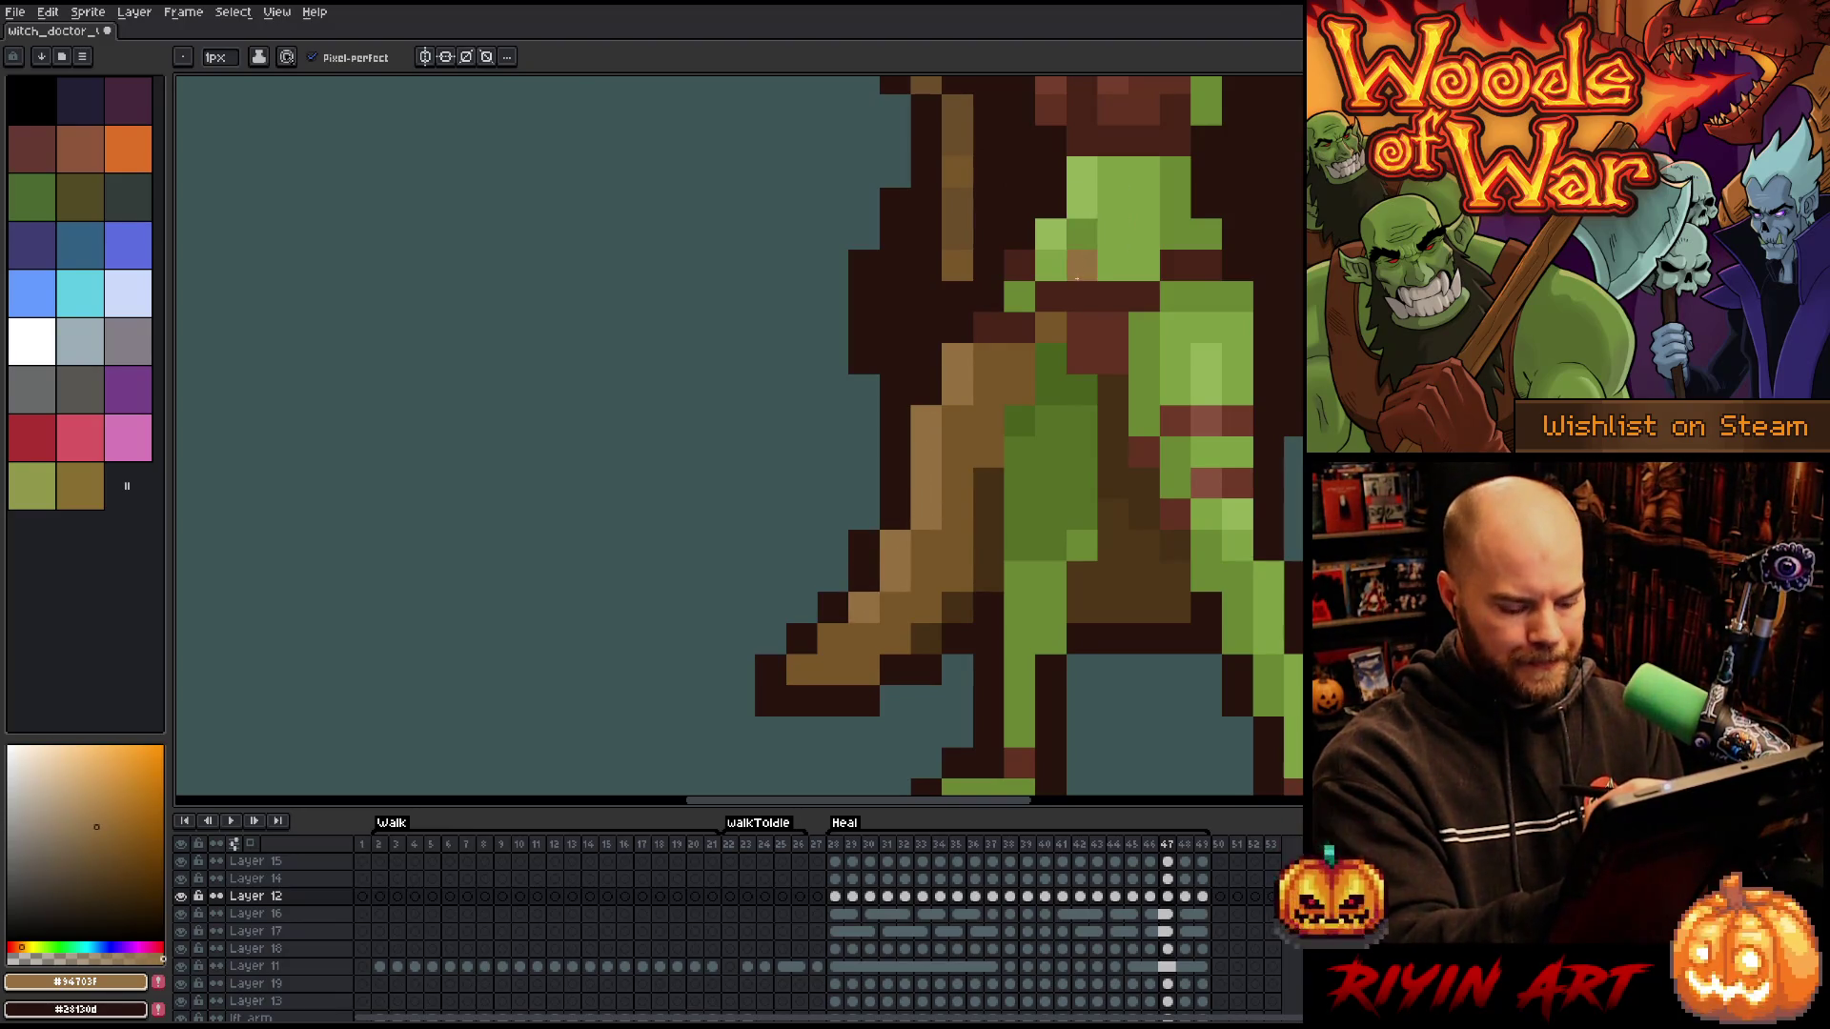
{"action": "key", "text": "Left"}
{"action": "key", "text": "Right"}
{"action": "key", "text": "Right"}
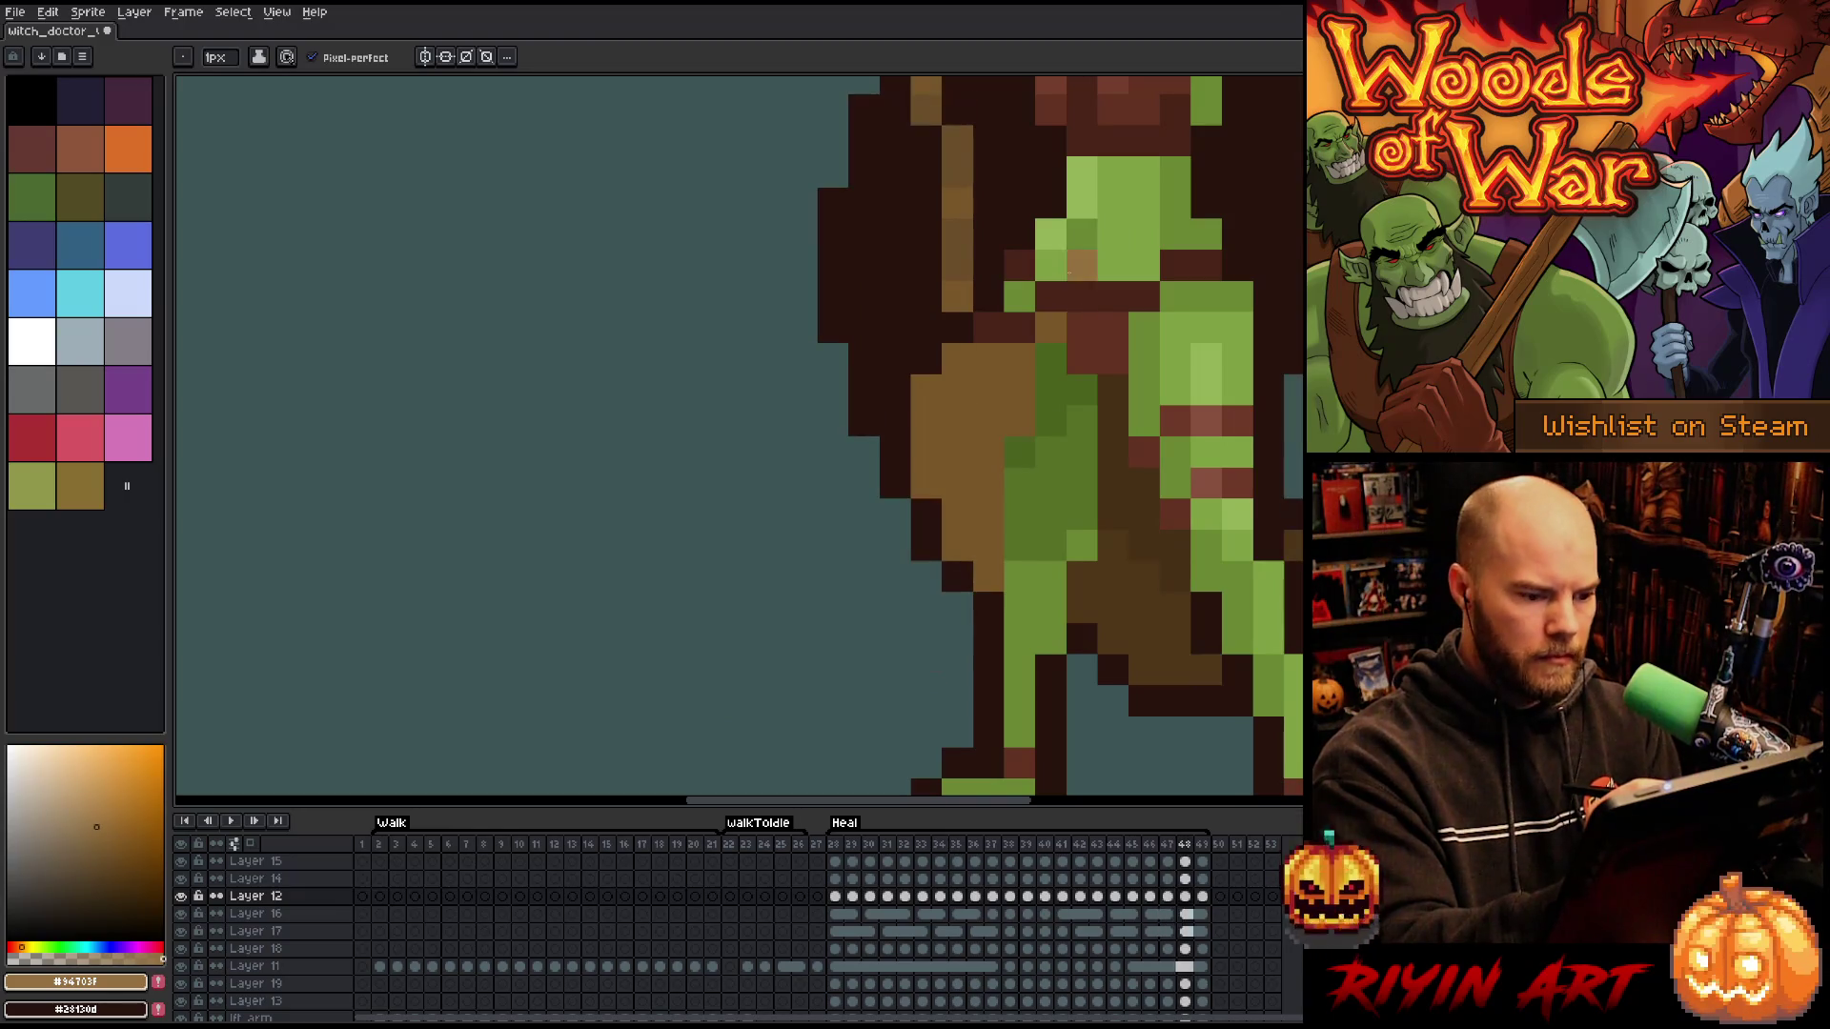
- Lighten the staff's left columns and top-left edge in frames 48 and 49, then return to frame 28
{"action": "mouse_move", "coordinate": [926, 390]}
{"action": "left_mouse_down"}
{"action": "mouse_move", "coordinate": [927, 486]}
{"action": "mouse_move", "coordinate": [958, 548]}
{"action": "left_mouse_up"}
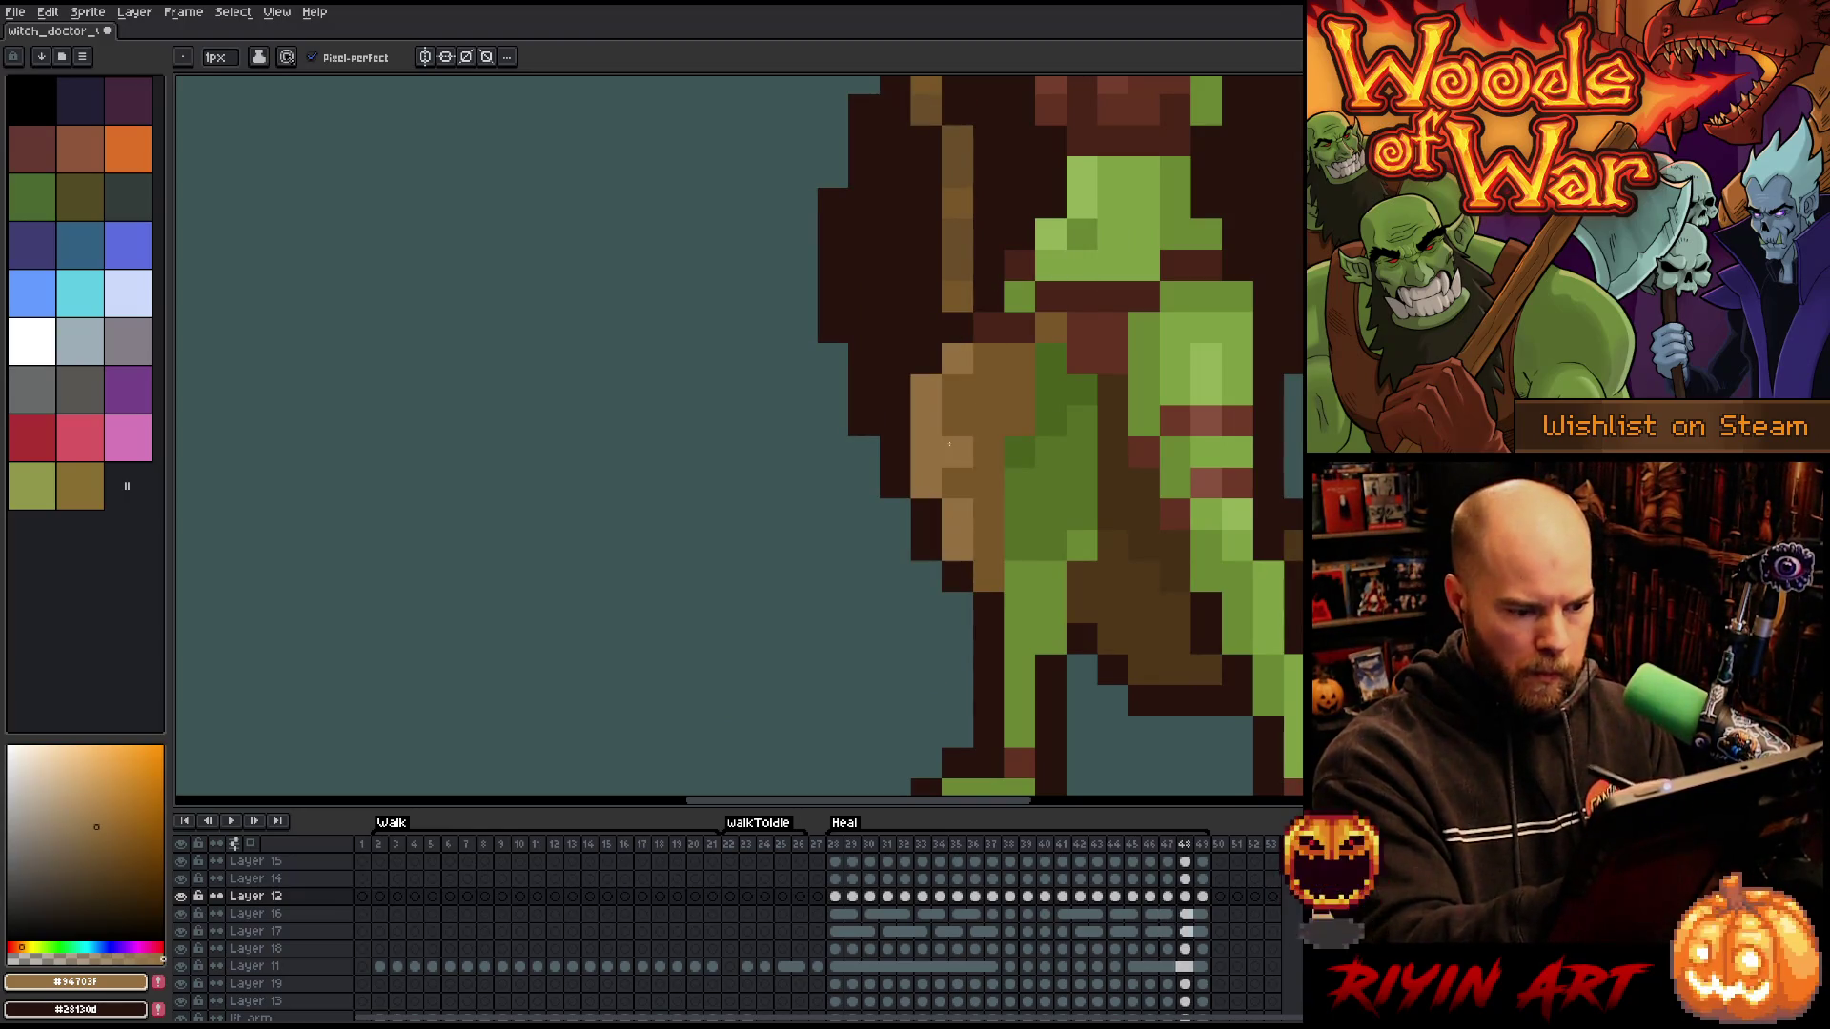
{"action": "key", "text": "Right"}
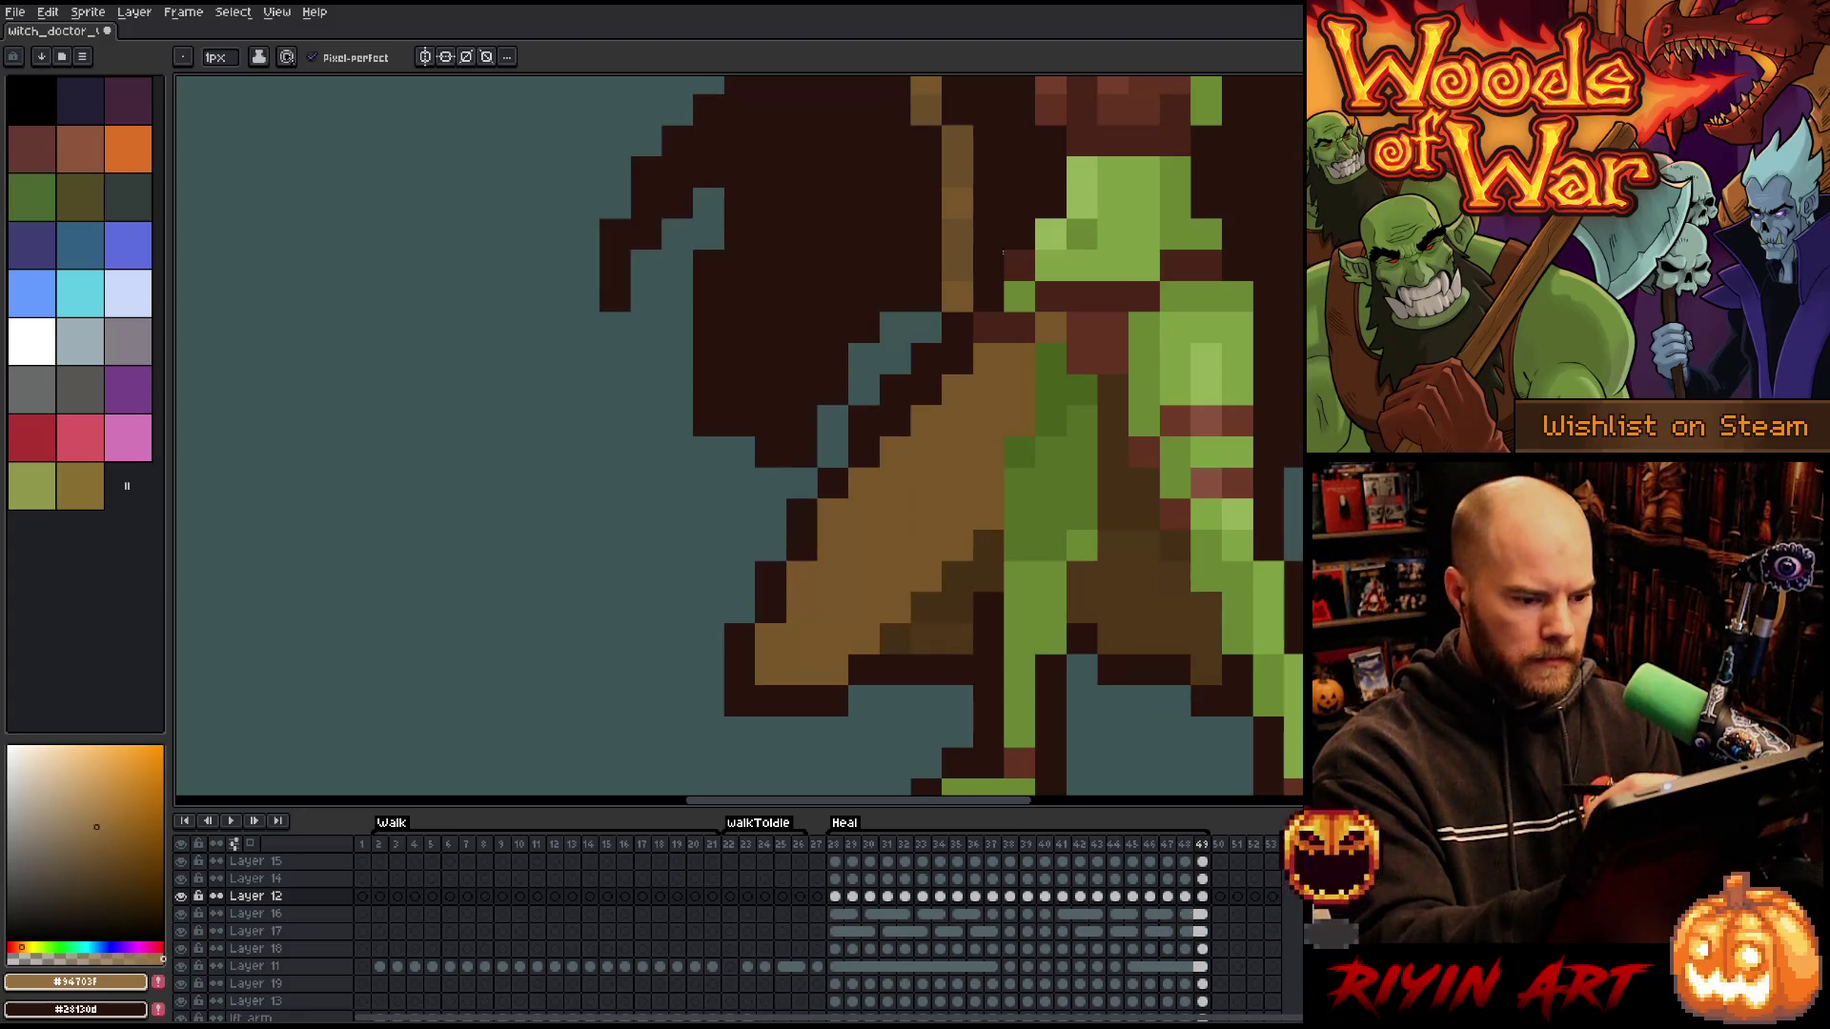
{"action": "left_click_drag", "start_coordinate": [970, 369], "coordinate": [925, 423]}
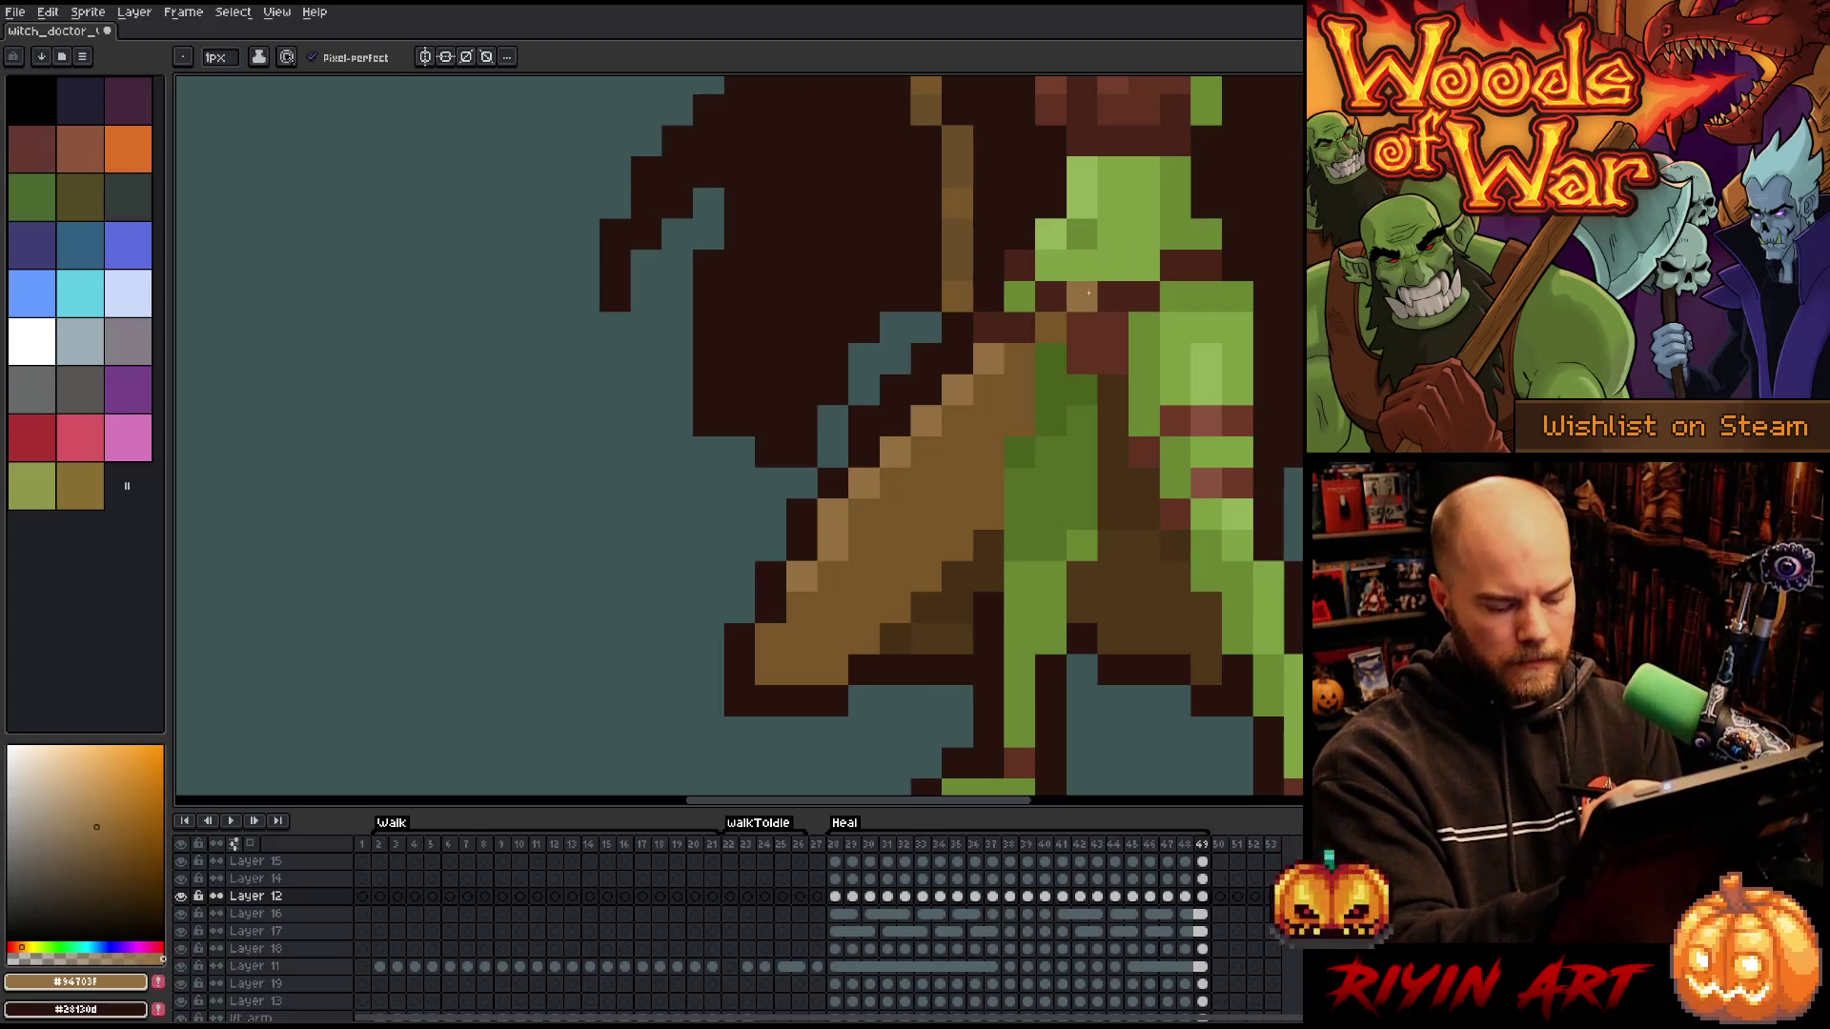
{"action": "key", "text": "Right"}
- Touch up staff pixels in frame 28 and dot light-blue pixels onto the staff head
{"action": "right_click", "coordinate": [1058, 176]}
{"action": "left_click", "coordinate": [1049, 230]}
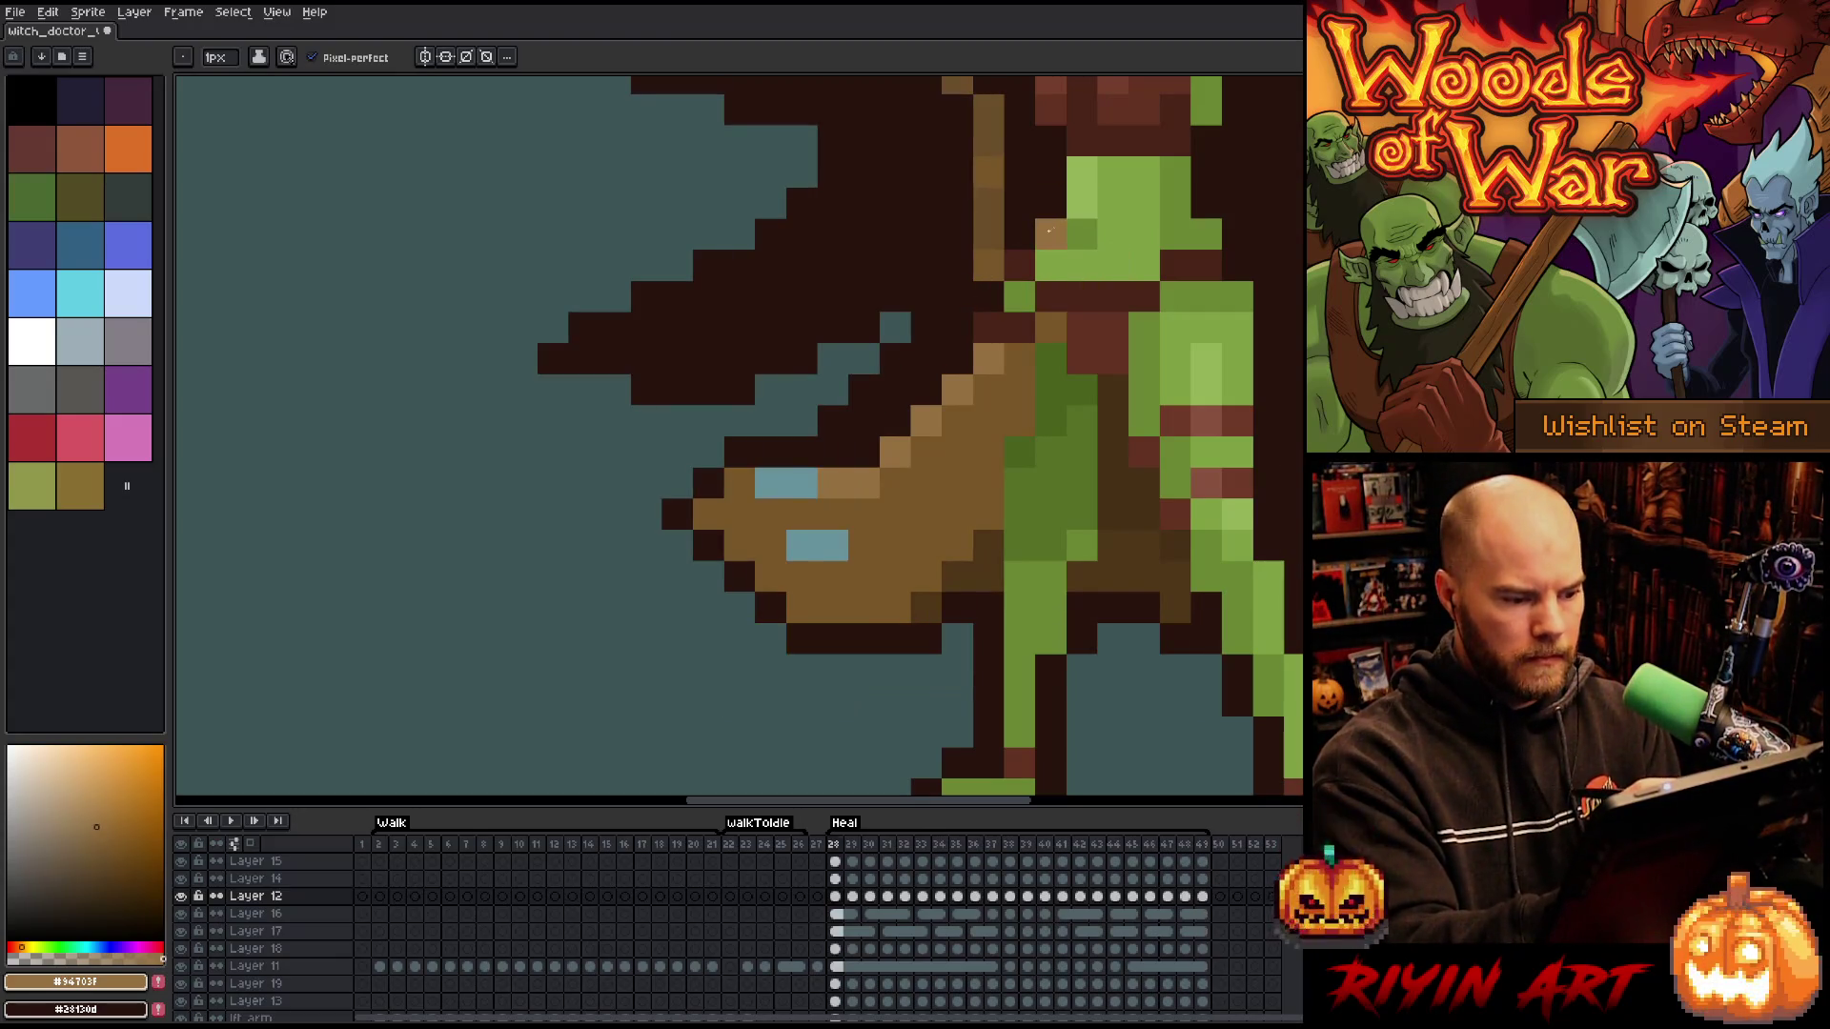
{"action": "left_click", "coordinate": [770, 483], "text": "alt"}
{"action": "left_click", "coordinate": [801, 483]}
{"action": "key", "text": "Right"}
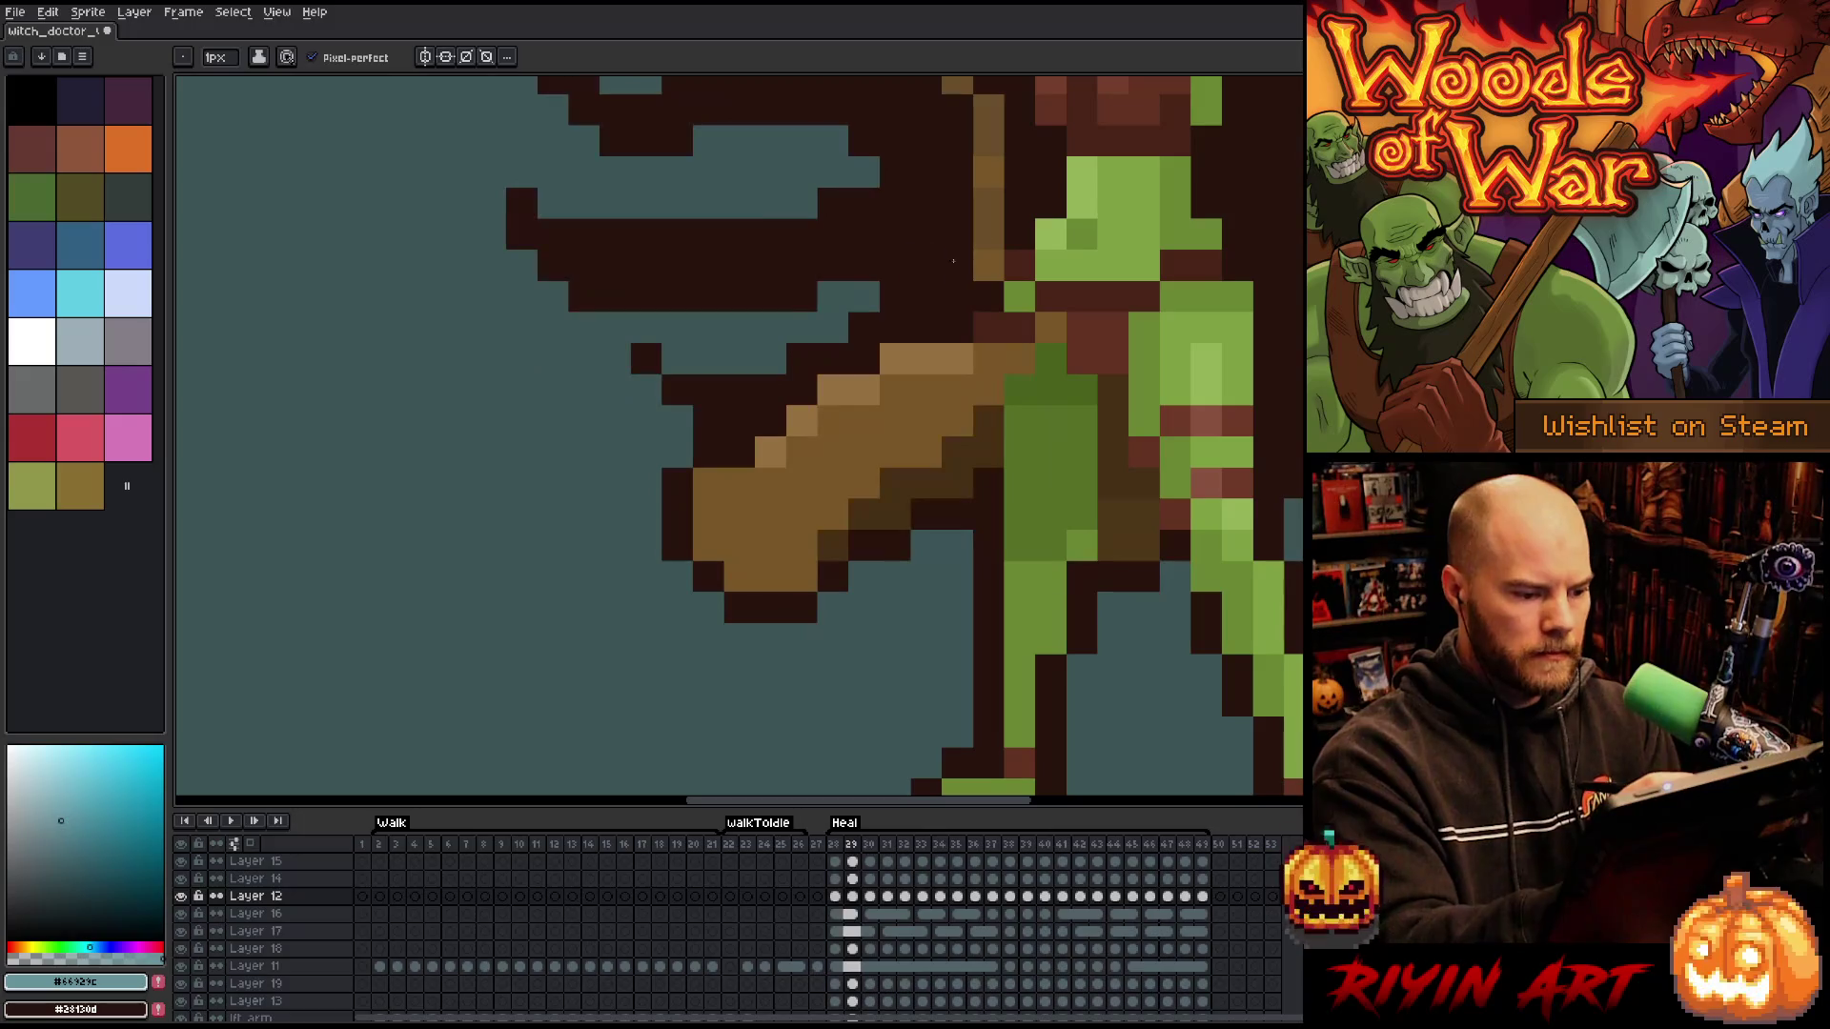
{"action": "left_click", "coordinate": [770, 484]}
{"action": "left_click", "coordinate": [740, 467]}
{"action": "key", "text": "Left"}
{"action": "left_click", "coordinate": [895, 141]}
{"action": "key", "text": "Right"}
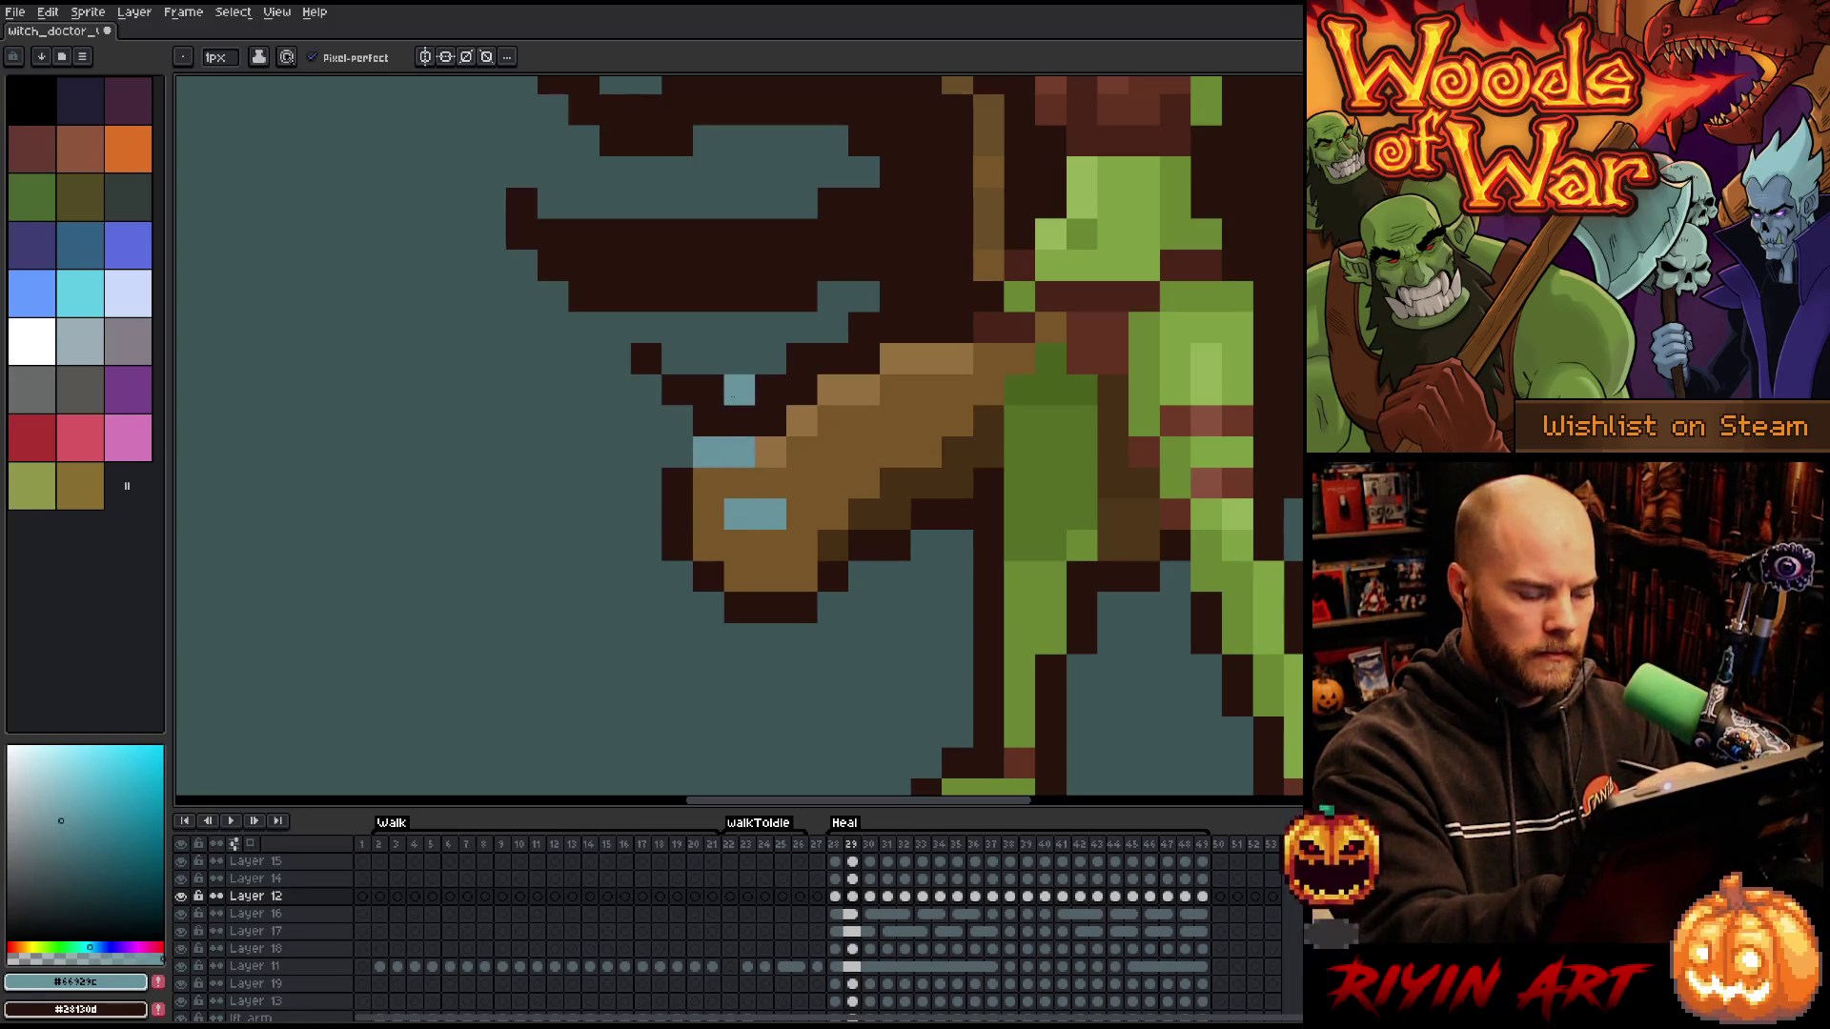
- Resample the light blue with the Eyedropper in frame 29 and compare it with neighbouring frames
{"action": "key", "text": "i"}
{"action": "left_click", "coordinate": [686, 483]}
{"action": "left_click", "coordinate": [770, 512]}
{"action": "key", "text": "b"}
{"action": "key", "text": "Left"}
{"action": "key", "text": "Right"}
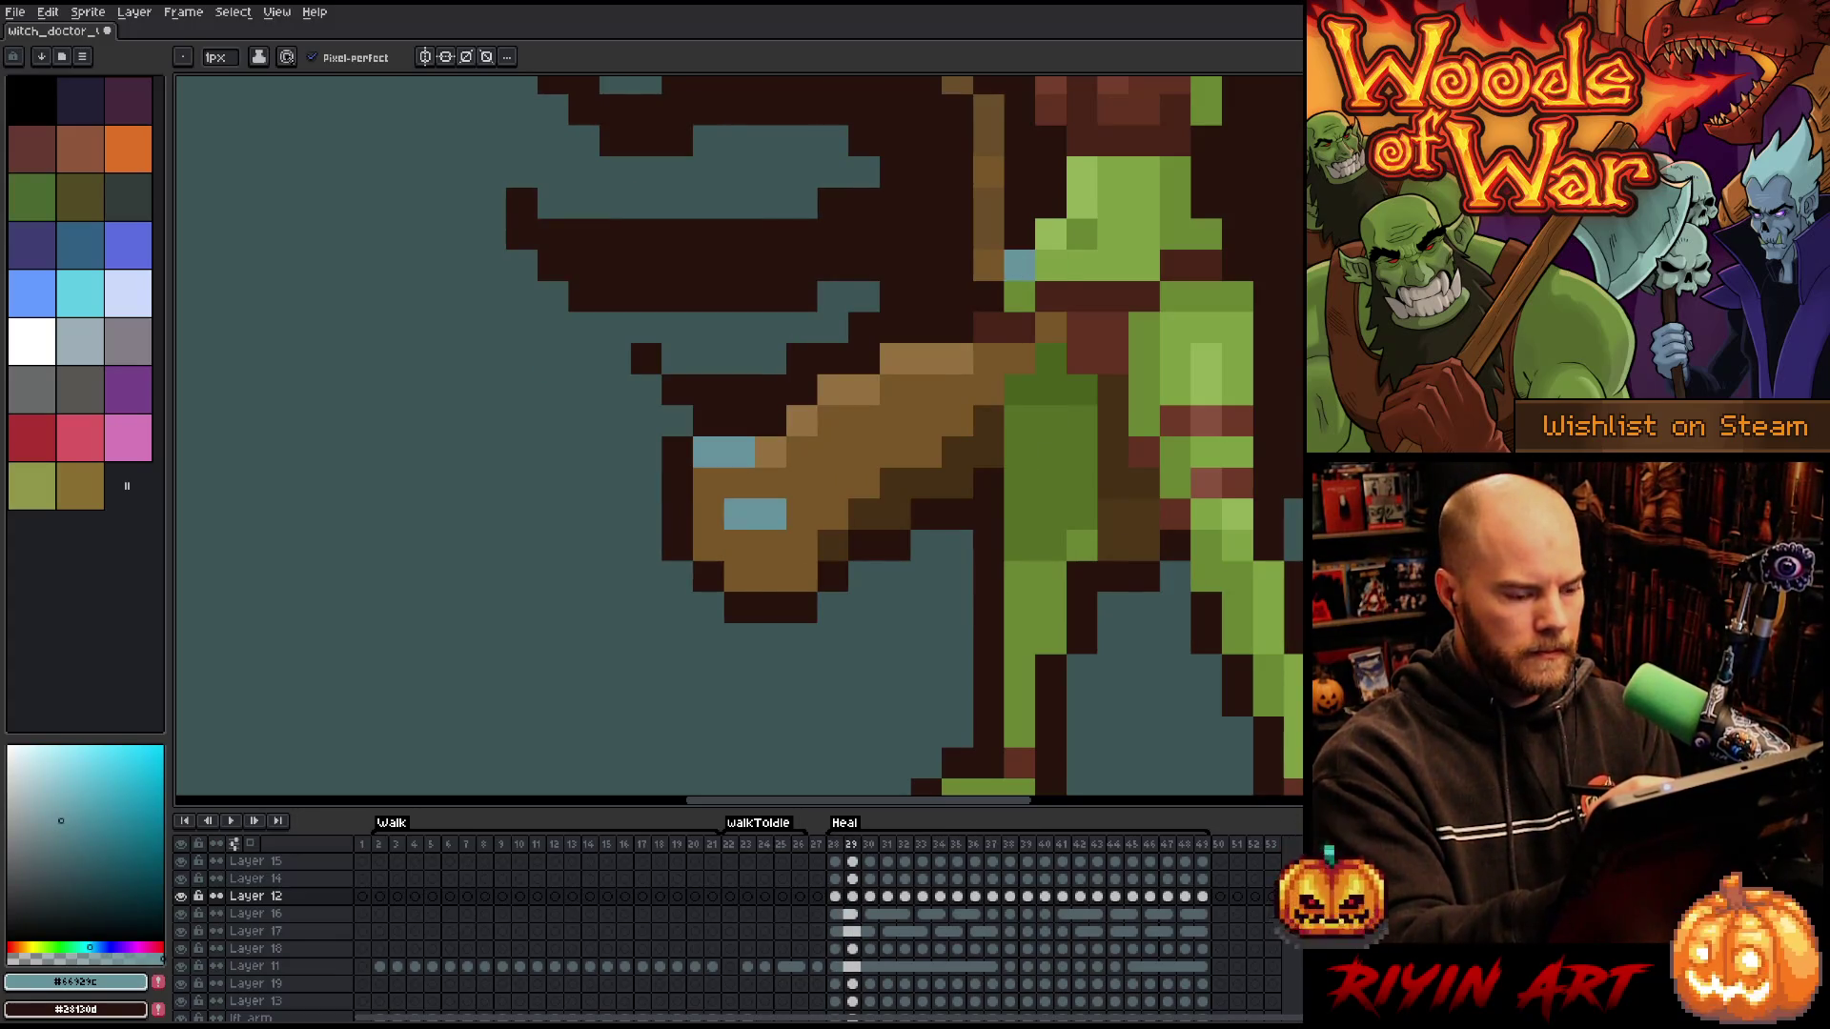
{"action": "key", "text": "Left"}
{"action": "key", "text": "Right"}
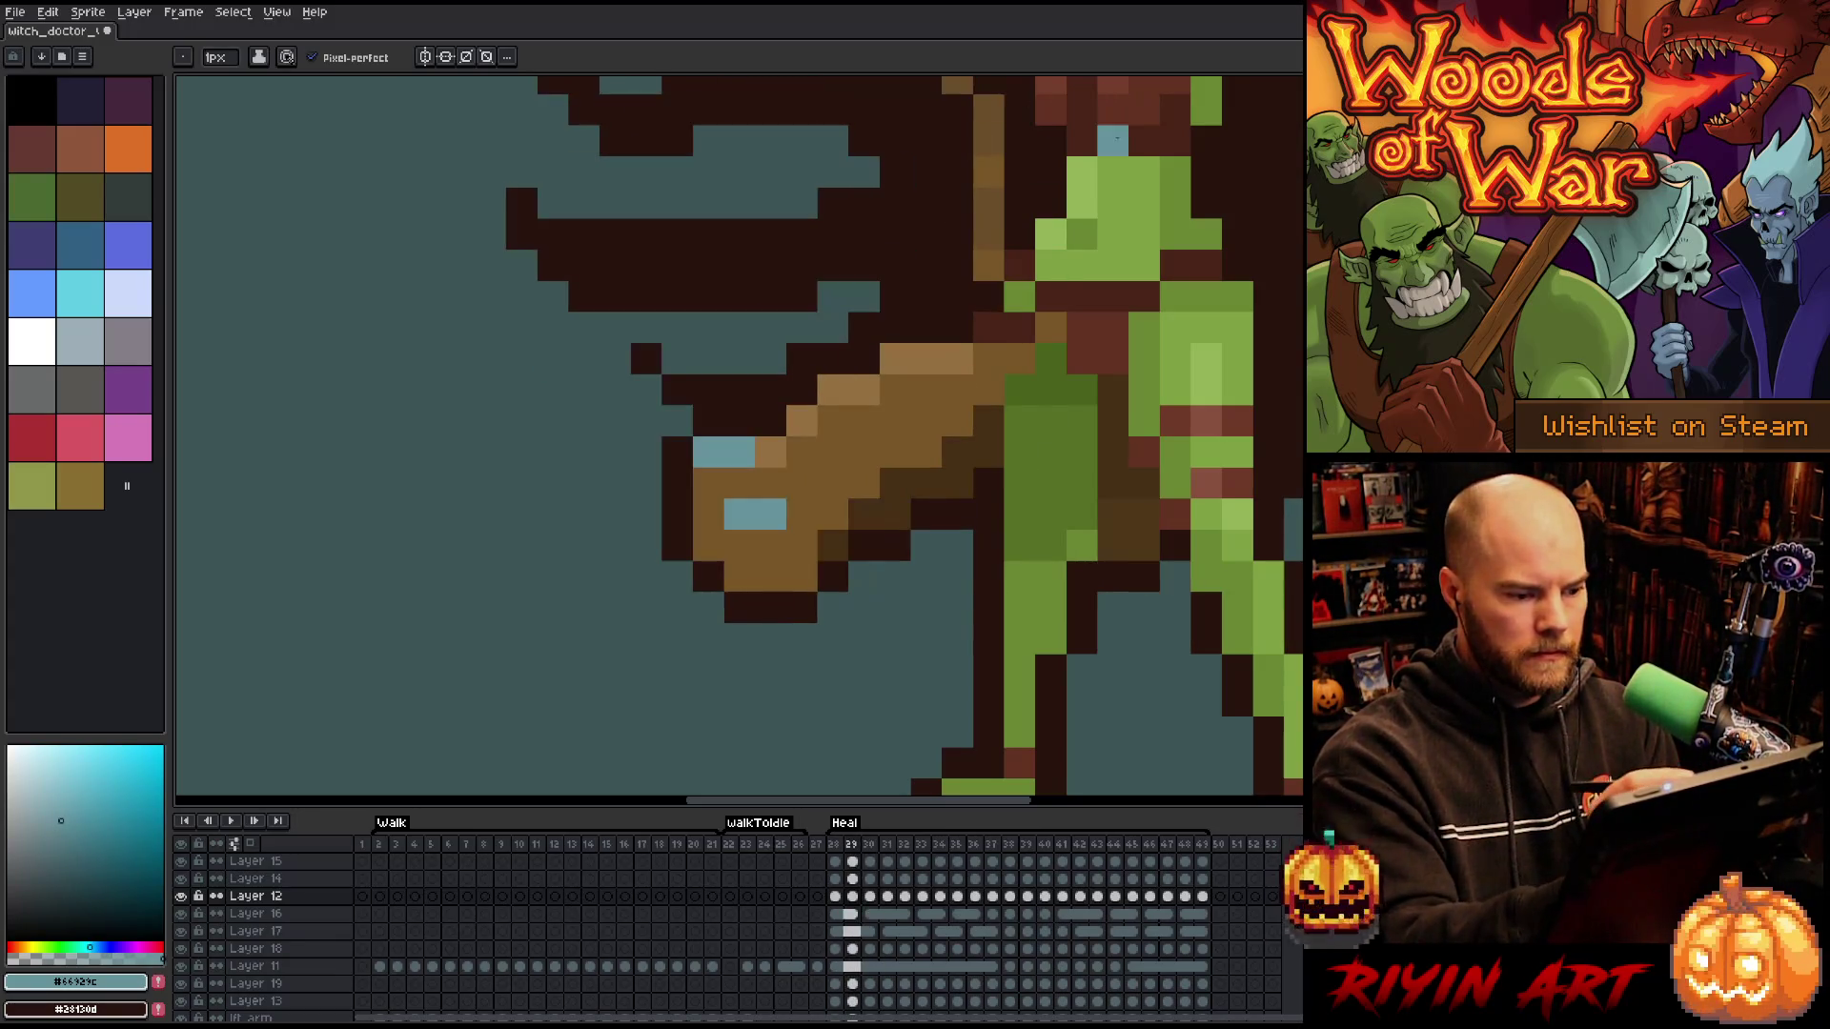
{"action": "key", "text": "Right"}
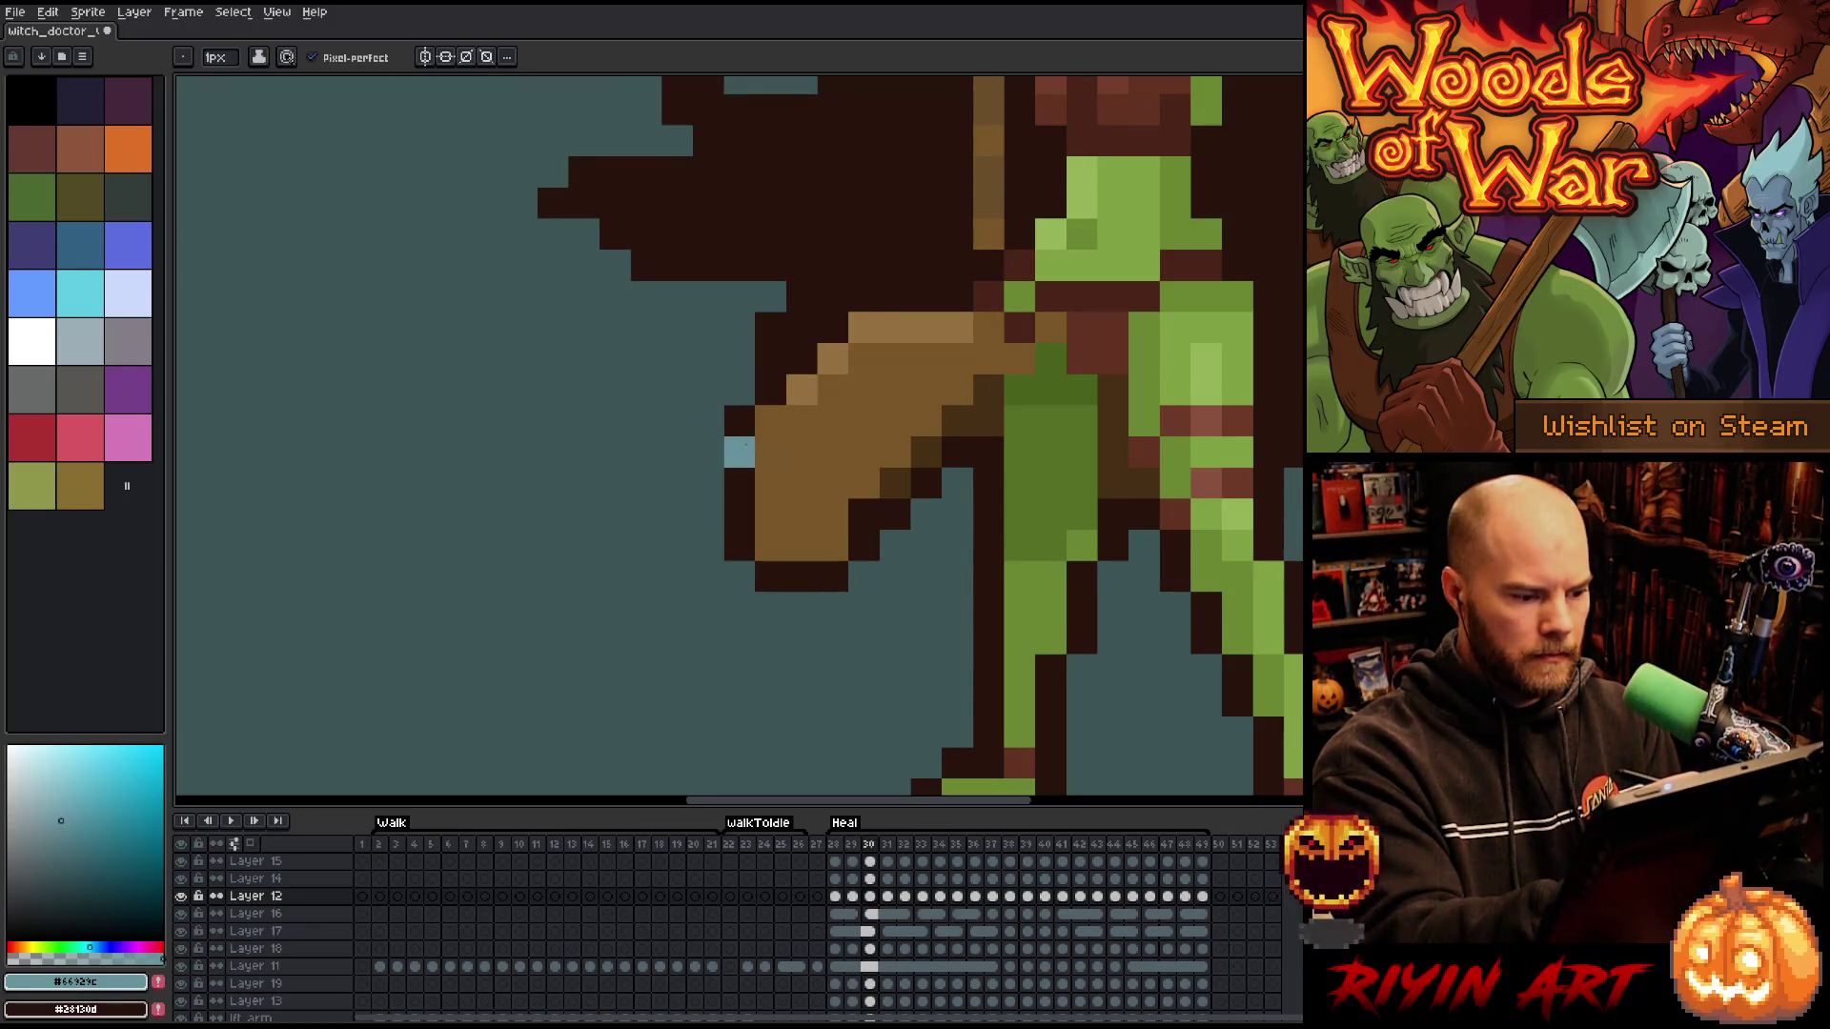
- In frame 30, add a light-blue staff pixel, darken a shoulder pixel and fix a stray arm pixel
{"action": "left_click", "coordinate": [739, 483]}
{"action": "left_click", "coordinate": [1048, 191], "text": "alt"}
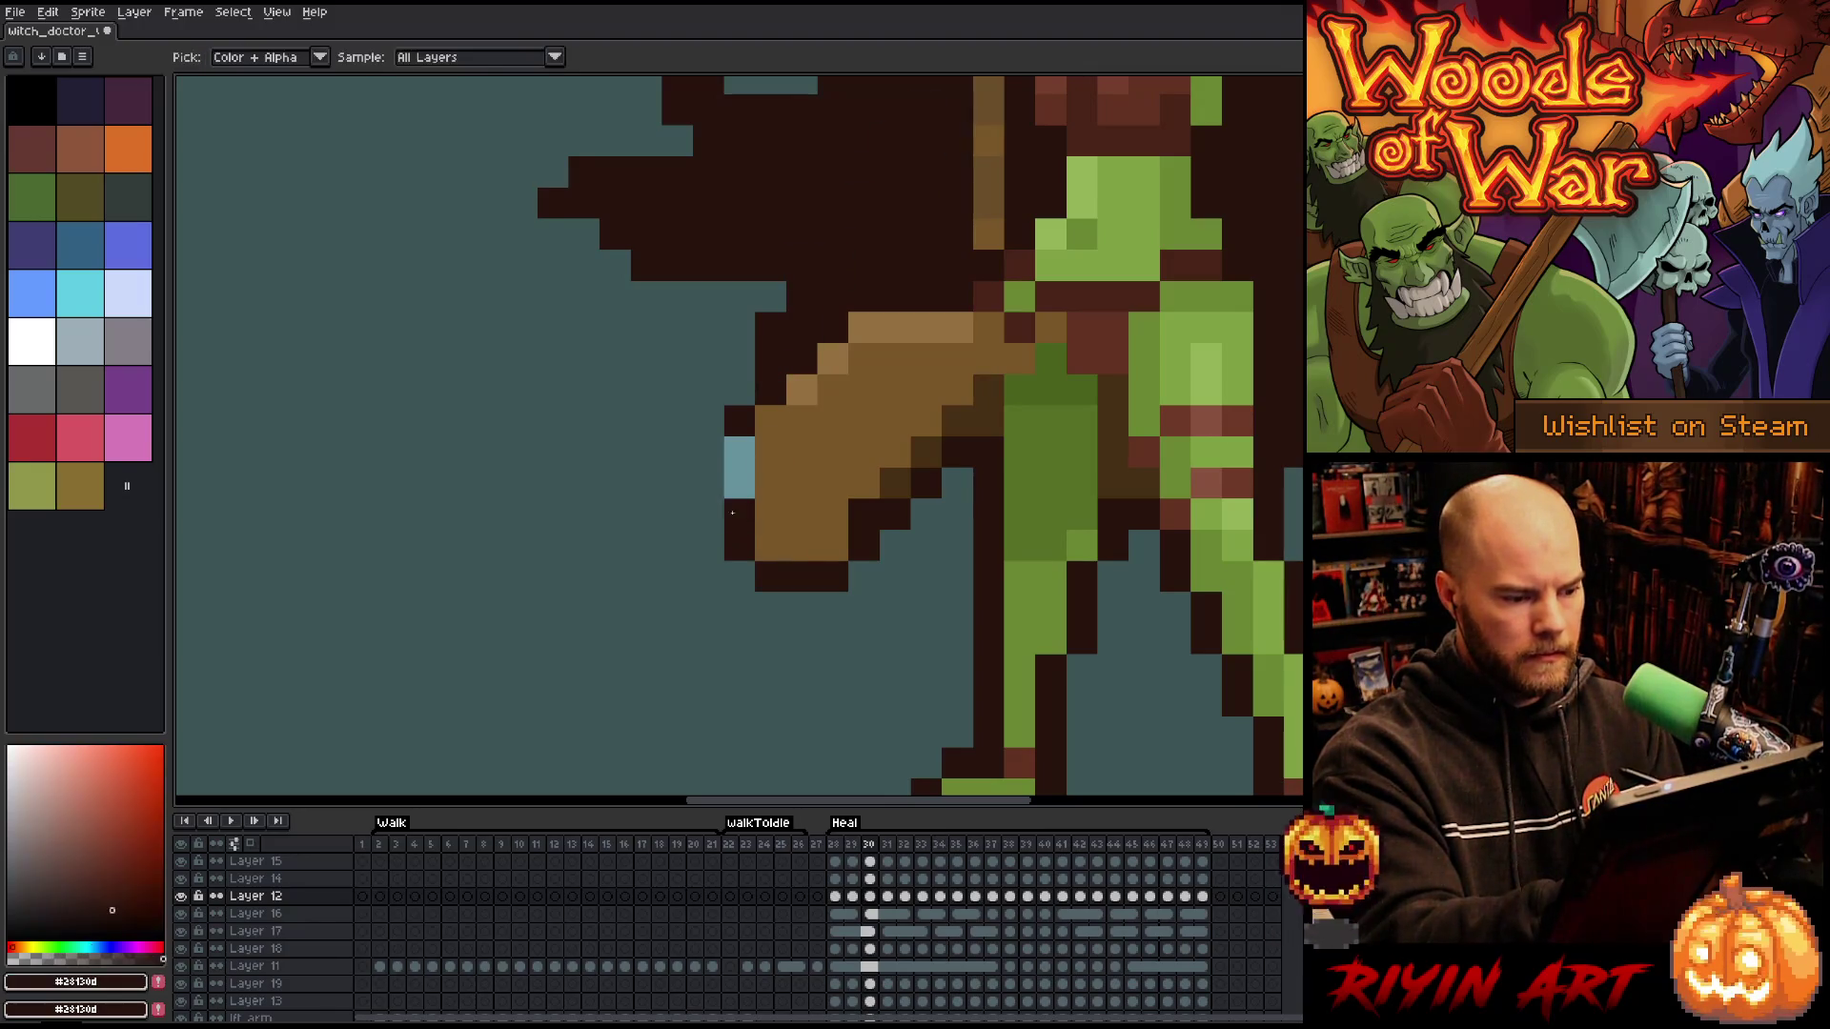
{"action": "left_click", "coordinate": [1081, 203]}
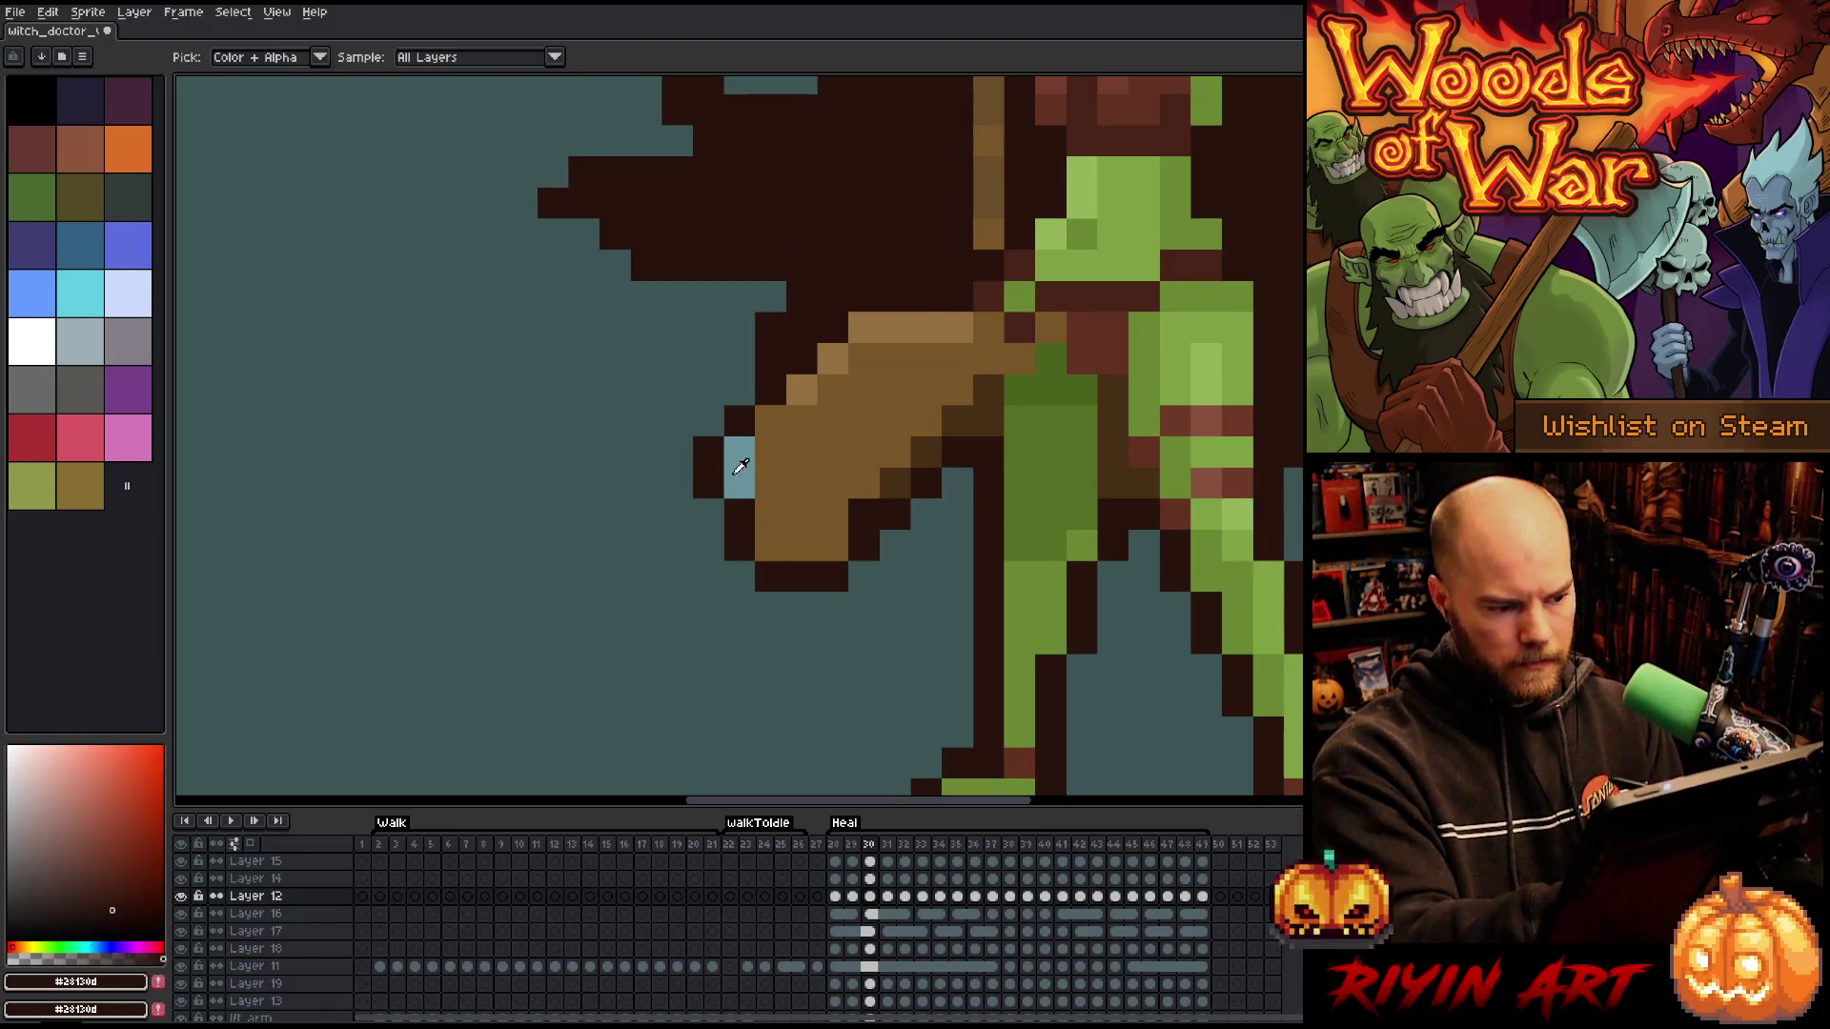
{"action": "left_click", "coordinate": [740, 467], "text": "alt"}
{"action": "left_click", "coordinate": [1019, 297]}
{"action": "key", "text": "Right"}
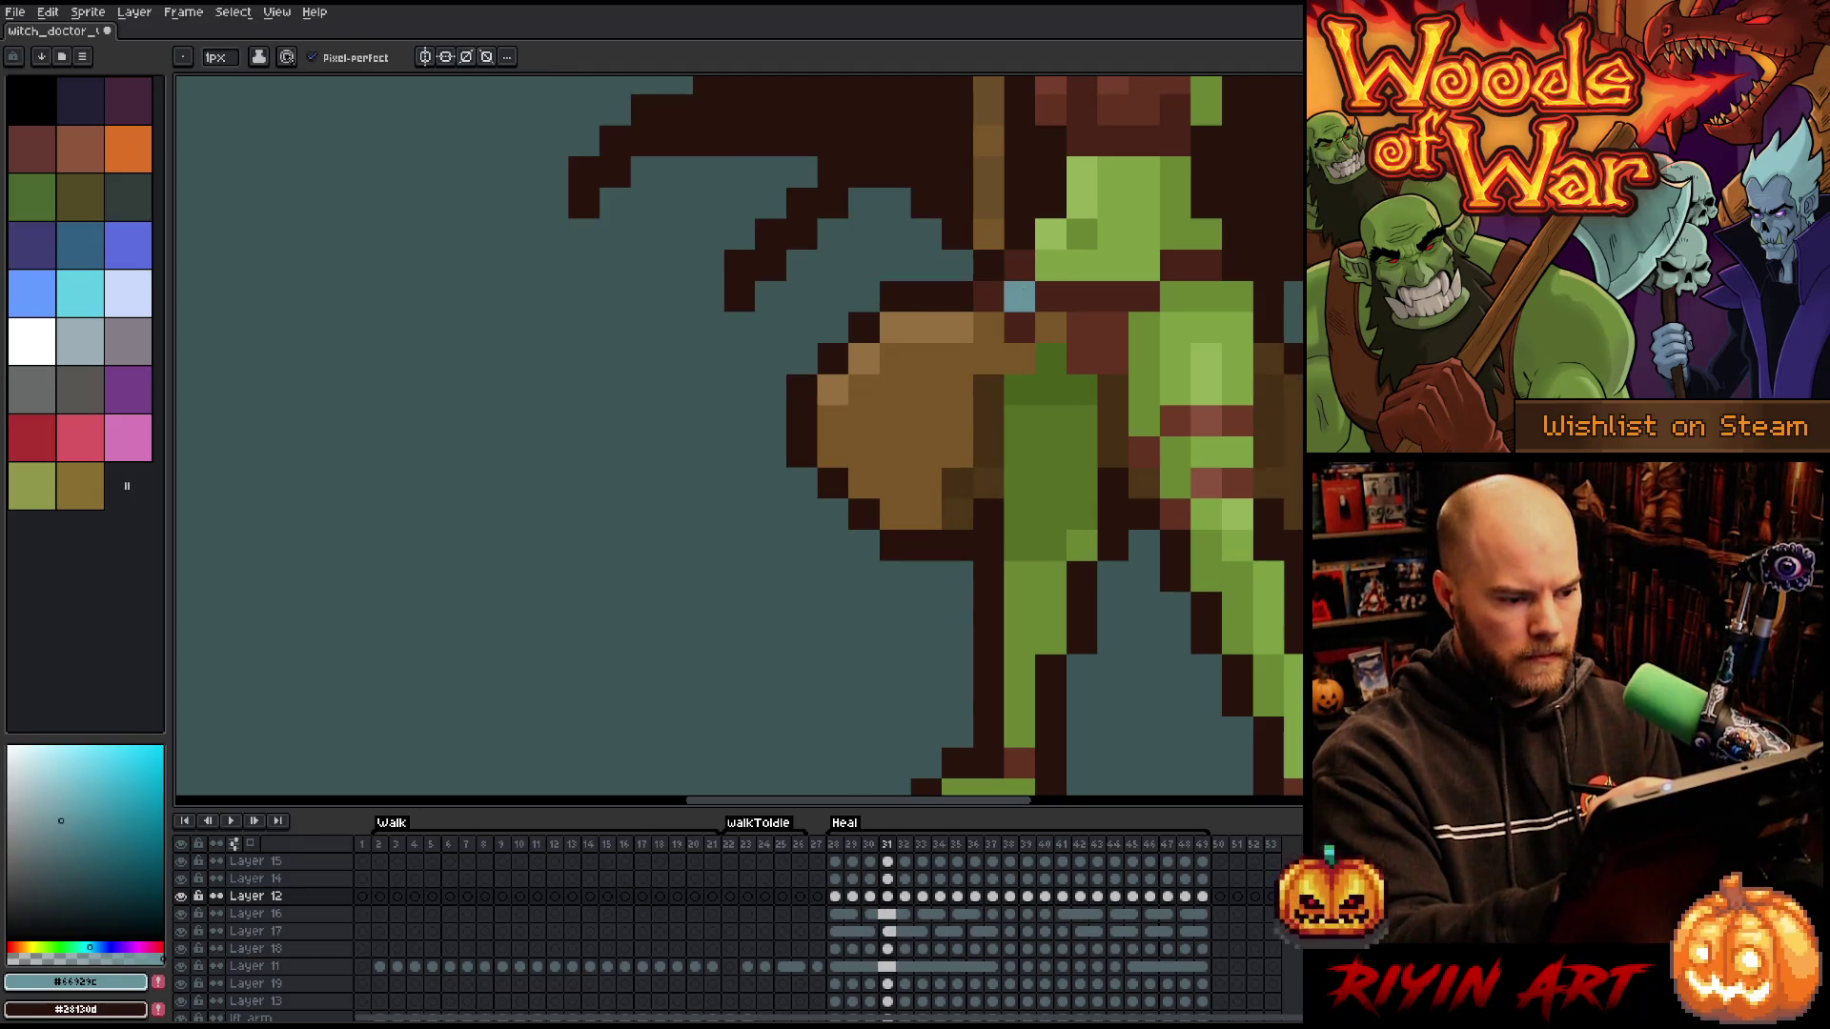
{"action": "key", "text": "Left"}
{"action": "key", "text": "Right"}
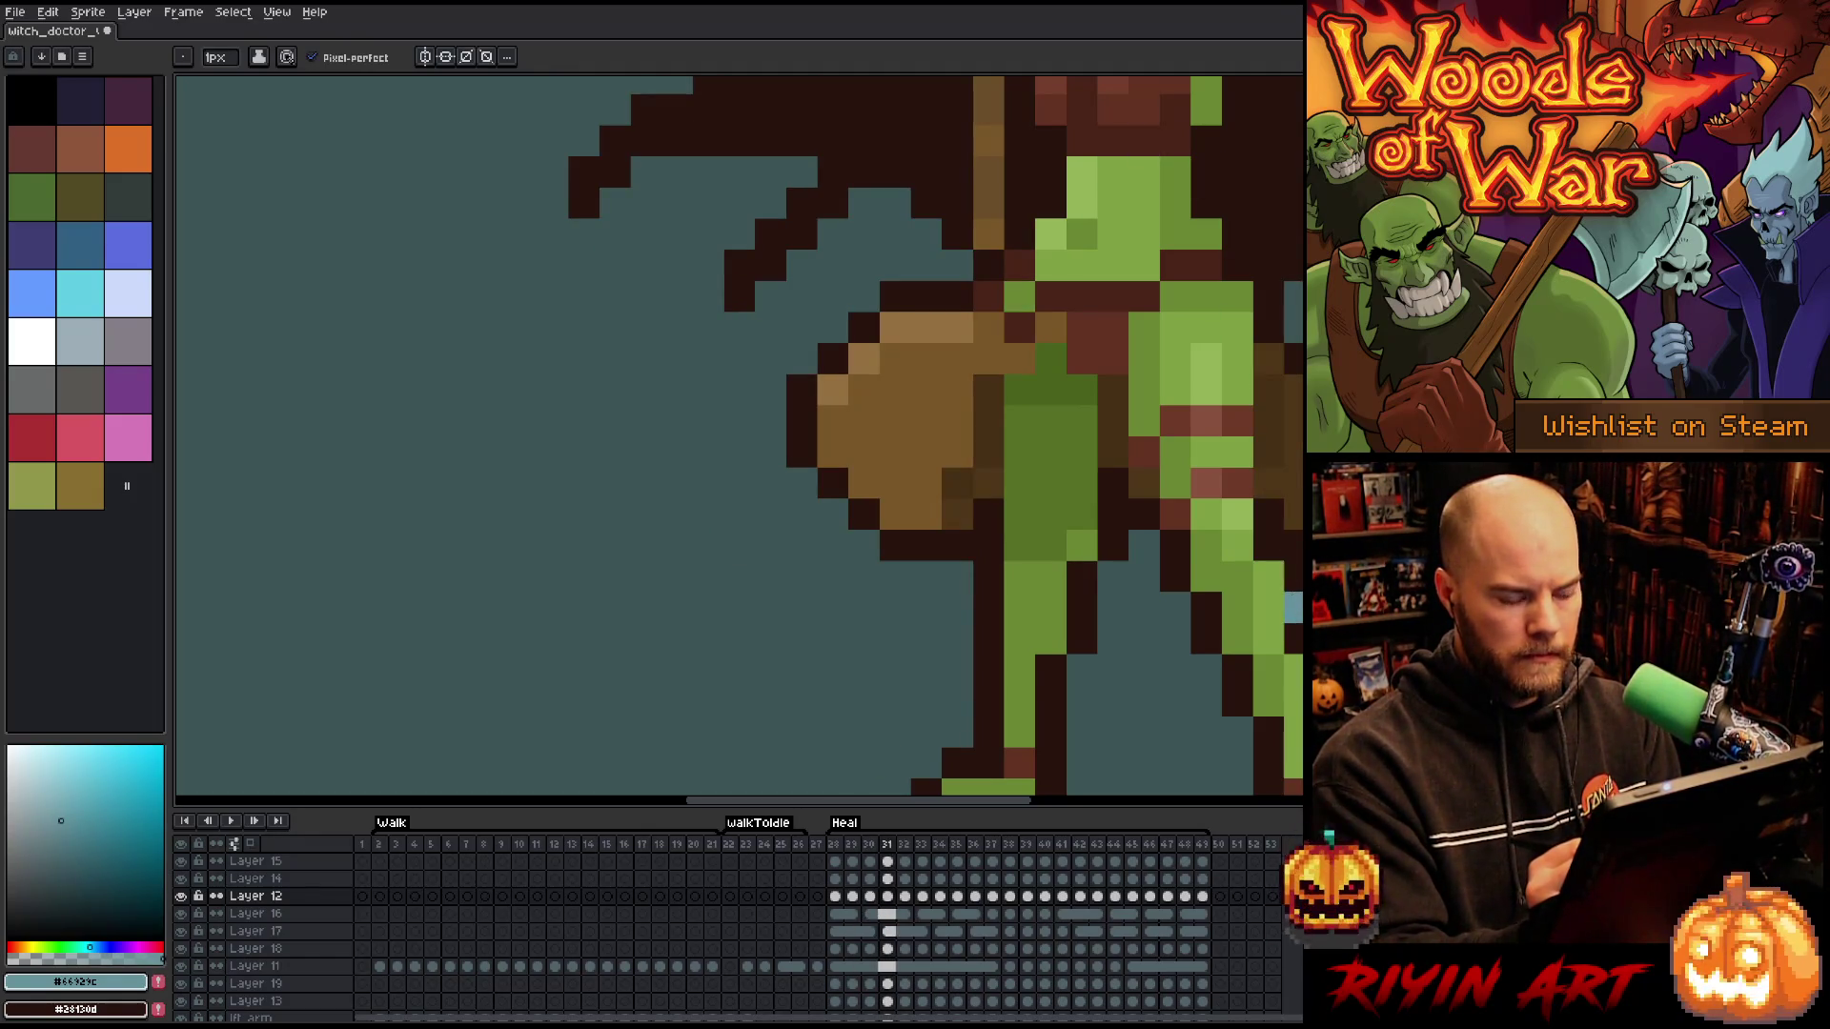
- Paint light-blue highlights on the staff head in frame 33, undoing the last pixels in frame 34
{"action": "key", "text": "Right"}
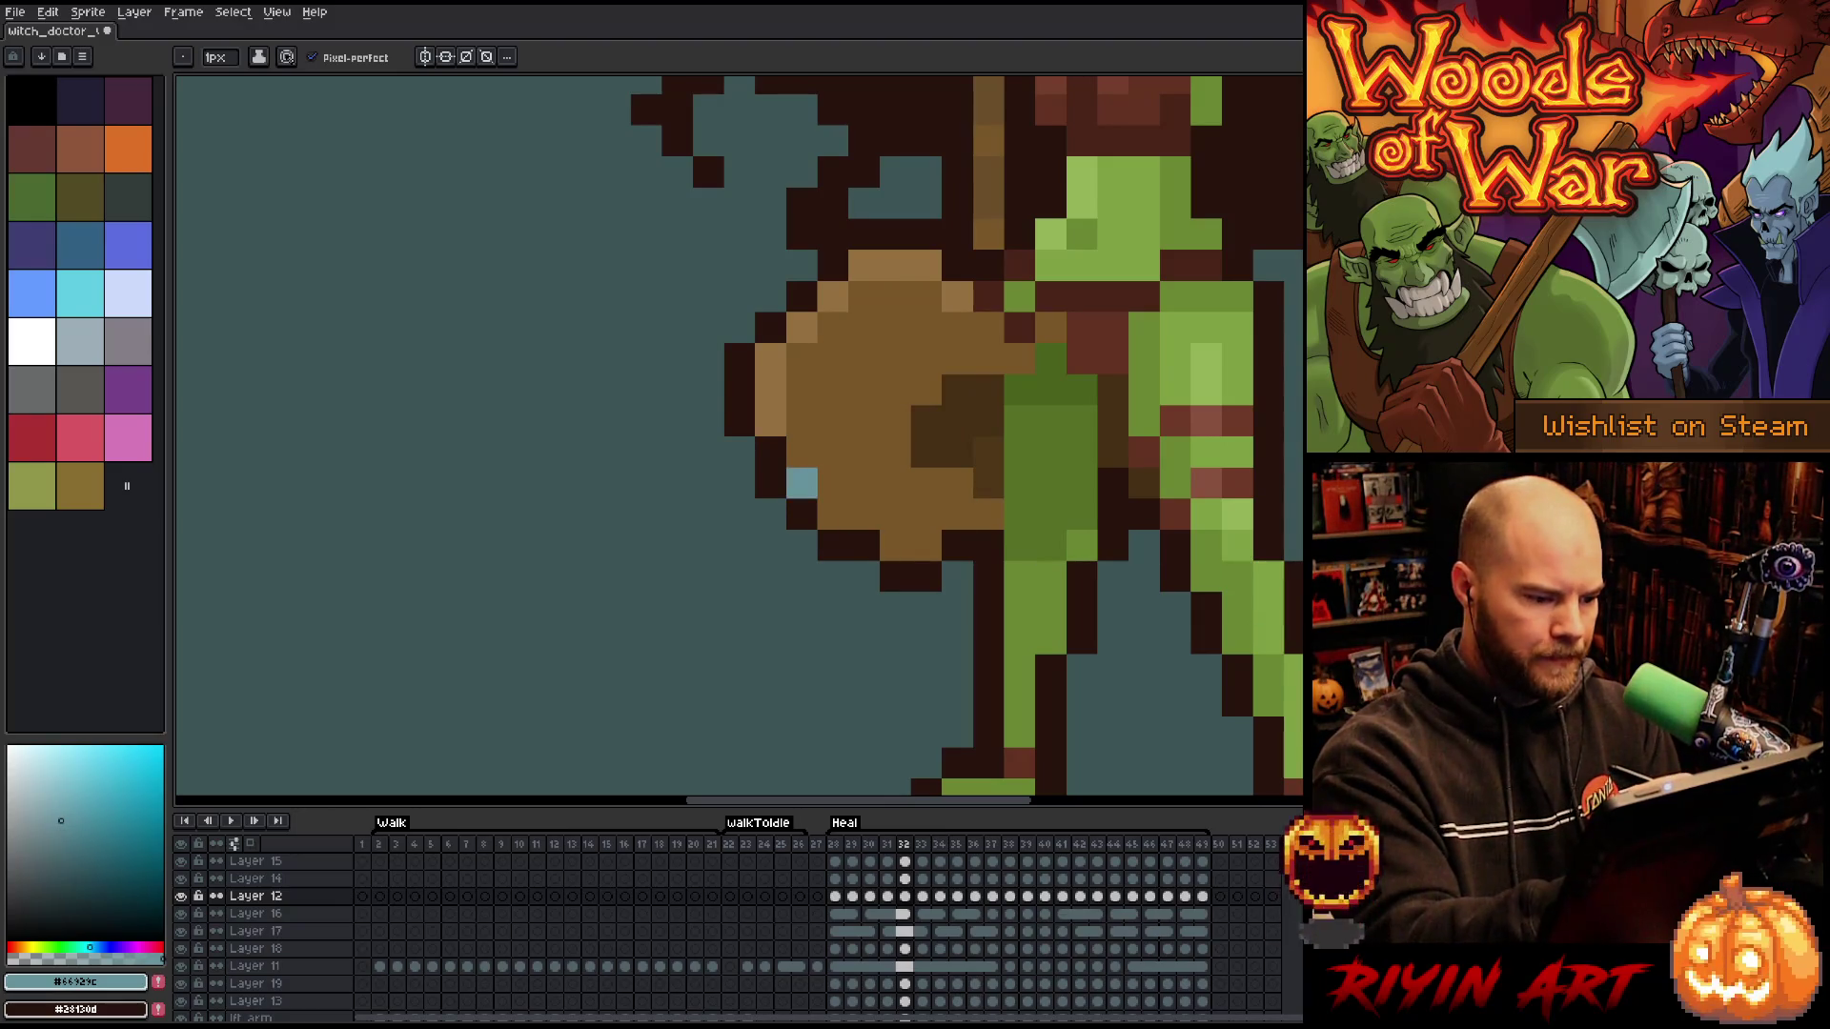
{"action": "key", "text": "Right"}
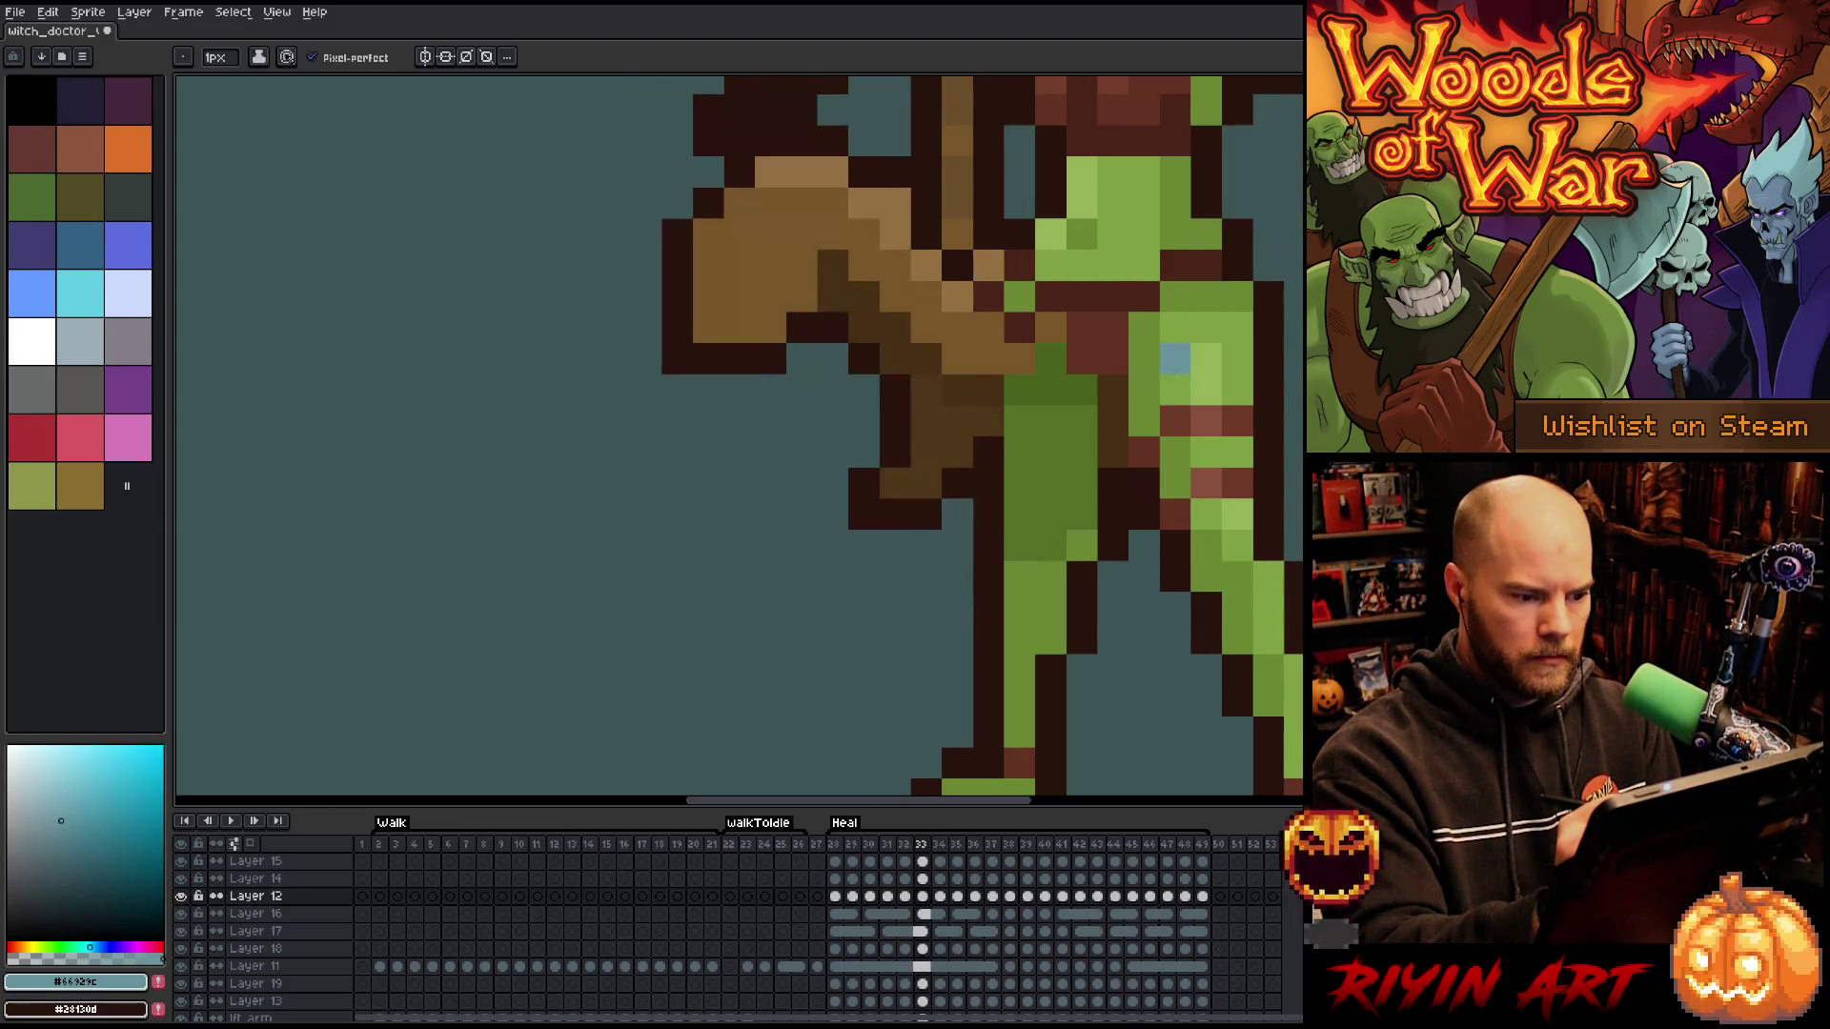
{"action": "left_click_drag", "start_coordinate": [739, 172], "coordinate": [707, 233]}
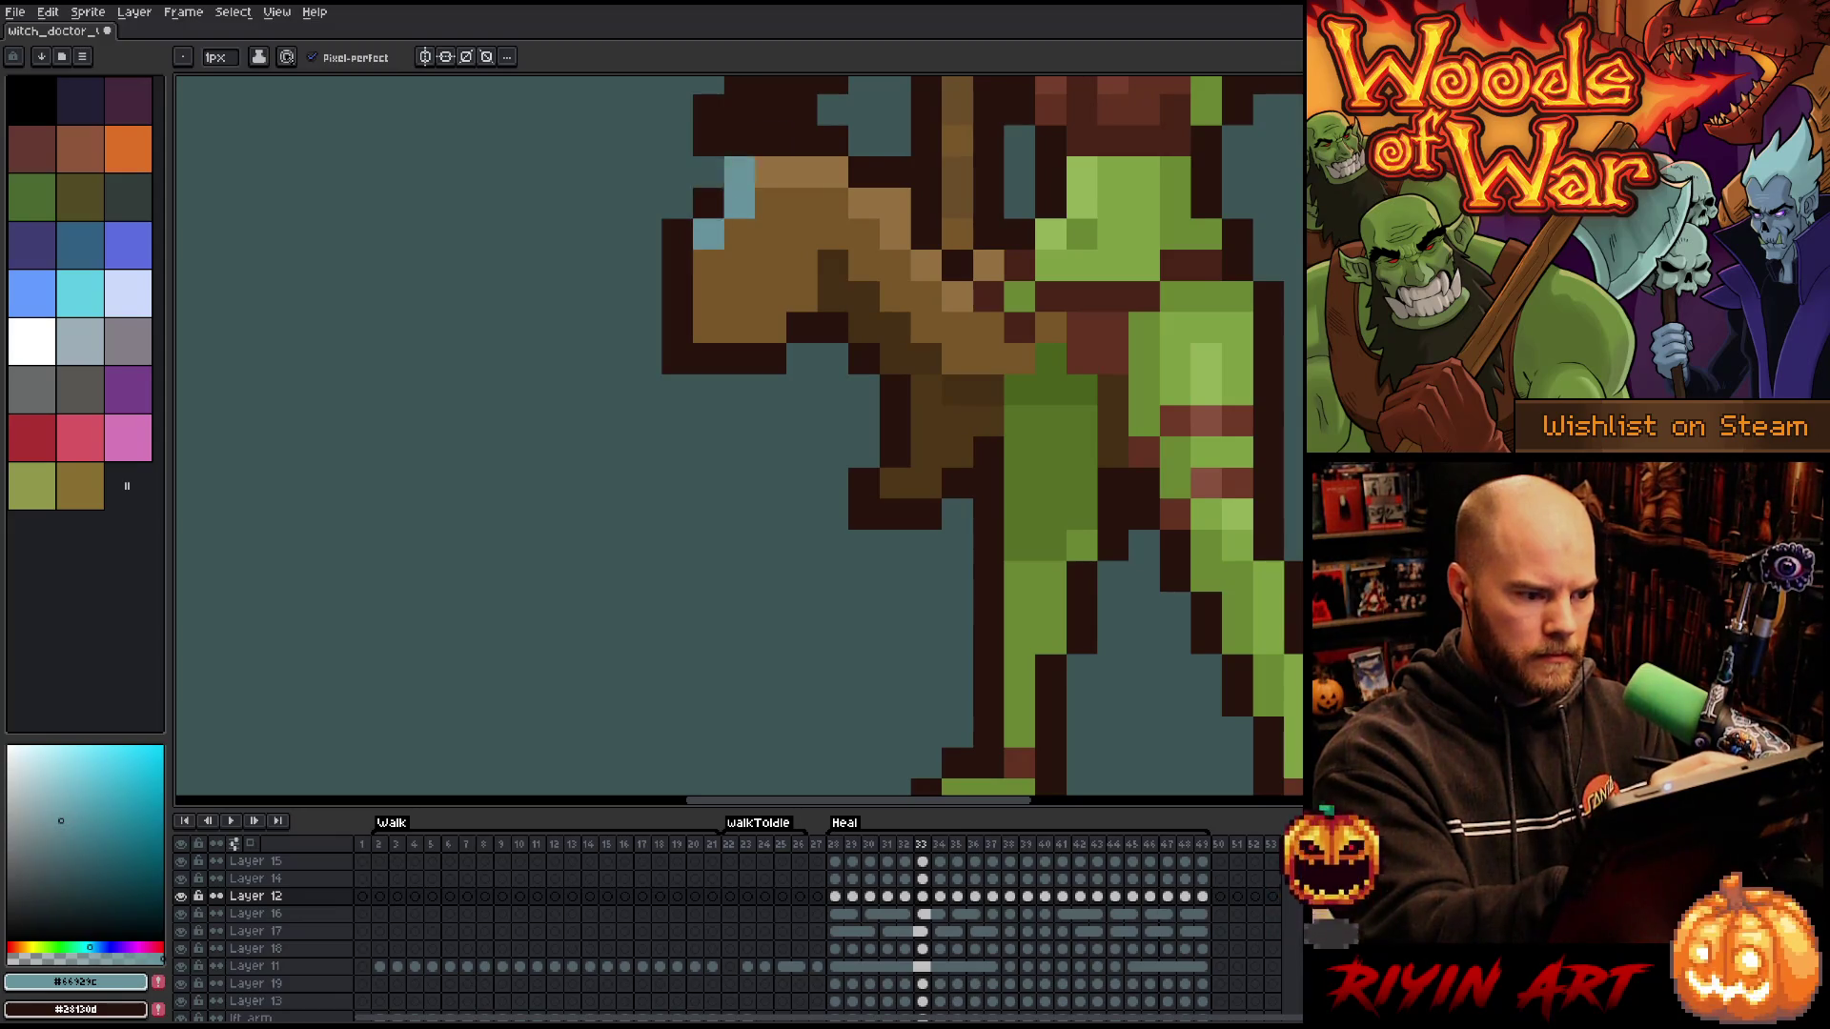
{"action": "key", "text": "Right"}
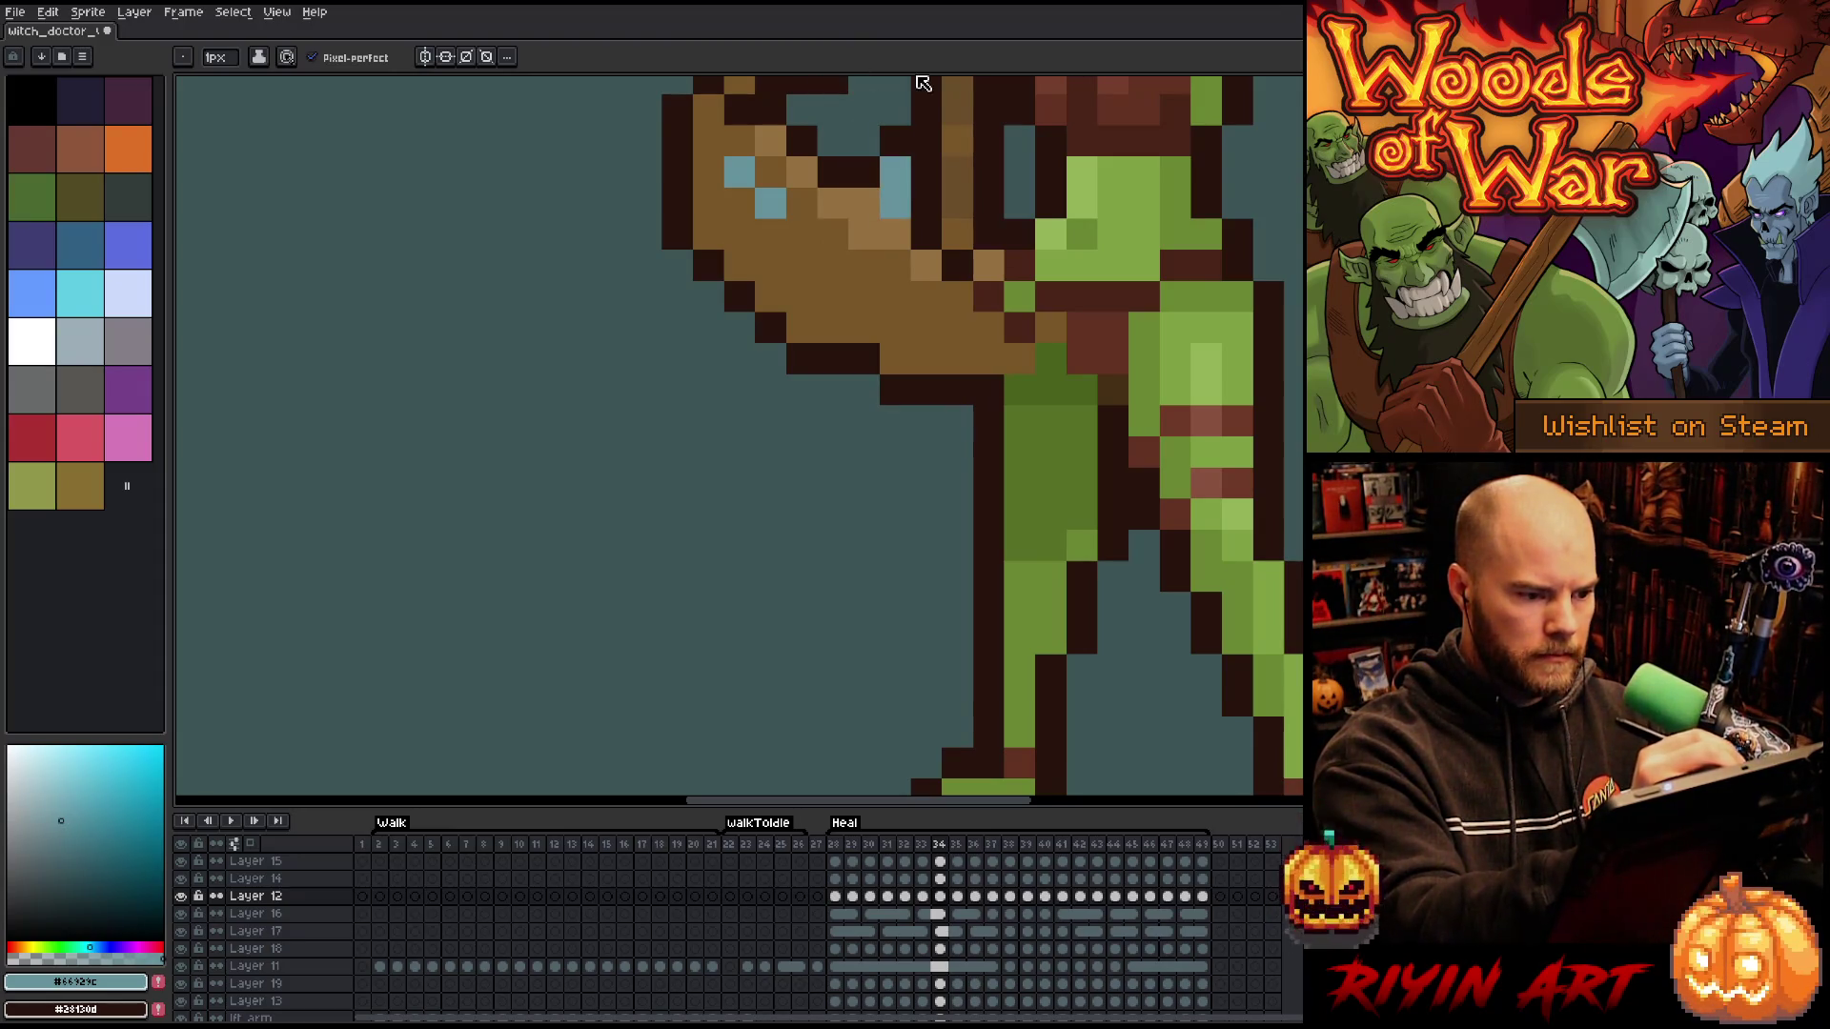
{"action": "key", "text": "ctrl+z"}
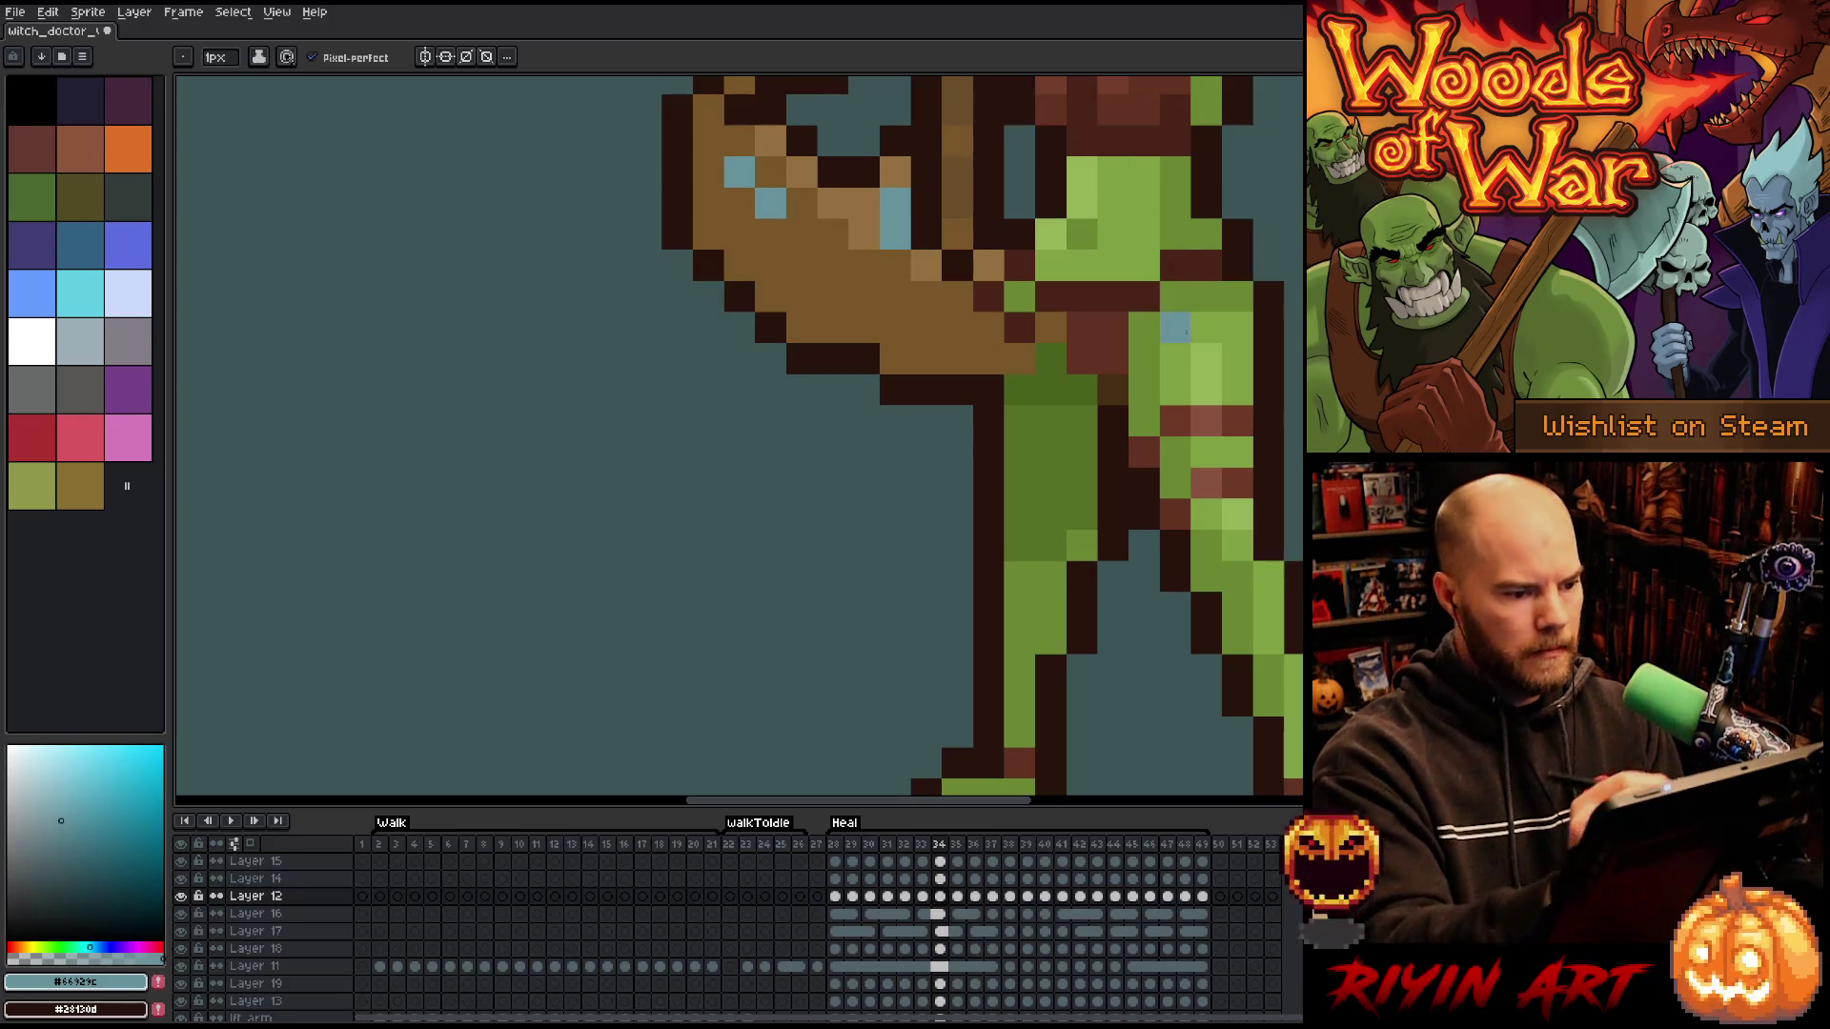
- Step through Heal frames 35 to 46, comparing each pose with its neighbour
{"action": "key", "text": "Right"}
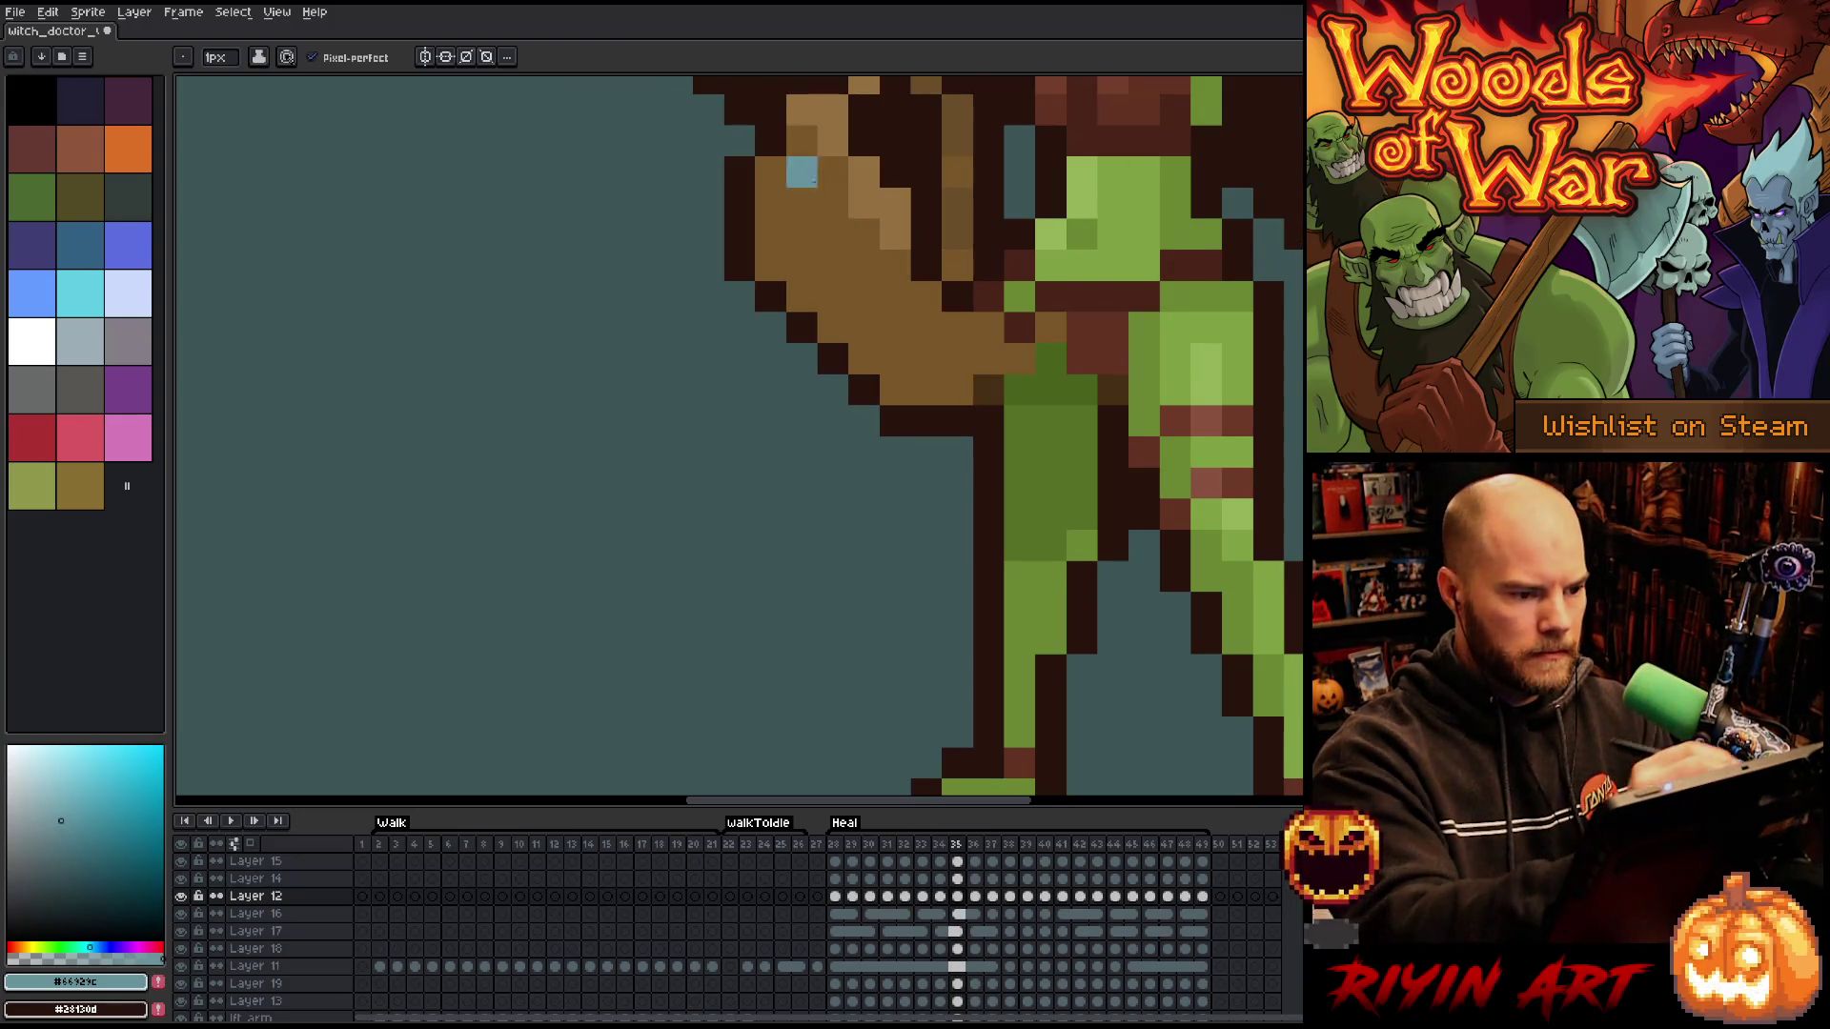
{"action": "key", "text": "Left"}
{"action": "key", "text": "Right"}
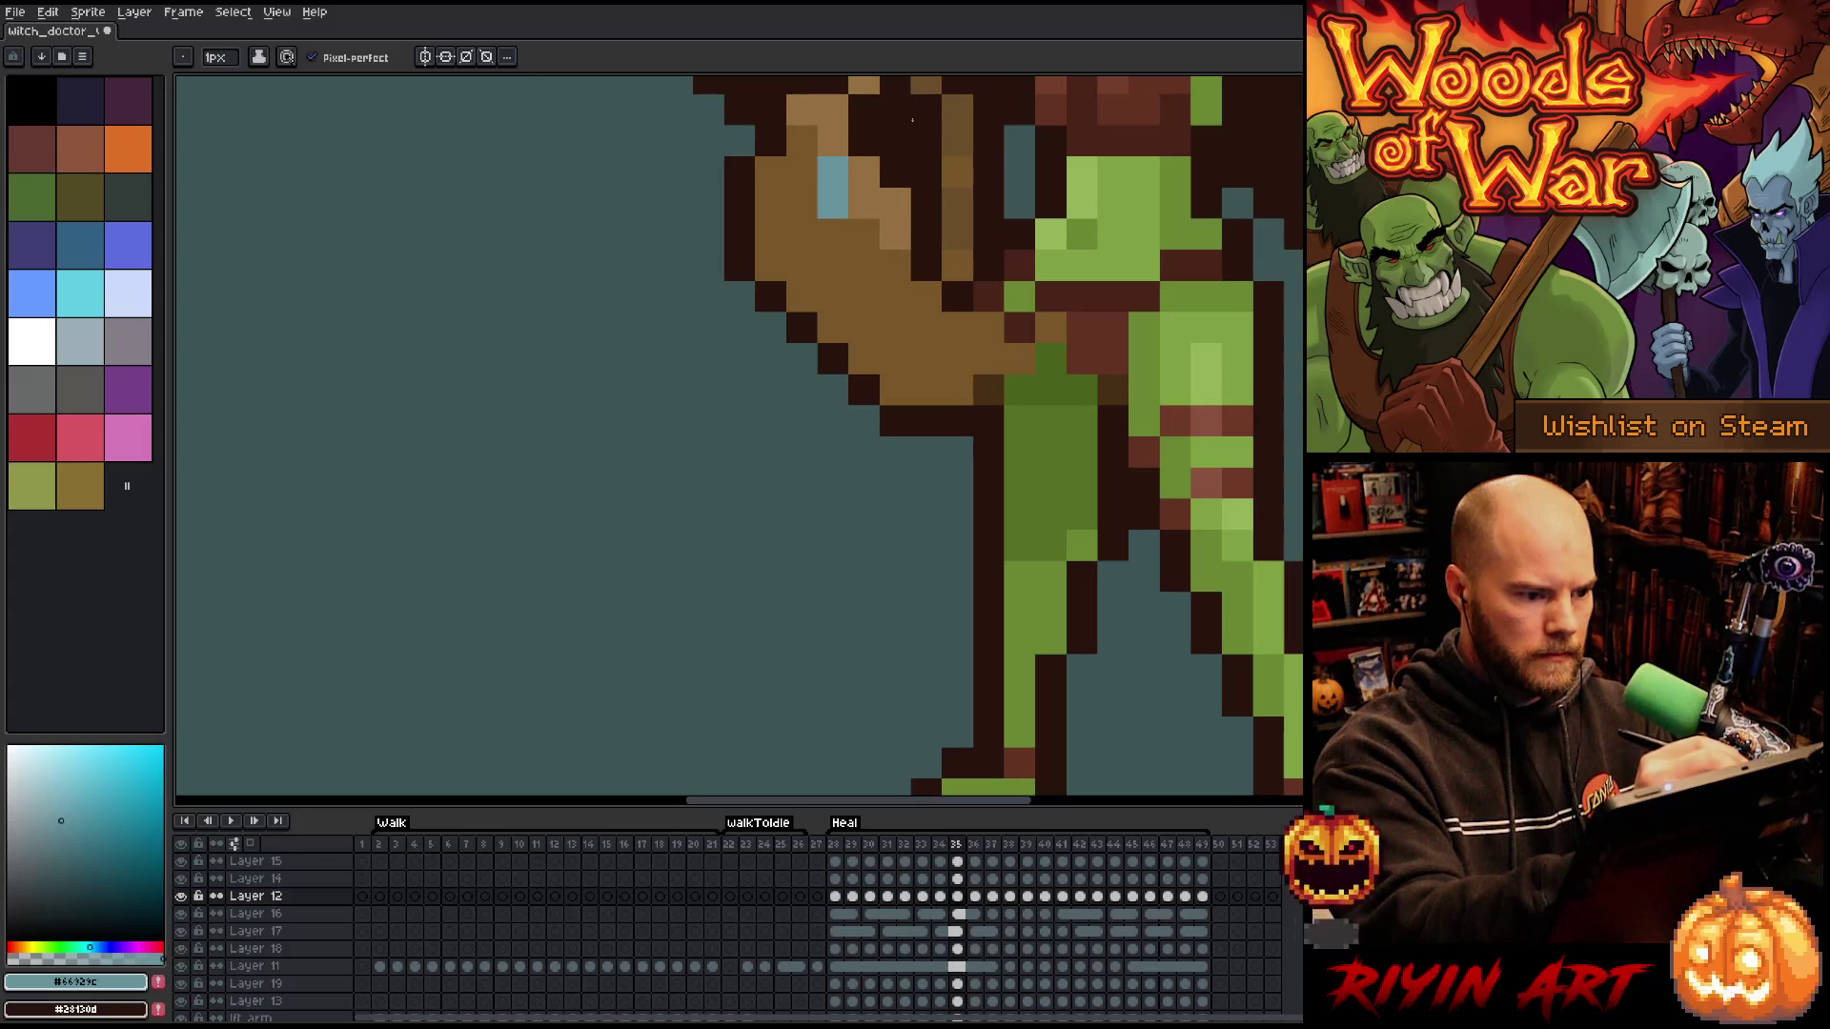
{"action": "key", "text": "Right"}
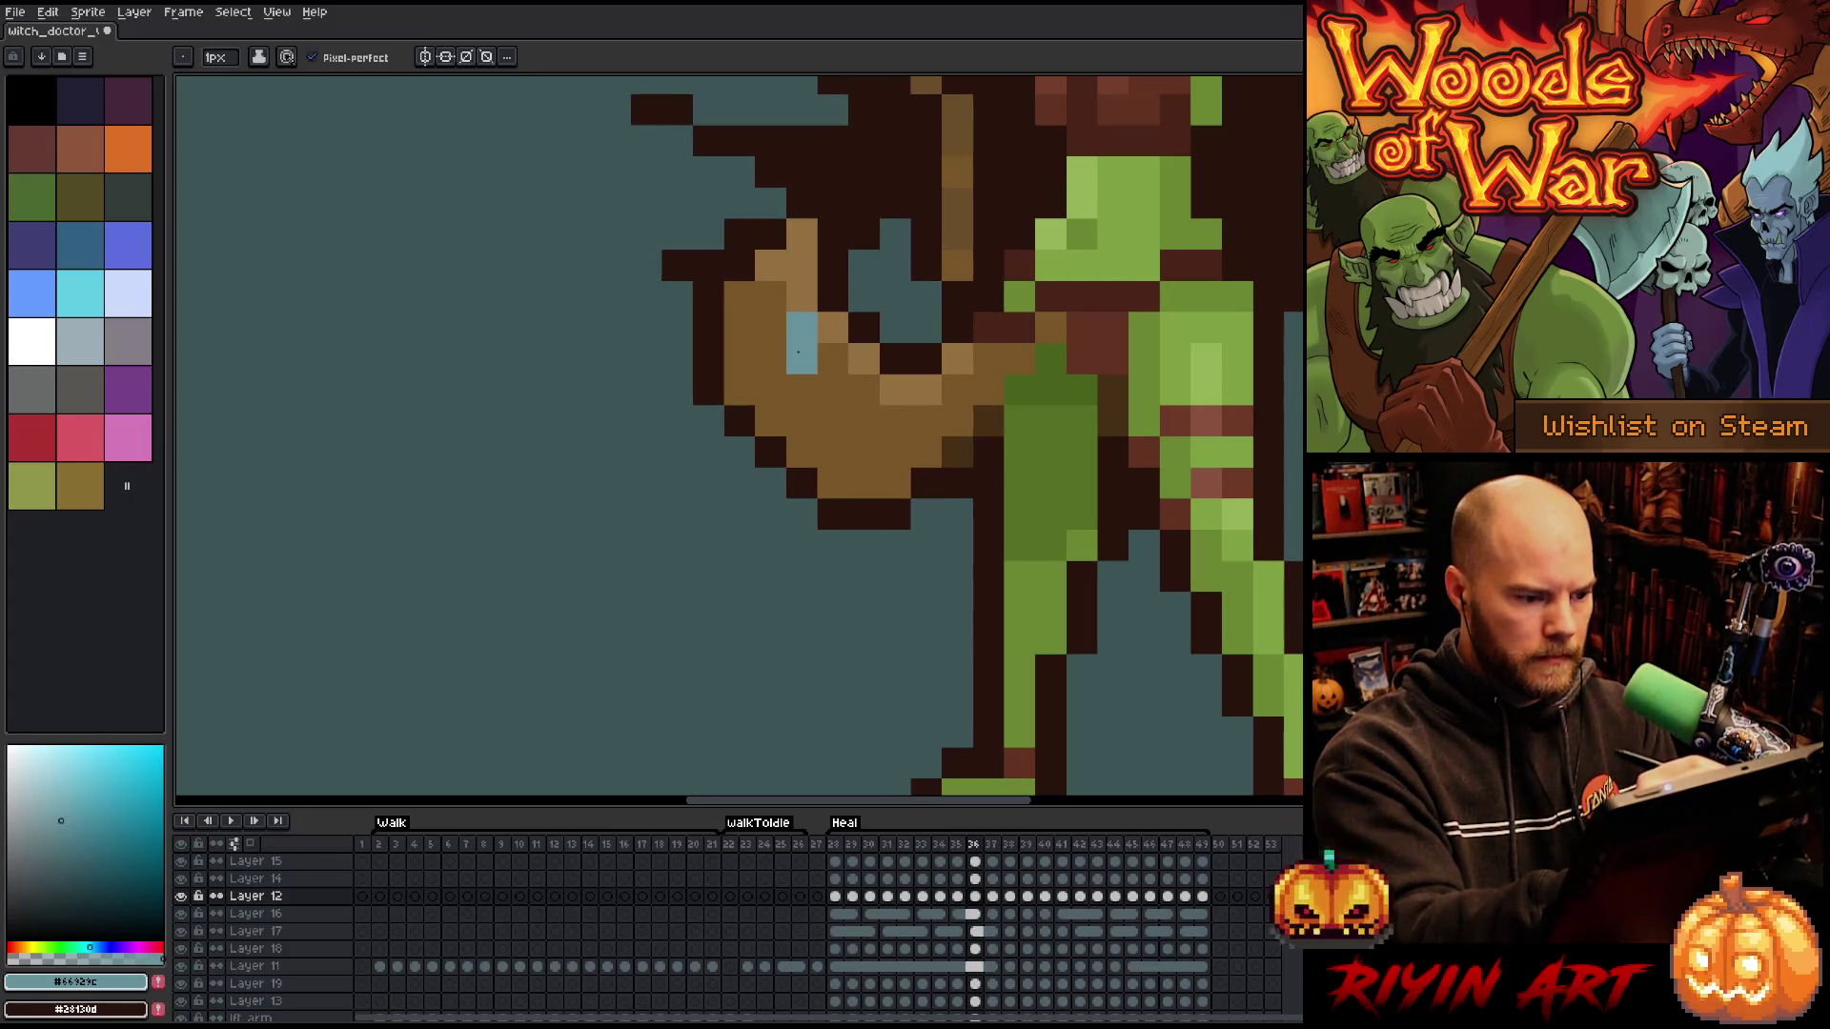
{"action": "key", "text": "Left"}
{"action": "key", "text": "Right"}
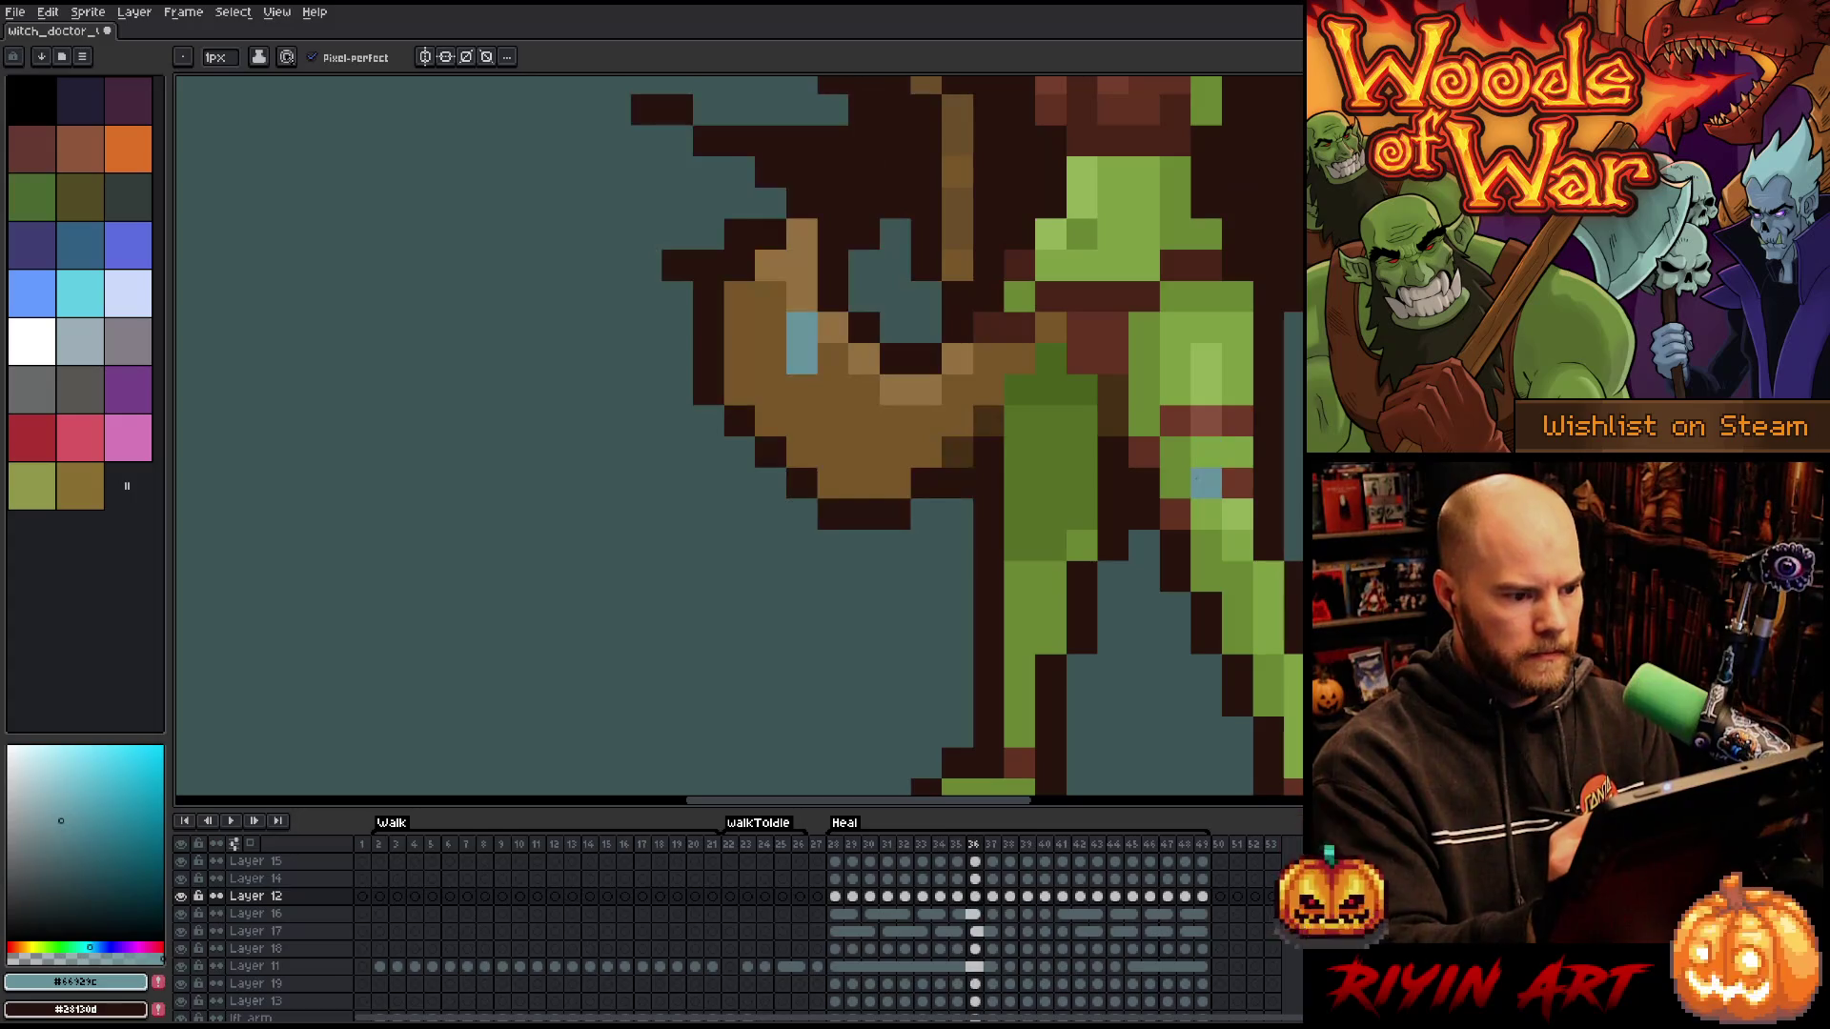
{"action": "key", "text": "Right"}
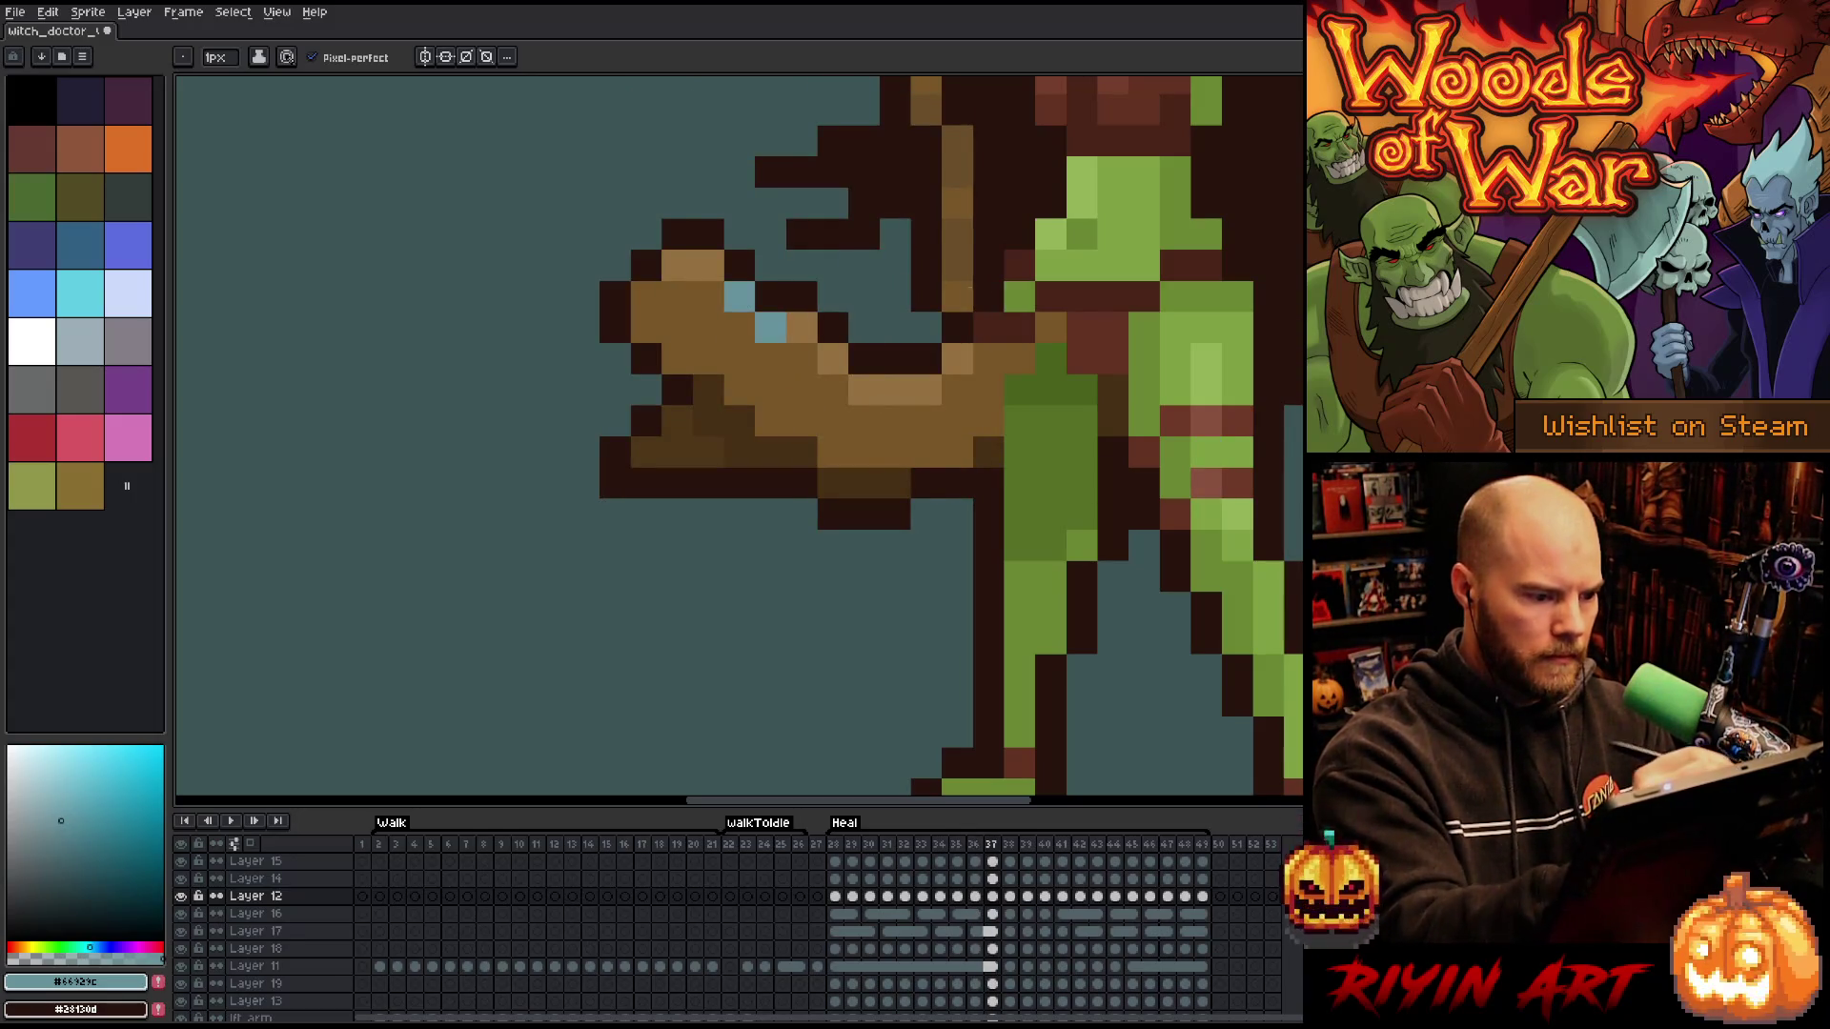
{"action": "key", "text": "Right"}
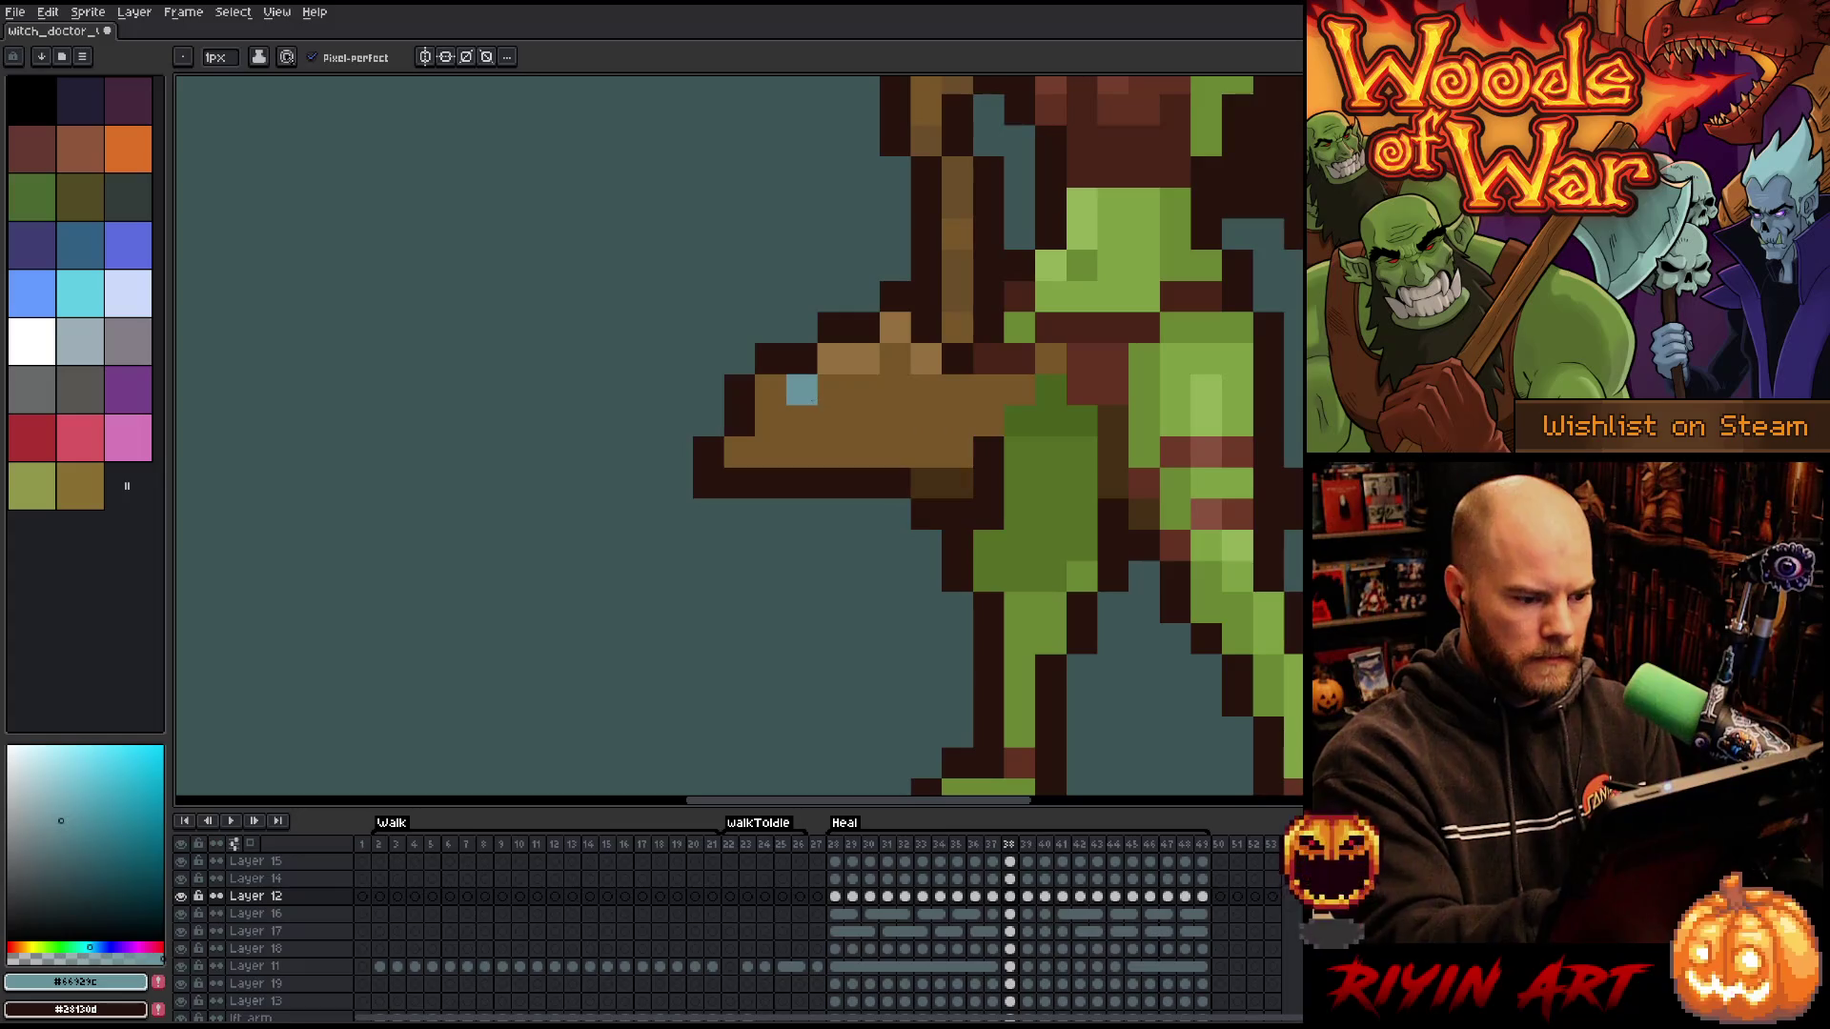
{"action": "key", "text": "Left"}
{"action": "key", "text": "Right"}
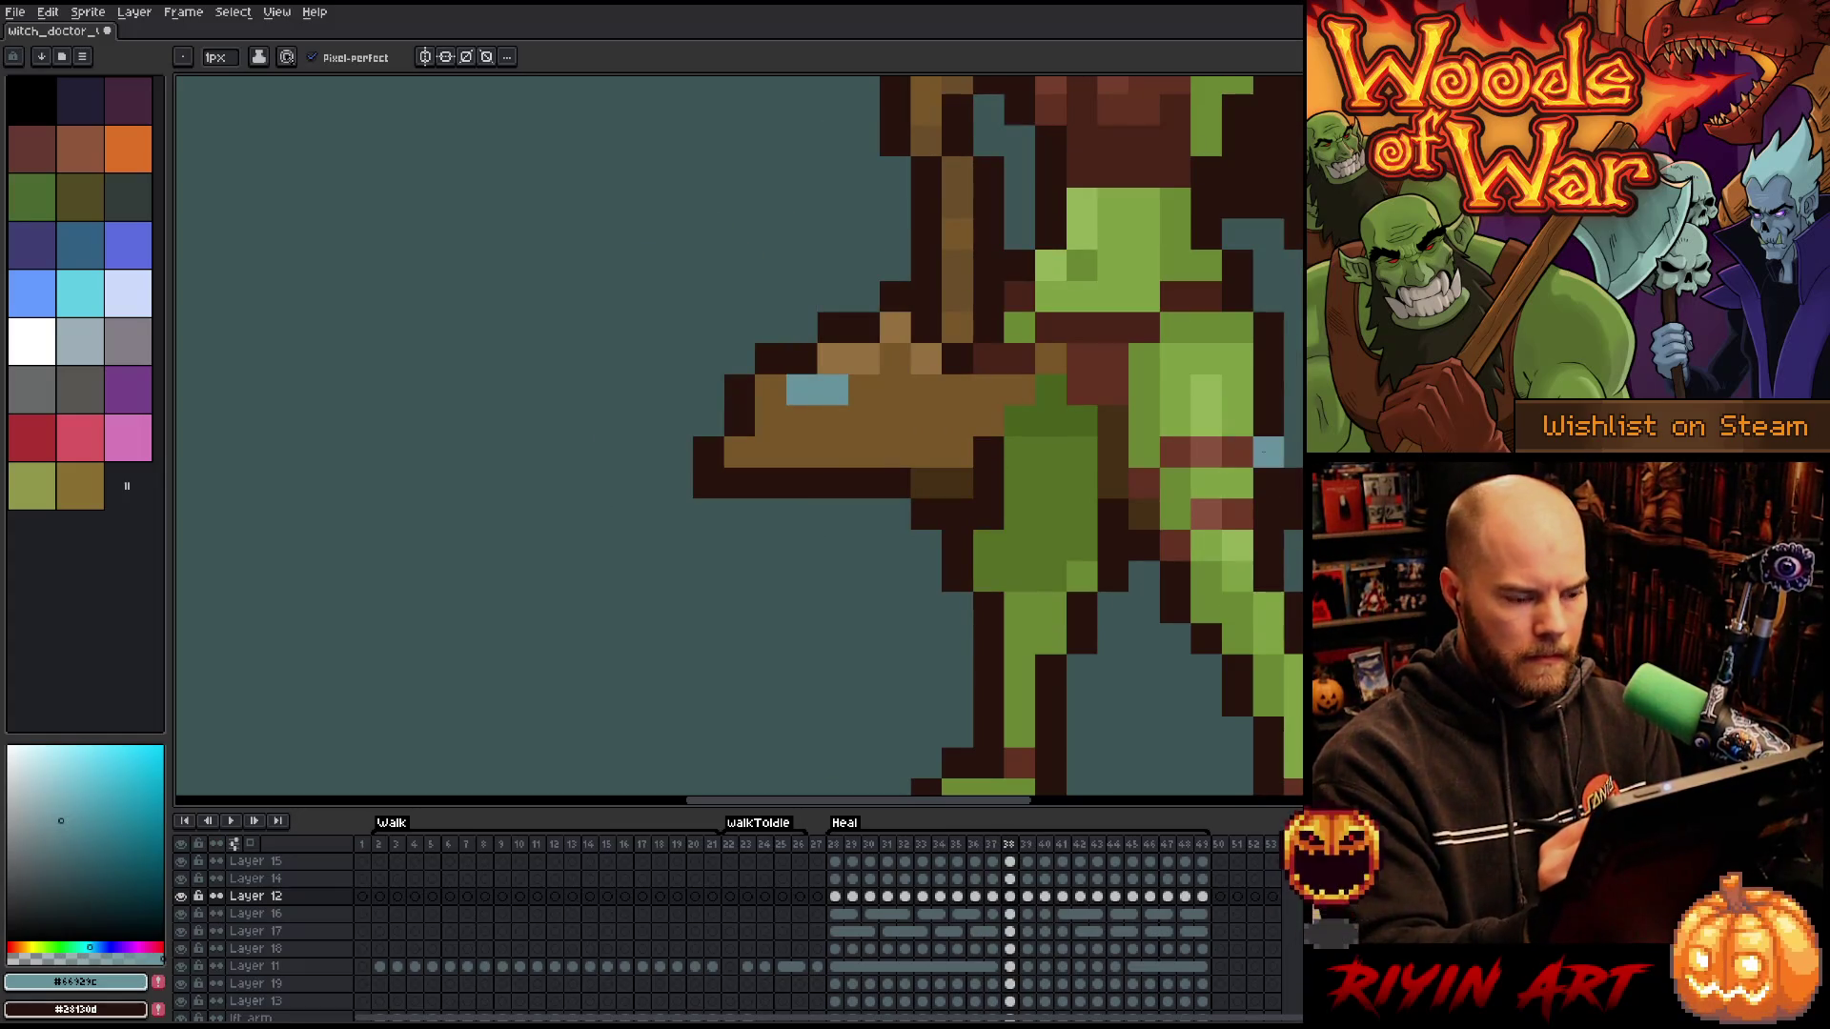
{"action": "key", "text": "Right"}
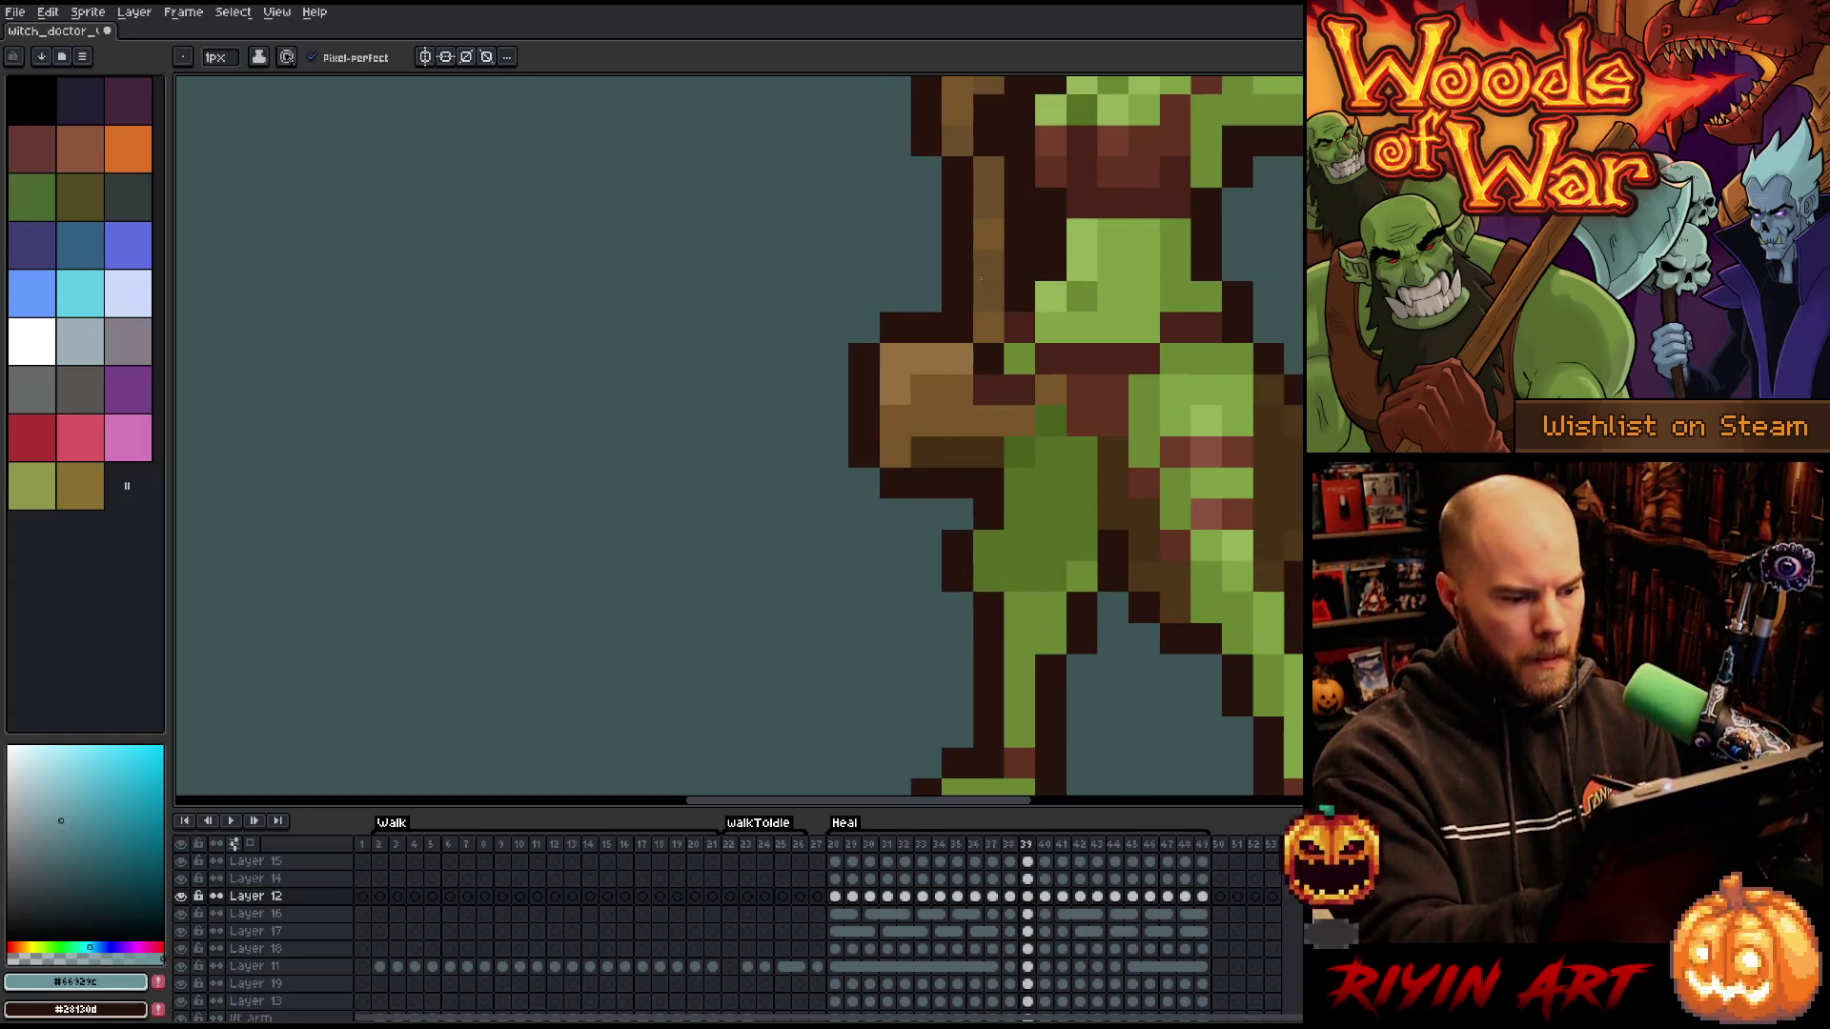
{"action": "key", "text": "Right"}
{"action": "key", "text": "Right"}
{"action": "key", "text": "Right"}
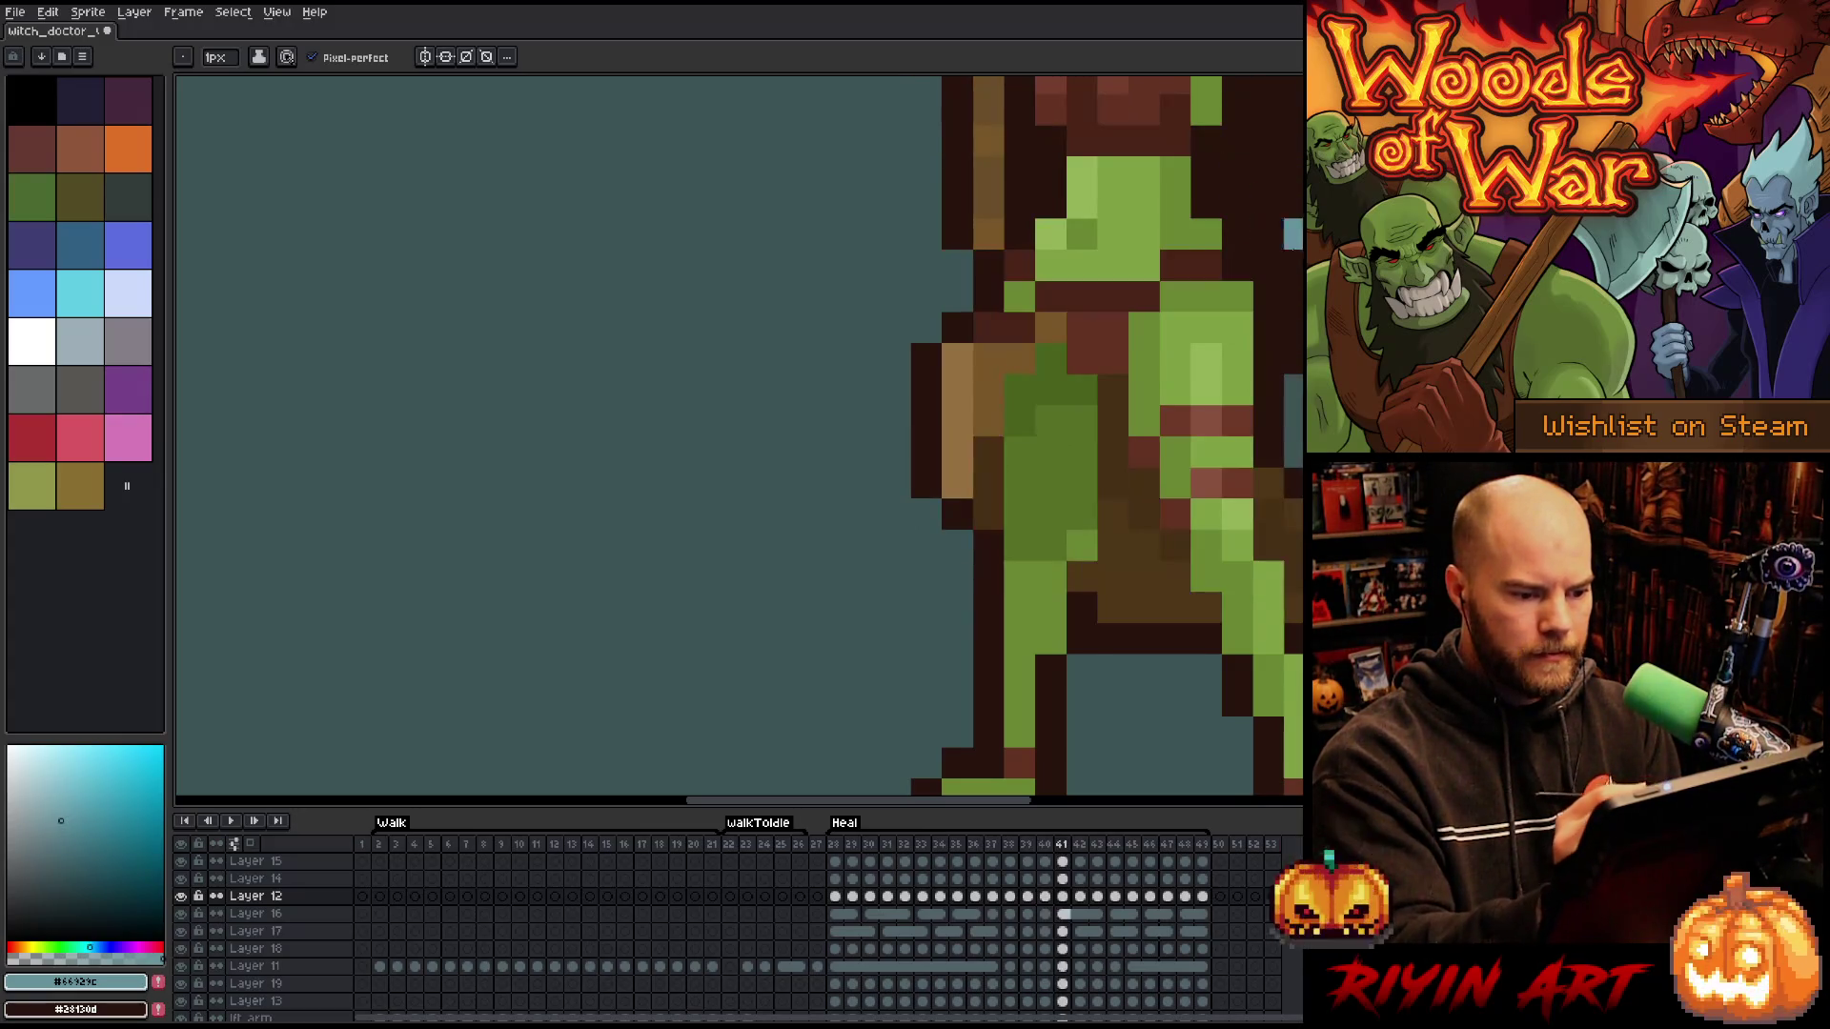
{"action": "key", "text": "Right"}
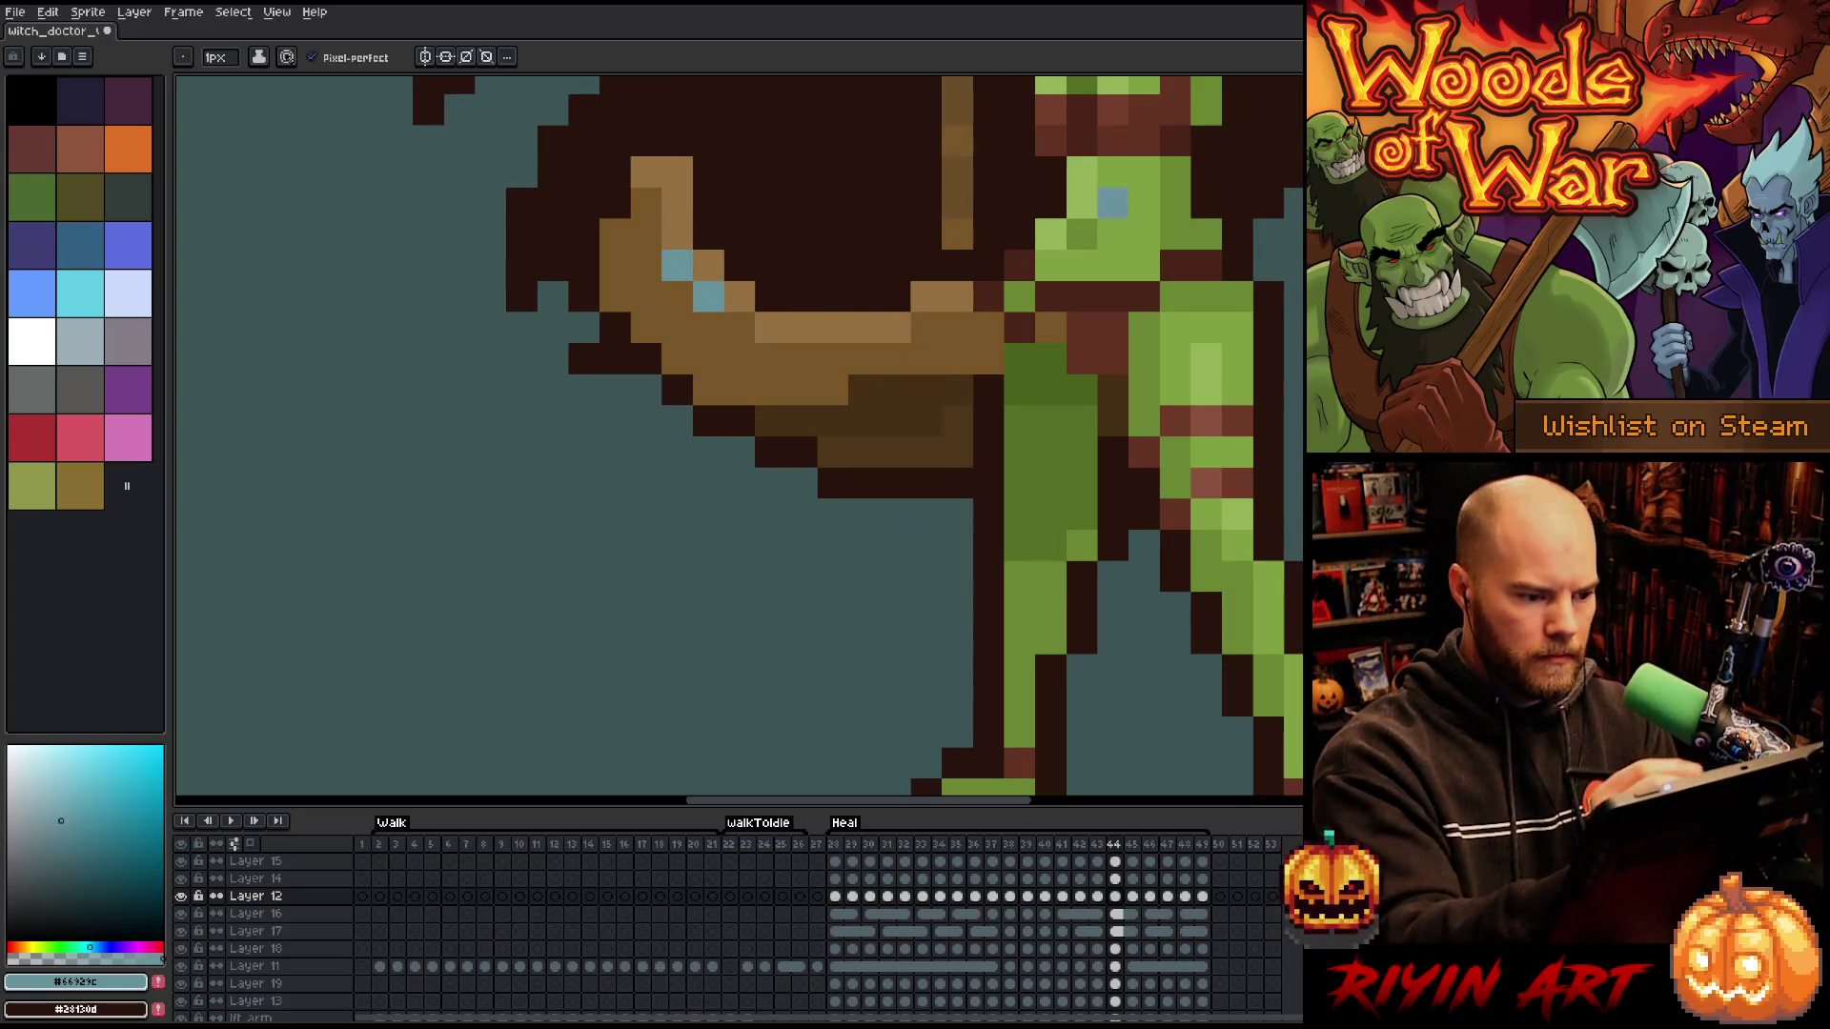
{"action": "key", "text": "Right"}
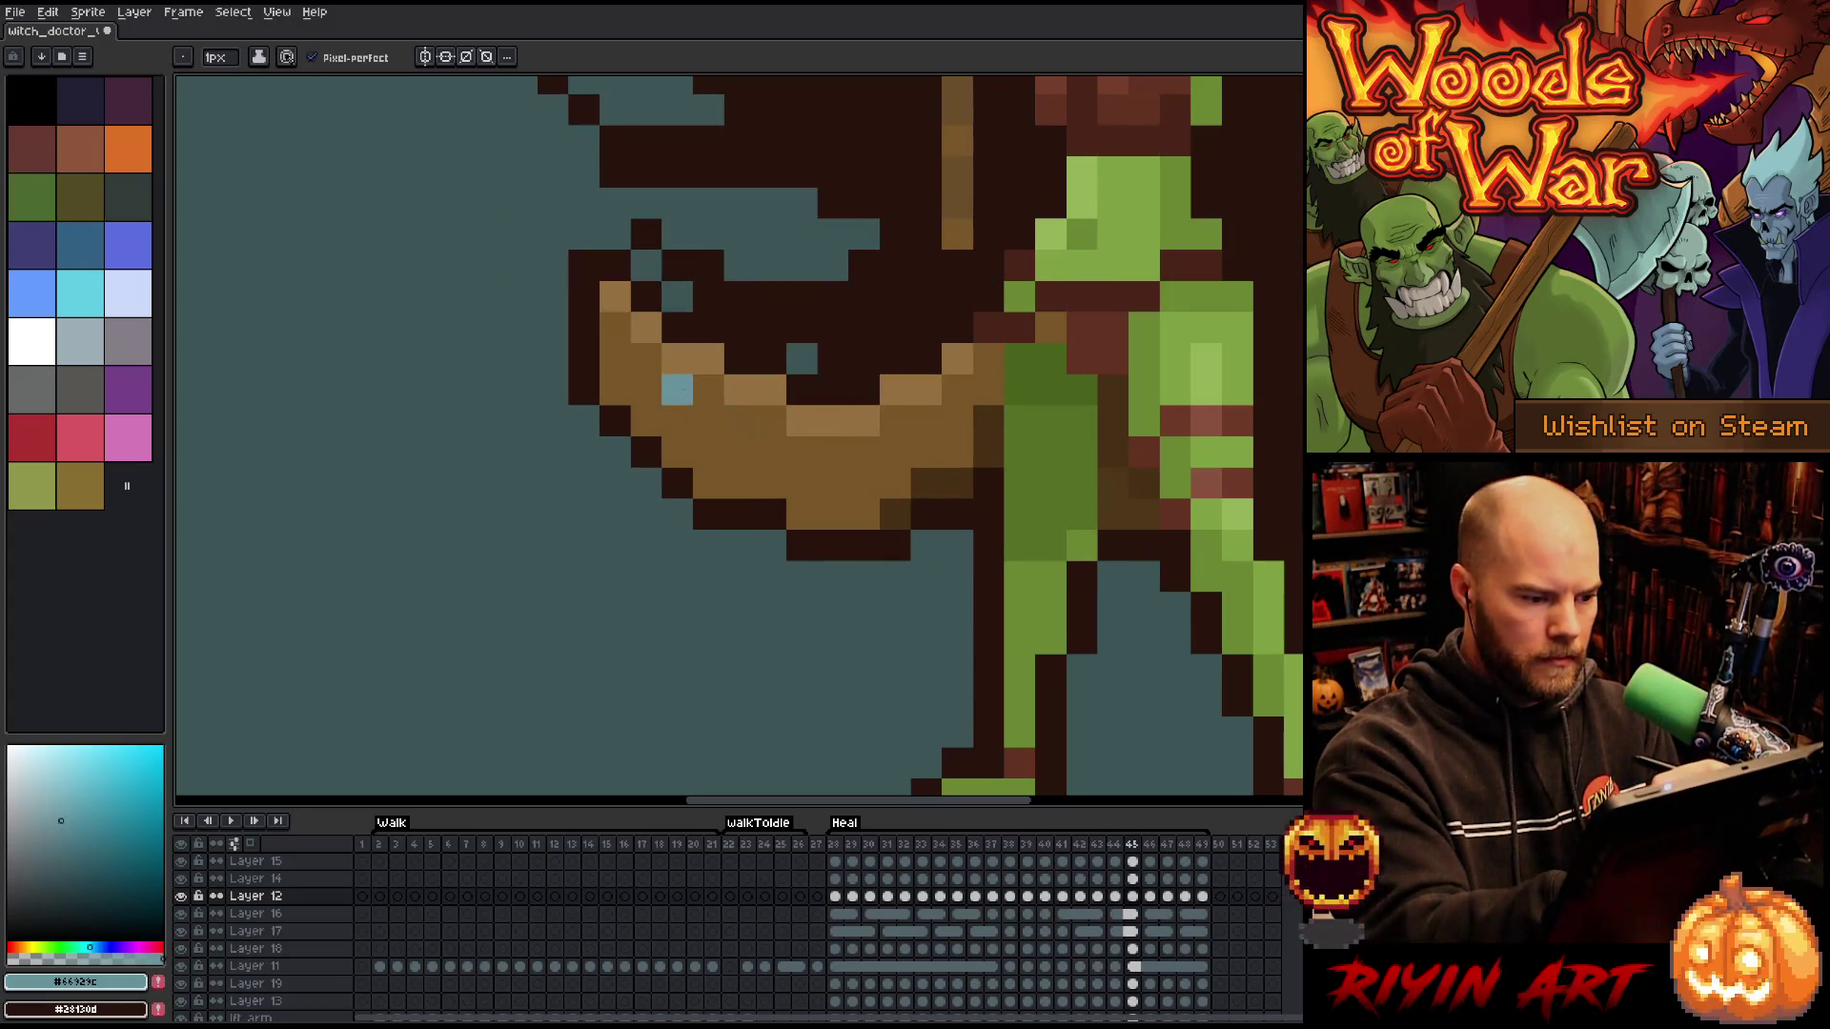
{"action": "key", "text": "Right"}
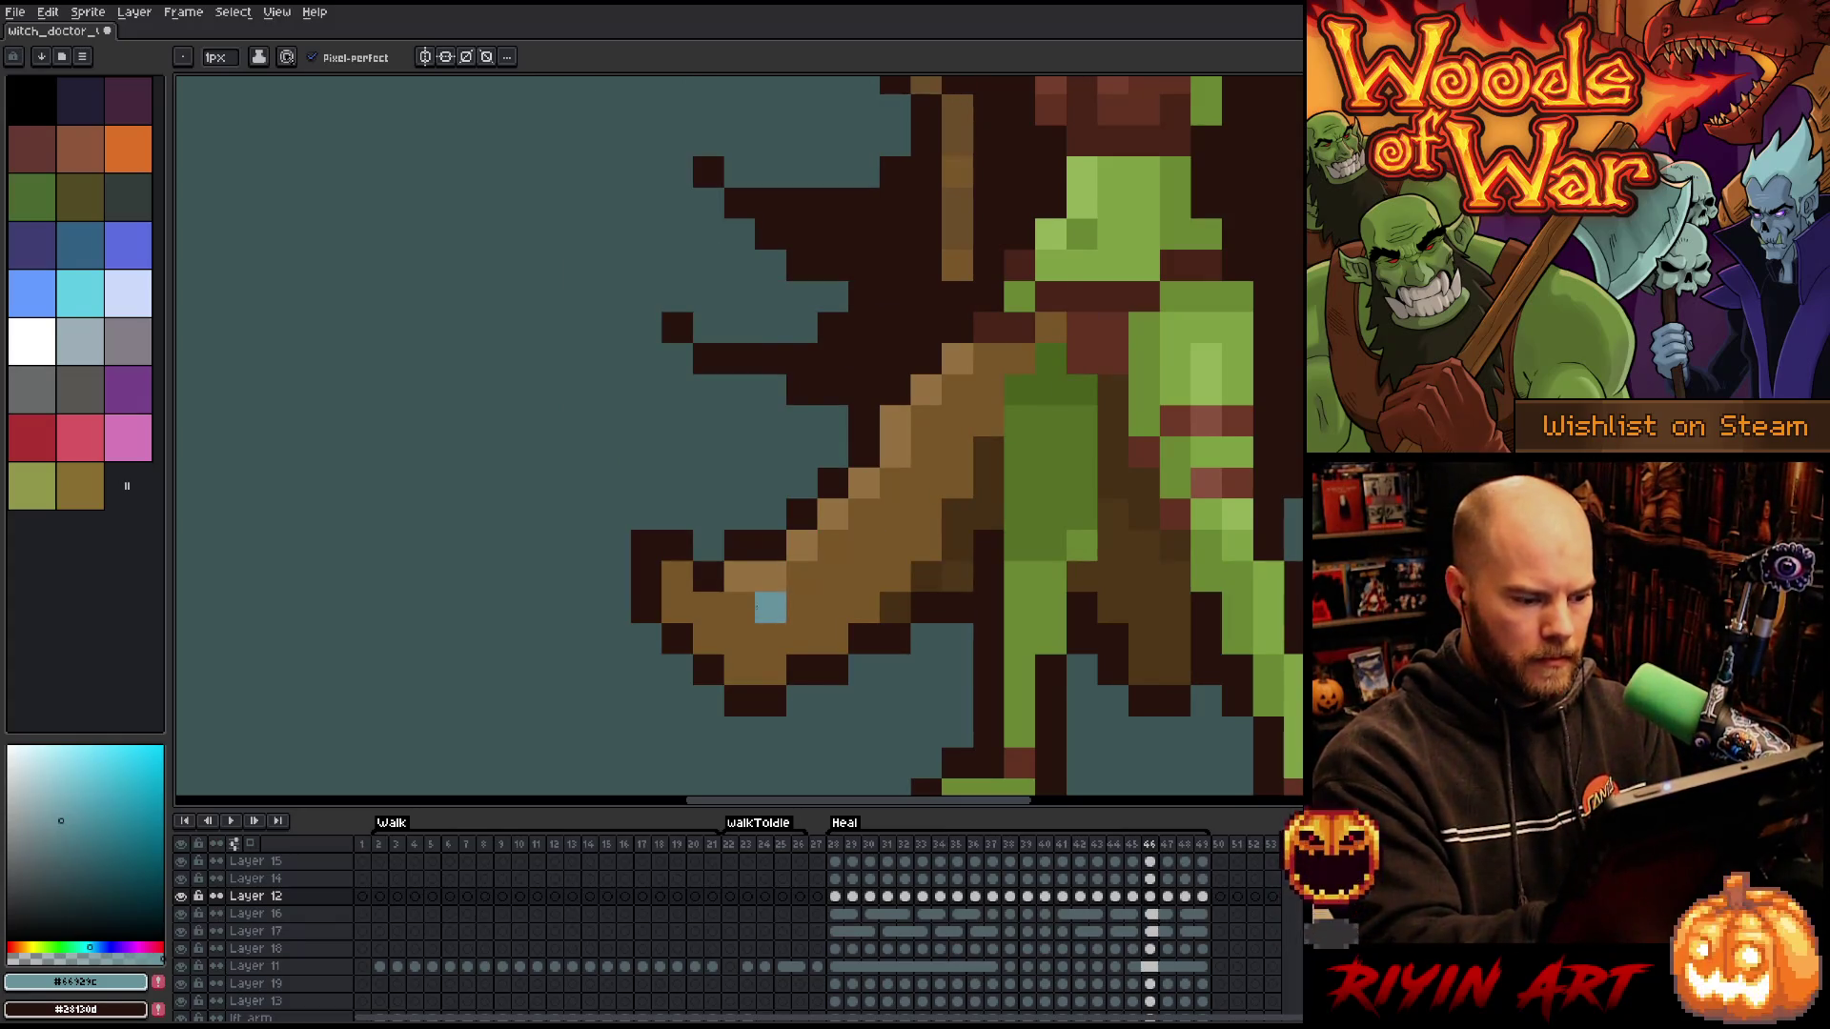
{"action": "key", "text": "Left"}
- Add a light-blue glint near the blade tip in frame 47, reverting the upper blue pixels to brown
{"action": "key", "text": "Left"}
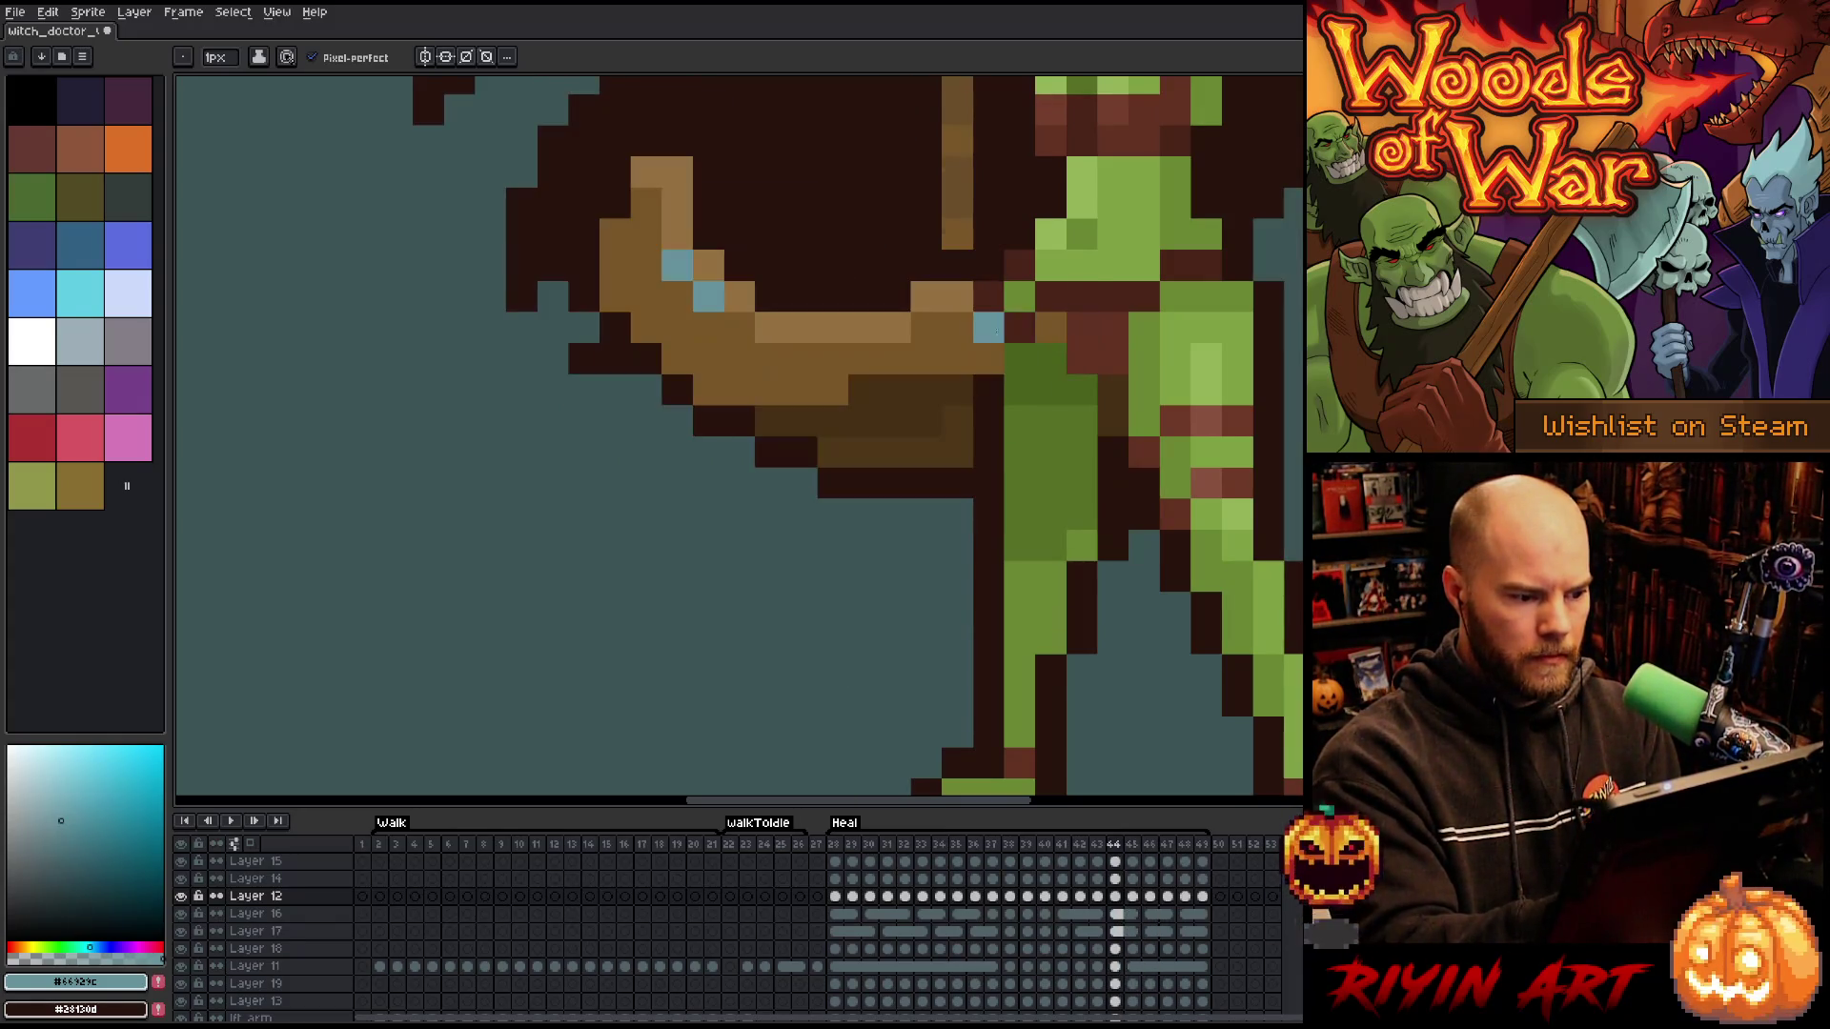
{"action": "key", "text": "Right"}
{"action": "left_click", "coordinate": [708, 390]}
{"action": "key", "text": "alt"}
{"action": "key", "text": "Right"}
{"action": "key", "text": "Left"}
{"action": "key", "text": "Right"}
{"action": "key", "text": "Right"}
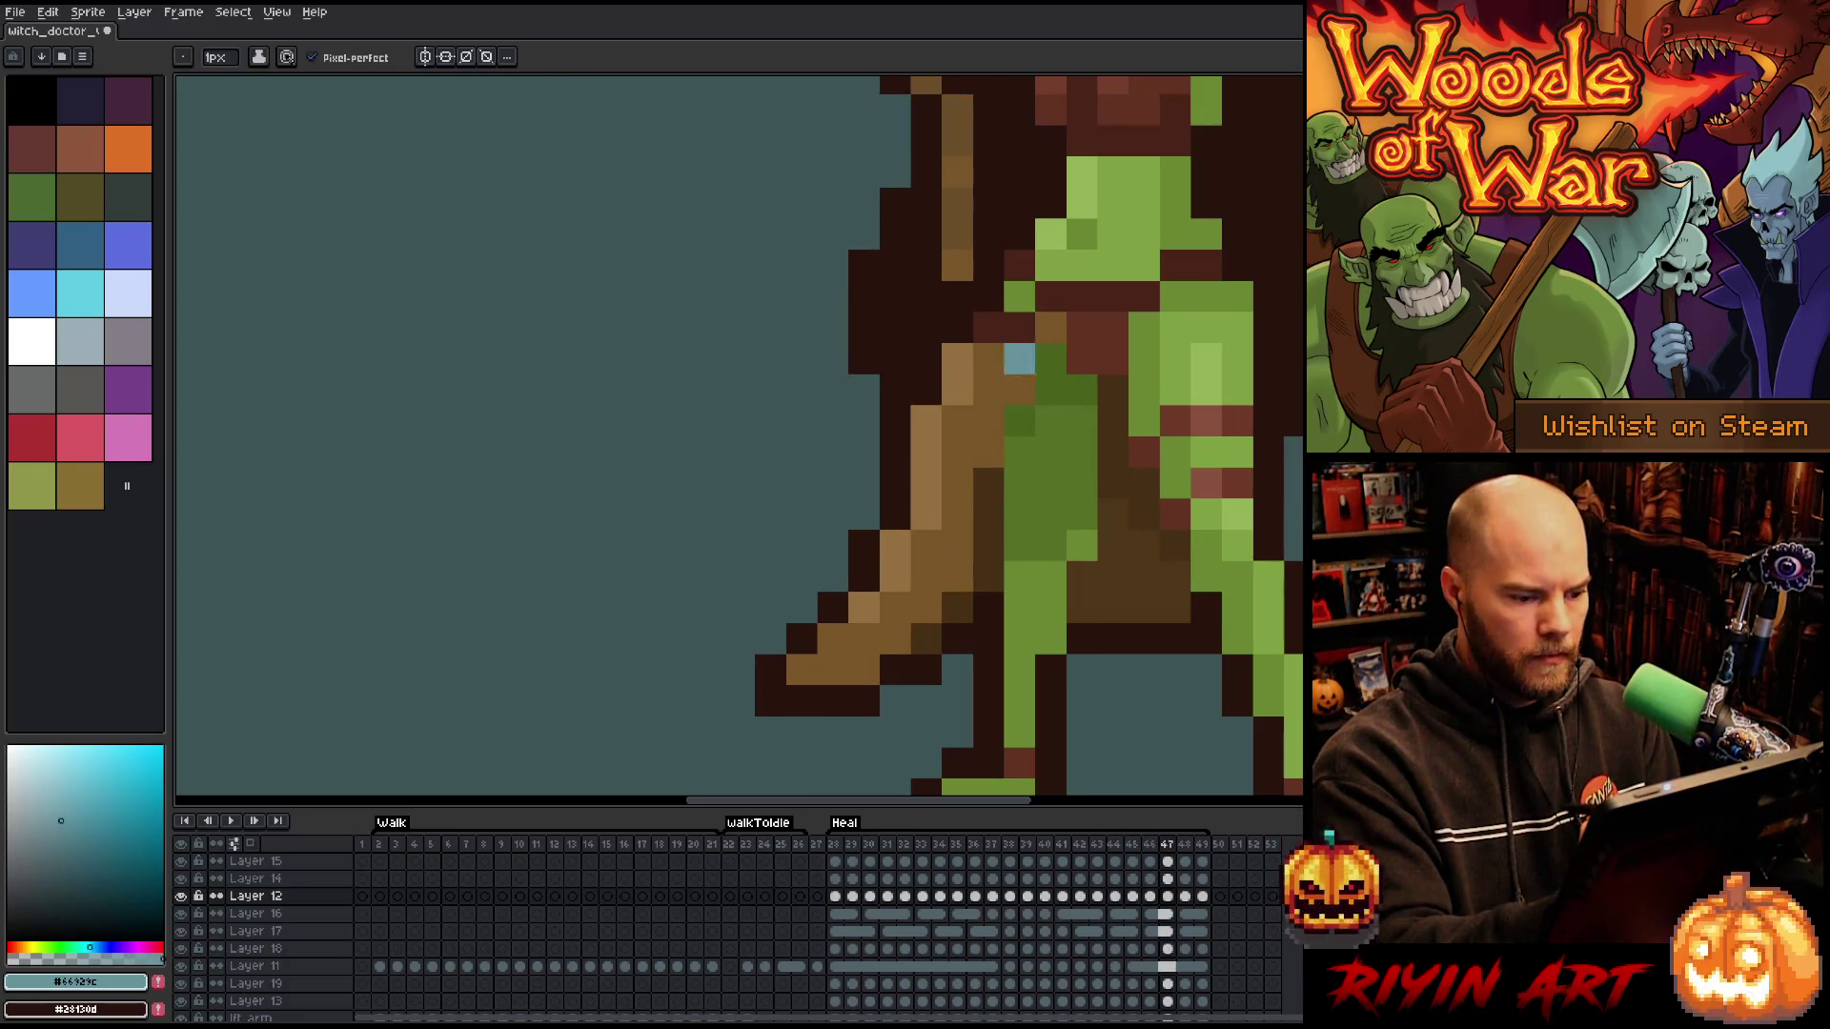
{"action": "left_click_drag", "start_coordinate": [833, 638], "coordinate": [863, 607]}
{"action": "left_click", "coordinate": [894, 577]}
{"action": "key", "text": "Right"}
{"action": "key", "text": "Left"}
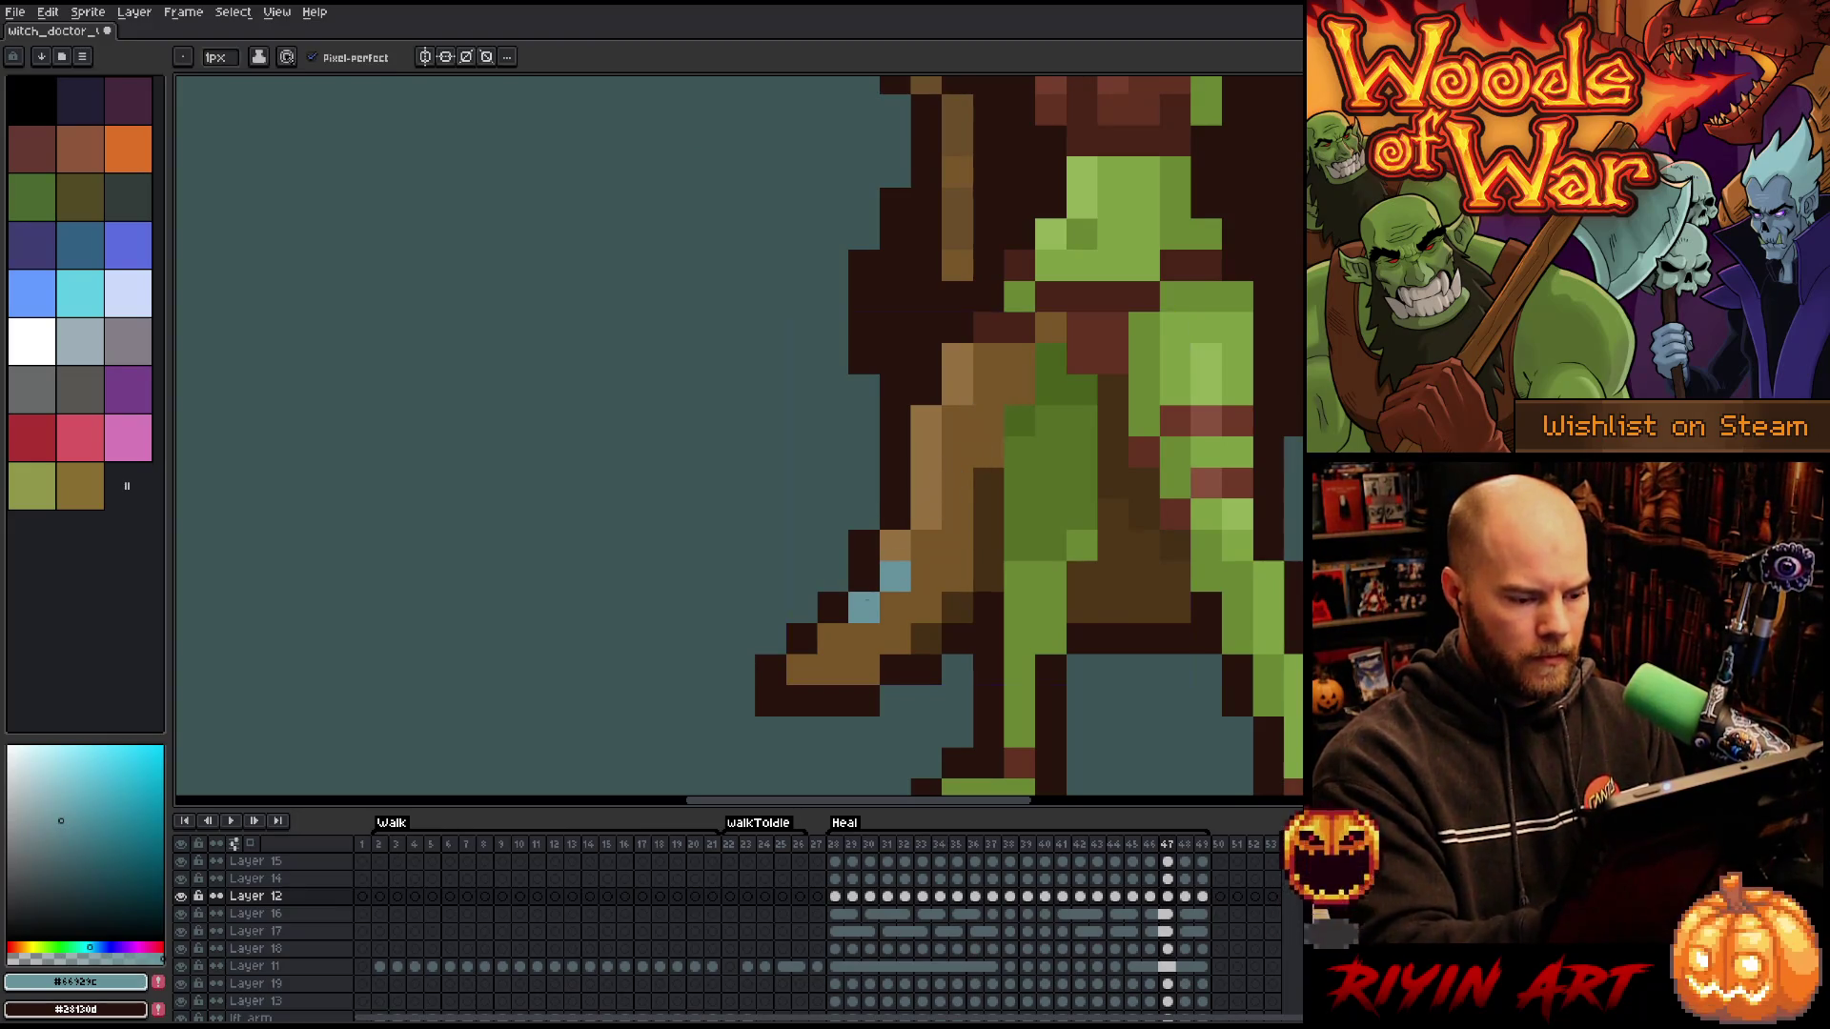
{"action": "key", "text": "ctrl"}
{"action": "left_click", "coordinate": [833, 637]}
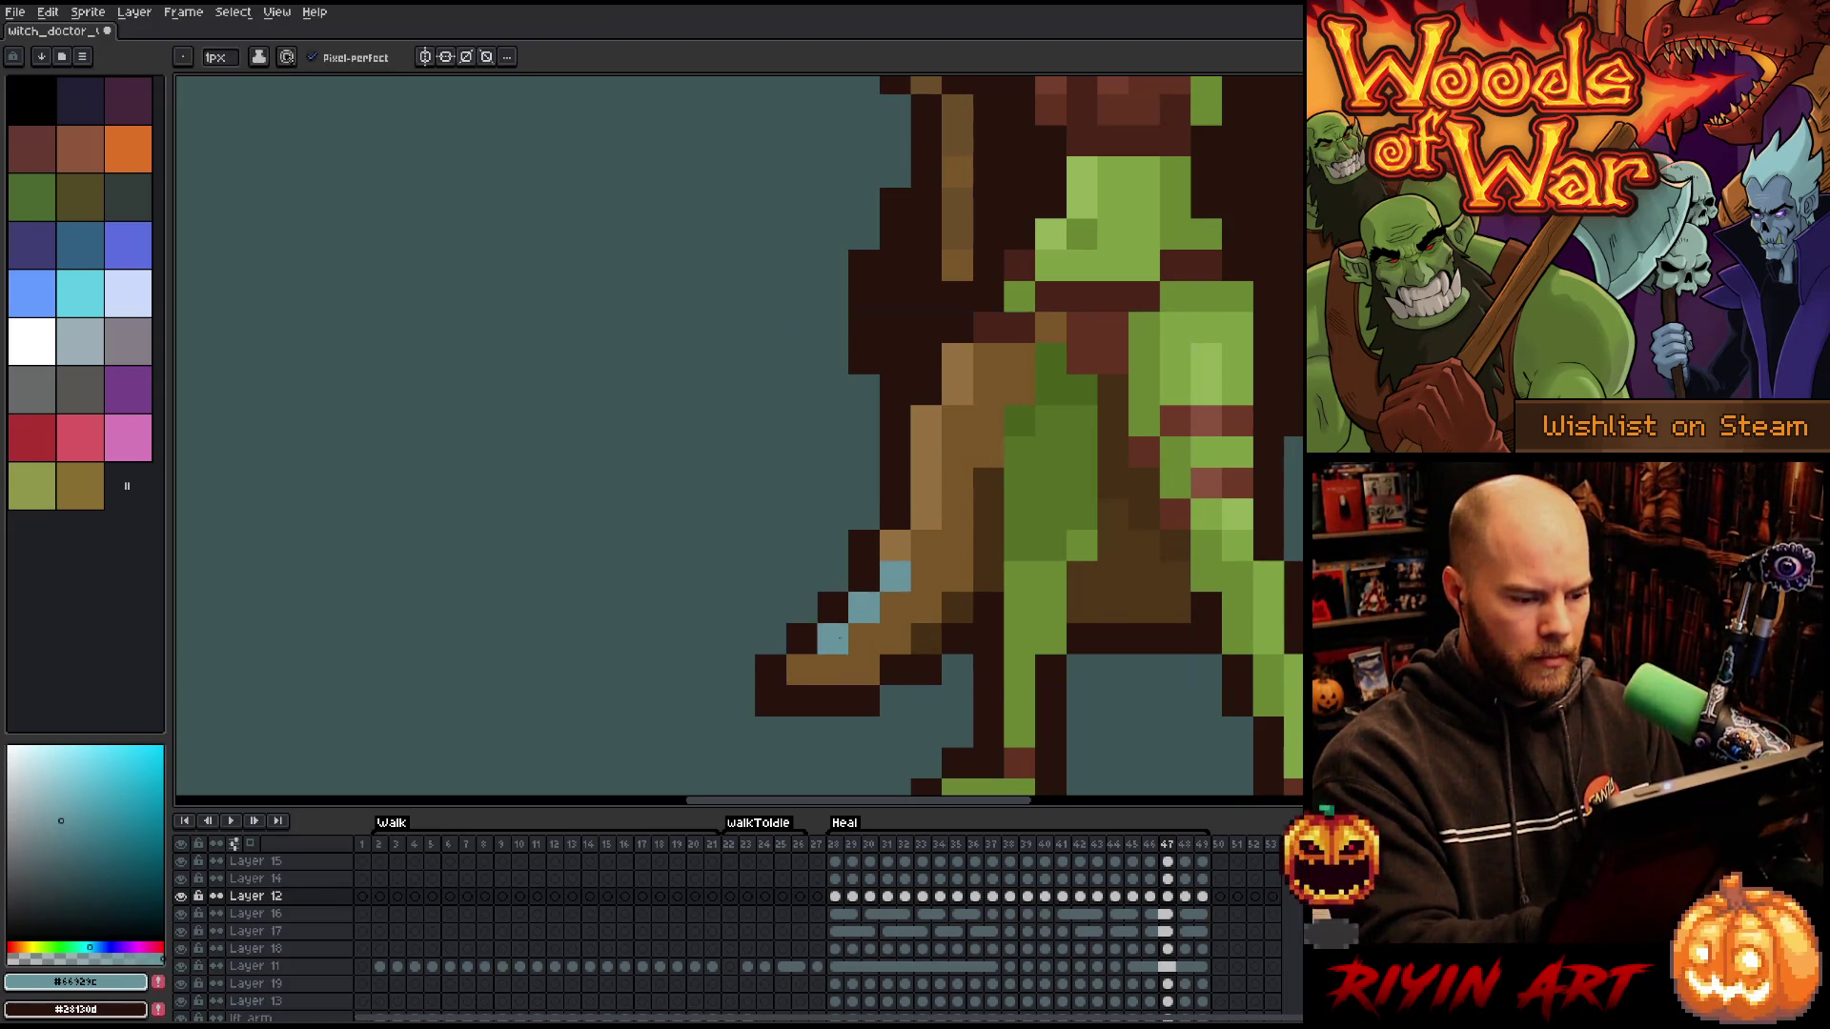
{"action": "left_click", "coordinate": [896, 593], "text": "alt"}
{"action": "left_click", "coordinate": [894, 577]}
{"action": "left_click", "coordinate": [863, 607], "text": "alt"}
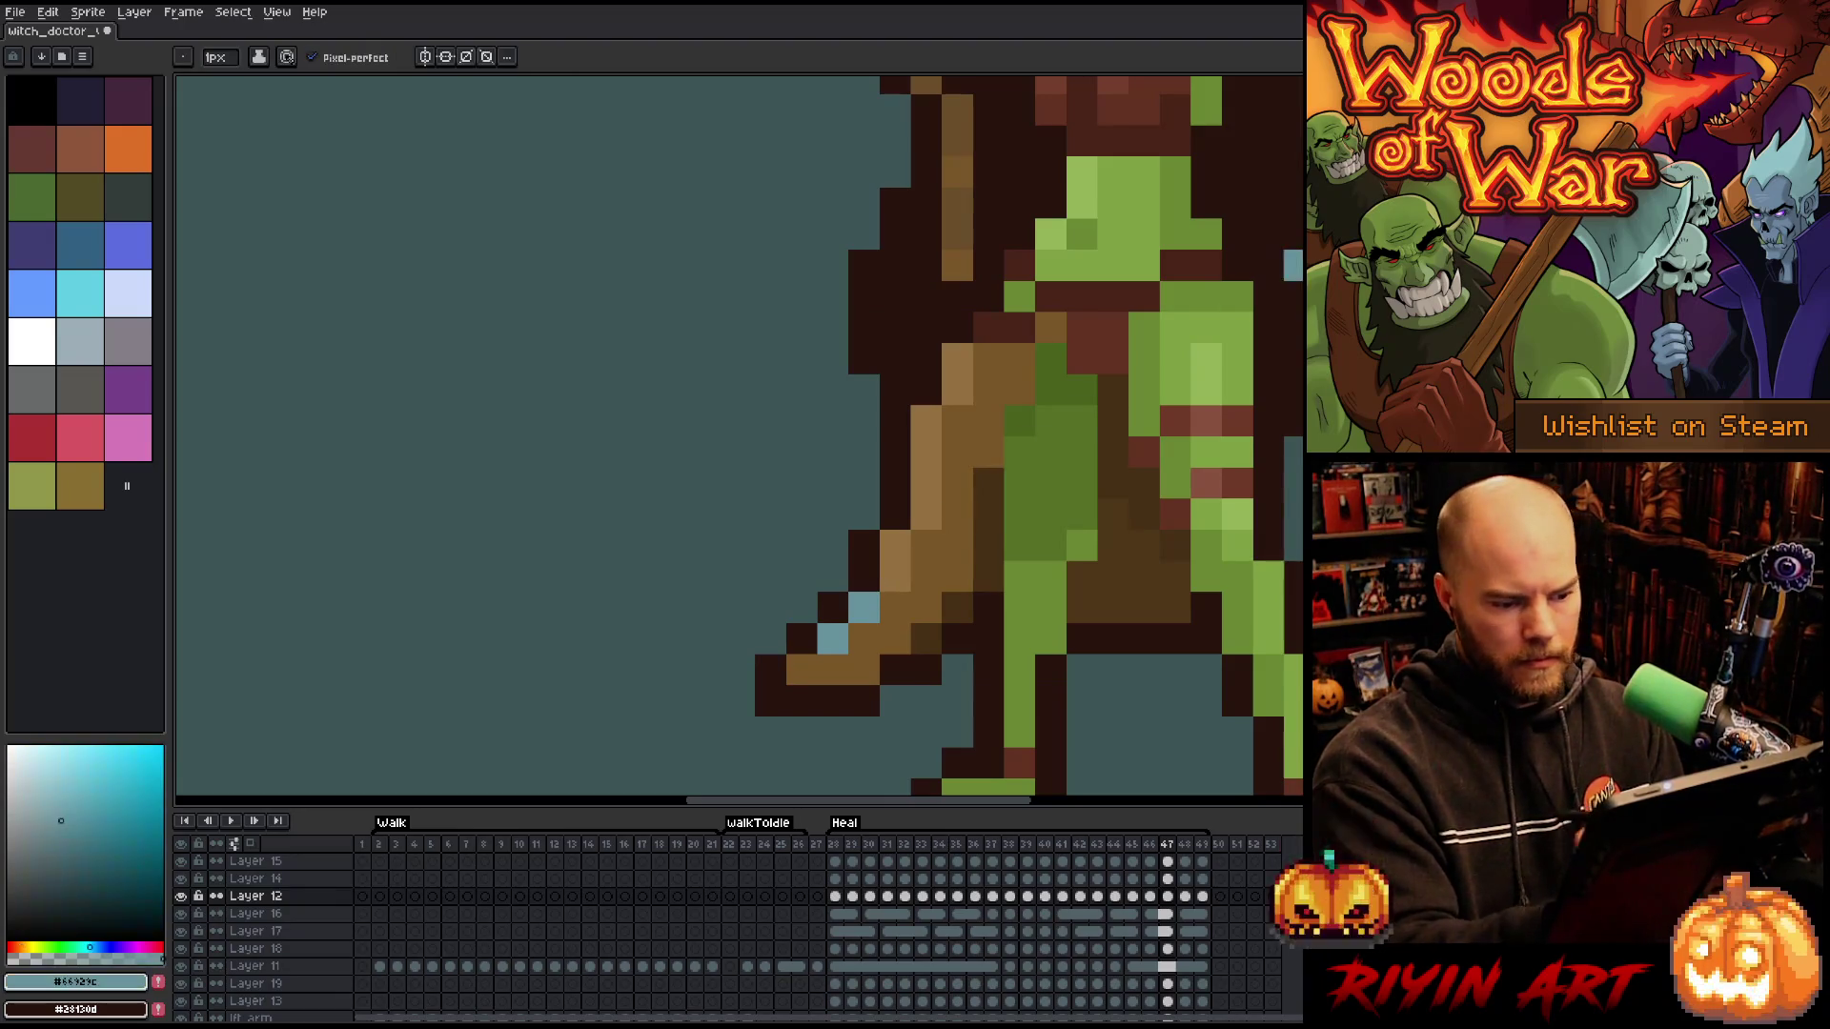
- Add a light-blue glint pixel to the blade in frame 49 and compare it with neighbouring frames
{"action": "key", "text": "."}
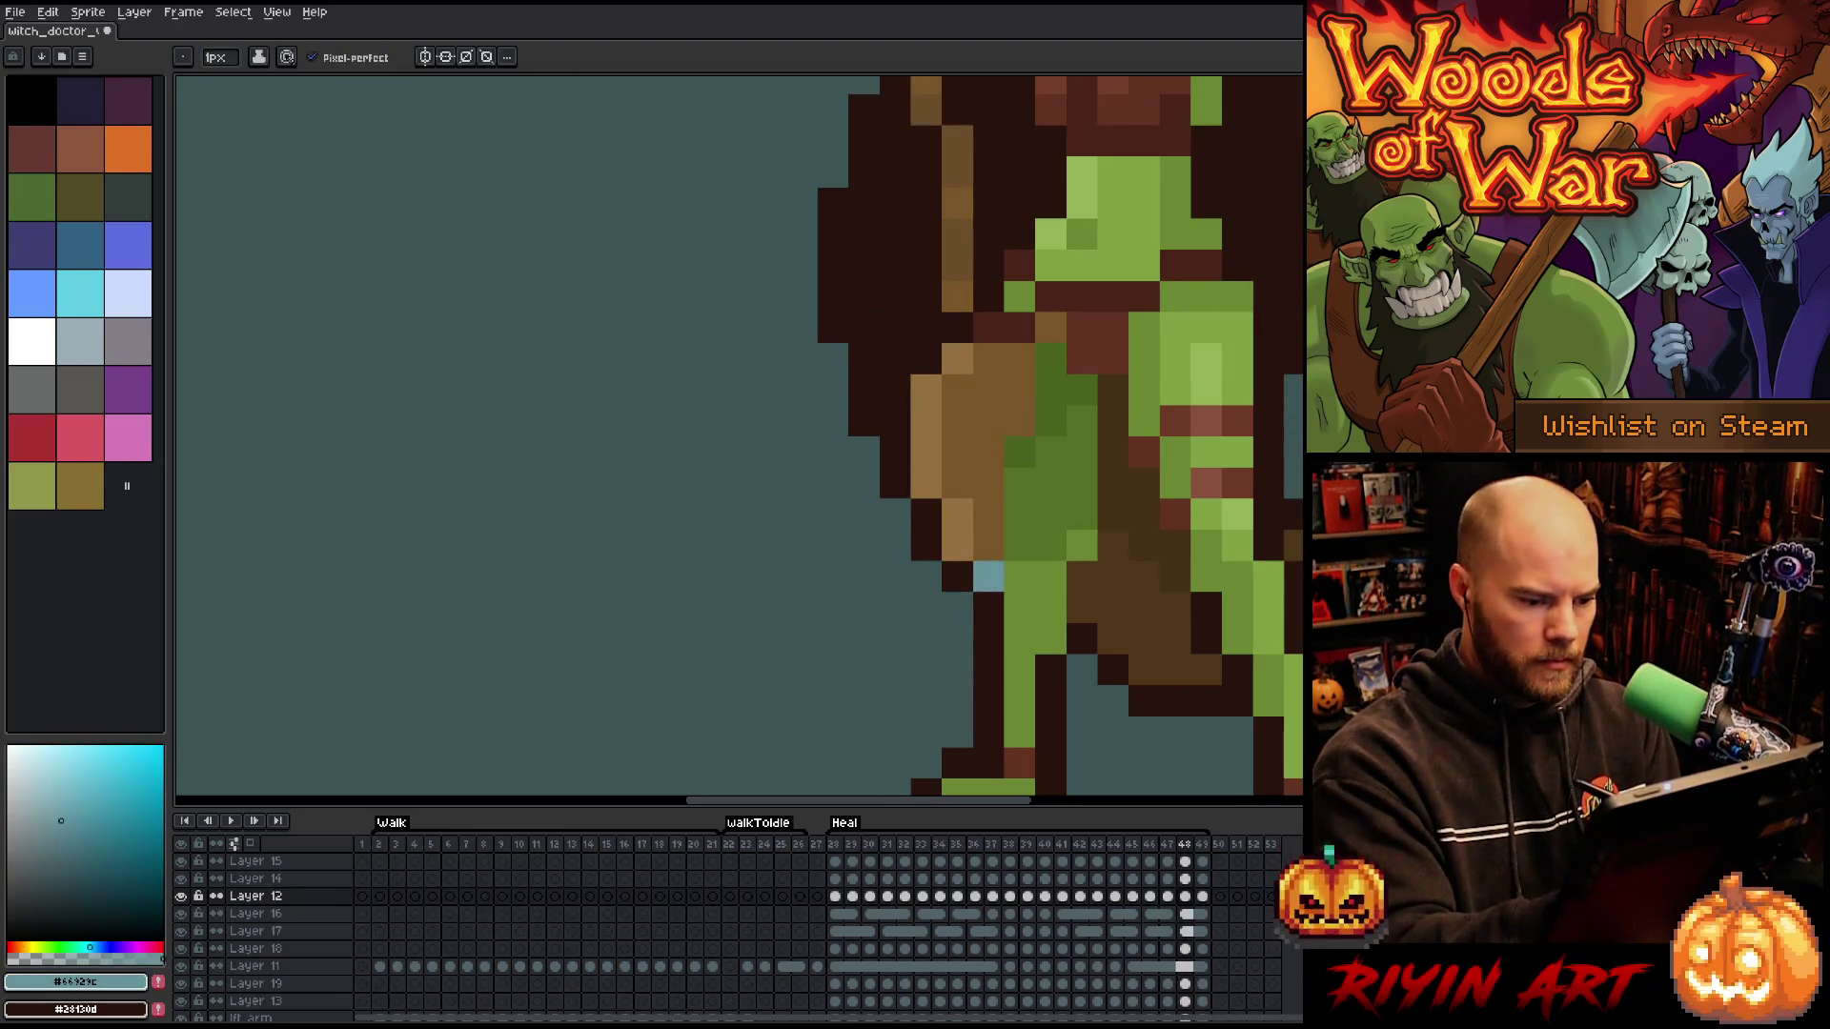
{"action": "key", "text": "."}
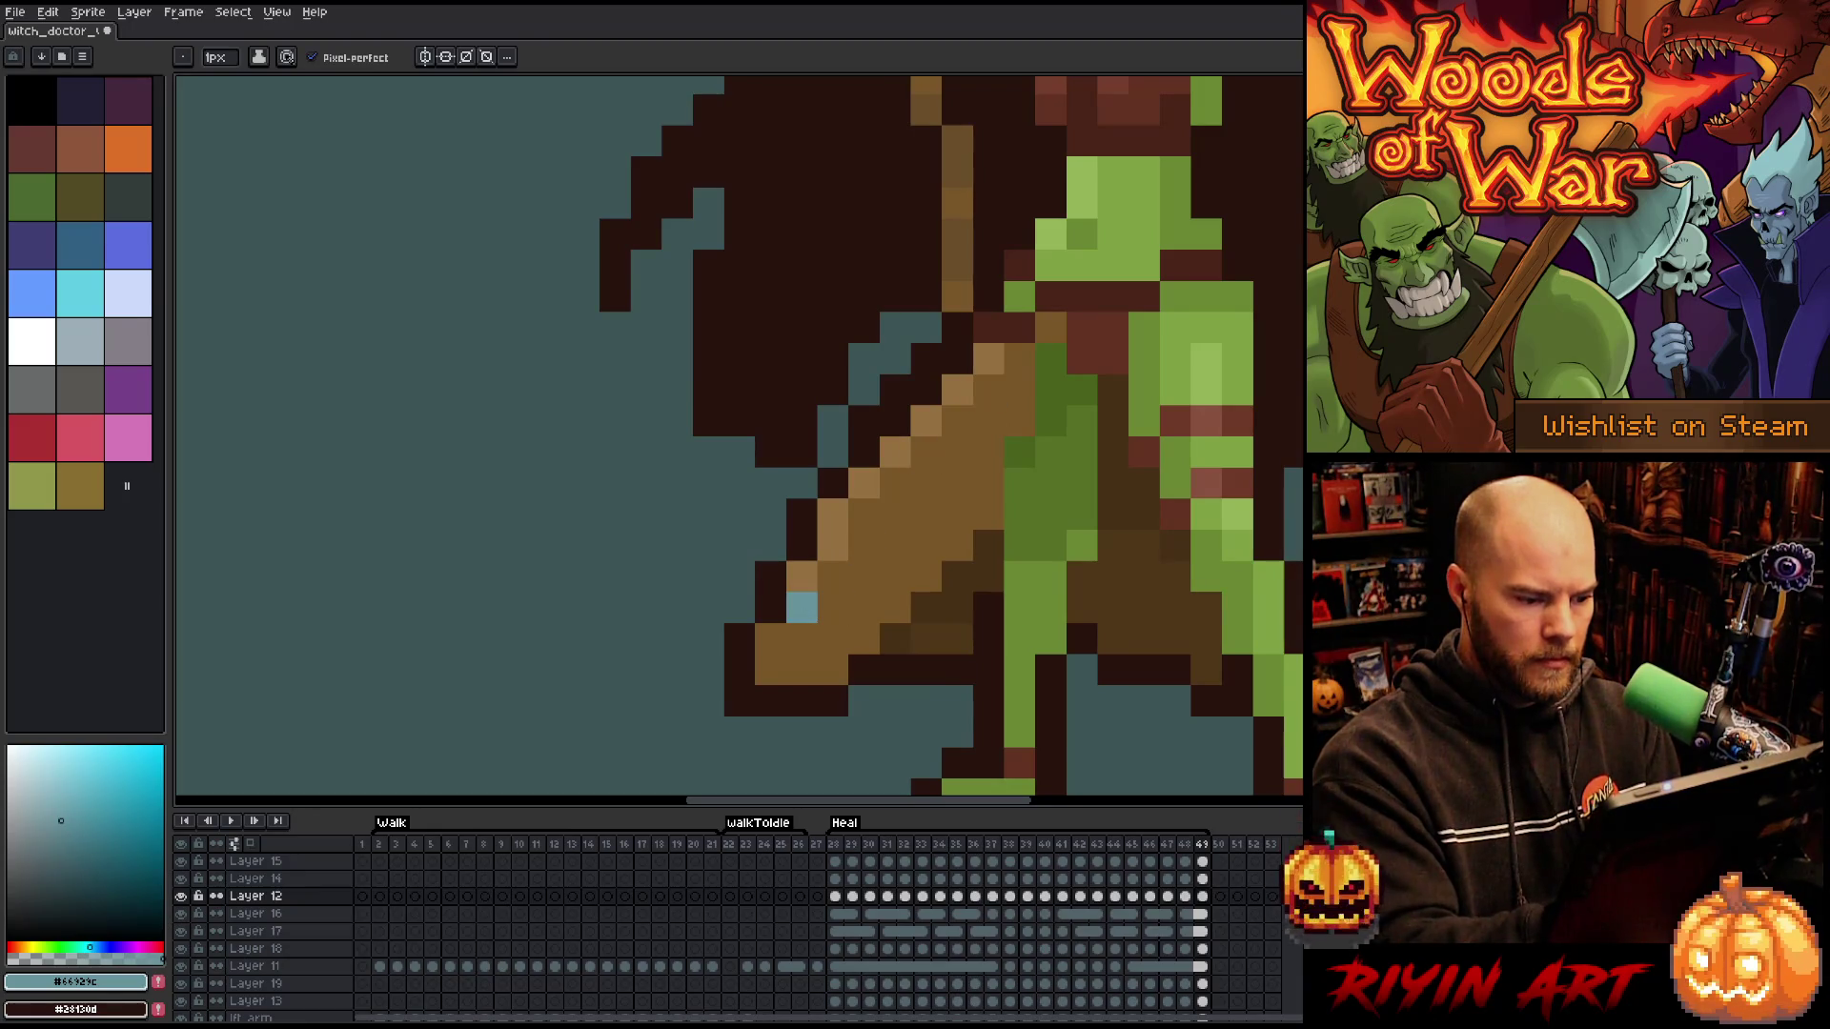
{"action": "left_click", "coordinate": [833, 577]}
{"action": "key", "text": "comma"}
{"action": "key", "text": "period"}
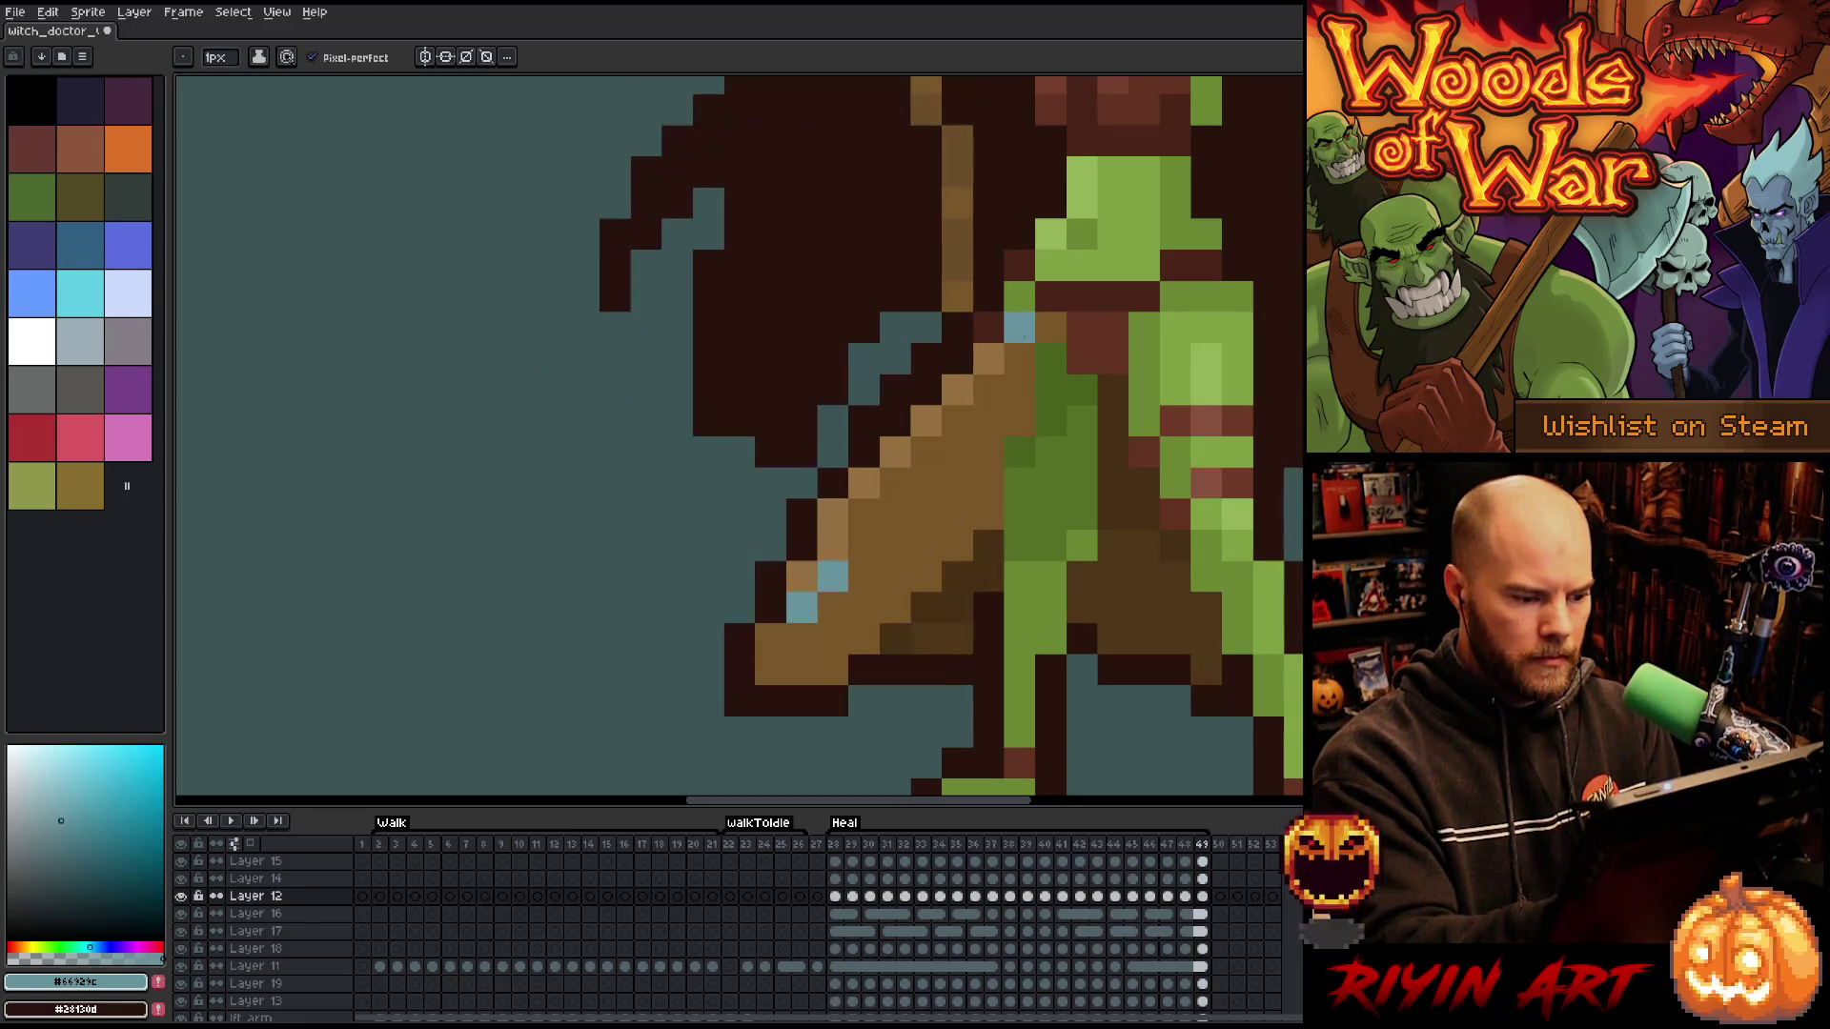
{"action": "key", "text": "comma"}
{"action": "key", "text": "period"}
{"action": "key", "text": "period"}
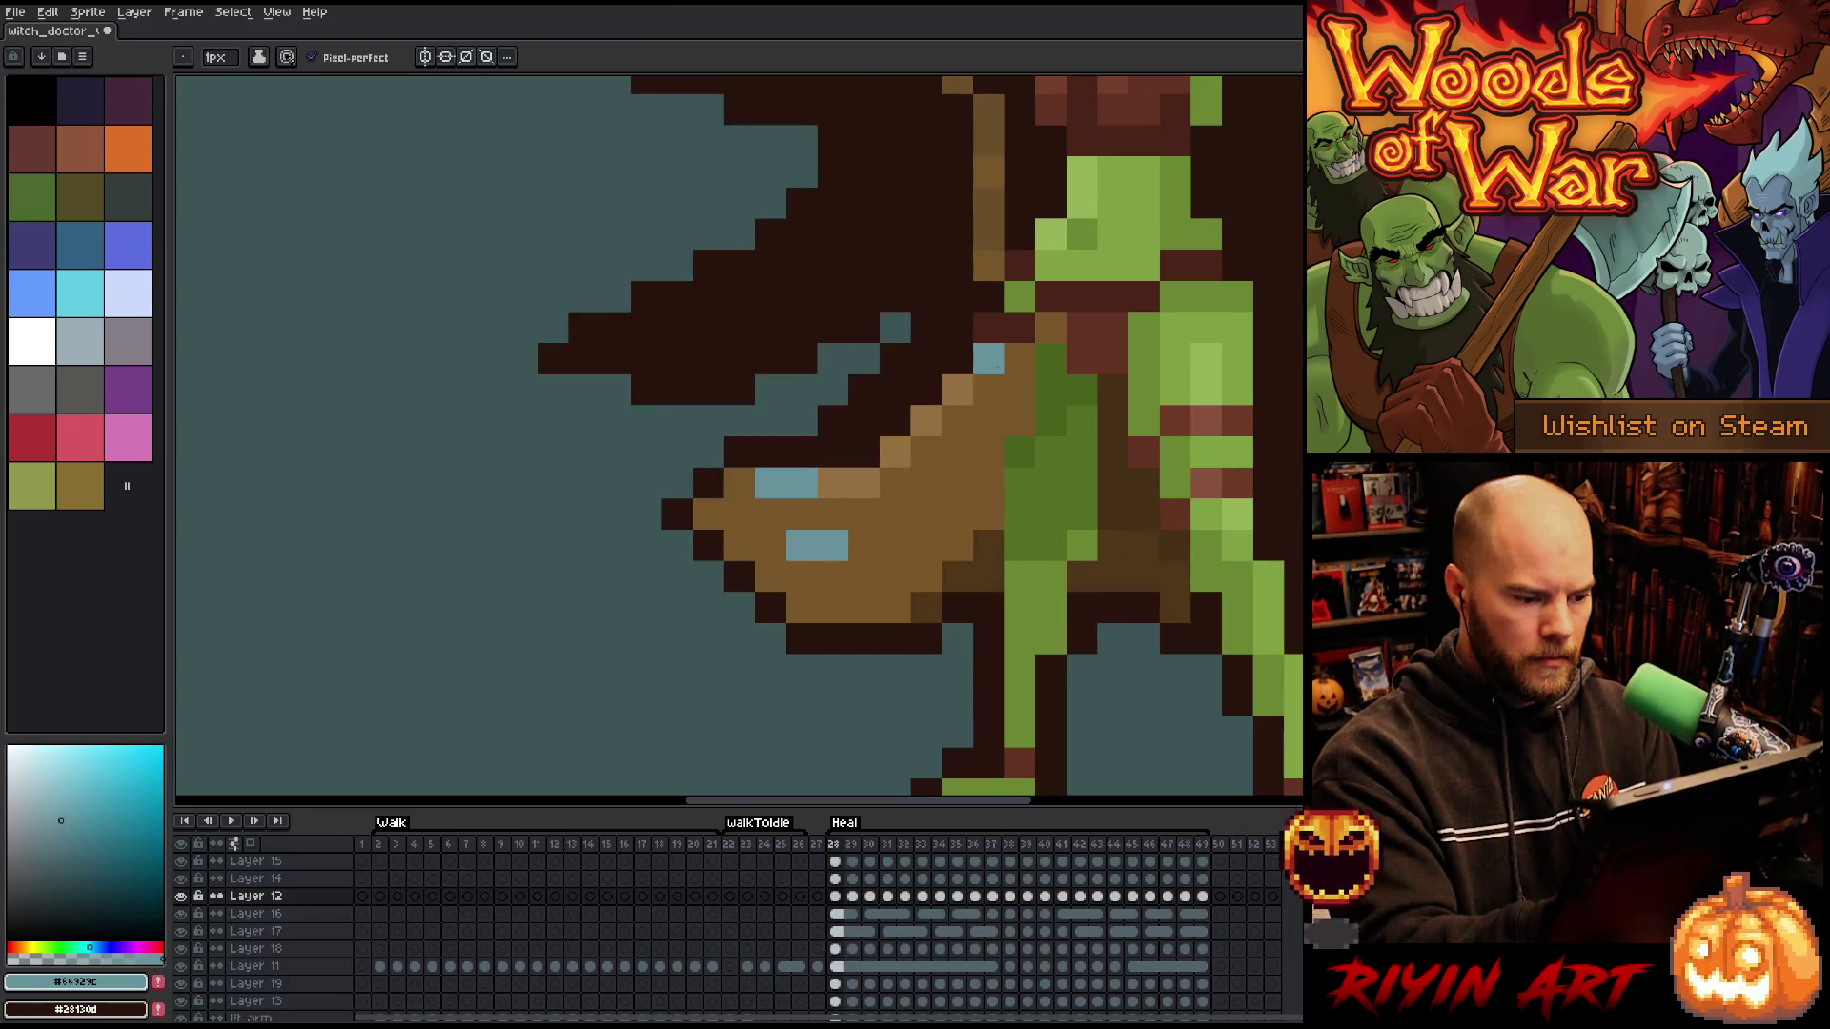
{"action": "key", "text": "period"}
{"action": "key", "text": "period"}
{"action": "key", "text": "comma"}
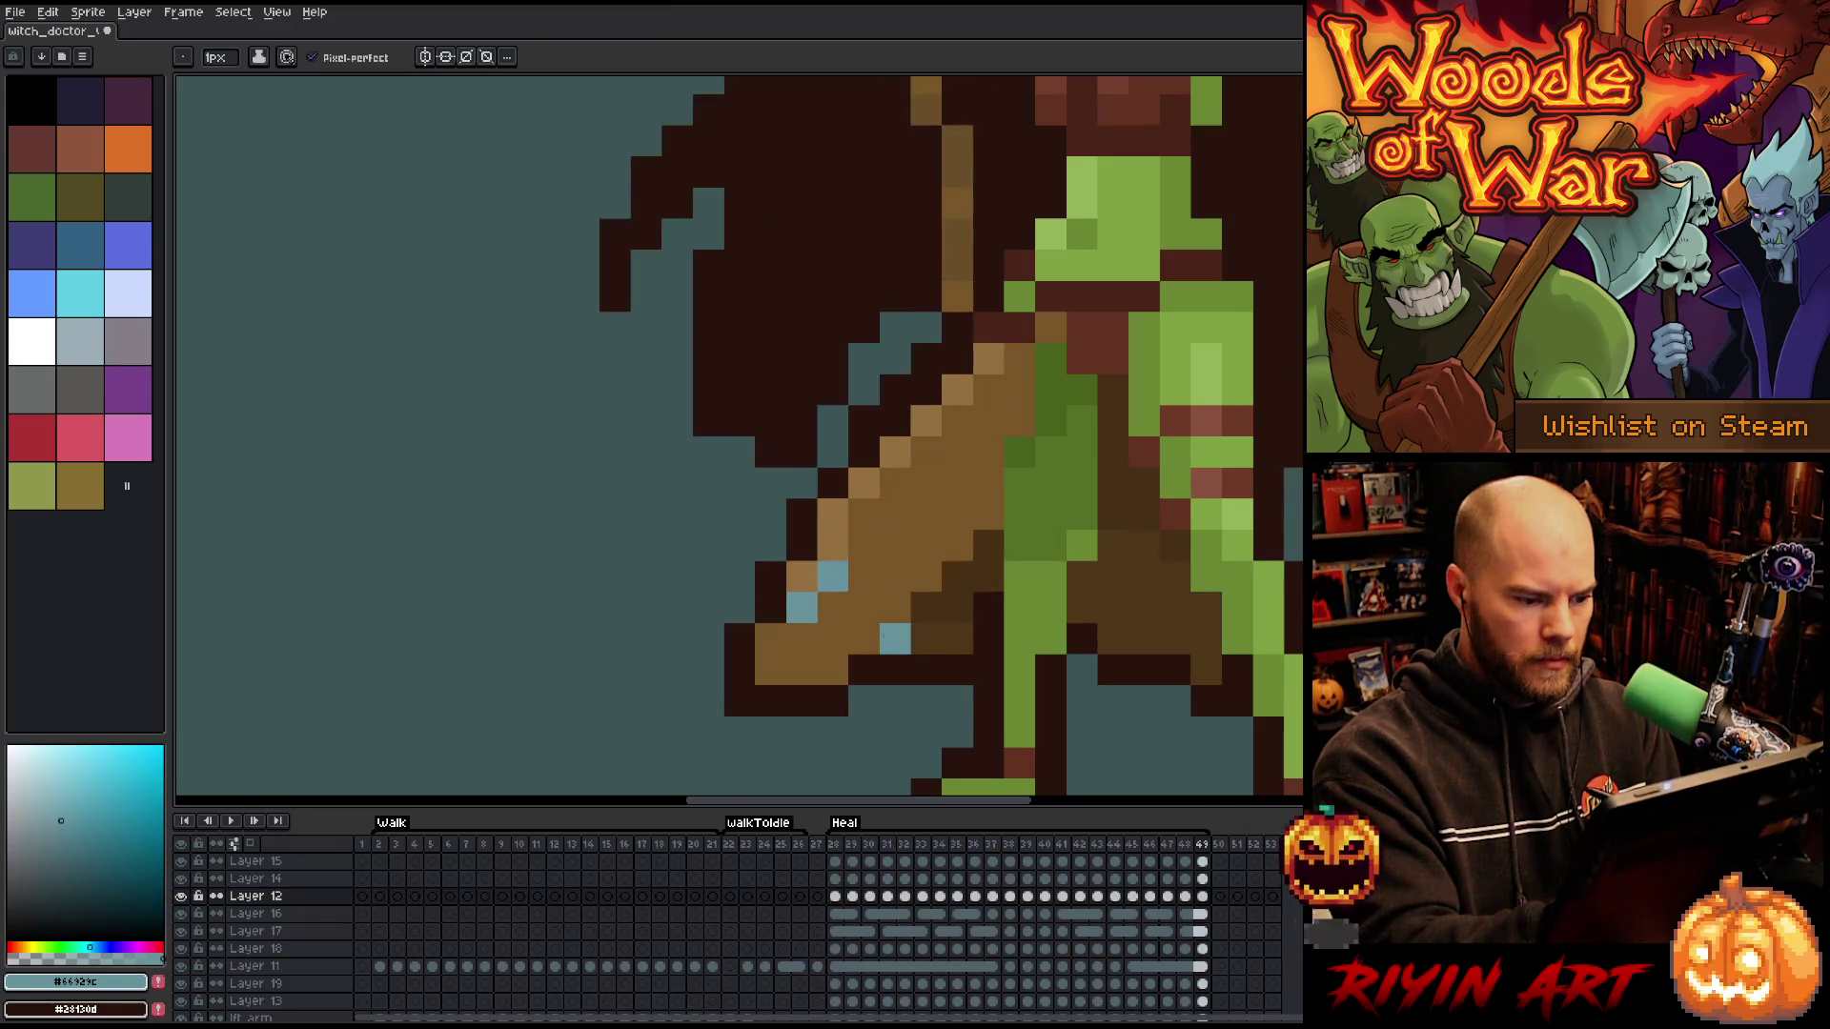
{"action": "key", "text": "comma"}
{"action": "key", "text": "comma"}
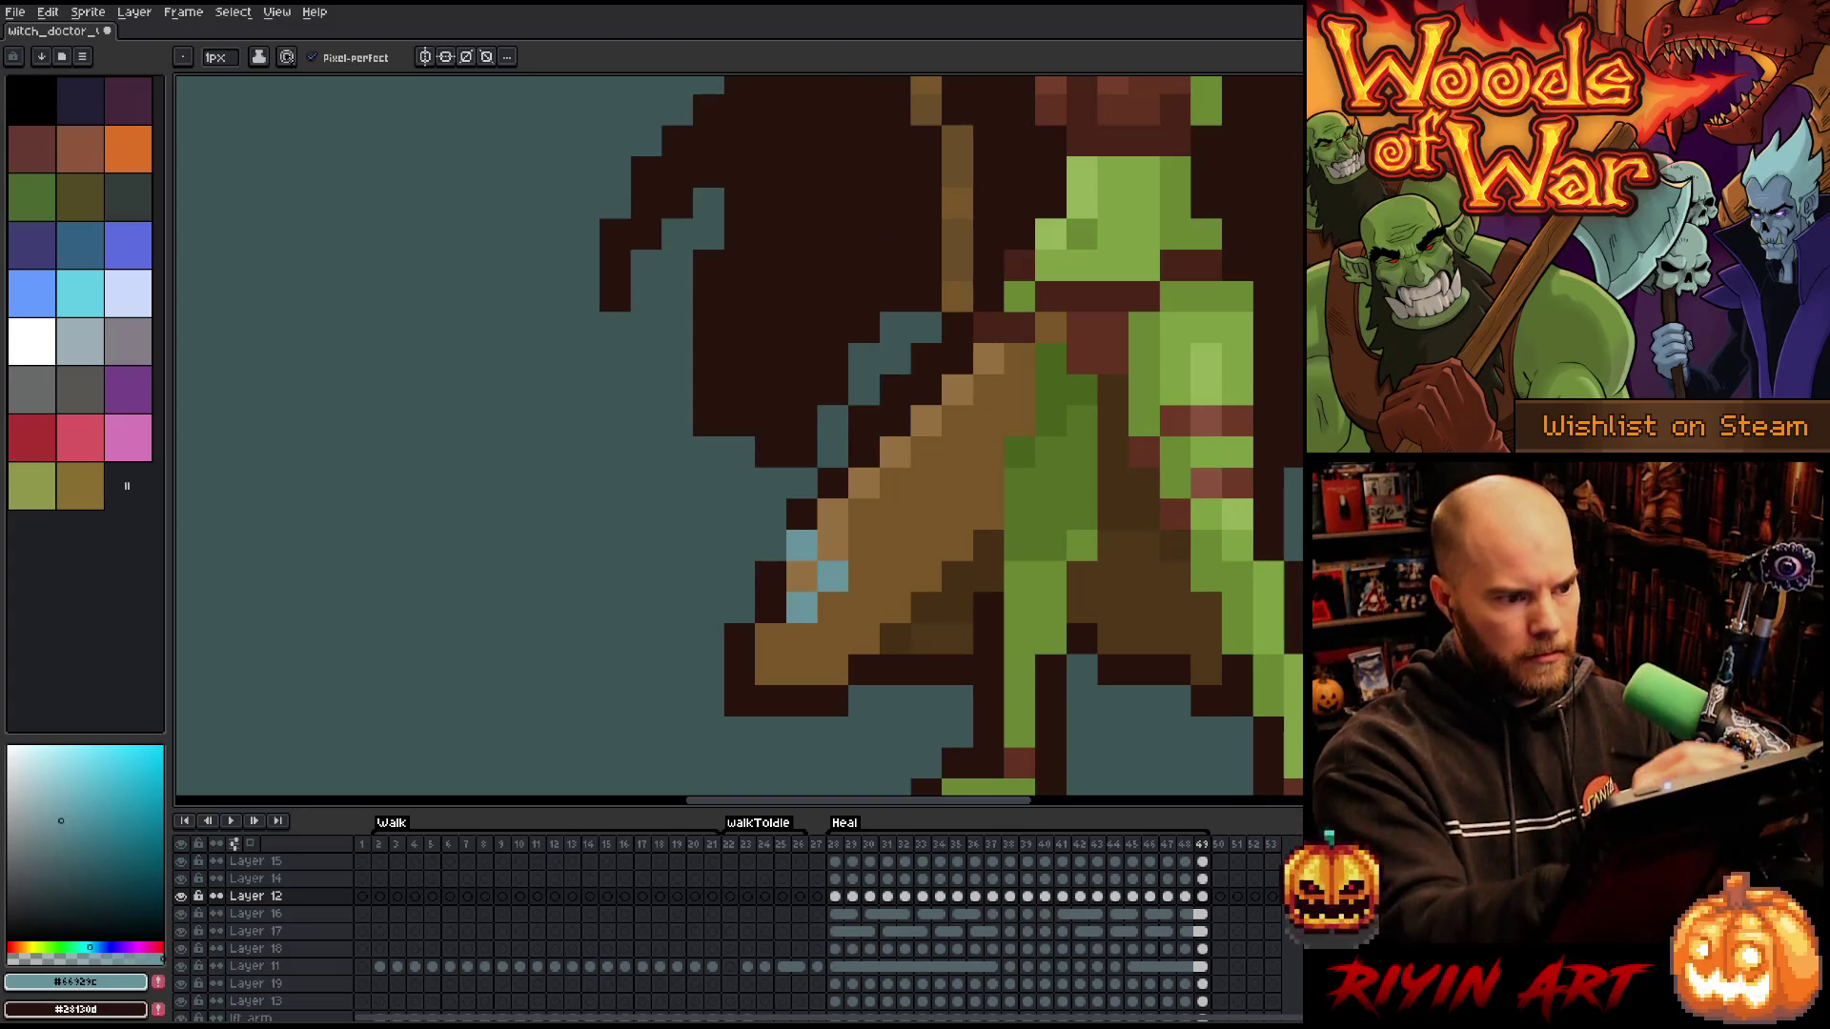
- Extend the blade's blue highlight in frame 49, then revert the extra blue pixels to brown
{"action": "left_click", "coordinate": [833, 607]}
{"action": "key", "text": "e"}
{"action": "left_click", "coordinate": [802, 607]}
{"action": "left_click", "coordinate": [801, 544]}
{"action": "left_click", "coordinate": [832, 576]}
{"action": "key", "text": "b"}
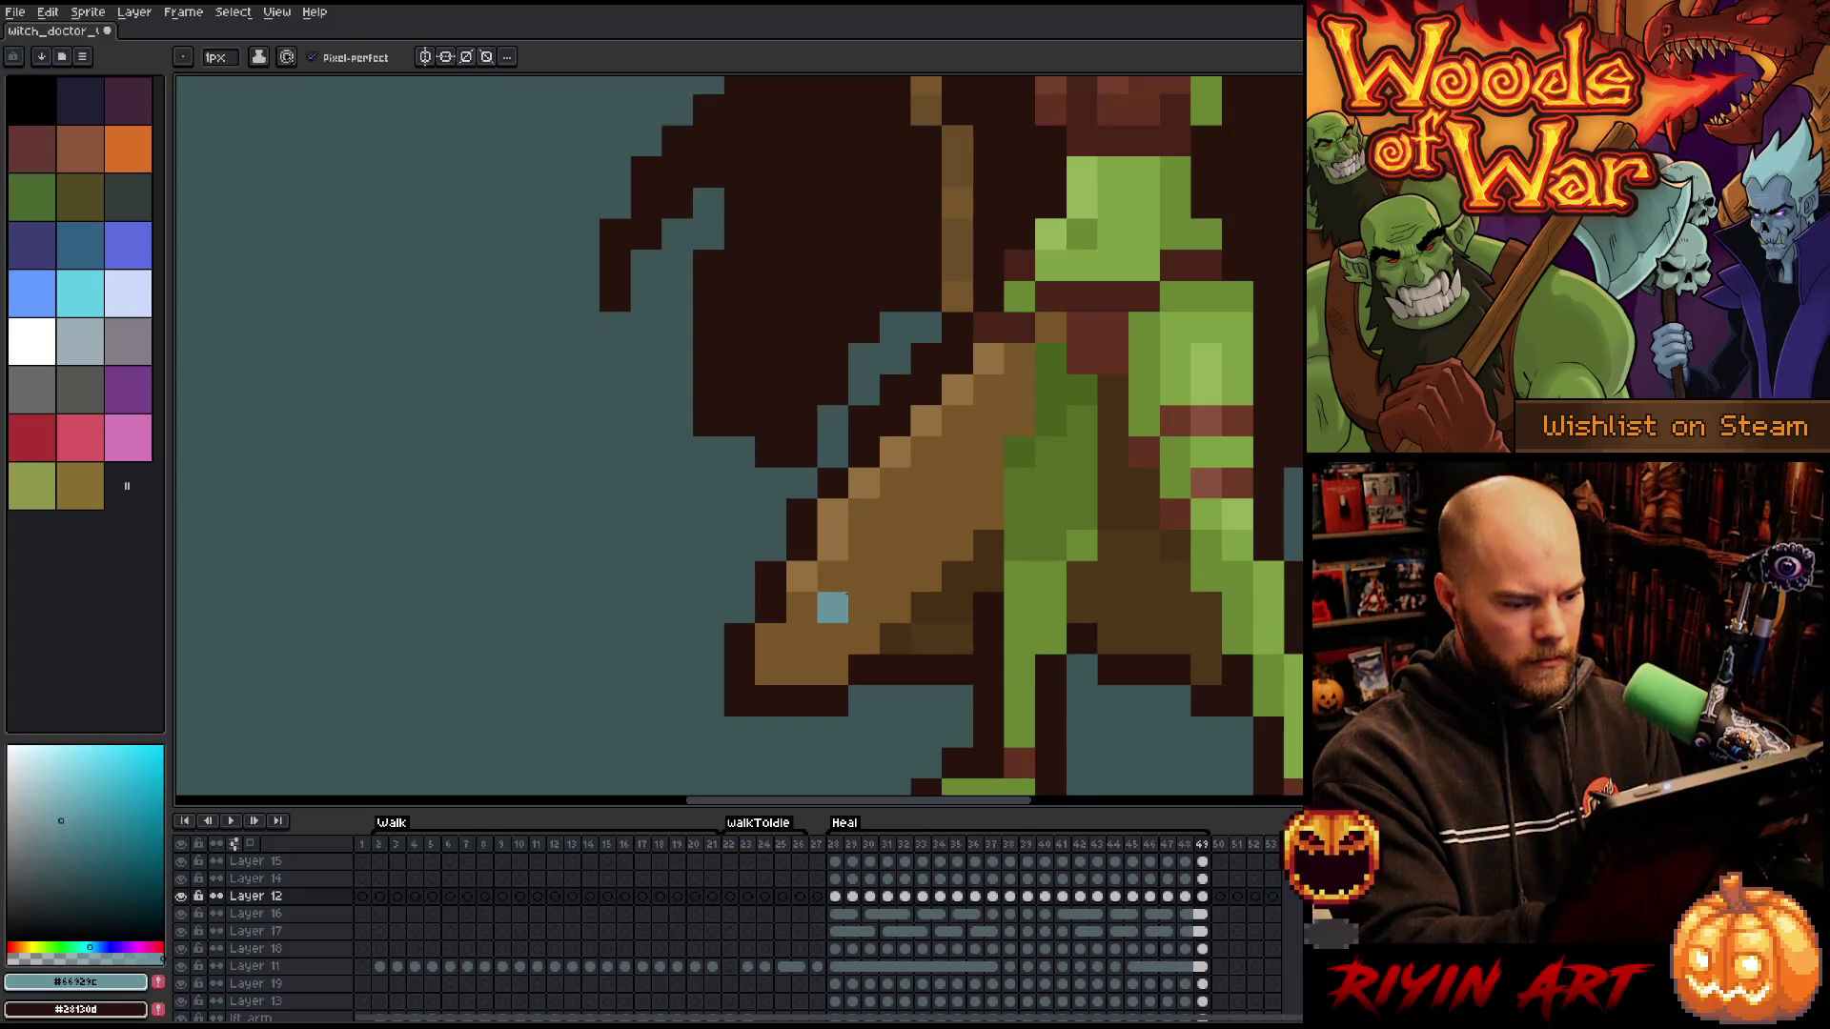
{"action": "key", "text": "Right"}
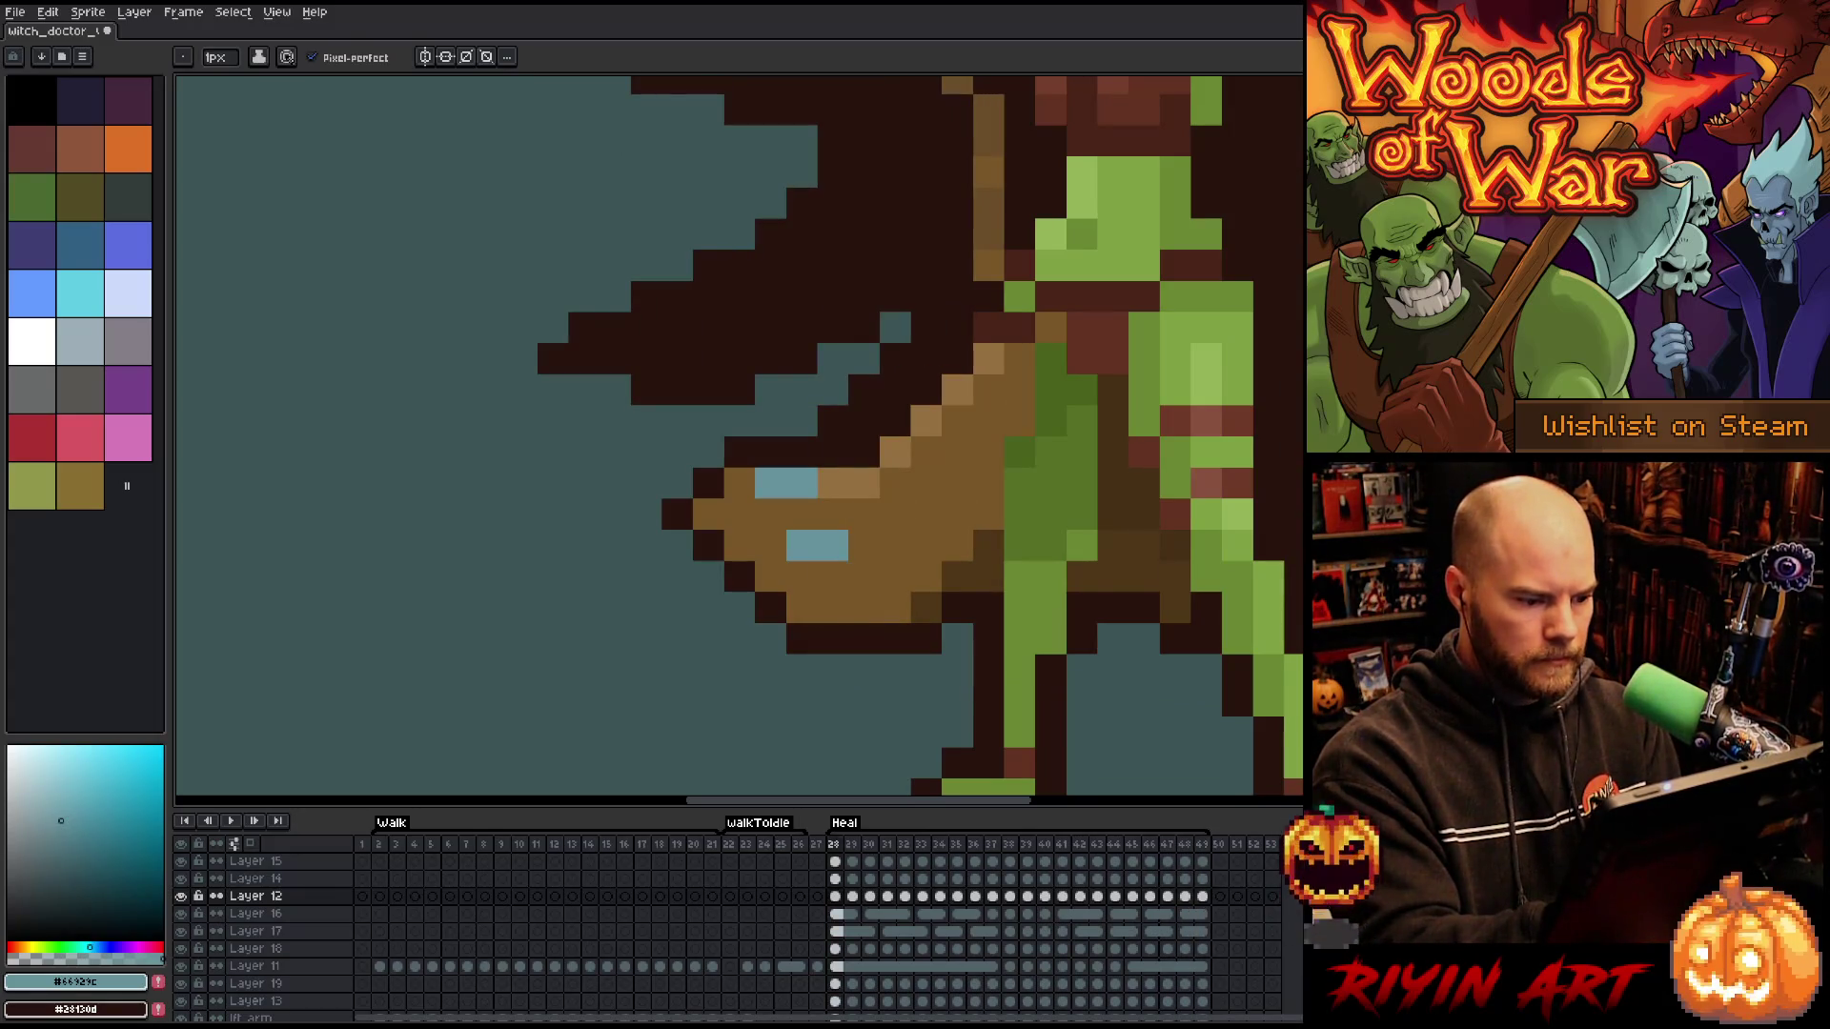
{"action": "key", "text": "Left"}
{"action": "key", "text": "Right"}
{"action": "key", "text": "Left"}
{"action": "key", "text": "Right"}
{"action": "key", "text": "Left"}
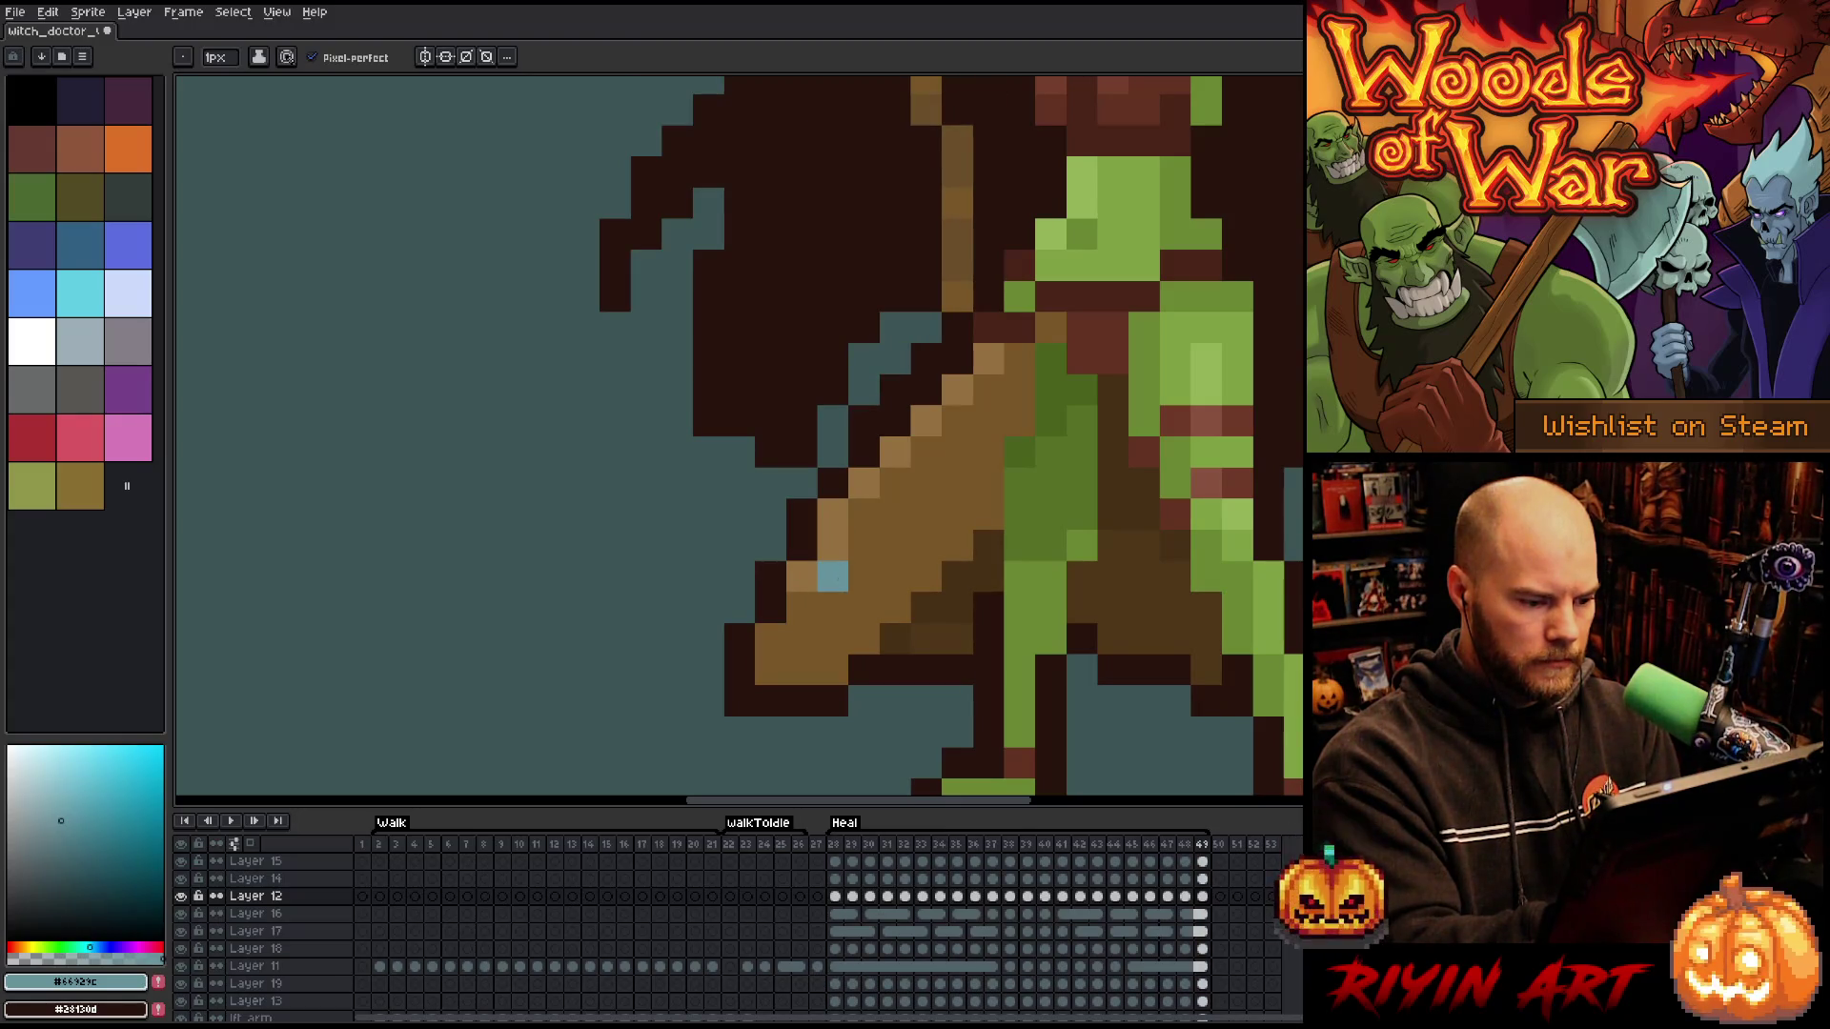
- Add one more light-blue pixel on the blade and check it against the neighbouring frame
{"action": "left_click", "coordinate": [801, 607]}
{"action": "key", "text": "Right"}
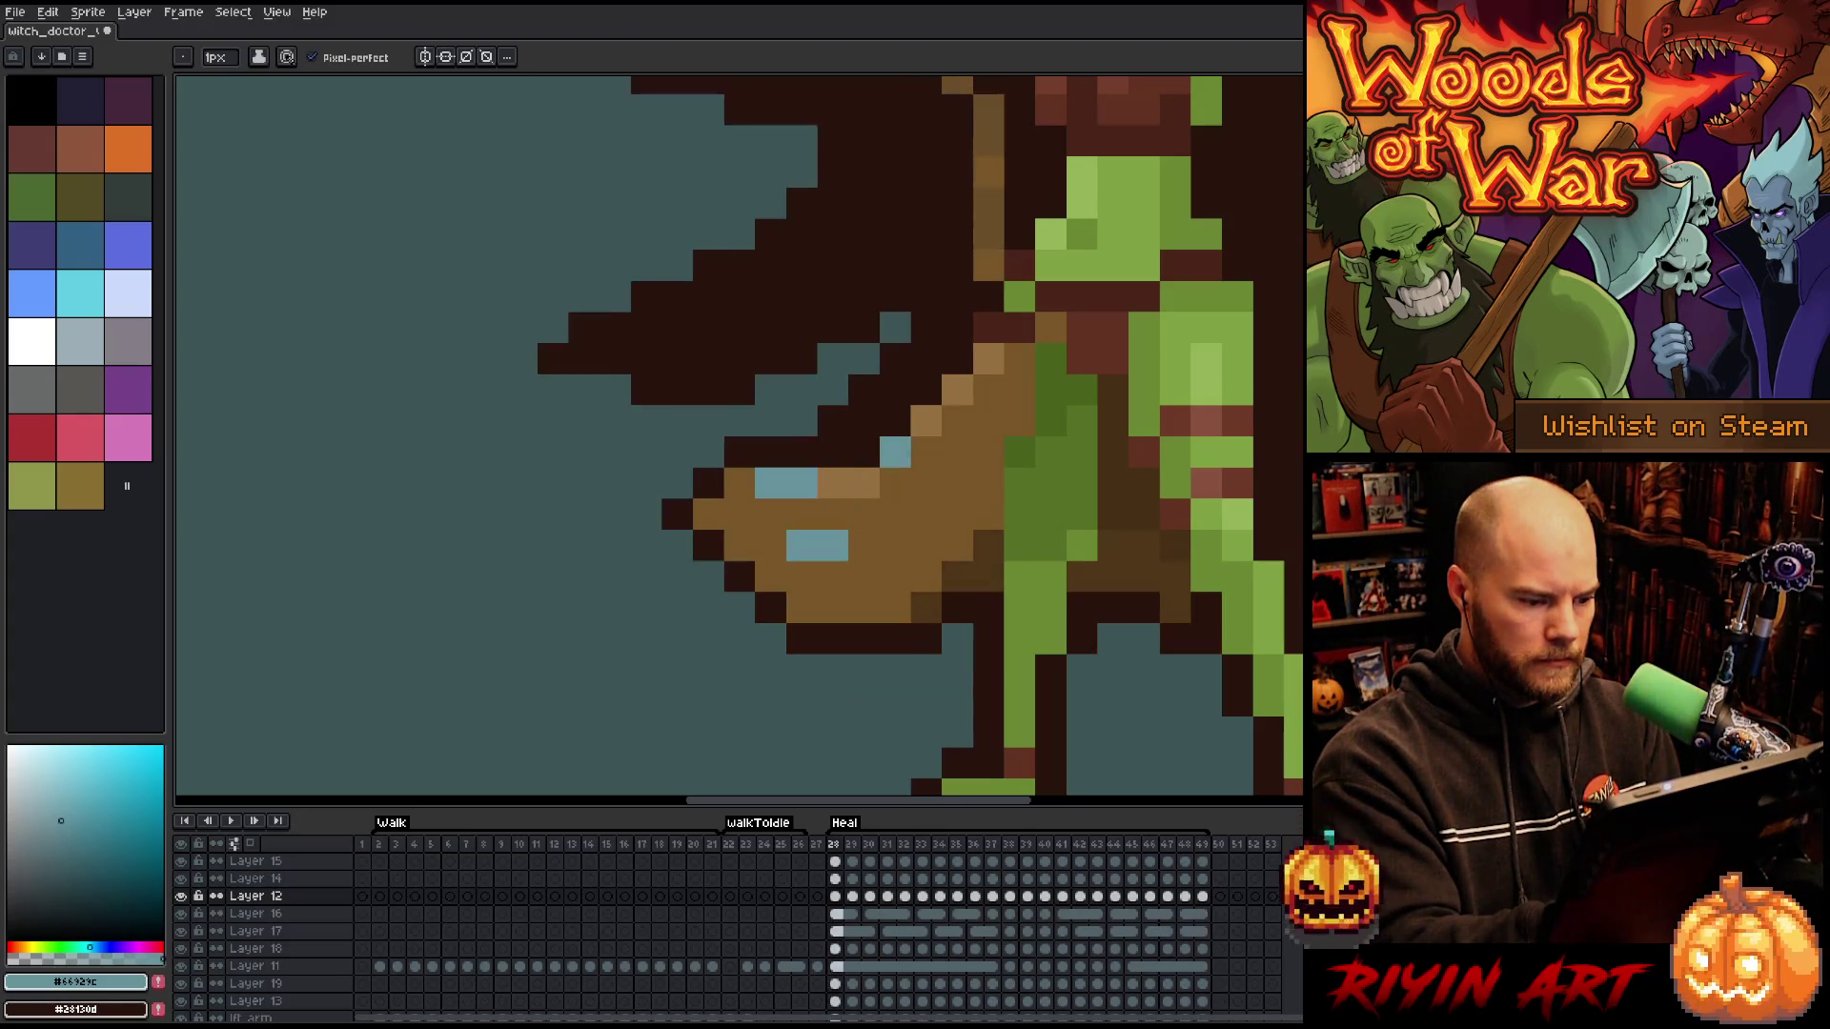
{"action": "key", "text": "Left"}
{"action": "key", "text": "Right"}
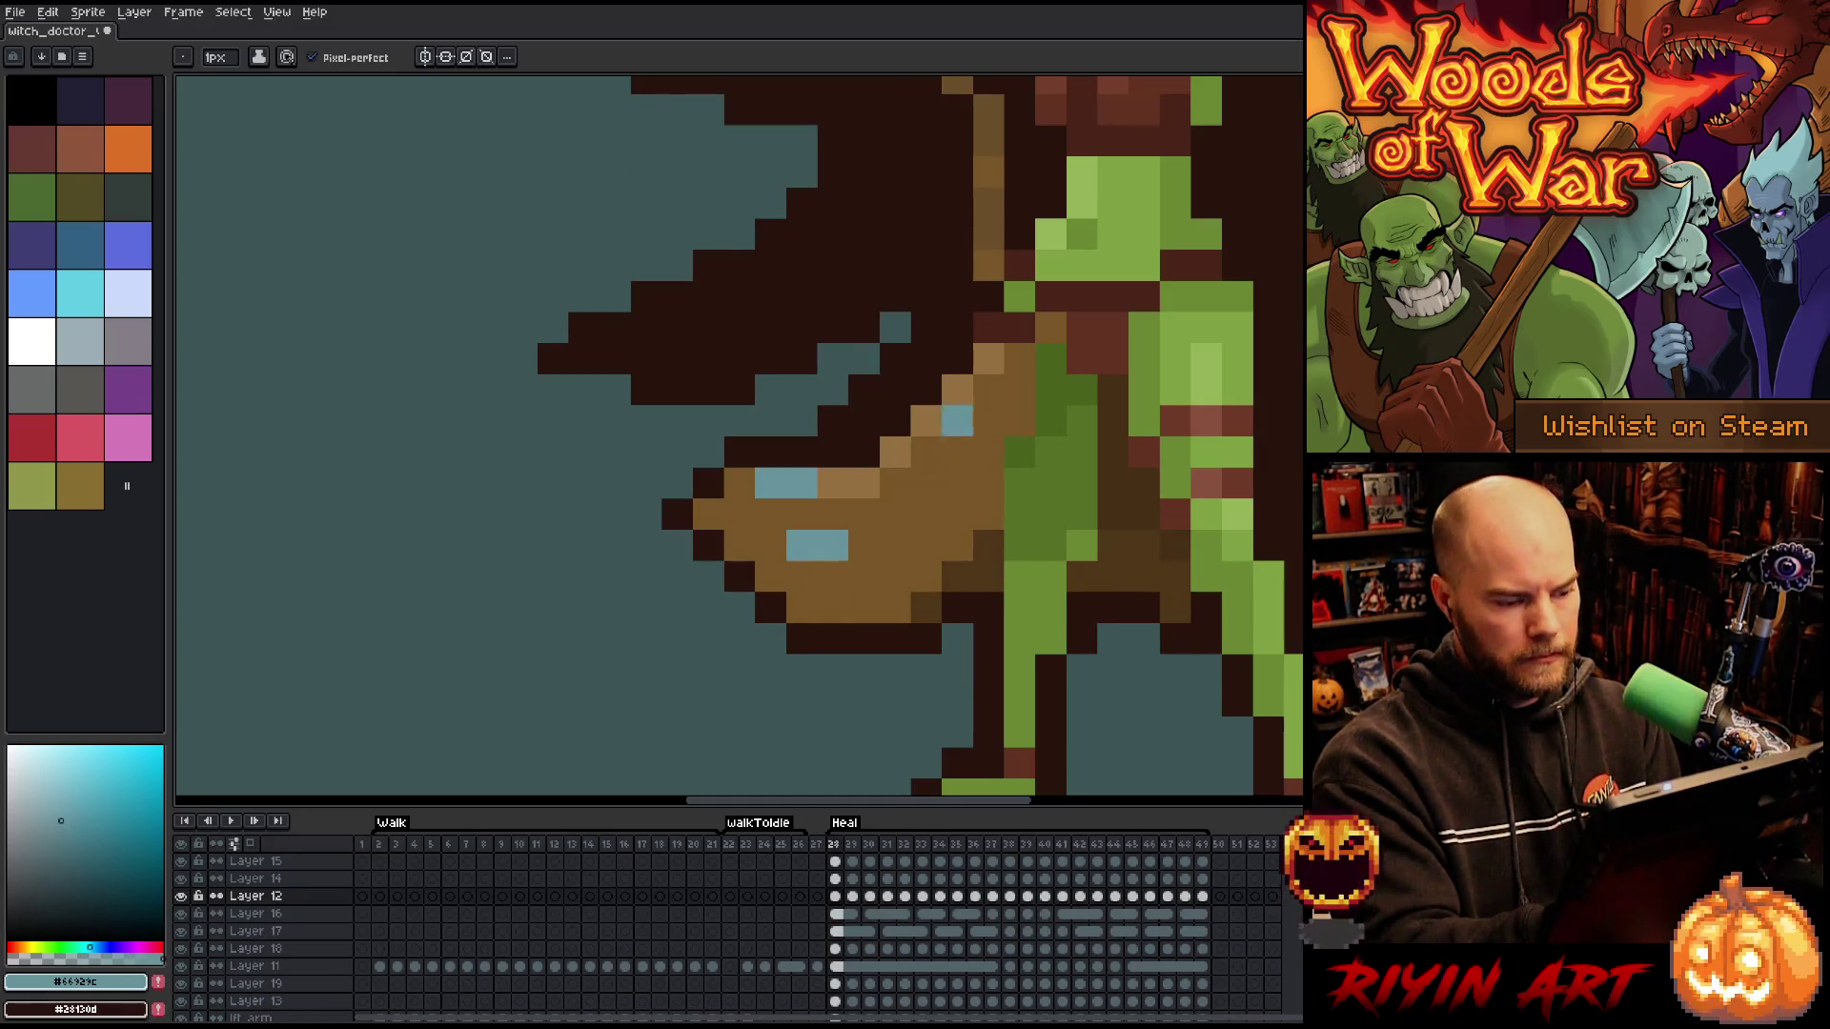
{"action": "key", "text": "Left"}
{"action": "key", "text": "Right"}
{"action": "key", "text": "Left"}
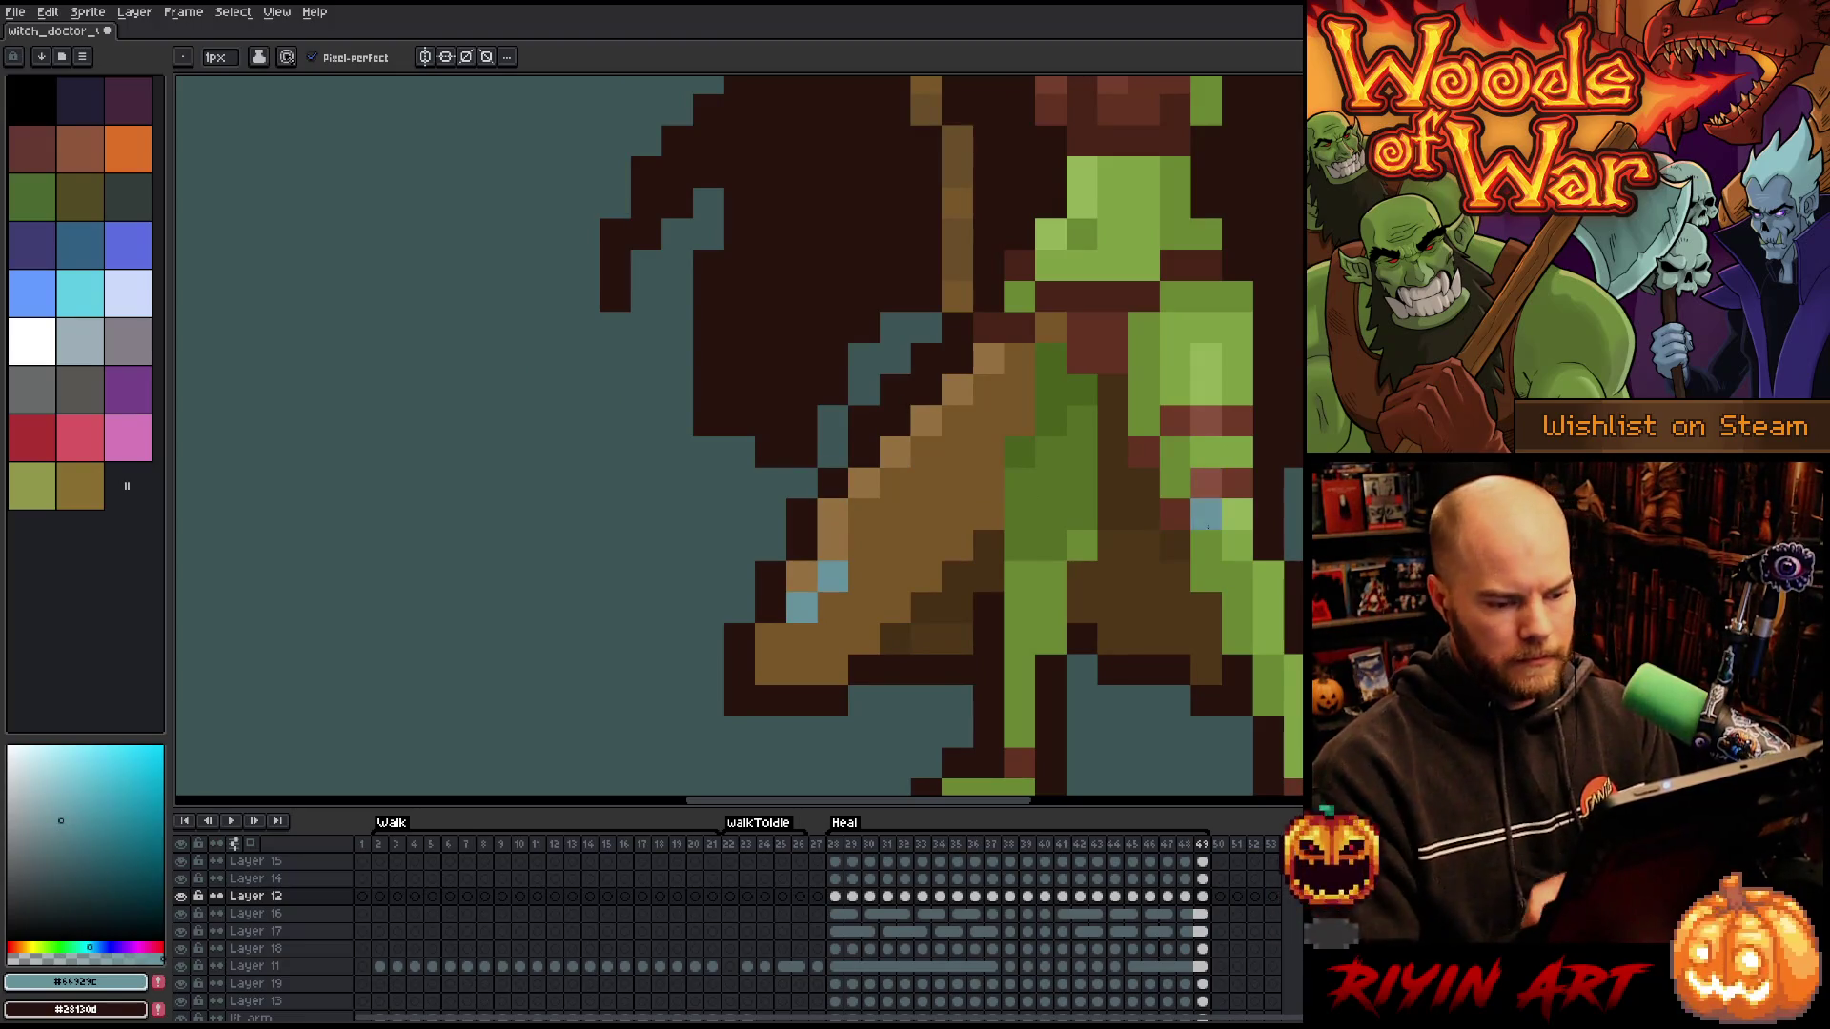
{"action": "key", "text": "v"}
{"action": "key", "text": "b"}
{"action": "scroll", "coordinate": [1278, 627], "scroll_direction": "down", "scroll_amount": 2}
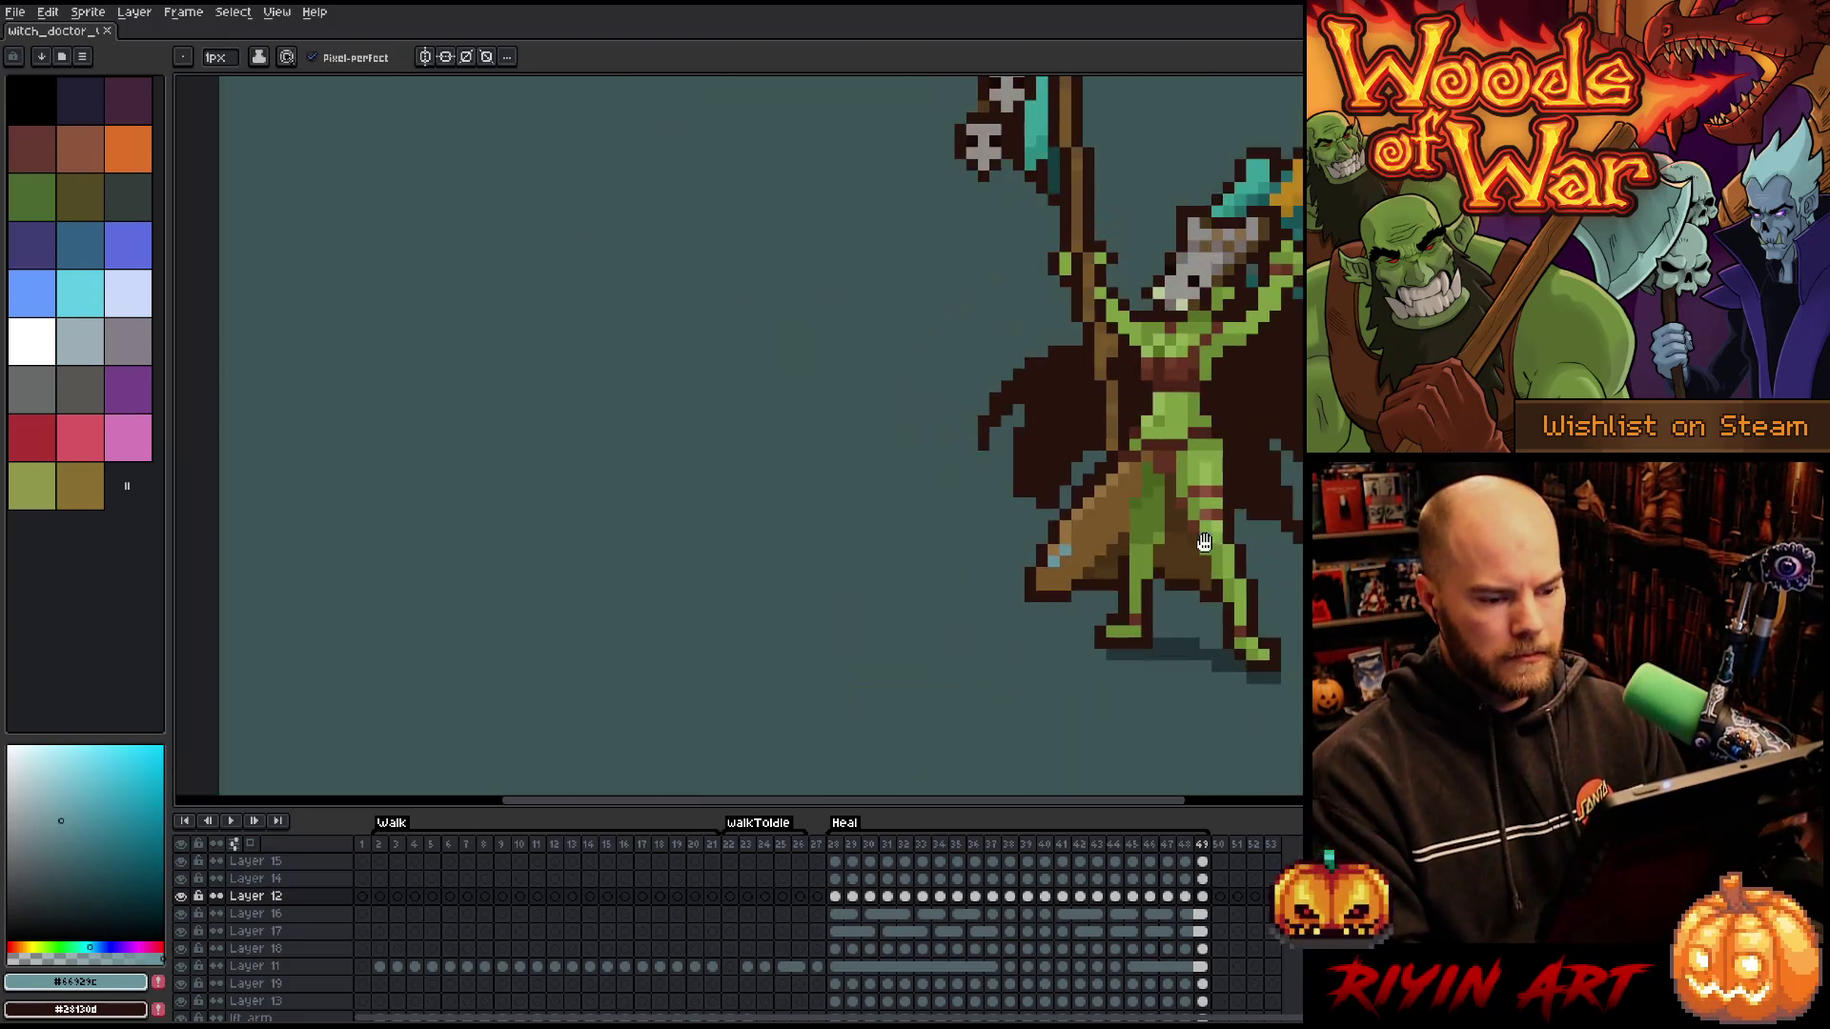
- Play and stop the Heal animation, then flip between frames 28 and 29 to compare them
{"action": "key", "text": "Return"}
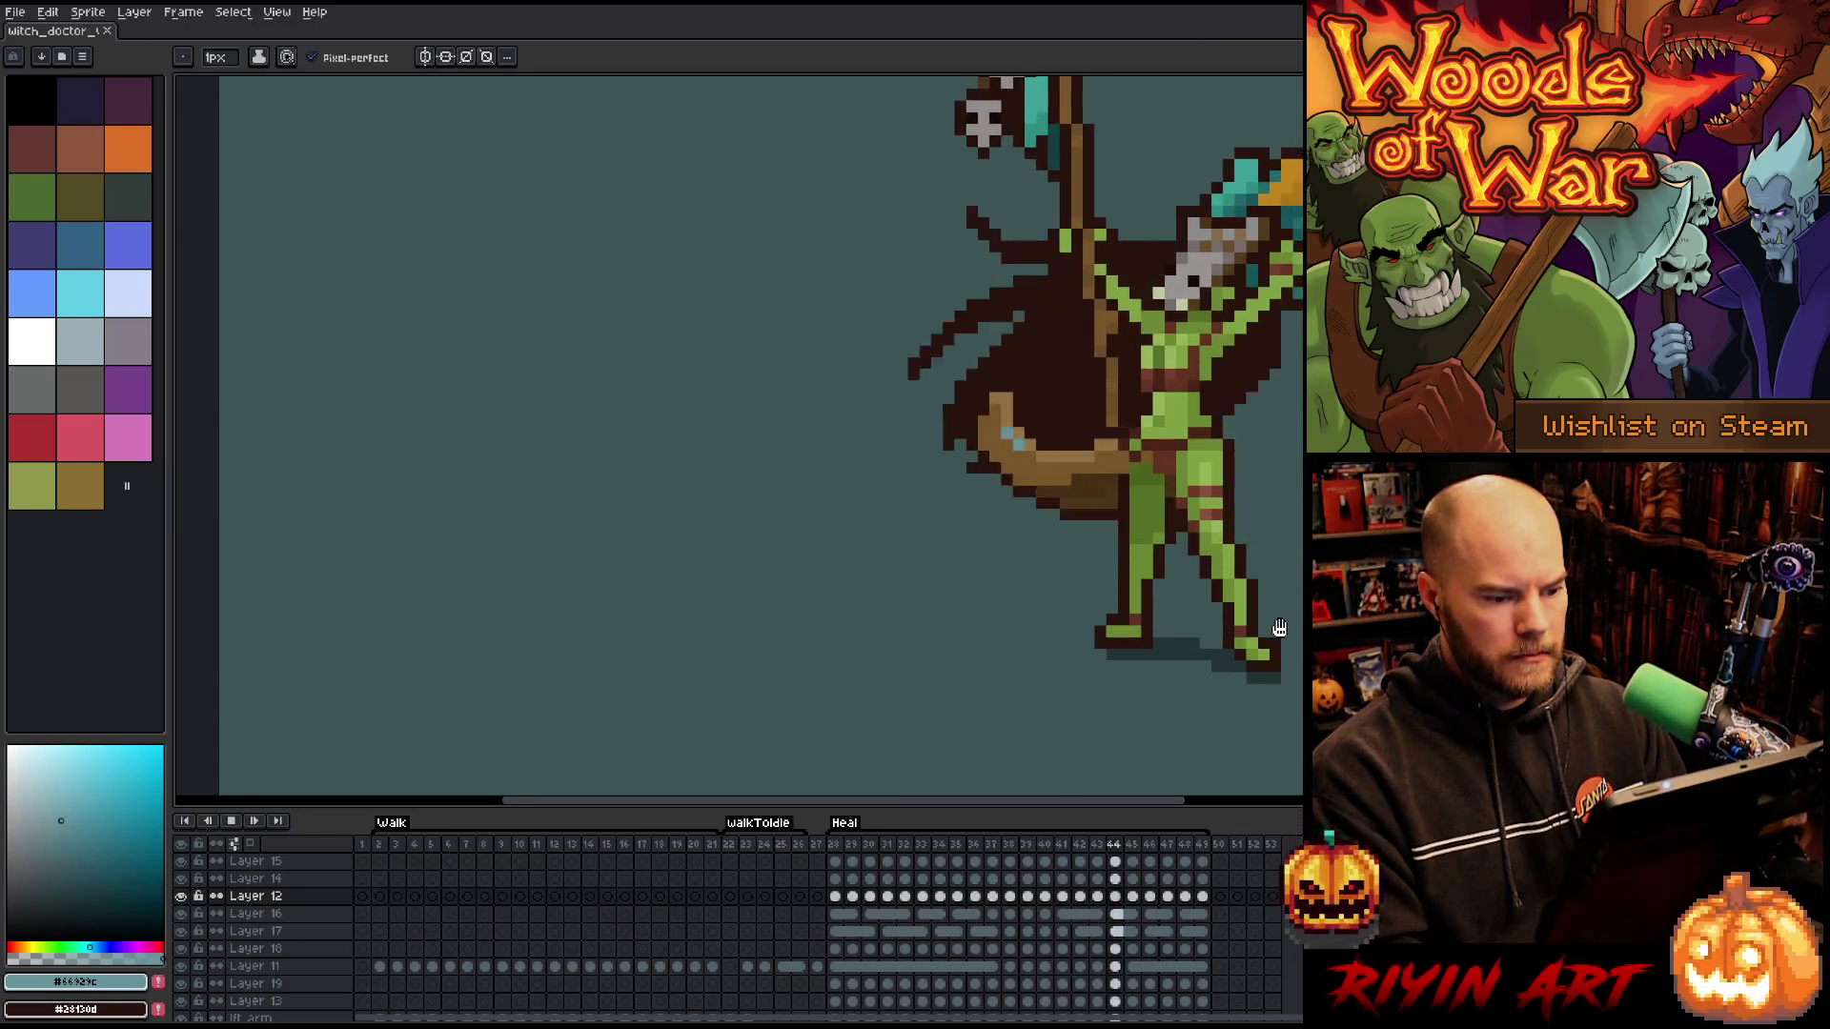
{"action": "key", "text": "Return"}
{"action": "key", "text": "Return"}
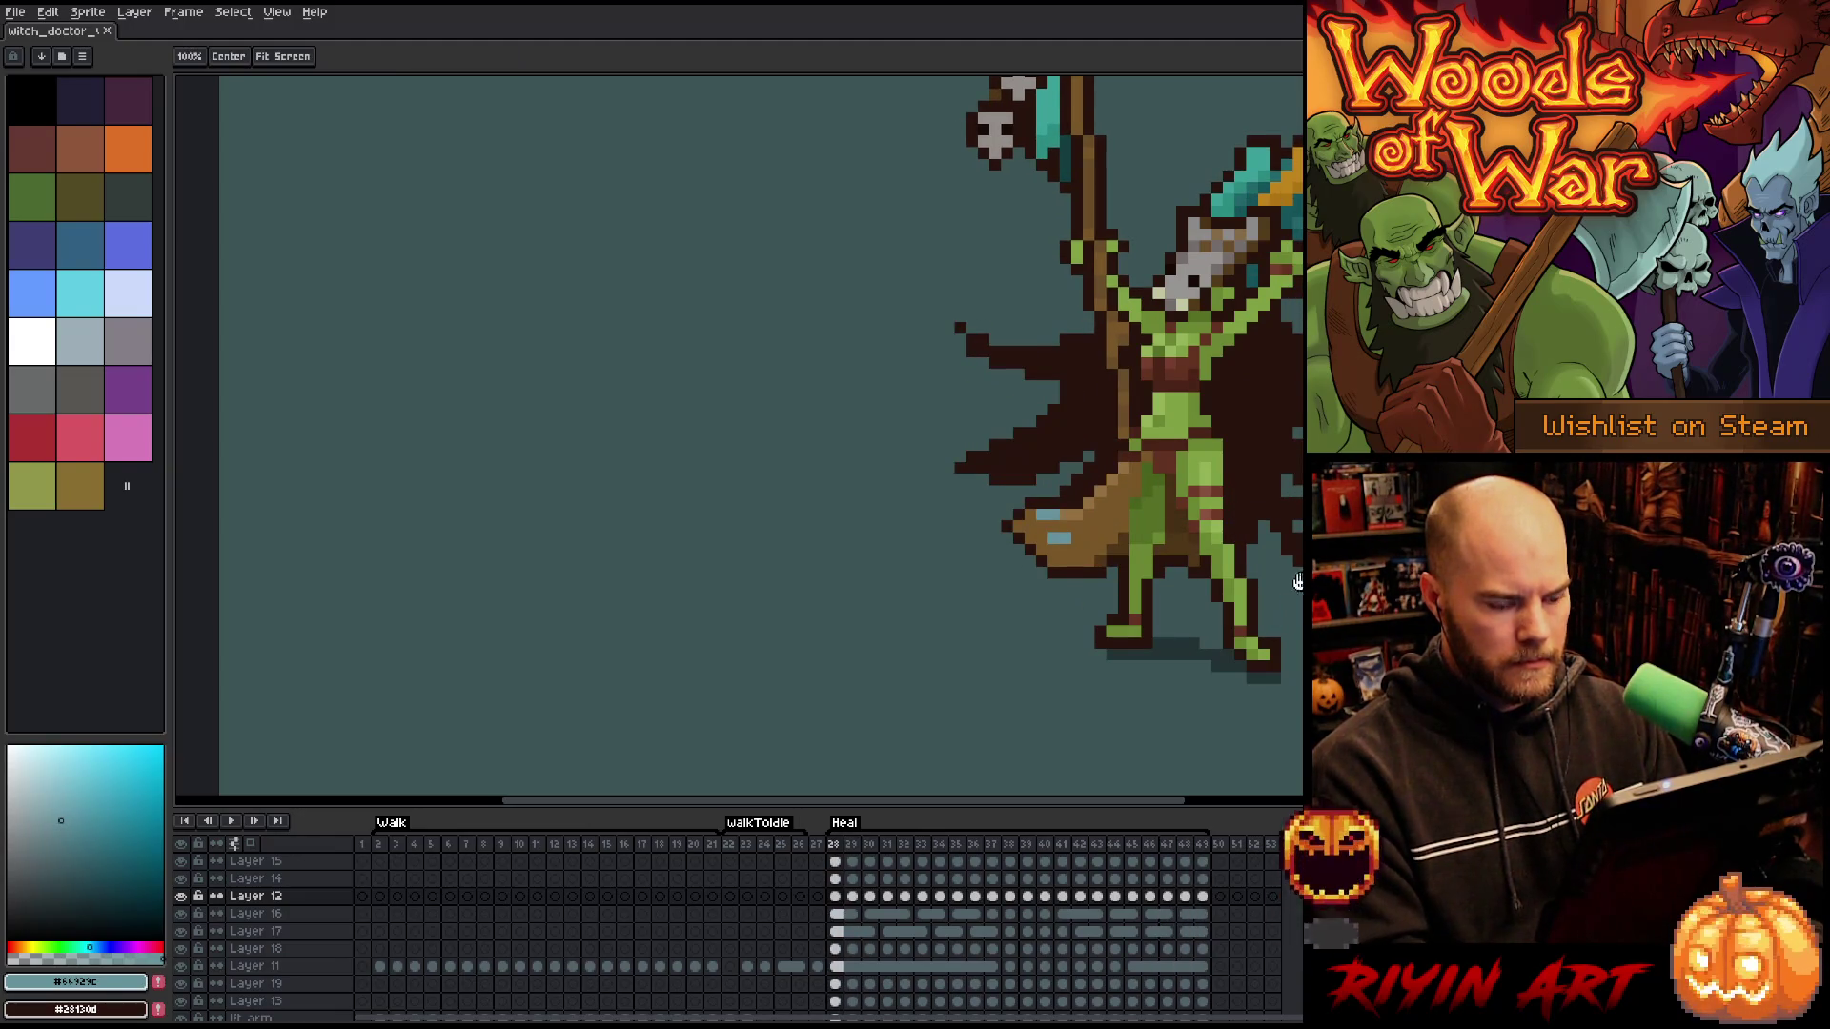
{"action": "left_click_drag", "start_coordinate": [1275, 596], "coordinate": [1054, 671]}
{"action": "key", "text": "Left"}
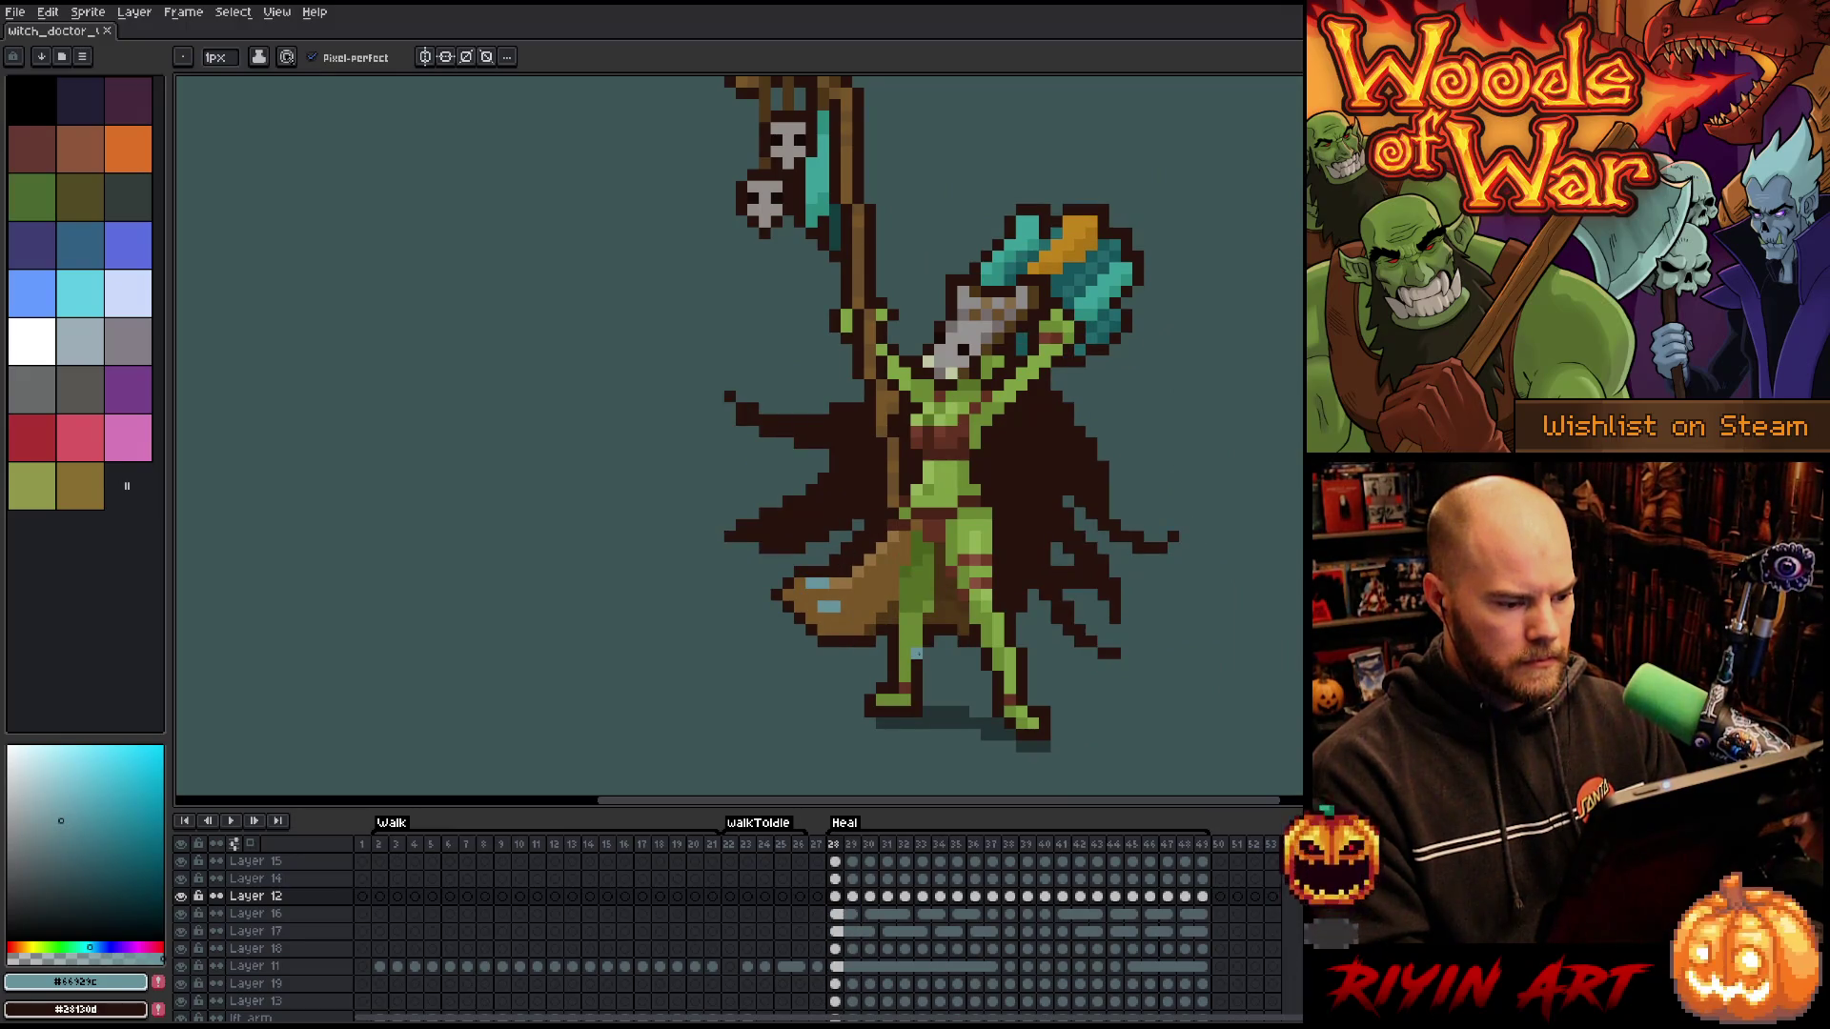
{"action": "key", "text": "Right"}
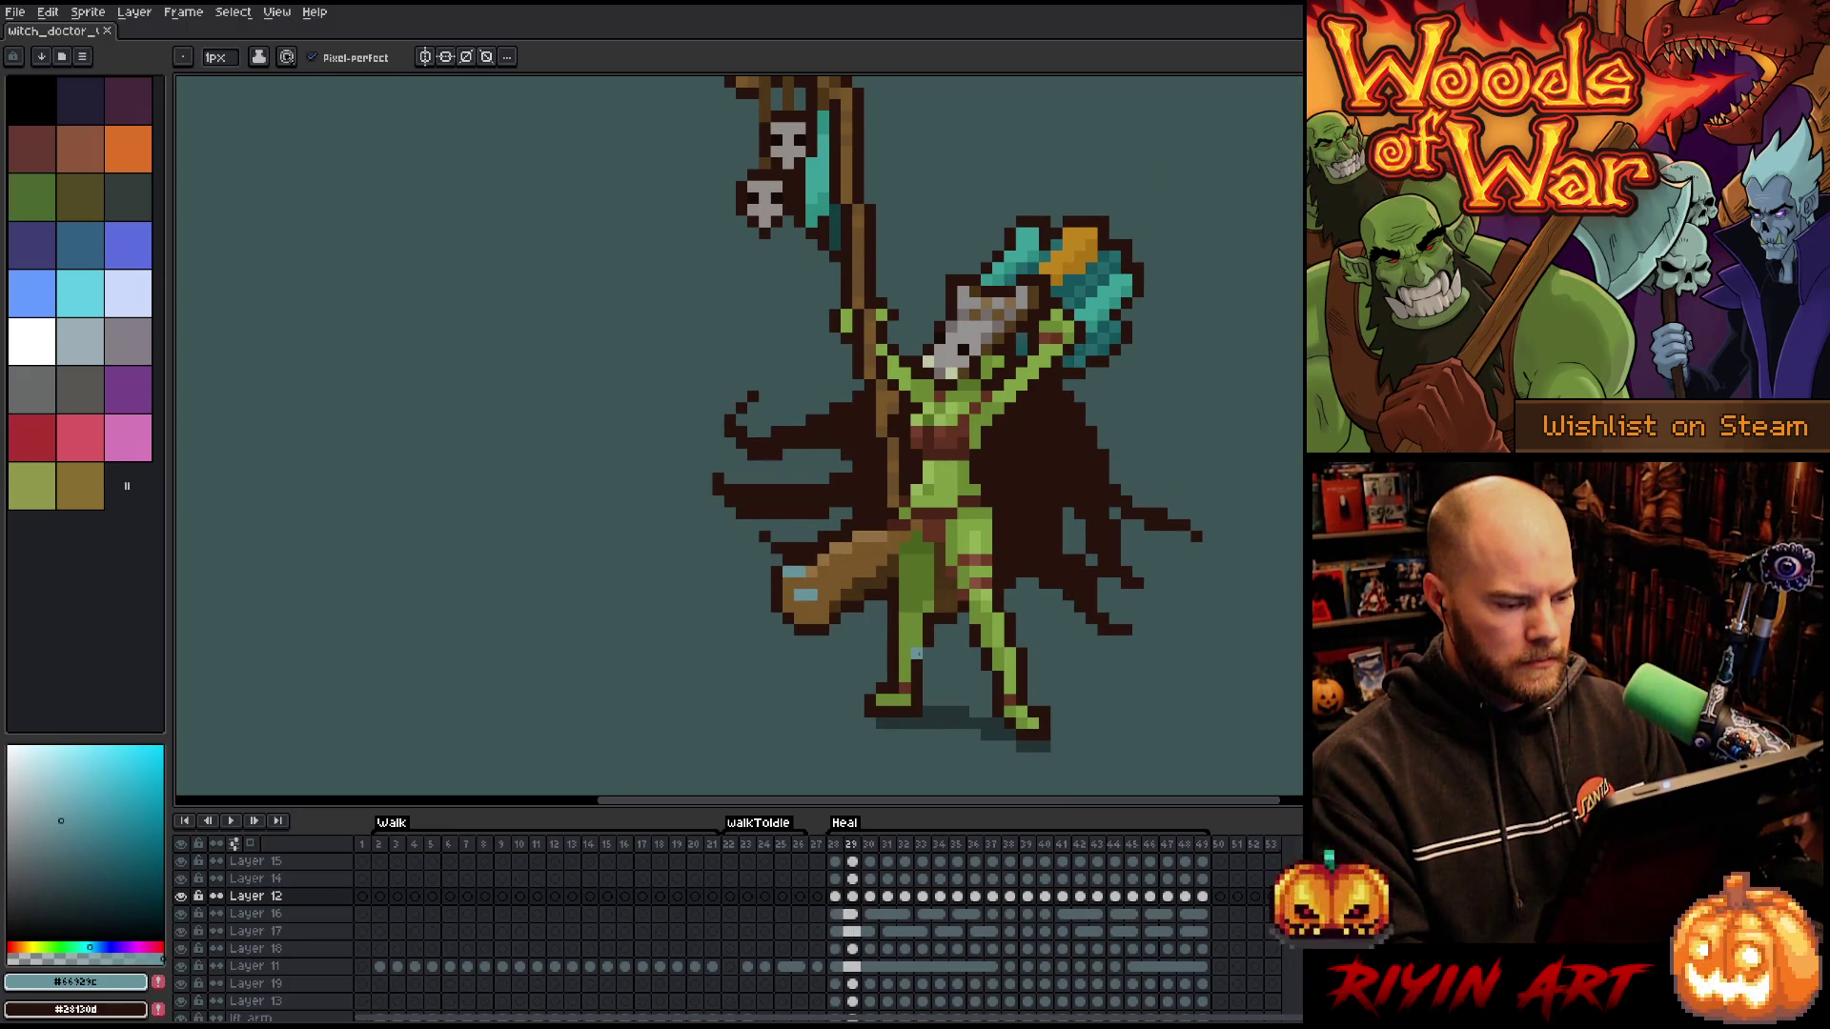
{"action": "key", "text": "Left"}
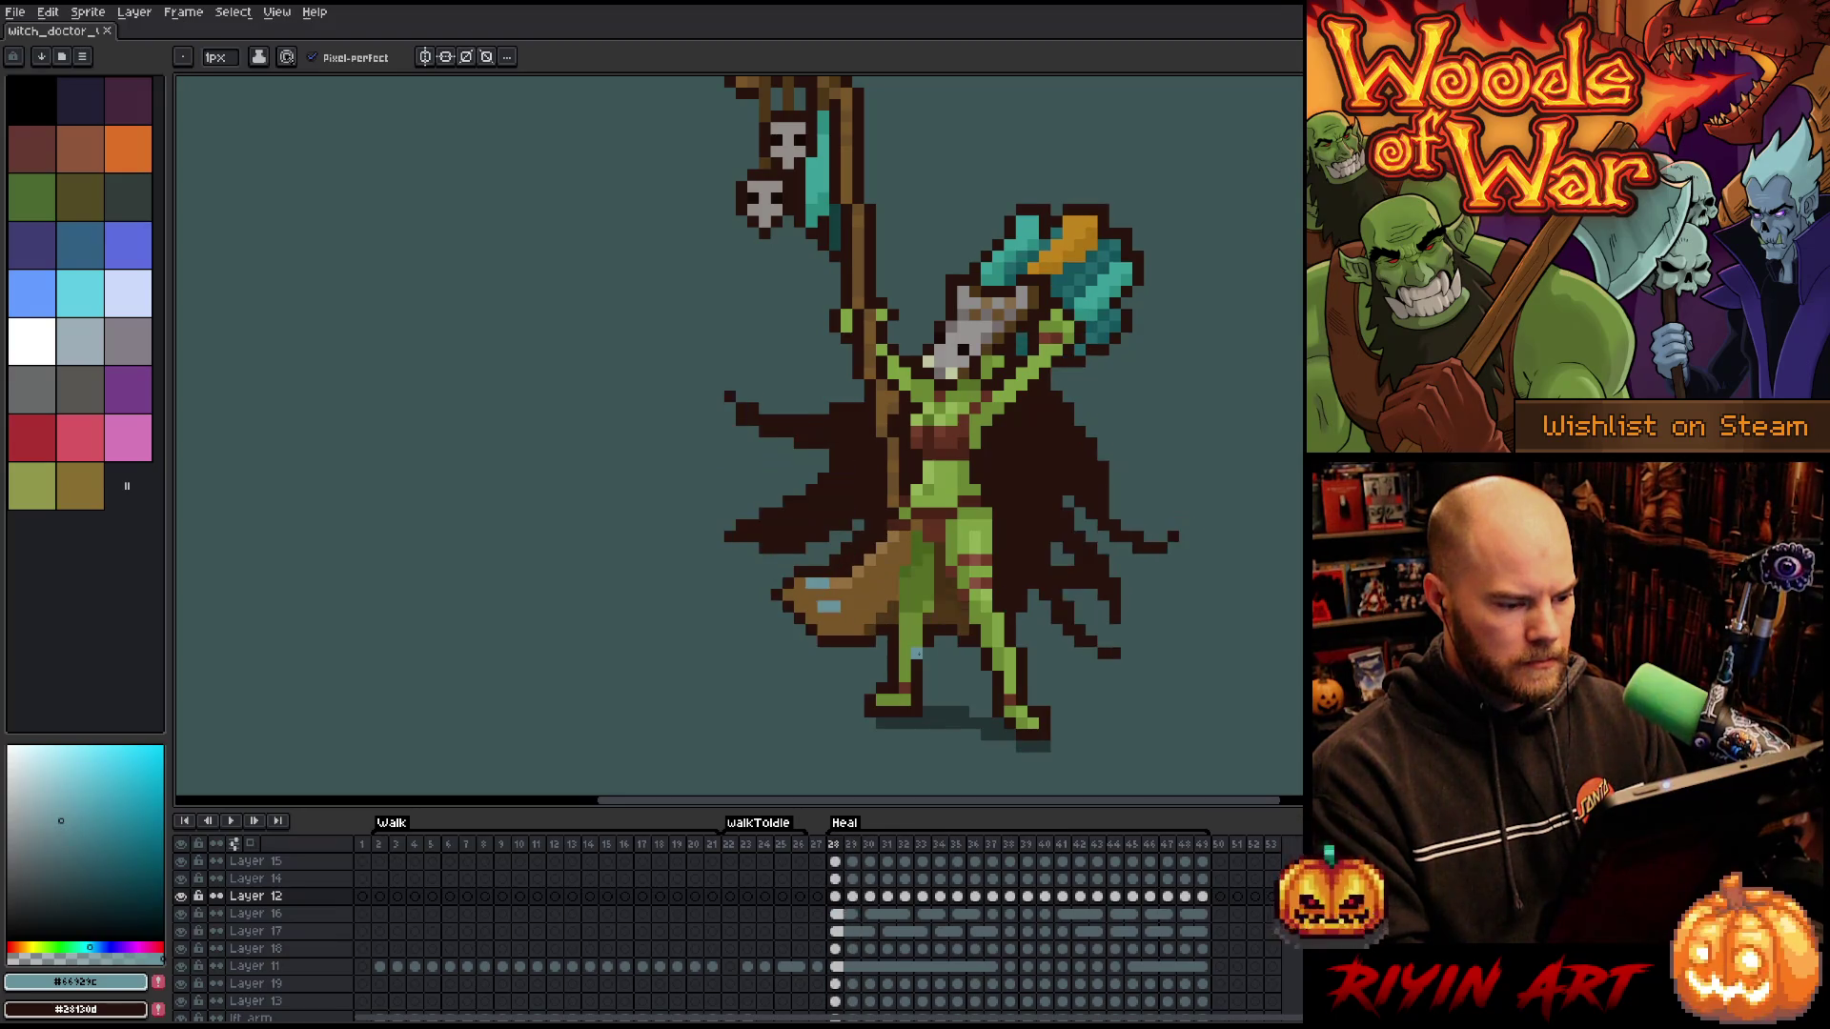
{"action": "key", "text": "Right"}
{"action": "key", "text": "Left"}
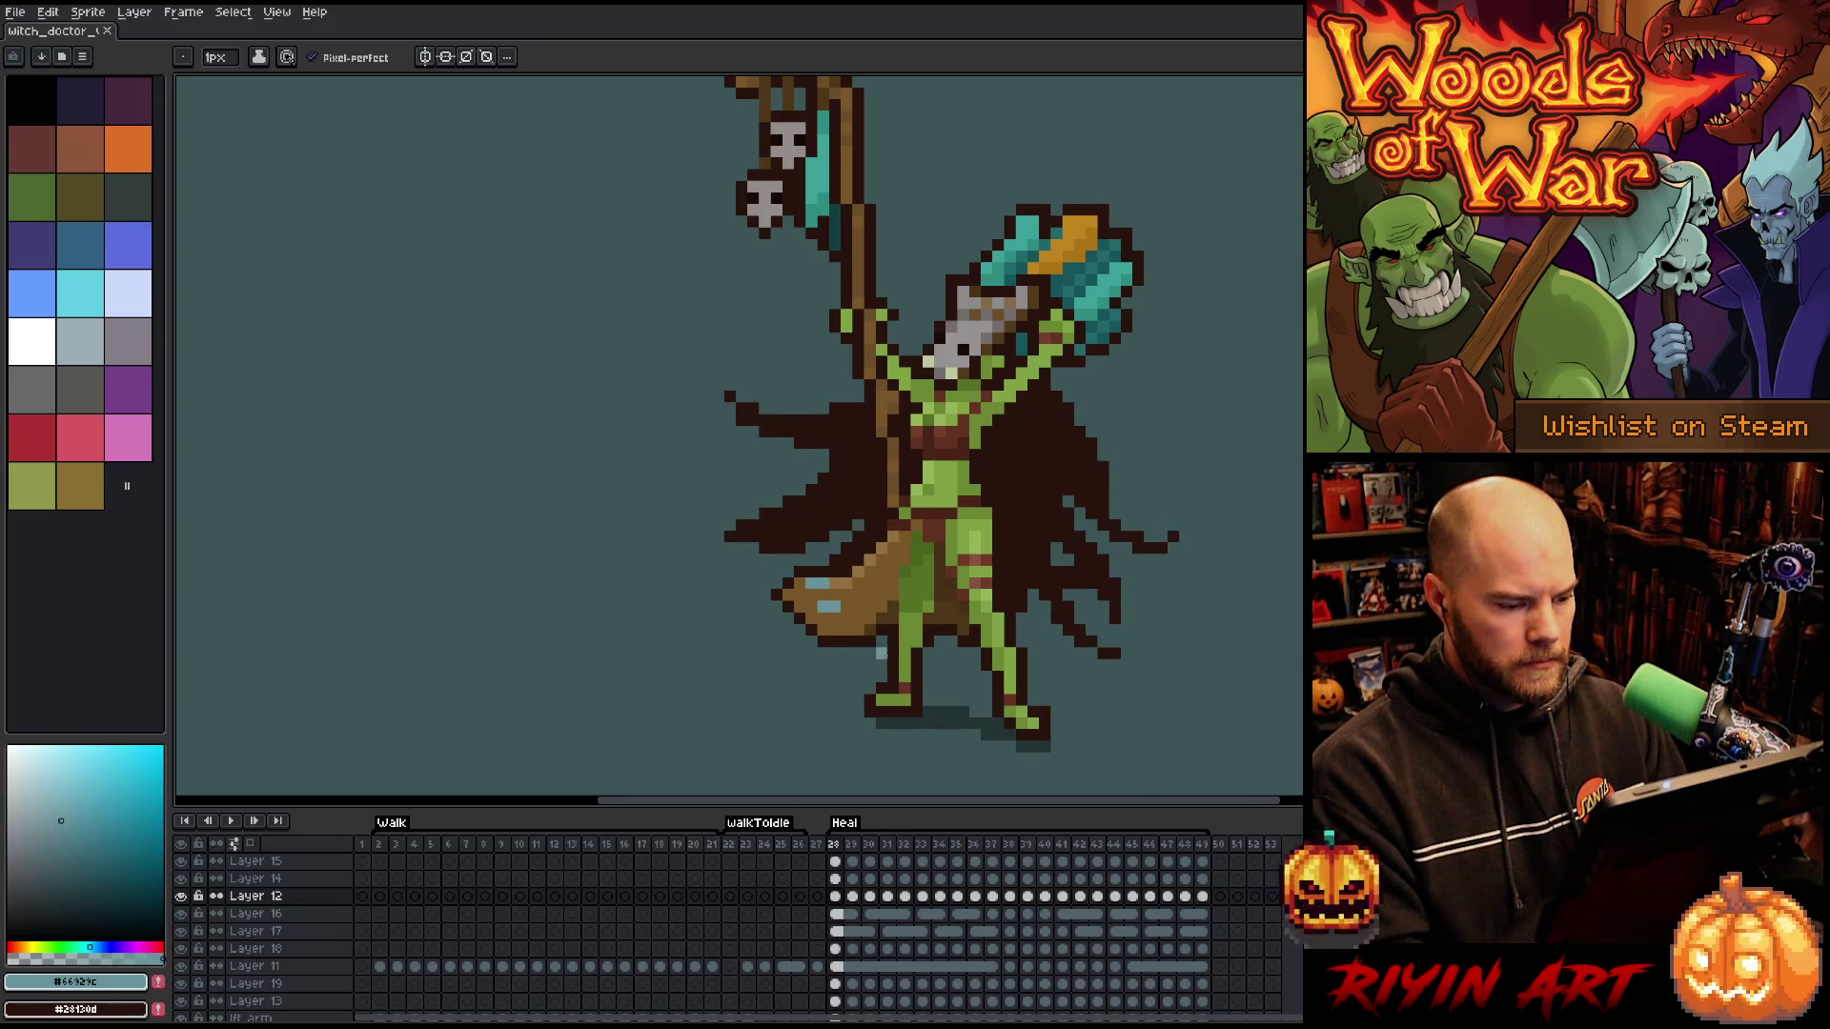
{"action": "key", "text": "Right"}
{"action": "scroll", "coordinate": [805, 651], "scroll_direction": "up", "scroll_amount": 2}
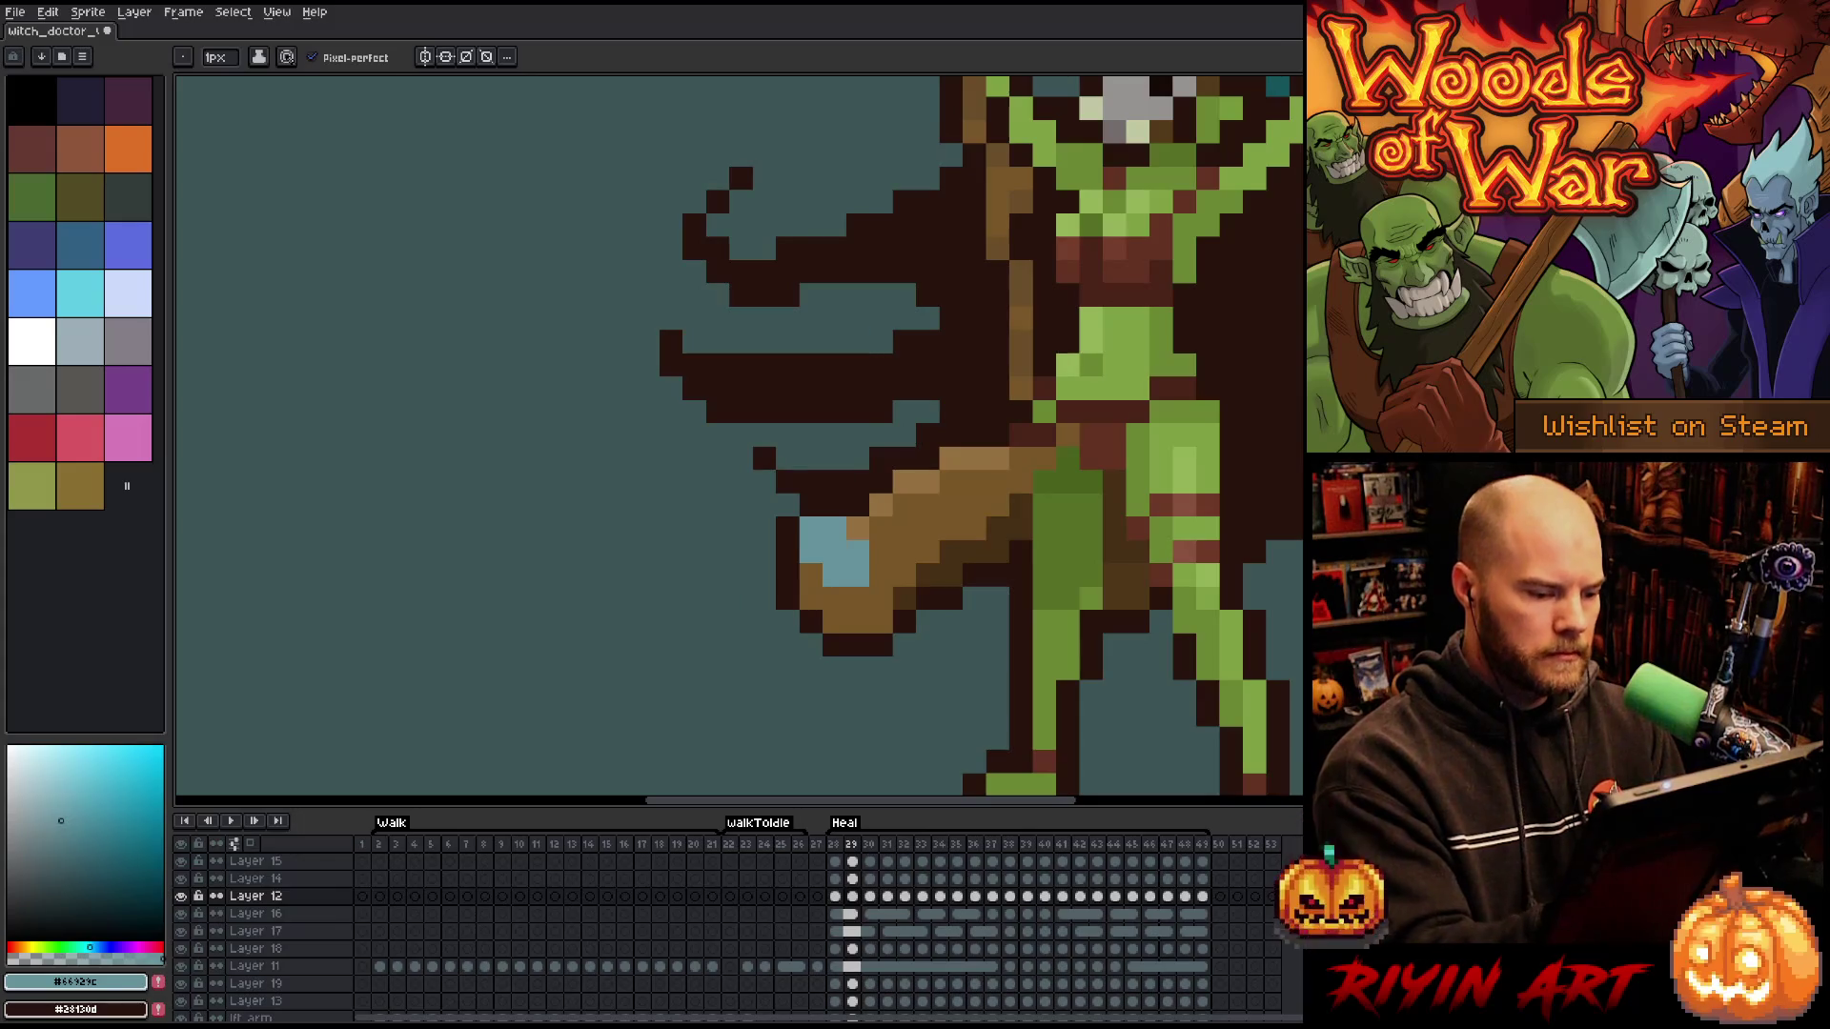
- On frame 29, paint a blue club pixel brown and add a light-brown club pixel
{"action": "left_click", "coordinate": [833, 551], "text": "alt"}
{"action": "left_click", "coordinate": [857, 574]}
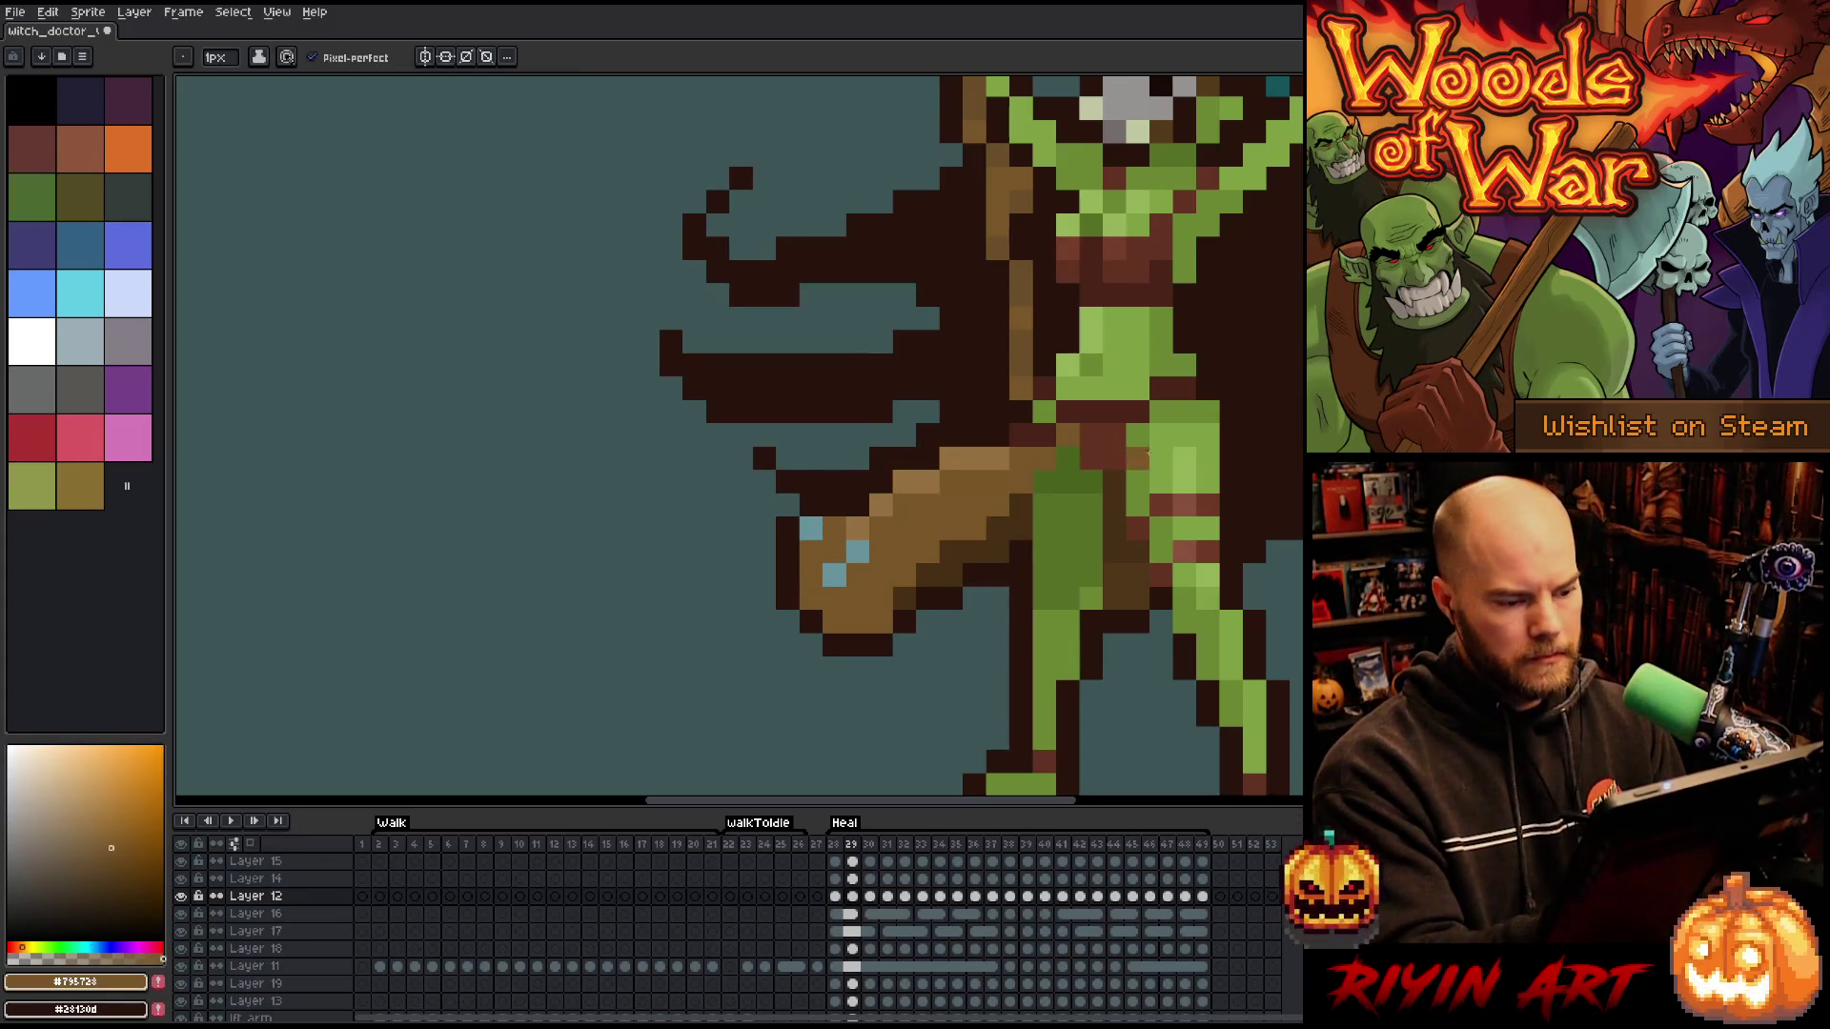
{"action": "key", "text": "m"}
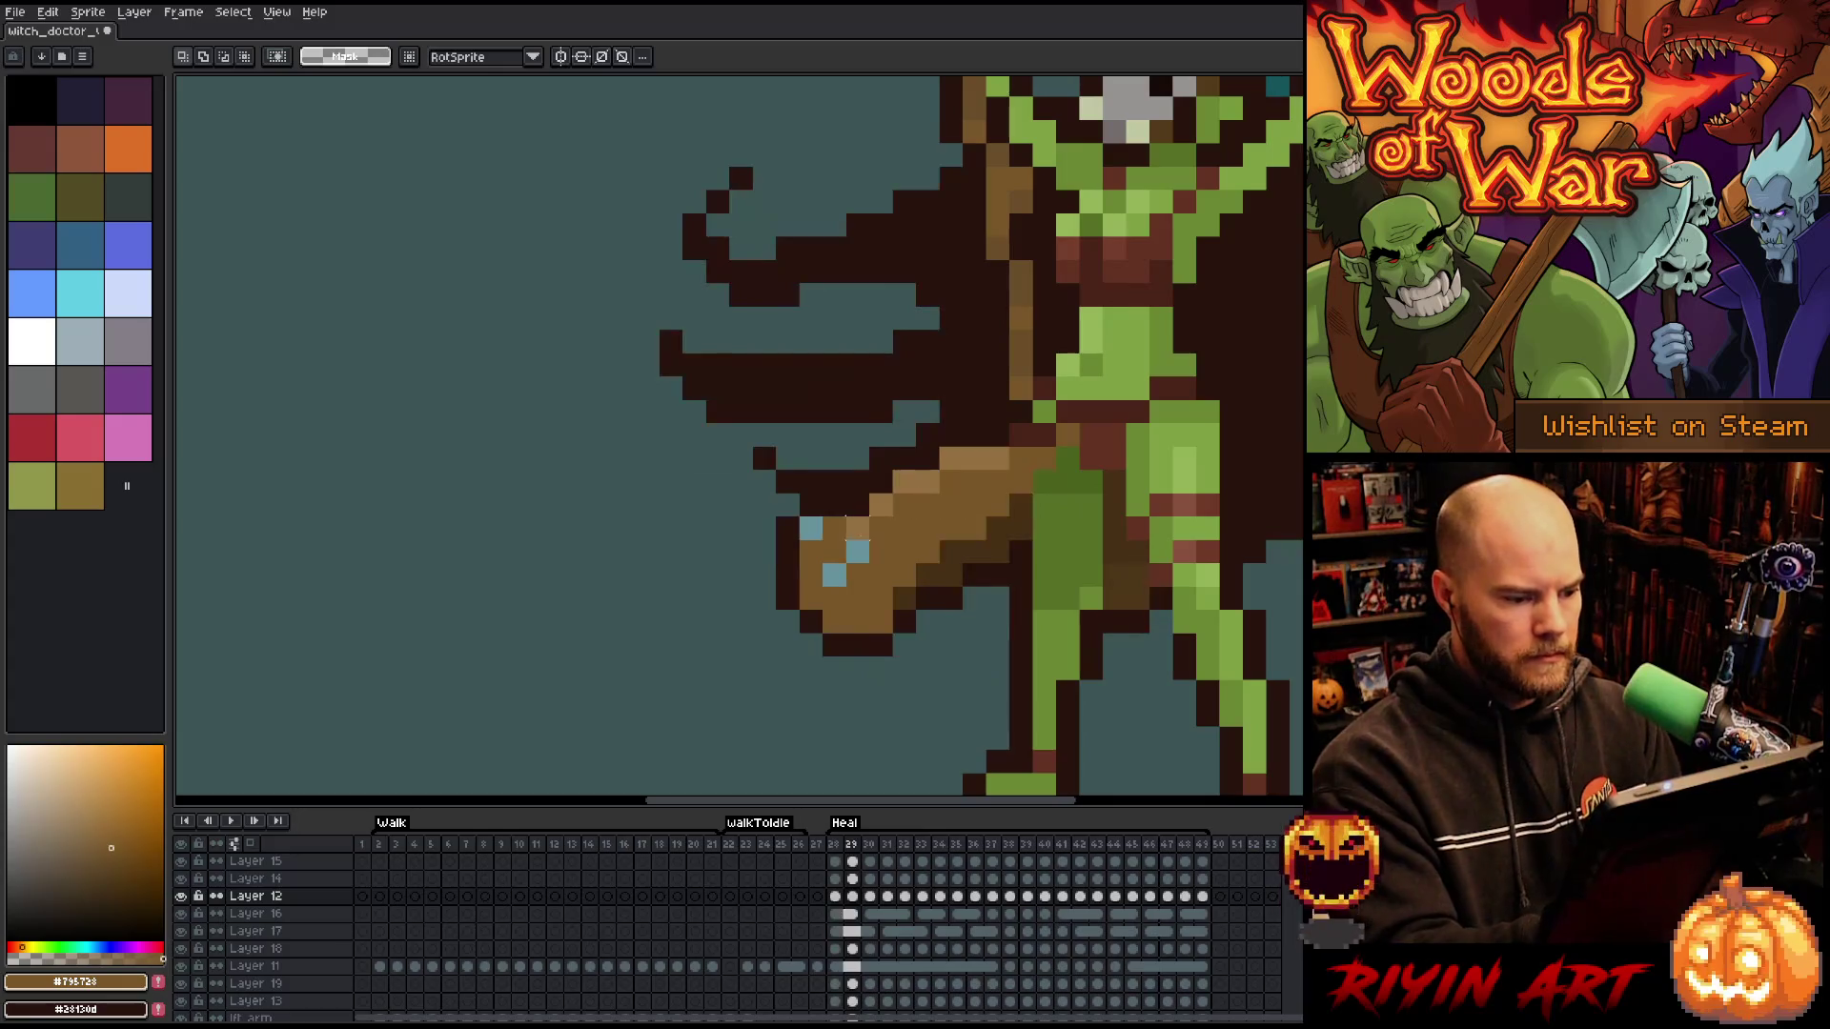
{"action": "key", "text": "b"}
{"action": "left_click", "coordinate": [951, 458], "text": "alt"}
{"action": "left_click", "coordinate": [903, 458]}
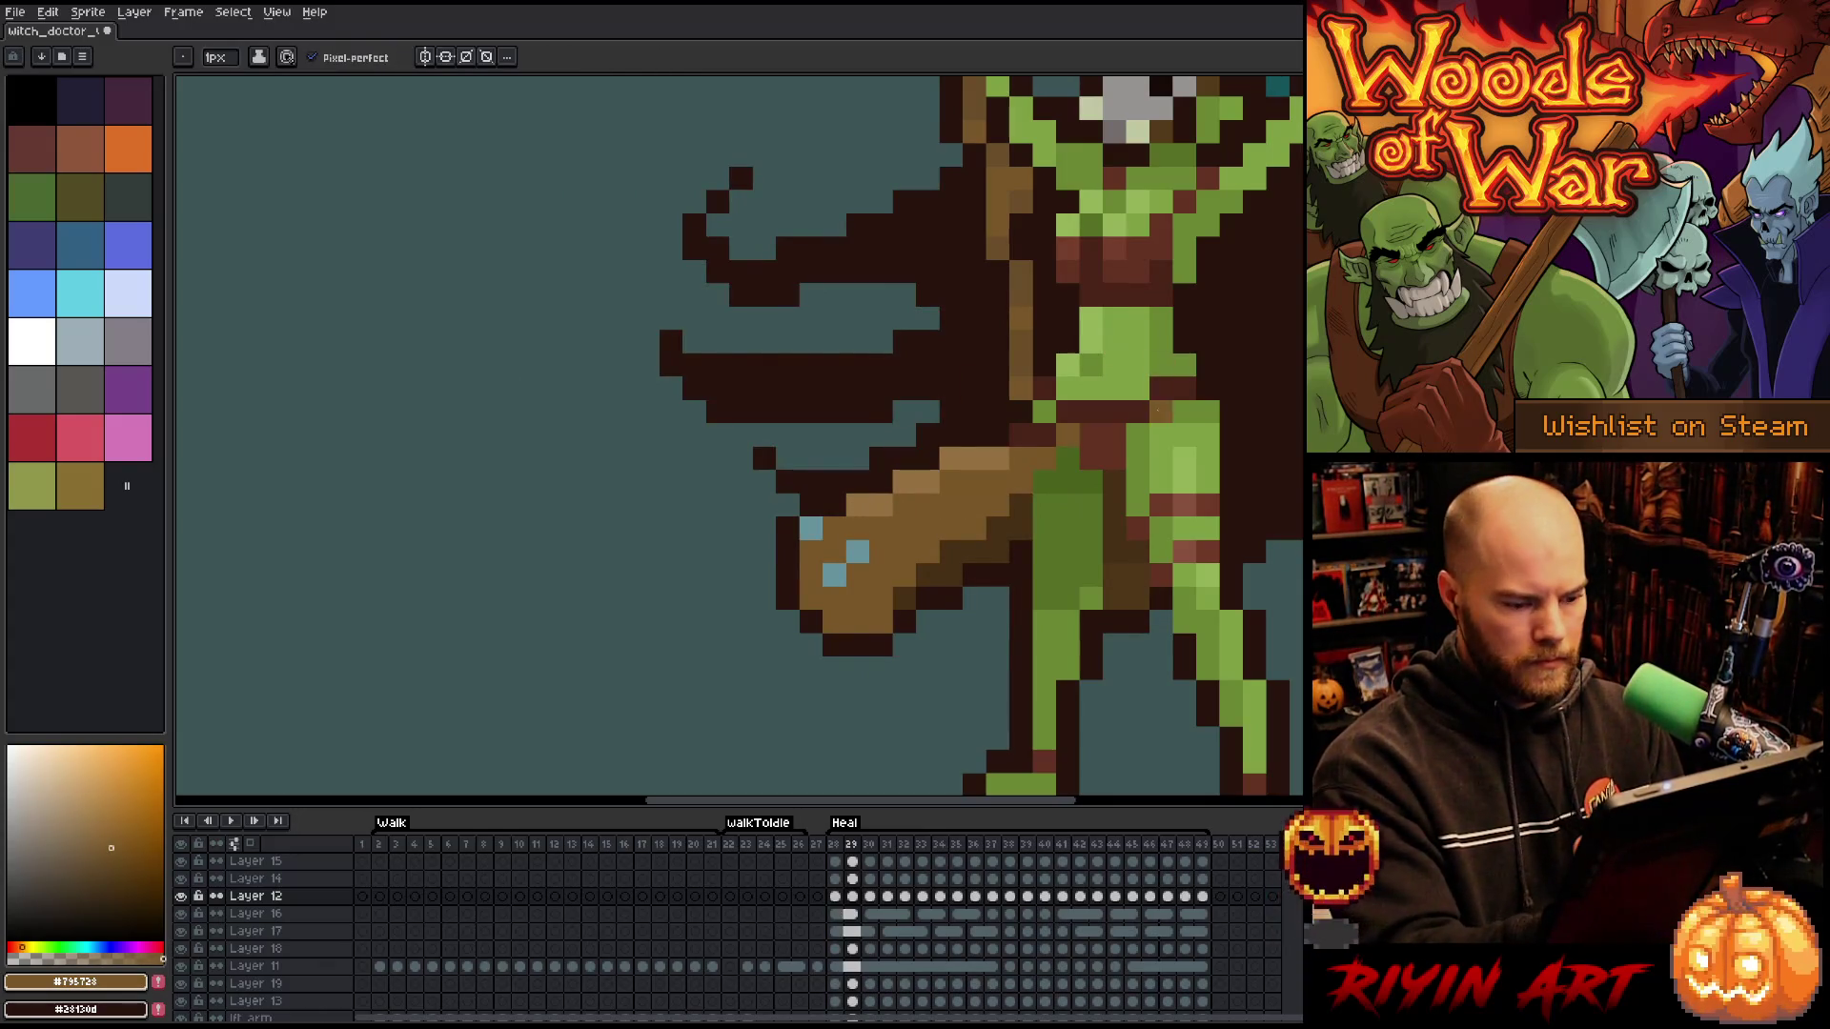
- After comparing frames 28–30, turn a dark outline pixel brown and darken the club tip
{"action": "key", "text": "Left"}
{"action": "left_click", "coordinate": [1115, 459], "text": "alt"}
{"action": "key", "text": "Right"}
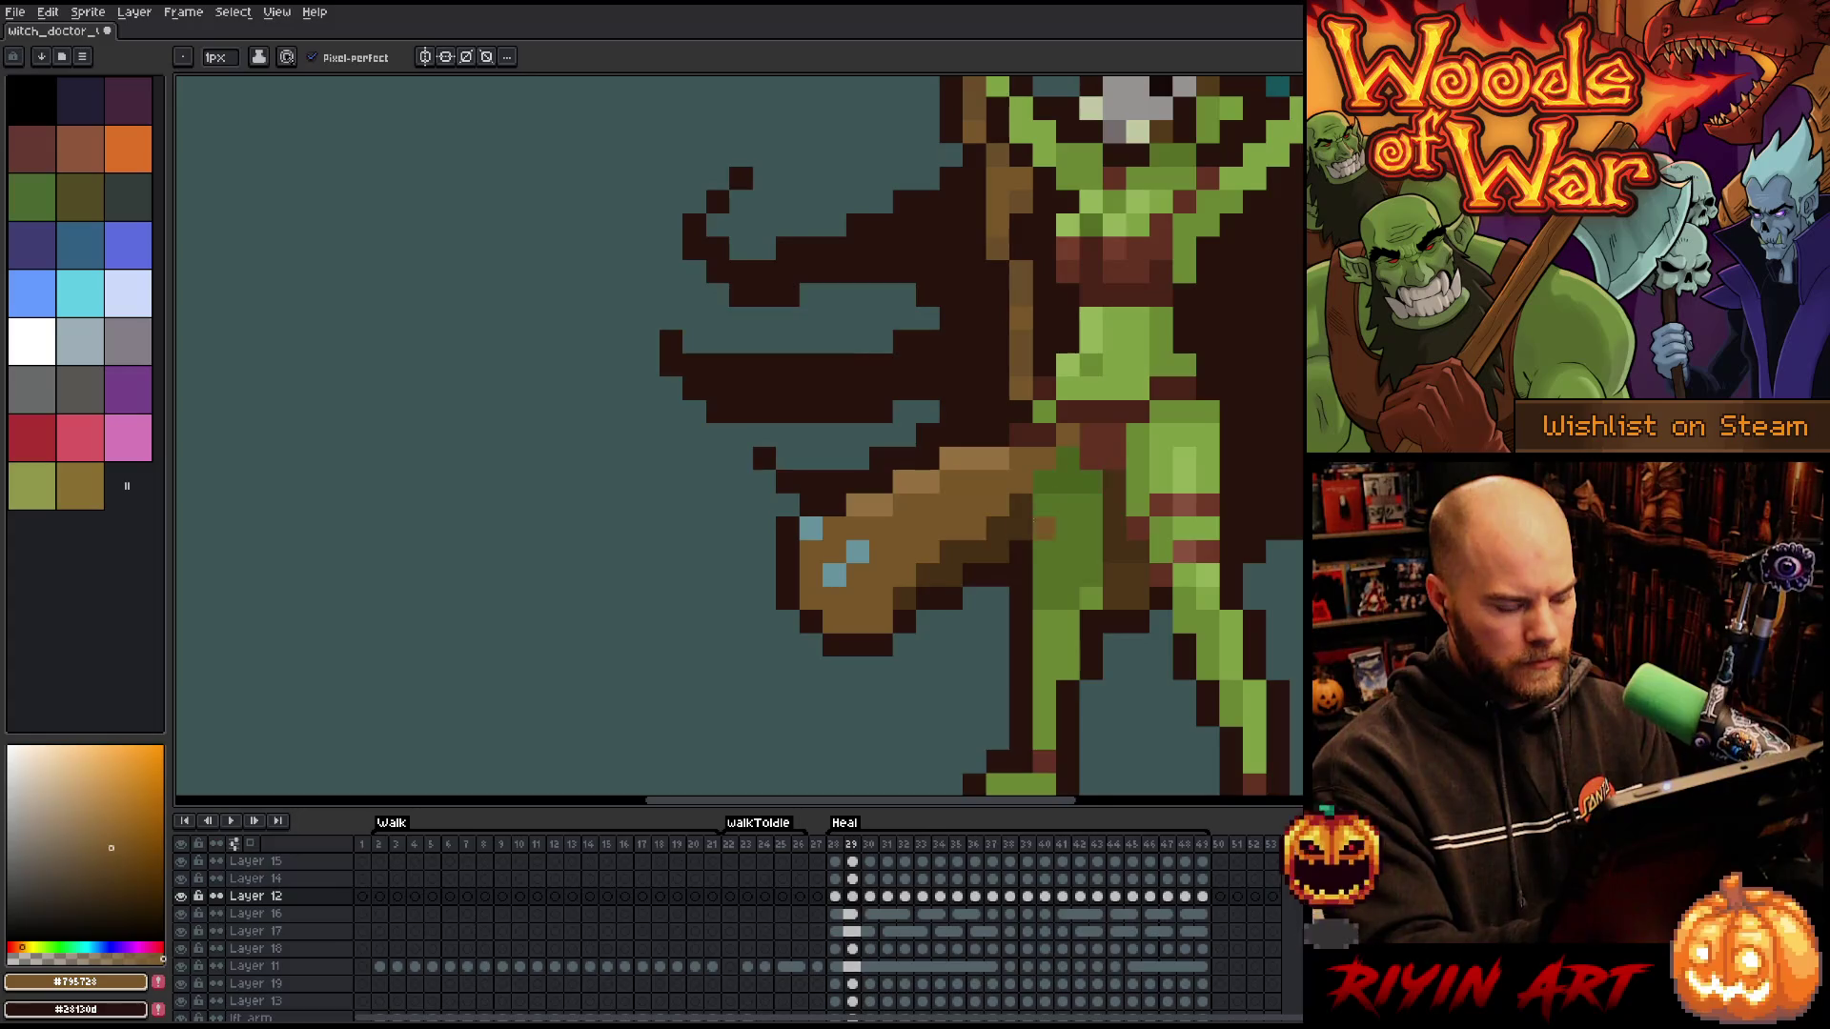
{"action": "key", "text": "Right"}
{"action": "key", "text": "Left"}
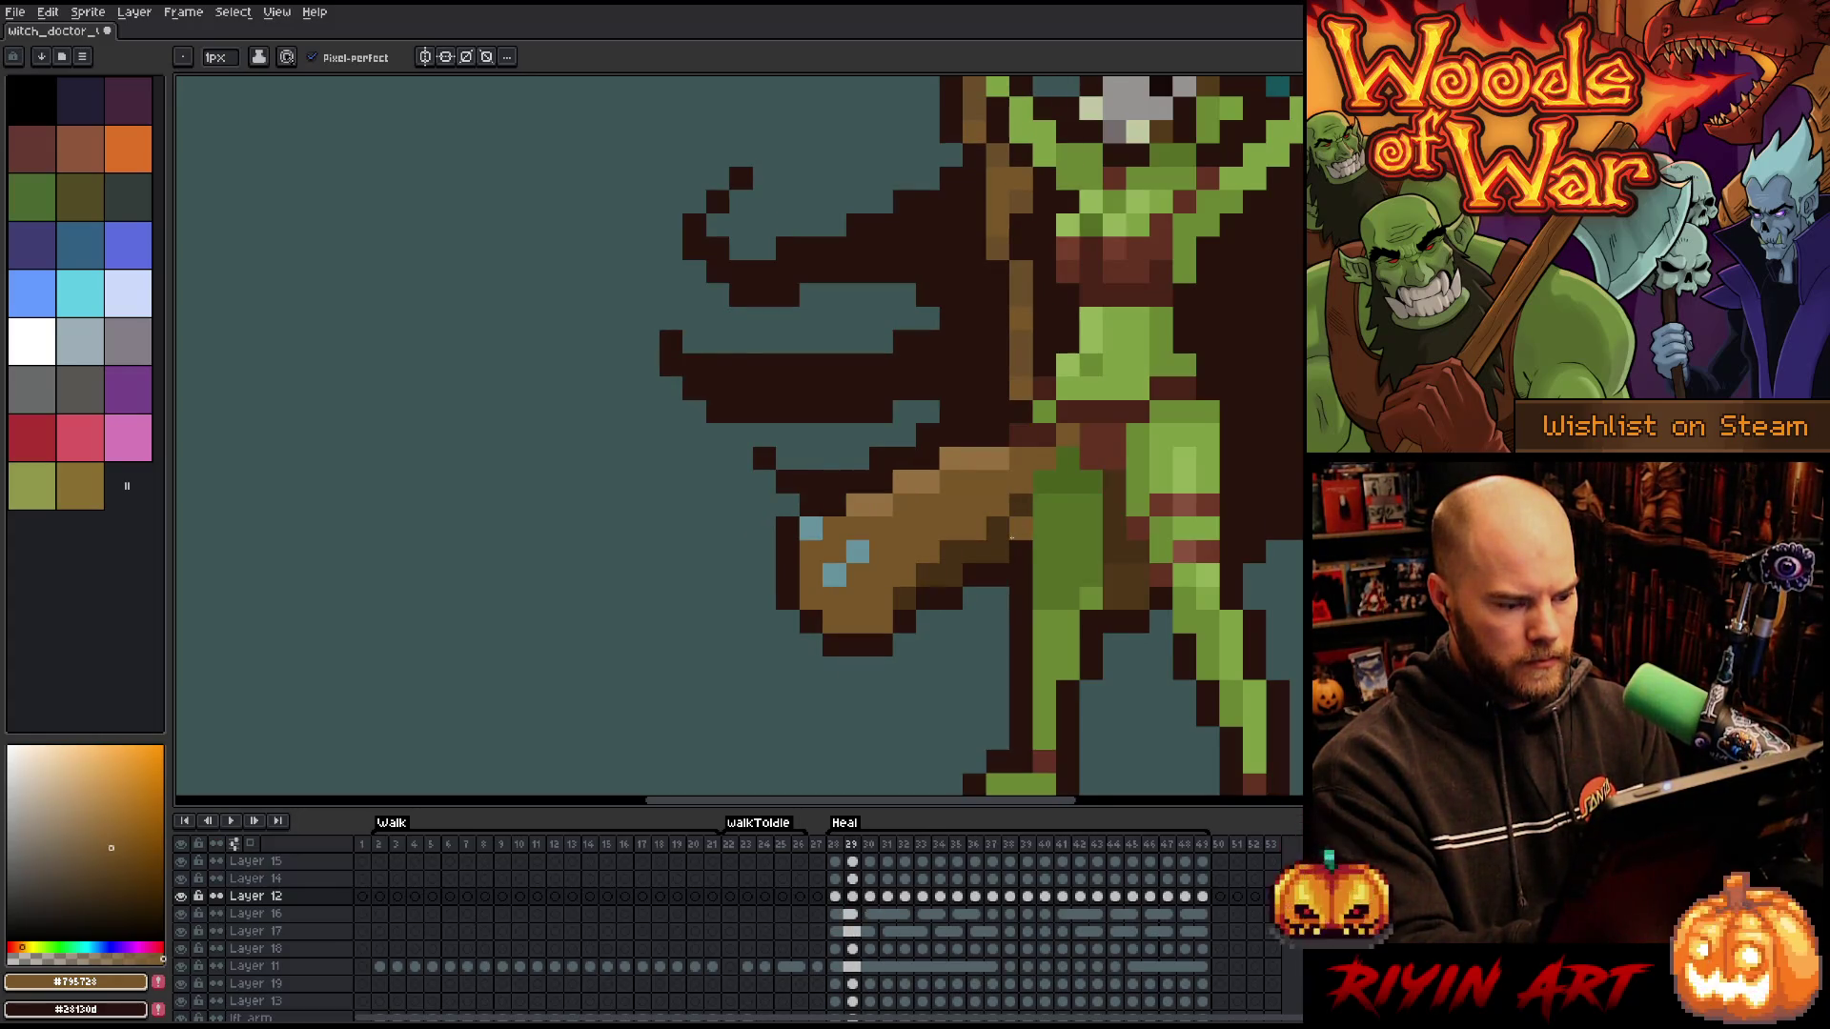
{"action": "key", "text": "Right"}
{"action": "key", "text": "Left"}
{"action": "key", "text": "Right"}
{"action": "right_click", "coordinate": [927, 576]}
{"action": "left_click", "coordinate": [834, 598]}
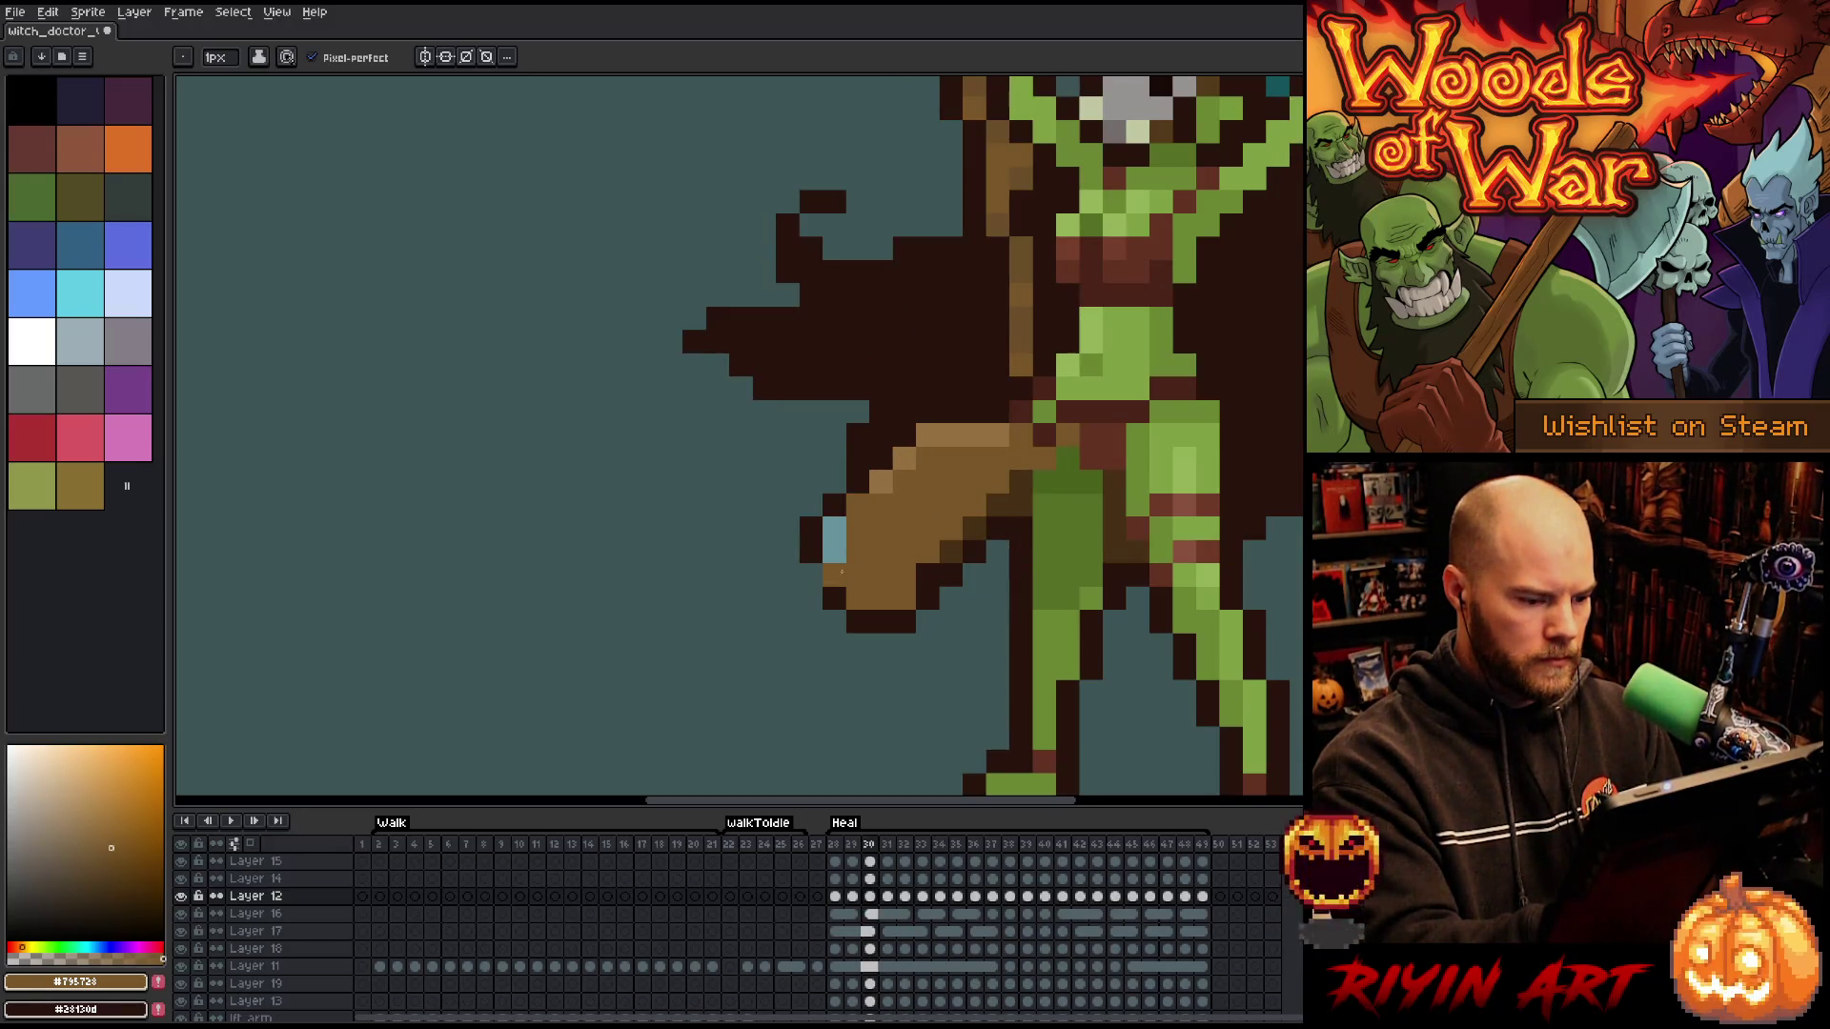
- Darken the pixel just left of the leg edge with the dark outline colour
{"action": "left_click", "coordinate": [813, 539], "text": "alt"}
{"action": "left_click", "coordinate": [1198, 571]}
{"action": "key", "text": "ctrl+z"}
{"action": "left_click", "coordinate": [1190, 574]}
- On frame 31, sample the light blue highlight and dark outline colours from the club
{"action": "key", "text": "Right"}
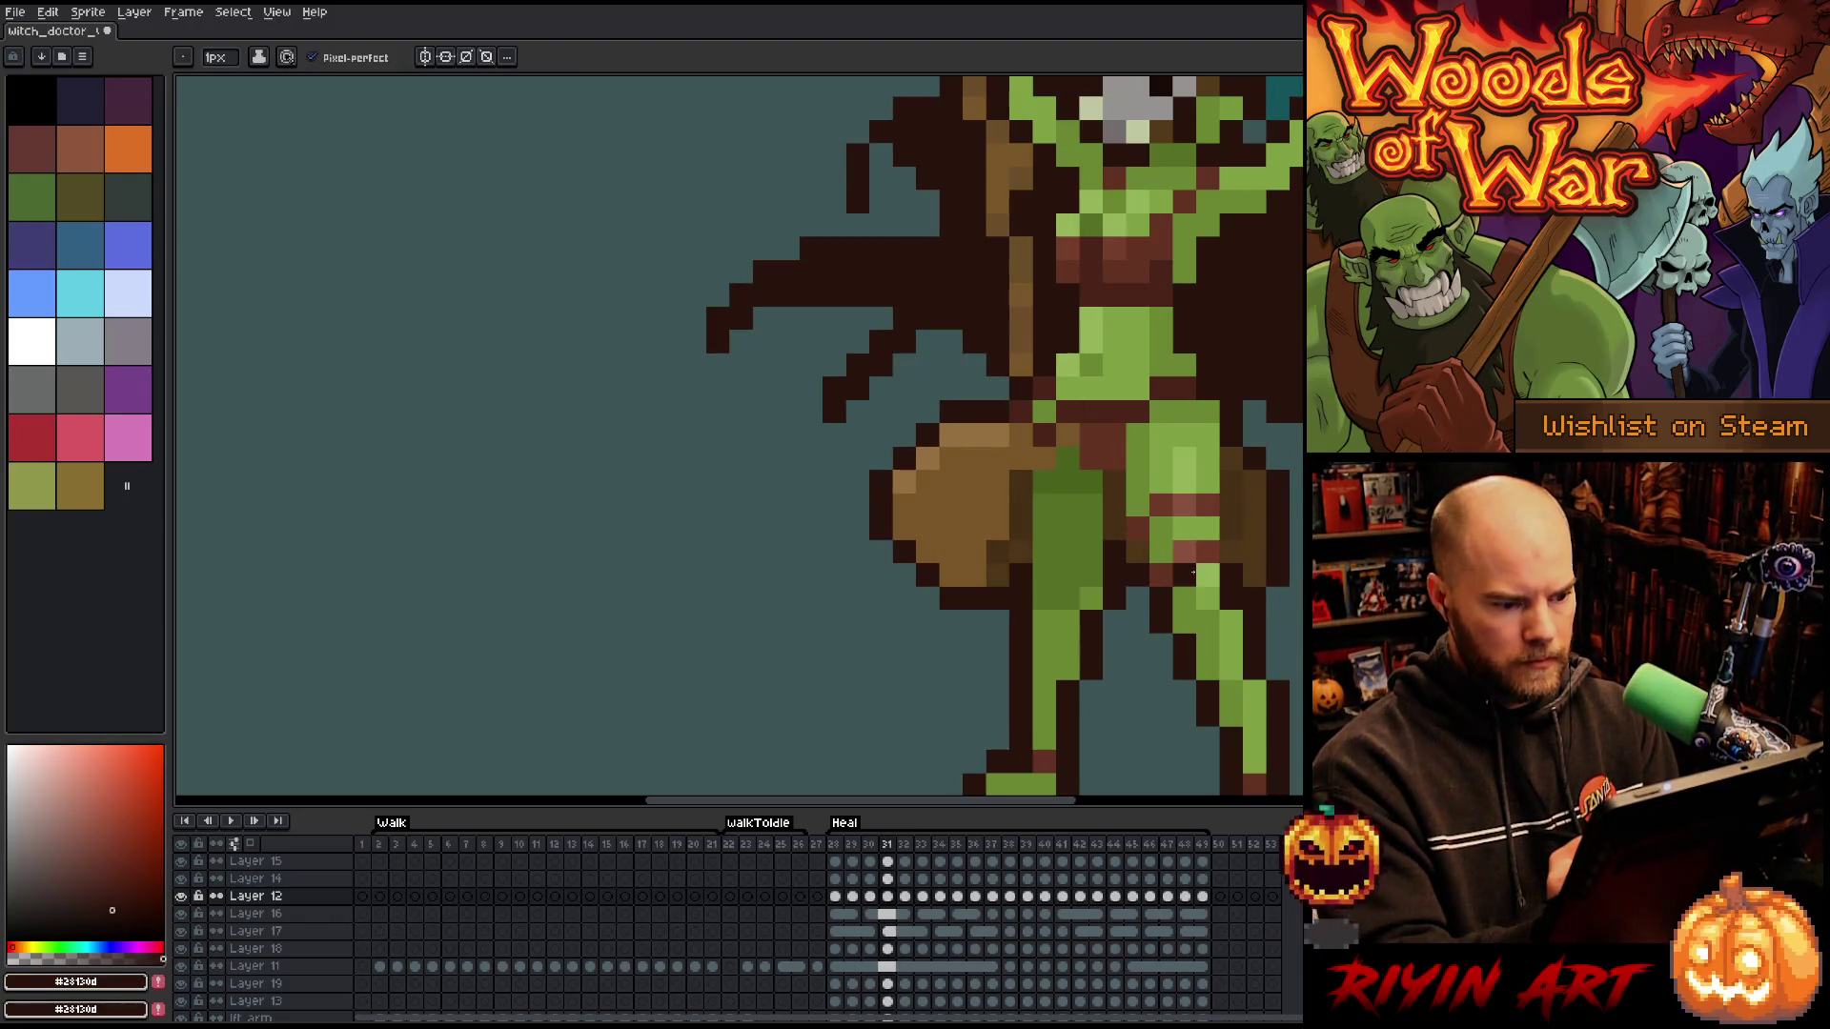
{"action": "key", "text": "Right"}
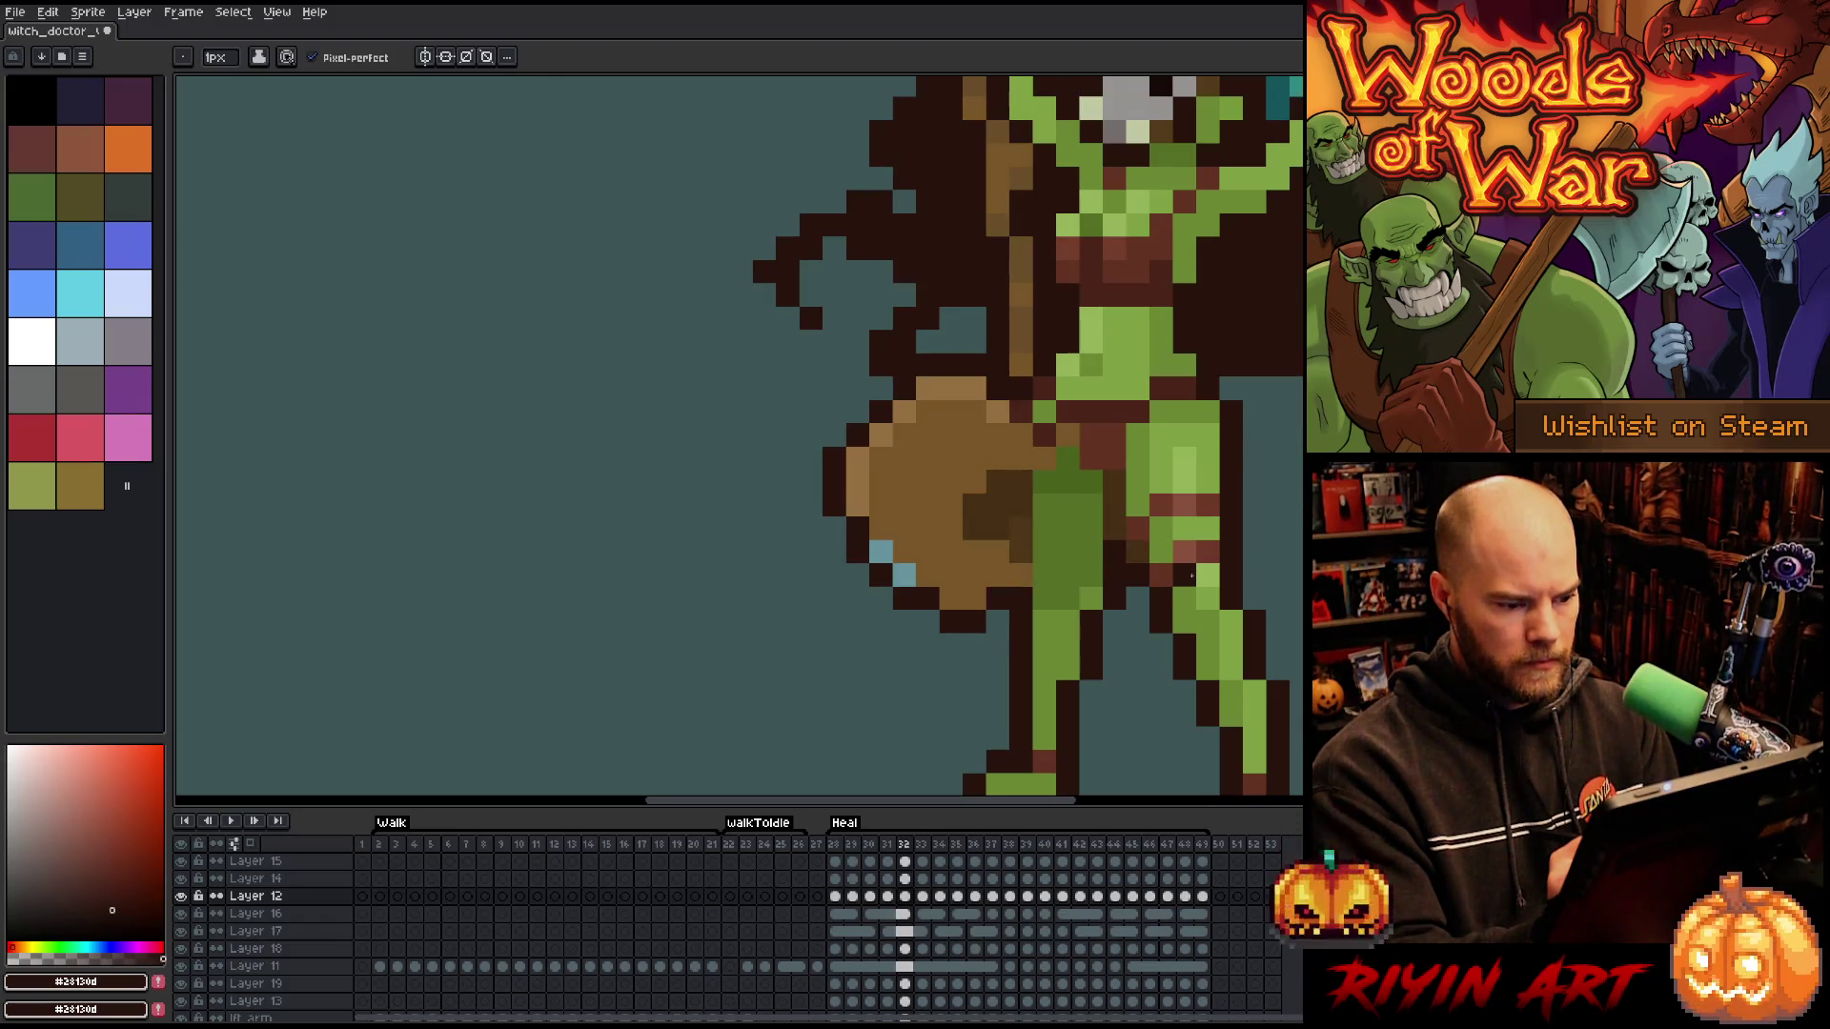
{"action": "key", "text": "Left"}
{"action": "key", "text": "Left"}
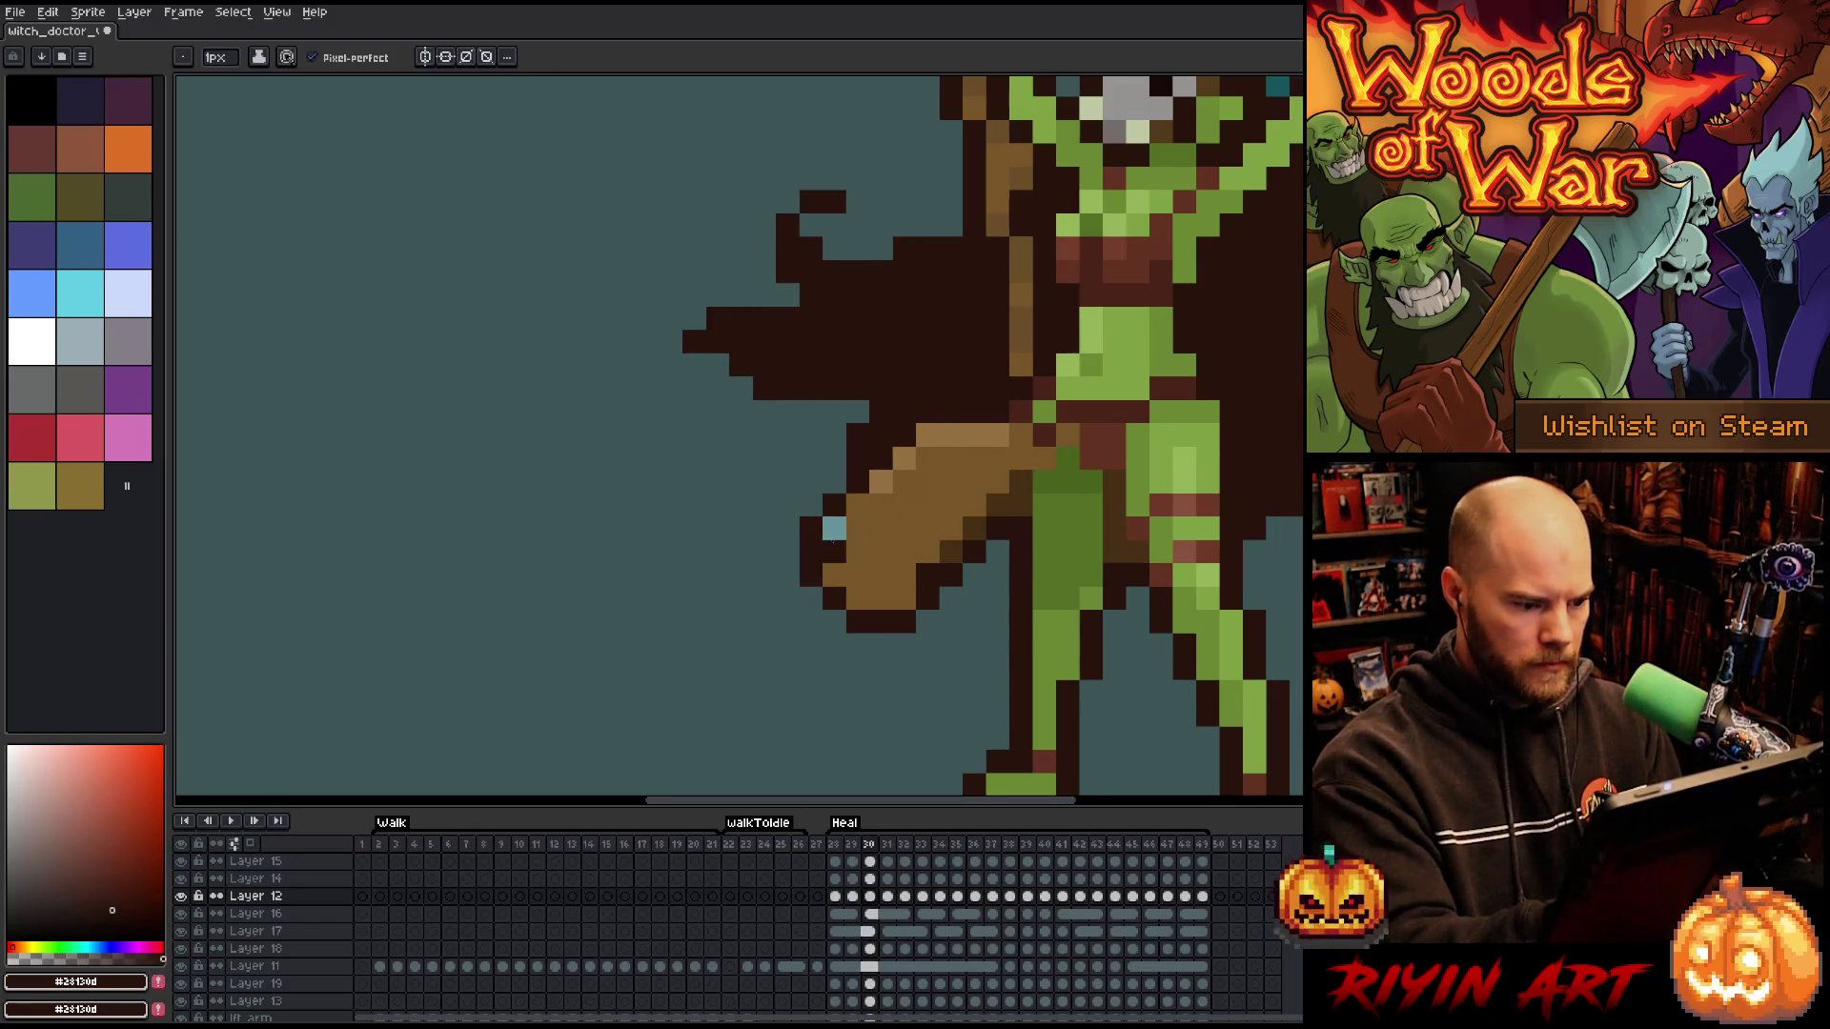
{"action": "left_click", "coordinate": [834, 530], "text": "alt"}
{"action": "key", "text": "Right"}
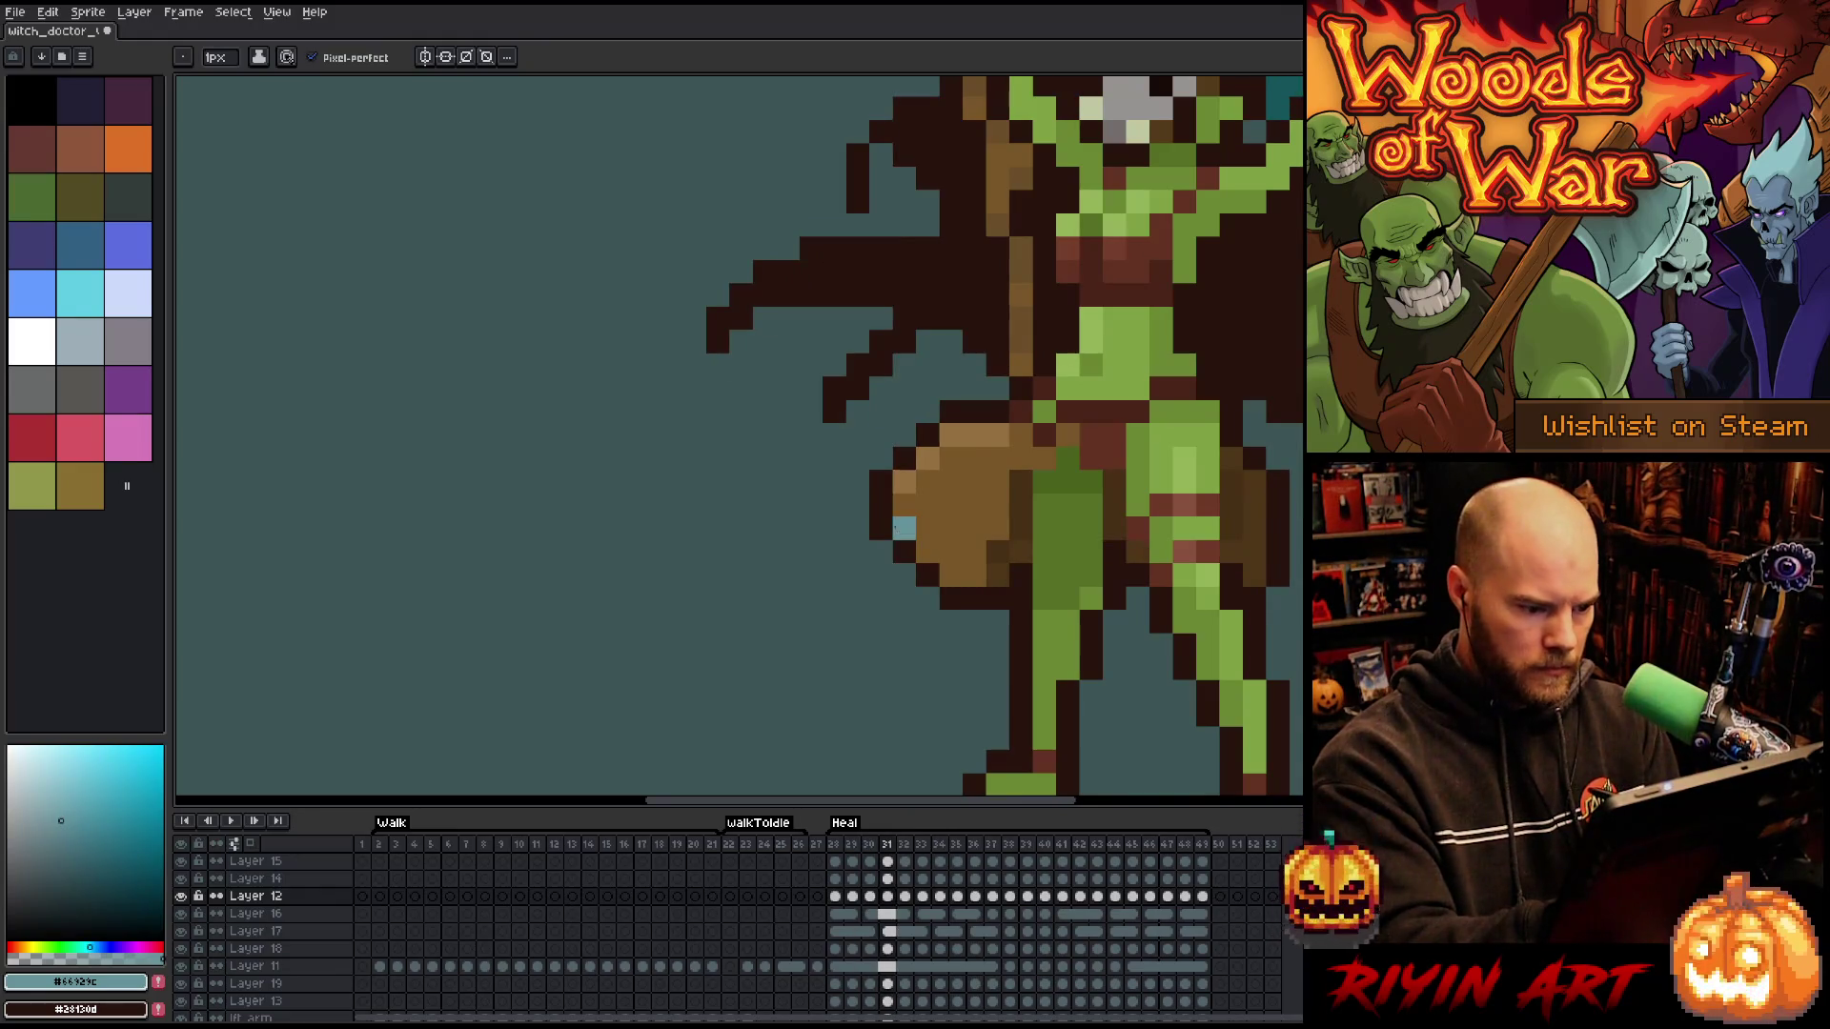
{"action": "left_click", "coordinate": [904, 575], "text": "alt"}
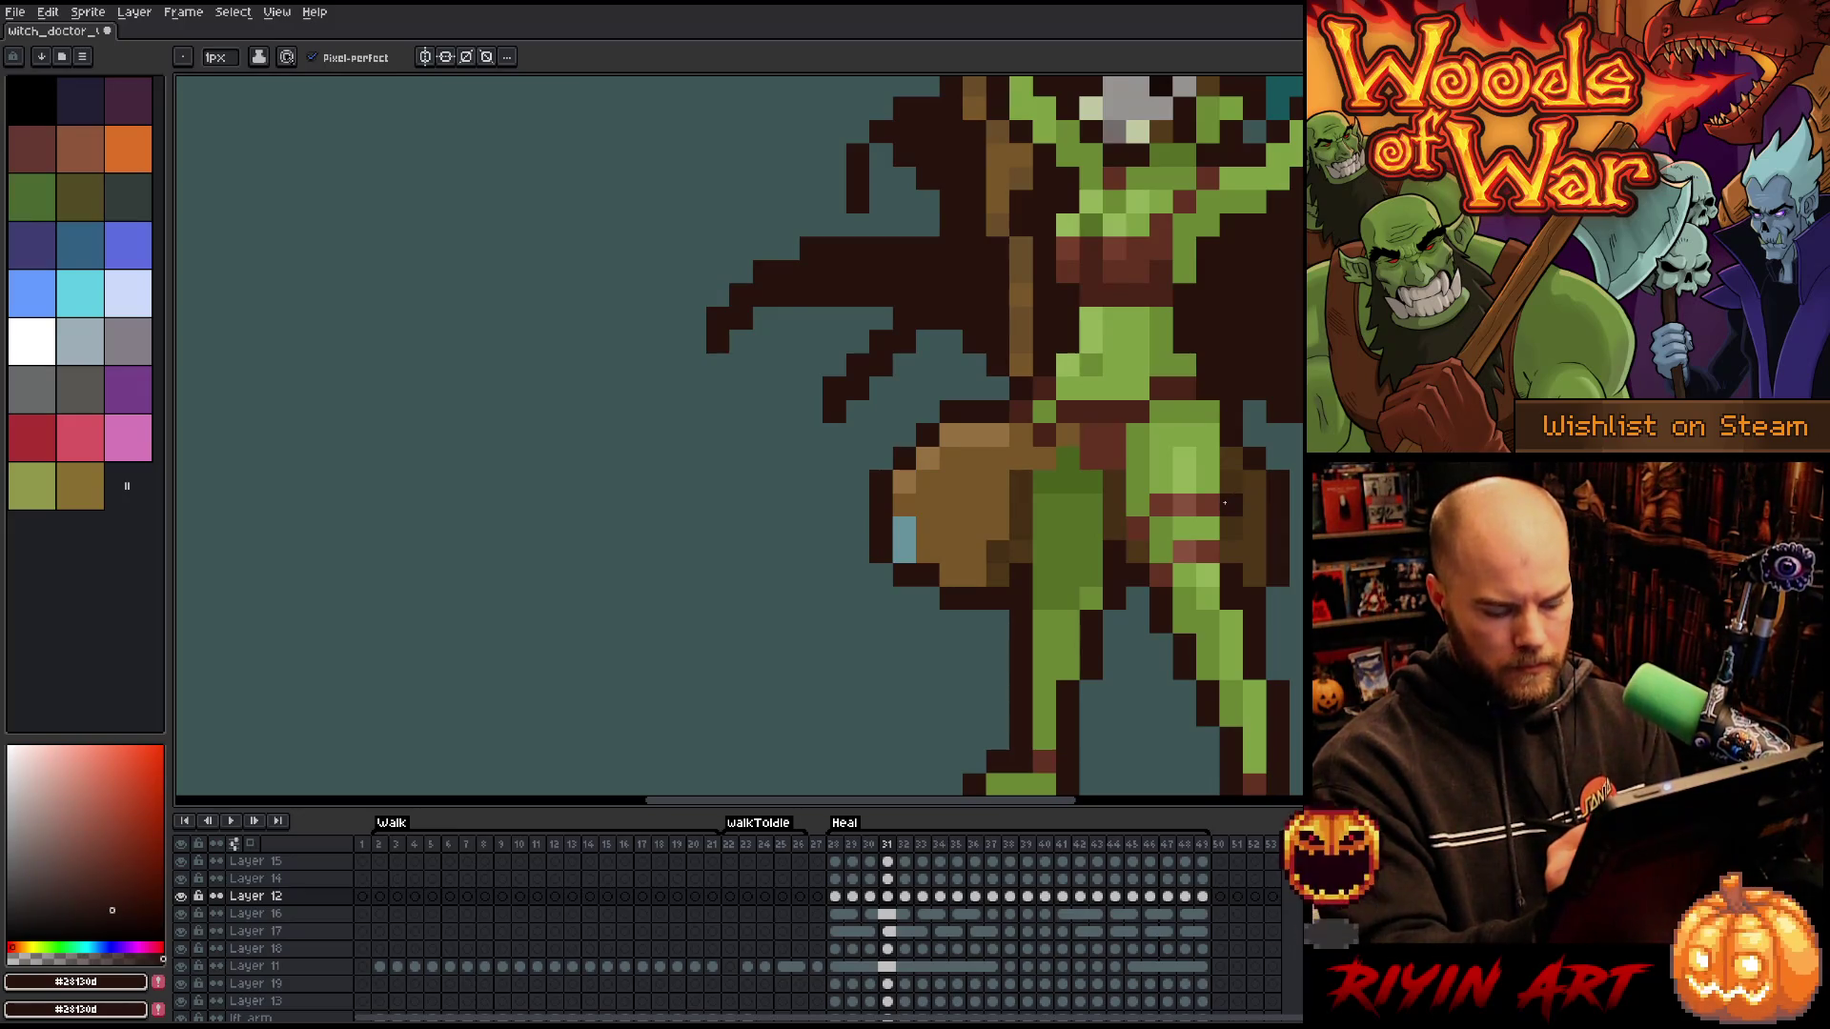
- On frame 32, repaint the lower-left edge pixels with the blue-grey highlight colour
{"action": "key", "text": "Right"}
{"action": "key", "text": "Left"}
{"action": "key", "text": "Right"}
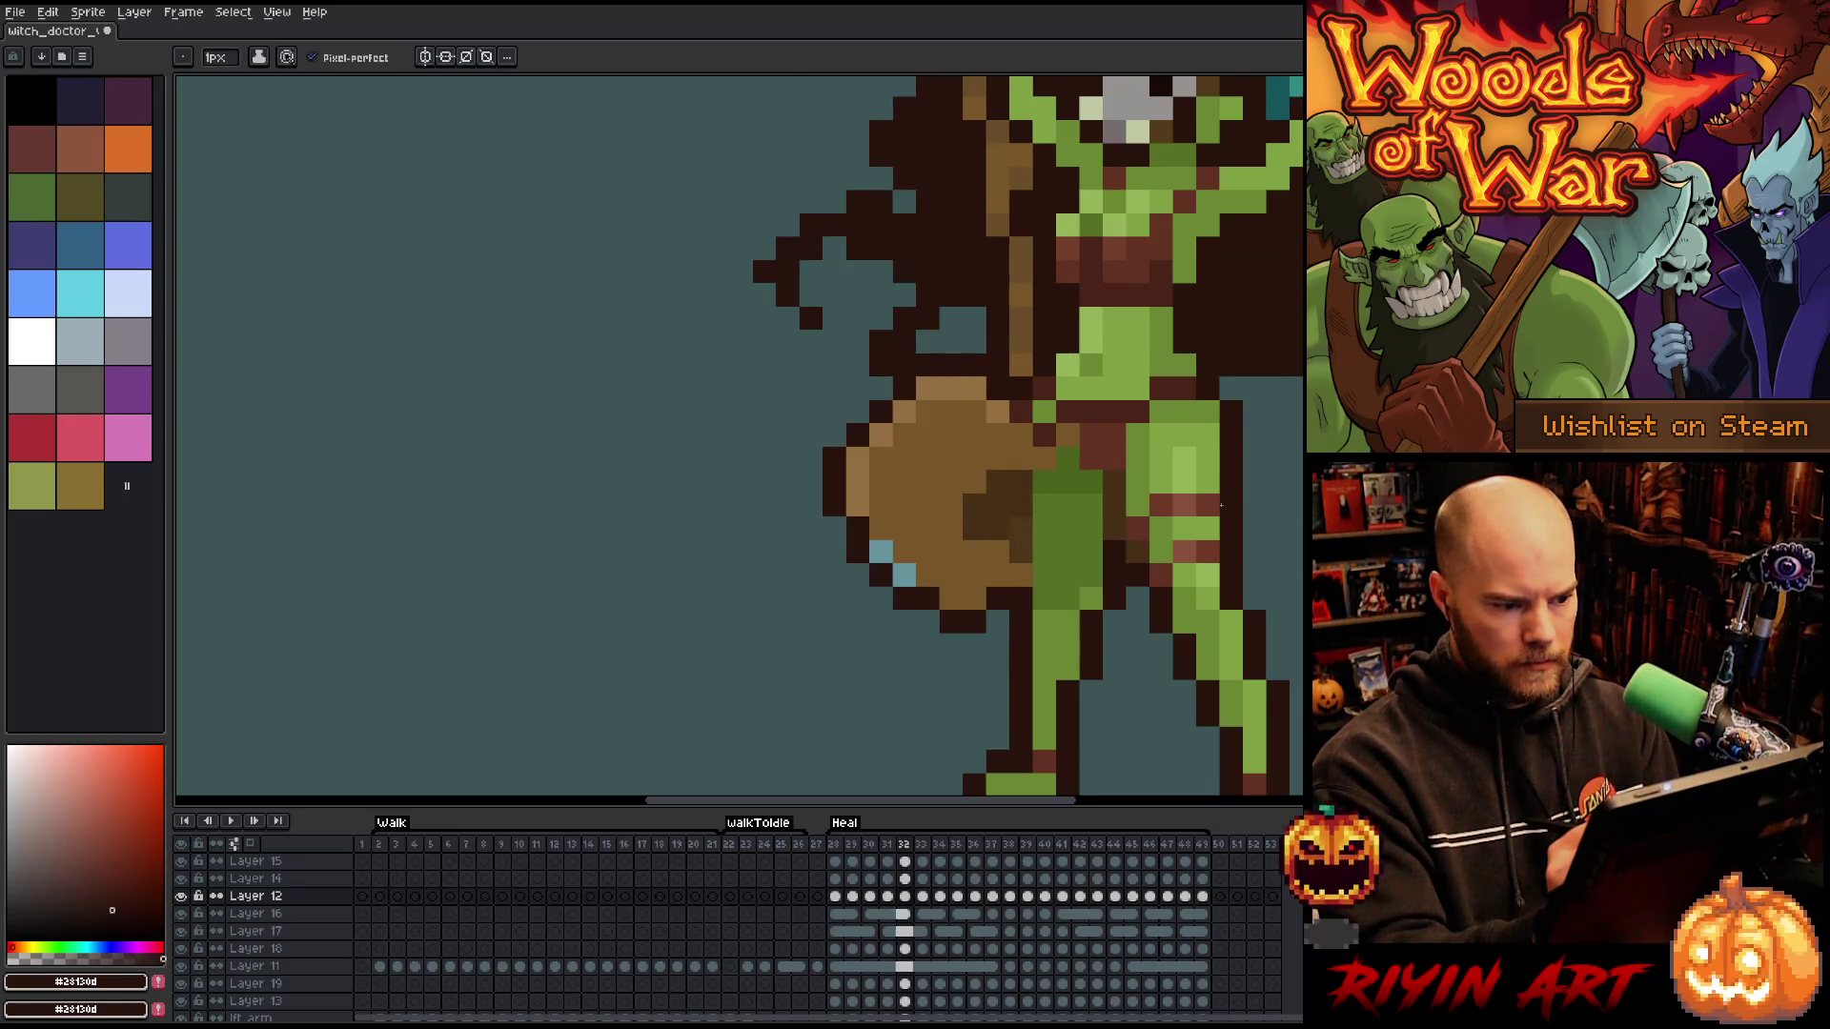
{"action": "key", "text": "Left"}
{"action": "key", "text": "Right"}
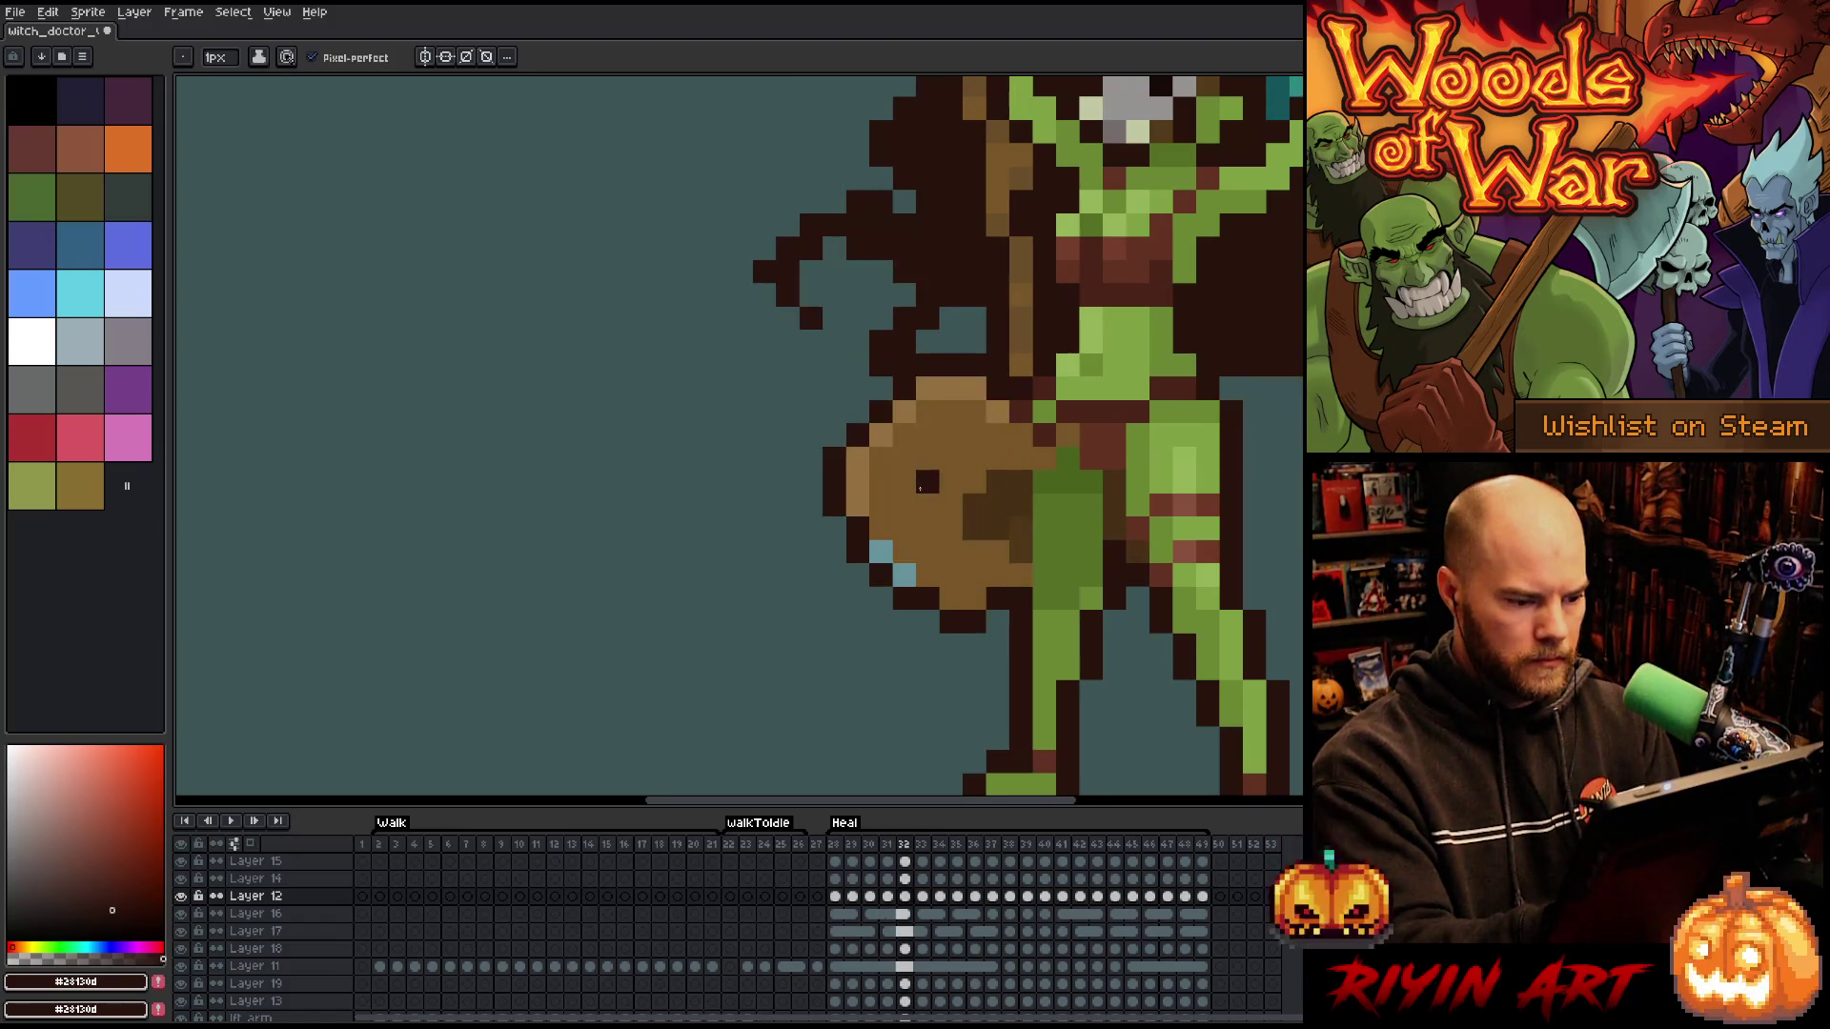
{"action": "left_click", "coordinate": [901, 570], "text": "alt"}
{"action": "left_click", "coordinate": [903, 575], "text": "alt"}
{"action": "left_click", "coordinate": [903, 575]}
{"action": "left_click", "coordinate": [858, 575]}
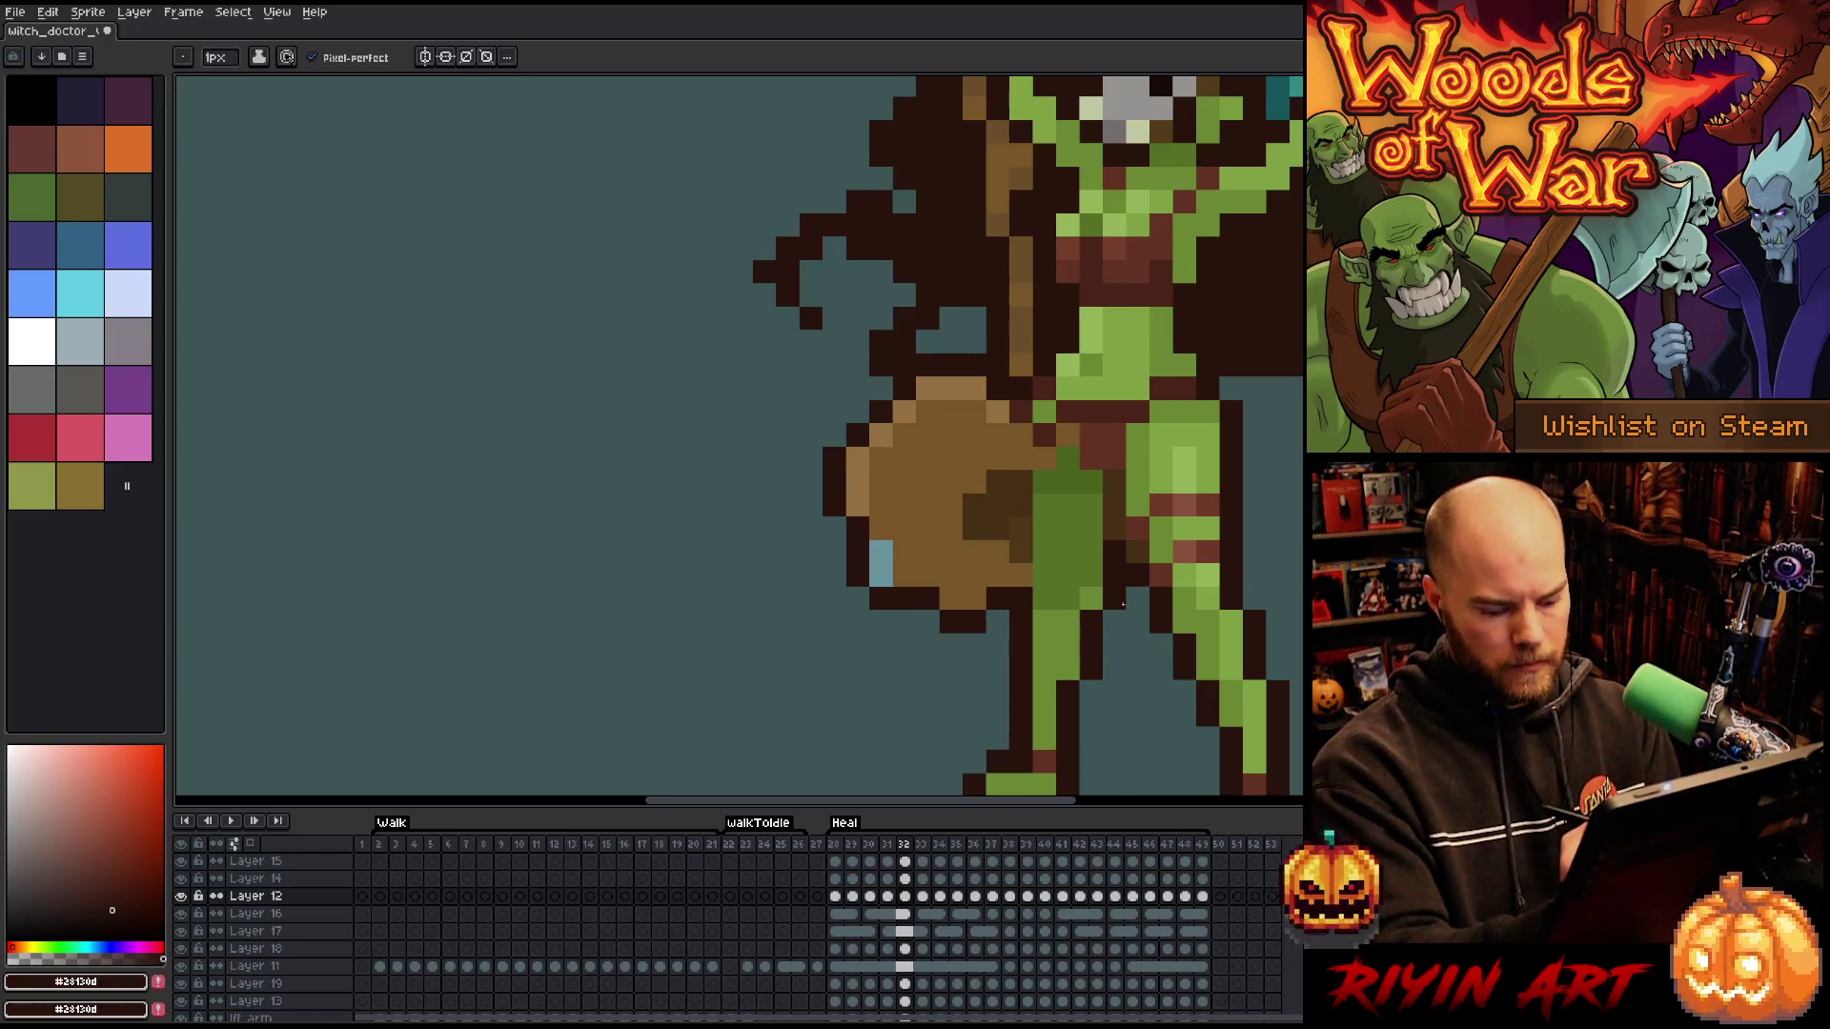
- On frame 34, paint a light-blue club pixel in the lighter brown
{"action": "key", "text": "Right"}
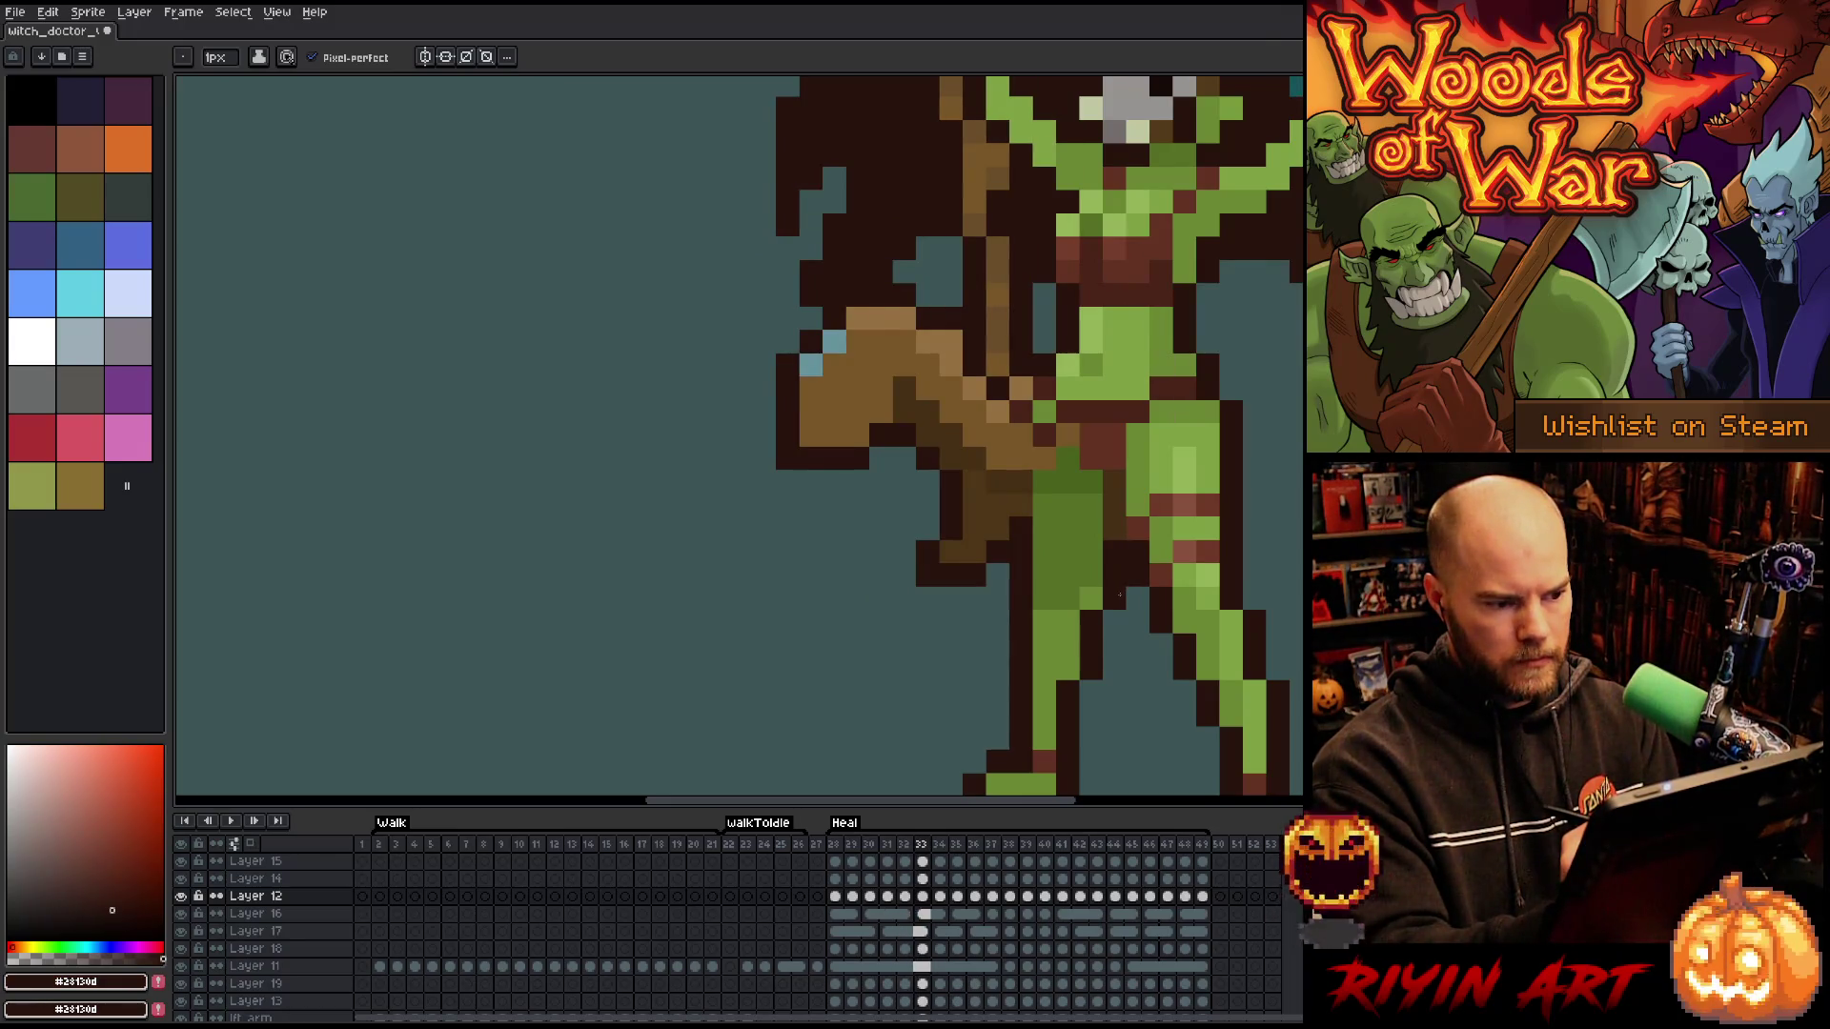
{"action": "key", "text": "Right"}
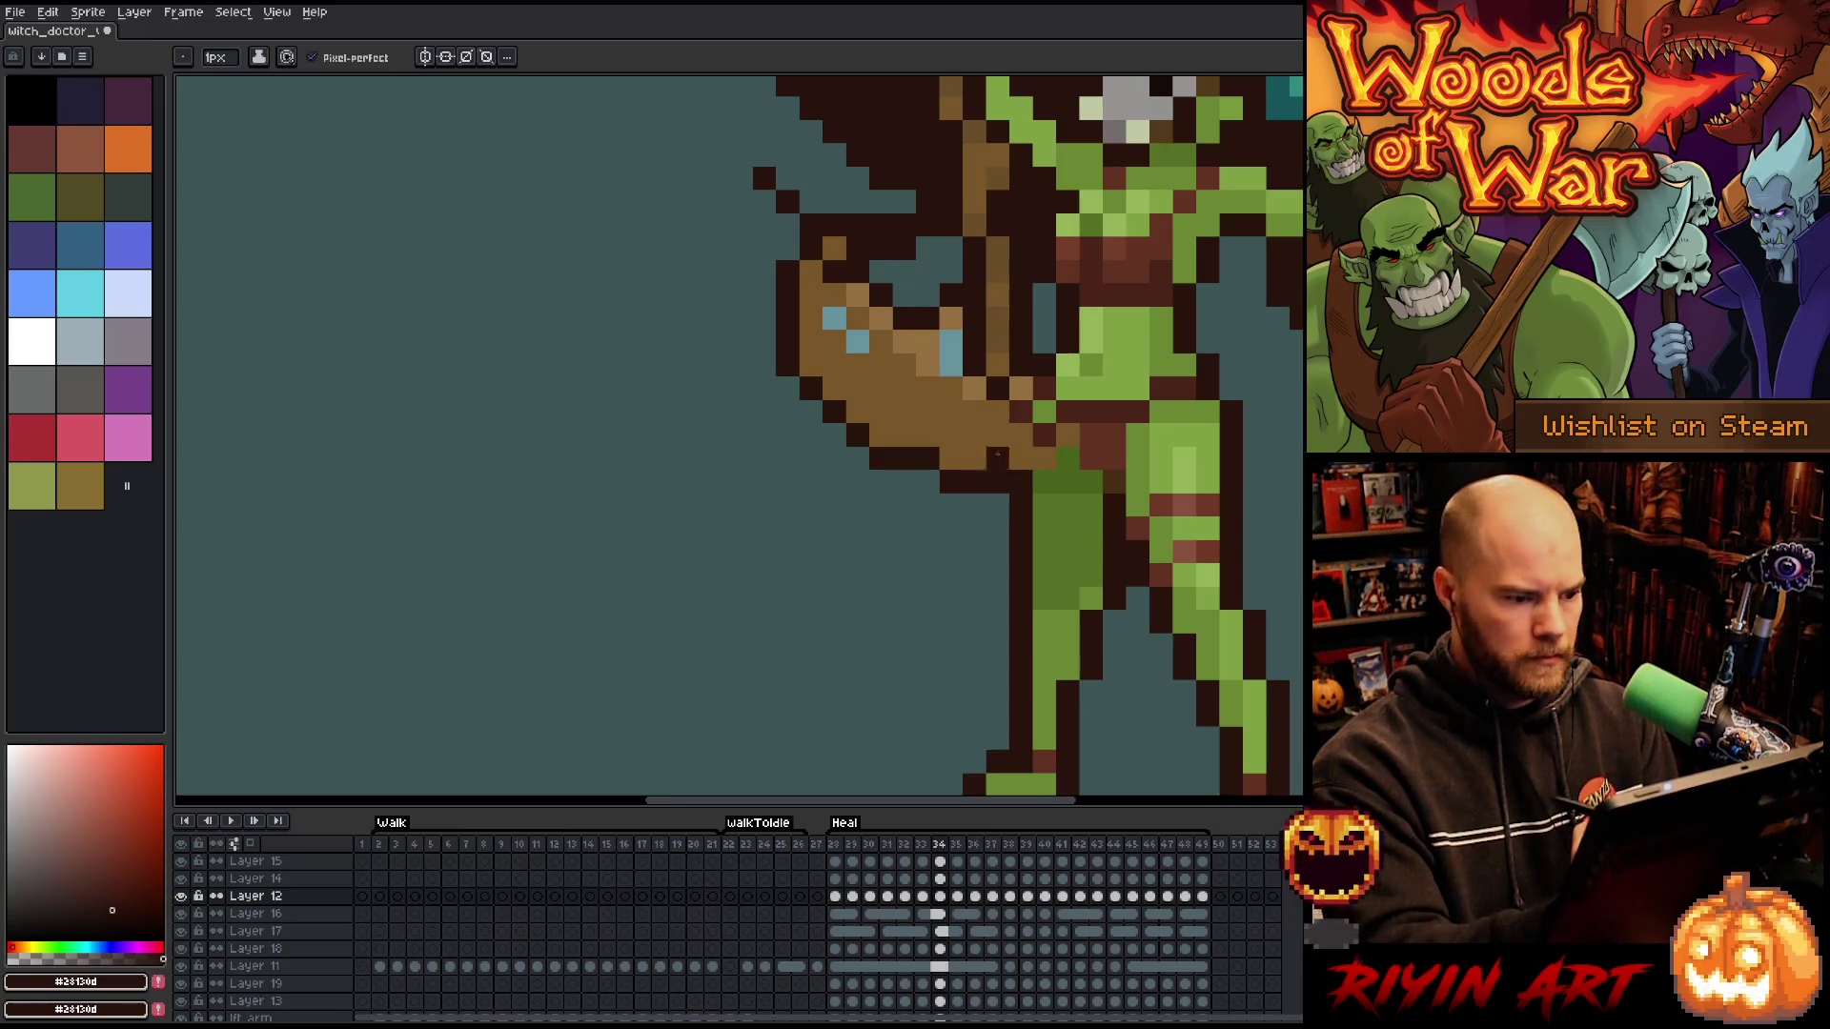
{"action": "left_click", "coordinate": [926, 364], "text": "alt"}
{"action": "left_click", "coordinate": [950, 364]}
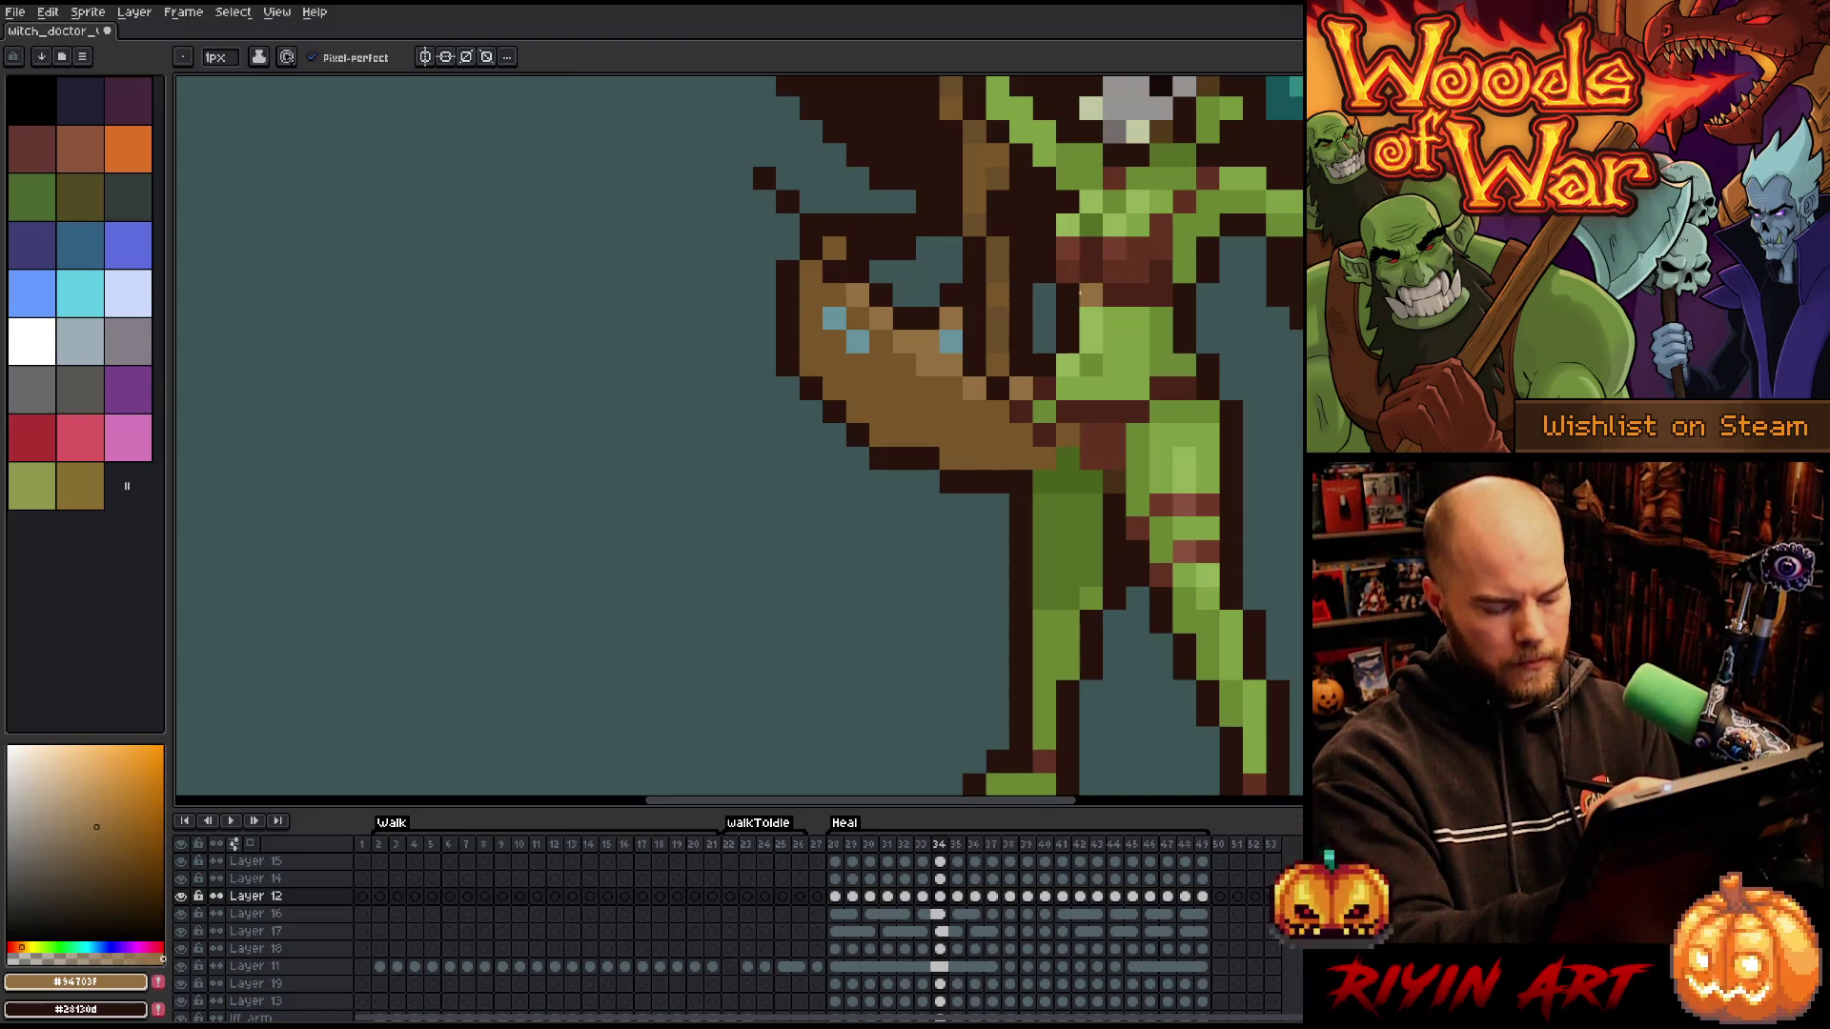
{"action": "key", "text": "Left"}
{"action": "key", "text": "Right"}
{"action": "key", "text": "Left"}
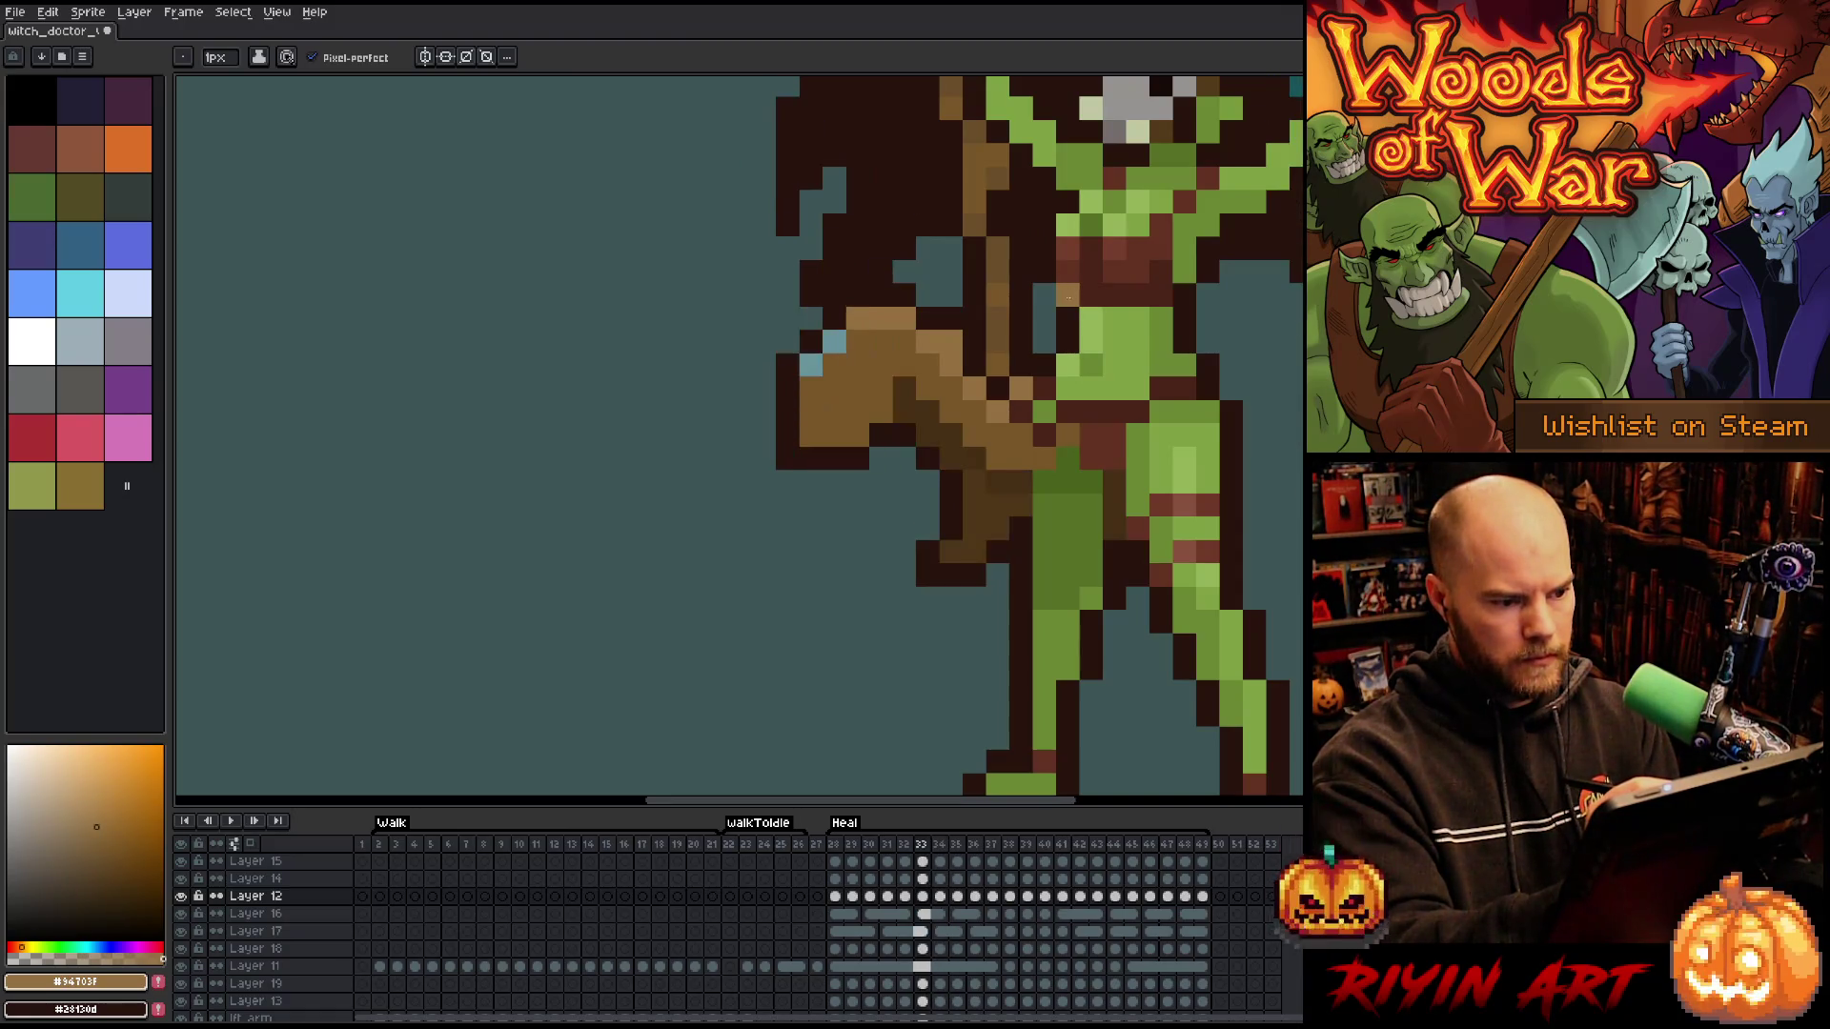
- Paint another blue club pixel medium brown, comparing frames 33 and 34
{"action": "left_click", "coordinate": [833, 341]}
{"action": "left_click", "coordinate": [997, 286], "text": "alt"}
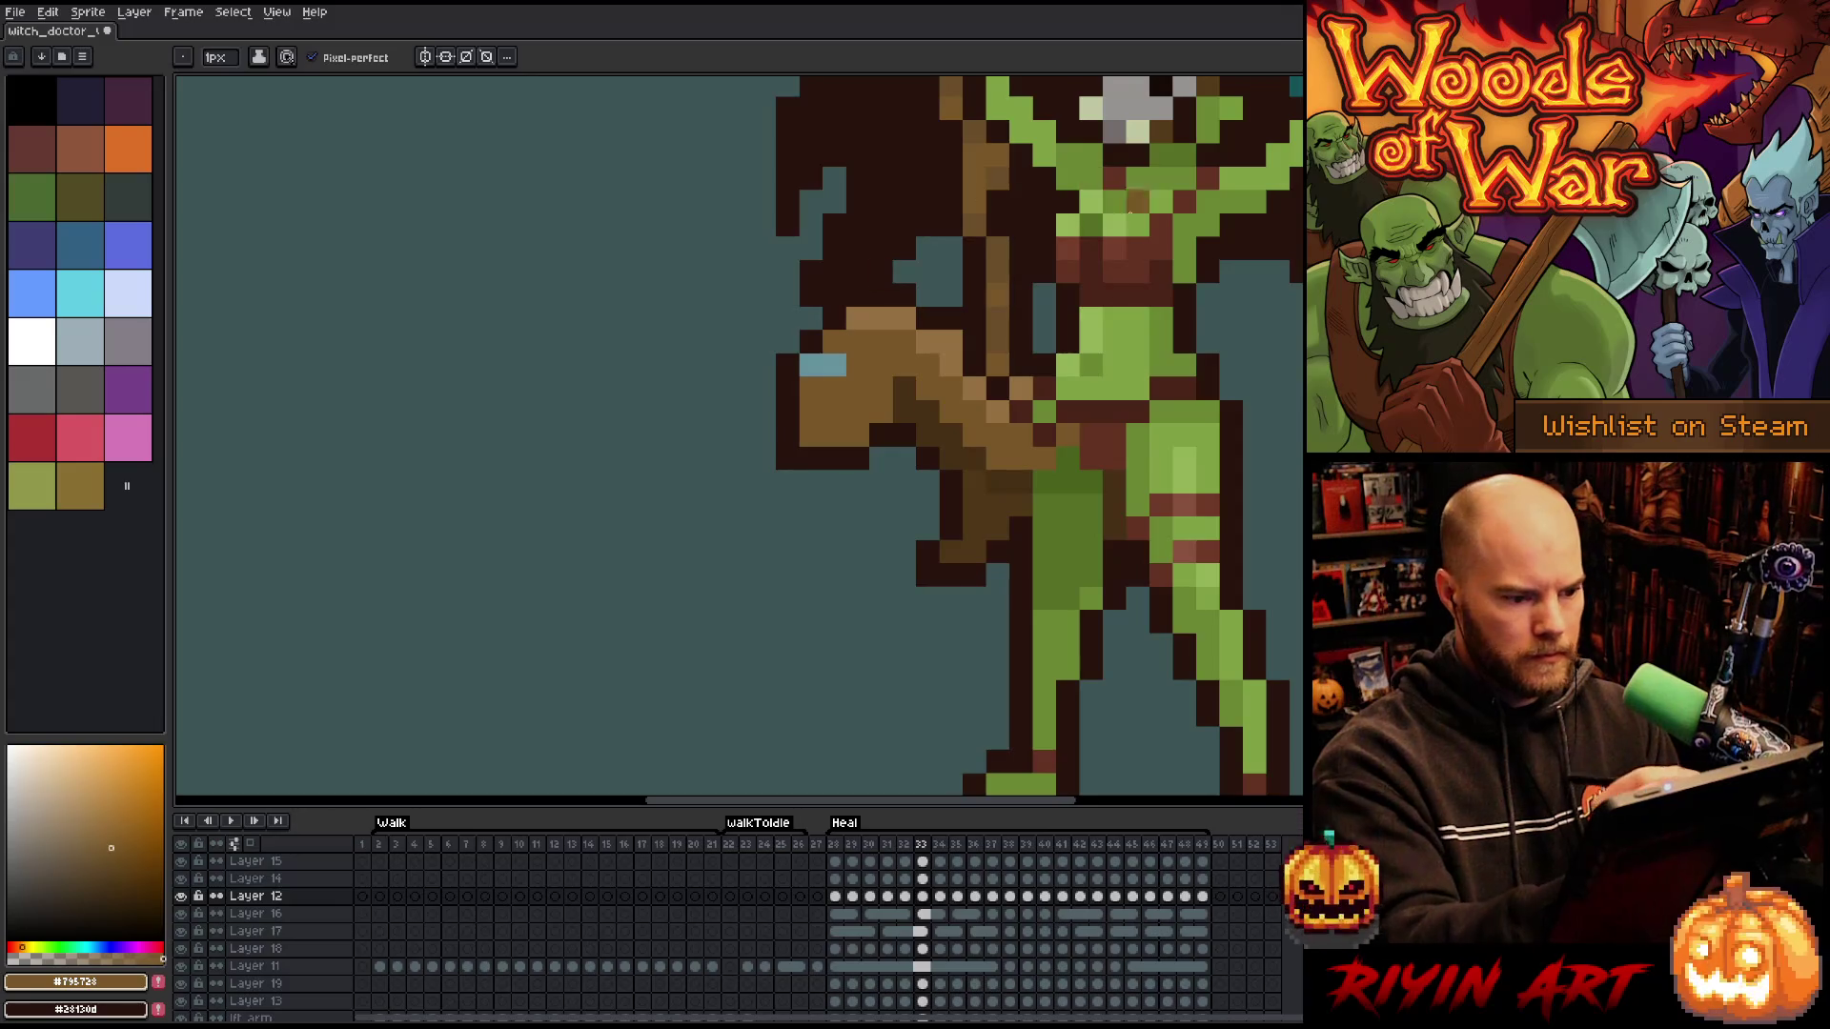
{"action": "key", "text": "Right"}
{"action": "key", "text": "Left"}
{"action": "key", "text": "Right"}
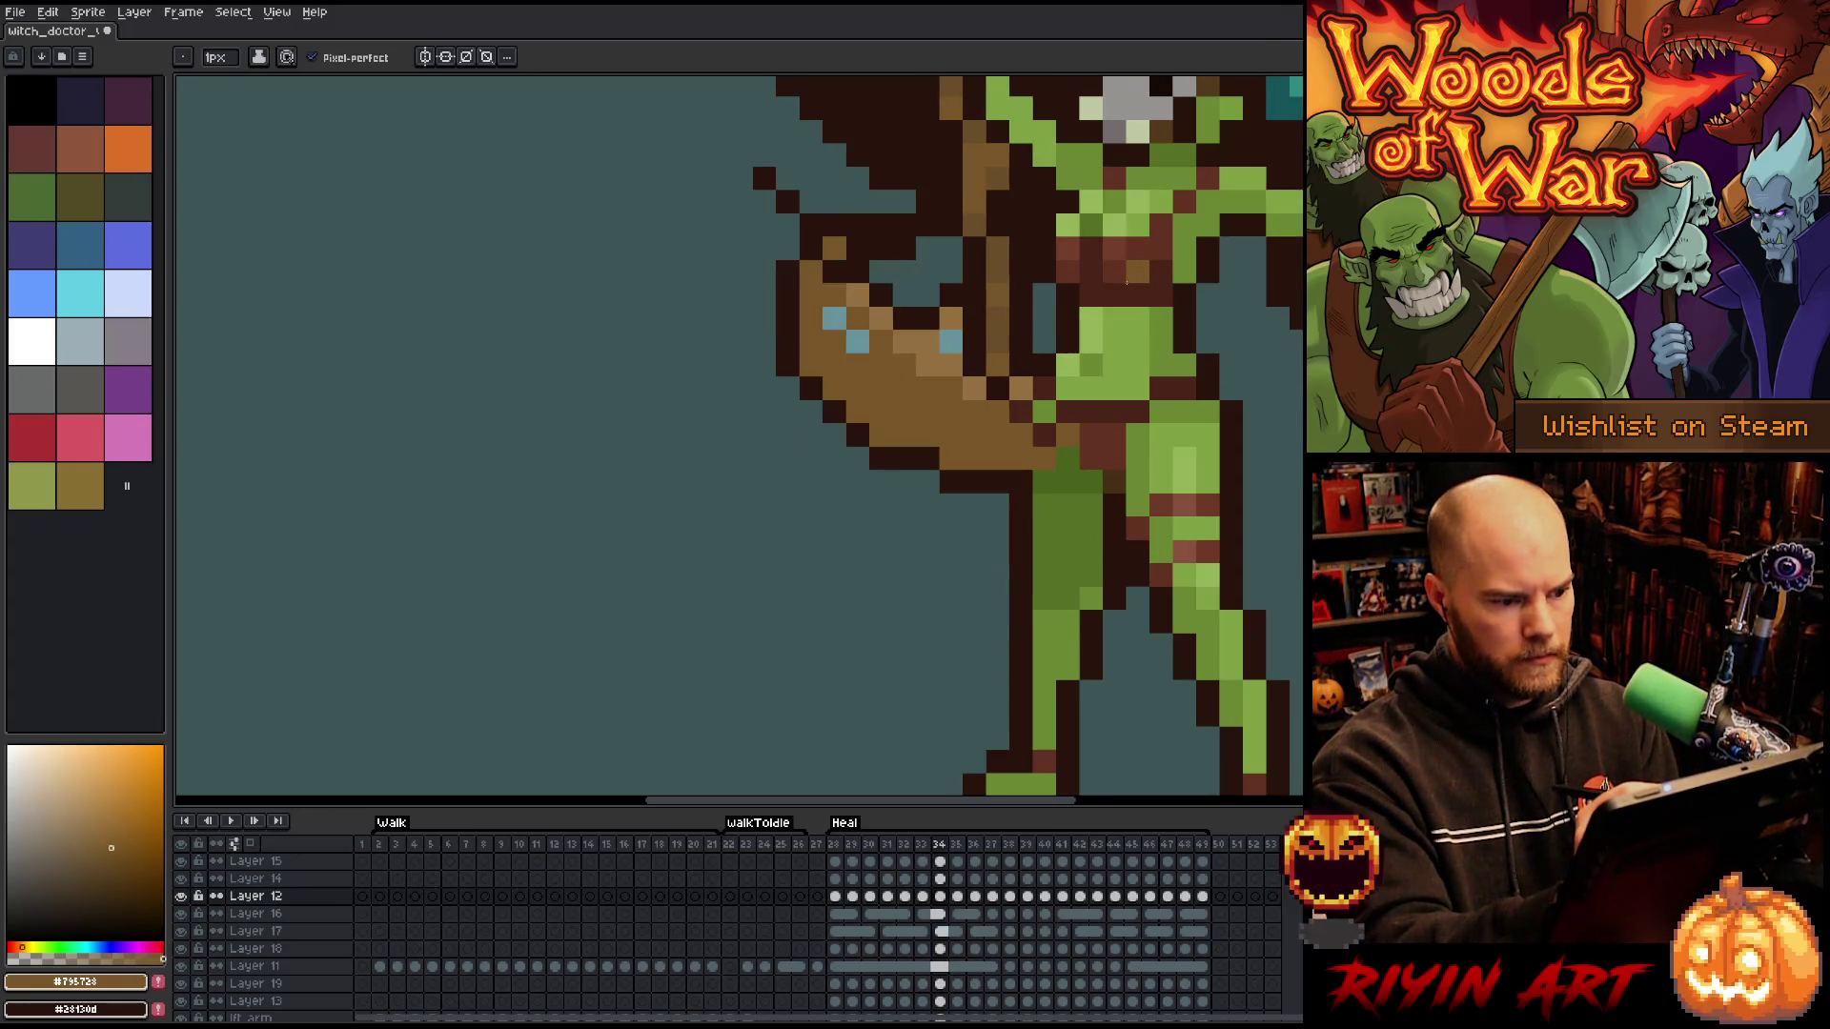
- On frame 35, add a blue pixel beside the club's blue patch
{"action": "key", "text": "Right"}
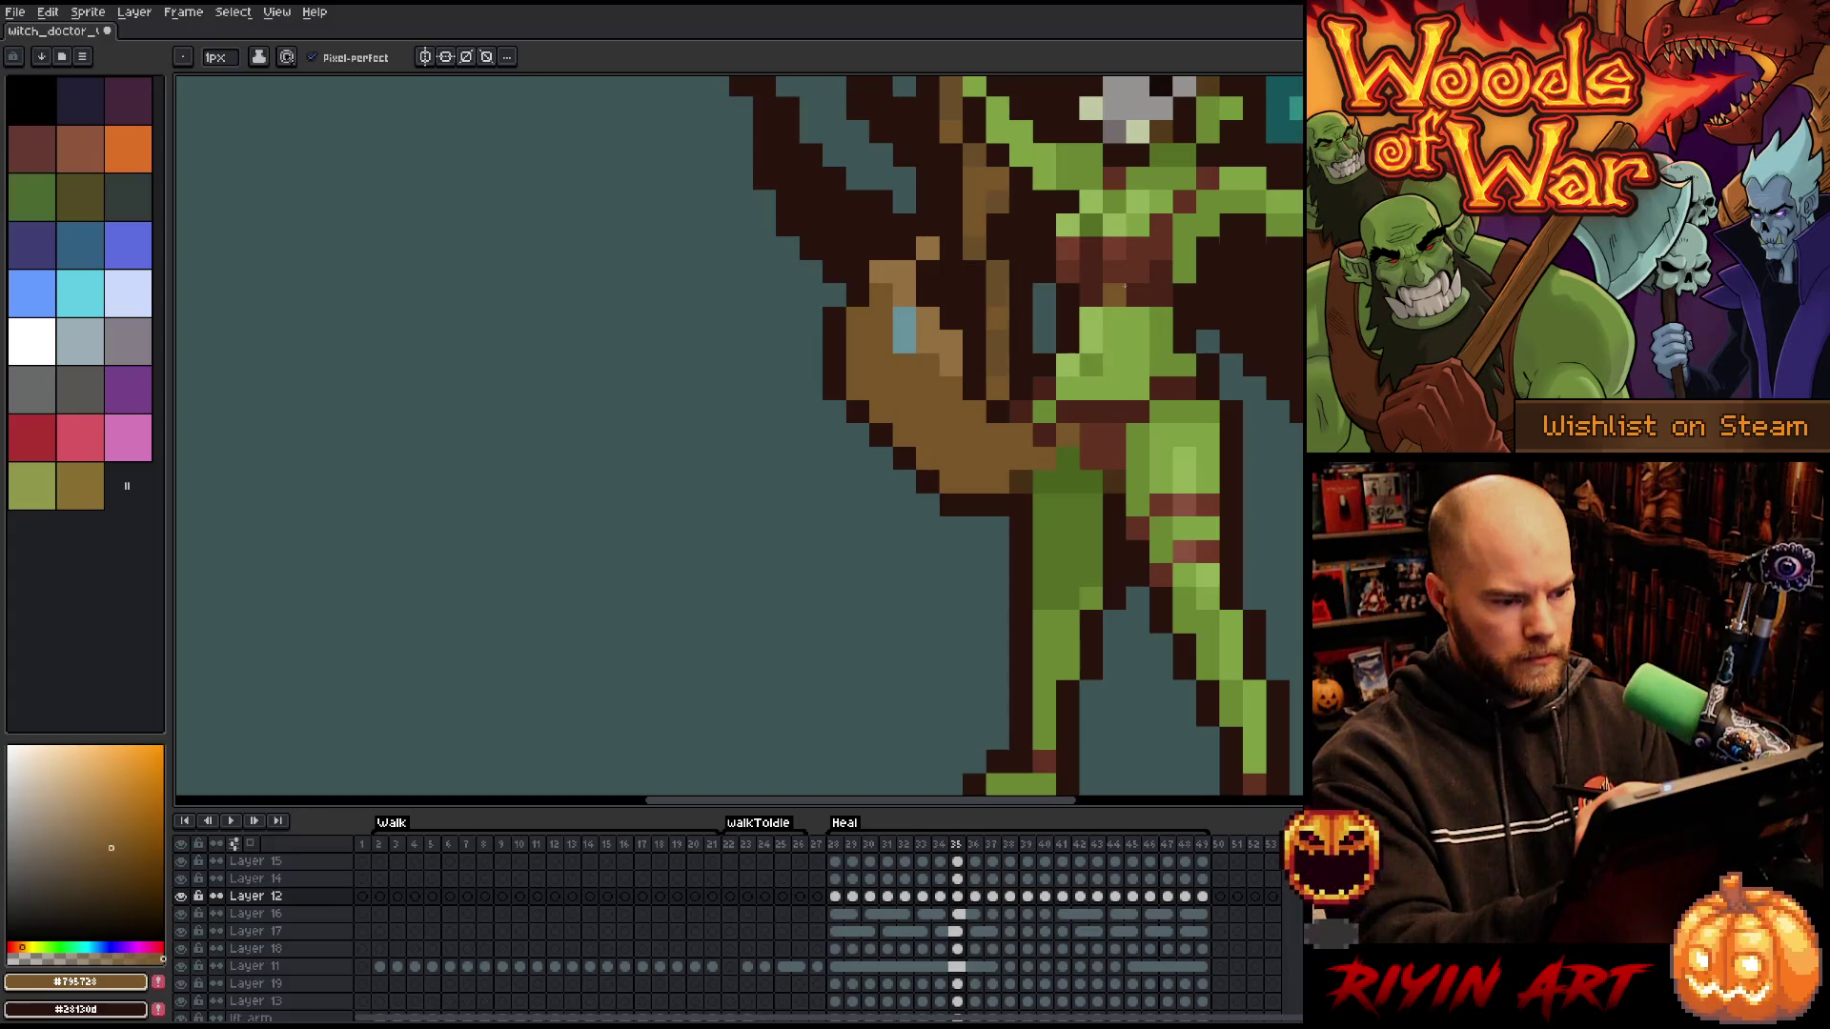
{"action": "key", "text": "Left"}
{"action": "key", "text": "Right"}
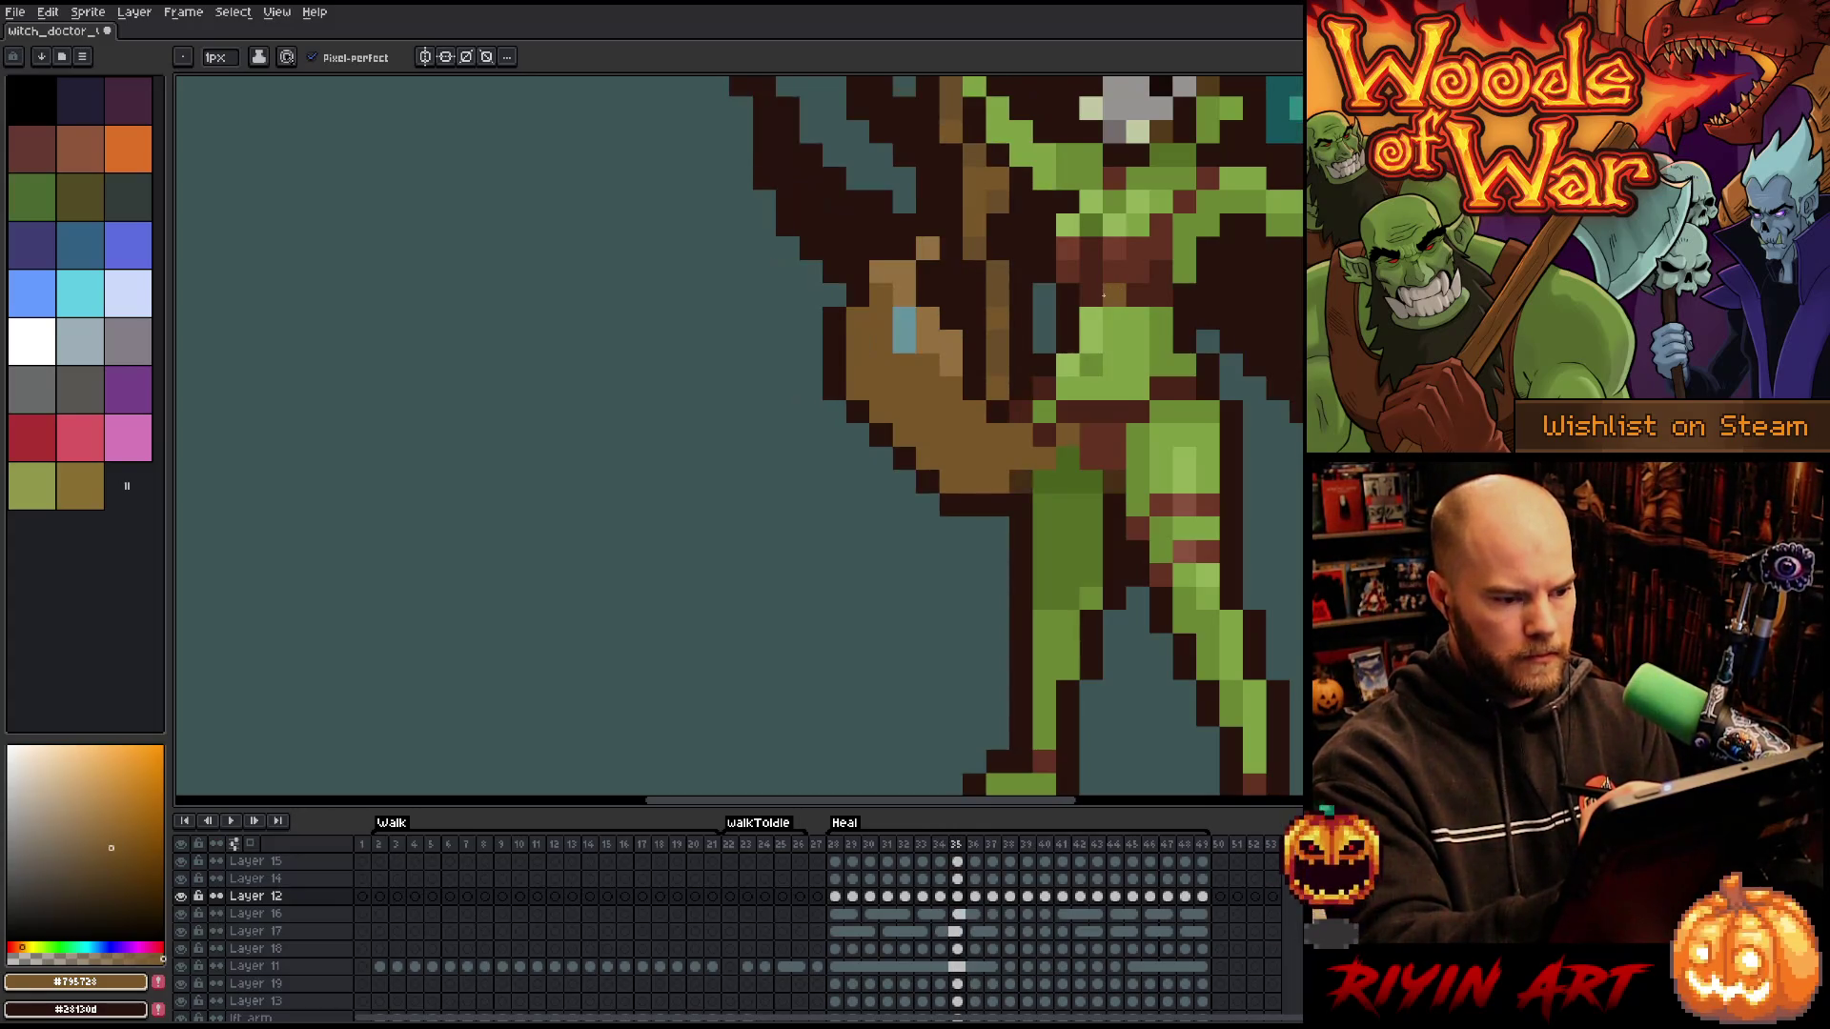
{"action": "key", "text": "Left"}
{"action": "key", "text": "Right"}
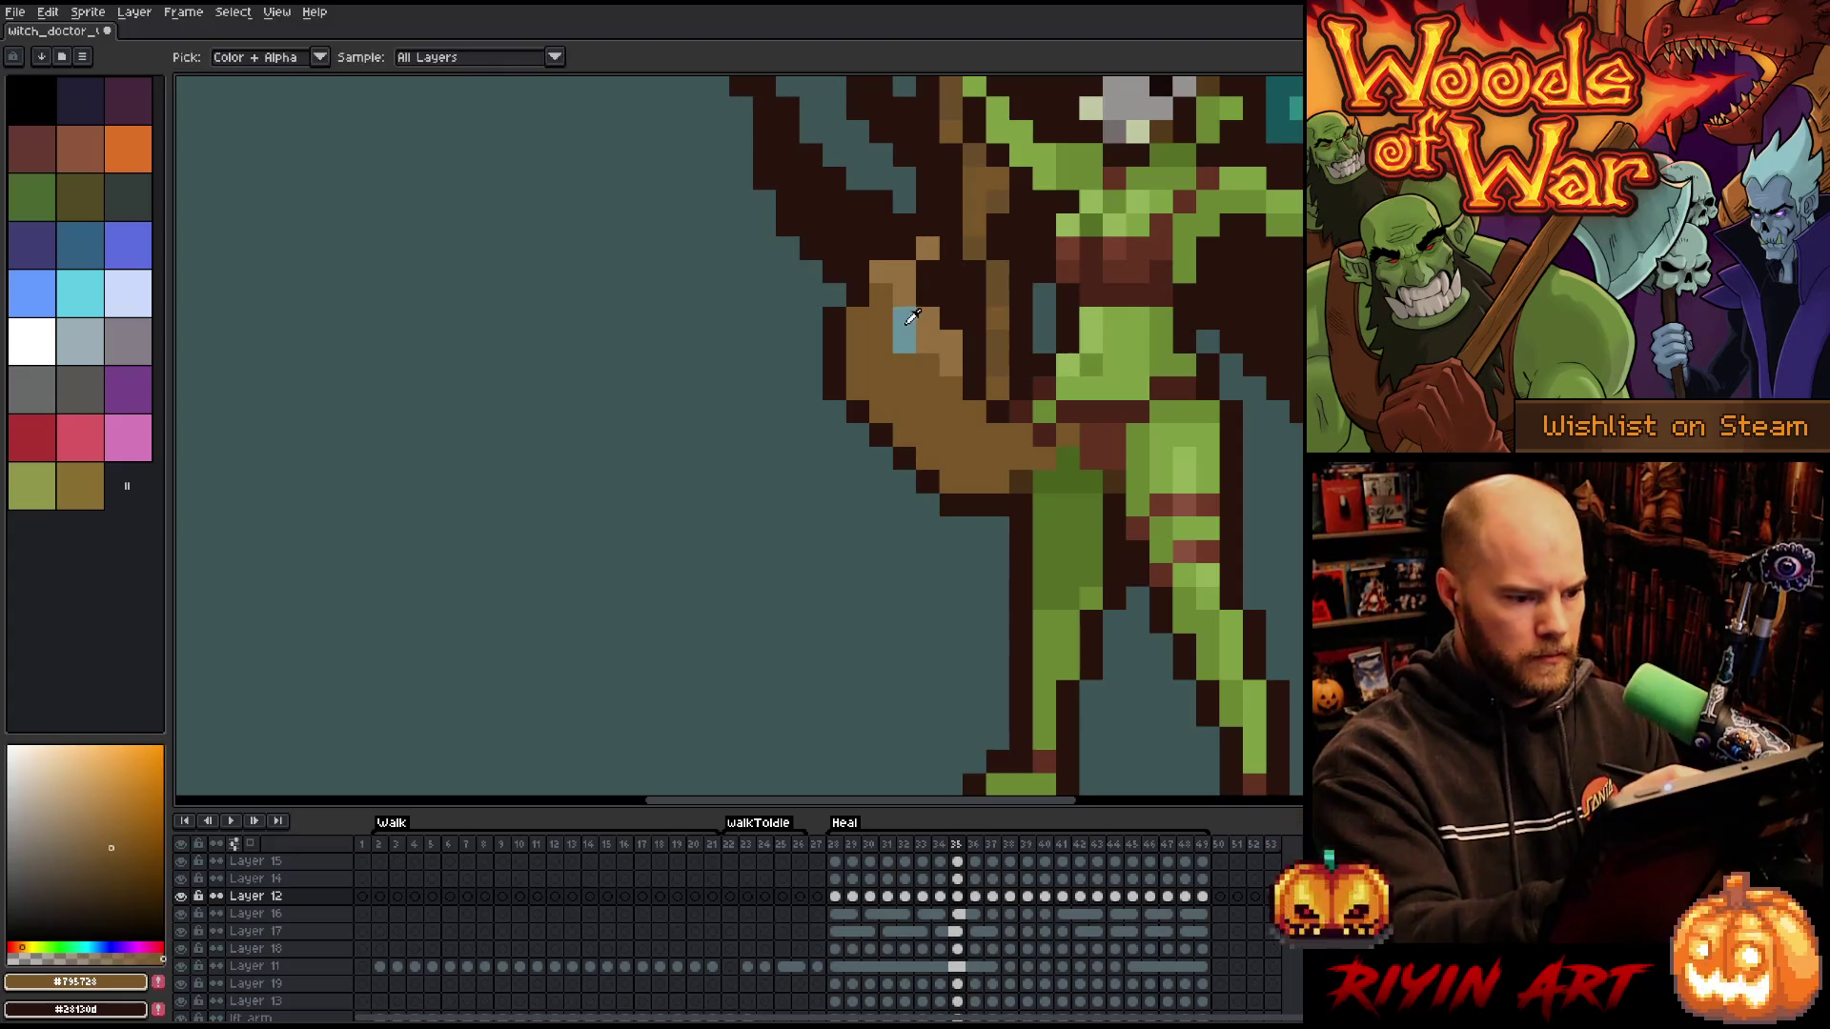
{"action": "left_click", "coordinate": [903, 329], "text": "alt"}
{"action": "left_click", "coordinate": [882, 340]}
{"action": "left_click", "coordinate": [900, 326], "text": "alt"}
- On frame 36, add a blue pixel left of the club's blue patch
{"action": "key", "text": "Right"}
{"action": "key", "text": "Left"}
{"action": "key", "text": "Right"}
{"action": "key", "text": "Left"}
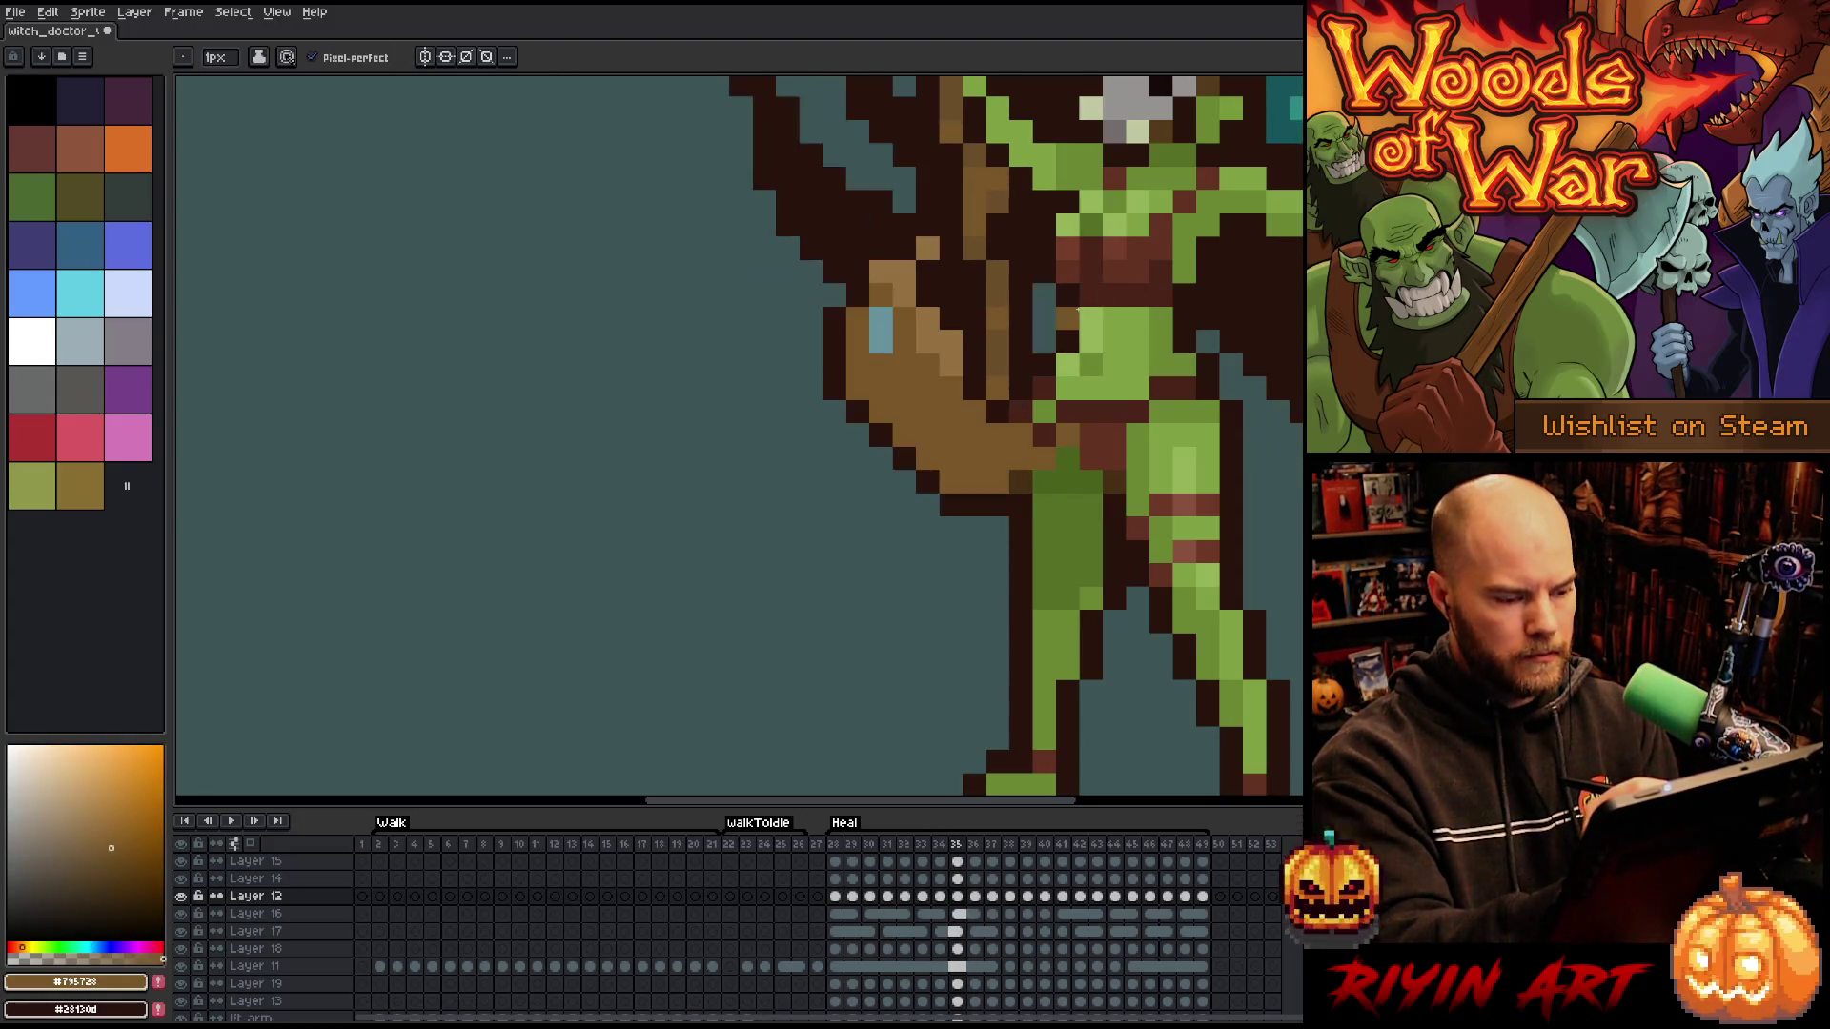
{"action": "key", "text": "Right"}
{"action": "left_click", "coordinate": [882, 448], "text": "alt"}
{"action": "left_click", "coordinate": [858, 434]}
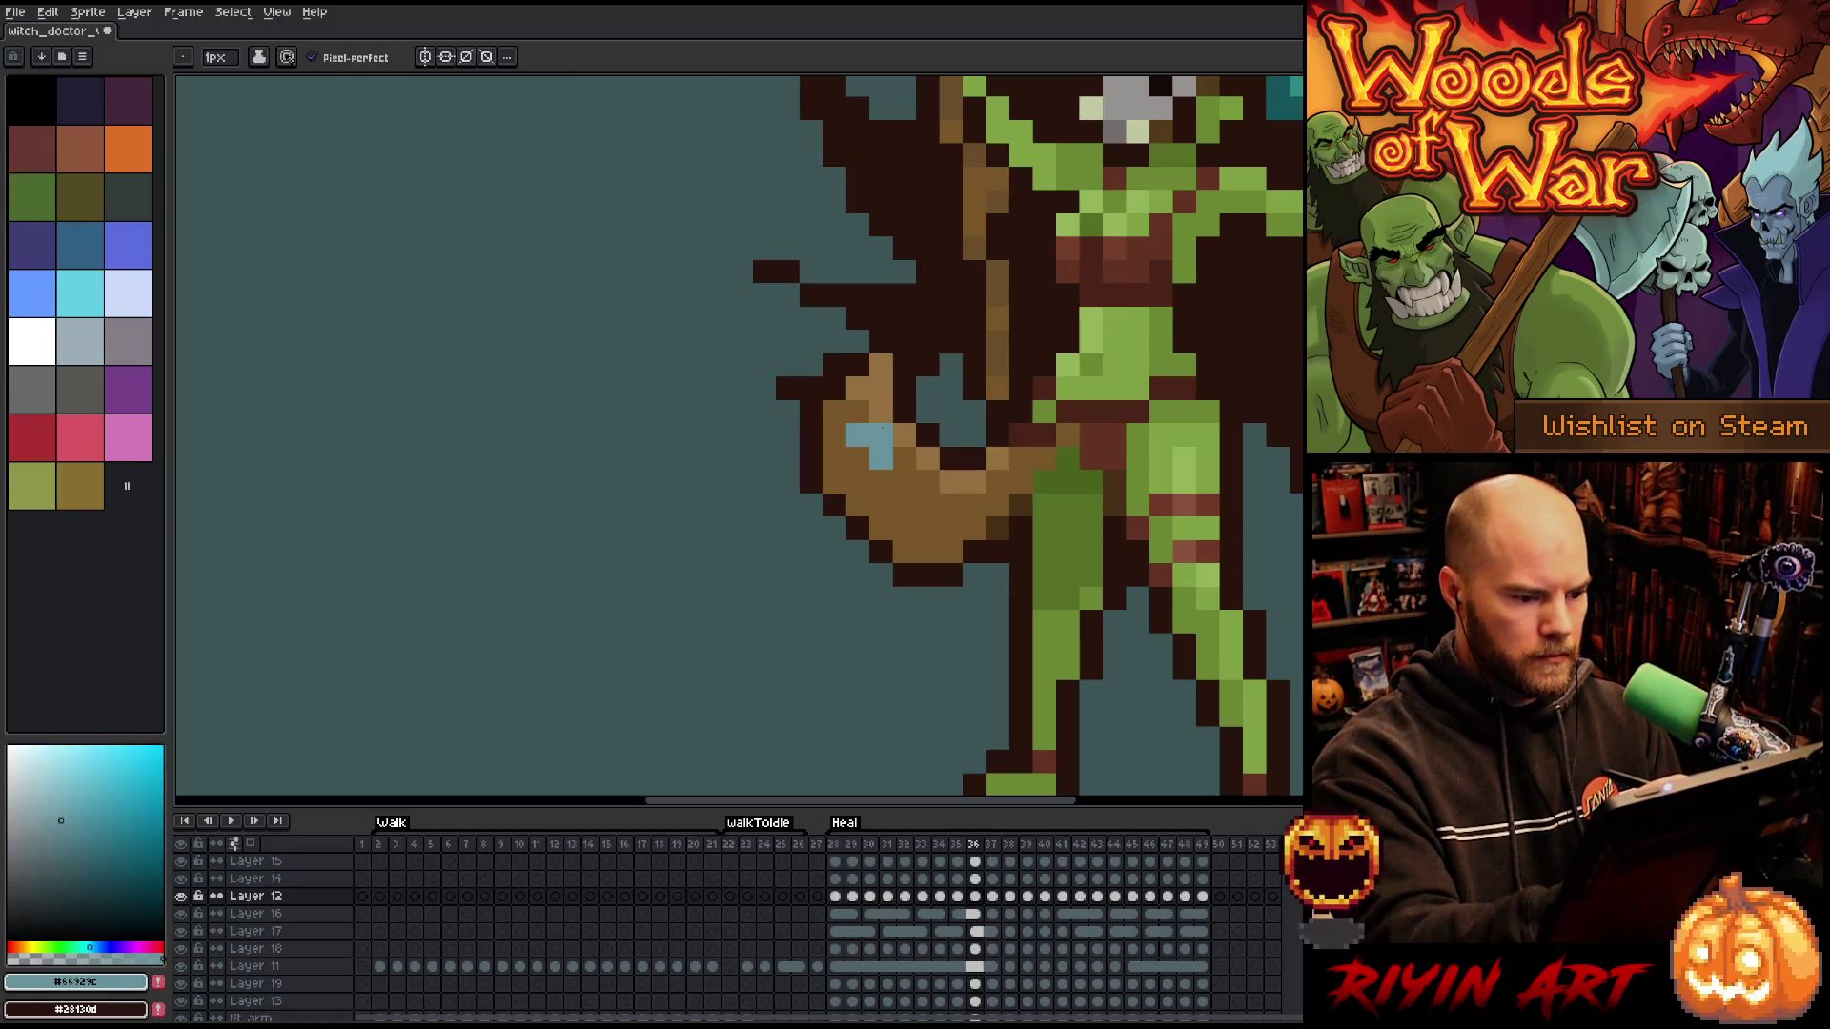
{"action": "left_click", "coordinate": [881, 428], "text": "alt"}
- On frame 37, sample the club's blue eye and brown colours while comparing with frame 36
{"action": "key", "text": "Left"}
{"action": "key", "text": "Right"}
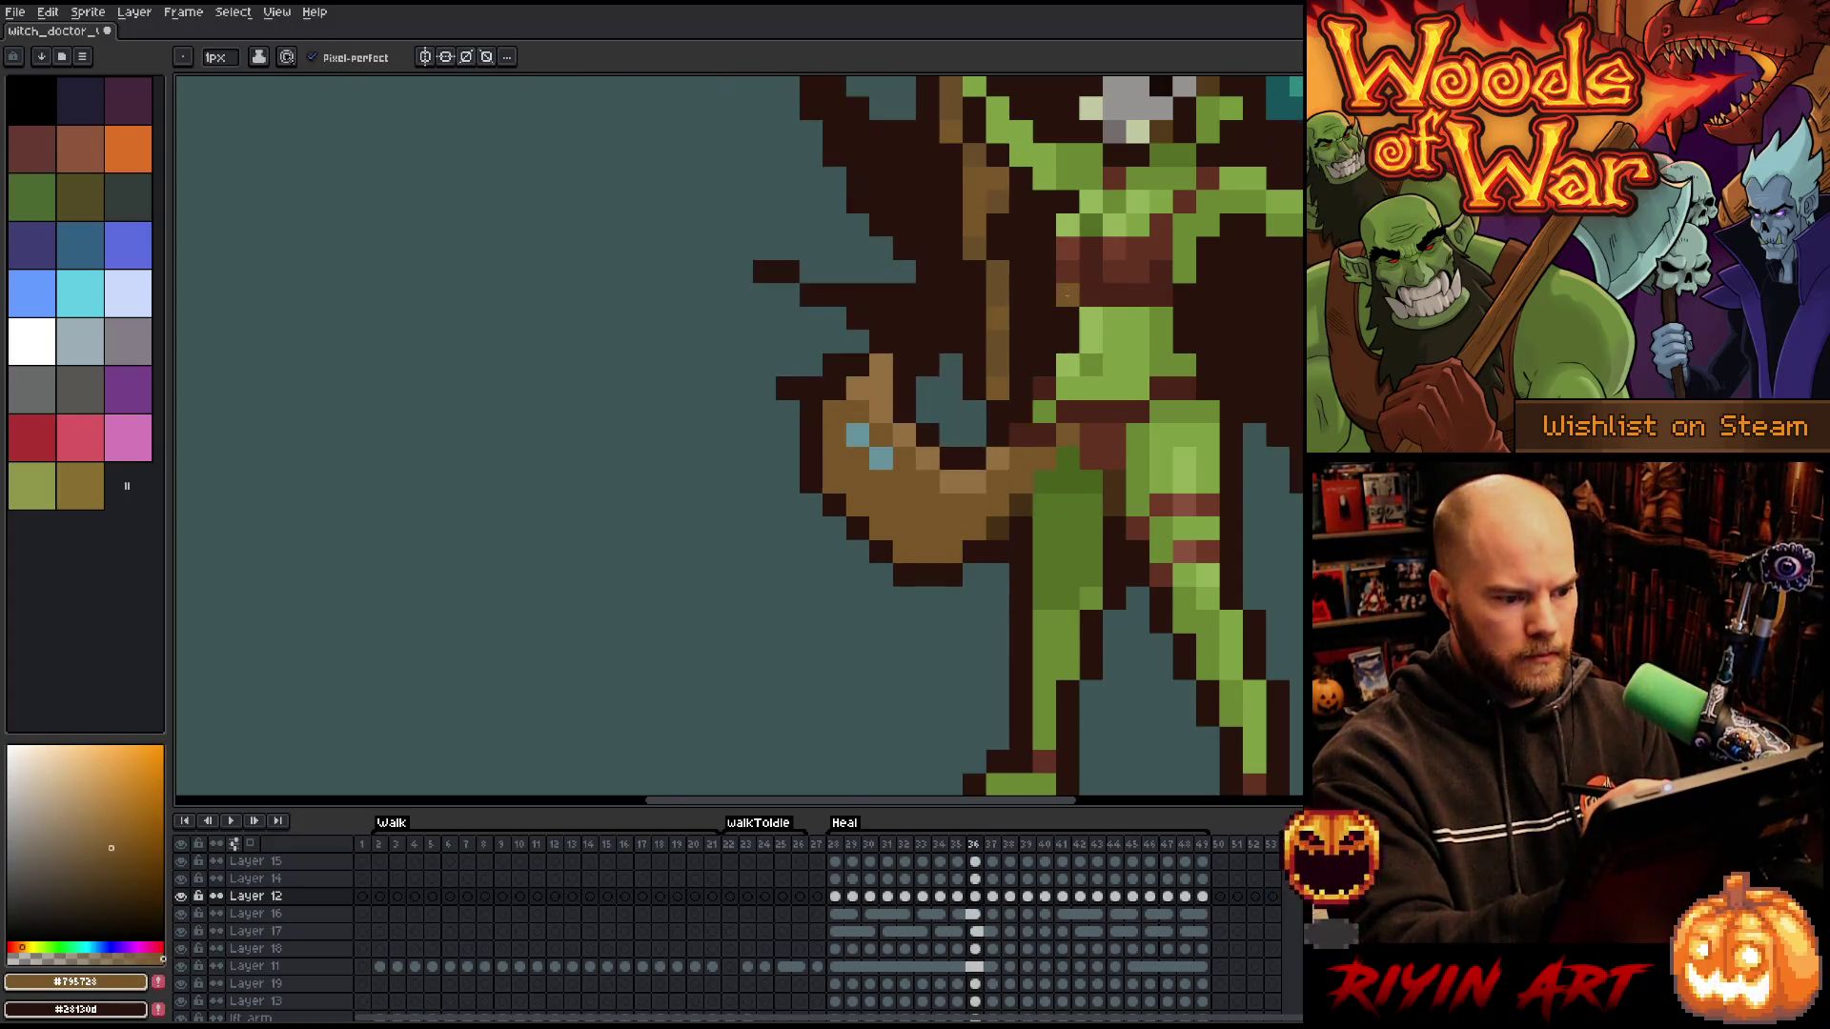
{"action": "key", "text": "Right"}
{"action": "left_click", "coordinate": [841, 403], "text": "alt"}
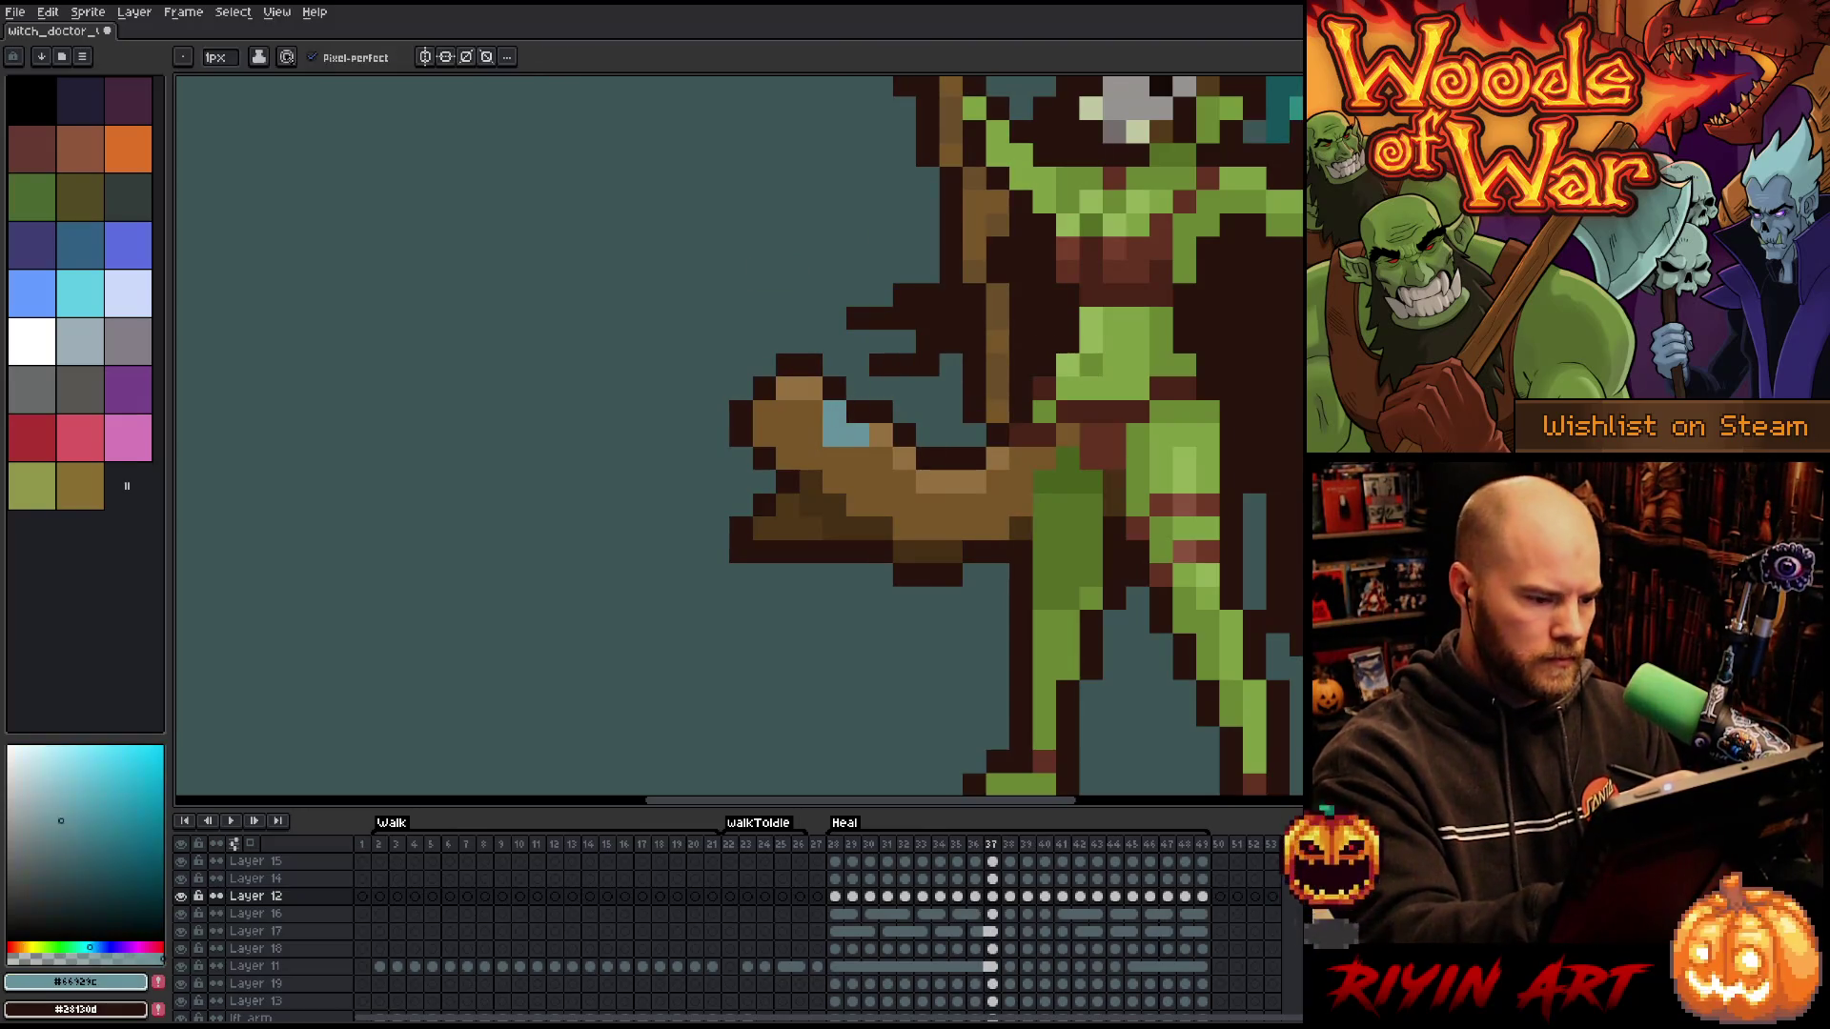
{"action": "left_click", "coordinate": [990, 306], "text": "alt"}
{"action": "key", "text": "Left"}
{"action": "key", "text": "Right"}
{"action": "key", "text": "Left"}
{"action": "key", "text": "Right"}
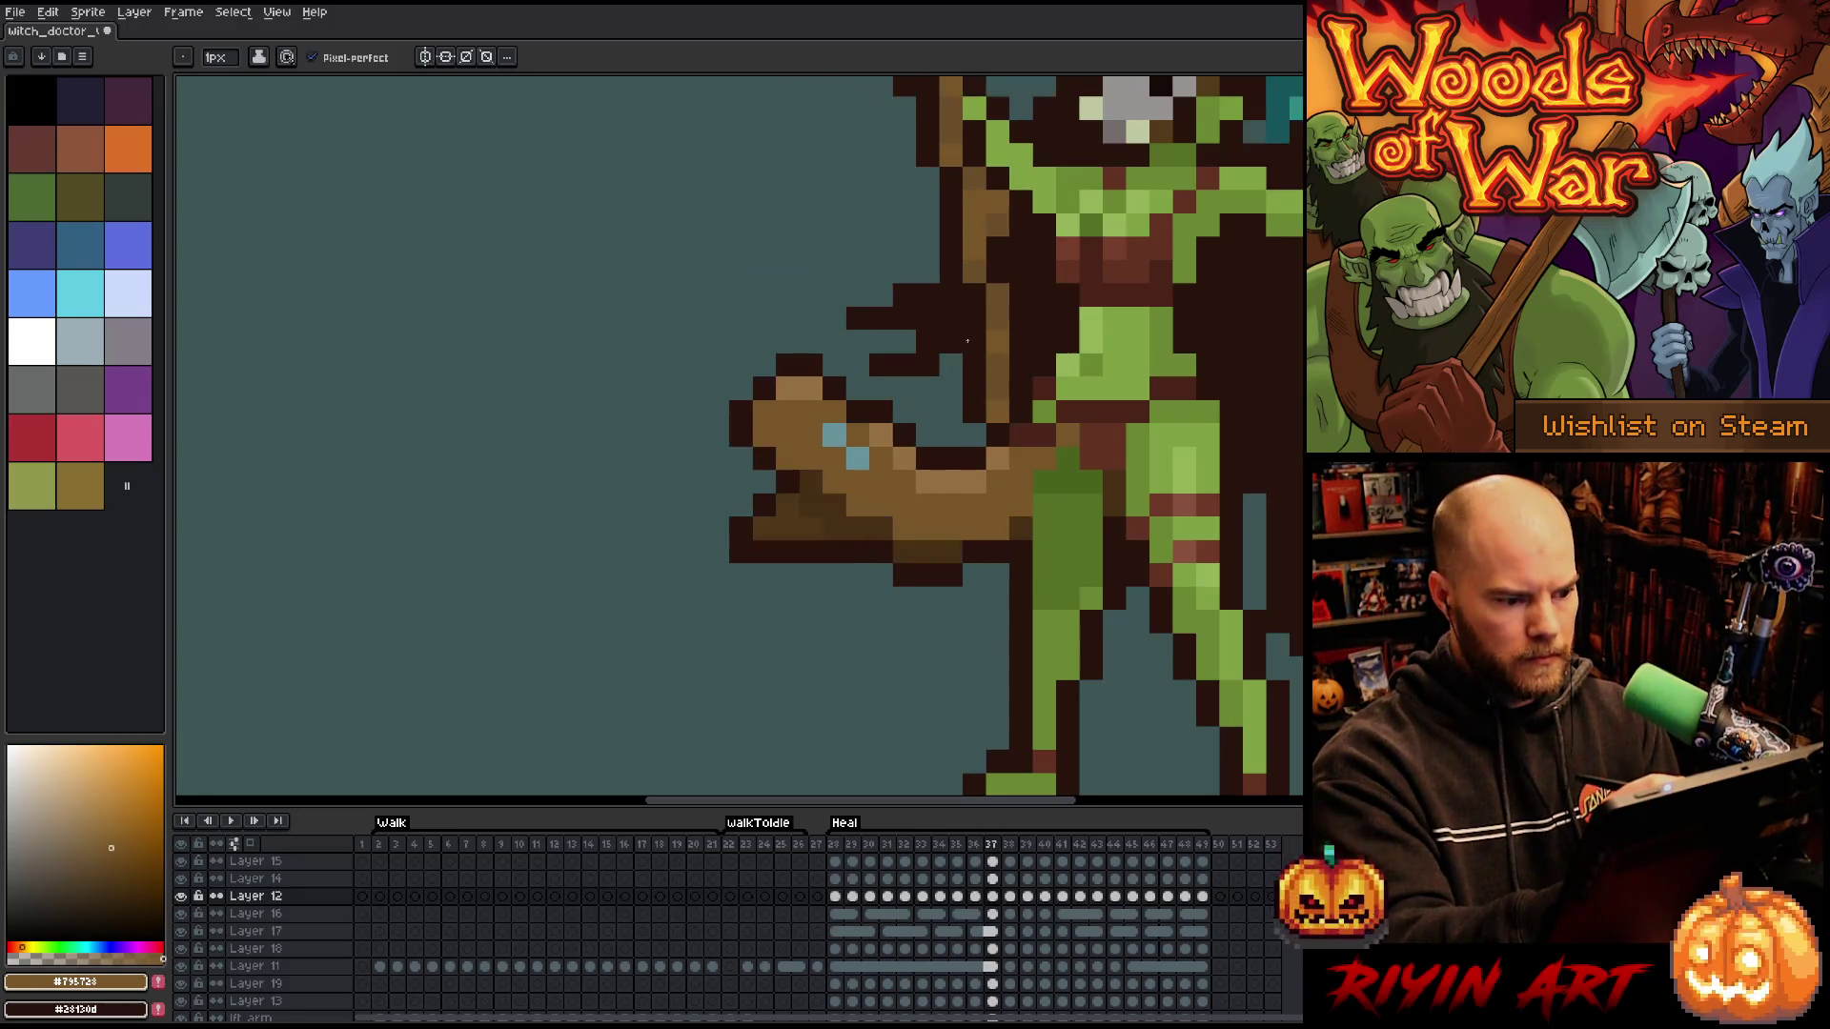
- Recolour pixels near the hand, undo, and turn a dark club pixel brown
{"action": "left_click", "coordinate": [858, 389]}
{"action": "left_click", "coordinate": [838, 426]}
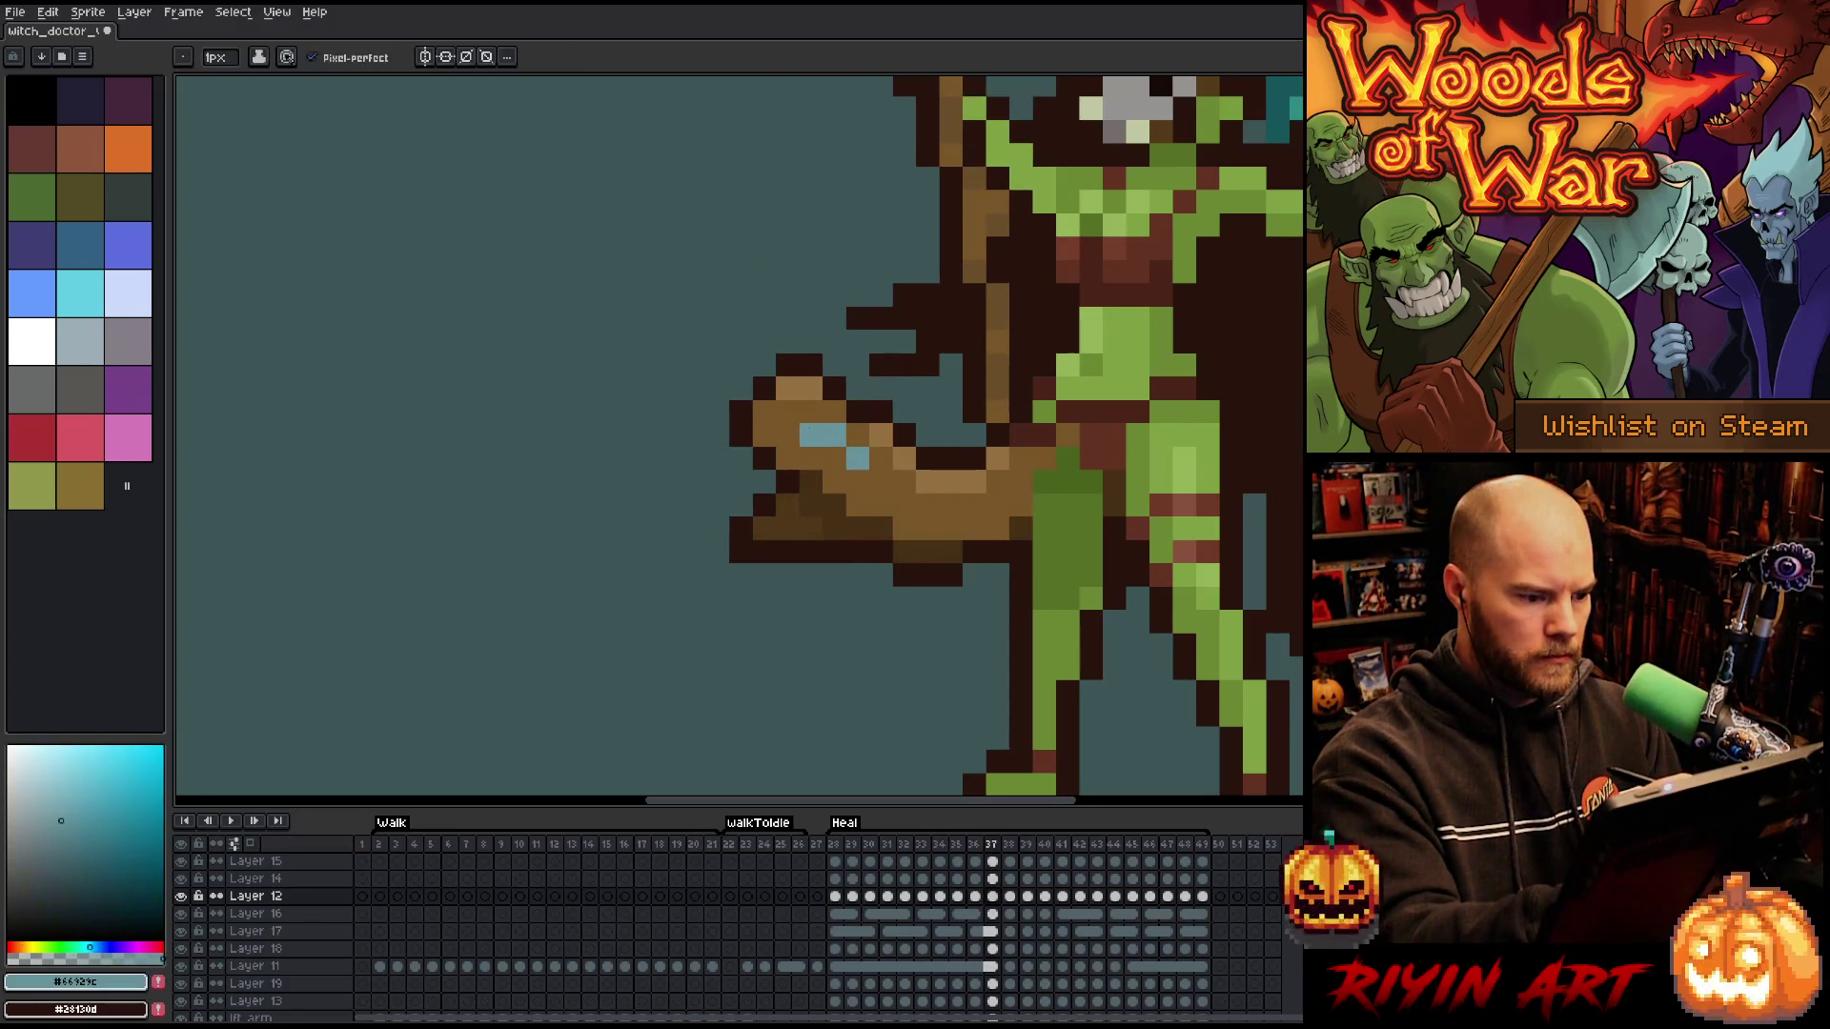
{"action": "key", "text": "ctrl+z"}
{"action": "left_click", "coordinate": [932, 293]}
- Sample the dark outline and club brown on frame 37, comparing arm poses with frame 36
{"action": "key", "text": "Left"}
{"action": "key", "text": "Right"}
{"action": "key", "text": "Left"}
{"action": "key", "text": "Right"}
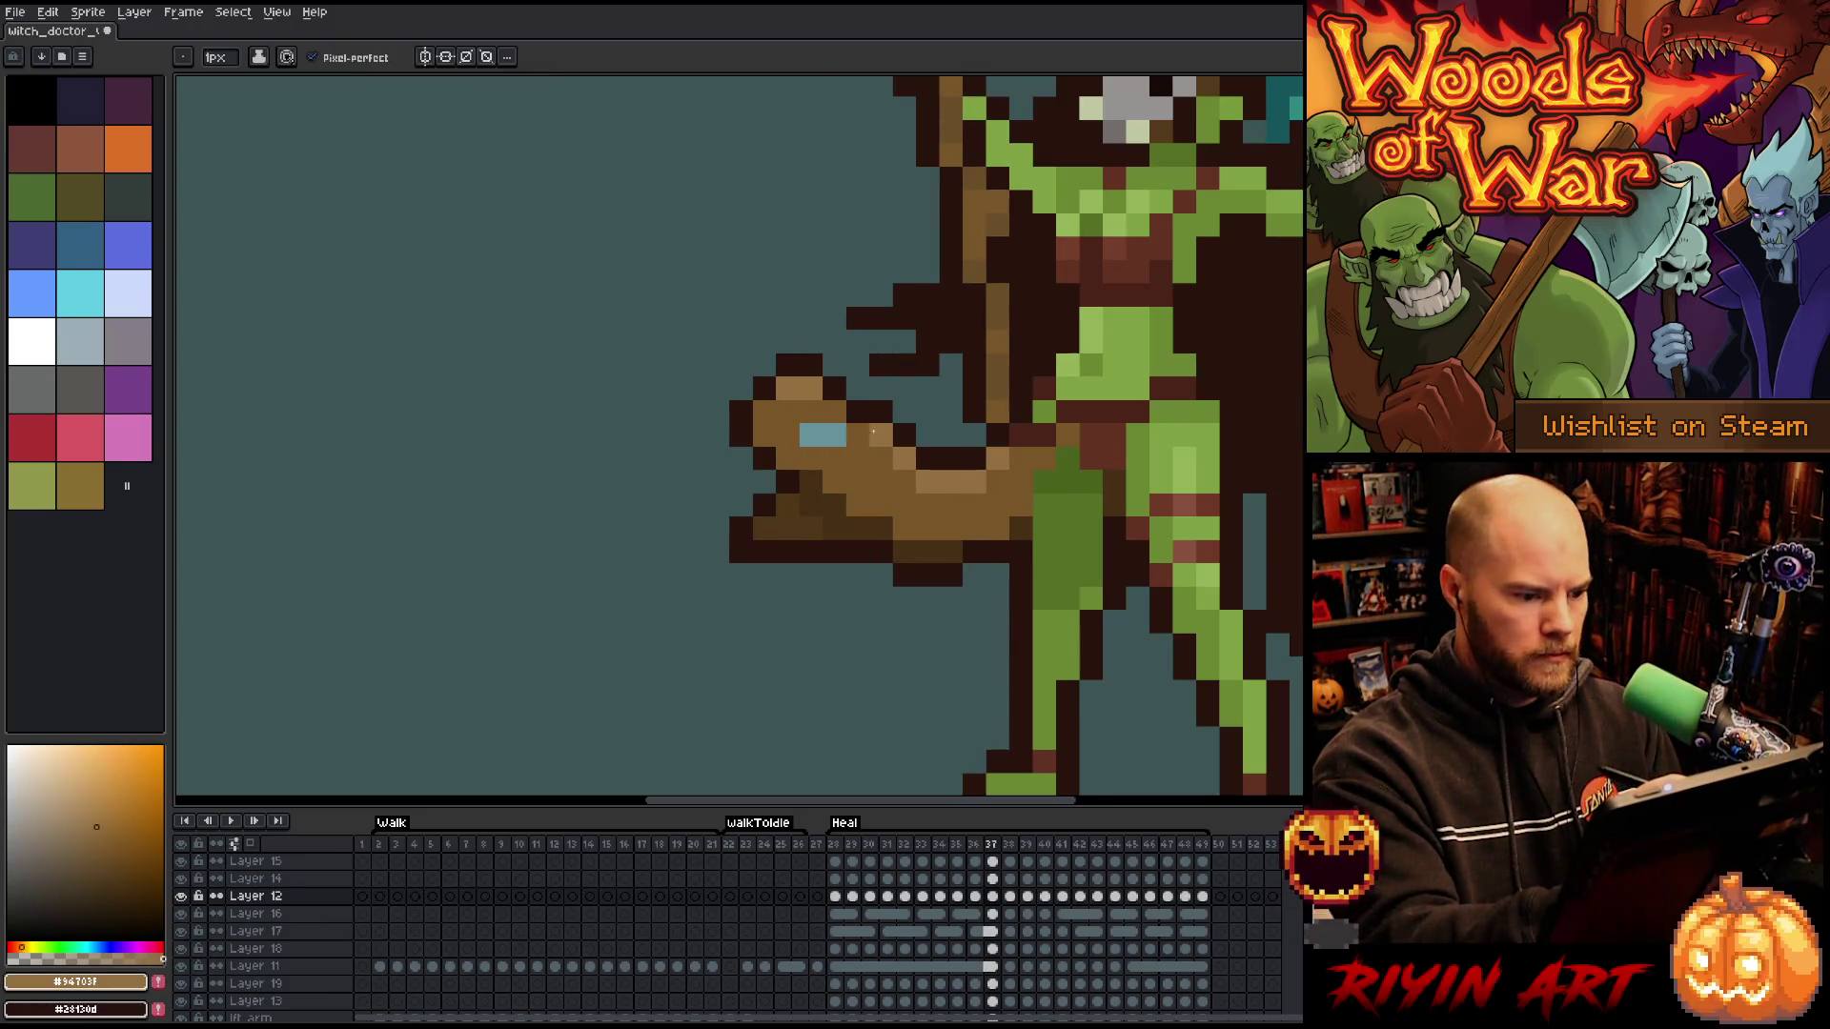
{"action": "left_click", "coordinate": [845, 390], "text": "alt"}
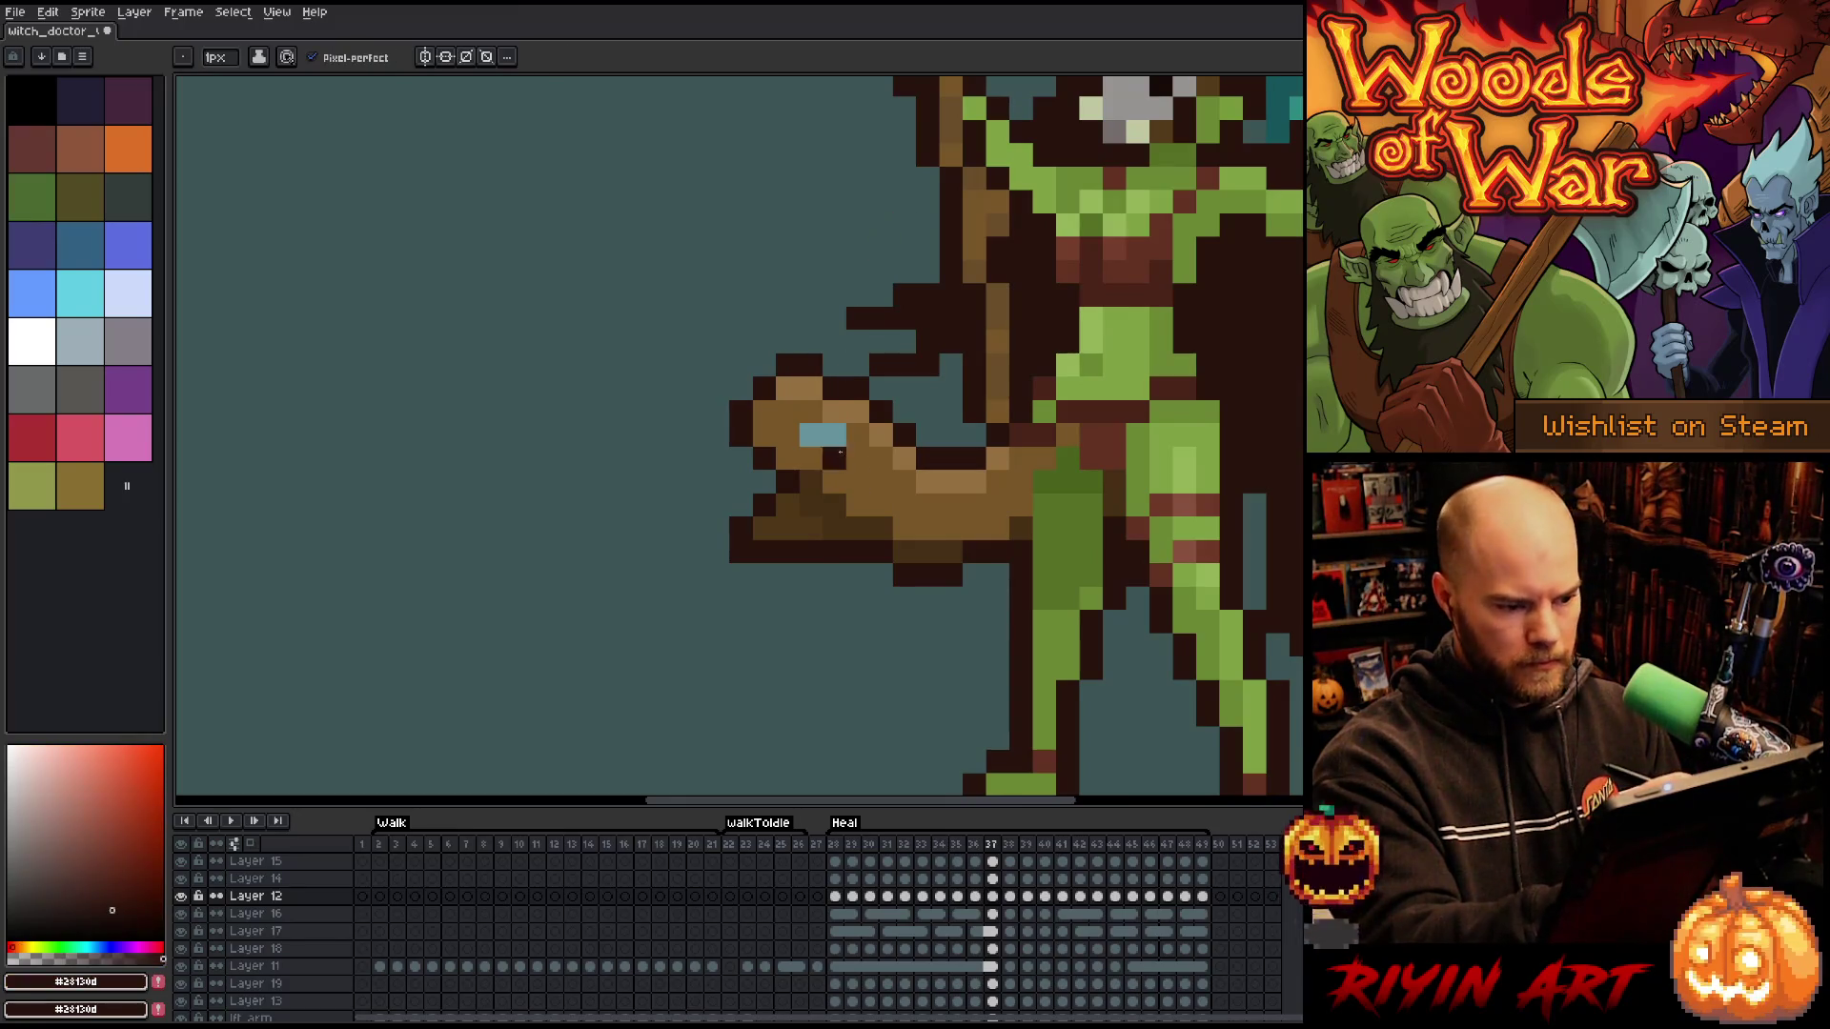
{"action": "left_click", "coordinate": [840, 453], "text": "alt"}
{"action": "key", "text": "Left"}
{"action": "key", "text": "Right"}
{"action": "key", "text": "Left"}
{"action": "key", "text": "Right"}
- Move the club's blue eye pixel one step right, painting the old one brown
{"action": "key", "text": "Left"}
{"action": "left_click", "coordinate": [856, 435], "text": "alt"}
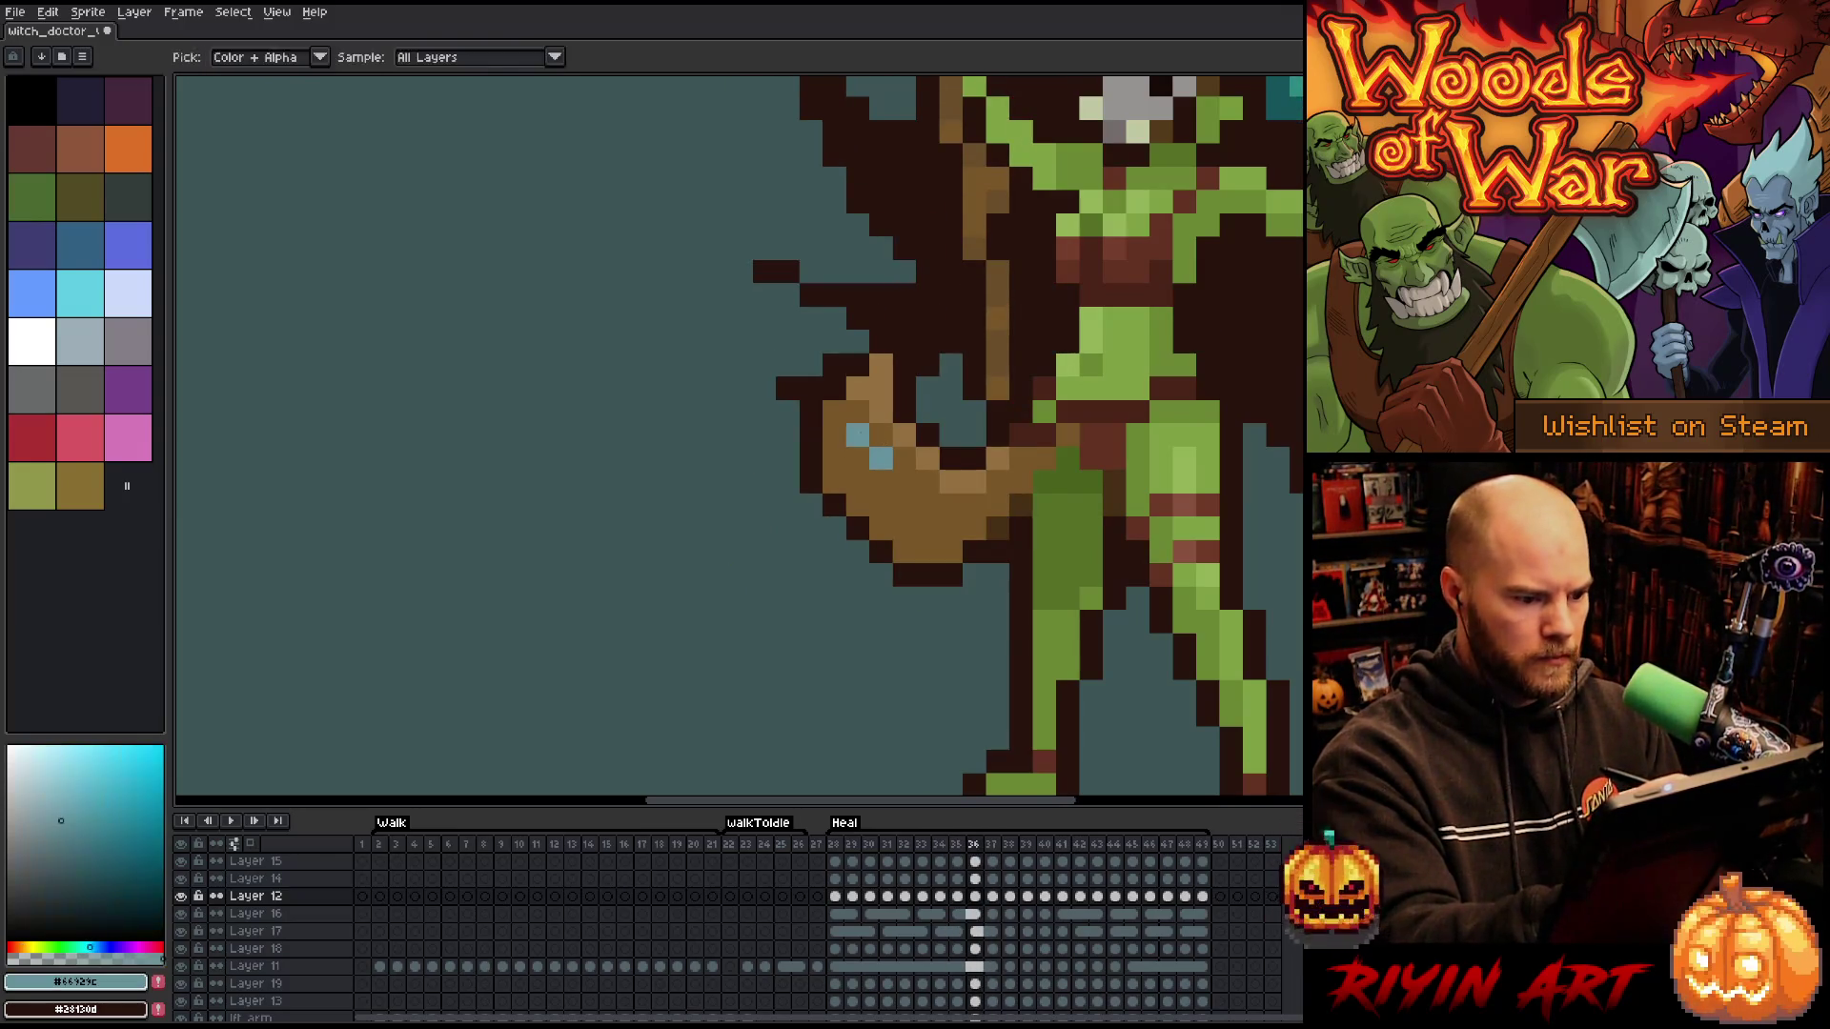
{"action": "left_click", "coordinate": [881, 434]}
{"action": "left_click", "coordinate": [876, 472], "text": "alt"}
{"action": "left_click", "coordinate": [876, 462]}
{"action": "key", "text": "ctrl+z"}
- Paint a brown pixel on the club in frame 36 after checking neighbouring frames
{"action": "key", "text": "Right"}
{"action": "key", "text": "Right"}
{"action": "key", "text": "Left"}
{"action": "key", "text": "Left"}
{"action": "left_click", "coordinate": [1087, 386]}
{"action": "key", "text": "Right"}
{"action": "key", "text": "Right"}
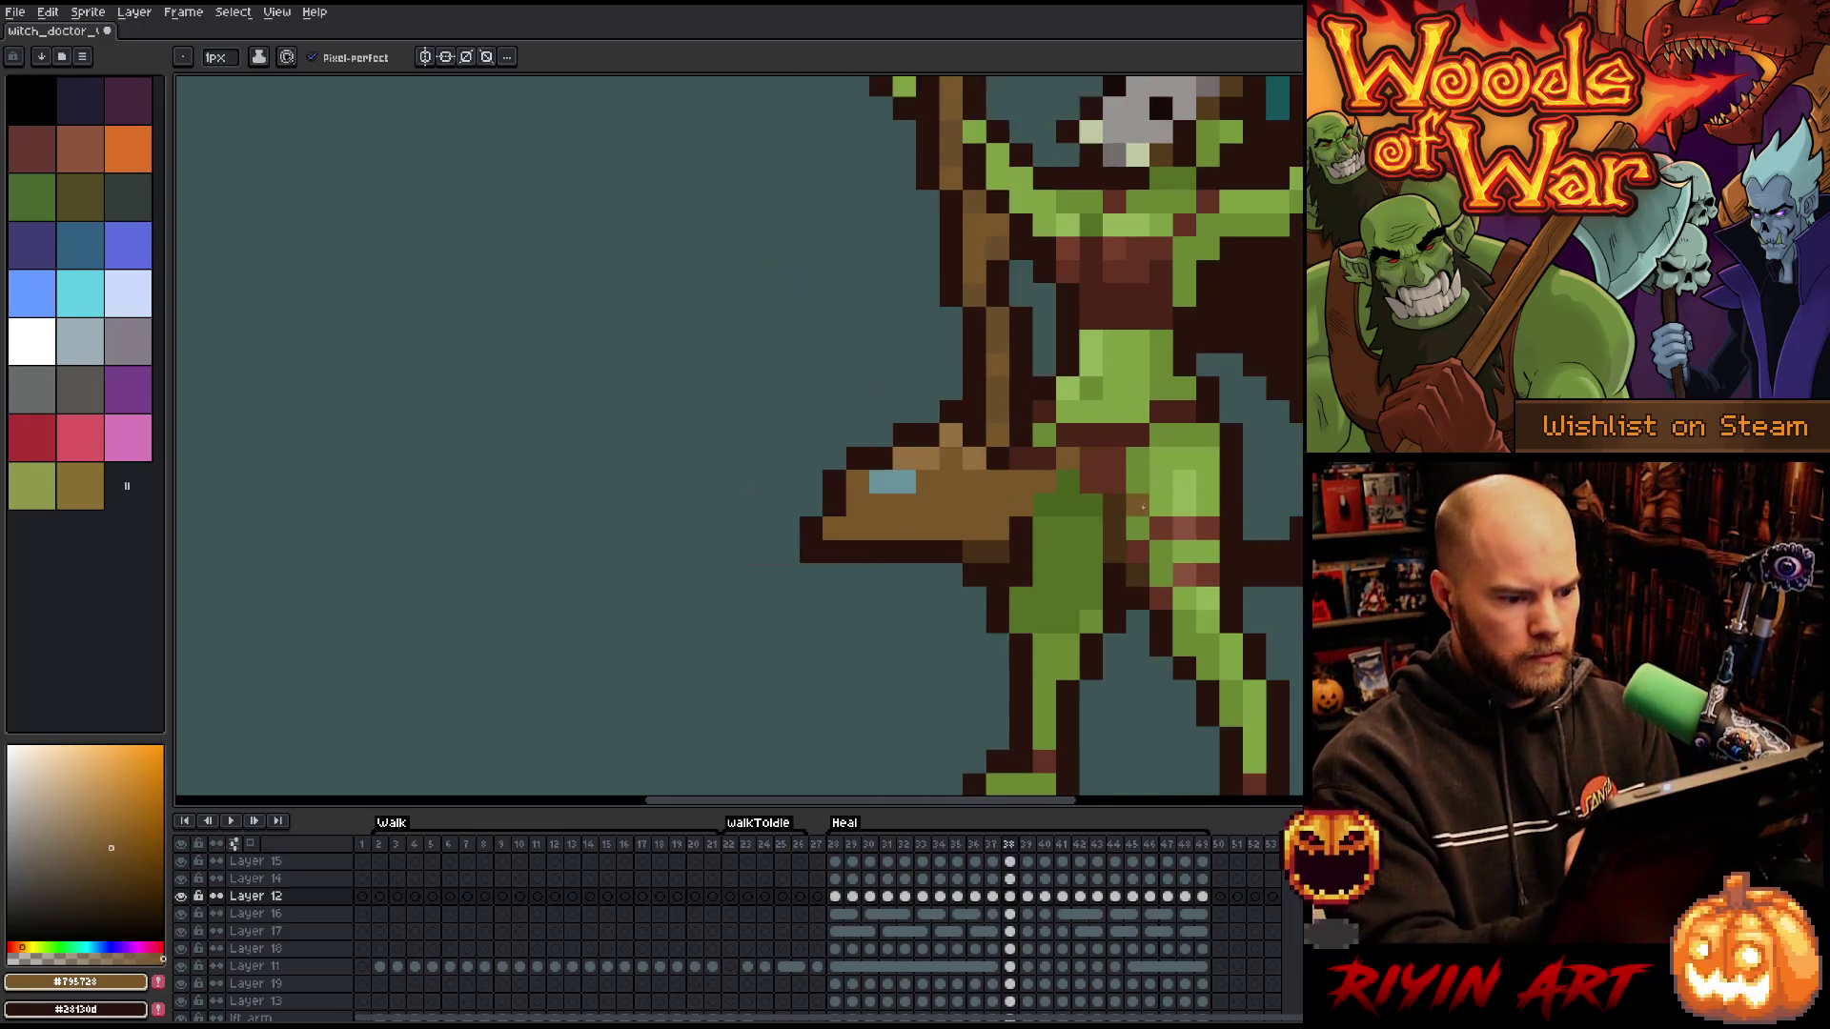
{"action": "key", "text": "Left"}
- Paint a brown club pixel on frame 39 and a blue highlight pixel on frame 38
{"action": "key", "text": "Right"}
{"action": "key", "text": "Right"}
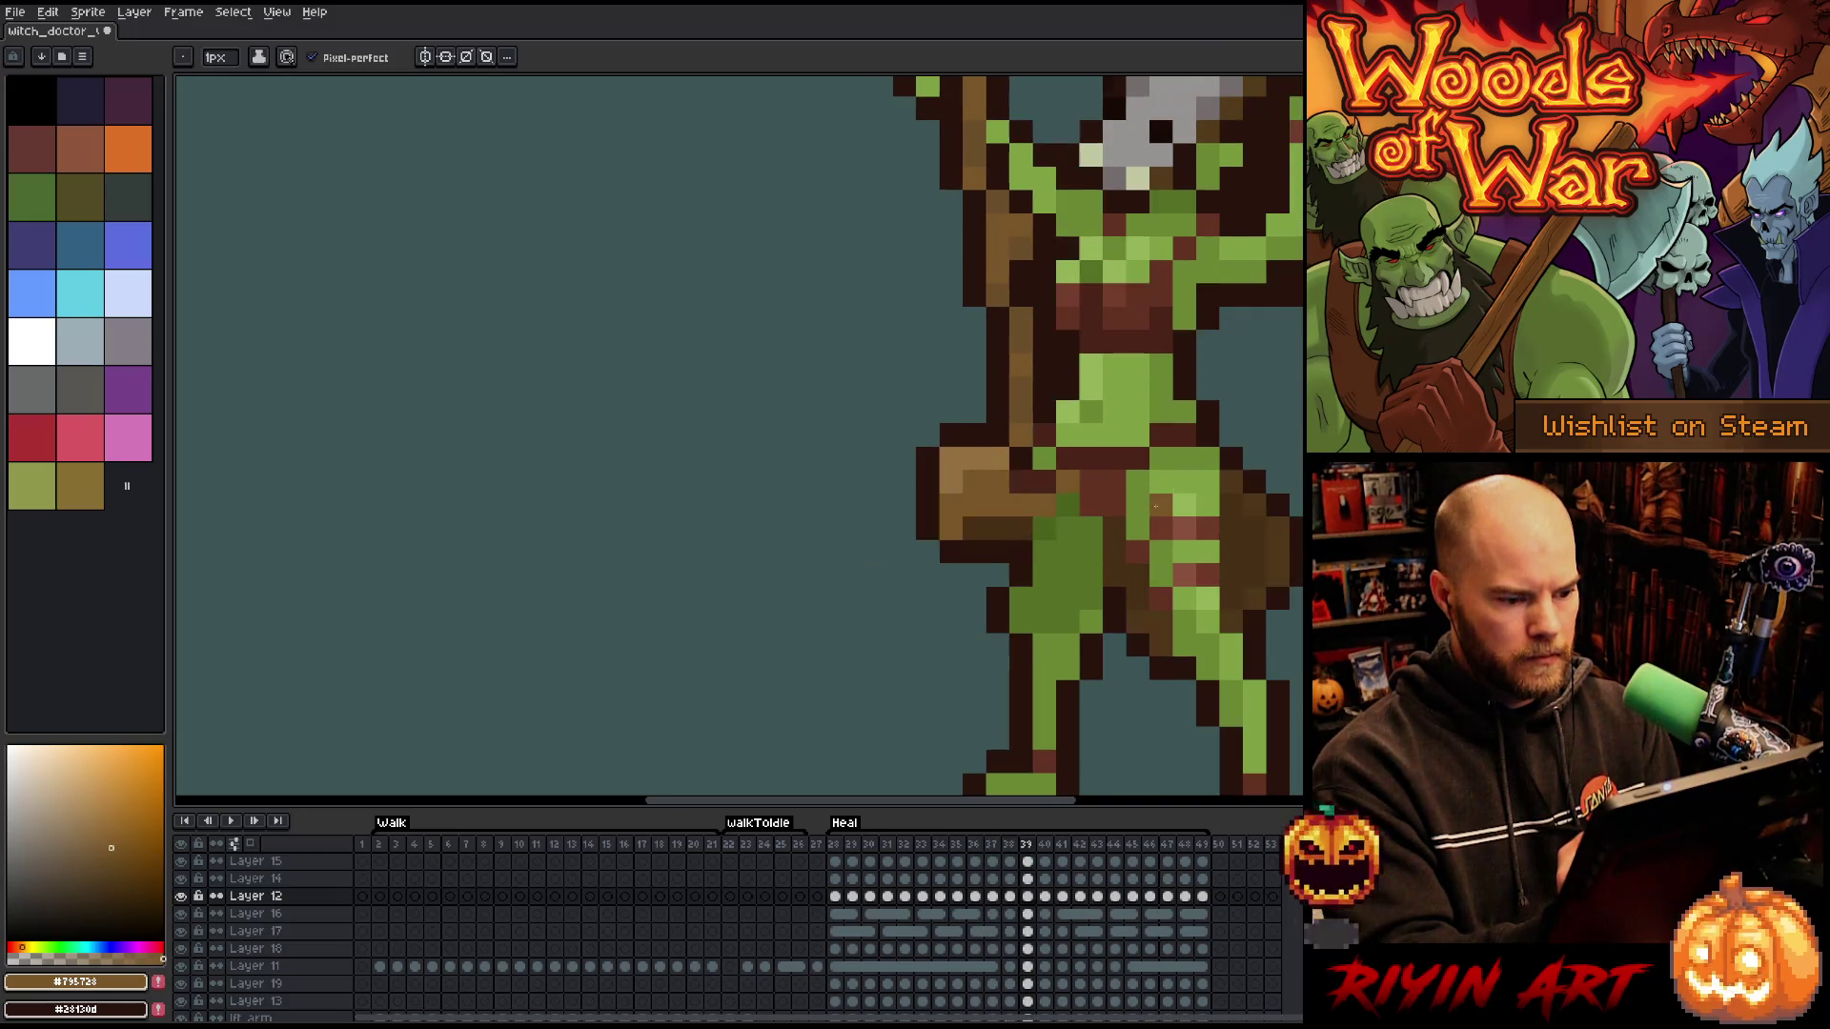
{"action": "key", "text": "Left"}
{"action": "key", "text": "Right"}
{"action": "left_click", "coordinate": [930, 502]}
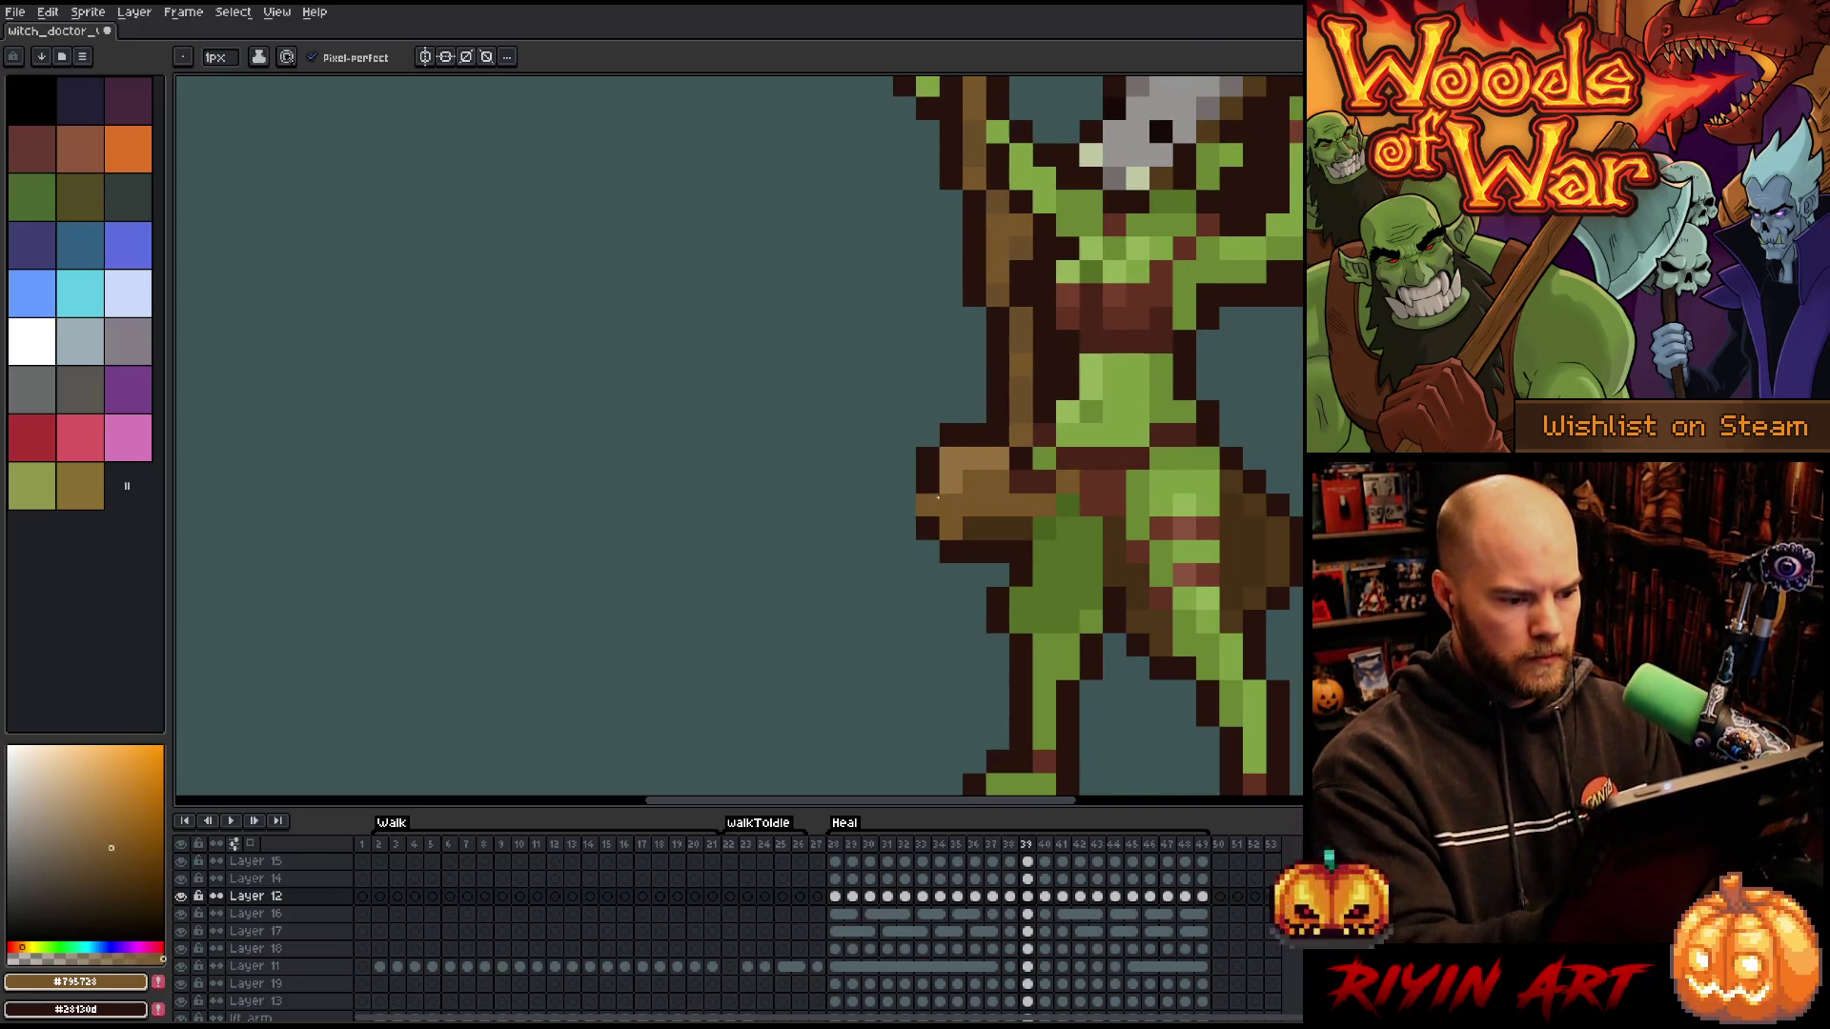
{"action": "key", "text": "Left"}
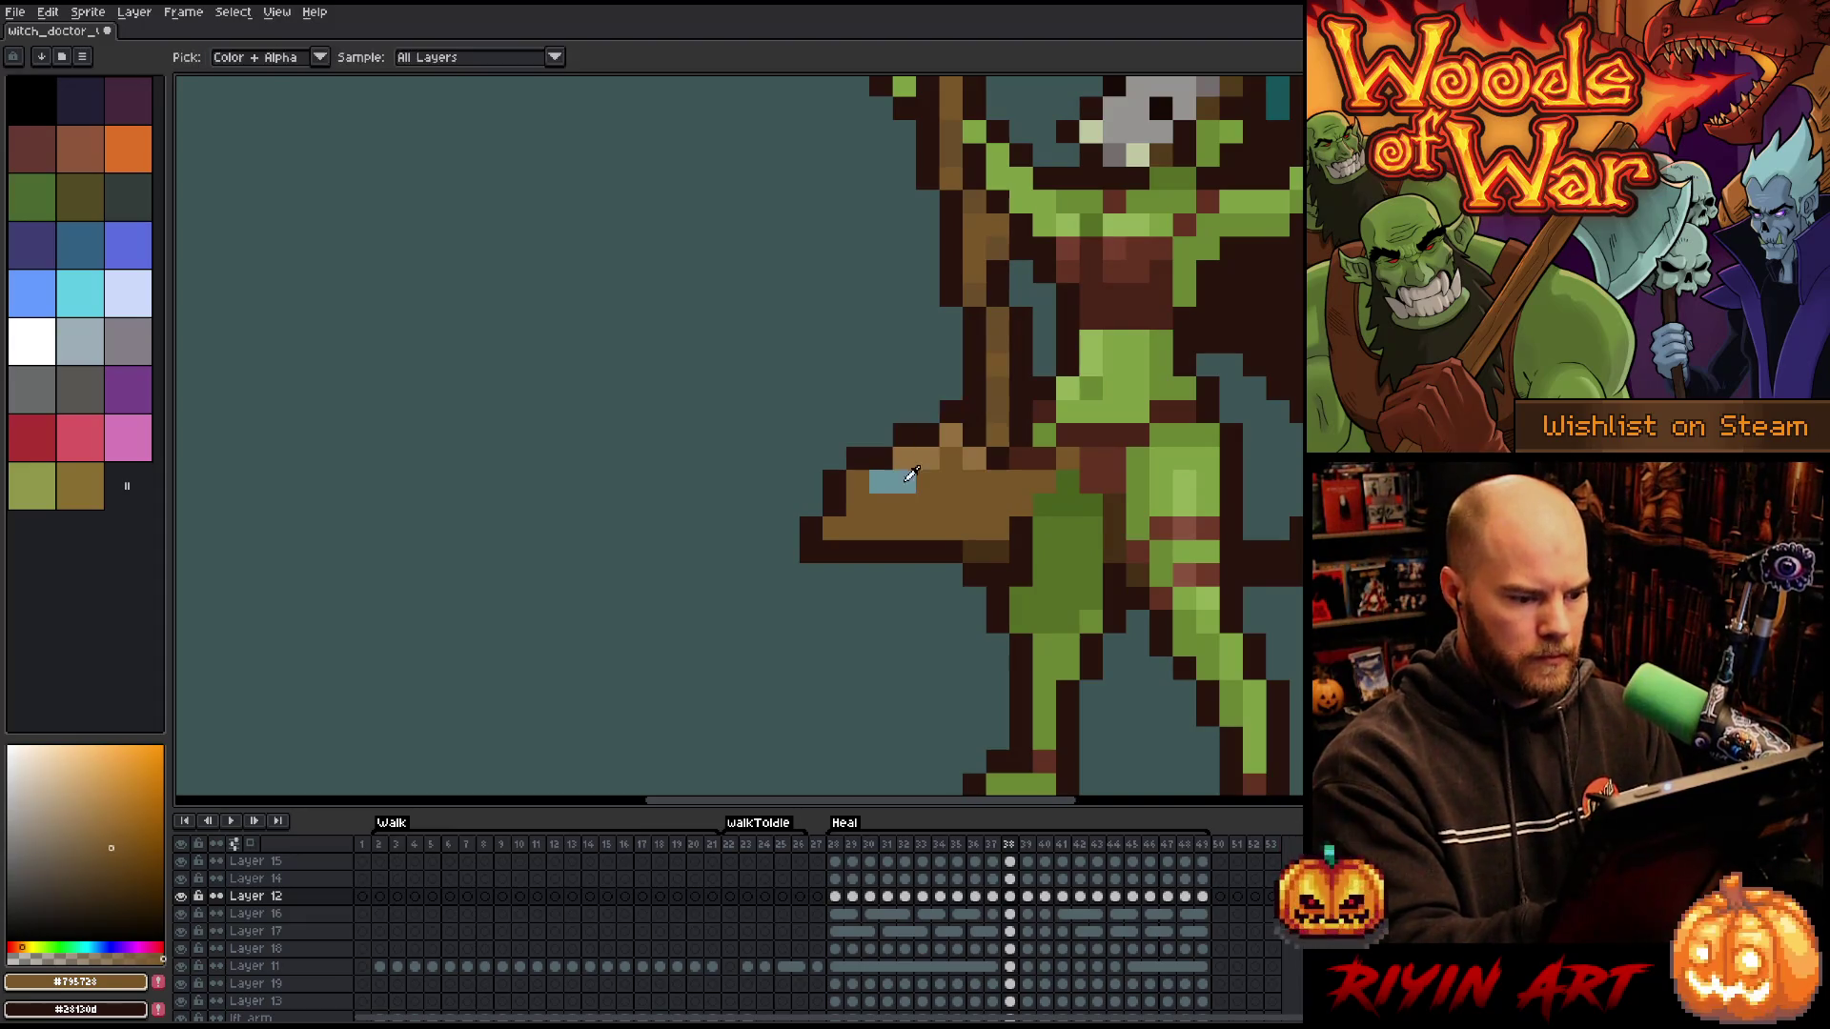
{"action": "left_click", "coordinate": [892, 481], "text": "alt"}
{"action": "left_click", "coordinate": [1091, 317]}
- On frame 39, add a blue highlight pixel and dark outline pixels left of the club
{"action": "key", "text": "Right"}
{"action": "left_click", "coordinate": [927, 505]}
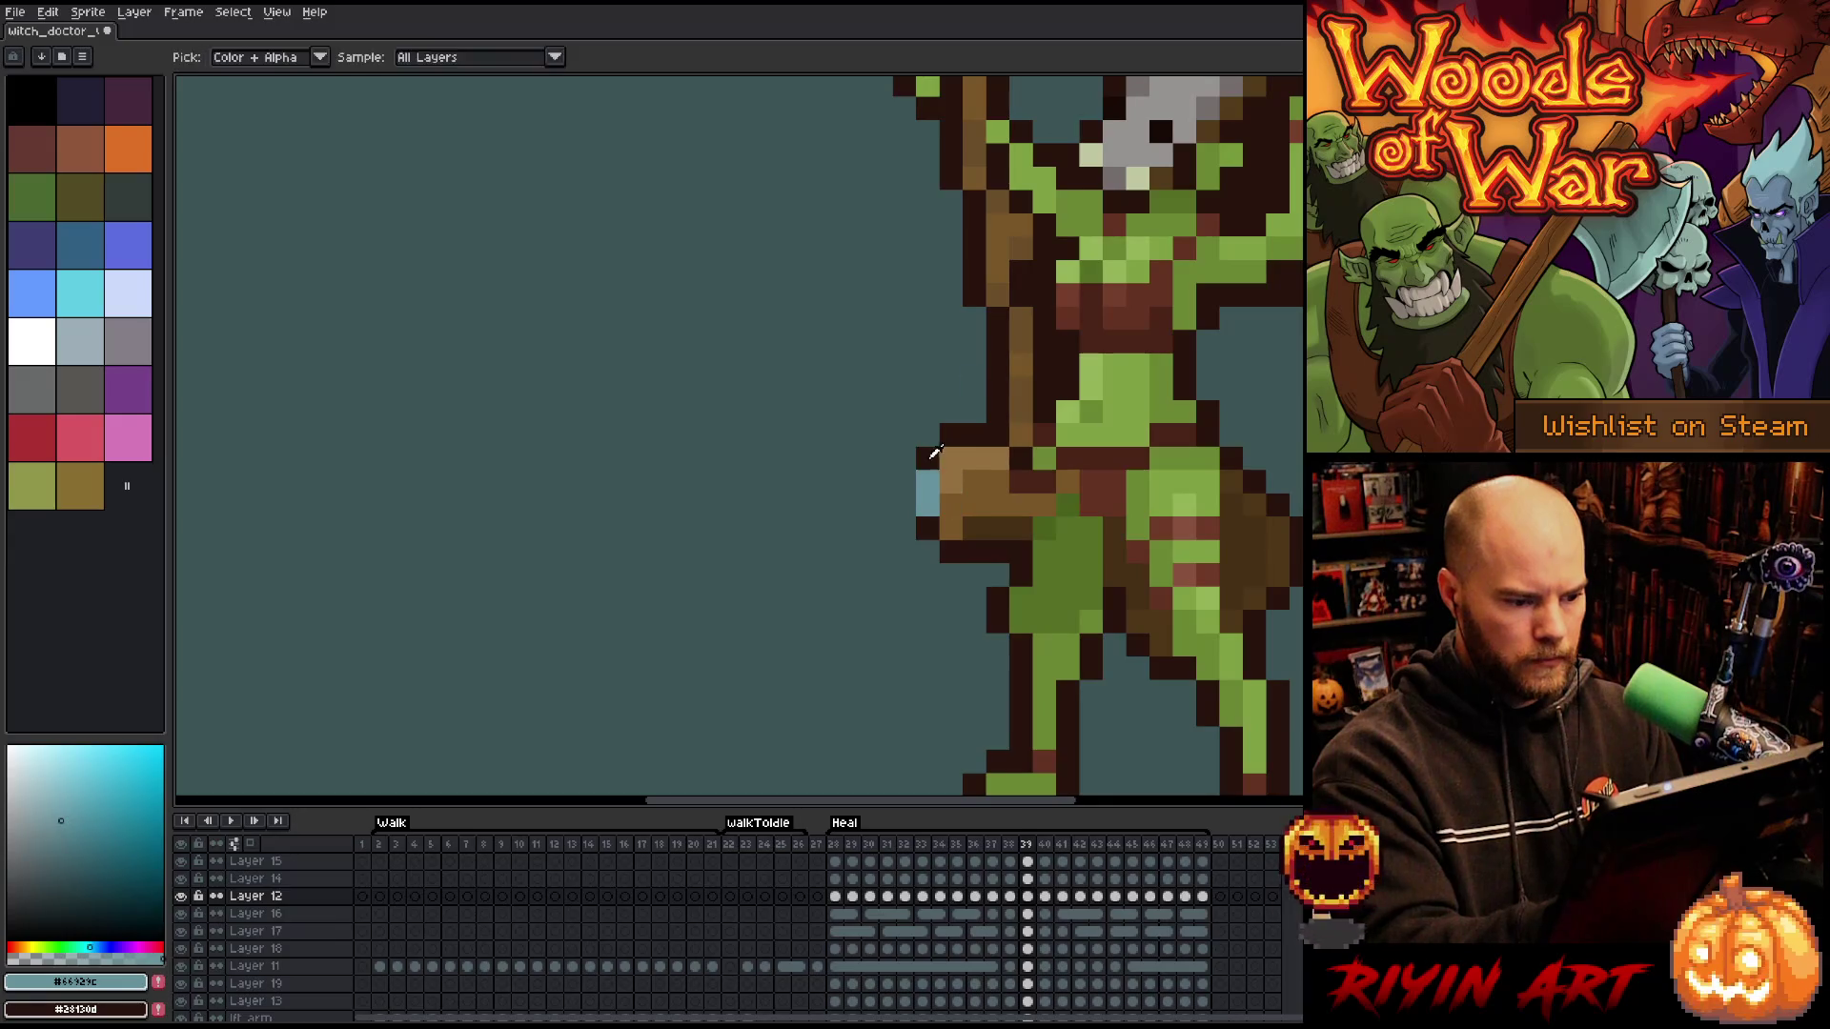
{"action": "left_click", "coordinate": [927, 526], "text": "alt"}
{"action": "left_click_drag", "start_coordinate": [905, 481], "coordinate": [904, 504]}
- Redraw the club's left edge in dark outline on frame 39 after comparing with frame 38
{"action": "key", "text": "Left"}
{"action": "key", "text": "Right"}
{"action": "key", "text": "Left"}
{"action": "key", "text": "Left"}
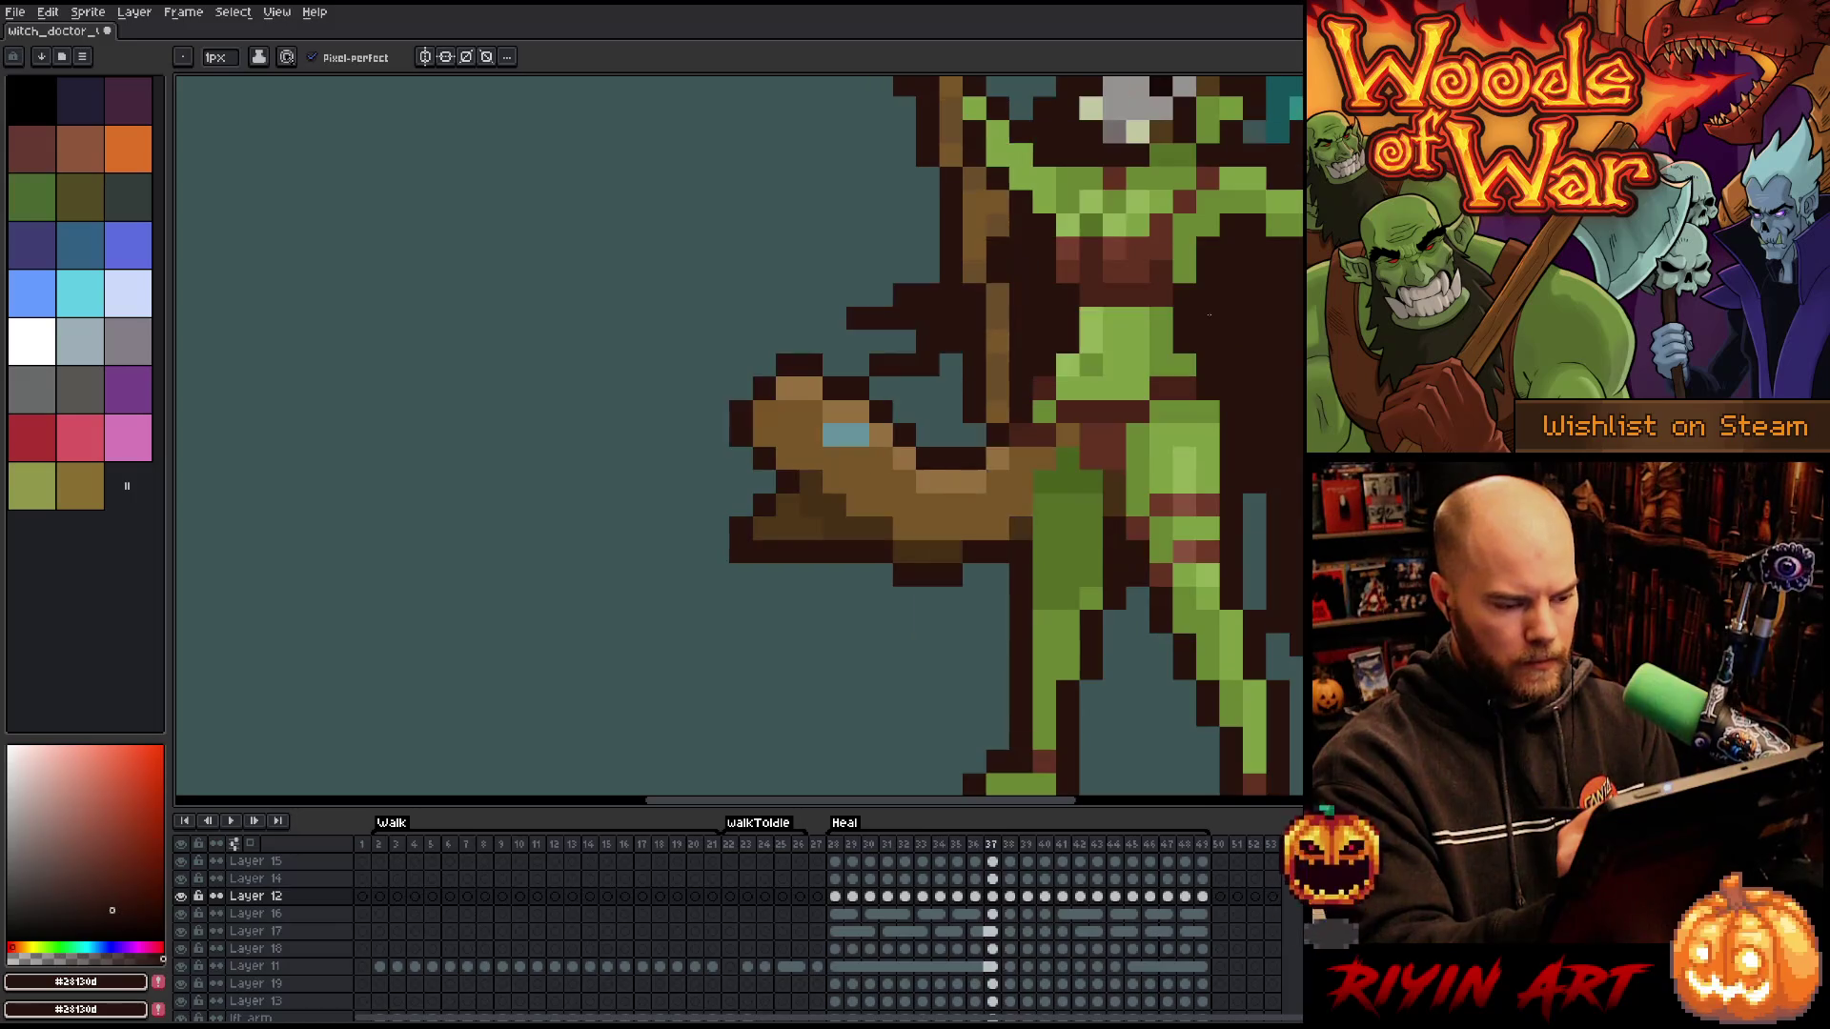
{"action": "key", "text": "Right"}
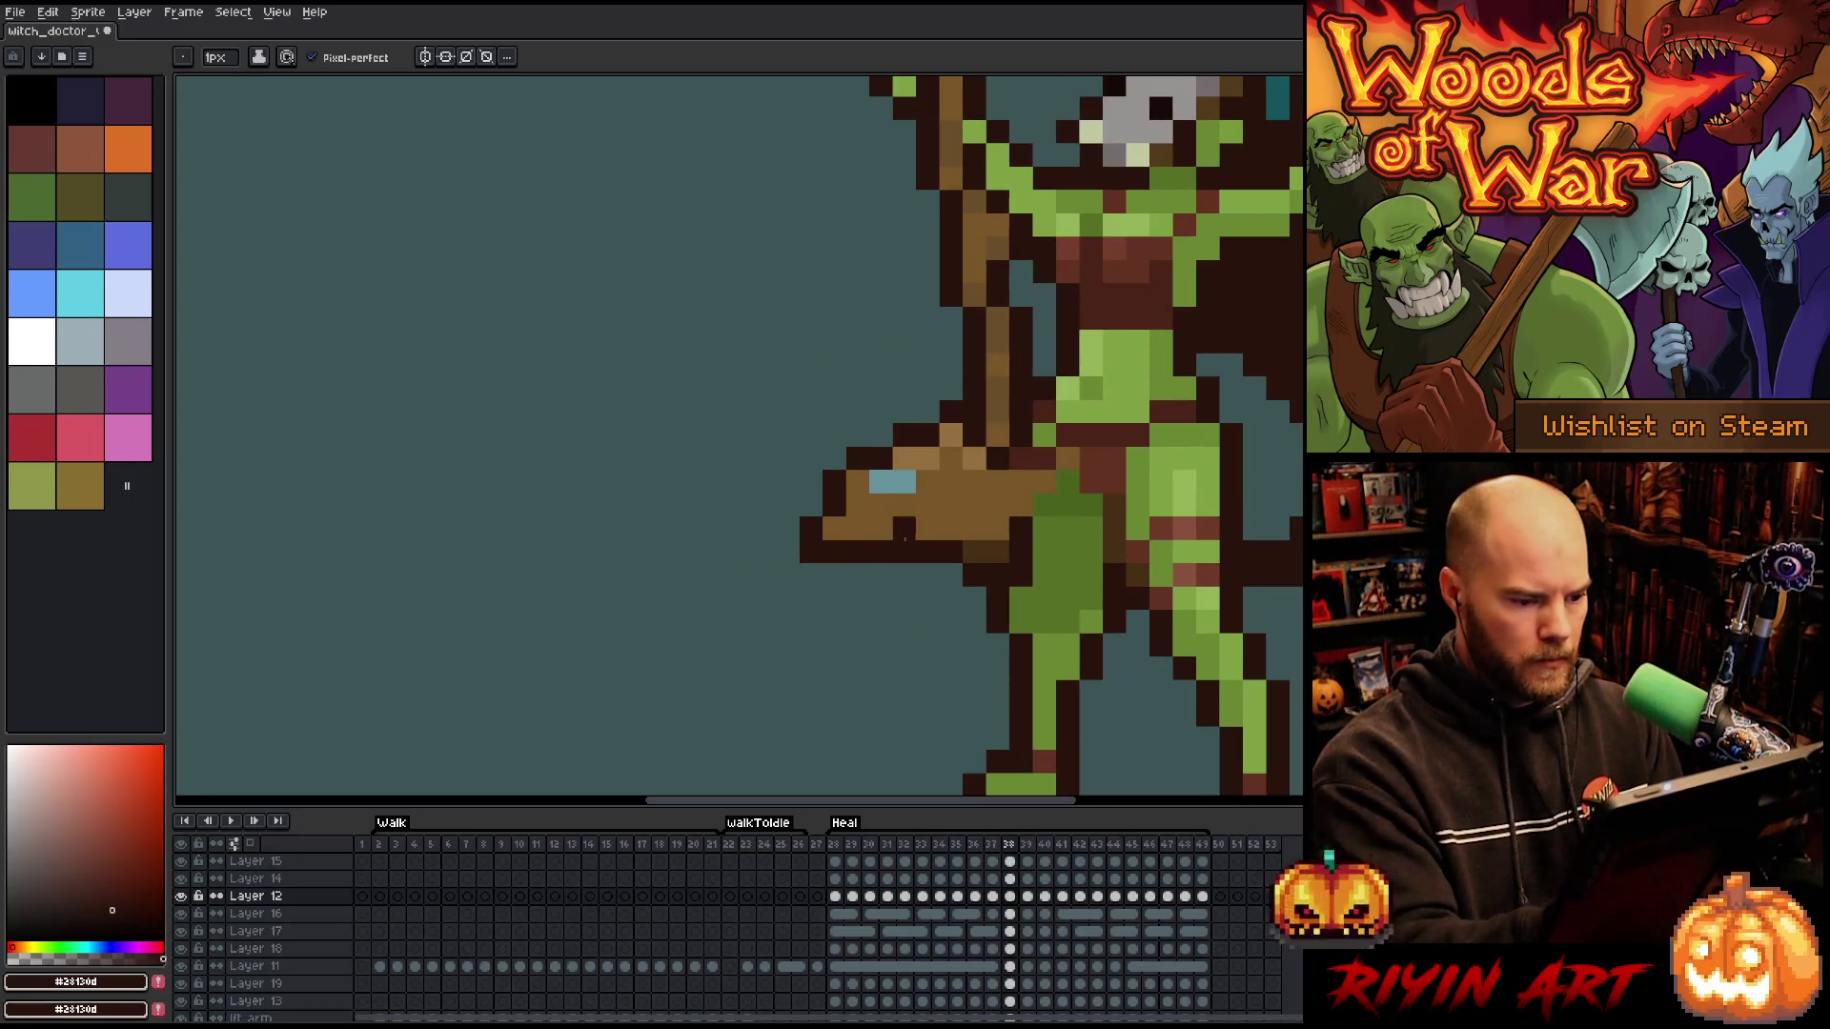
{"action": "key", "text": "Right"}
{"action": "key", "text": "i"}
{"action": "key", "text": "b"}
{"action": "mouse_move", "coordinate": [928, 473]}
{"action": "left_mouse_down"}
{"action": "mouse_move", "coordinate": [927, 514]}
{"action": "mouse_move", "coordinate": [903, 515]}
{"action": "left_mouse_up"}
{"action": "key", "text": "e"}
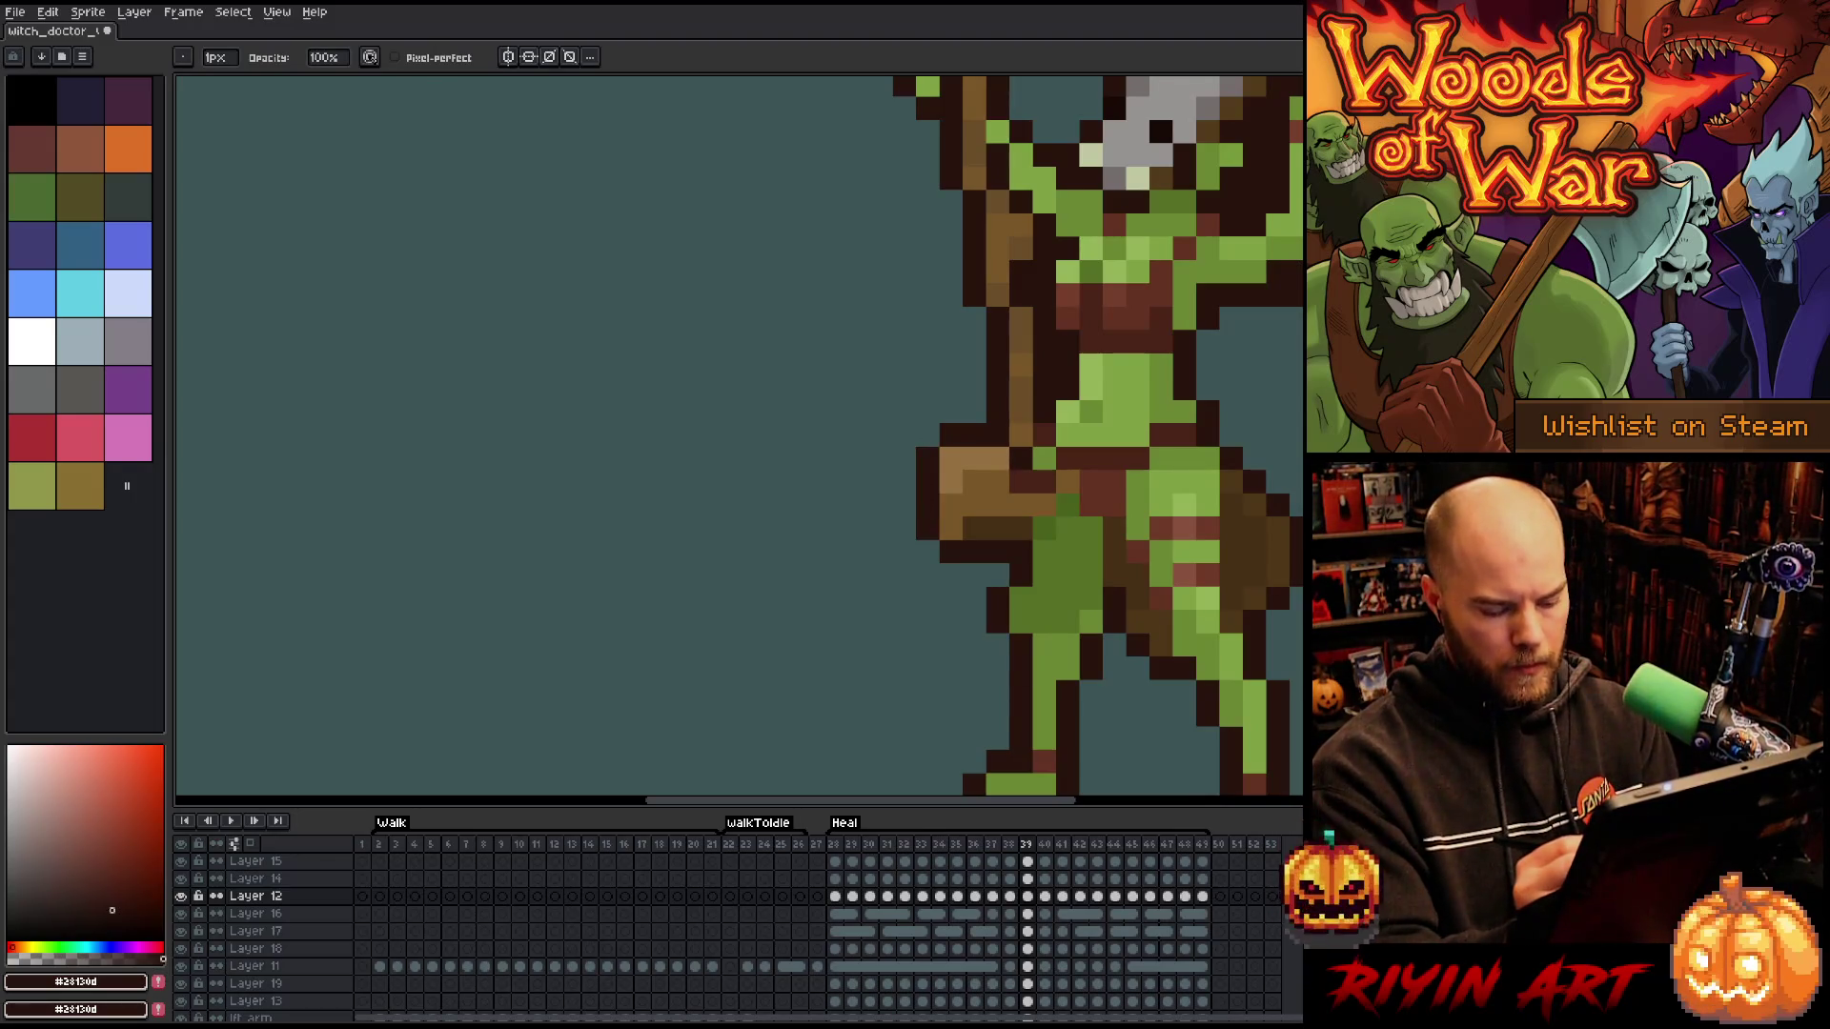
- Step ahead through frames 41, 43 and 44 to review the later club highlights
{"action": "key", "text": "Right"}
{"action": "key", "text": "Right"}
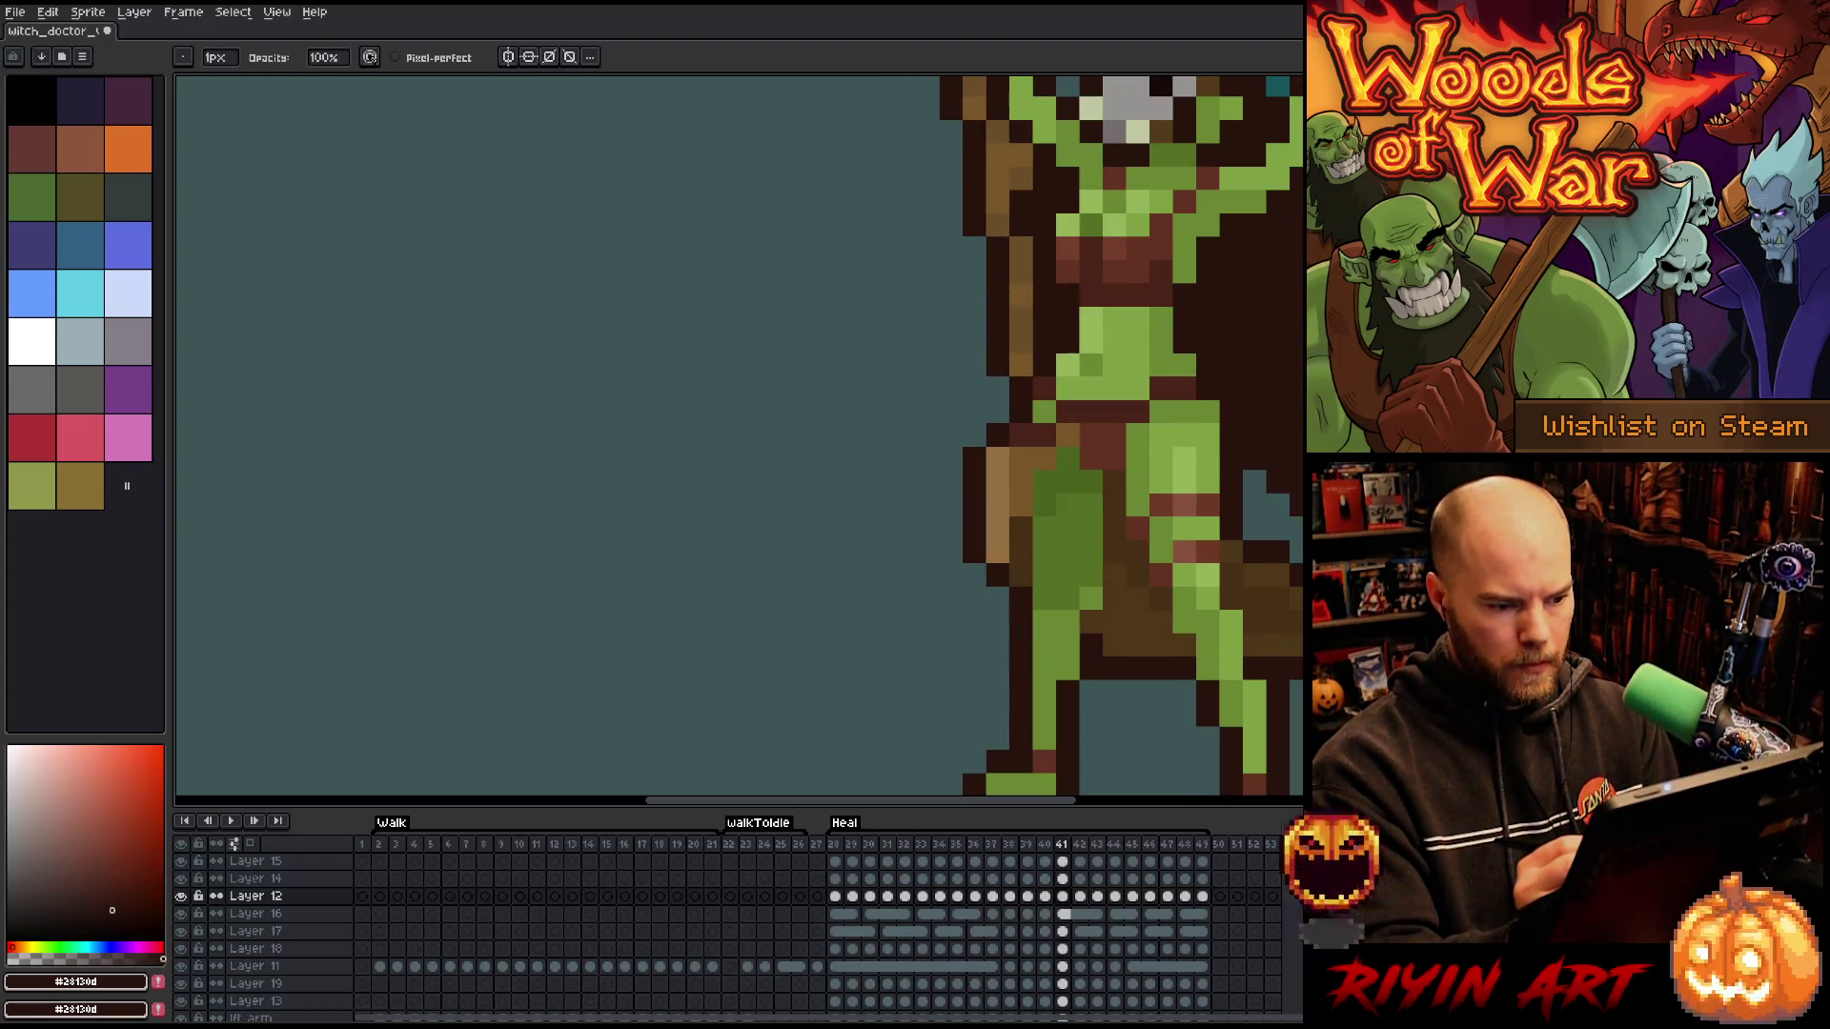
{"action": "key", "text": "Right"}
{"action": "key", "text": "Right"}
{"action": "key", "text": "Left"}
{"action": "key", "text": "Right"}
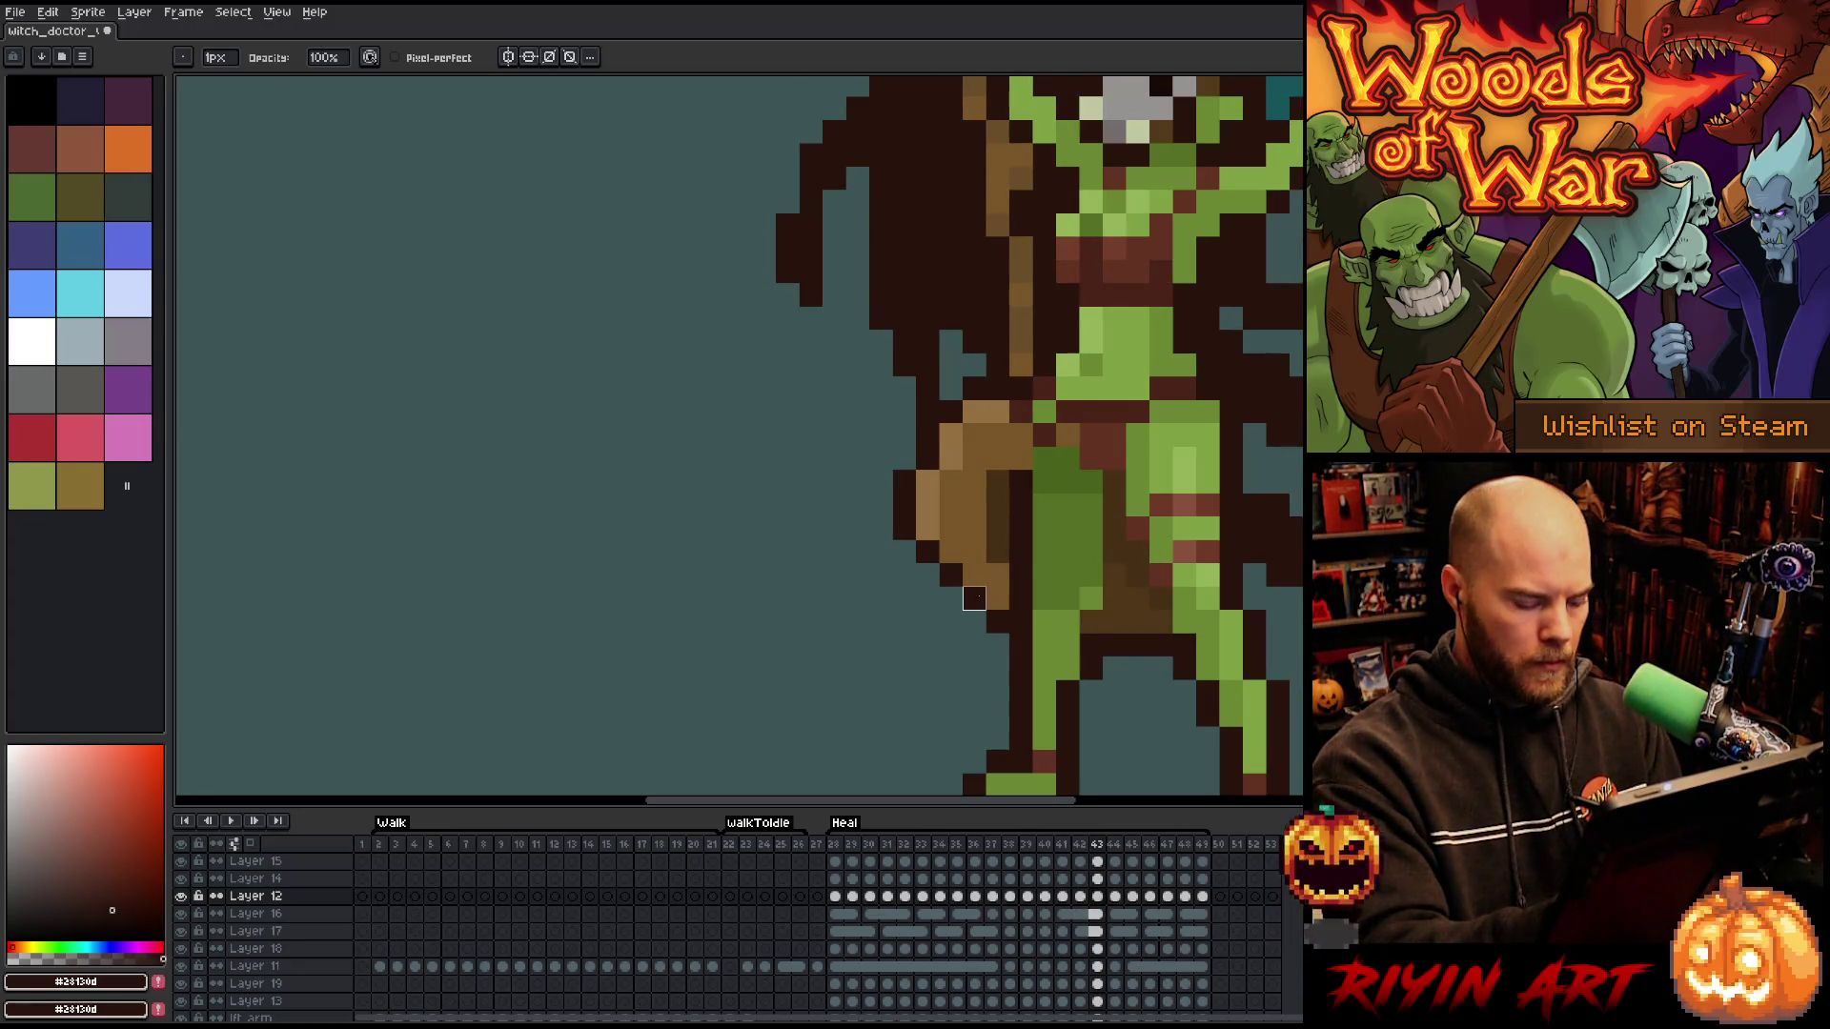
{"action": "key", "text": "Right"}
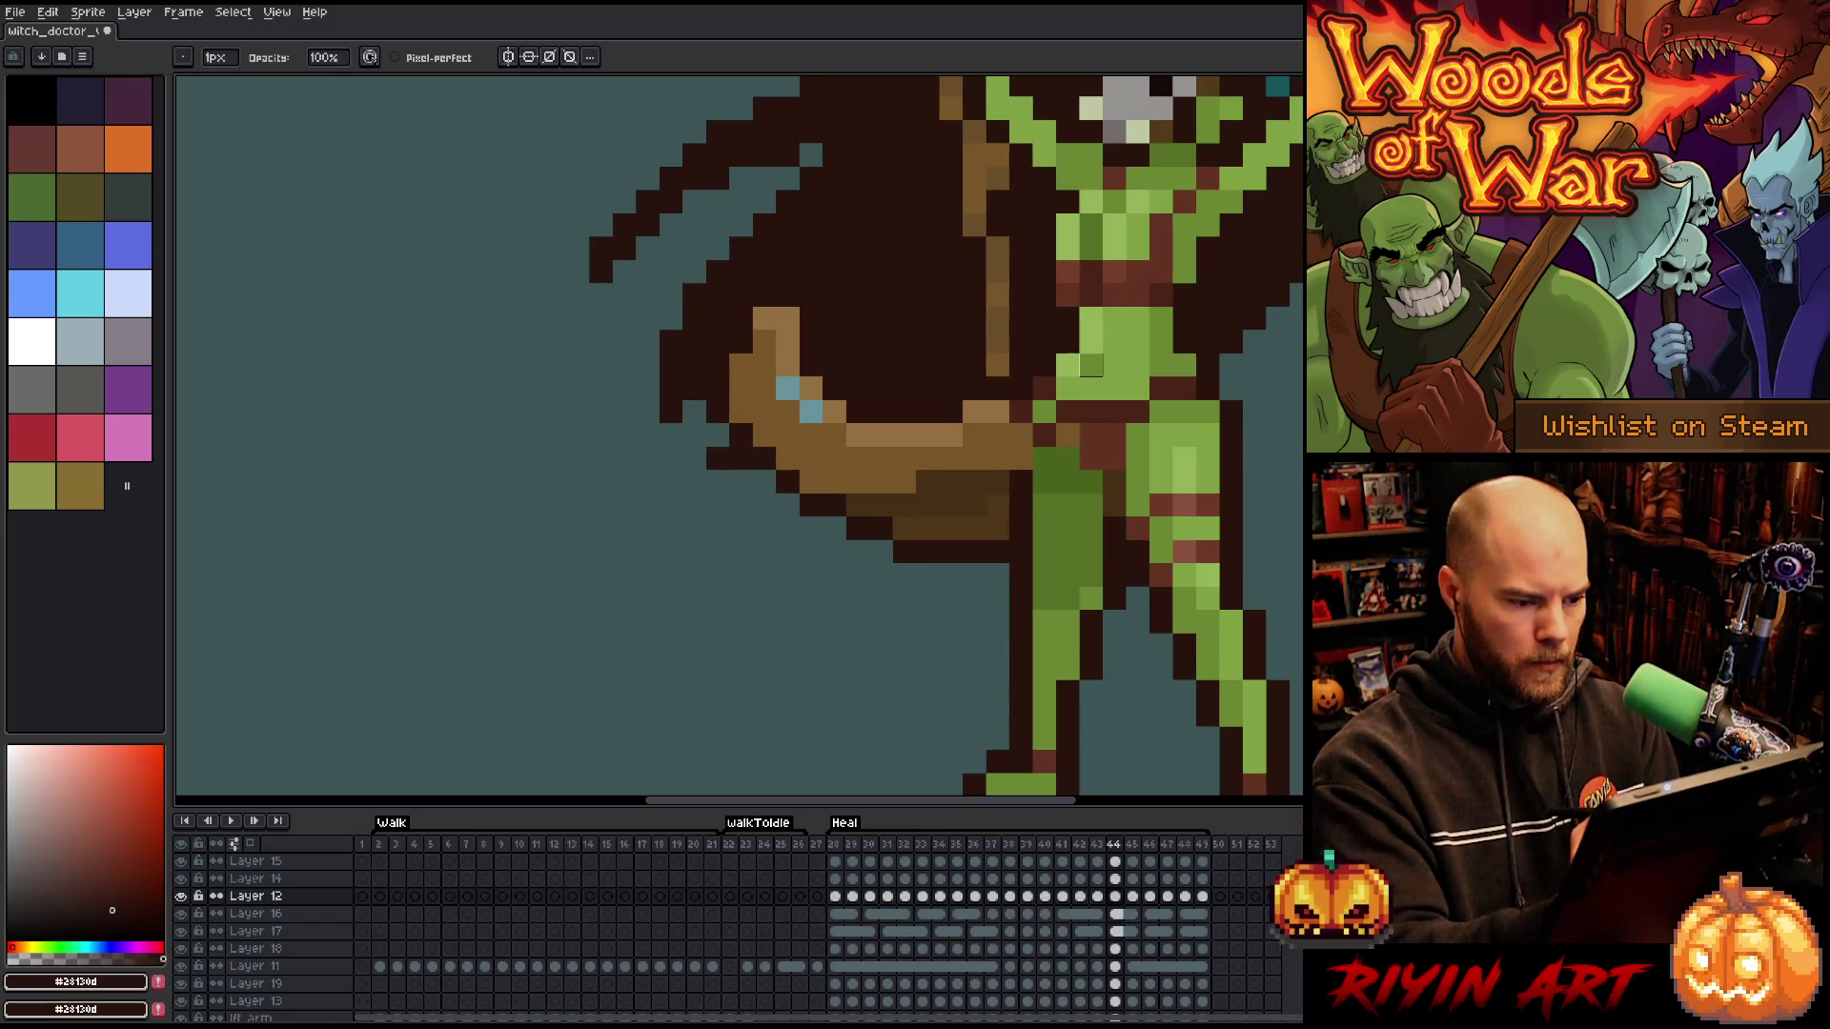
{"action": "key", "text": "Right"}
{"action": "key", "text": "Right"}
{"action": "key", "text": "Right"}
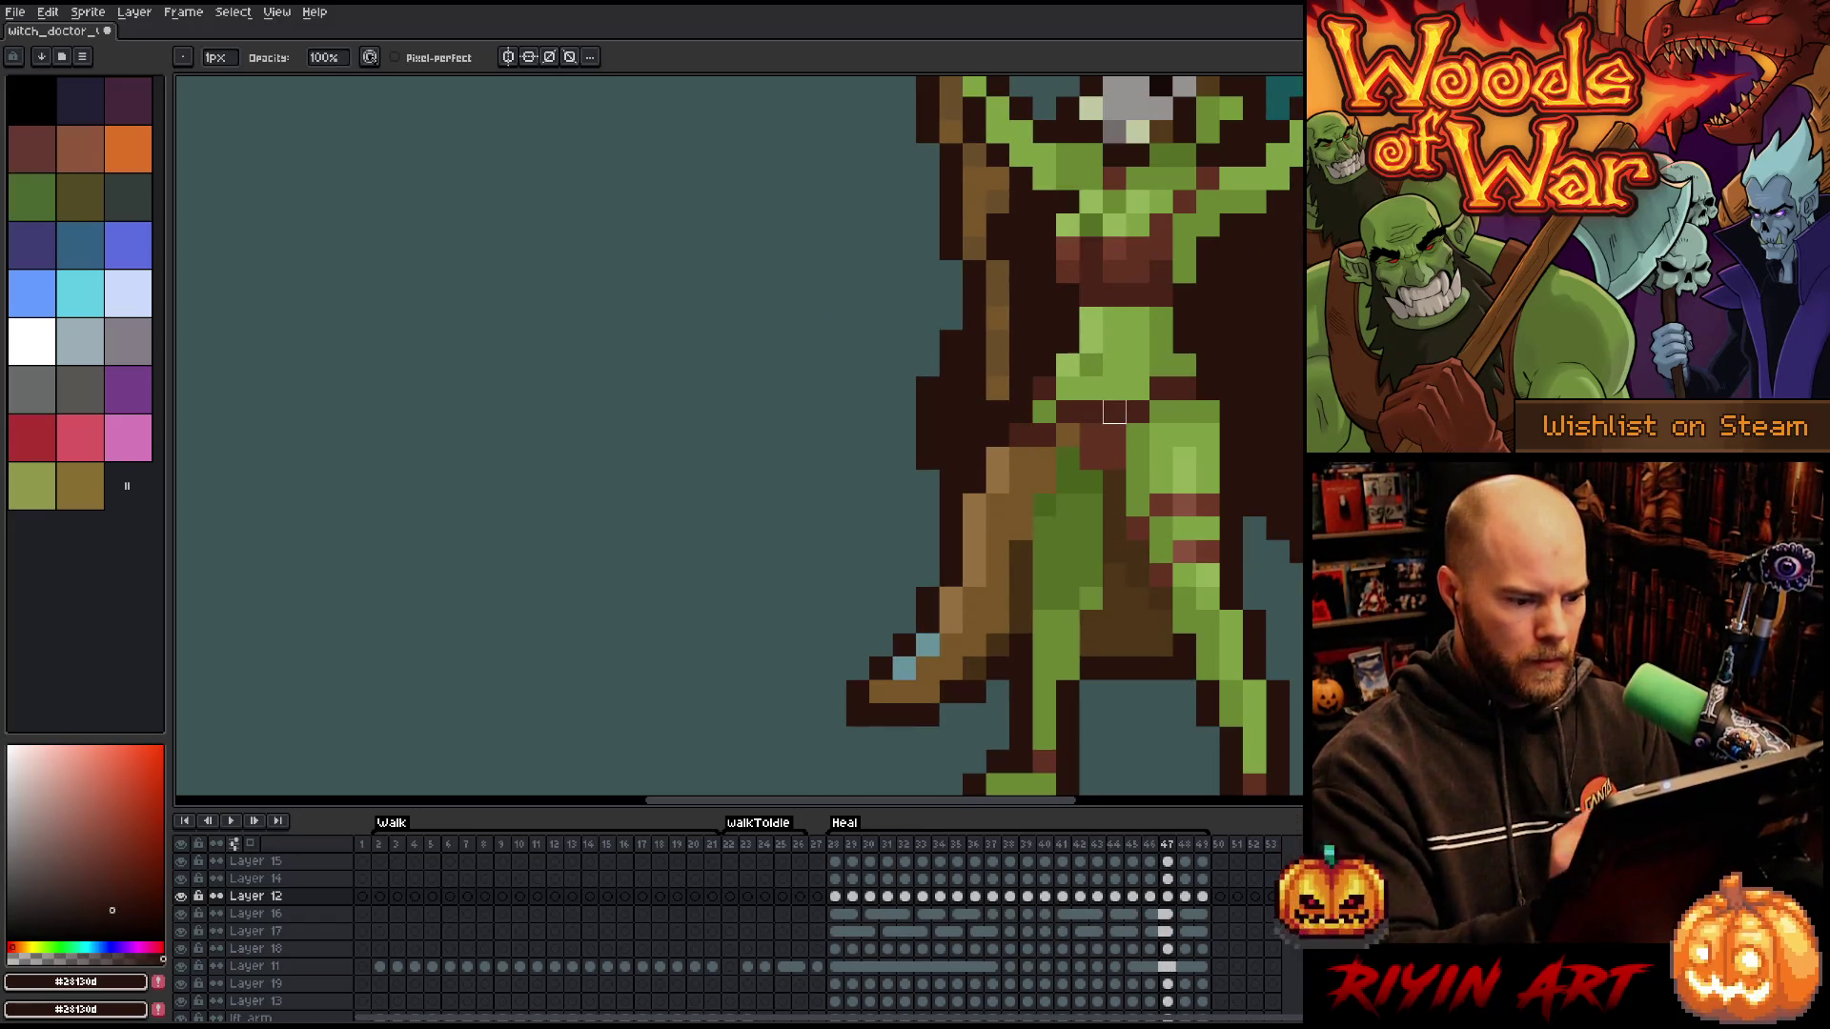
- Zoom out and play the Heal animation through, then stop playback
{"action": "key", "text": "v"}
{"action": "key", "text": "b"}
{"action": "scroll", "coordinate": [1125, 426], "scroll_direction": "down", "scroll_amount": 3}
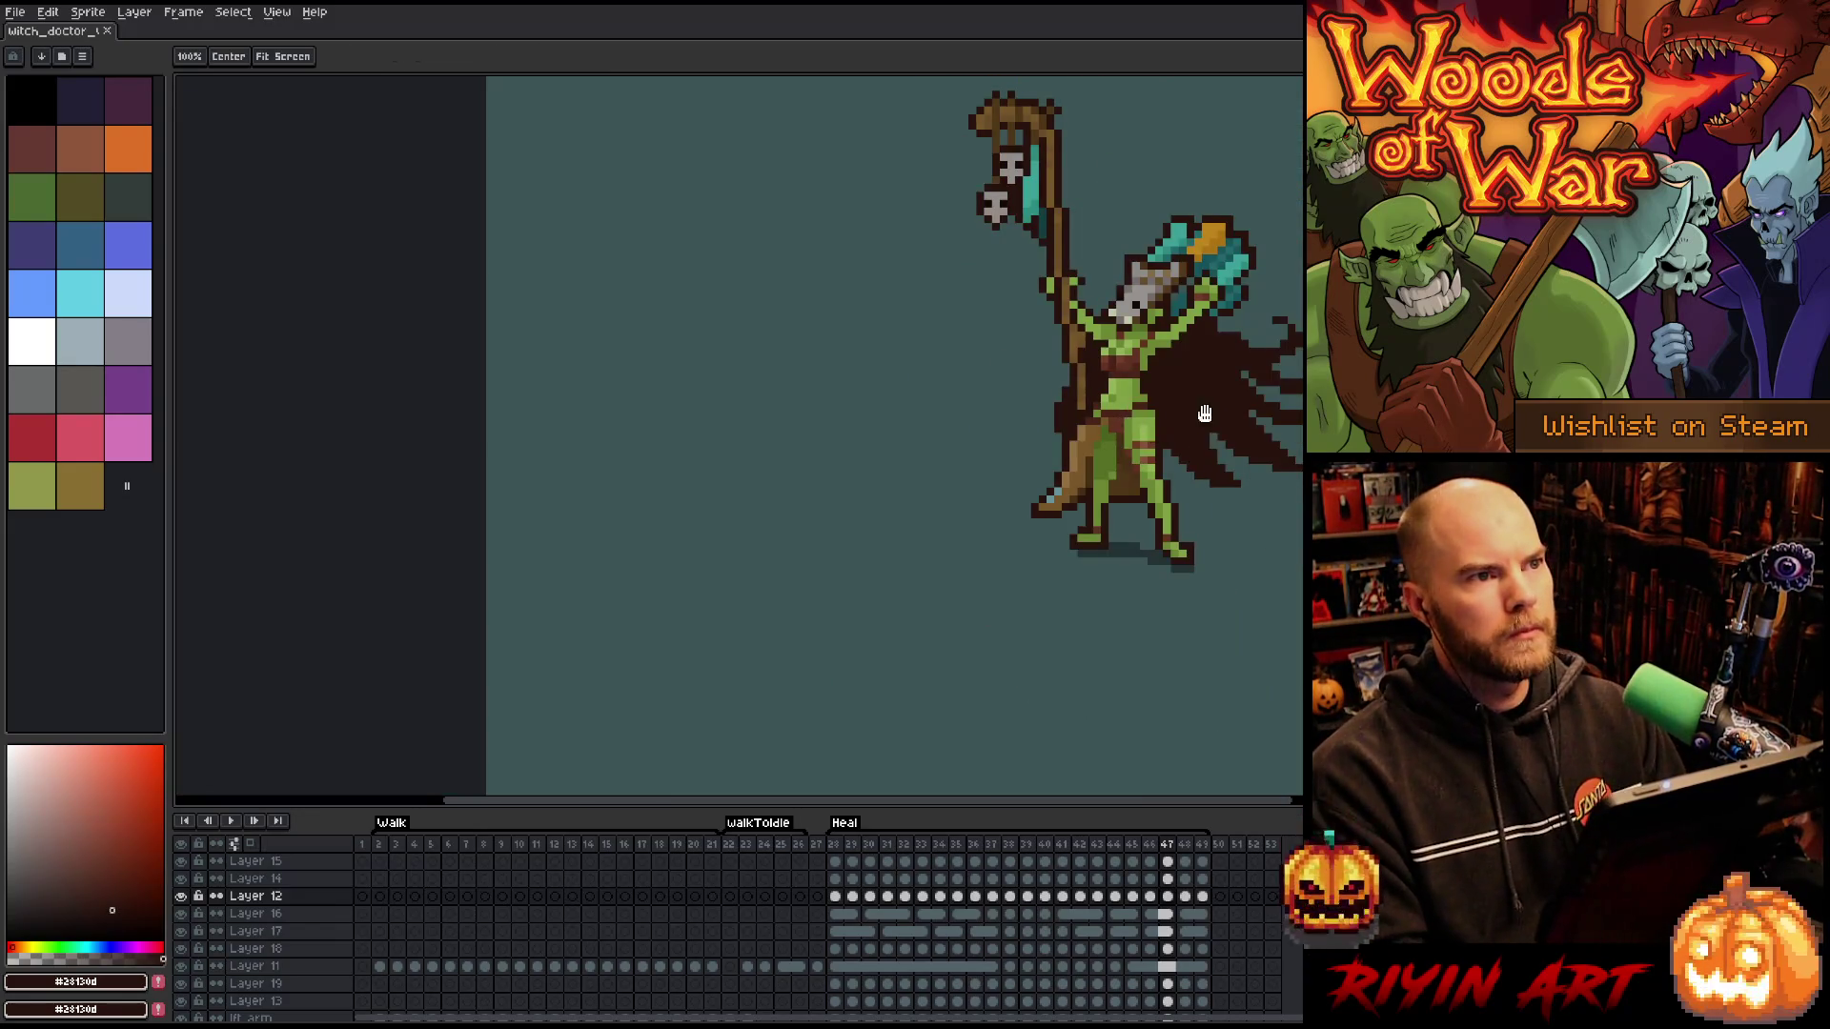
{"action": "scroll", "coordinate": [1042, 438], "scroll_direction": "up", "scroll_amount": 2}
{"action": "key", "text": "Return"}
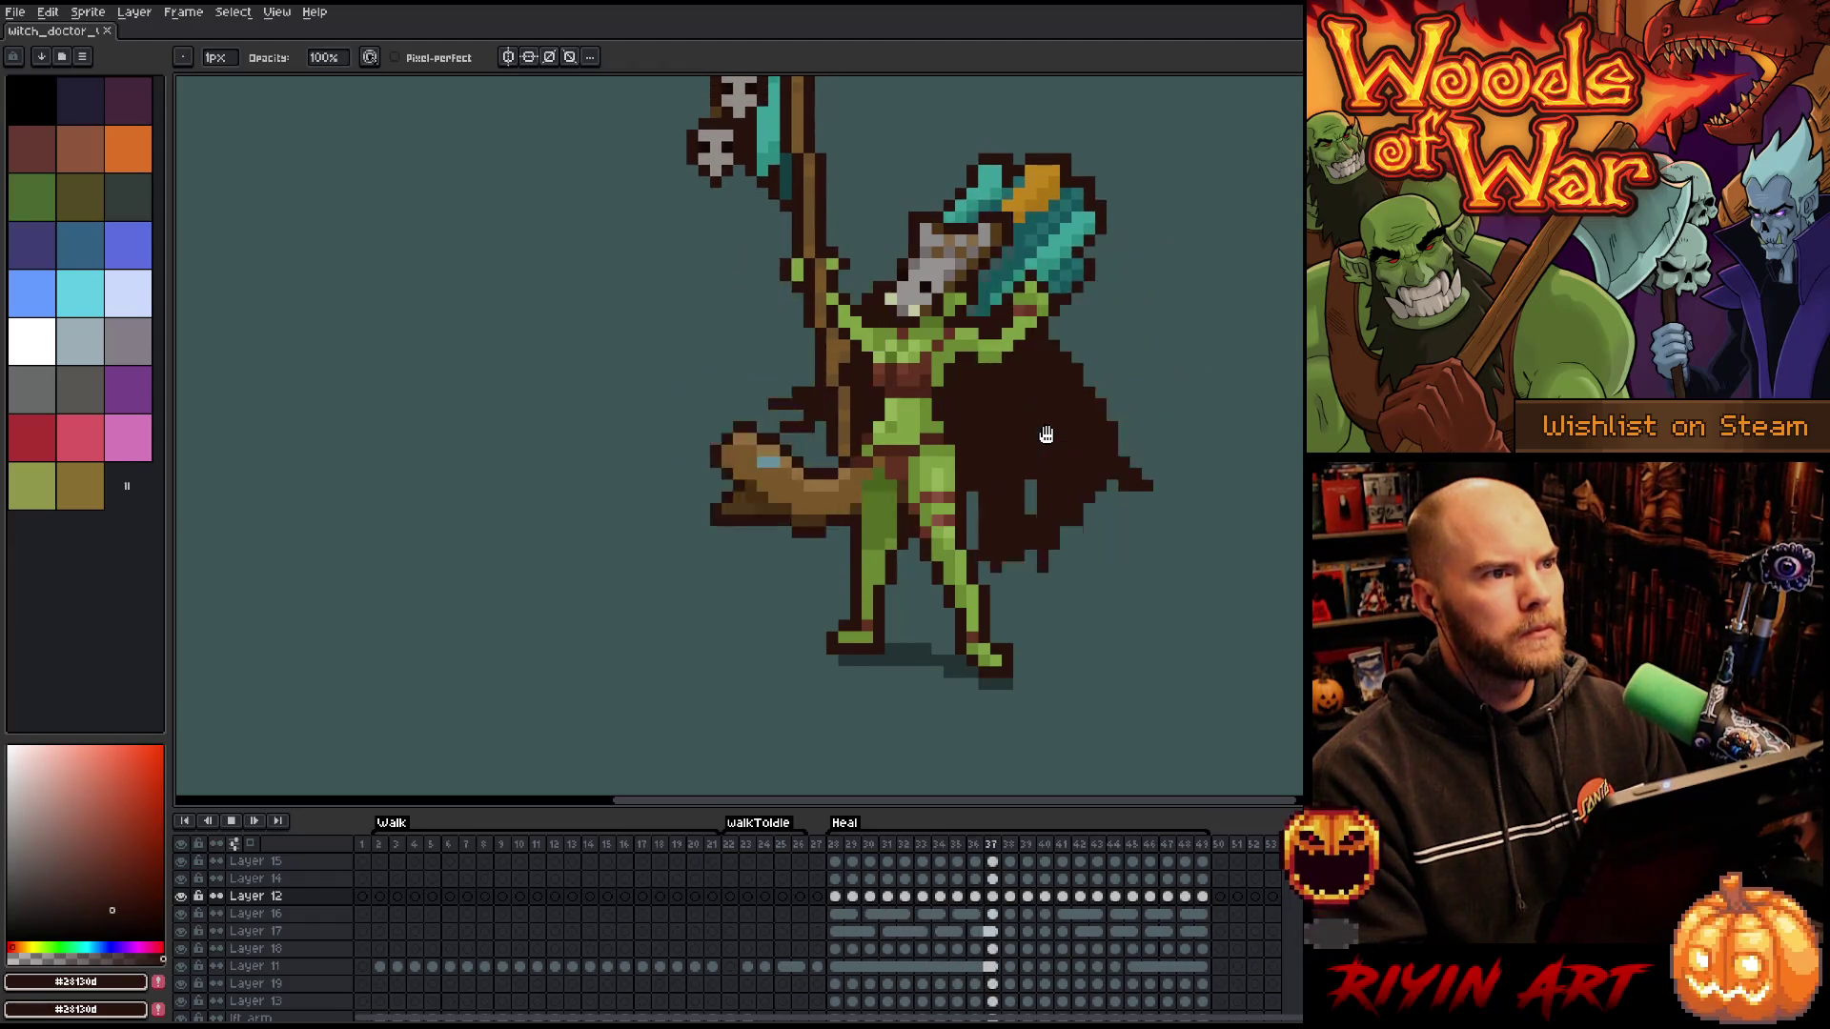
{"action": "key", "text": "Return"}
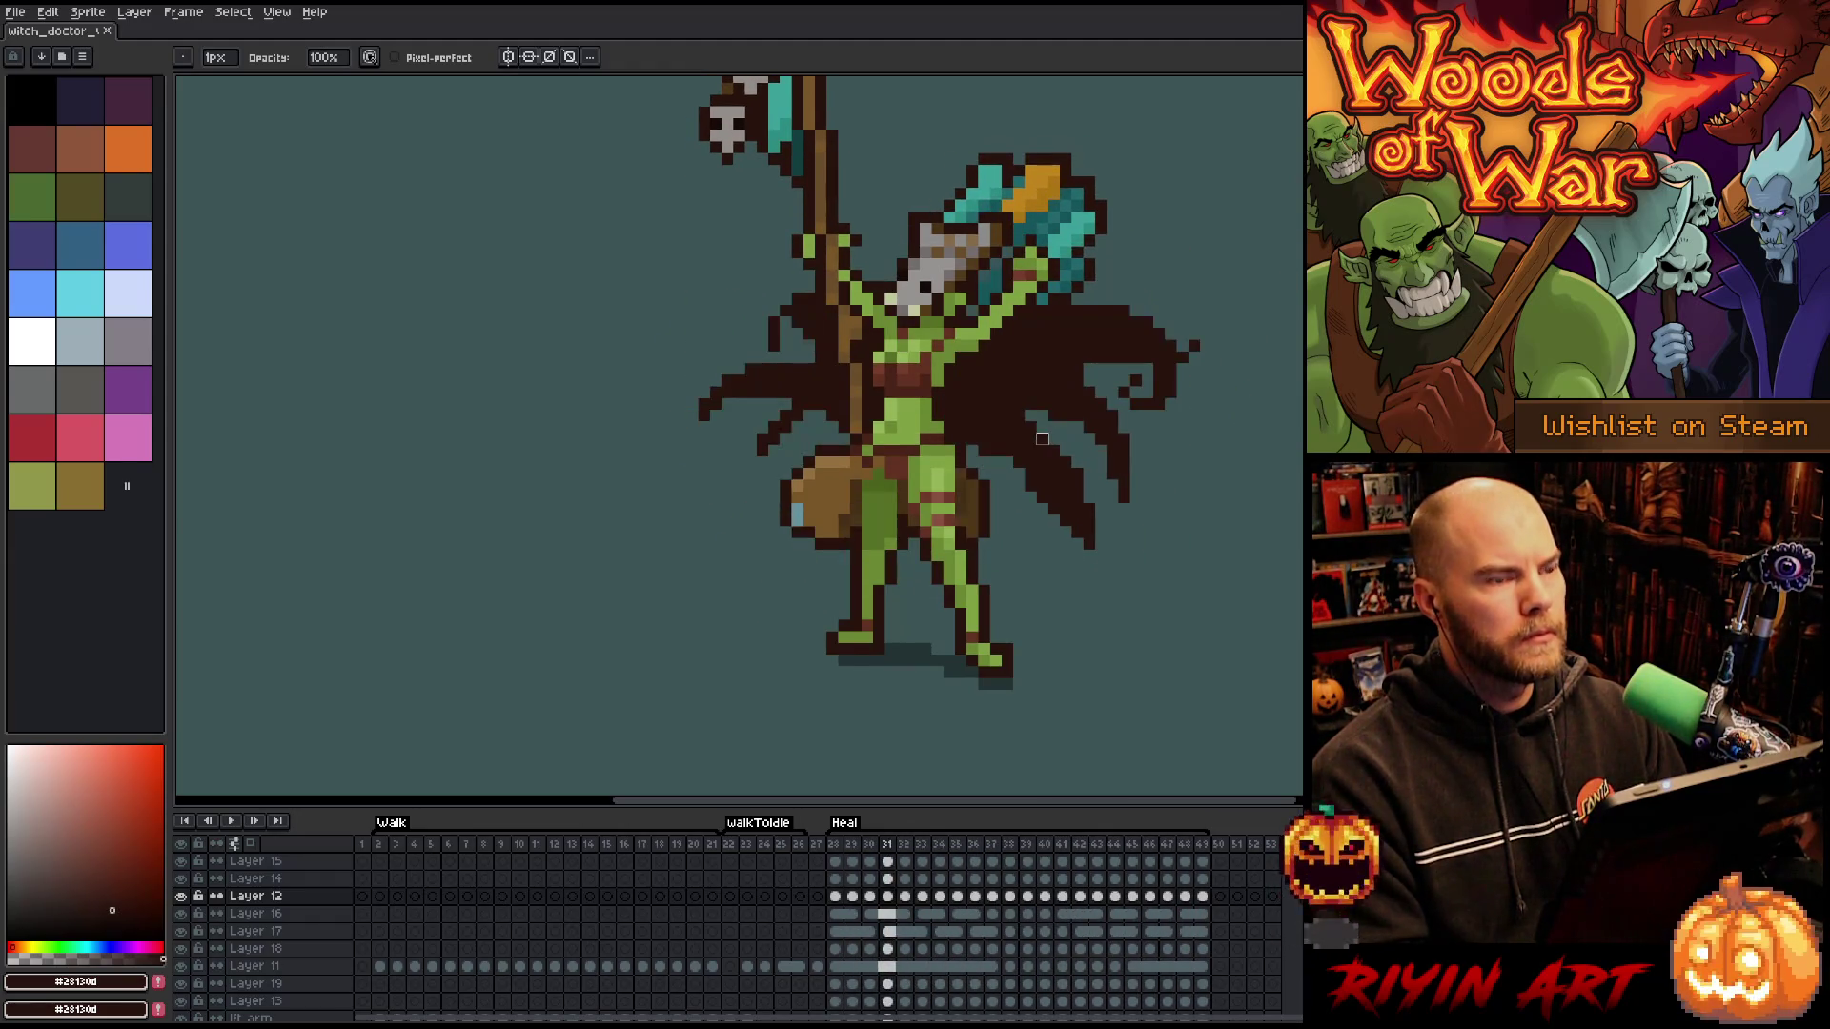
- Go back to frame 29 and zoom in on the club
{"action": "key", "text": "m"}
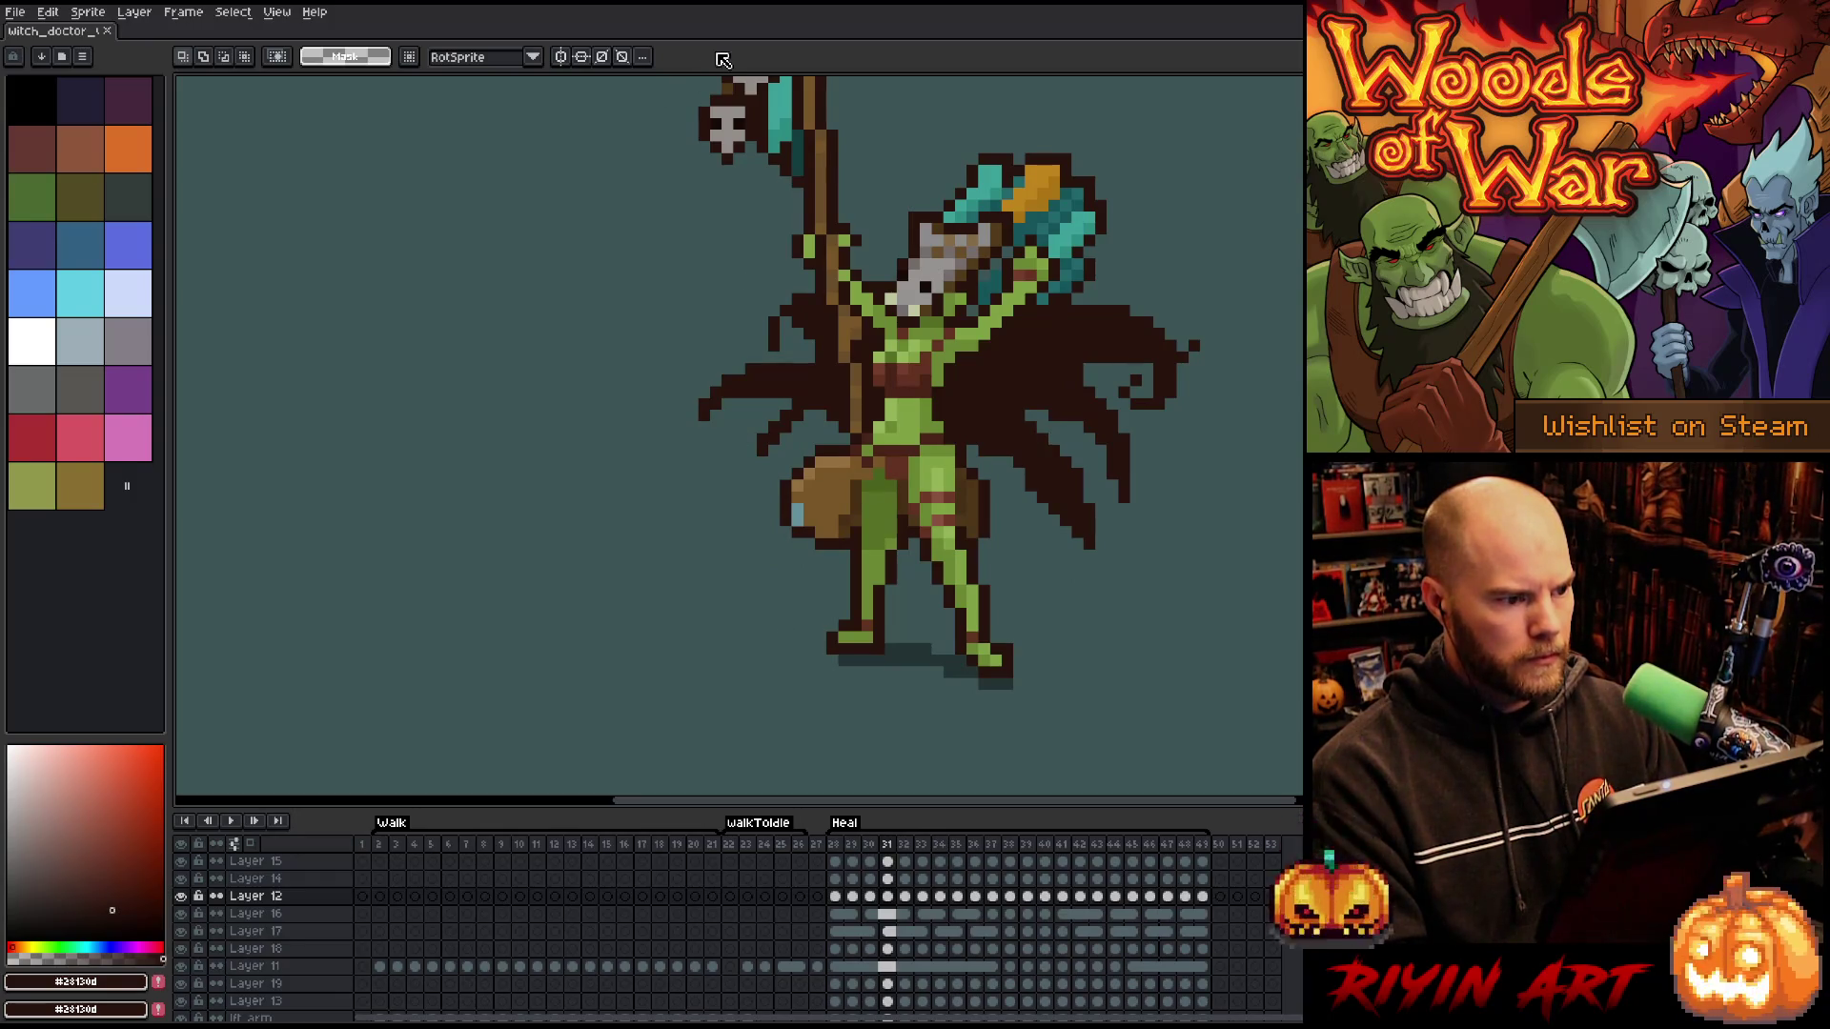
{"action": "key", "text": "Left"}
{"action": "key", "text": "Left"}
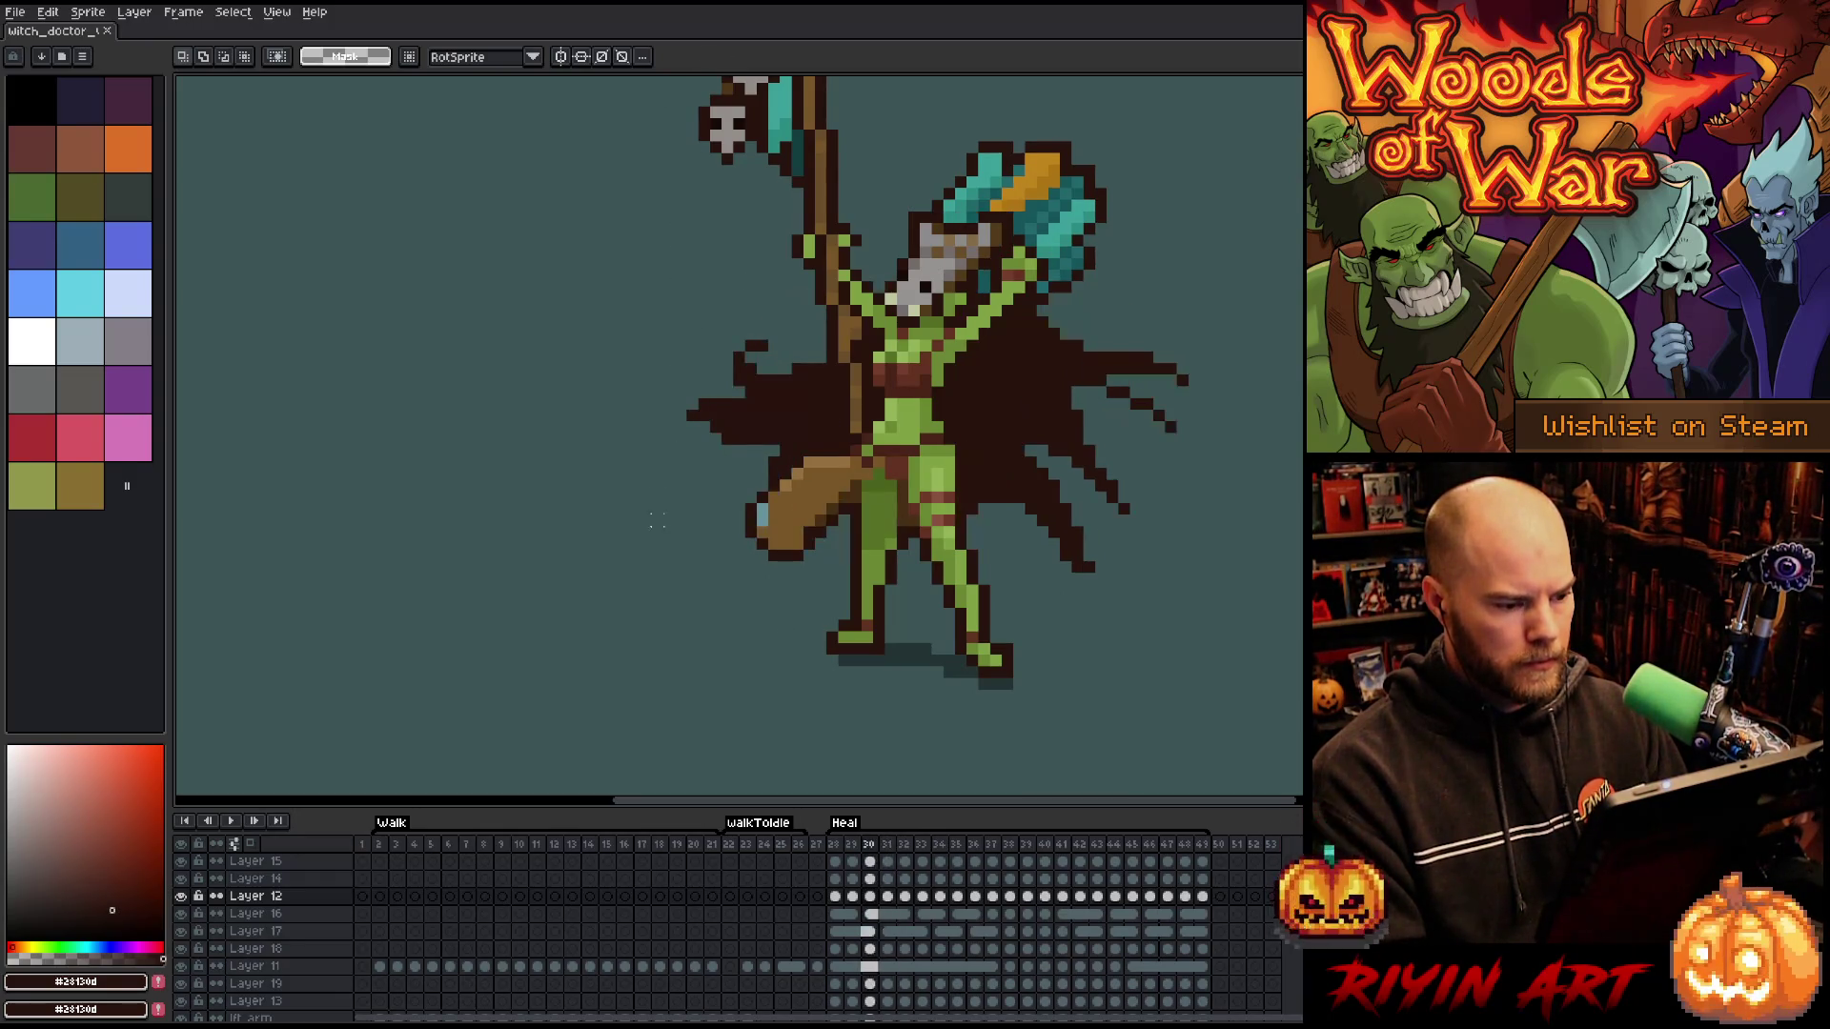
{"action": "scroll", "coordinate": [703, 556], "scroll_direction": "up", "scroll_amount": 2}
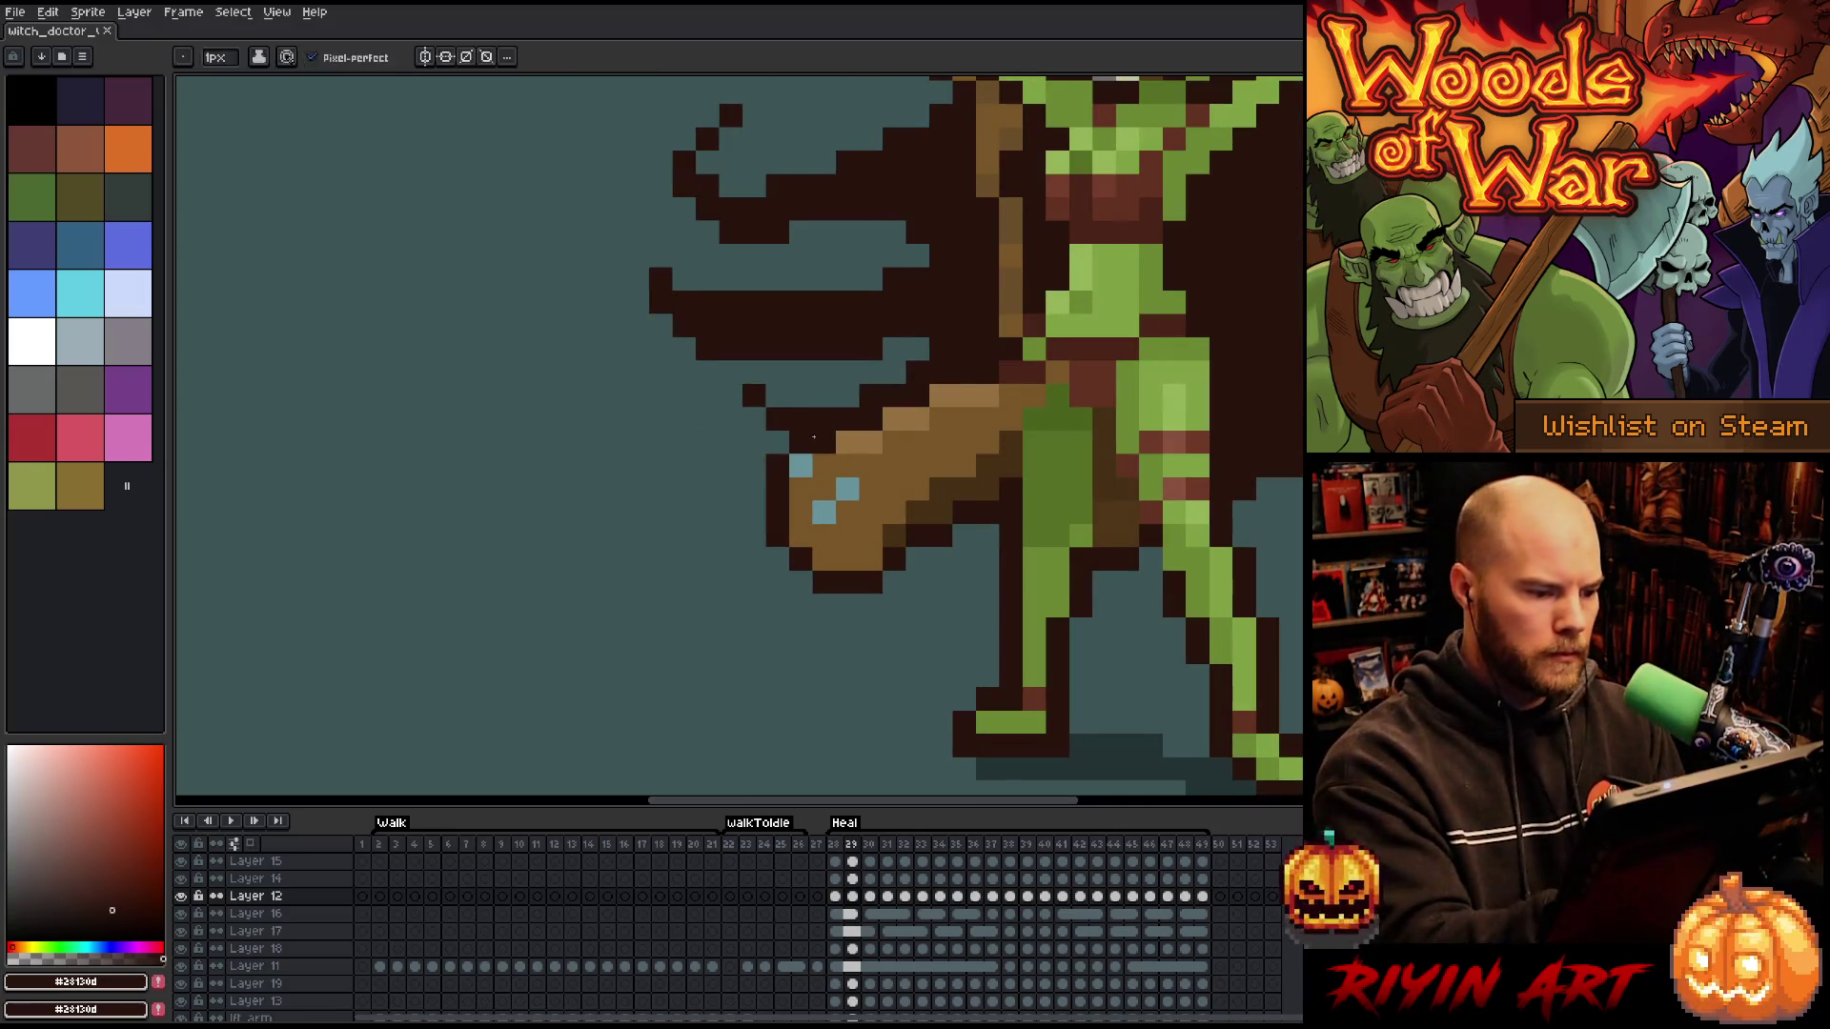
- Select the arm layer and flip through frames 28–30 to compare the arm pose
{"action": "key", "text": "b"}
{"action": "left_click", "coordinate": [800, 441], "text": "ctrl"}
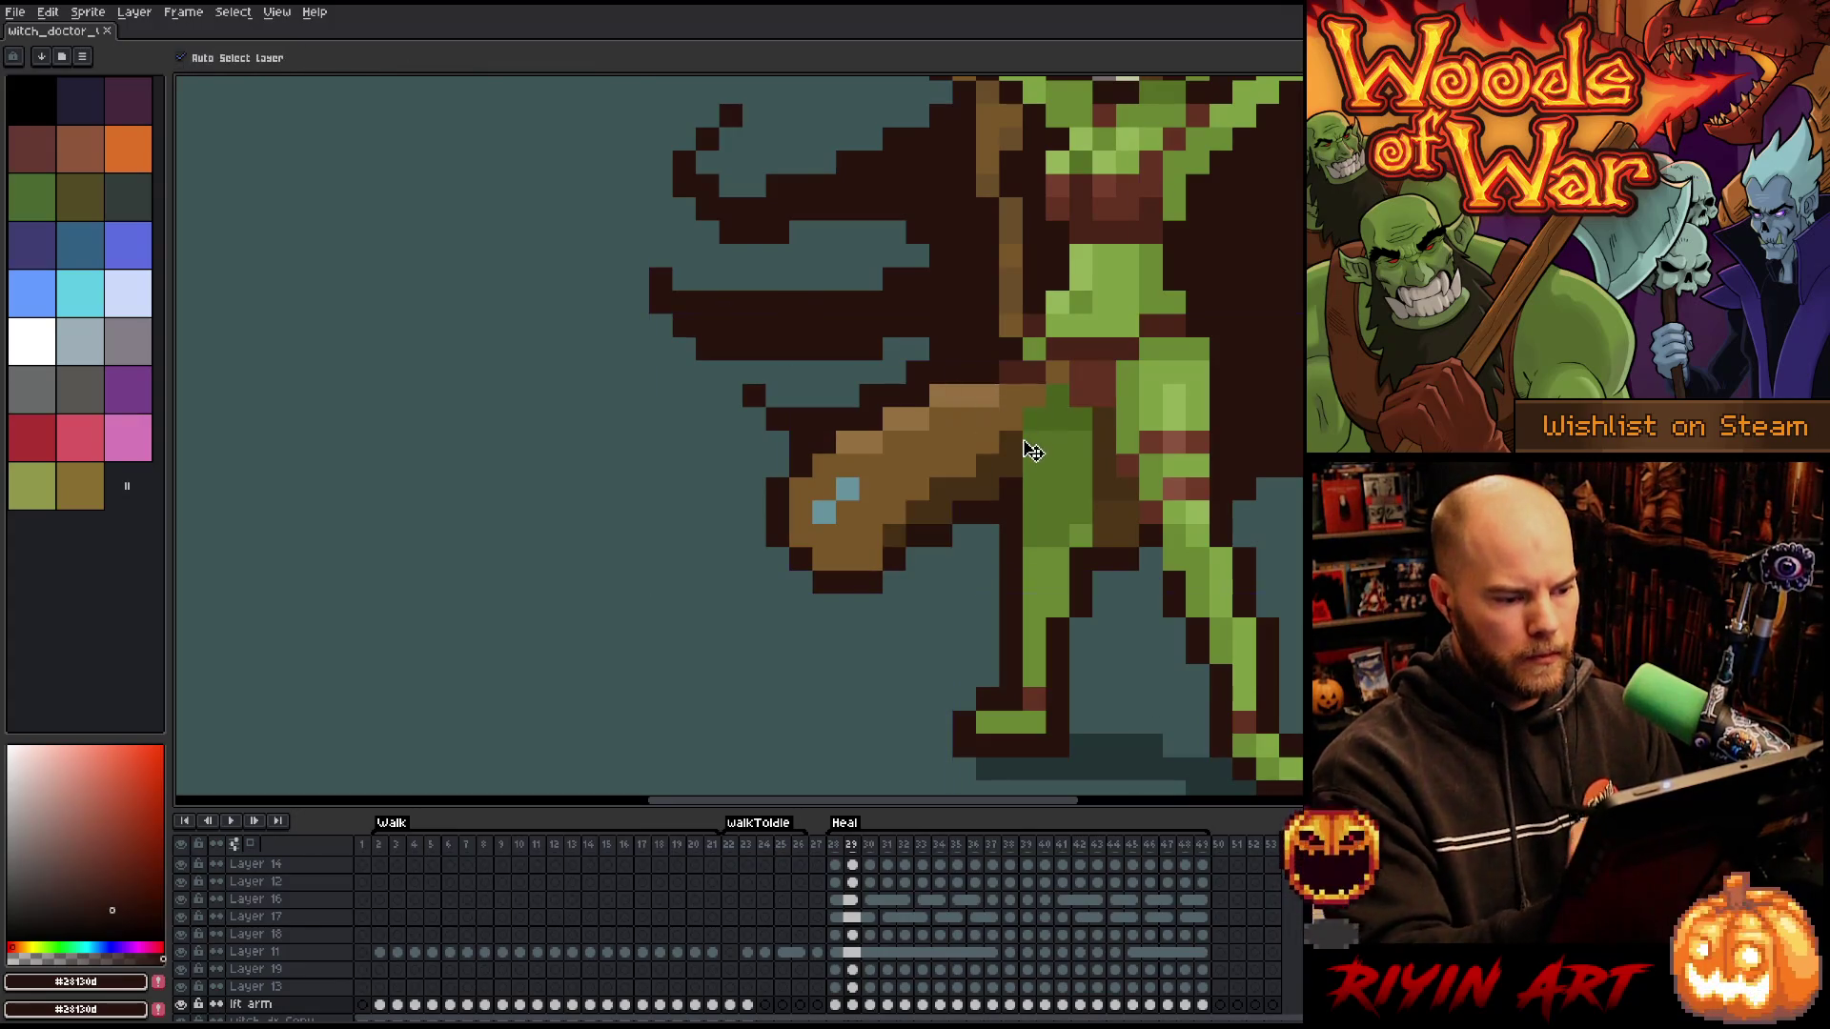
{"action": "key", "text": "Left"}
{"action": "left_click", "coordinate": [896, 472], "text": "ctrl"}
{"action": "key", "text": "Right"}
{"action": "key", "text": "Left"}
{"action": "key", "text": "Right"}
{"action": "key", "text": "Right"}
{"action": "key", "text": "Left"}
{"action": "key", "text": "Right"}
{"action": "key", "text": "Left"}
{"action": "key", "text": "Right"}
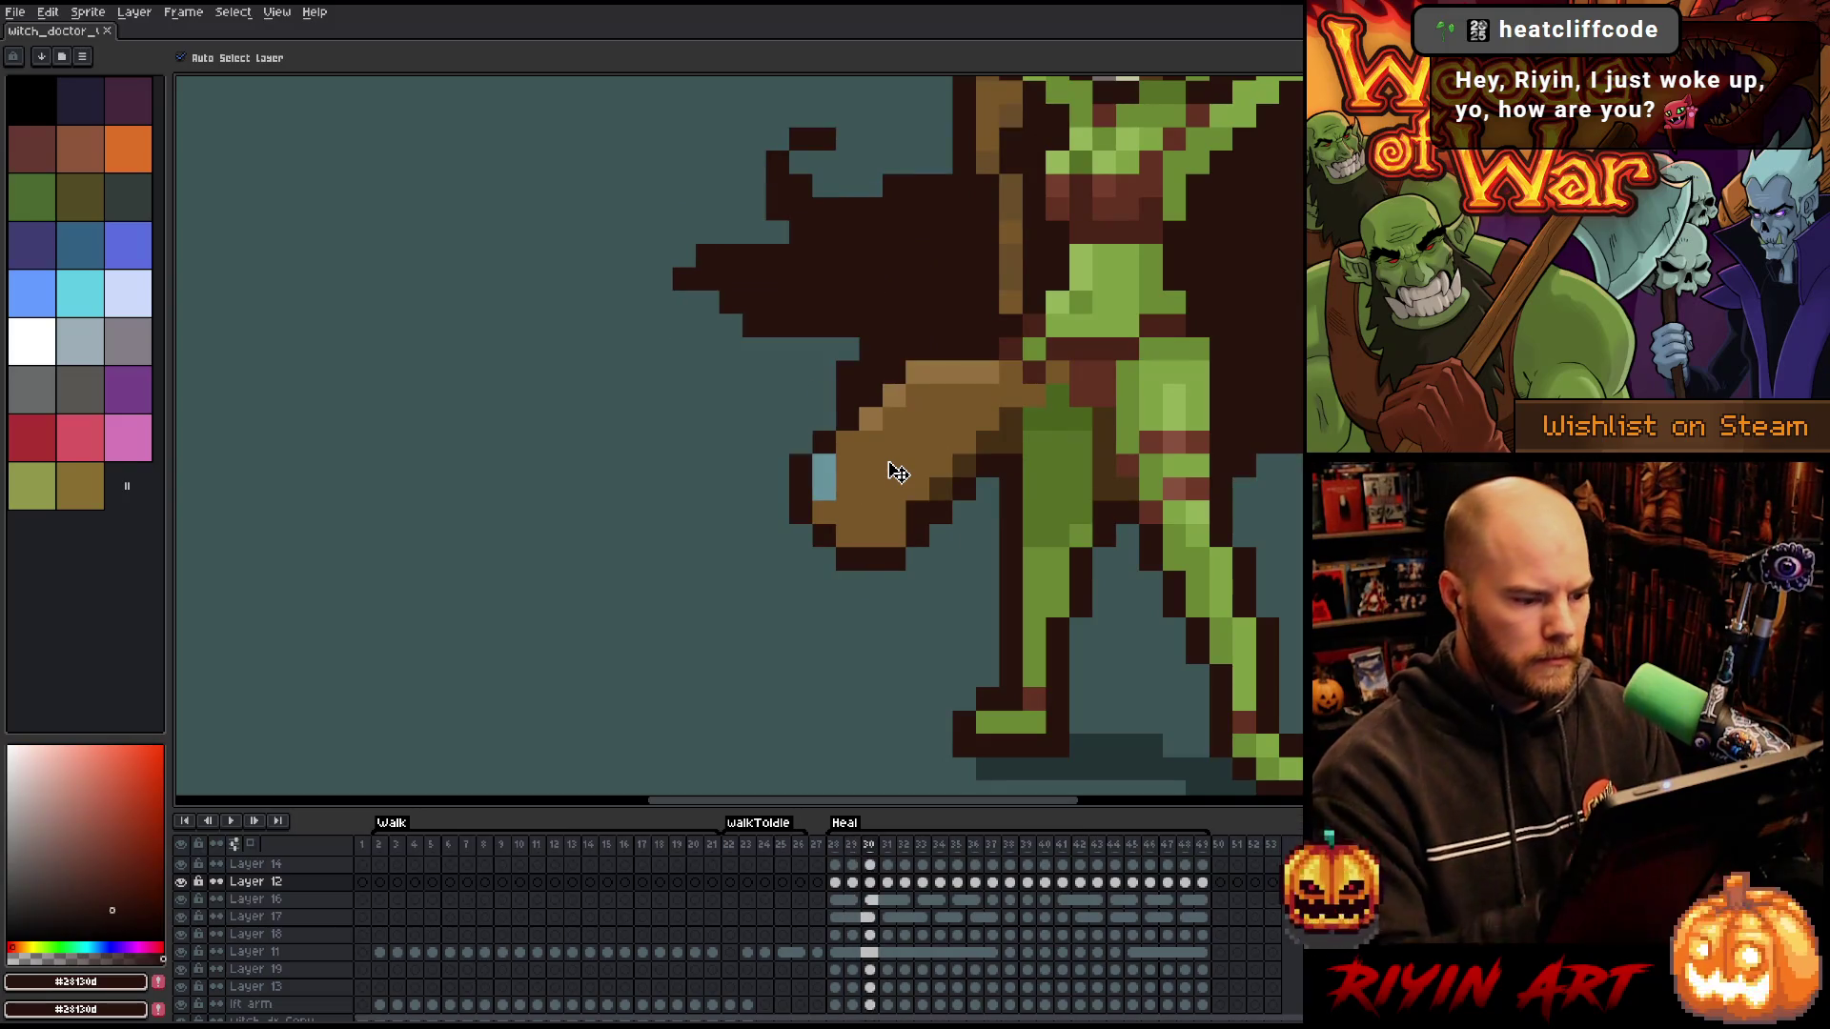
- On frame 30, add a blue pixel on the club and turn the lower blue pixel brown
{"action": "key", "text": "b"}
{"action": "left_click", "coordinate": [825, 476], "text": "alt"}
{"action": "left_click", "coordinate": [846, 442]}
{"action": "left_click", "coordinate": [856, 484], "text": "alt"}
{"action": "left_click", "coordinate": [825, 488]}
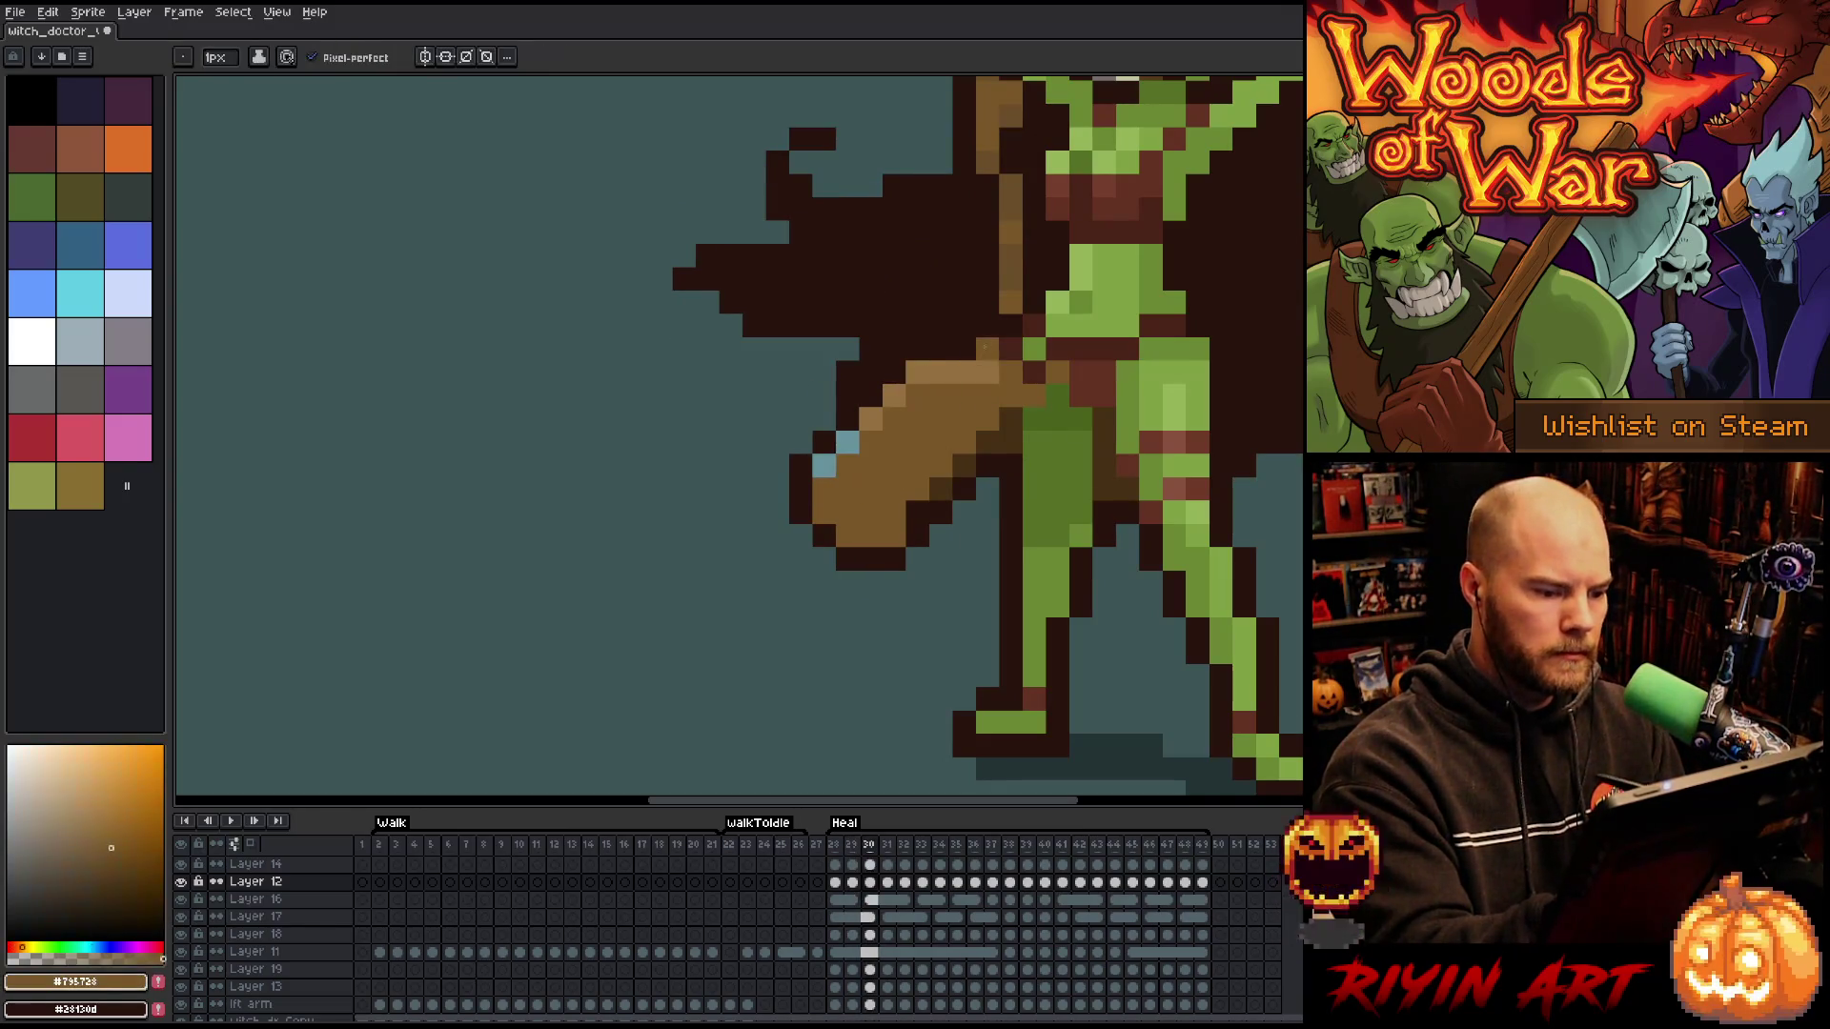
{"action": "key", "text": "Right"}
{"action": "key", "text": "Left"}
{"action": "key", "text": "Right"}
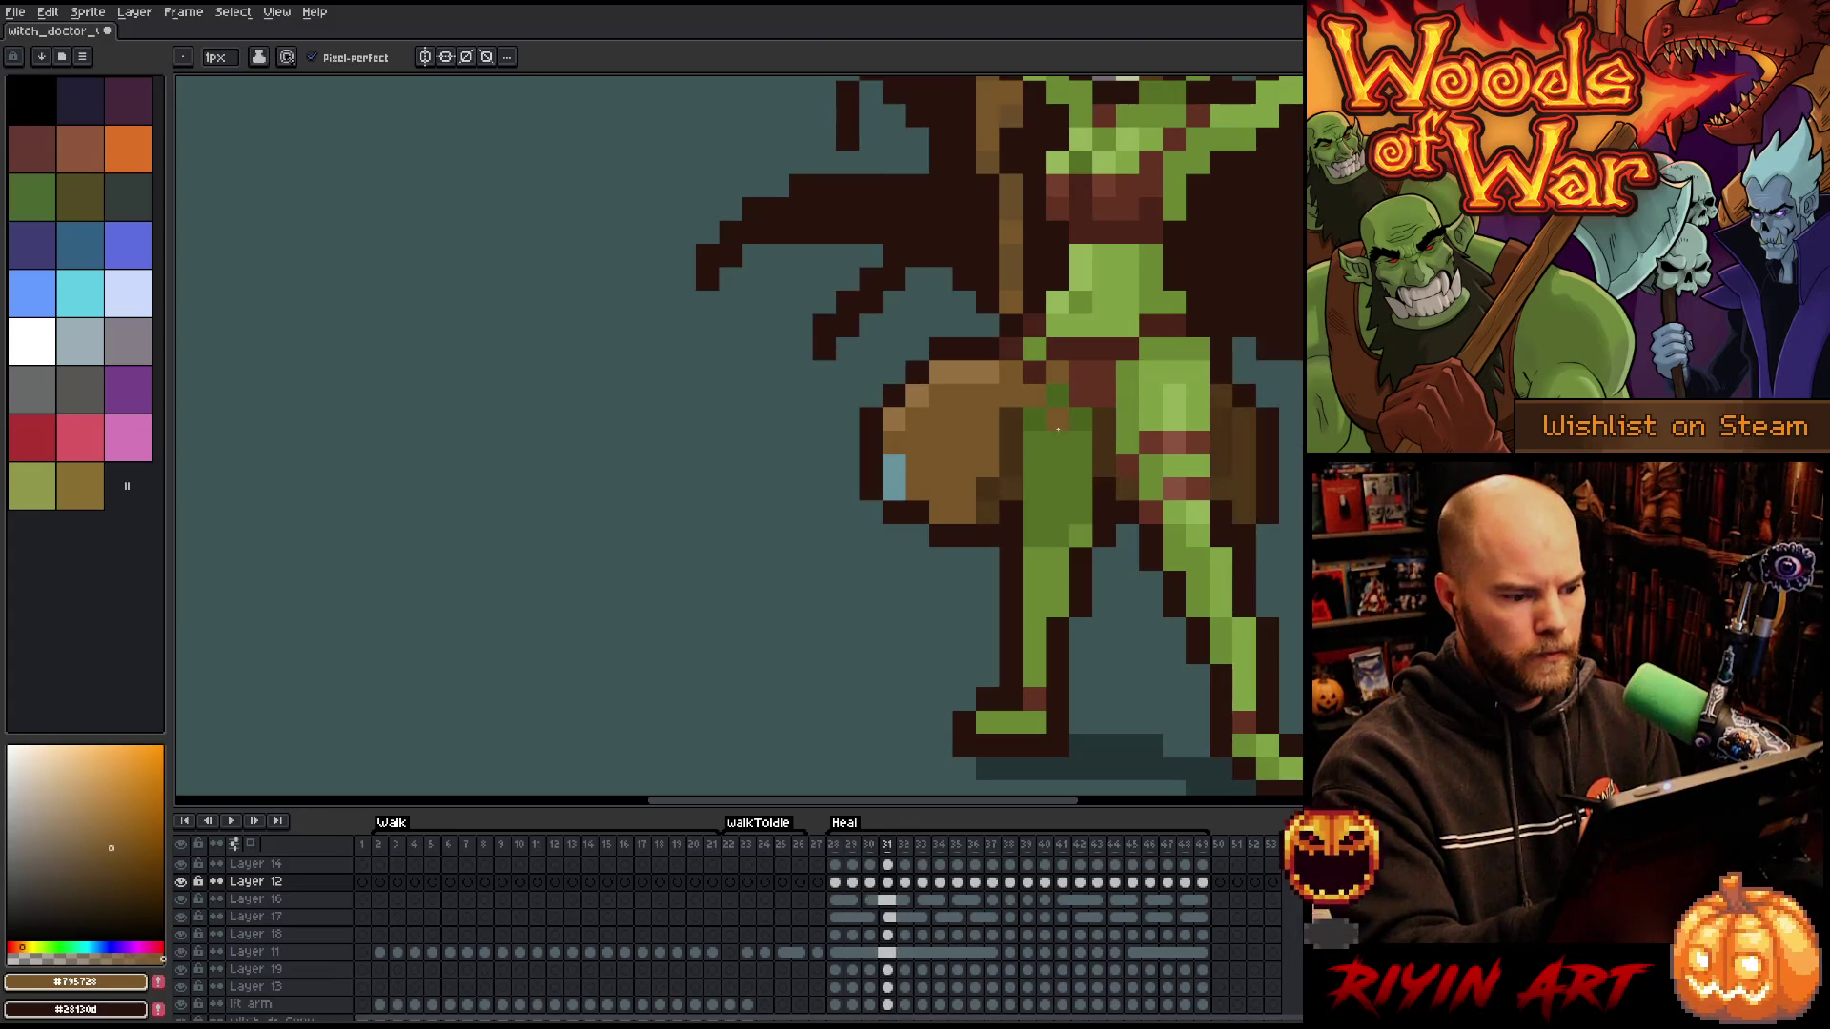
{"action": "key", "text": "Left"}
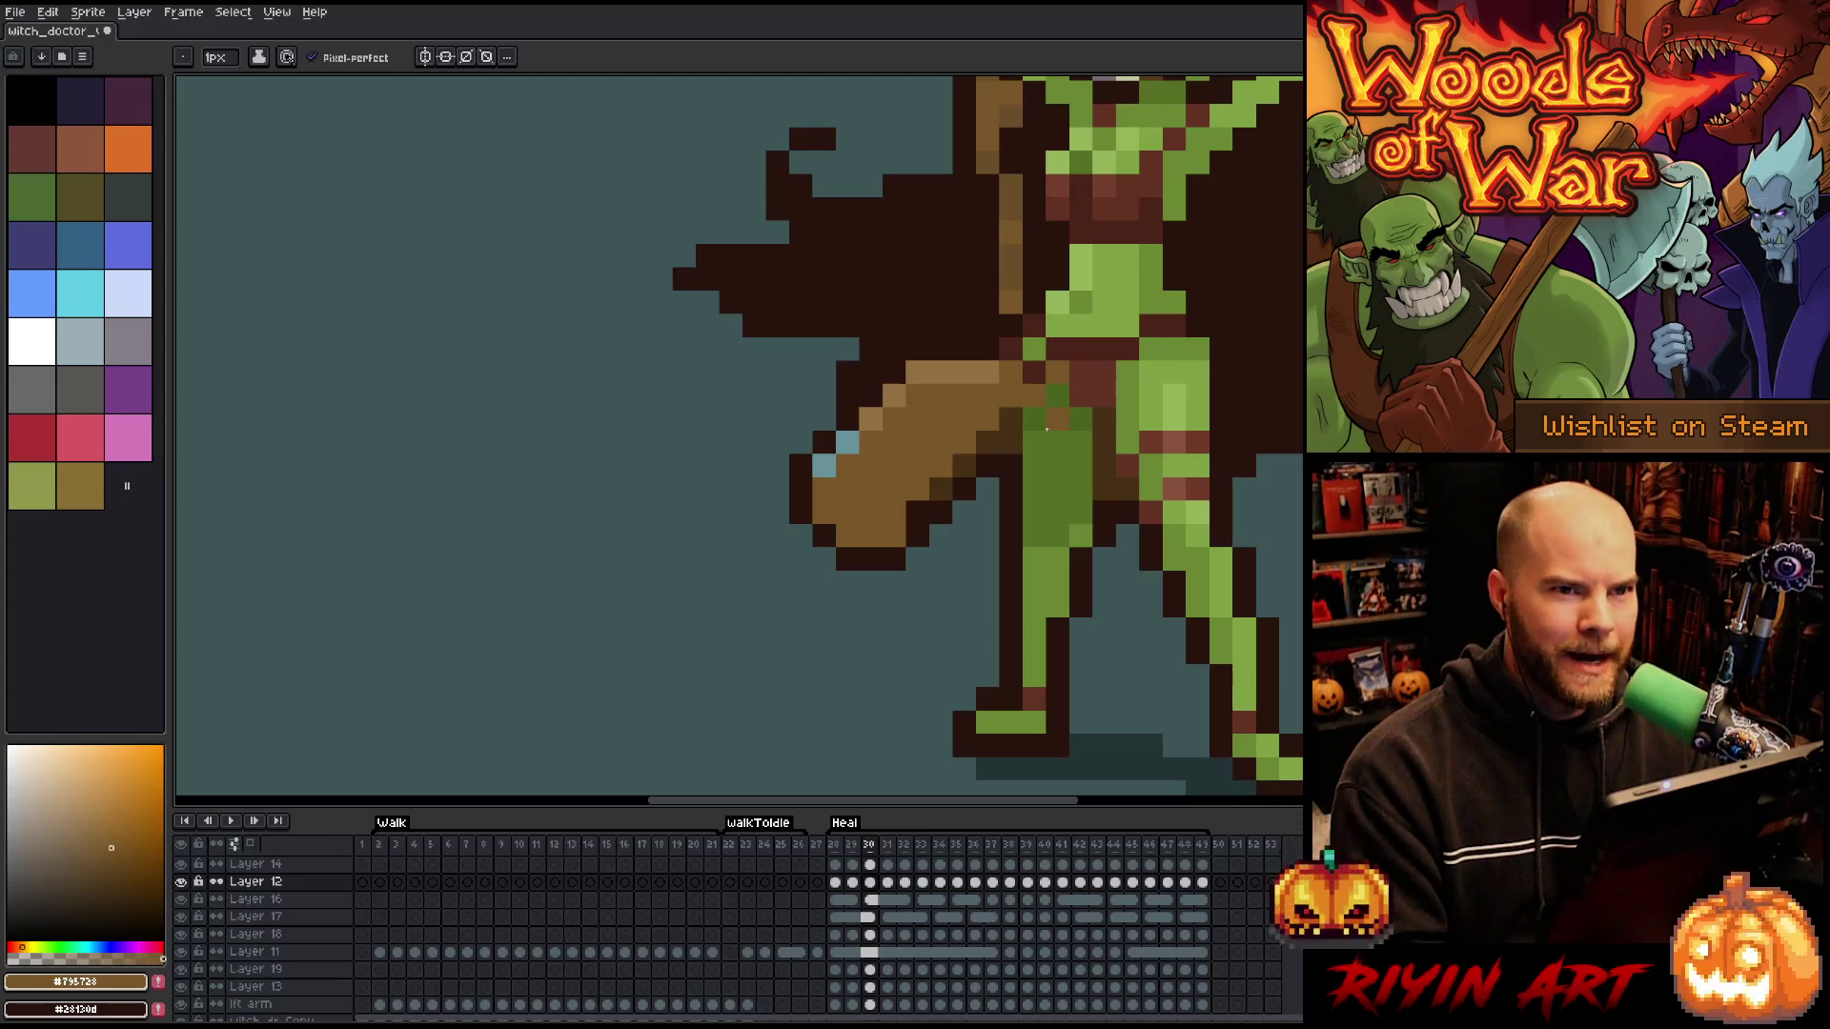
- Repaint the staff's teal highlight one pixel lower and paint the old teal pixels brown
{"action": "key", "text": "Left"}
{"action": "key", "text": "Right"}
{"action": "key", "text": "Left"}
{"action": "key", "text": "Right"}
{"action": "key", "text": "Left"}
{"action": "key", "text": "Right"}
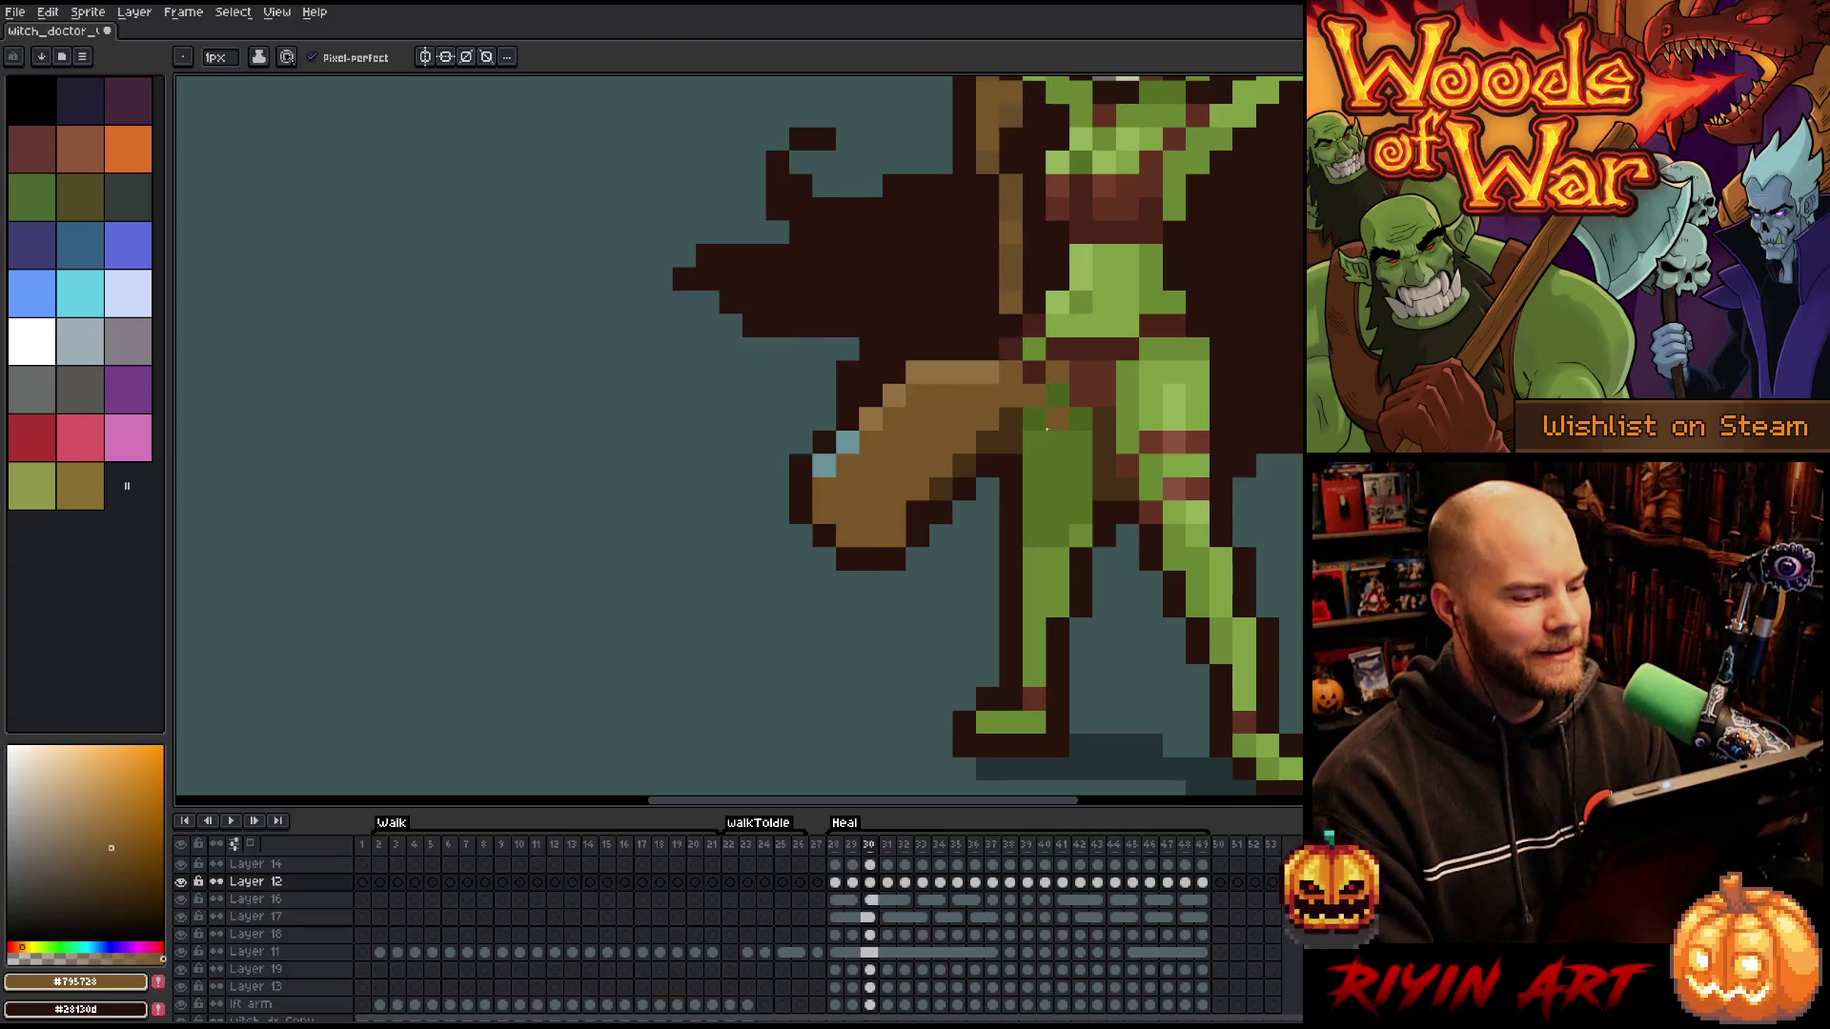
{"action": "left_click", "coordinate": [849, 444], "text": "alt"}
{"action": "mouse_move", "coordinate": [849, 466]}
{"action": "left_mouse_down"}
{"action": "mouse_move", "coordinate": [826, 489]}
{"action": "mouse_move", "coordinate": [826, 466]}
{"action": "left_mouse_up"}
{"action": "left_click", "coordinate": [872, 443], "text": "alt"}
{"action": "left_click", "coordinate": [918, 371]}
- Flip through frames 29–33 to check the moved highlight, ending on frame 33
{"action": "key", "text": "Left"}
{"action": "key", "text": "Right"}
{"action": "key", "text": "Right"}
{"action": "key", "text": "Left"}
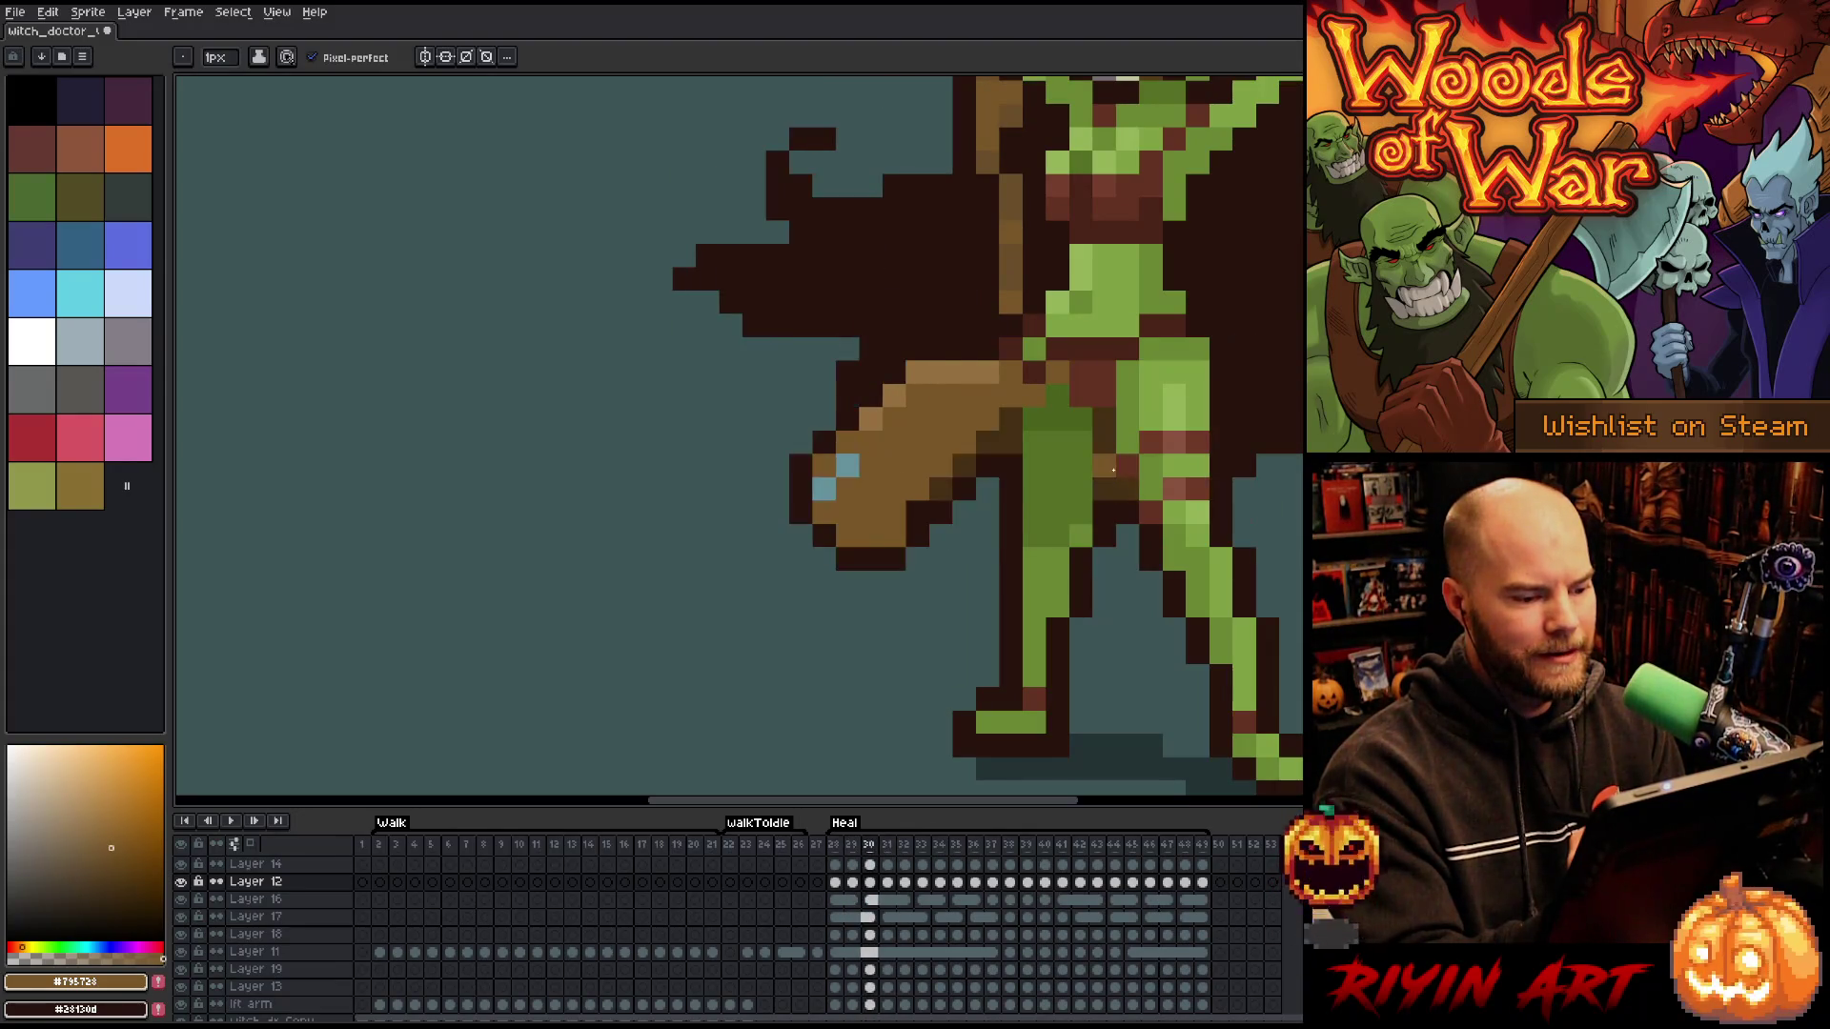
{"action": "key", "text": "Right"}
{"action": "key", "text": "Right"}
{"action": "key", "text": "Left"}
{"action": "key", "text": "Left"}
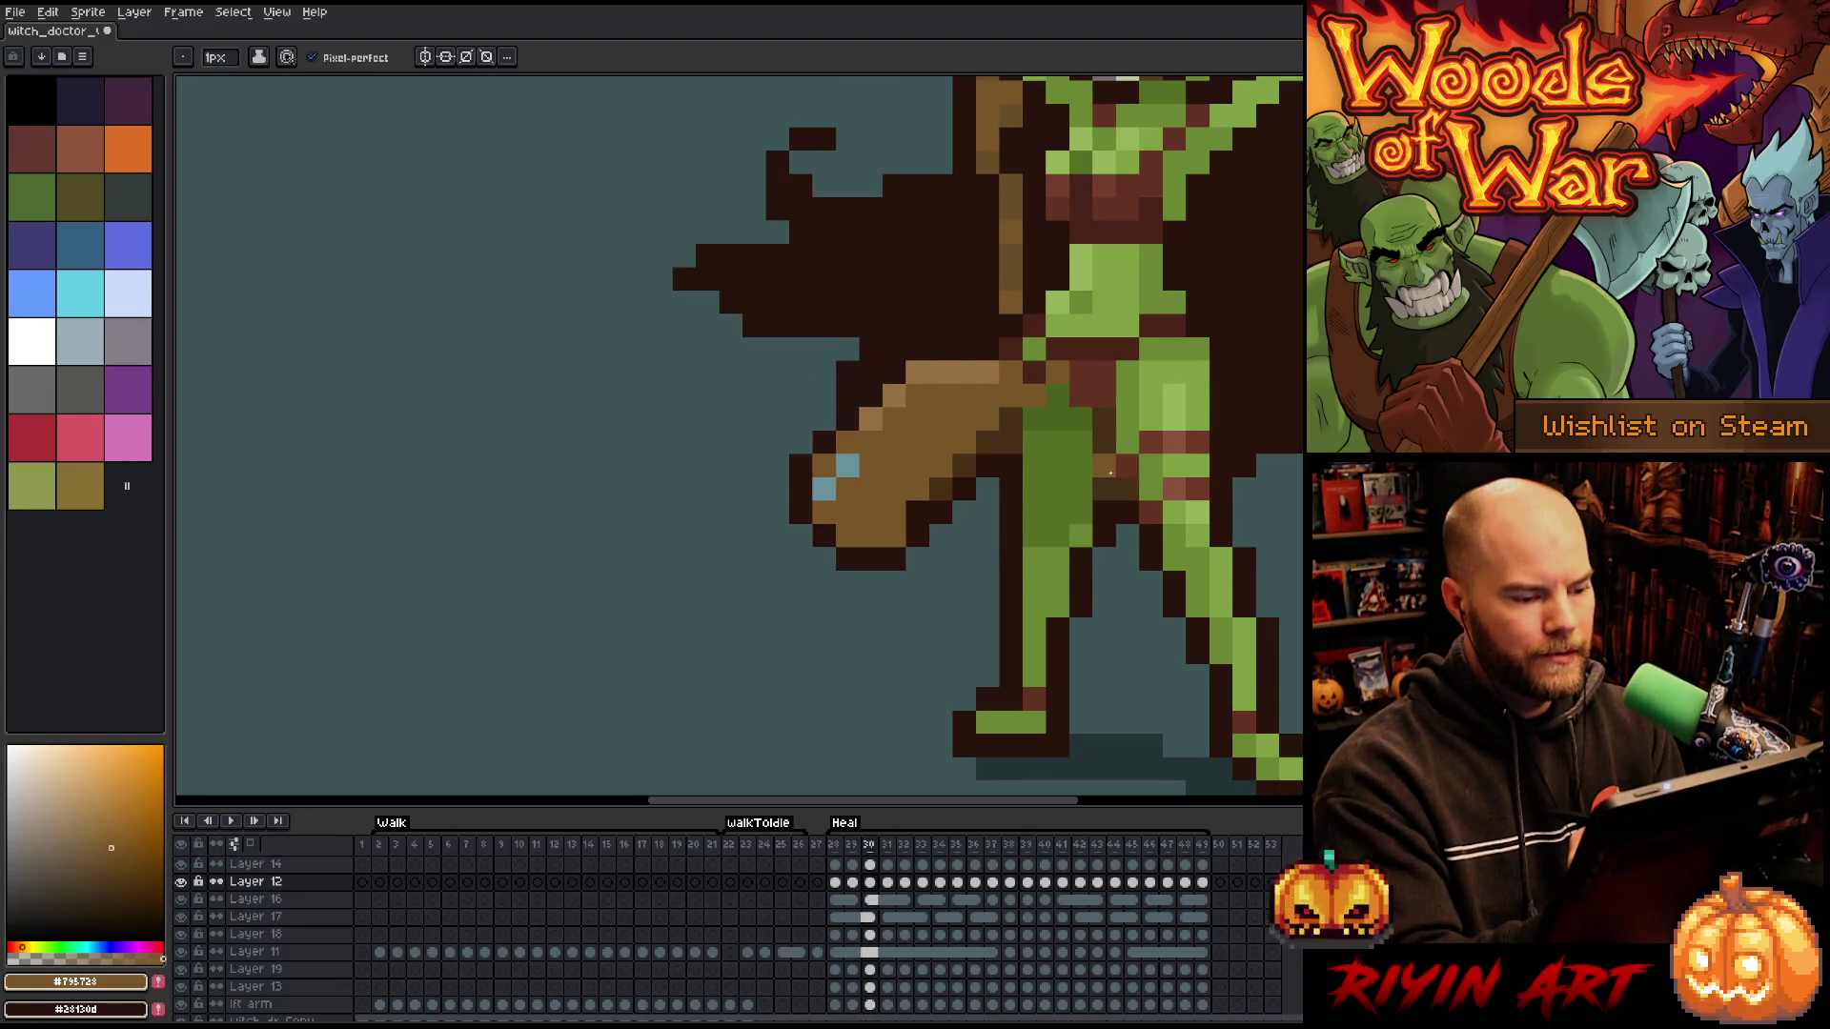
{"action": "key", "text": "Right"}
{"action": "key", "text": "Left"}
{"action": "key", "text": "Right"}
{"action": "key", "text": "Right"}
{"action": "key", "text": "Left"}
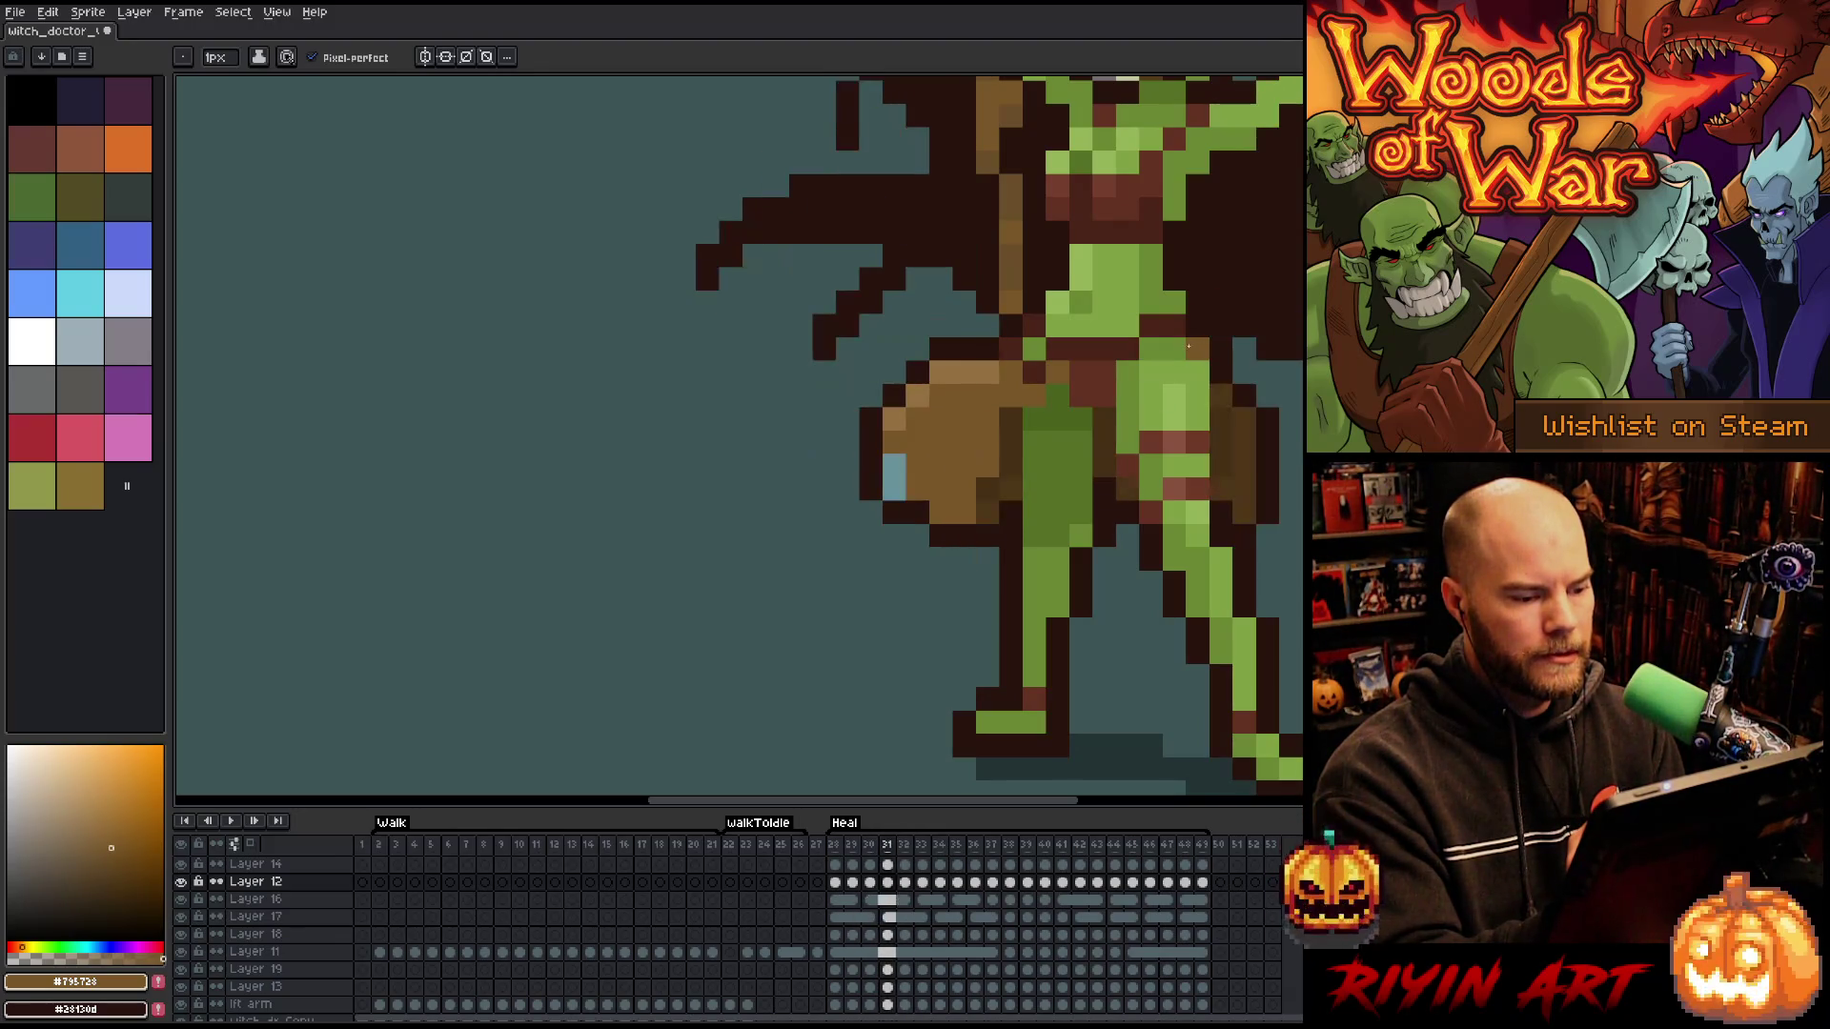
{"action": "key", "text": "Right"}
{"action": "key", "text": "Right"}
{"action": "key", "text": "Left"}
- Paint a green arm pixel brown and move the staff's teal highlight one pixel higher
{"action": "left_click", "coordinate": [1174, 349]}
{"action": "key", "text": "Right"}
{"action": "left_click", "coordinate": [824, 303]}
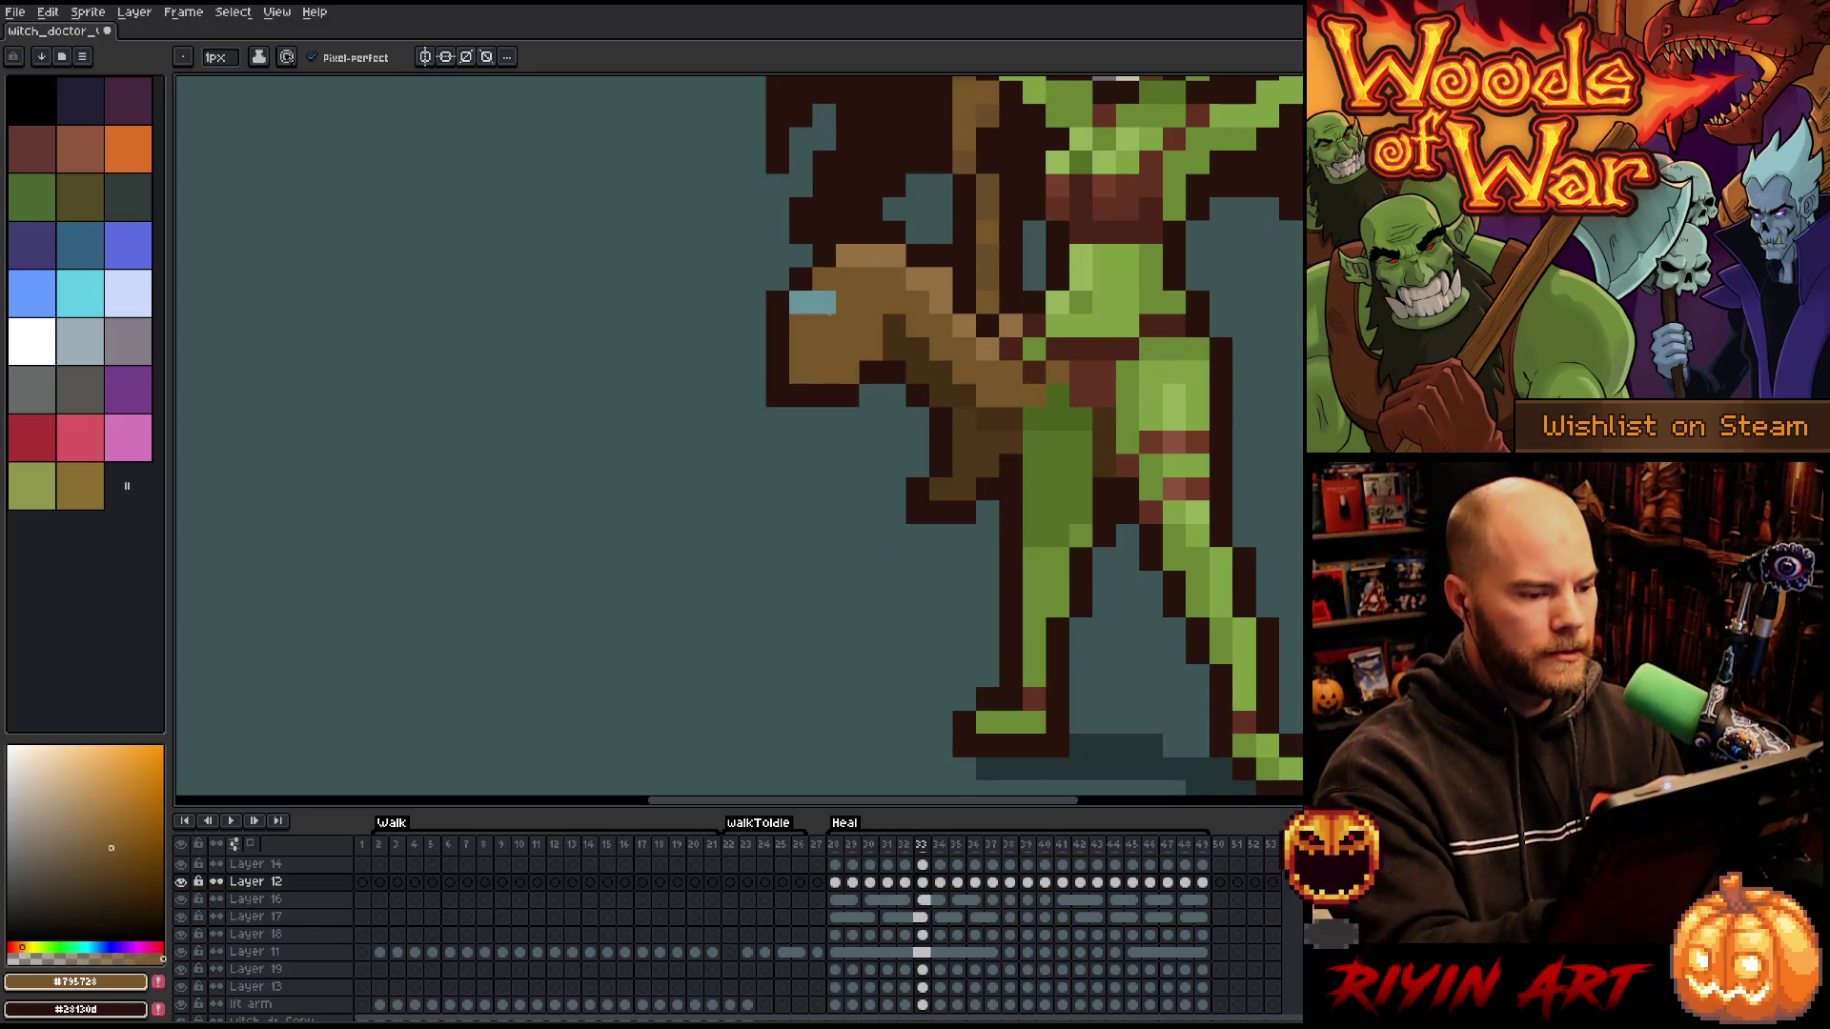
{"action": "left_click", "coordinate": [801, 303], "text": "alt"}
{"action": "left_click", "coordinate": [825, 280]}
{"action": "left_click", "coordinate": [848, 314], "text": "alt"}
{"action": "key", "text": "Right"}
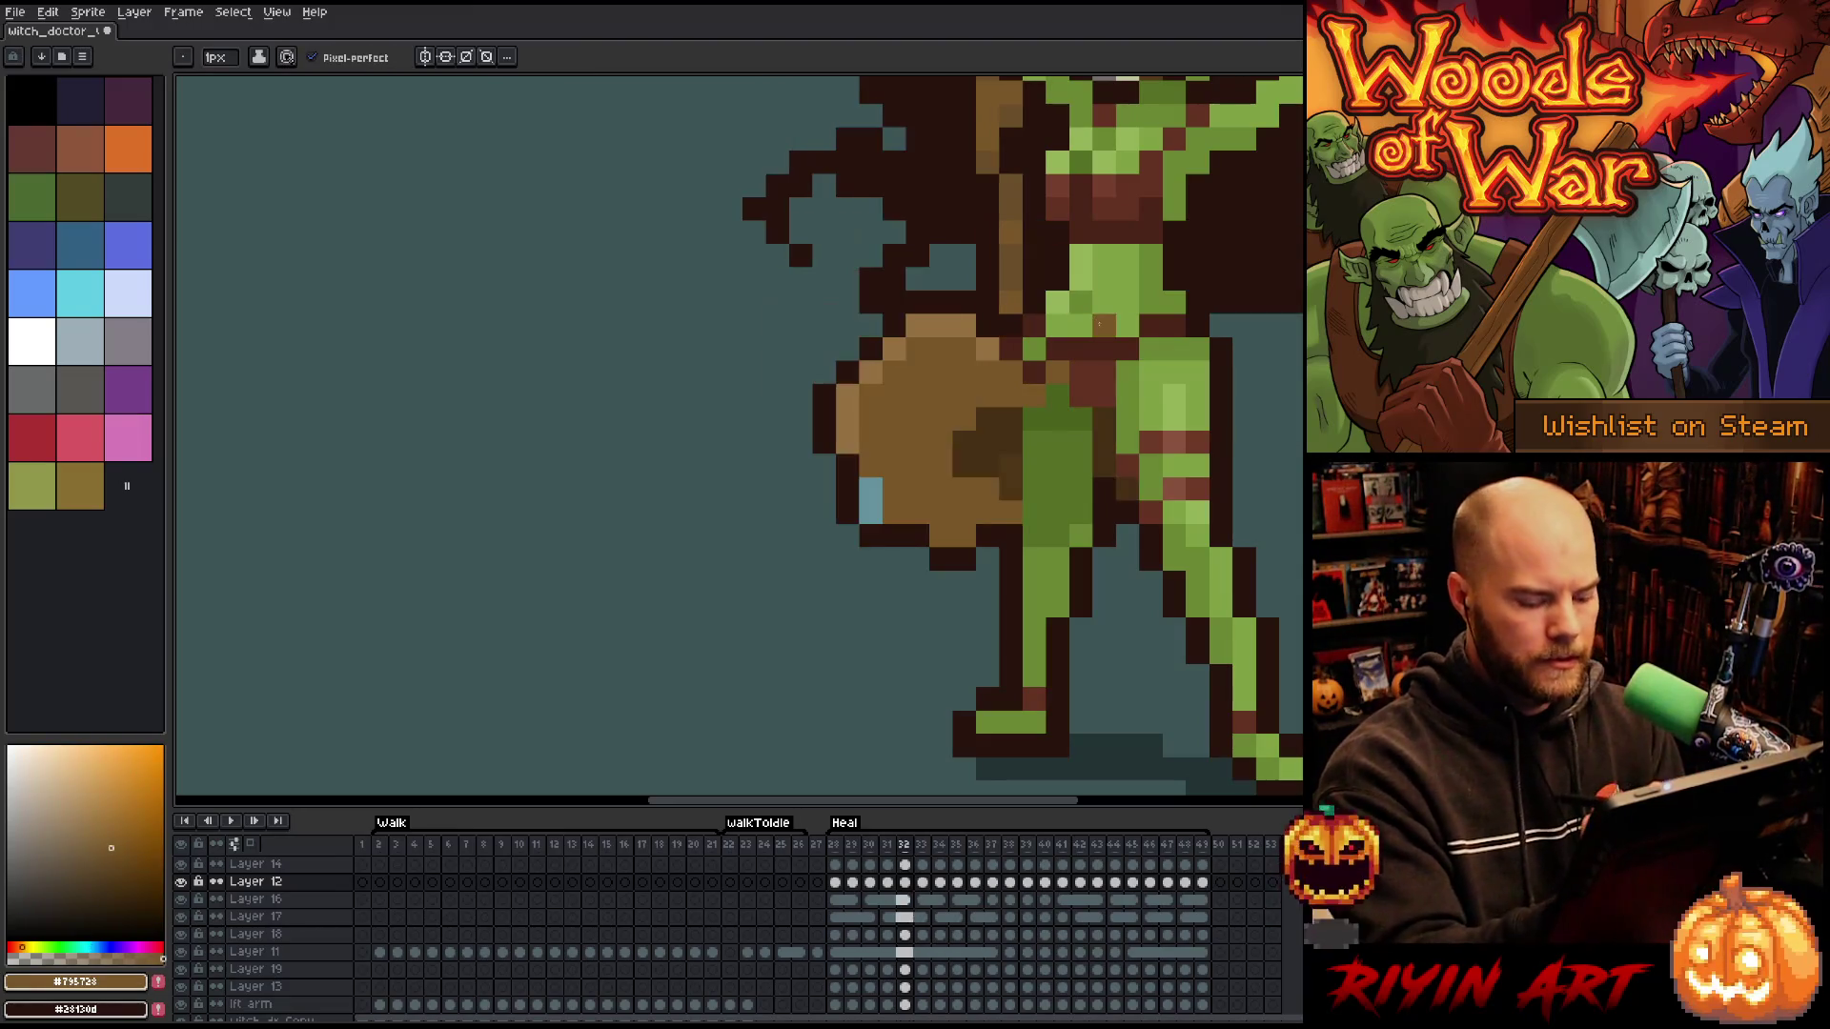
{"action": "key", "text": "Left"}
{"action": "key", "text": "Right"}
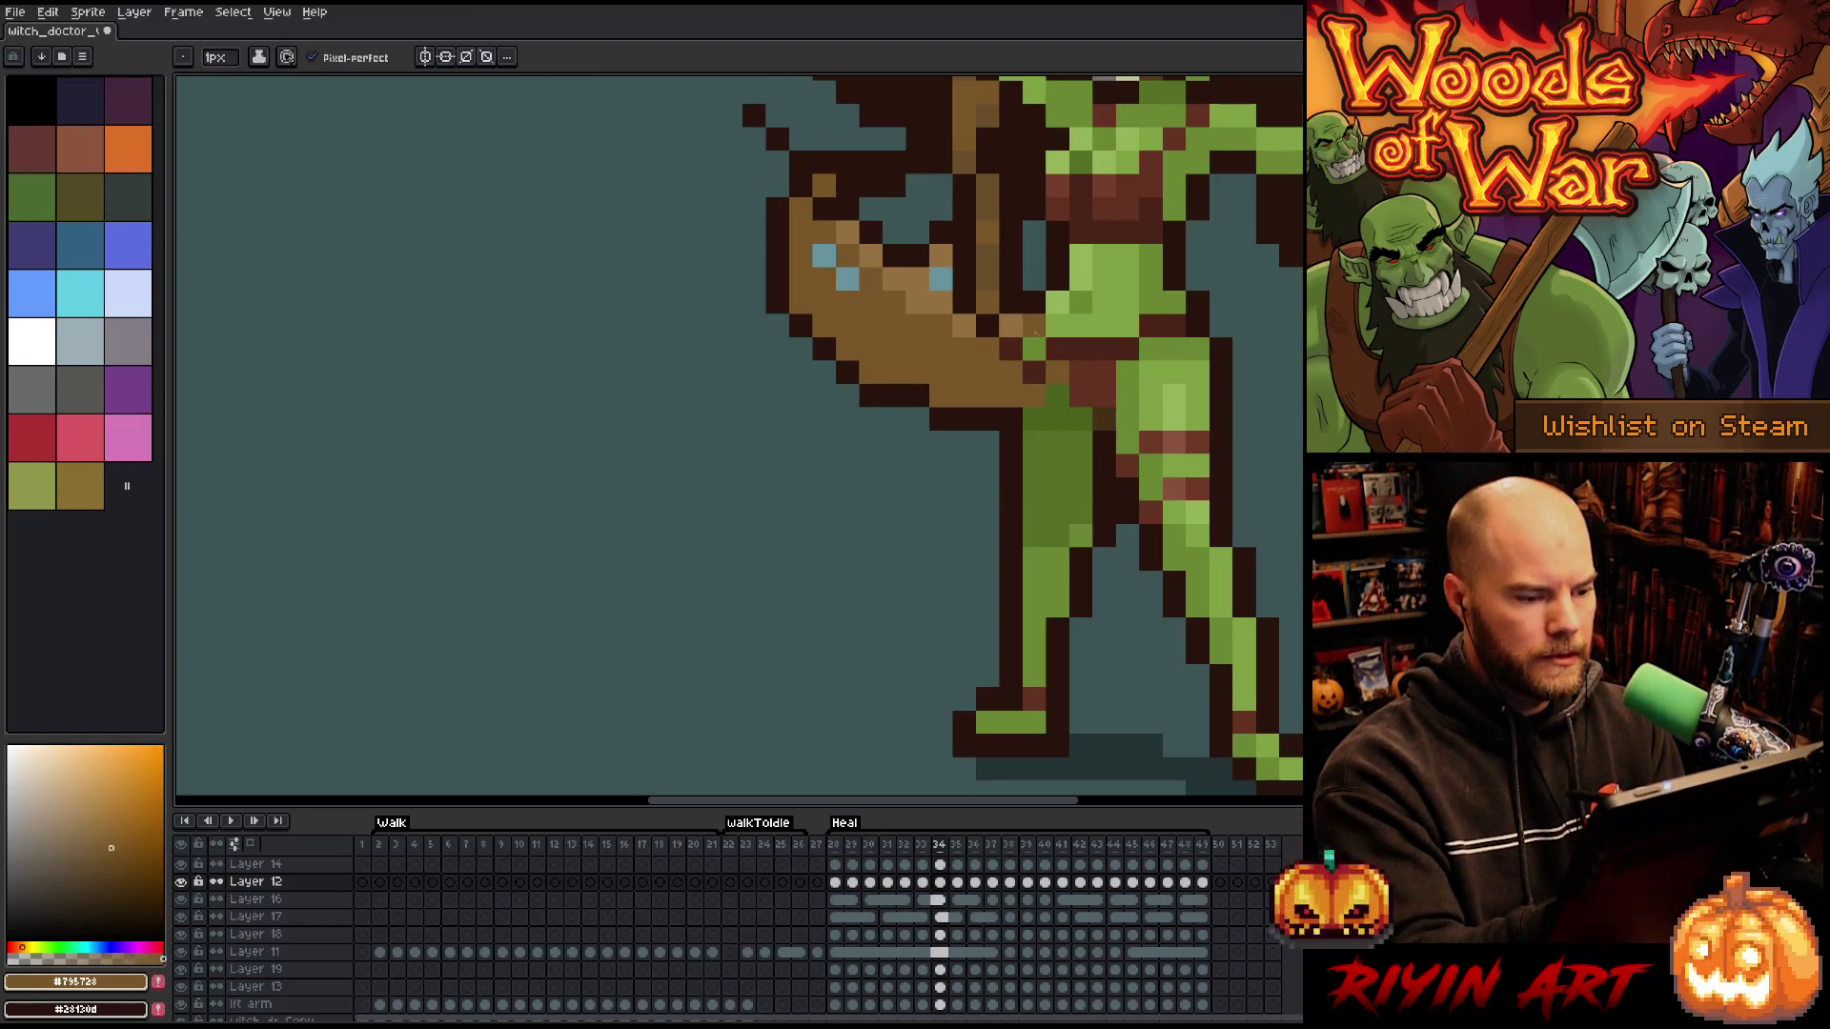
- On frame 38, paint a light-blue staff pixel brown, then step to frame 39
{"action": "key", "text": "Right"}
{"action": "key", "text": "Right"}
{"action": "key", "text": "Right"}
{"action": "key", "text": "Right"}
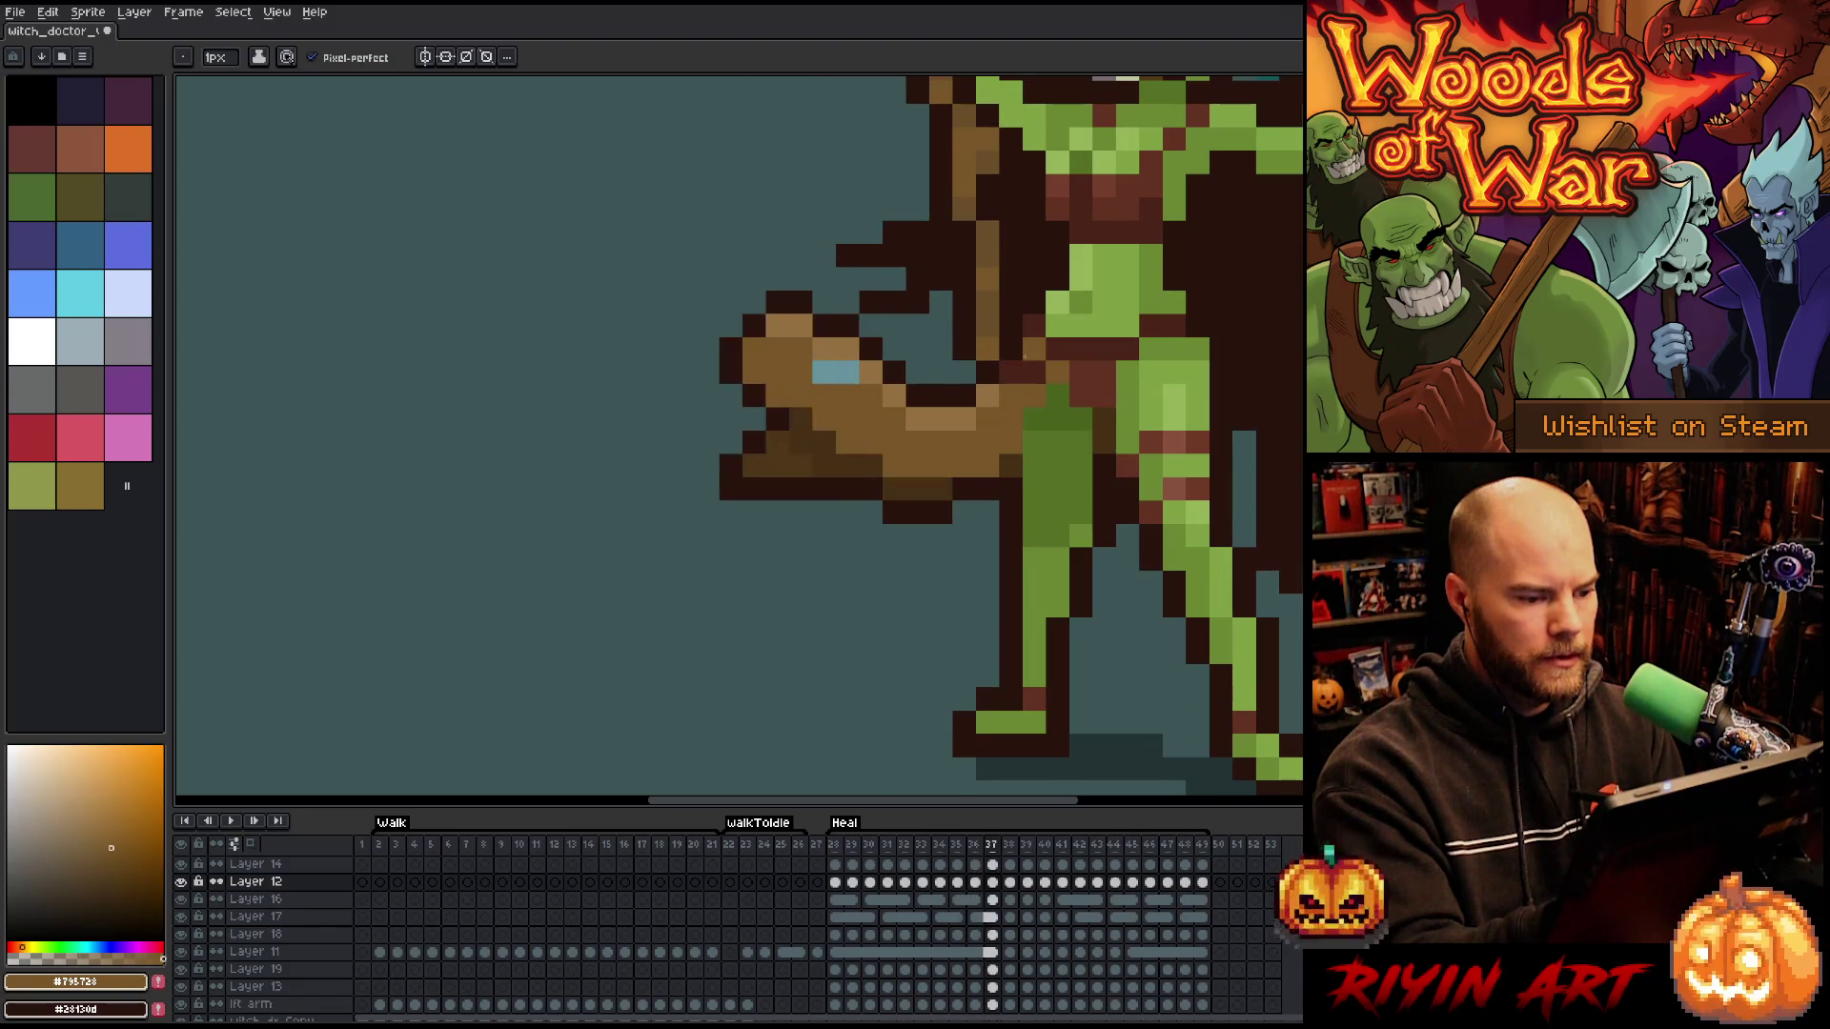
{"action": "key", "text": "Left"}
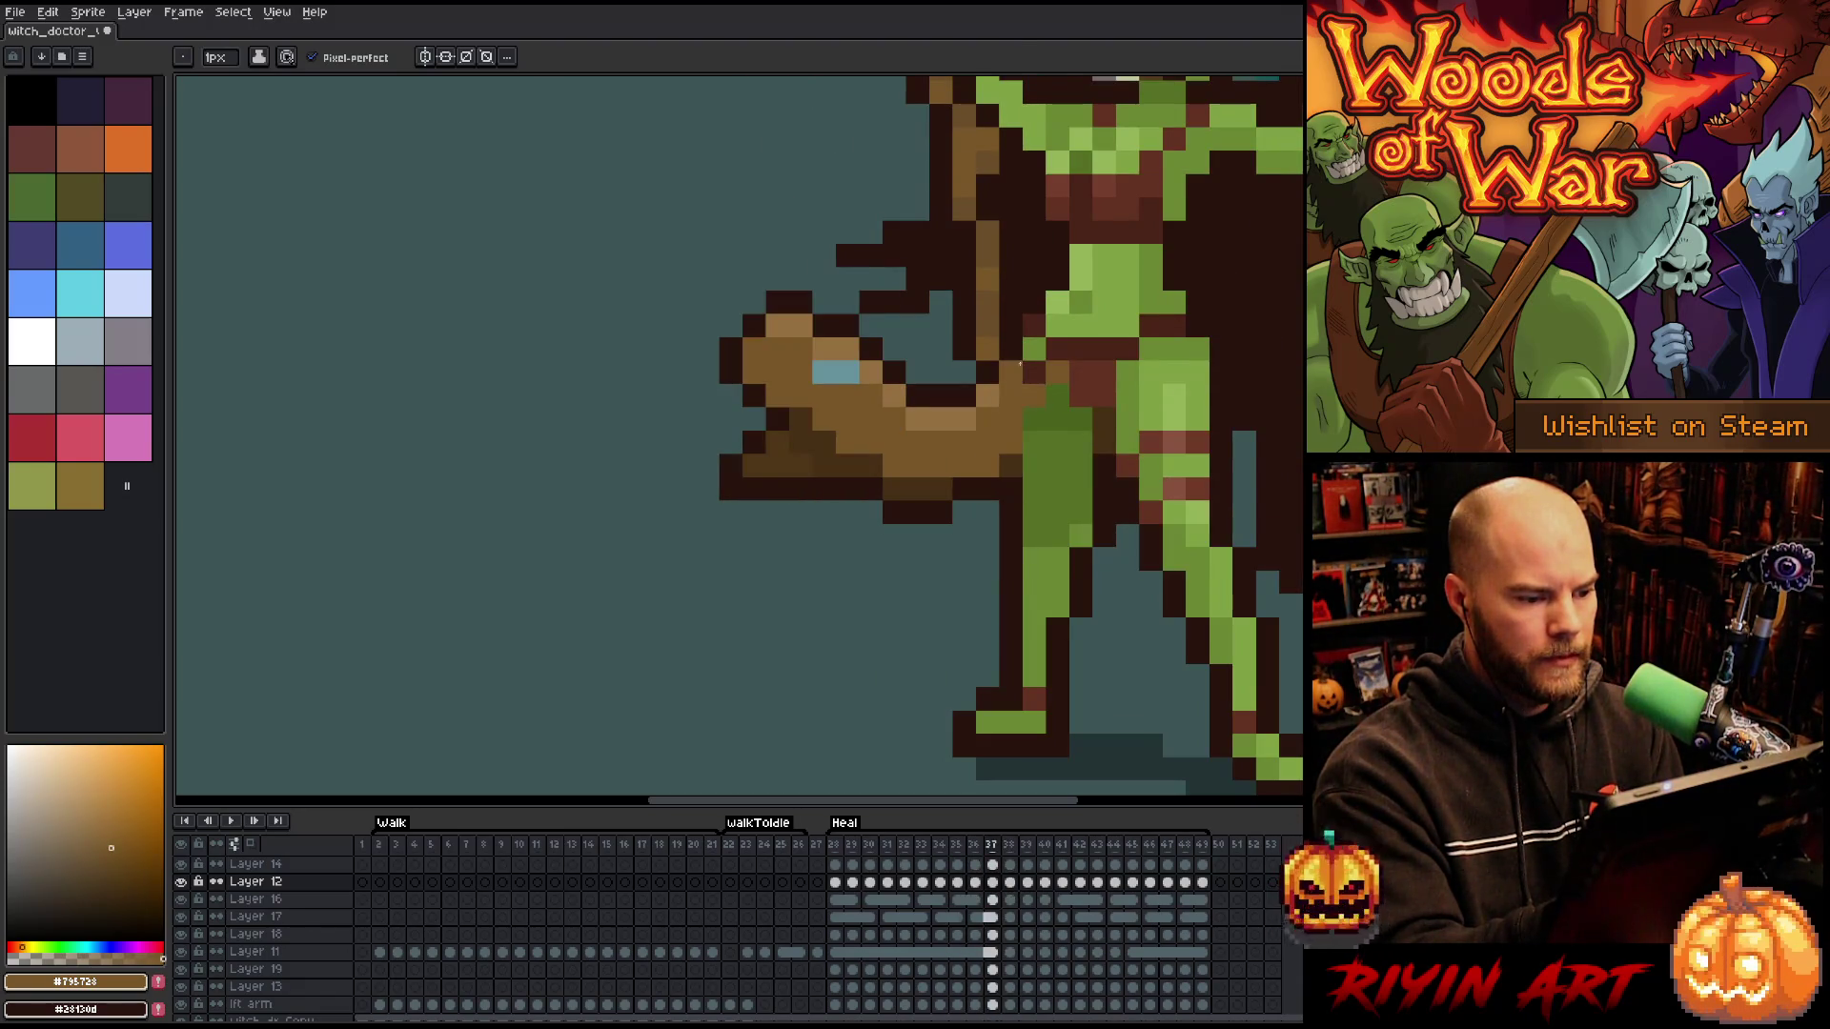
{"action": "key", "text": "Right"}
{"action": "key", "text": "Left"}
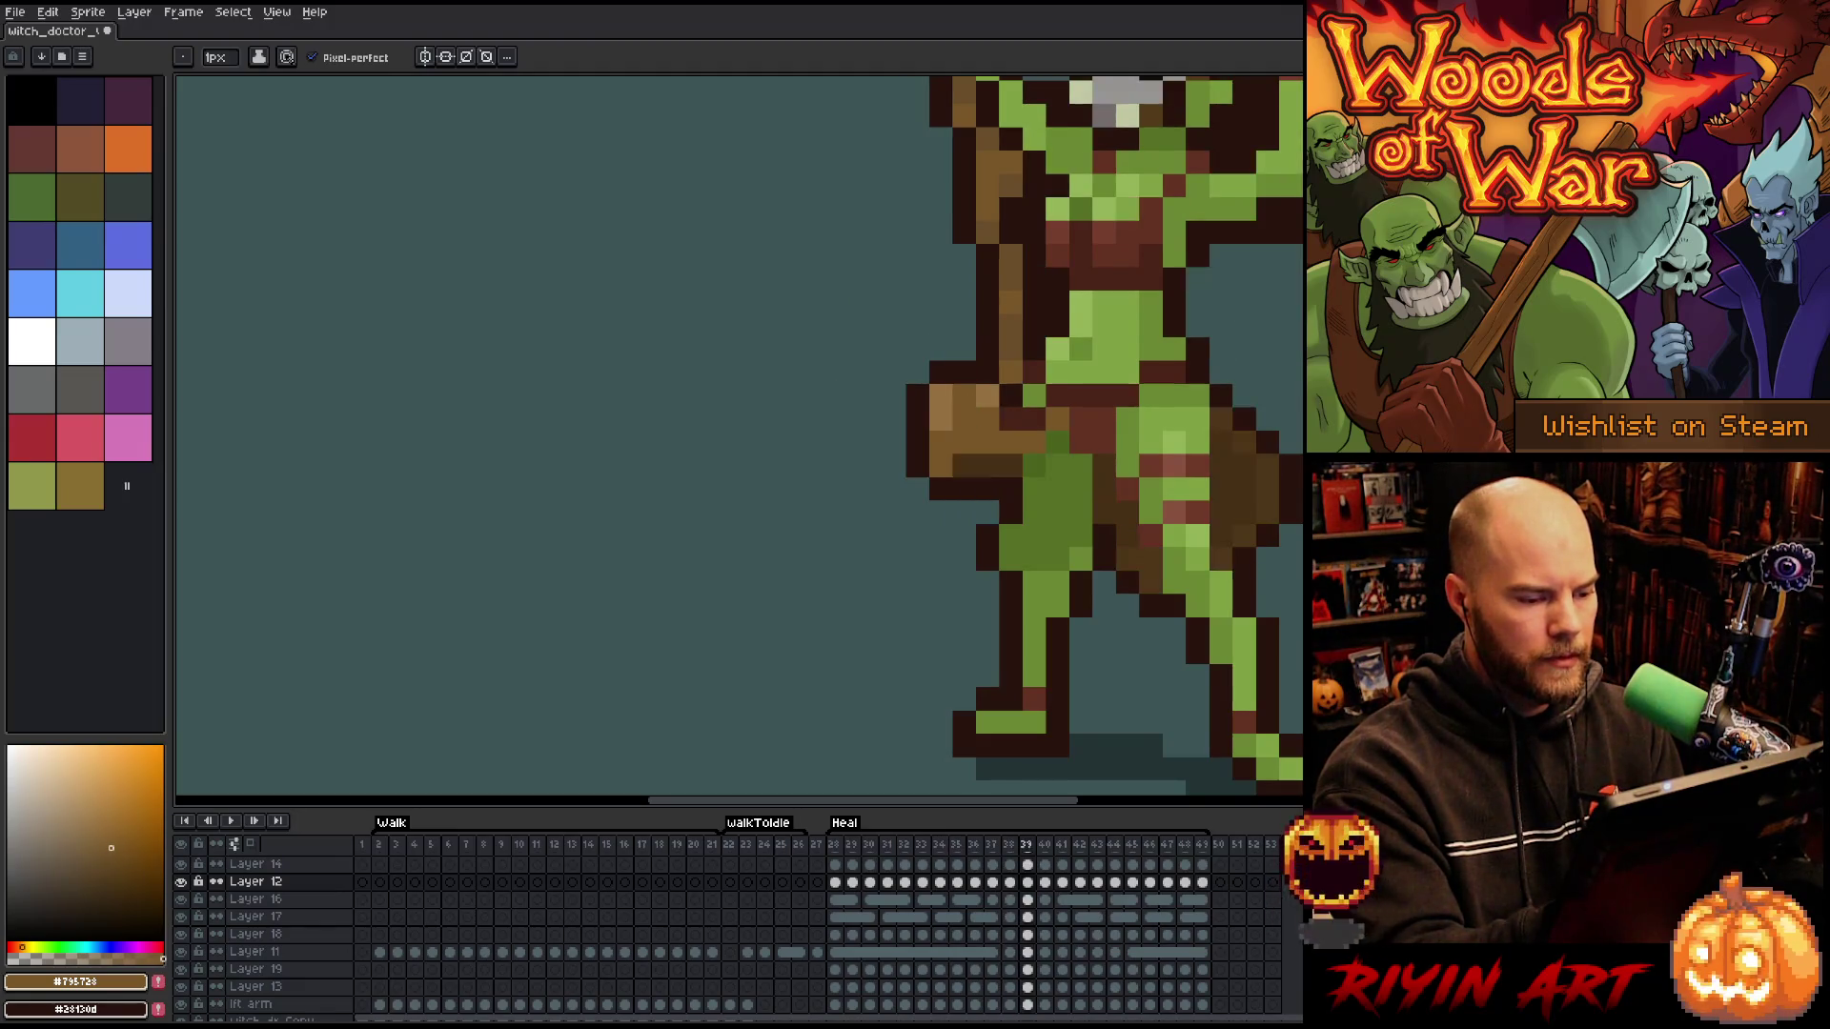
{"action": "key", "text": "Right"}
{"action": "key", "text": "alt"}
{"action": "left_click", "coordinate": [894, 419]}
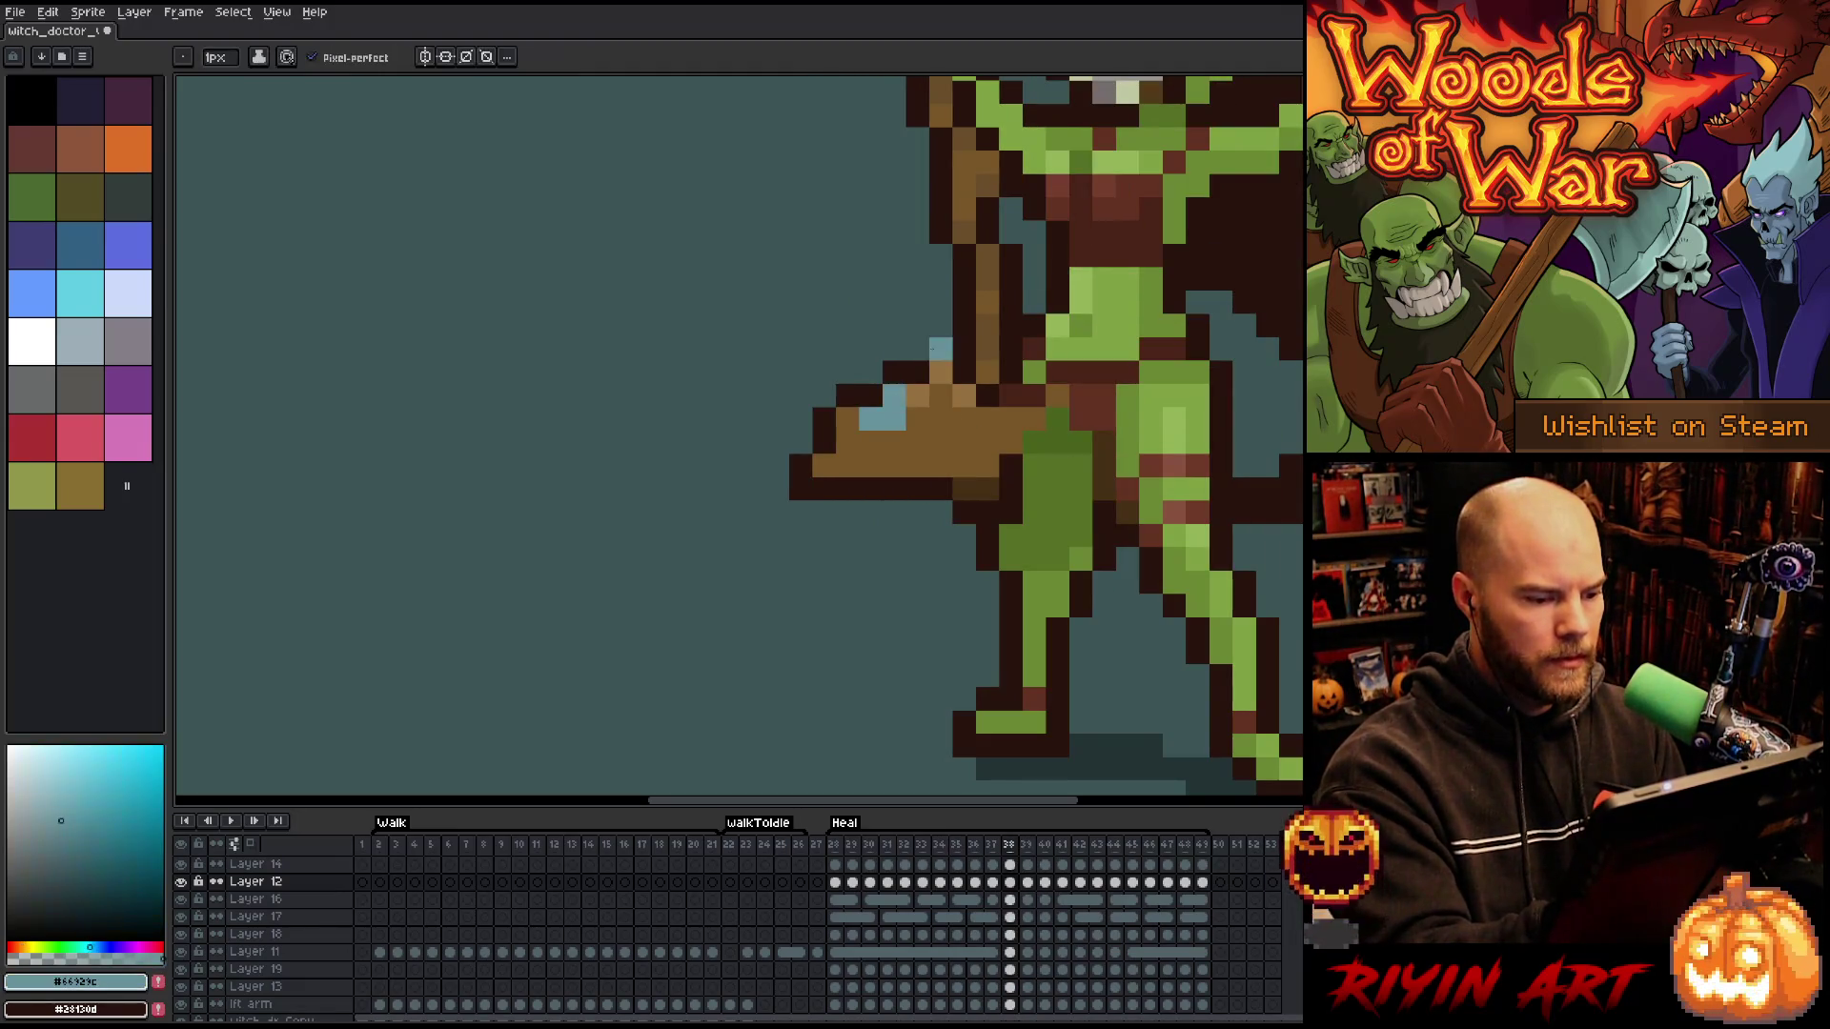
{"action": "key", "text": "Right"}
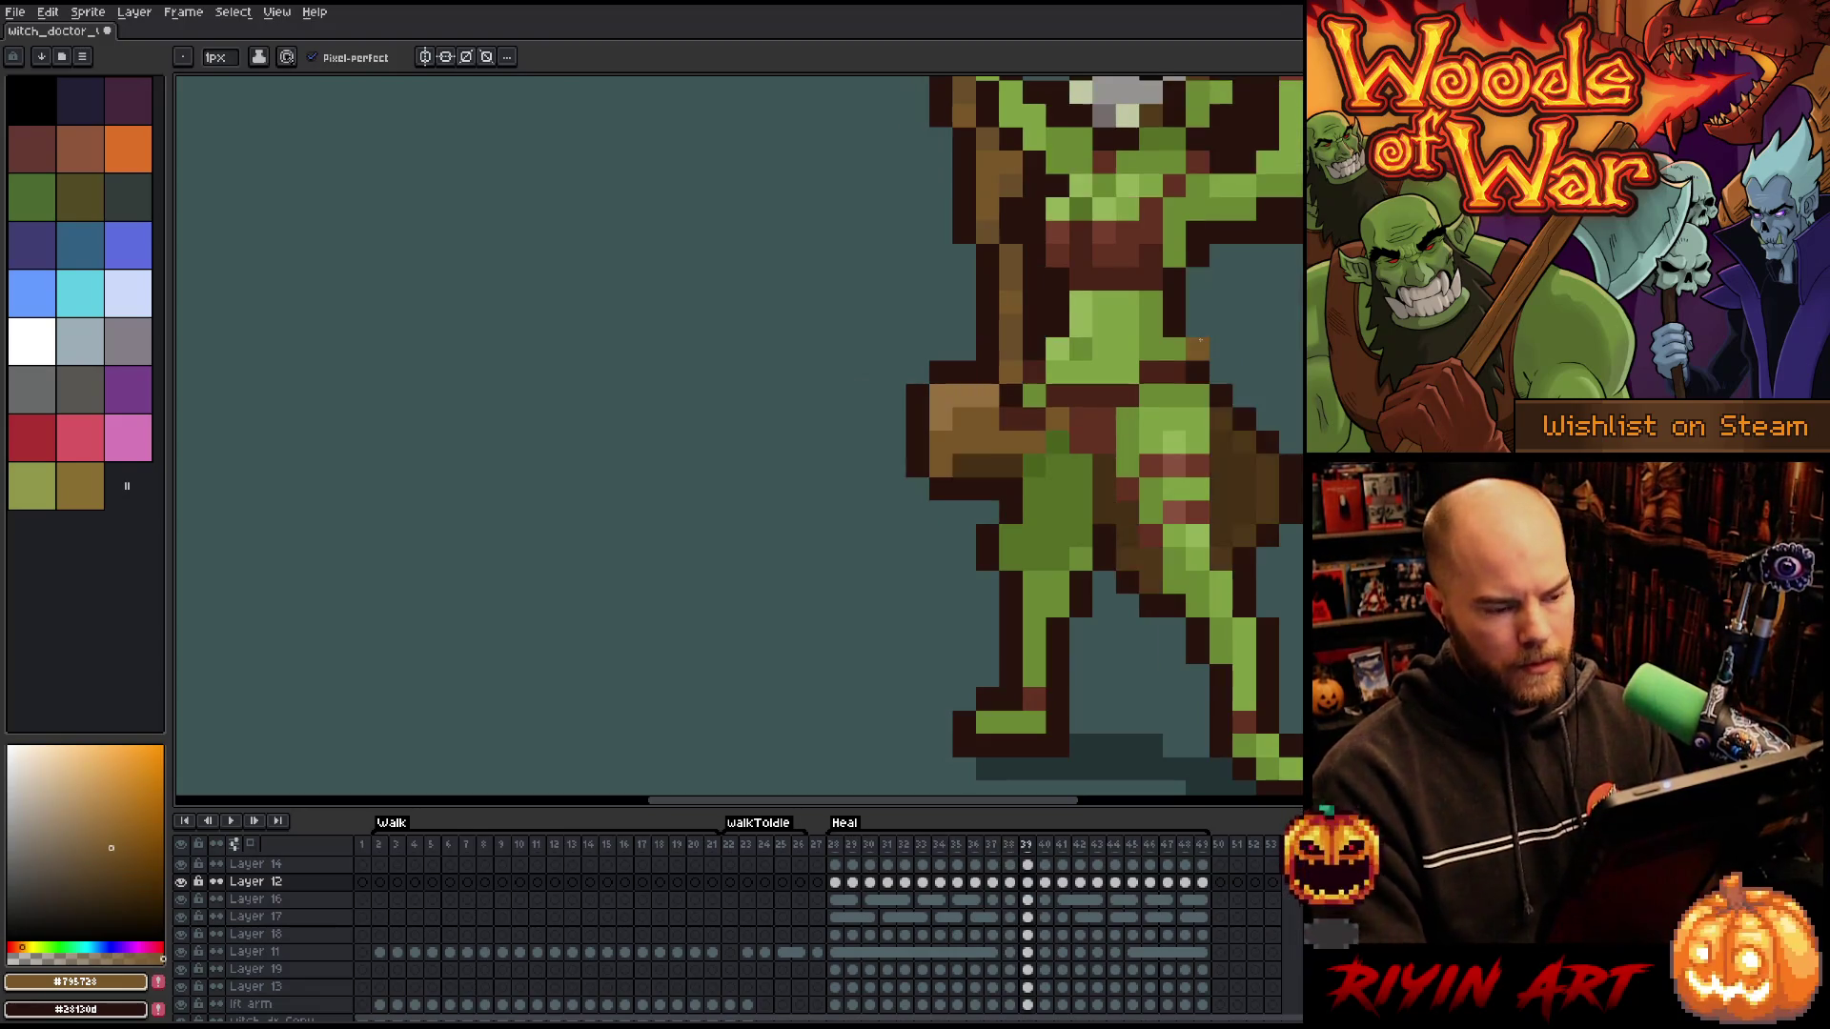
{"action": "key", "text": "Left"}
{"action": "key", "text": "Right"}
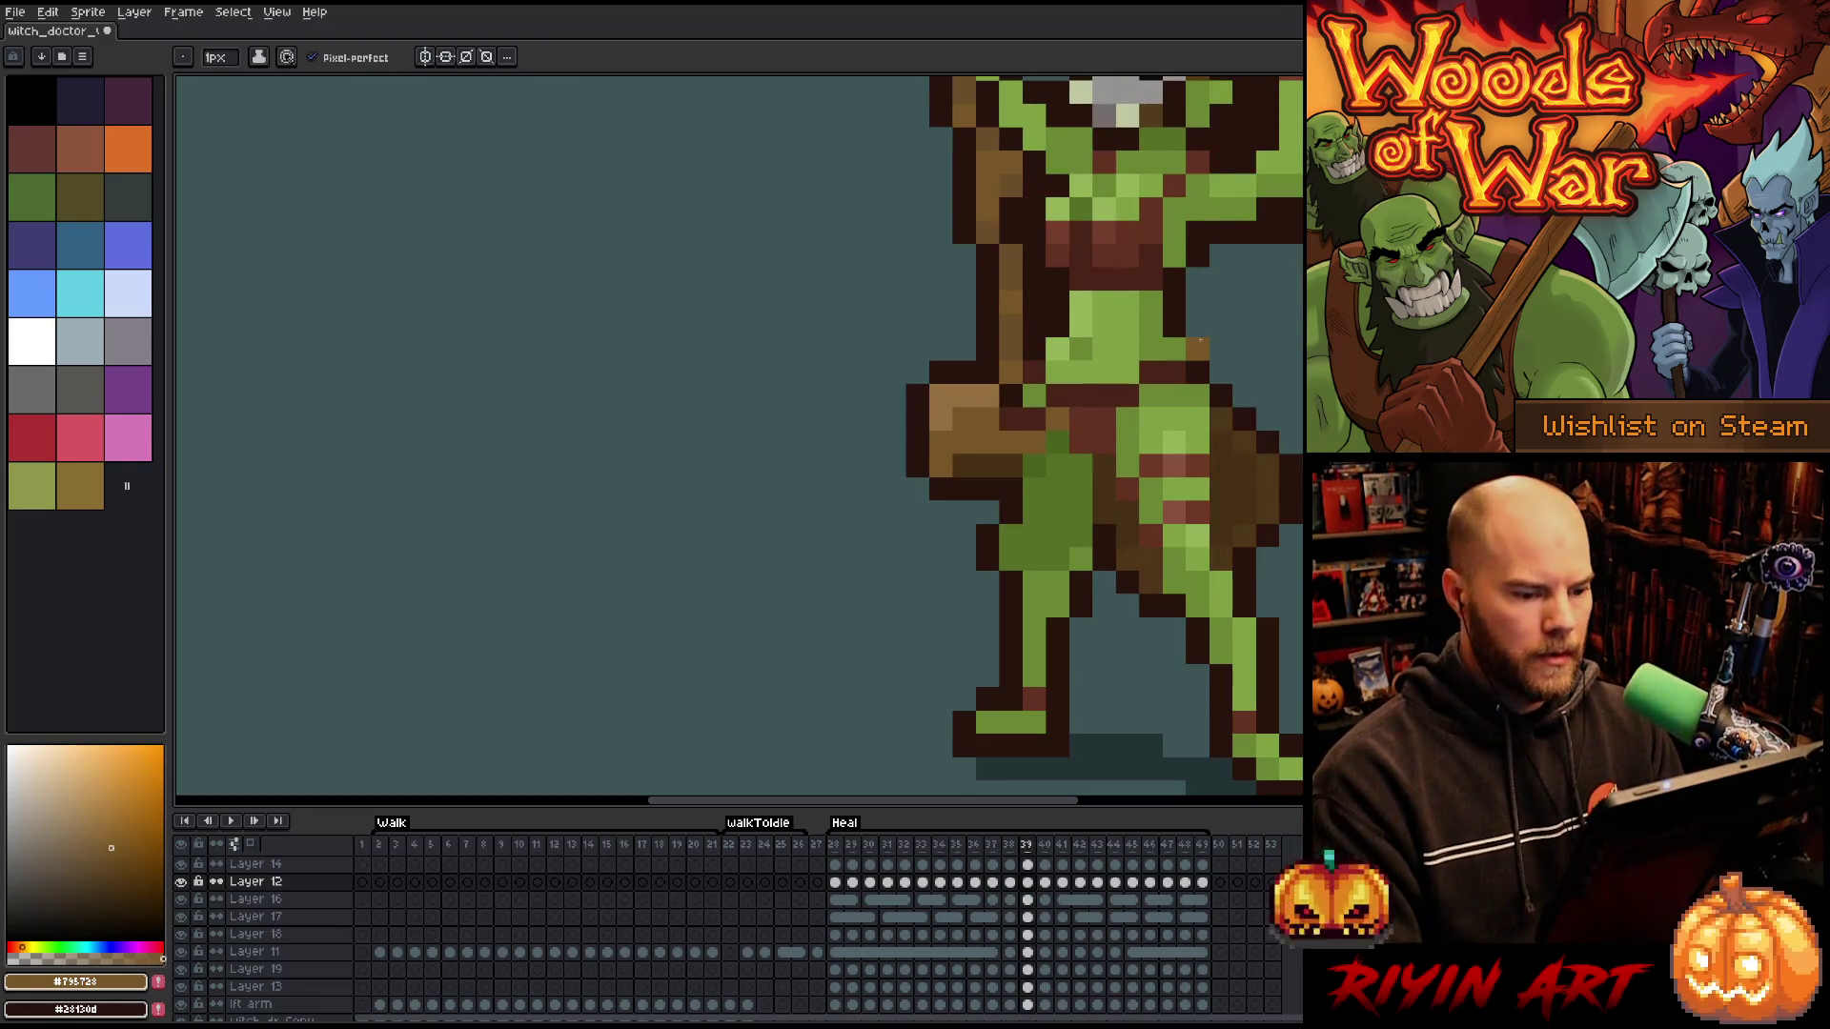
- Play the Heal animation to review the motion, then return to frame 28
{"action": "key", "text": "Return"}
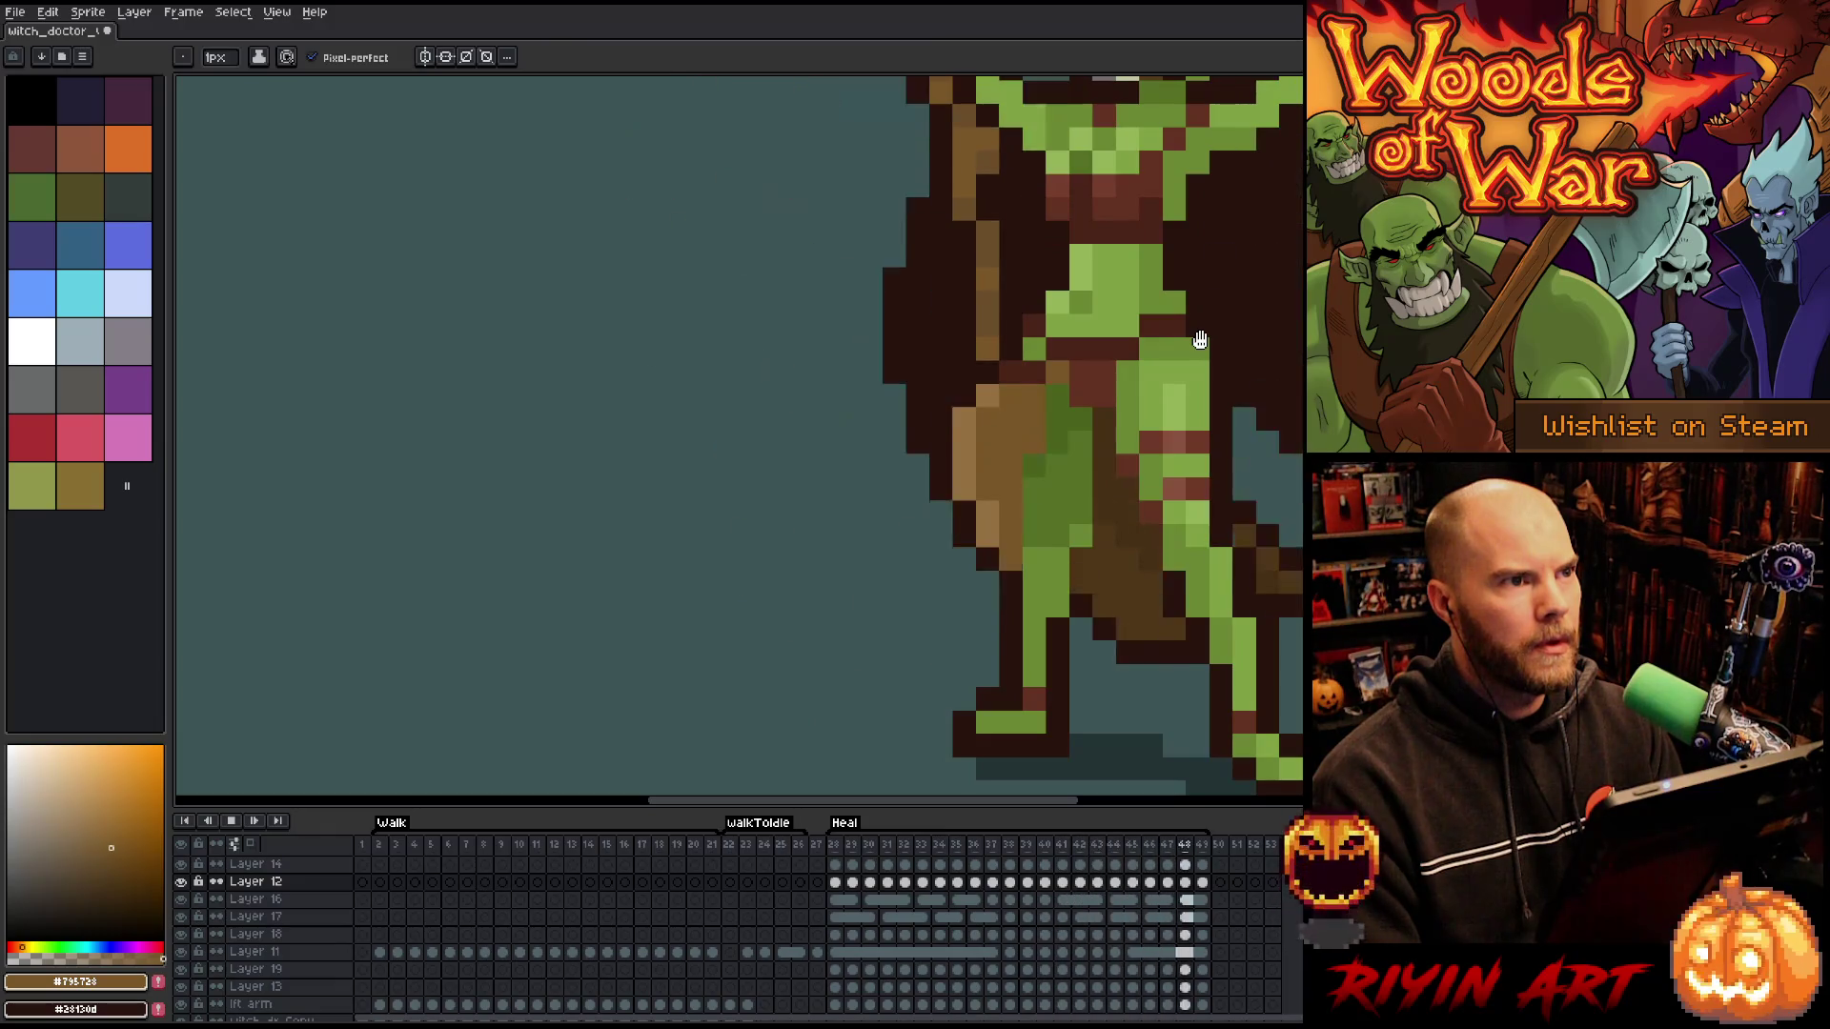
{"action": "key", "text": "Return"}
{"action": "key", "text": "Right"}
{"action": "key", "text": "Left"}
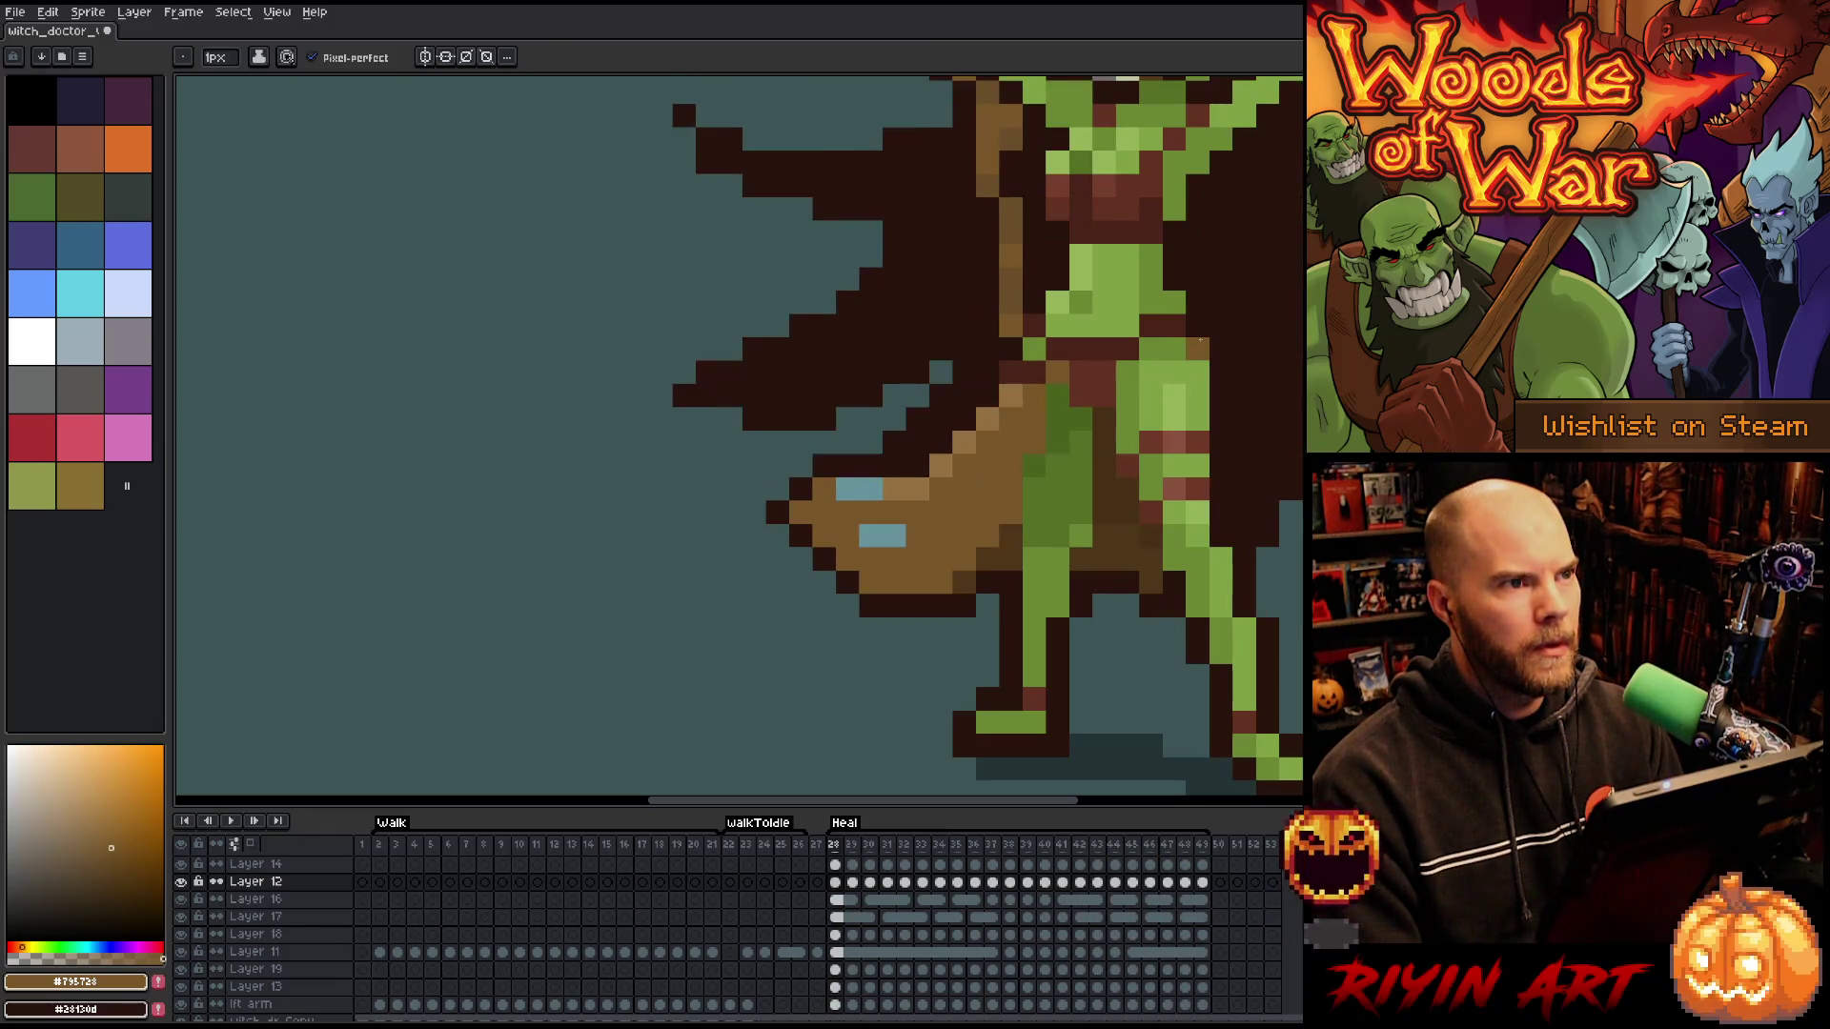
{"action": "key", "text": "Left"}
{"action": "key", "text": "Right"}
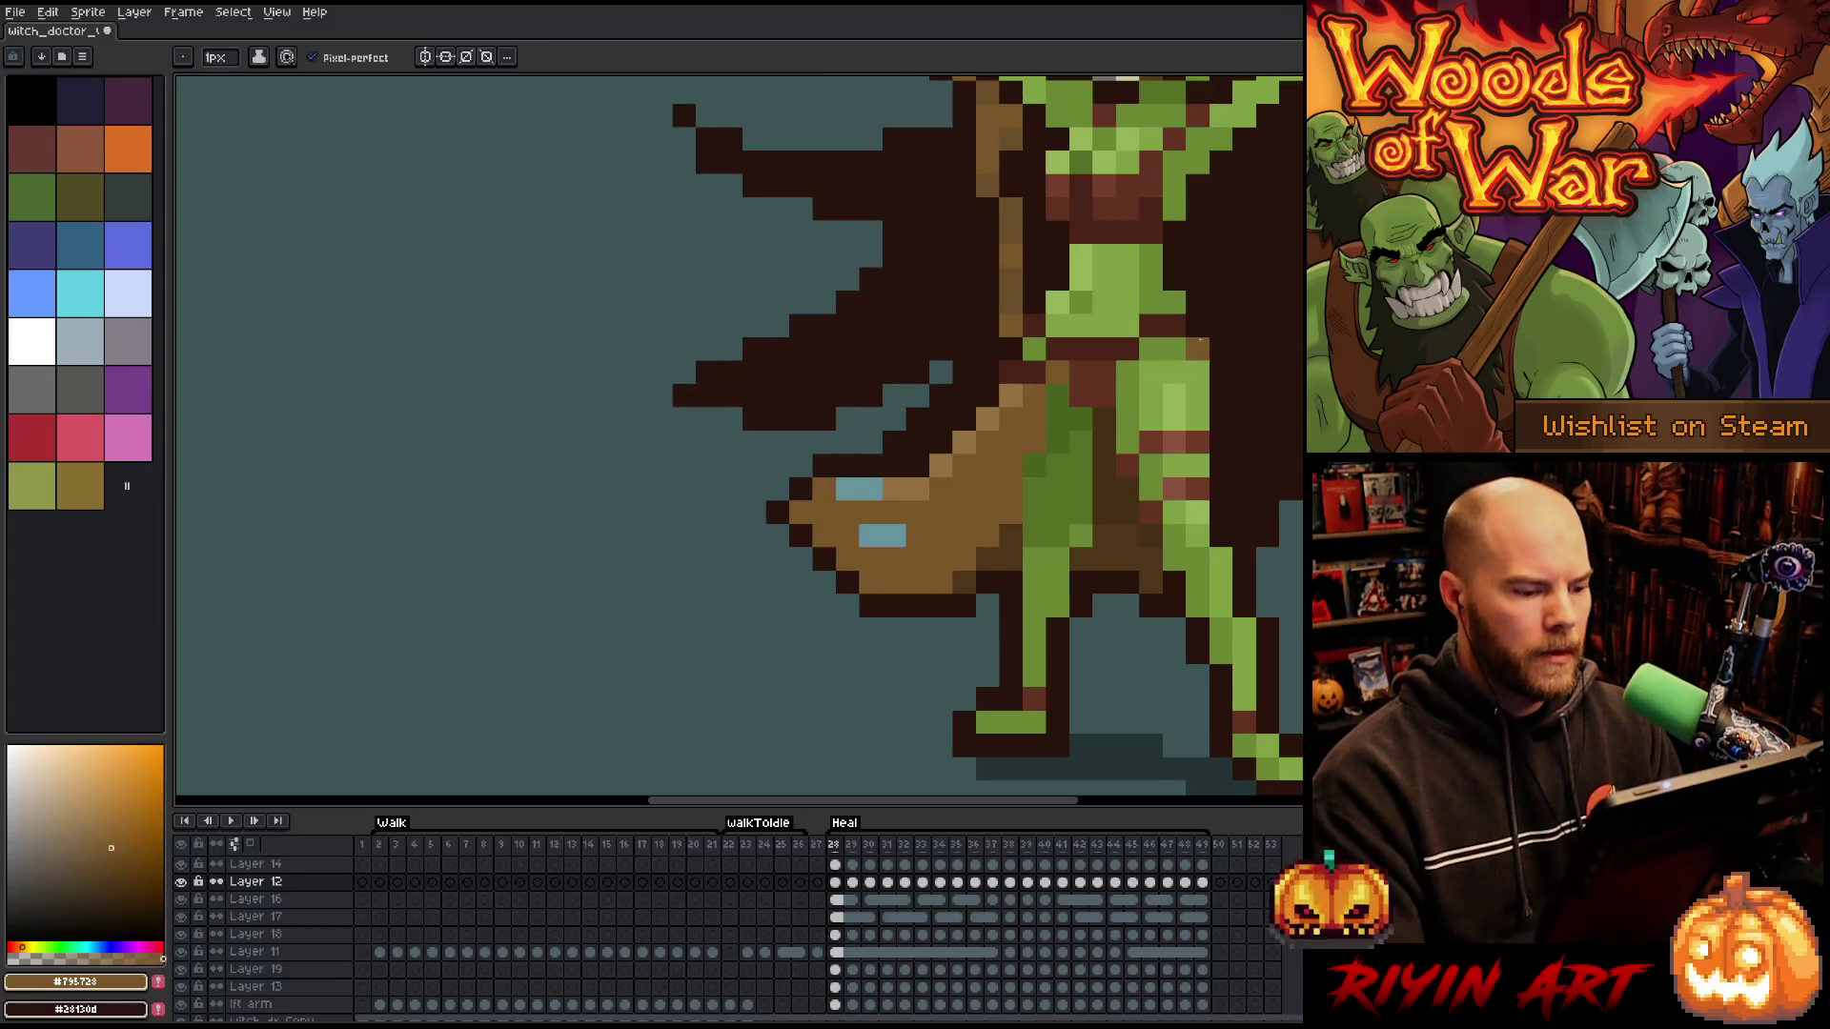
- On frame 28, repaint the staff's teal highlight pixels and add a light-brown pixel near the leg
{"action": "left_click_drag", "start_coordinate": [849, 488], "coordinate": [871, 489]}
{"action": "left_click", "coordinate": [1150, 582]}
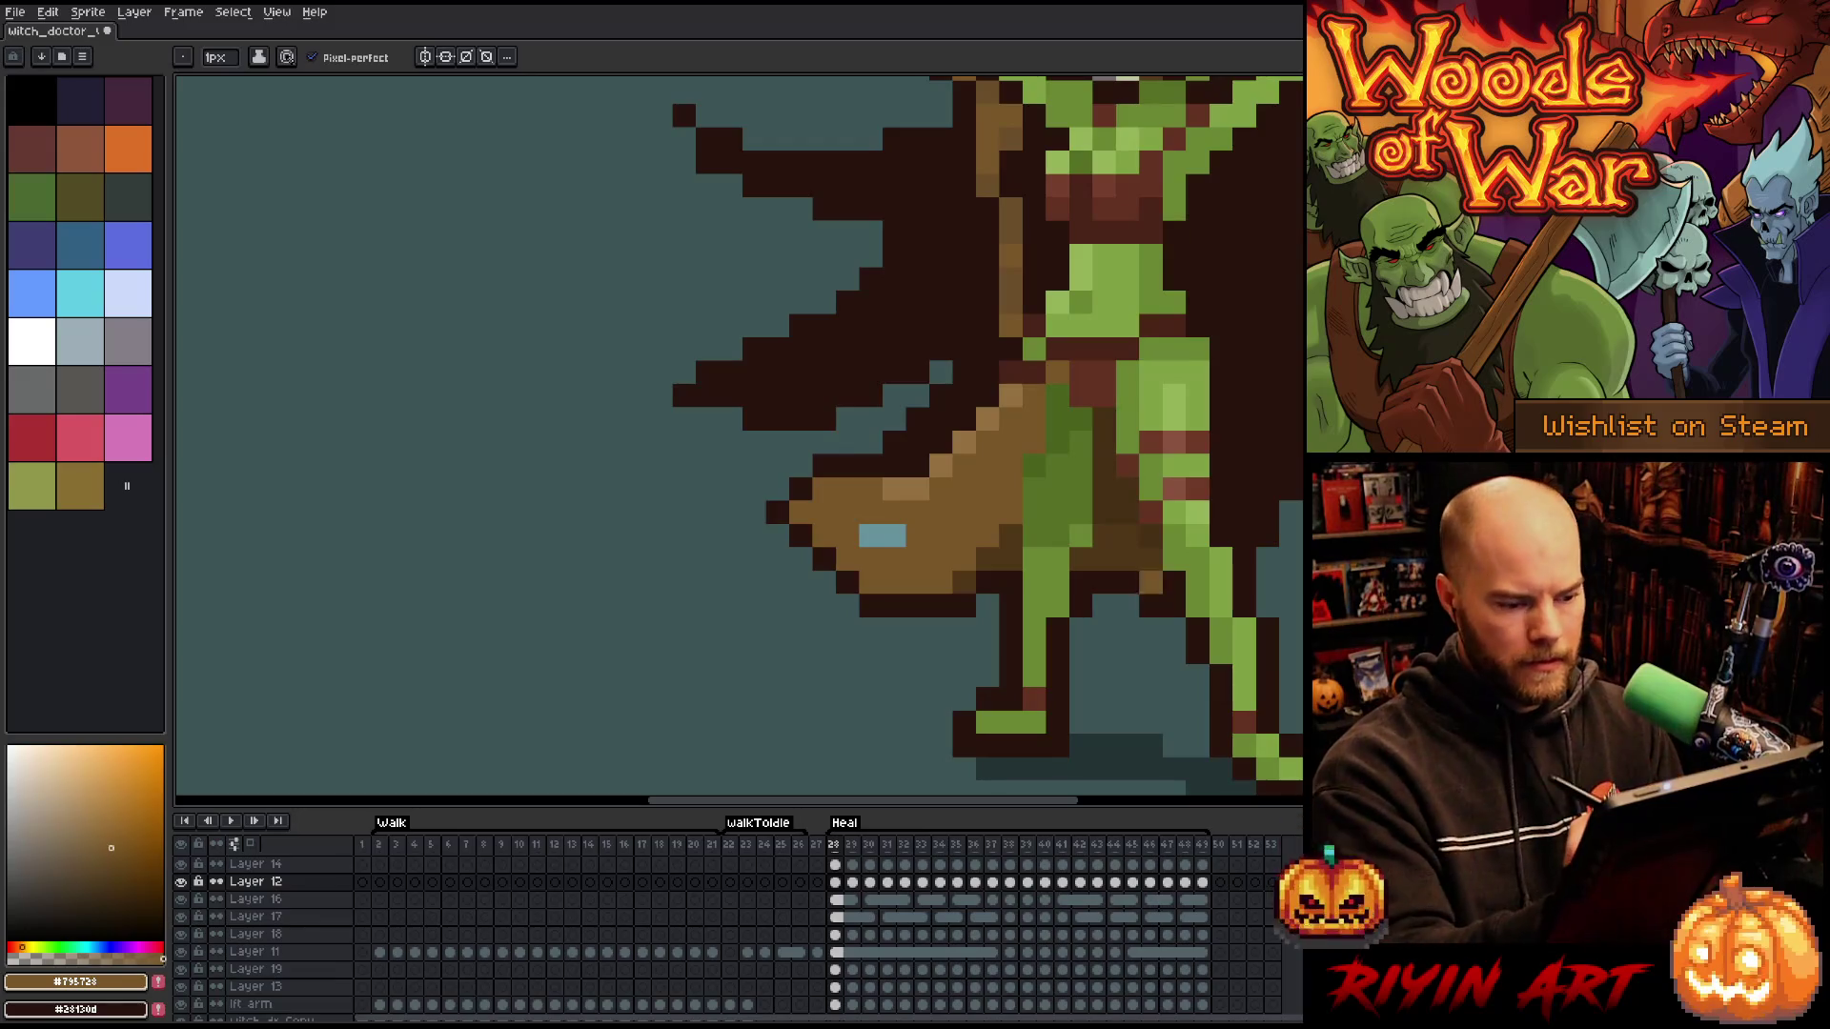
{"action": "key", "text": "Right"}
{"action": "key", "text": "Left"}
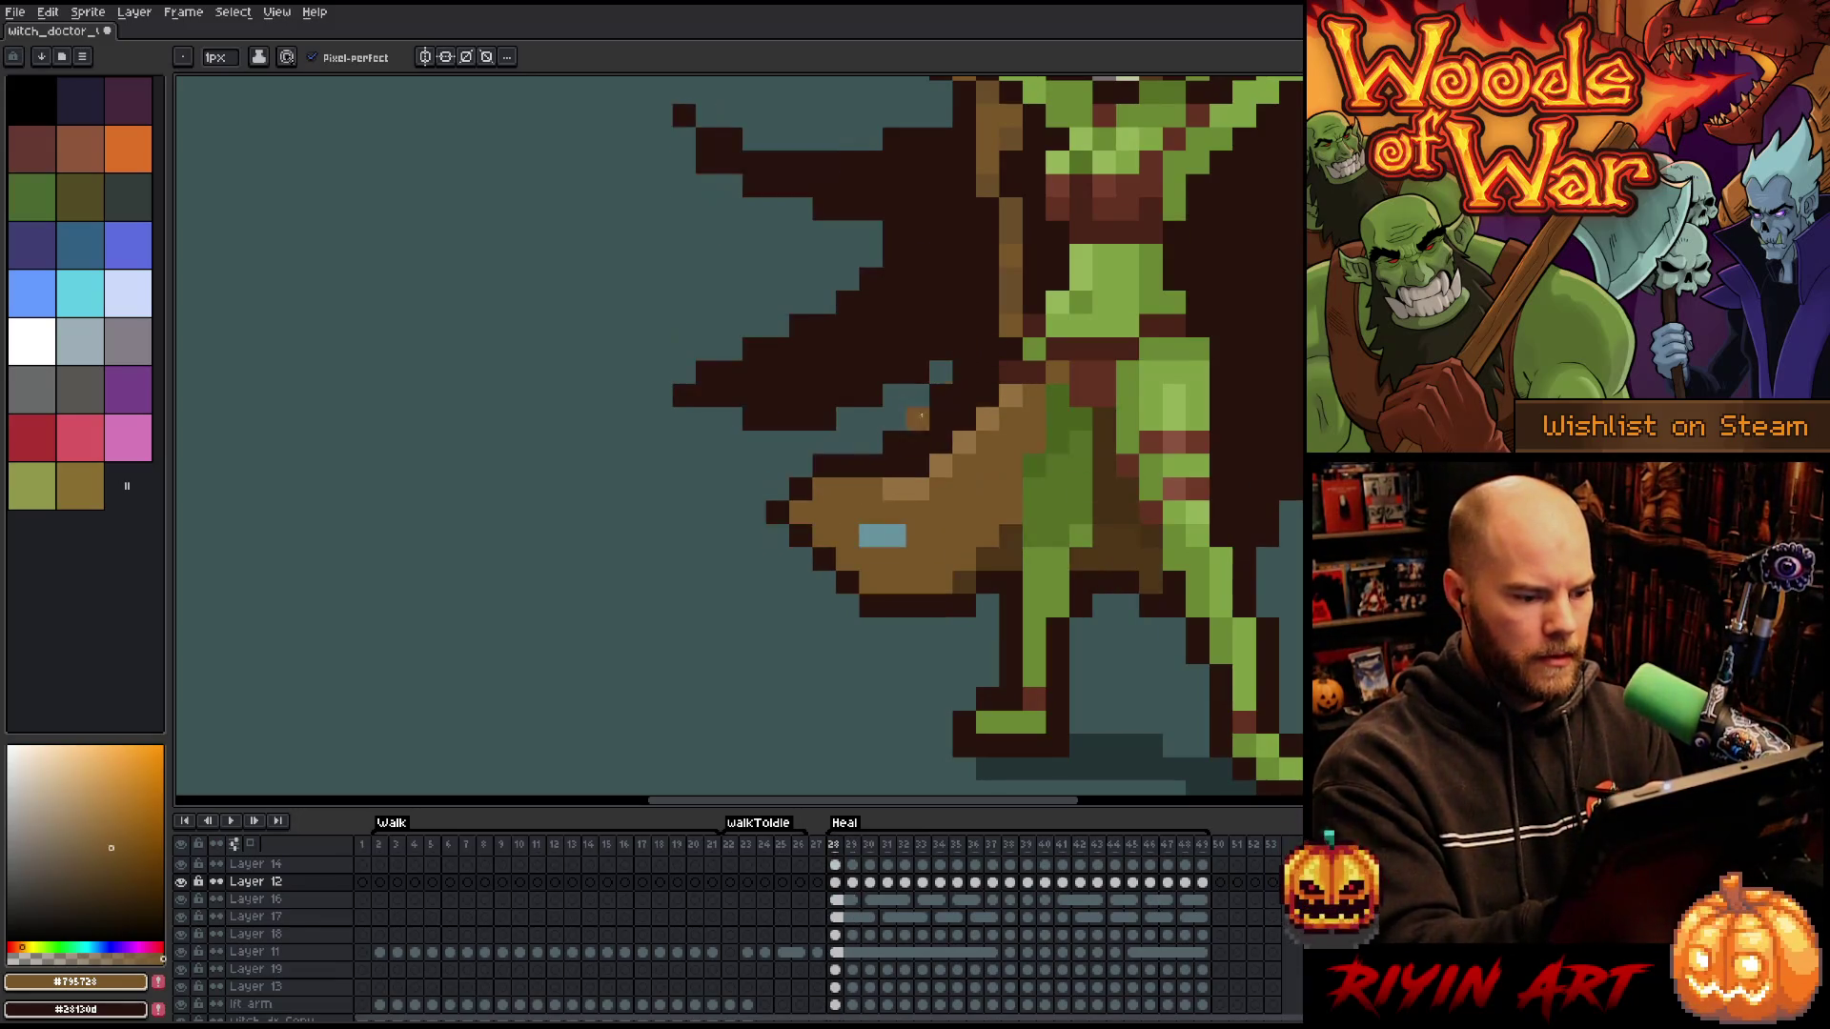
{"action": "left_click", "coordinate": [894, 535], "text": "alt"}
{"action": "left_click_drag", "start_coordinate": [871, 511], "coordinate": [884, 538]}
{"action": "left_click", "coordinate": [916, 490], "text": "alt"}
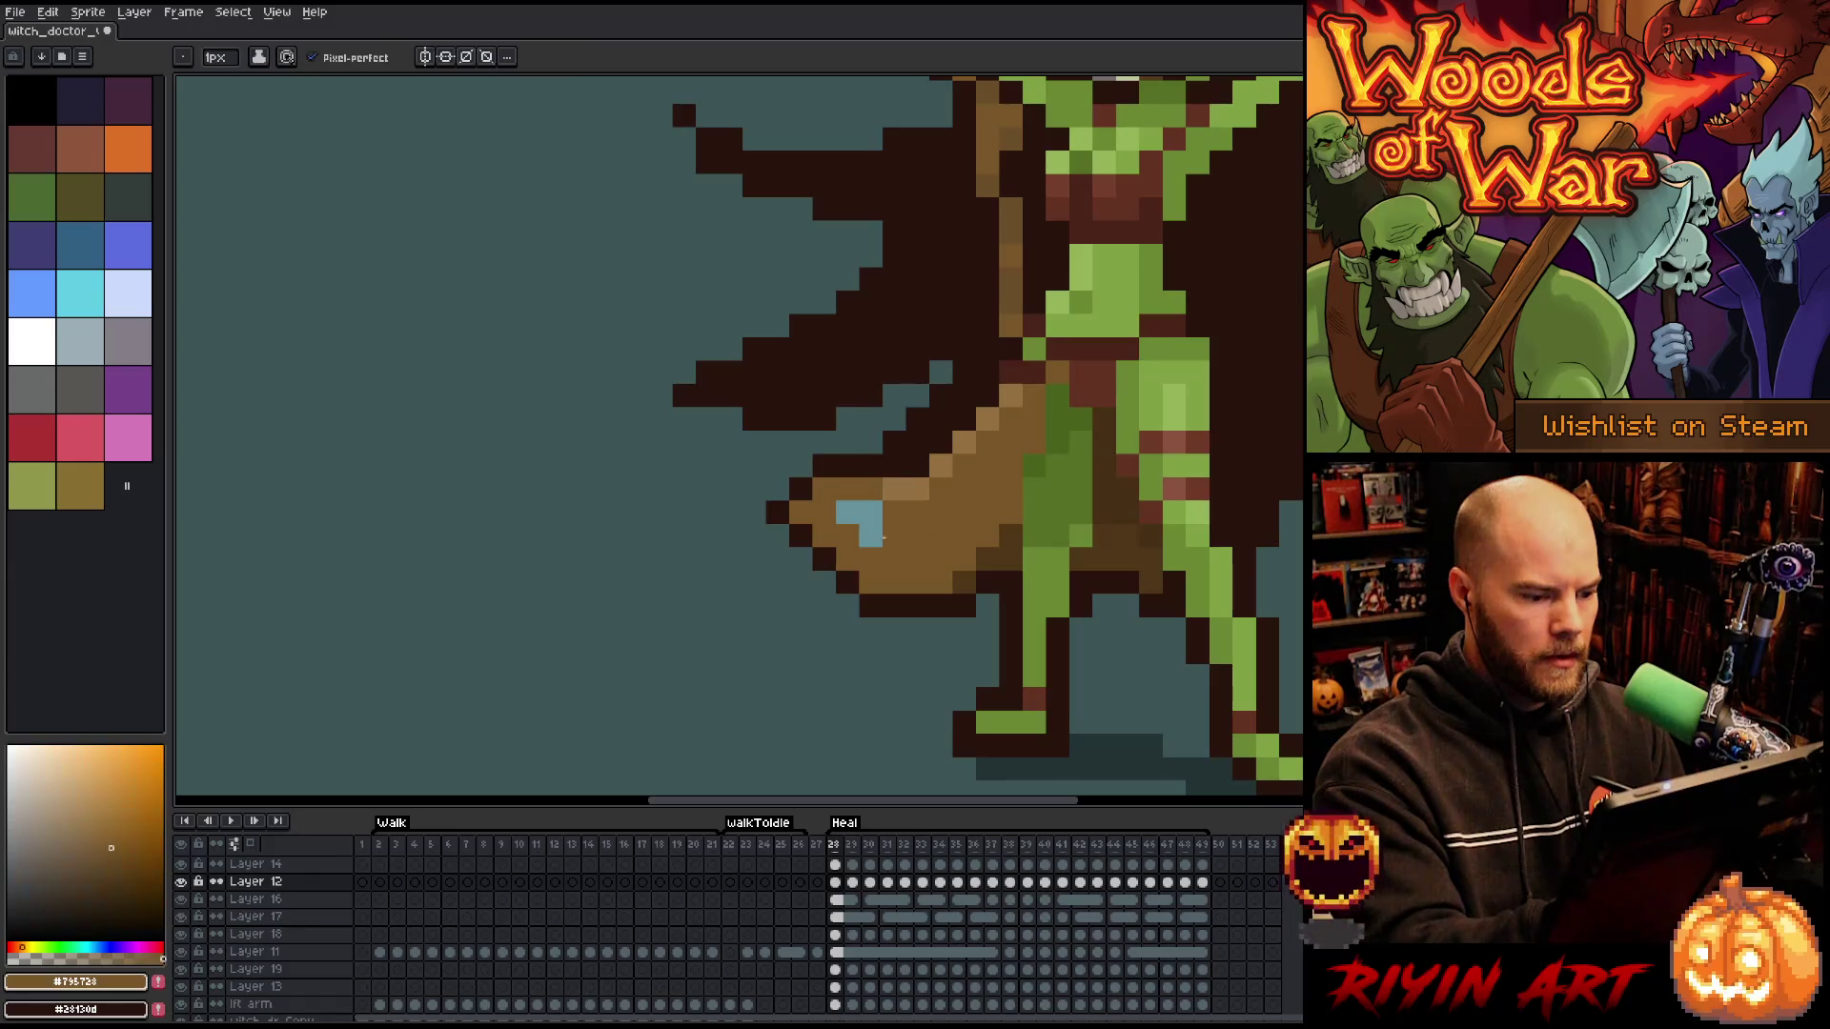
{"action": "left_click", "coordinate": [858, 512], "text": "alt"}
- Flip through frames 28–31 to compare staff poses and sample the staff's light brown
{"action": "key", "text": "Right"}
{"action": "key", "text": "Right"}
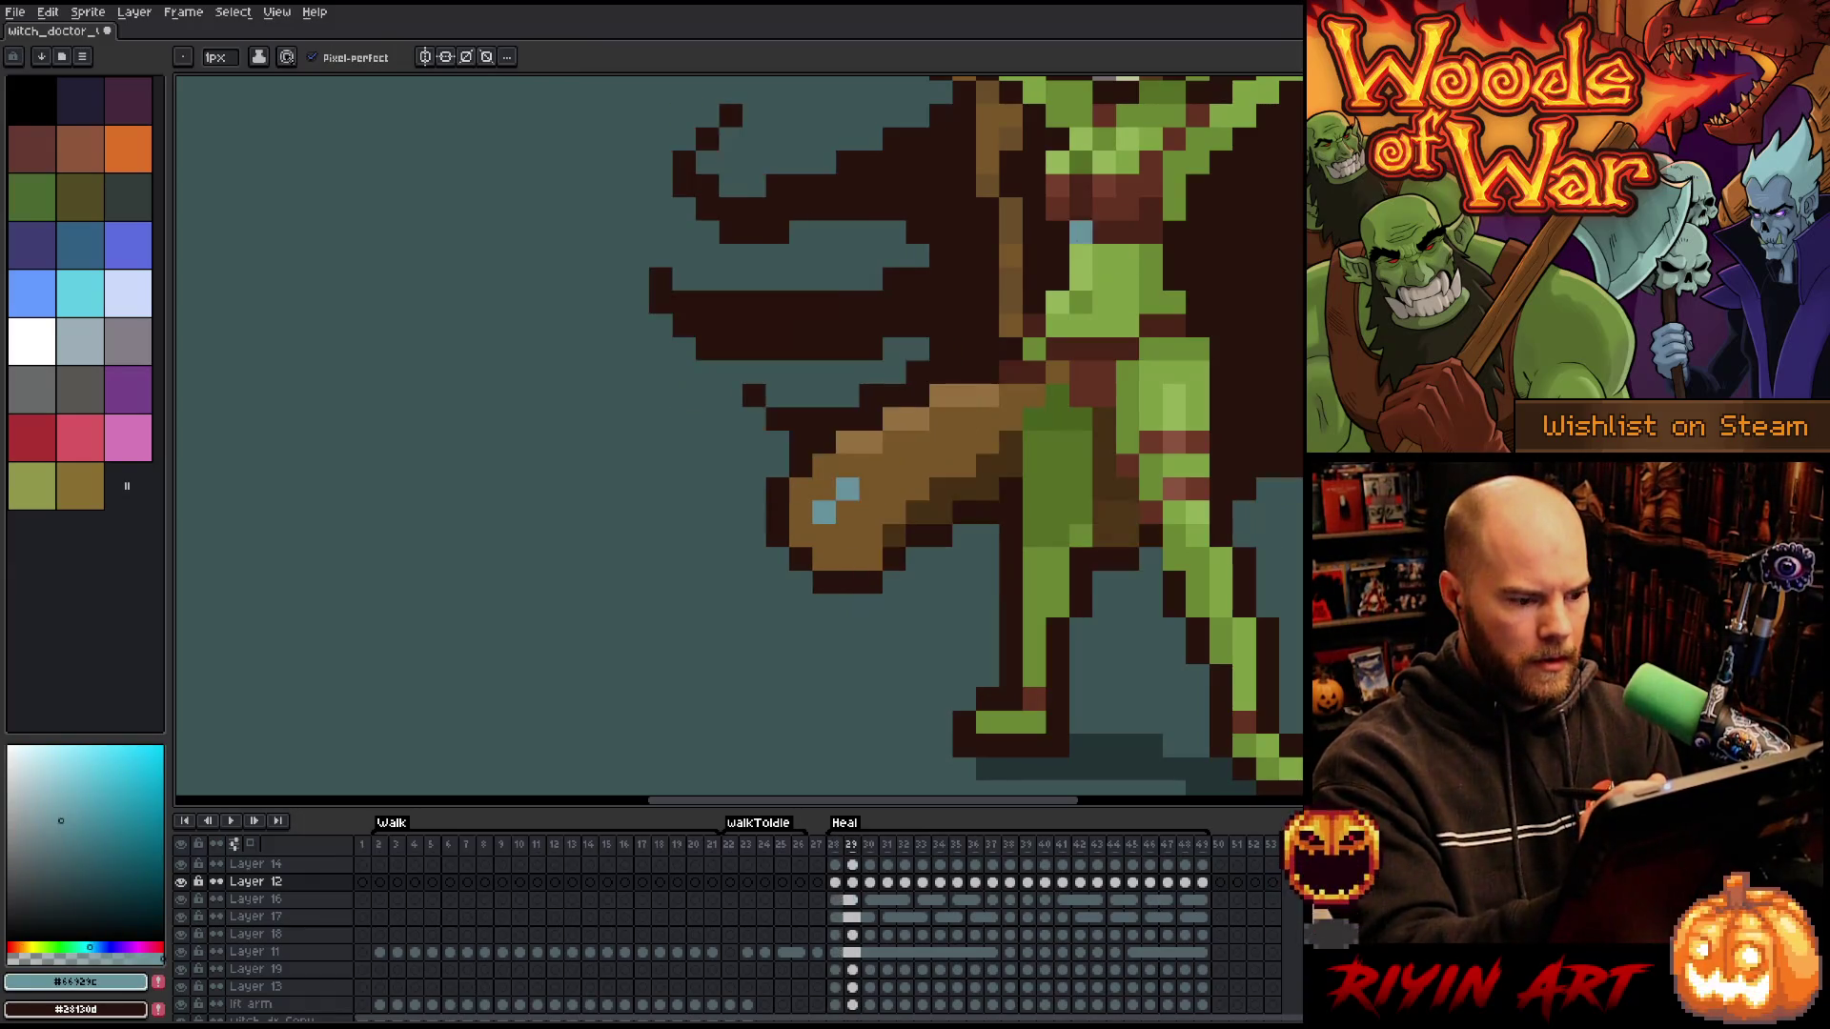
{"action": "key", "text": "Left"}
{"action": "key", "text": "Right"}
{"action": "key", "text": "Left"}
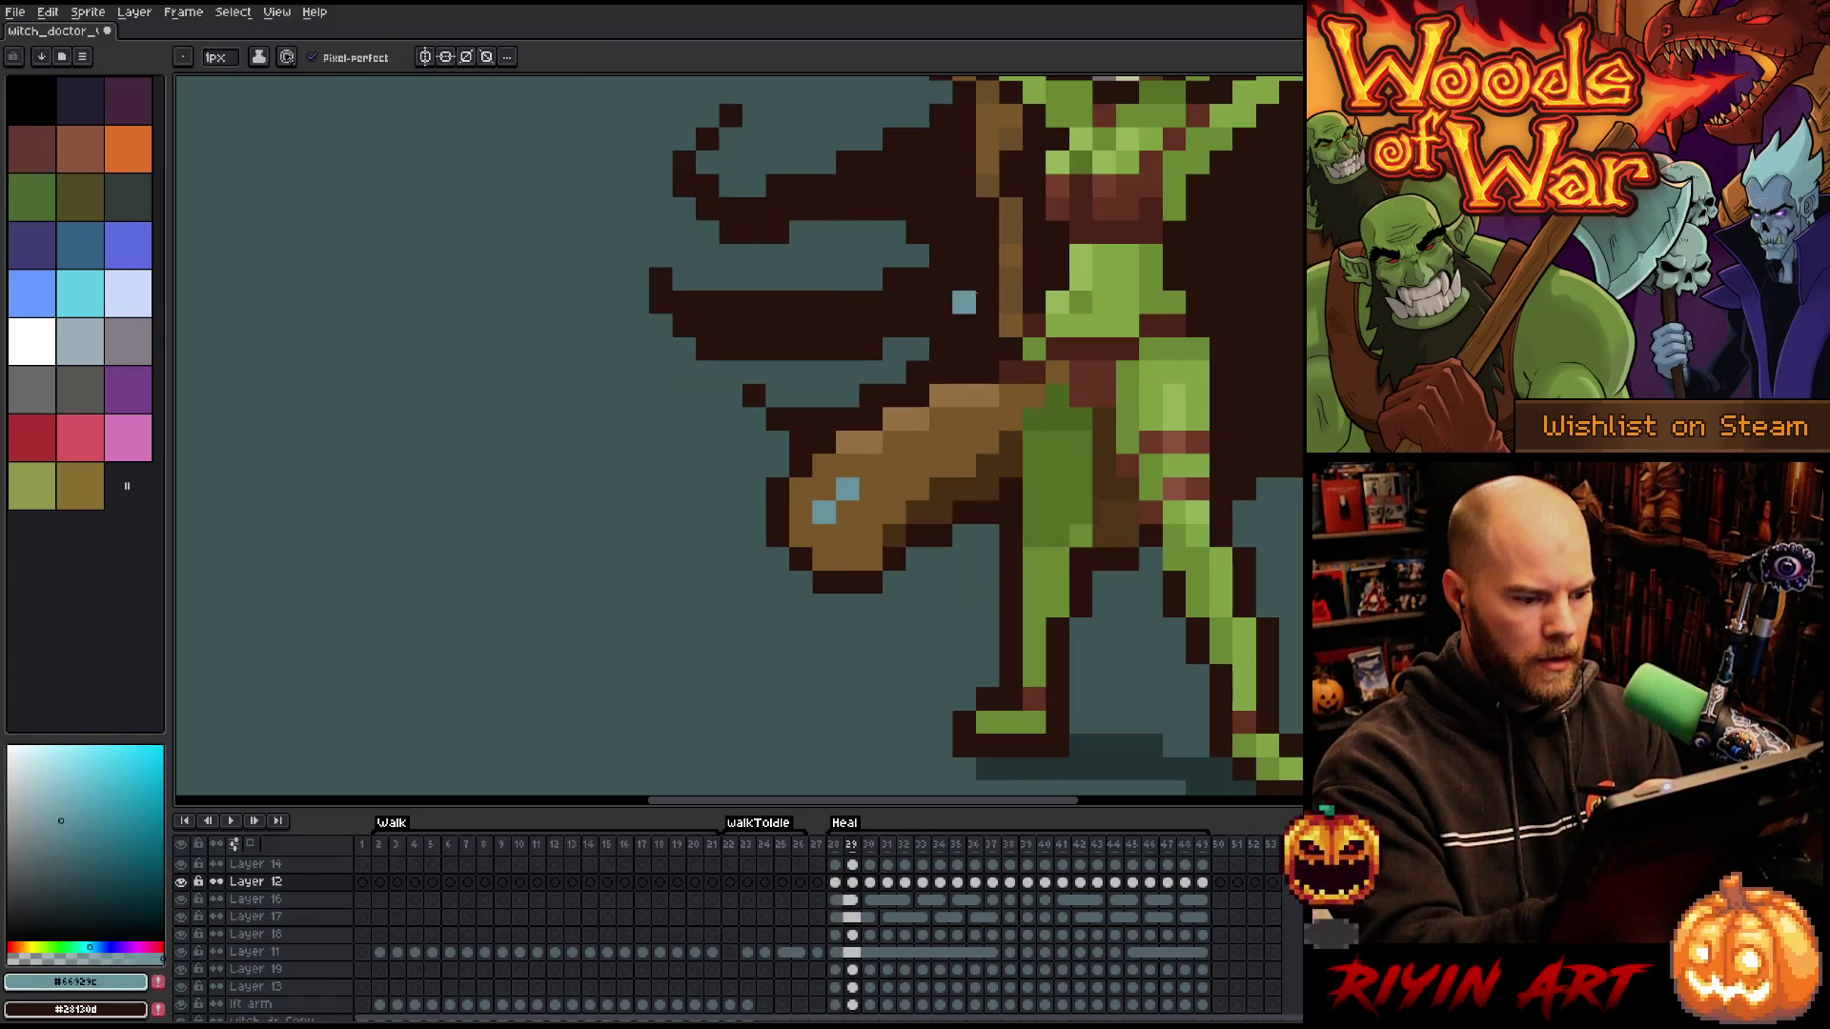
{"action": "key", "text": "Left"}
{"action": "key", "text": "Right"}
{"action": "key", "text": "Right"}
{"action": "key", "text": "Left"}
{"action": "key", "text": "Right"}
{"action": "key", "text": "Right"}
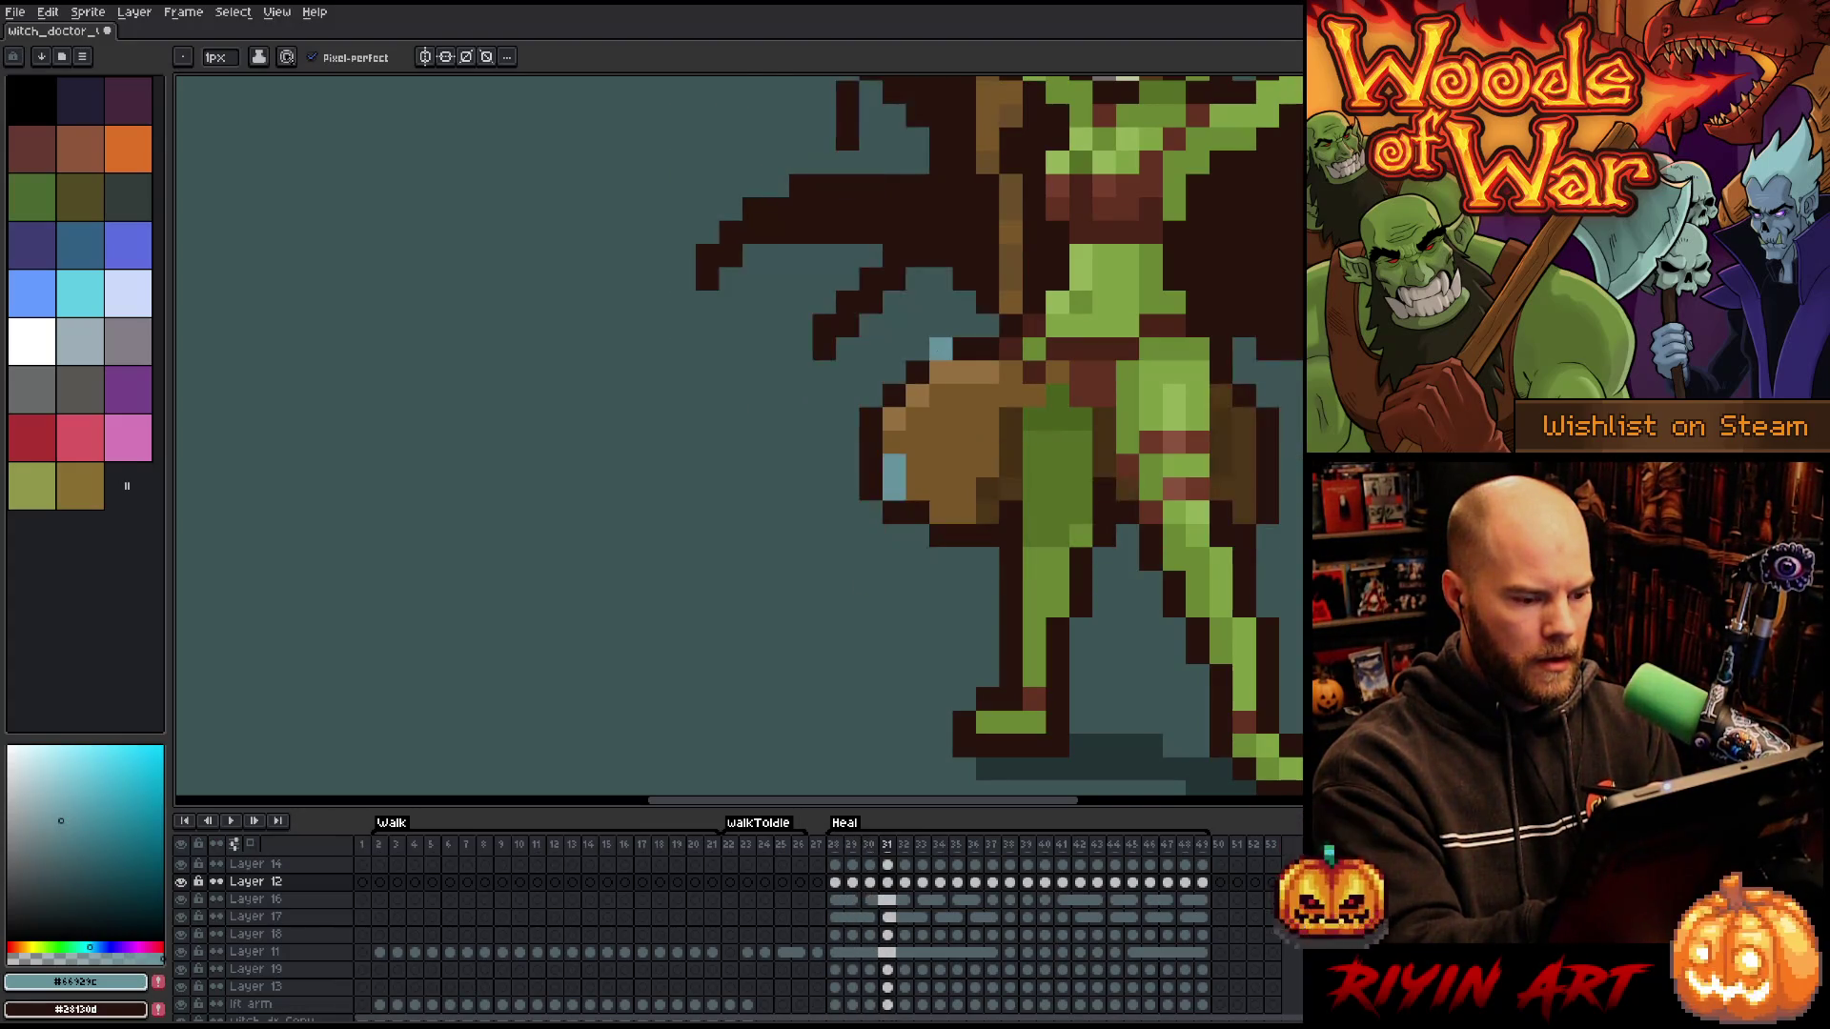
{"action": "key", "text": "Right"}
{"action": "key", "text": "Right"}
{"action": "key", "text": "Right"}
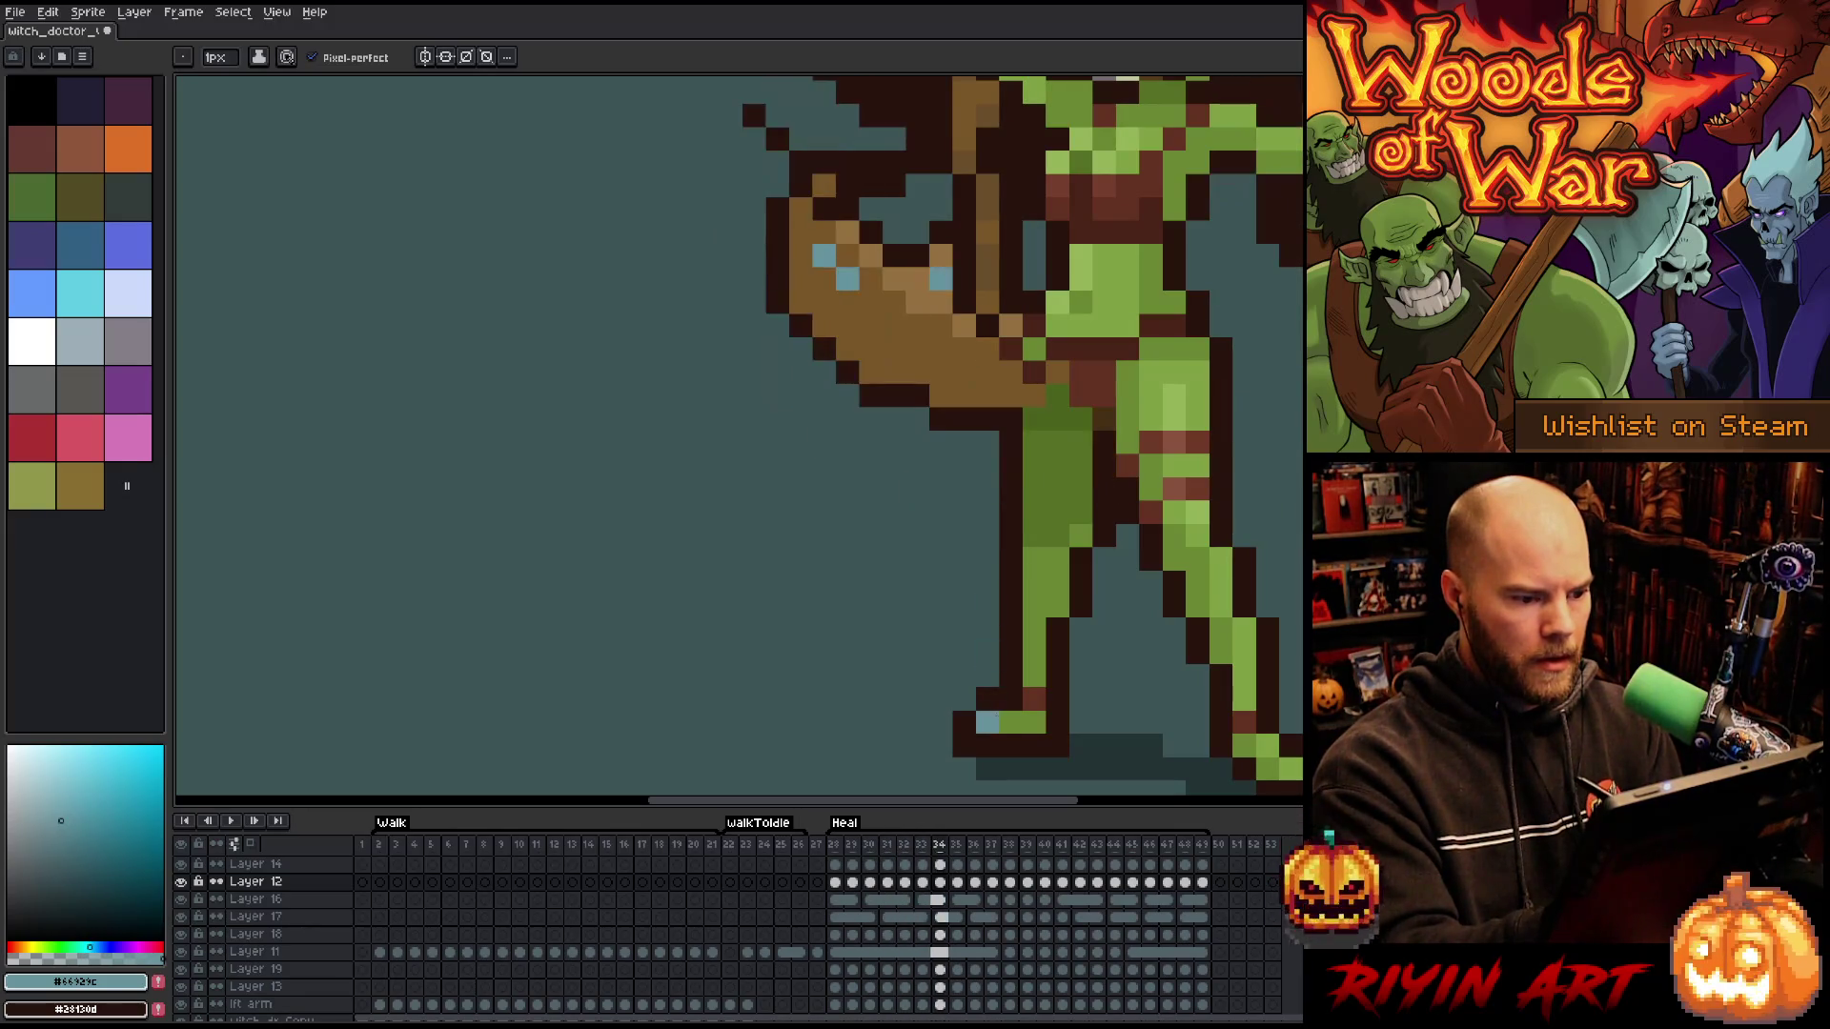
{"action": "left_click", "coordinate": [949, 286], "text": "alt"}
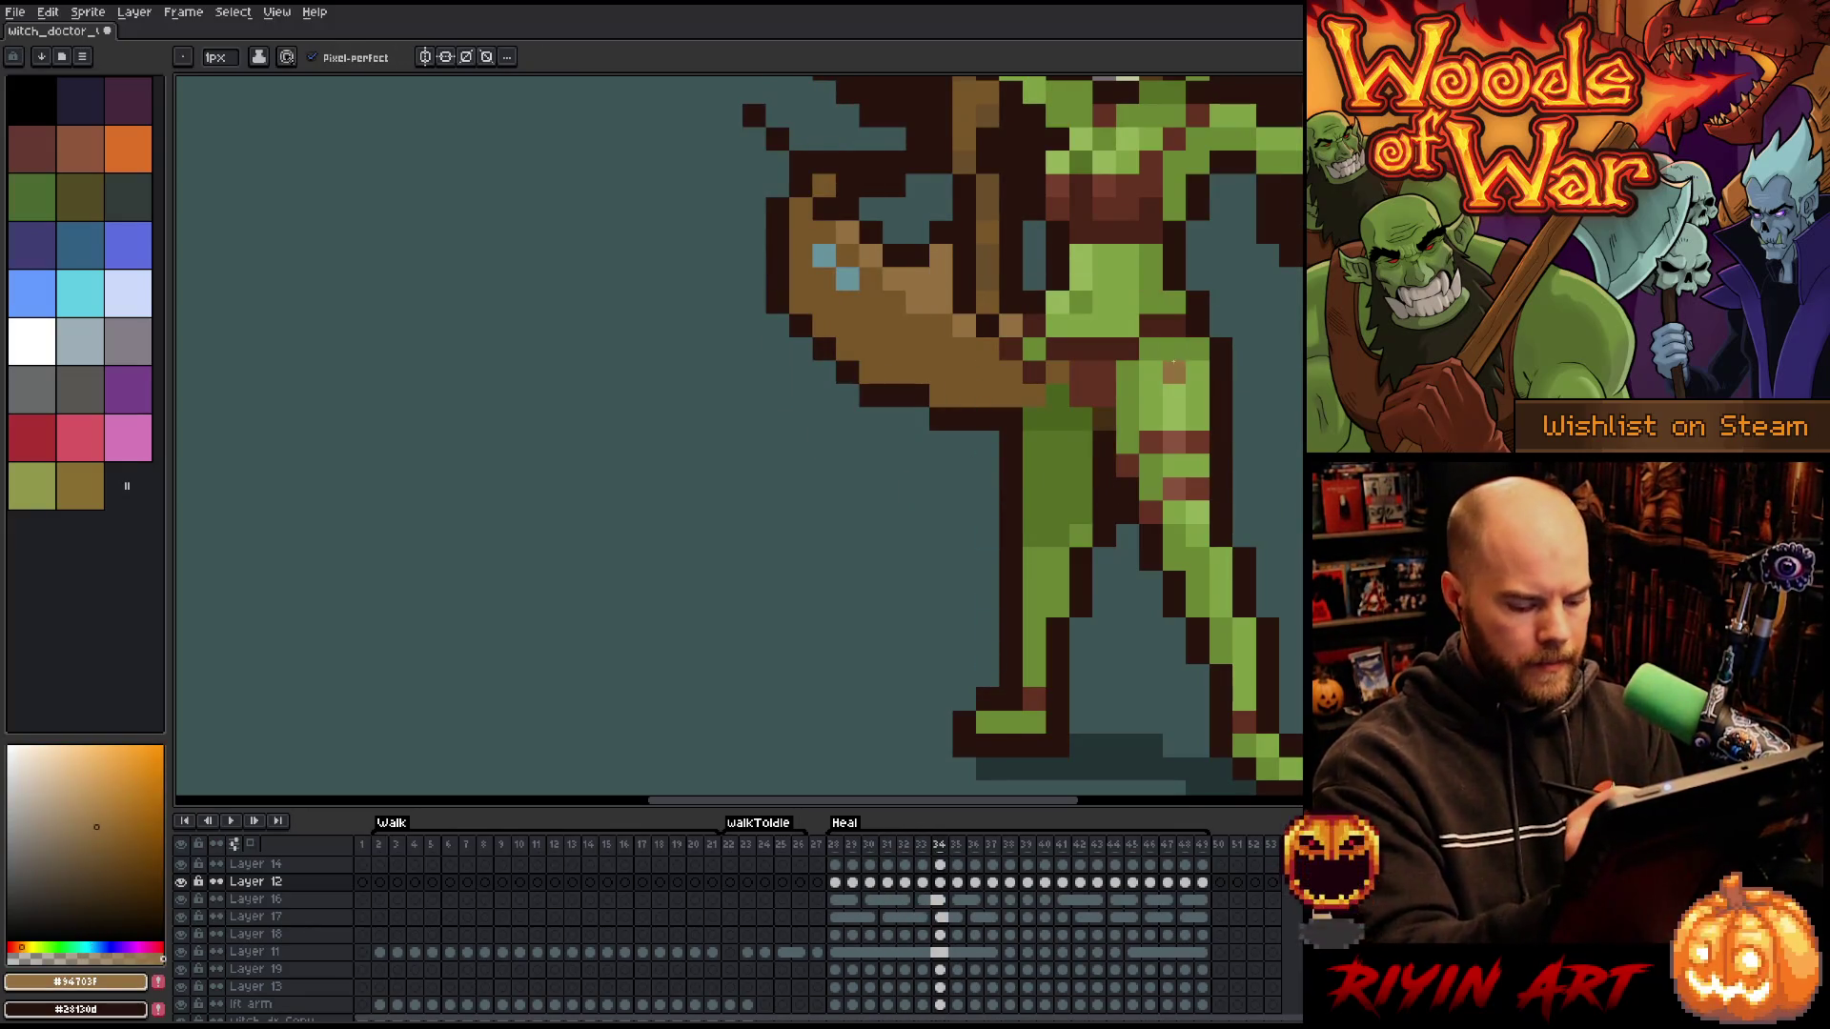
- On frame 36, add a teal staff highlight and paint a stray teal pixel brown
{"action": "key", "text": "Right"}
{"action": "key", "text": "Right"}
{"action": "key", "text": "Left"}
{"action": "key", "text": "Right"}
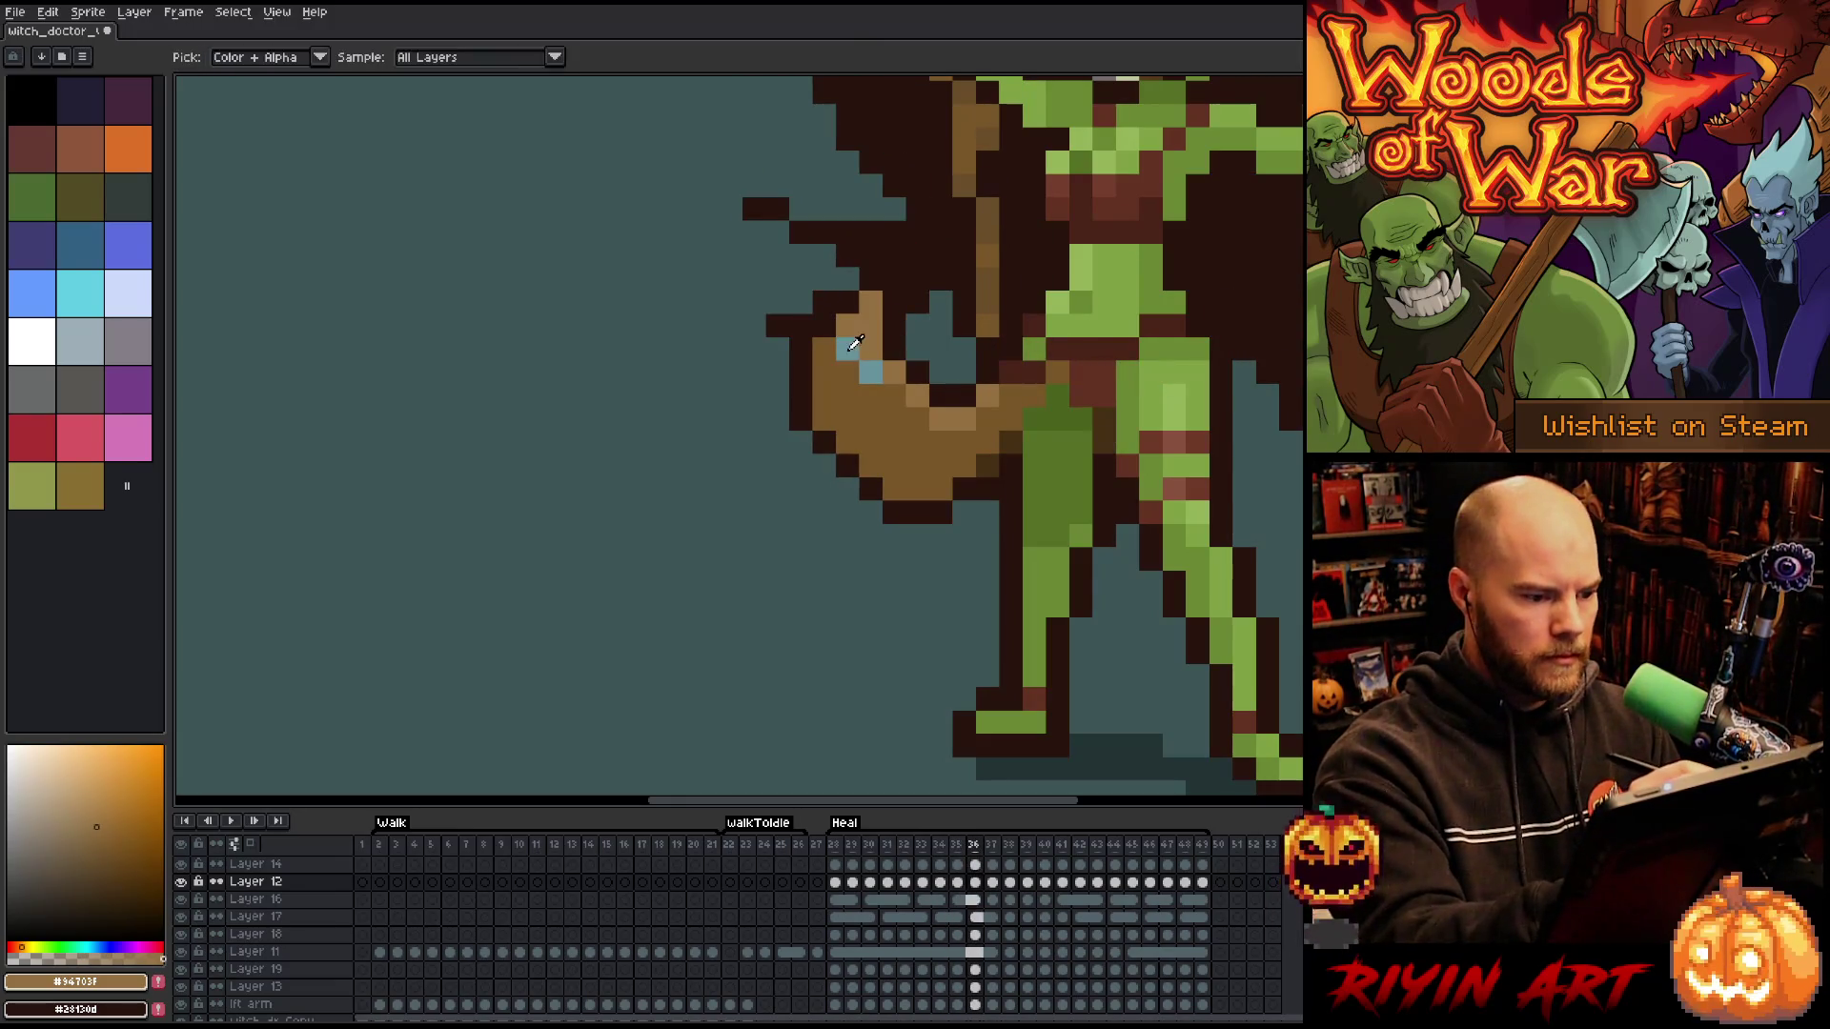
{"action": "left_click", "coordinate": [847, 349], "text": "alt"}
{"action": "left_click", "coordinate": [847, 372]}
{"action": "left_click", "coordinate": [894, 371], "text": "alt"}
{"action": "left_click", "coordinate": [862, 370]}
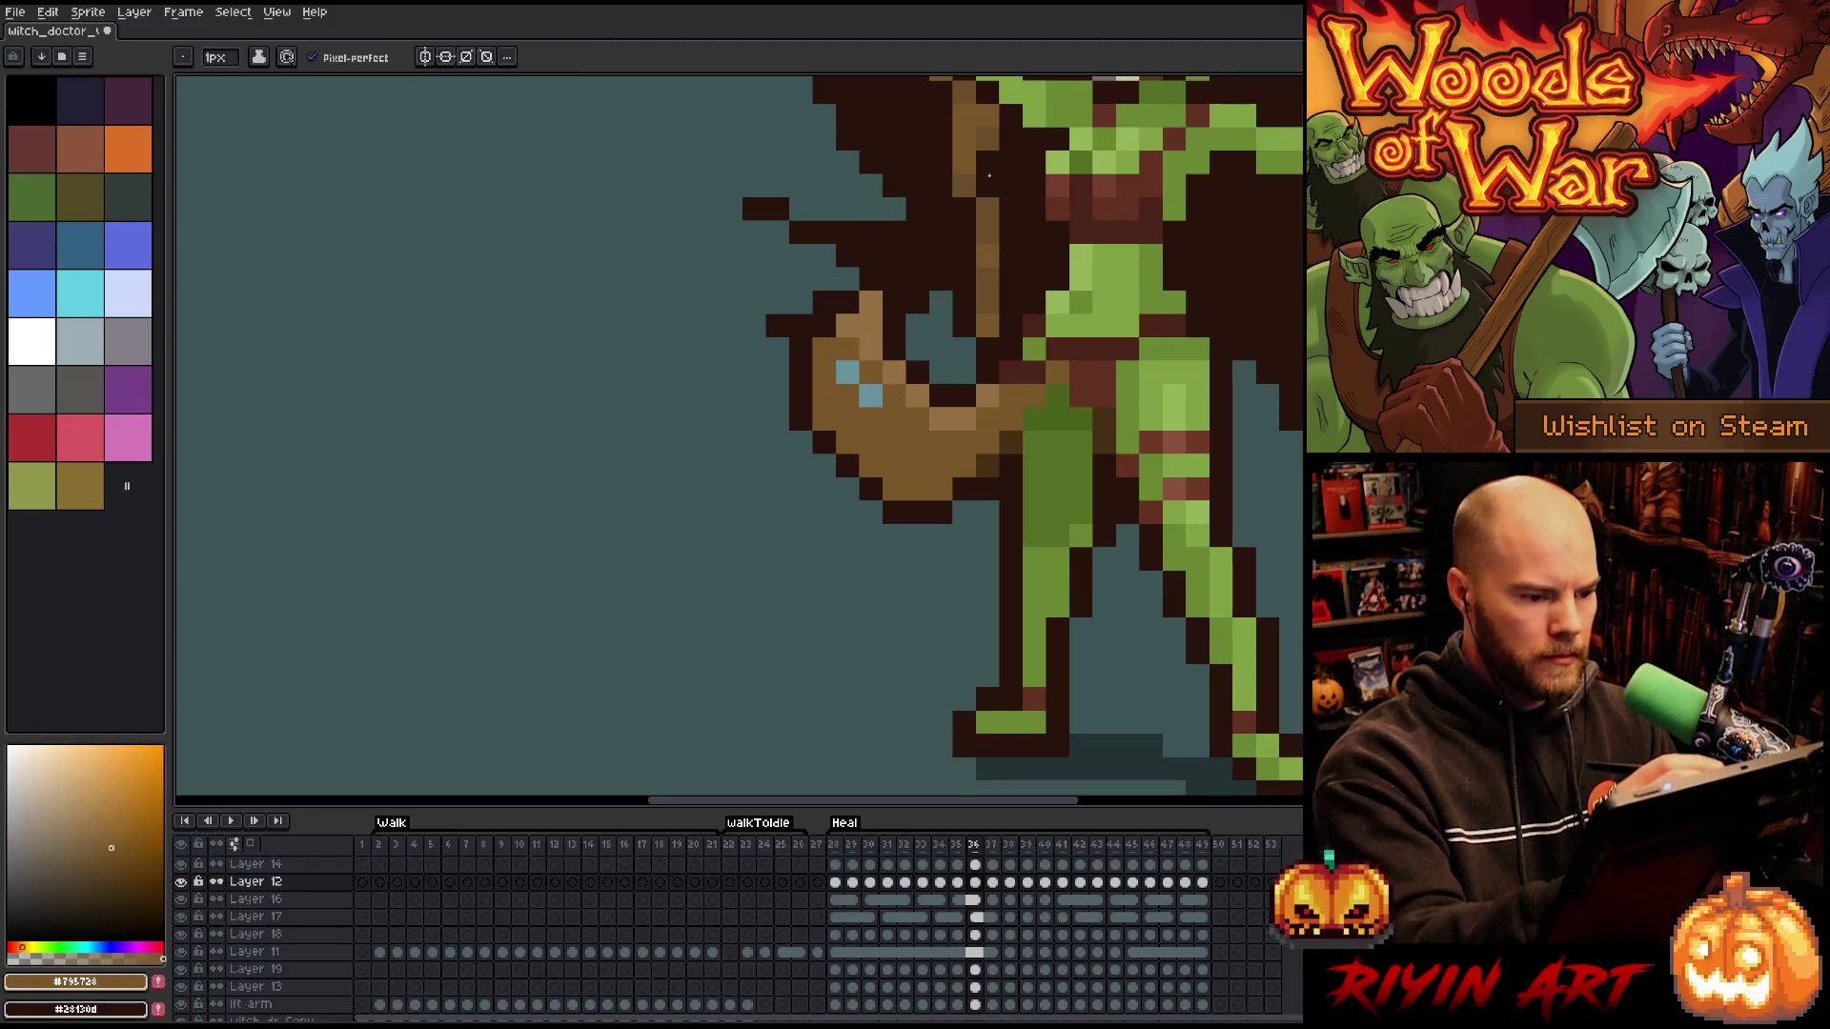
- On frame 37, add a teal pixel and a brown pixel on the staff's top edge
{"action": "key", "text": "Right"}
{"action": "key", "text": "Left"}
{"action": "key", "text": "Right"}
{"action": "key", "text": "Left"}
{"action": "key", "text": "Right"}
{"action": "left_click", "coordinate": [828, 373], "text": "alt"}
{"action": "left_click", "coordinate": [808, 357]}
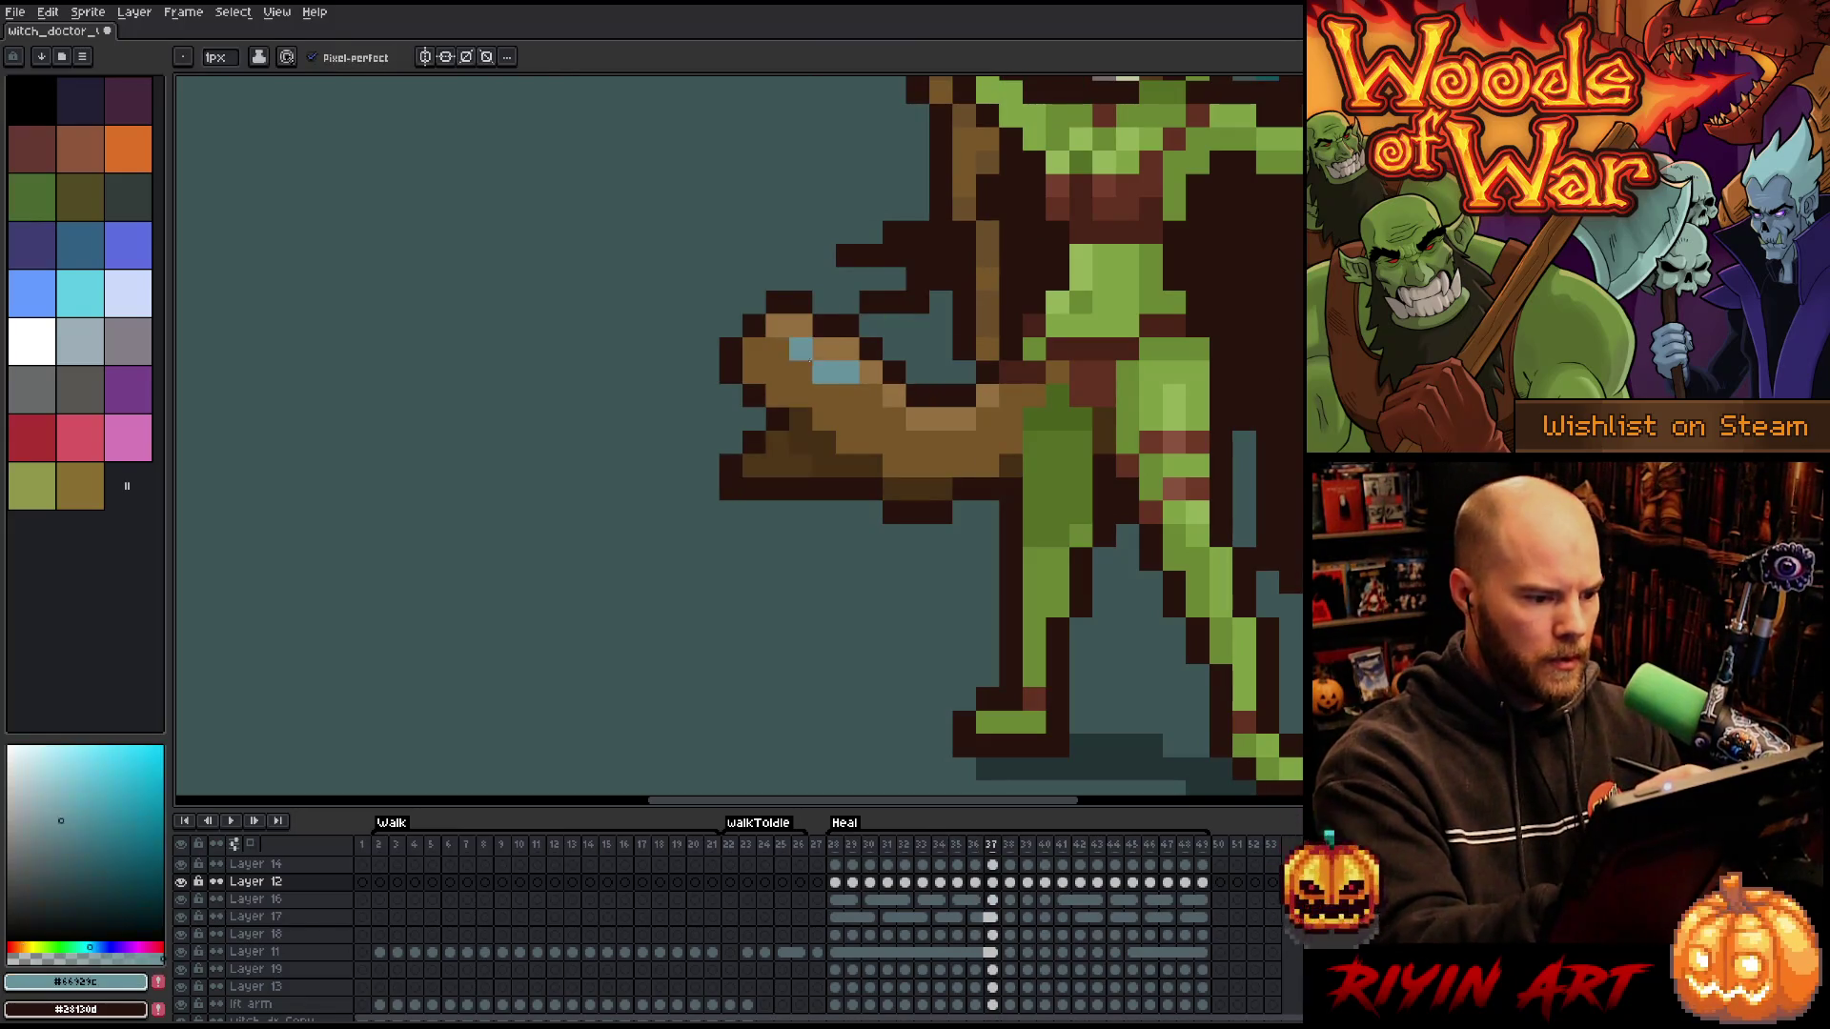
{"action": "left_click", "coordinate": [856, 393], "text": "alt"}
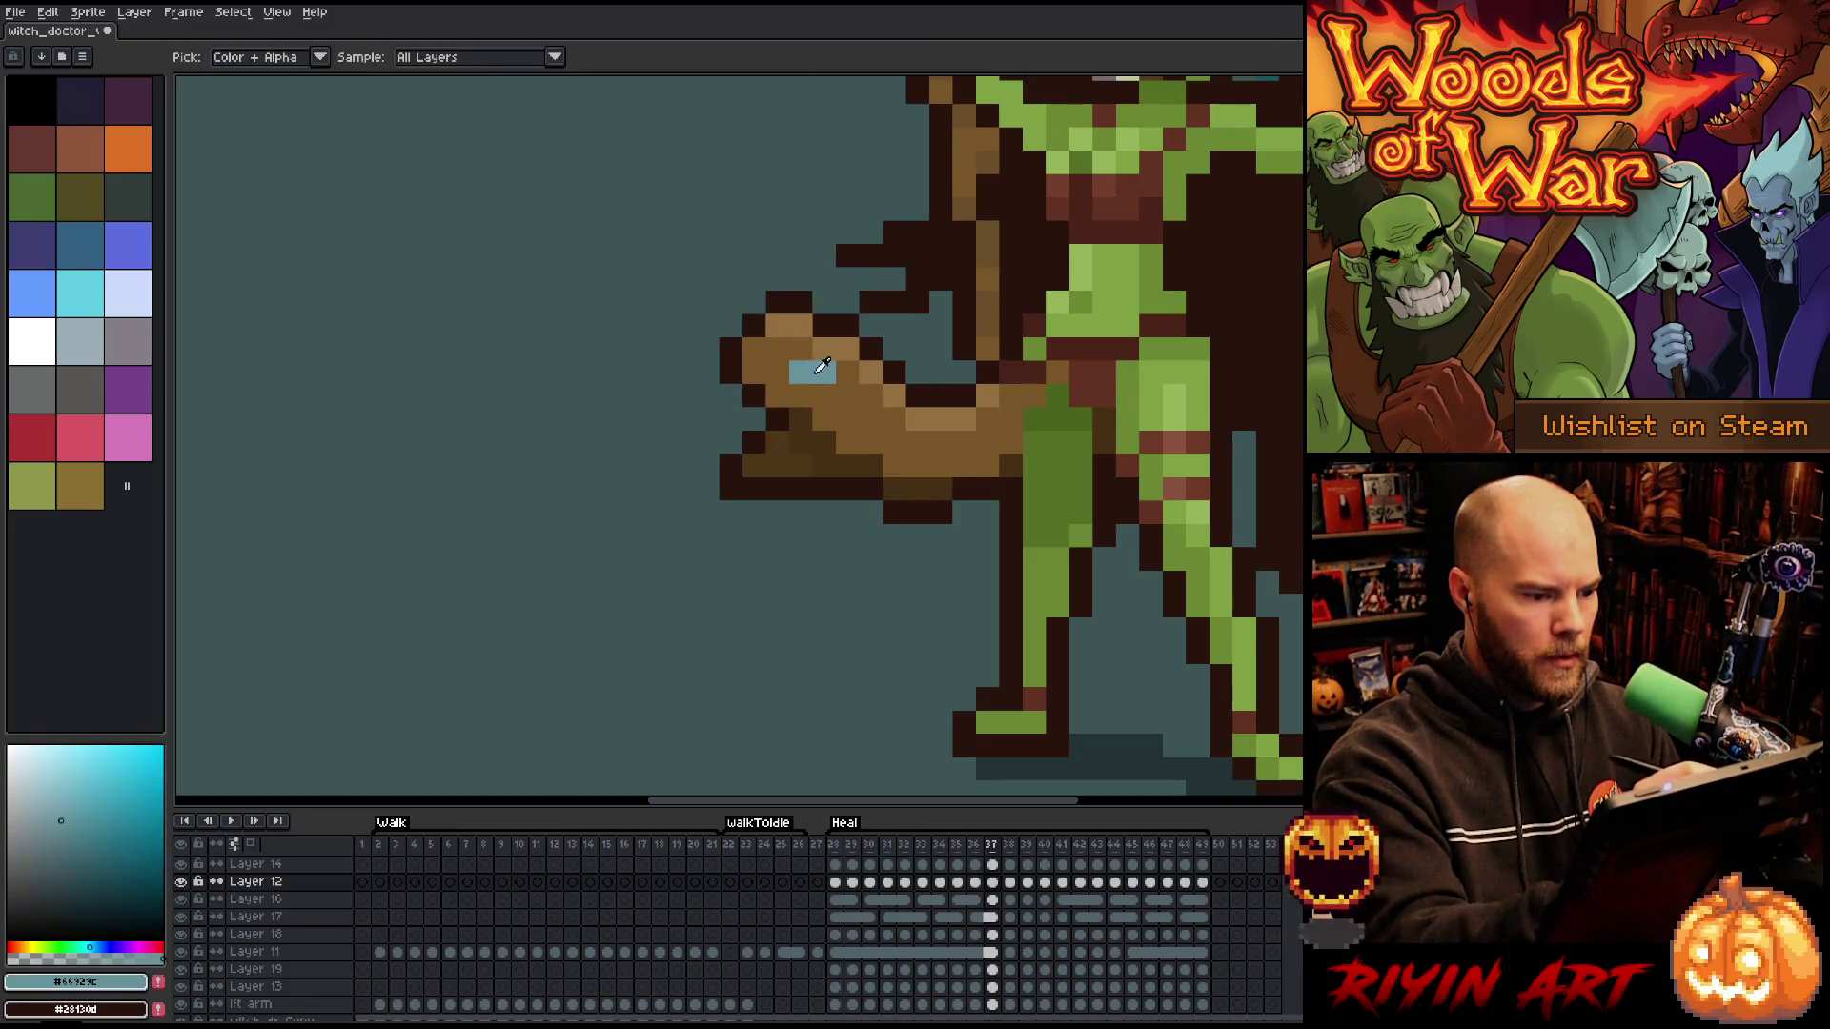
{"action": "left_click", "coordinate": [799, 303]}
- On frame 38, recolour the staff's teal and brown pixels and lower the light-brown pixel one row
{"action": "key", "text": "Right"}
{"action": "key", "text": "Left"}
{"action": "key", "text": "Right"}
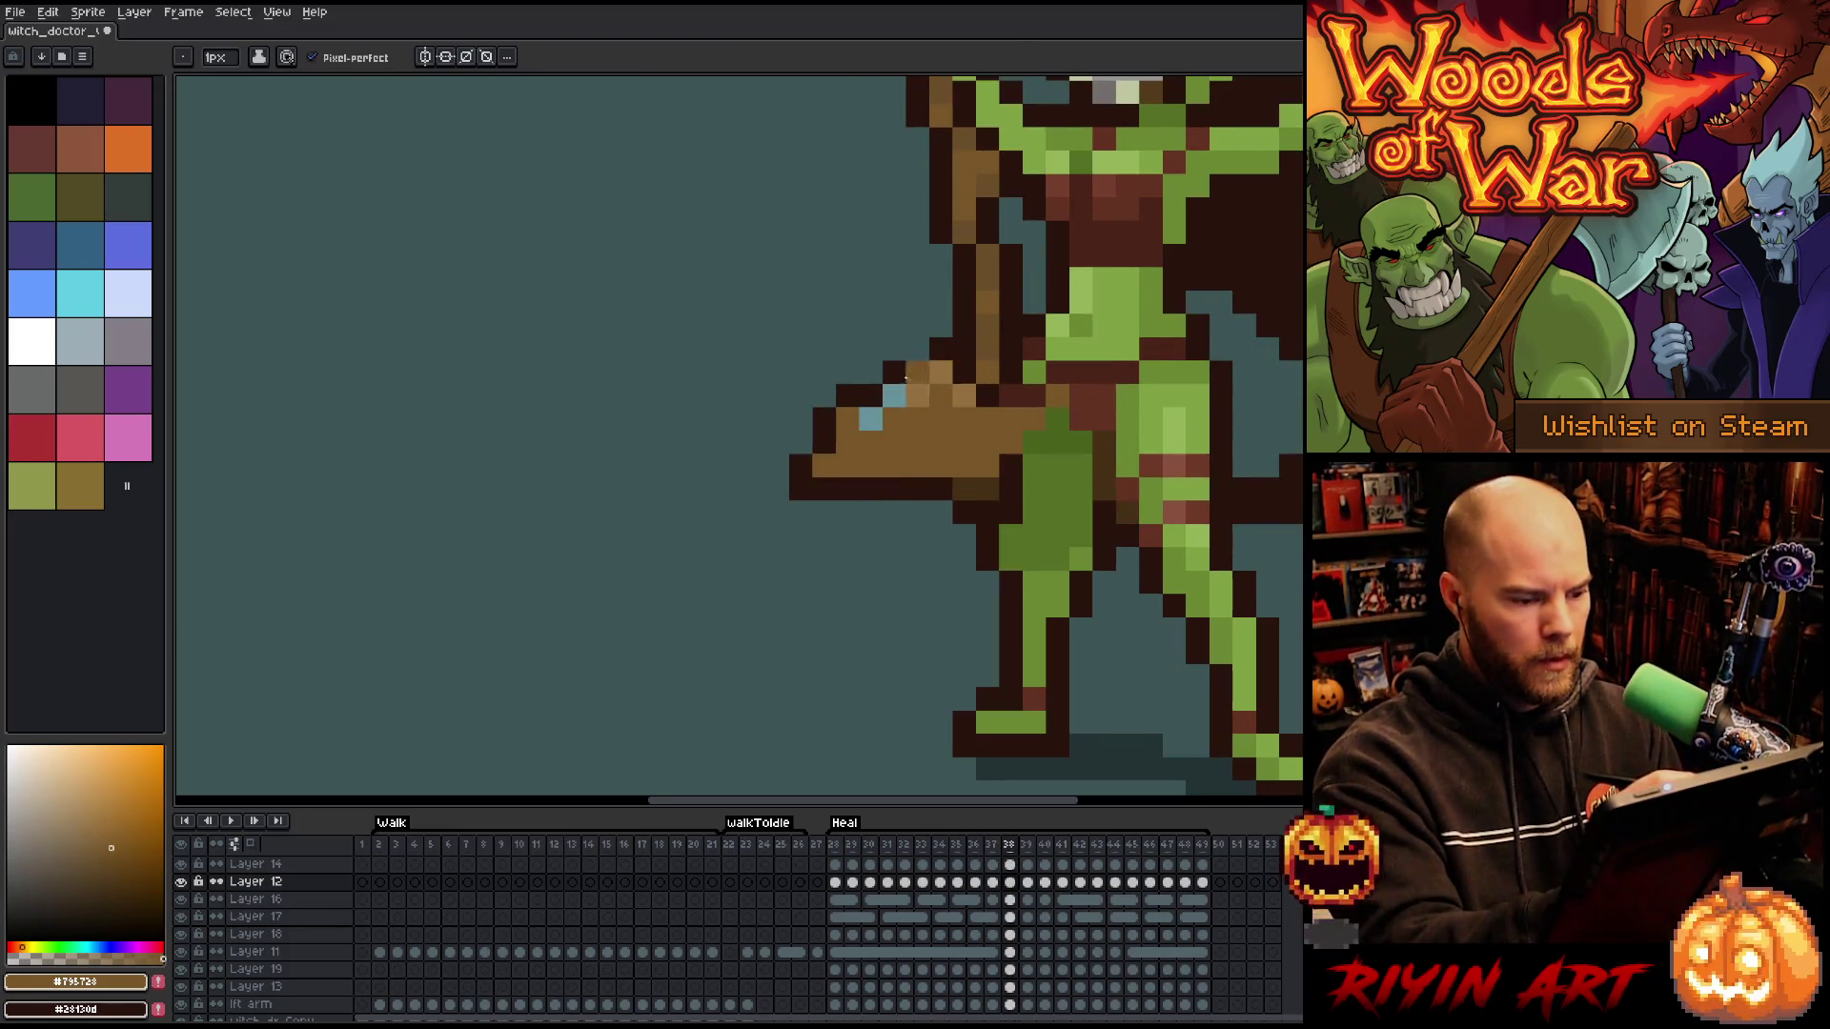
{"action": "left_click", "coordinate": [882, 417], "text": "alt"}
{"action": "left_click", "coordinate": [867, 399]}
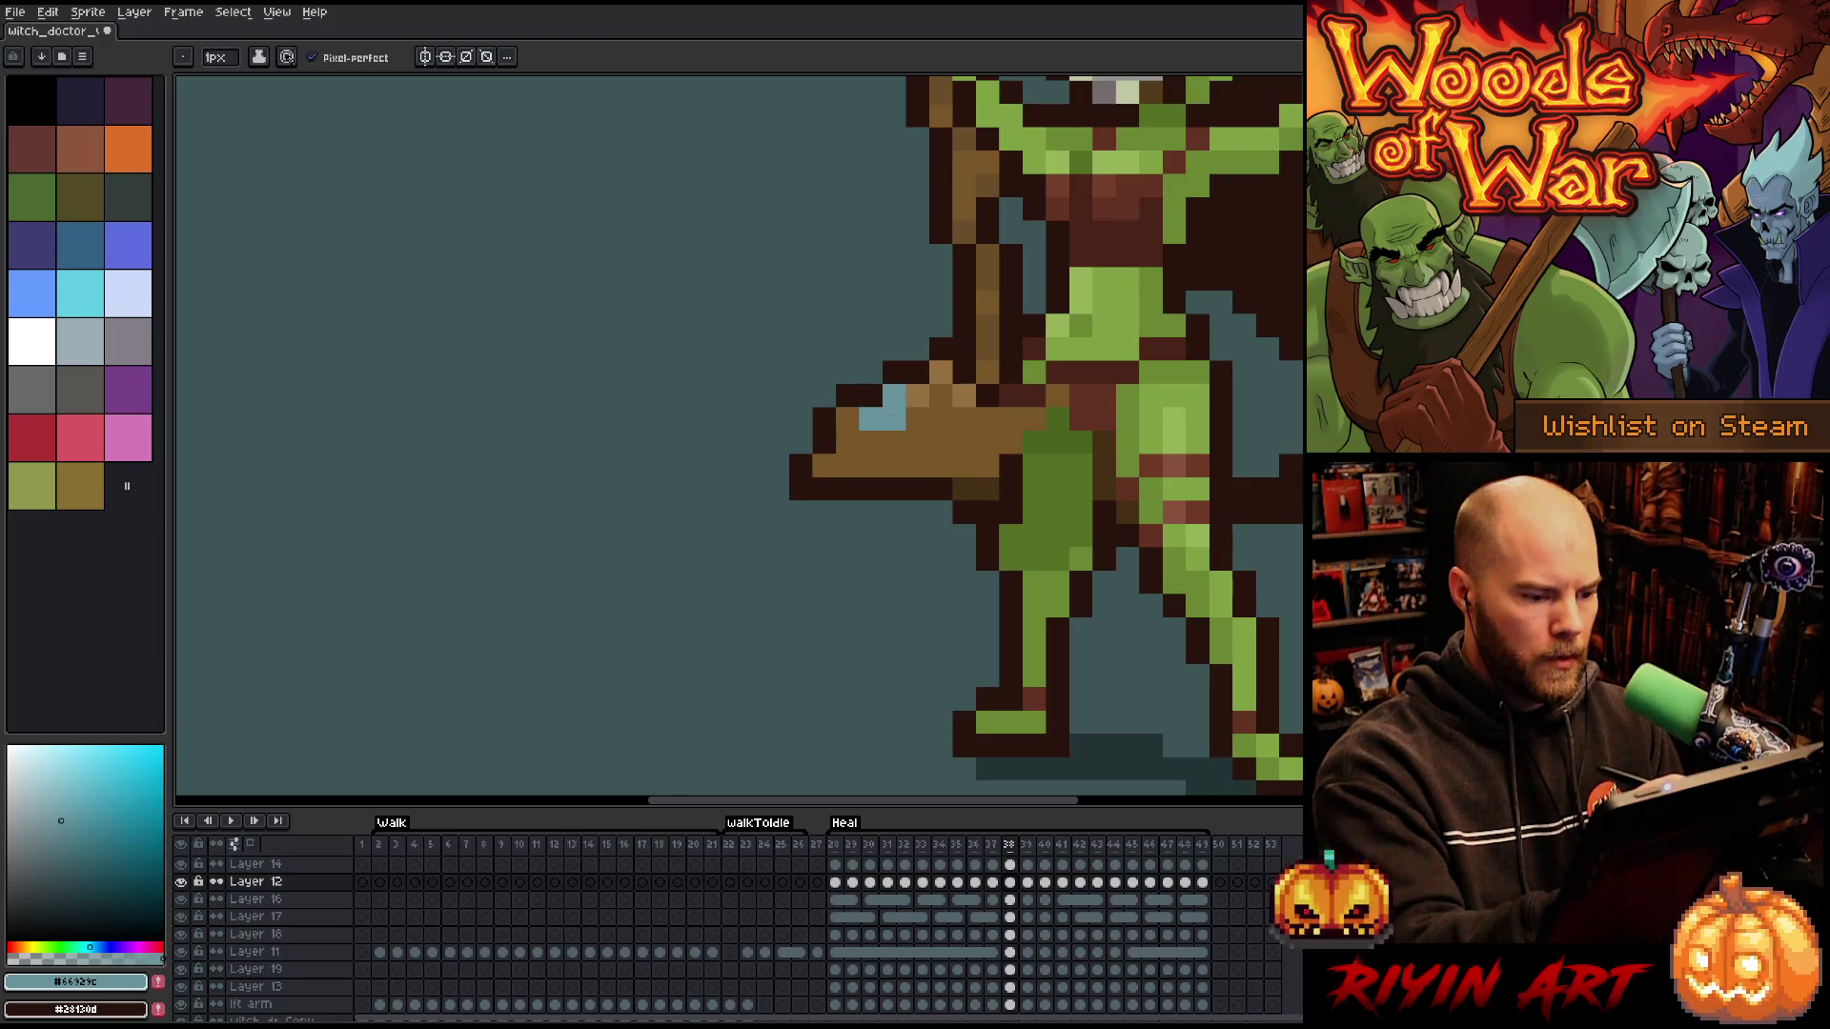
{"action": "left_click", "coordinate": [940, 375], "text": "alt"}
{"action": "left_click_drag", "start_coordinate": [917, 398], "coordinate": [895, 372]}
{"action": "right_click", "coordinate": [1034, 231]}
{"action": "left_click", "coordinate": [1034, 256]}
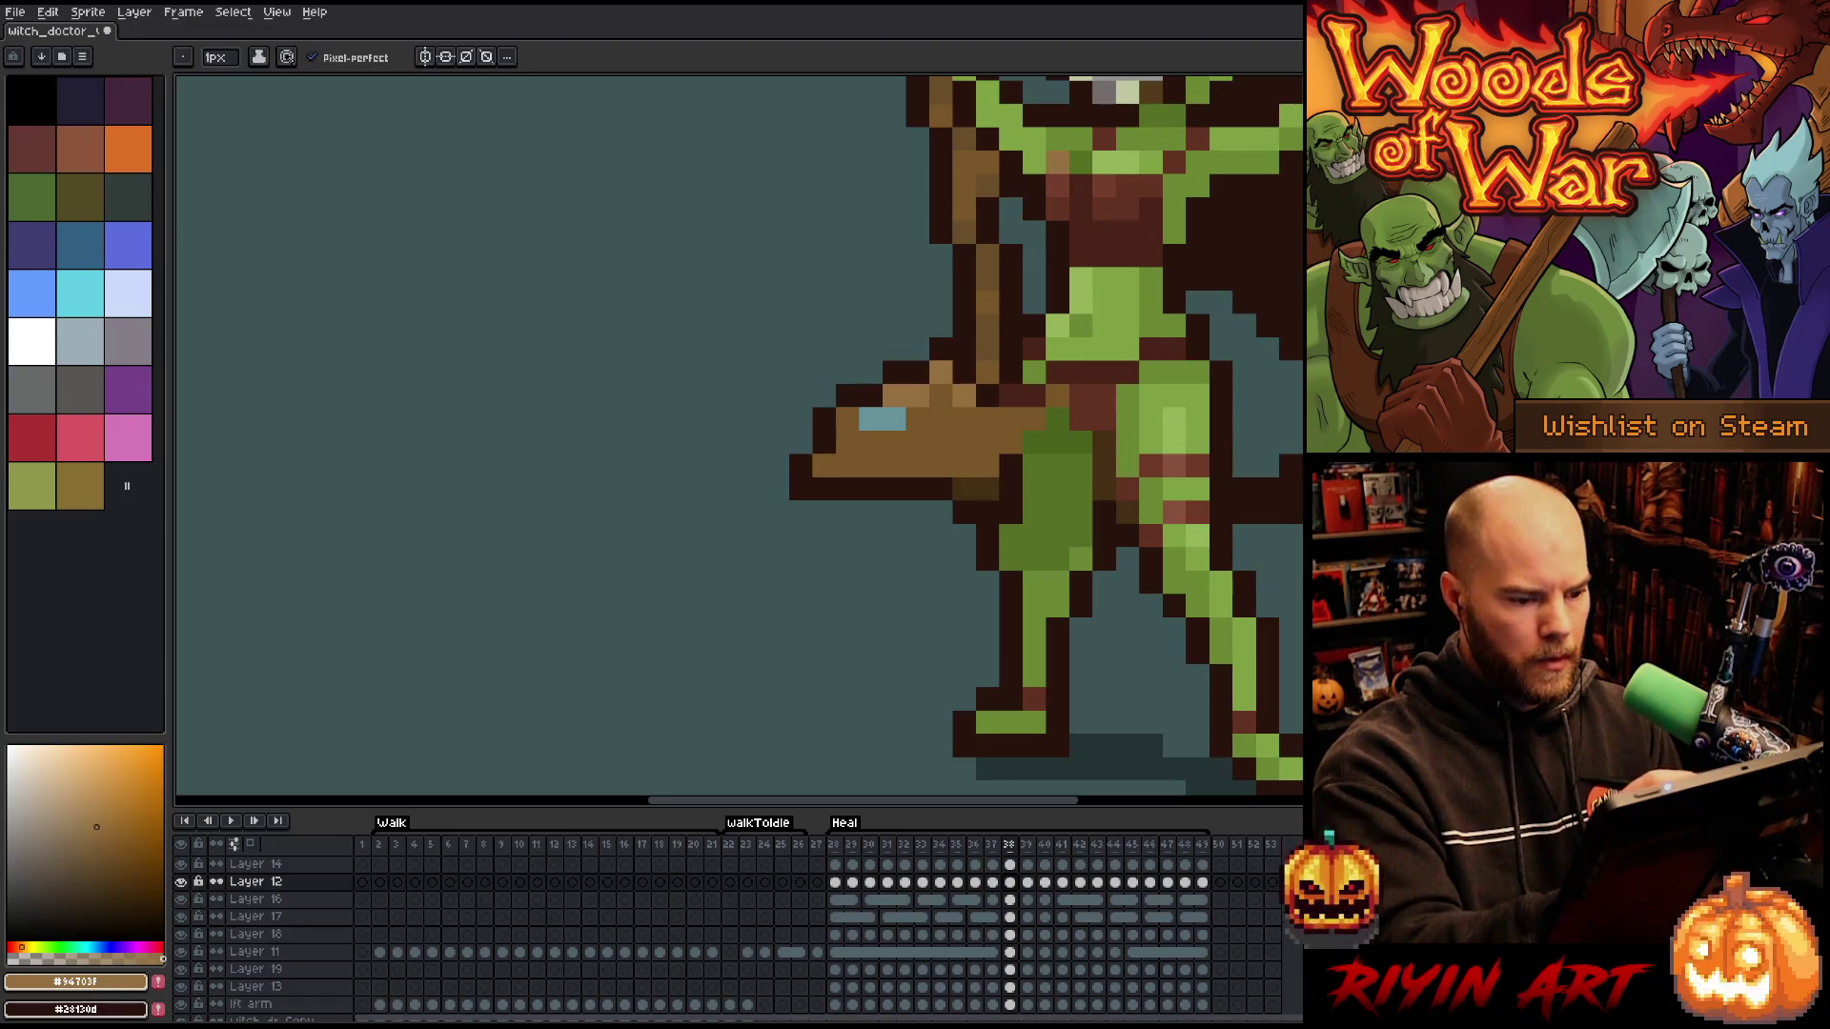
- Step forward through the remaining Heal frames from frame 39
{"action": "key", "text": "Left"}
{"action": "key", "text": "Right"}
{"action": "key", "text": "Right"}
{"action": "key", "text": "Right"}
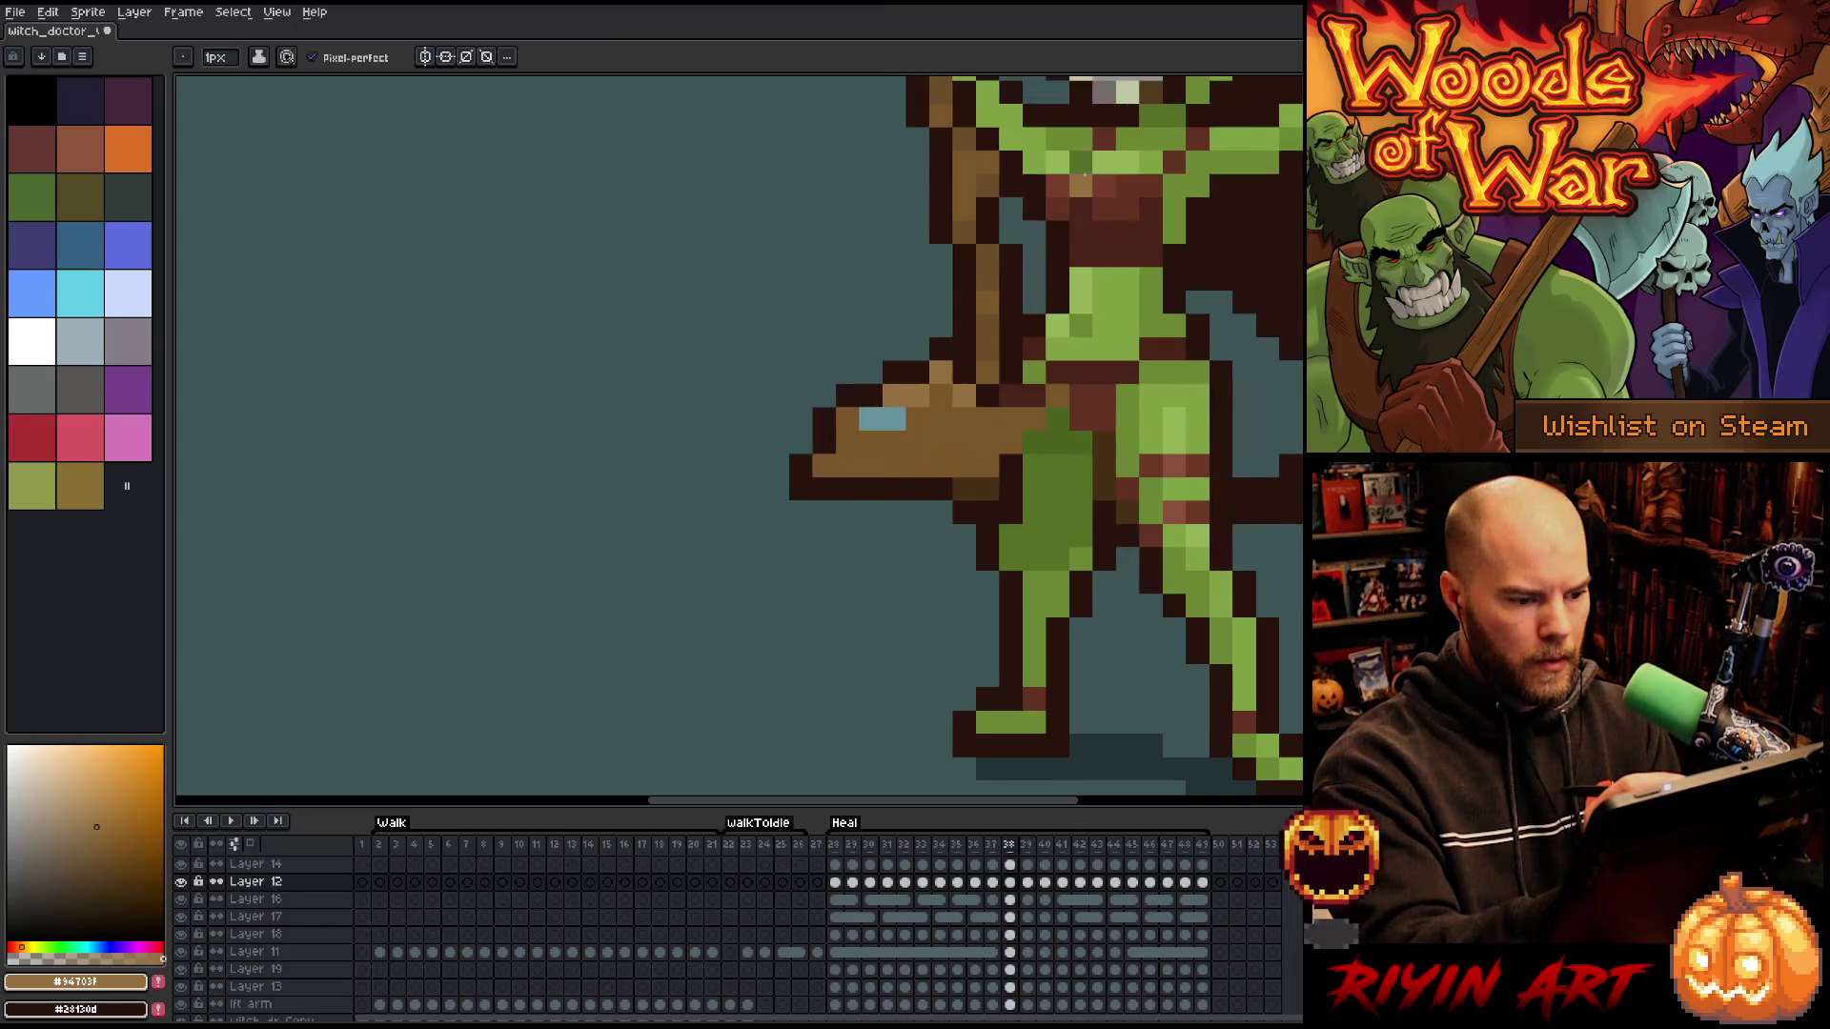
{"action": "key", "text": "Left"}
{"action": "key", "text": "Right"}
{"action": "key", "text": "Right"}
{"action": "key", "text": "Right"}
{"action": "key", "text": "Right"}
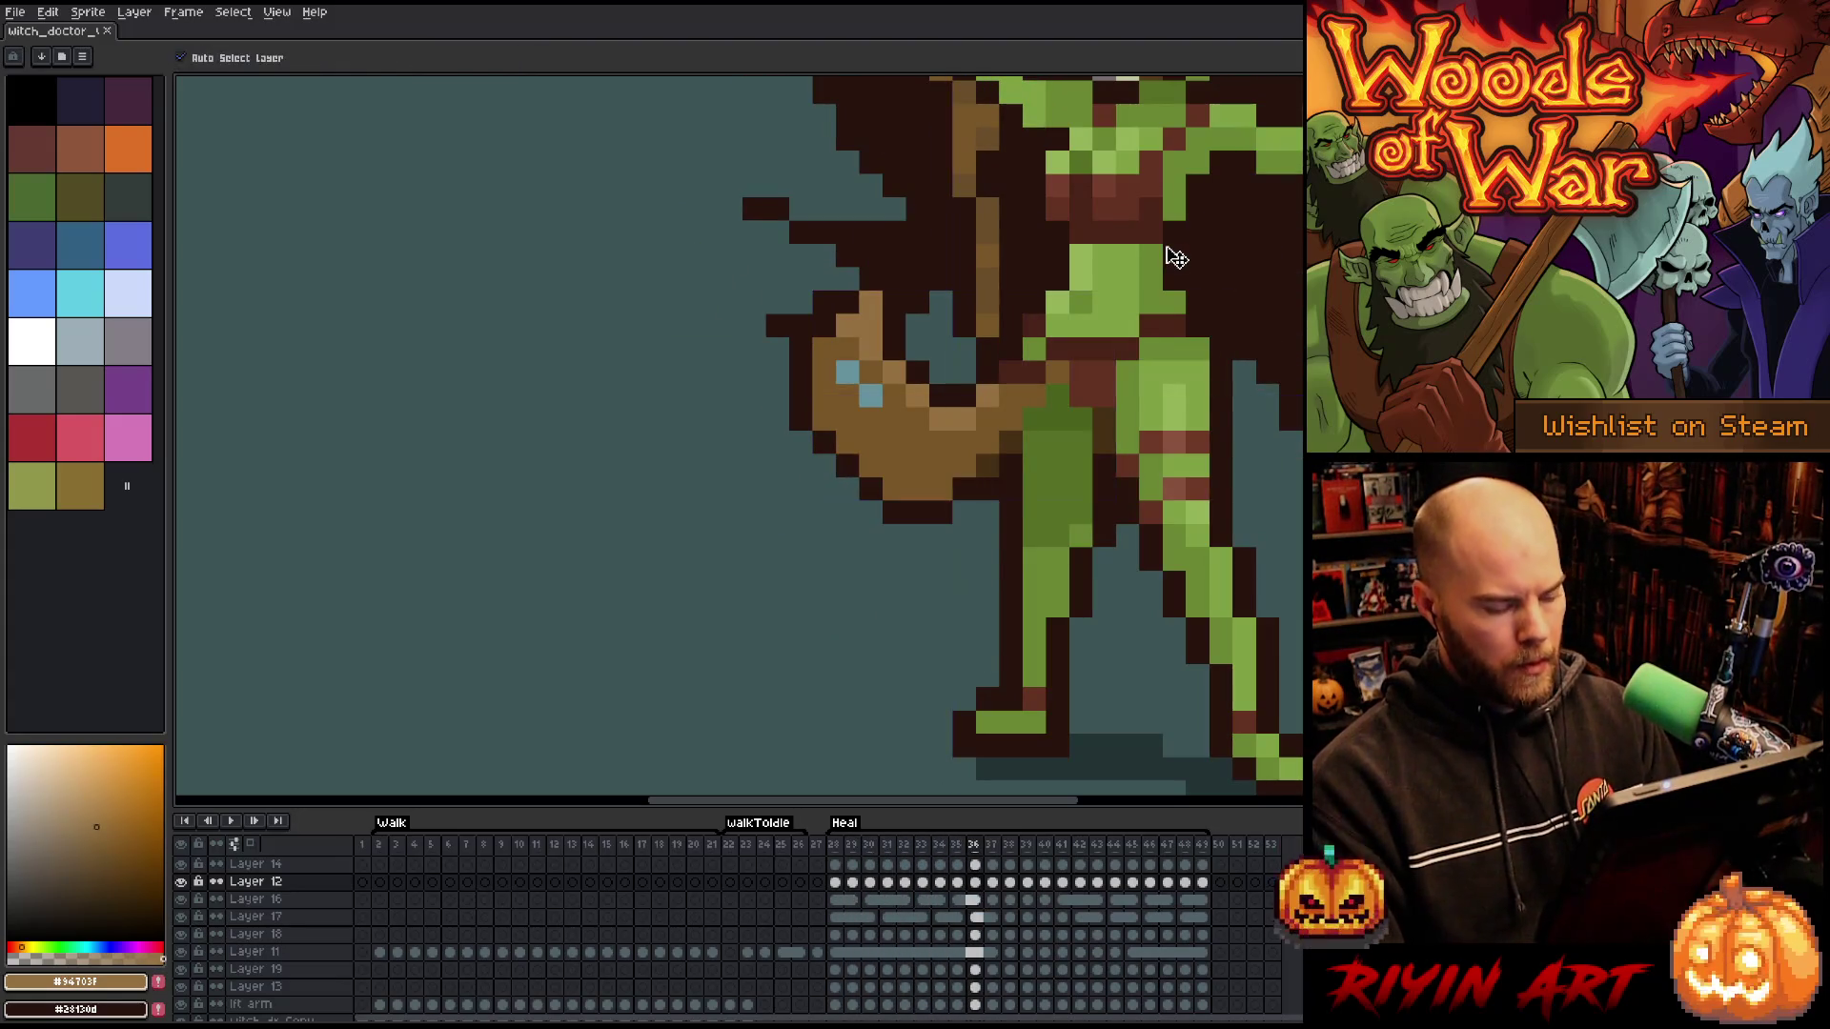
{"action": "scroll", "coordinate": [1173, 458], "scroll_direction": "down", "scroll_amount": 3}
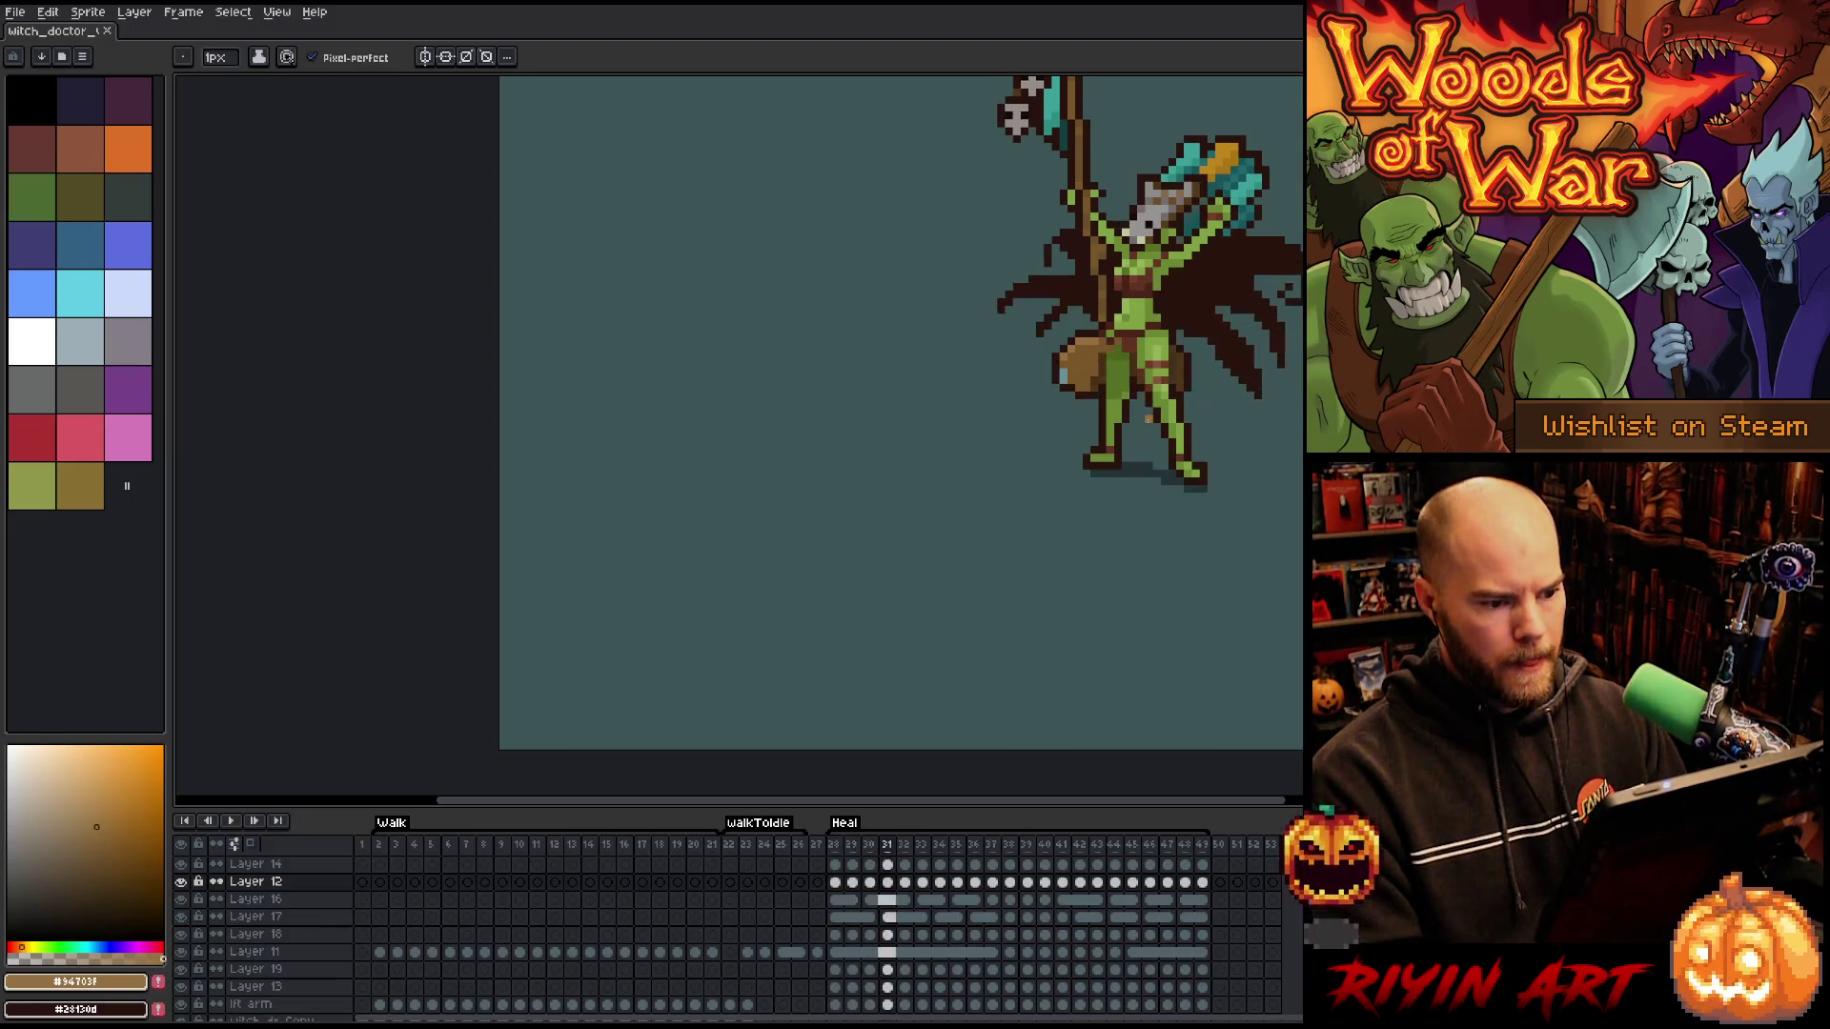
- Step back to frame 31 and sample the blue-grey and dark brown colours from the sprite
{"action": "key", "text": "comma"}
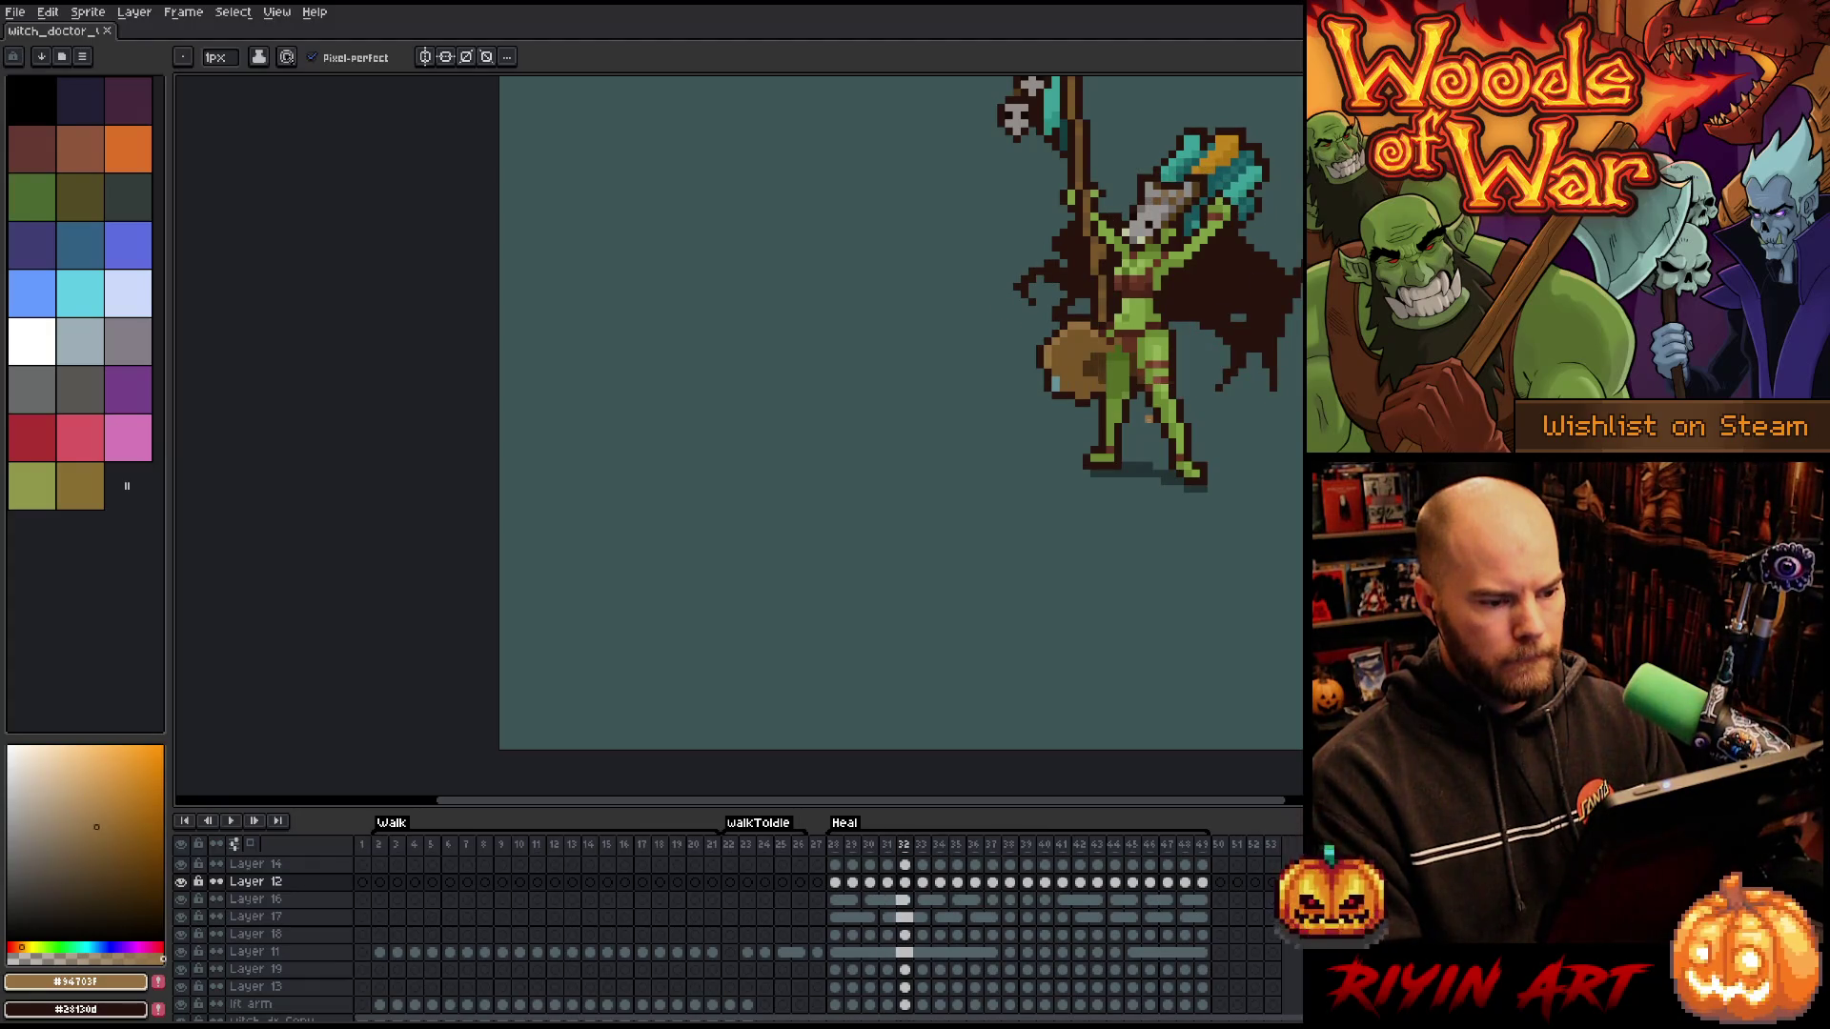
{"action": "key", "text": "comma"}
{"action": "key", "text": "period"}
{"action": "scroll", "coordinate": [1134, 407], "scroll_direction": "up", "scroll_amount": 1}
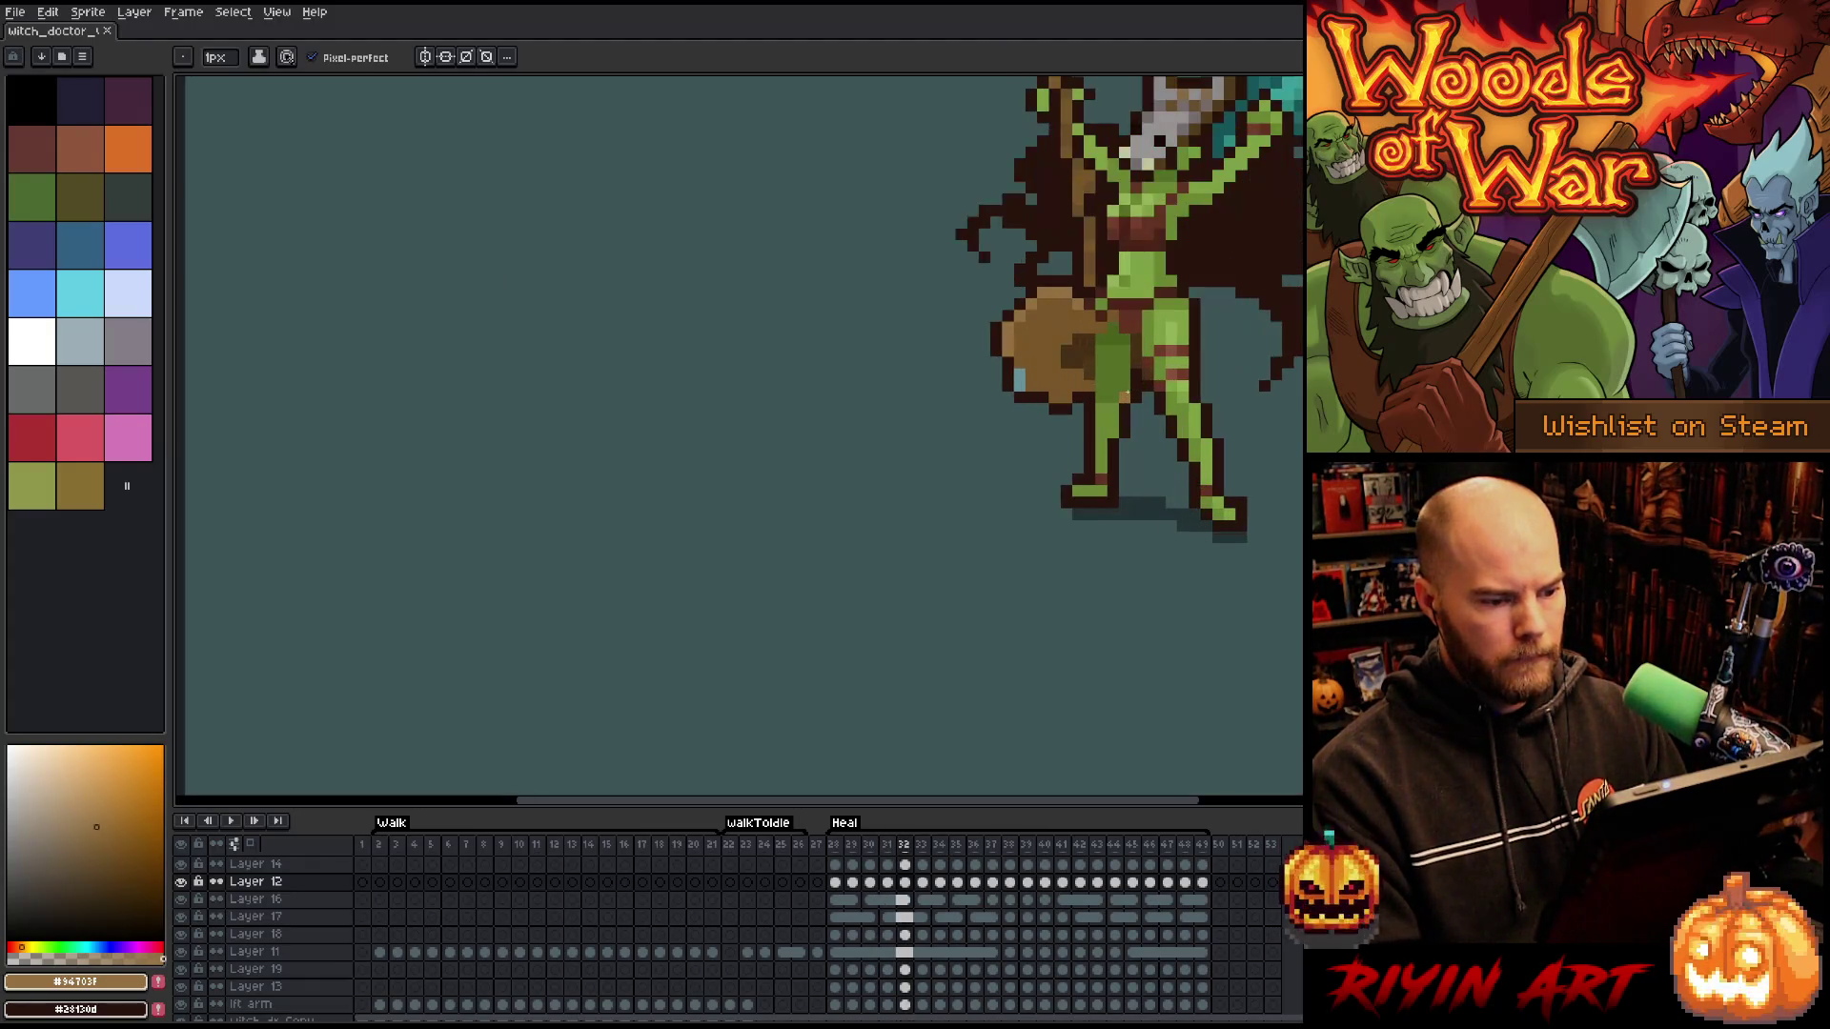
{"action": "left_click", "coordinate": [1026, 373], "text": "alt"}
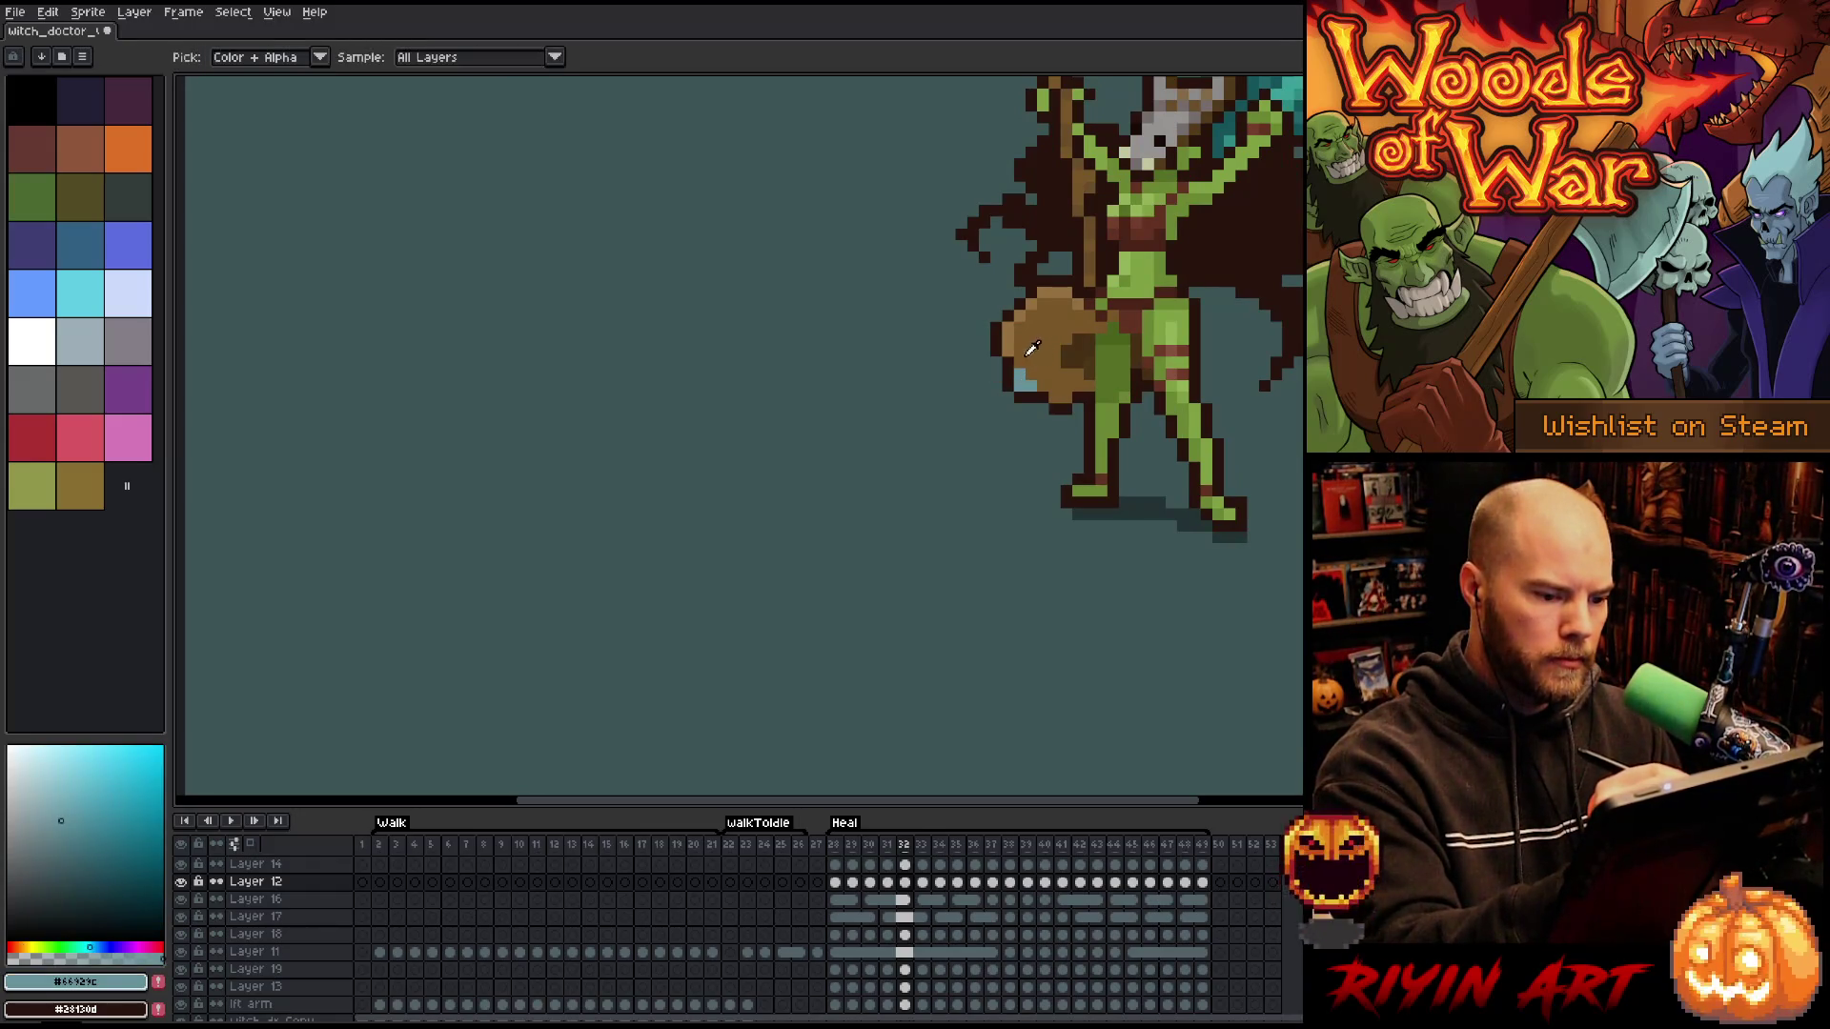
{"action": "left_click", "coordinate": [1019, 397], "text": "alt"}
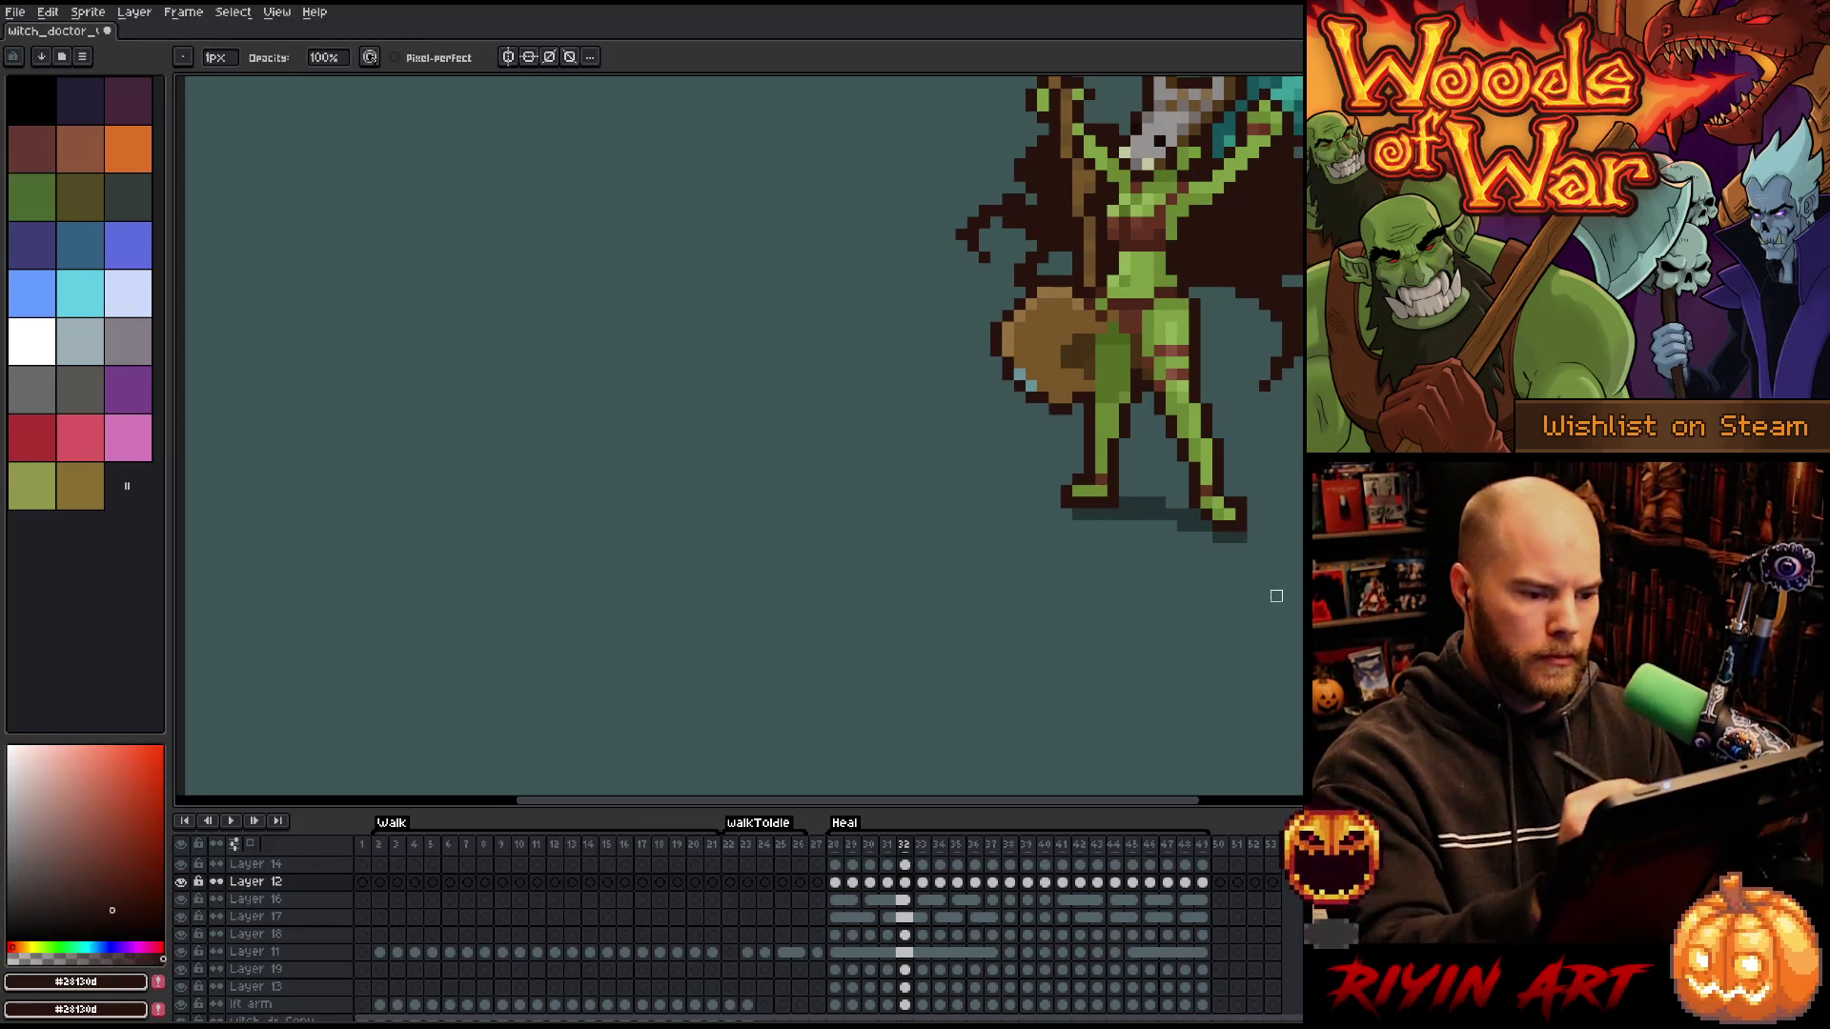
- Advance through frames 33–35 and sample the brown colour from the sprite
{"action": "key", "text": "period"}
{"action": "key", "text": "period"}
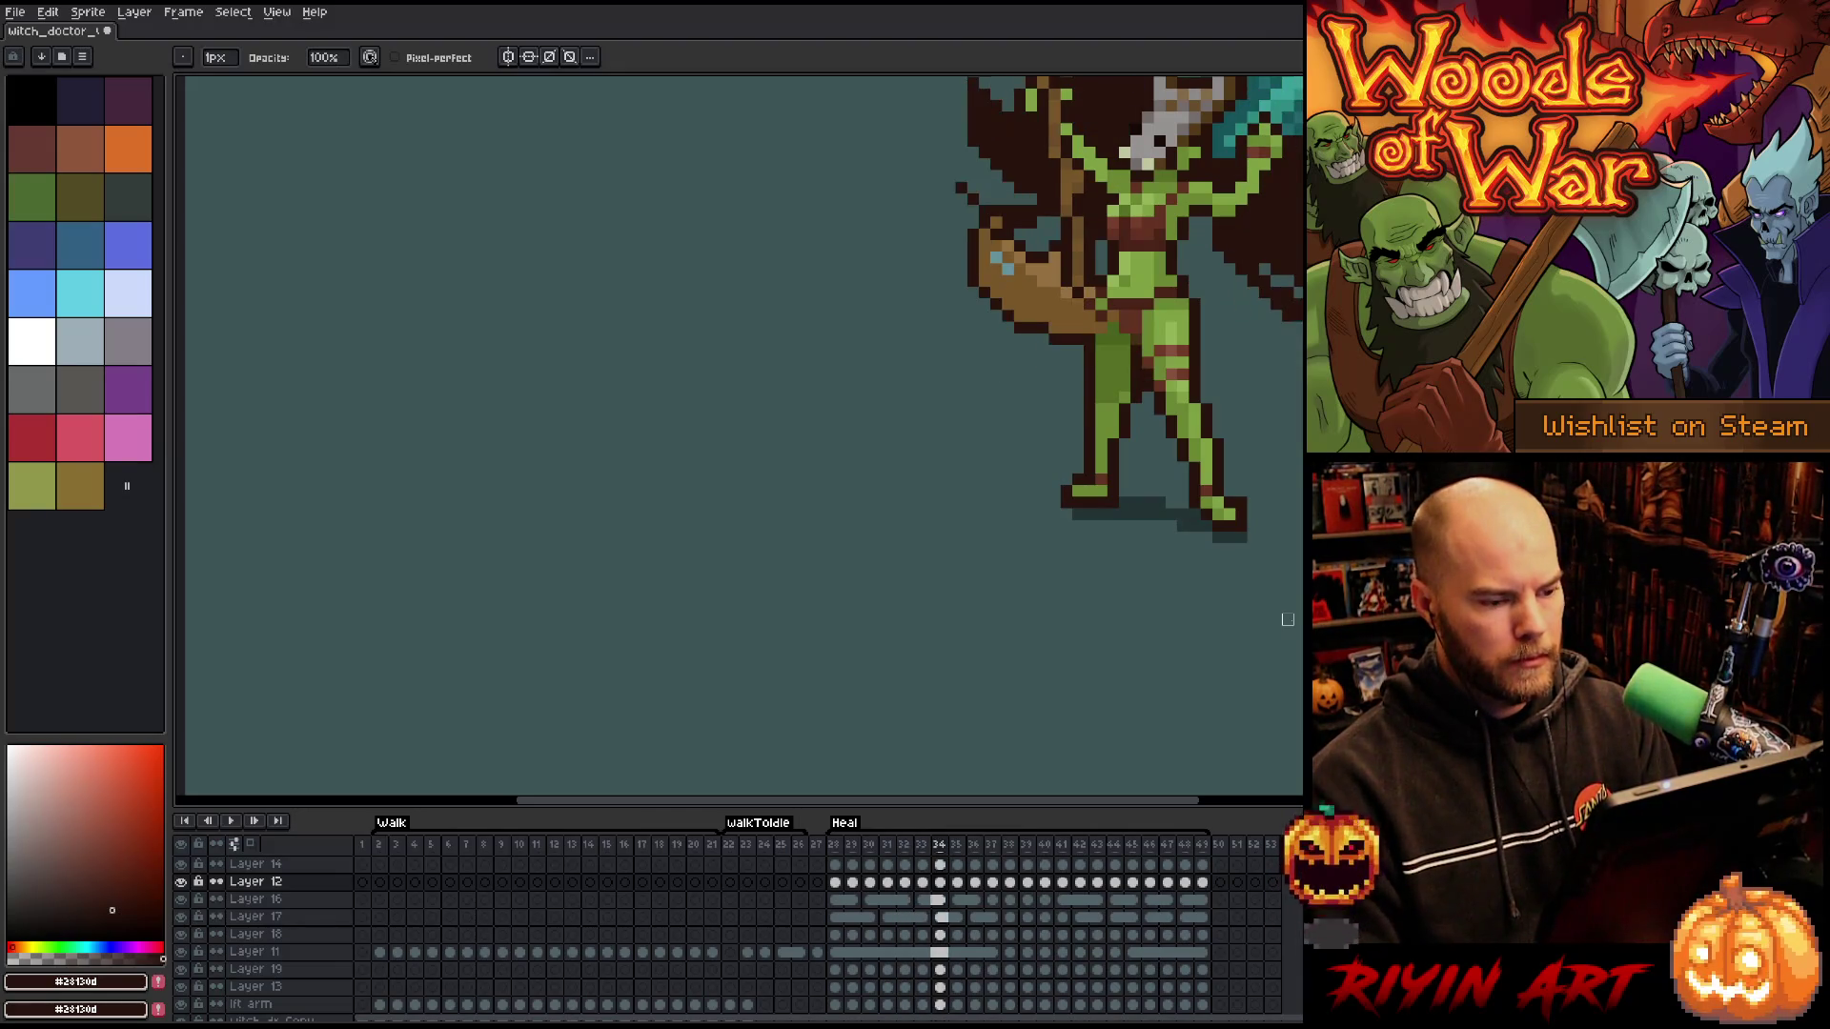
{"action": "key", "text": "period"}
{"action": "key", "text": "comma"}
{"action": "key", "text": "comma"}
{"action": "key", "text": "period"}
{"action": "key", "text": "b"}
{"action": "left_click", "coordinate": [1008, 262], "text": "alt"}
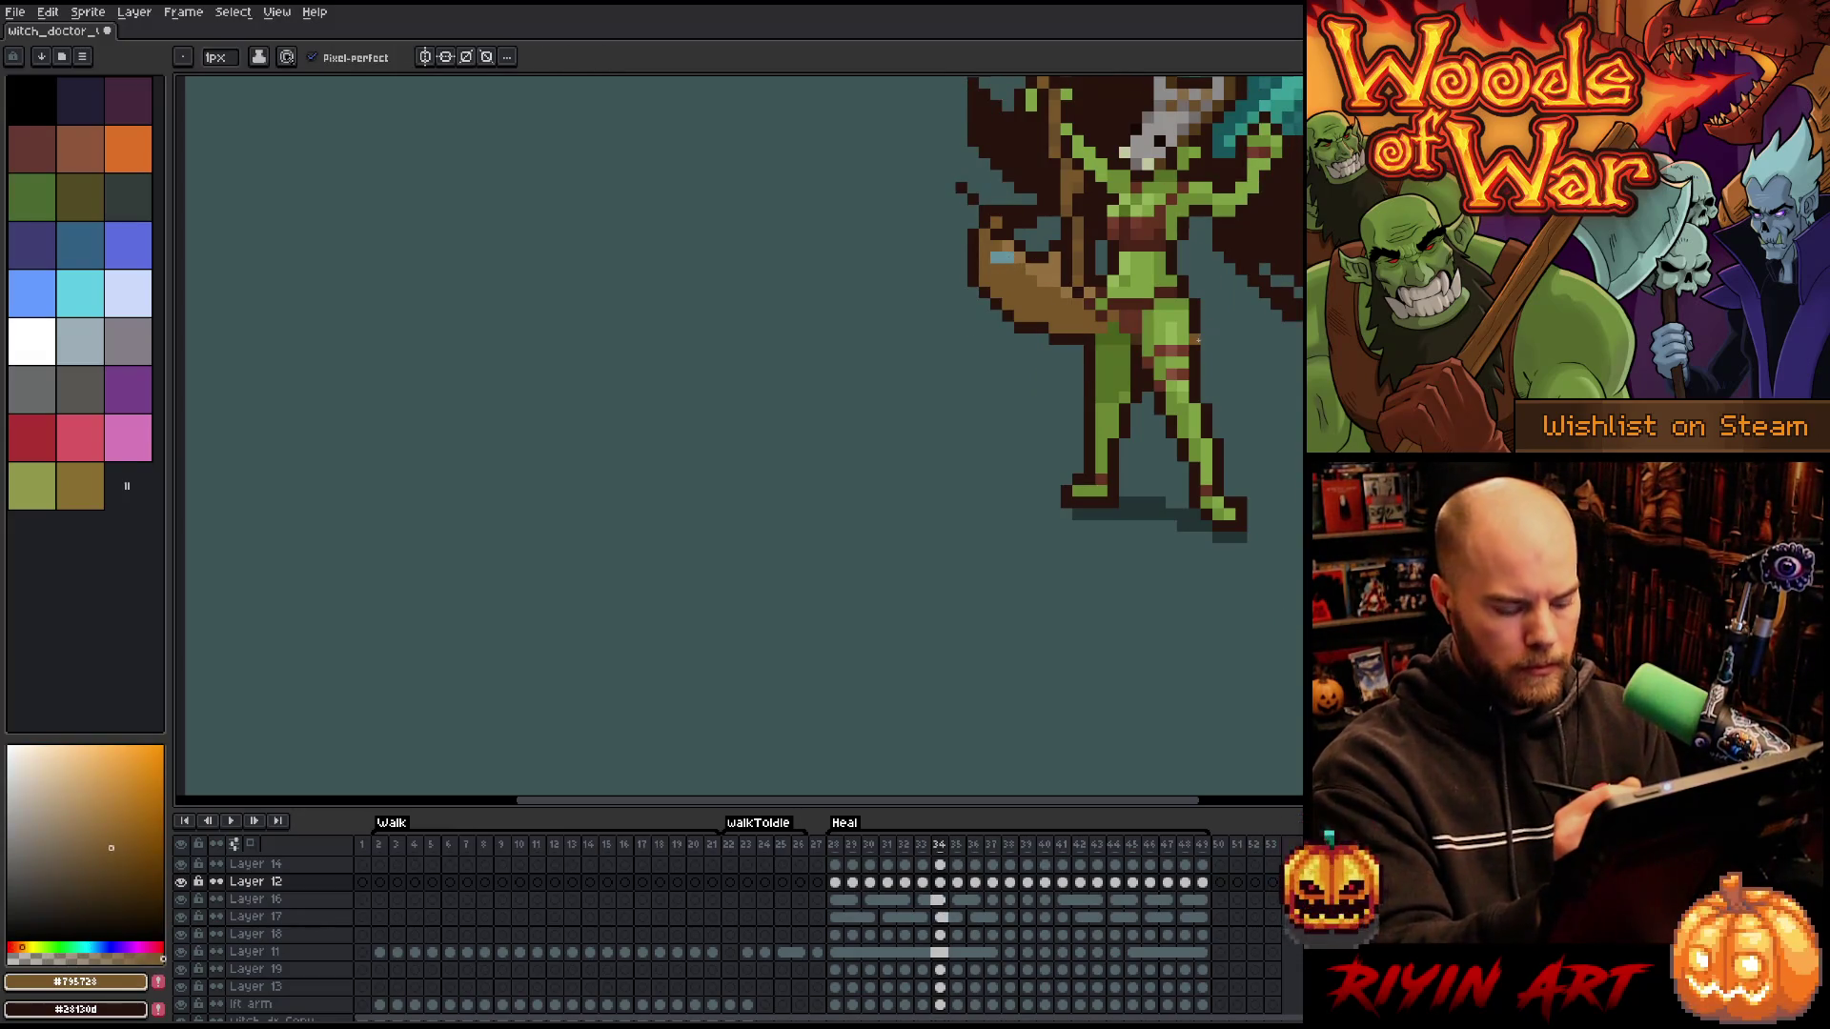
- Compare frames 34–36 and add a light-blue highlight pixel to the bag on frame 36
{"action": "key", "text": "period"}
{"action": "key", "text": "comma"}
{"action": "key", "text": "period"}
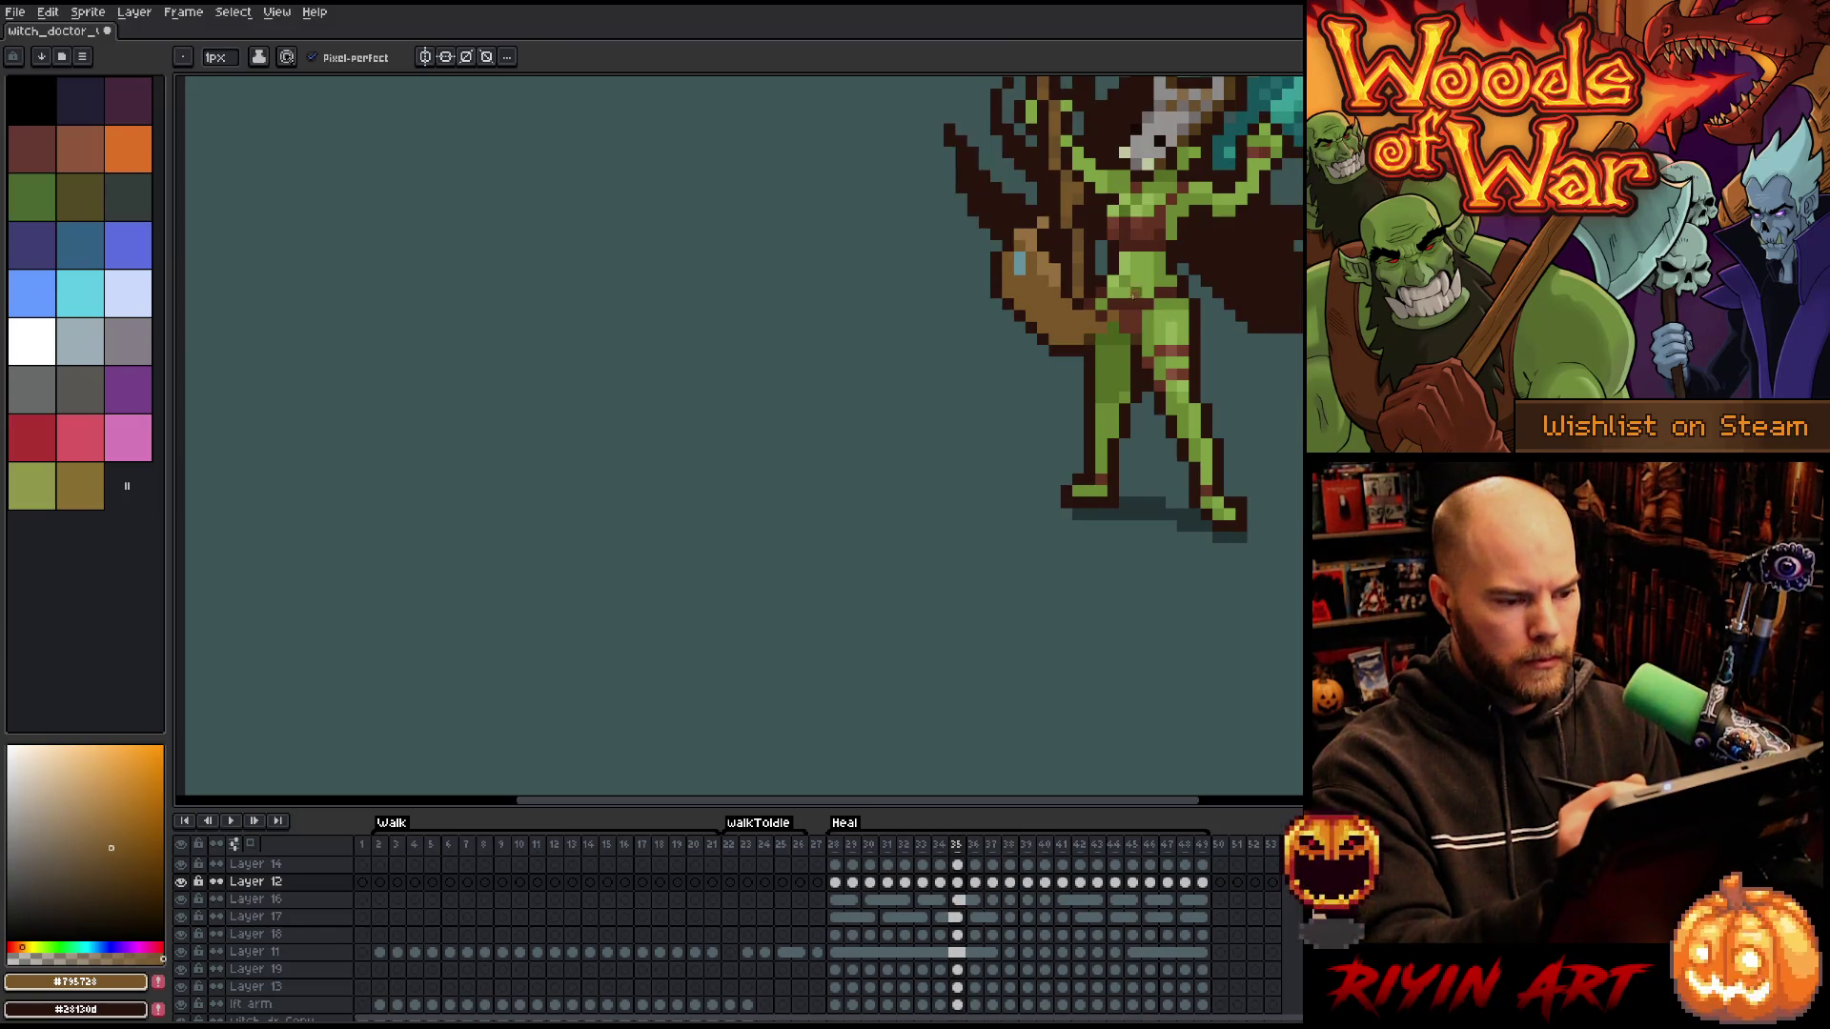
{"action": "key", "text": "comma"}
{"action": "key", "text": "period"}
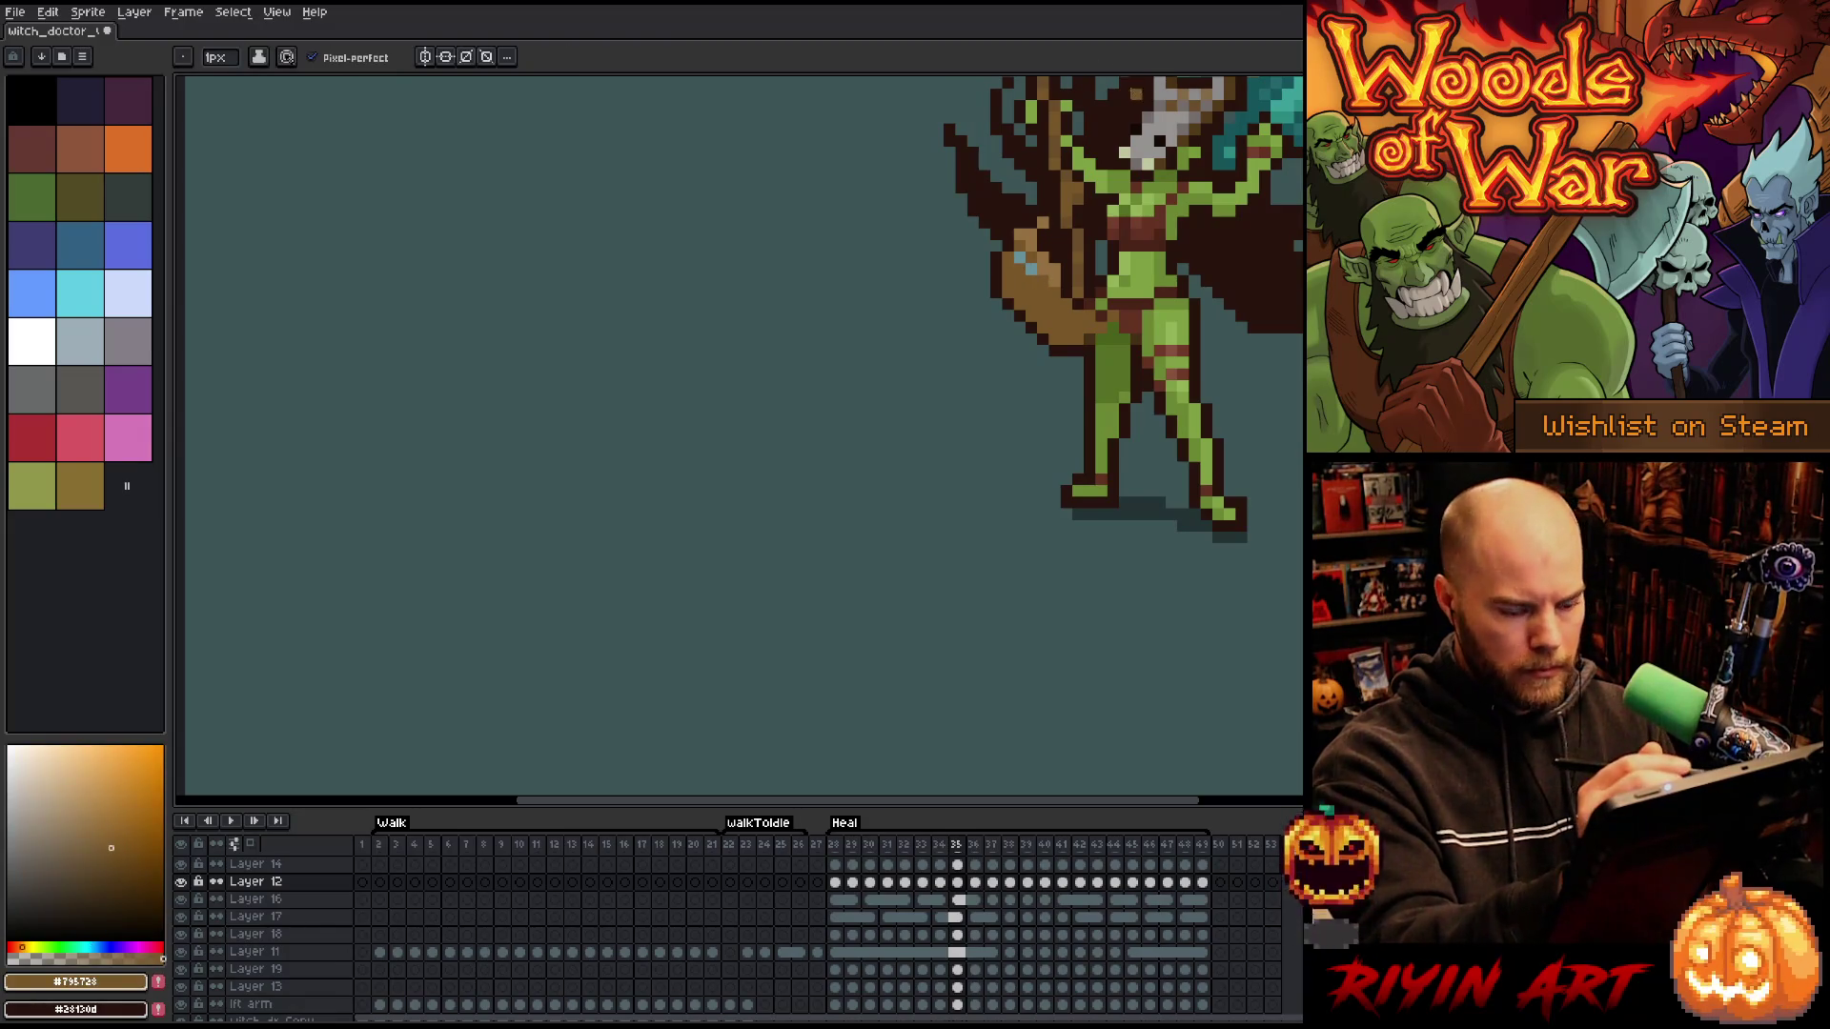
{"action": "key", "text": "period"}
{"action": "key", "text": "comma"}
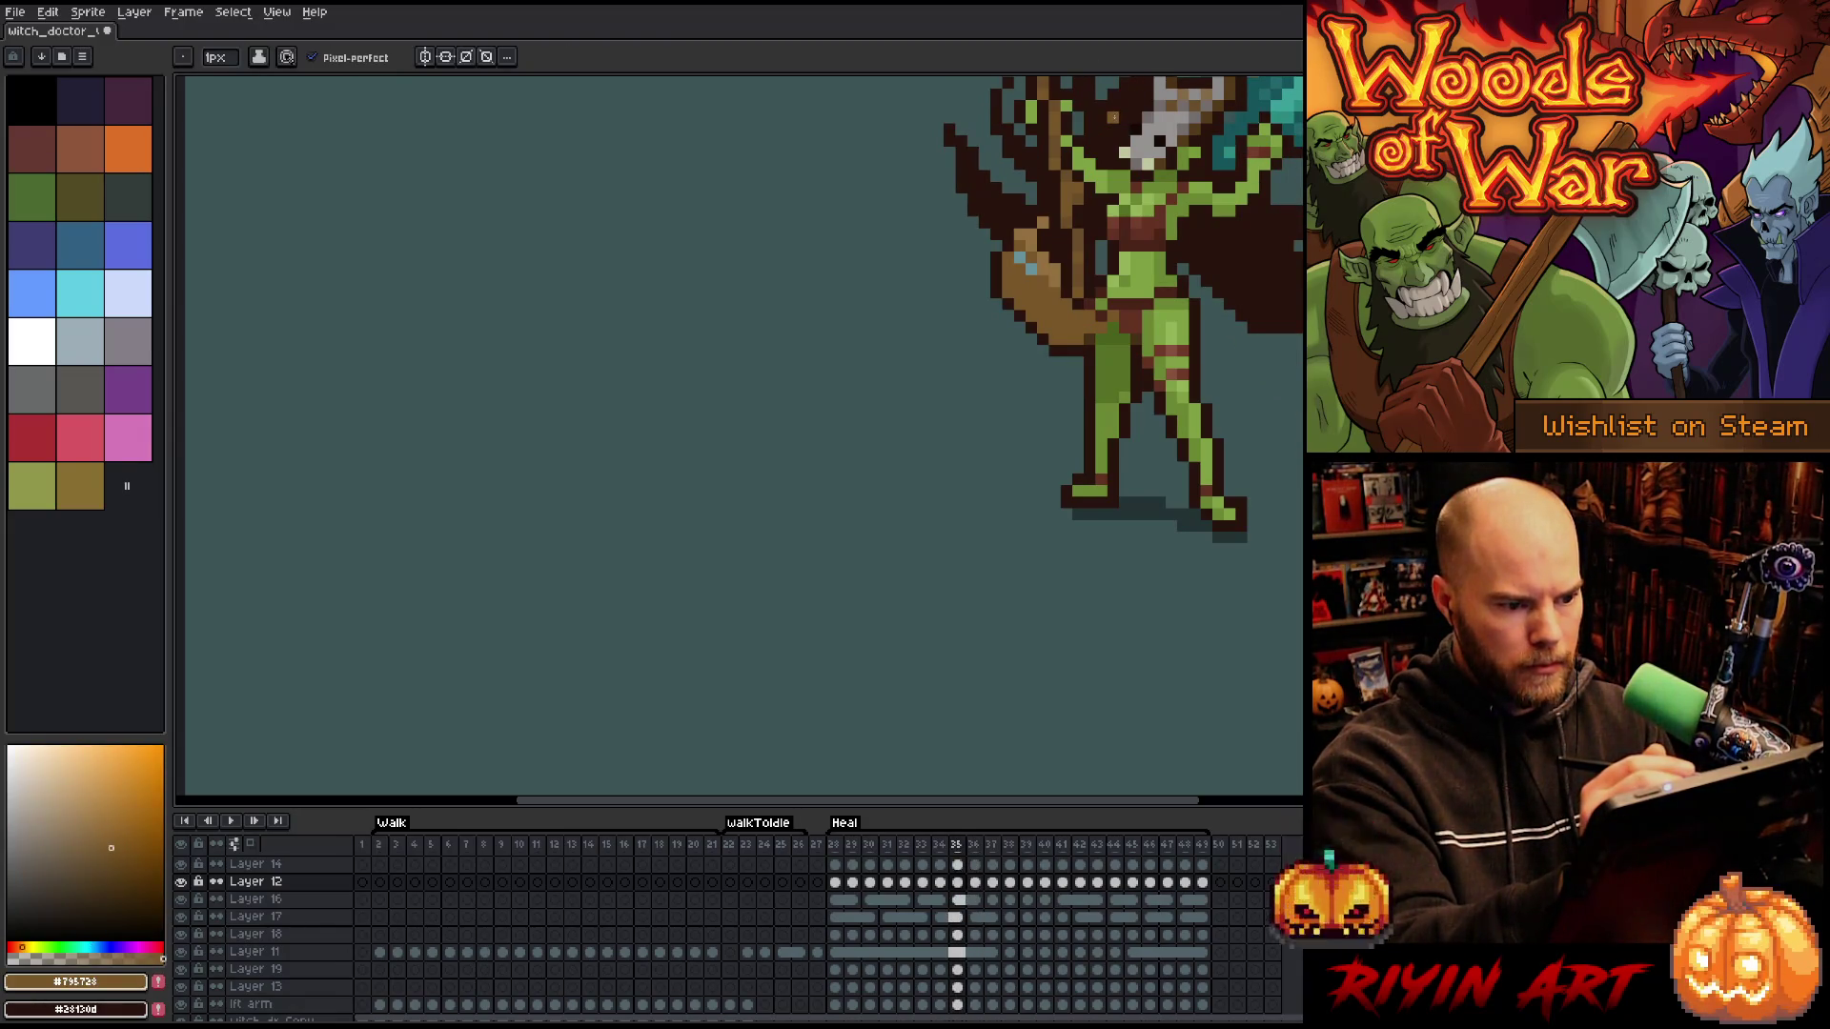
{"action": "key", "text": "period"}
{"action": "left_click", "coordinate": [1007, 327]}
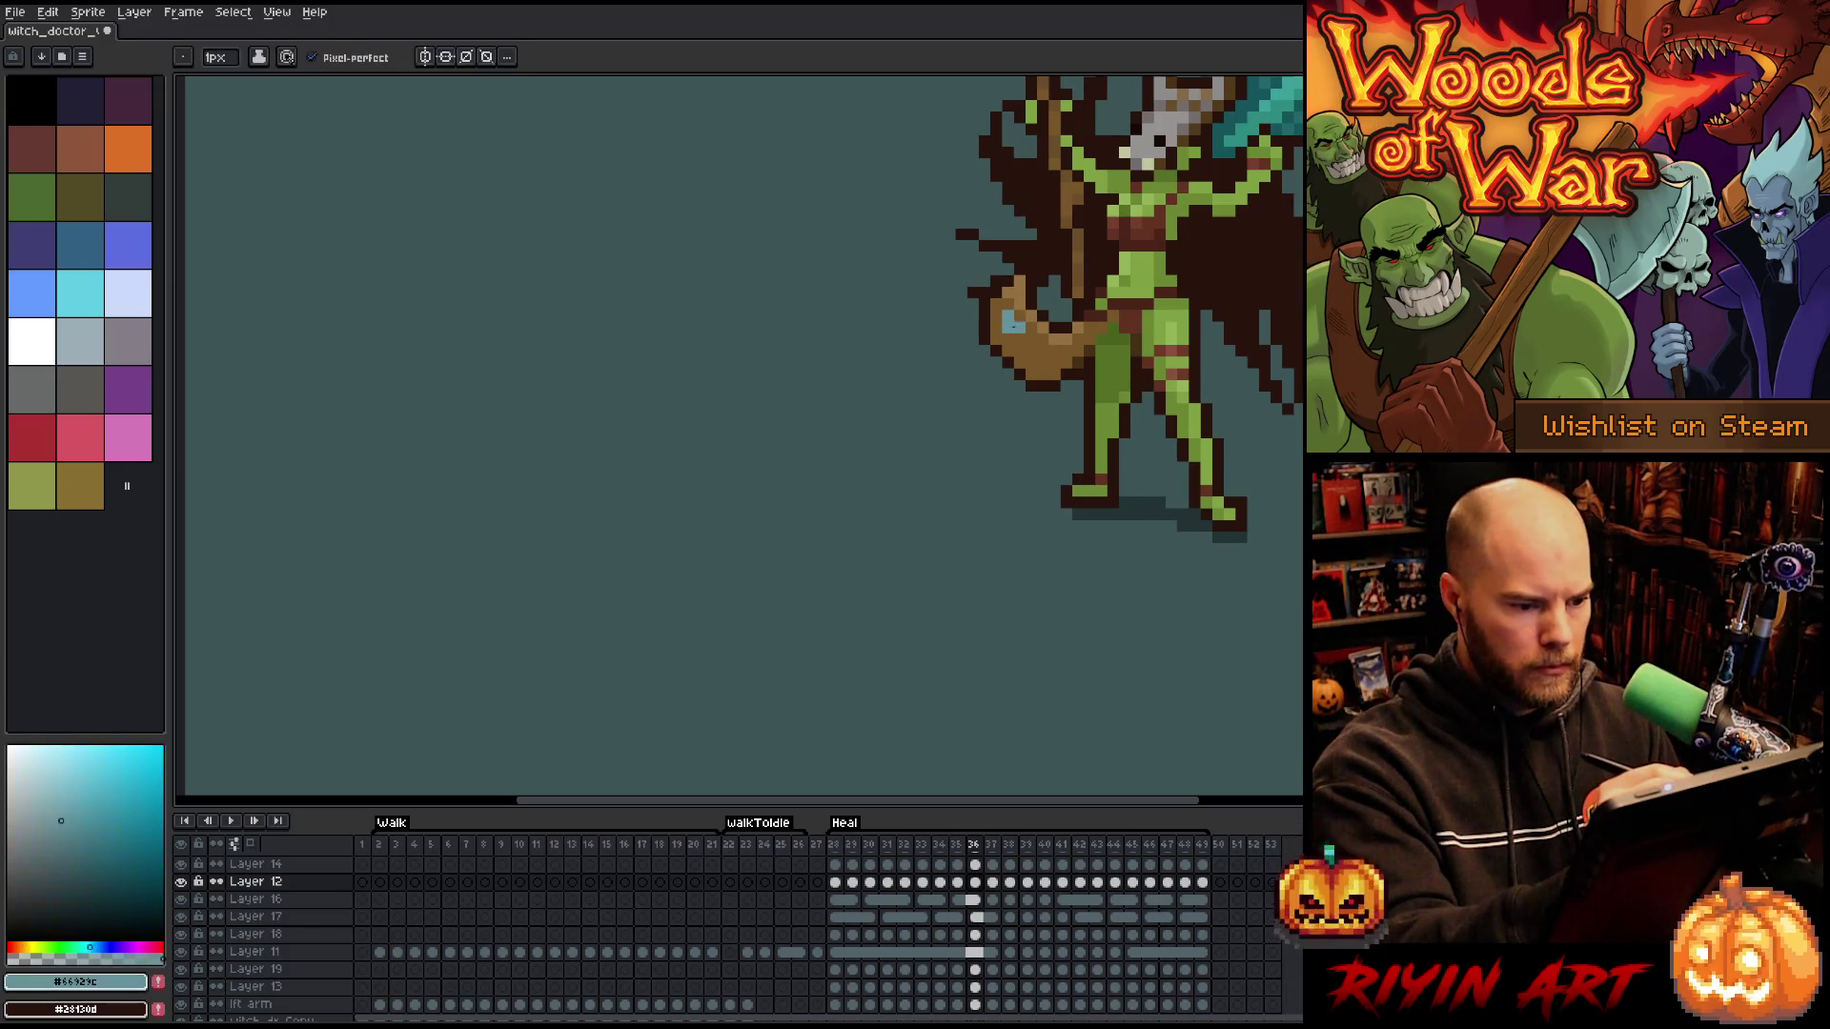
- Advance to frame 38 and play the Heal animation to review it
{"action": "key", "text": "period"}
{"action": "key", "text": "comma"}
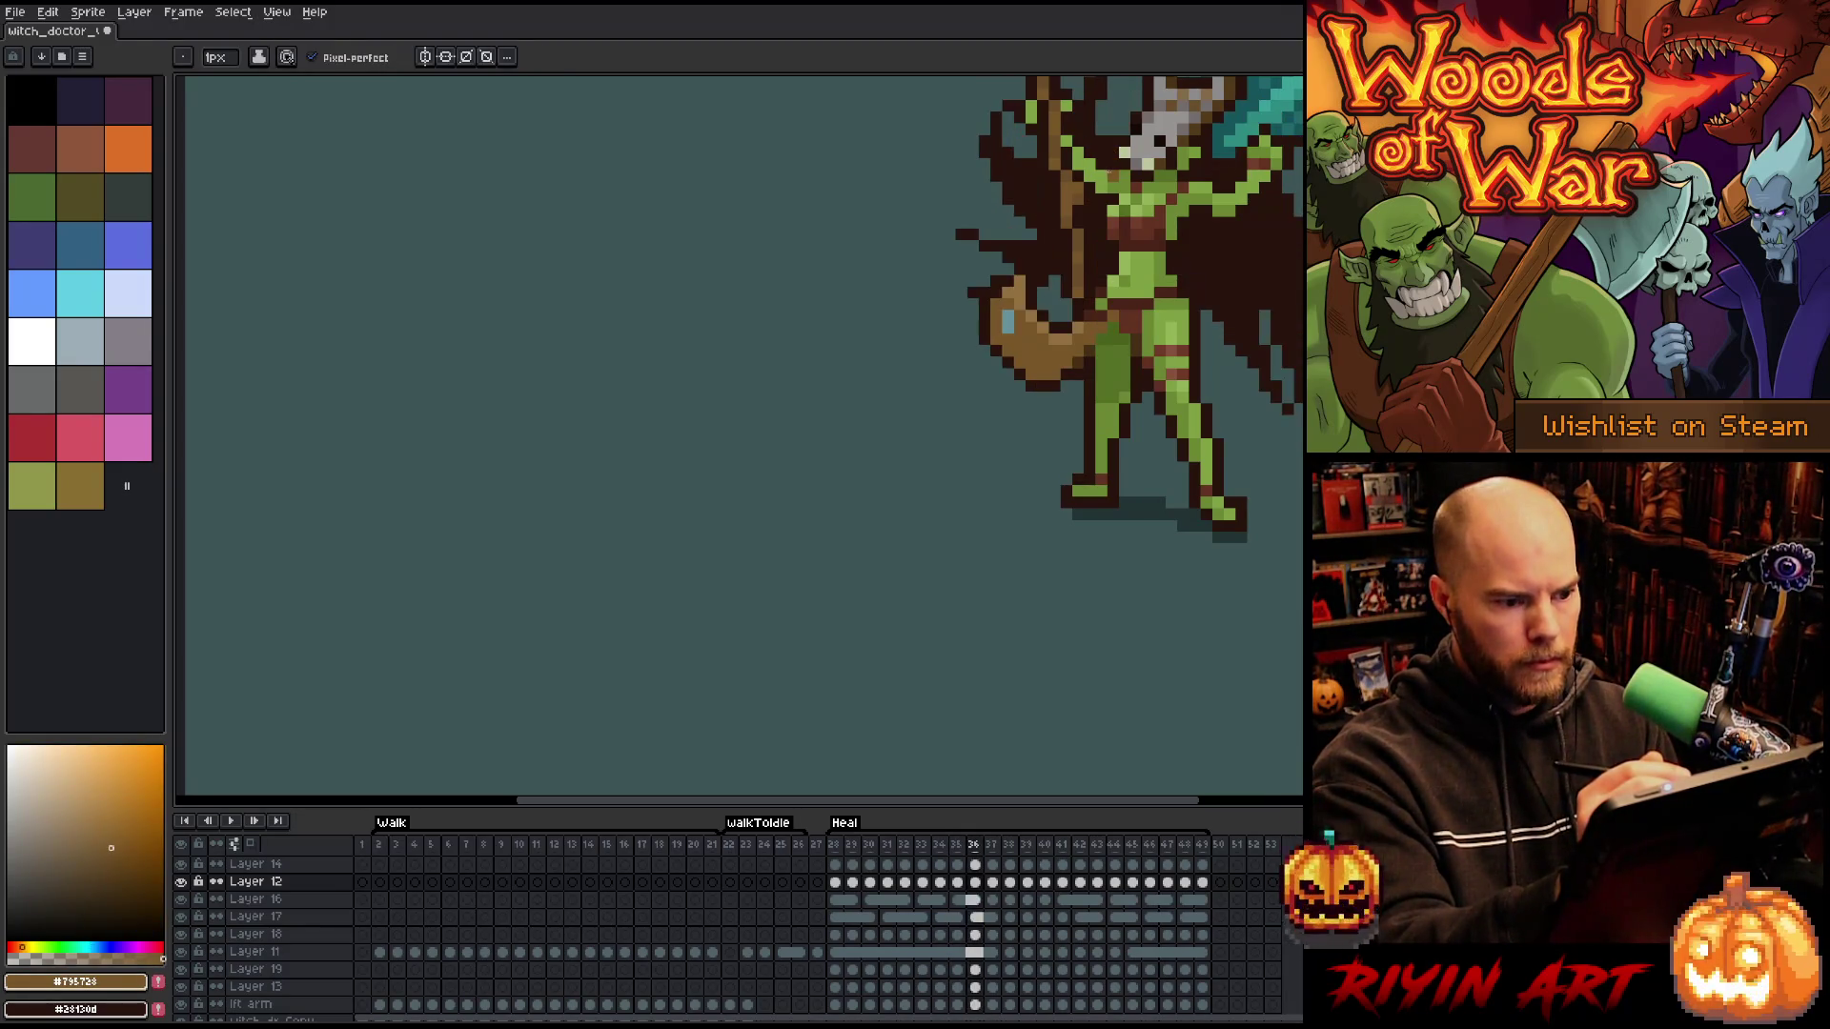
{"action": "key", "text": "period"}
{"action": "key", "text": "period"}
{"action": "key", "text": "period"}
{"action": "key", "text": "period"}
{"action": "key", "text": "period"}
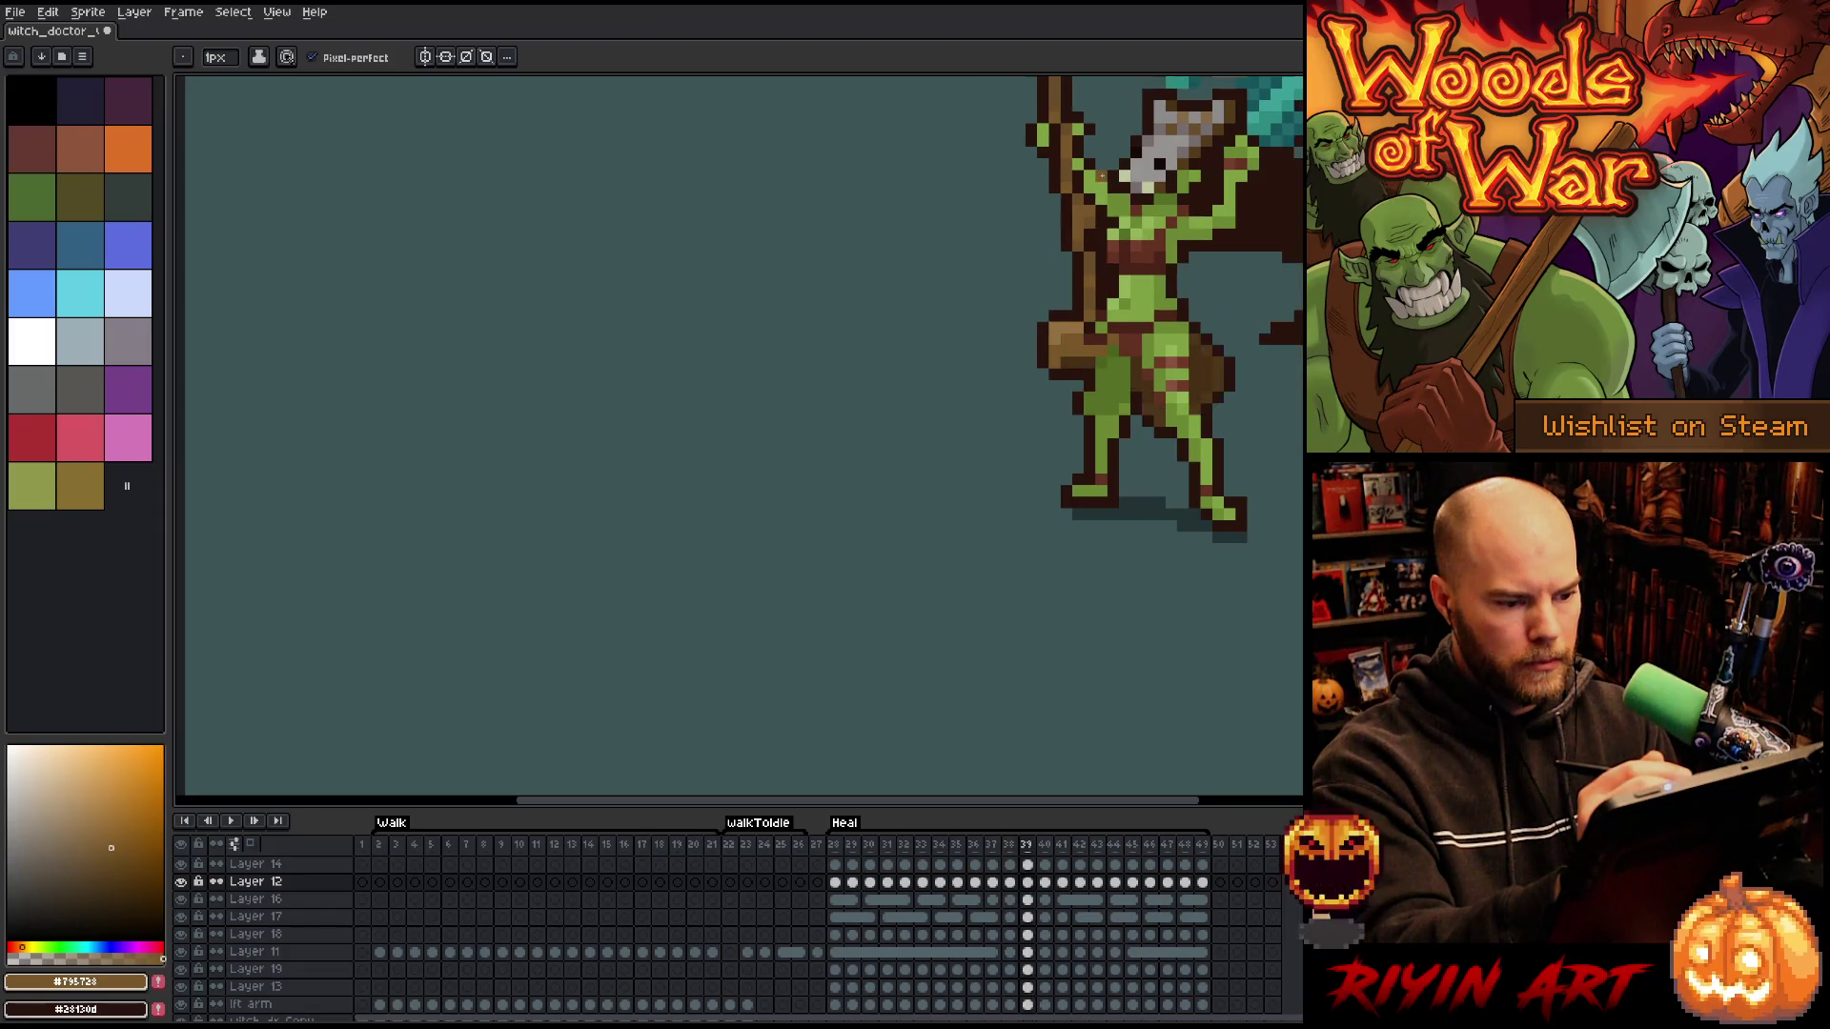
{"action": "key", "text": "Return"}
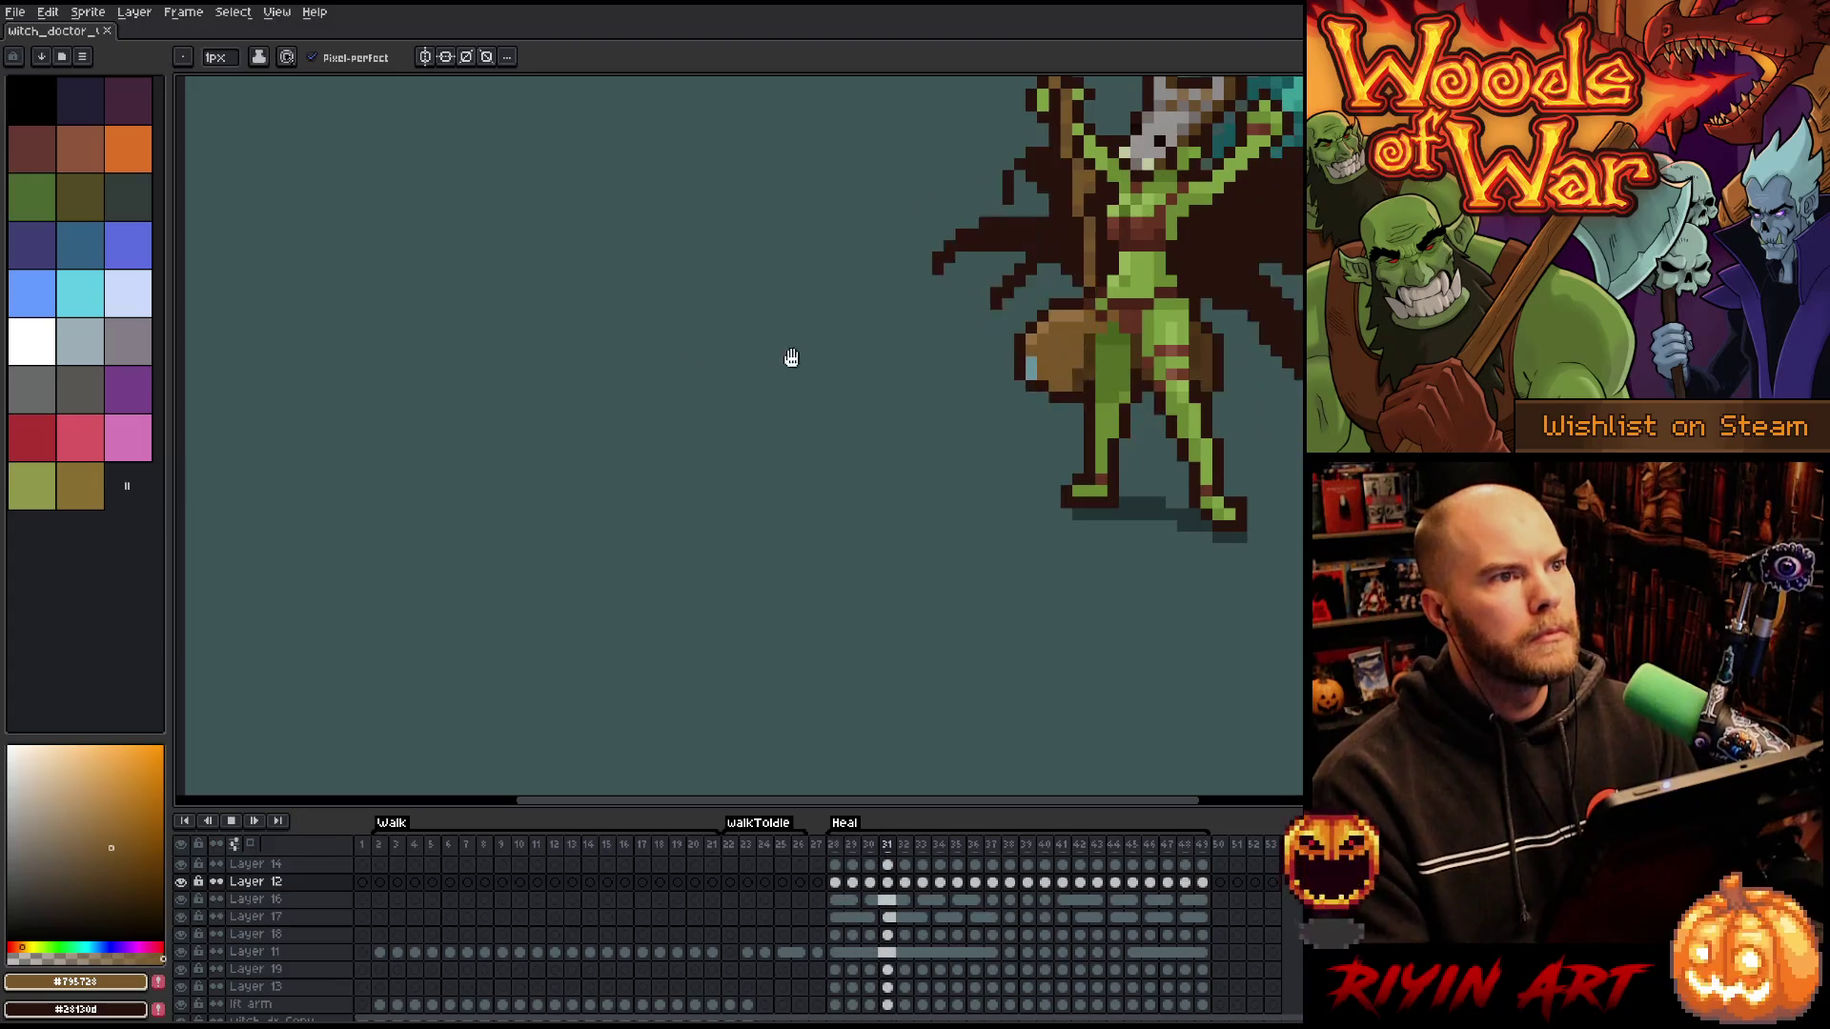
- Zoom in, halt Heal playback on frame 38 and sample the dark outline colour
{"action": "scroll", "coordinate": [1086, 324], "scroll_direction": "down", "scroll_amount": 3}
{"action": "scroll", "coordinate": [1085, 324], "scroll_direction": "up", "scroll_amount": 1}
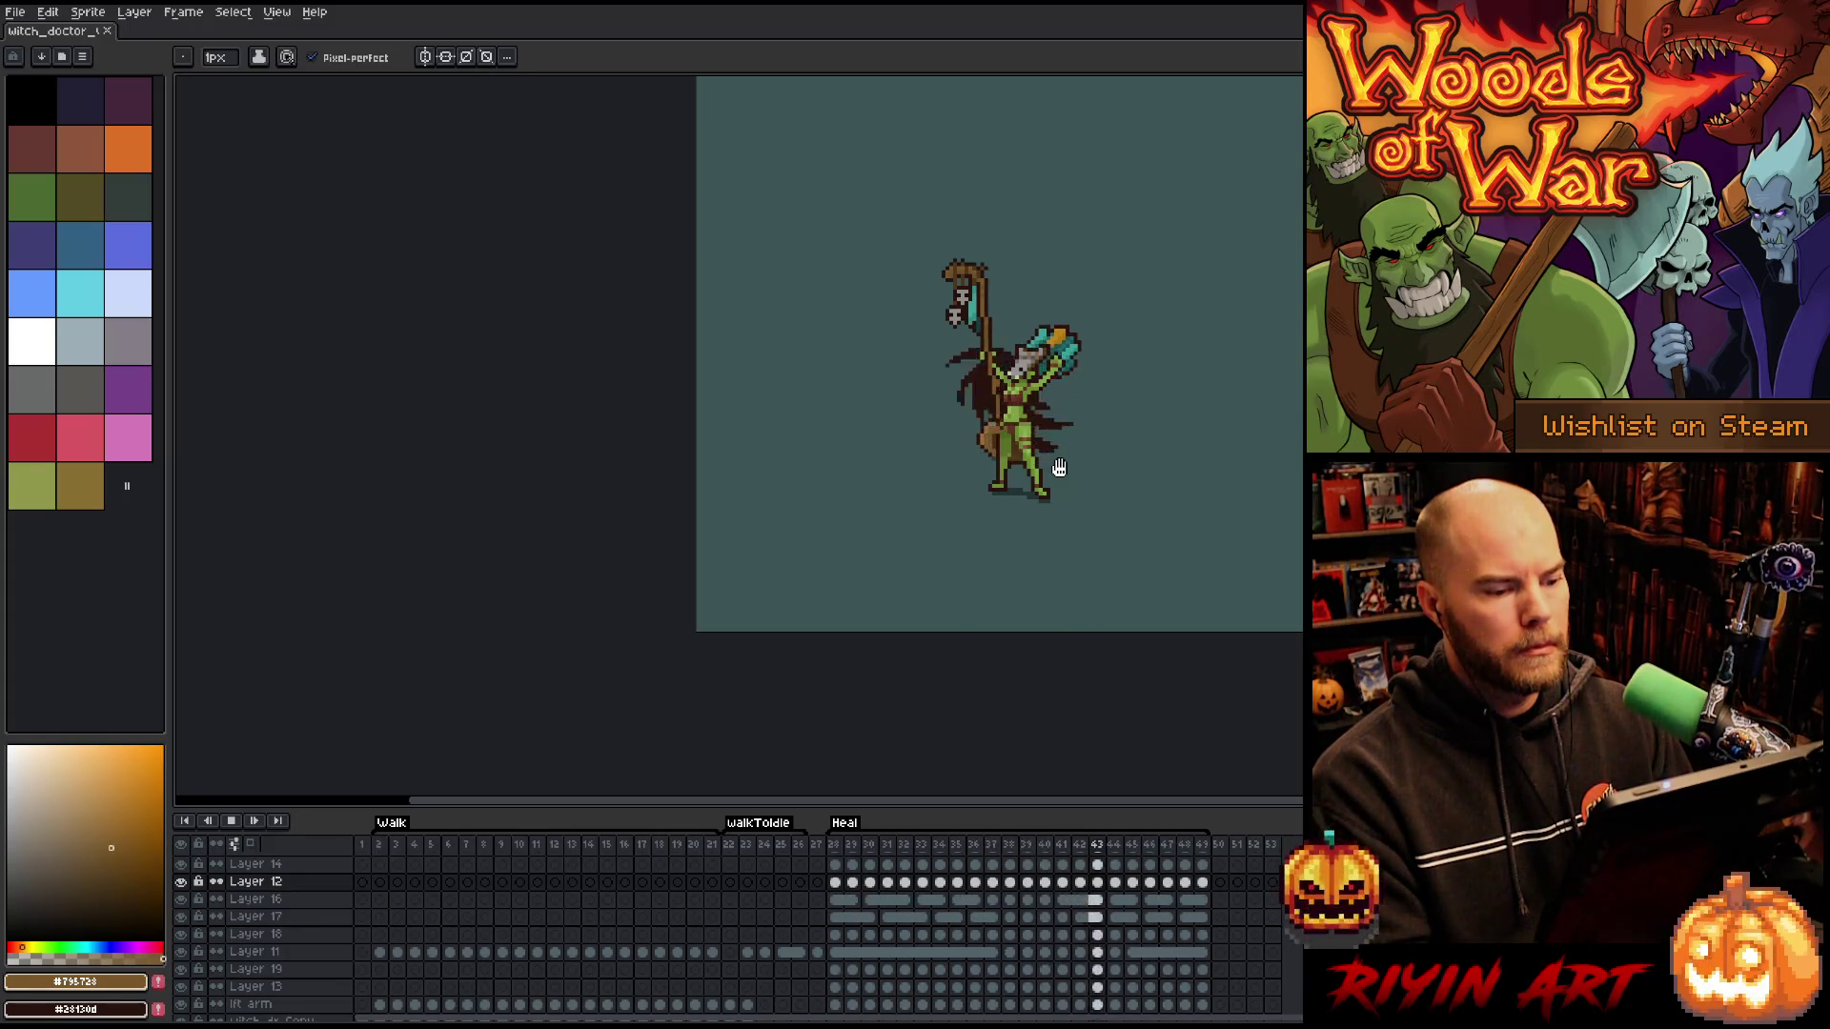
{"action": "scroll", "coordinate": [1040, 421], "scroll_direction": "up", "scroll_amount": 2}
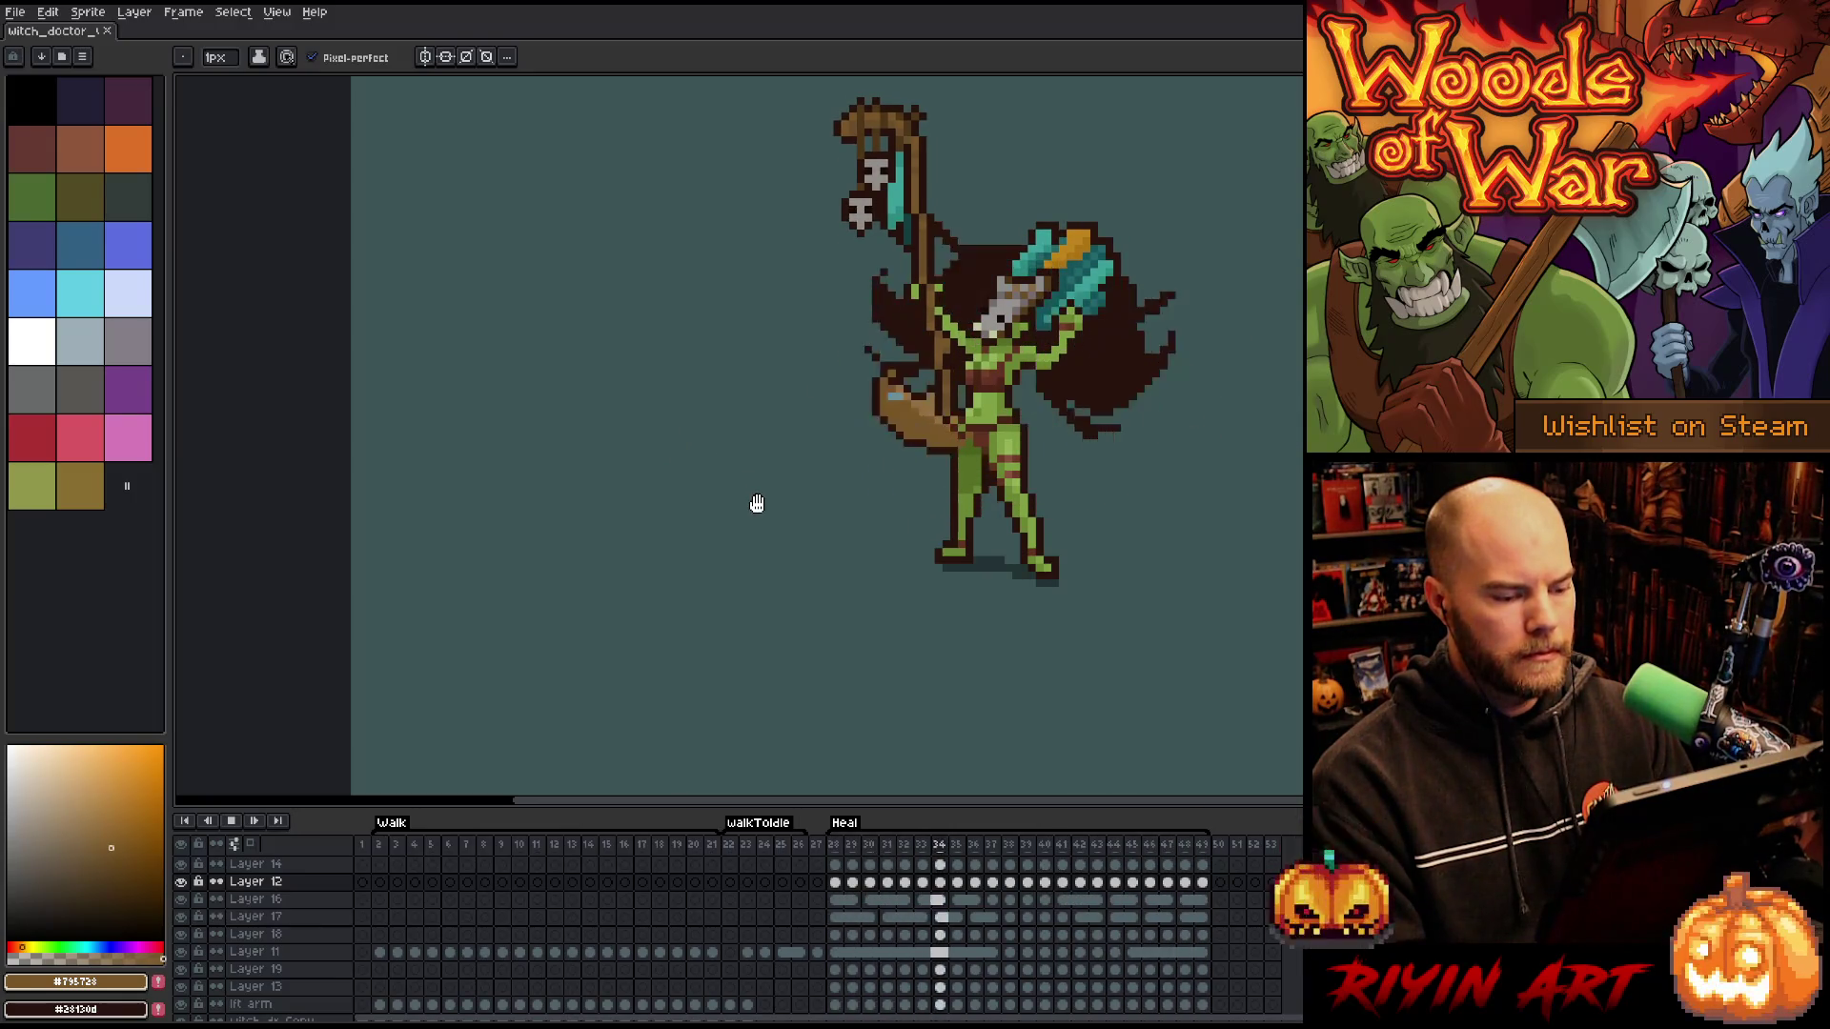
{"action": "key", "text": "Return"}
{"action": "scroll", "coordinate": [757, 504], "scroll_direction": "up", "scroll_amount": 4}
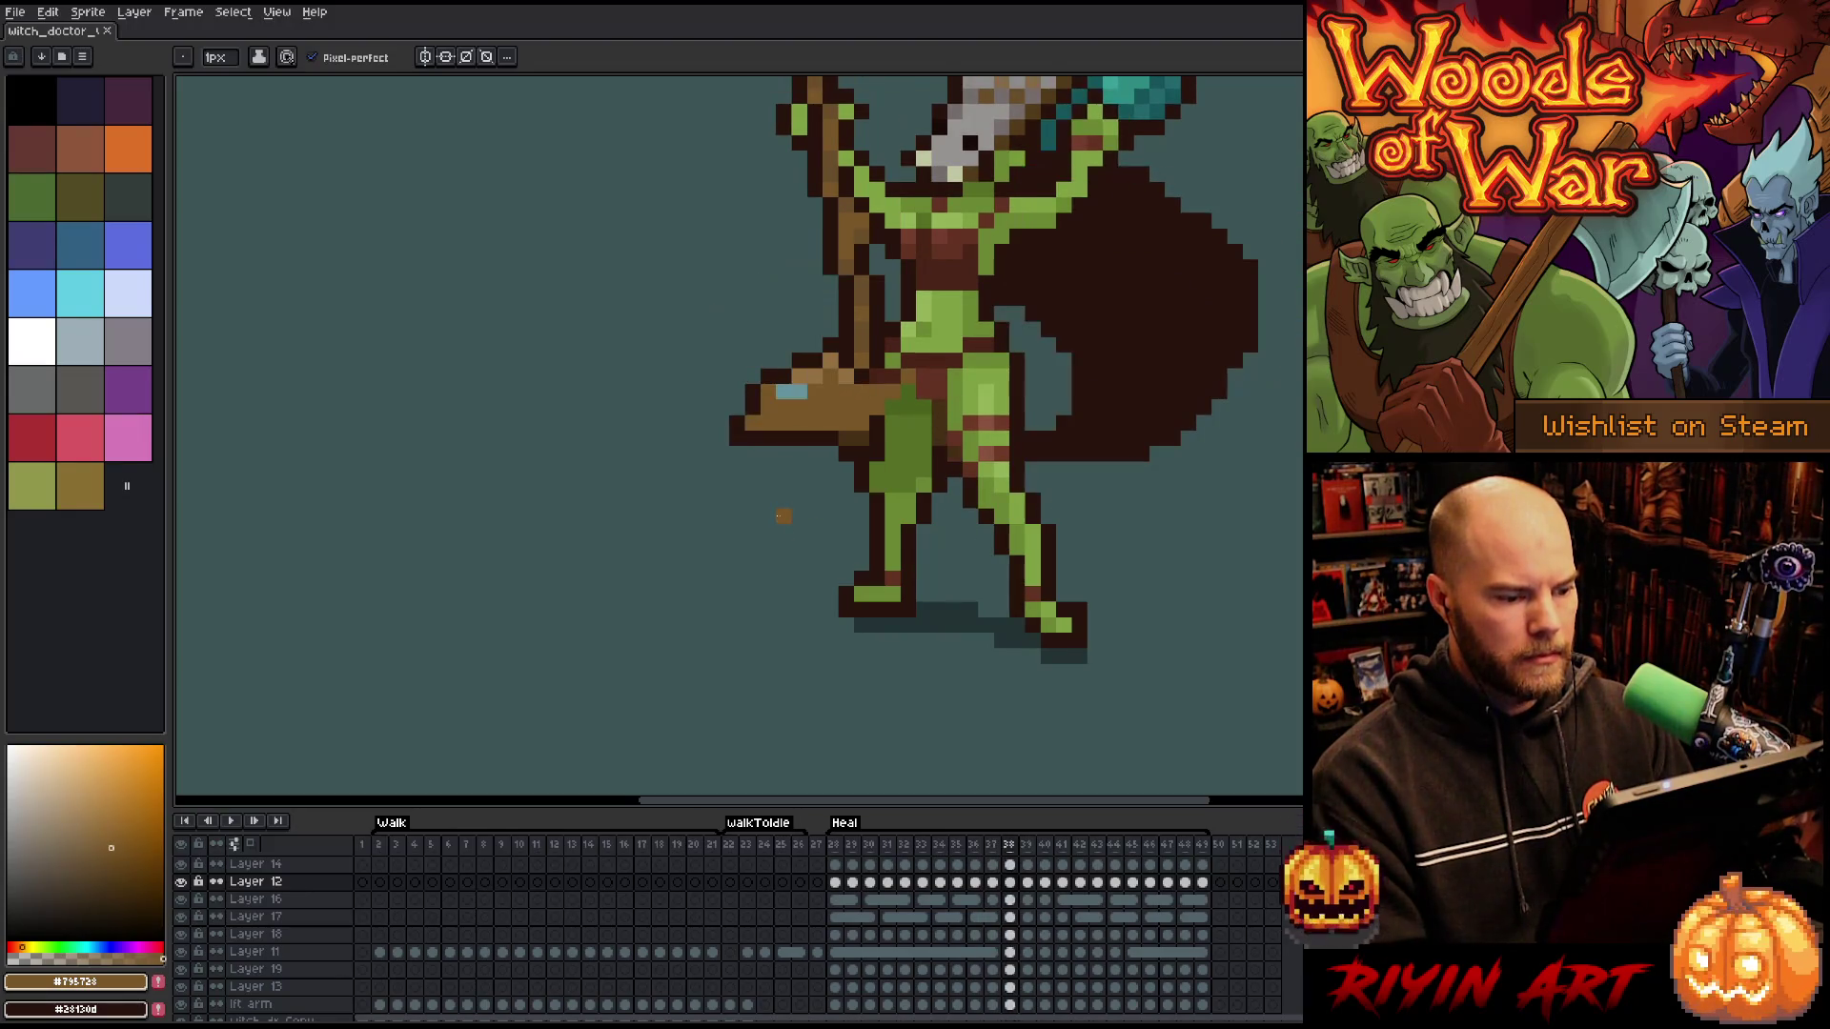
{"action": "scroll", "coordinate": [783, 516], "scroll_direction": "up", "scroll_amount": 2}
{"action": "left_click", "coordinate": [993, 492], "text": "alt"}
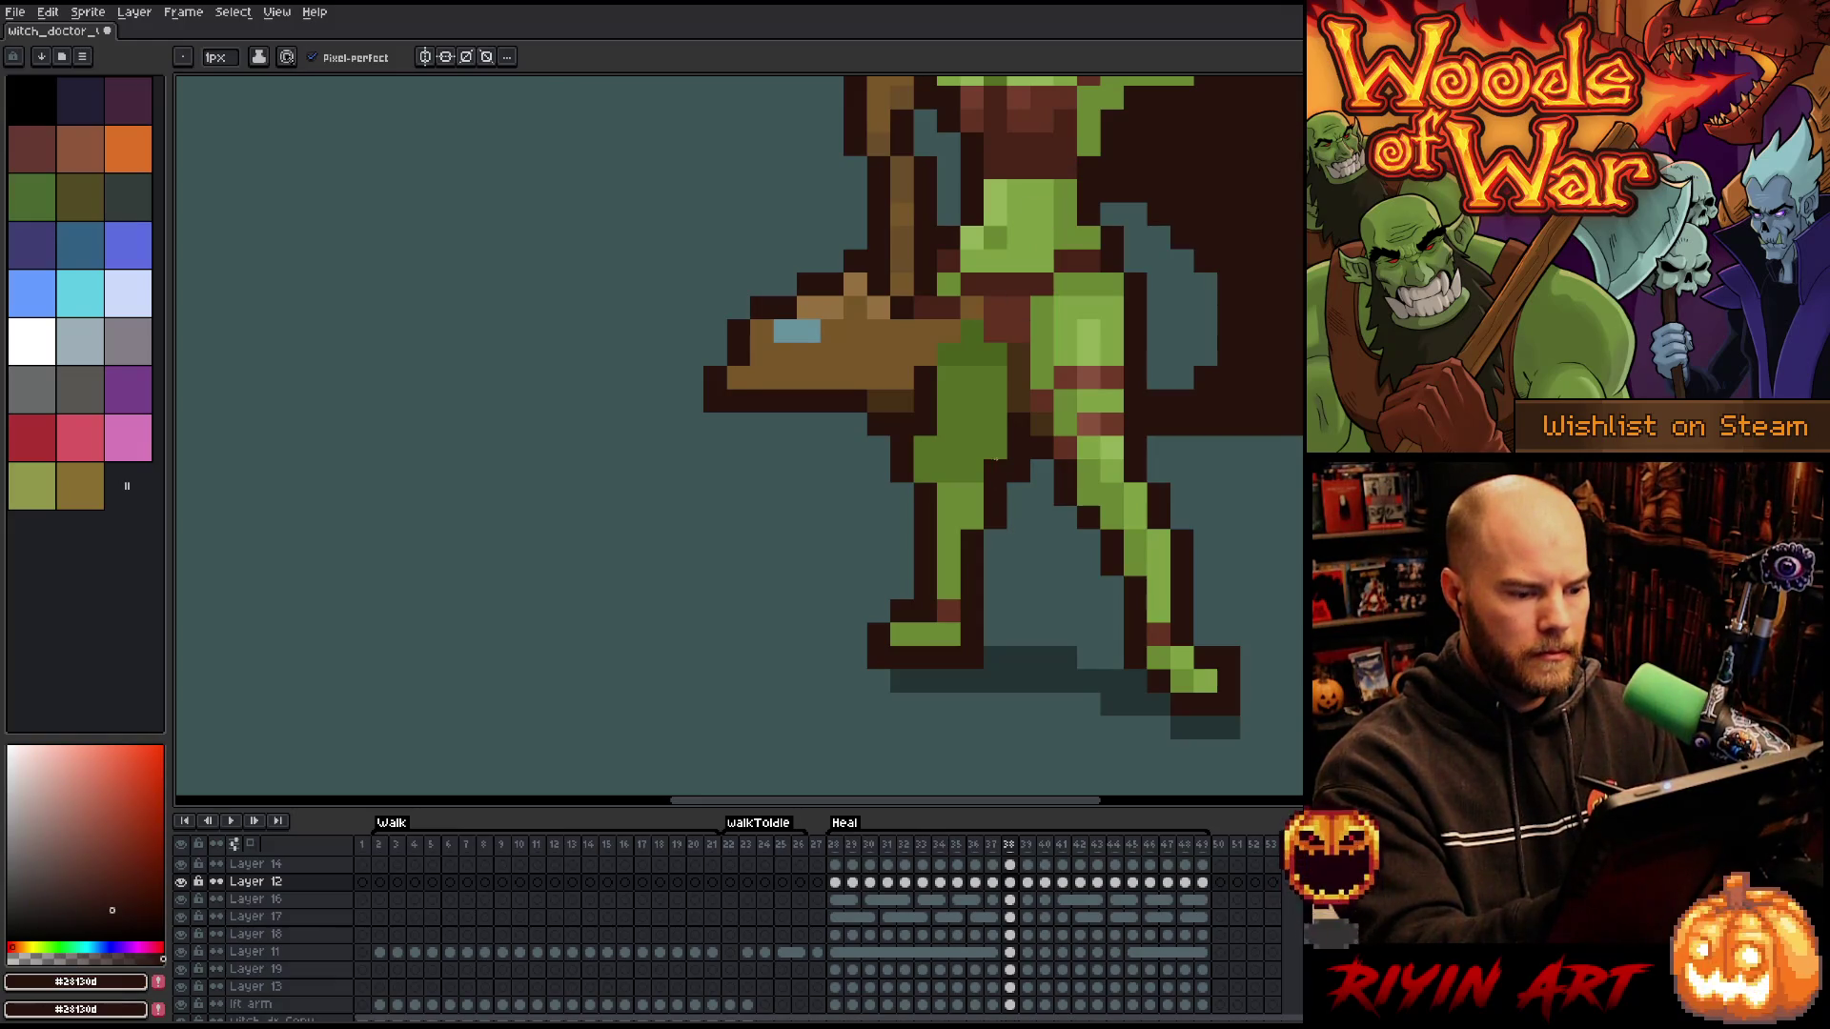
- Erase stray outline pixels on Layer 13 in frame 38, then move to frame 39 with the Pencil
{"action": "key", "text": "e"}
{"action": "left_click", "coordinate": [1018, 494], "text": "ctrl"}
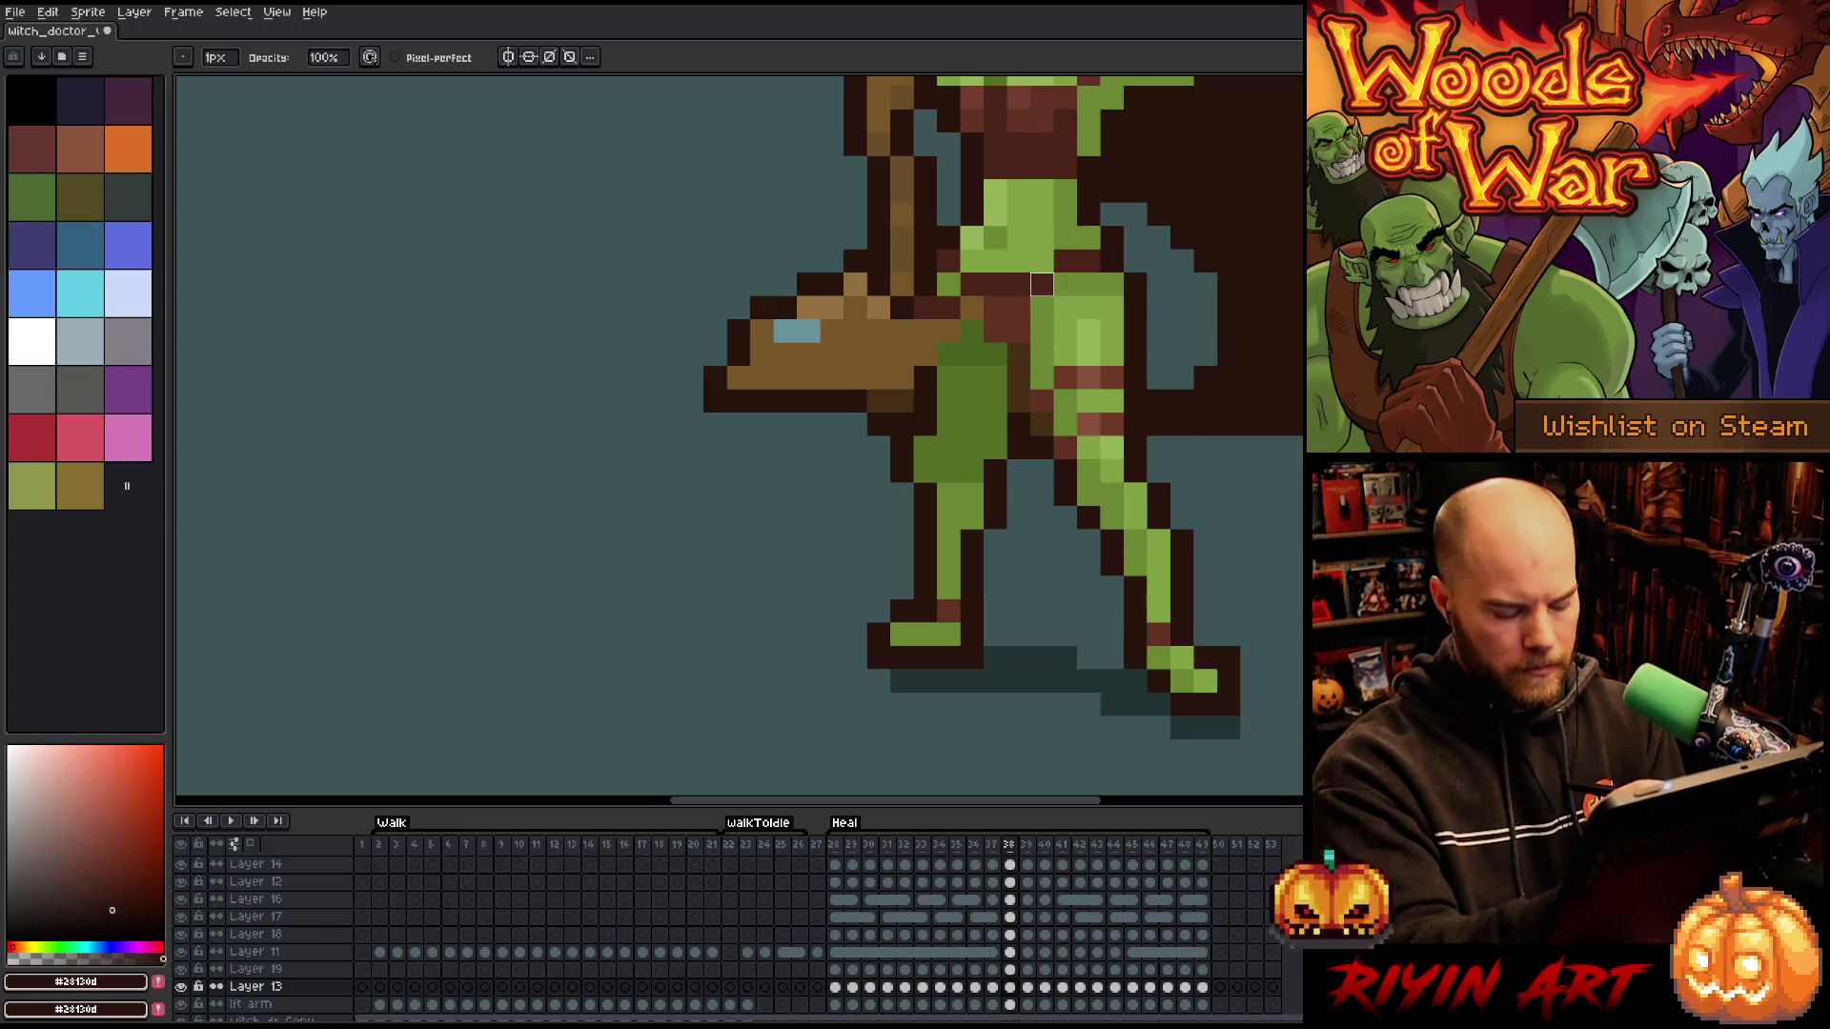
{"action": "key", "text": "Right"}
{"action": "key", "text": "b"}
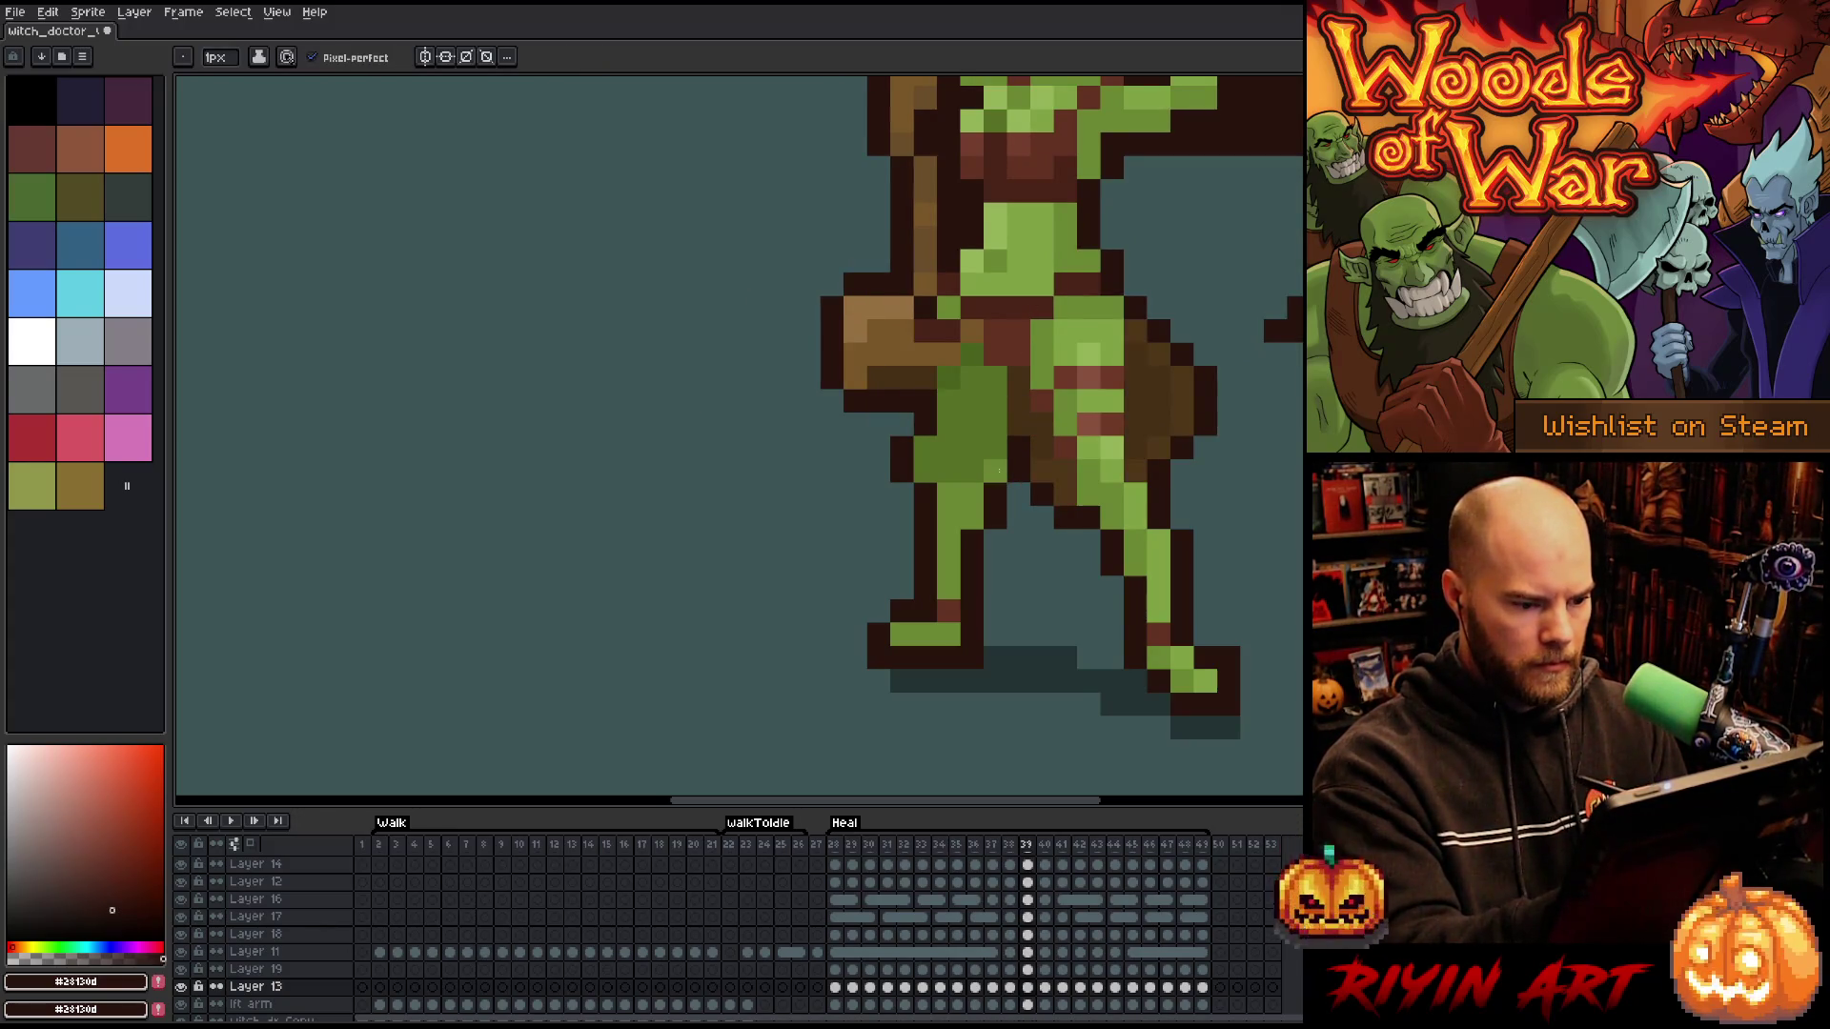
- Repaint the hip and bag outline on Layers 11 and 13 across frames 39–41, then replay Heal
{"action": "left_click", "coordinate": [998, 443], "text": "ctrl"}
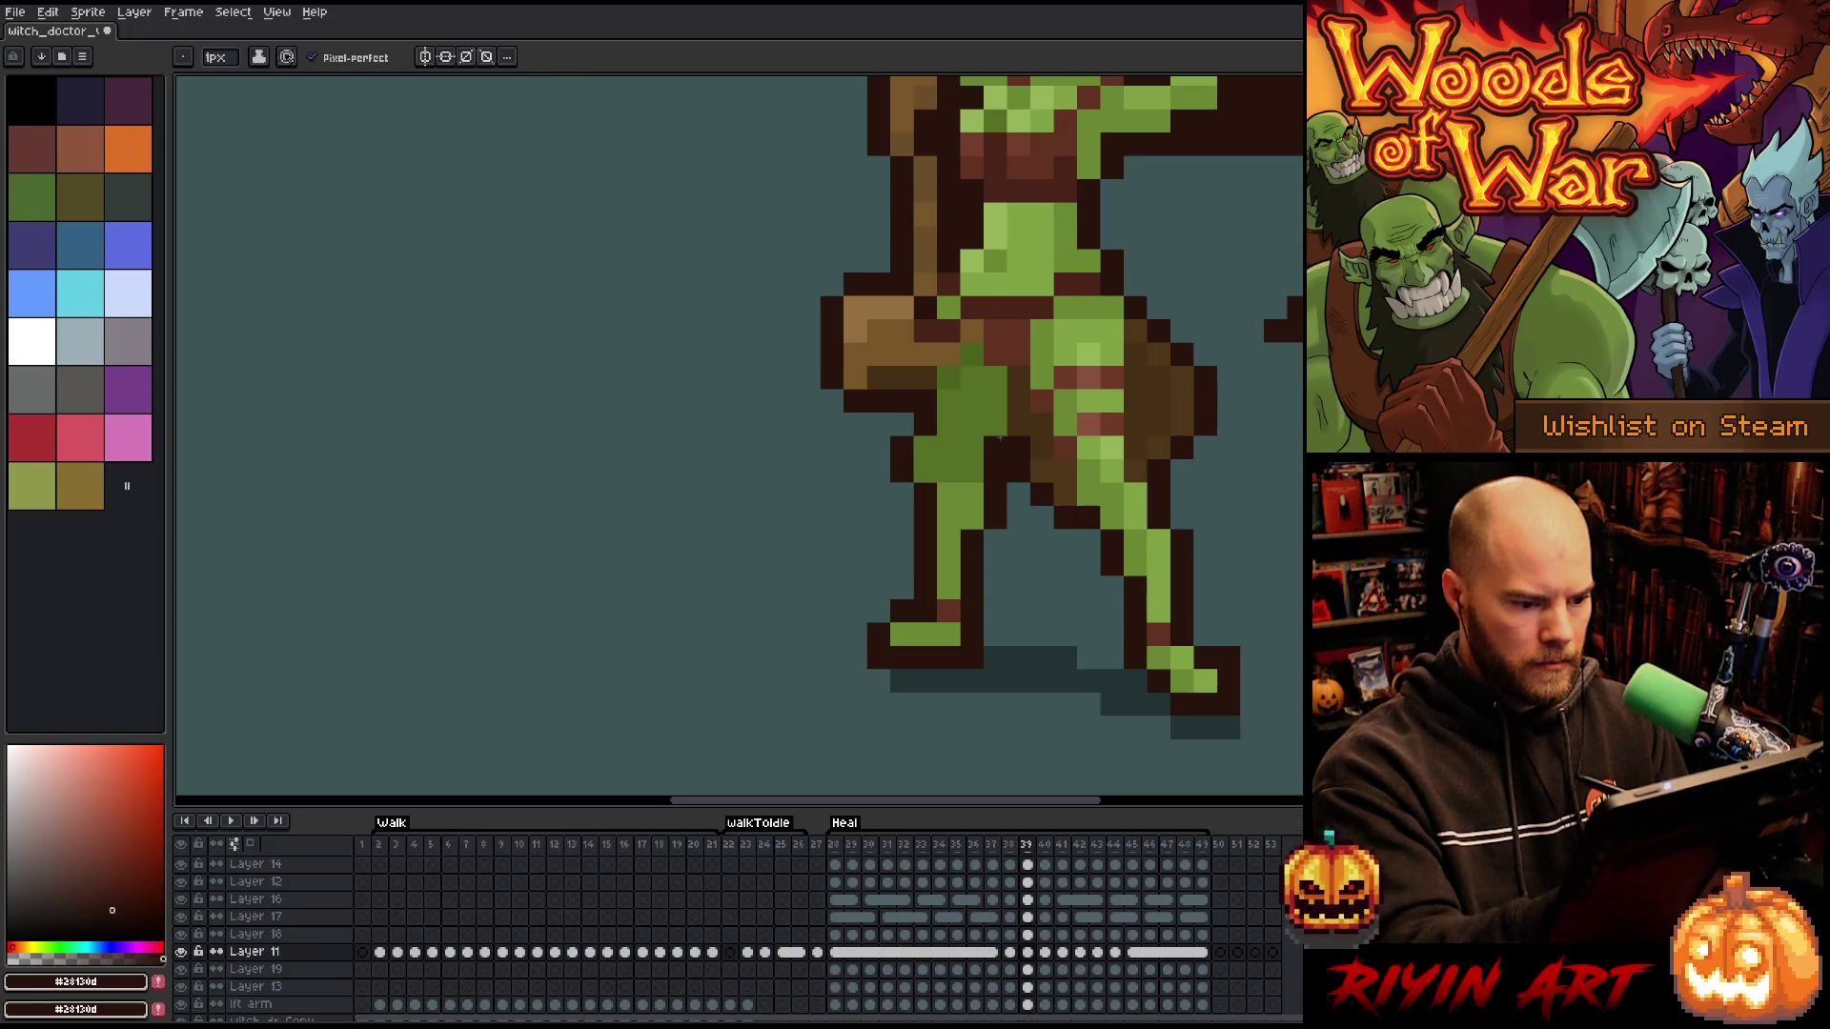
{"action": "key", "text": "Right"}
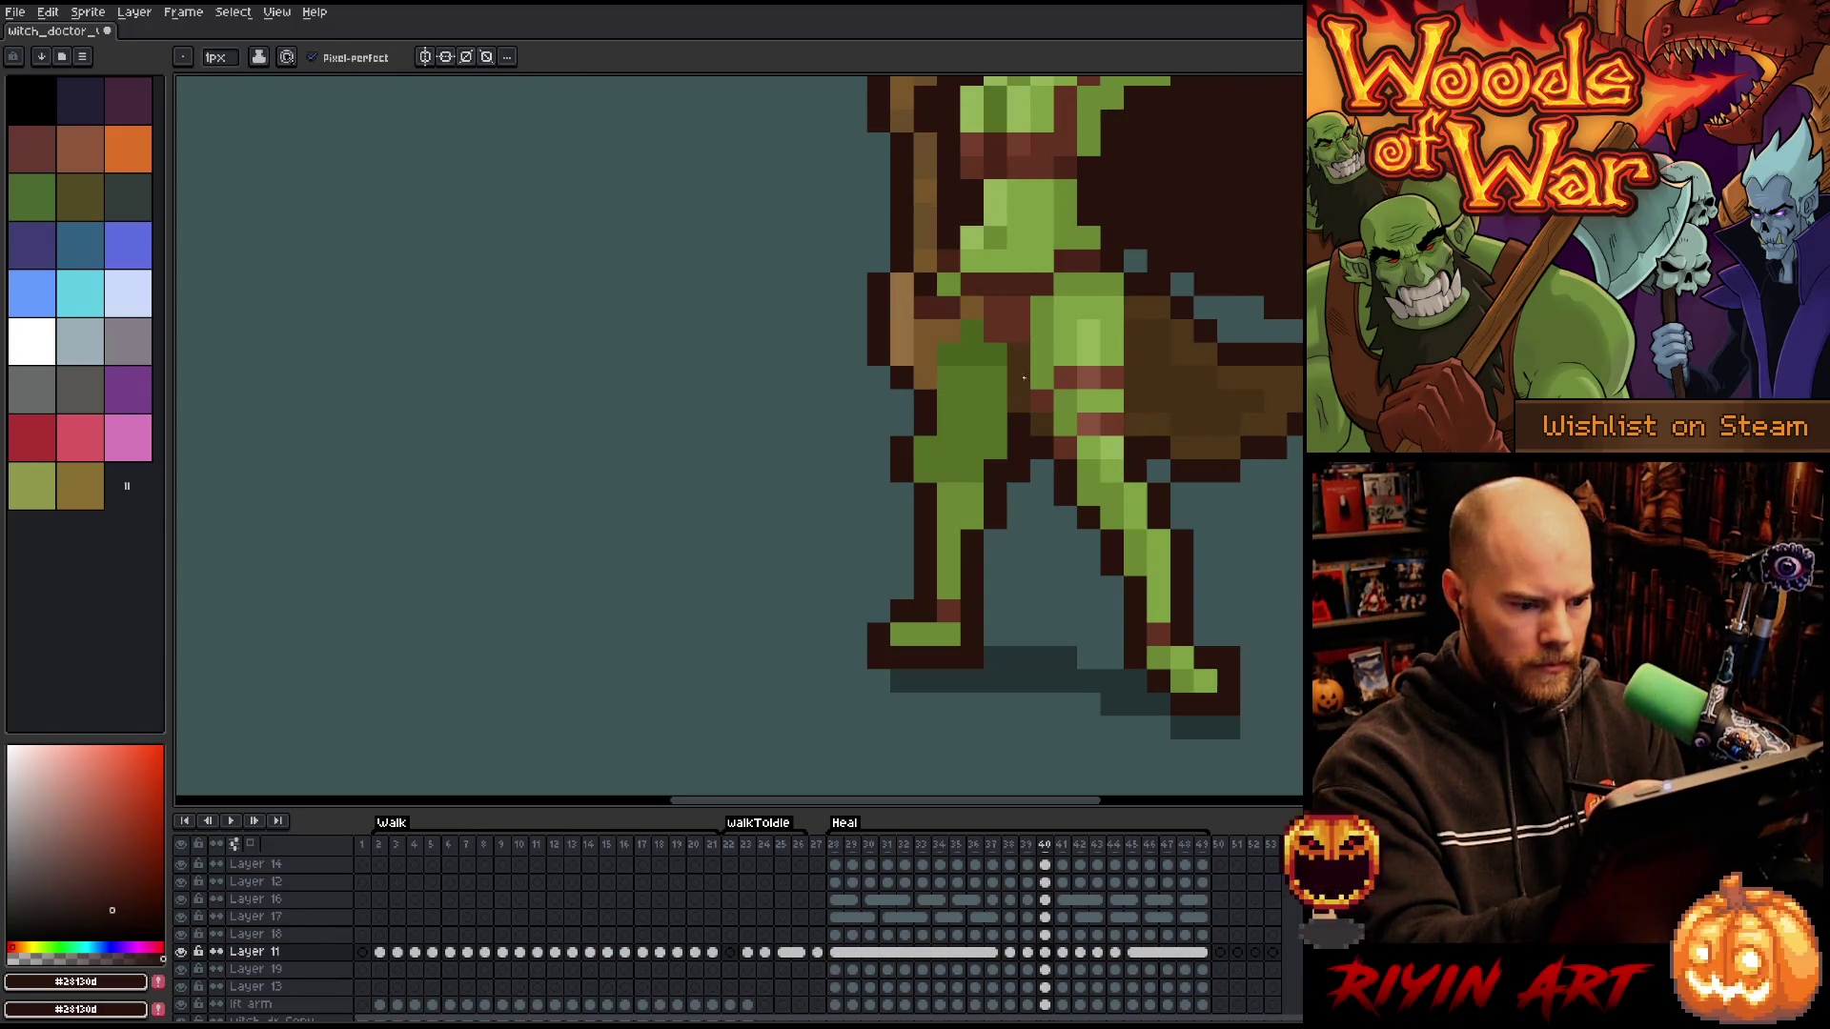
{"action": "left_click", "coordinate": [1018, 447], "text": "ctrl"}
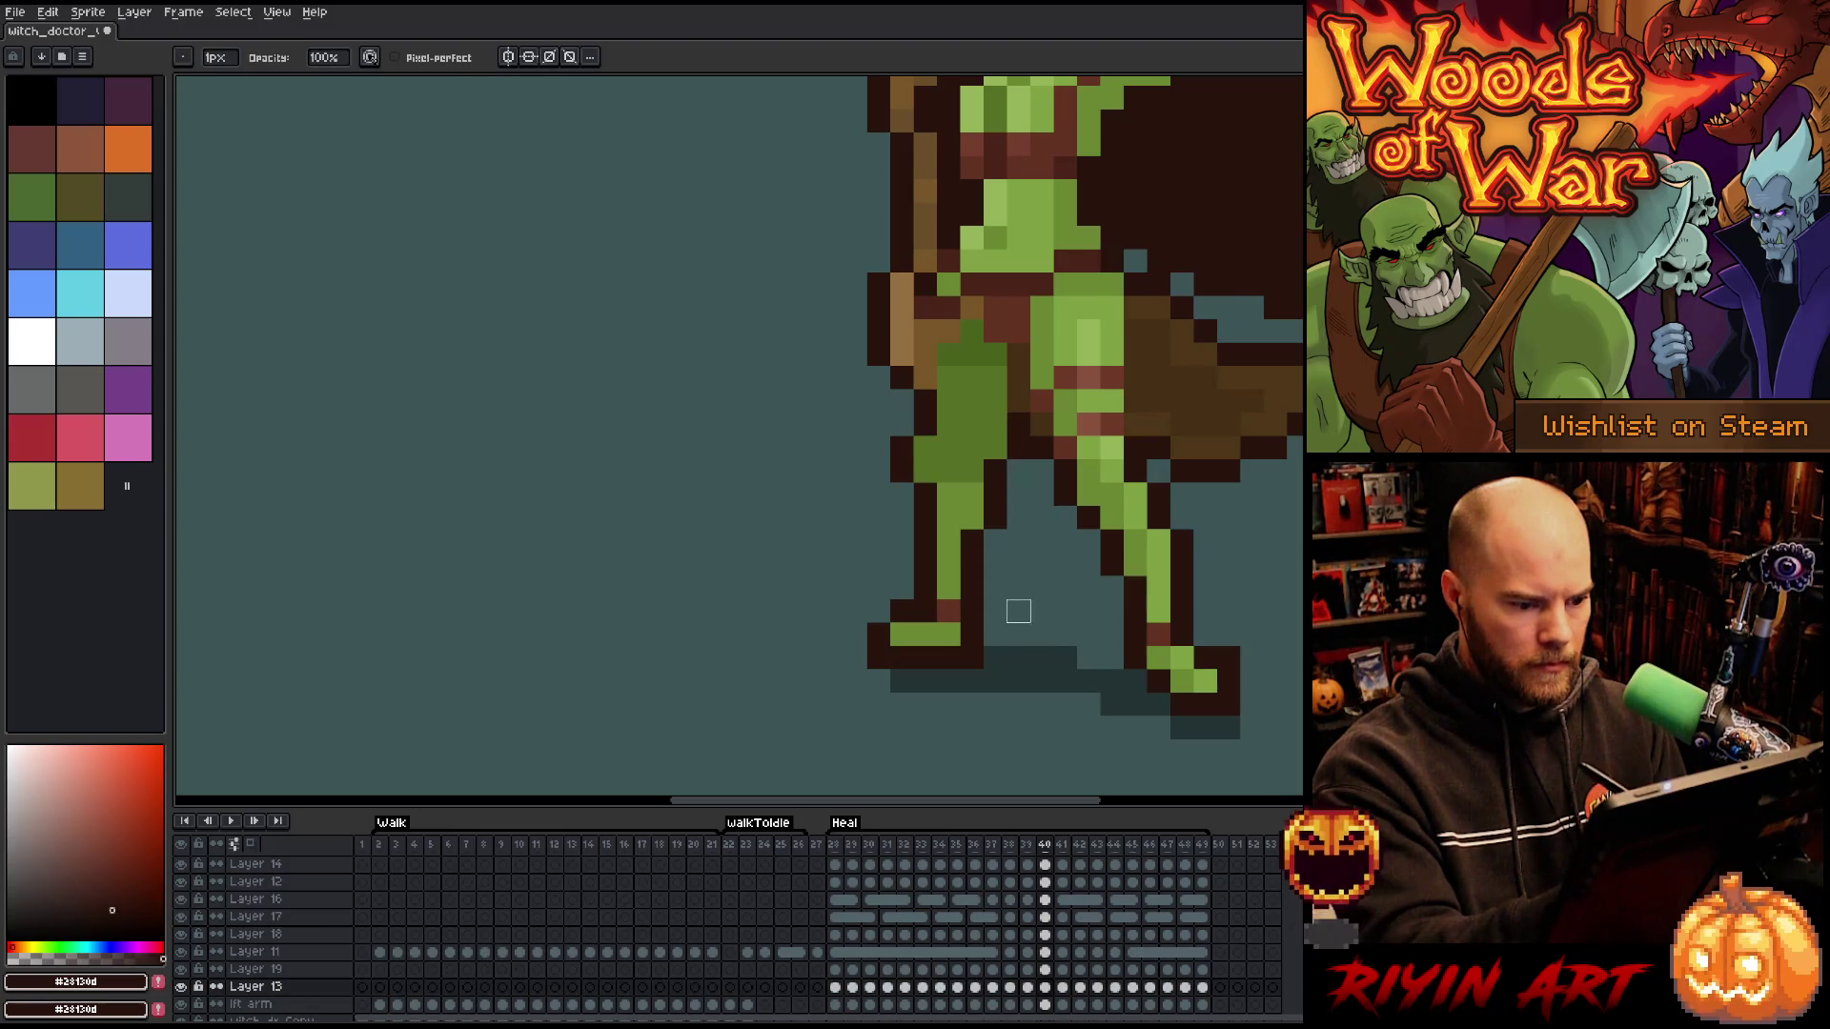
{"action": "key", "text": "Right"}
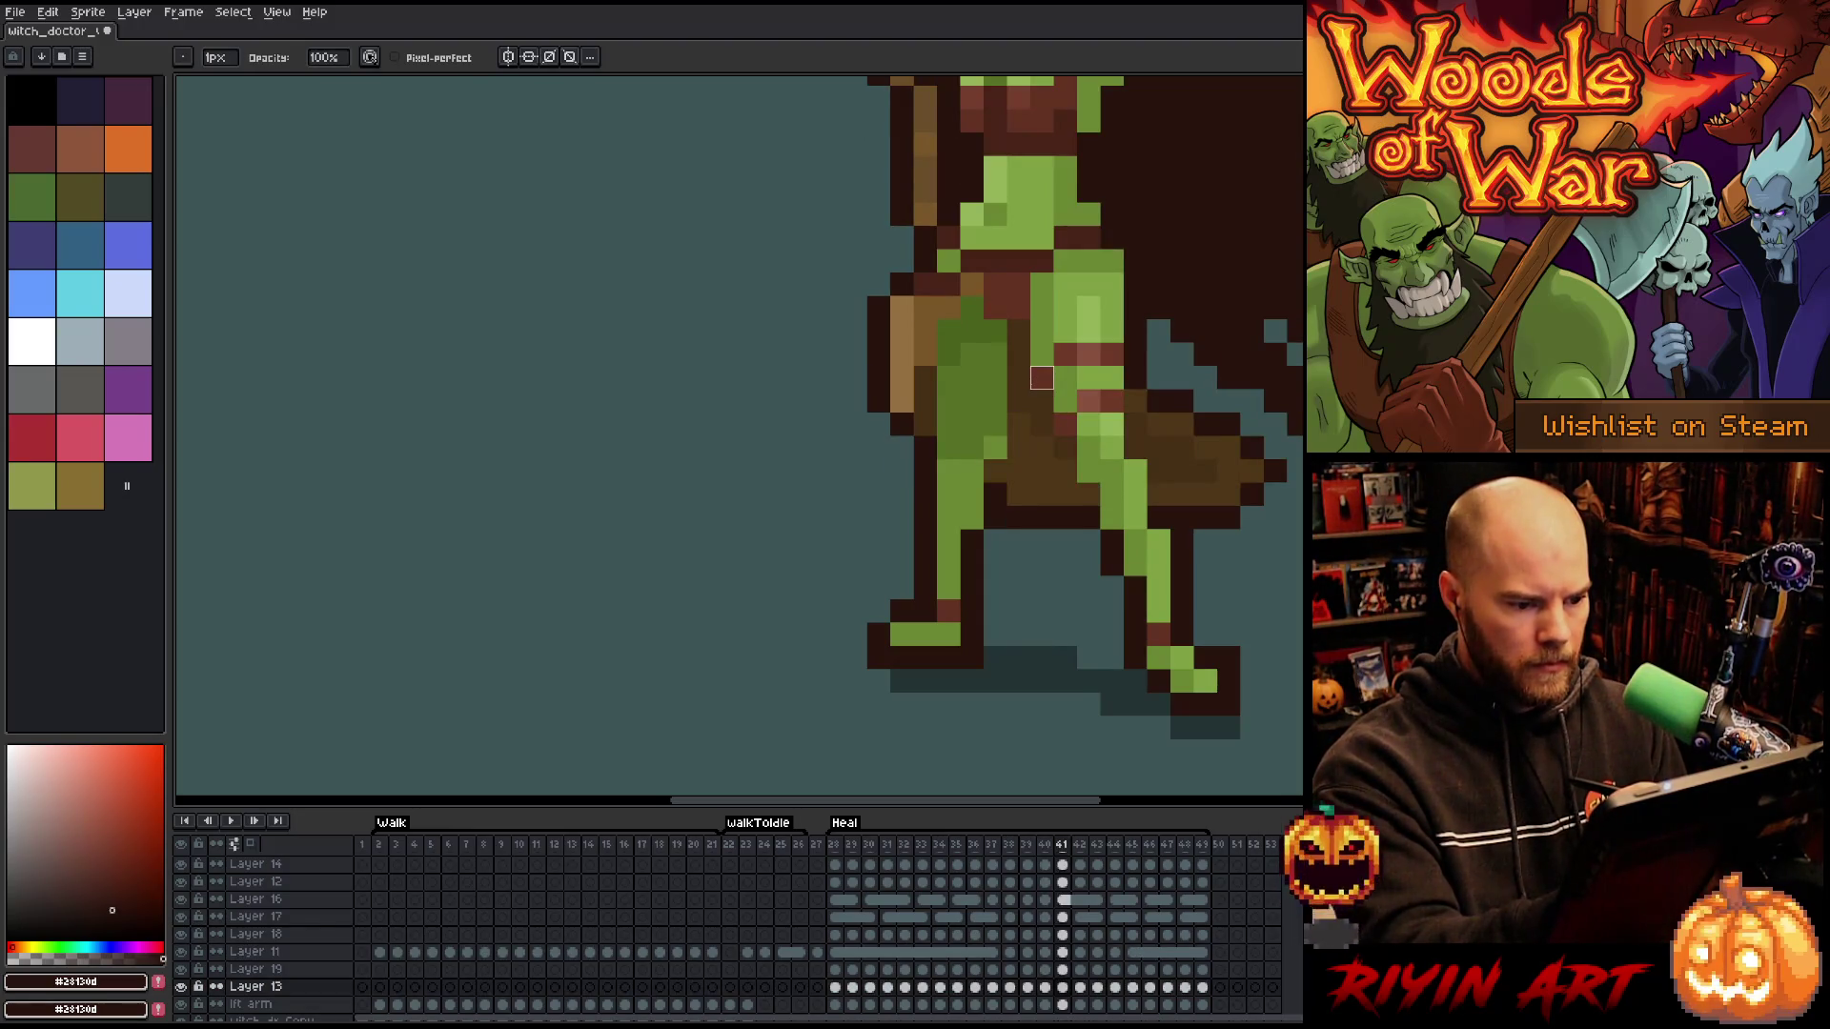
{"action": "scroll", "coordinate": [1018, 447], "scroll_direction": "down", "scroll_amount": 3}
{"action": "key", "text": "Return"}
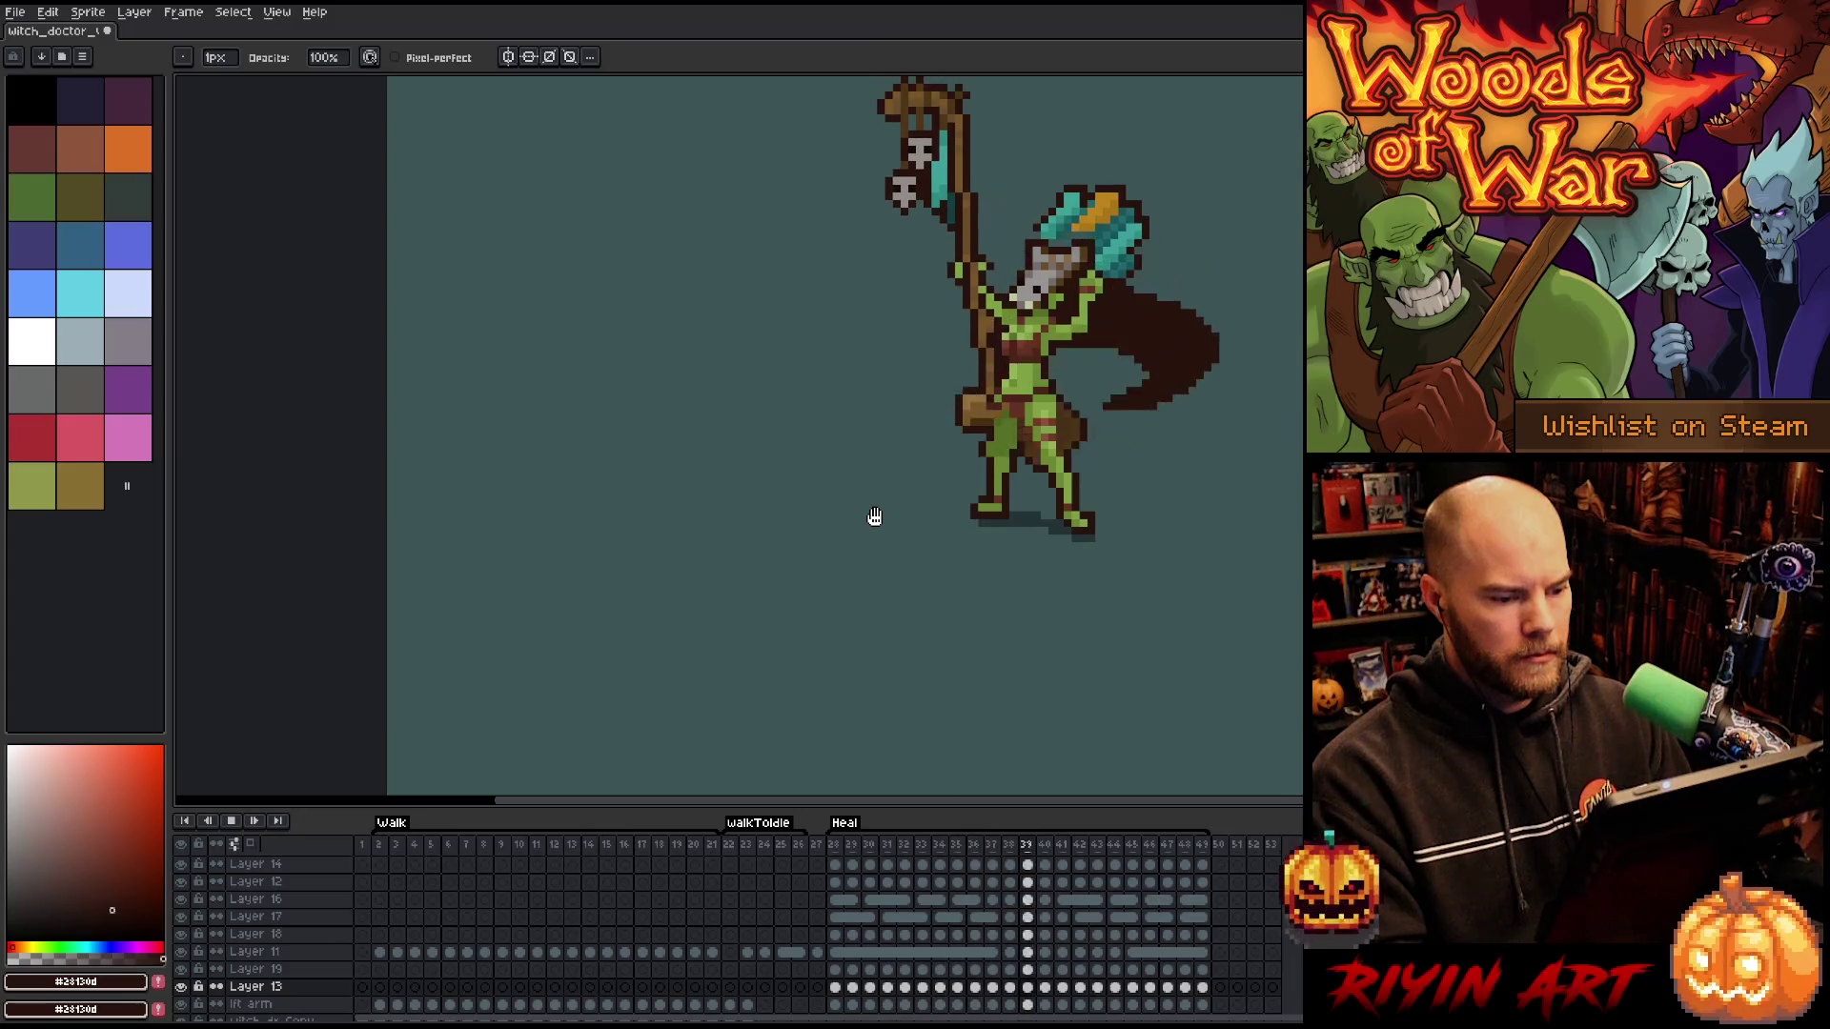
- Zoom out and back in on the full witch doctor, stopping Heal playback on frame 29
{"action": "scroll", "coordinate": [875, 515], "scroll_direction": "down", "scroll_amount": 1}
{"action": "scroll", "coordinate": [931, 522], "scroll_direction": "up", "scroll_amount": 3}
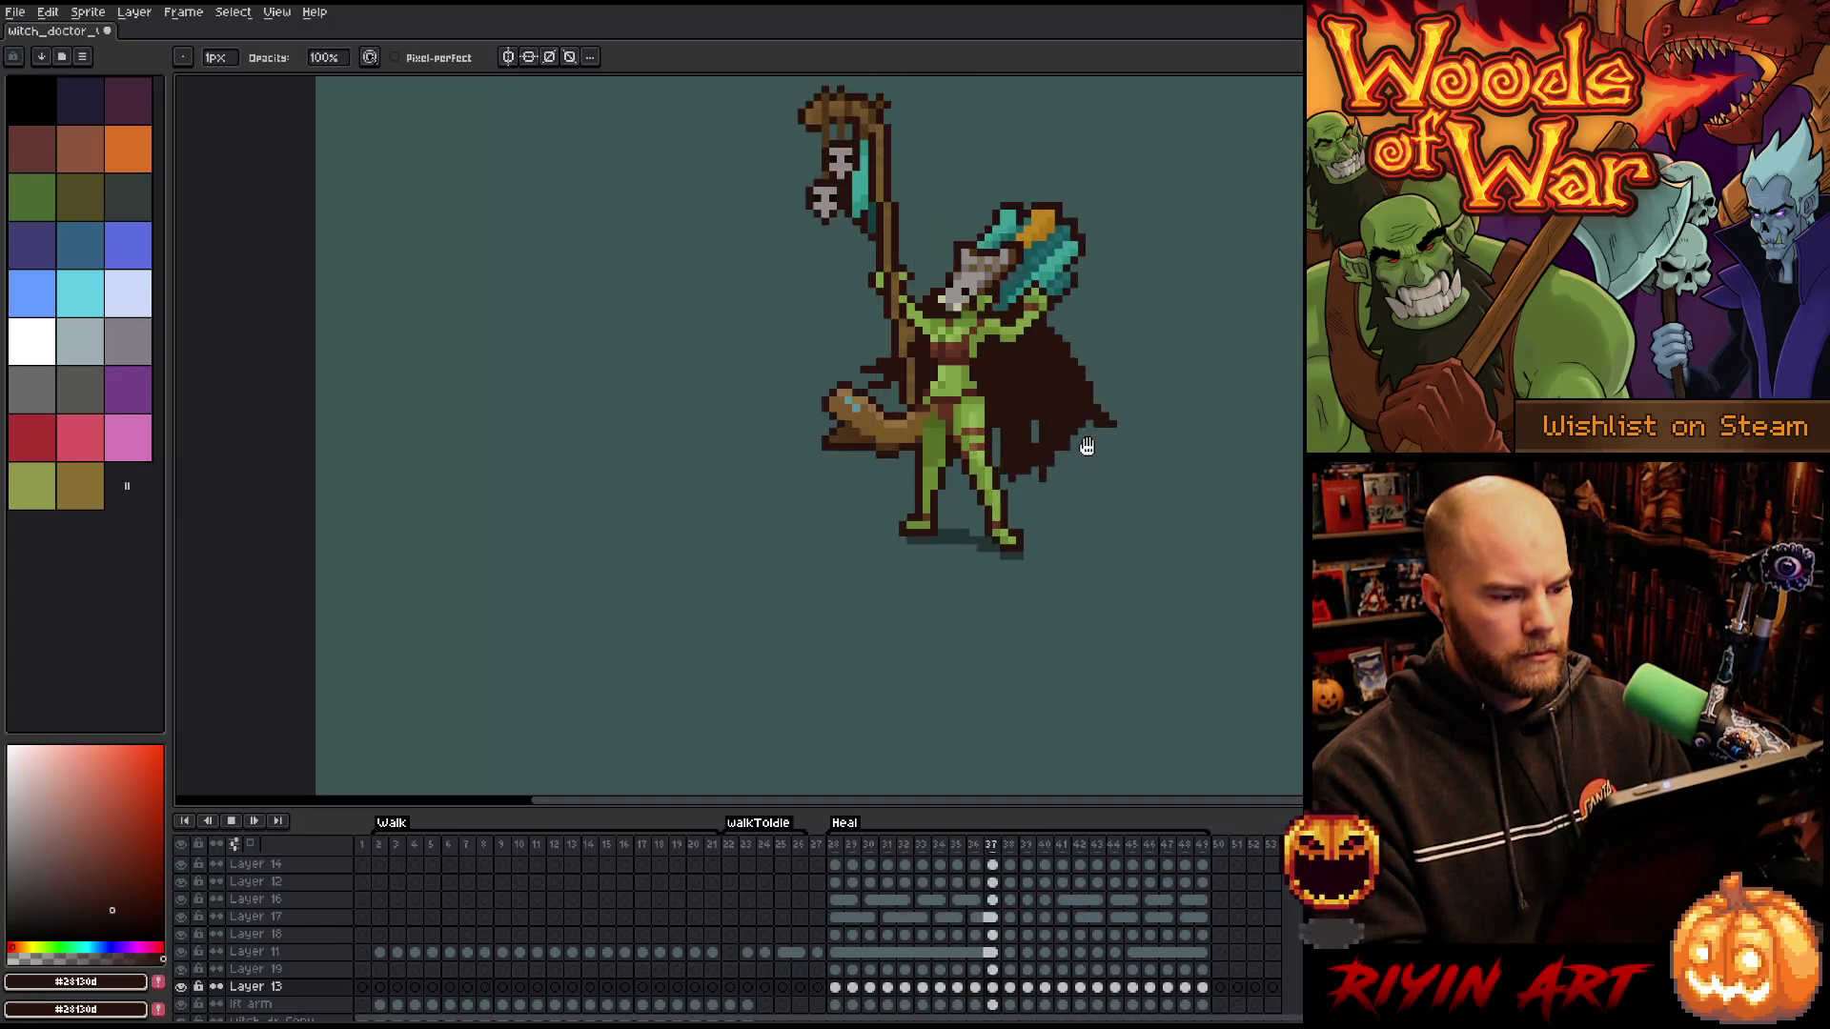
{"action": "scroll", "coordinate": [1020, 487], "scroll_direction": "down", "scroll_amount": 1}
{"action": "scroll", "coordinate": [1020, 488], "scroll_direction": "down", "scroll_amount": 1}
{"action": "scroll", "coordinate": [1029, 487], "scroll_direction": "up", "scroll_amount": 1}
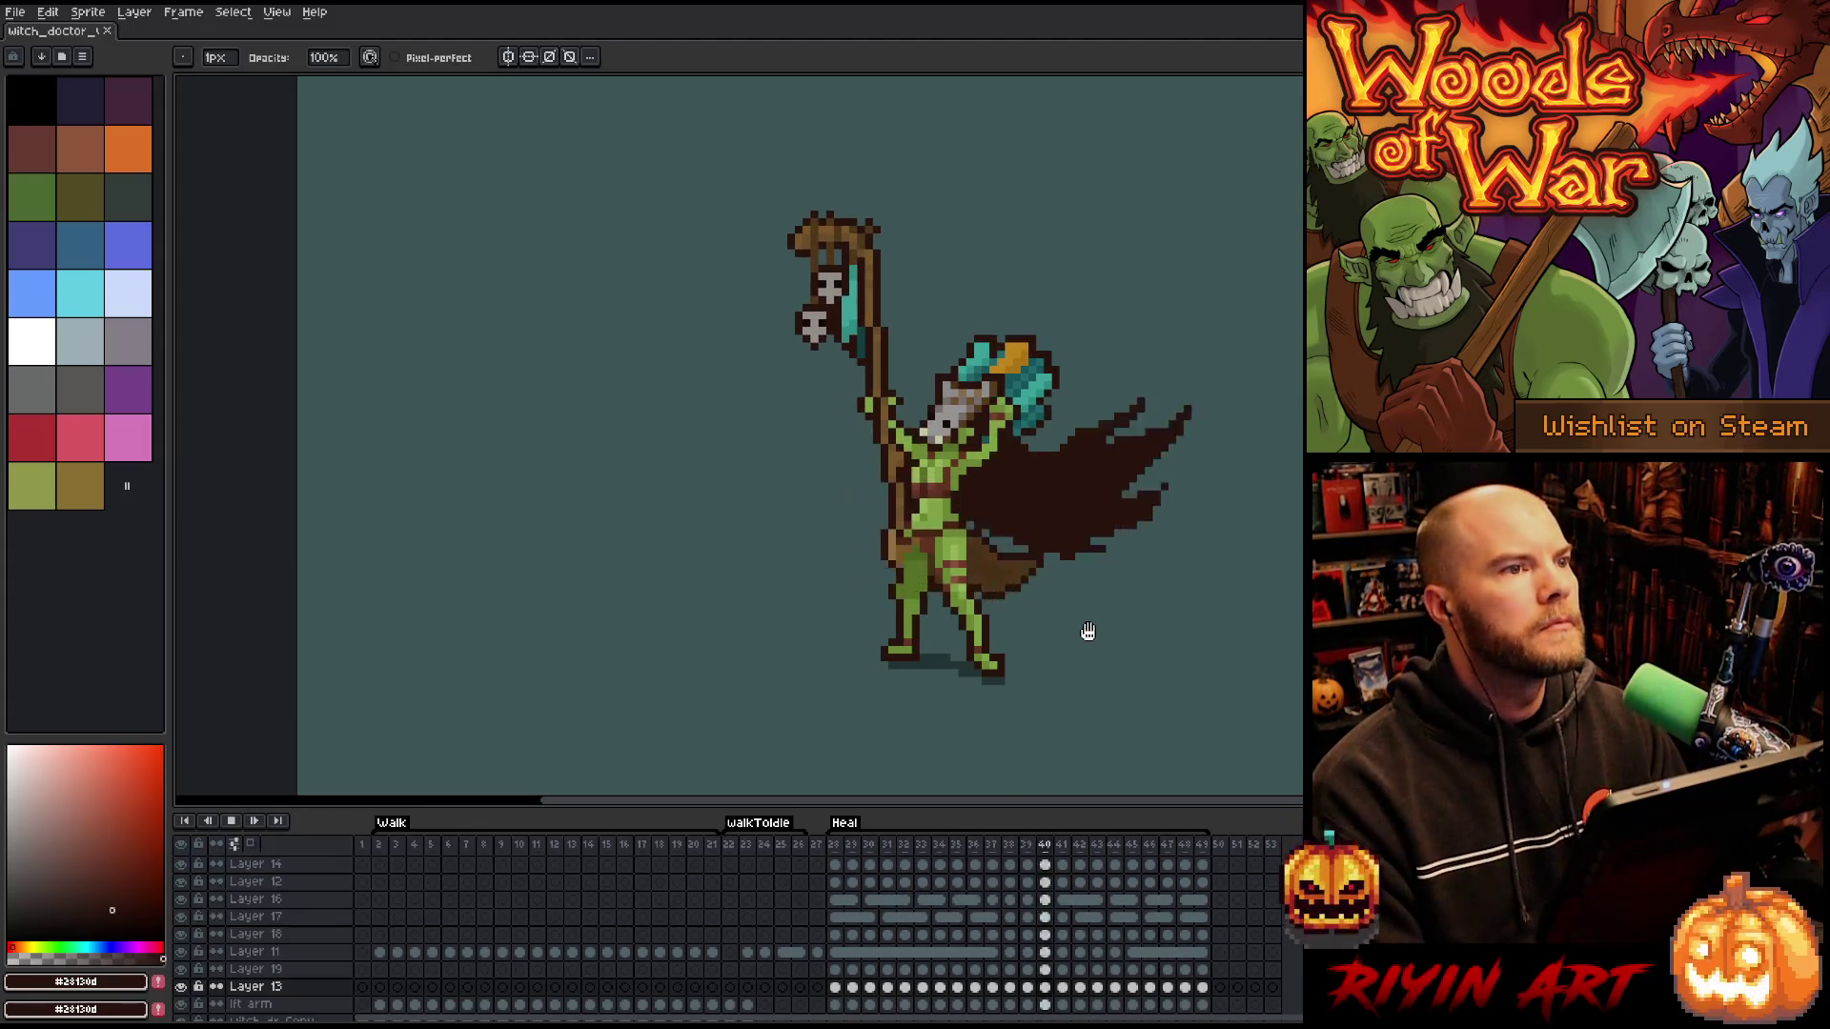
{"action": "scroll", "coordinate": [1068, 600], "scroll_direction": "up", "scroll_amount": 1}
{"action": "key", "text": "Return"}
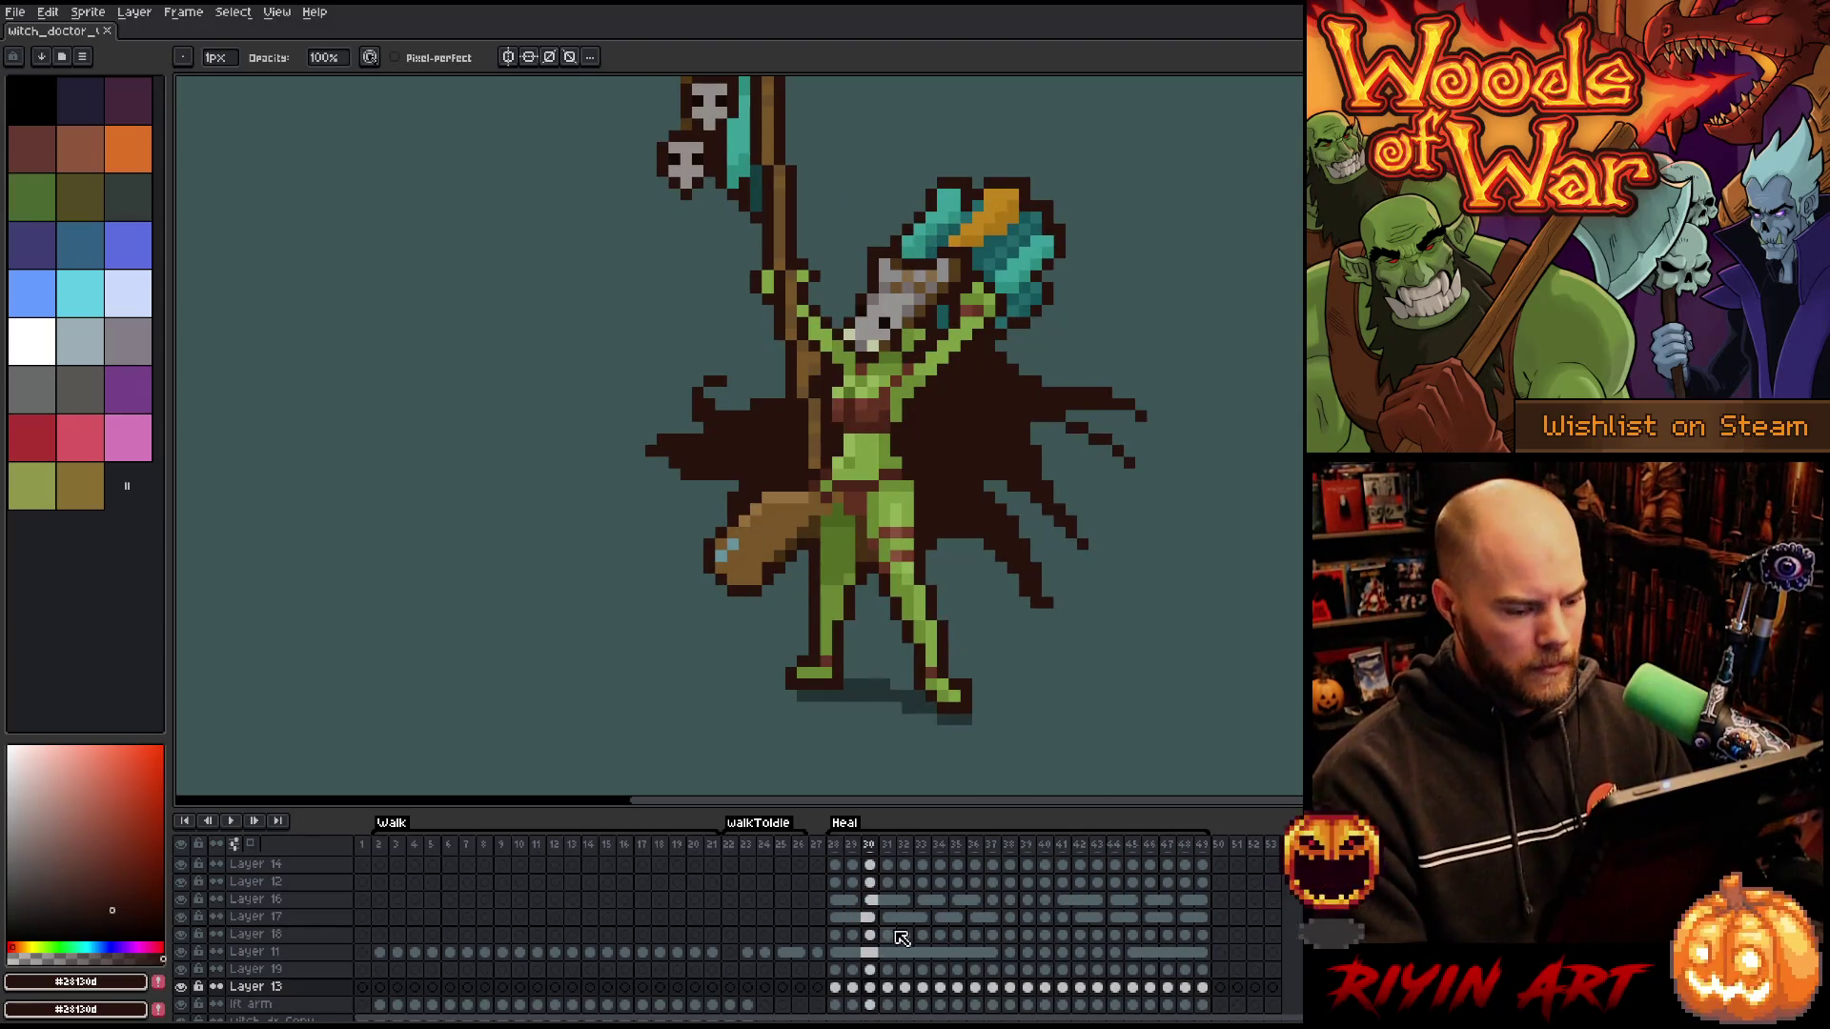
- From Heal frame 28, select Layer 19, advance to frame 29 and eyedrop the axe's dark teal
{"action": "left_click", "coordinate": [835, 846]}
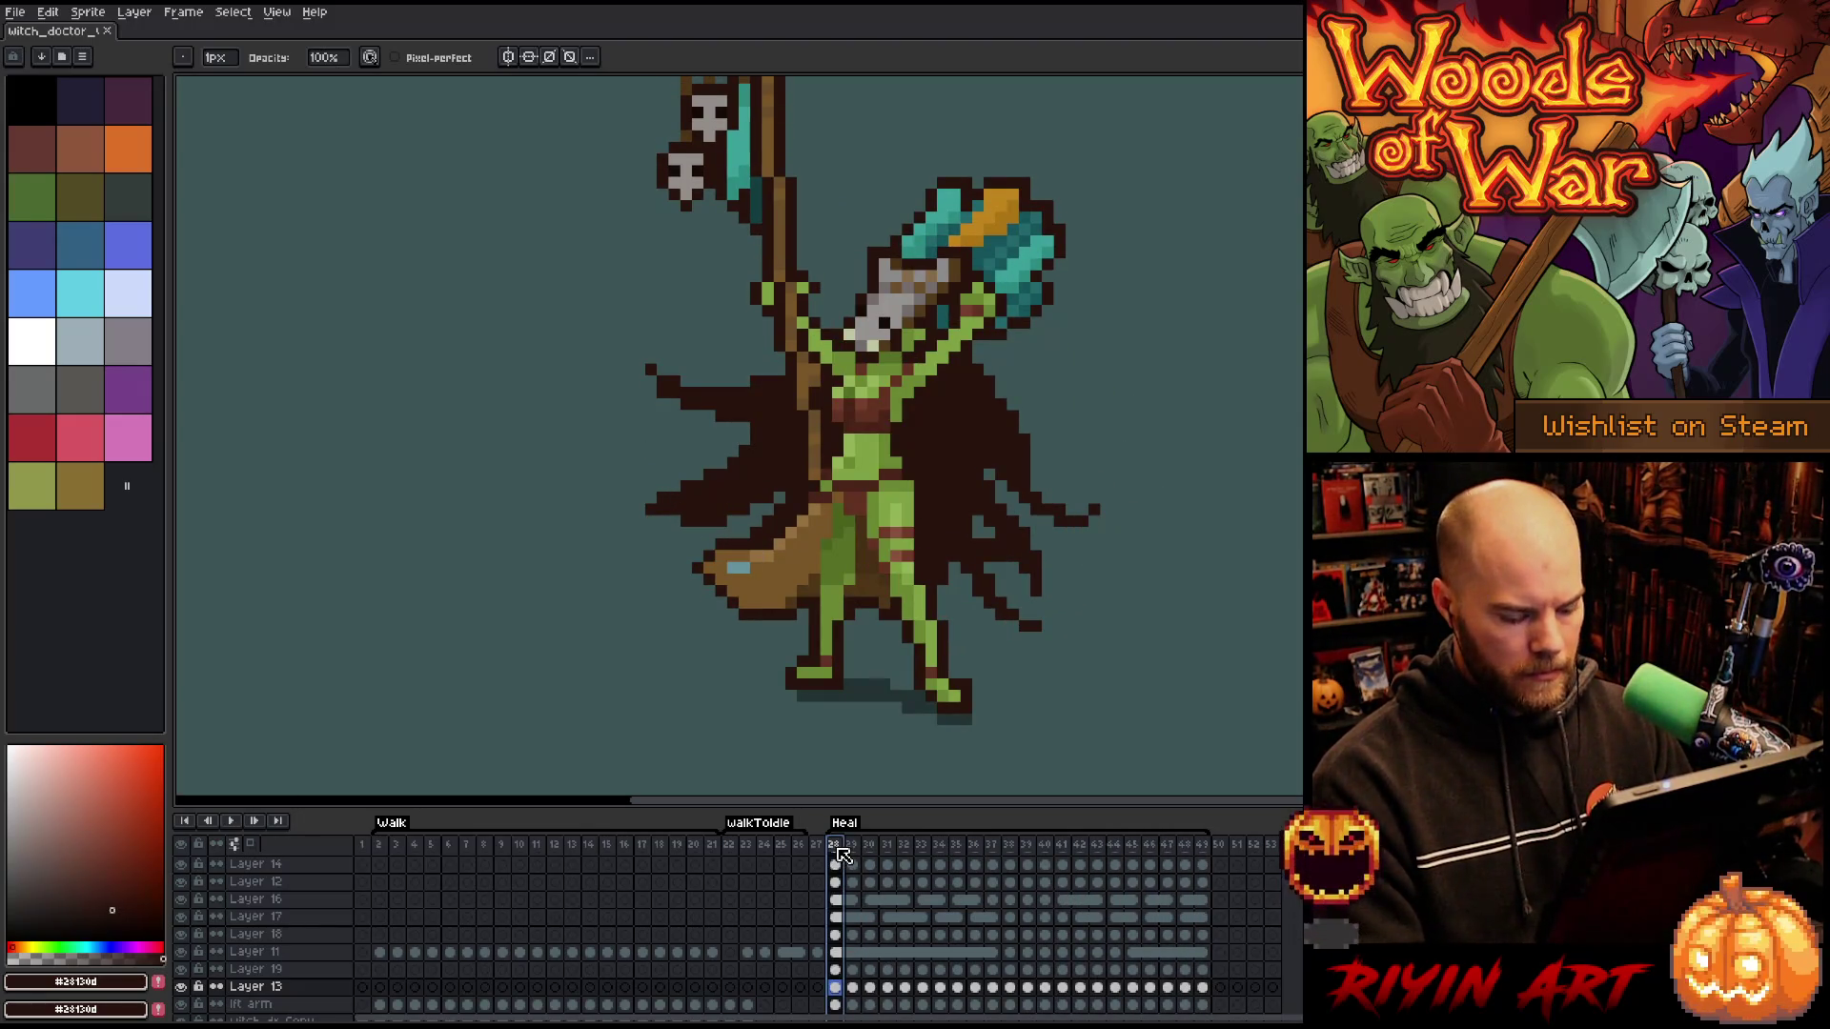
{"action": "scroll", "coordinate": [843, 953], "scroll_direction": "down", "scroll_amount": 2}
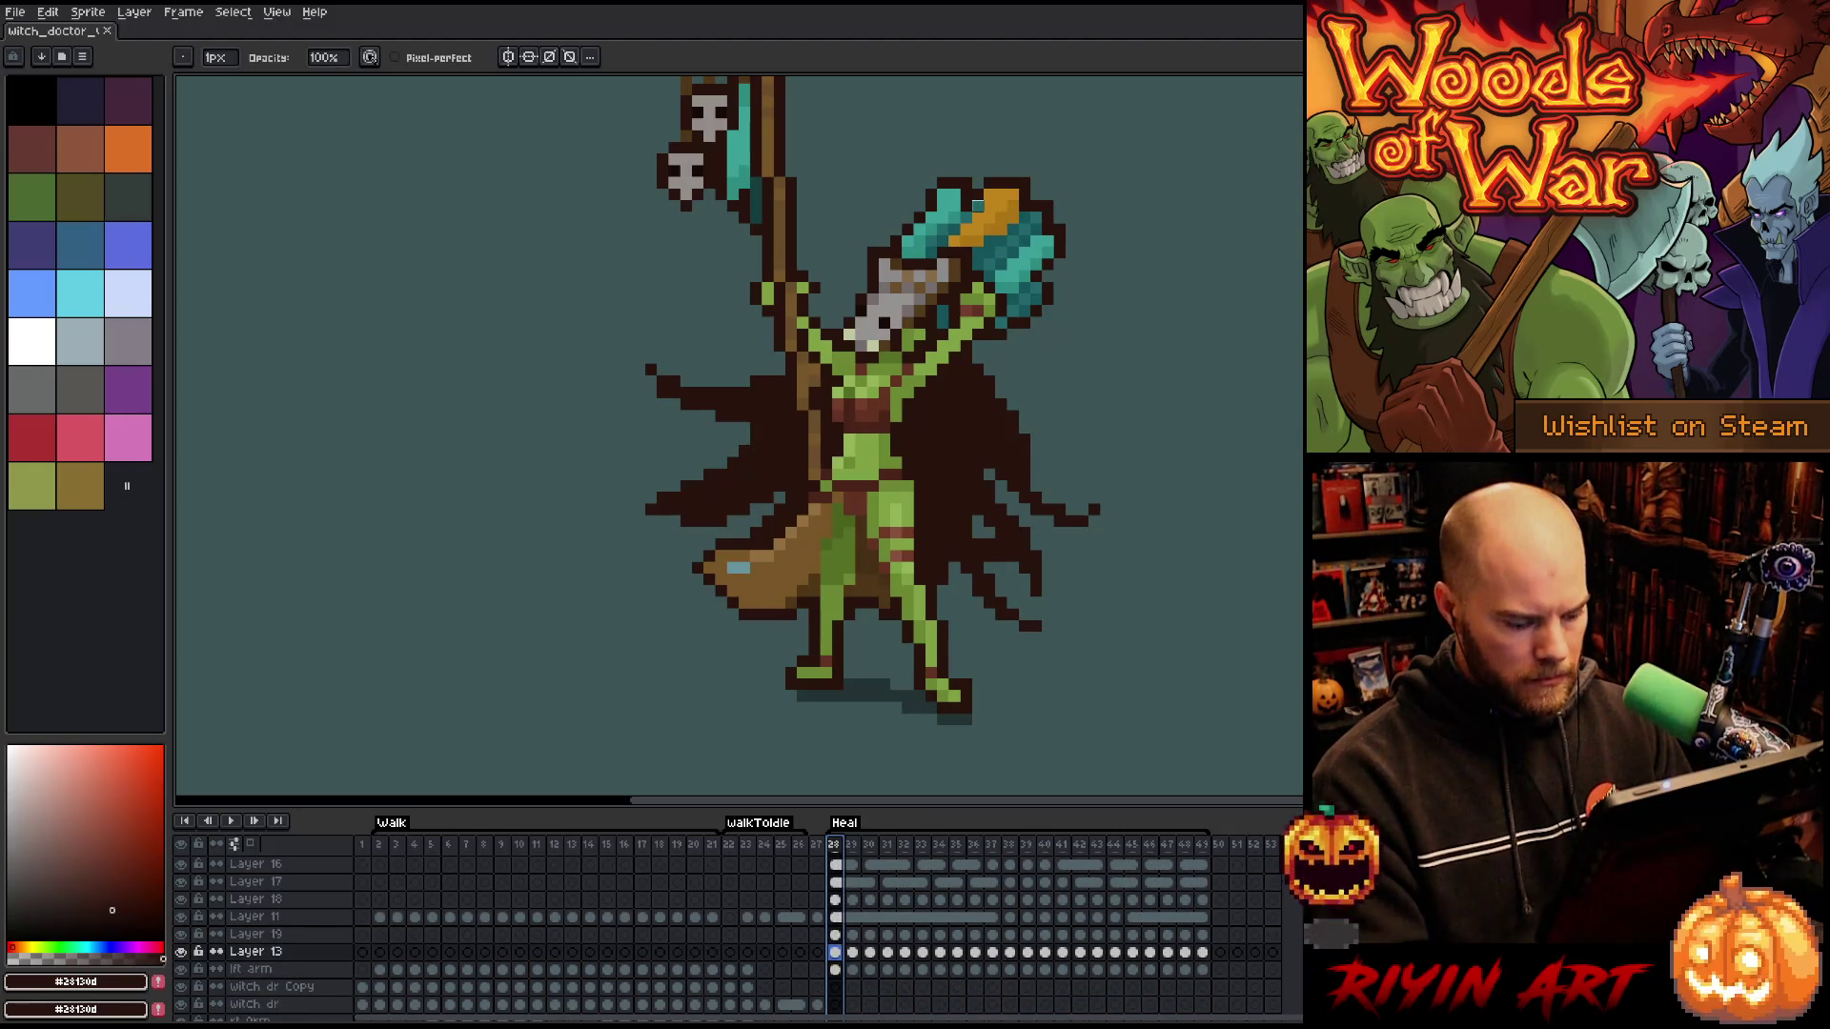
{"action": "key", "text": "v"}
{"action": "left_click", "coordinate": [991, 217]}
{"action": "key", "text": "period"}
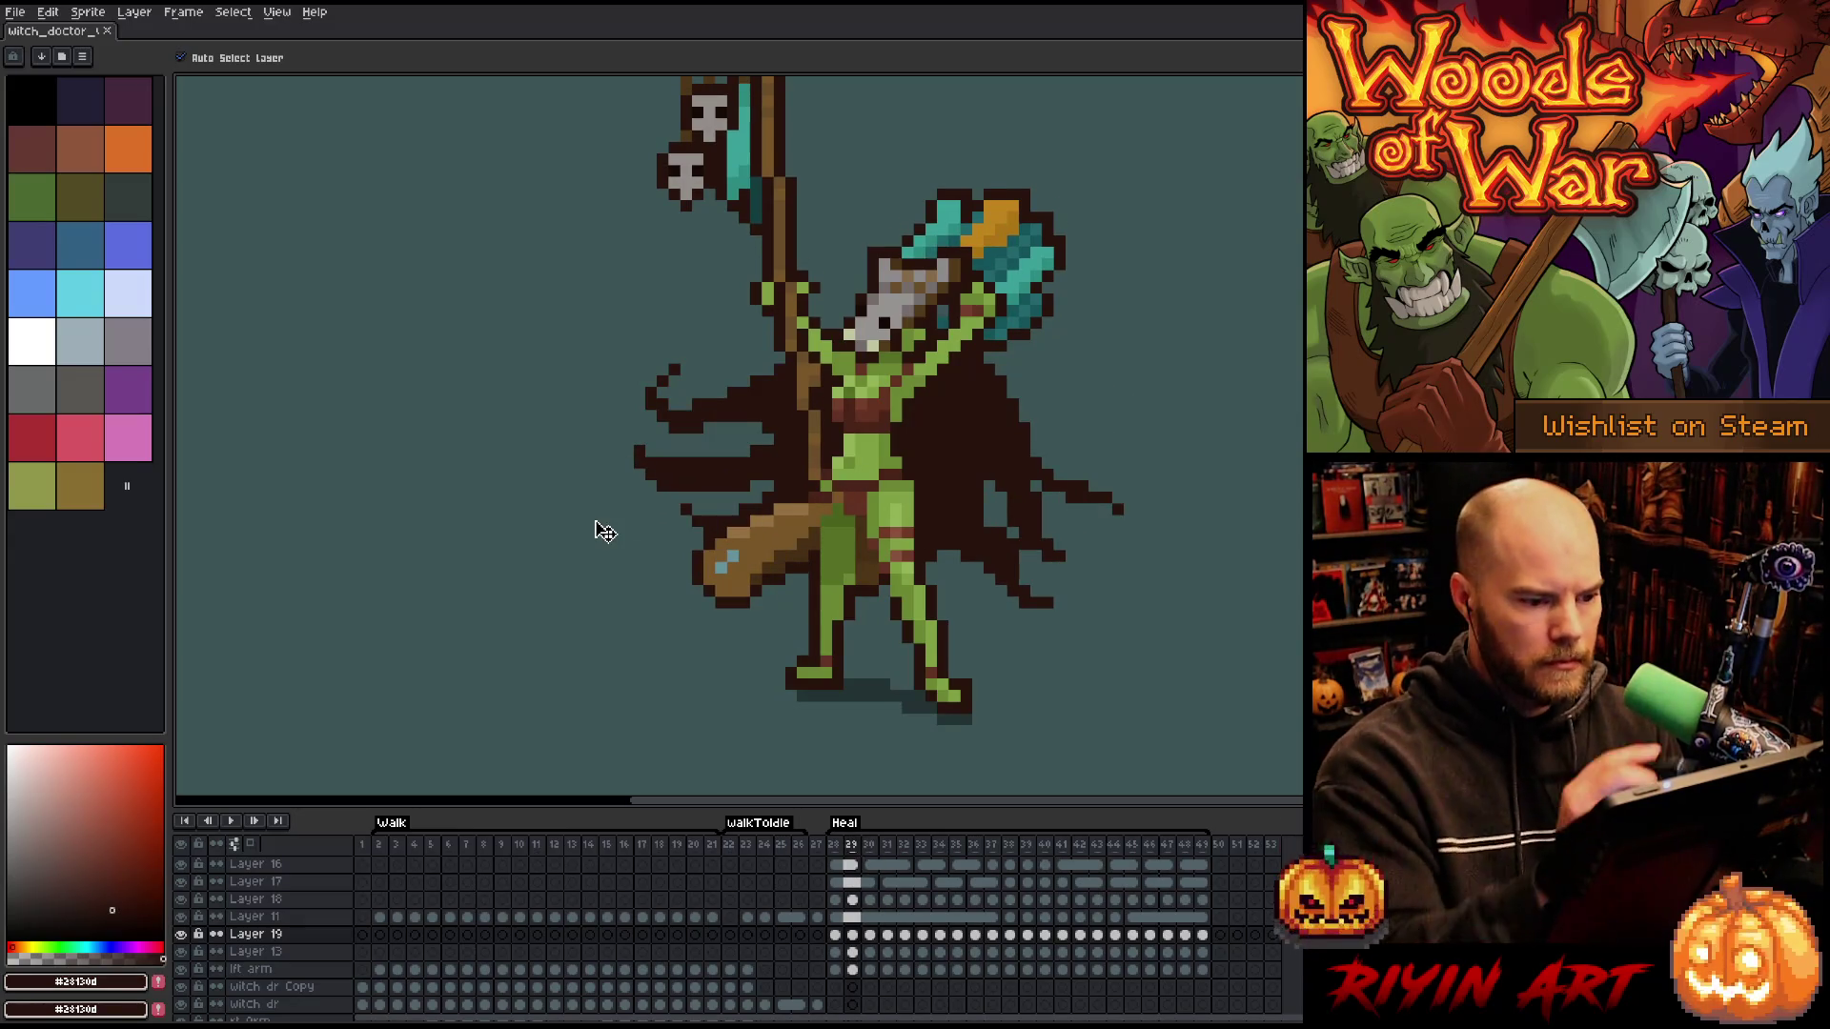
{"action": "key", "text": "b"}
{"action": "left_click", "coordinate": [998, 253], "text": "alt"}
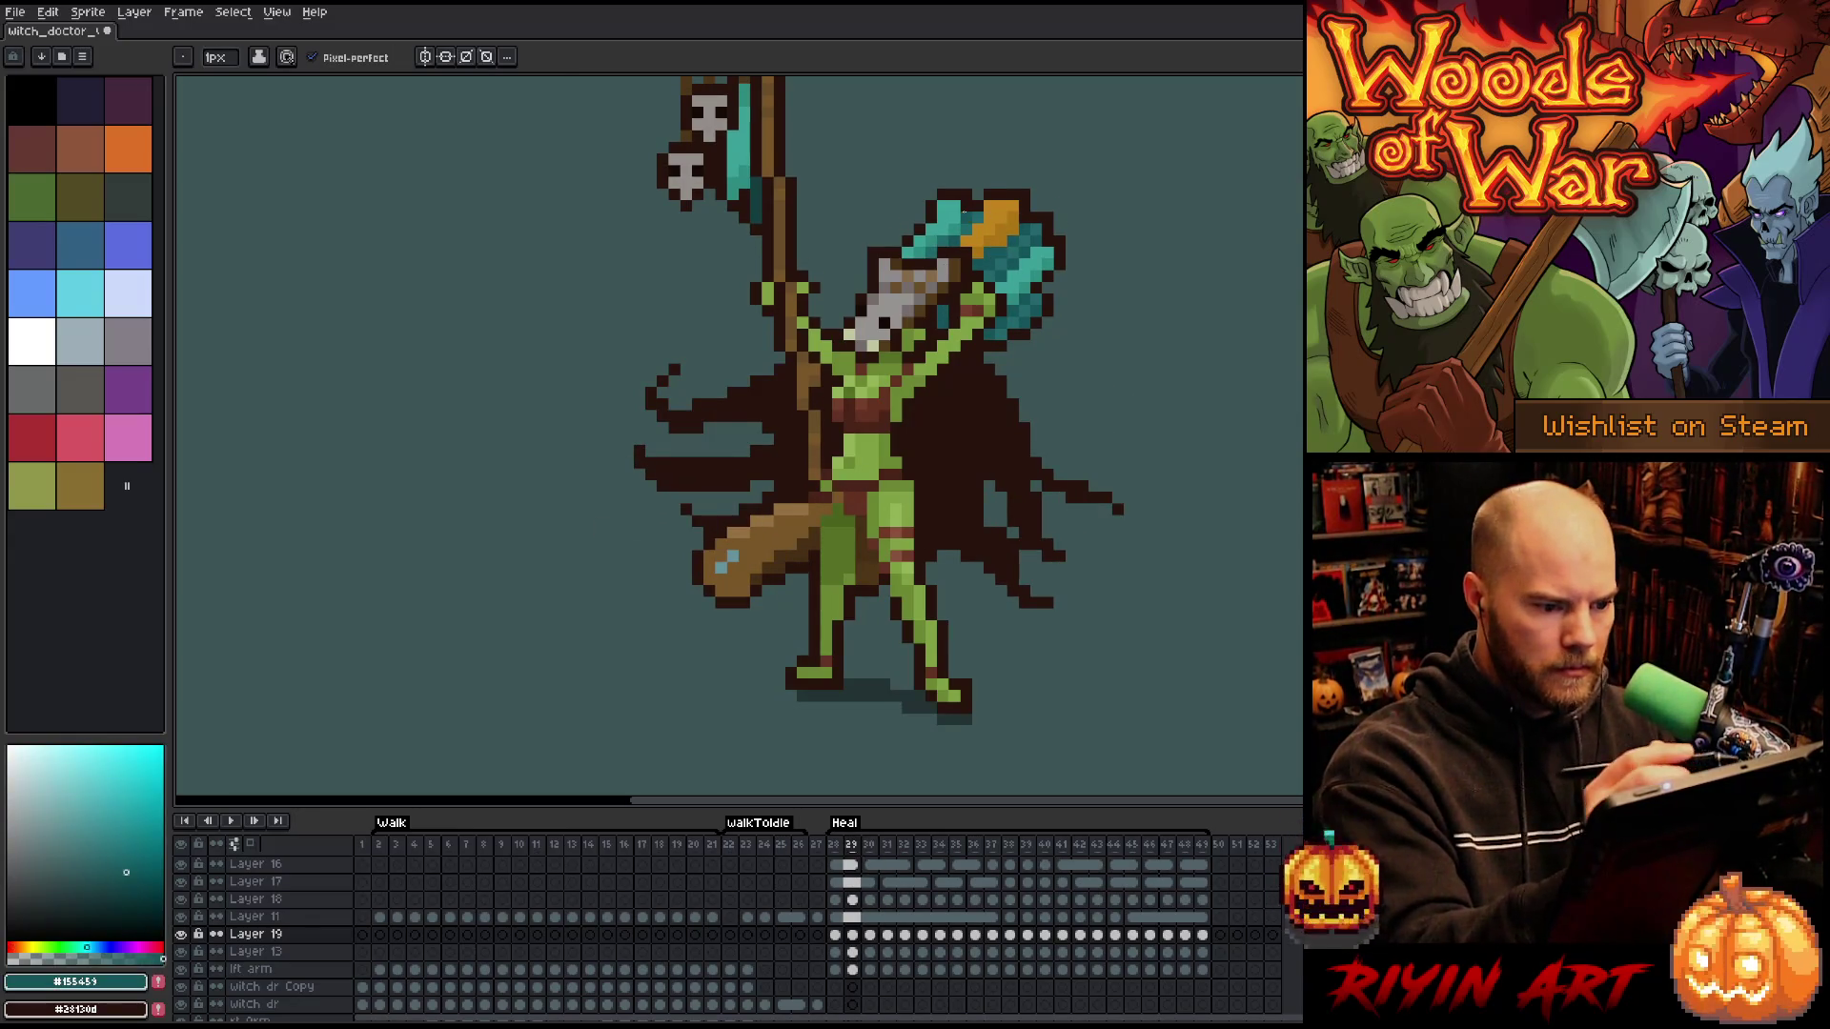
- Step forward through frames 30–32 to reach Heal frame 33
{"action": "key", "text": "period"}
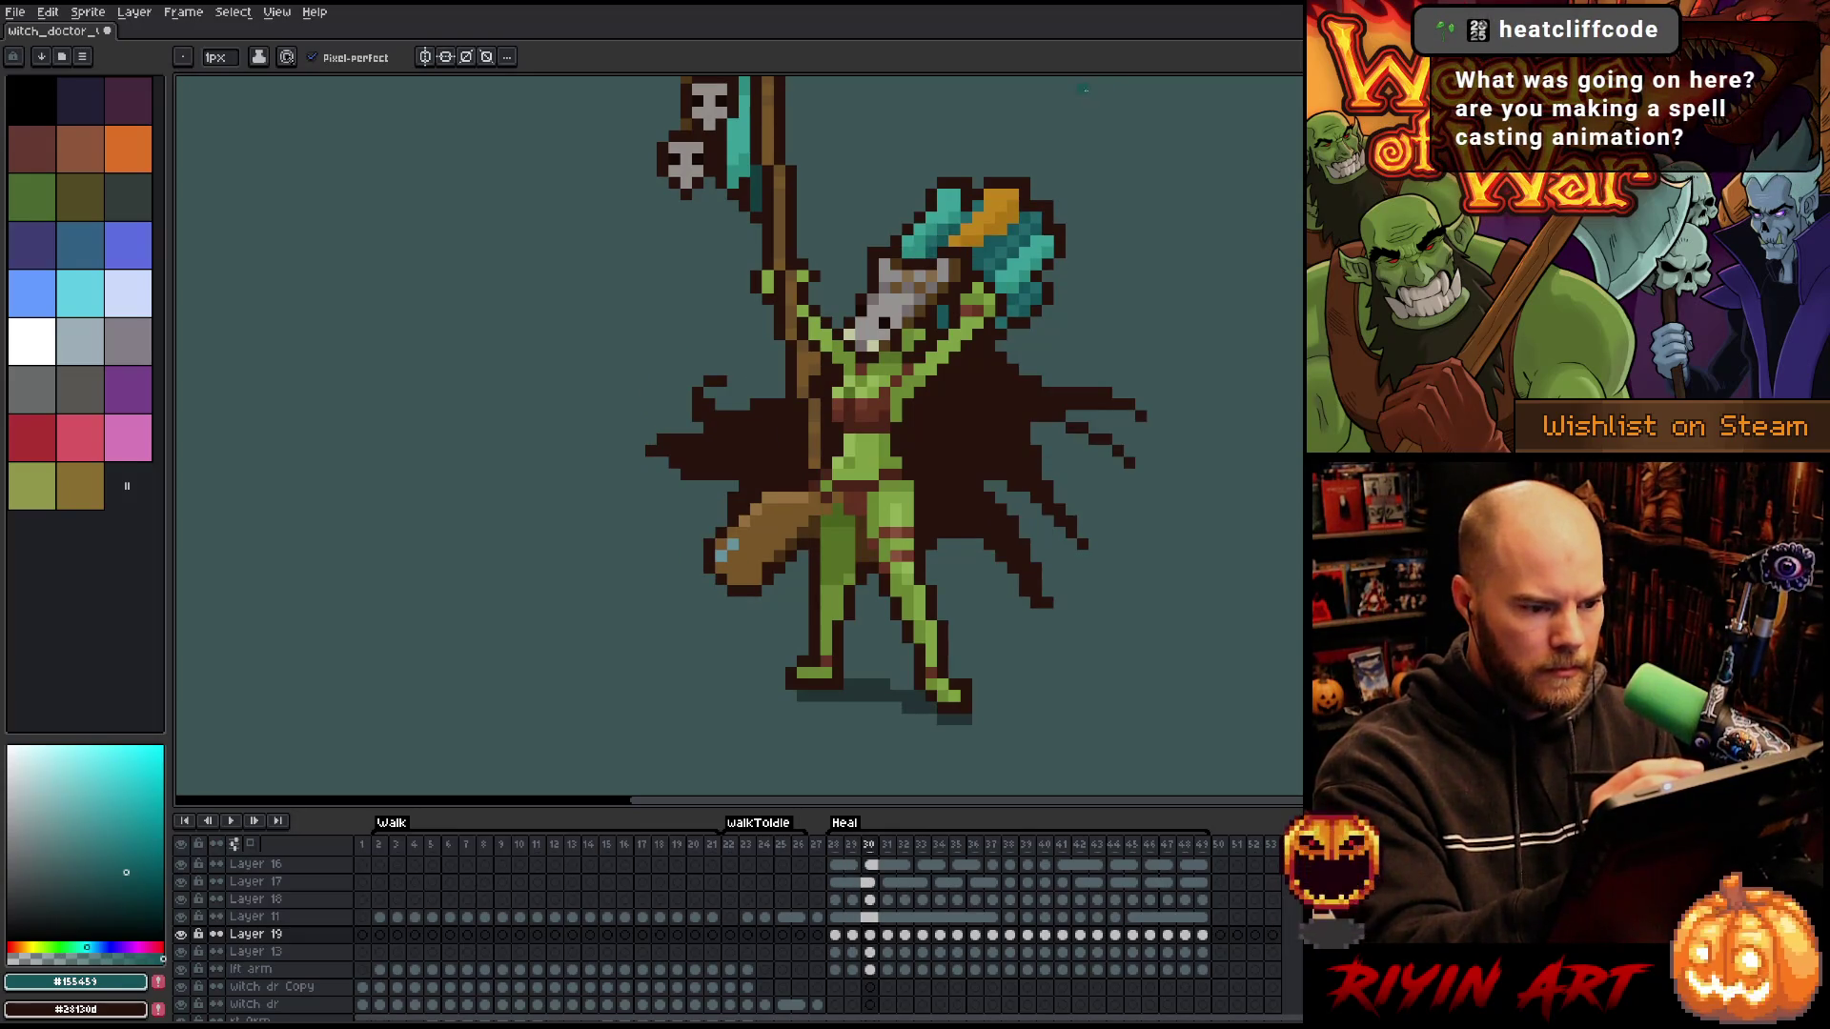
{"action": "key", "text": "period"}
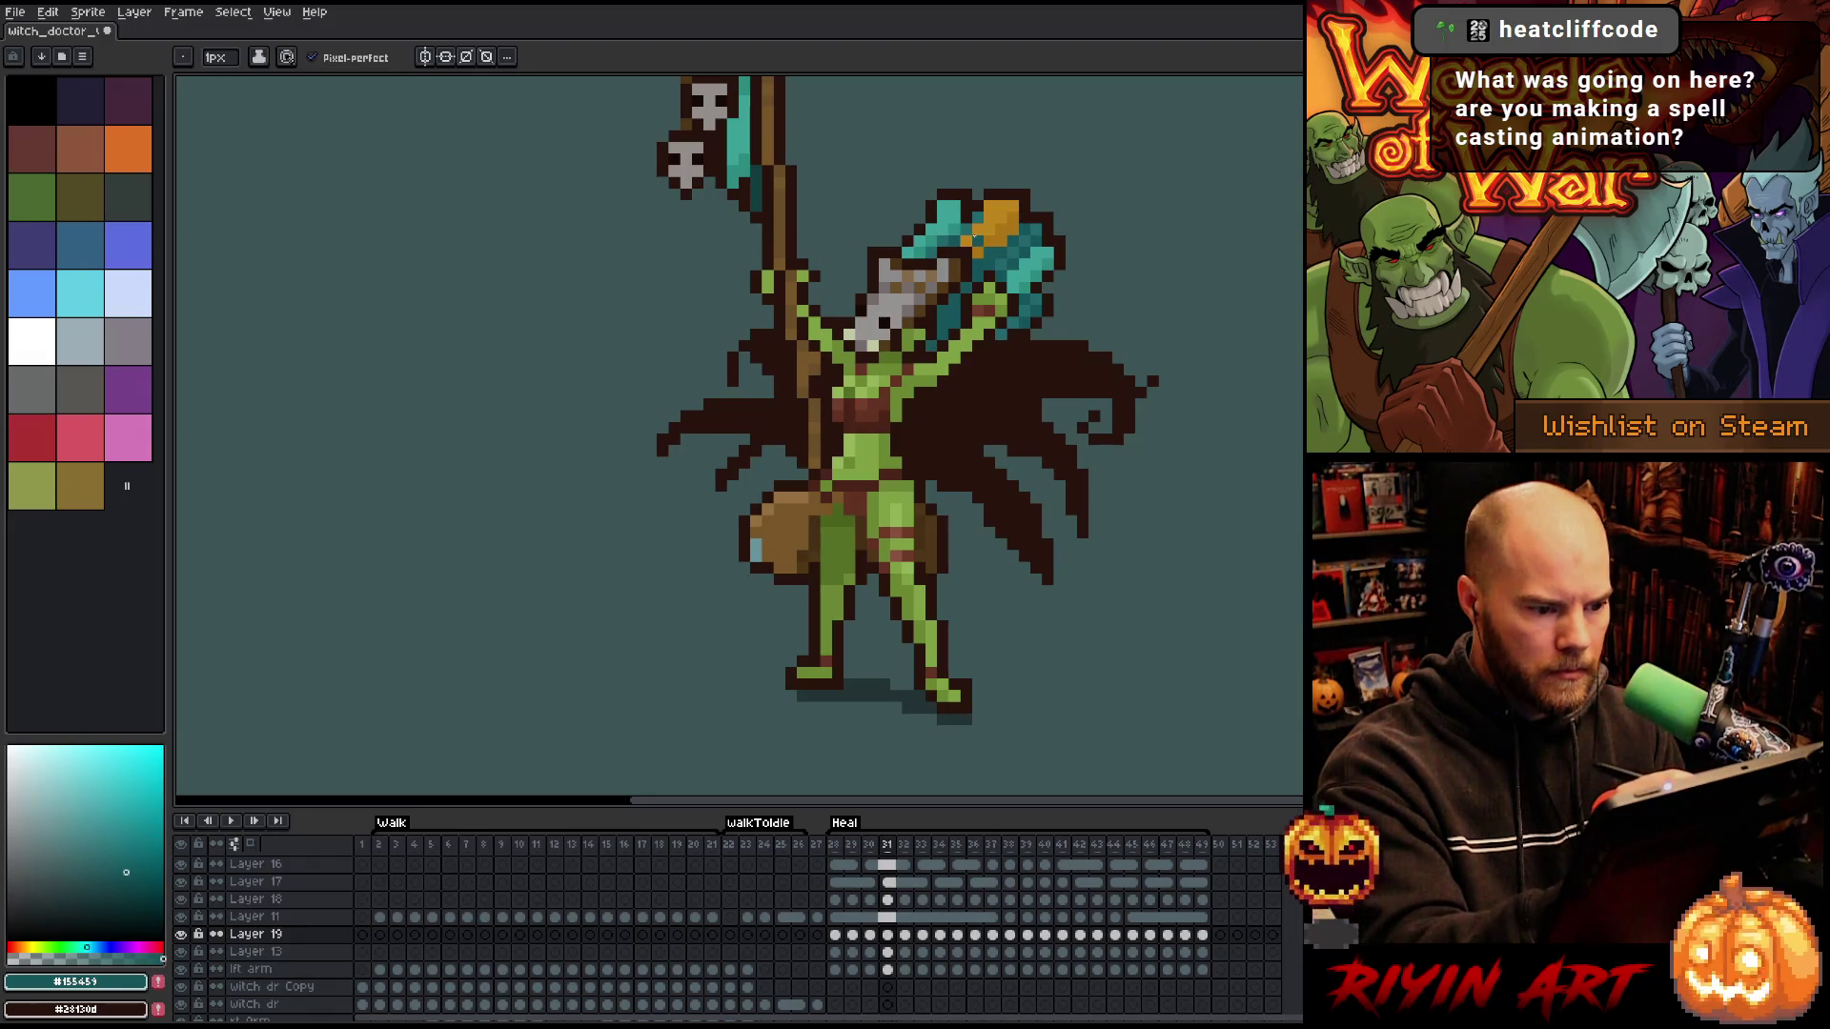
{"action": "key", "text": "period"}
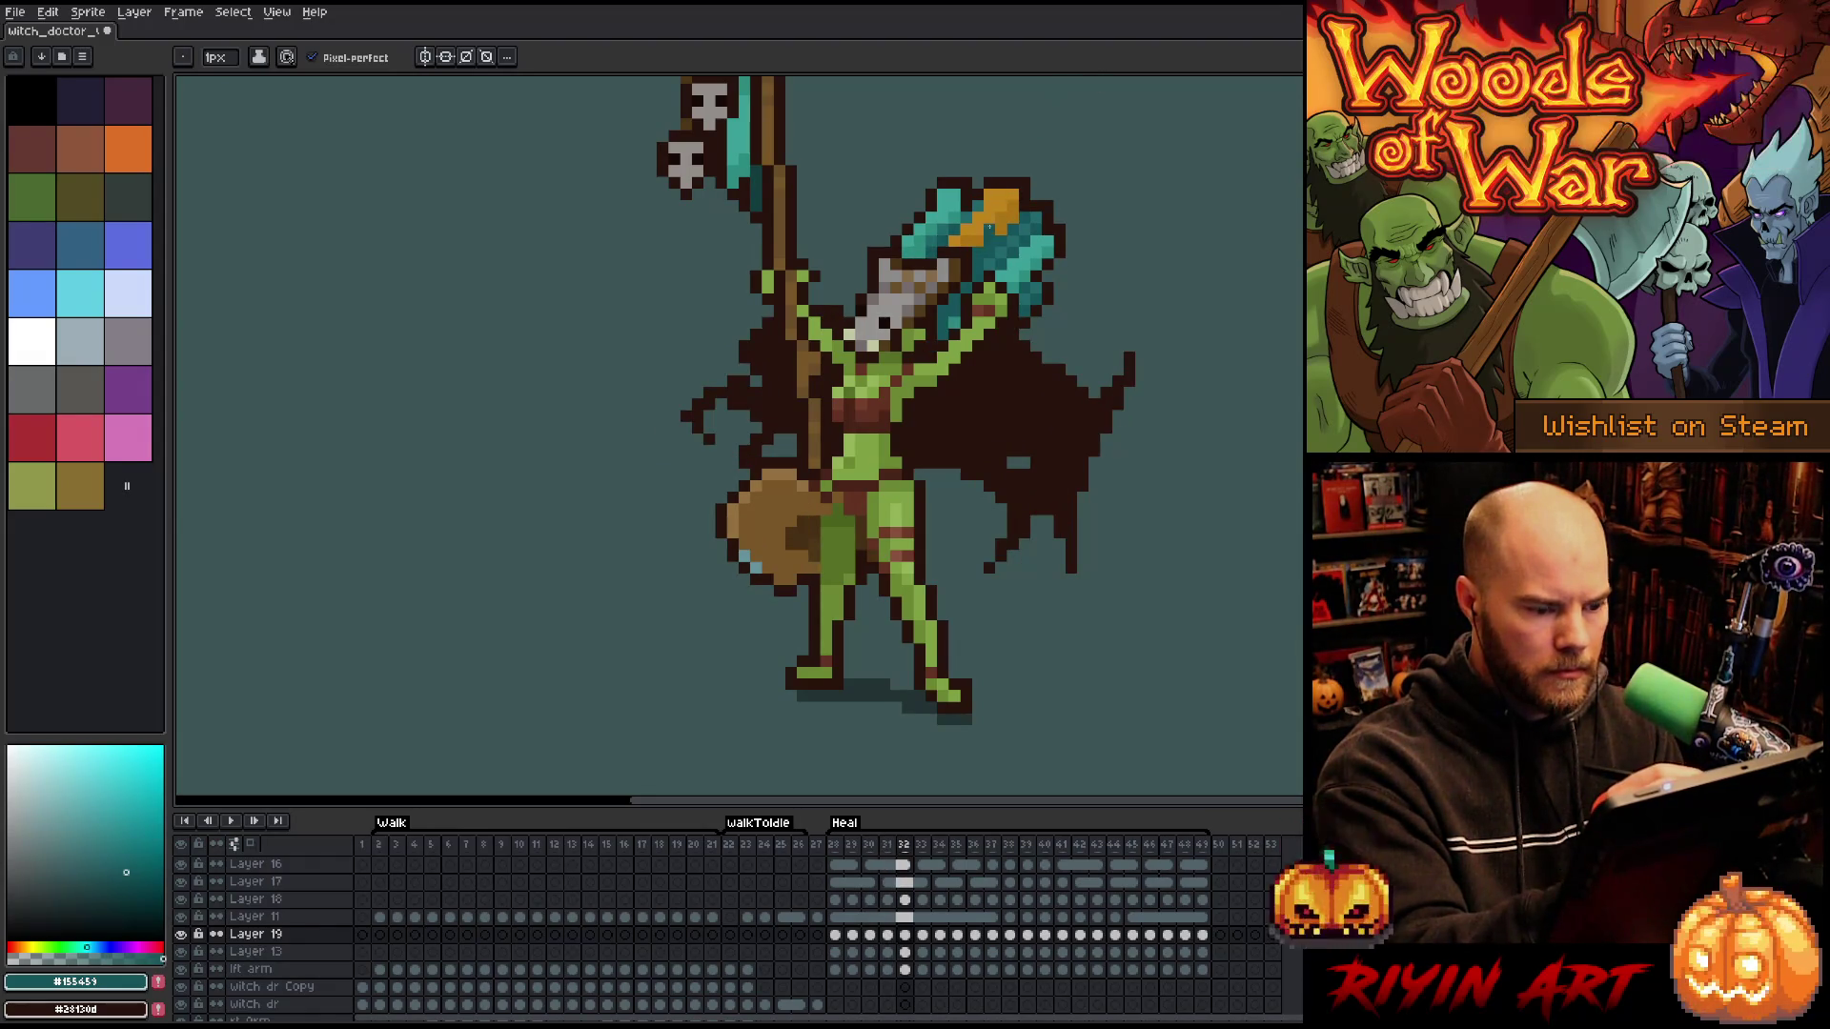
{"action": "key", "text": "period"}
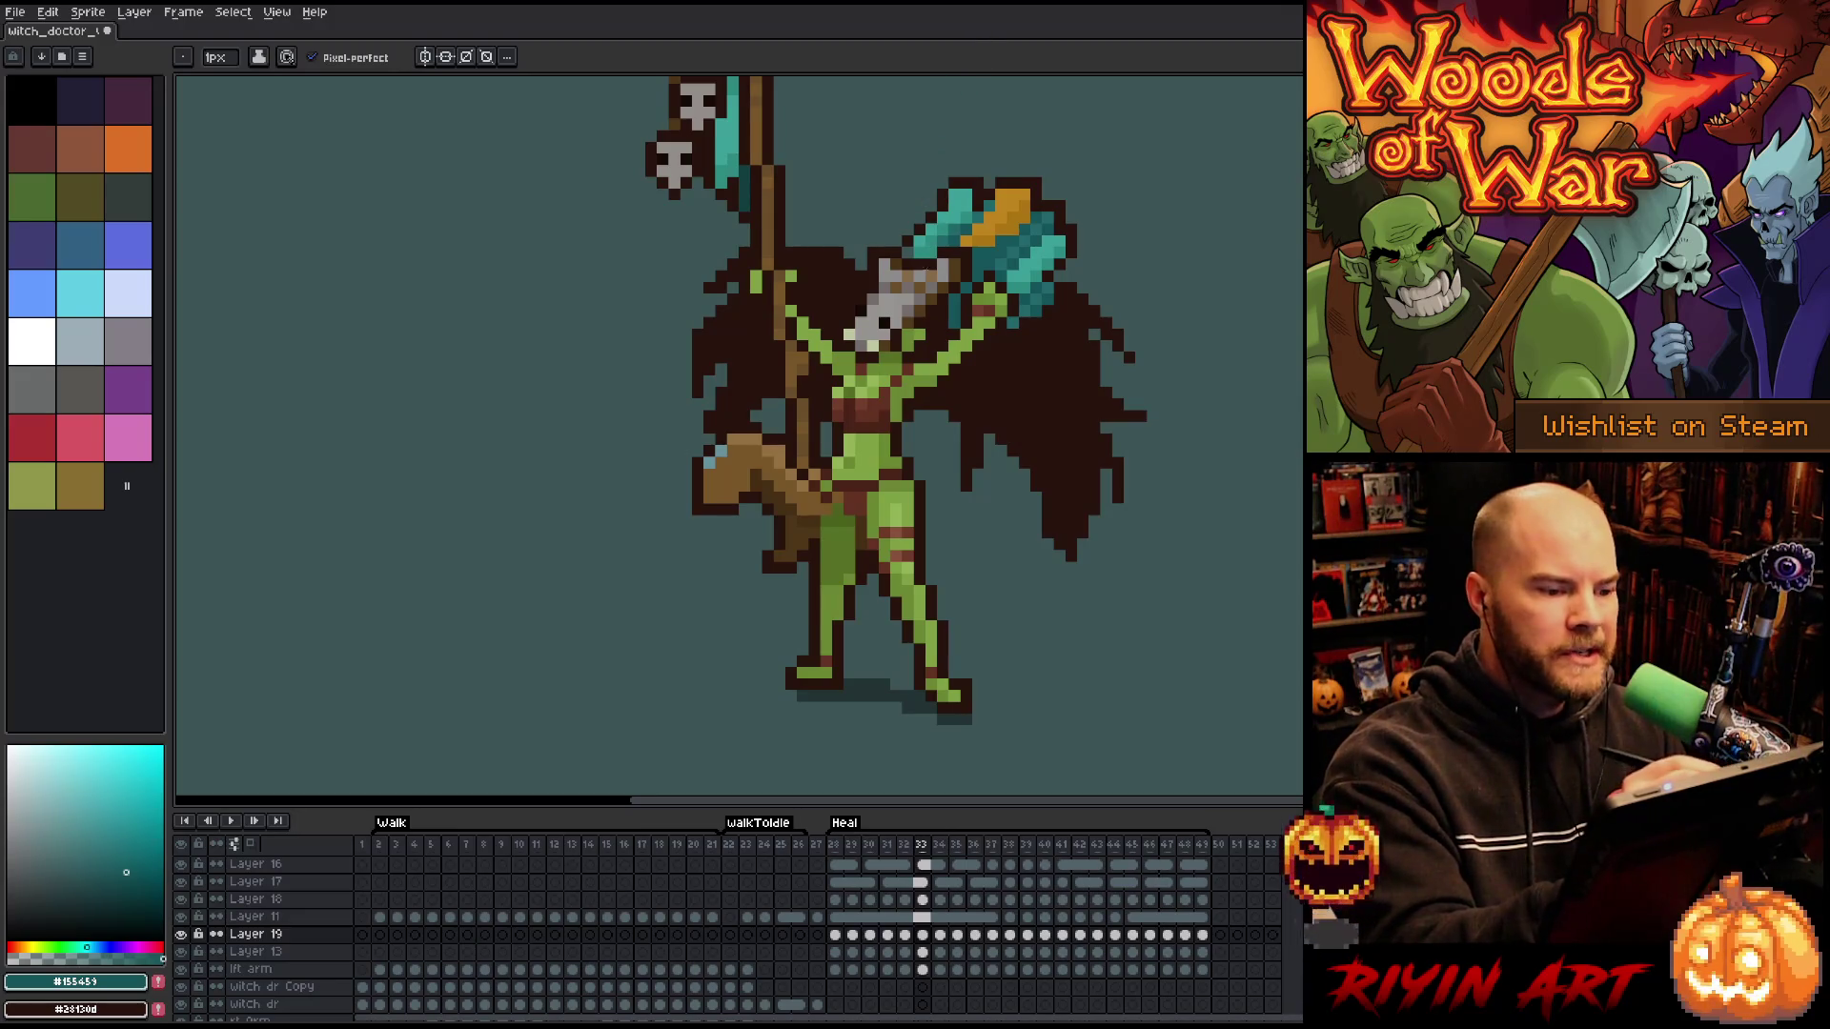
- Paint two lighter teal highlight pixels on the axe in frame 33 and compare against frame 32
{"action": "left_click", "coordinate": [919, 242]}
{"action": "left_click", "coordinate": [953, 181]}
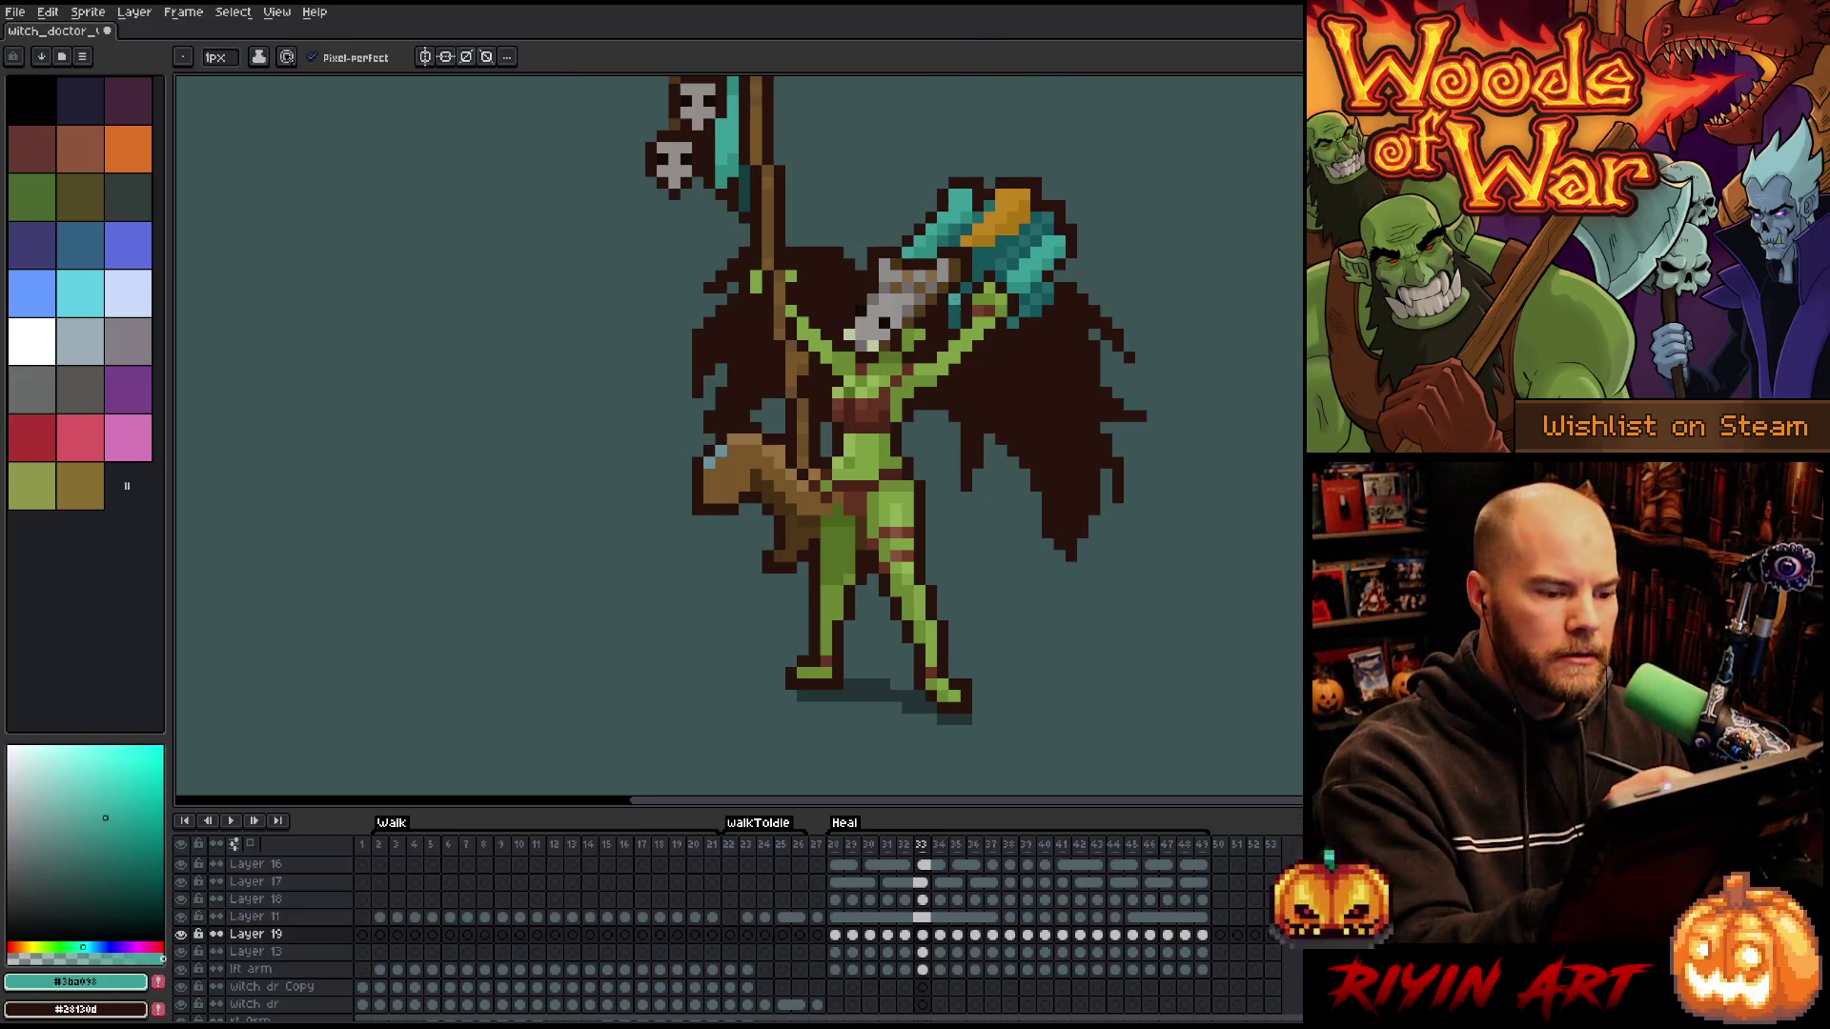
{"action": "left_click", "coordinate": [943, 311], "text": "alt"}
{"action": "key", "text": "comma"}
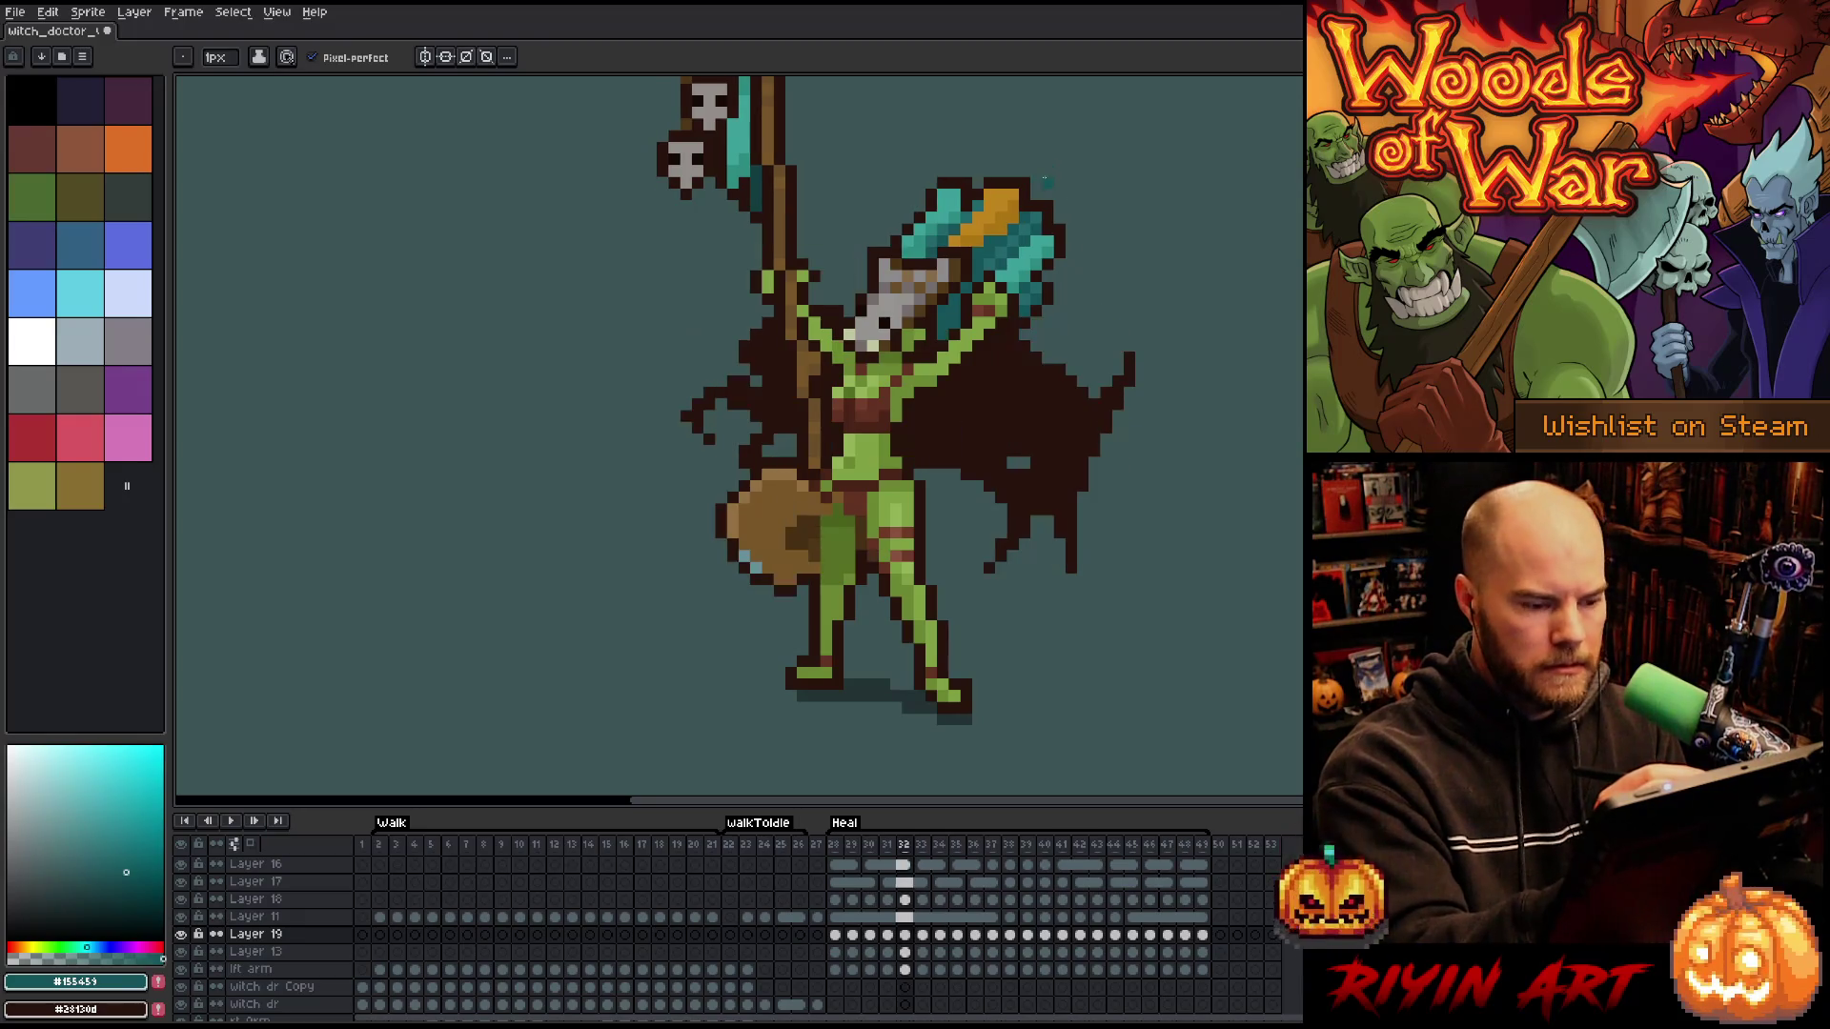
{"action": "key", "text": "period"}
{"action": "key", "text": "comma"}
{"action": "key", "text": "period"}
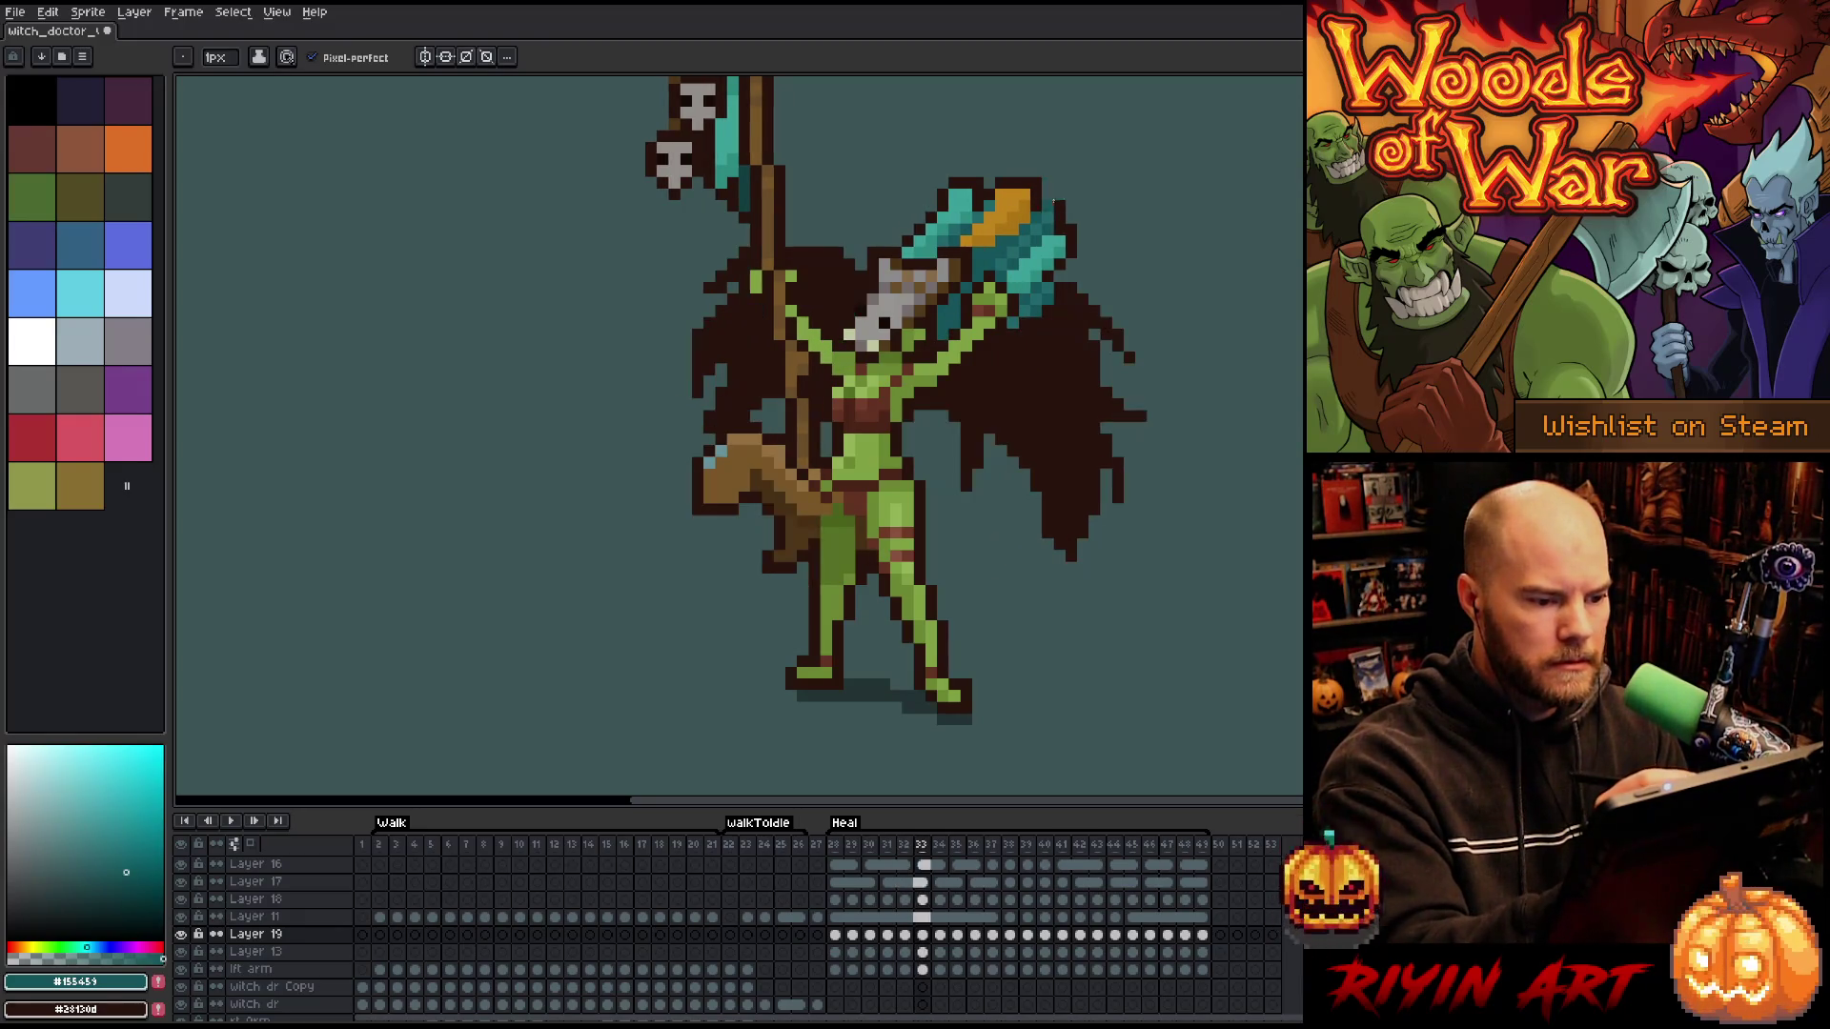
- Flip back and forth between frames 33, 34 and 35 to check the new axe highlights
{"action": "key", "text": "Right"}
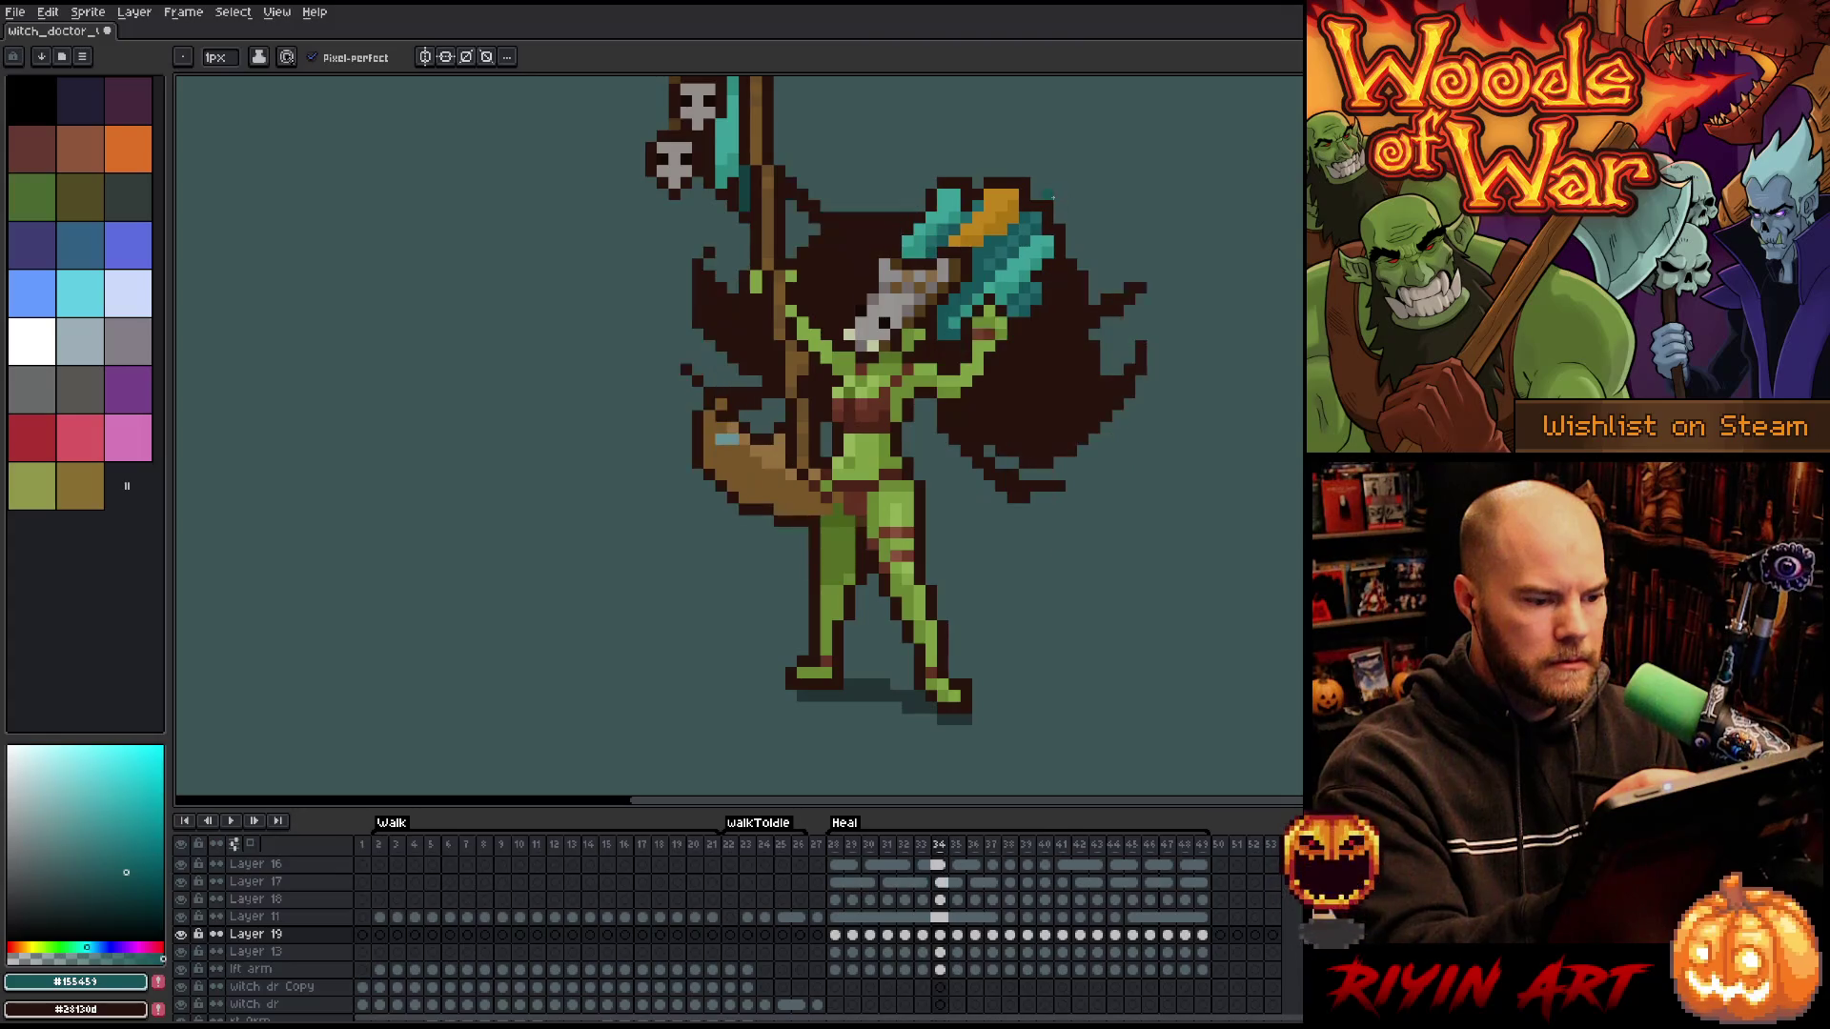
{"action": "key", "text": "Left"}
{"action": "key", "text": "Right"}
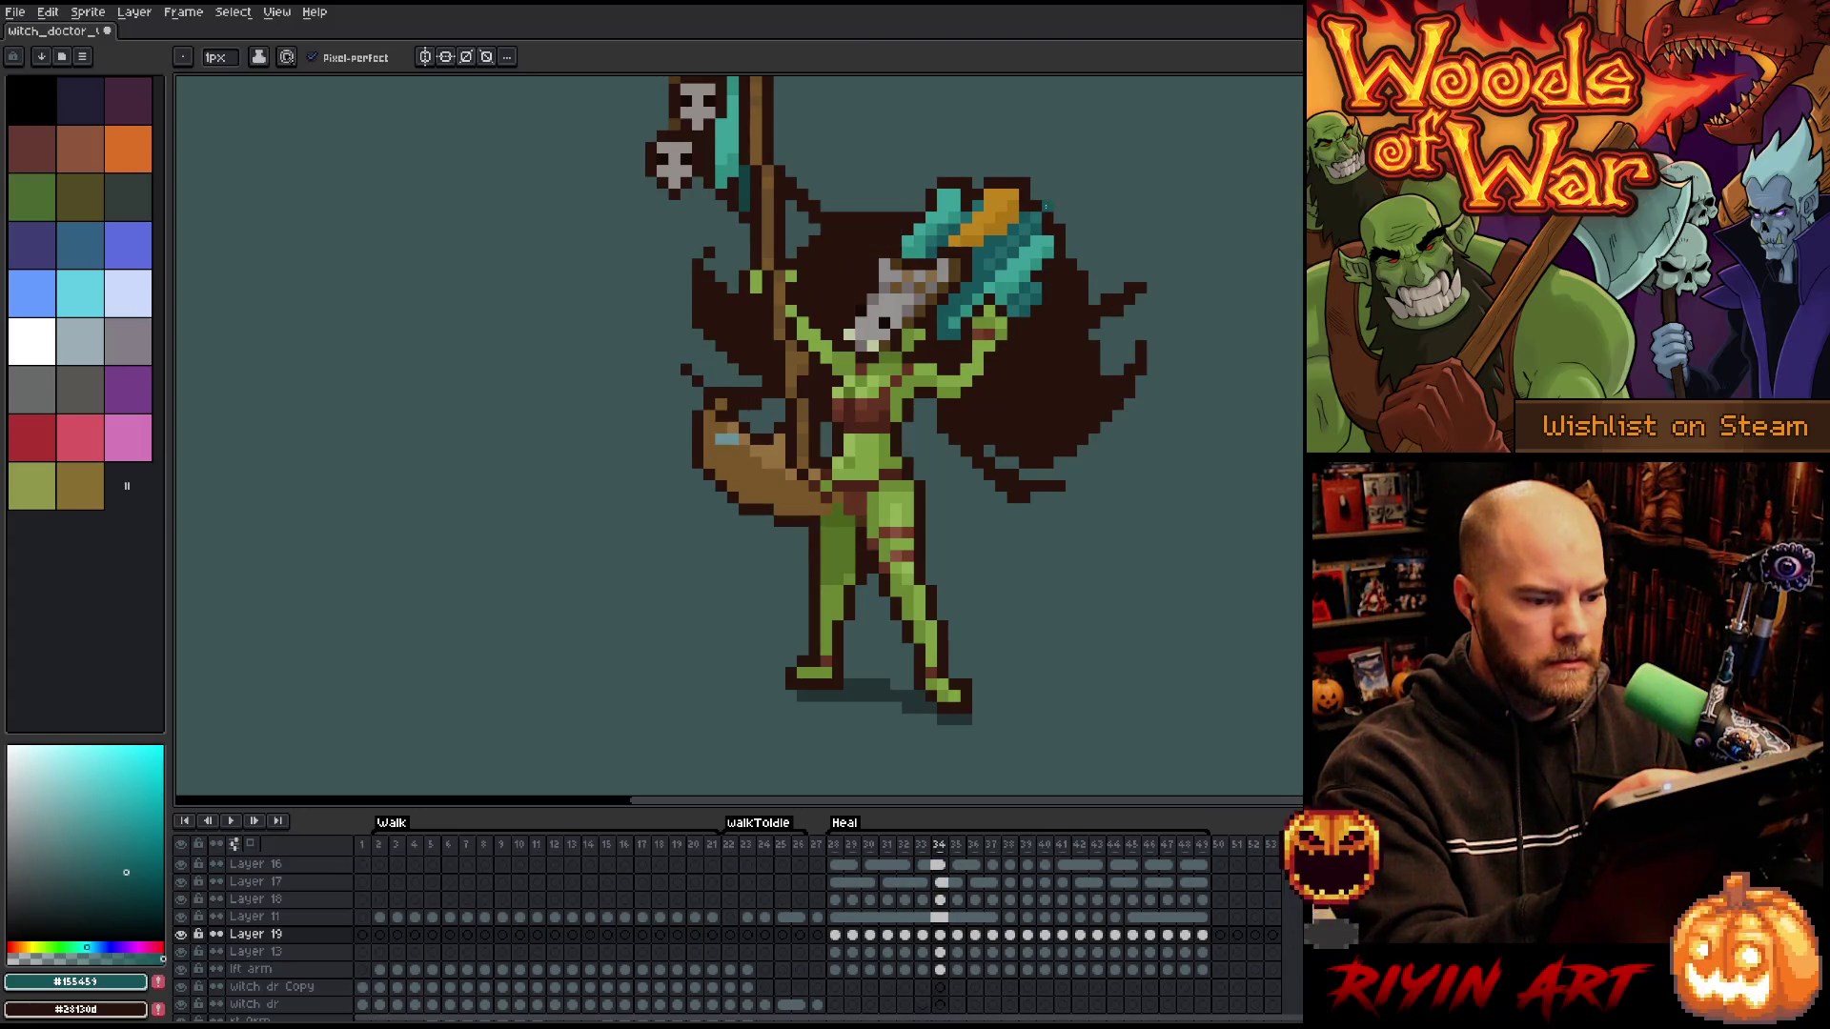
{"action": "key", "text": "Left"}
{"action": "key", "text": "Right"}
{"action": "key", "text": "Left"}
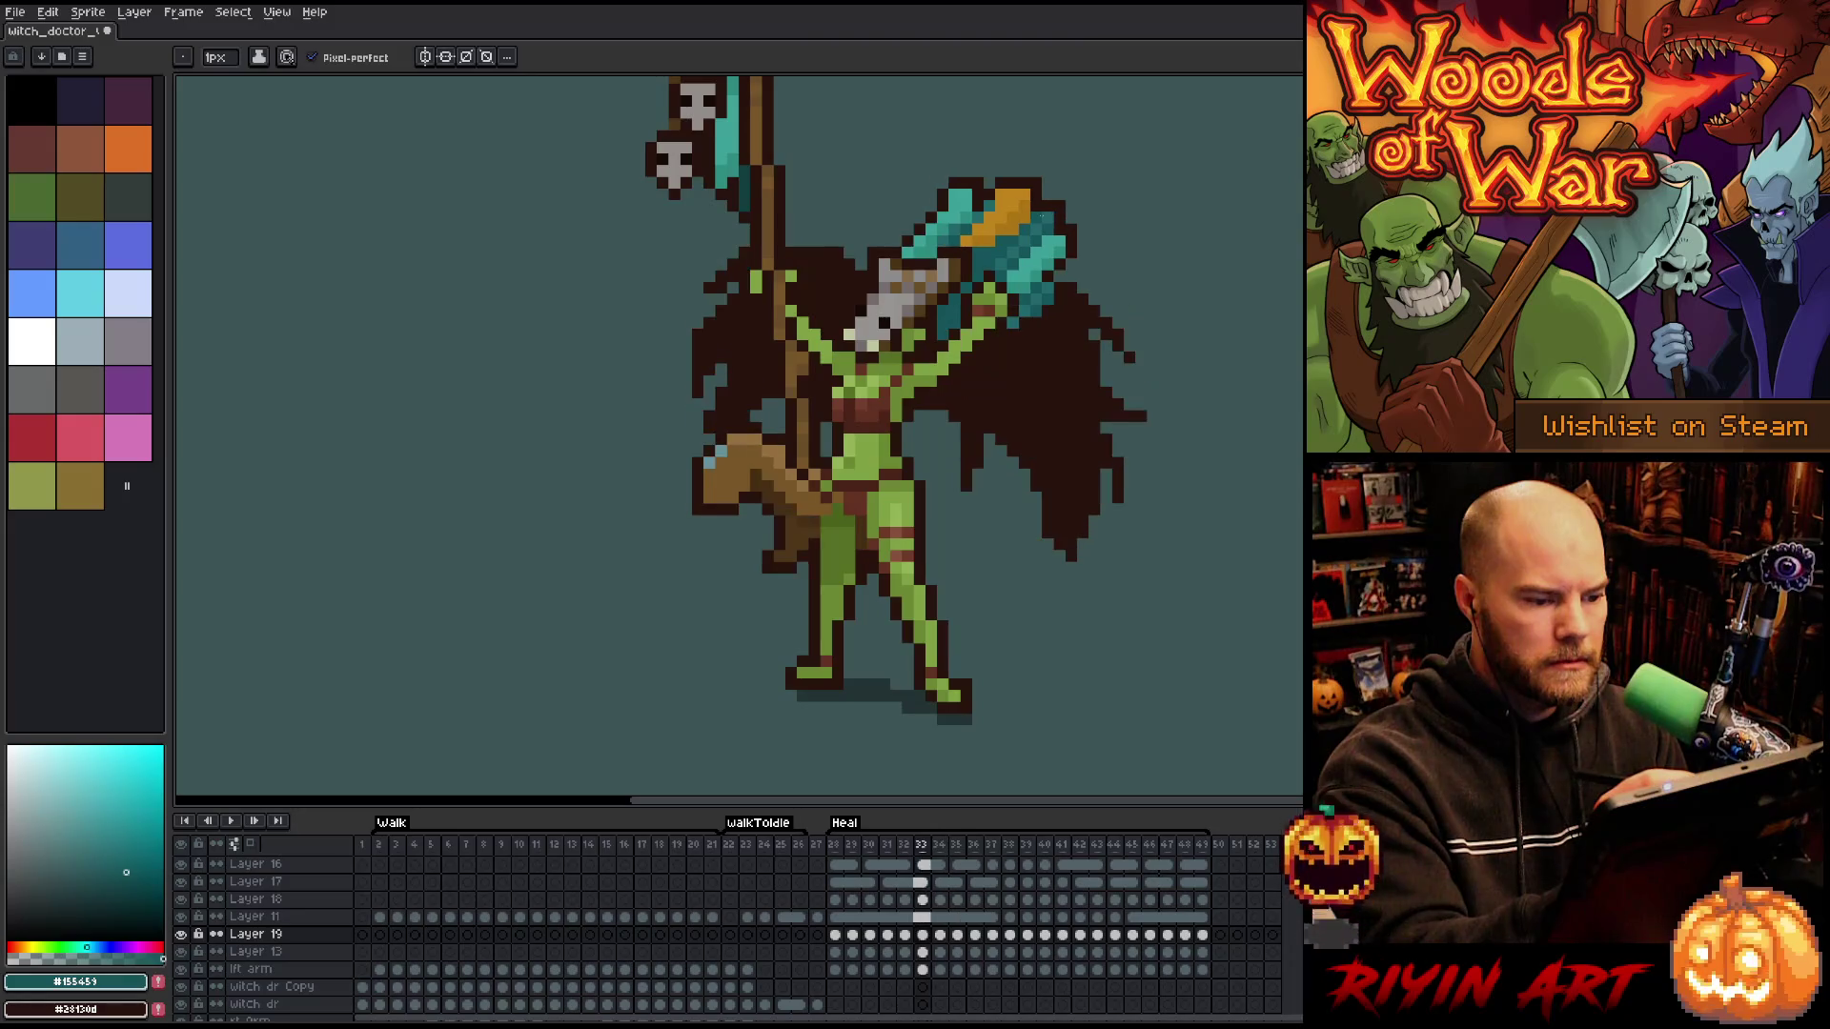
{"action": "key", "text": "Right"}
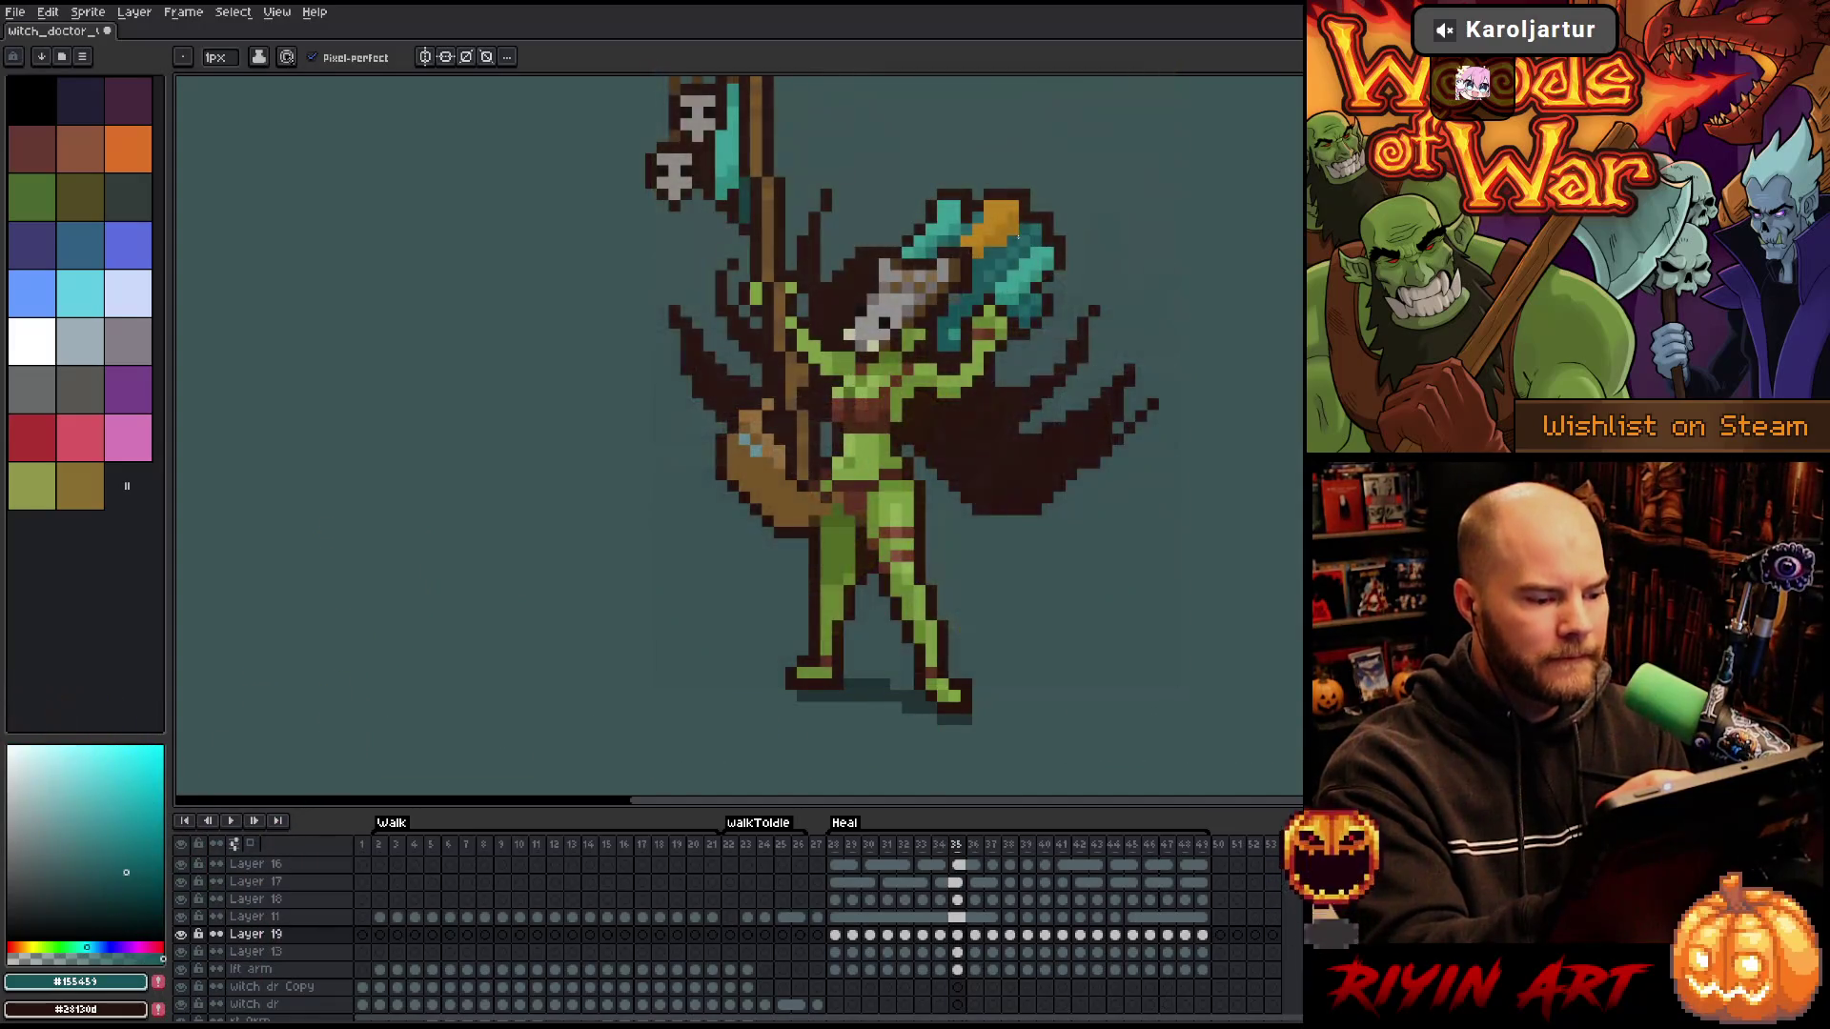
{"action": "key", "text": "Left"}
{"action": "key", "text": "Right"}
{"action": "key", "text": "Right"}
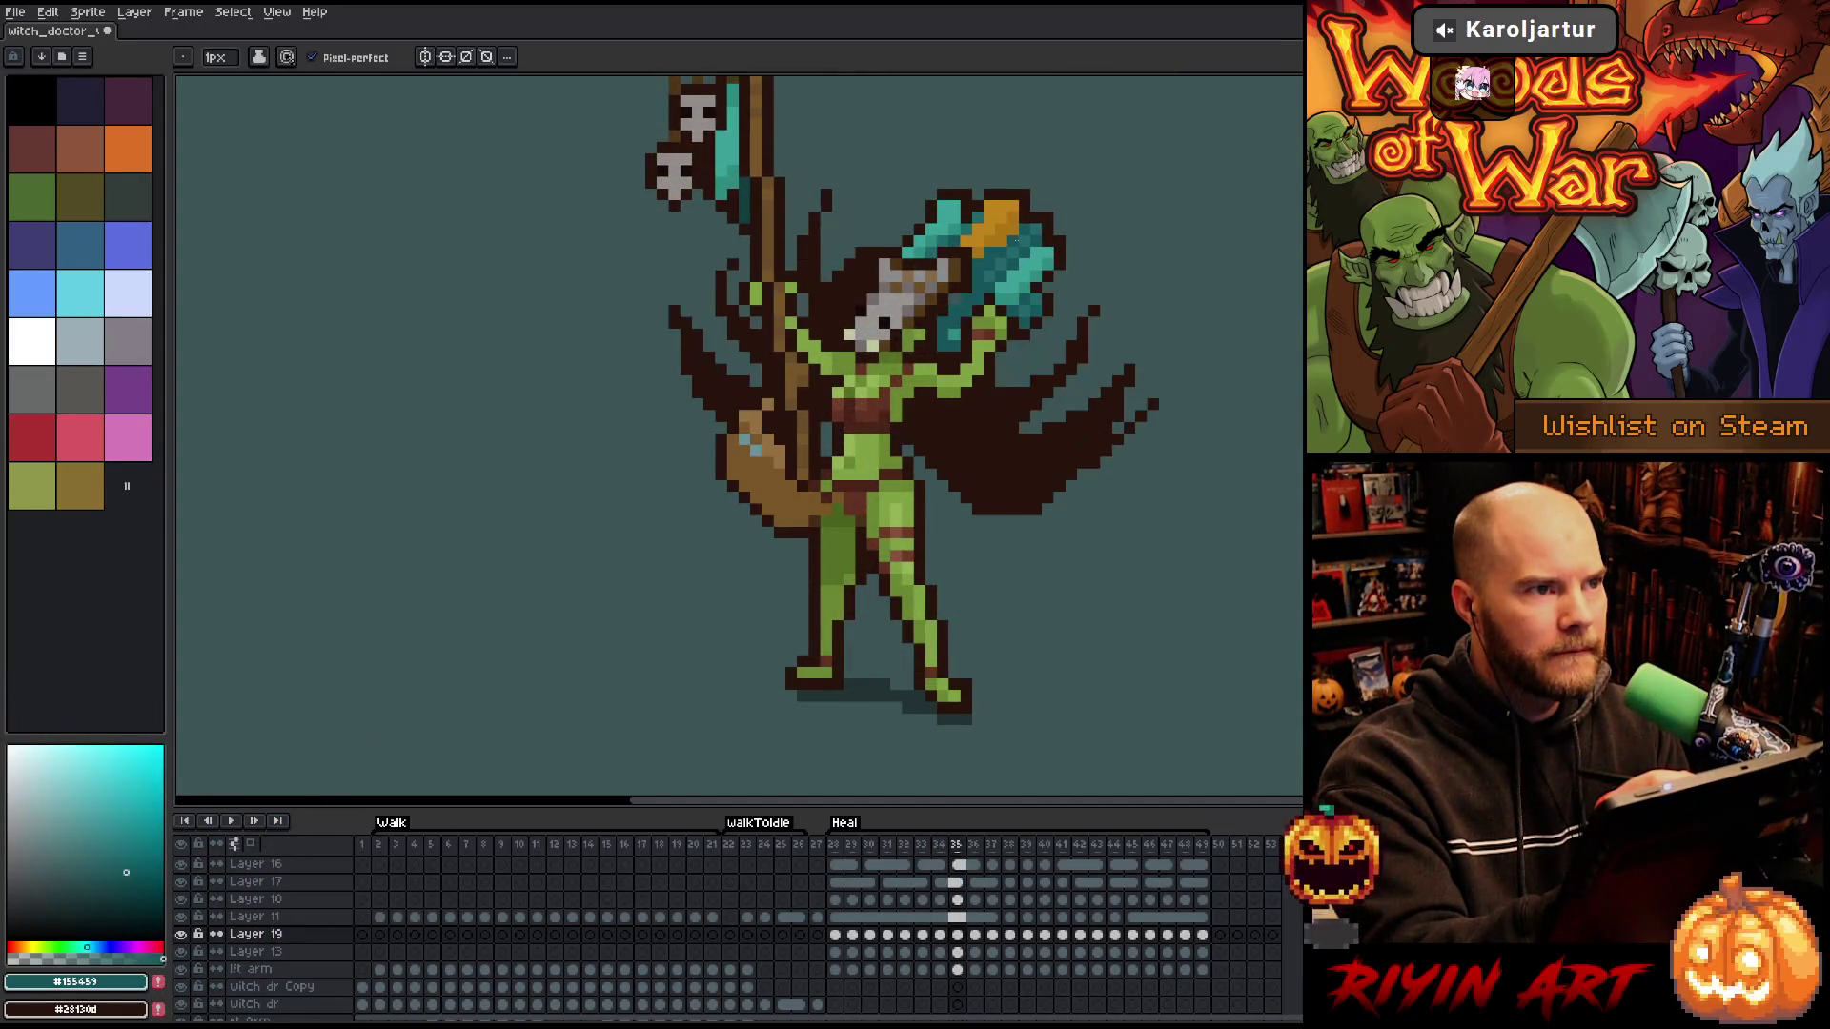
{"action": "key", "text": "Left"}
{"action": "key", "text": "Right"}
{"action": "key", "text": "Left"}
{"action": "key", "text": "Left"}
{"action": "key", "text": "Right"}
{"action": "key", "text": "Left"}
{"action": "key", "text": "Right"}
{"action": "key", "text": "Left"}
{"action": "key", "text": "Right"}
- Sample the lighter teal from the axe and compare frames 32 and 33 again
{"action": "key", "text": "Left"}
{"action": "key", "text": "alt"}
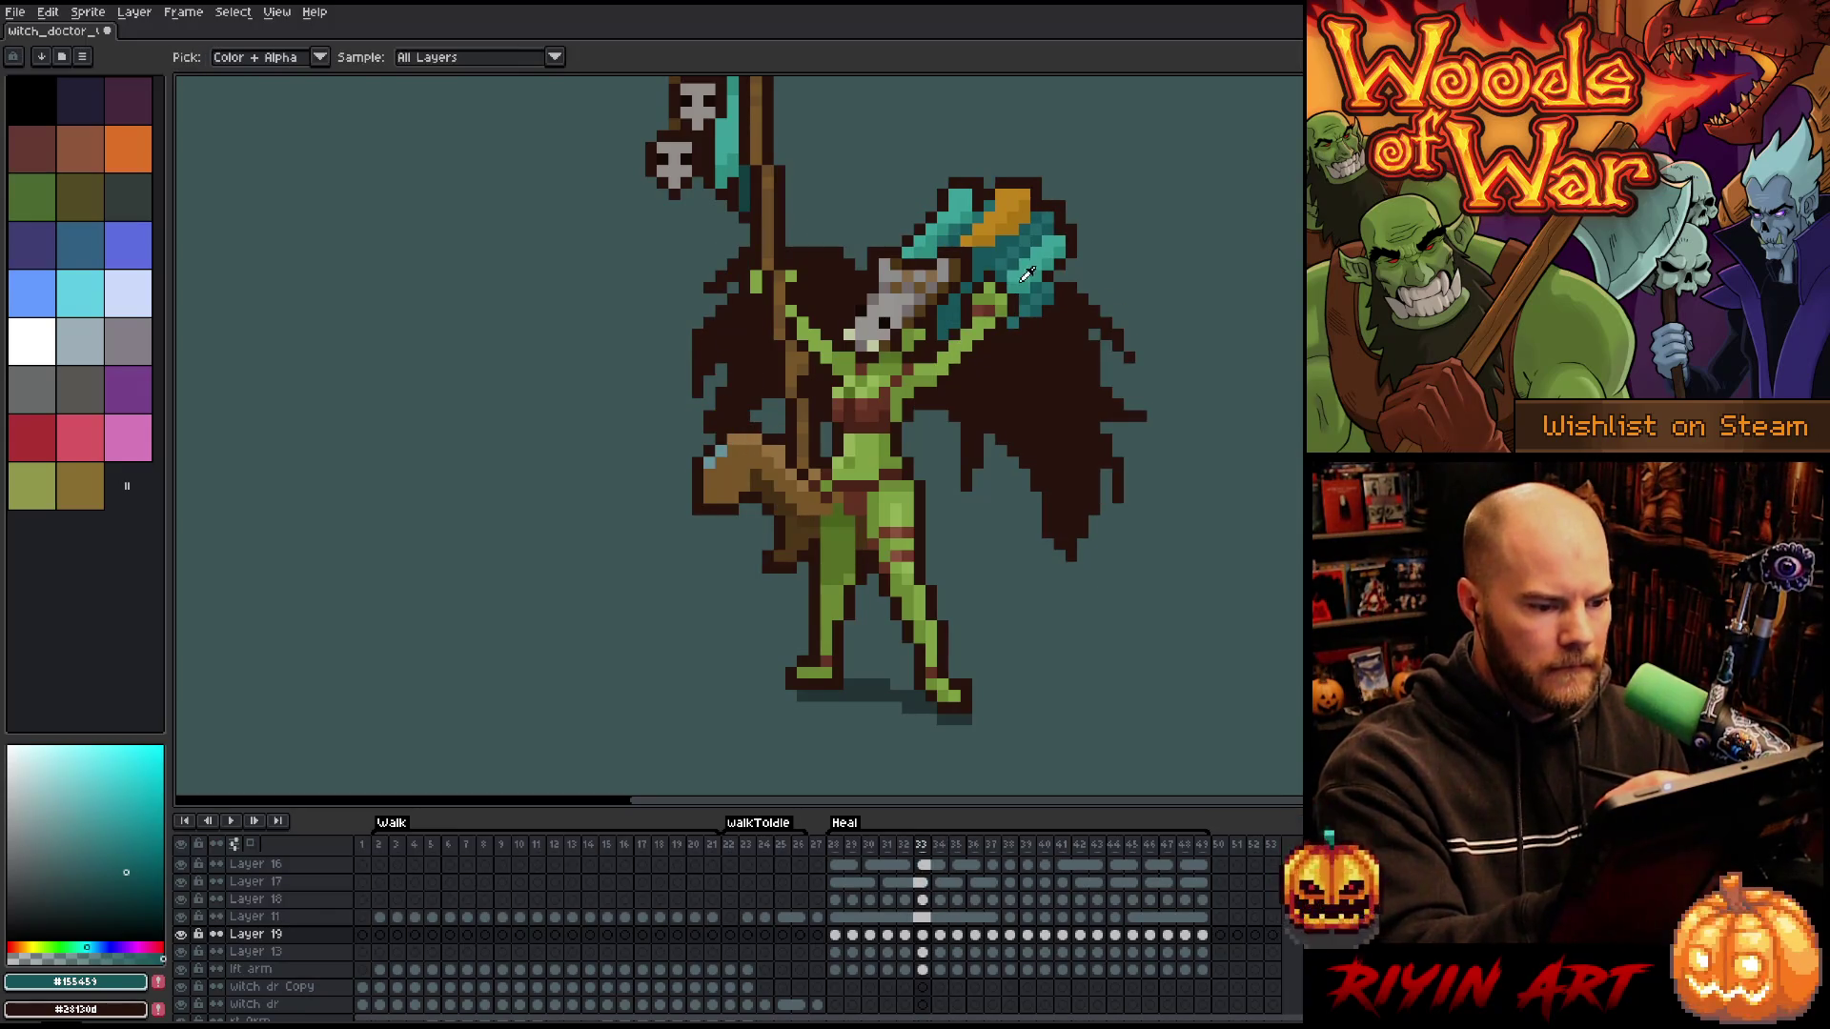
{"action": "left_click", "coordinate": [1026, 274], "text": "alt"}
{"action": "key", "text": "Left"}
{"action": "key", "text": "Right"}
{"action": "key", "text": "Left"}
{"action": "key", "text": "Right"}
{"action": "key", "text": "Left"}
{"action": "key", "text": "Left"}
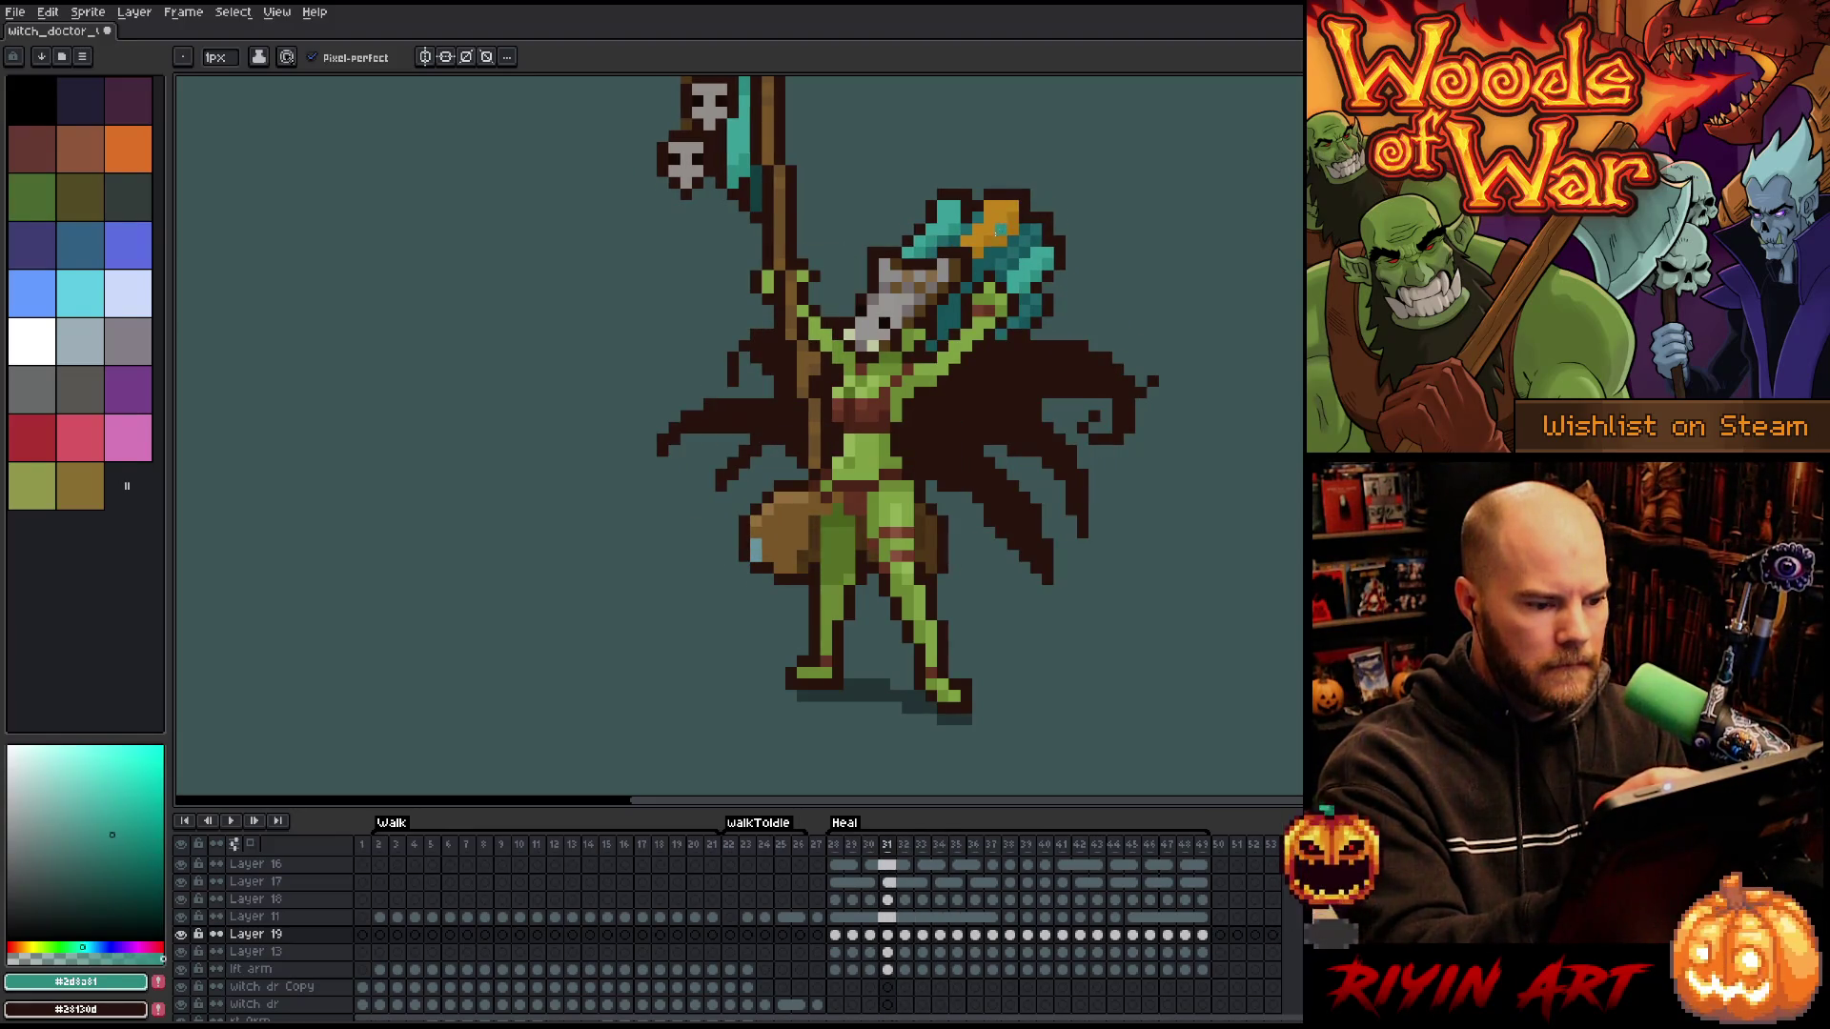
- Step through frames 35–38 after eyedropping the axe's dark teal, then return to frame 32
{"action": "key", "text": "Right"}
{"action": "key", "text": "Right"}
{"action": "key", "text": "Right"}
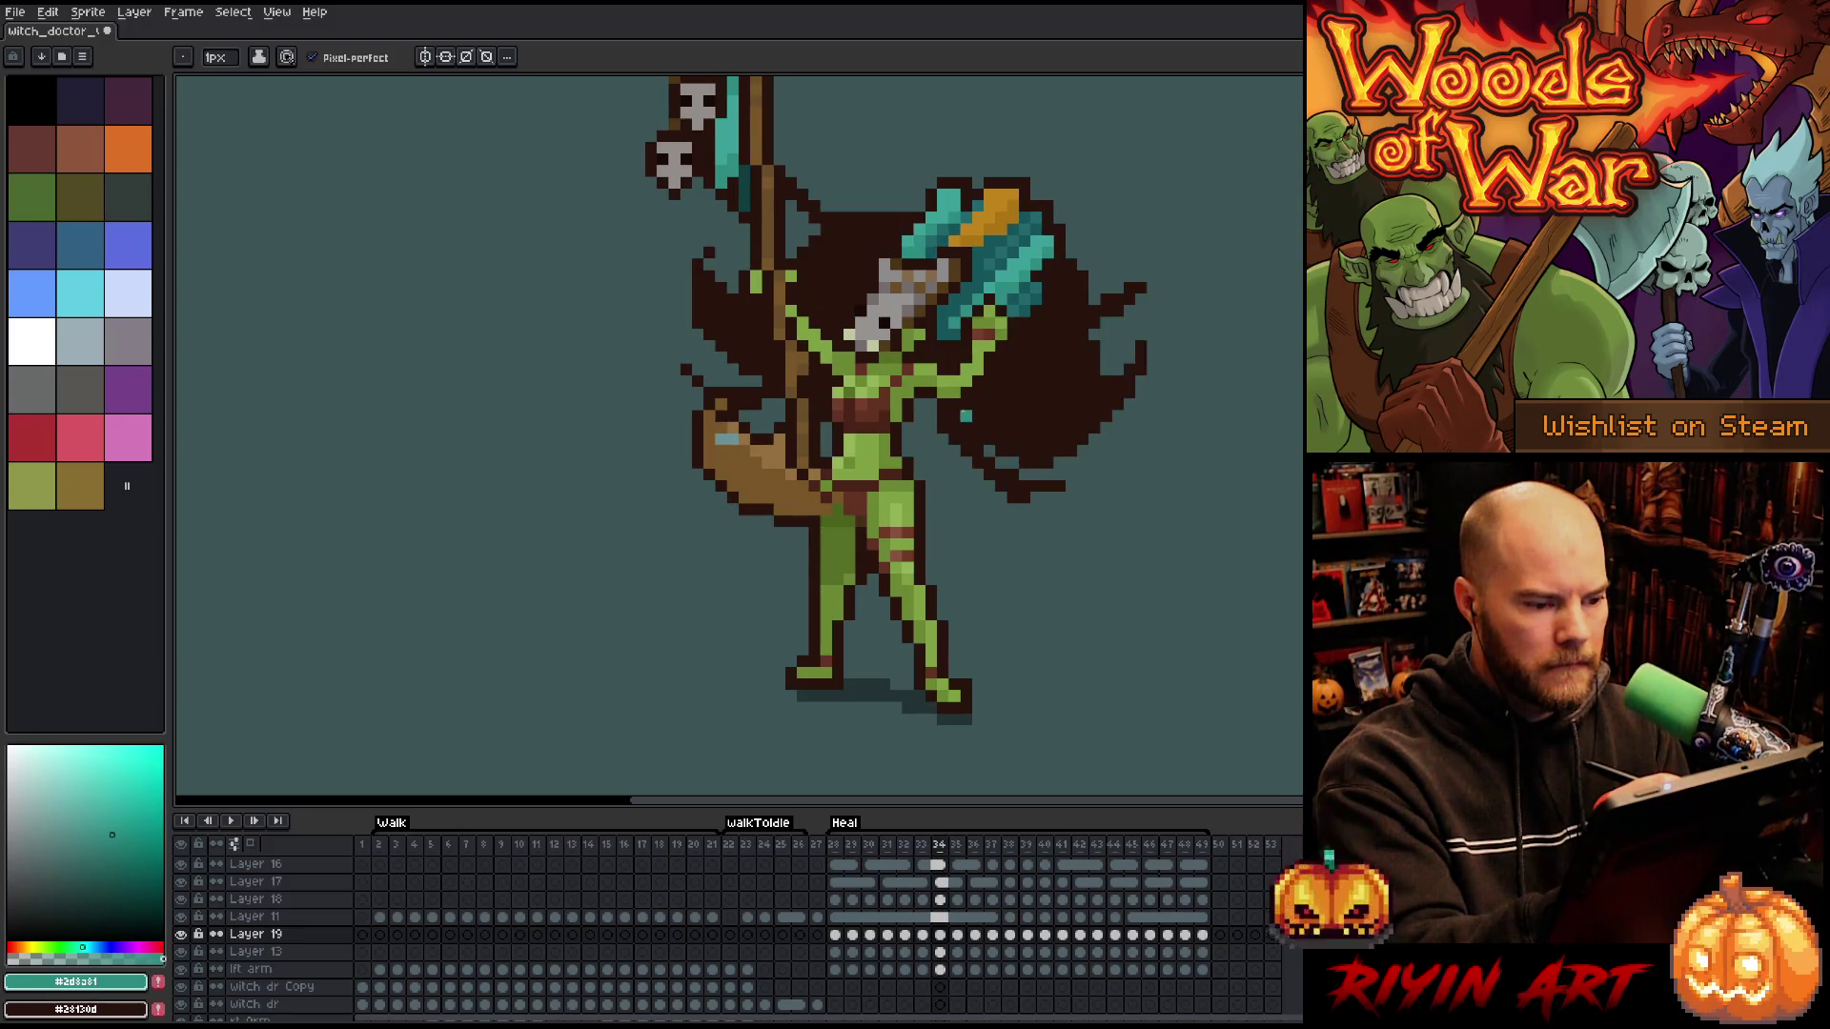
{"action": "left_click", "coordinate": [956, 303], "text": "alt"}
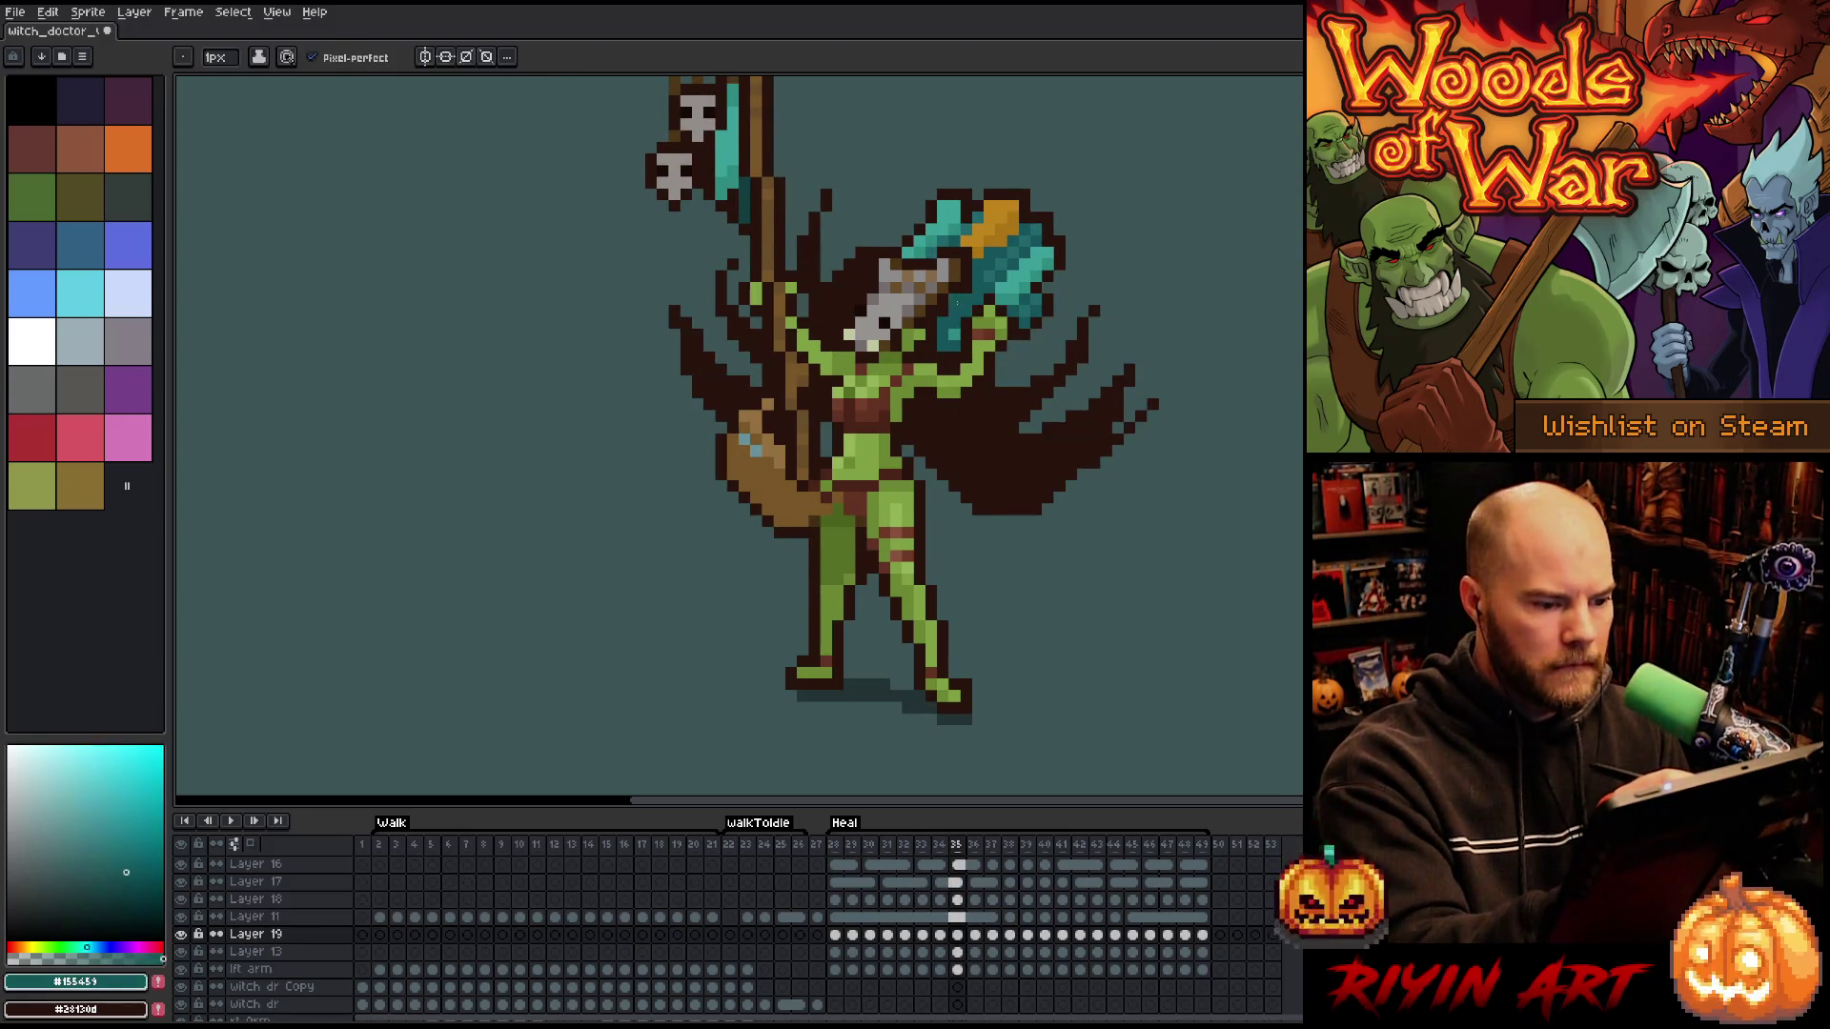
{"action": "key", "text": "Right"}
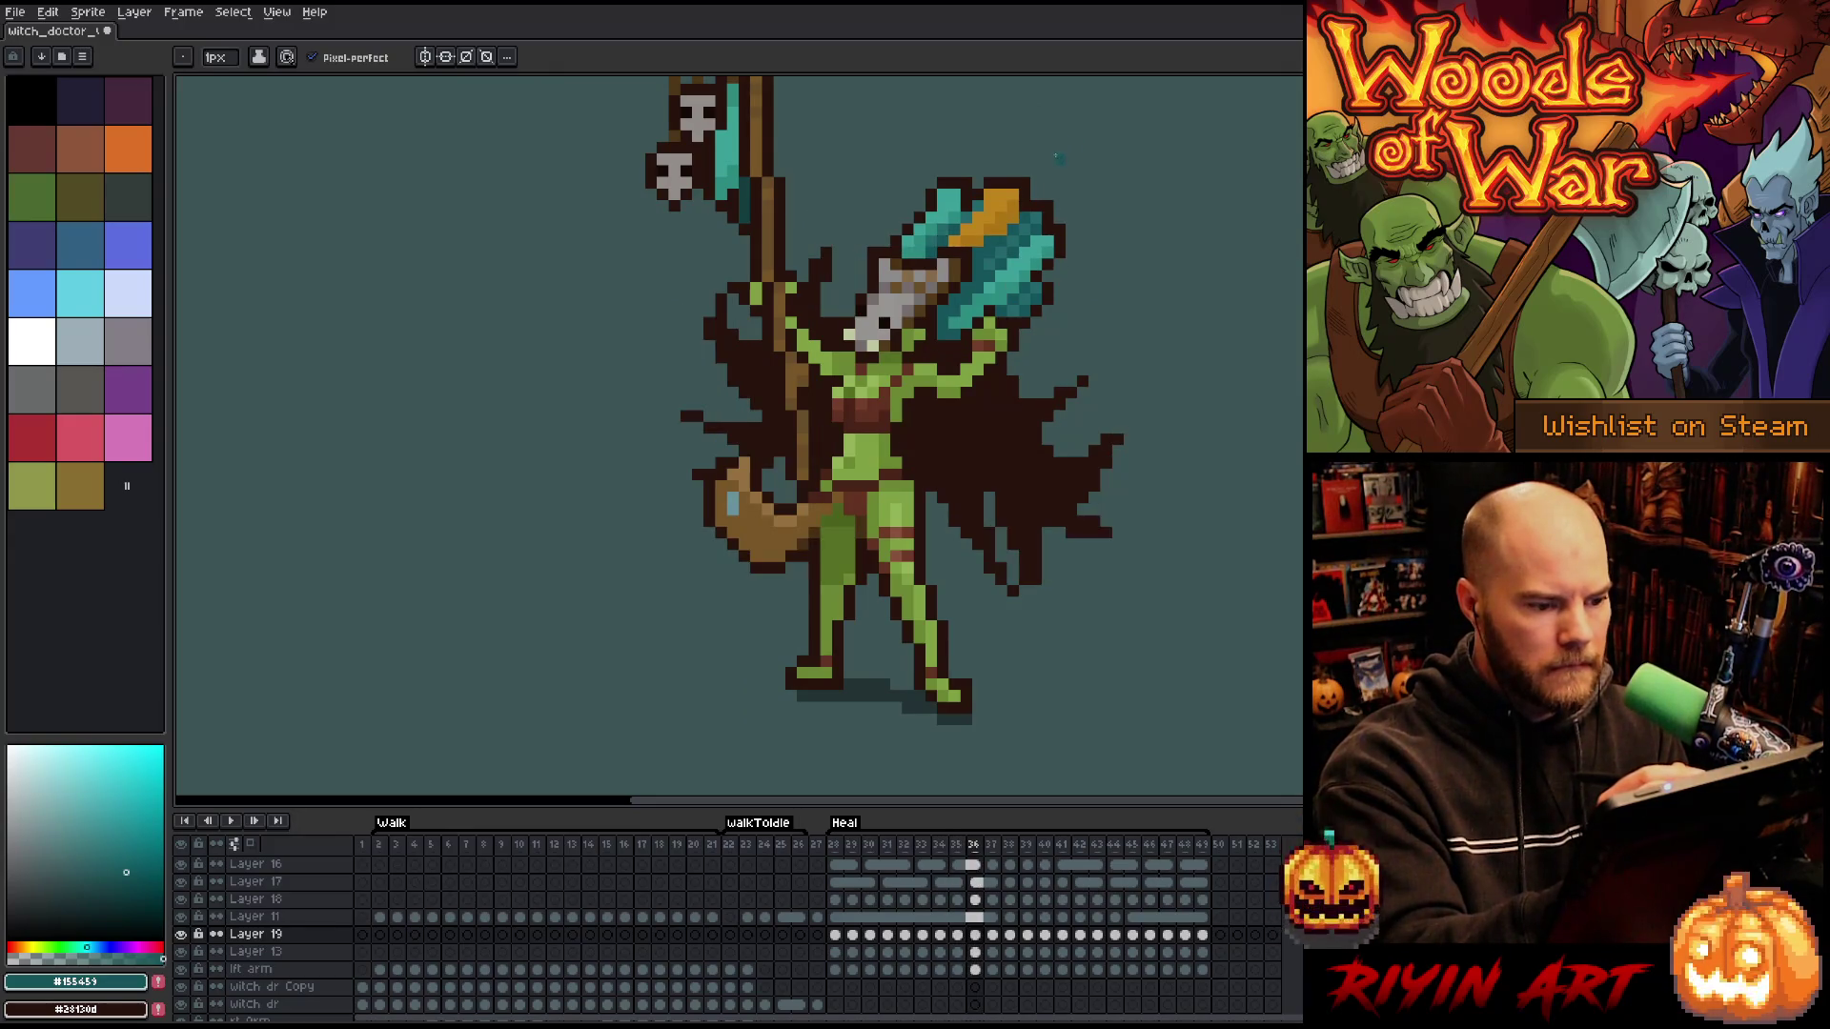
{"action": "key", "text": "Left"}
{"action": "key", "text": "Right"}
{"action": "key", "text": "Right"}
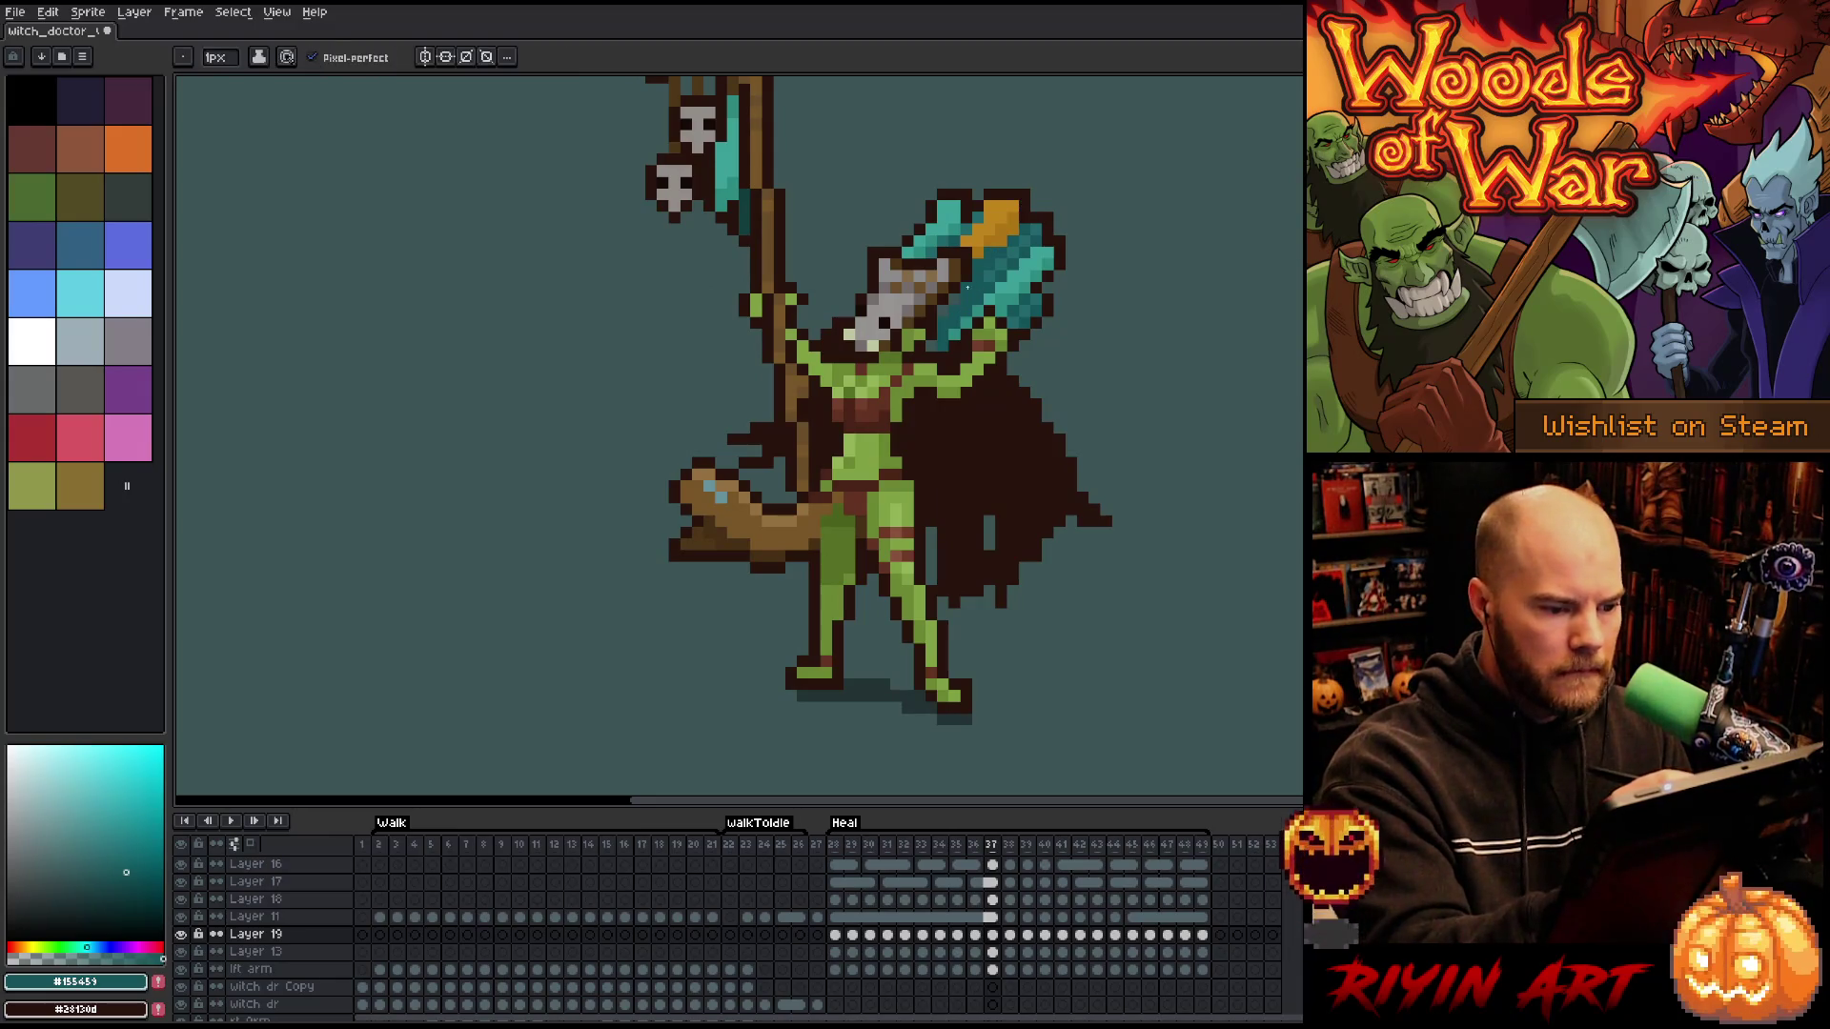
{"action": "key", "text": "Left"}
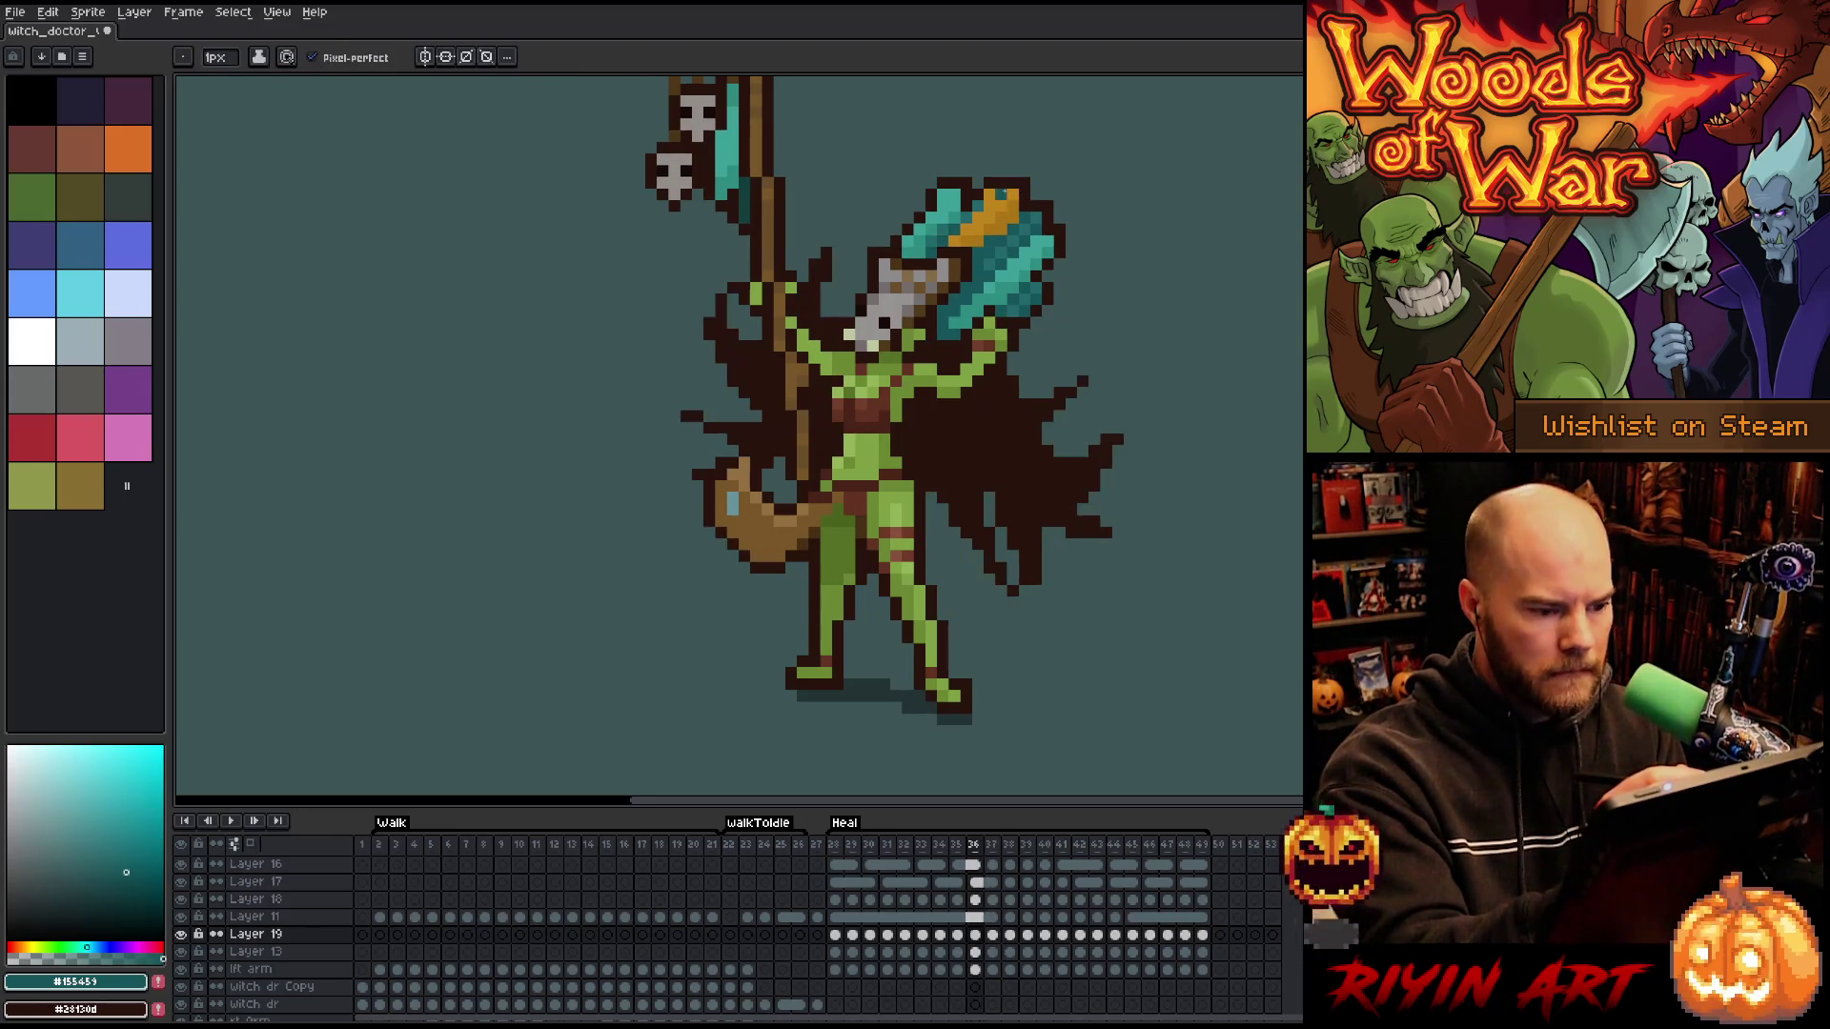
{"action": "key", "text": "Right"}
{"action": "key", "text": "Right"}
{"action": "key", "text": "Left"}
{"action": "key", "text": "Left"}
{"action": "key", "text": "Left"}
{"action": "key", "text": "Left"}
{"action": "key", "text": "Left"}
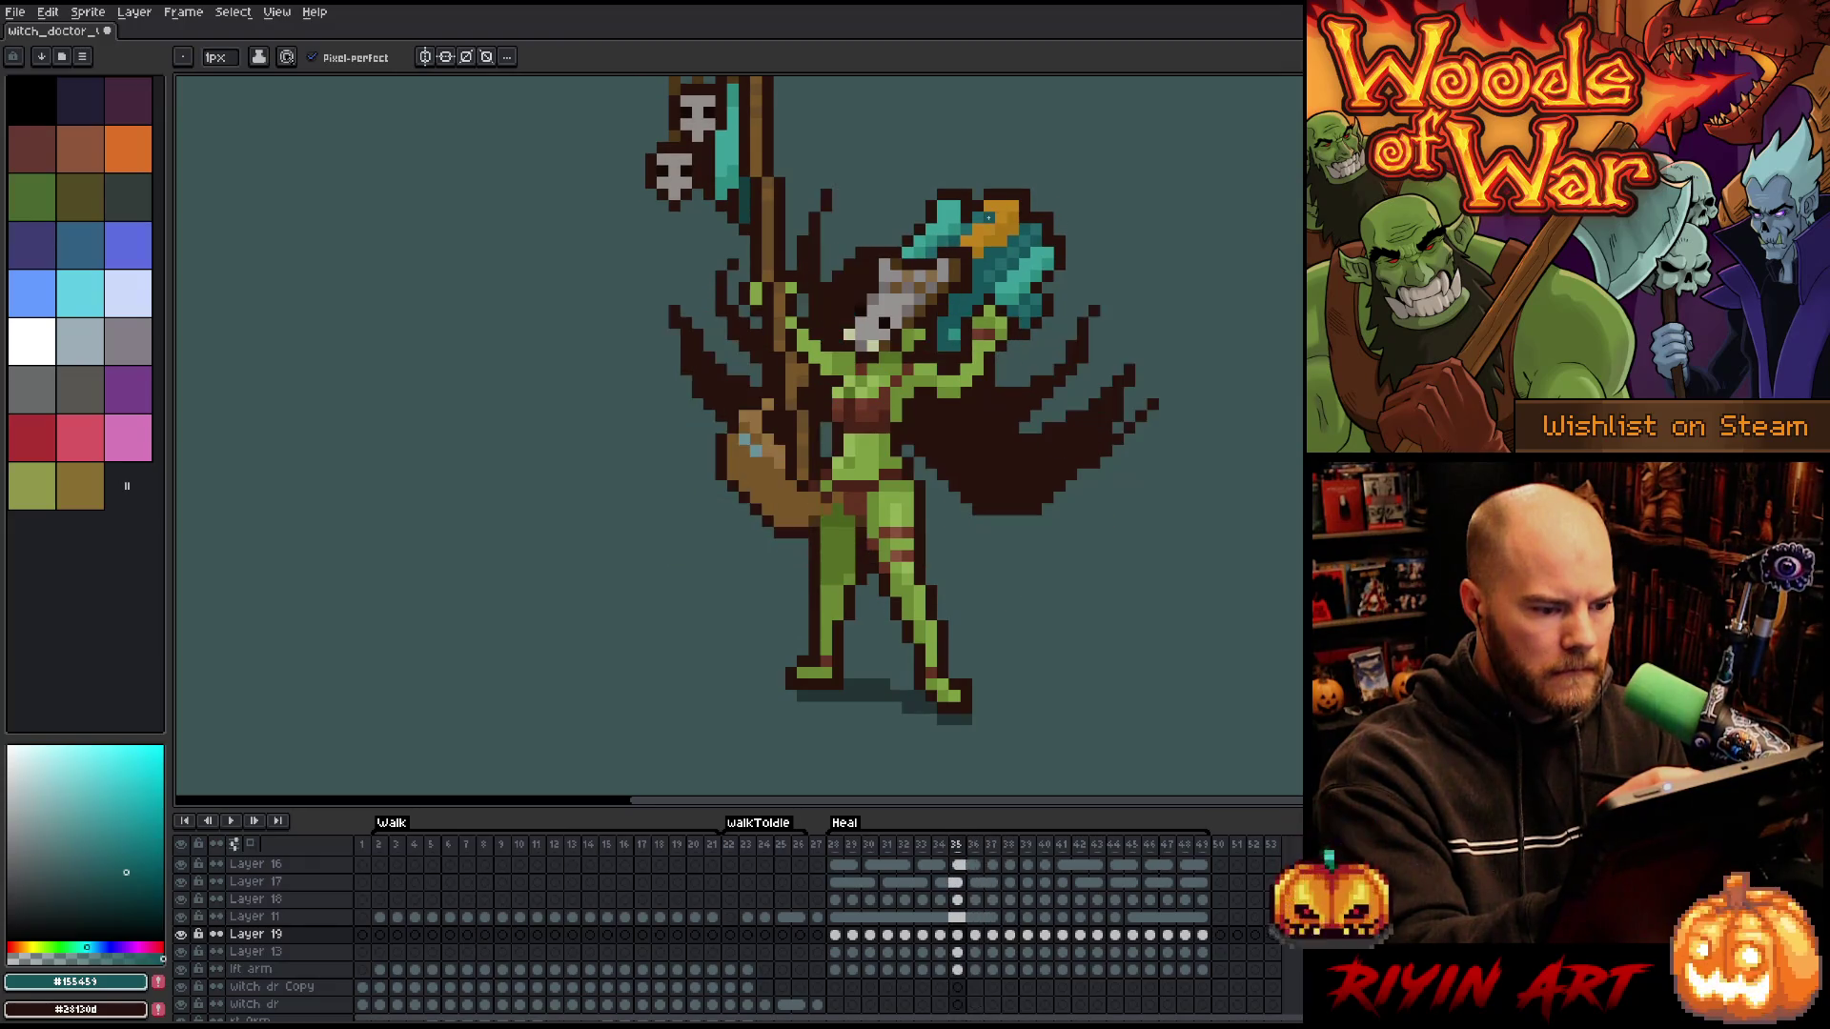
{"action": "key", "text": "Right"}
{"action": "key", "text": "Left"}
- Sample the dark brown cape colour, then play frames 31–49 to check the motion
{"action": "key", "text": "Right"}
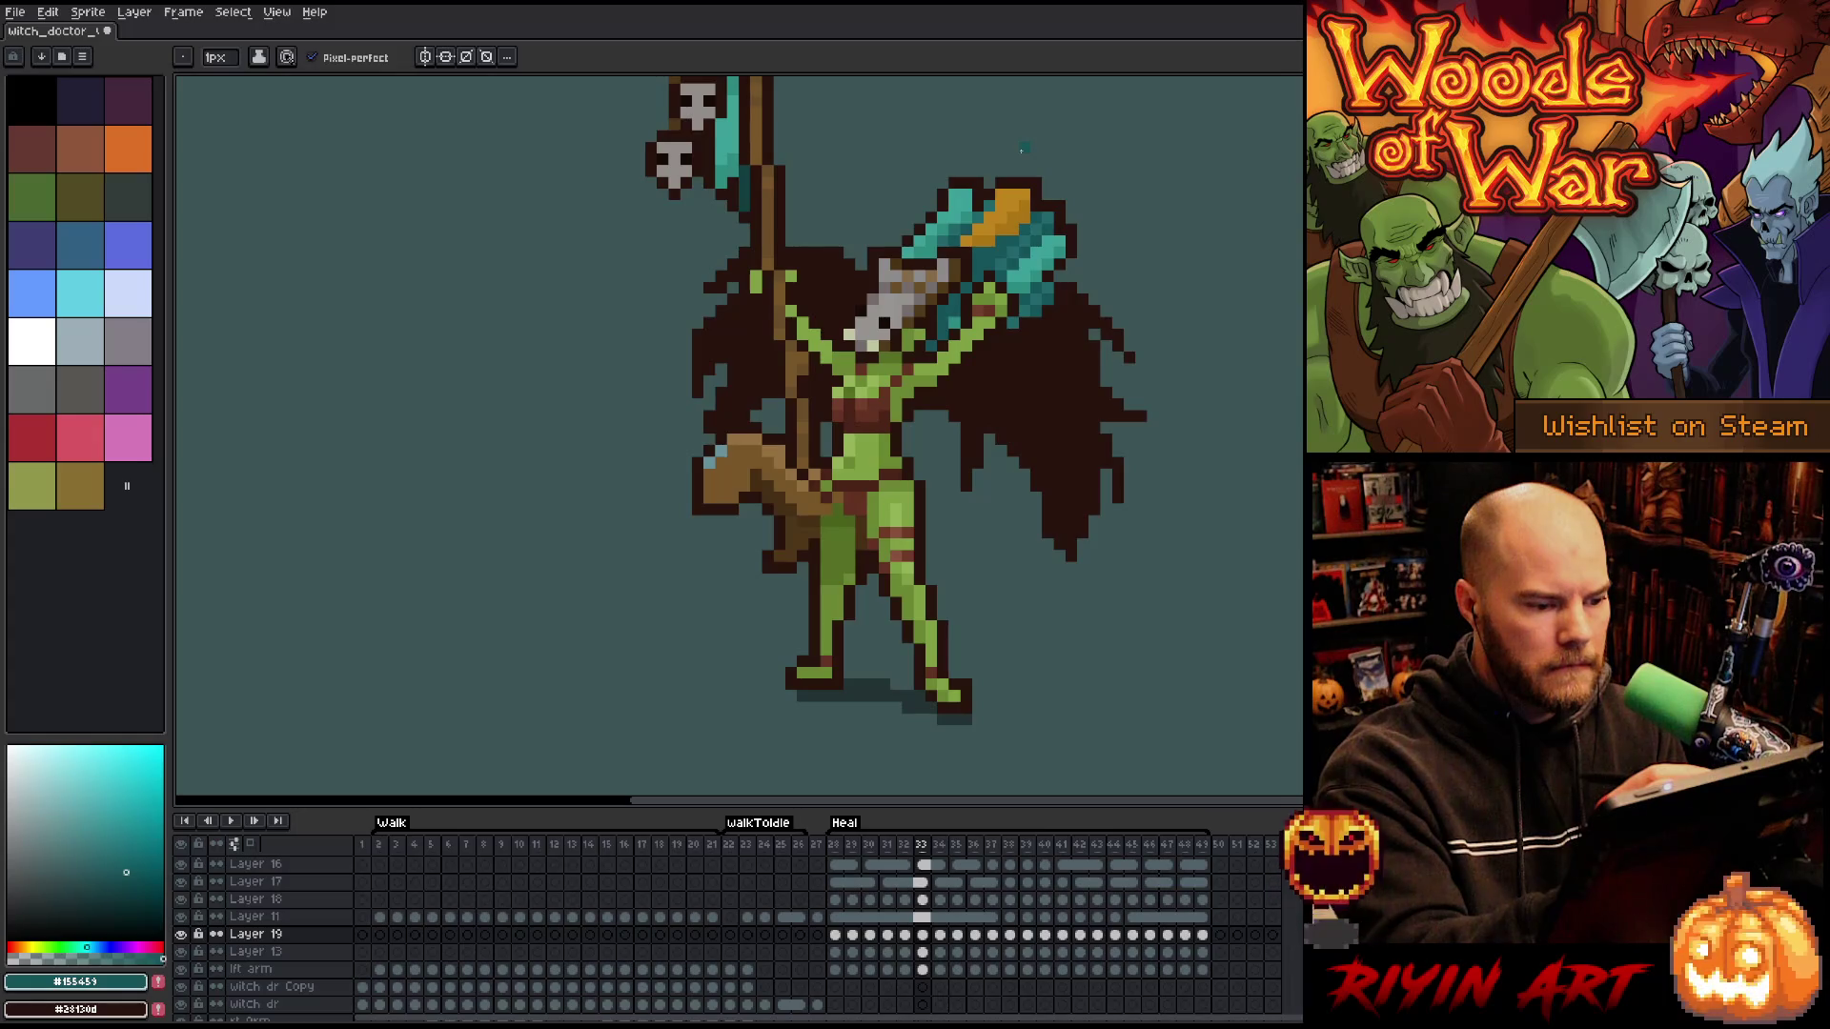
{"action": "key", "text": "Right"}
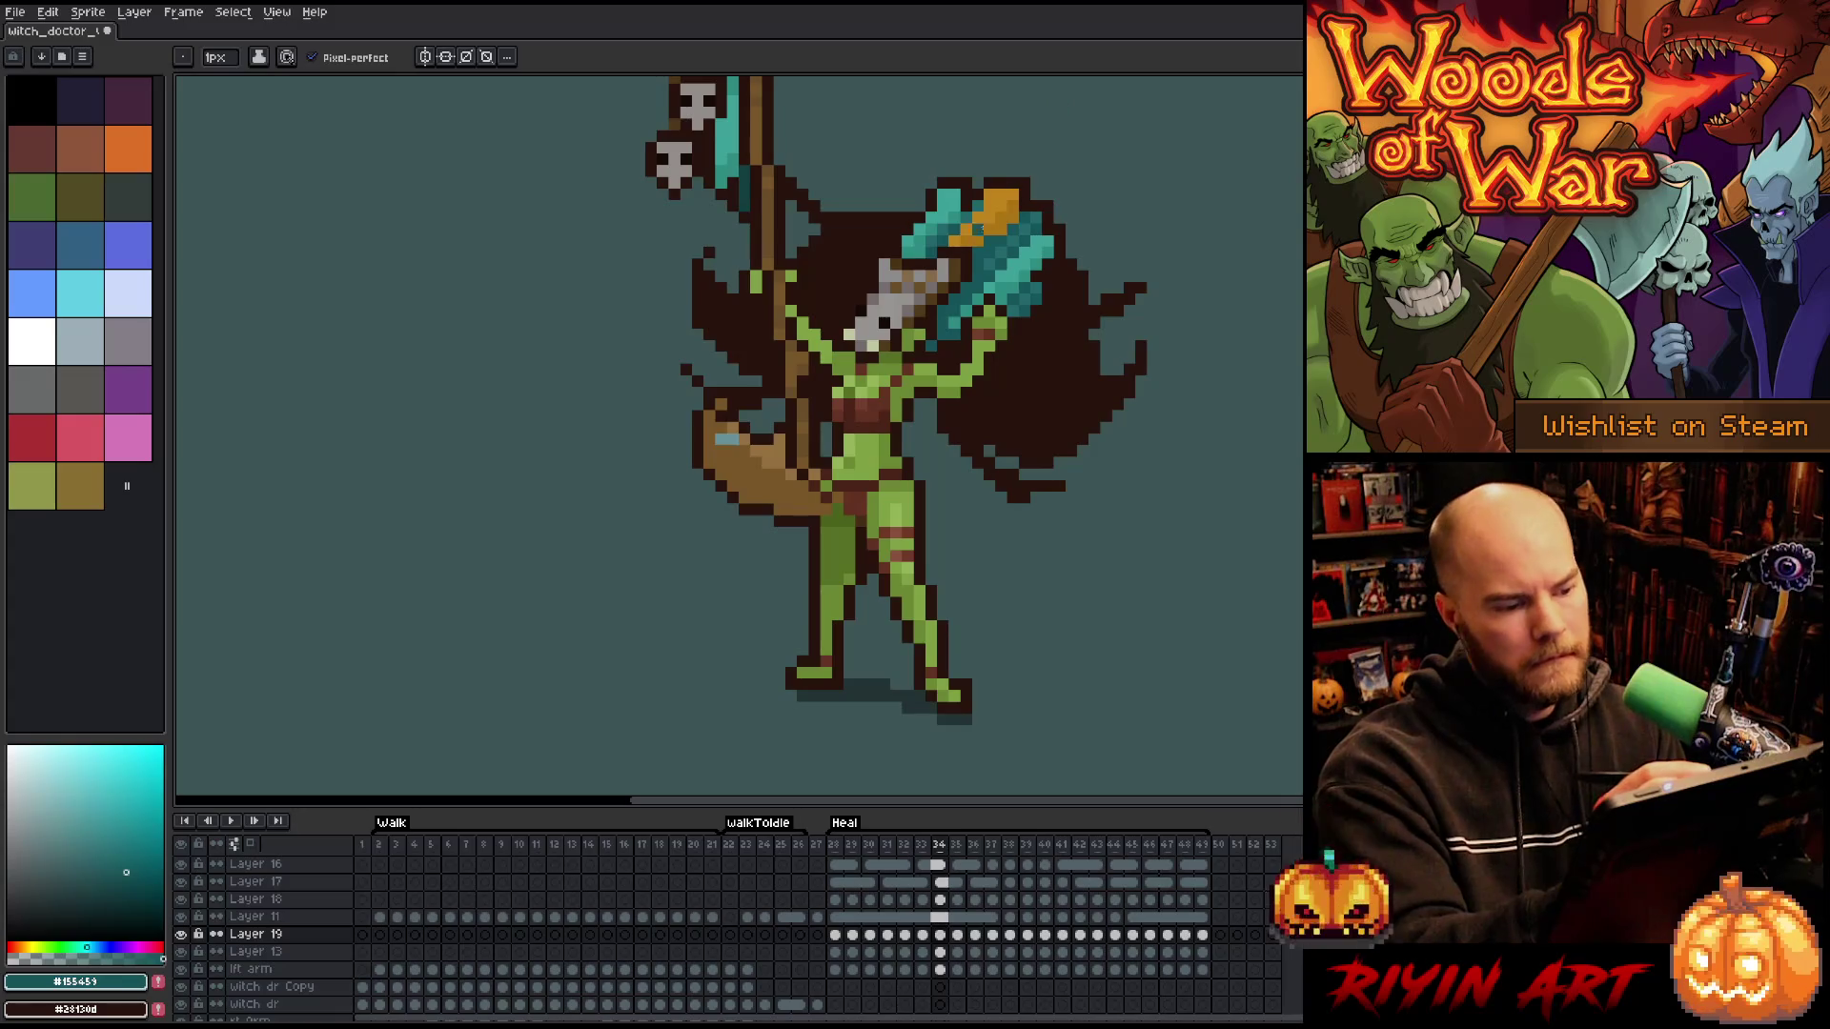
{"action": "left_click", "coordinate": [988, 178], "text": "alt"}
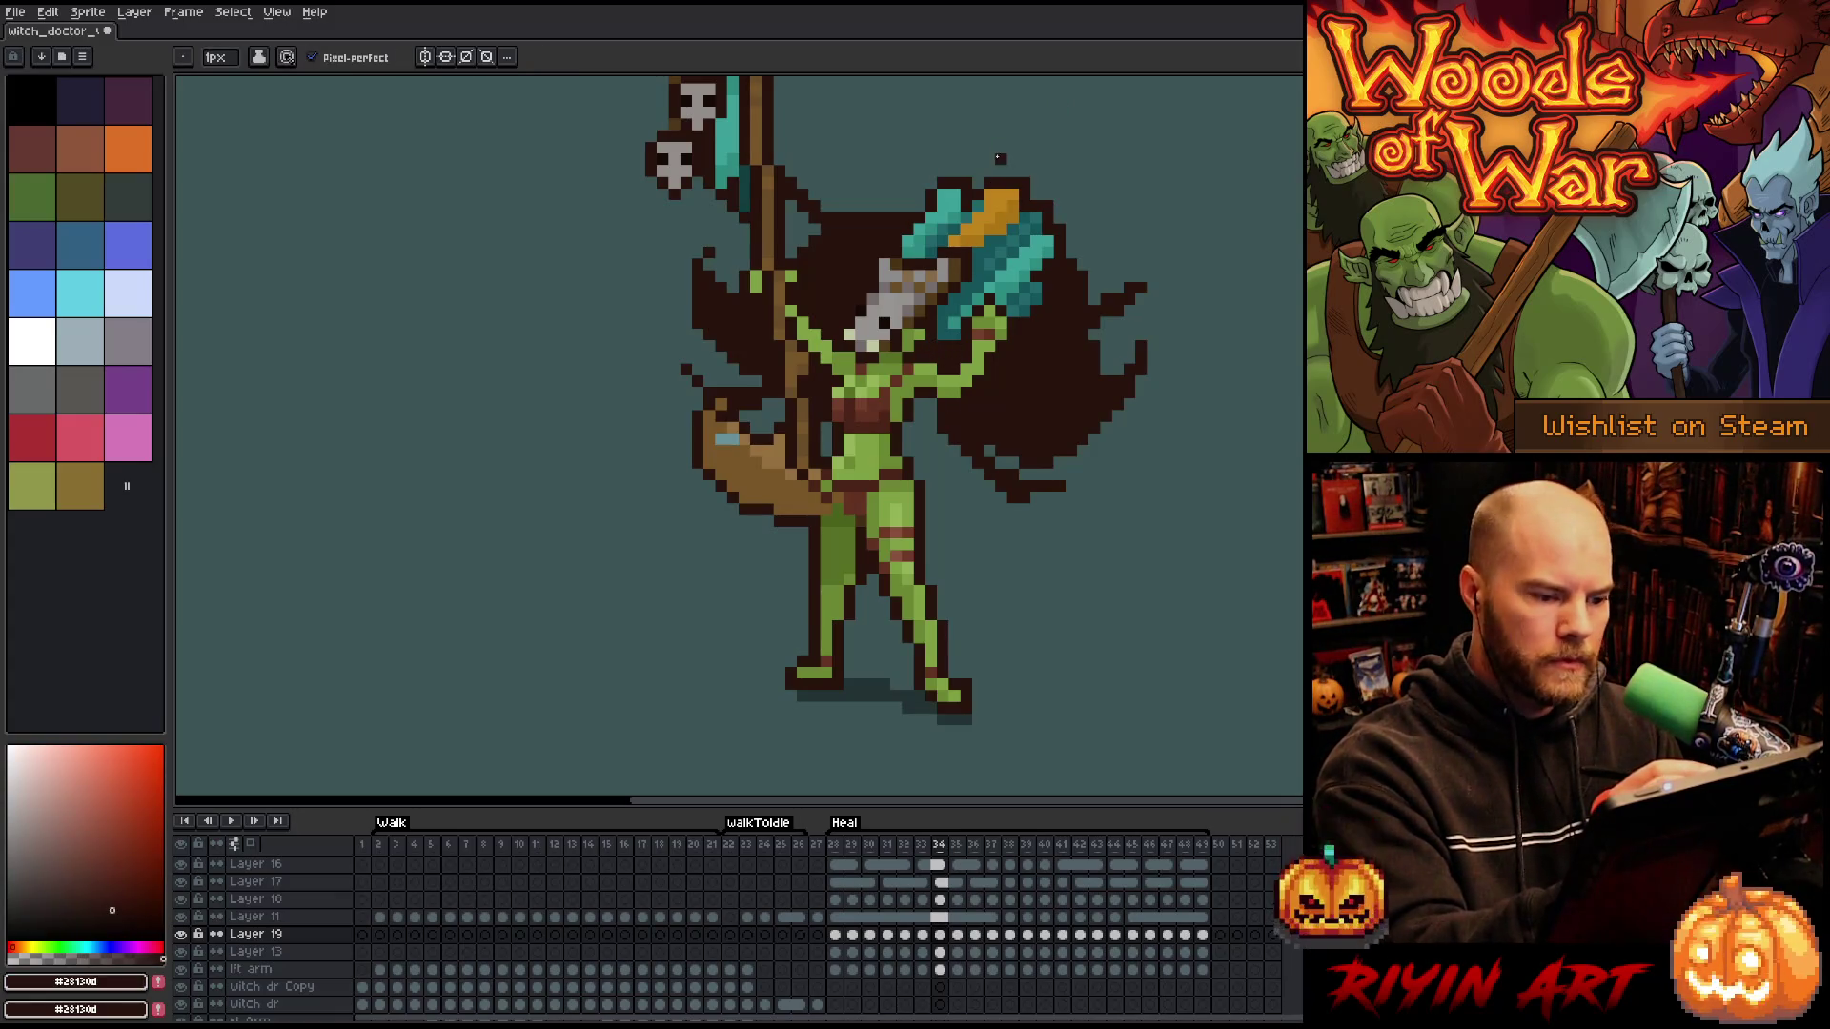
{"action": "key", "text": "Left"}
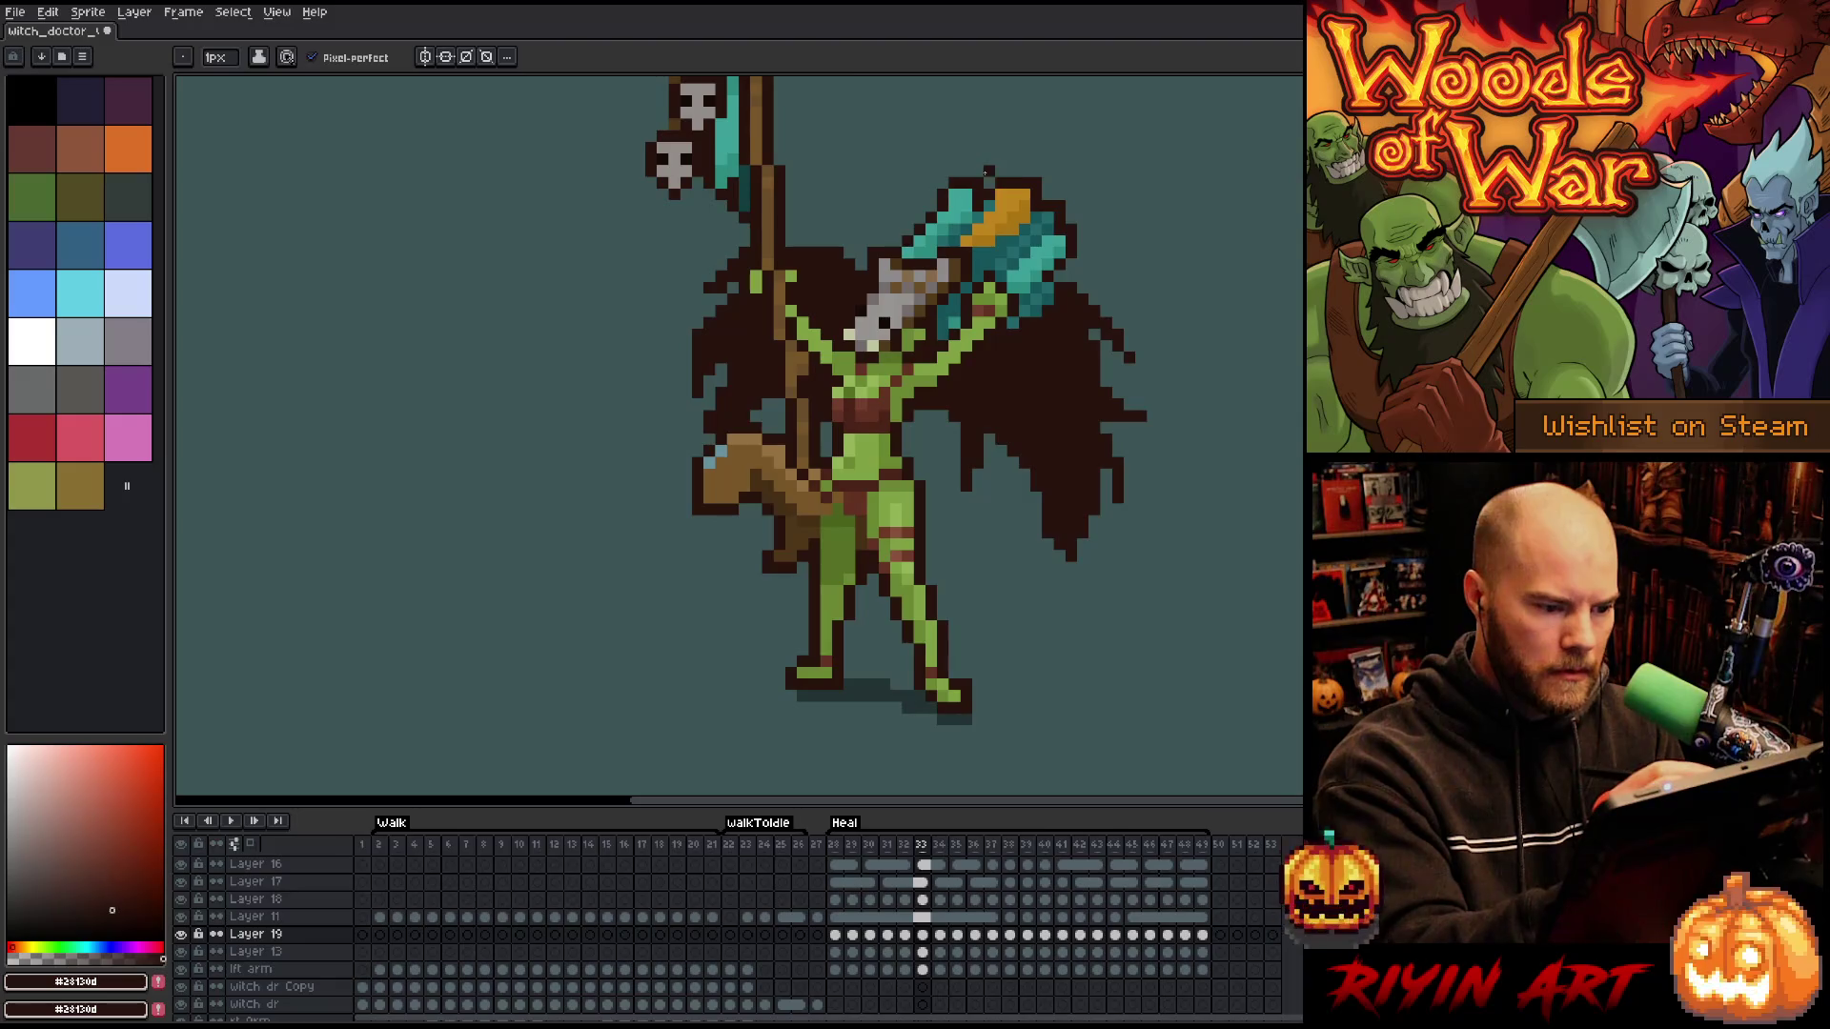
{"action": "key", "text": "Left"}
{"action": "key", "text": "Left"}
{"action": "key", "text": "Return"}
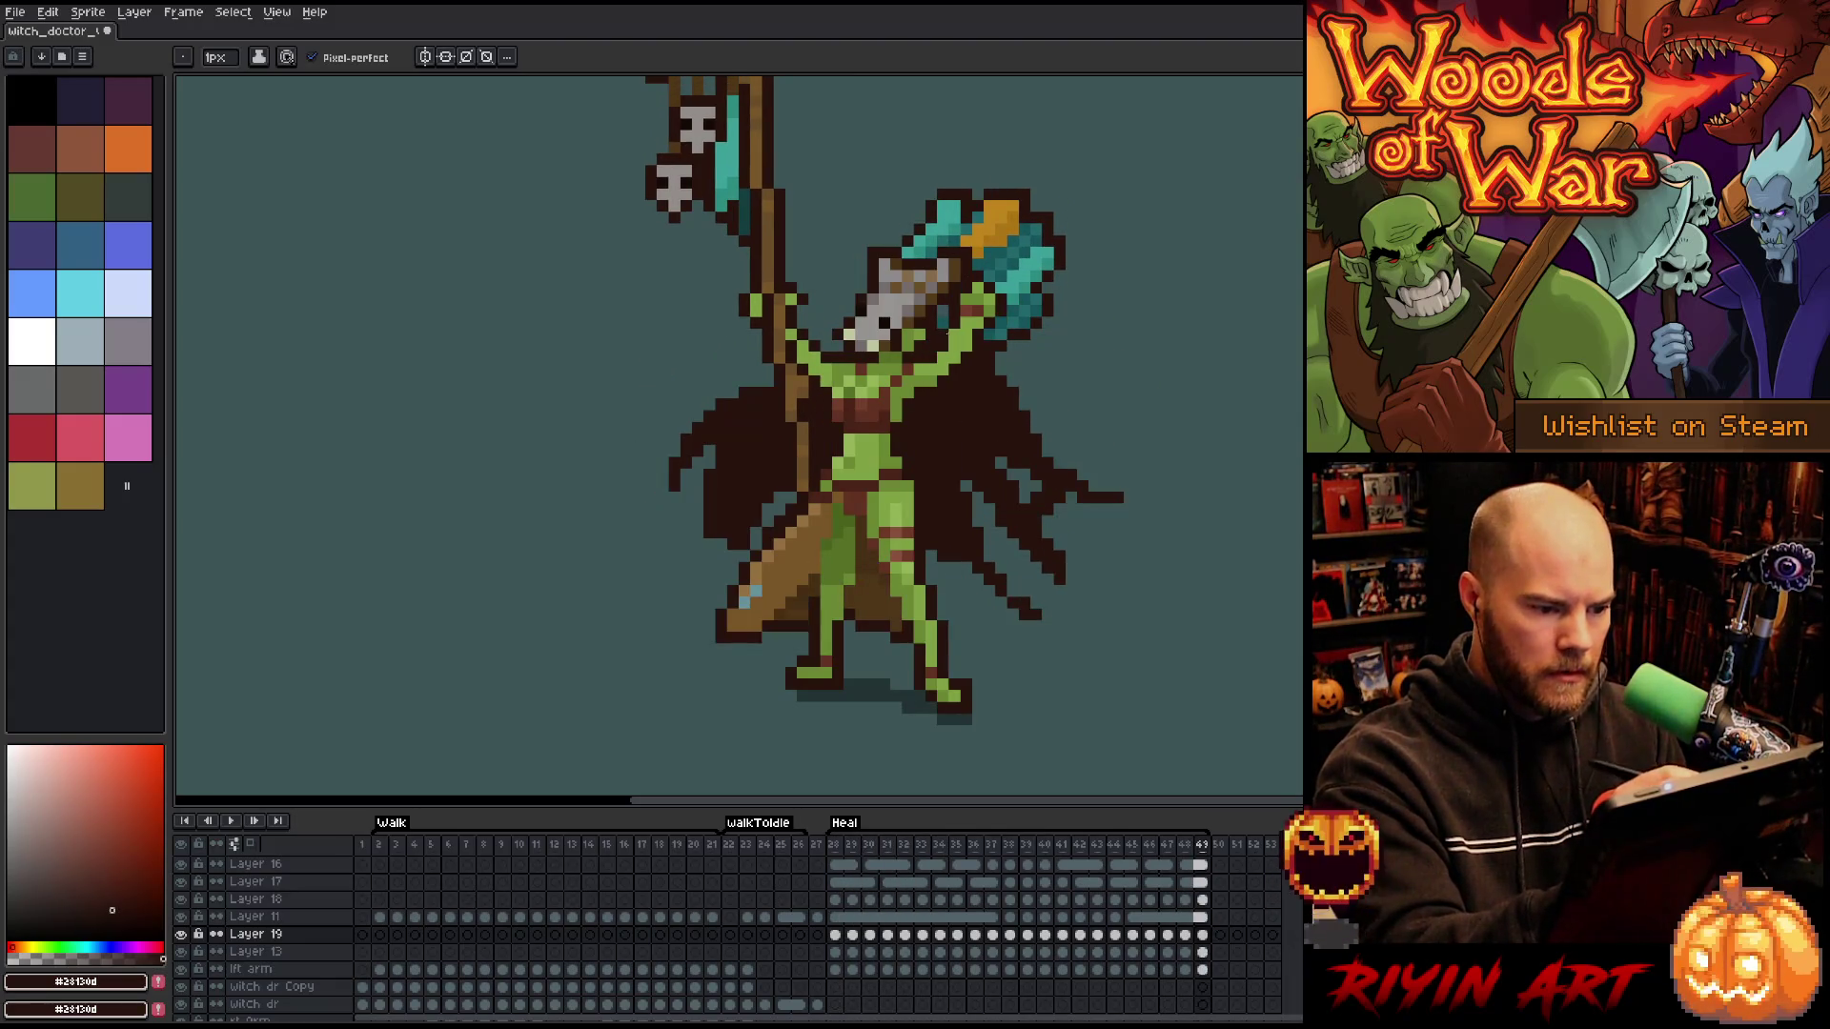
{"action": "left_click", "coordinate": [942, 326], "text": "alt"}
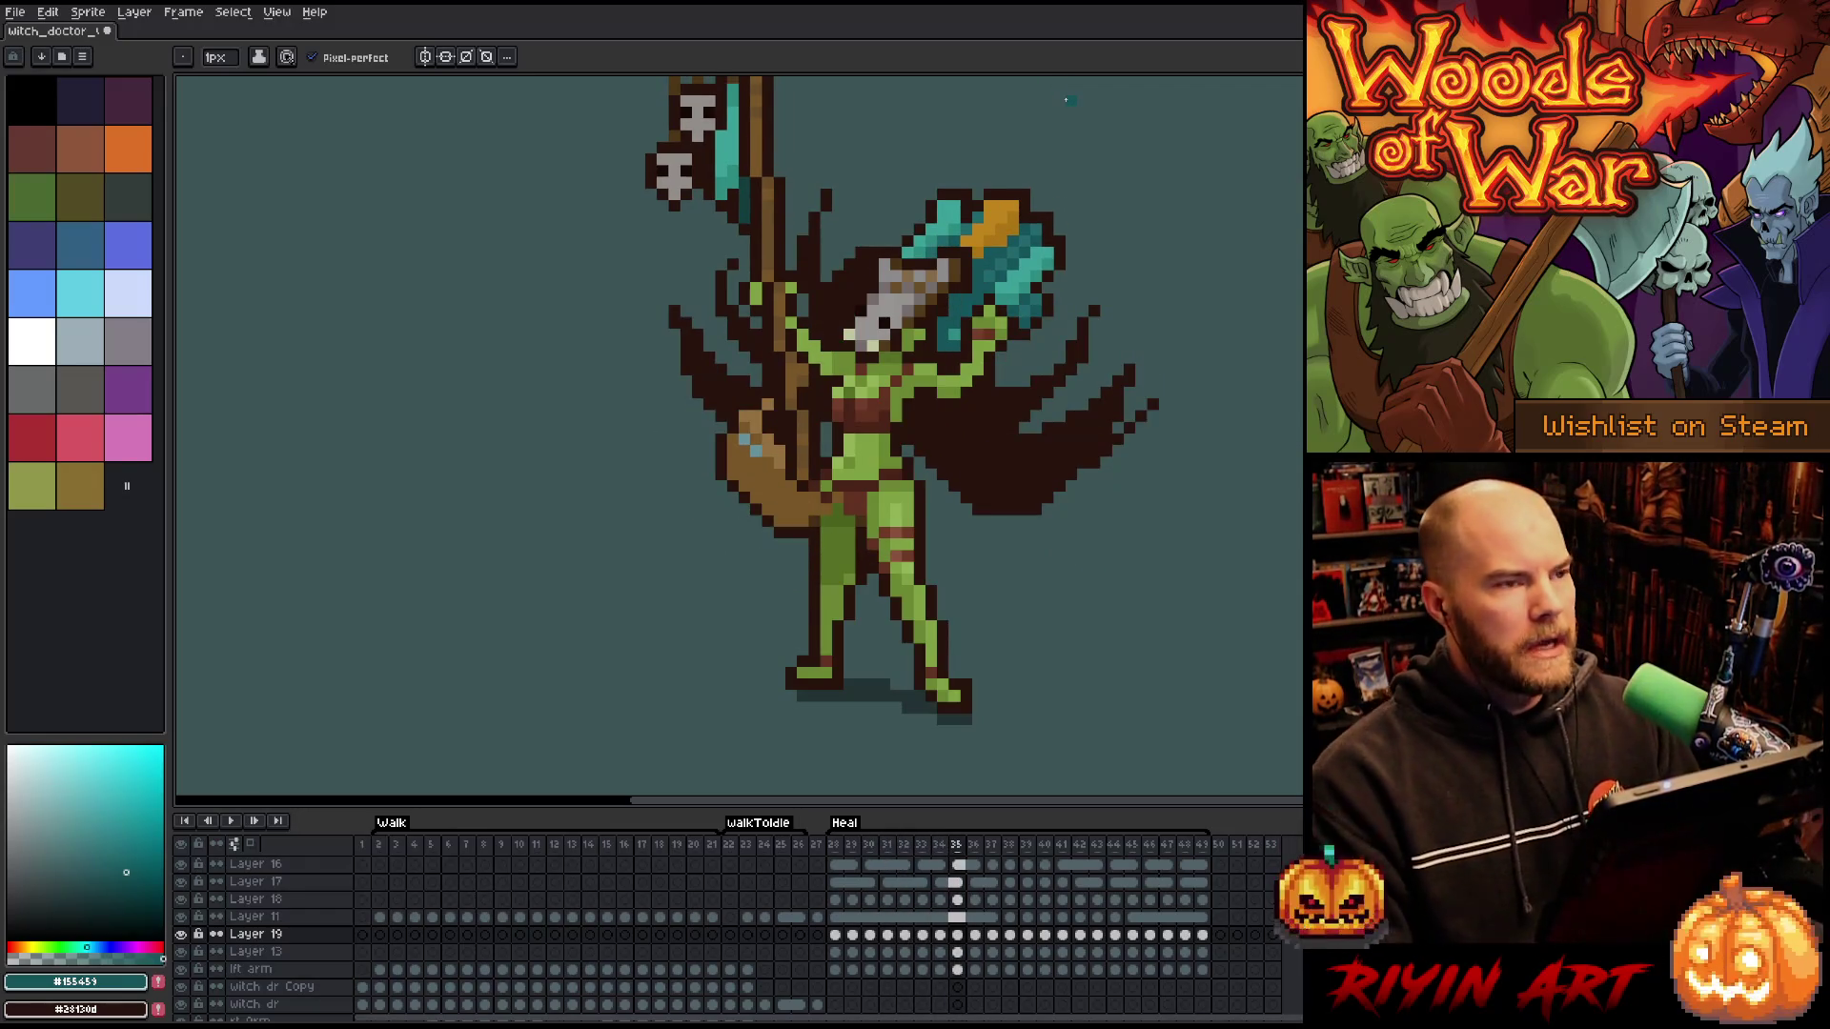
- Preview the Walk loop while zooming in and out, then stop its playback
{"action": "scroll", "coordinate": [1120, 227], "scroll_direction": "down", "scroll_amount": 2}
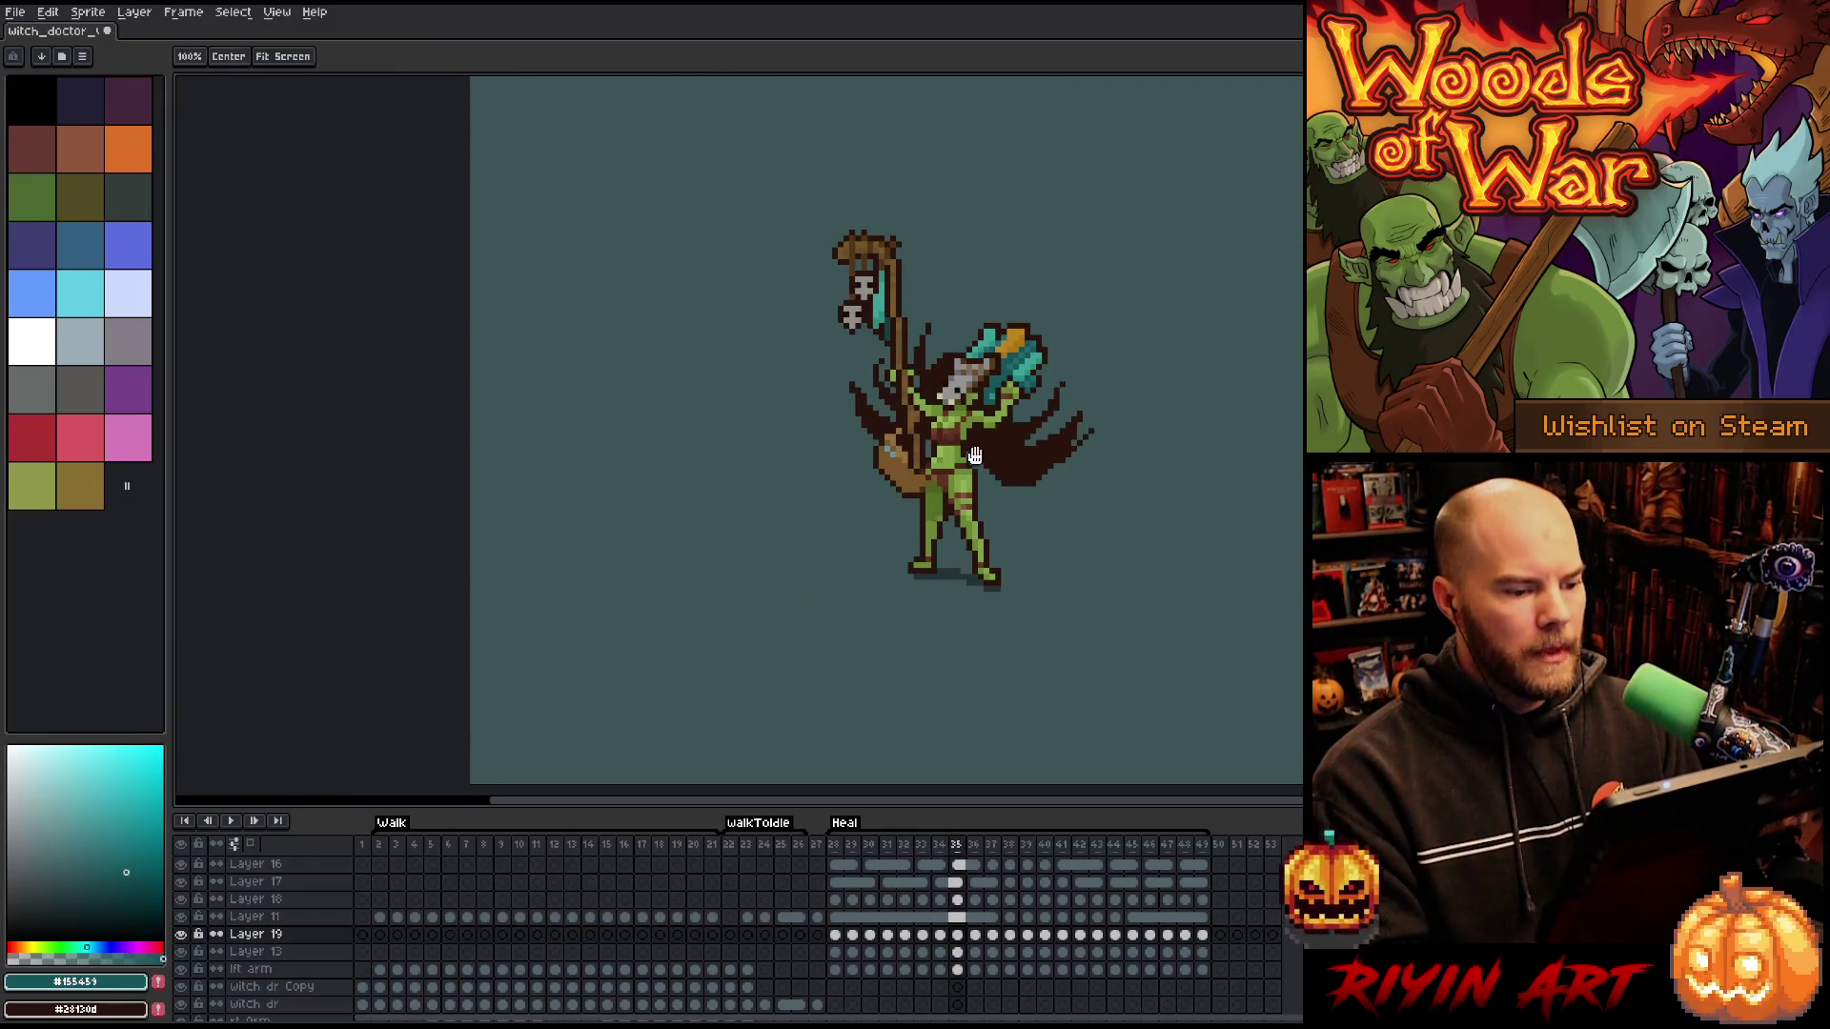
{"action": "left_click", "coordinate": [535, 856]}
{"action": "key", "text": "Return"}
{"action": "scroll", "coordinate": [808, 395], "scroll_direction": "up", "scroll_amount": 1}
{"action": "scroll", "coordinate": [808, 395], "scroll_direction": "down", "scroll_amount": 1}
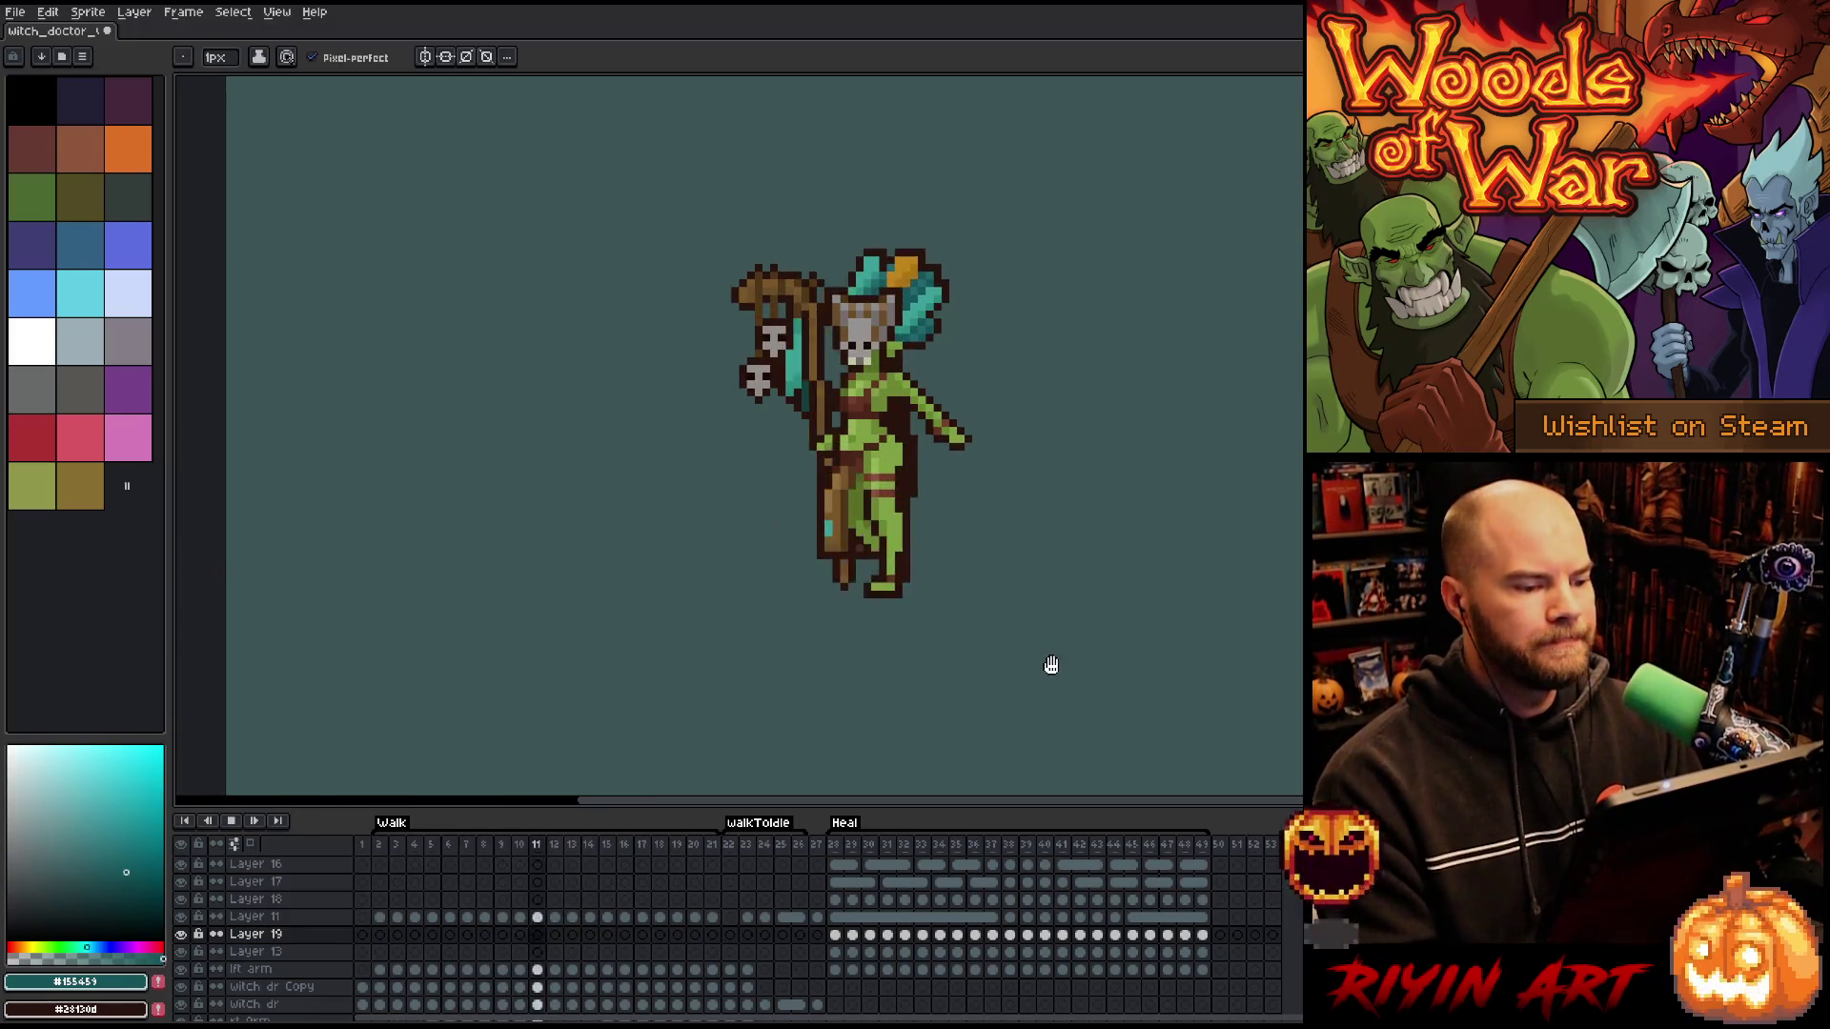
{"action": "scroll", "coordinate": [919, 499], "scroll_direction": "up", "scroll_amount": 1}
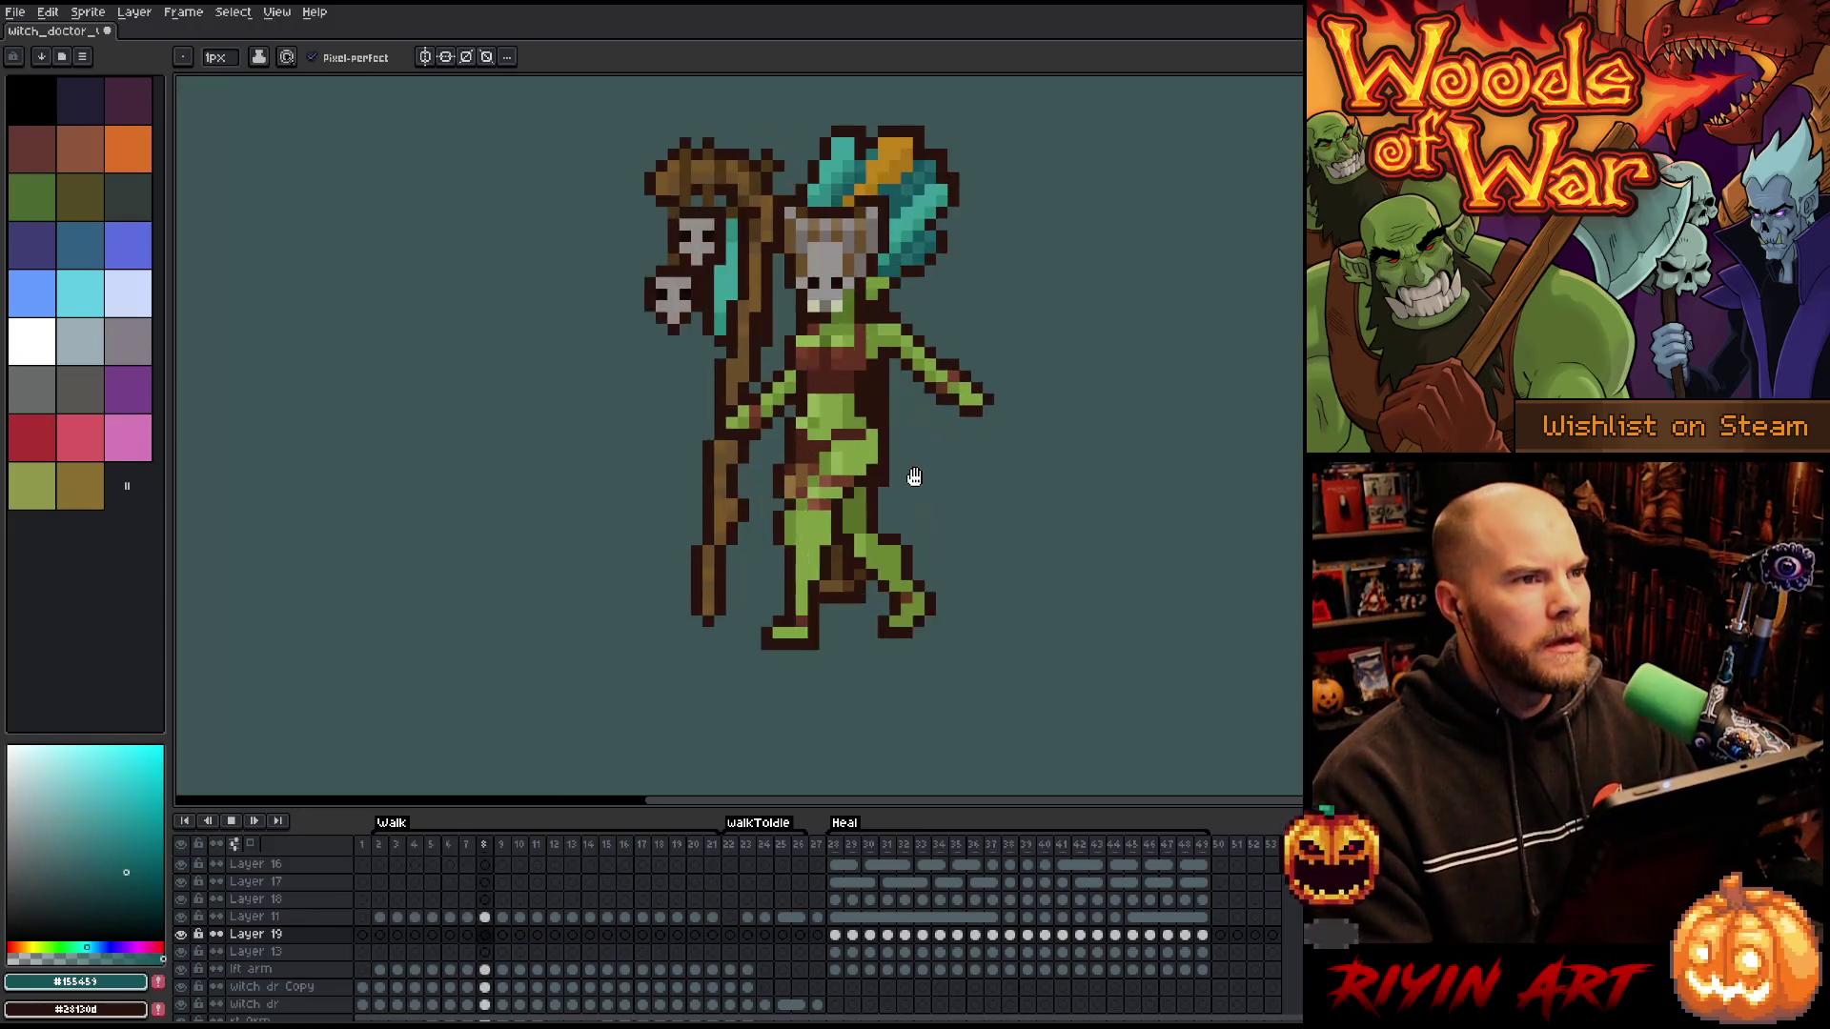
{"action": "scroll", "coordinate": [911, 479], "scroll_direction": "down", "scroll_amount": 1}
{"action": "key", "text": "Return"}
- Compare idle frame 27 with the first heal pose in frame 28, then play the Heal tag from frame 28
{"action": "left_click", "coordinate": [822, 847]}
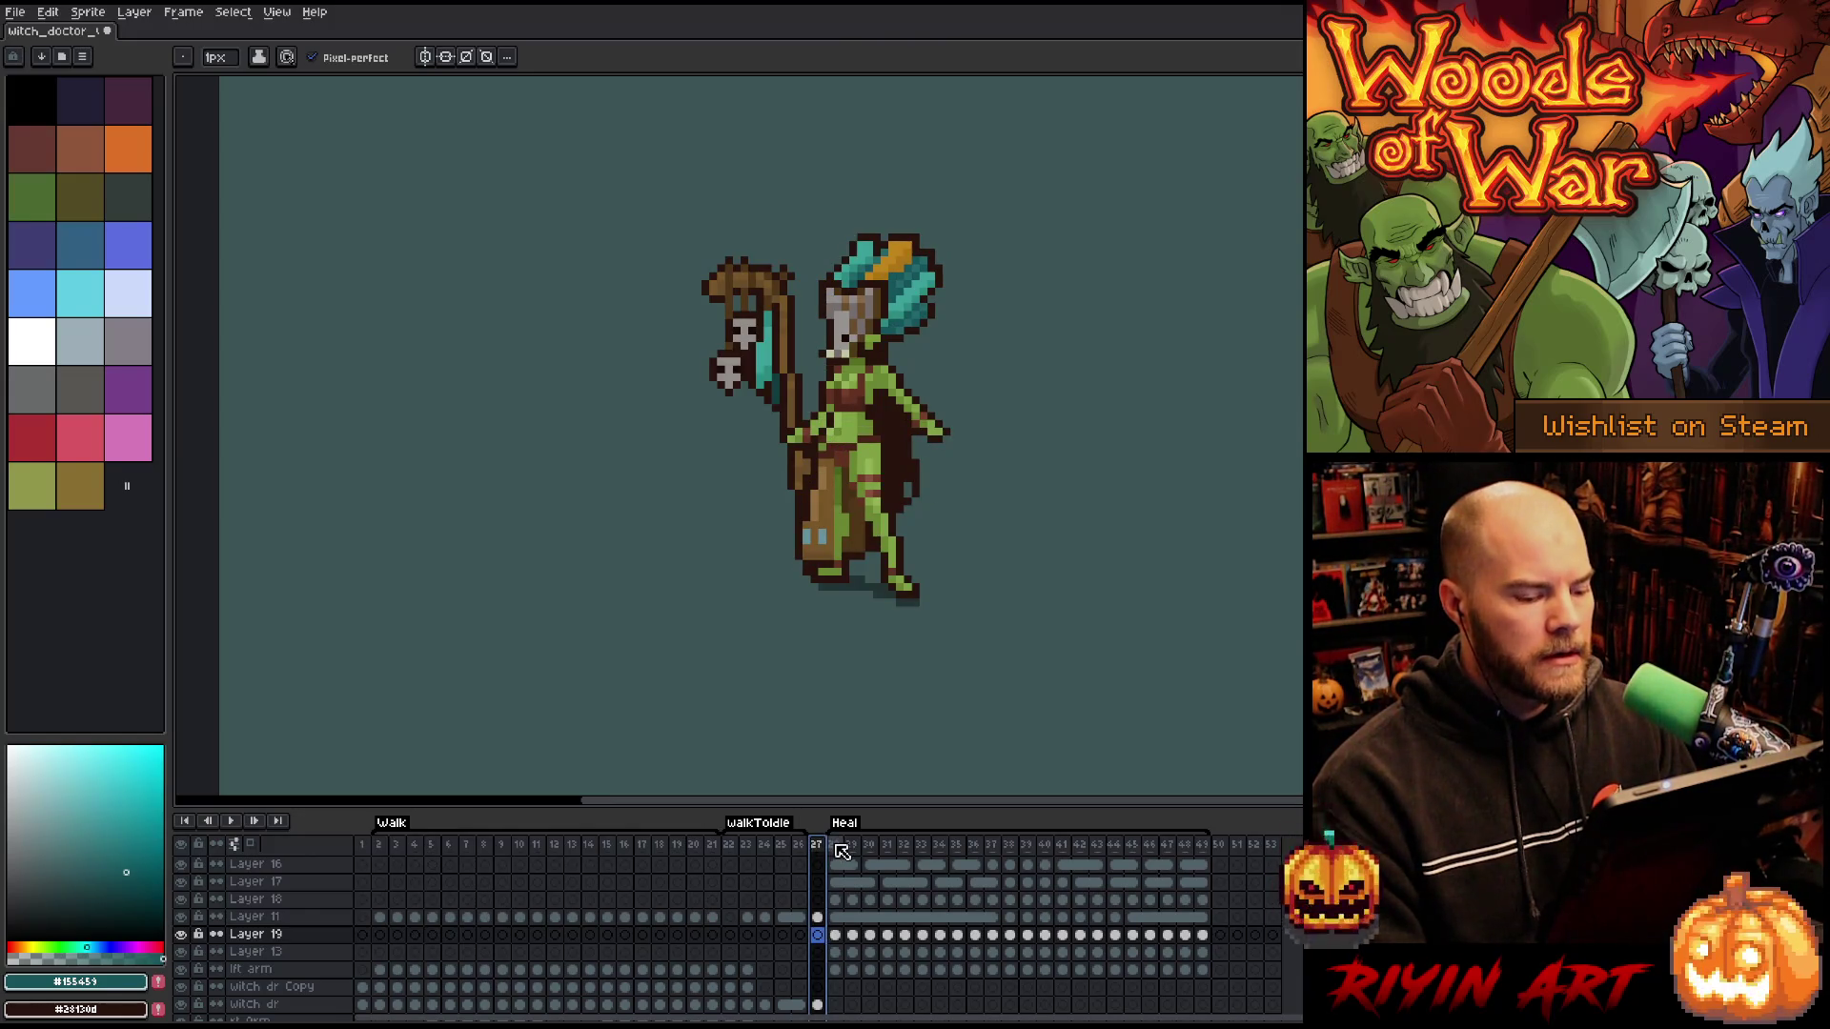
{"action": "left_click", "coordinate": [834, 845]}
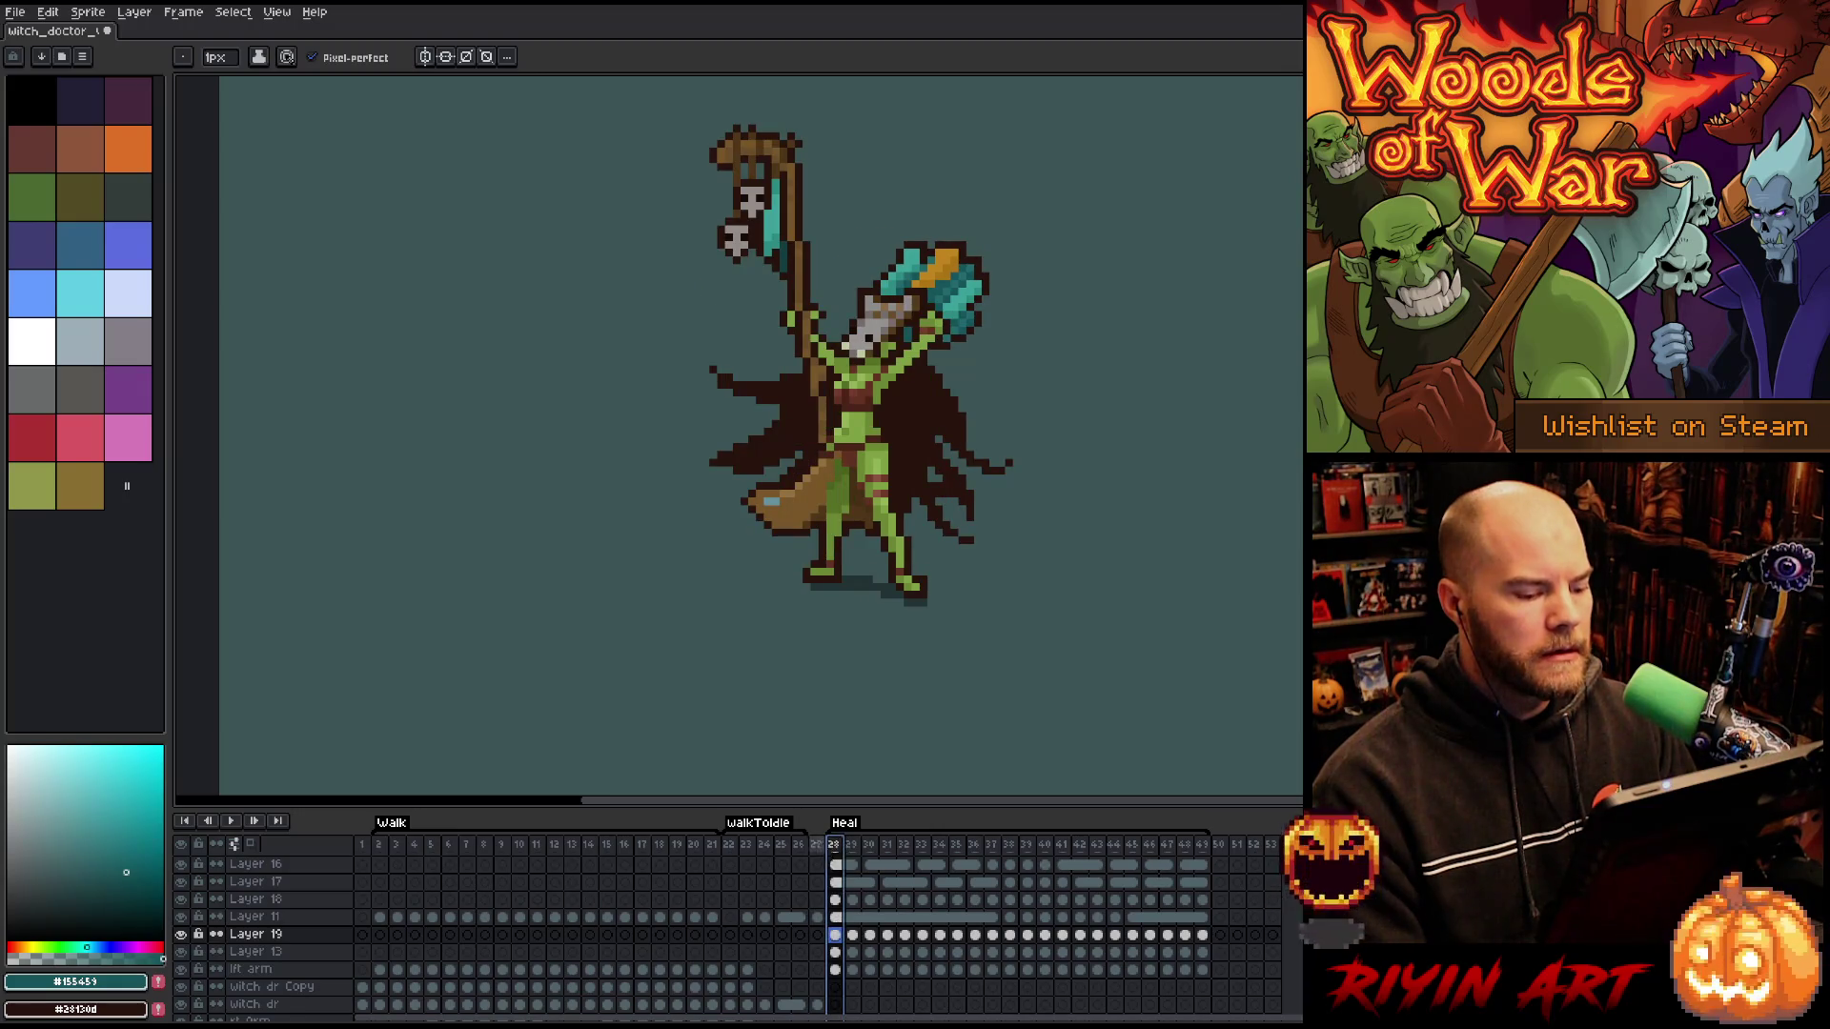
{"action": "left_click", "coordinate": [817, 845]}
{"action": "left_click", "coordinate": [835, 845]}
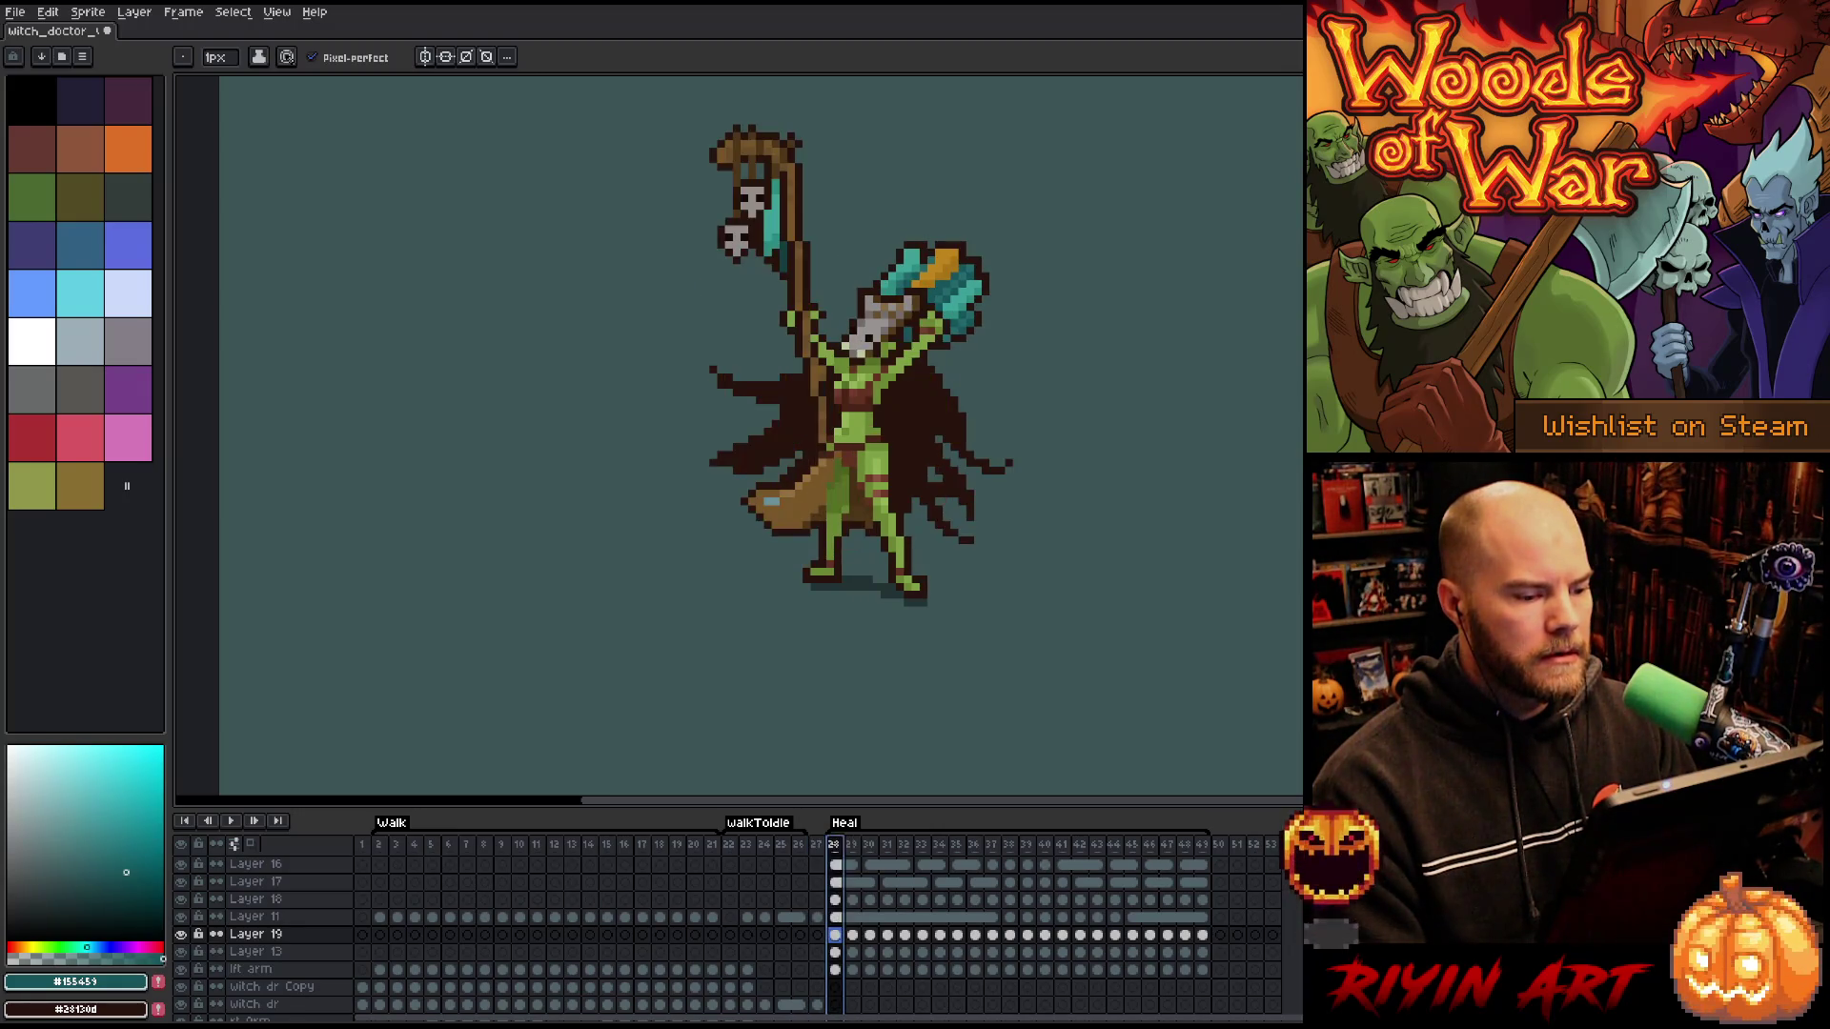
{"action": "left_click", "coordinate": [820, 846]}
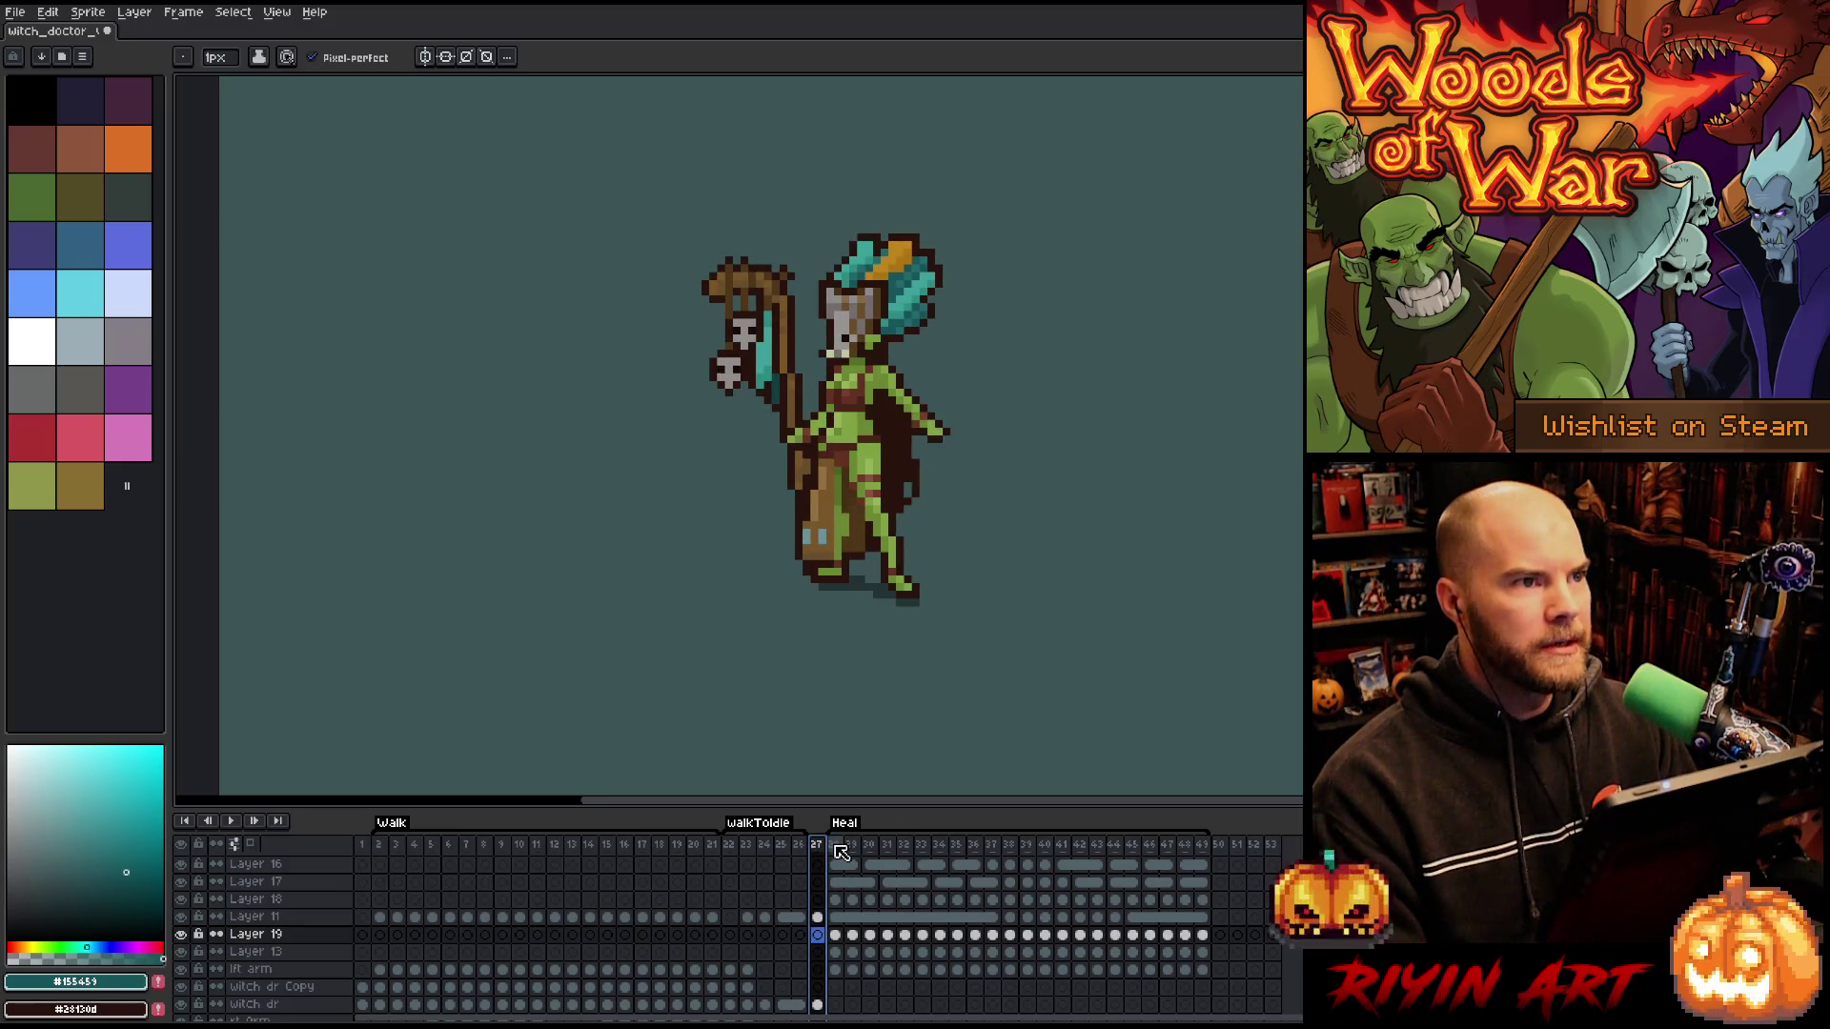
{"action": "left_click", "coordinate": [835, 846]}
{"action": "left_click", "coordinate": [817, 845]}
{"action": "left_click", "coordinate": [835, 846]}
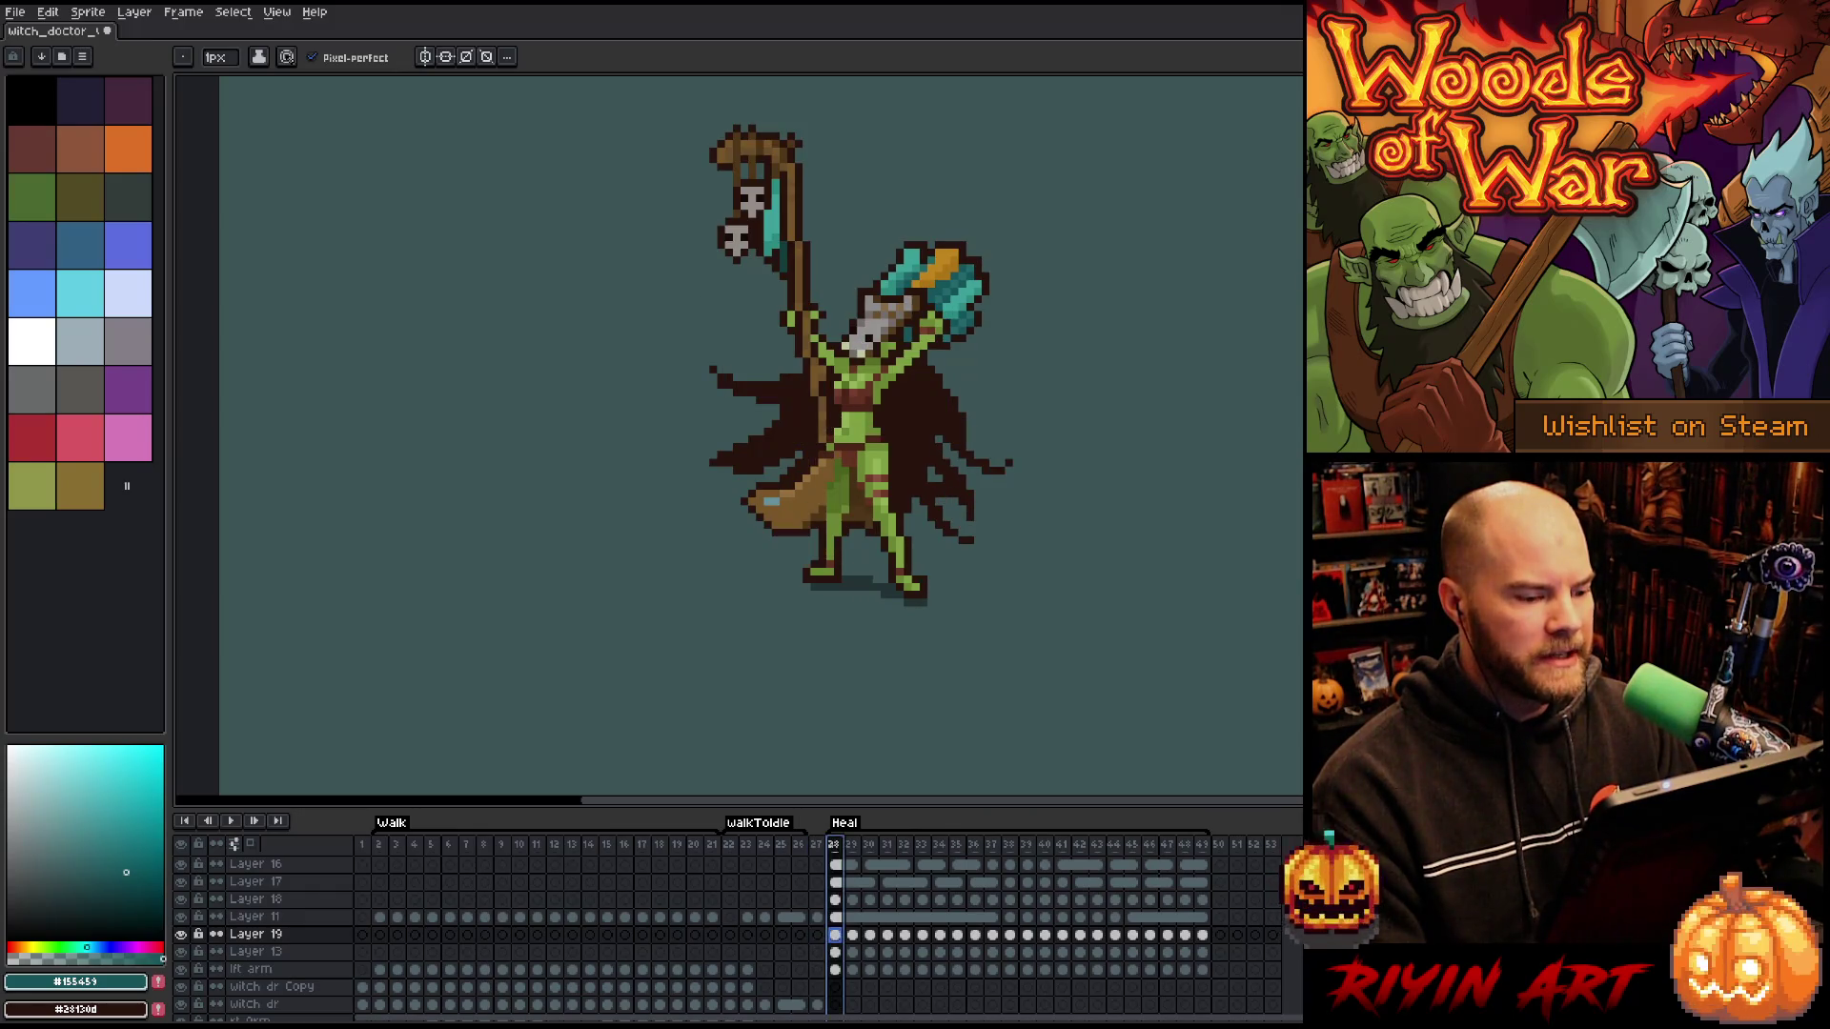
{"action": "left_click", "coordinate": [817, 845]}
{"action": "left_click", "coordinate": [835, 845]}
{"action": "left_click", "coordinate": [817, 846]}
{"action": "left_click", "coordinate": [834, 846]}
{"action": "key", "text": "Return"}
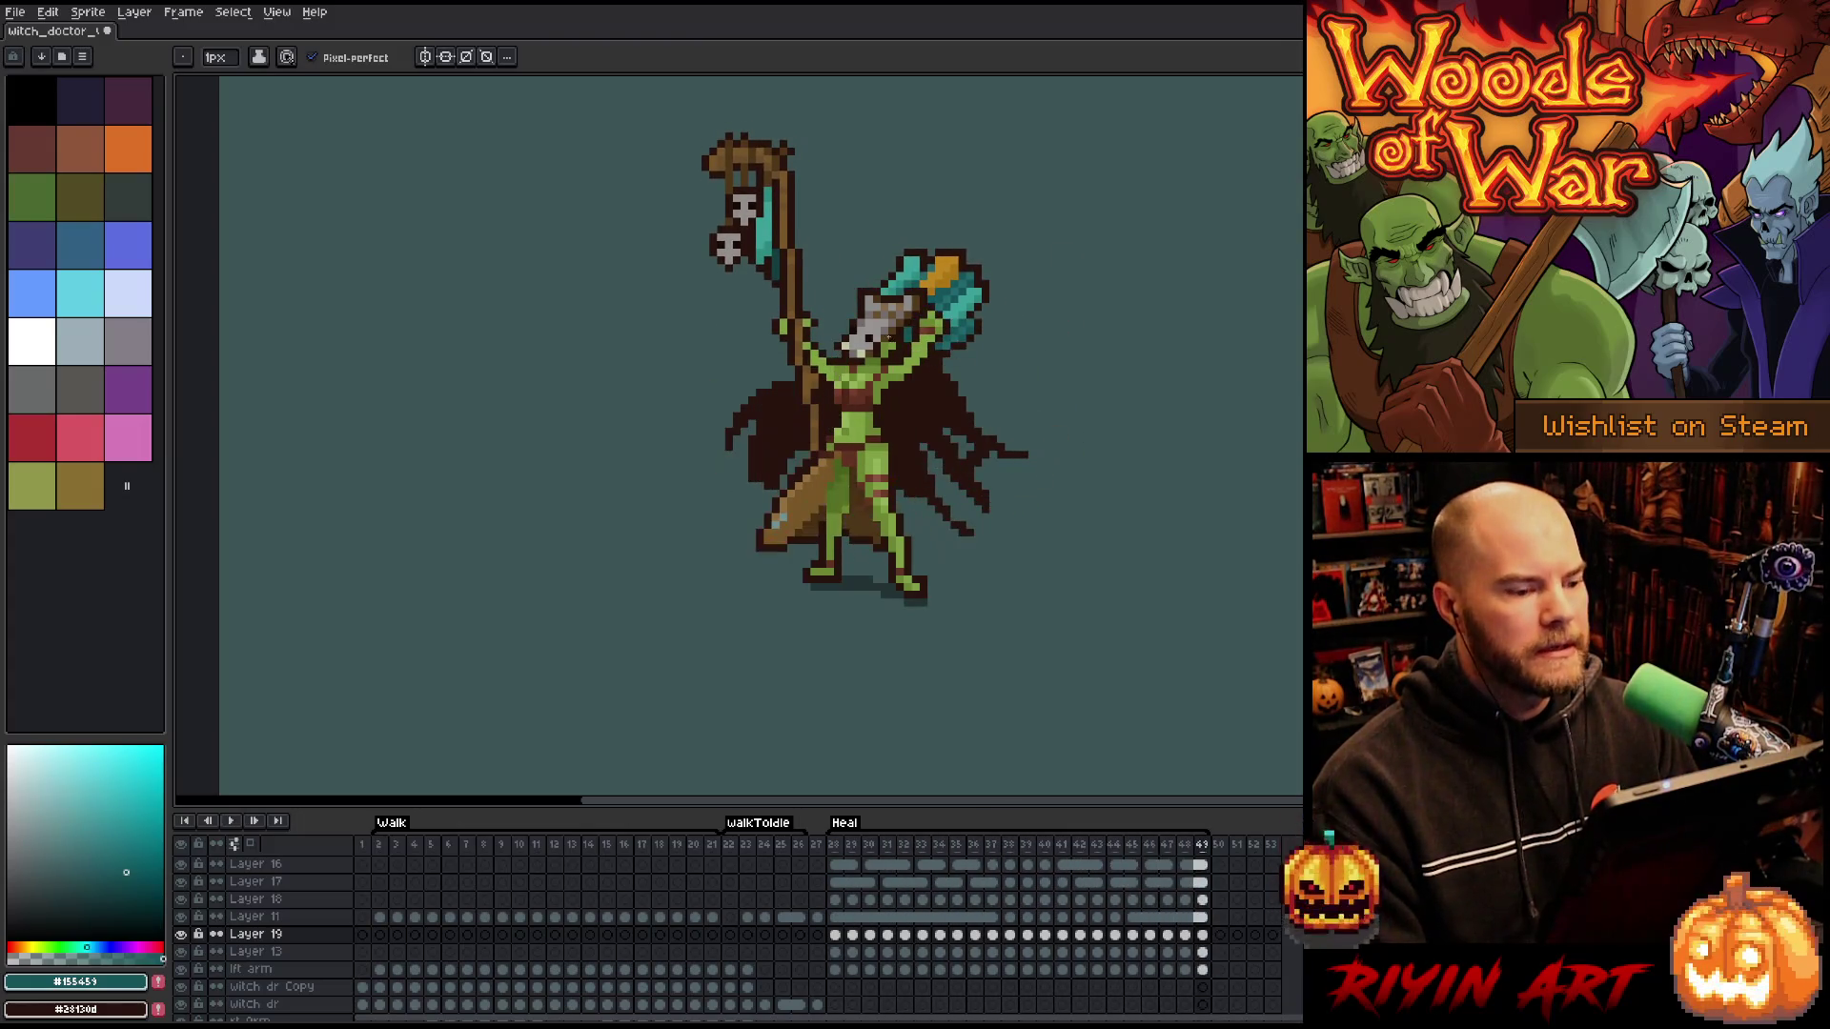
- Play the Heal animation from frame 28 and hide the background layer to show transparency
{"action": "scroll", "coordinate": [888, 337], "scroll_direction": "up", "scroll_amount": 2}
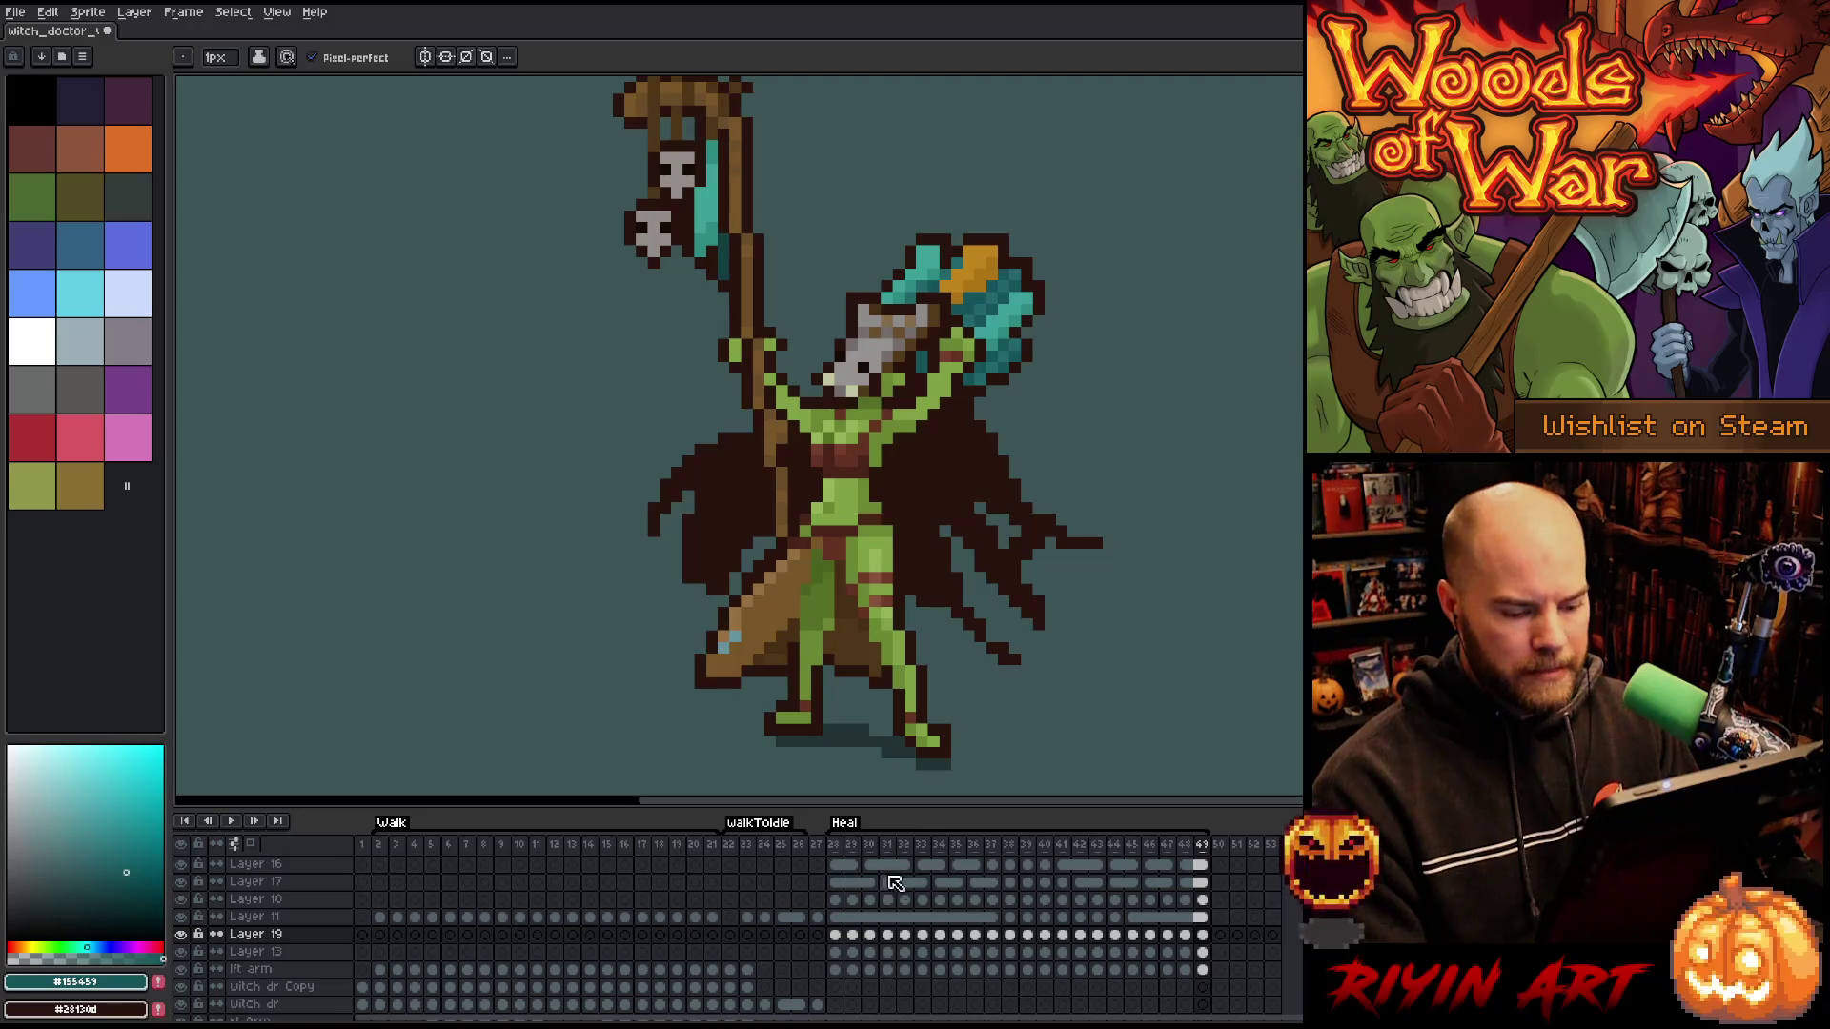
{"action": "left_click", "coordinate": [842, 936]}
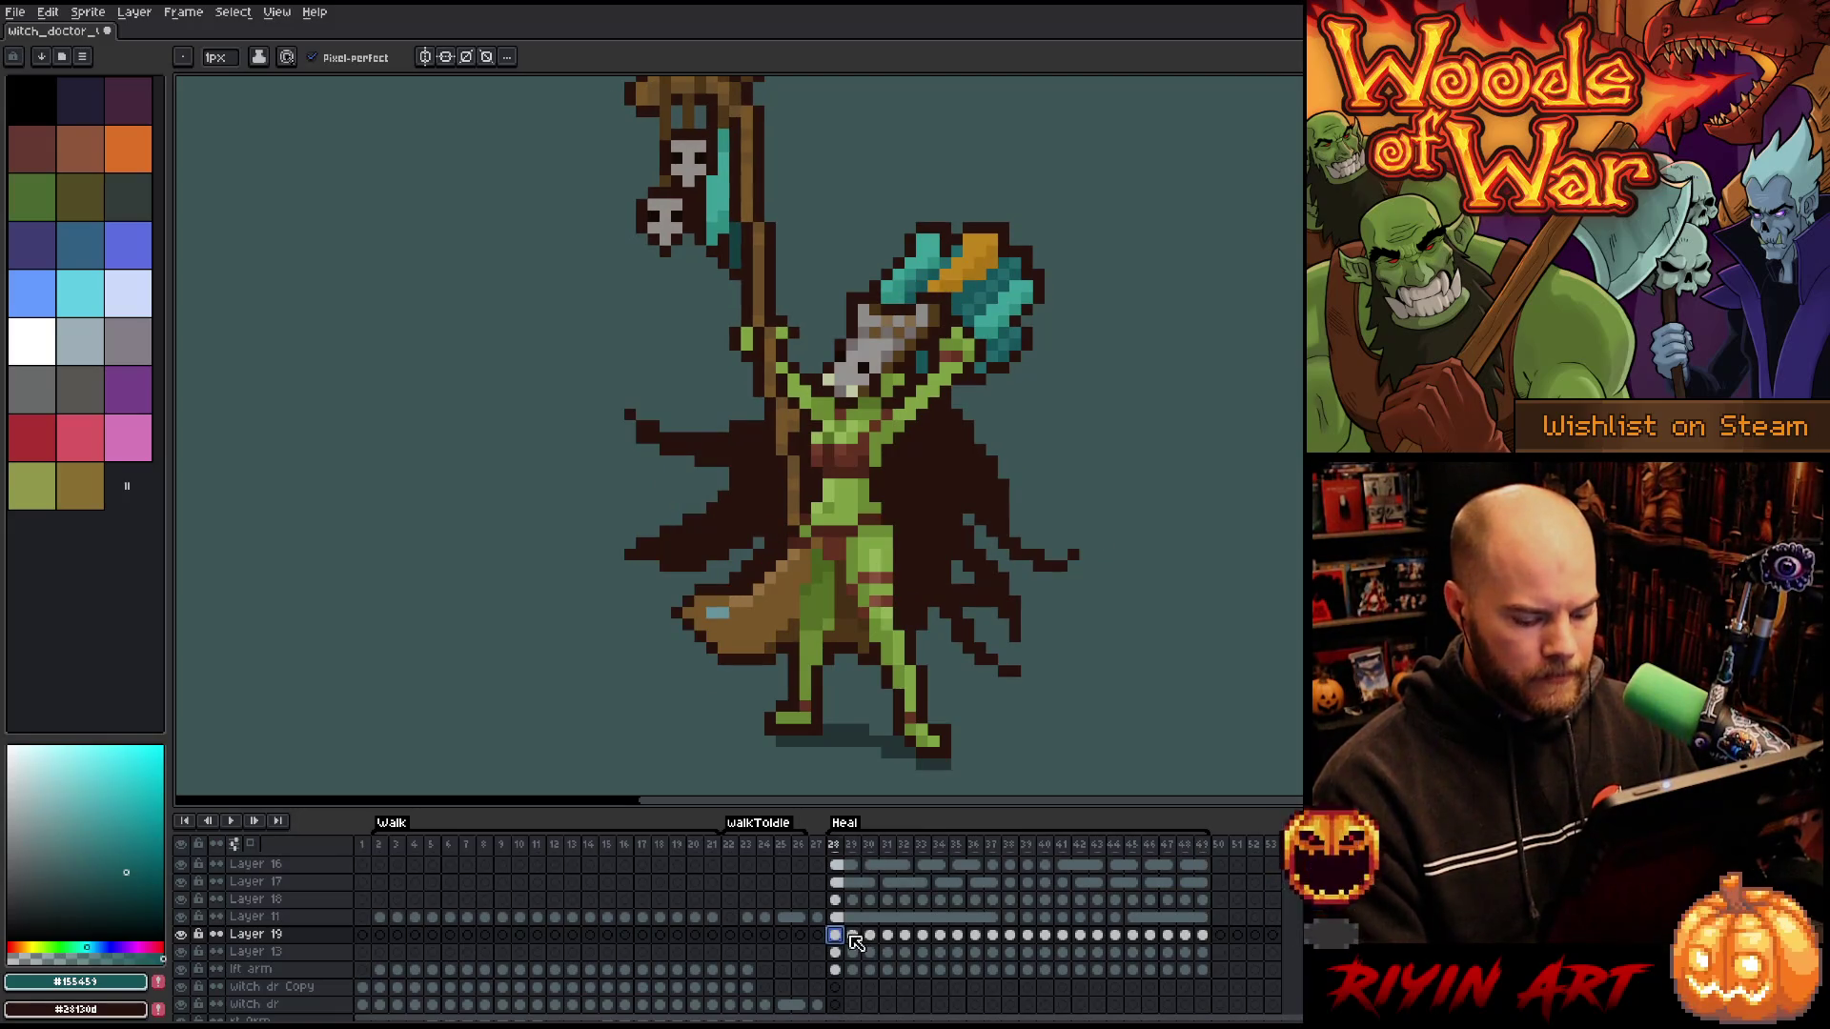
{"action": "key", "text": "Return"}
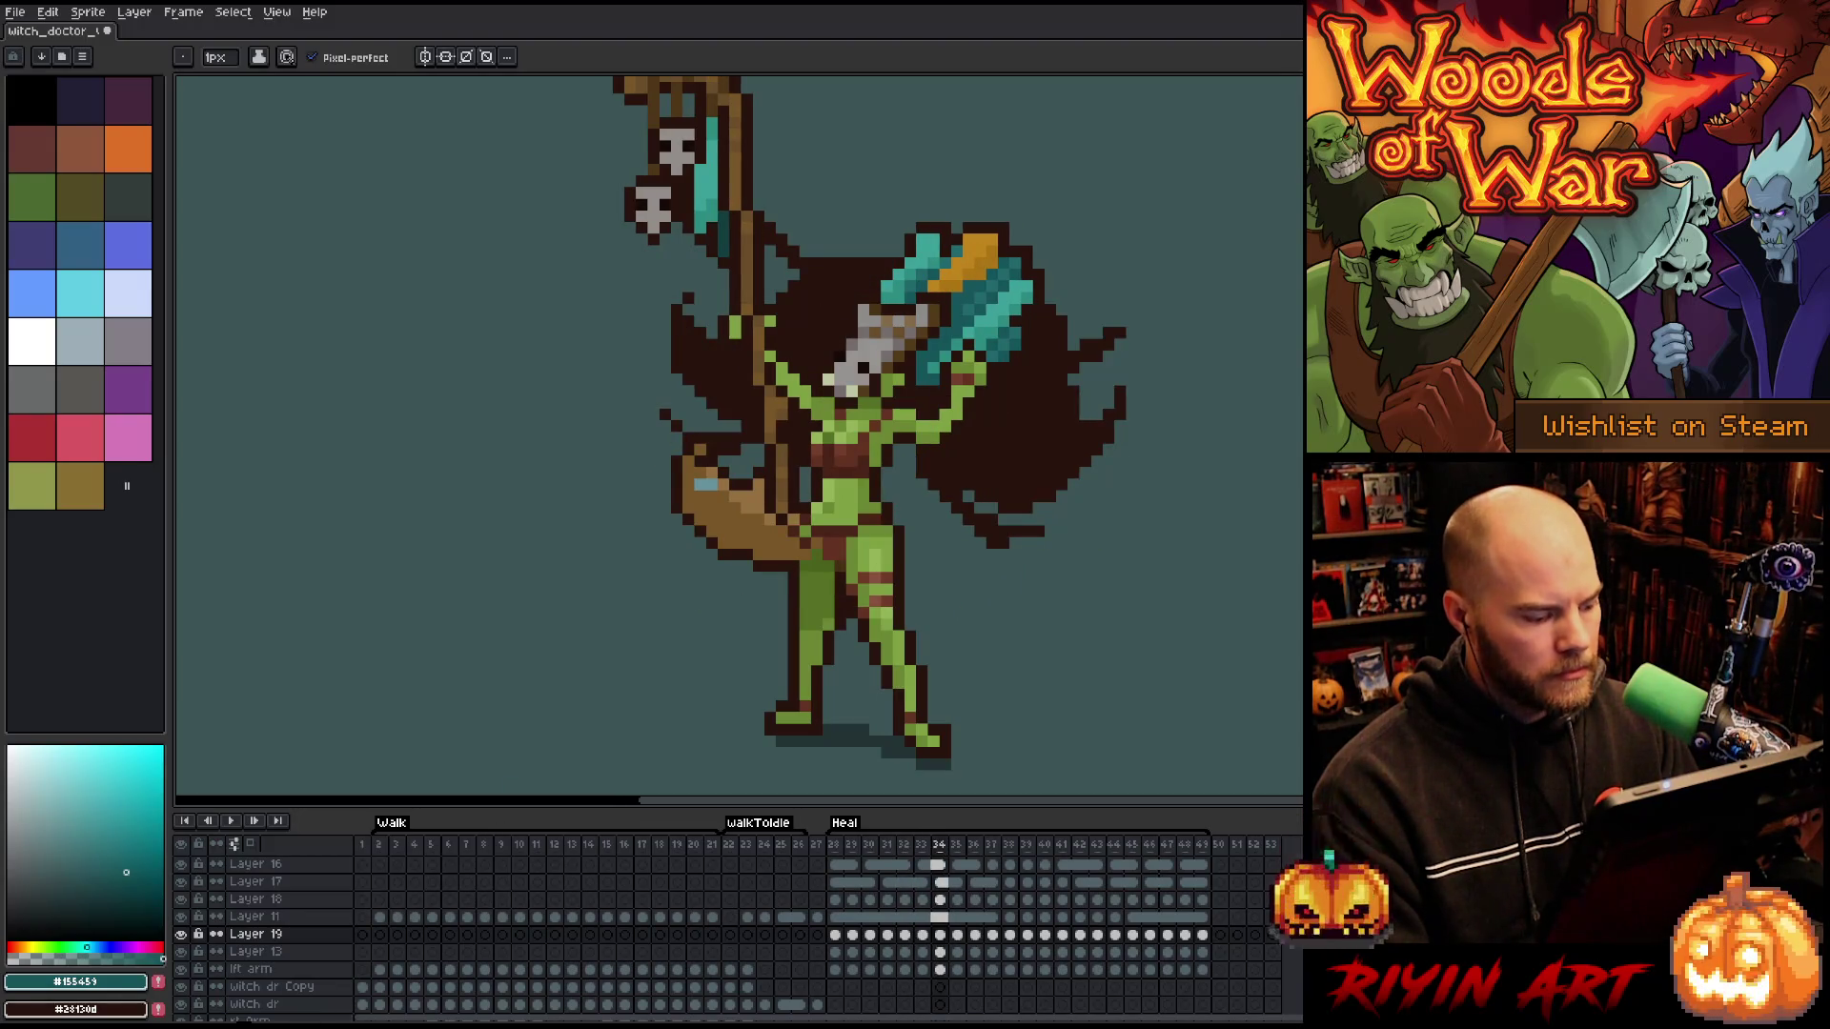
{"action": "scroll", "coordinate": [286, 976], "scroll_direction": "down", "scroll_amount": 3}
{"action": "left_click", "coordinate": [181, 994]}
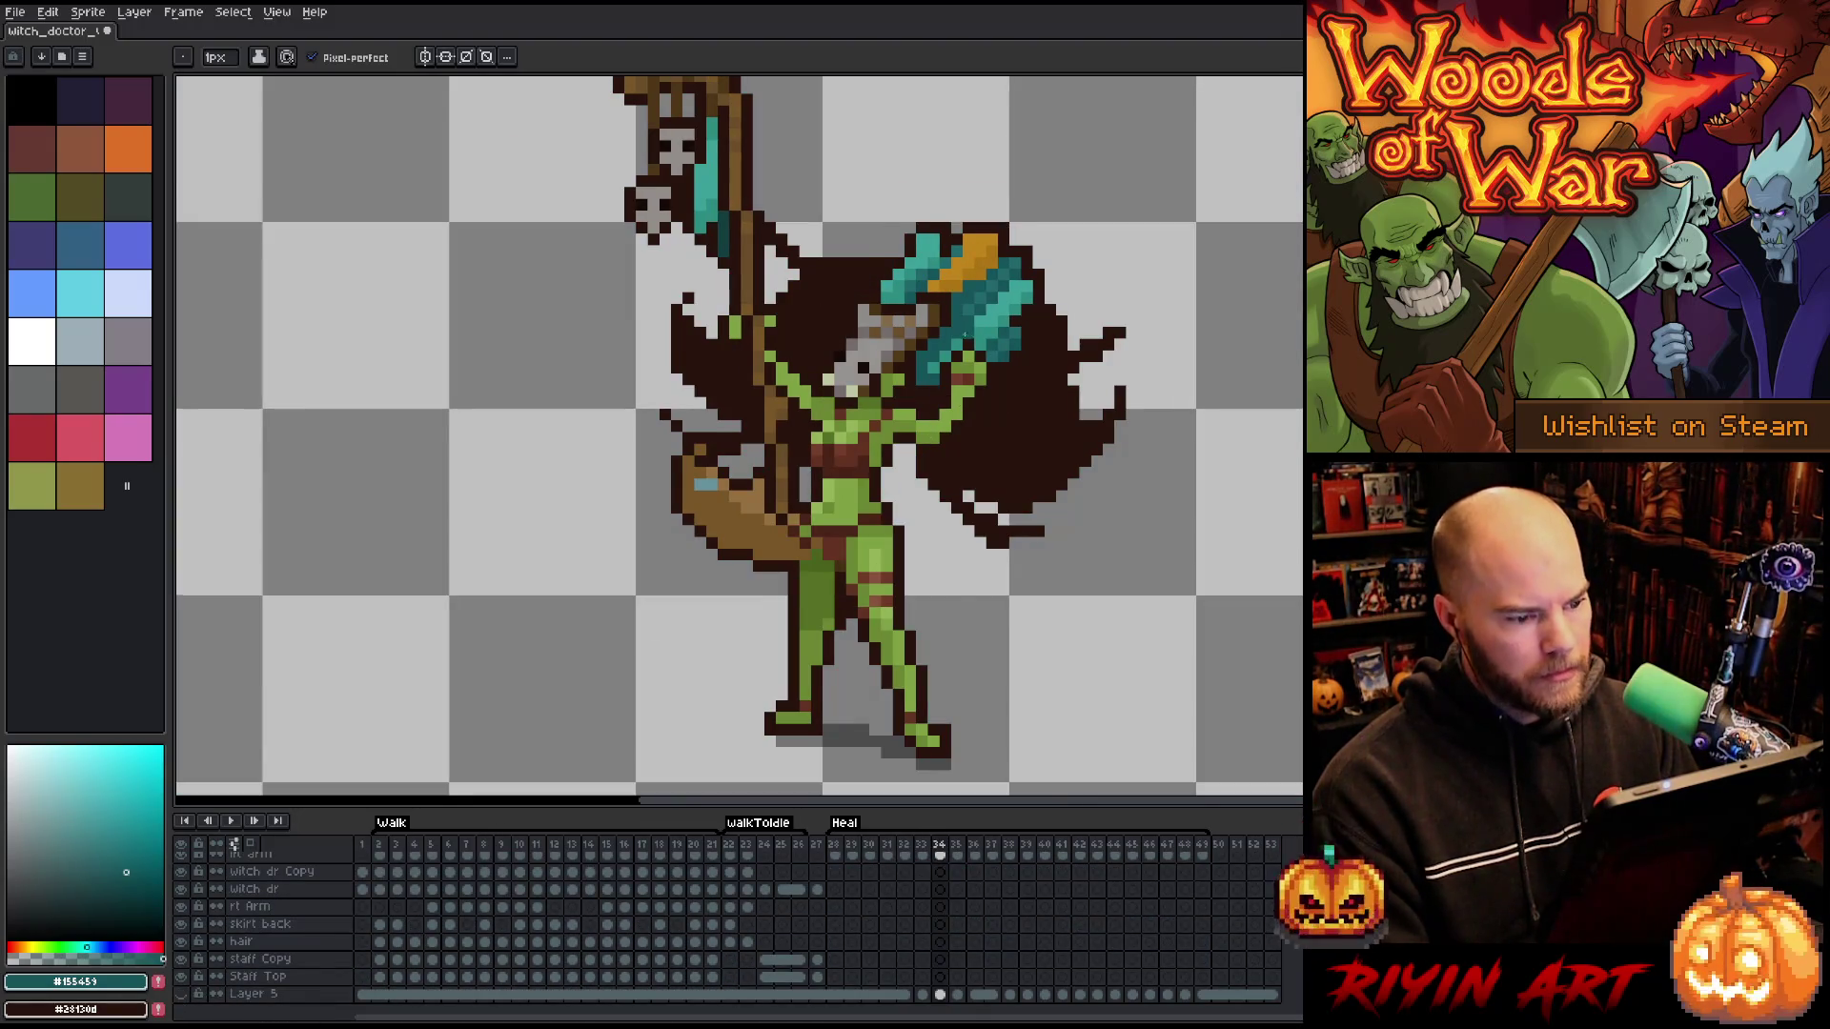
{"action": "scroll", "coordinate": [769, 403], "scroll_direction": "up", "scroll_amount": 3}
- Flip between neighbouring Heal frames to compare poses, settling on frame 34
{"action": "key", "text": "Right"}
{"action": "key", "text": "Right"}
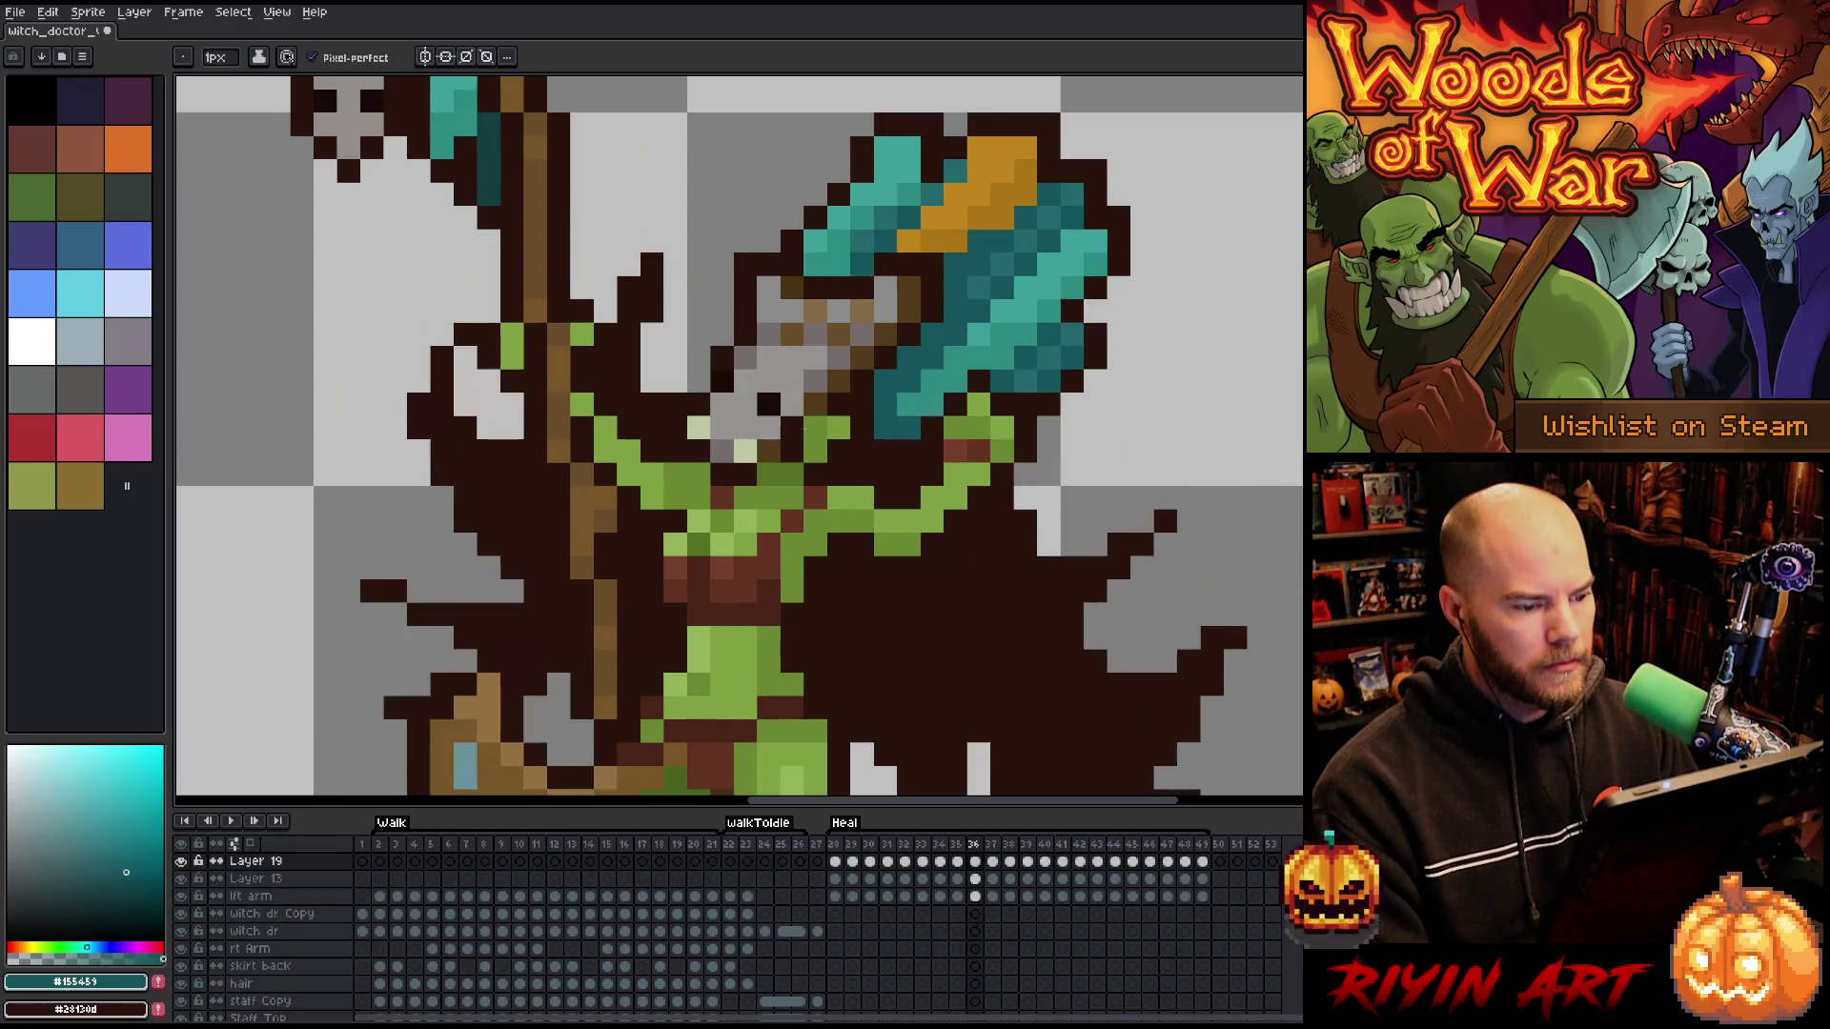
{"action": "key", "text": "Left"}
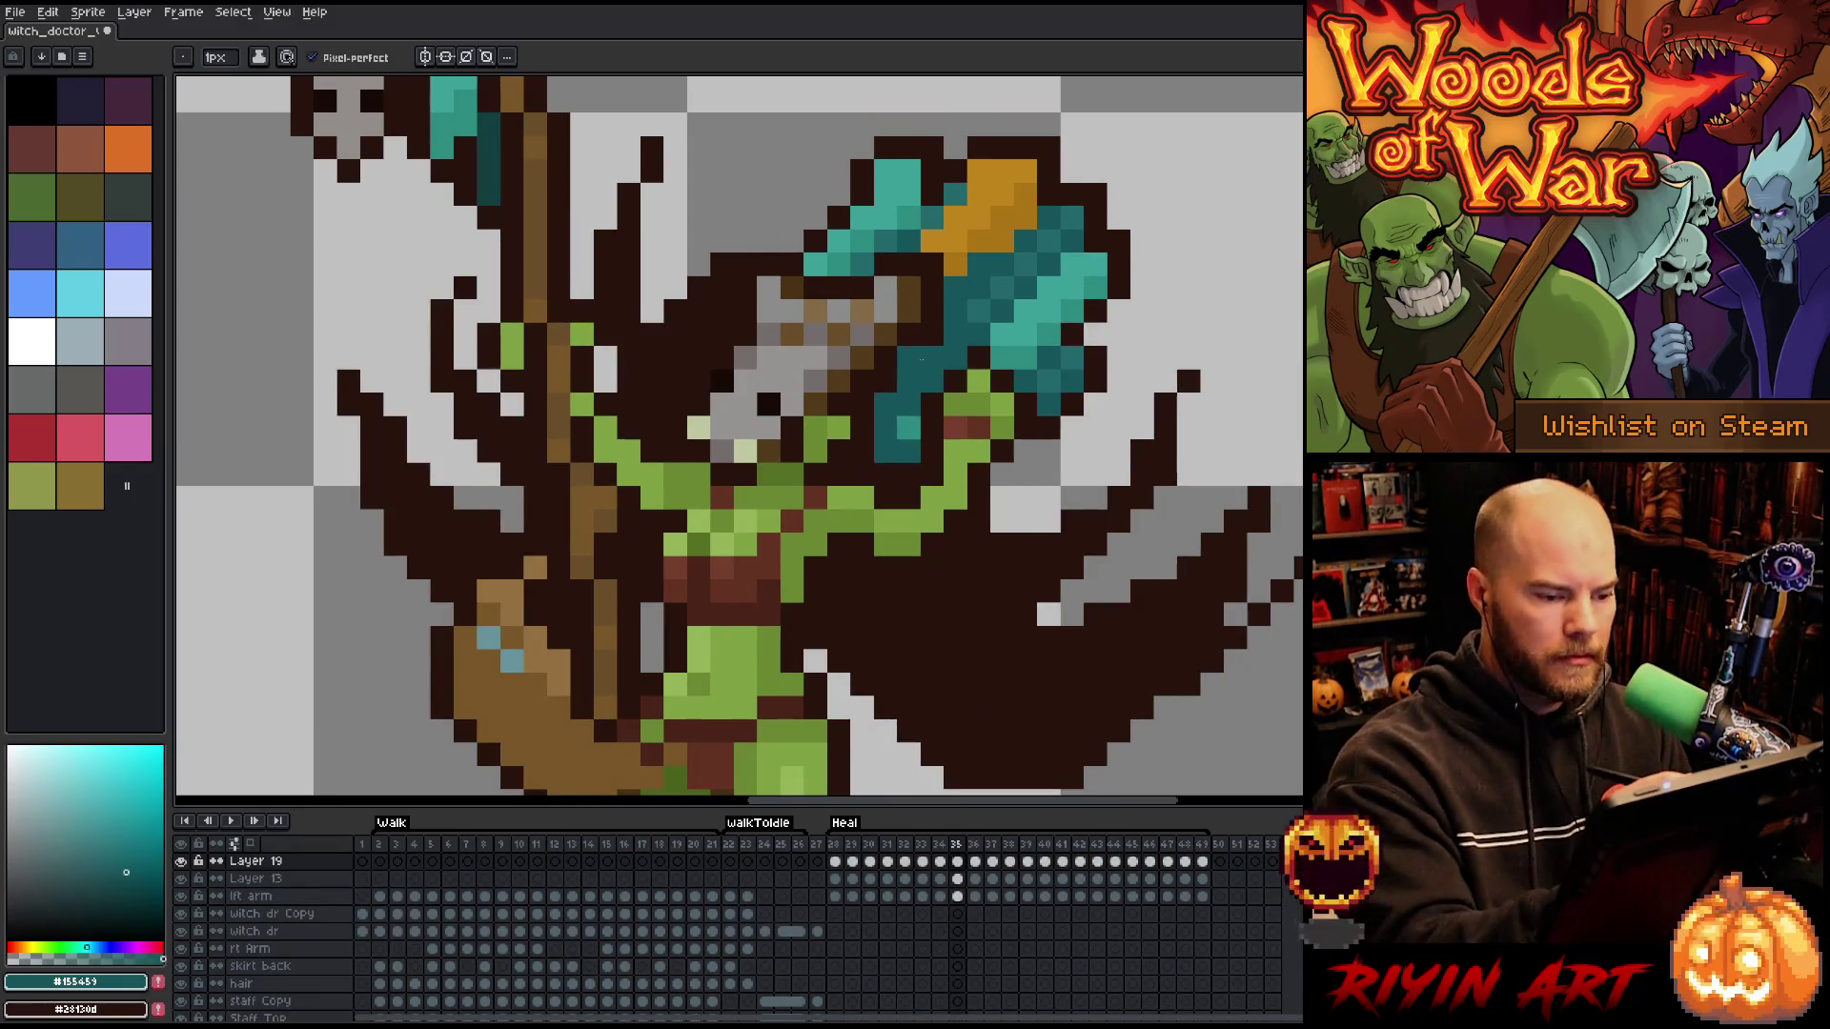
{"action": "key", "text": "Left"}
{"action": "key", "text": "Left"}
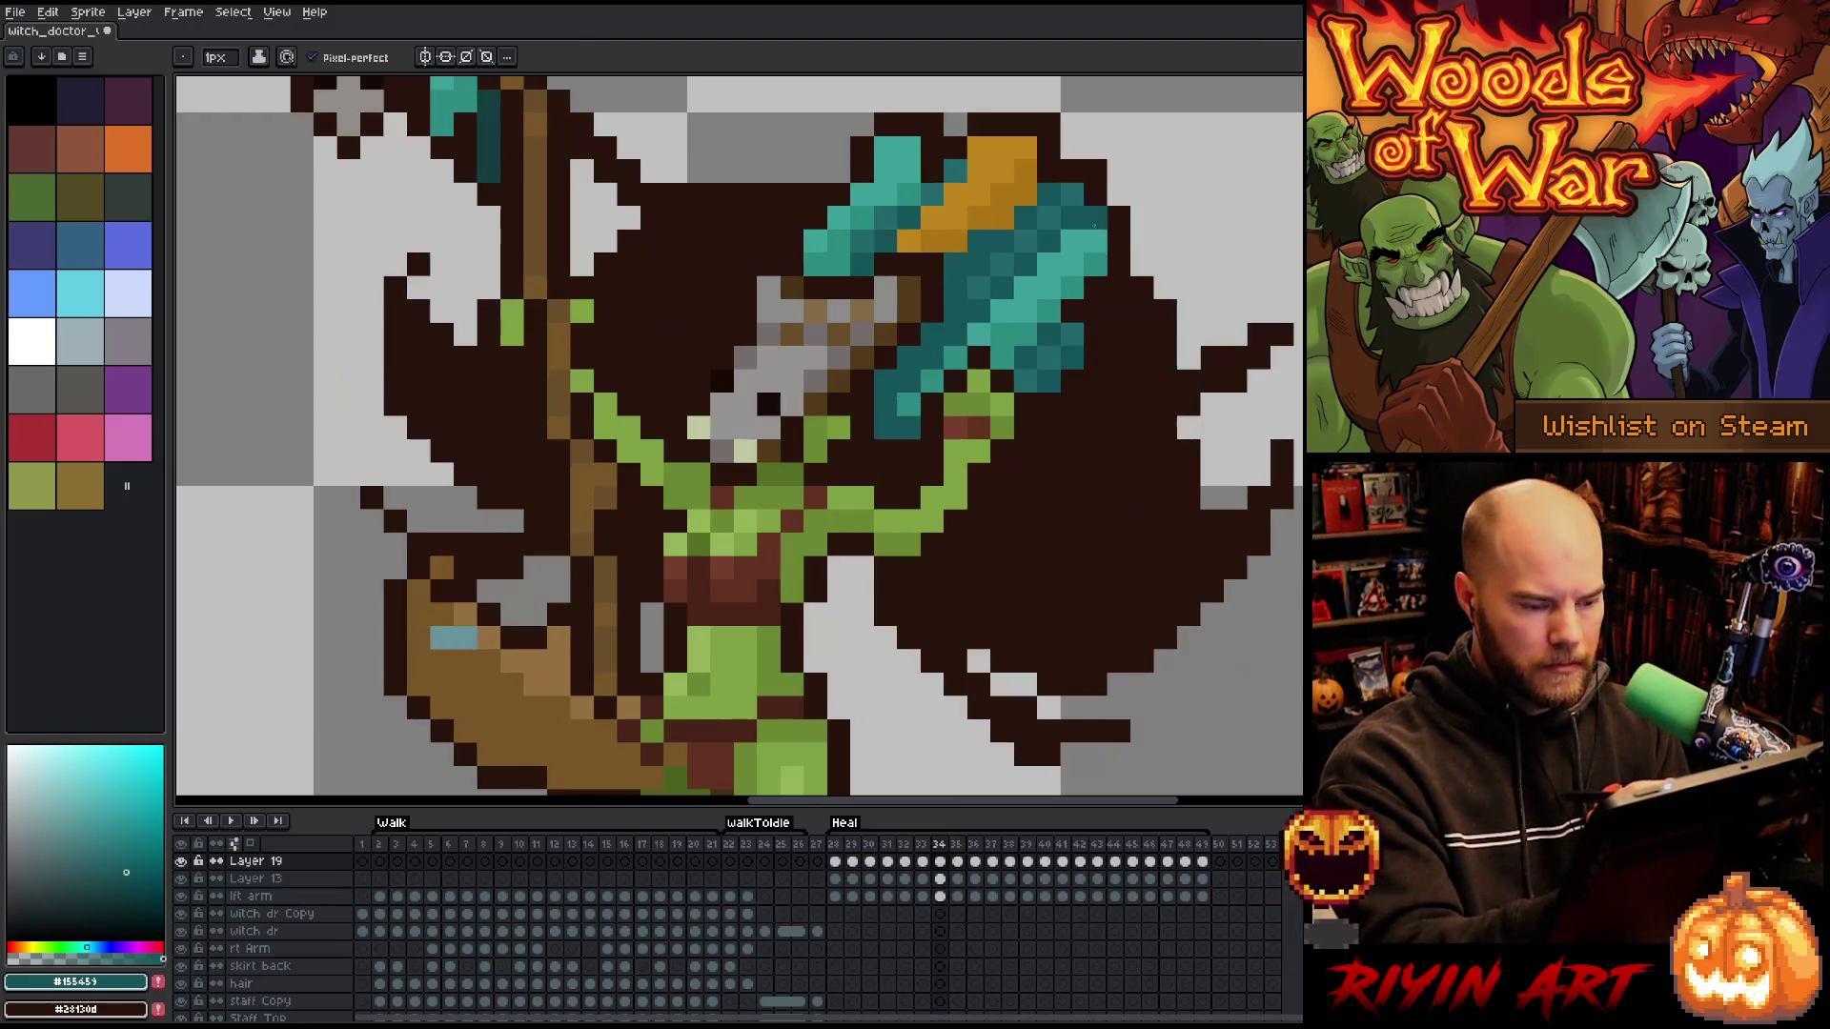
{"action": "key", "text": "Right"}
{"action": "key", "text": "Right"}
{"action": "key", "text": "Left"}
{"action": "key", "text": "Left"}
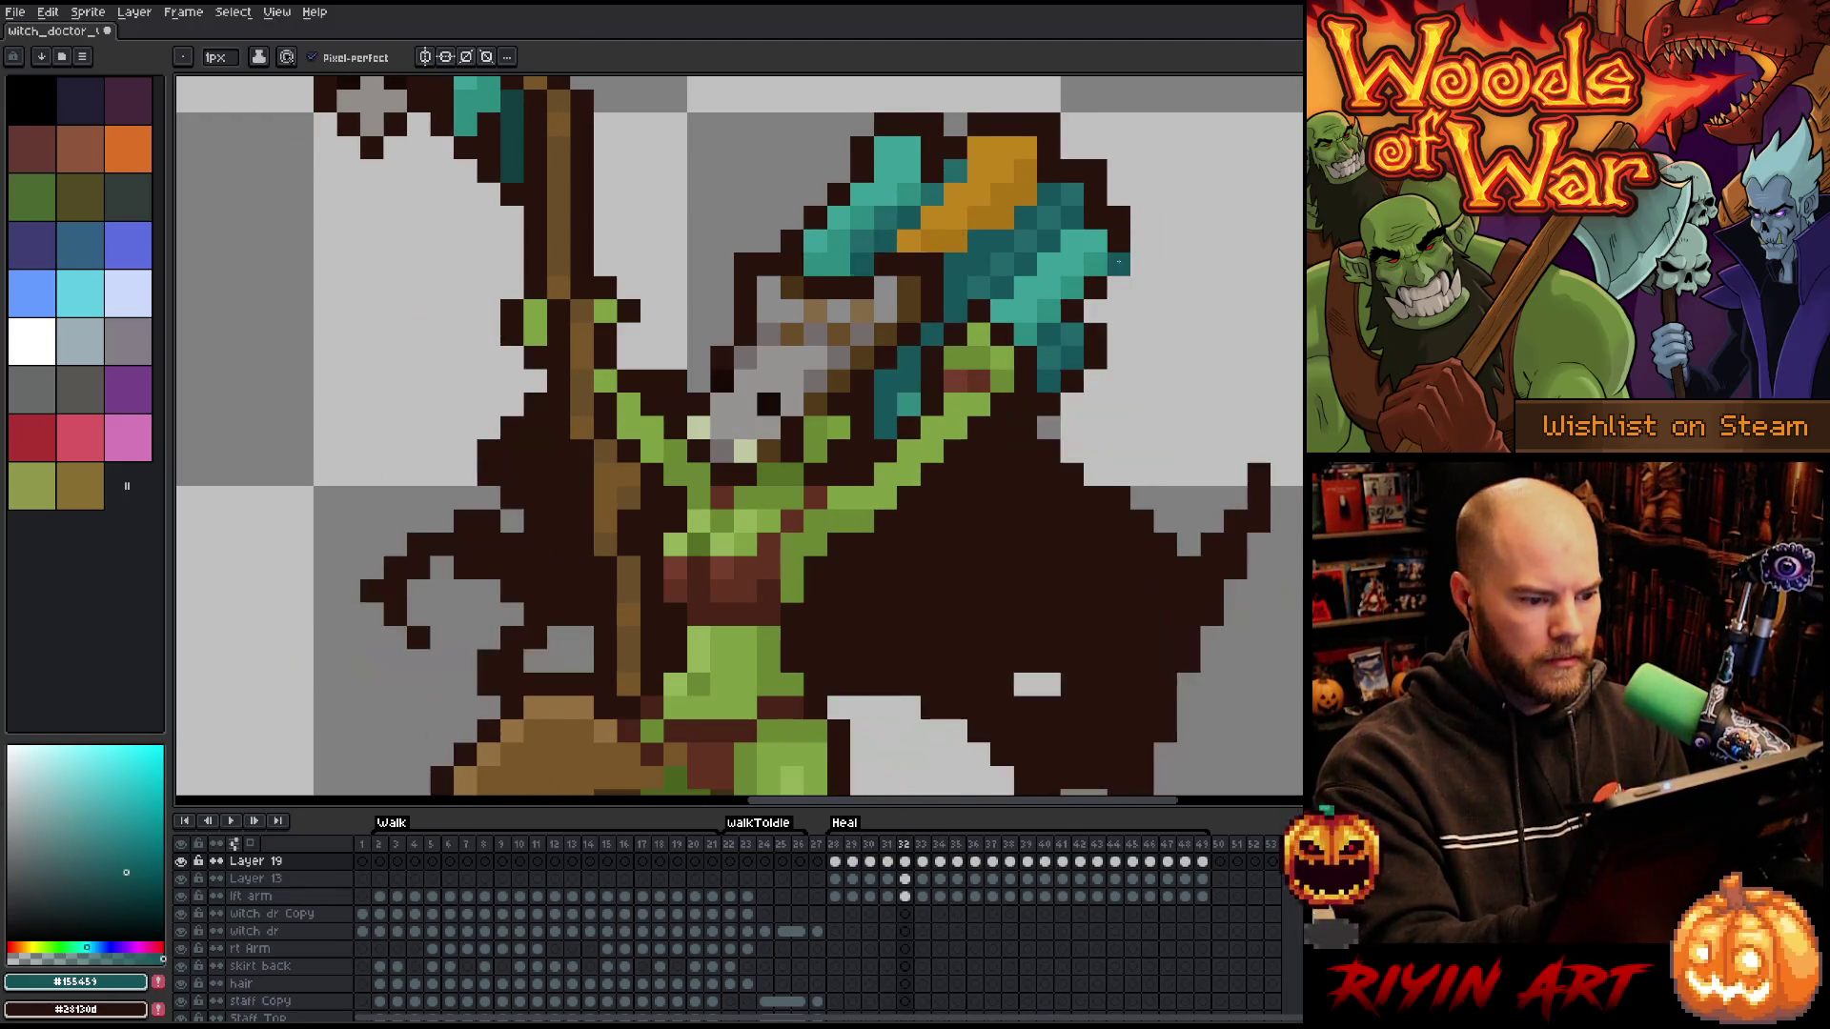
{"action": "key", "text": "Right"}
{"action": "key", "text": "Right"}
{"action": "key", "text": "Right"}
{"action": "key", "text": "Right"}
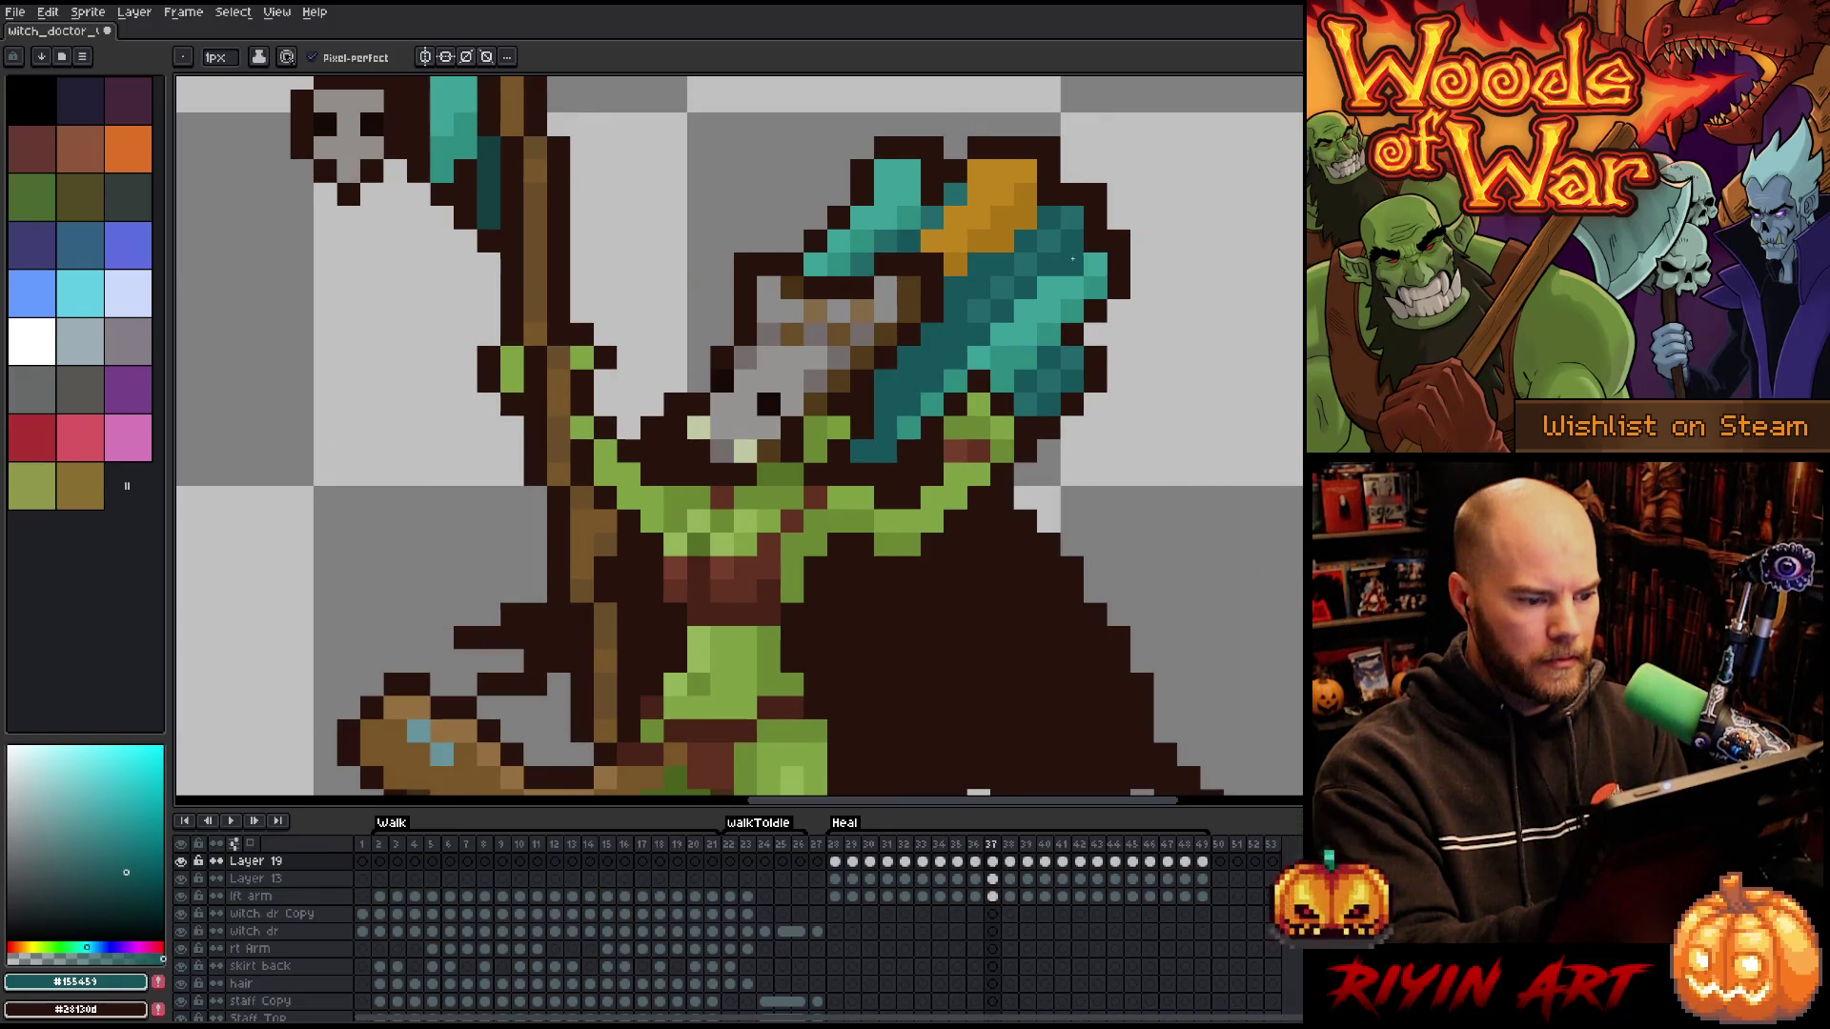
- On frame 34, erase a stray teal pixel, add orange to the staff head and a dark outline pixel
{"action": "key", "text": "e"}
{"action": "left_click", "coordinate": [863, 450]}
{"action": "left_click_drag", "start_coordinate": [932, 240], "coordinate": [956, 263]}
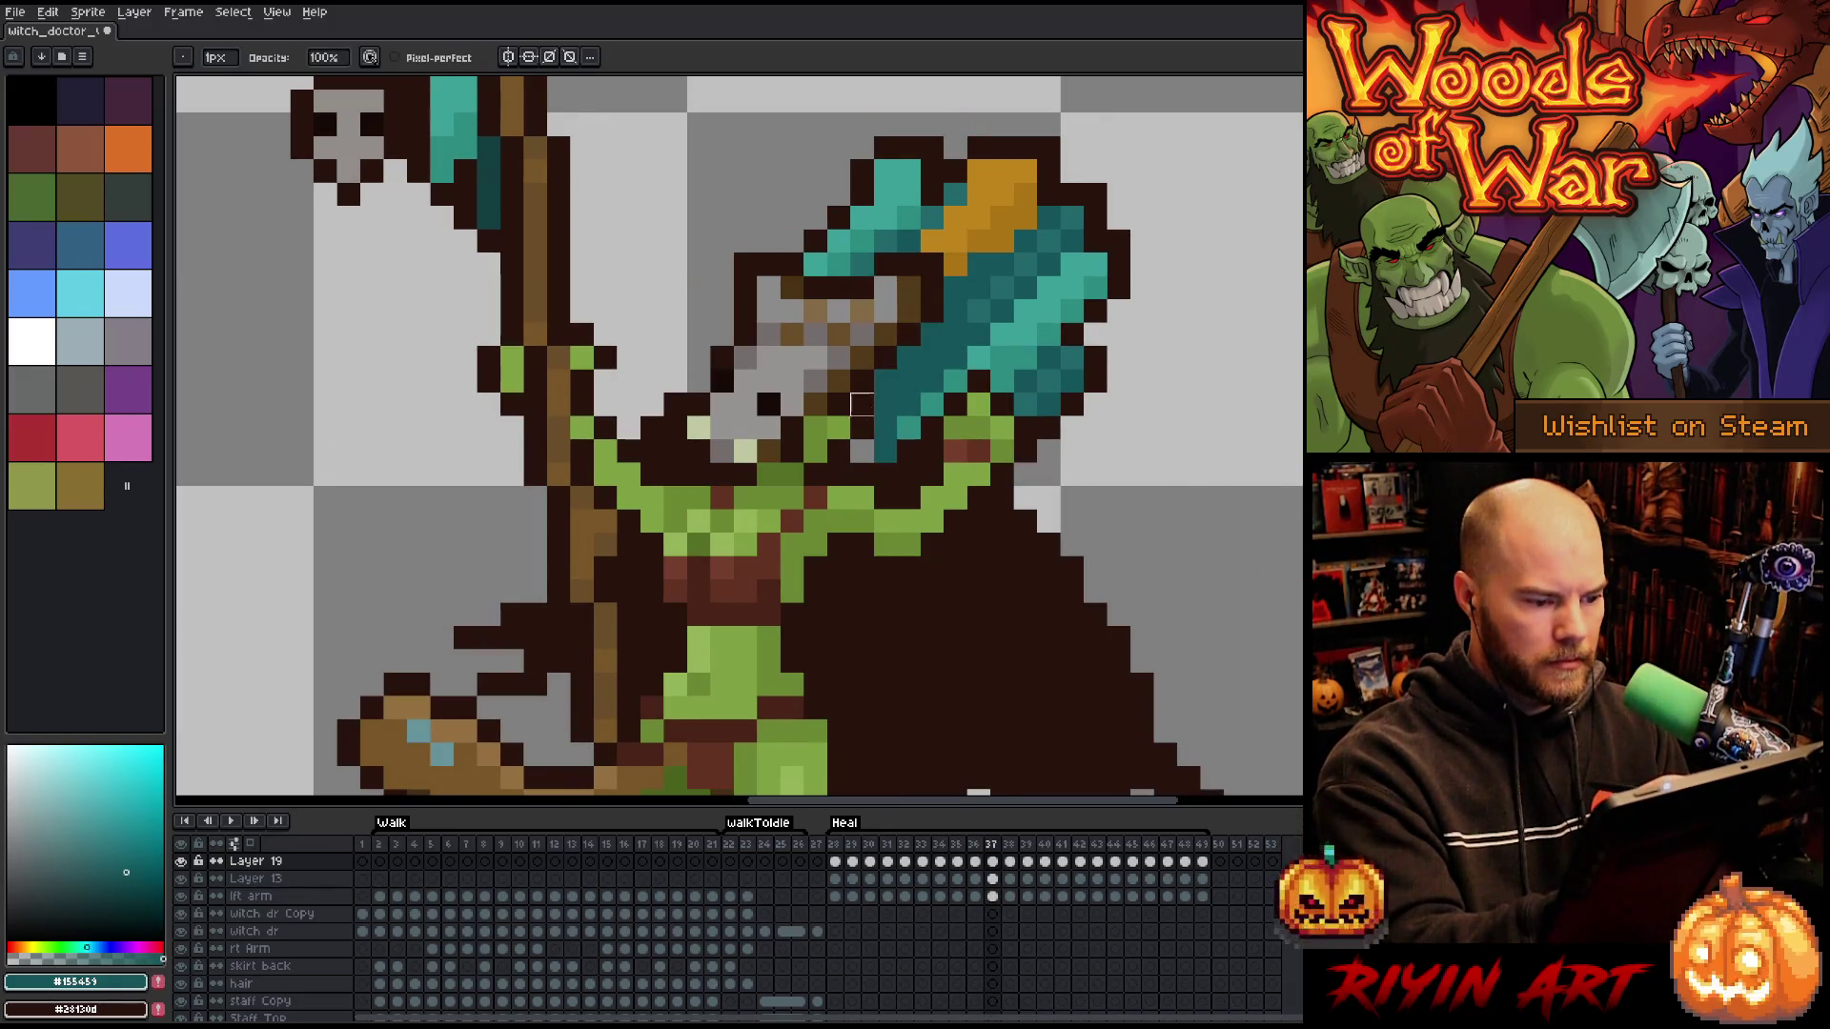
{"action": "key", "text": "b"}
{"action": "left_click", "coordinate": [862, 404], "text": "alt"}
{"action": "left_click", "coordinate": [862, 450]}
- On frame 38, add orange, dark teal and light teal pixels to the staff head, undoing a misplaced one
{"action": "key", "text": "Right"}
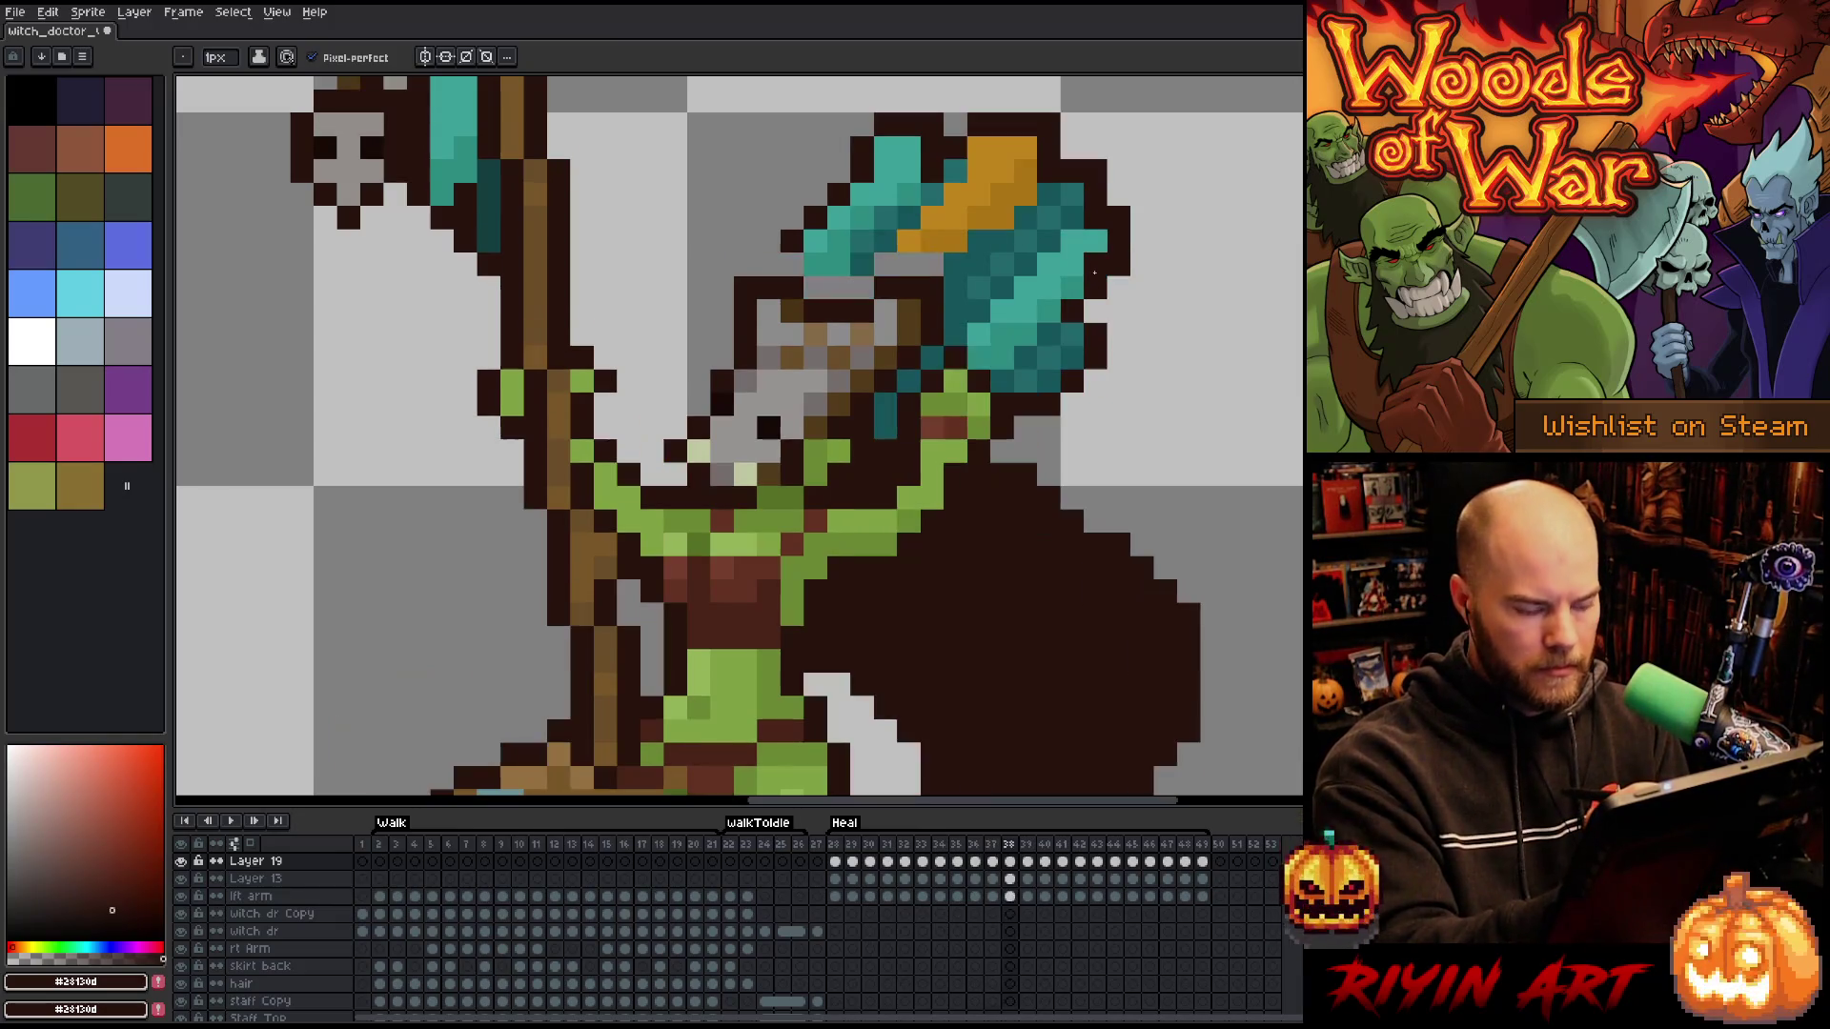
{"action": "left_click", "coordinate": [934, 250], "text": "alt"}
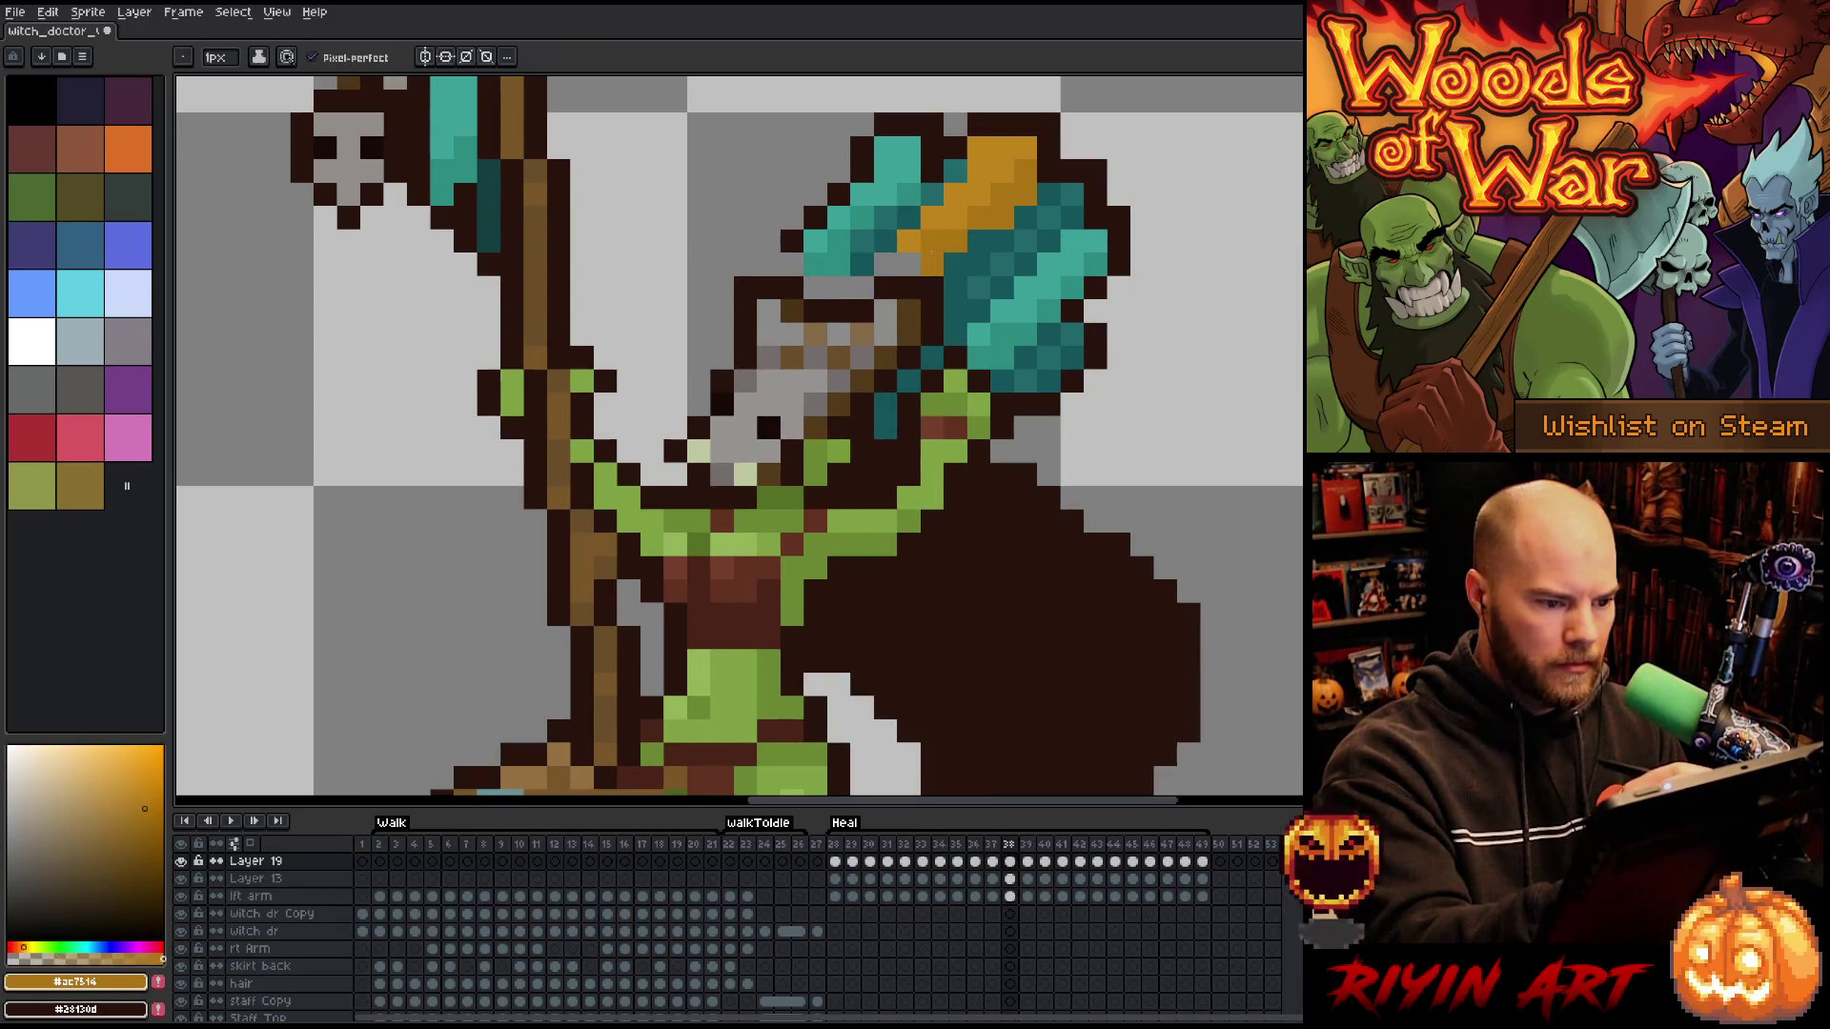
{"action": "left_click", "coordinate": [885, 263]}
{"action": "left_click", "coordinate": [863, 241], "text": "alt"}
{"action": "left_click", "coordinate": [839, 286]}
{"action": "left_click", "coordinate": [862, 263], "text": "alt"}
{"action": "left_click", "coordinate": [862, 286]}
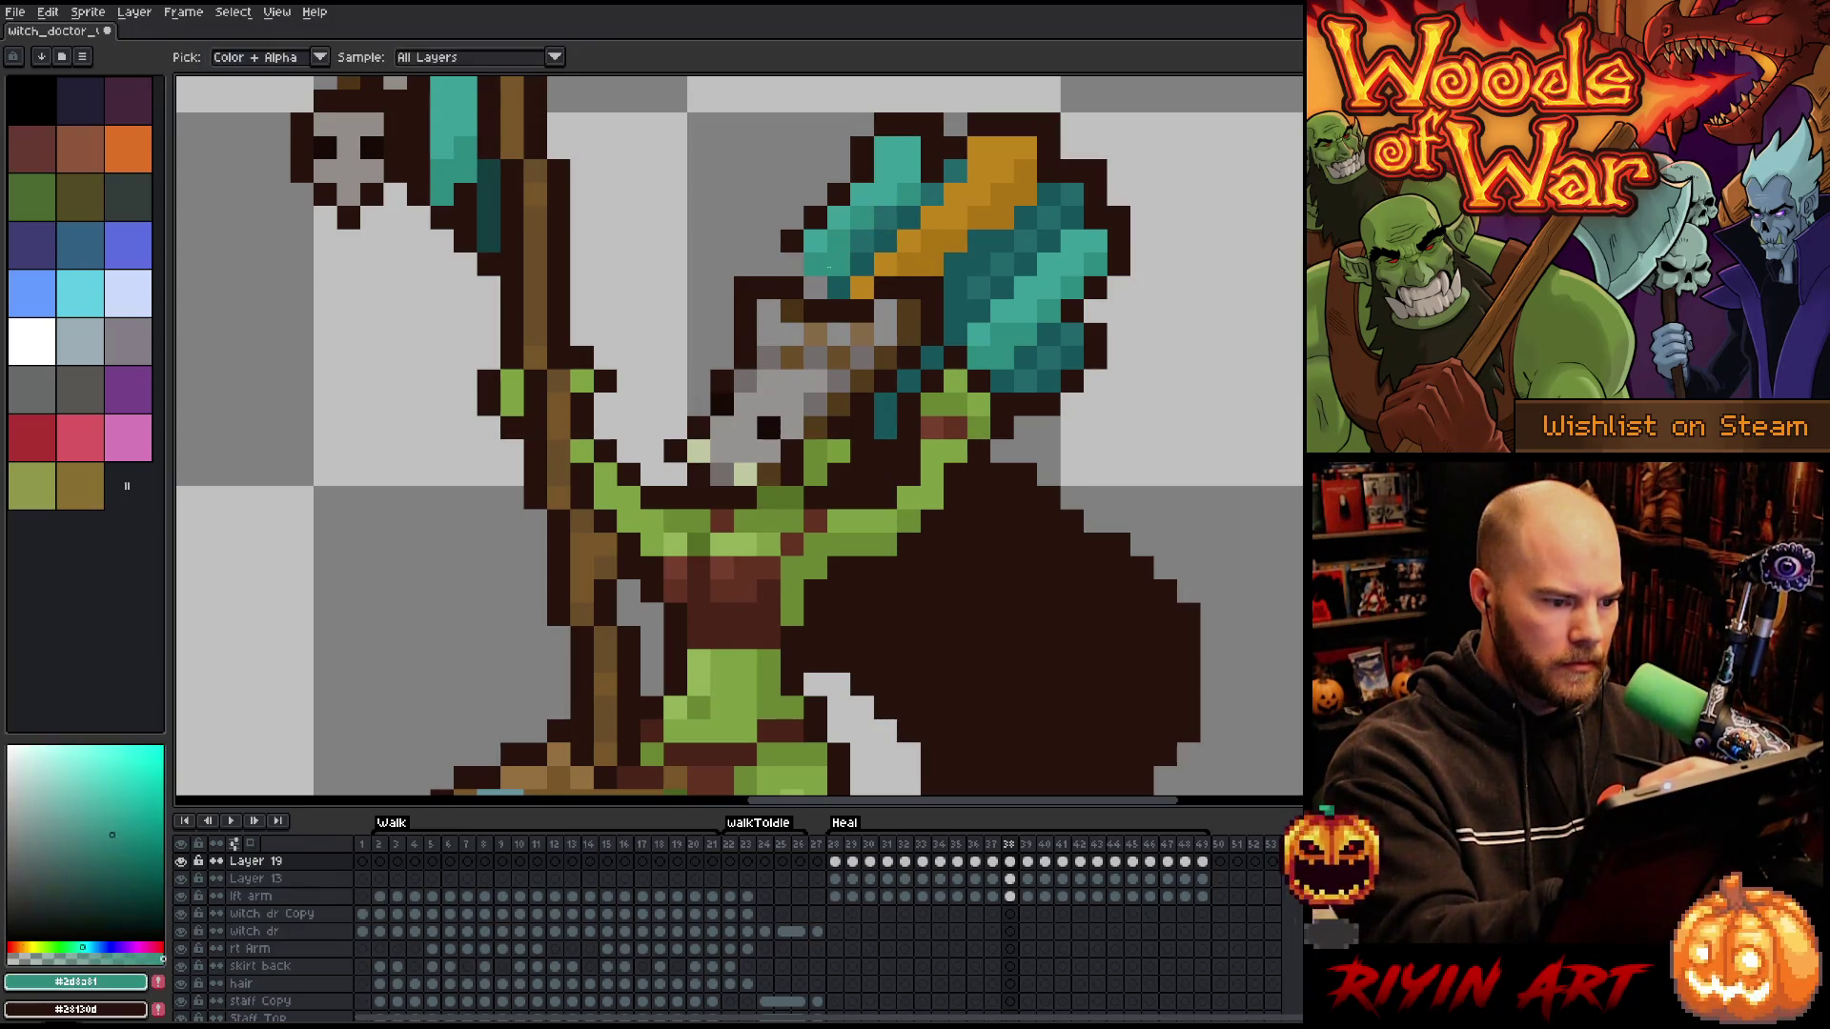
{"action": "left_click", "coordinate": [862, 170], "text": "alt"}
{"action": "left_click", "coordinate": [932, 124]}
{"action": "key", "text": "ctrl+z"}
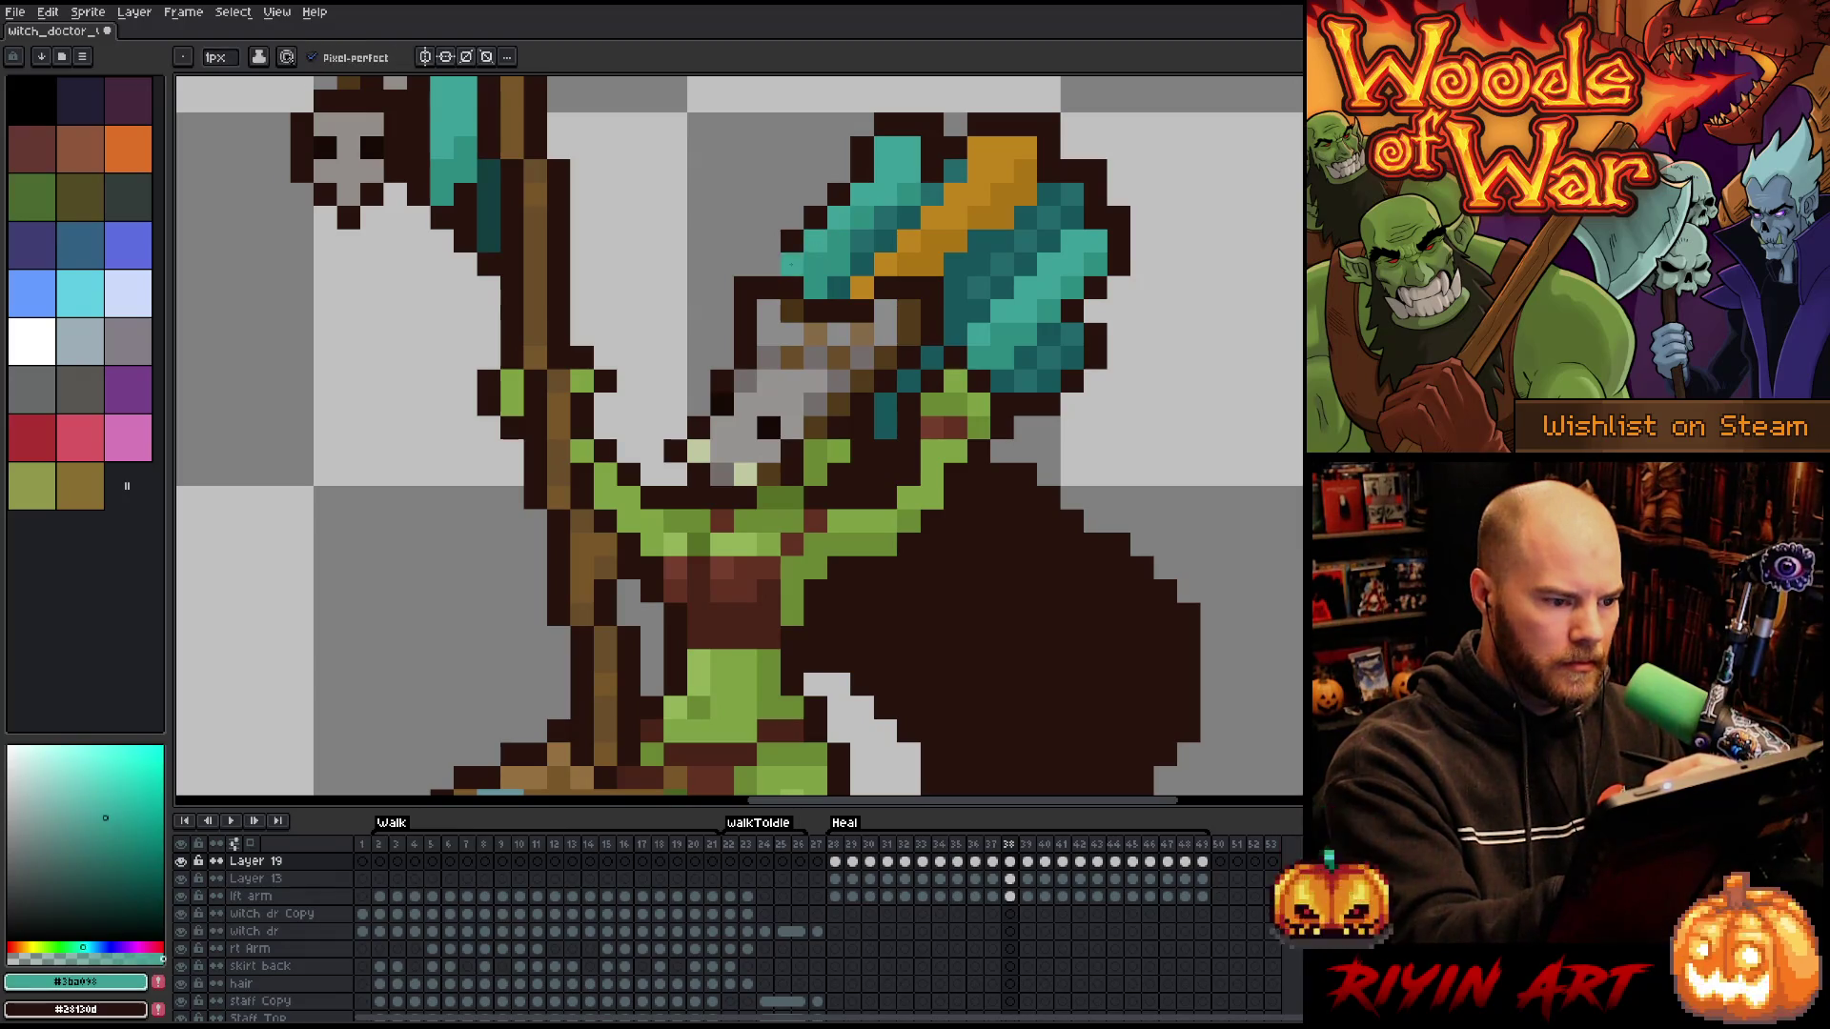
{"action": "left_click", "coordinate": [783, 246], "text": "alt"}
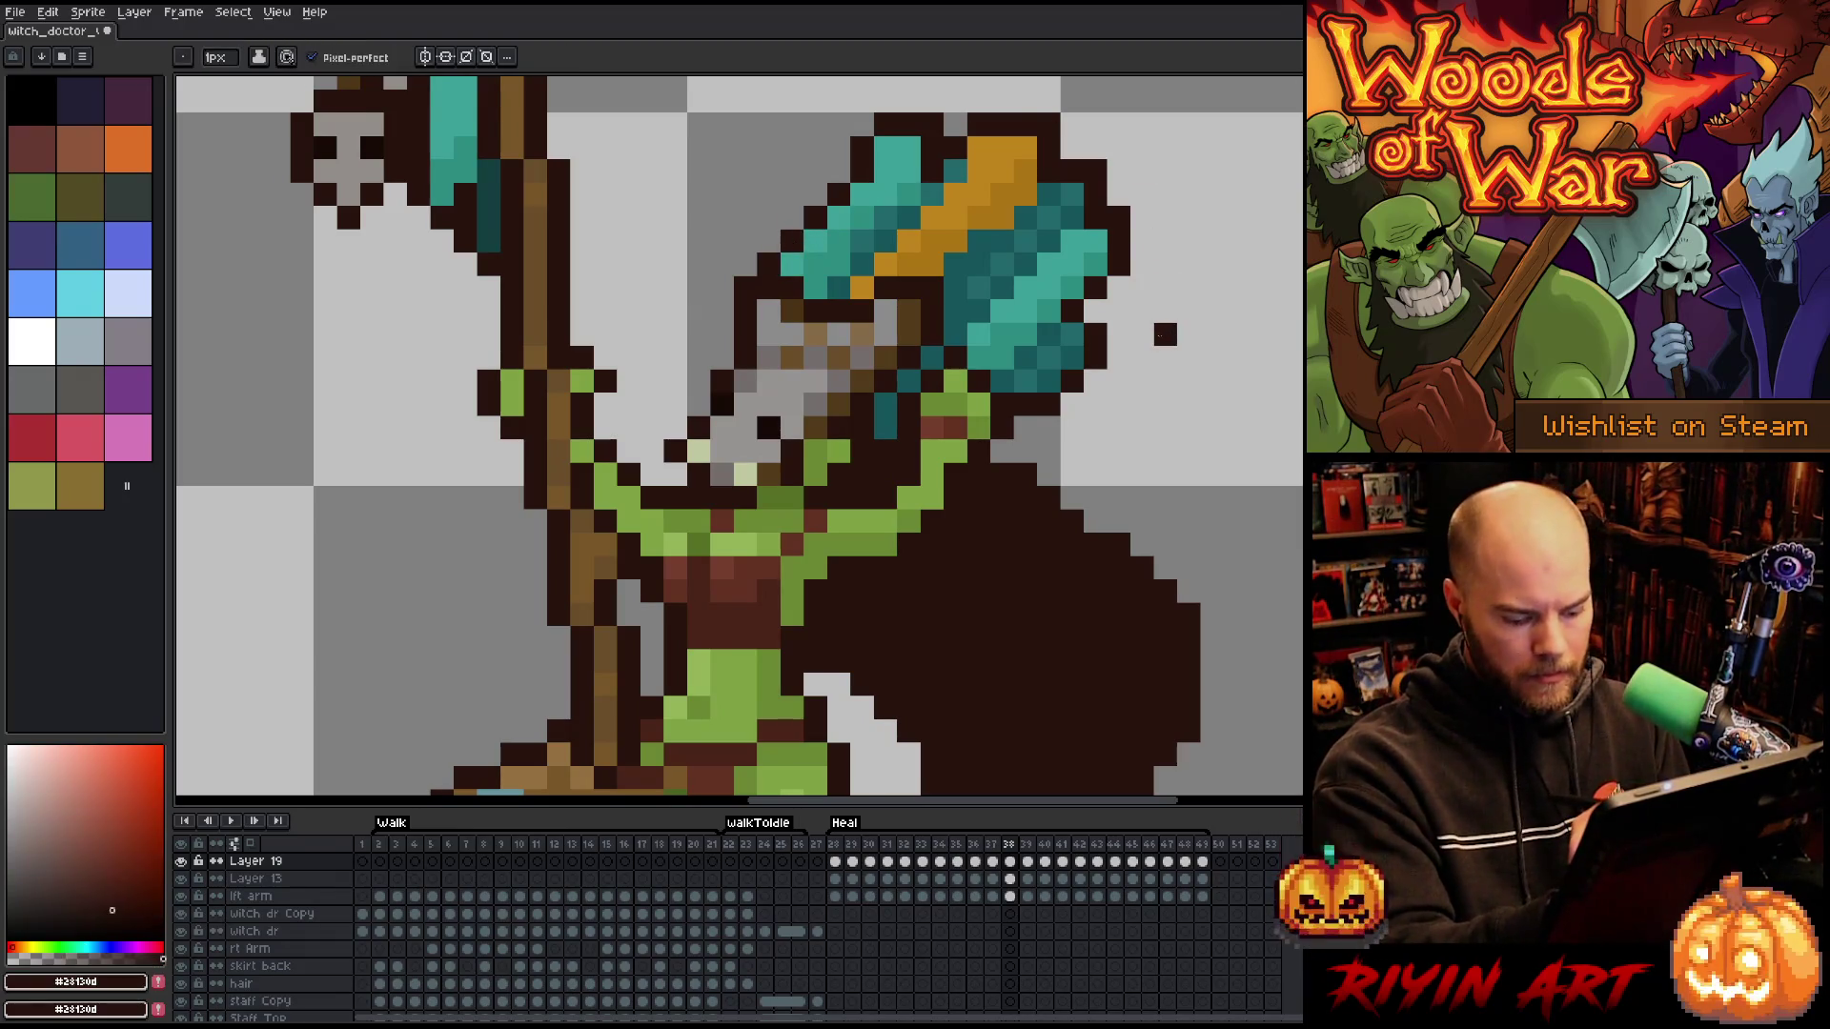
- On frame 39, paint orange highlights and teal pixels on the staff head plus a dark outline pixel
{"action": "key", "text": "Right"}
{"action": "left_click", "coordinate": [907, 241], "text": "alt"}
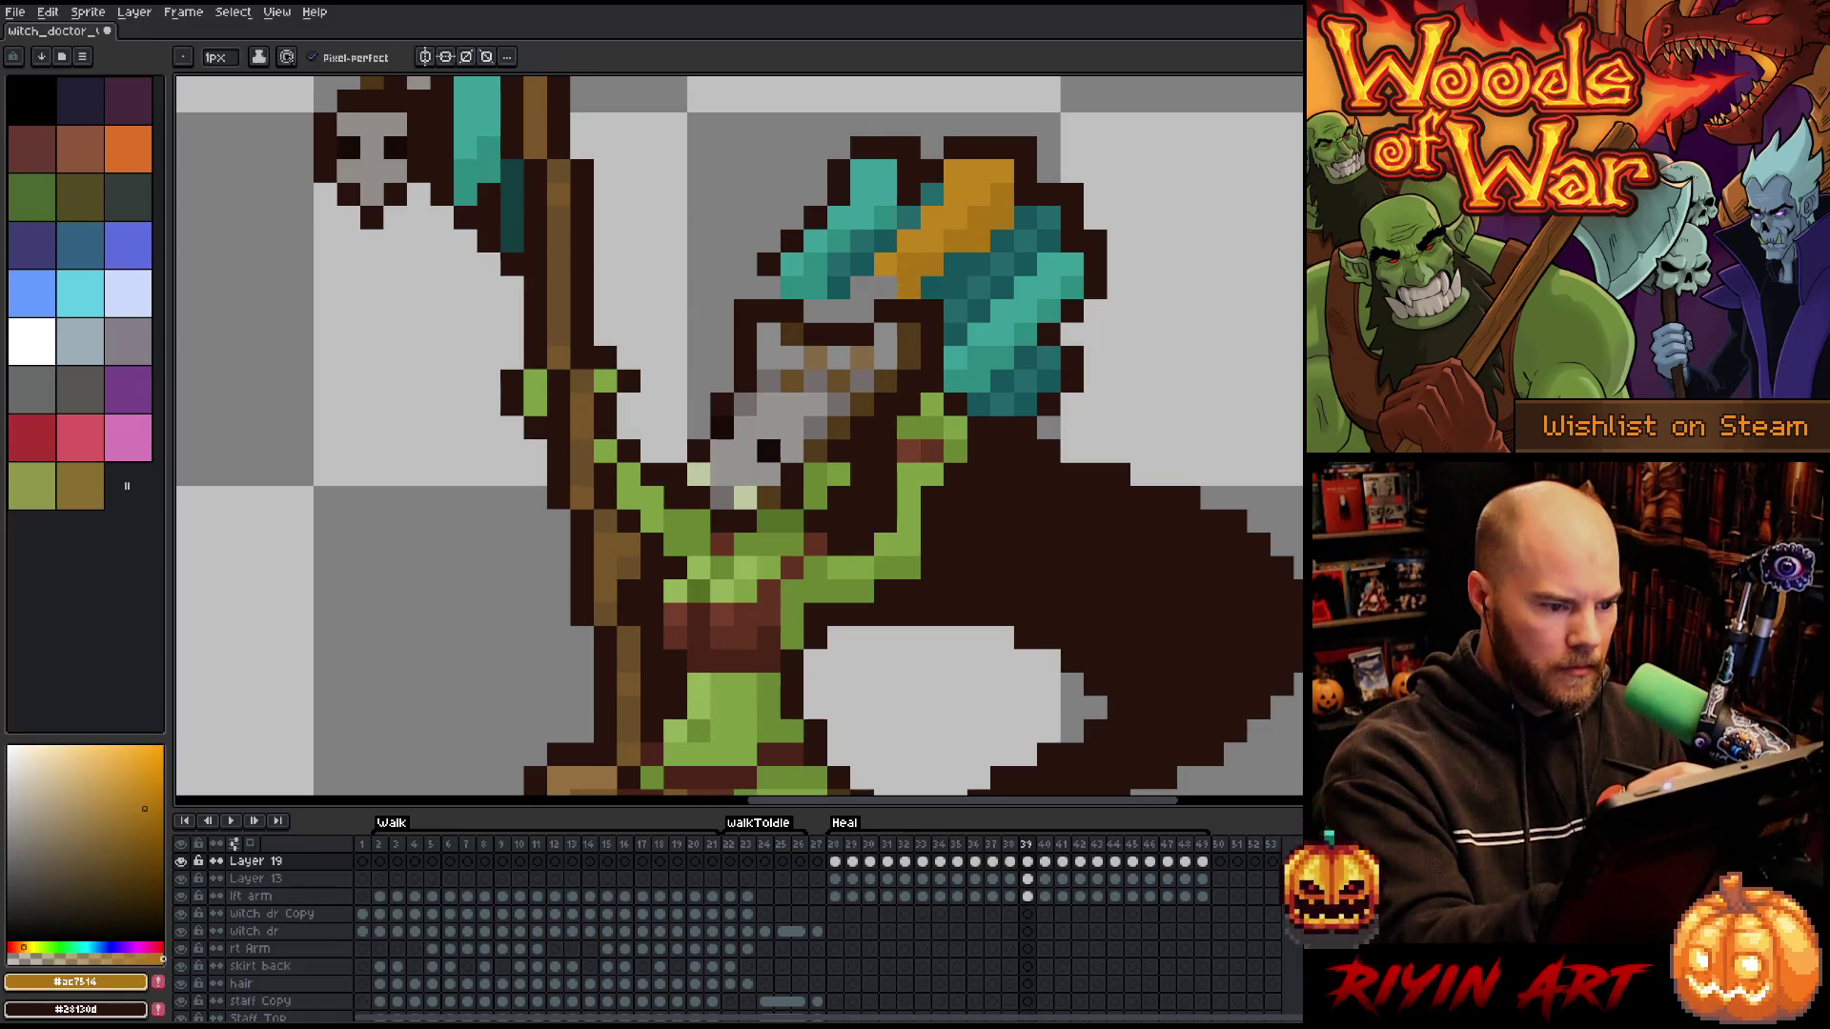
{"action": "left_click_drag", "start_coordinate": [838, 311], "coordinate": [861, 311]}
{"action": "left_click", "coordinate": [825, 276], "text": "alt"}
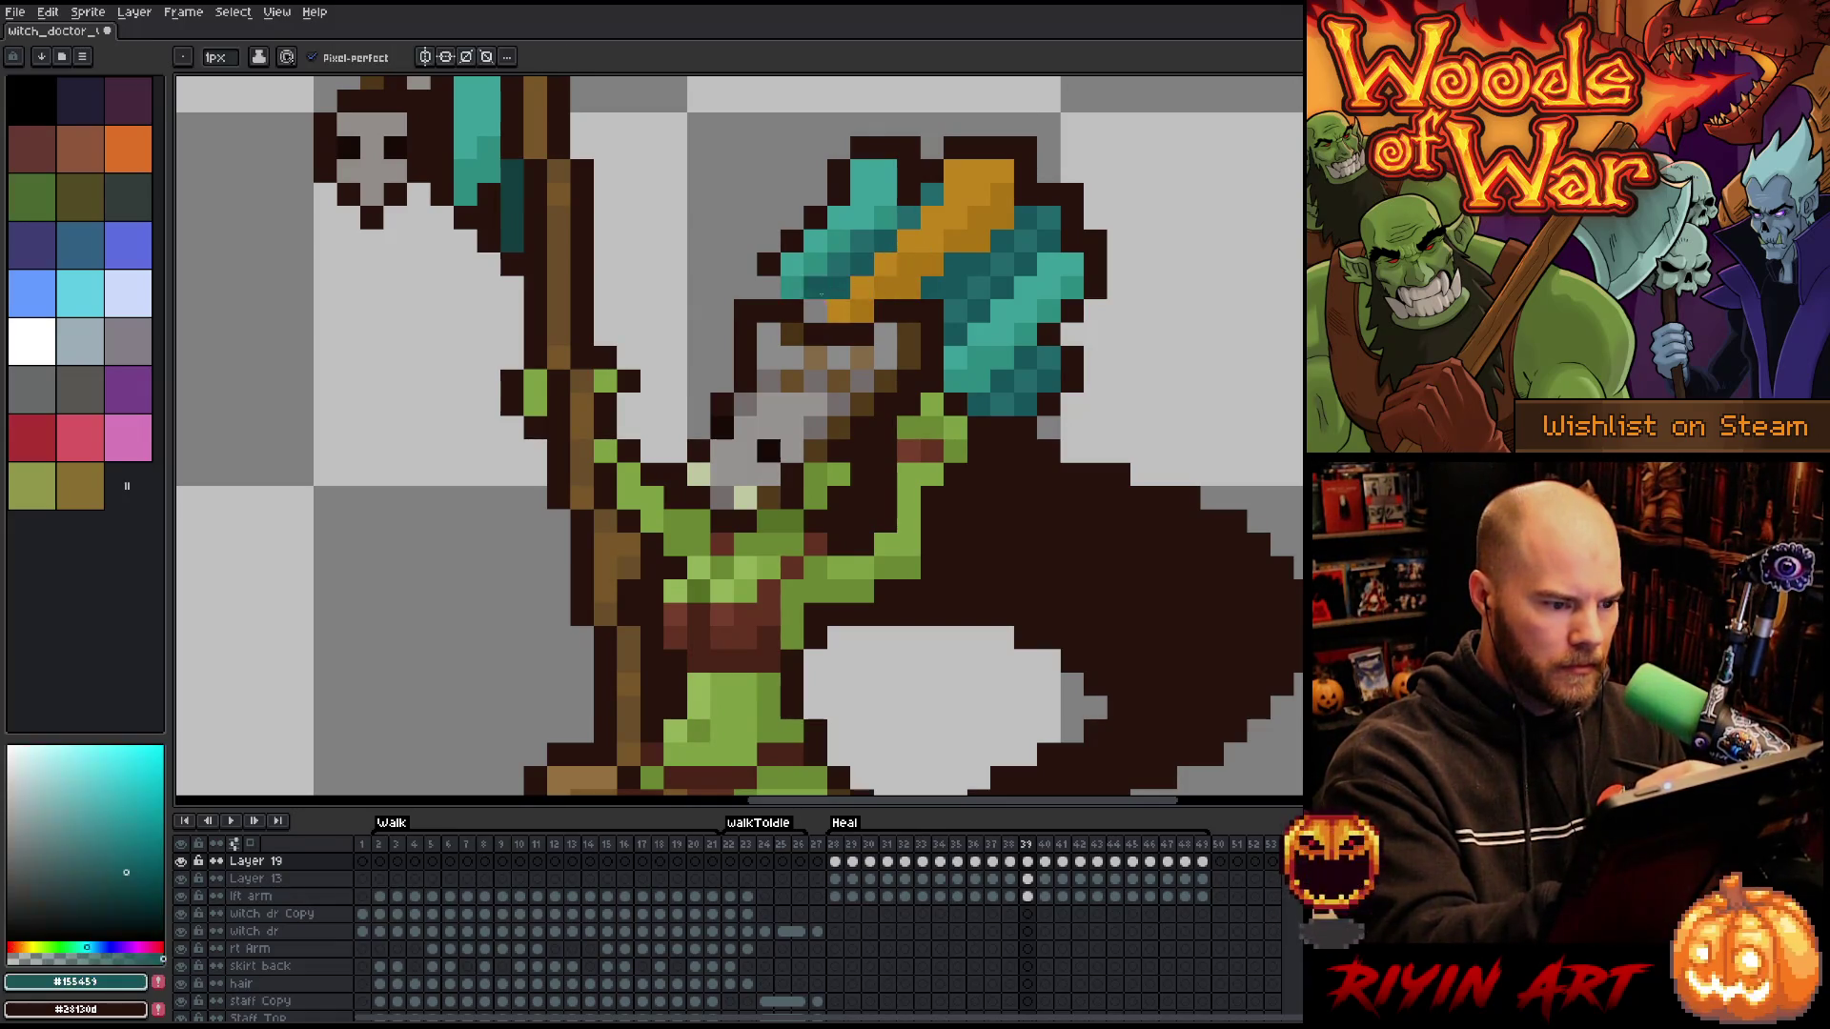
{"action": "left_click", "coordinate": [815, 311]}
{"action": "left_click", "coordinate": [769, 265], "text": "alt"}
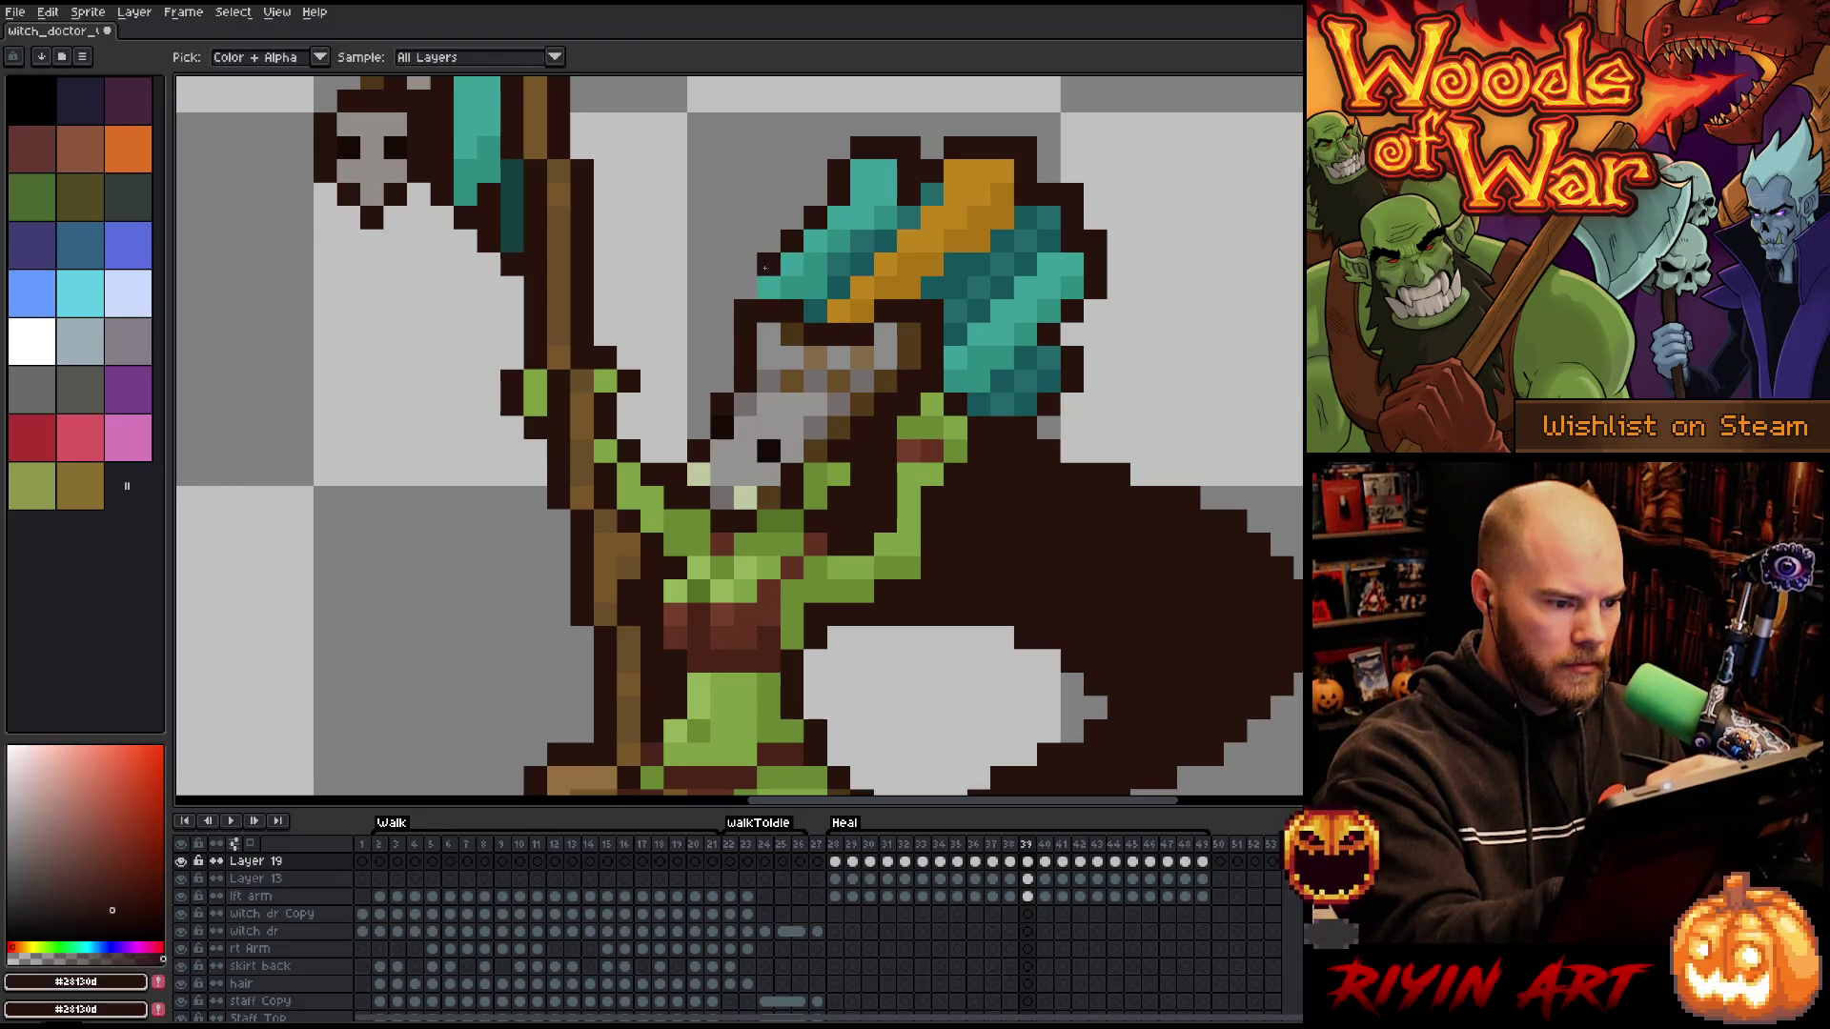
{"action": "left_click", "coordinate": [1071, 124]}
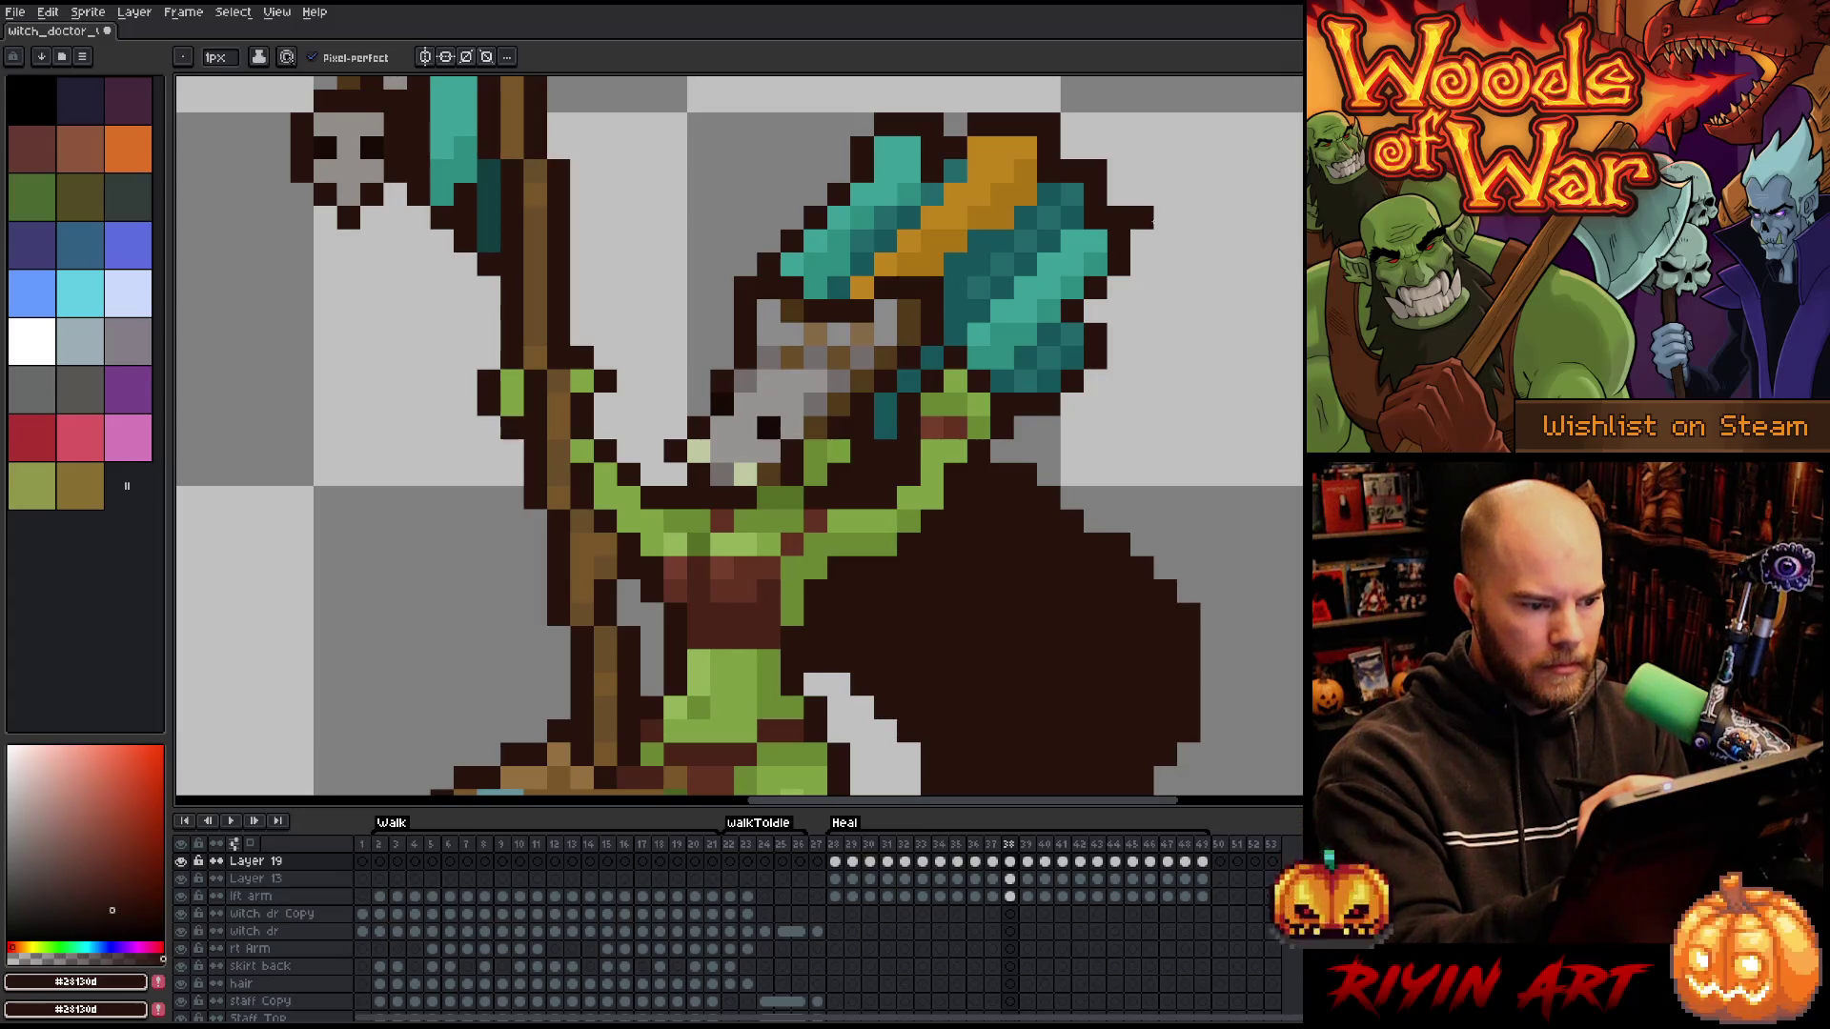
- Compare frames 38 and 39, recolour a teal pixel dark brown on frame 40, and reach frame 41
{"action": "key", "text": "Left"}
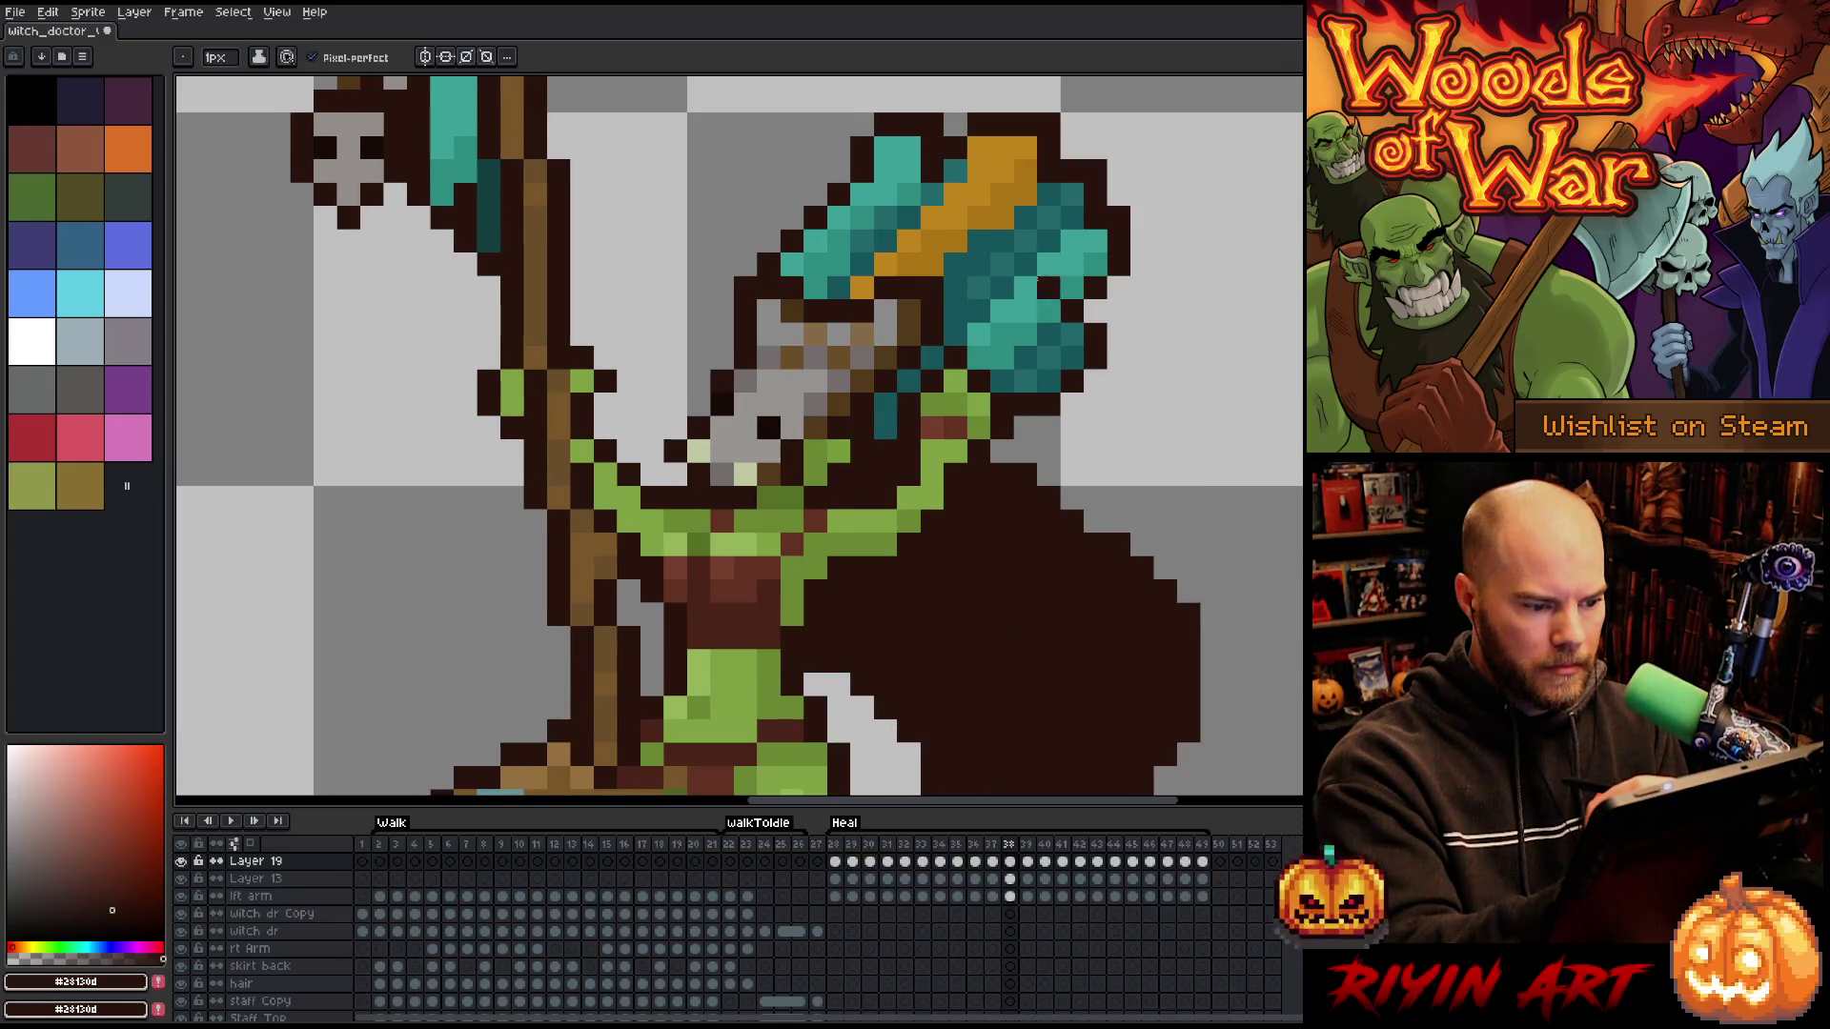
{"action": "left_click", "coordinate": [884, 419], "text": "alt"}
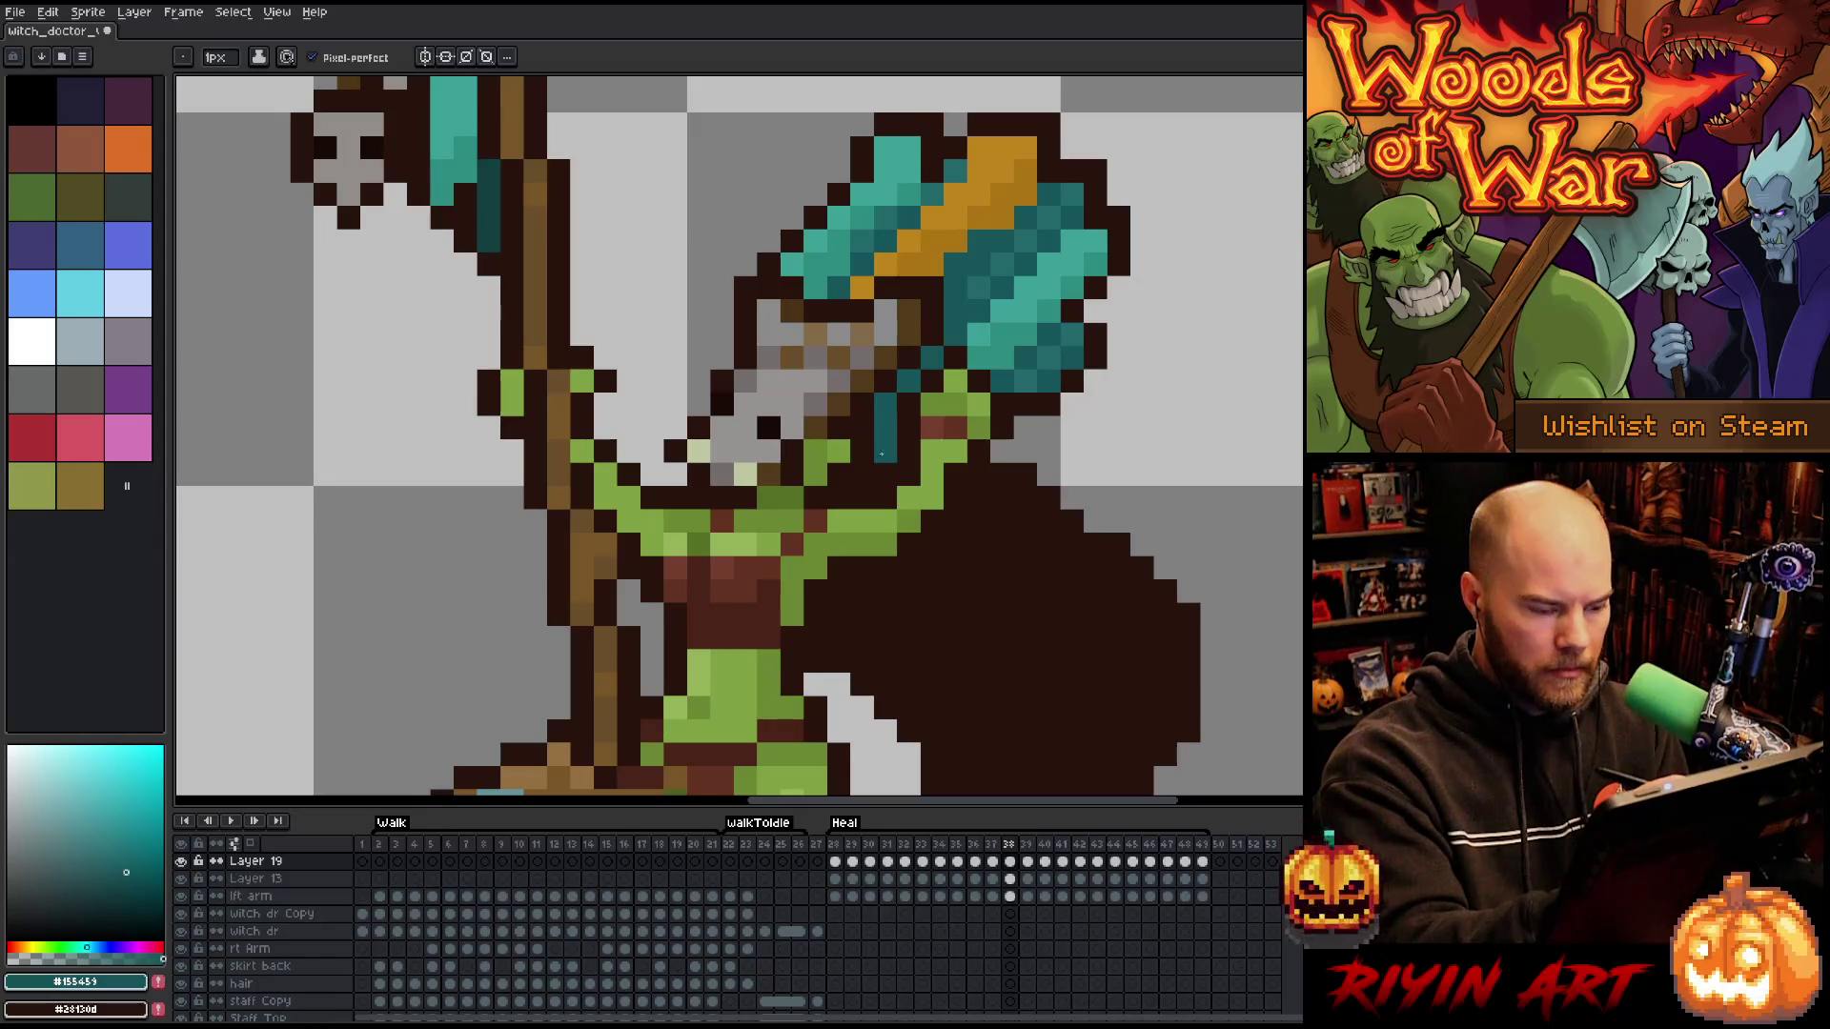
{"action": "key", "text": "Right"}
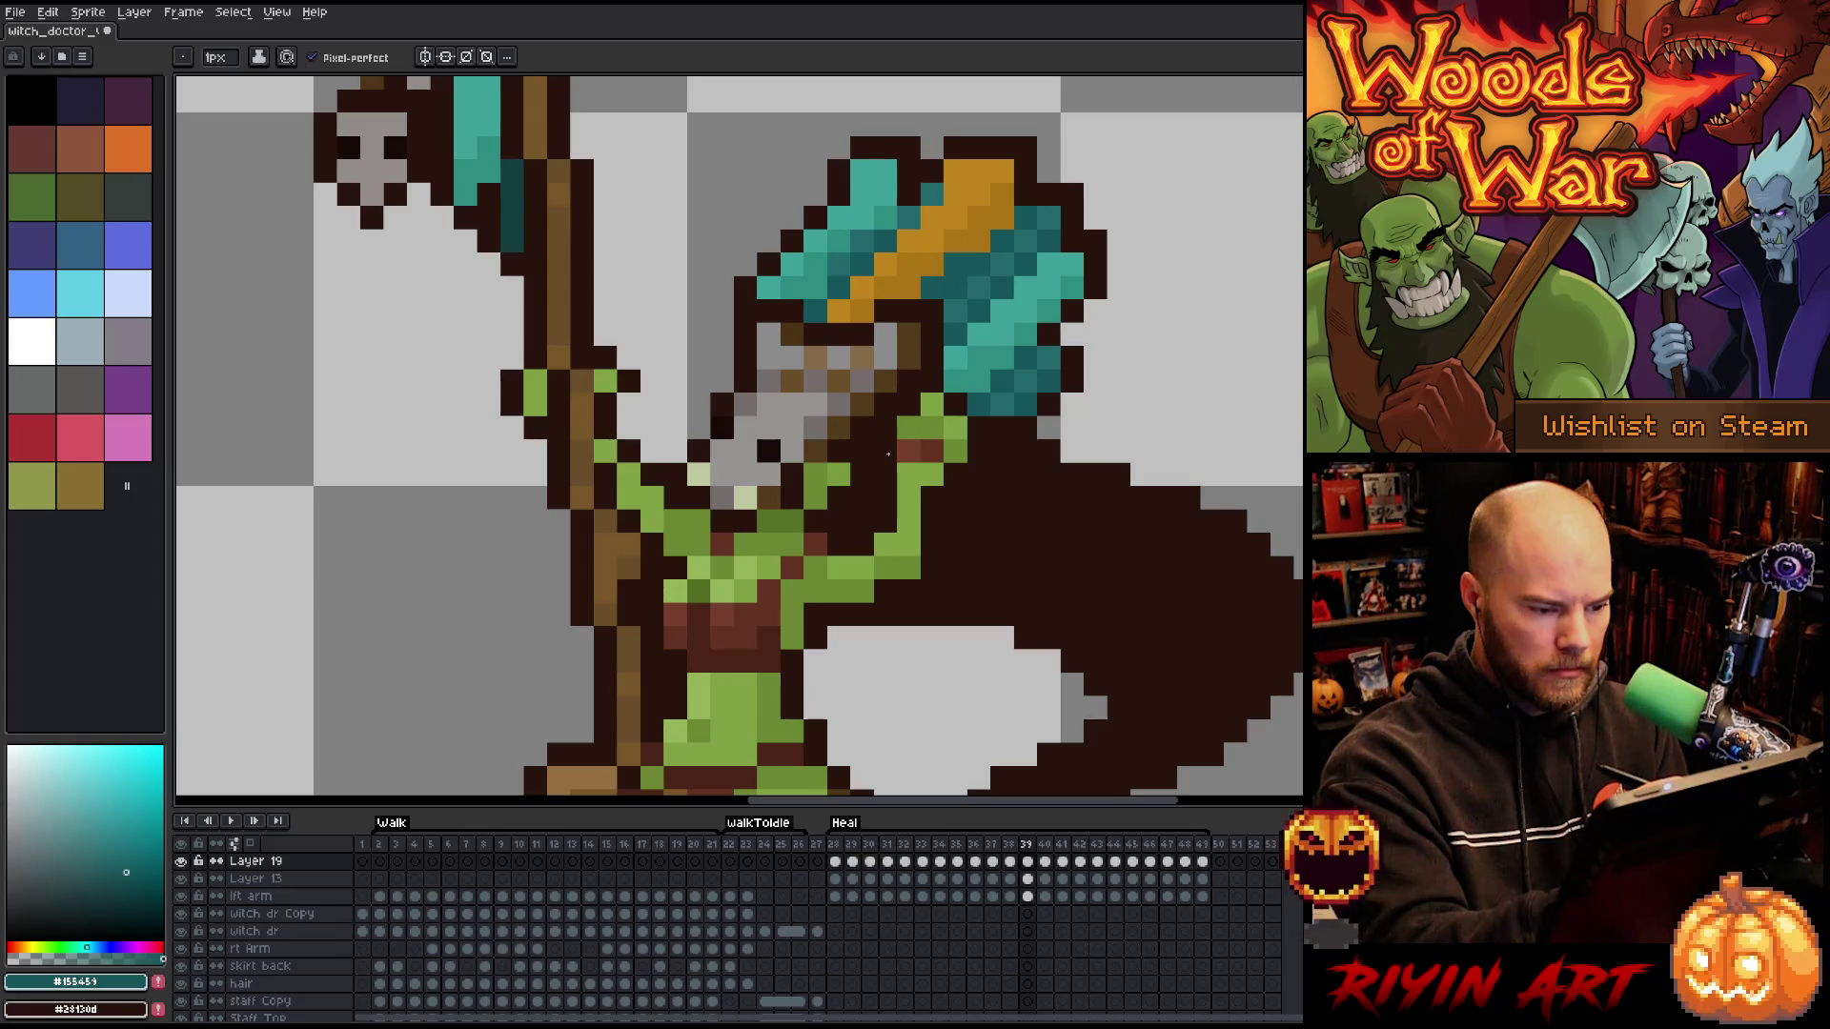
{"action": "key", "text": "Right"}
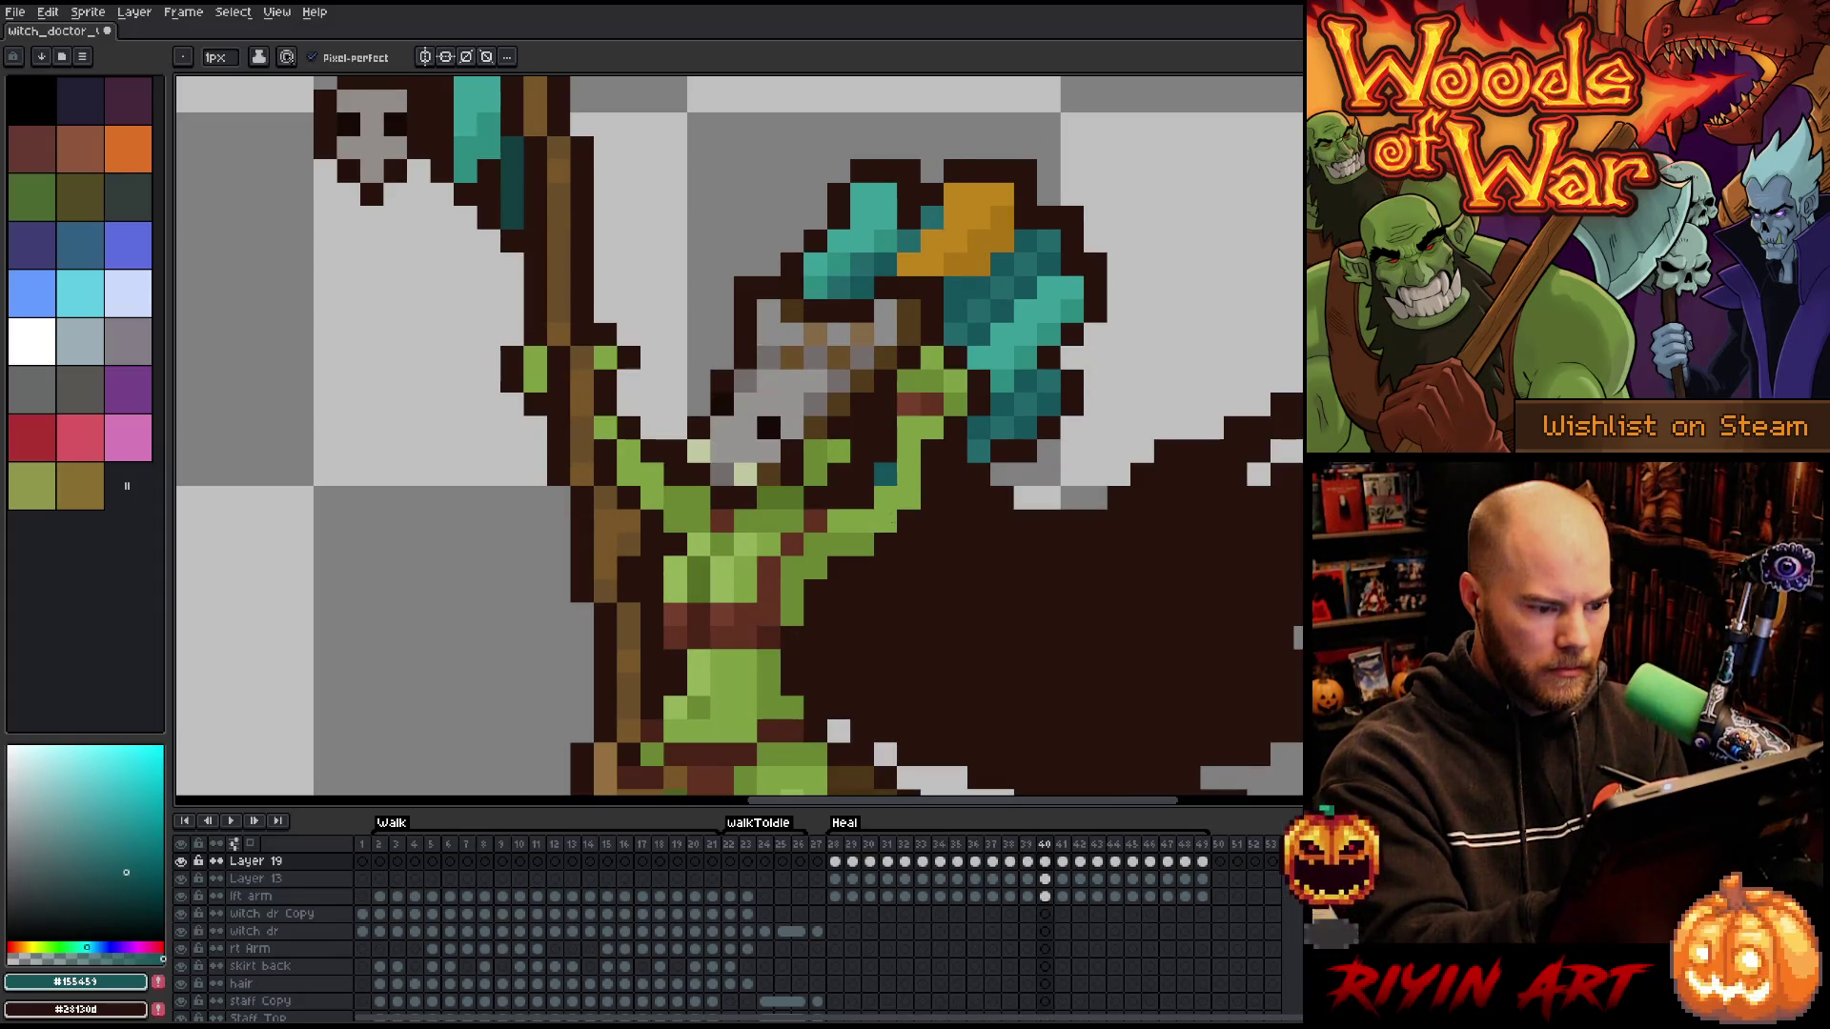
{"action": "left_click", "coordinate": [887, 476], "text": "alt"}
{"action": "left_click", "coordinate": [888, 475]}
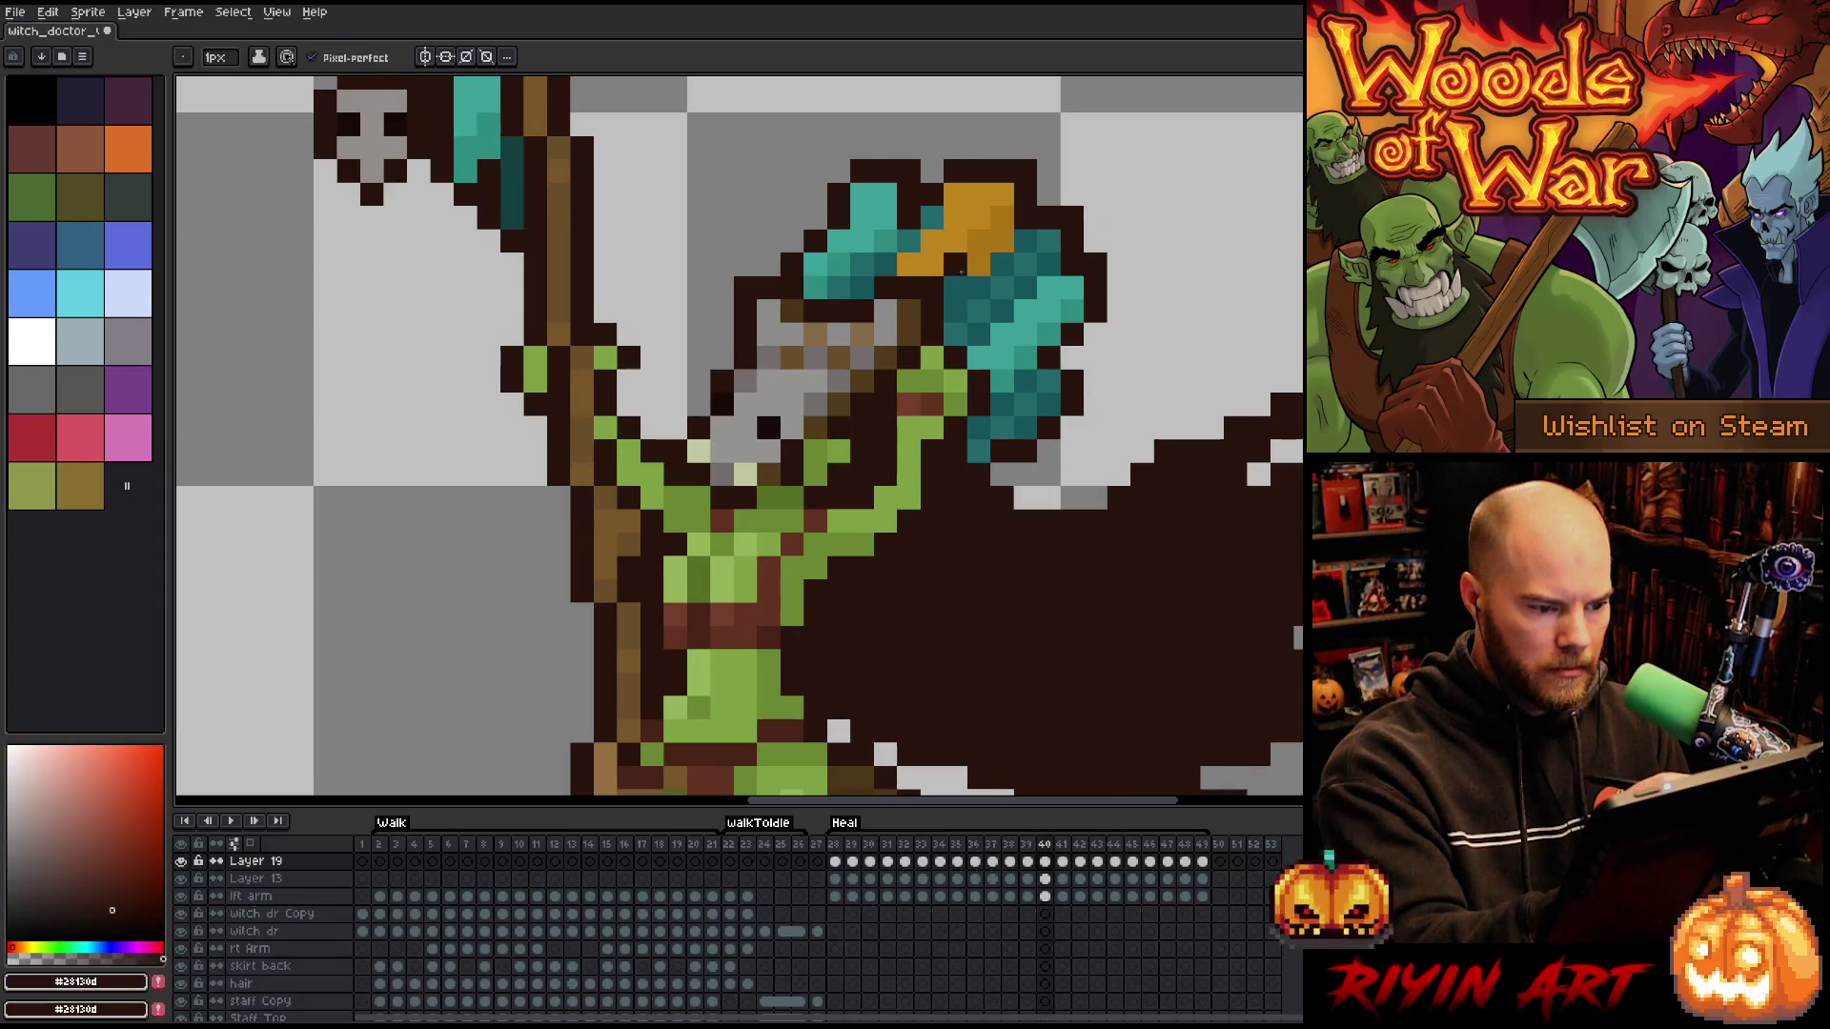
{"action": "key", "text": "Left"}
{"action": "key", "text": "Right"}
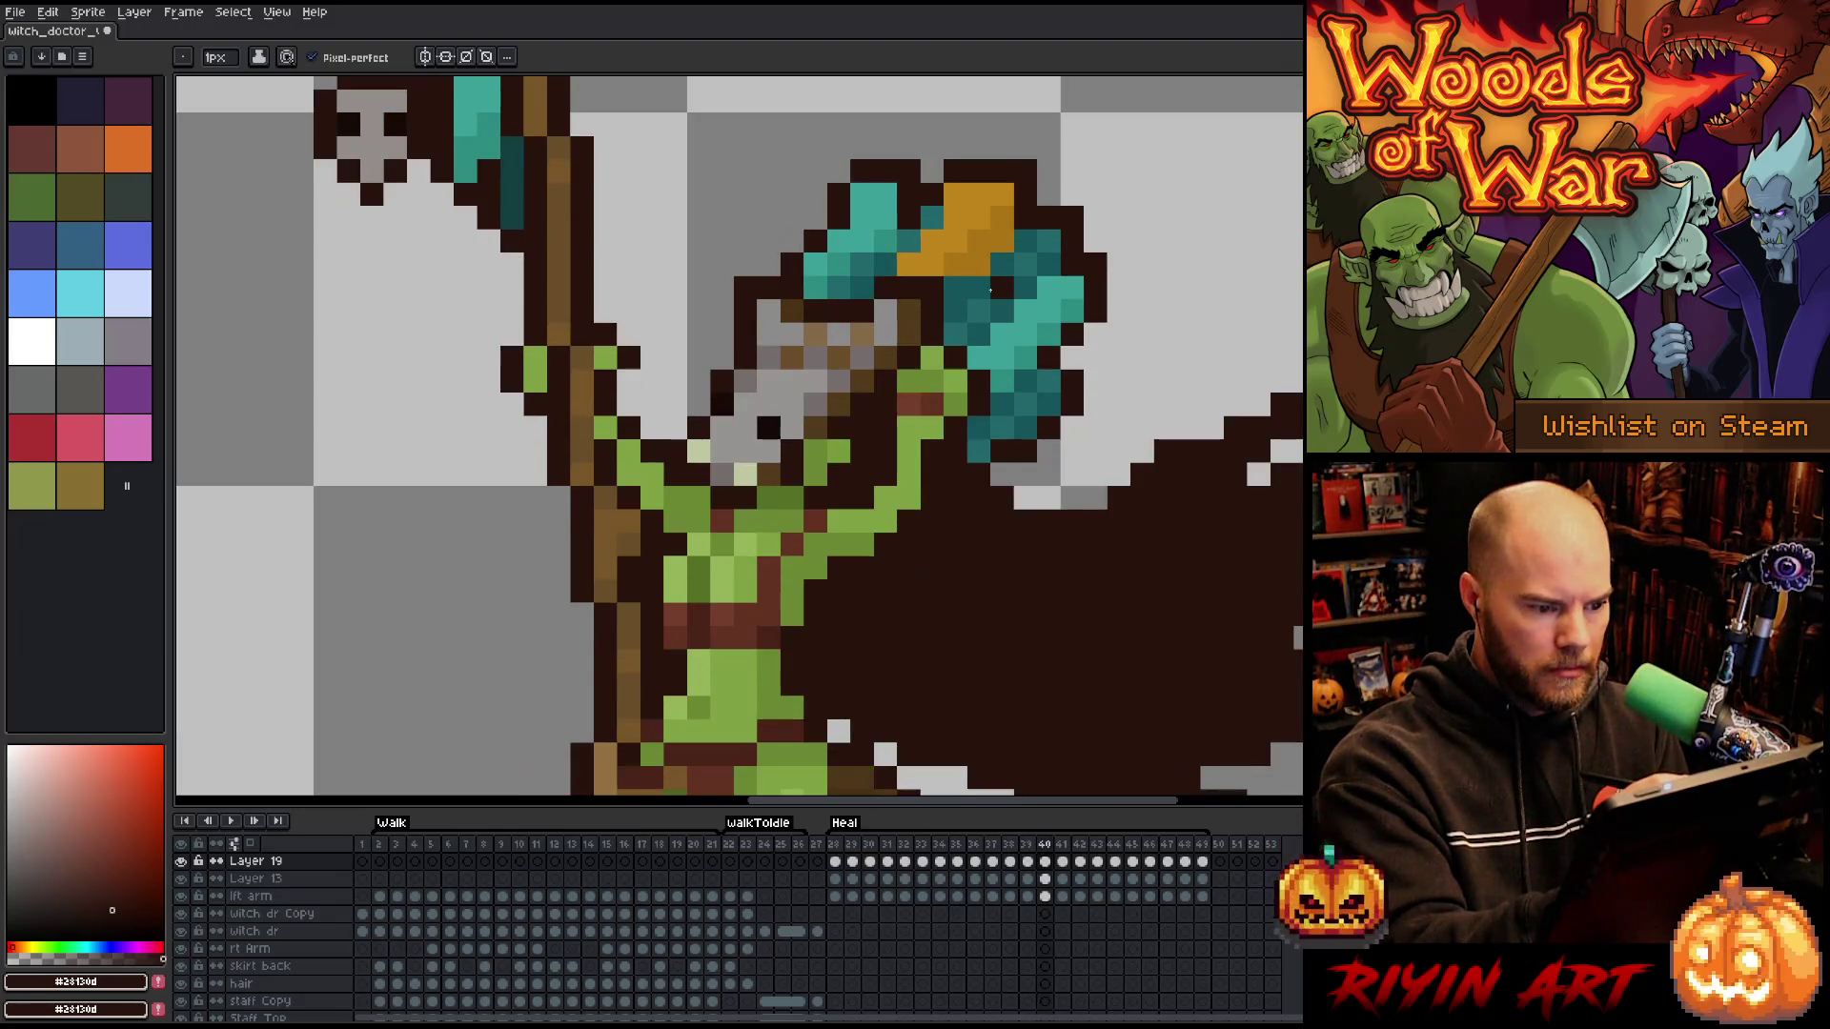
{"action": "key", "text": "Right"}
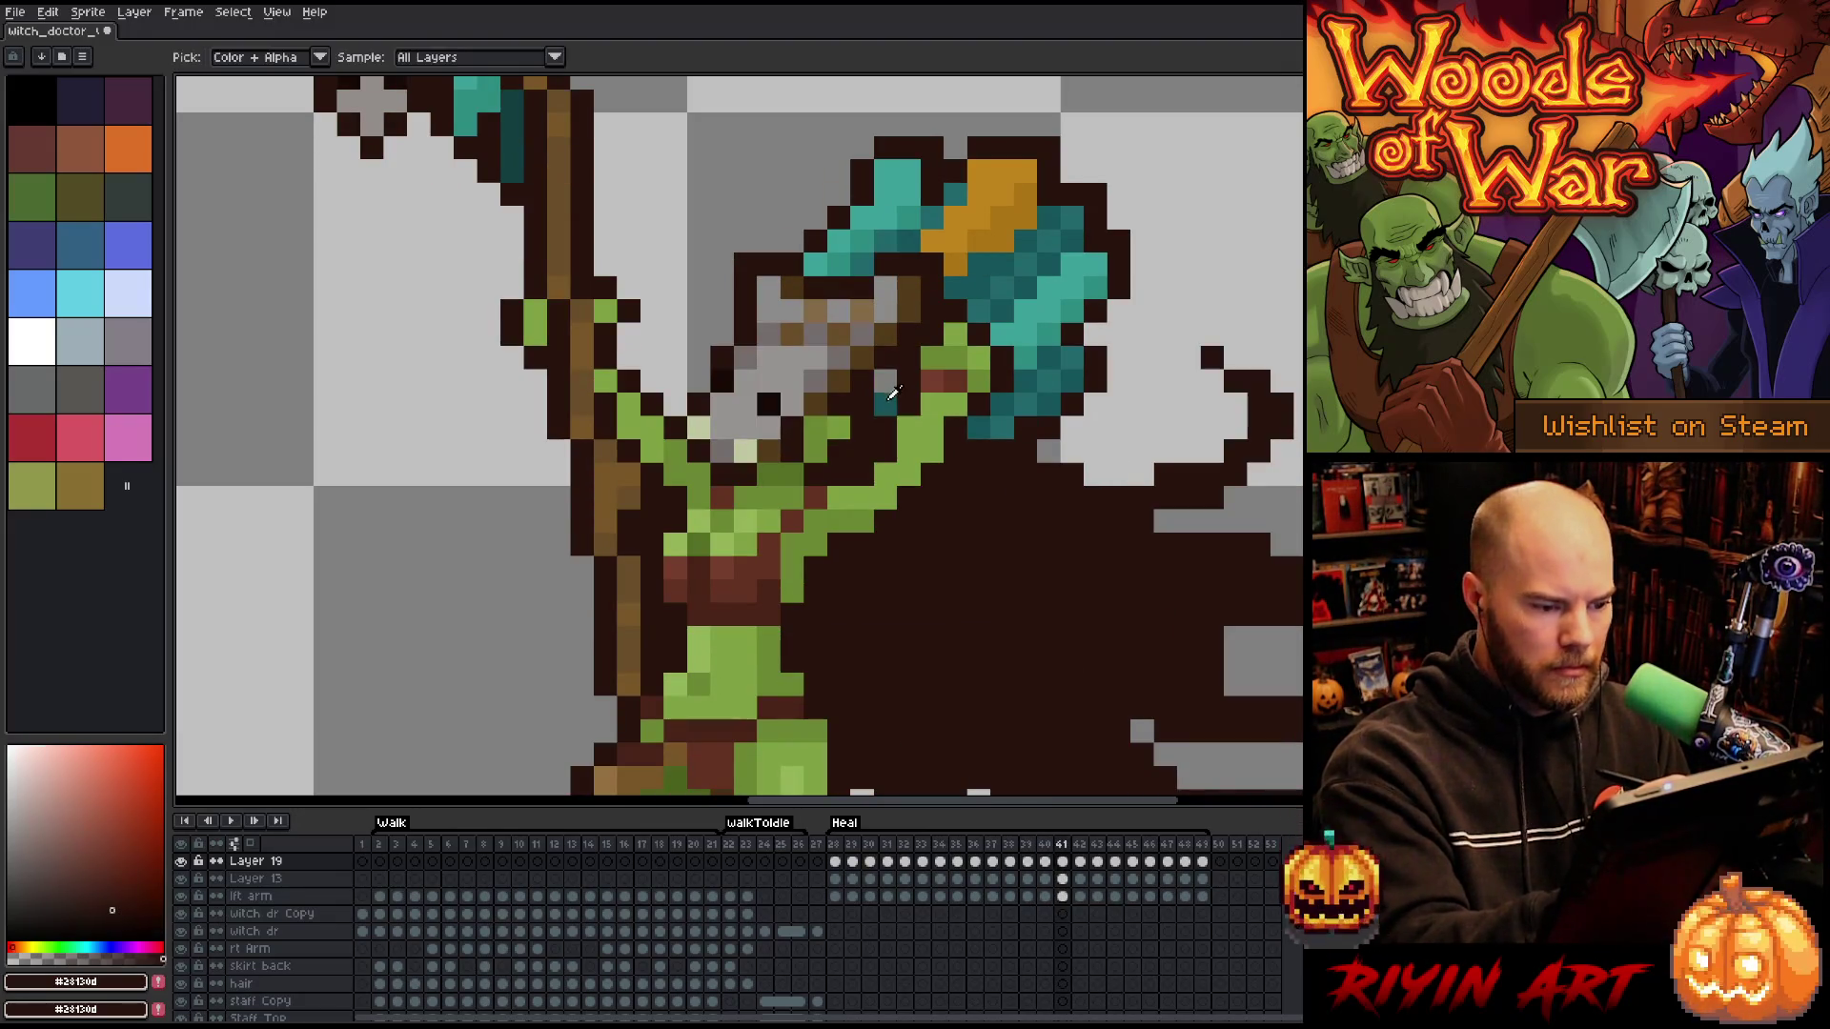
- Sample the dark teal and toggle between frames 40 and 41 to compare, then go to frame 42
{"action": "left_click", "coordinate": [884, 404], "text": "alt"}
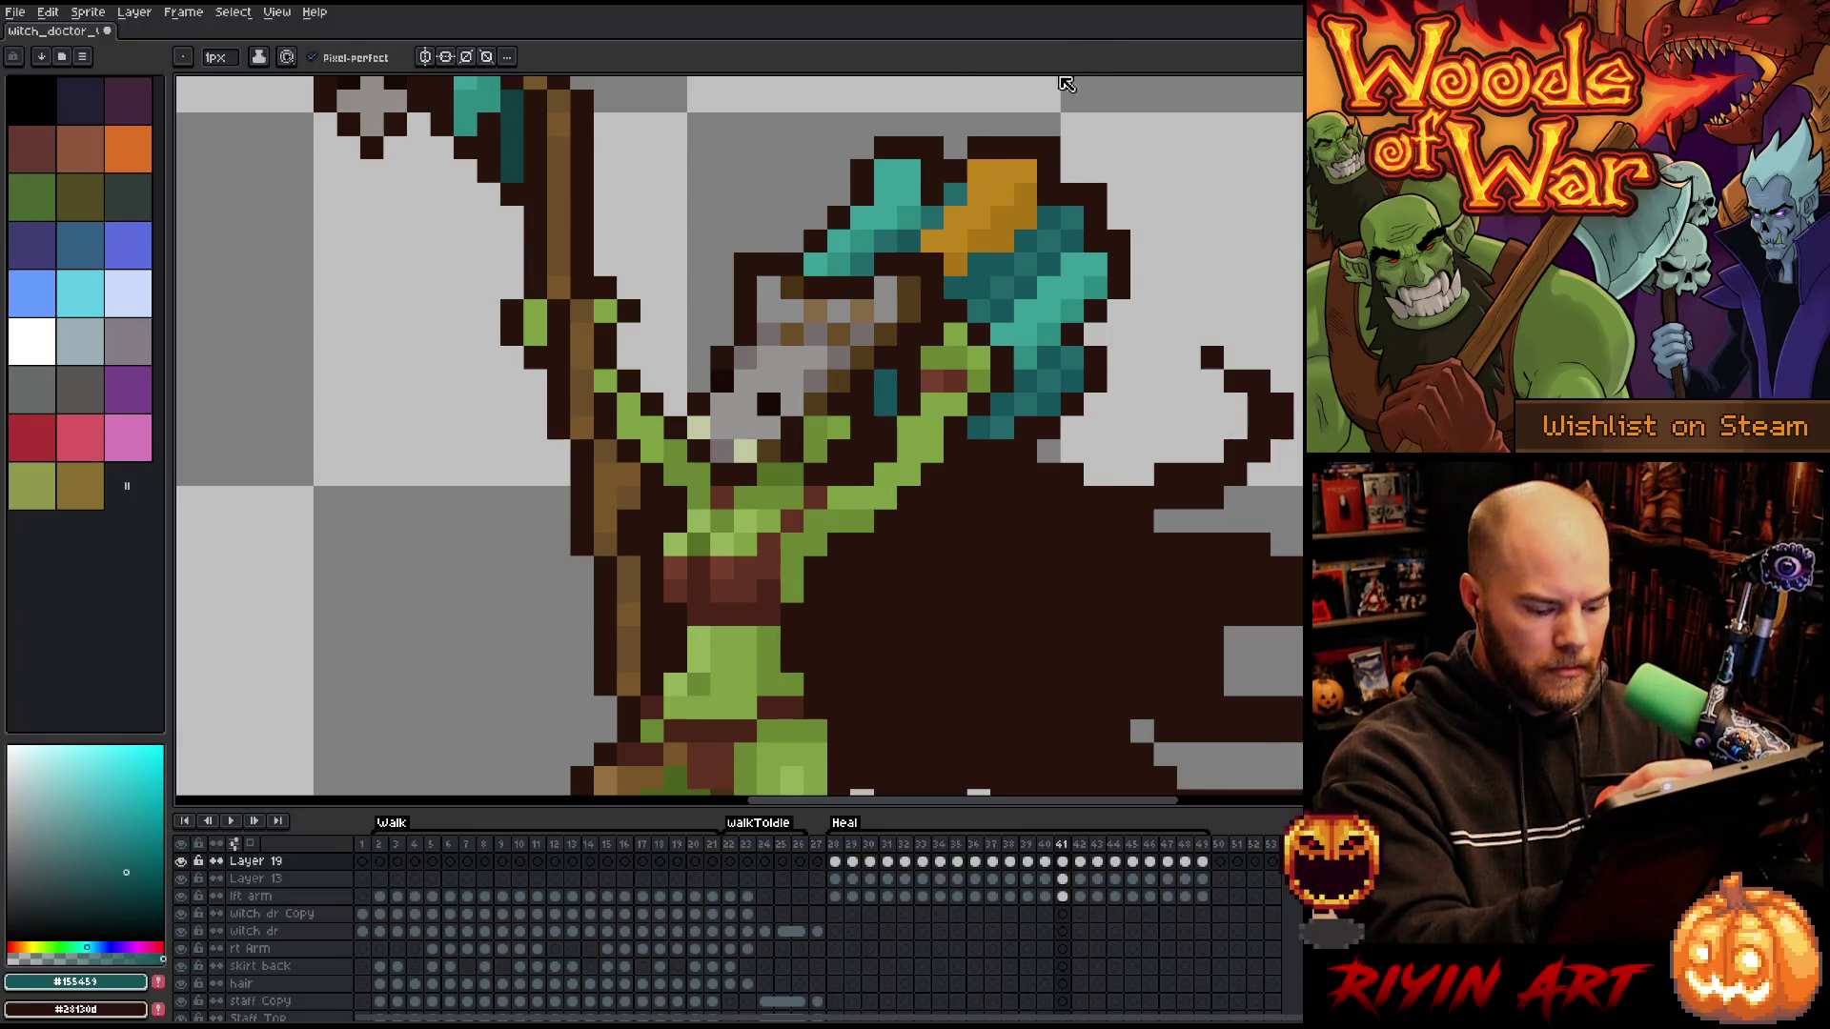
{"action": "key", "text": "Left"}
{"action": "key", "text": "Right"}
{"action": "key", "text": "Left"}
{"action": "key", "text": "Right"}
{"action": "key", "text": "Left"}
{"action": "key", "text": "Right"}
{"action": "key", "text": "Right"}
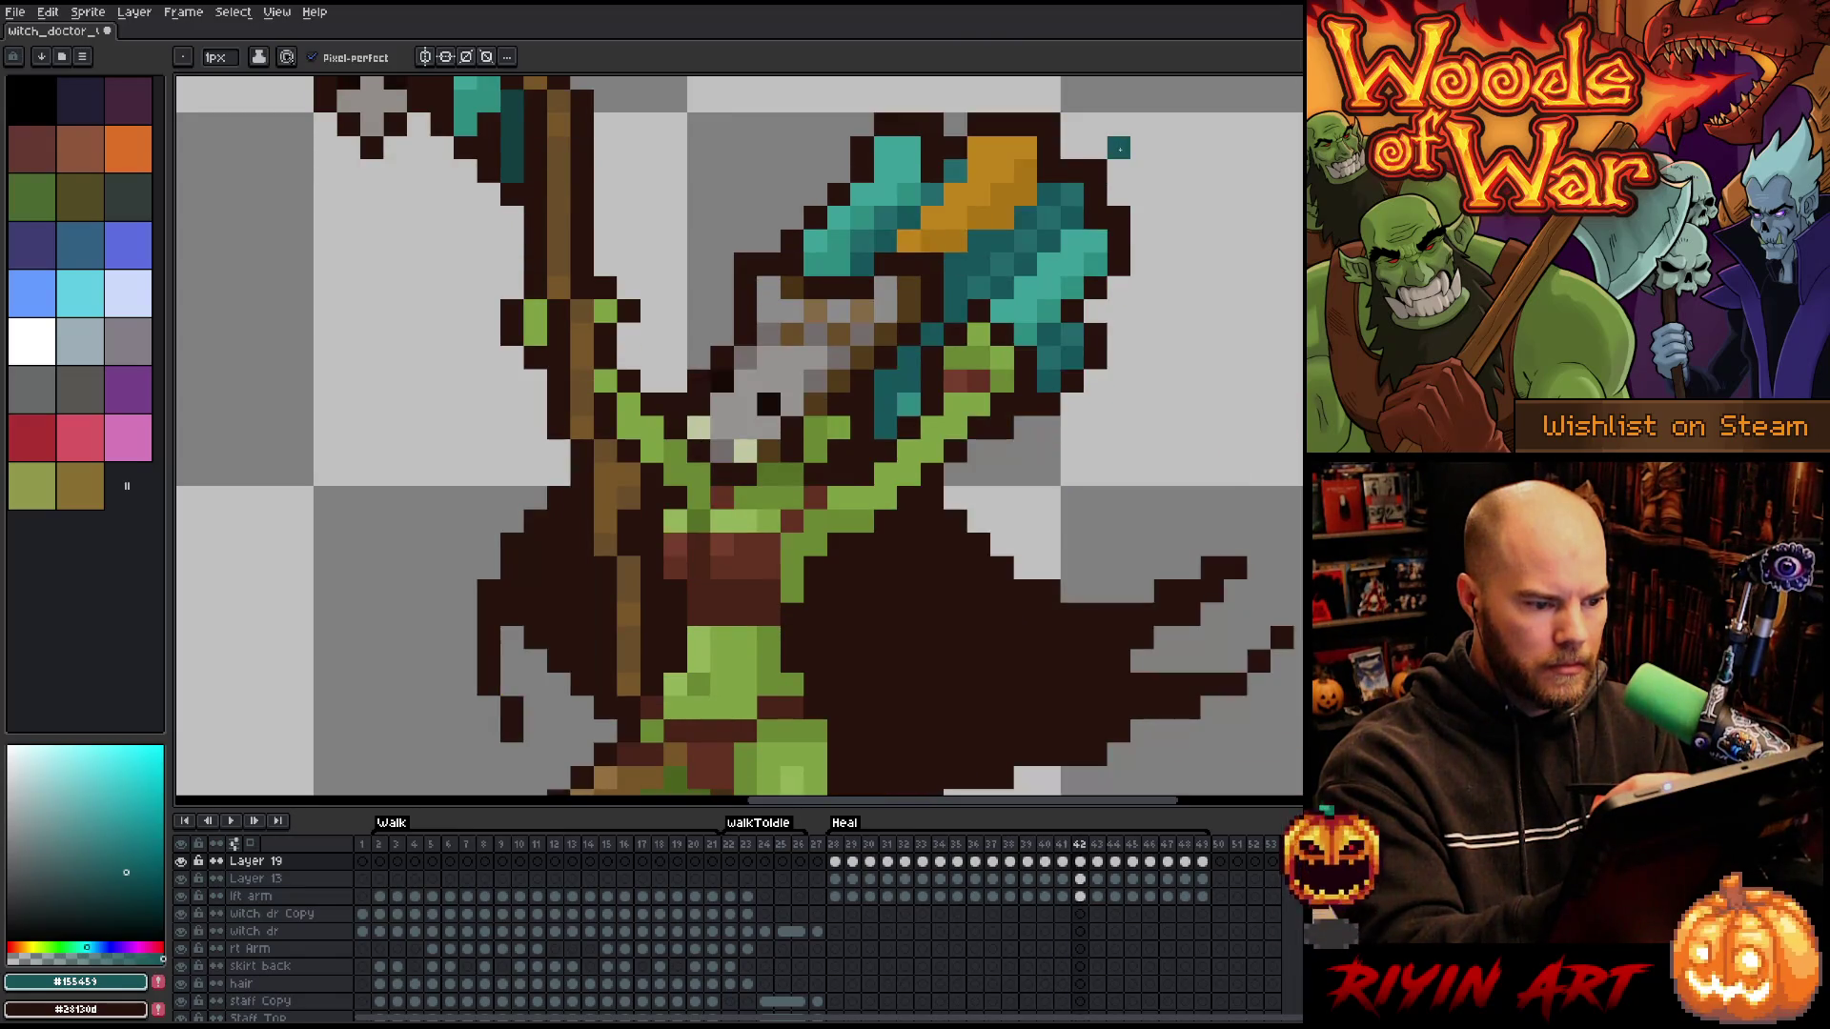
{"action": "key", "text": "Right"}
{"action": "key", "text": "Right"}
- Step back and forth through frames 40 to 46, comparing the staff head poses
{"action": "key", "text": "Left"}
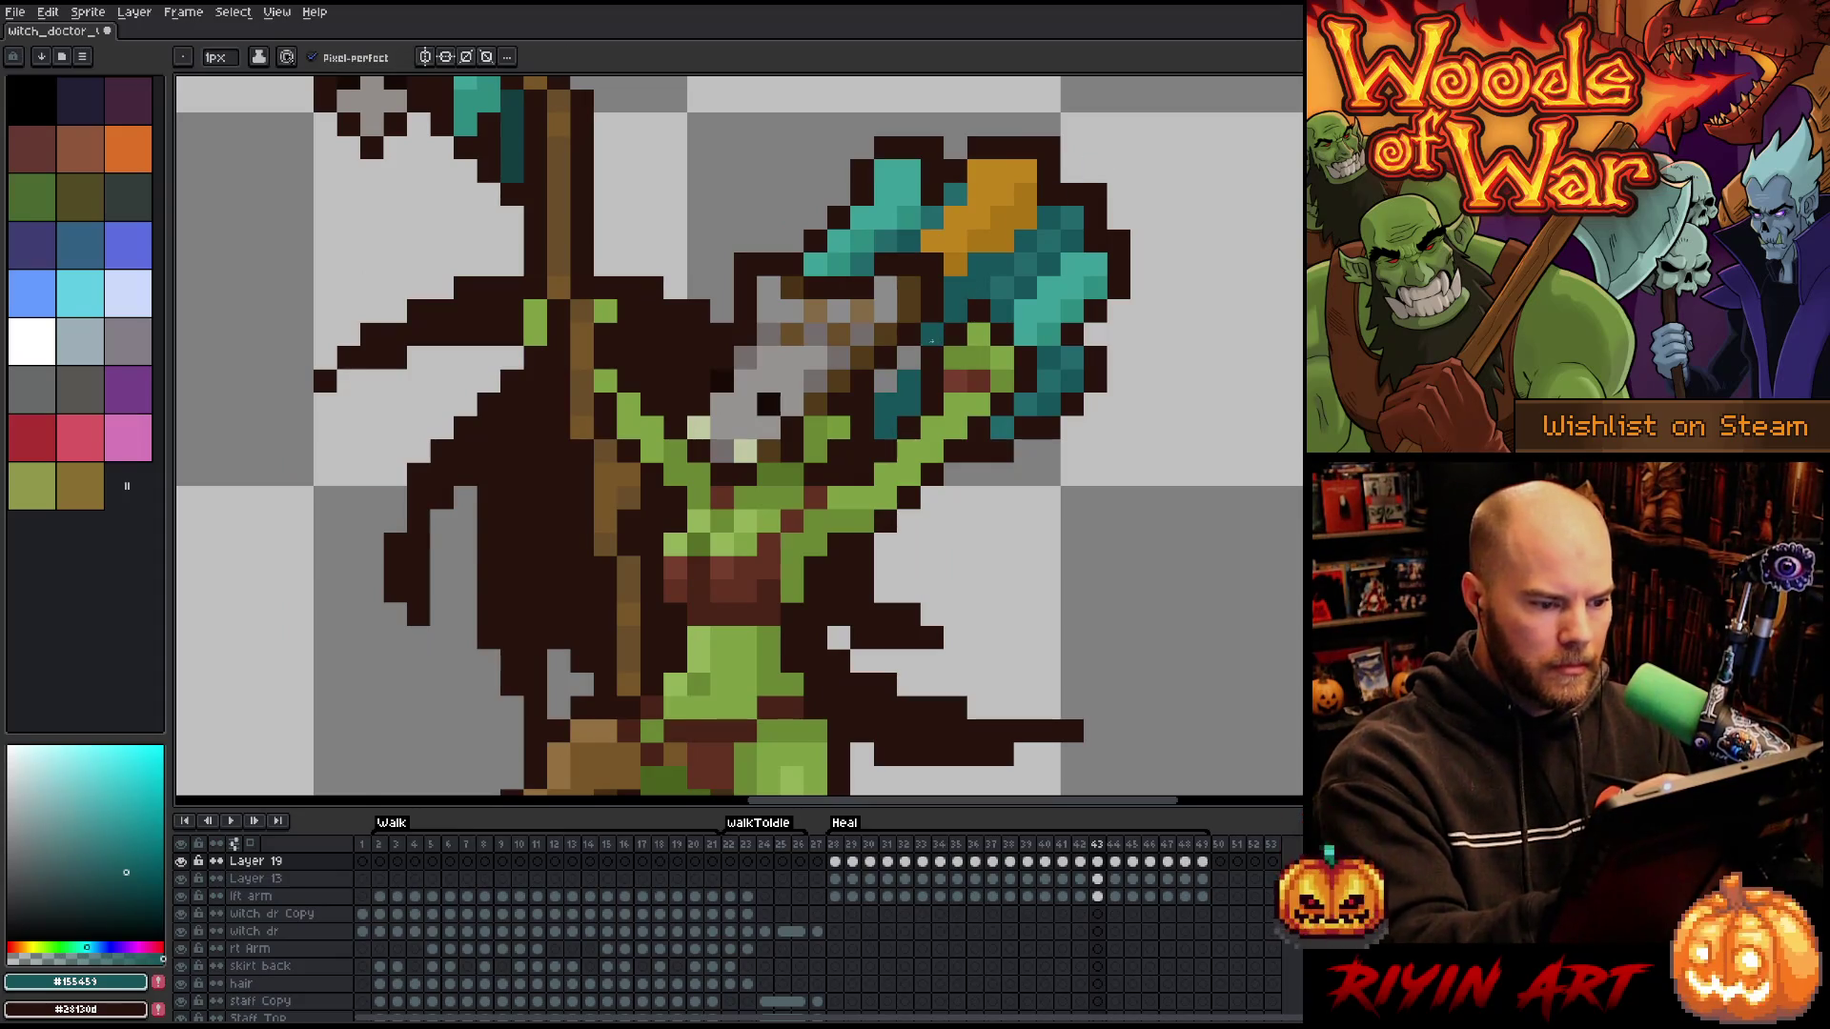
{"action": "key", "text": "Left"}
{"action": "key", "text": "Left"}
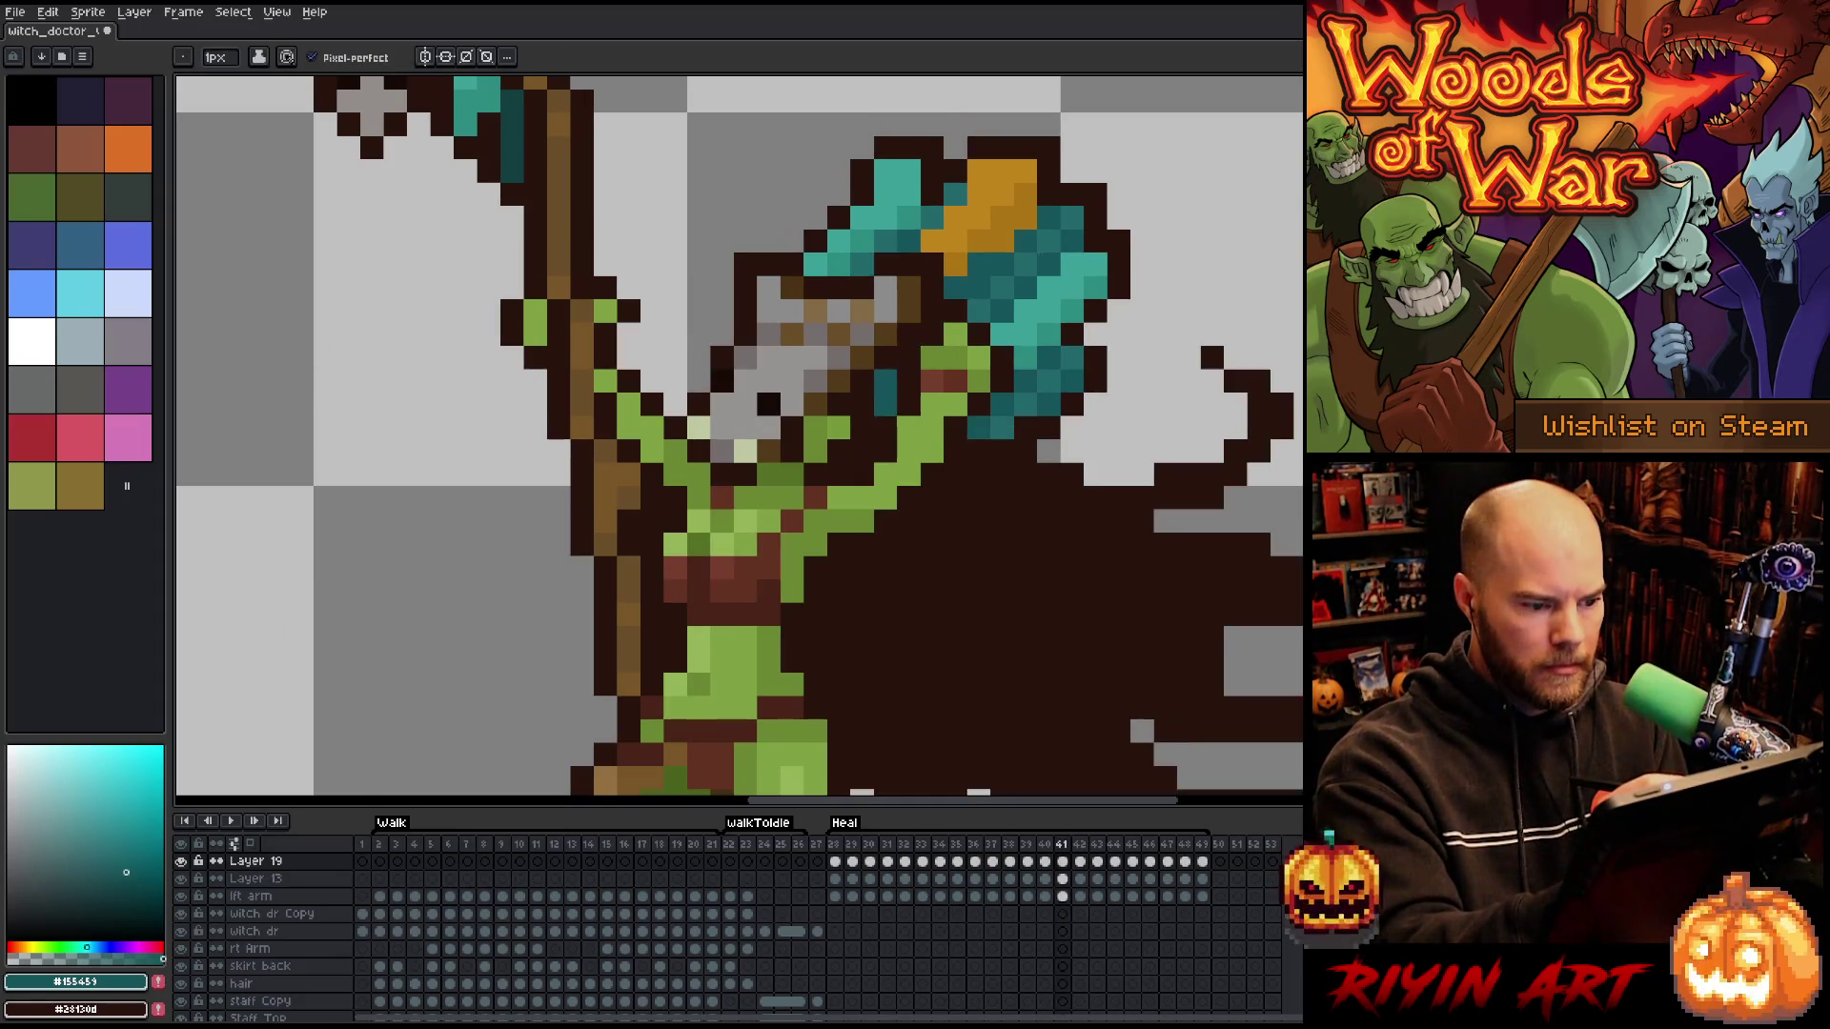
{"action": "key", "text": "Right"}
{"action": "key", "text": "Left"}
{"action": "key", "text": "Left"}
{"action": "key", "text": "Right"}
{"action": "key", "text": "Right"}
{"action": "key", "text": "Right"}
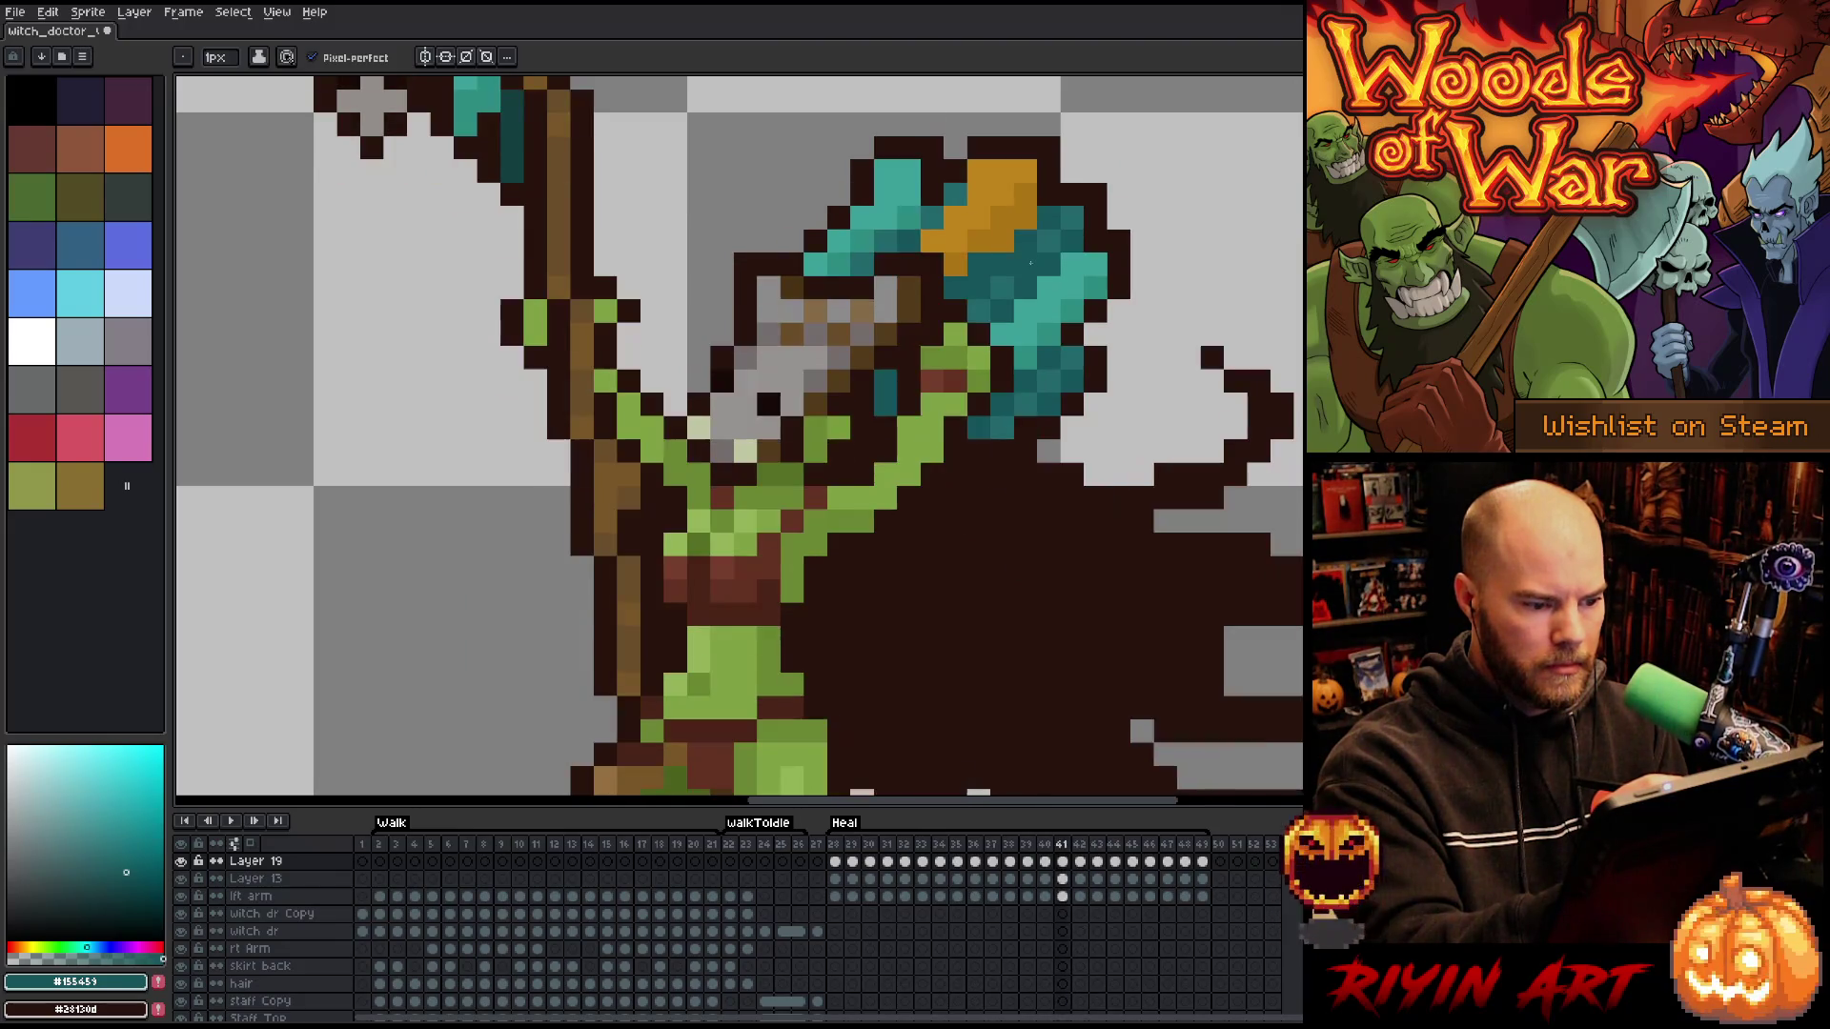
{"action": "key", "text": "Left"}
{"action": "key", "text": "Right"}
{"action": "key", "text": "Right"}
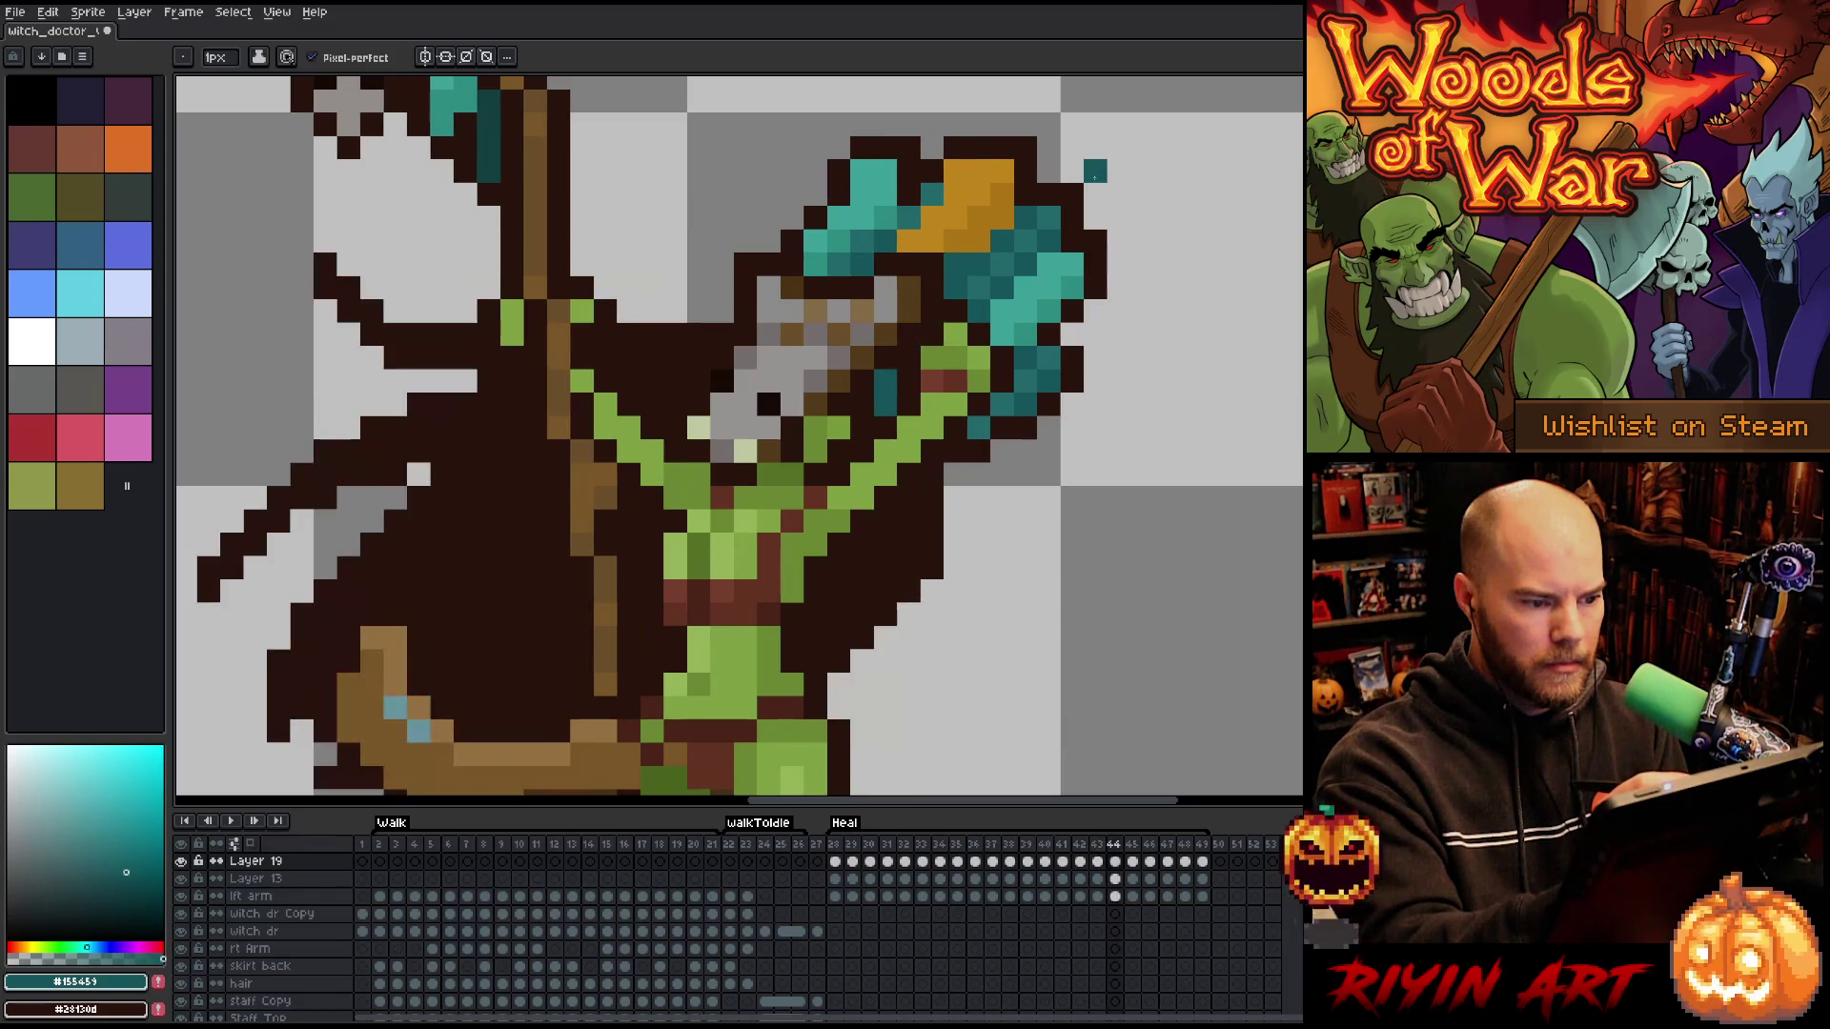
{"action": "key", "text": "Right"}
{"action": "key", "text": "Right"}
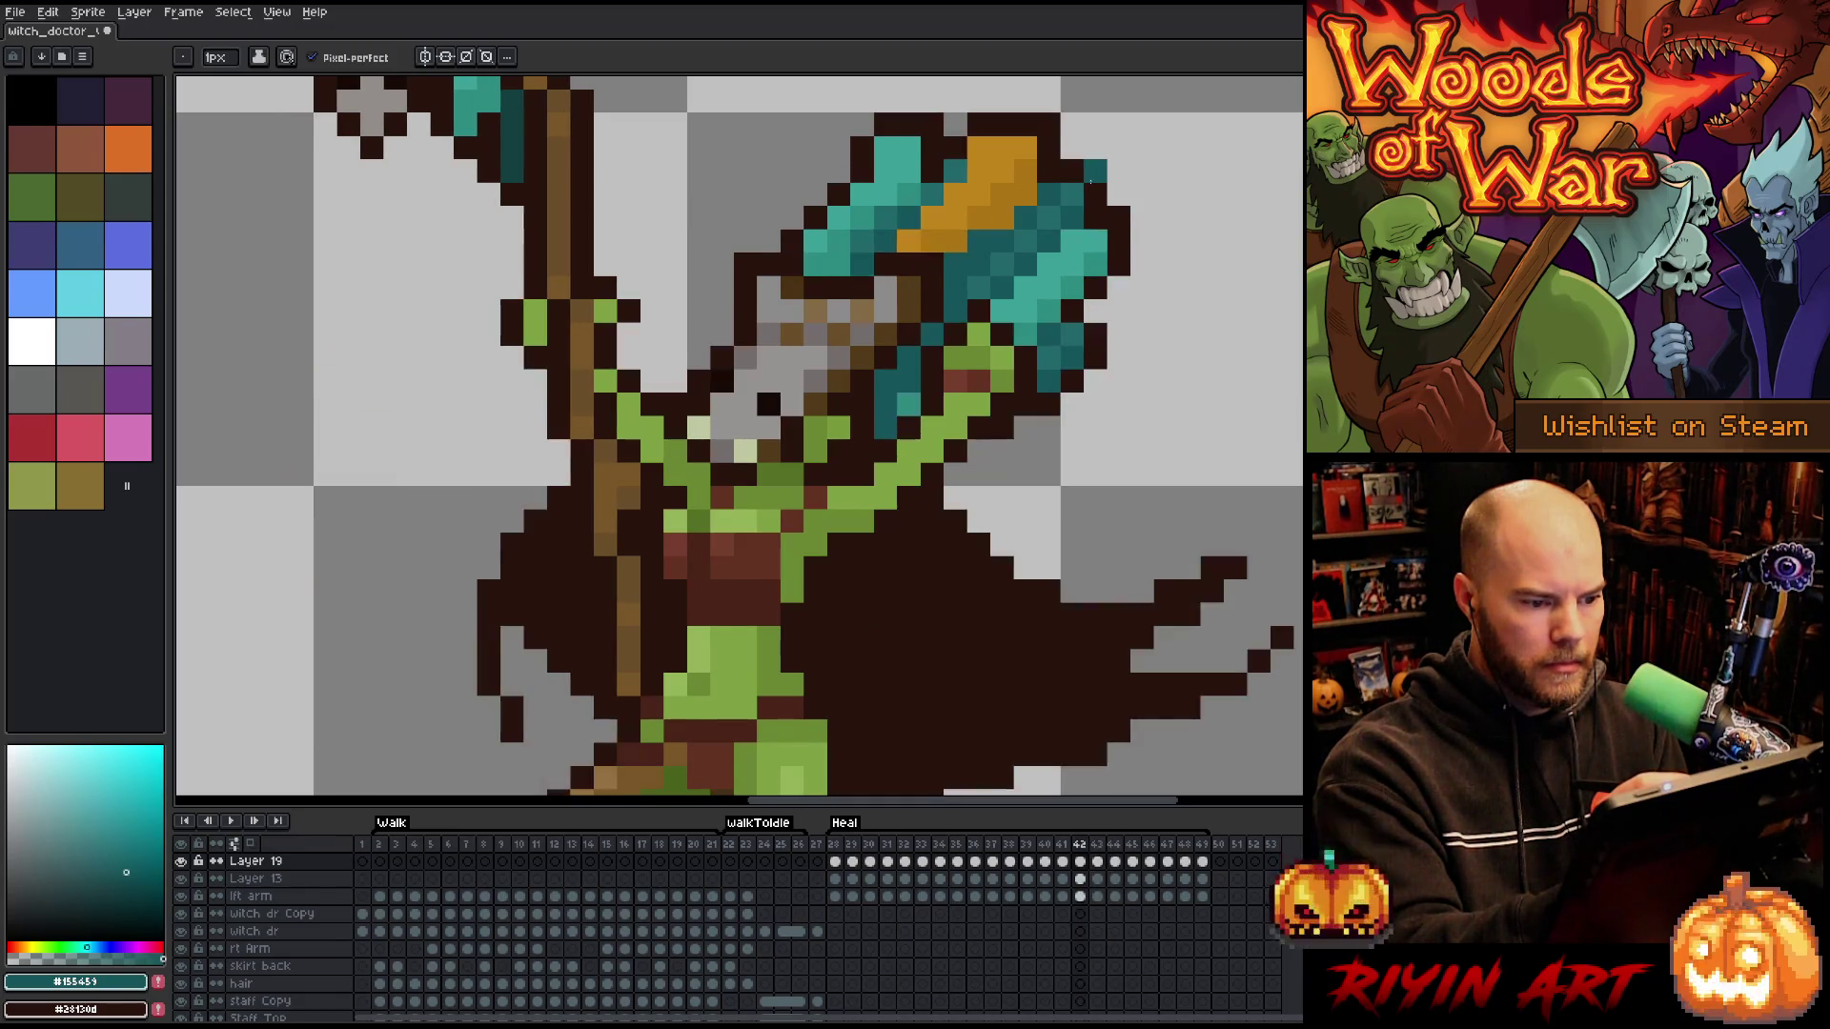
{"action": "key", "text": "Left"}
{"action": "key", "text": "Left"}
{"action": "key", "text": "Right"}
{"action": "key", "text": "Right"}
{"action": "key", "text": "Left"}
{"action": "key", "text": "Left"}
{"action": "key", "text": "Right"}
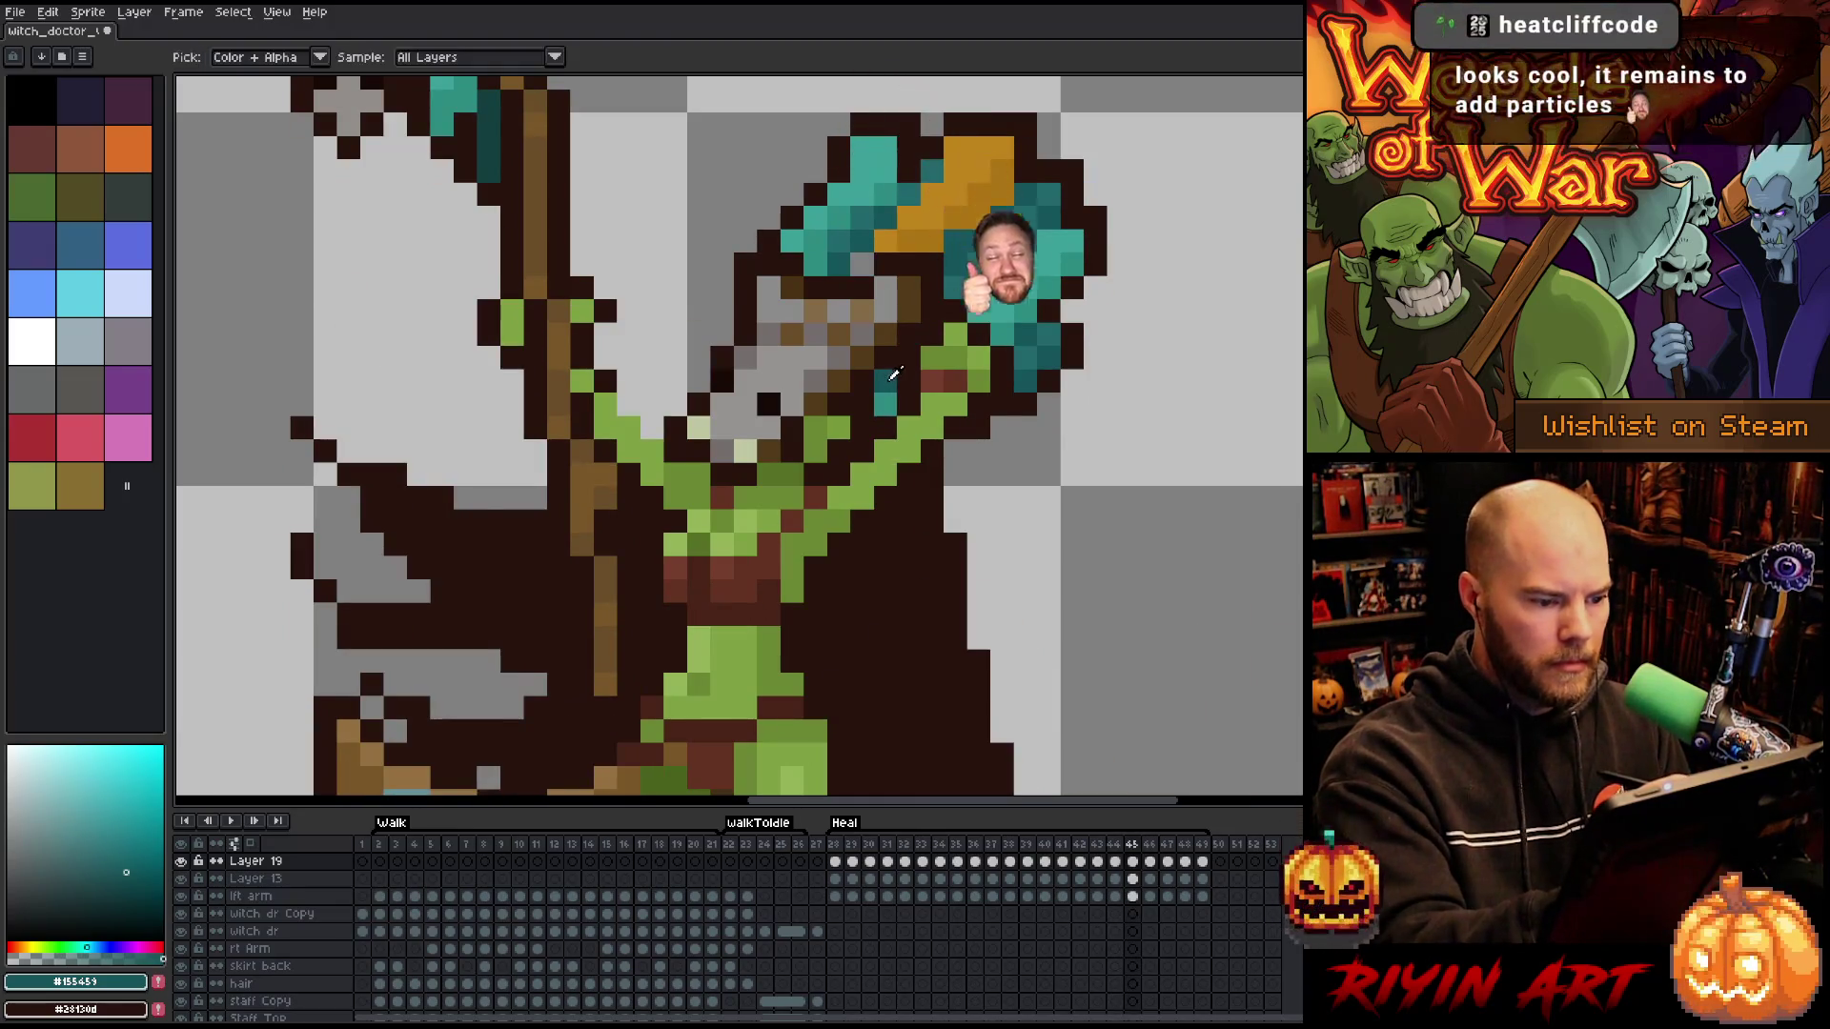
- Across frames 44 to 48, sample orange and dark teal and paint light teal highlight pixels on the staff
{"action": "left_click", "coordinate": [972, 219], "text": "alt"}
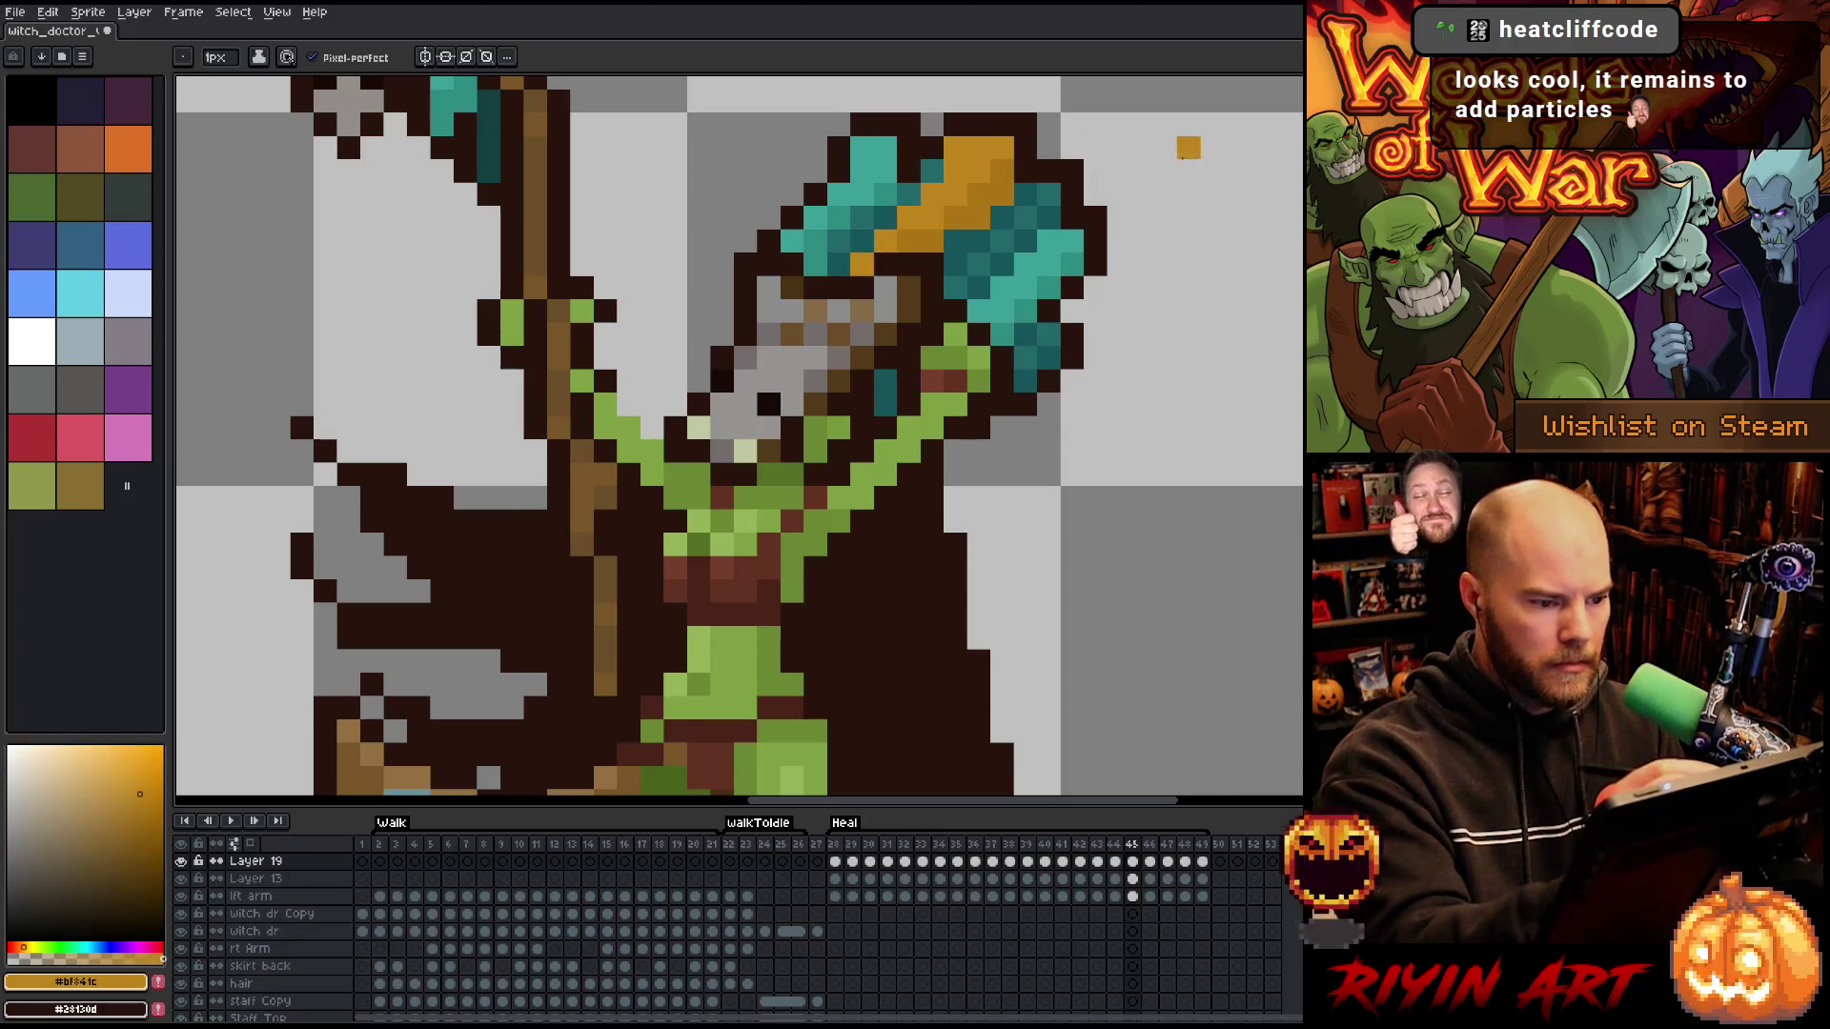
{"action": "key", "text": "Left"}
{"action": "key", "text": "Right"}
{"action": "key", "text": "Right"}
{"action": "key", "text": "Right"}
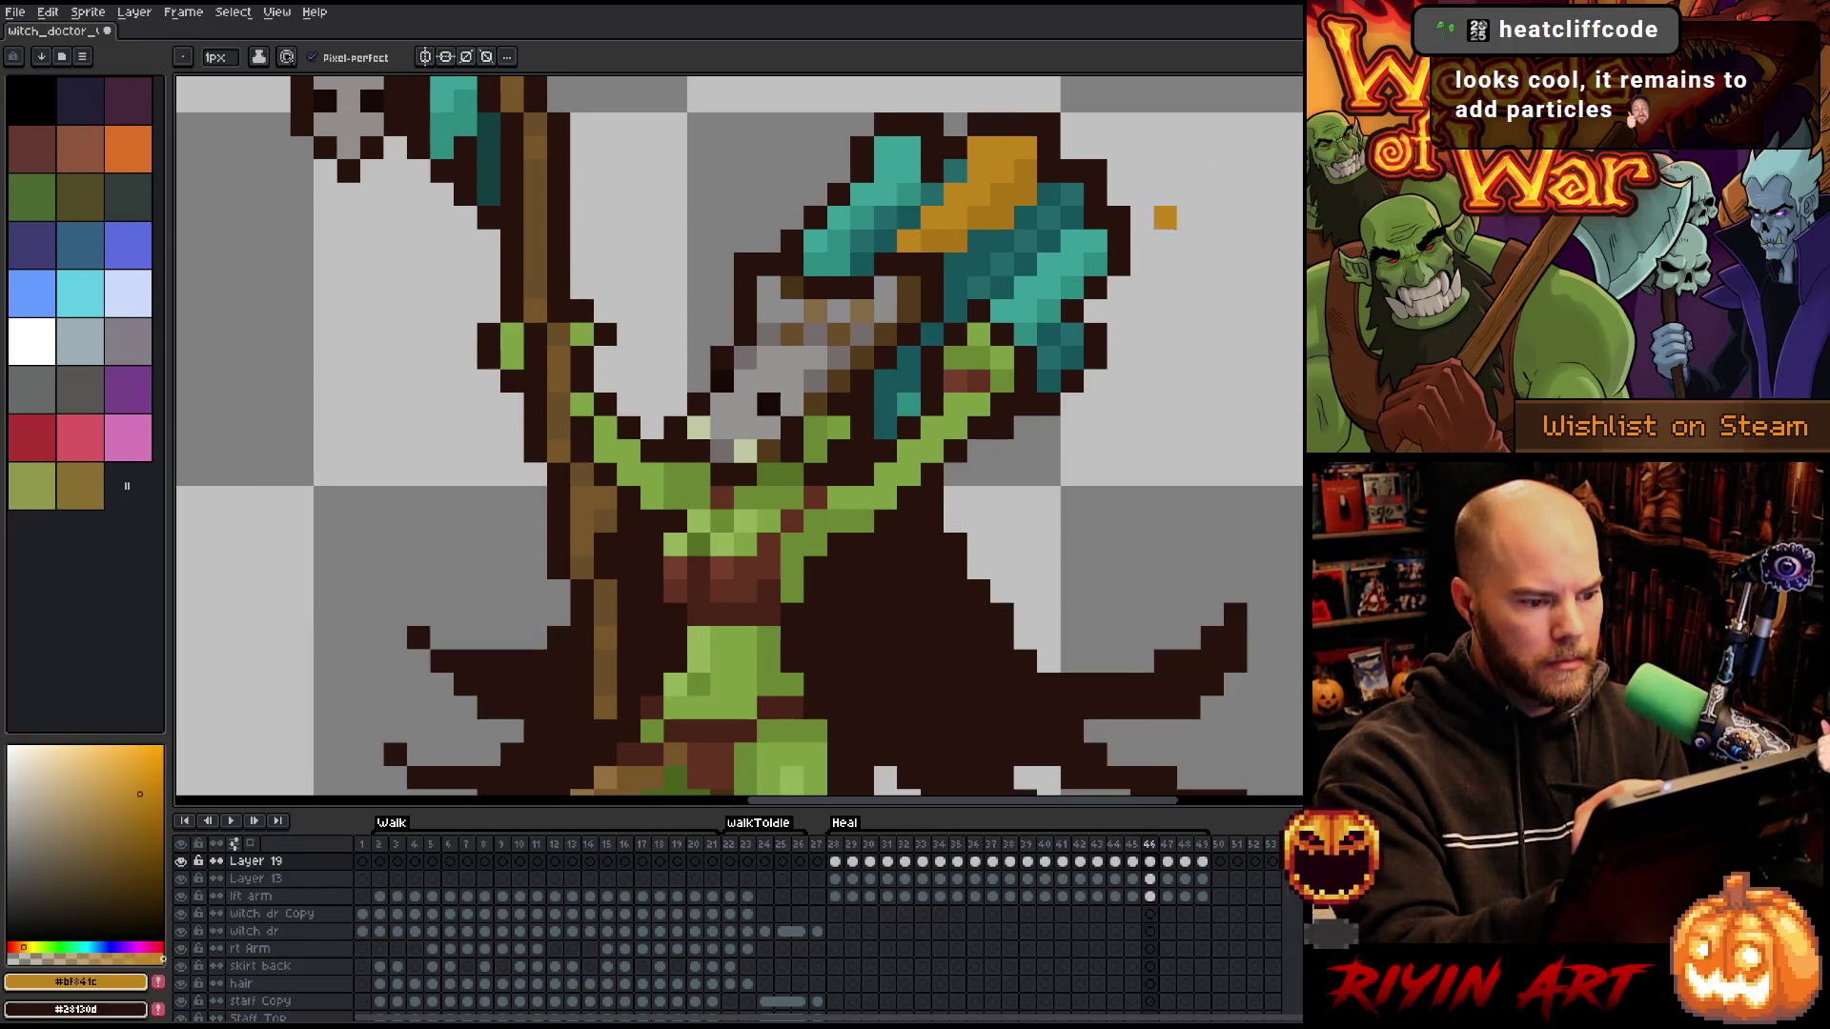
{"action": "left_click", "coordinate": [1084, 223], "text": "alt"}
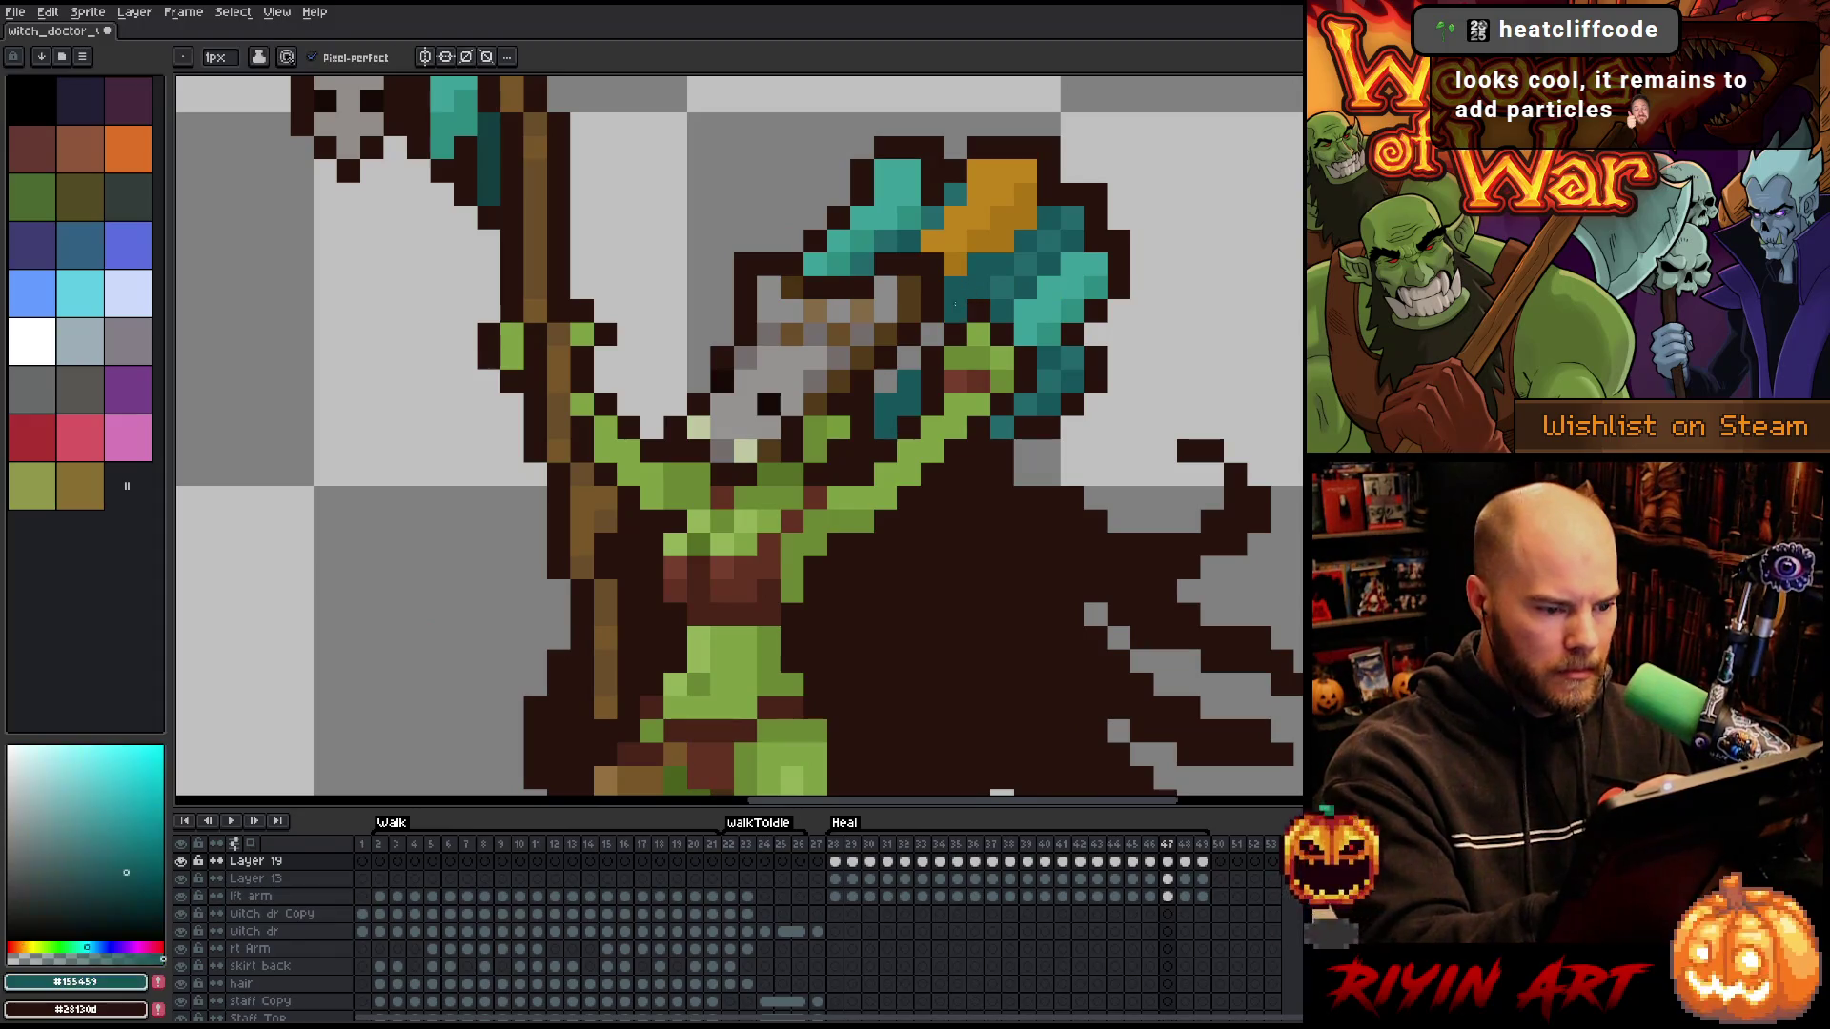
{"action": "key", "text": "Left"}
{"action": "key", "text": "Right"}
{"action": "key", "text": "Right"}
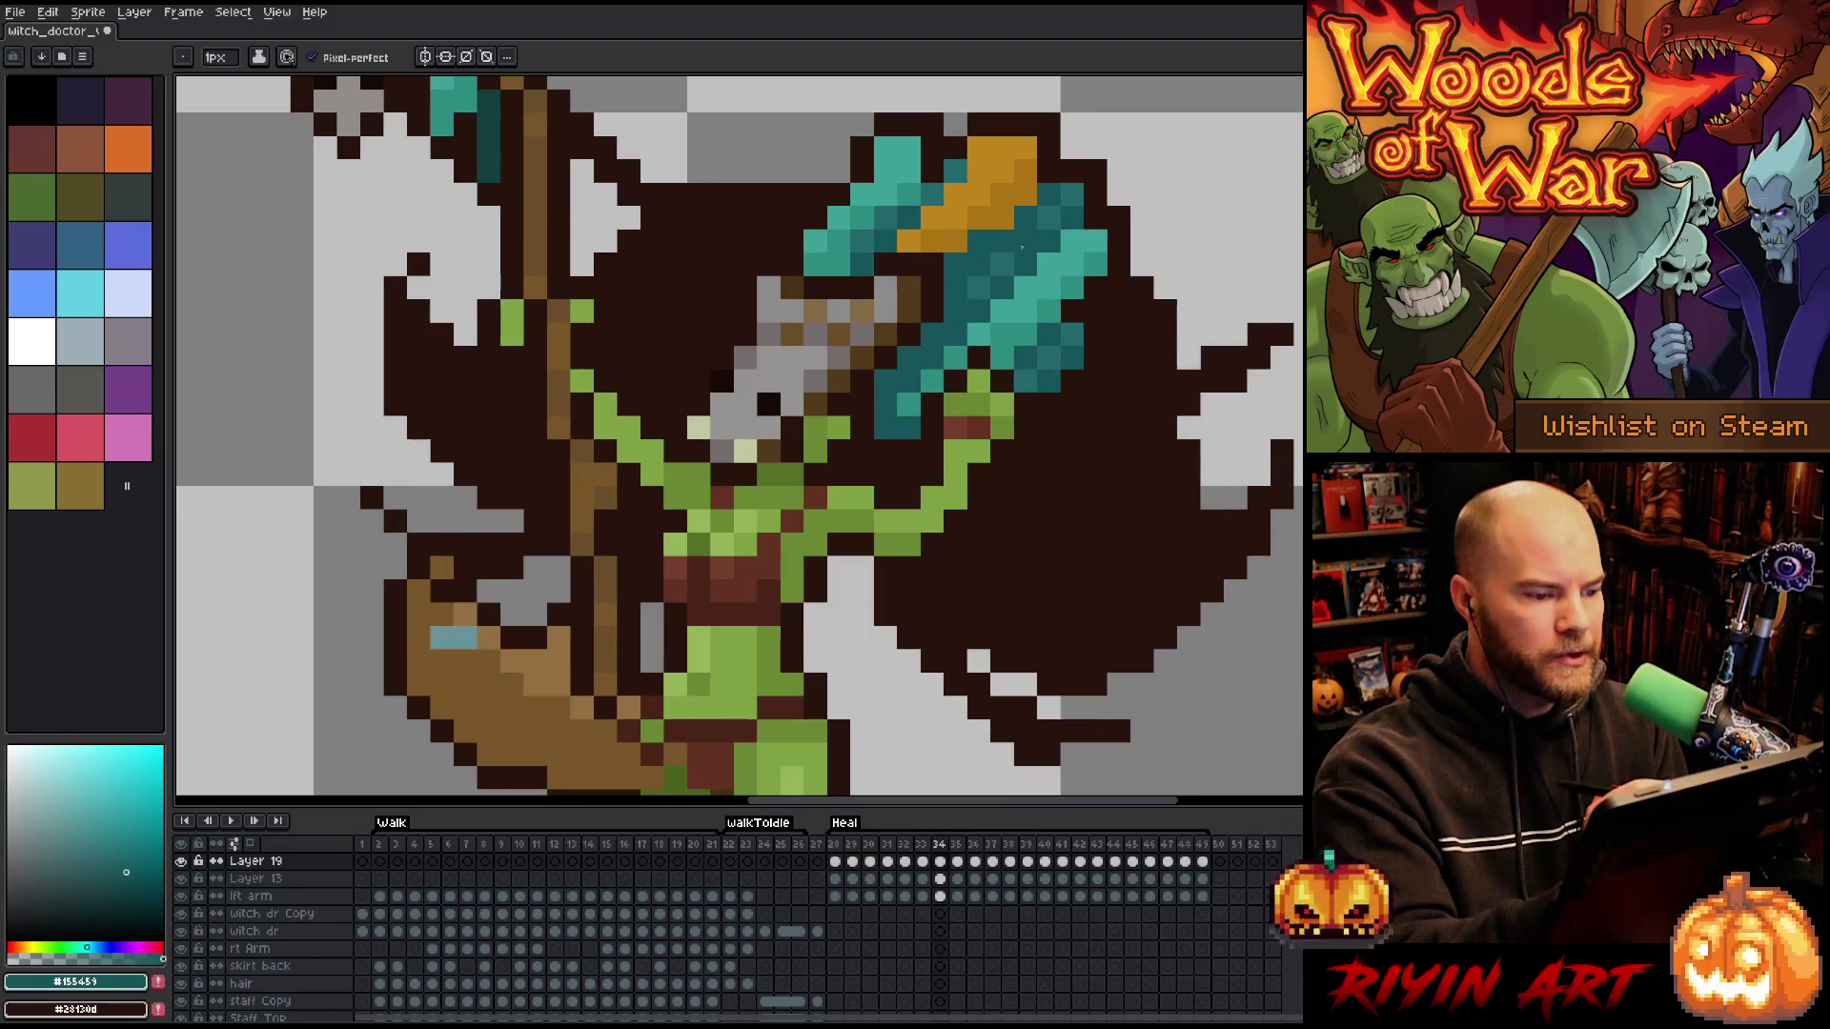
{"action": "left_click", "coordinate": [814, 241], "text": "alt"}
{"action": "left_click", "coordinate": [814, 194]}
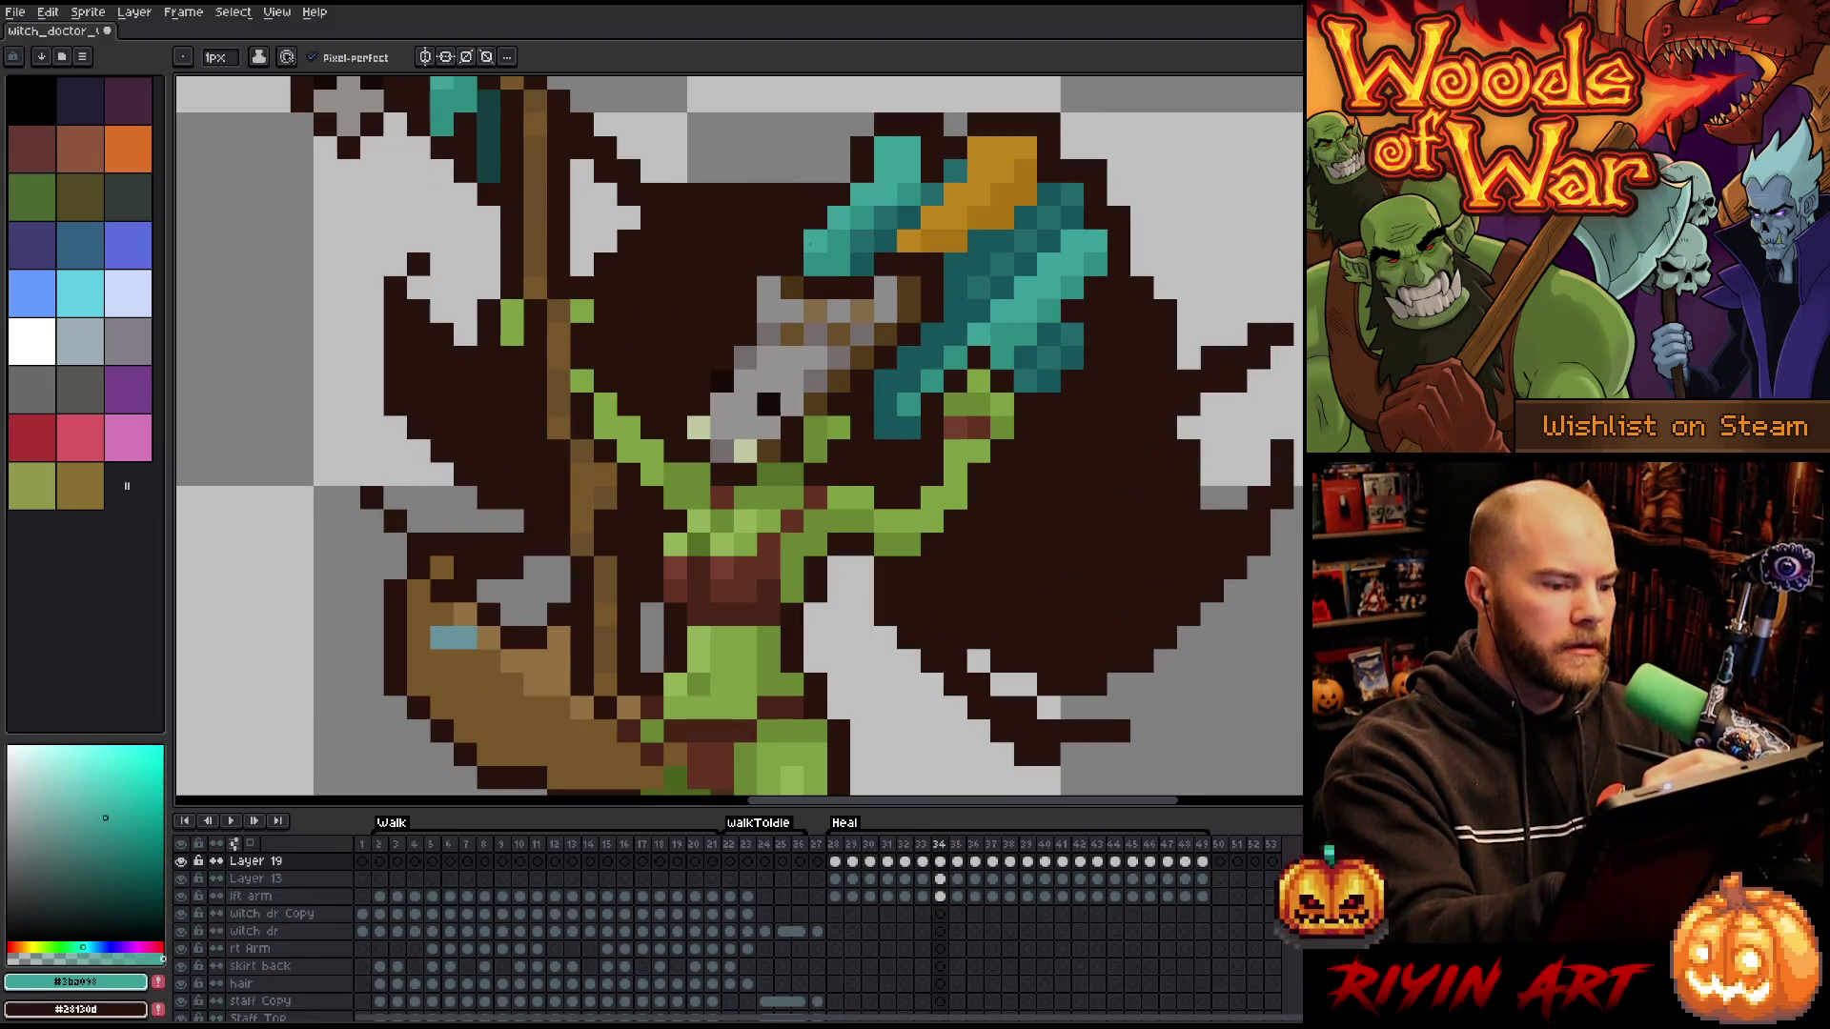
{"action": "left_click", "coordinate": [815, 259], "text": "ctrl"}
- Paint a teal highlight pixel on the staff, step back to frame 33, and switch to the eraser
{"action": "left_click", "coordinate": [792, 264]}
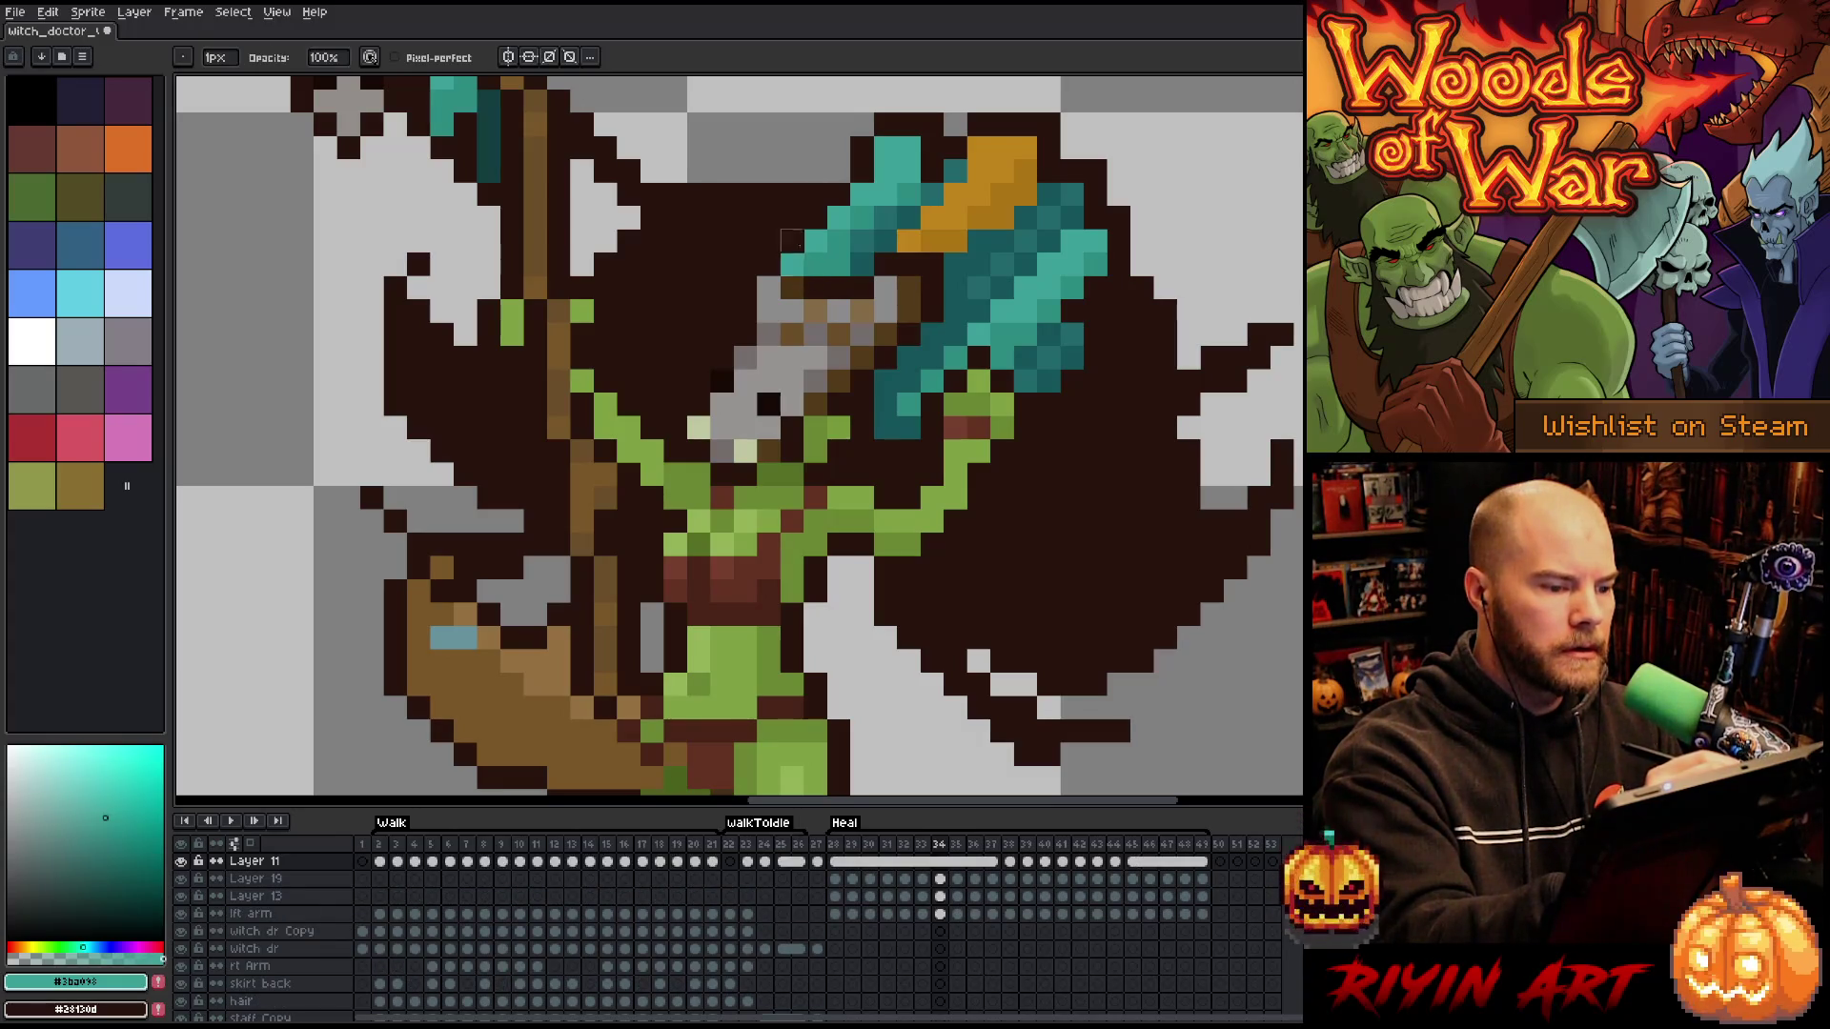
{"action": "key", "text": "comma"}
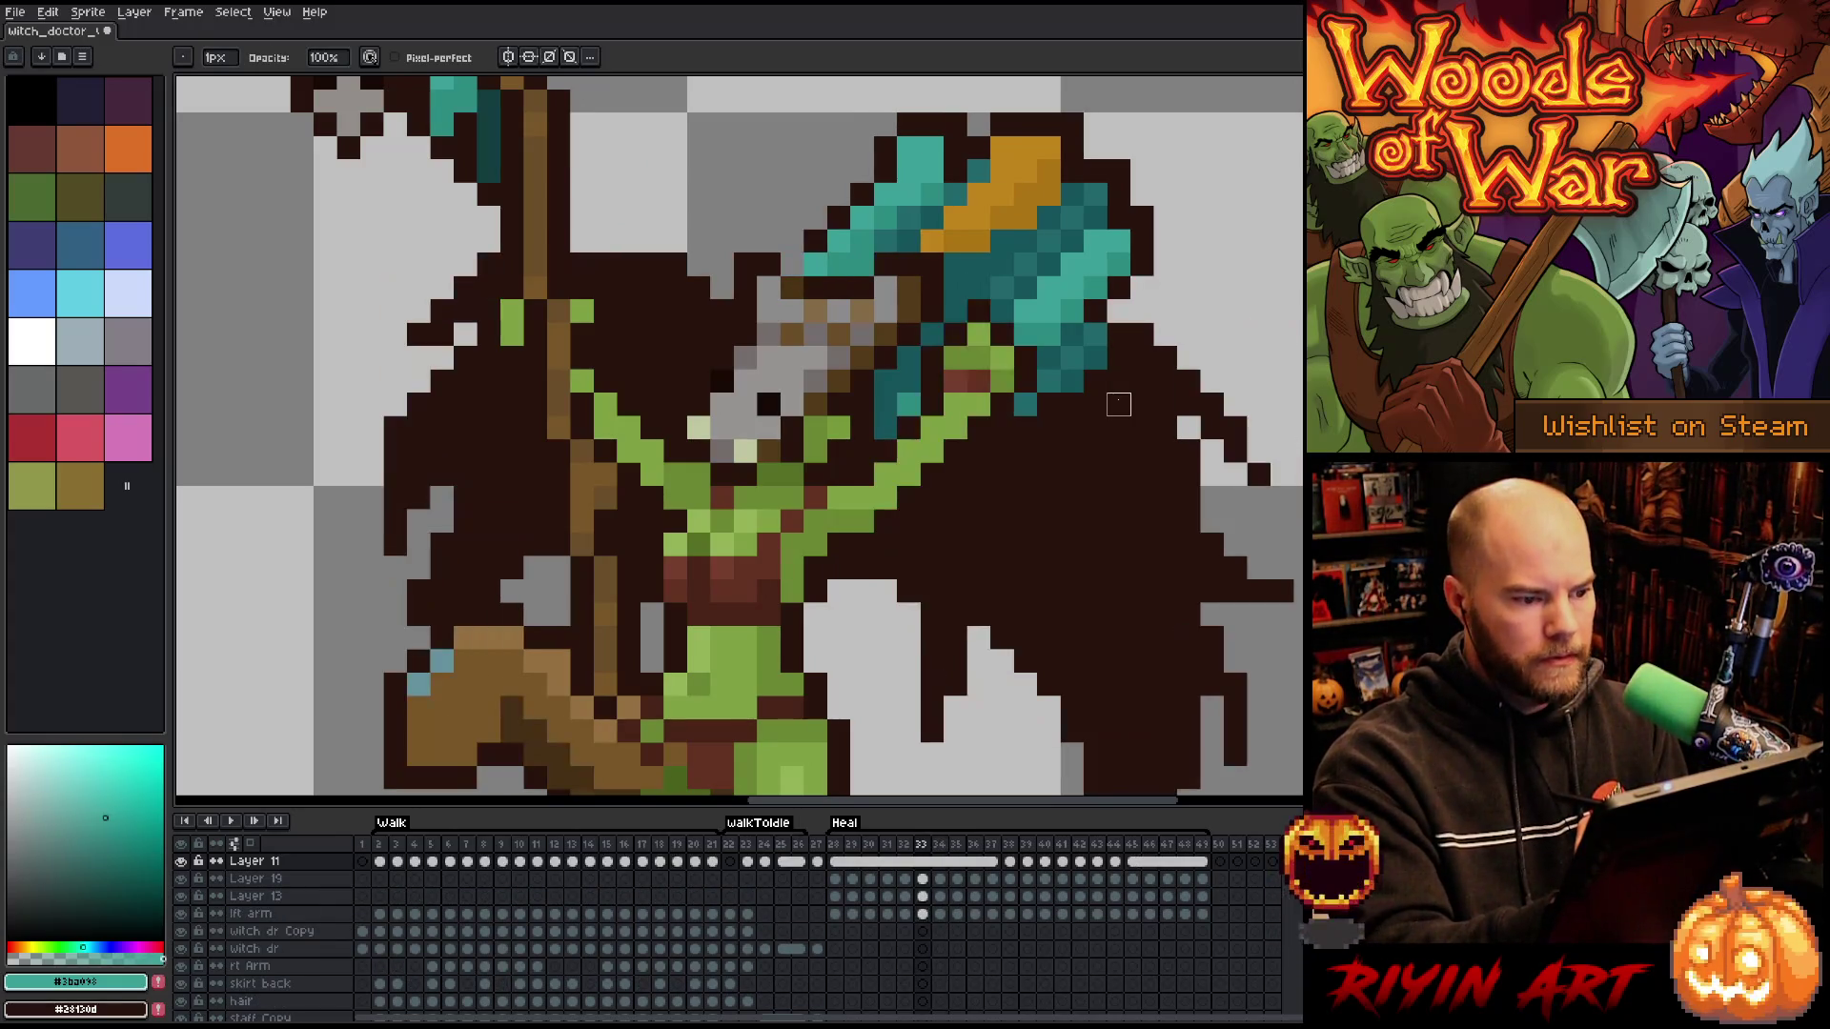
{"action": "key", "text": "e"}
{"action": "left_click", "coordinate": [816, 218], "text": "alt"}
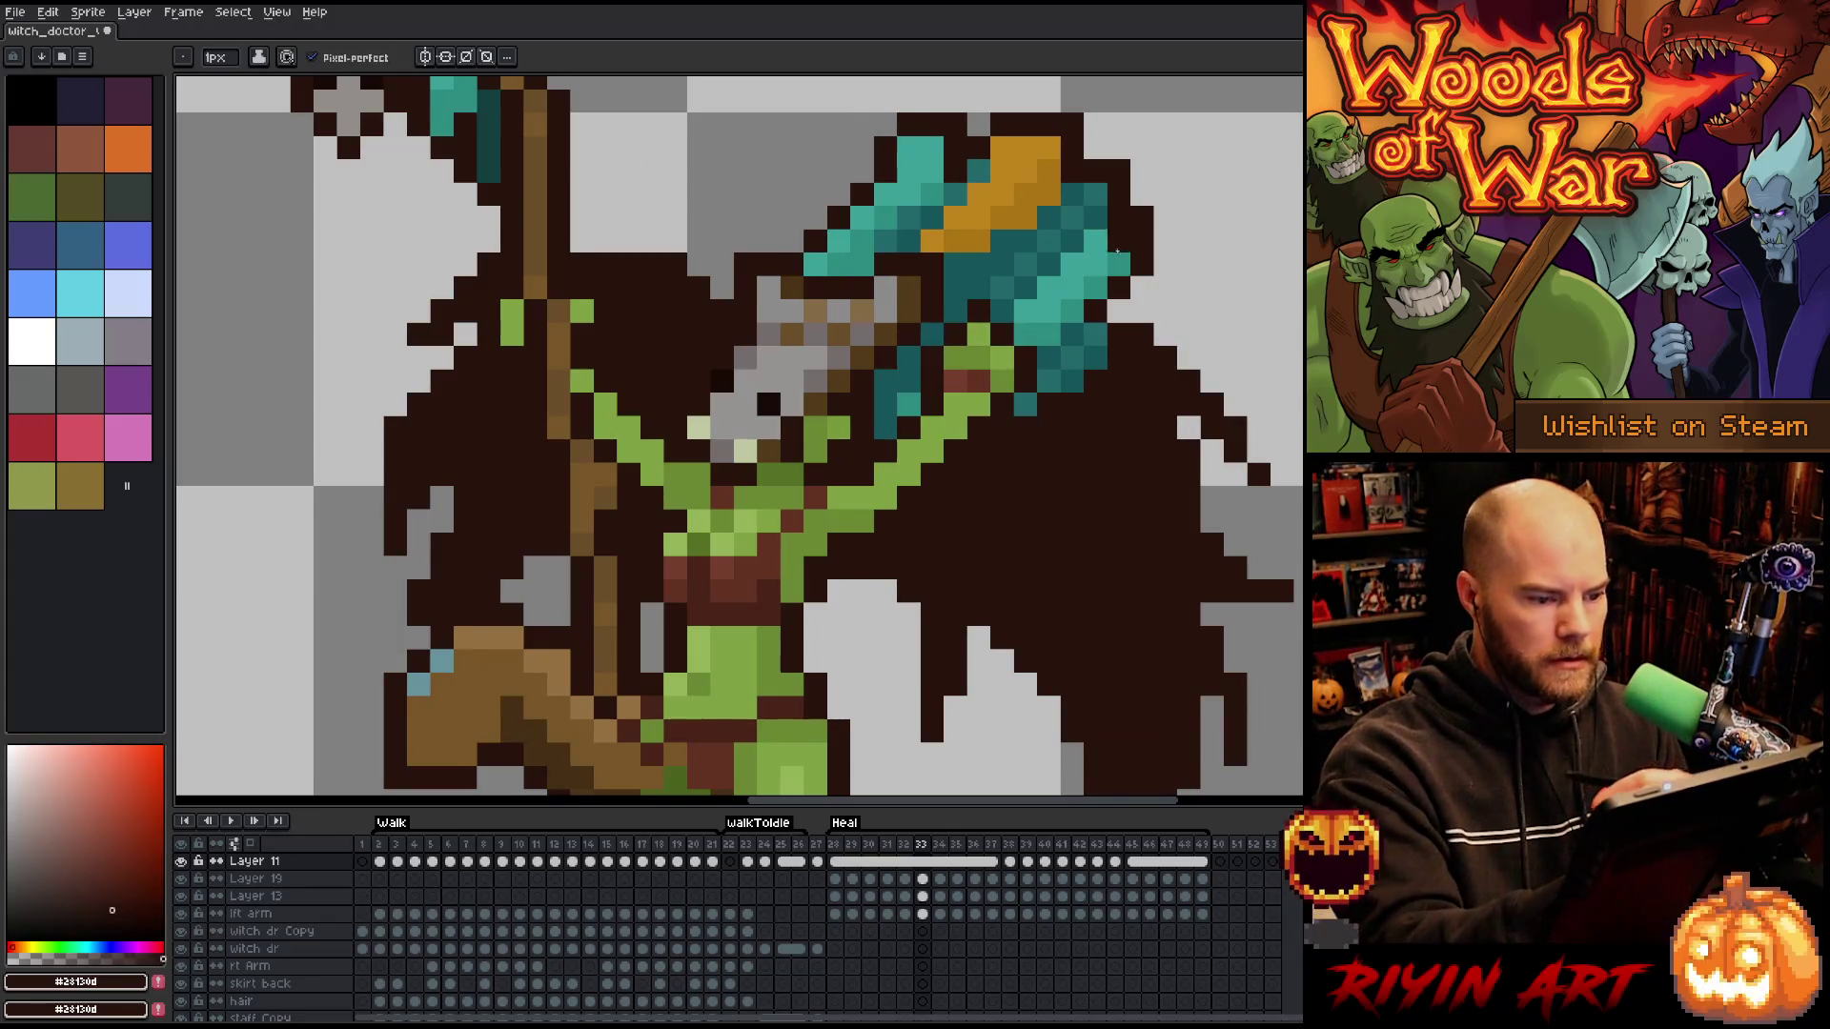
- Step through frames 37 to 45 to check the motion, then jump back to frame 31
{"action": "key", "text": "period"}
{"action": "key", "text": "period"}
{"action": "key", "text": "period"}
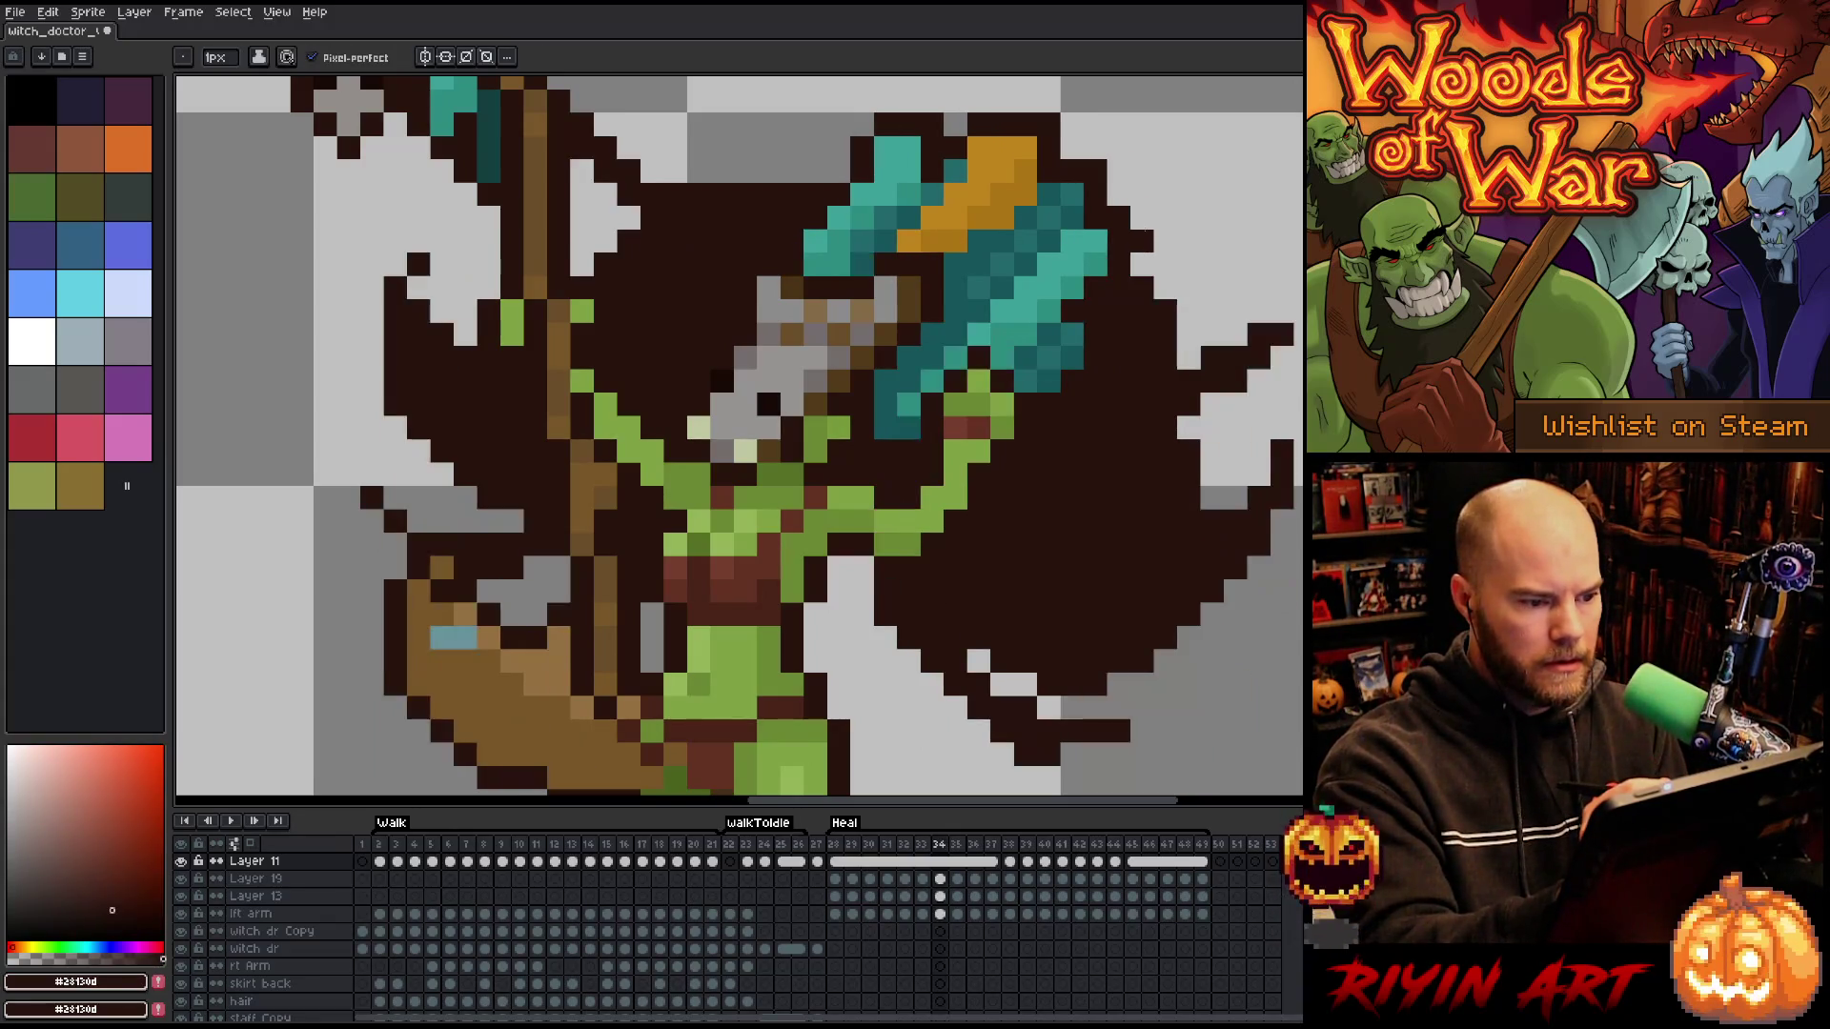
{"action": "key", "text": "period"}
{"action": "key", "text": "period"}
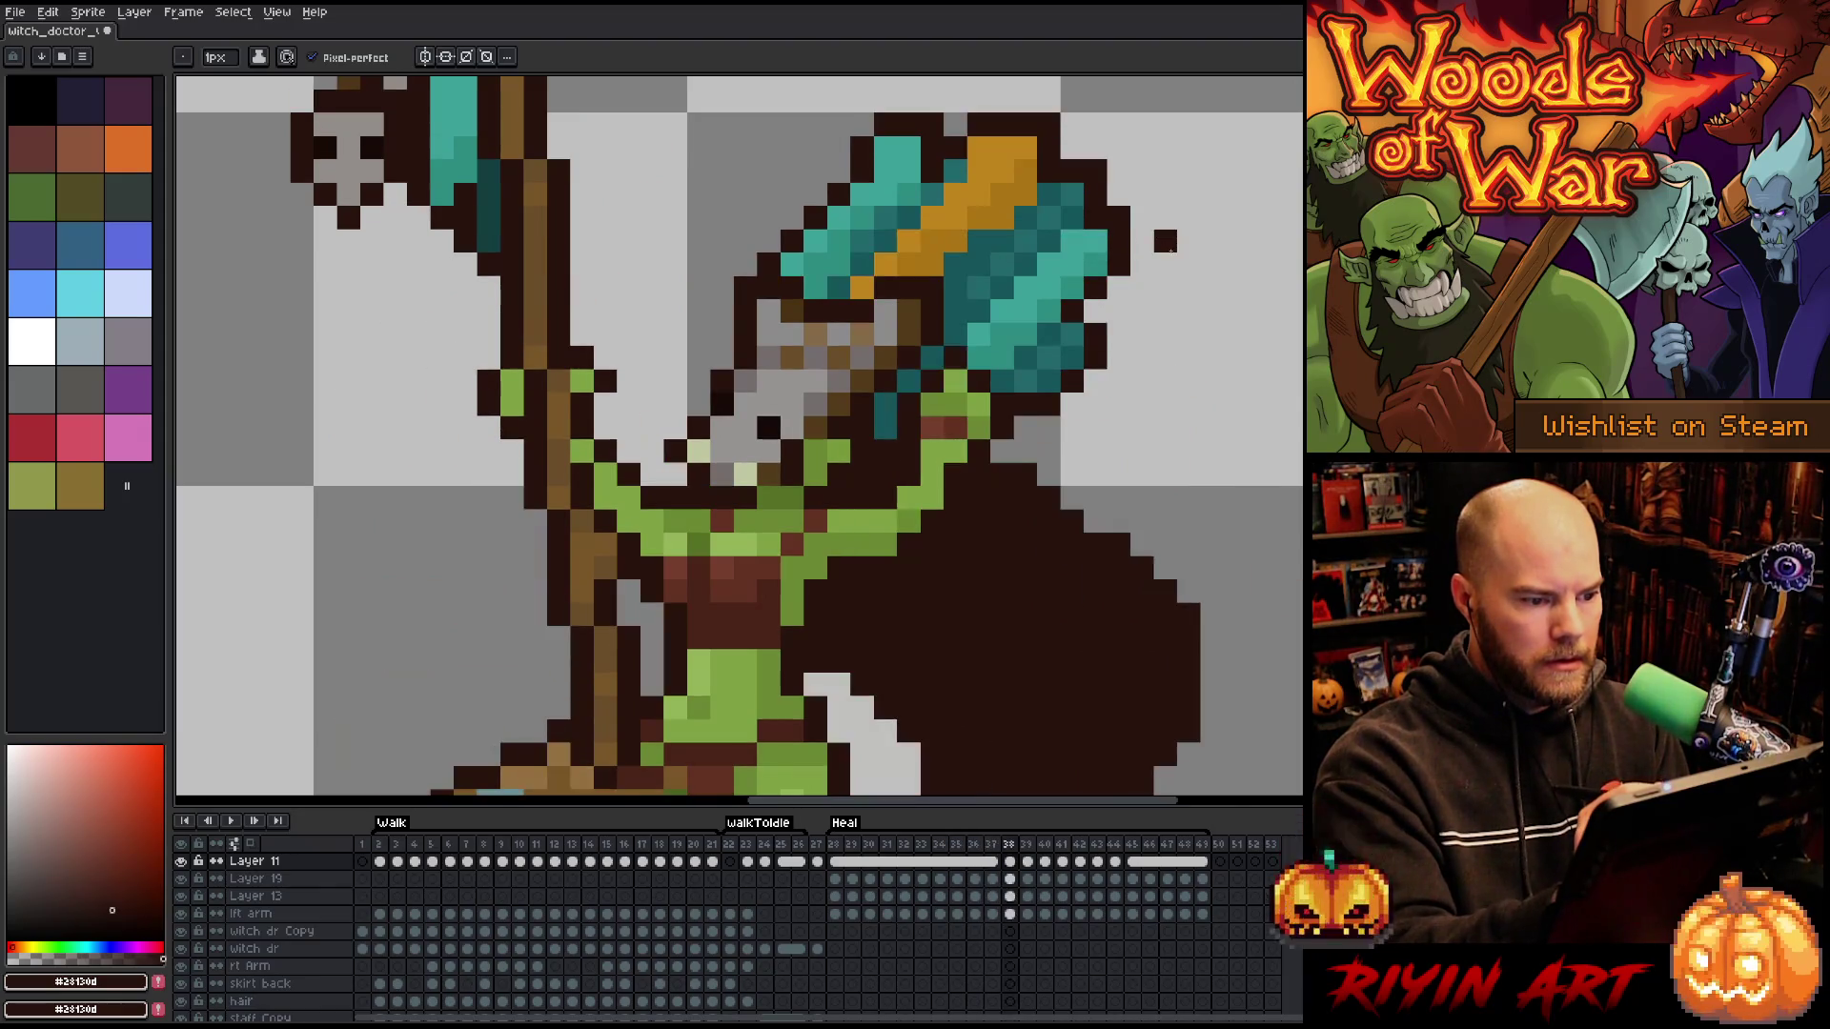
{"action": "key", "text": "period"}
{"action": "key", "text": "period"}
{"action": "key", "text": "comma"}
{"action": "key", "text": "period"}
{"action": "key", "text": "period"}
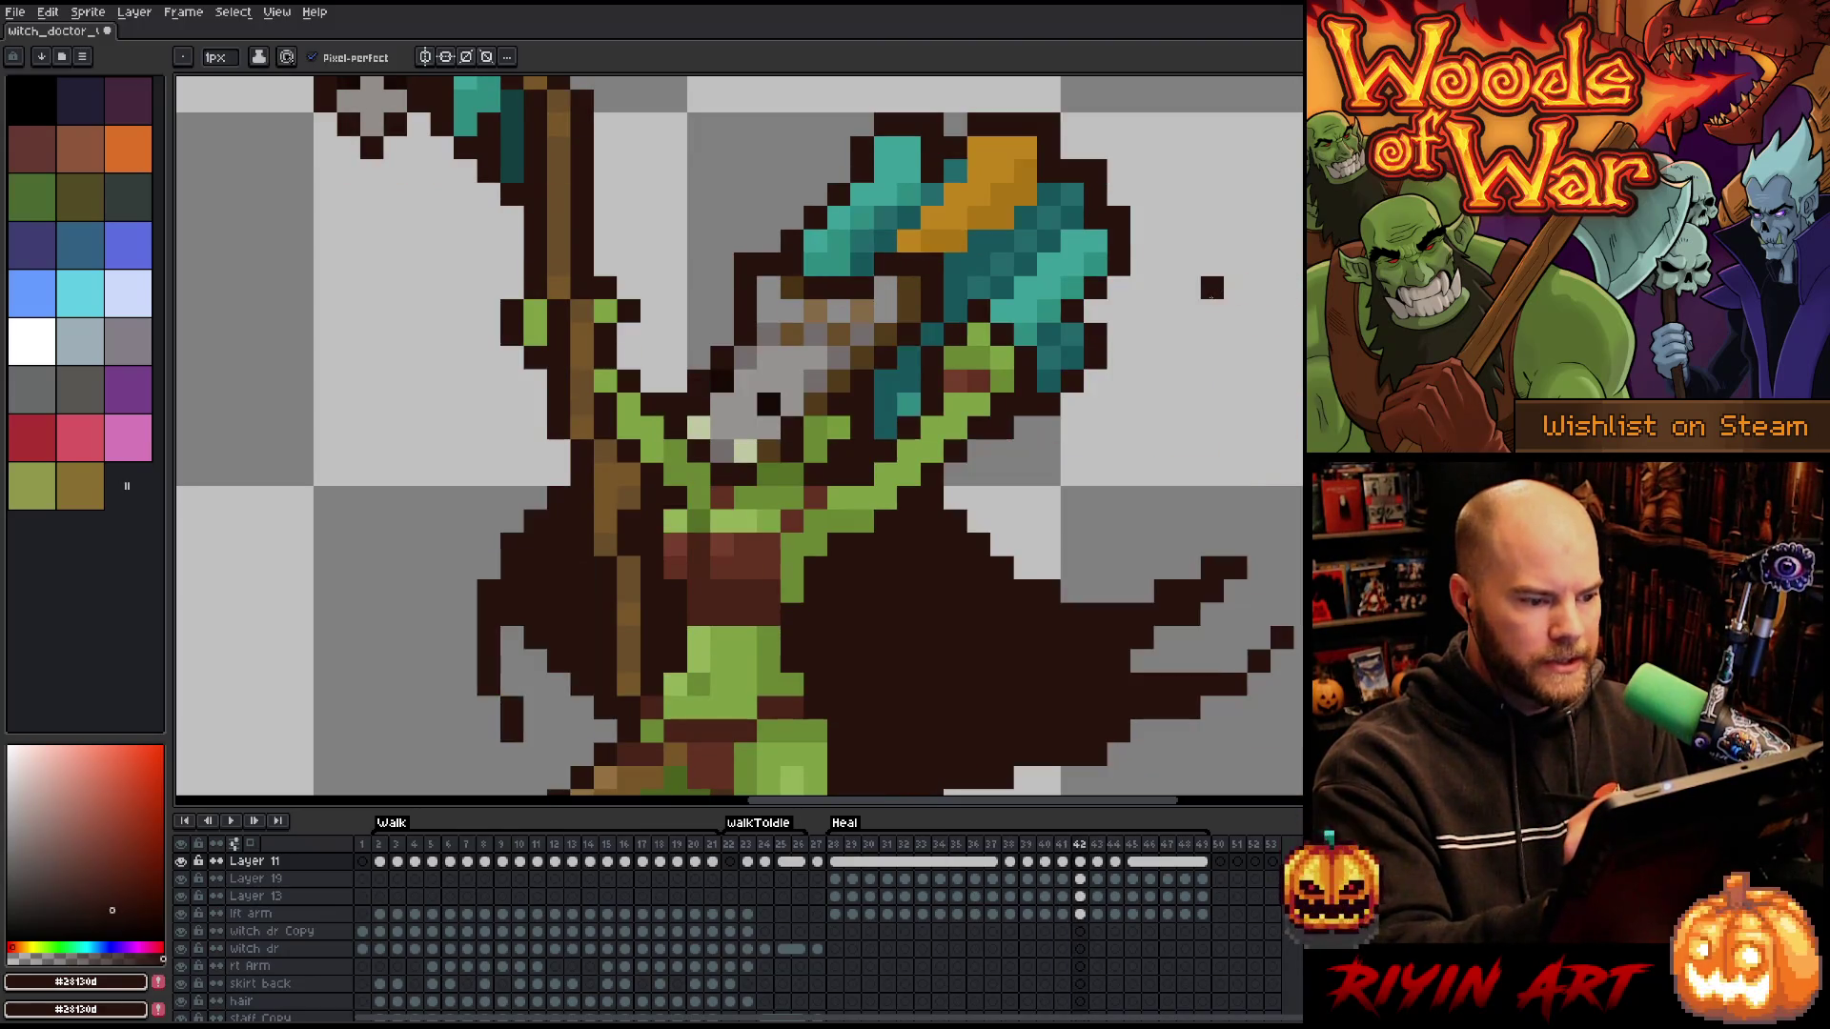
{"action": "key", "text": "period"}
{"action": "key", "text": "comma"}
{"action": "key", "text": "period"}
{"action": "key", "text": "period"}
{"action": "key", "text": "period"}
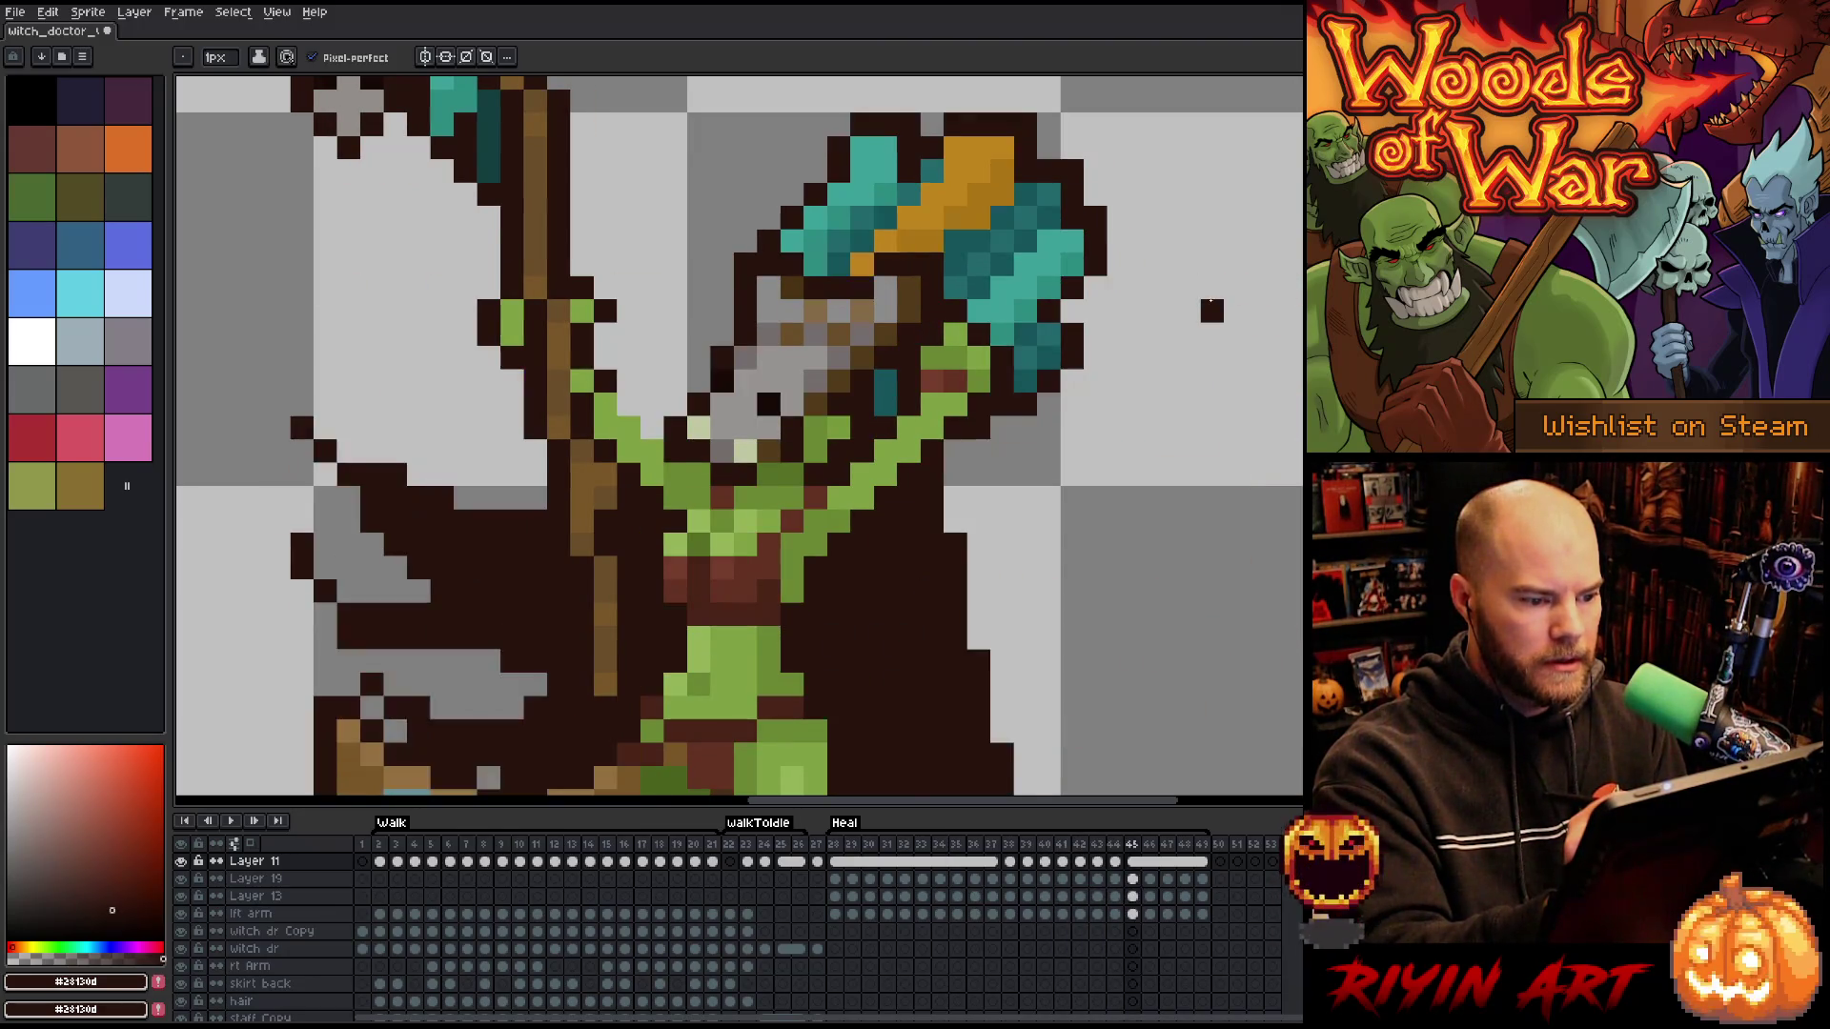
{"action": "key", "text": "Return"}
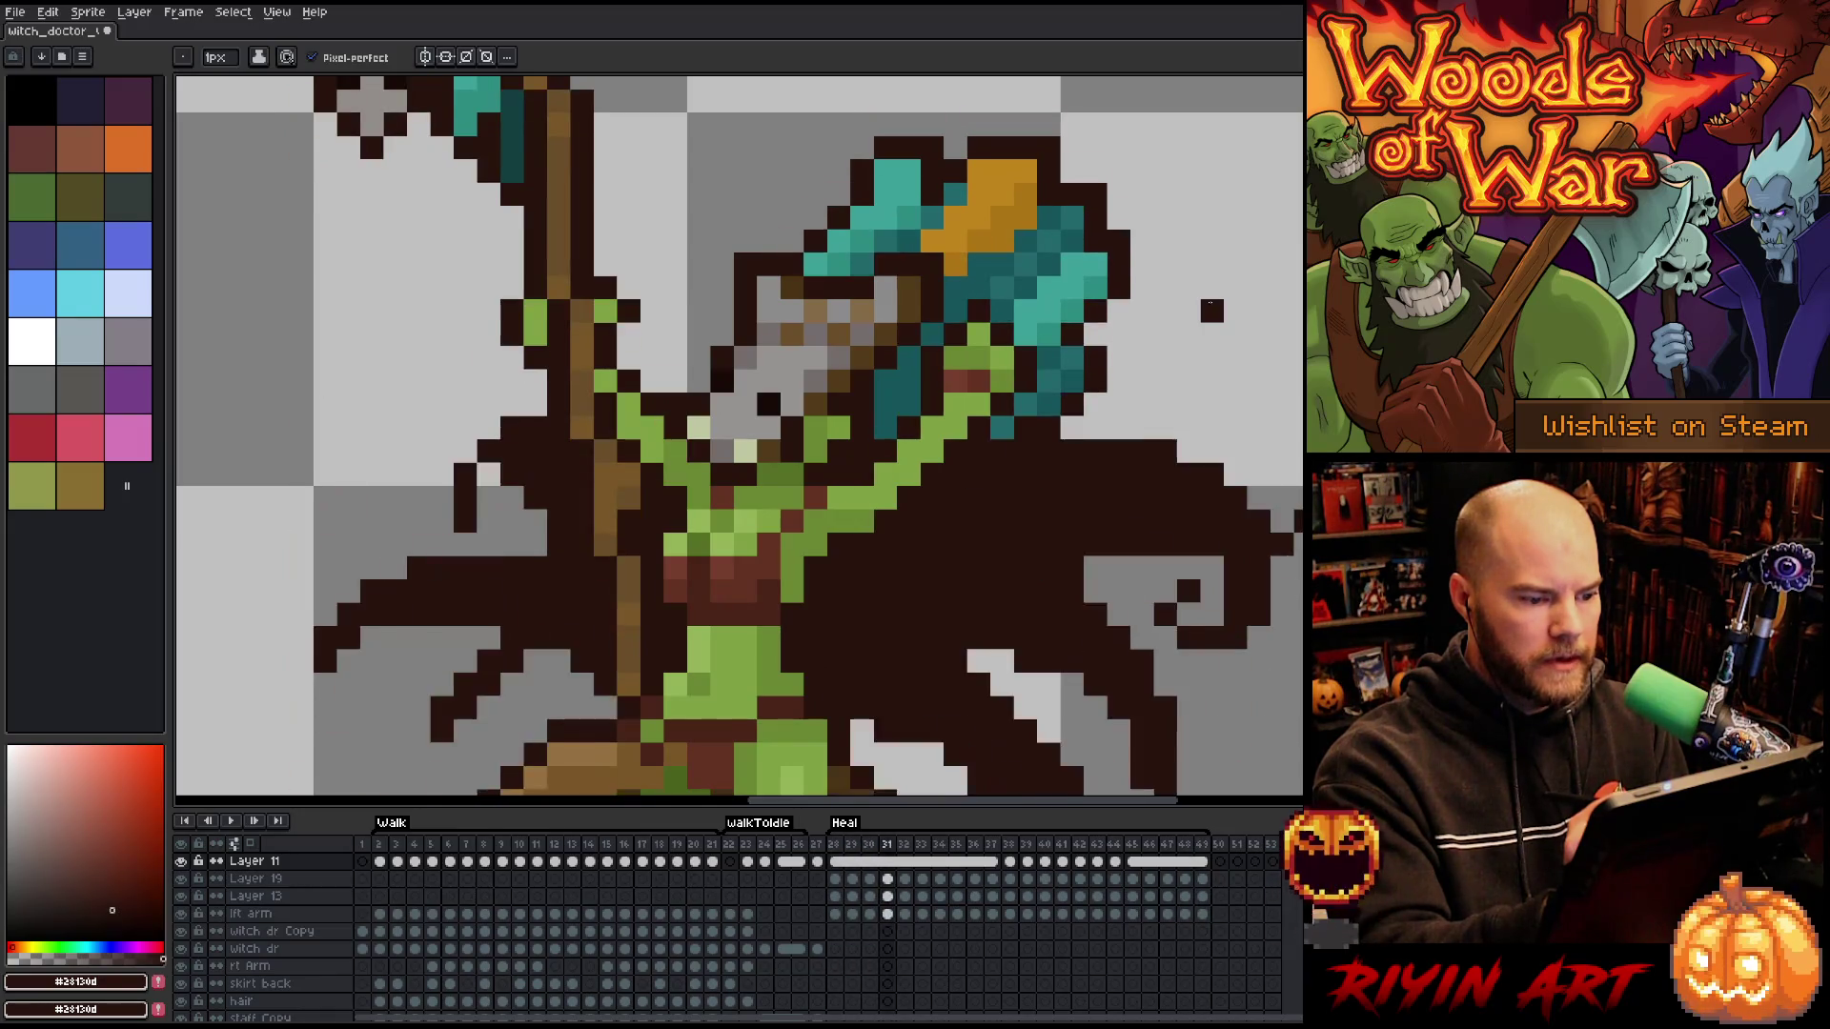
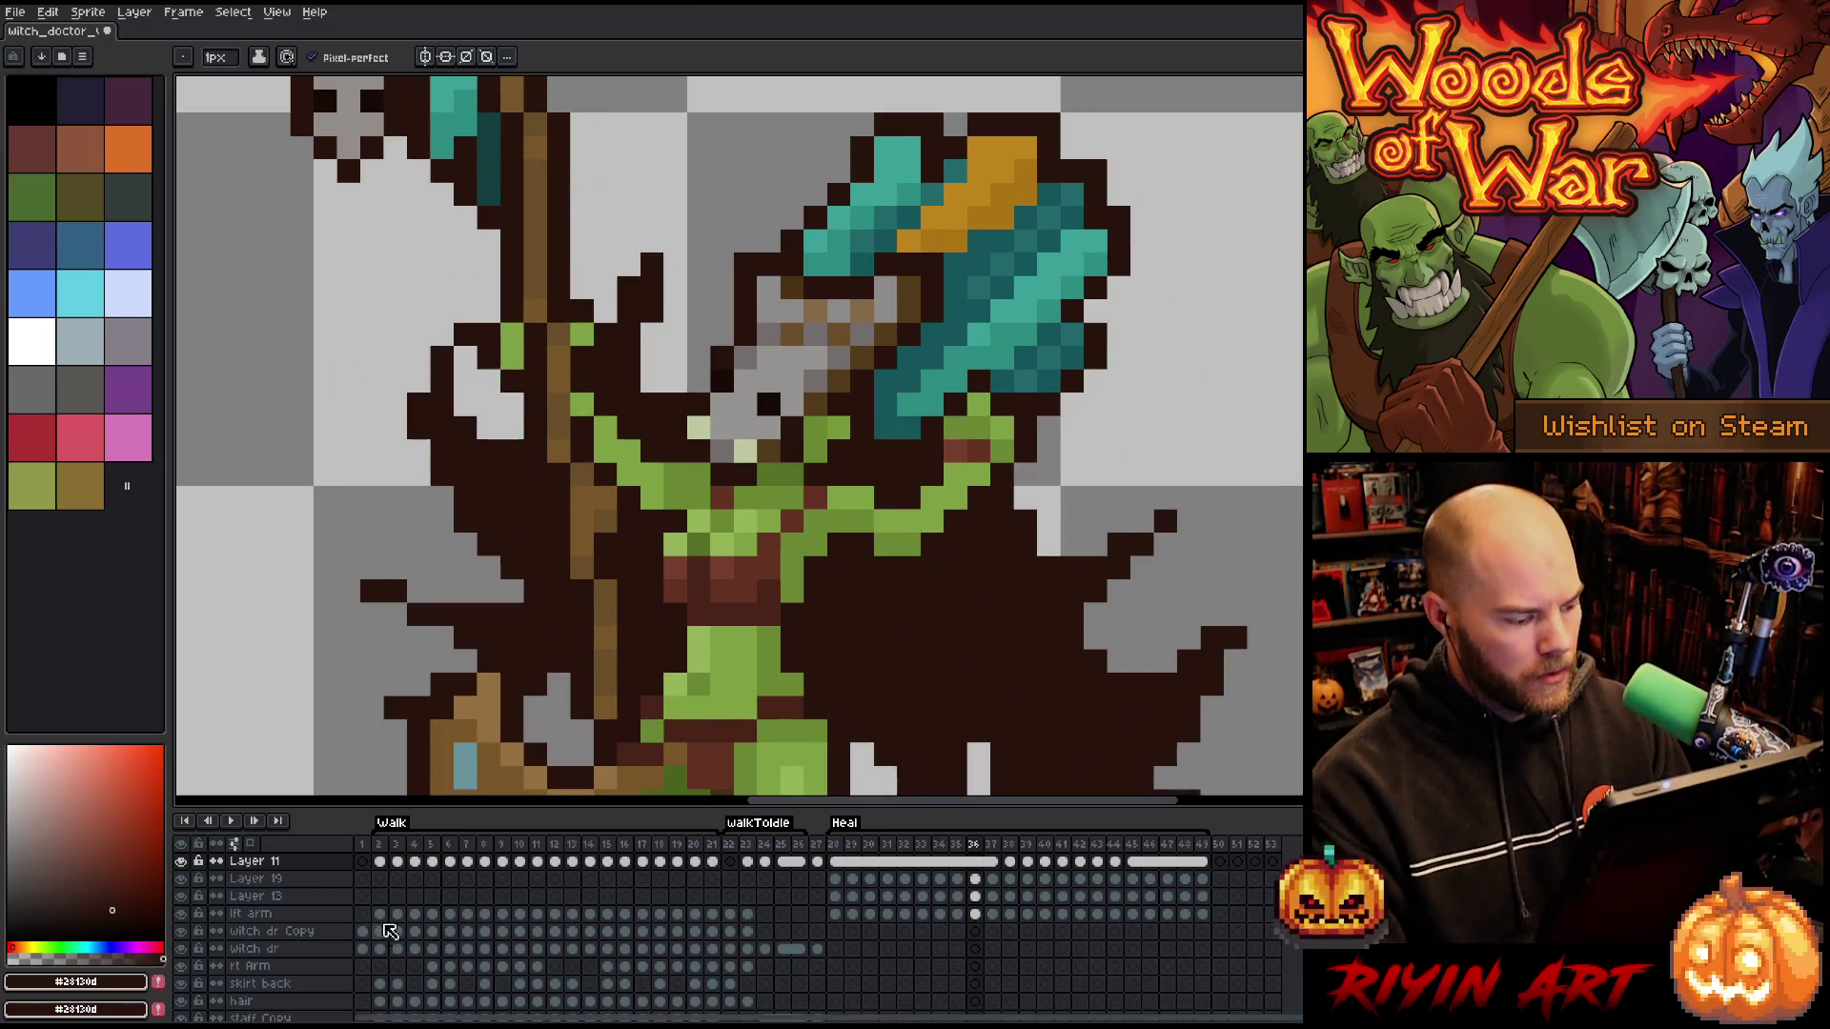
- Repaint the axe tip's gold pixels in the blade's dark teal #155459
{"action": "key", "text": "Return"}
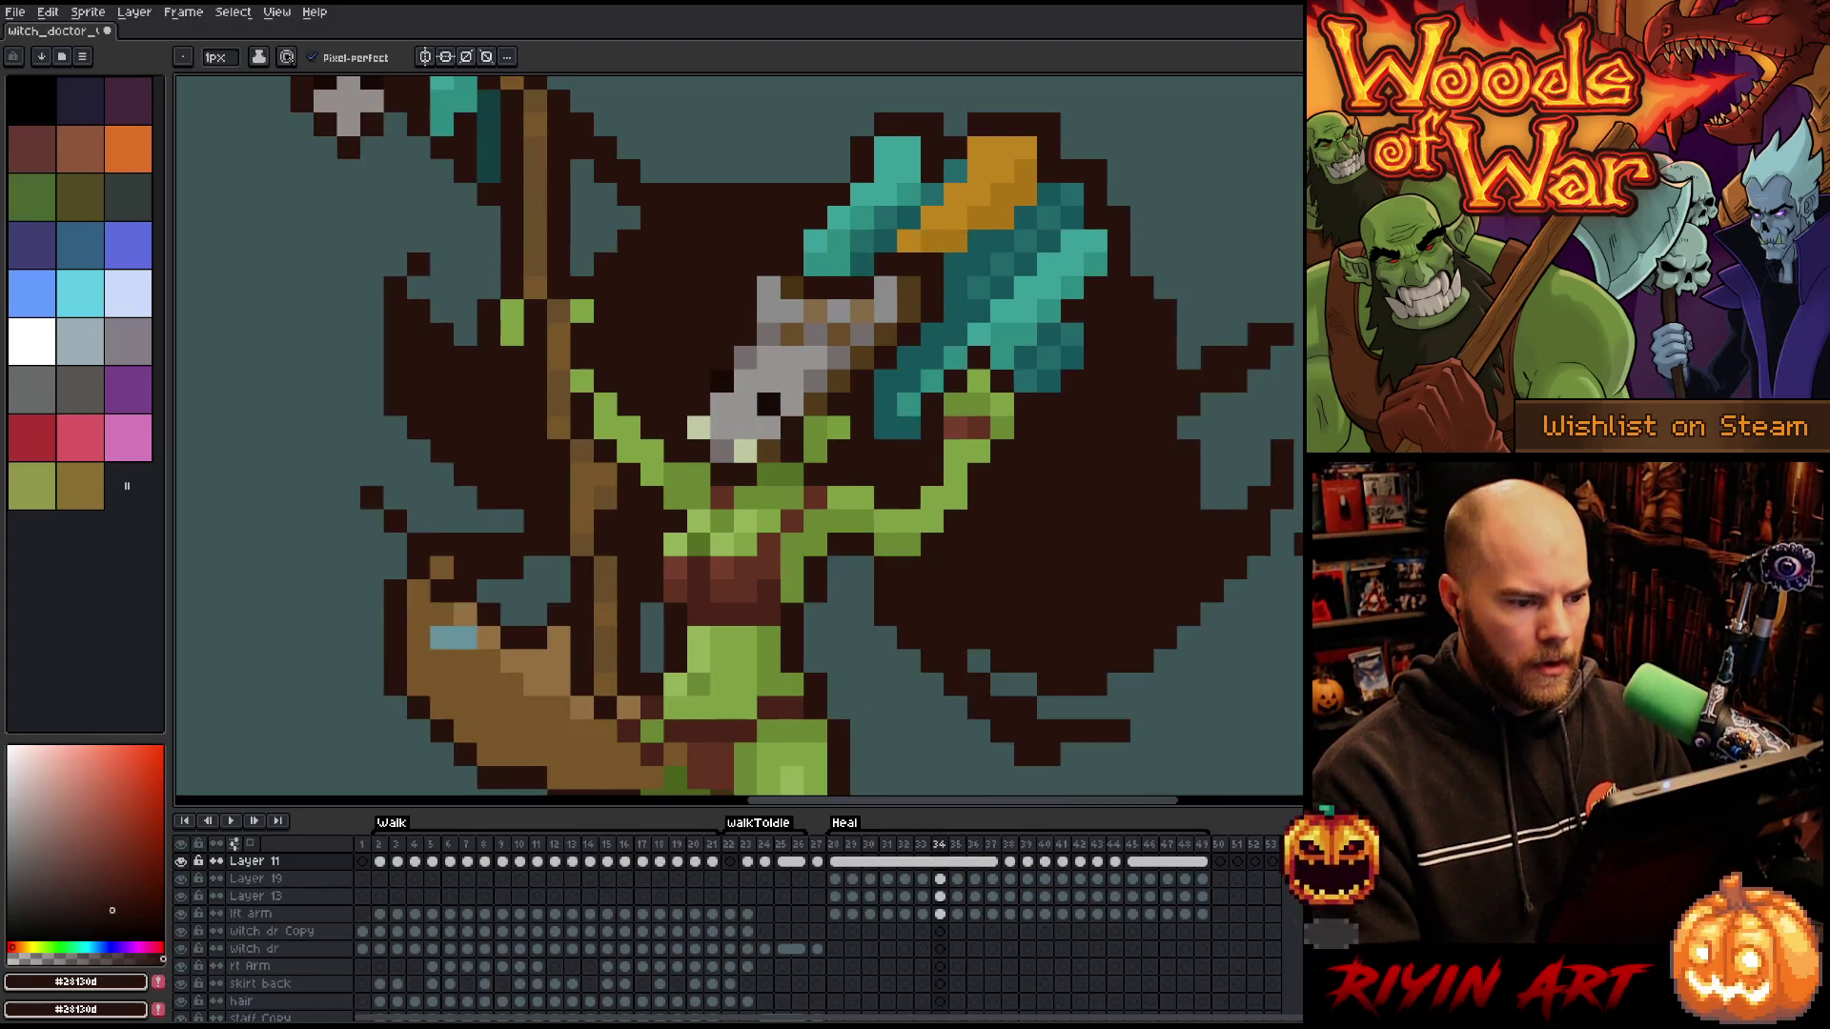
{"action": "left_click", "coordinate": [950, 252], "text": "alt"}
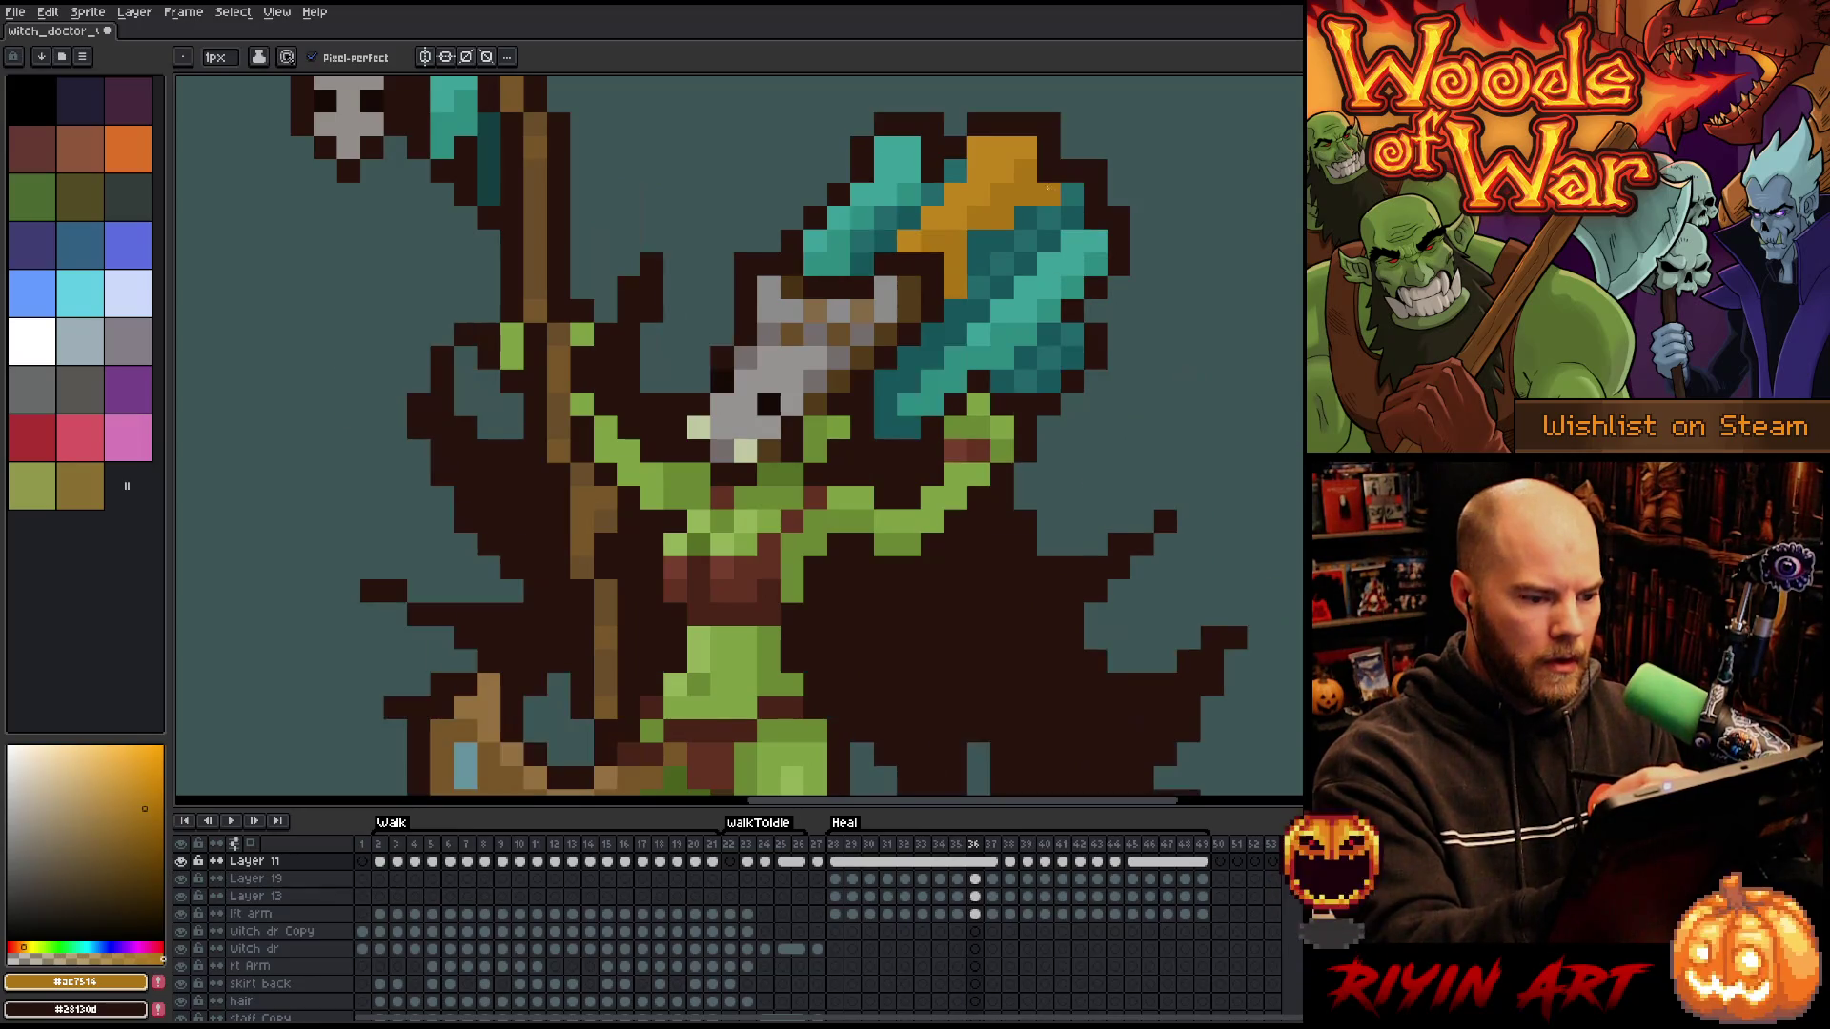
{"action": "left_click", "coordinate": [978, 289], "text": "alt"}
{"action": "left_click_drag", "start_coordinate": [954, 289], "coordinate": [954, 312]}
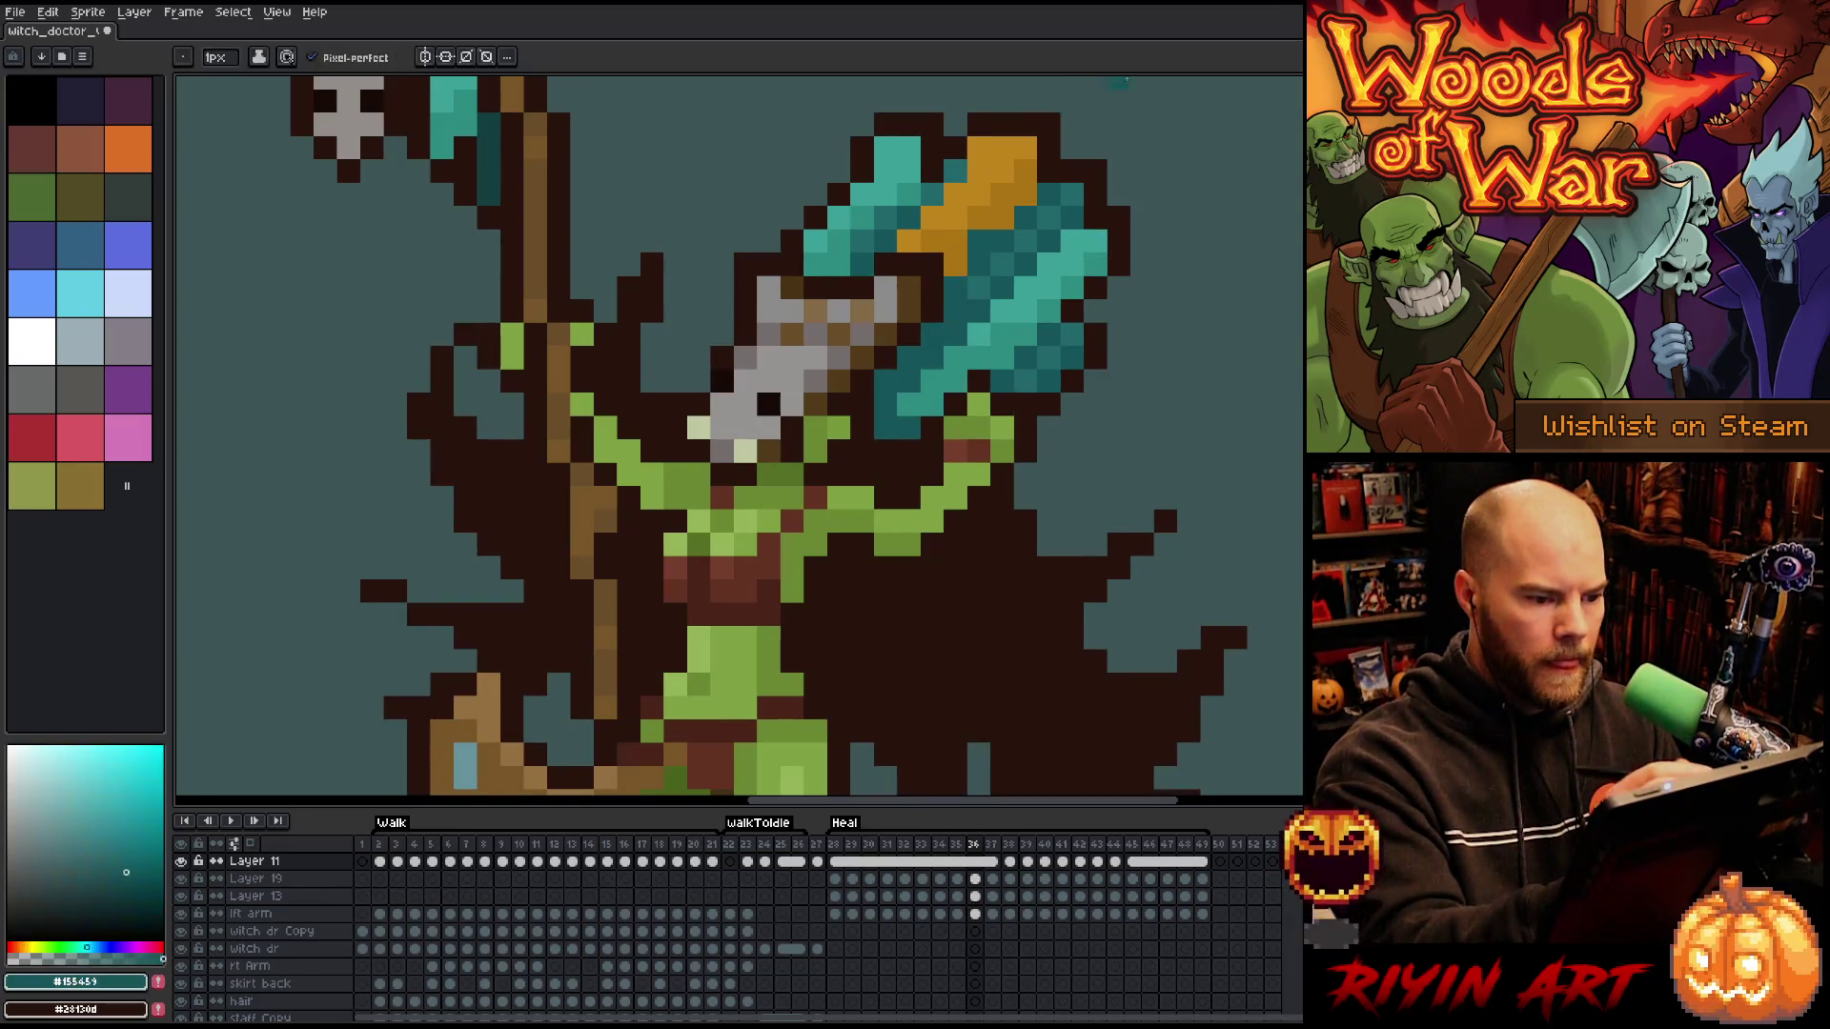
- Step through neighbouring frames and play the animation to review the recoloured axe tip
{"action": "key", "text": "Left"}
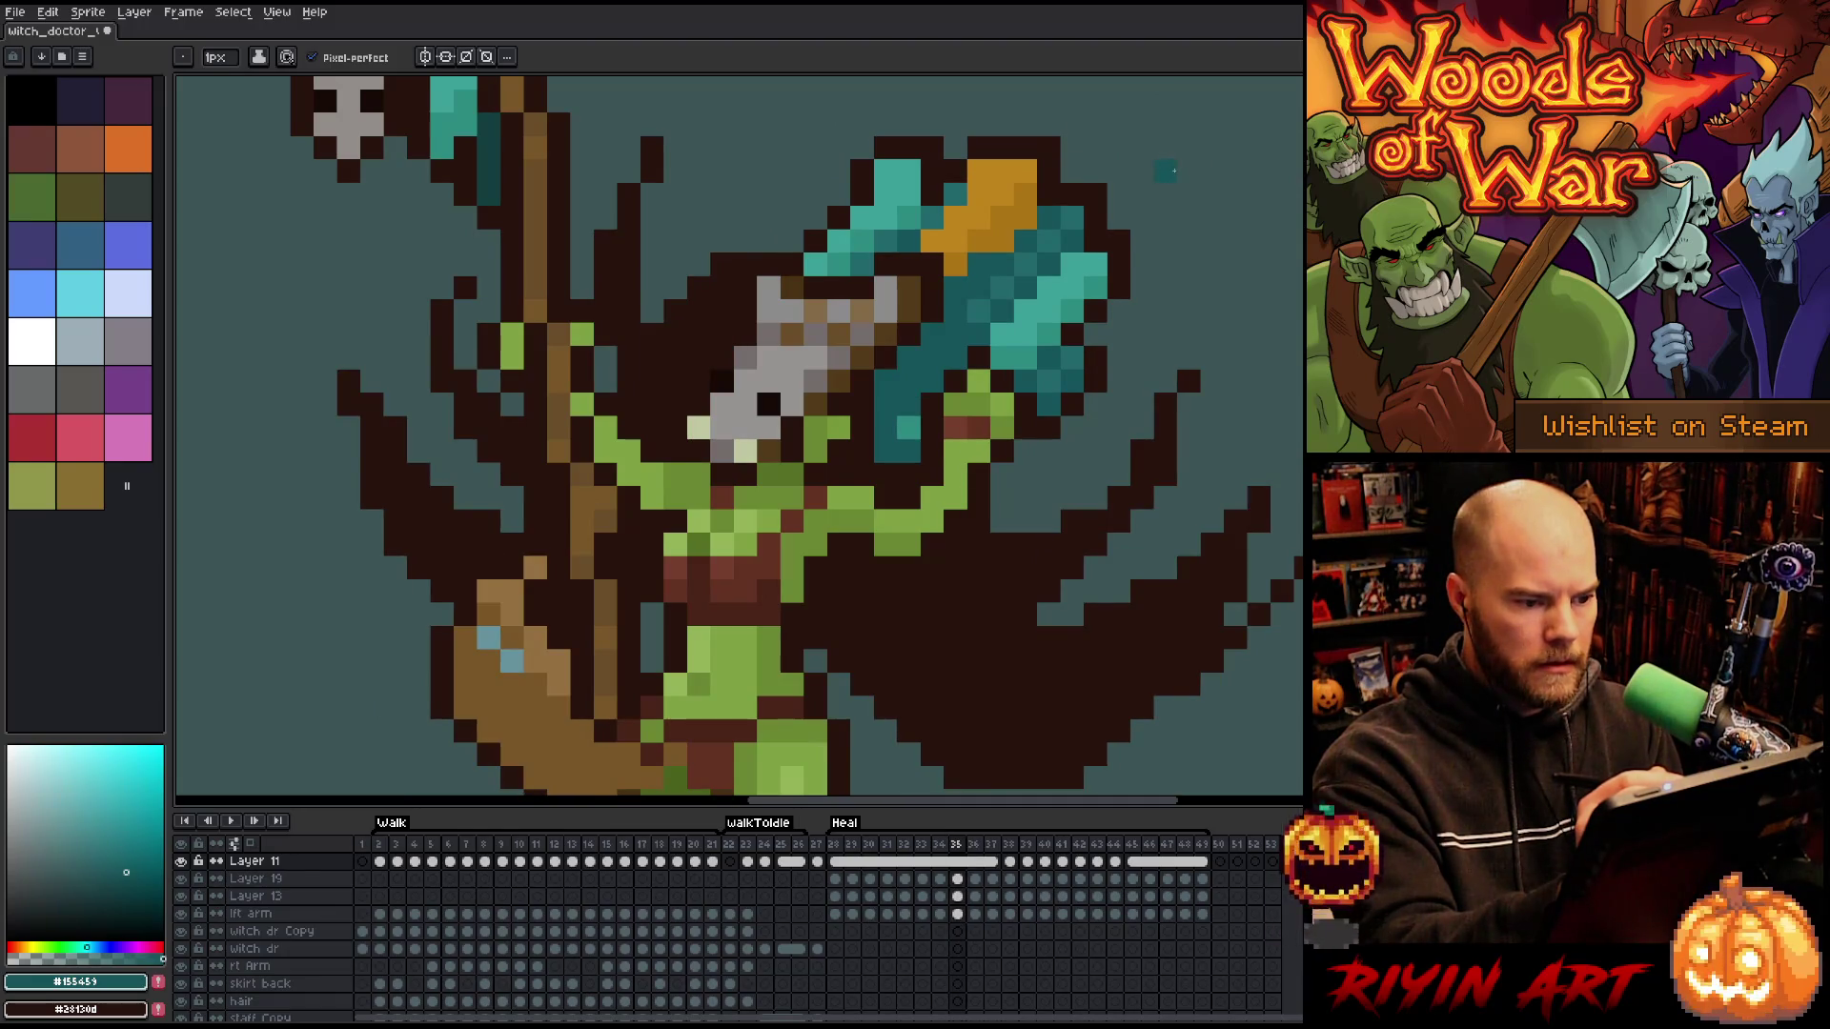
{"action": "key", "text": "Right"}
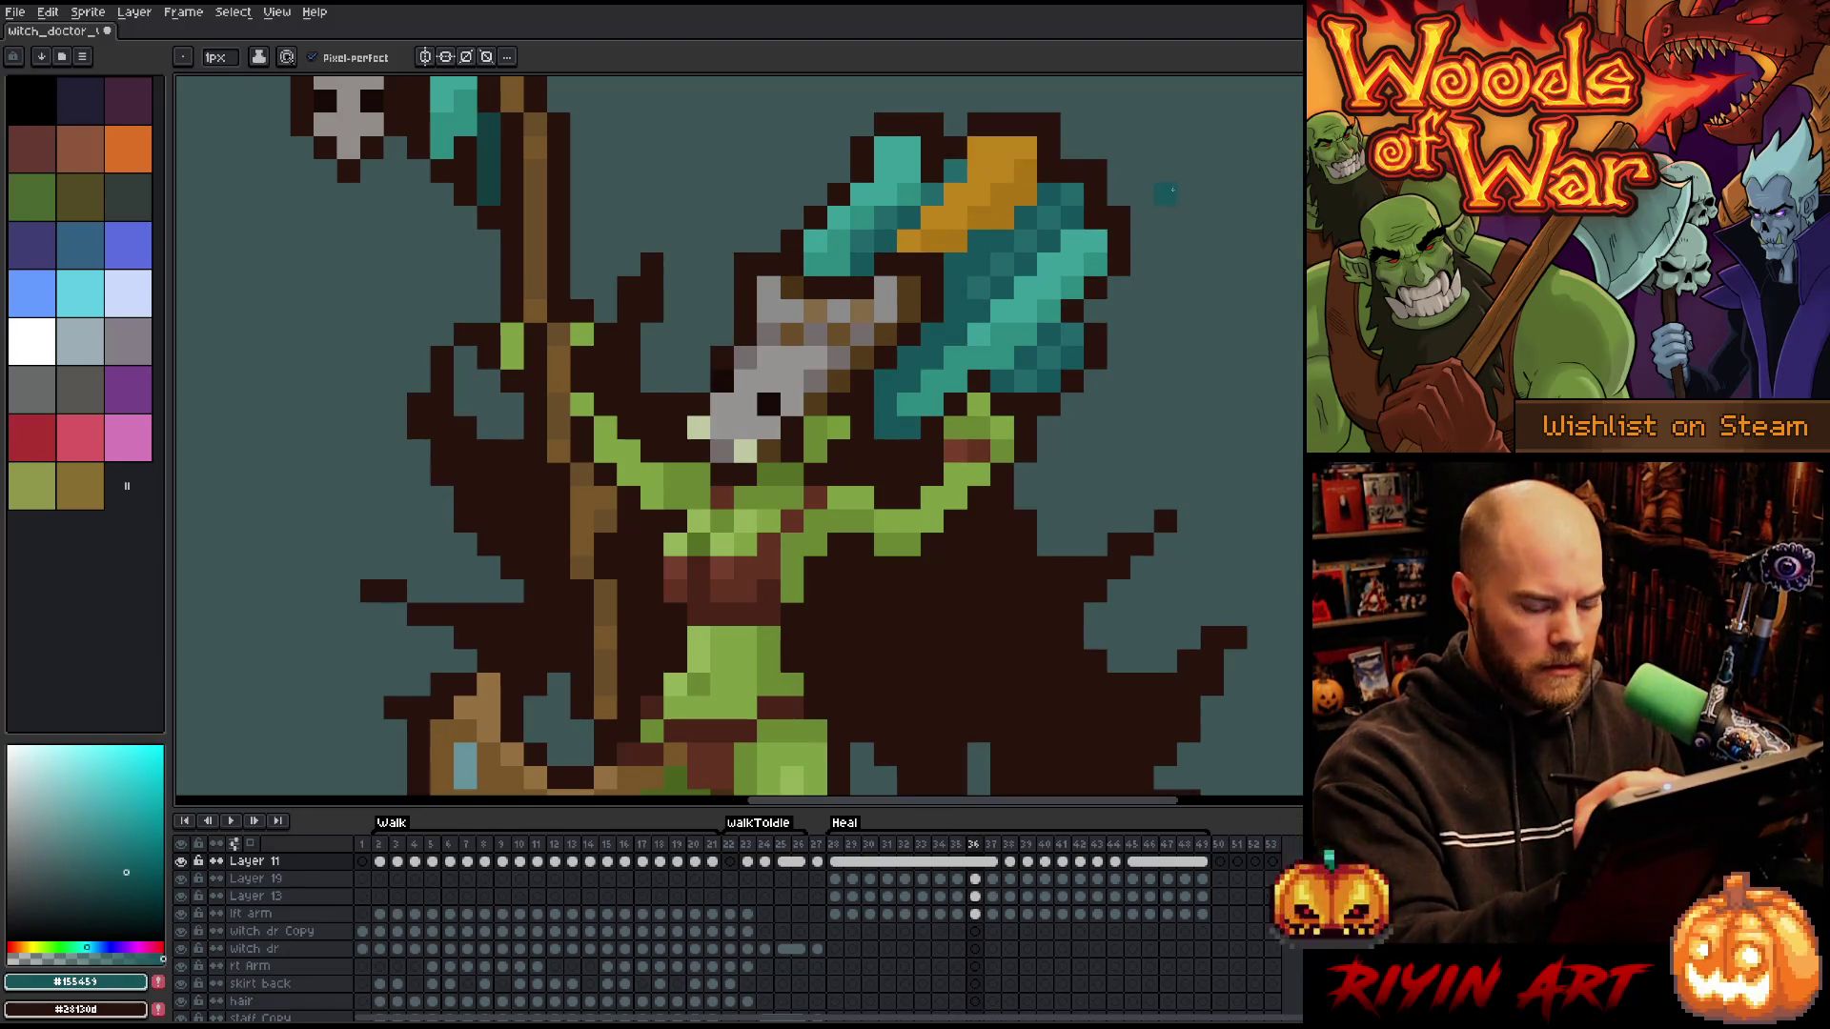
{"action": "key", "text": "Left"}
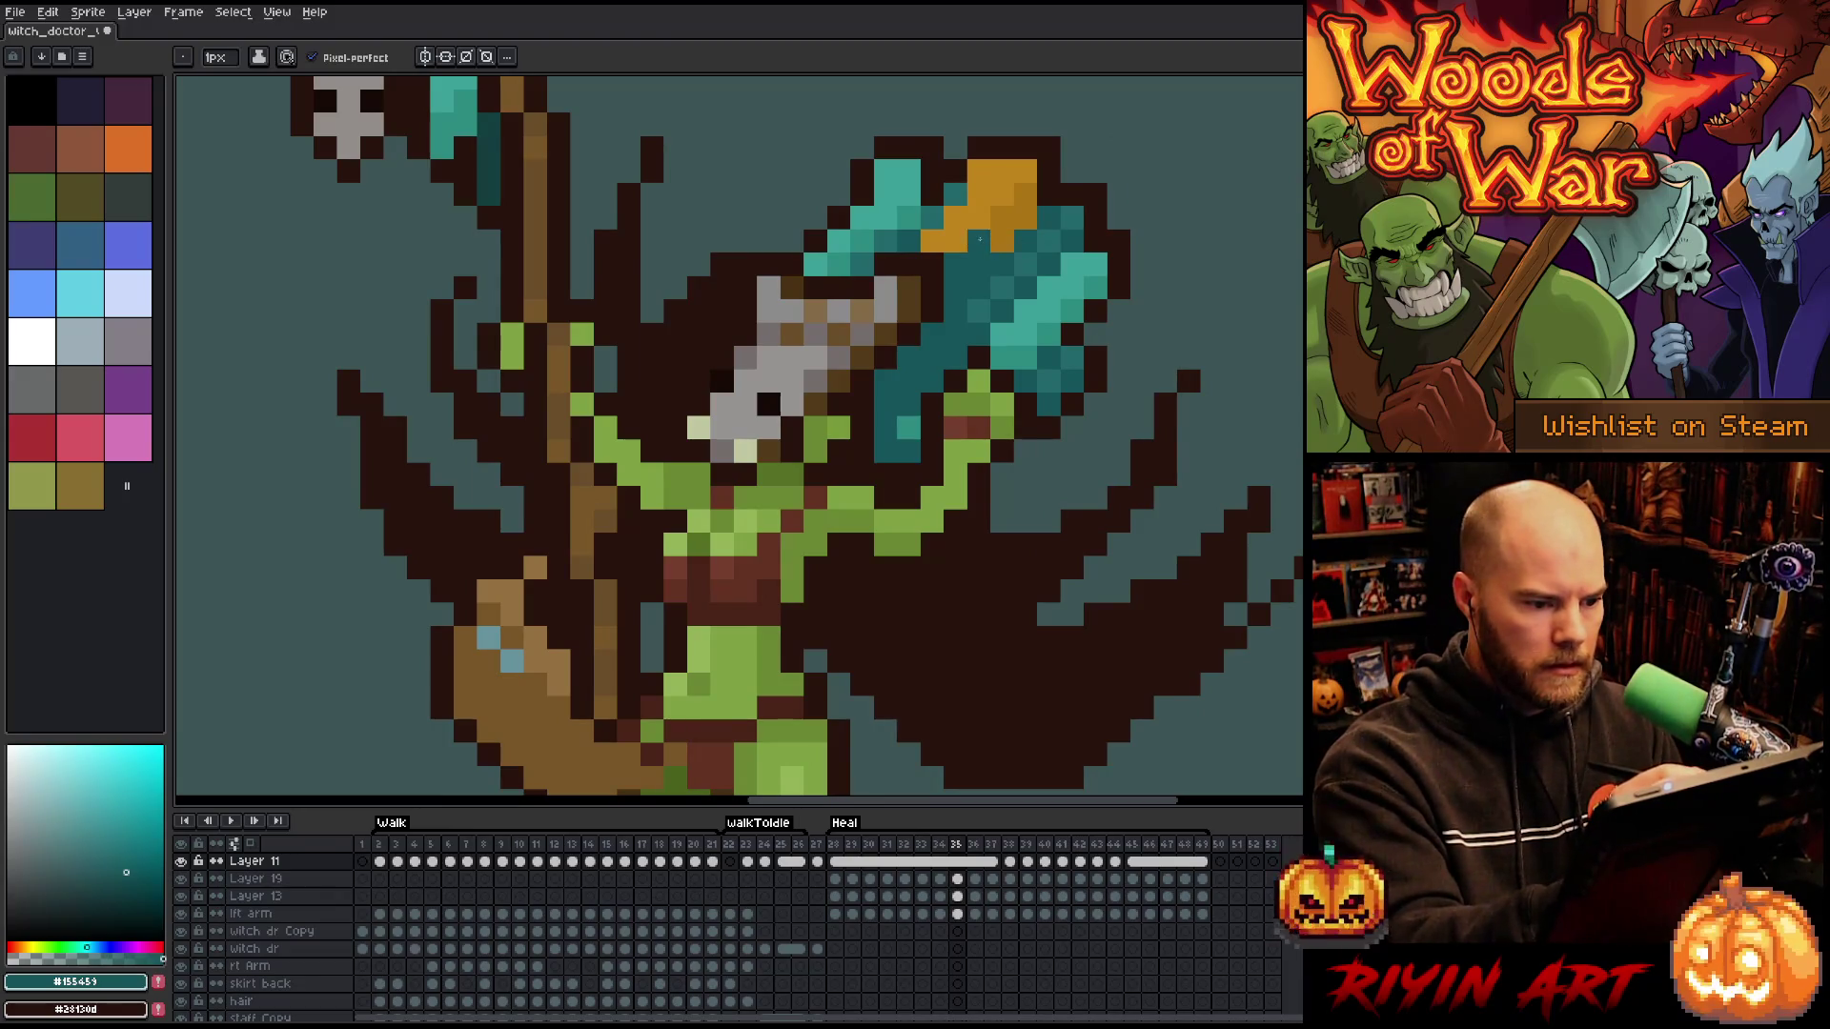
{"action": "key", "text": "v"}
{"action": "key", "text": "Right"}
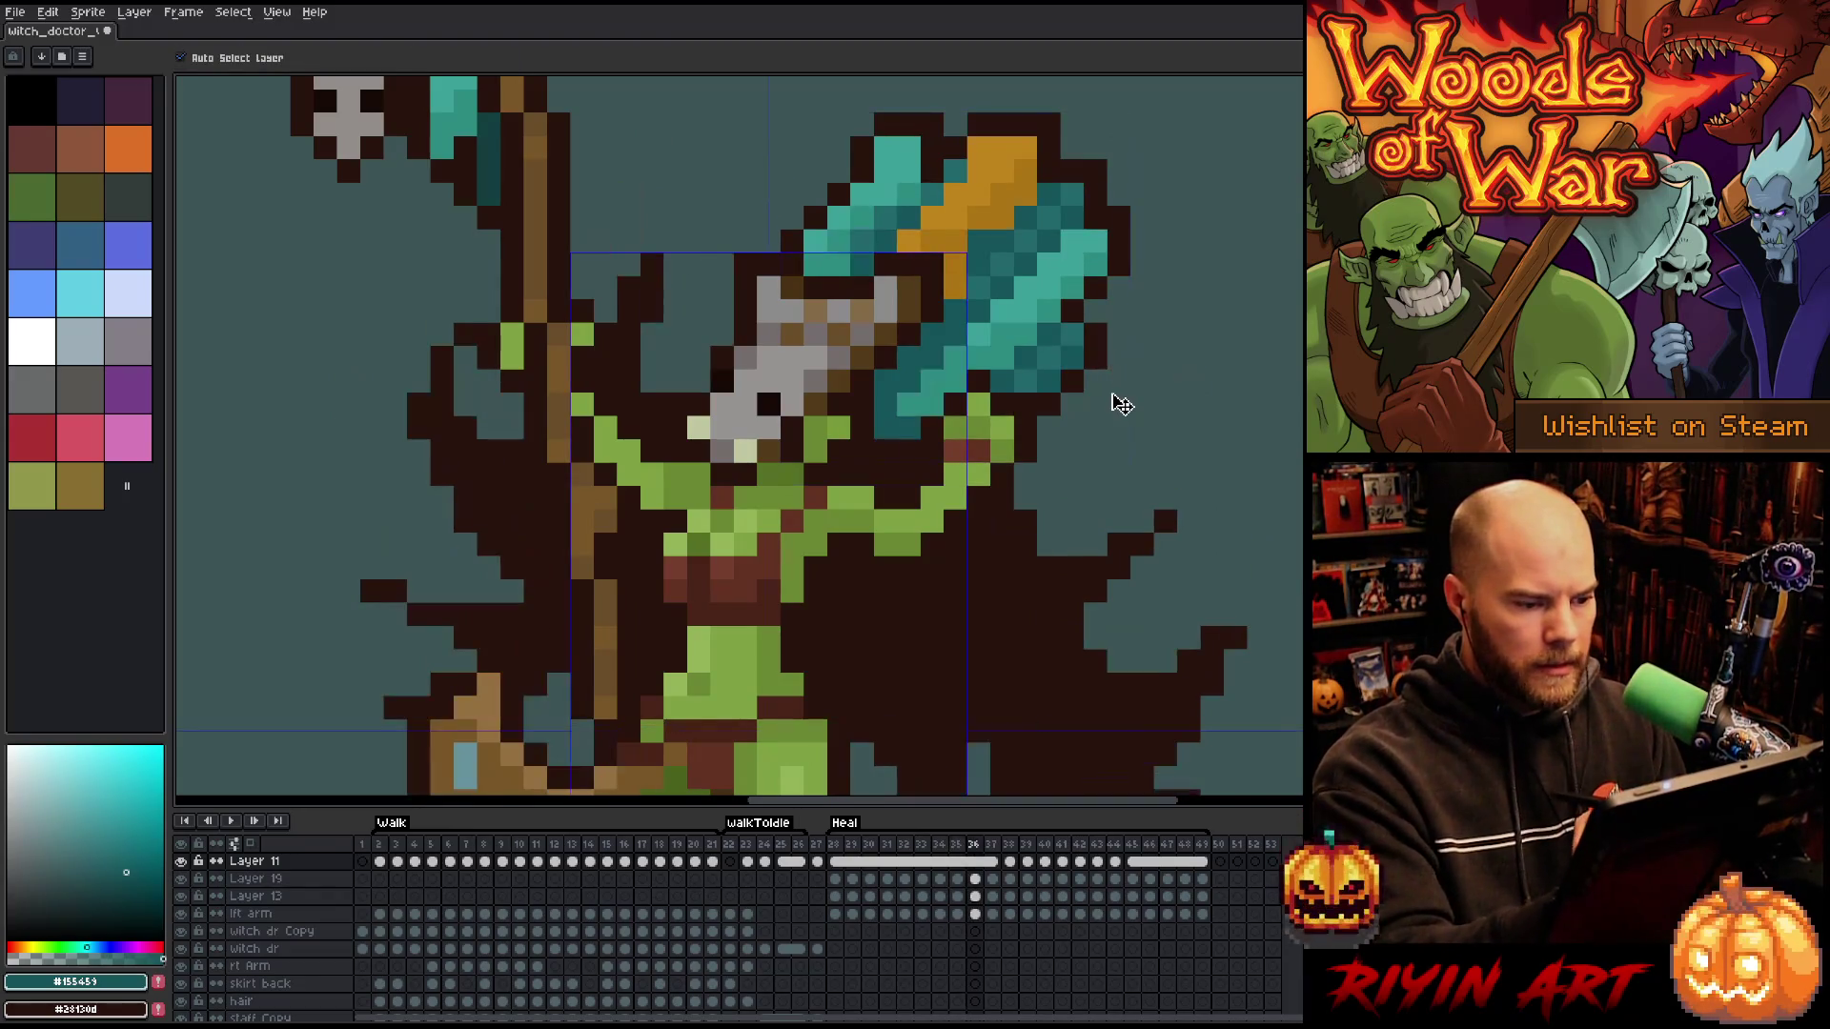
{"action": "key", "text": "Left"}
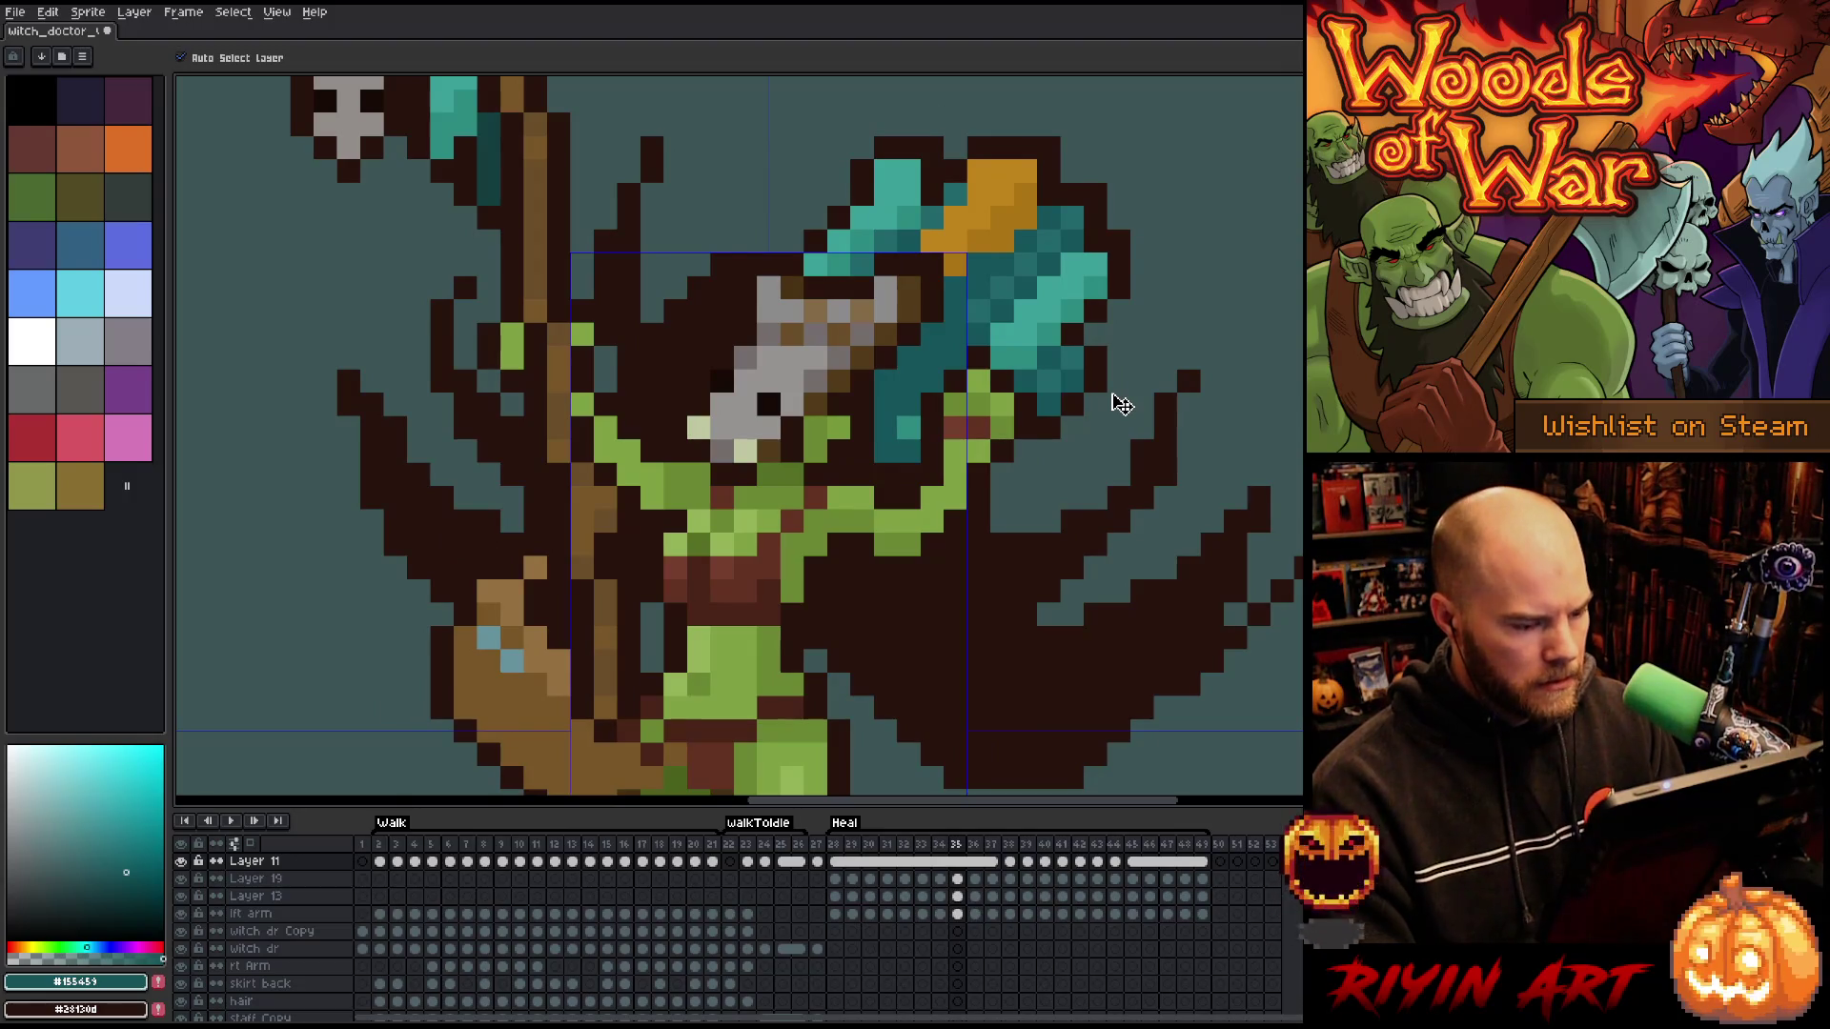
{"action": "key", "text": "Left"}
{"action": "key", "text": "Left"}
{"action": "key", "text": "b"}
{"action": "scroll", "coordinate": [1164, 398], "scroll_direction": "down", "scroll_amount": 4}
{"action": "key", "text": "Return"}
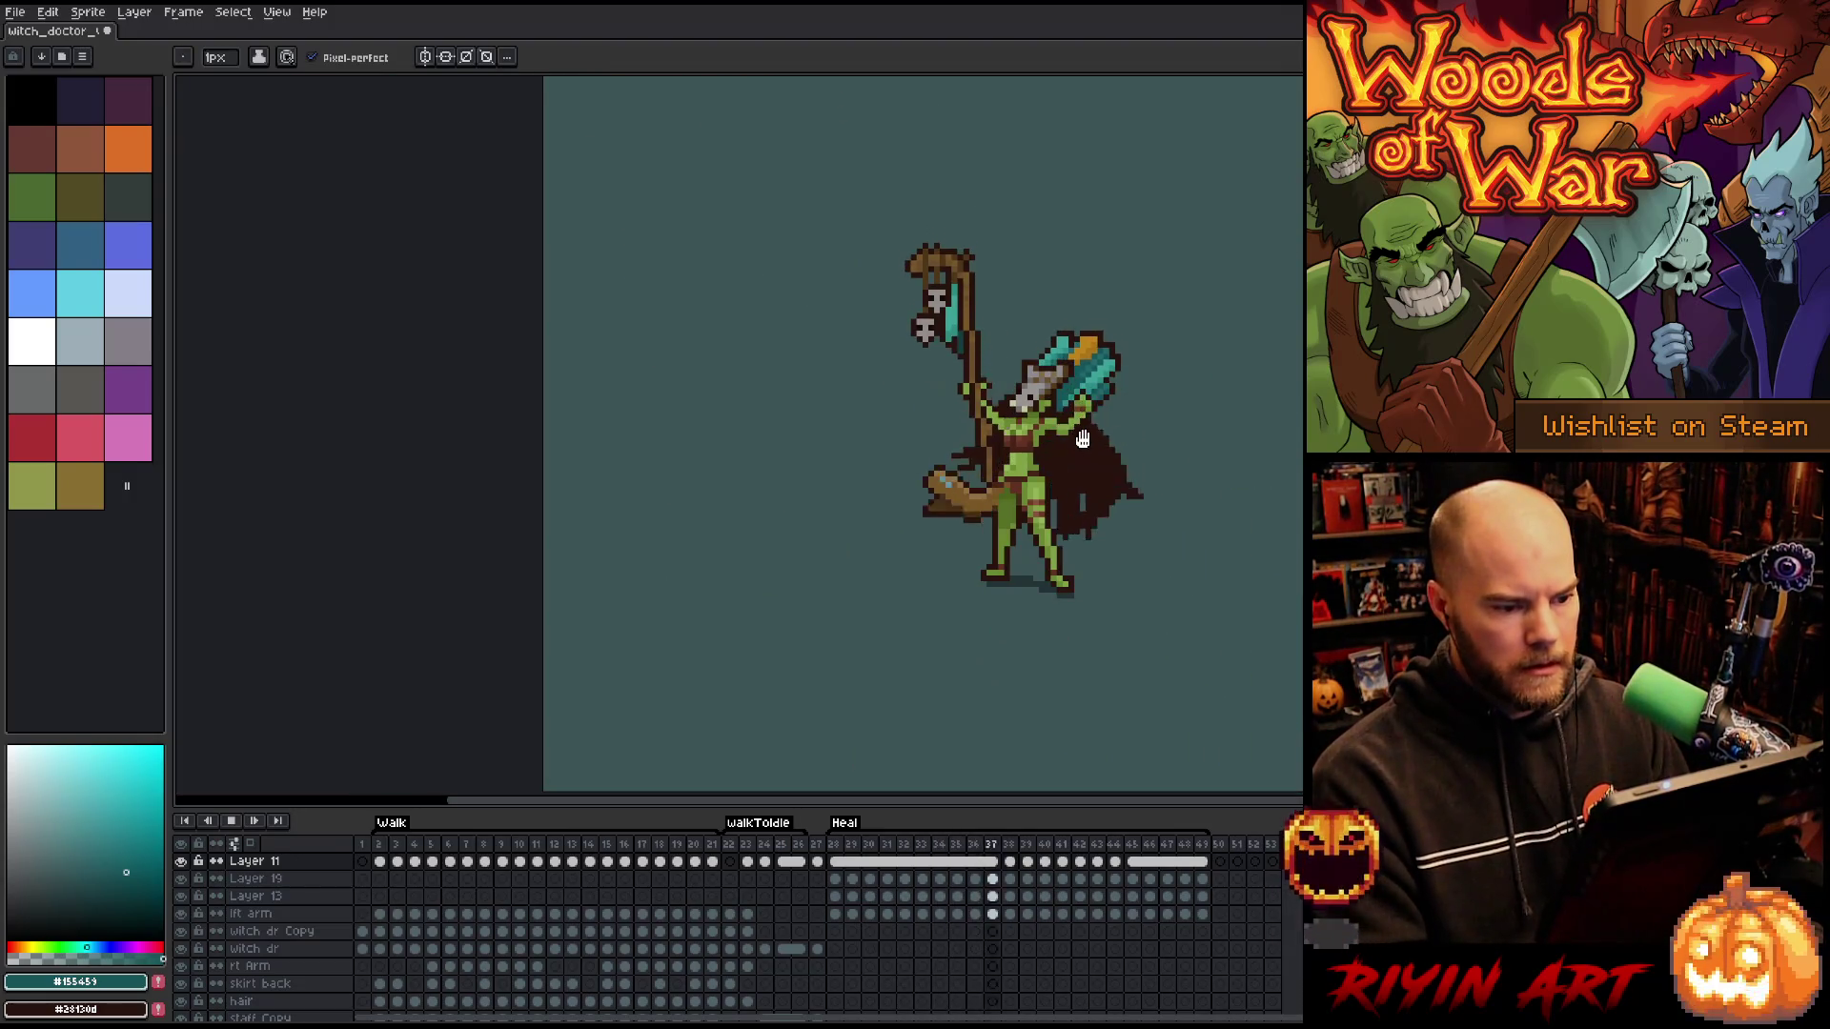
{"action": "key", "text": "Return"}
{"action": "scroll", "coordinate": [1084, 339], "scroll_direction": "up", "scroll_amount": 5}
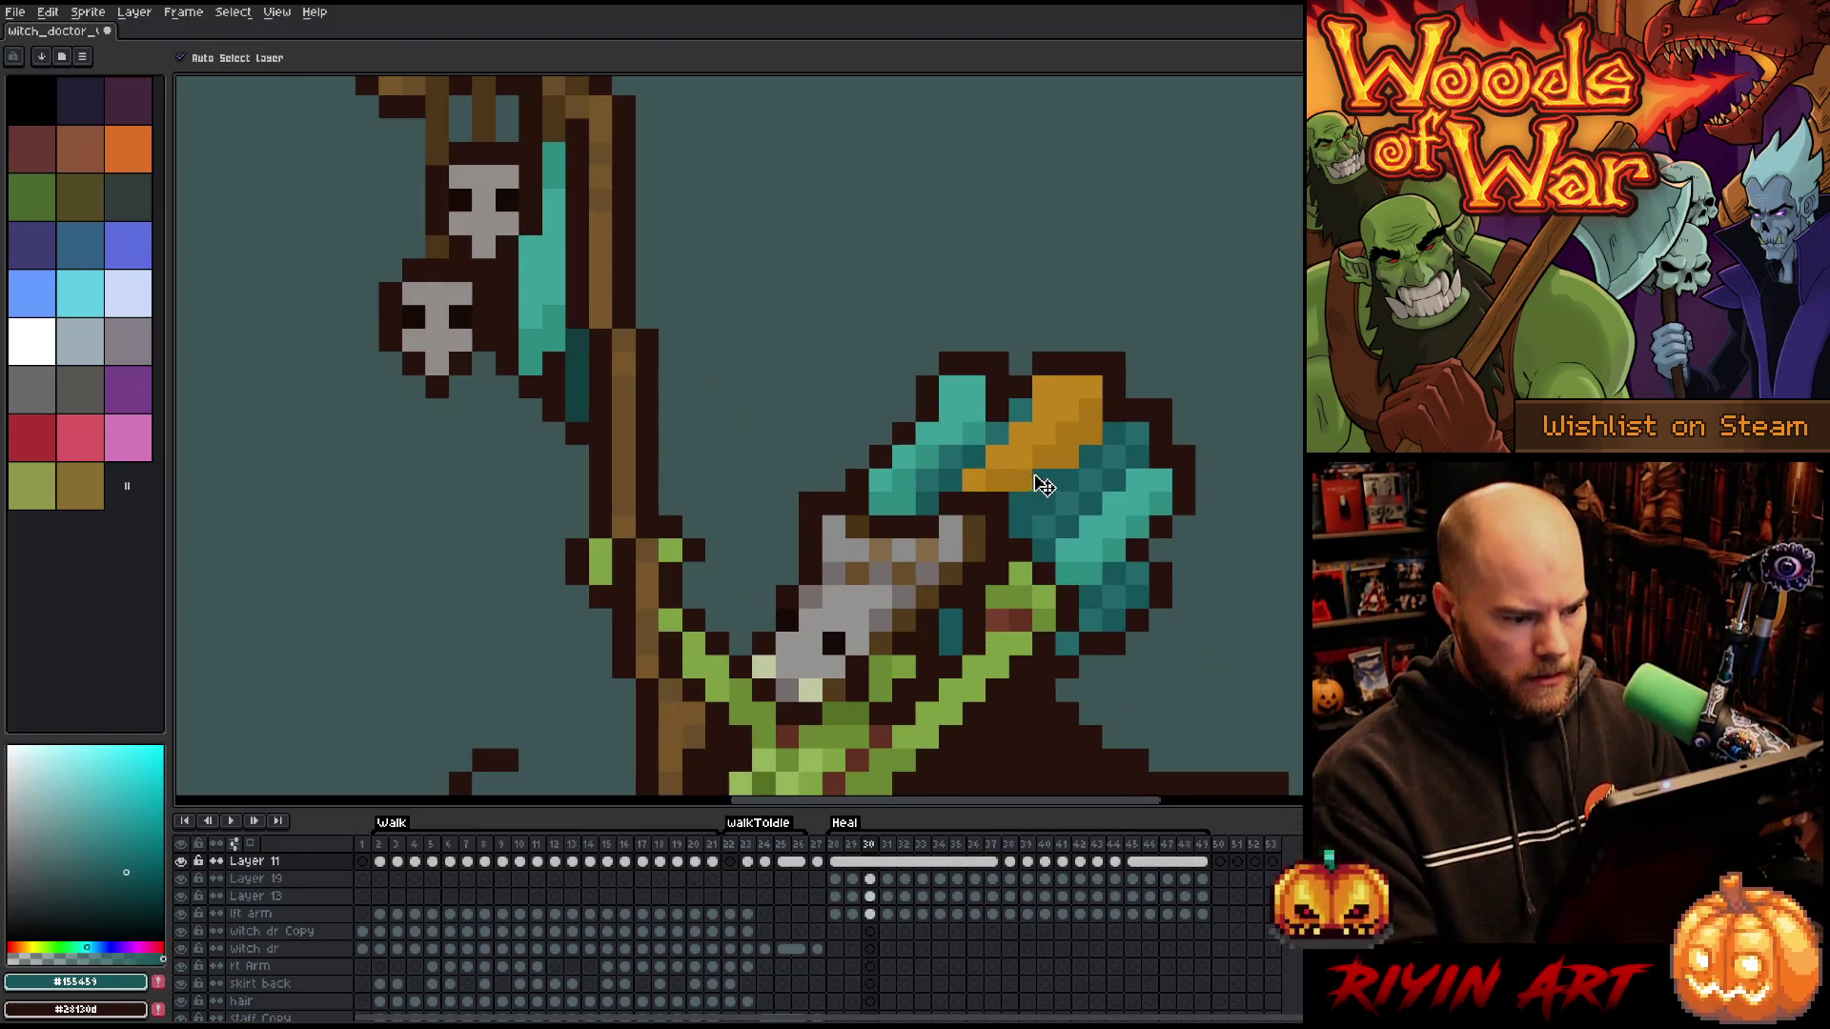
- Select the axe's layer at frame 32 and show it alone
{"action": "left_click", "coordinate": [1041, 476], "text": "ctrl"}
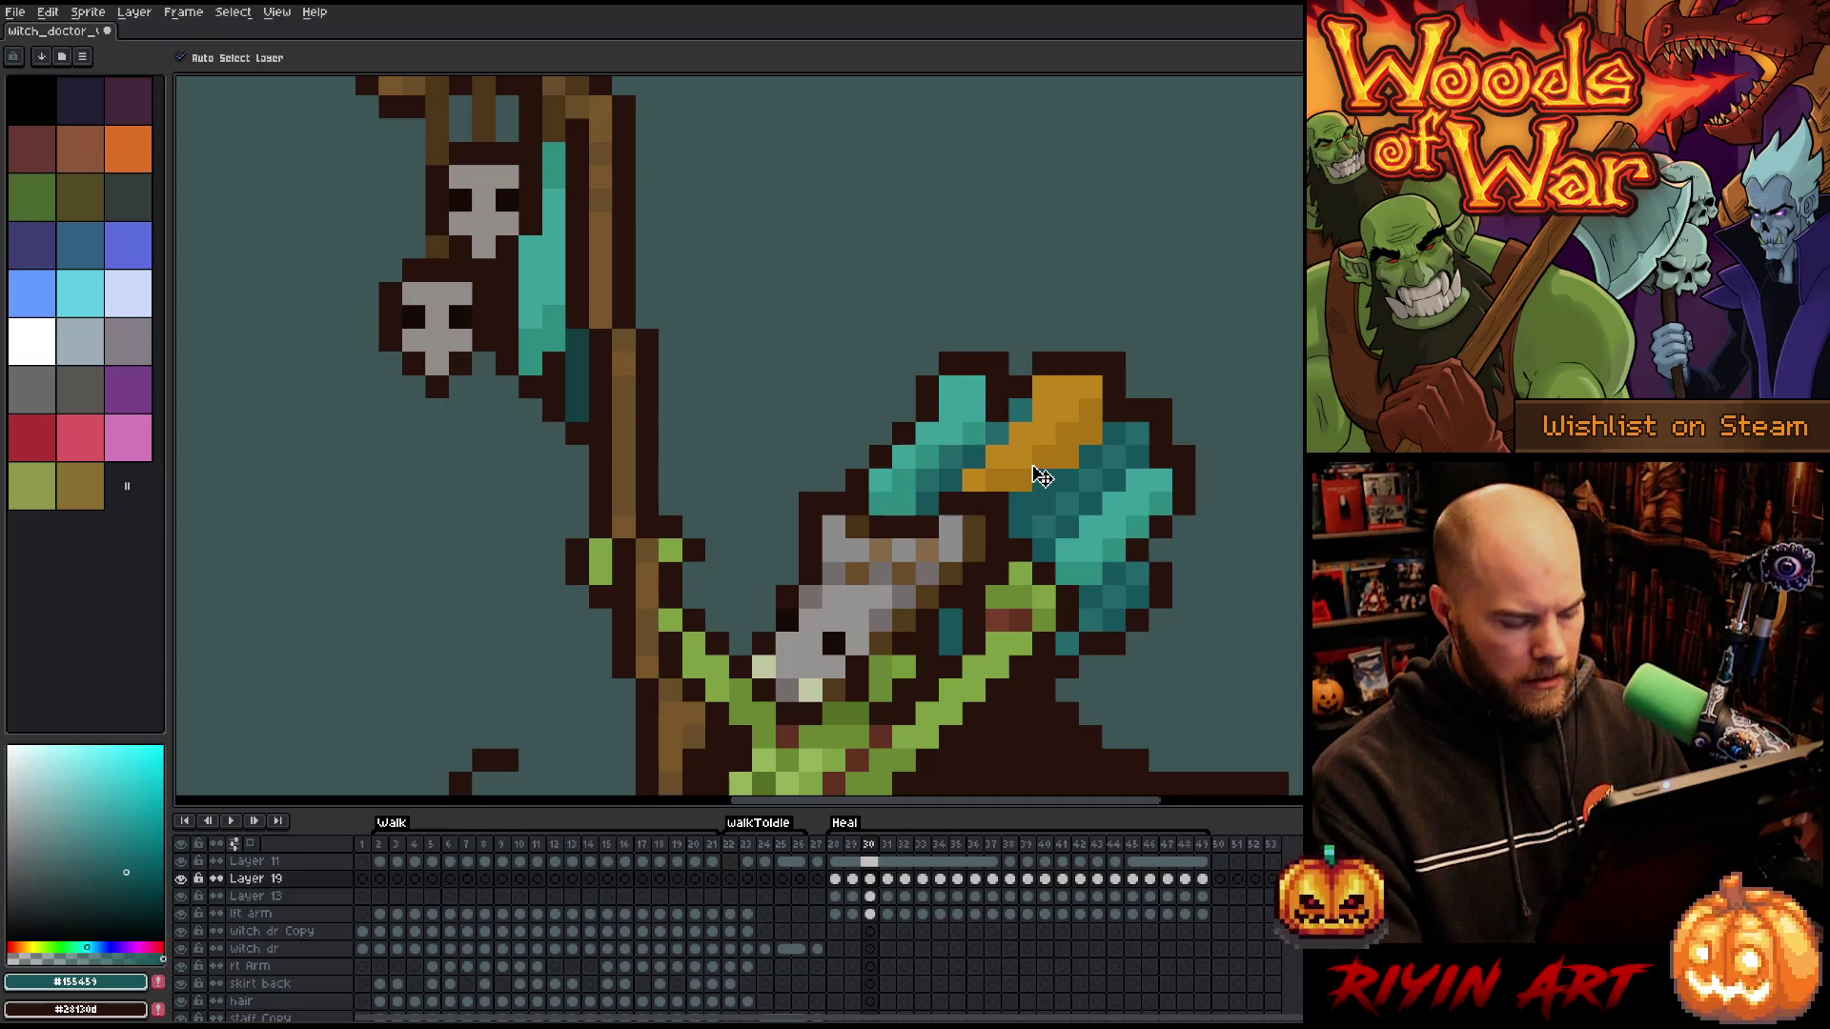
{"action": "key", "text": "Right"}
{"action": "key", "text": "Right"}
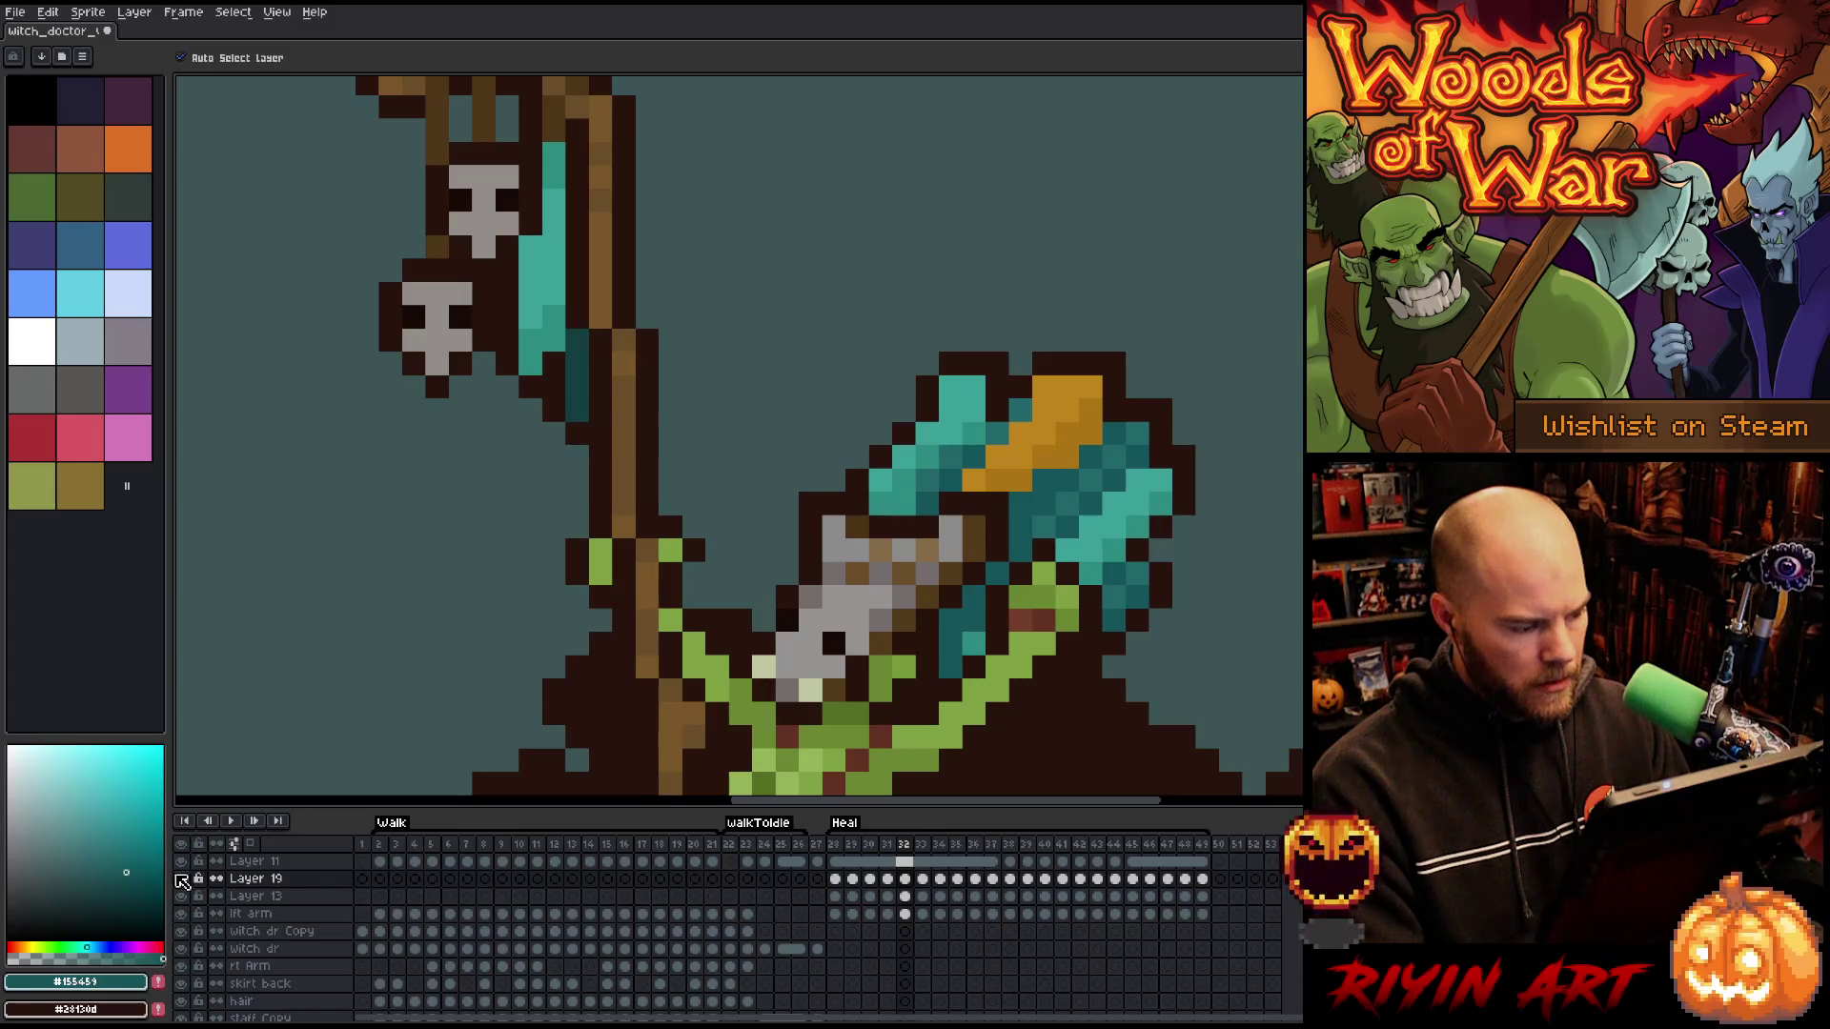
{"action": "left_click", "coordinate": [182, 879], "text": "alt"}
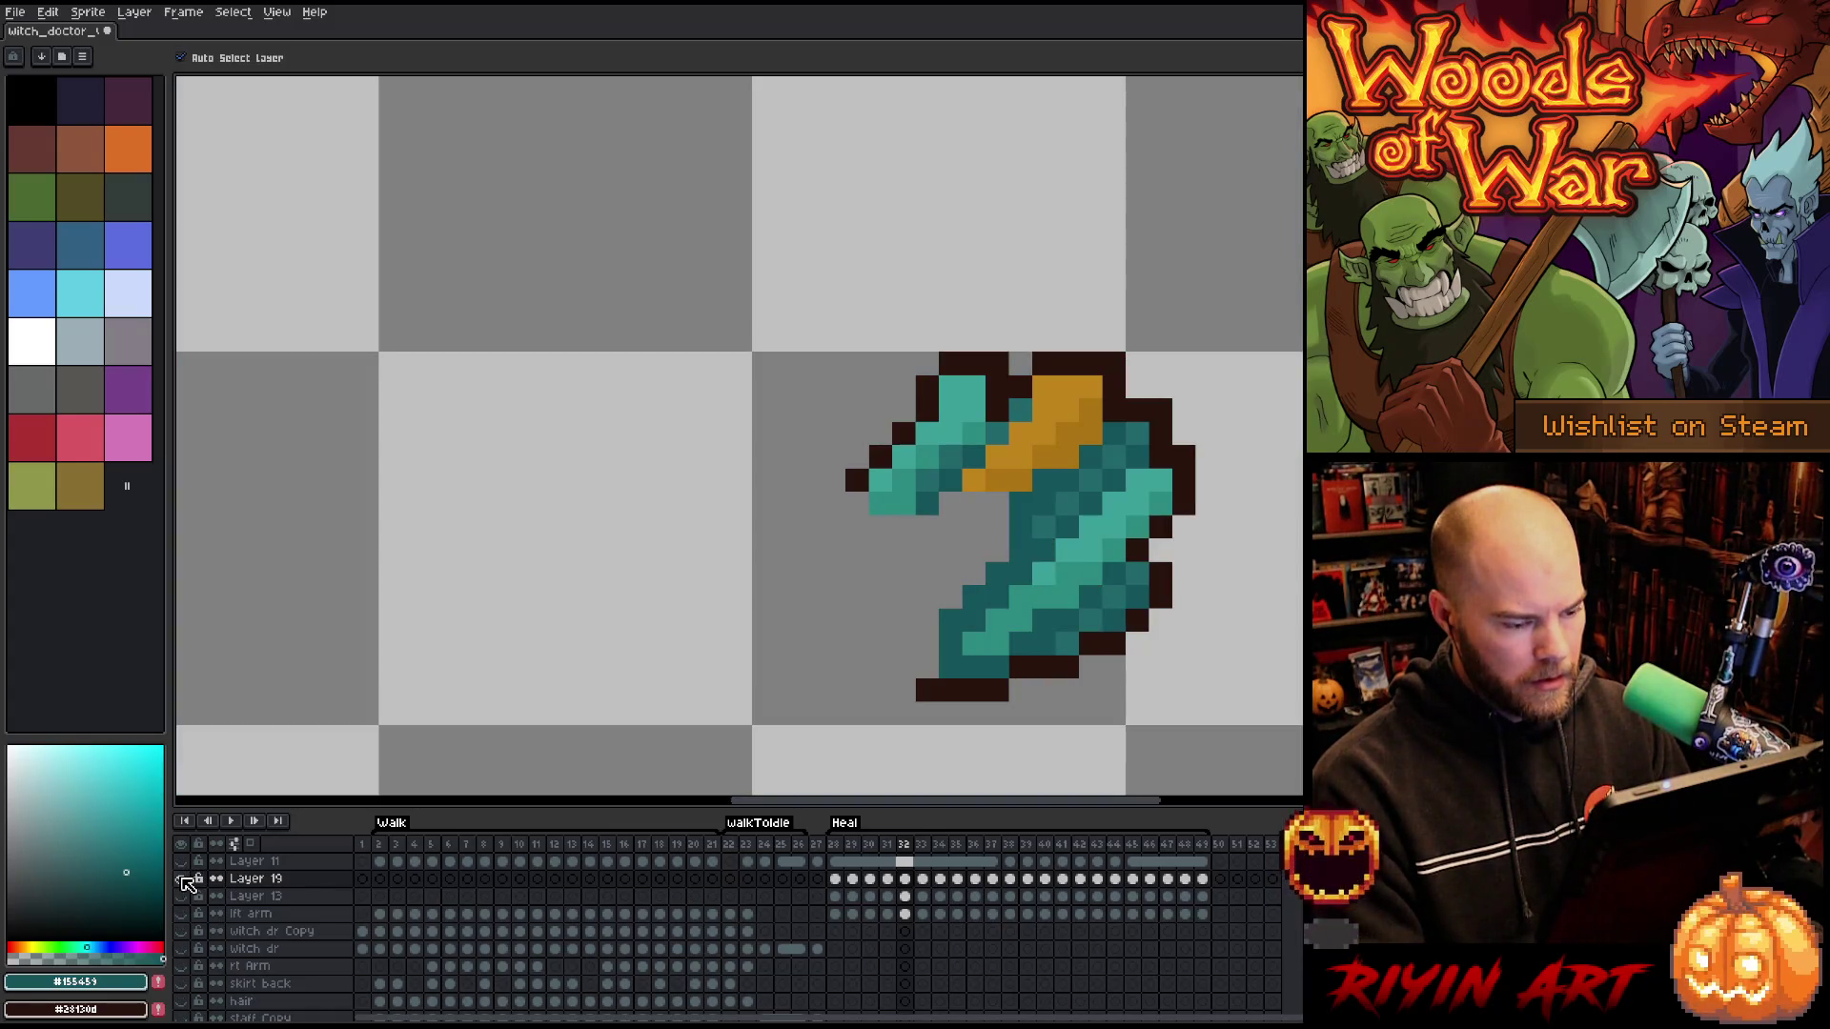
- Play the axe animation alone and put the dark strip back under the axe
{"action": "key", "text": "Return"}
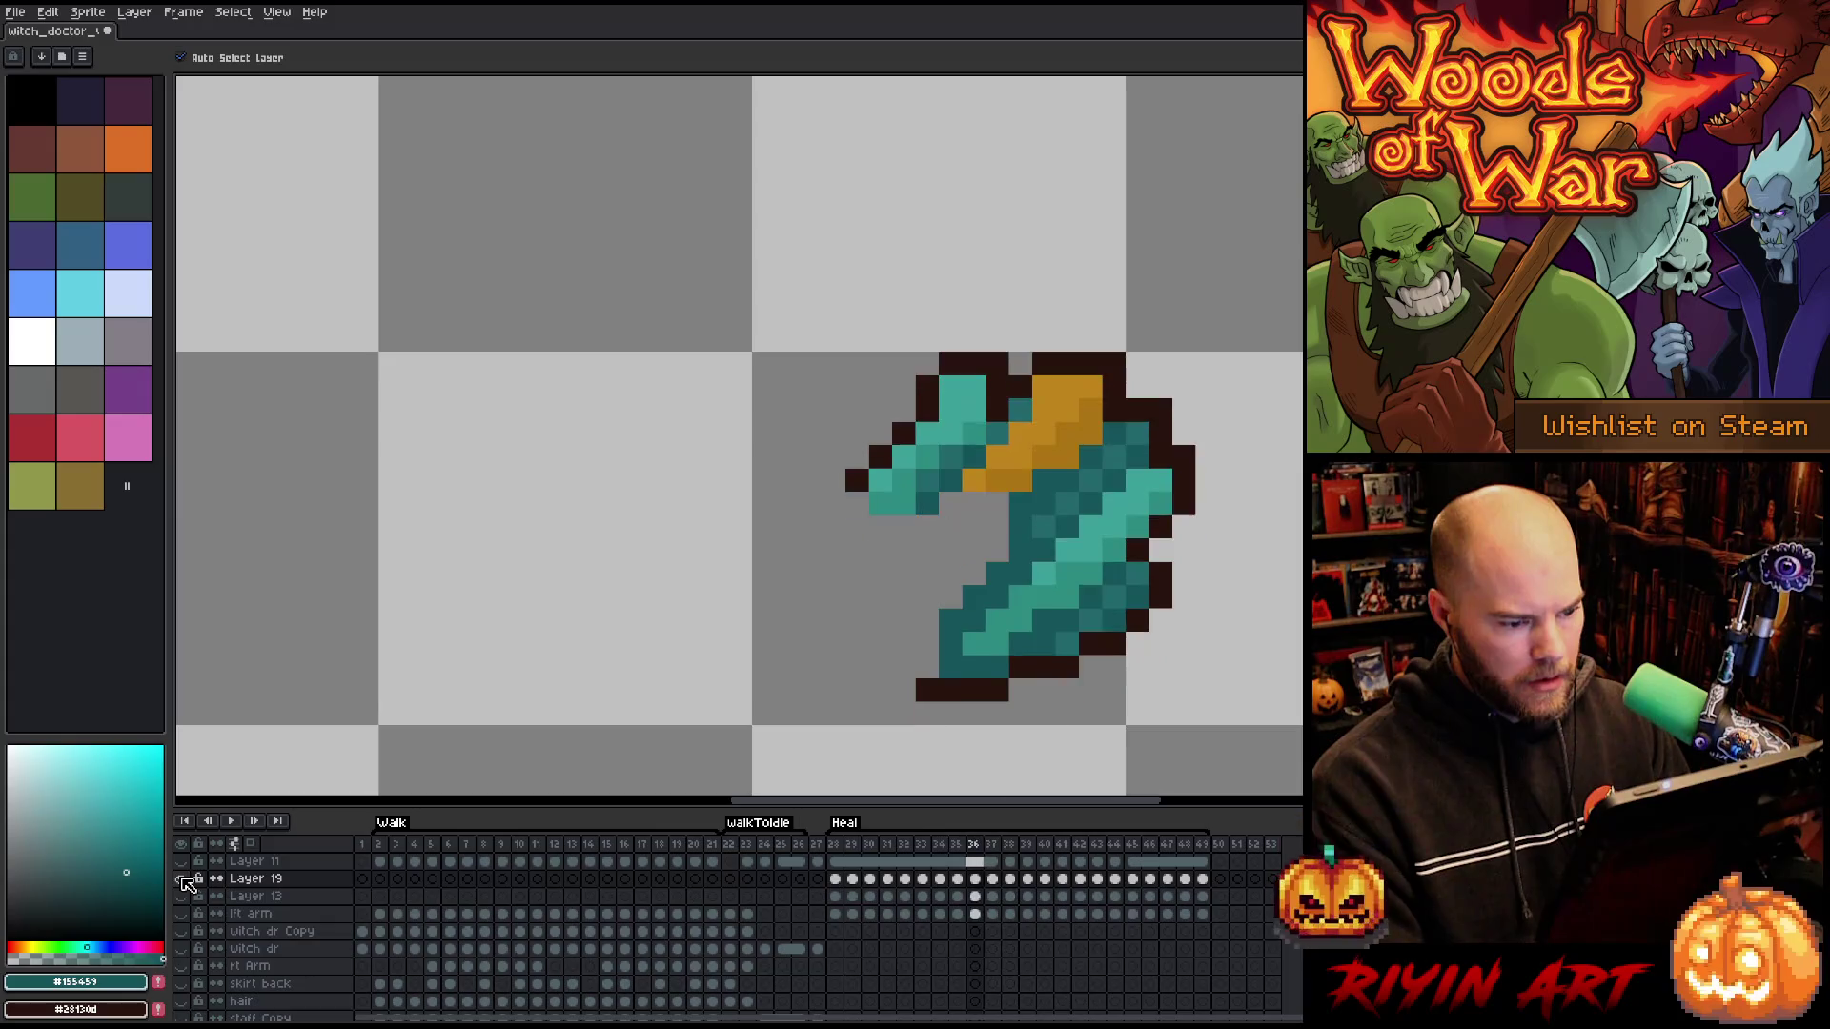
{"action": "key", "text": "Return"}
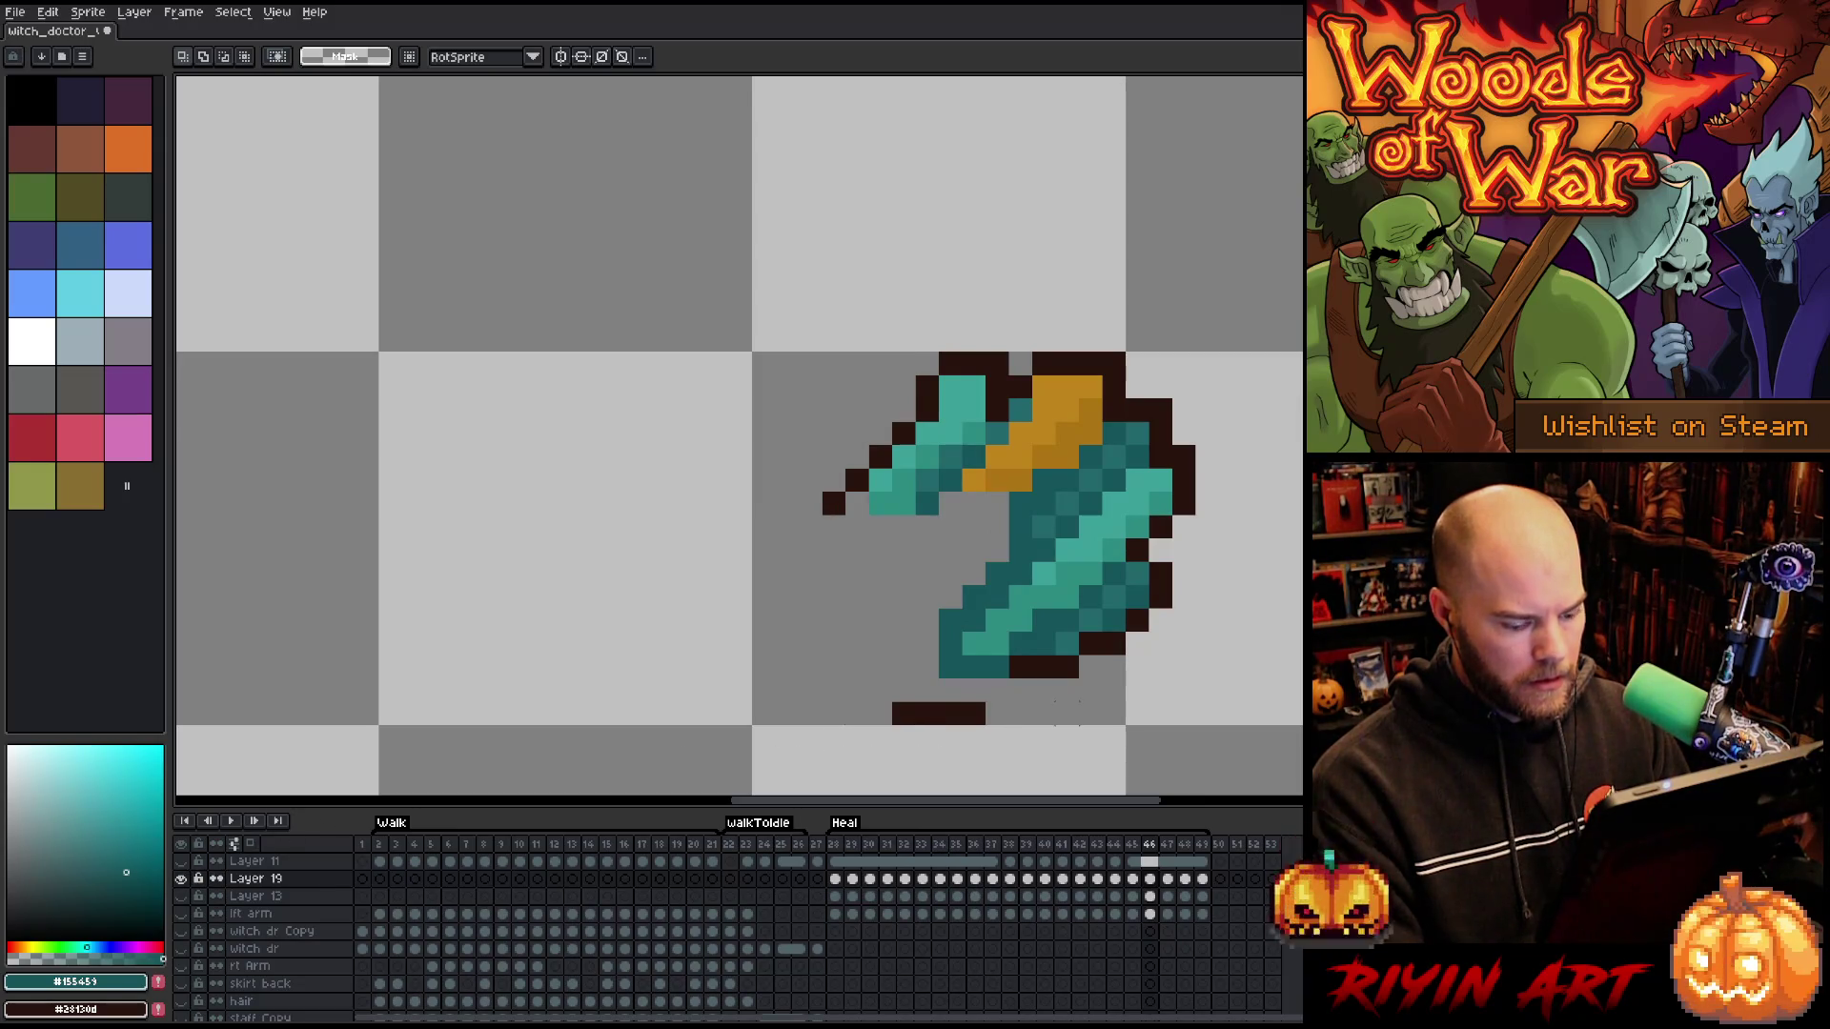
{"action": "key", "text": "ctrl+v"}
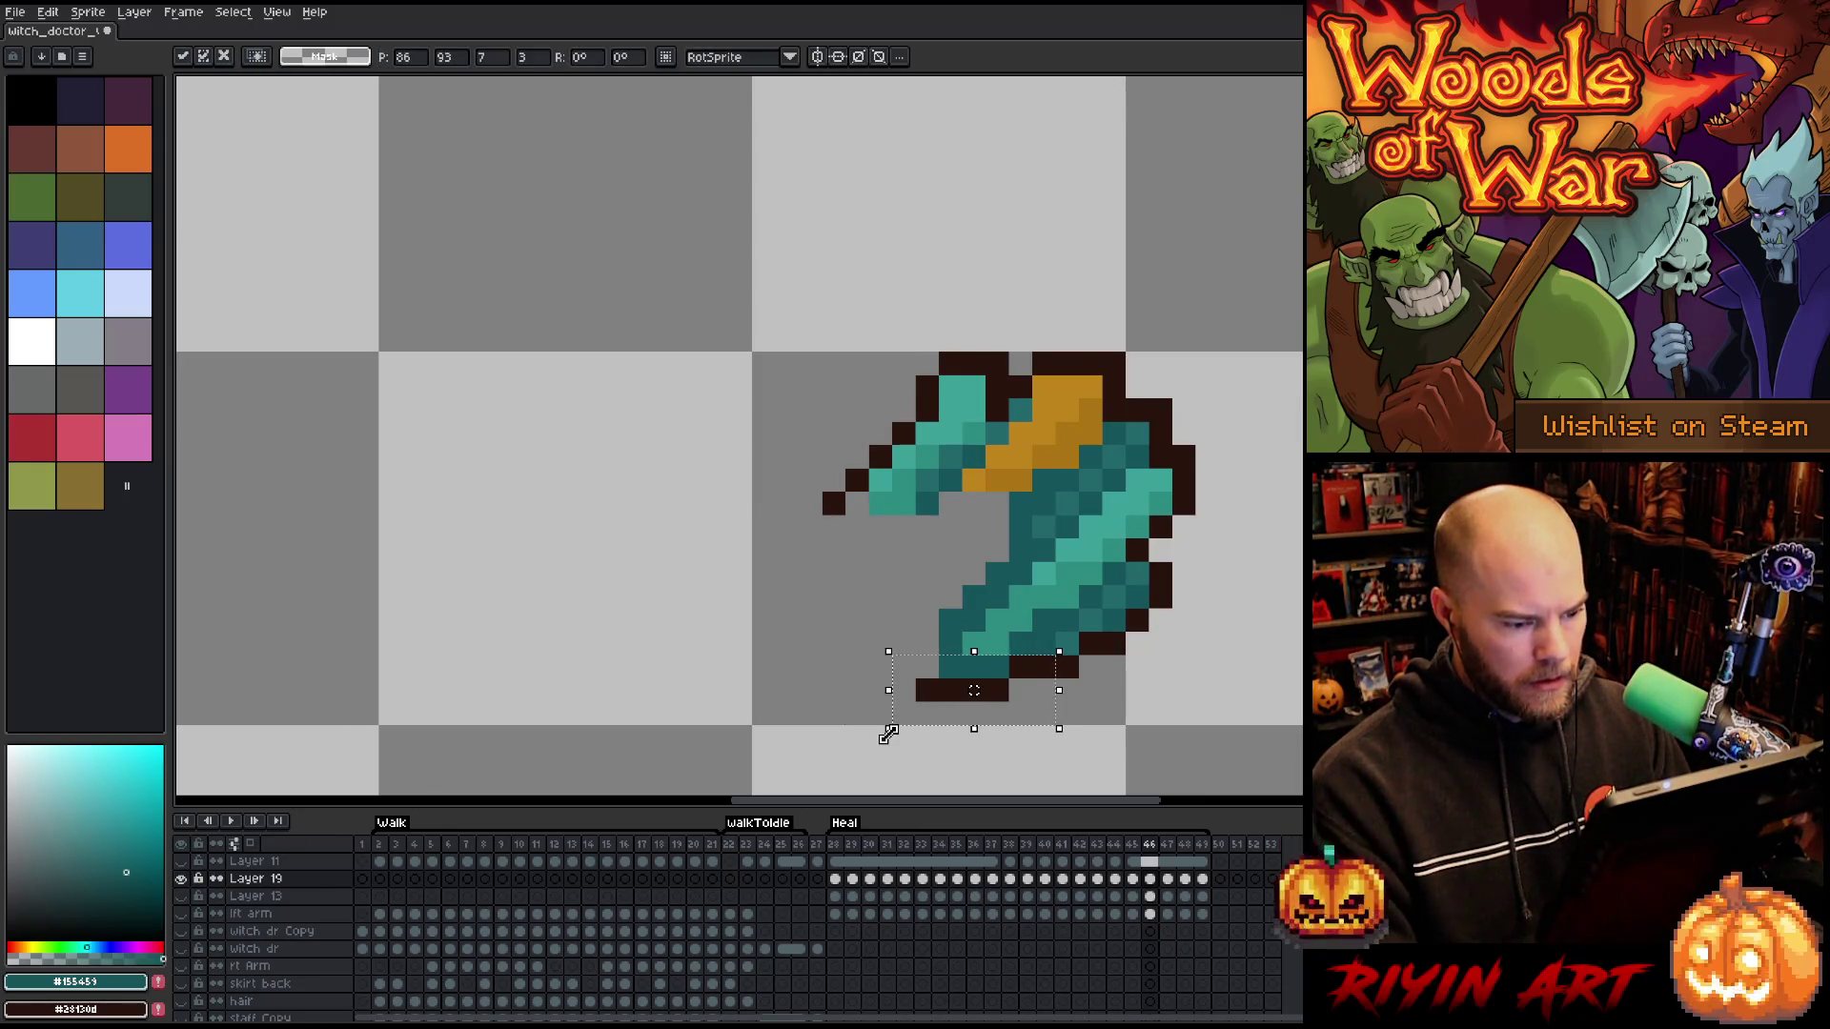
{"action": "key", "text": "Return"}
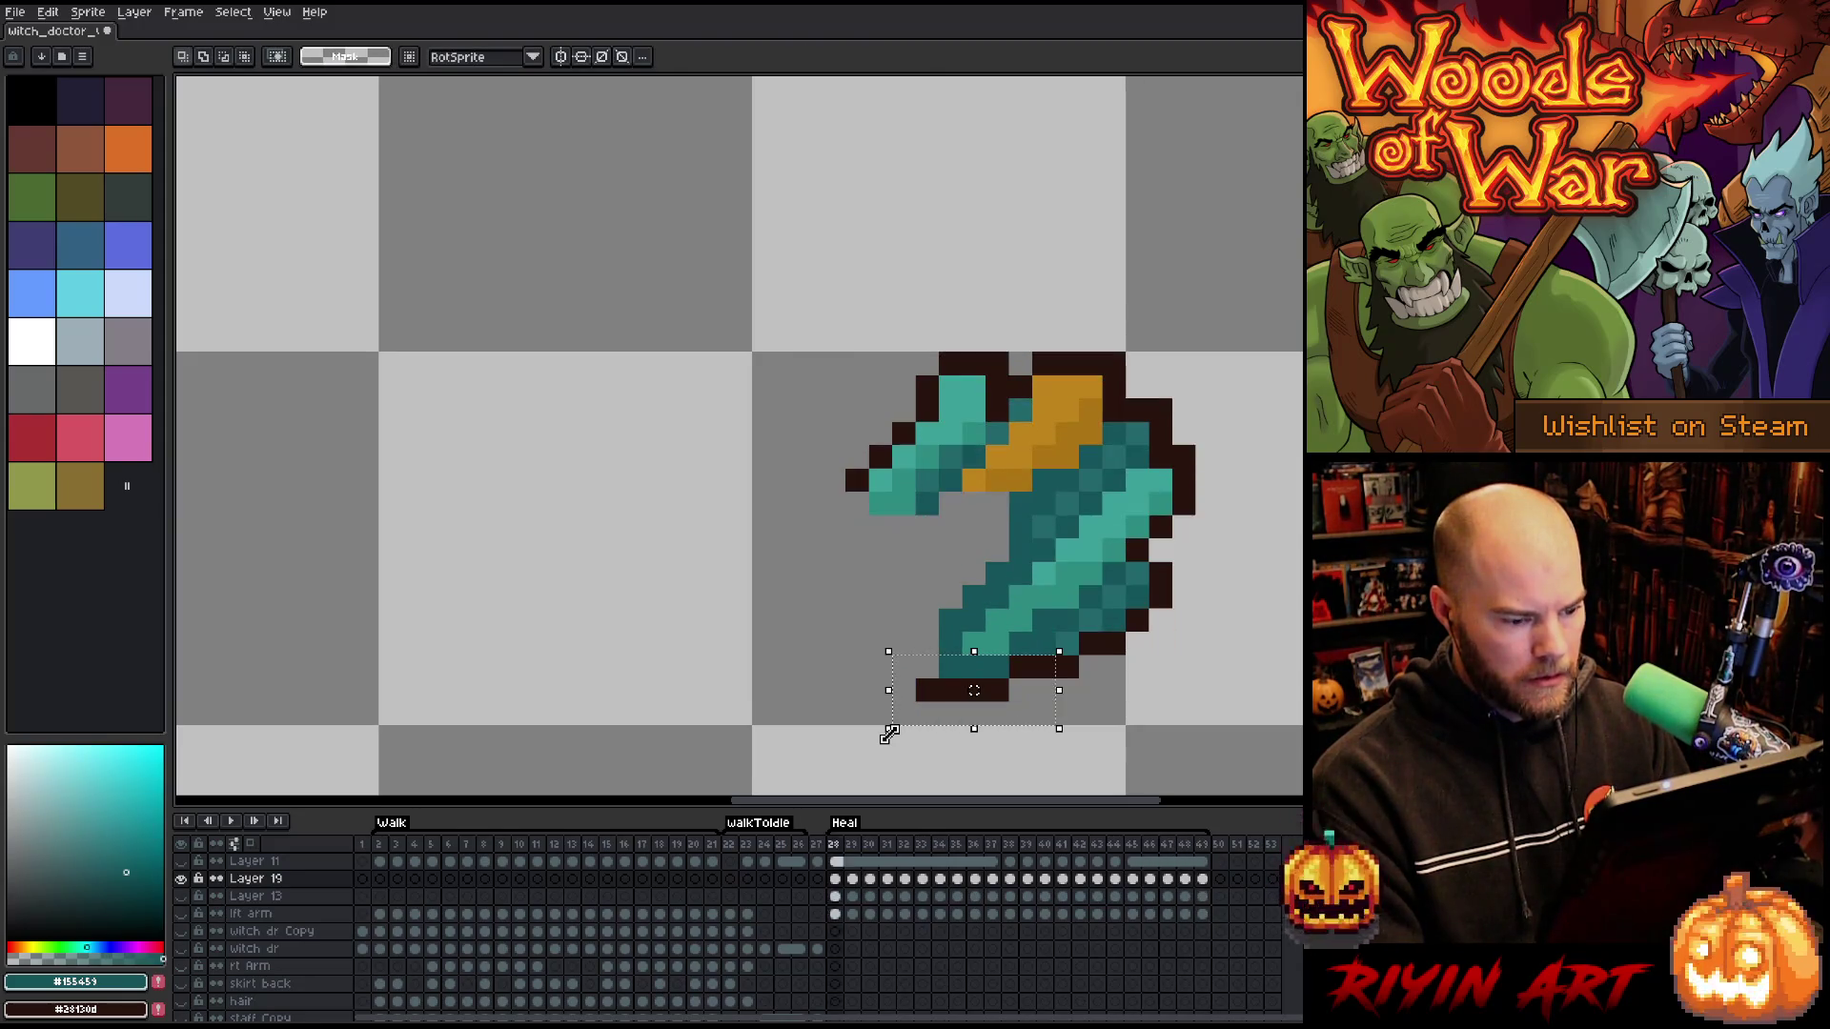
{"action": "key", "text": "Return"}
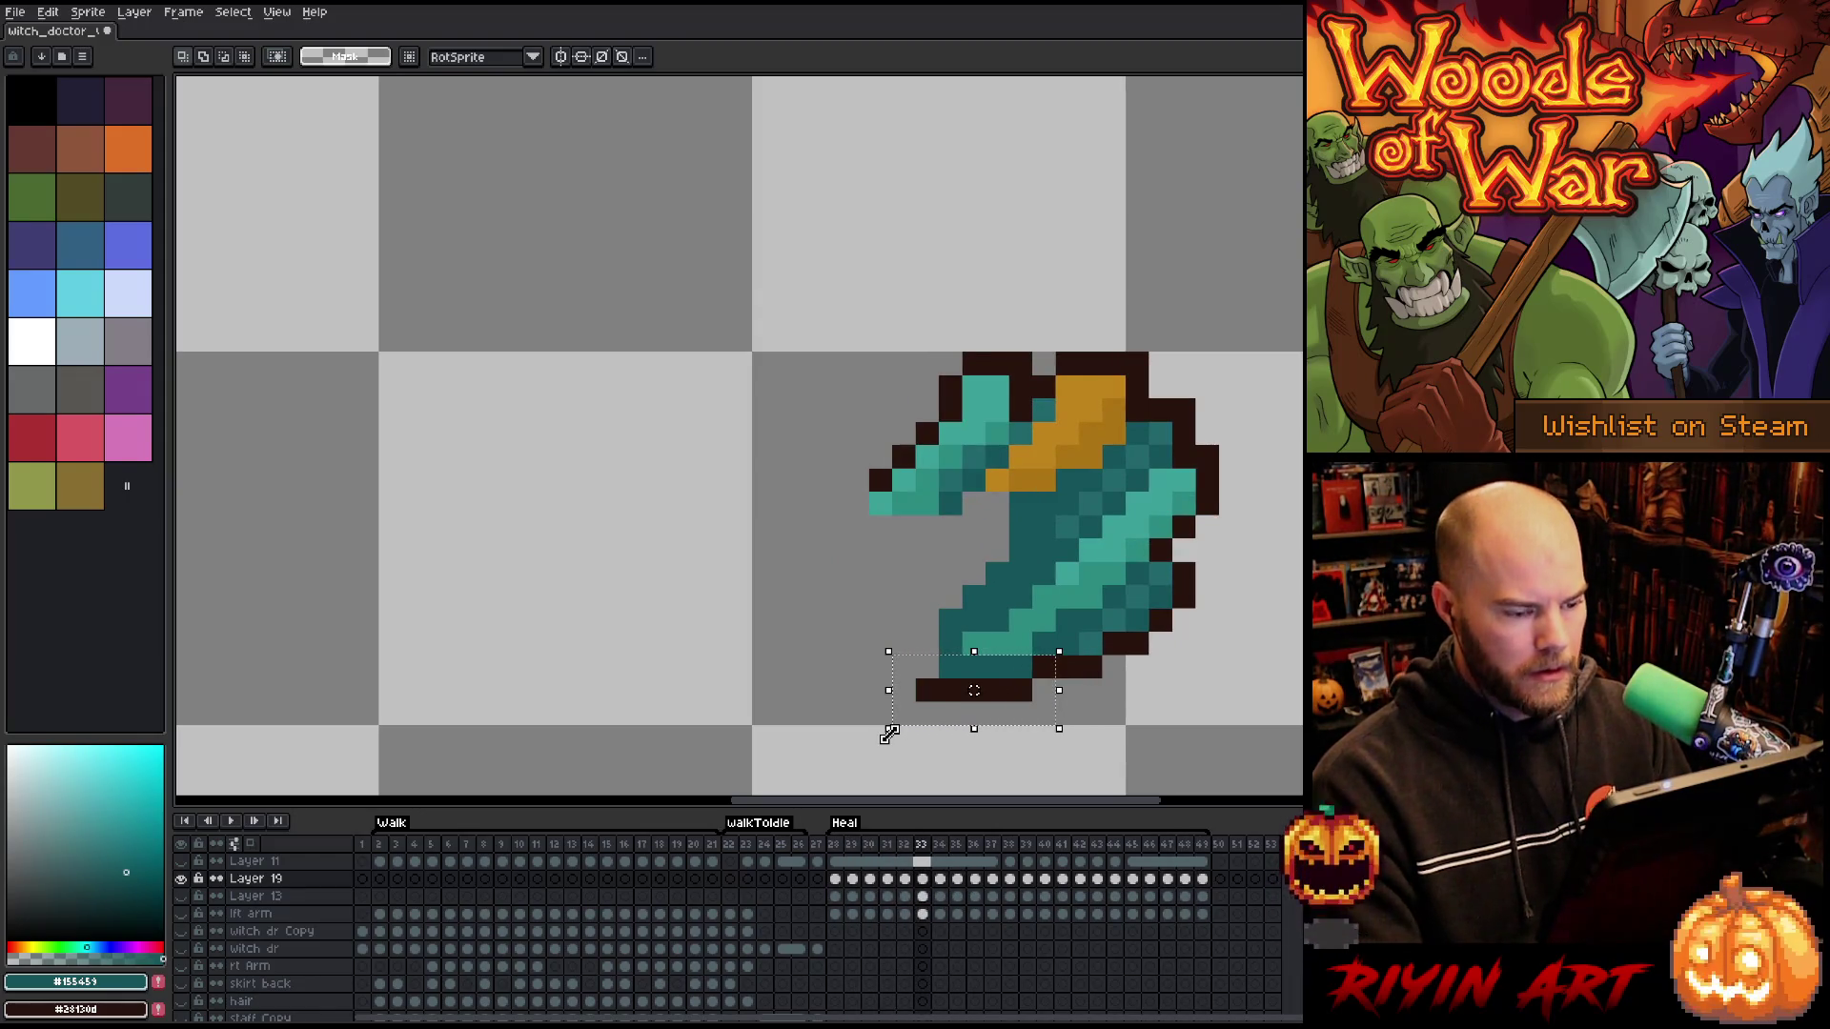
- Extend the axe's gold band with sampled gold pixels in this frame and the next
{"action": "key", "text": "b"}
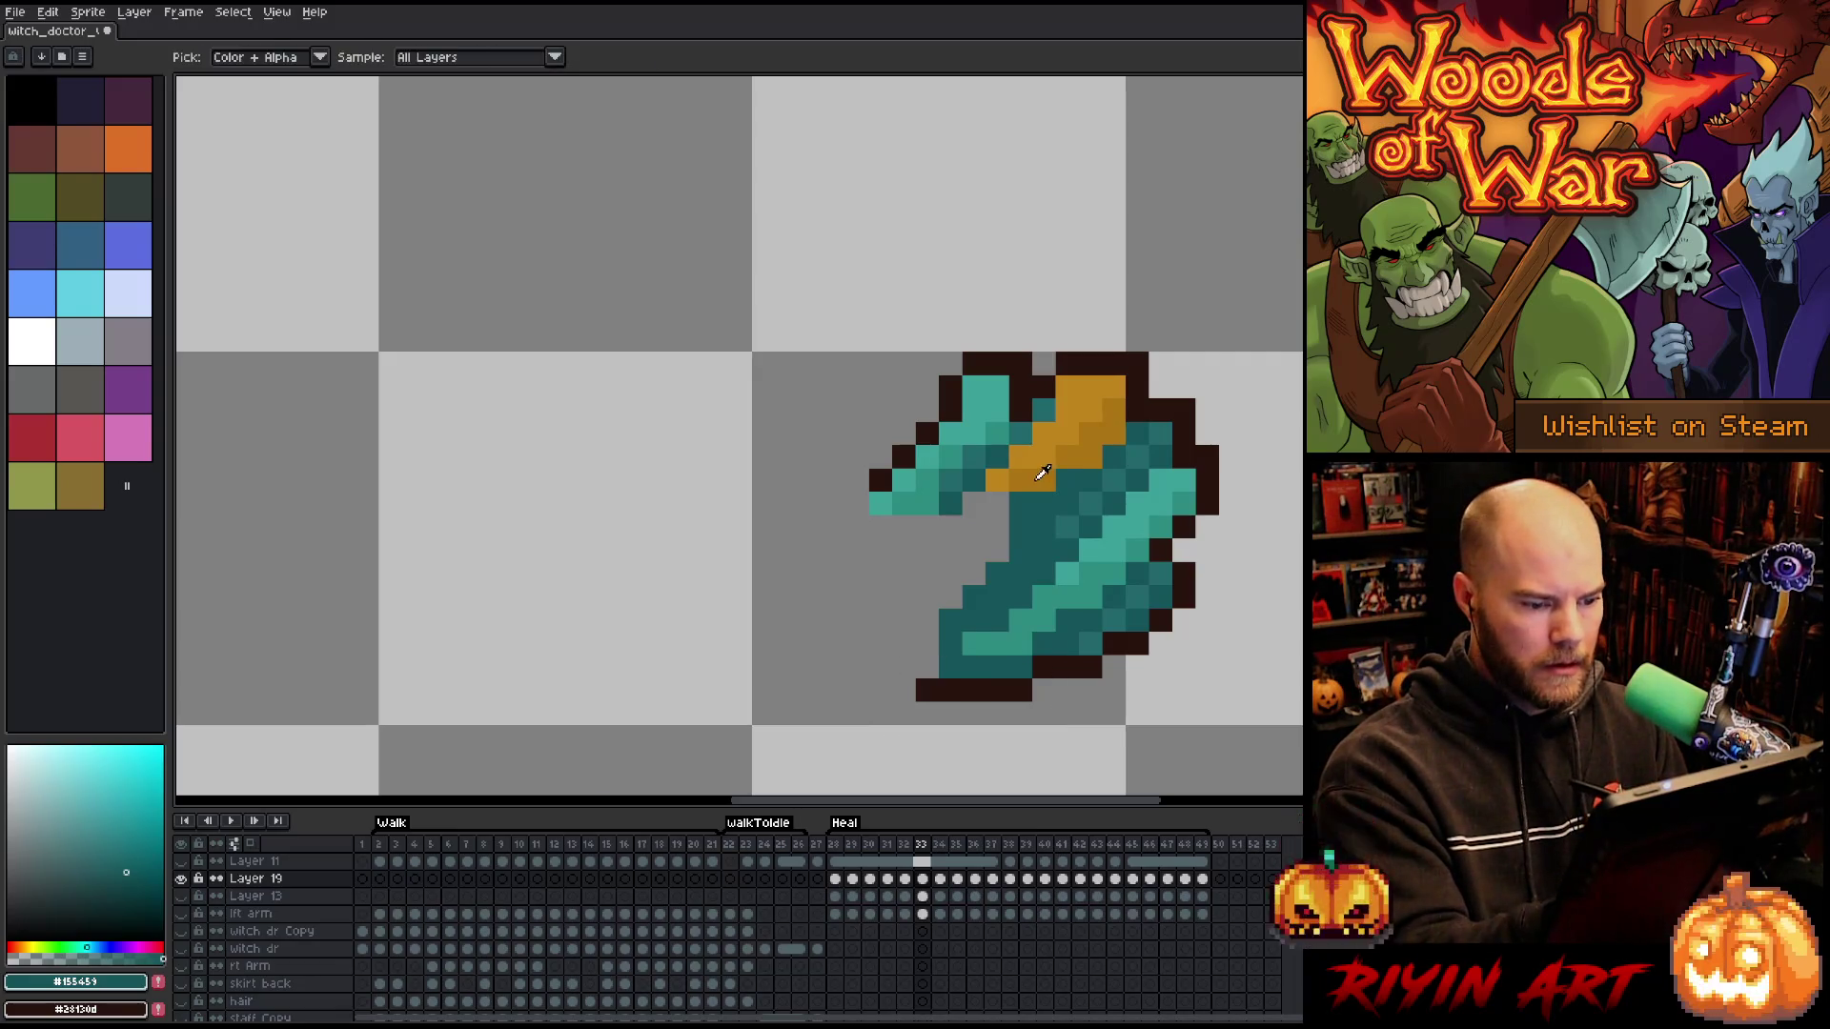
{"action": "left_click", "coordinate": [998, 481], "text": "alt"}
{"action": "left_click", "coordinate": [1018, 499]}
{"action": "left_click", "coordinate": [973, 503]}
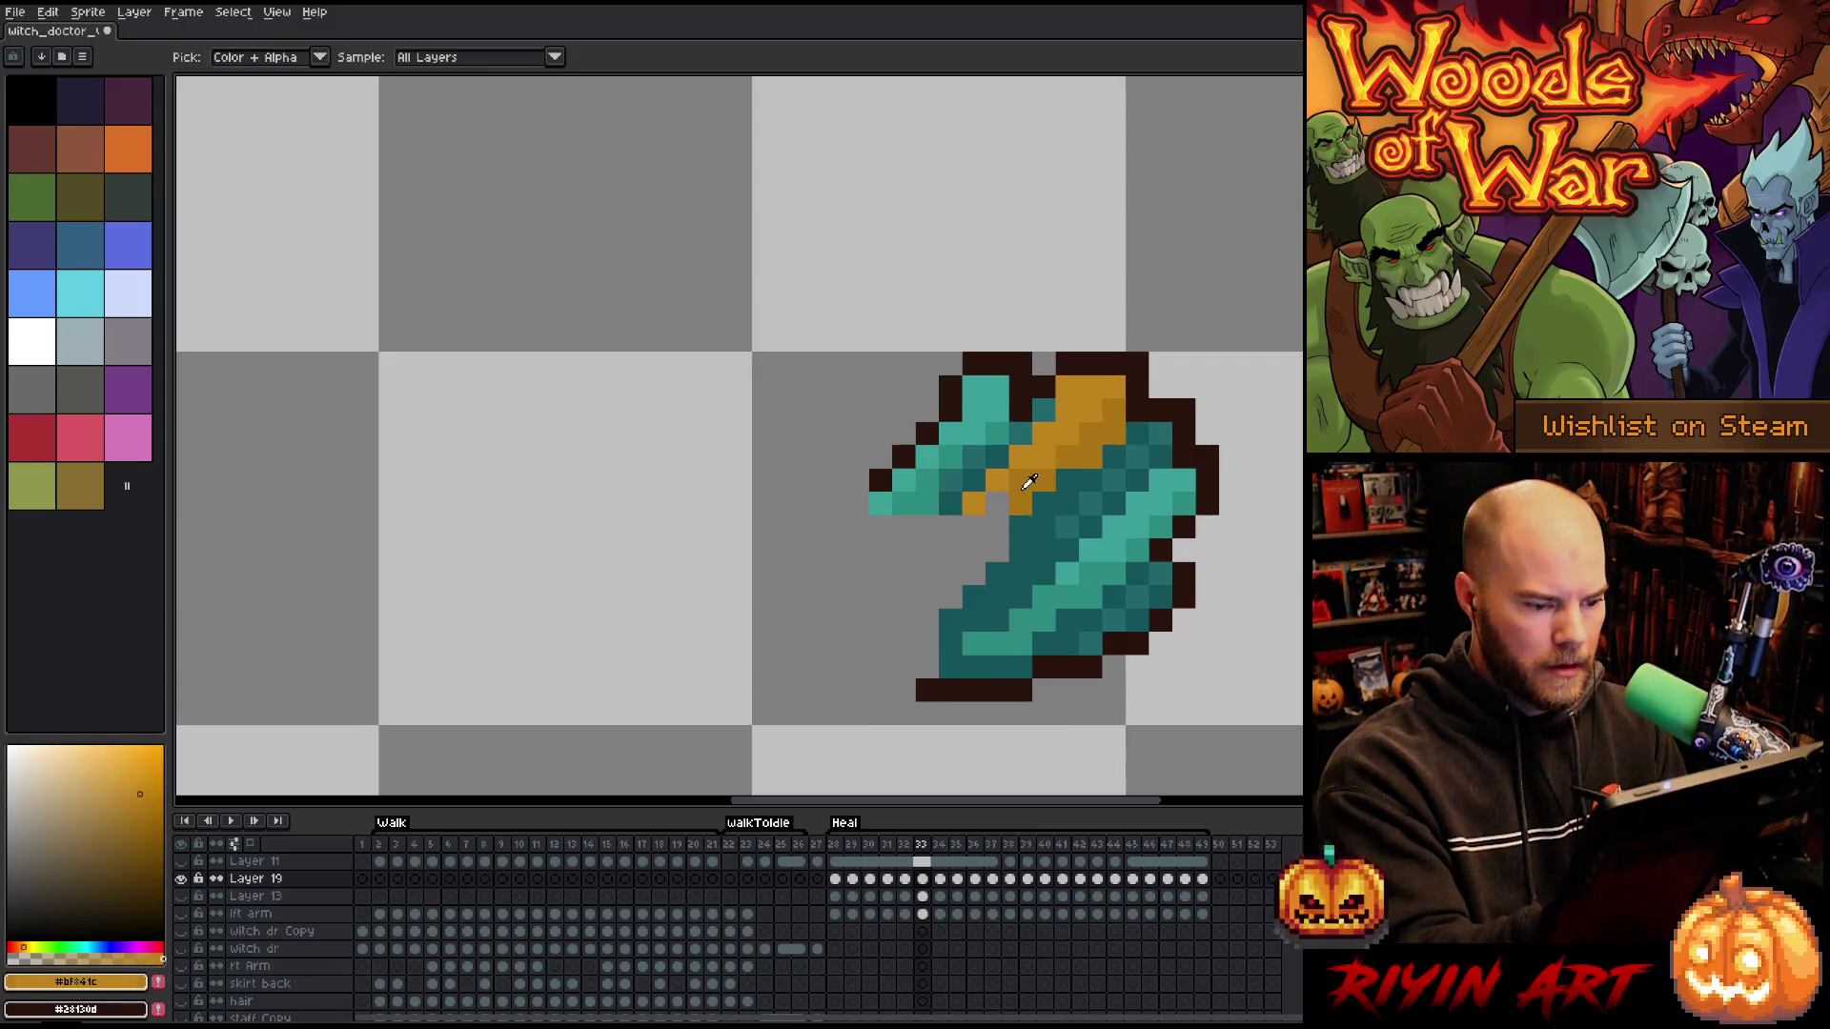
{"action": "key", "text": "Right"}
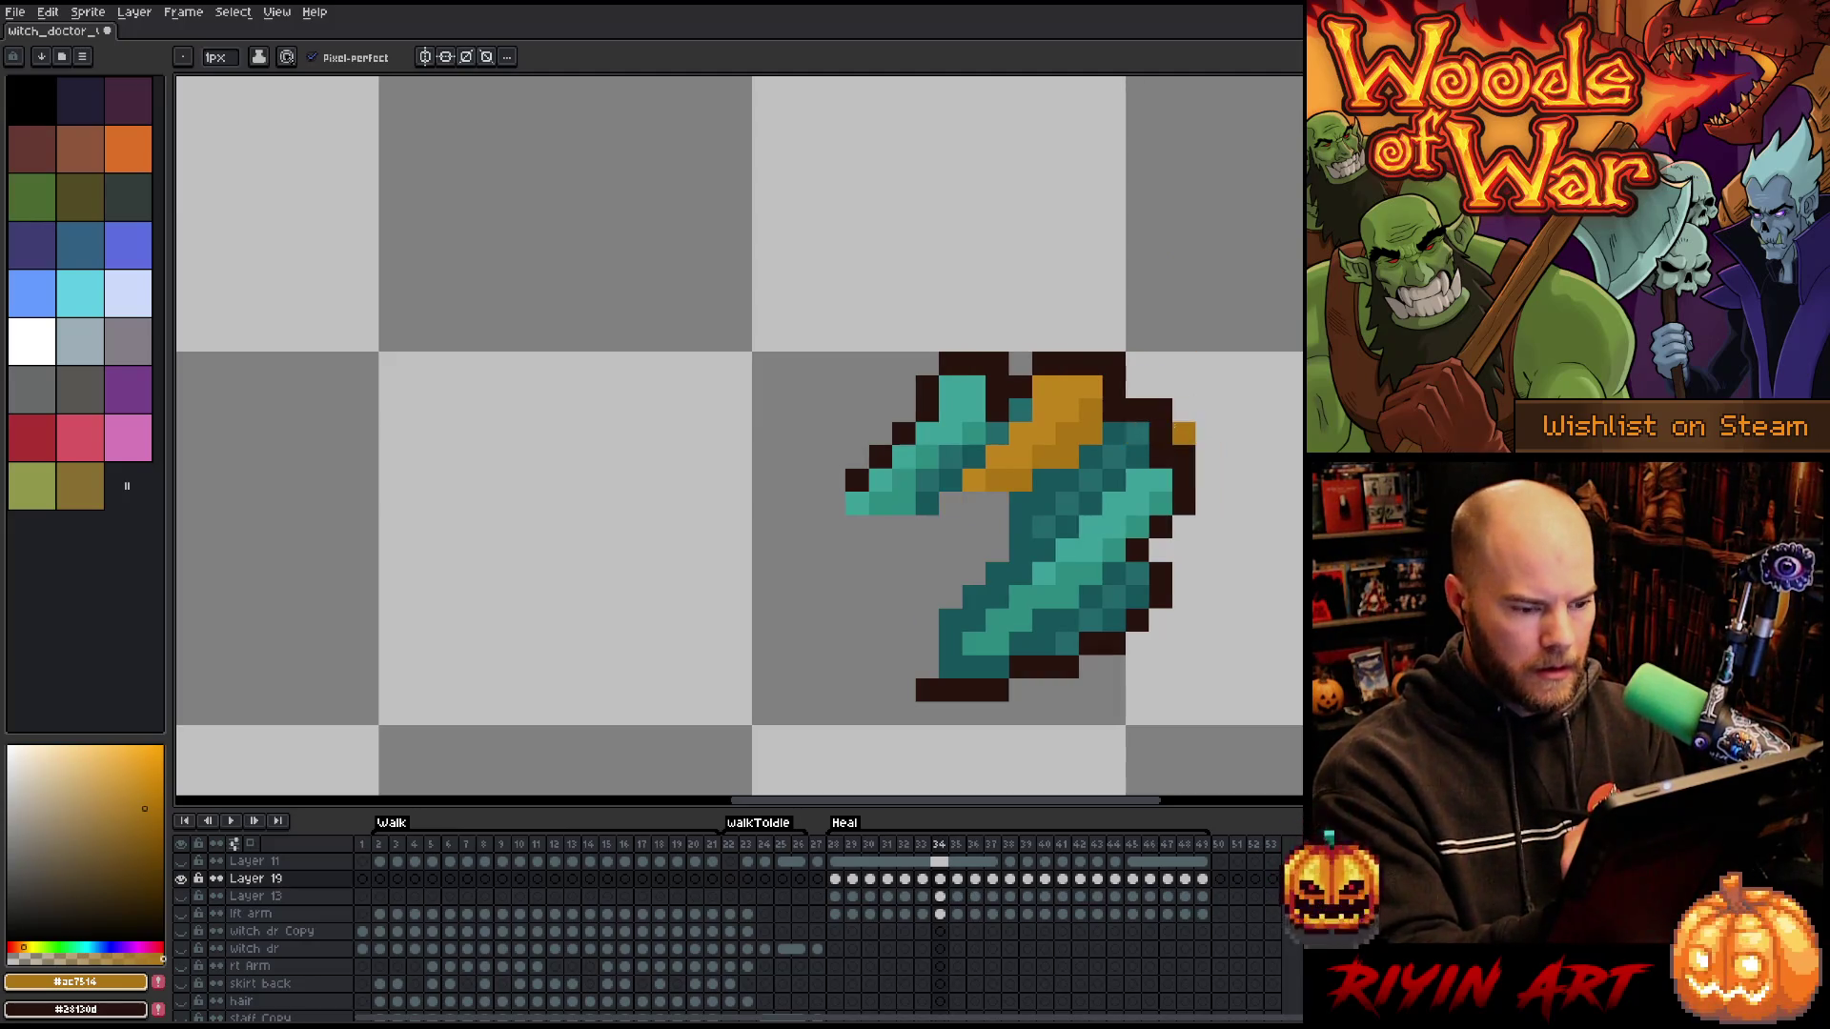
{"action": "left_click", "coordinate": [974, 497]}
{"action": "left_click", "coordinate": [1113, 386]}
- Add gold and lighter gold pixels to the band over the following two frames
{"action": "key", "text": "Right"}
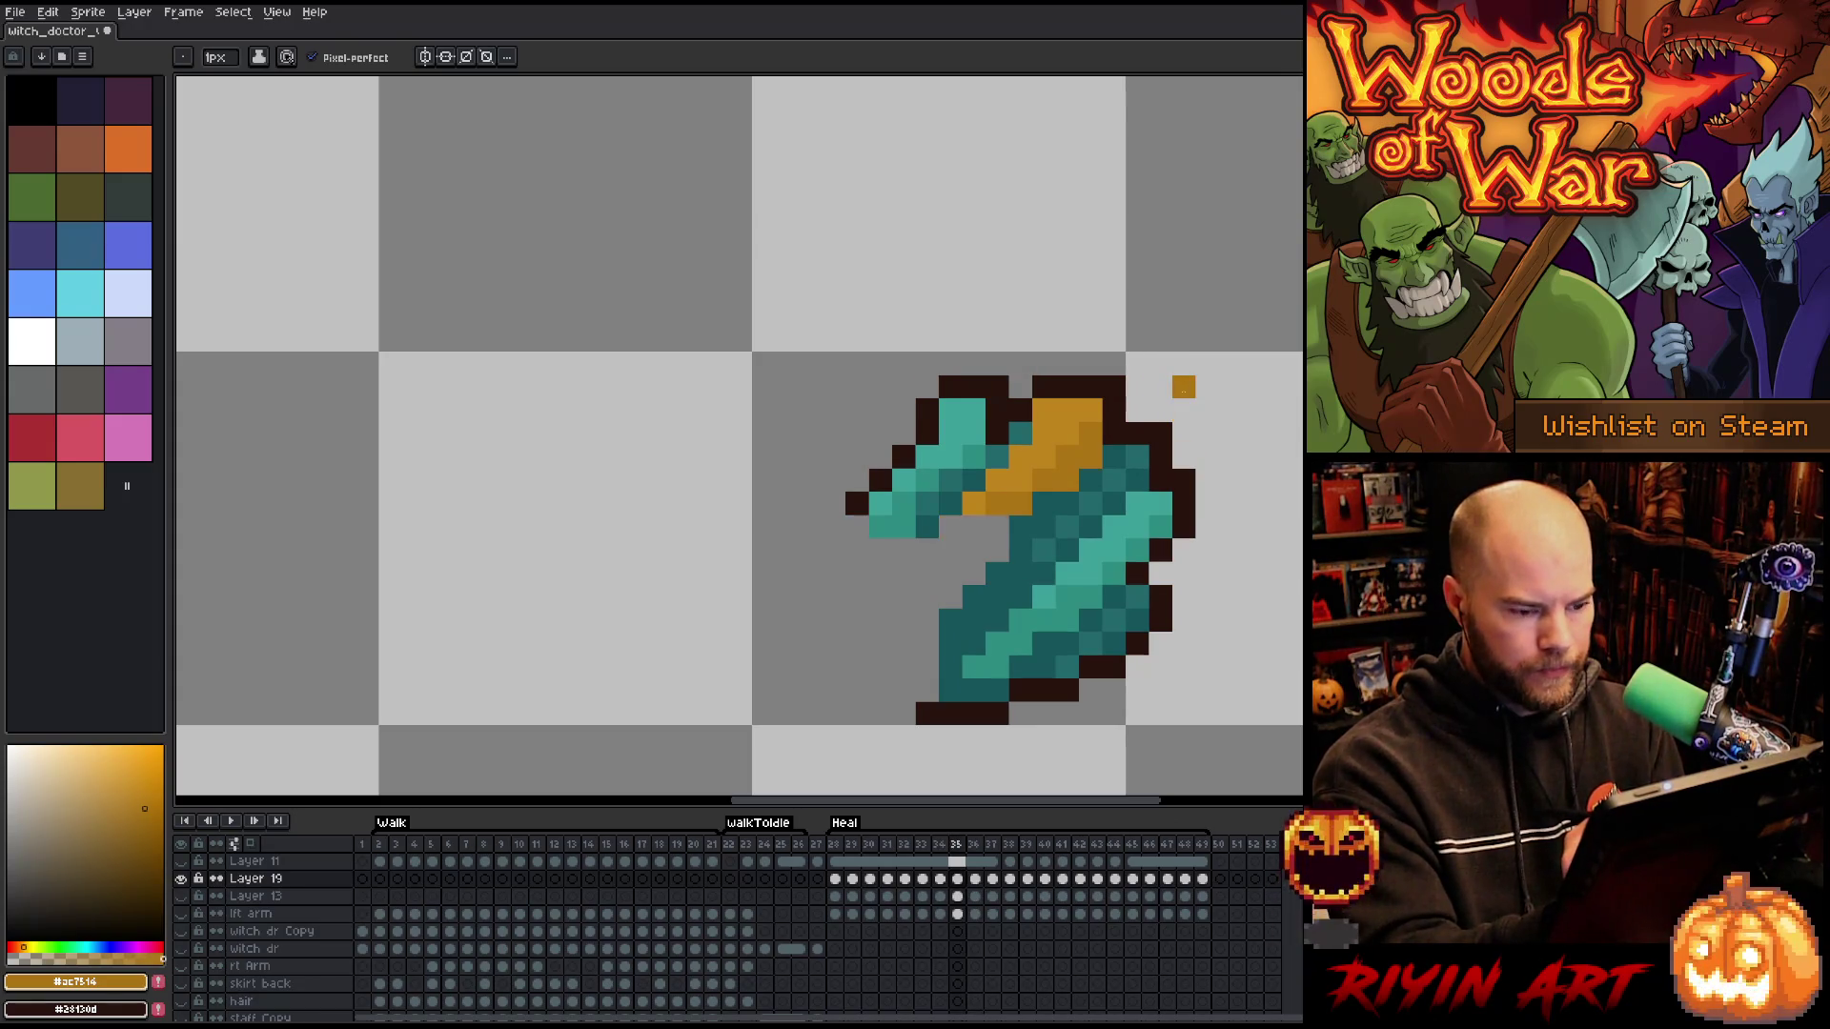
{"action": "key", "text": "Left"}
{"action": "key", "text": "Right"}
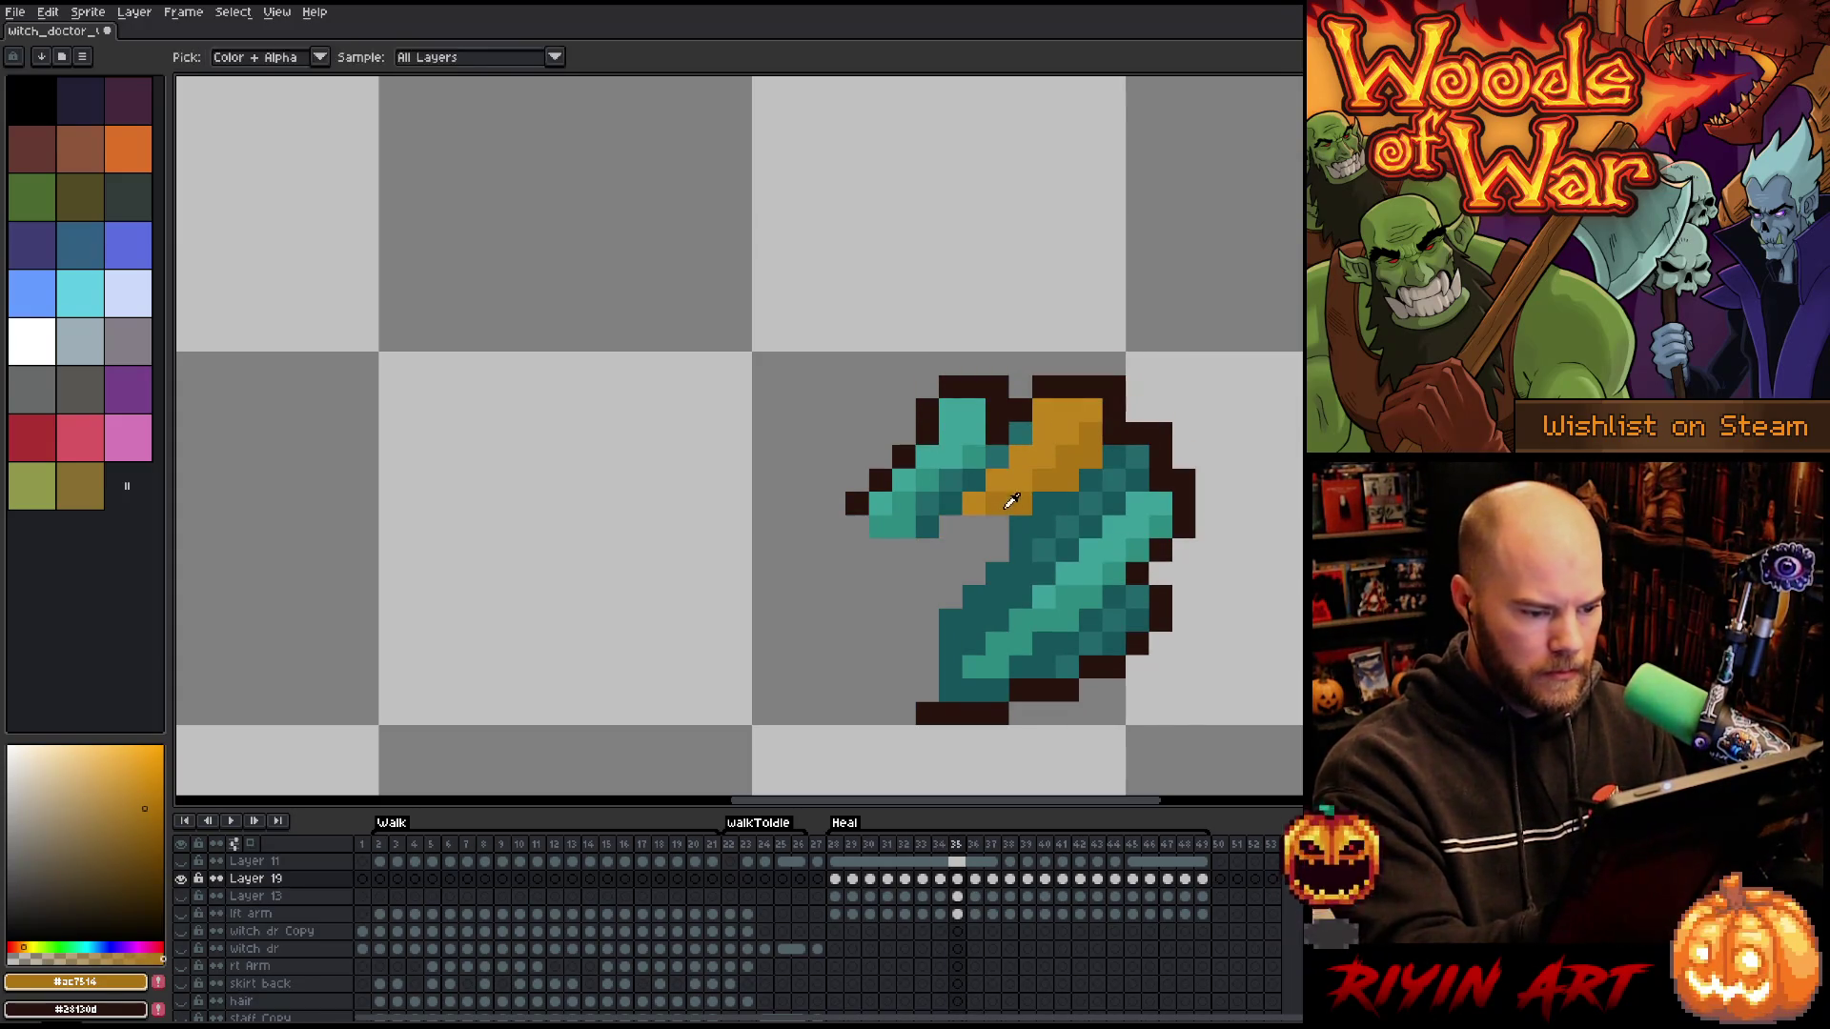
{"action": "left_click", "coordinate": [976, 526]}
{"action": "left_click", "coordinate": [974, 503], "text": "alt"}
{"action": "left_click", "coordinate": [951, 526]}
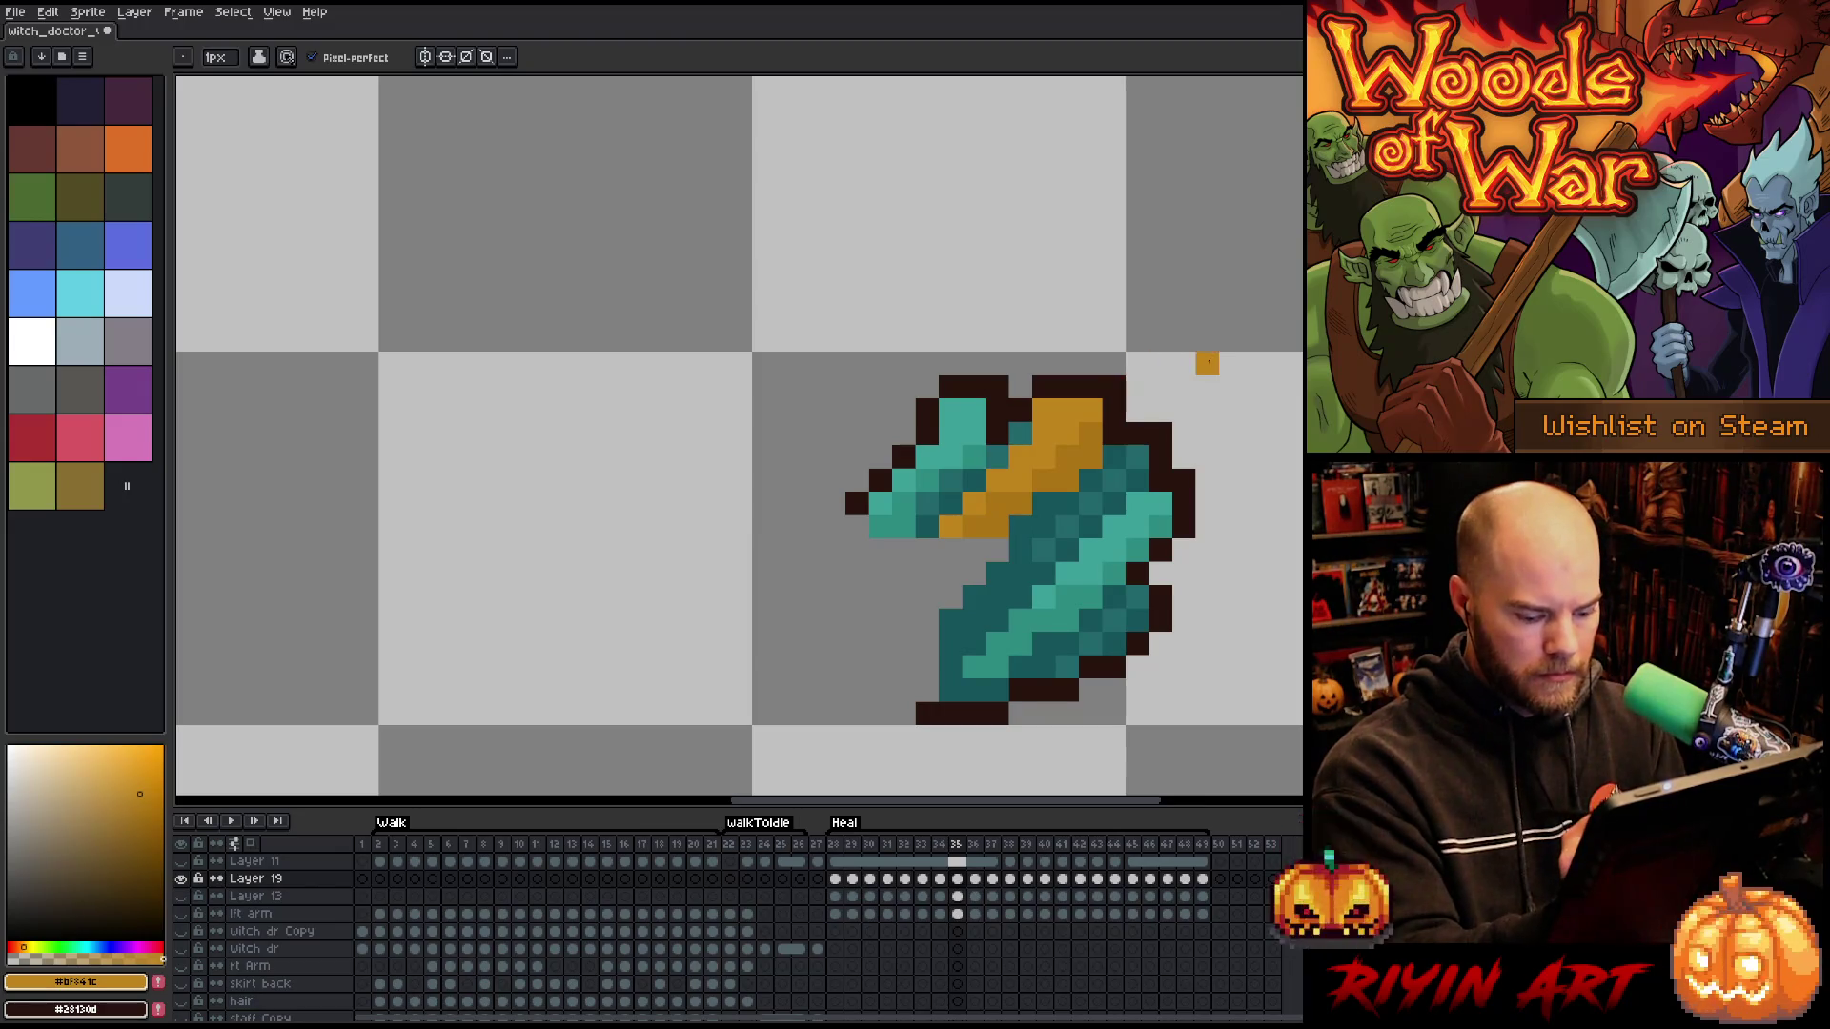
{"action": "key", "text": "Right"}
{"action": "left_click", "coordinate": [998, 481]}
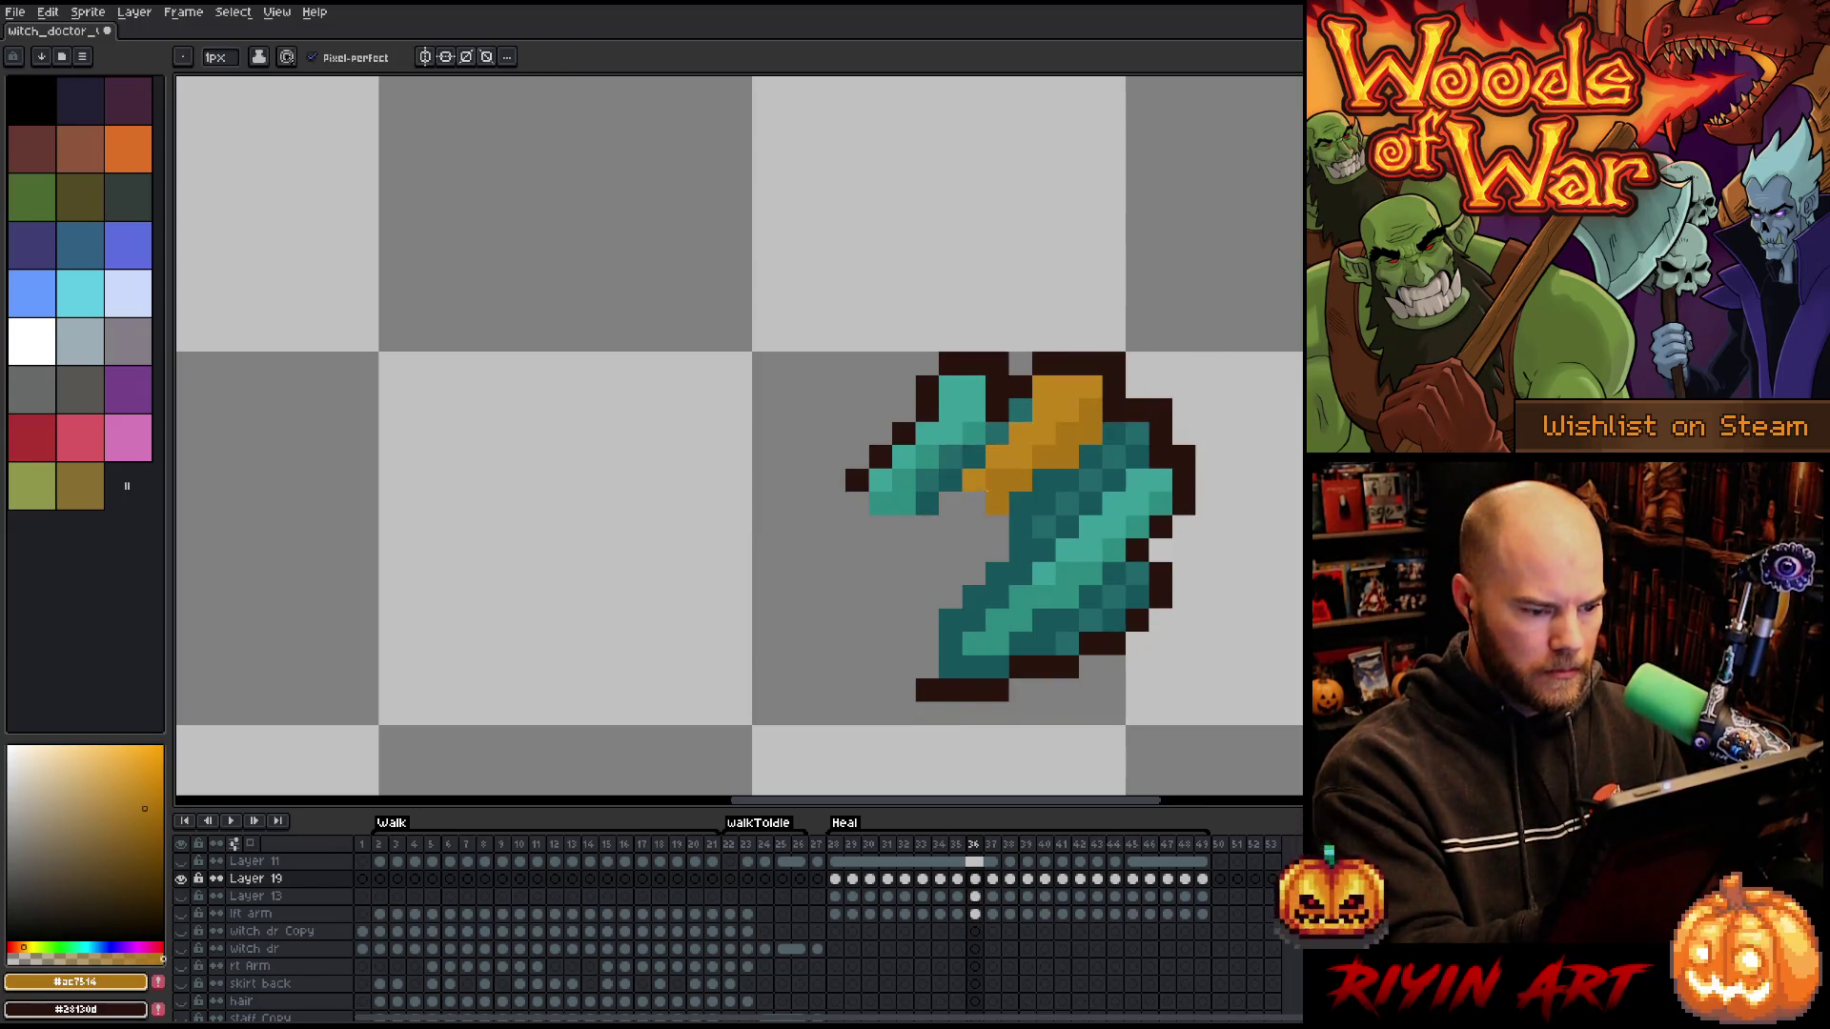
- On frame 40, paint darker and light gold pixels onto the axe band
{"action": "key", "text": "Right"}
{"action": "key", "text": "Right"}
{"action": "key", "text": "Right"}
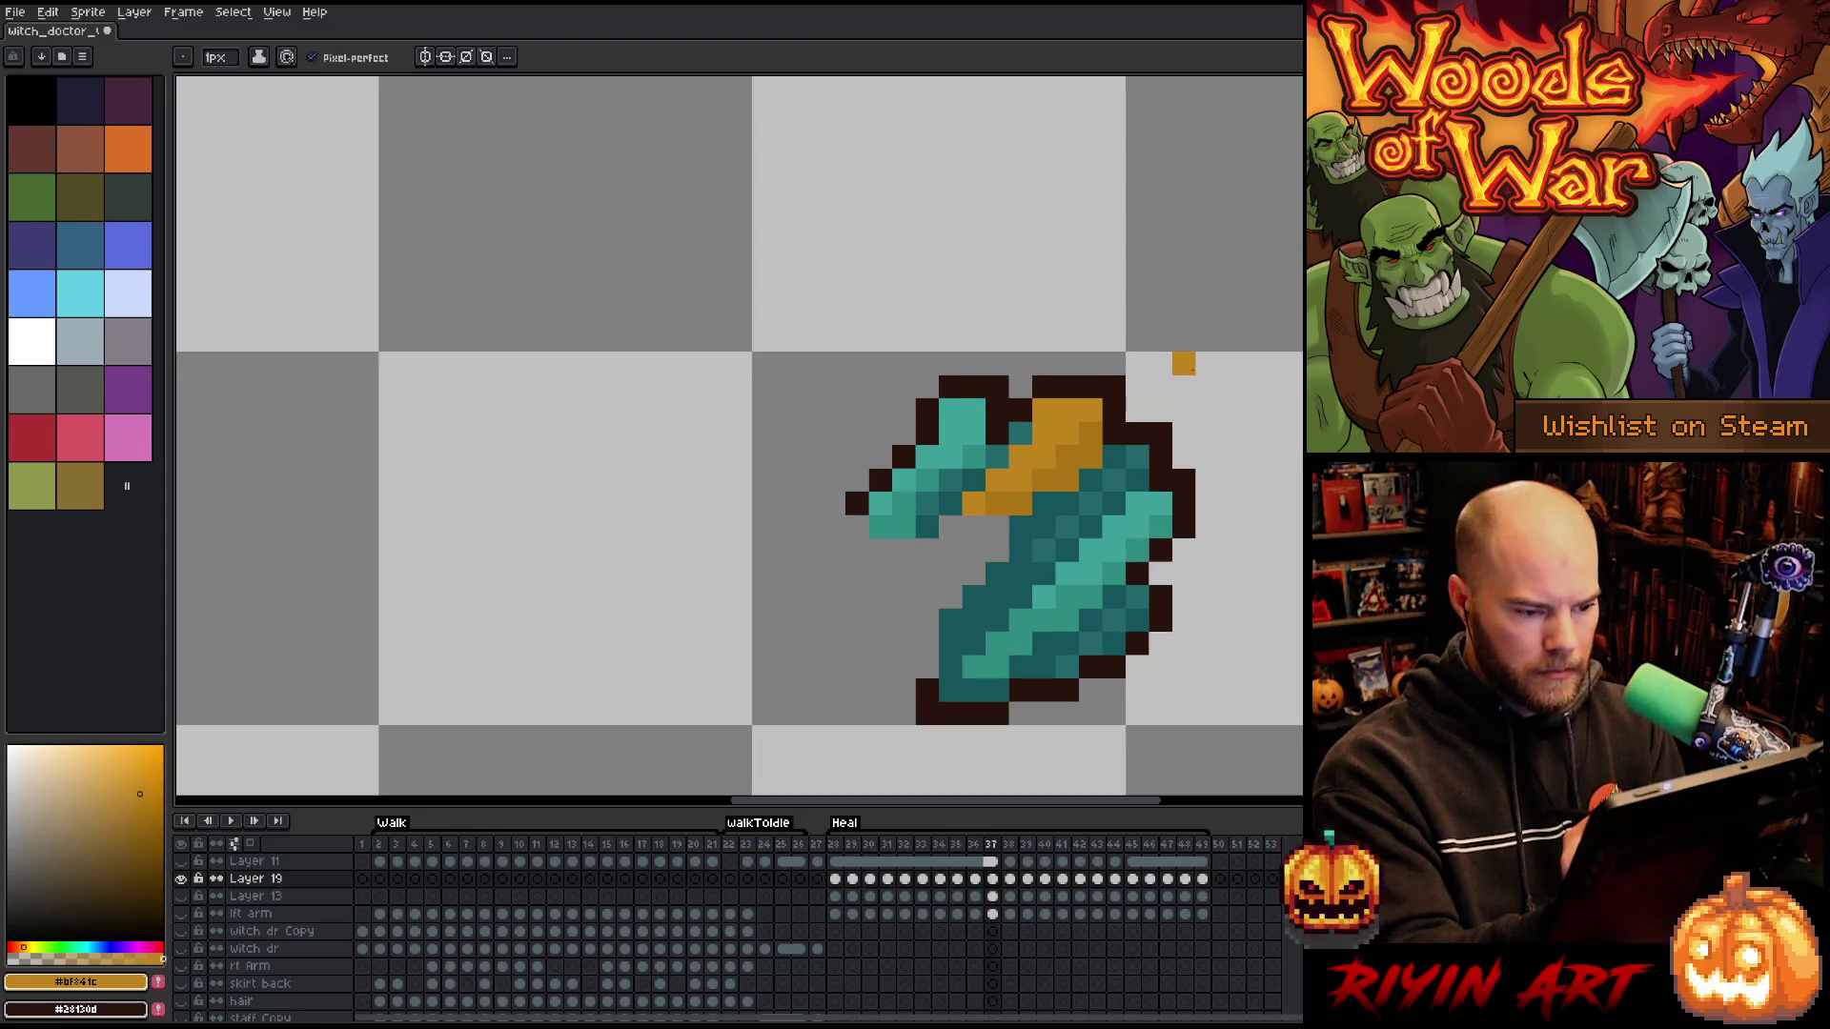
{"action": "key", "text": "Left"}
{"action": "key", "text": "Right"}
{"action": "key", "text": "Left"}
{"action": "key", "text": "Left"}
{"action": "key", "text": "Right"}
{"action": "key", "text": "Right"}
{"action": "key", "text": "Left"}
{"action": "key", "text": "Right"}
{"action": "key", "text": "Right"}
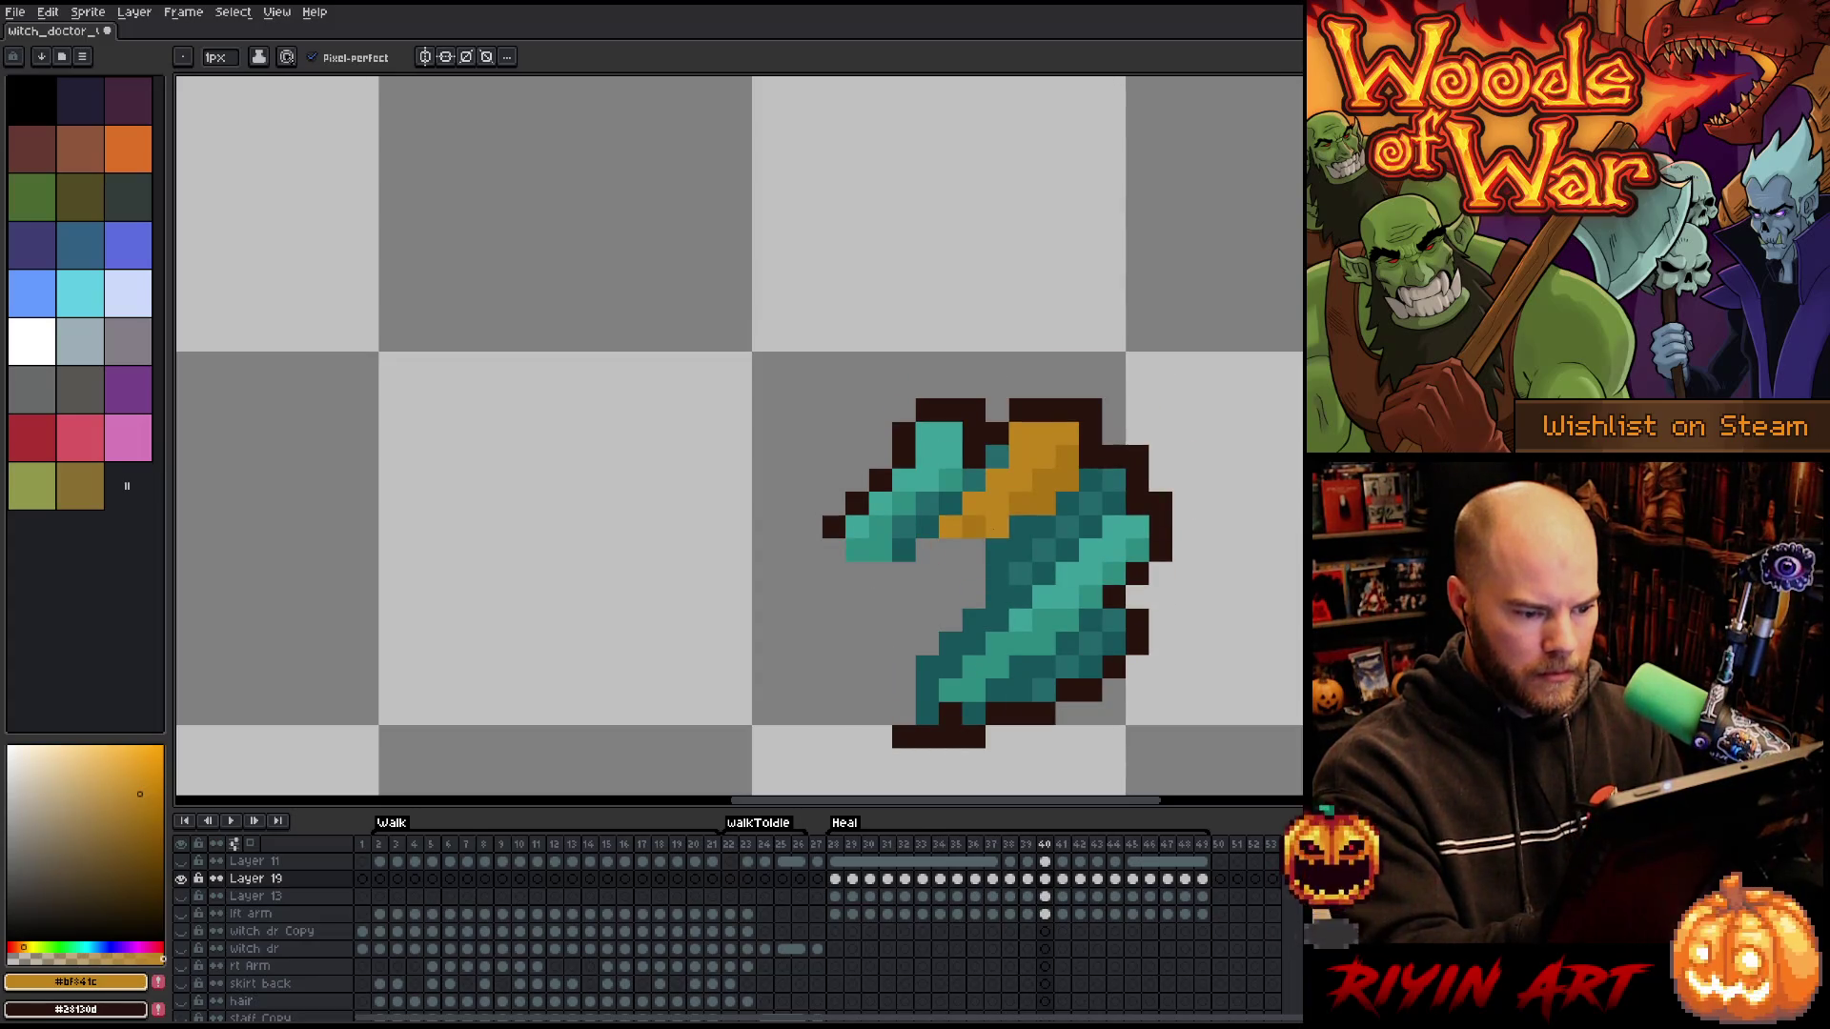
{"action": "left_click", "coordinate": [974, 526], "text": "alt"}
{"action": "left_click", "coordinate": [973, 550]}
{"action": "left_click", "coordinate": [950, 527], "text": "alt"}
{"action": "left_click", "coordinate": [926, 550]}
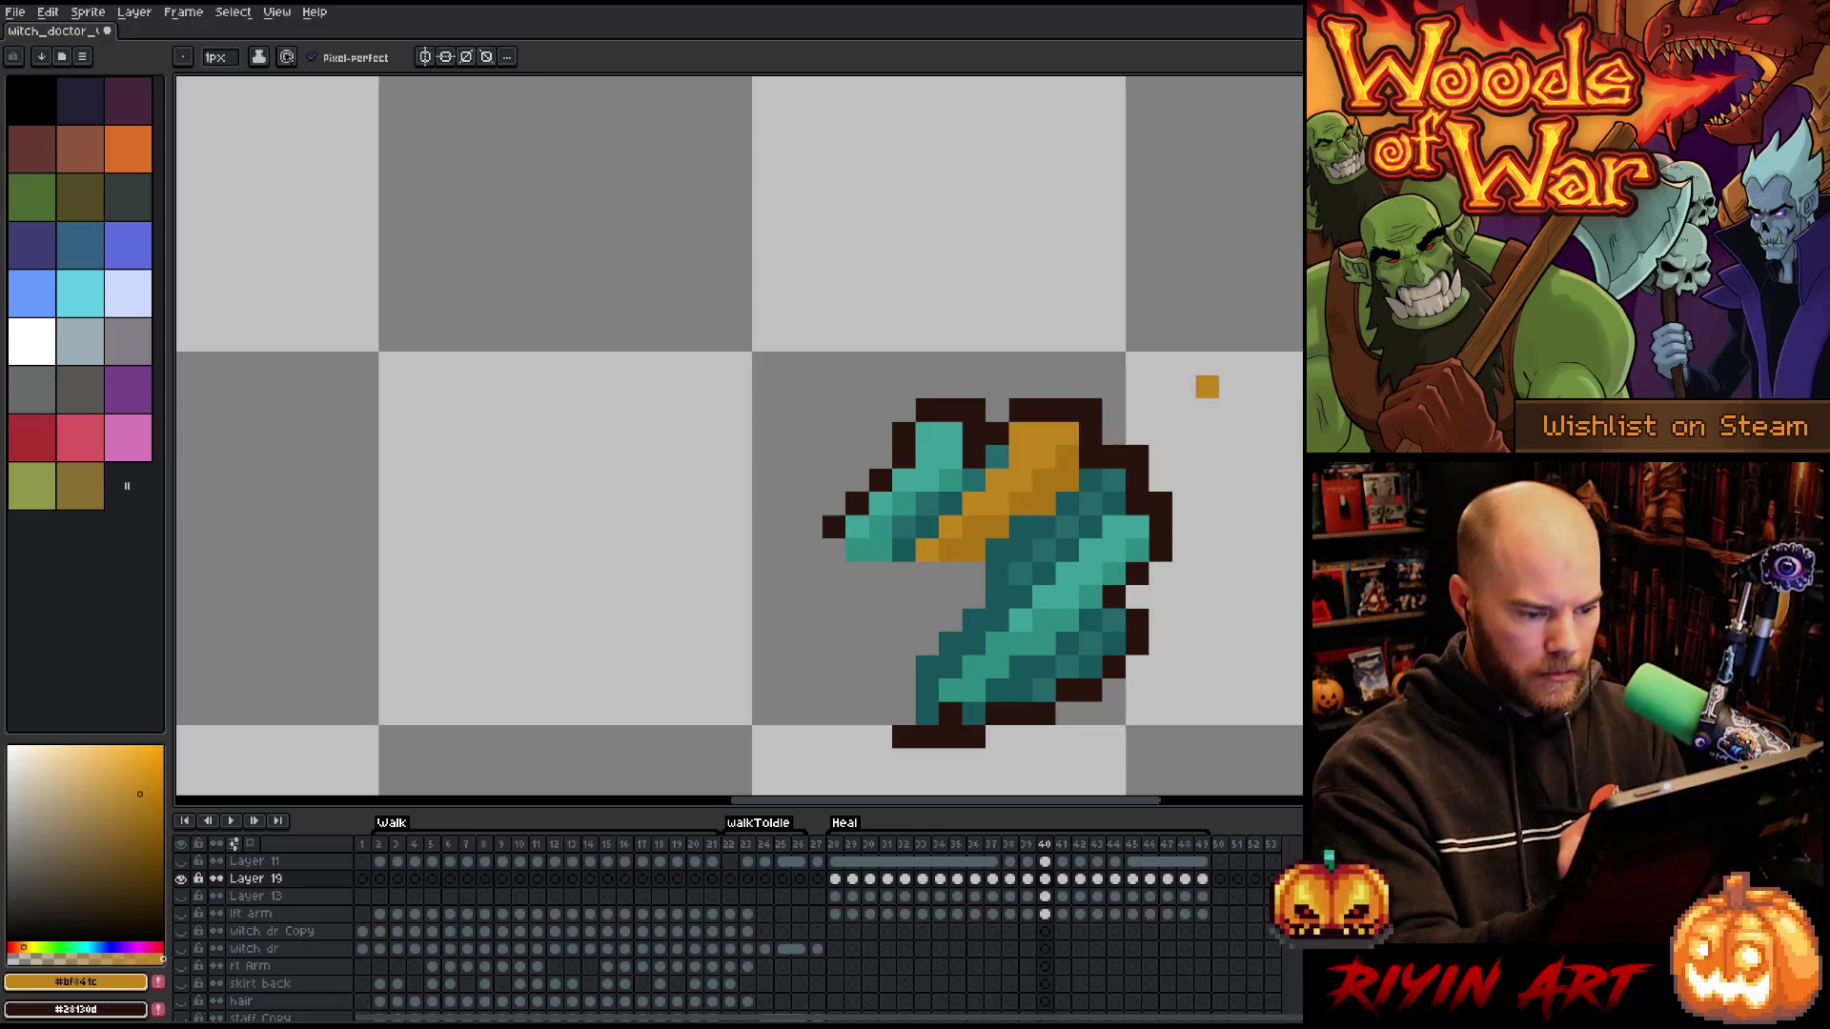
- On frame 41, add darker gold pixels to the axe band
{"action": "key", "text": "Right"}
{"action": "key", "text": "Left"}
{"action": "key", "text": "Right"}
{"action": "left_click", "coordinate": [1012, 502], "text": "alt"}
{"action": "left_click", "coordinate": [998, 502], "text": "alt"}
{"action": "left_click", "coordinate": [956, 527]}
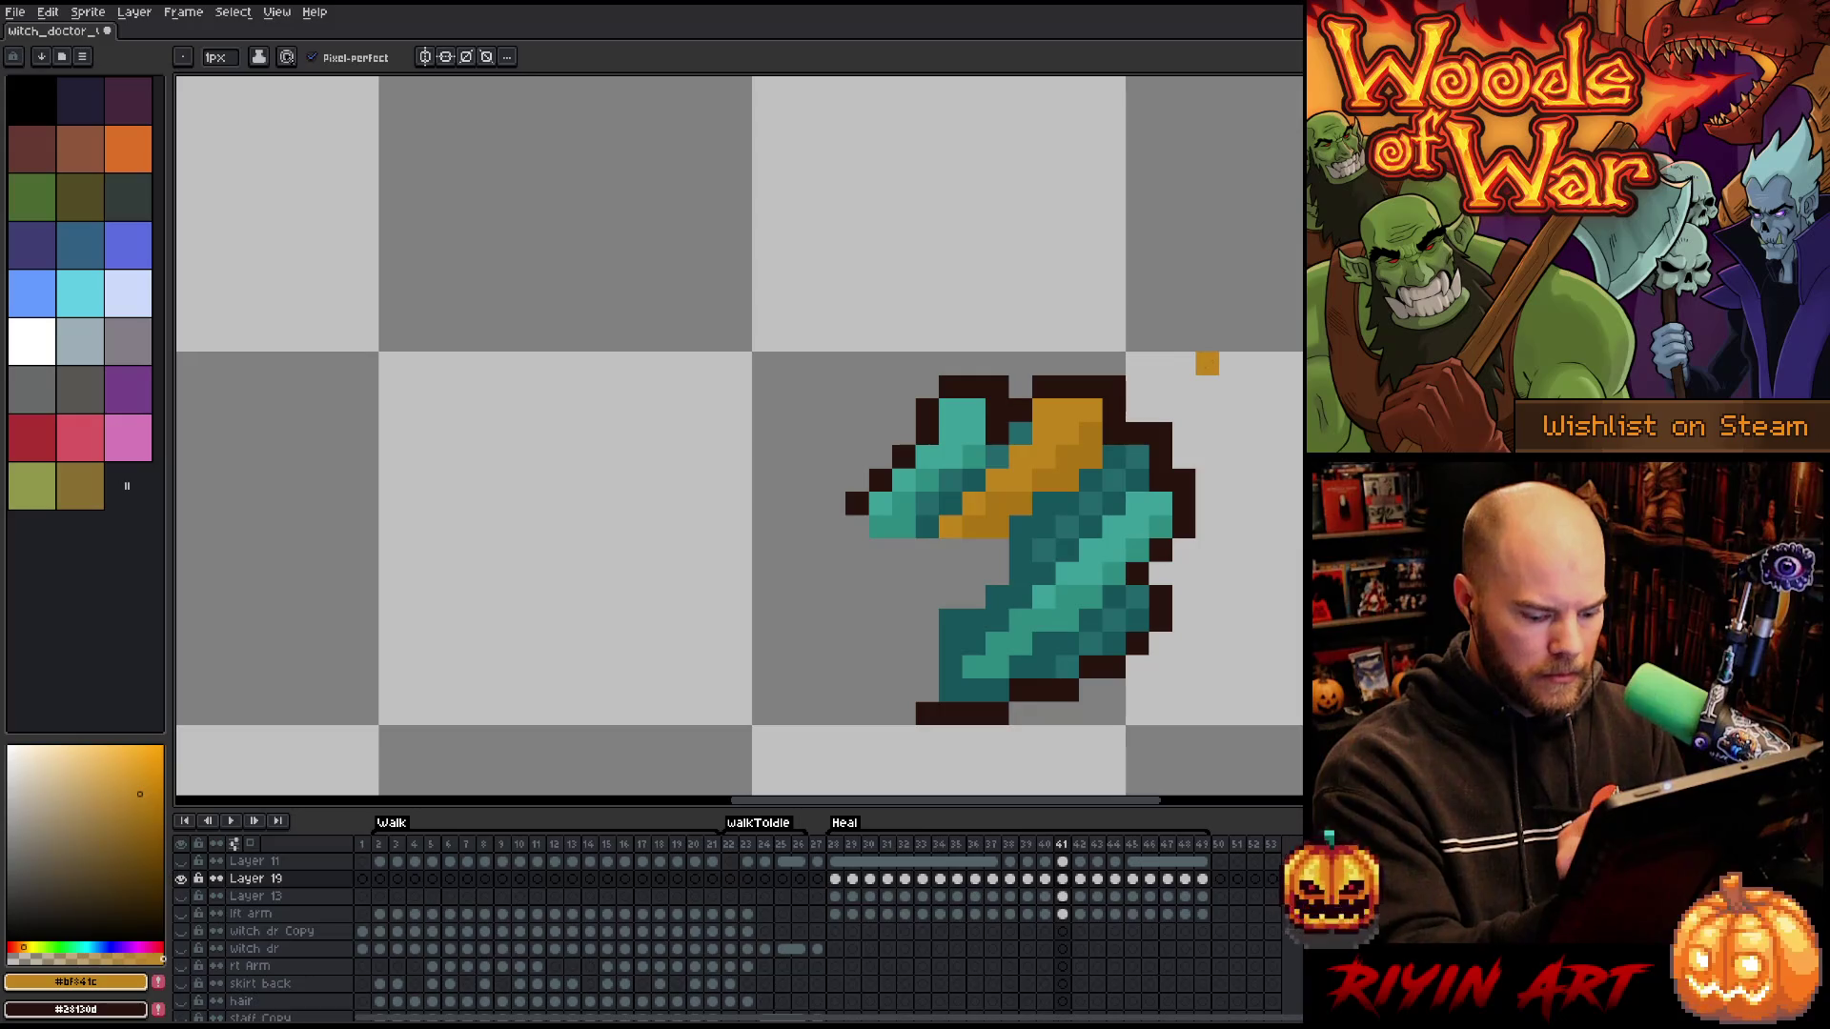
- Paint #ac7514 and #bf841c orange highlights along the axe head's top edge in frames 42–44
{"action": "key", "text": "Right"}
{"action": "left_click", "coordinate": [950, 504]}
{"action": "left_click", "coordinate": [1020, 457], "text": "alt"}
{"action": "left_click", "coordinate": [998, 451]}
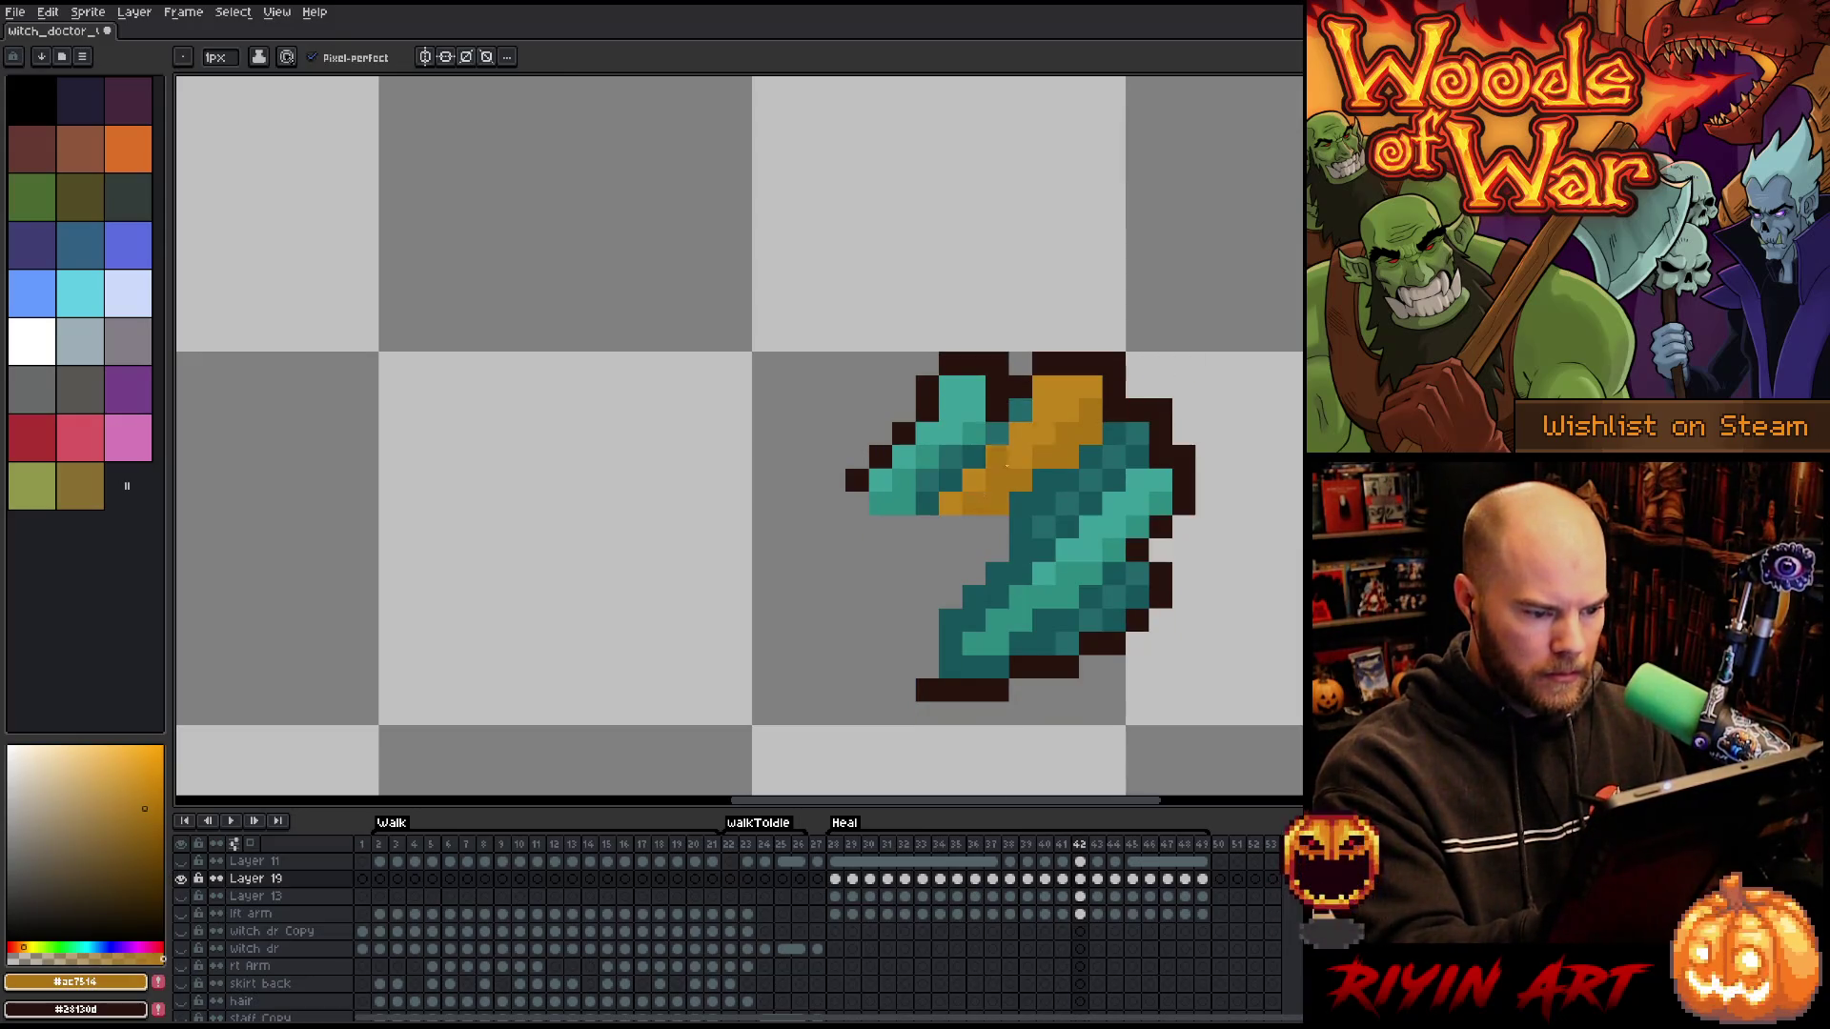
{"action": "key", "text": "Right"}
{"action": "left_click", "coordinate": [1067, 387]}
{"action": "left_click", "coordinate": [991, 531], "text": "alt"}
{"action": "left_click", "coordinate": [1091, 388]}
{"action": "key", "text": "Right"}
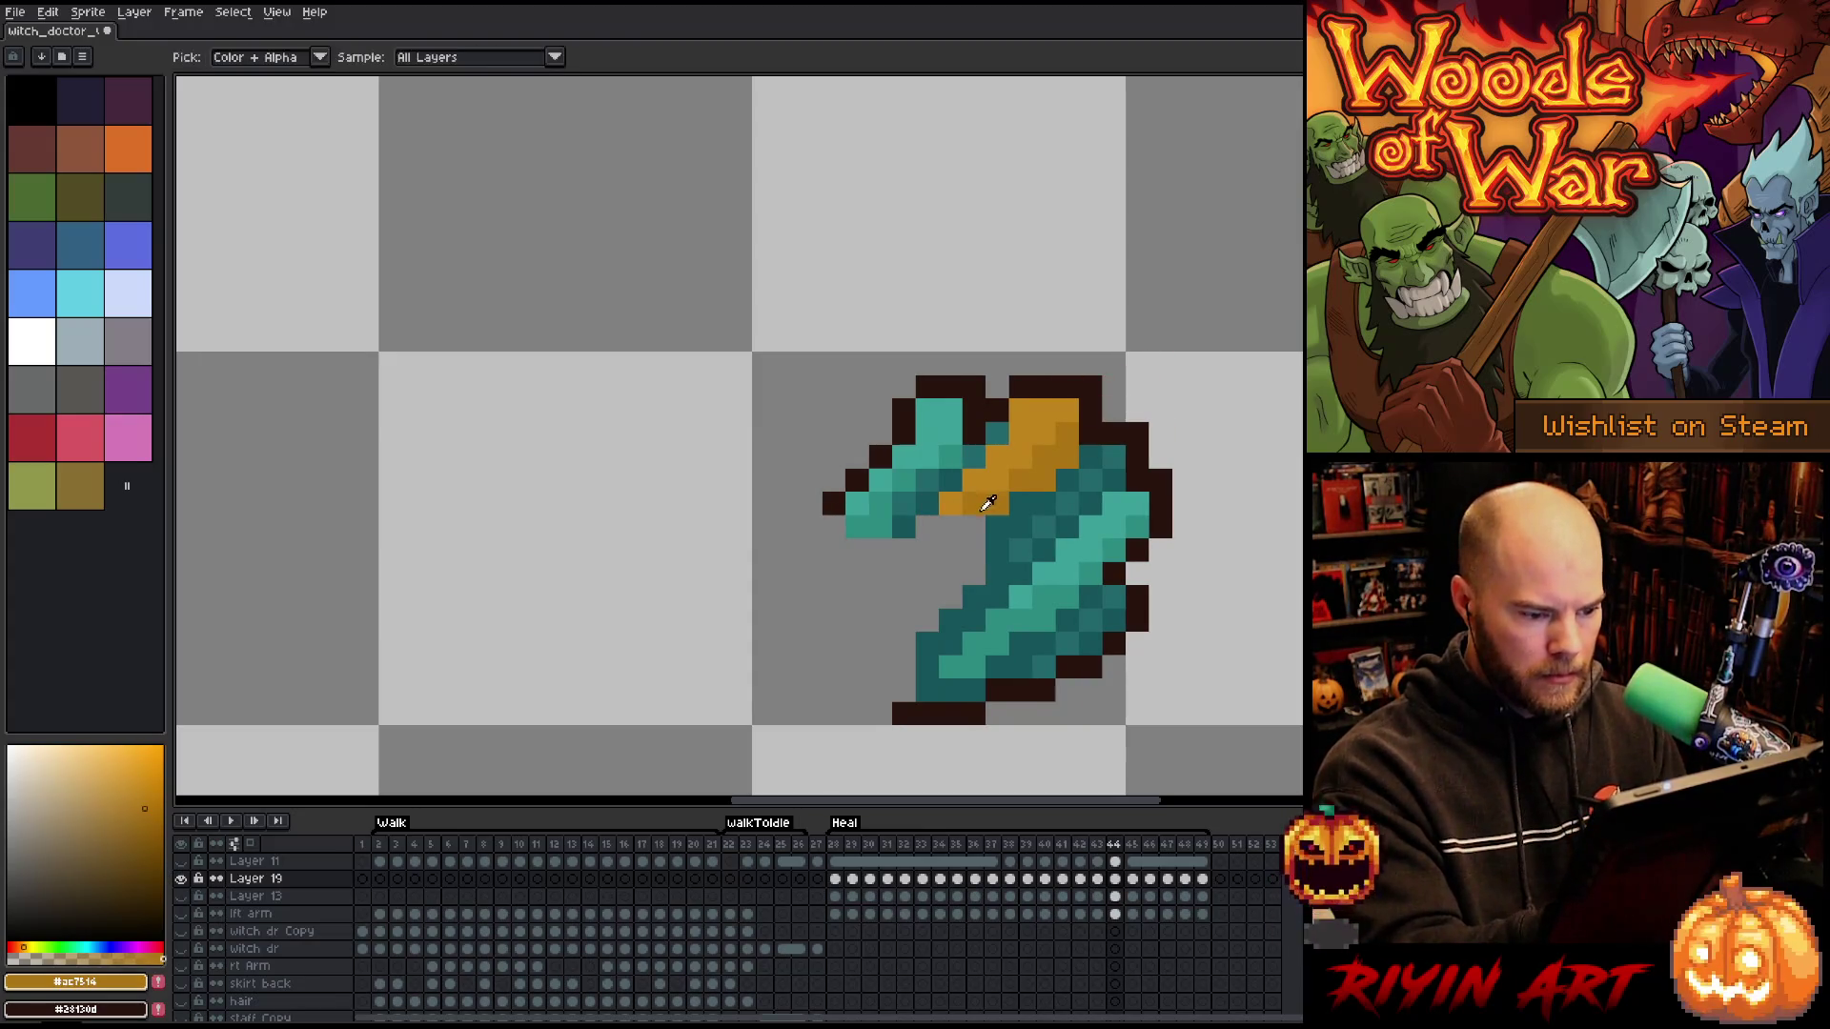
{"action": "key", "text": "Right"}
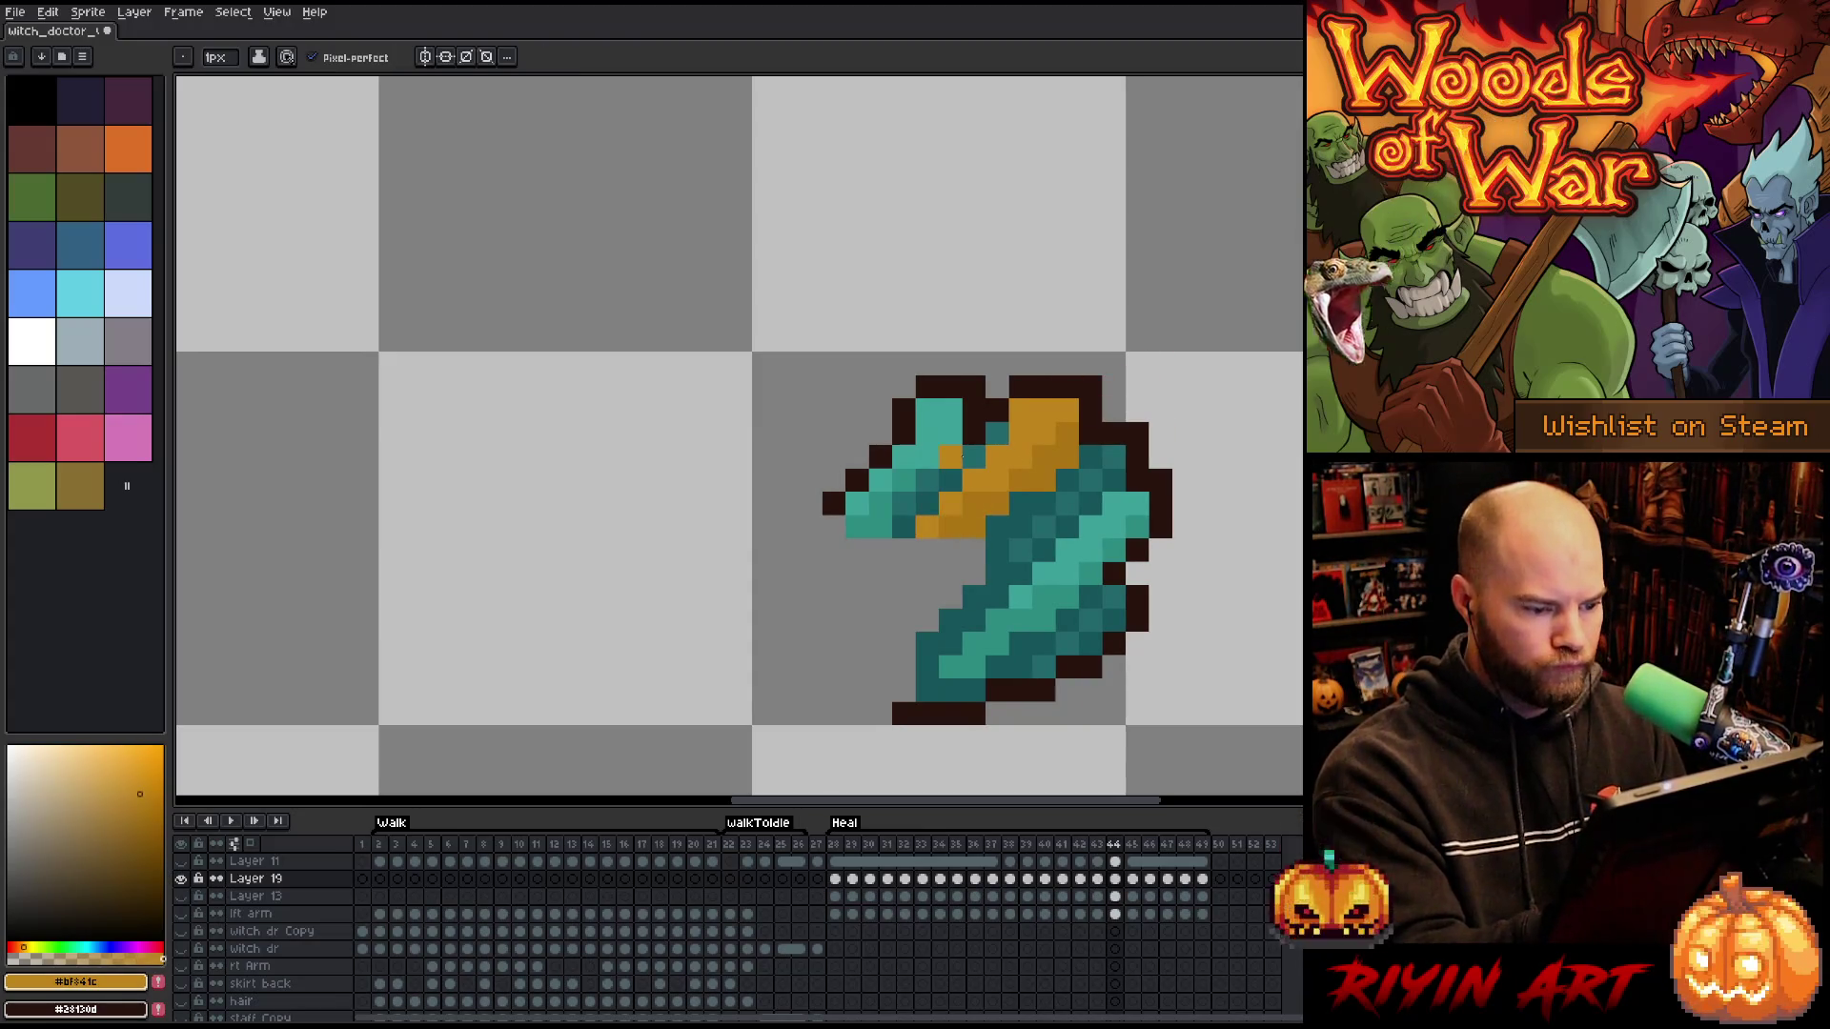
{"action": "left_click", "coordinate": [1048, 429], "text": "alt"}
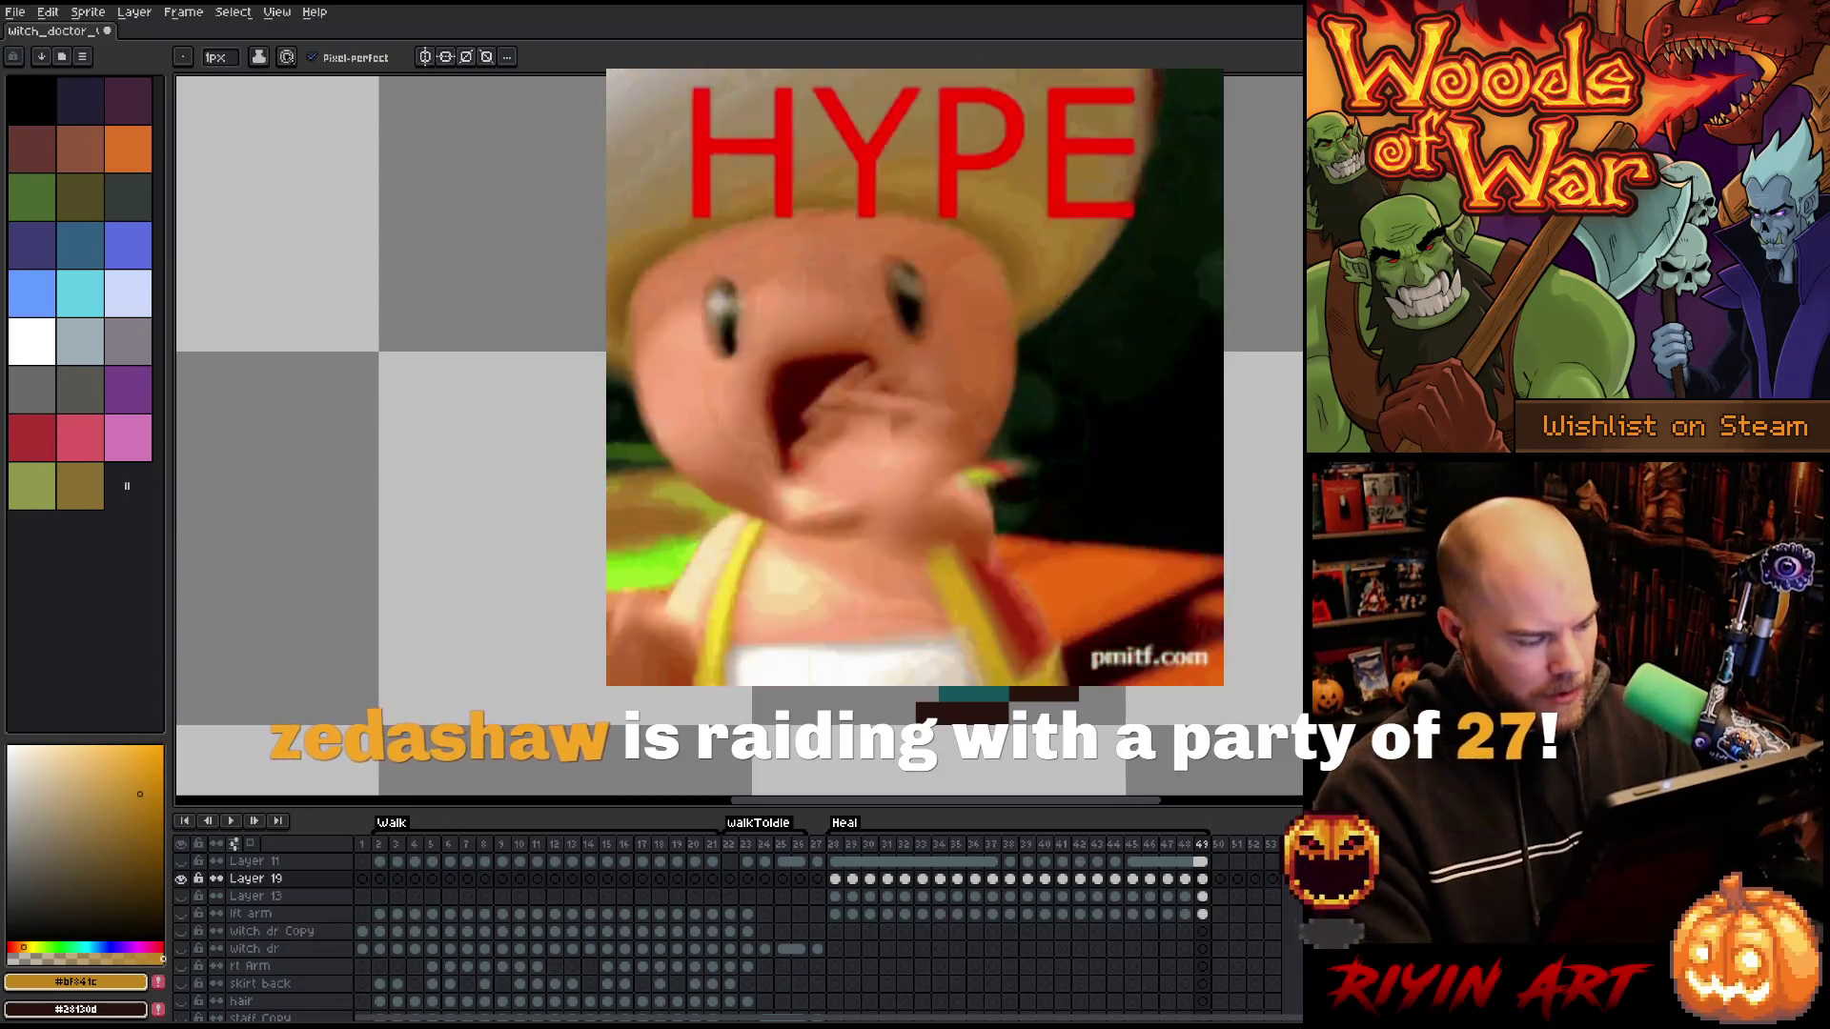
- Save the witch doctor sprite with Ctrl+S and replay the full animation before stopping it
{"action": "scroll", "coordinate": [919, 532], "scroll_direction": "down", "scroll_amount": 5}
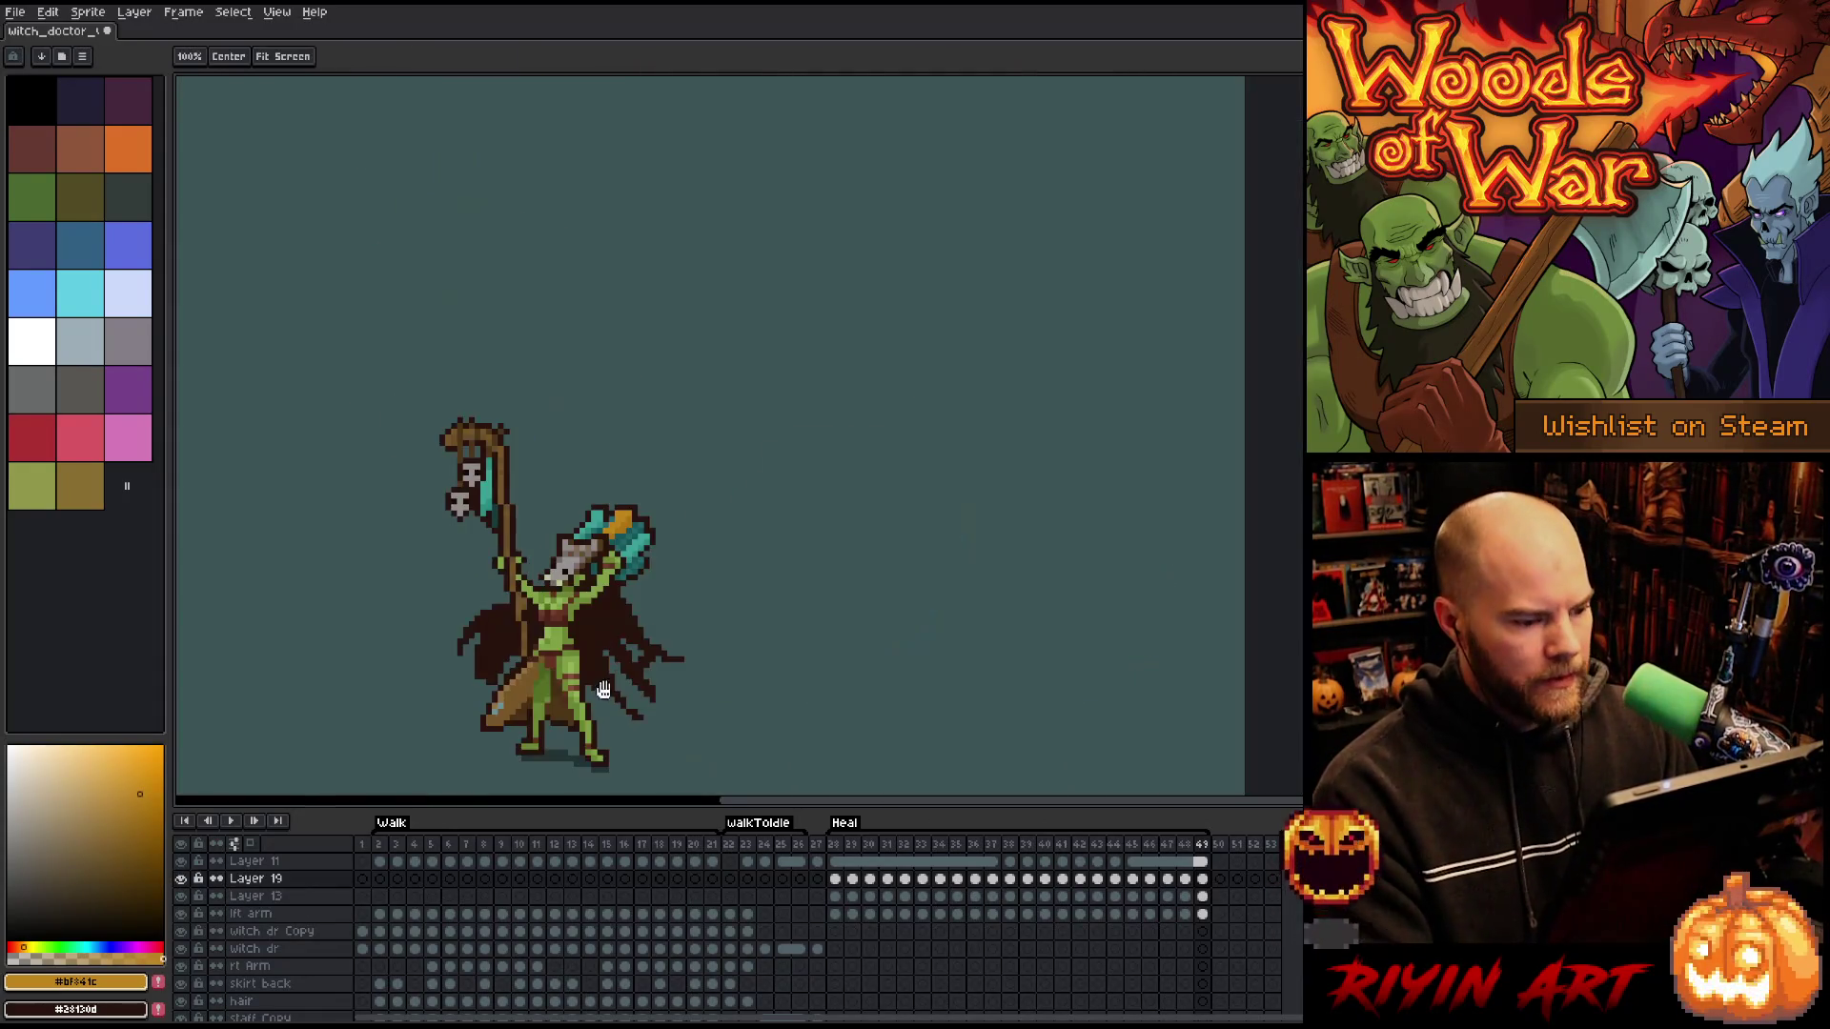
{"action": "scroll", "coordinate": [982, 429], "scroll_direction": "up", "scroll_amount": 1}
{"action": "key", "text": "Return"}
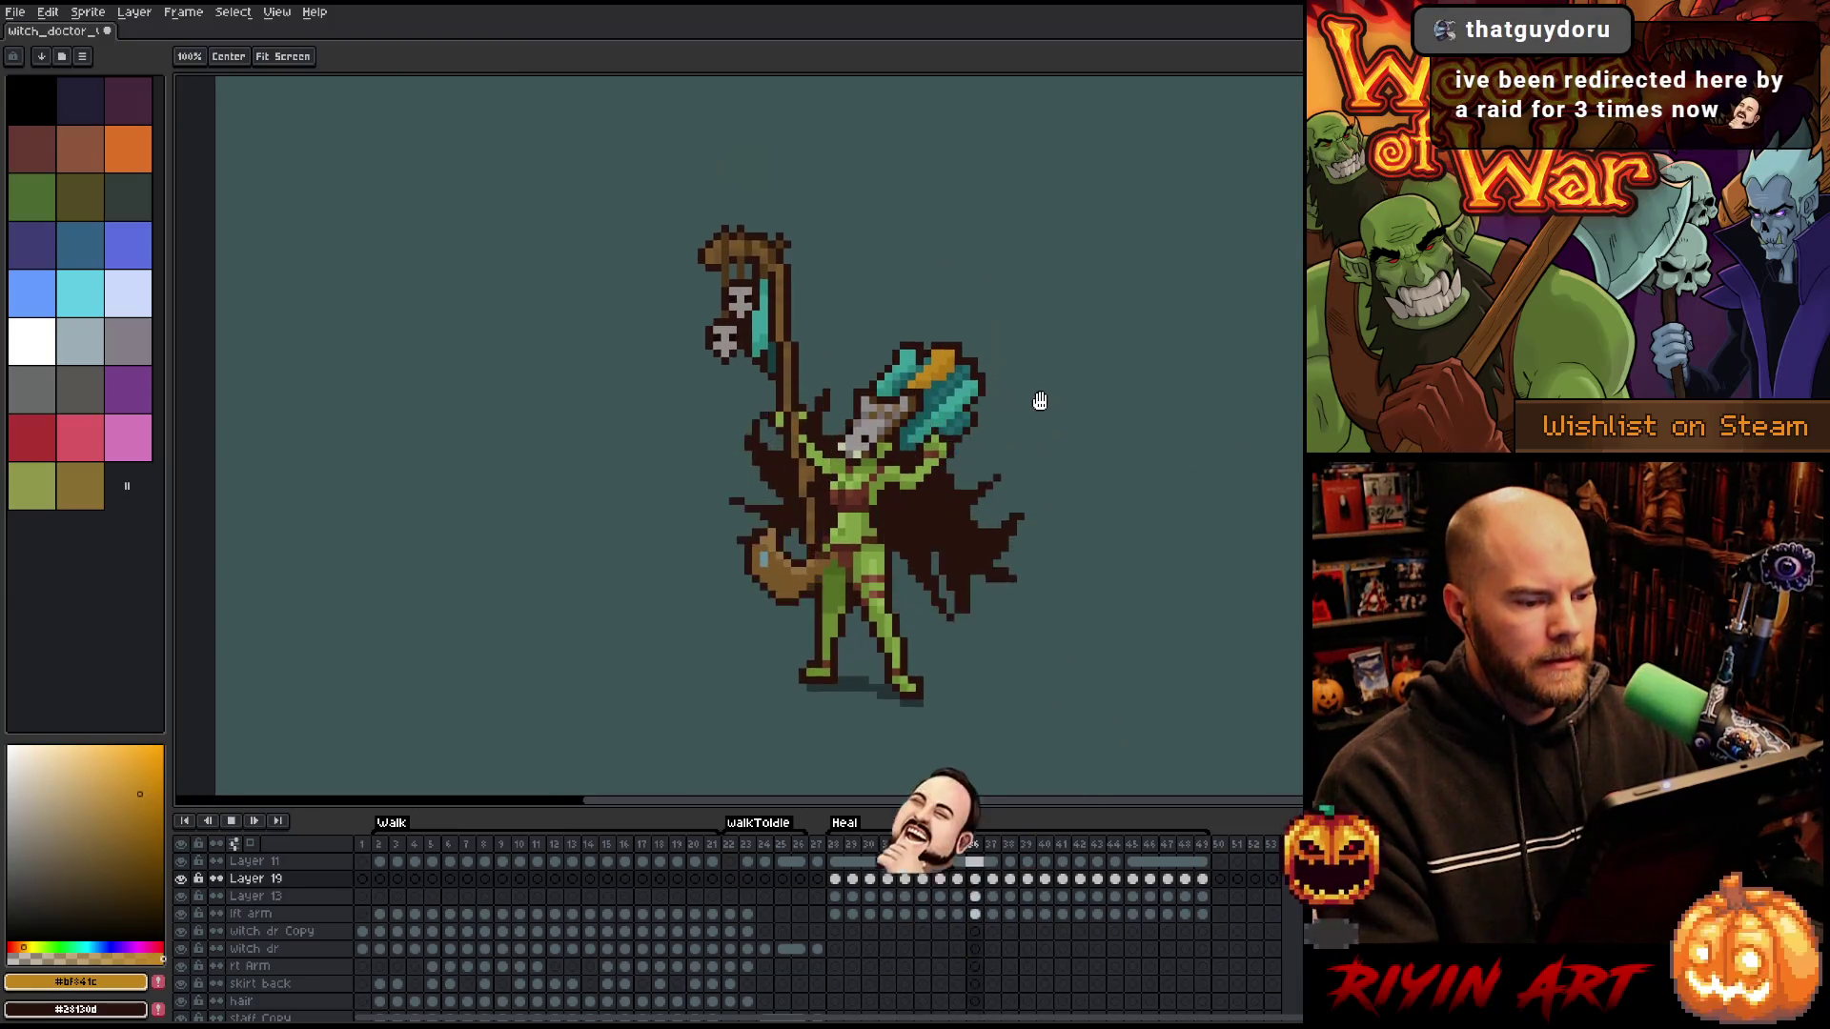
{"action": "key", "text": "ctrl+s"}
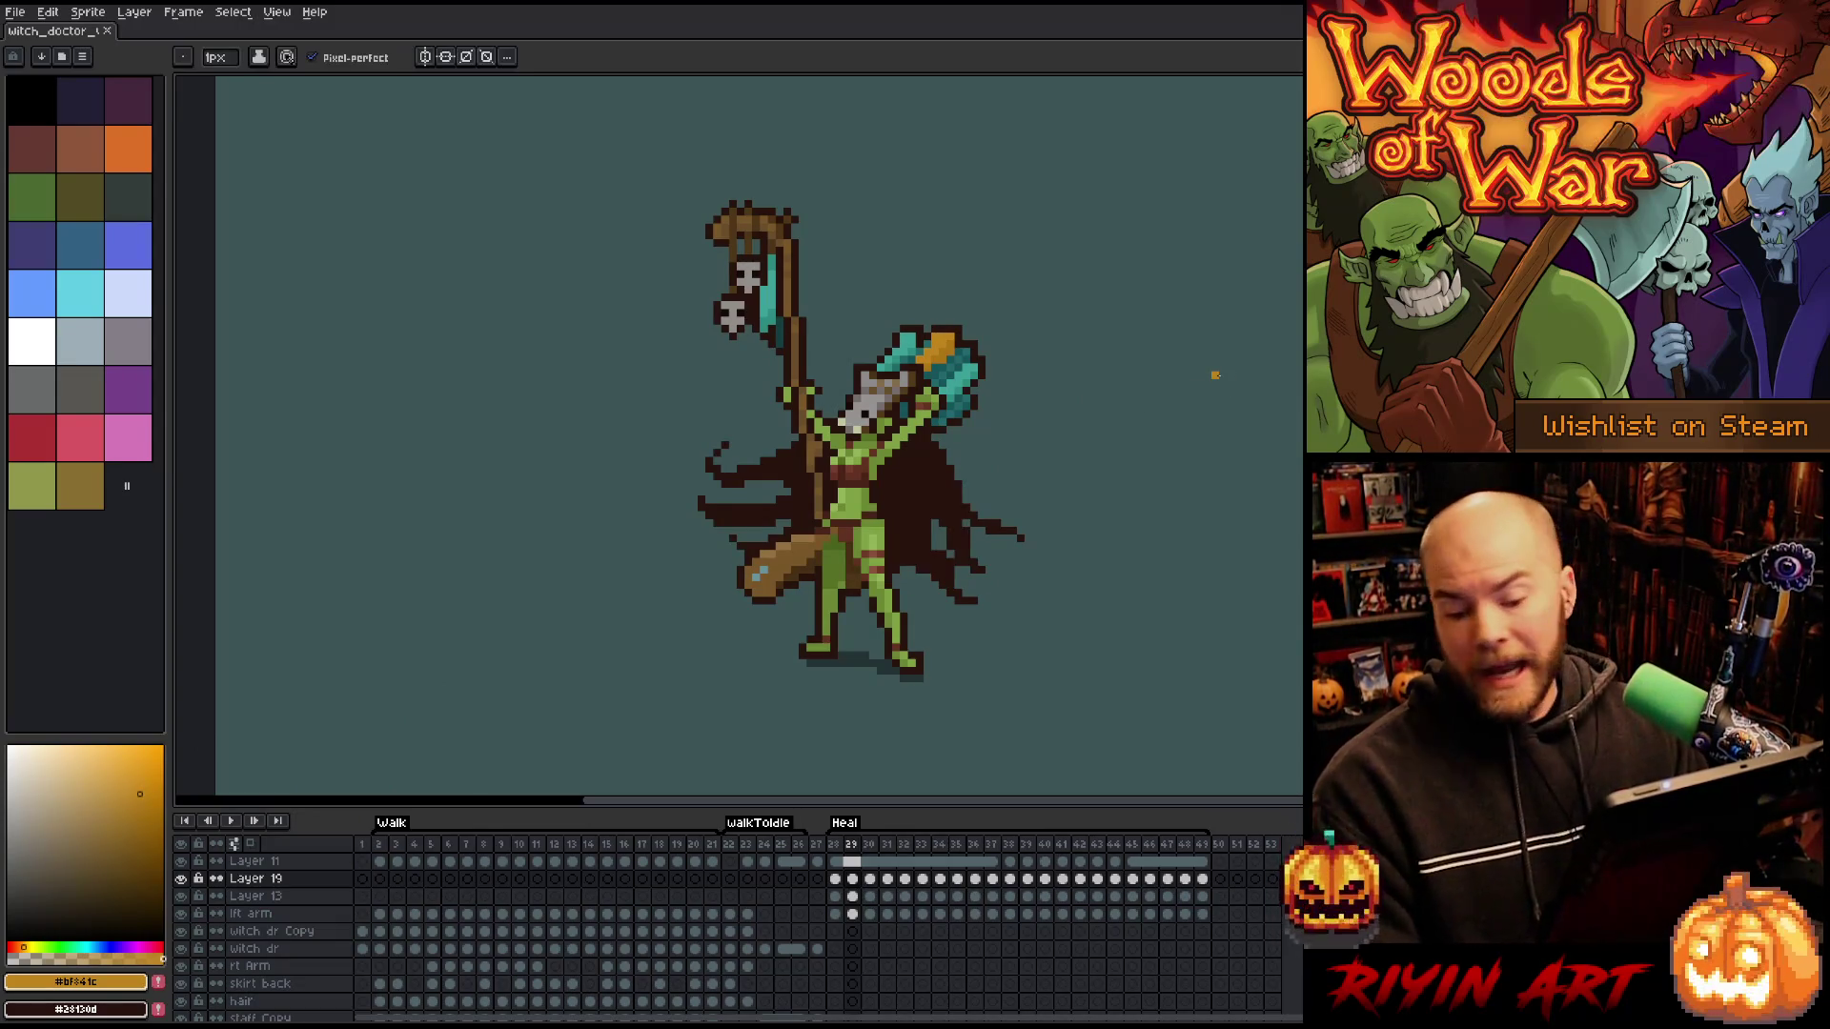
{"action": "key", "text": "Return"}
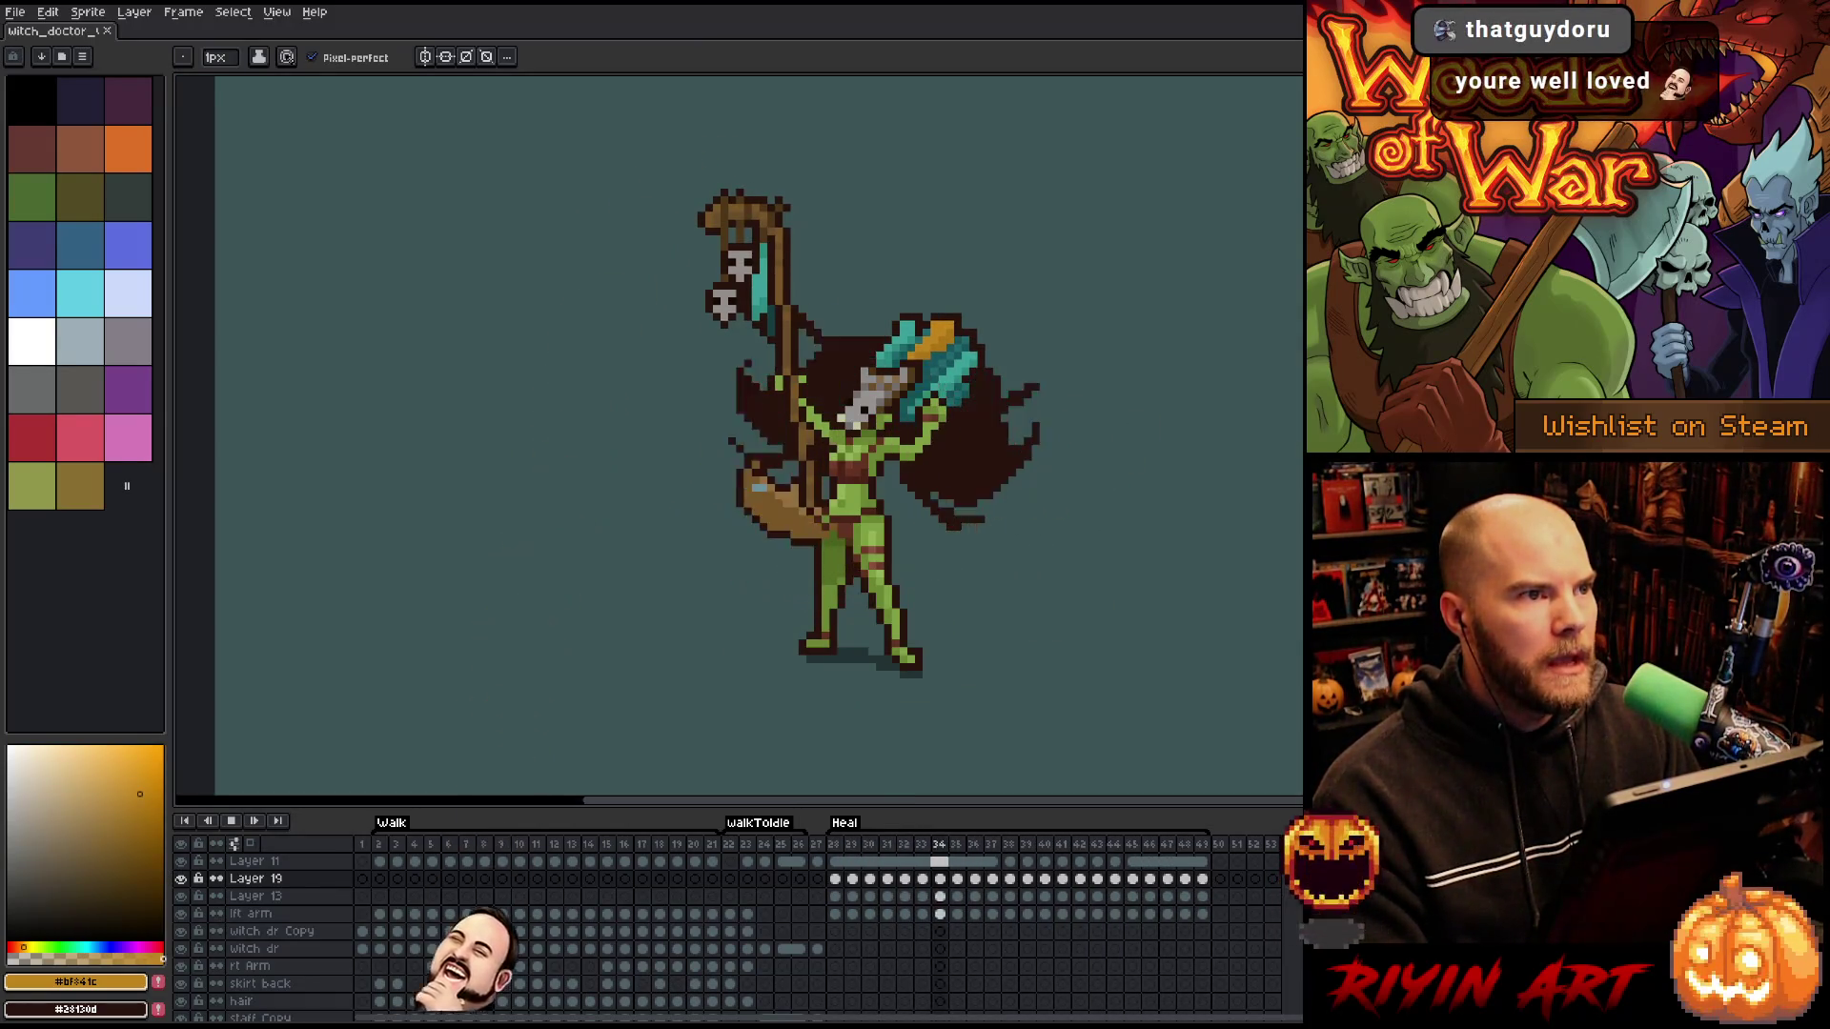
{"action": "key", "text": "Return"}
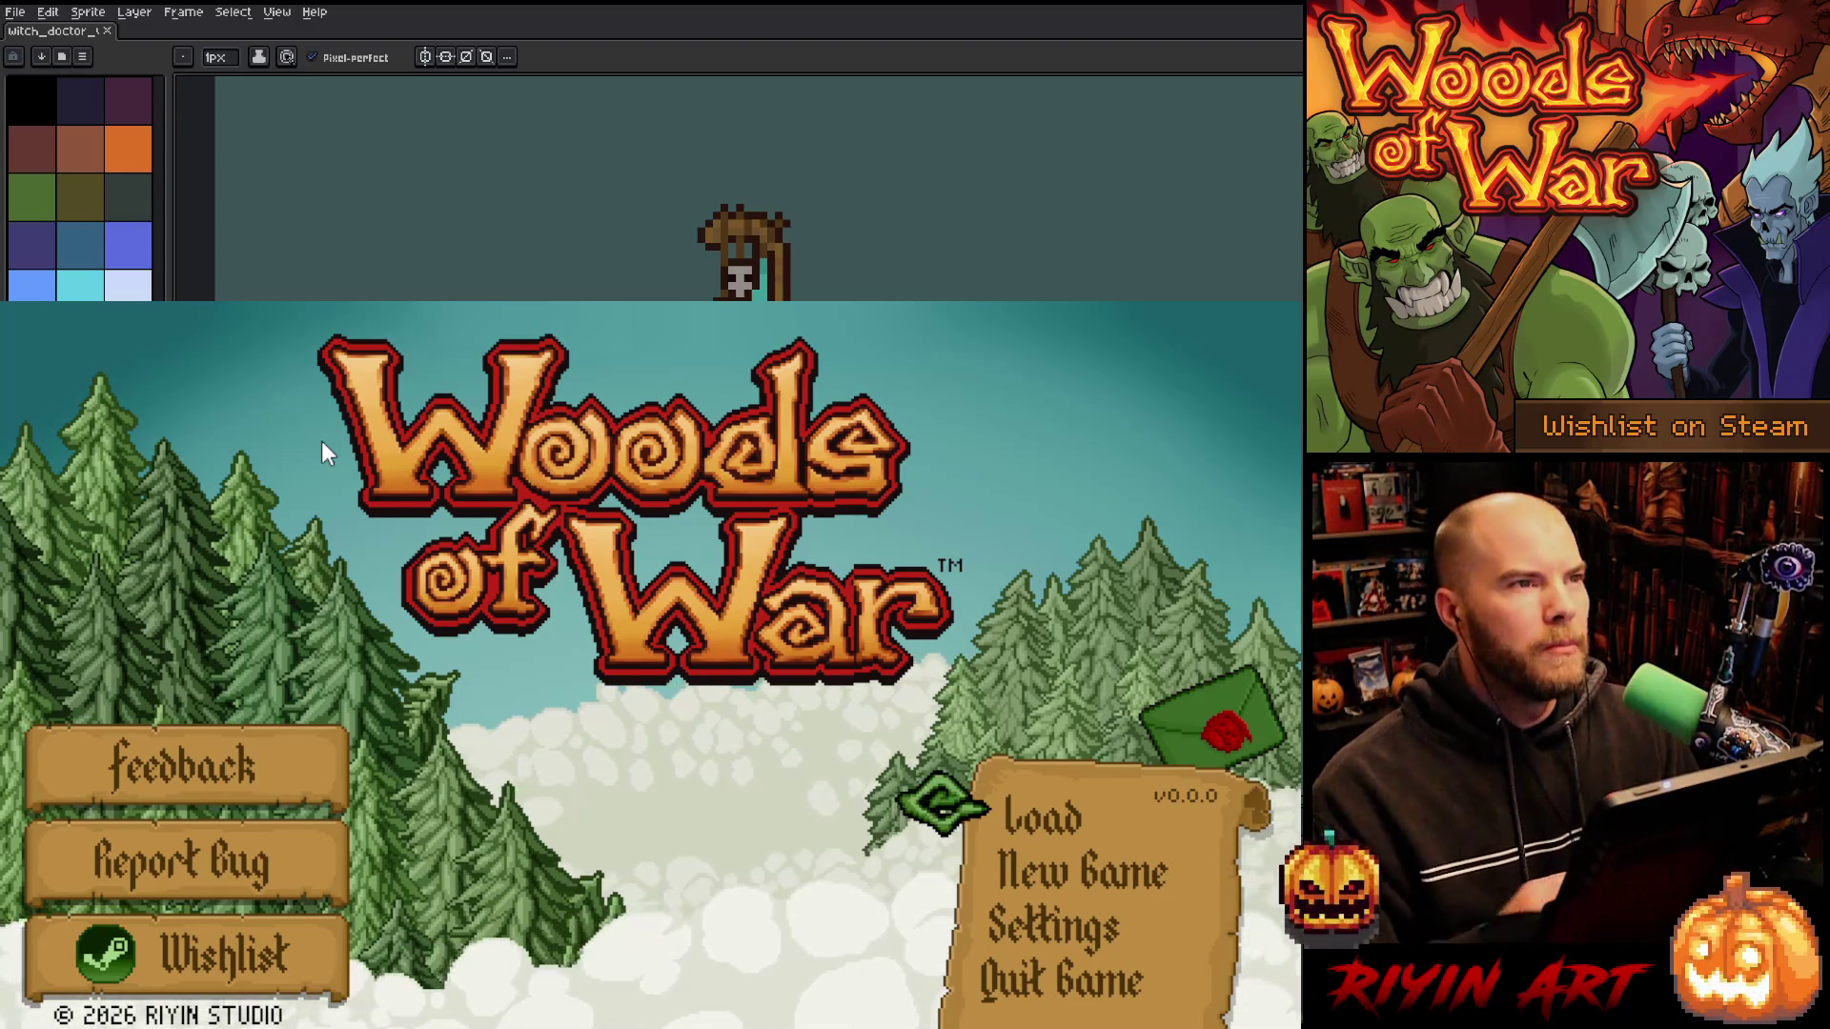
- Start a New Game and enter lowercase letters into the player name with the on-screen keyboard
{"action": "left_click", "coordinate": [1053, 885]}
{"action": "key", "text": "Down"}
{"action": "key", "text": "Down"}
{"action": "key", "text": "Right"}
{"action": "key", "text": "Right"}
{"action": "key", "text": "Right"}
{"action": "key", "text": "Up"}
{"action": "key", "text": "Right"}
{"action": "key", "text": "Right"}
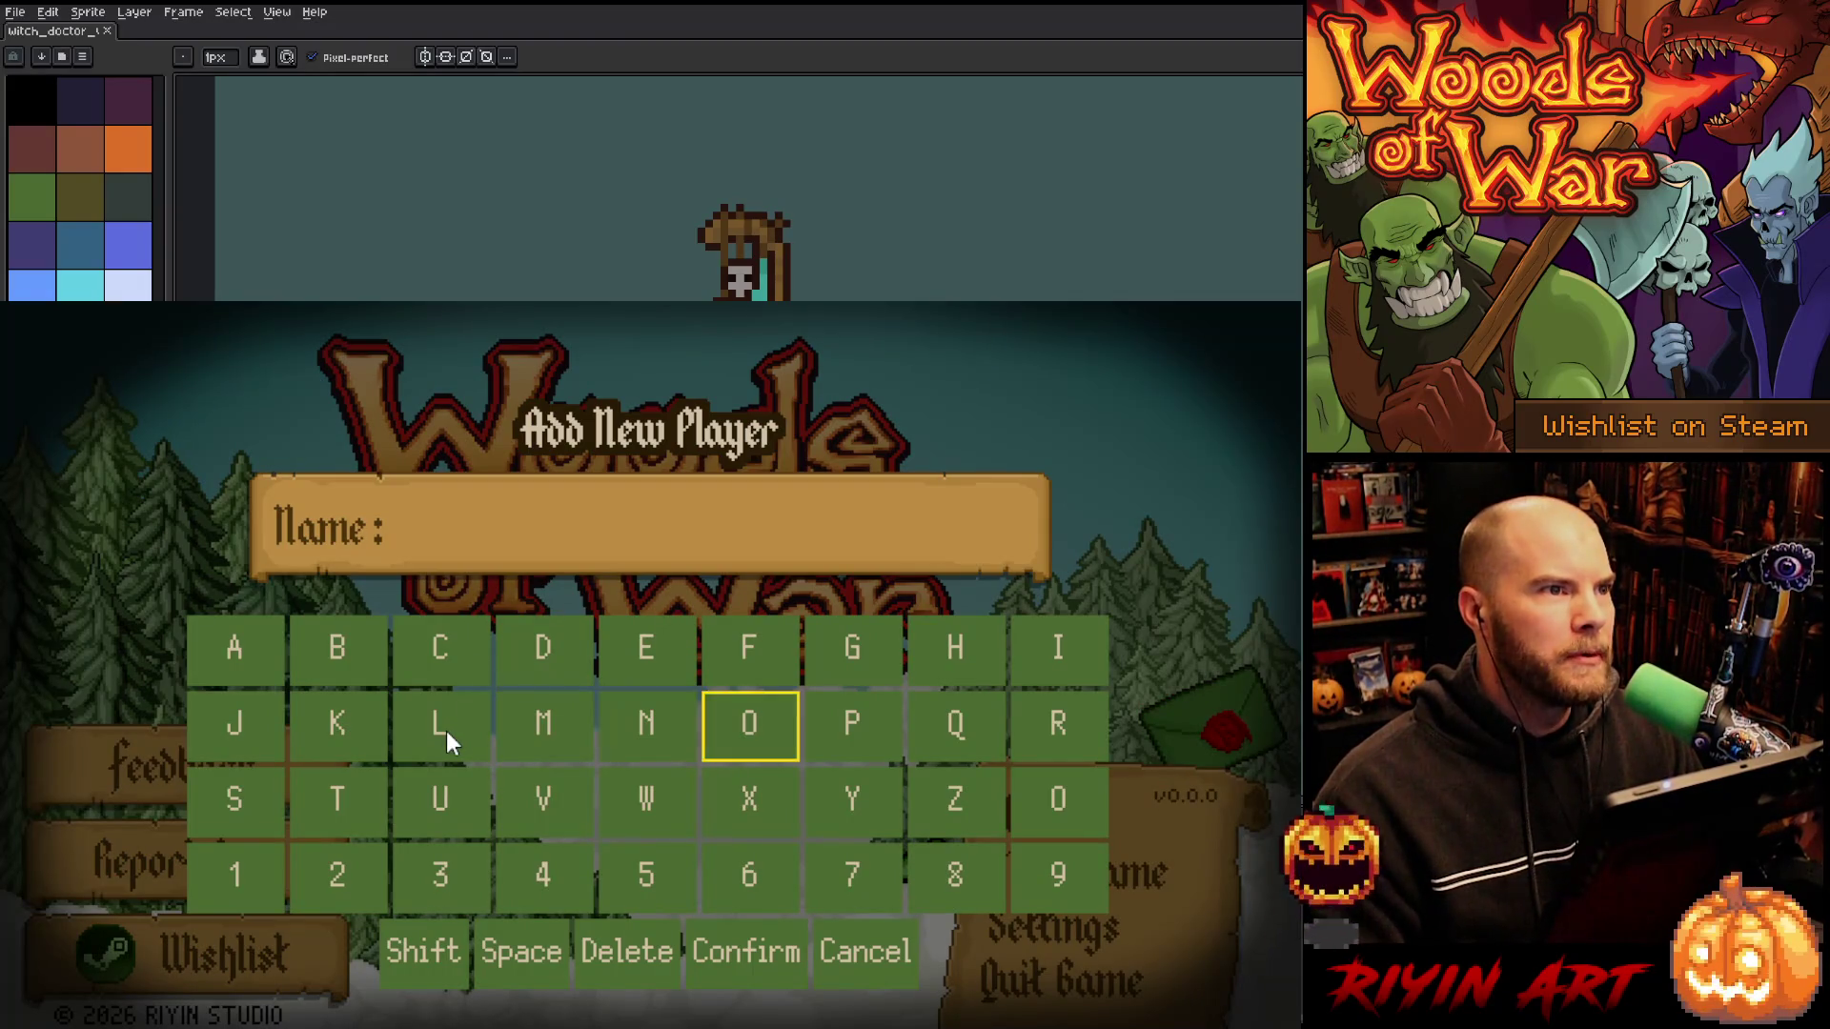
{"action": "key", "text": "Left"}
{"action": "key", "text": "Return"}
{"action": "key", "text": "Down"}
{"action": "key", "text": "Return"}
{"action": "key", "text": "Right"}
{"action": "key", "text": "Return"}
{"action": "key", "text": "Right"}
{"action": "key", "text": "Up"}
{"action": "key", "text": "Left"}
{"action": "key", "text": "Return"}
{"action": "key", "text": "Down"}
{"action": "key", "text": "Right"}
{"action": "key", "text": "Return"}
{"action": "key", "text": "Return"}
- Delete the extra letters and add uppercase characters to the player name
{"action": "key", "text": "Down"}
{"action": "key", "text": "Down"}
{"action": "key", "text": "Left"}
{"action": "key", "text": "Left"}
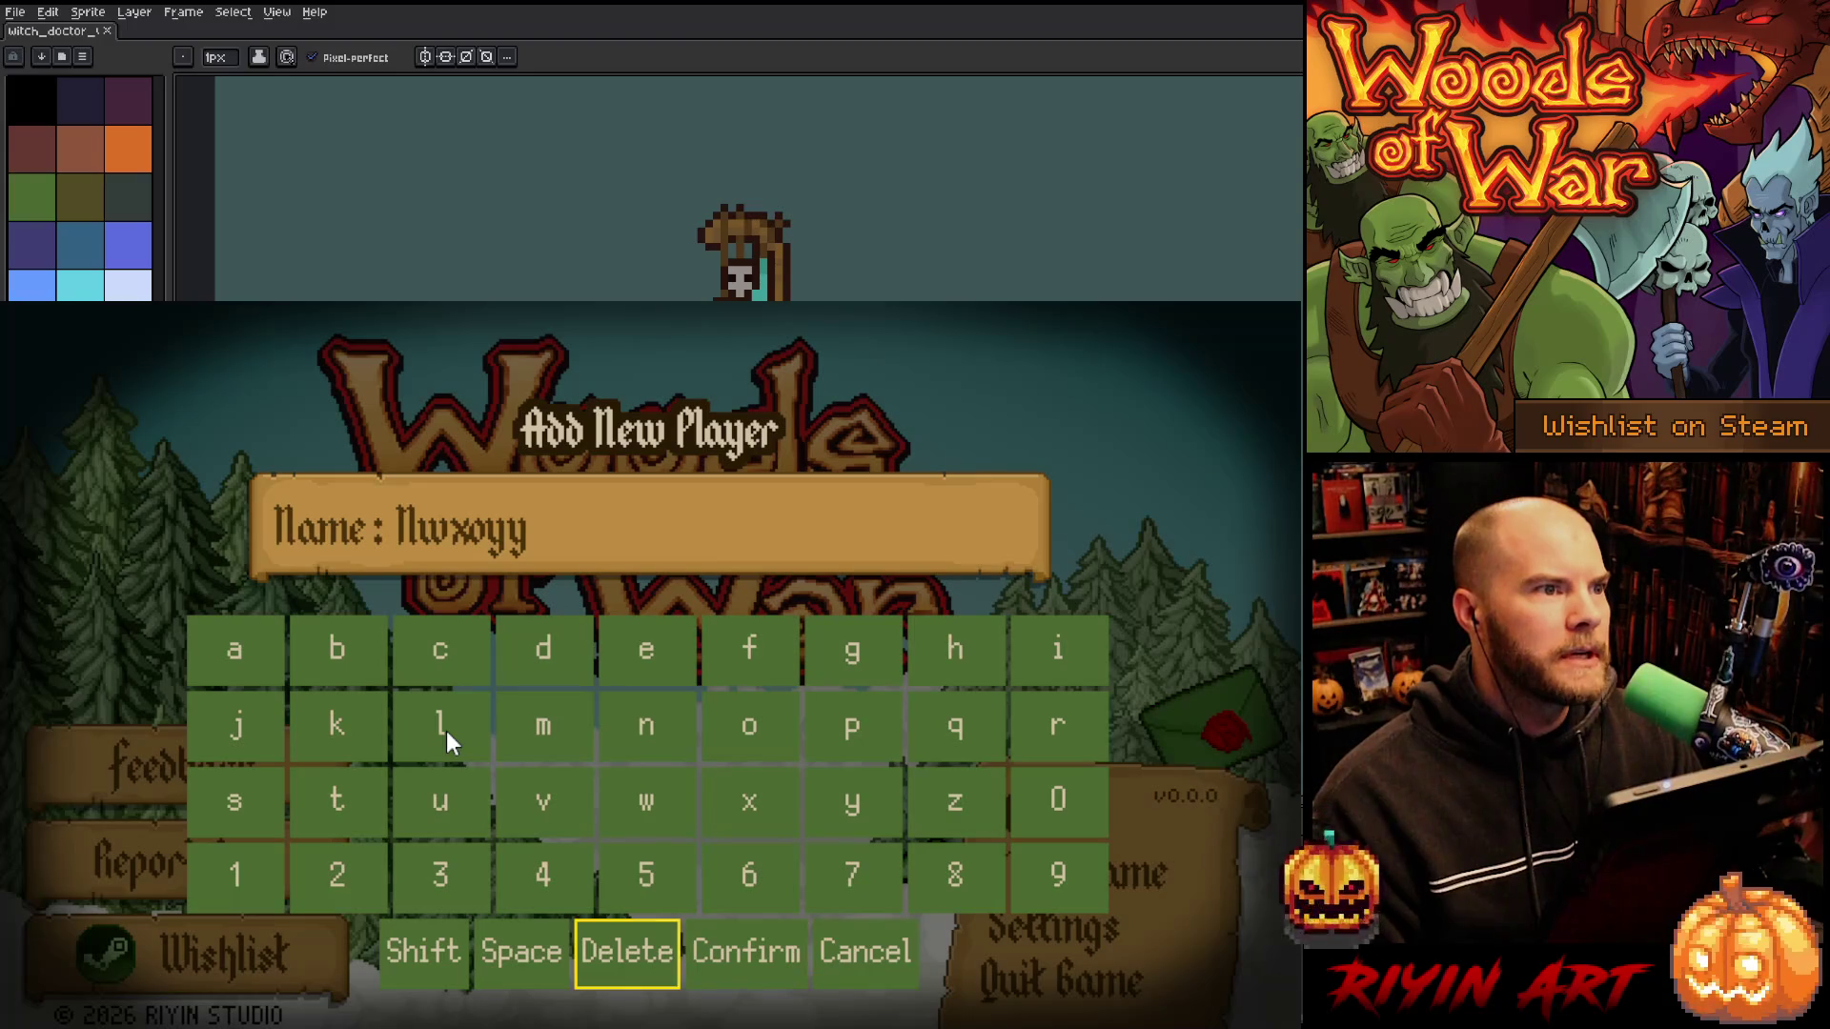
{"action": "key", "text": "Return"}
{"action": "key", "text": "Return"}
{"action": "key", "text": "Left"}
{"action": "key", "text": "Left"}
{"action": "key", "text": "Right"}
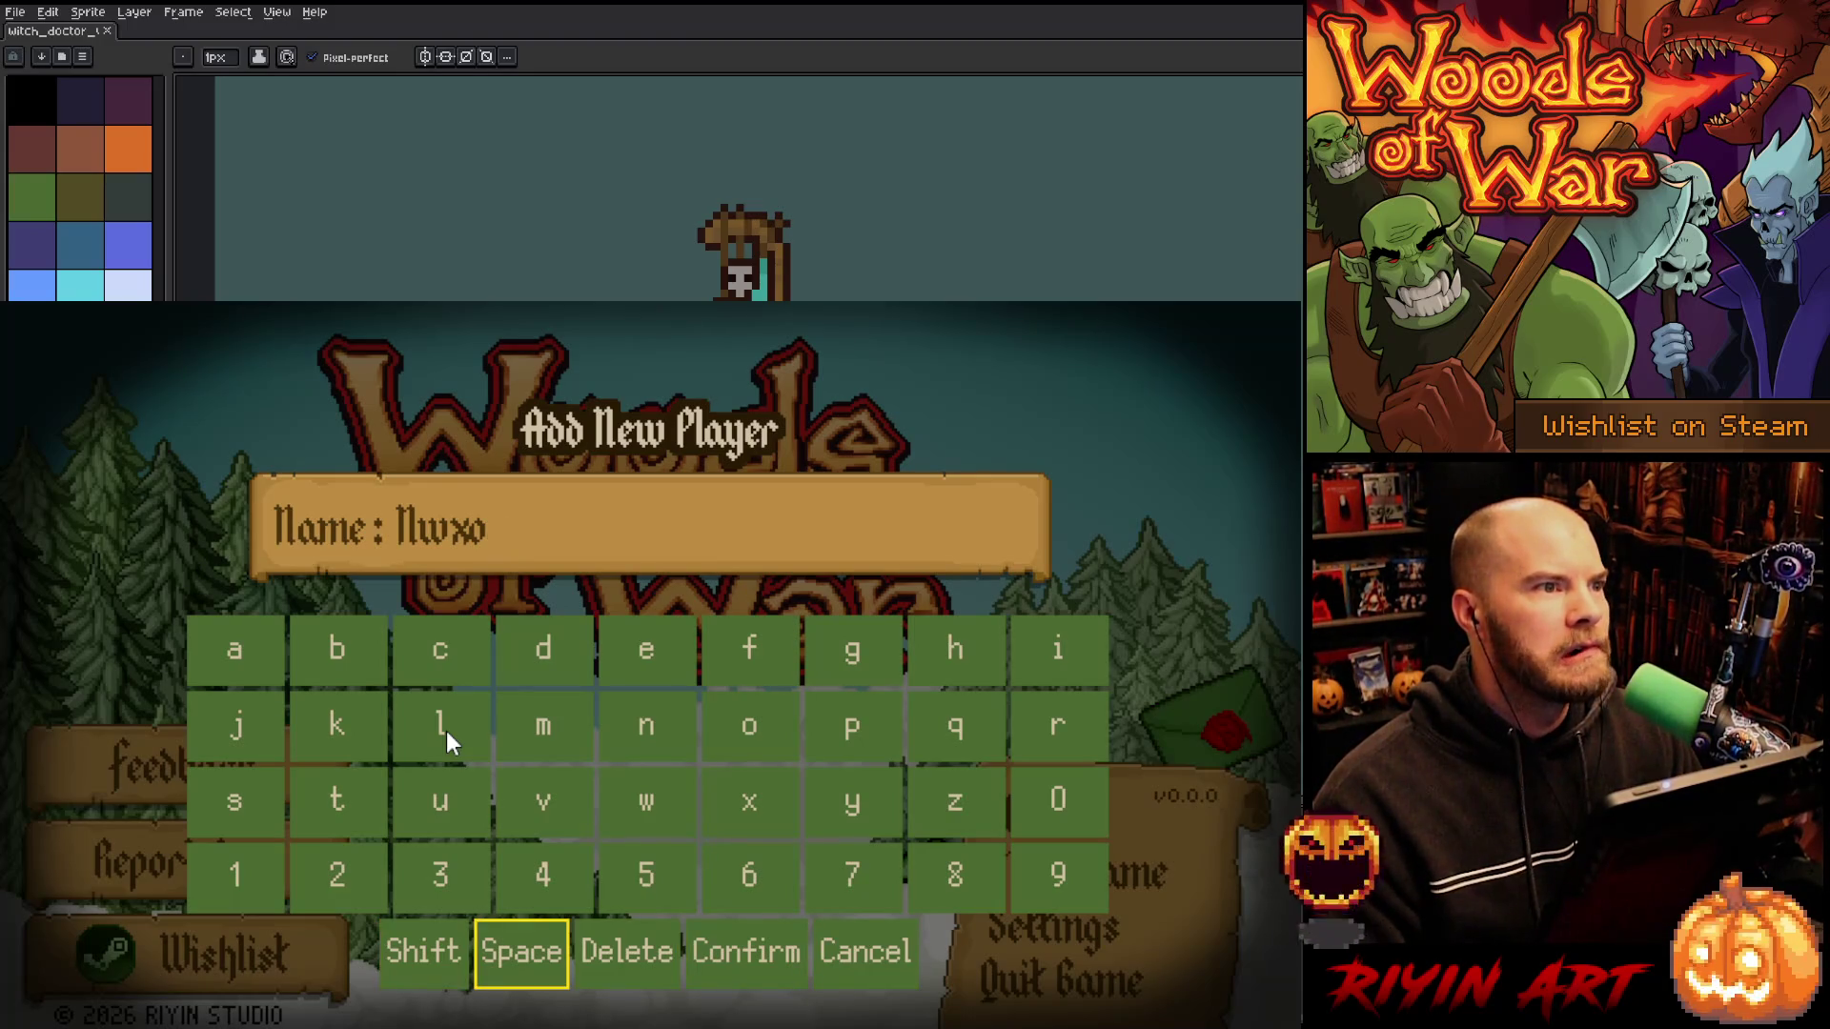
{"action": "key", "text": "Left"}
{"action": "key", "text": "Return"}
{"action": "key", "text": "Up"}
{"action": "key", "text": "Up"}
{"action": "key", "text": "Return"}
{"action": "key", "text": "Return"}
{"action": "key", "text": "Right"}
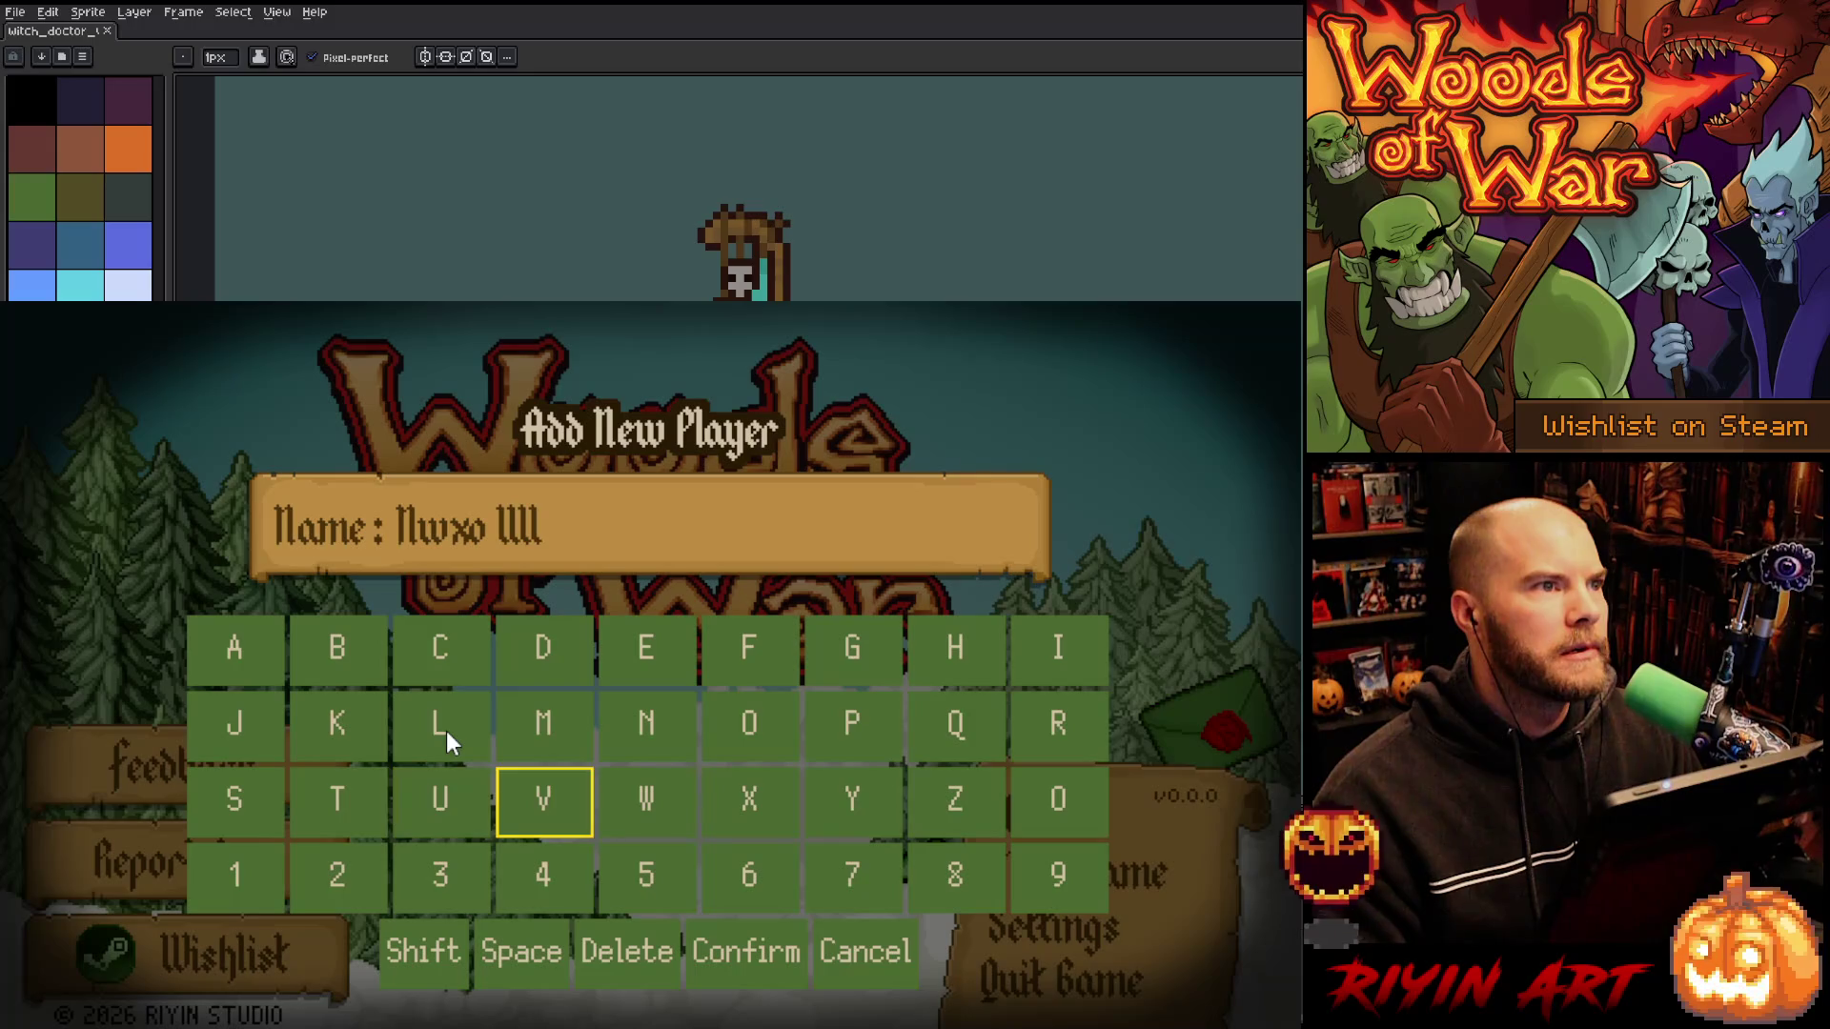
{"action": "key", "text": "Return"}
{"action": "key", "text": "Return"}
{"action": "key", "text": "Return"}
{"action": "key", "text": "Right"}
{"action": "key", "text": "Right"}
{"action": "key", "text": "Down"}
{"action": "key", "text": "Return"}
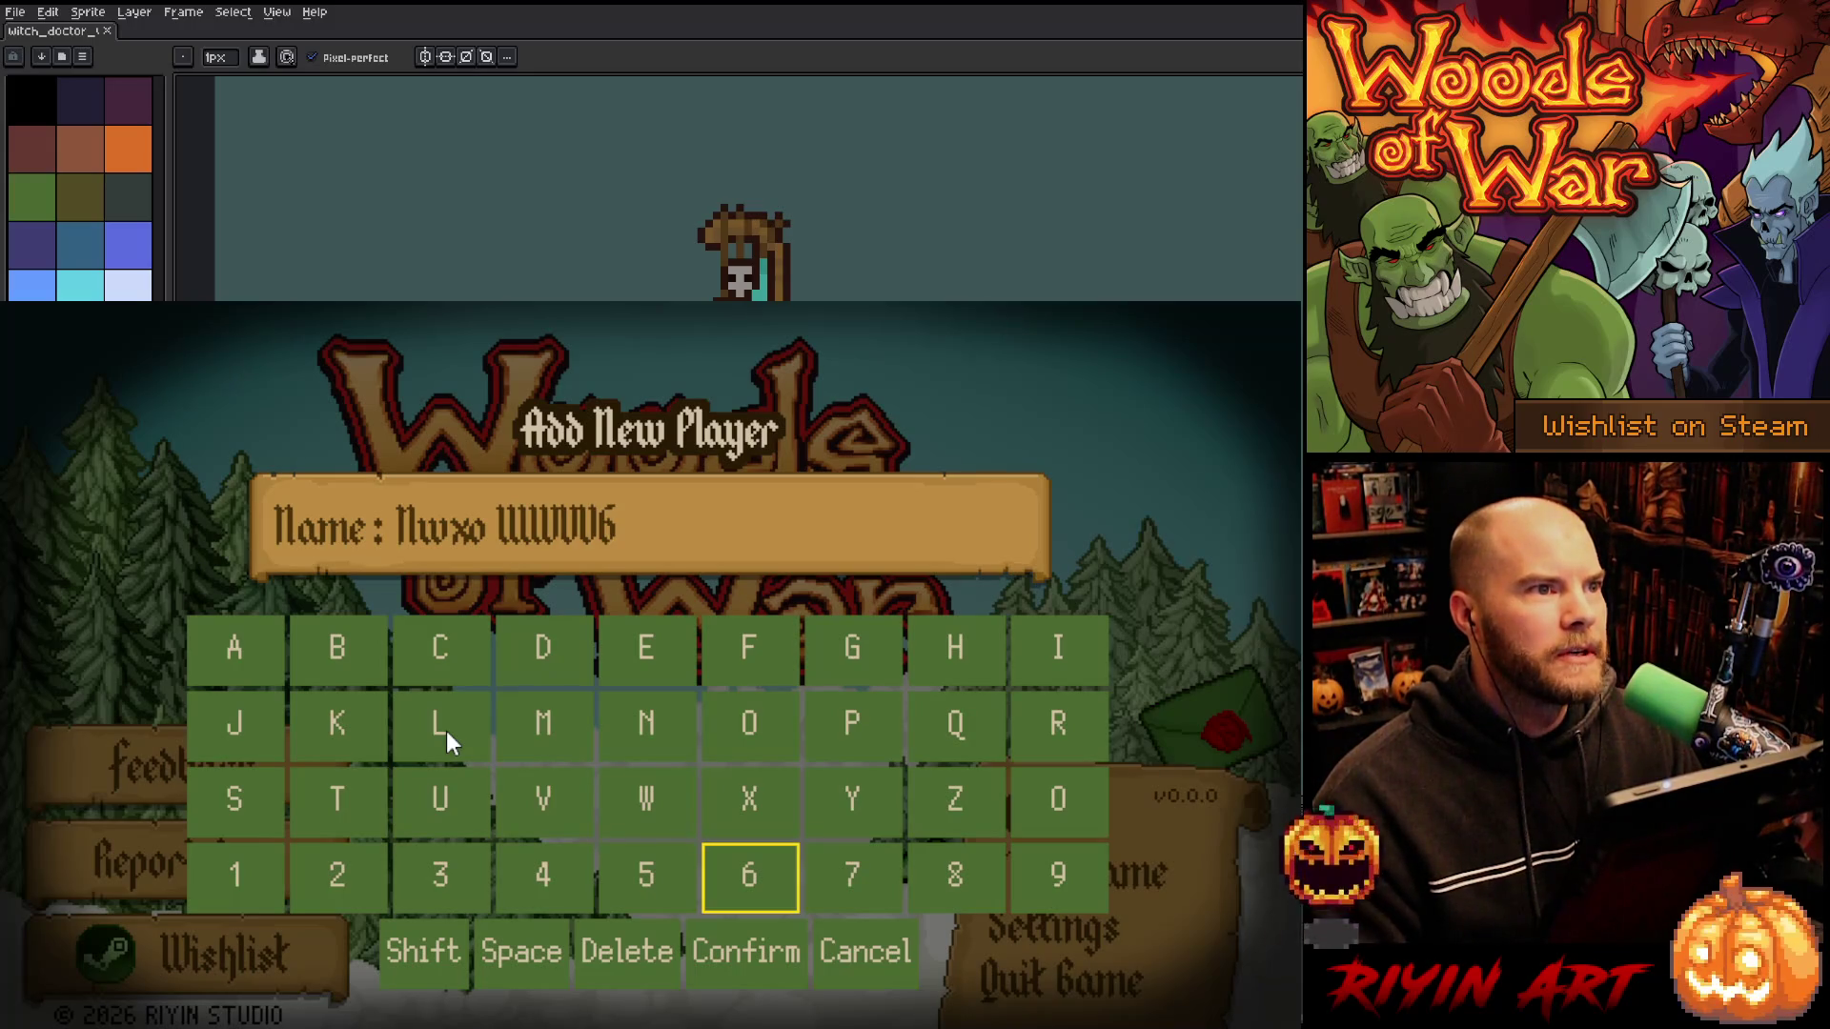
{"action": "key", "text": "Up"}
{"action": "key", "text": "Return"}
- Cancel adding the player, highlight Load on the title menu, and return to Aseprite
{"action": "key", "text": "Right"}
{"action": "key", "text": "Down"}
{"action": "key", "text": "Down"}
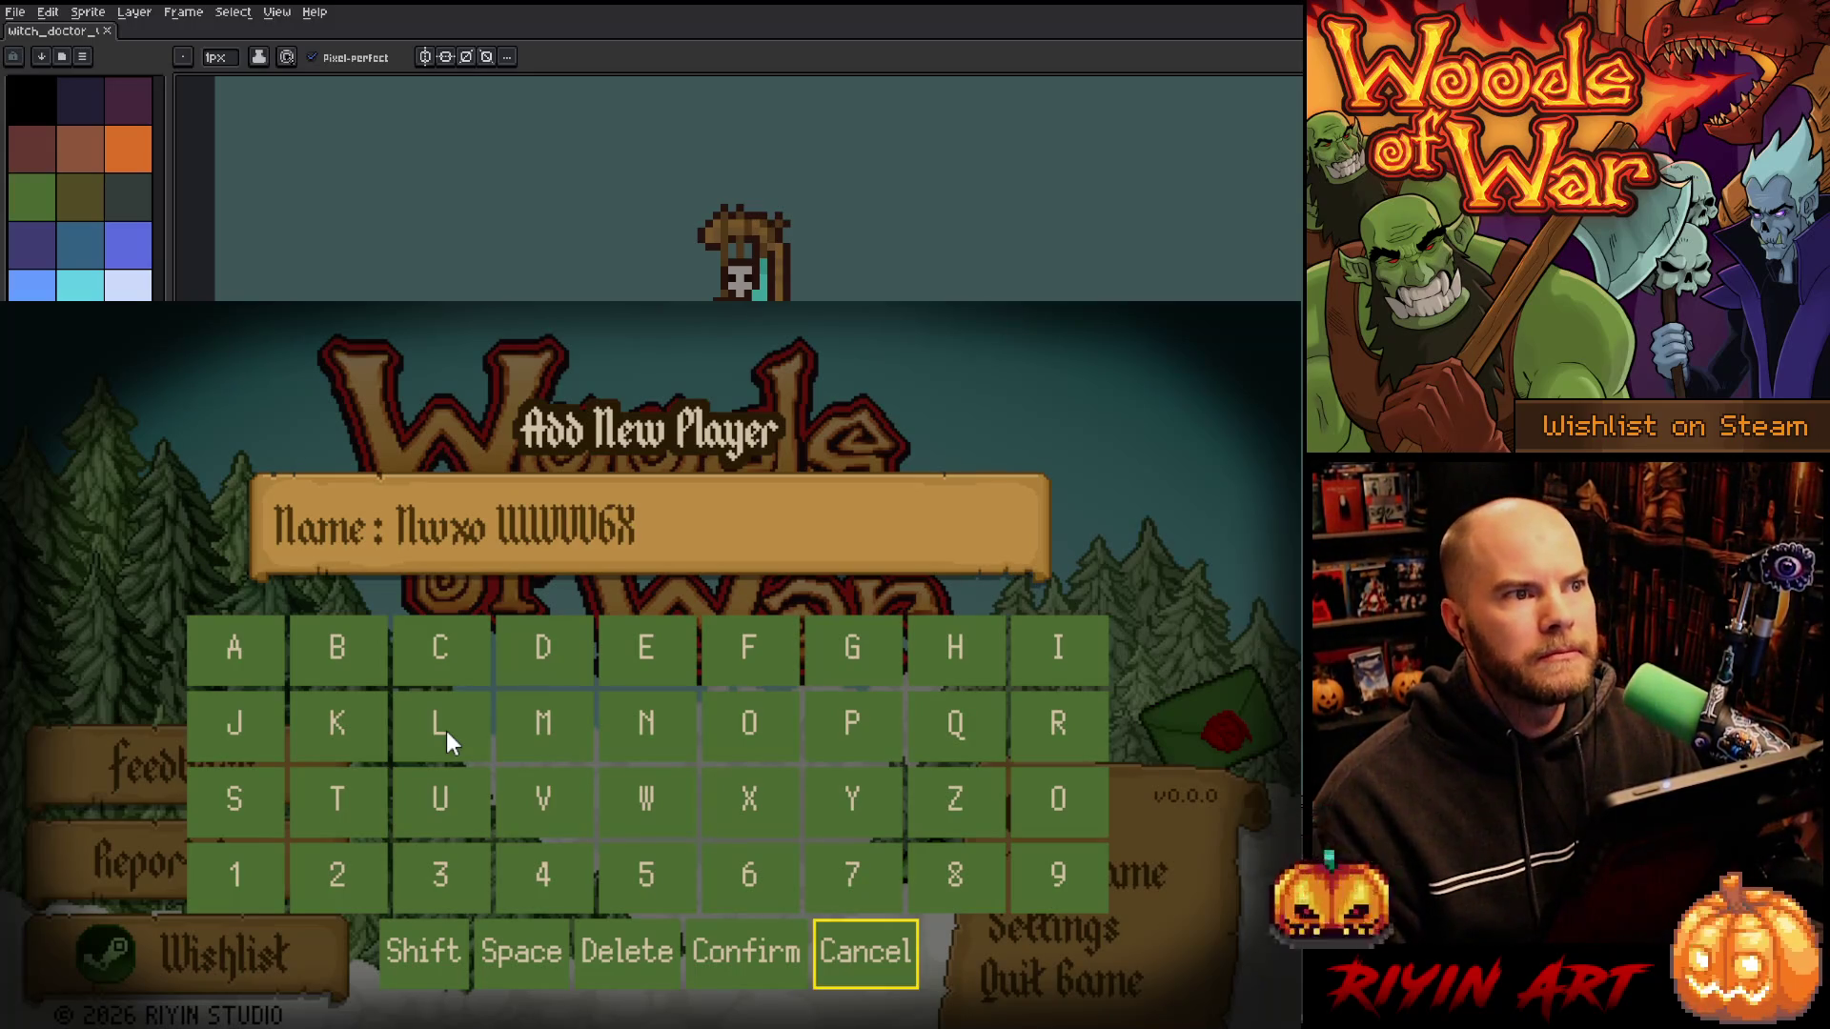
{"action": "key", "text": "Return"}
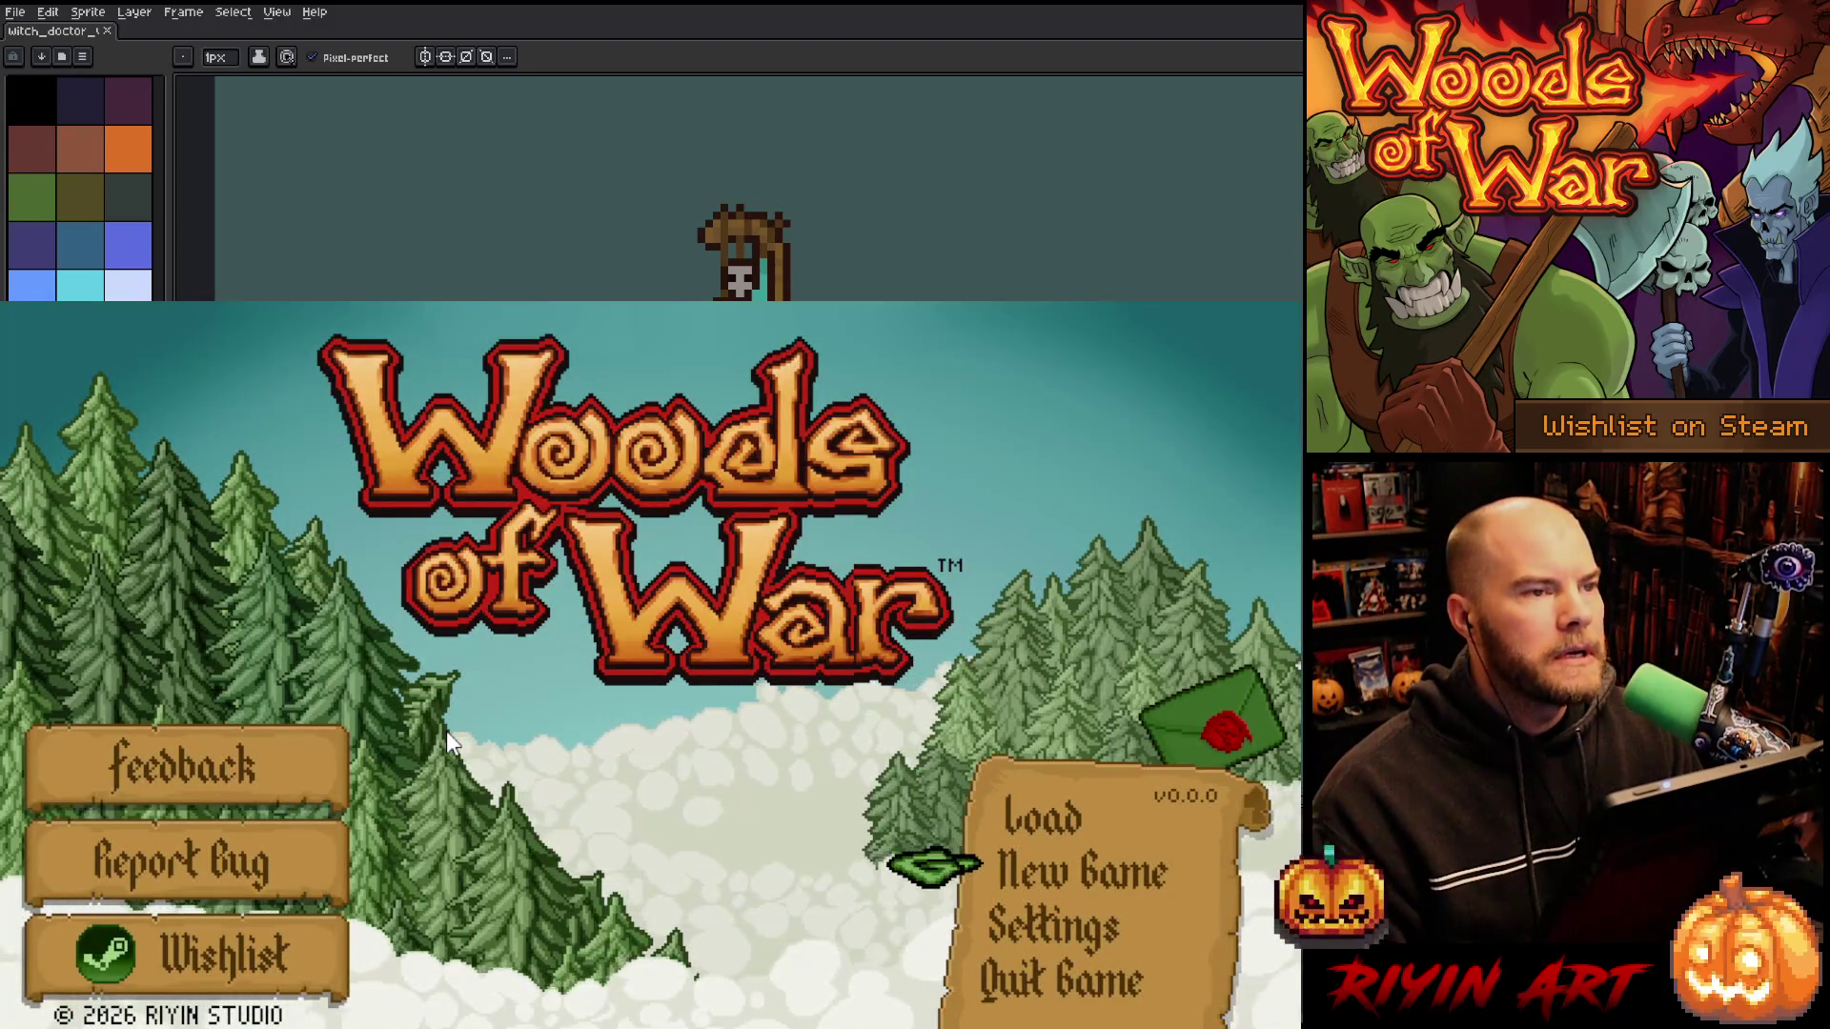
{"action": "key", "text": "Up"}
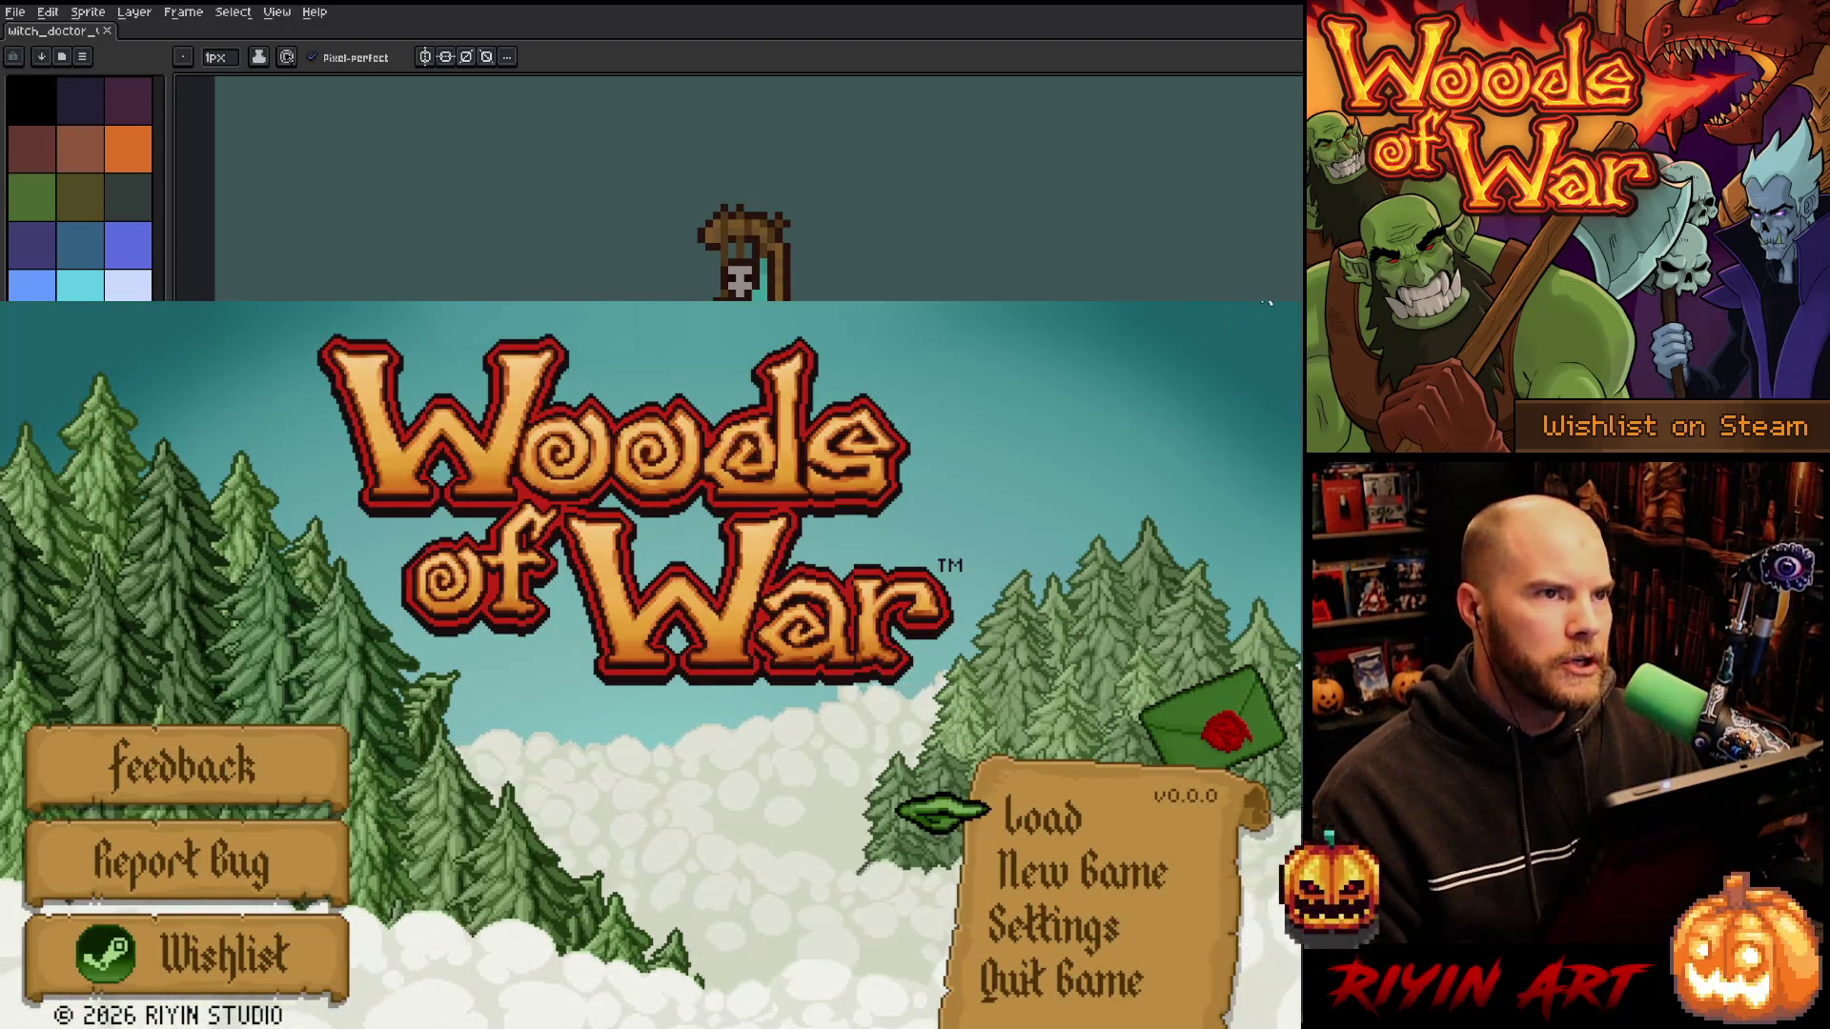
{"action": "left_click", "coordinate": [1265, 297]}
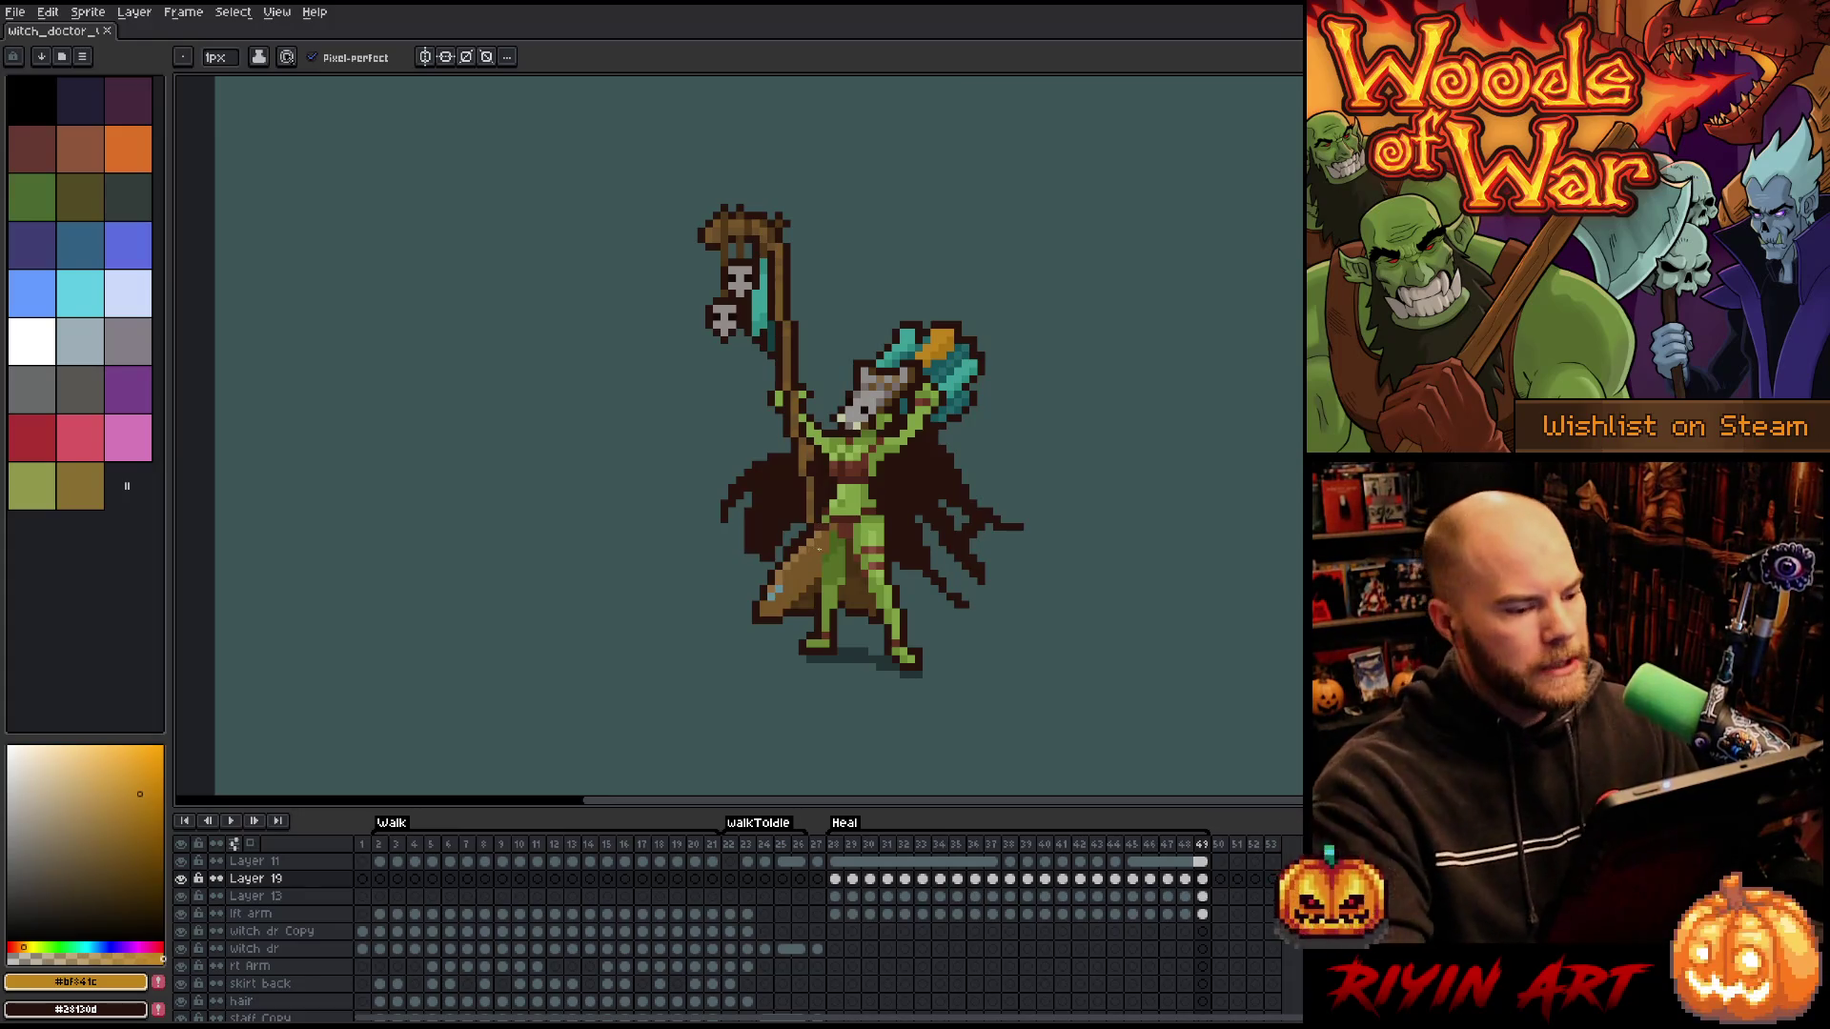
- Play the animation, then select Layer 14's cel at frame 28 and toggle its visibility to check the skull
{"action": "key", "text": "Return"}
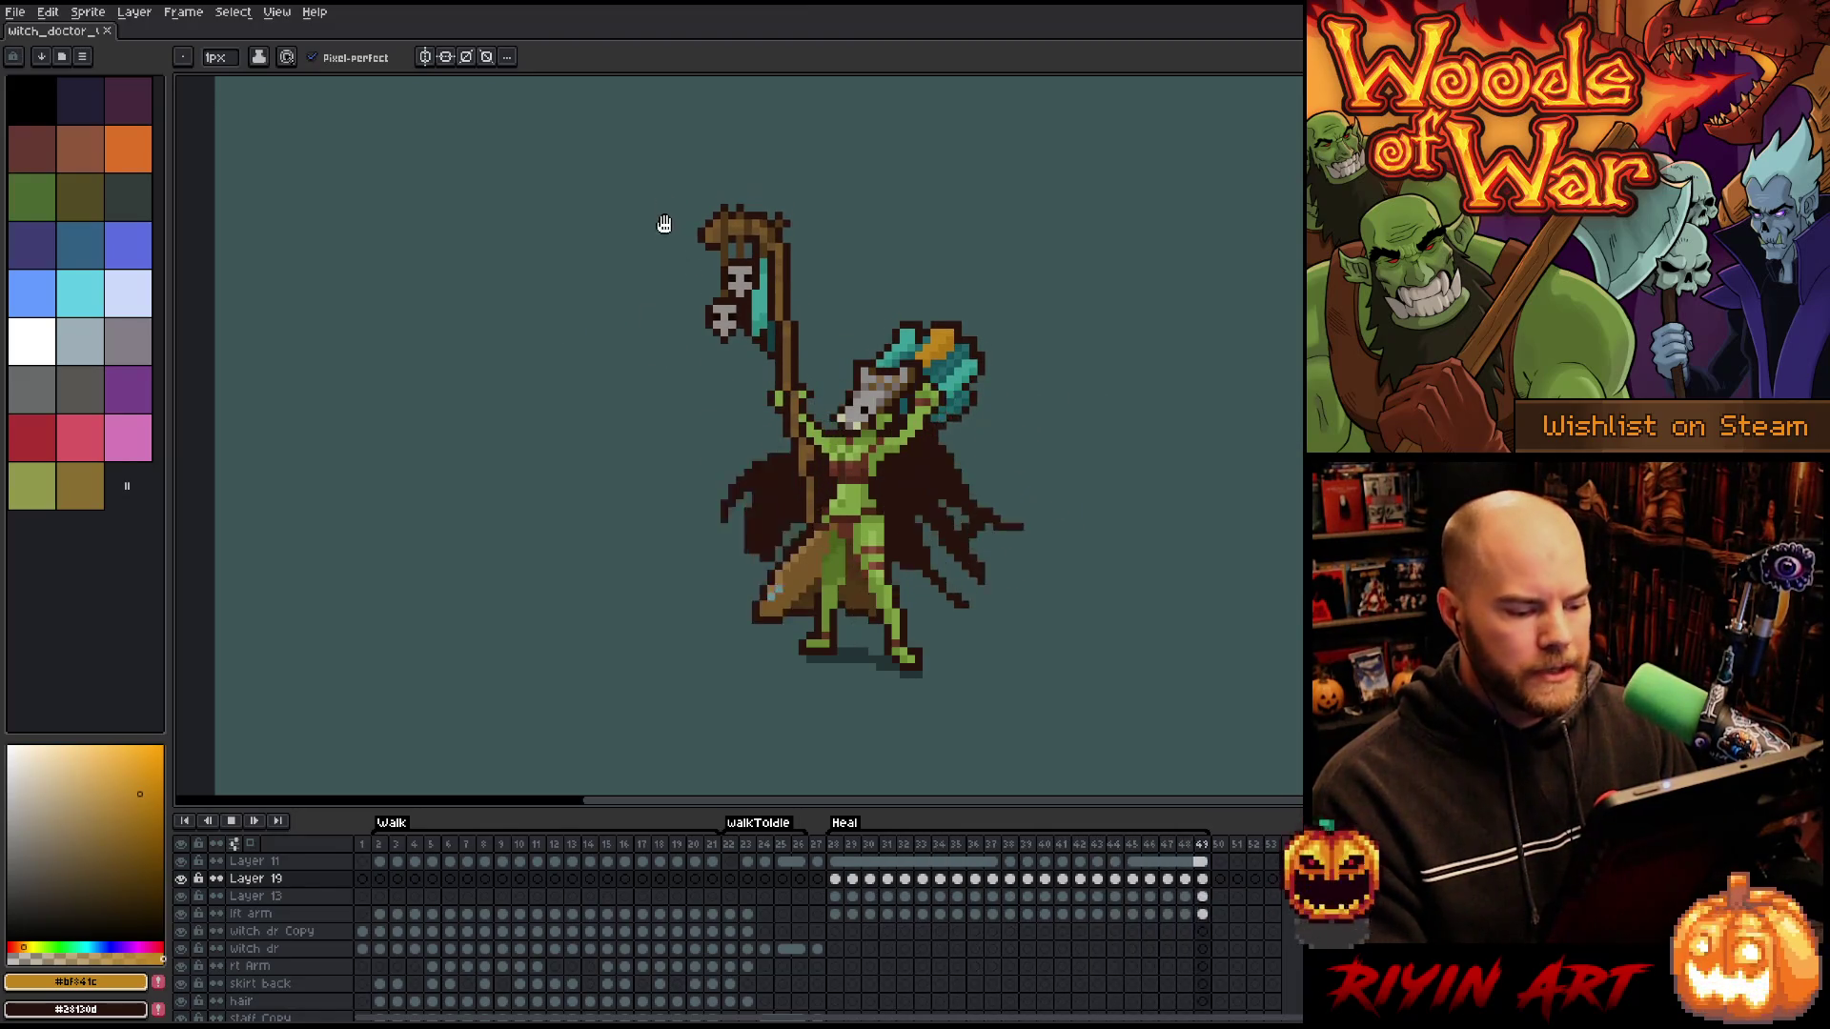
{"action": "scroll", "coordinate": [846, 907], "scroll_direction": "up", "scroll_amount": 3}
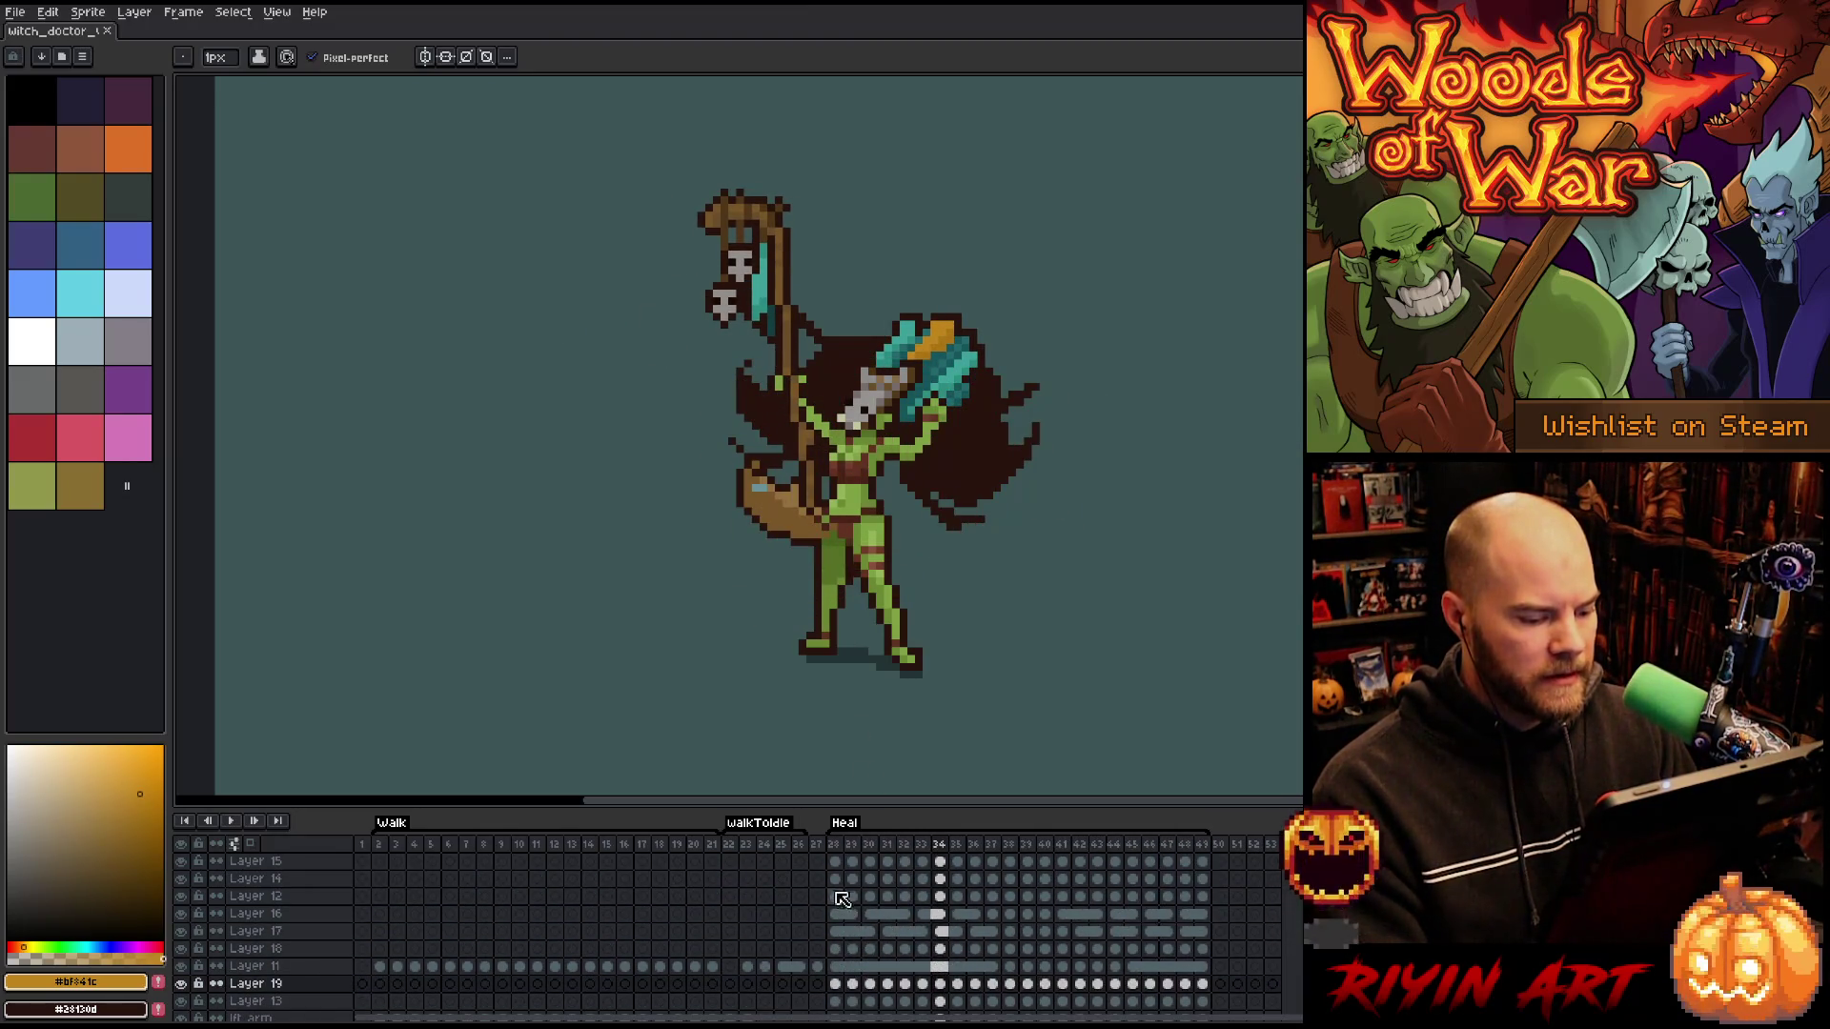
{"action": "left_click", "coordinate": [835, 878]}
{"action": "left_click", "coordinate": [181, 878]}
{"action": "left_click", "coordinate": [181, 878]}
{"action": "double_click", "coordinate": [181, 878]}
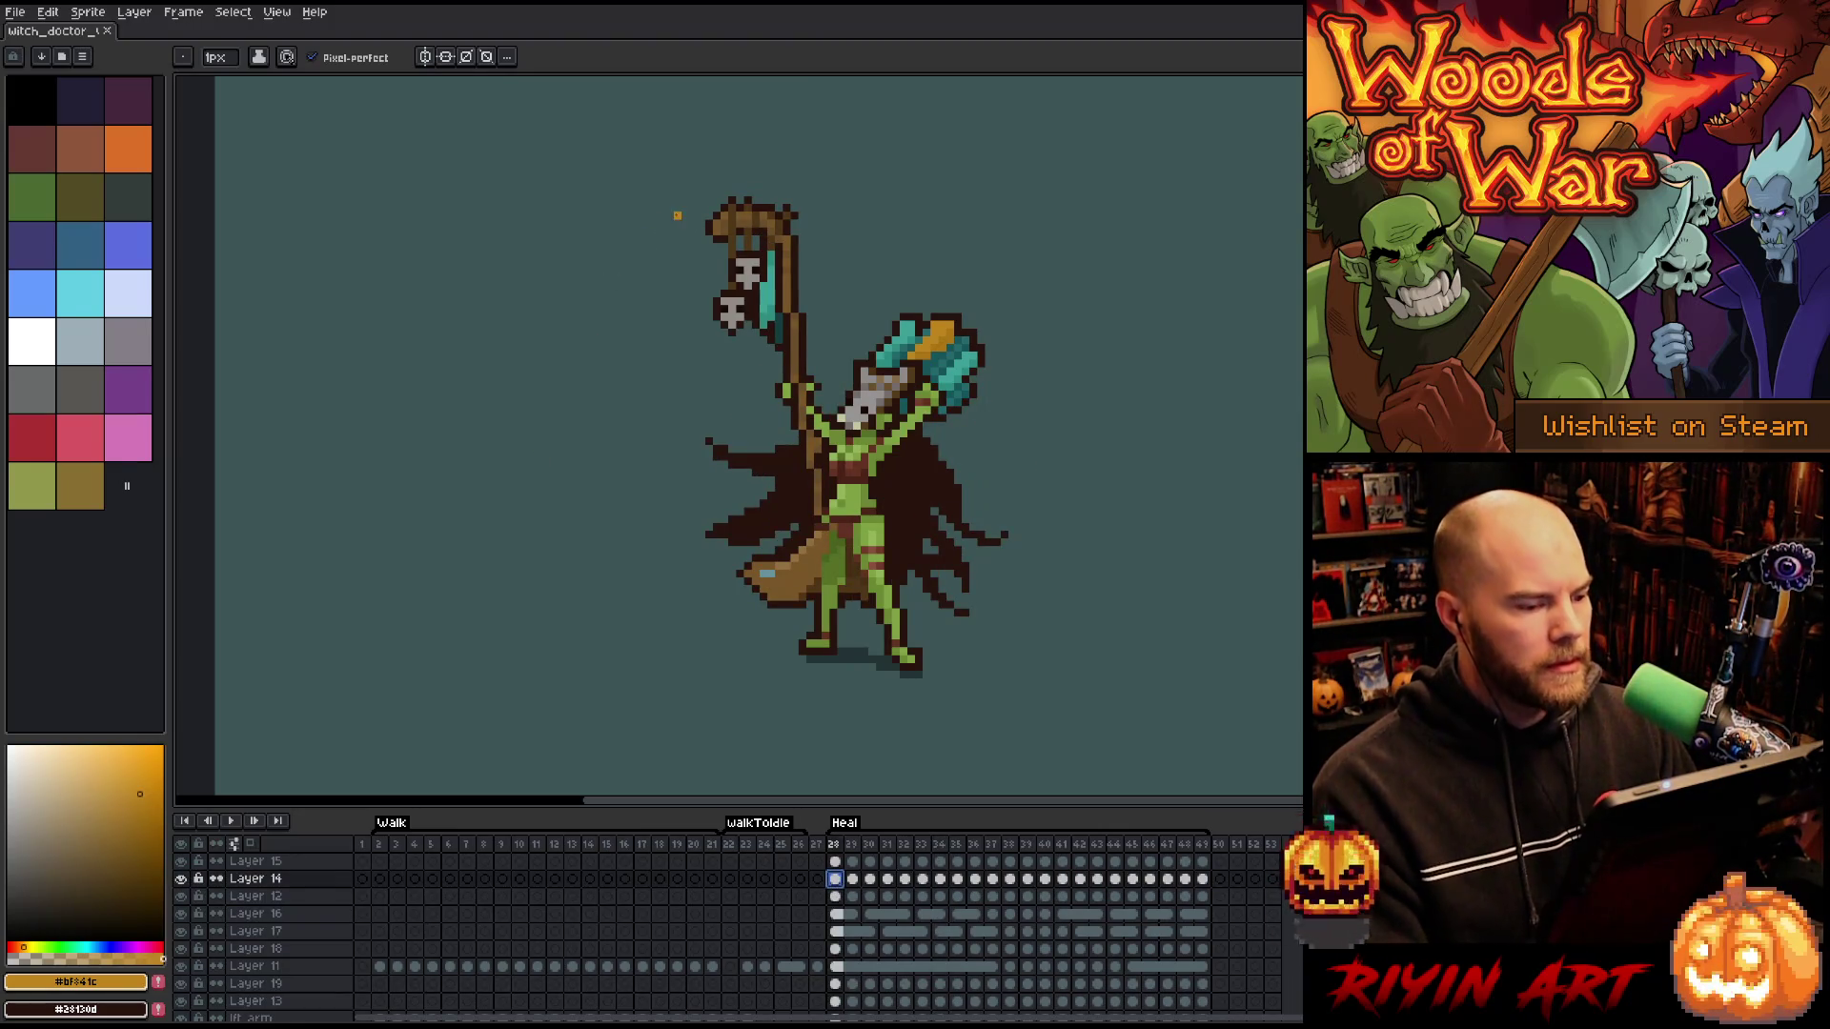
{"action": "scroll", "coordinate": [735, 396], "scroll_direction": "up", "scroll_amount": 2}
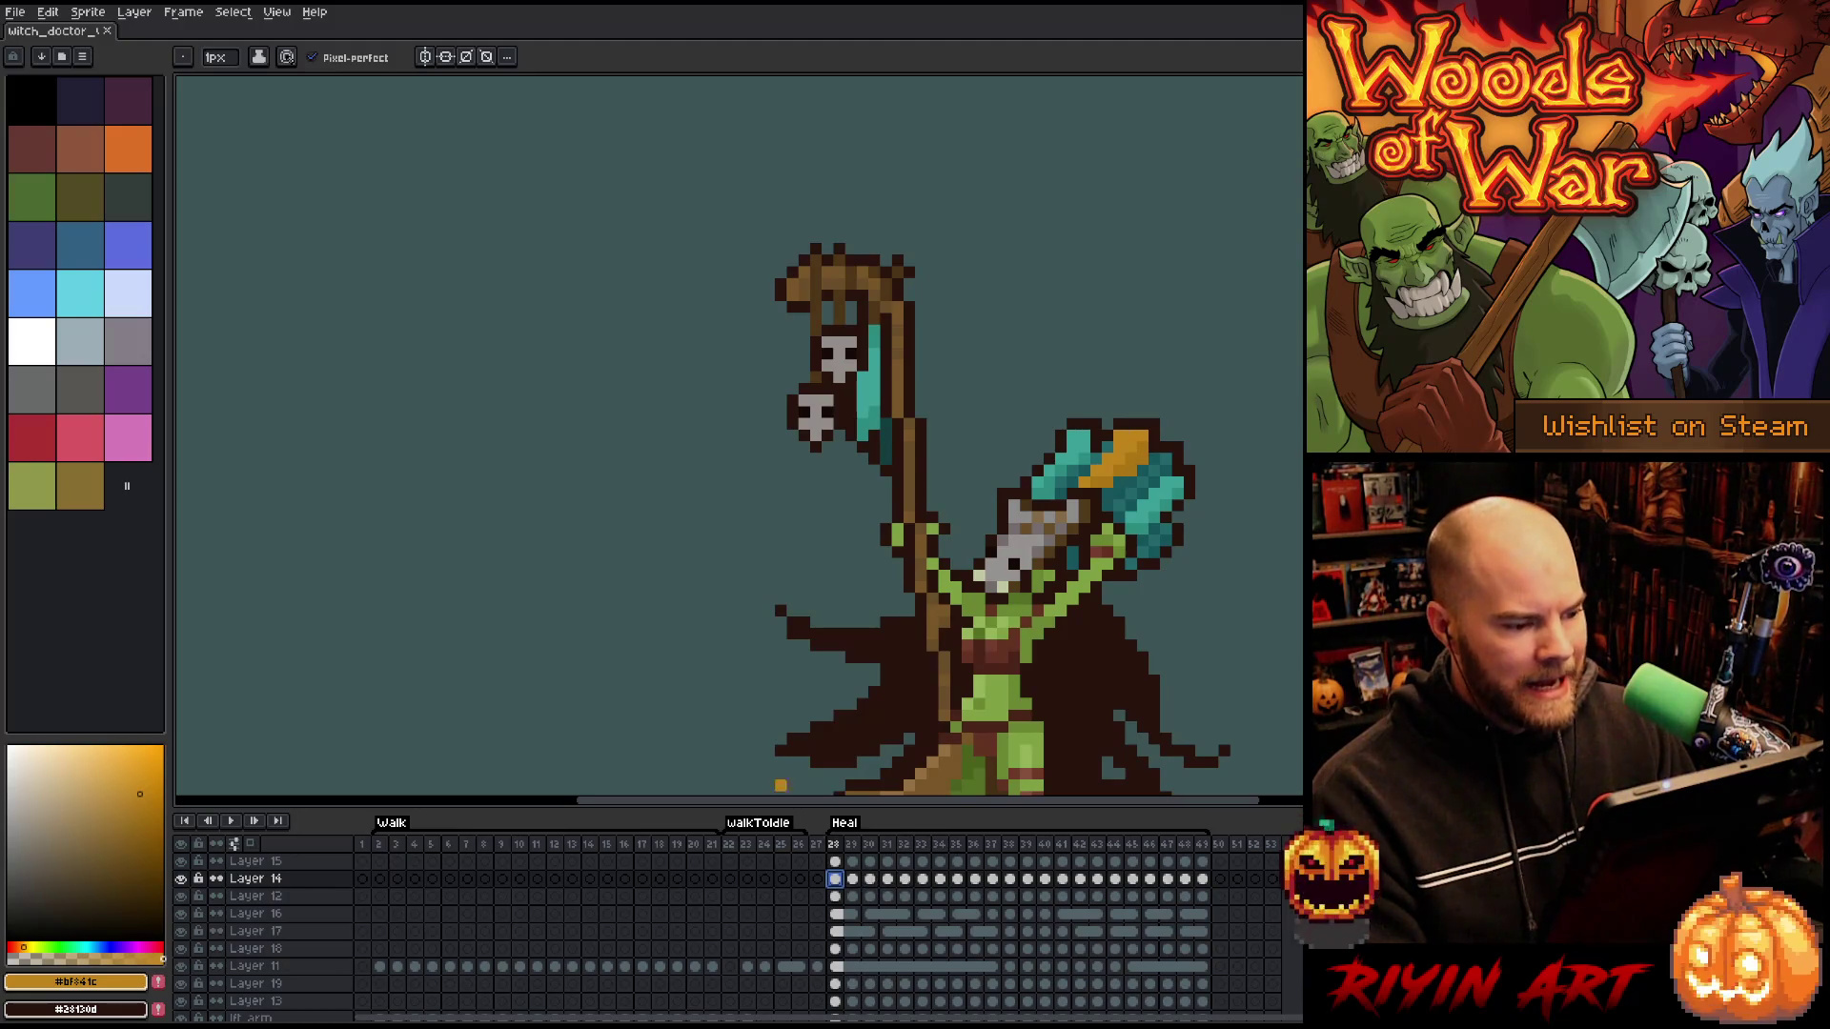
- Step through the heal frames to frame 33, use the rectangular marquee on the staff skull, then deselect
{"action": "key", "text": "Right"}
{"action": "key", "text": "Left"}
{"action": "key", "text": "Right"}
{"action": "key", "text": "Right"}
{"action": "key", "text": "Right"}
{"action": "key", "text": "Right"}
{"action": "key", "text": "Right"}
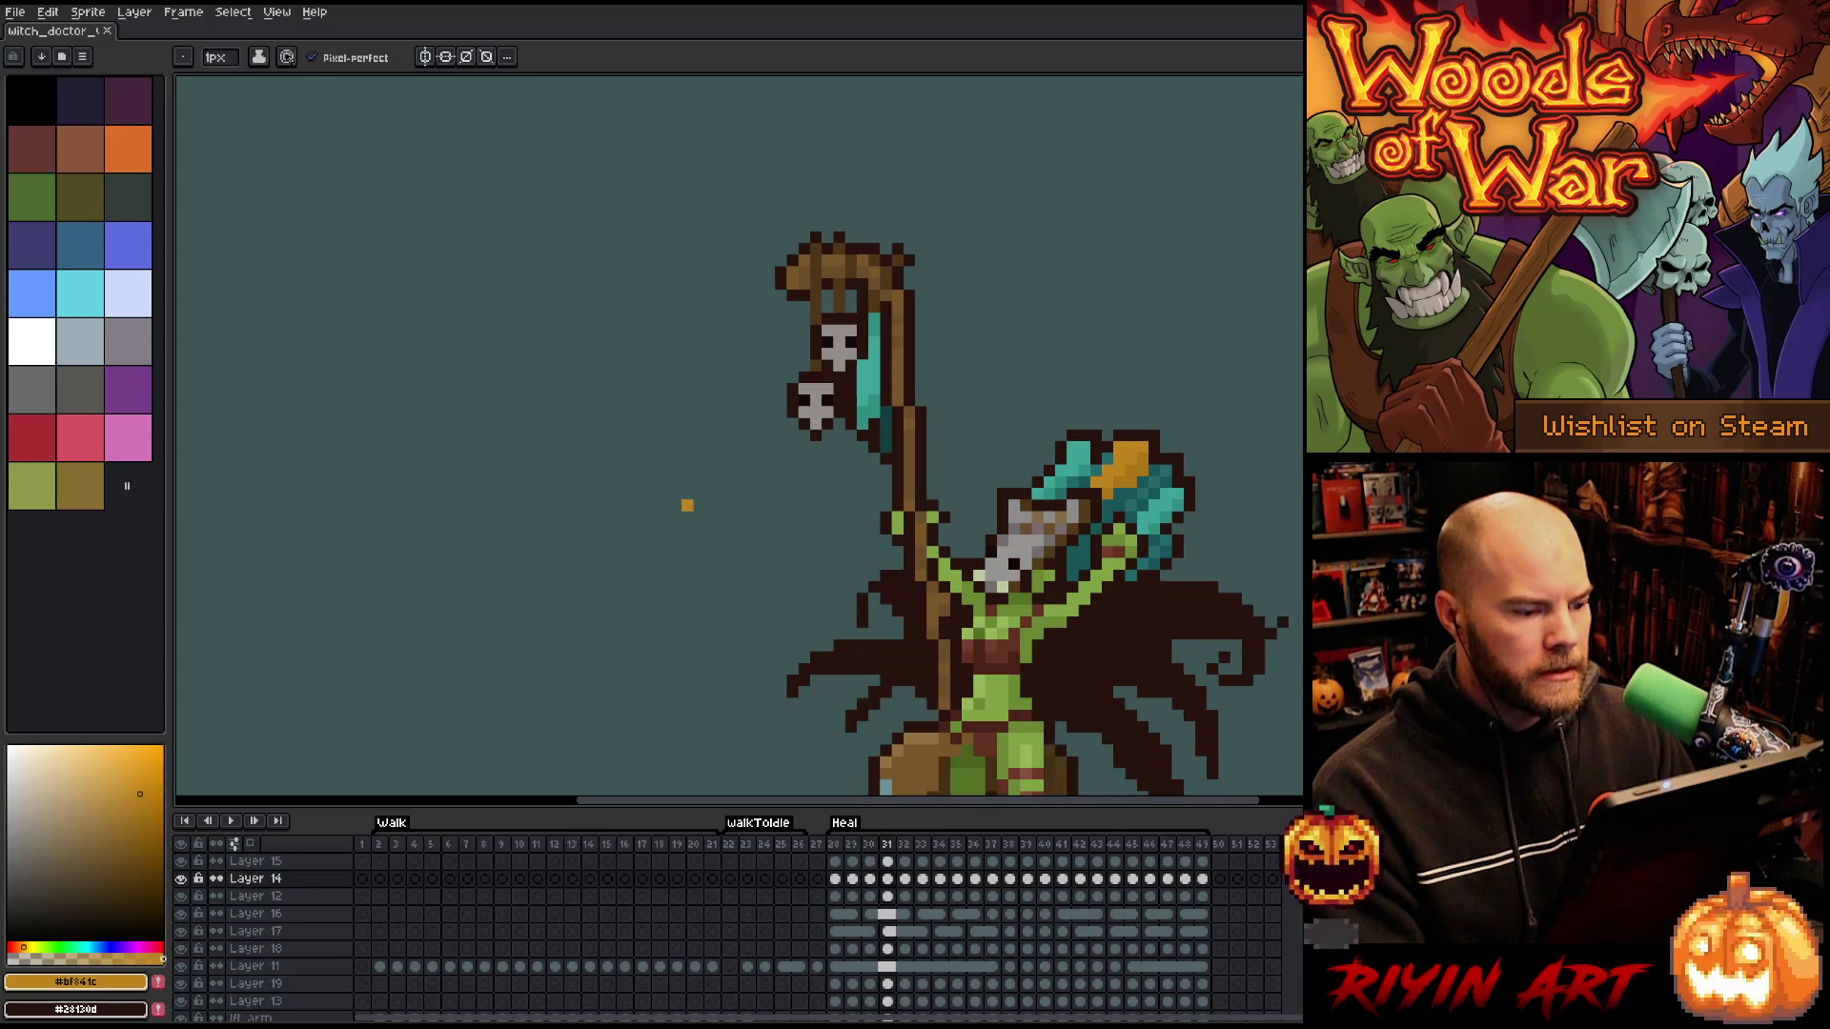
{"action": "key", "text": "Left"}
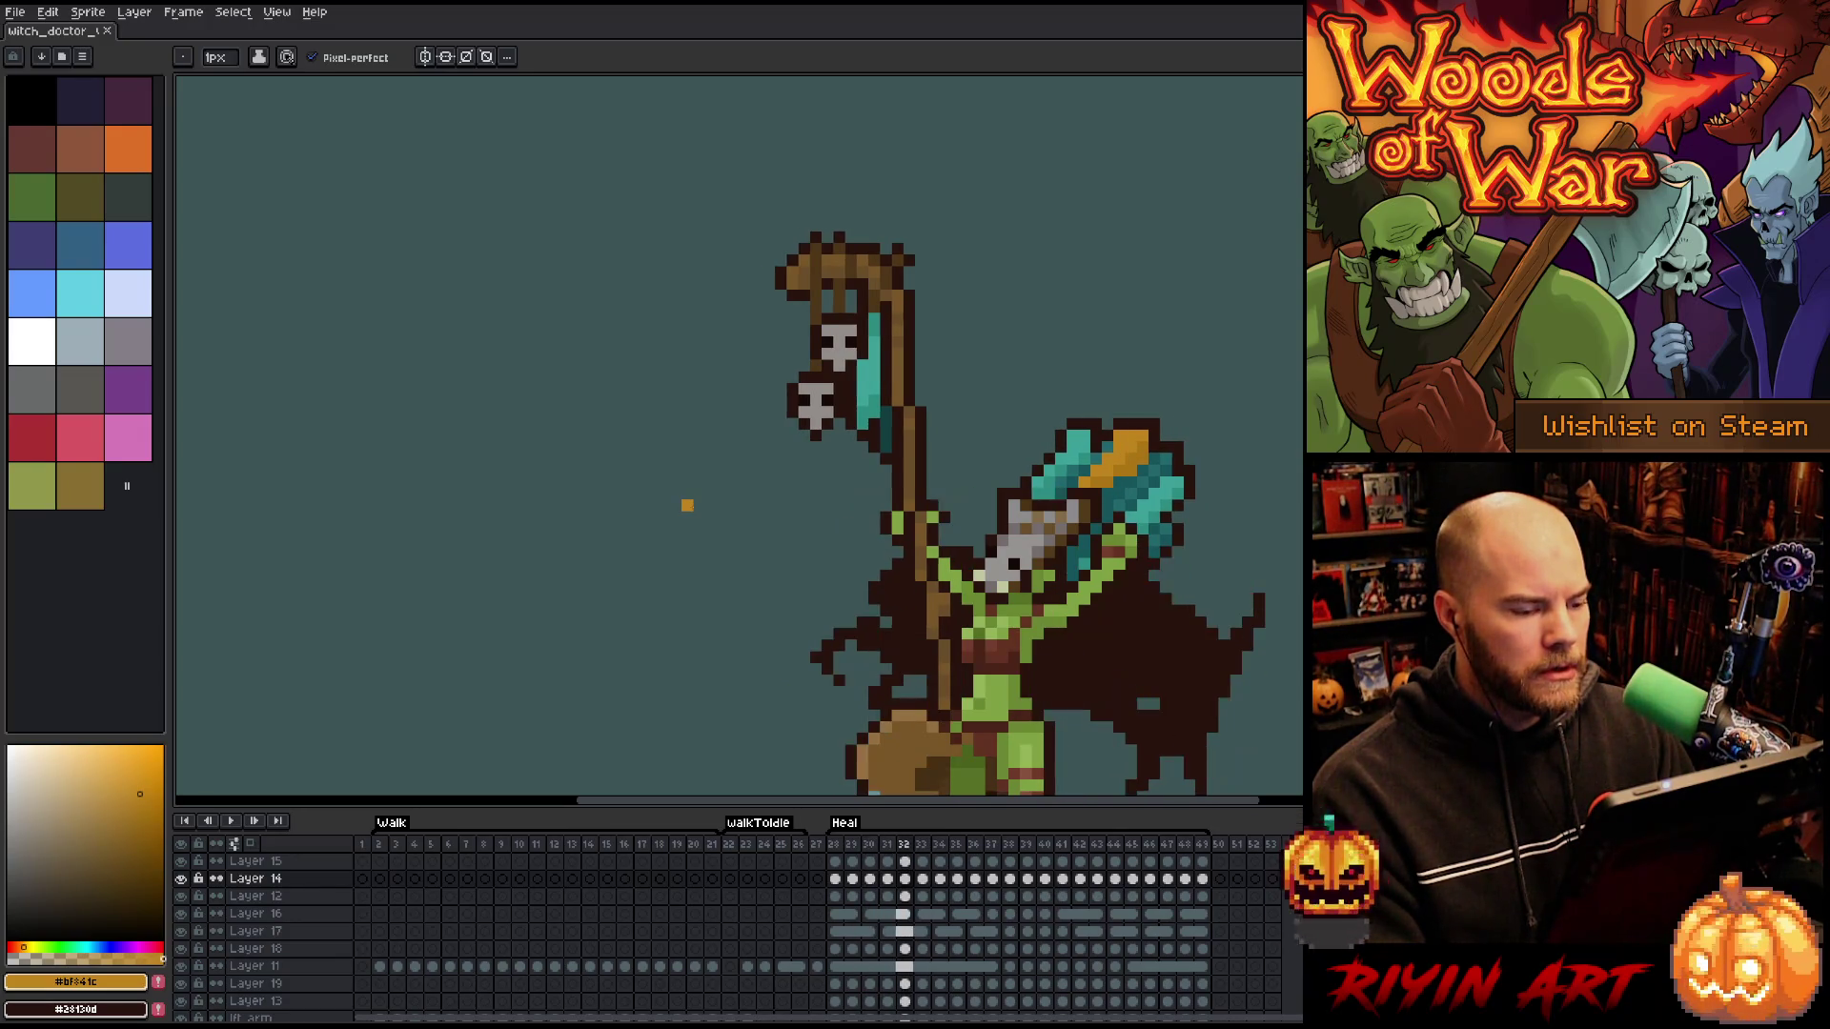
{"action": "key", "text": "Right"}
{"action": "key", "text": "m"}
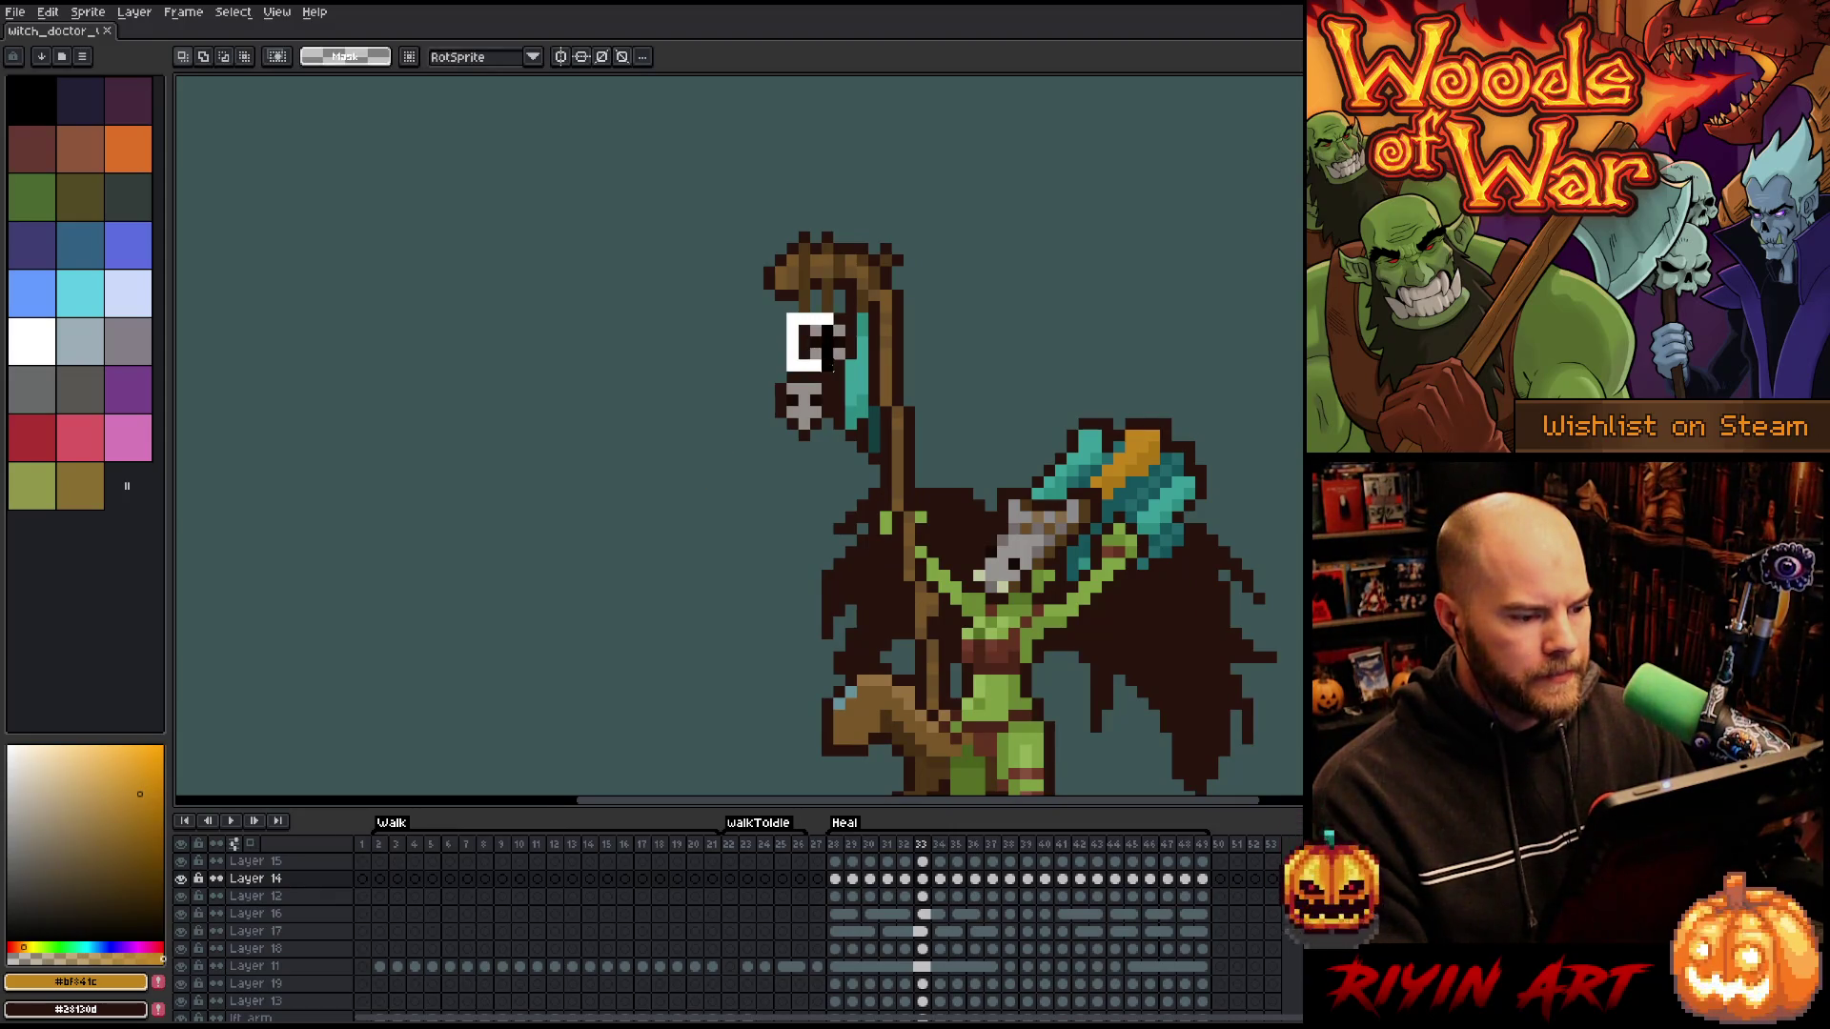
{"action": "key", "text": "ctrl+d"}
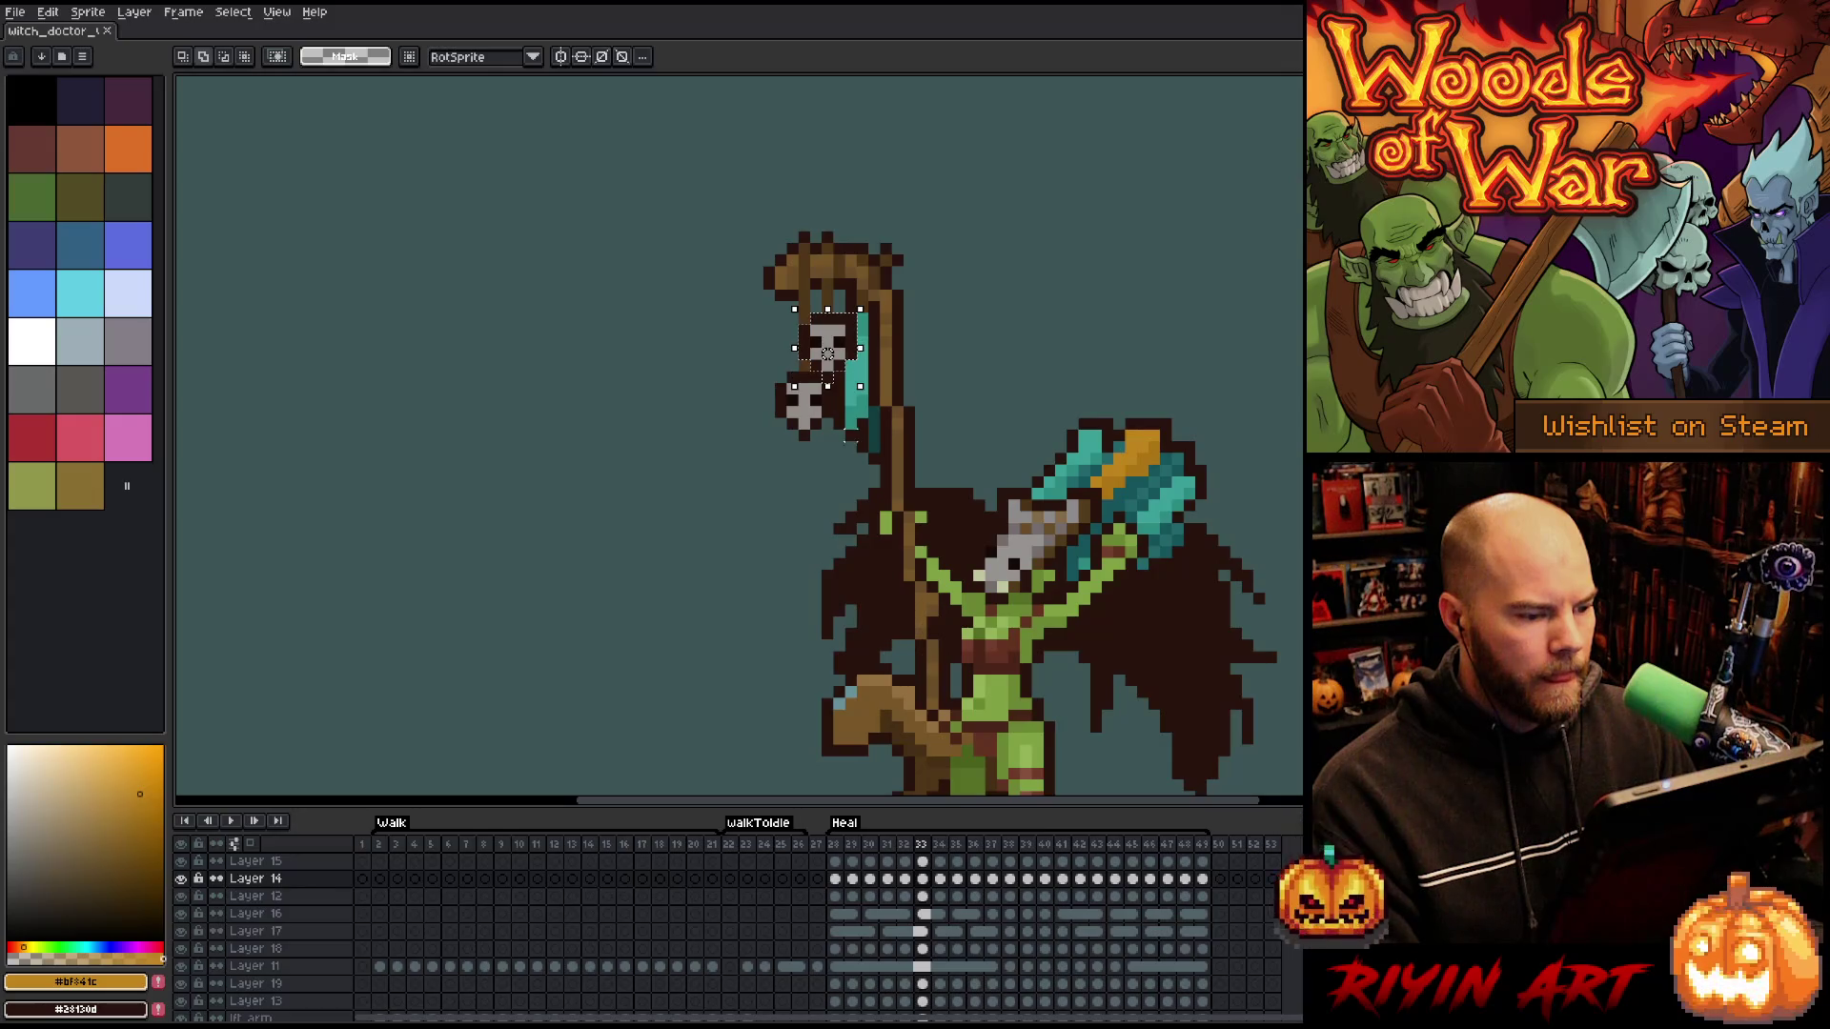
- Nudge the hanging skull one pixel right on frame 33 and commit its position
{"action": "key", "text": "Right"}
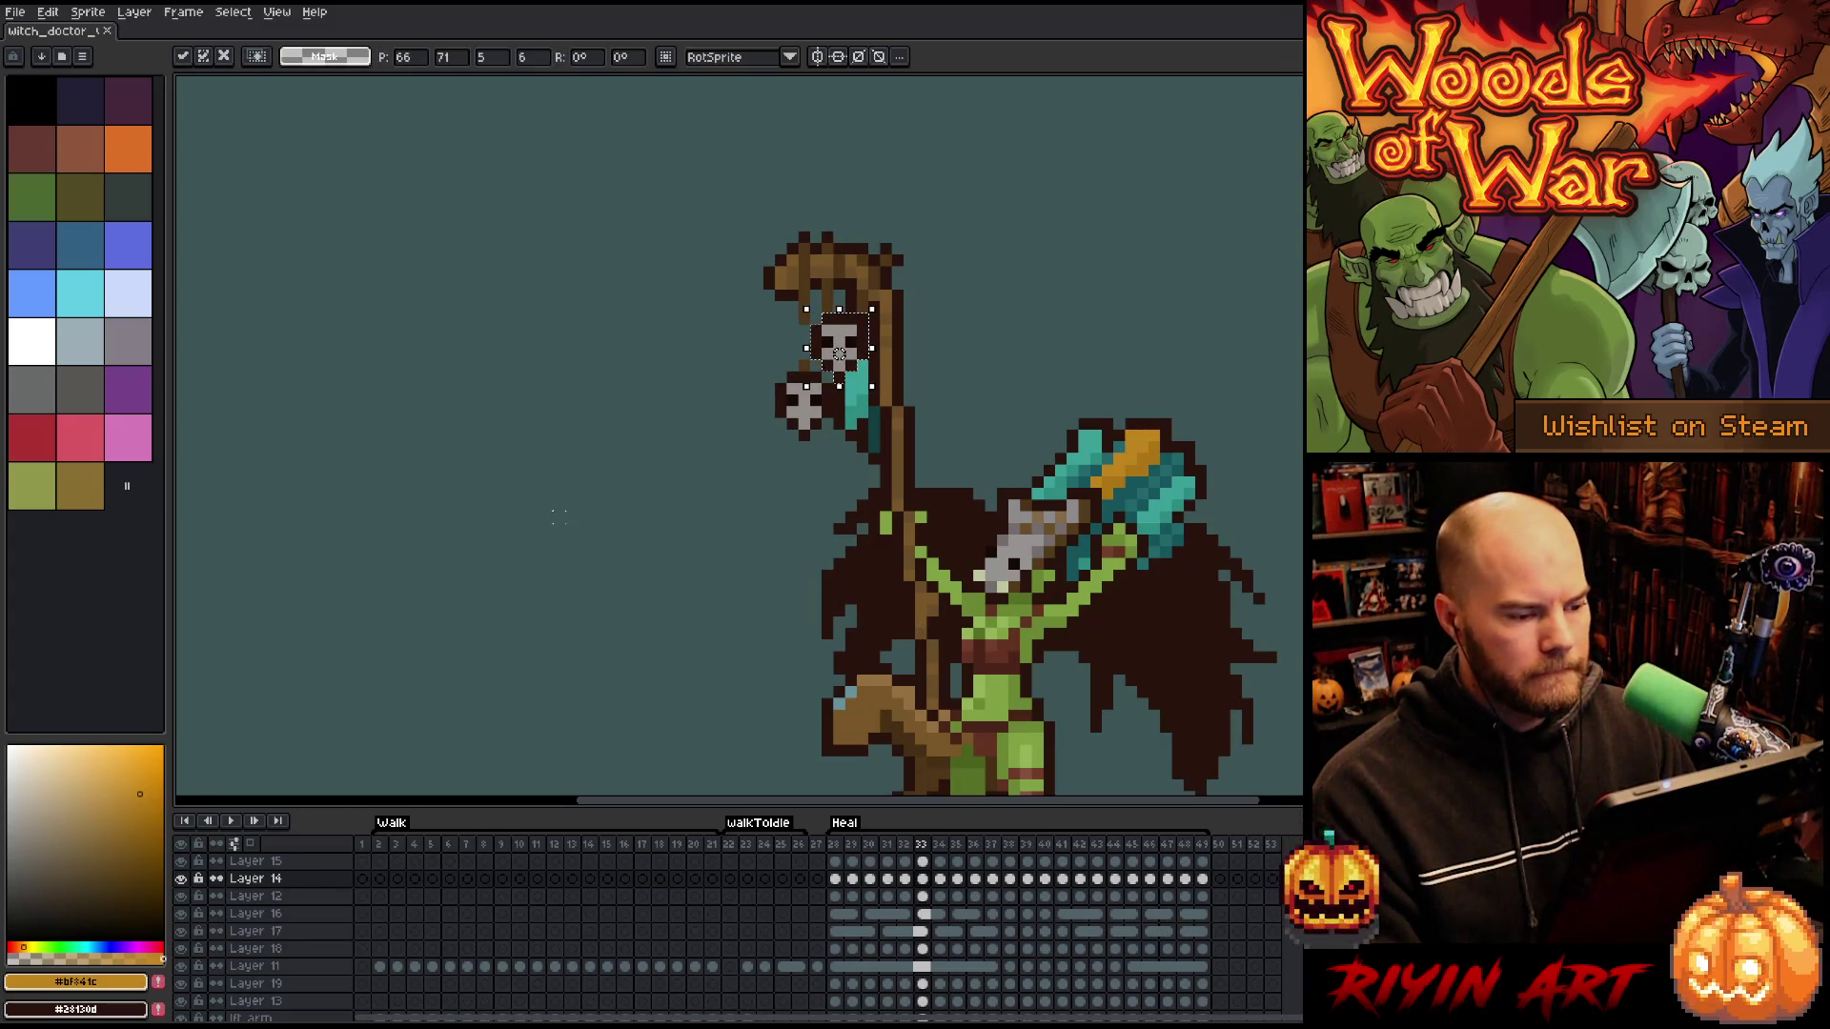
{"action": "key", "text": "Left"}
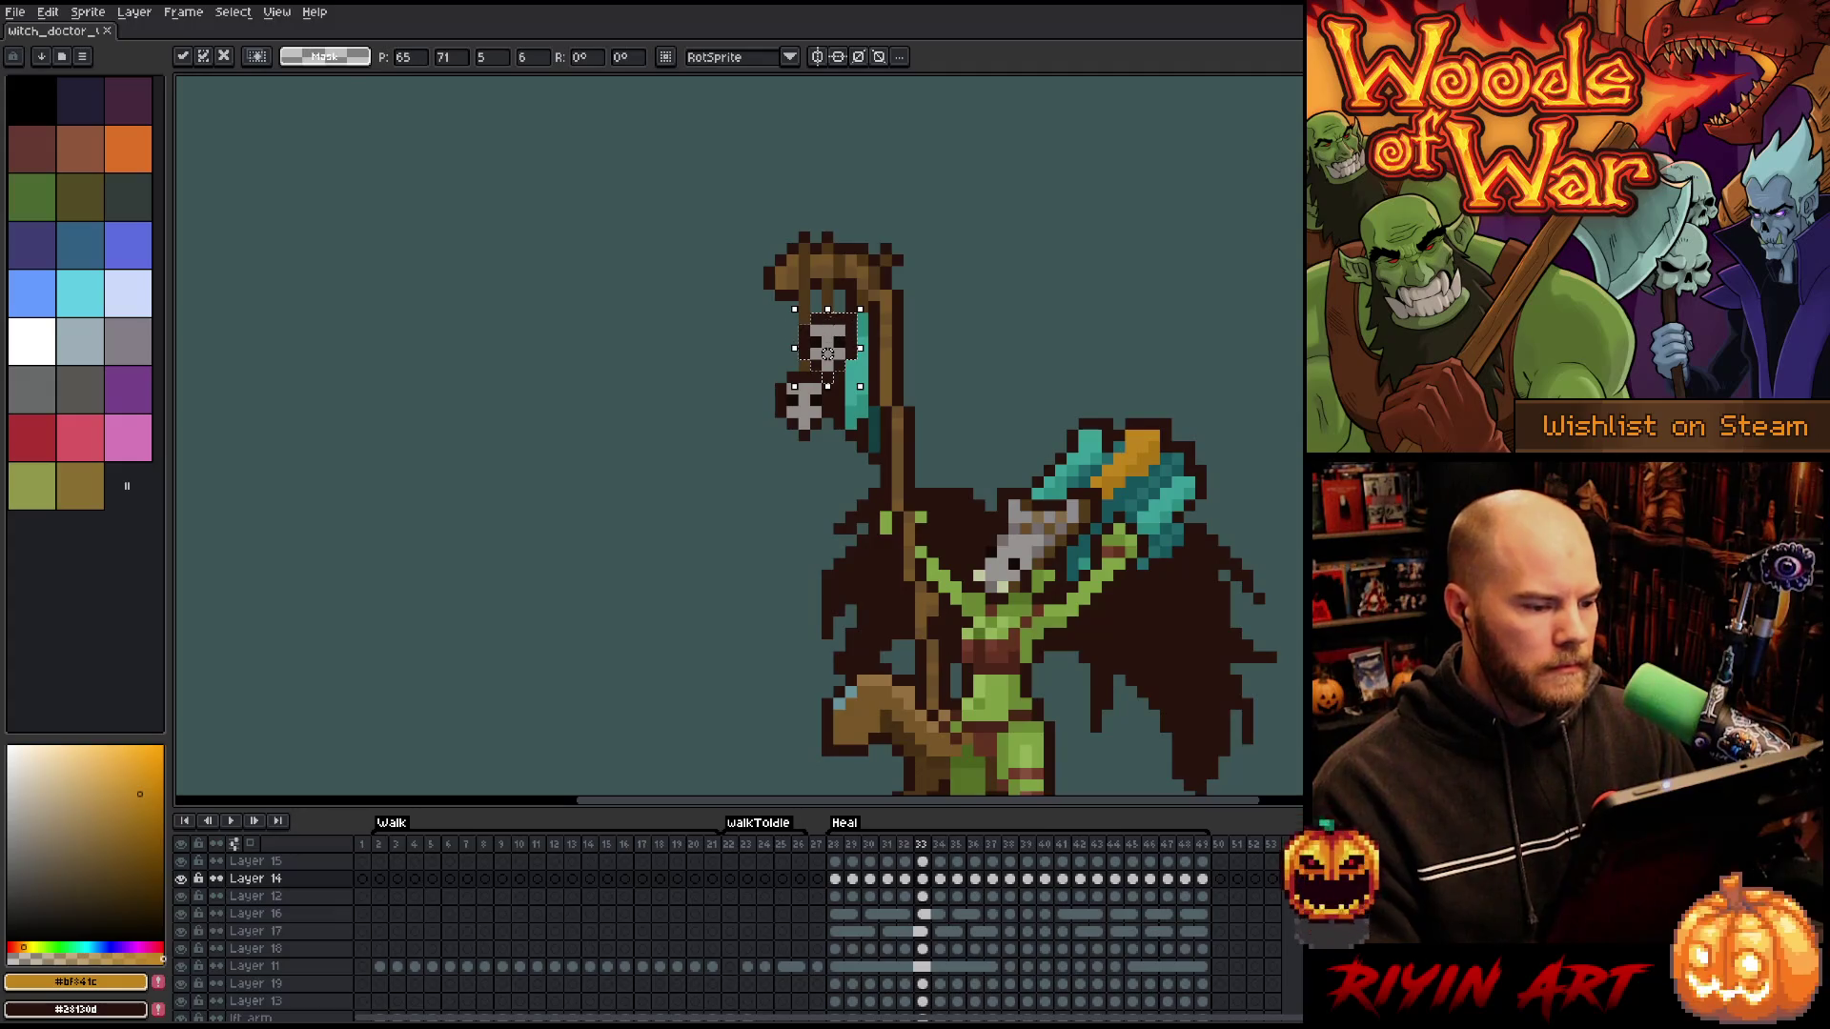
{"action": "key", "text": "Return"}
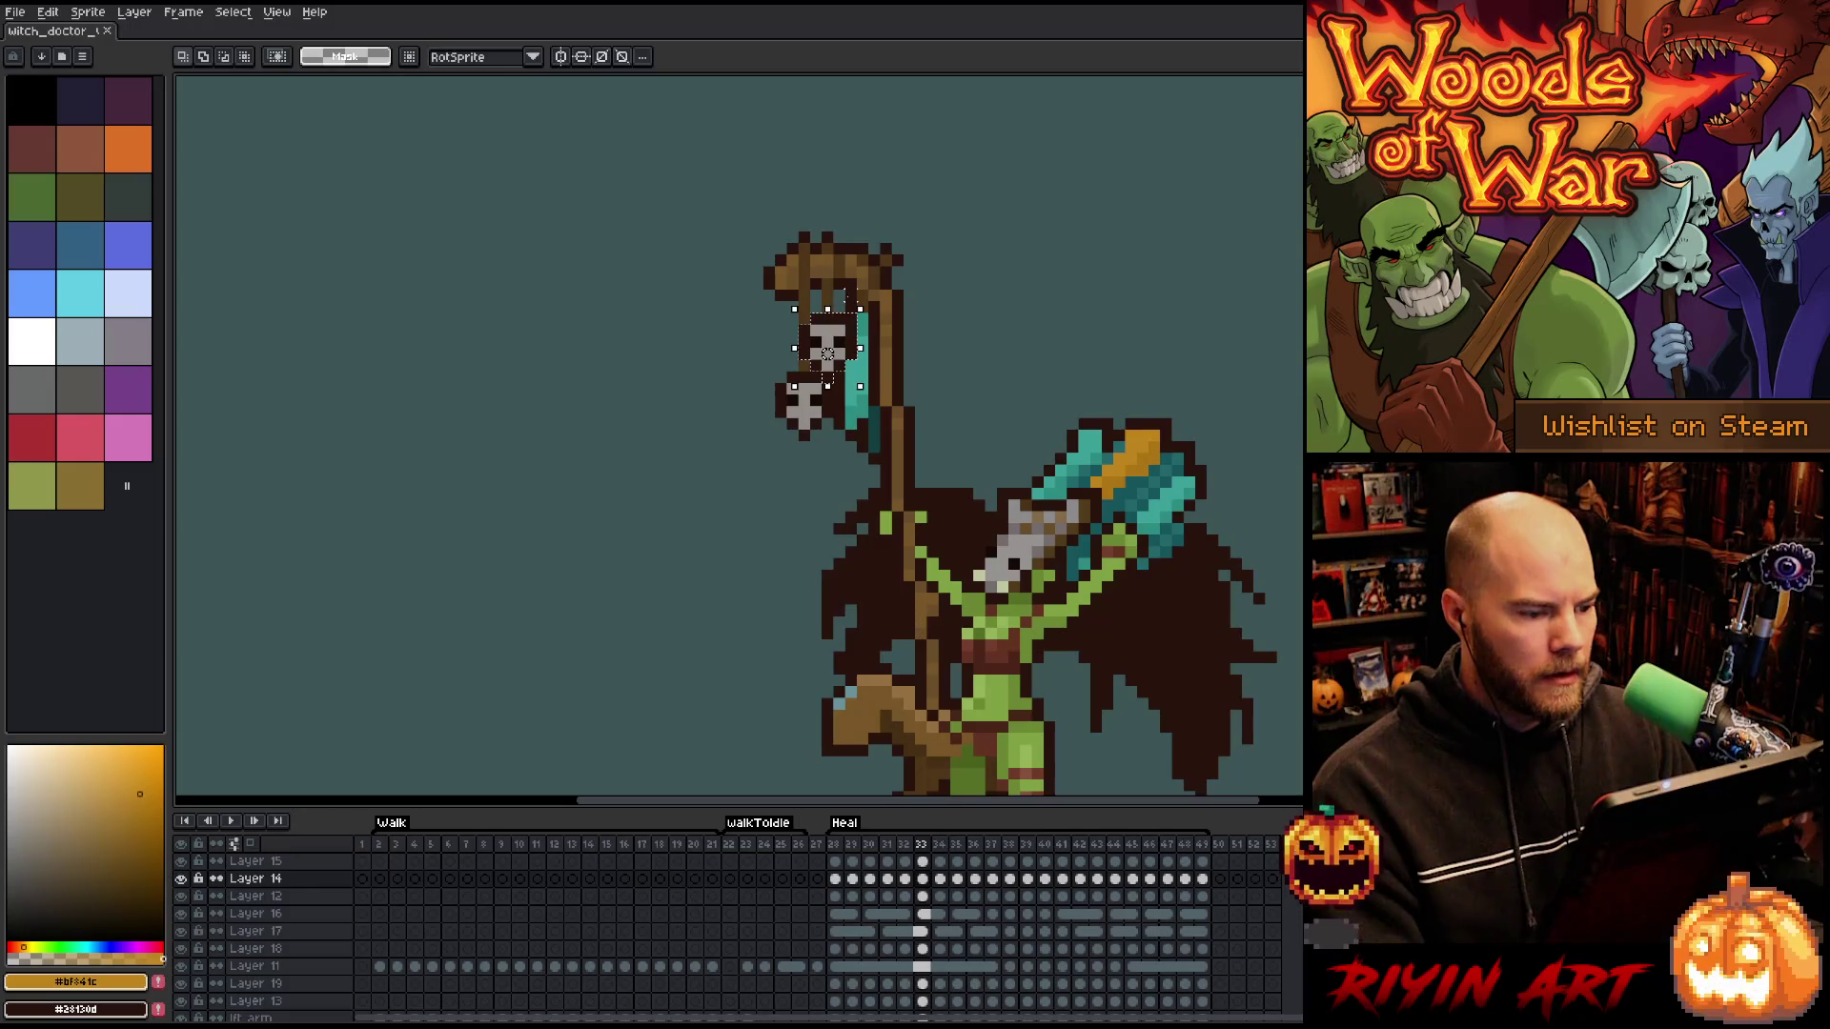
{"action": "left_click", "coordinate": [851, 307]}
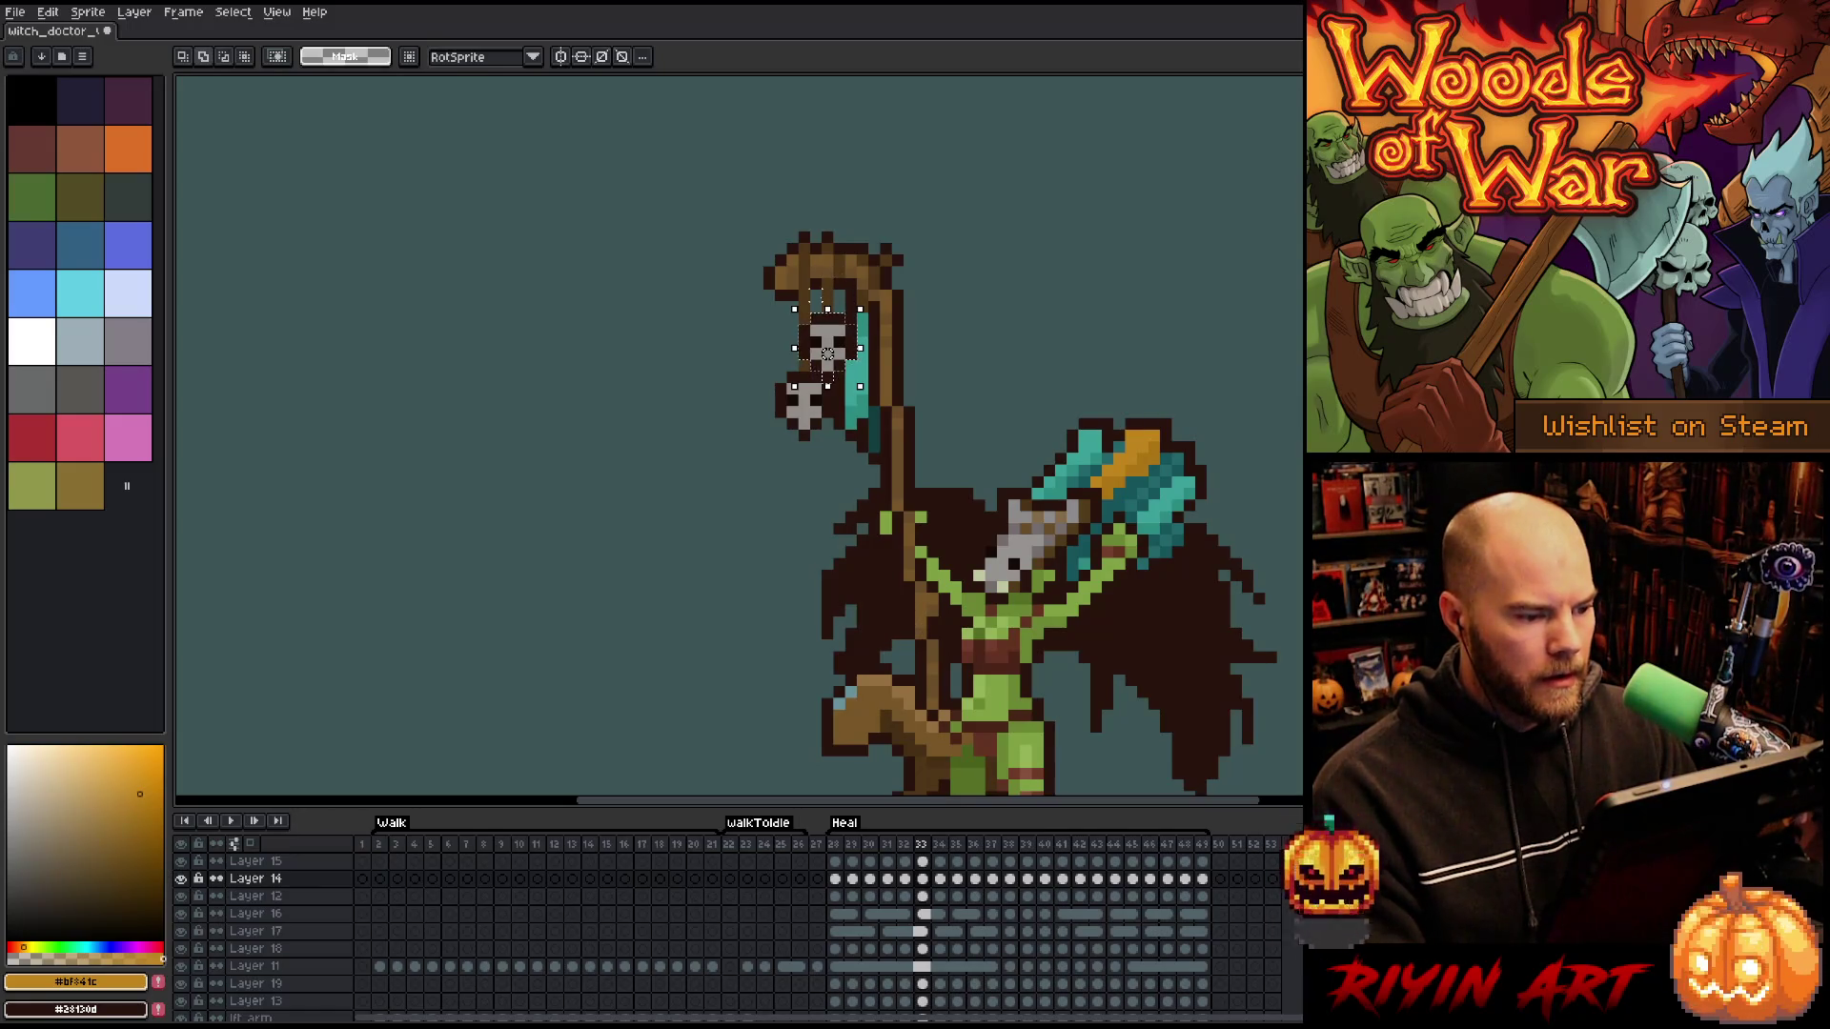
{"action": "key", "text": "Right"}
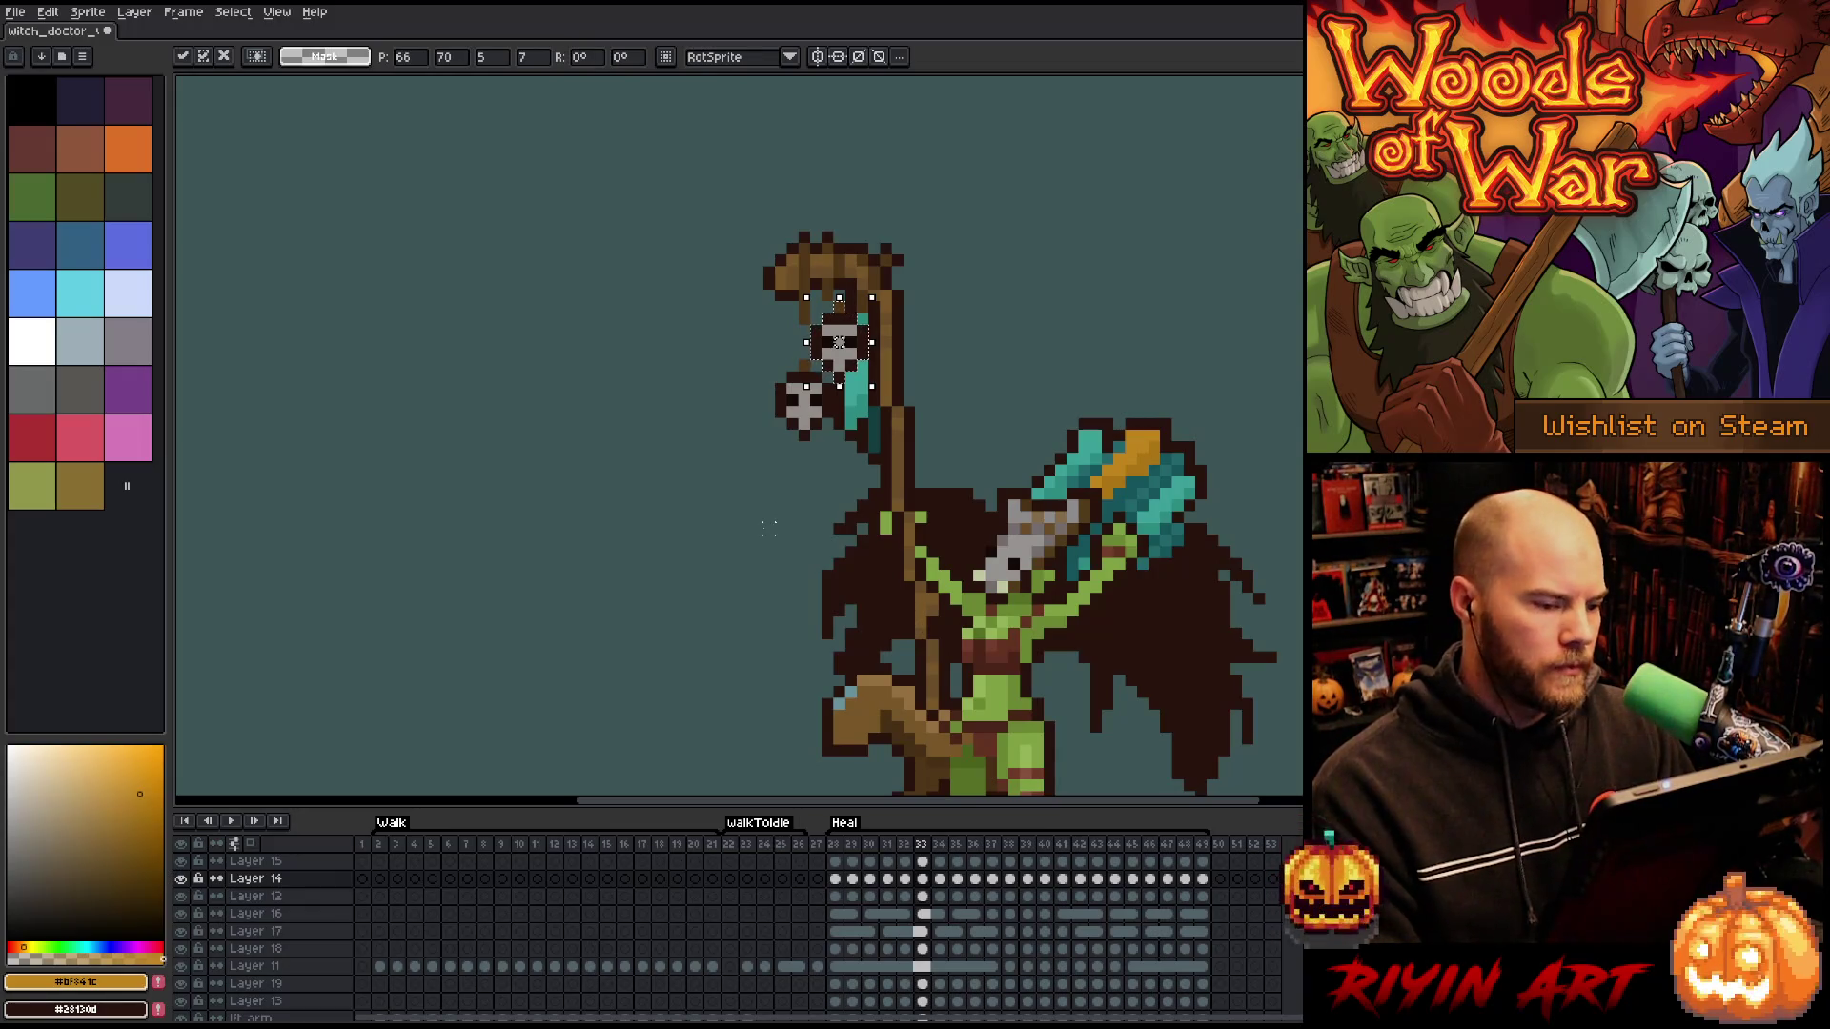
{"action": "key", "text": "Return"}
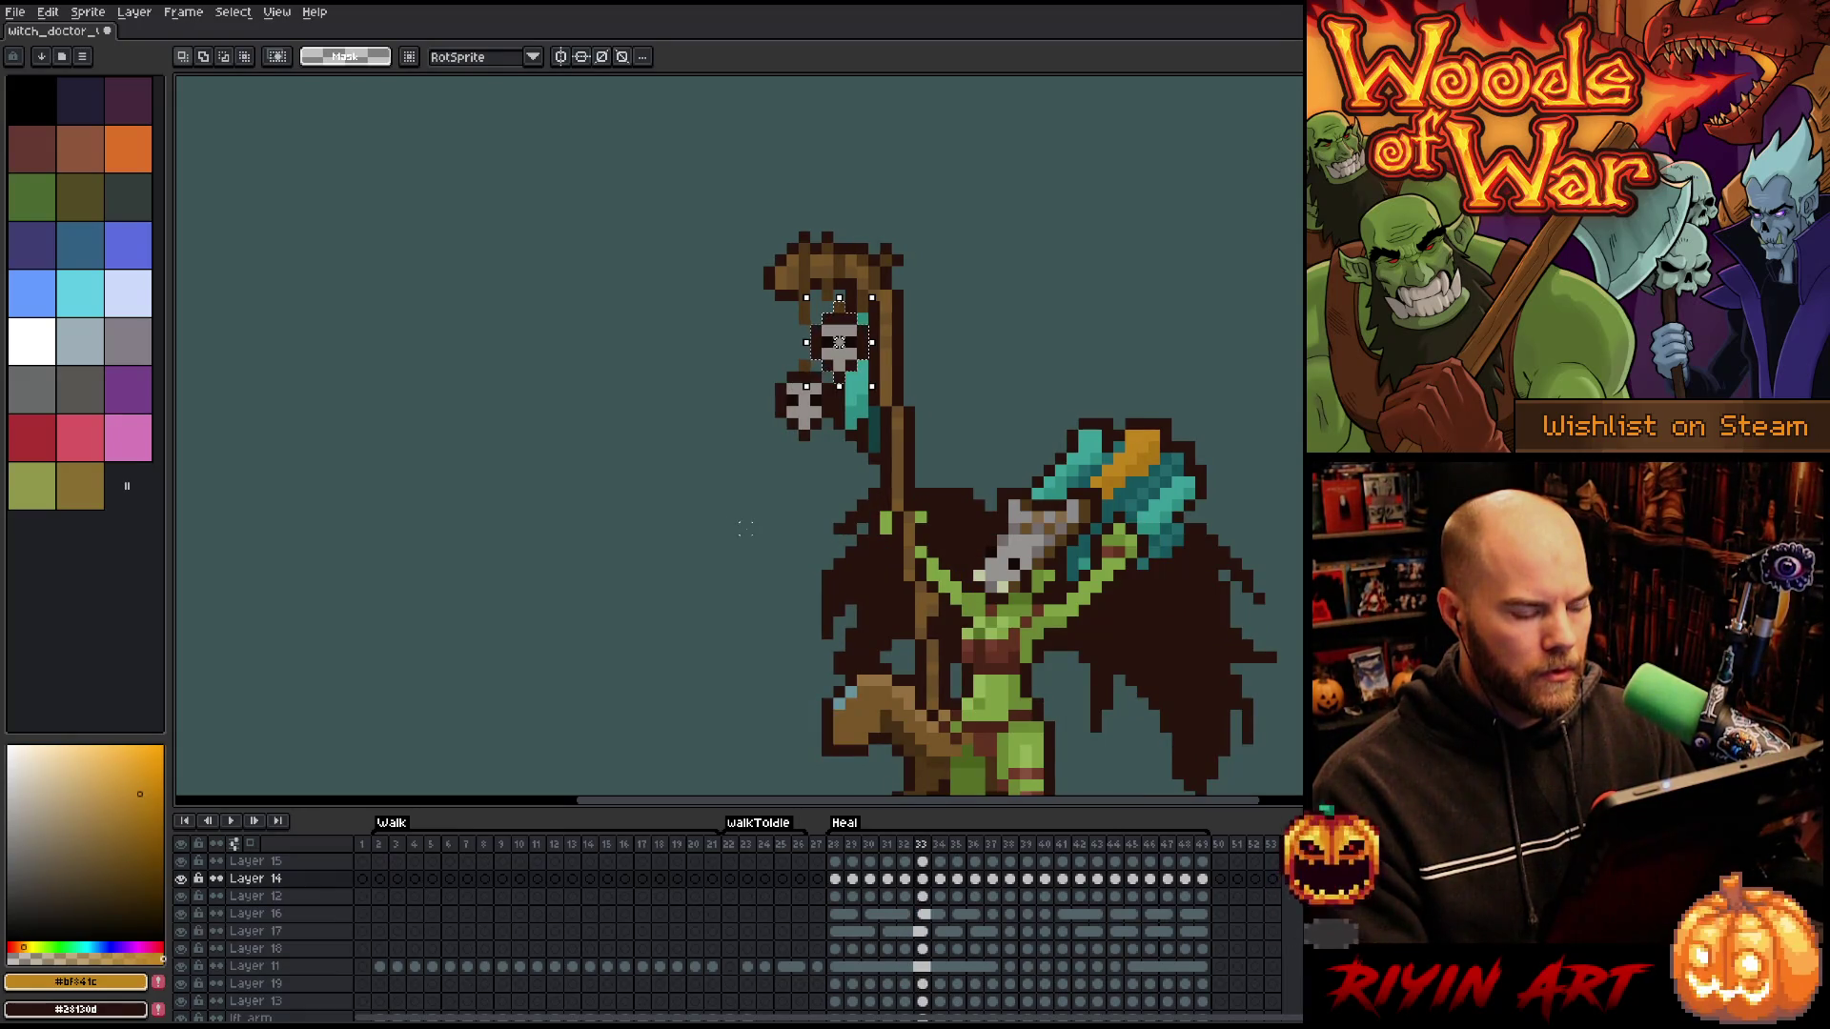
- Shift the skull one pixel left on frame 35, stepping through frames 34–36
{"action": "key", "text": "period"}
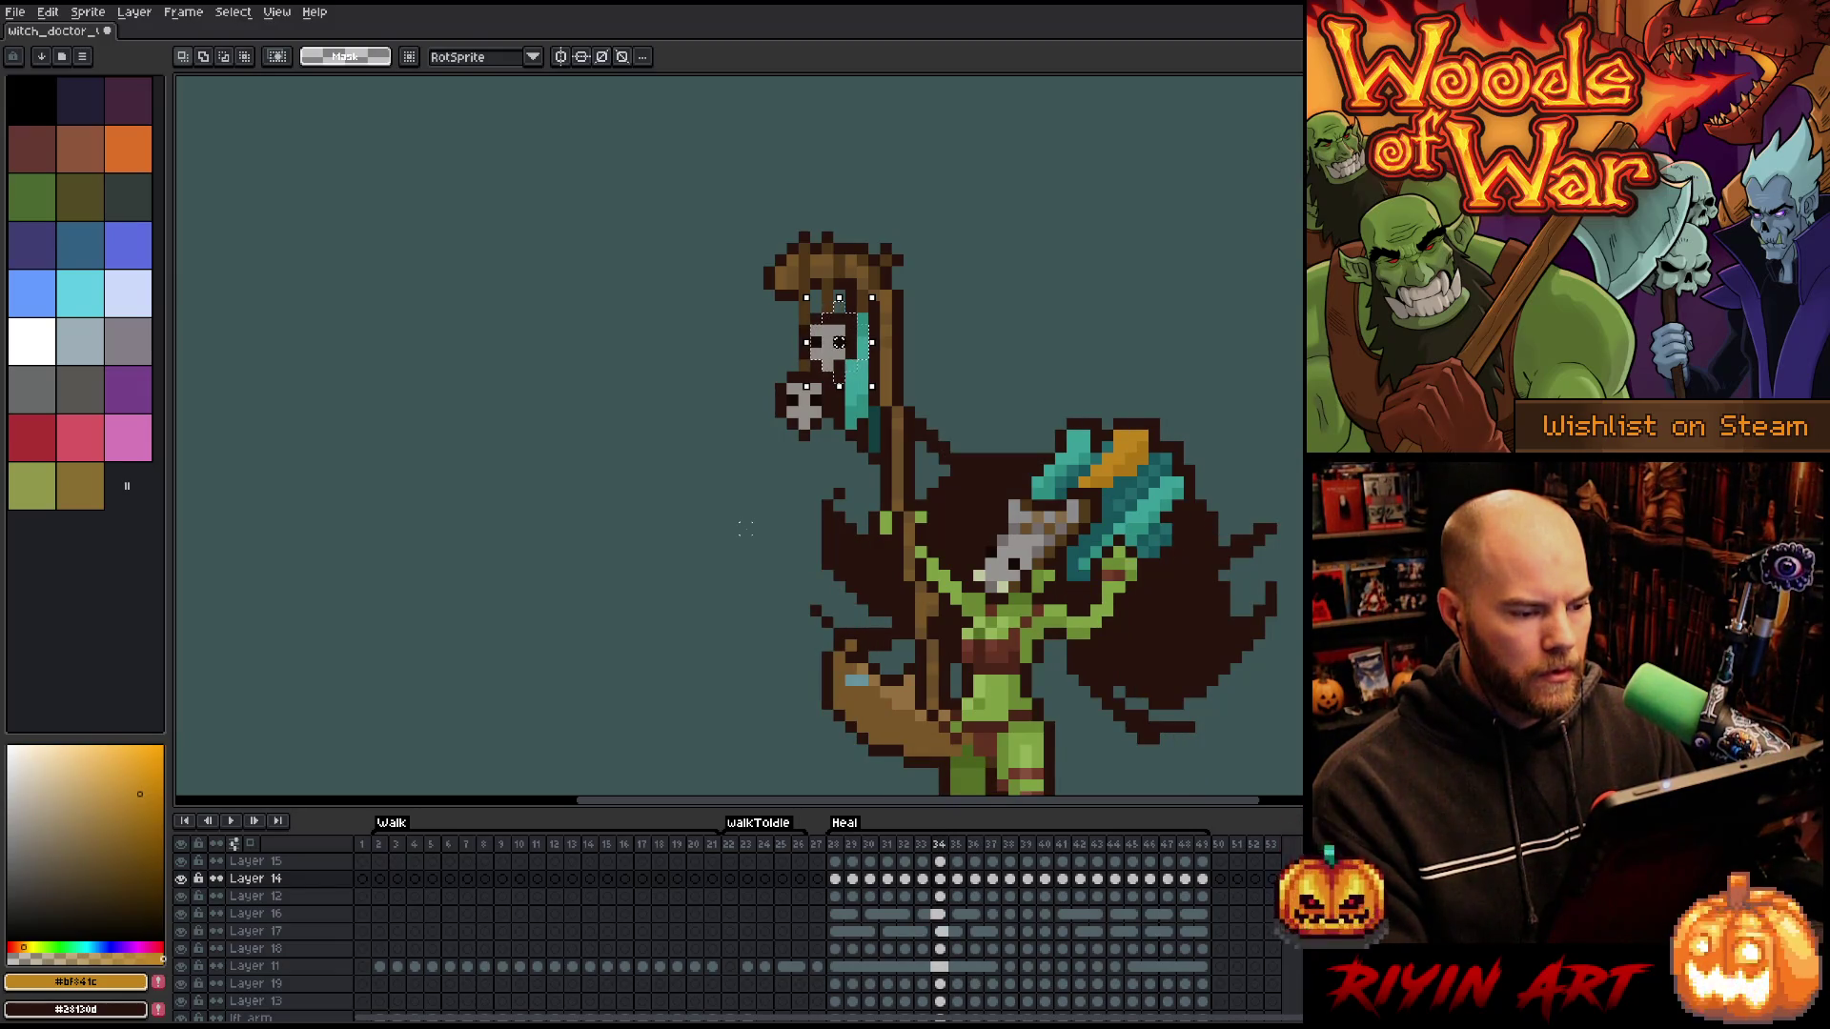
{"action": "key", "text": "period"}
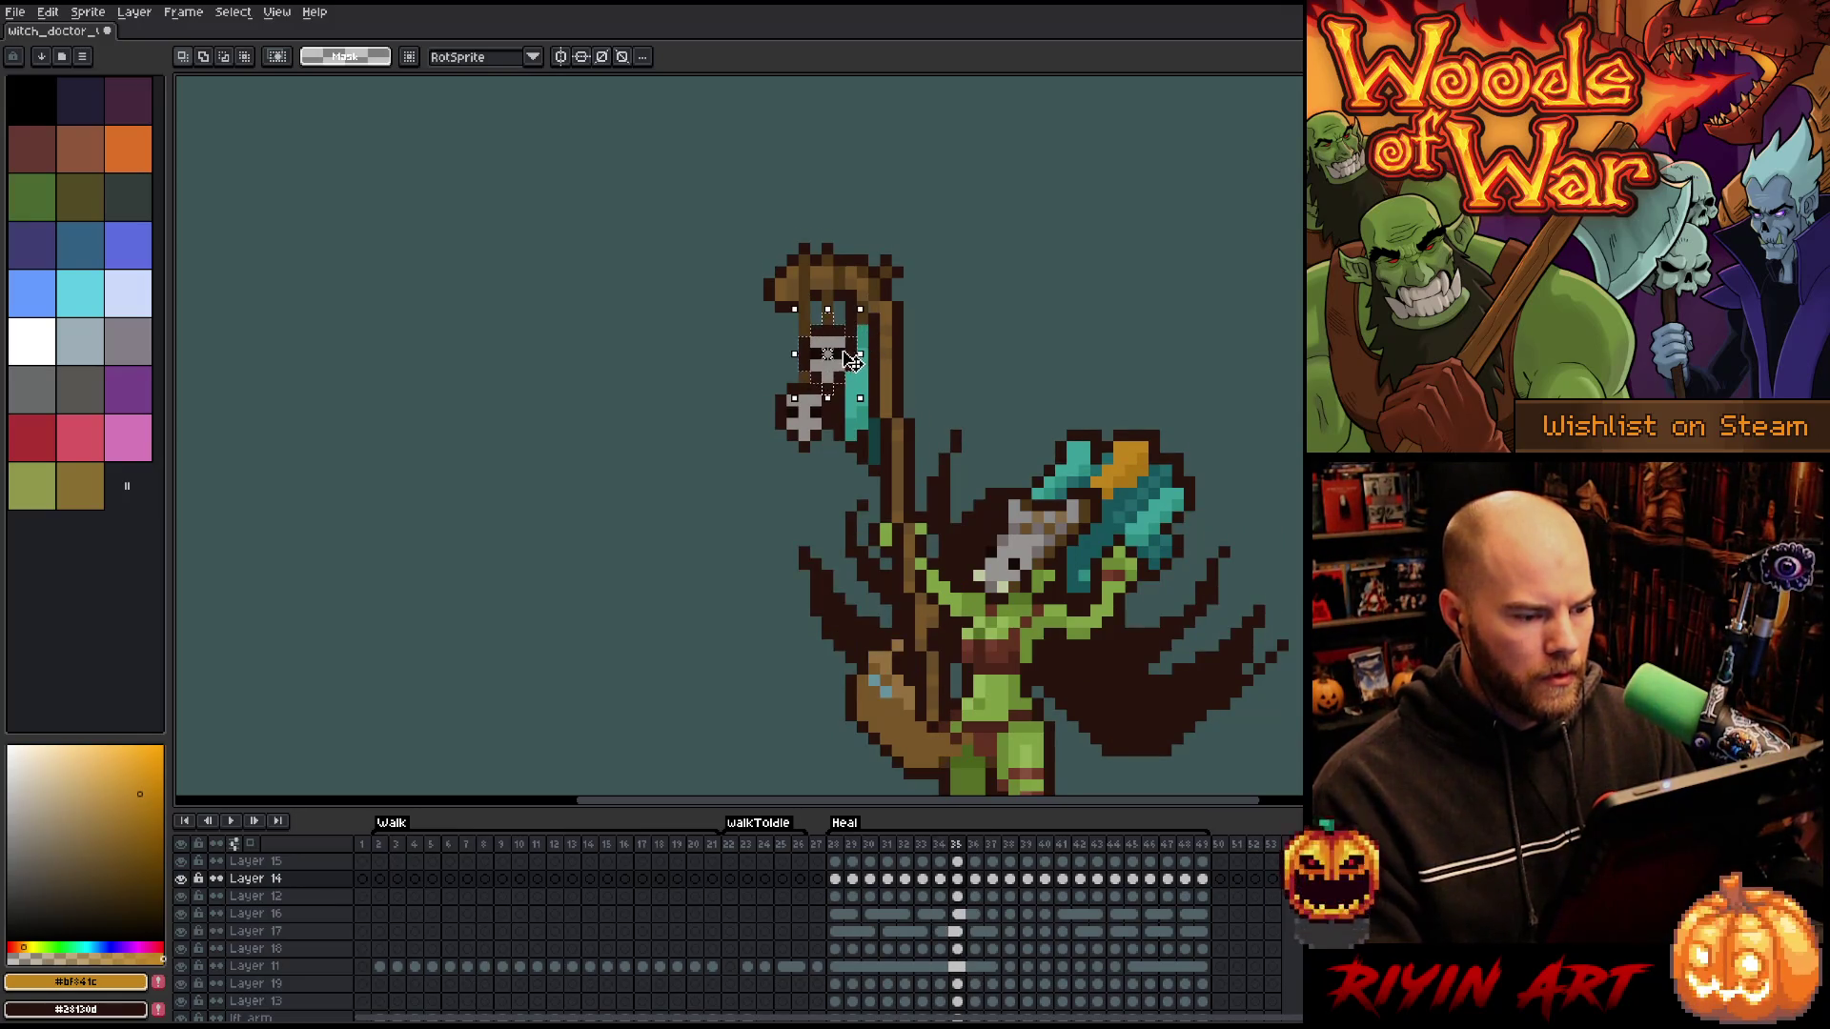
{"action": "key", "text": "Left"}
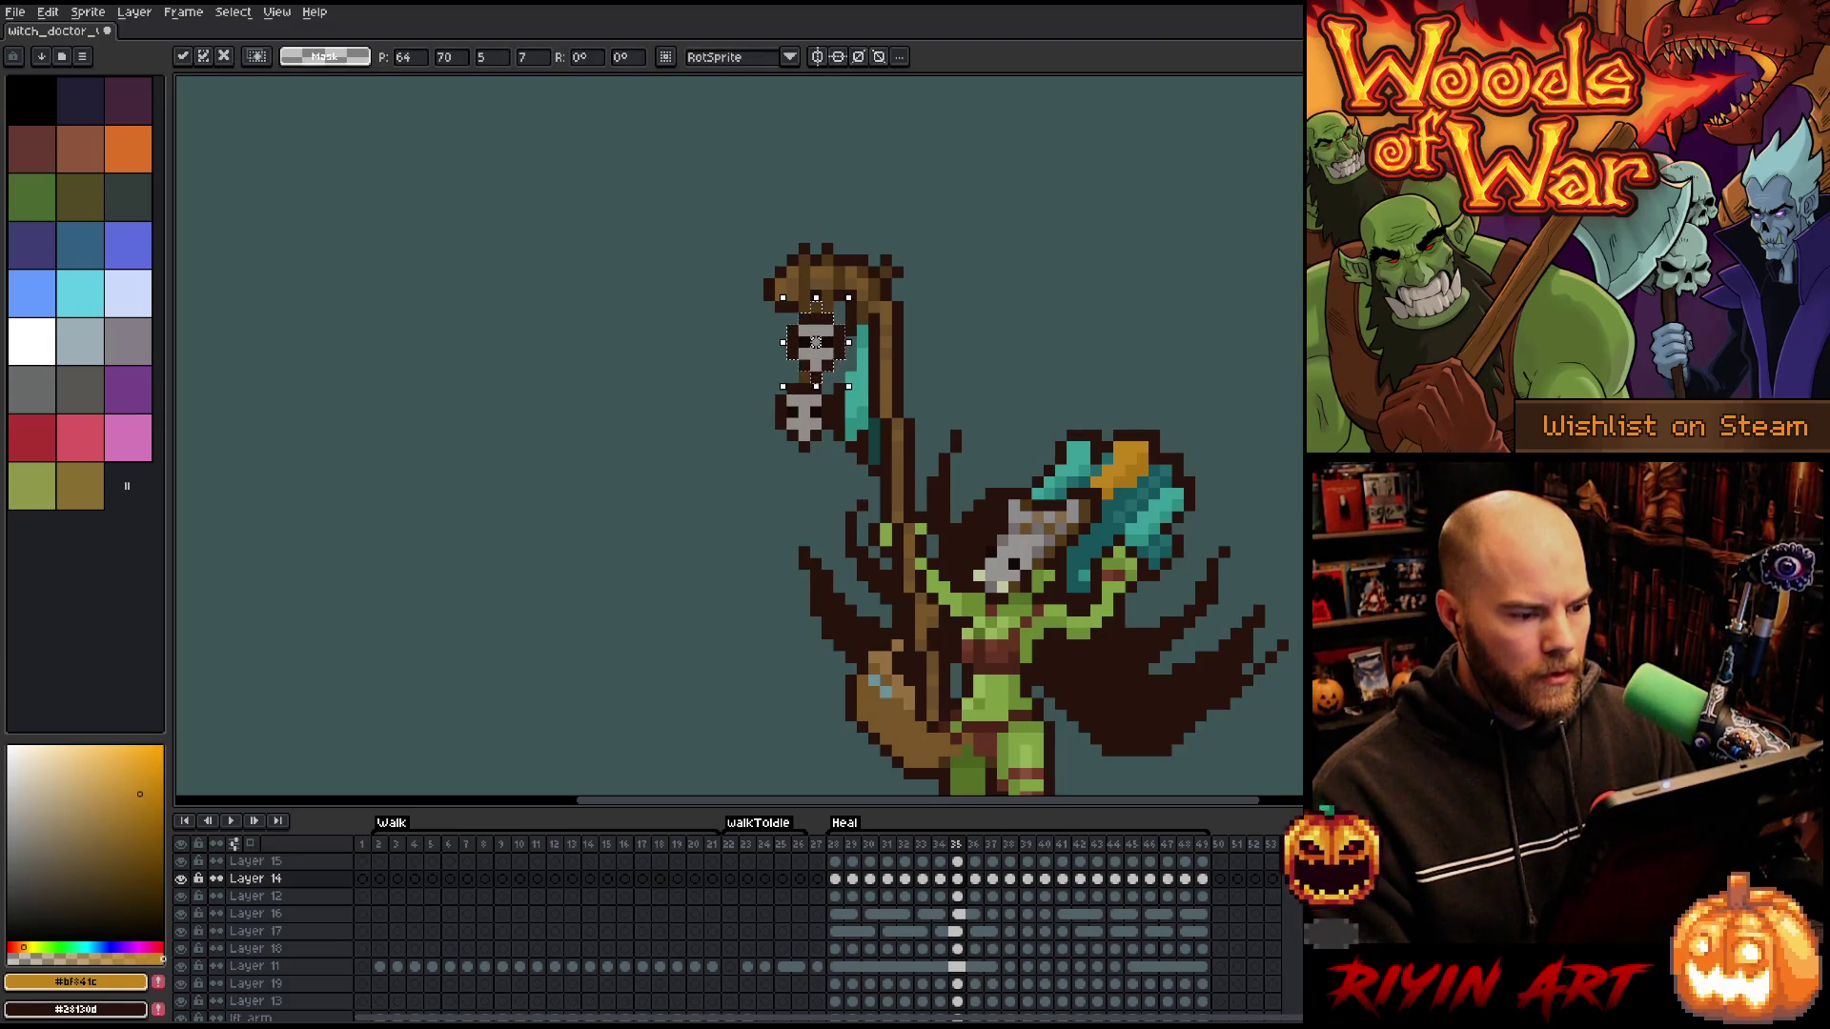
{"action": "key", "text": "period"}
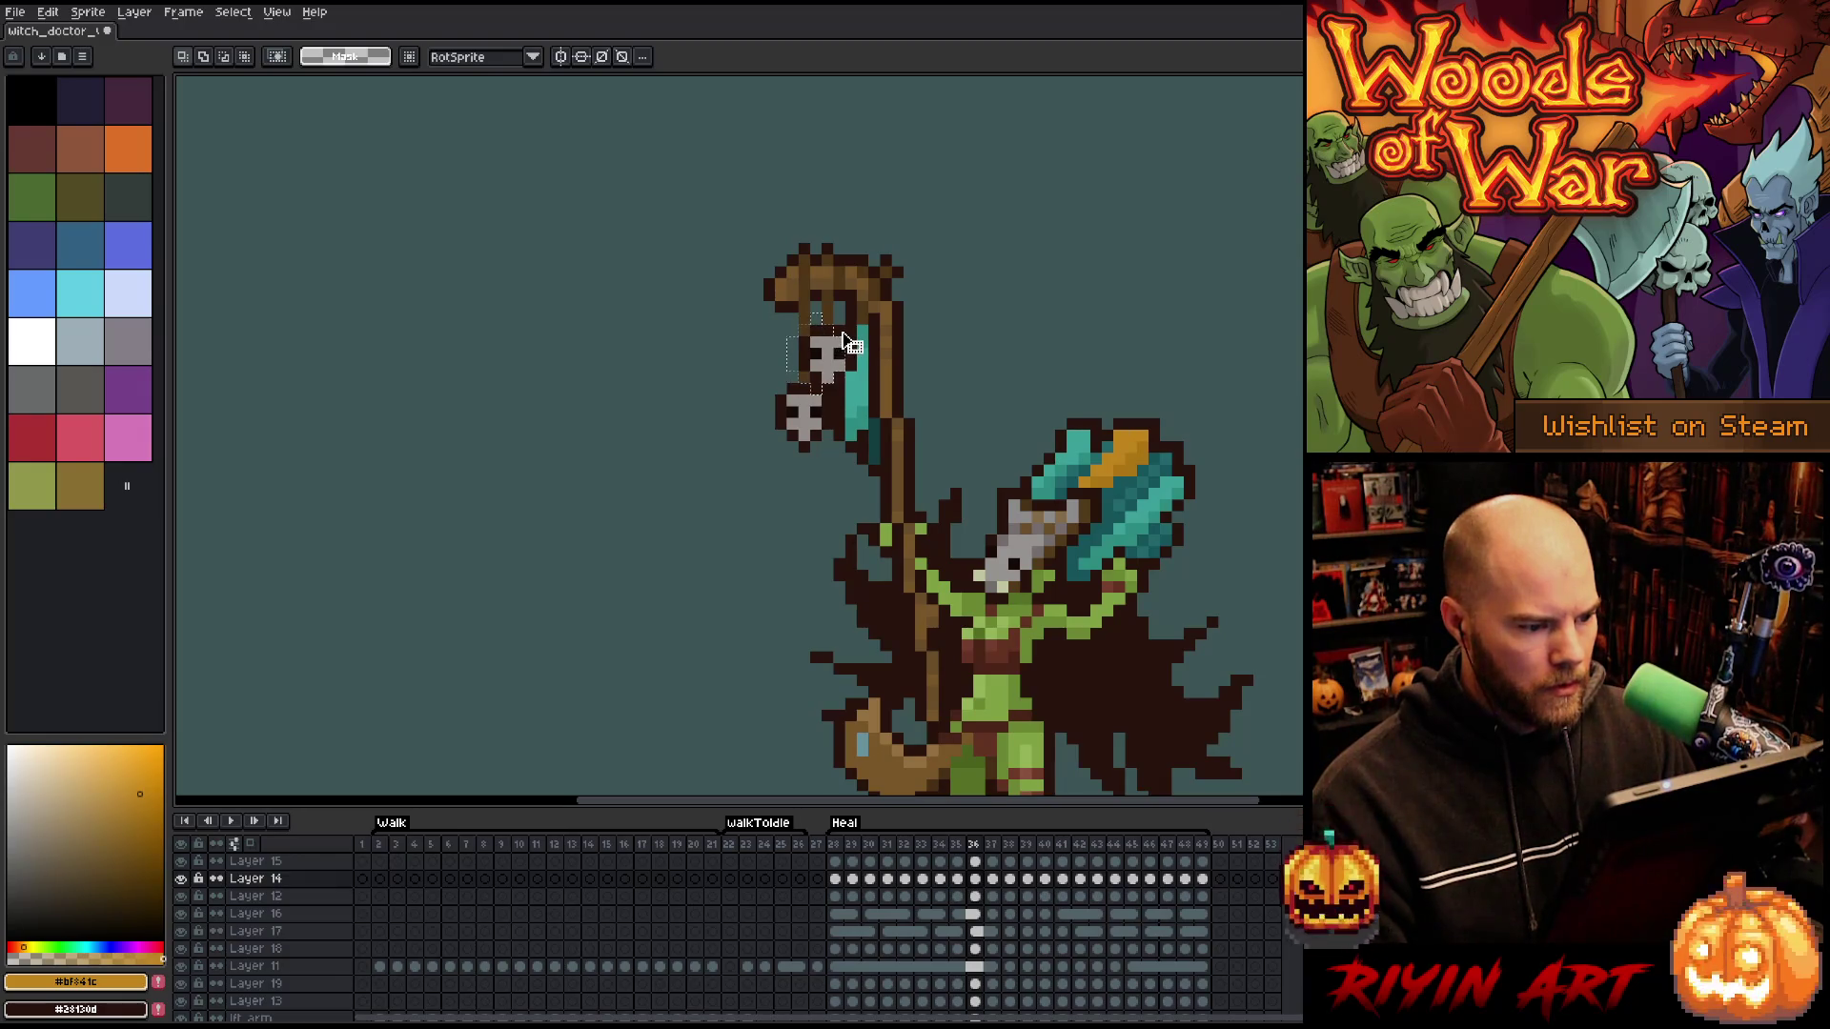
{"action": "left_click", "coordinate": [851, 338]}
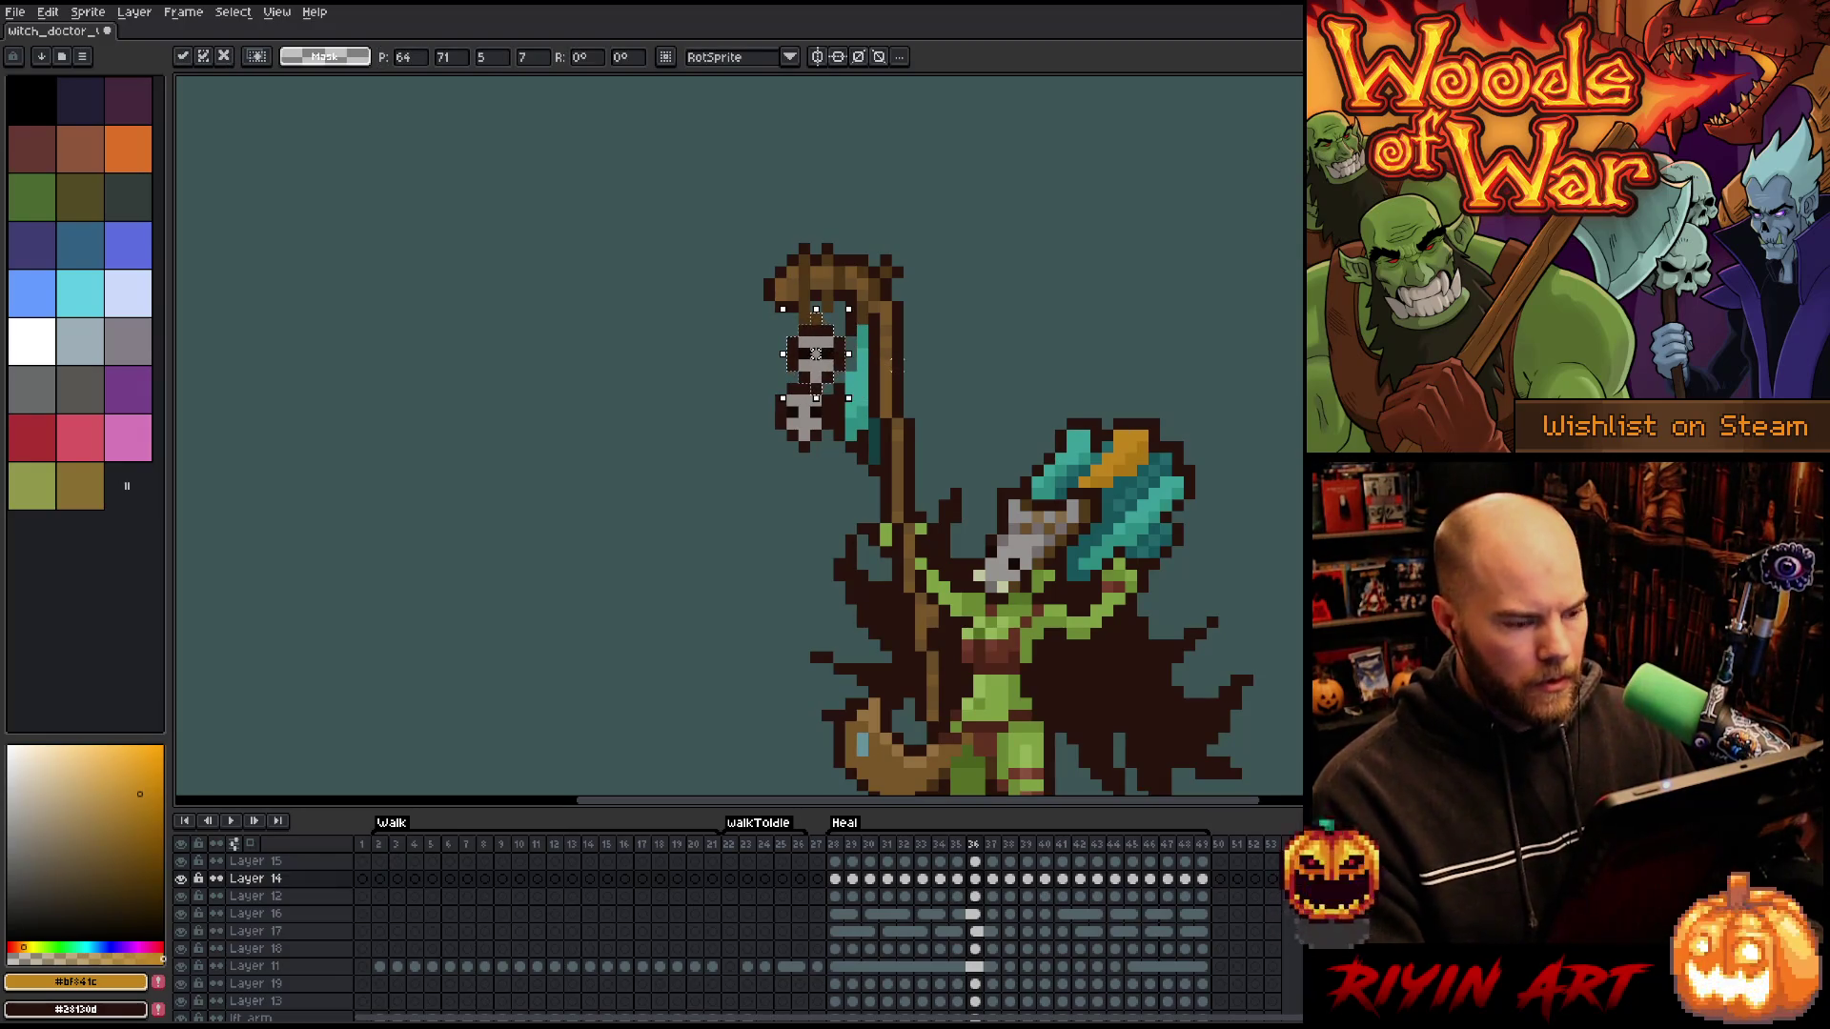
- Move the skull right and down on frame 38 after comparing neighbouring frames
{"action": "key", "text": "."}
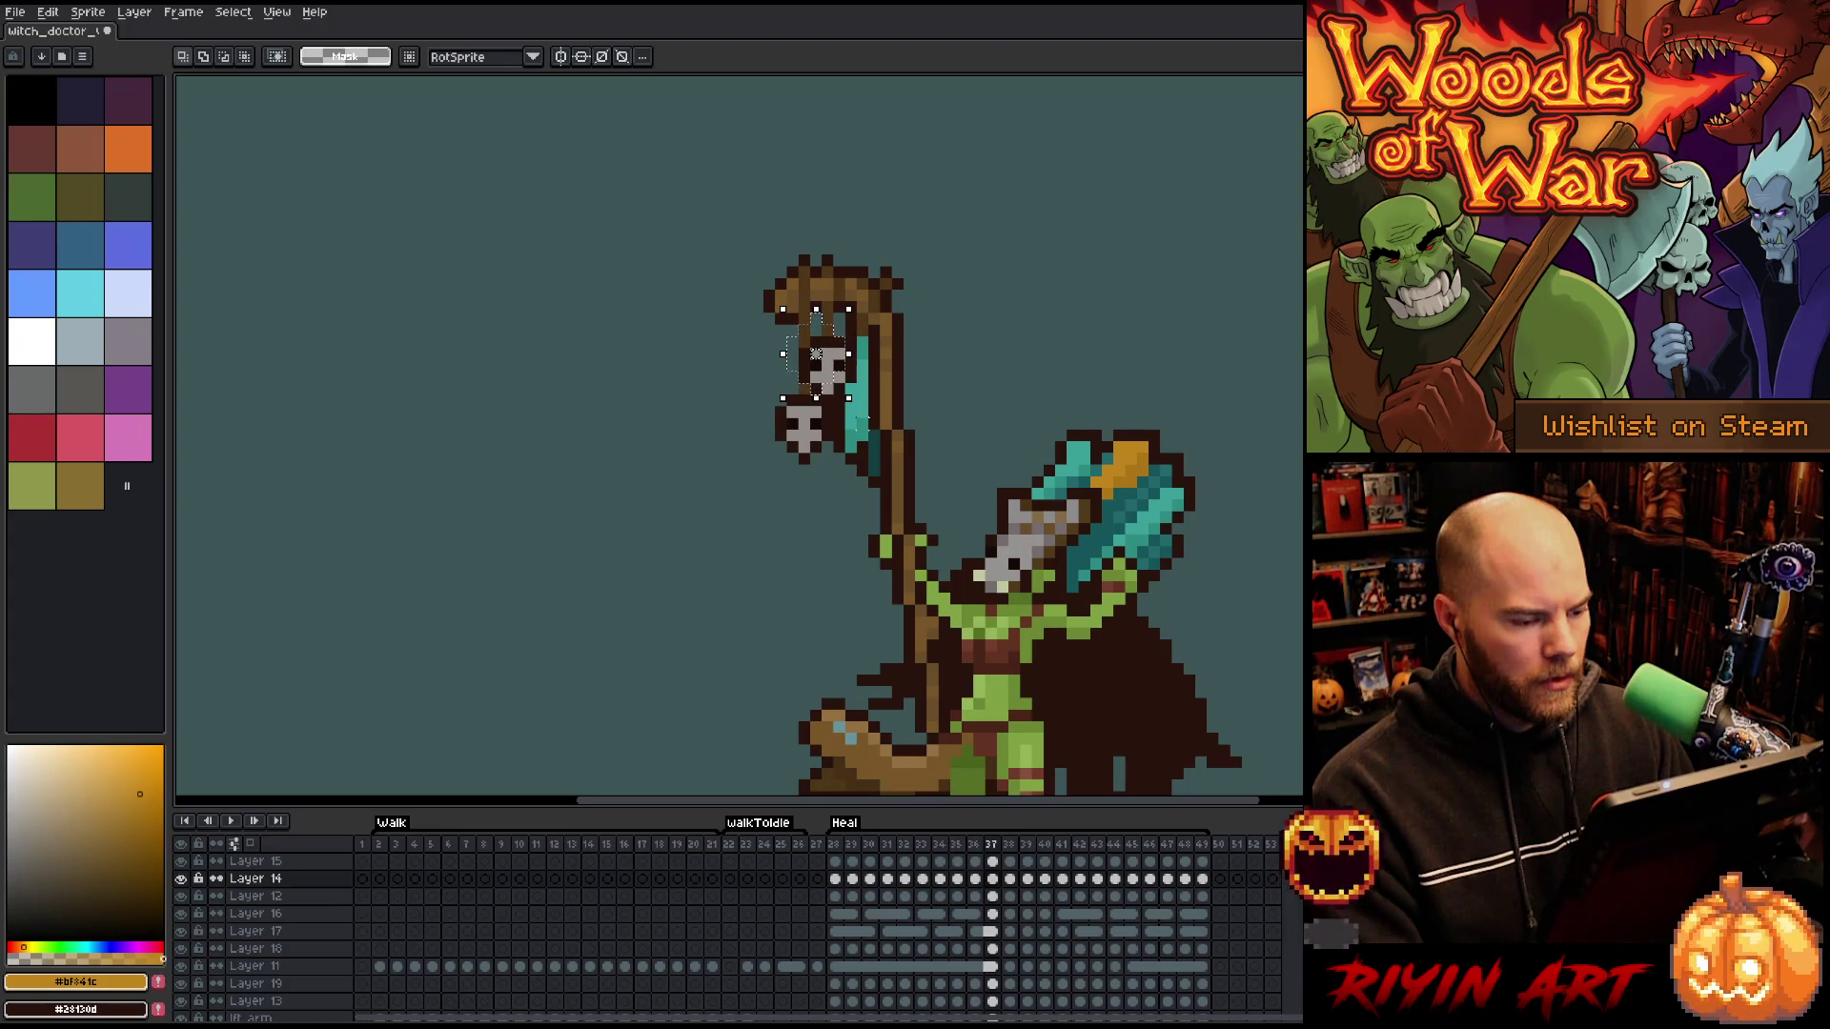
{"action": "key", "text": "."}
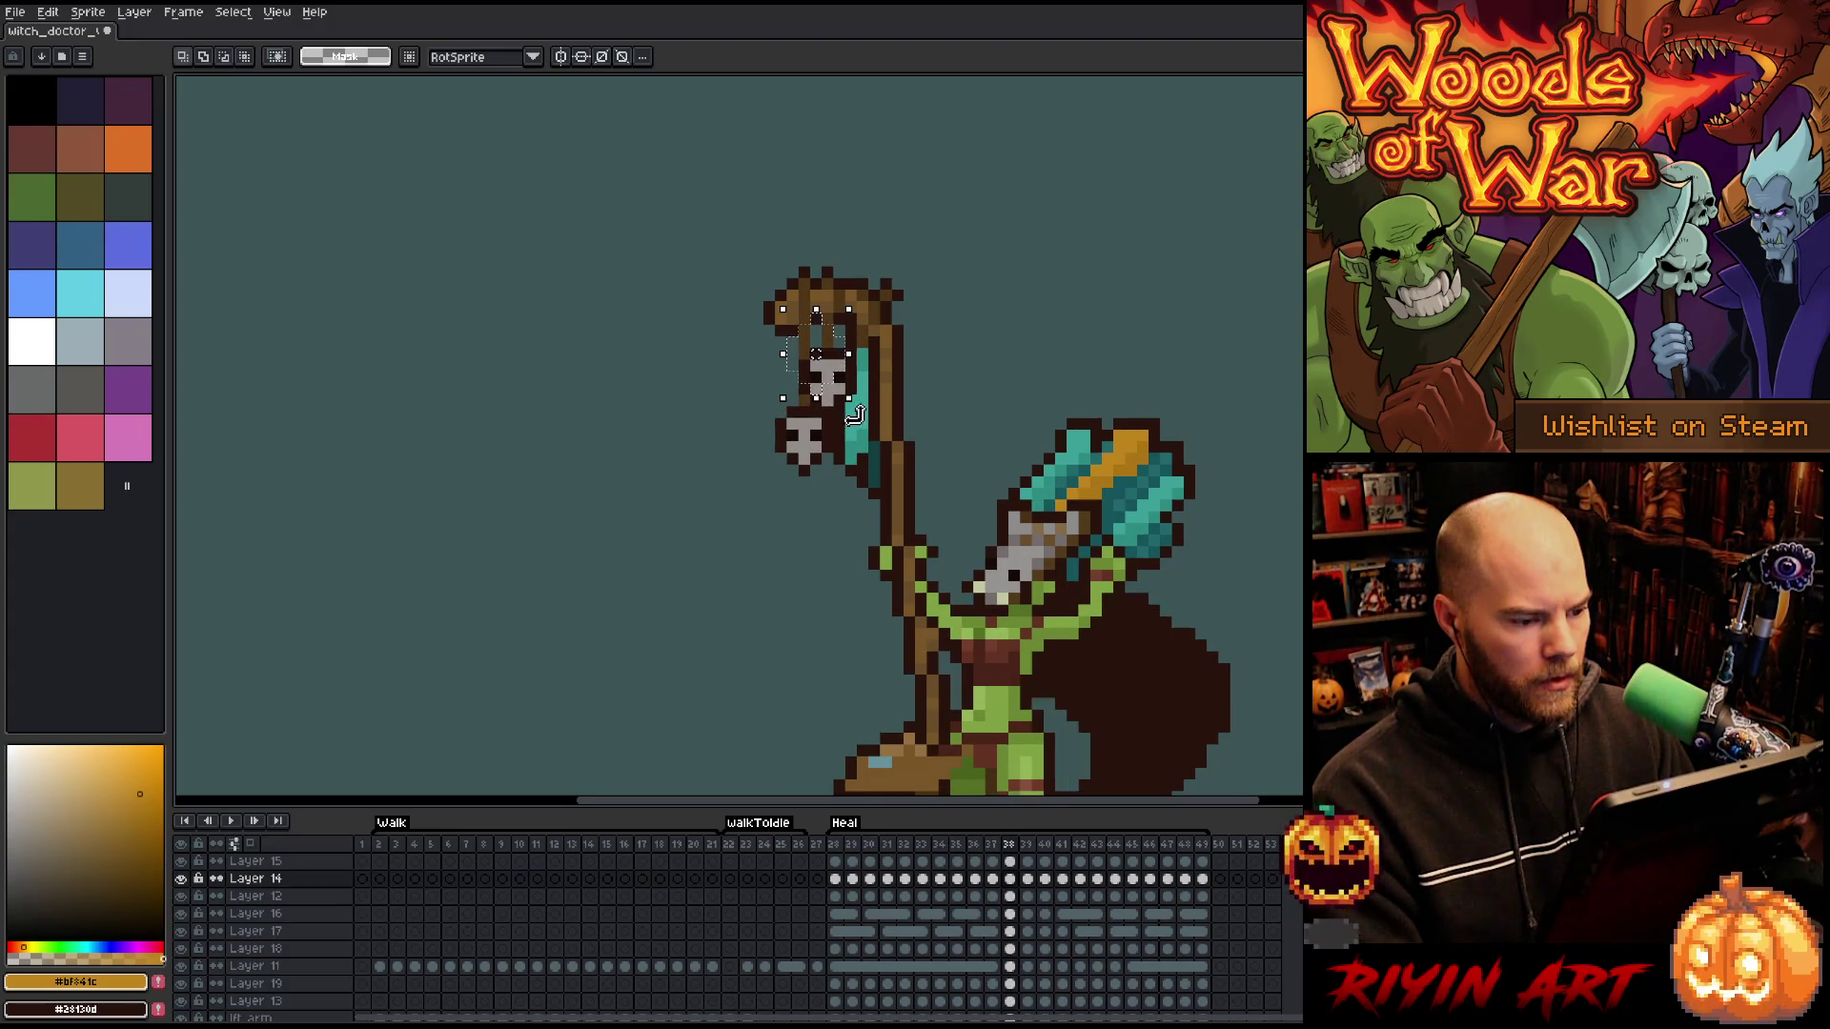
{"action": "key", "text": "comma"}
{"action": "key", "text": "comma"}
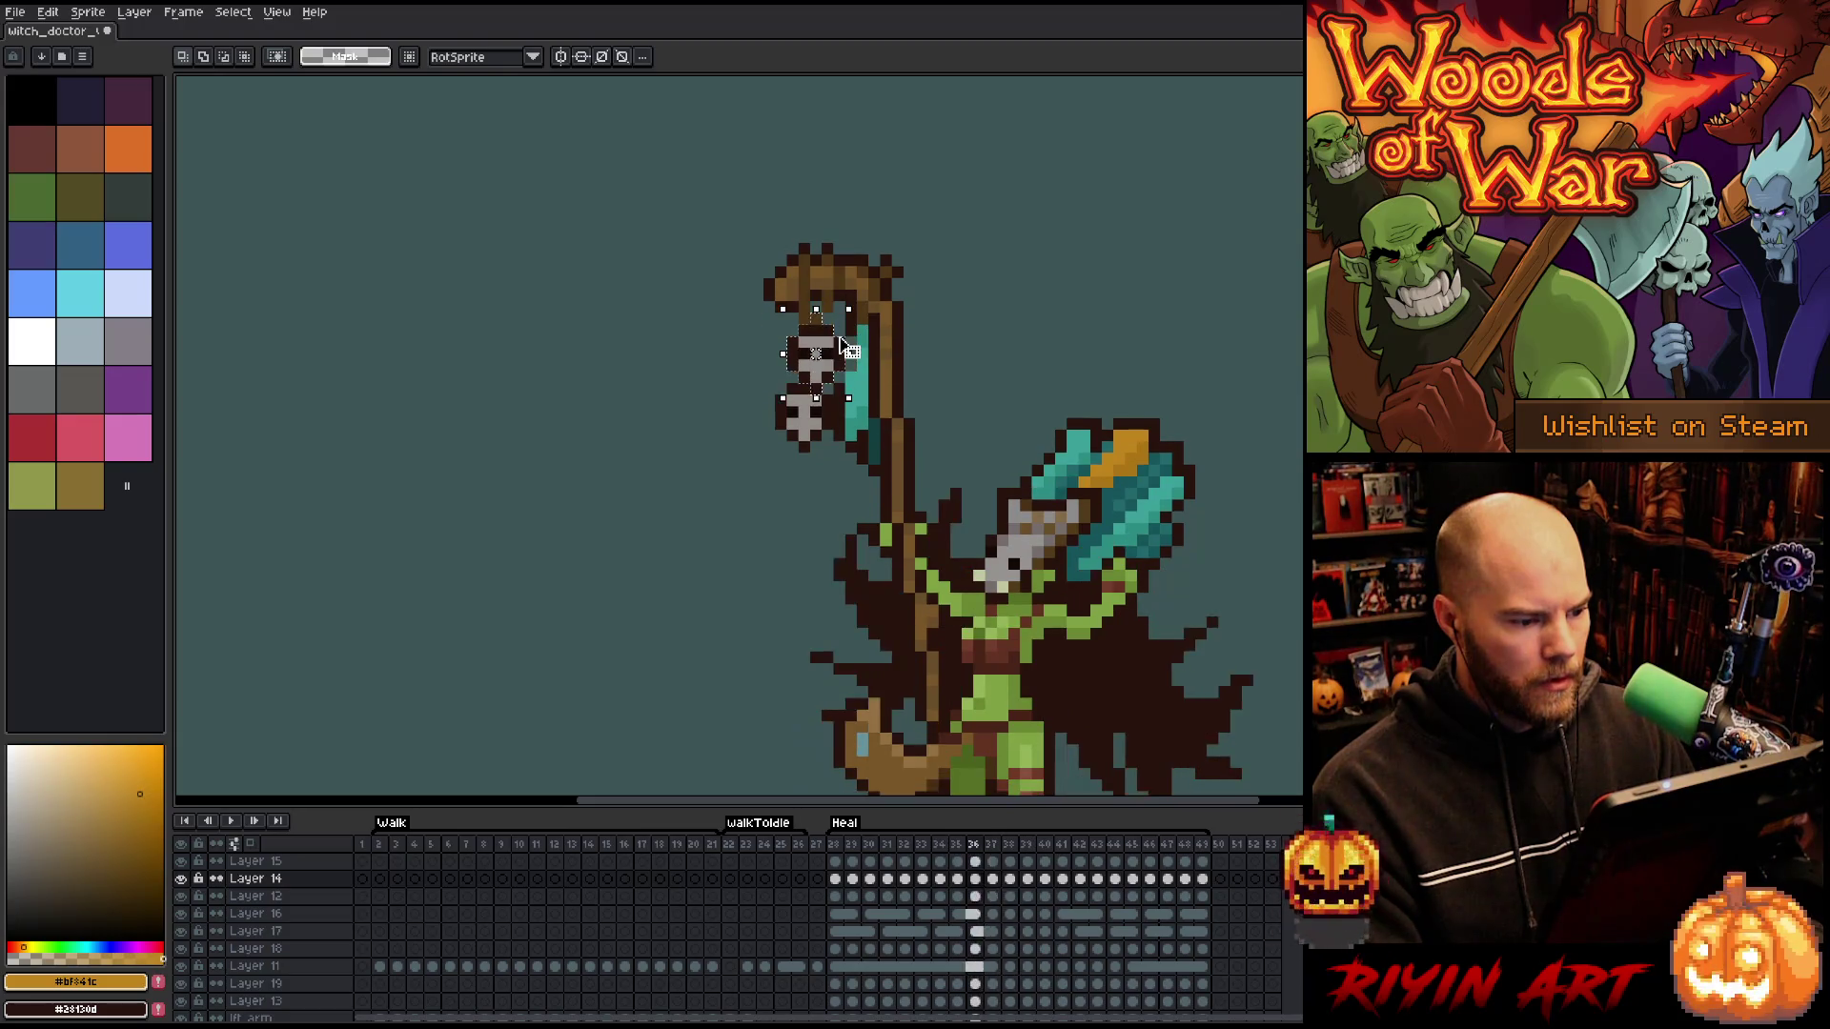
{"action": "key", "text": "period"}
{"action": "key", "text": "period"}
{"action": "left_click_drag", "start_coordinate": [843, 362], "coordinate": [850, 373]}
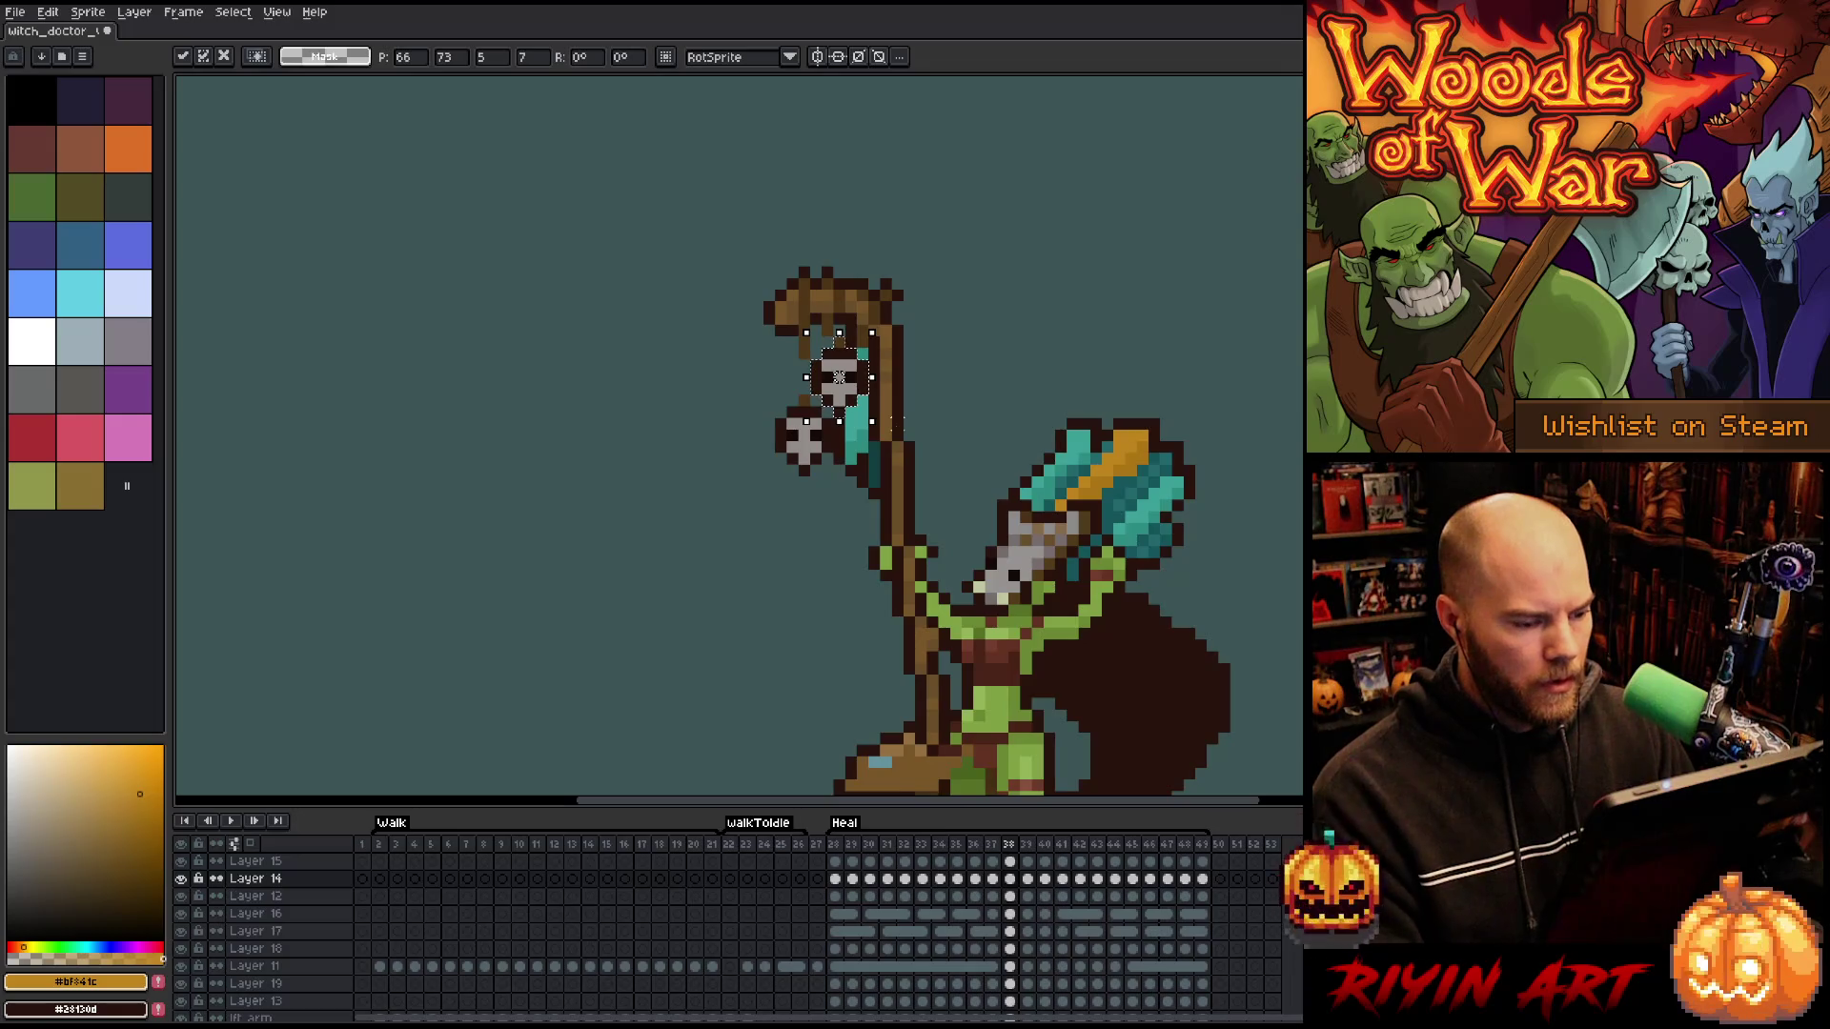
{"action": "key", "text": "period"}
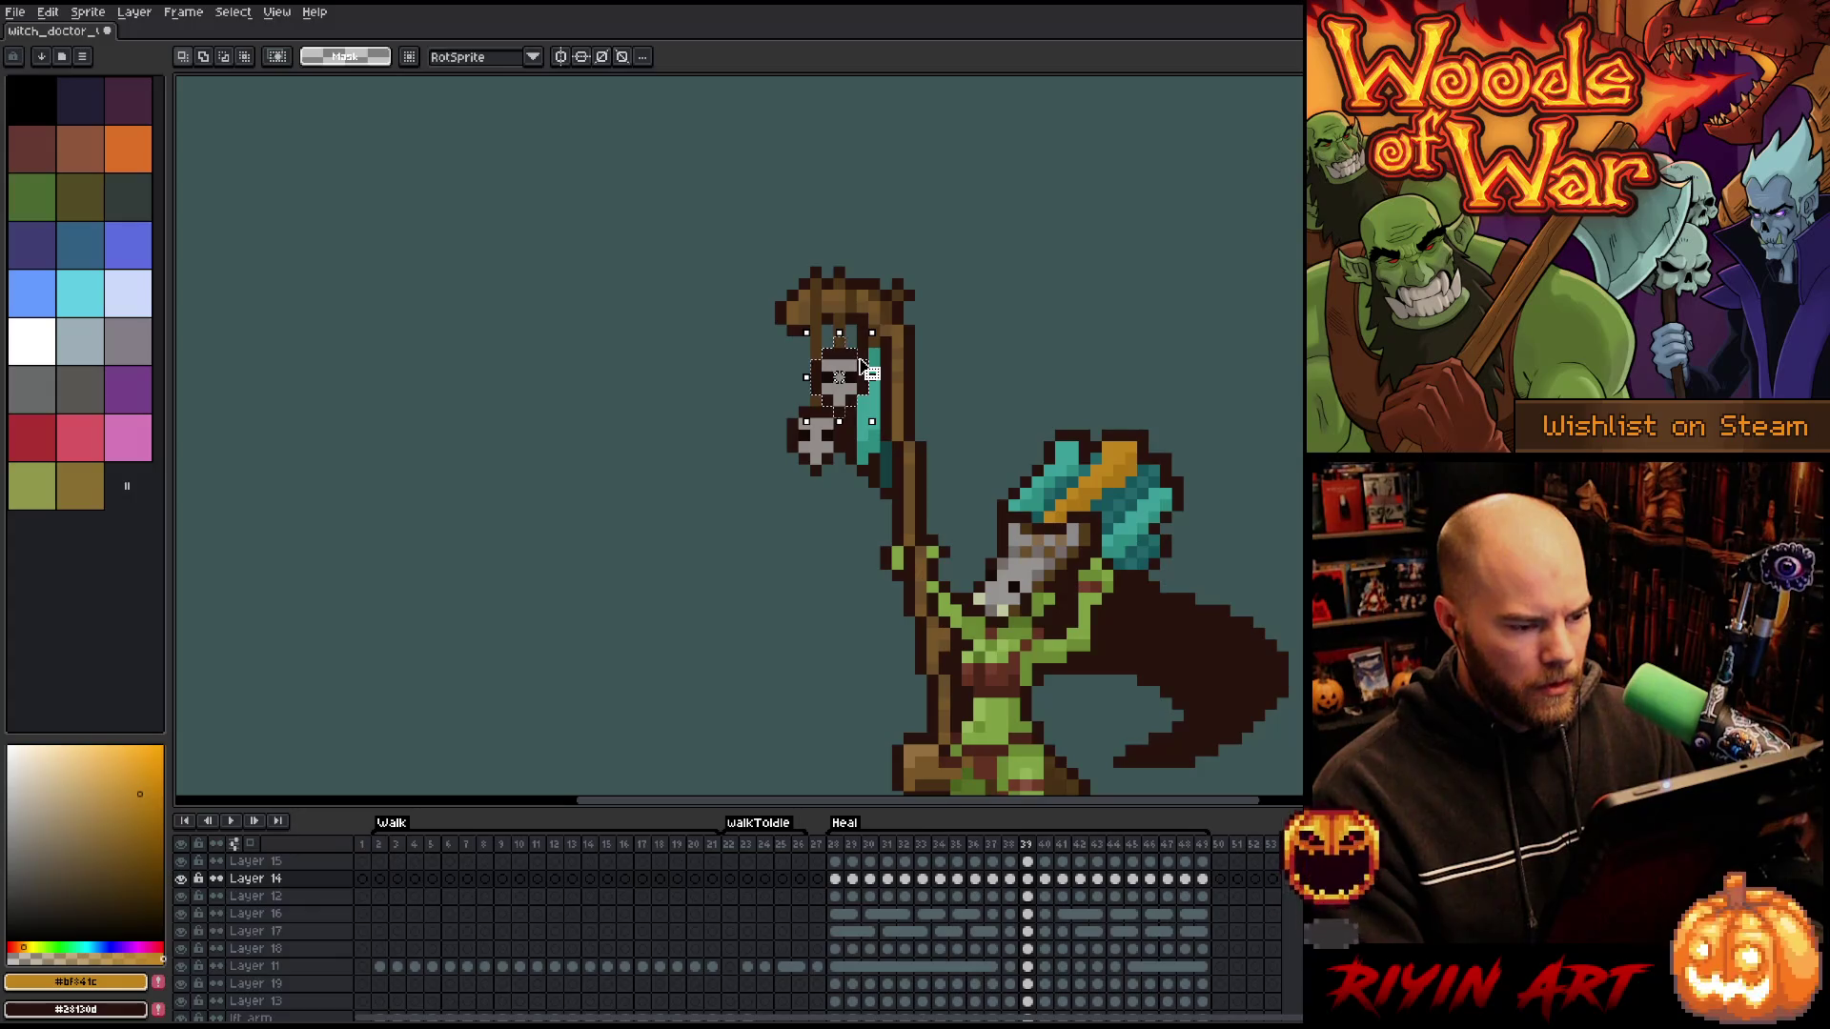
- Nudge the skull one pixel left on frame 40 and left-and-up on frame 41
{"action": "key", "text": "period"}
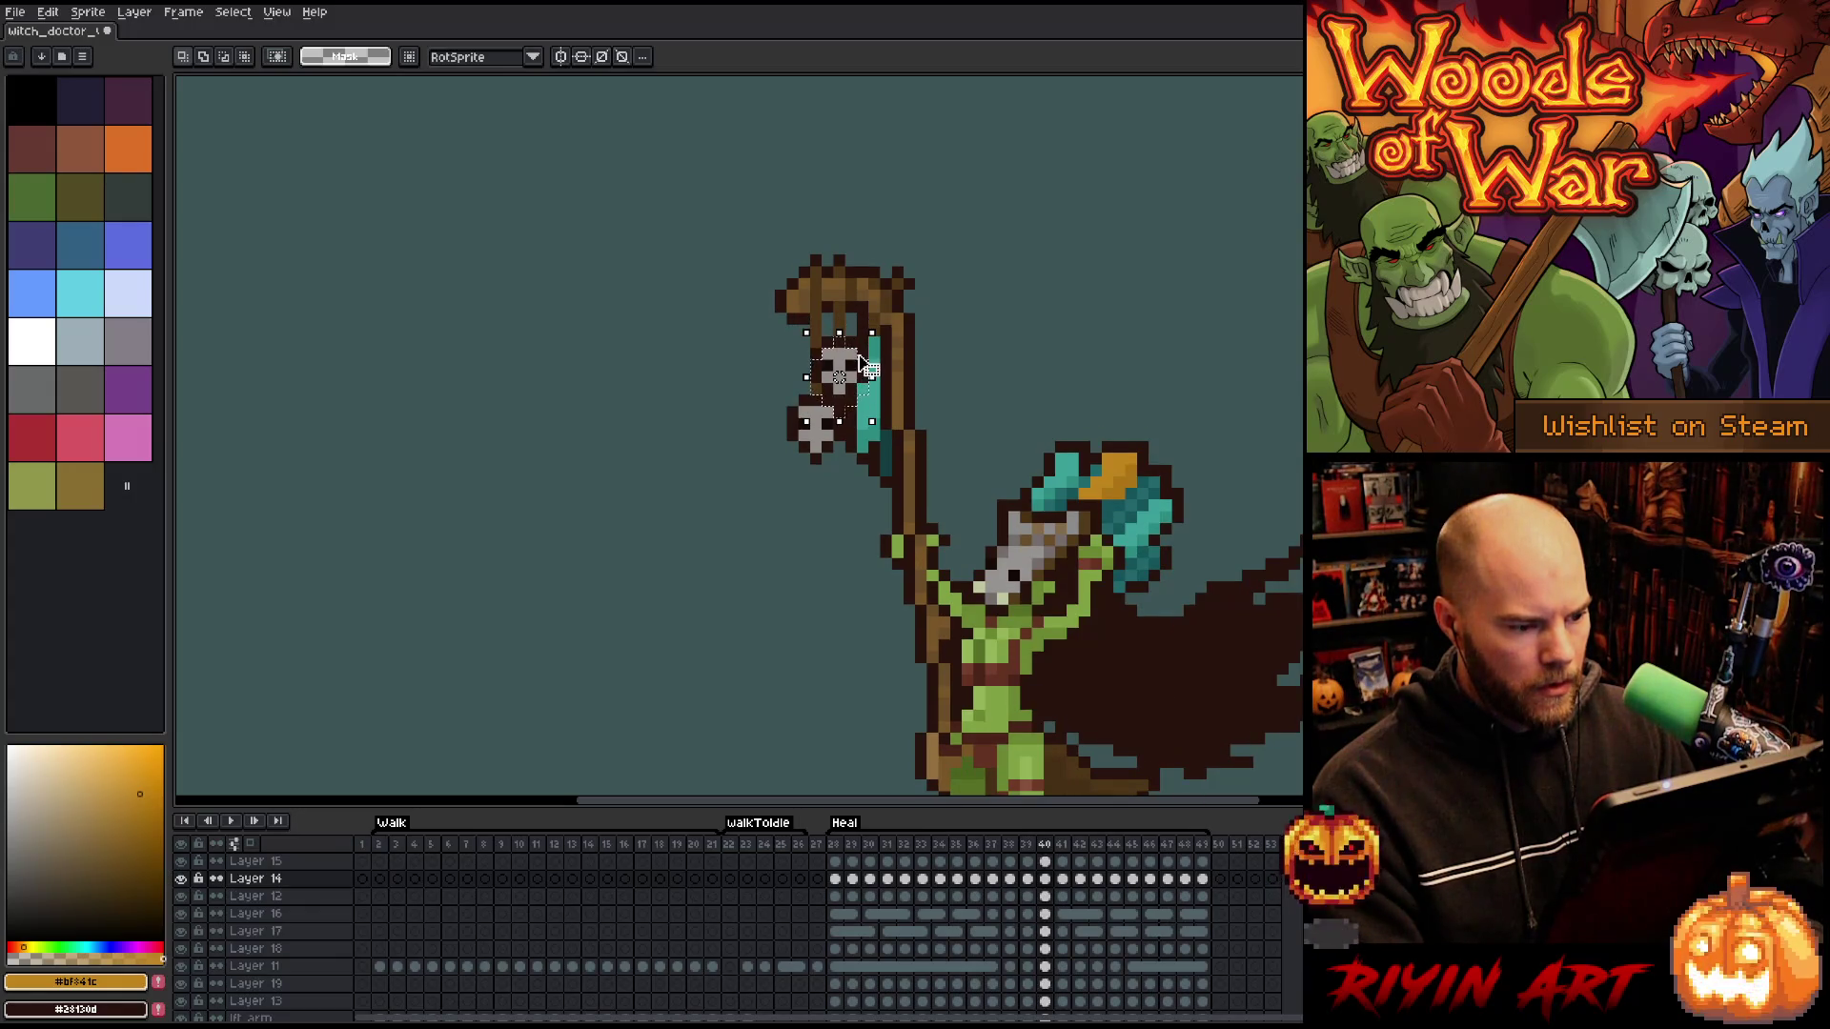
{"action": "key", "text": "Left"}
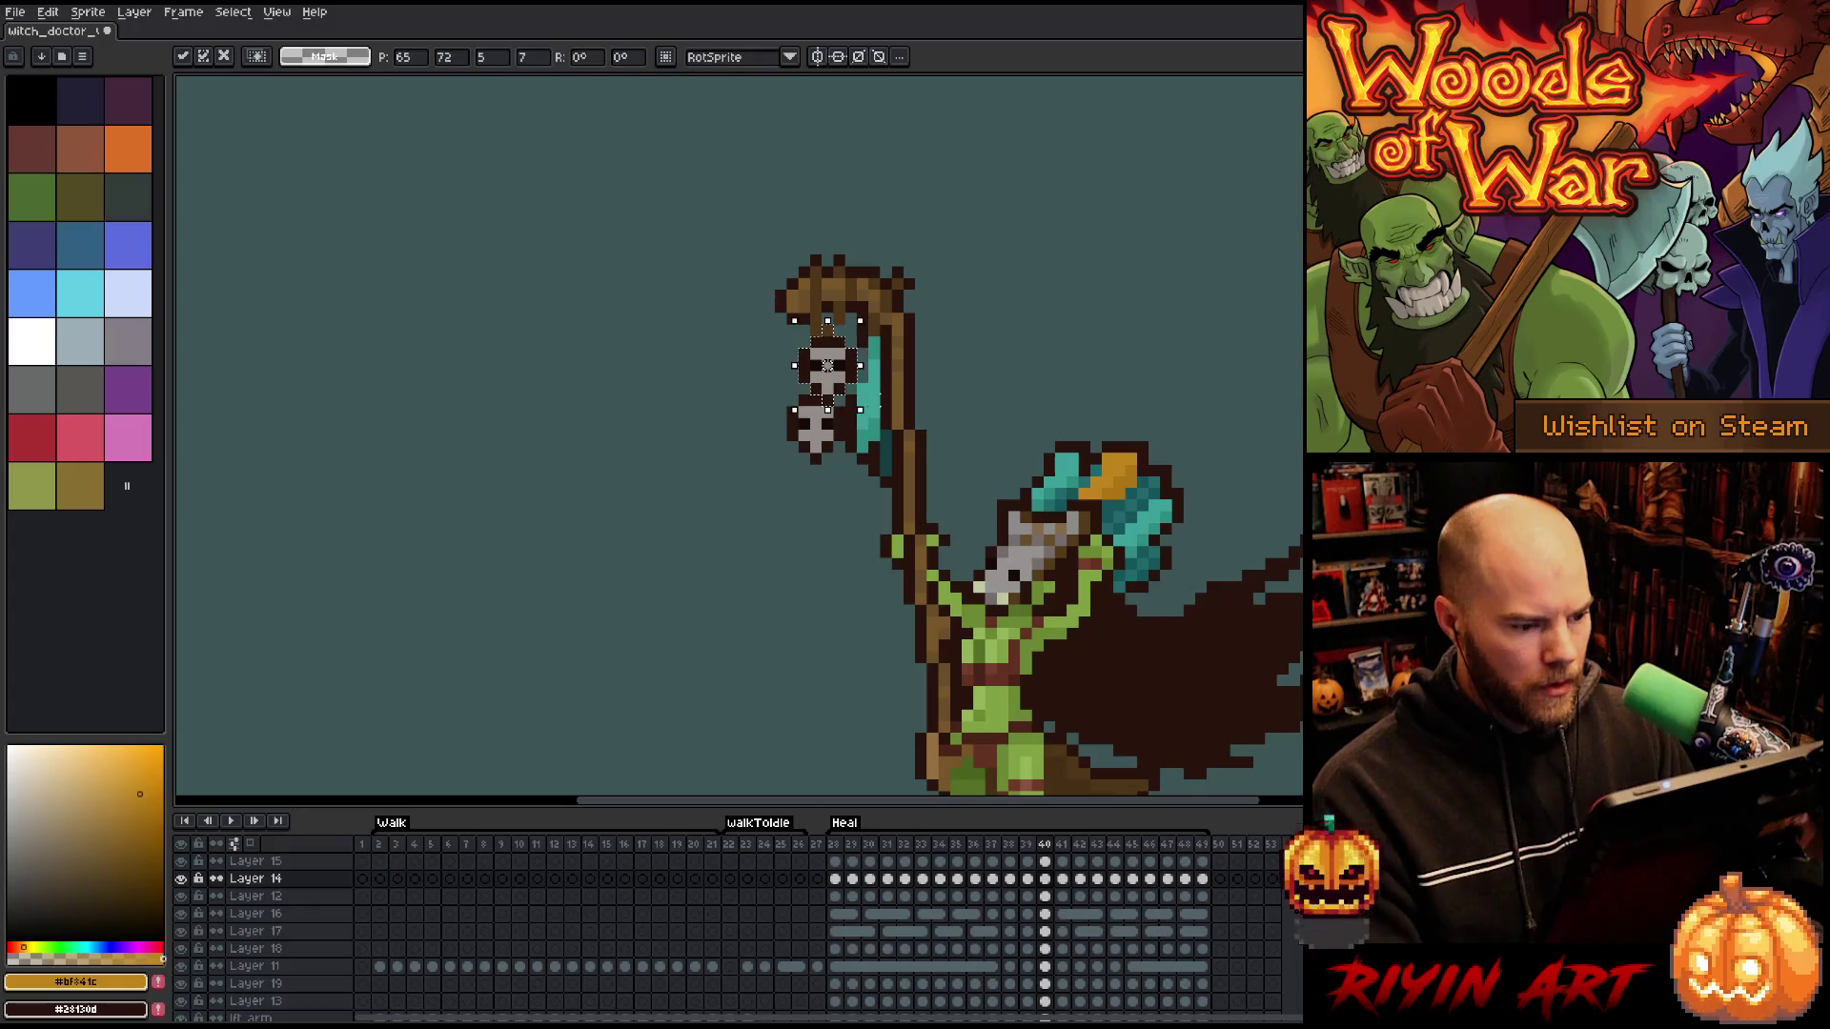
{"action": "key", "text": "."}
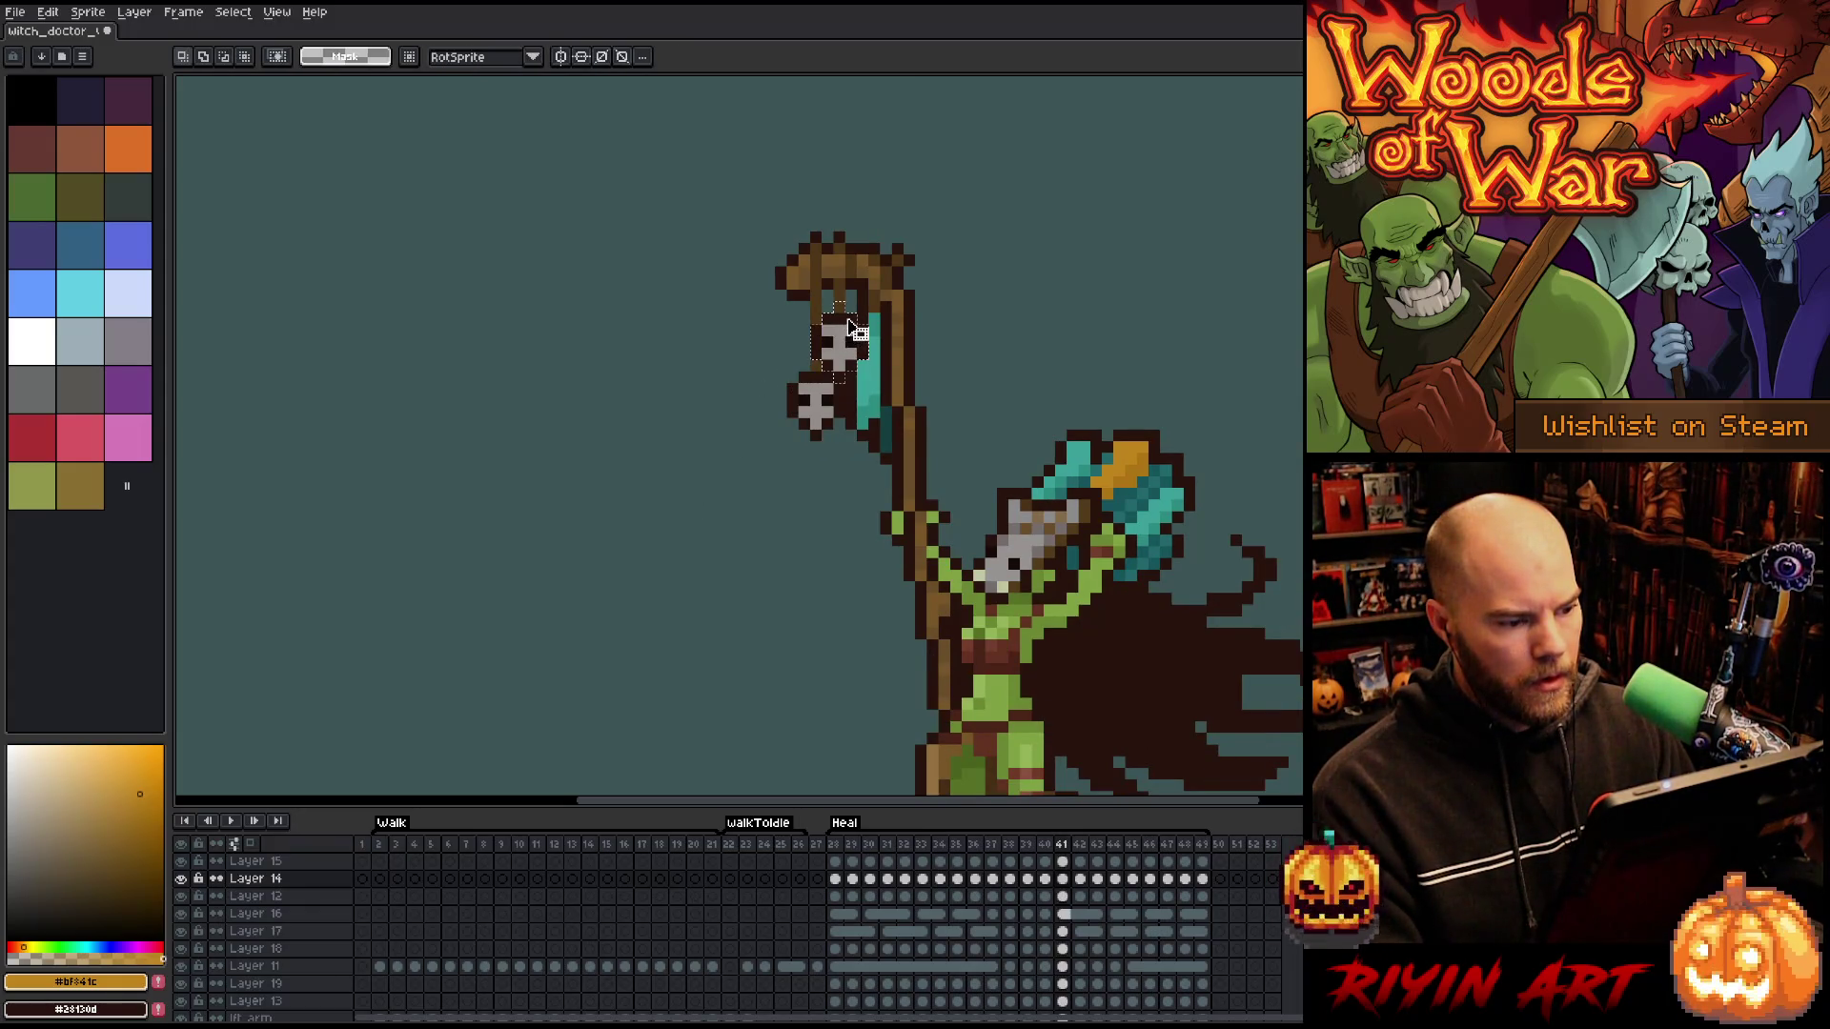
{"action": "key", "text": "Left"}
{"action": "key", "text": "Up"}
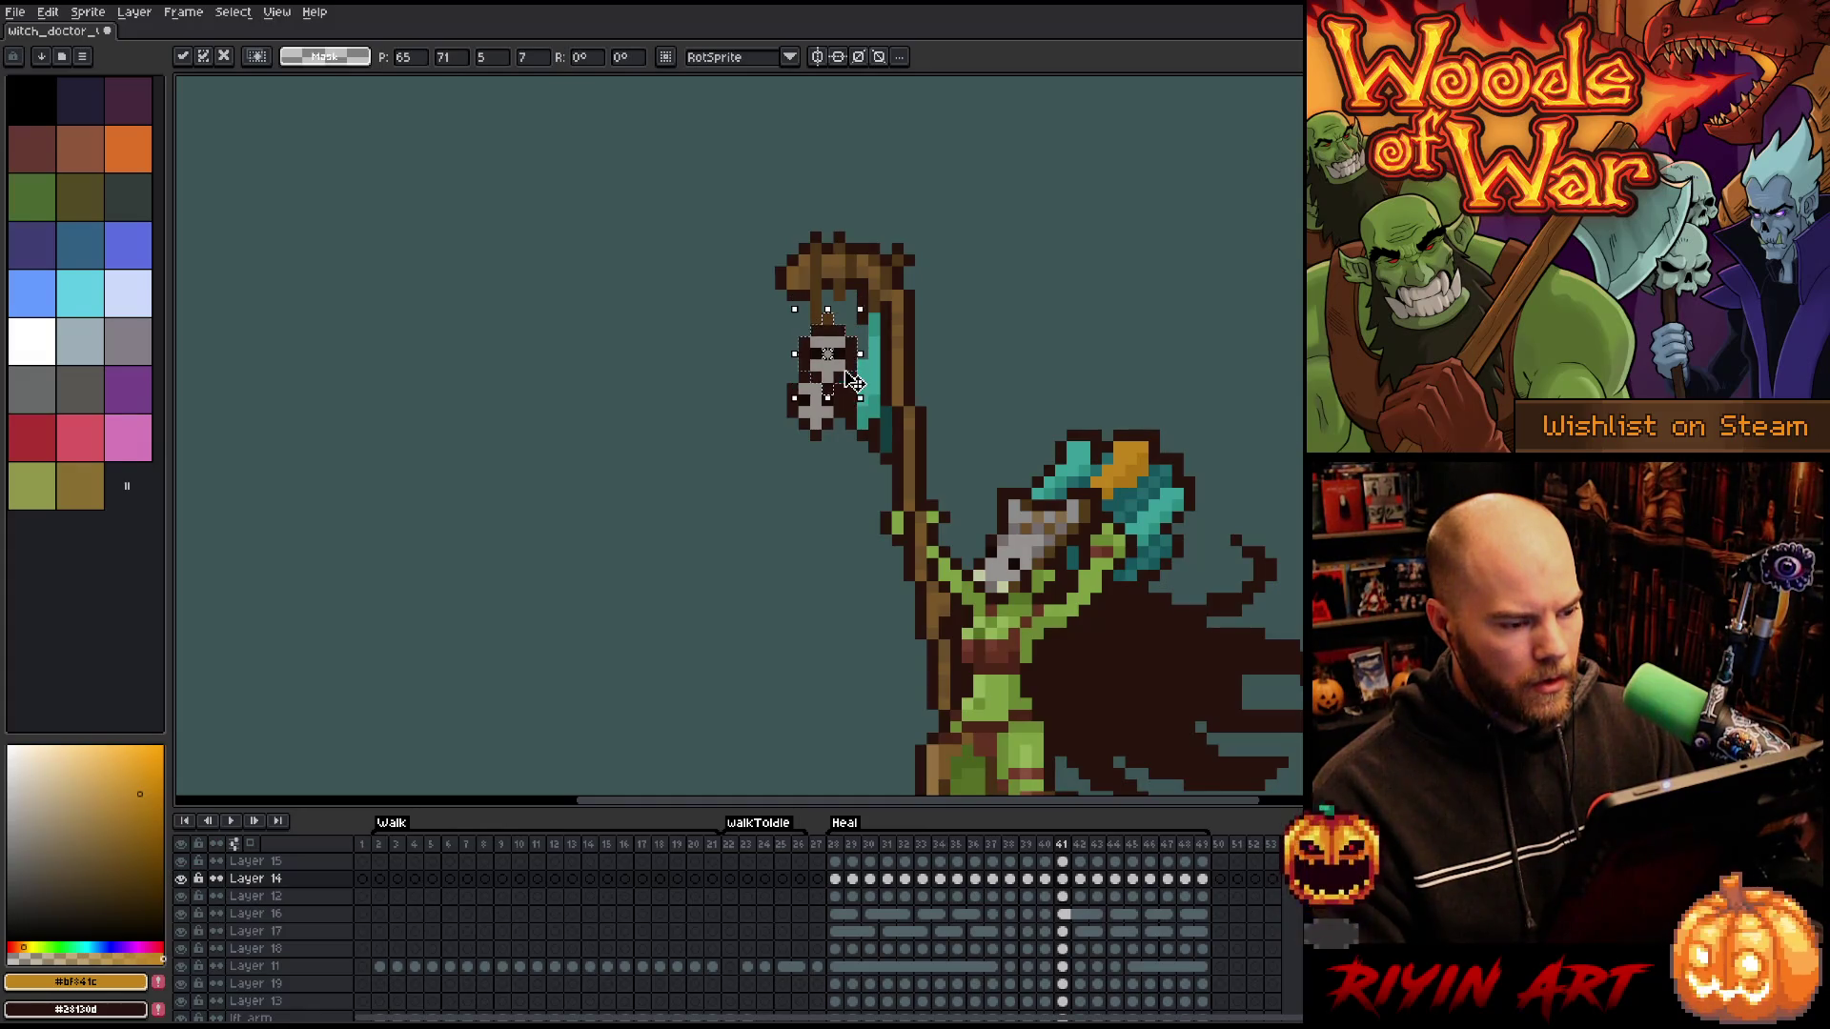
{"action": "key", "text": "Return"}
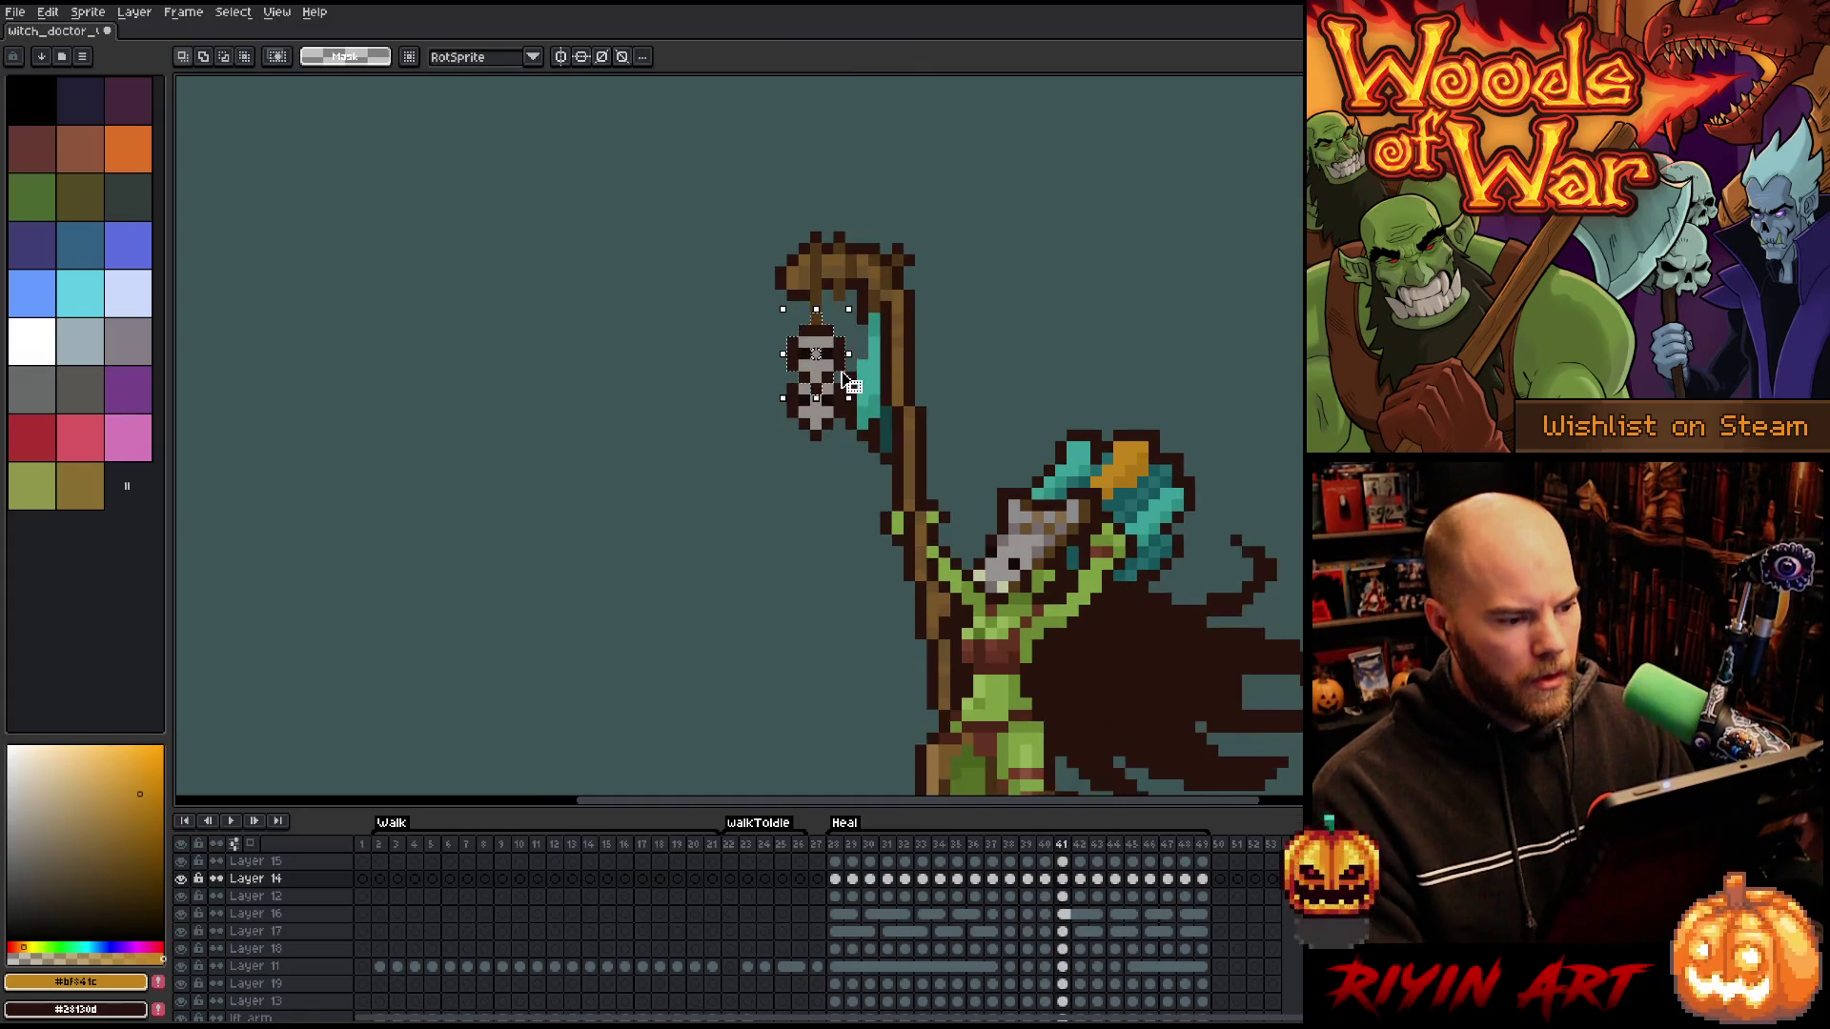
{"action": "key", "text": "period"}
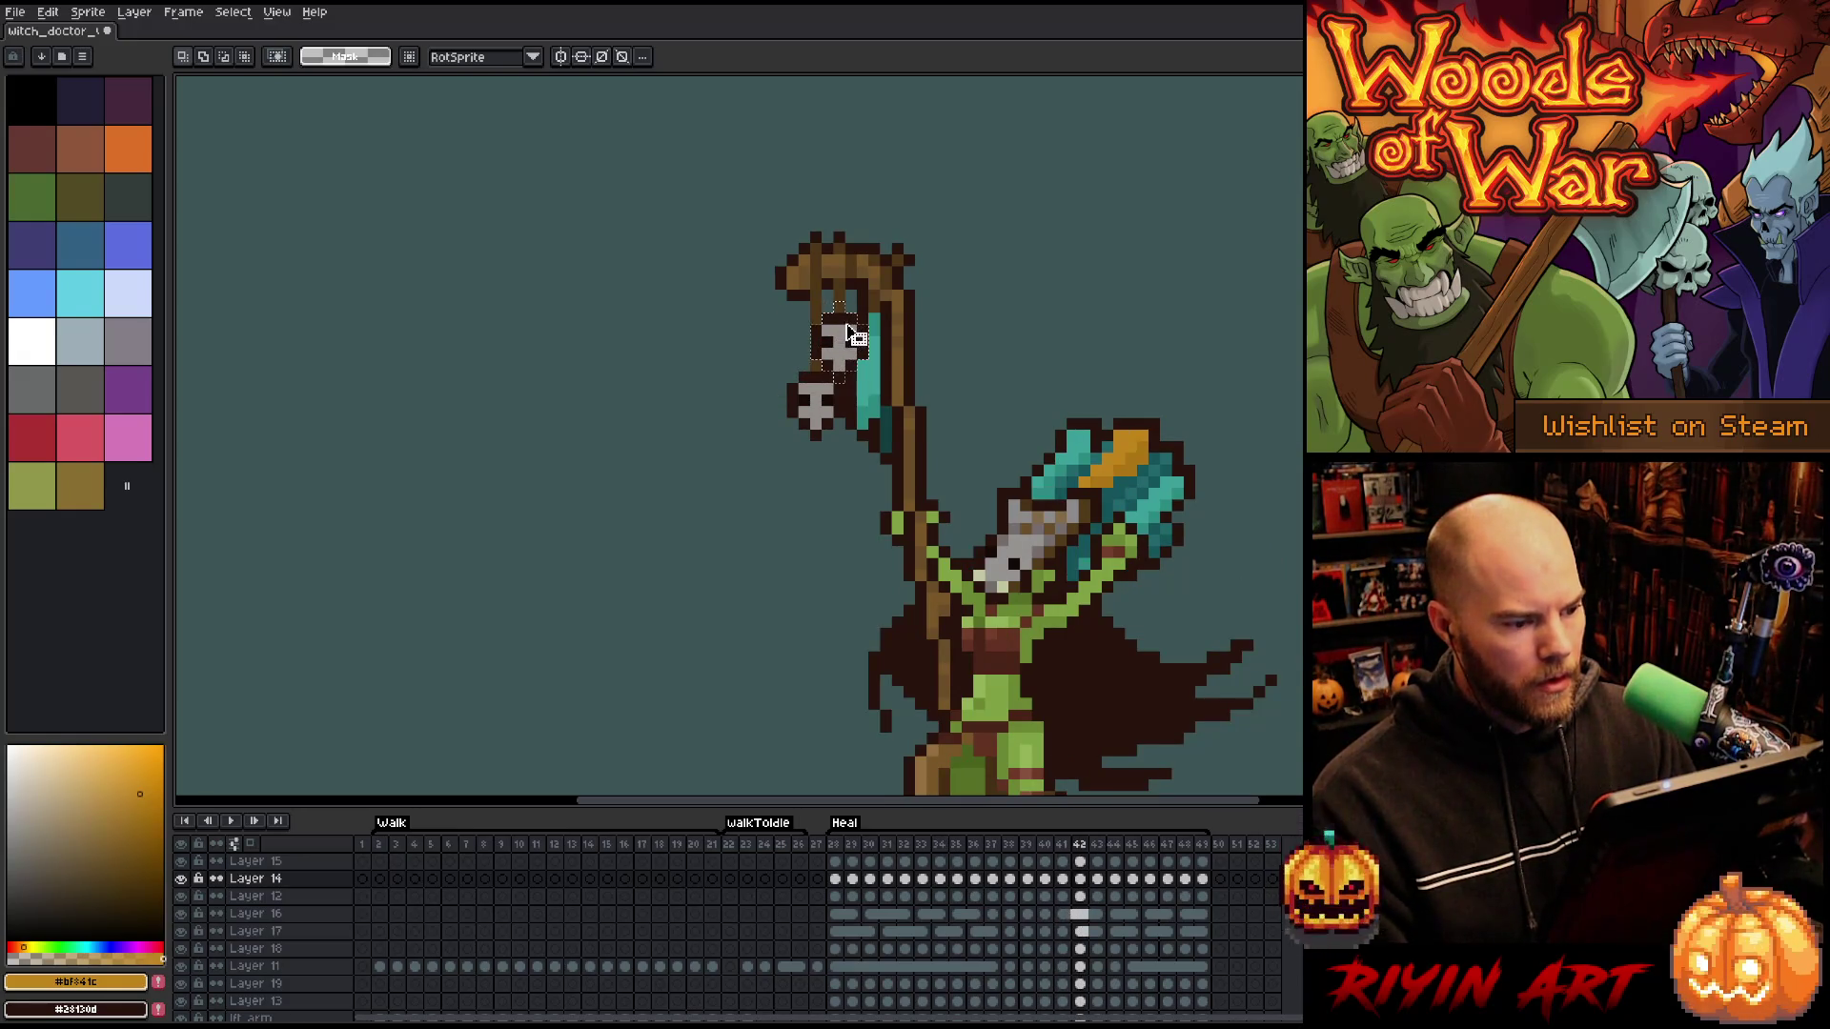
- Shift the skull one pixel left on frame 42 and one pixel right on frame 44
{"action": "left_click_drag", "start_coordinate": [858, 333], "coordinate": [845, 334]}
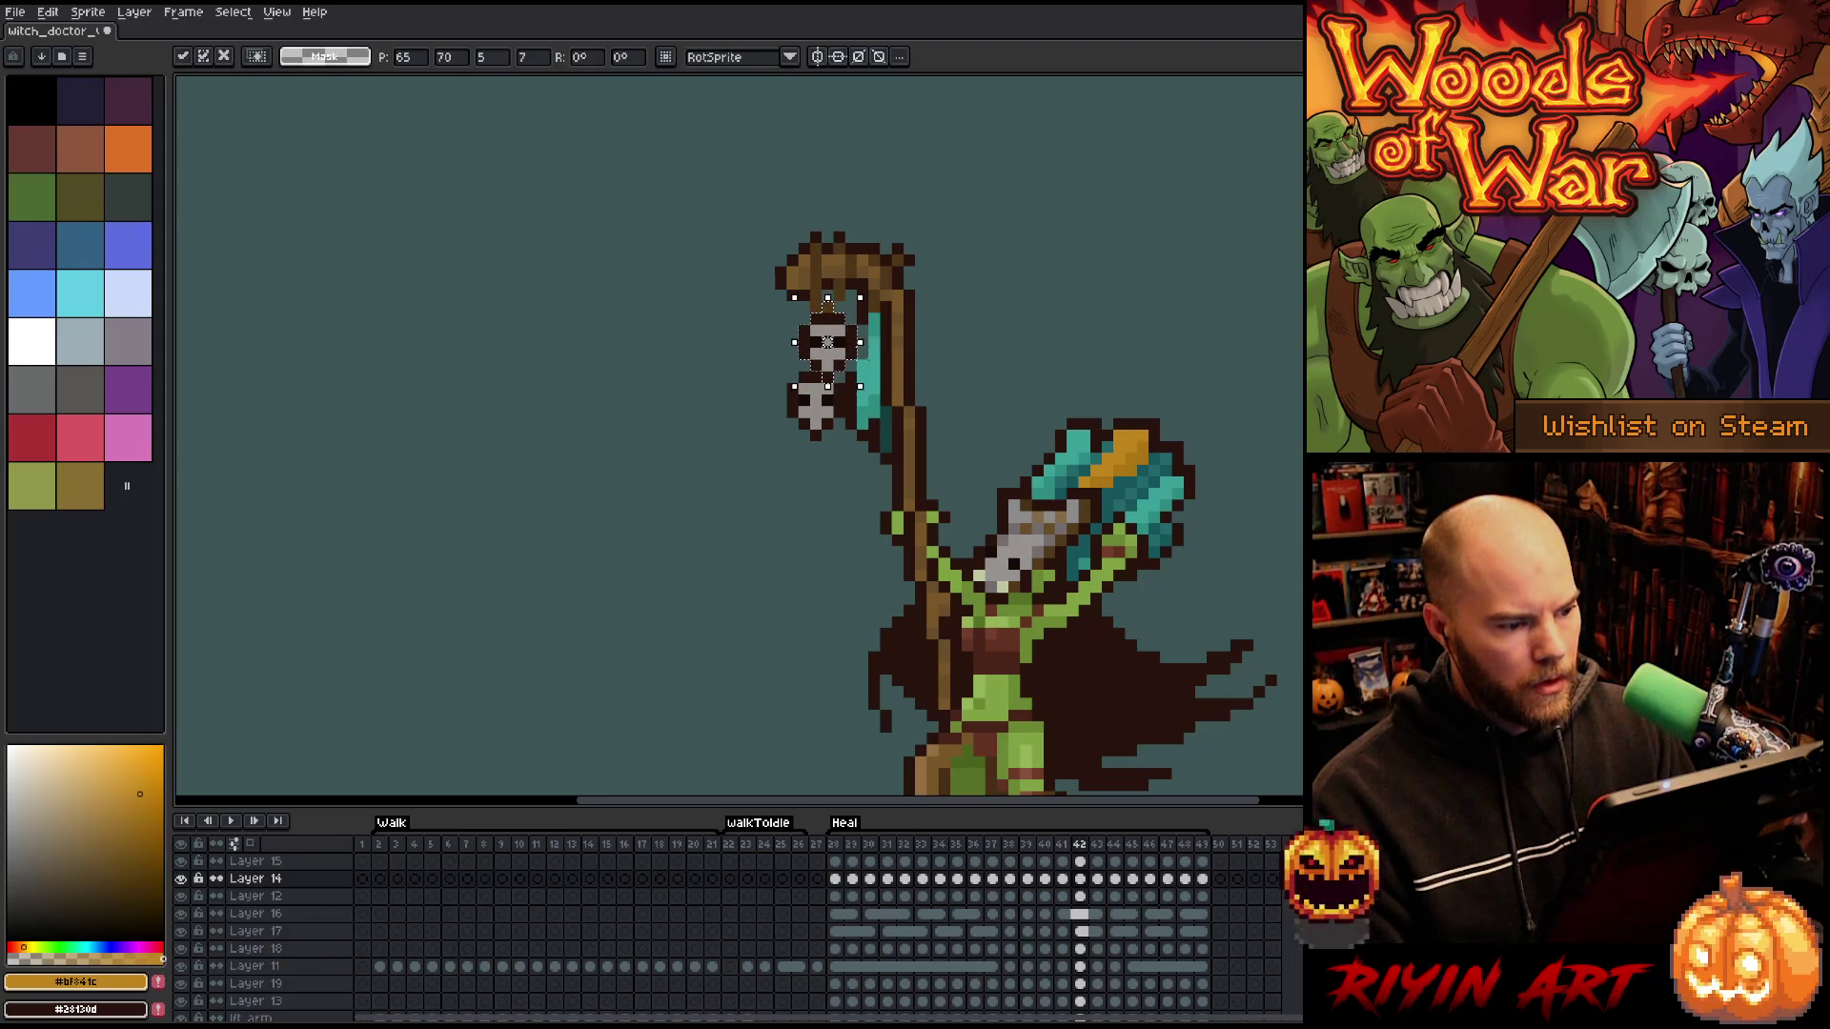
{"action": "key", "text": "Return"}
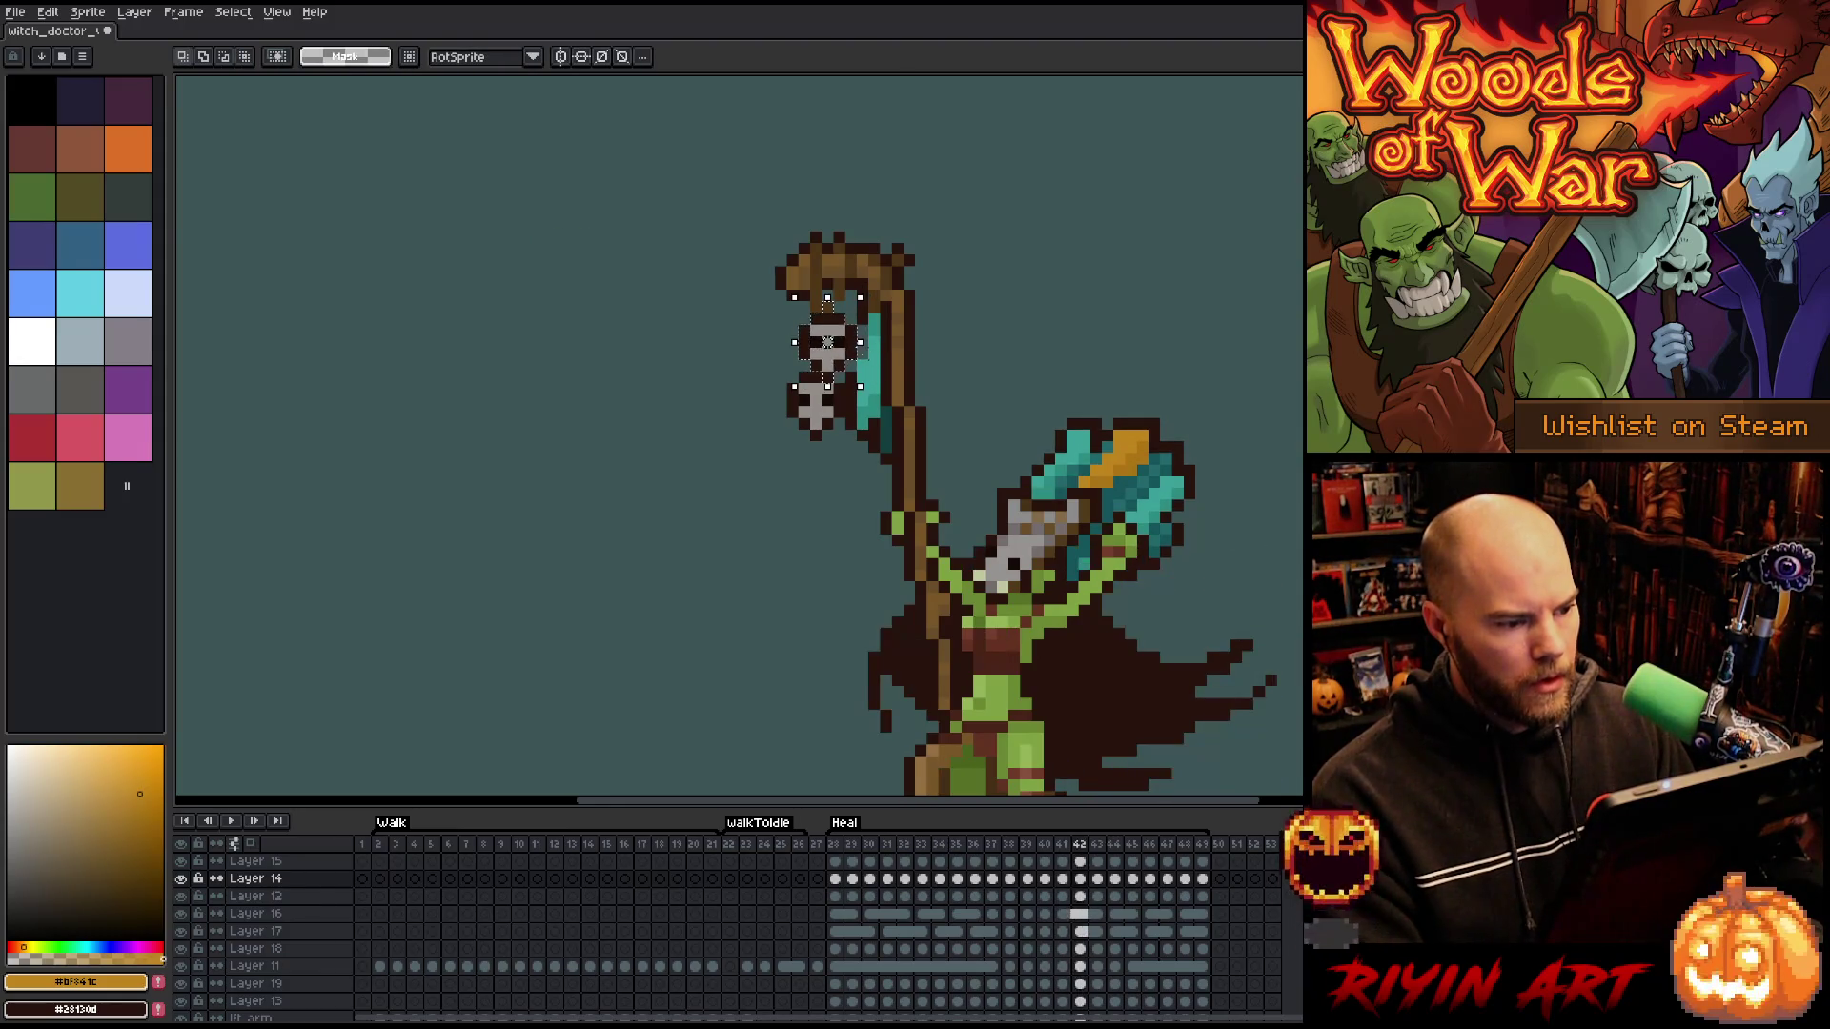
{"action": "key", "text": "period"}
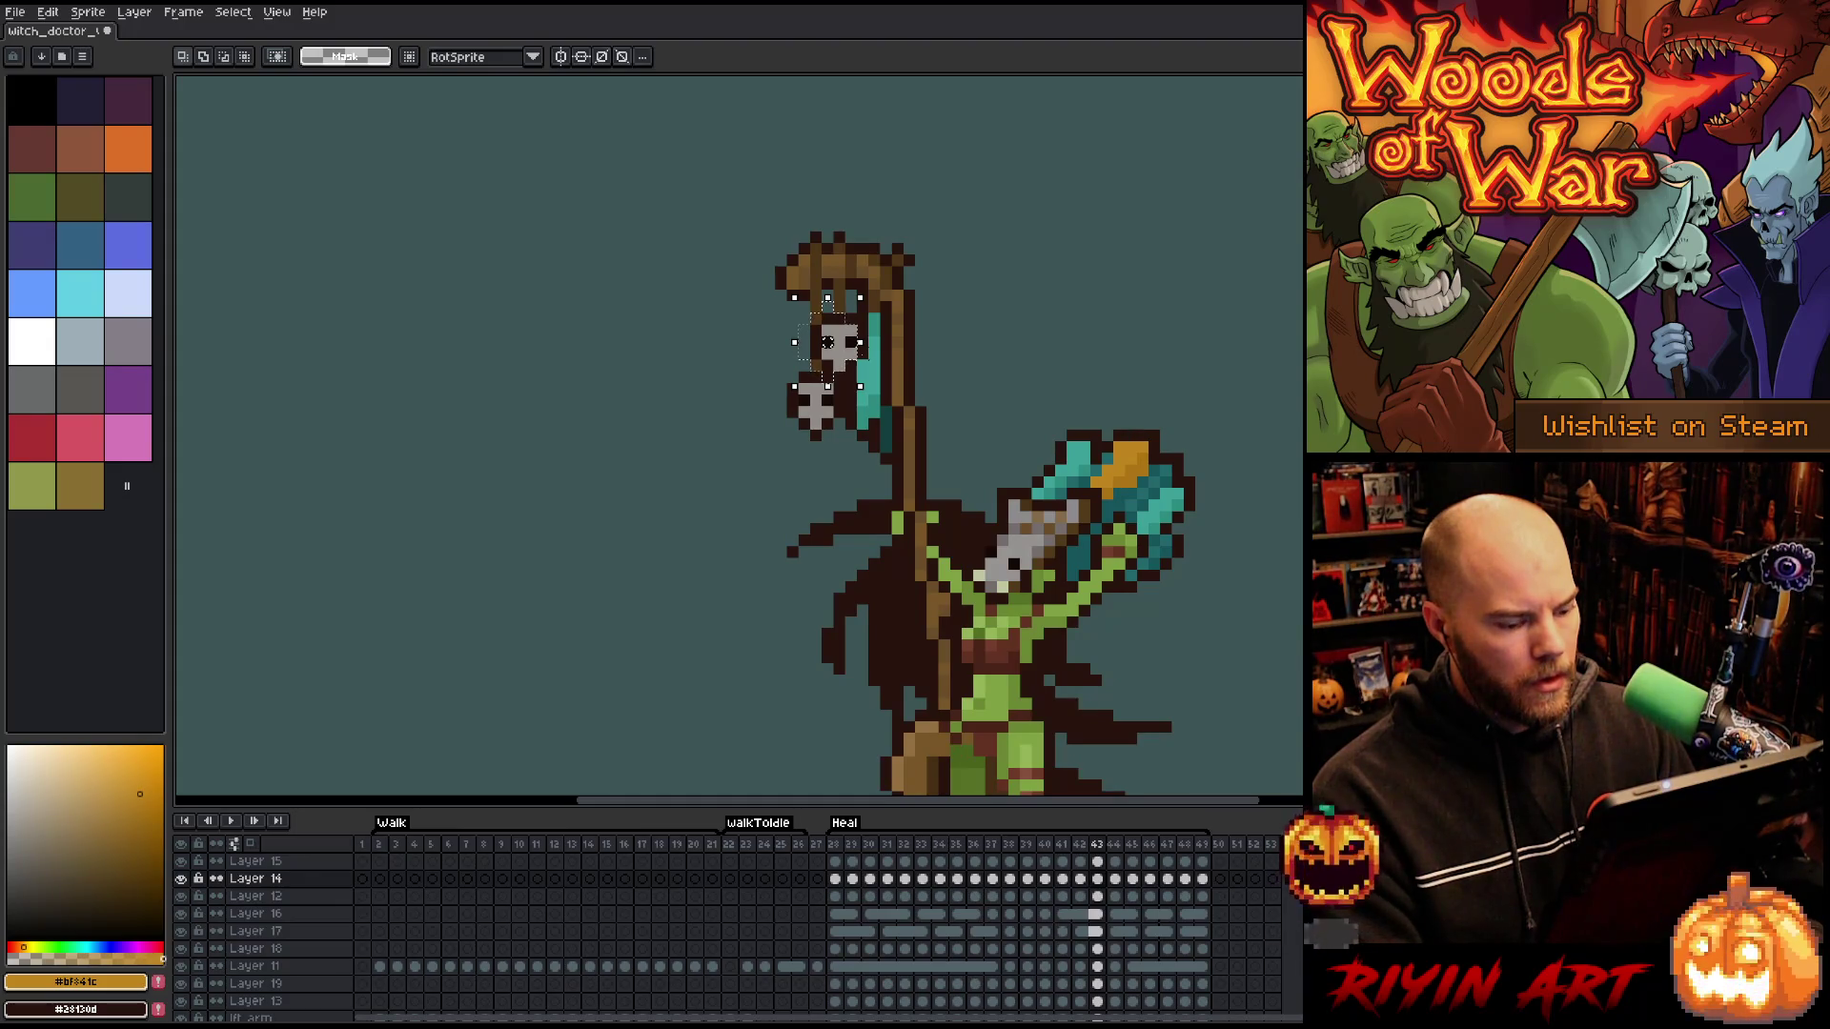
{"action": "key", "text": "period"}
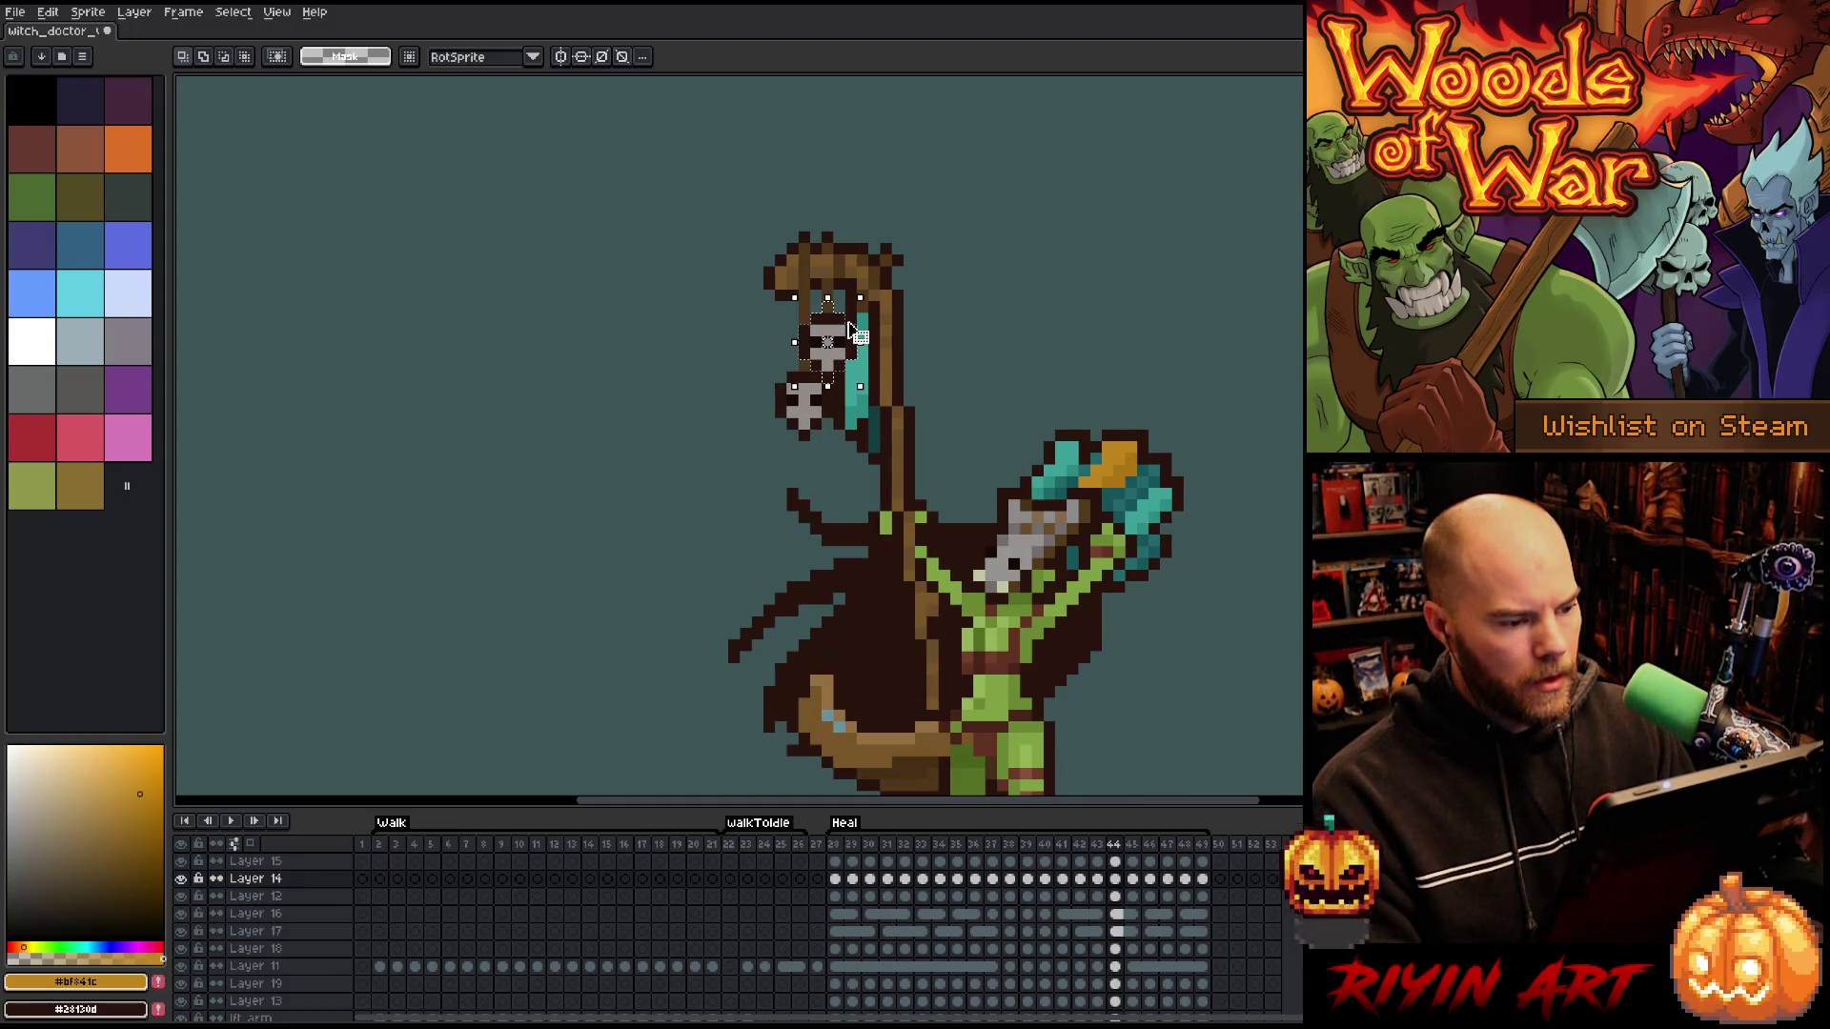
{"action": "key", "text": "Right"}
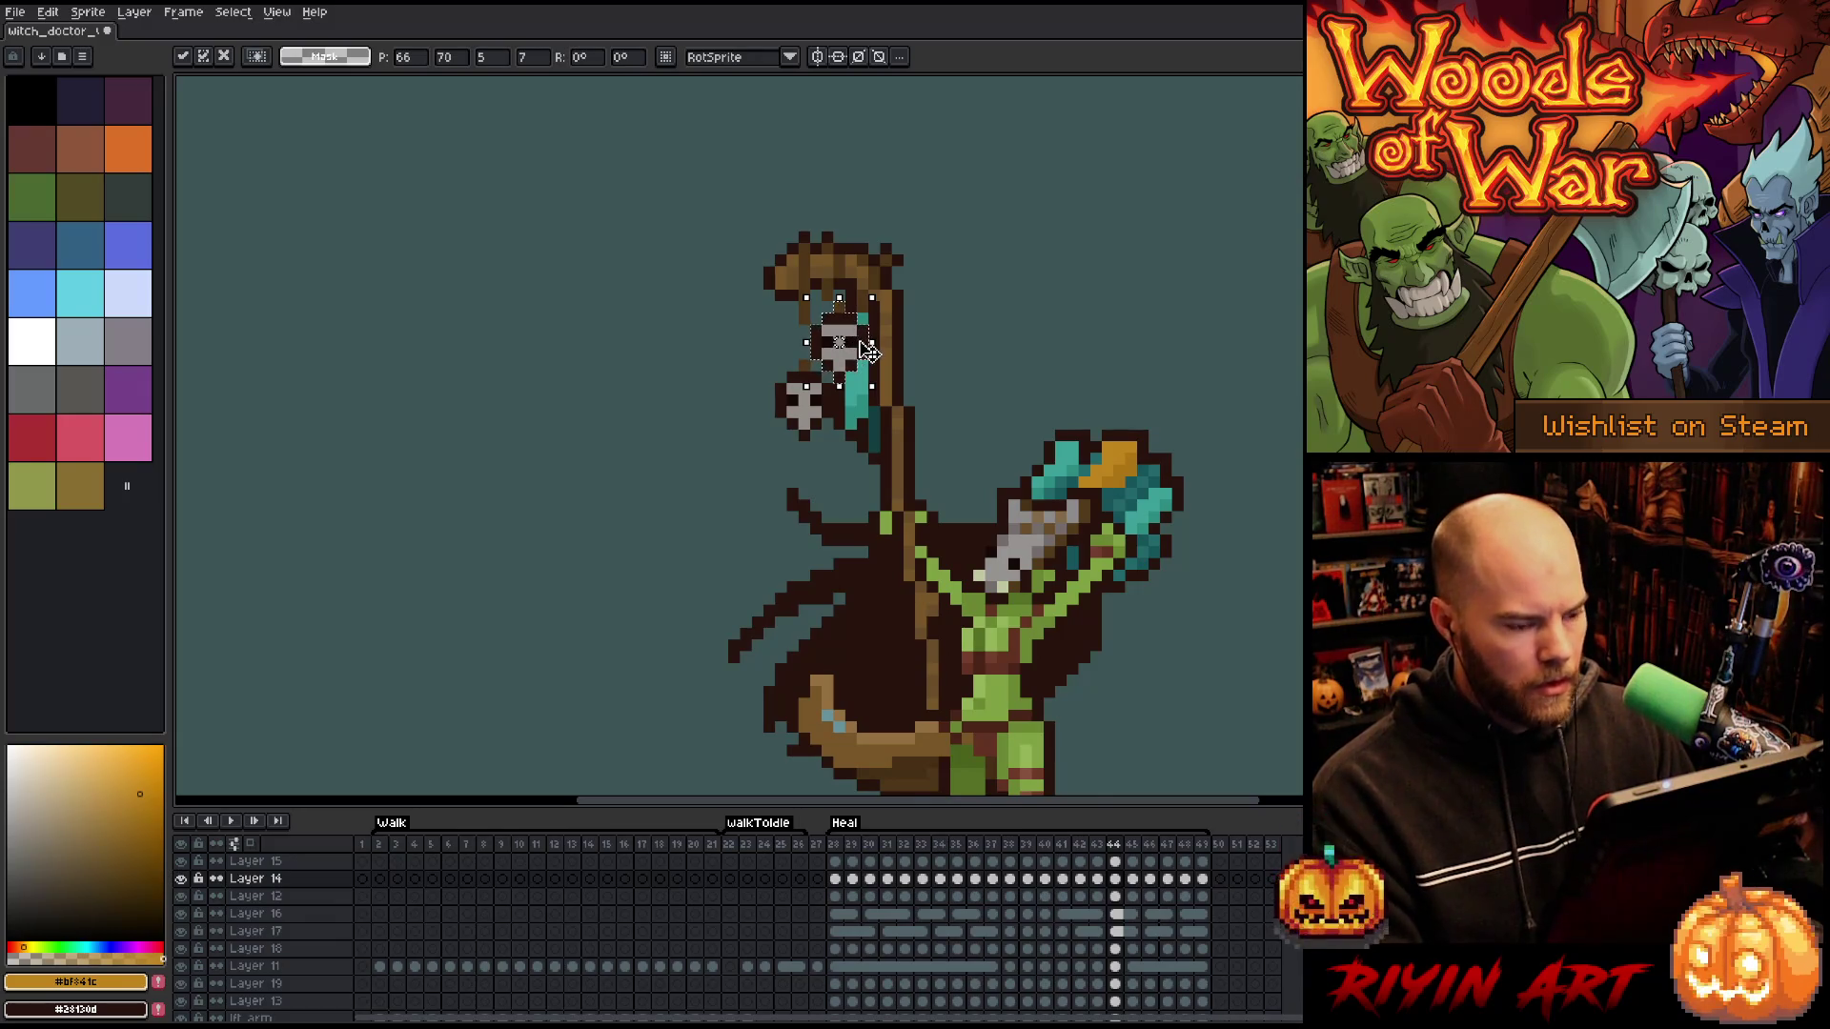
{"action": "key", "text": "period"}
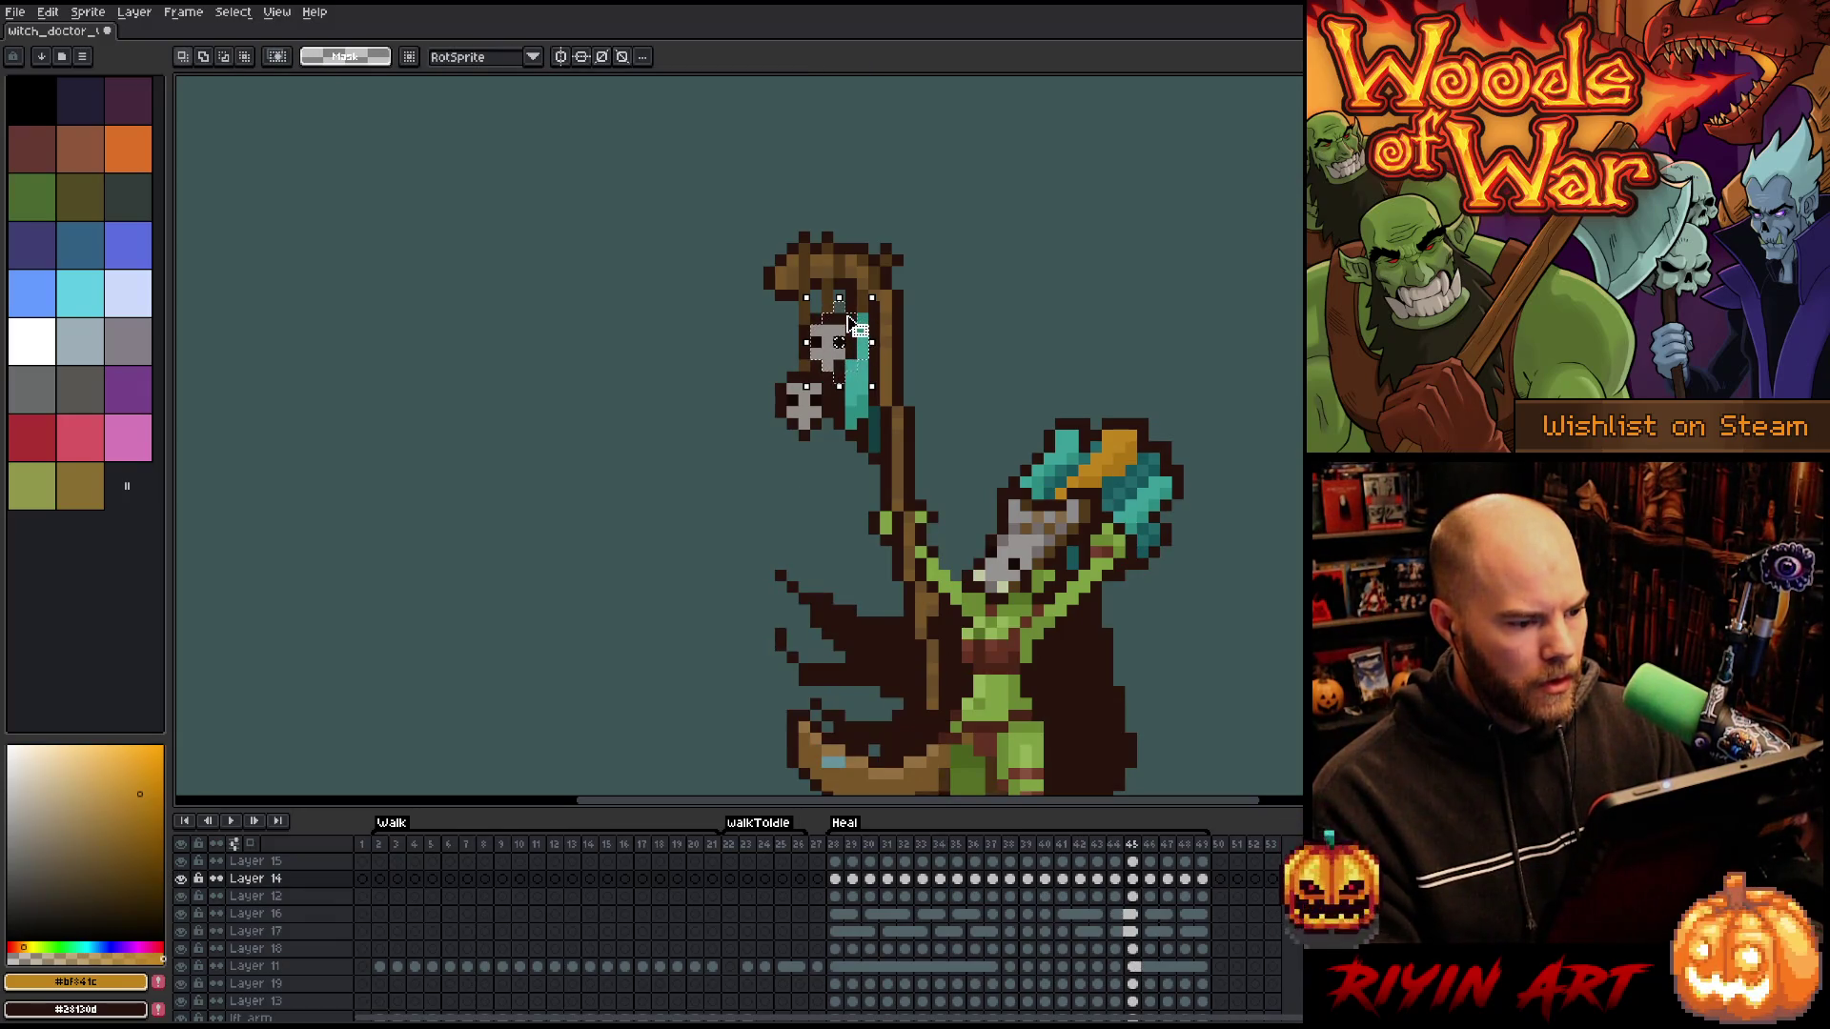
- Nudge the skull one pixel right on frame 48
{"action": "key", "text": "period"}
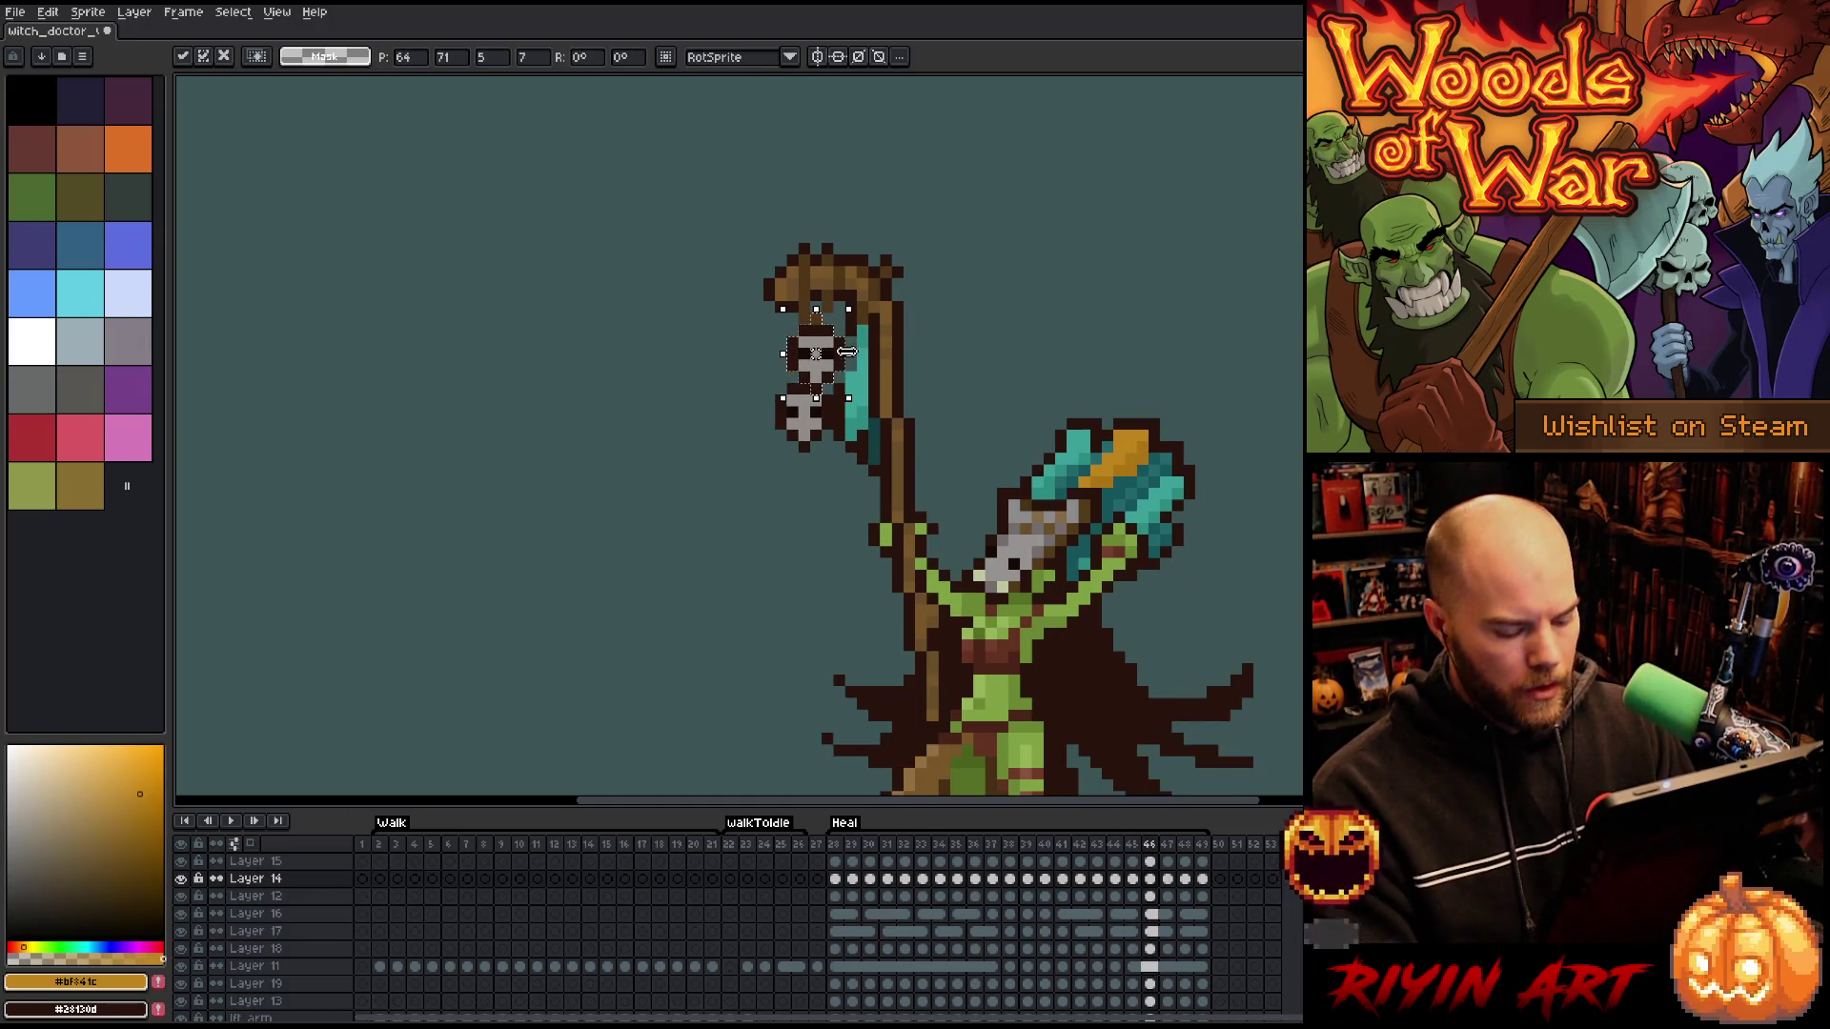
{"action": "key", "text": "period"}
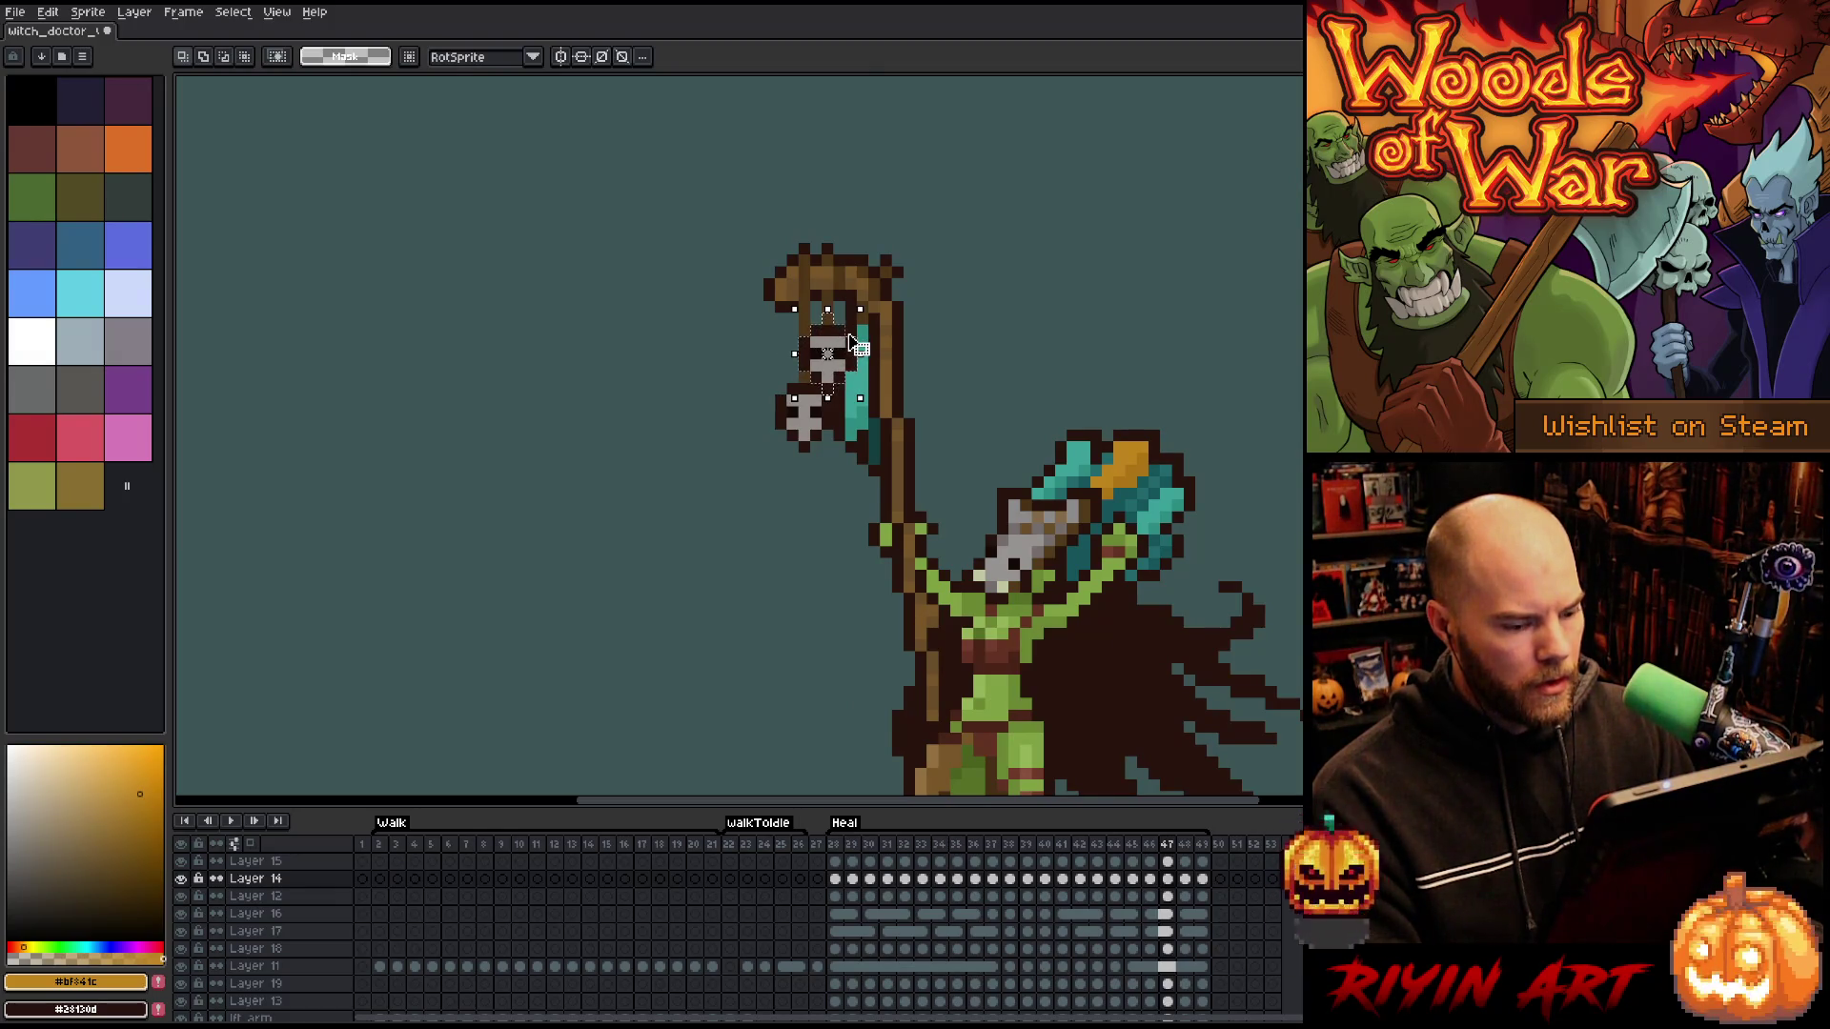
{"action": "key", "text": "period"}
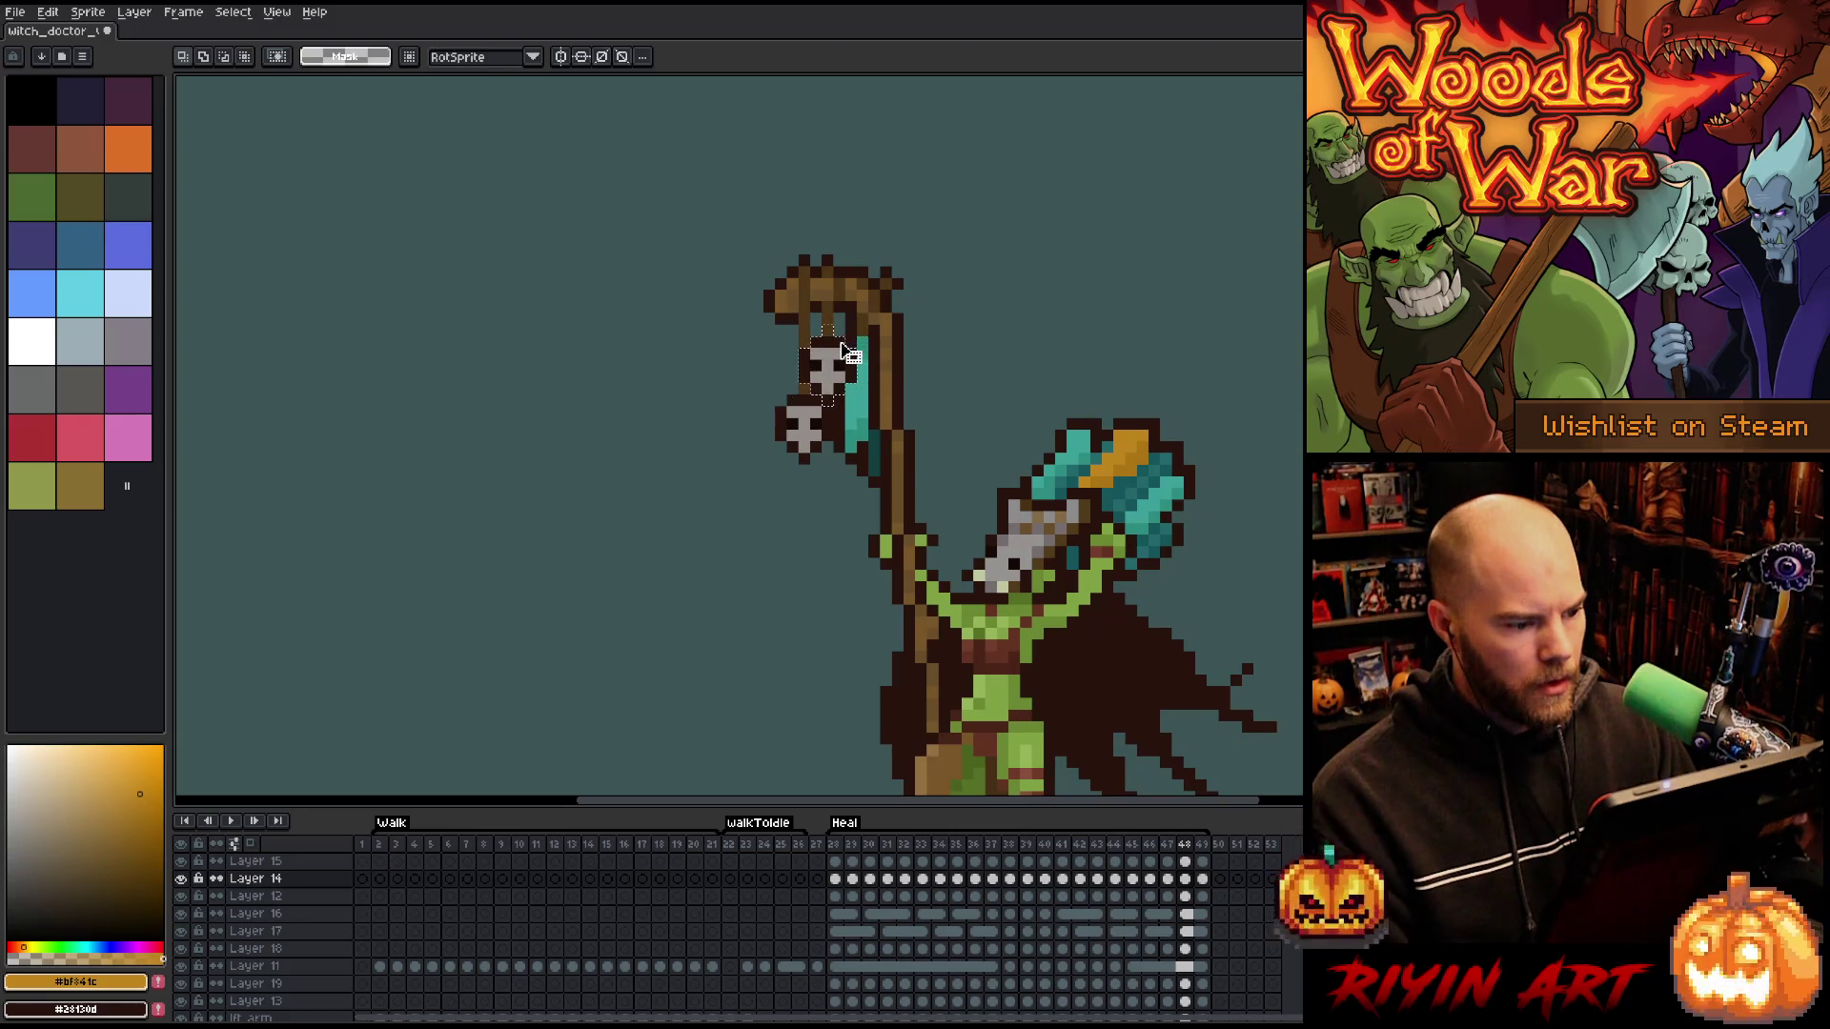
{"action": "key", "text": "Right"}
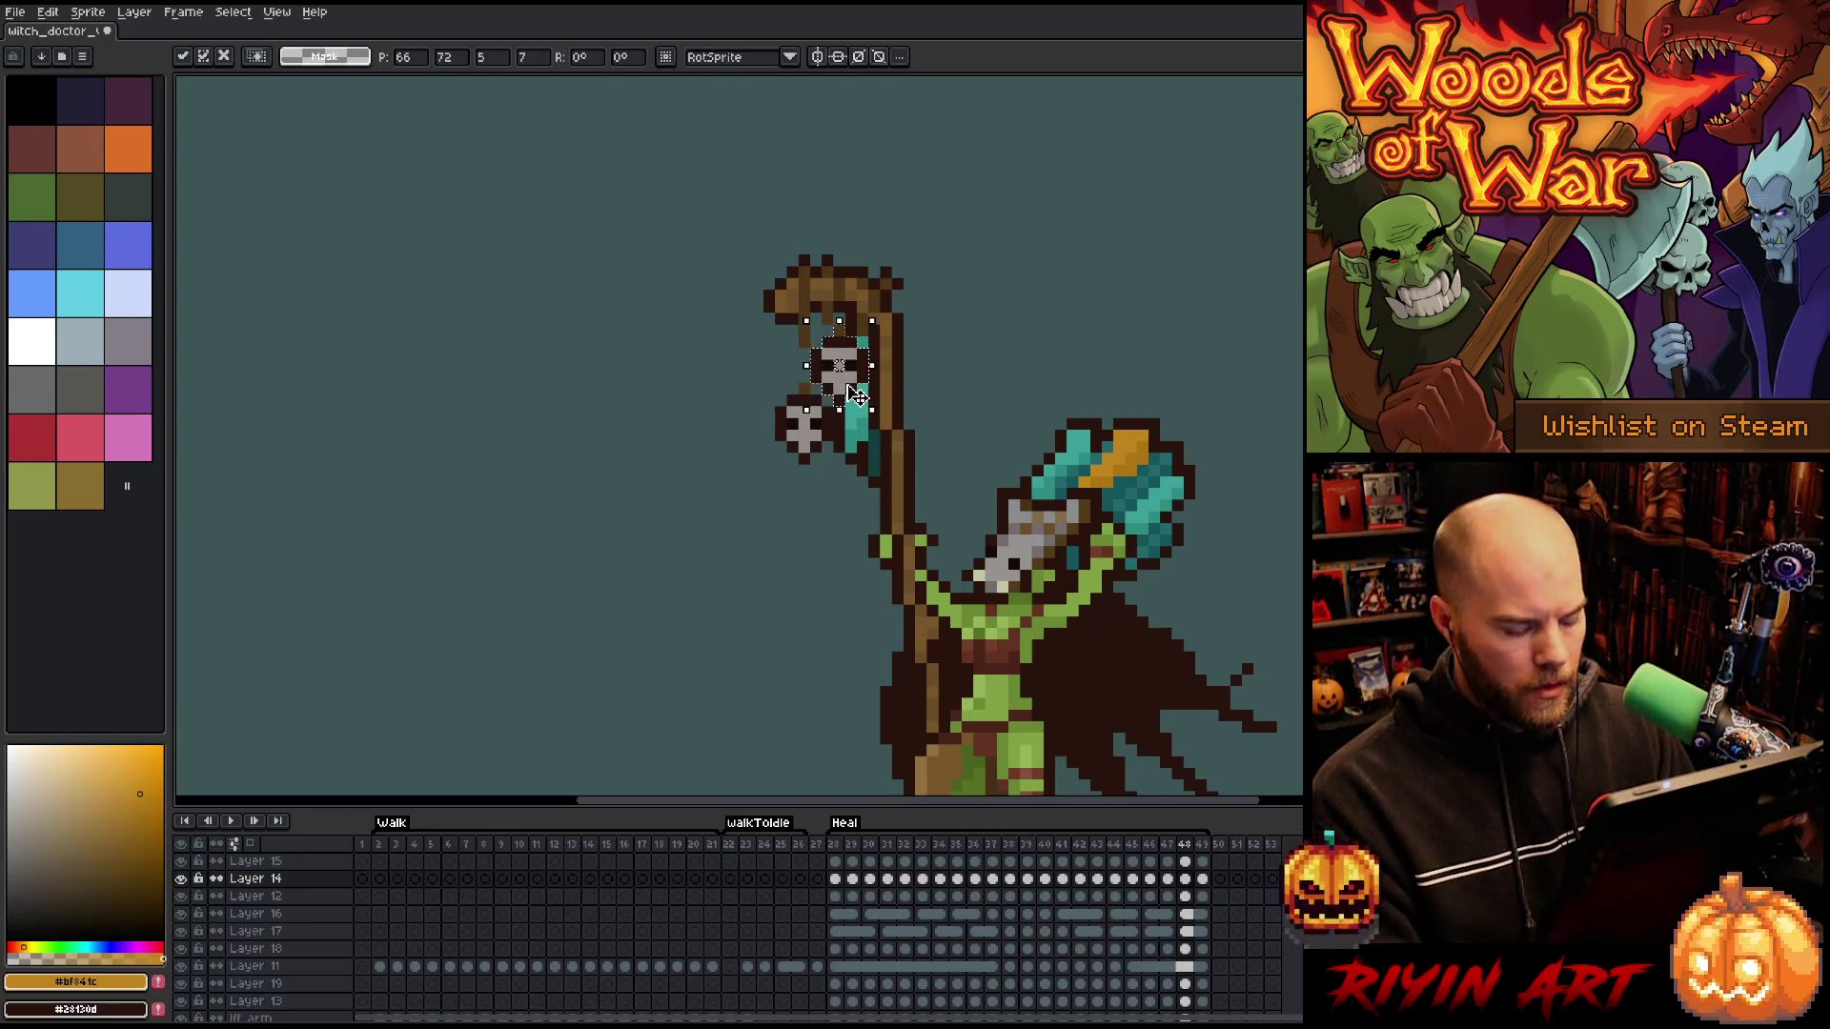
{"action": "key", "text": "period"}
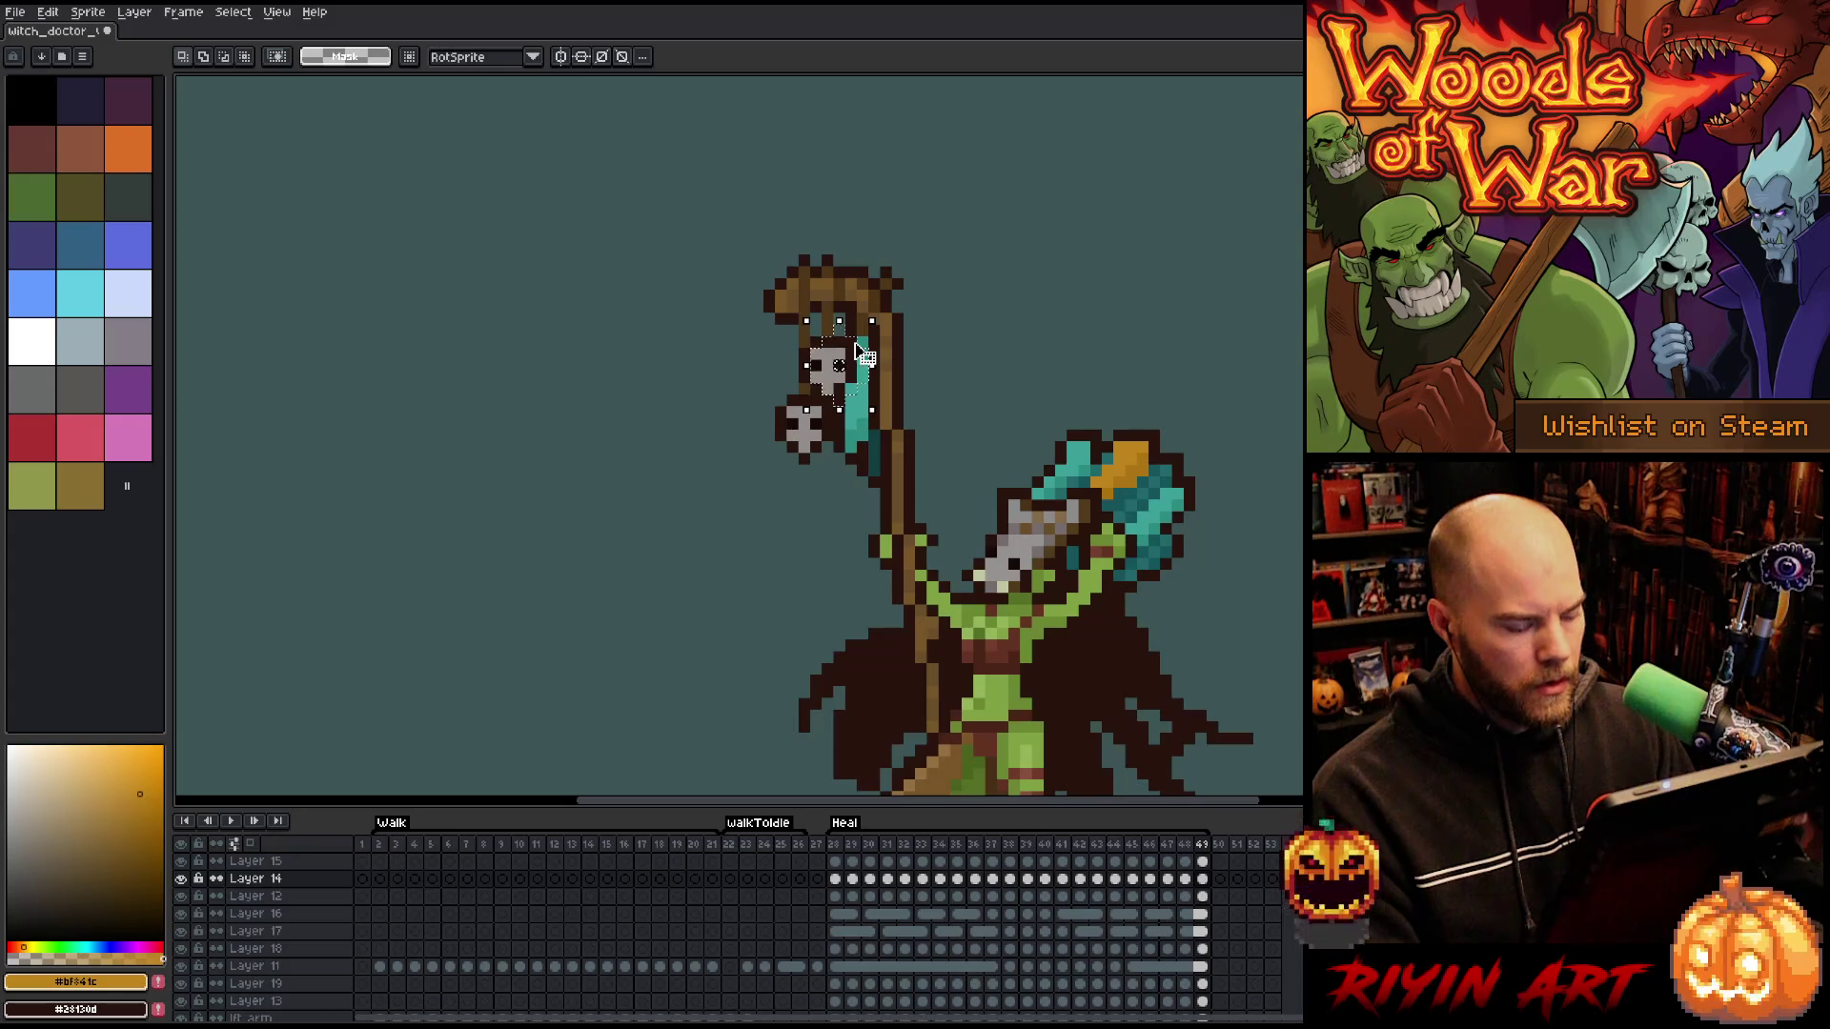
- Flip through the Heal frames from frame 28, then play the Heal animation
{"action": "key", "text": "period"}
{"action": "key", "text": "period"}
{"action": "key", "text": "comma"}
{"action": "key", "text": "period"}
{"action": "key", "text": "comma"}
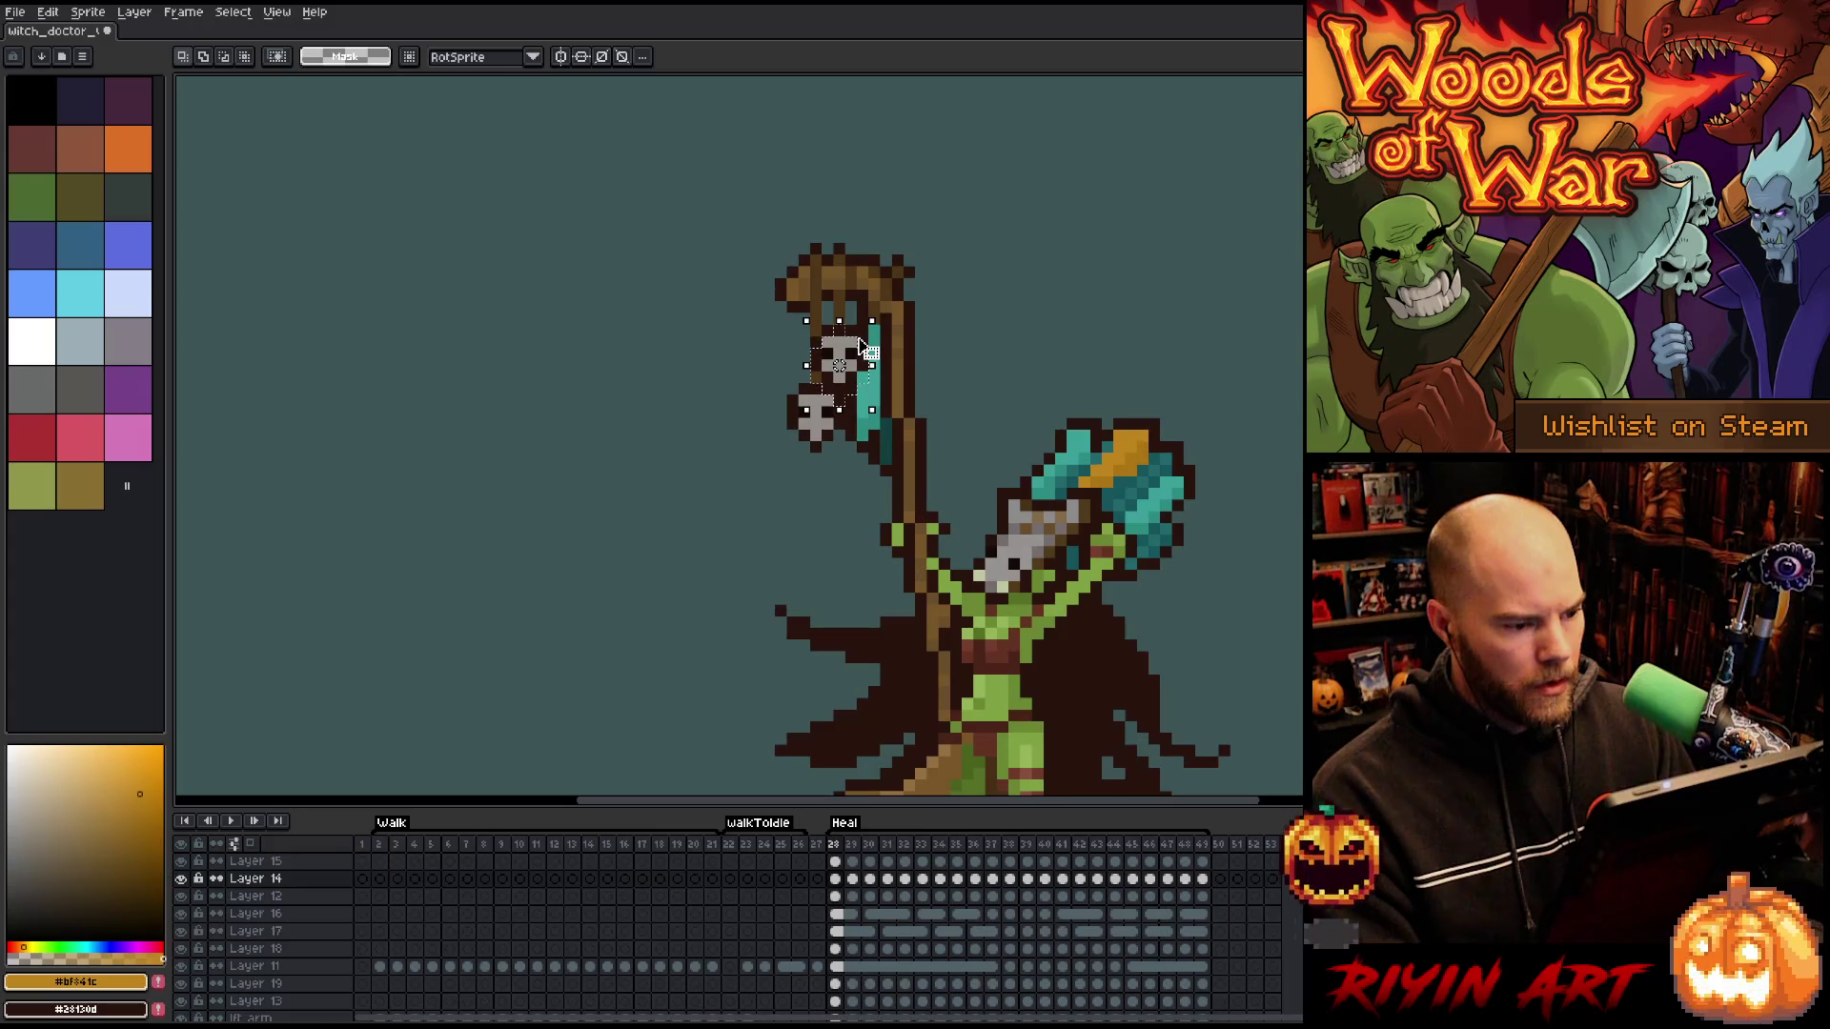
{"action": "key", "text": "period"}
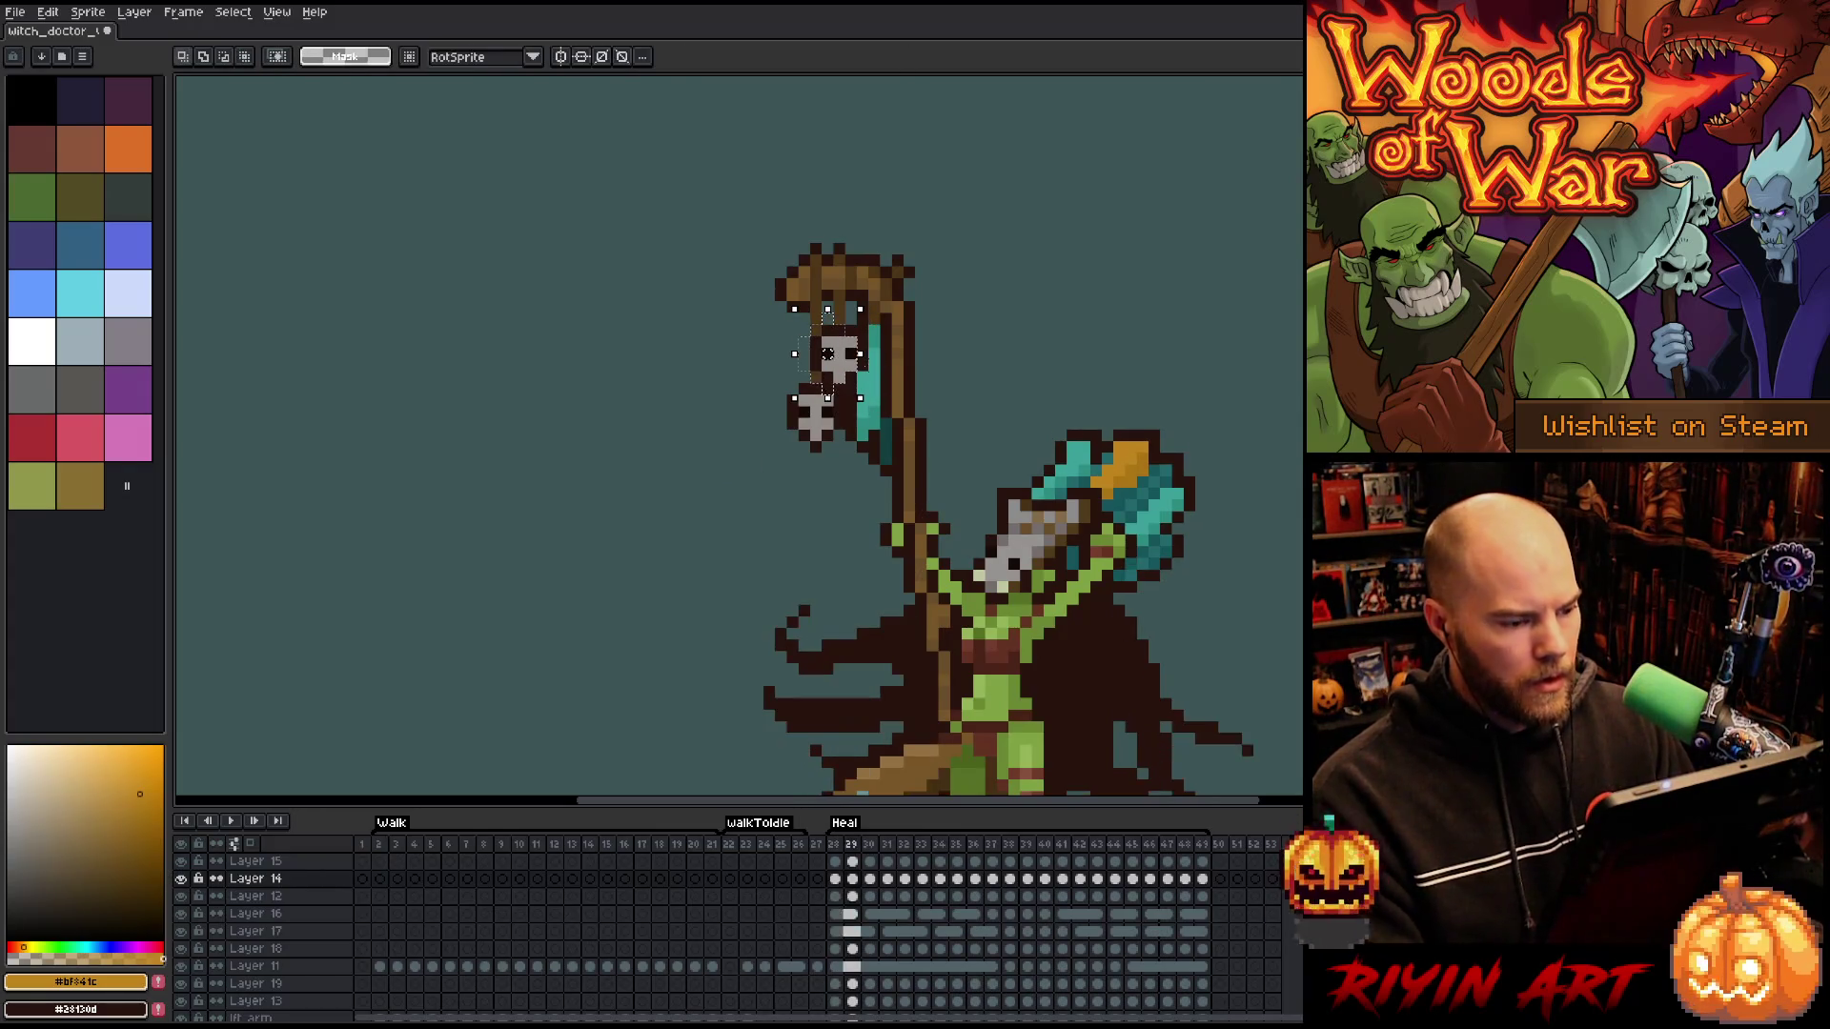
{"action": "key", "text": "period"}
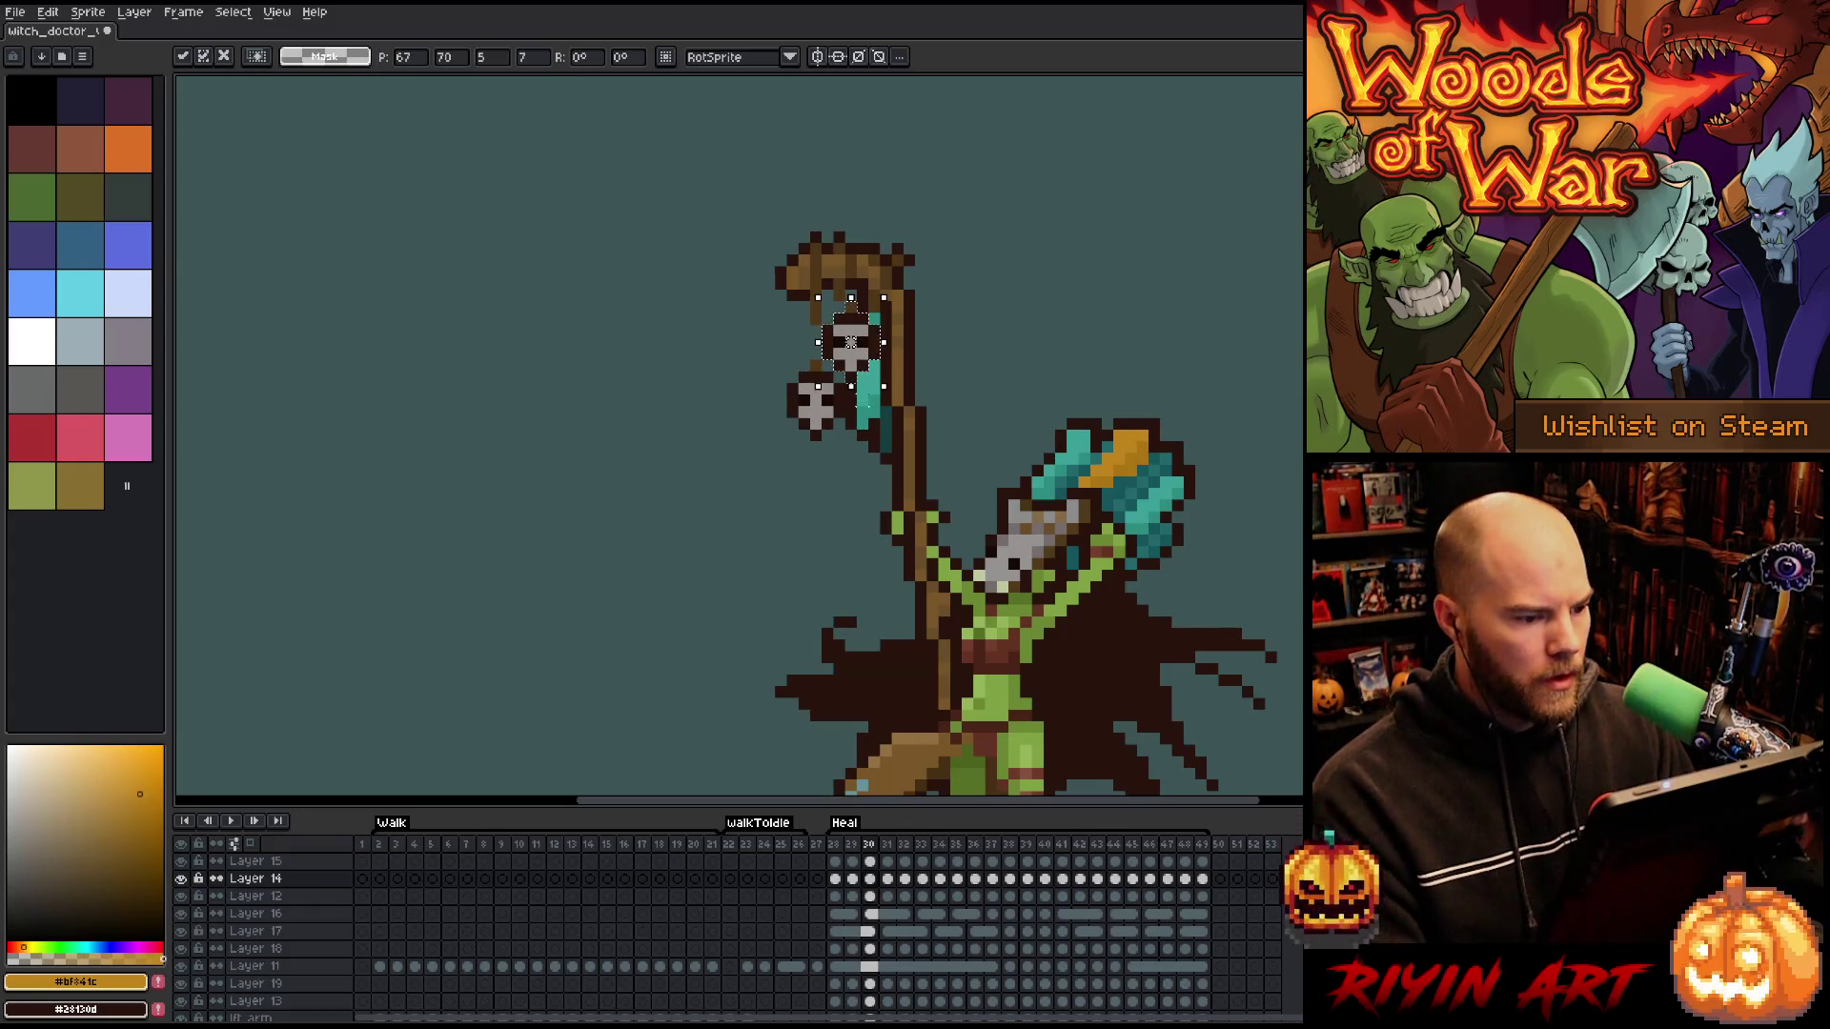
{"action": "key", "text": "period"}
{"action": "key", "text": "period"}
{"action": "key", "text": "period"}
{"action": "key", "text": "Return"}
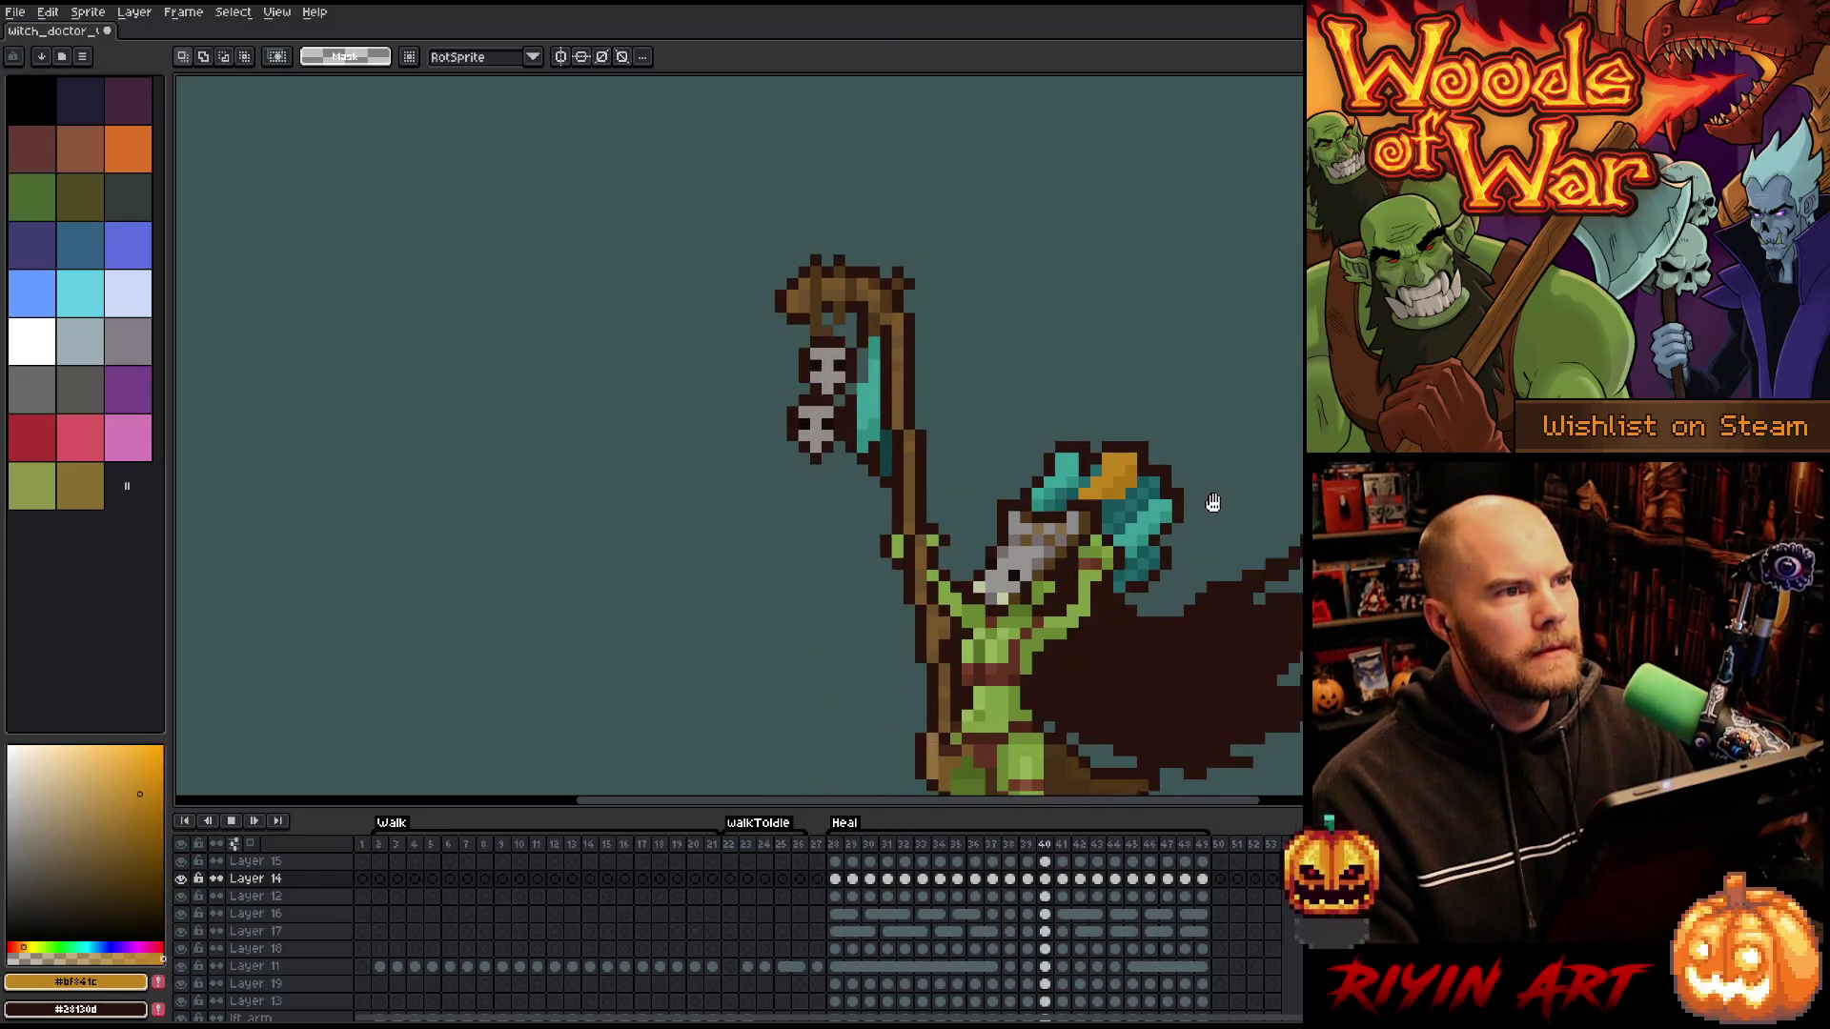
- Zoom in on the staff top and marquee-select the upper skull on frame 30
{"action": "scroll", "coordinate": [1212, 502], "scroll_direction": "down", "scroll_amount": 1}
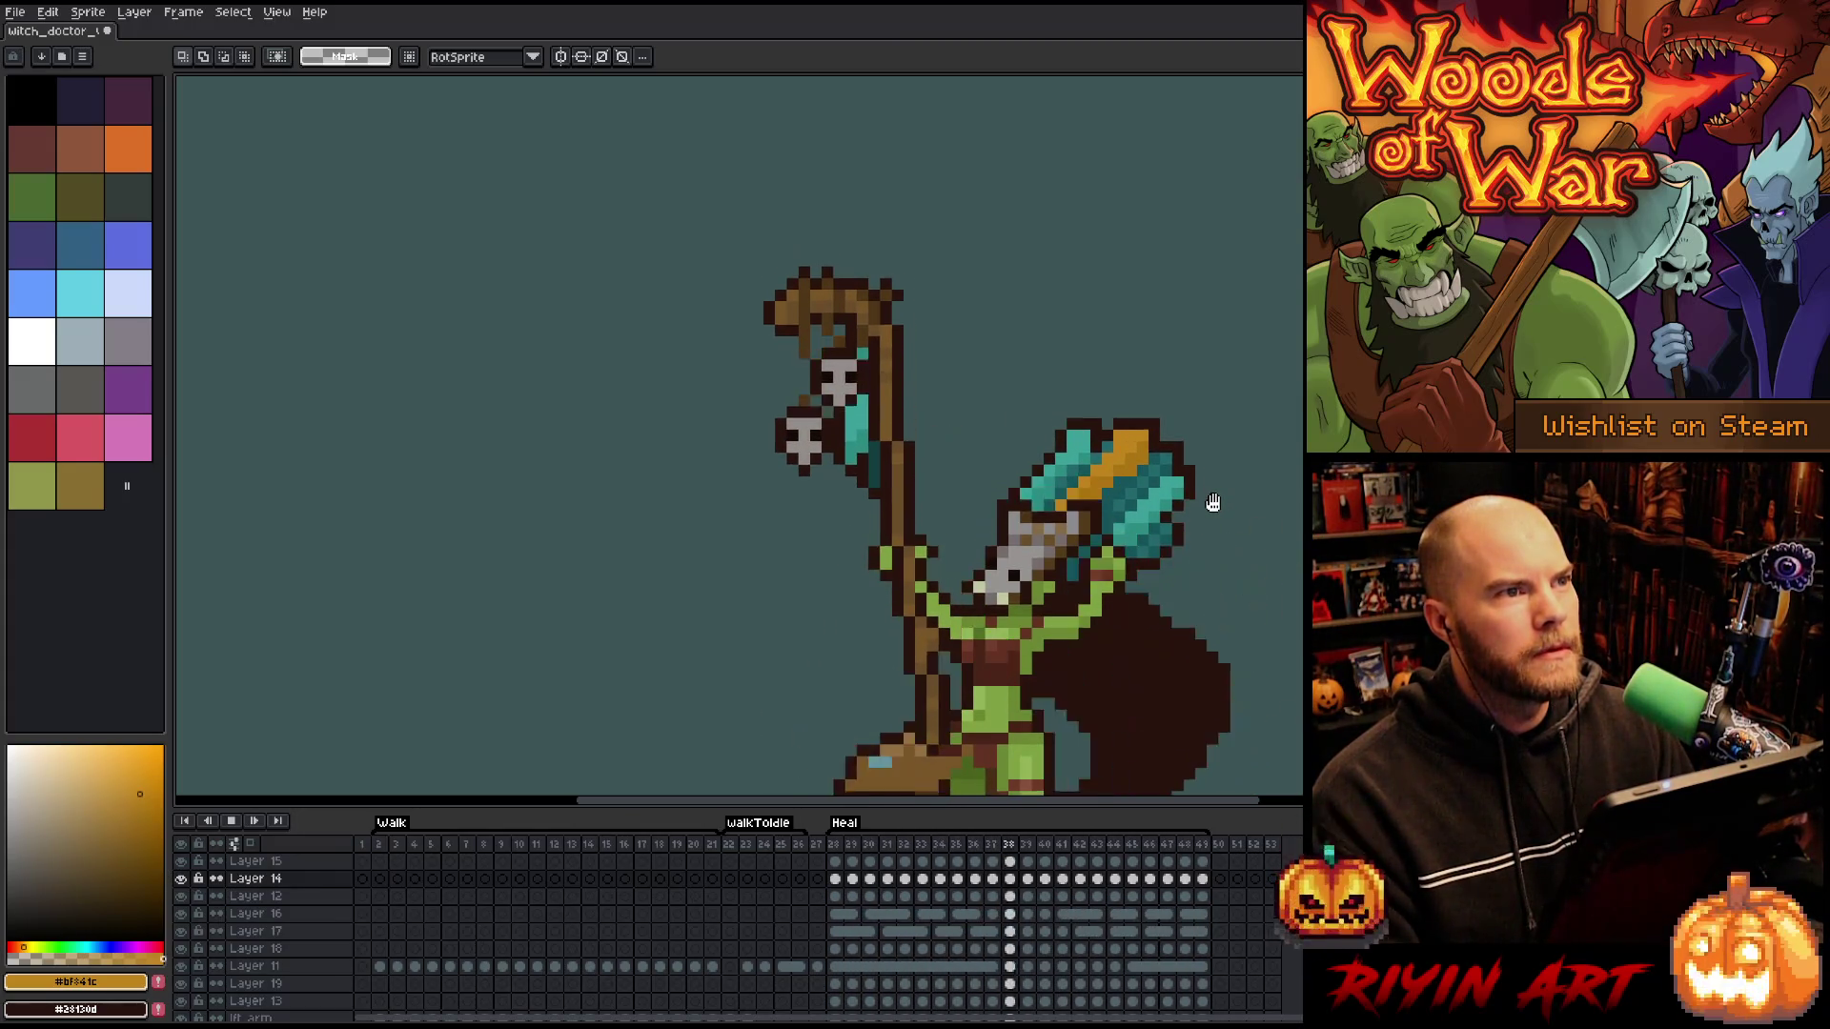
{"action": "scroll", "coordinate": [1220, 458], "scroll_direction": "down", "scroll_amount": 1}
{"action": "left_click_drag", "start_coordinate": [1248, 471], "coordinate": [1029, 372]}
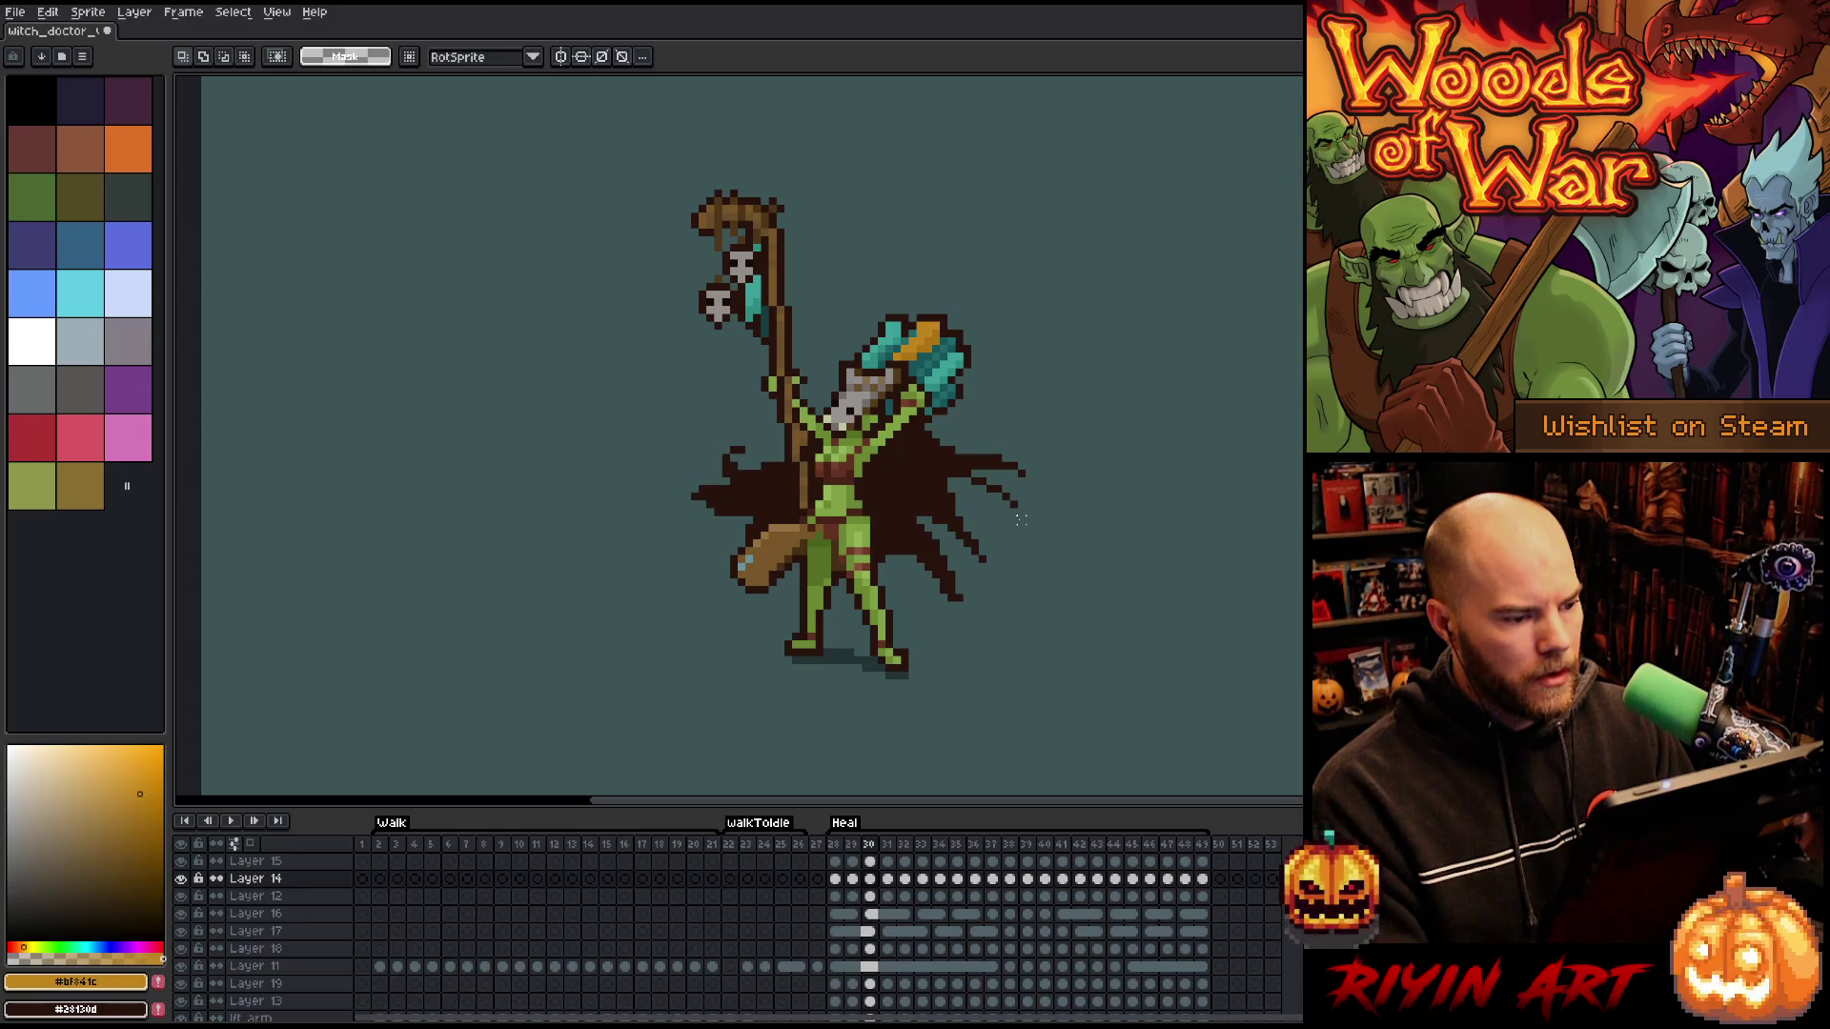
{"action": "scroll", "coordinate": [763, 155], "scroll_direction": "up", "scroll_amount": 3}
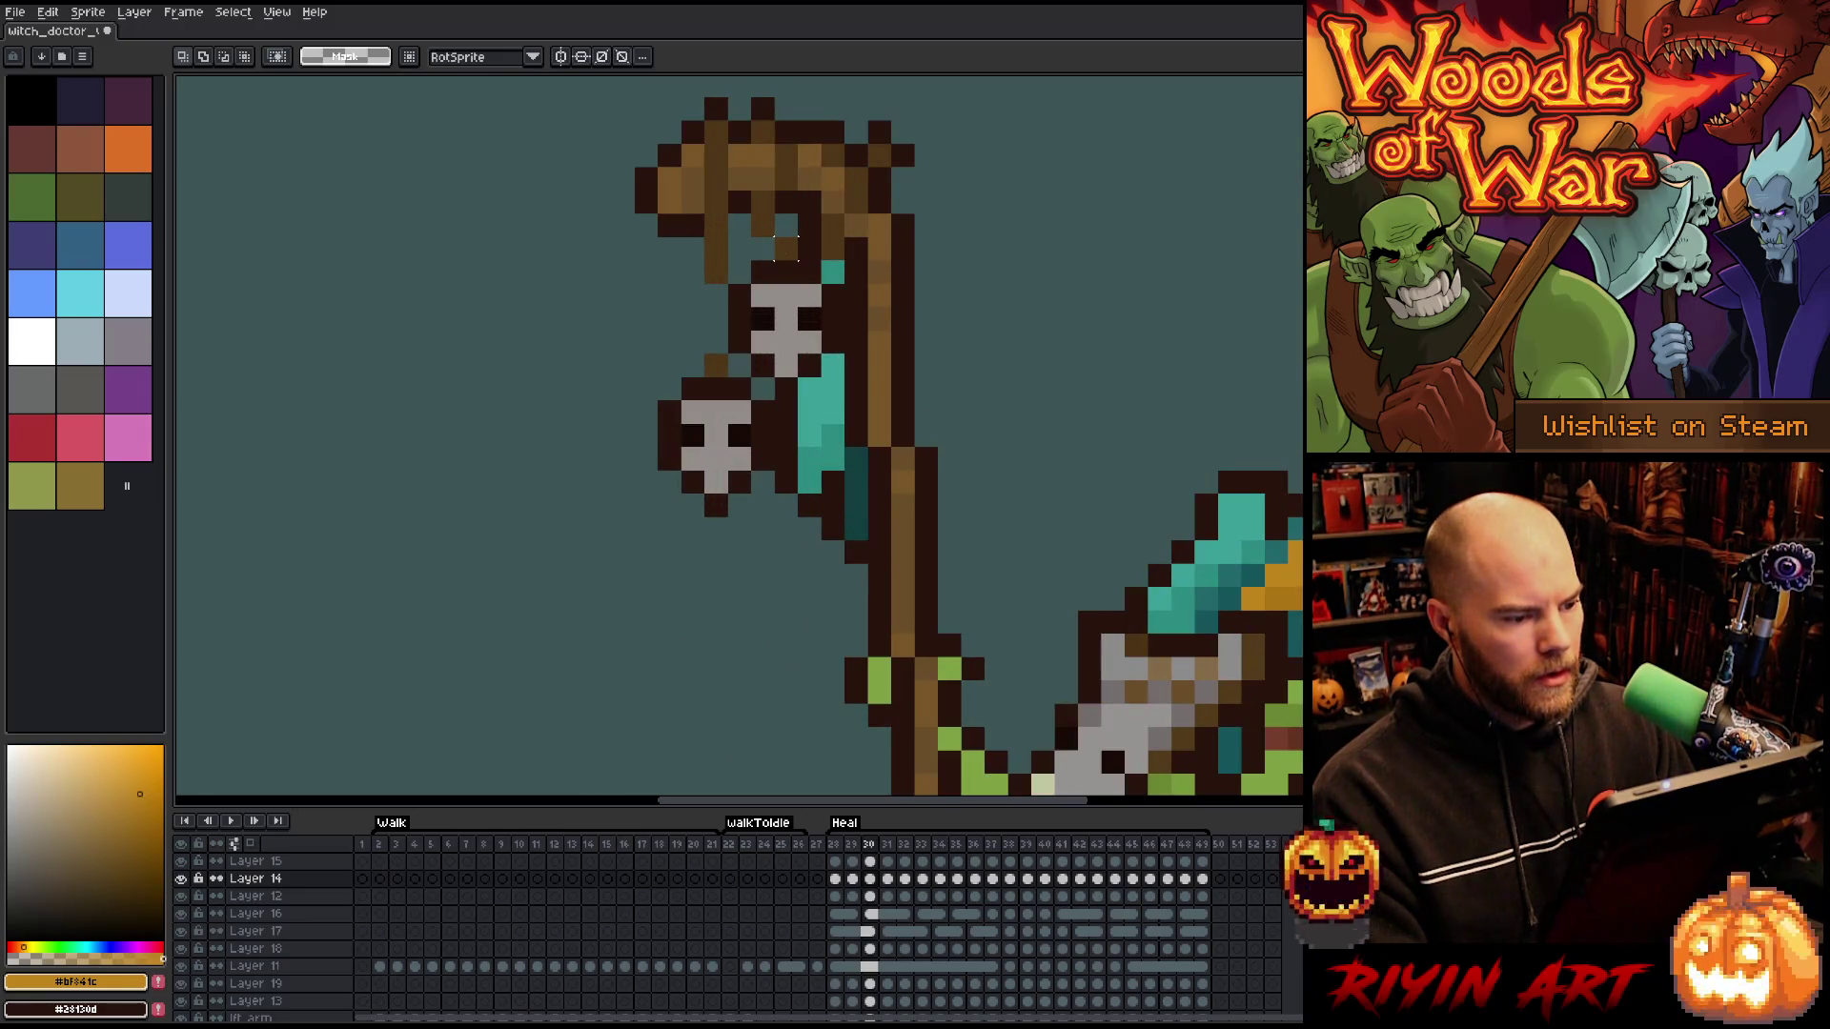
{"action": "left_click_drag", "start_coordinate": [787, 248], "coordinate": [787, 360]}
{"action": "mouse_move", "coordinate": [728, 284]}
{"action": "left_mouse_down"}
{"action": "mouse_move", "coordinate": [844, 355]}
{"action": "mouse_move", "coordinate": [763, 320]}
{"action": "left_mouse_up"}
- Shift the skull slightly left, then down and right on frame 40, and play the animation
{"action": "scroll", "coordinate": [905, 364], "scroll_direction": "down", "scroll_amount": 3}
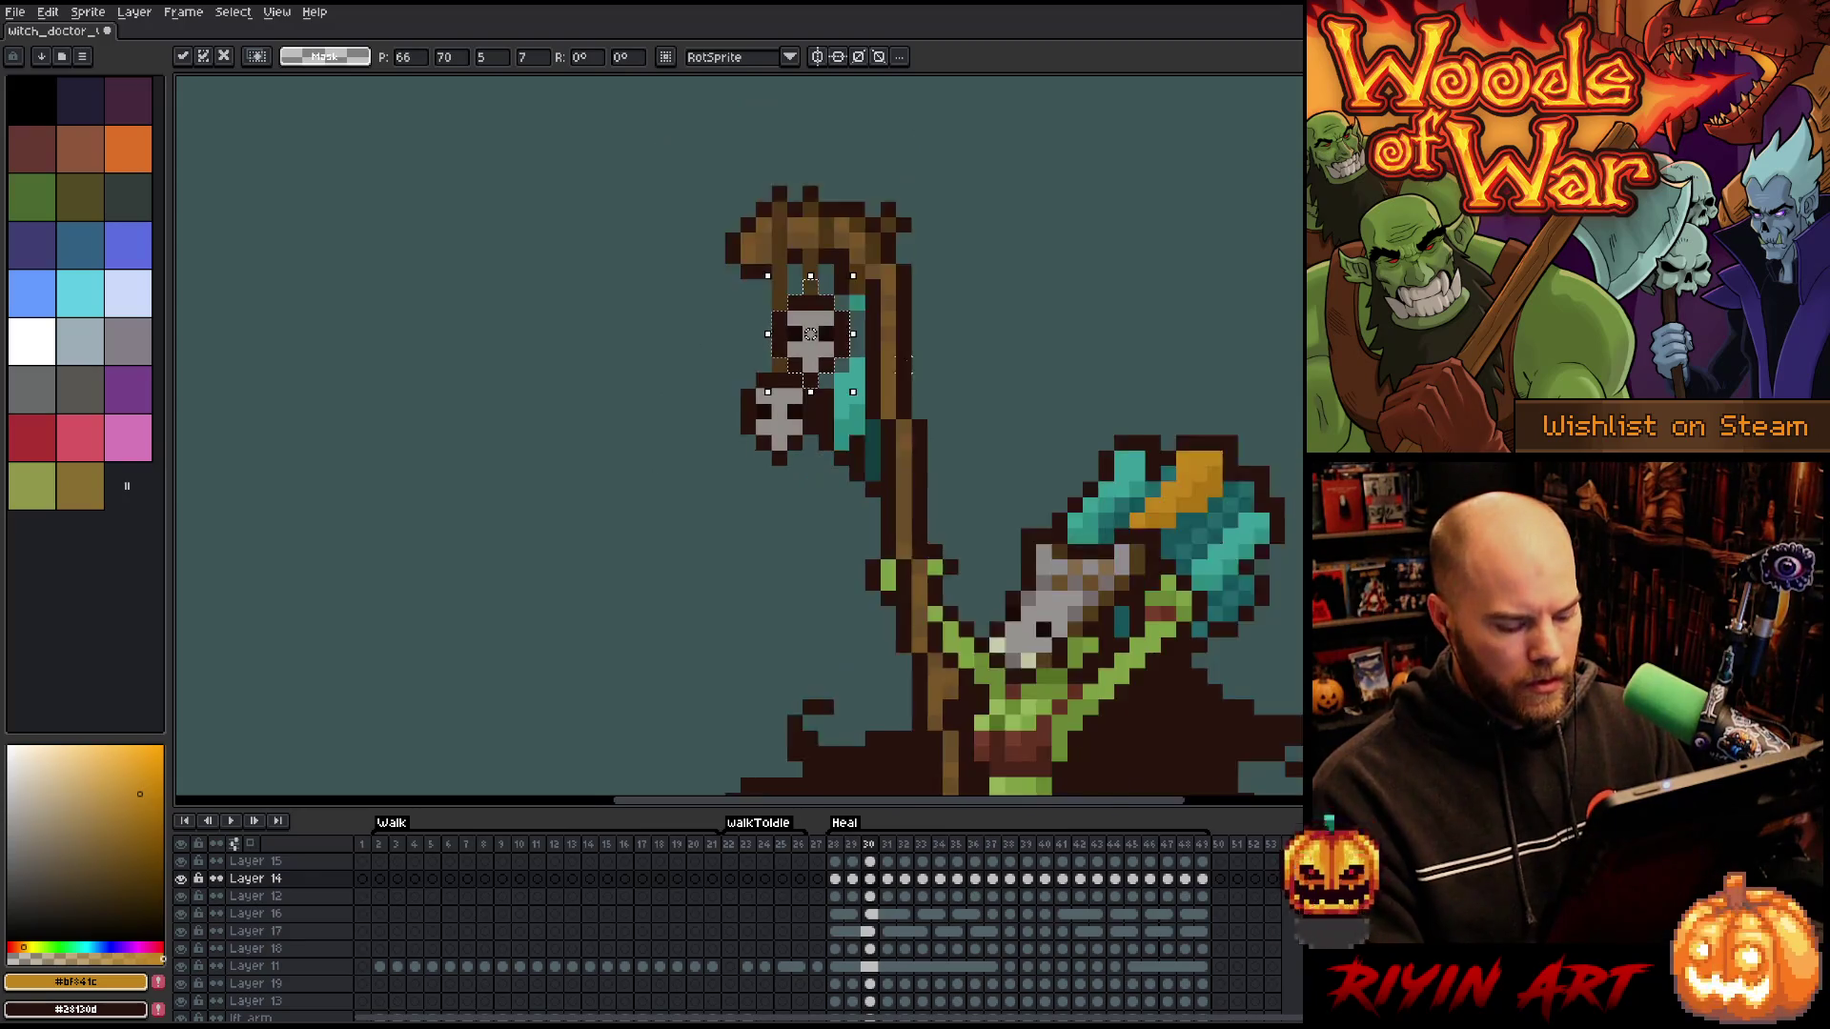
{"action": "key", "text": "Return"}
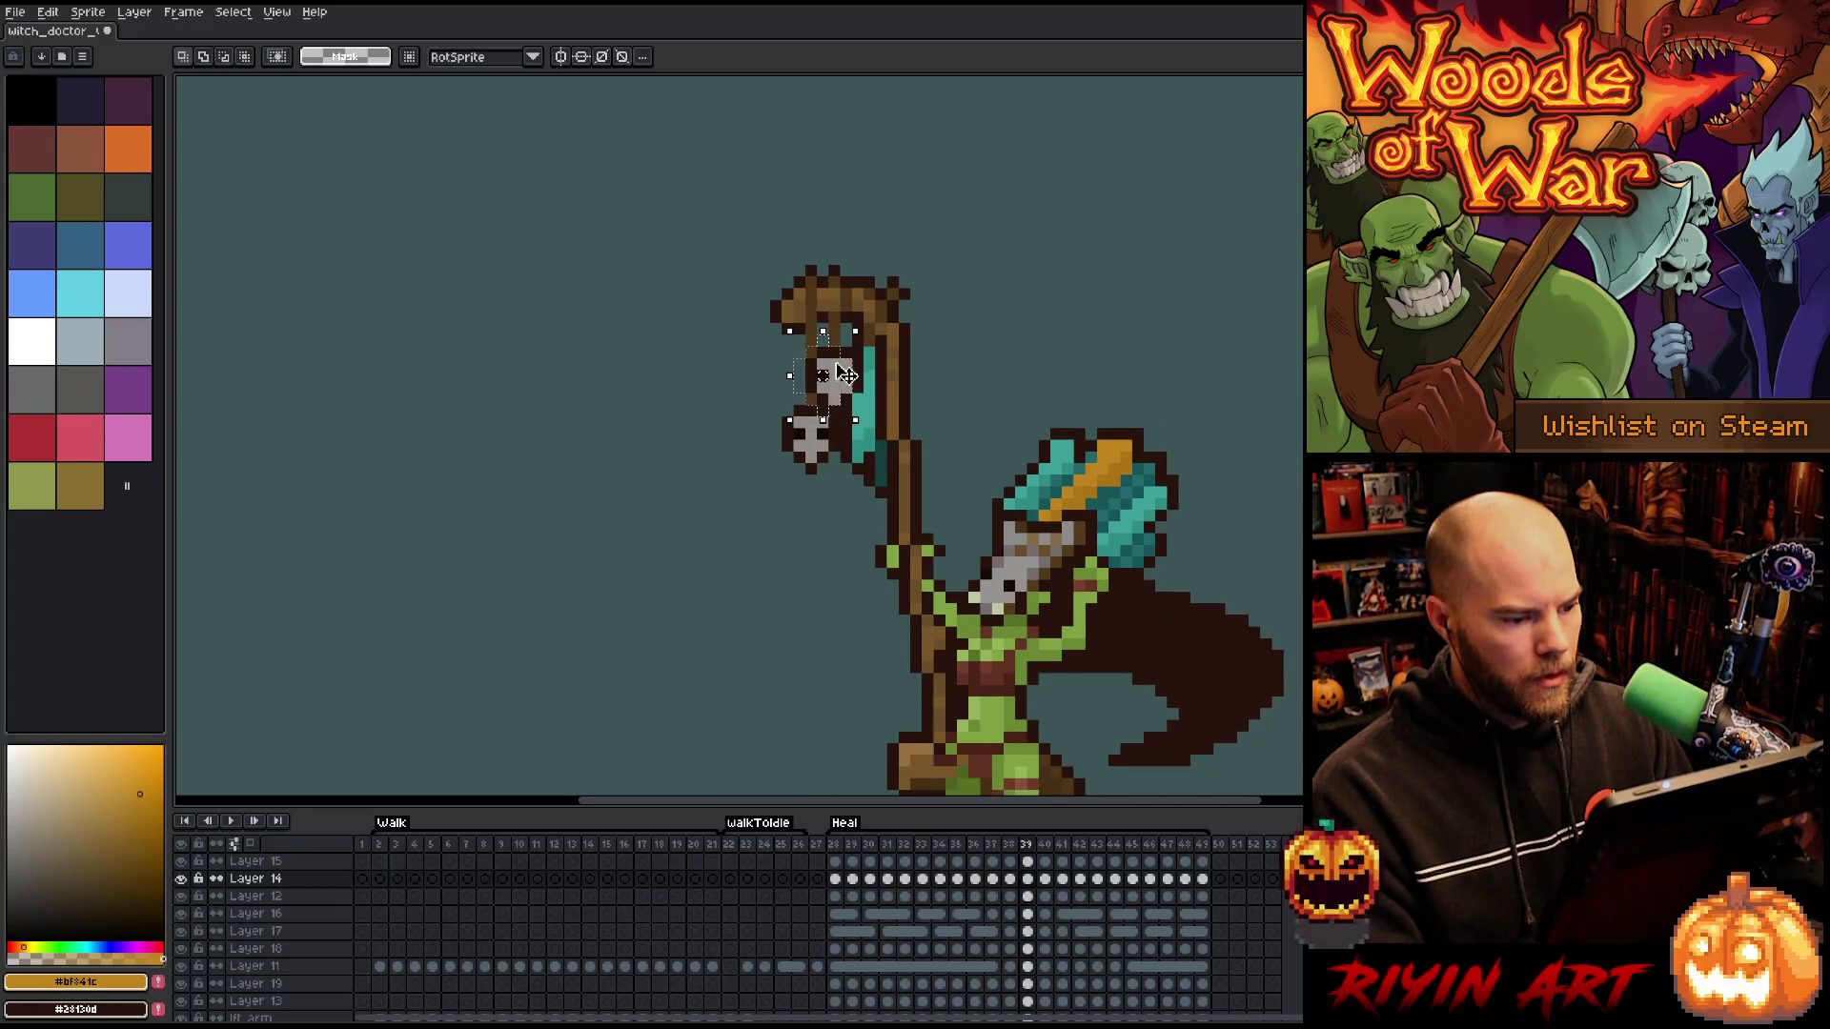
{"action": "left_click_drag", "start_coordinate": [851, 363], "coordinate": [842, 365]}
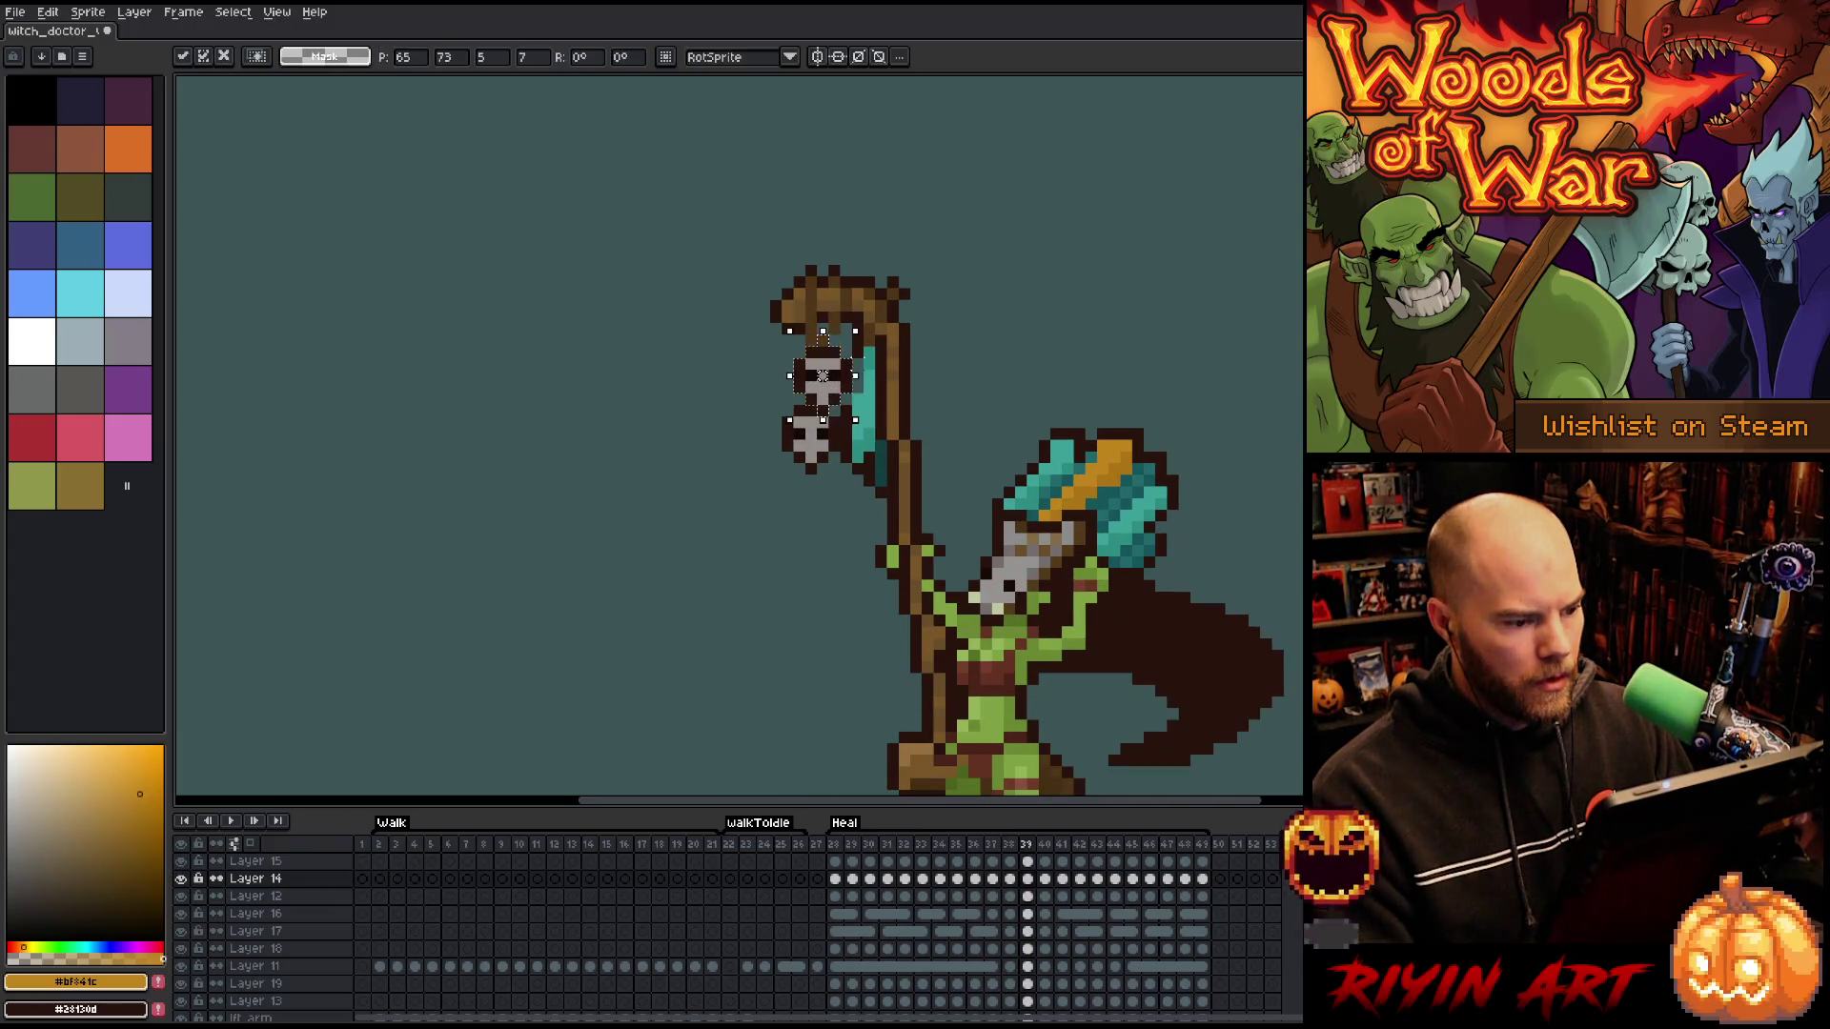
{"action": "key", "text": "period"}
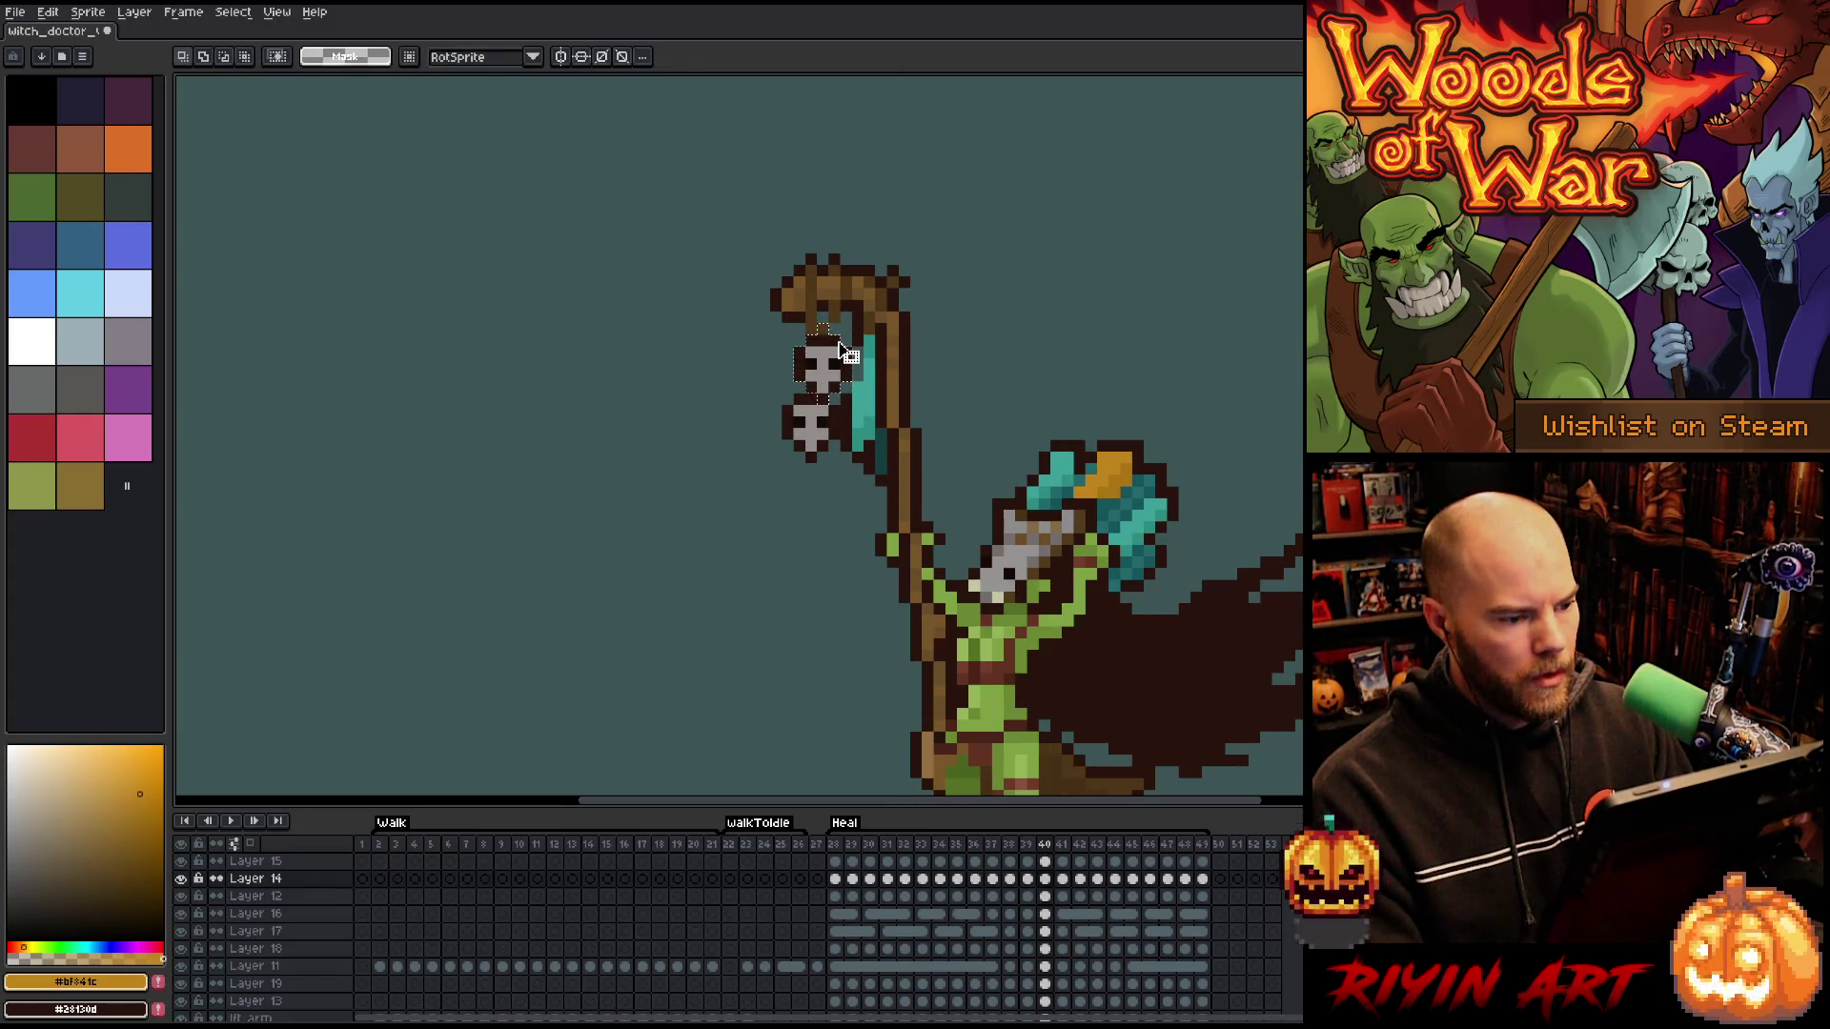
{"action": "left_click_drag", "start_coordinate": [843, 350], "coordinate": [861, 367]}
{"action": "key", "text": "period"}
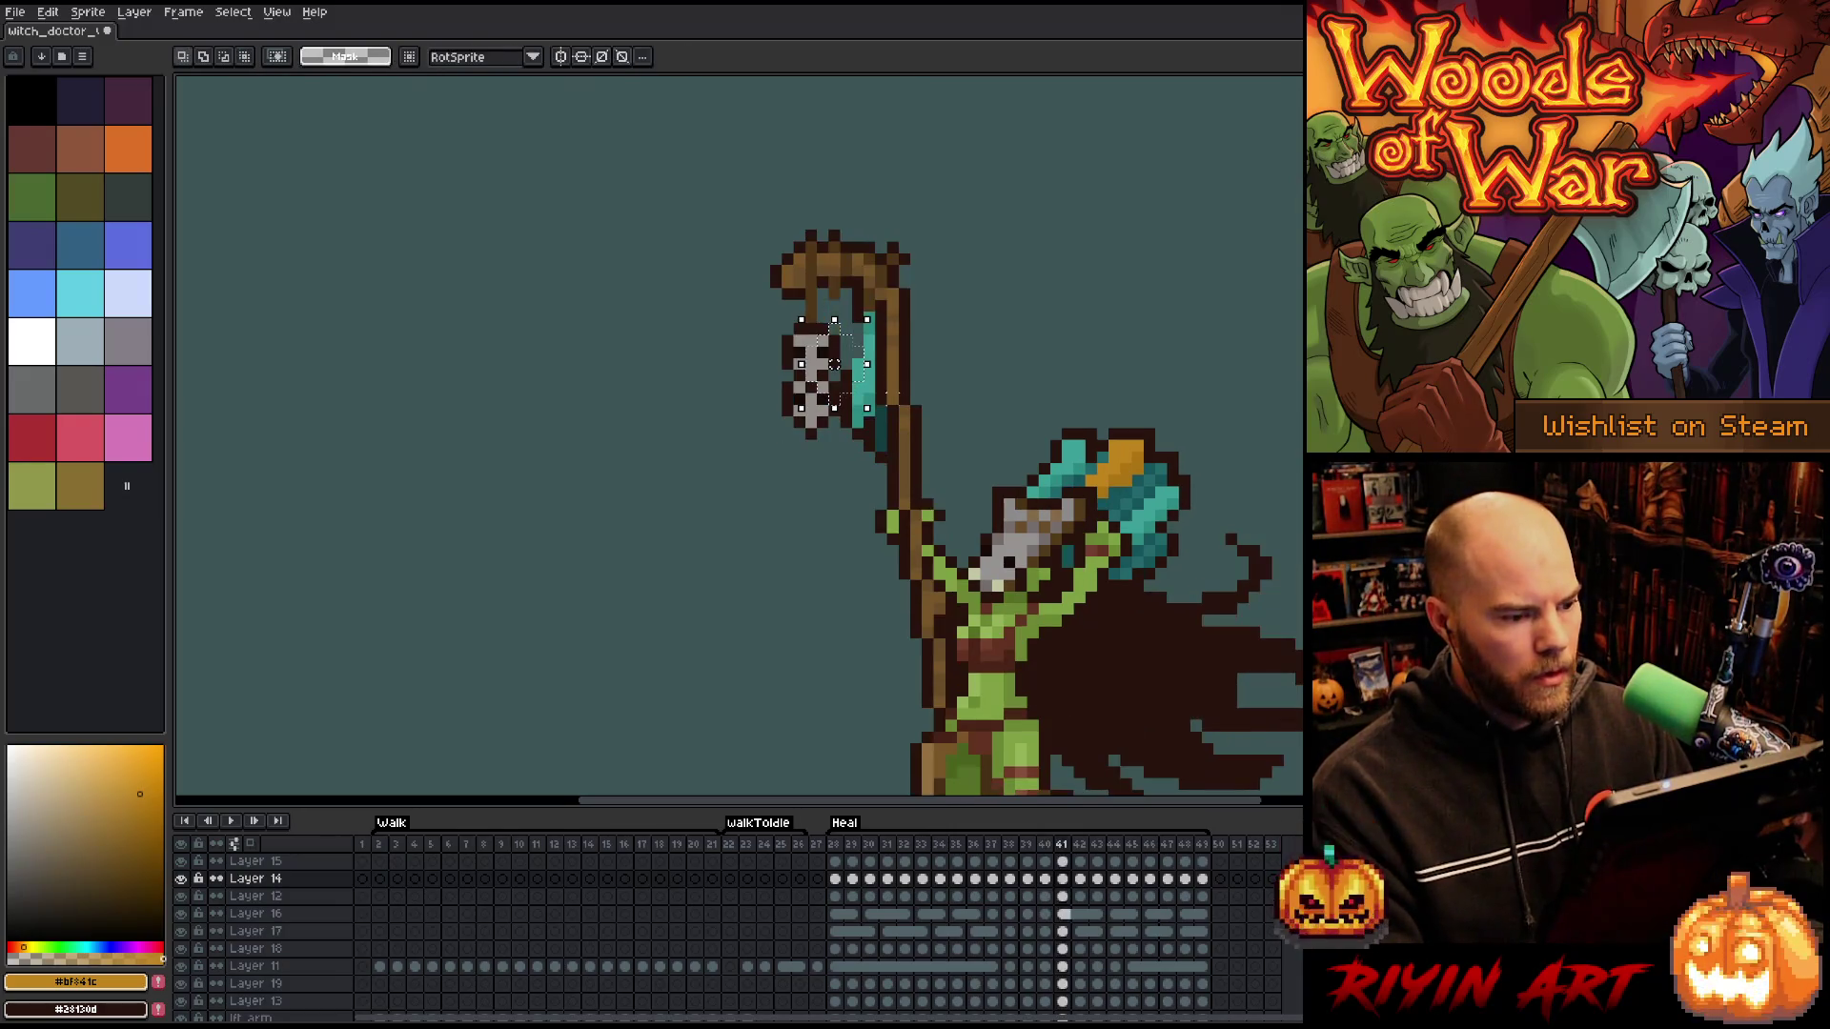
{"action": "scroll", "coordinate": [860, 352], "scroll_direction": "up", "scroll_amount": 3}
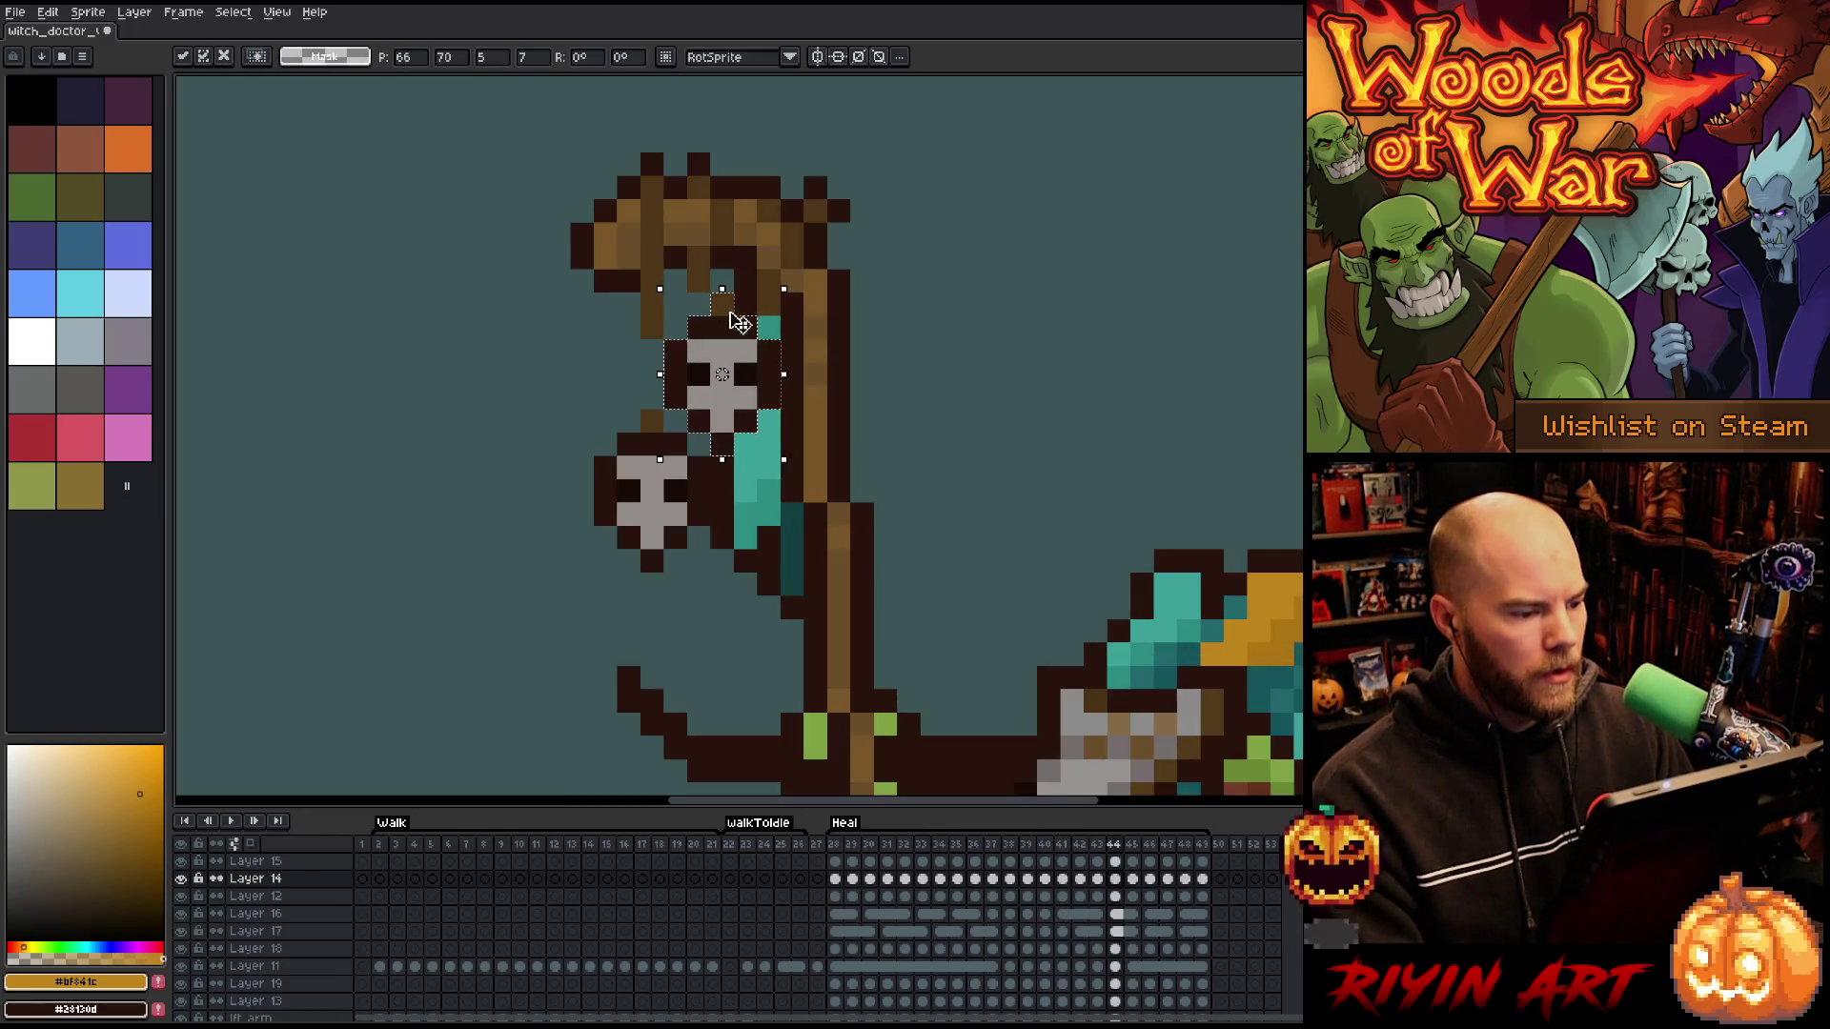
{"action": "key", "text": "period"}
{"action": "key", "text": "period"}
{"action": "key", "text": "period"}
{"action": "key", "text": "Return"}
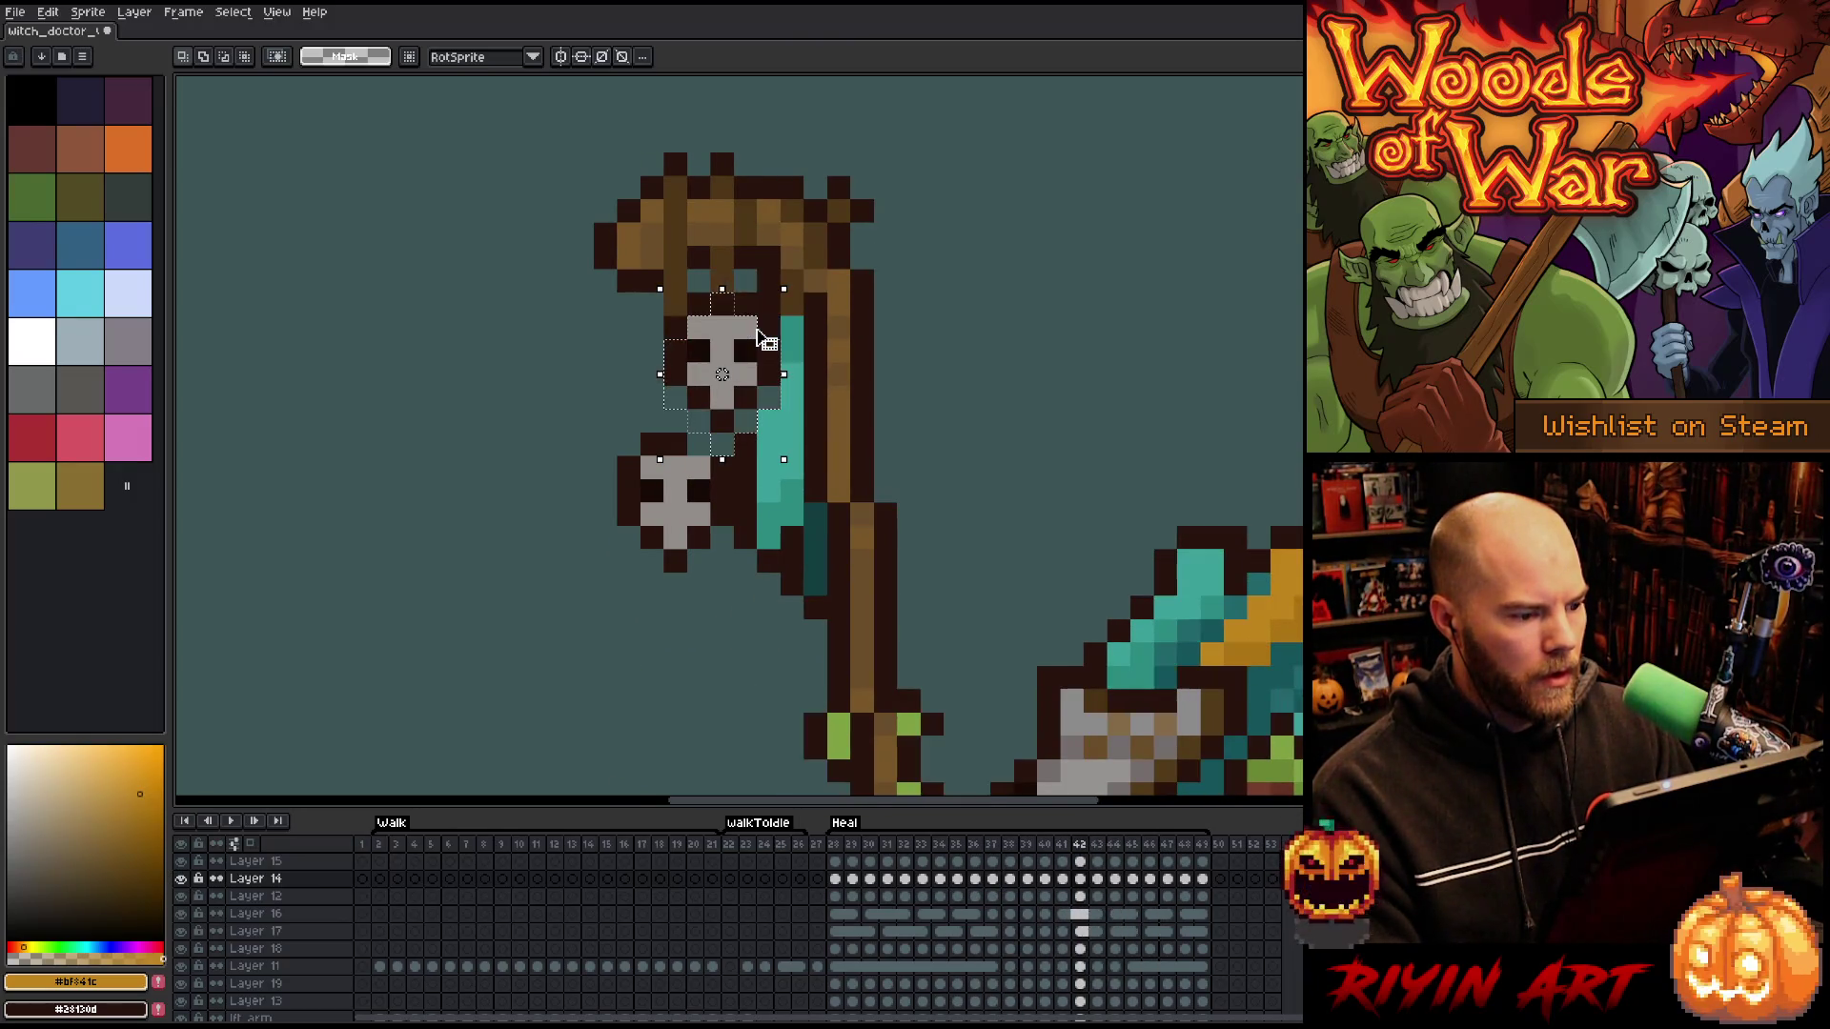
- Lower the skull one pixel on frame 42 after cancelling an unwanted move
{"action": "left_click_drag", "start_coordinate": [740, 324], "coordinate": [741, 312]}
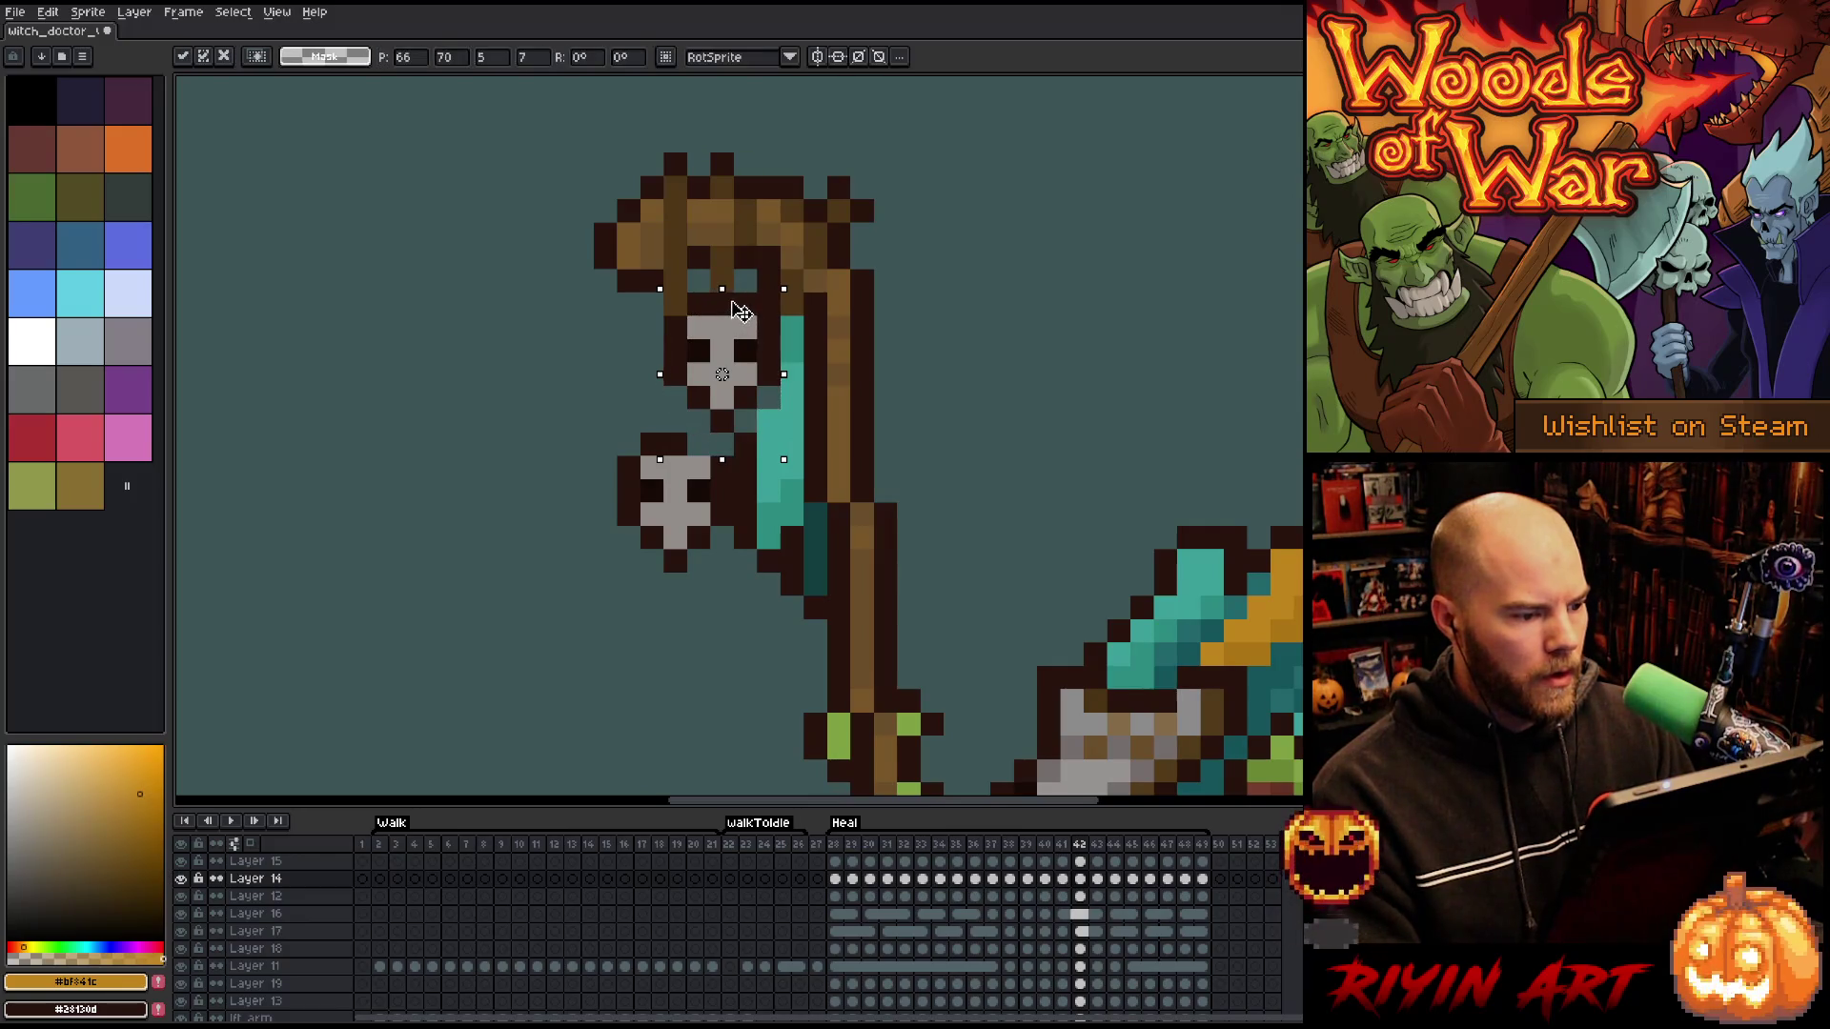
{"action": "key", "text": "Escape"}
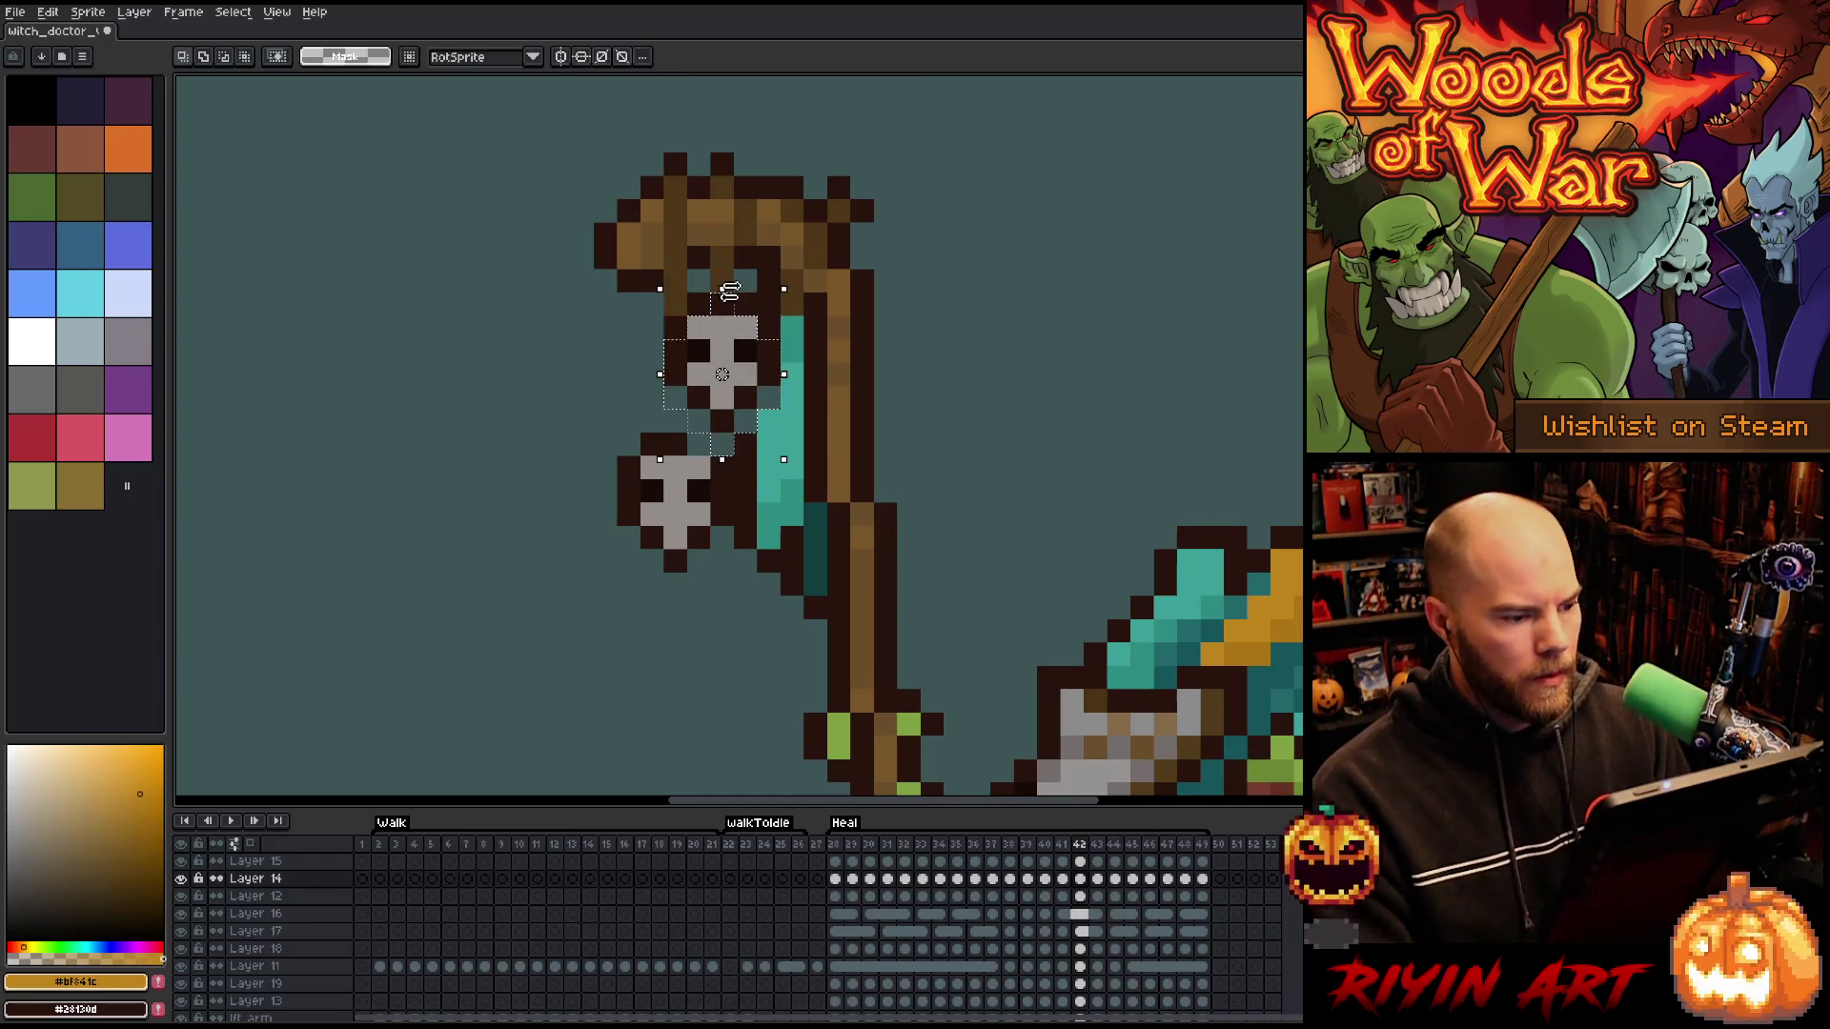
{"action": "left_click_drag", "start_coordinate": [746, 322], "coordinate": [734, 345]}
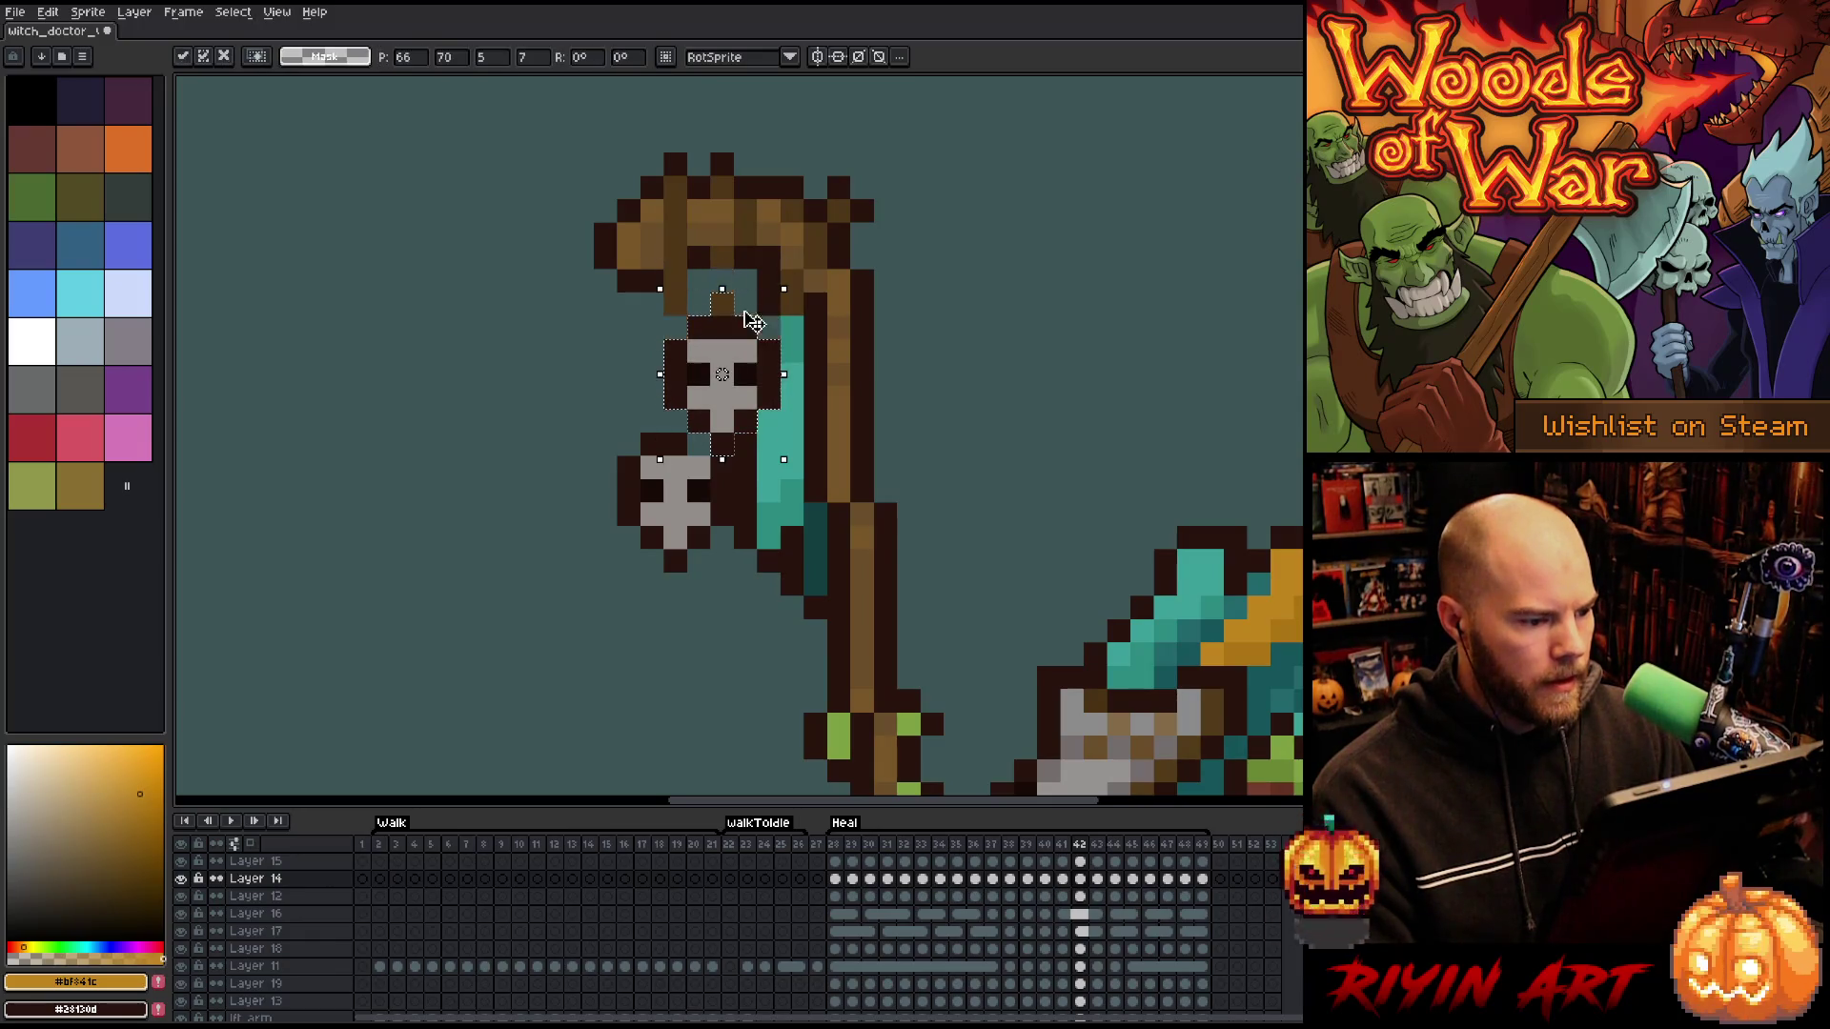
{"action": "key", "text": "period"}
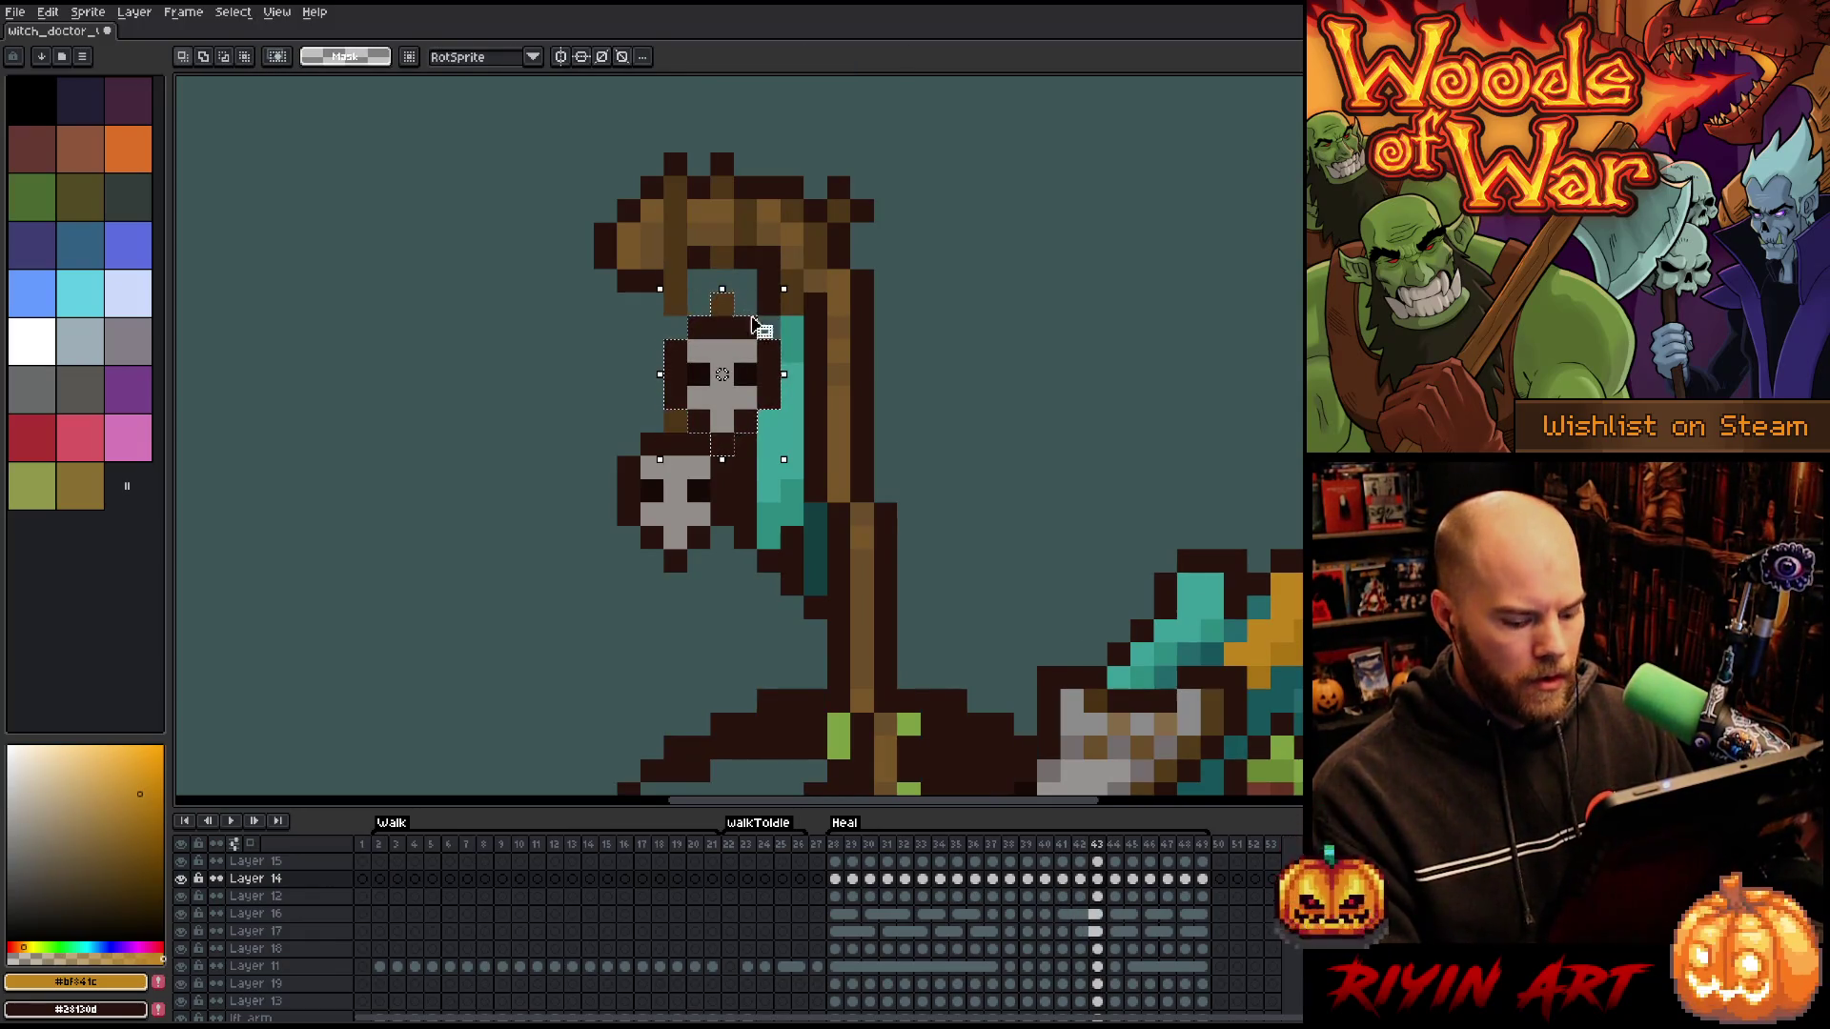
- Zoom out and replay the Heal animation to review the skull's swing
{"action": "key", "text": "comma"}
{"action": "key", "text": "comma"}
{"action": "key", "text": "comma"}
{"action": "scroll", "coordinate": [753, 324], "scroll_direction": "down", "scroll_amount": 3}
{"action": "scroll", "coordinate": [757, 539], "scroll_direction": "up", "scroll_amount": 1}
{"action": "key", "text": "Return"}
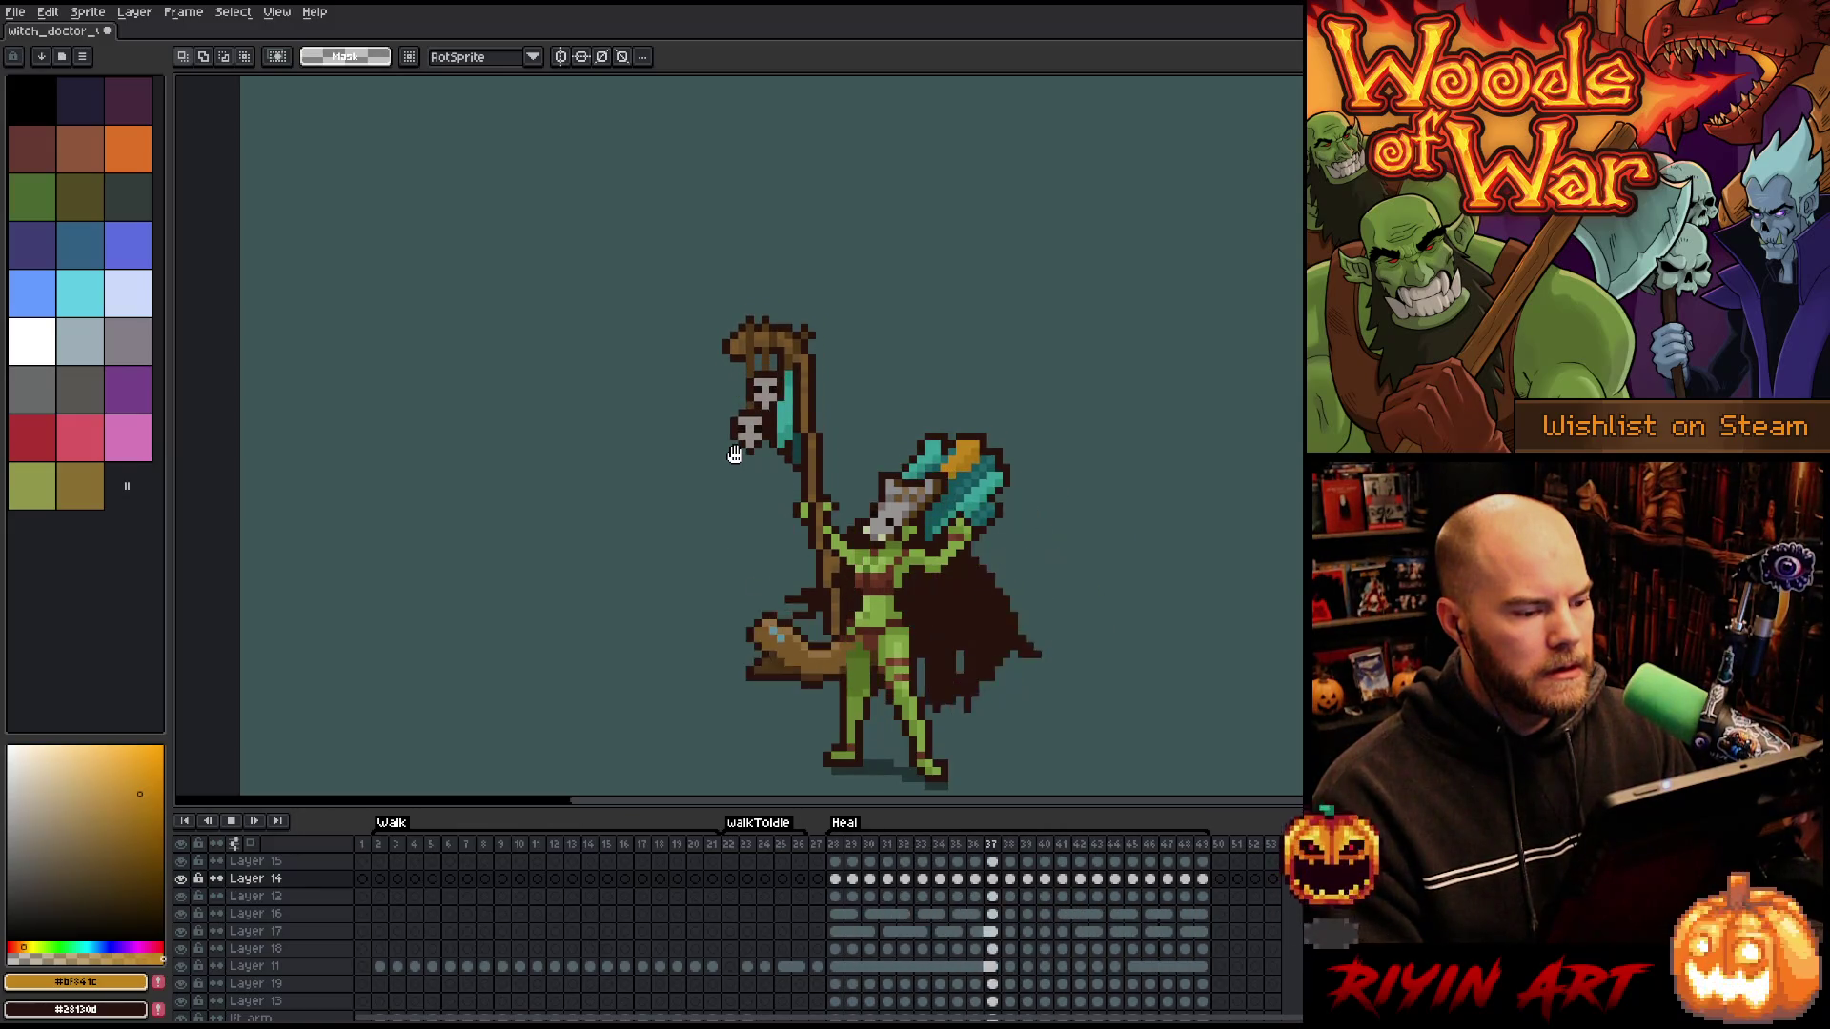
- Stop the Heal playback and jump to frame 28 on Layer 14
{"action": "scroll", "coordinate": [781, 434], "scroll_direction": "up", "scroll_amount": 1}
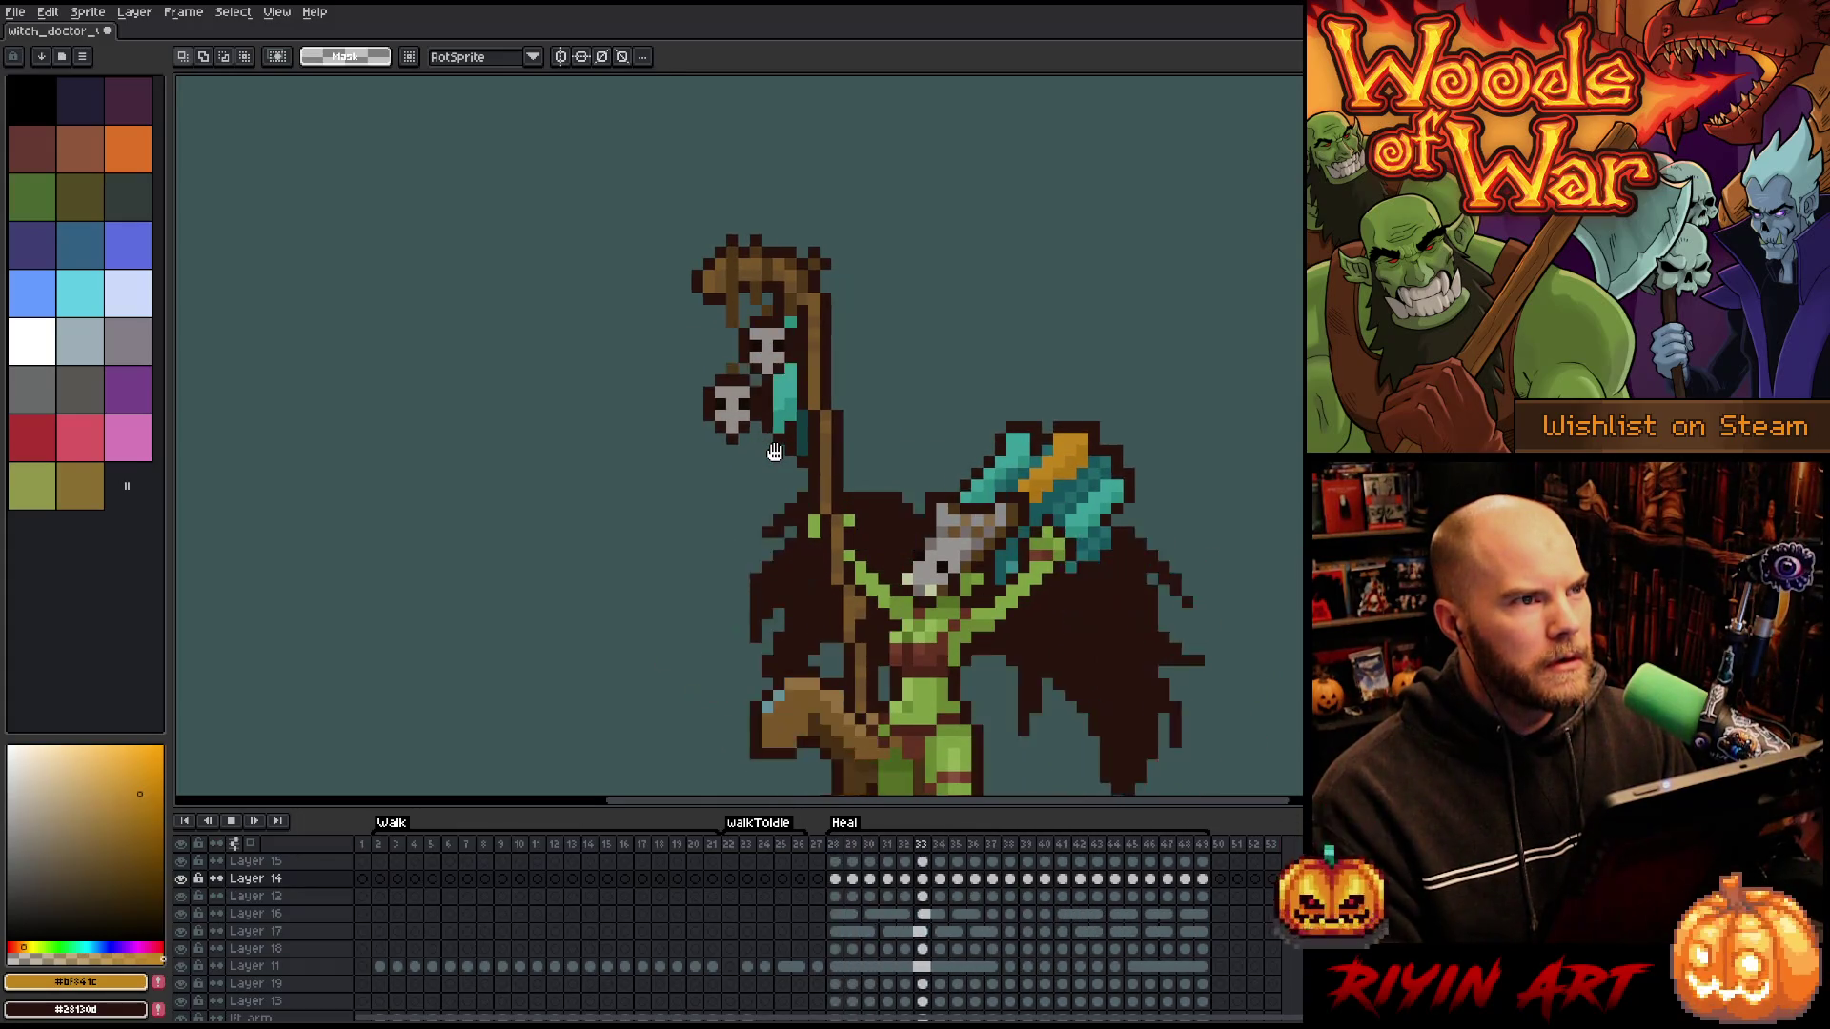
{"action": "scroll", "coordinate": [774, 452], "scroll_direction": "down", "scroll_amount": 2}
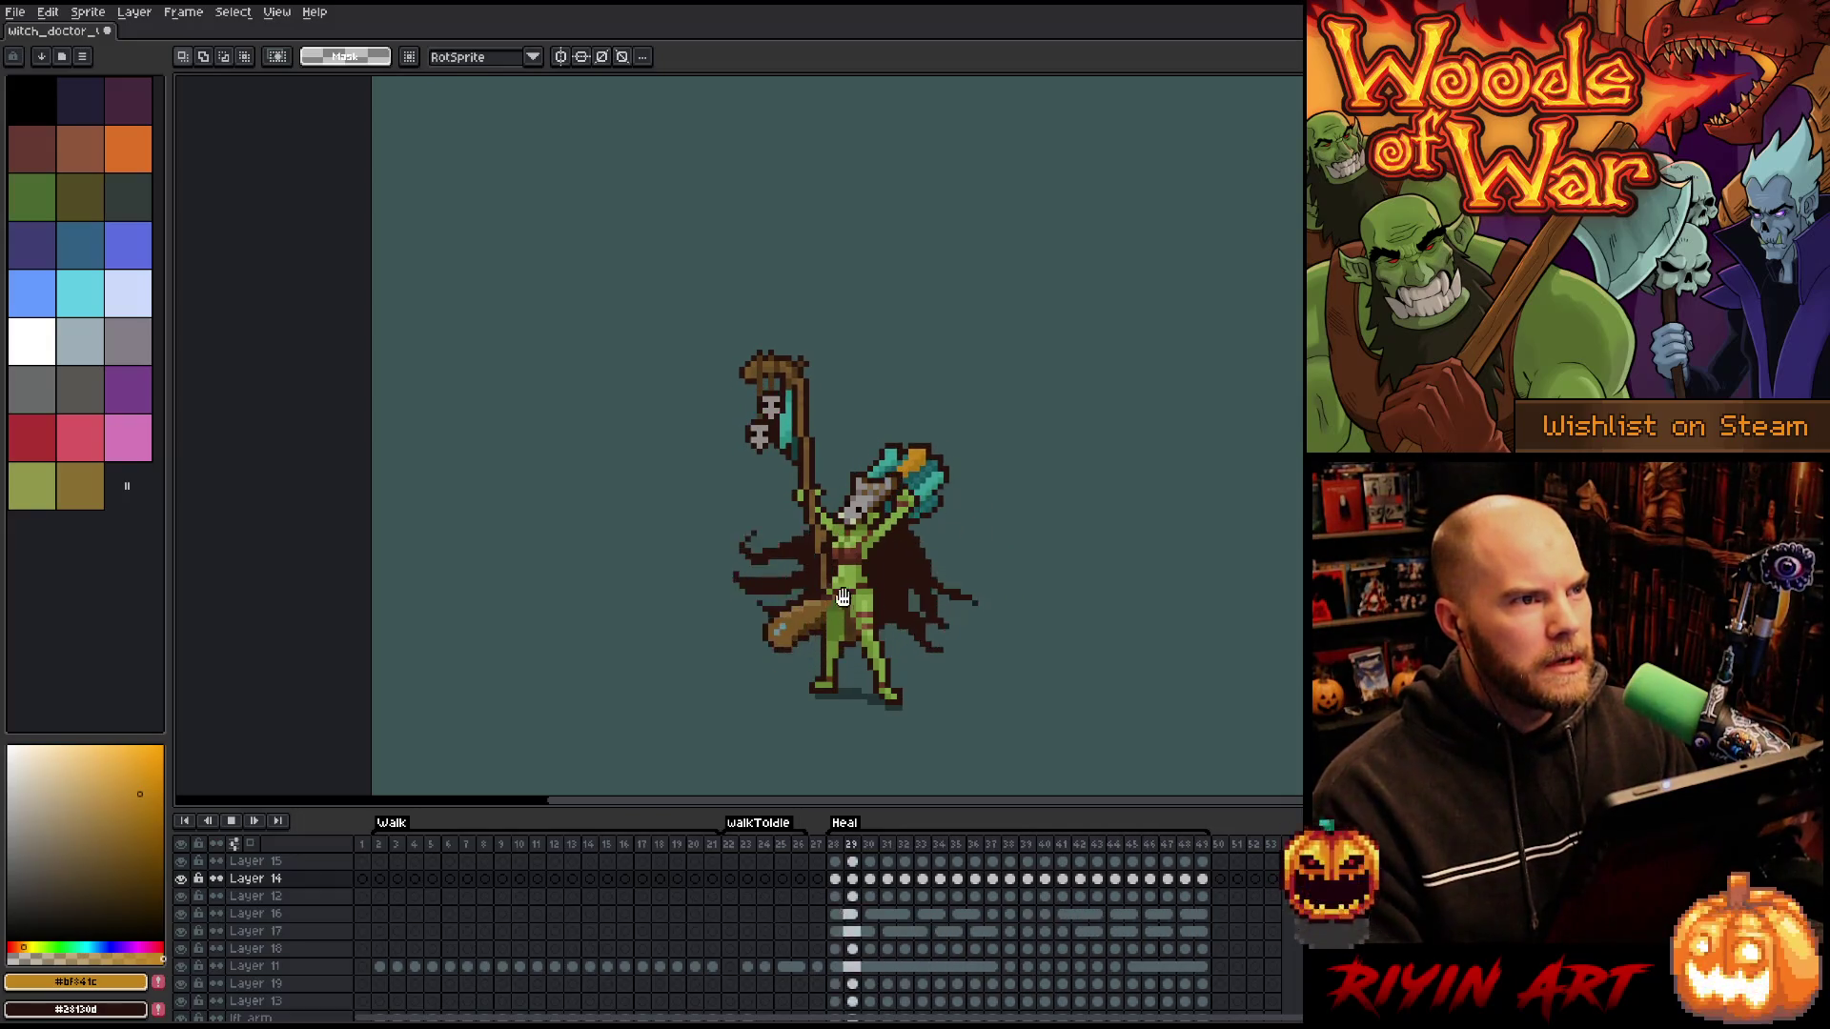
{"action": "scroll", "coordinate": [858, 639], "scroll_direction": "up", "scroll_amount": 1}
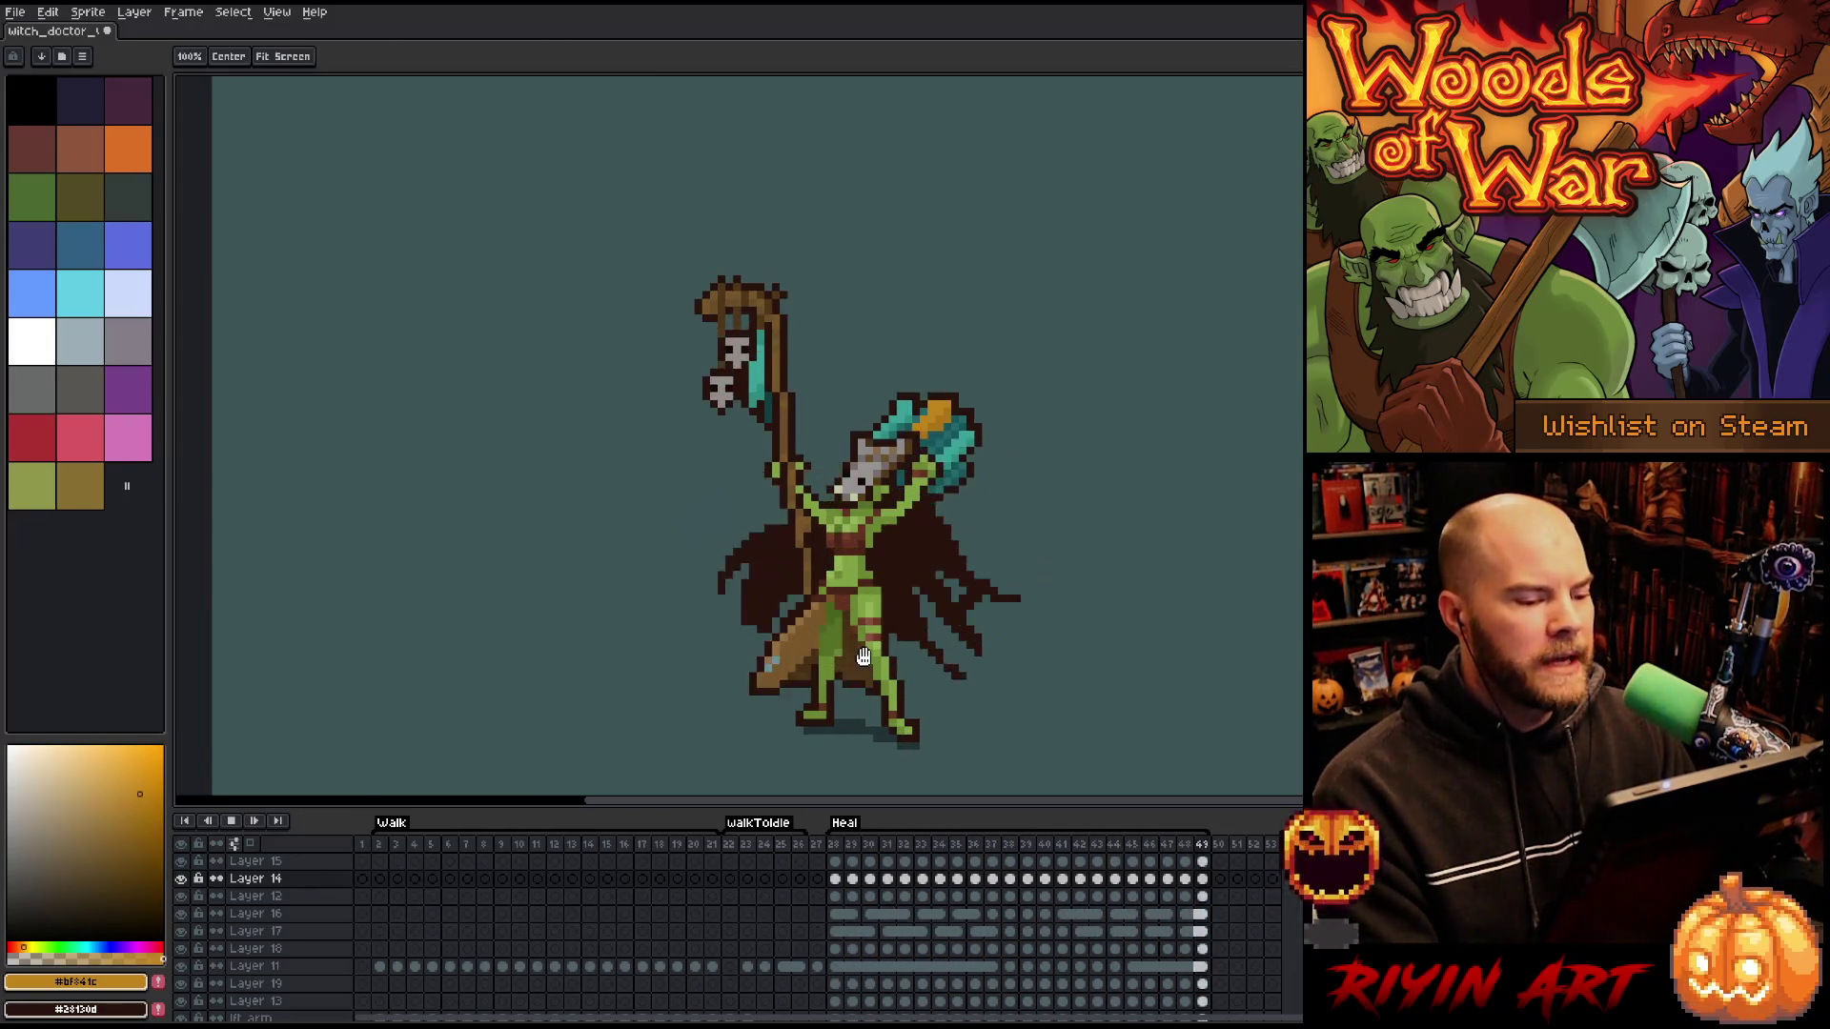
{"action": "key", "text": "space"}
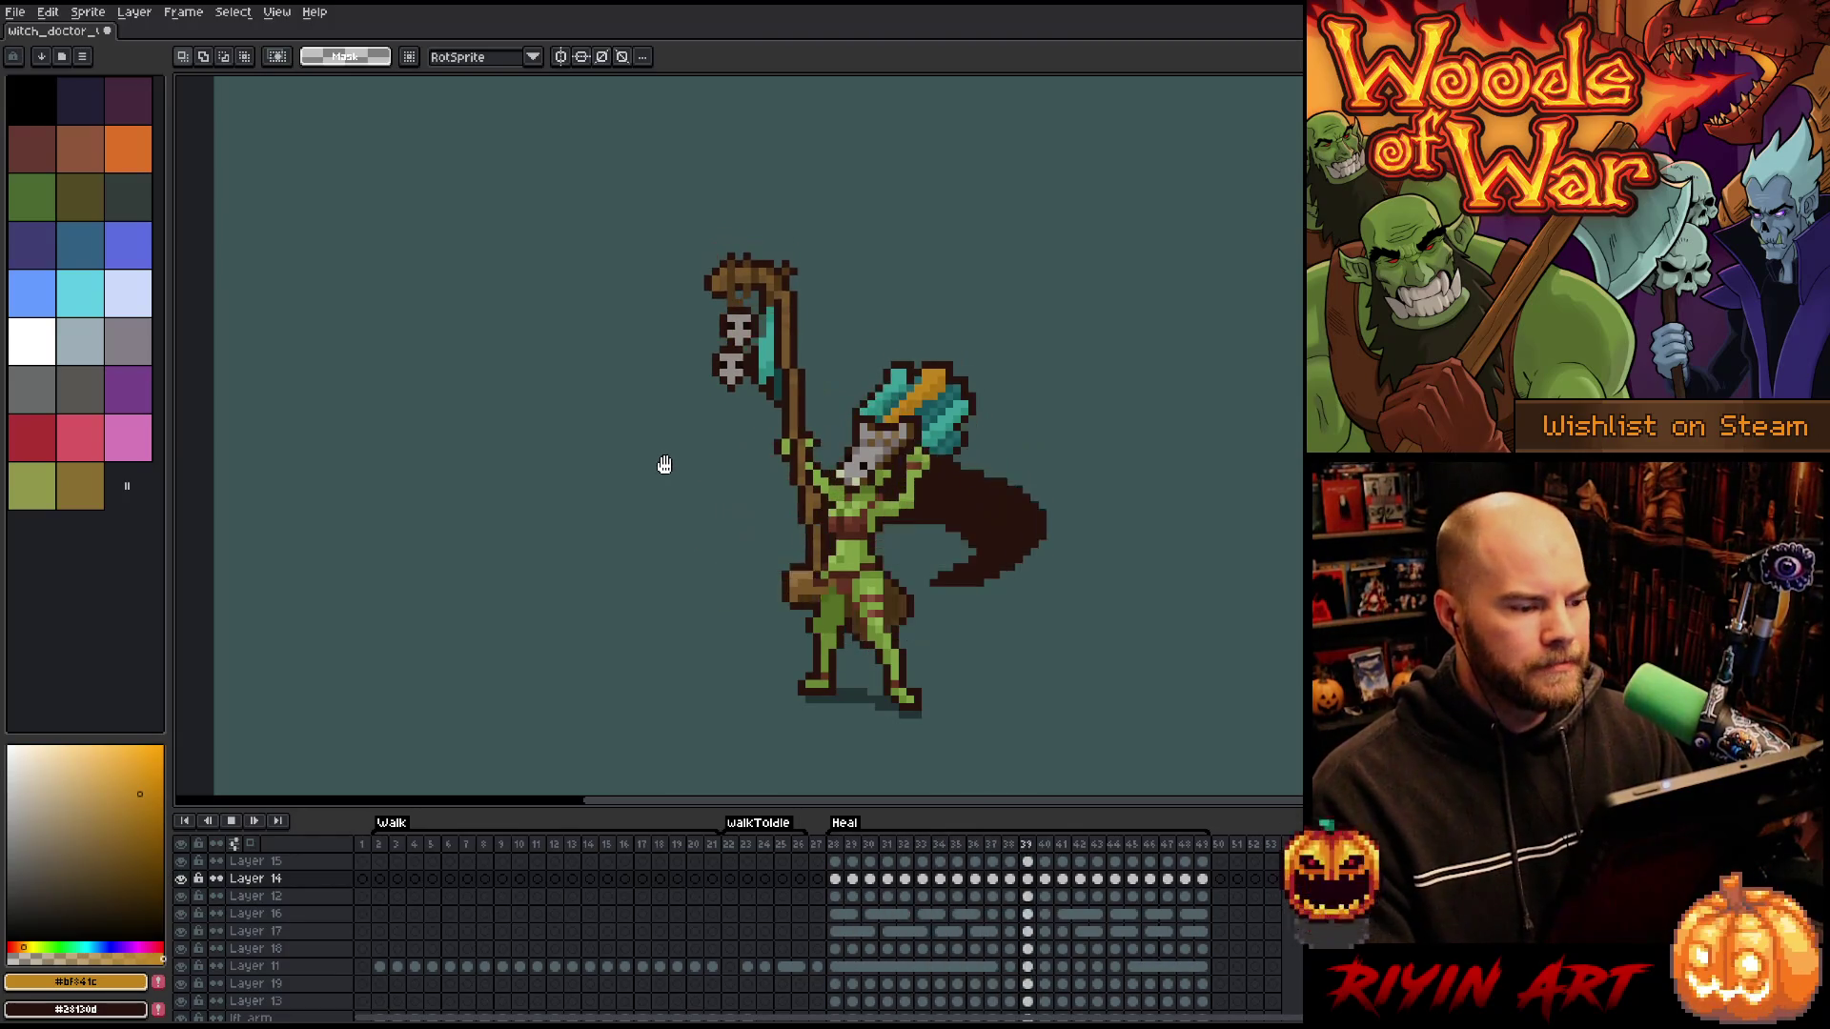
{"action": "key", "text": "Return"}
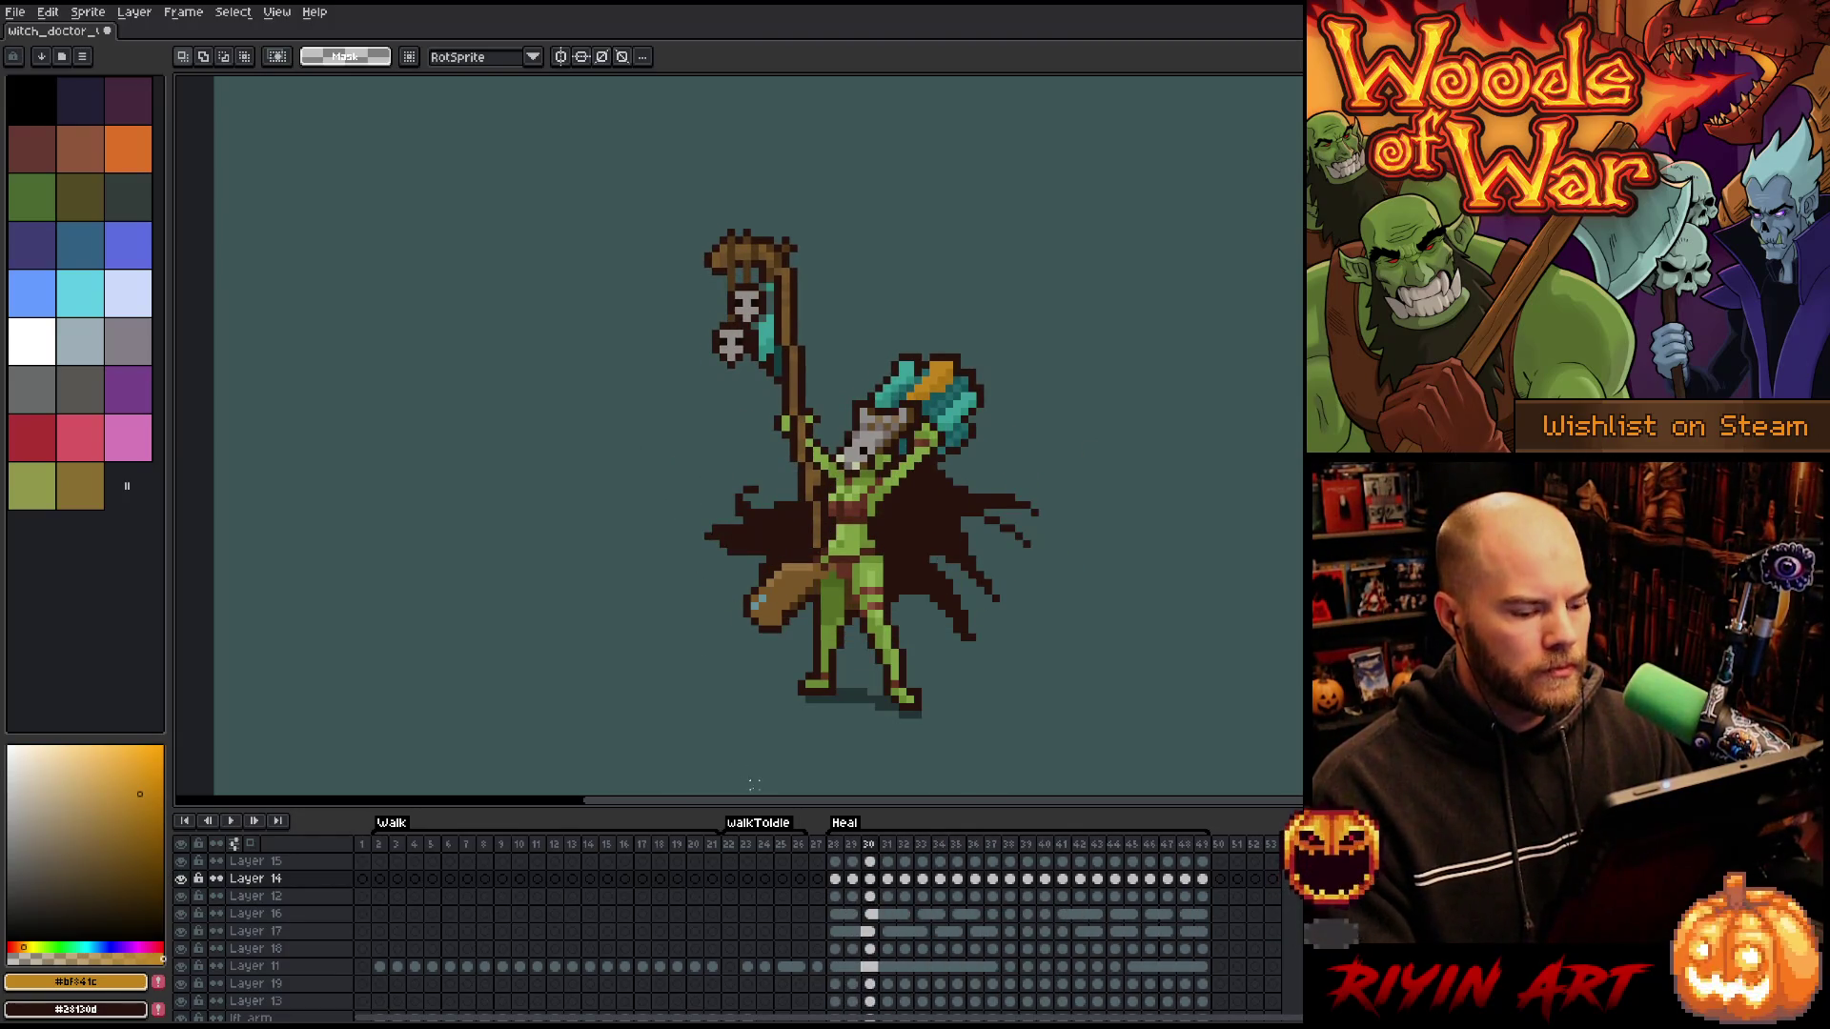
{"action": "left_click", "coordinate": [835, 878]}
{"action": "scroll", "coordinate": [713, 323], "scroll_direction": "up", "scroll_amount": 1}
{"action": "scroll", "coordinate": [713, 324], "scroll_direction": "up", "scroll_amount": 1}
{"action": "scroll", "coordinate": [714, 324], "scroll_direction": "down", "scroll_amount": 1}
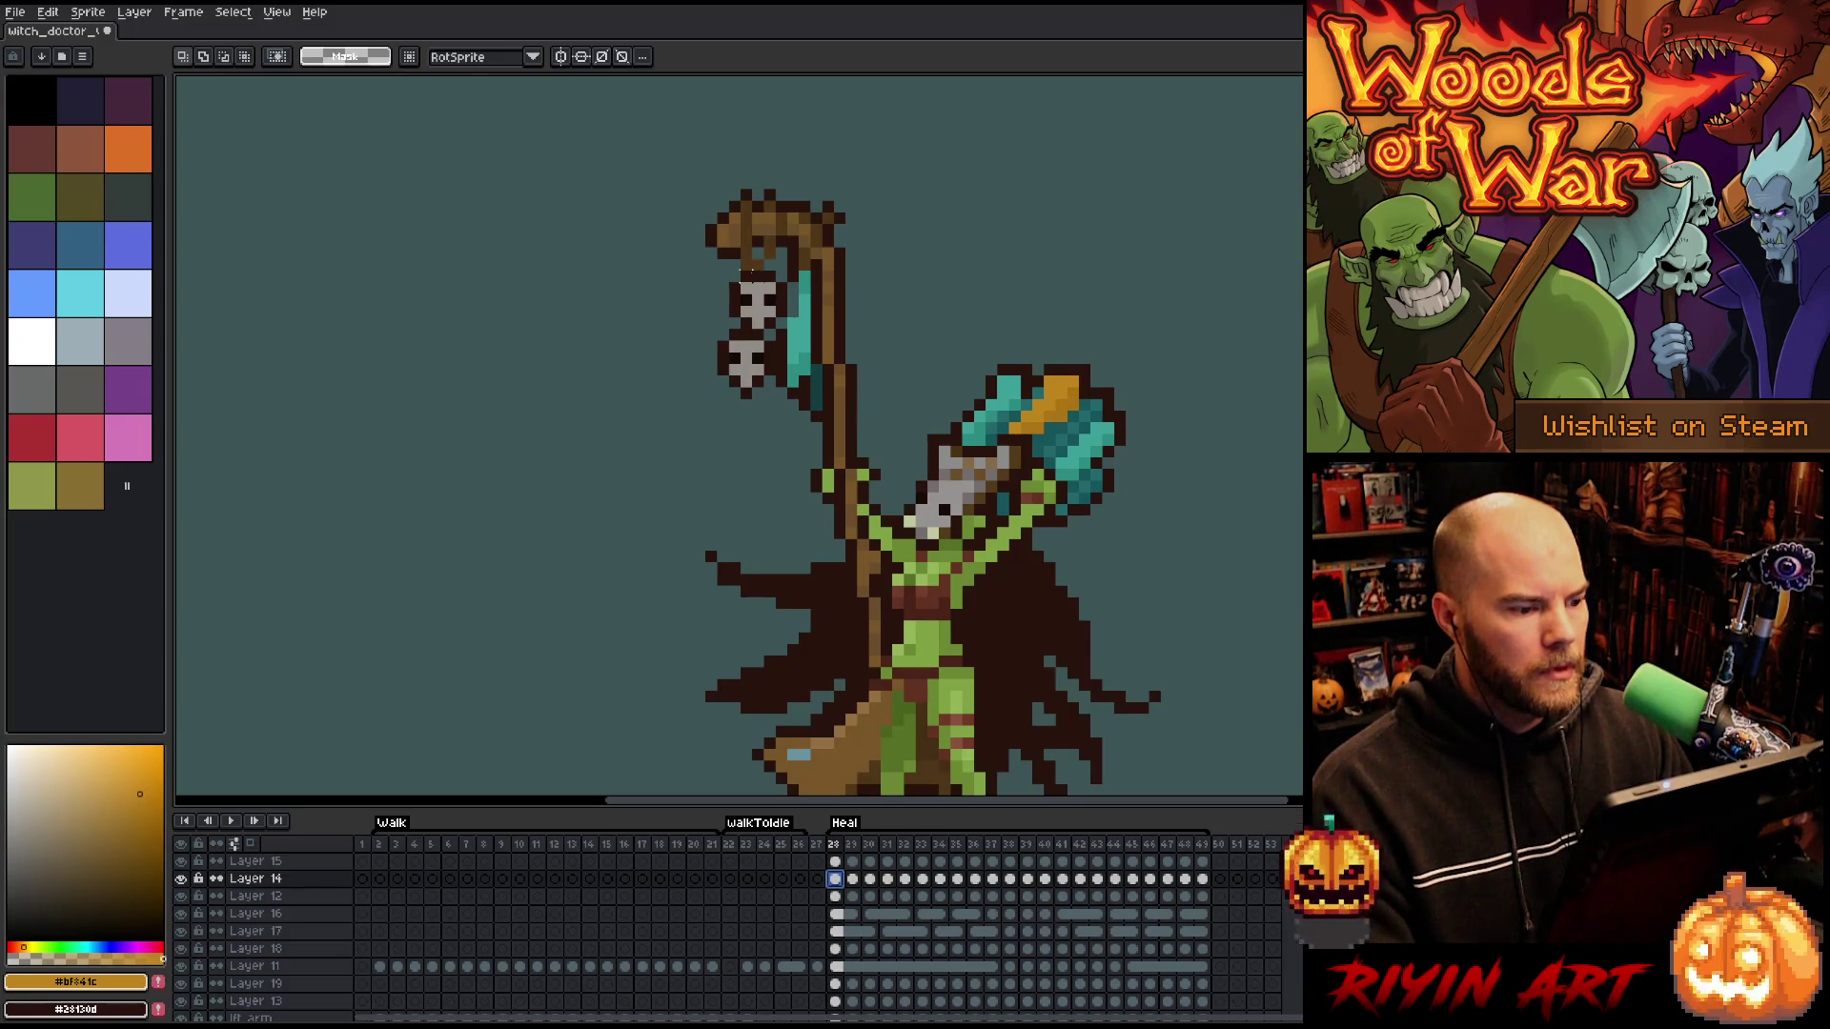
- Undo the stray white paint on the skull, reselect it, and play the Heal animation
{"action": "mouse_move", "coordinate": [747, 275]}
{"action": "left_mouse_down"}
{"action": "mouse_move", "coordinate": [780, 333]}
{"action": "mouse_move", "coordinate": [758, 300]}
{"action": "left_mouse_up"}
{"action": "key", "text": "ctrl+z"}
{"action": "left_click", "coordinate": [617, 345]}
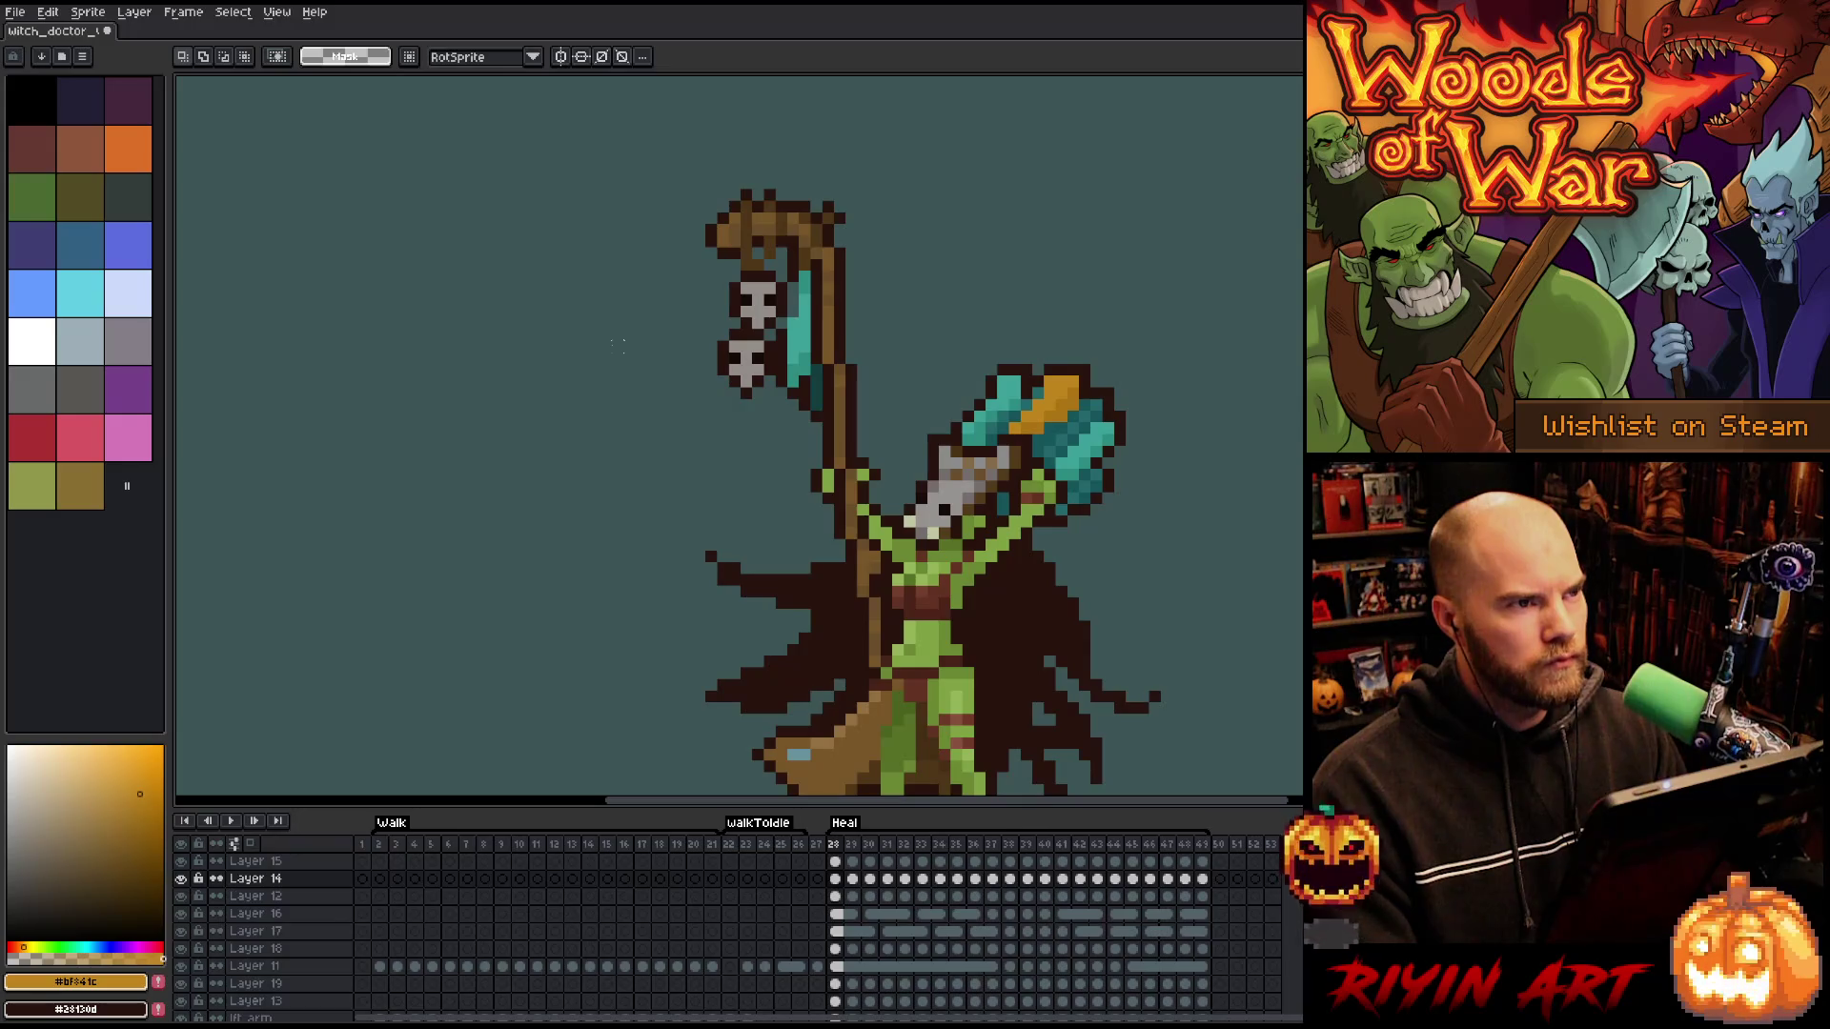
{"action": "key", "text": "ctrl+shift+d"}
{"action": "key", "text": "Return"}
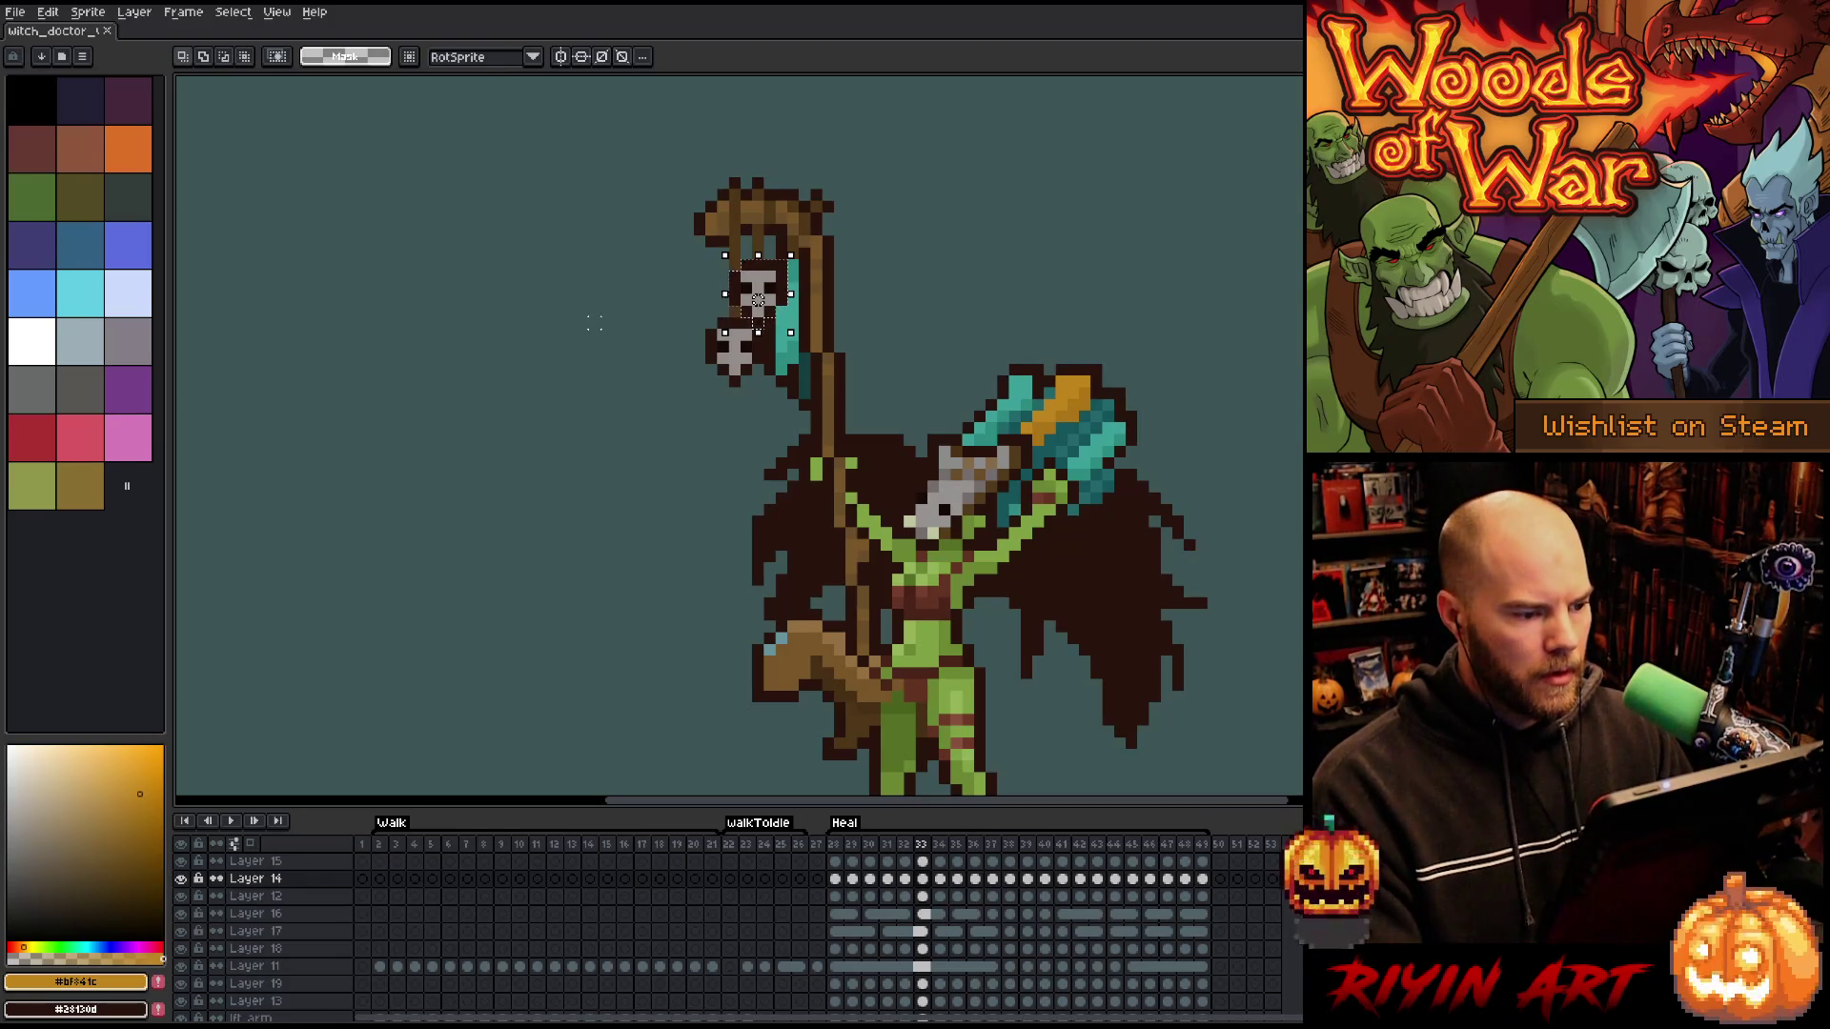
- Nudge the skull down and back up, then add Layers 20 and 21 above Layer 14
{"action": "key", "text": "Down"}
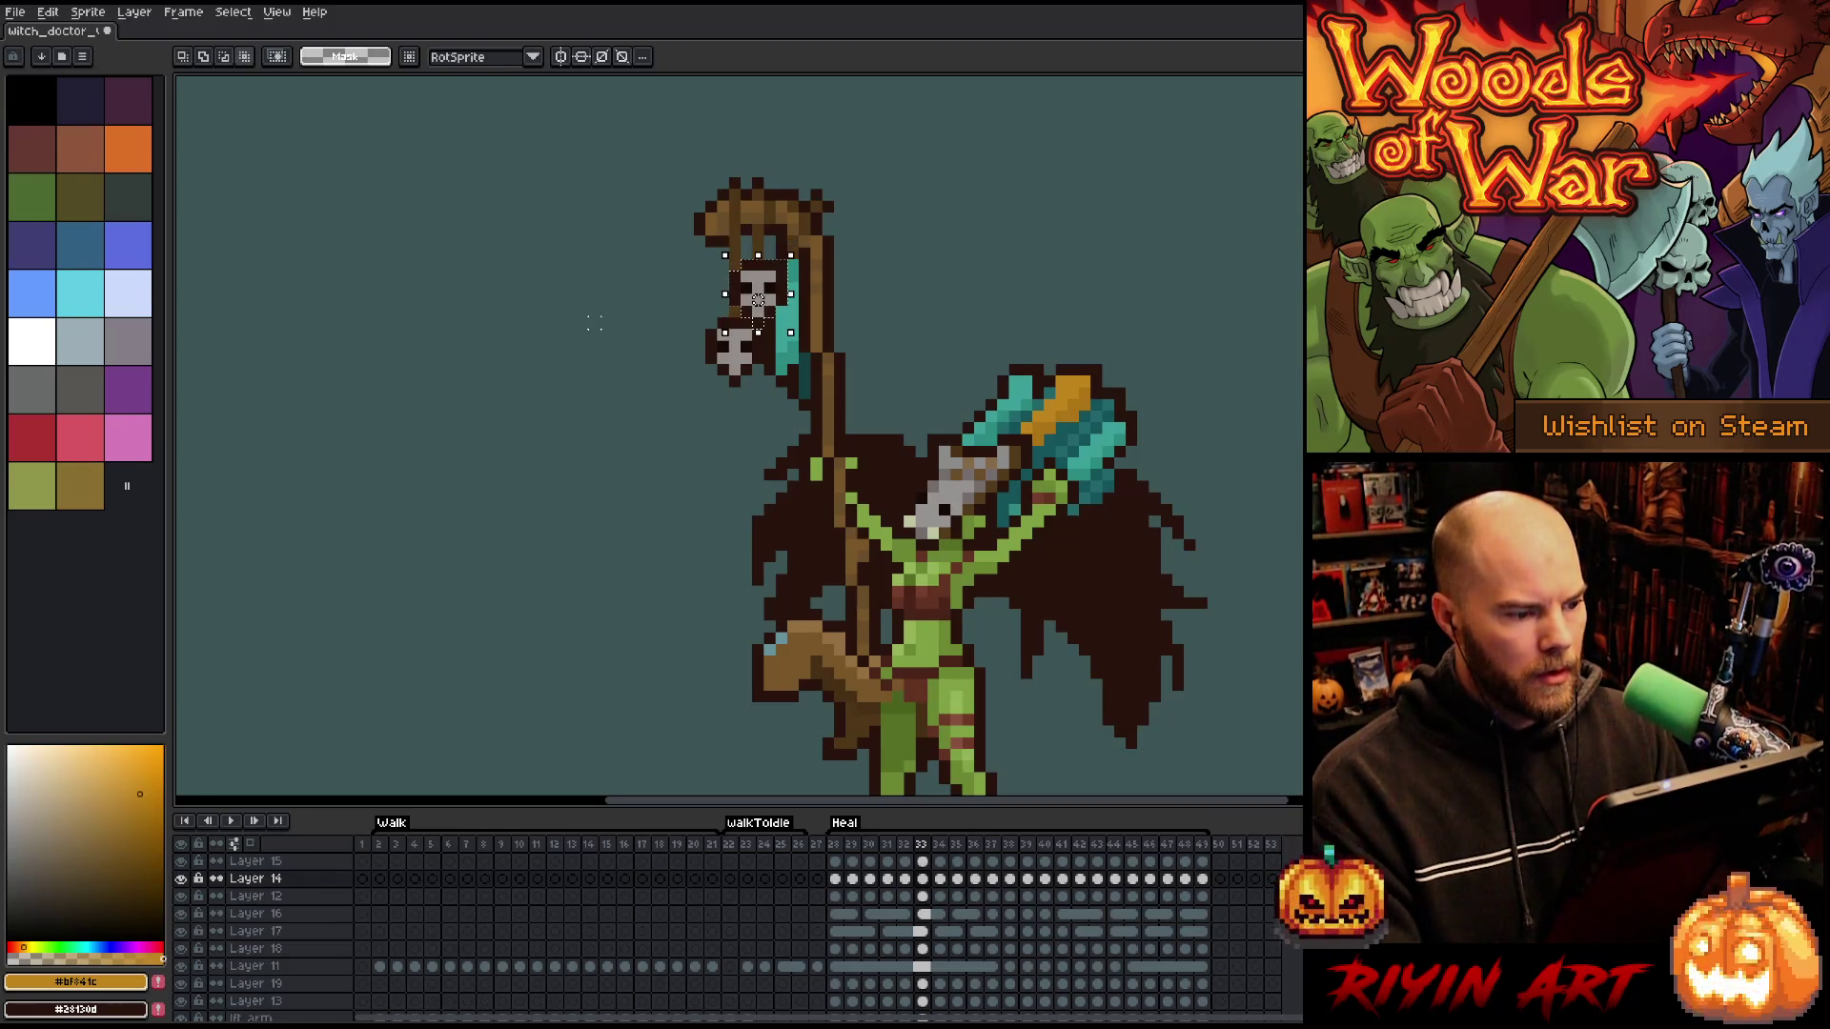
{"action": "key", "text": "Up"}
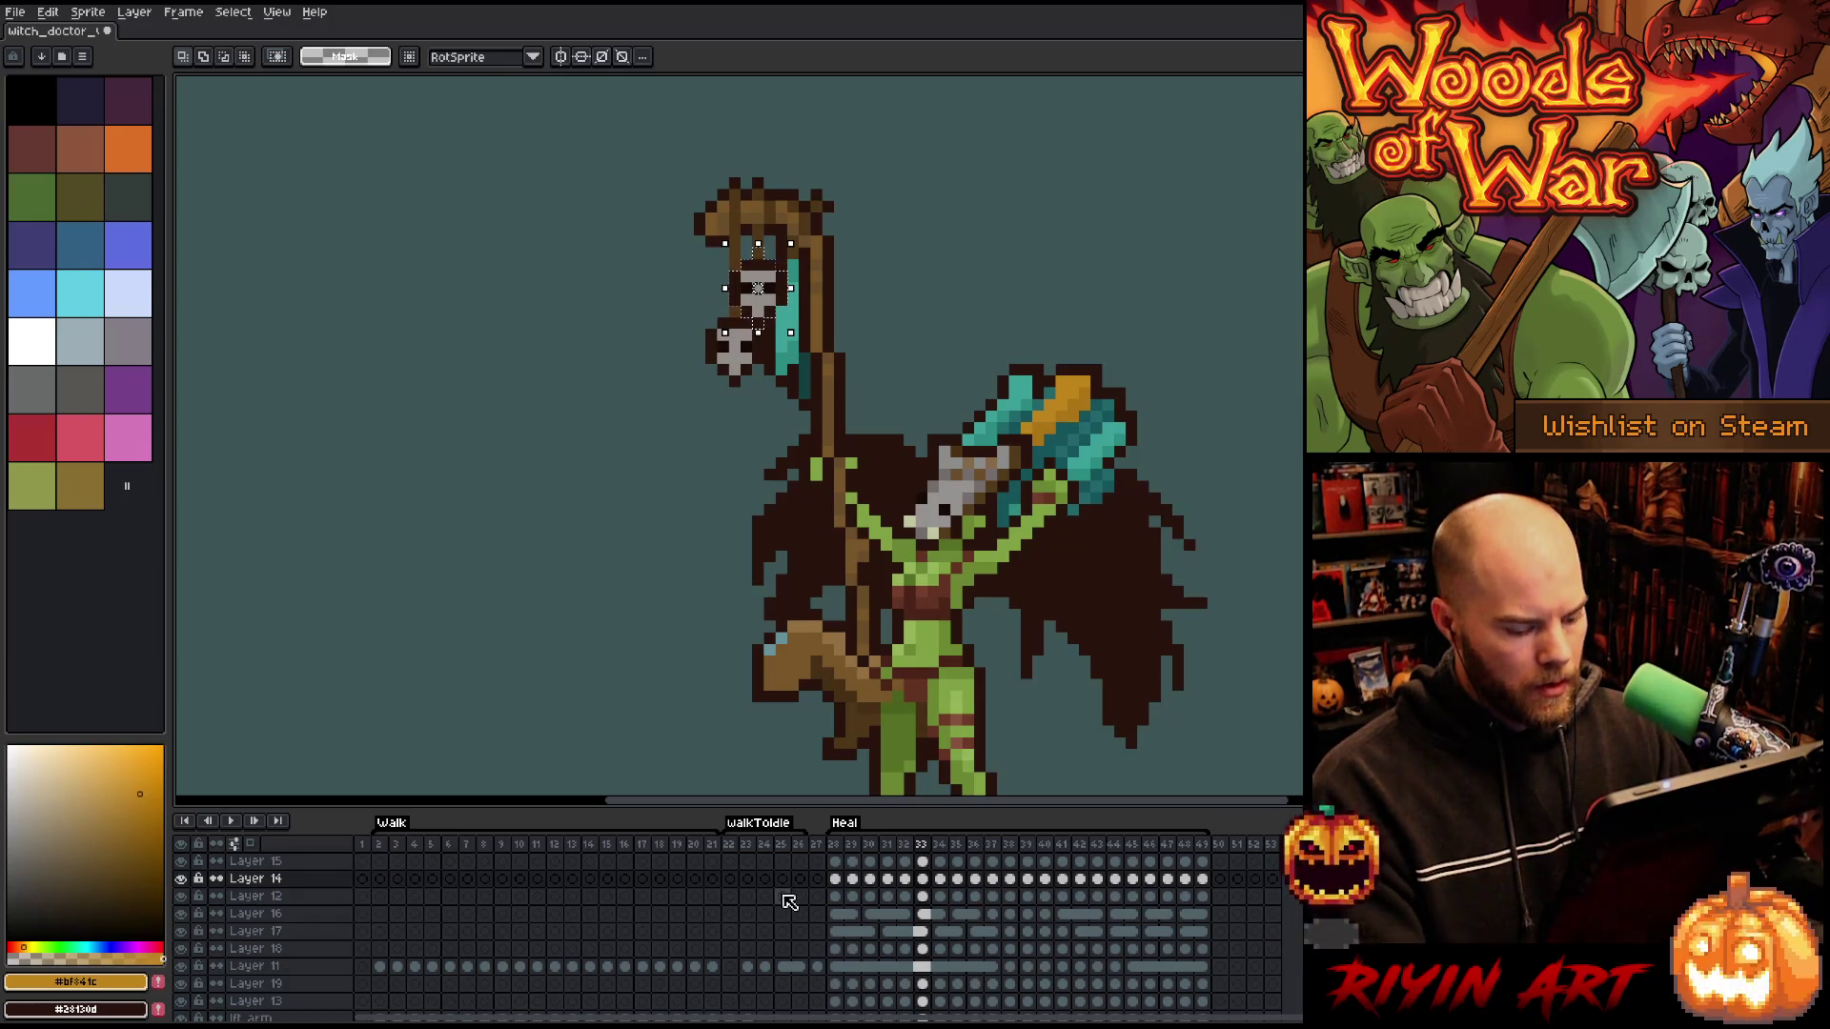
{"action": "key", "text": "shift+n"}
{"action": "key", "text": "shift+n"}
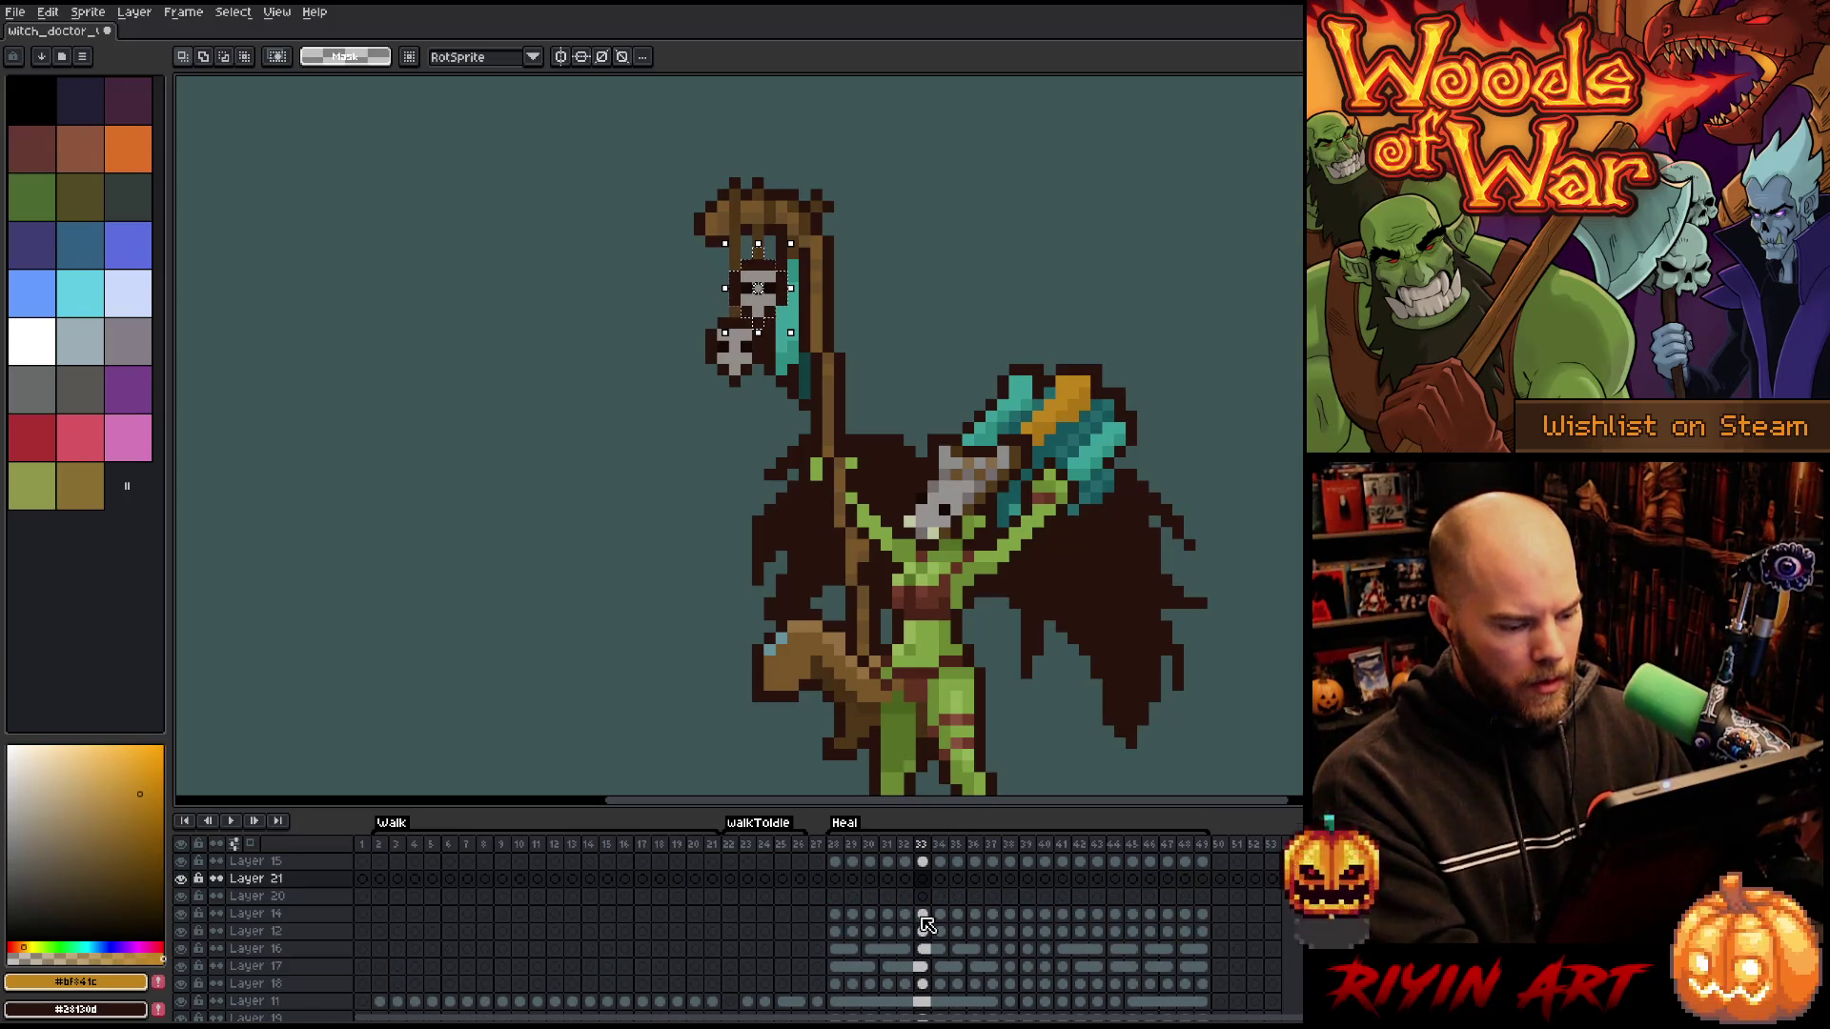
- Go to frame 28 on Layer 14, undoing a stray box over the staff top
{"action": "left_click", "coordinate": [919, 915]}
{"action": "left_click", "coordinate": [837, 915]}
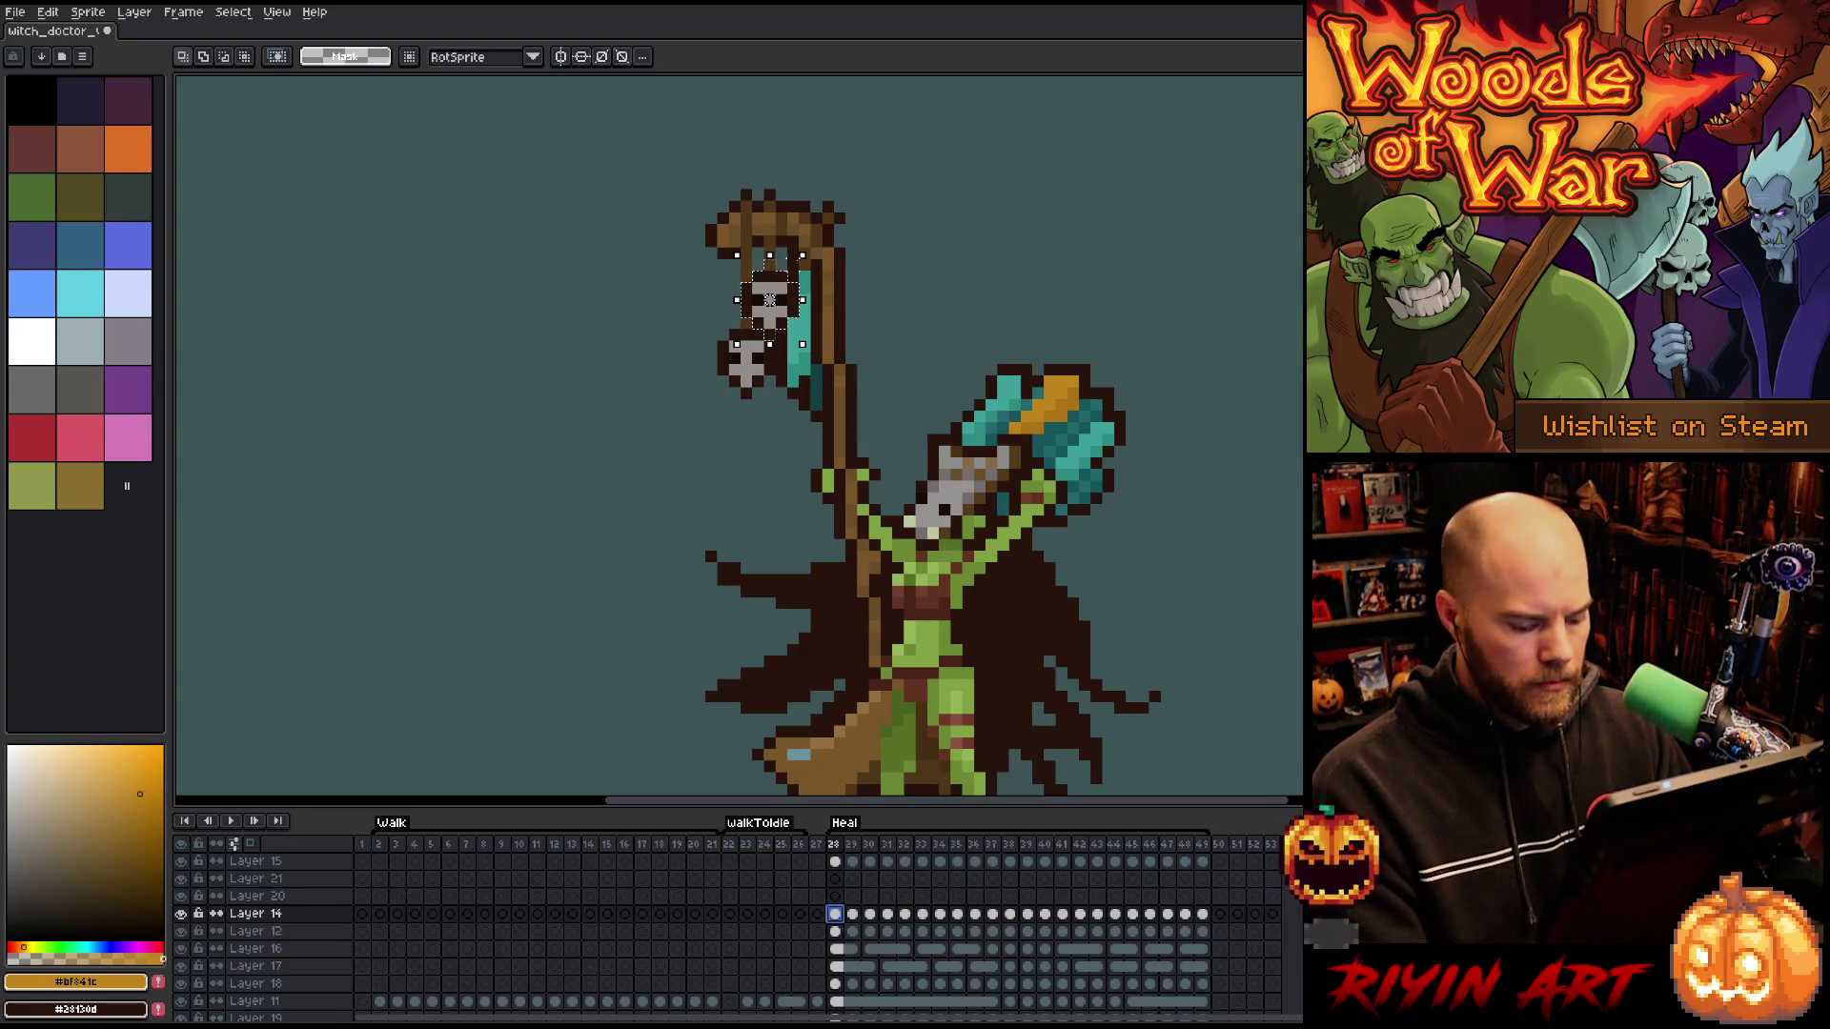
{"action": "left_click_drag", "start_coordinate": [812, 199], "coordinate": [716, 248]}
{"action": "key", "text": "ctrl+z"}
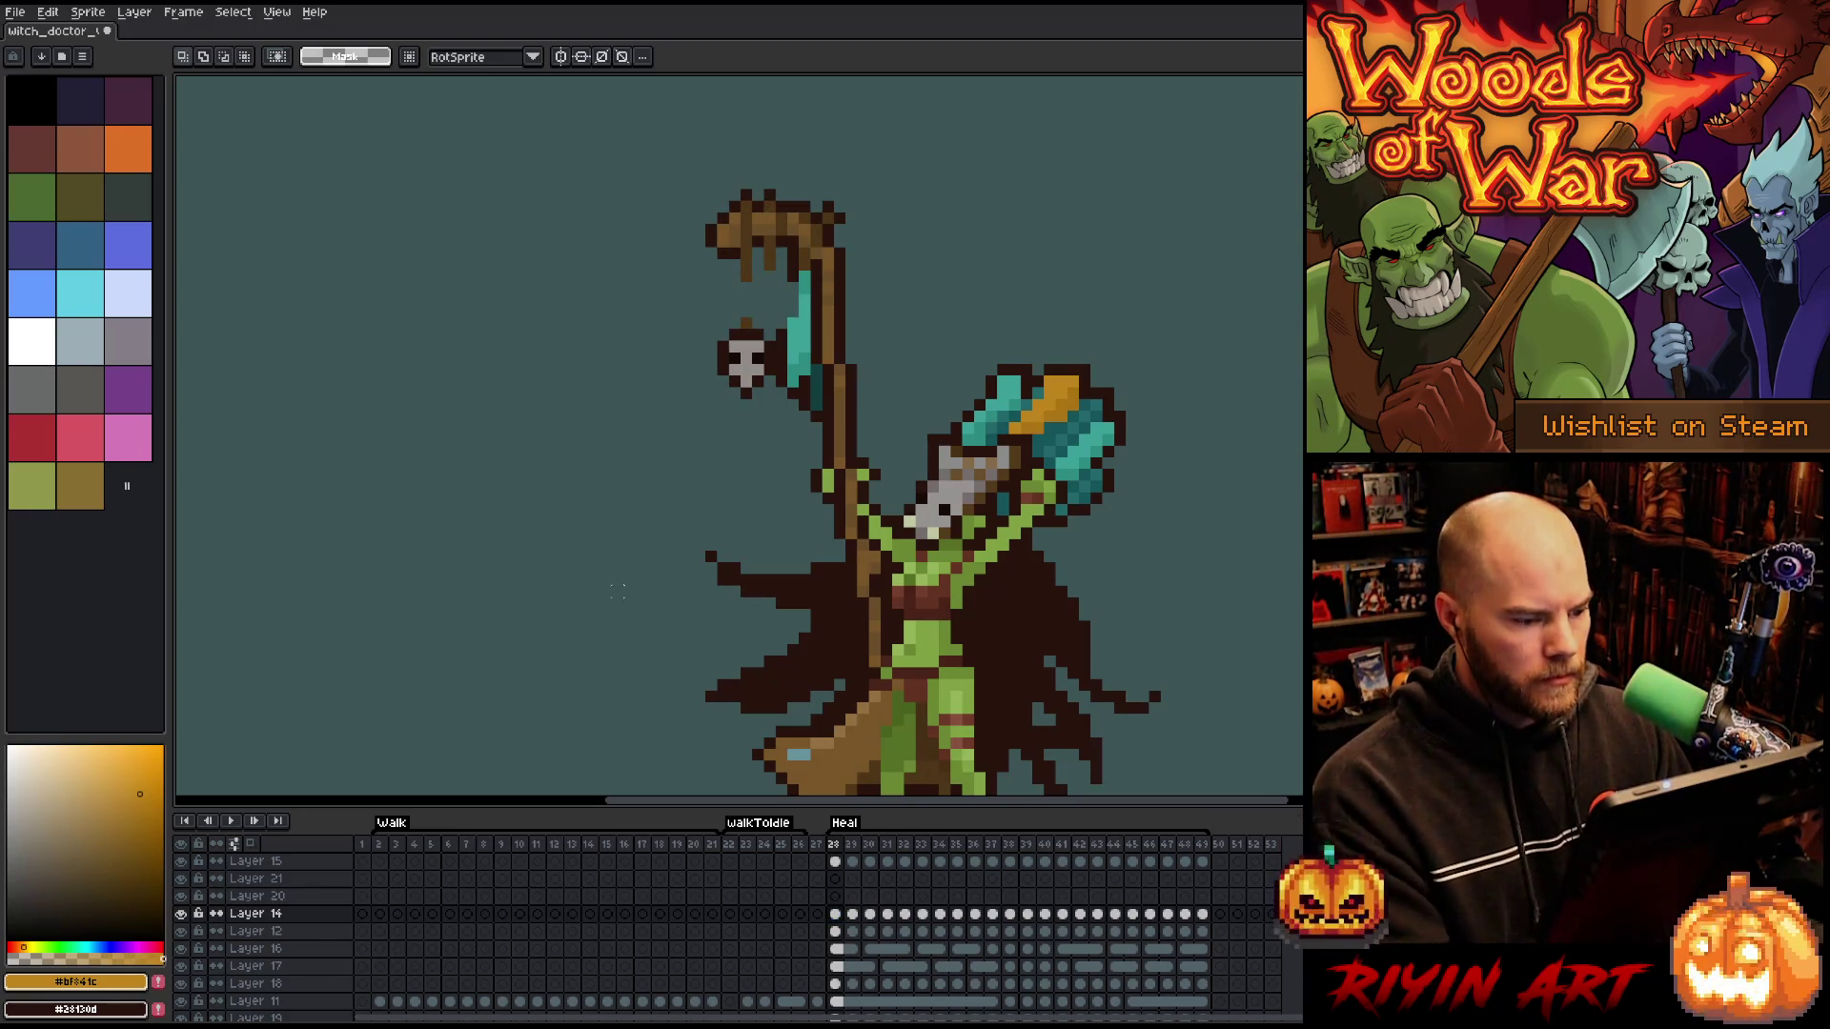
- Paste the skull into Layer 21 at frame 28, drag it into place, and hide Layer 14
{"action": "left_click", "coordinate": [835, 878]}
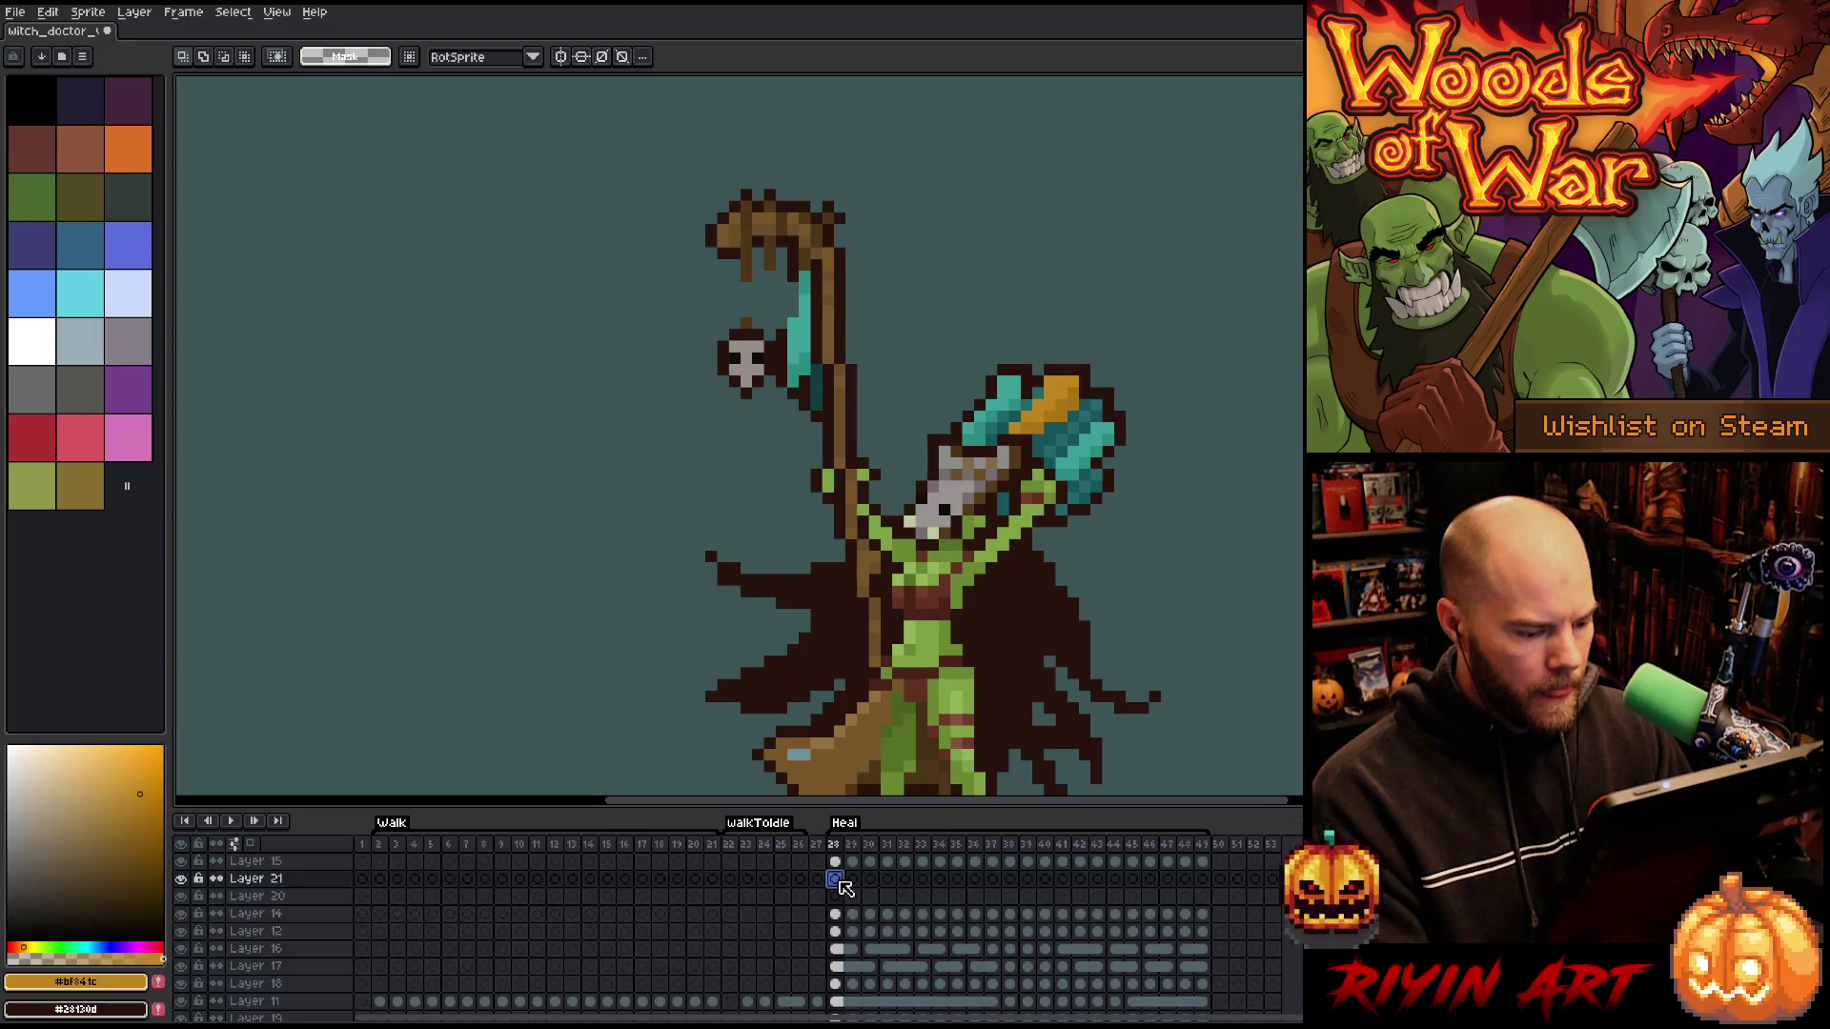
{"action": "key", "text": "ctrl+v"}
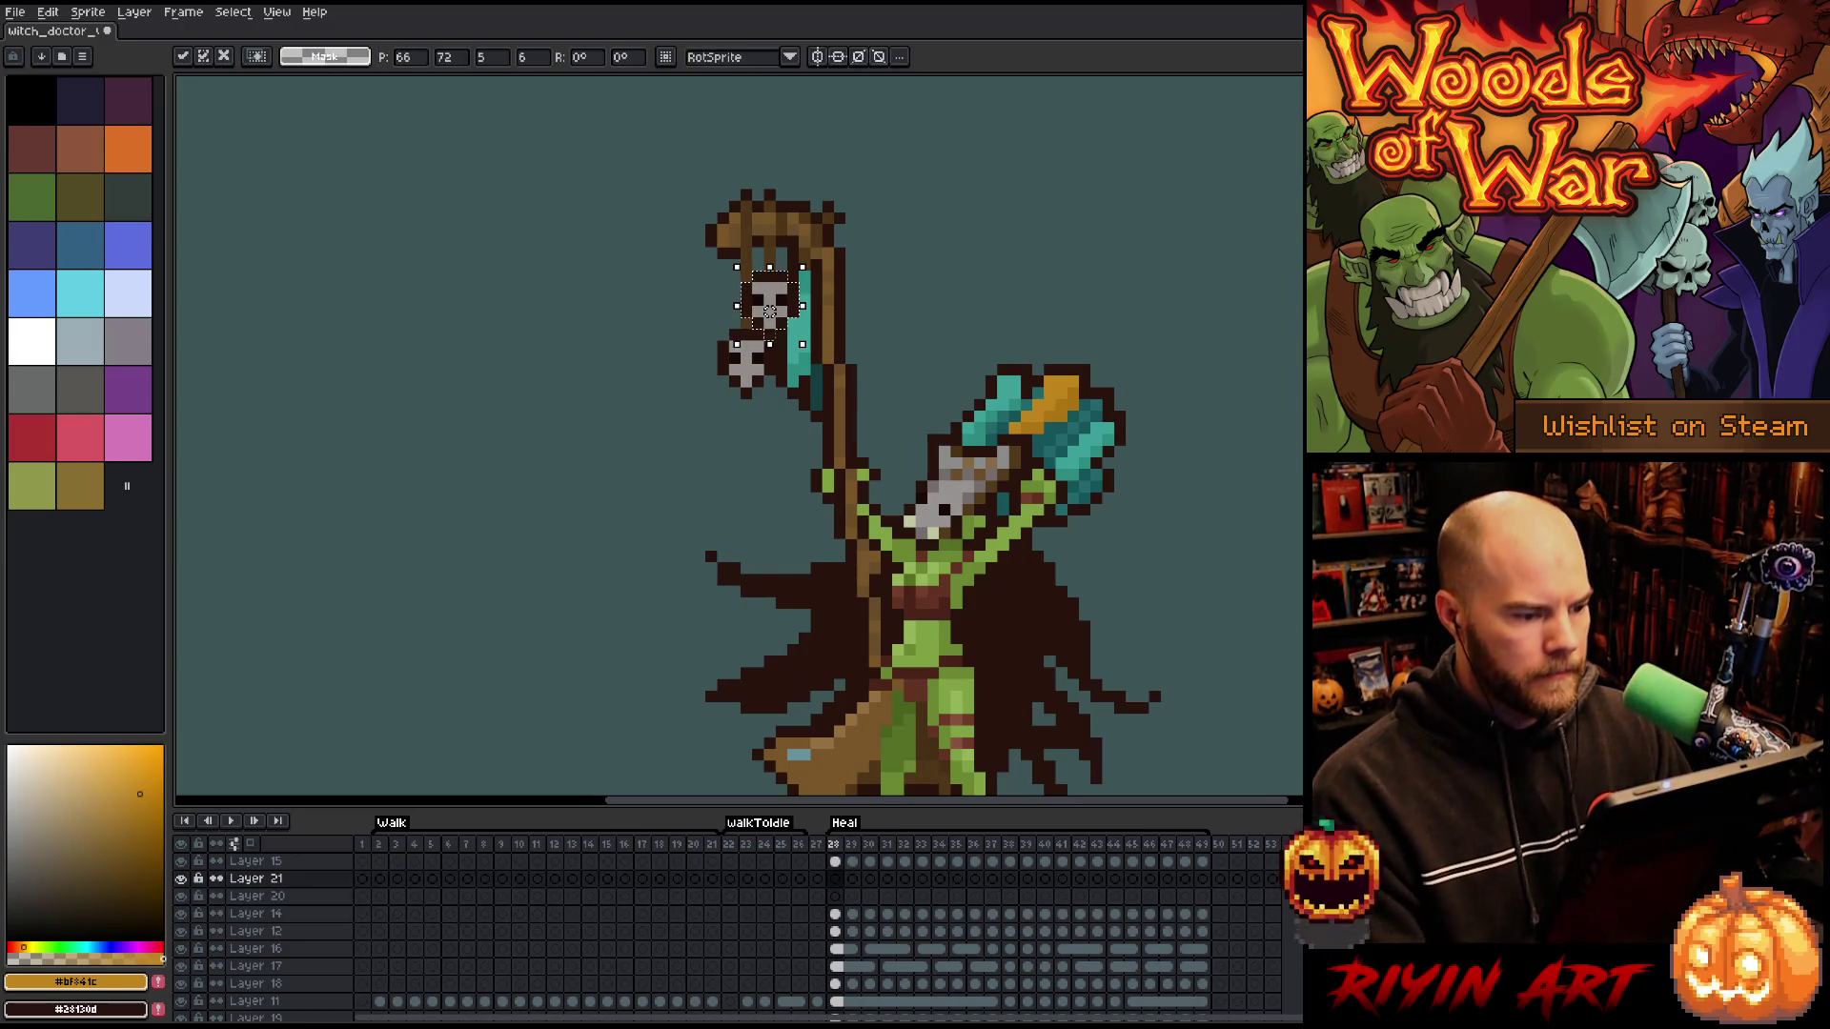
{"action": "left_click", "coordinate": [836, 897]}
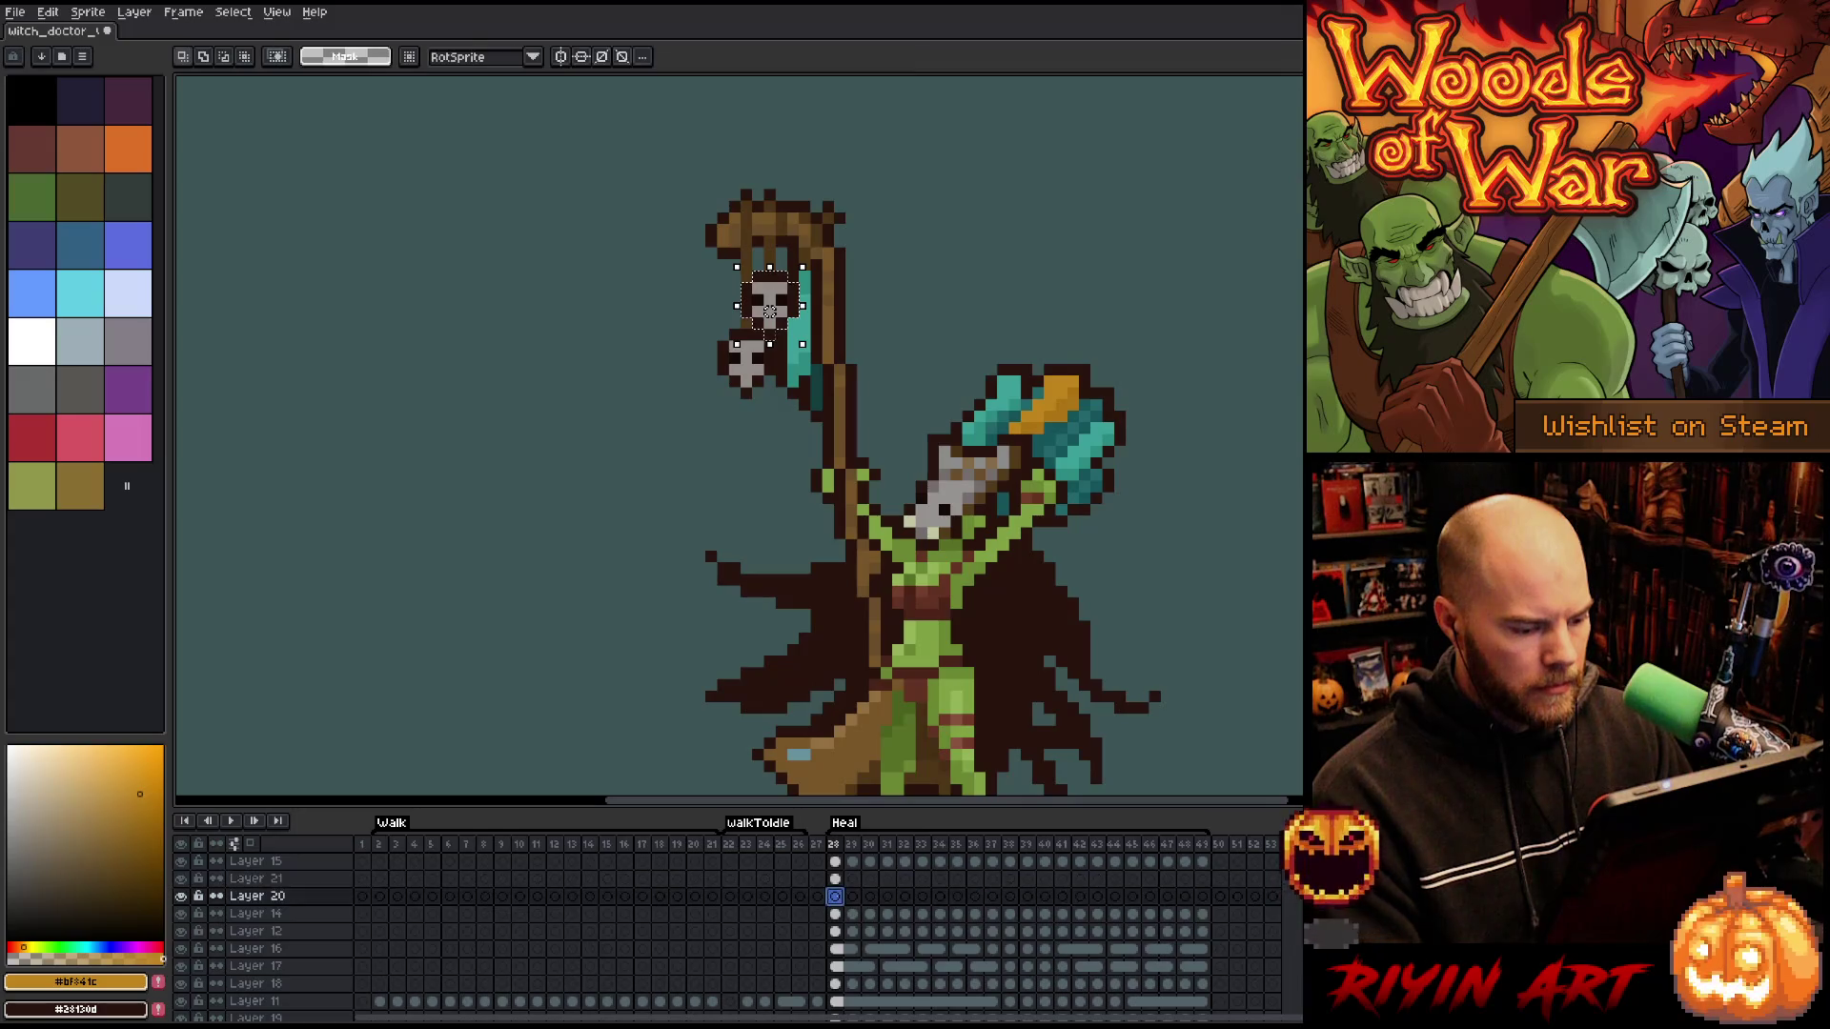
{"action": "key", "text": "ctrl+v"}
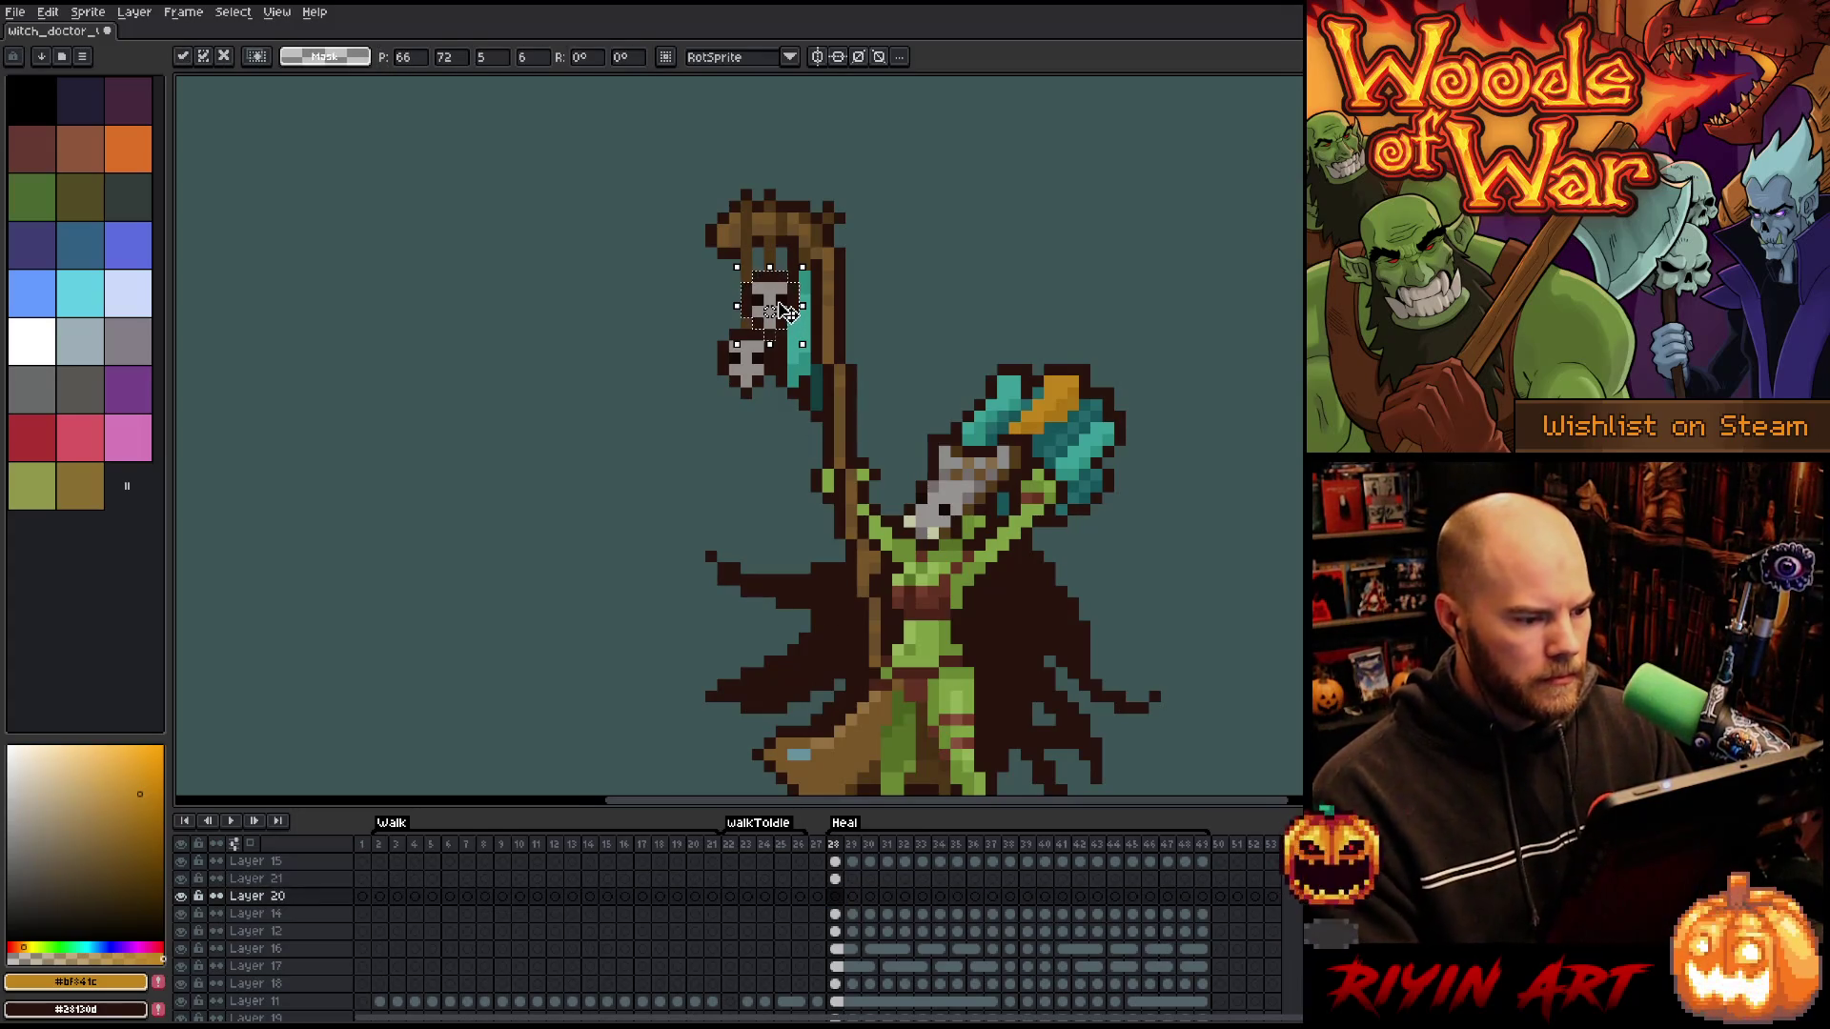
{"action": "mouse_move", "coordinate": [769, 312]}
{"action": "left_mouse_down"}
{"action": "mouse_move", "coordinate": [757, 362]}
{"action": "mouse_move", "coordinate": [776, 369]}
{"action": "left_mouse_up"}
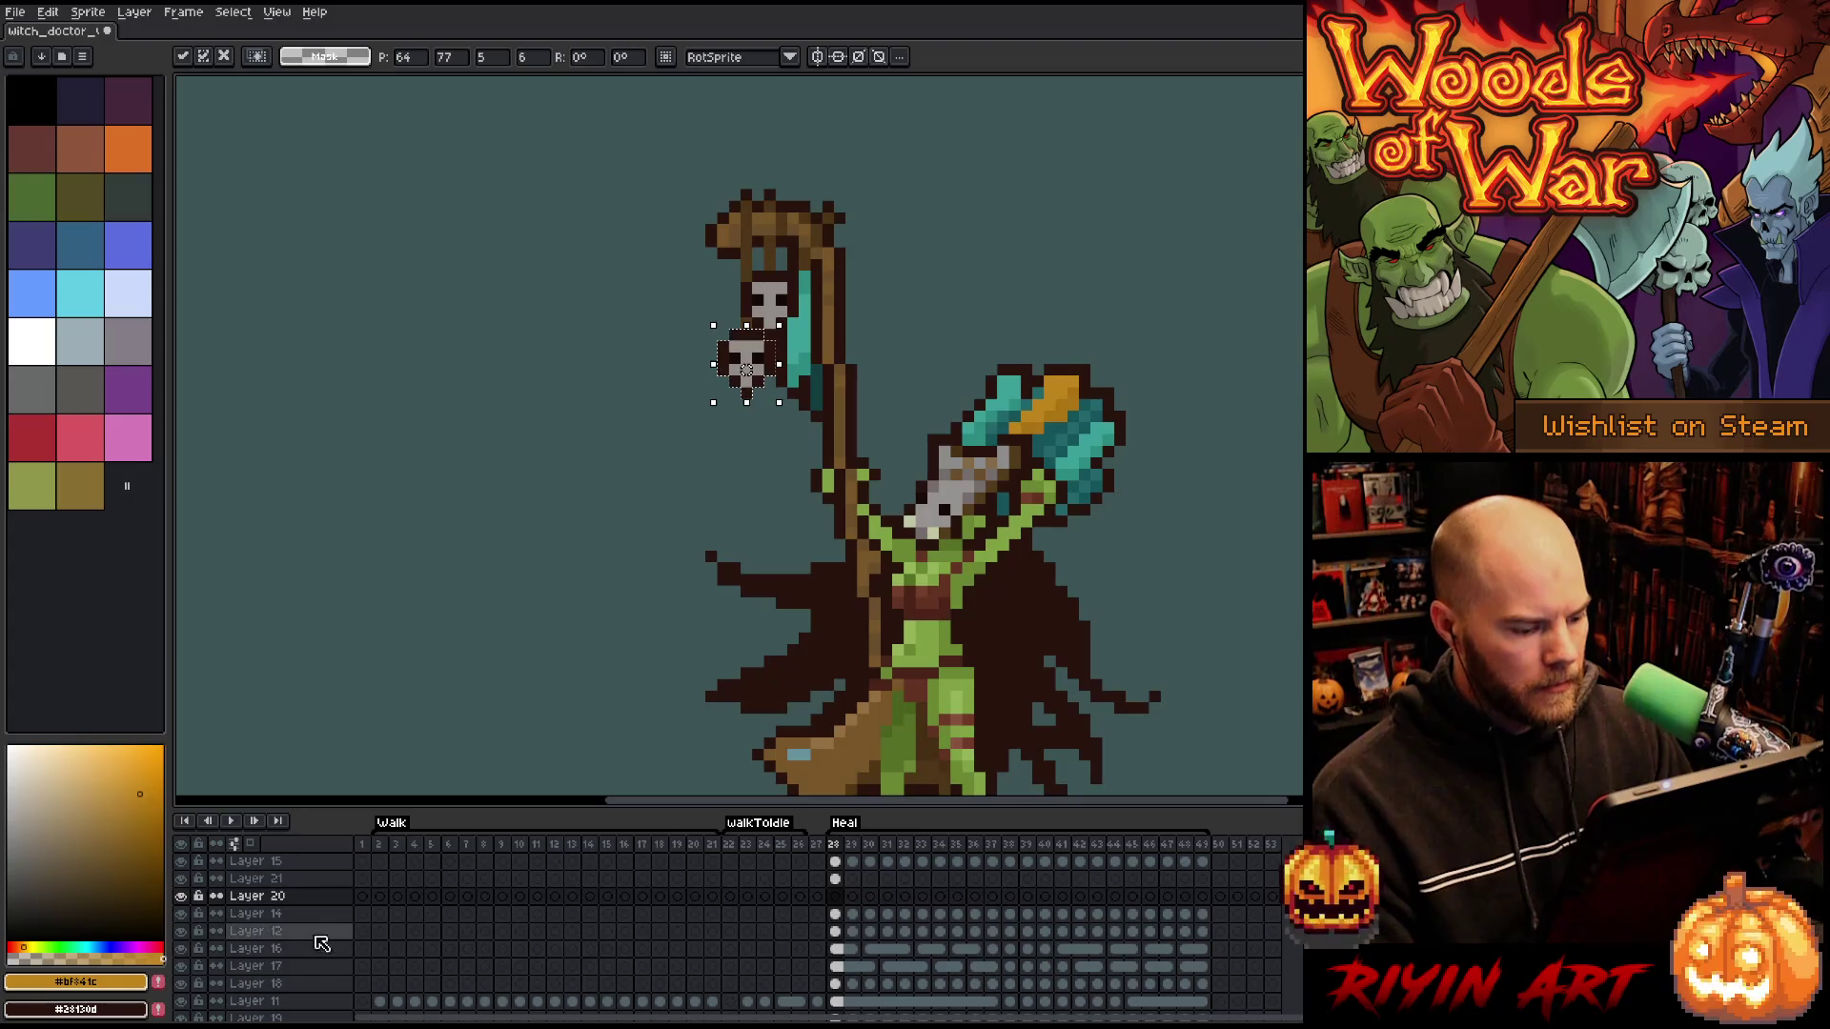
{"action": "left_click", "coordinate": [183, 913]}
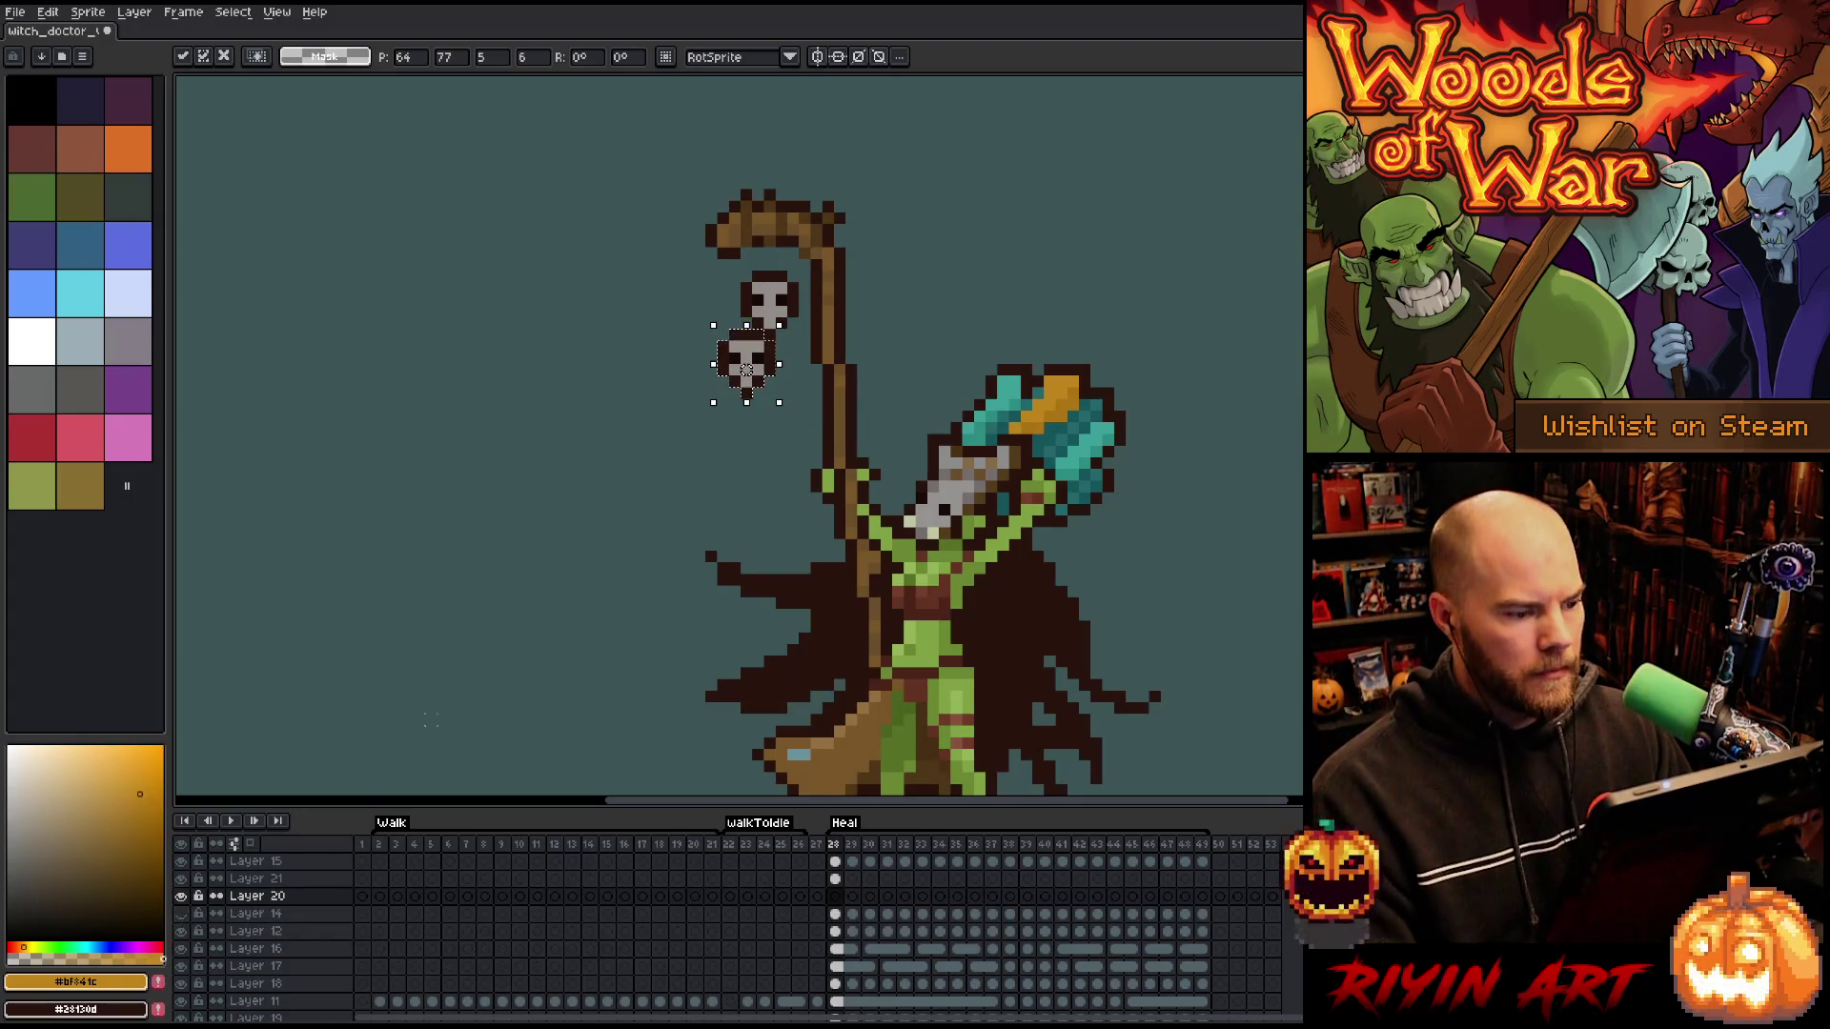
{"action": "left_click", "coordinate": [835, 878]}
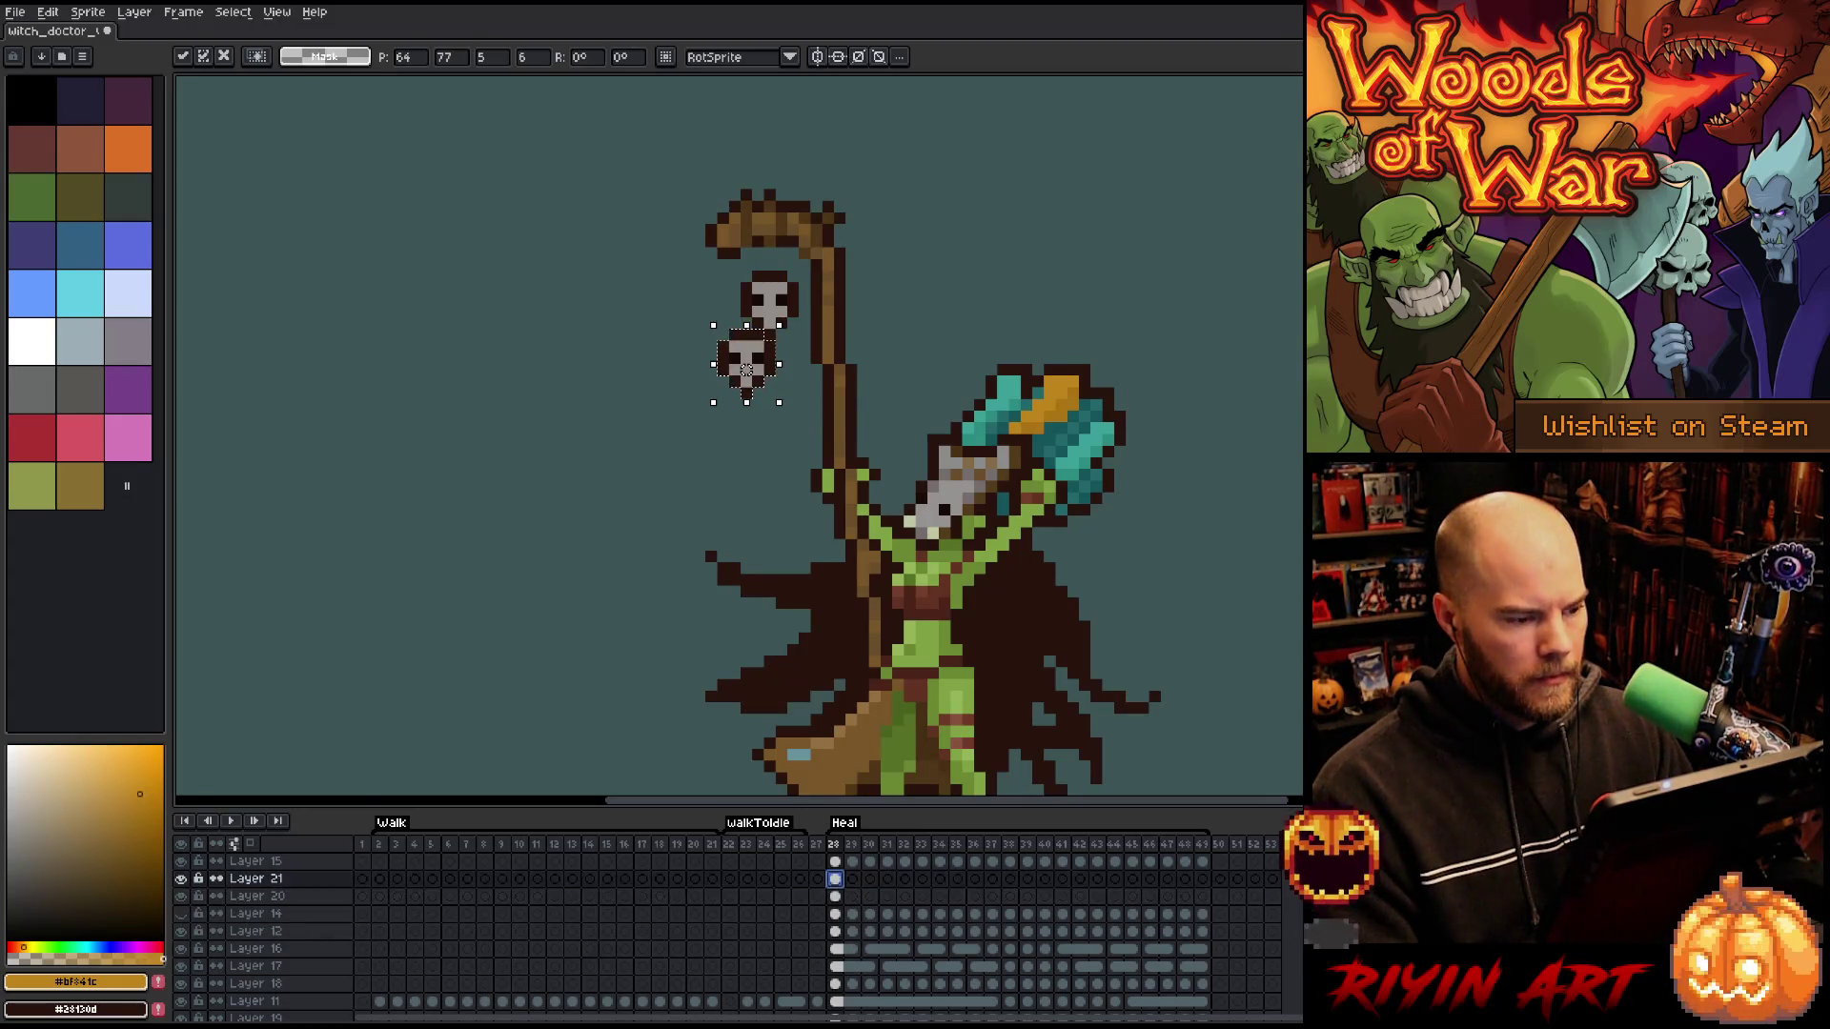
- Nudge the frame 28 skull one pixel left, commit it, and select Layer 21 cels 28–49
{"action": "scroll", "coordinate": [652, 531], "scroll_direction": "down", "scroll_amount": 2}
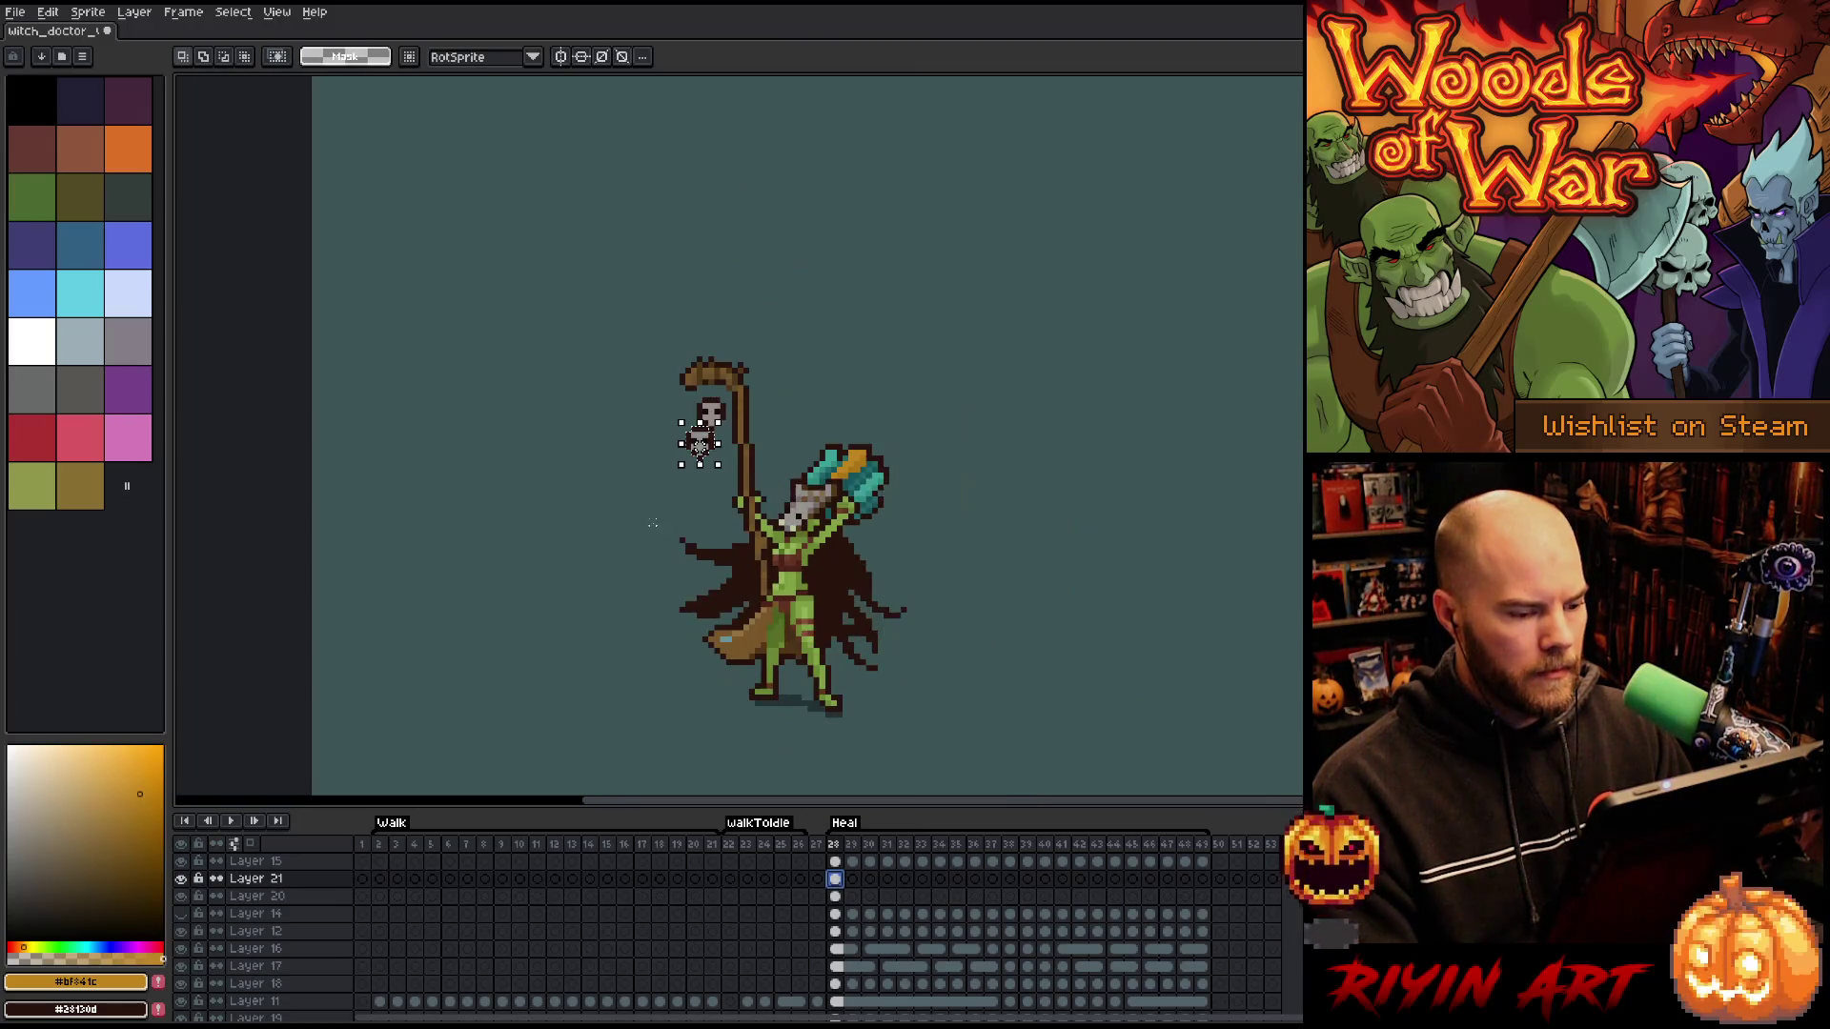
{"action": "scroll", "coordinate": [717, 539], "scroll_direction": "up", "scroll_amount": 1}
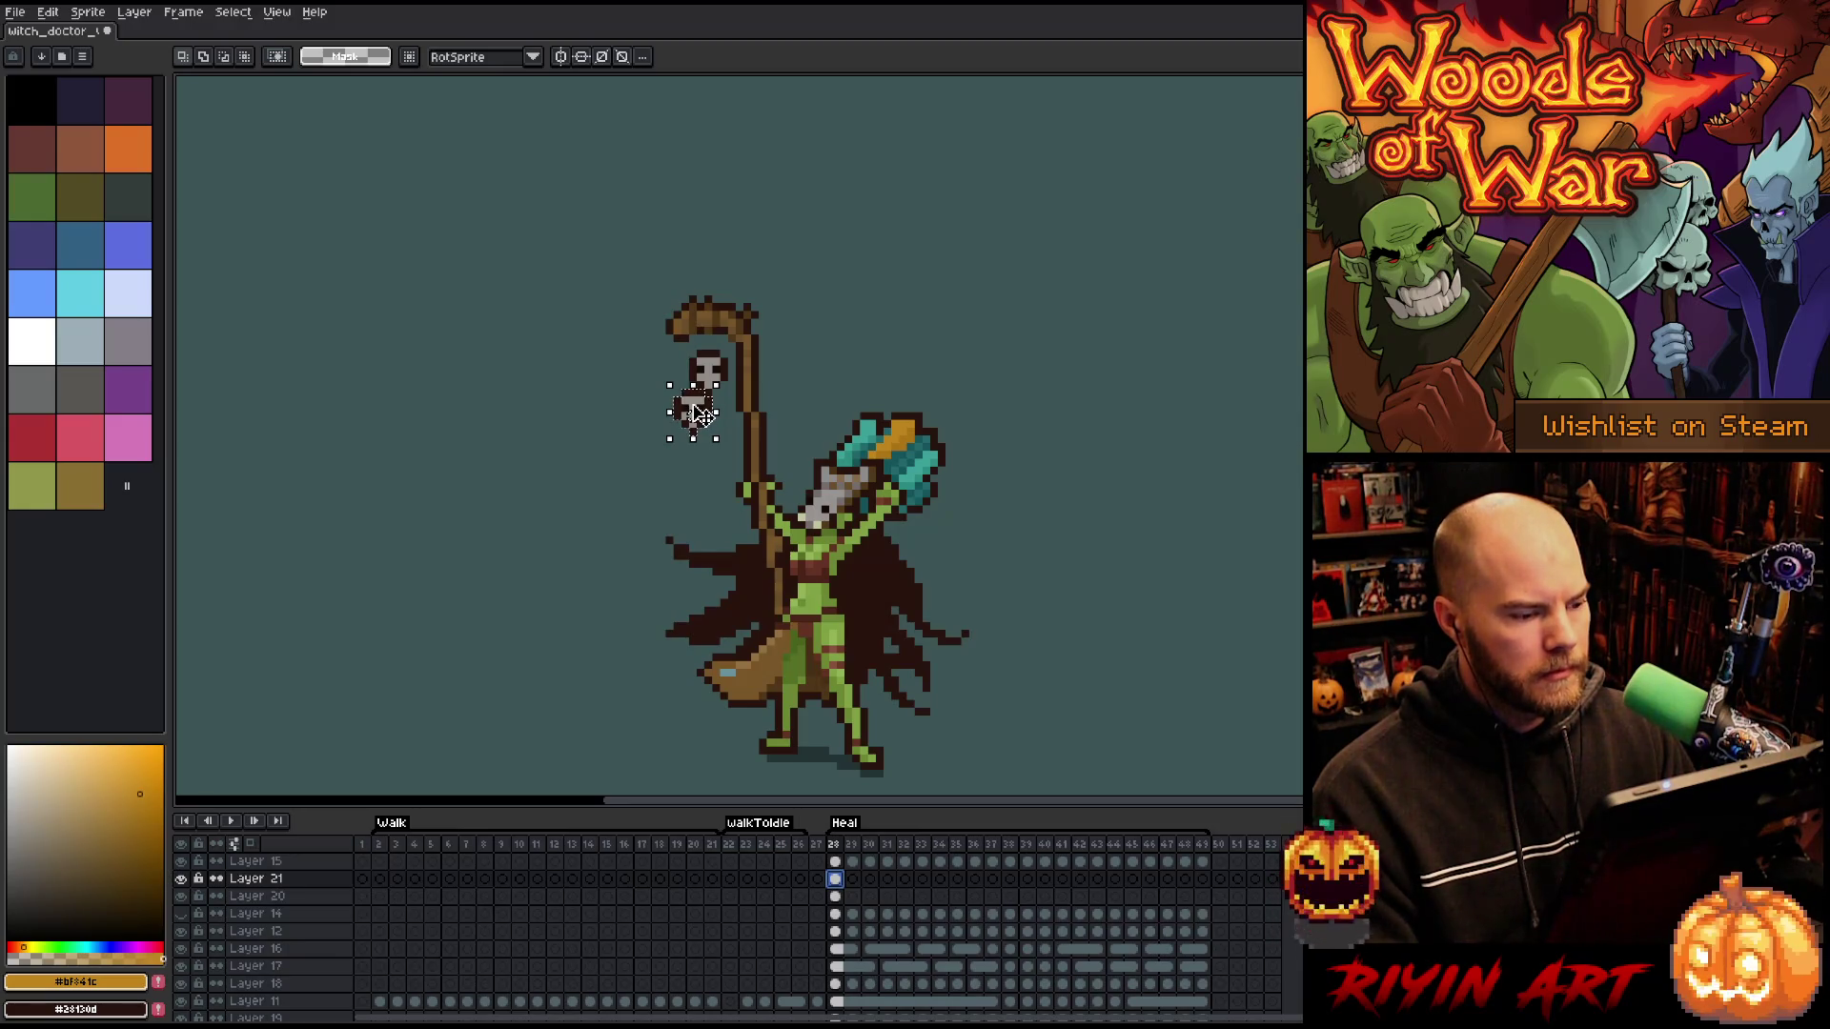
{"action": "left_click", "coordinate": [837, 878]}
{"action": "mouse_move", "coordinate": [716, 379]}
{"action": "left_mouse_down"}
{"action": "mouse_move", "coordinate": [634, 357]}
{"action": "mouse_move", "coordinate": [706, 372]}
{"action": "left_mouse_up"}
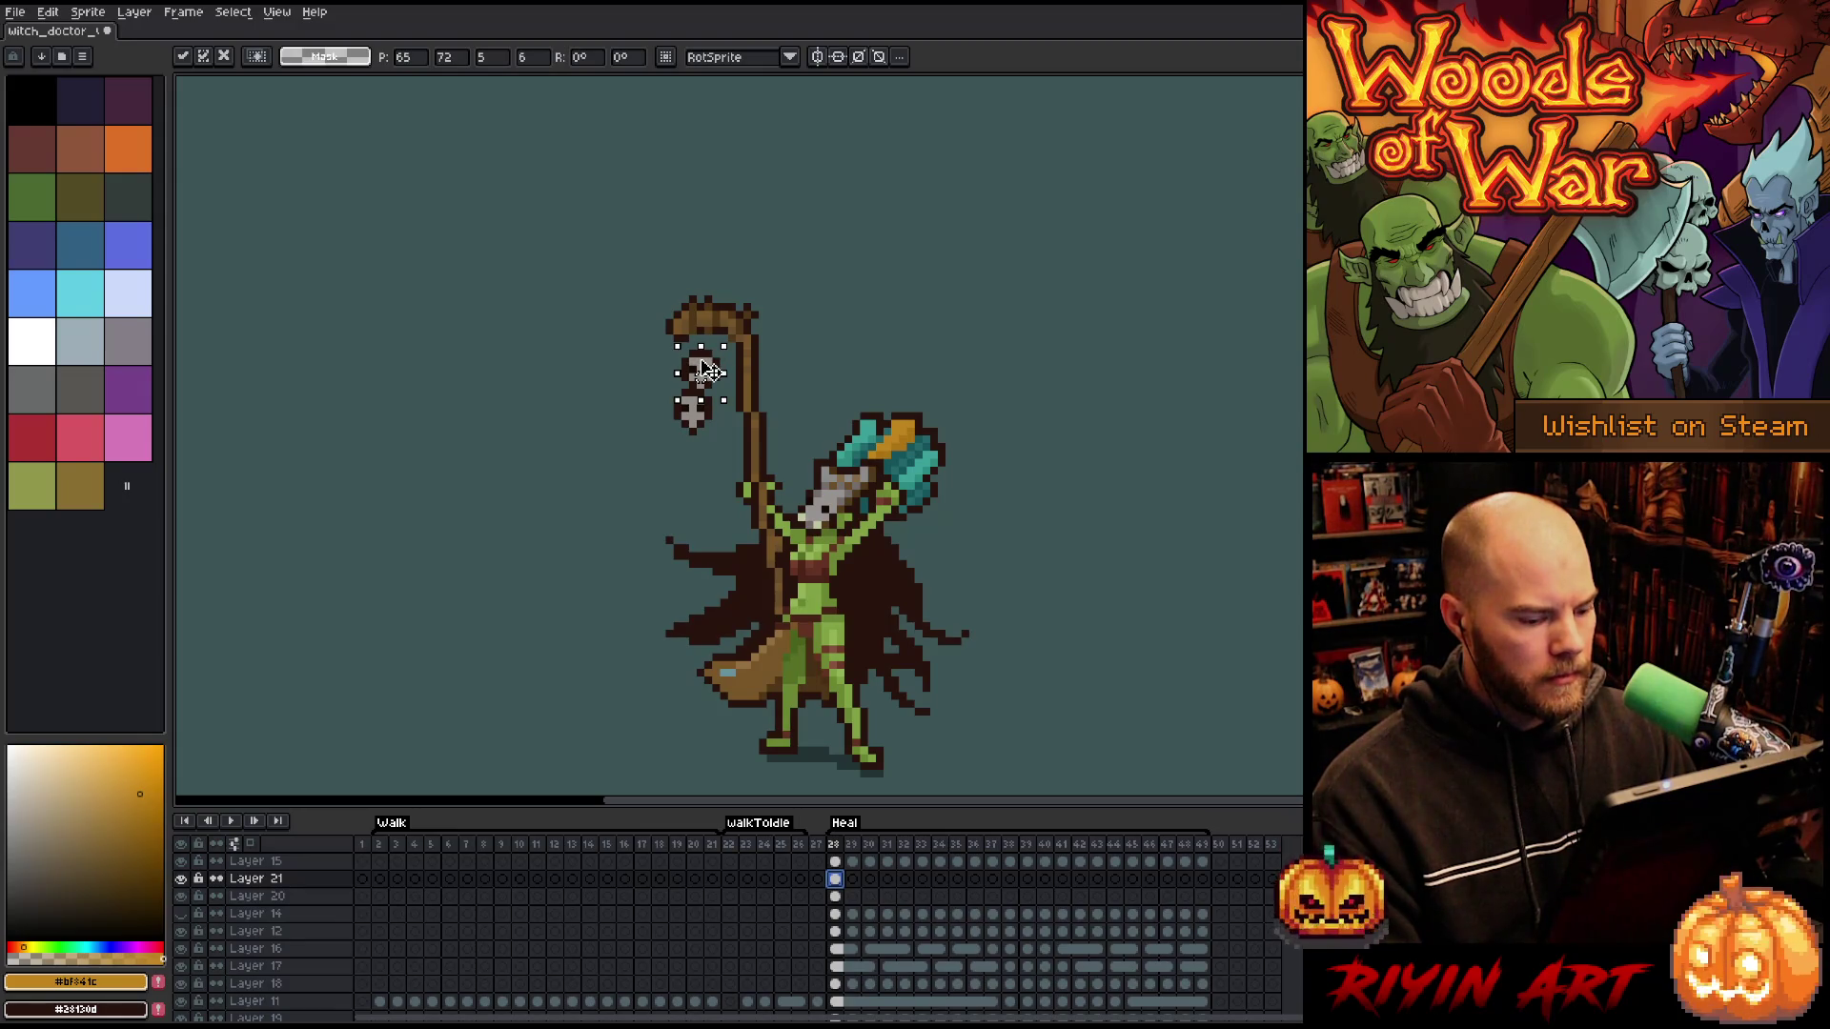
{"action": "left_click", "coordinate": [844, 879]}
{"action": "left_click_drag", "start_coordinate": [848, 880], "coordinate": [1191, 877]}
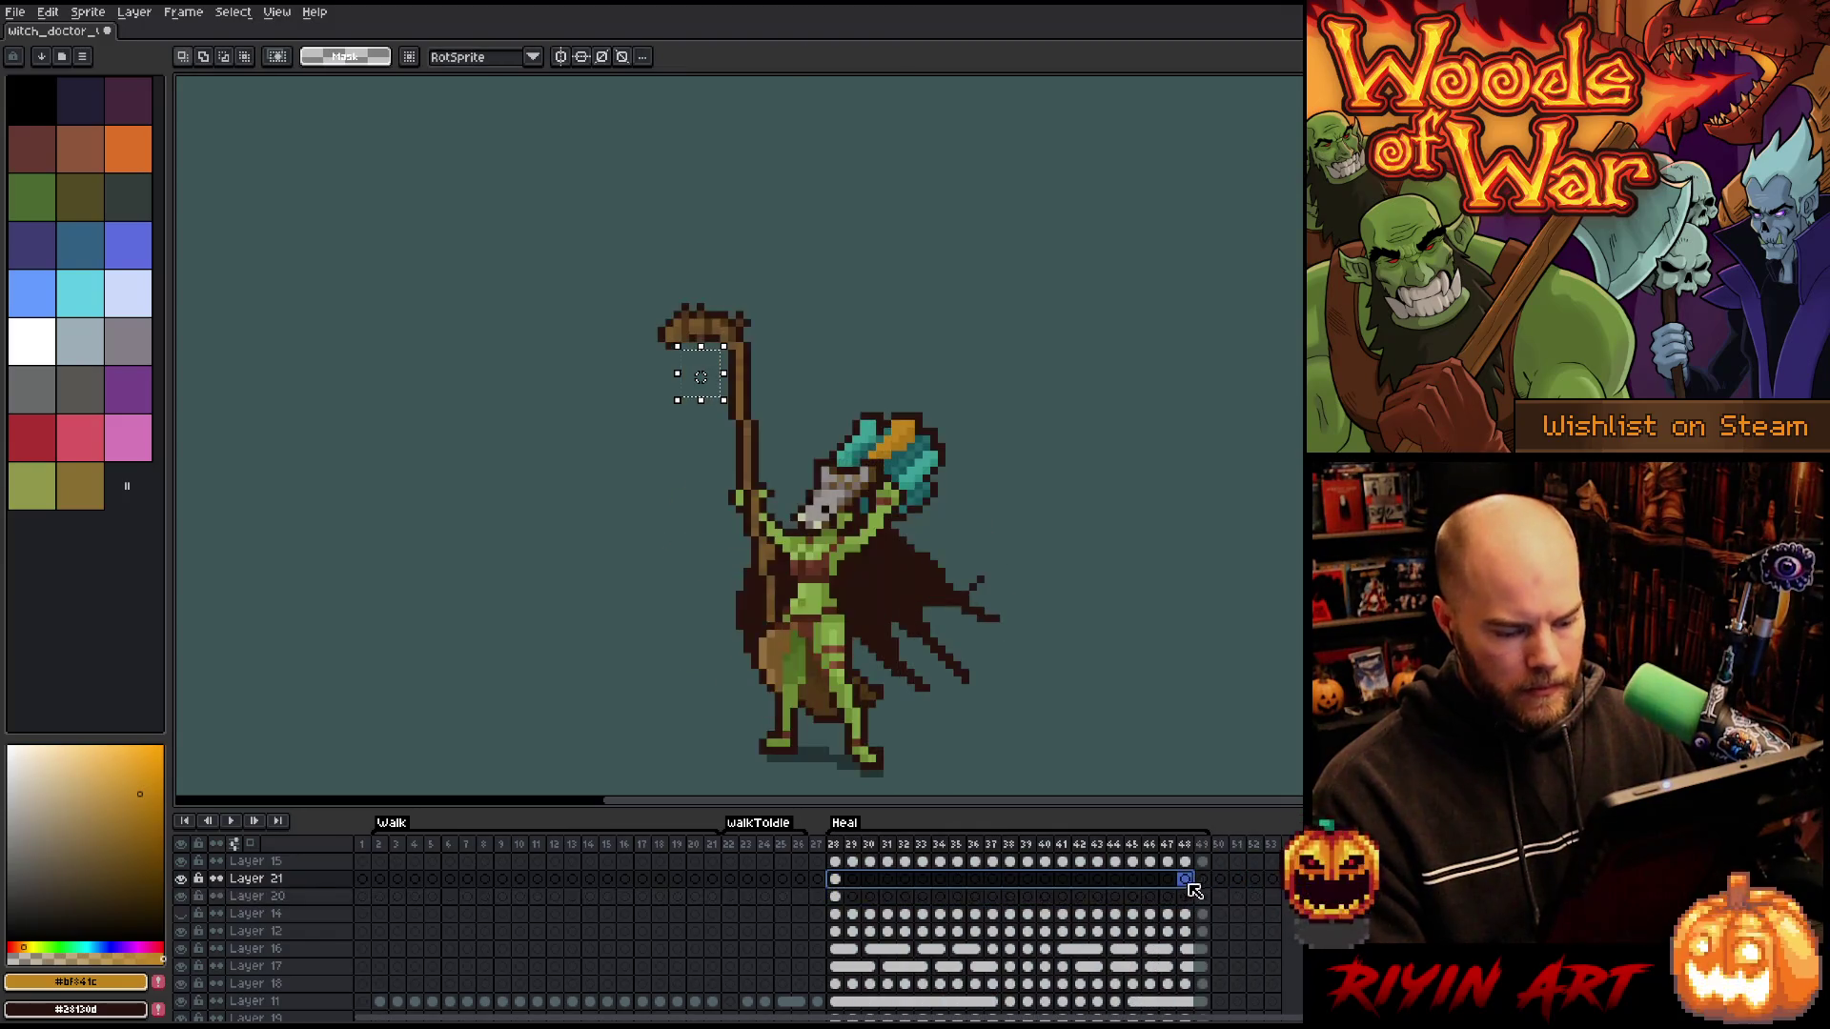
- Fill frames 28–49 with the skull cel and unlink the cels so each frame is separate
{"action": "right_click", "coordinate": [1201, 878]}
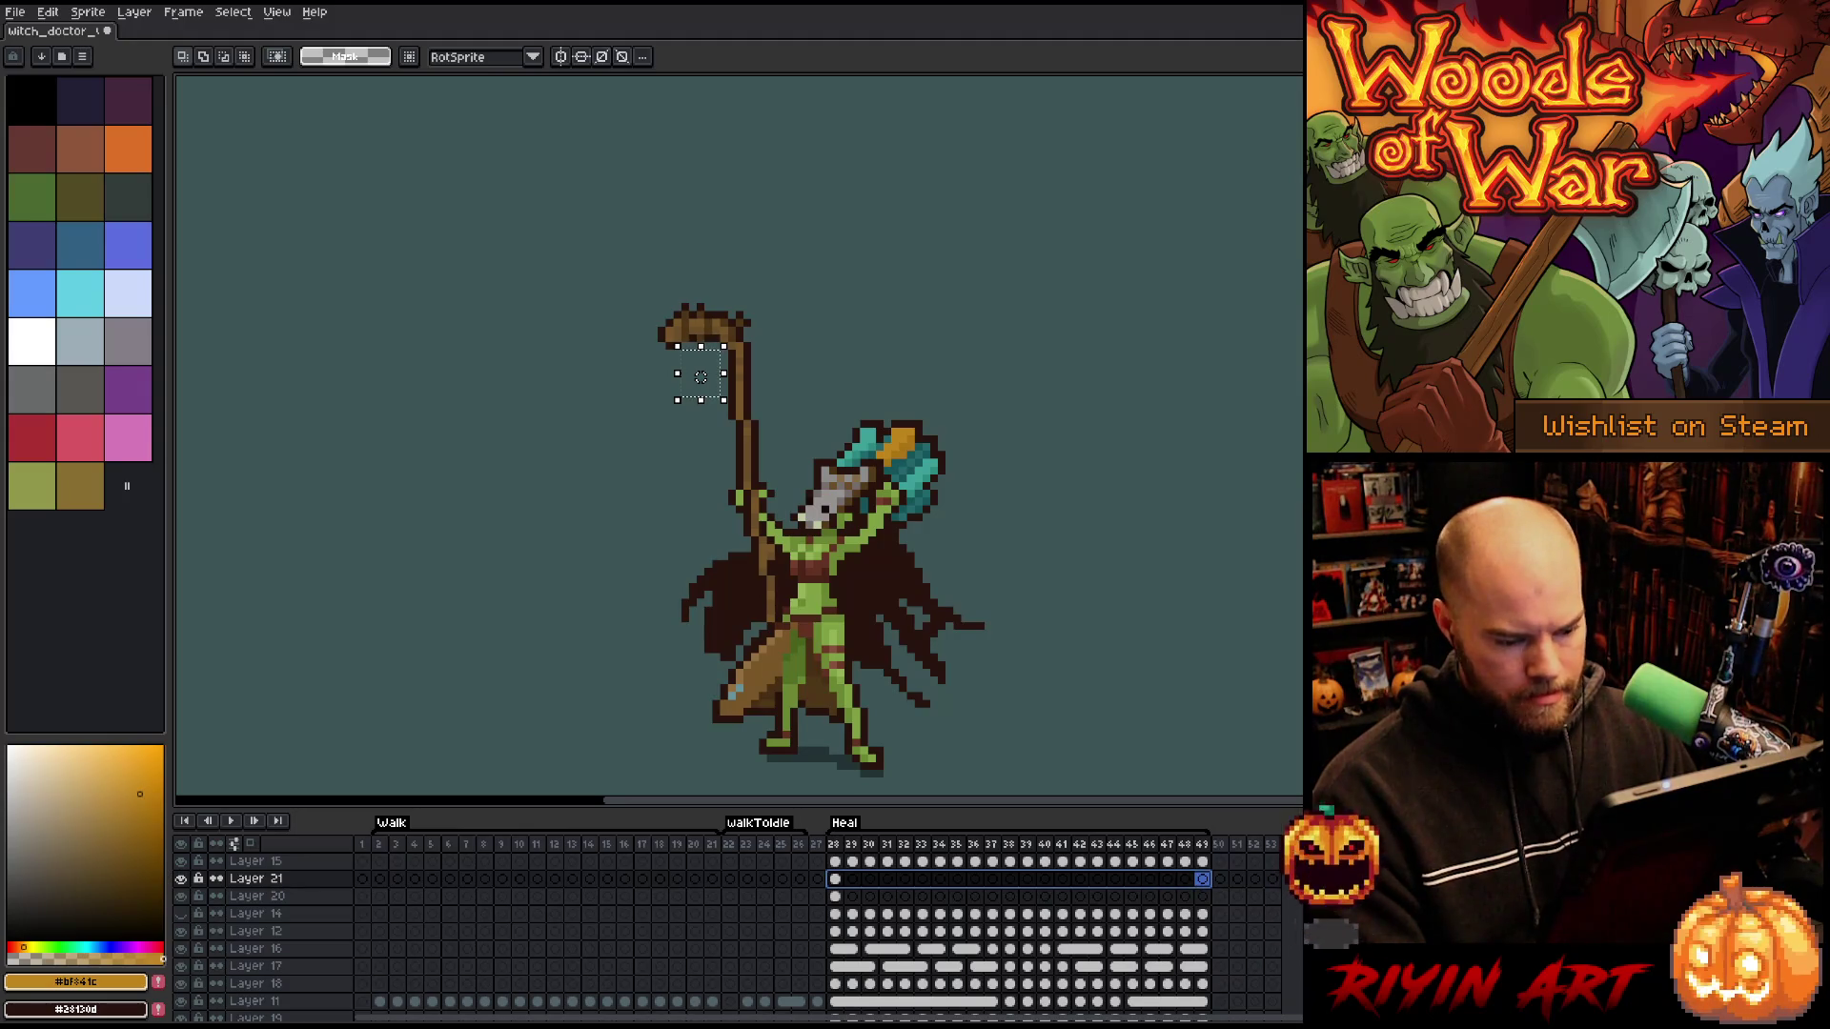
{"action": "right_click", "coordinate": [1199, 881]}
{"action": "left_click", "coordinate": [1230, 941]}
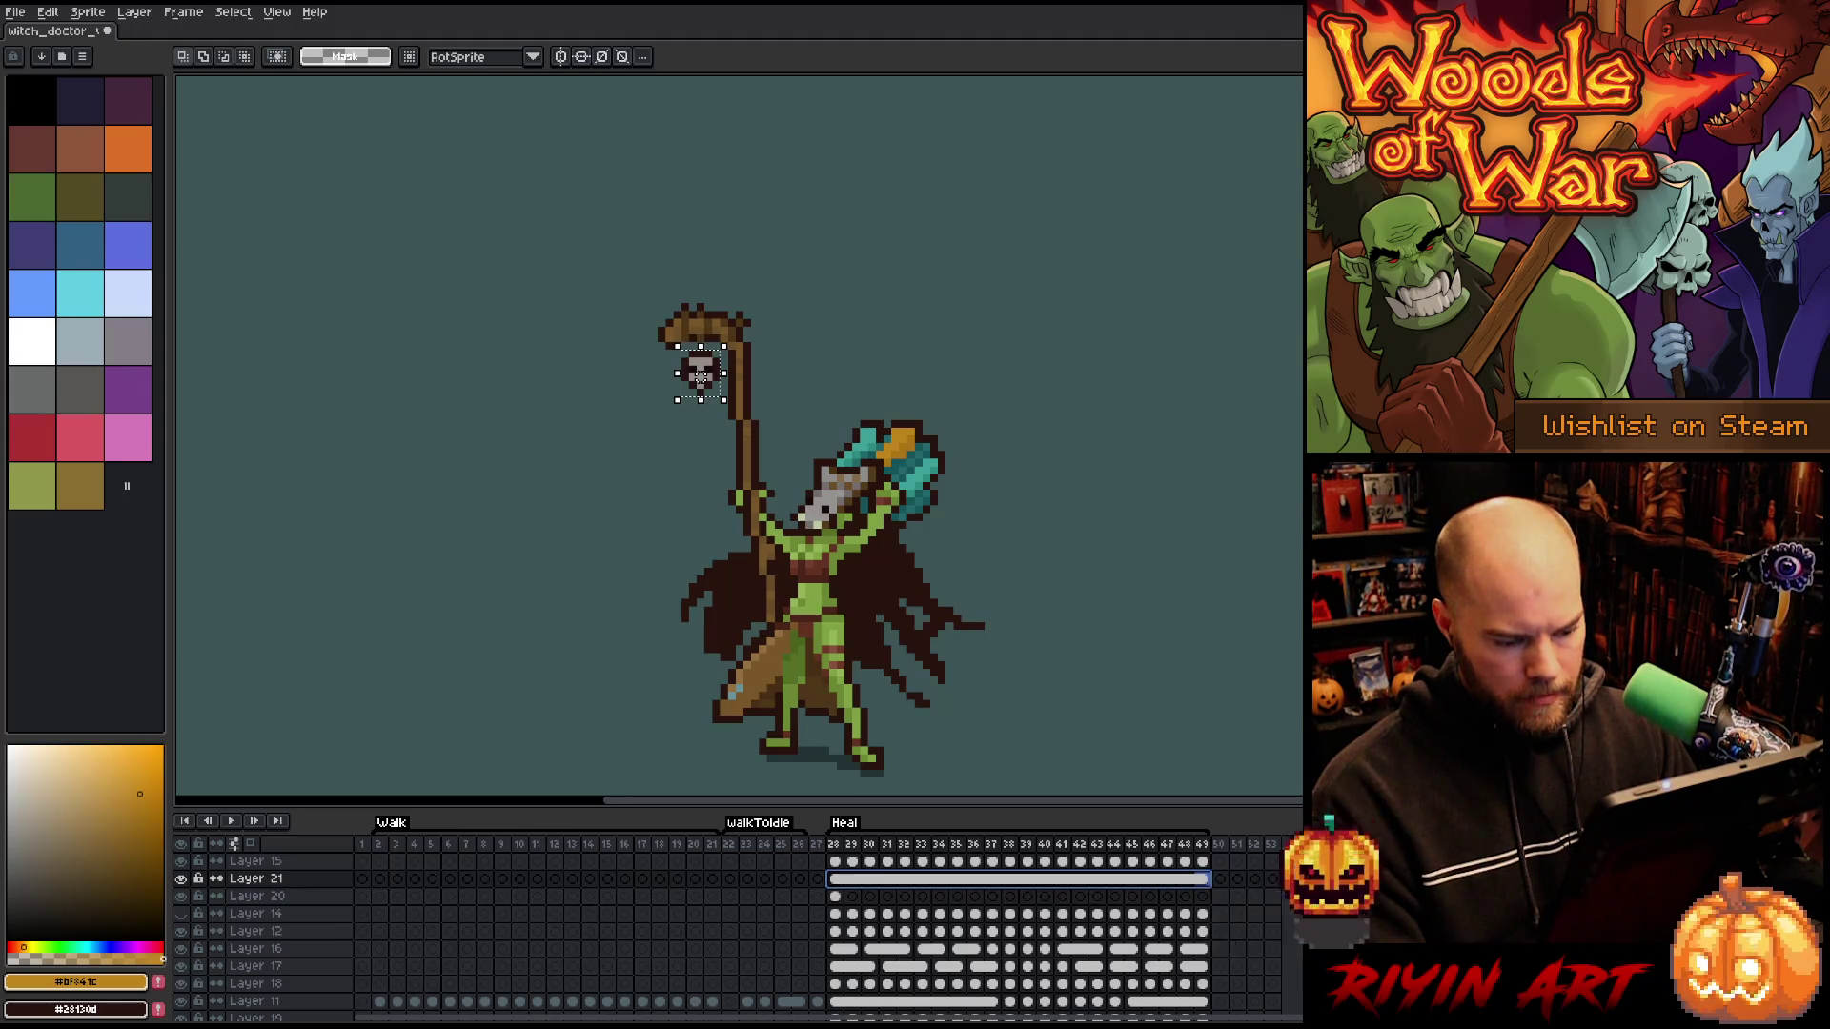
{"action": "right_click", "coordinate": [921, 880]}
{"action": "left_click", "coordinate": [951, 932]}
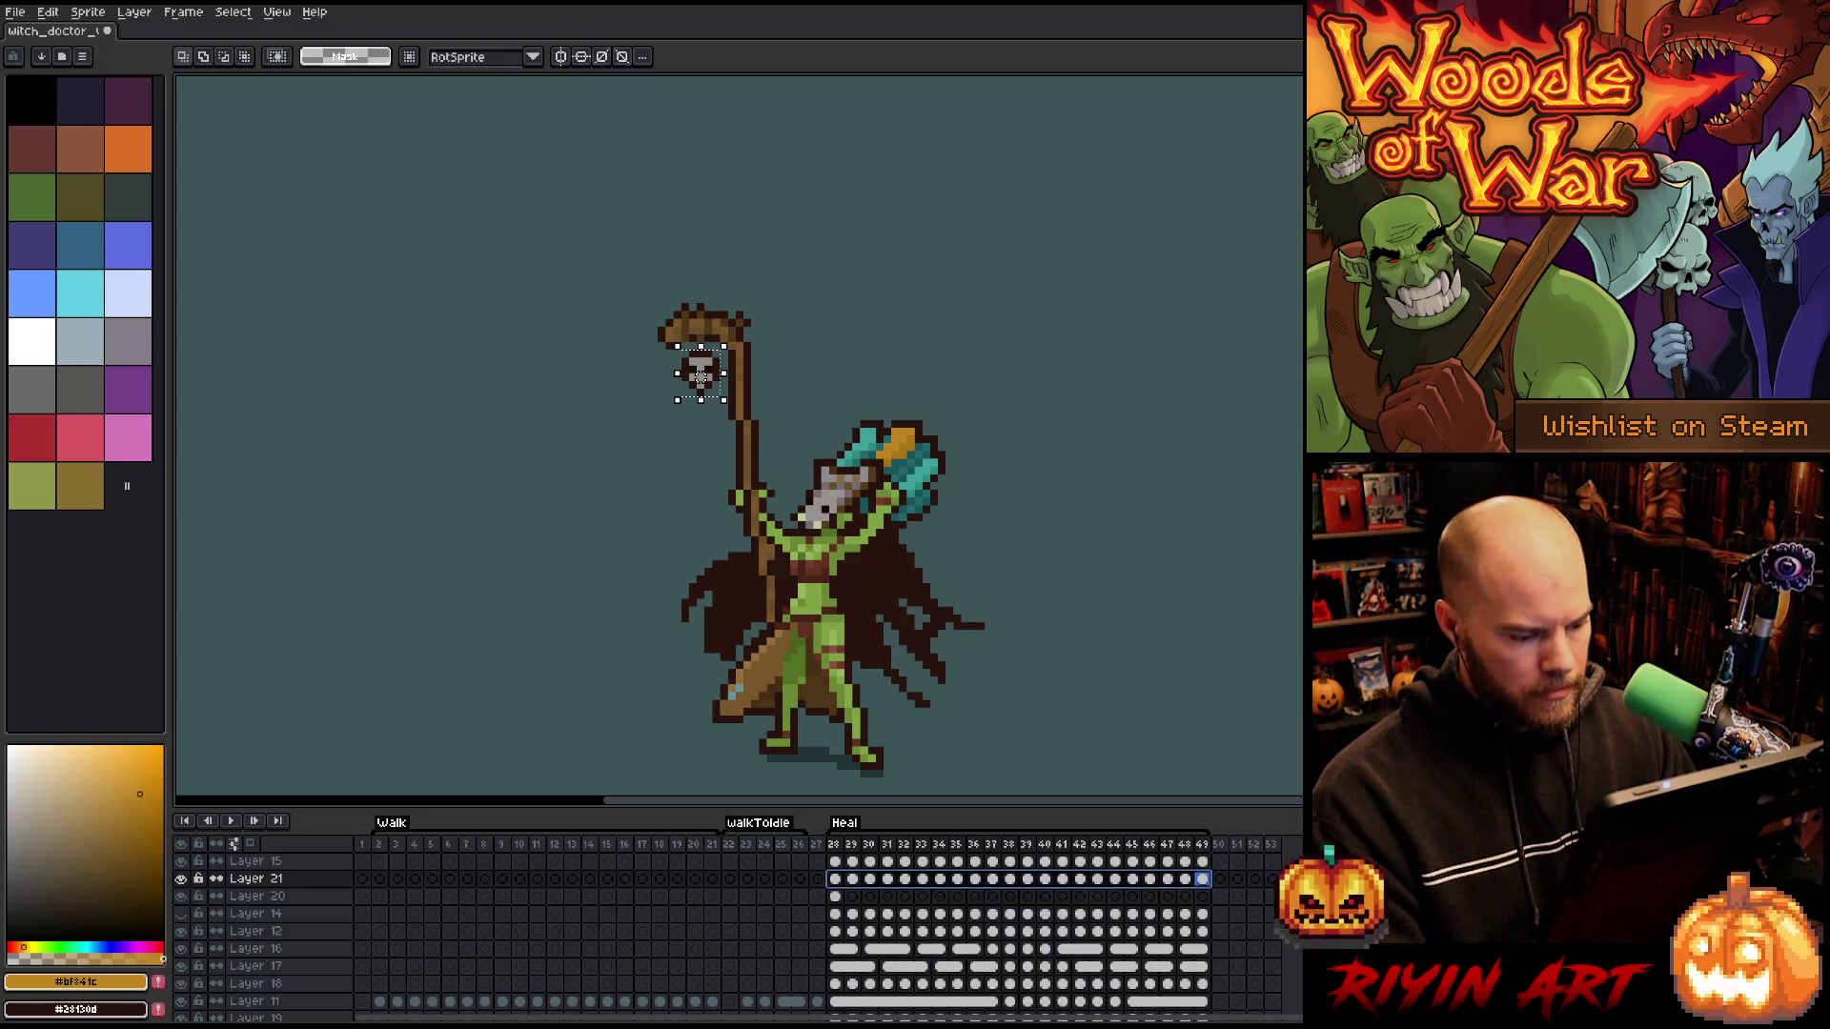
- Shift the skull left on frame 29 and up-left on frame 30
{"action": "left_click", "coordinate": [852, 878]}
{"action": "left_click_drag", "start_coordinate": [710, 368], "coordinate": [704, 368]}
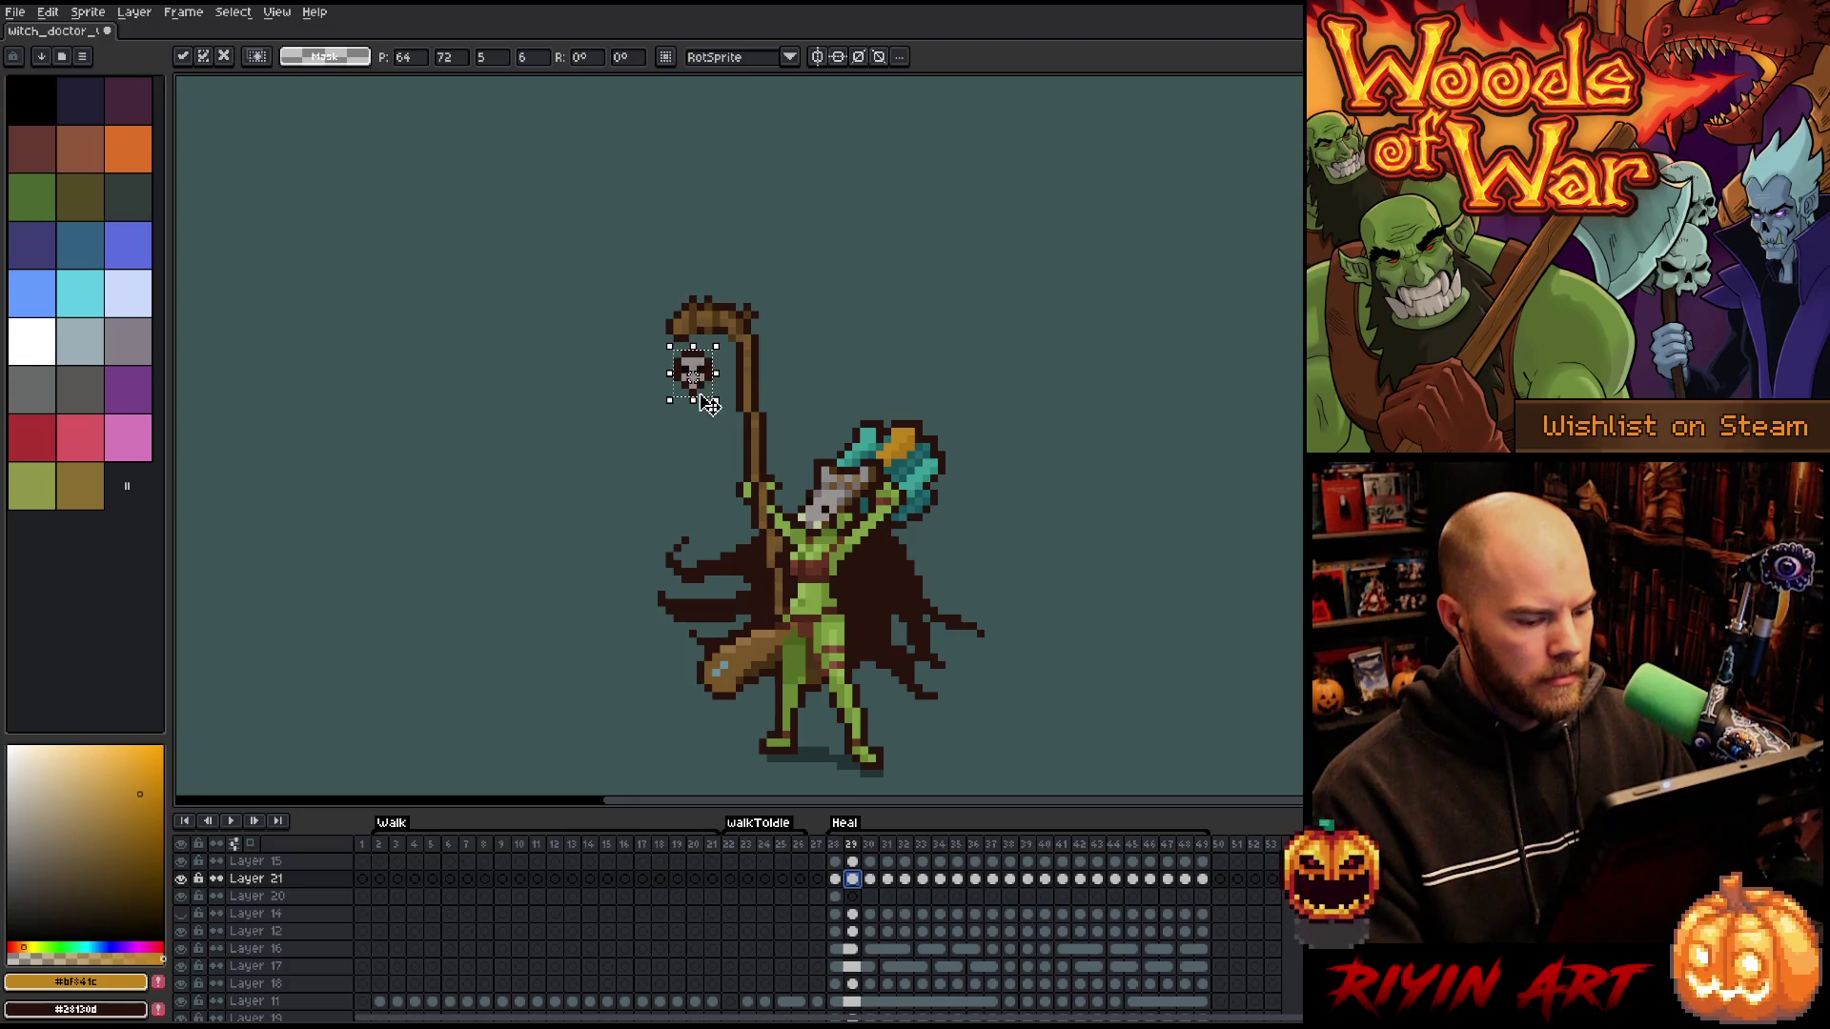
{"action": "key", "text": "period"}
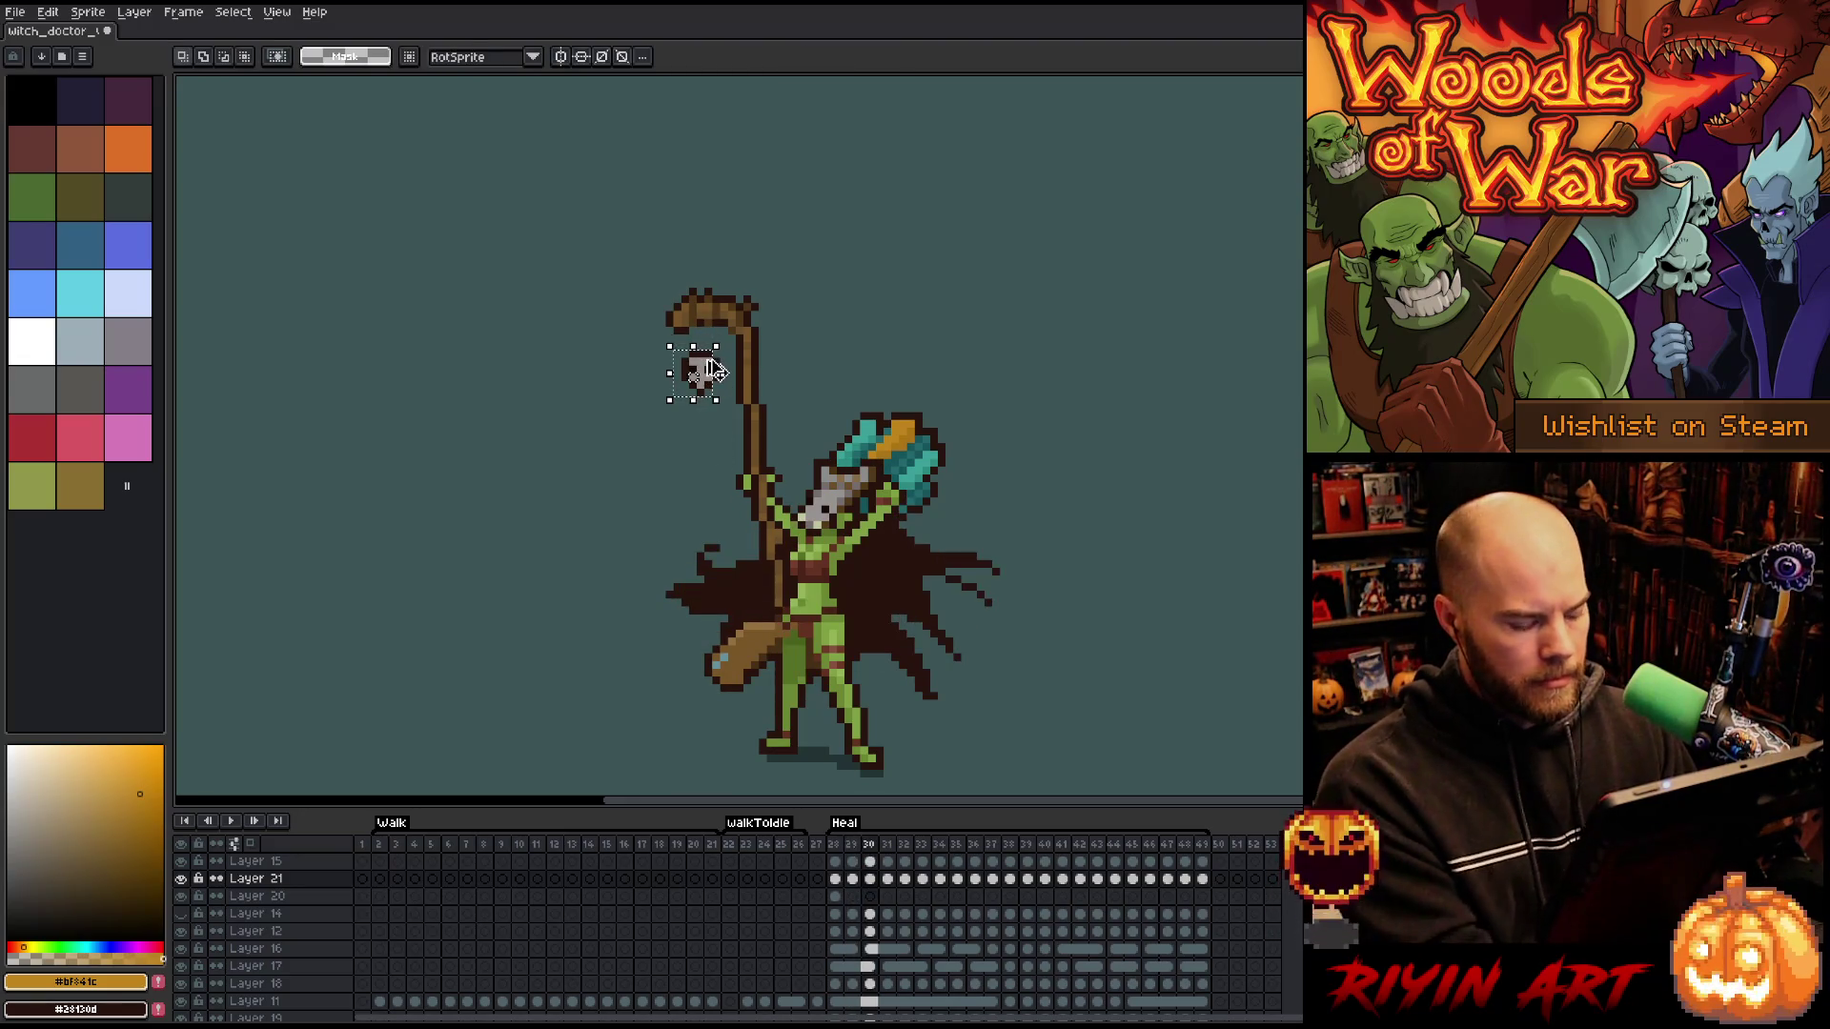
{"action": "left_click_drag", "start_coordinate": [715, 374], "coordinate": [693, 368]}
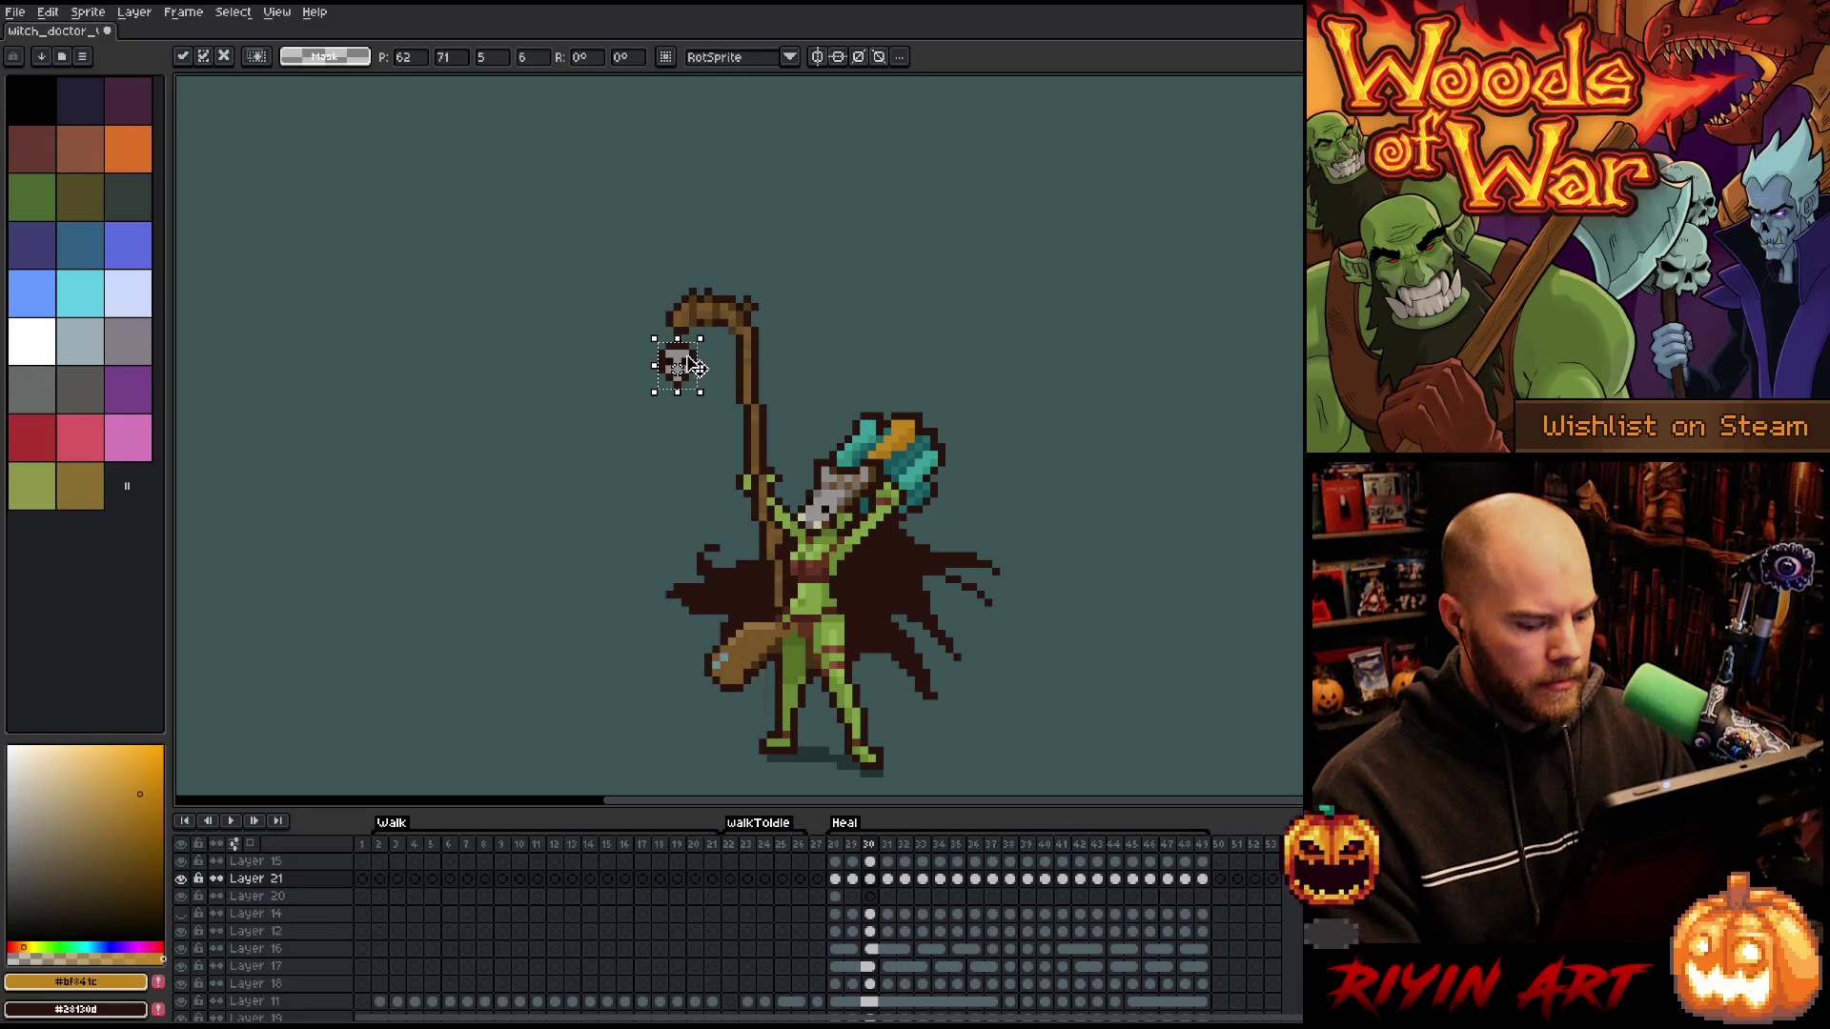
{"action": "key", "text": "period"}
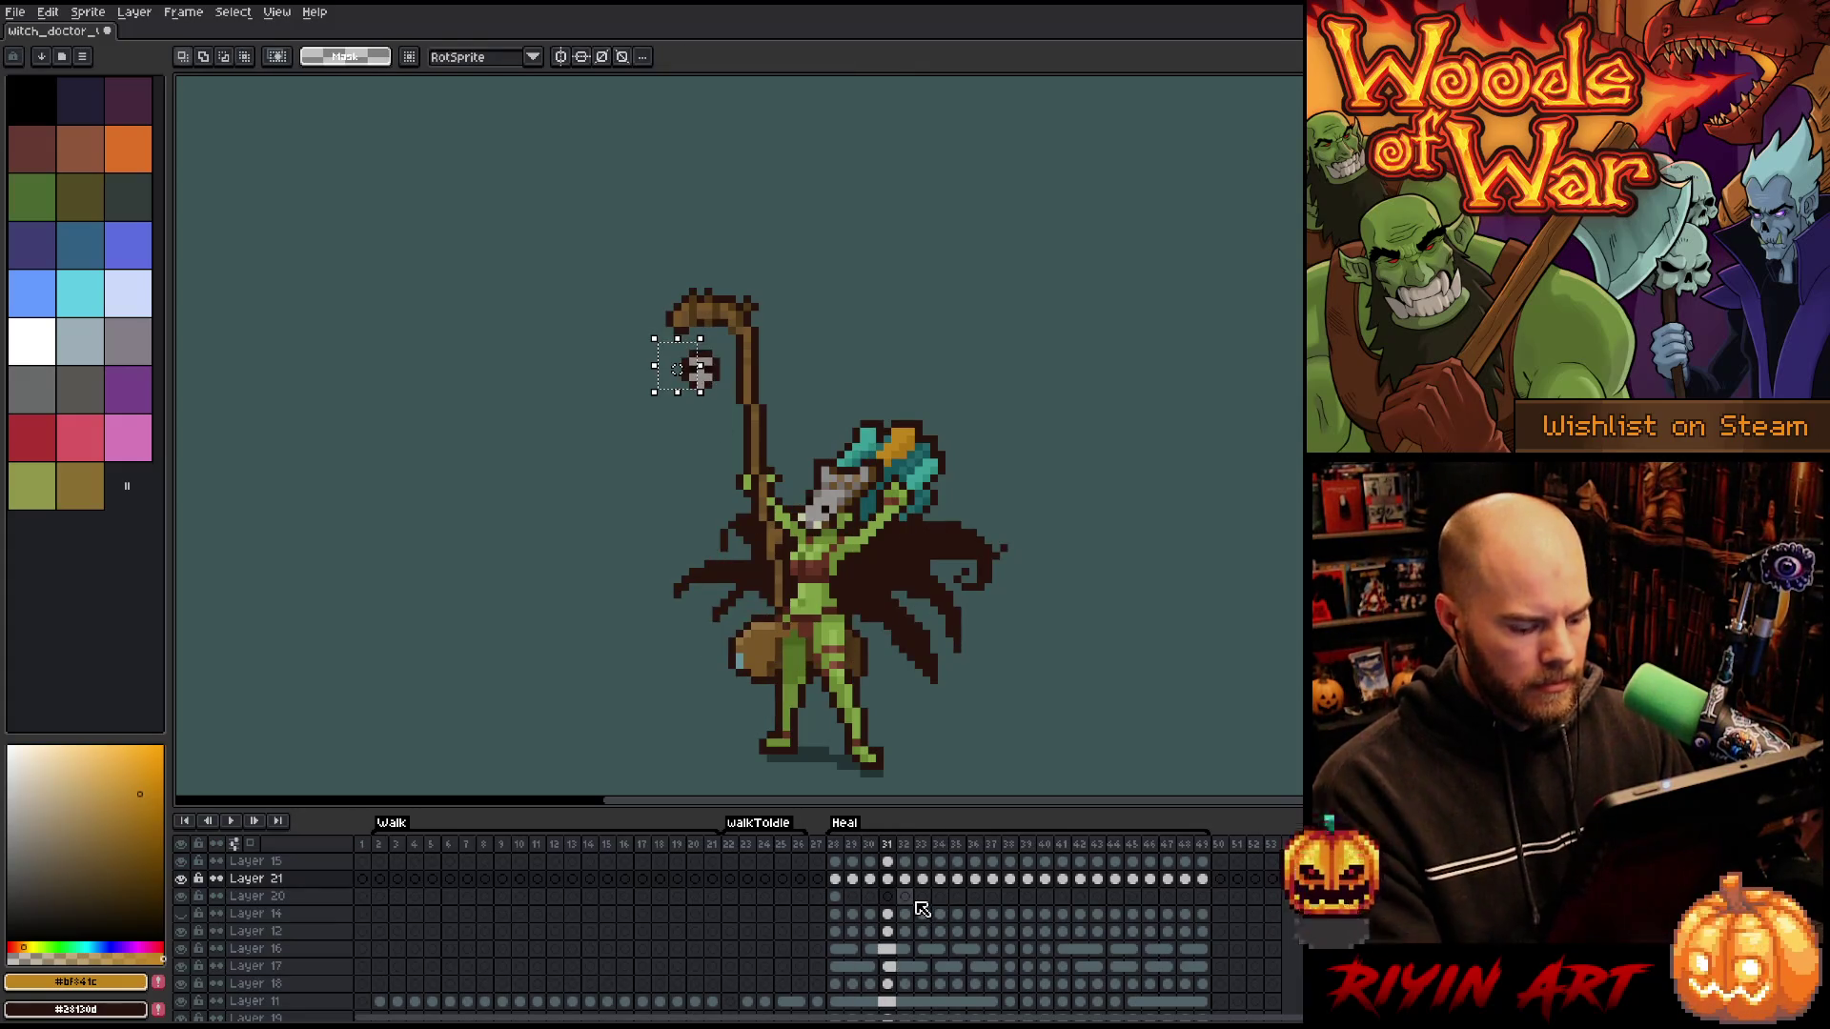
- Nudge the skull left and down on frame 31, flipping frames to check the swing
{"action": "key", "text": "Left"}
{"action": "key", "text": "Left"}
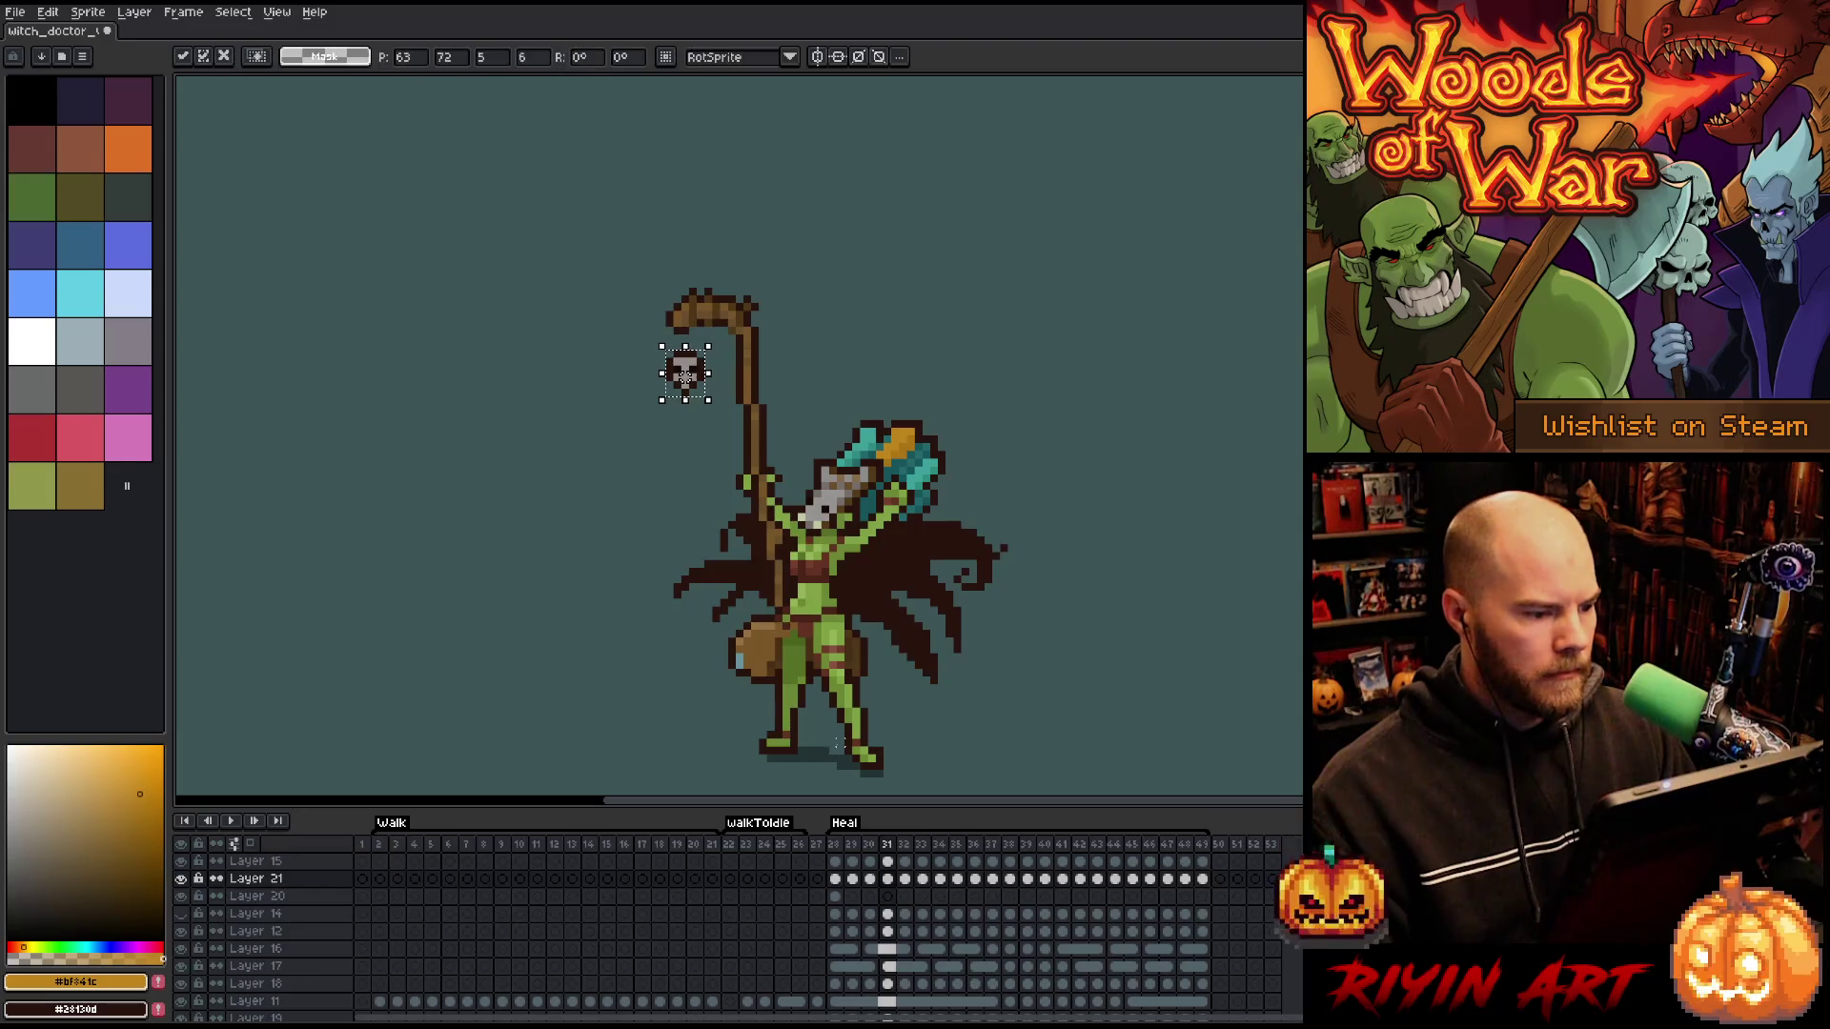
{"action": "key", "text": "comma"}
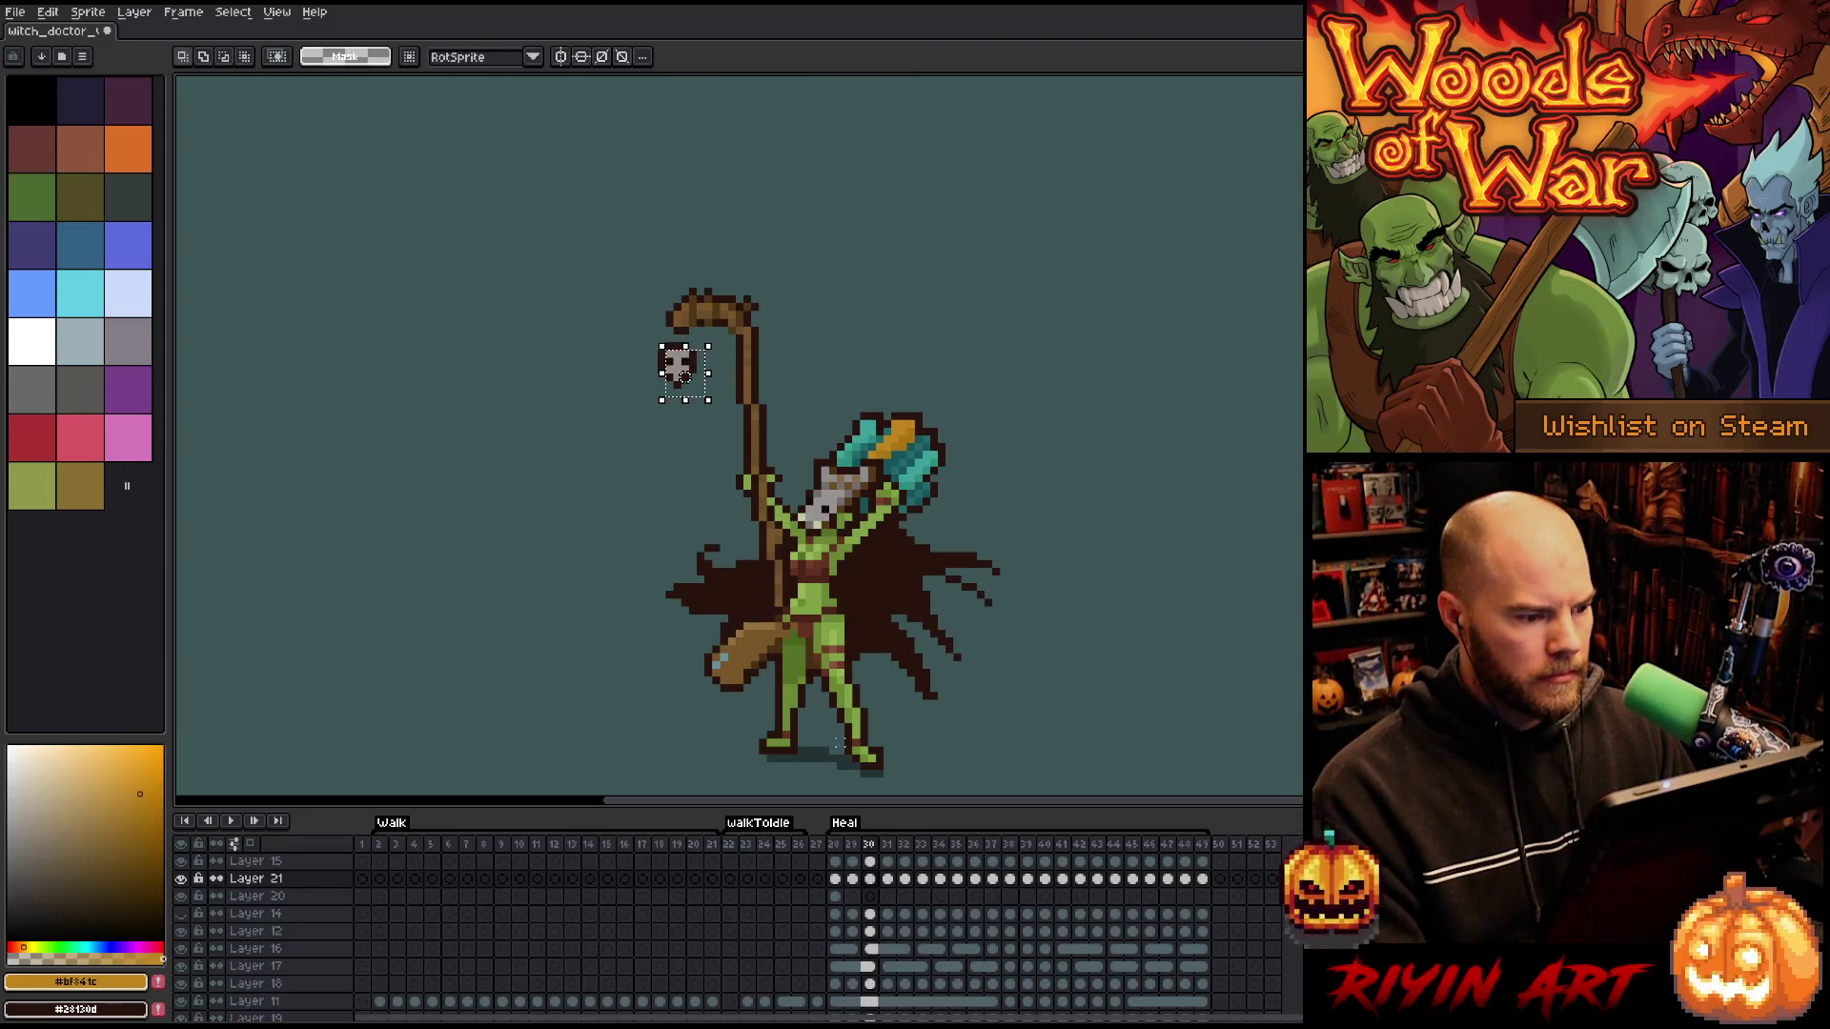
{"action": "key", "text": "period"}
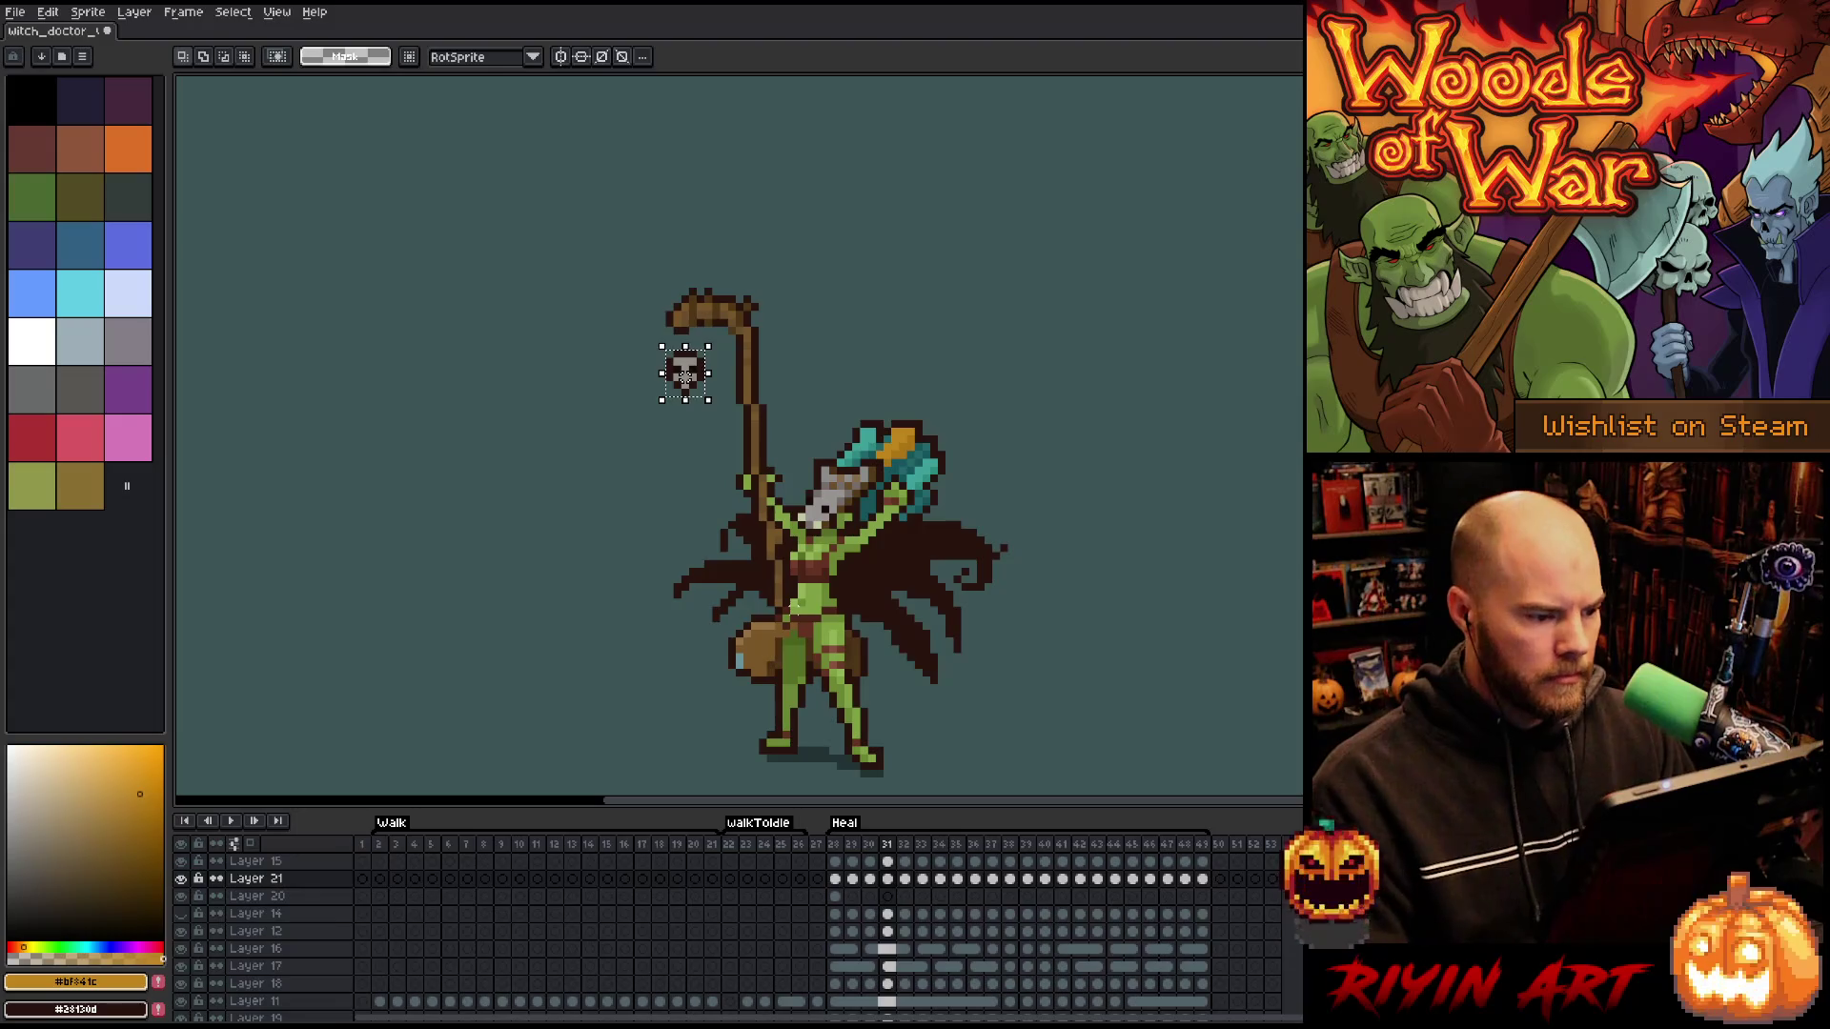
{"action": "key", "text": "Left"}
{"action": "key", "text": "Down"}
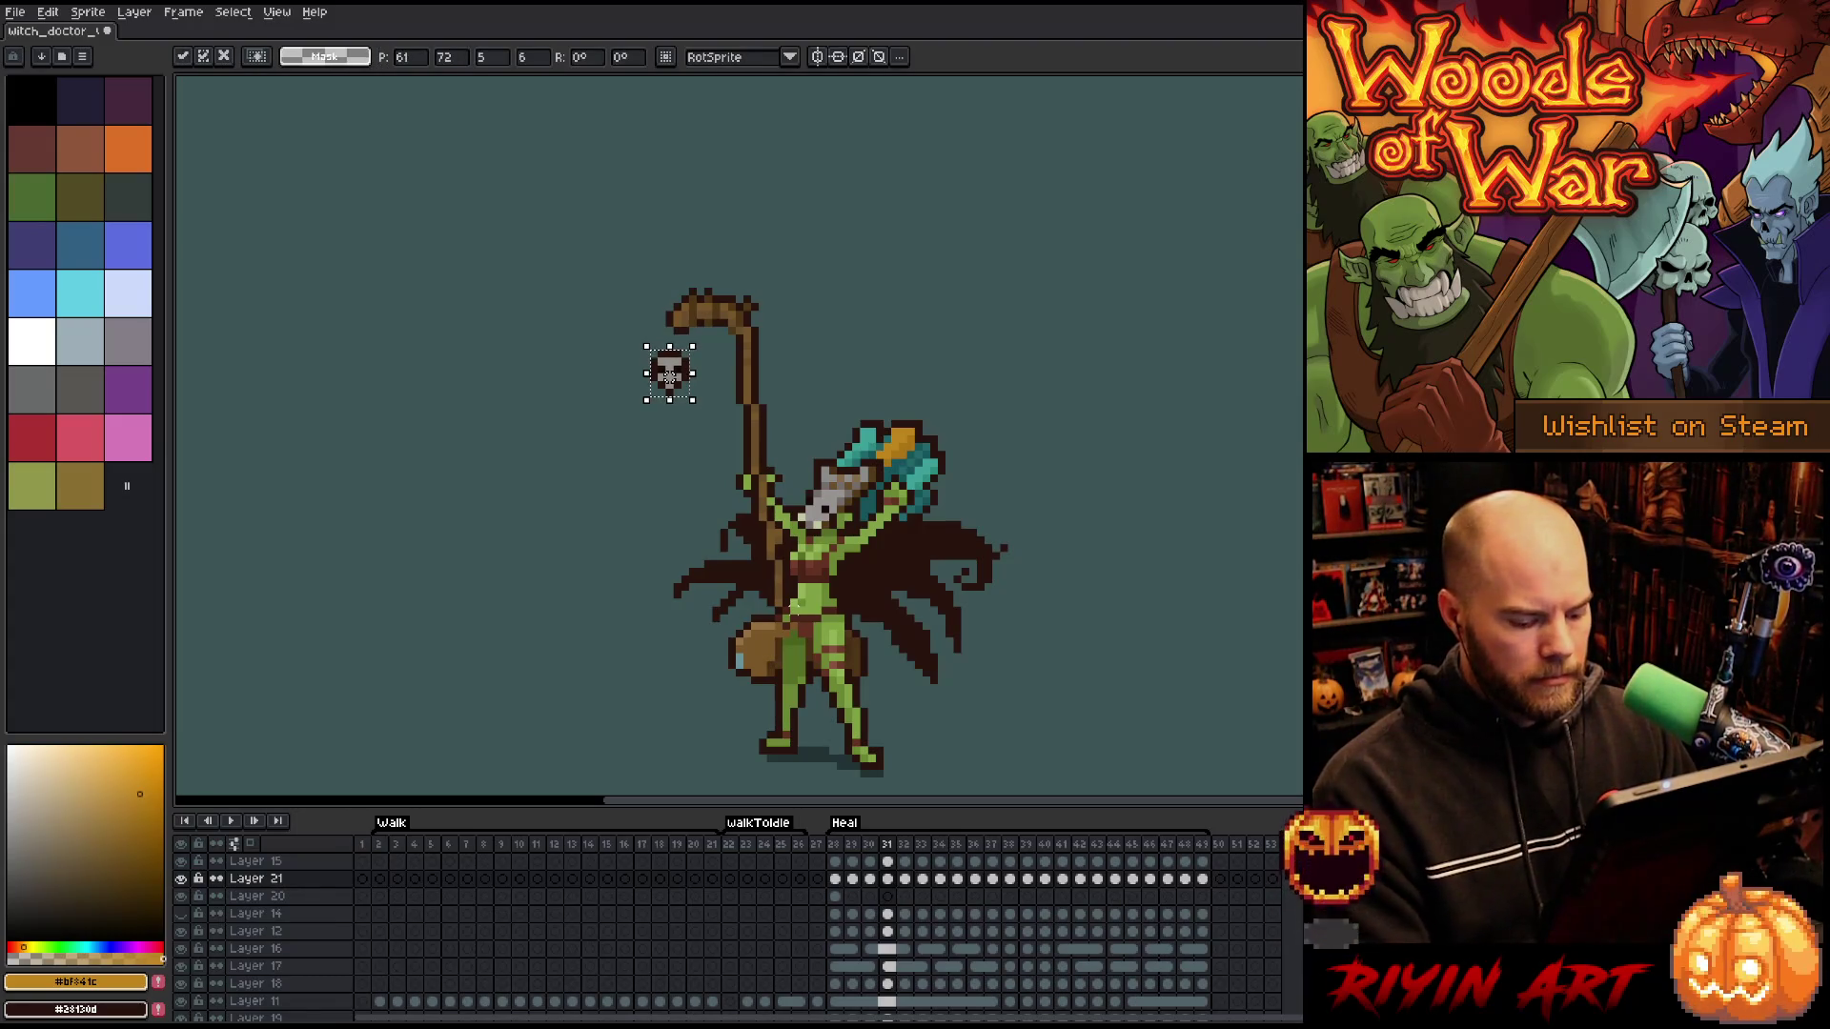
{"action": "key", "text": "comma"}
{"action": "key", "text": "period"}
{"action": "key", "text": "comma"}
{"action": "key", "text": "period"}
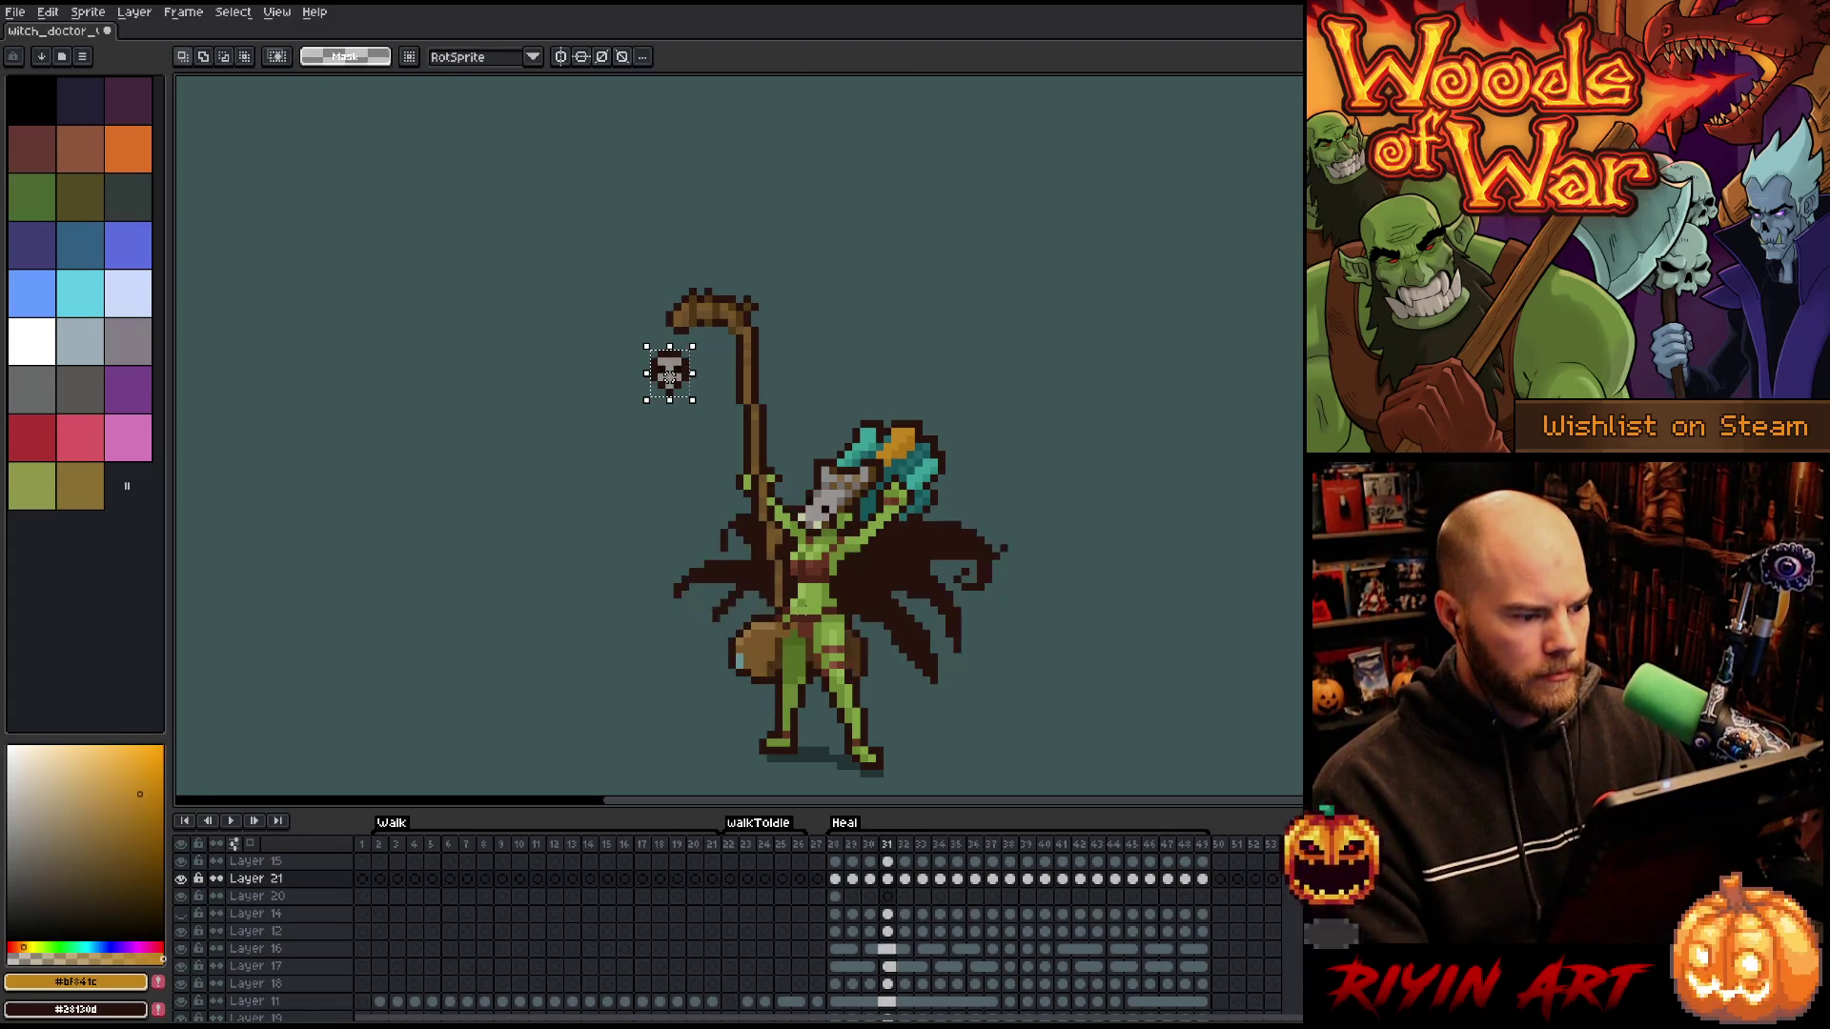
- Shift the skull one pixel right on frame 32 and commit its placement
{"action": "key", "text": "Right"}
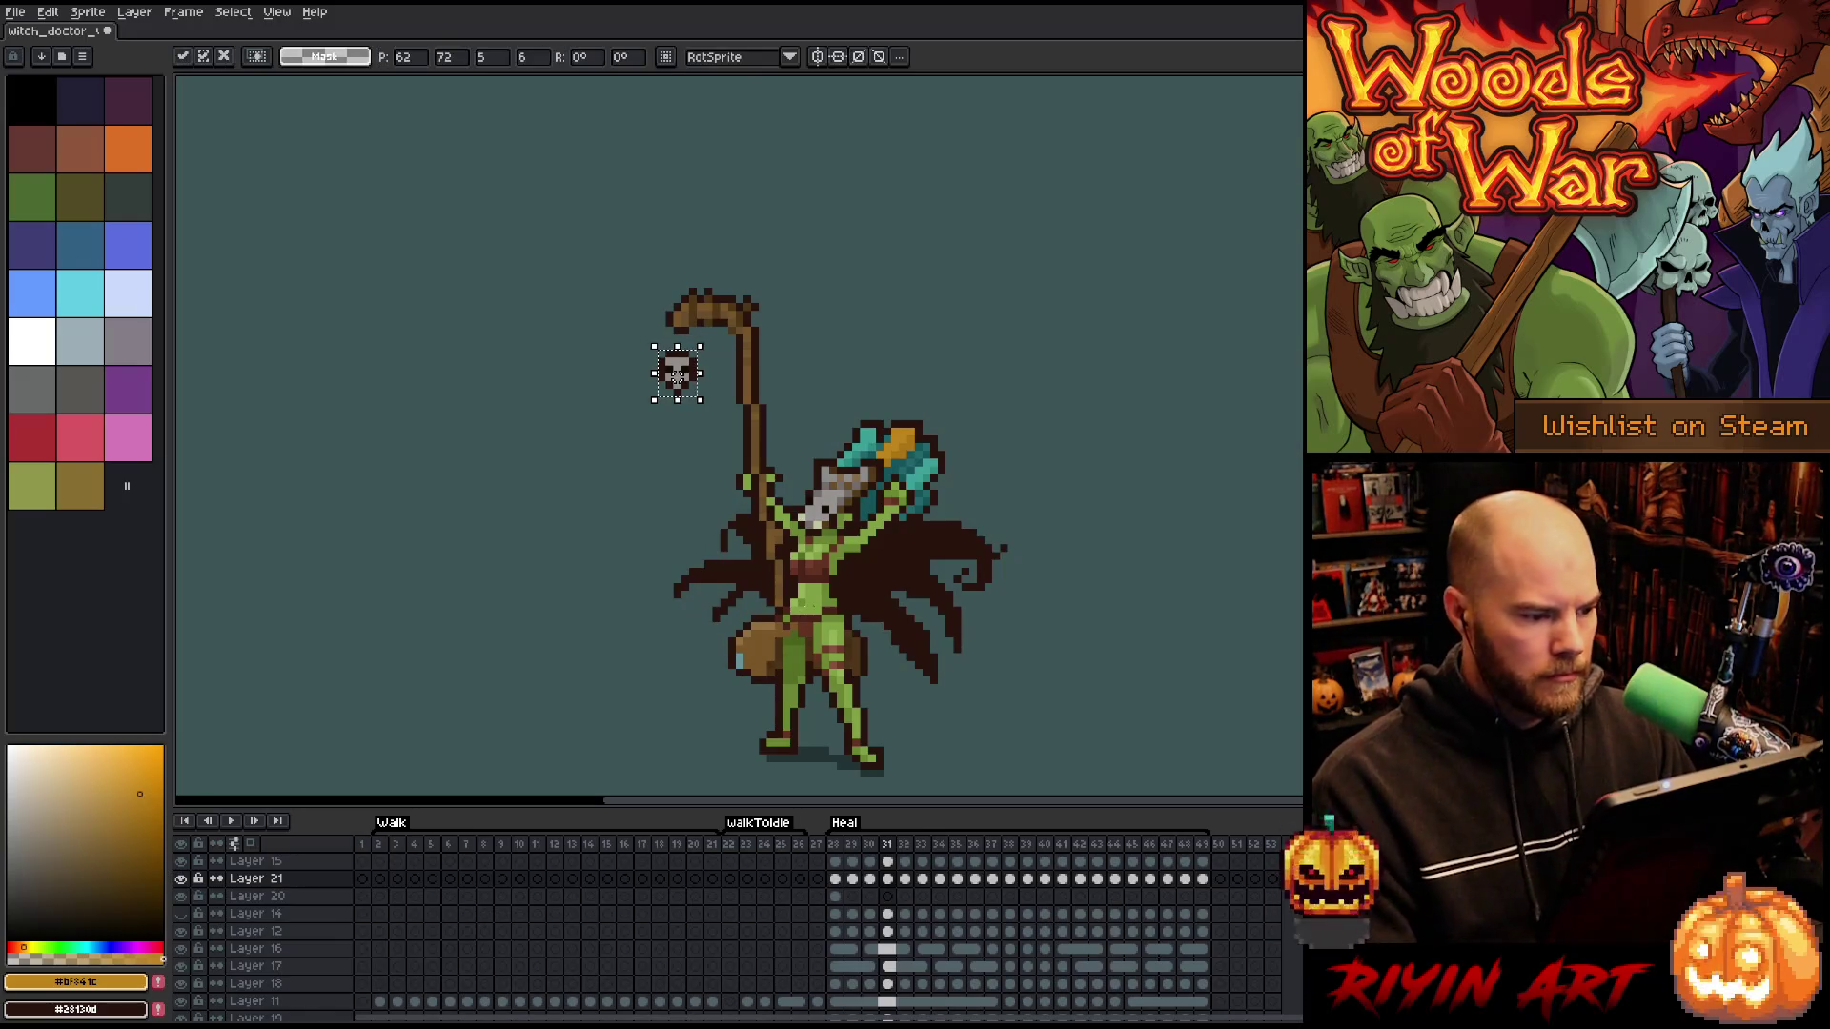
{"action": "key", "text": "comma"}
{"action": "key", "text": "period"}
{"action": "key", "text": "period"}
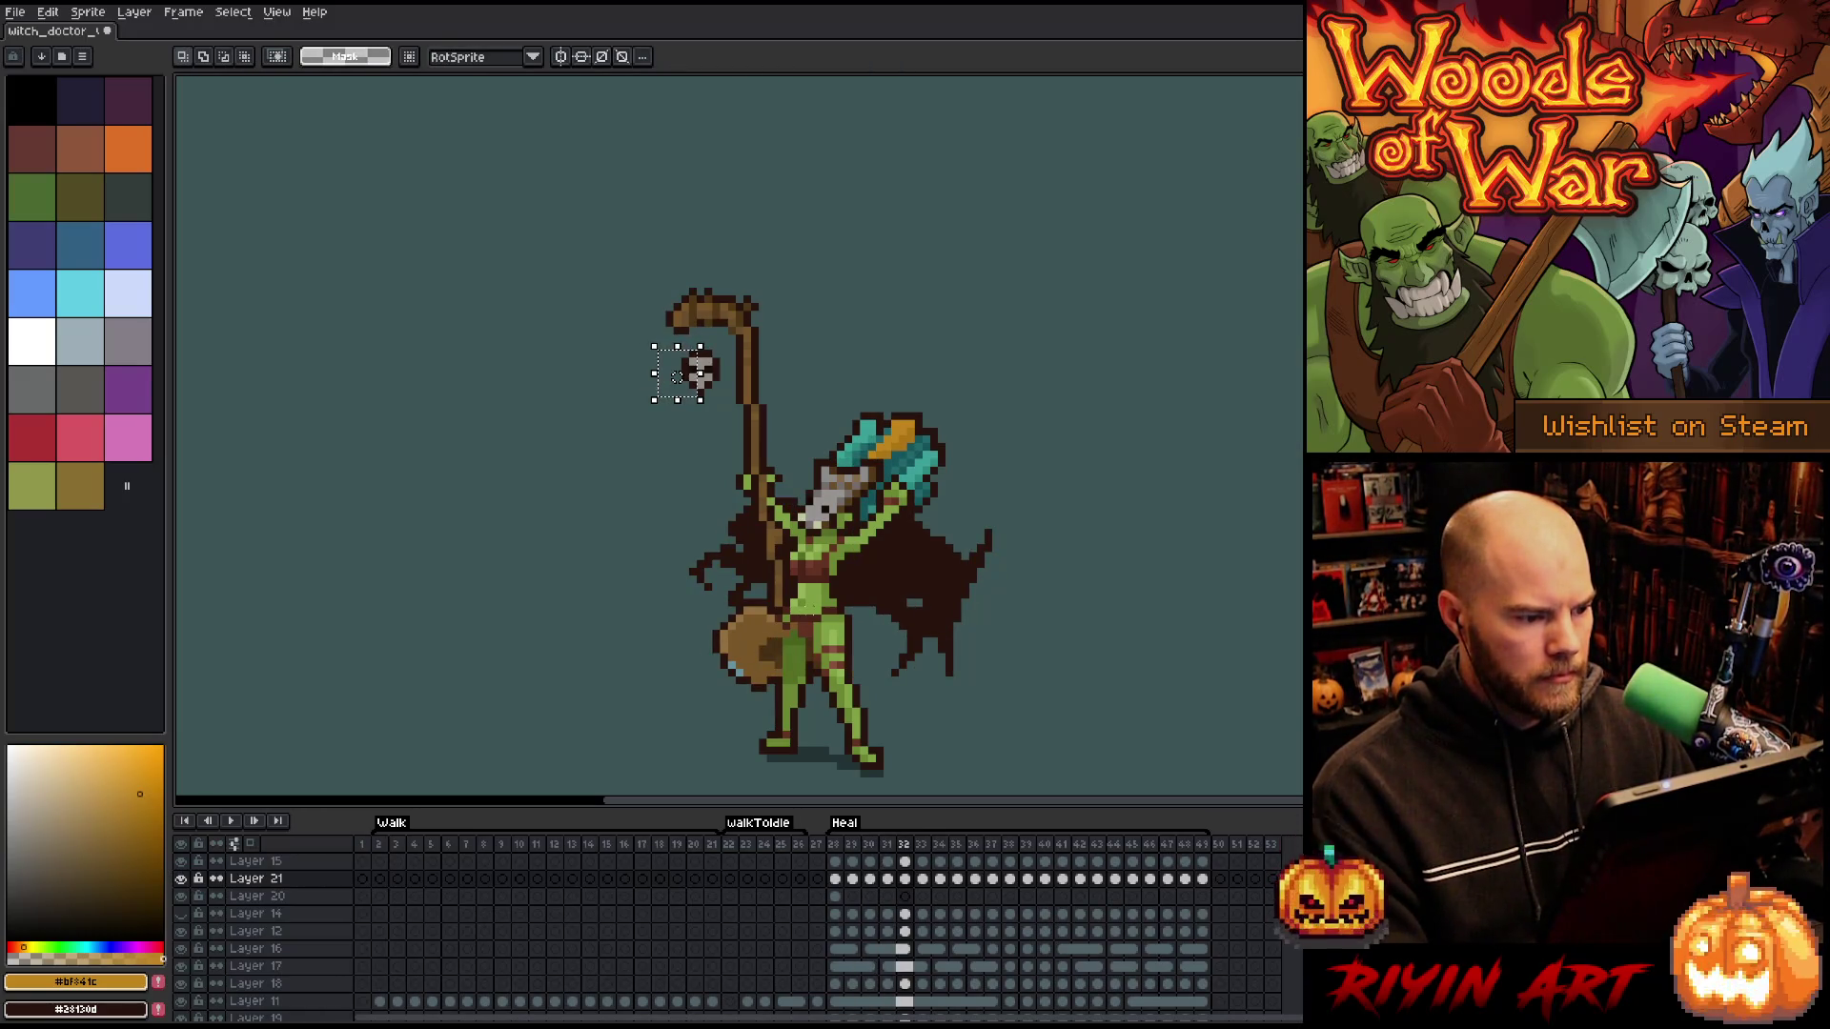
{"action": "left_click_drag", "start_coordinate": [677, 376], "coordinate": [676, 384]}
{"action": "key", "text": "Return"}
{"action": "key", "text": "Return"}
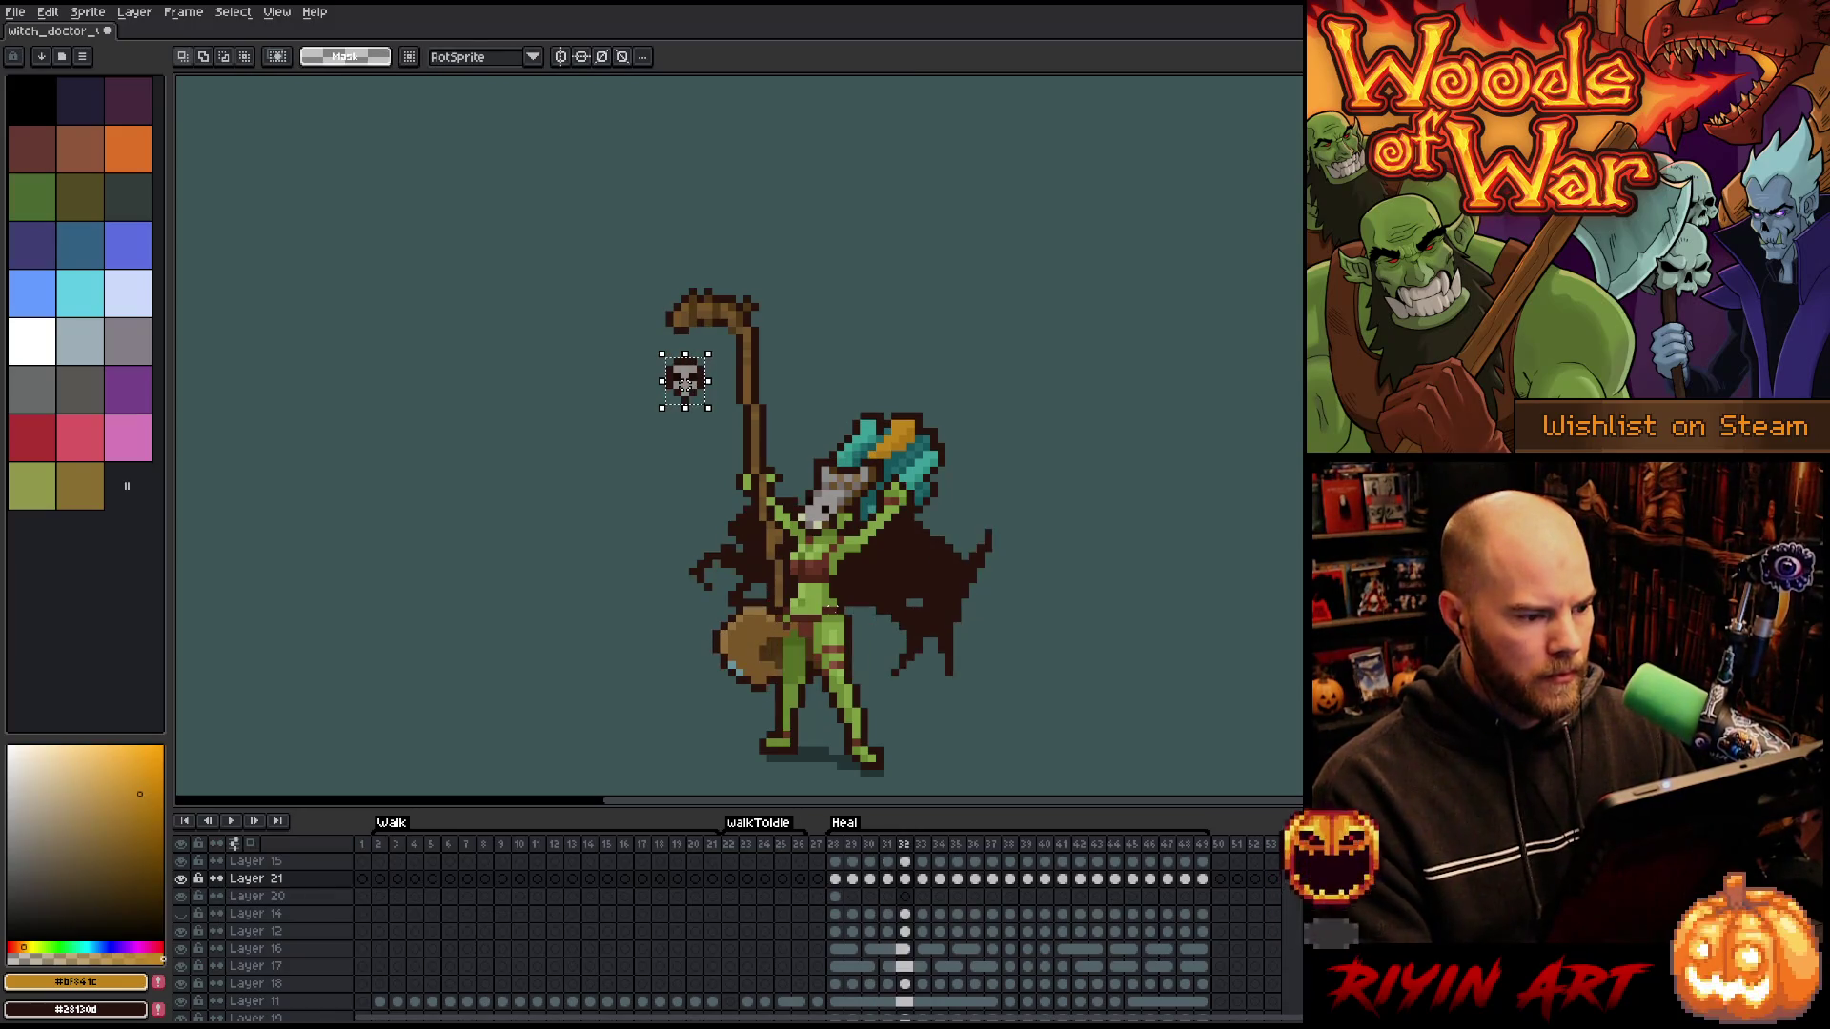
{"action": "left_click", "coordinate": [836, 878]}
{"action": "key", "text": "Return"}
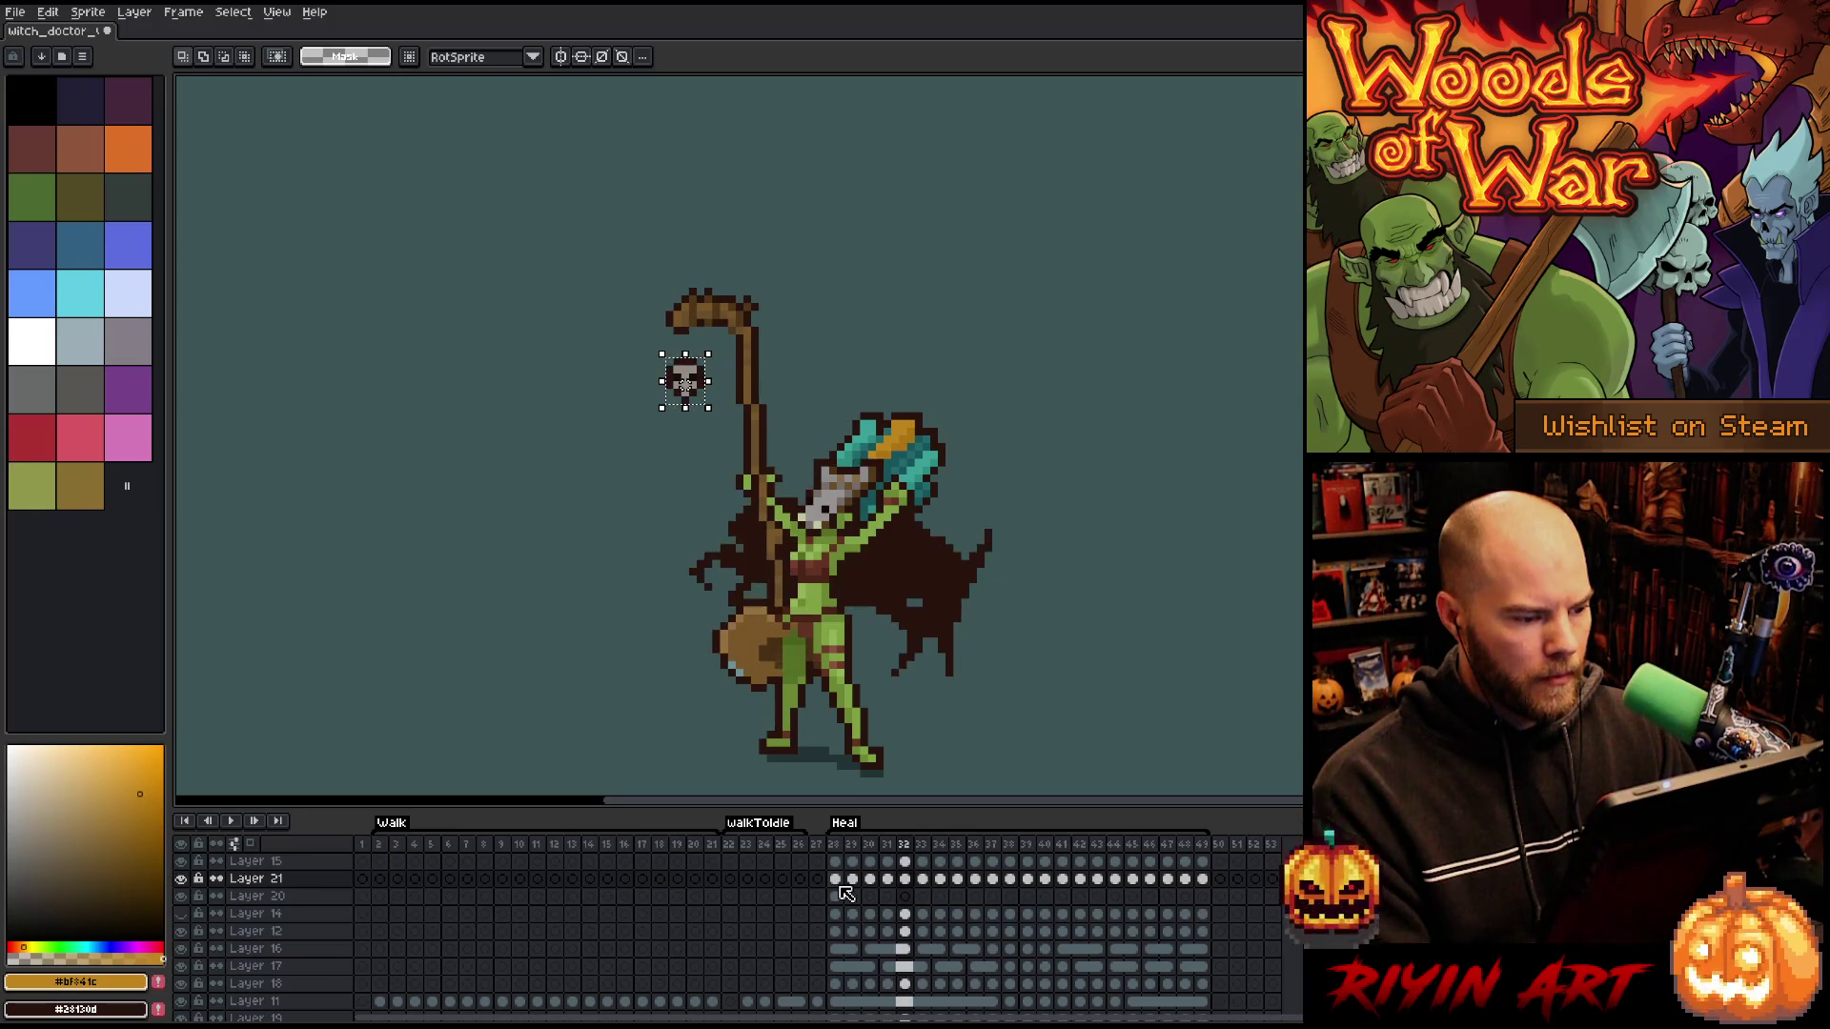
- Move the skull up-left under the hook on frame 33 and right on frame 34
{"action": "left_click_drag", "start_coordinate": [696, 382], "coordinate": [685, 384]}
{"action": "key", "text": "."}
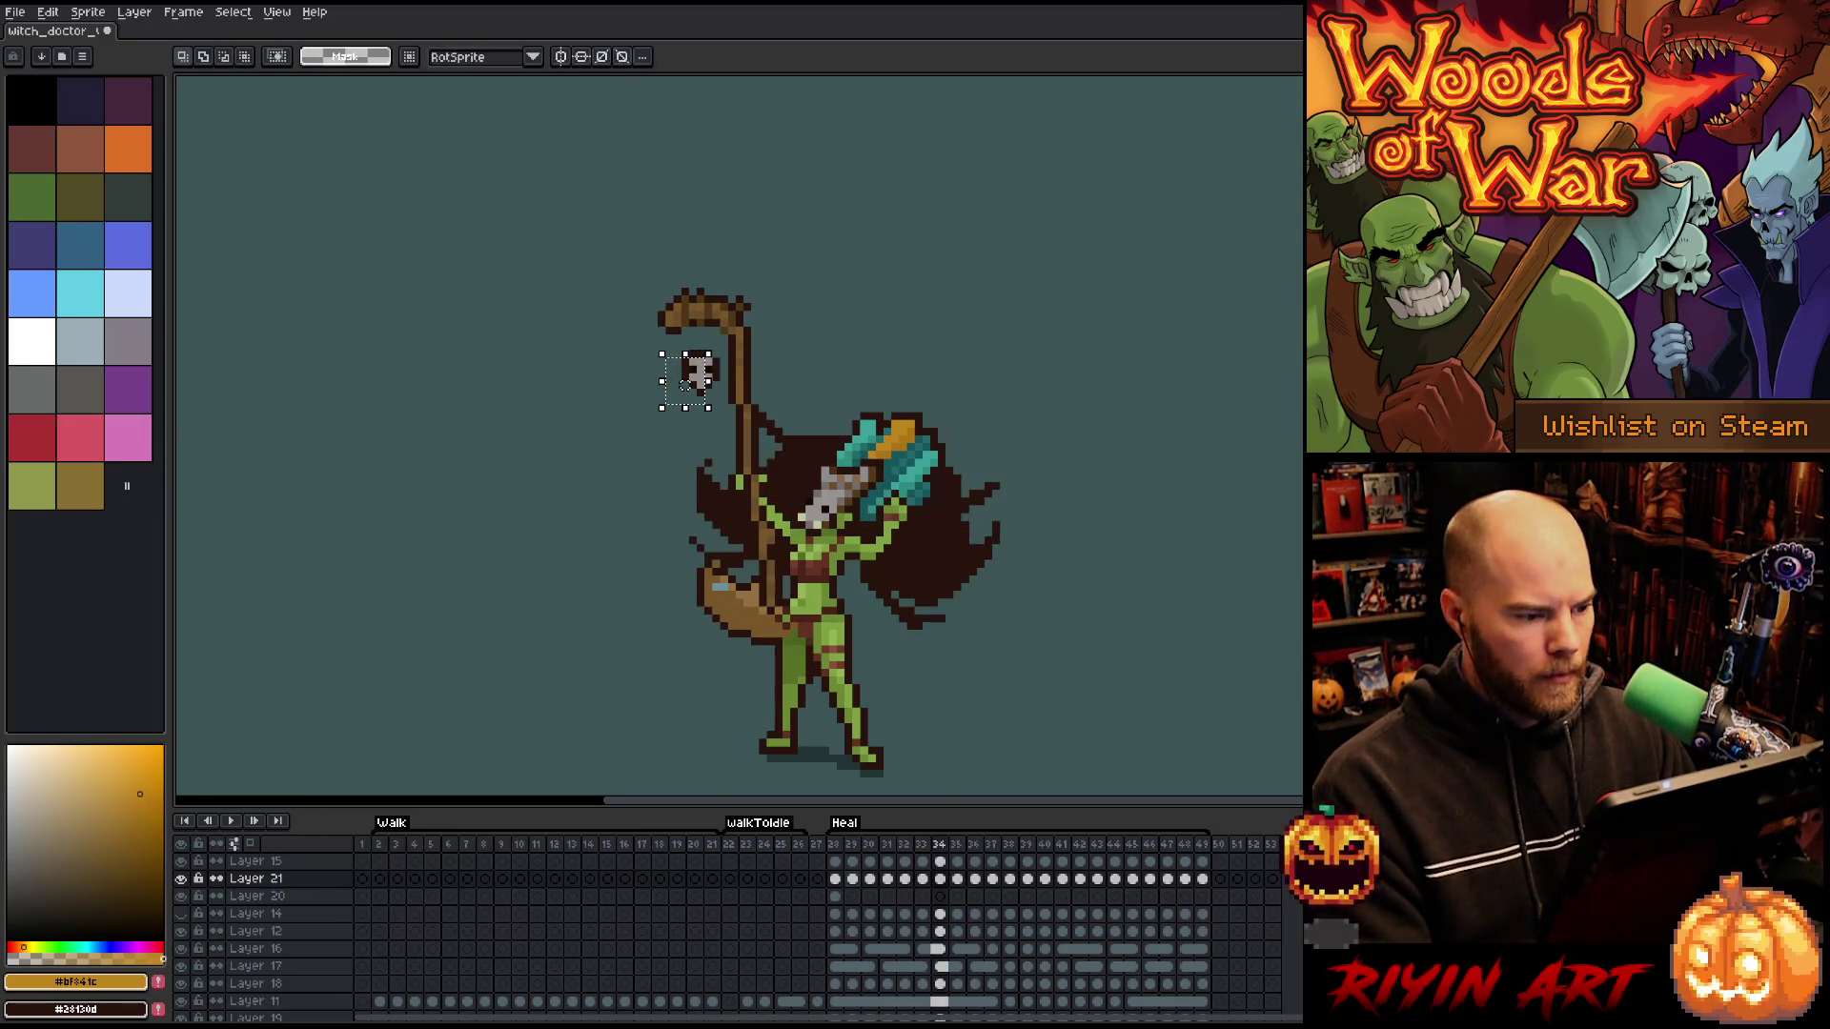
{"action": "left_click_drag", "start_coordinate": [685, 384], "coordinate": [701, 375]}
{"action": "key", "text": "period"}
{"action": "key", "text": "comma"}
{"action": "key", "text": "period"}
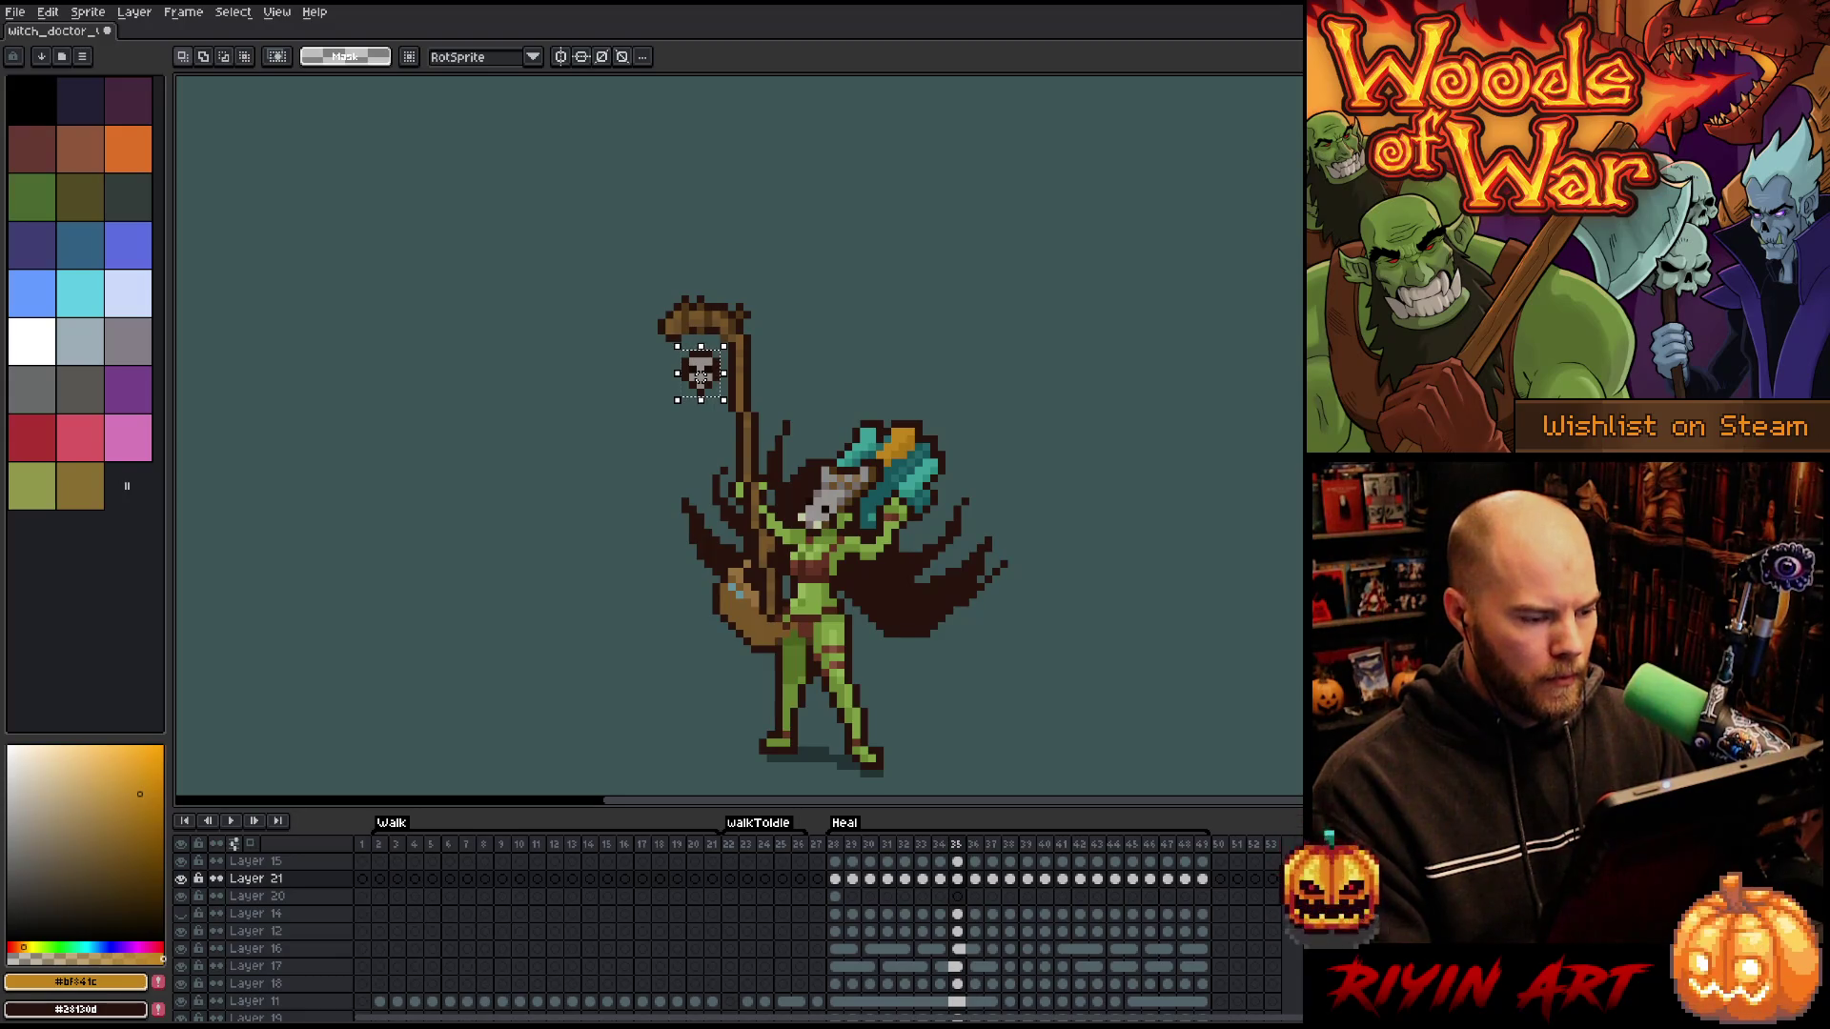
- Raise and place the skull beside the staff top on frames 35 through 38
{"action": "left_click_drag", "start_coordinate": [700, 379], "coordinate": [700, 370]}
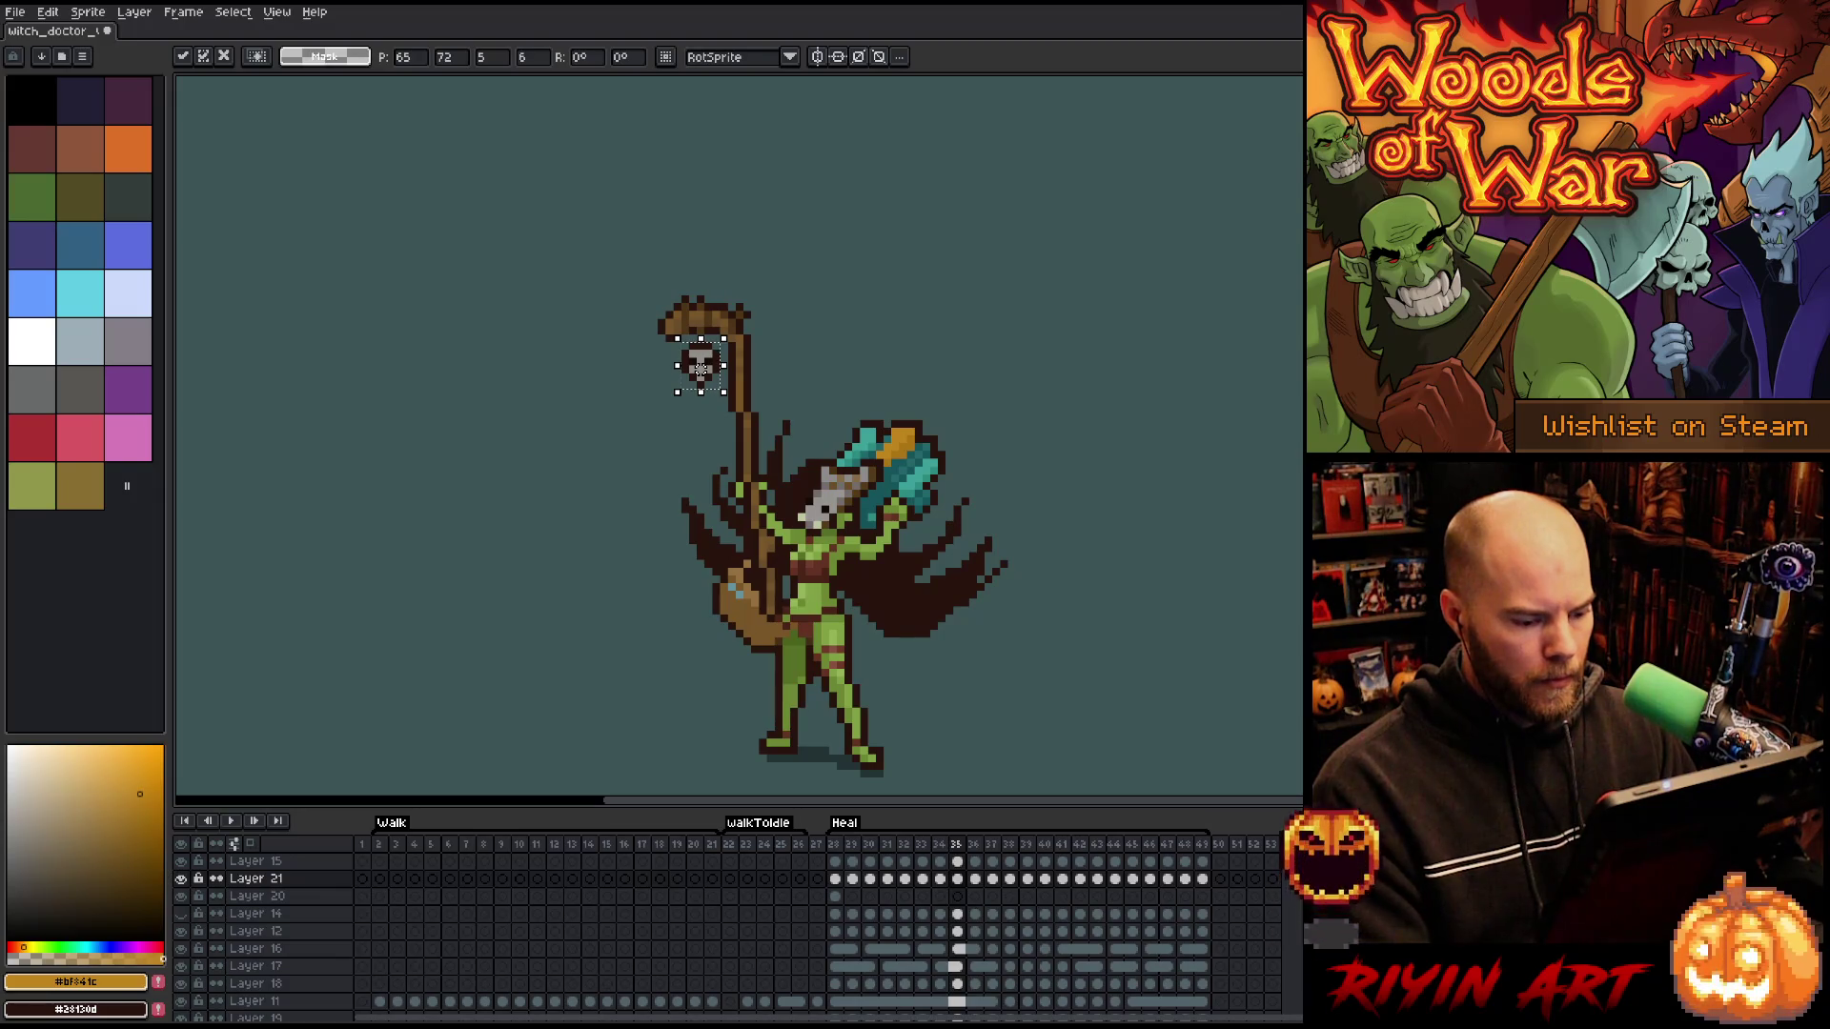
{"action": "key", "text": "period"}
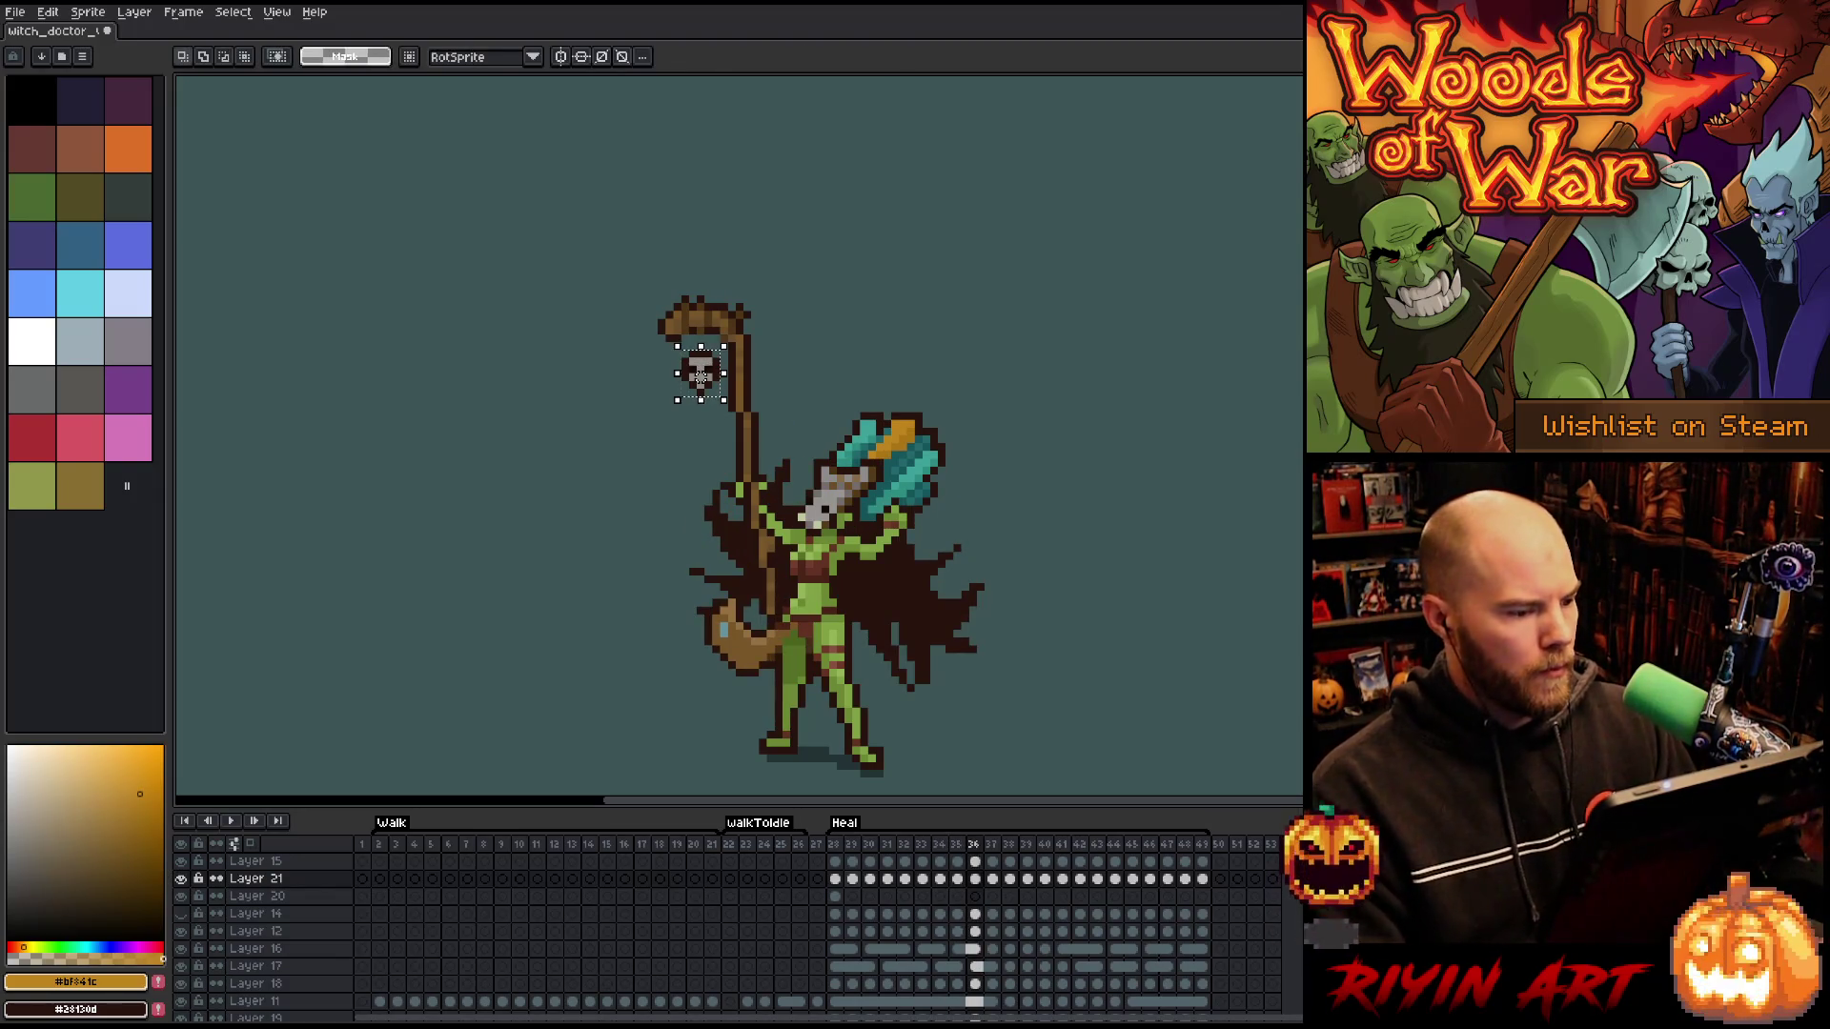
{"action": "left_click_drag", "start_coordinate": [700, 377], "coordinate": [692, 368]}
{"action": "key", "text": "period"}
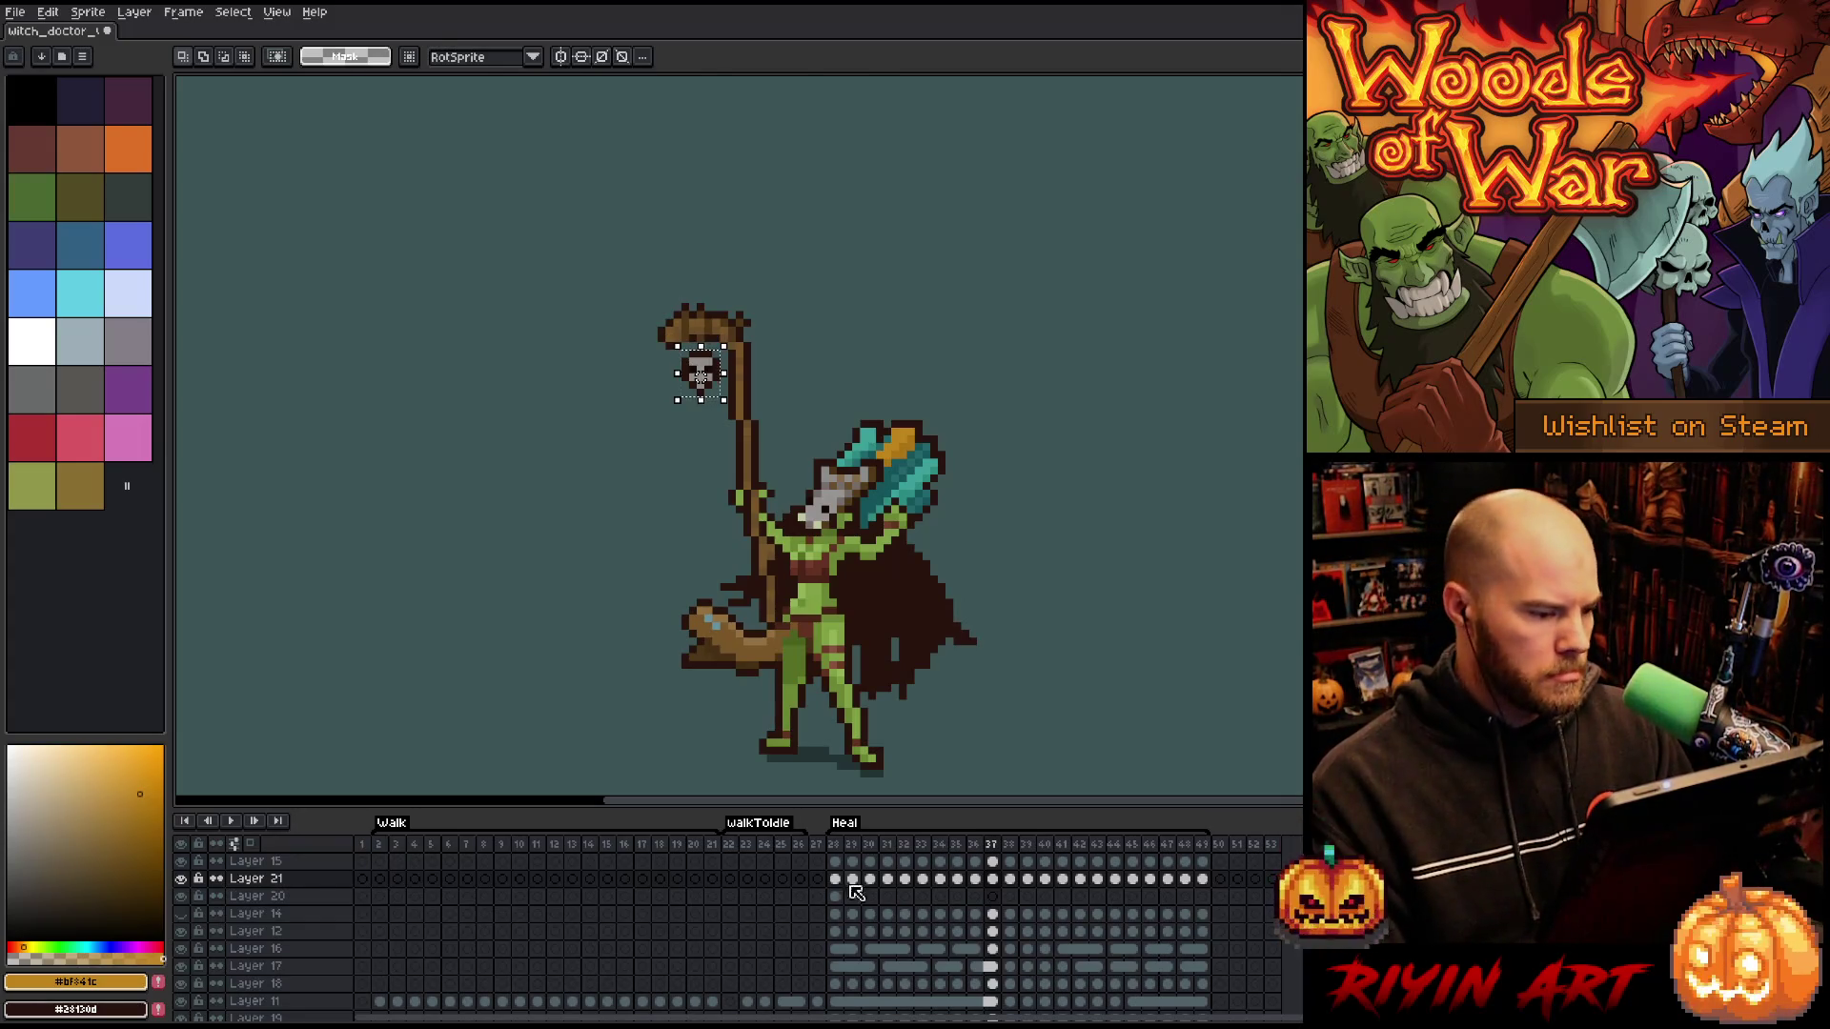
{"action": "left_click_drag", "start_coordinate": [701, 376], "coordinate": [685, 369]}
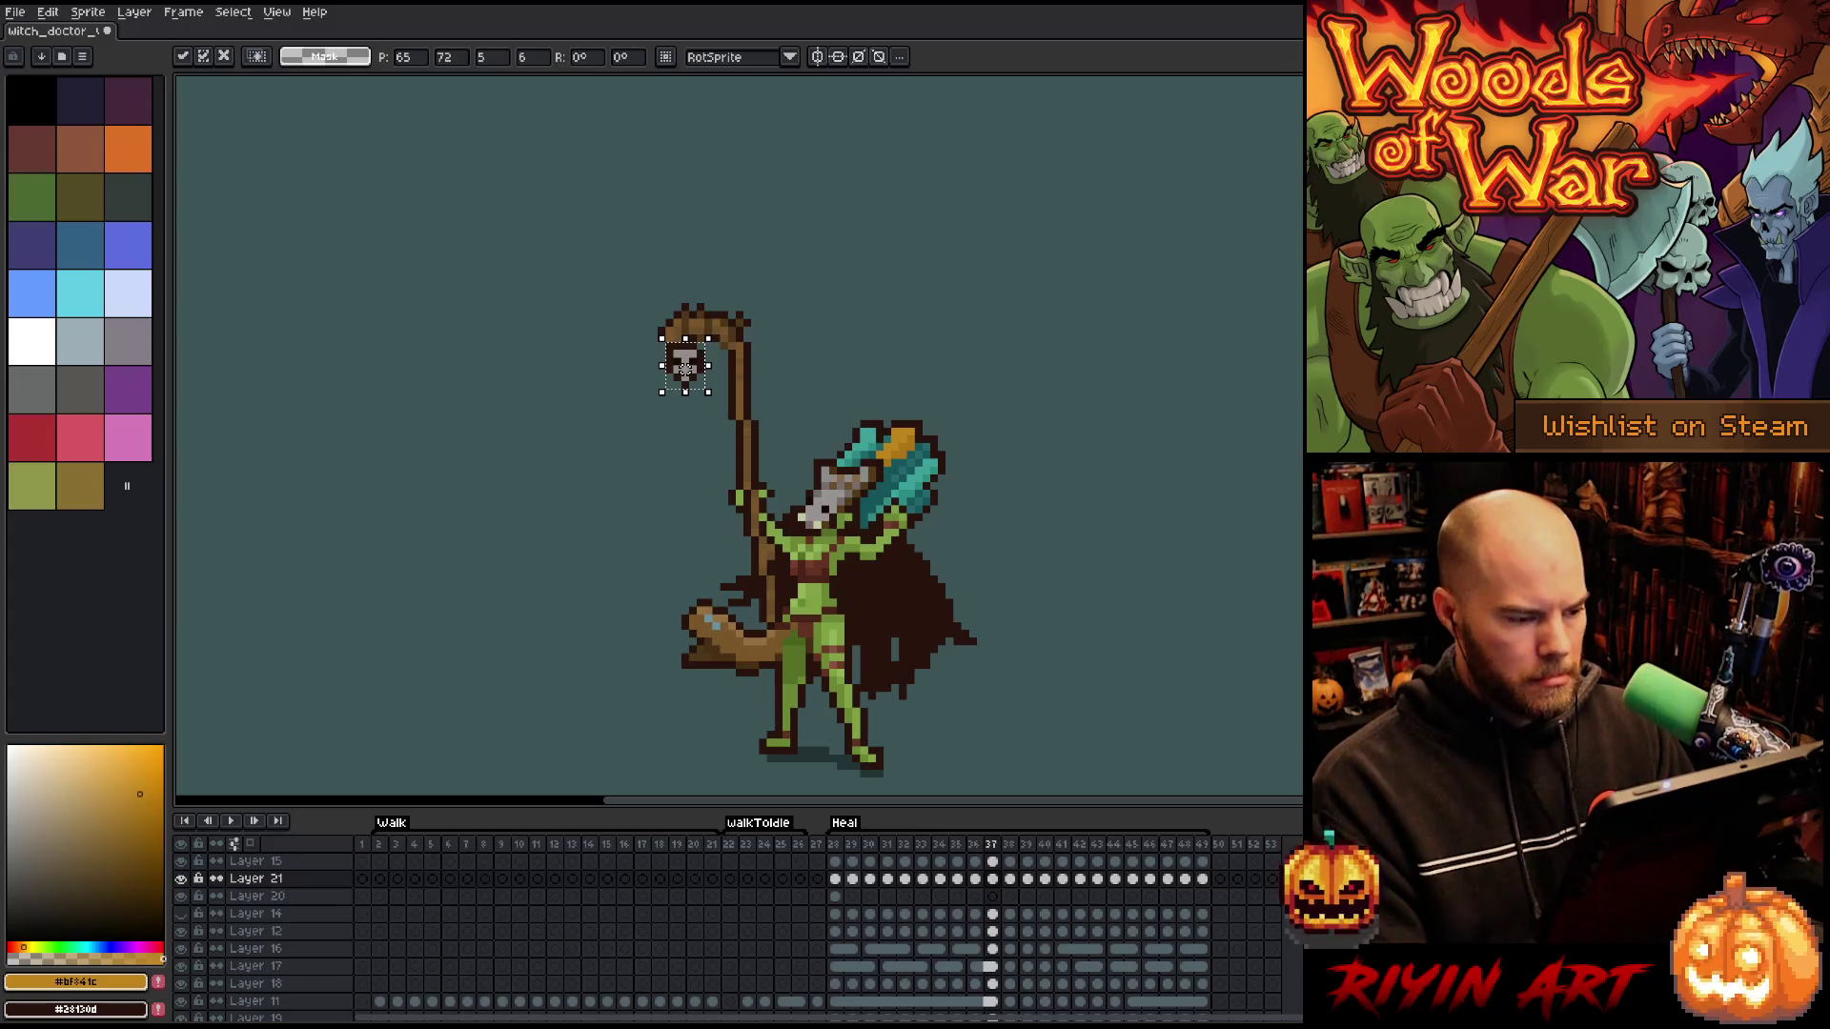
{"action": "key", "text": "period"}
{"action": "left_click_drag", "start_coordinate": [700, 378], "coordinate": [677, 377]}
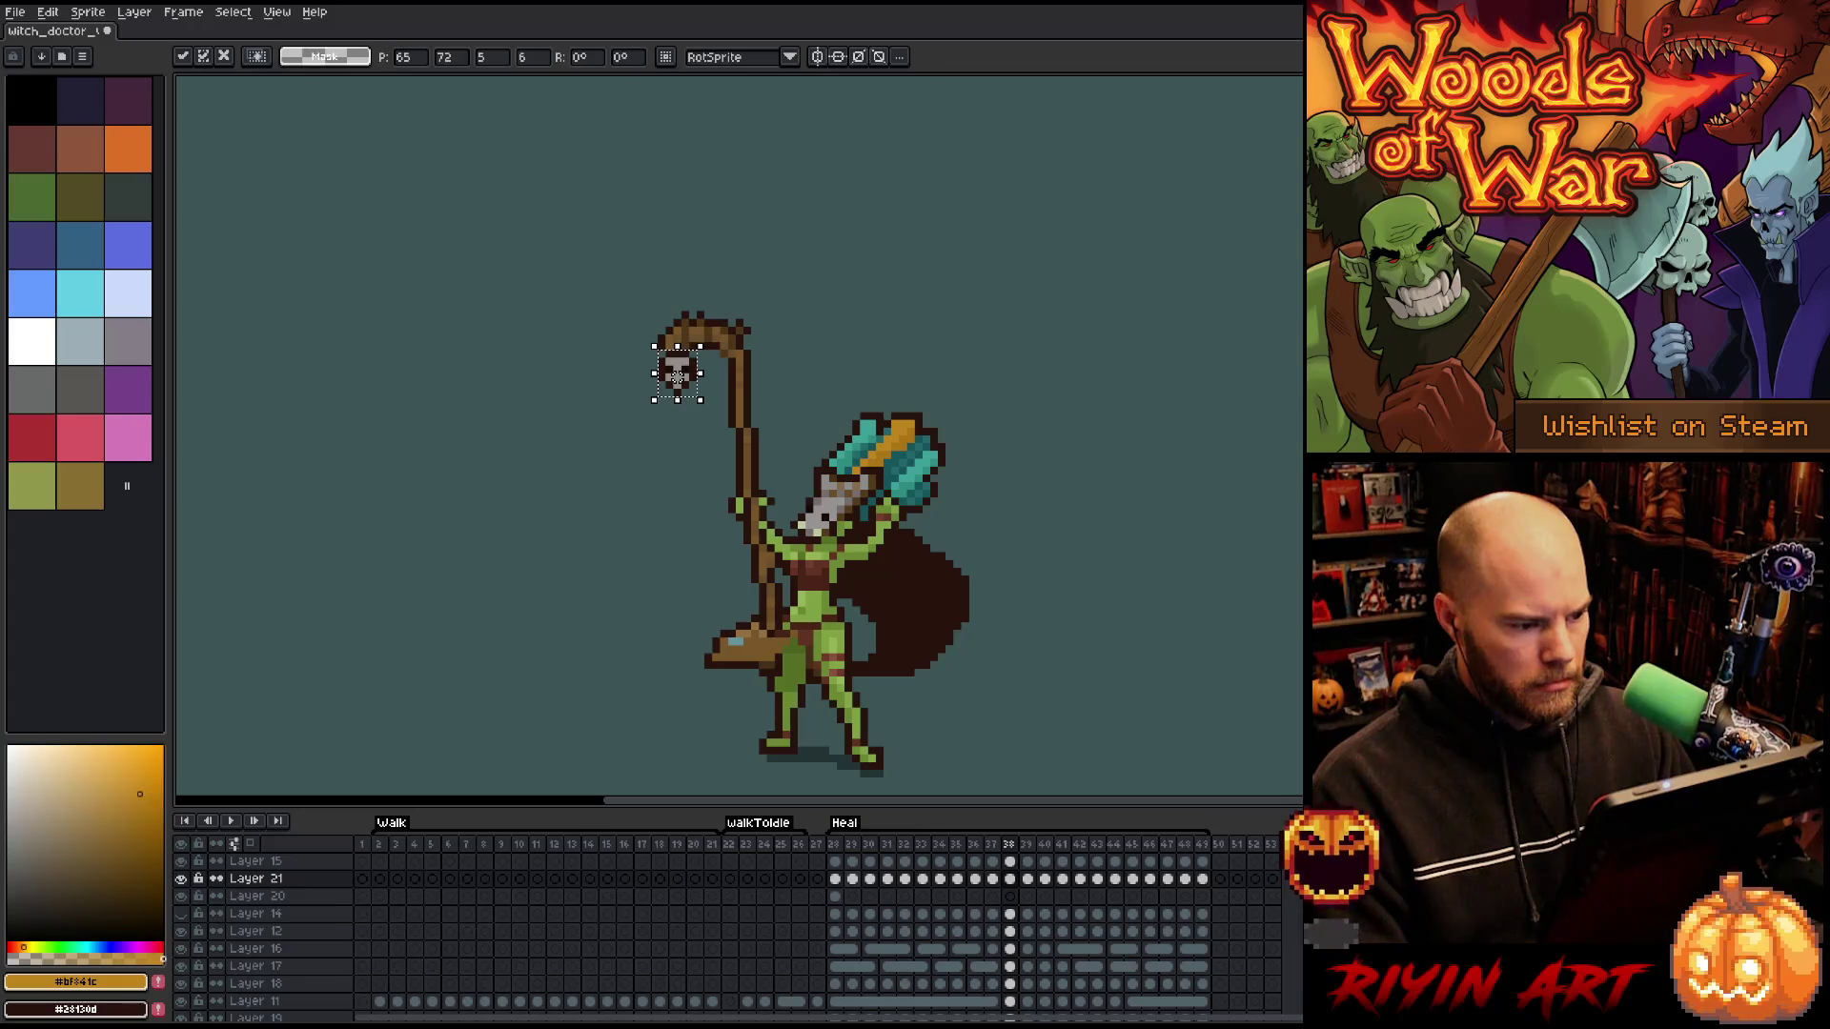
- Shift the skull left beside the staff on the next Heal frame, comparing with the previous pose
{"action": "key", "text": "period"}
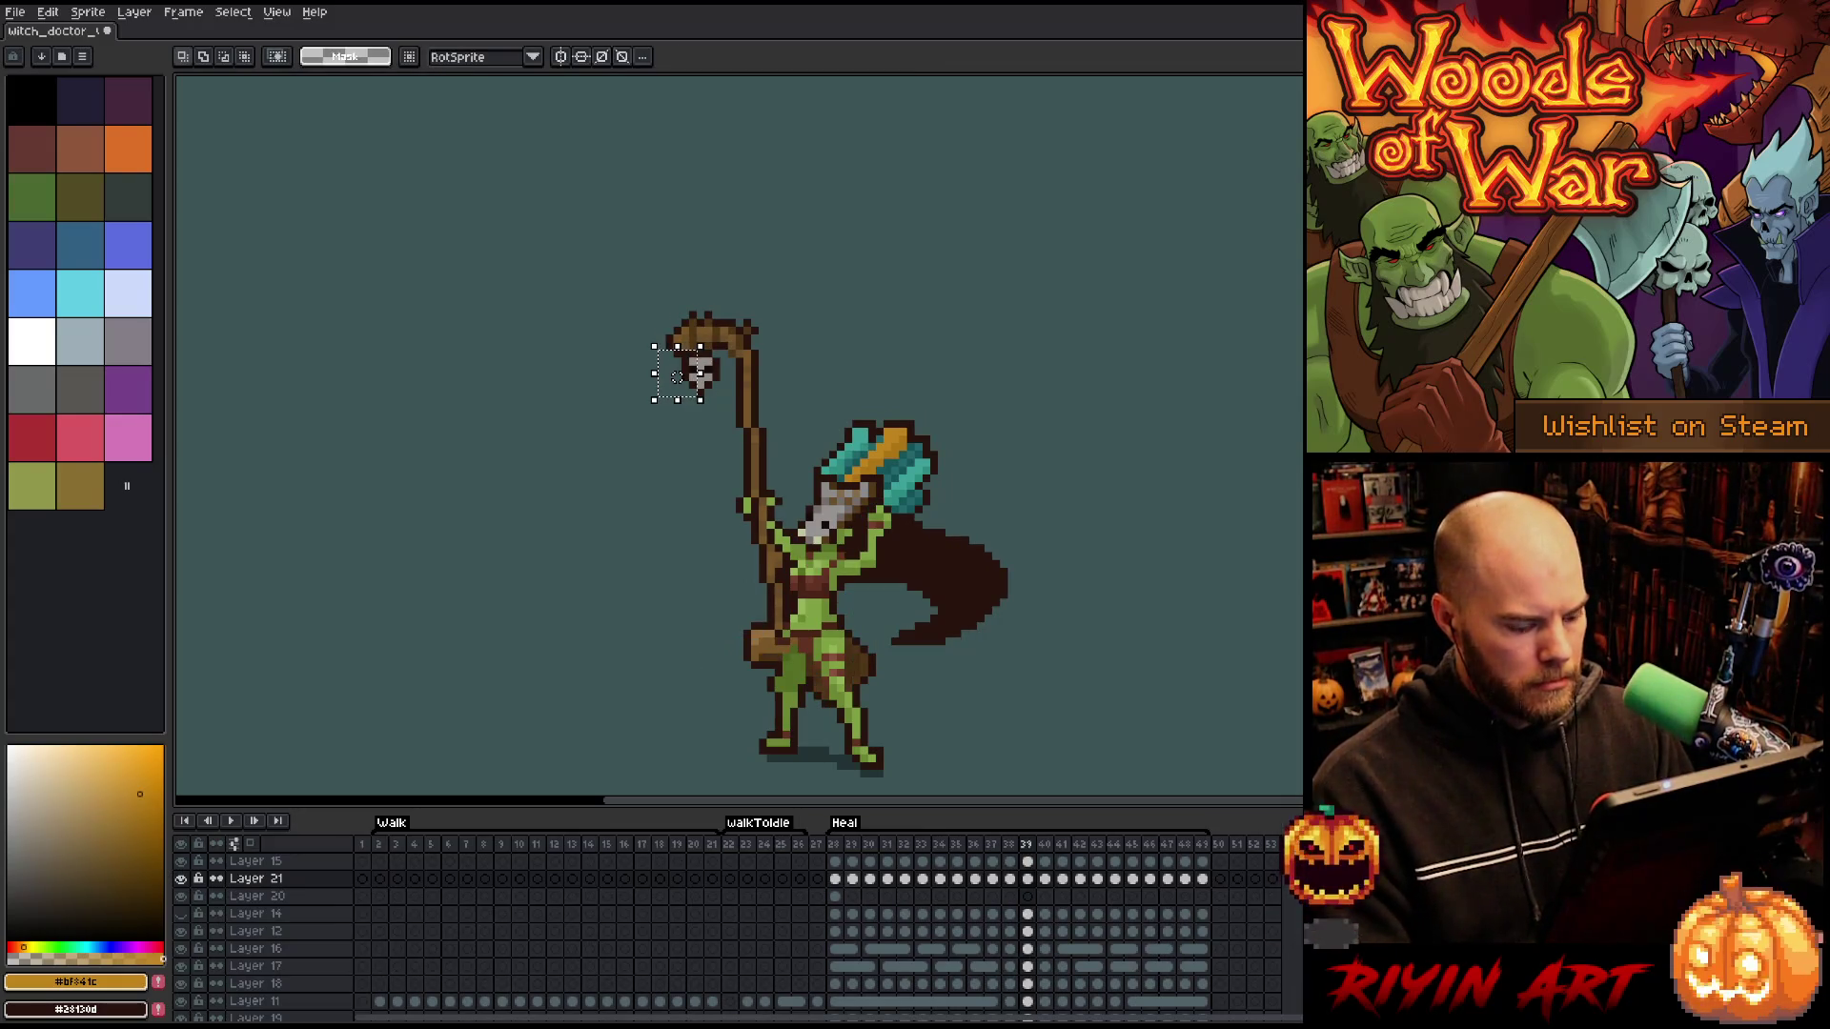
{"action": "mouse_move", "coordinate": [693, 384]}
{"action": "left_mouse_down"}
{"action": "mouse_move", "coordinate": [677, 399]}
{"action": "mouse_move", "coordinate": [670, 383]}
{"action": "left_mouse_up"}
{"action": "key", "text": "comma"}
{"action": "key", "text": "period"}
{"action": "key", "text": "comma"}
{"action": "key", "text": "period"}
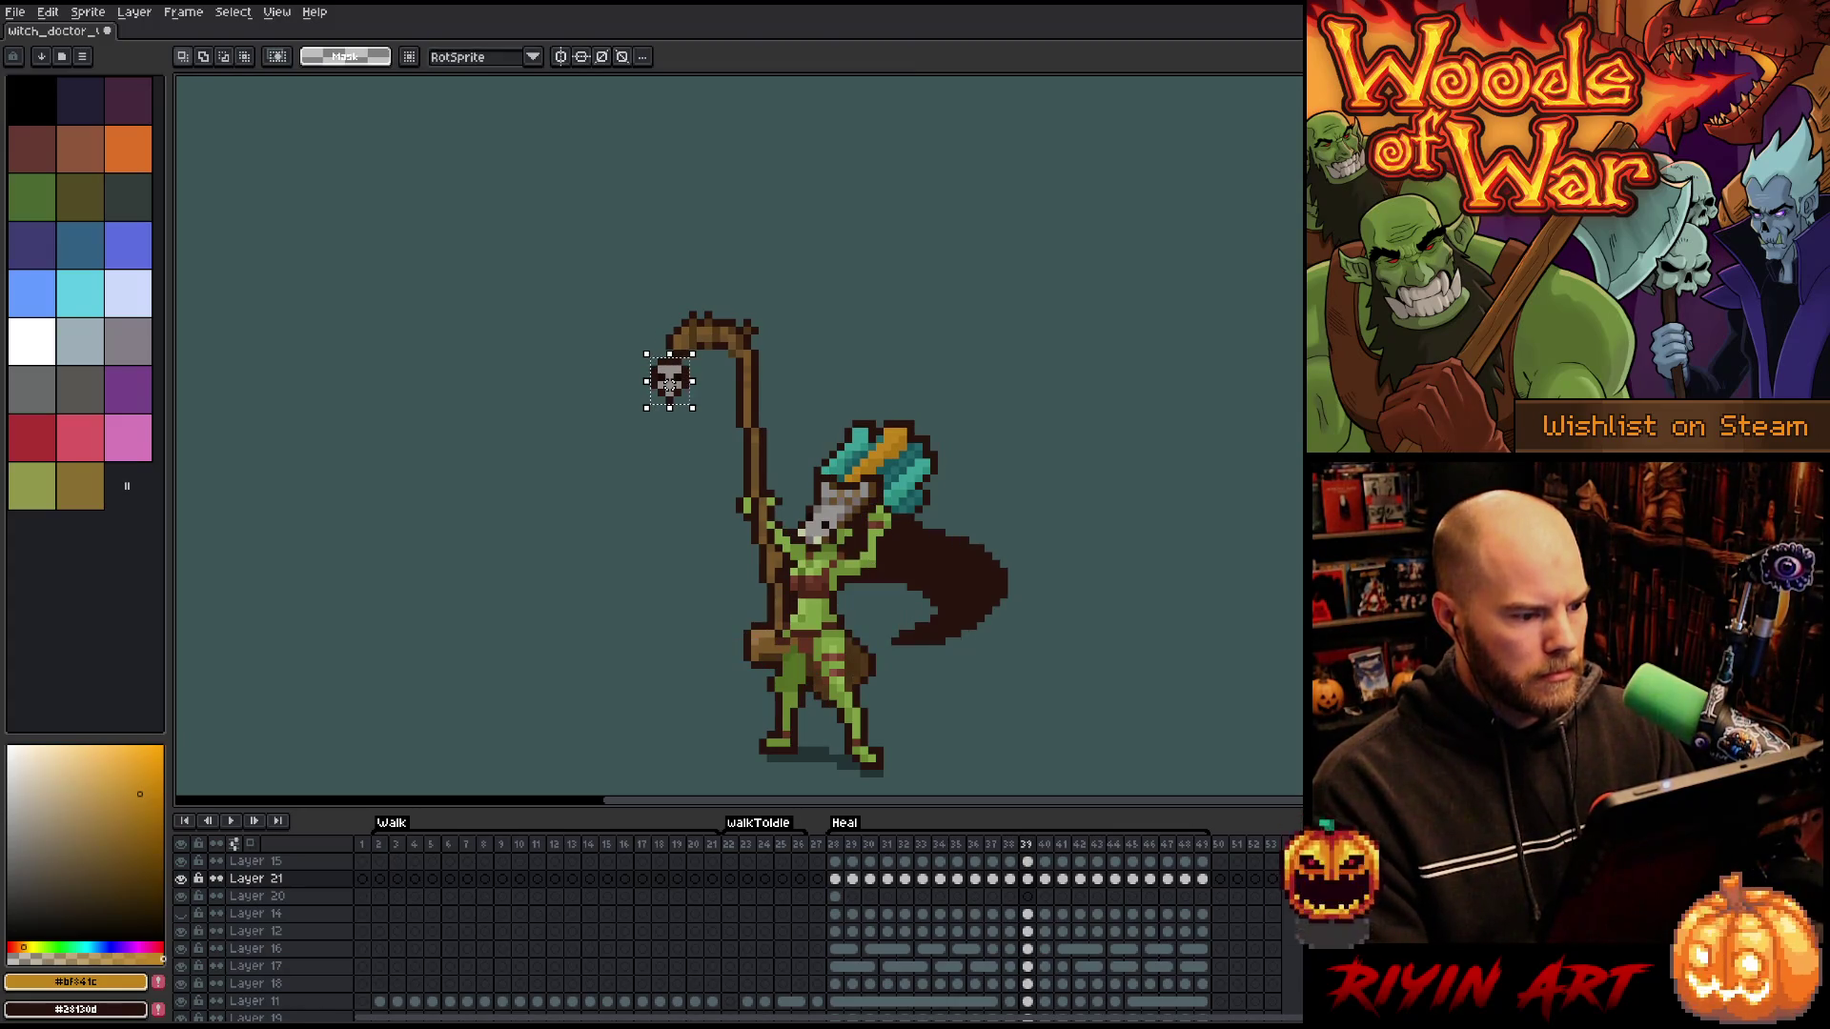
- On the following frame, move the skull under the hook, then back right beside the staff
{"action": "key", "text": "period"}
{"action": "left_click_drag", "start_coordinate": [670, 383], "coordinate": [661, 383]}
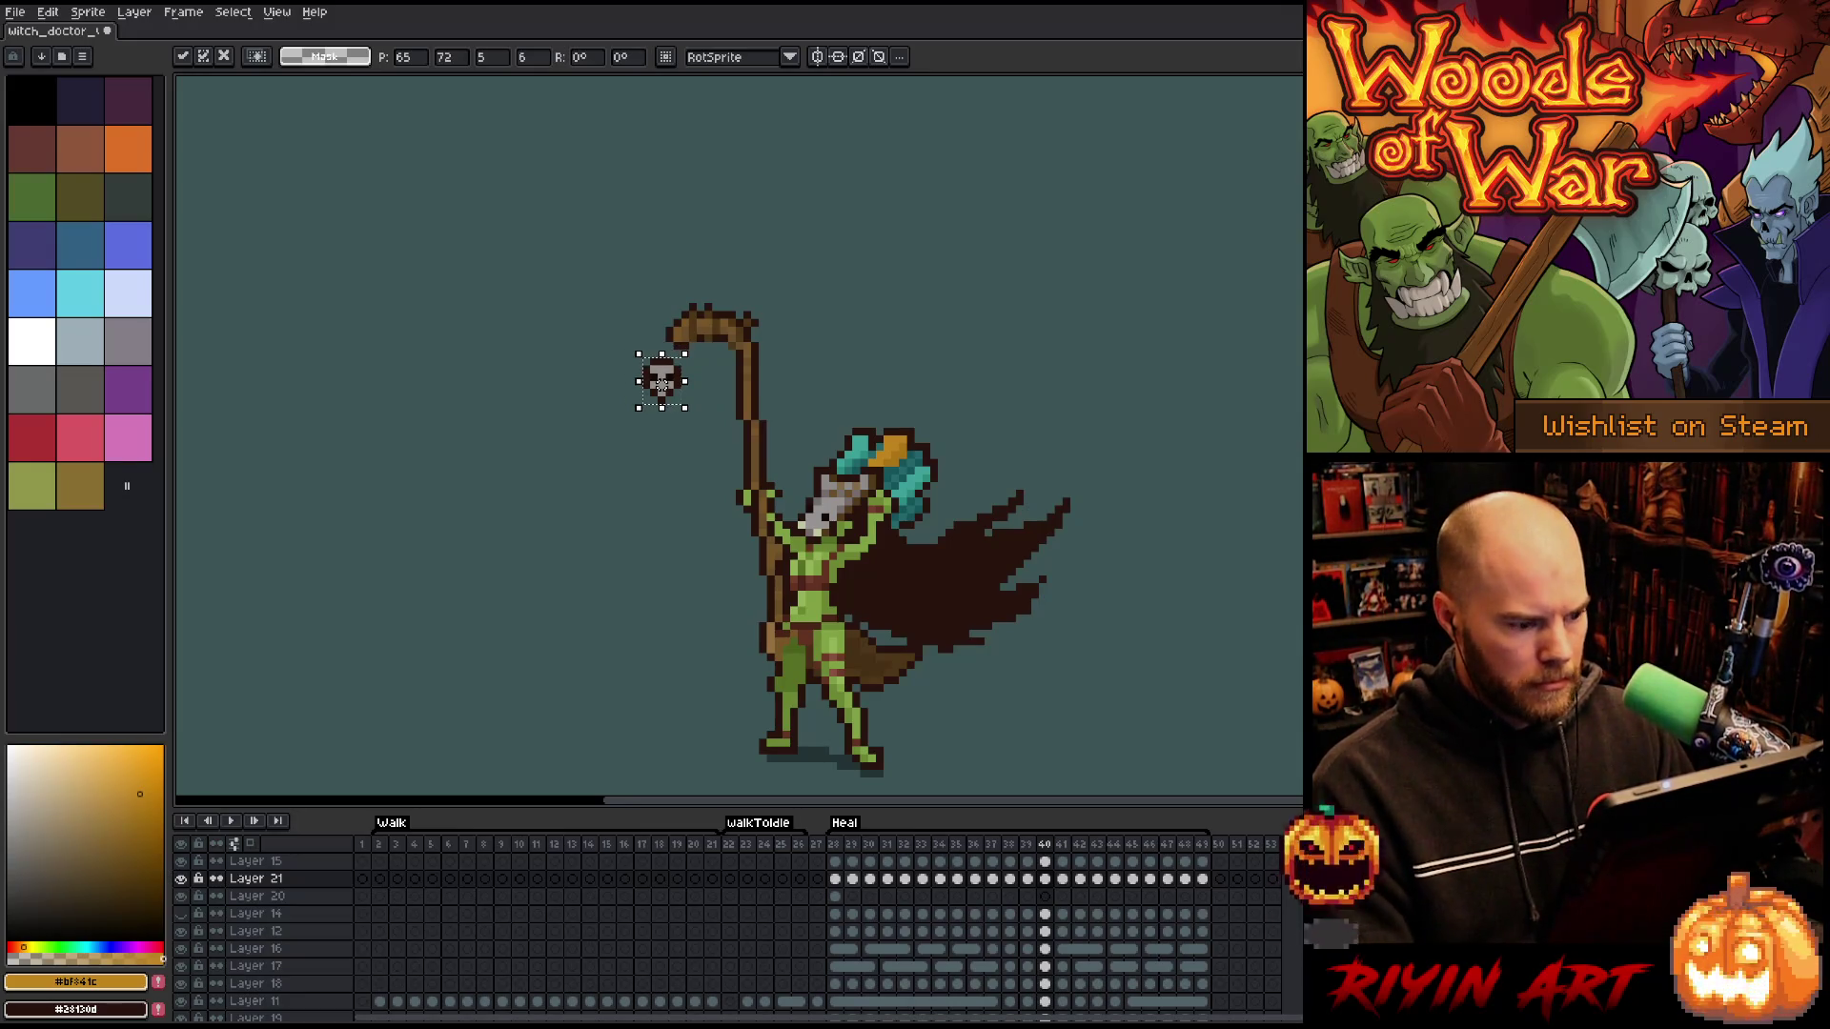
{"action": "key", "text": "comma"}
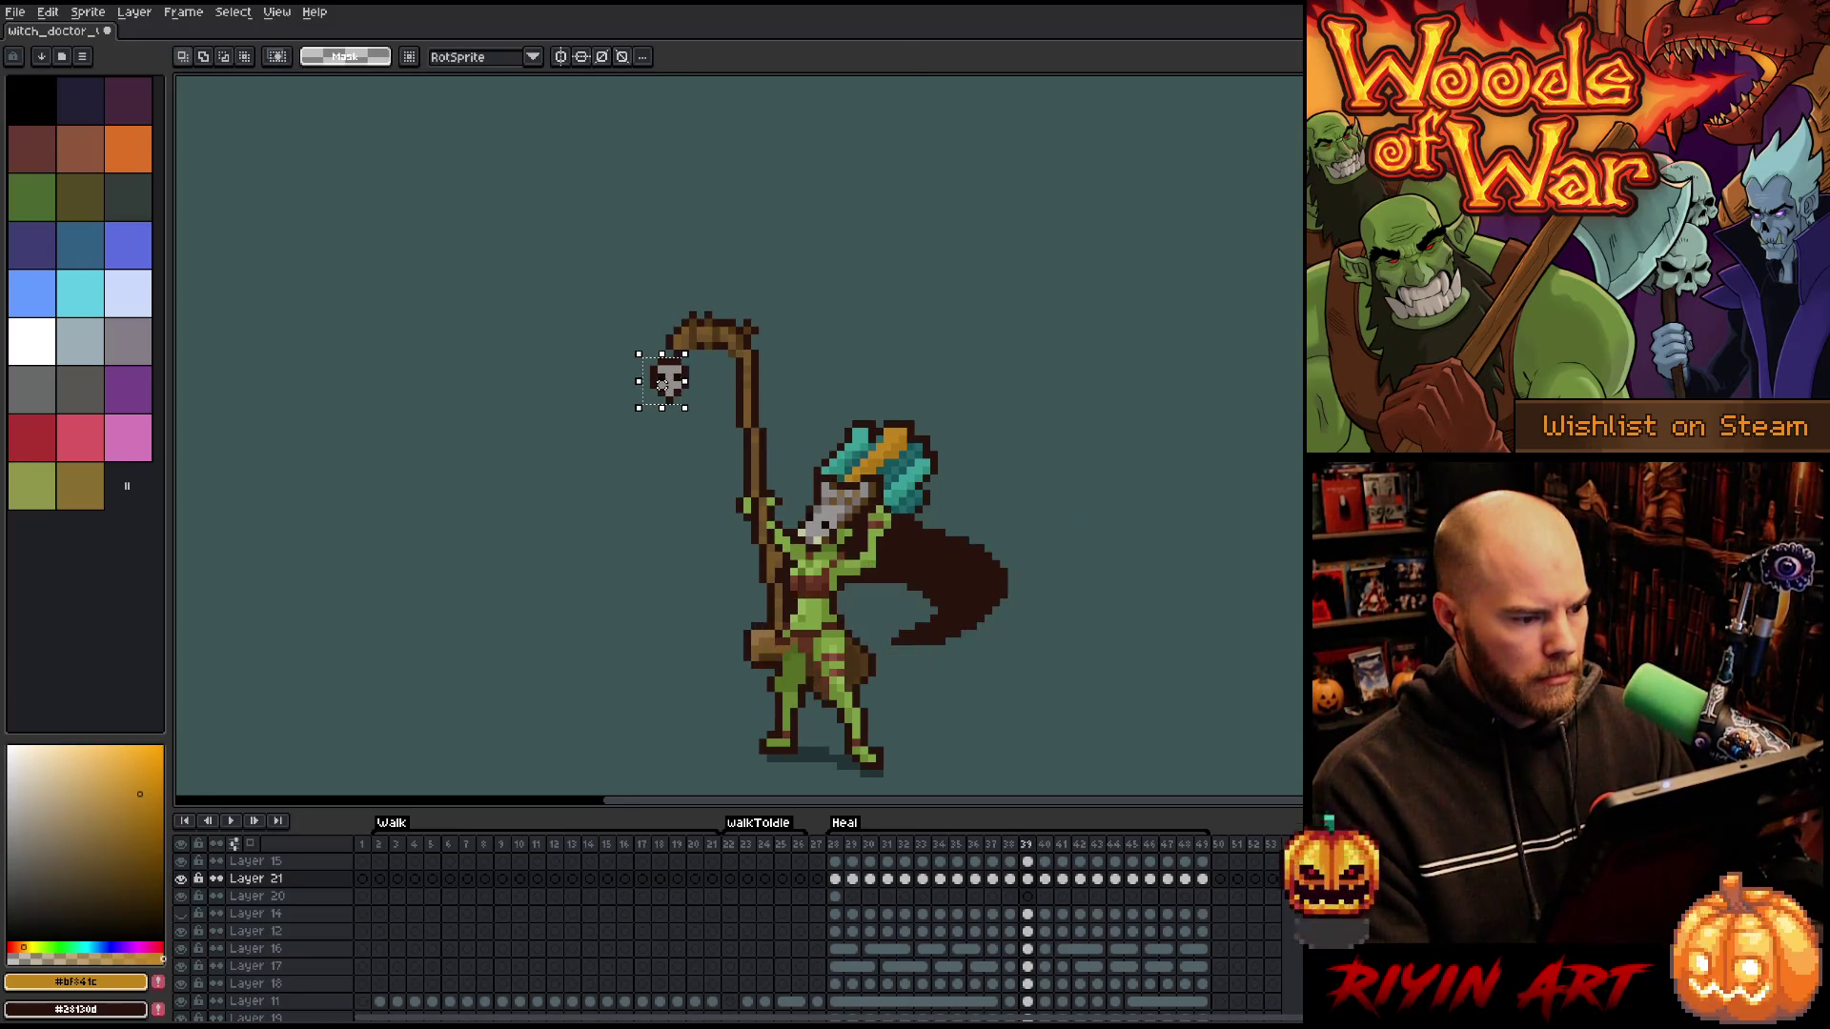
{"action": "key", "text": "period"}
{"action": "left_click_drag", "start_coordinate": [662, 383], "coordinate": [669, 384]}
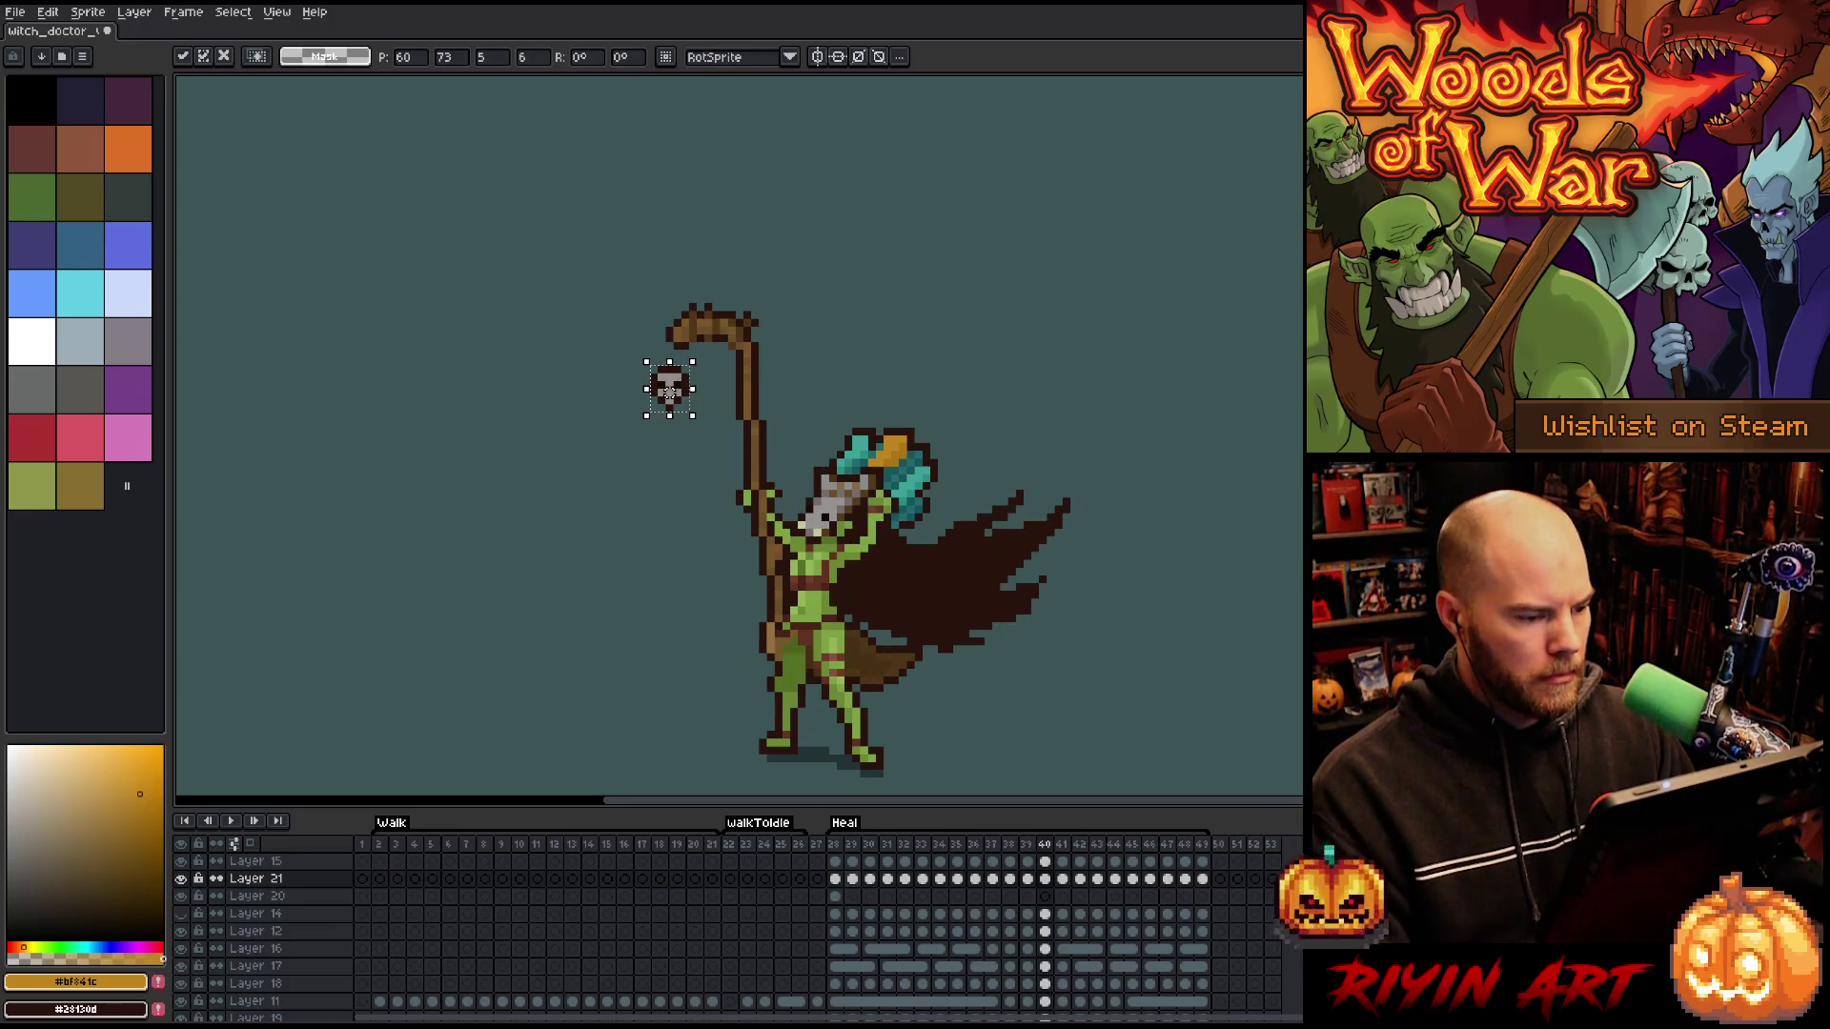
{"action": "key", "text": "comma"}
- Reposition the skull left under the staff hook on the next frames, centring it
{"action": "key", "text": "period"}
{"action": "key", "text": "period"}
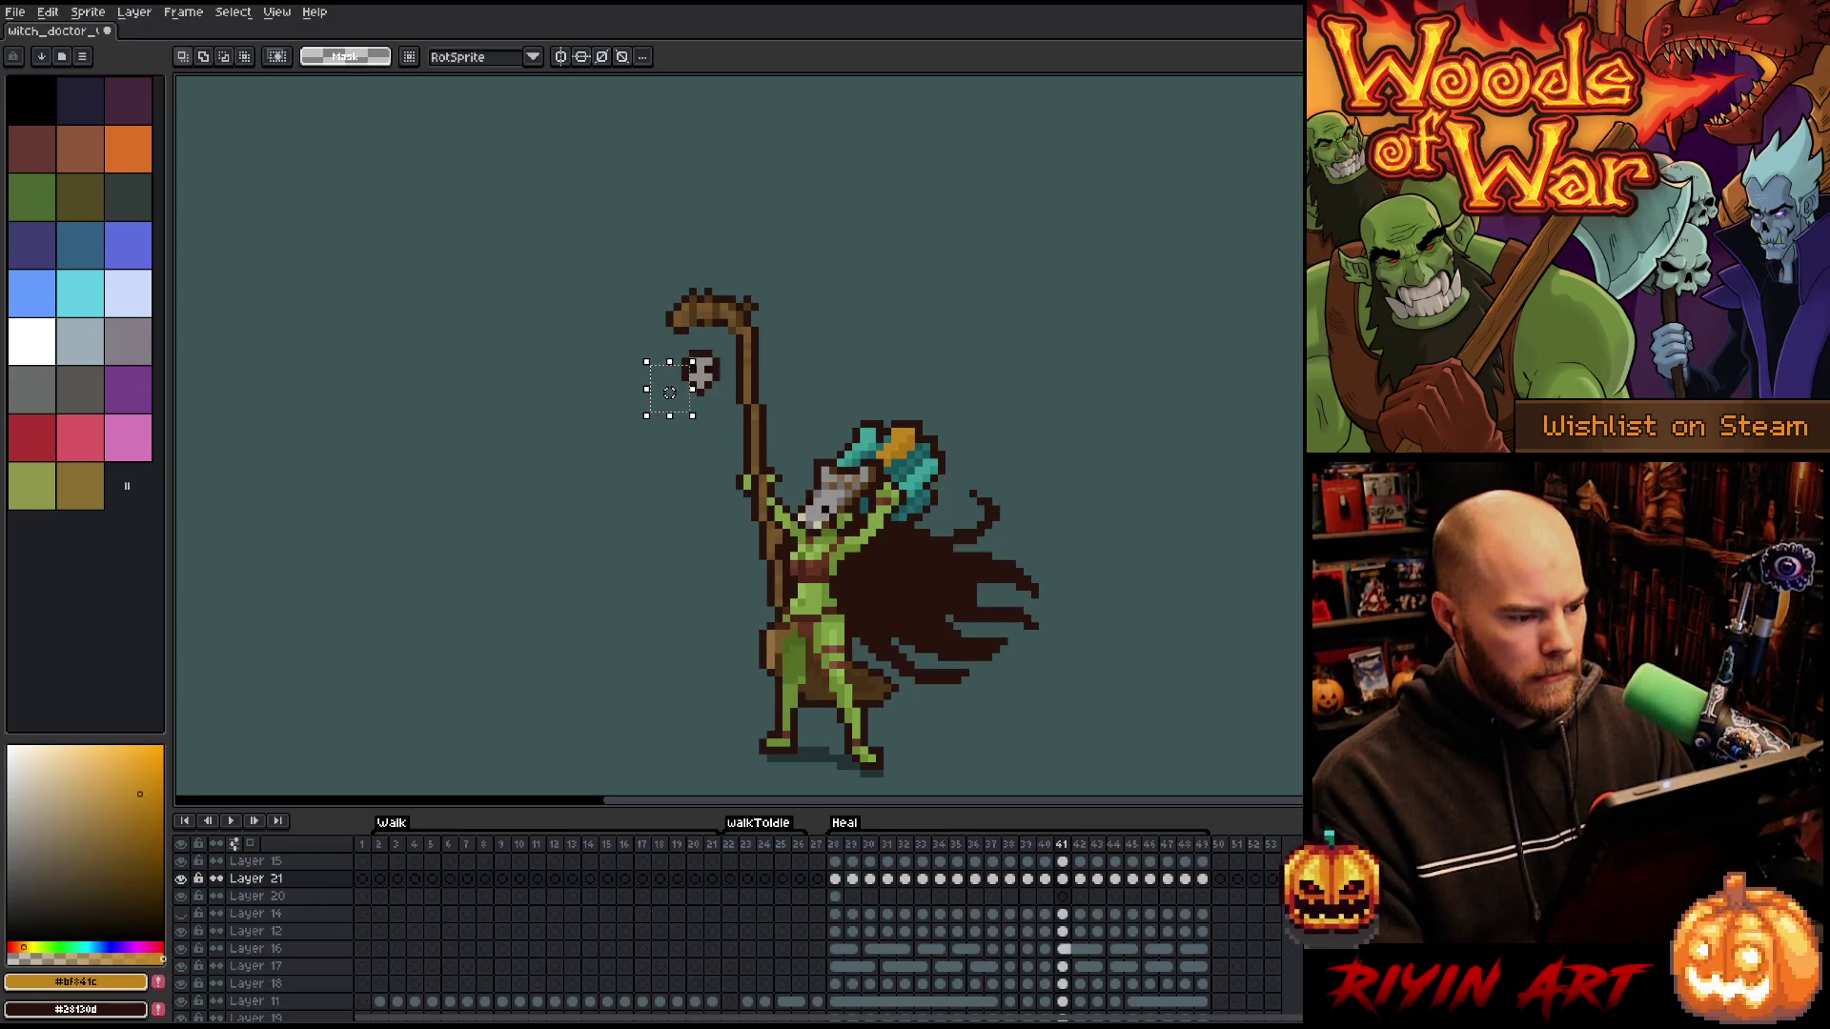
{"action": "left_click_drag", "start_coordinate": [699, 374], "coordinate": [670, 384]}
{"action": "key", "text": "period"}
{"action": "key", "text": "comma"}
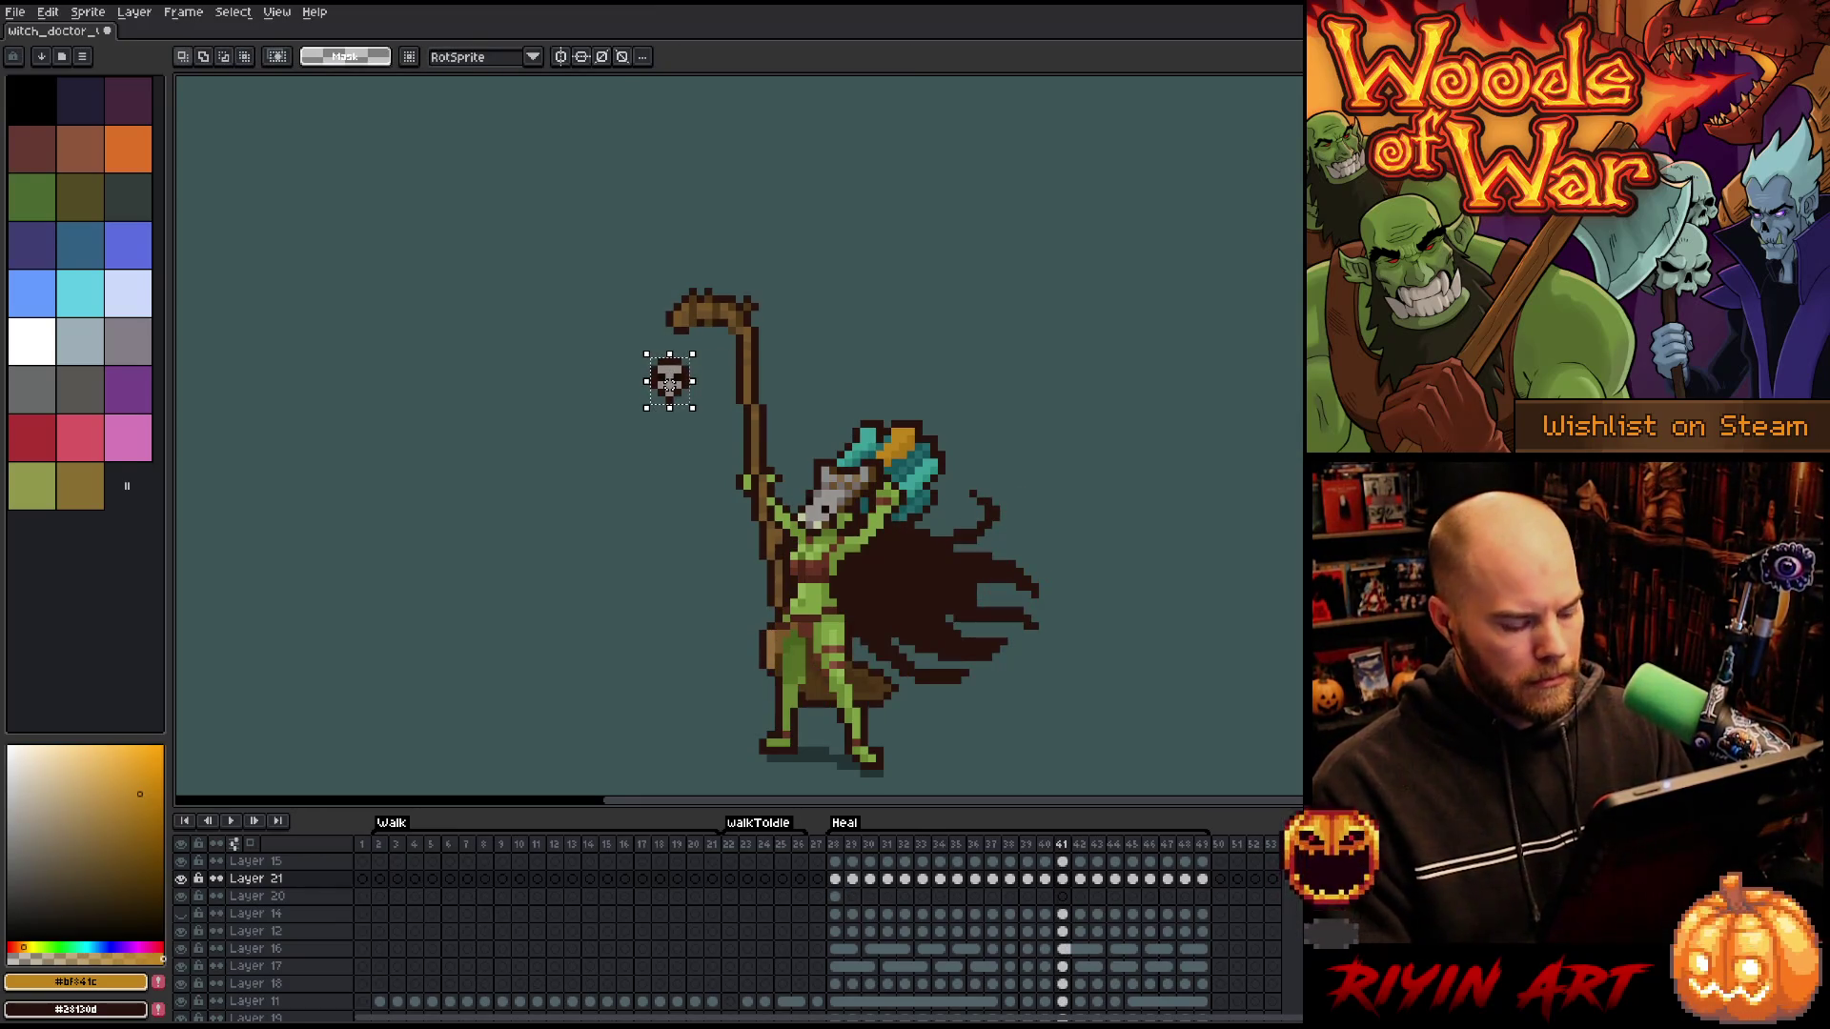
{"action": "key", "text": "period"}
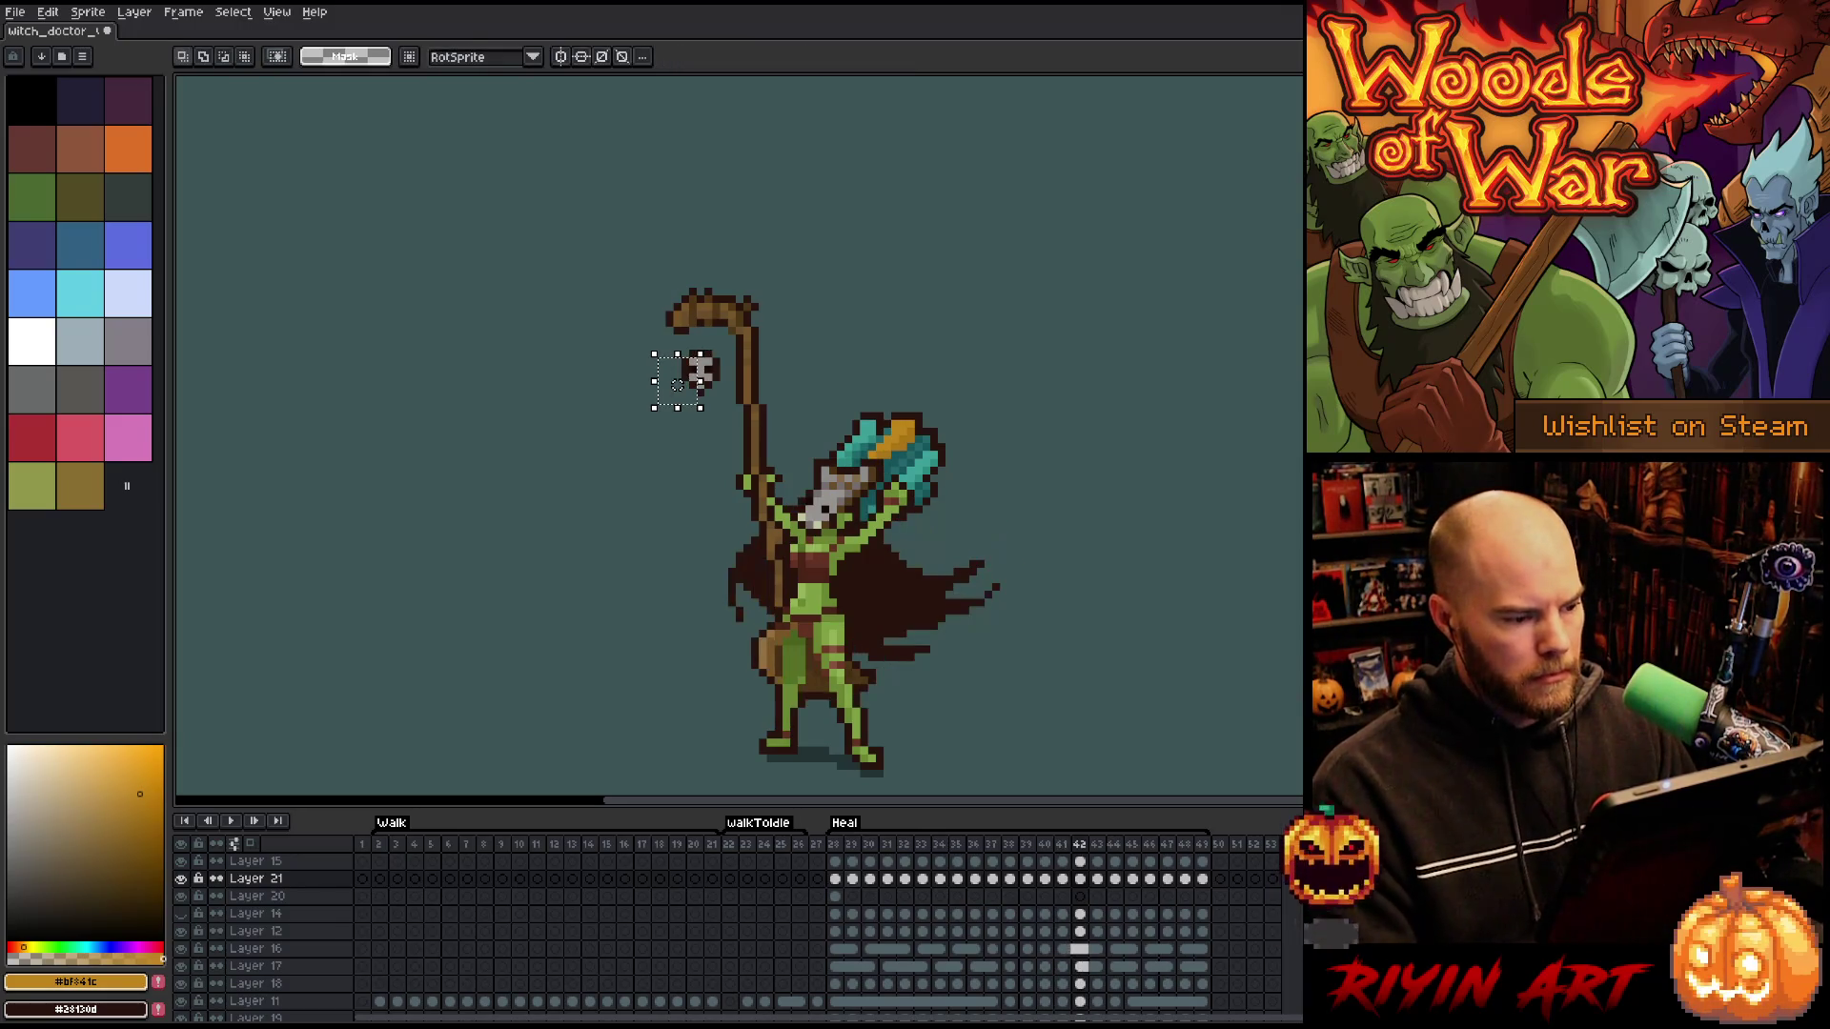
{"action": "left_click_drag", "start_coordinate": [677, 385], "coordinate": [685, 383]}
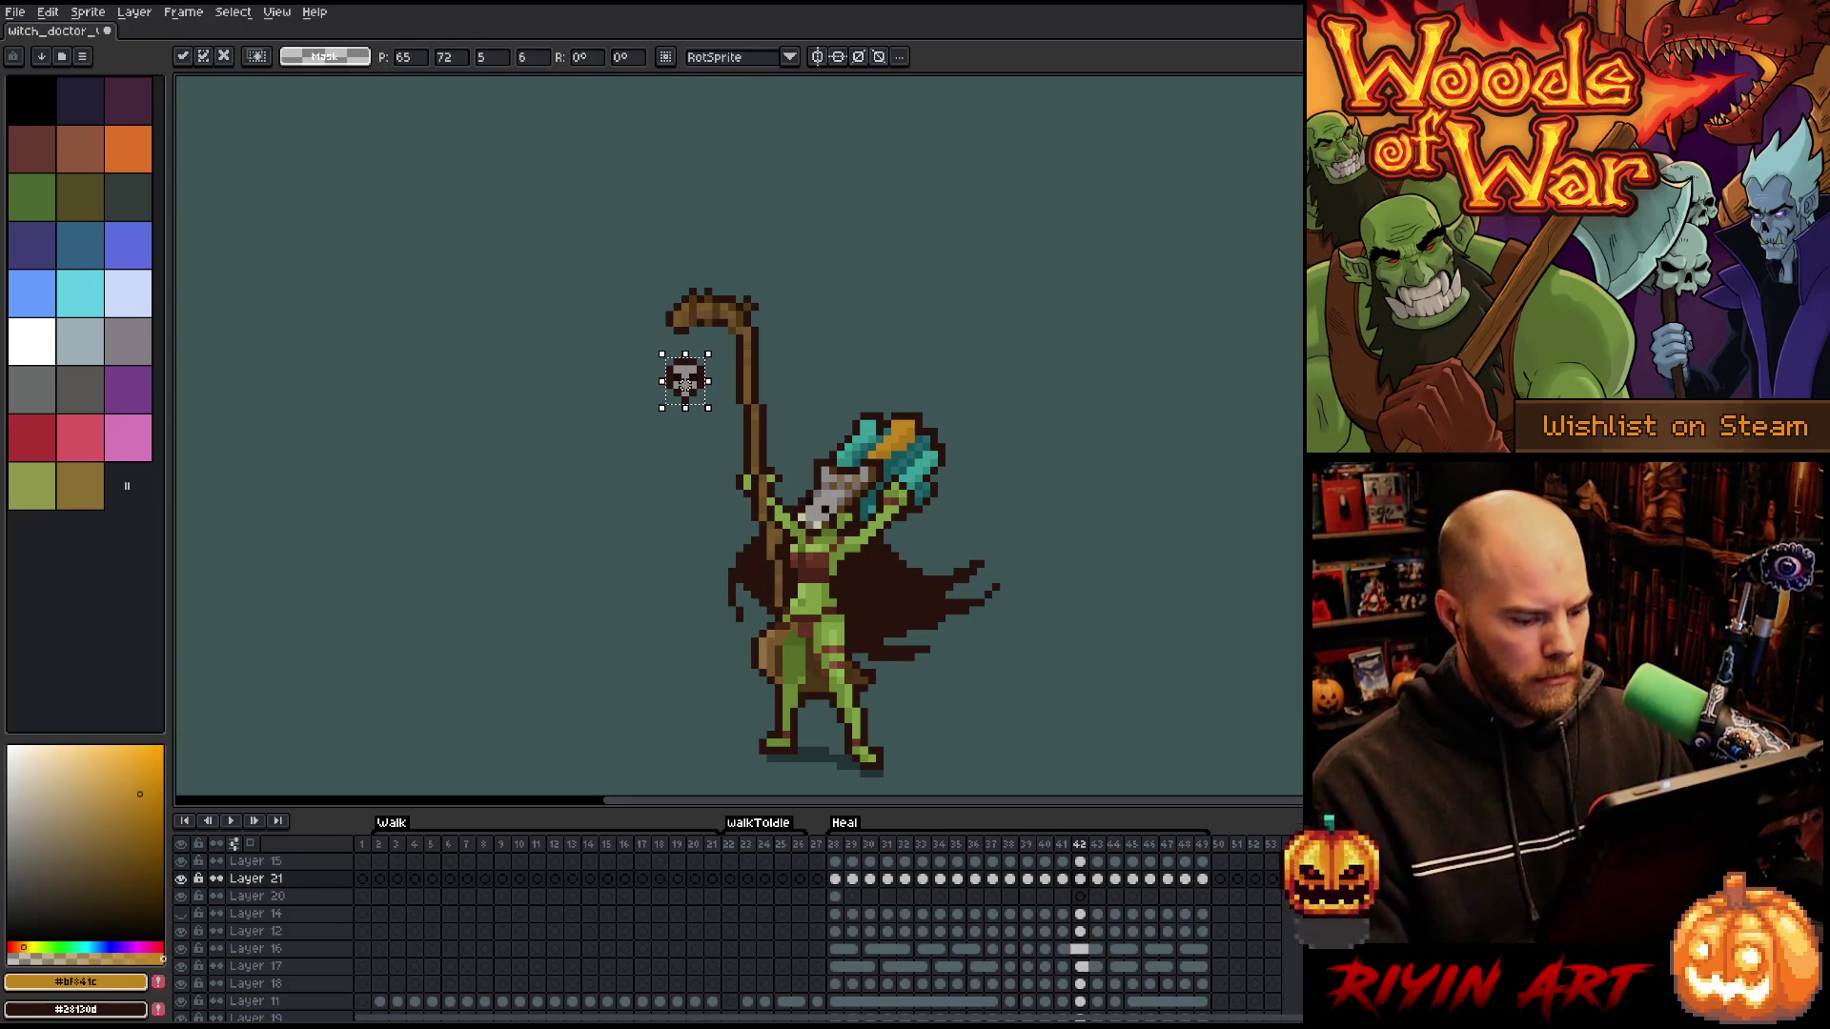
{"action": "key", "text": "period"}
{"action": "key", "text": "comma"}
- Adjust the skull left and right under the hook on later frames, checking neighbouring poses
{"action": "key", "text": "period"}
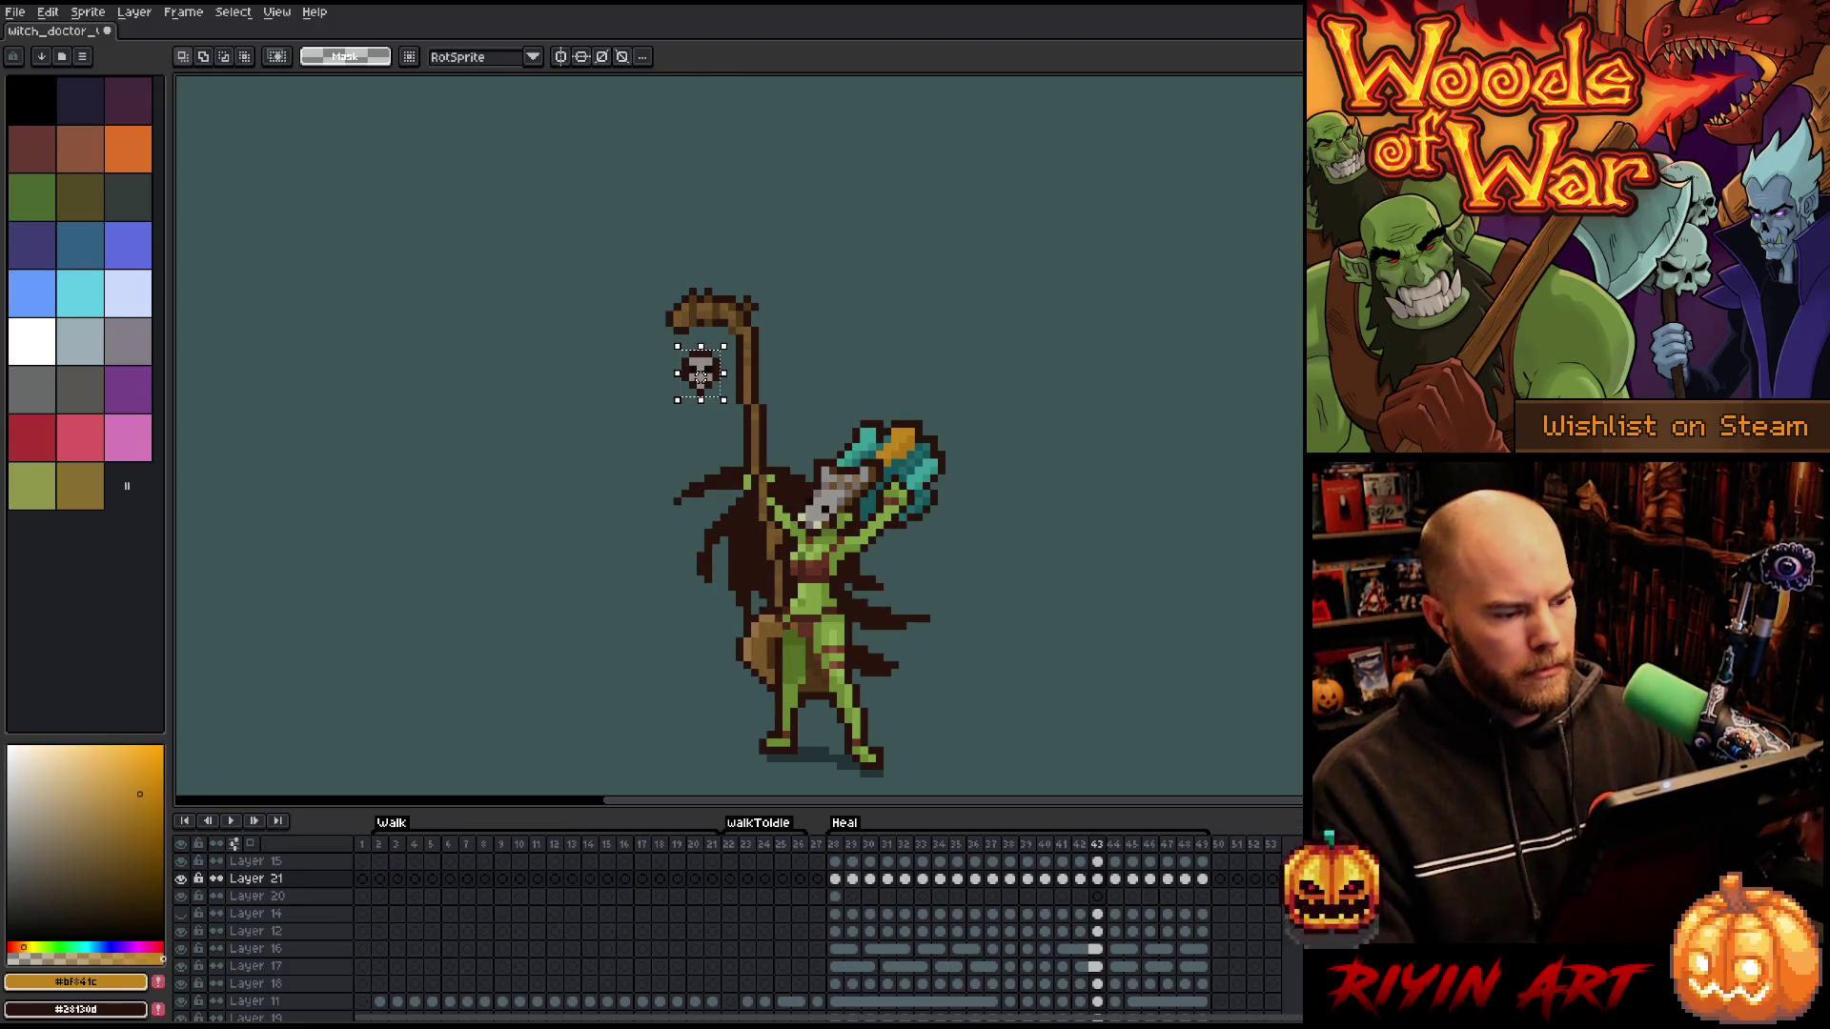
{"action": "left_click_drag", "start_coordinate": [684, 384], "coordinate": [700, 384]}
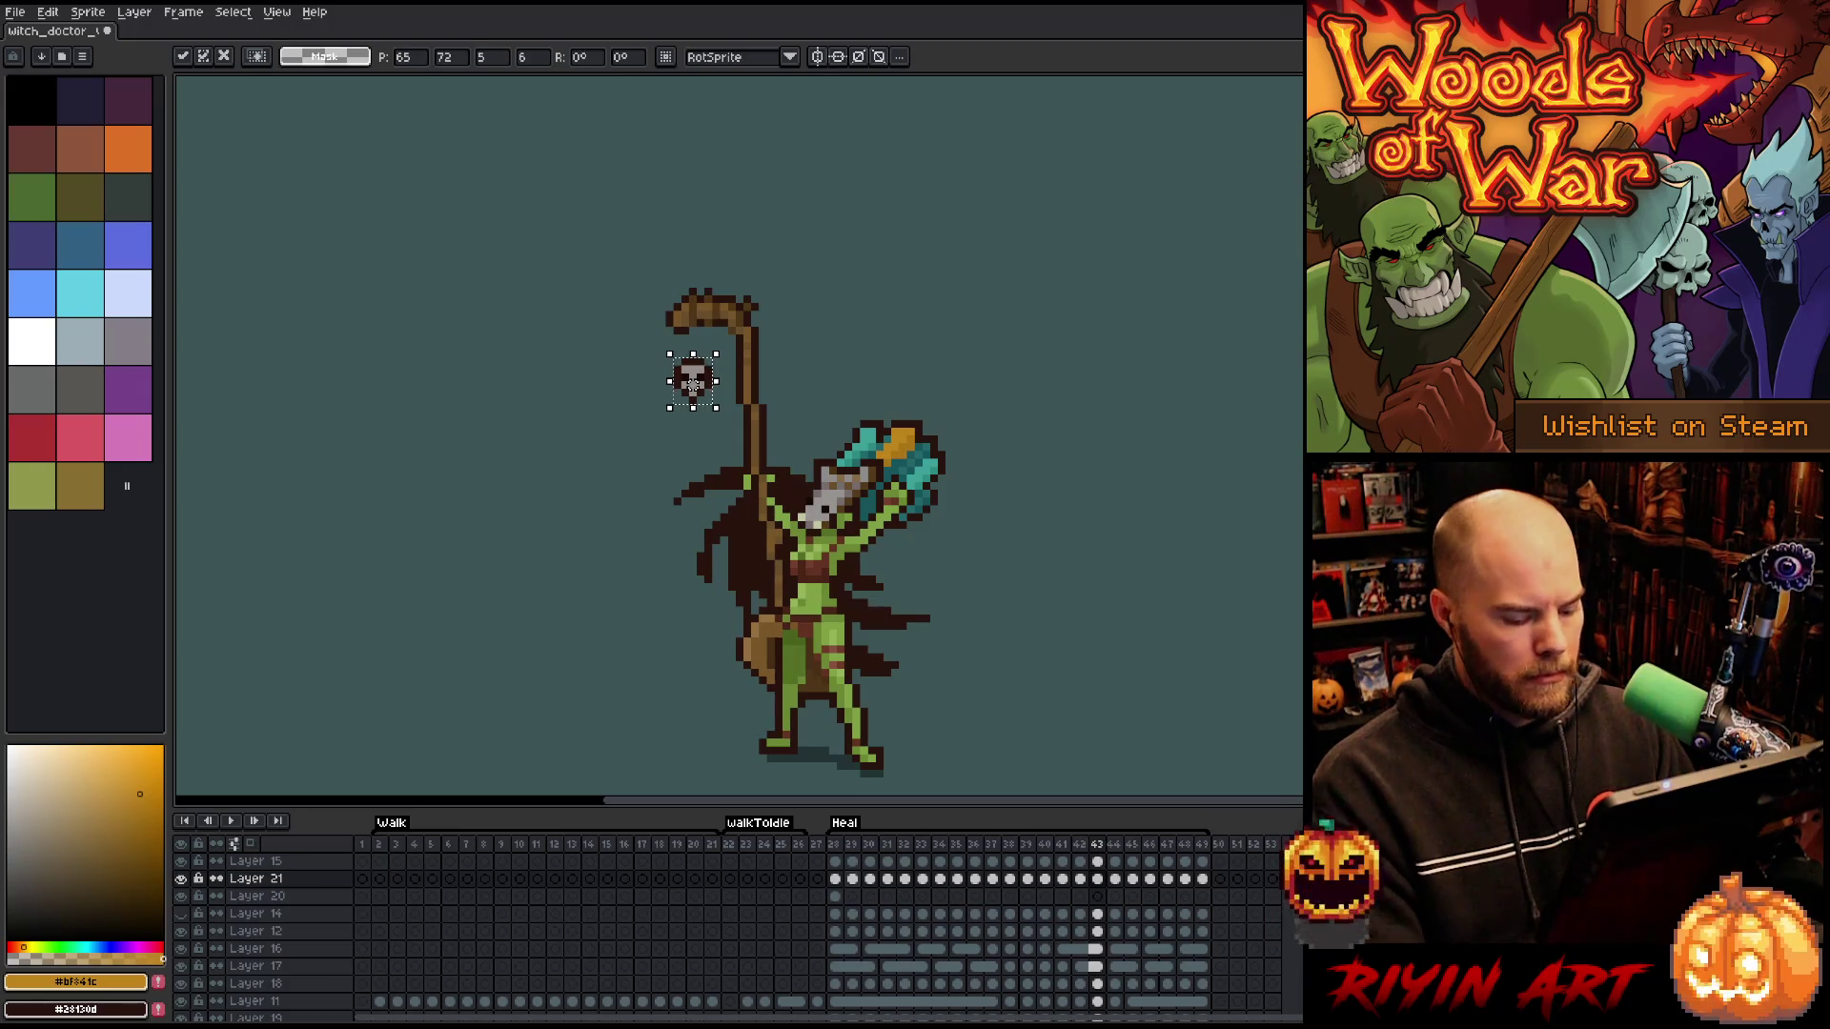
{"action": "key", "text": "comma"}
{"action": "key", "text": "comma"}
{"action": "key", "text": "comma"}
{"action": "key", "text": "period"}
{"action": "key", "text": "period"}
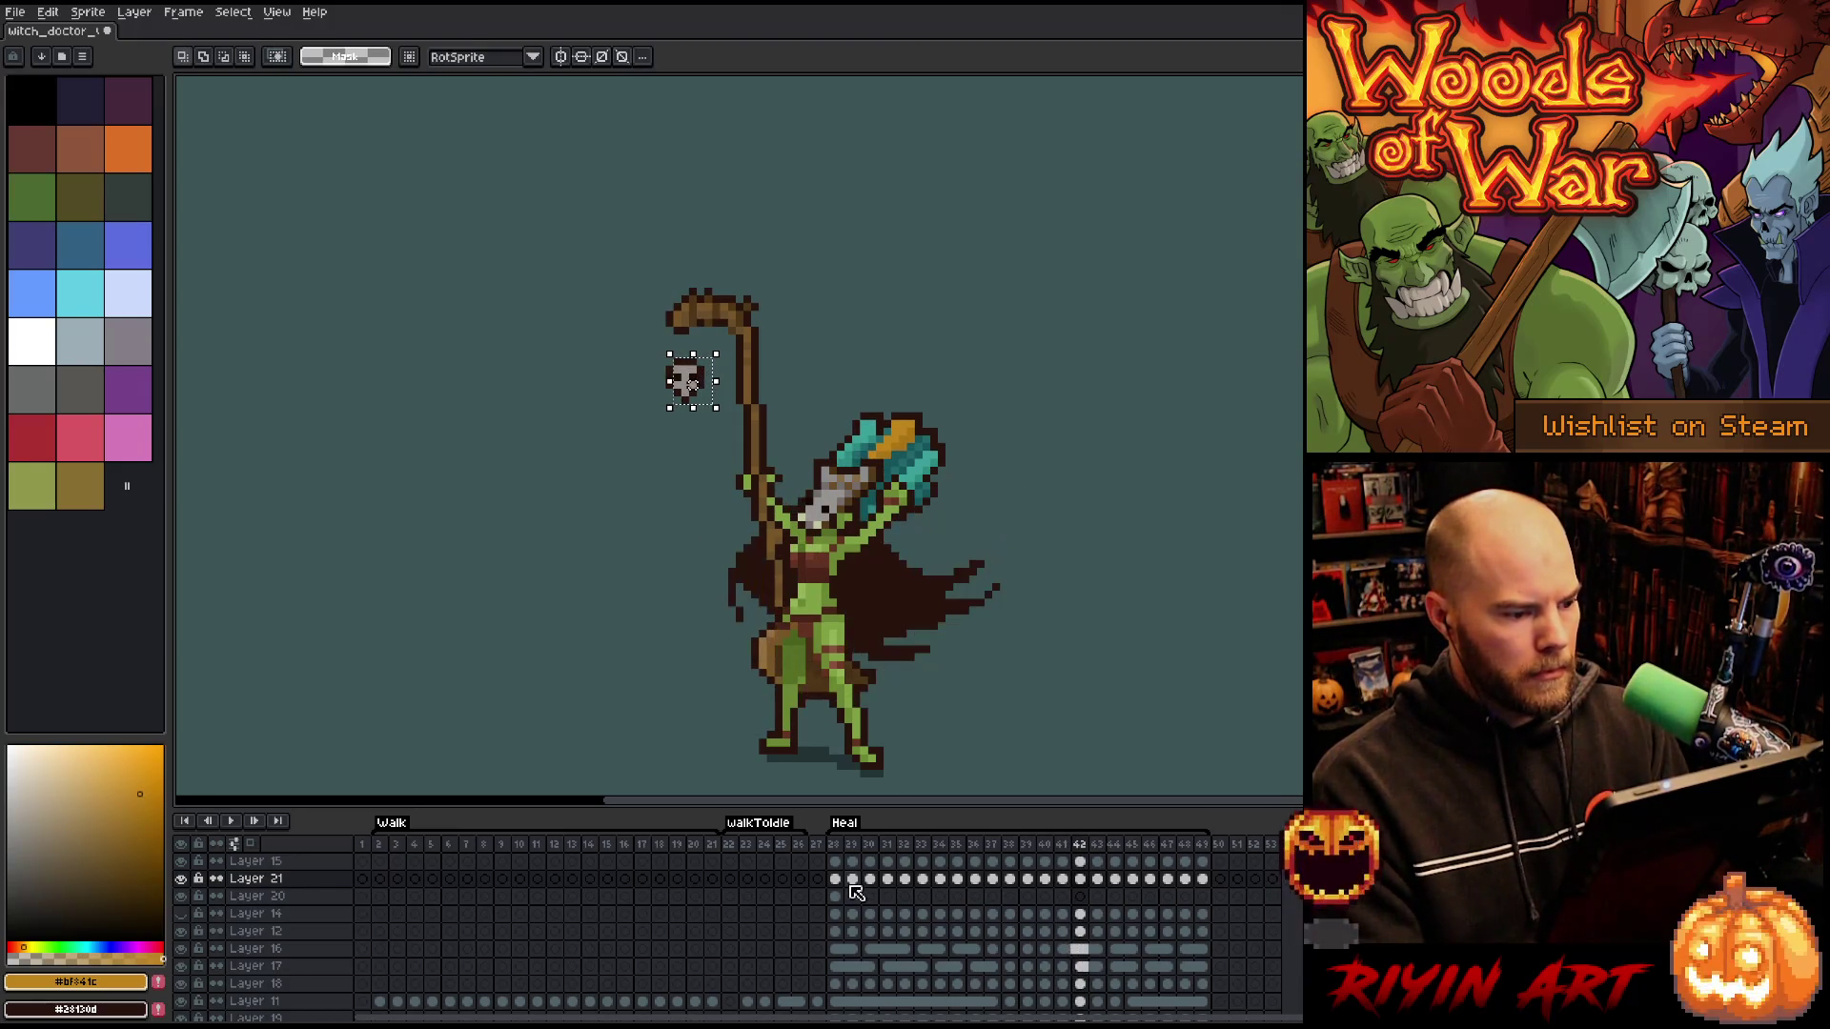
{"action": "left_click_drag", "start_coordinate": [691, 384], "coordinate": [685, 384]}
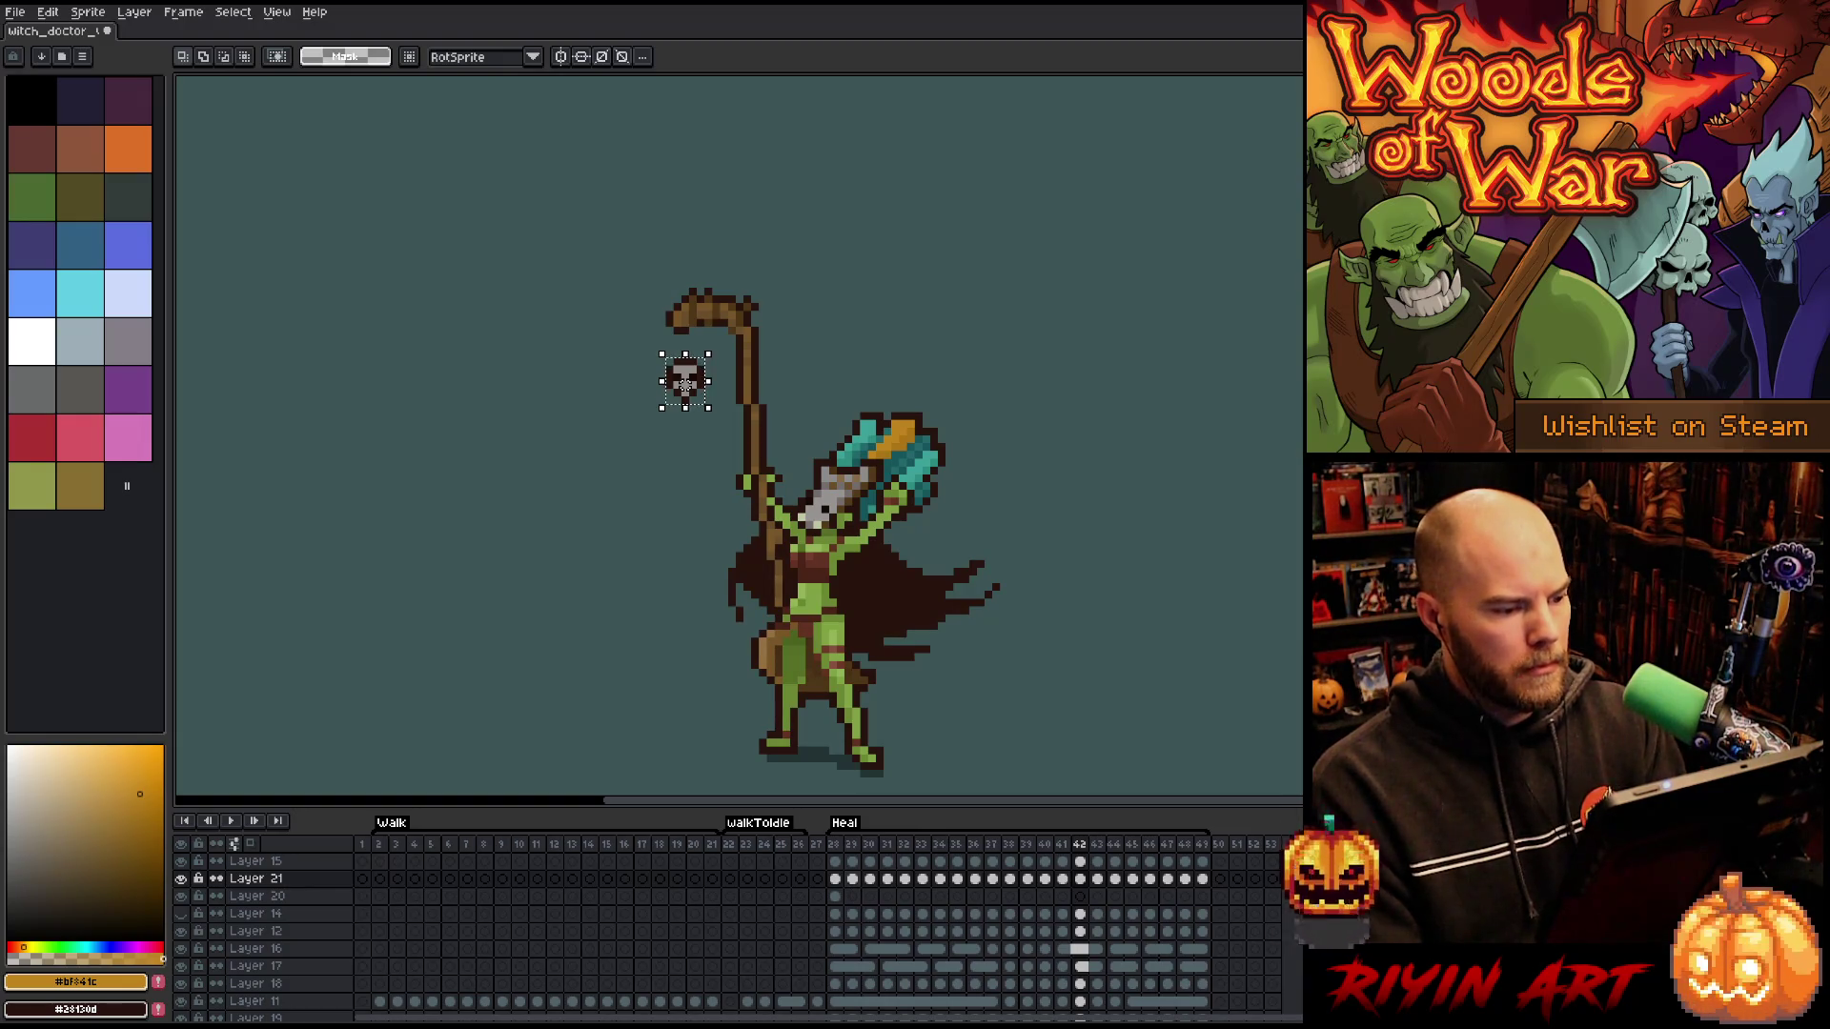
{"action": "key", "text": "period"}
{"action": "left_click_drag", "start_coordinate": [685, 384], "coordinate": [694, 384]}
{"action": "key", "text": "period"}
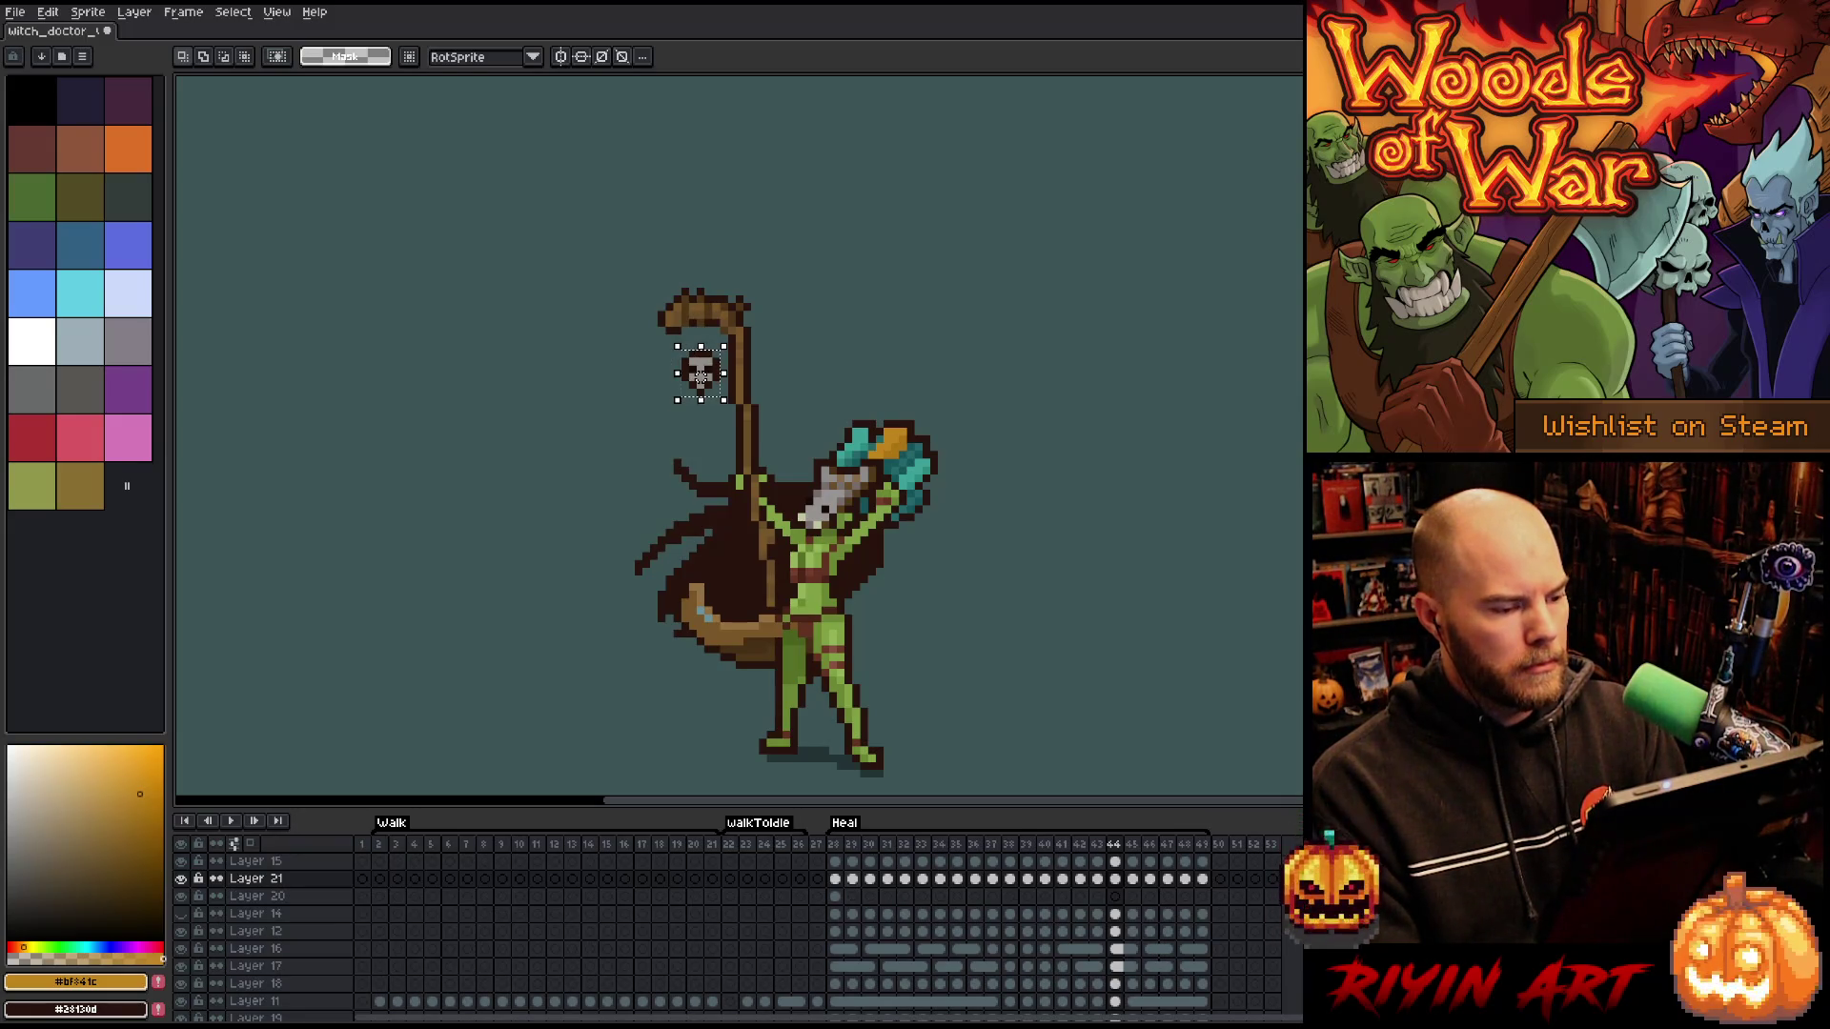
{"action": "key", "text": "period"}
- Raise the skull up toward the hook on two further frames, nudging it up-left
{"action": "left_click_drag", "start_coordinate": [701, 377], "coordinate": [700, 369]}
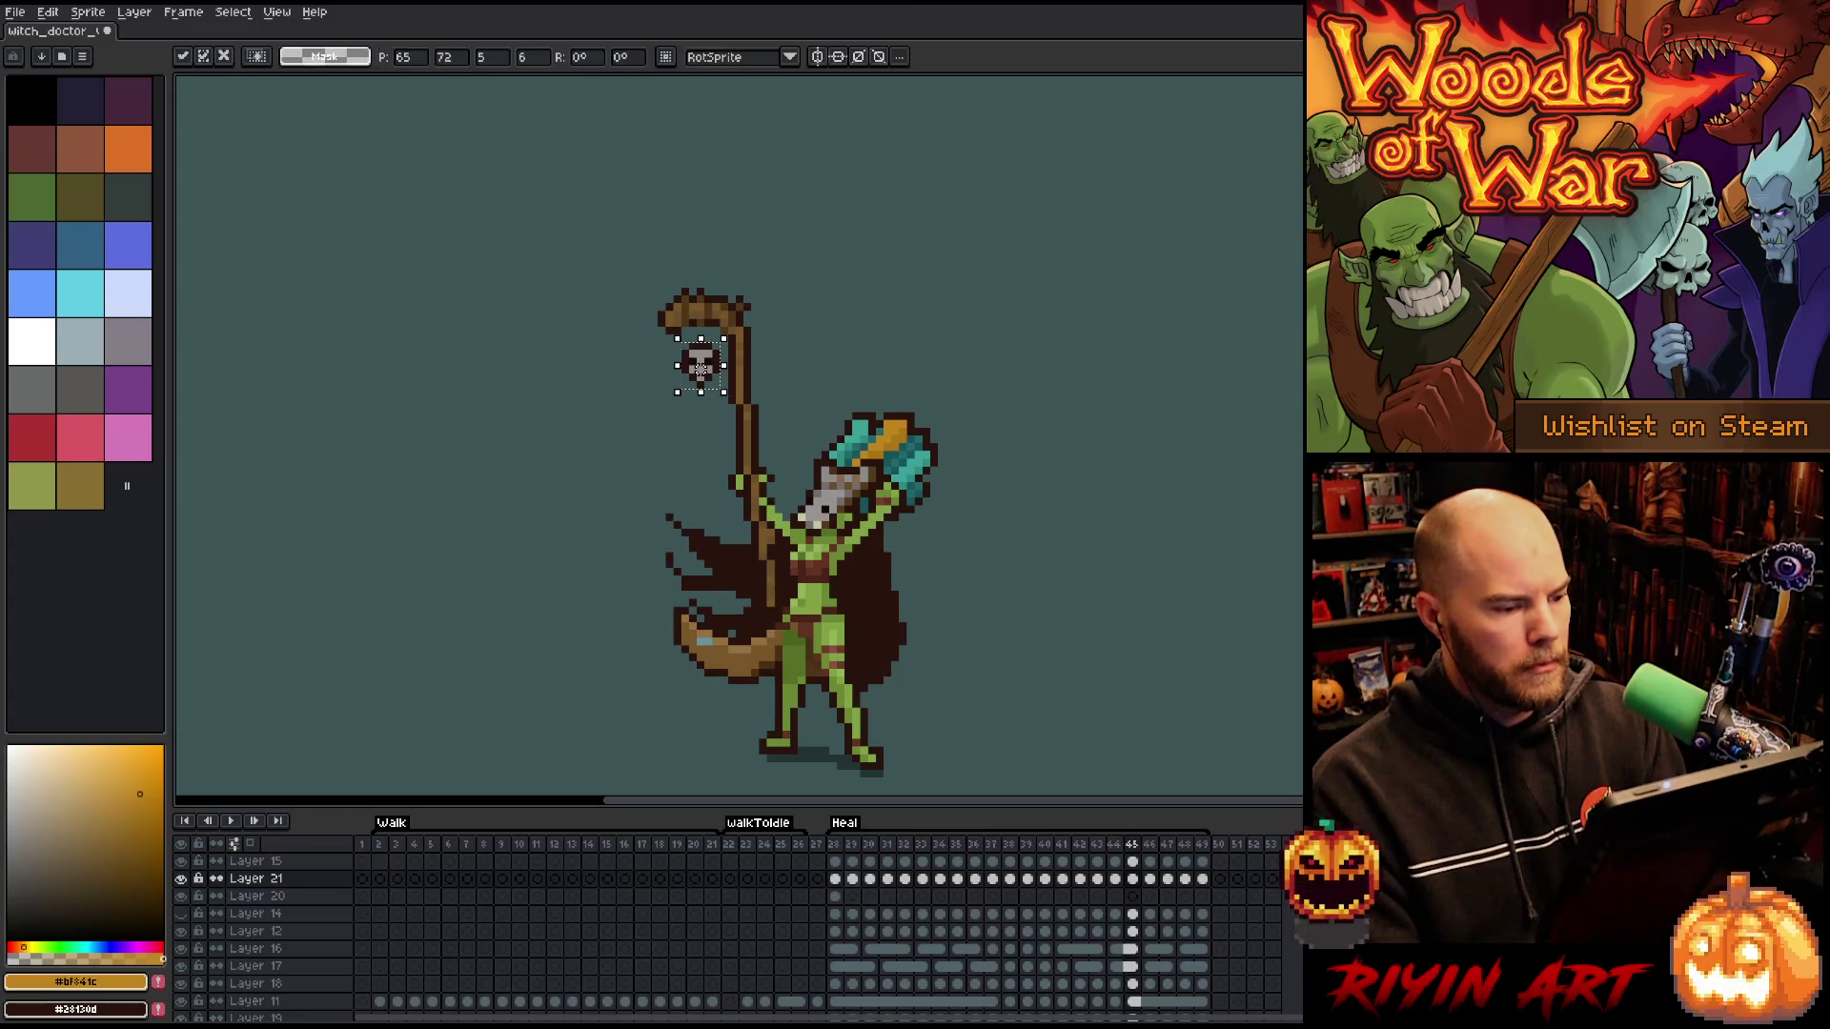
{"action": "key", "text": "period"}
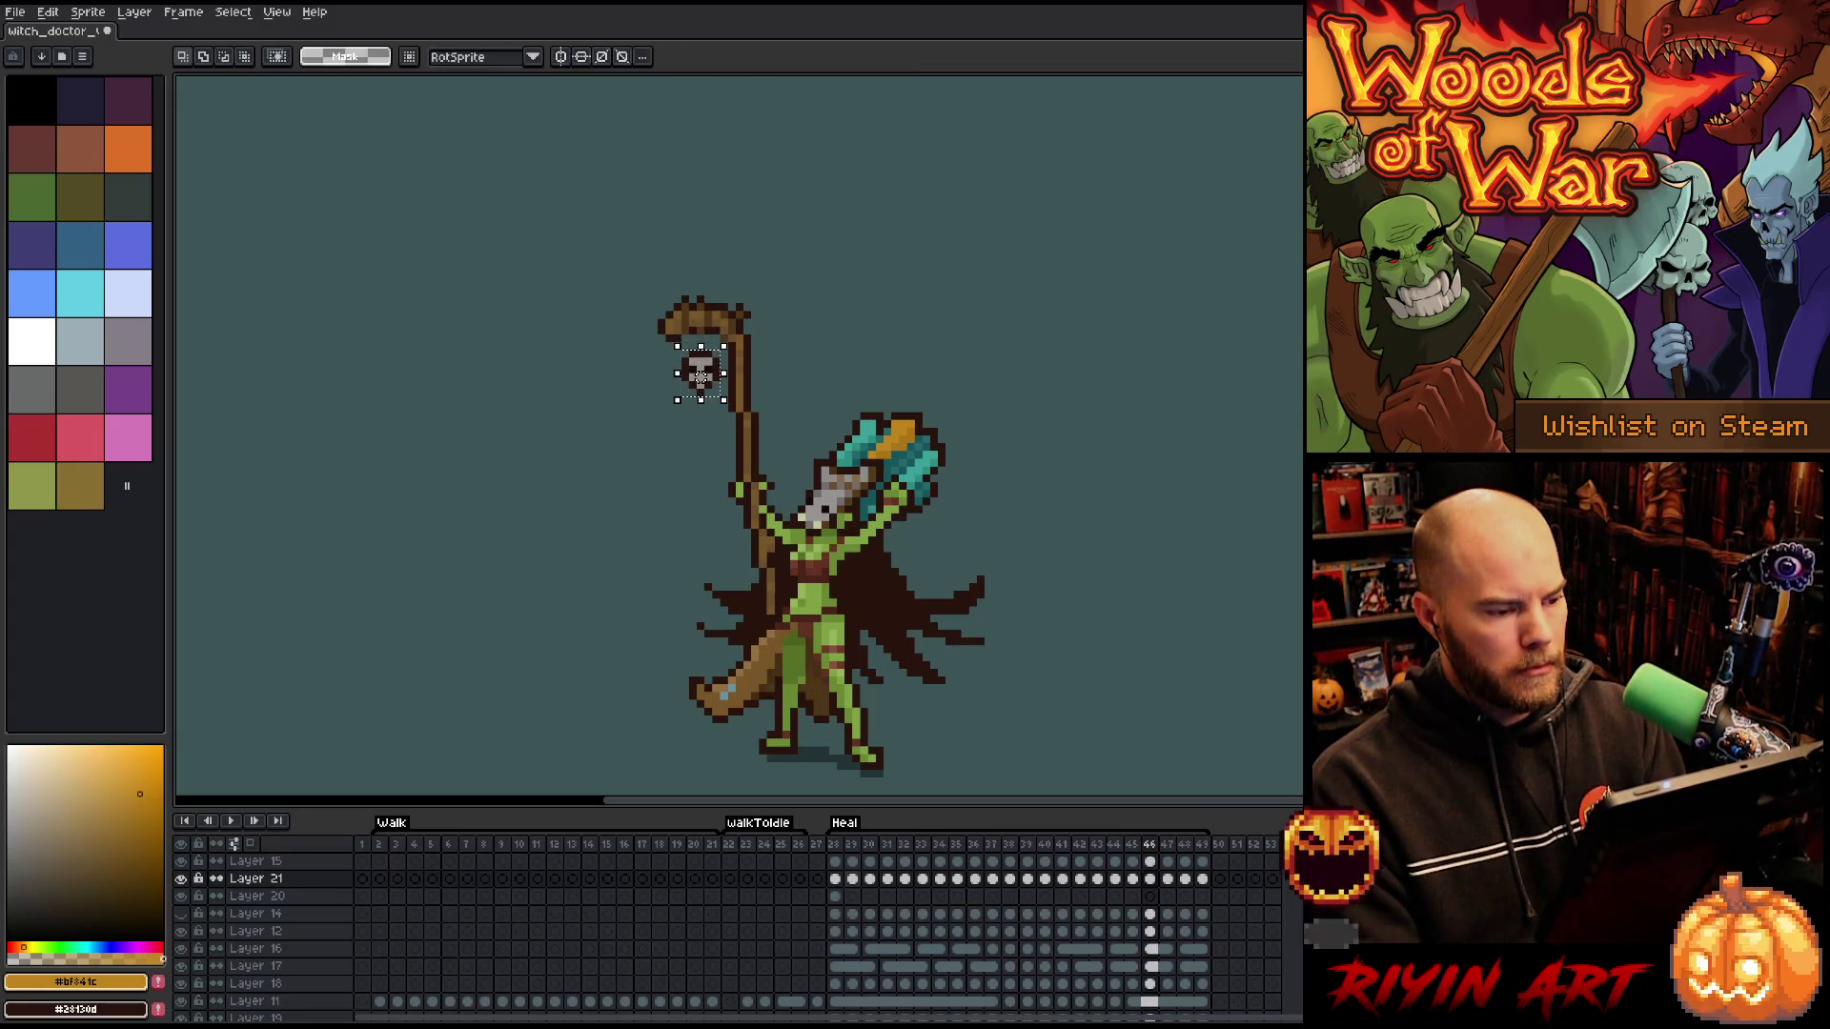
{"action": "key", "text": "period"}
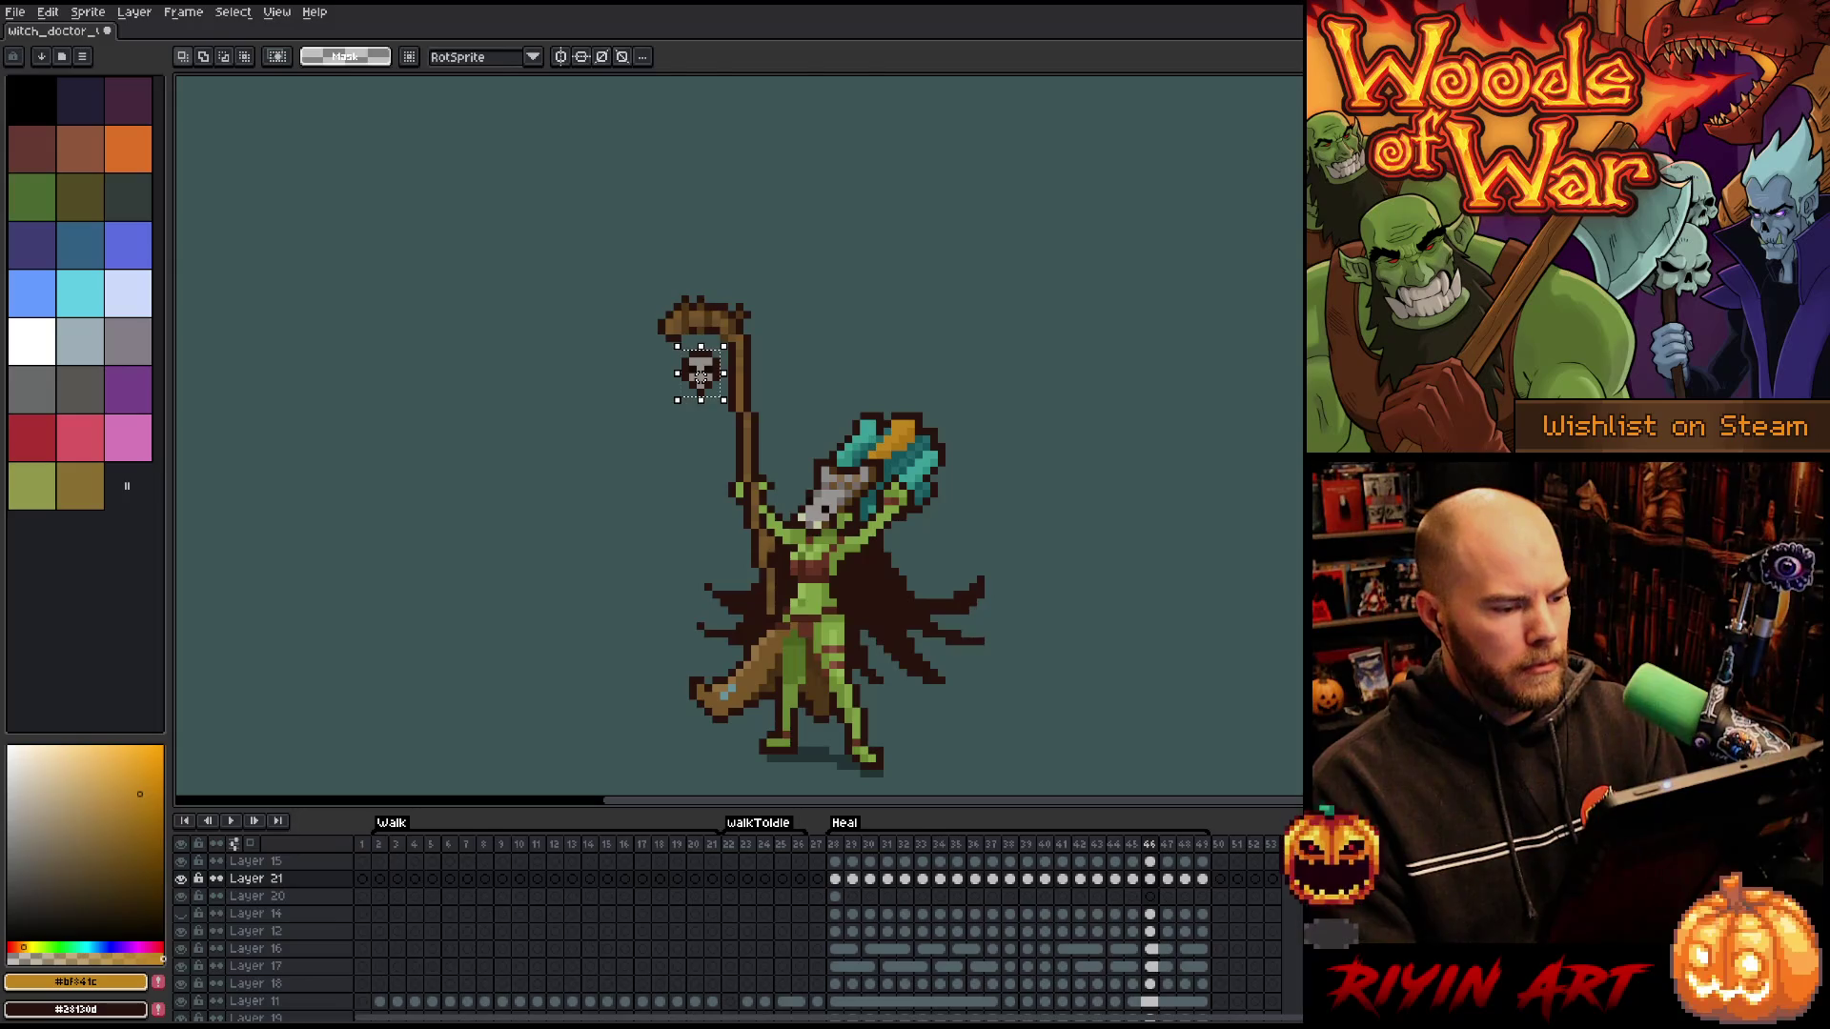
{"action": "left_click_drag", "start_coordinate": [700, 374], "coordinate": [700, 367]}
{"action": "key", "text": "comma"}
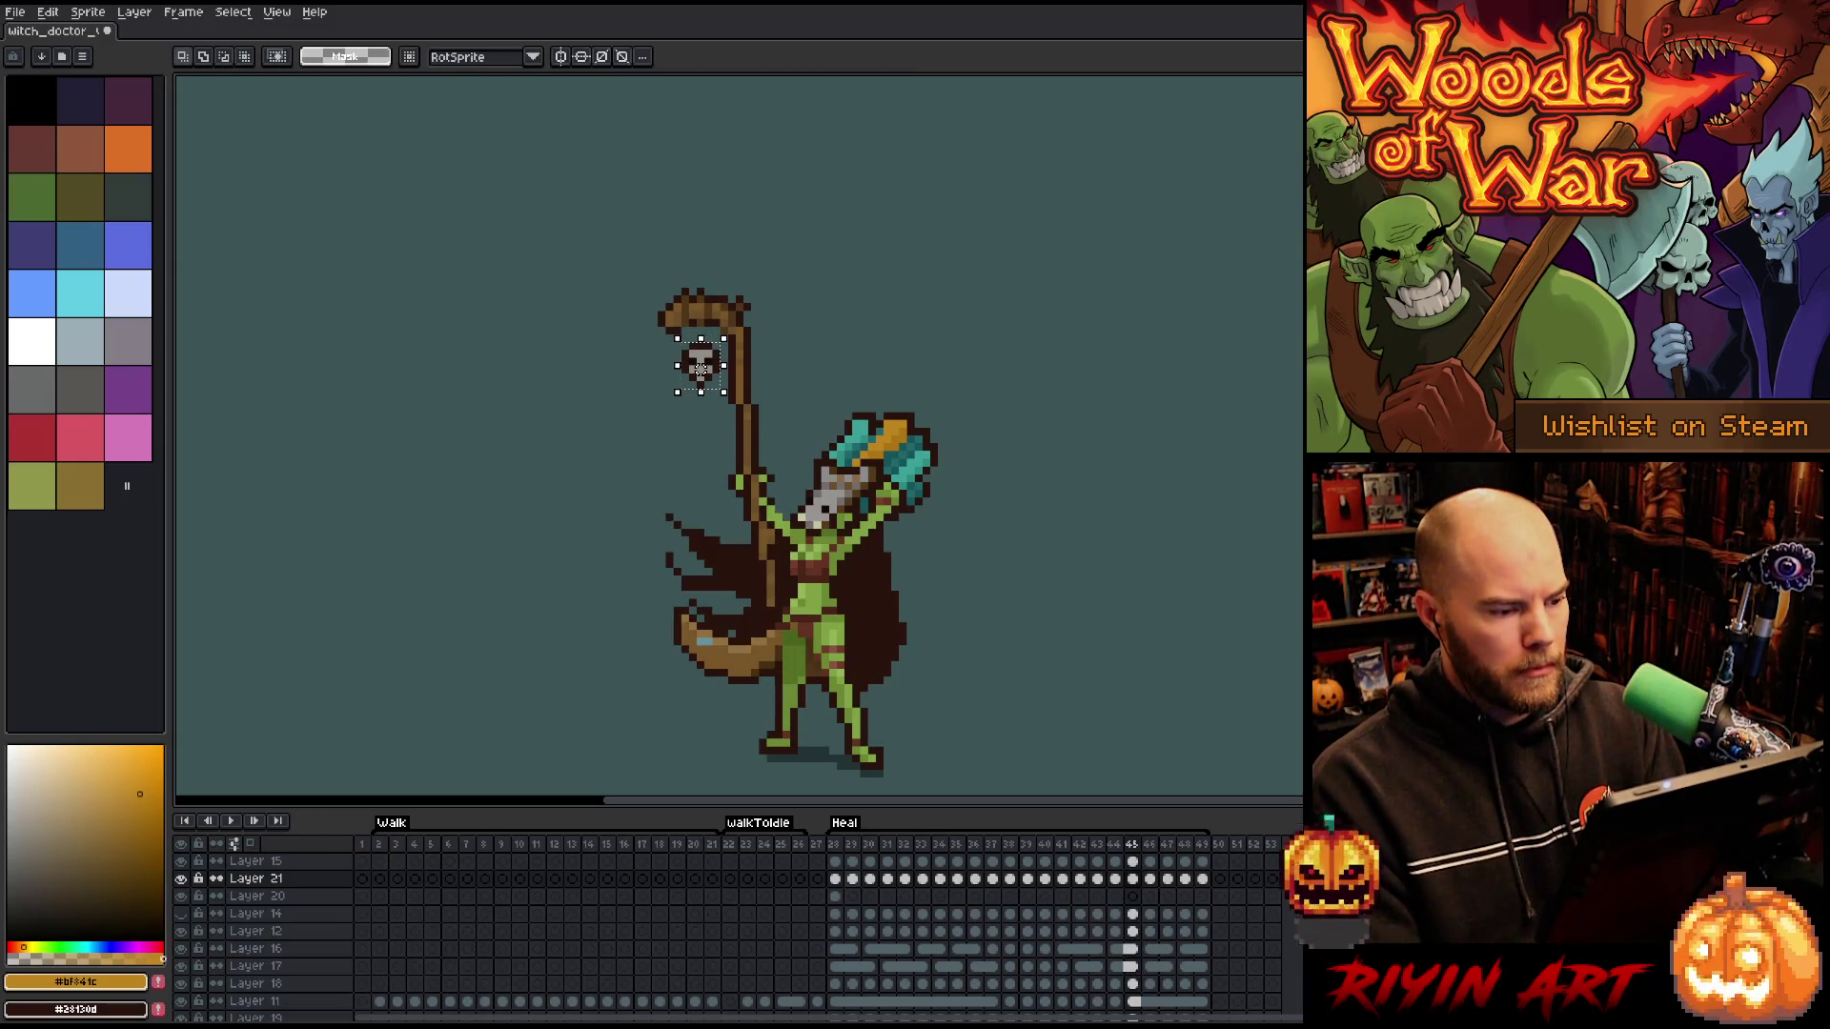
{"action": "key", "text": "period"}
{"action": "key", "text": "Up"}
{"action": "key", "text": "Left"}
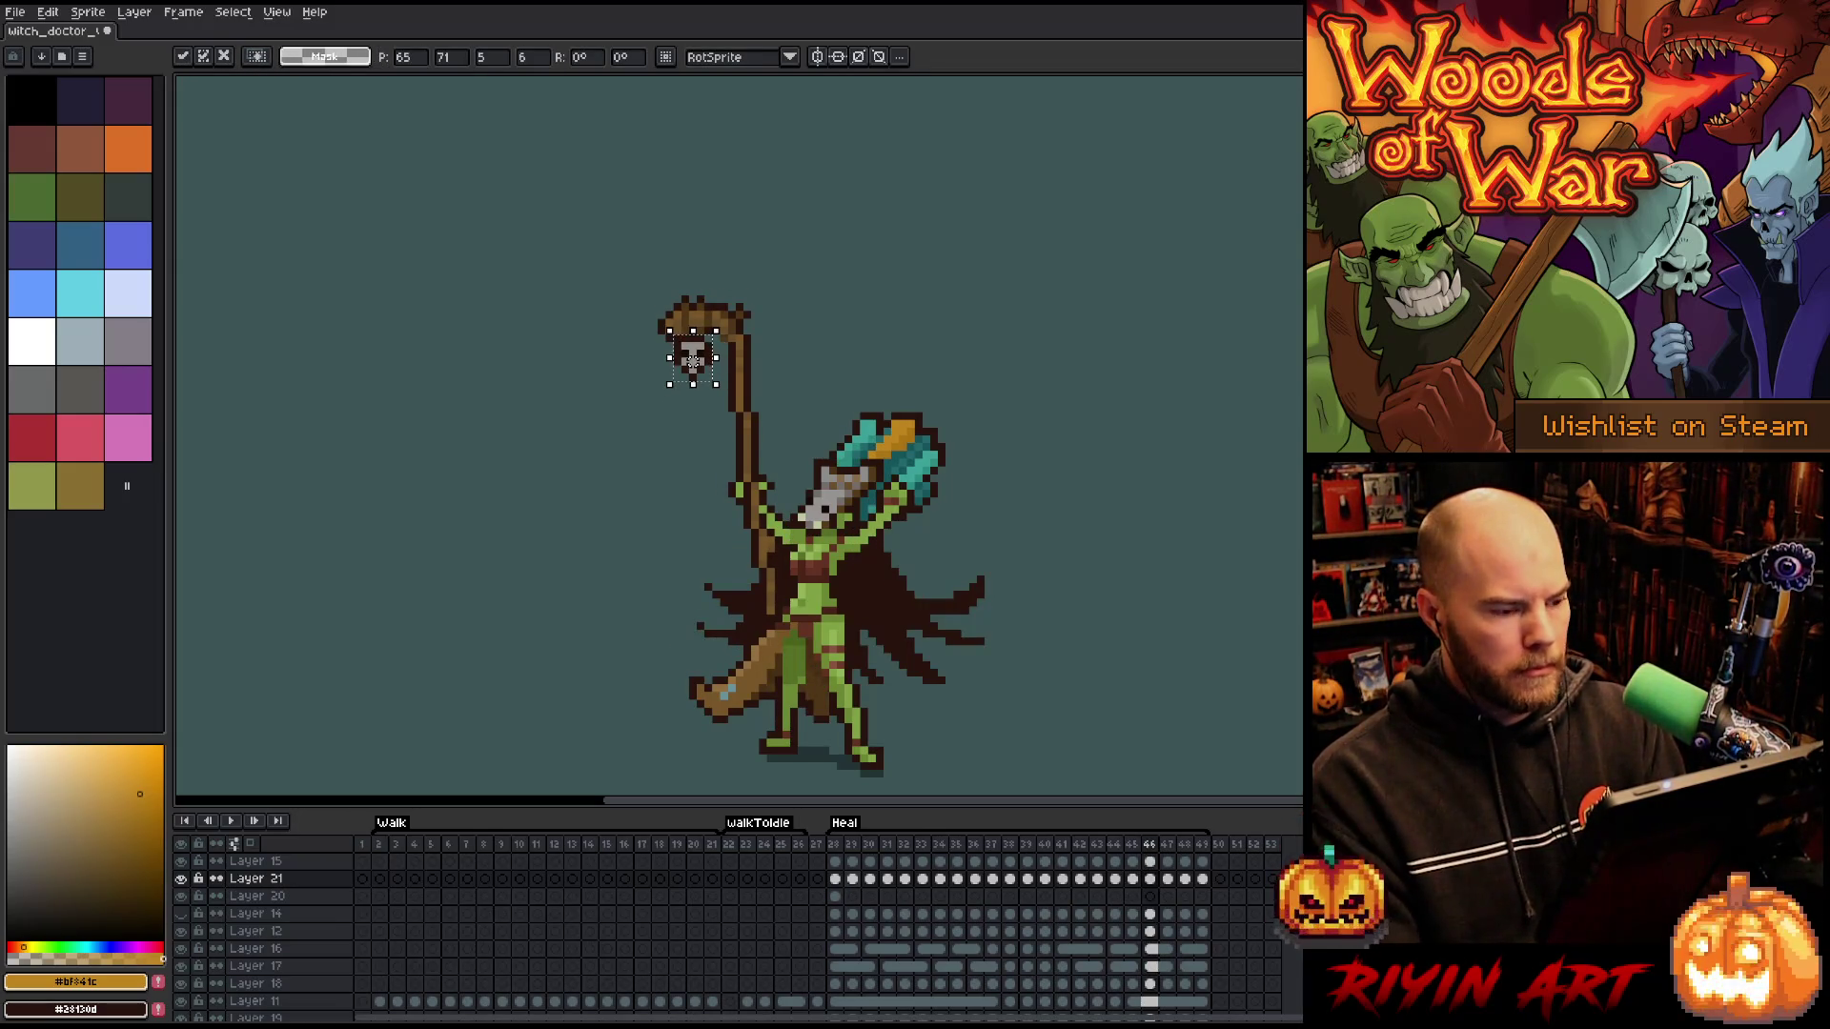
- Fine-tune the skull with one-pixel up and left nudges on frames 47 and 48
{"action": "key", "text": "period"}
{"action": "key", "text": "Up"}
{"action": "key", "text": "Left"}
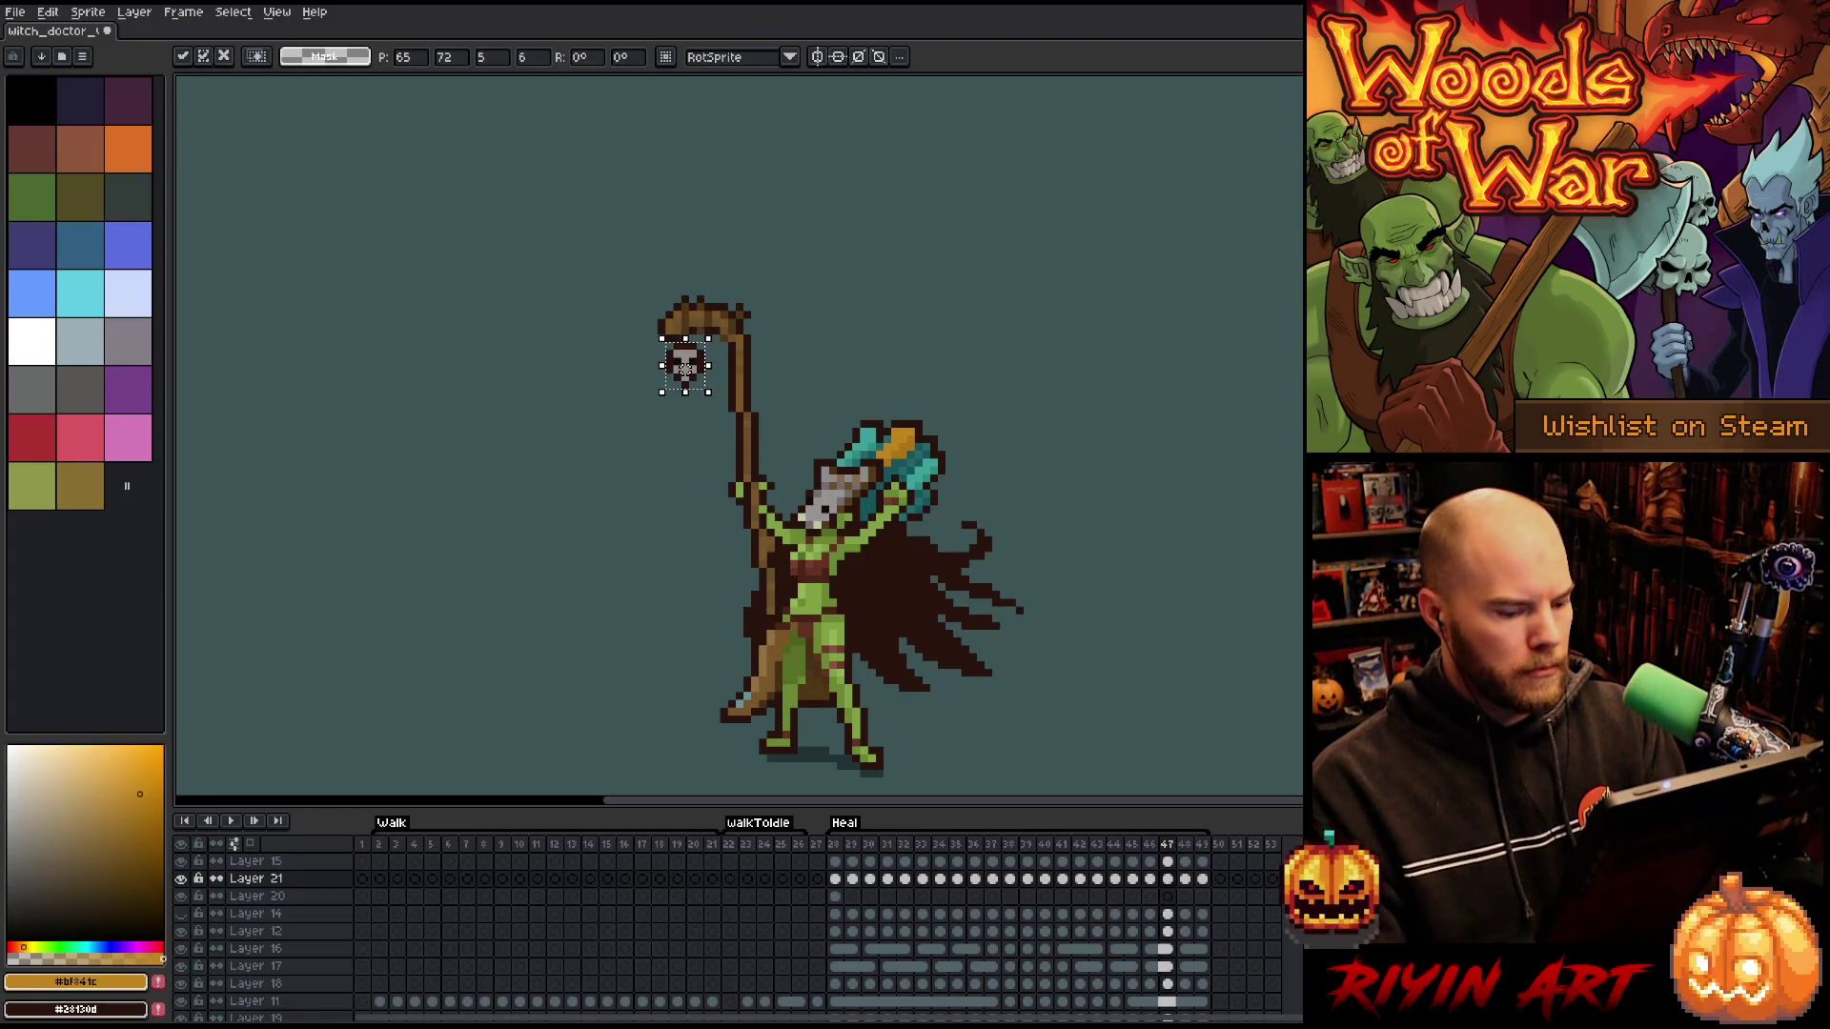
{"action": "key", "text": "period"}
{"action": "key", "text": "comma"}
{"action": "key", "text": "Up"}
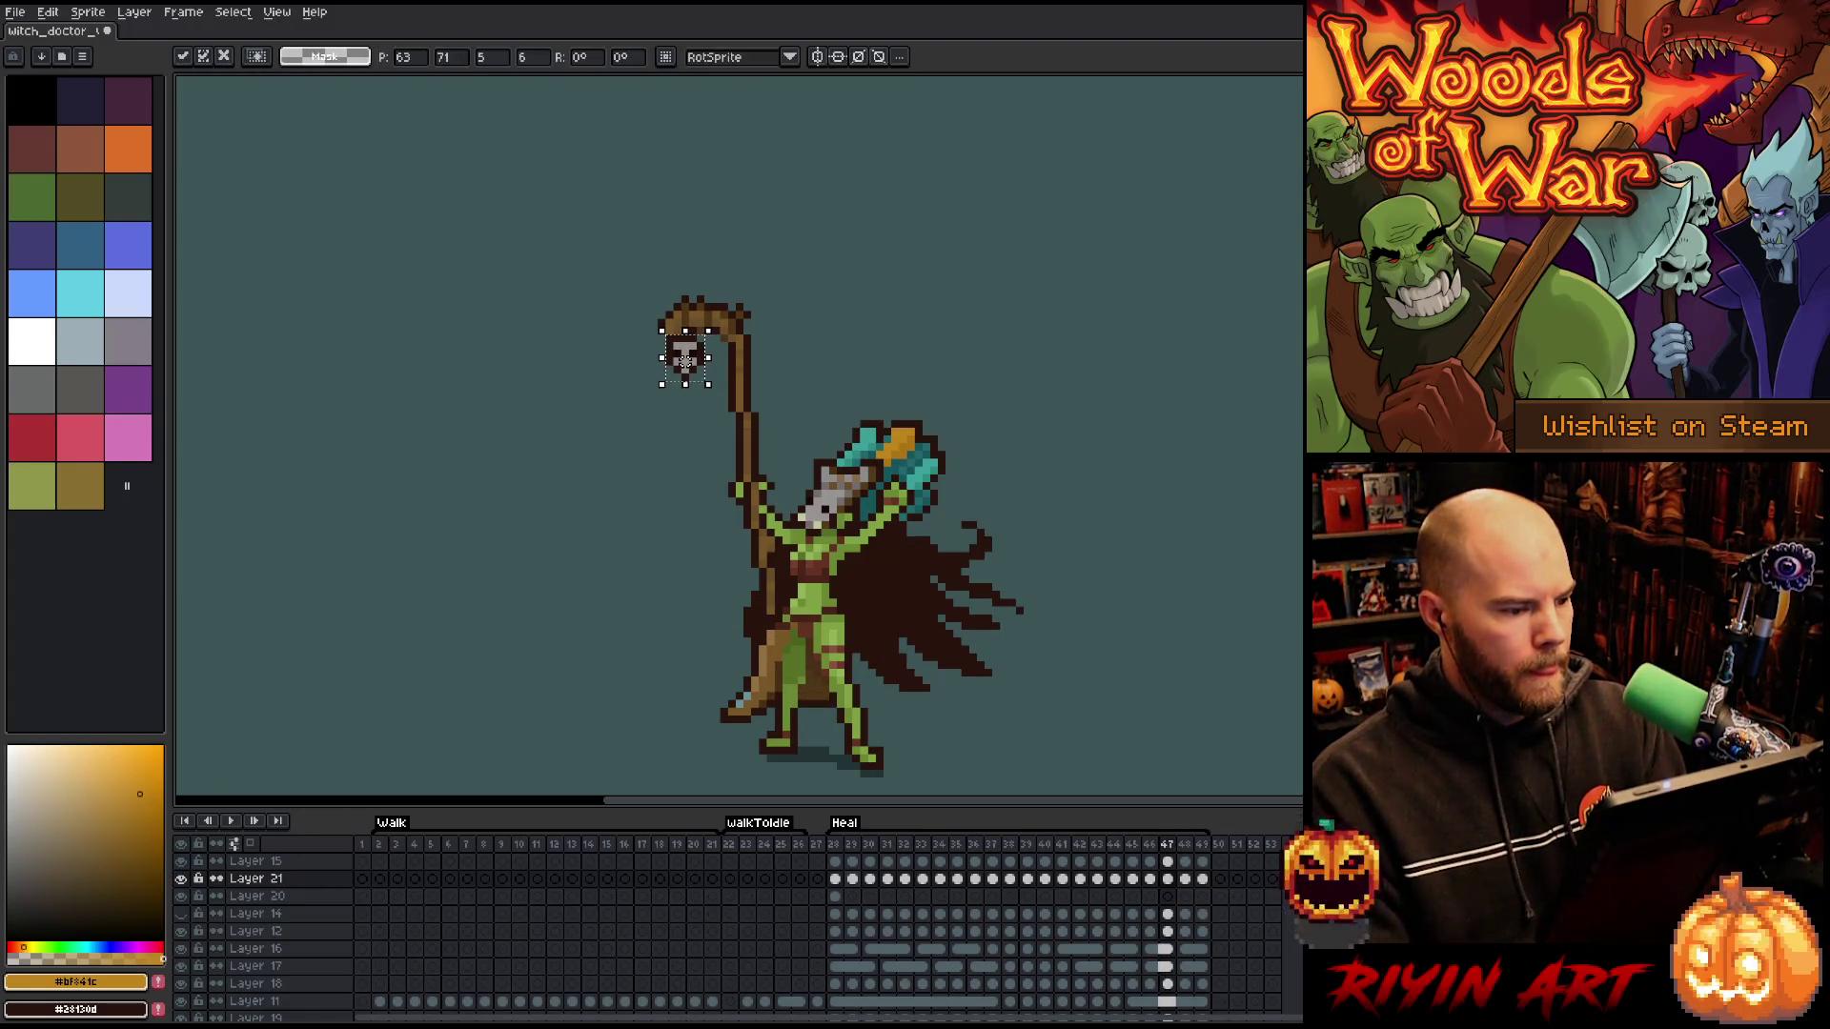
{"action": "key", "text": "period"}
{"action": "key", "text": "comma"}
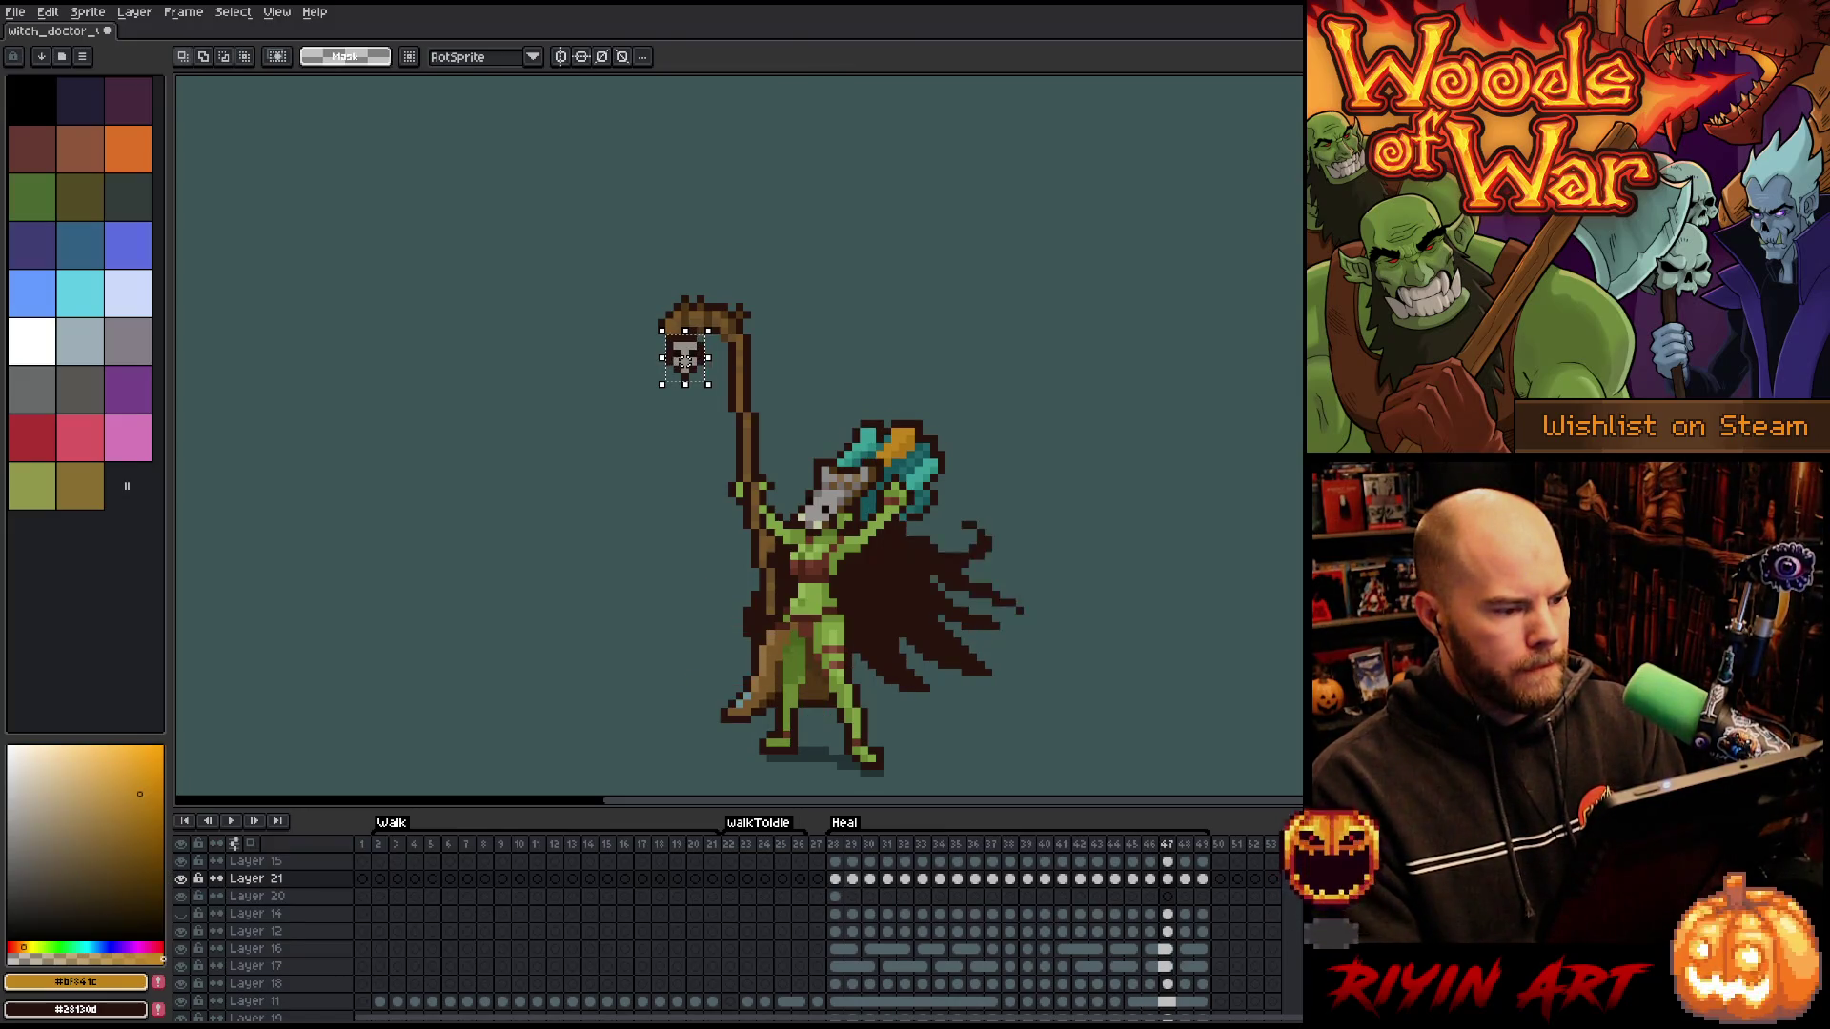
{"action": "key", "text": "period"}
{"action": "key", "text": "Up"}
{"action": "key", "text": "Left"}
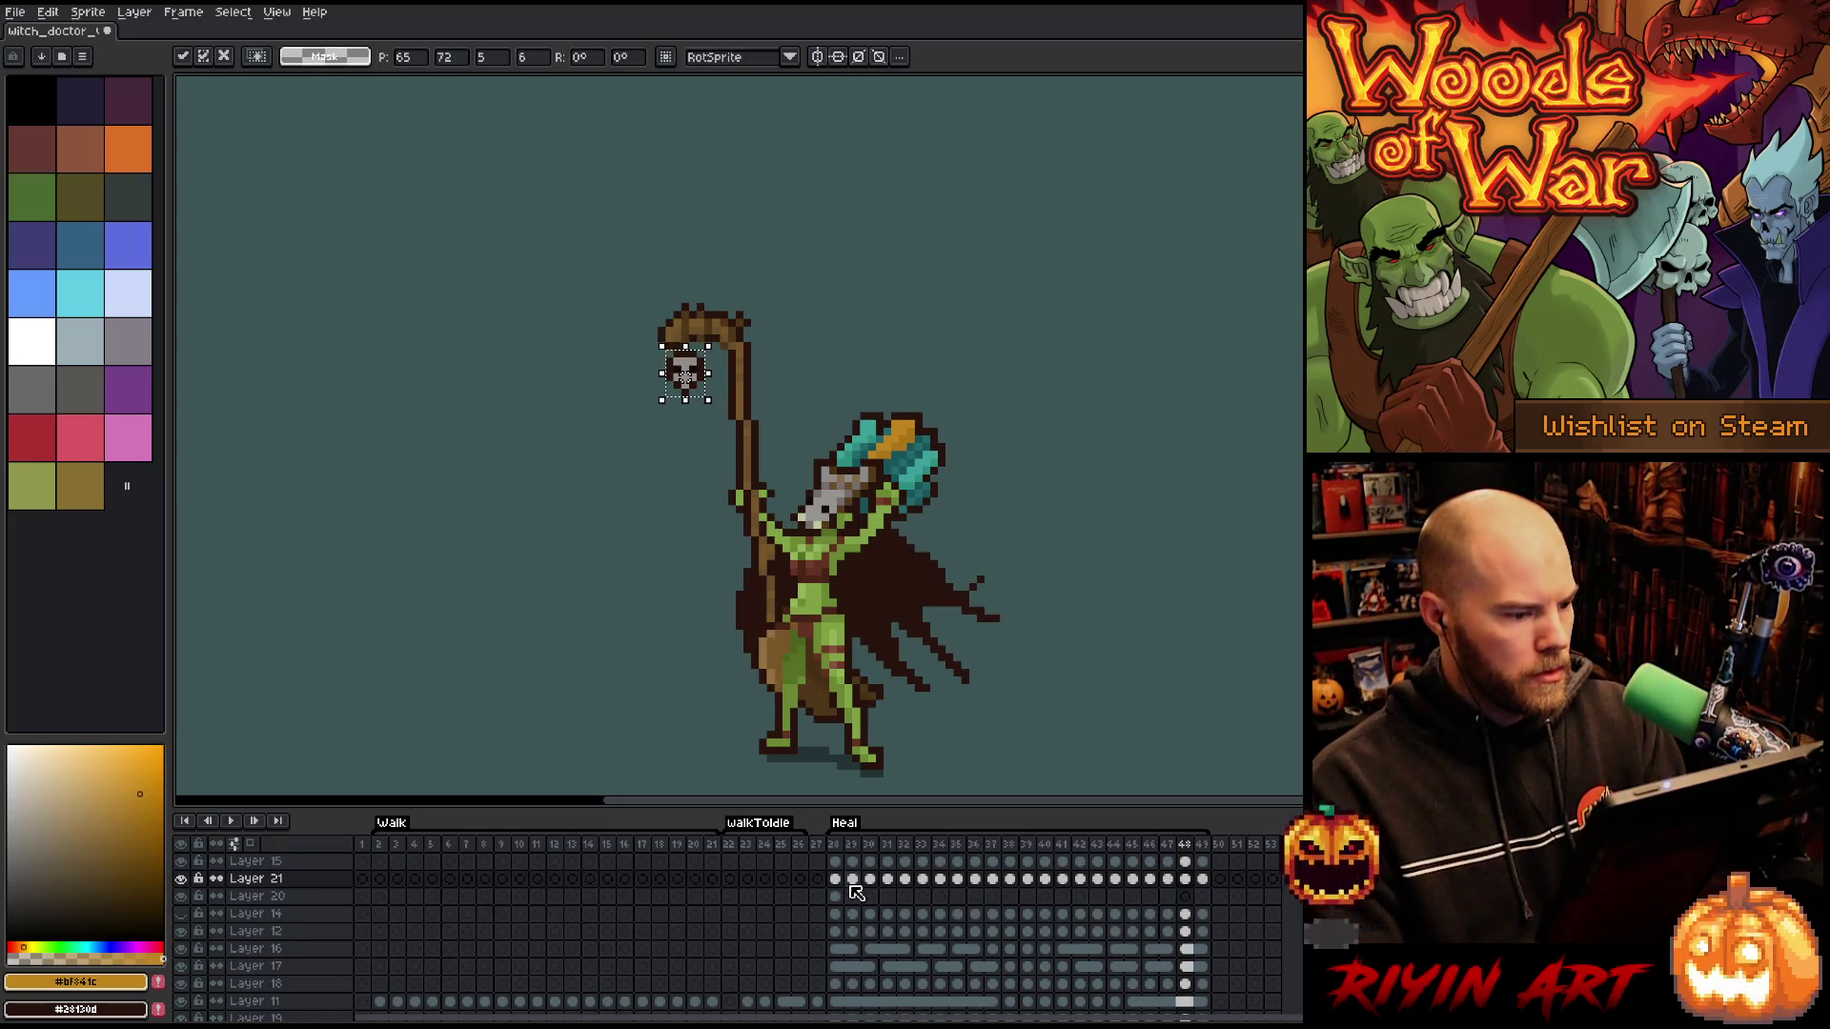
- Nudge the skull one pixel right and one pixel up on frame 48, comparing neighbouring frames
{"action": "key", "text": "period"}
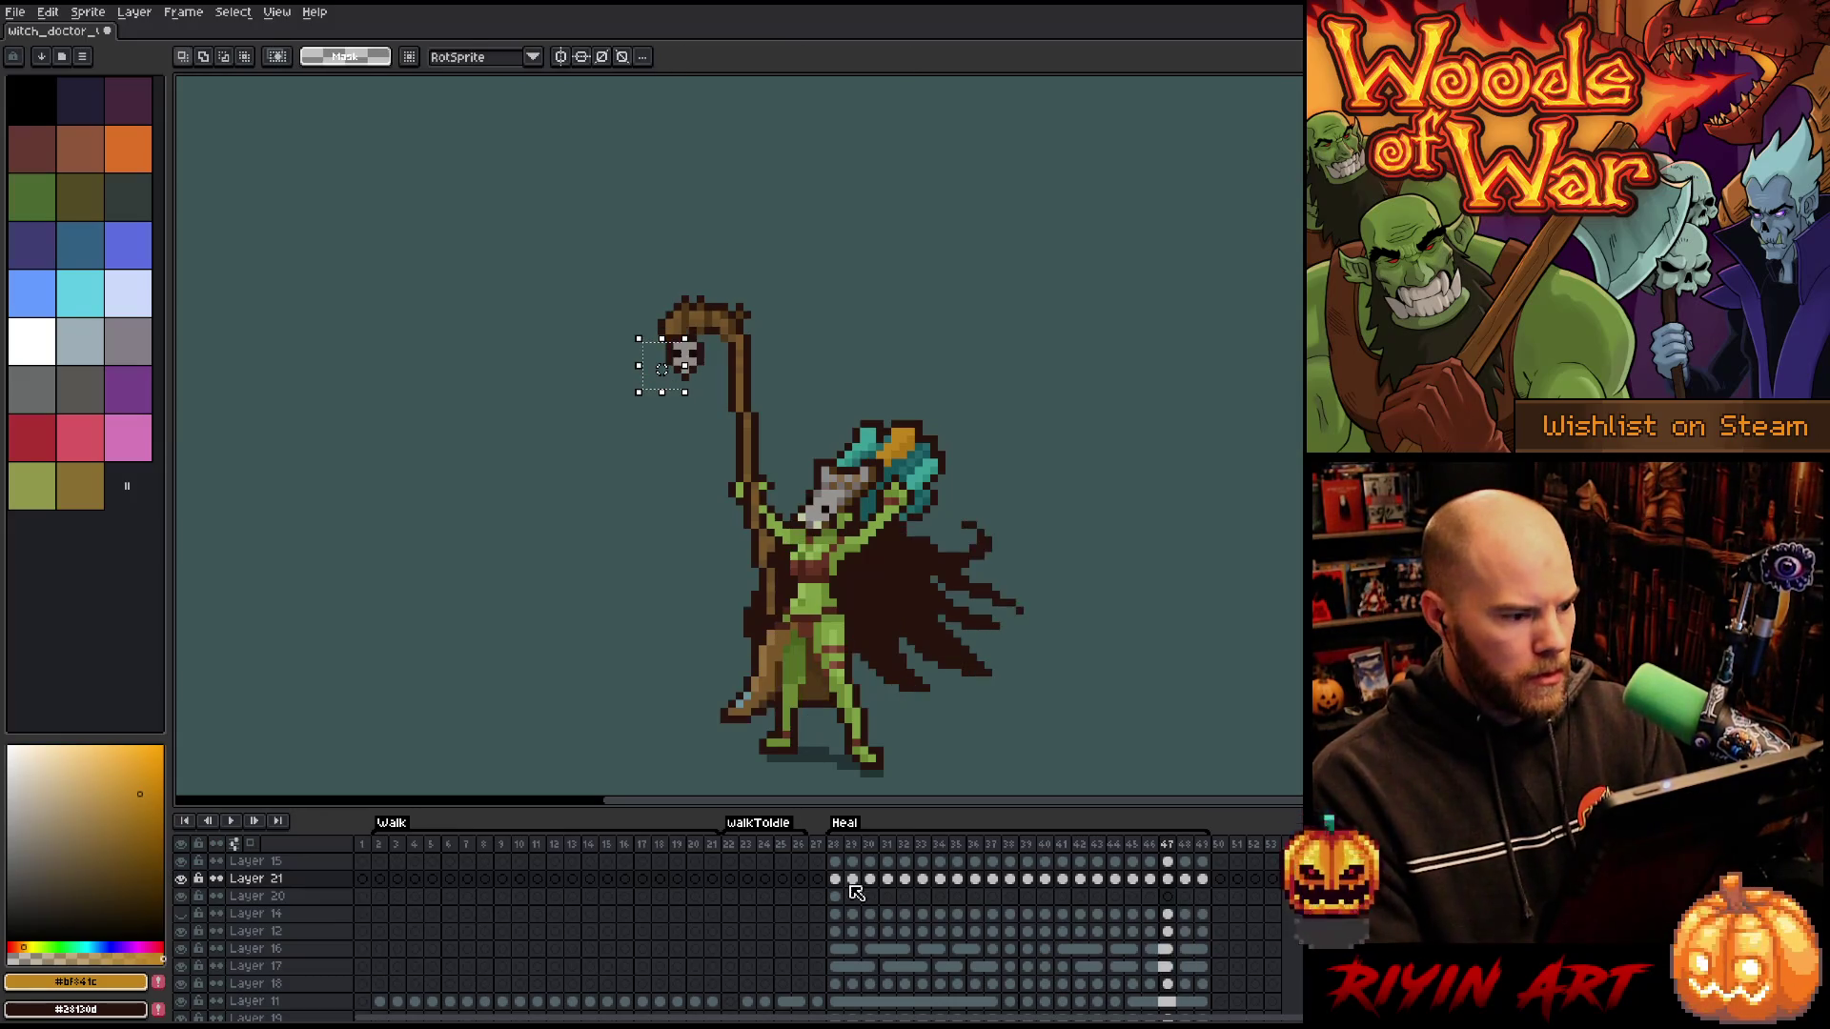
{"action": "key", "text": "comma"}
{"action": "key", "text": "Right"}
{"action": "key", "text": "period"}
{"action": "key", "text": "comma"}
{"action": "key", "text": "Up"}
{"action": "key", "text": "period"}
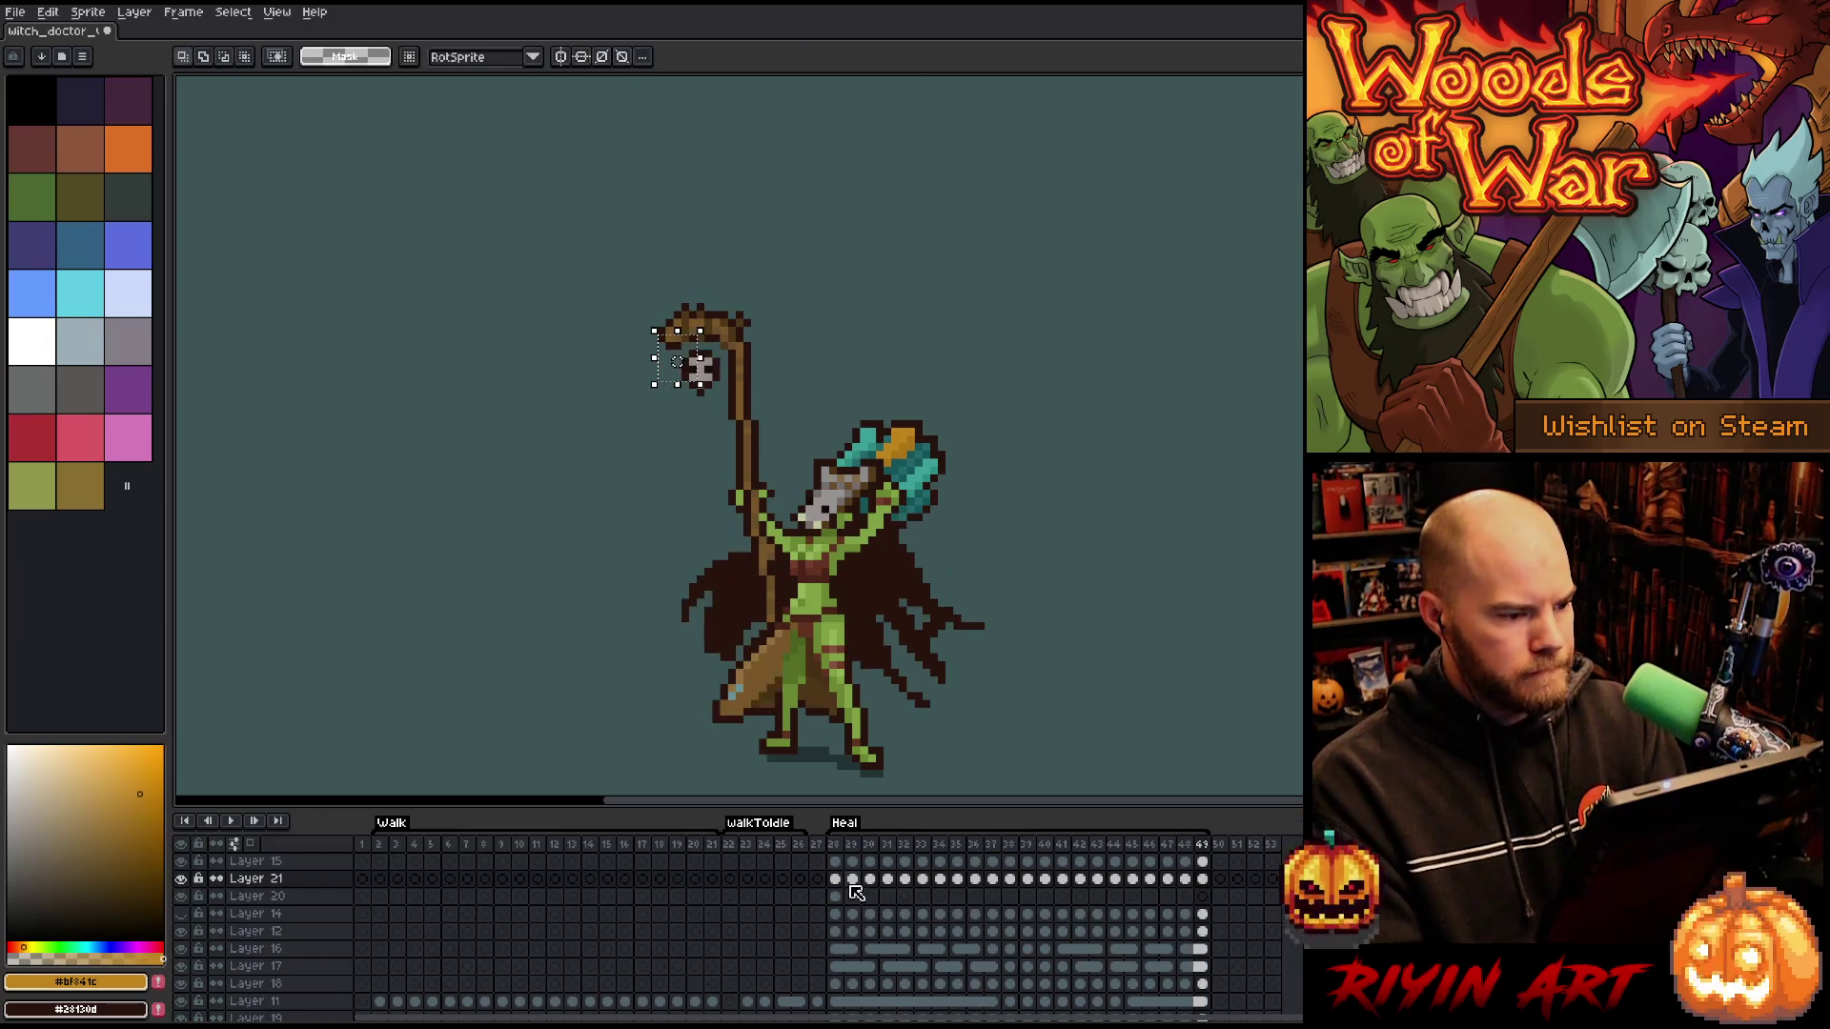
{"action": "key", "text": "comma"}
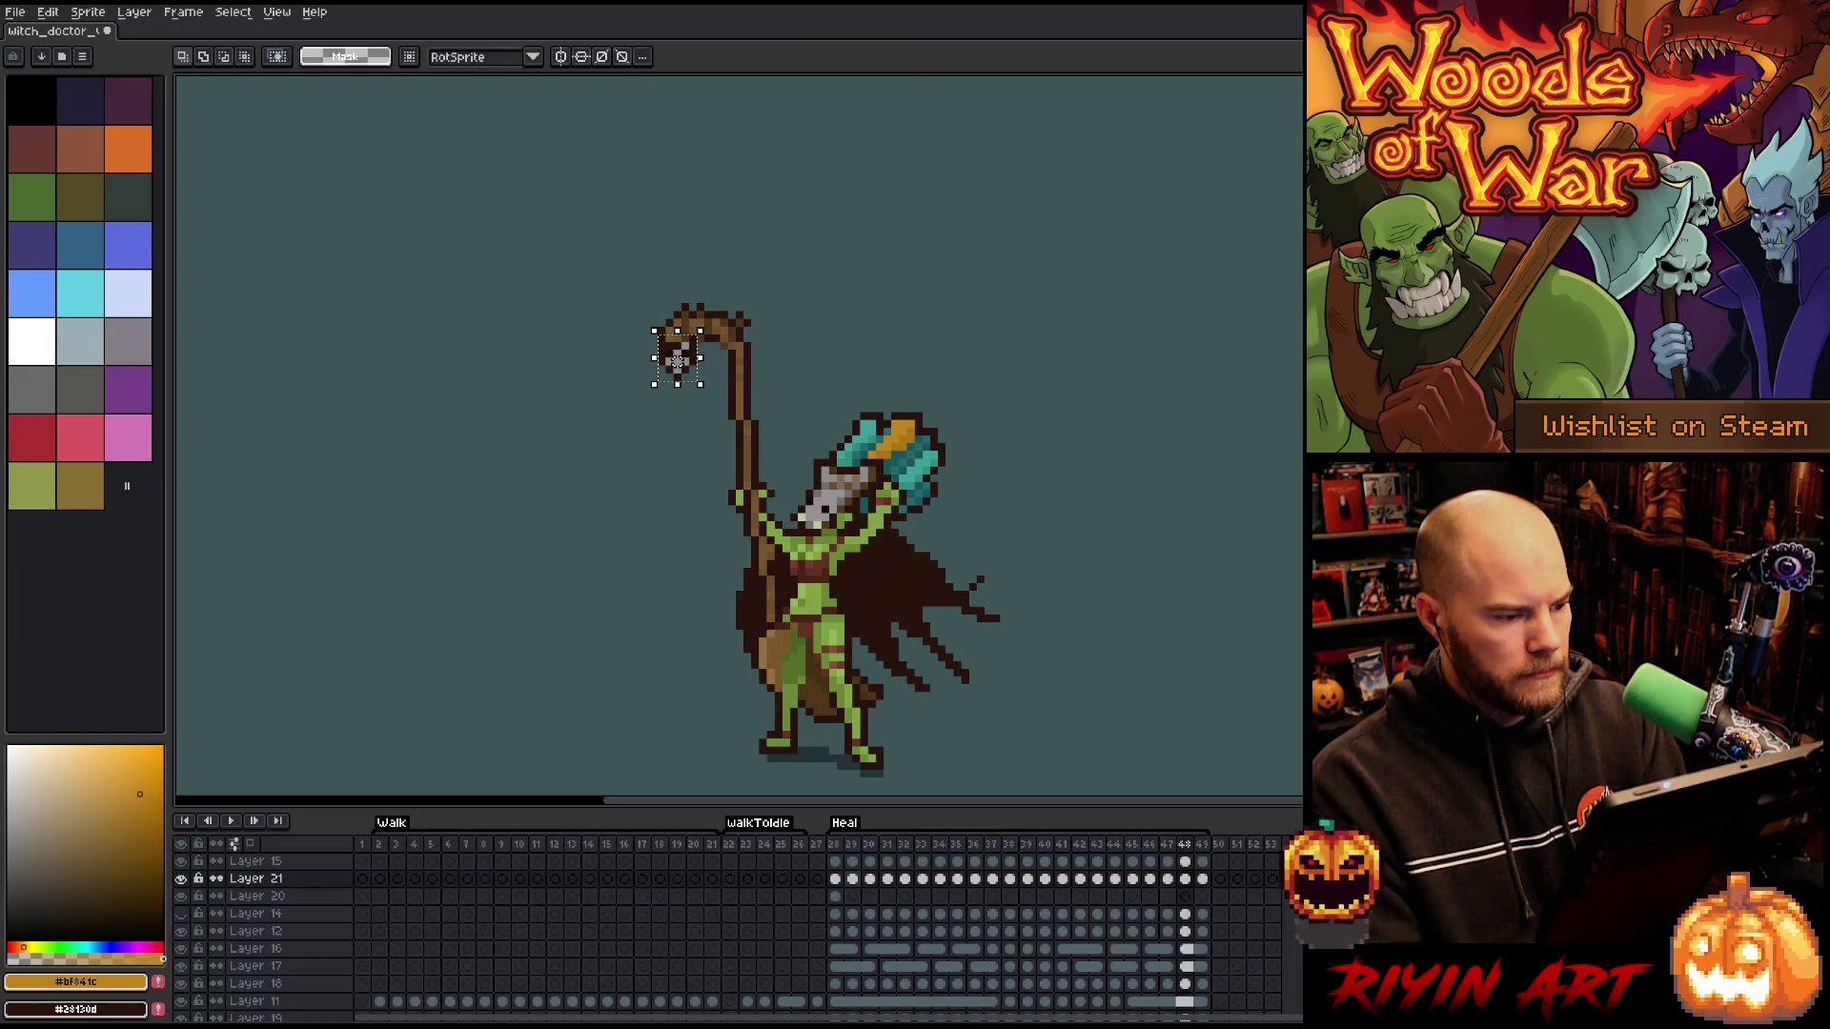
{"action": "key", "text": "period"}
- Drag the skull under the staff hook on frames 49 and 48, then commit and play
{"action": "left_click_drag", "start_coordinate": [700, 376], "coordinate": [693, 368]}
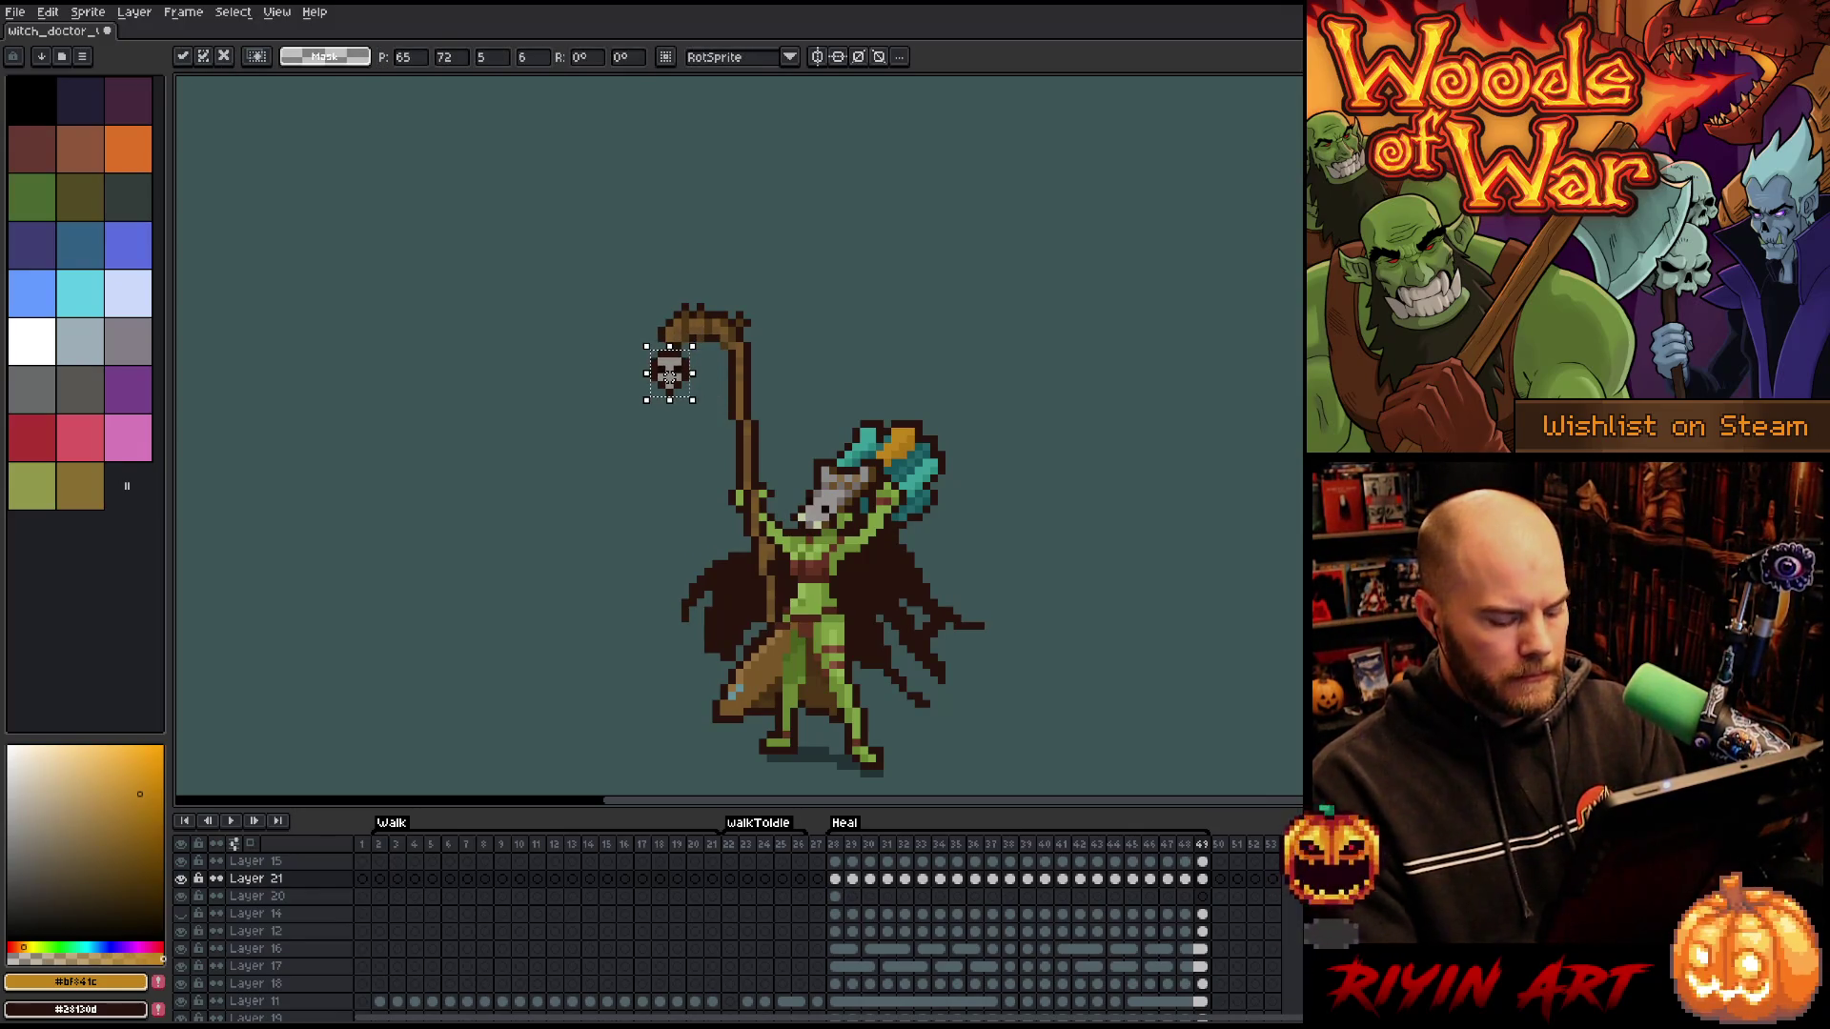
{"action": "key", "text": "period"}
{"action": "key", "text": "comma"}
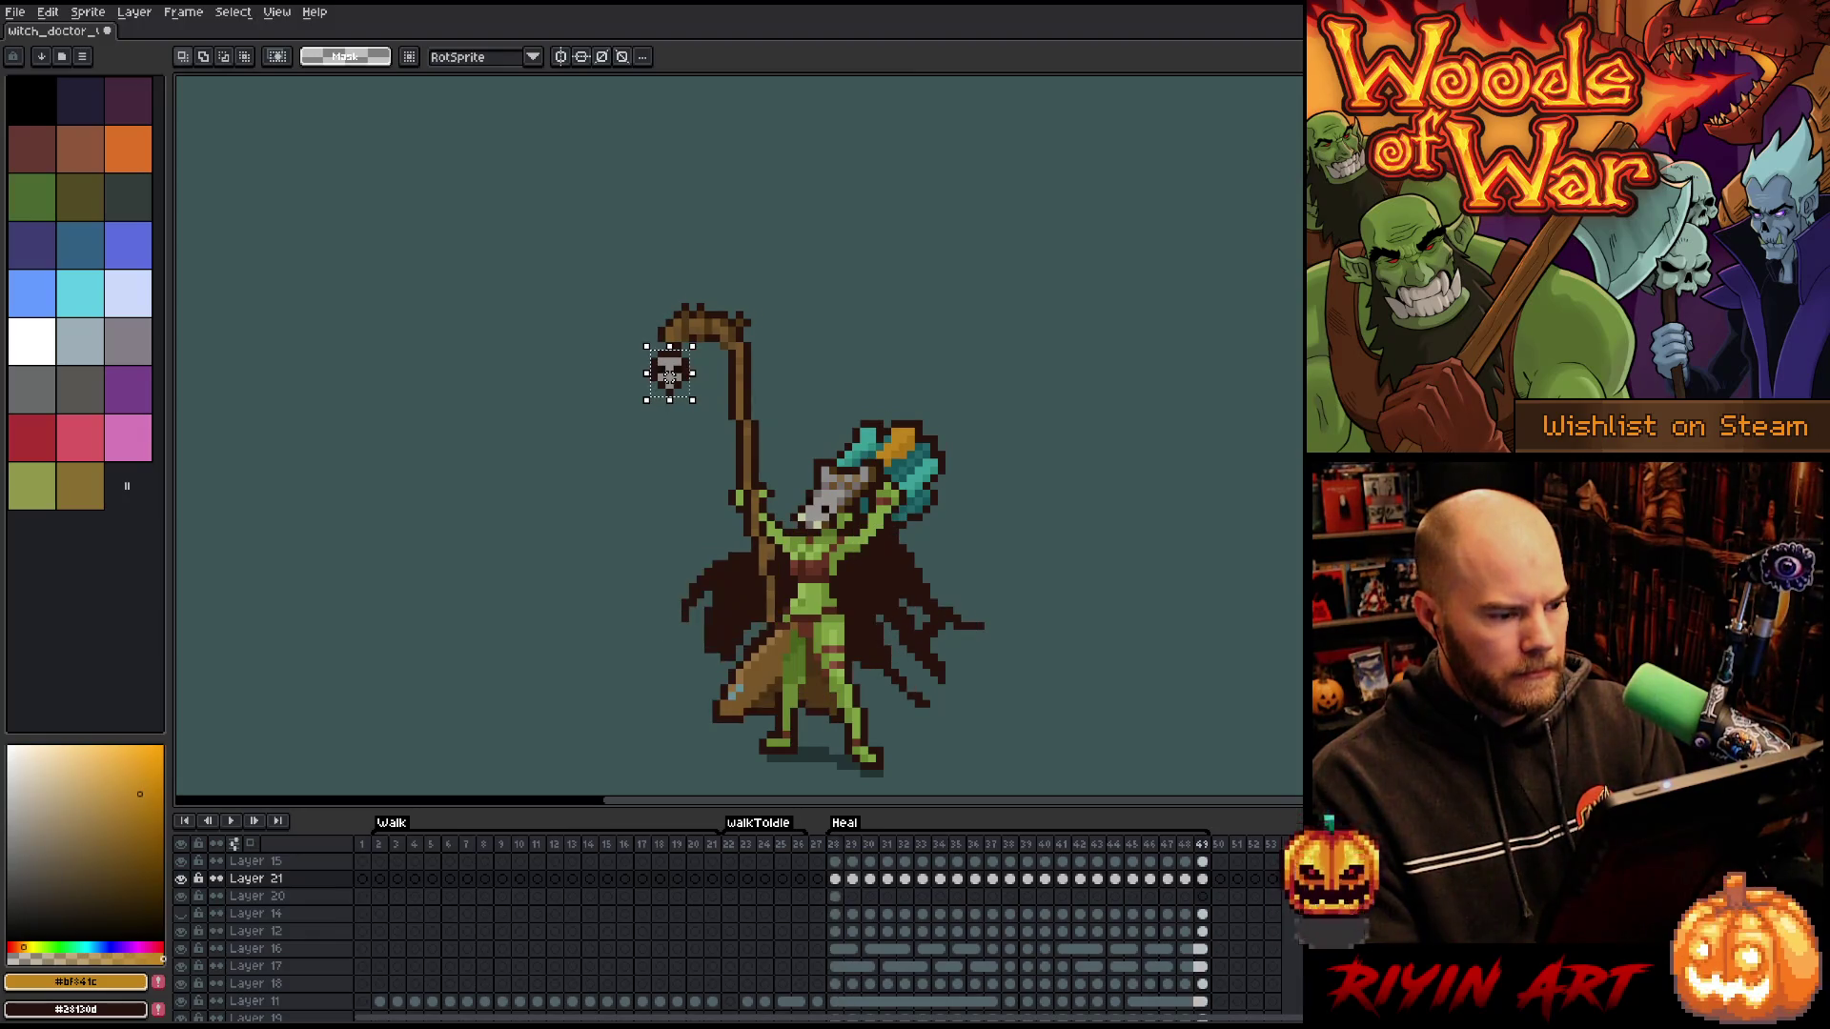
{"action": "left_click_drag", "start_coordinate": [670, 375], "coordinate": [677, 382]}
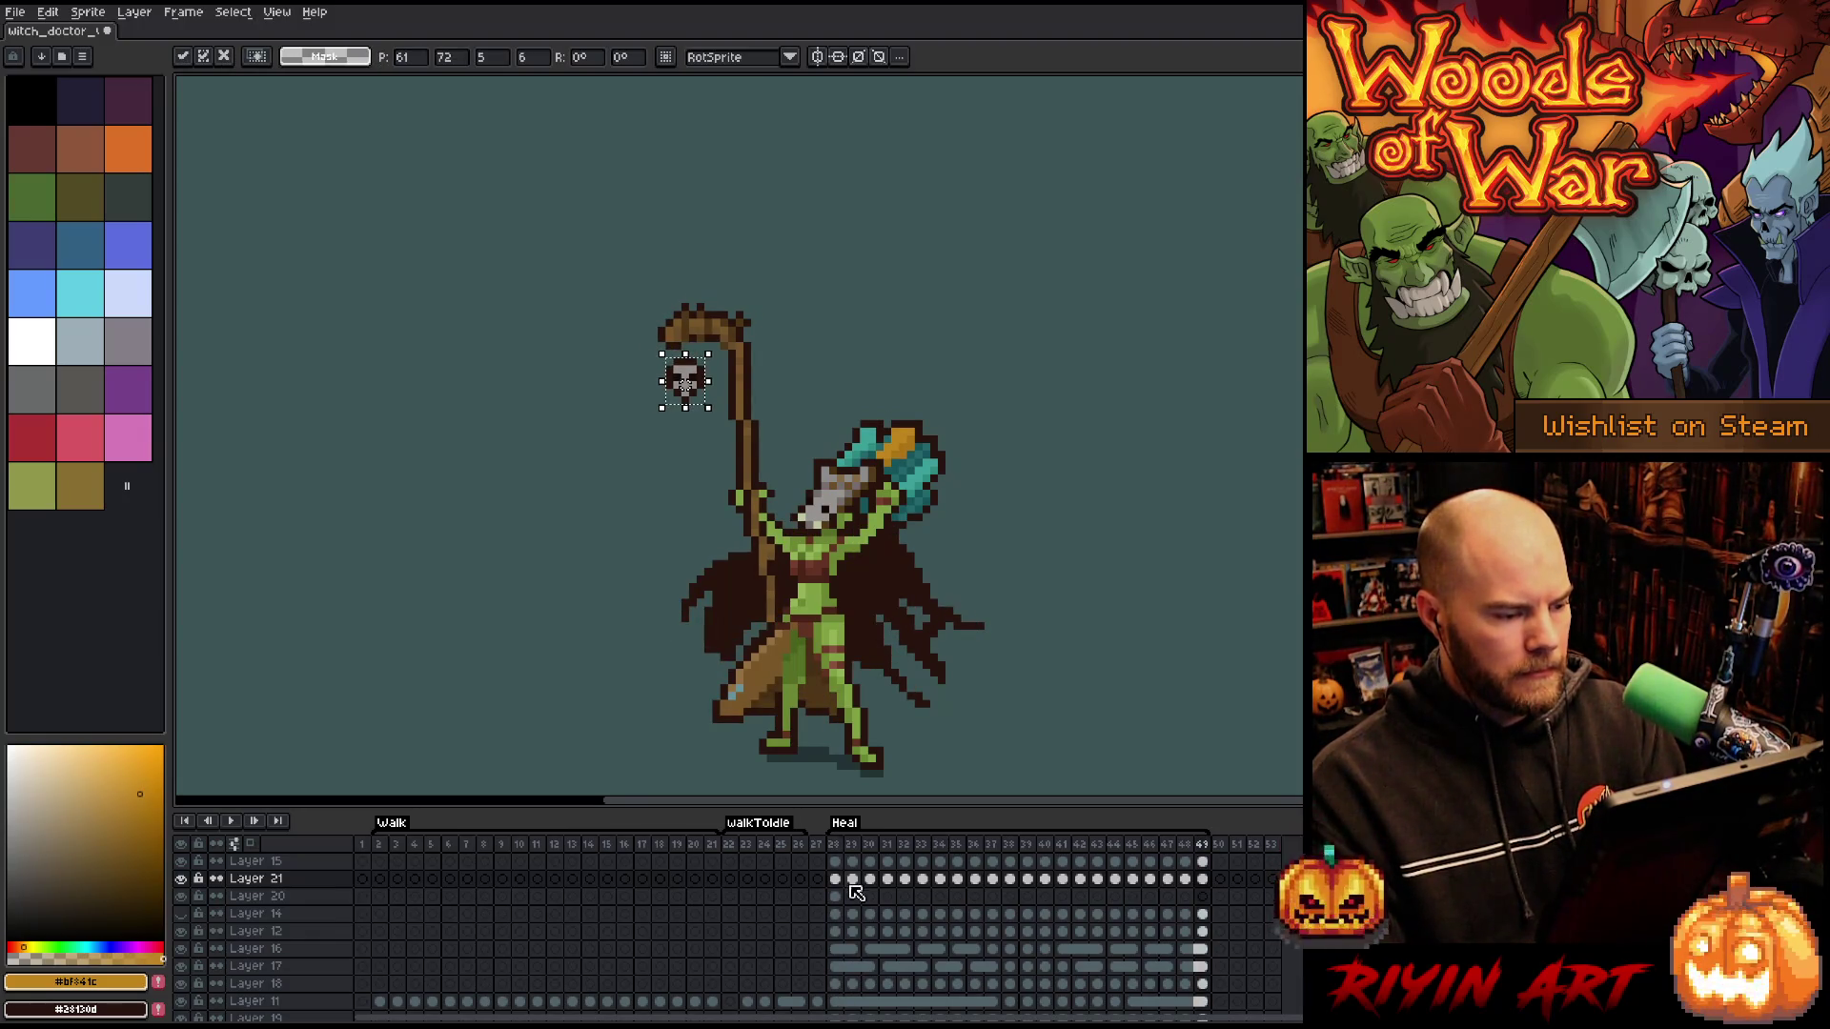
{"action": "key", "text": "comma"}
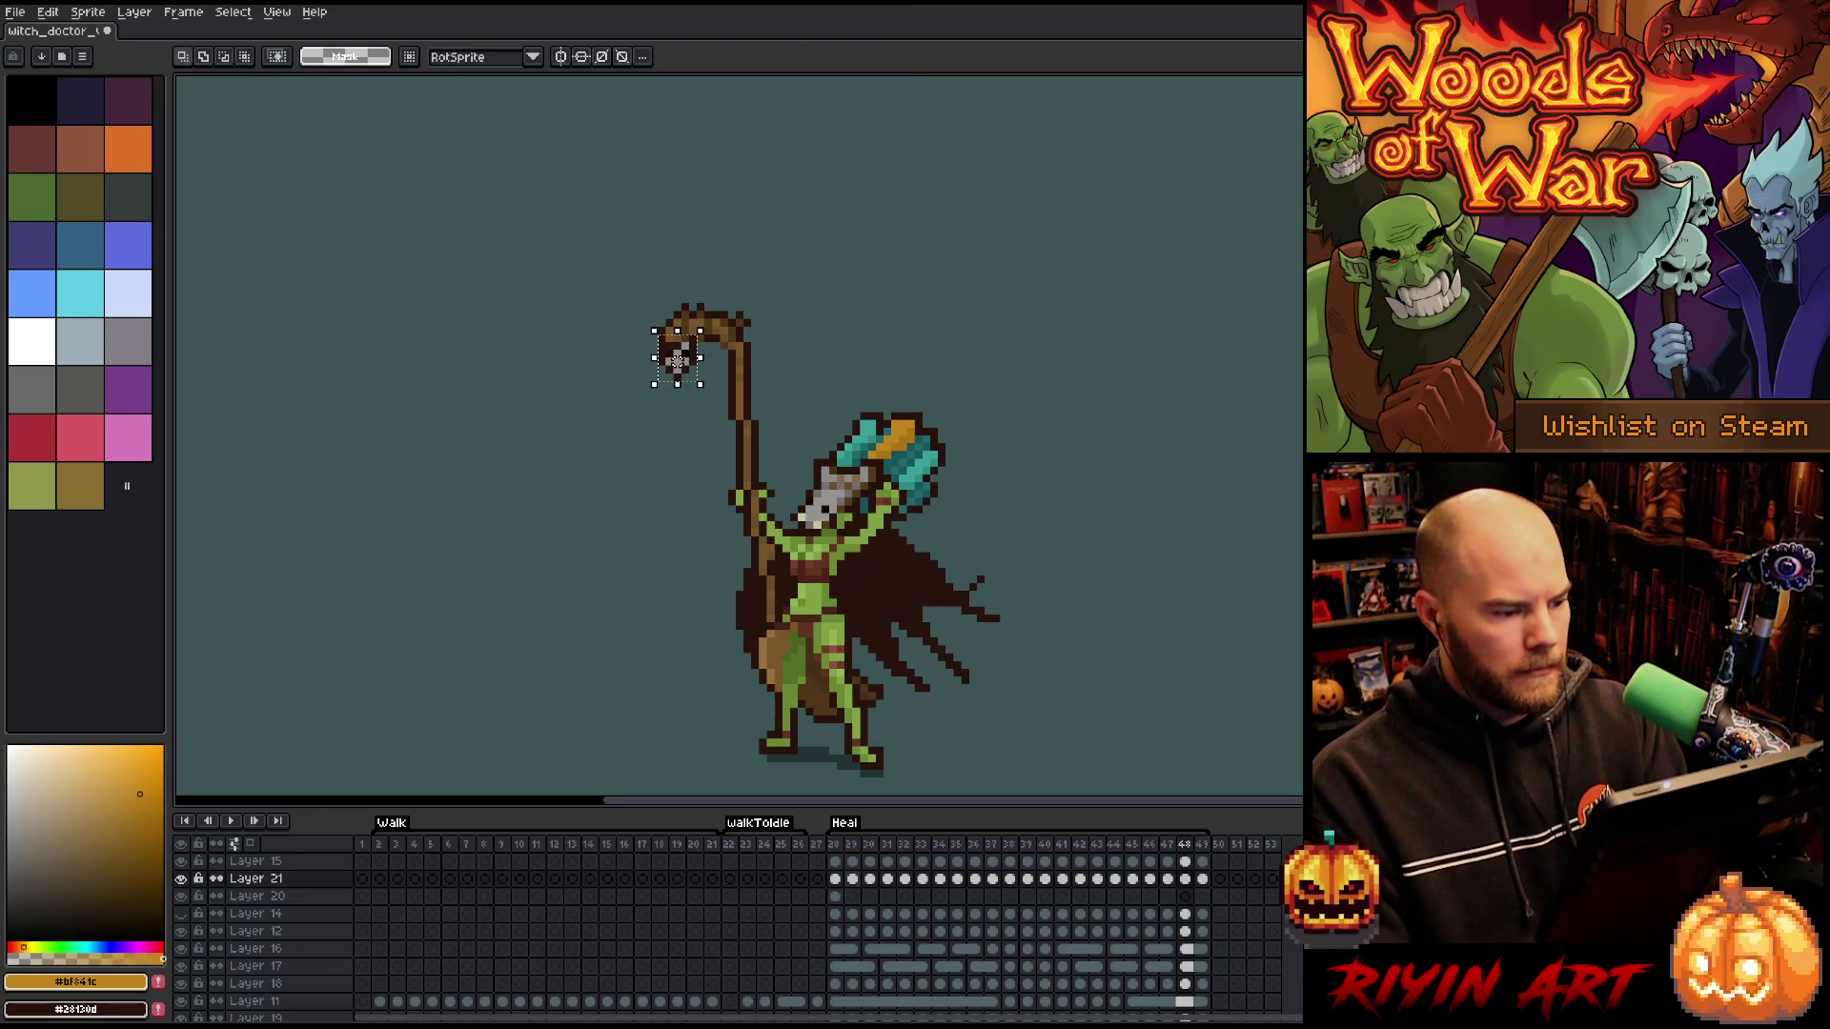
{"action": "left_click_drag", "start_coordinate": [676, 360], "coordinate": [676, 368]}
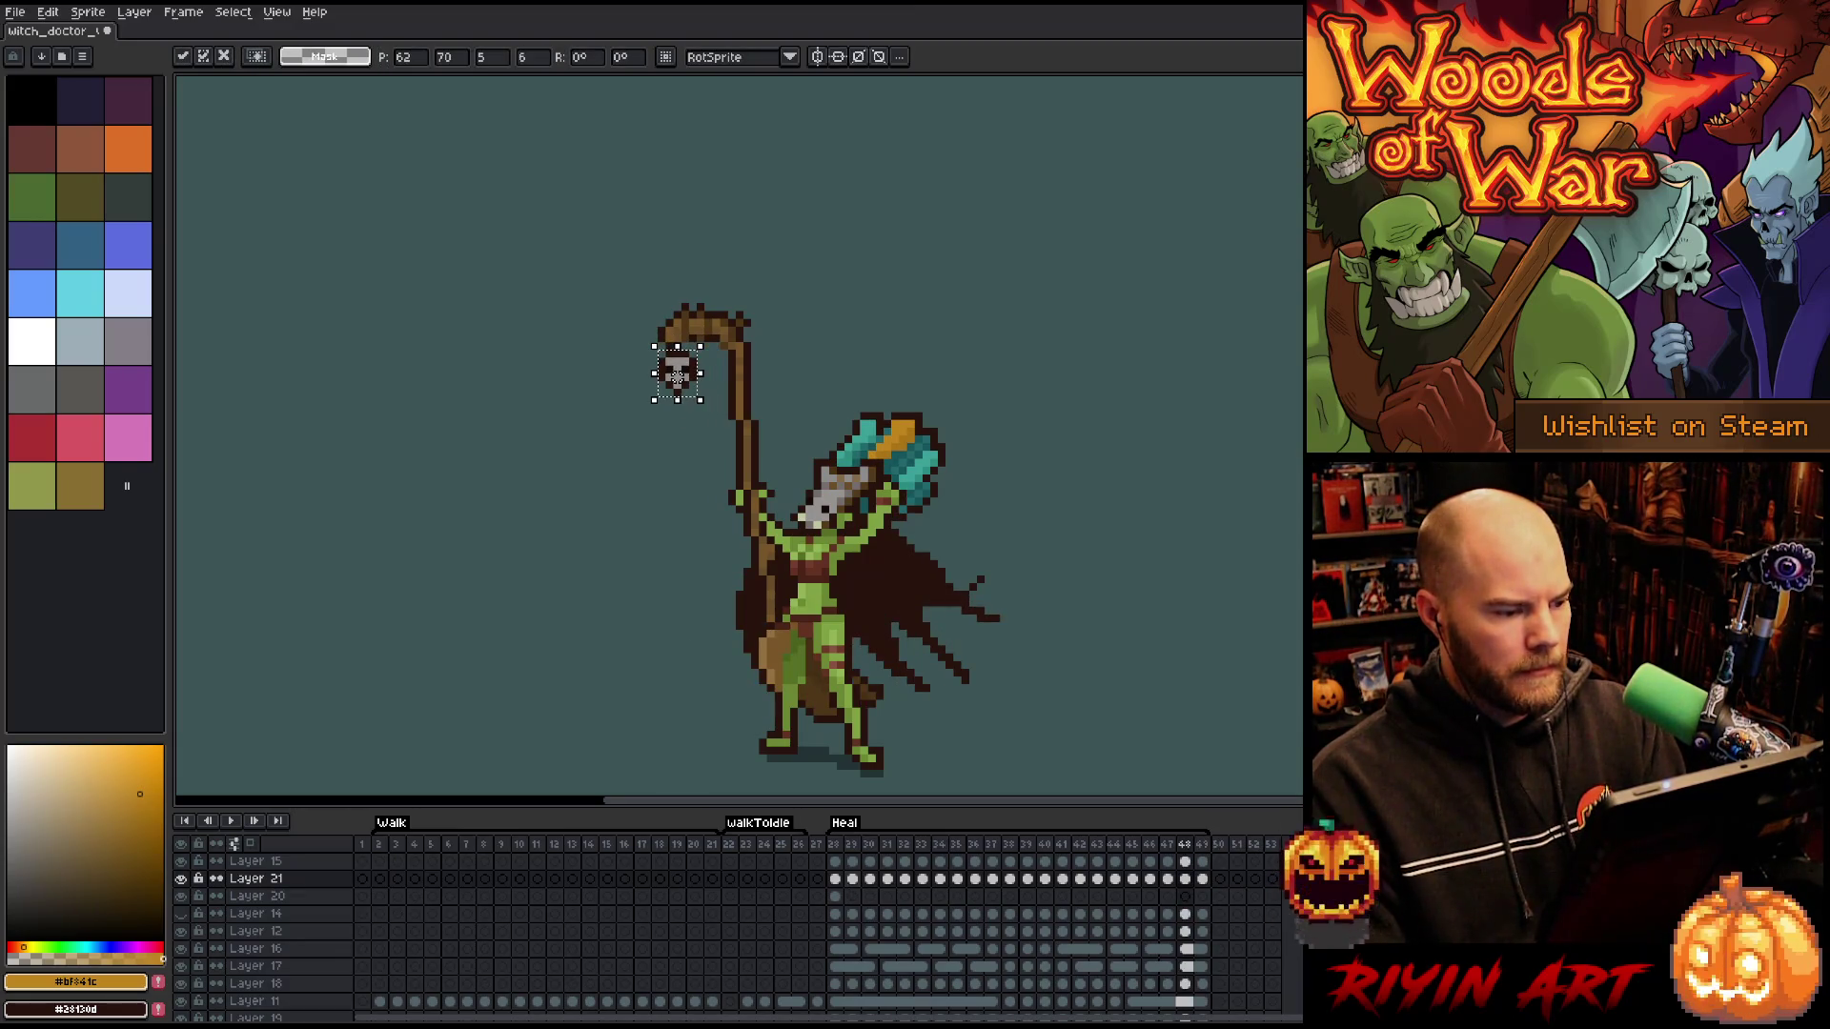
{"action": "key", "text": "Return"}
{"action": "key", "text": "Return"}
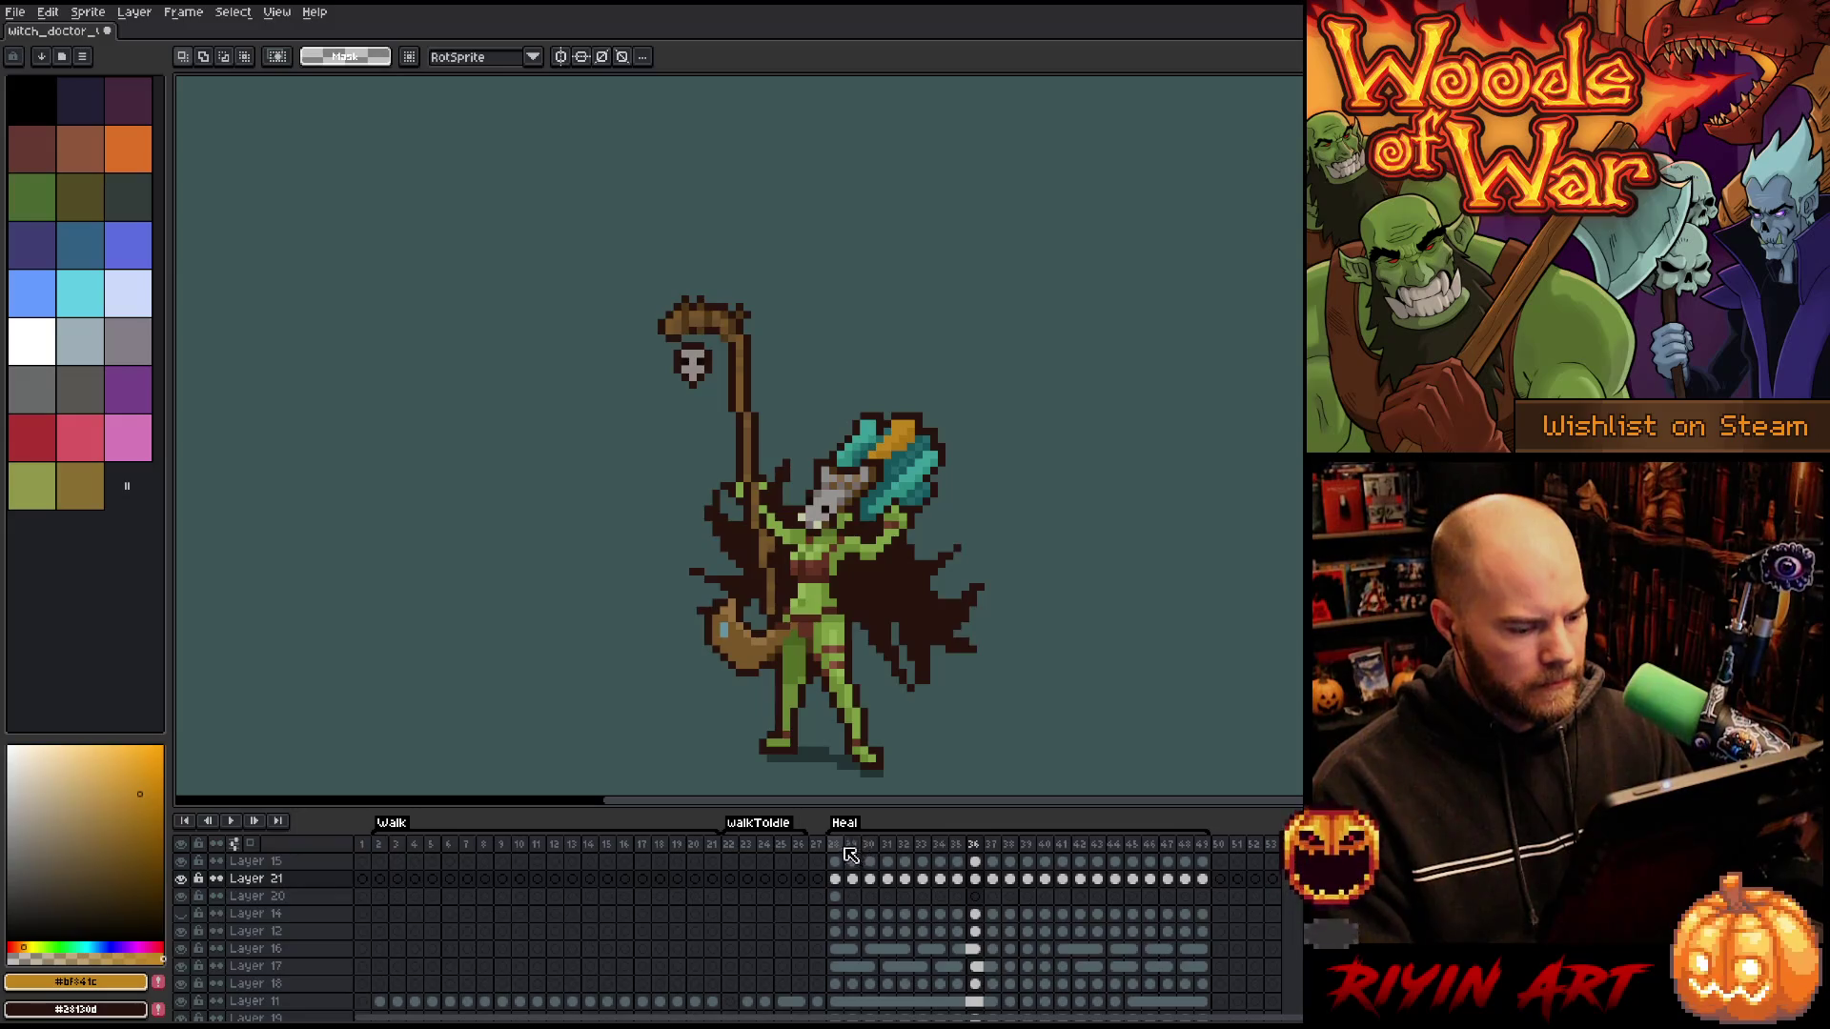
- Stop playback on frame 28, select the hanging skull, and replay the Heal frames
{"action": "left_click", "coordinate": [838, 845]}
{"action": "key", "text": "Return"}
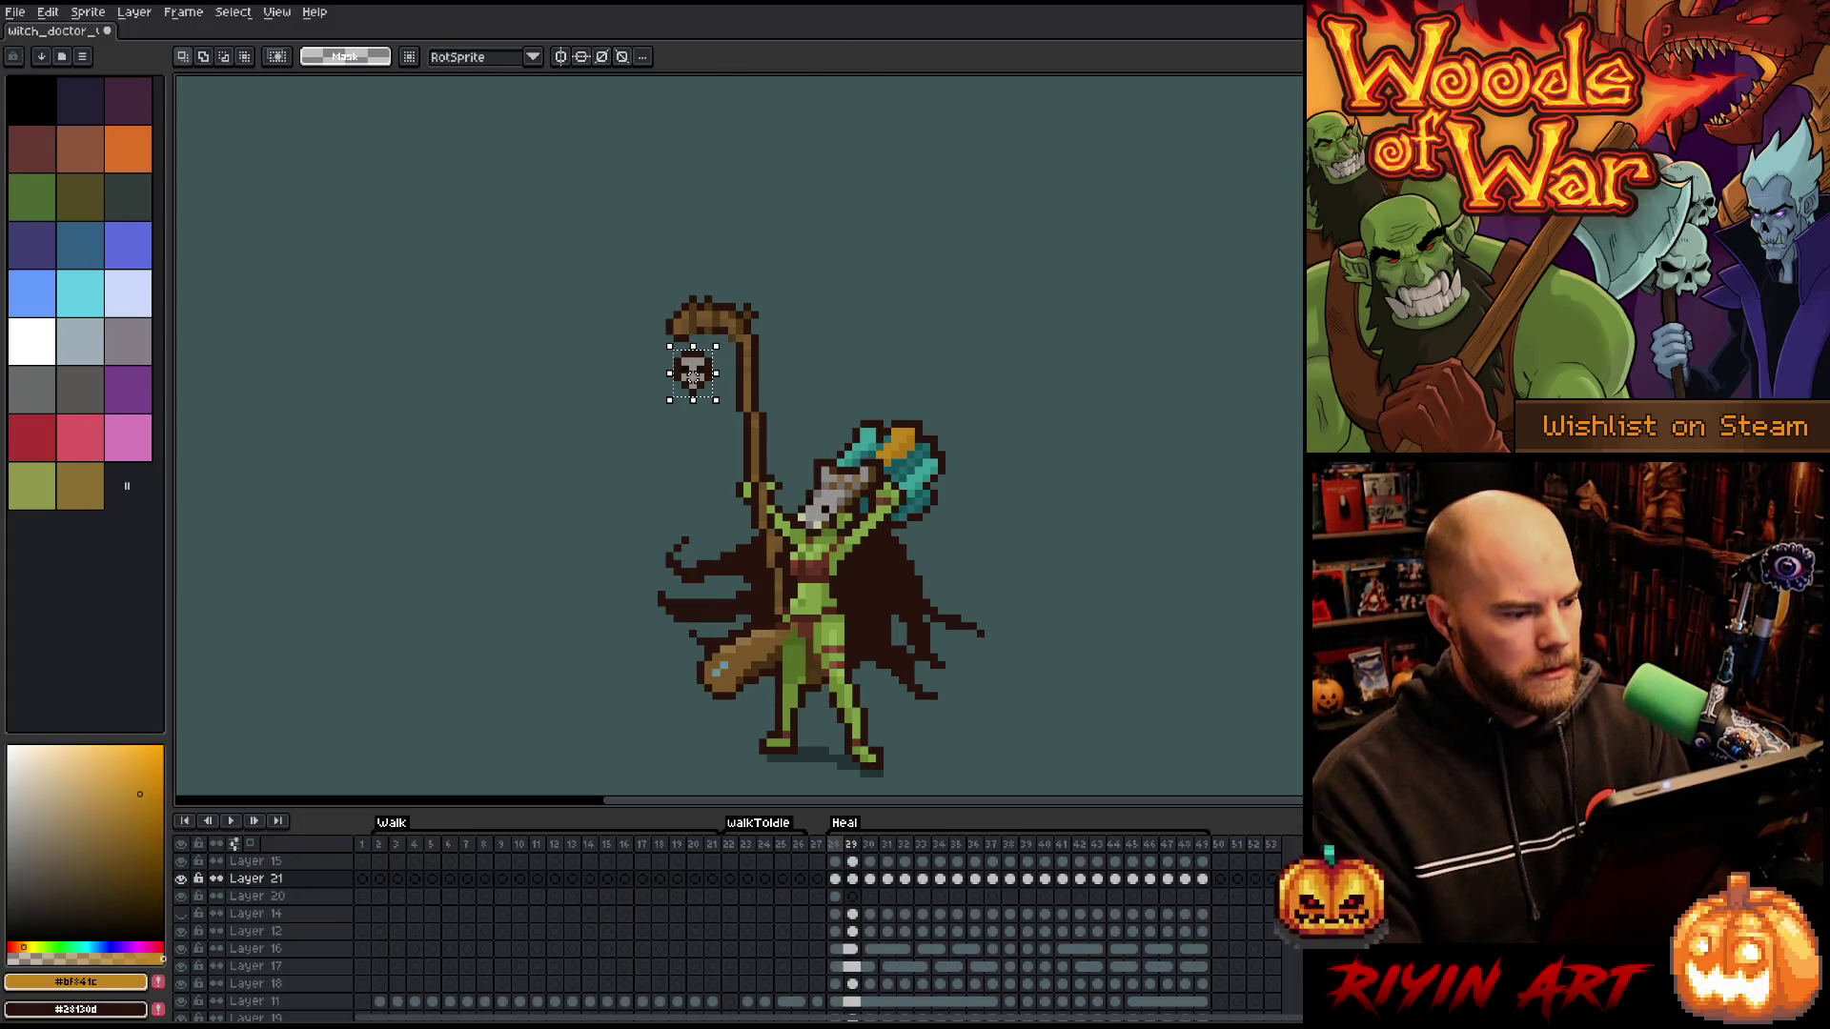
{"action": "left_click_drag", "start_coordinate": [670, 339], "coordinate": [716, 392]}
{"action": "key", "text": "Return"}
{"action": "key", "text": "Return"}
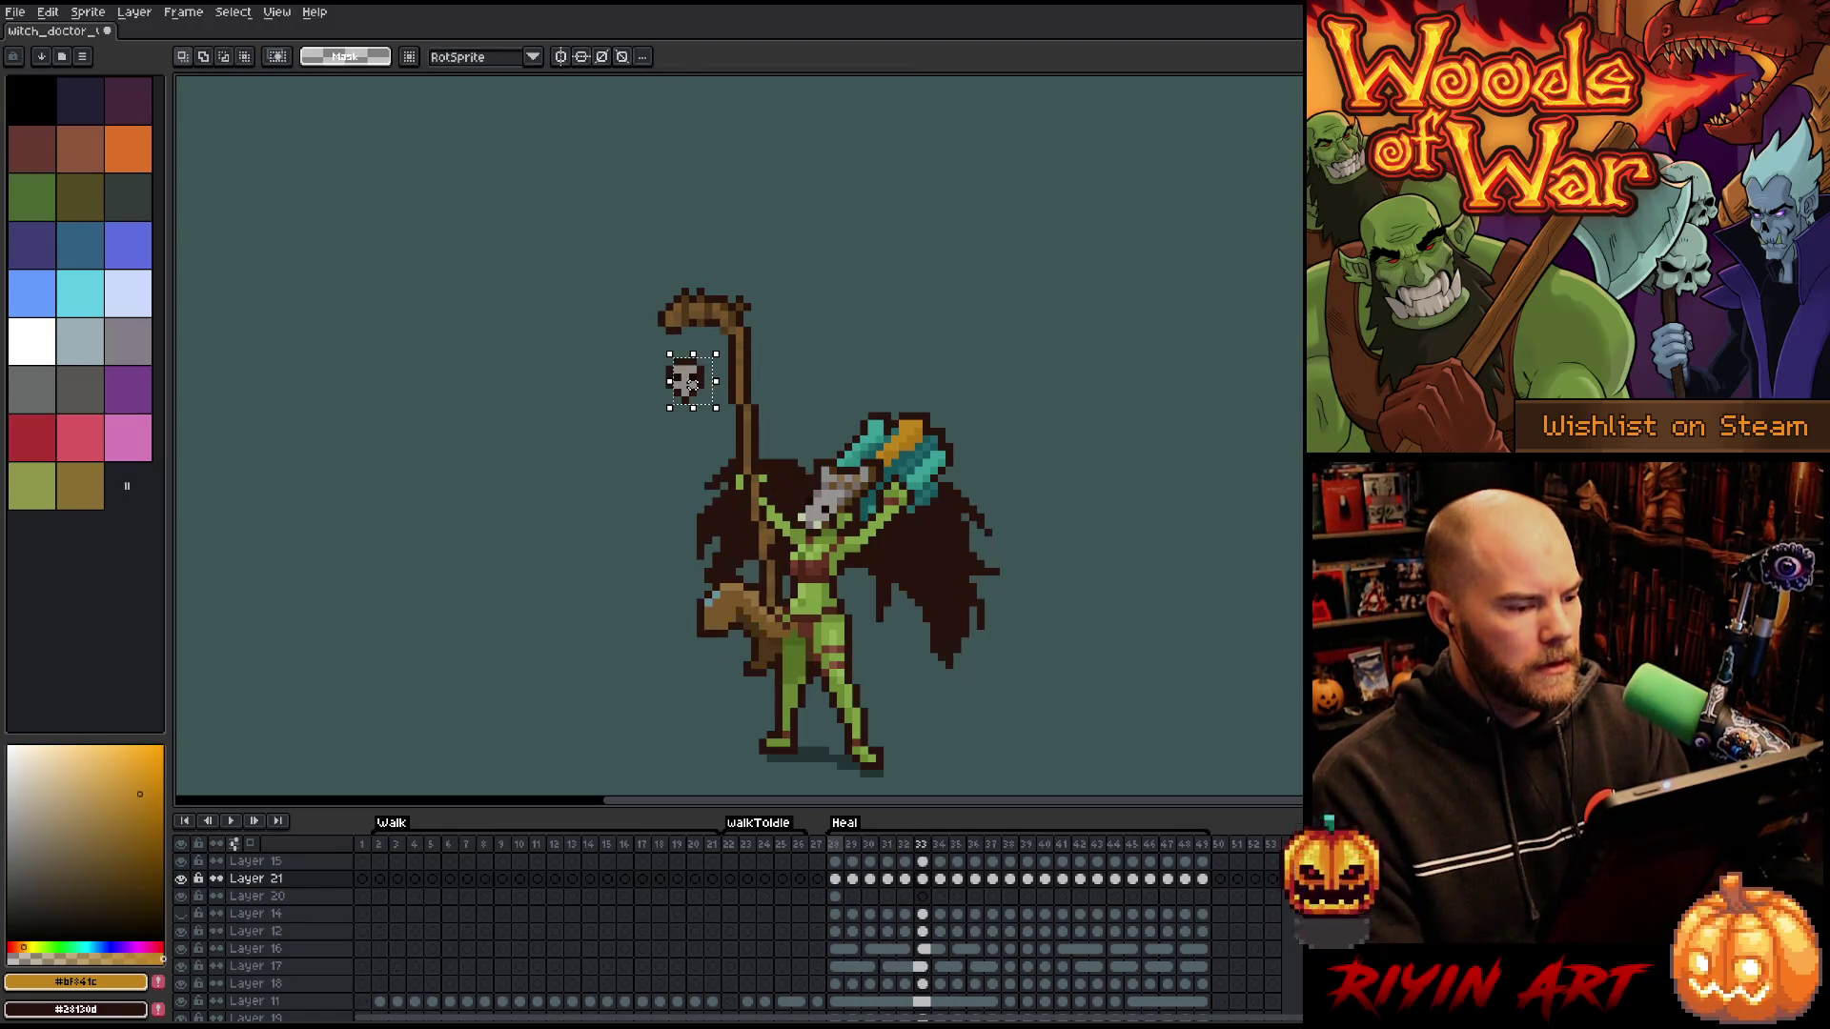
- Nudge the skull one pixel left on frame 31 and check its position through frame 38
{"action": "left_click_drag", "start_coordinate": [693, 384], "coordinate": [685, 384]}
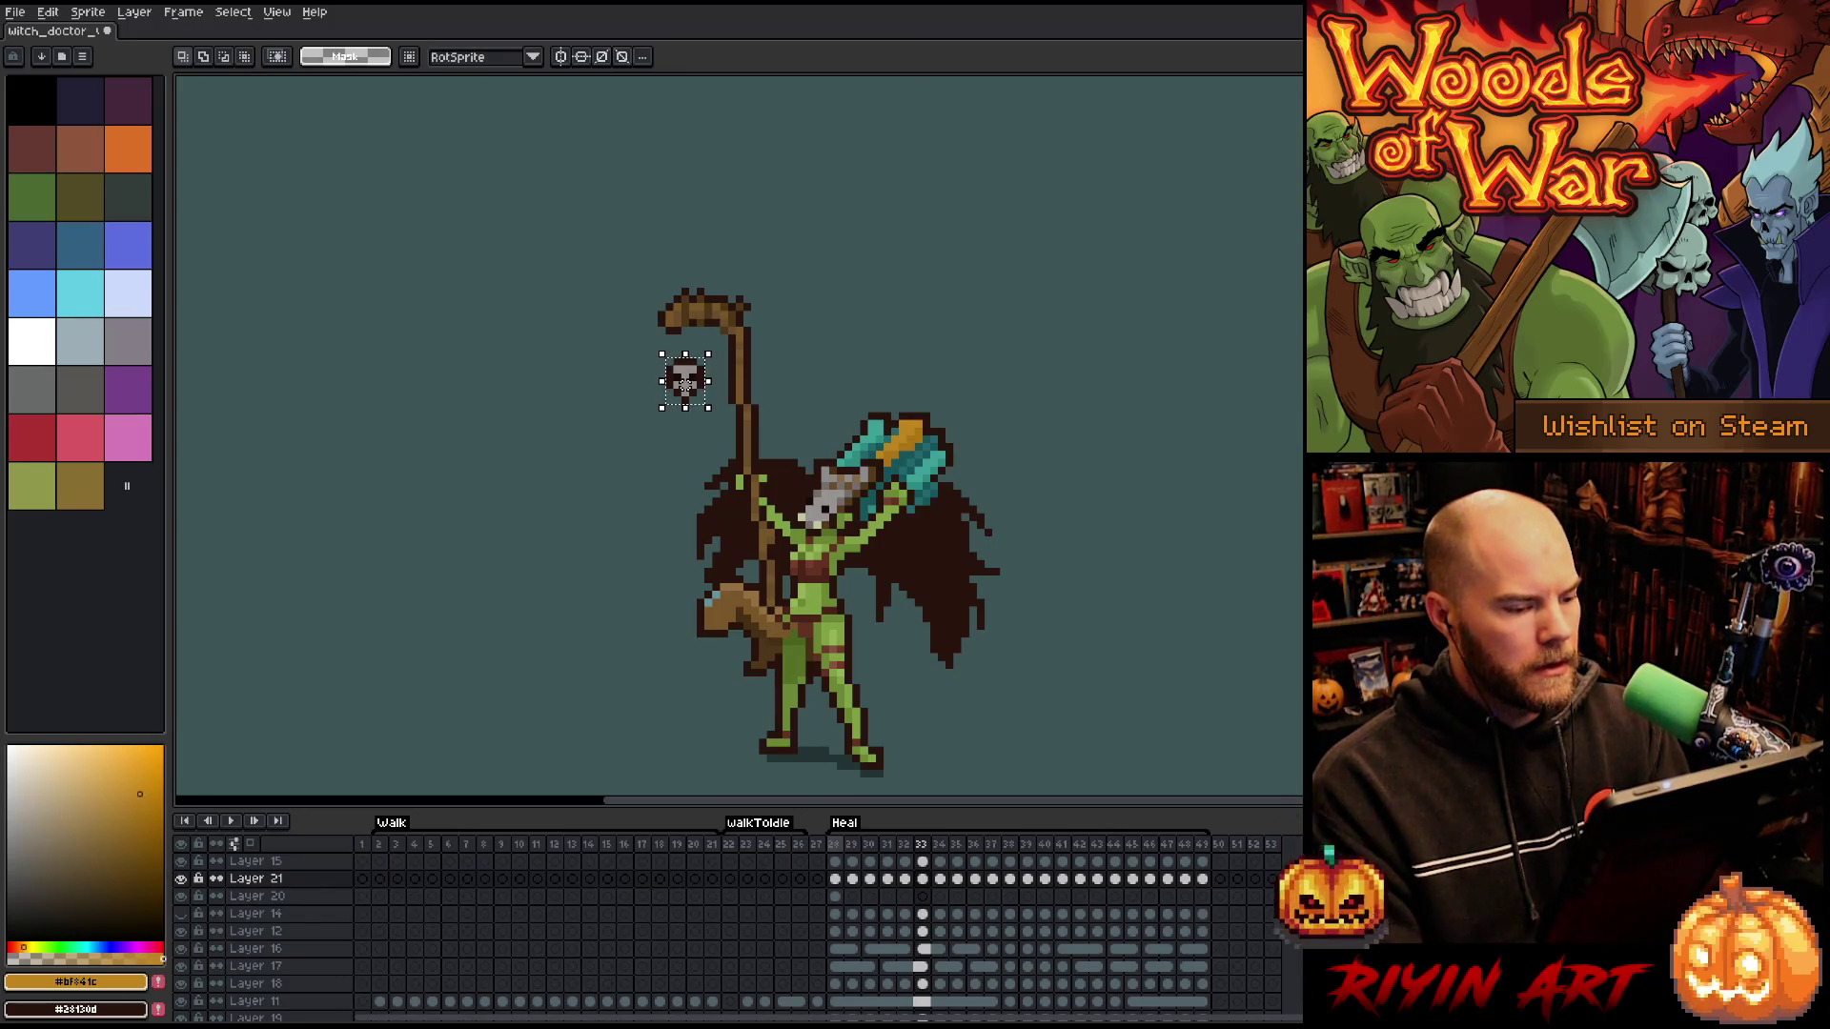
{"action": "key", "text": "period"}
{"action": "key", "text": "comma"}
{"action": "key", "text": "comma"}
{"action": "key", "text": "comma"}
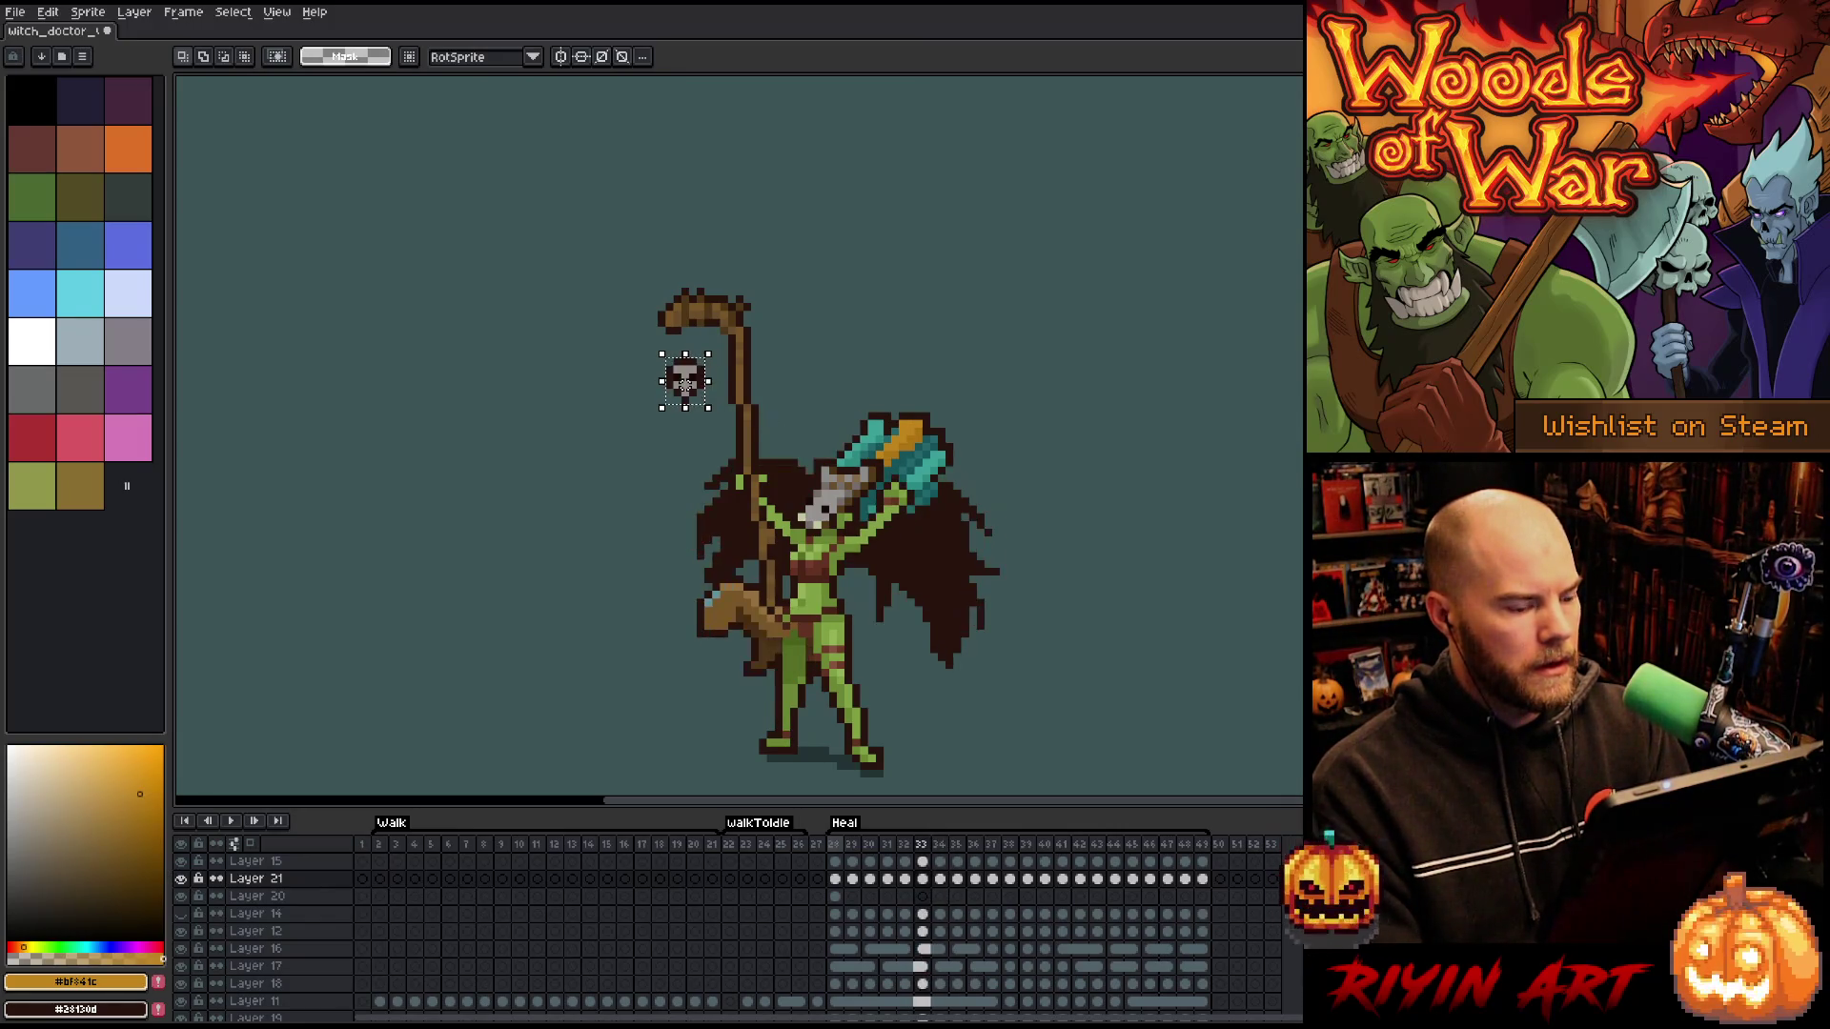
{"action": "key", "text": "period"}
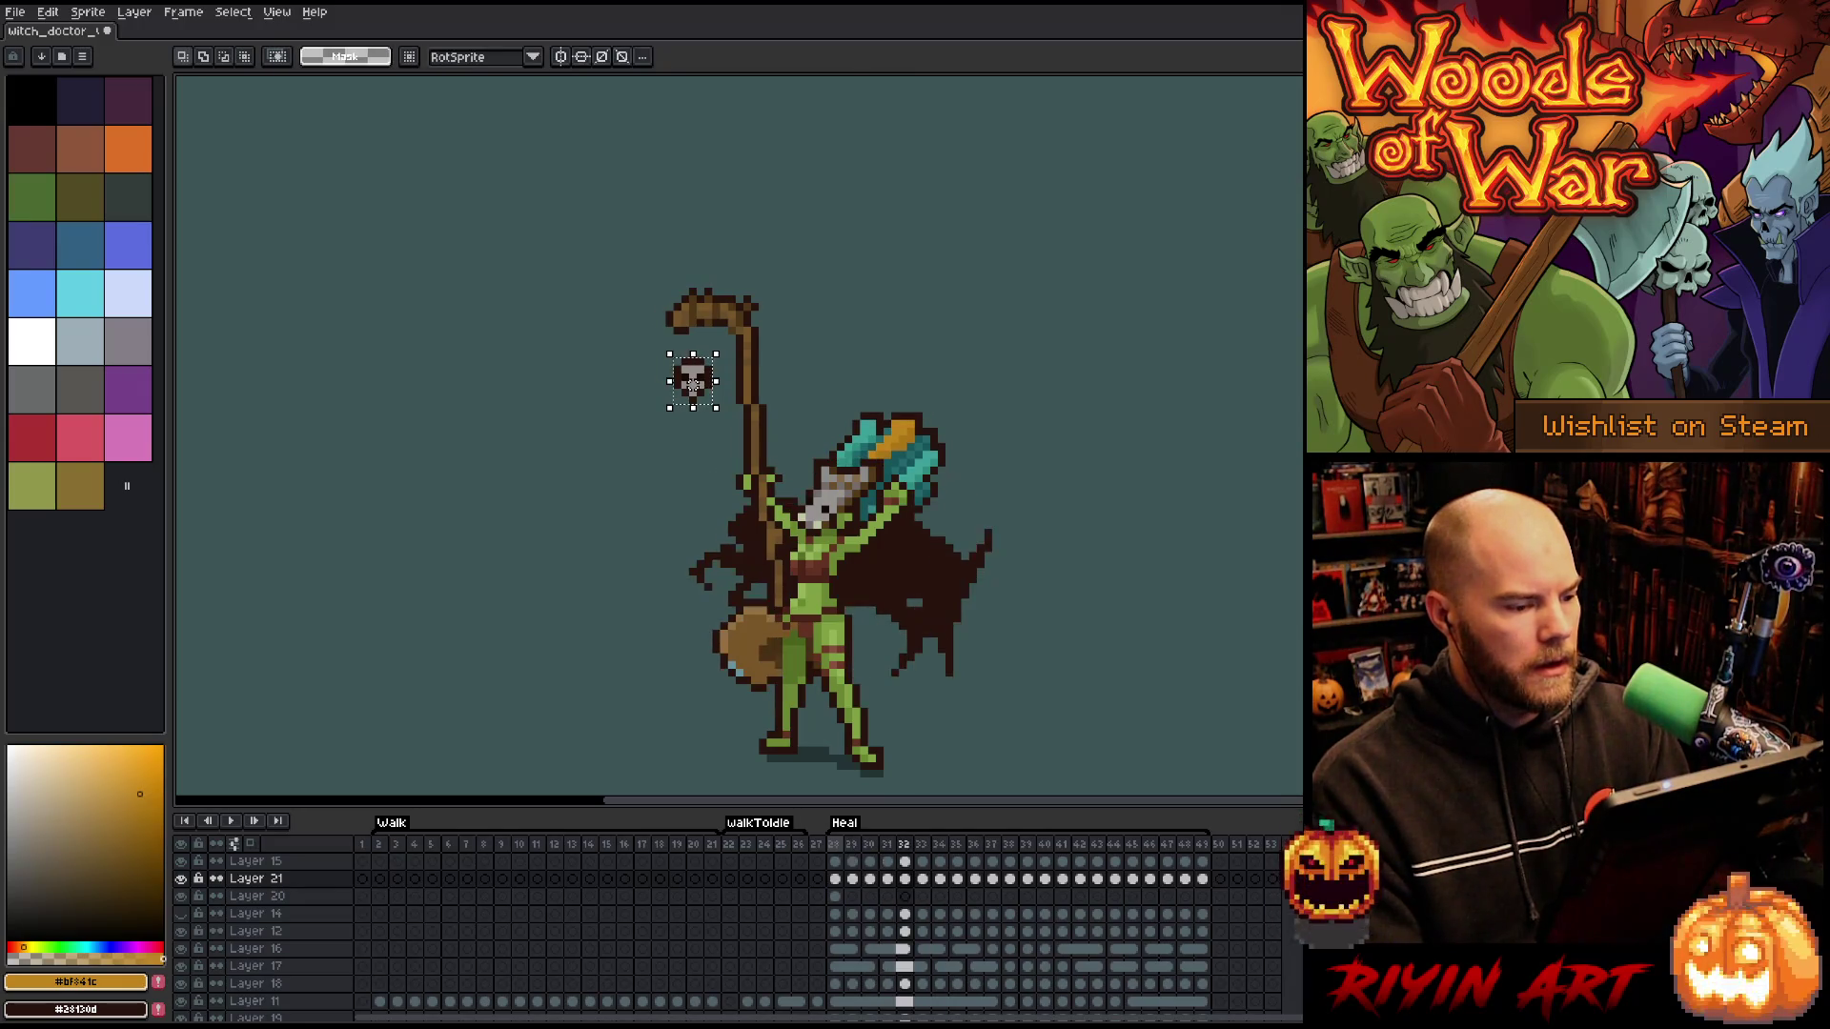
{"action": "key", "text": "period"}
{"action": "key", "text": "comma"}
{"action": "key", "text": "comma"}
{"action": "key", "text": "period"}
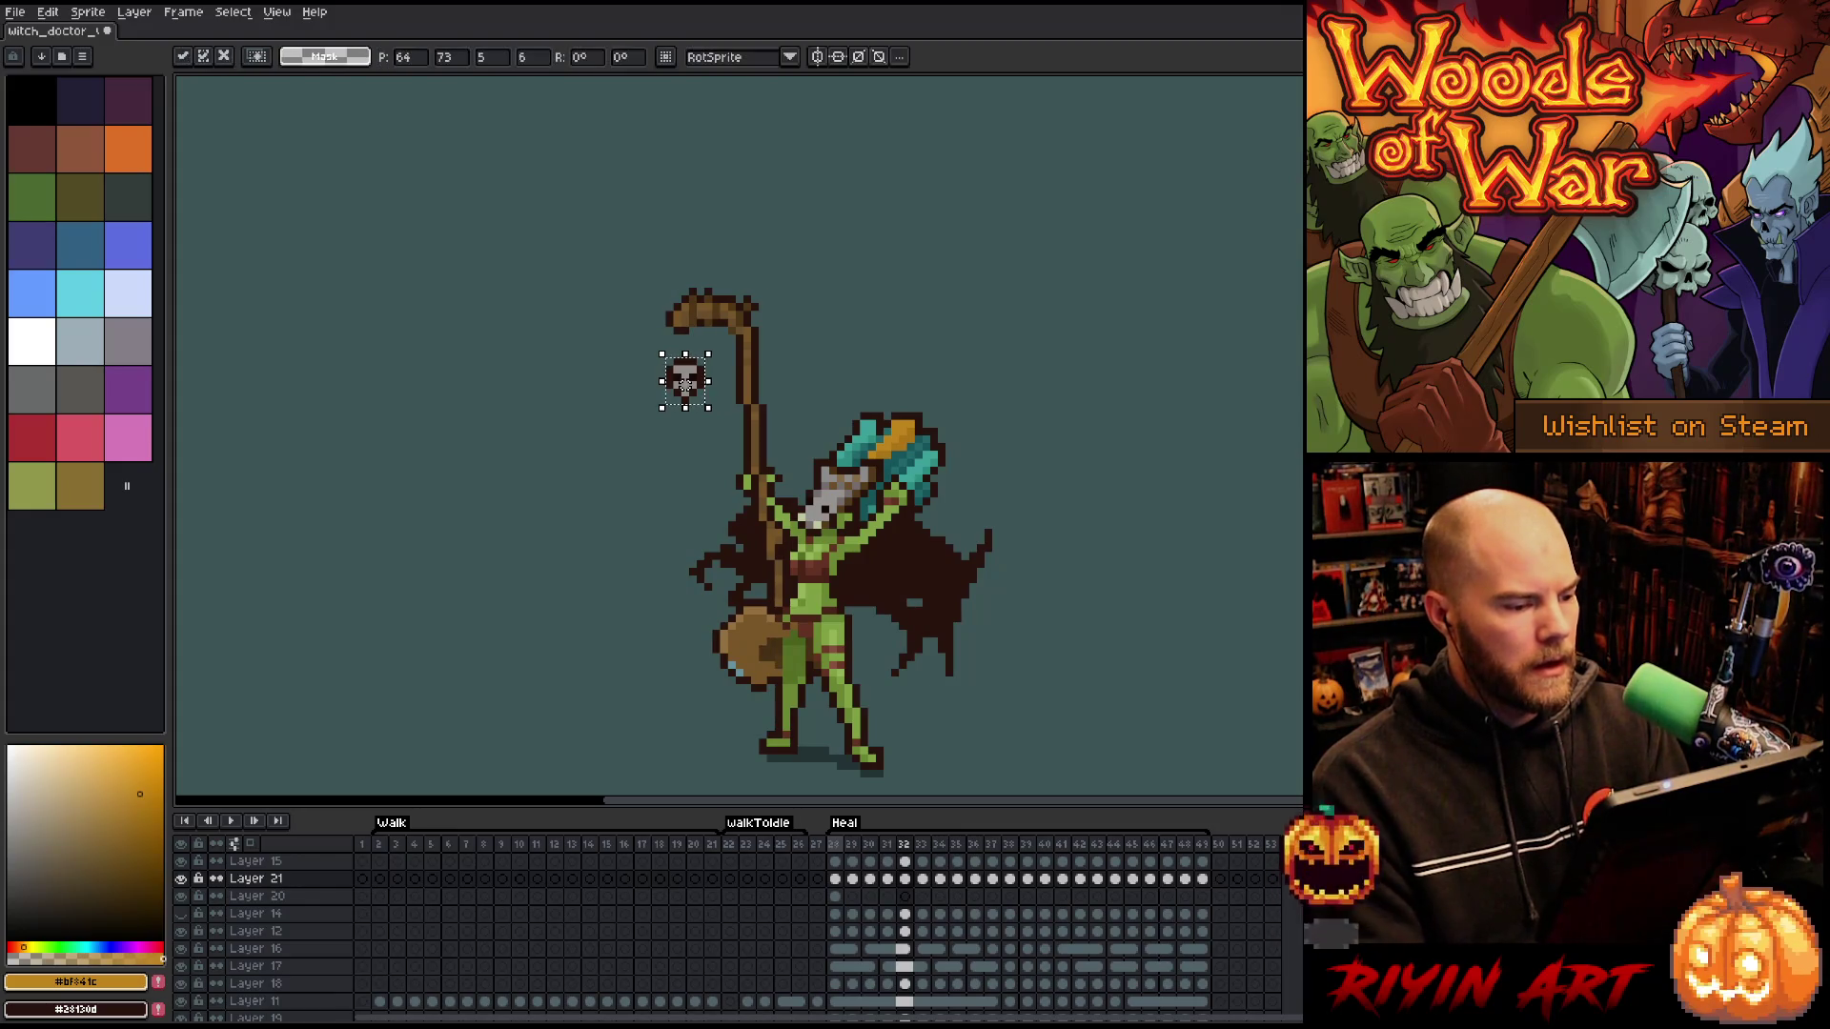
{"action": "key", "text": "period"}
{"action": "key", "text": "period"}
{"action": "key", "text": "period"}
{"action": "key", "text": "period"}
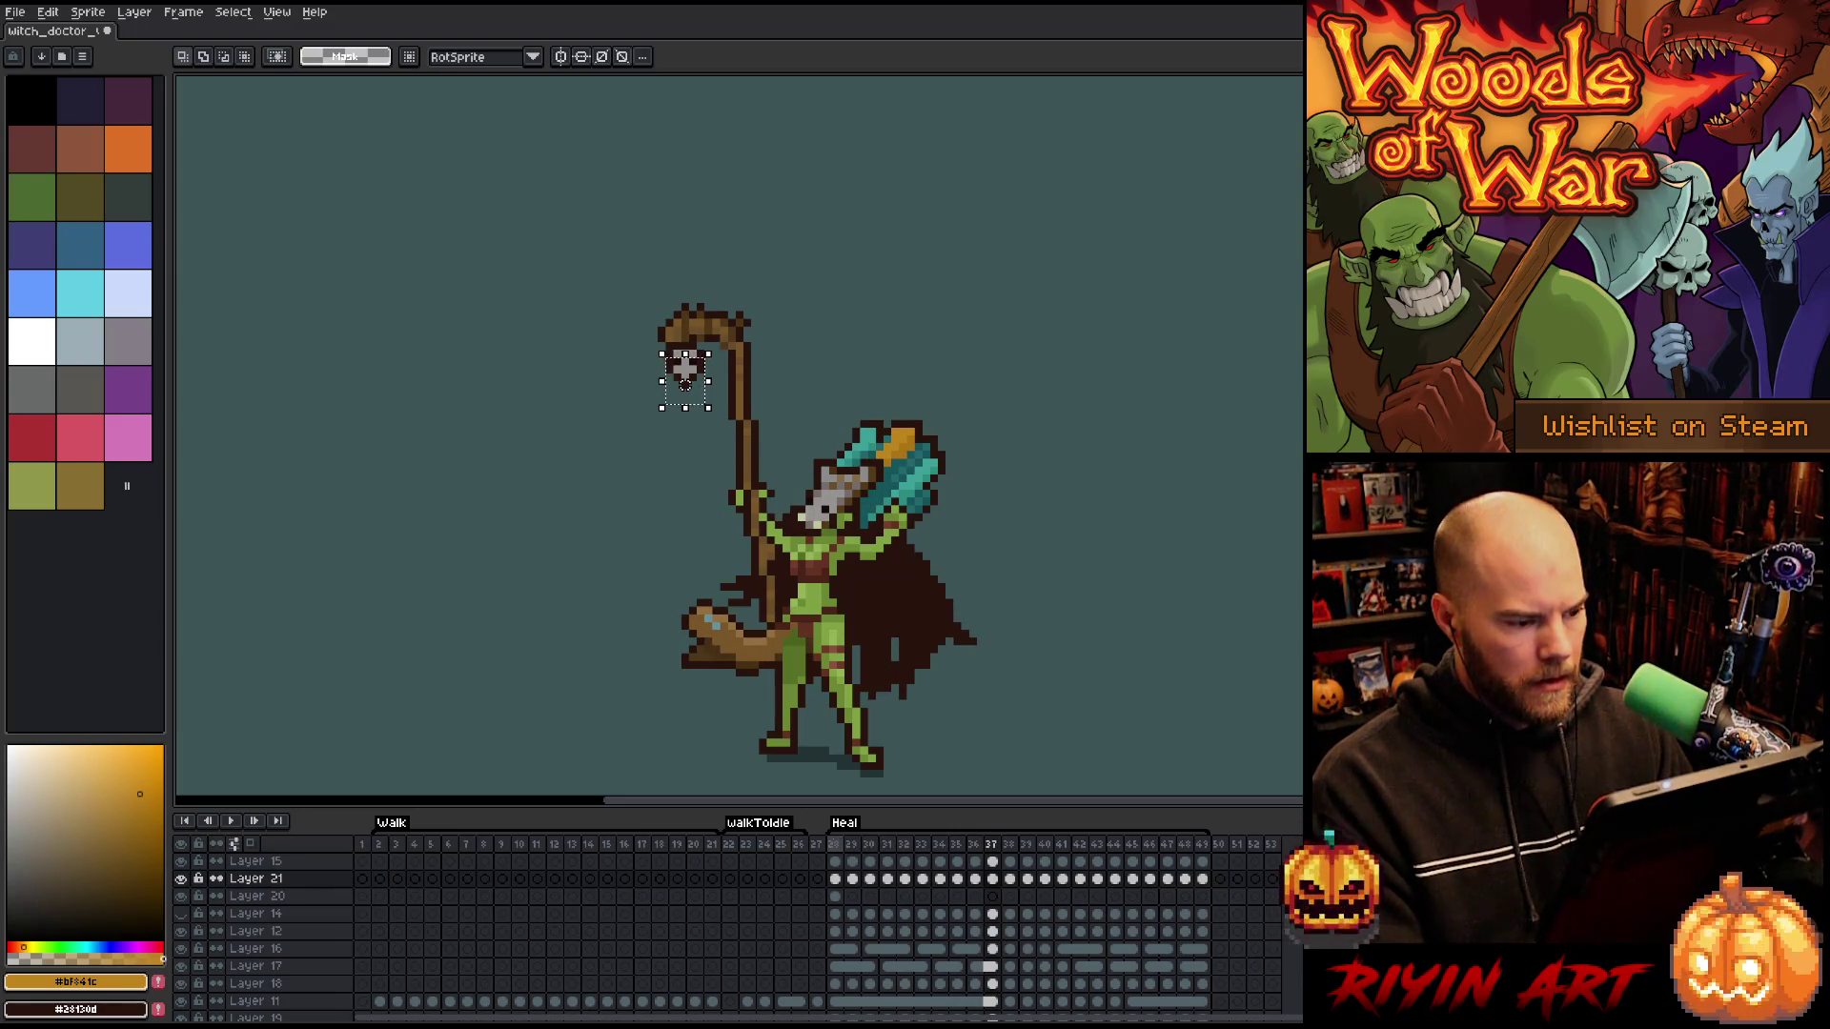
{"action": "key", "text": "period"}
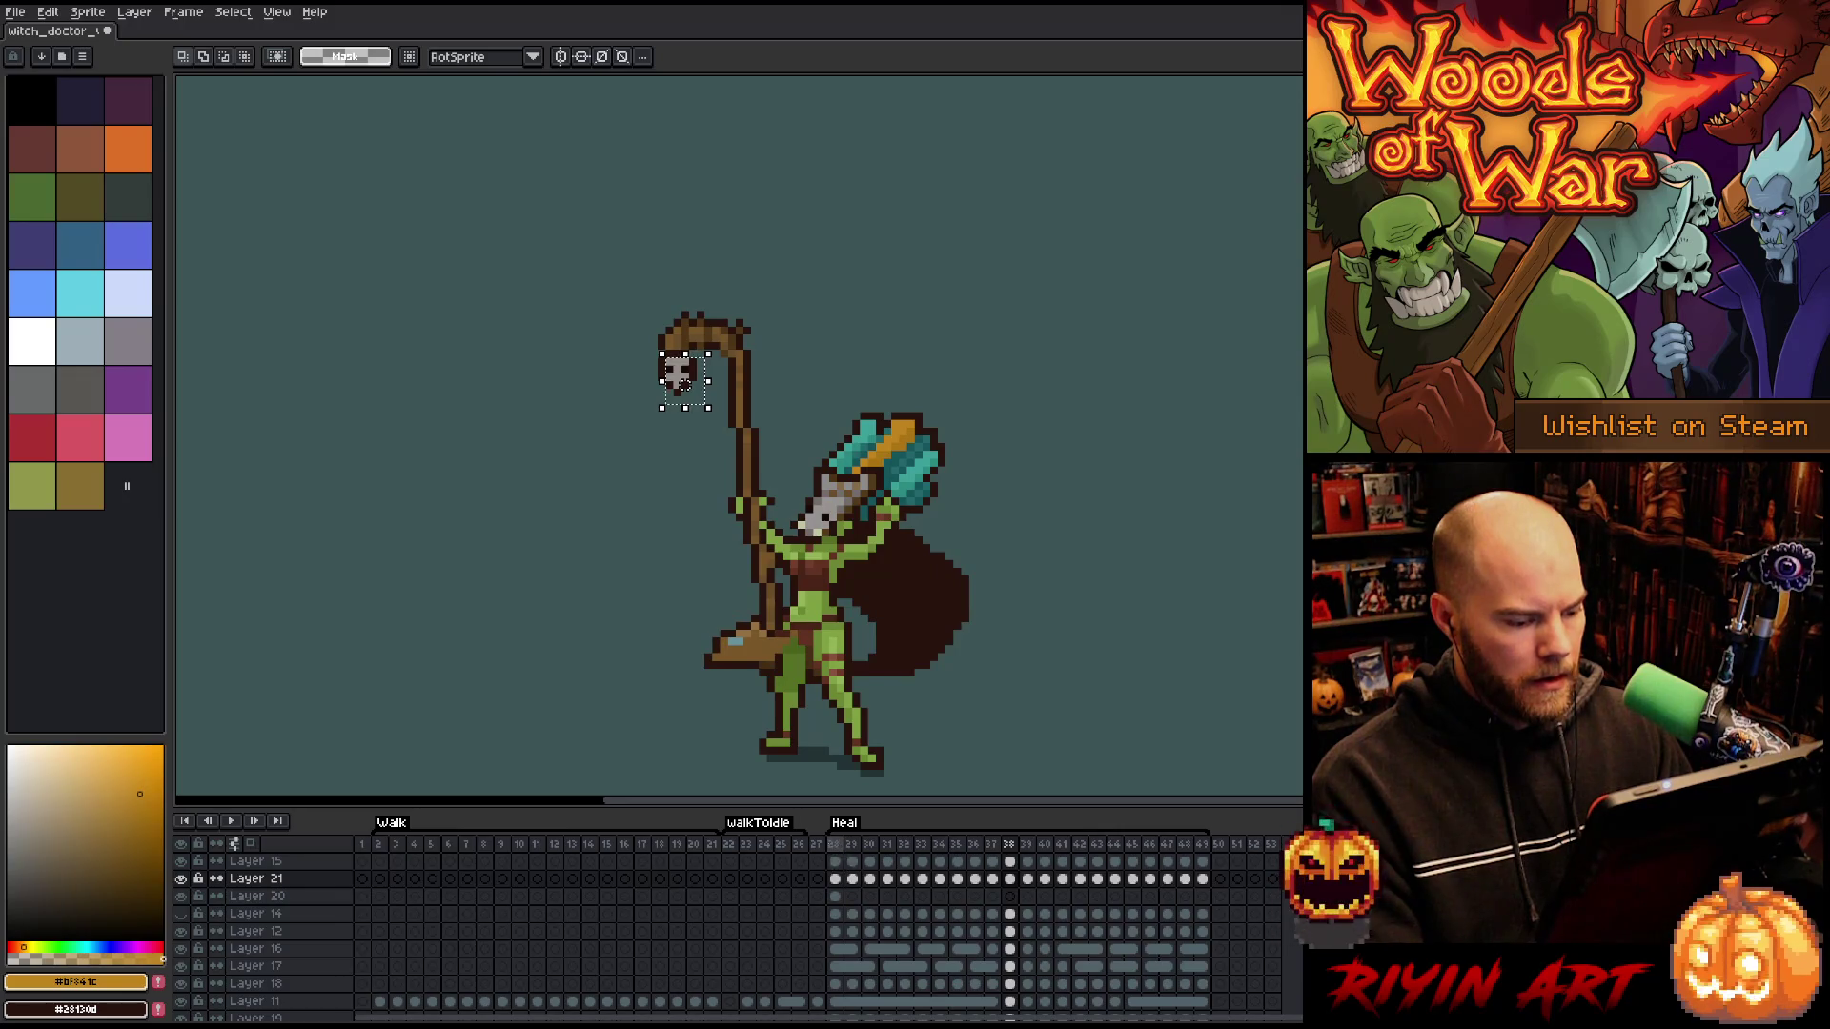
{"action": "key", "text": "Home"}
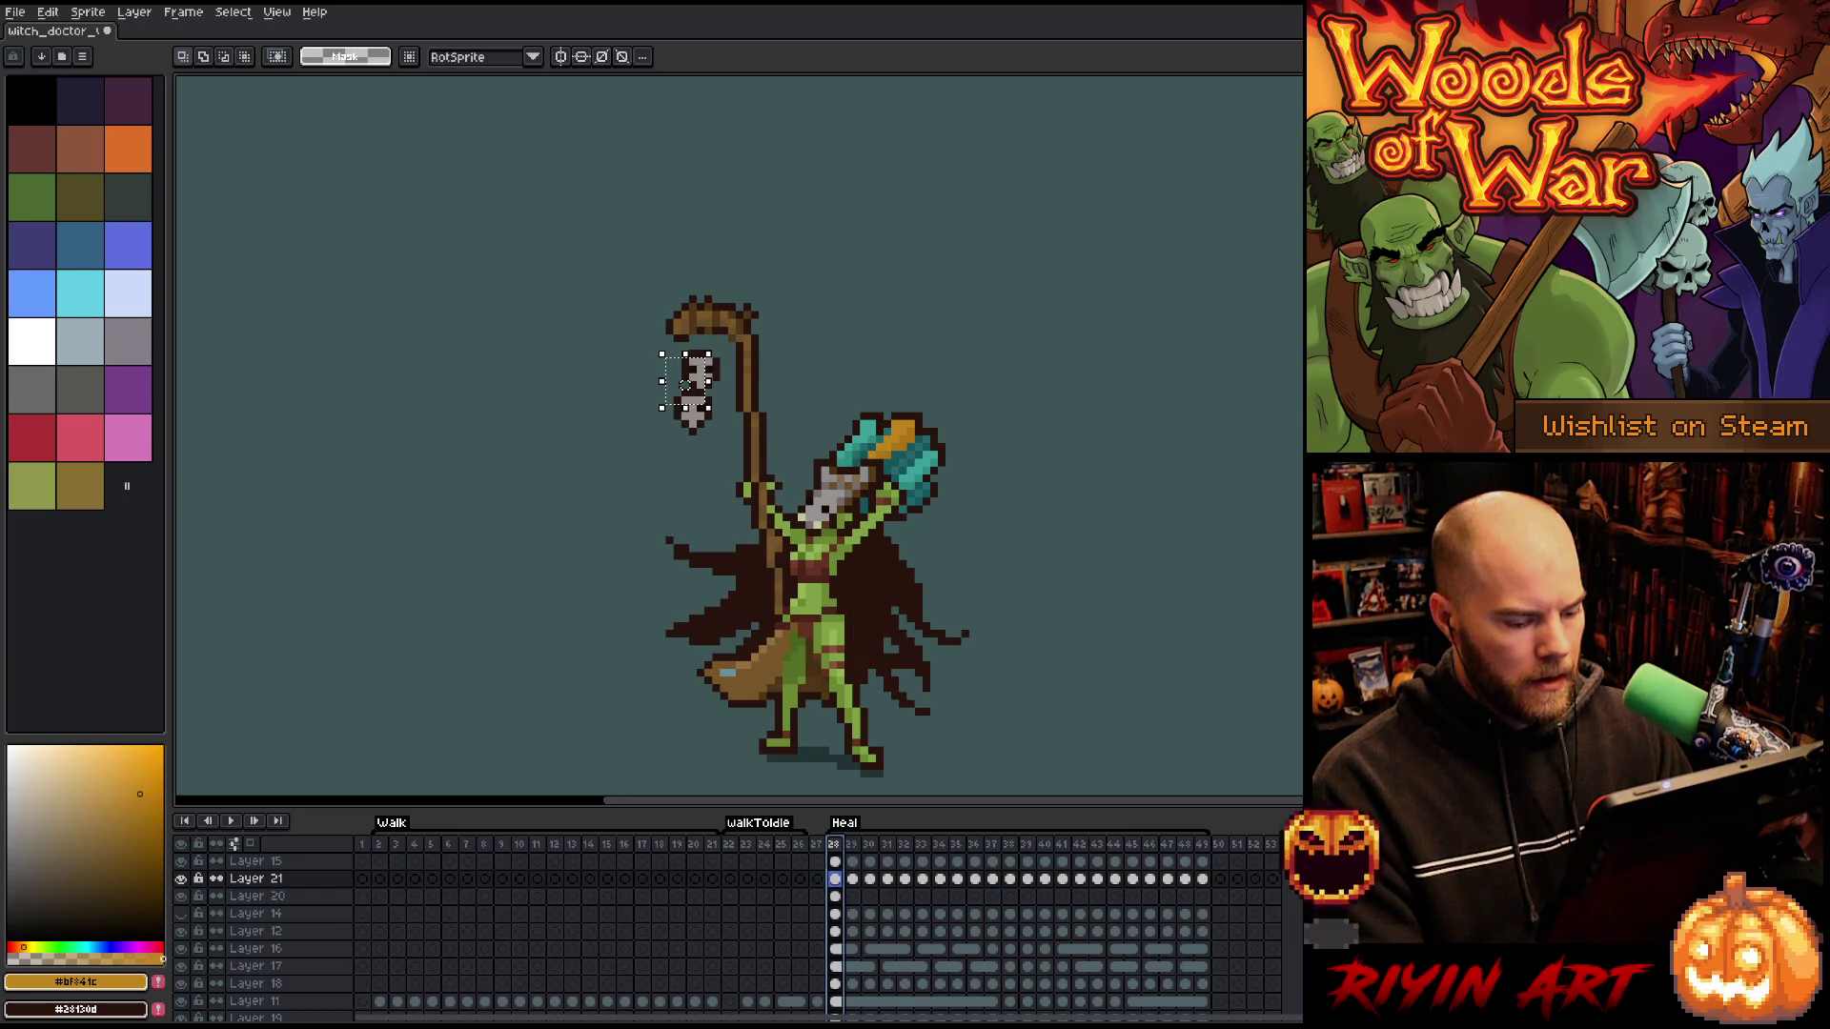
- Delete the skull cels from the frames after 38, then return to frame 28
{"action": "left_click_drag", "start_coordinate": [1027, 860], "coordinate": [1202, 879]}
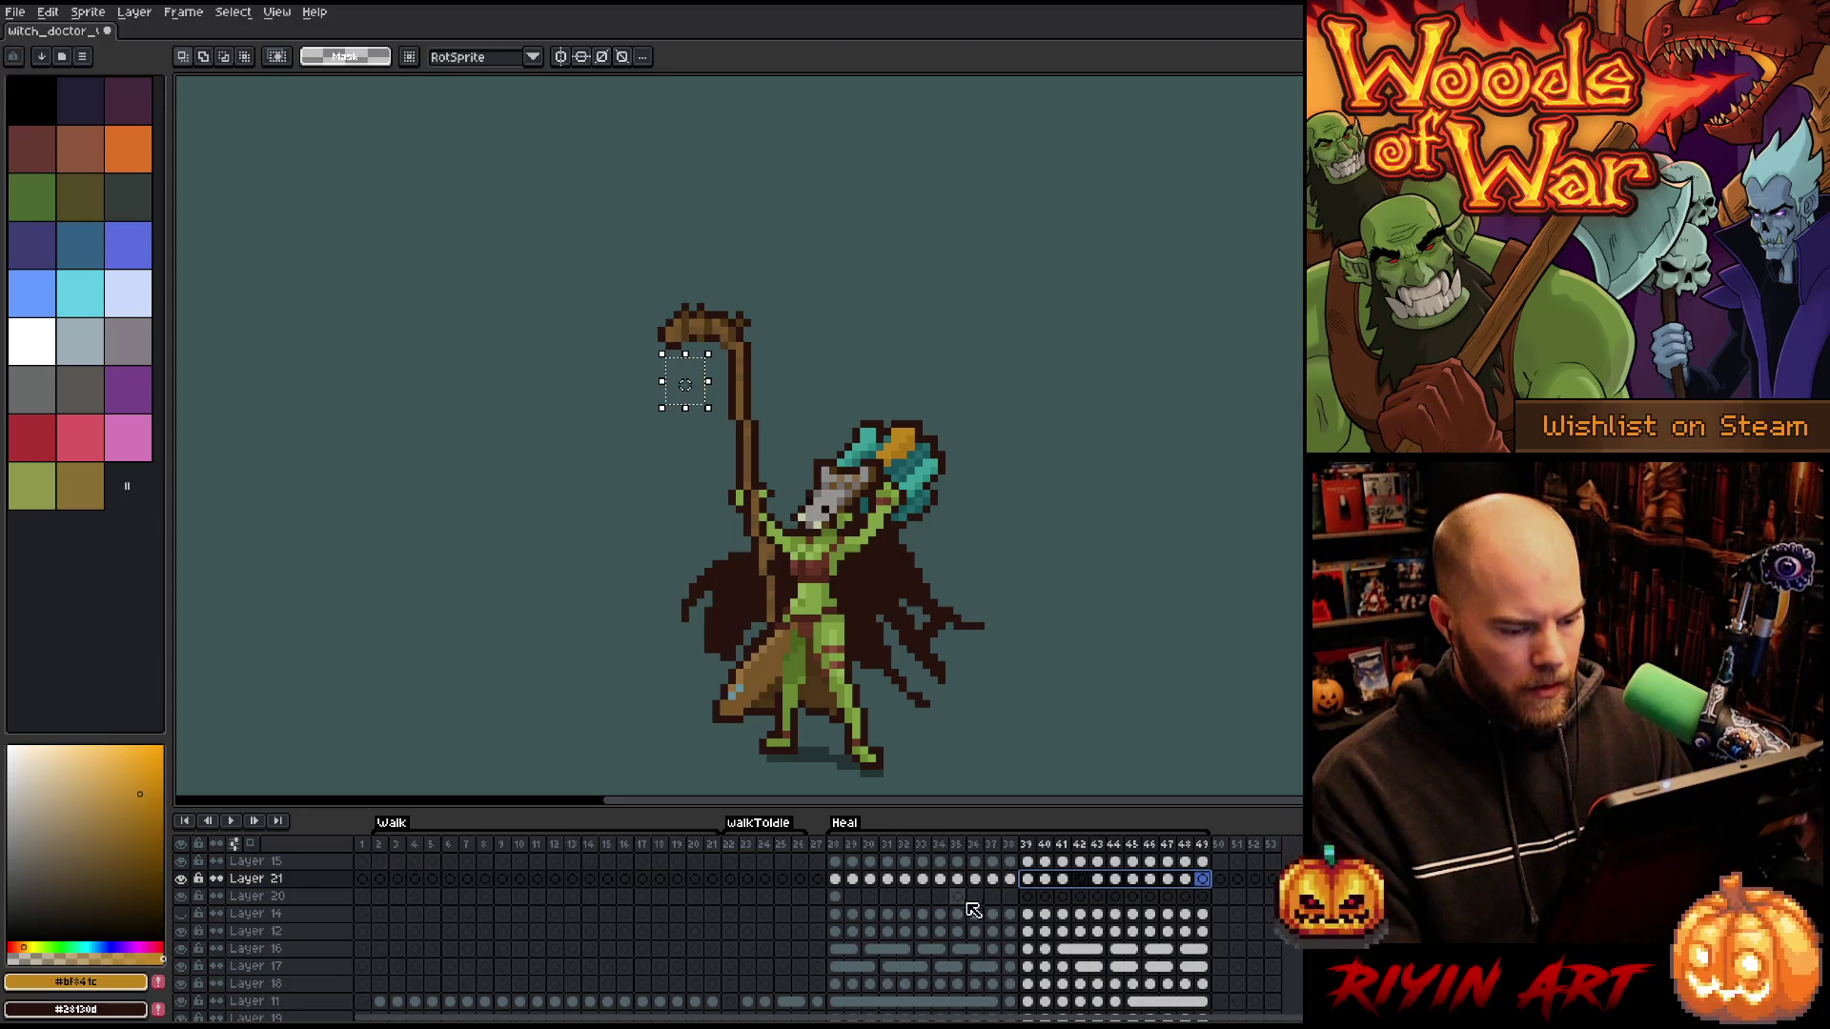
{"action": "key", "text": "Delete"}
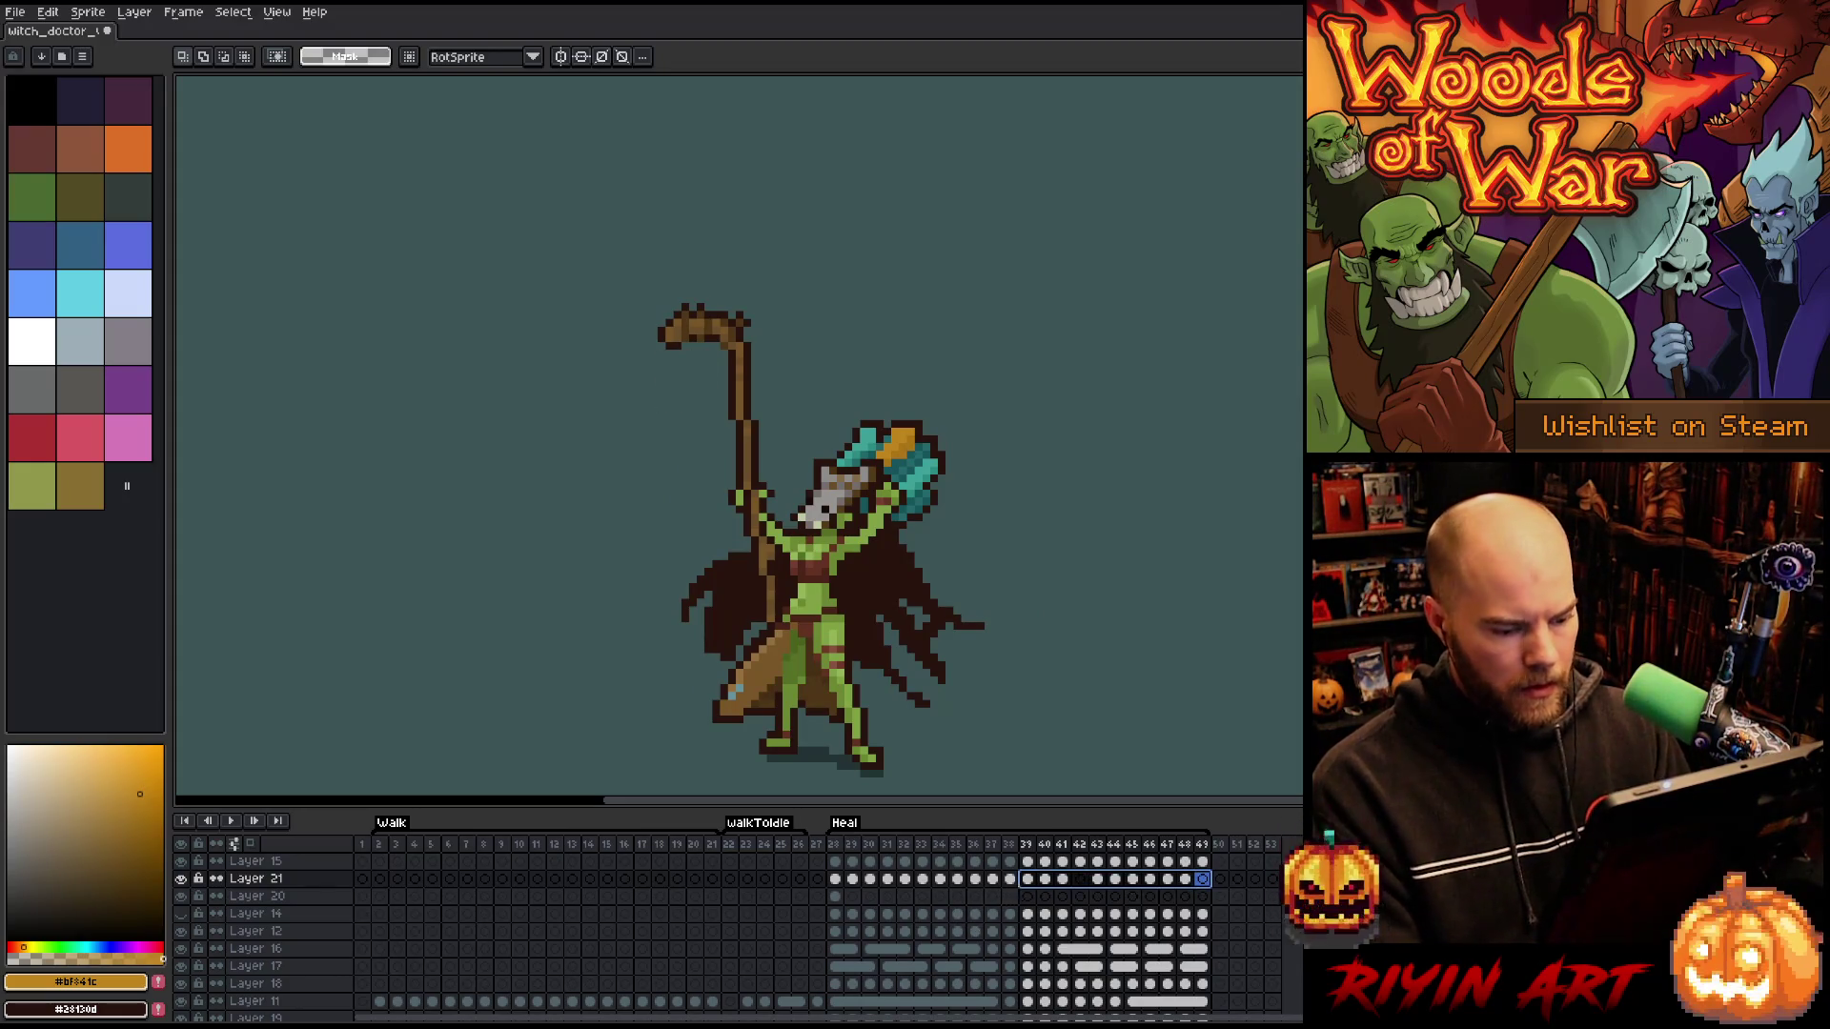
{"action": "left_click", "coordinate": [836, 879]}
{"action": "key", "text": "Right"}
{"action": "key", "text": "Right"}
{"action": "key", "text": "Right"}
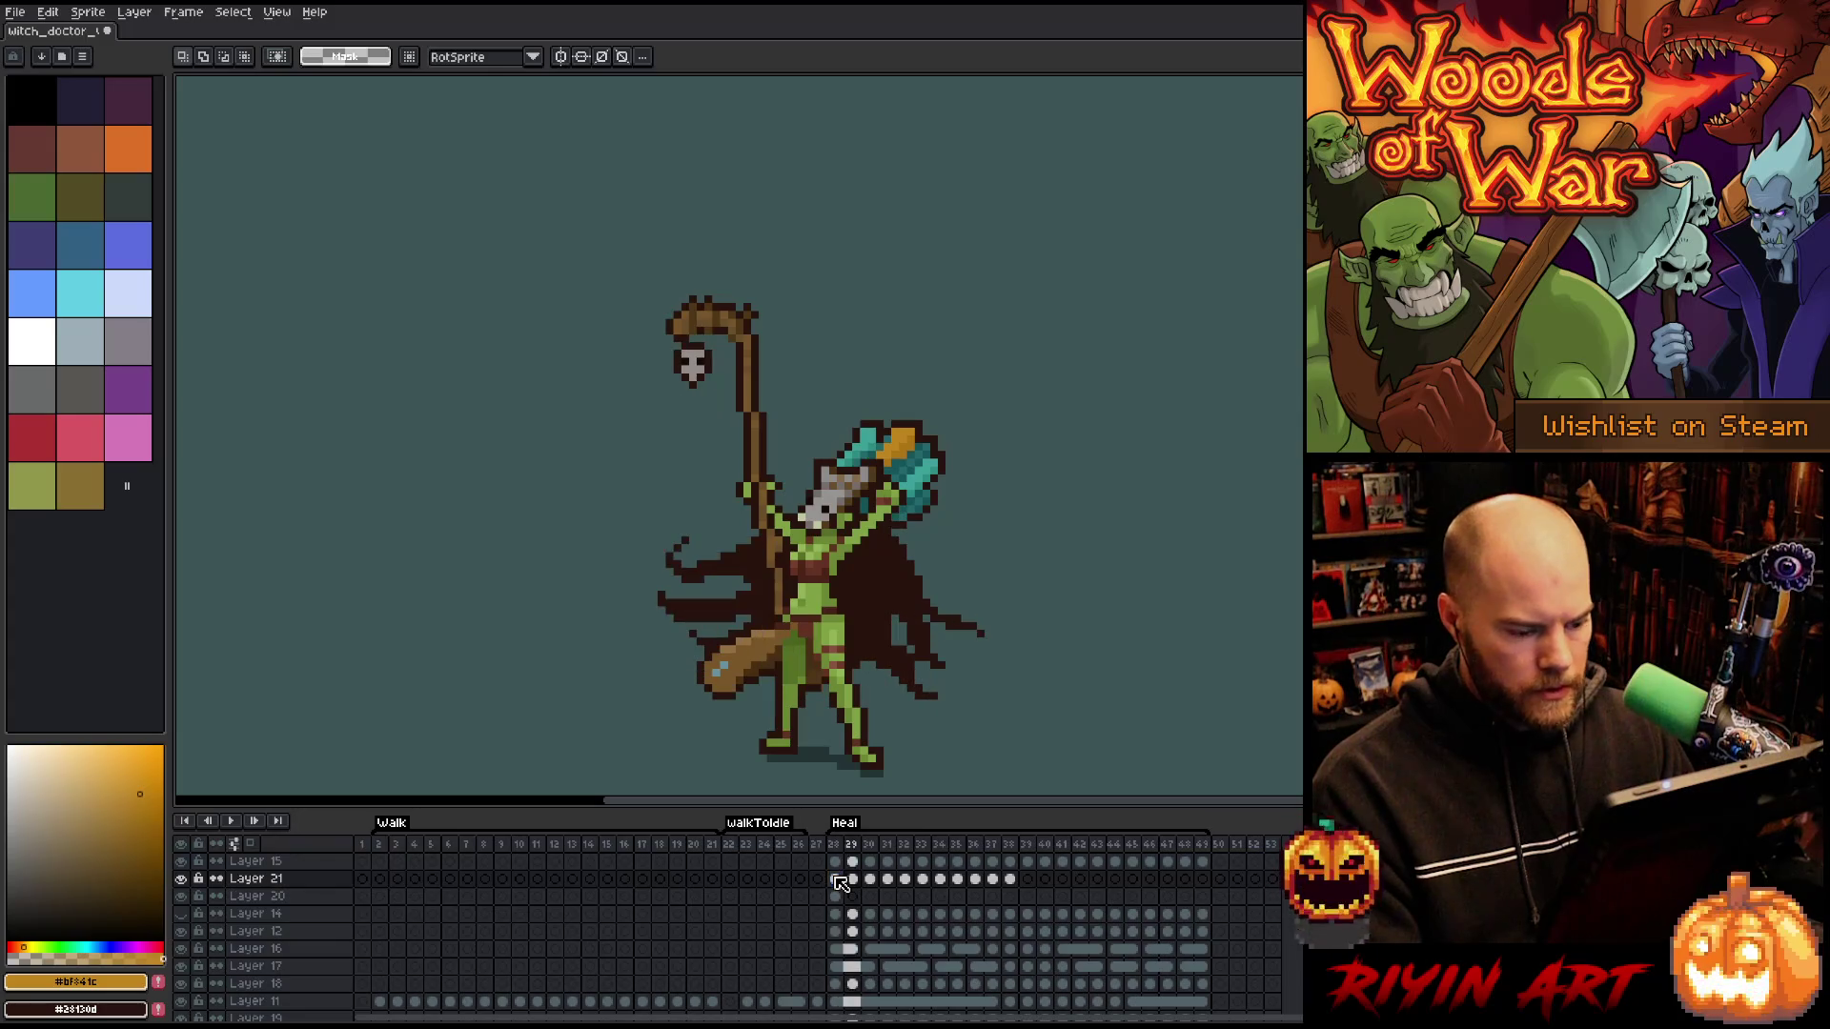
{"action": "key", "text": "Right"}
{"action": "key", "text": "Right"}
{"action": "key", "text": "Right"}
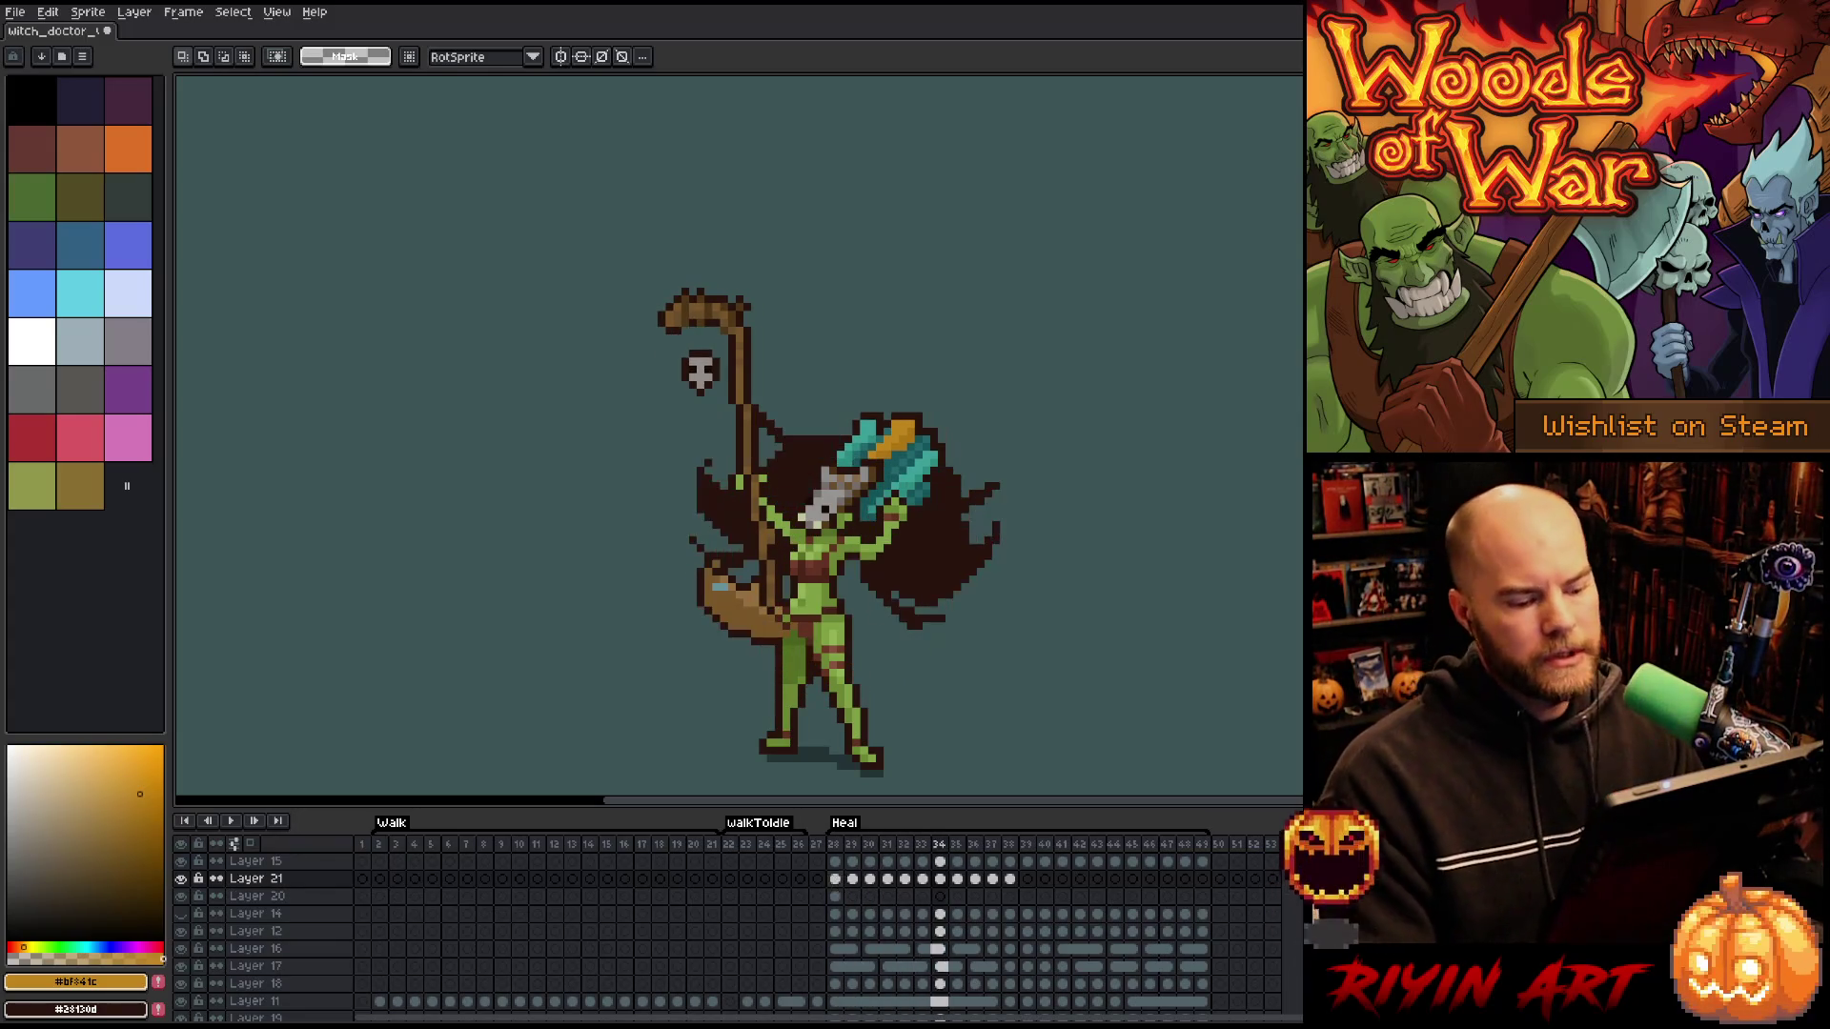
{"action": "key", "text": "Right"}
{"action": "left_click", "coordinate": [836, 878]}
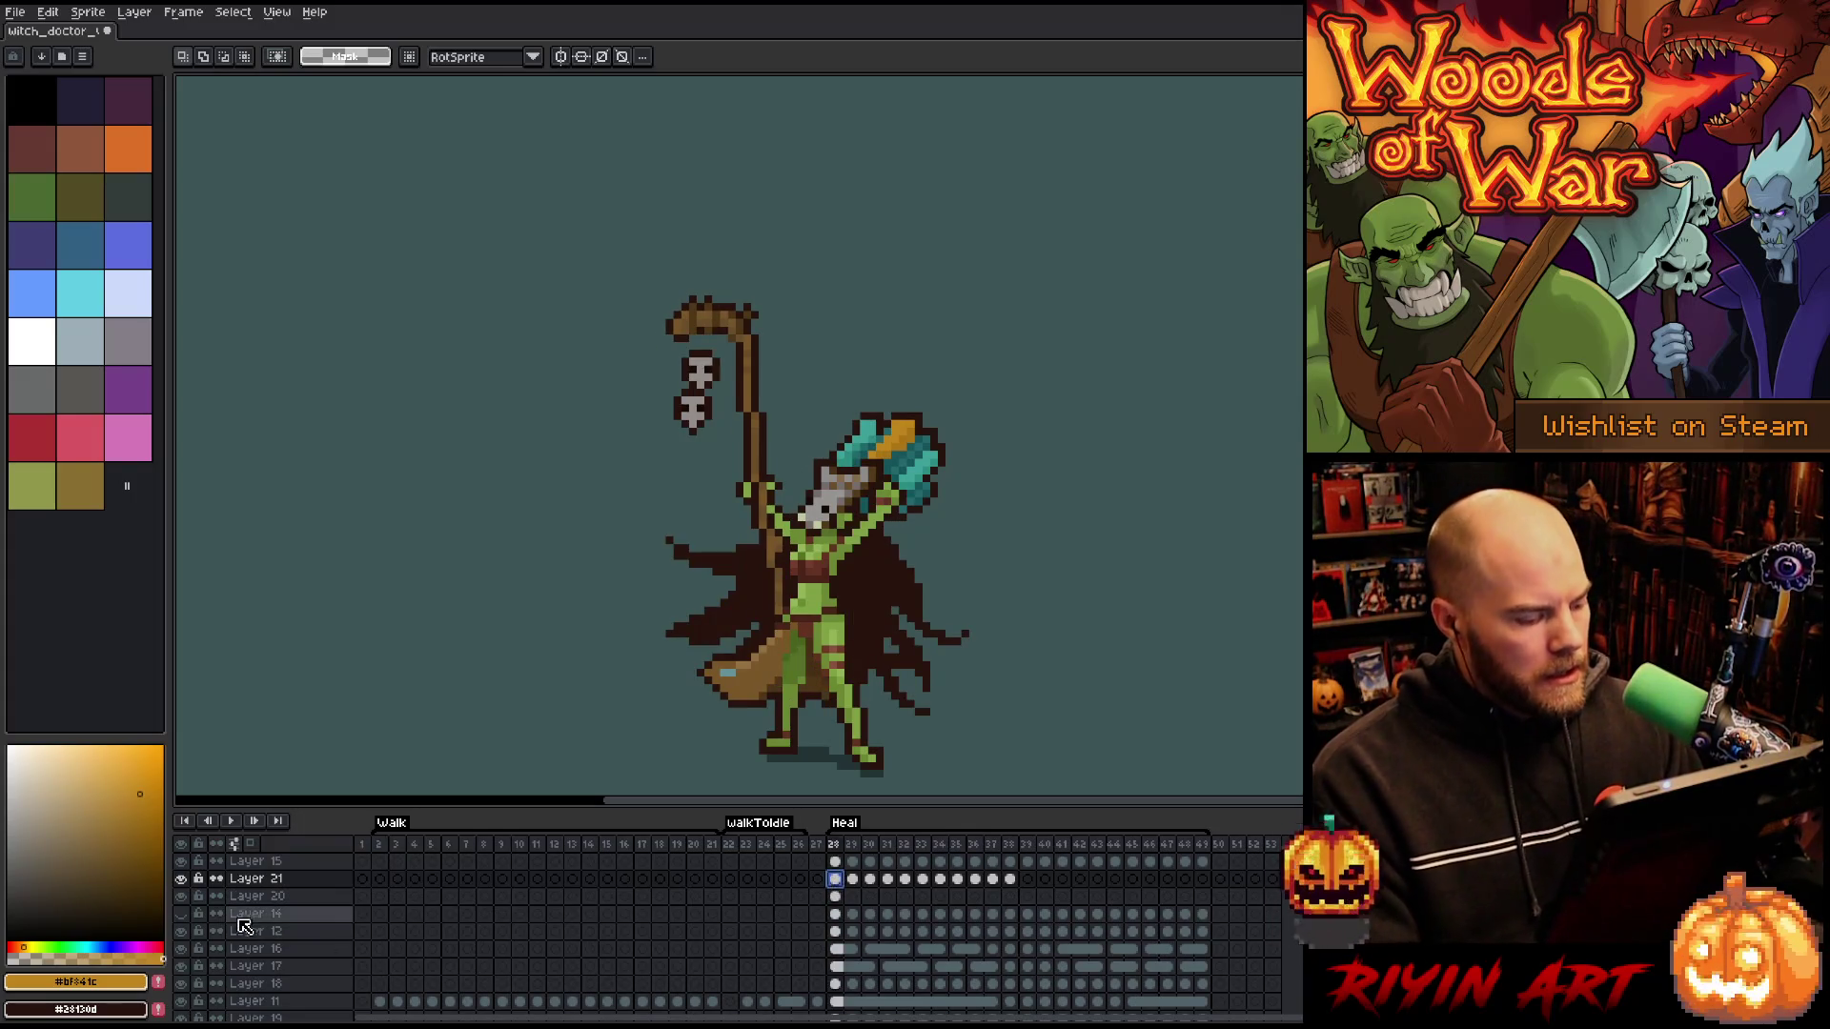
- Hide the teal background Layer 5 and Layer 20's lower skull, and turn on onion skinning
{"action": "scroll", "coordinate": [286, 929], "scroll_direction": "down", "scroll_amount": 5}
{"action": "left_click", "coordinate": [181, 994]}
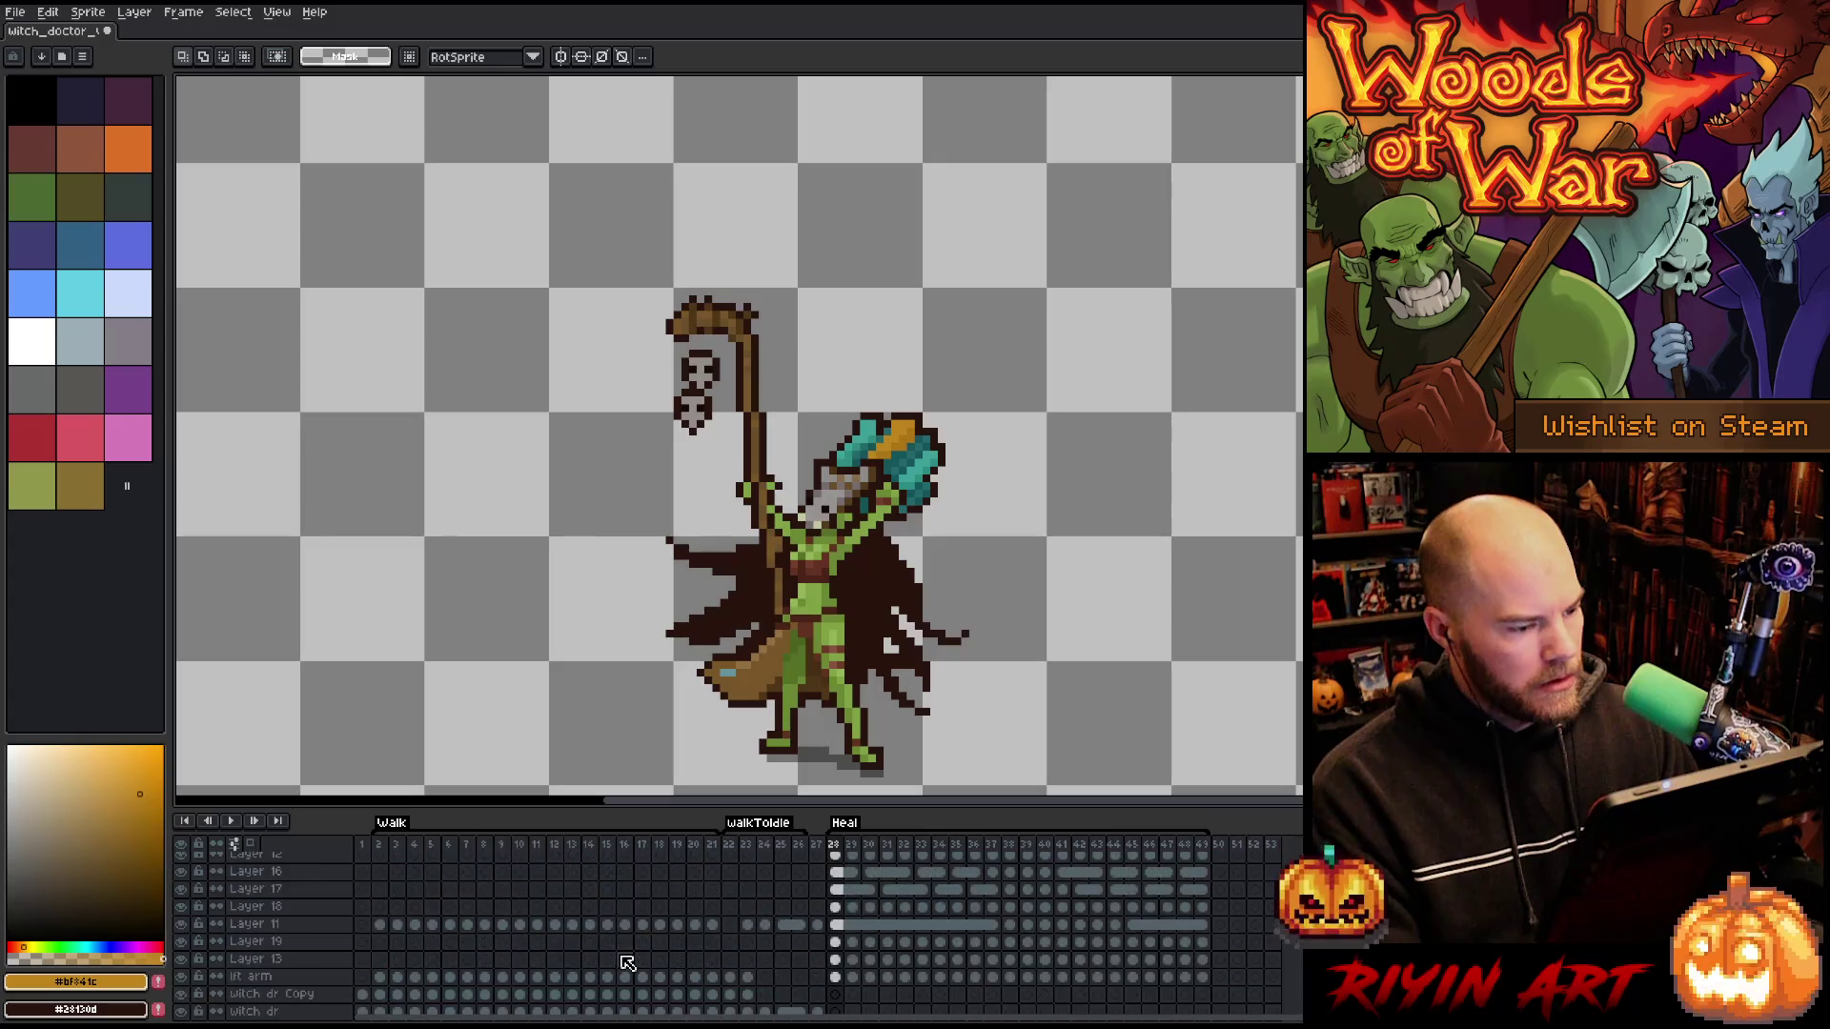
{"action": "scroll", "coordinate": [620, 964], "scroll_direction": "up", "scroll_amount": 10}
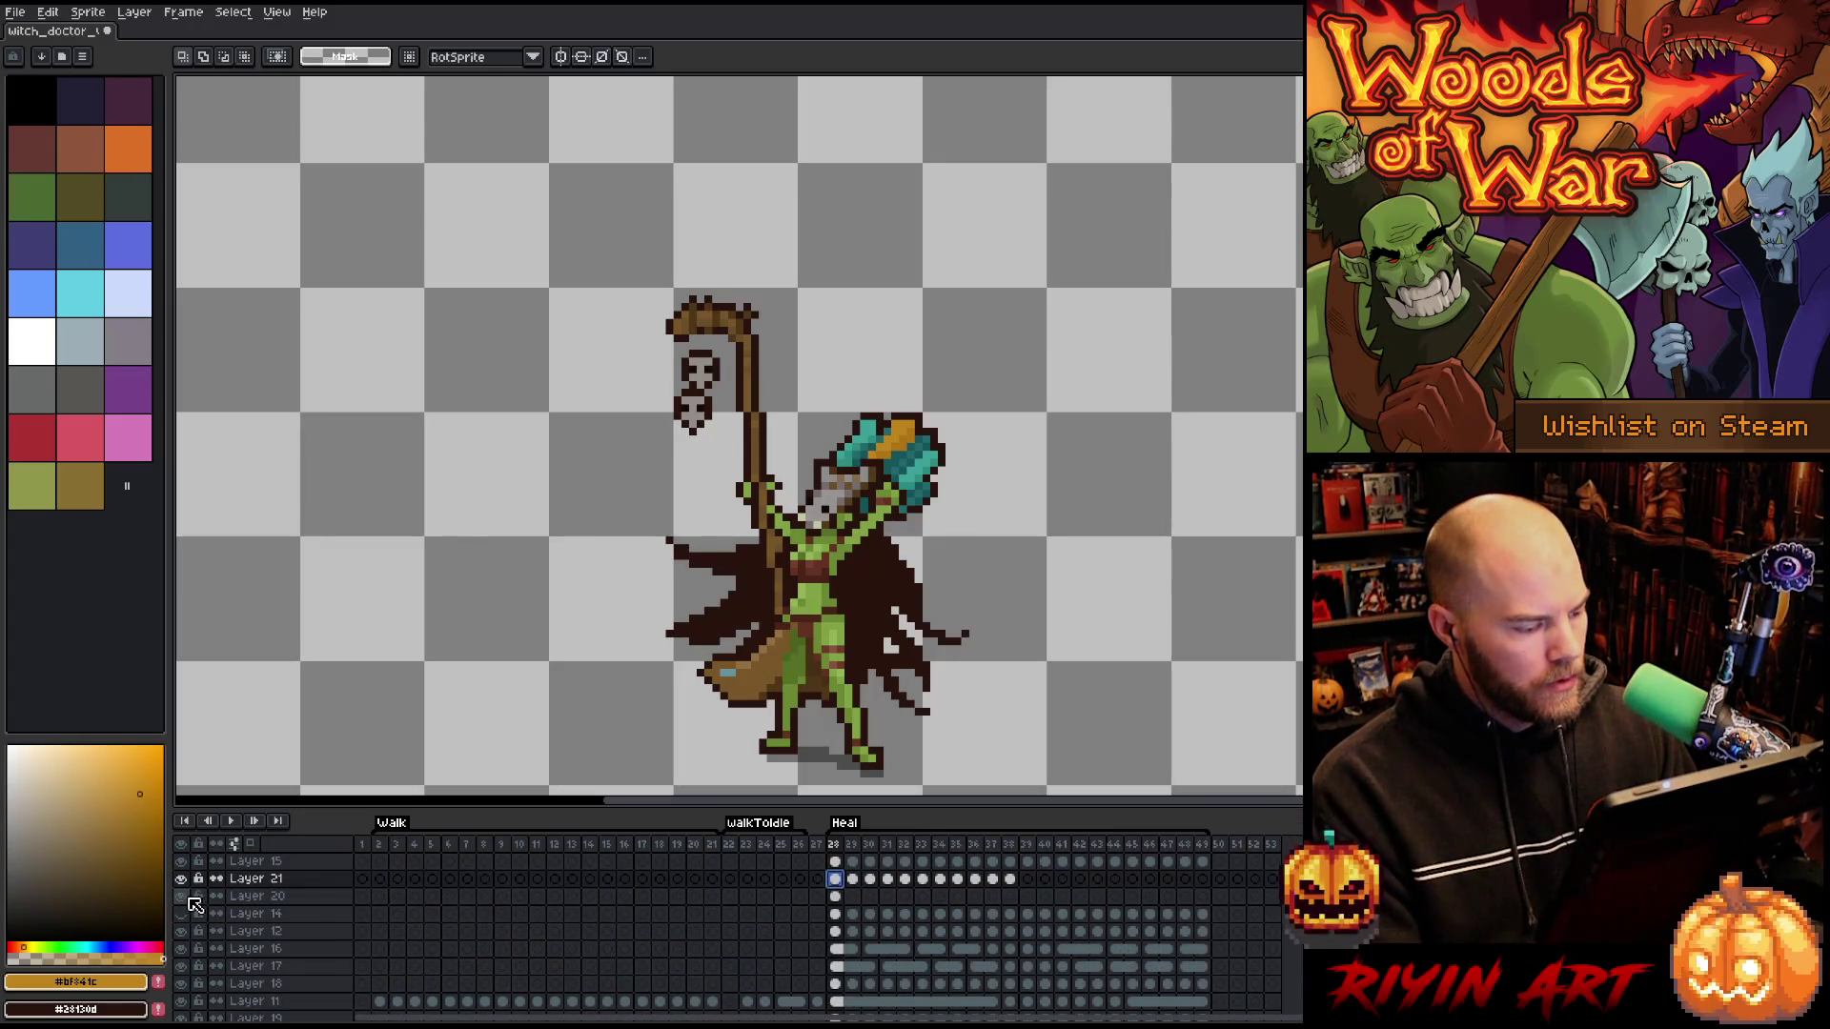
{"action": "left_click", "coordinate": [181, 896]}
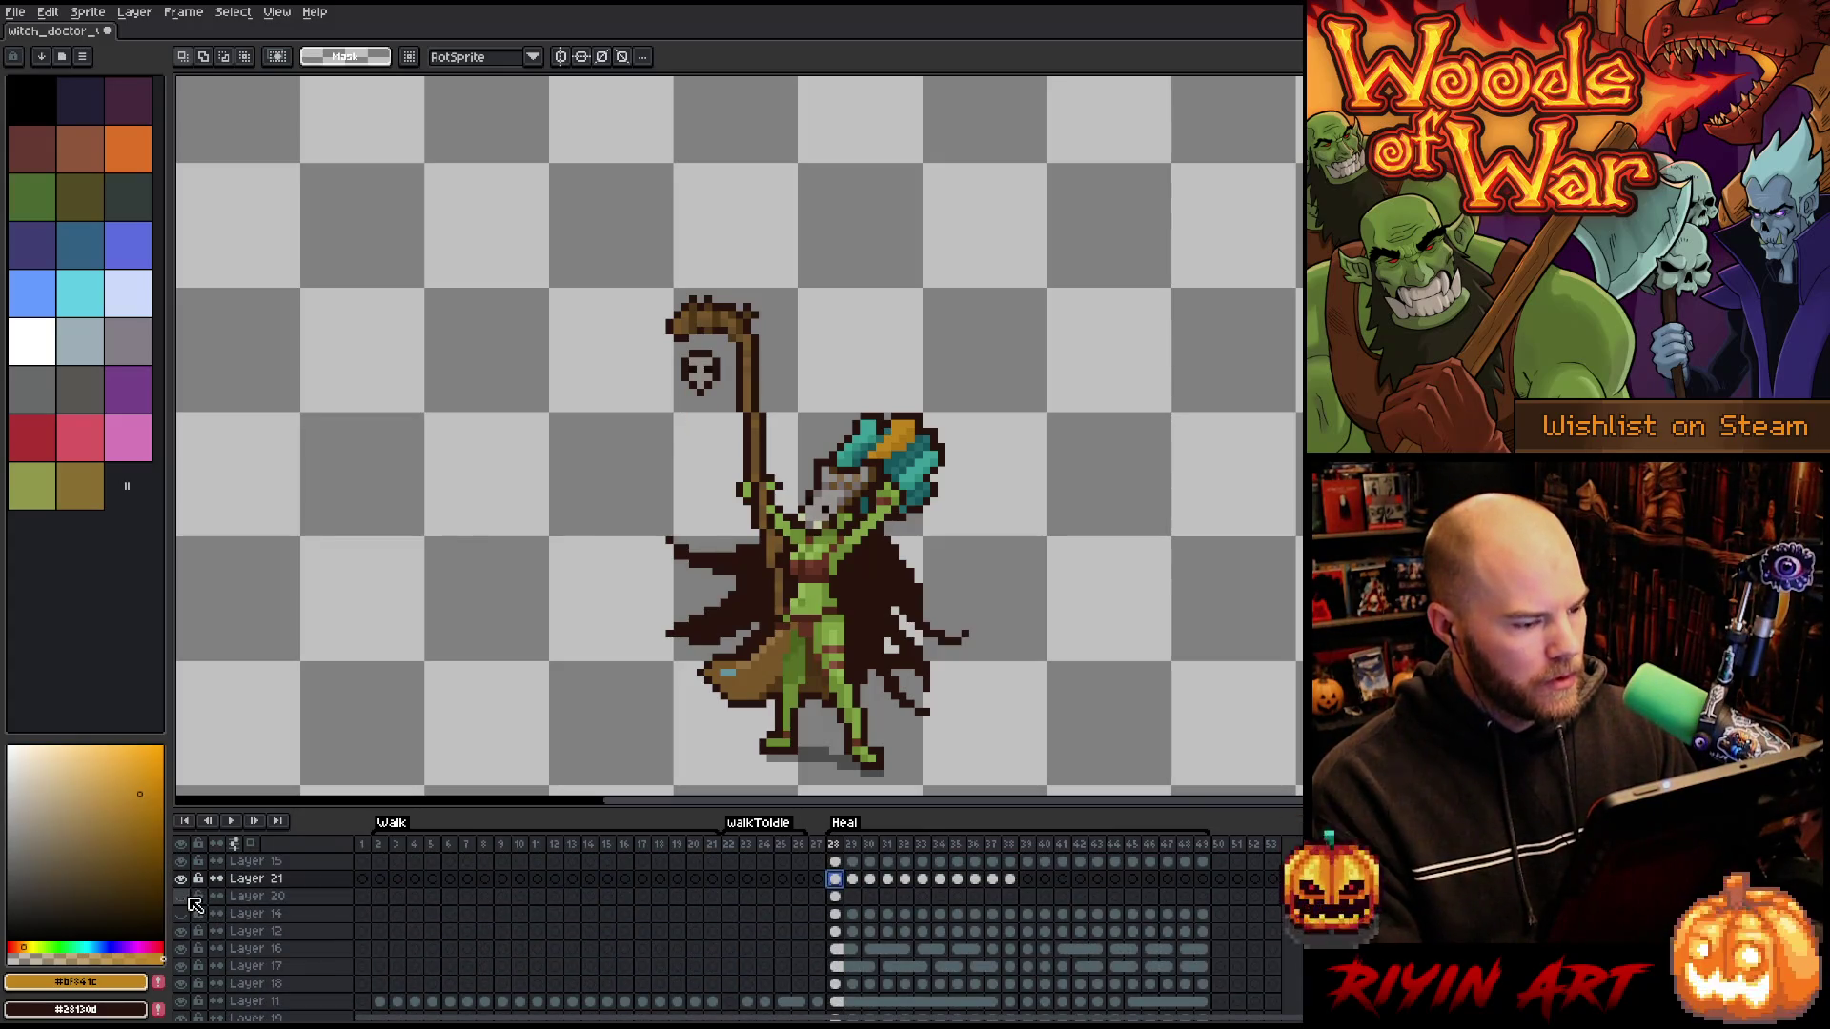
{"action": "left_click", "coordinate": [250, 842]}
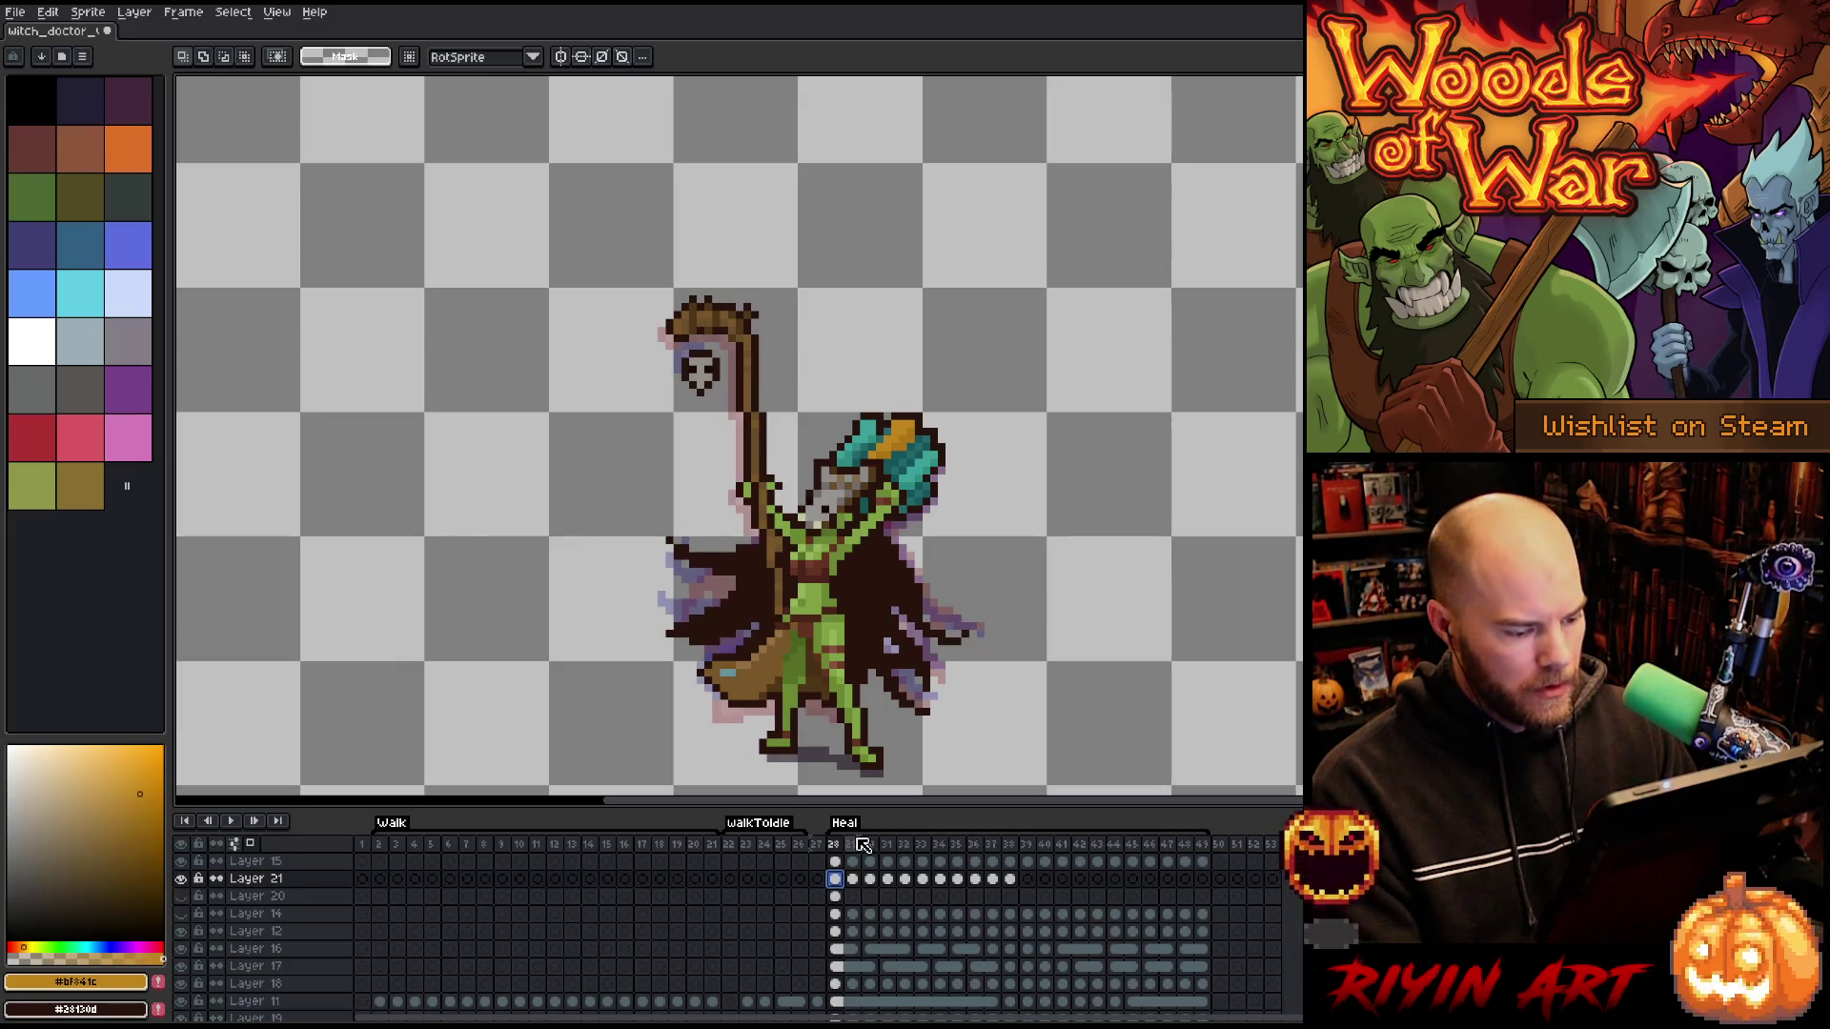
- Create a new tag over frames 28–38 and play it
{"action": "left_click_drag", "start_coordinate": [835, 844], "coordinate": [1013, 860]}
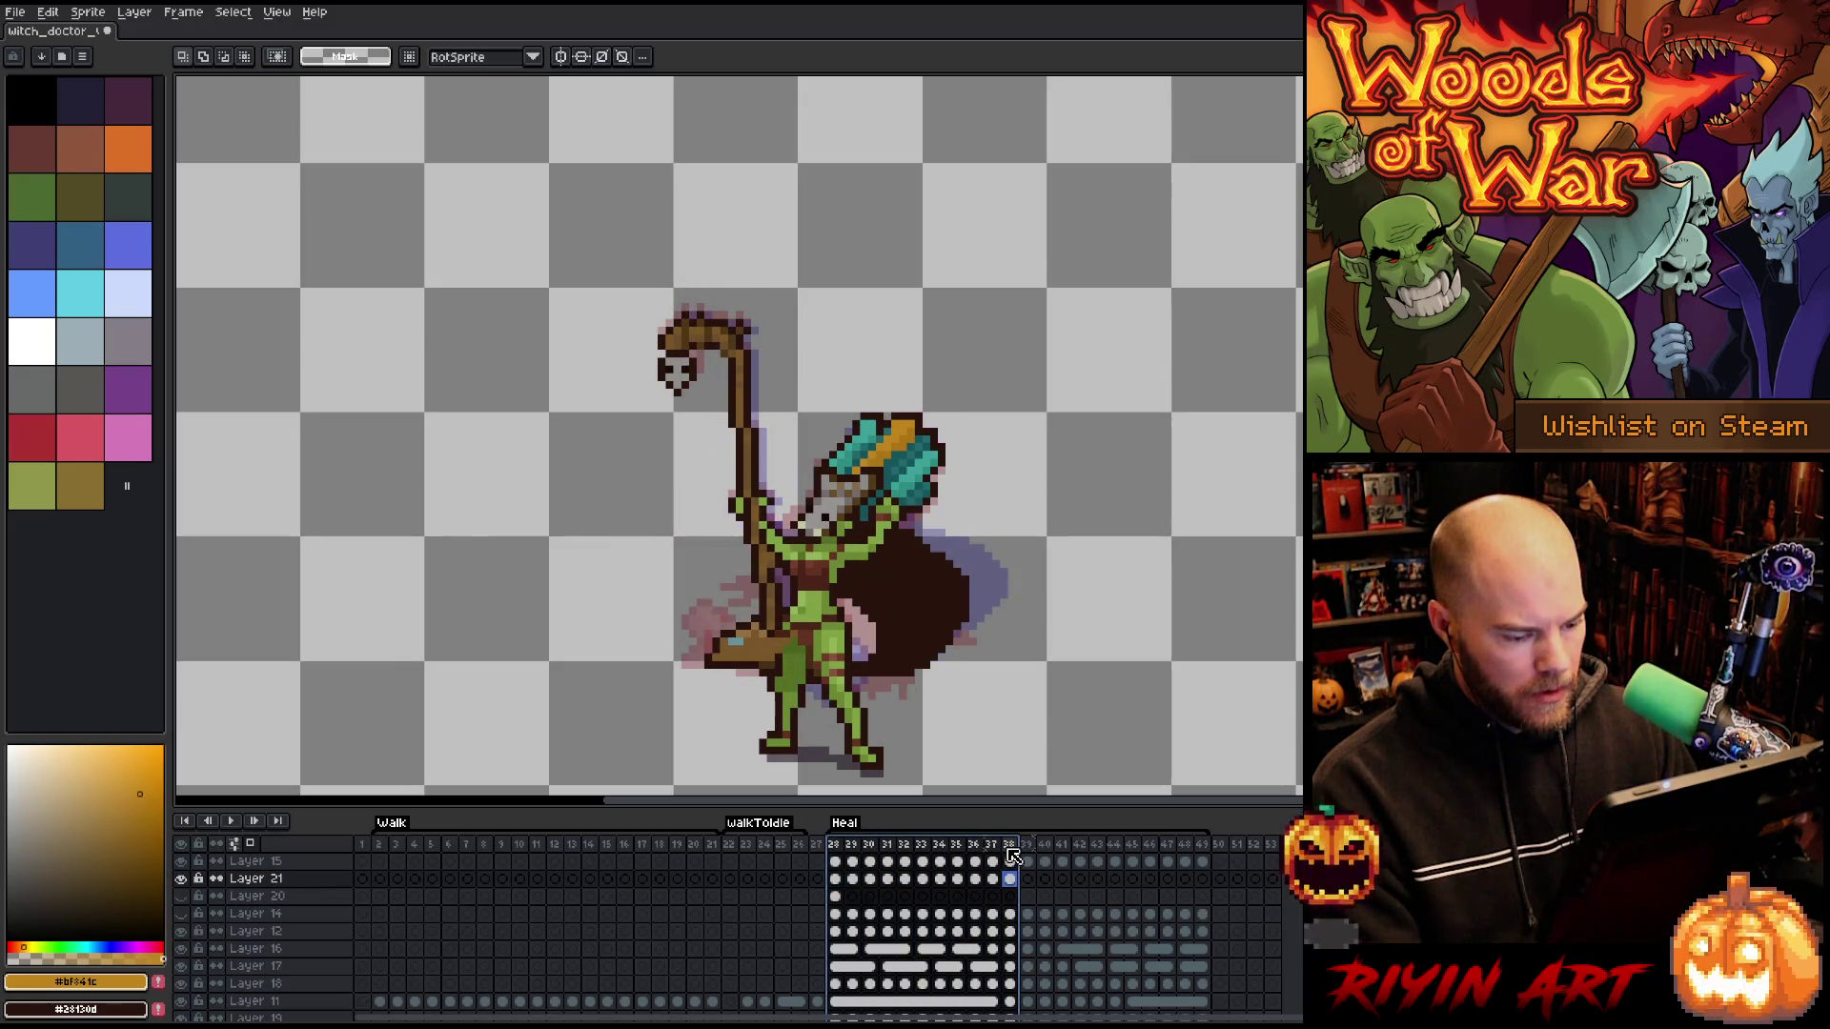
{"action": "right_click", "coordinate": [1010, 850]}
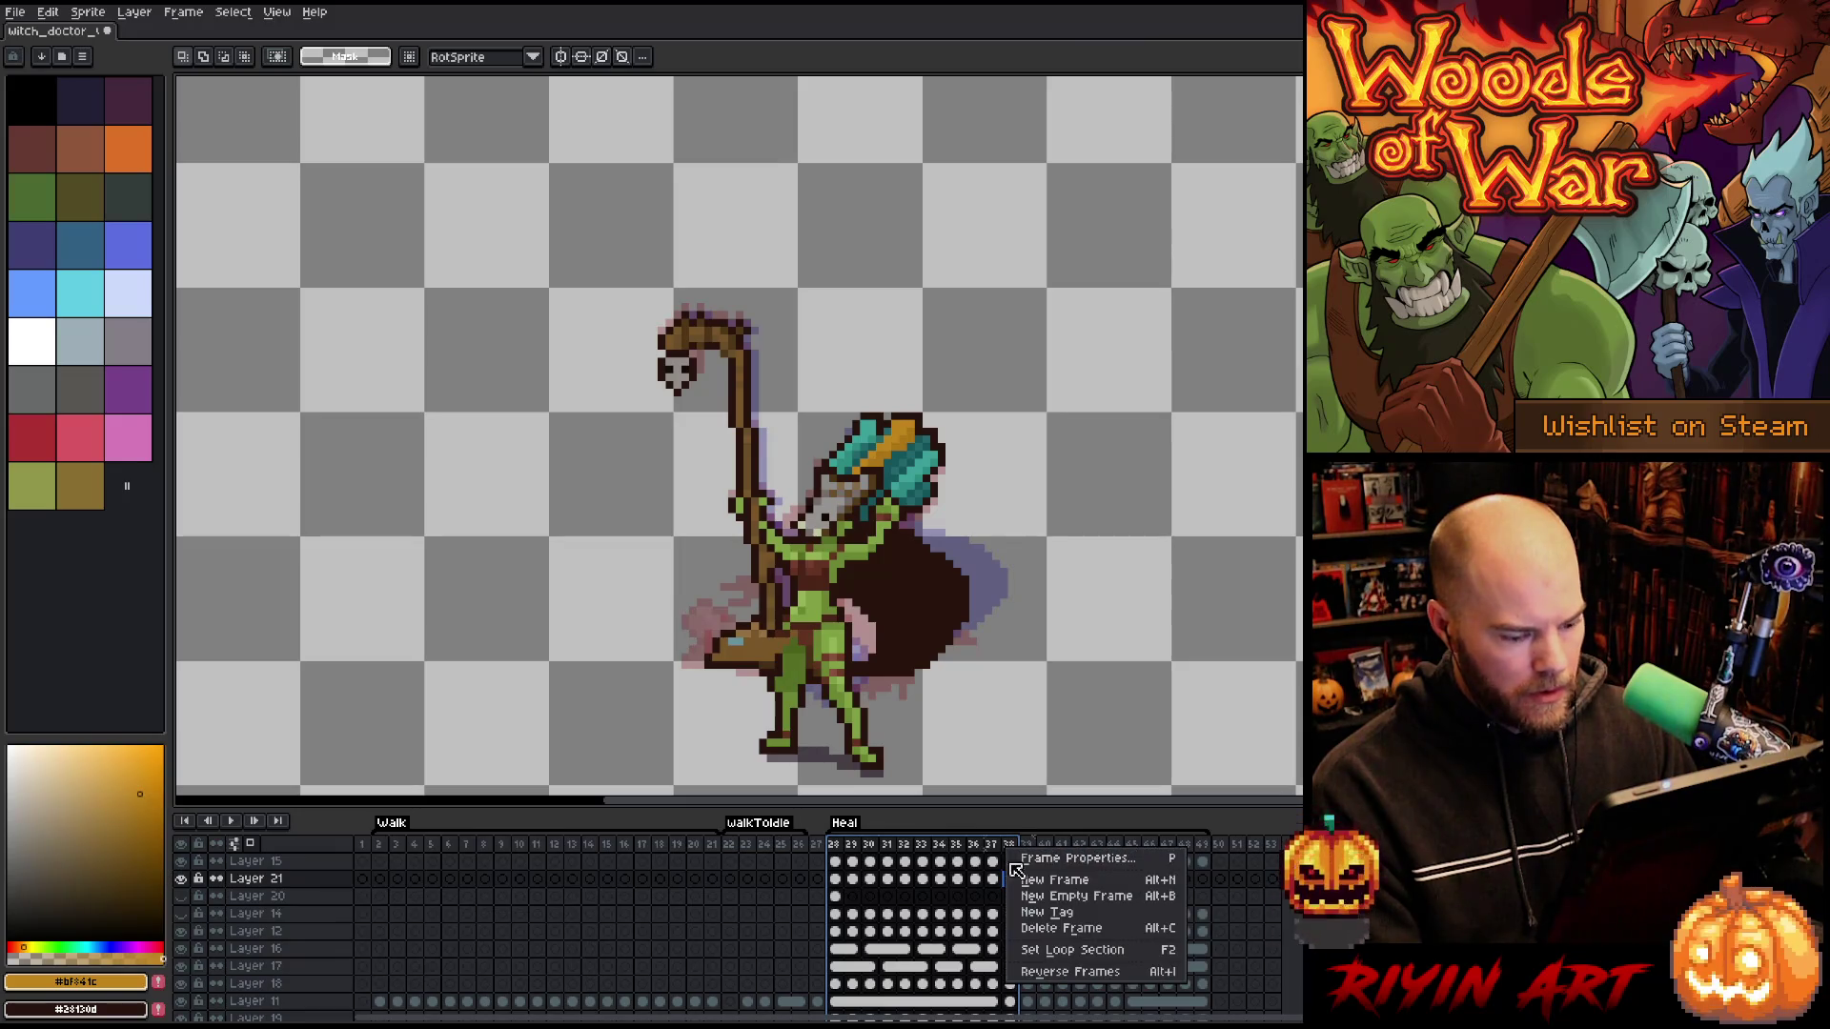
{"action": "left_click", "coordinate": [1043, 913]}
{"action": "left_click", "coordinate": [957, 610]}
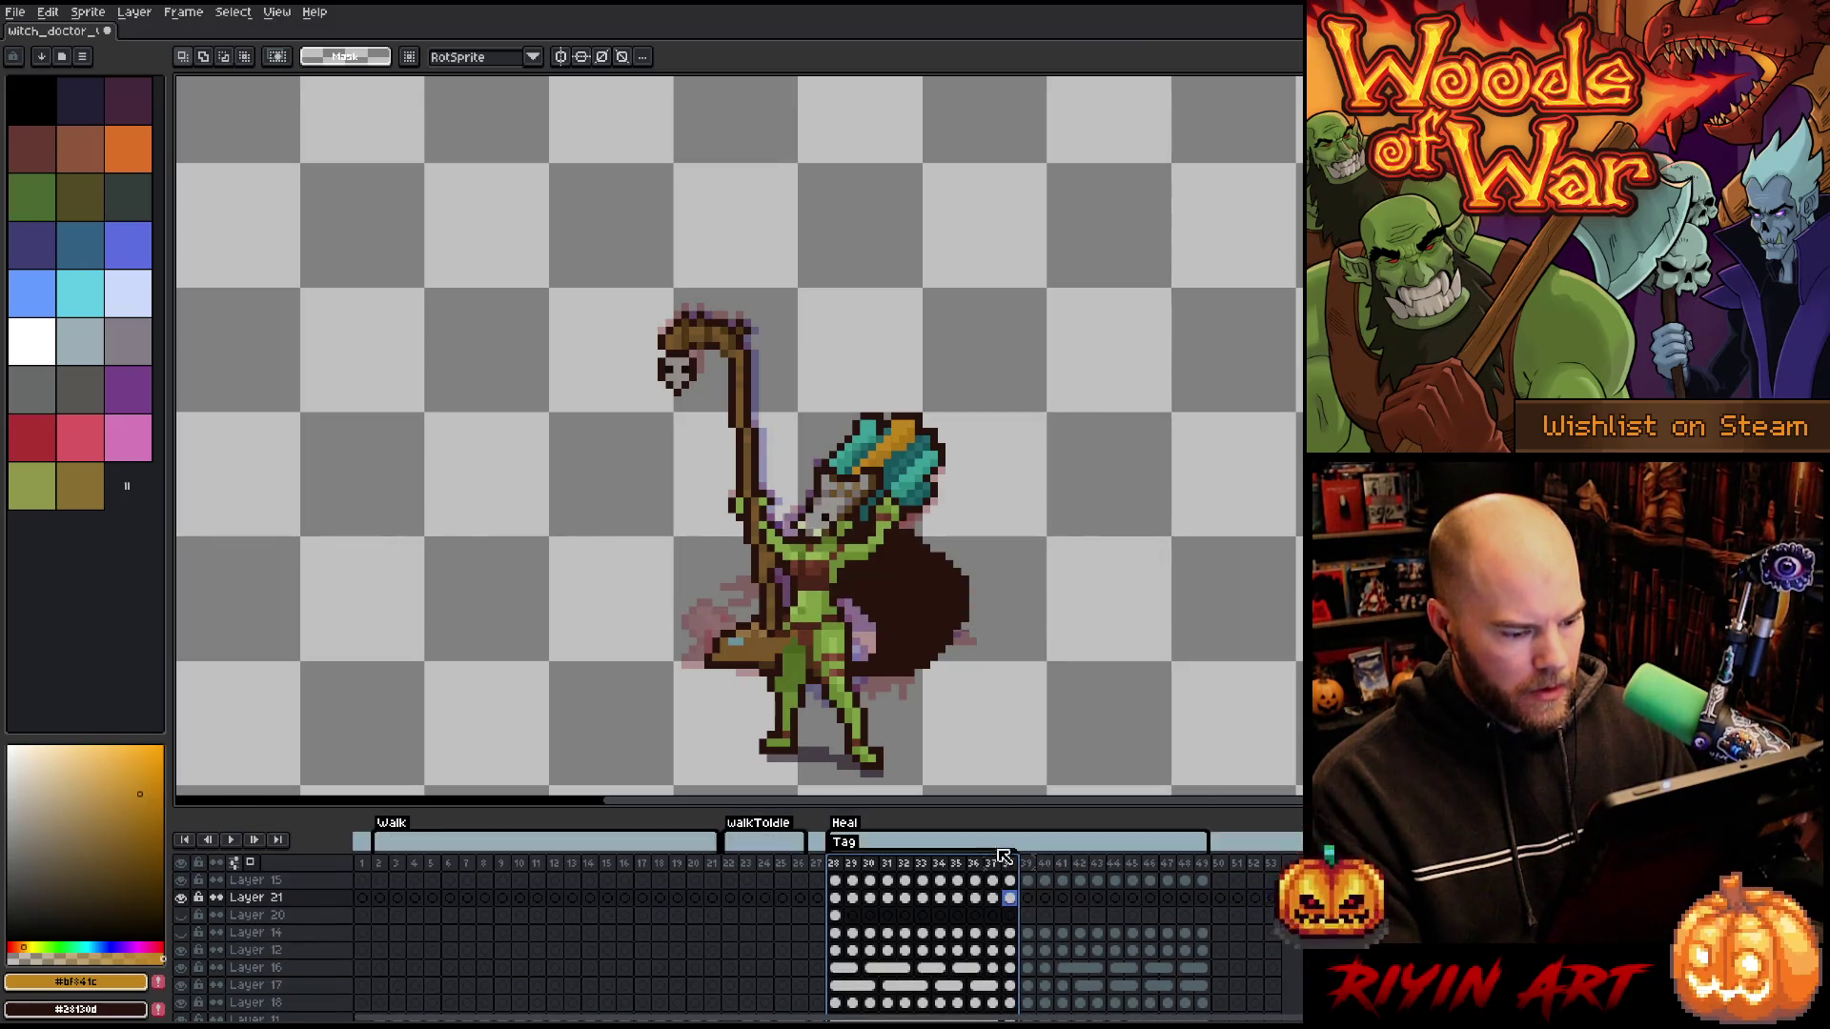
{"action": "left_click", "coordinate": [1010, 880]}
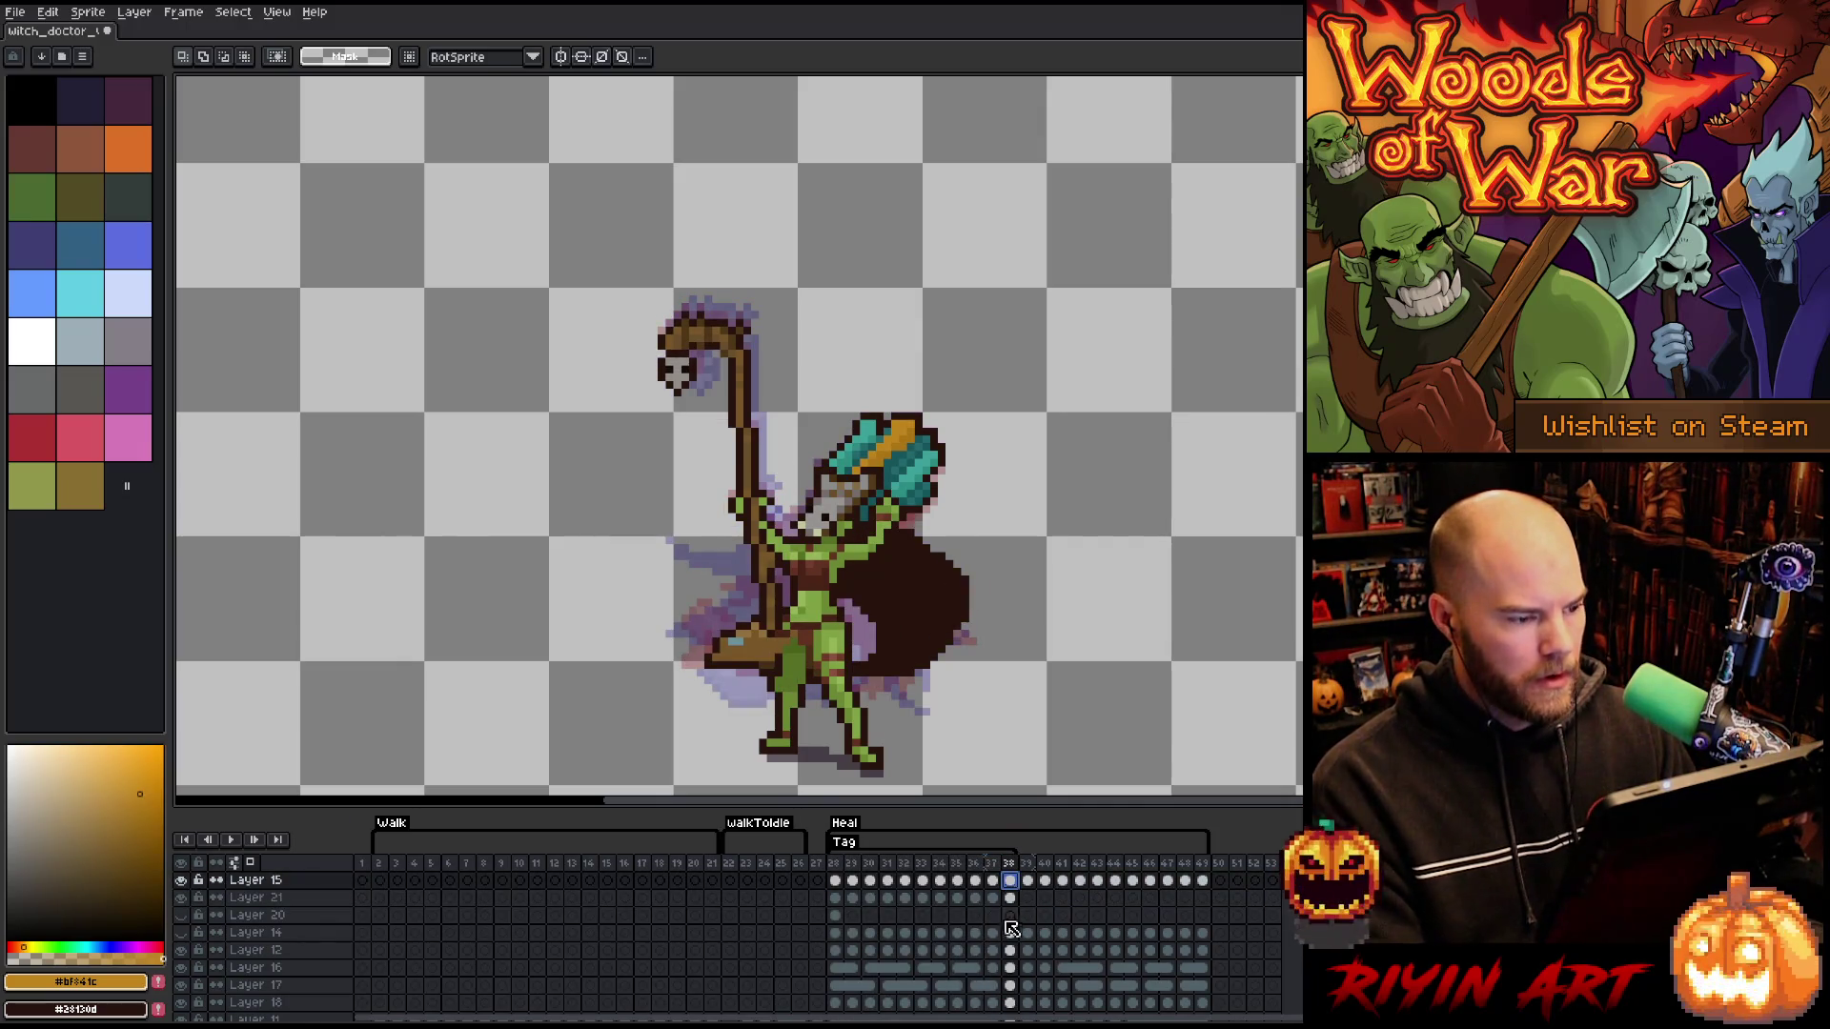
{"action": "key", "text": "Return"}
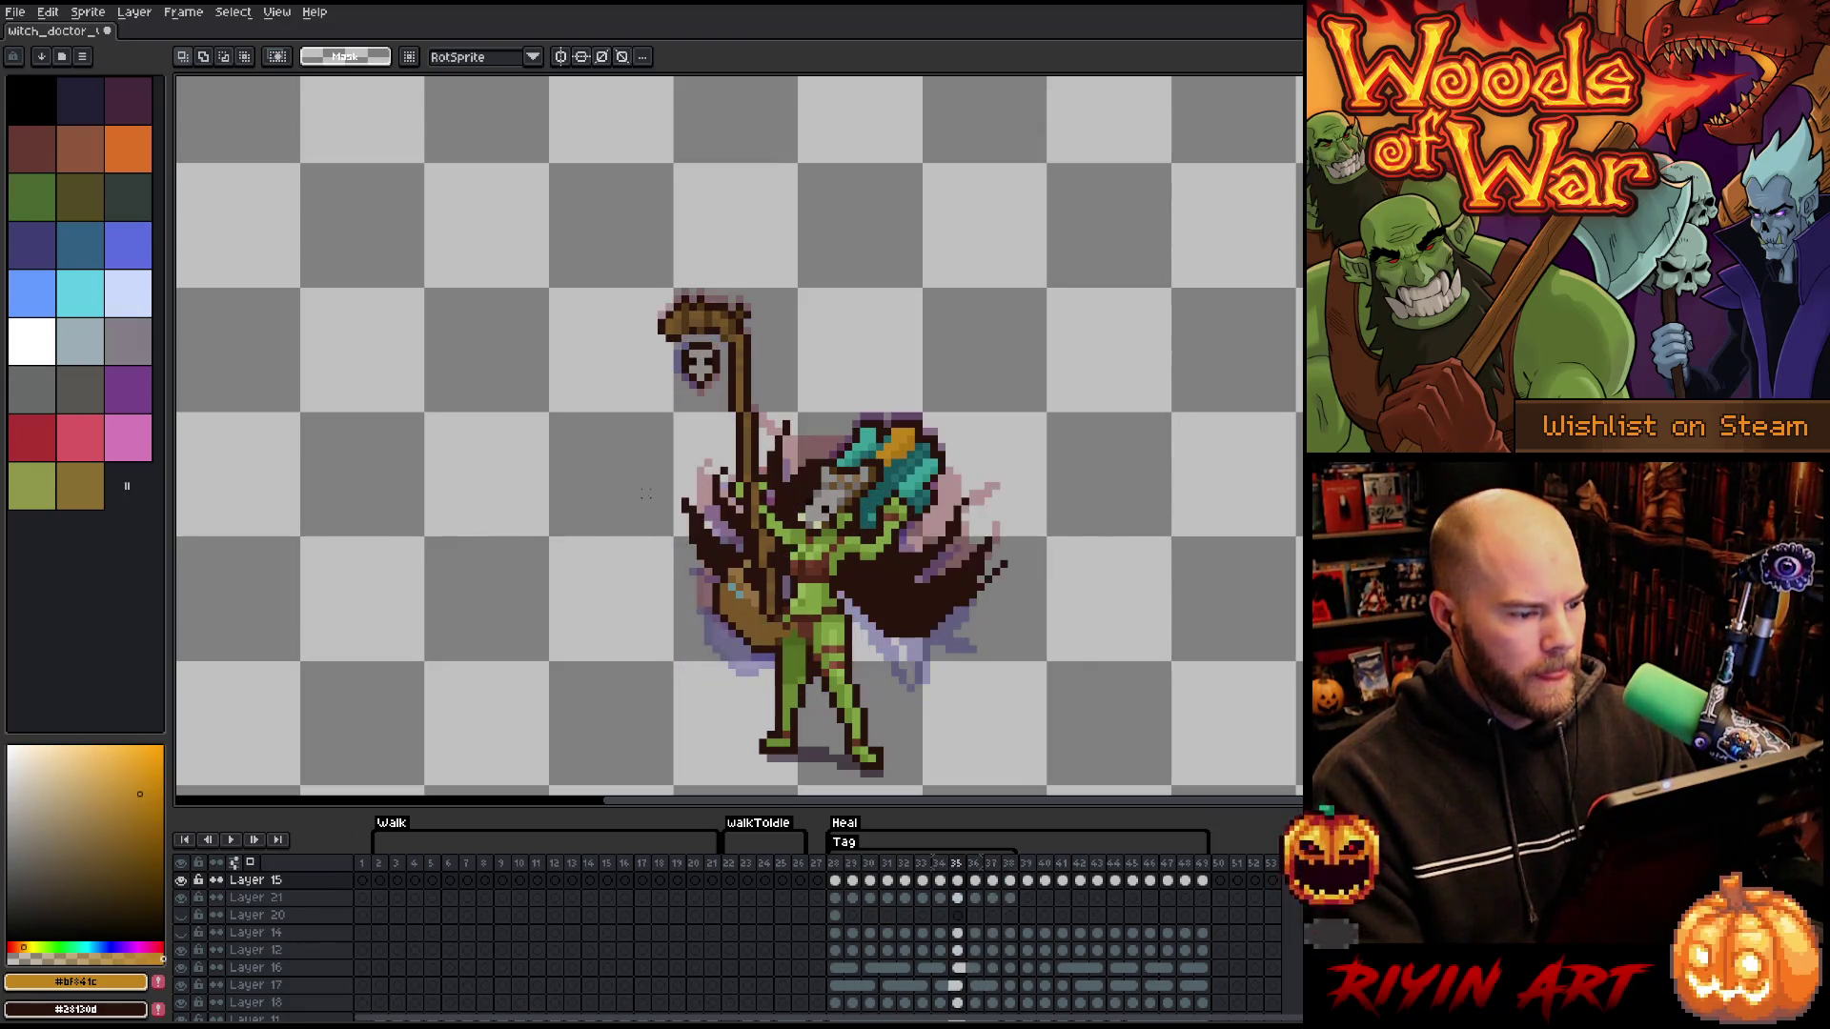
- Replay the Heal animation from frame 28 and scrub through frames 35–36
{"action": "left_click", "coordinate": [838, 867]}
{"action": "key", "text": "Return"}
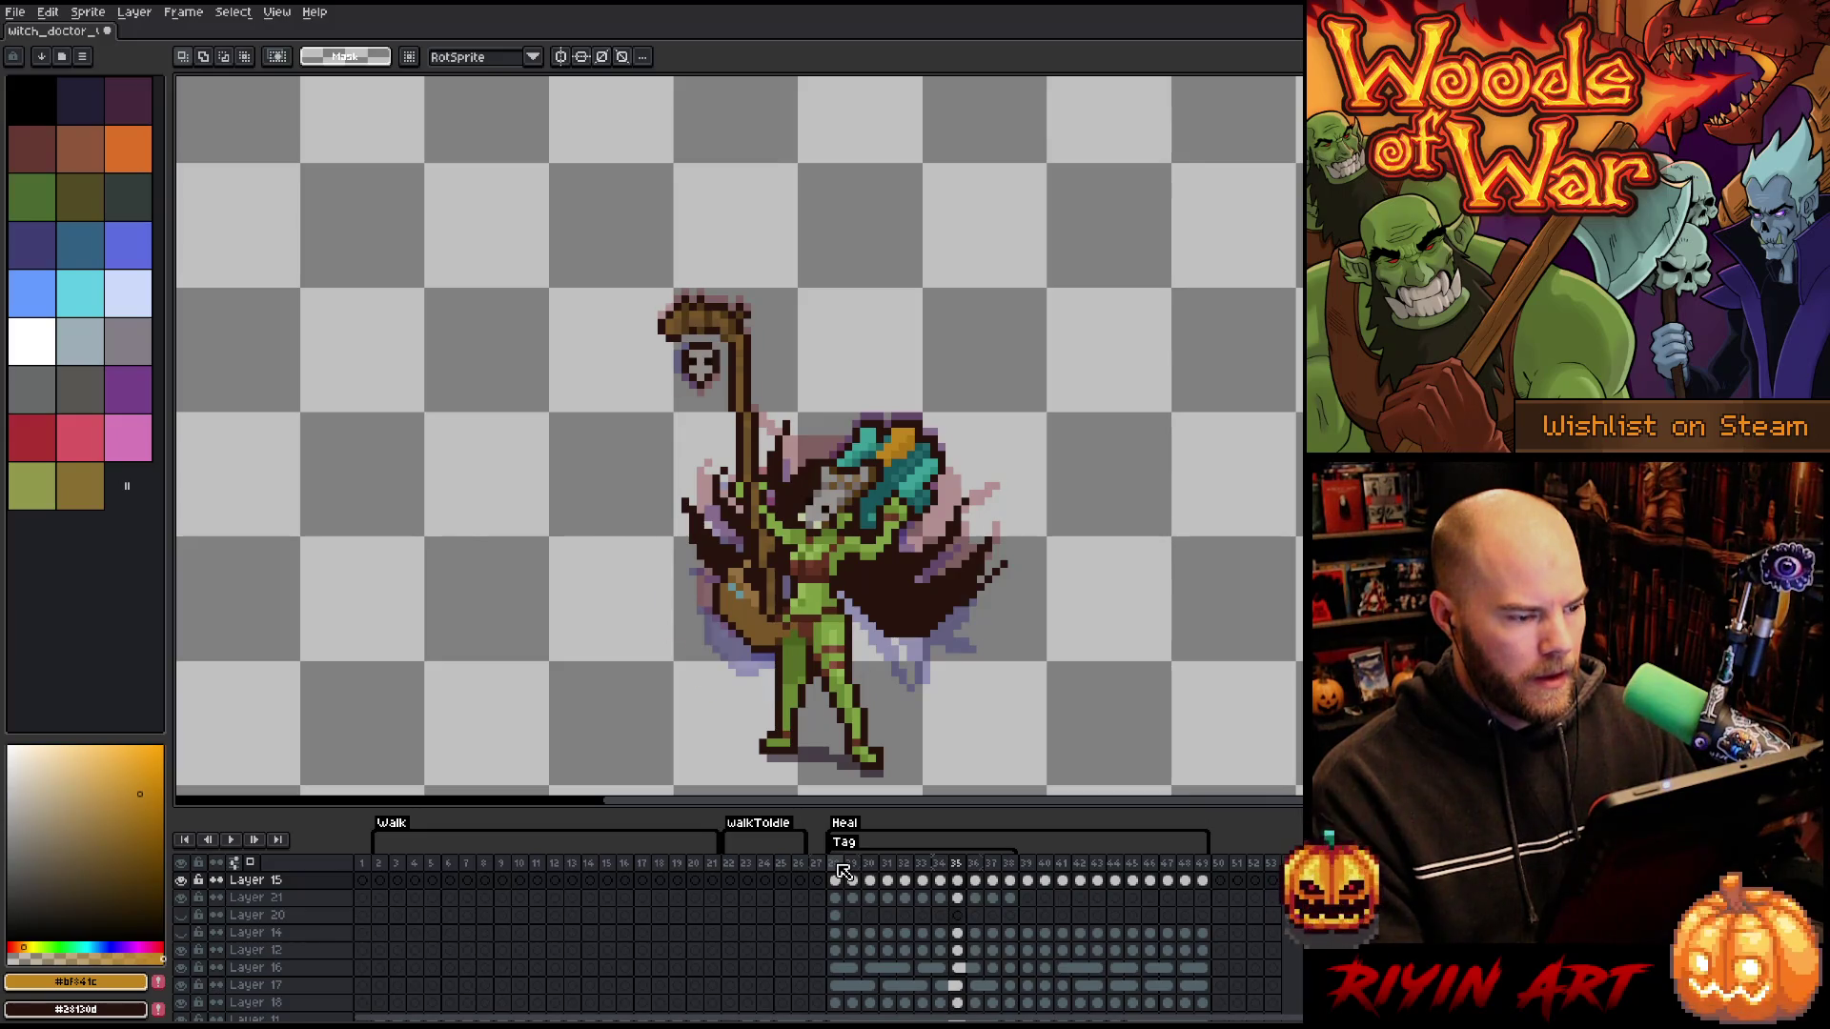
{"action": "left_click", "coordinate": [842, 870]}
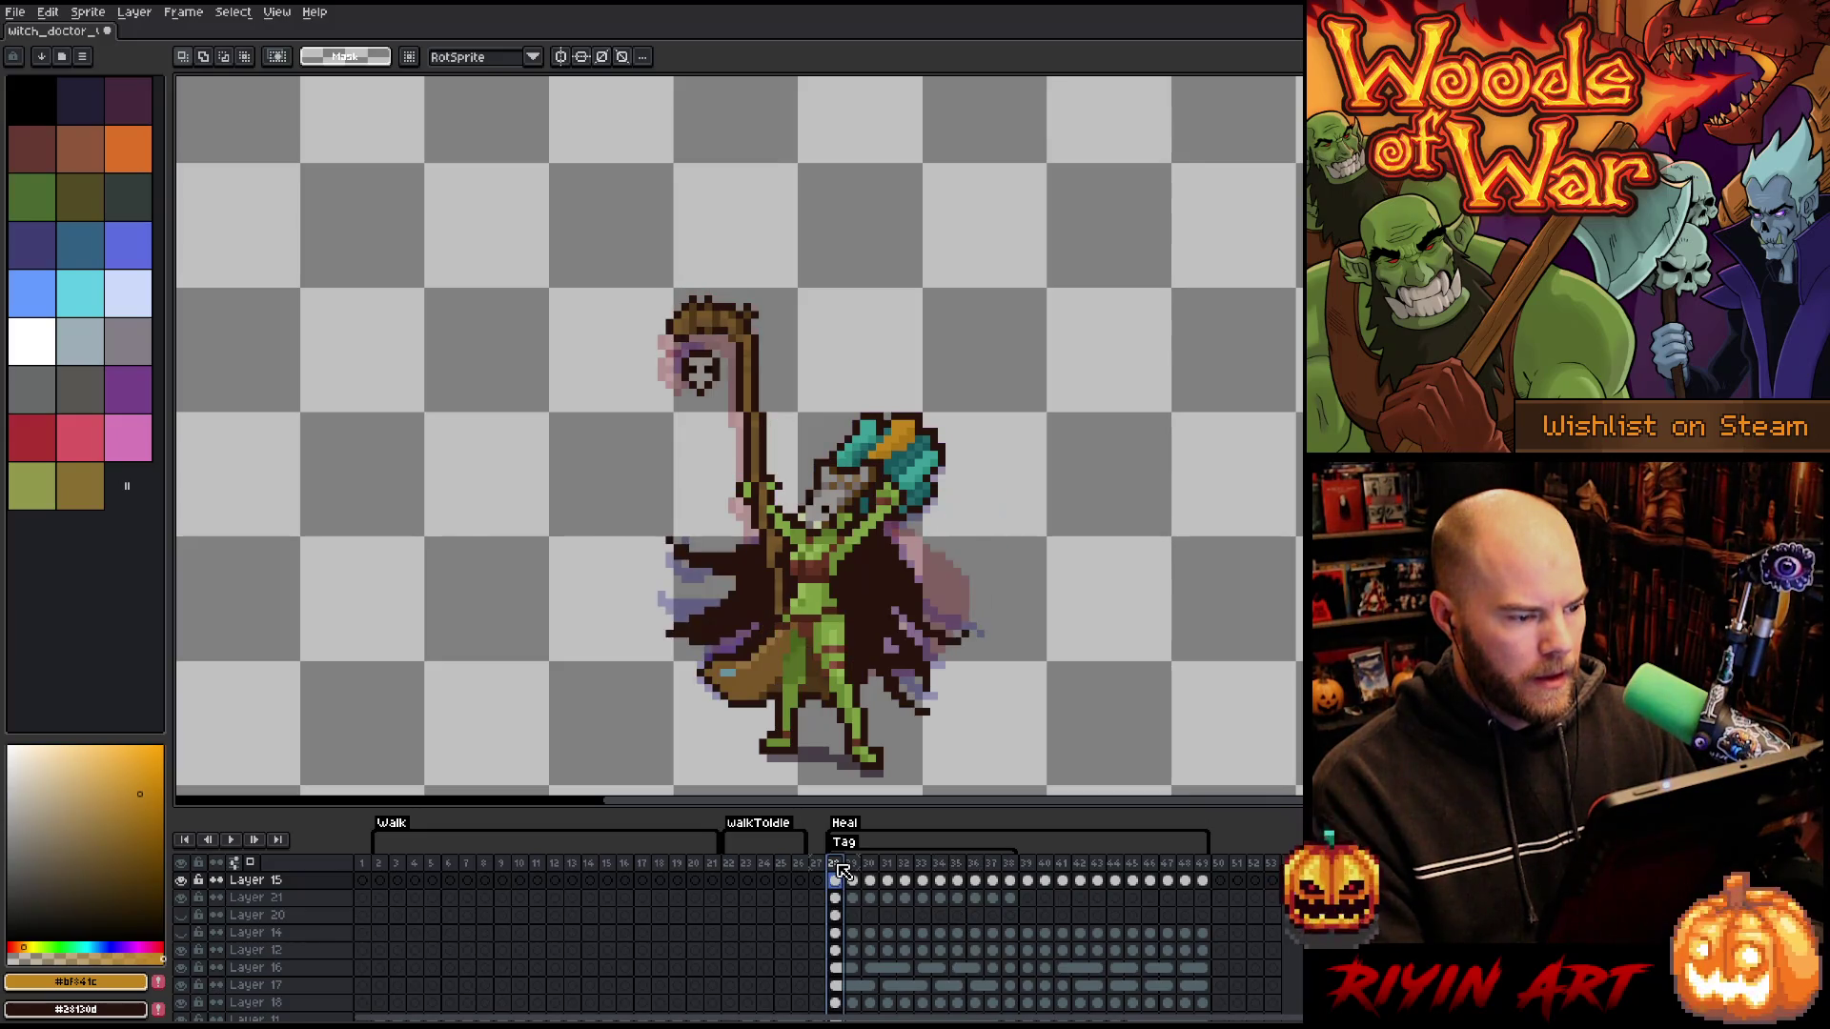
{"action": "left_click", "coordinate": [960, 866]}
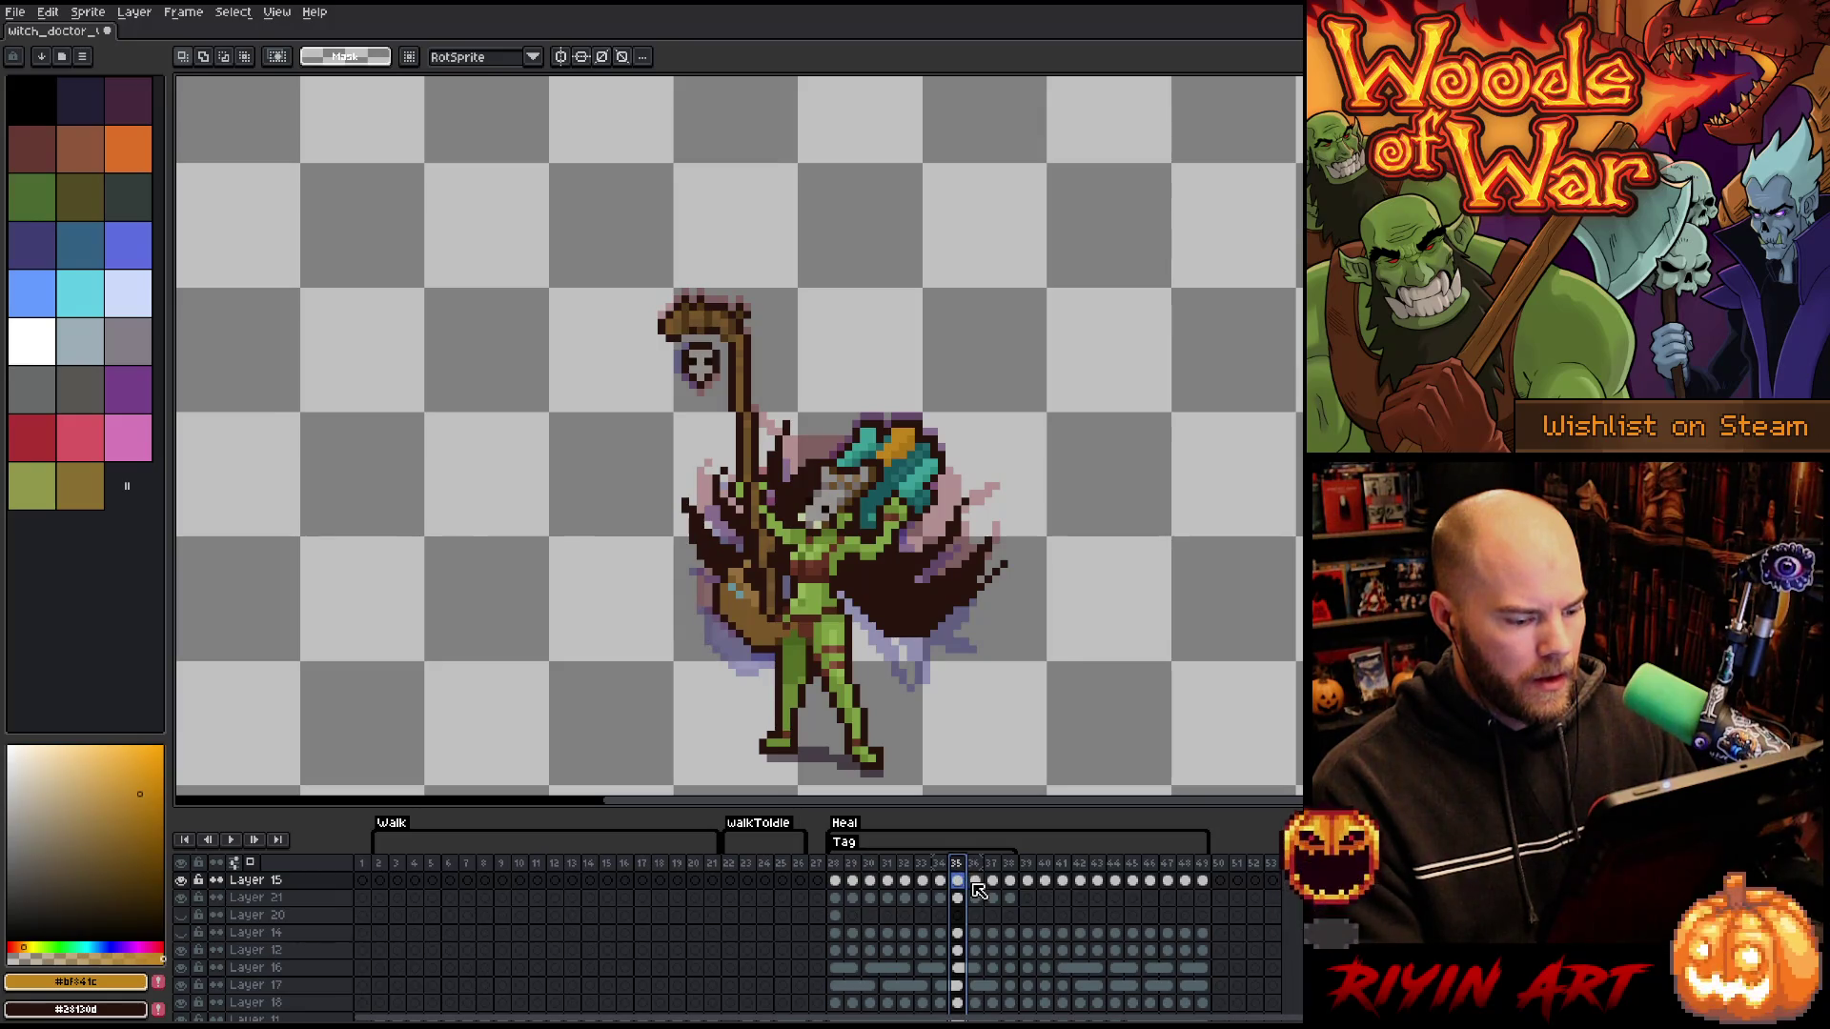
{"action": "mouse_move", "coordinate": [842, 873]}
{"action": "left_mouse_down"}
{"action": "mouse_move", "coordinate": [979, 872]}
{"action": "mouse_move", "coordinate": [959, 872]}
{"action": "left_mouse_up"}
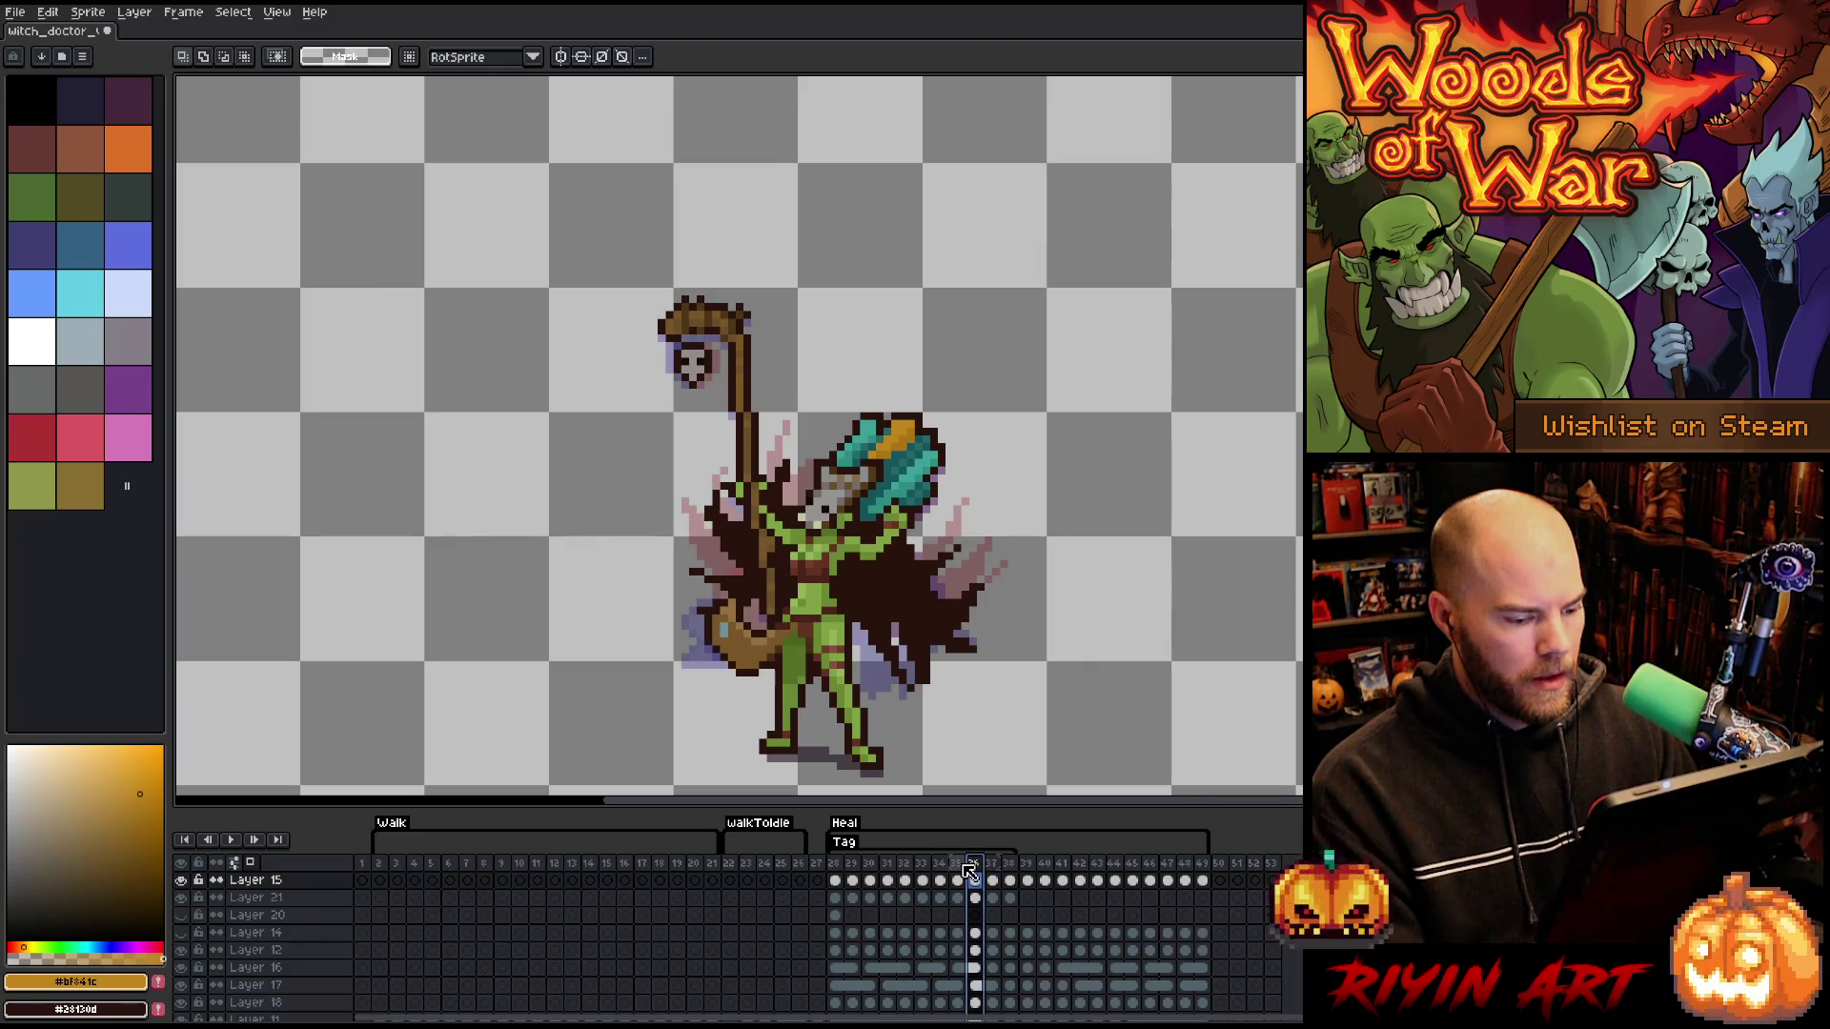
{"action": "left_click", "coordinate": [842, 871]}
{"action": "key", "text": "Return"}
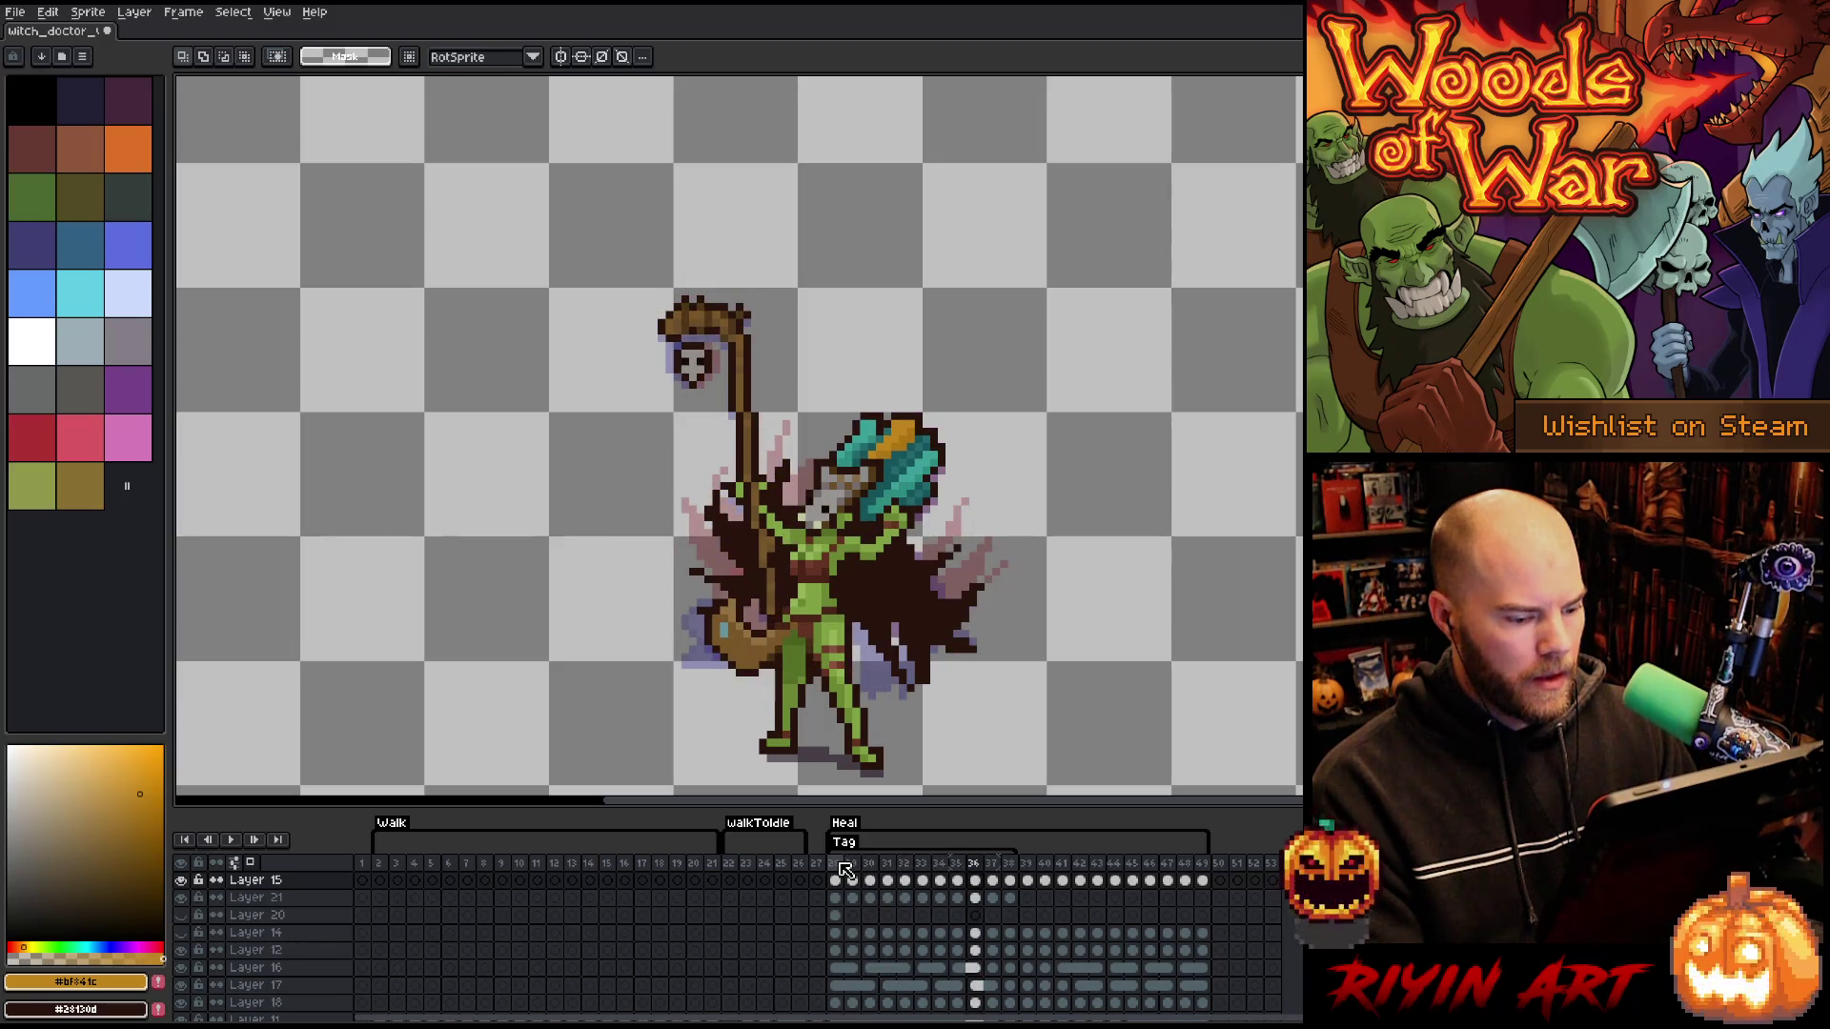
{"action": "key", "text": "Left"}
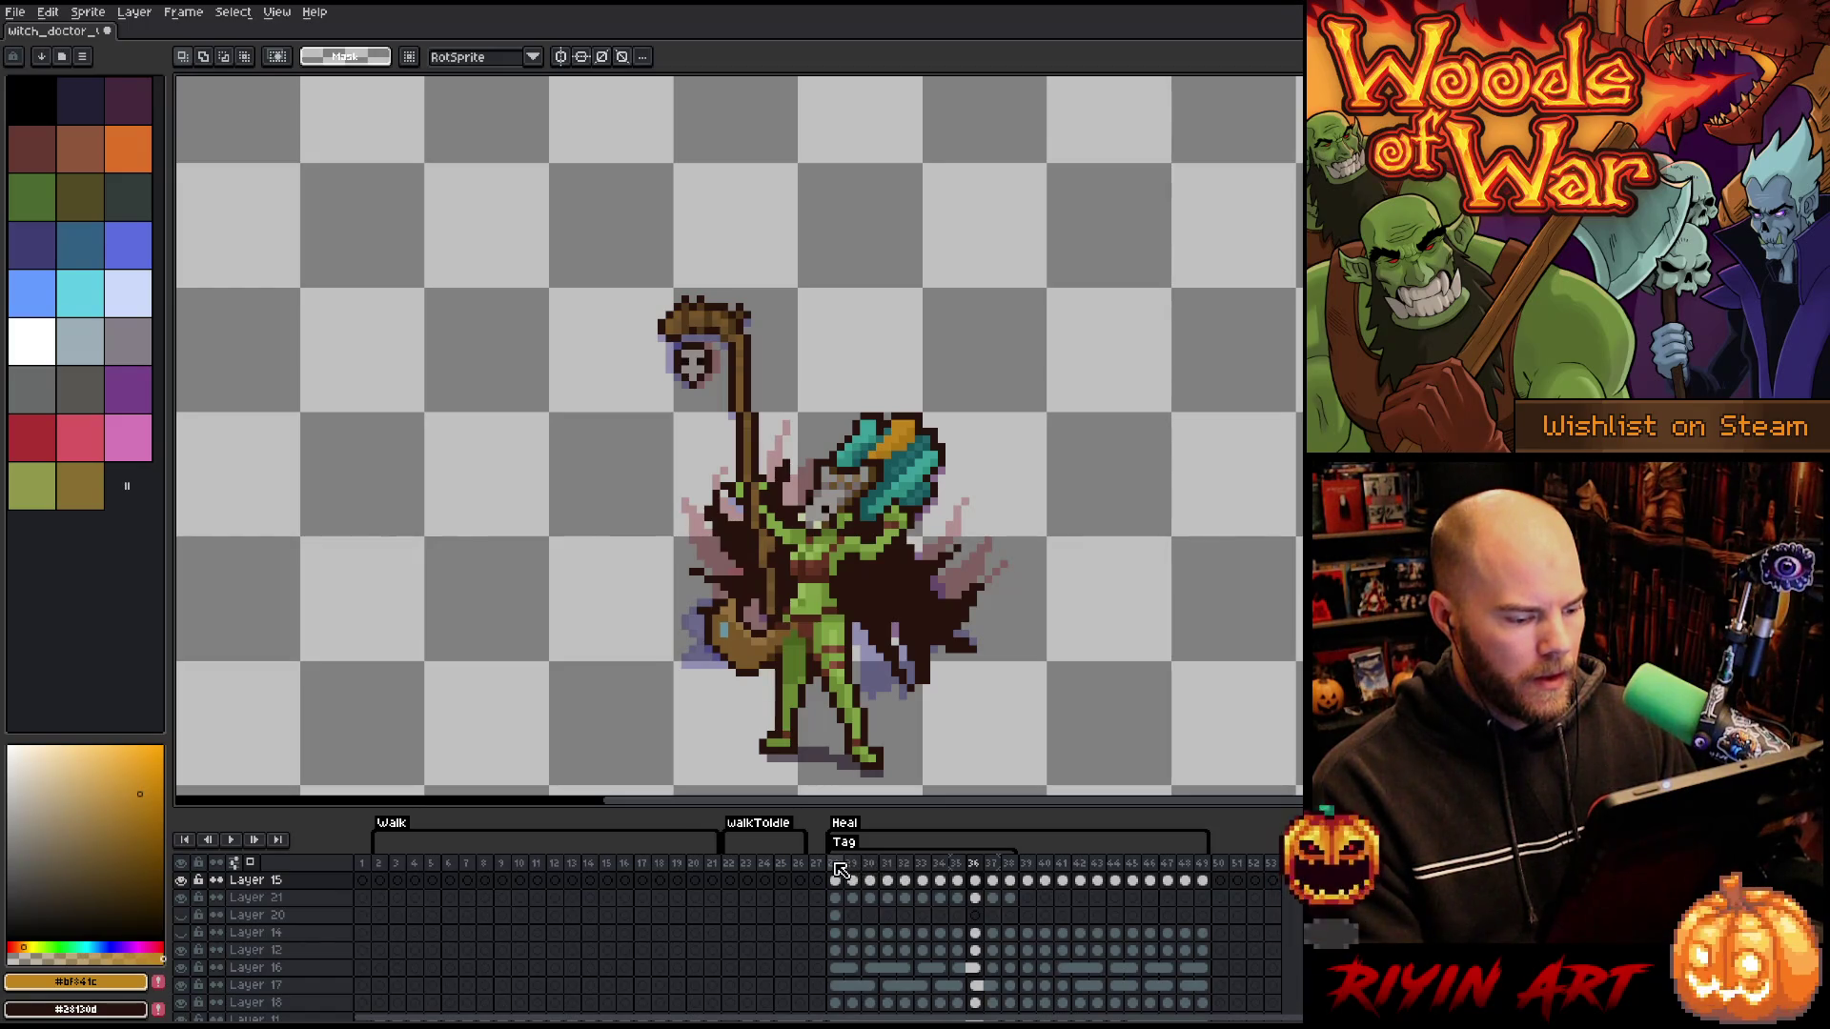
- Compare the poses at frames 28, 29, 37 and 30, then pick the skull layer's frame-28 cel
{"action": "left_click", "coordinate": [836, 867]}
{"action": "key", "text": "Right"}
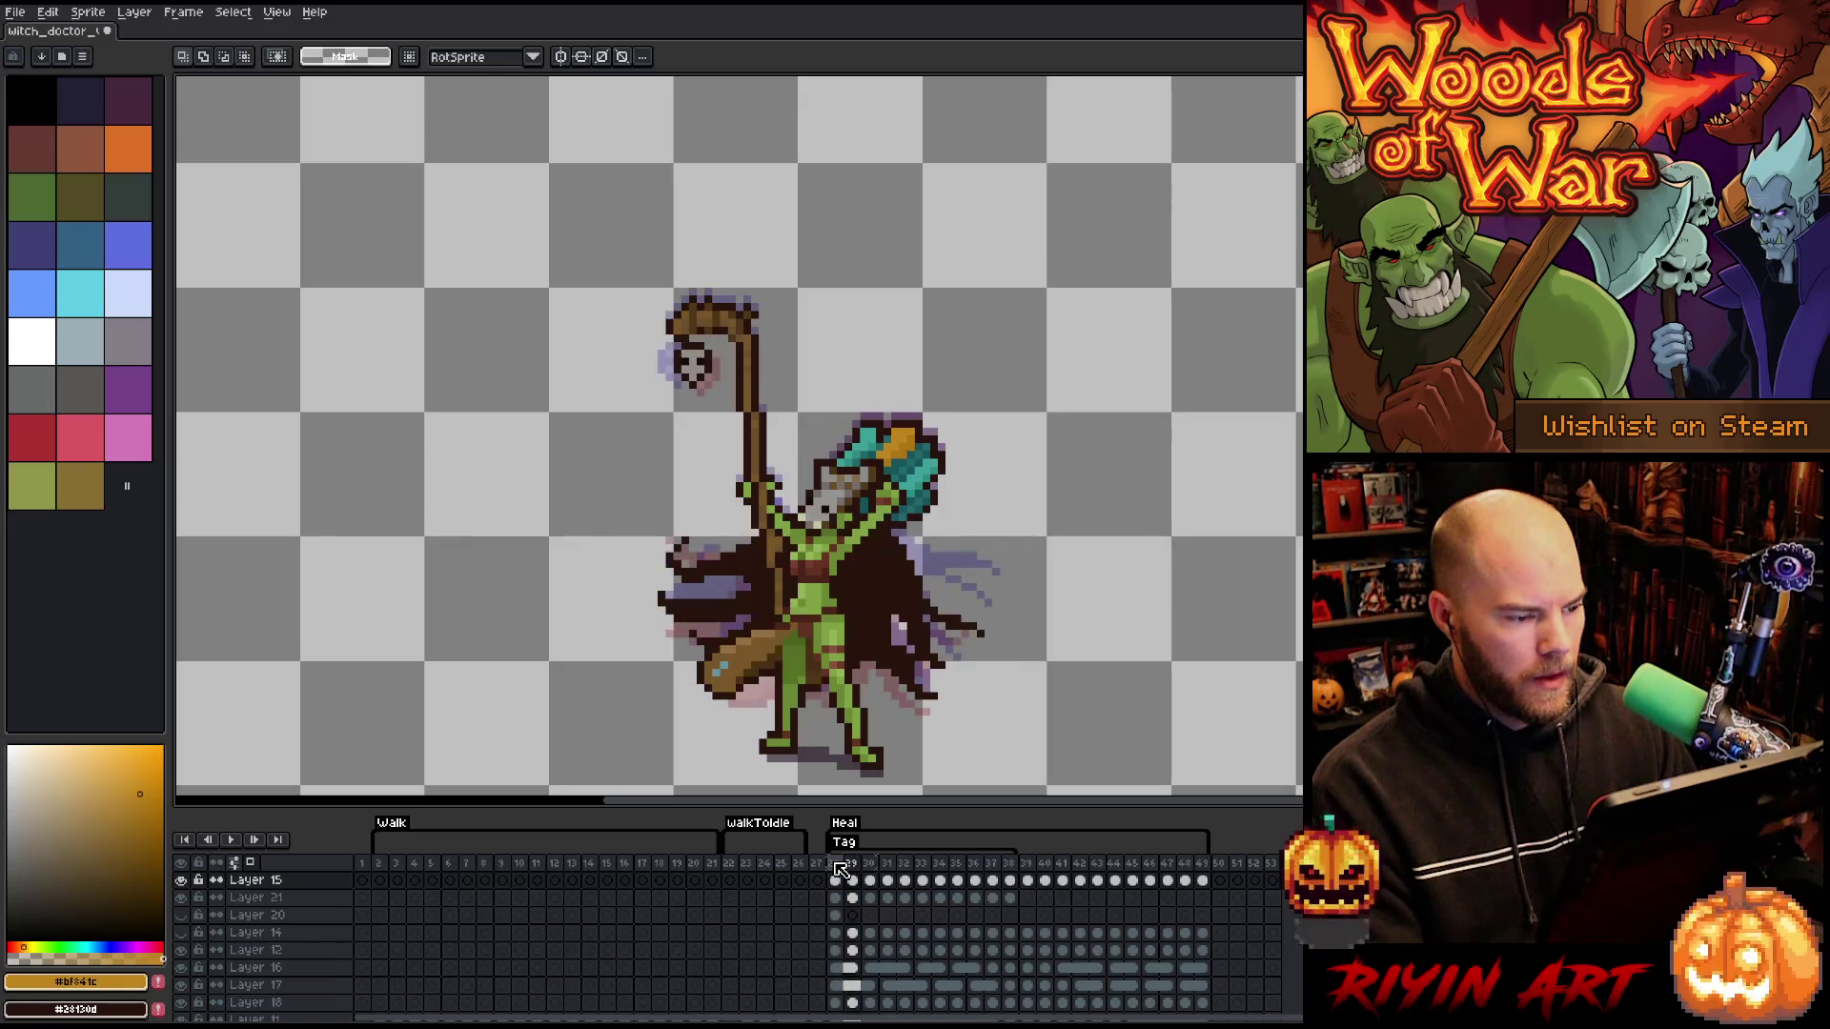
{"action": "left_click", "coordinate": [994, 865]}
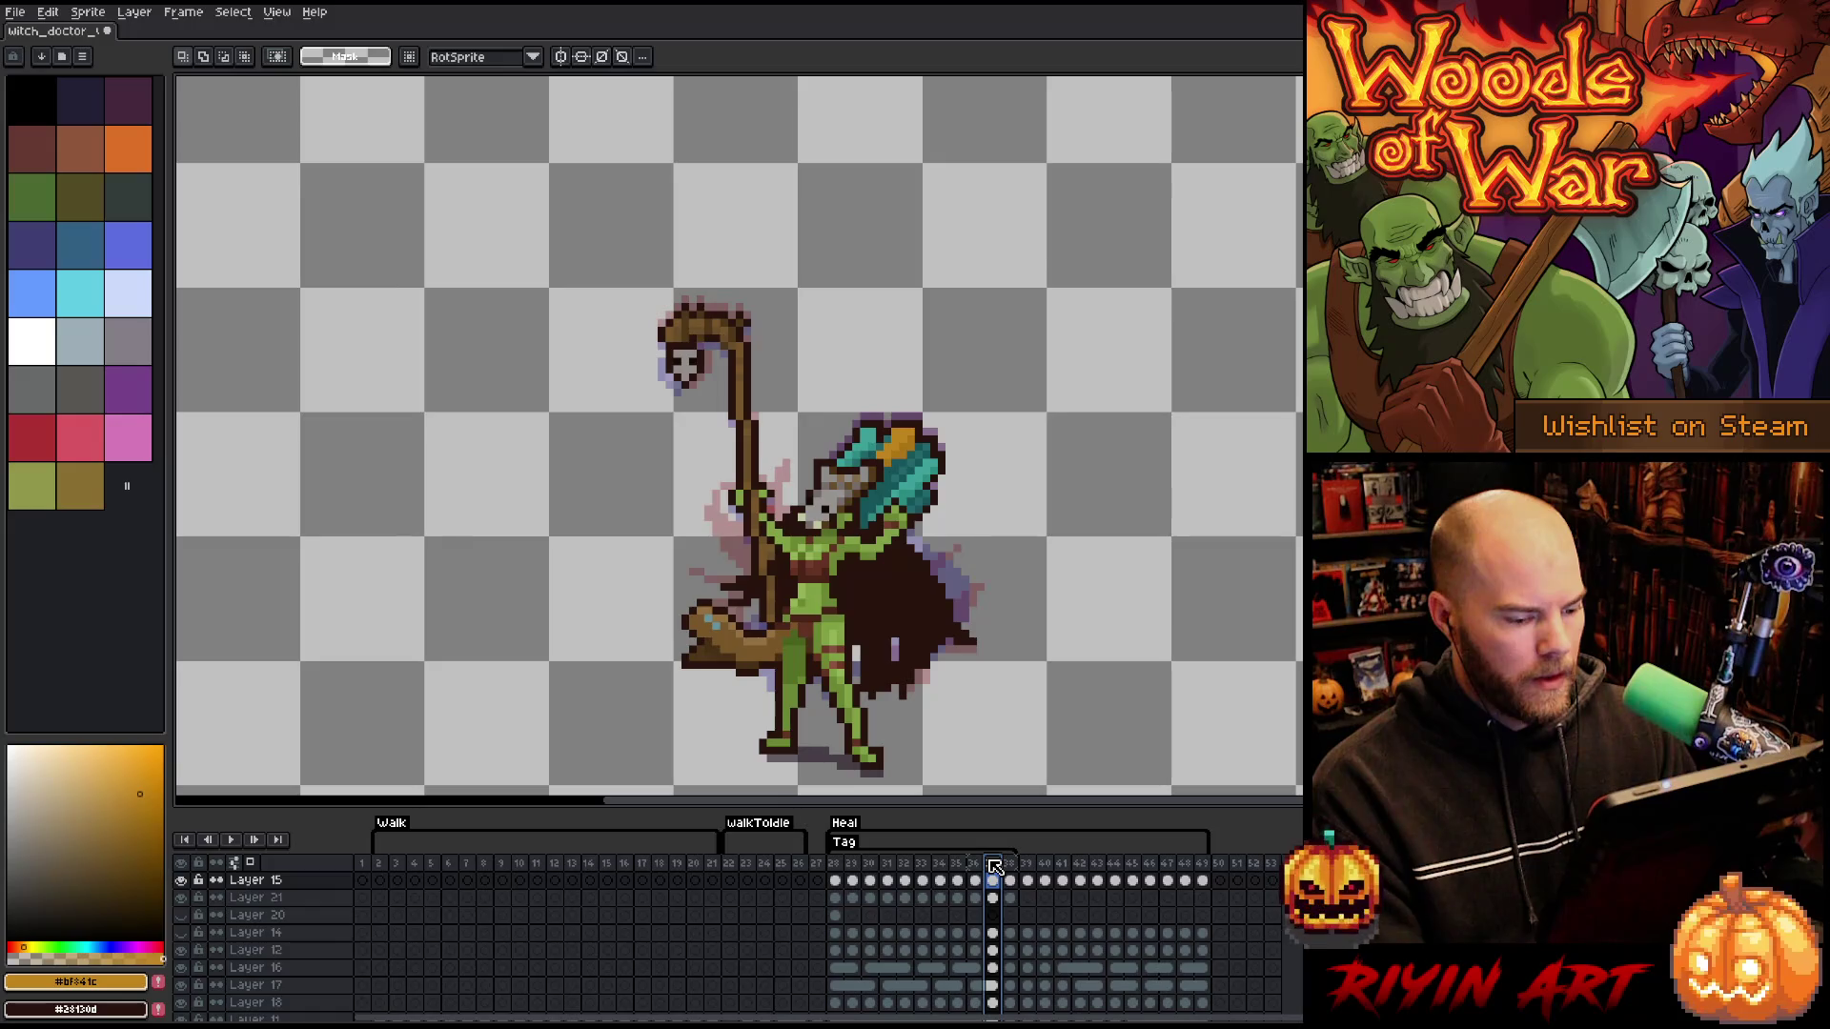
{"action": "left_click", "coordinate": [852, 865]}
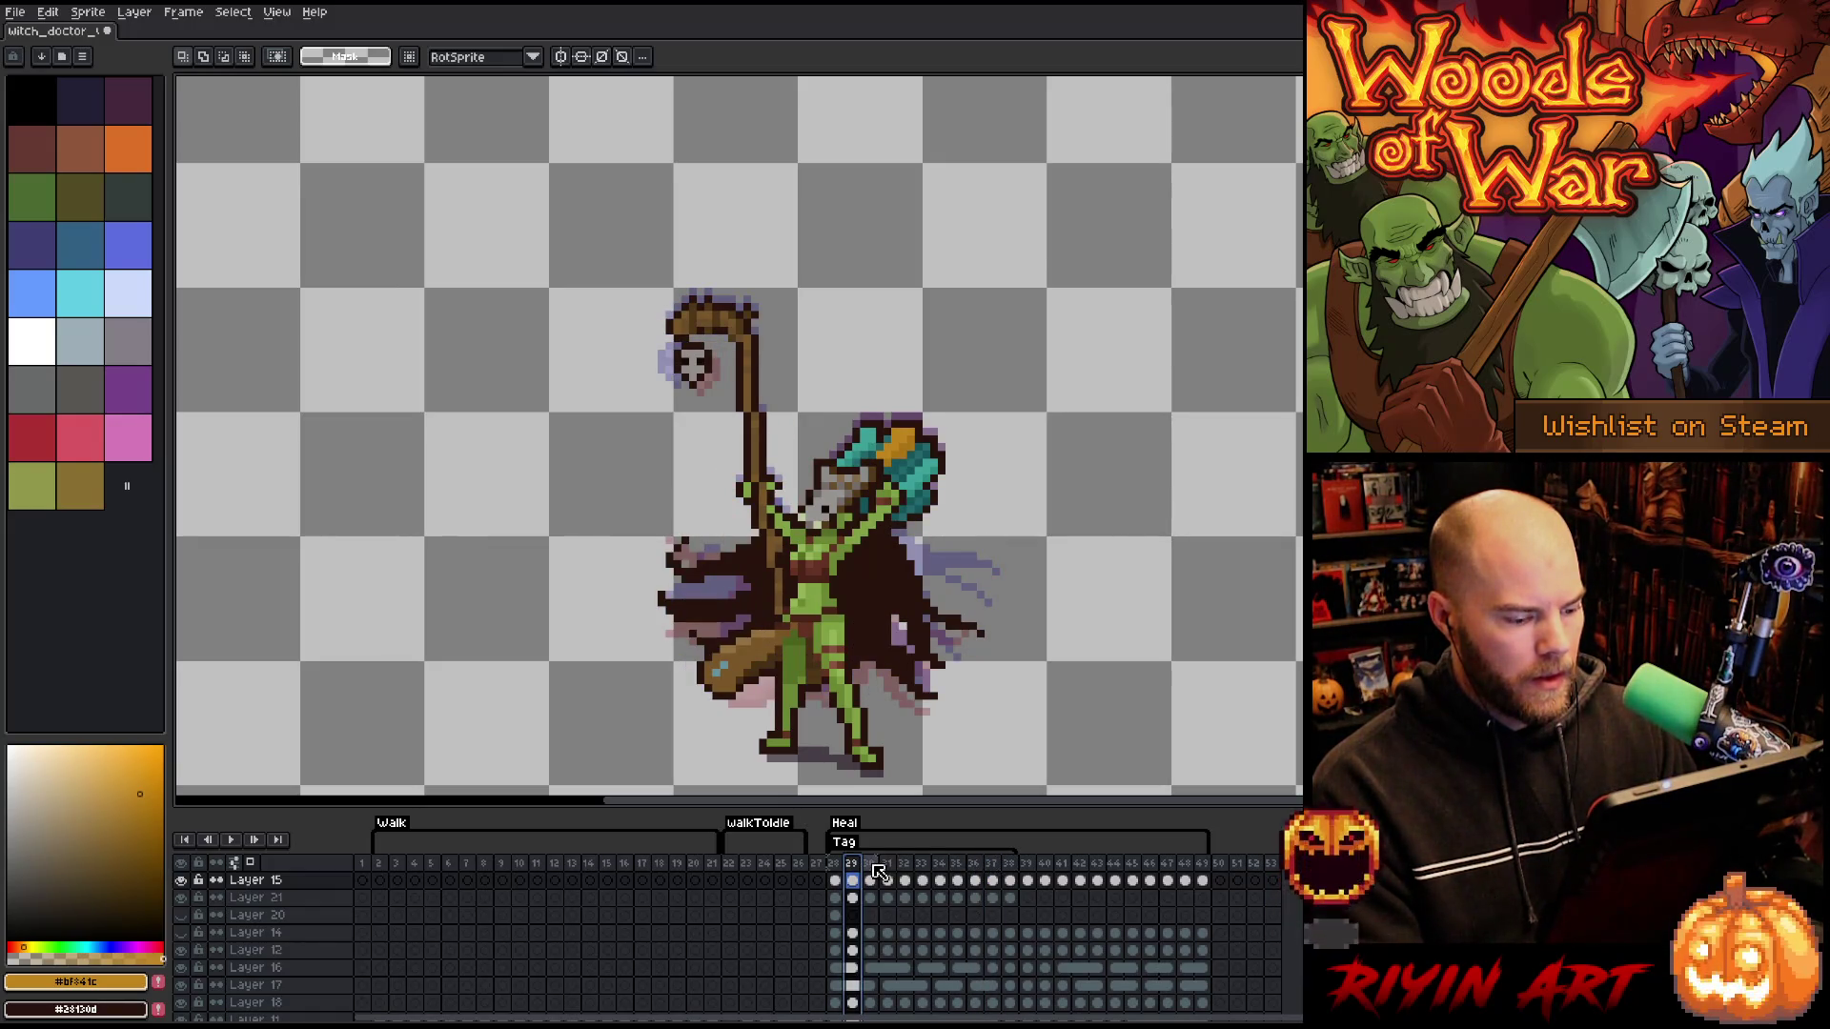
{"action": "left_click", "coordinate": [874, 867]}
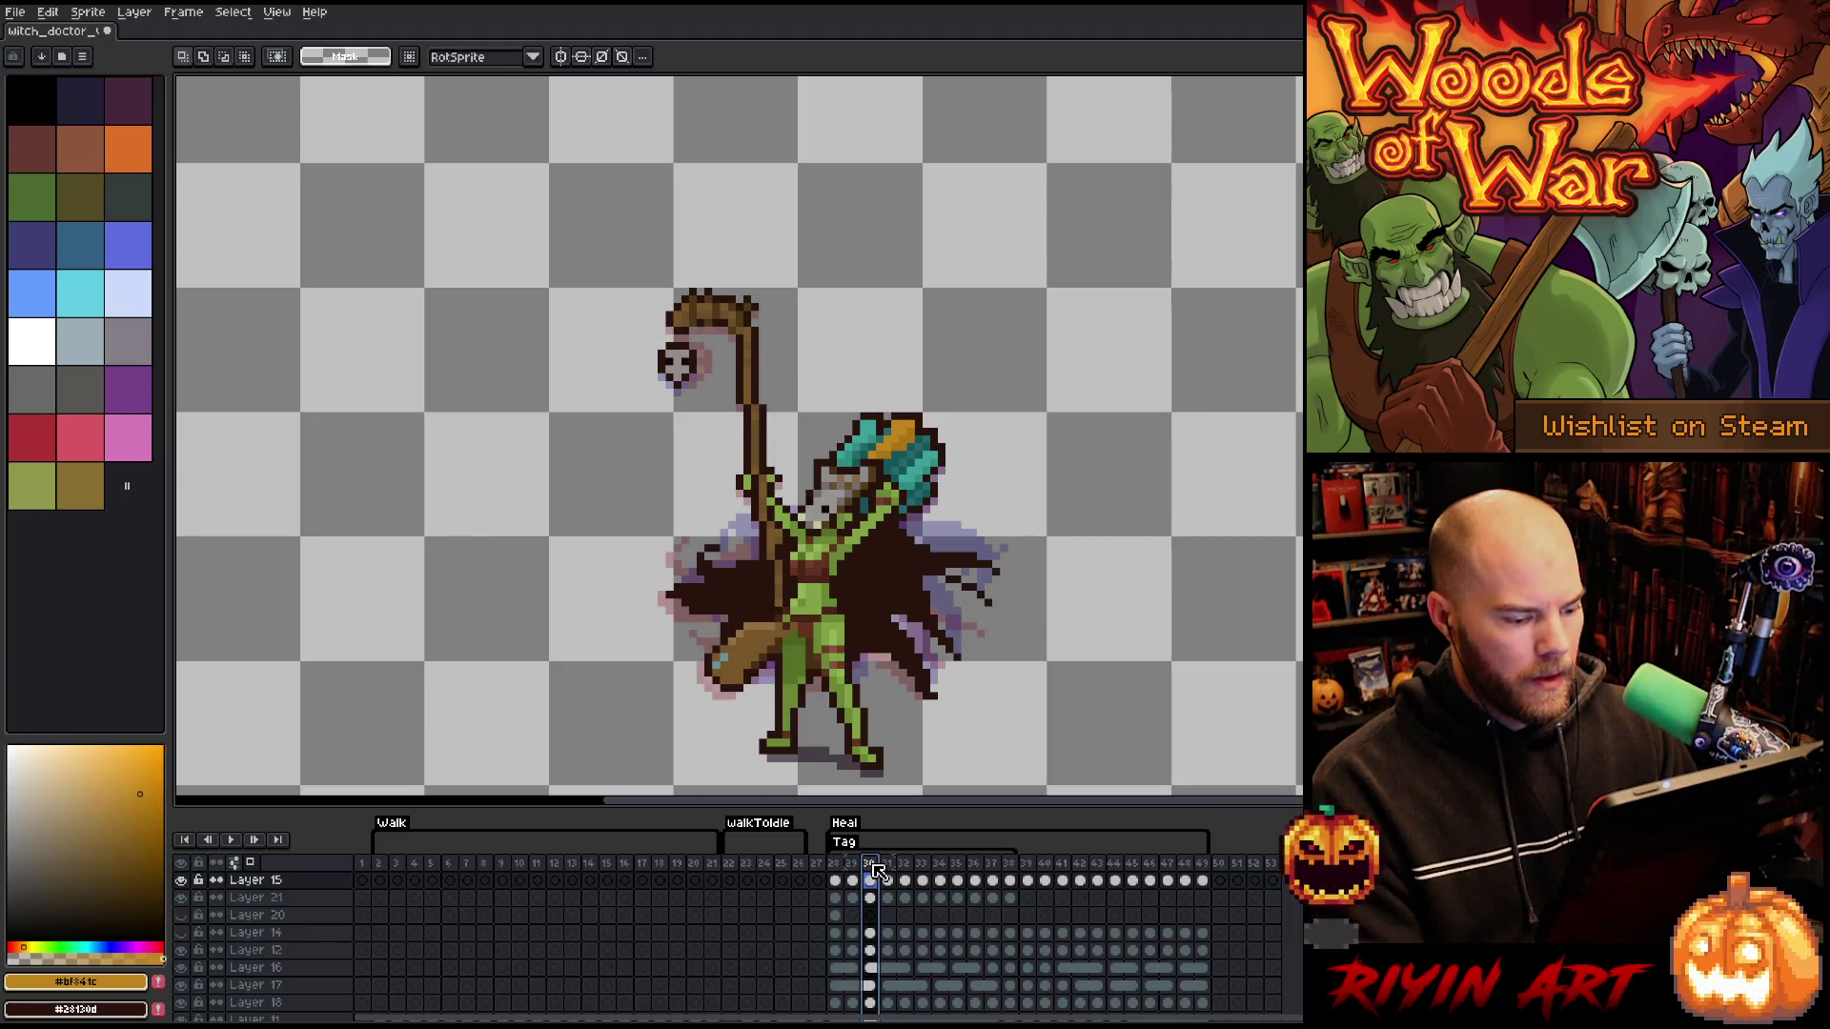
{"action": "key", "text": "Left"}
{"action": "key", "text": "Left"}
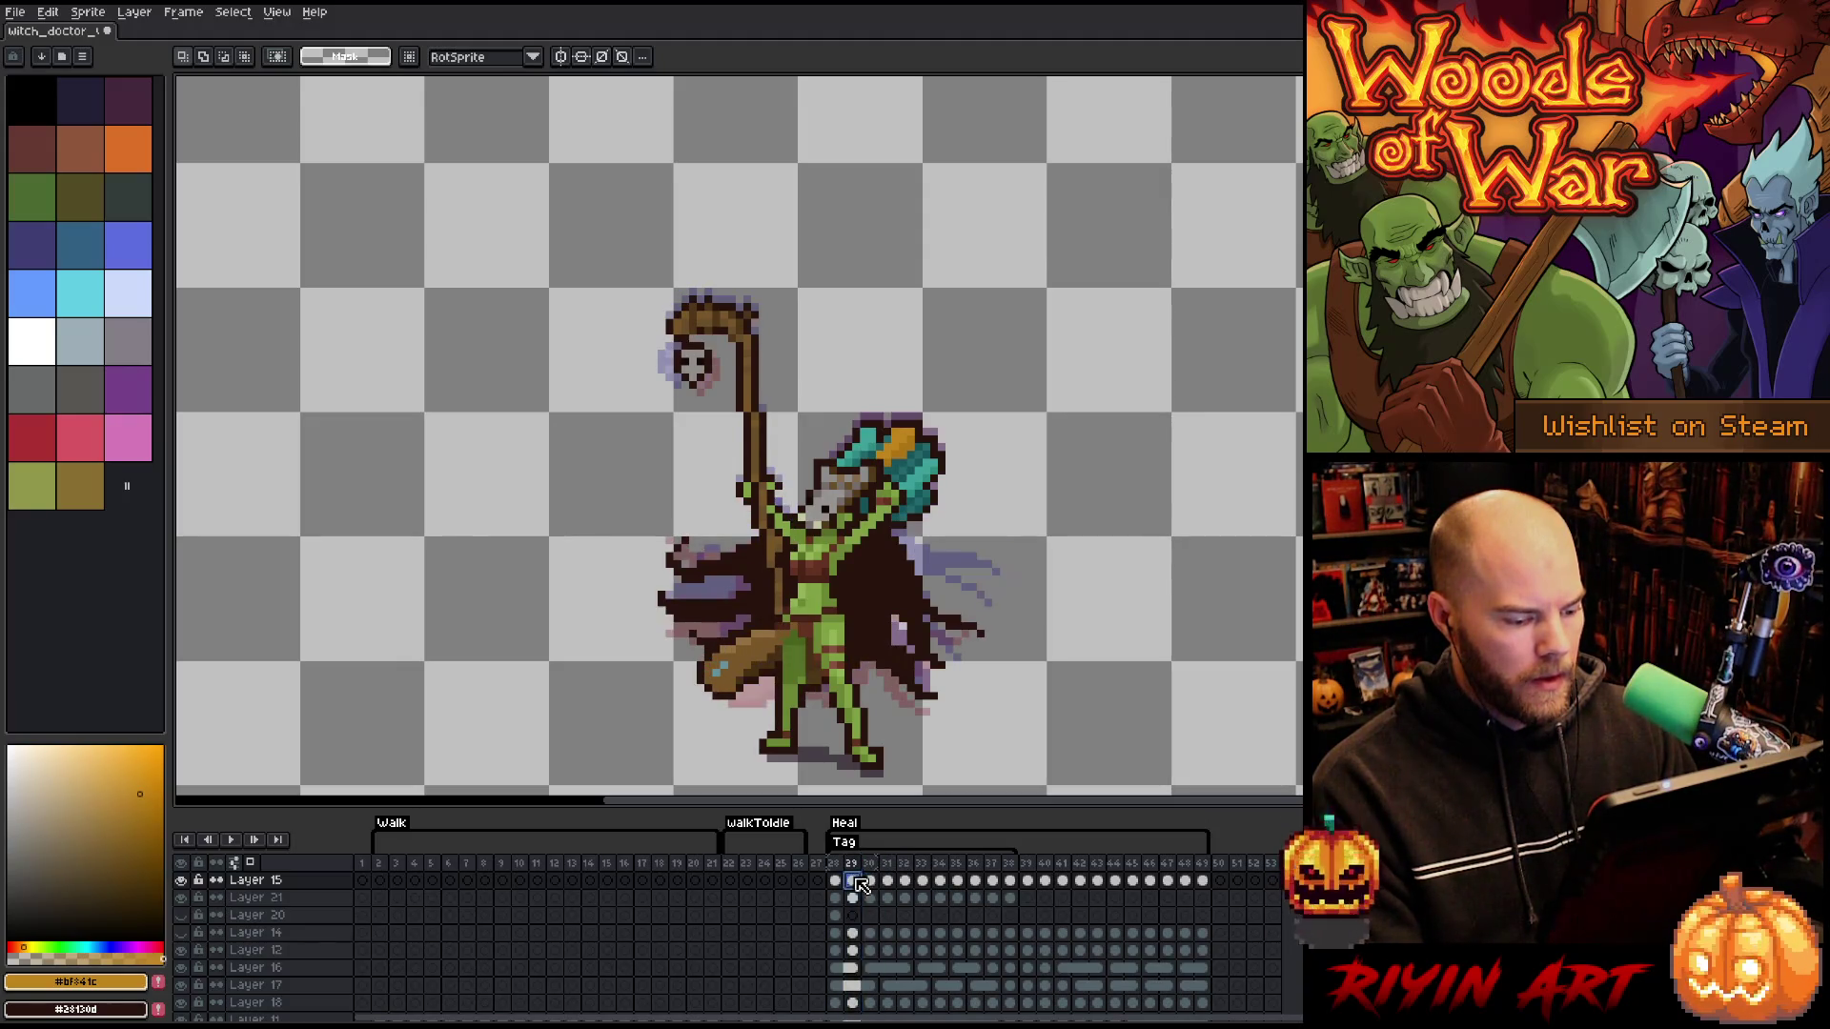
{"action": "left_click", "coordinate": [845, 897]}
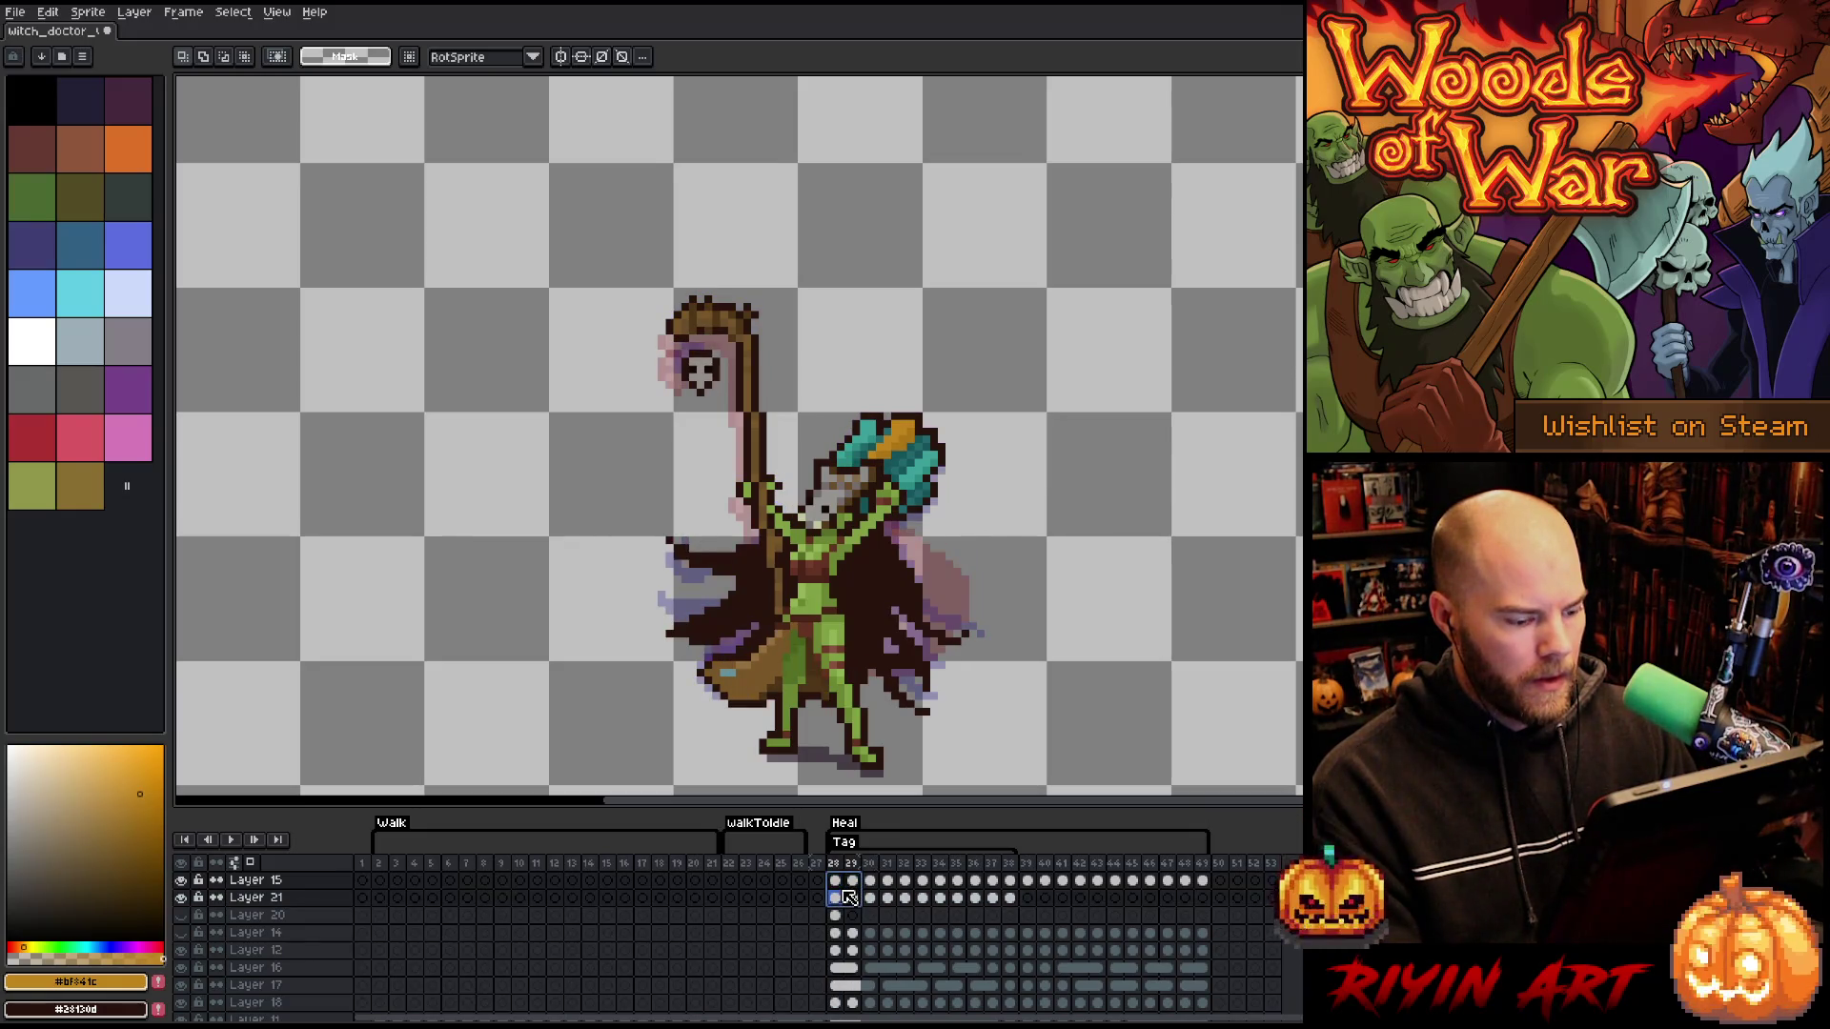
- Move Layer 21's skull cels two frames earlier to 28–35 and delete the extra tag
{"action": "mouse_move", "coordinate": [869, 880]}
{"action": "left_mouse_down"}
{"action": "mouse_move", "coordinate": [943, 902]}
{"action": "mouse_move", "coordinate": [1016, 887]}
{"action": "mouse_move", "coordinate": [910, 910]}
{"action": "left_mouse_up"}
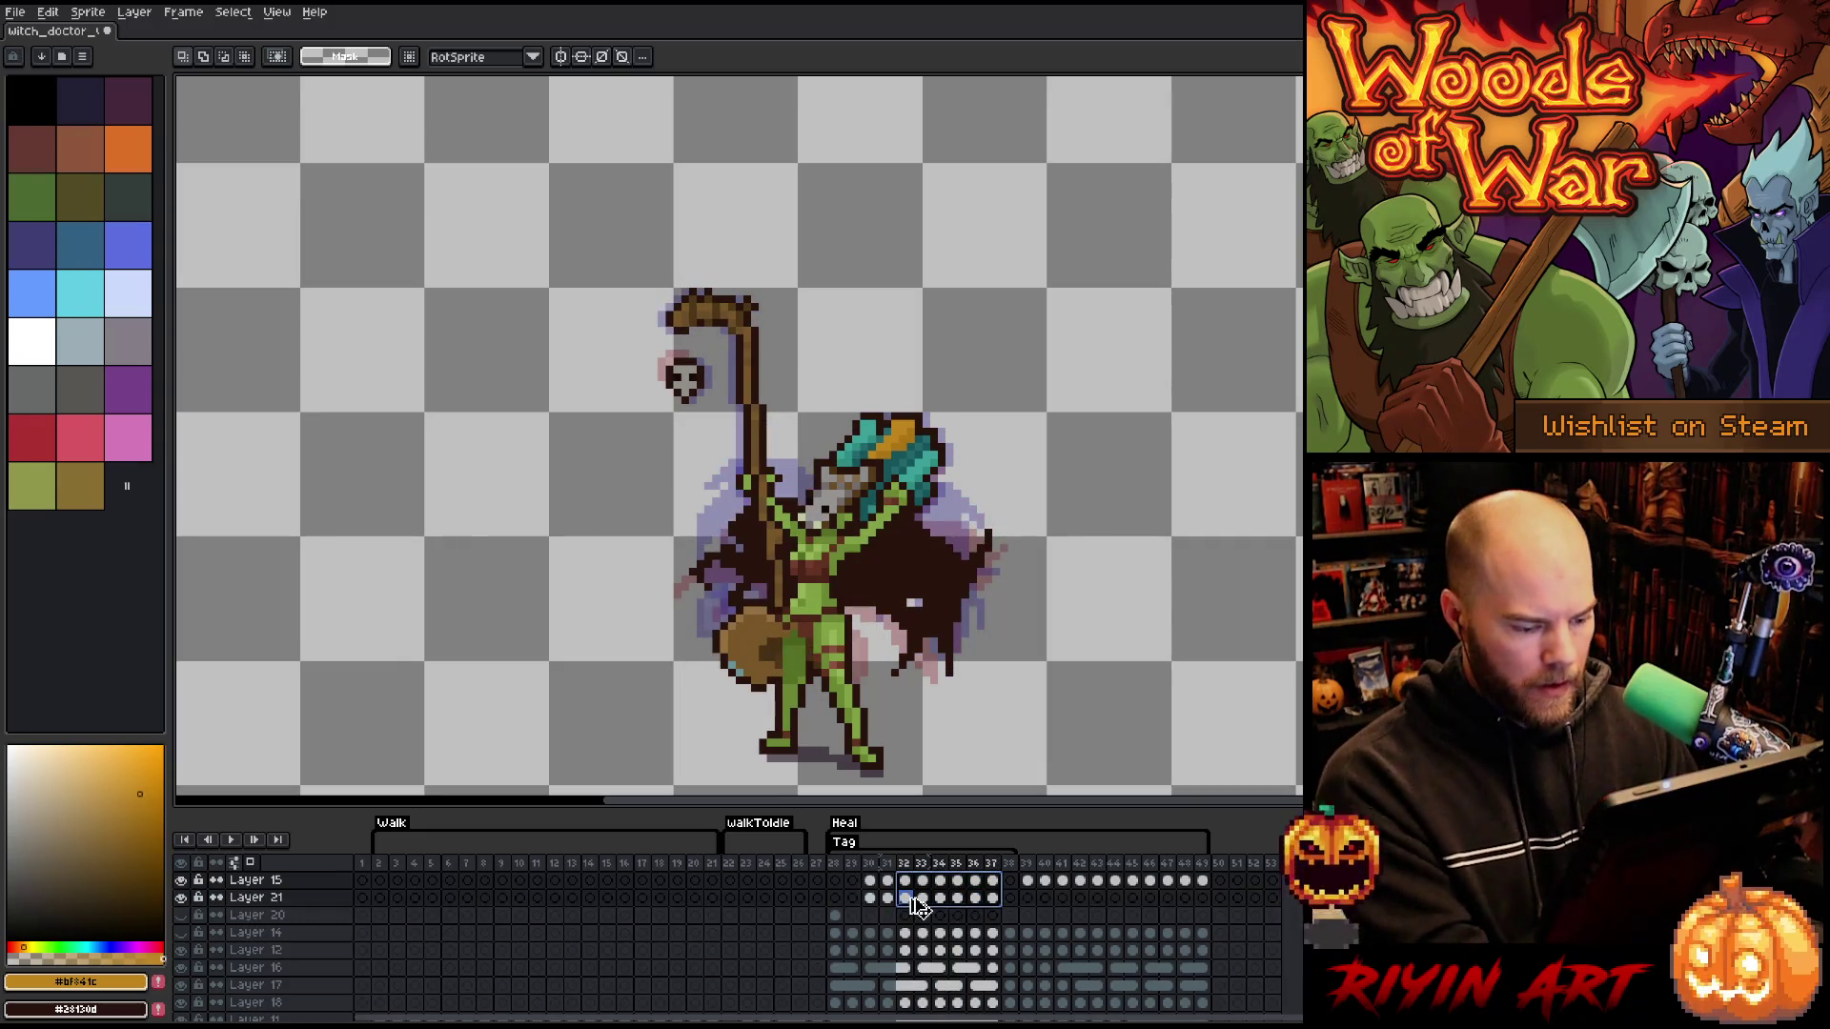
{"action": "key", "text": "ctrl+z"}
{"action": "left_click", "coordinate": [818, 899]}
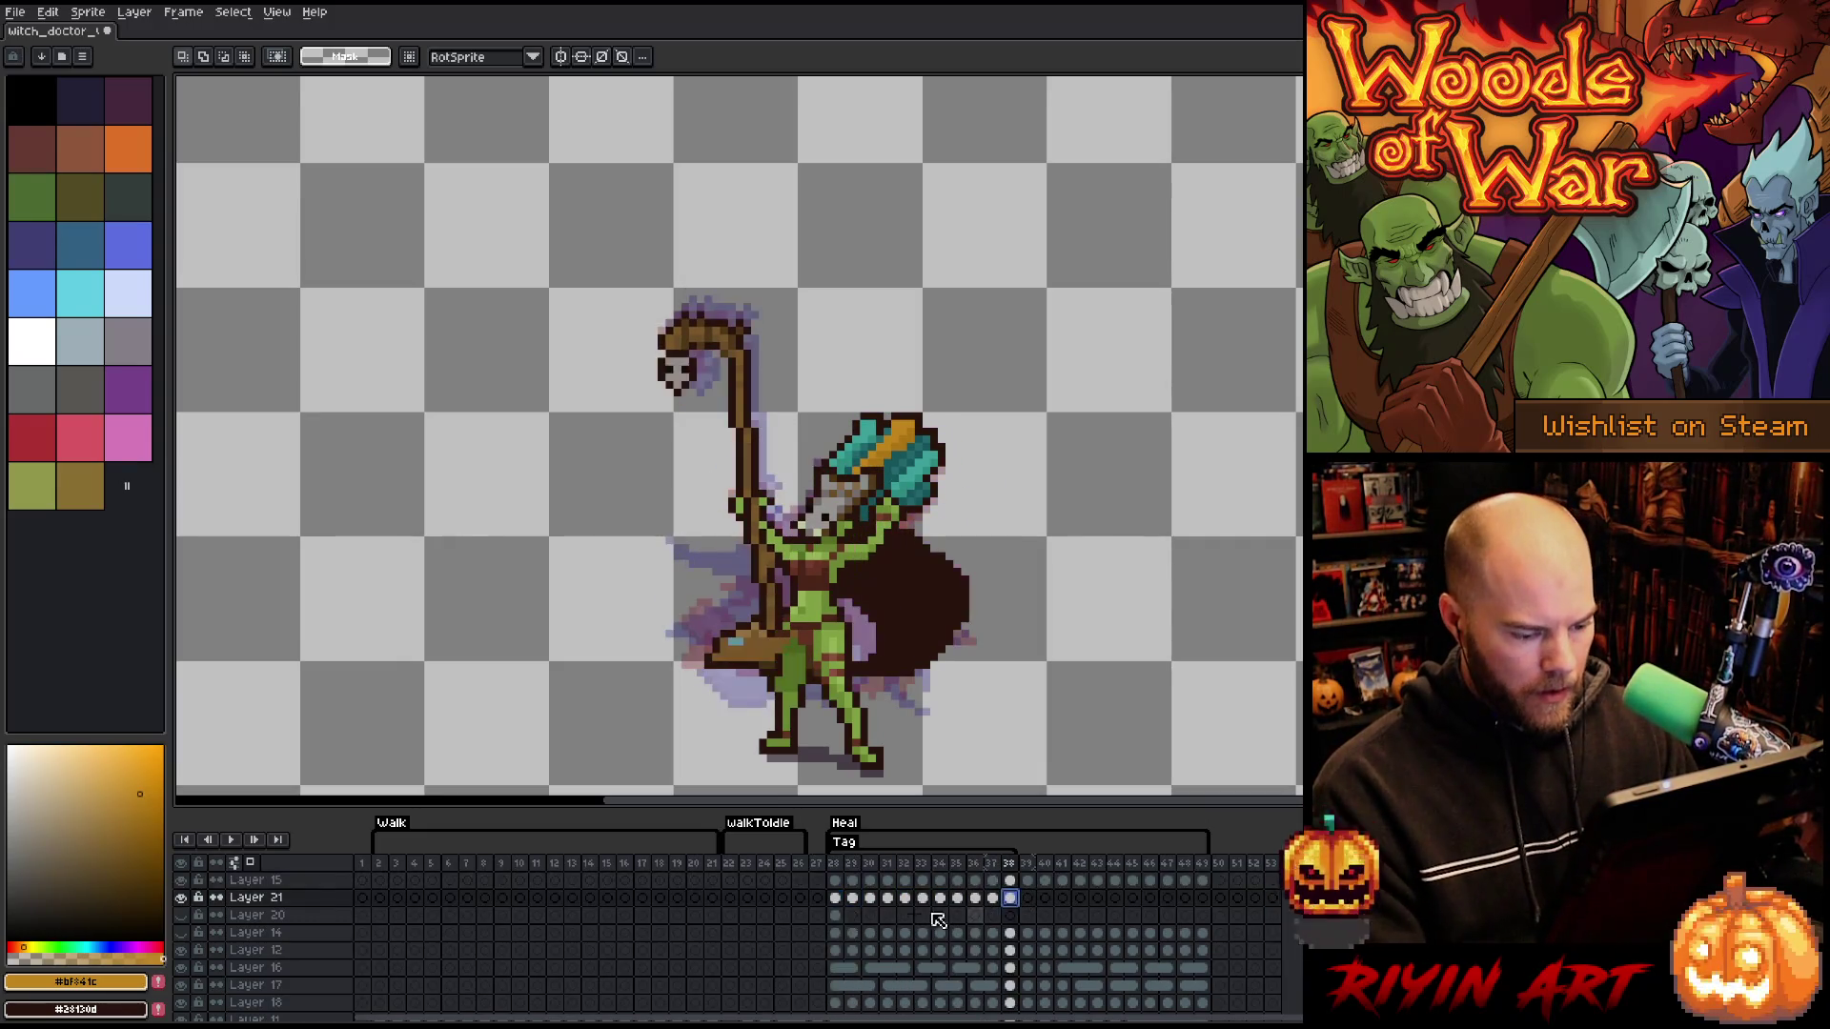
{"action": "left_click", "coordinate": [842, 902]}
{"action": "left_click", "coordinate": [869, 897]}
{"action": "left_click", "coordinate": [992, 898], "text": "shift"}
{"action": "left_click_drag", "start_coordinate": [992, 906], "coordinate": [958, 903]}
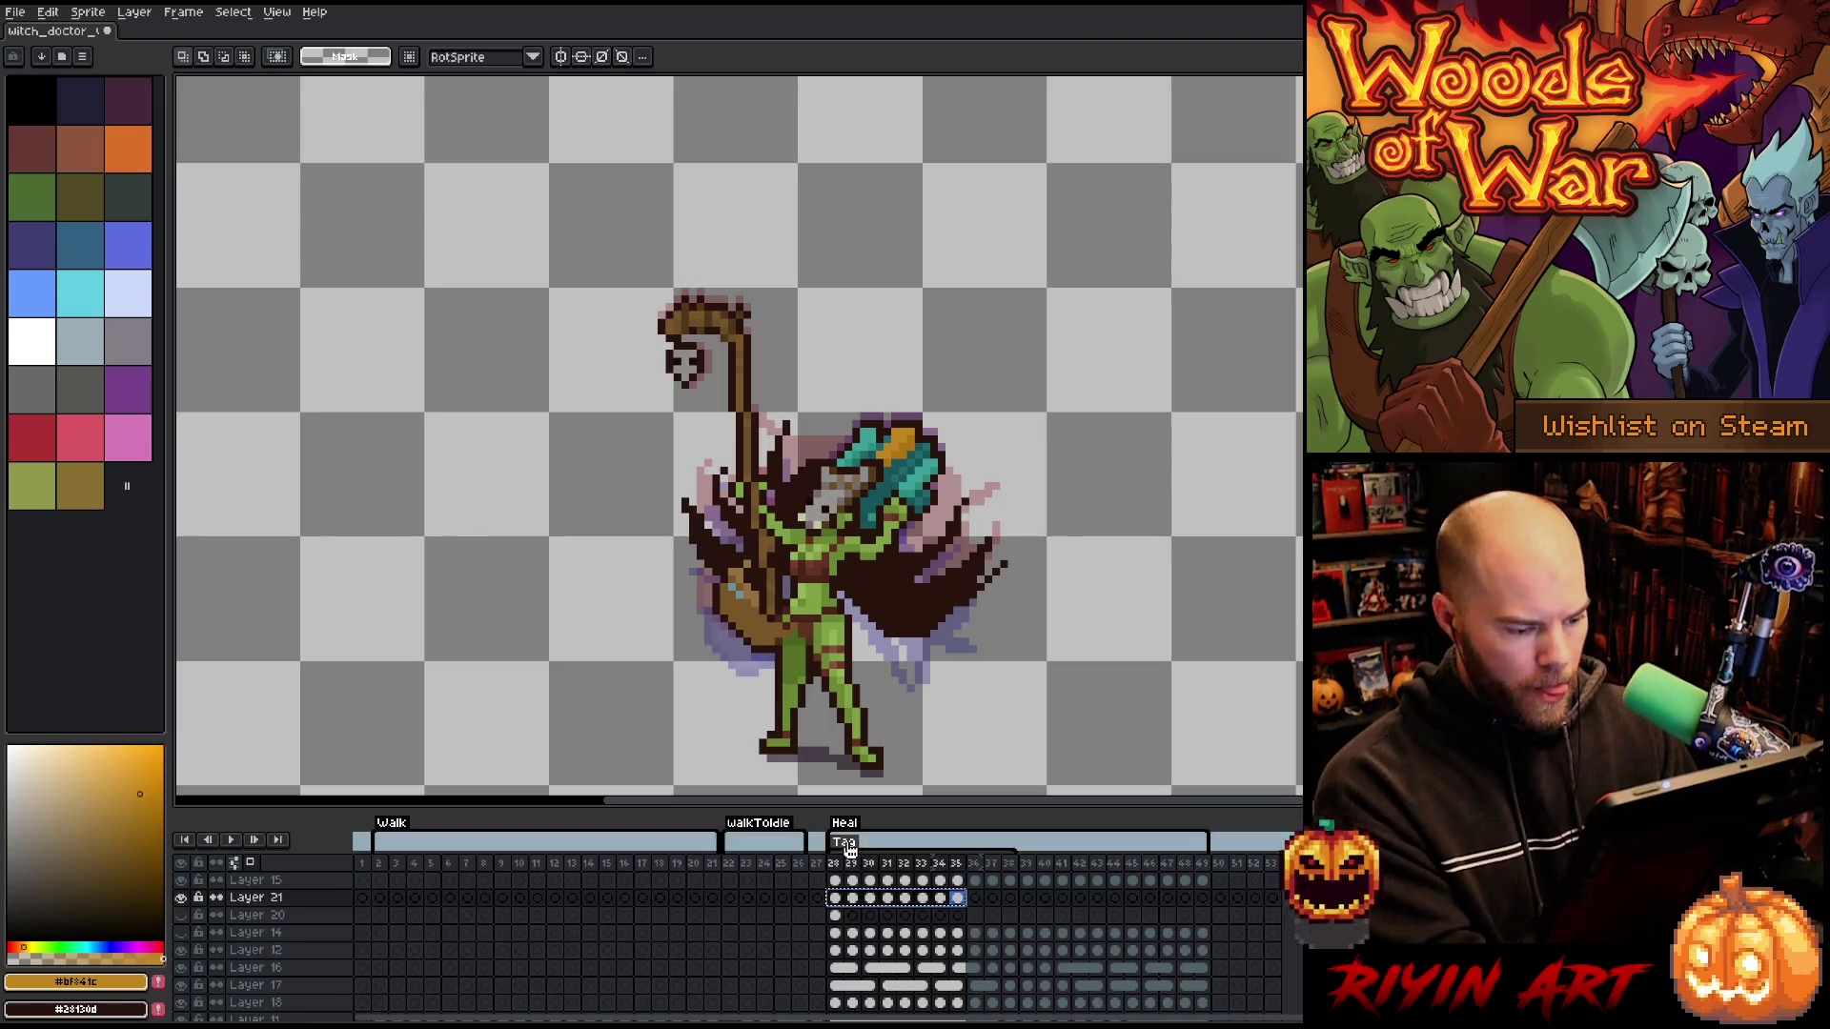
{"action": "right_click", "coordinate": [848, 843]}
{"action": "left_click", "coordinate": [881, 868]}
- Paste the copied skull cels into frames 44–51 and check frames 48–50
{"action": "left_click", "coordinate": [973, 879]}
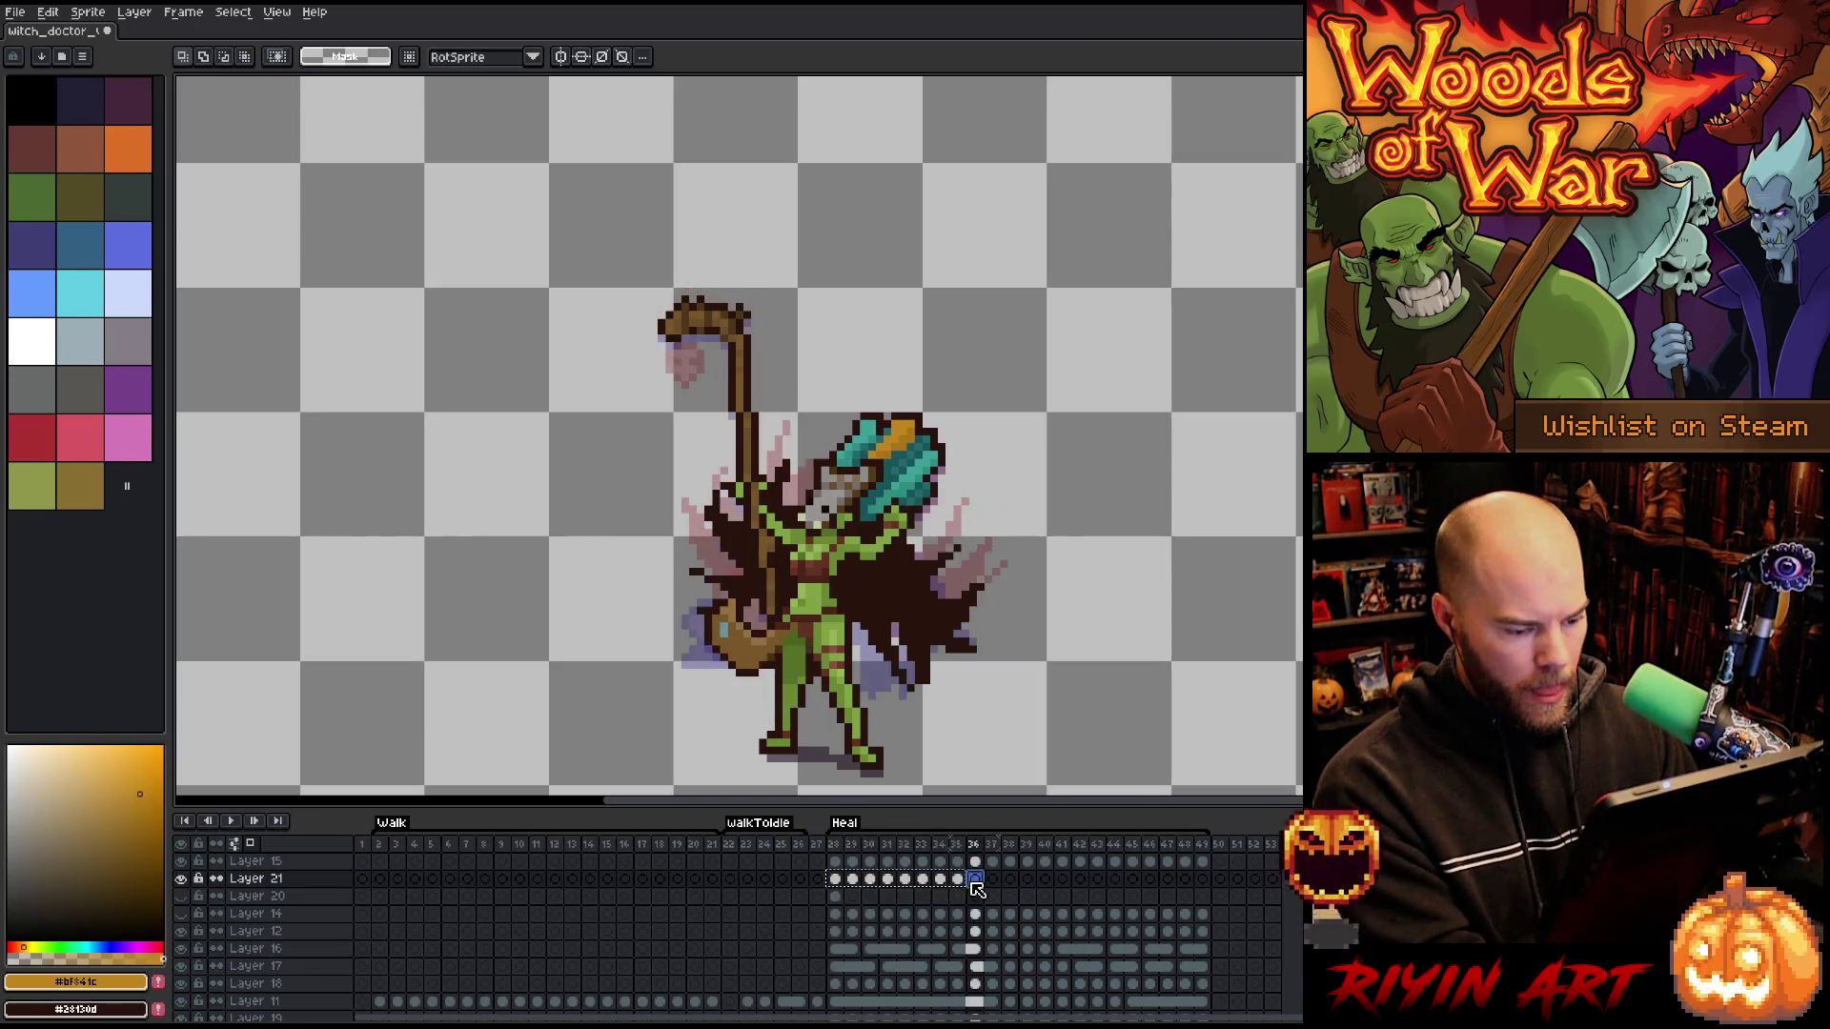
{"action": "left_click", "coordinate": [1115, 878]}
{"action": "key", "text": "ctrl+v"}
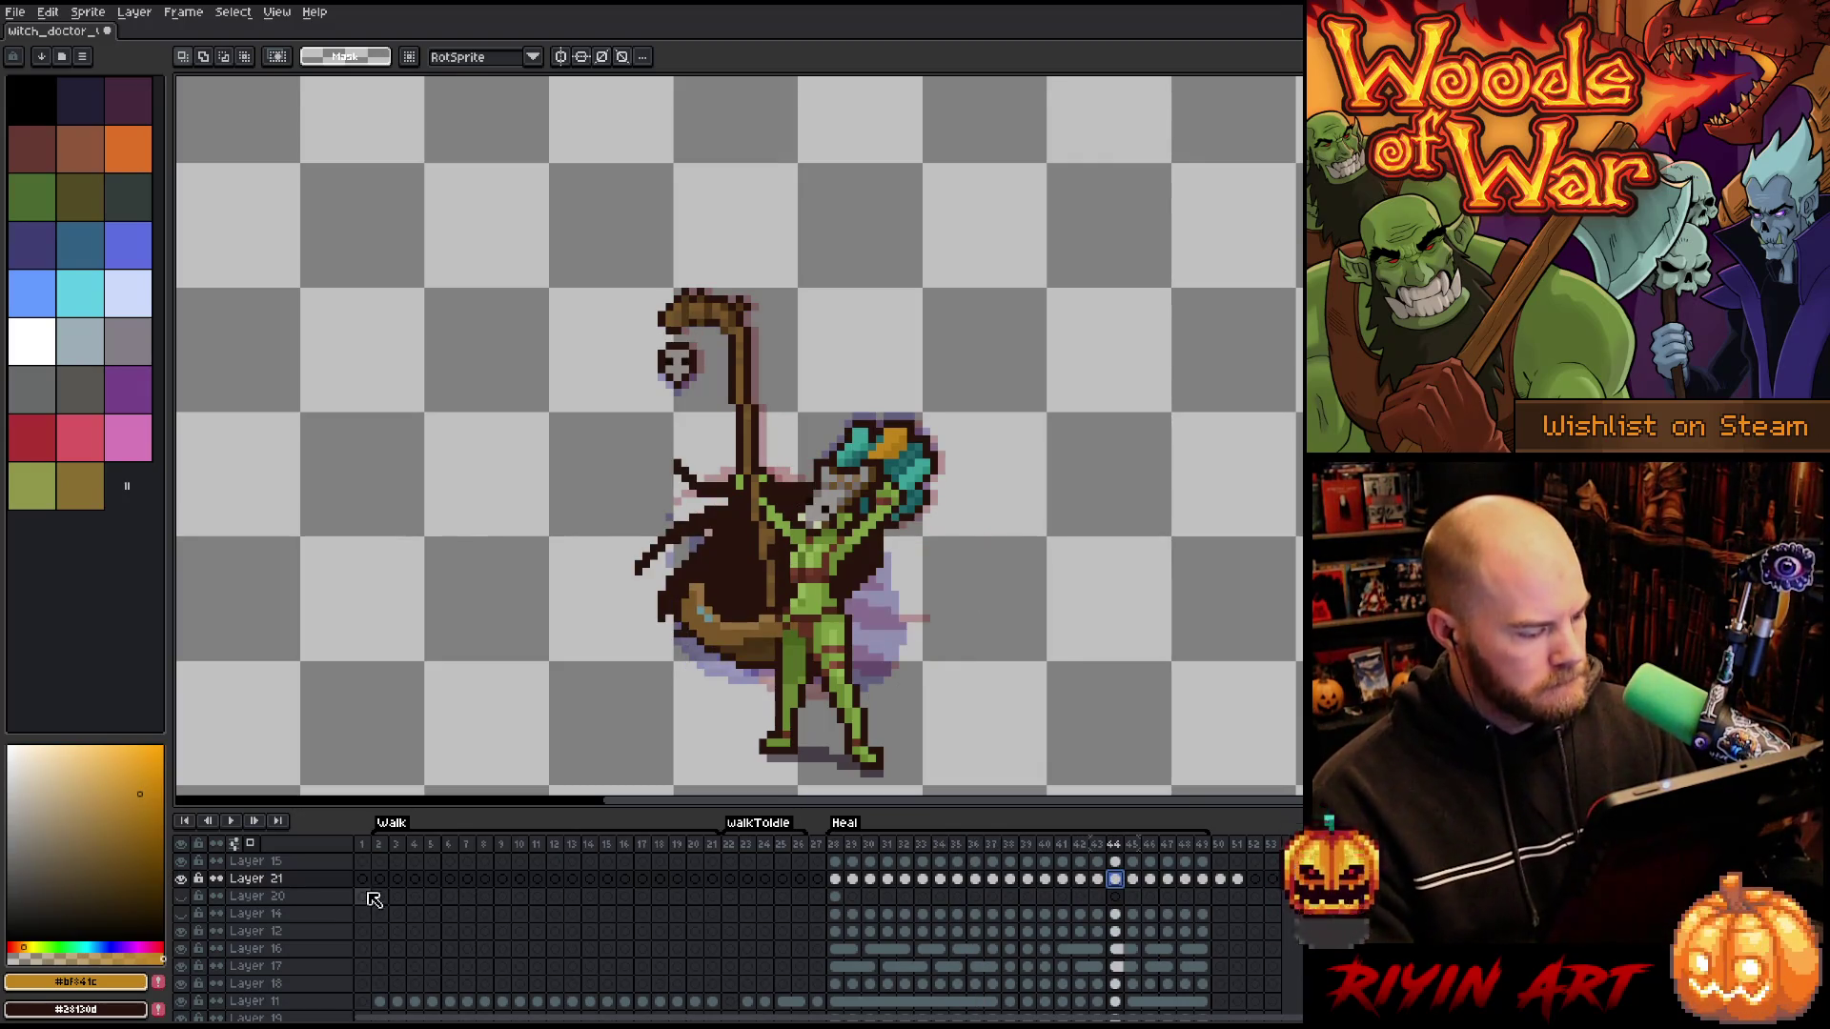
{"action": "left_click", "coordinate": [1204, 880]}
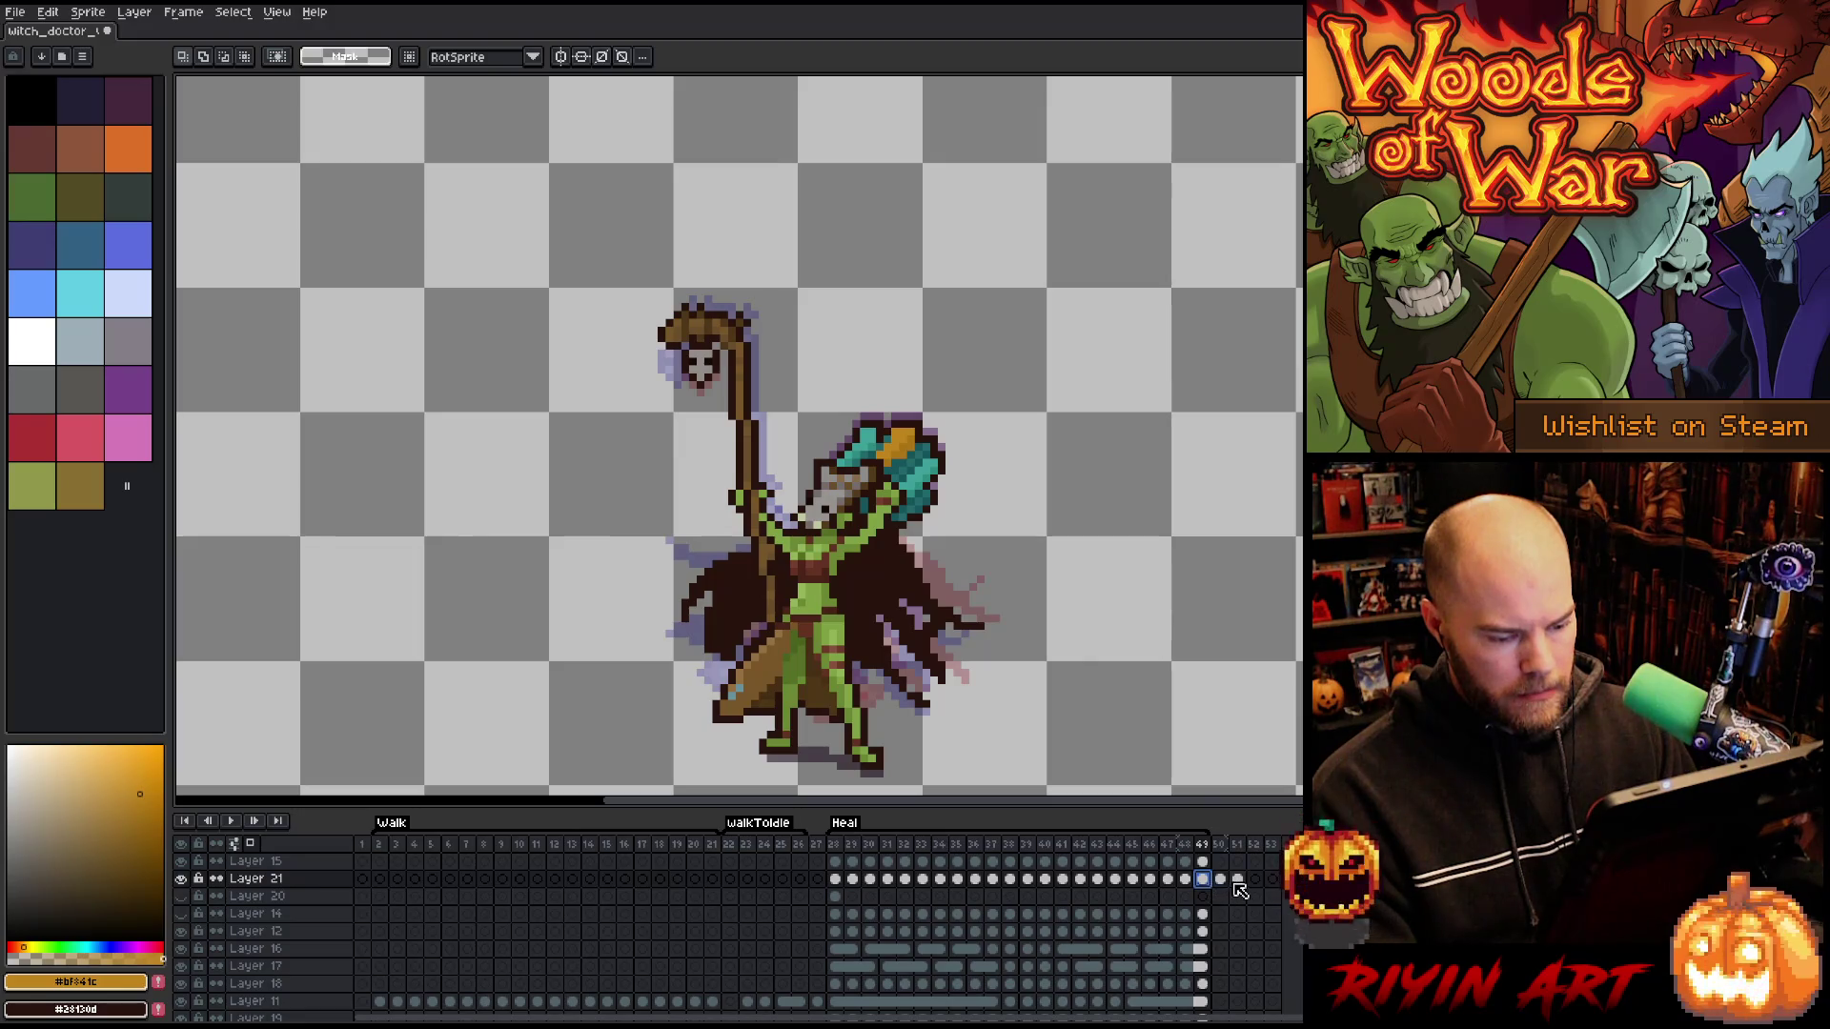
{"action": "key", "text": "Left"}
{"action": "key", "text": "Left"}
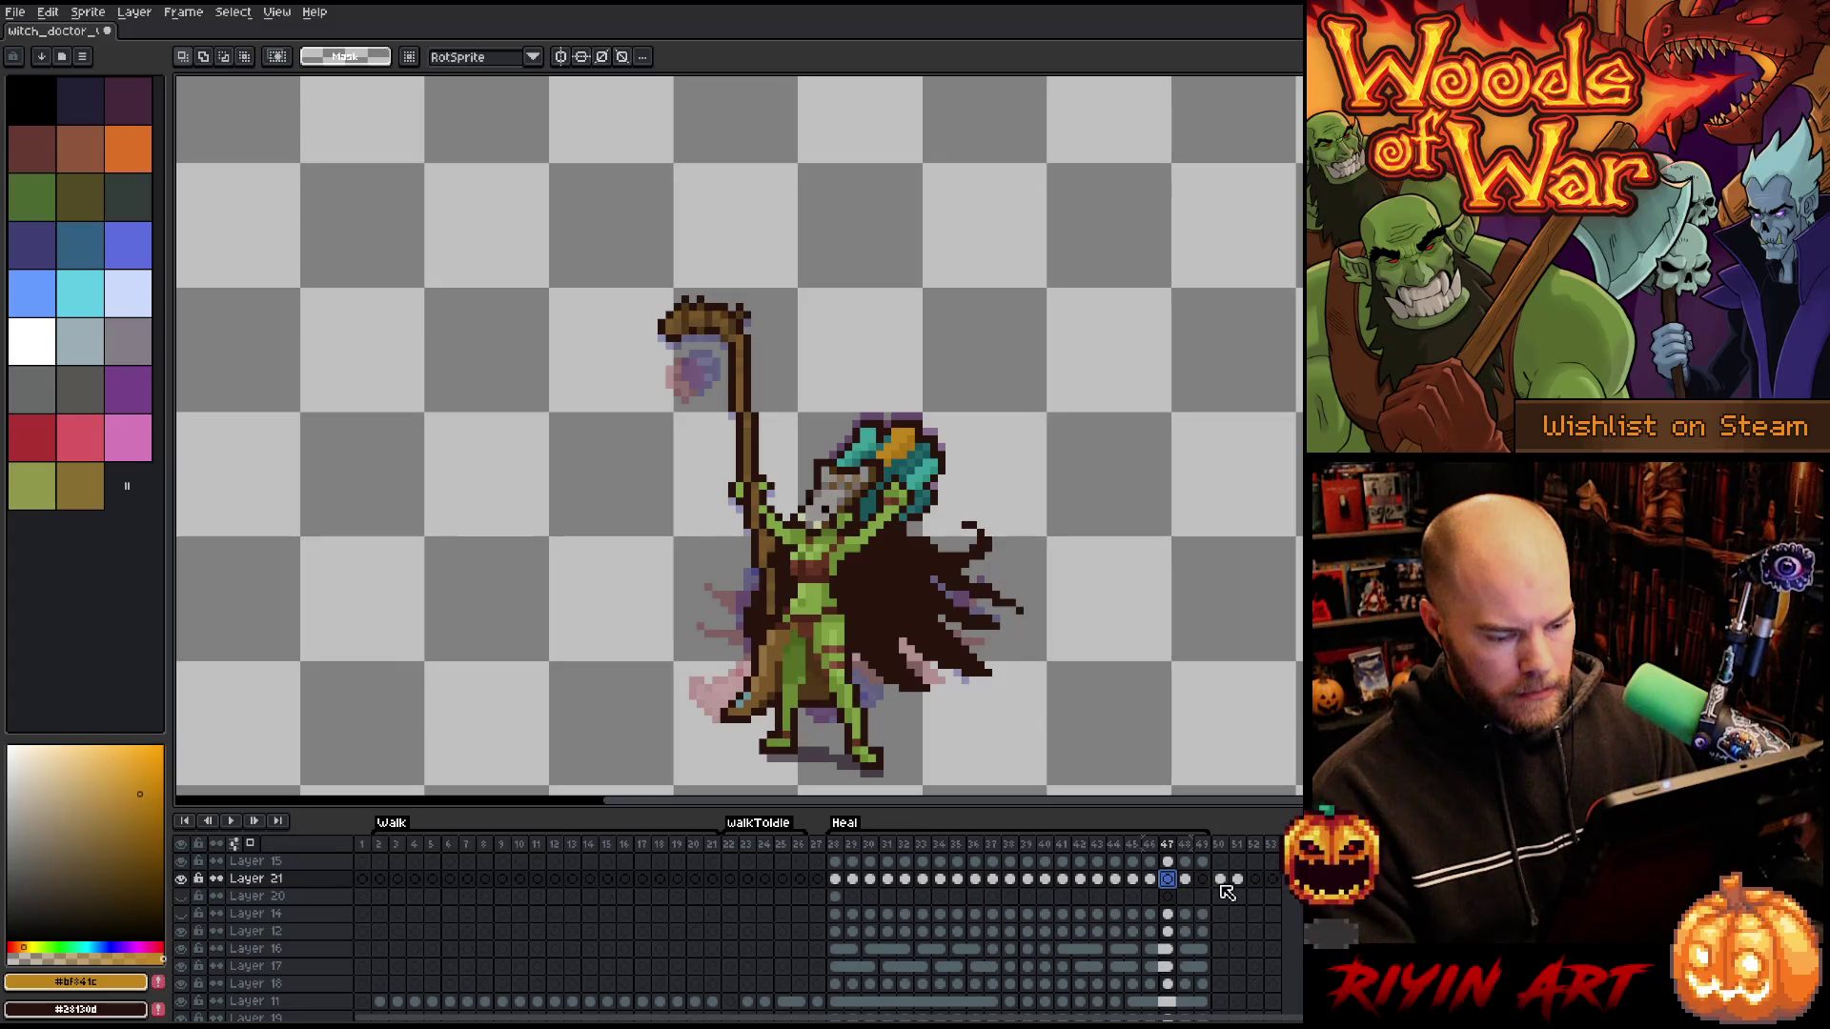
{"action": "left_click", "coordinate": [1222, 881]}
{"action": "left_click", "coordinate": [1207, 880]}
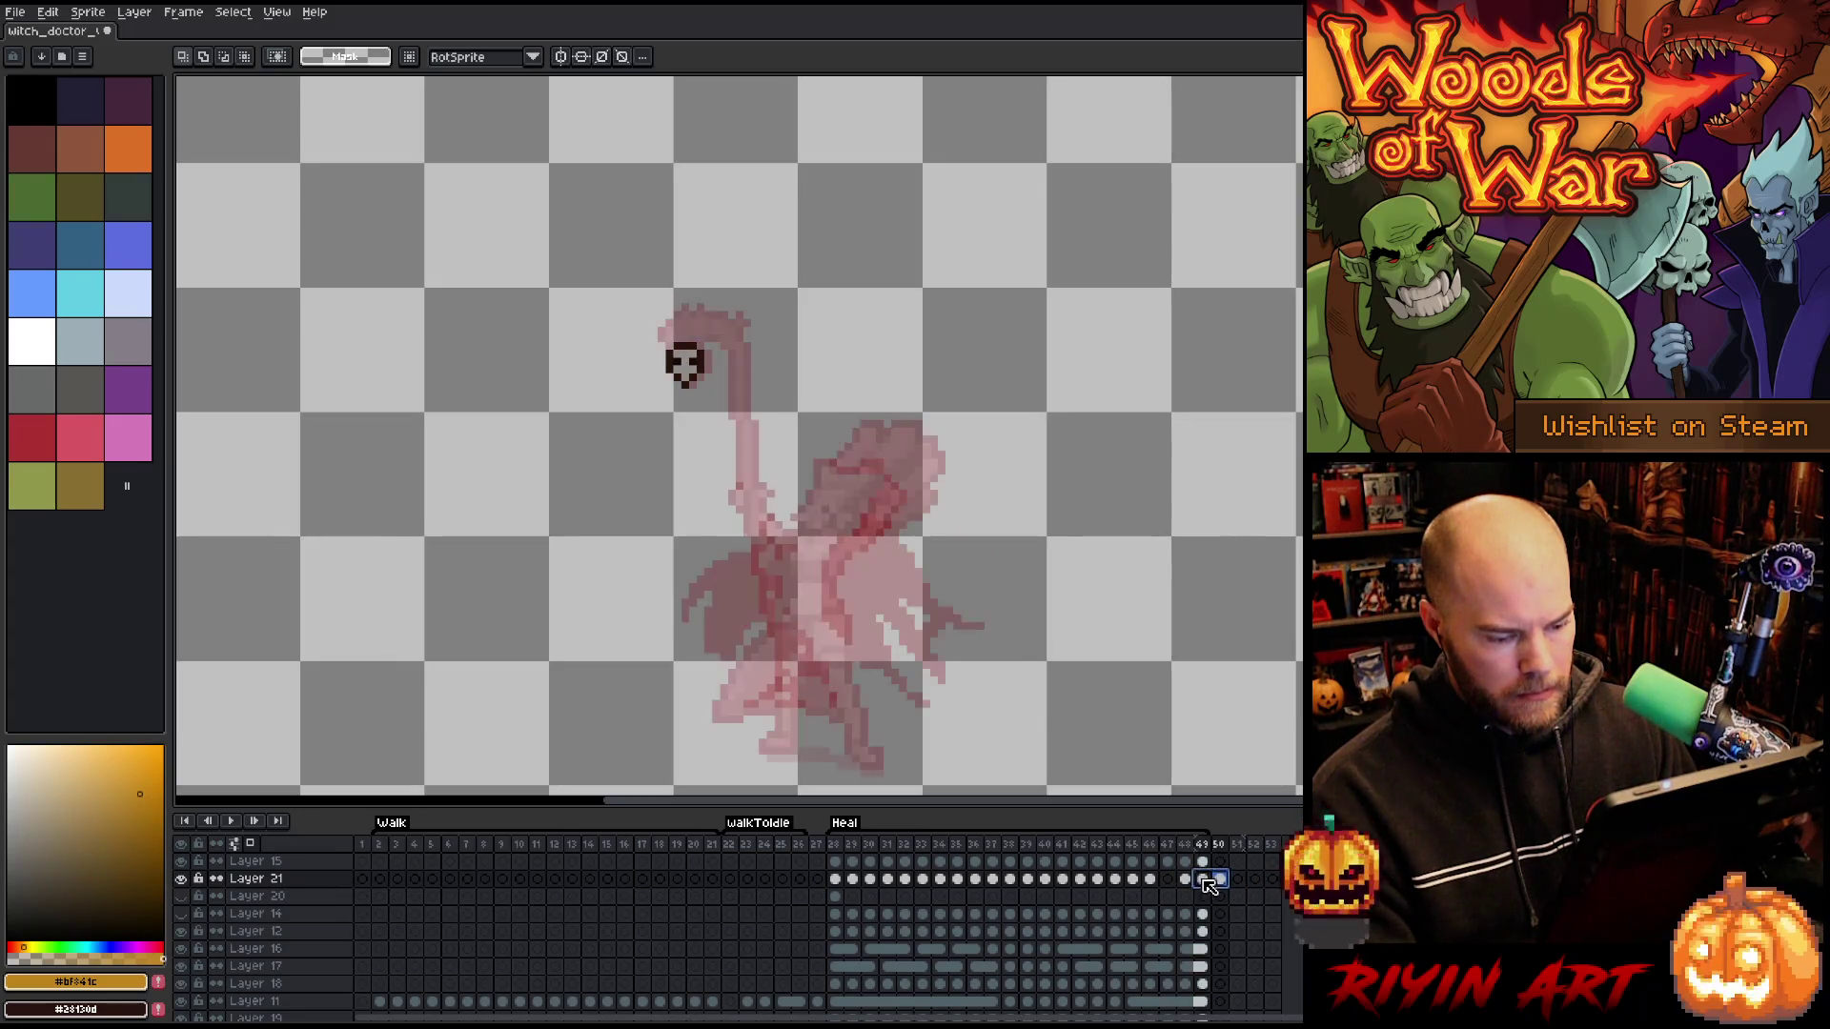
{"action": "left_click_drag", "start_coordinate": [1185, 888], "coordinate": [1226, 888]}
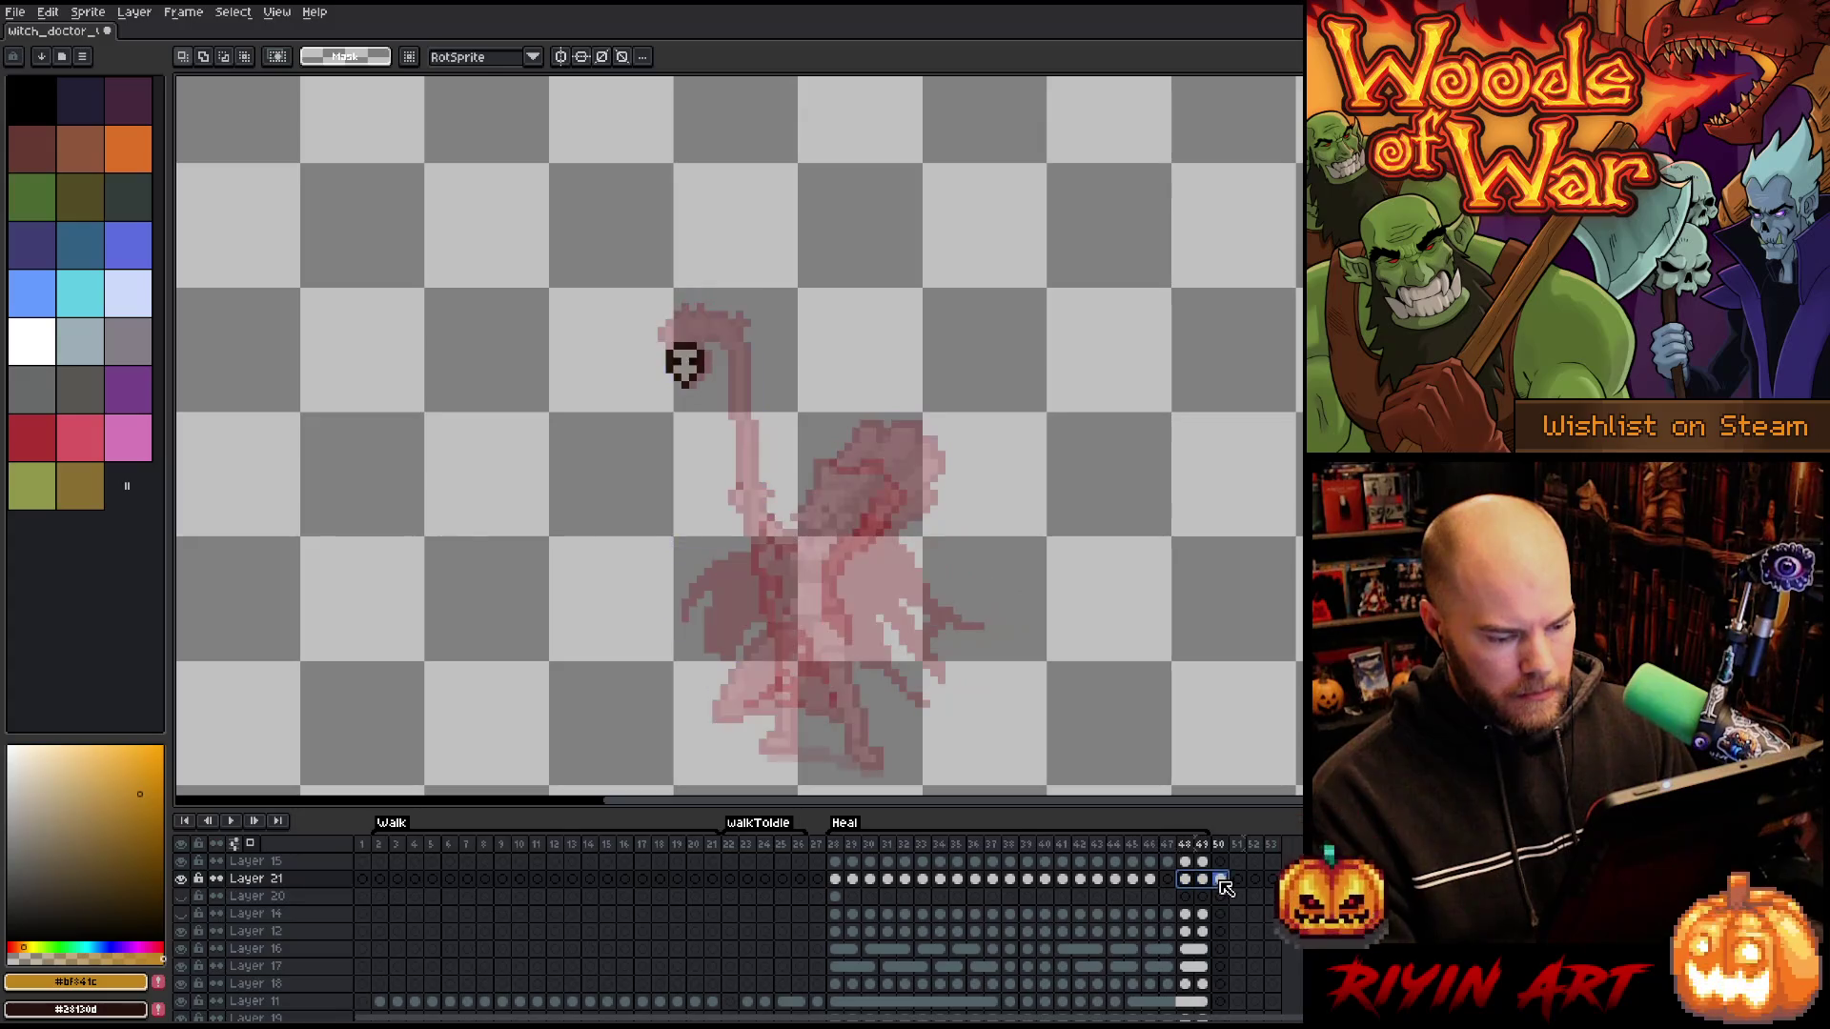
{"action": "key", "text": "Left"}
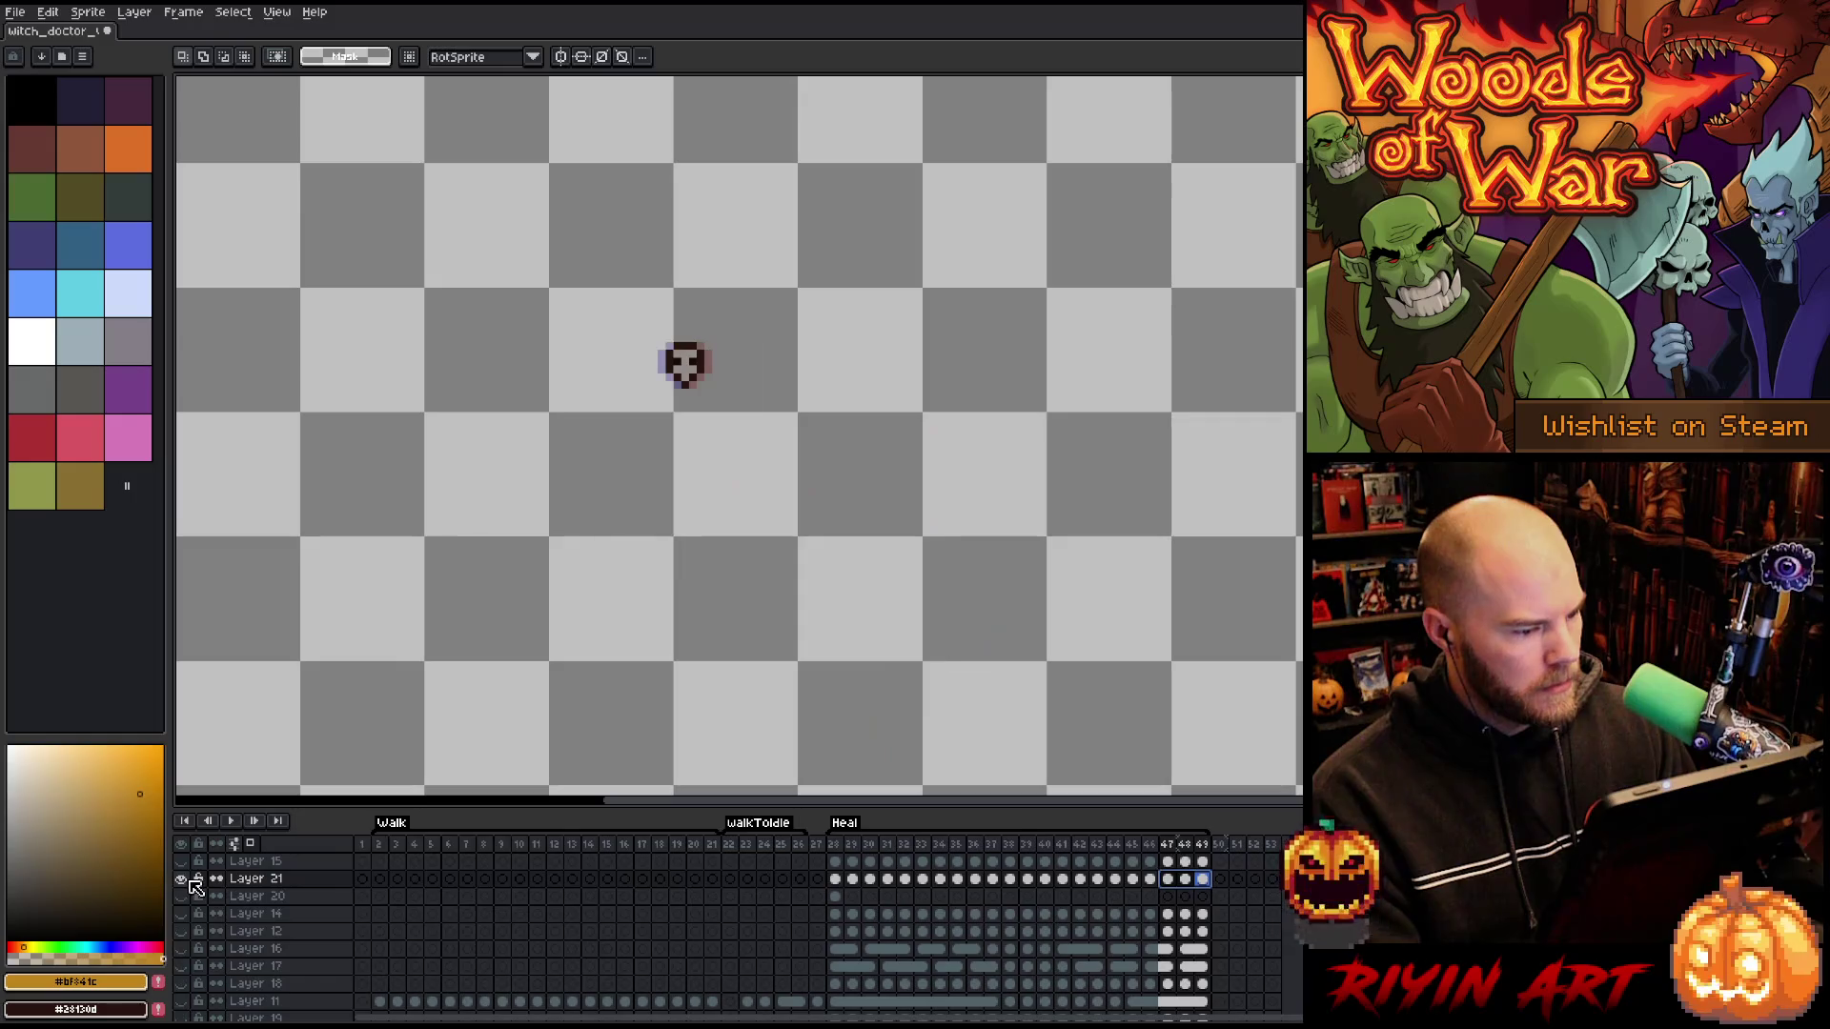
- Show the teal background and other layers again, then play the Heal animation from the start
{"action": "left_click_drag", "start_coordinate": [181, 878], "coordinate": [183, 996]}
{"action": "scroll", "coordinate": [827, 891], "scroll_direction": "up", "scroll_amount": 5}
{"action": "left_click", "coordinate": [839, 845]}
{"action": "key", "text": "Return"}
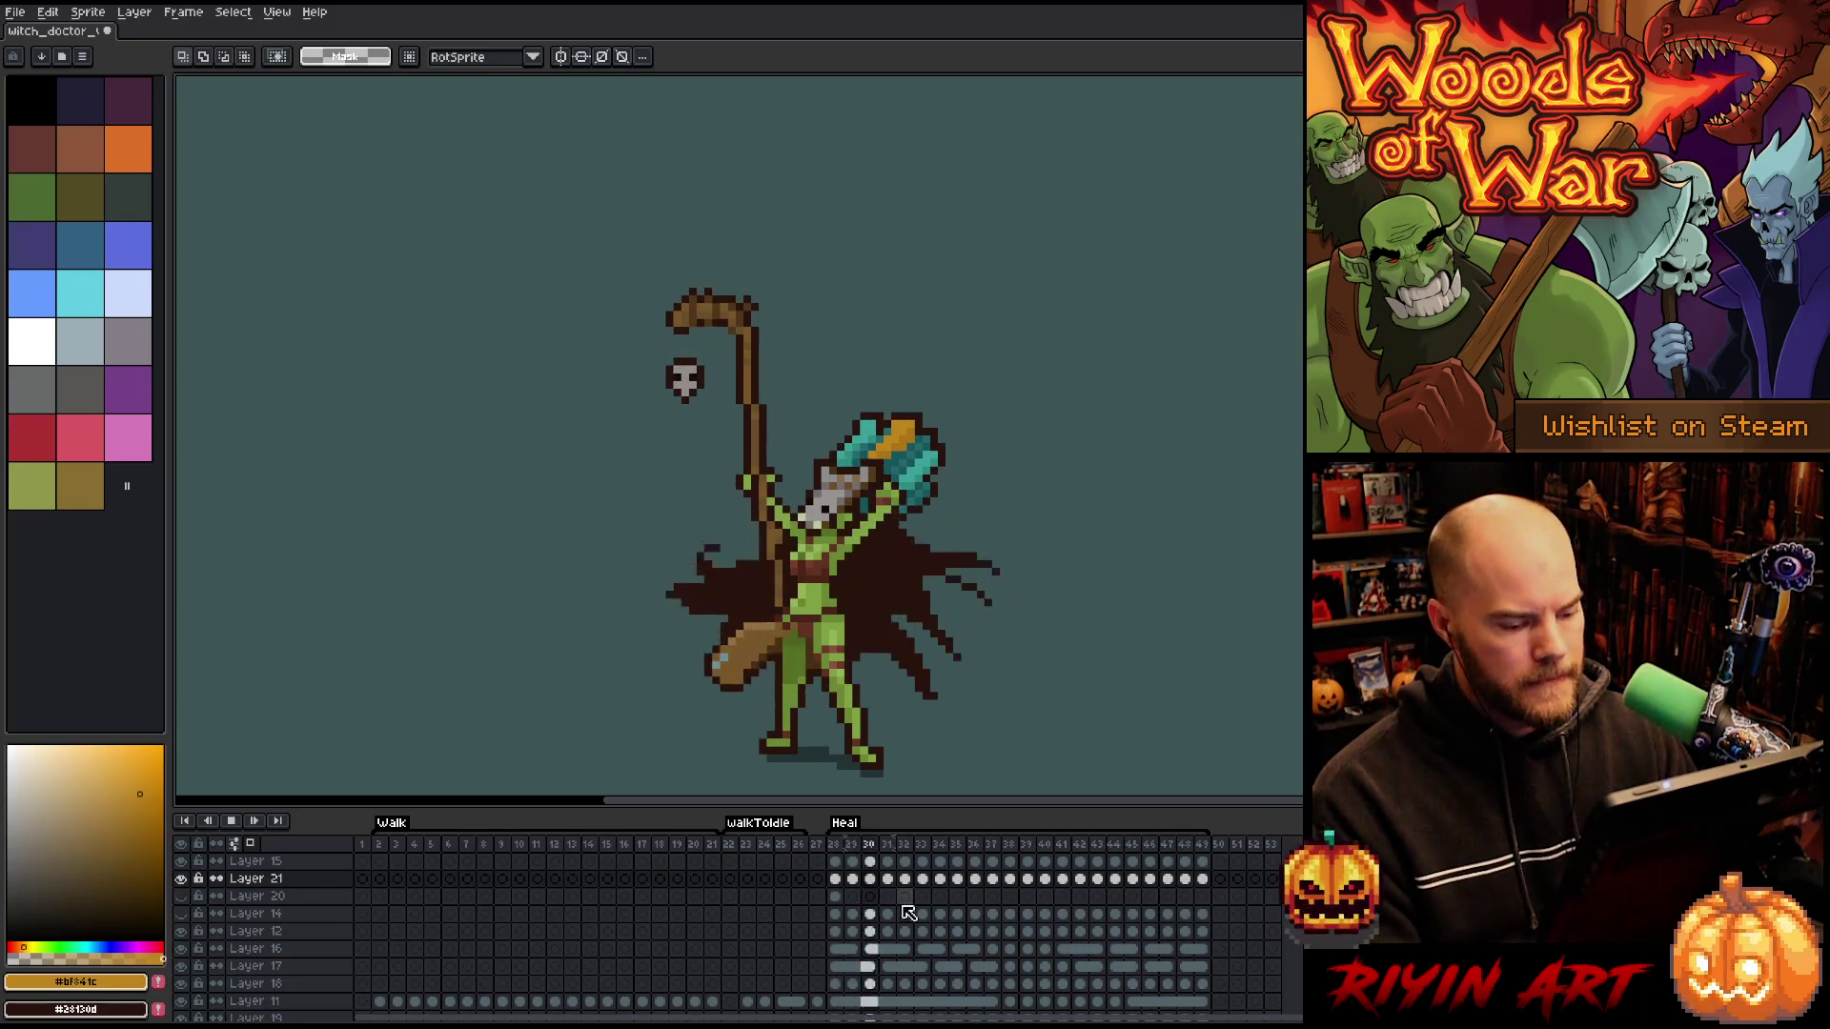
- Copy Layer 21's skull cels for frames 28–49 into Layer 20 starting at frame 28
{"action": "key", "text": "Return"}
{"action": "left_click_drag", "start_coordinate": [843, 883], "coordinate": [1208, 885]}
{"action": "key", "text": "ctrl+c"}
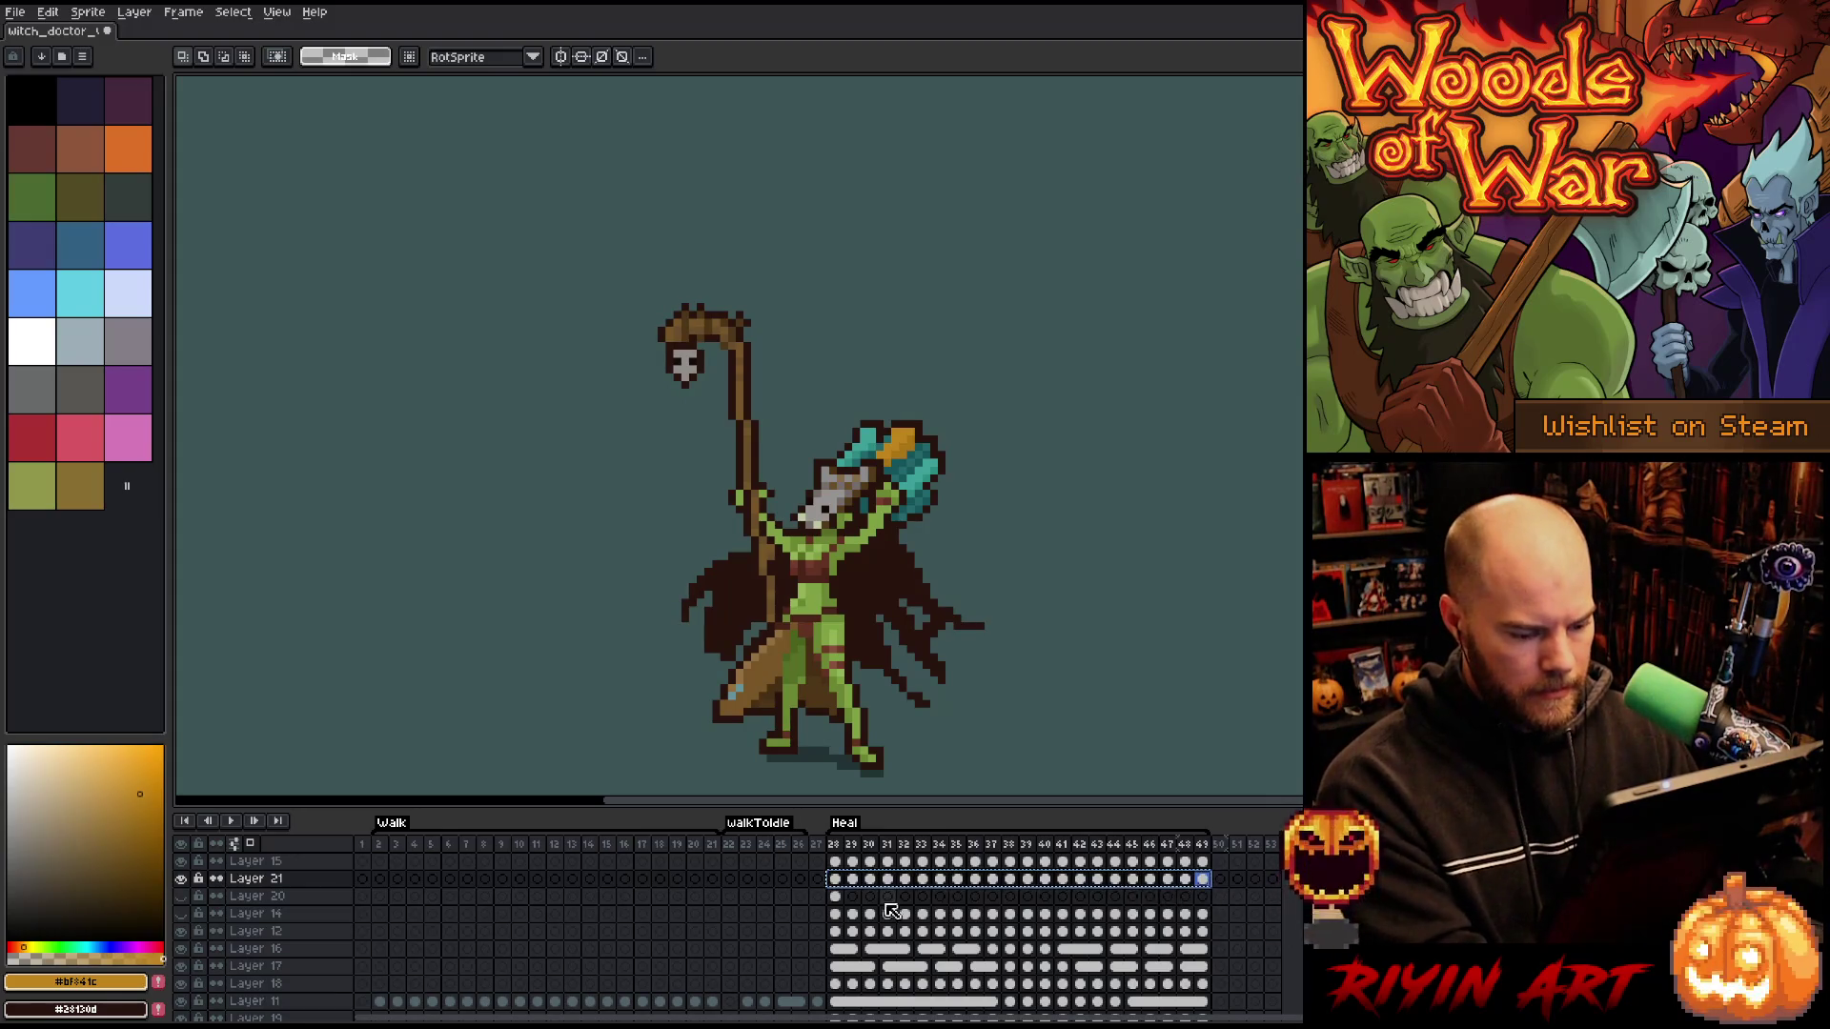
{"action": "left_click", "coordinate": [834, 896]}
{"action": "key", "text": "ctrl+v"}
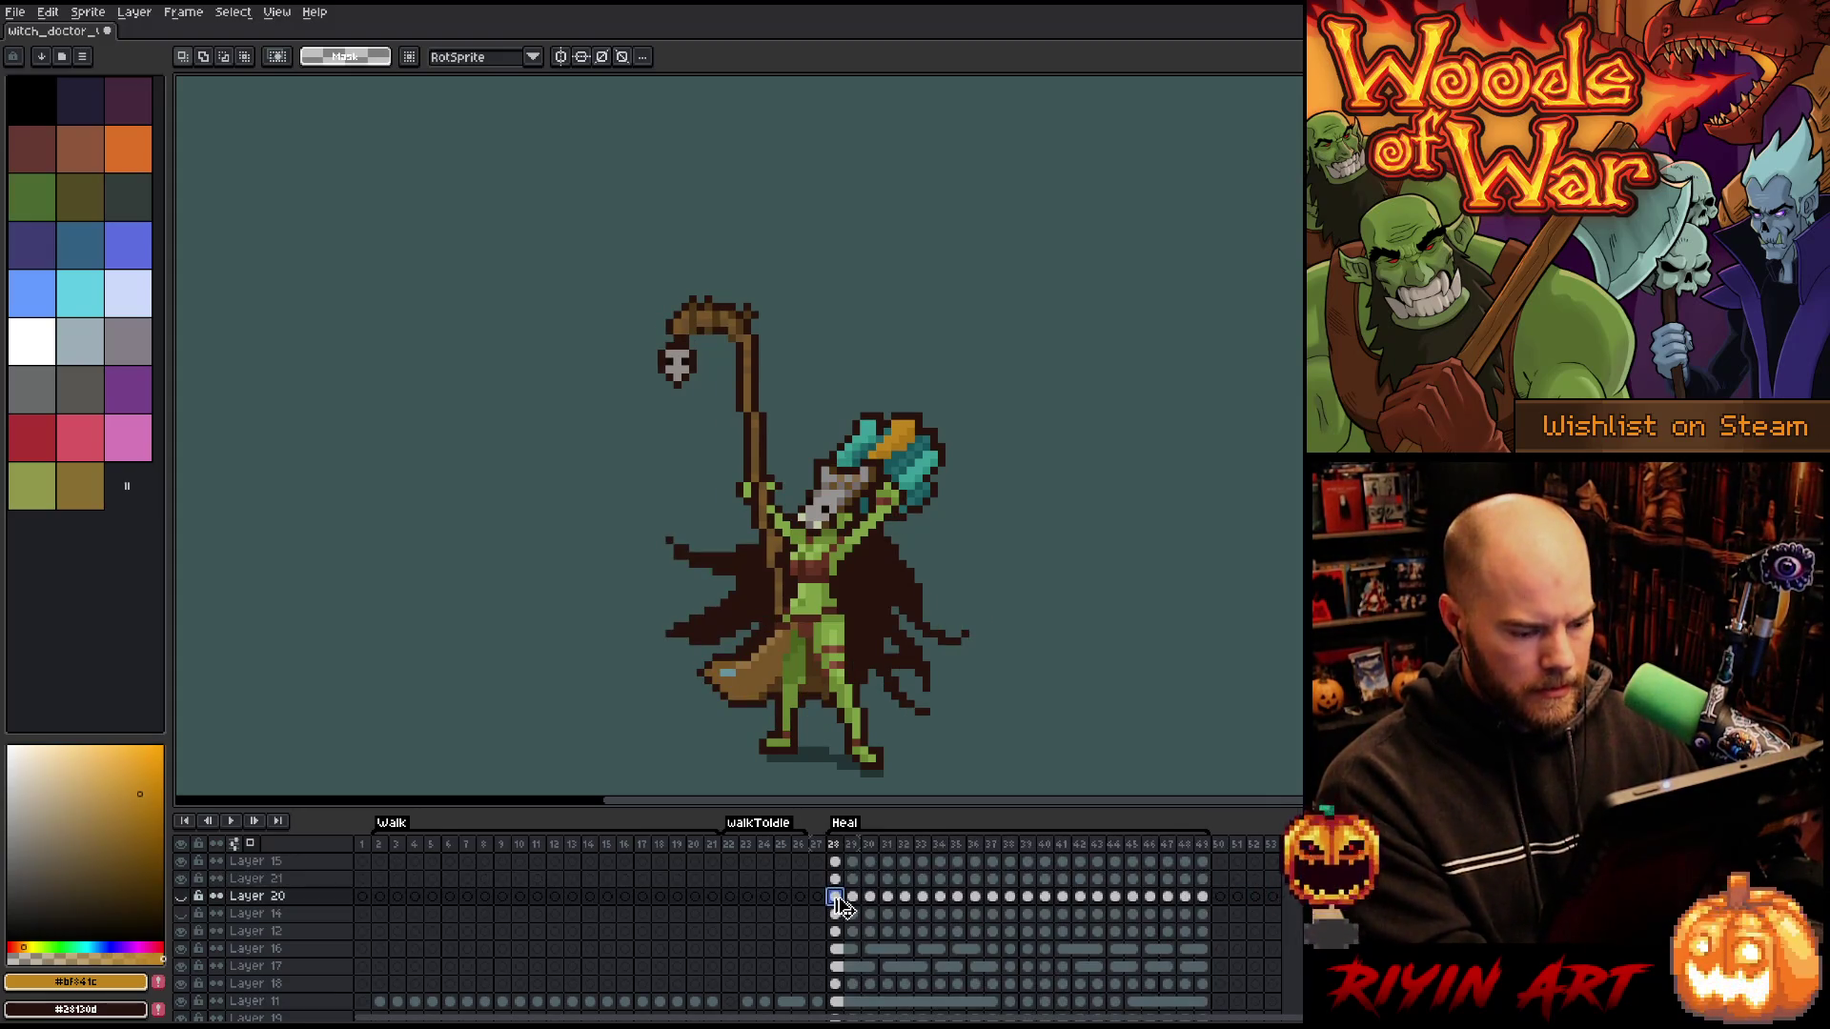
- Shift the pasted skull in frames 28–49 down and left of the staff tip, then replay Heal
{"action": "left_click_drag", "start_coordinate": [1203, 896], "coordinate": [834, 895]}
{"action": "key", "text": "v"}
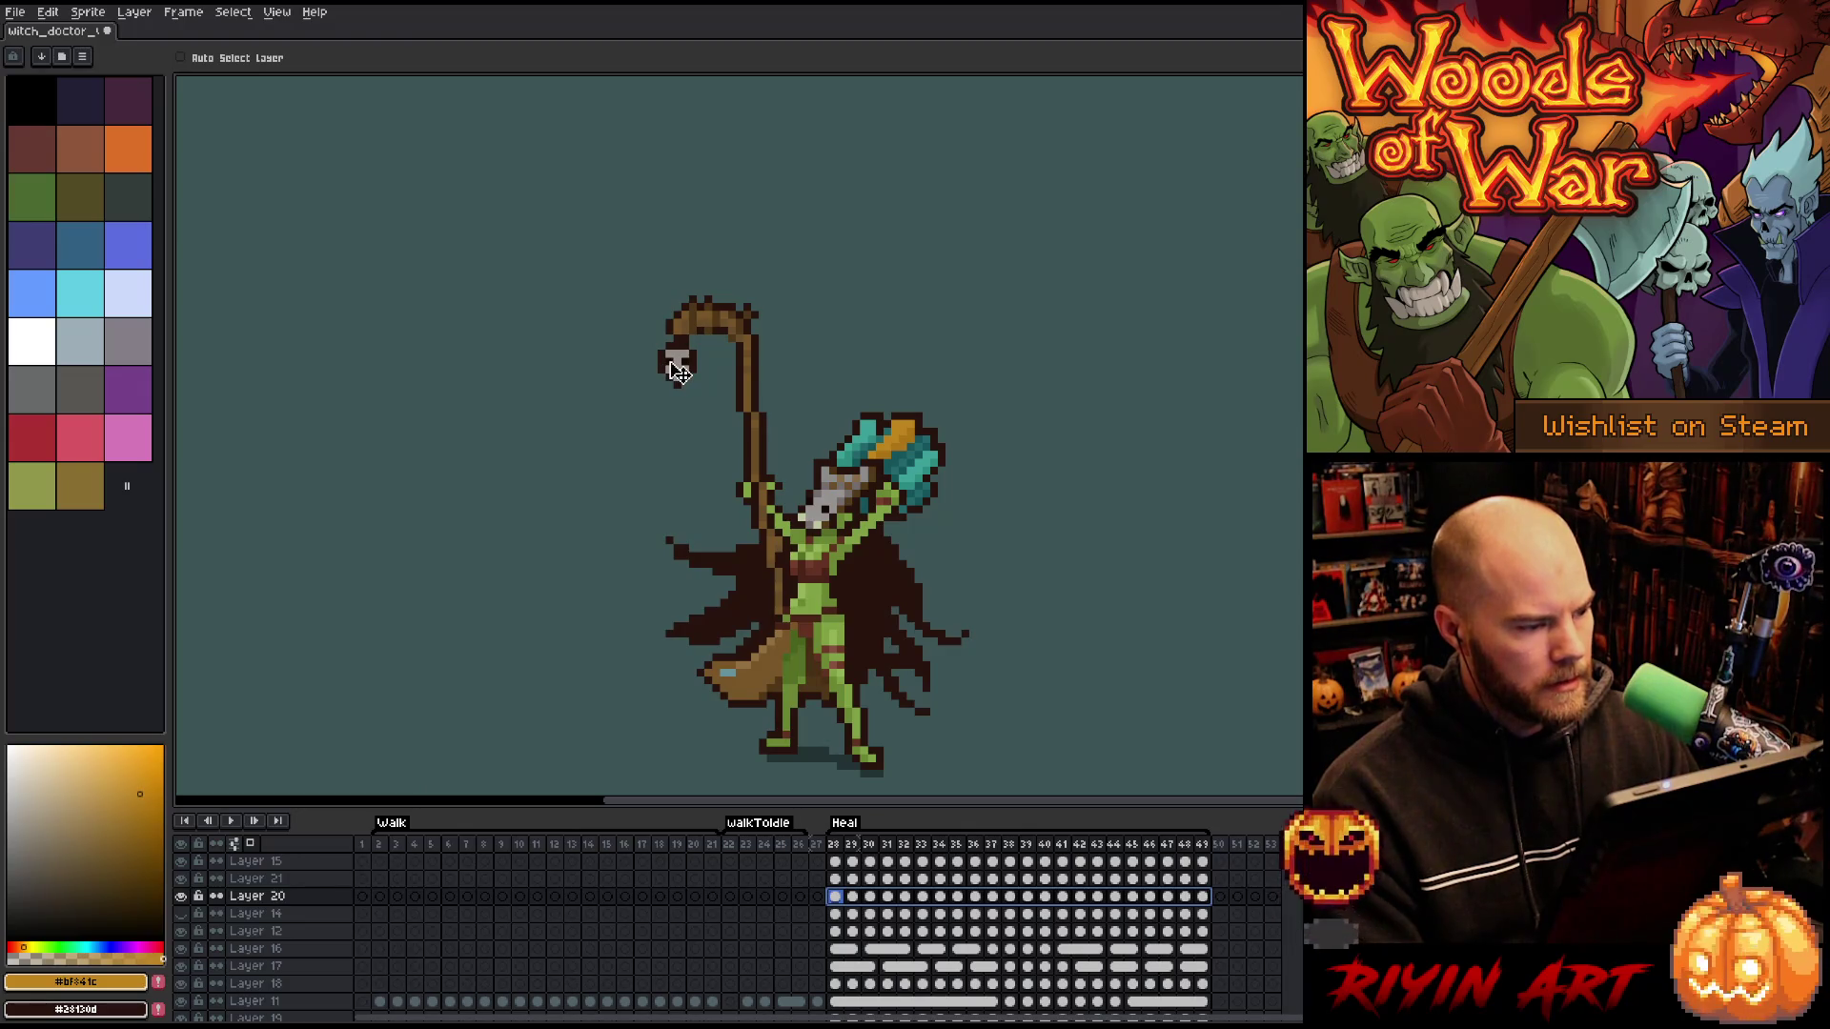
{"action": "left_click_drag", "start_coordinate": [658, 405], "coordinate": [644, 410]}
{"action": "key", "text": "Return"}
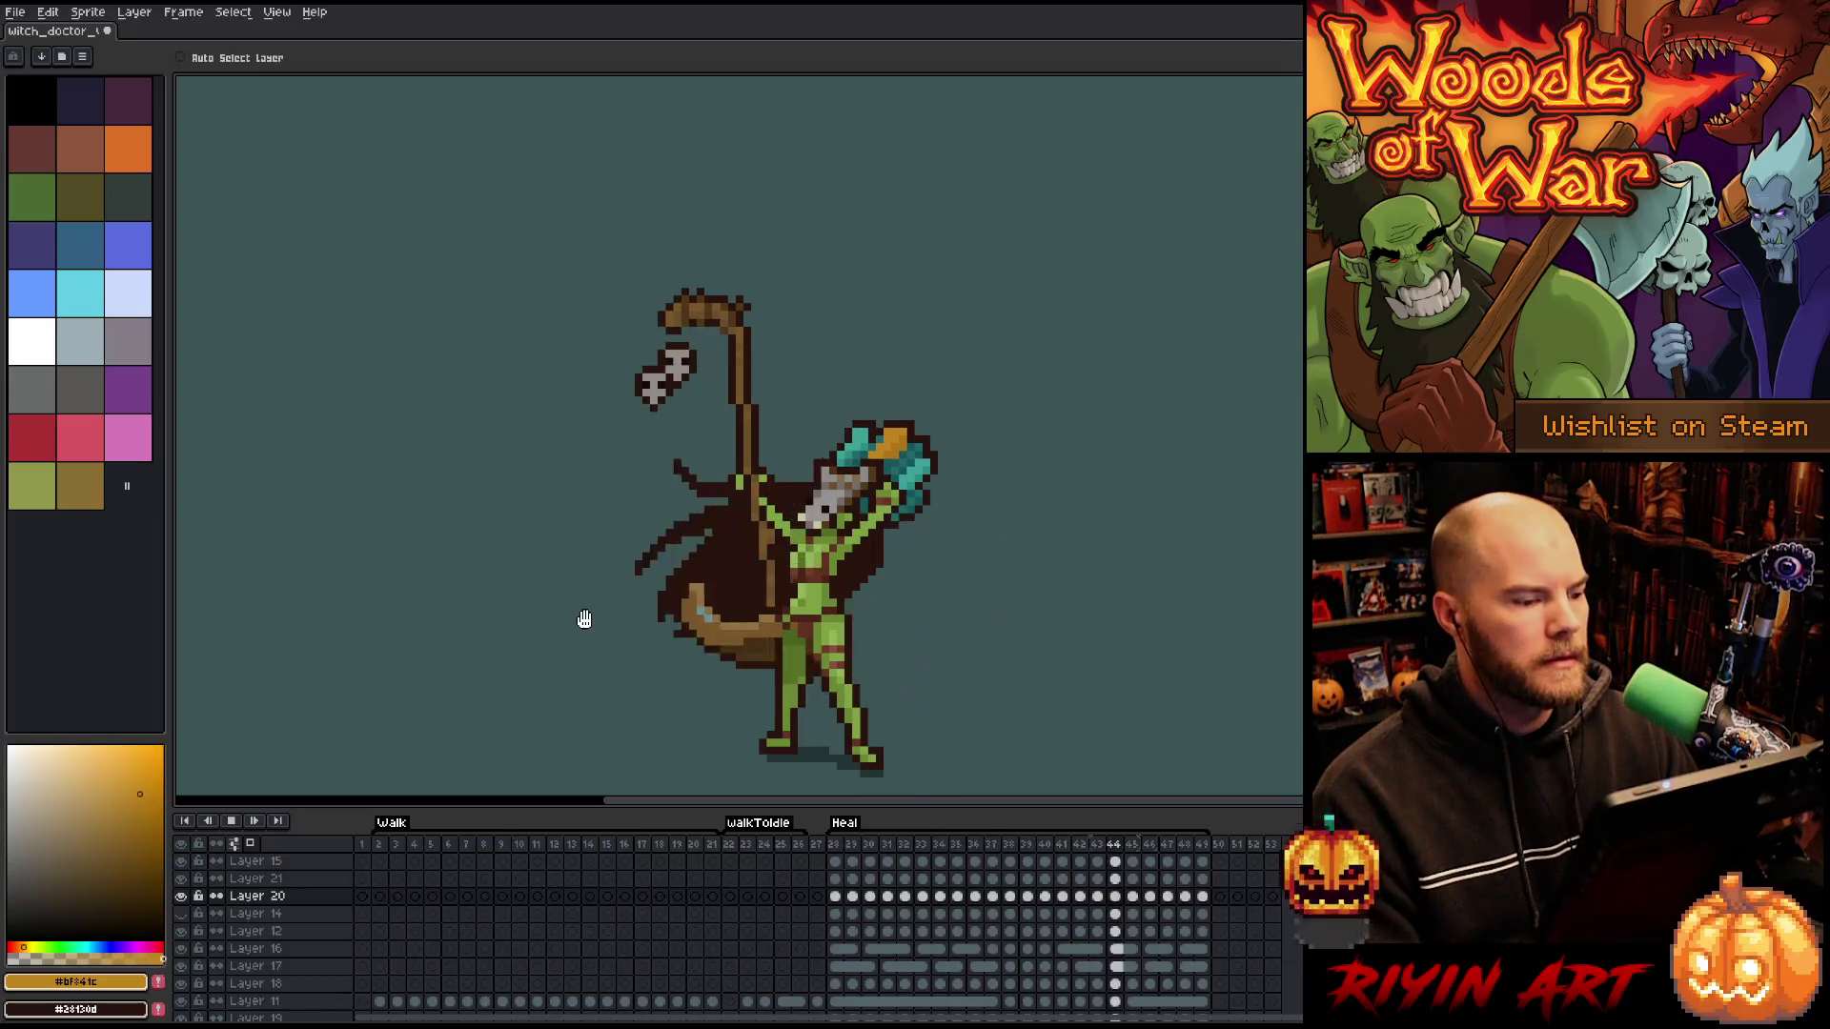
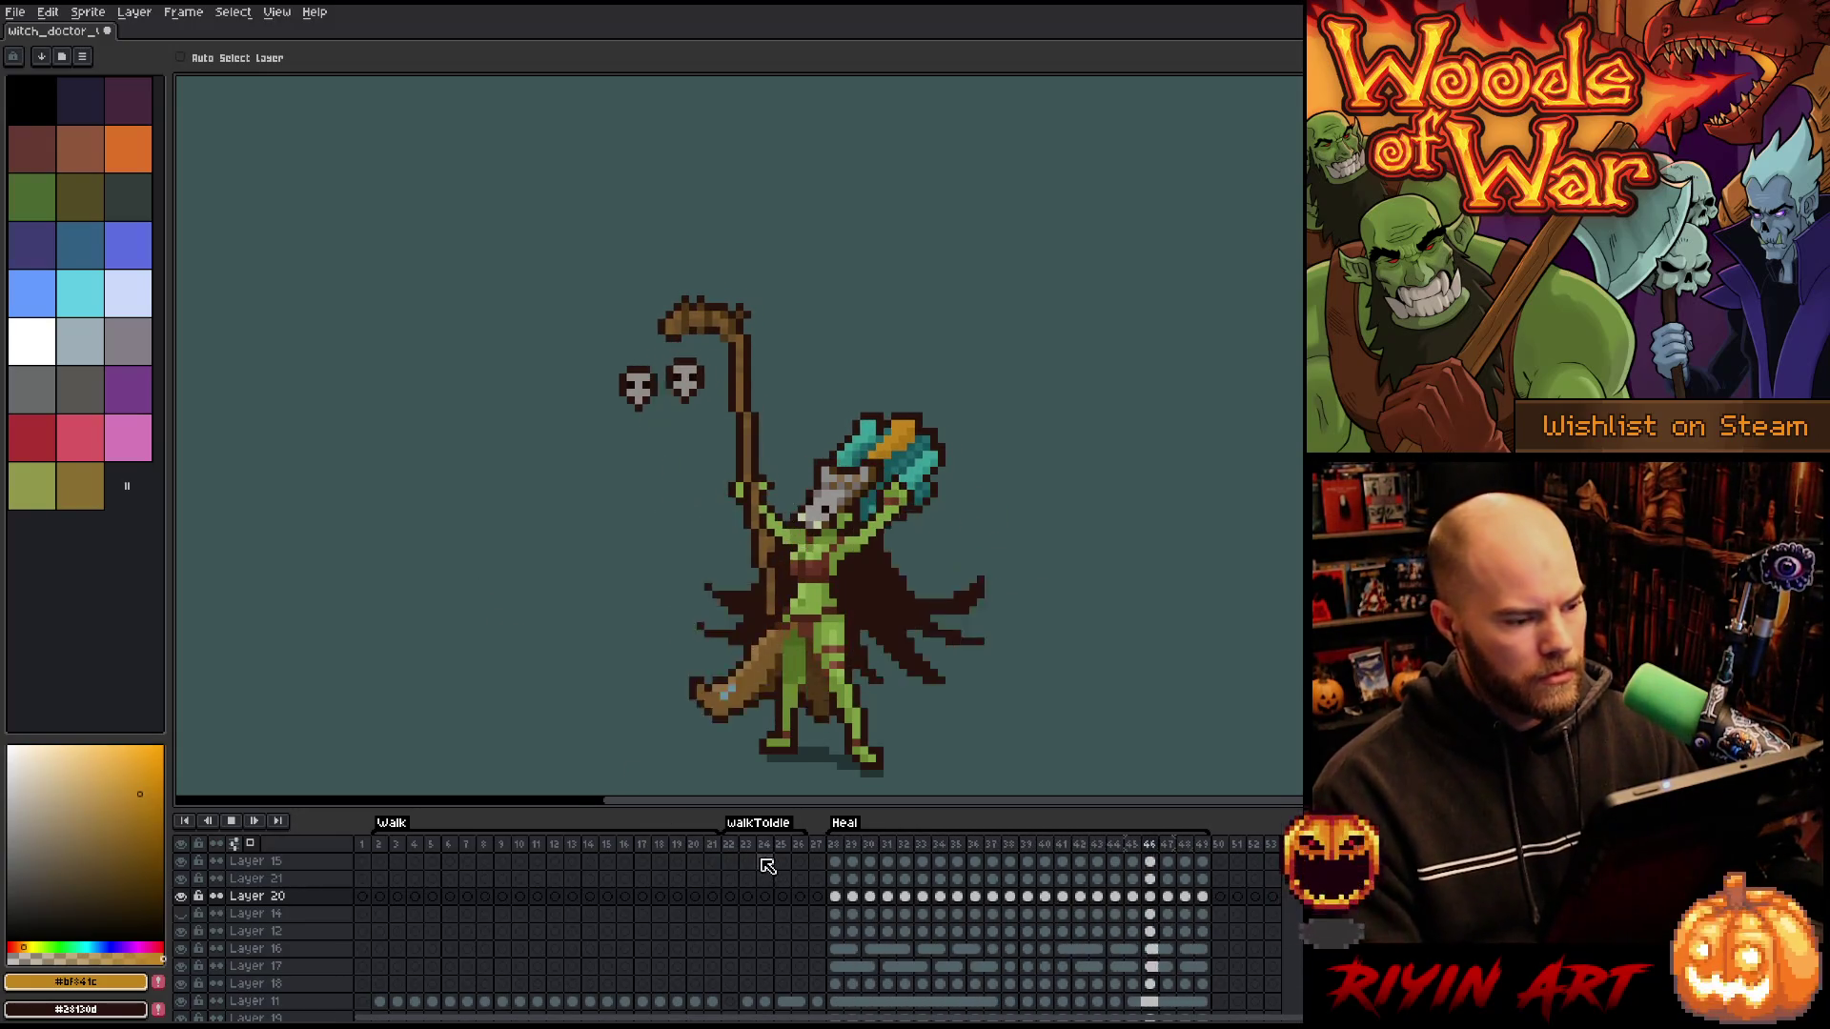
- Hide Layer 20 and preview the Heal animation from frame 28 to compare the staff skull
{"action": "left_click", "coordinate": [836, 844]}
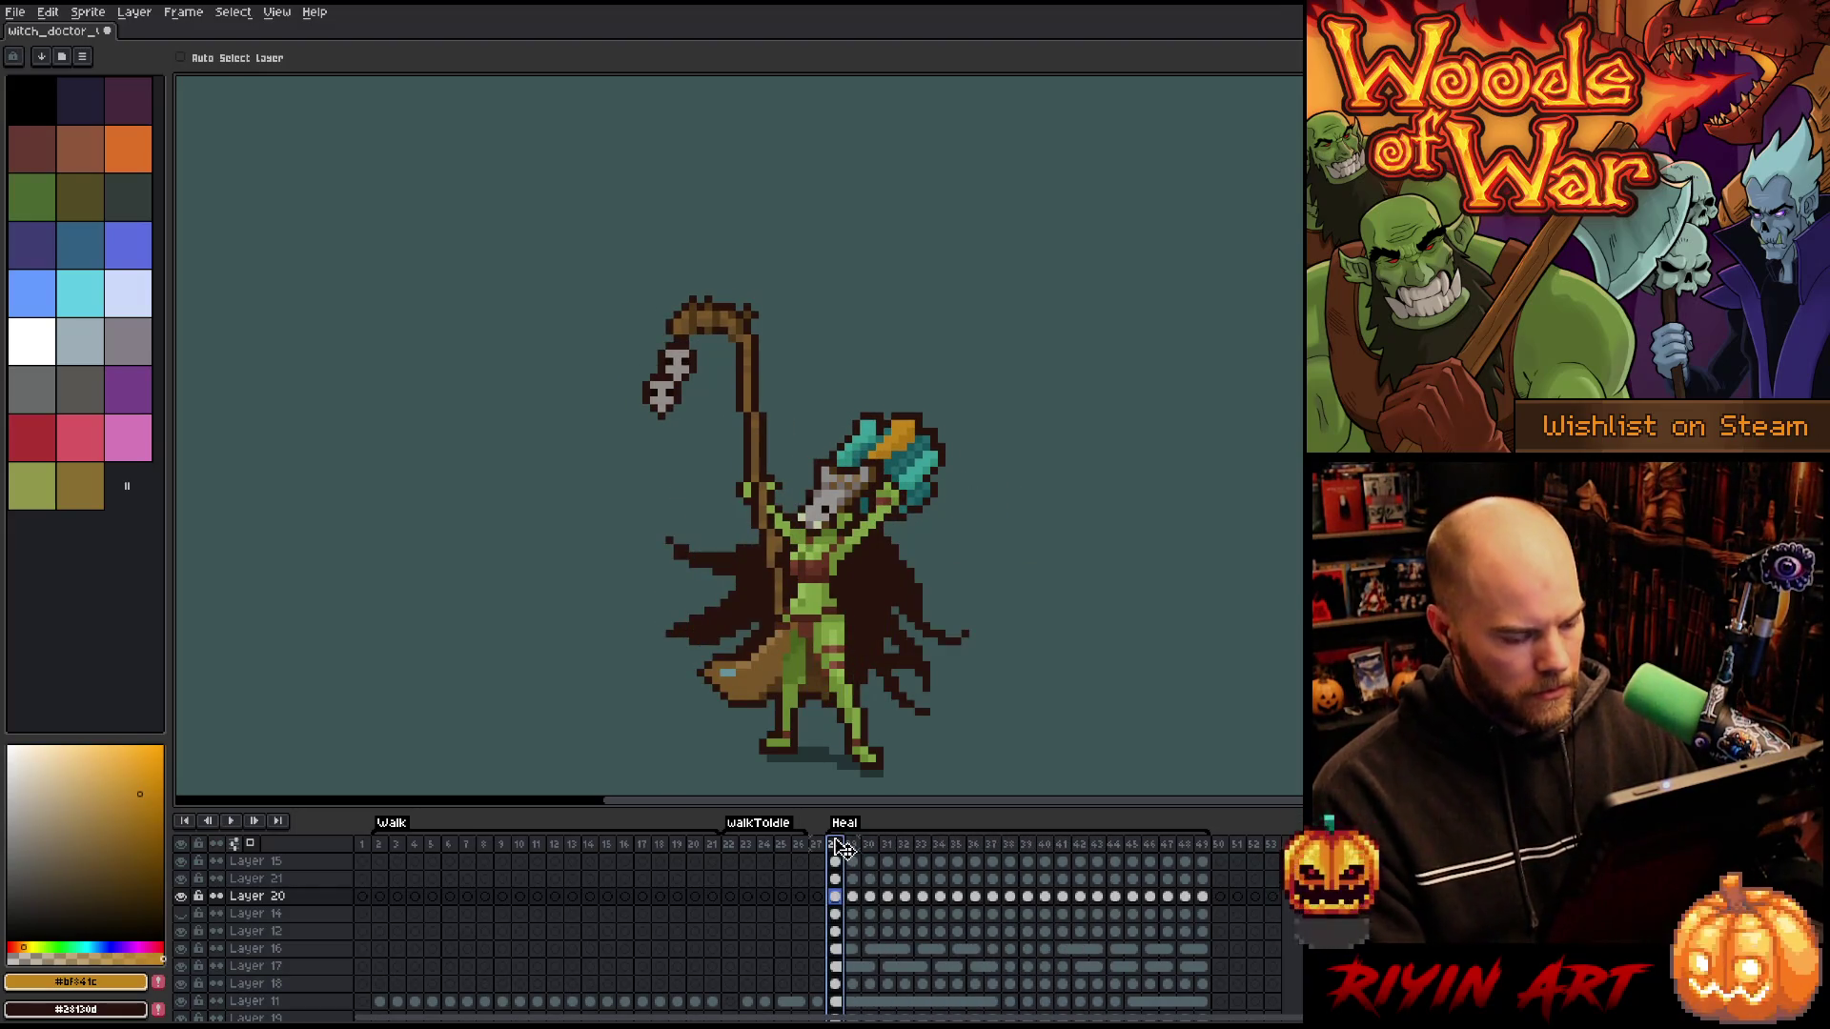
{"action": "left_click", "coordinate": [181, 896]}
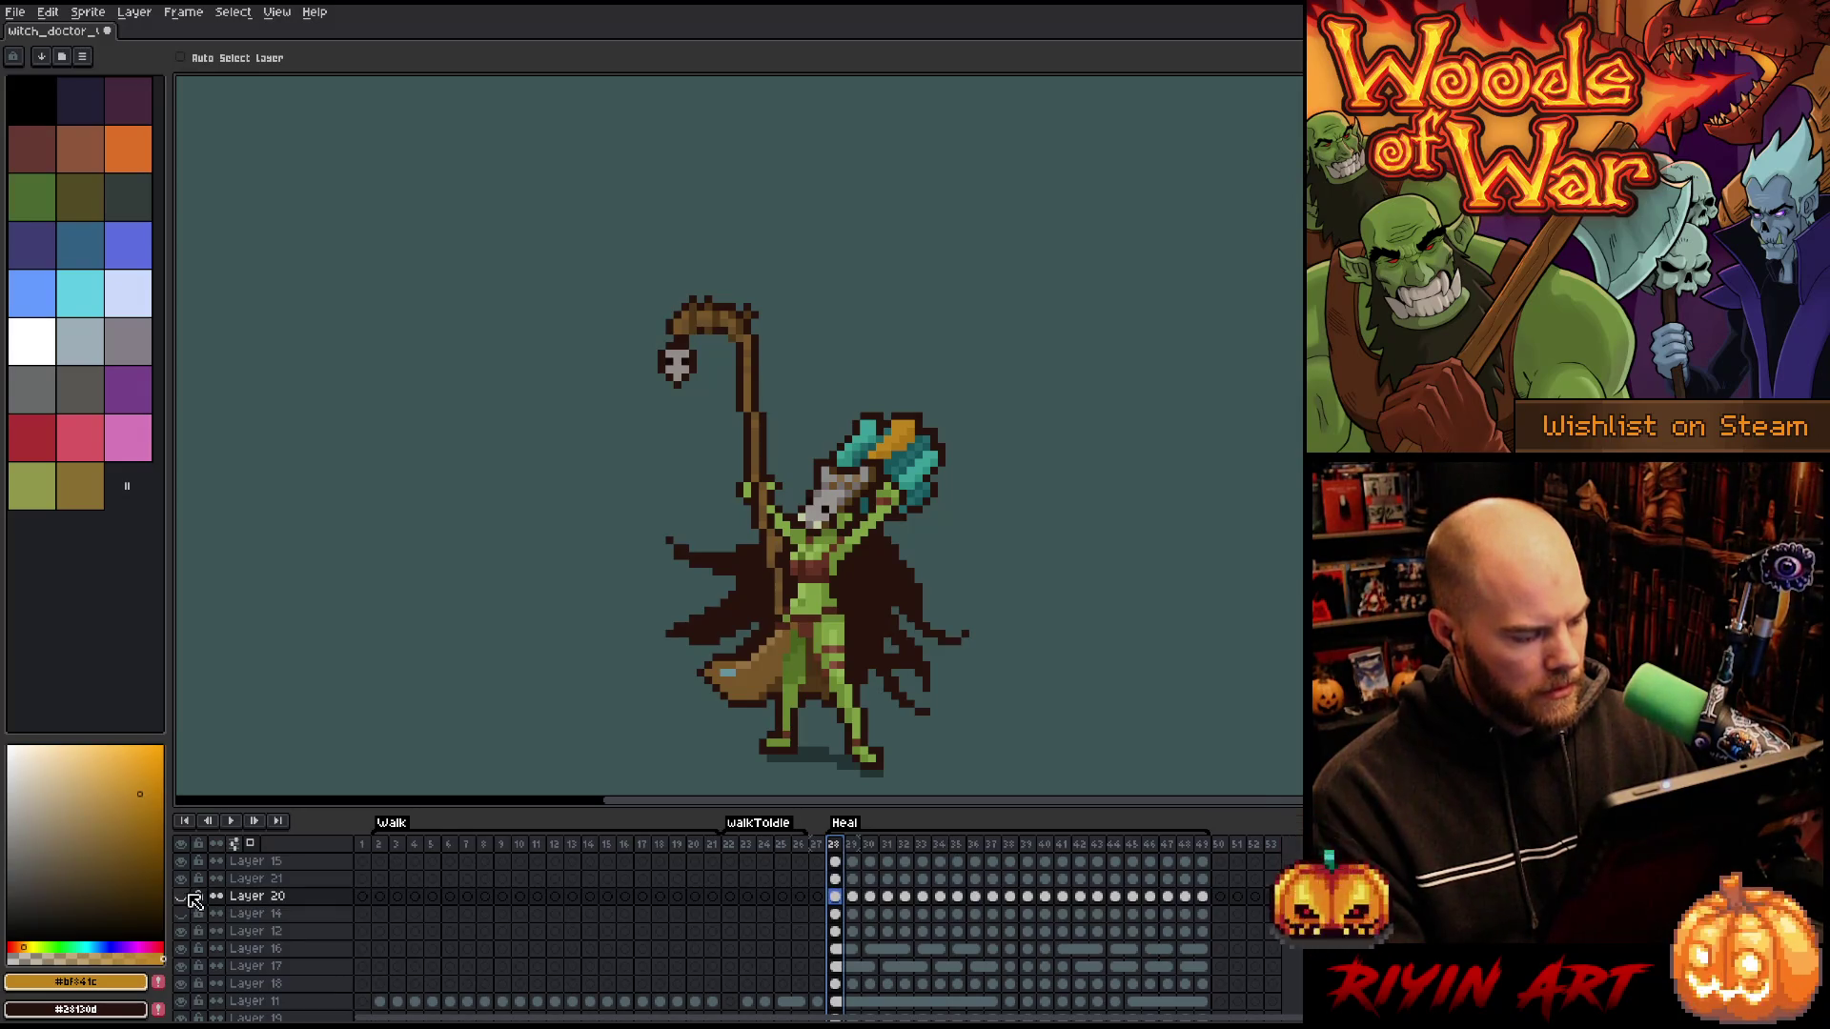
{"action": "left_click", "coordinate": [839, 879]}
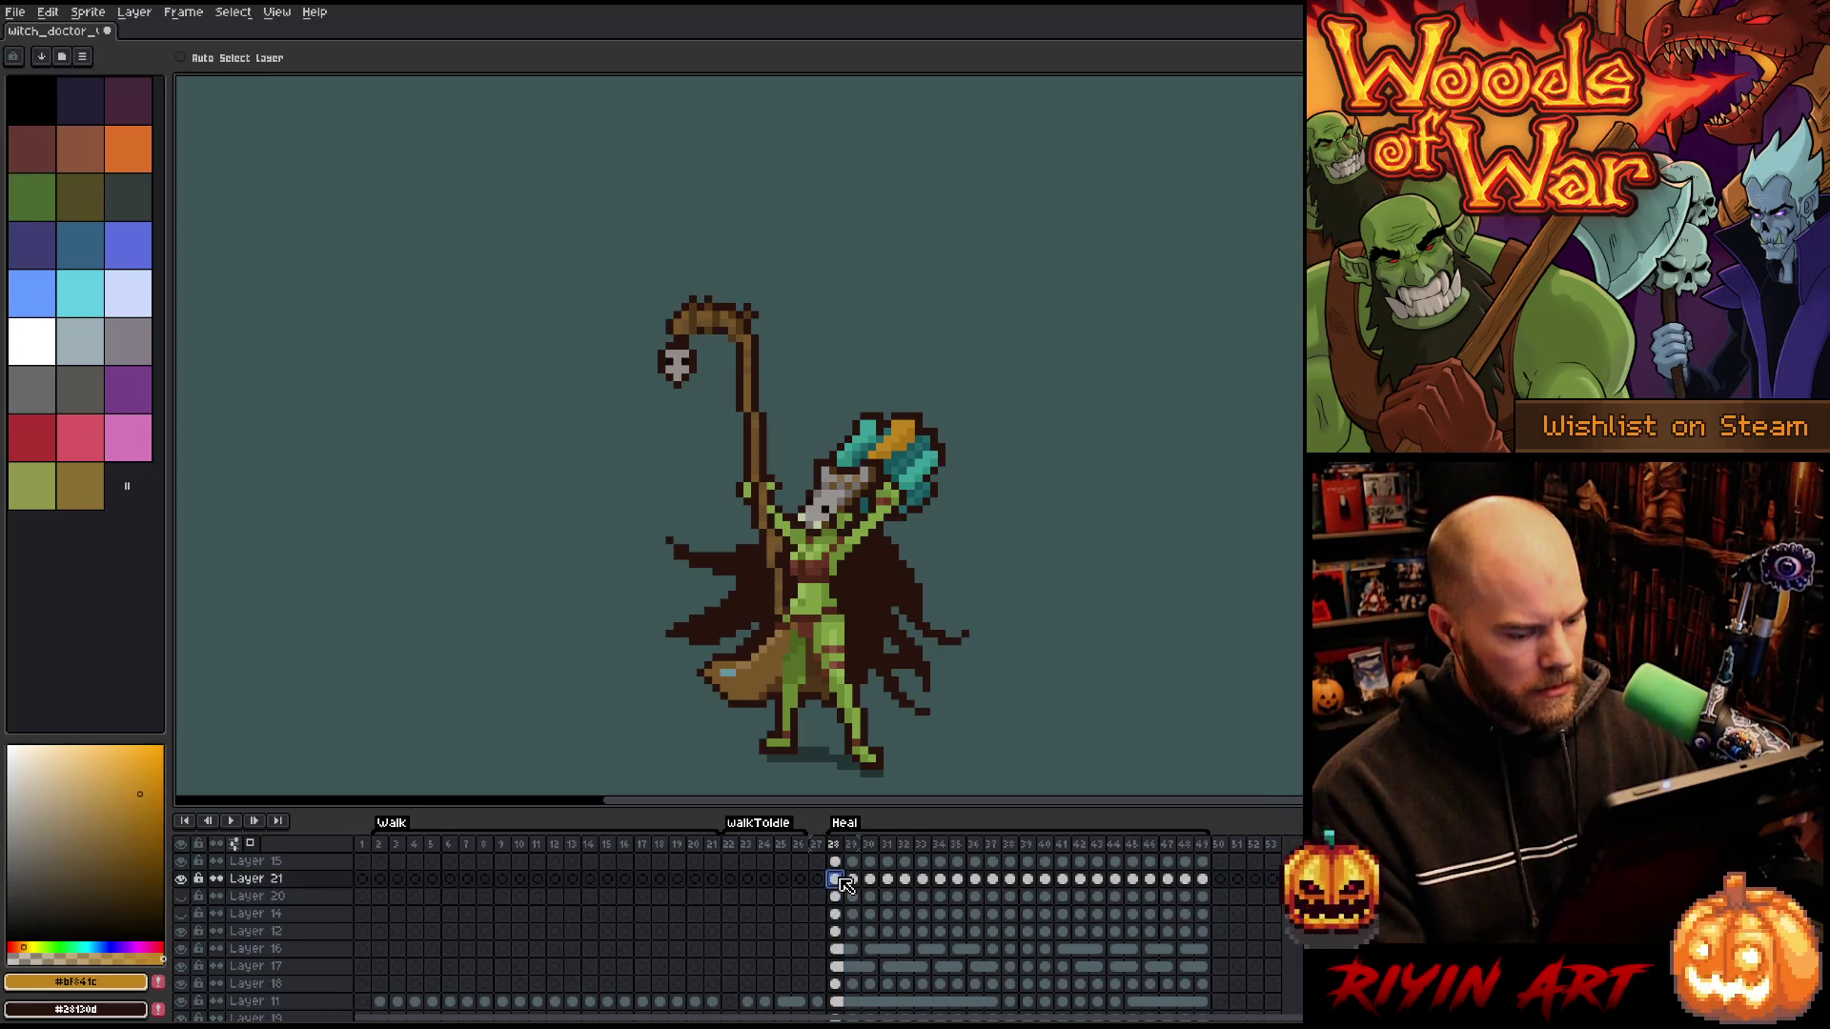
{"action": "key", "text": "Right"}
{"action": "key", "text": "Right"}
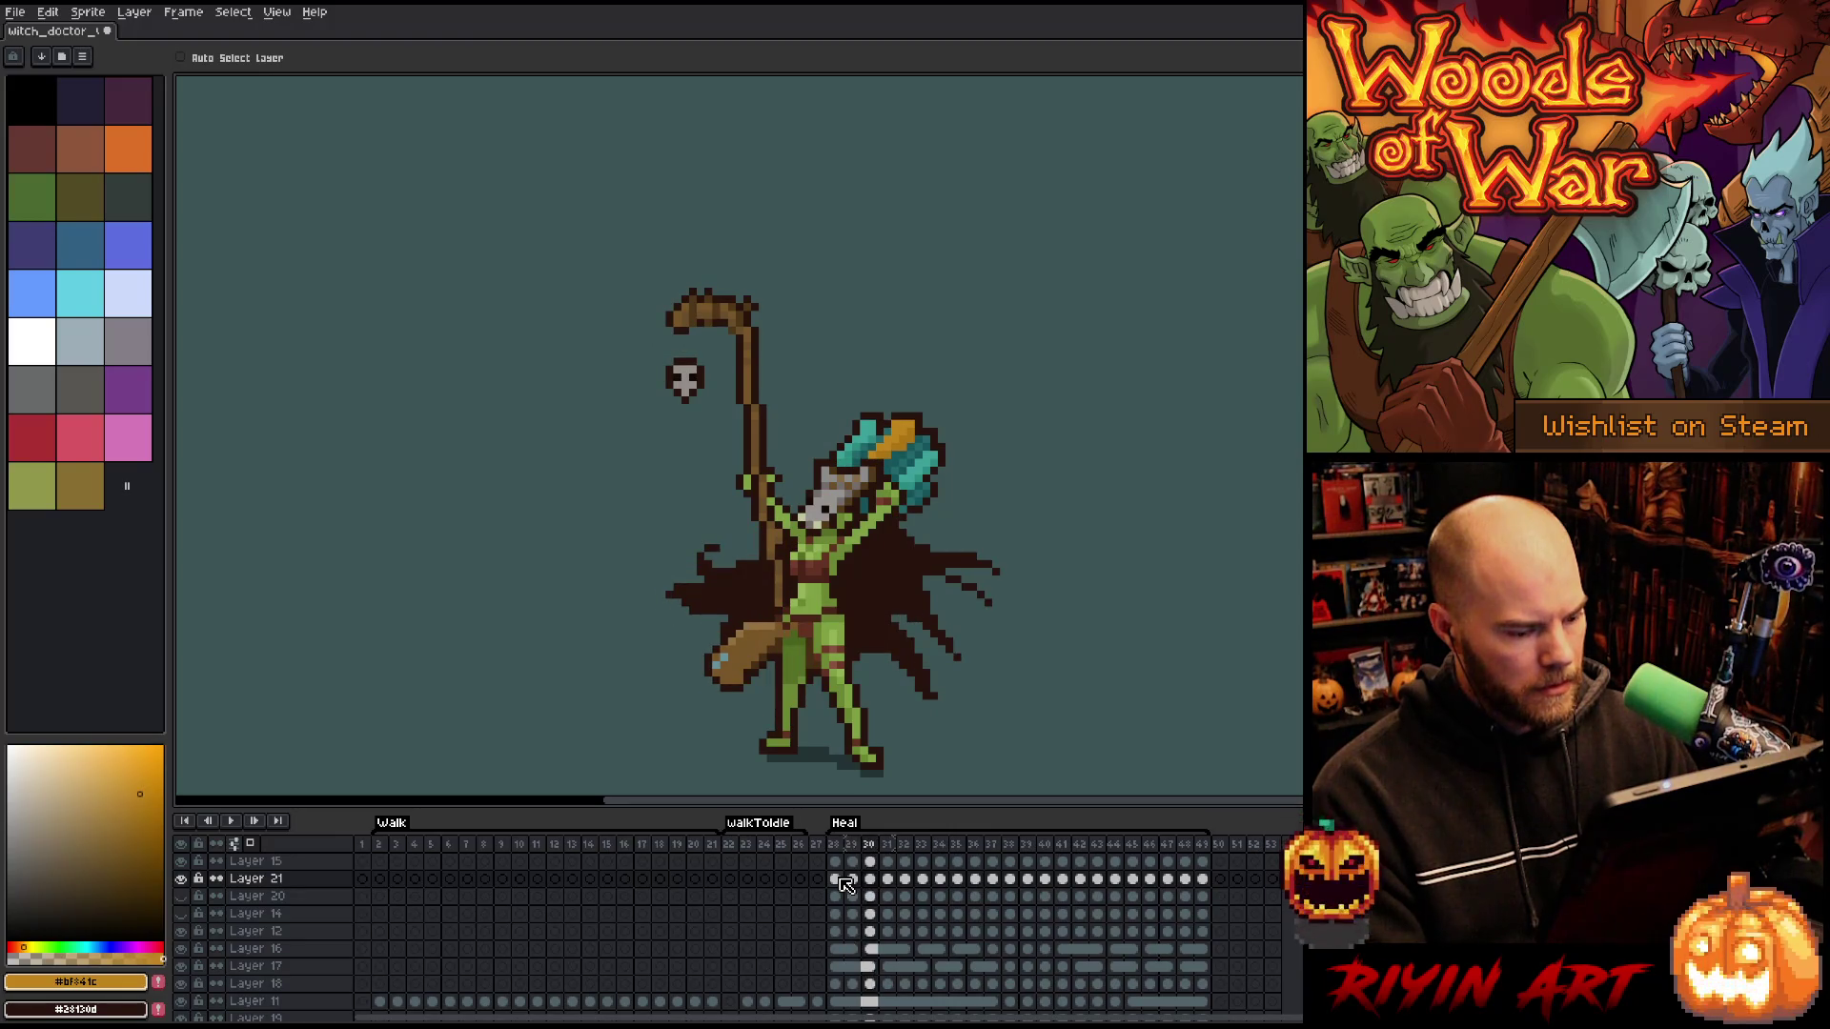
{"action": "key", "text": "Left"}
{"action": "key", "text": "Left"}
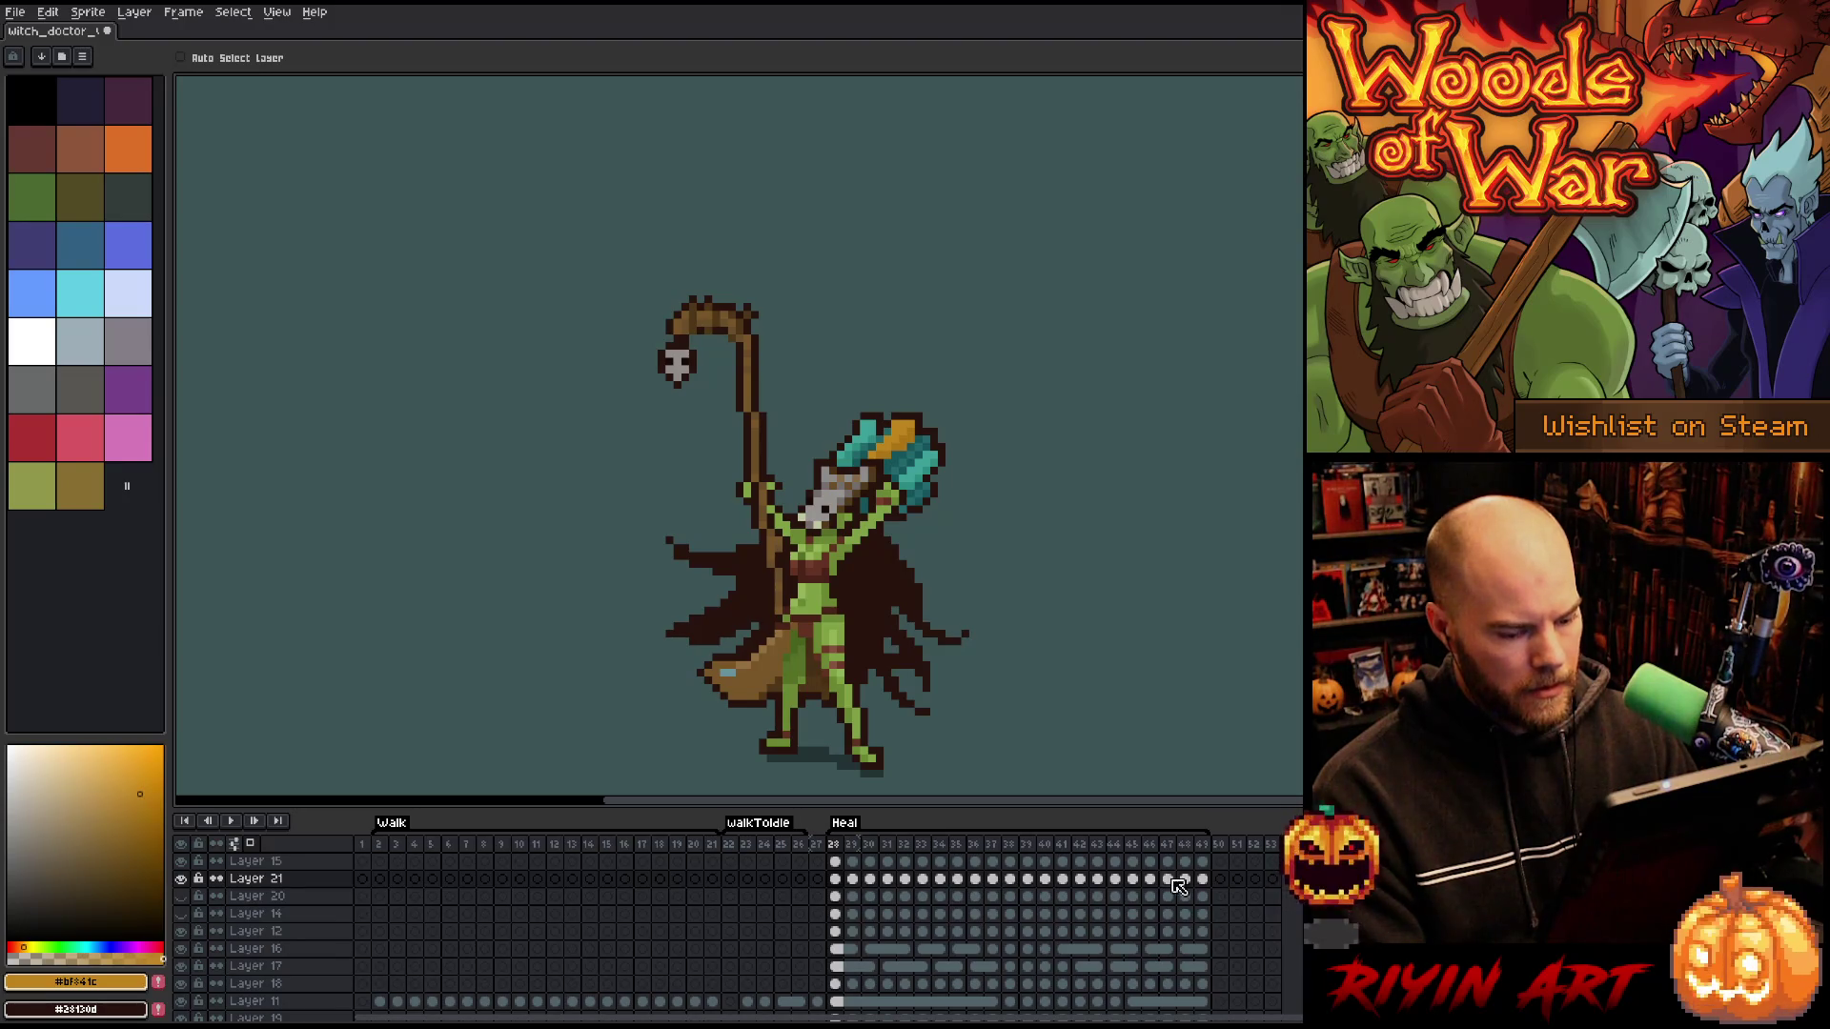
- Select the Heal frame ranges on Layers 21 and 20 and play to check the skull
{"action": "mouse_move", "coordinate": [1213, 888]}
{"action": "left_mouse_down"}
{"action": "mouse_move", "coordinate": [996, 887]}
{"action": "mouse_move", "coordinate": [1018, 887]}
{"action": "left_mouse_up"}
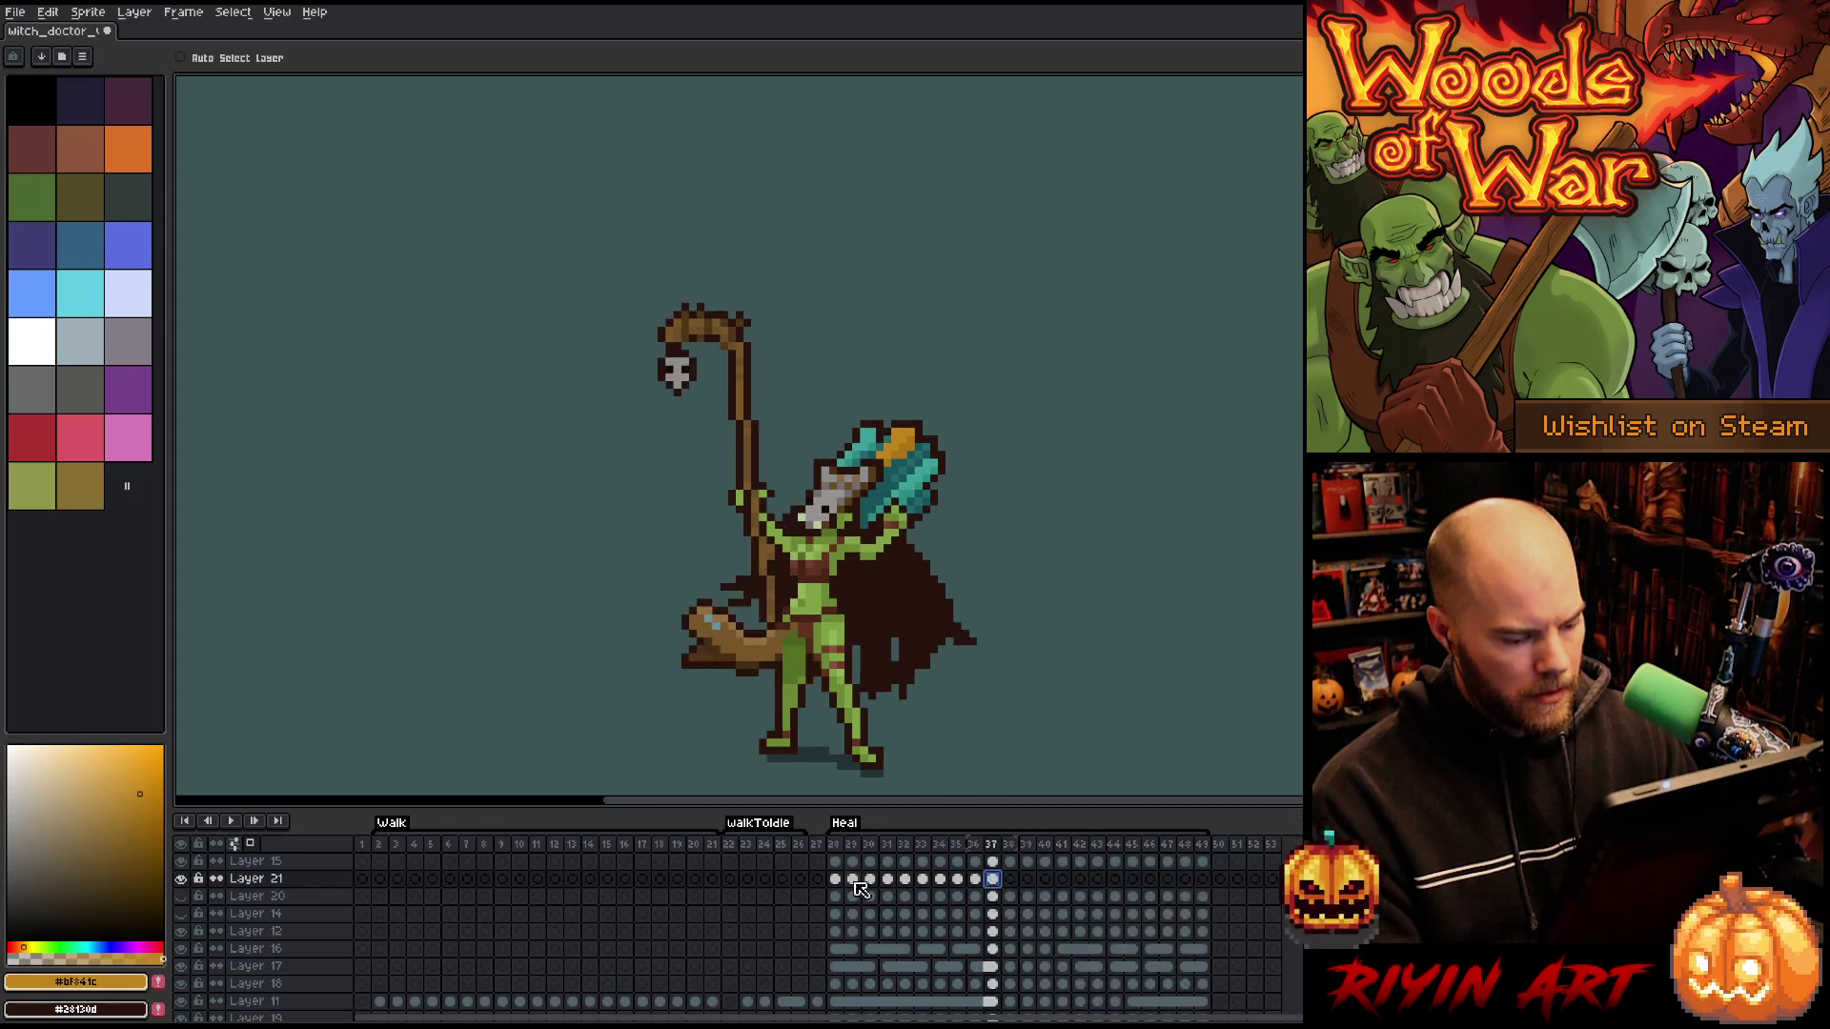
{"action": "left_click_drag", "start_coordinate": [834, 896], "coordinate": [1168, 896]}
{"action": "left_click", "coordinate": [1202, 896]}
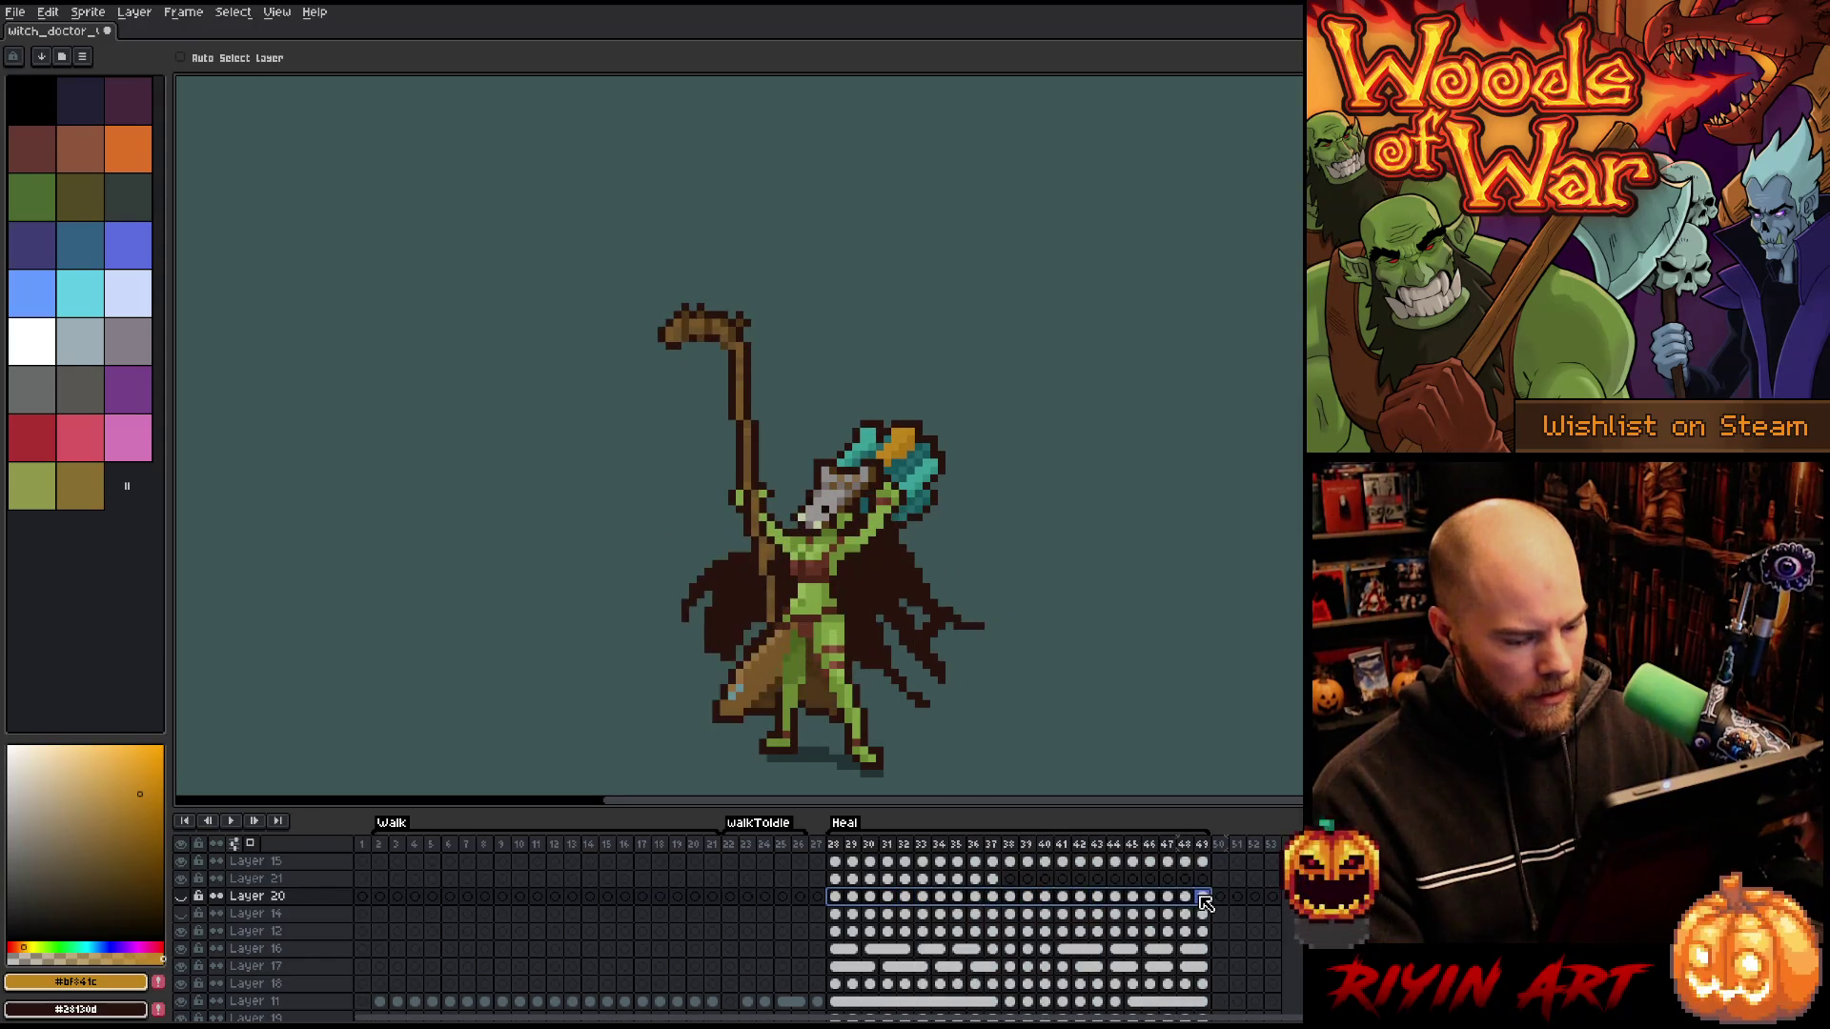
{"action": "left_click", "coordinate": [850, 880]}
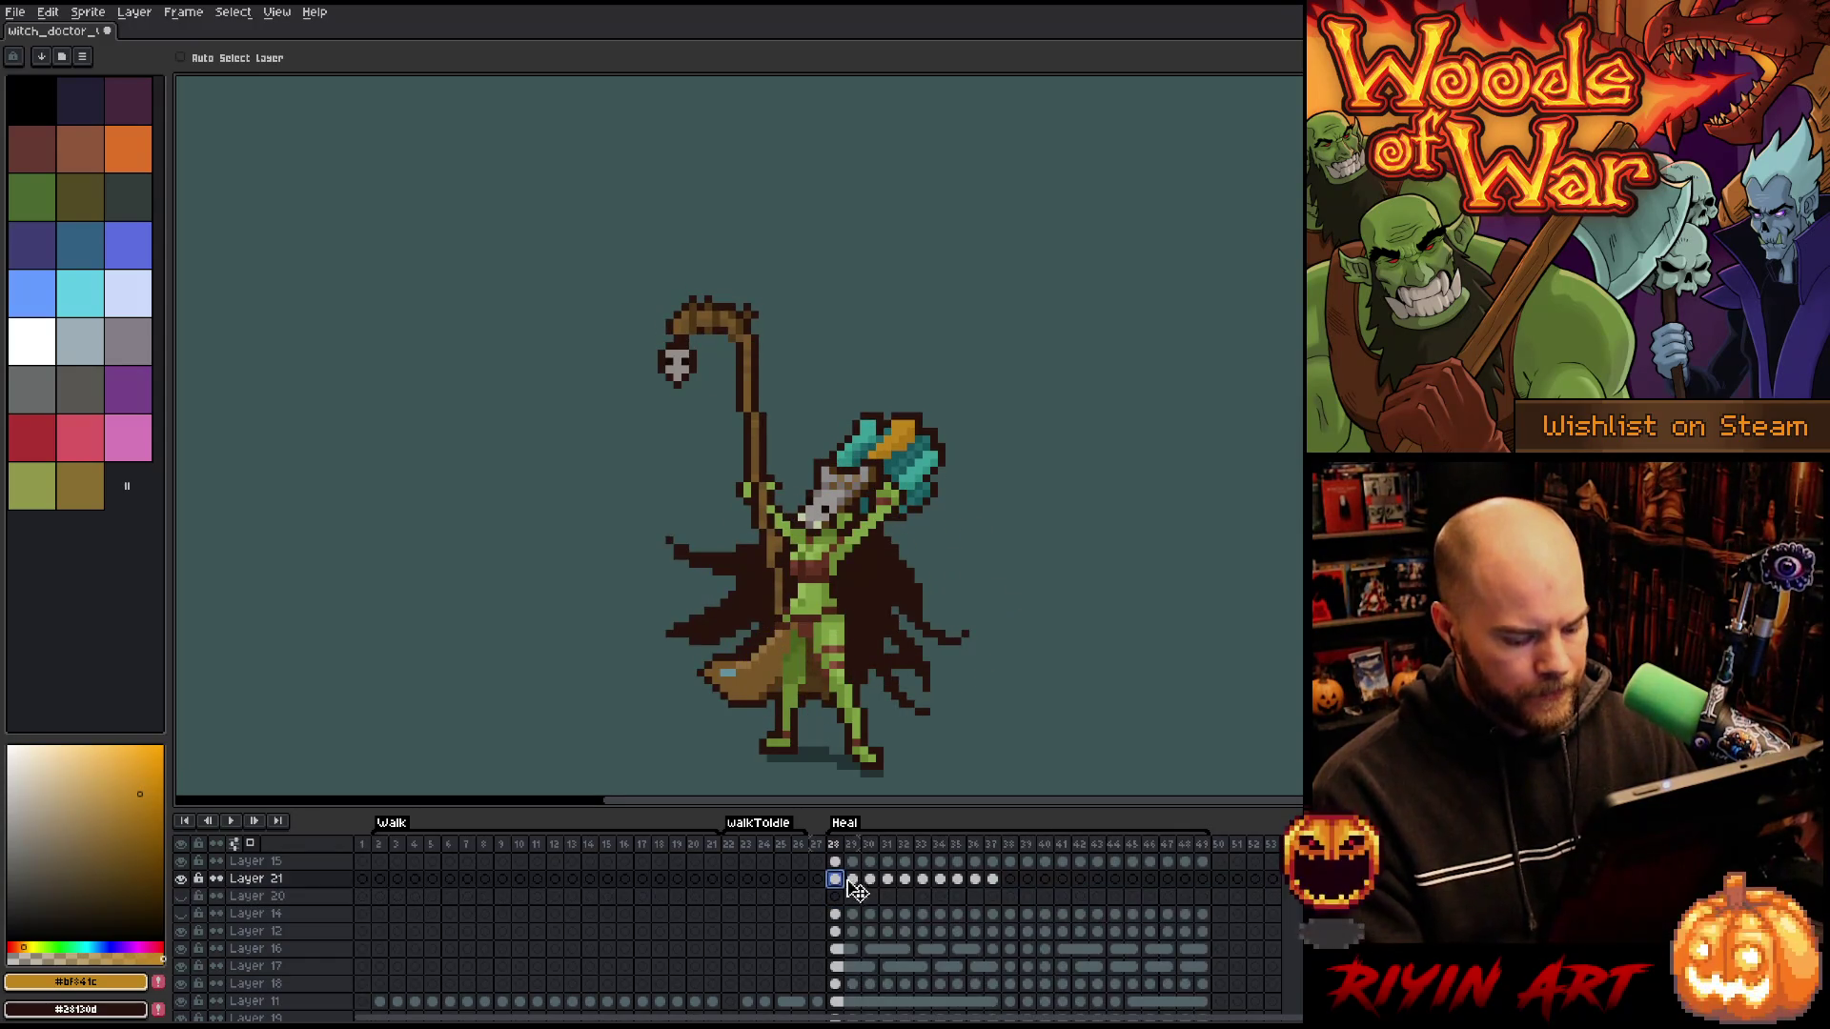
{"action": "key", "text": "Return"}
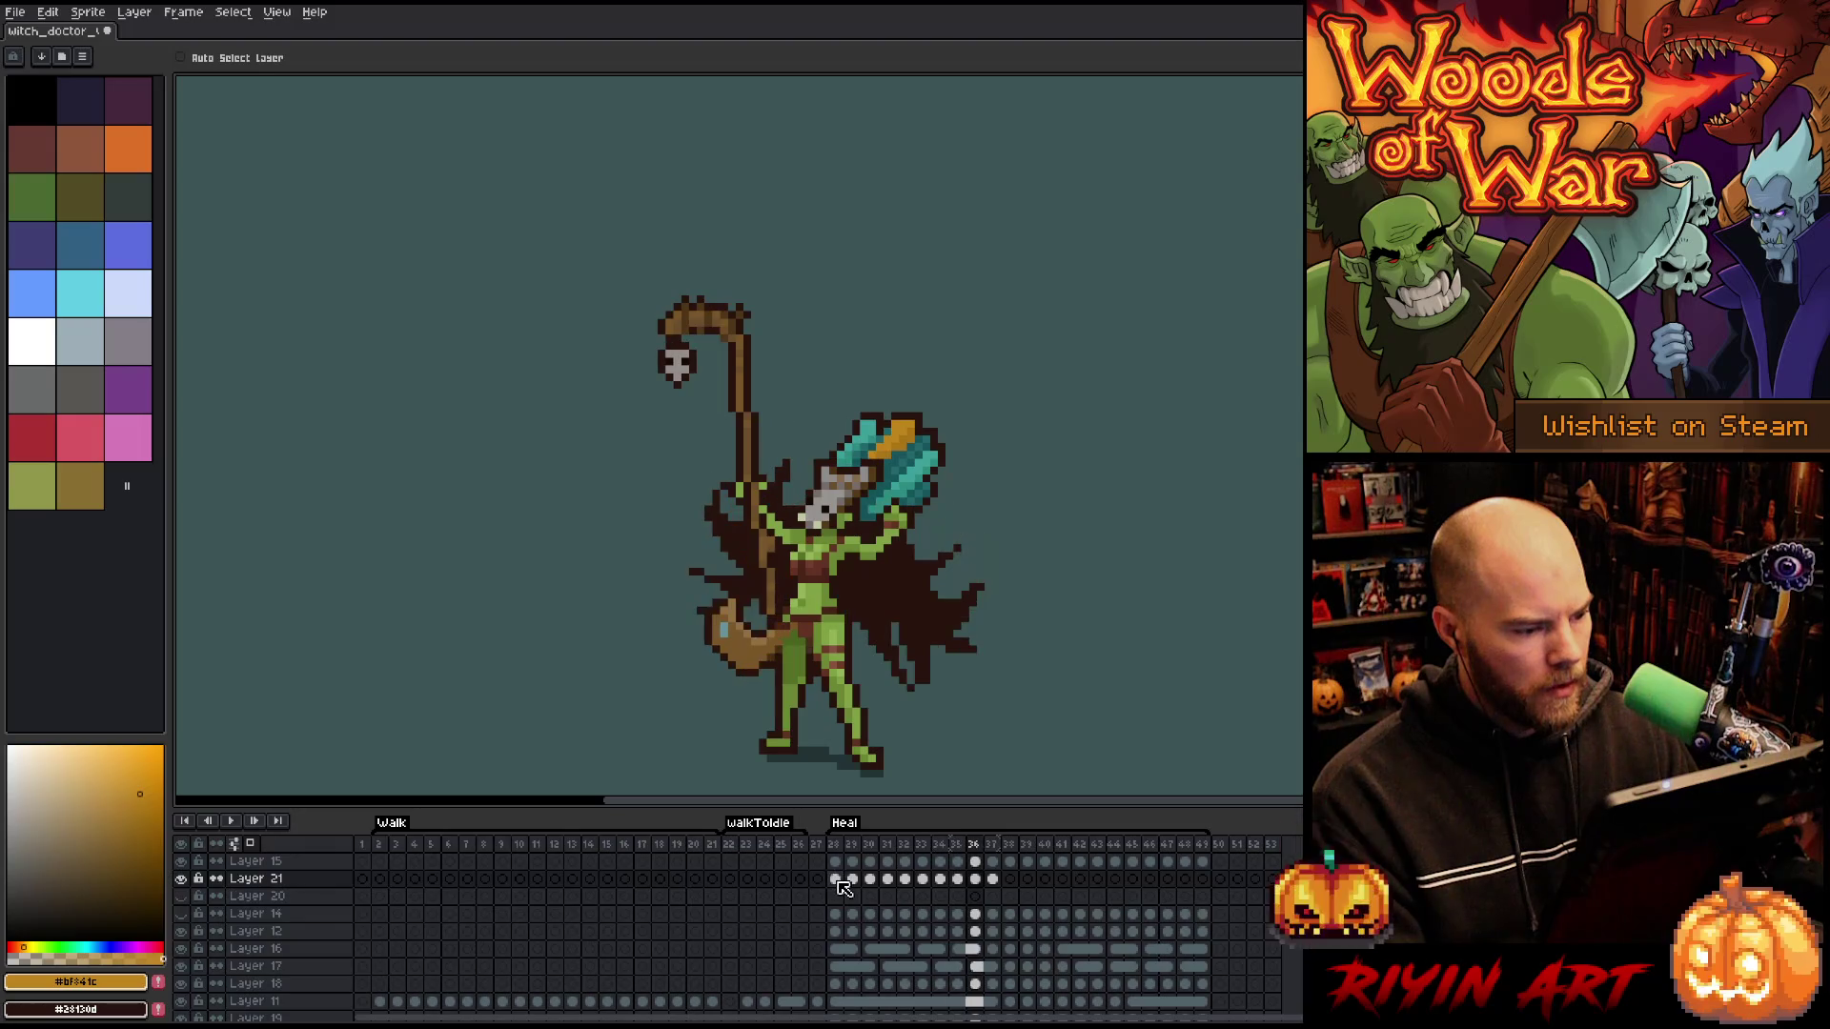
{"action": "left_click", "coordinate": [836, 880]}
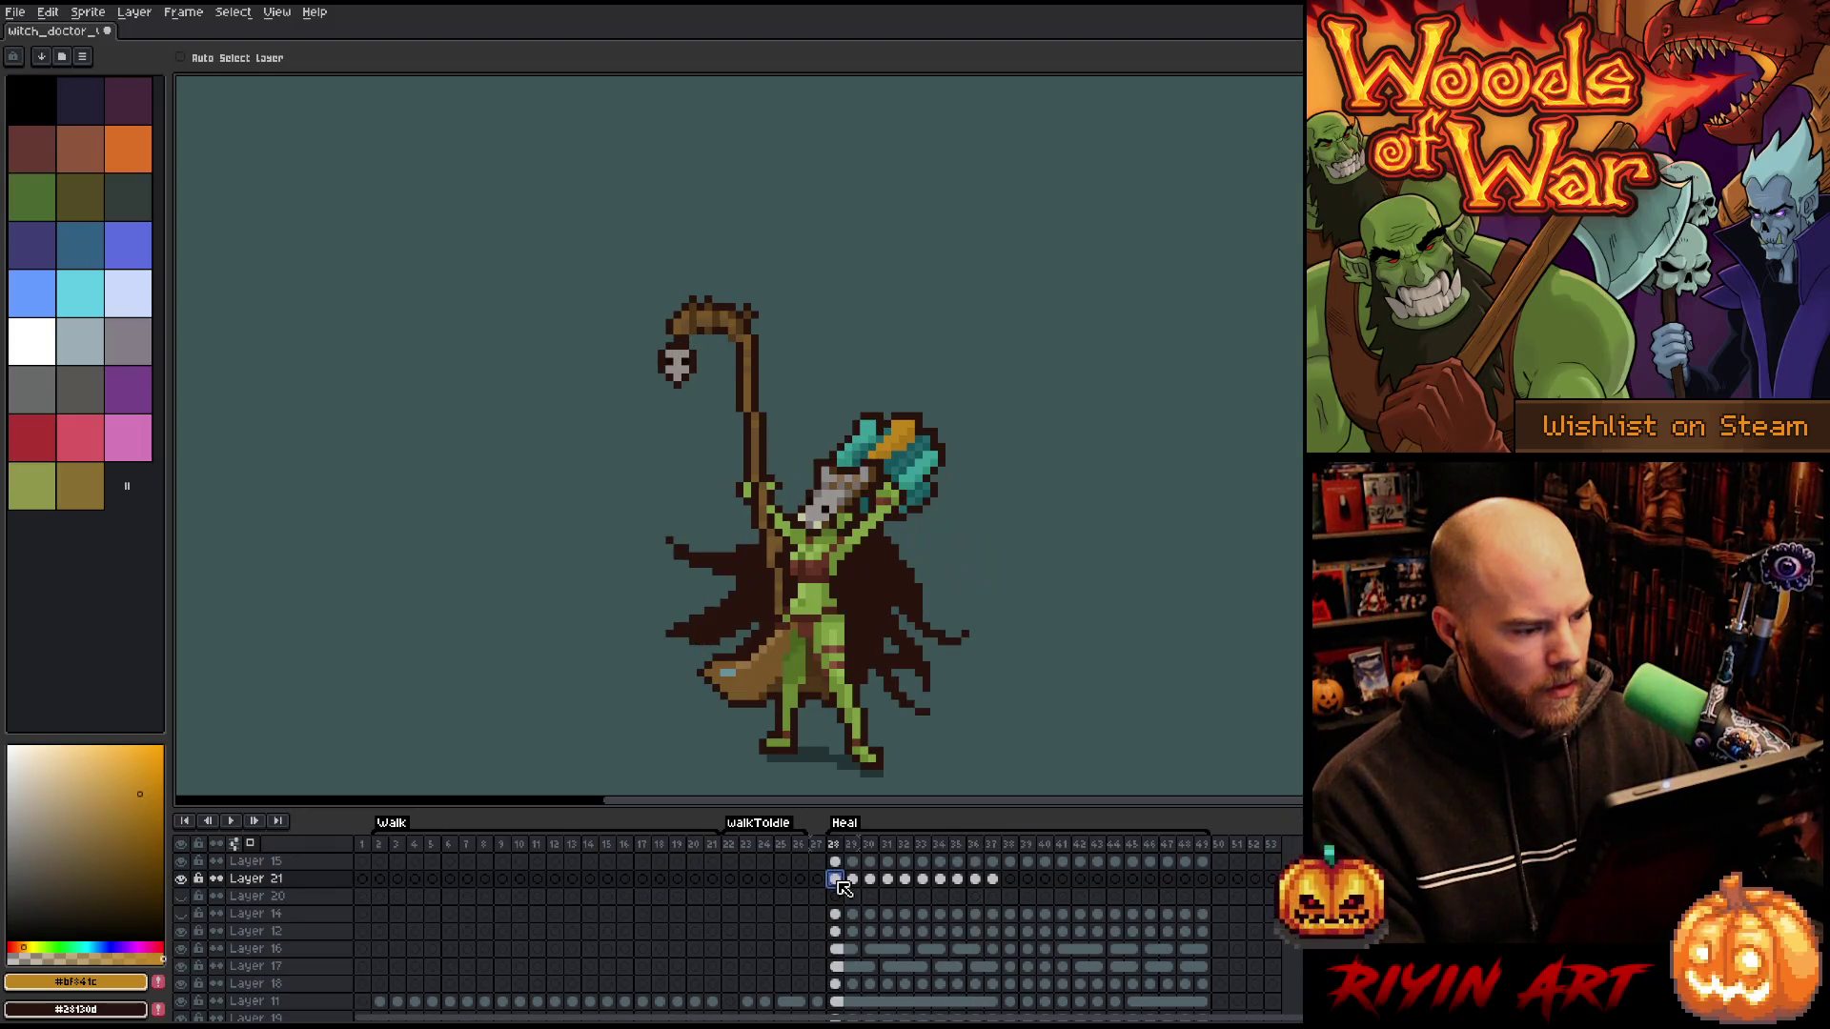
- Retime Layer 21's skull cels: frame 35's cel to frame 38, frame 34's to frame 36
{"action": "left_click", "coordinate": [977, 879]}
{"action": "left_click", "coordinate": [992, 882], "text": "shift"}
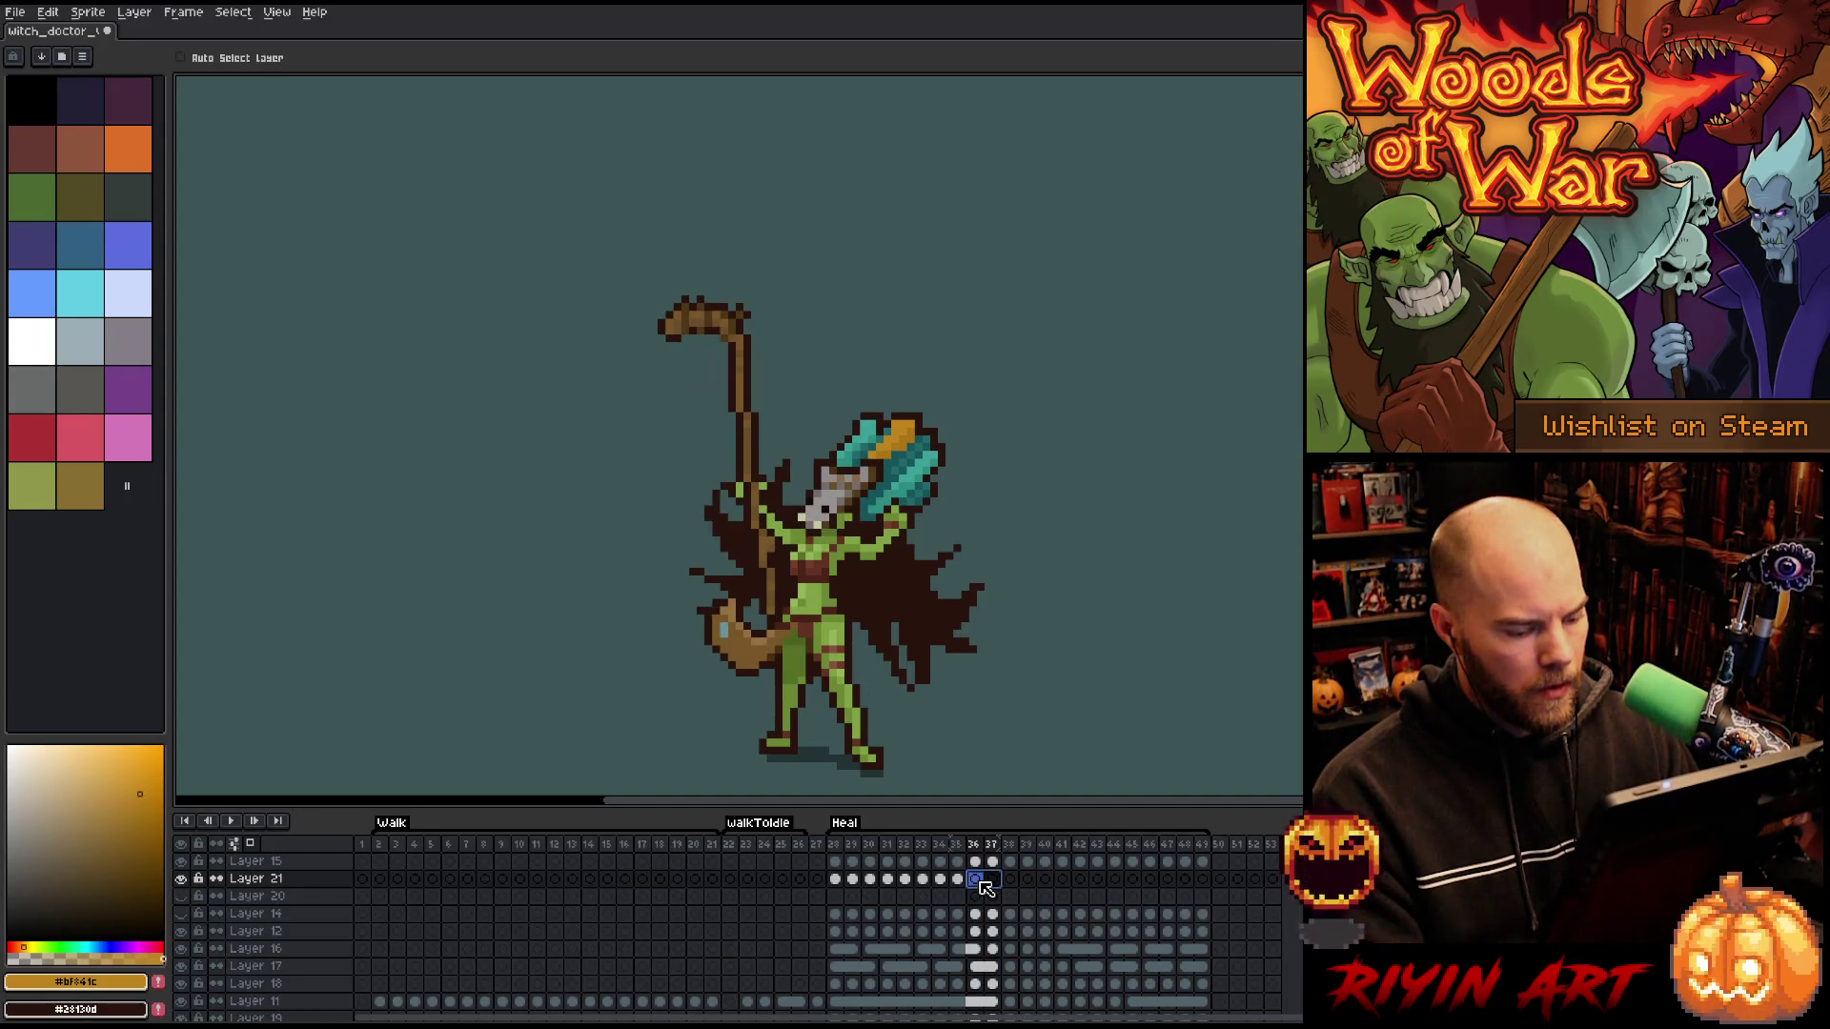
{"action": "left_click", "coordinate": [958, 880]}
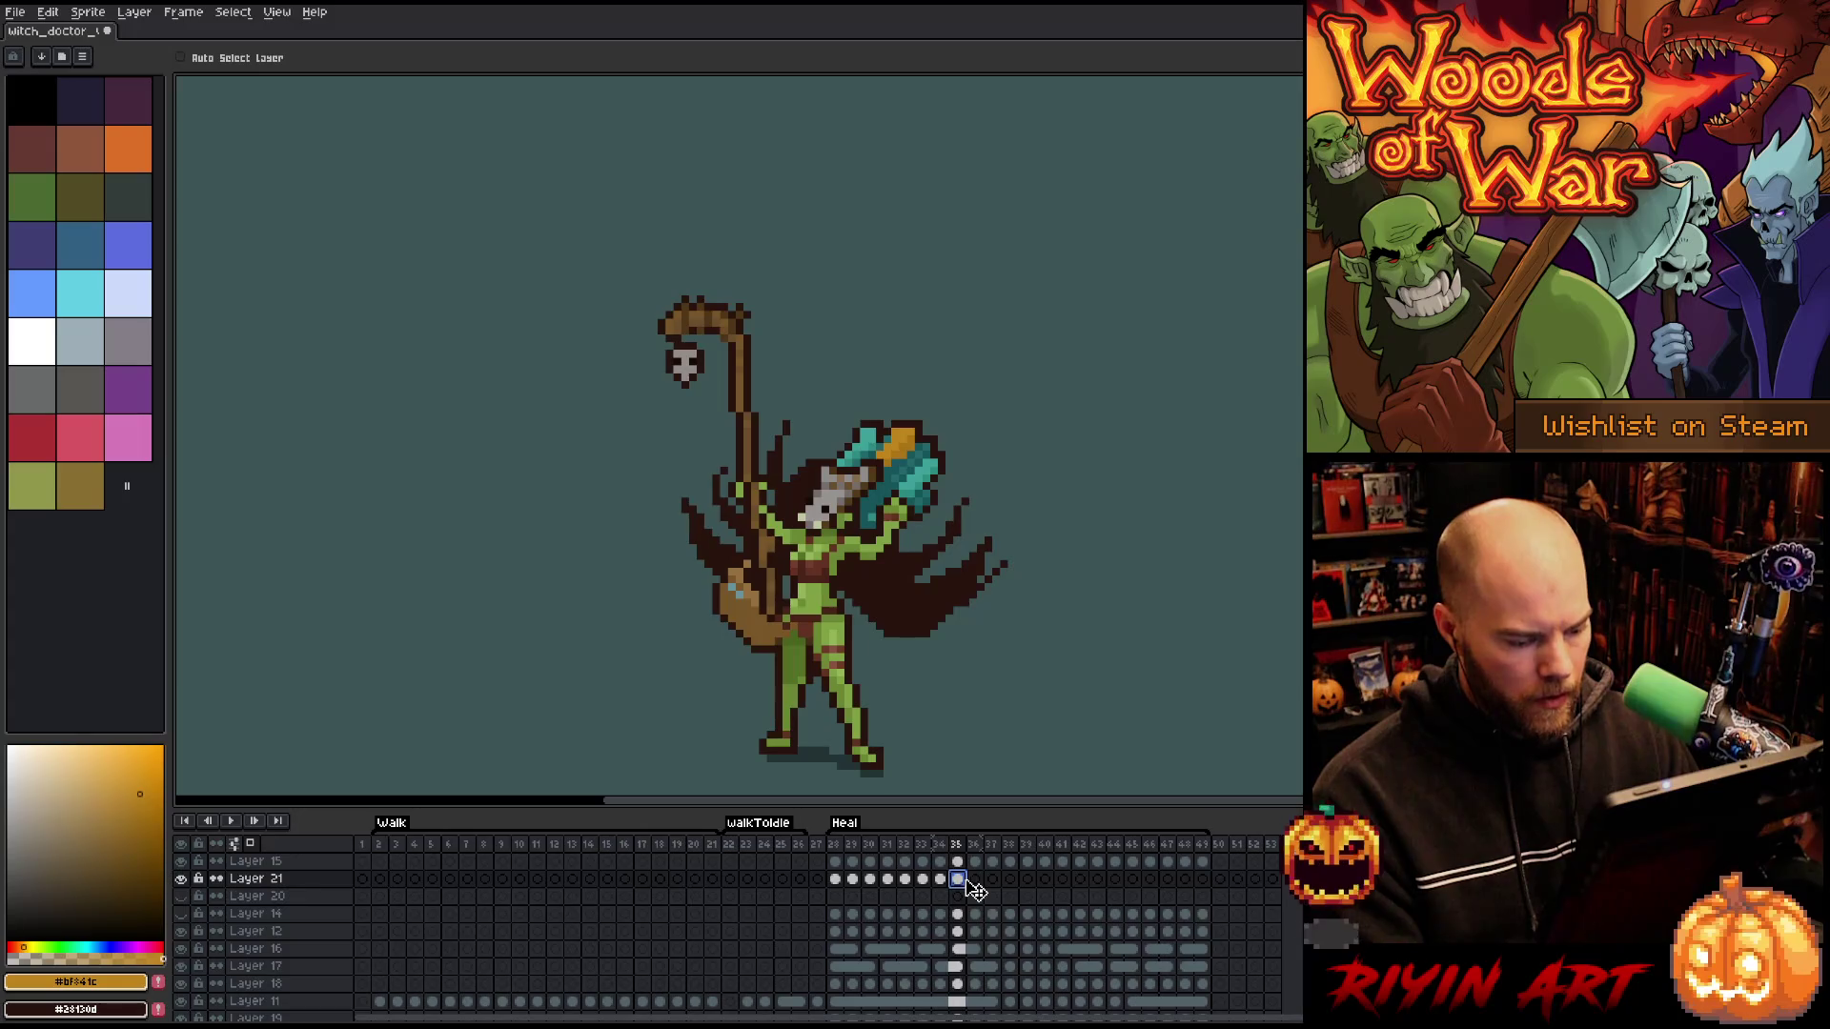
{"action": "mouse_move", "coordinate": [998, 889]}
{"action": "left_mouse_down"}
{"action": "mouse_move", "coordinate": [1010, 879]}
{"action": "mouse_move", "coordinate": [975, 878]}
{"action": "left_mouse_up"}
{"action": "left_click", "coordinate": [942, 882]}
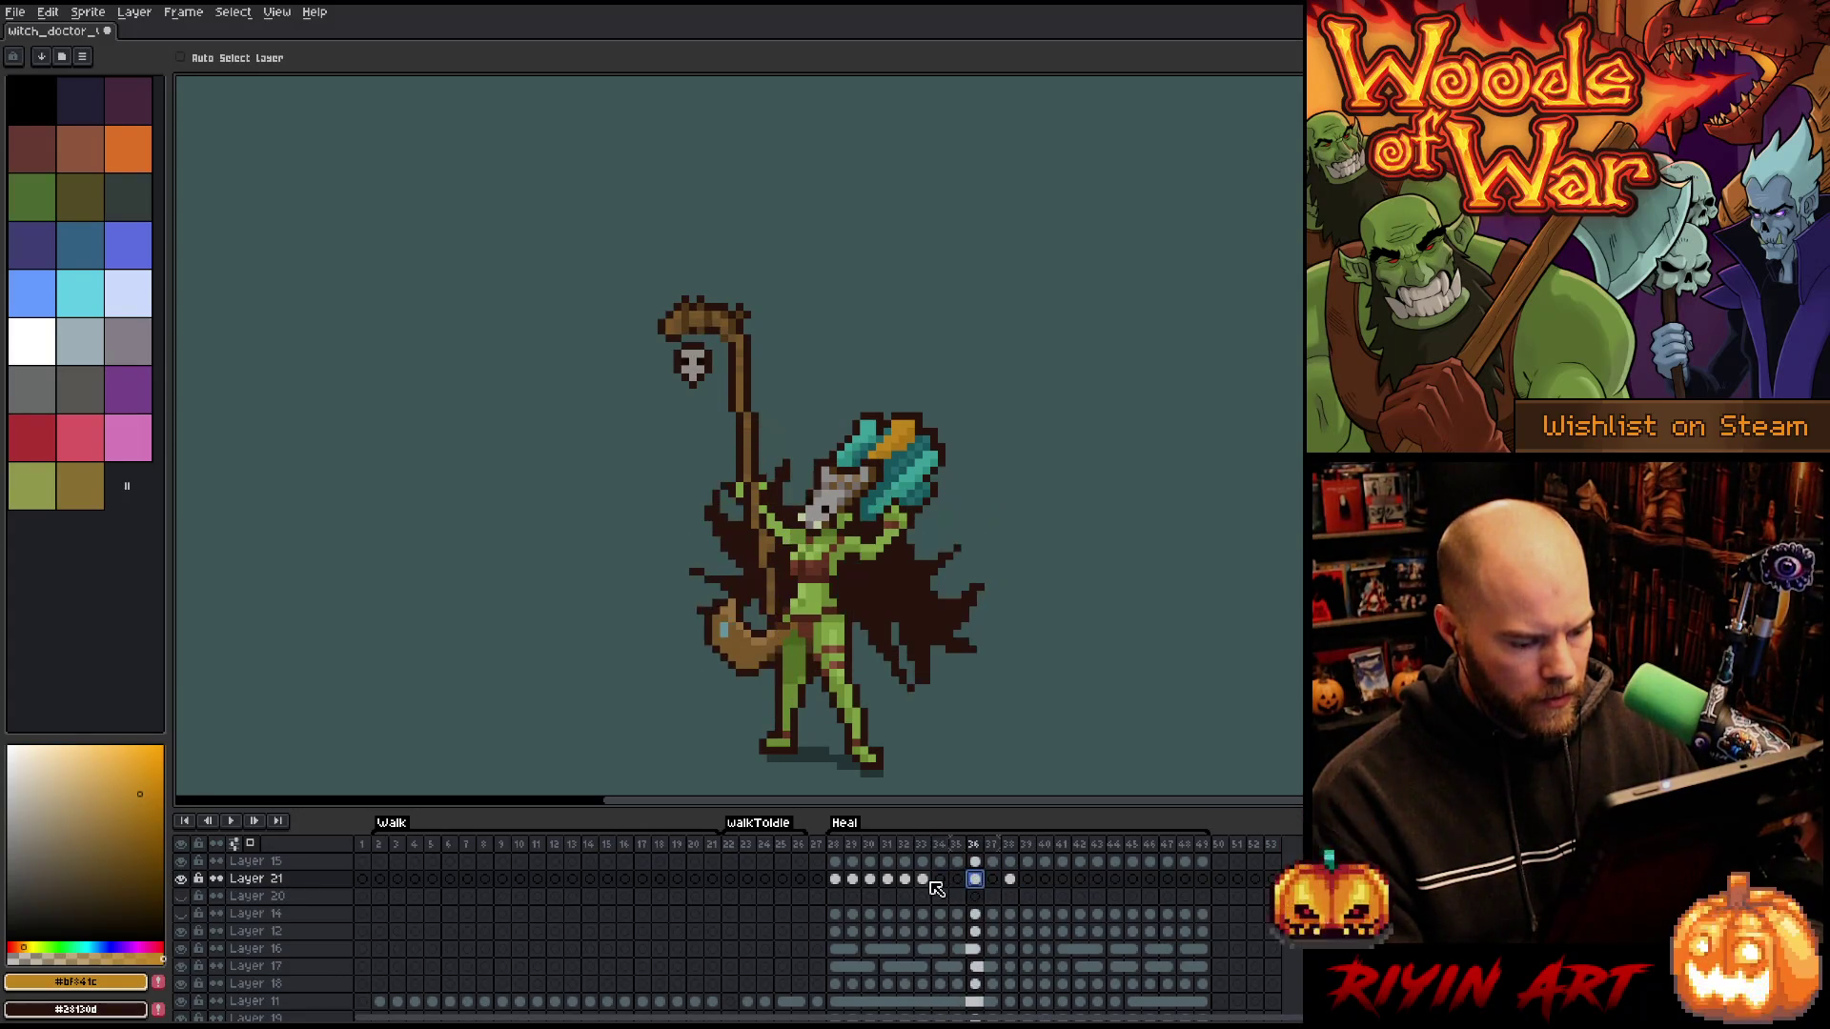
{"action": "left_click", "coordinate": [925, 881]}
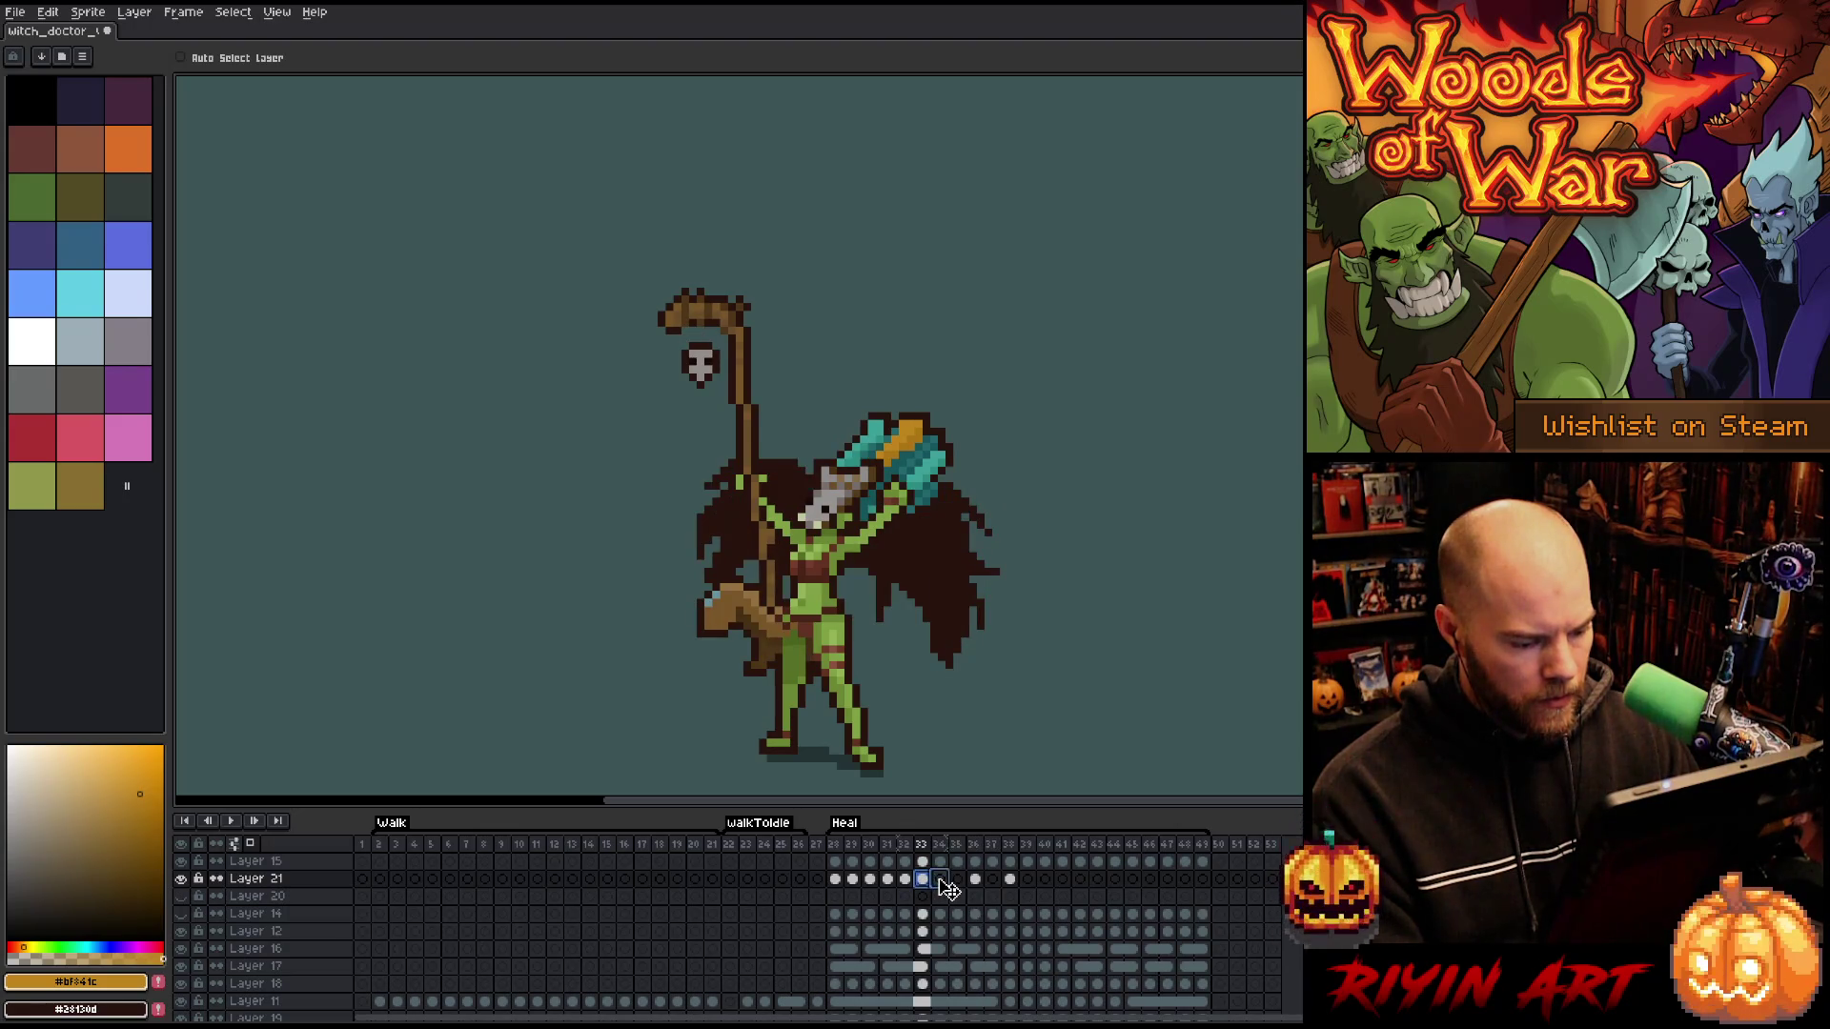
{"action": "left_click", "coordinate": [940, 880]}
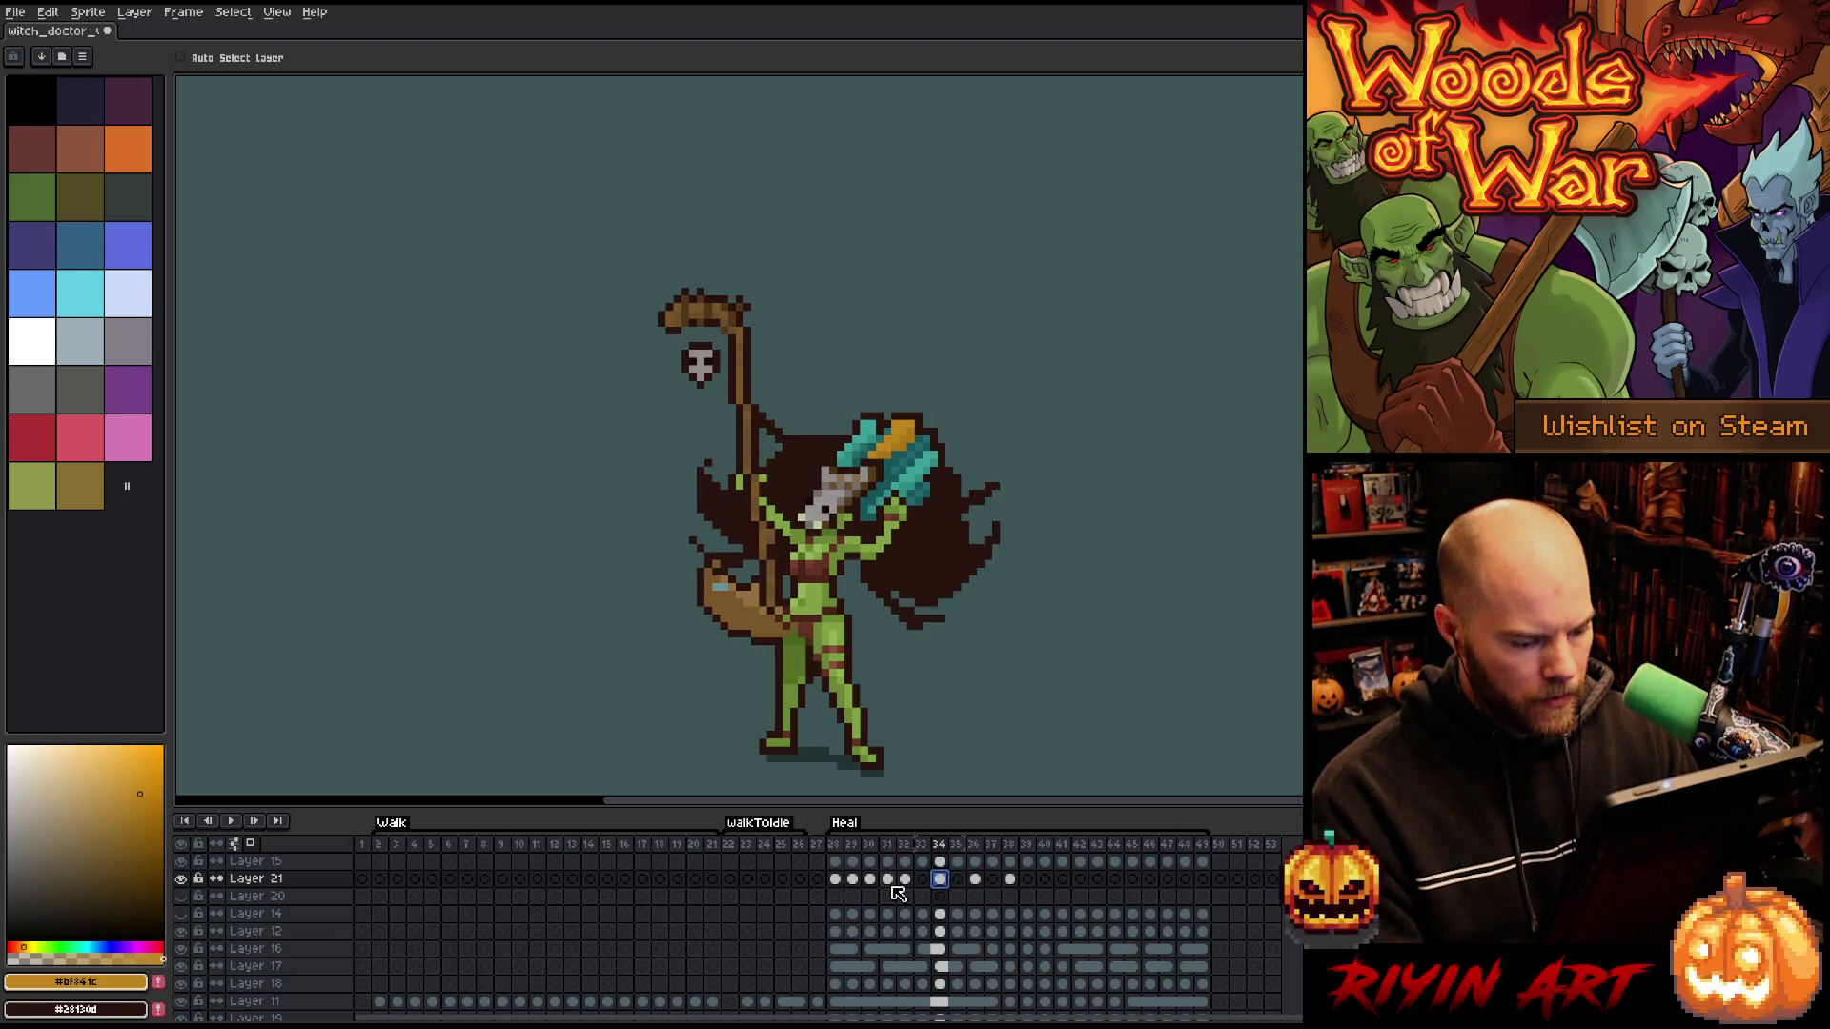
{"action": "left_click", "coordinate": [835, 878]}
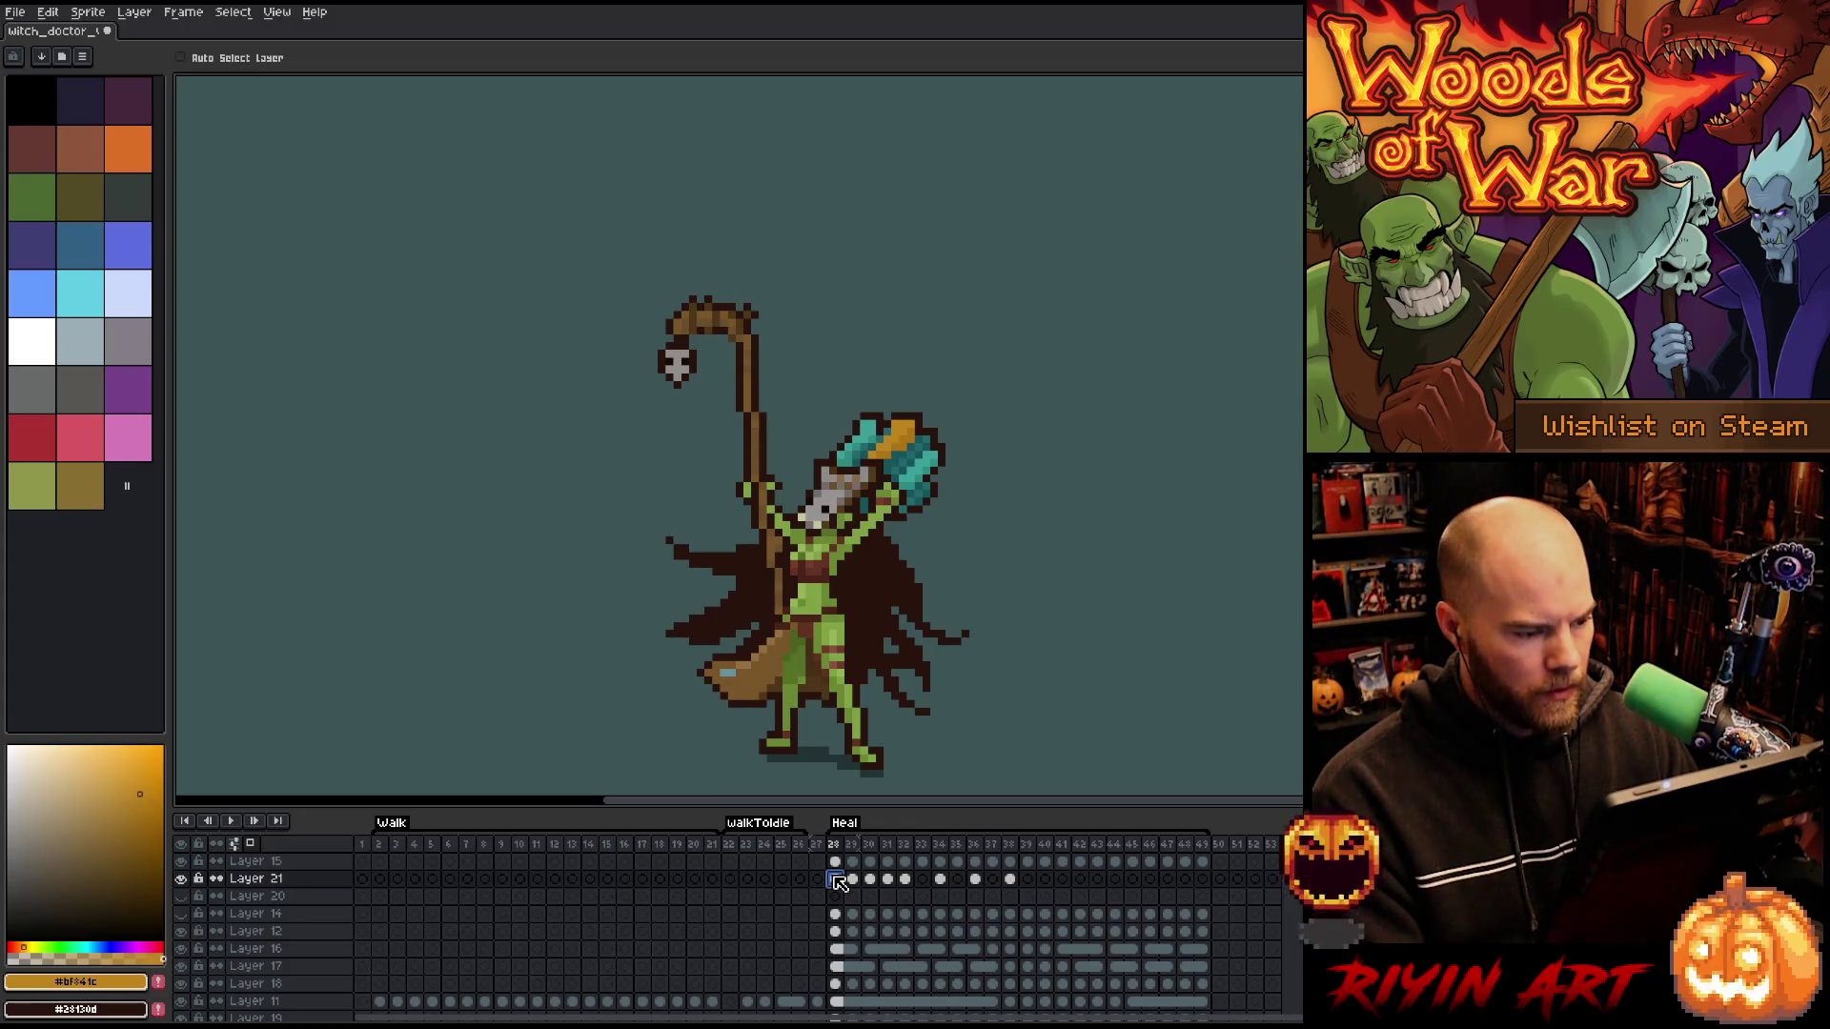
{"action": "key", "text": "Return"}
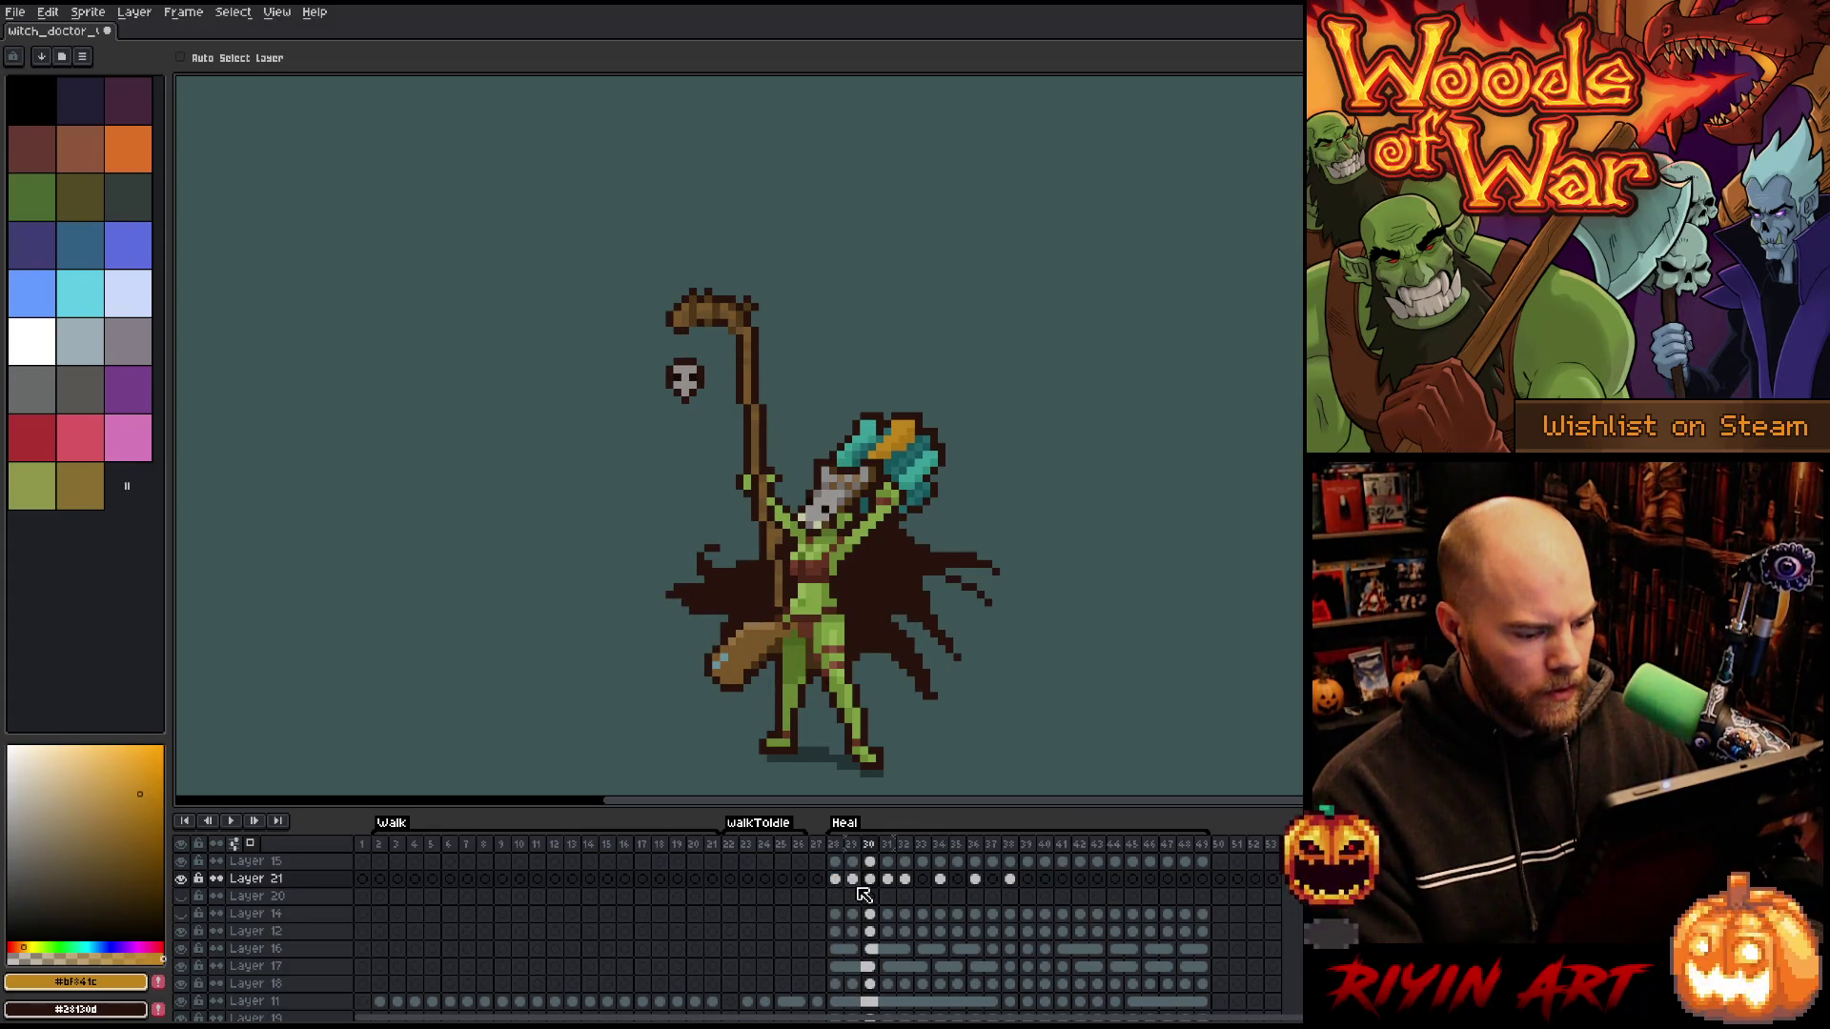
- Shift Layer 21's skull cels at frames 30–32 one frame later and compare the new timing
{"action": "left_click_drag", "start_coordinate": [886, 886], "coordinate": [931, 878]}
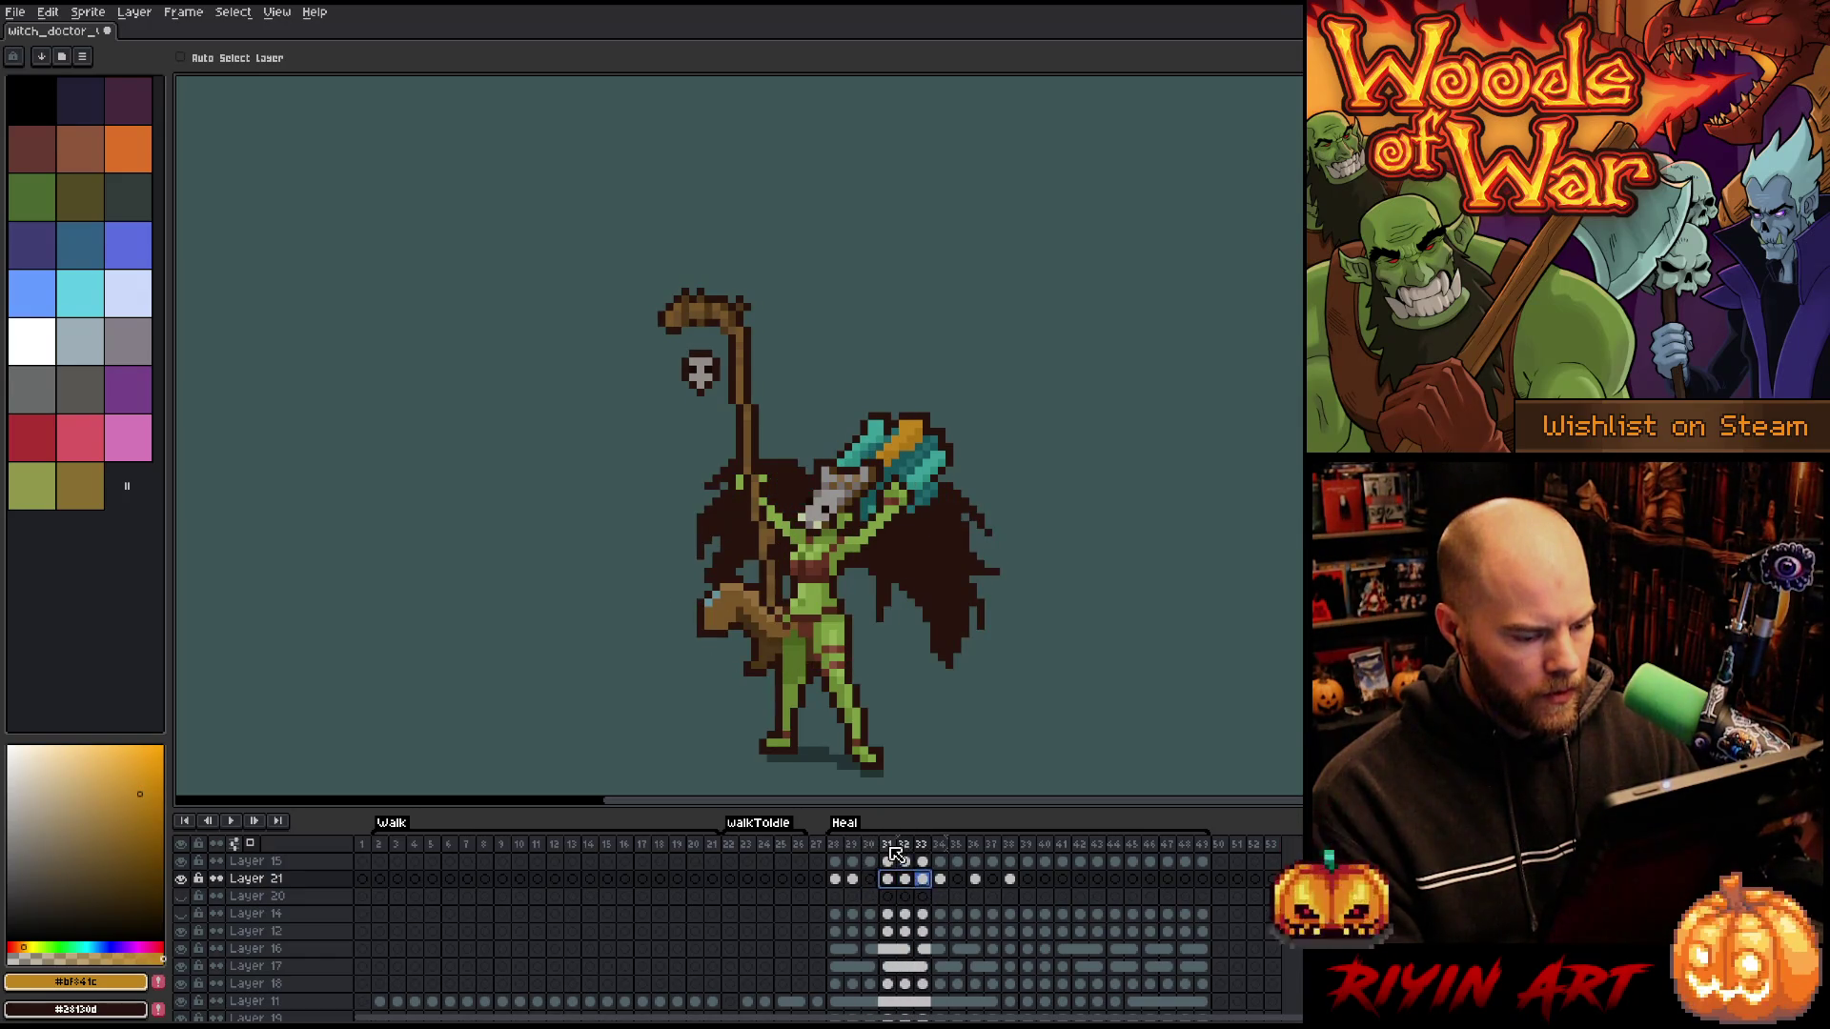
{"action": "left_click", "coordinate": [891, 847]}
{"action": "key", "text": "Return"}
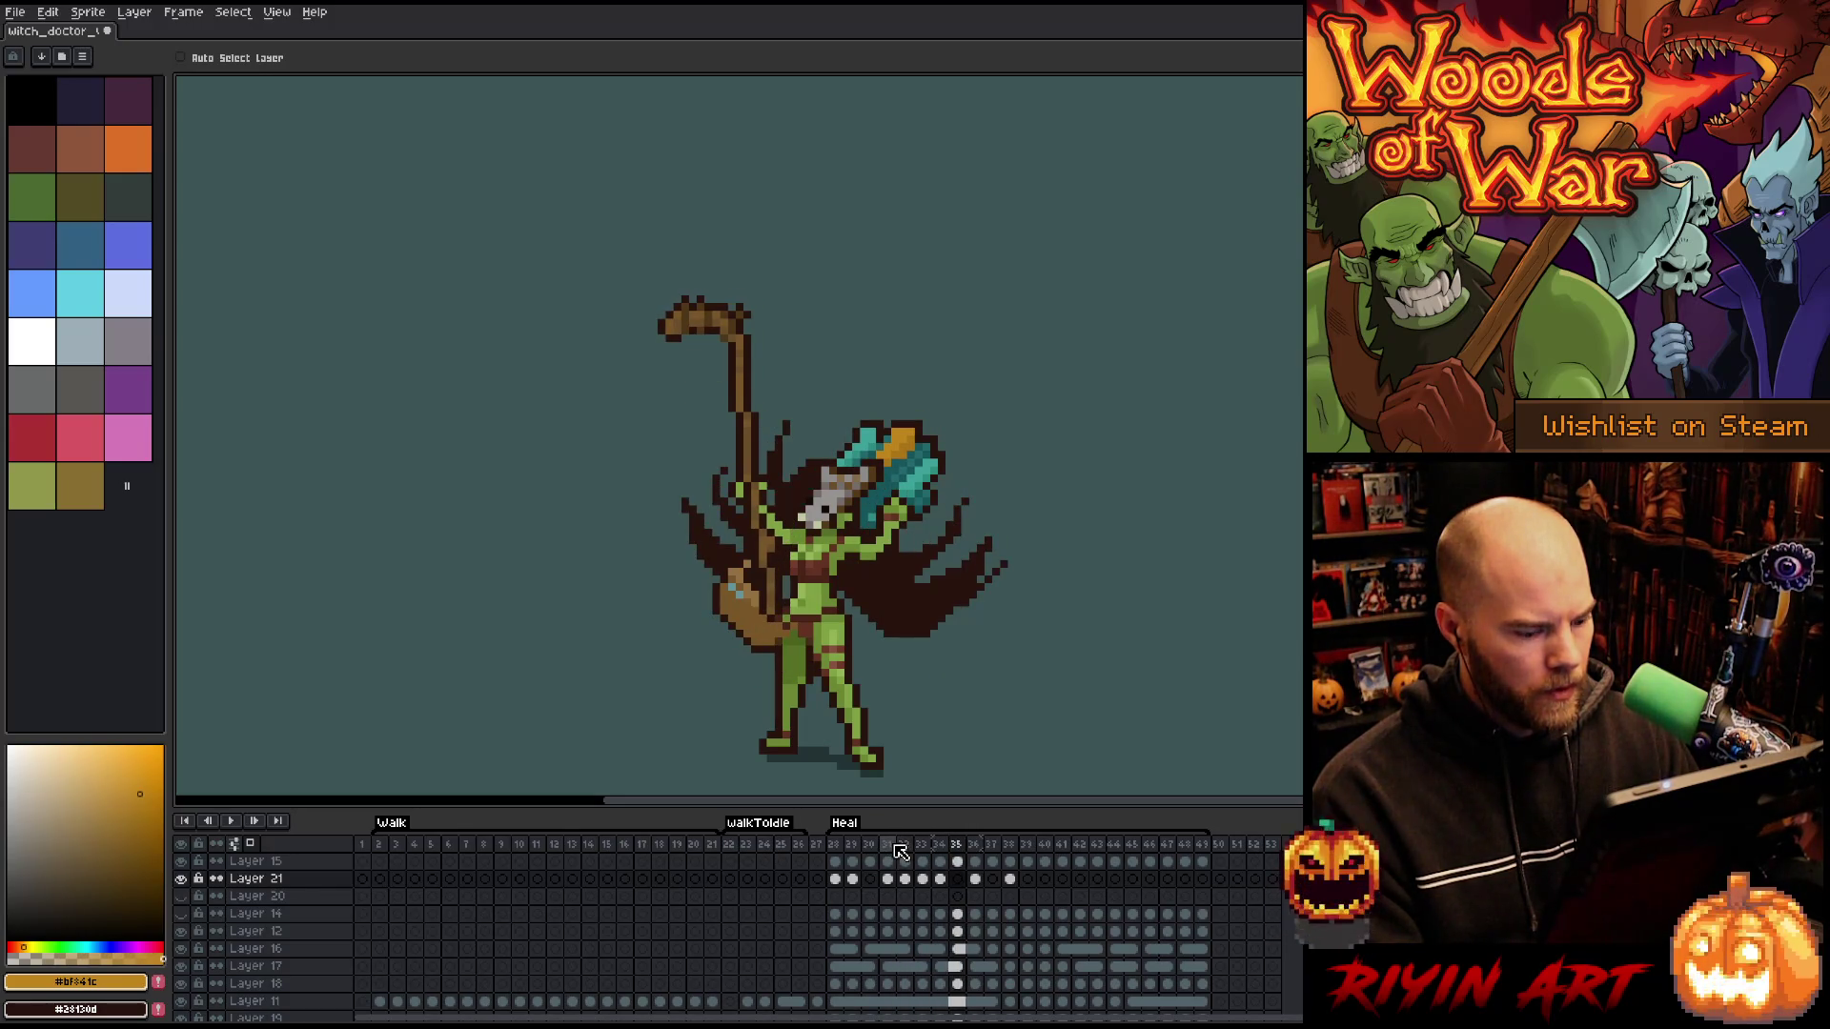
{"action": "left_click", "coordinate": [947, 878]}
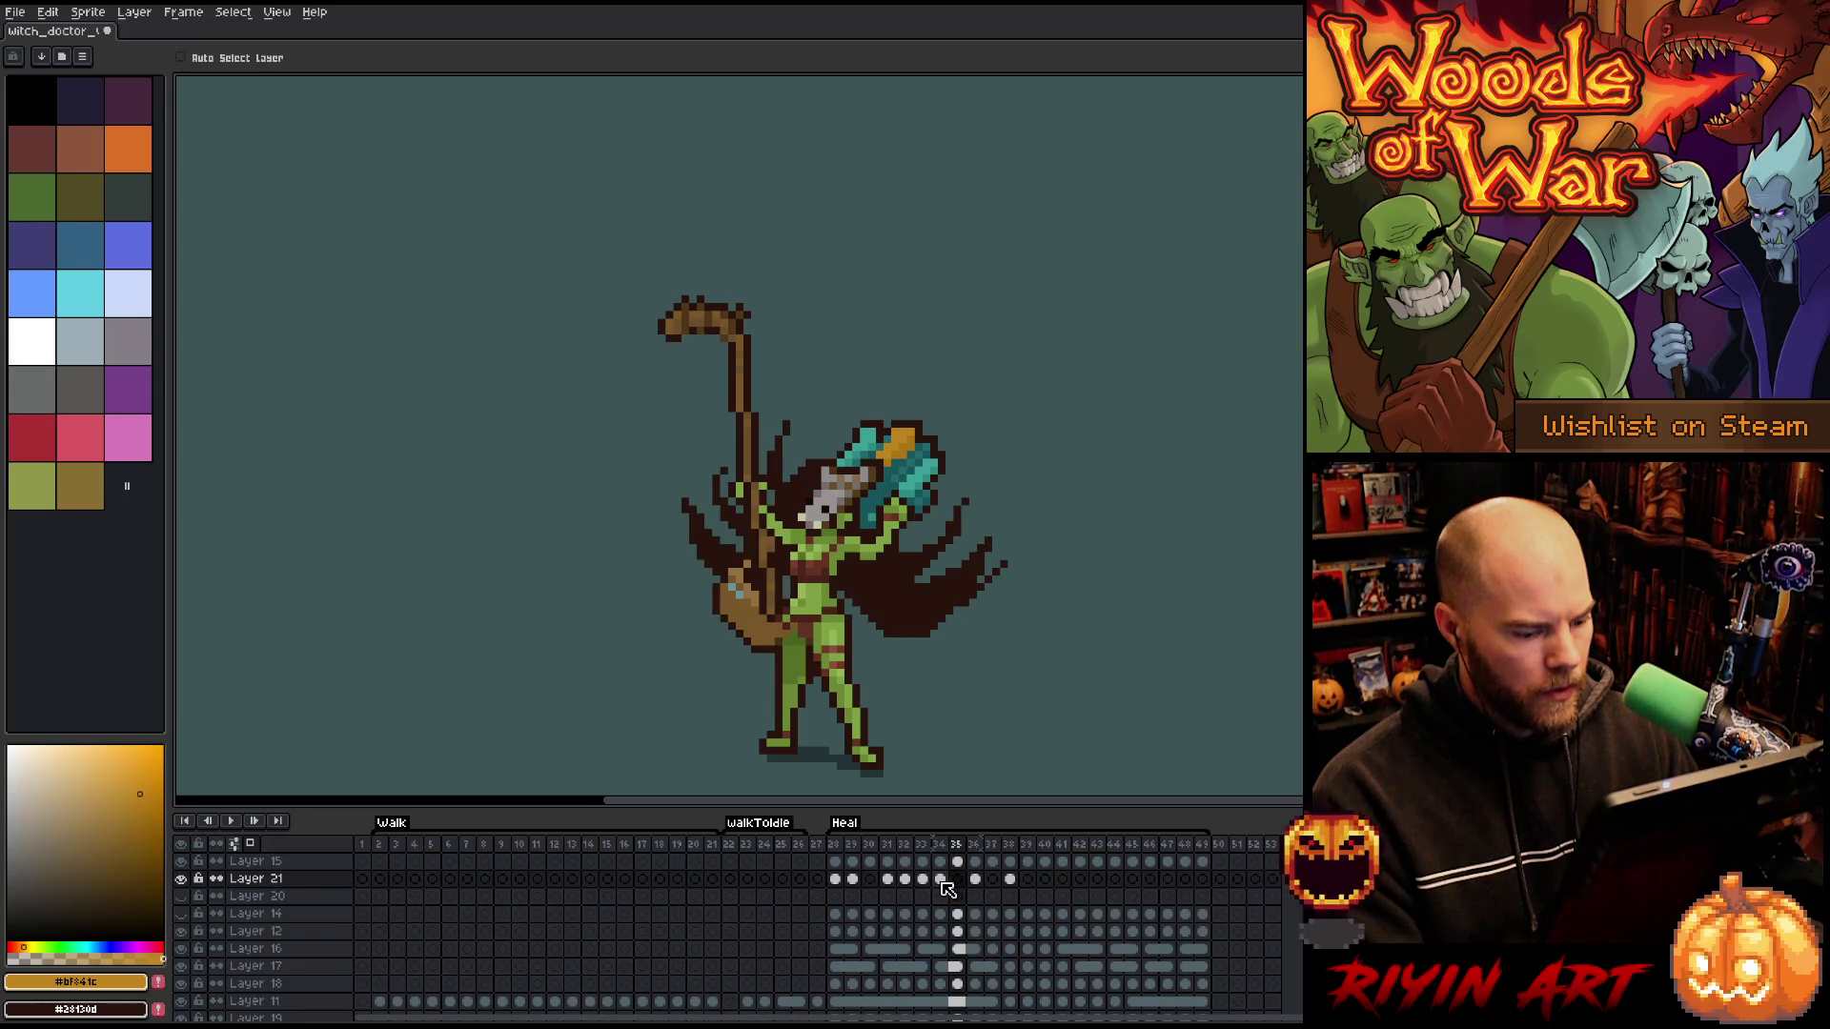
{"action": "left_click", "coordinate": [941, 879]}
{"action": "left_click", "coordinate": [976, 879]}
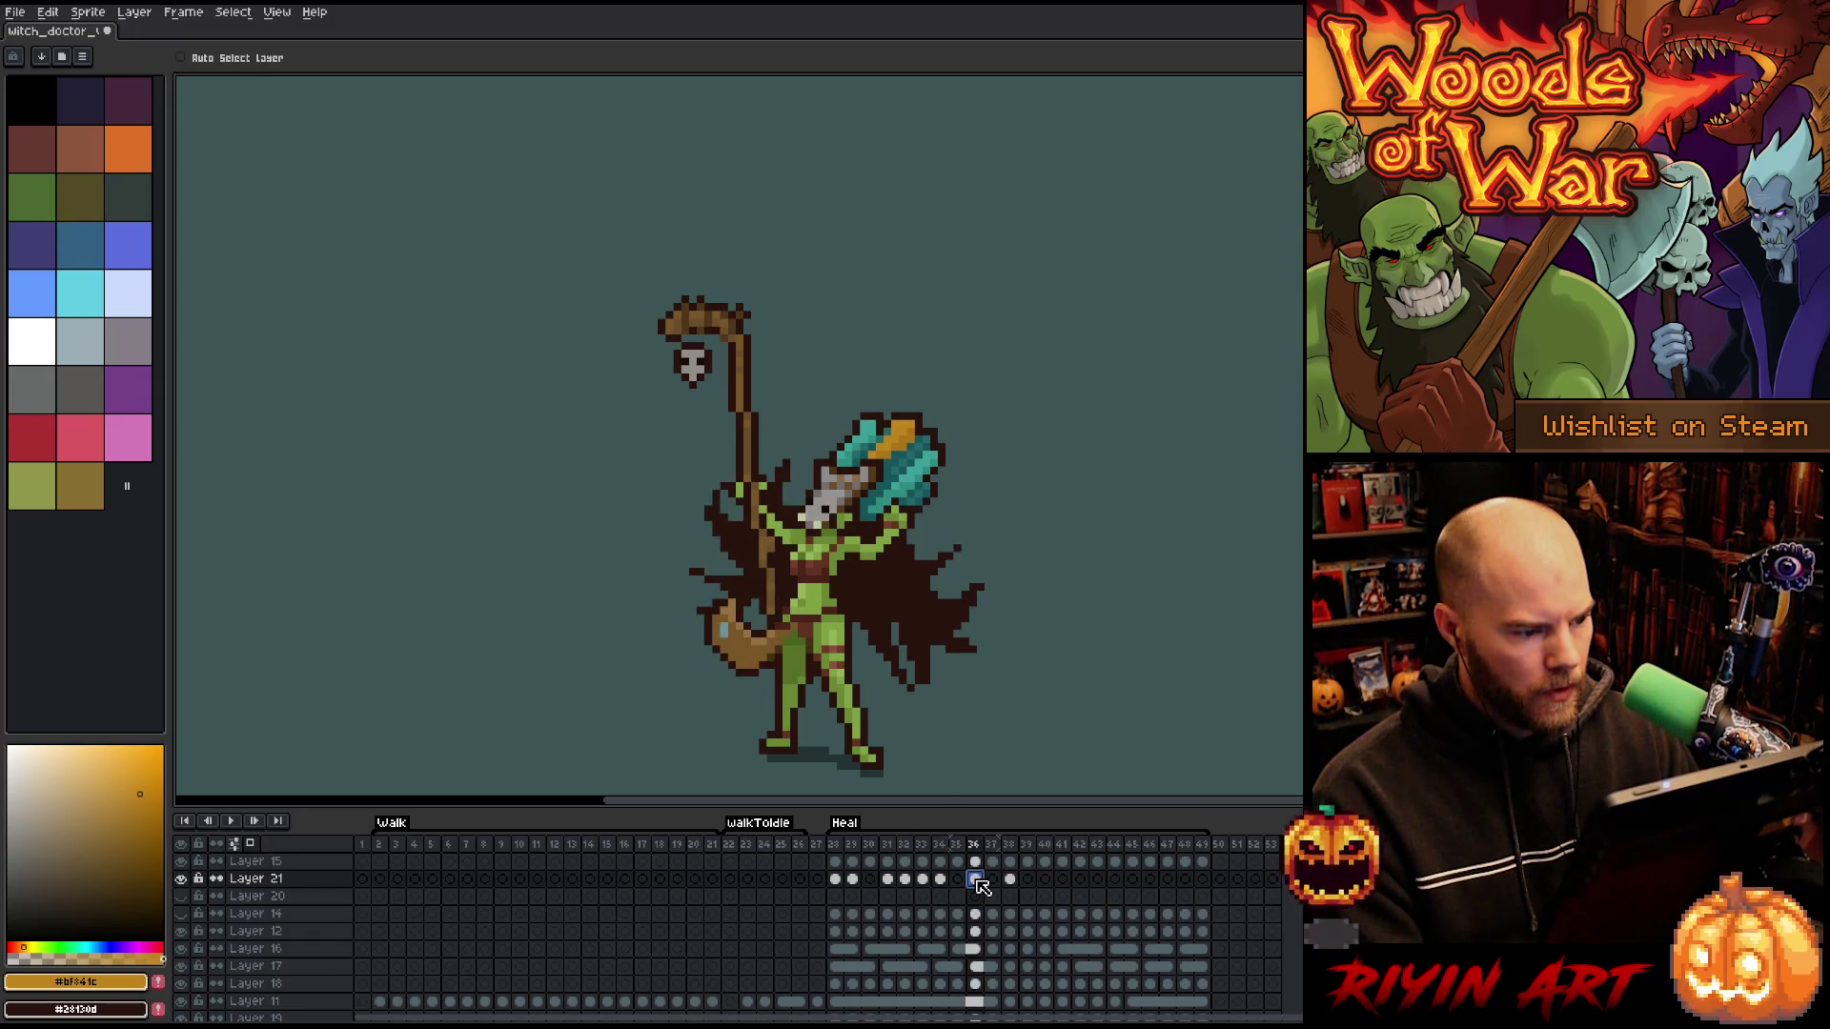
{"action": "left_click", "coordinate": [1012, 879]}
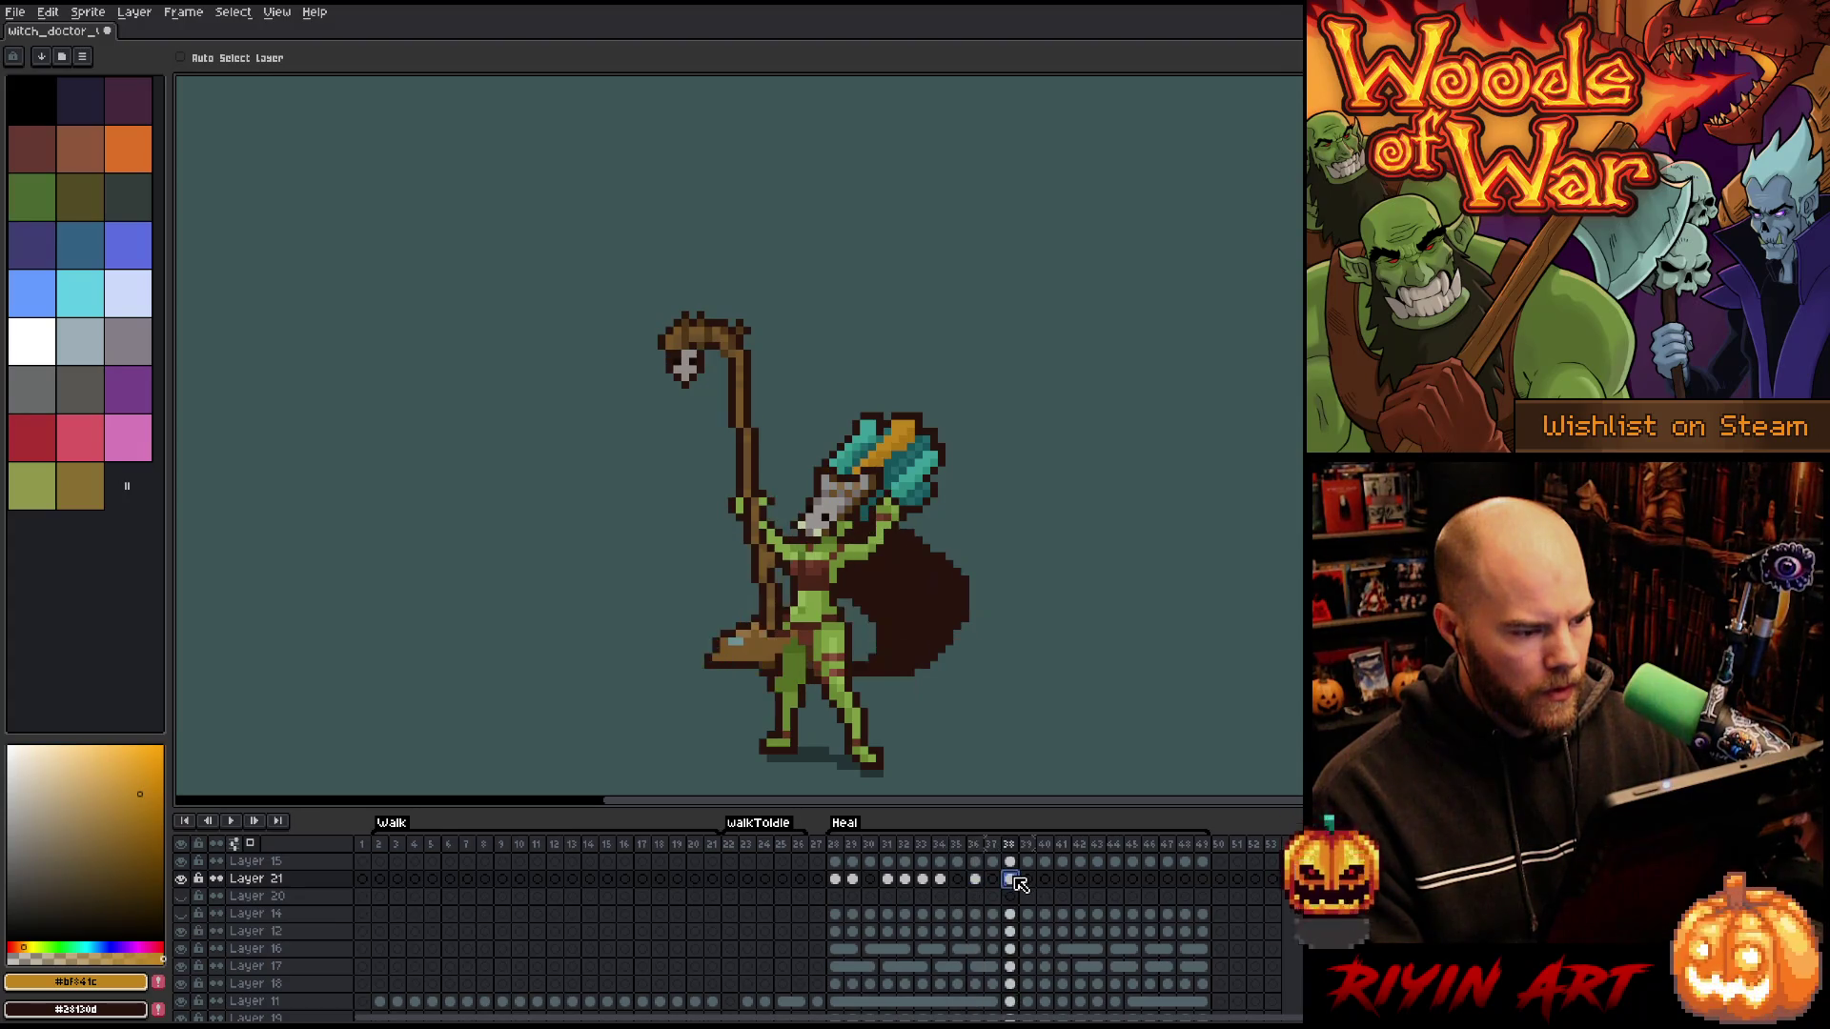
{"action": "left_click", "coordinate": [836, 878]}
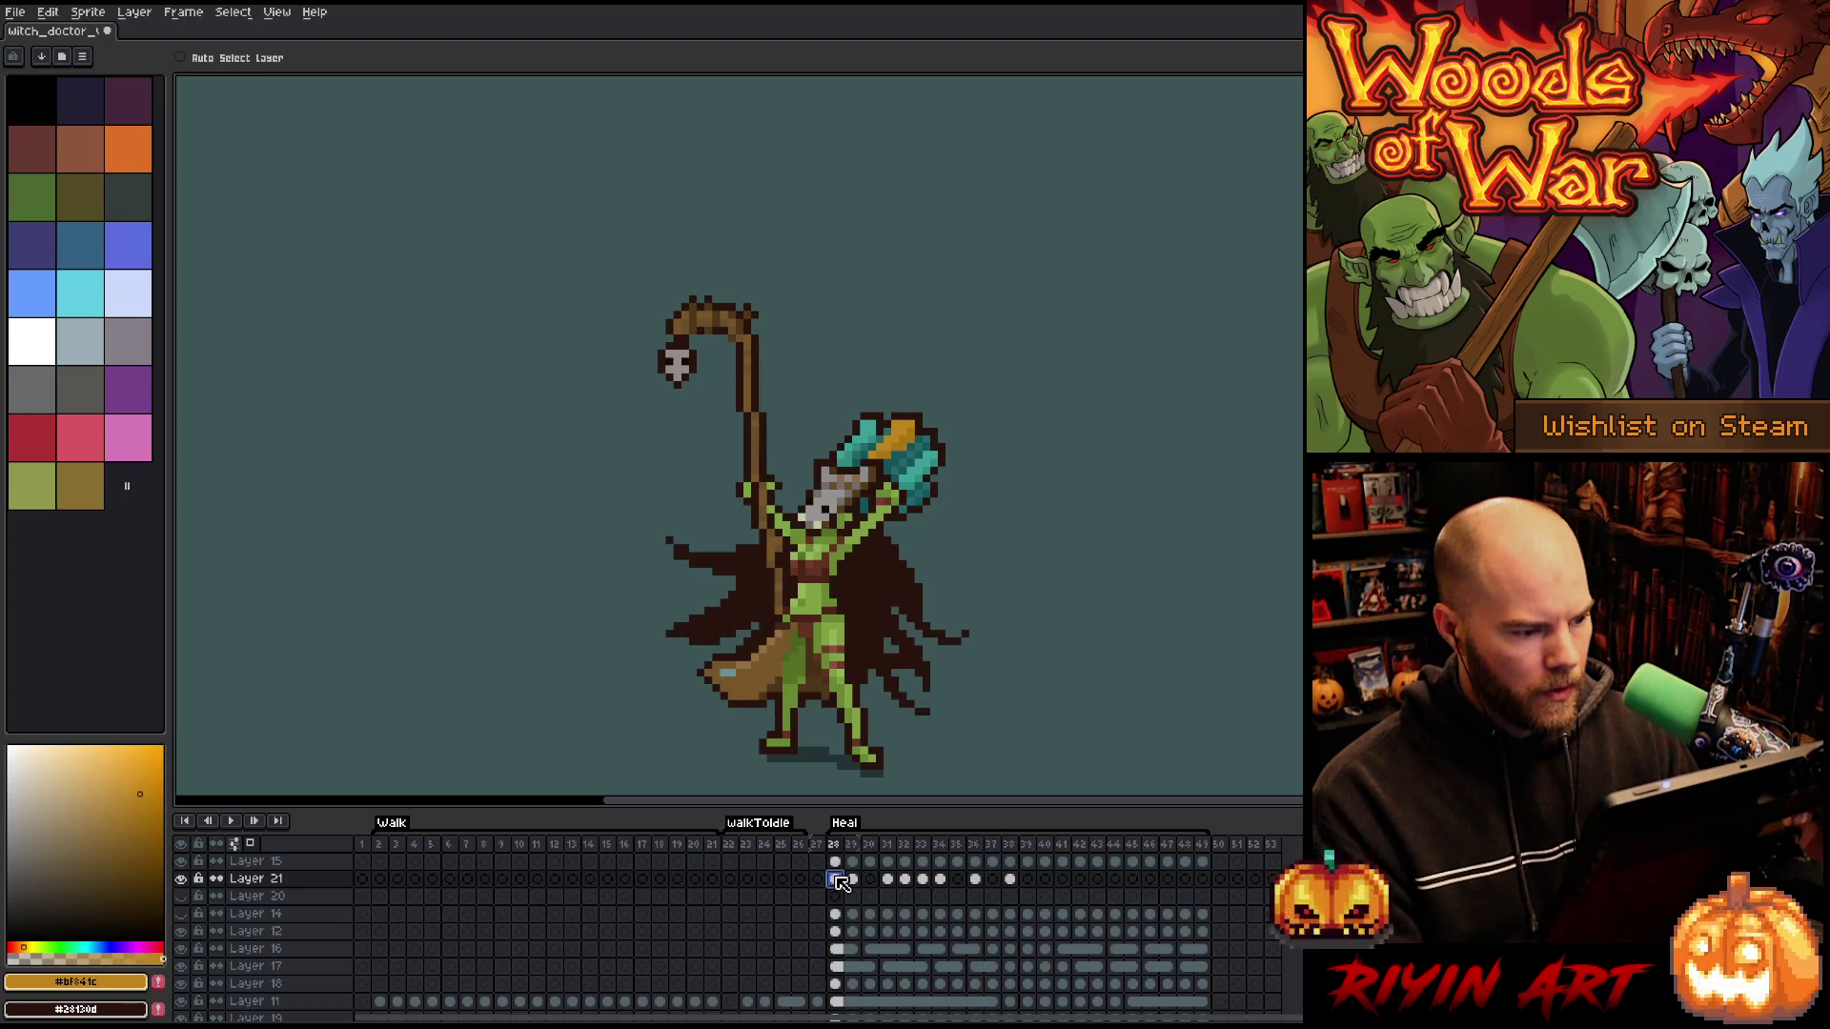
{"action": "key", "text": "Right"}
{"action": "key", "text": "Left"}
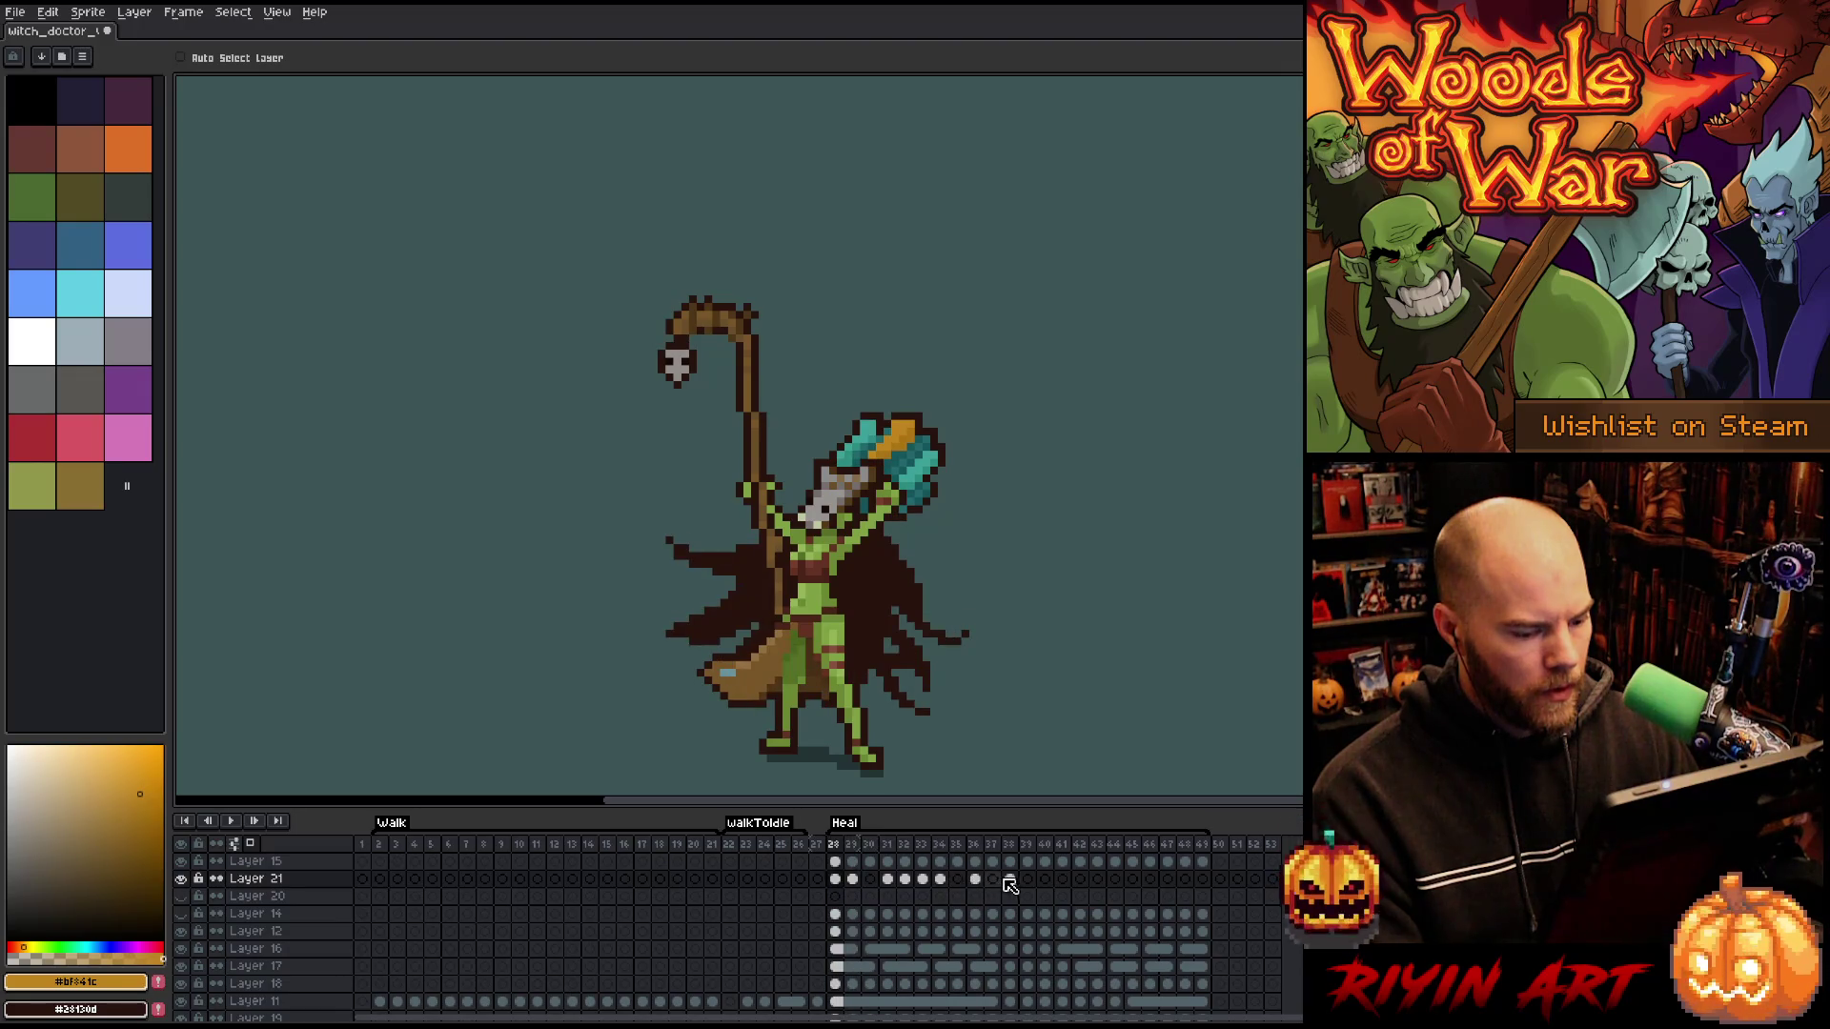
- Compare skull poses across frames 28–30, then hide the teal background on Layer 5
{"action": "left_click", "coordinate": [1009, 879]}
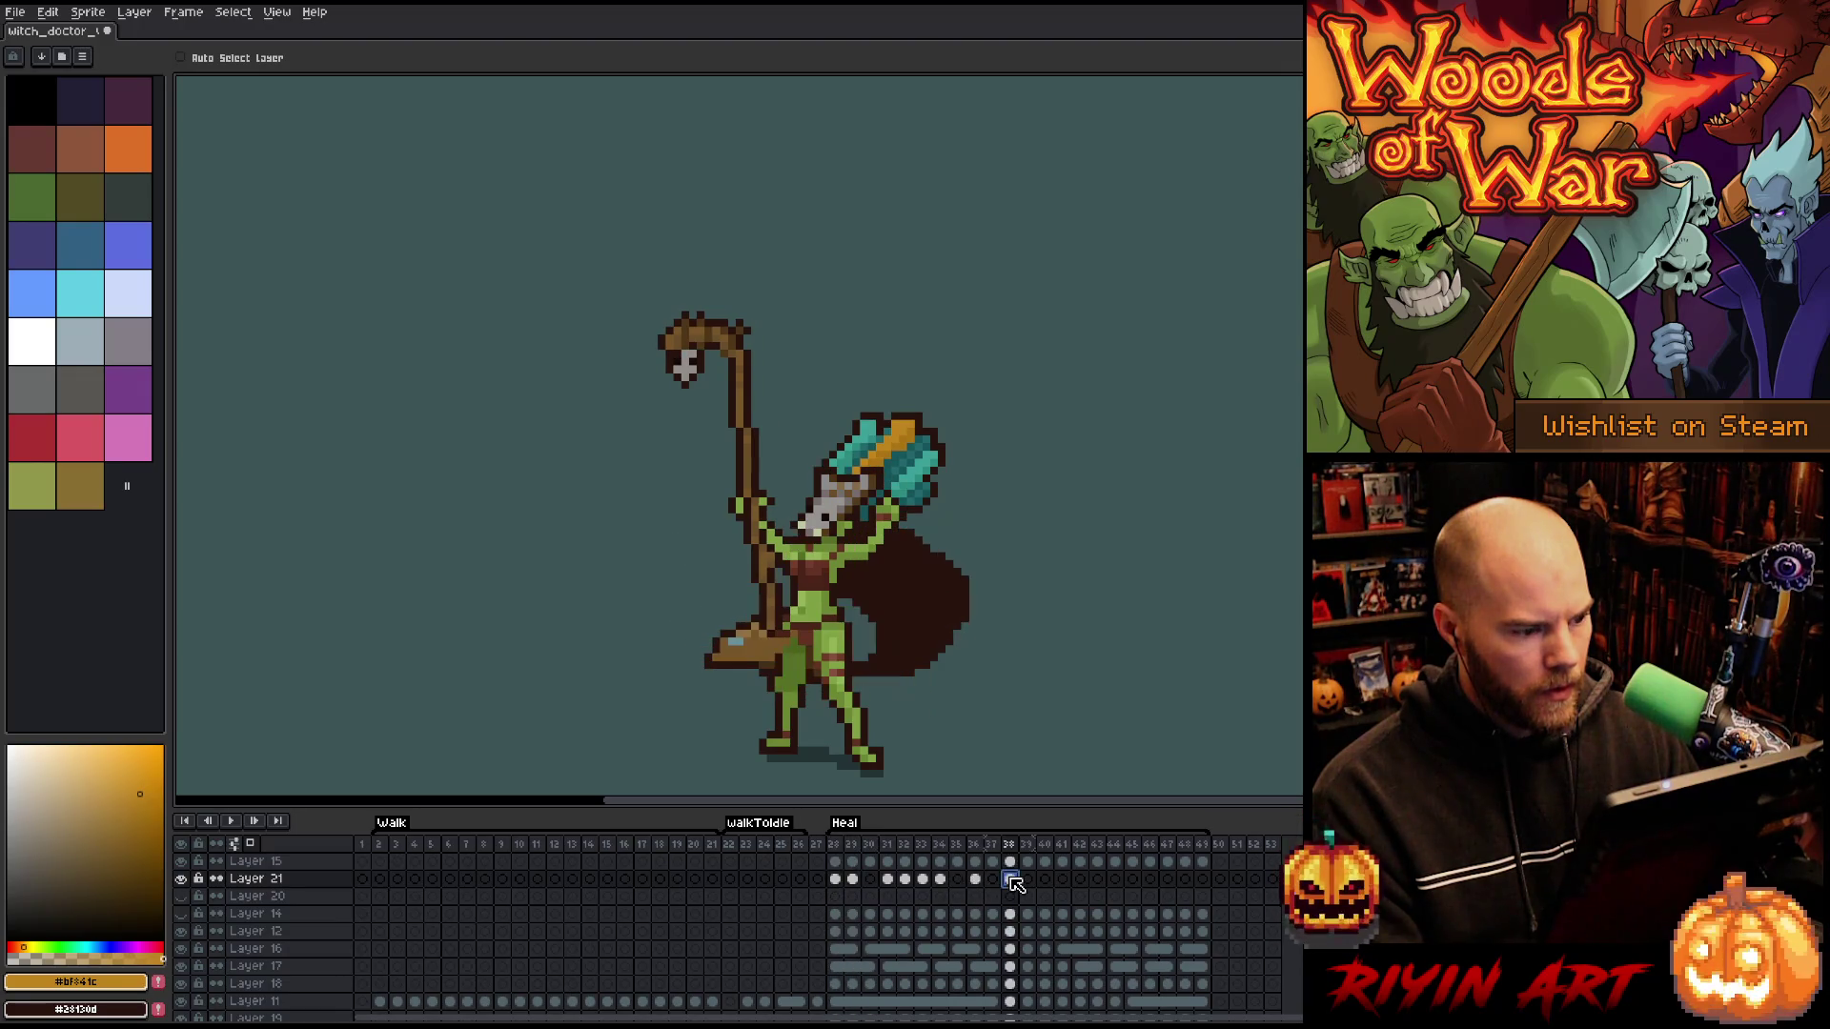
{"action": "left_click", "coordinate": [835, 879]}
{"action": "left_click", "coordinate": [853, 881]}
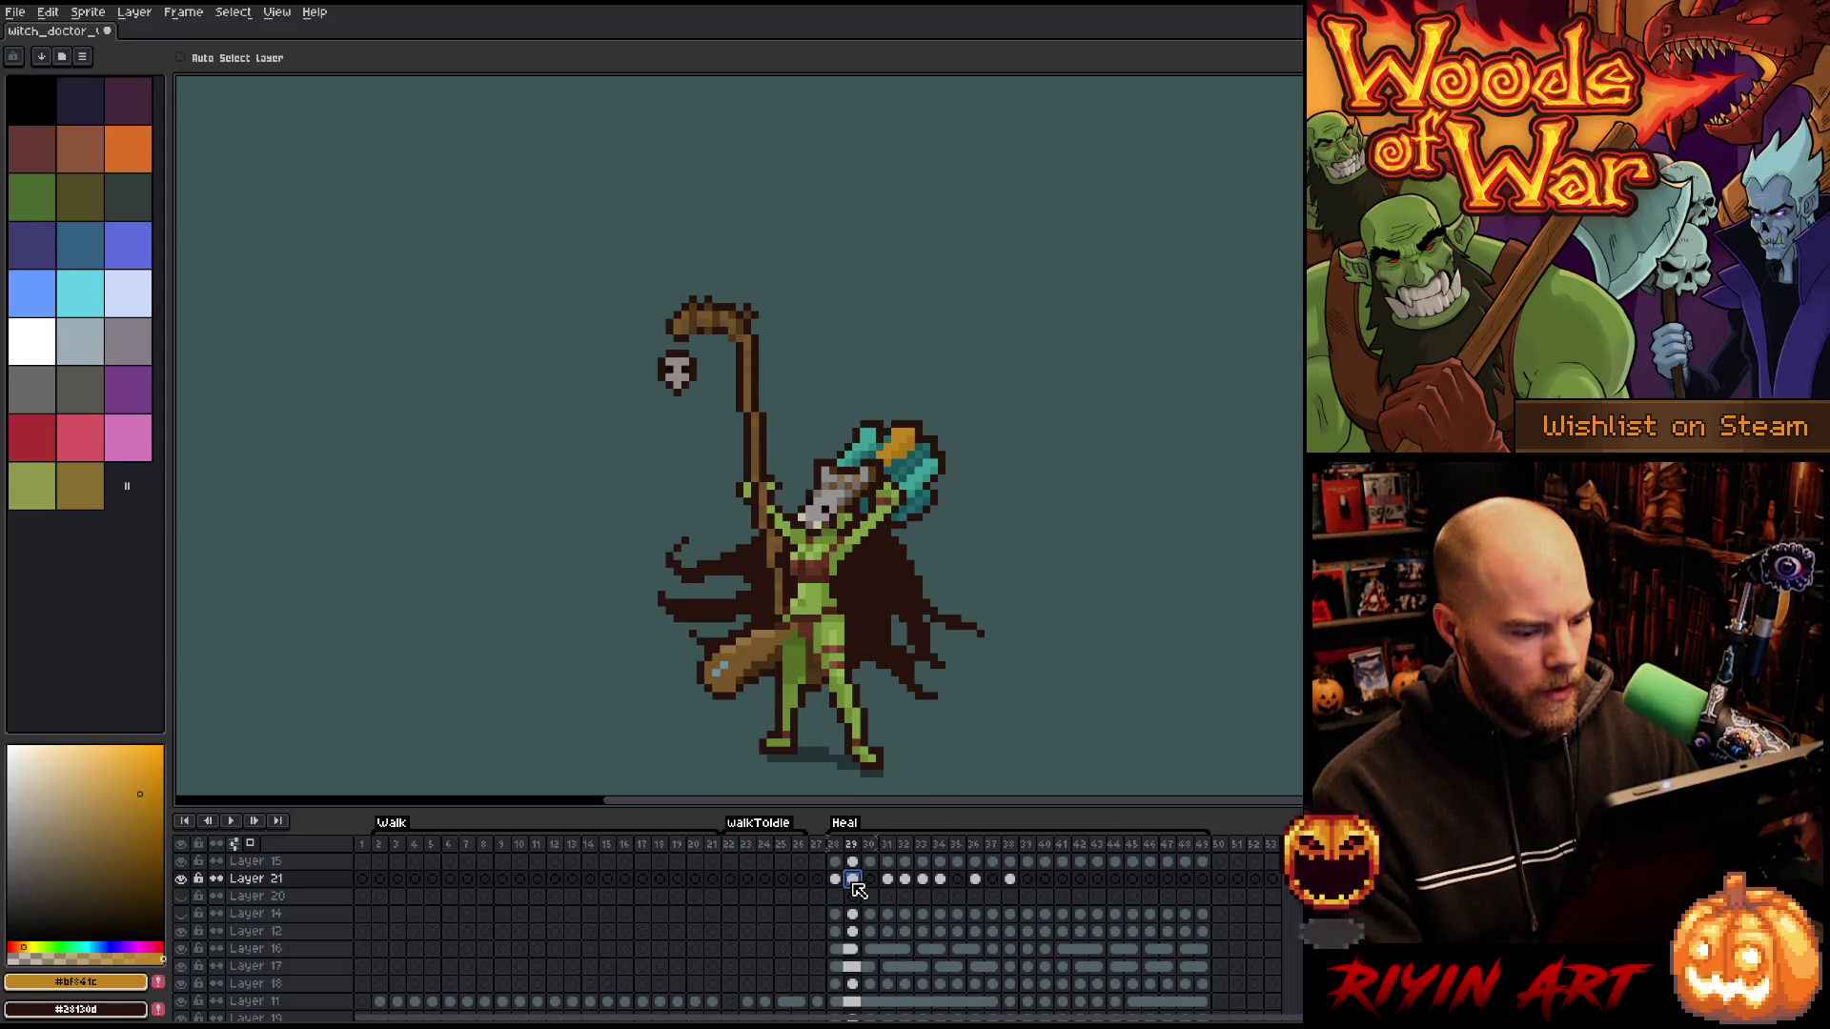
{"action": "left_click", "coordinate": [870, 881]}
{"action": "key", "text": "Left"}
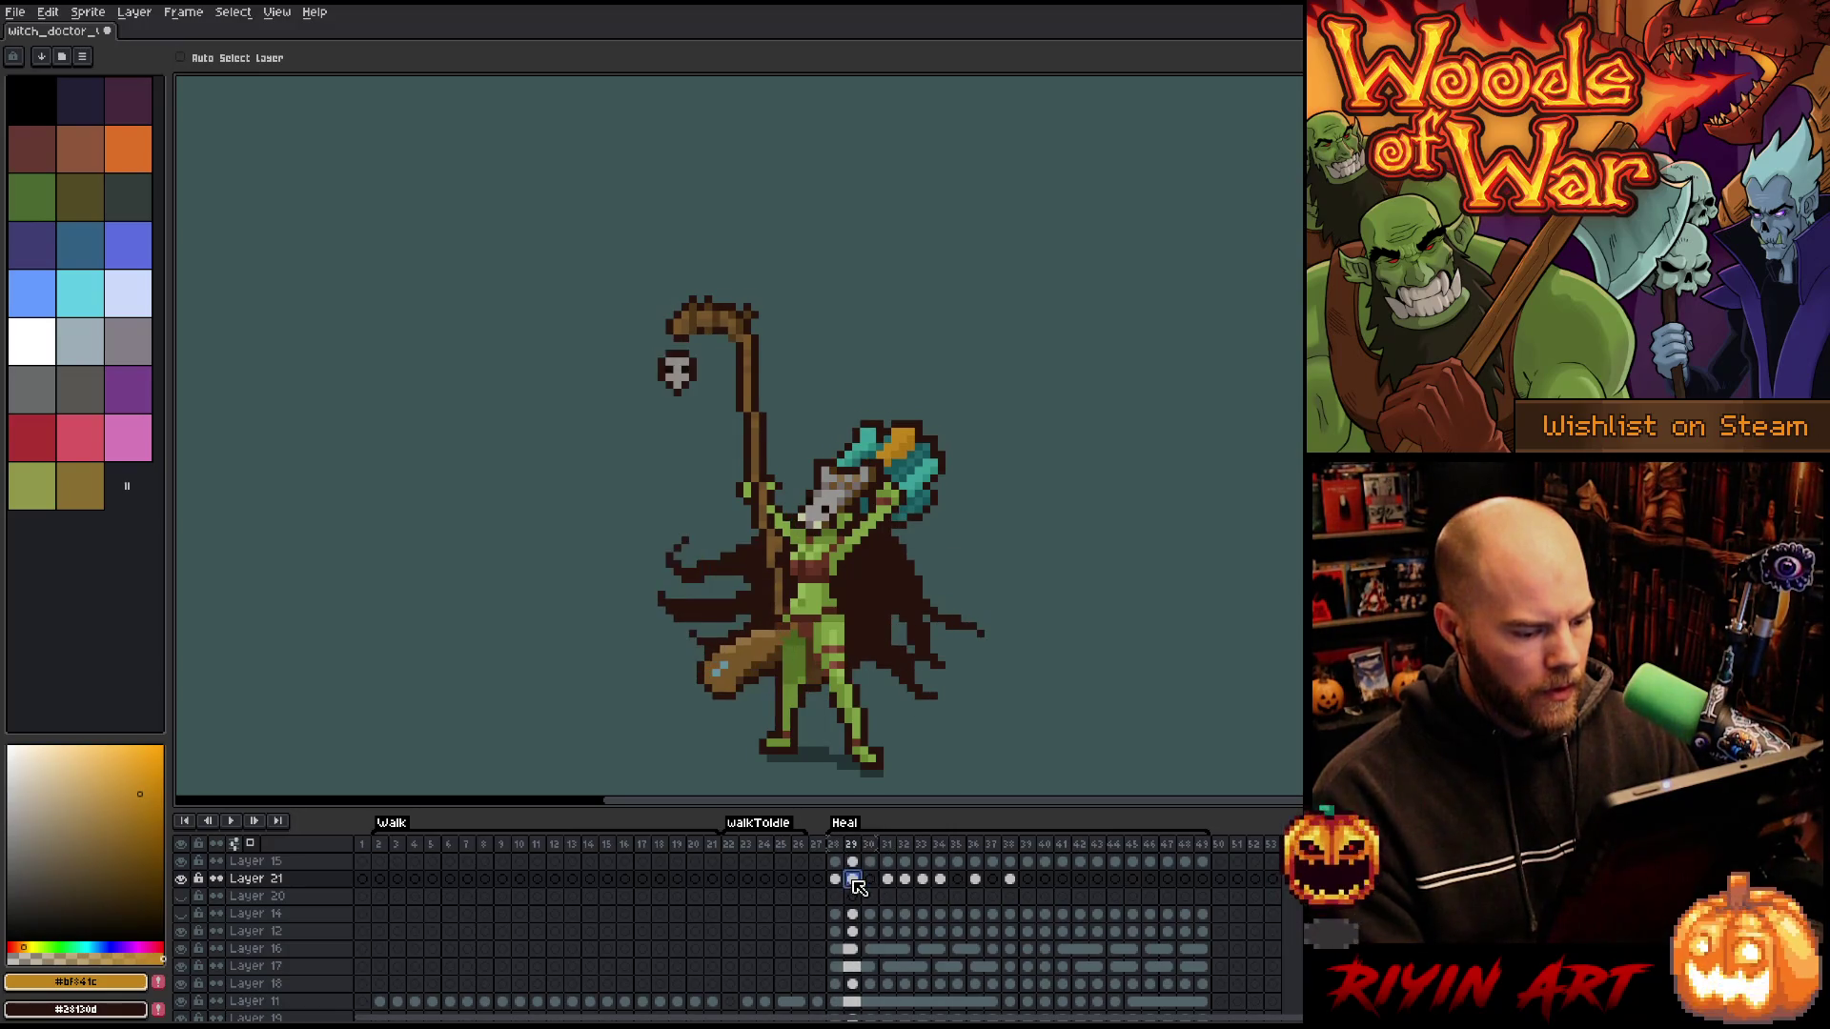
{"action": "left_click", "coordinate": [872, 878]}
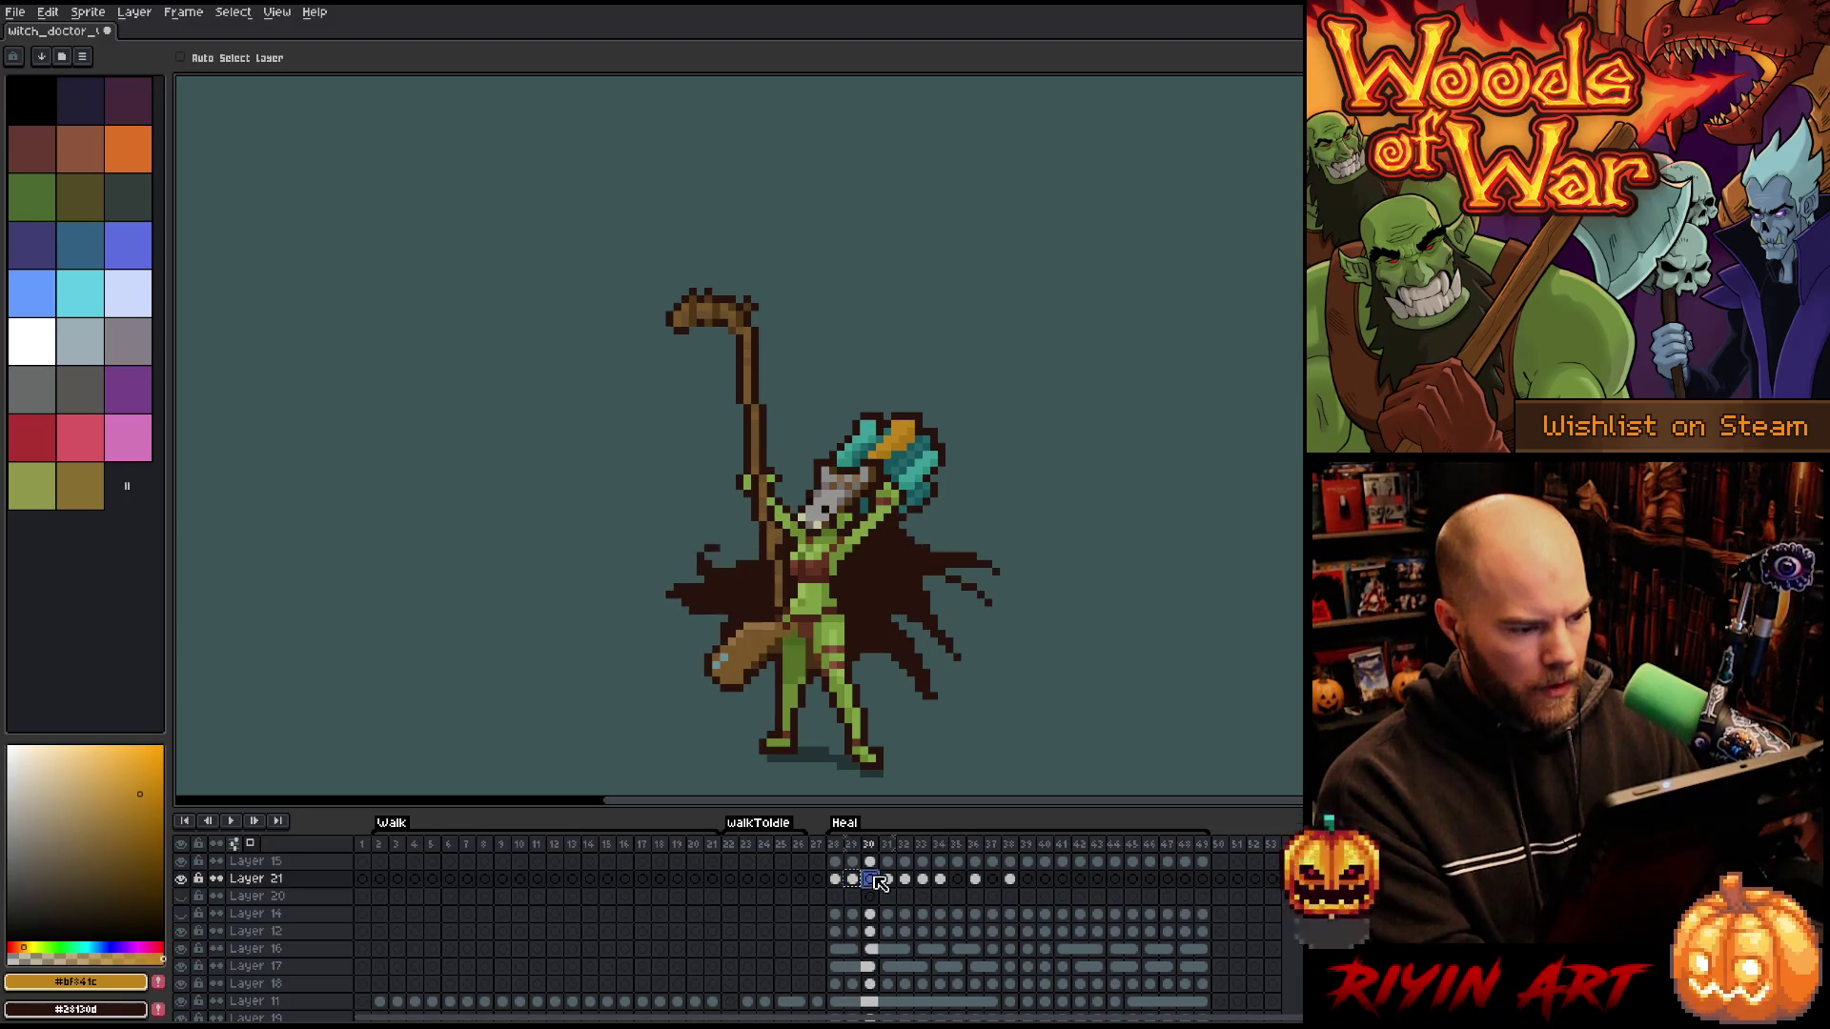
{"action": "scroll", "coordinate": [191, 944], "scroll_direction": "down", "scroll_amount": 5}
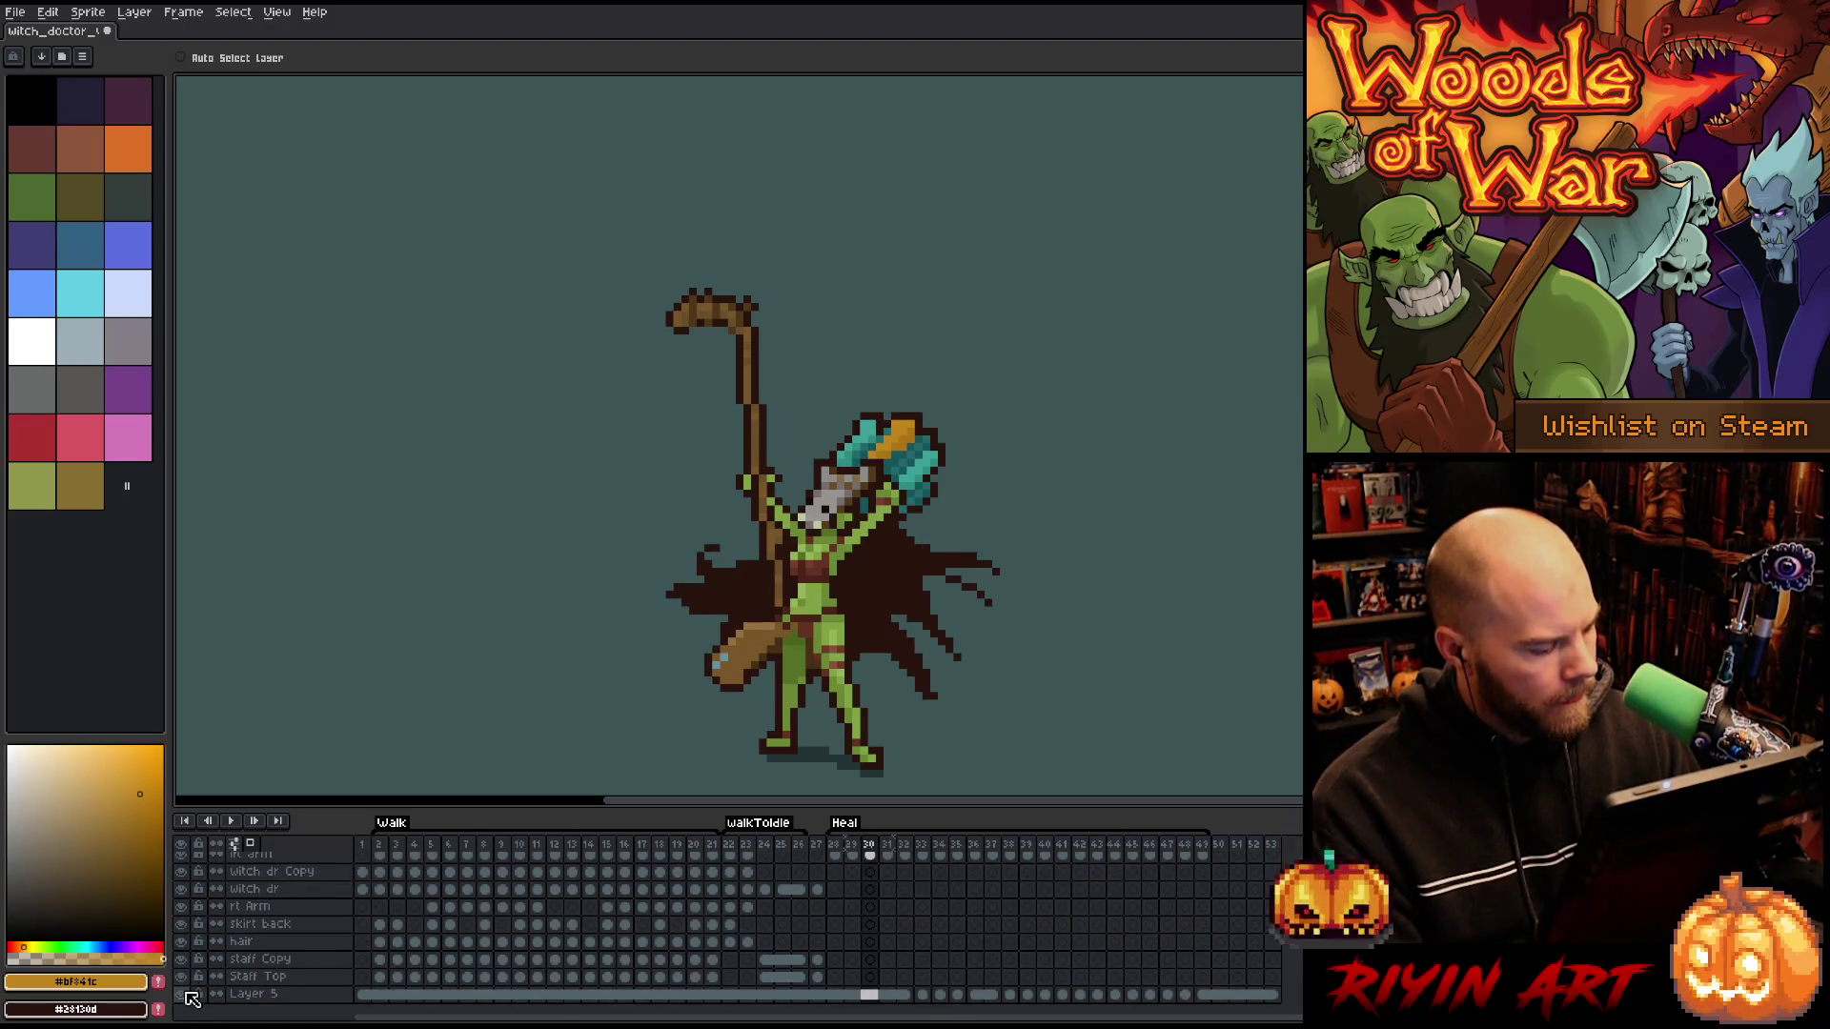
{"action": "left_click", "coordinate": [182, 994]}
{"action": "scroll", "coordinate": [674, 951], "scroll_direction": "up", "scroll_amount": 5}
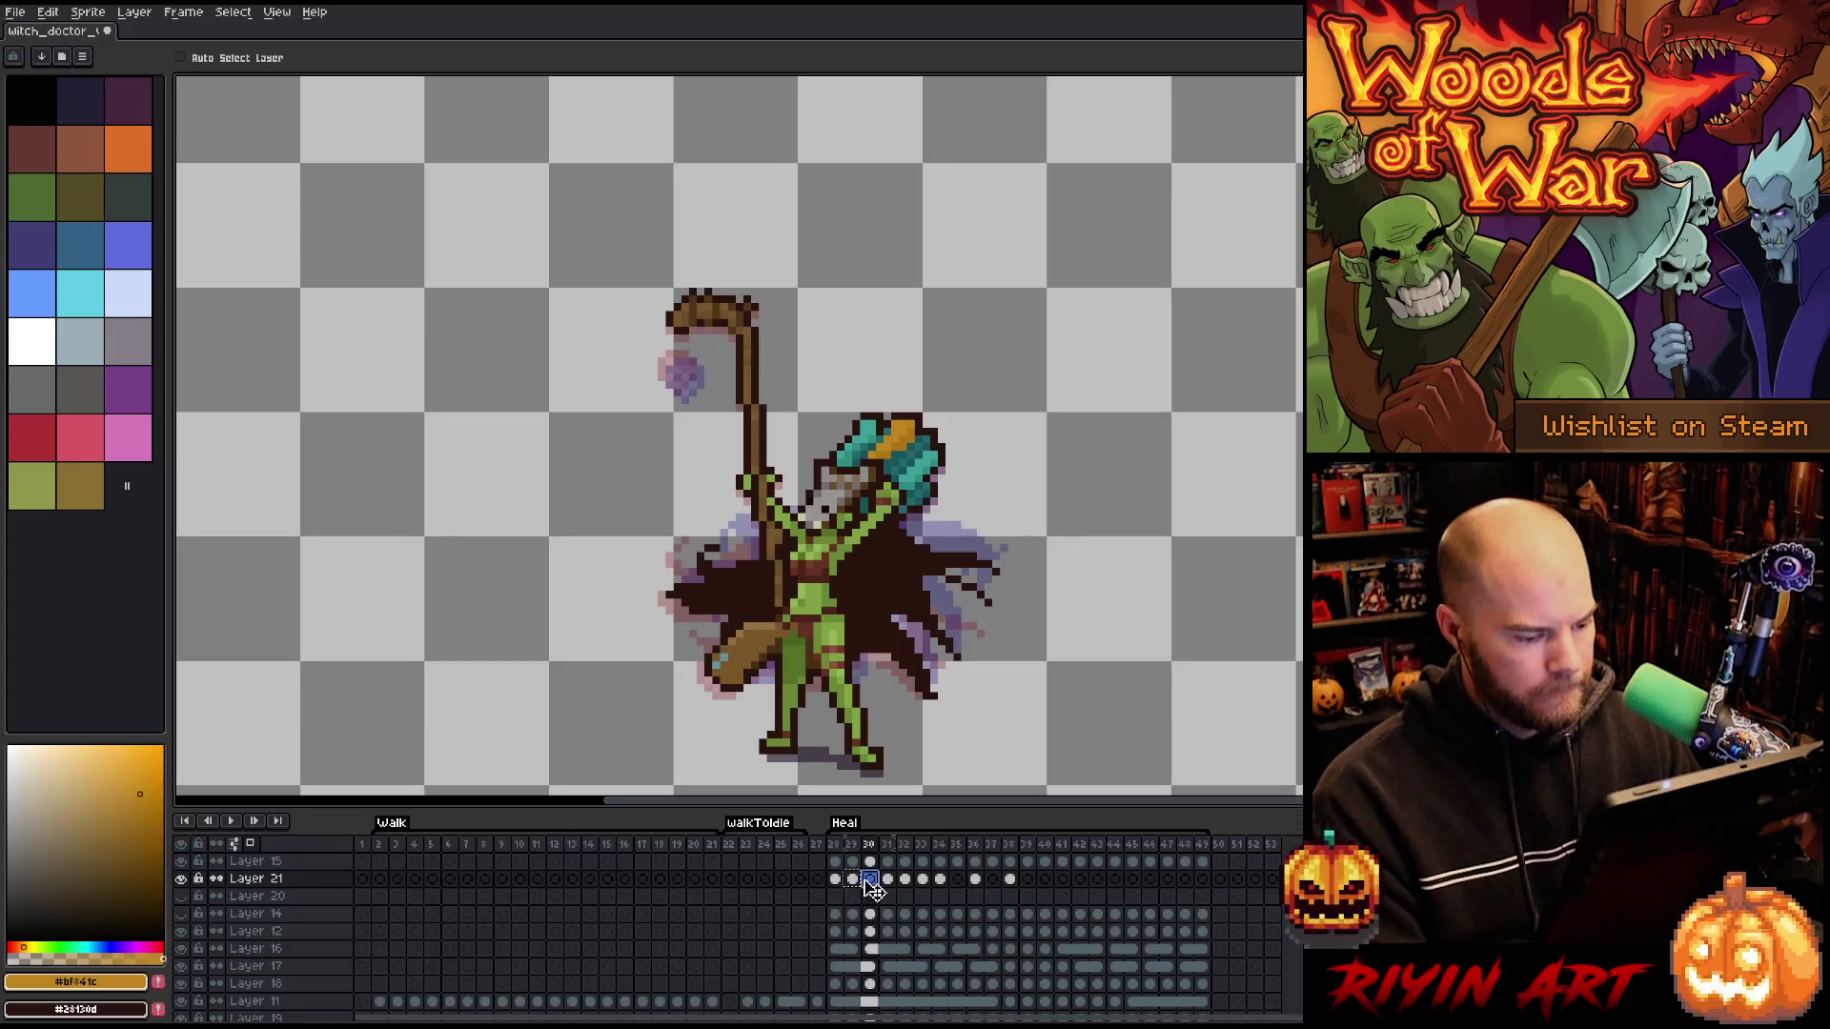
- On frame 30, nudge Layer 21's skull orb down one pixel
{"action": "left_click", "coordinate": [877, 881]}
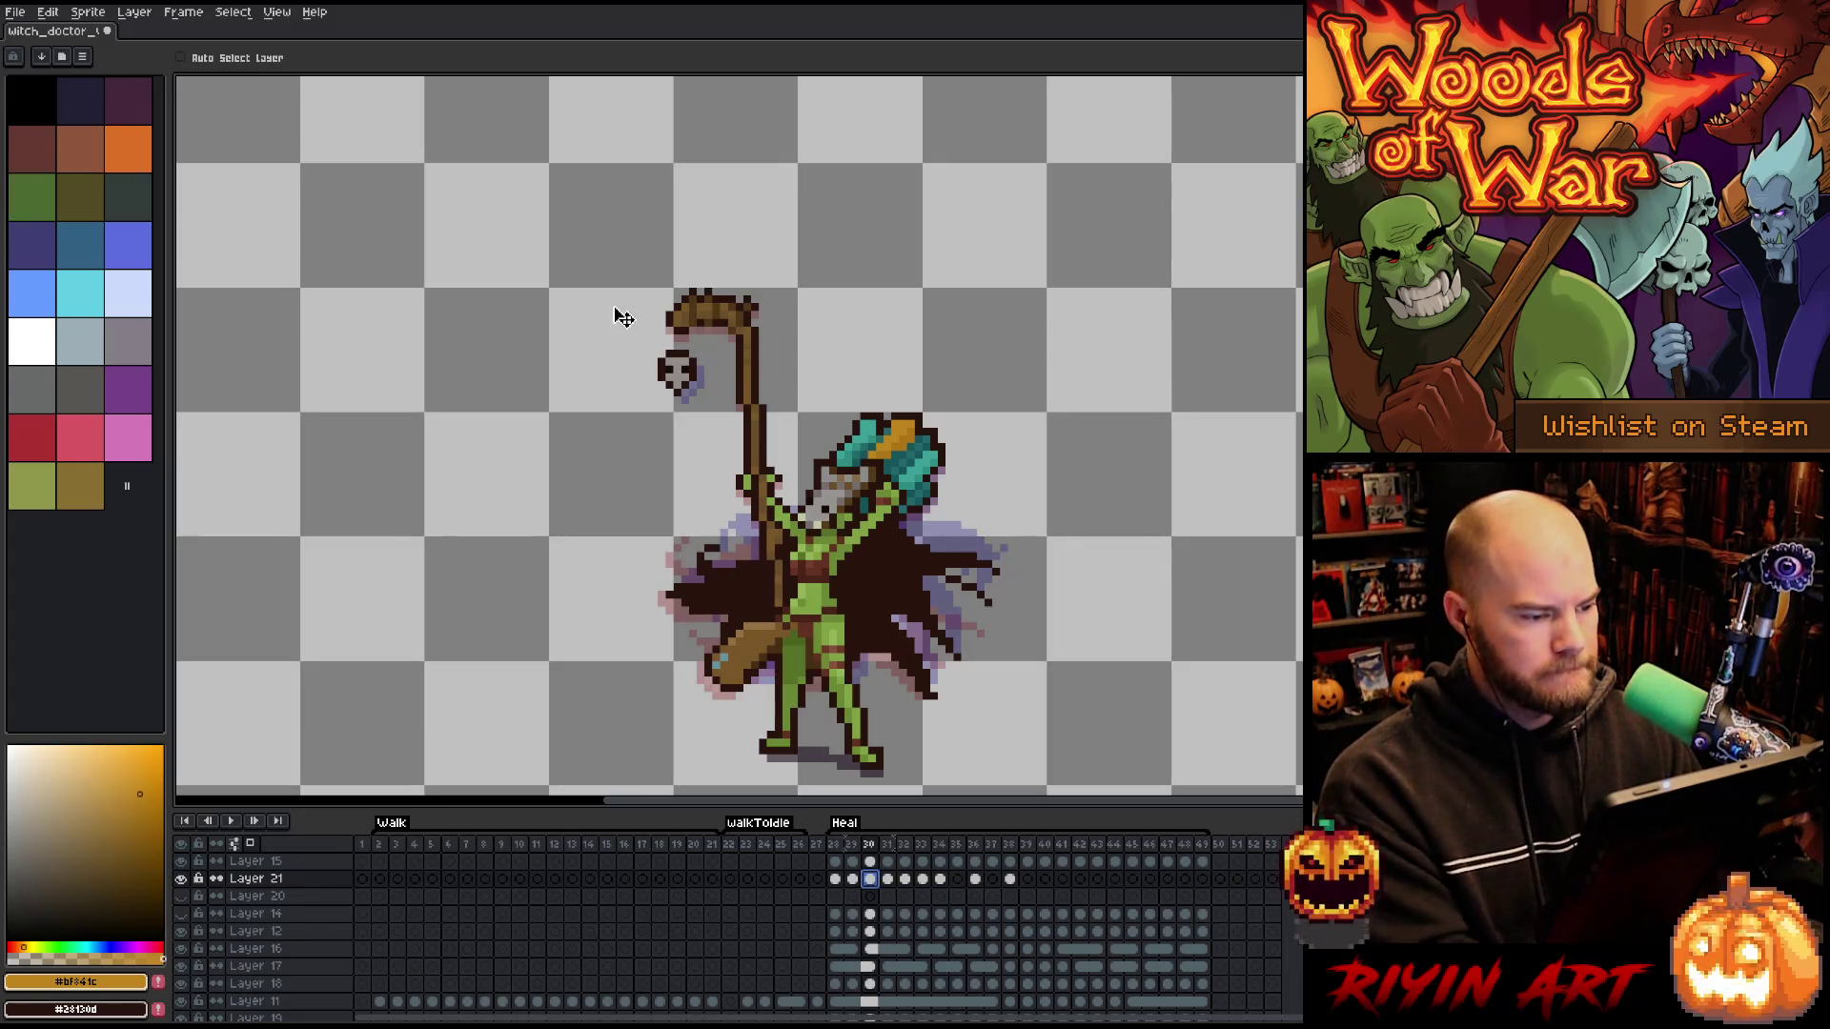
{"action": "scroll", "coordinate": [673, 373], "scroll_direction": "up", "scroll_amount": 3}
{"action": "left_click_drag", "start_coordinate": [790, 481], "coordinate": [796, 502]}
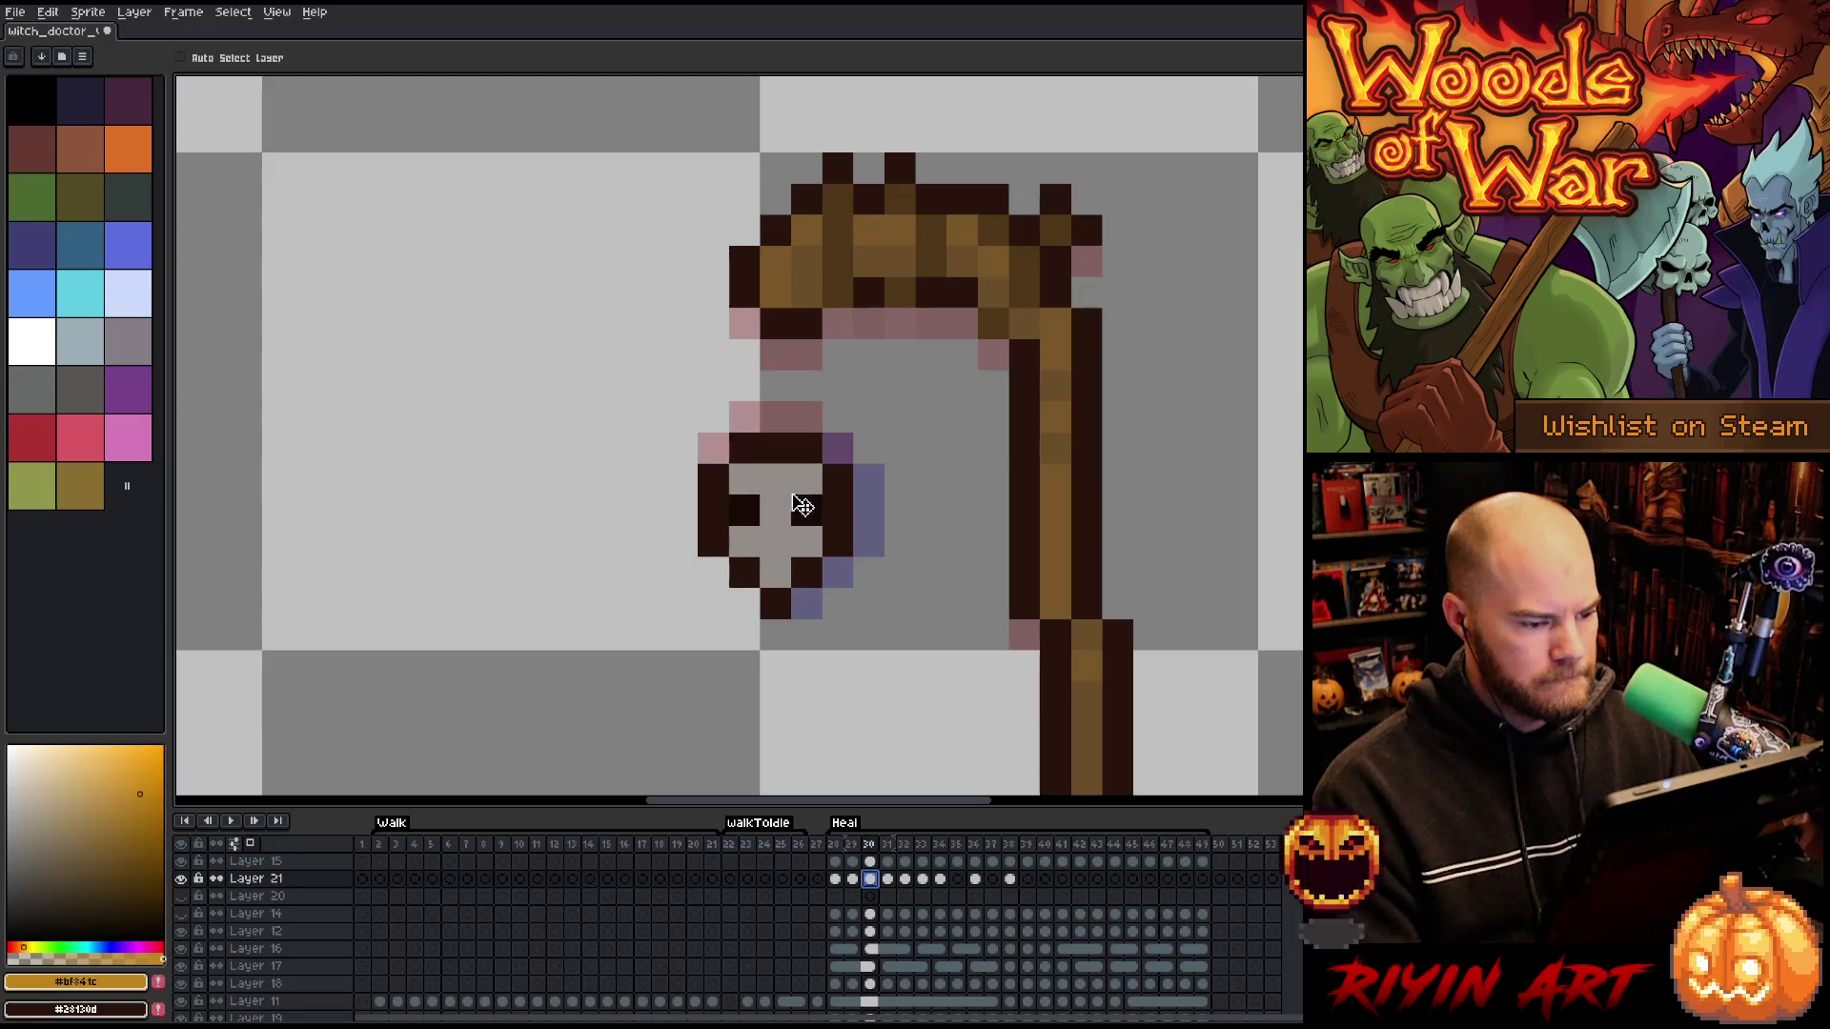
{"action": "left_click", "coordinate": [888, 879]}
{"action": "left_click", "coordinate": [898, 883]}
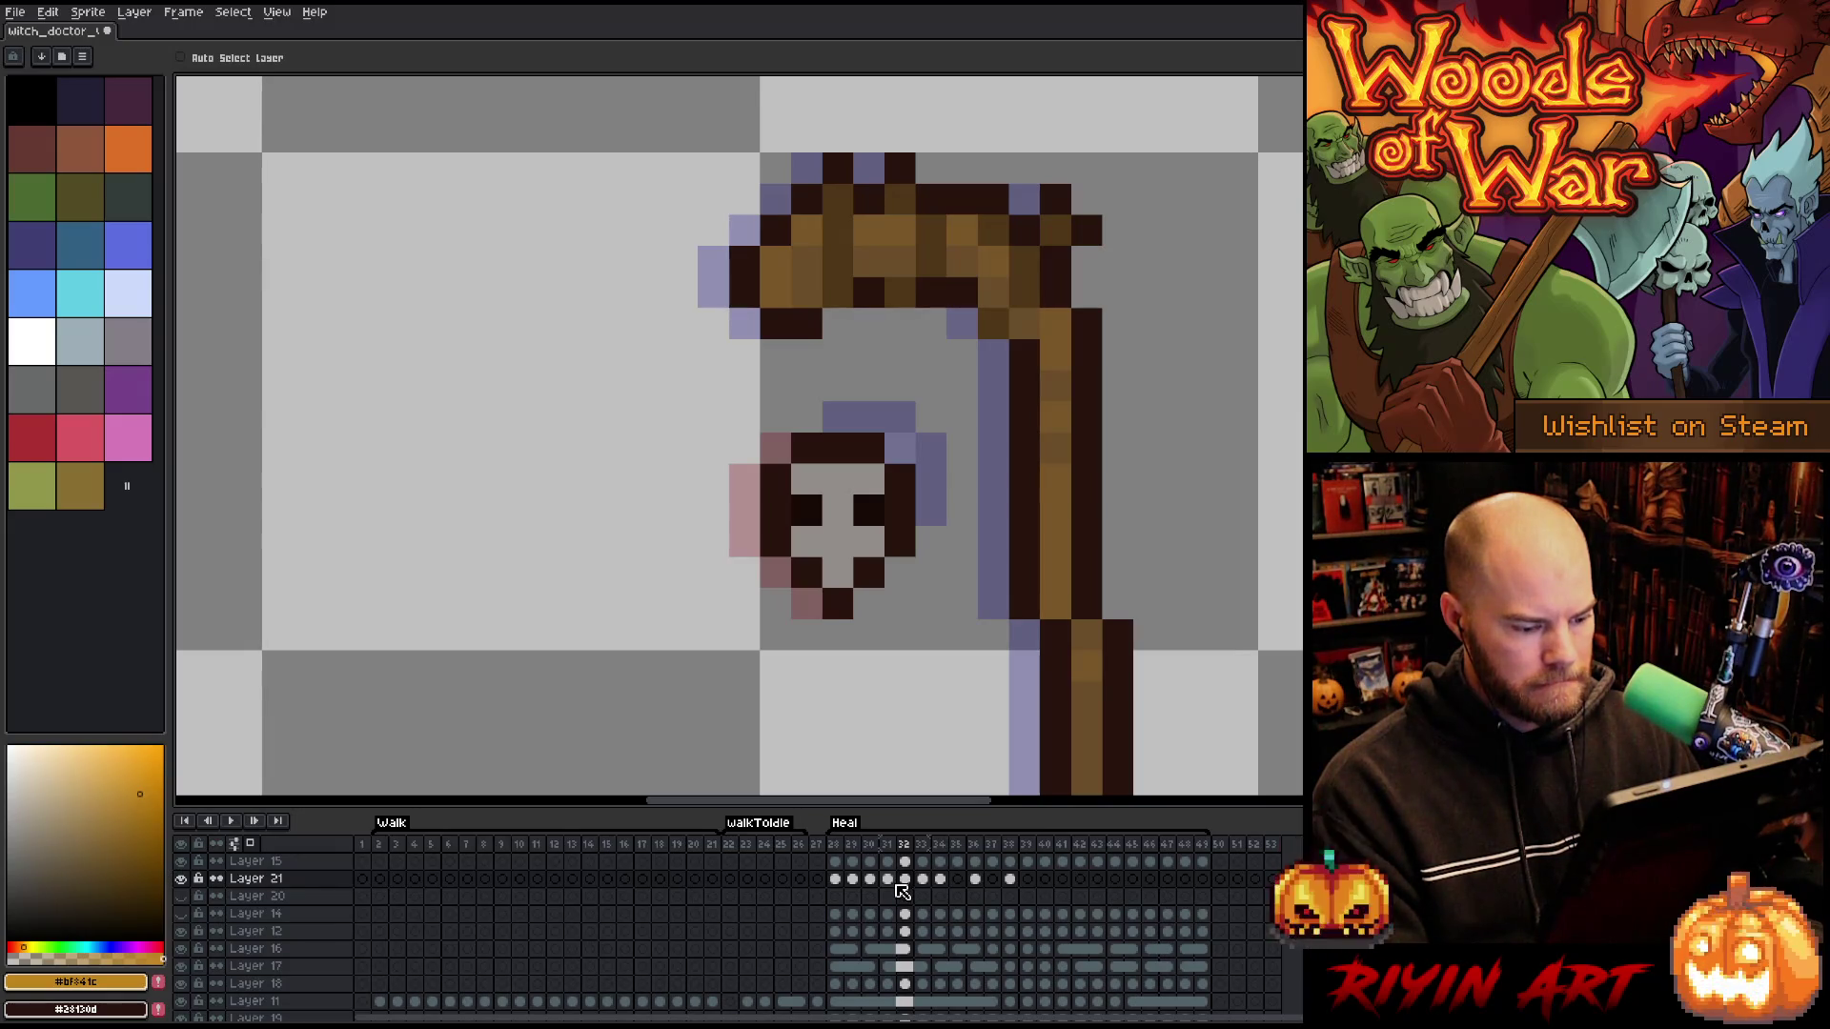
- After comparing frames 32–35, shift the skull orb one pixel right on frame 33
{"action": "left_click", "coordinate": [925, 879]}
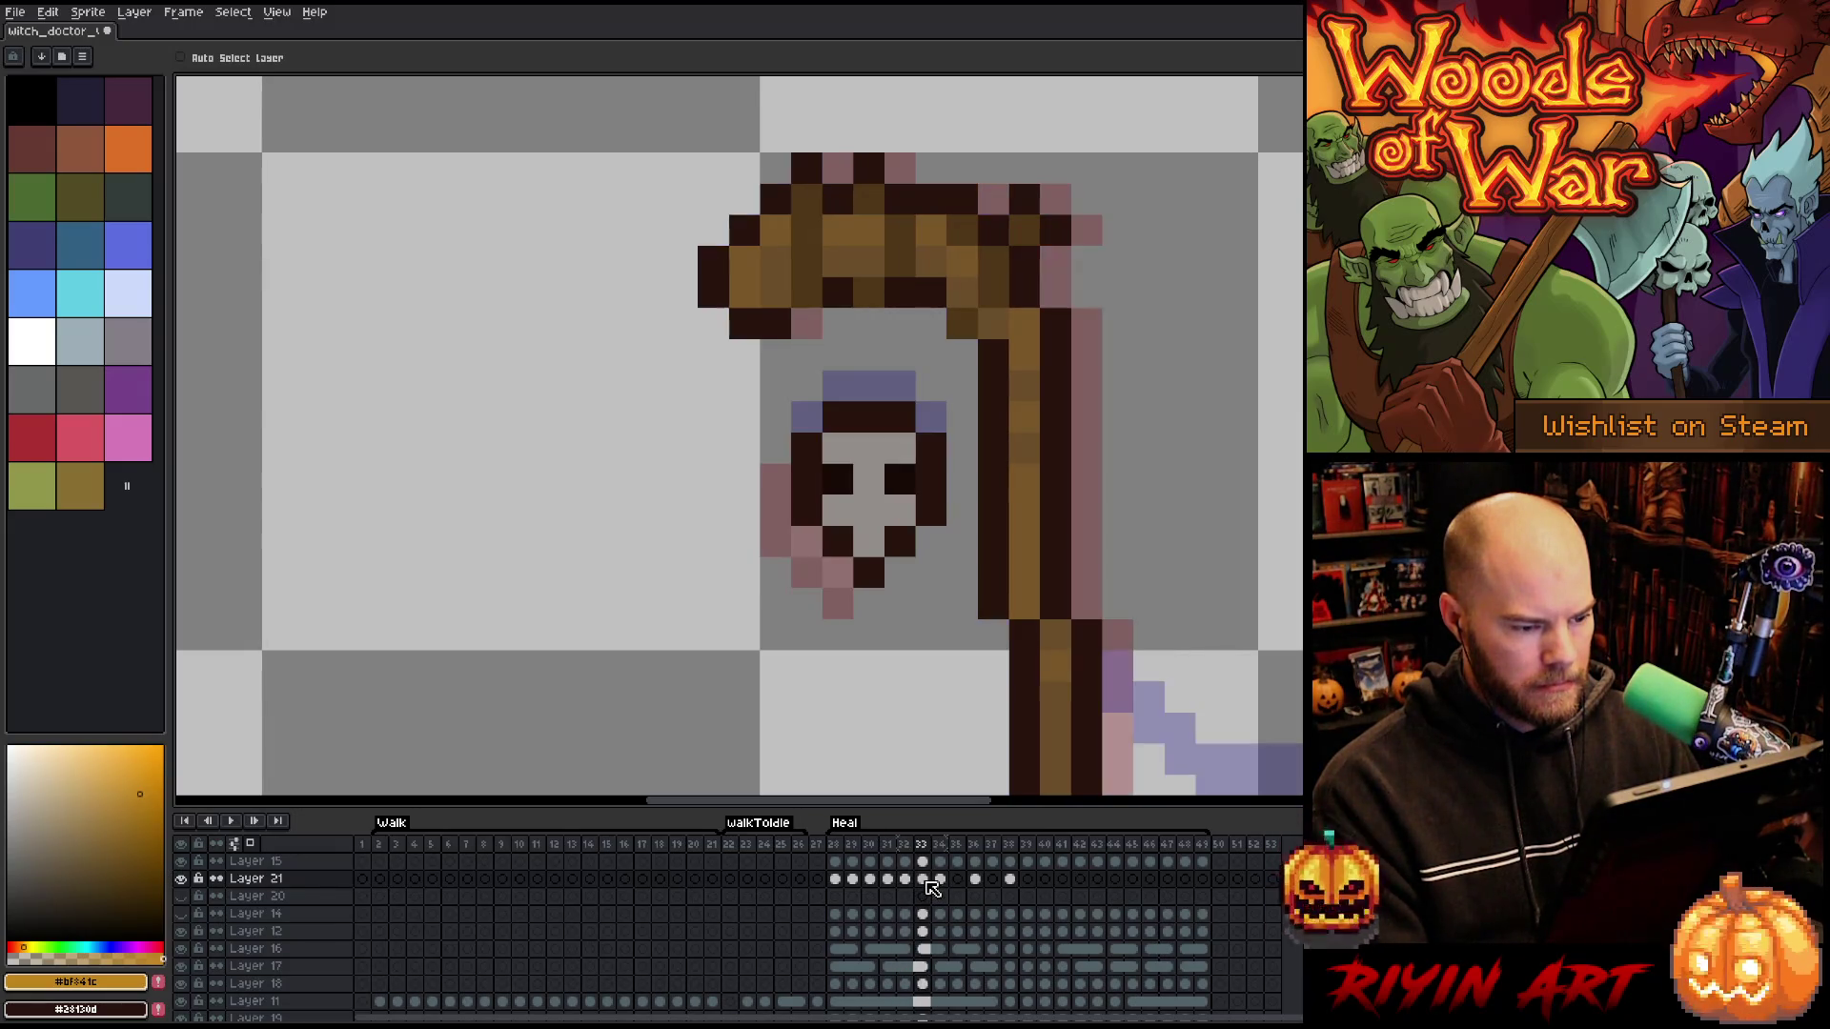
{"action": "left_click", "coordinate": [940, 880]}
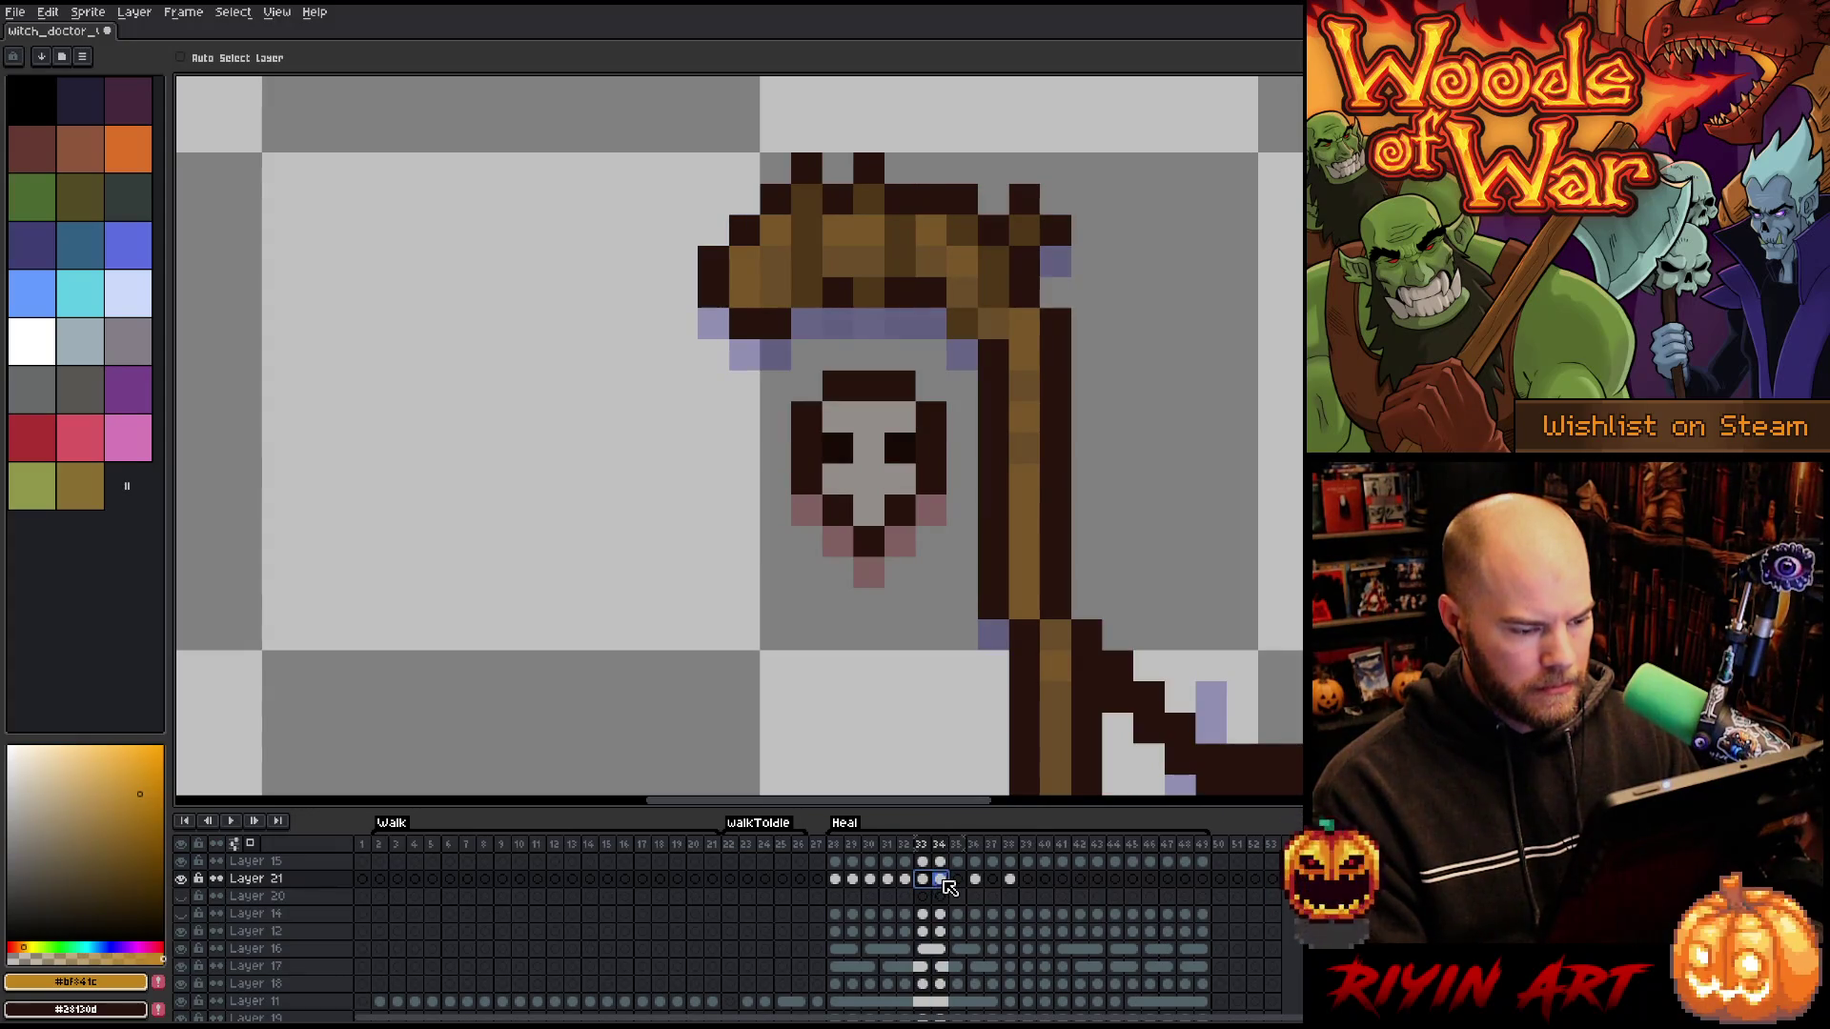
{"action": "left_click", "coordinate": [957, 879]}
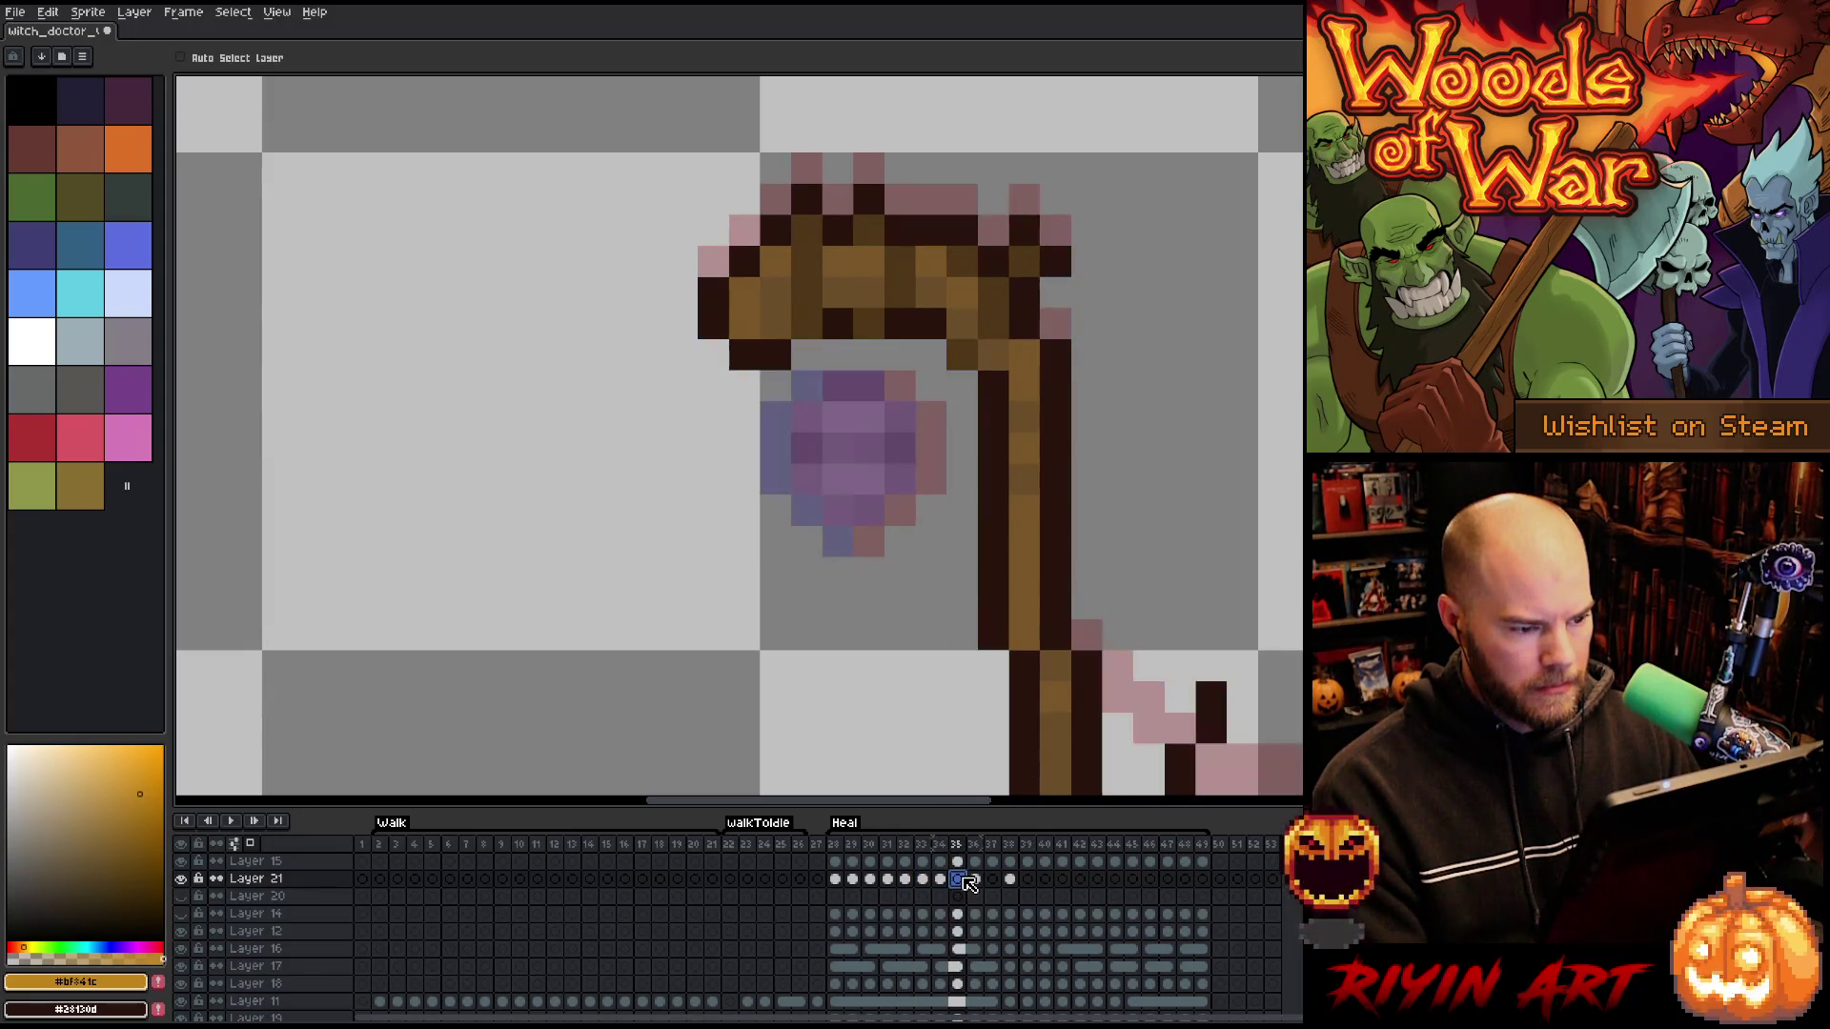
{"action": "left_click", "coordinate": [941, 880]}
{"action": "left_click", "coordinate": [926, 880]}
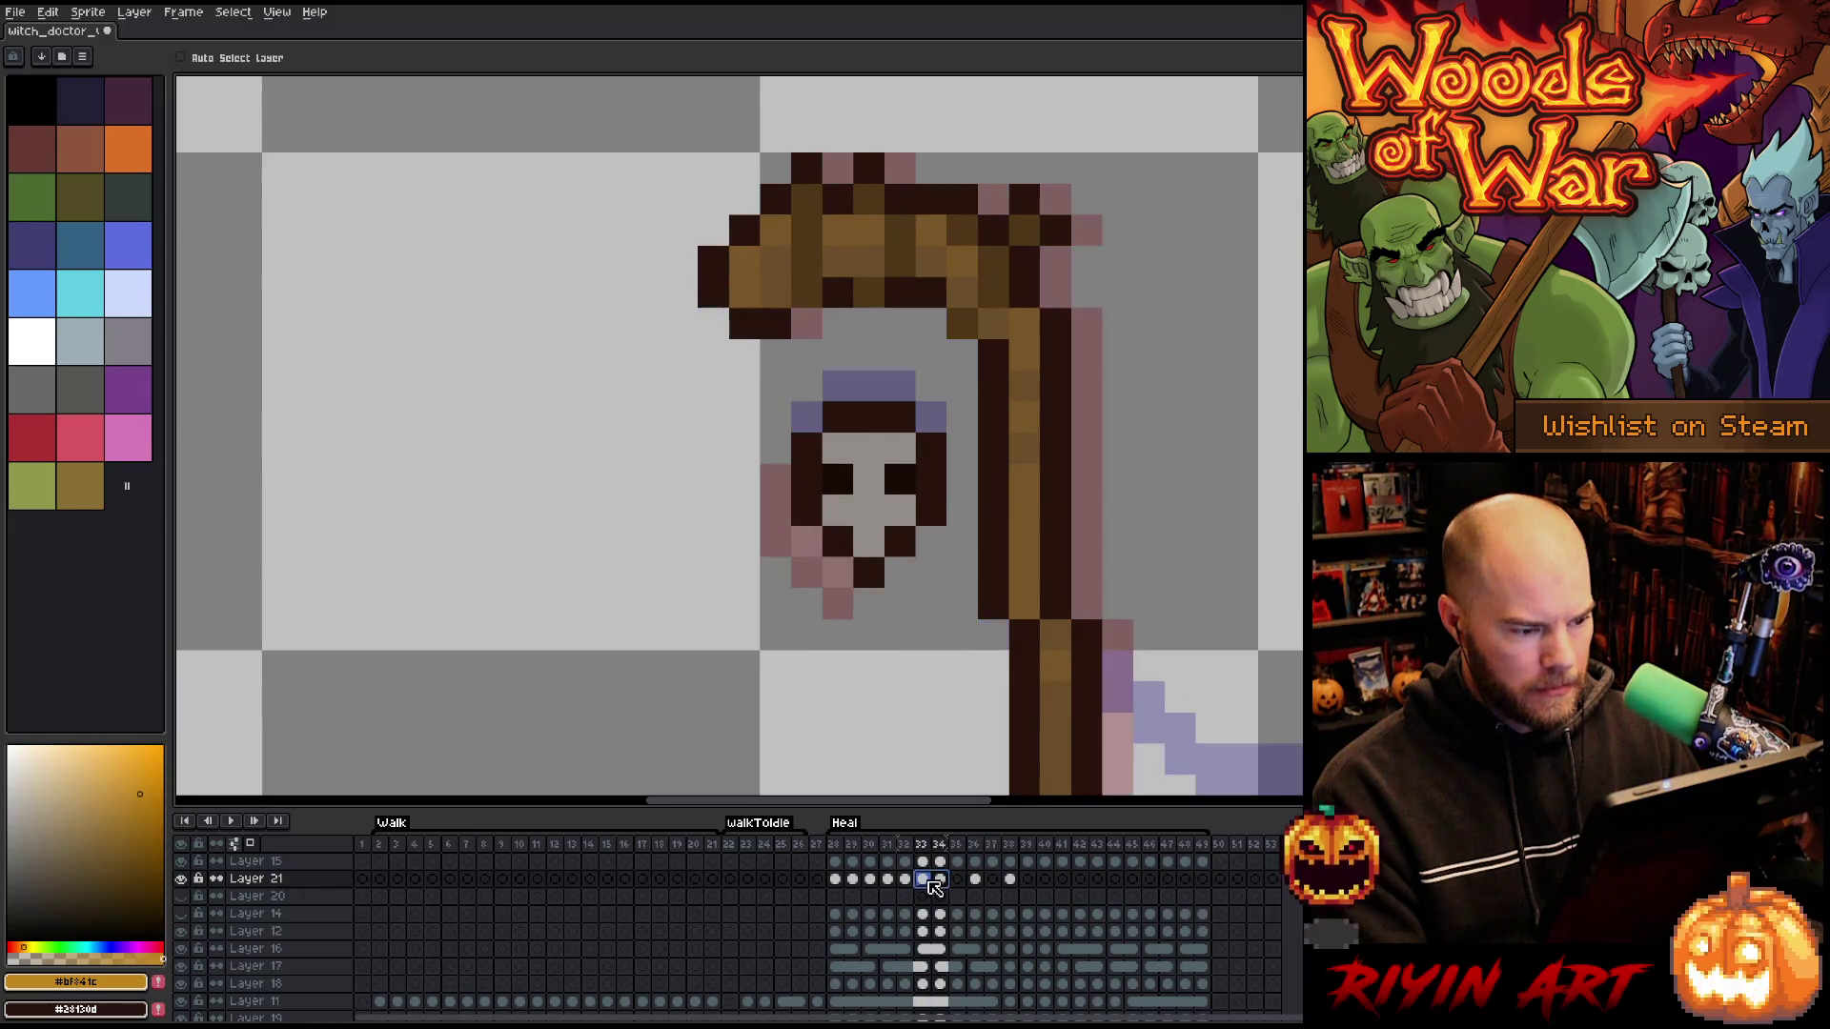
{"action": "left_click", "coordinate": [957, 879]}
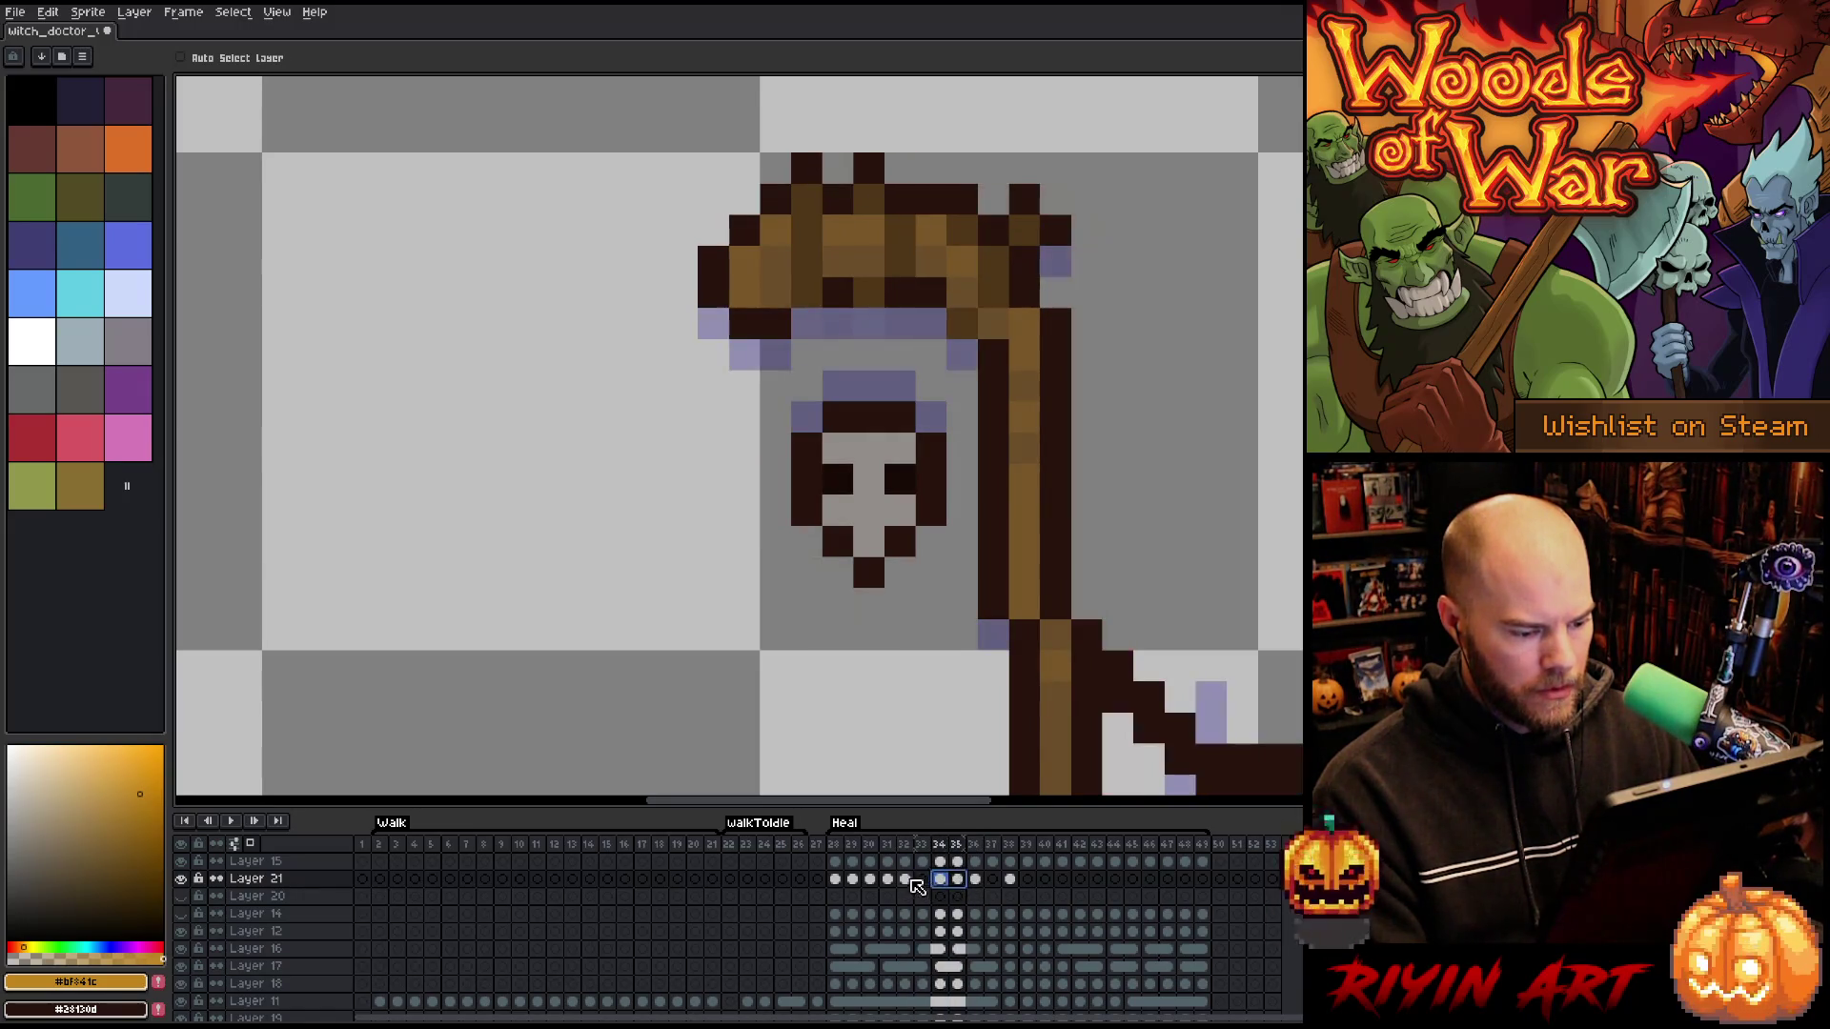
{"action": "left_click", "coordinate": [905, 879]}
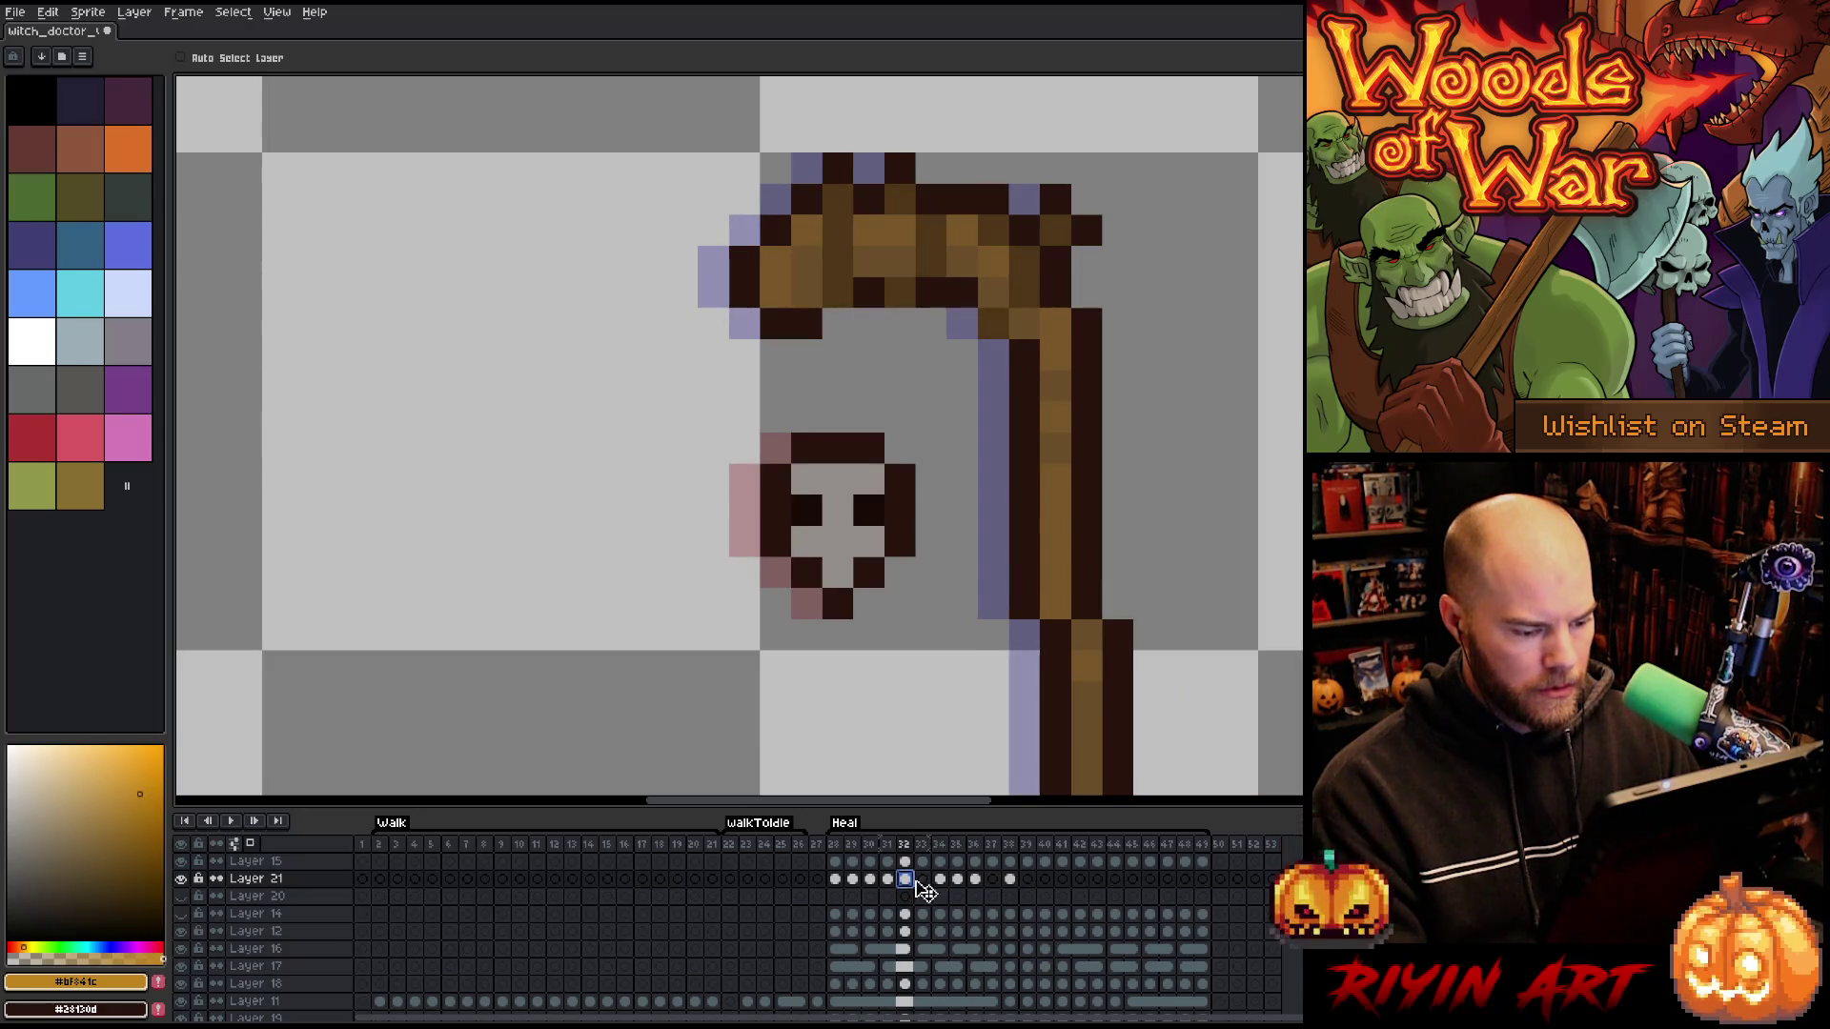
{"action": "left_click", "coordinate": [922, 879]}
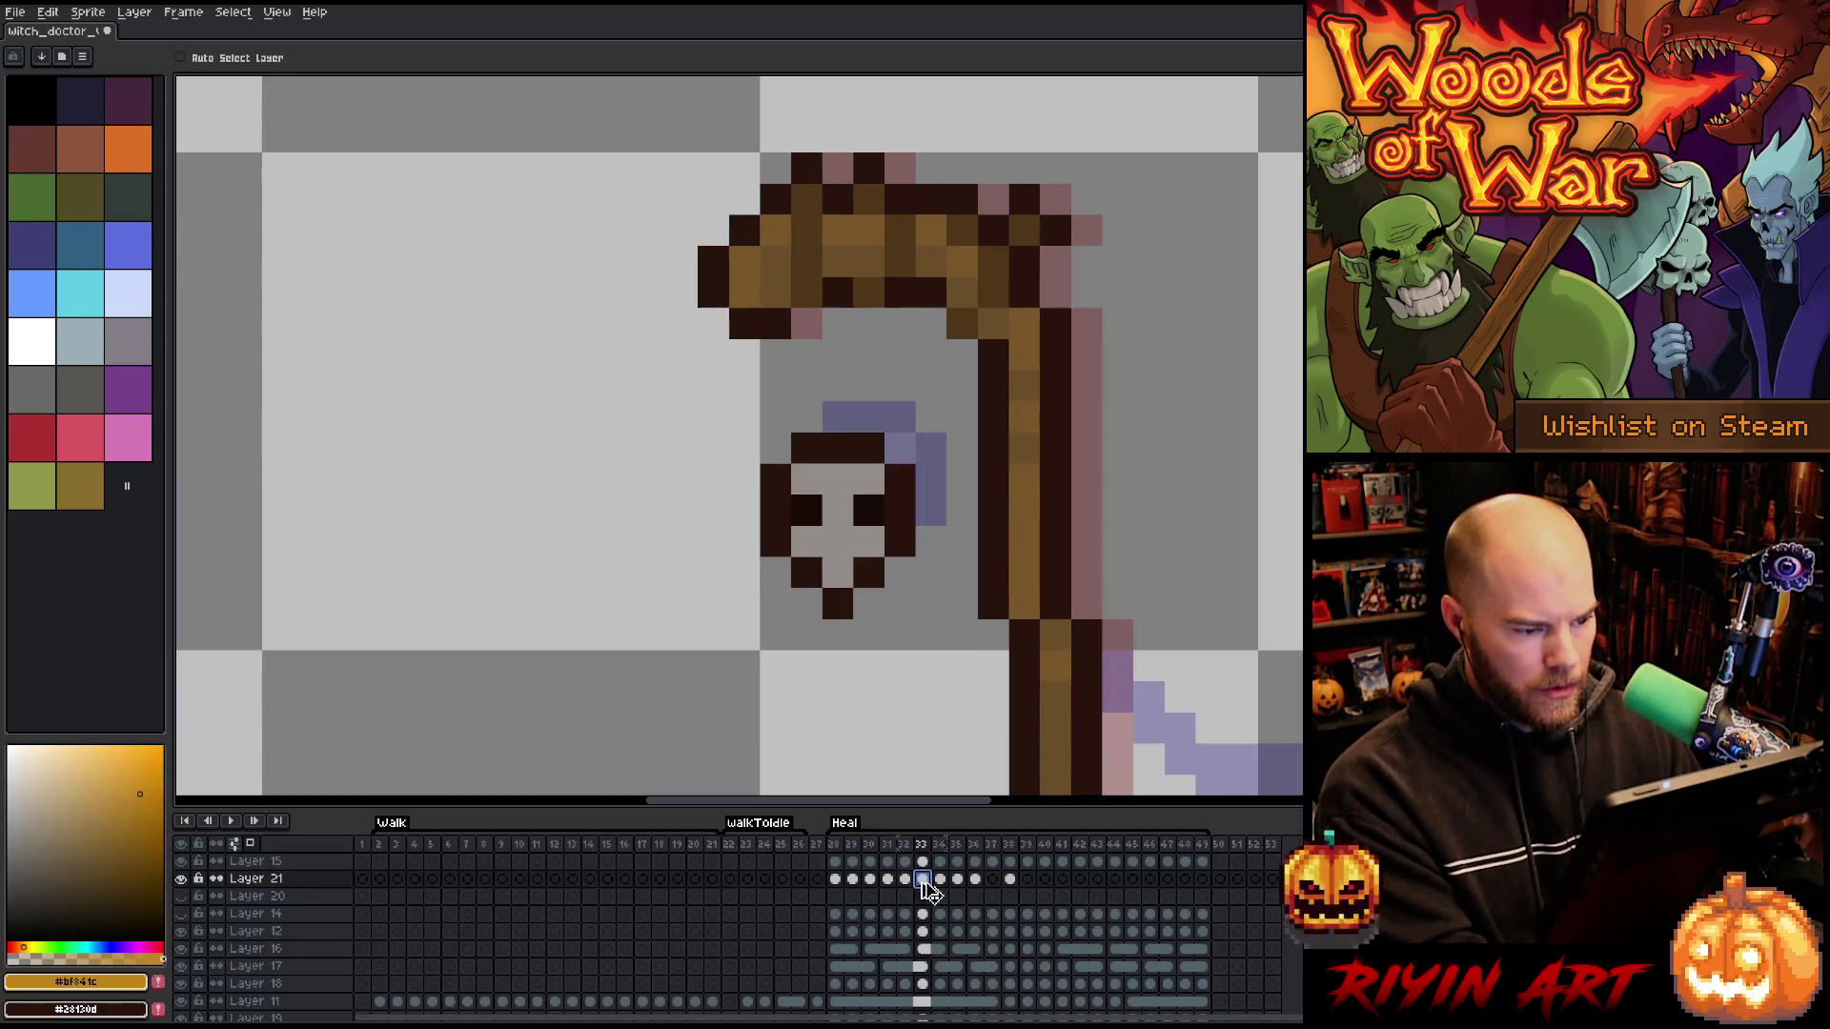
{"action": "left_click_drag", "start_coordinate": [857, 530], "coordinate": [866, 531]}
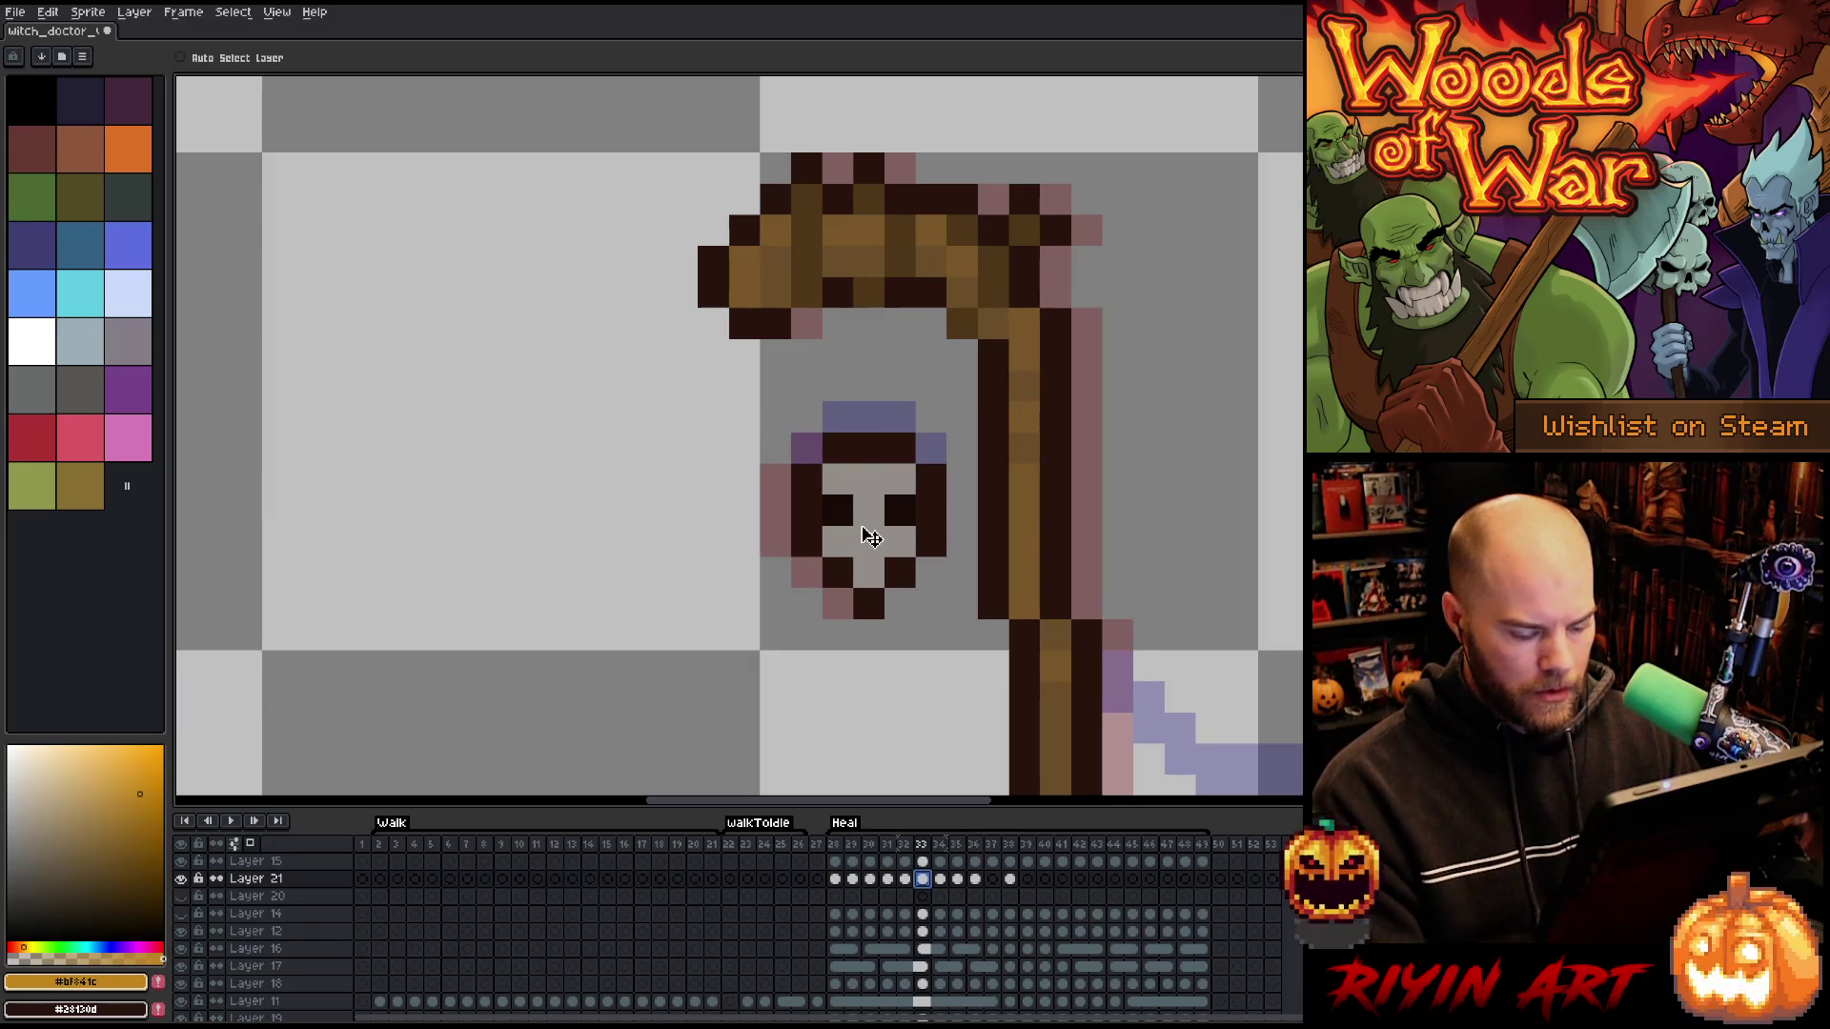
{"action": "key", "text": "Right"}
{"action": "key", "text": "Right"}
{"action": "key", "text": "Right"}
{"action": "key", "text": "Right"}
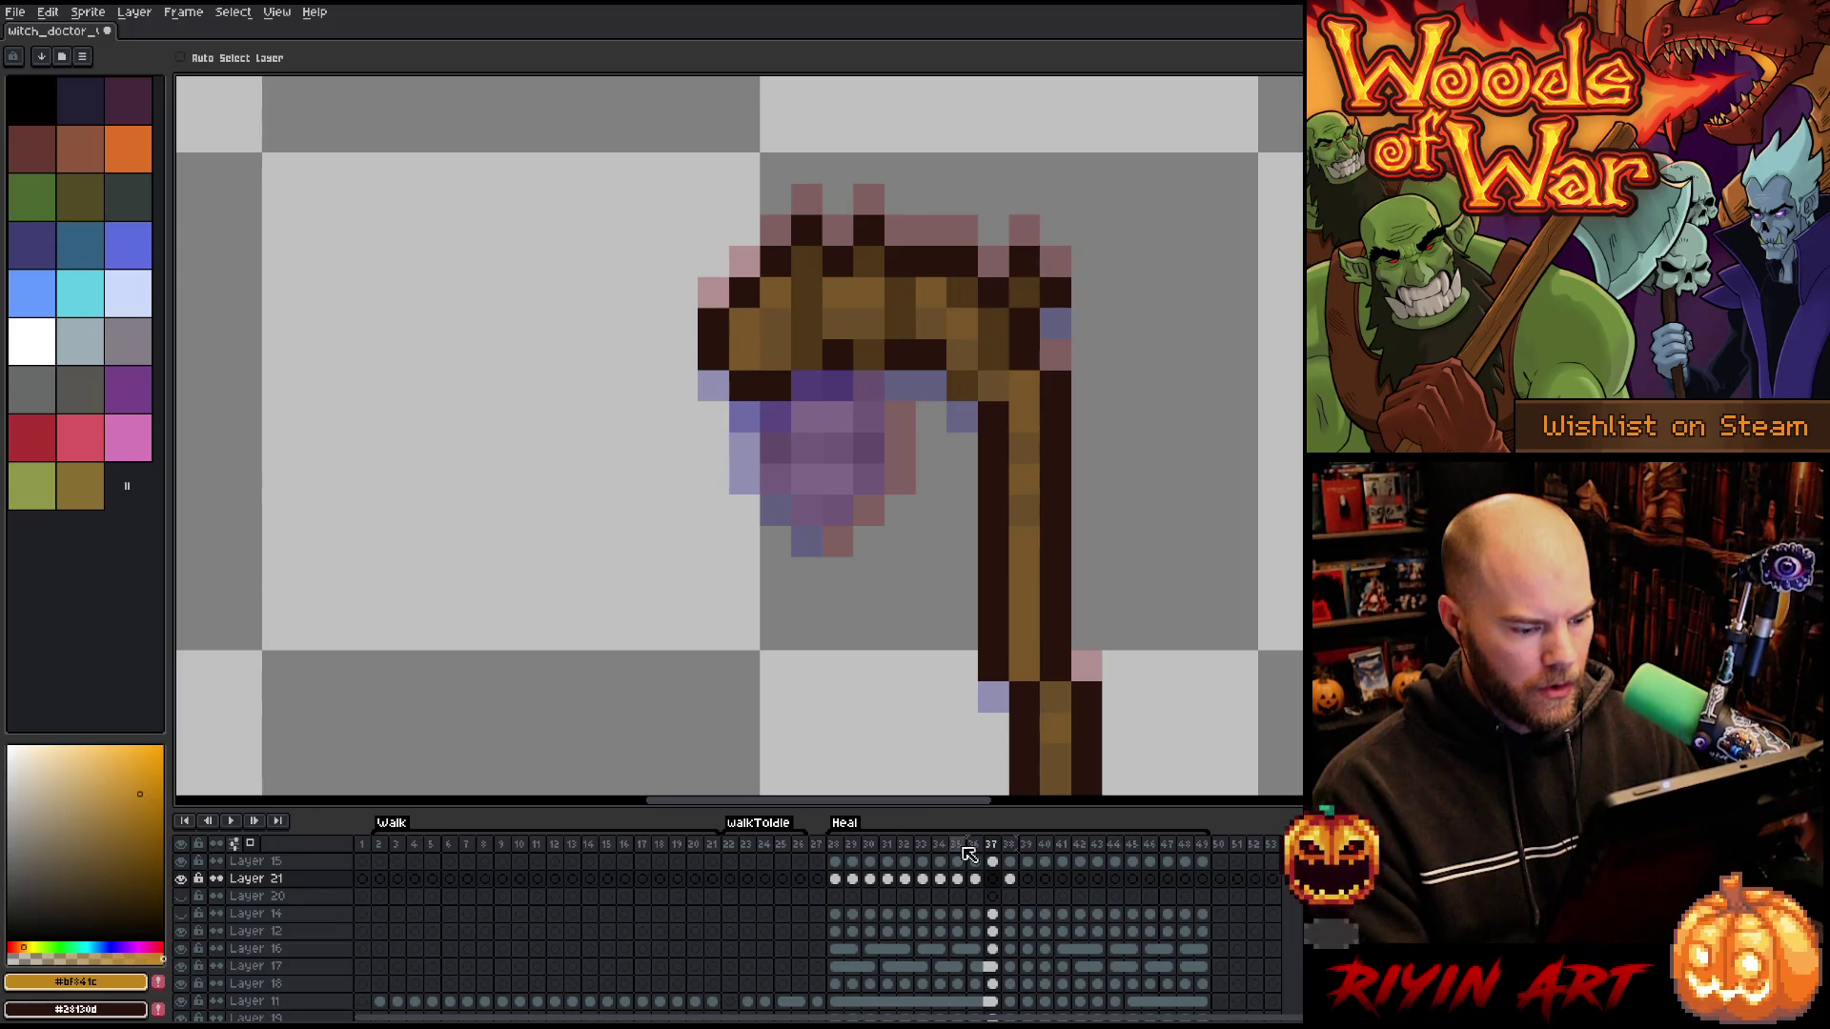
- Create a new tag spanning frames 28–38
{"action": "left_click", "coordinate": [977, 879]}
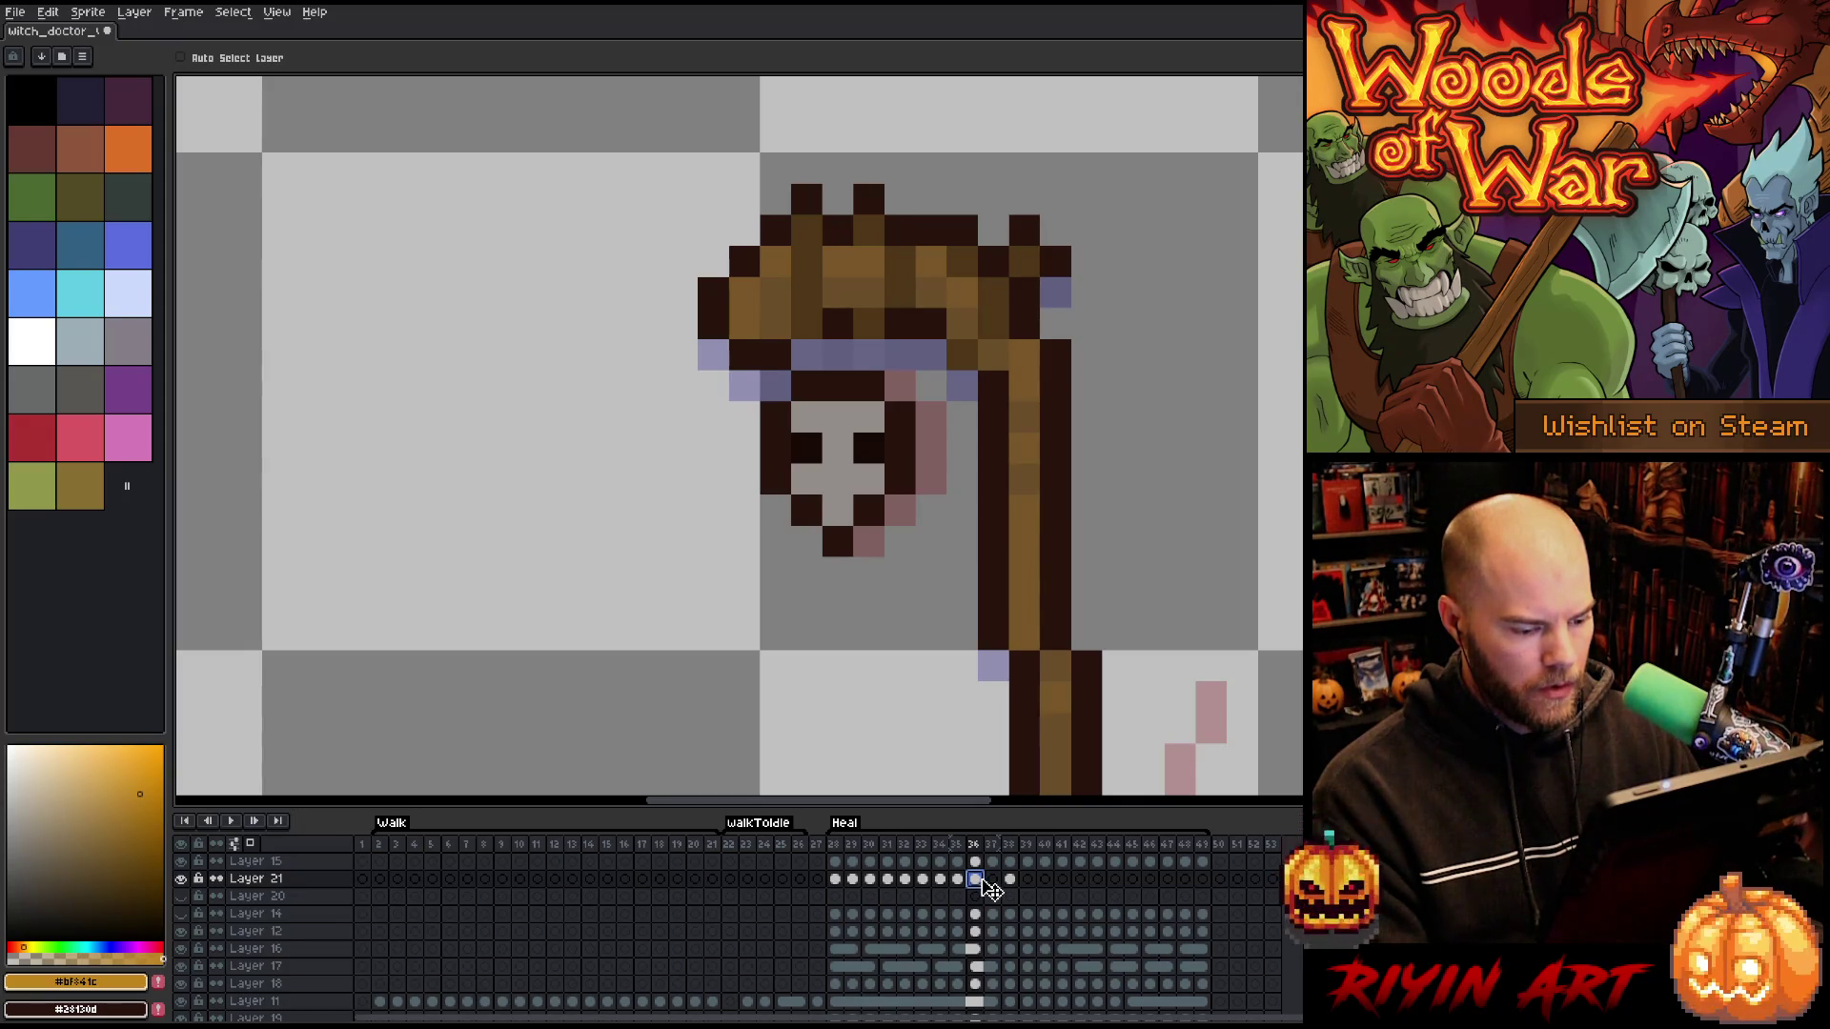
{"action": "left_click", "coordinate": [836, 879]}
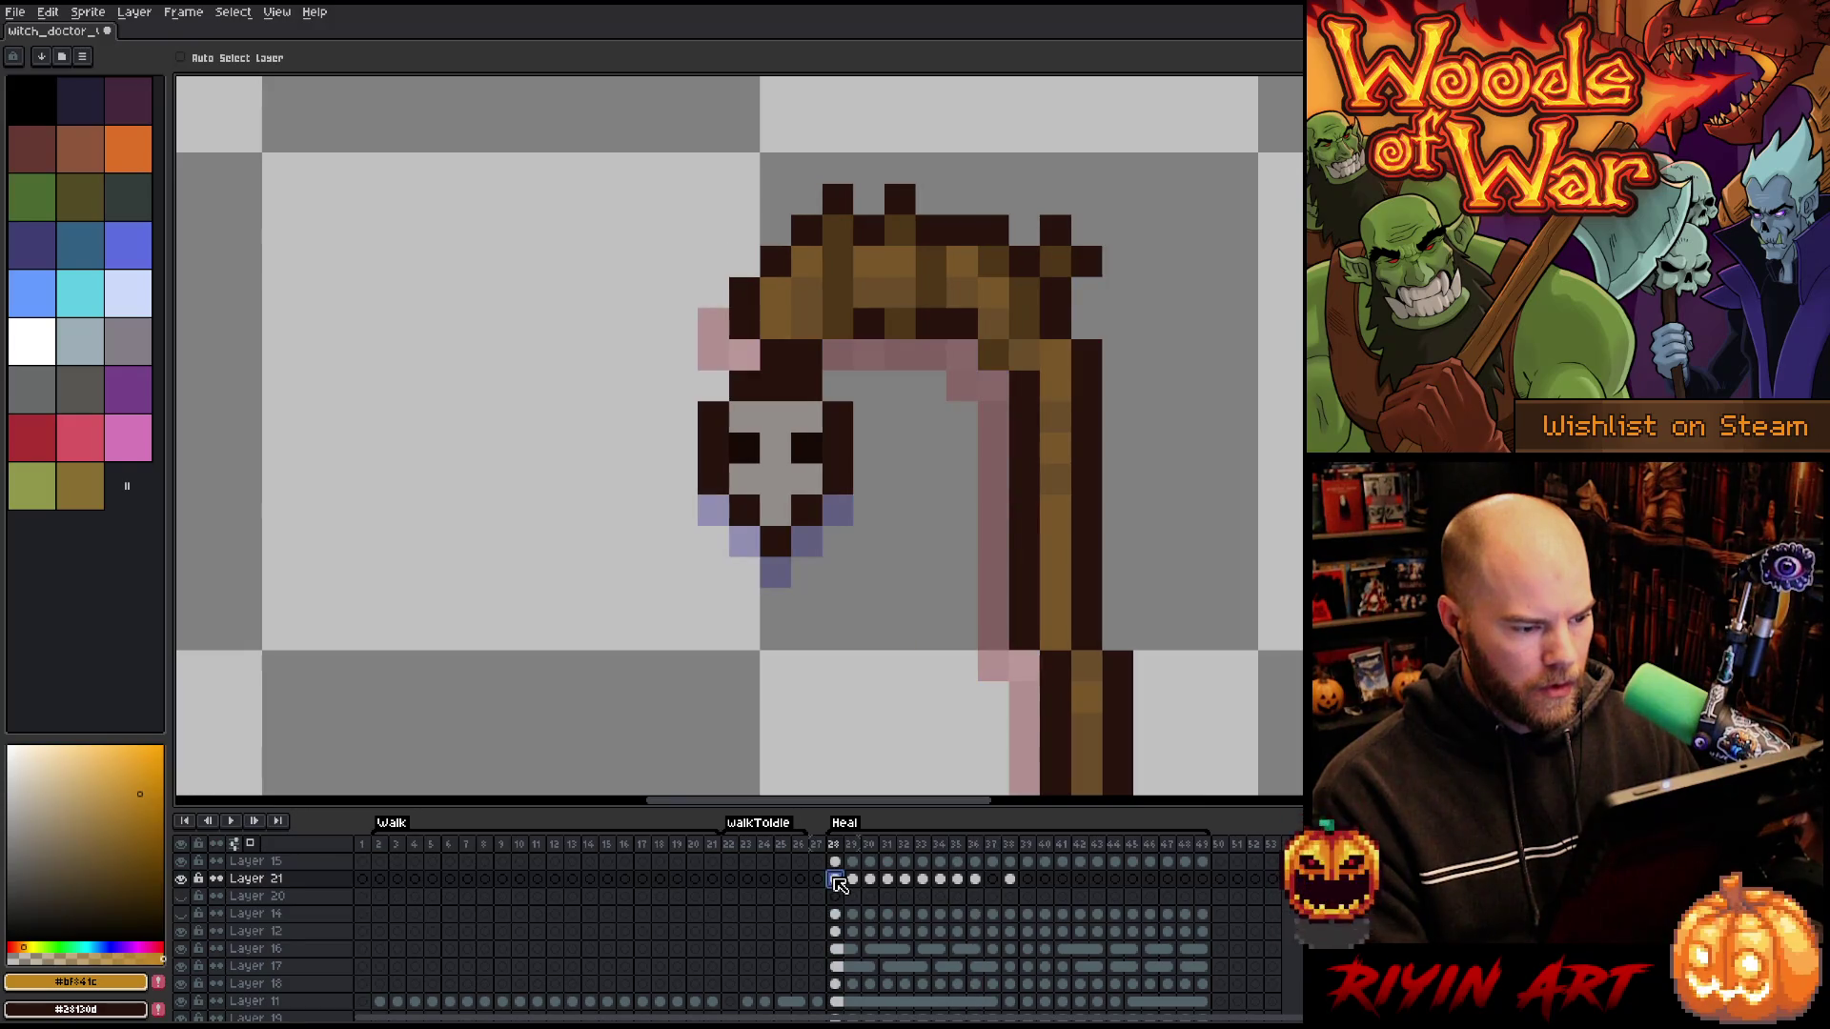
{"action": "mouse_move", "coordinate": [1009, 844]}
{"action": "left_mouse_down"}
{"action": "mouse_move", "coordinate": [835, 844]}
{"action": "mouse_move", "coordinate": [850, 851]}
{"action": "left_mouse_up"}
{"action": "right_click", "coordinate": [850, 851]}
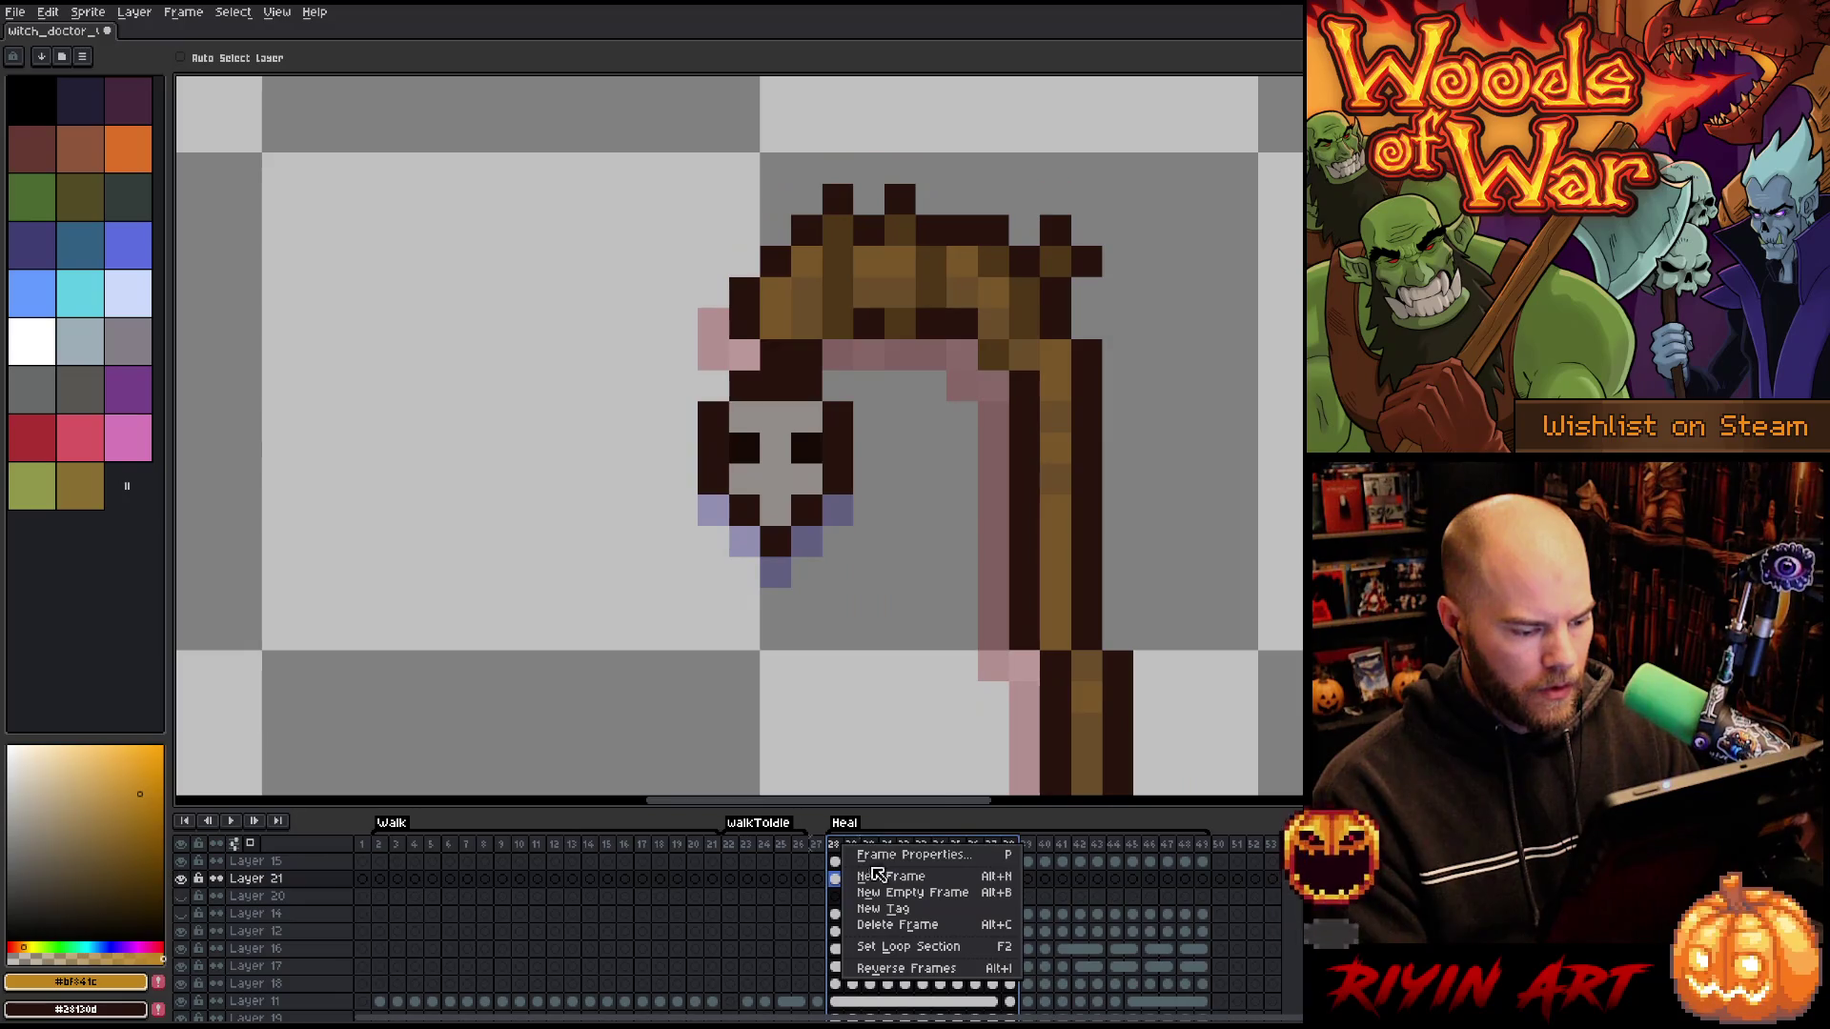
{"action": "left_click", "coordinate": [897, 912]}
{"action": "left_click", "coordinate": [930, 617]}
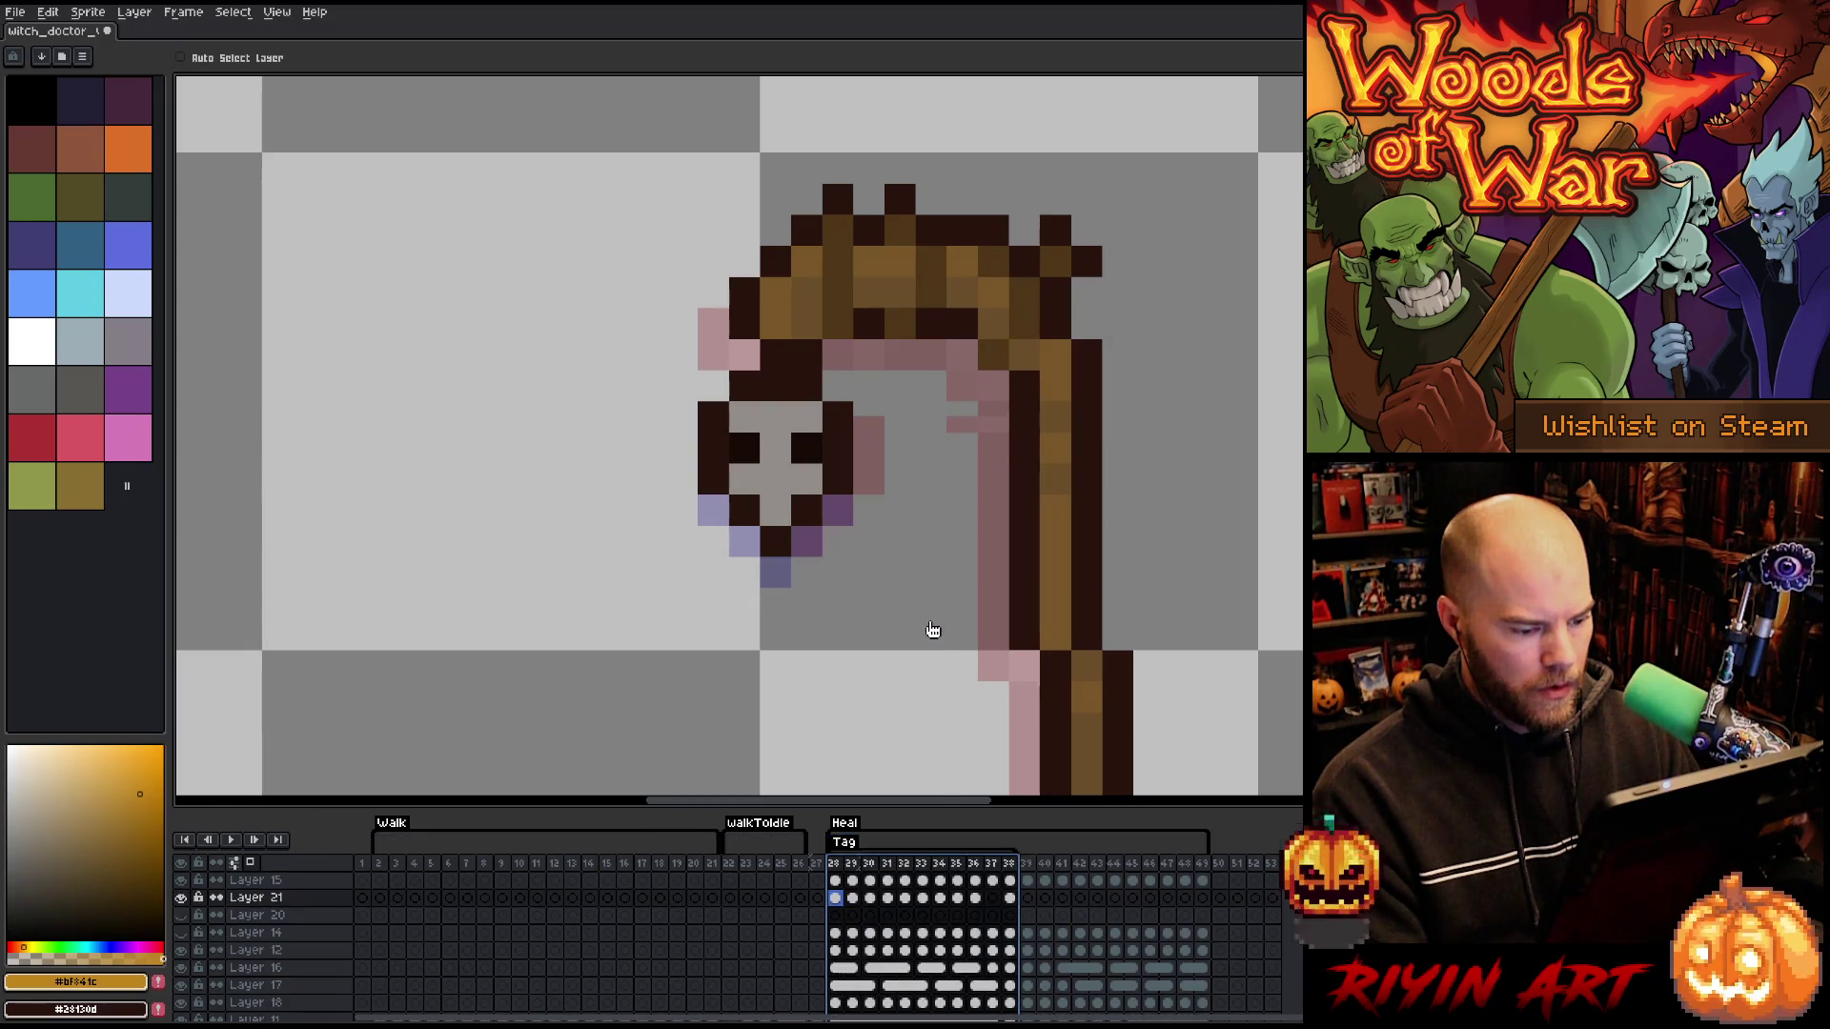
{"action": "left_click", "coordinate": [996, 897]}
{"action": "left_click", "coordinate": [1008, 897]}
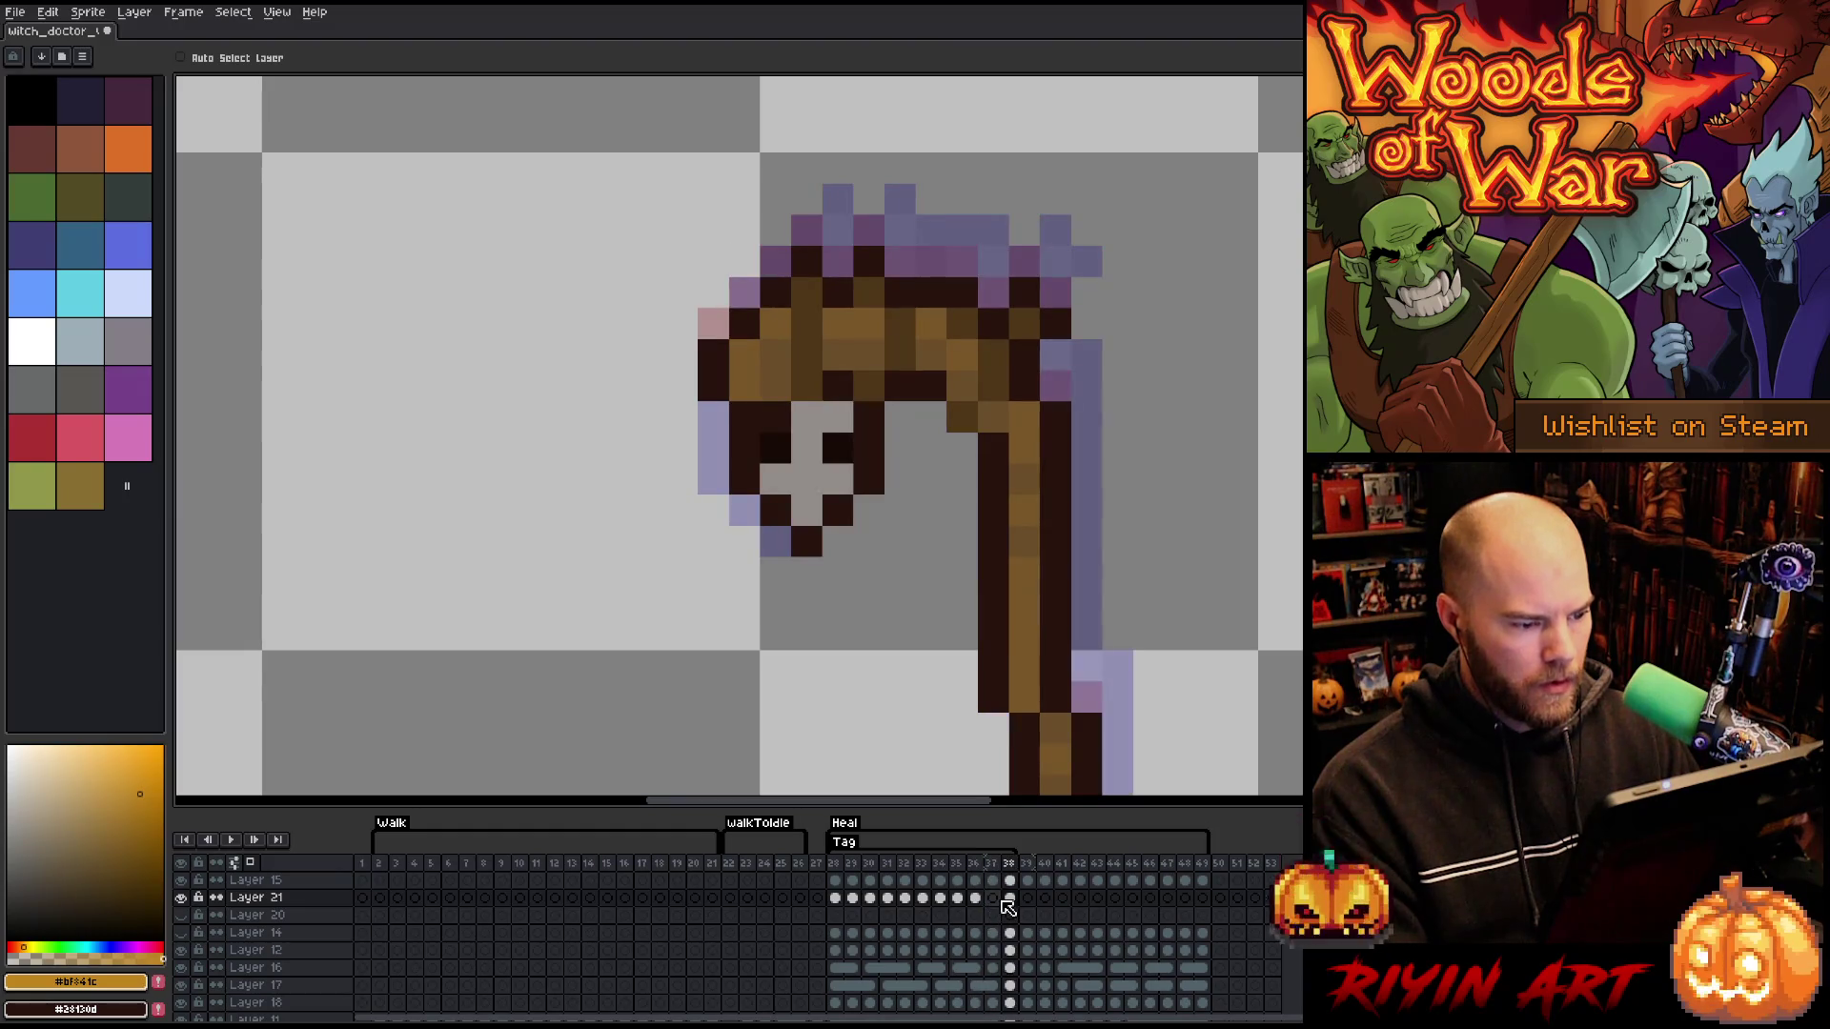
- Flip between the tagged frames up to frame 36 to preview the skull's motion
{"action": "key", "text": "Right"}
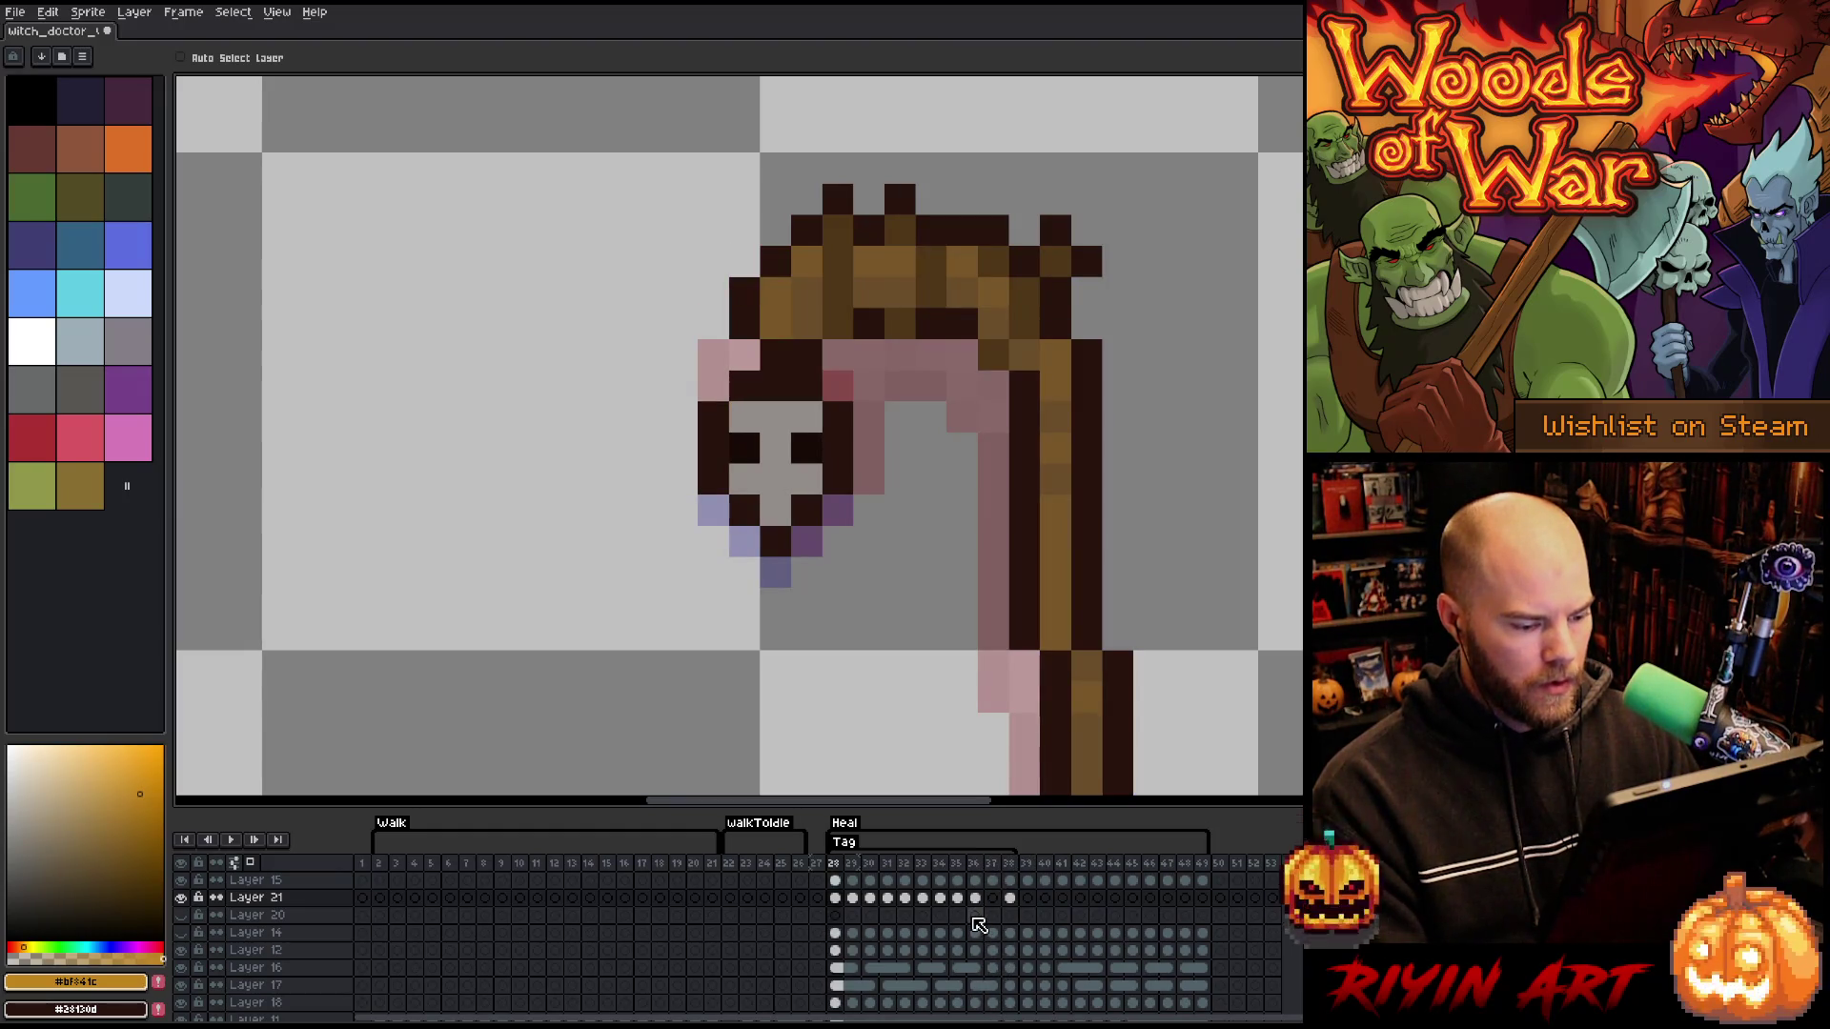
{"action": "key", "text": "Right"}
{"action": "key", "text": "Right"}
{"action": "key", "text": "Right"}
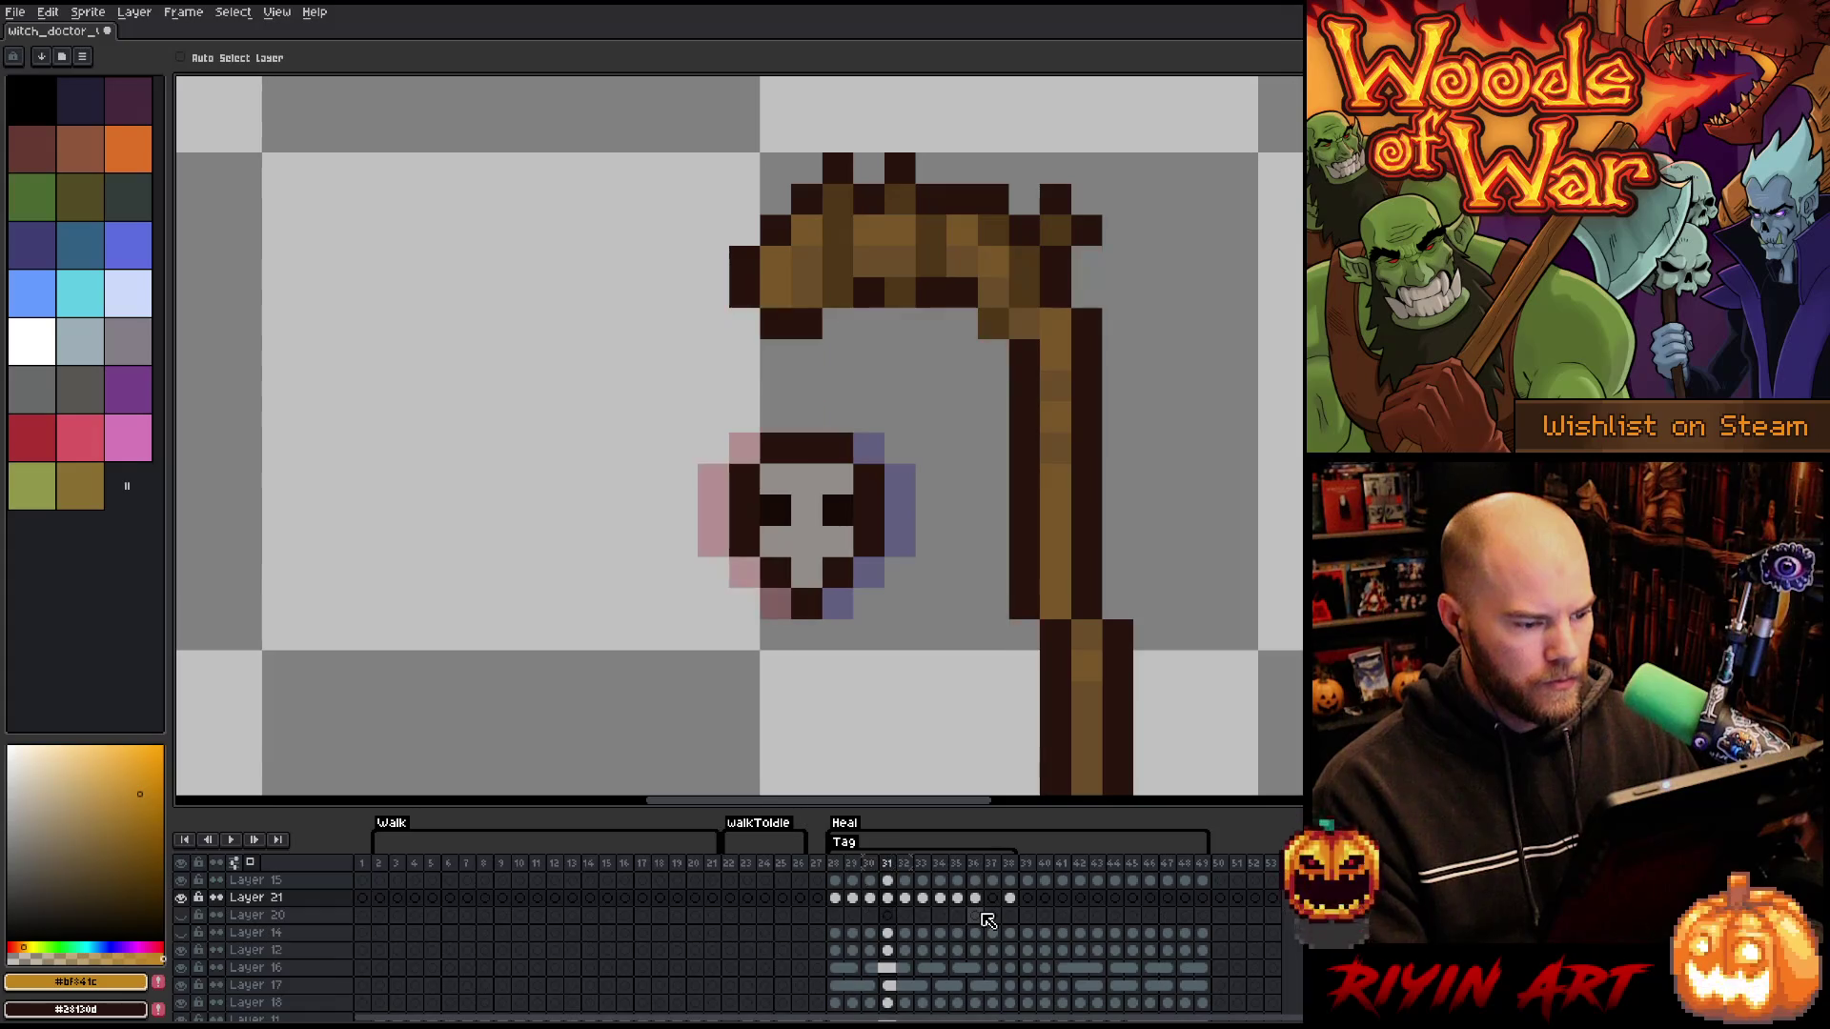
{"action": "key", "text": "Right"}
{"action": "key", "text": "Right"}
{"action": "key", "text": "Right"}
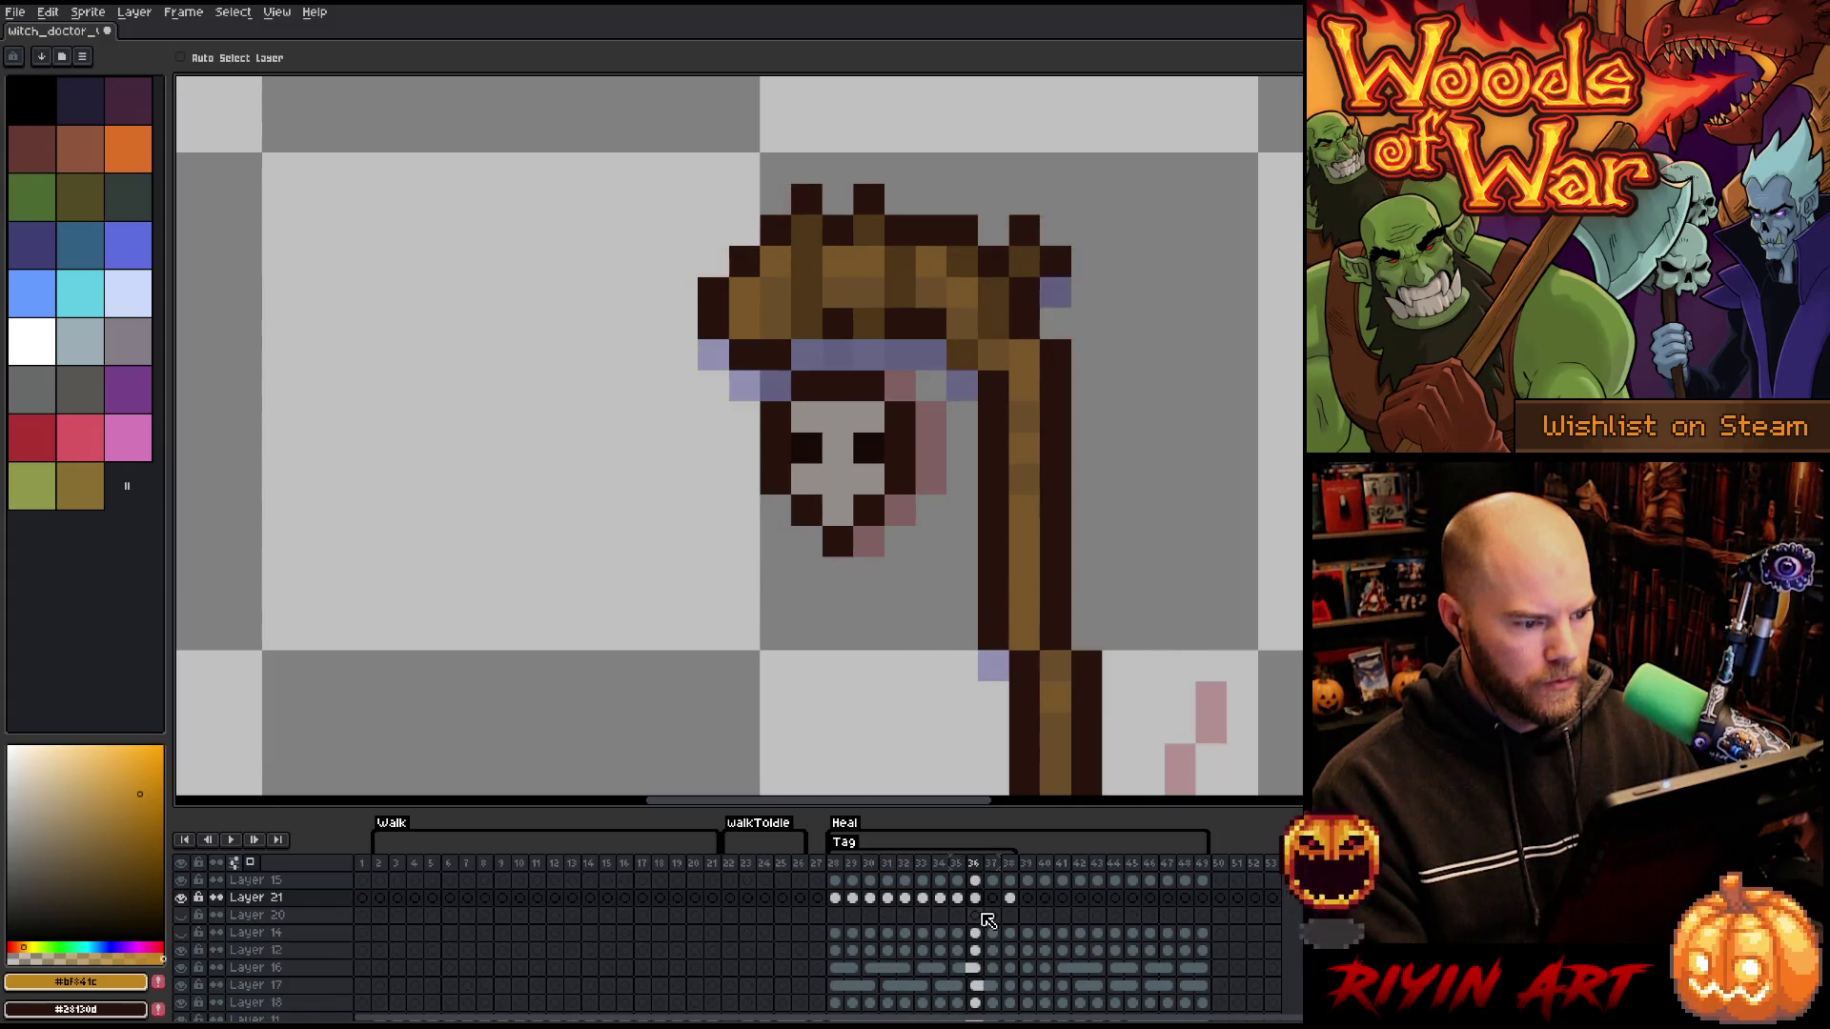
{"action": "key", "text": "Left"}
{"action": "key", "text": "Right"}
{"action": "key", "text": "Right"}
{"action": "key", "text": "Left"}
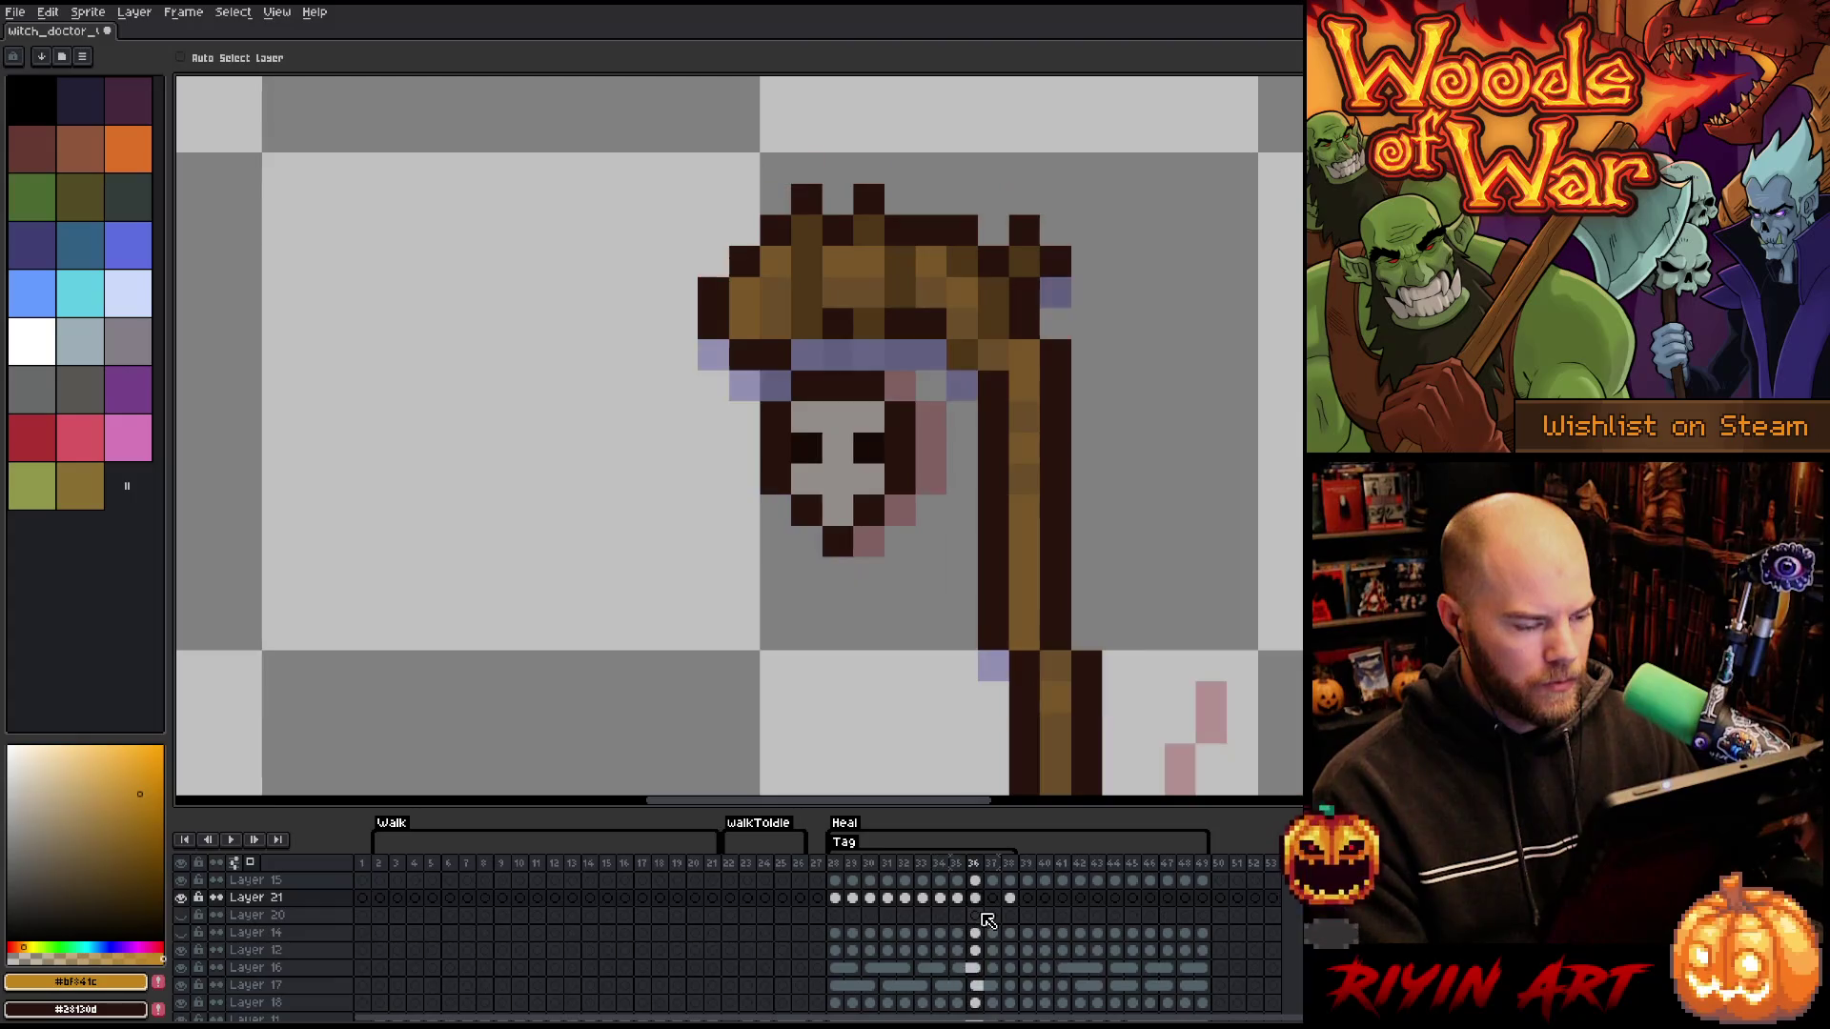
{"action": "key", "text": "Left"}
{"action": "key", "text": "Right"}
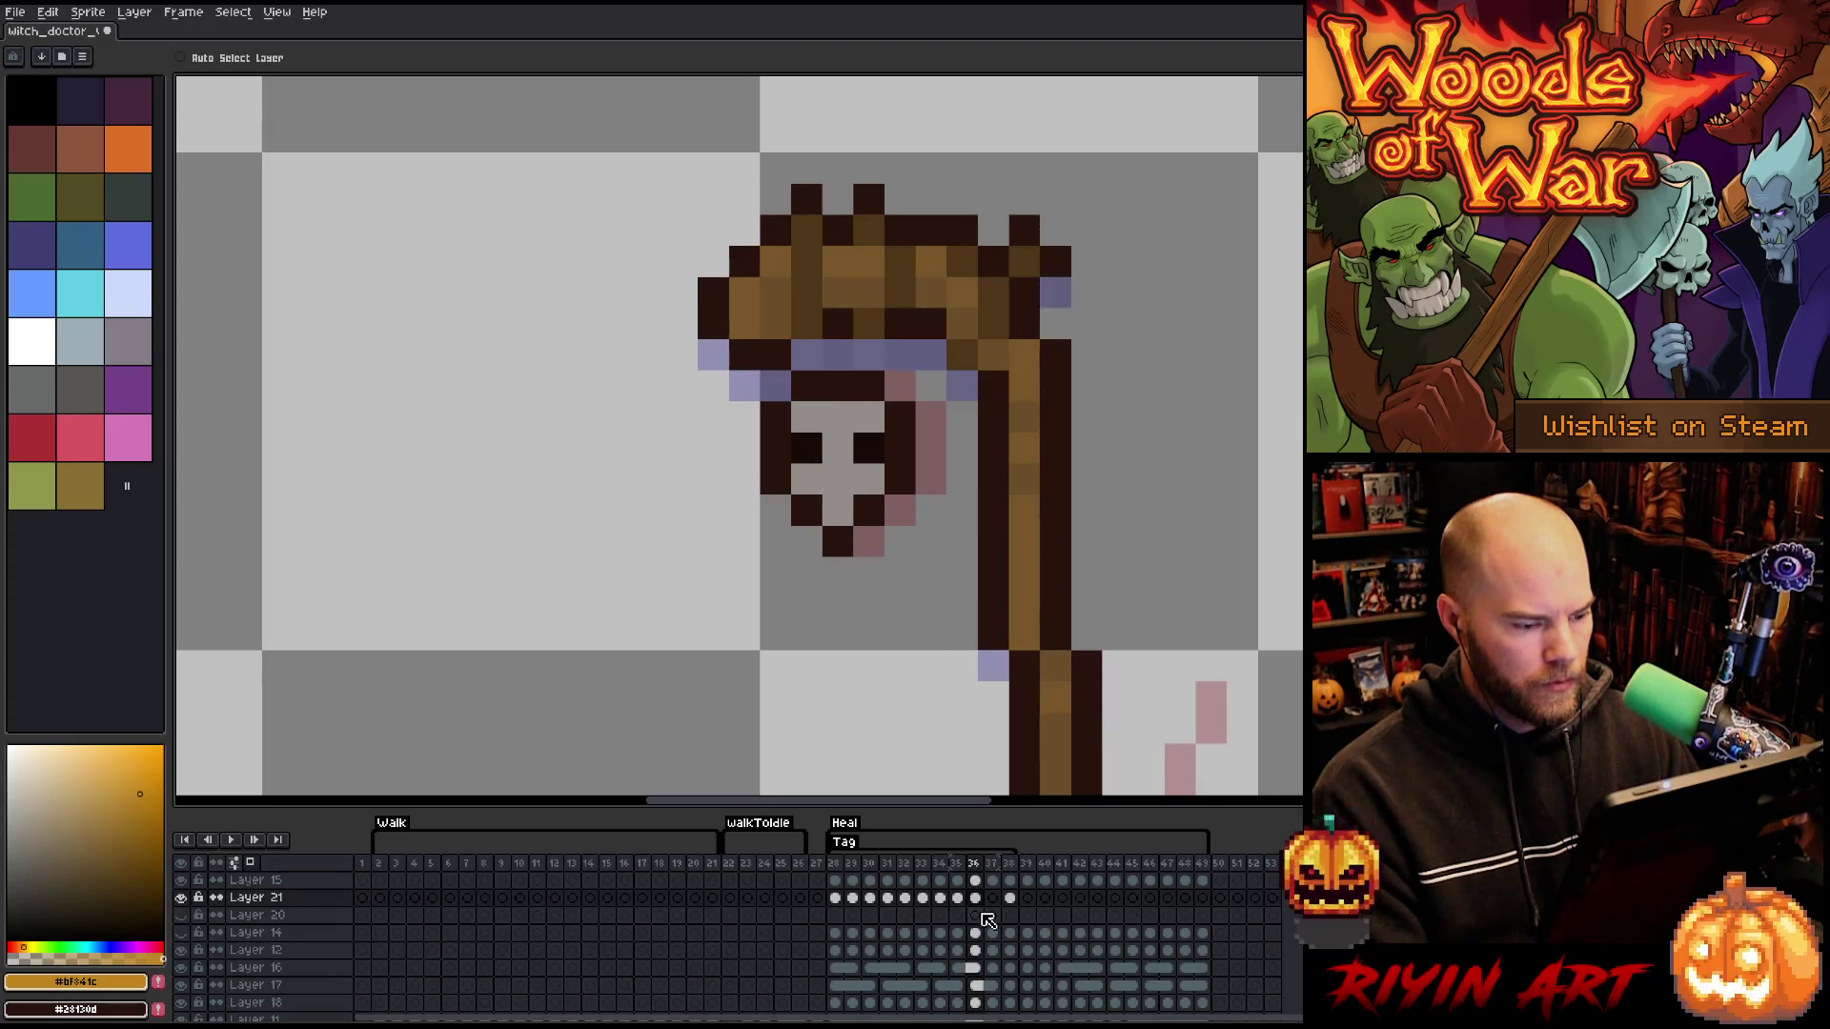
{"action": "key", "text": "Right"}
{"action": "key", "text": "Left"}
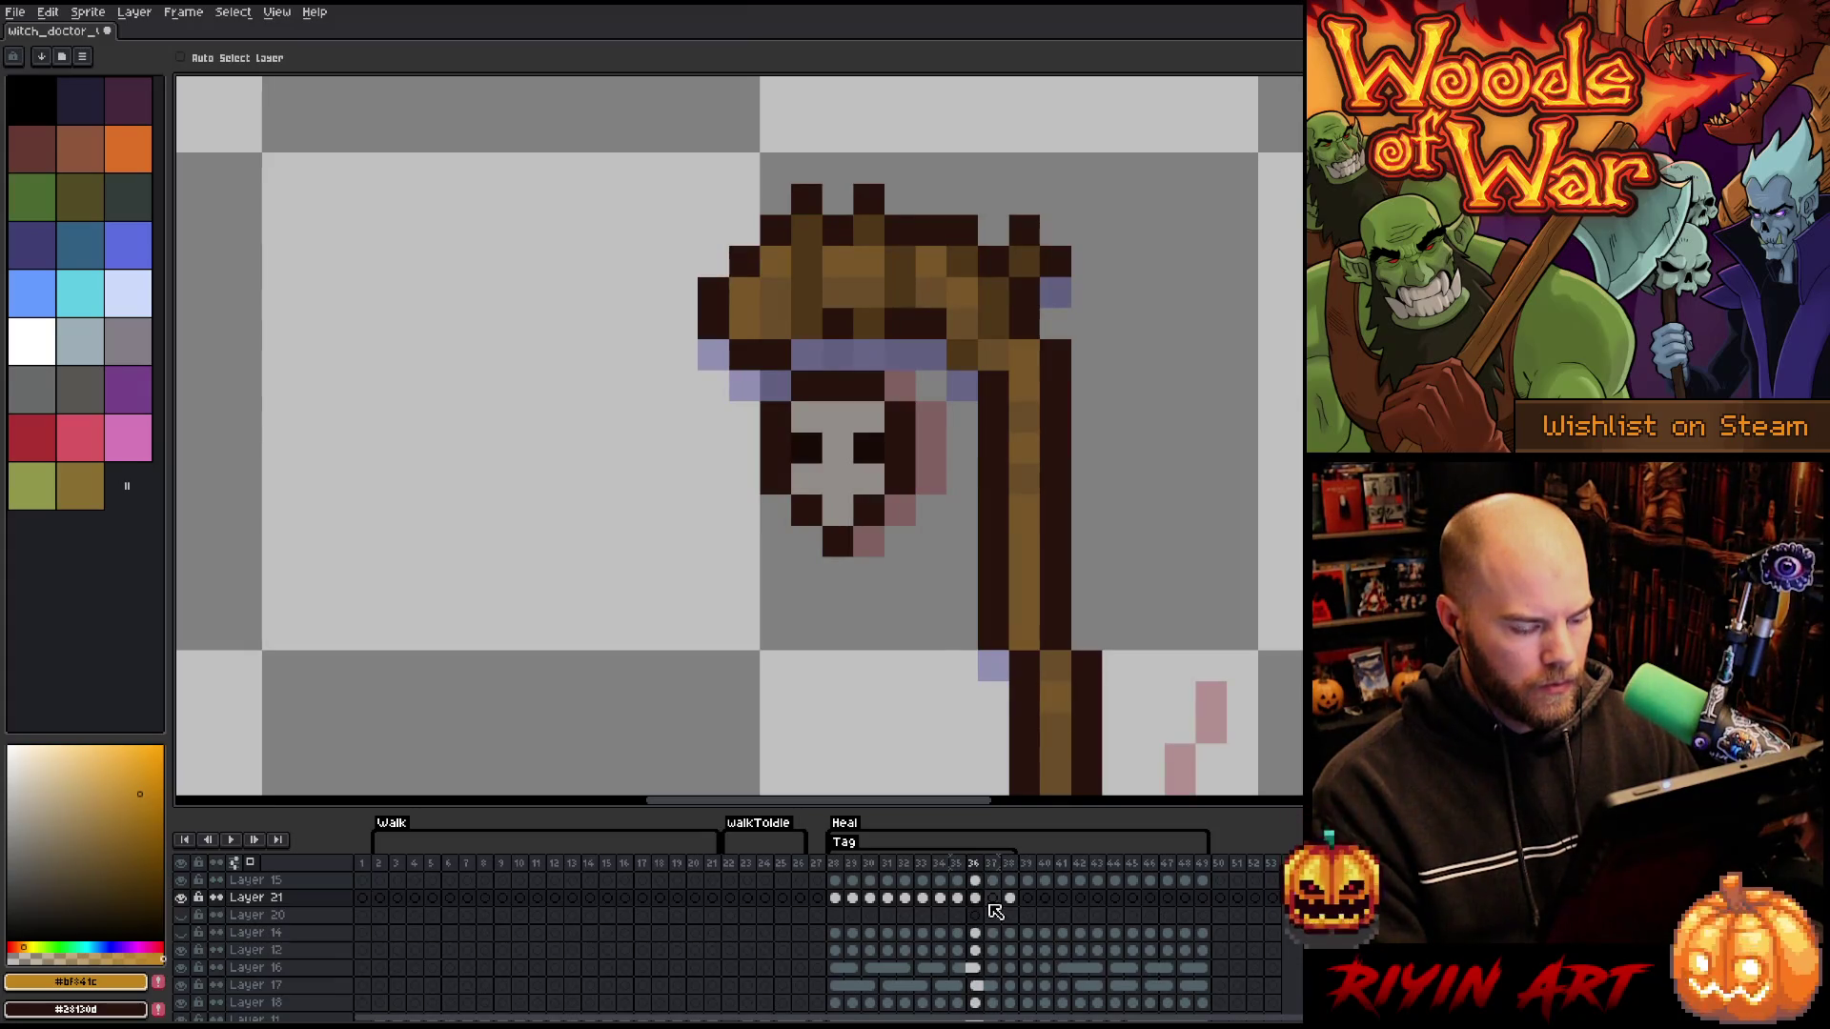
- Compare the skull poses frame by frame across frames 32–35
{"action": "key", "text": "Left"}
{"action": "key", "text": "Left"}
{"action": "key", "text": "Left"}
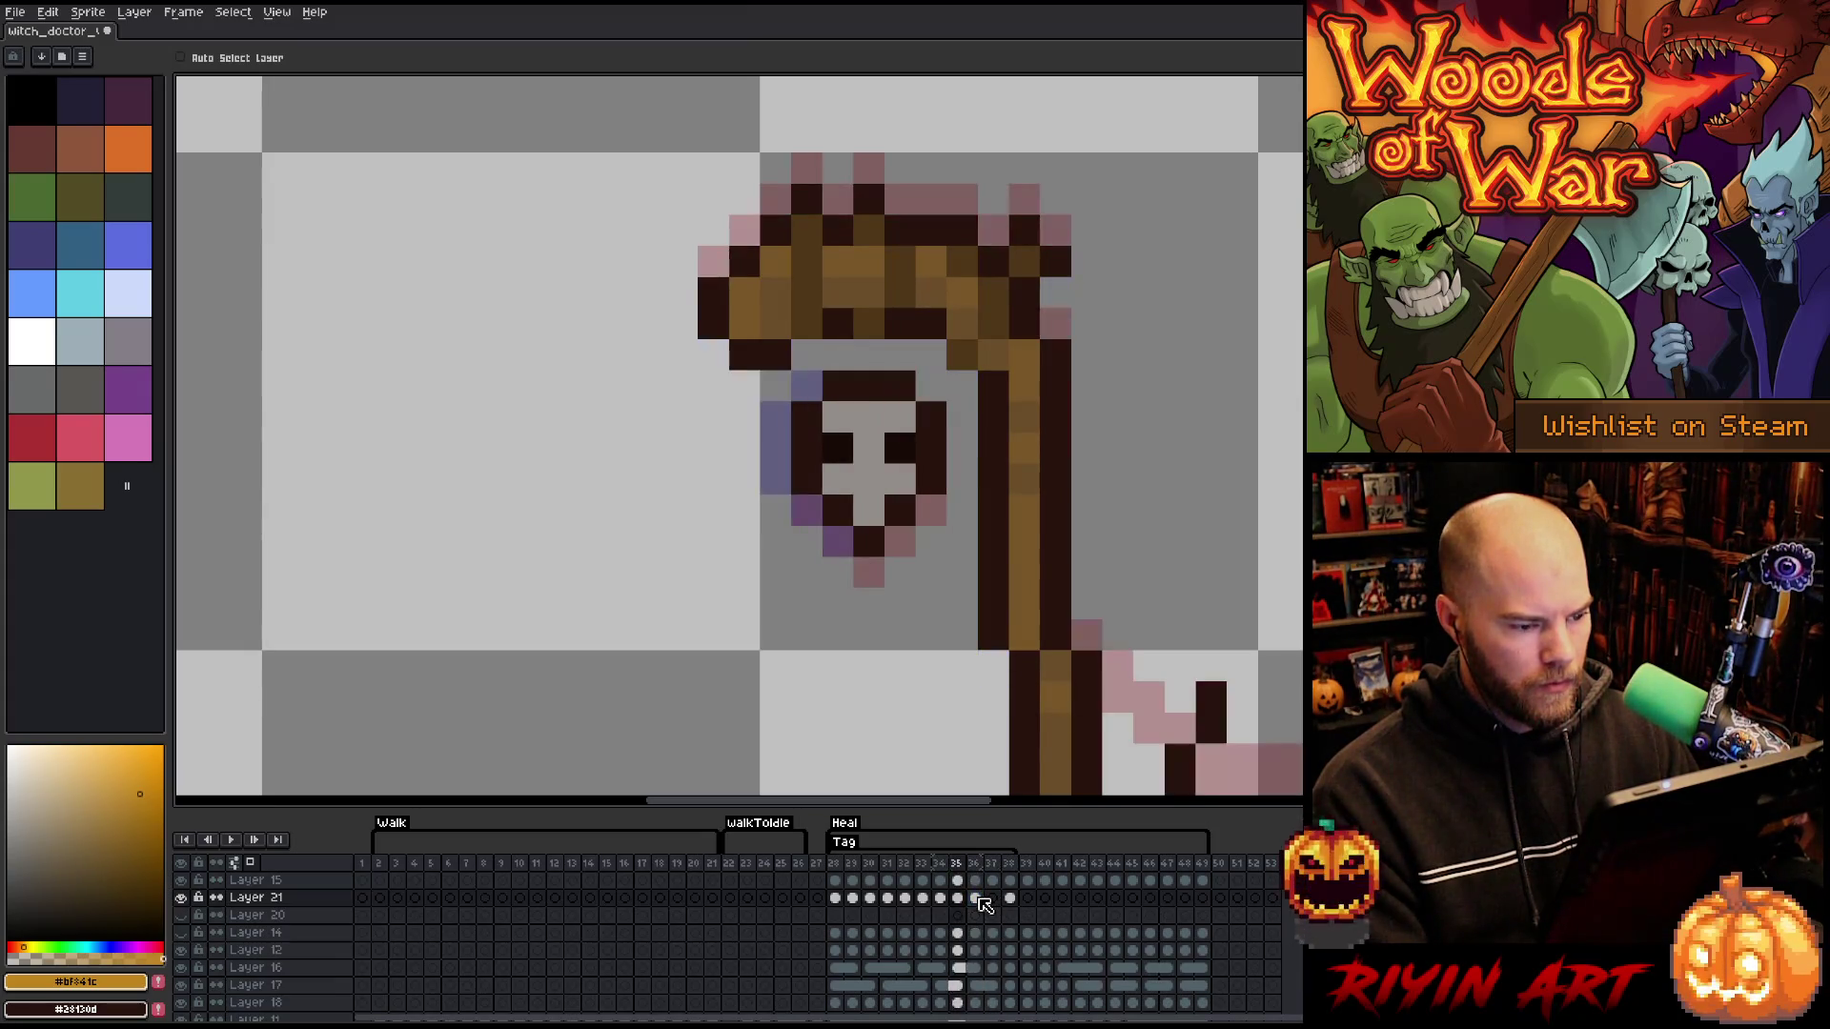
{"action": "key", "text": "Right"}
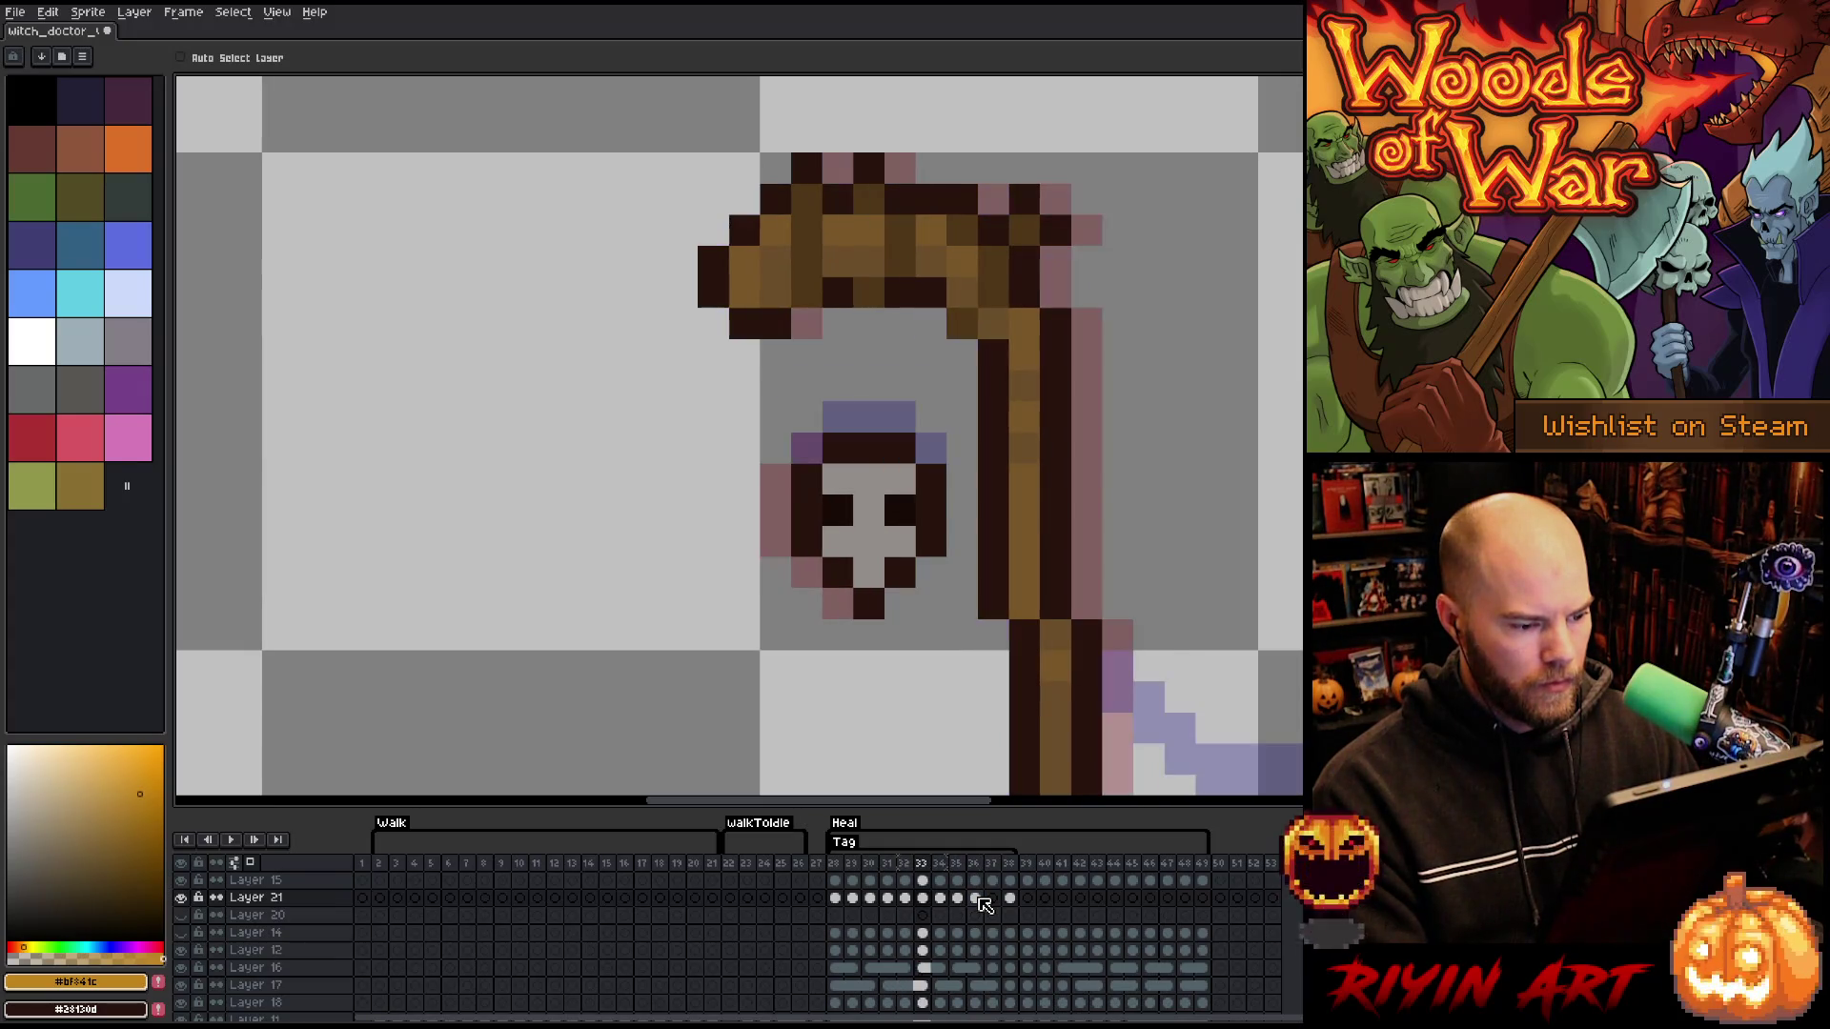
{"action": "key", "text": "Right"}
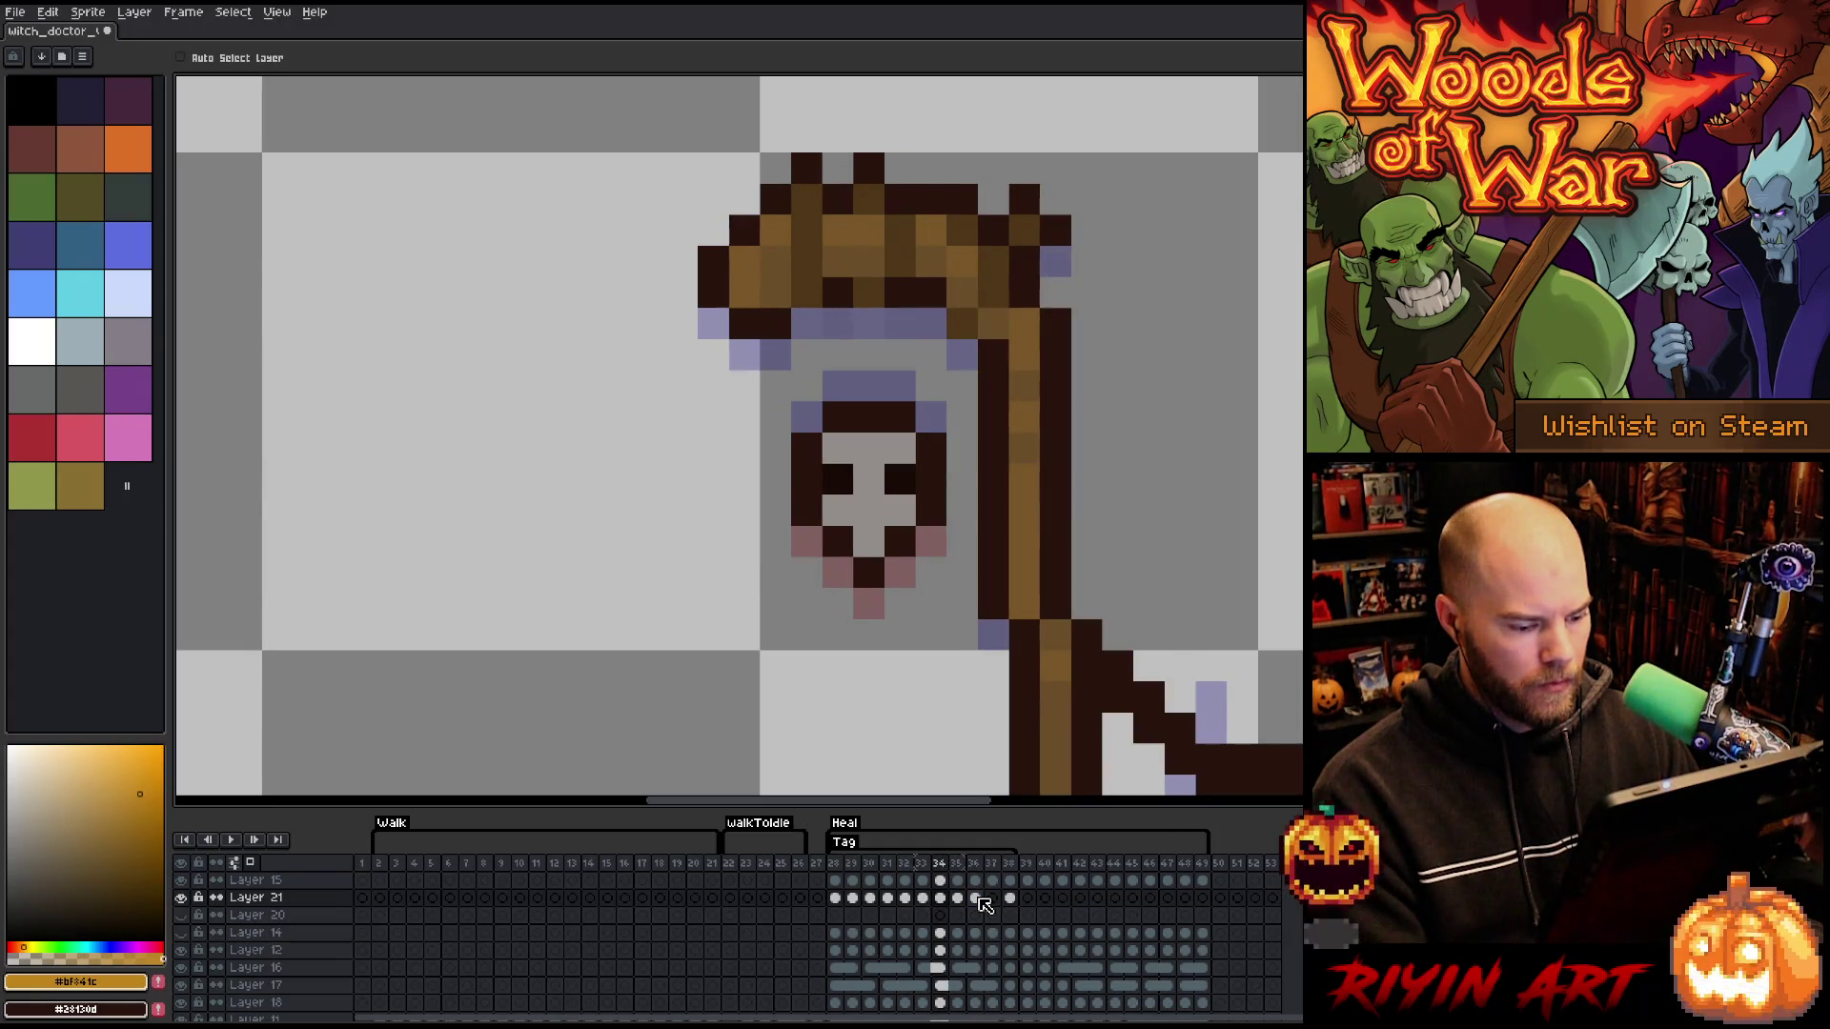
{"action": "key", "text": "Right"}
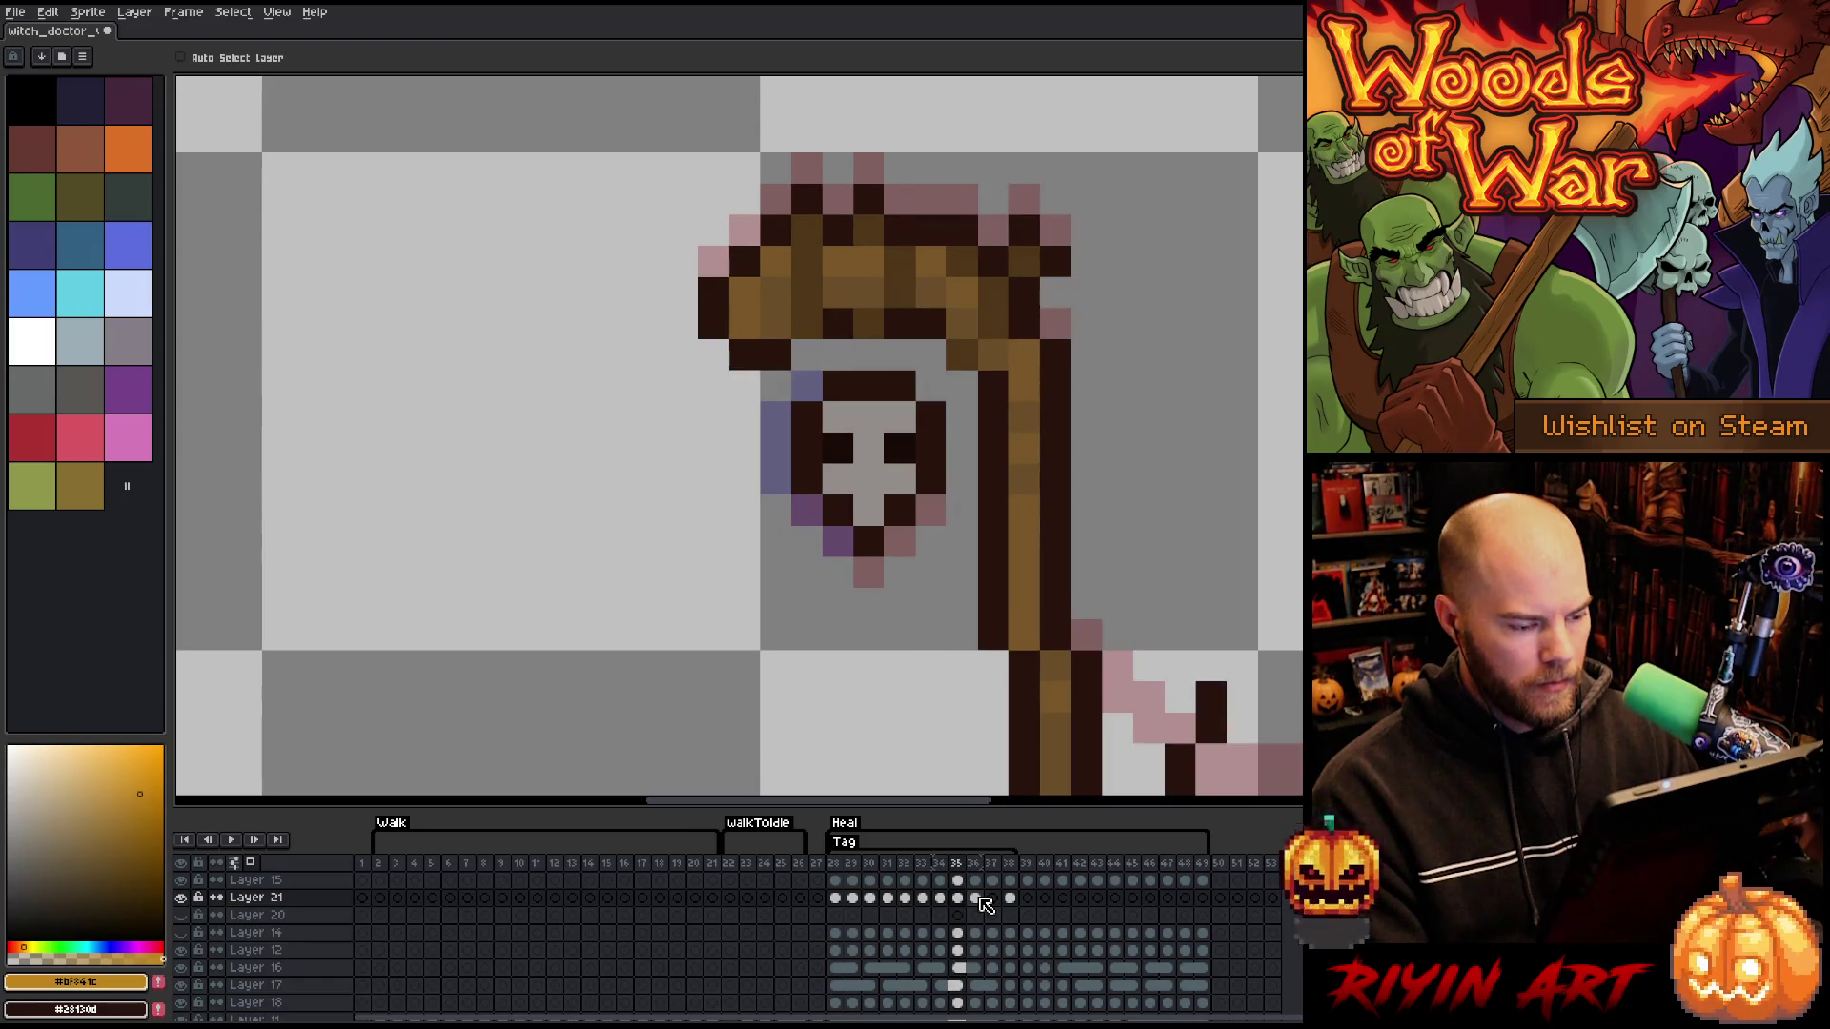
{"action": "key", "text": "Left"}
{"action": "key", "text": "Left"}
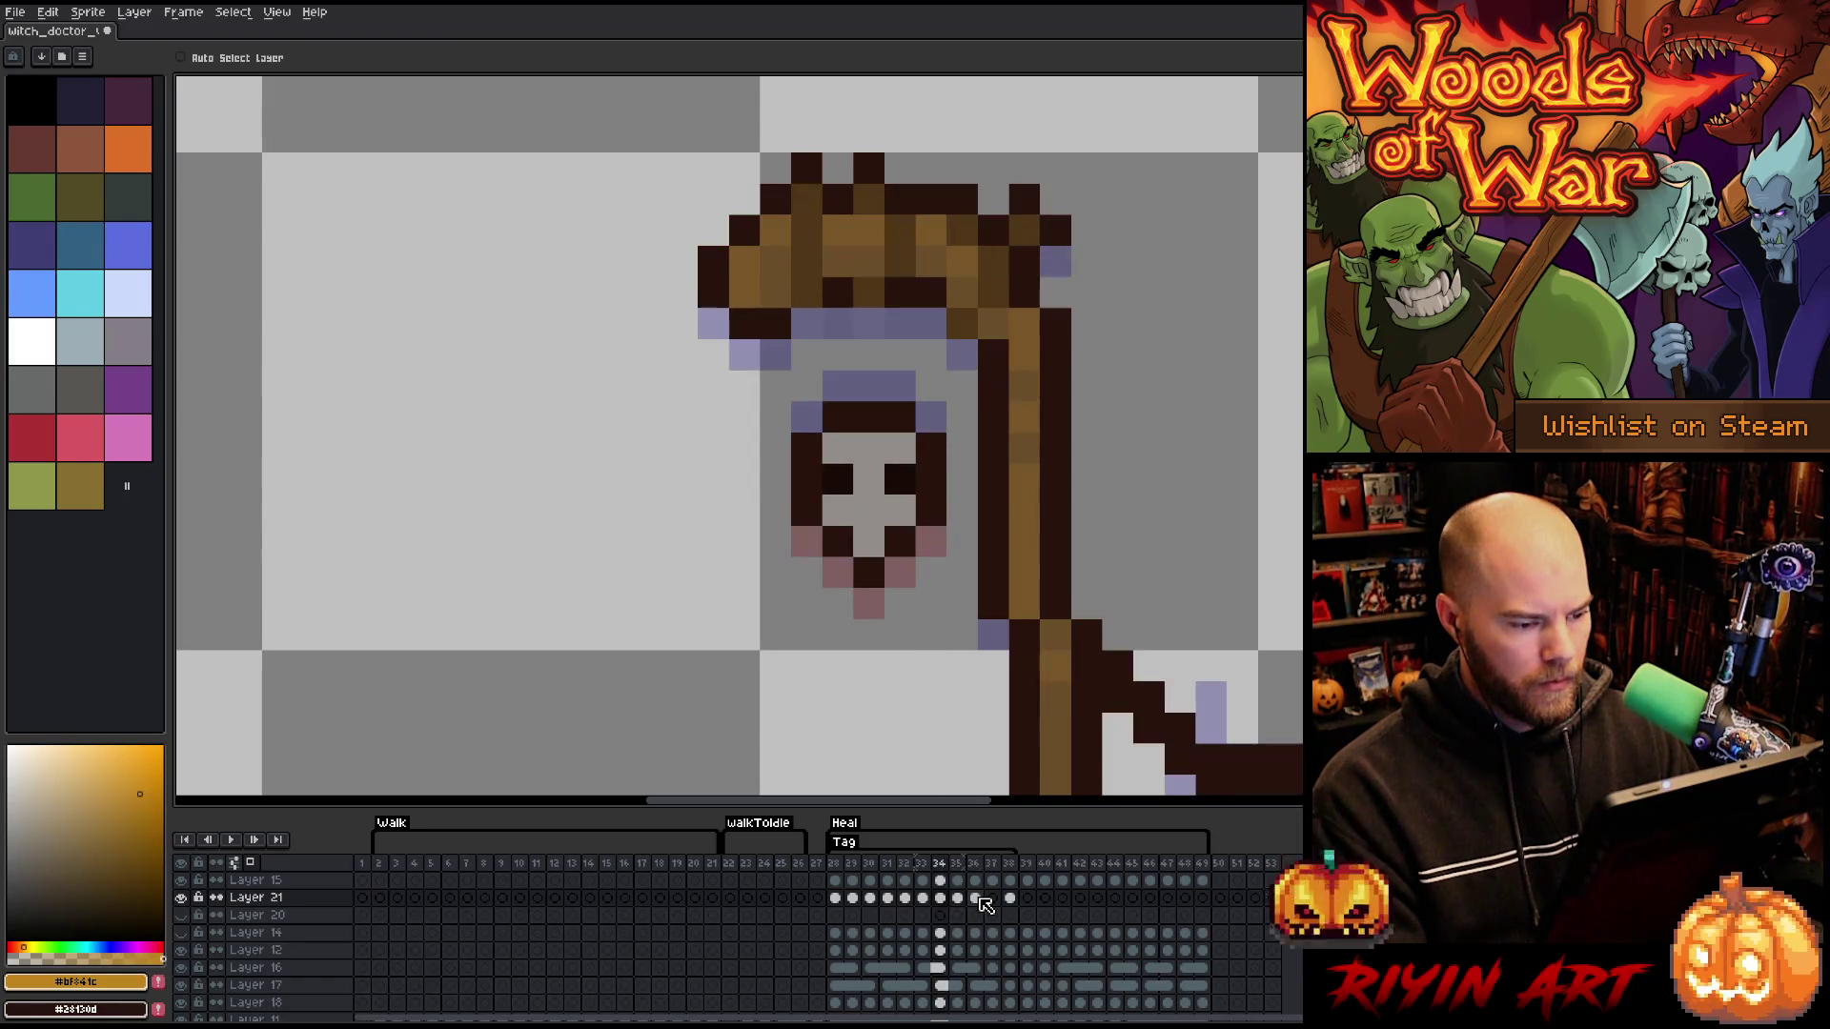
{"action": "key", "text": "Right"}
{"action": "key", "text": "Left"}
{"action": "key", "text": "Left"}
{"action": "key", "text": "Right"}
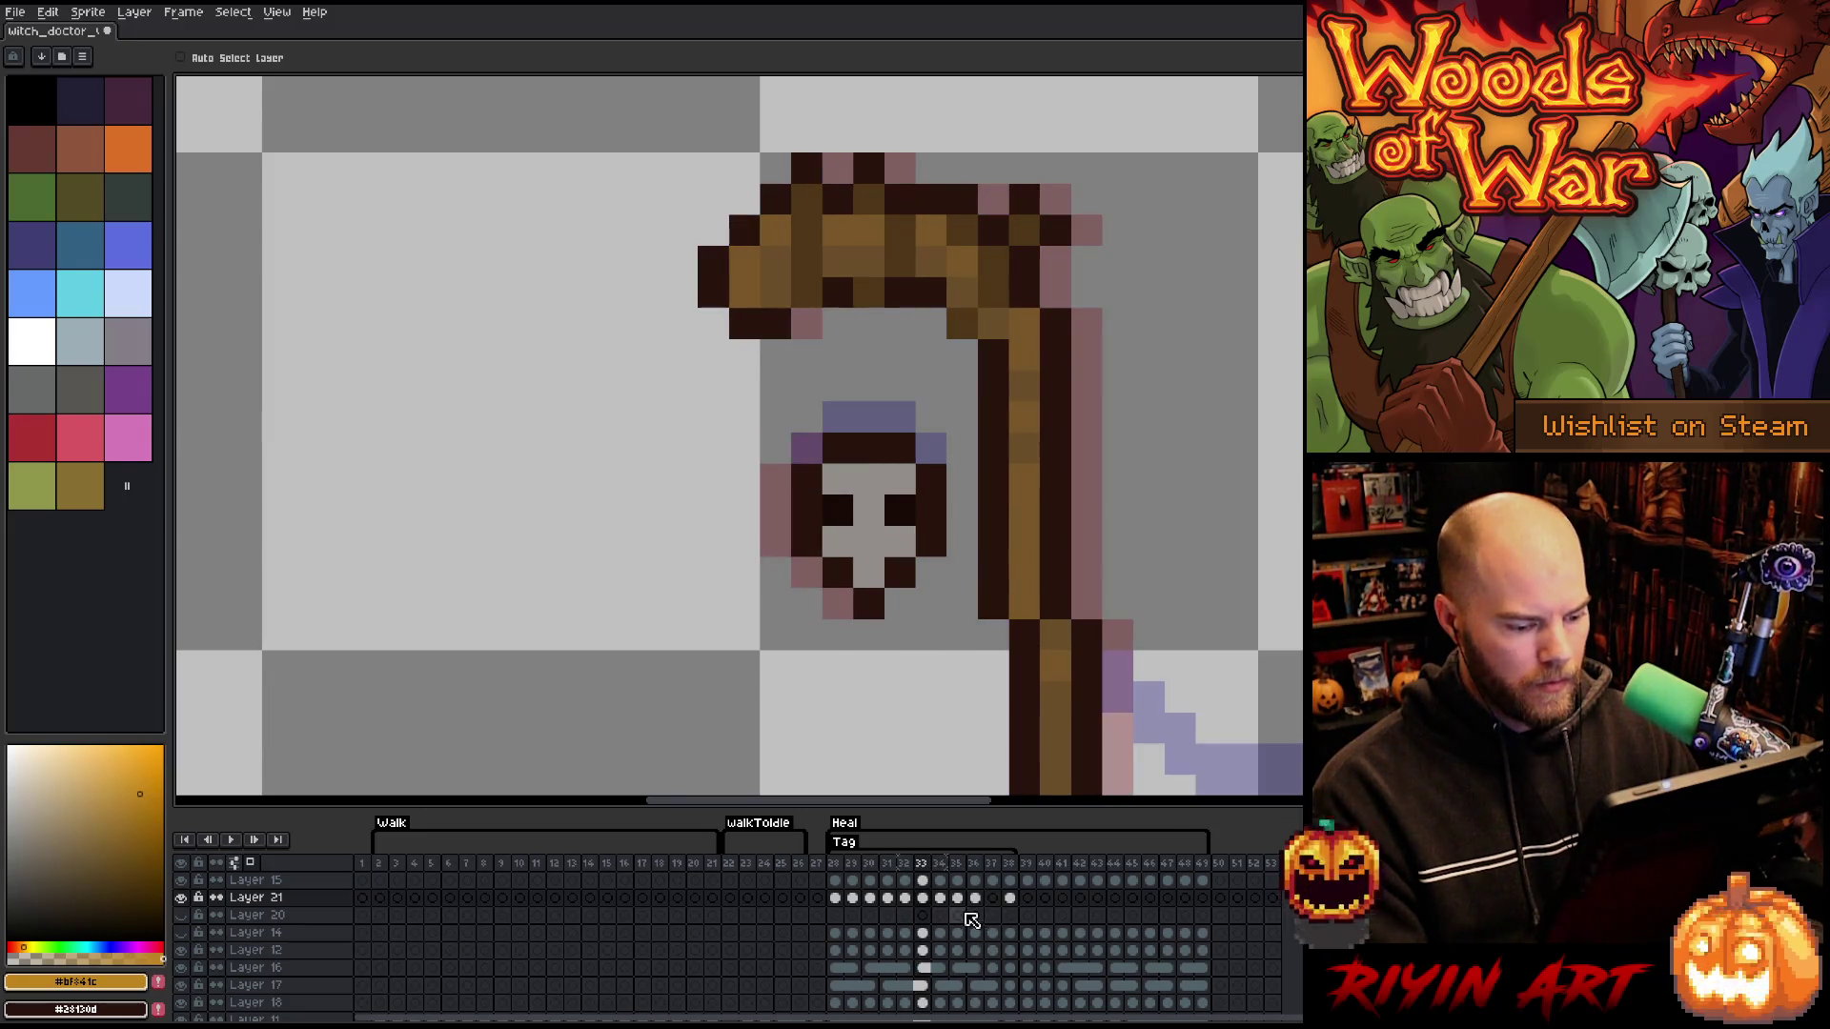
- Shift the skull one pixel right on frame 34 of Layer 21
{"action": "left_click_drag", "start_coordinate": [942, 897], "coordinate": [977, 897]}
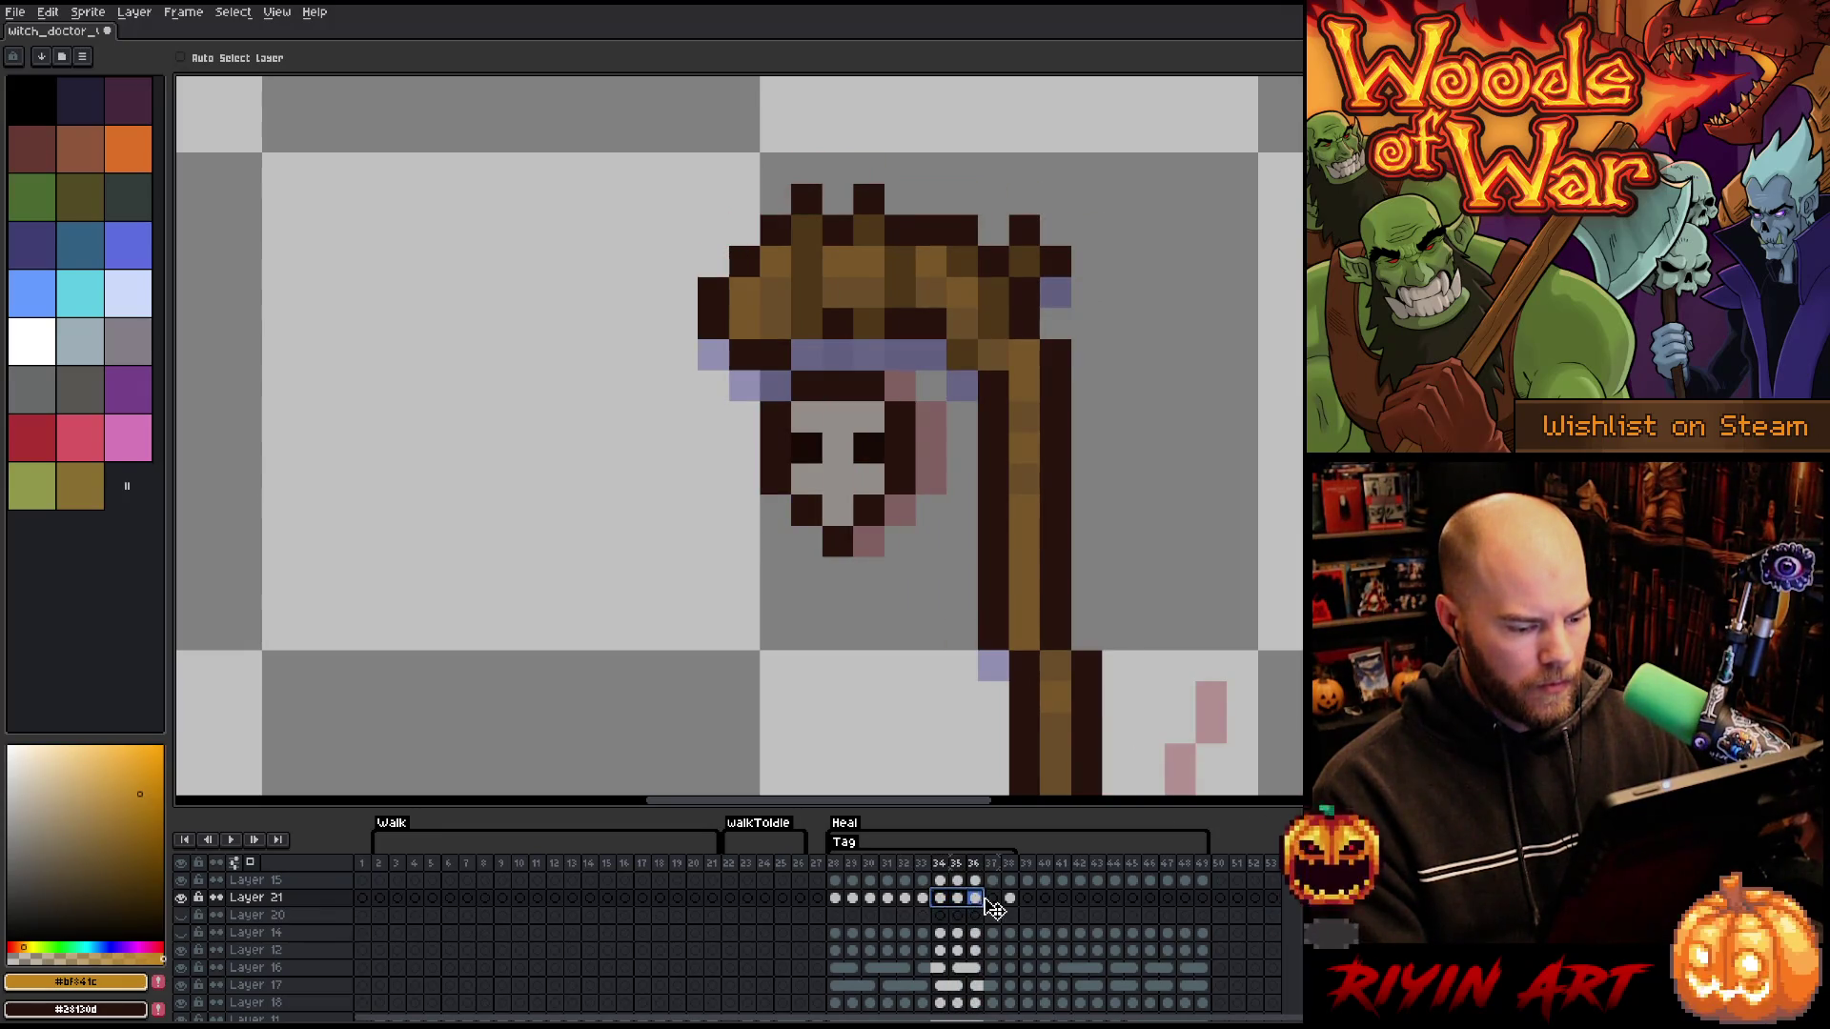
{"action": "key", "text": "Right"}
{"action": "left_click", "coordinate": [923, 898]}
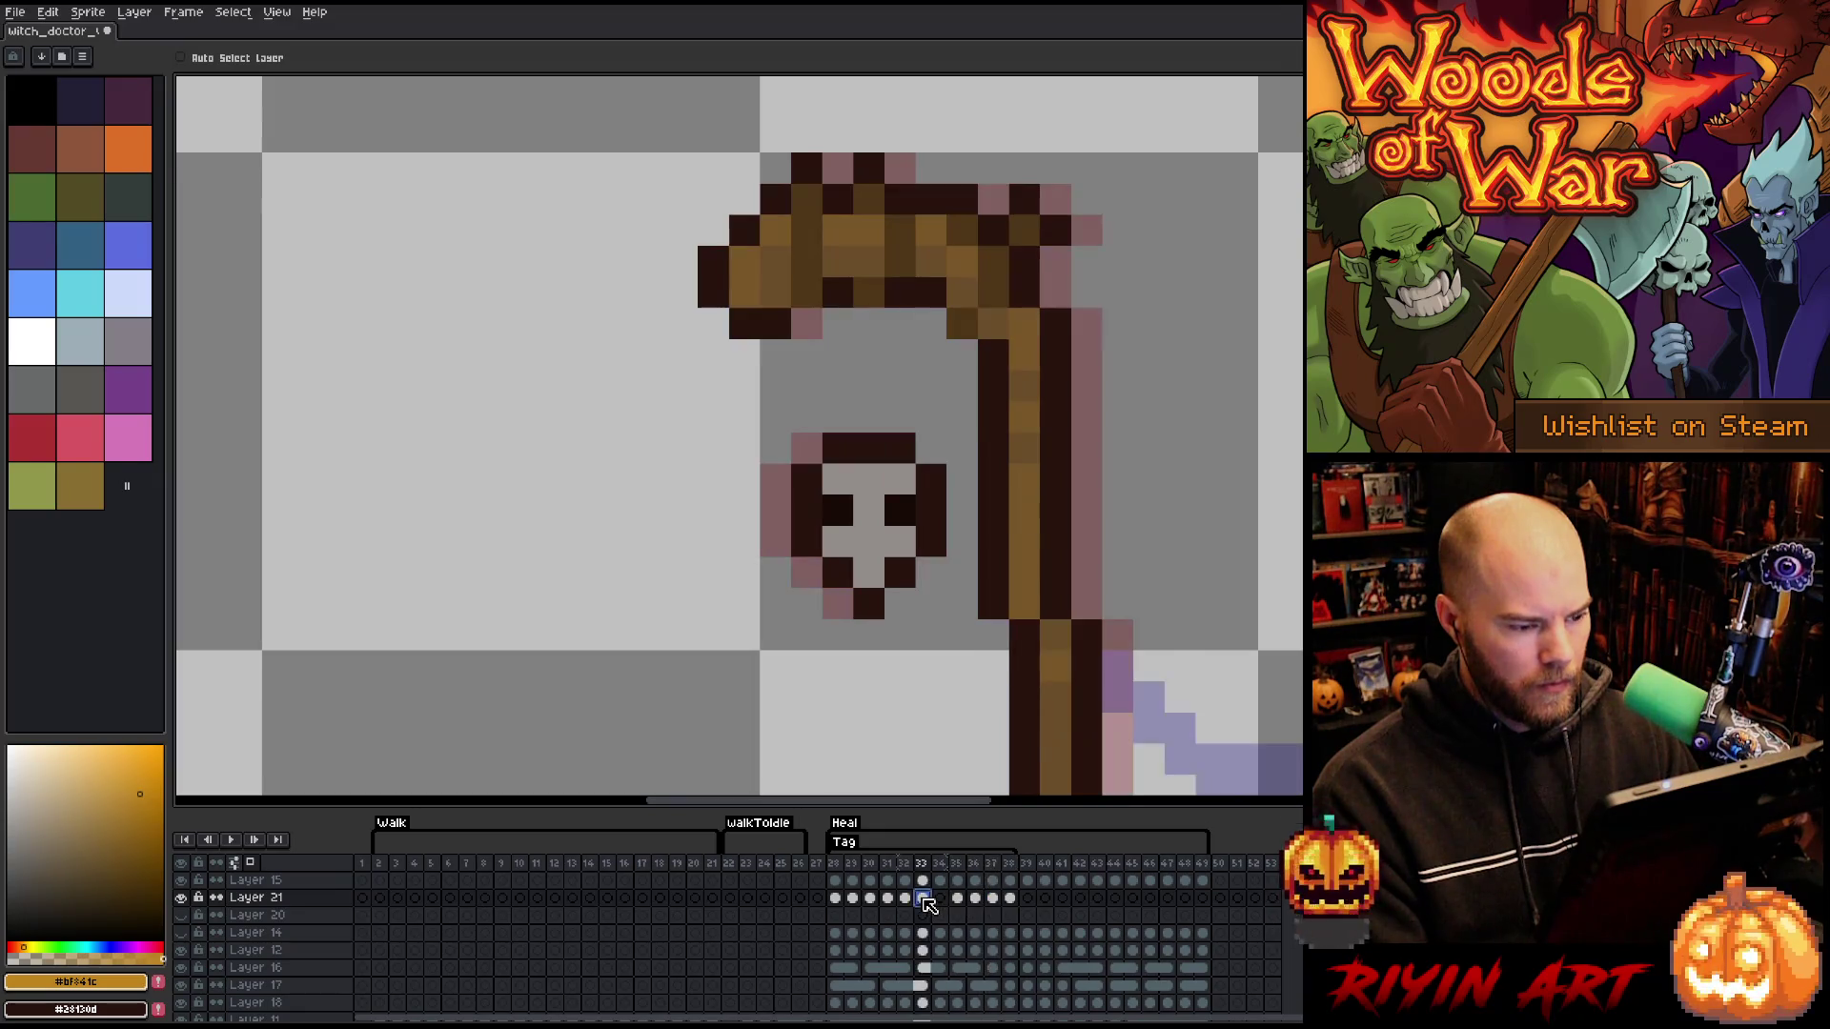
{"action": "left_click", "coordinate": [940, 899]}
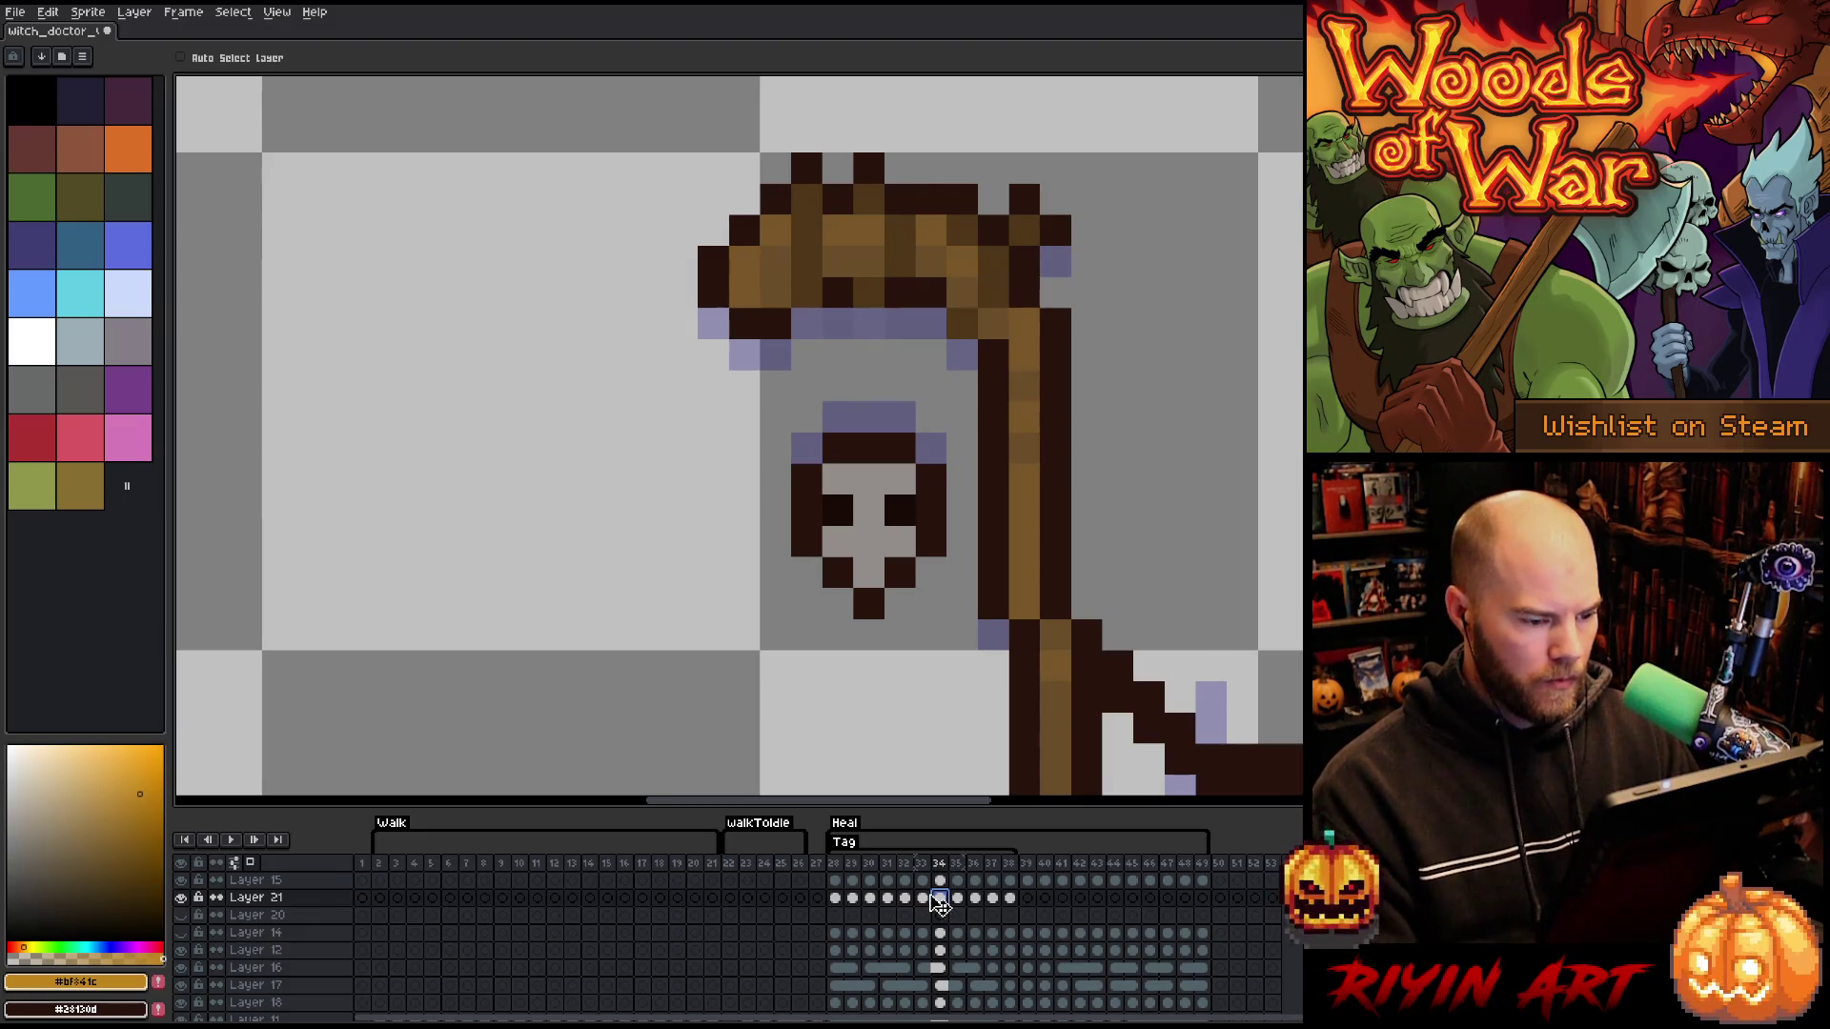
{"action": "key", "text": "Right"}
{"action": "left_click", "coordinate": [942, 912]}
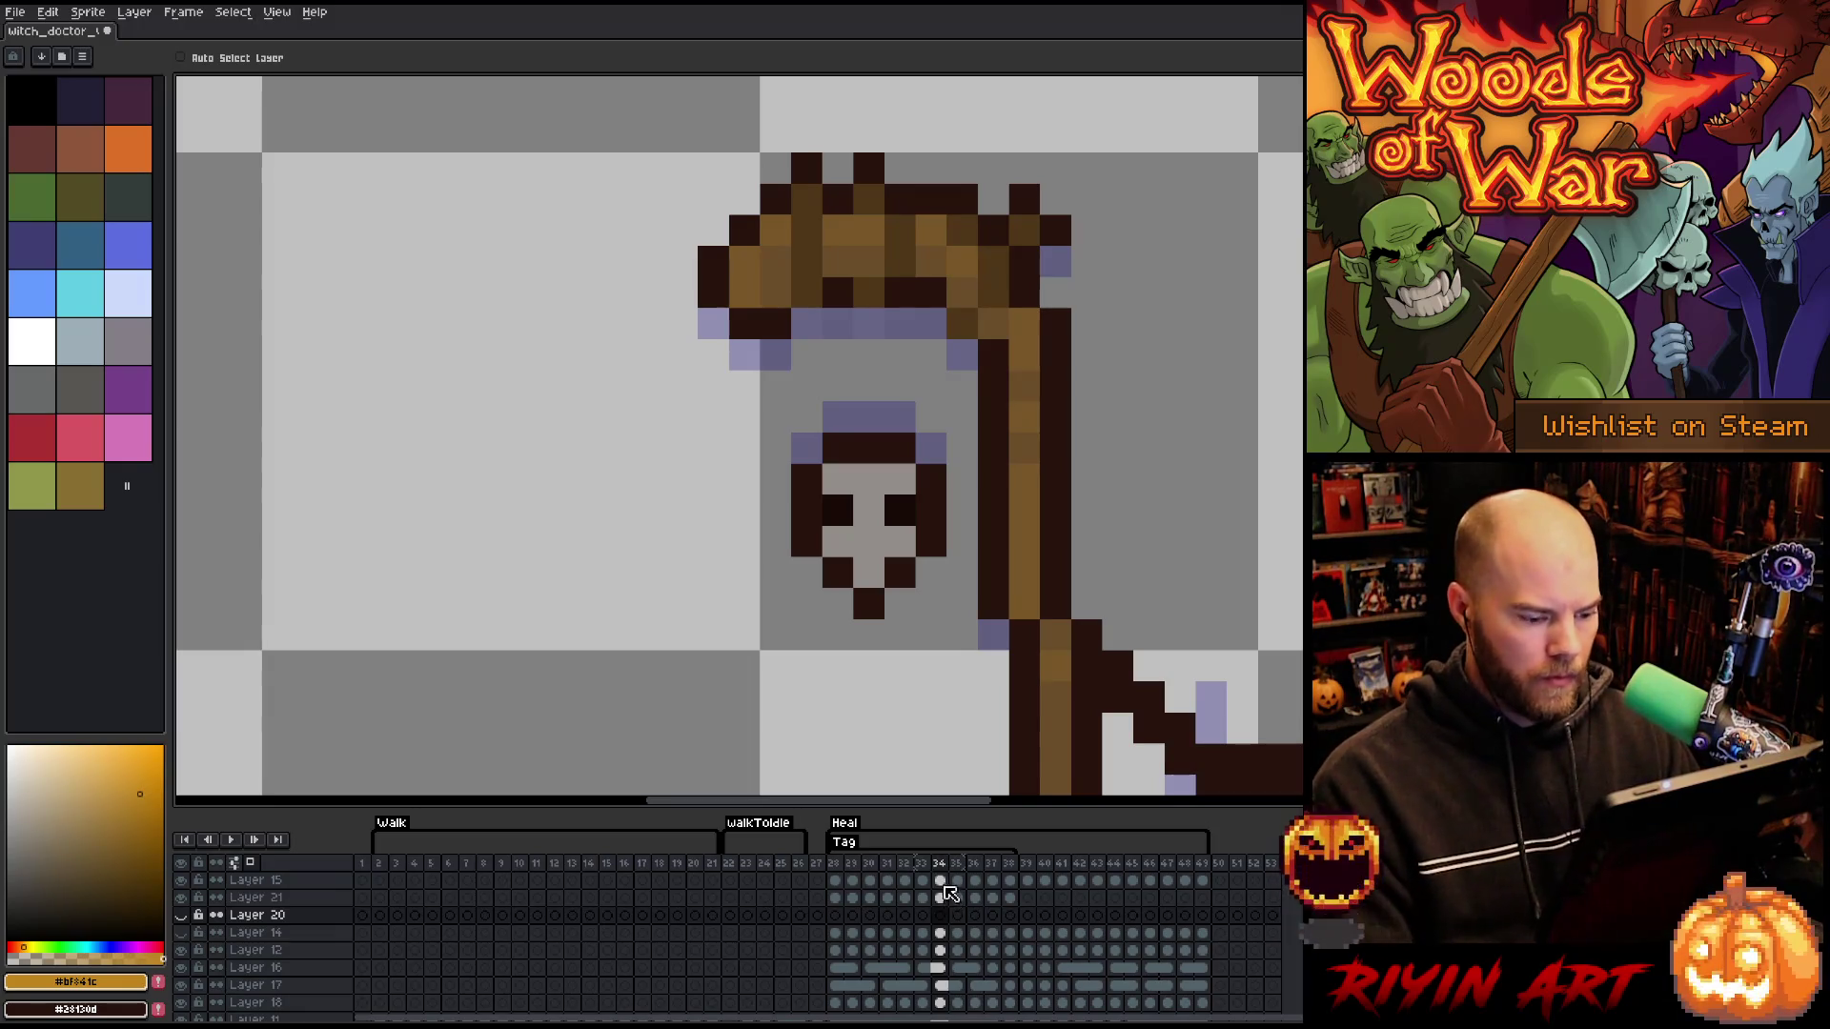
{"action": "left_click", "coordinate": [940, 898]}
{"action": "left_click_drag", "start_coordinate": [890, 528], "coordinate": [921, 508]}
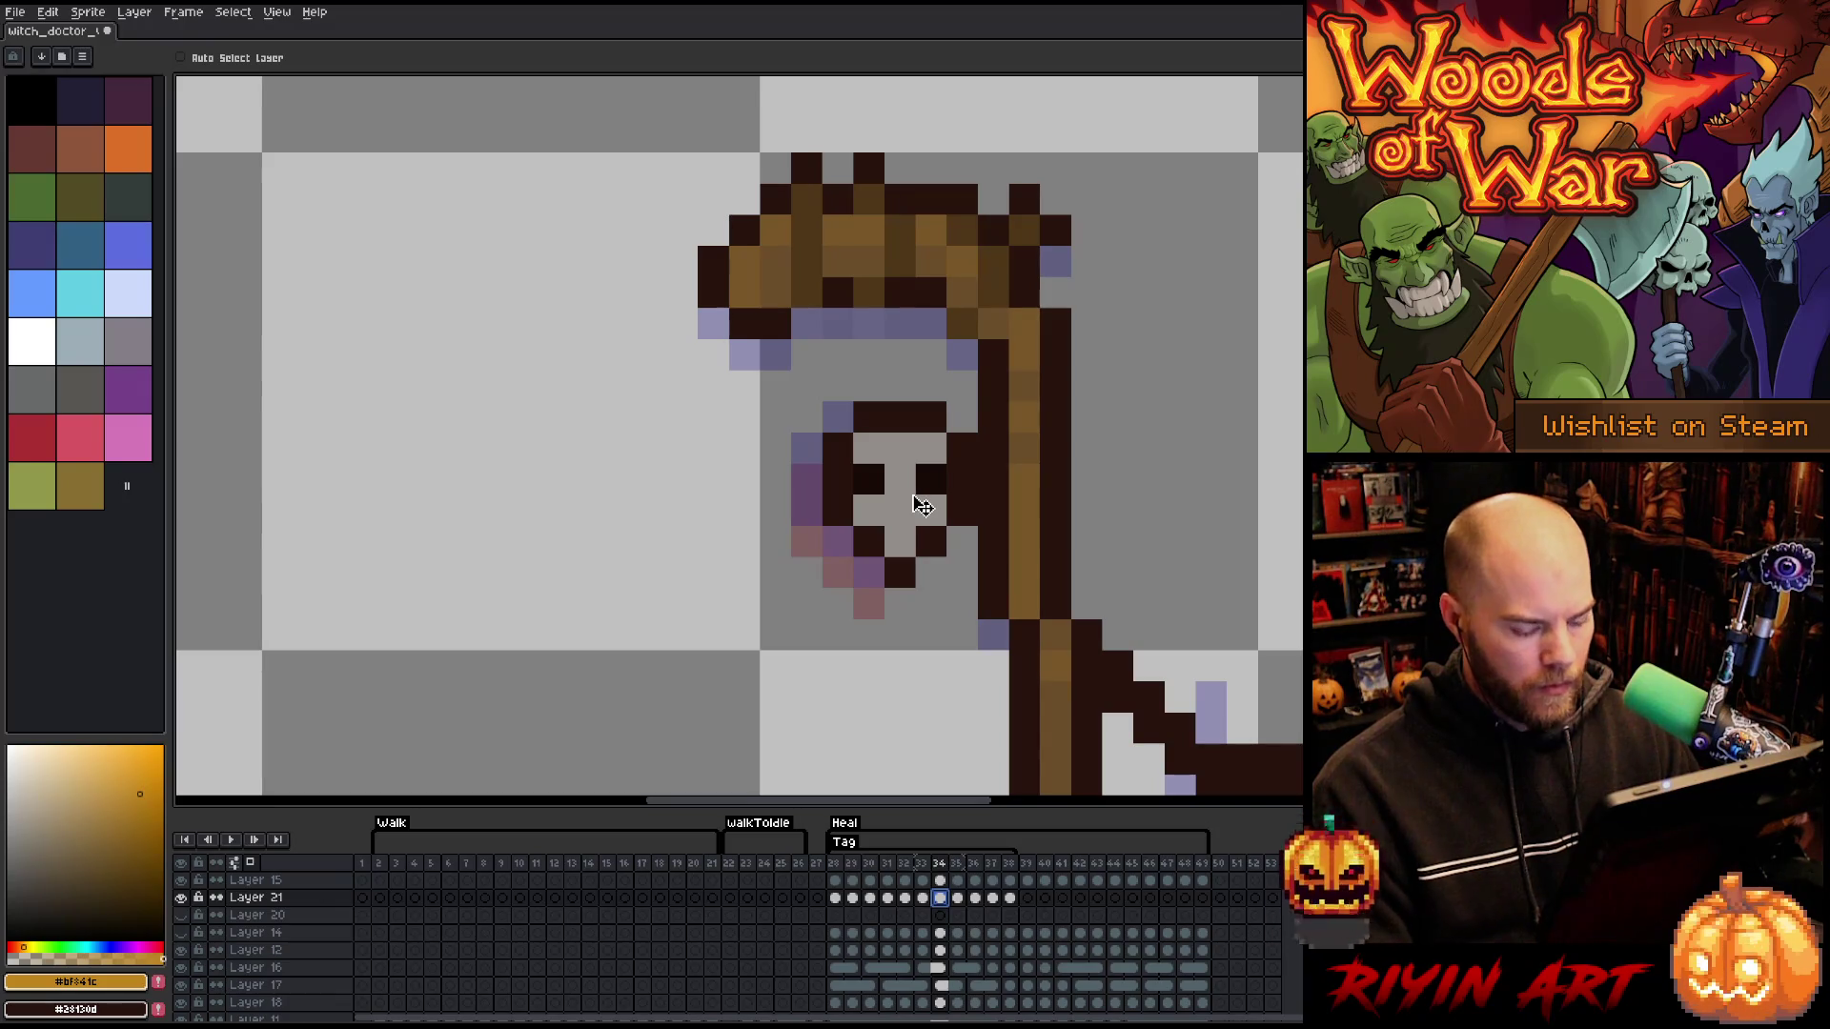
- Move the skull one pixel right and up on frame 35, then play and stop the preview
{"action": "key", "text": "Right"}
{"action": "key", "text": "Left"}
{"action": "key", "text": "Right"}
{"action": "key", "text": "Right"}
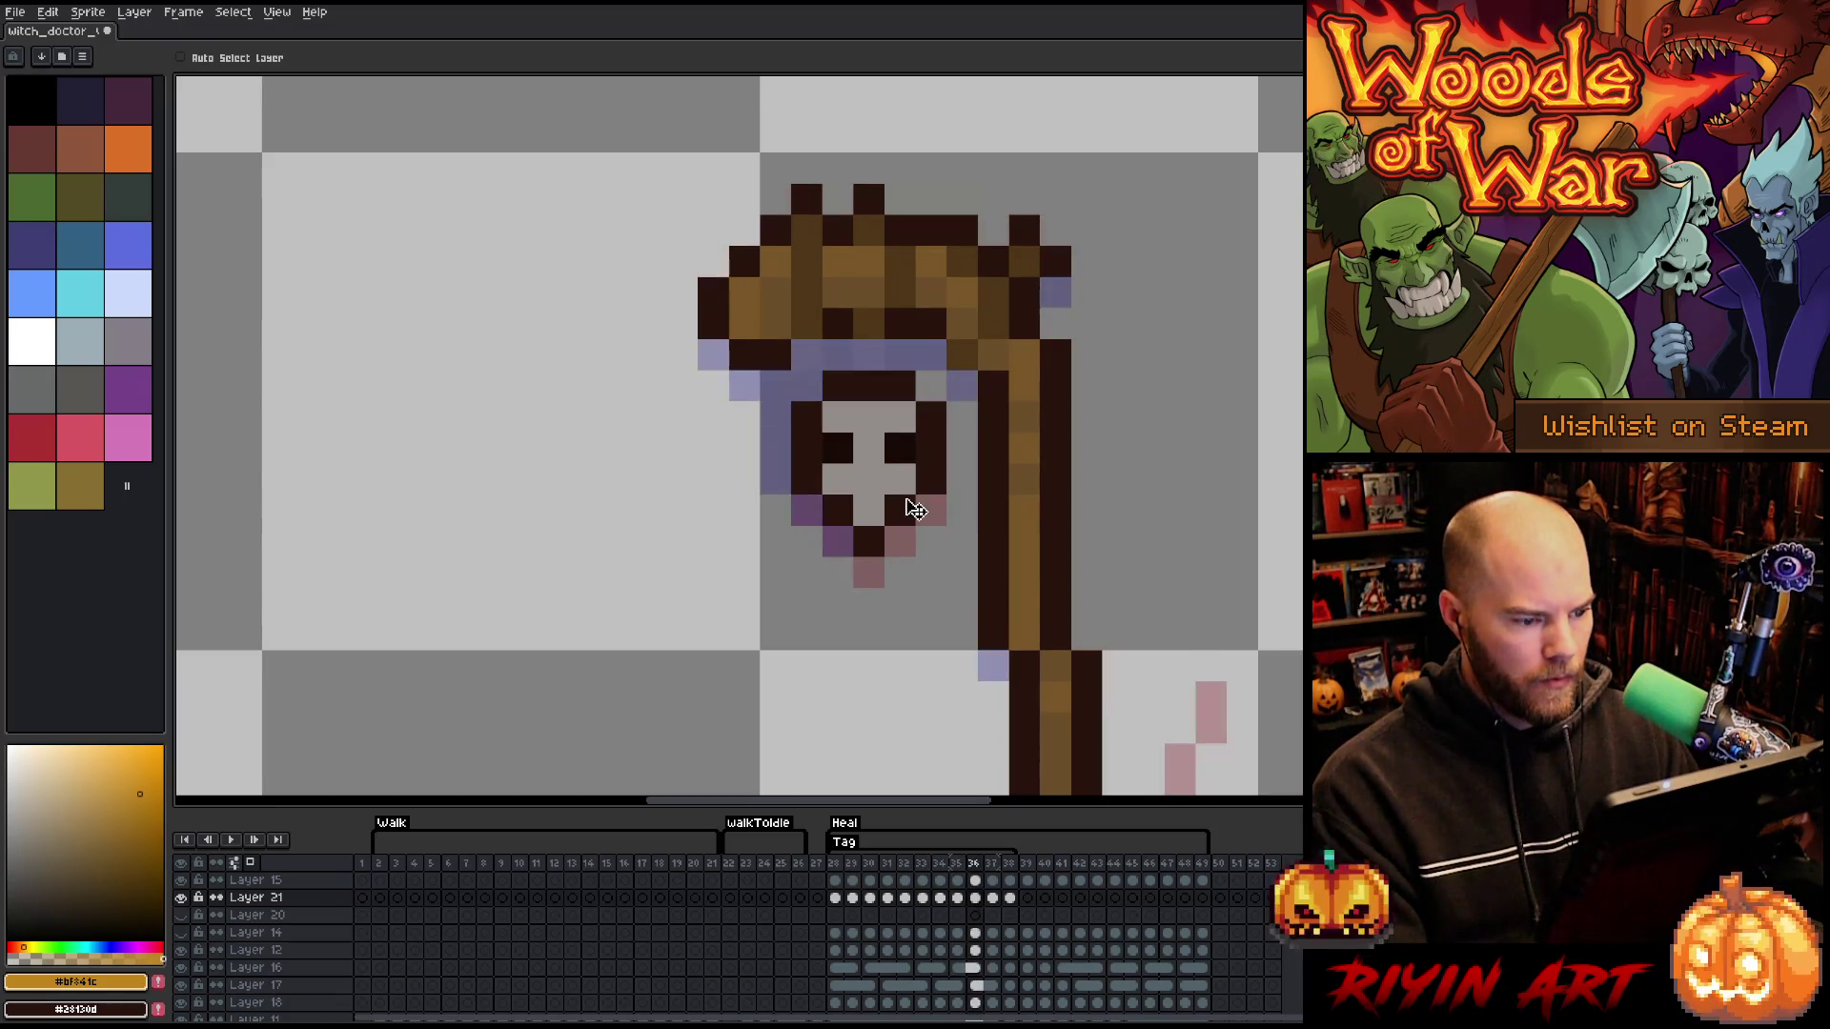
{"action": "key", "text": "Left"}
{"action": "key", "text": "Right"}
{"action": "key", "text": "Left"}
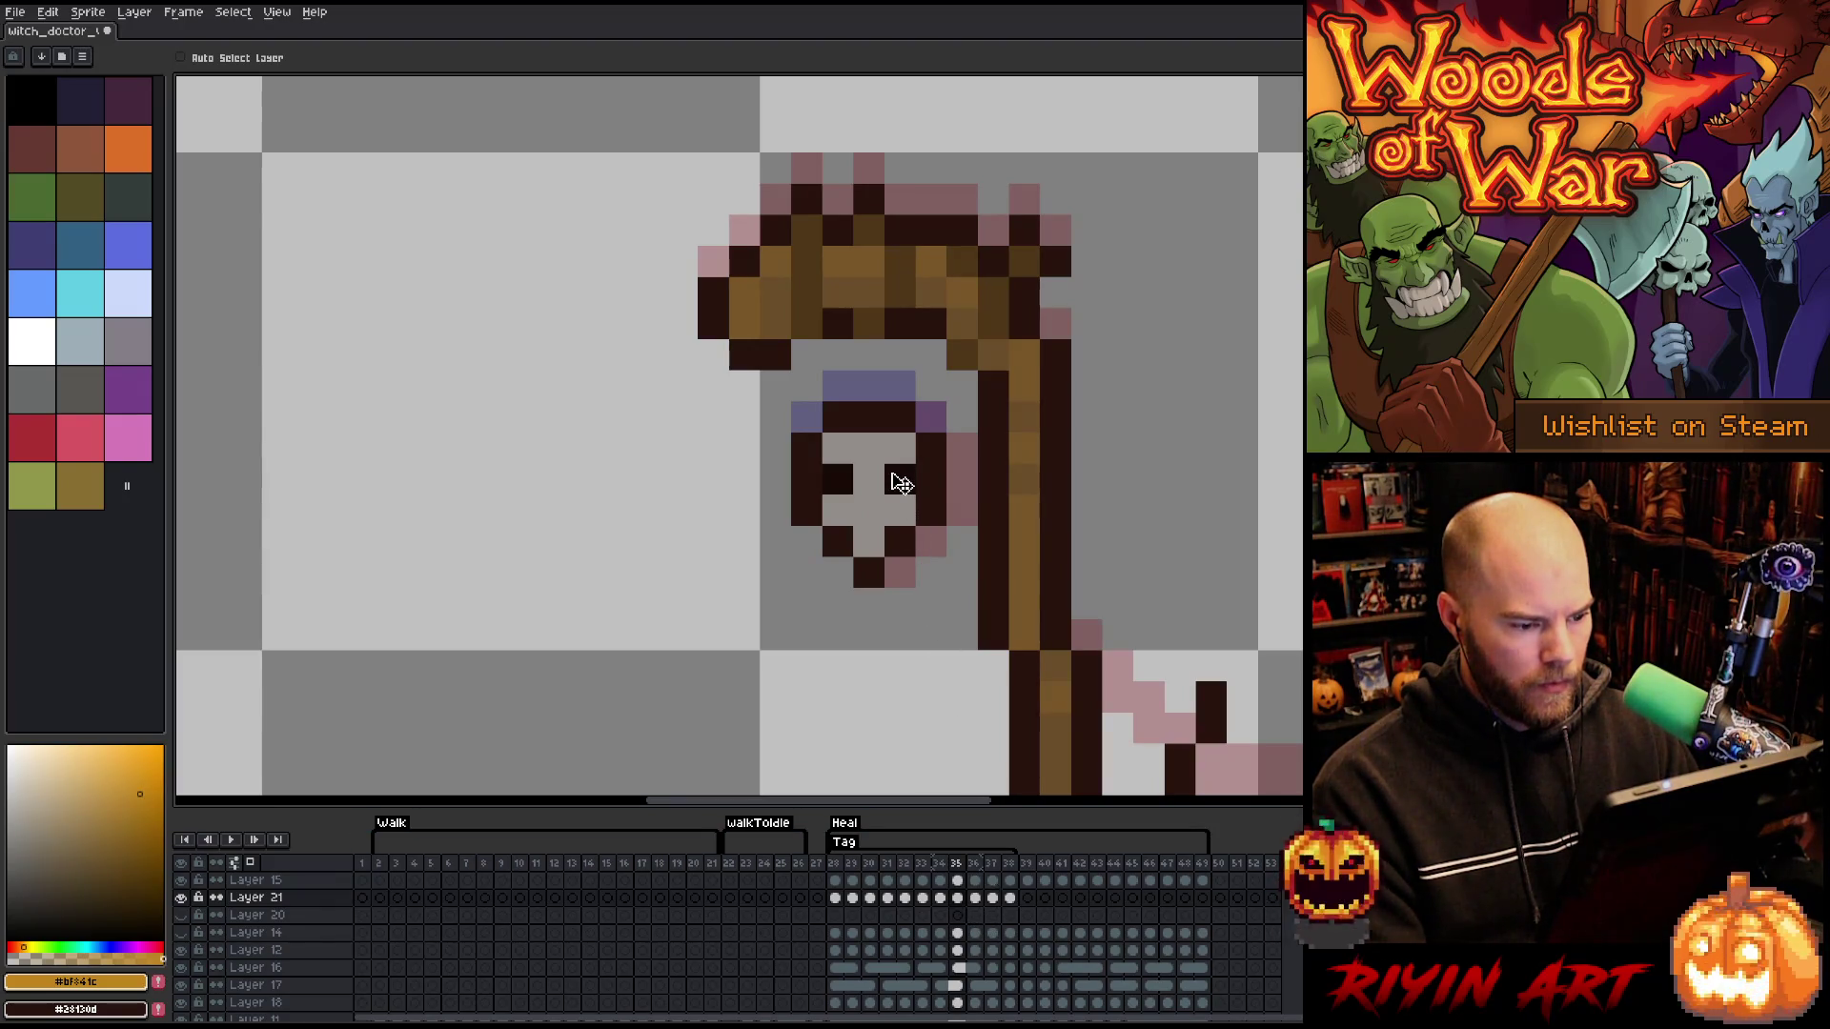
{"action": "left_click_drag", "start_coordinate": [900, 483], "coordinate": [923, 460]}
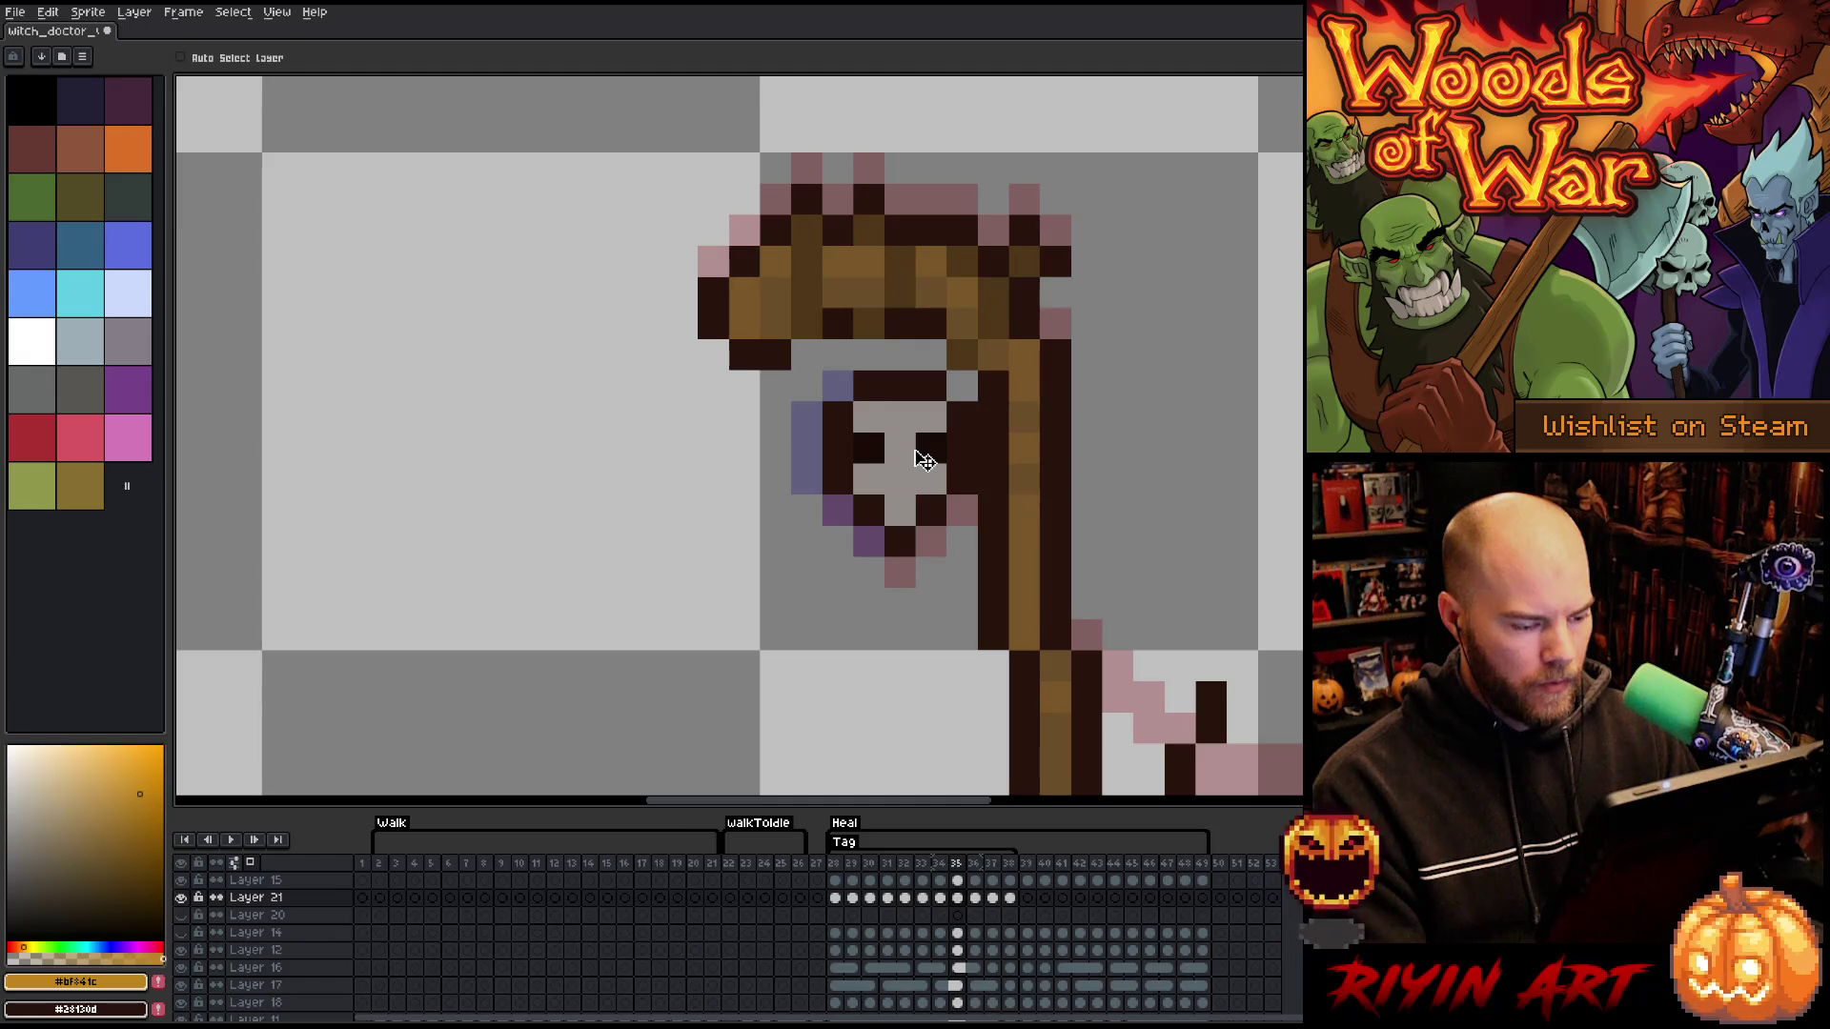
{"action": "key", "text": "Left"}
{"action": "key", "text": "Left"}
{"action": "key", "text": "Left"}
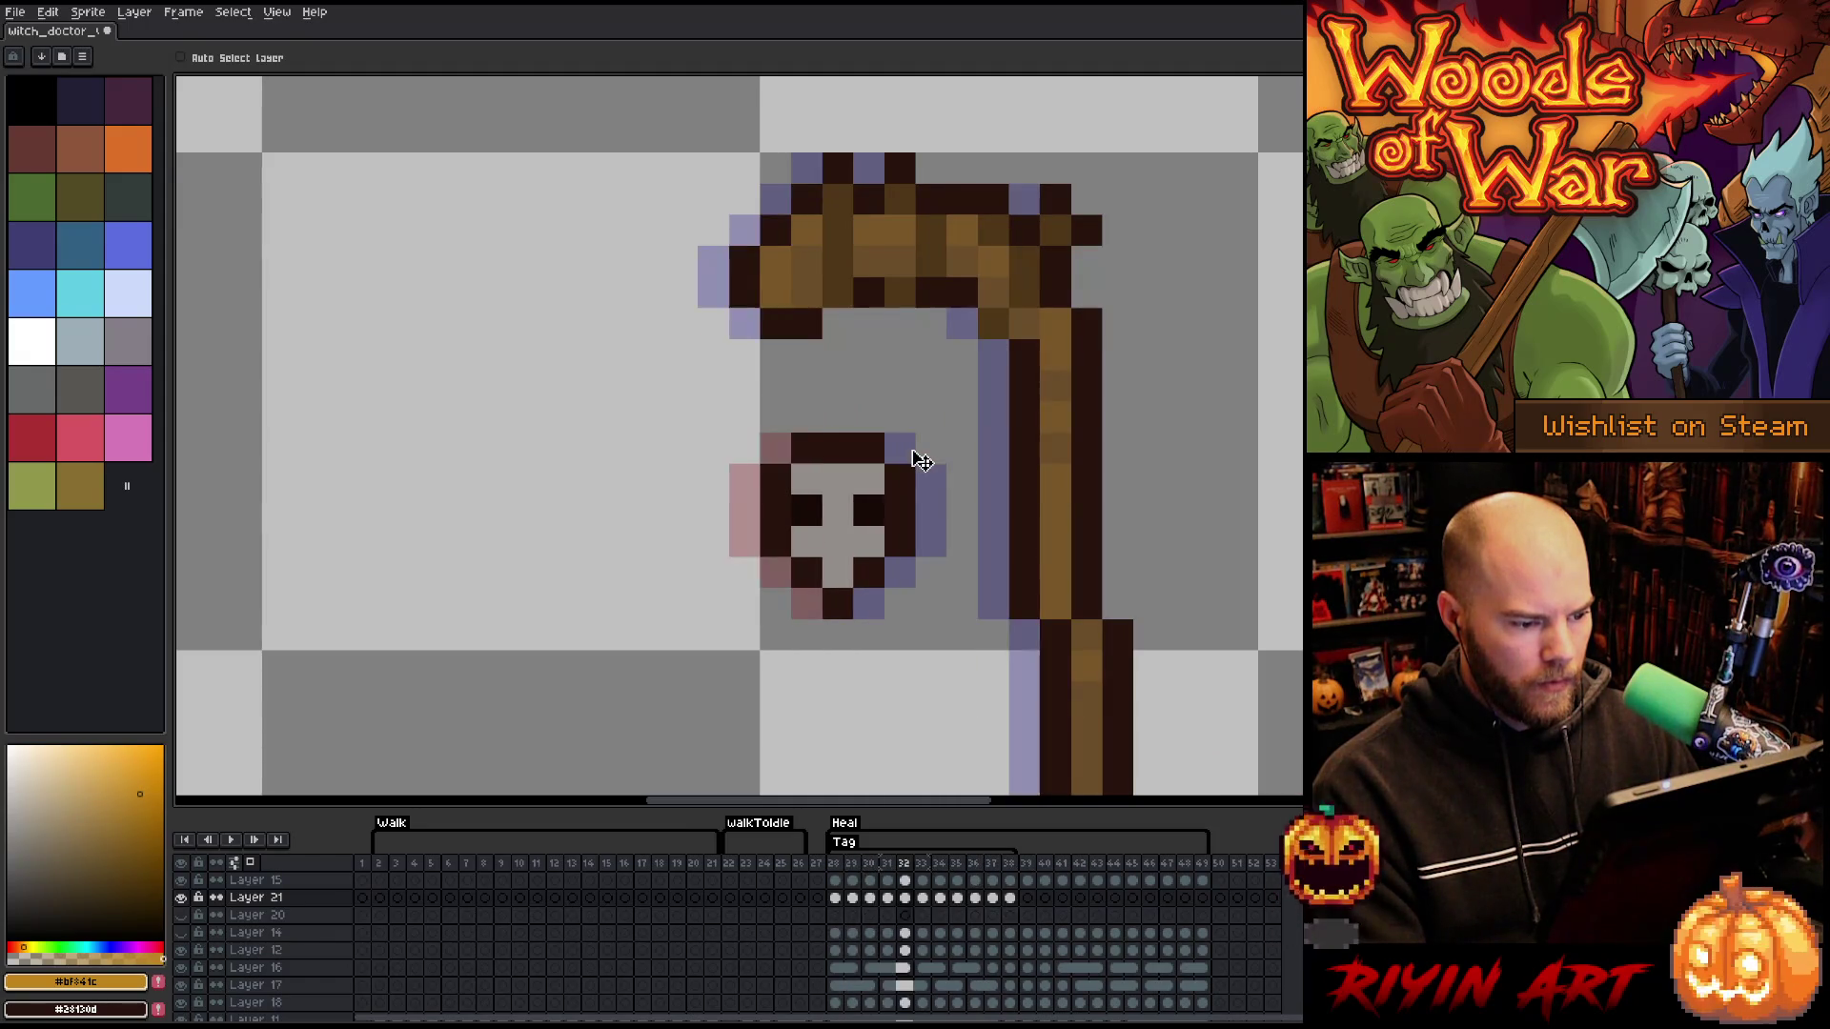
{"action": "key", "text": "Return"}
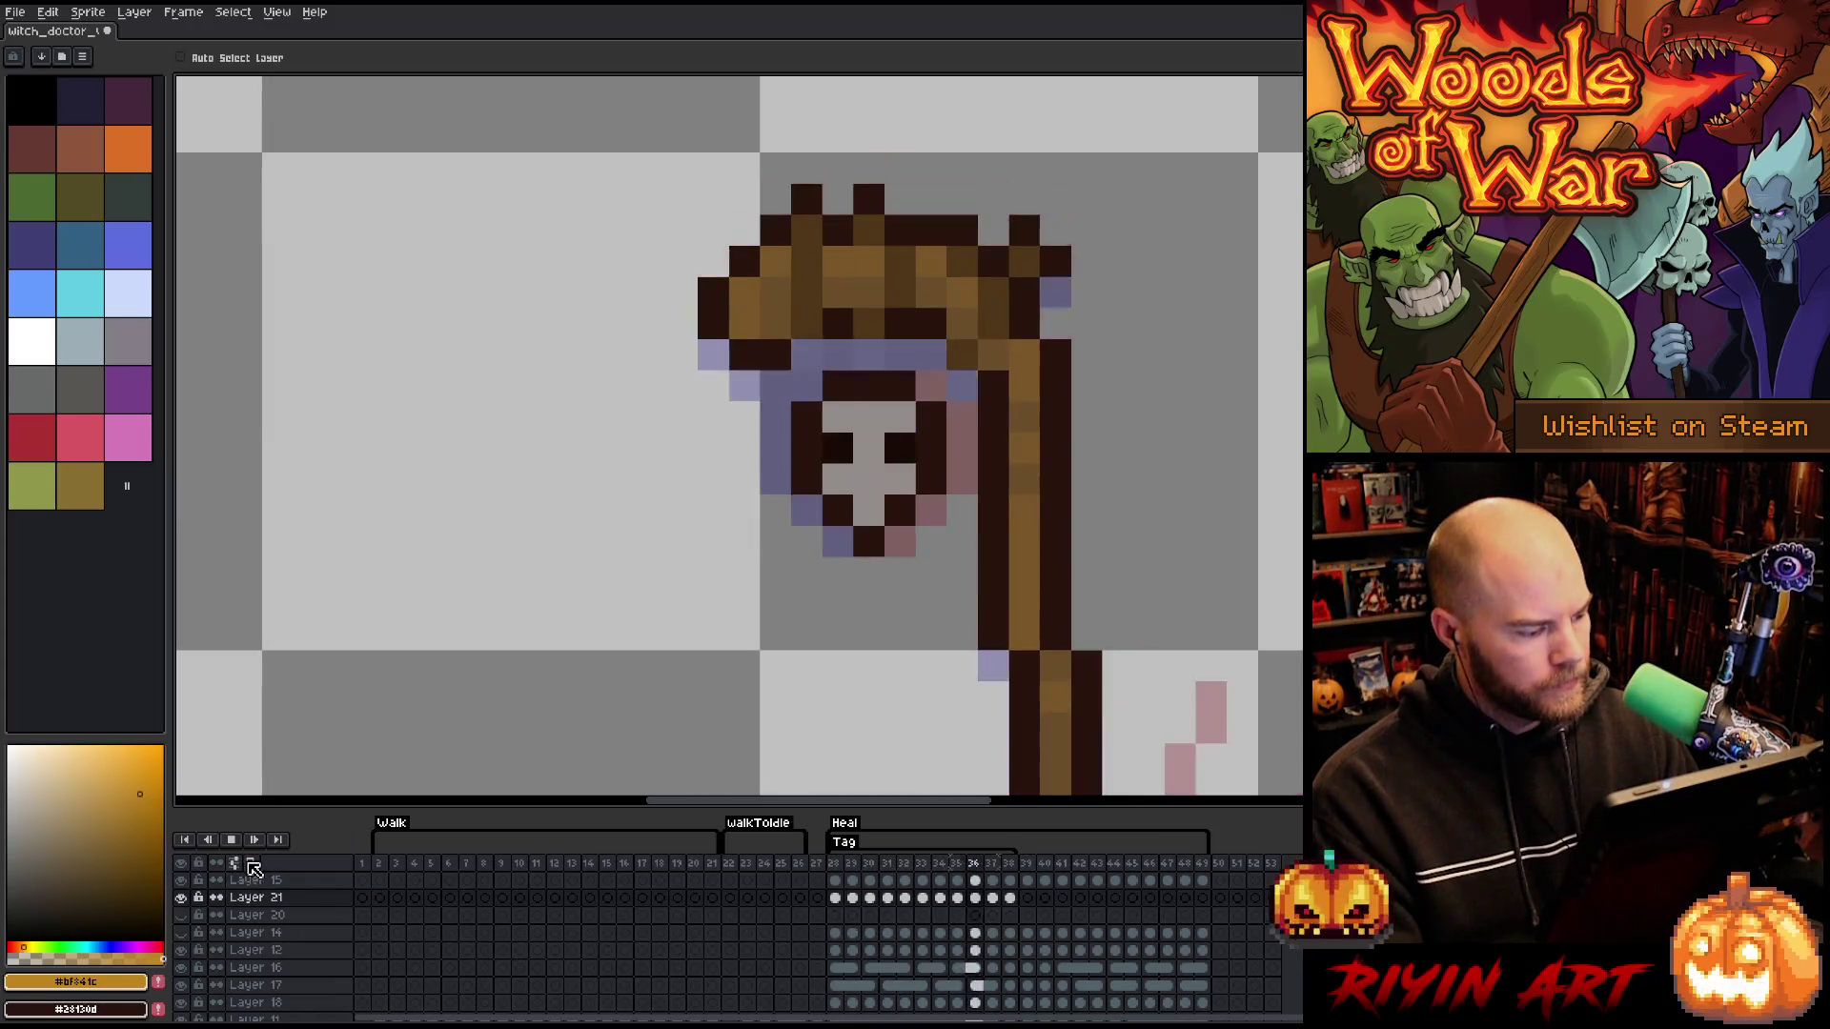
{"action": "key", "text": "Return"}
- Zoom out and play the animation with the whole witch doctor centred on the canvas
{"action": "scroll", "coordinate": [243, 956], "scroll_direction": "down", "scroll_amount": 5}
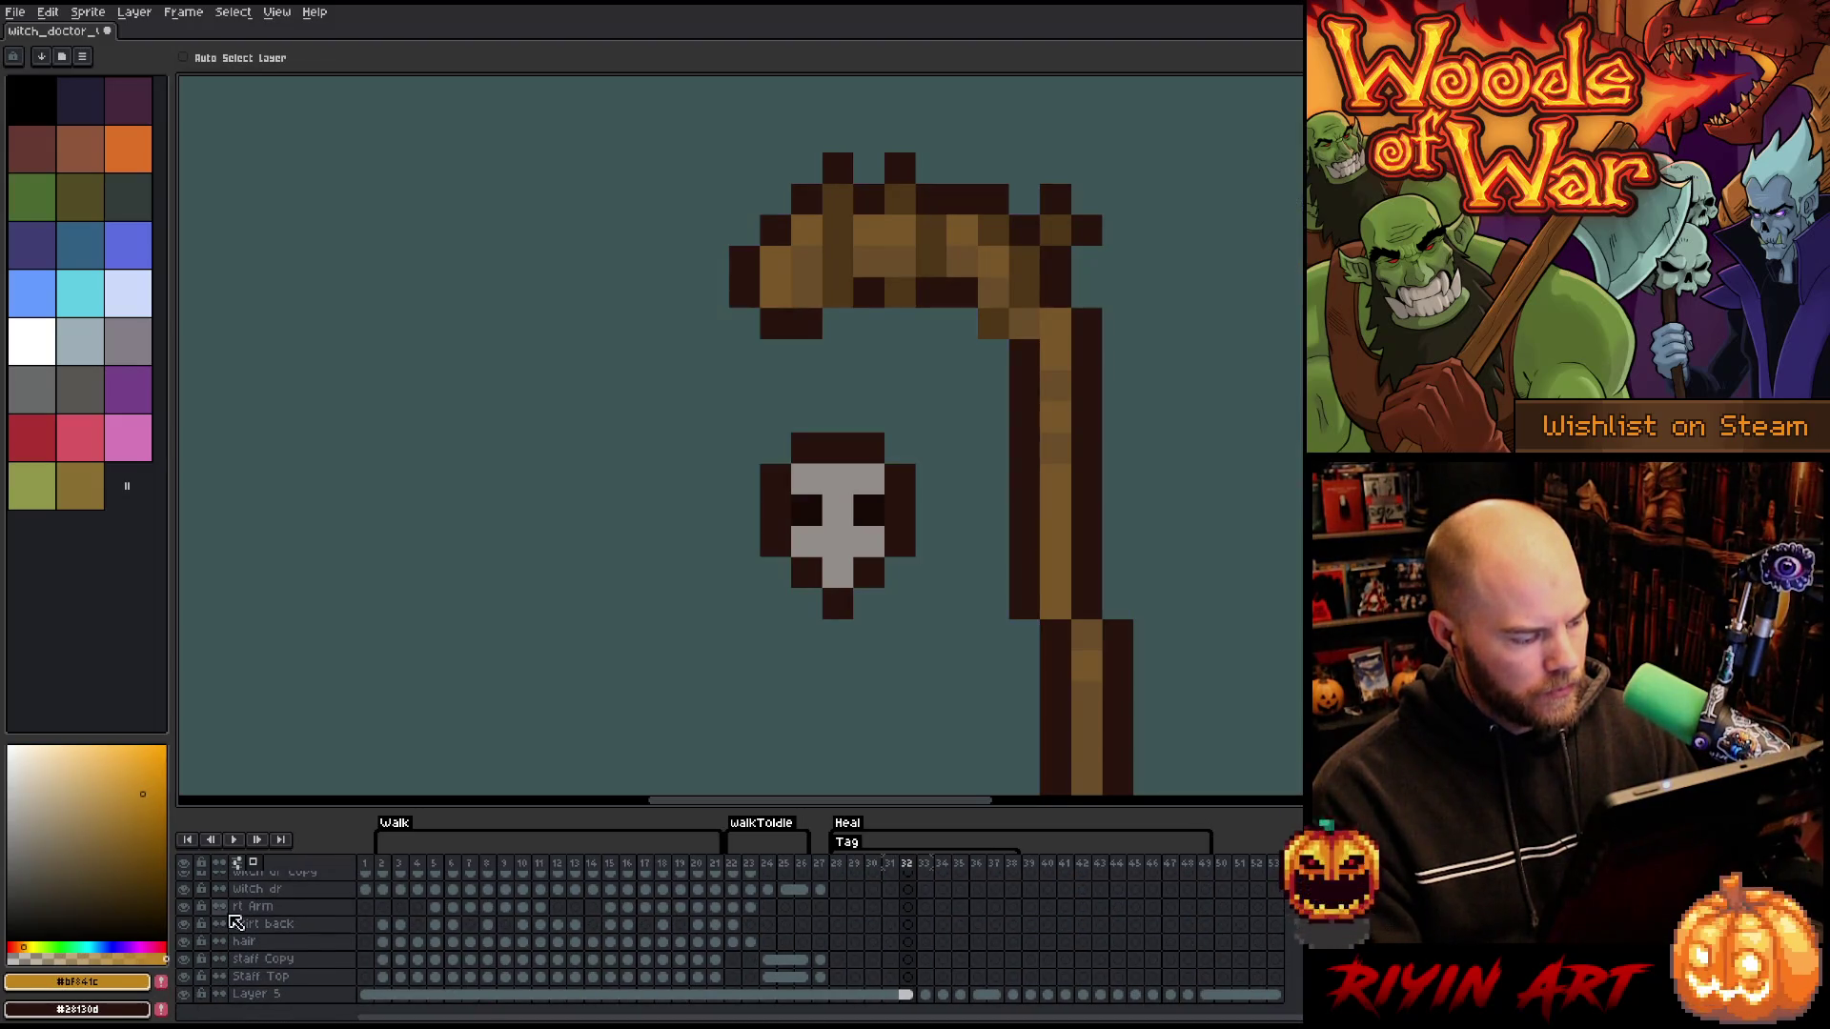
{"action": "scroll", "coordinate": [568, 612], "scroll_direction": "down", "scroll_amount": 5}
{"action": "key", "text": "Return"}
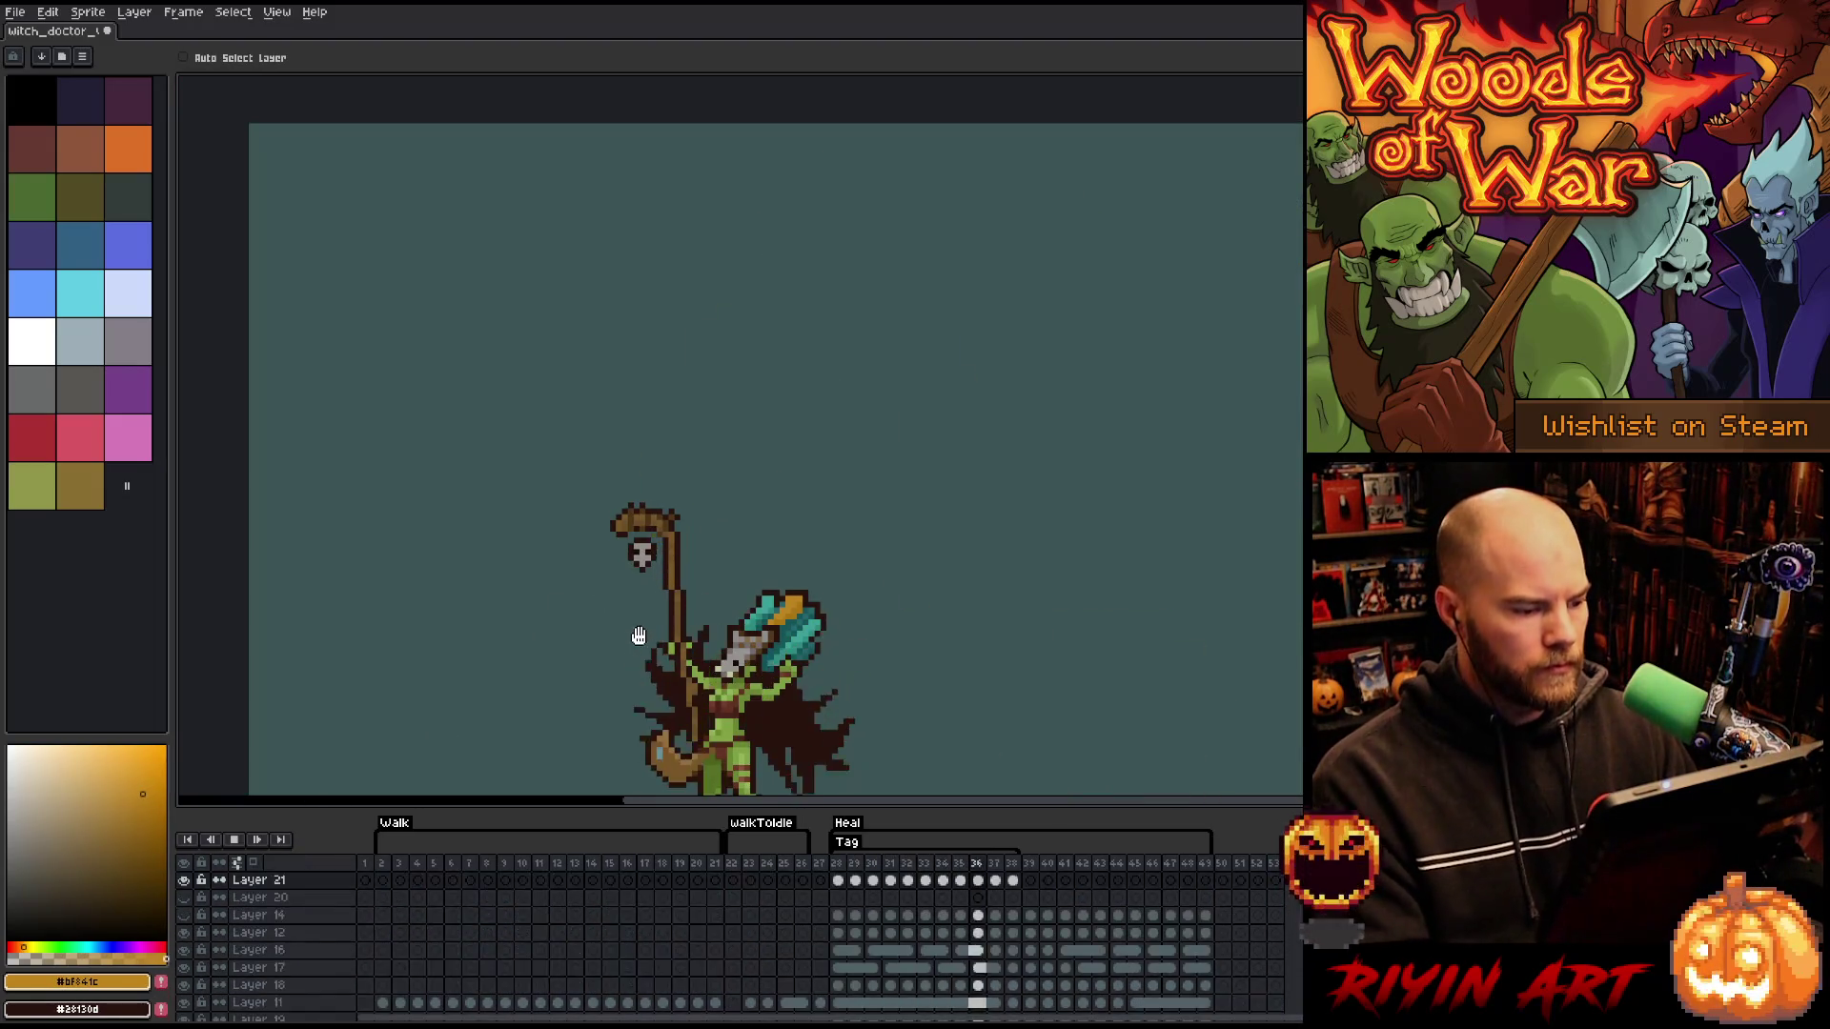
{"action": "left_click_drag", "start_coordinate": [716, 516], "coordinate": [749, 483]}
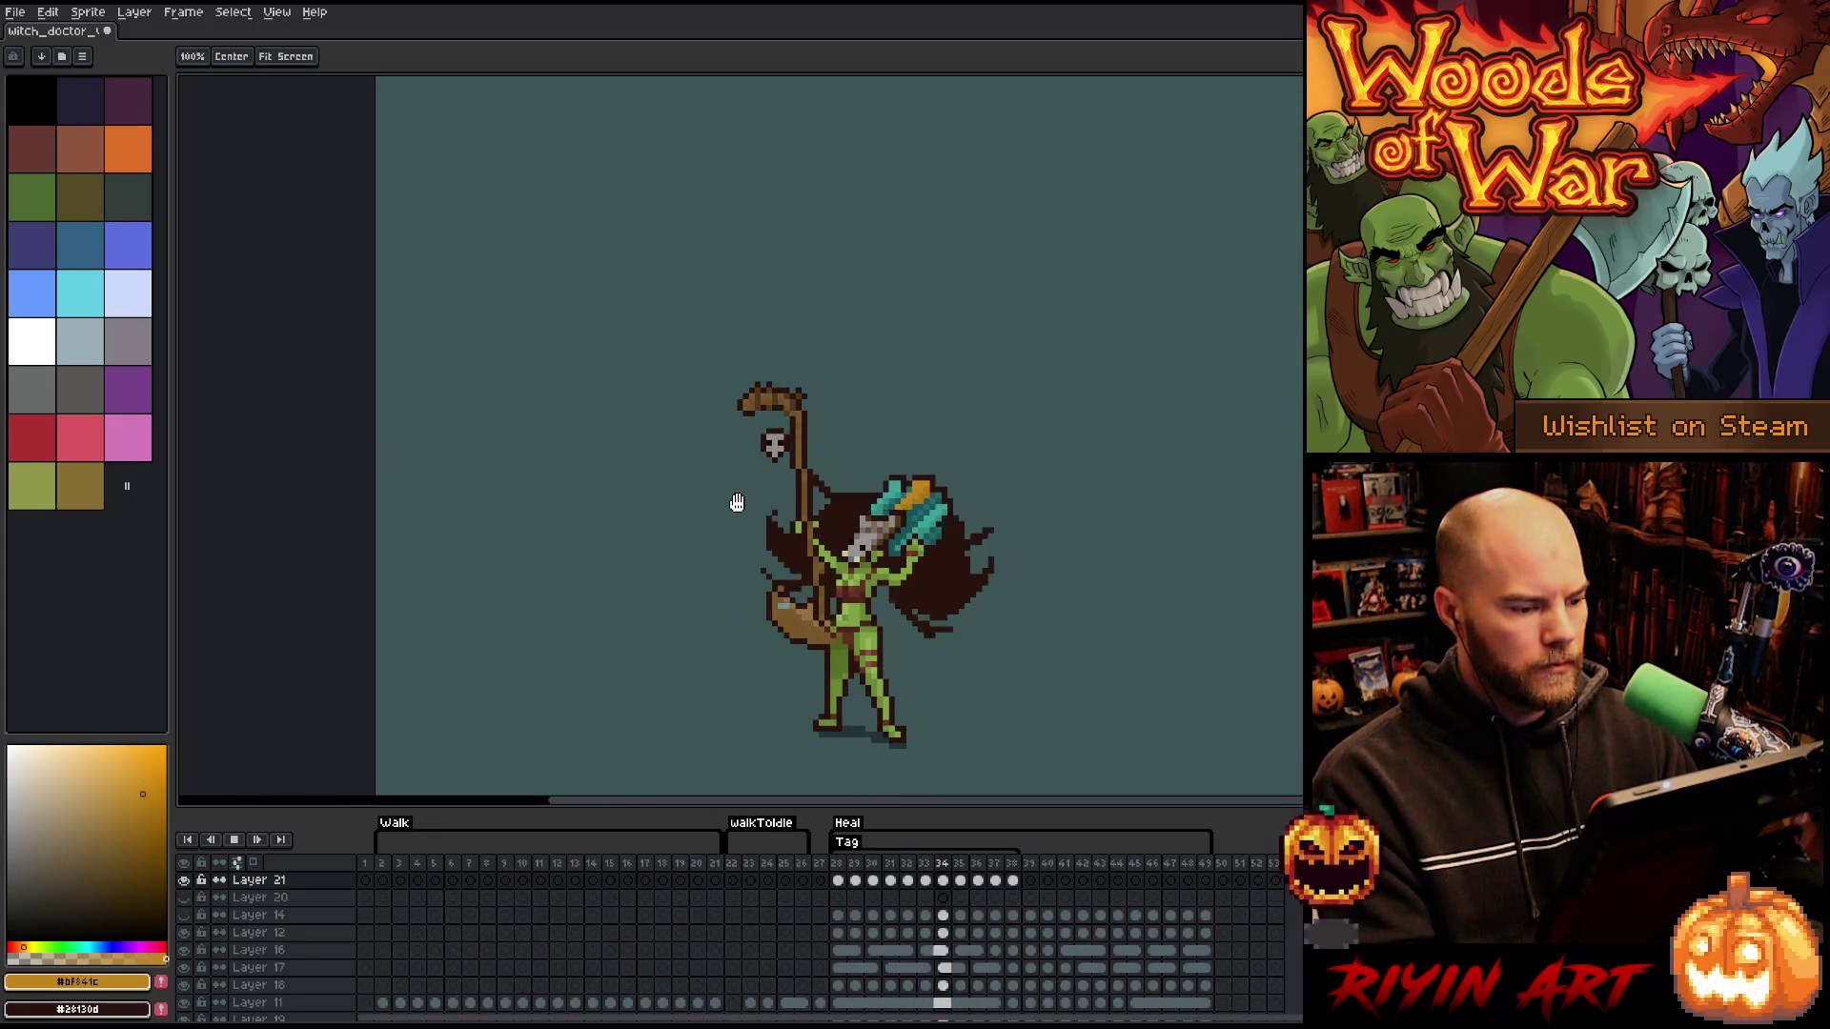
{"action": "key", "text": "Return"}
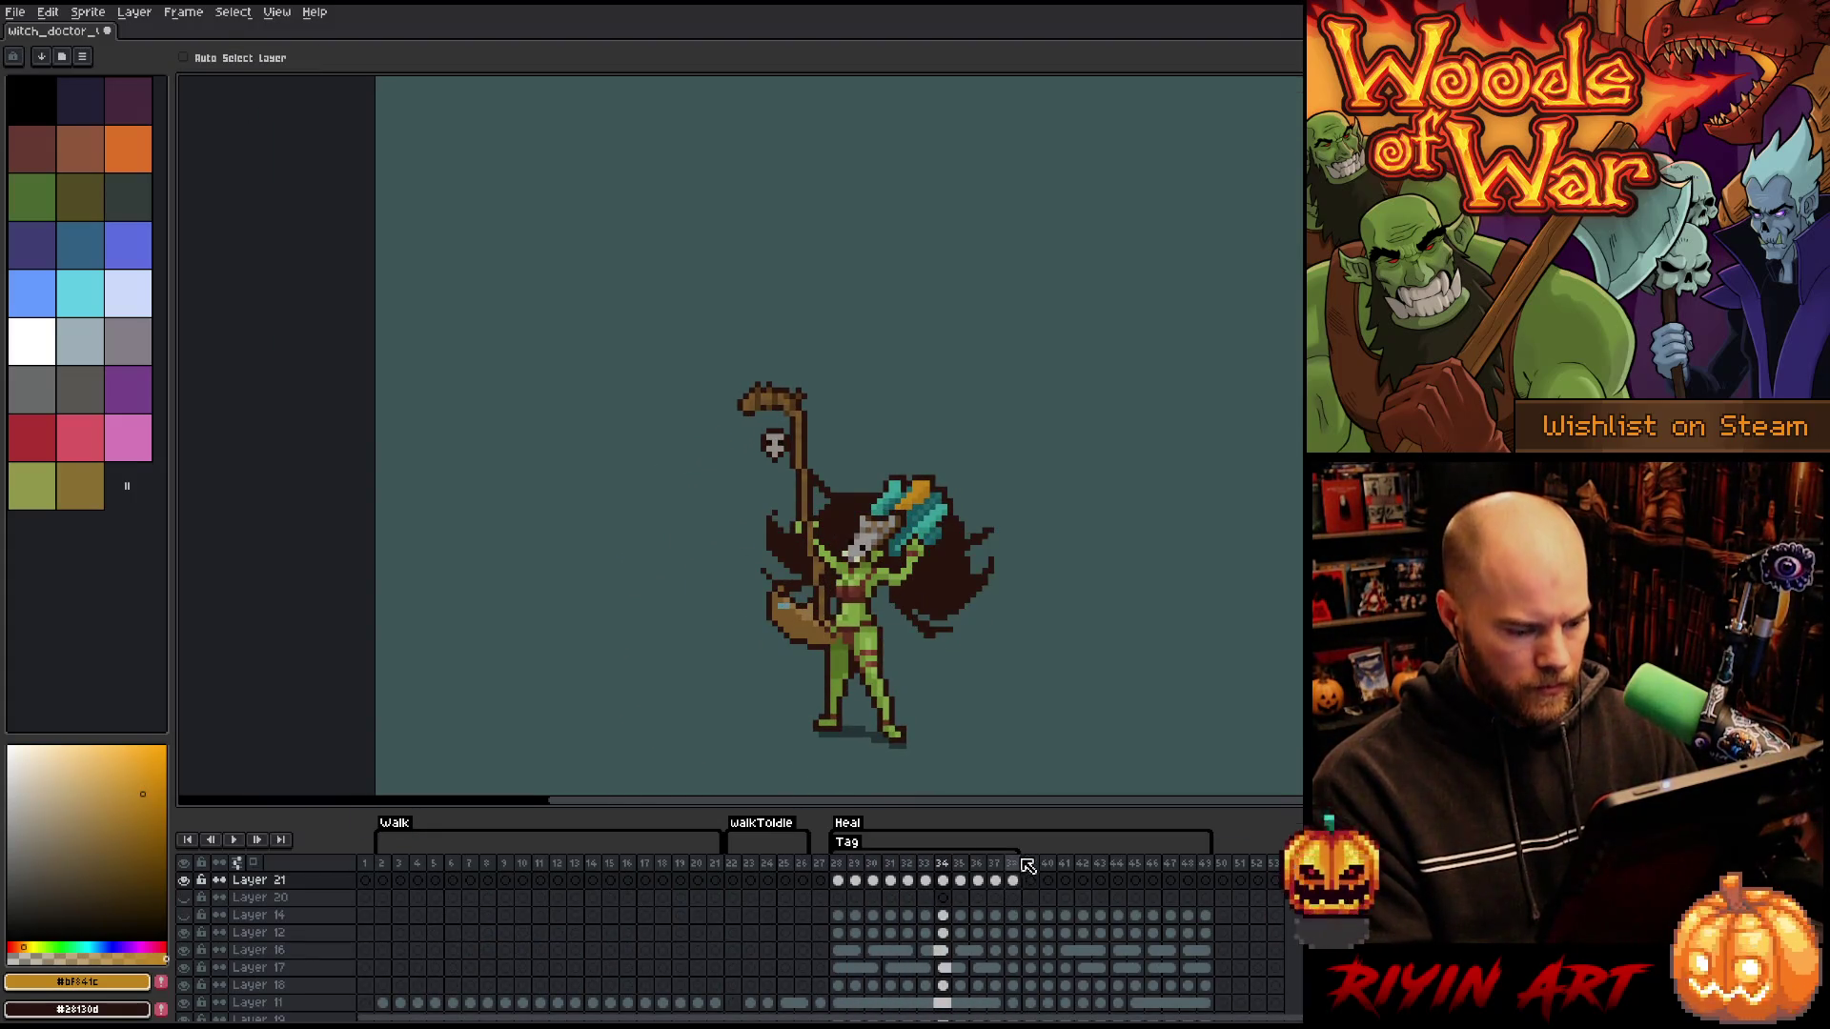
- Delete the extra 'Tag' label and paste Layer 21's frames 28–38 into frames 39–49
{"action": "right_click", "coordinate": [850, 842]}
{"action": "left_click", "coordinate": [869, 878]}
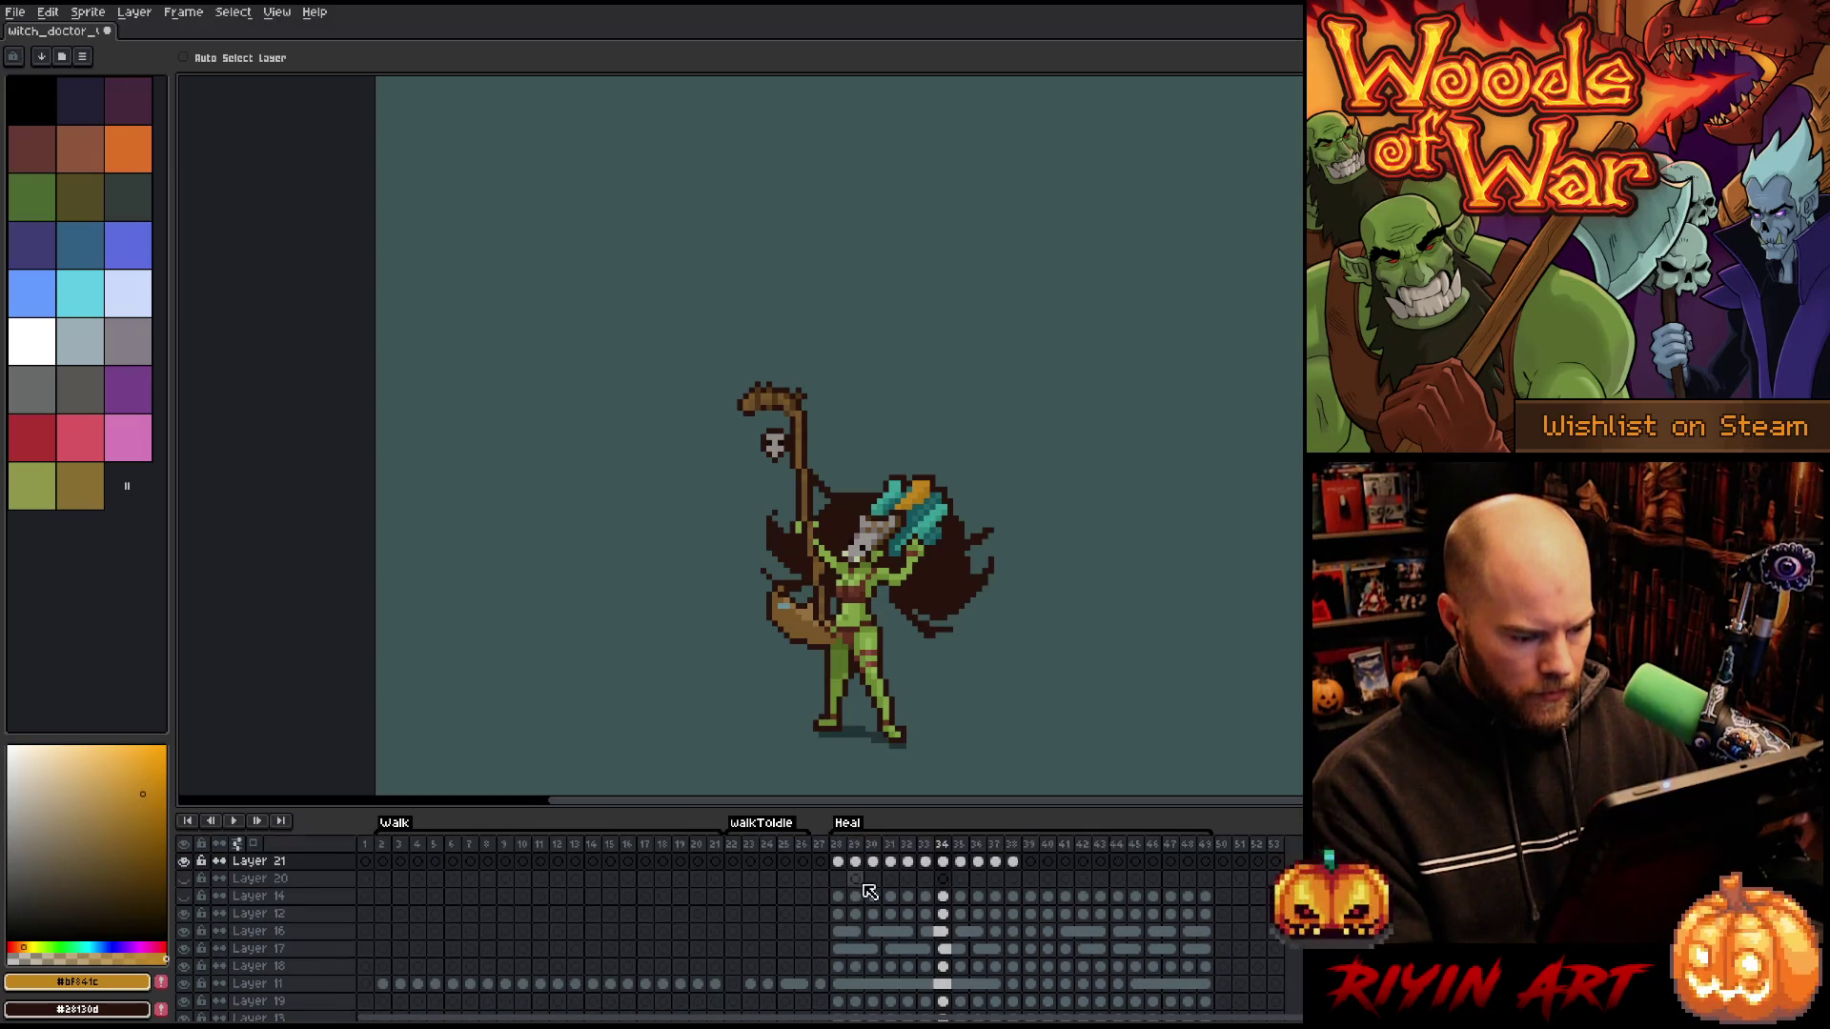
{"action": "left_click_drag", "start_coordinate": [839, 862], "coordinate": [1023, 868]}
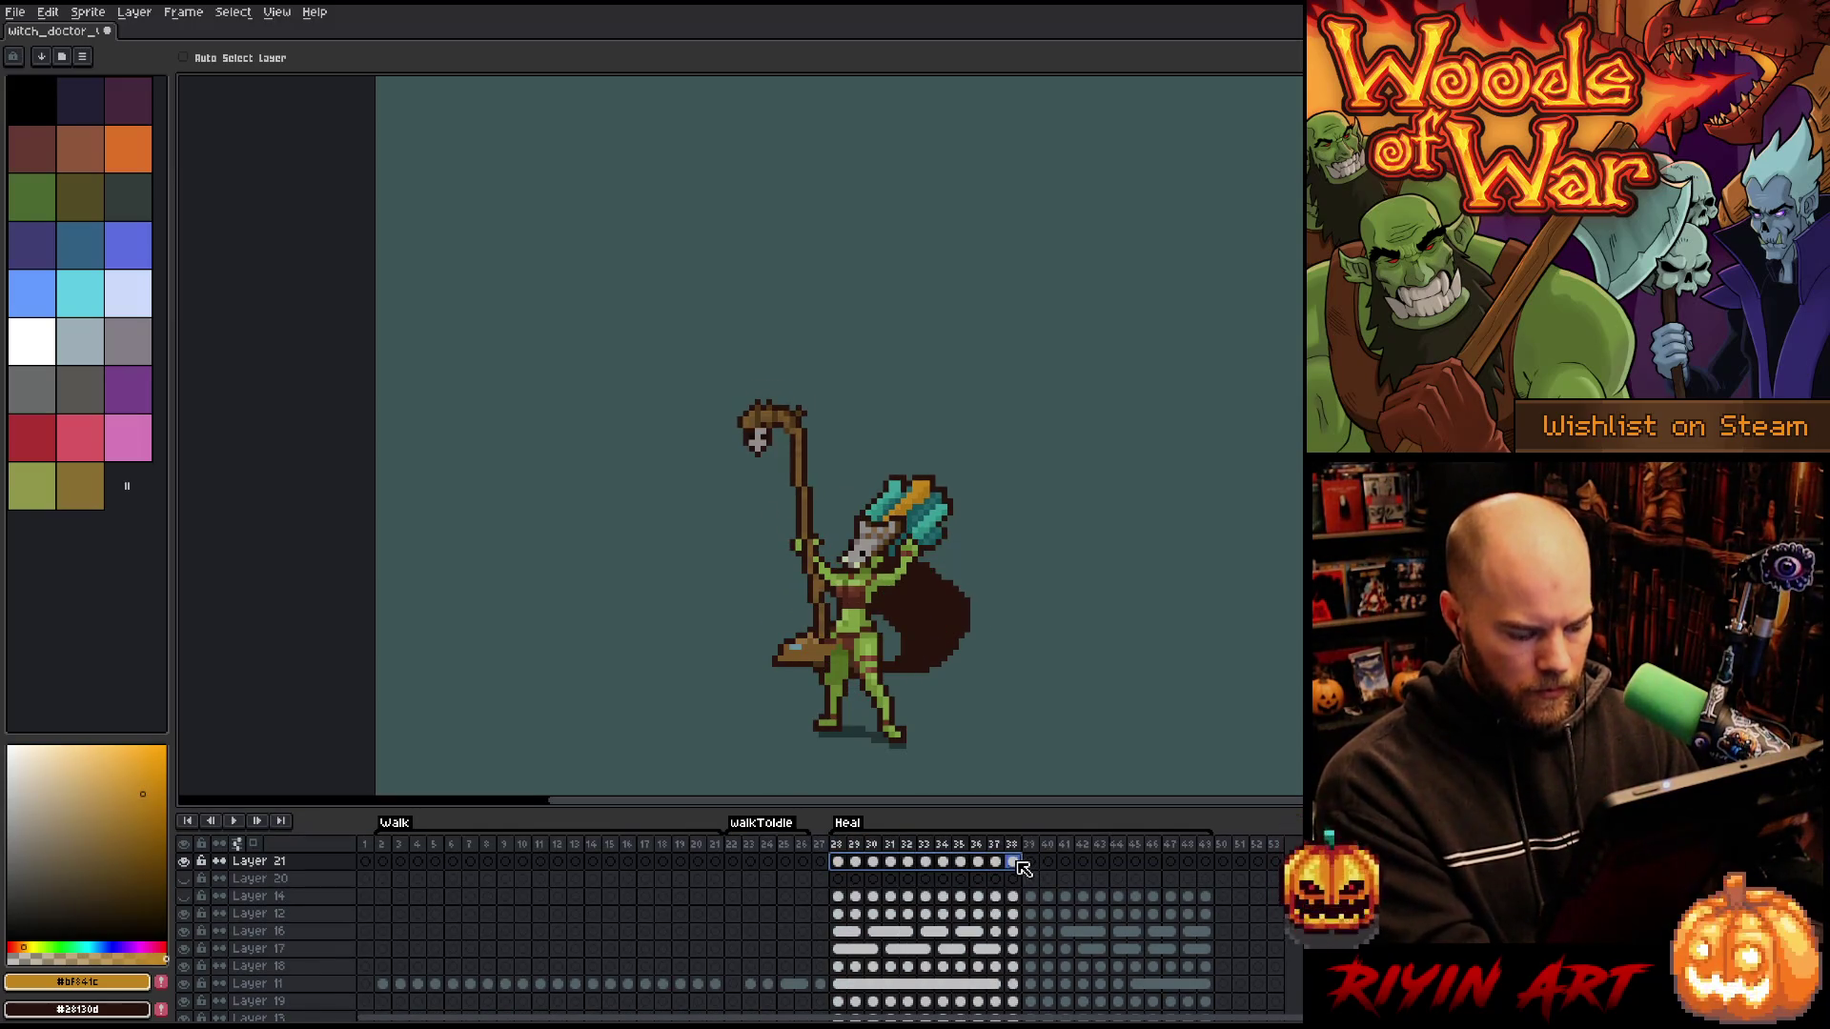
{"action": "left_click", "coordinate": [1032, 862]}
{"action": "key", "text": "ctrl+v"}
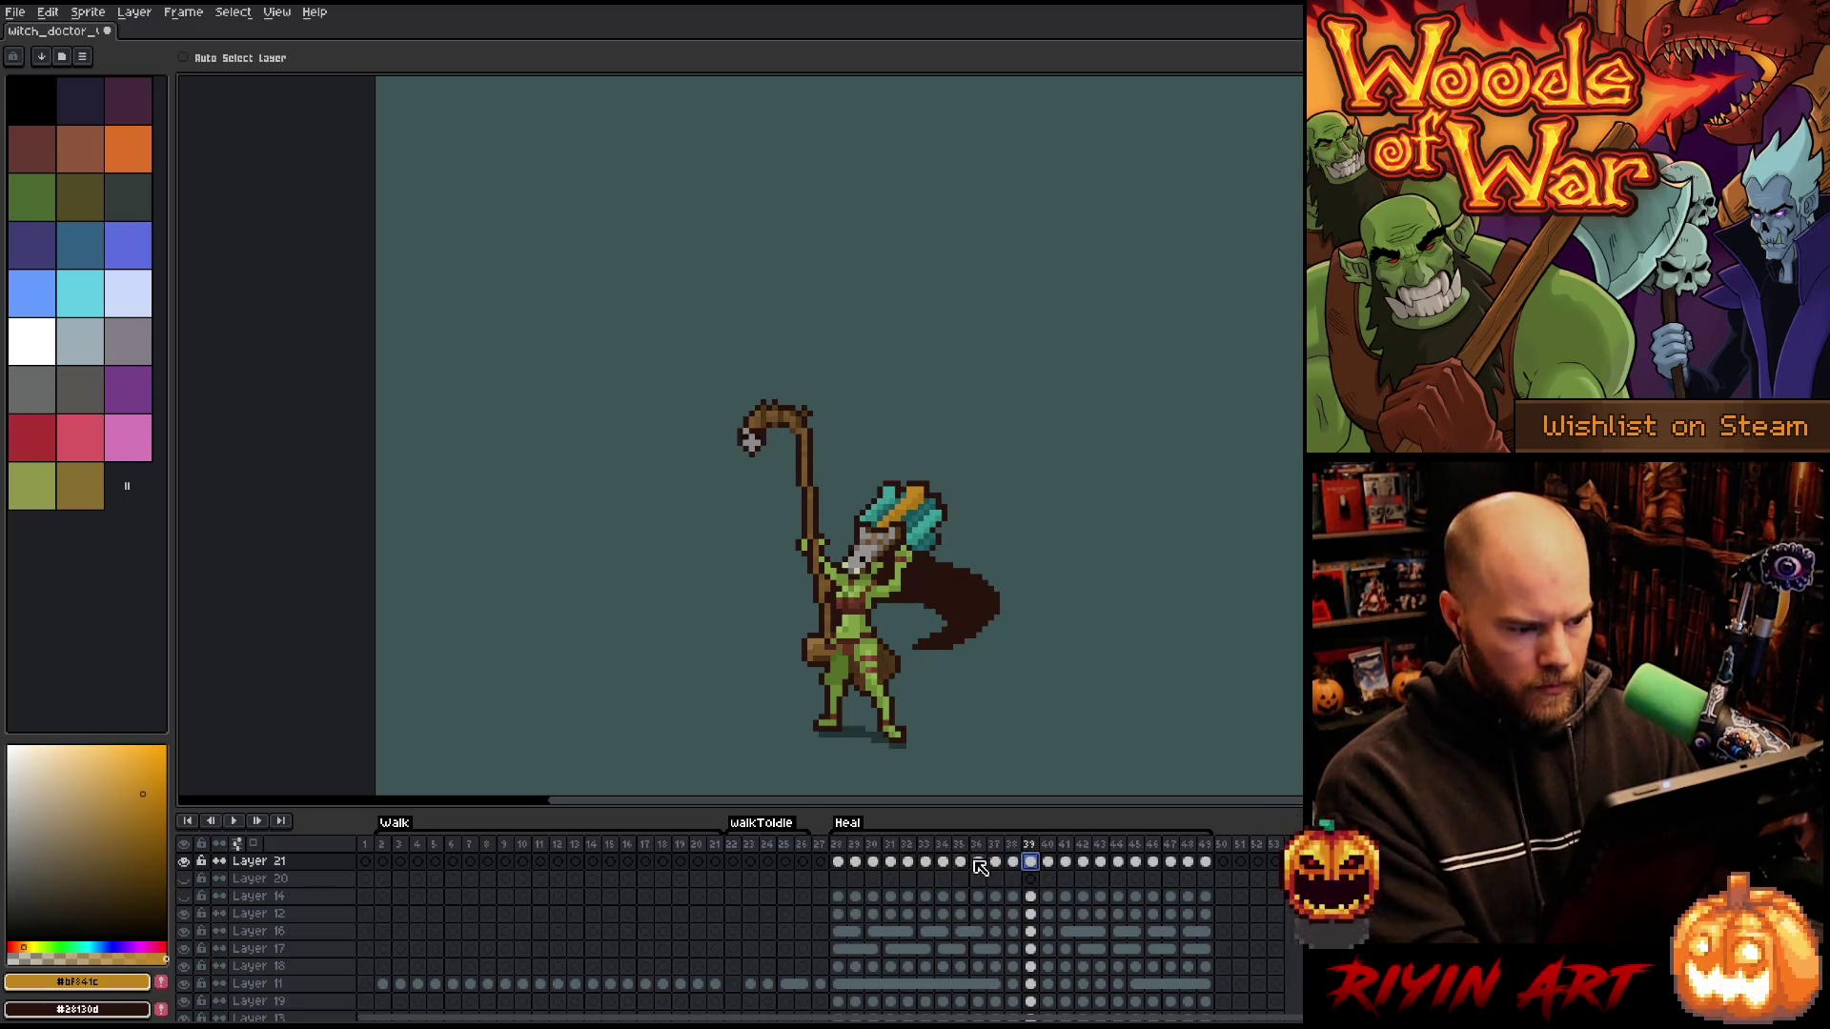
- Play the extended Heal animation, stop at frame 47, and select Layer 21's frames 28–49
{"action": "key", "text": "Return"}
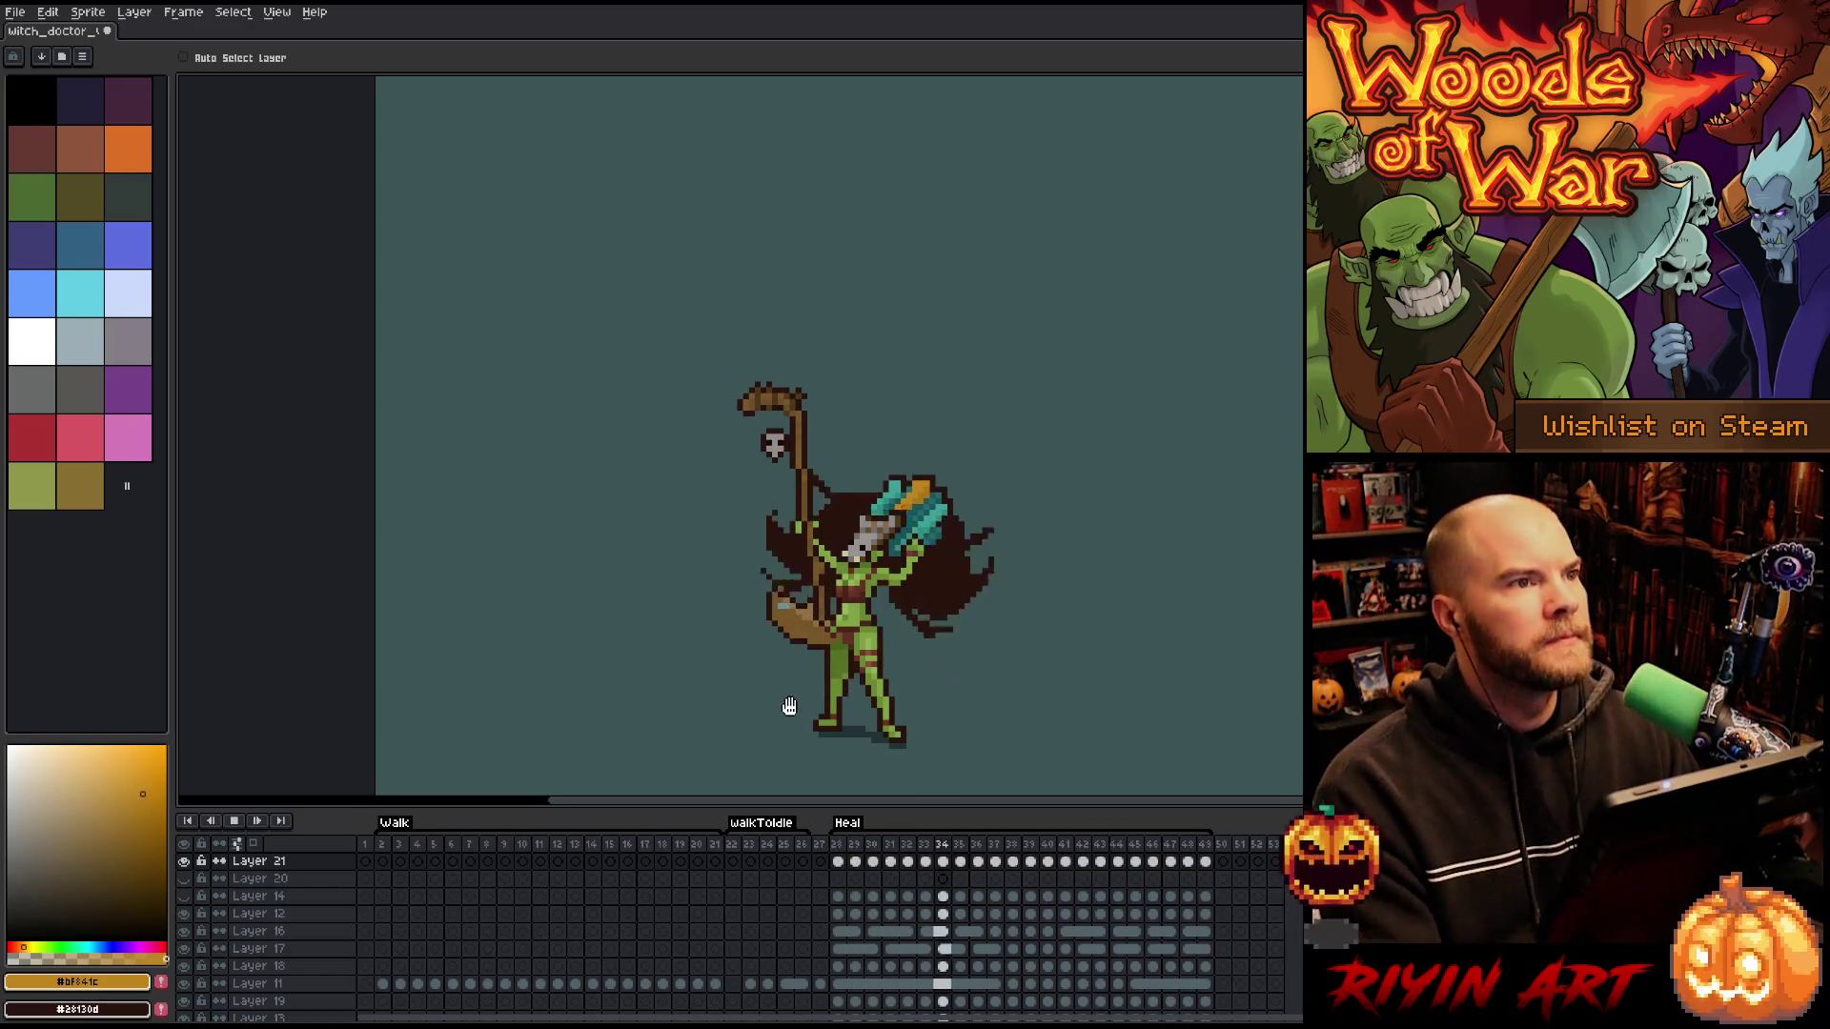
{"action": "scroll", "coordinate": [767, 600], "scroll_direction": "up", "scroll_amount": 1}
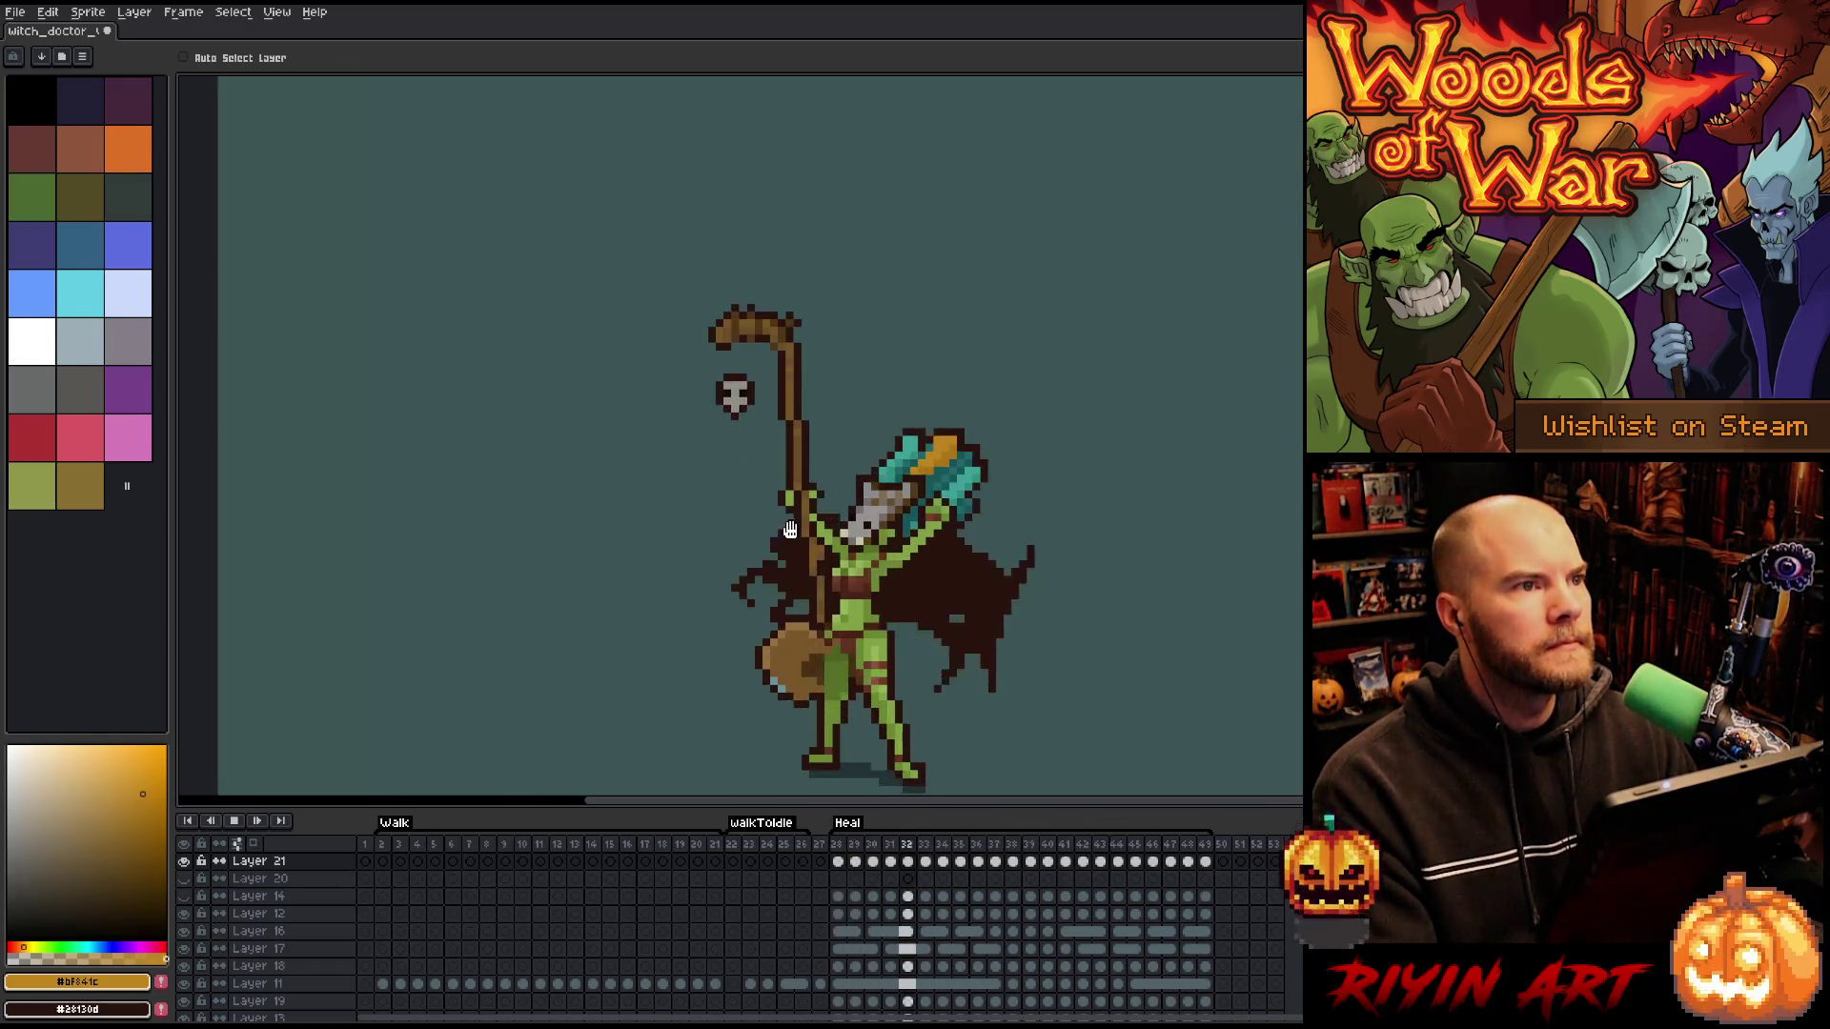
{"action": "left_click", "coordinate": [1169, 862]}
{"action": "left_click_drag", "start_coordinate": [1205, 863], "coordinate": [839, 862]}
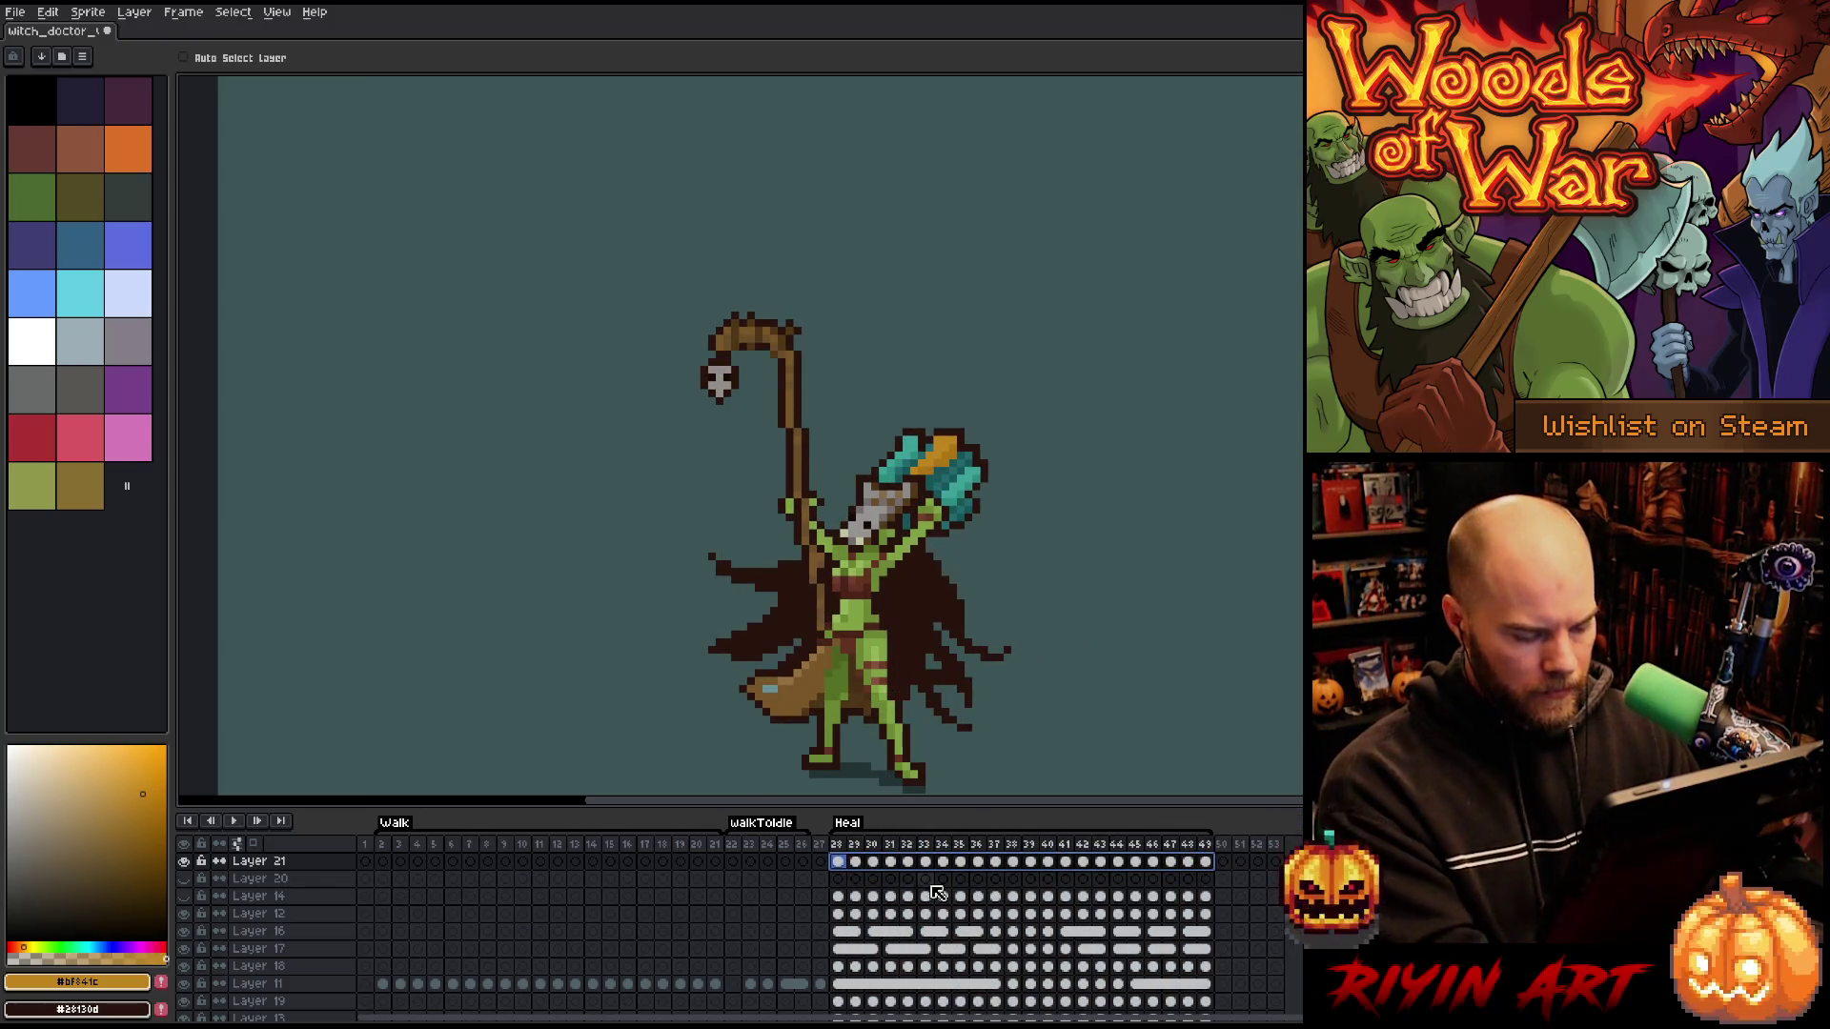
- Paste the skull frames onto Layer 20 at frame 28 and reverse frames 28–49
{"action": "left_click", "coordinate": [844, 879]}
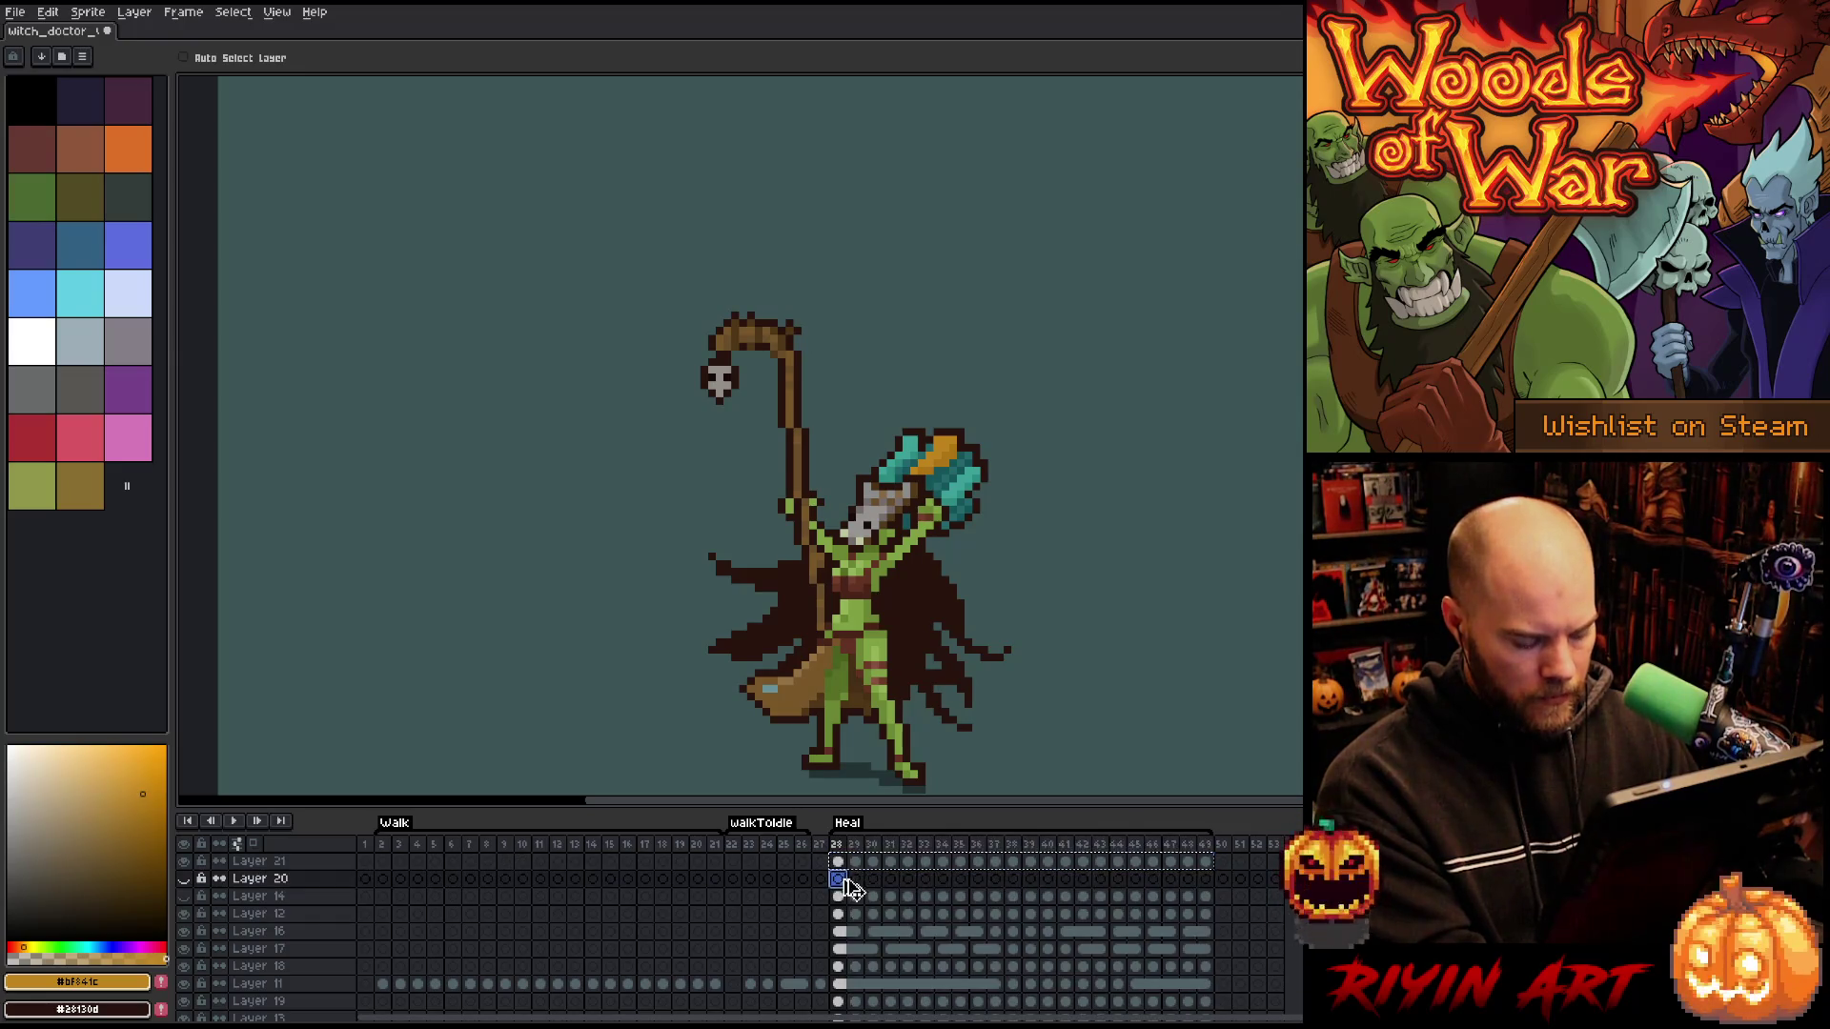
{"action": "key", "text": "ctrl+v"}
{"action": "left_click_drag", "start_coordinate": [1205, 881], "coordinate": [843, 882]}
{"action": "left_click", "coordinate": [175, 15]}
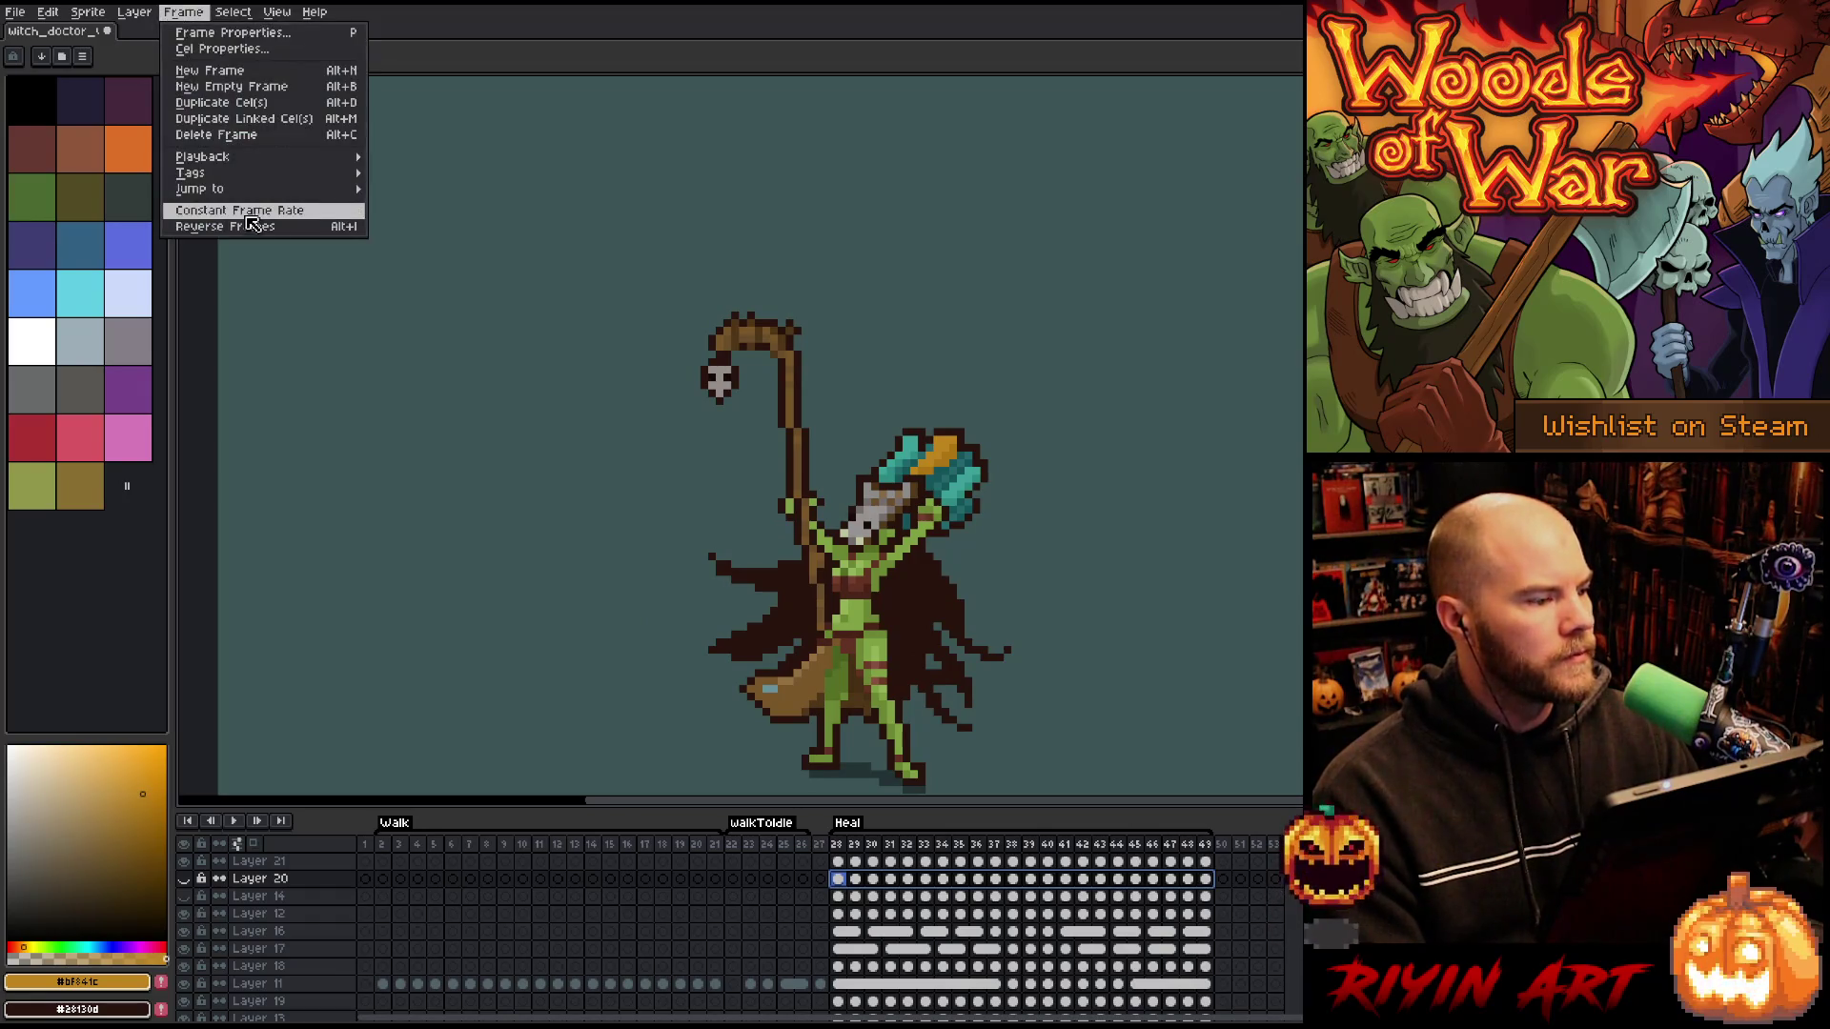
{"action": "left_click", "coordinate": [249, 229]}
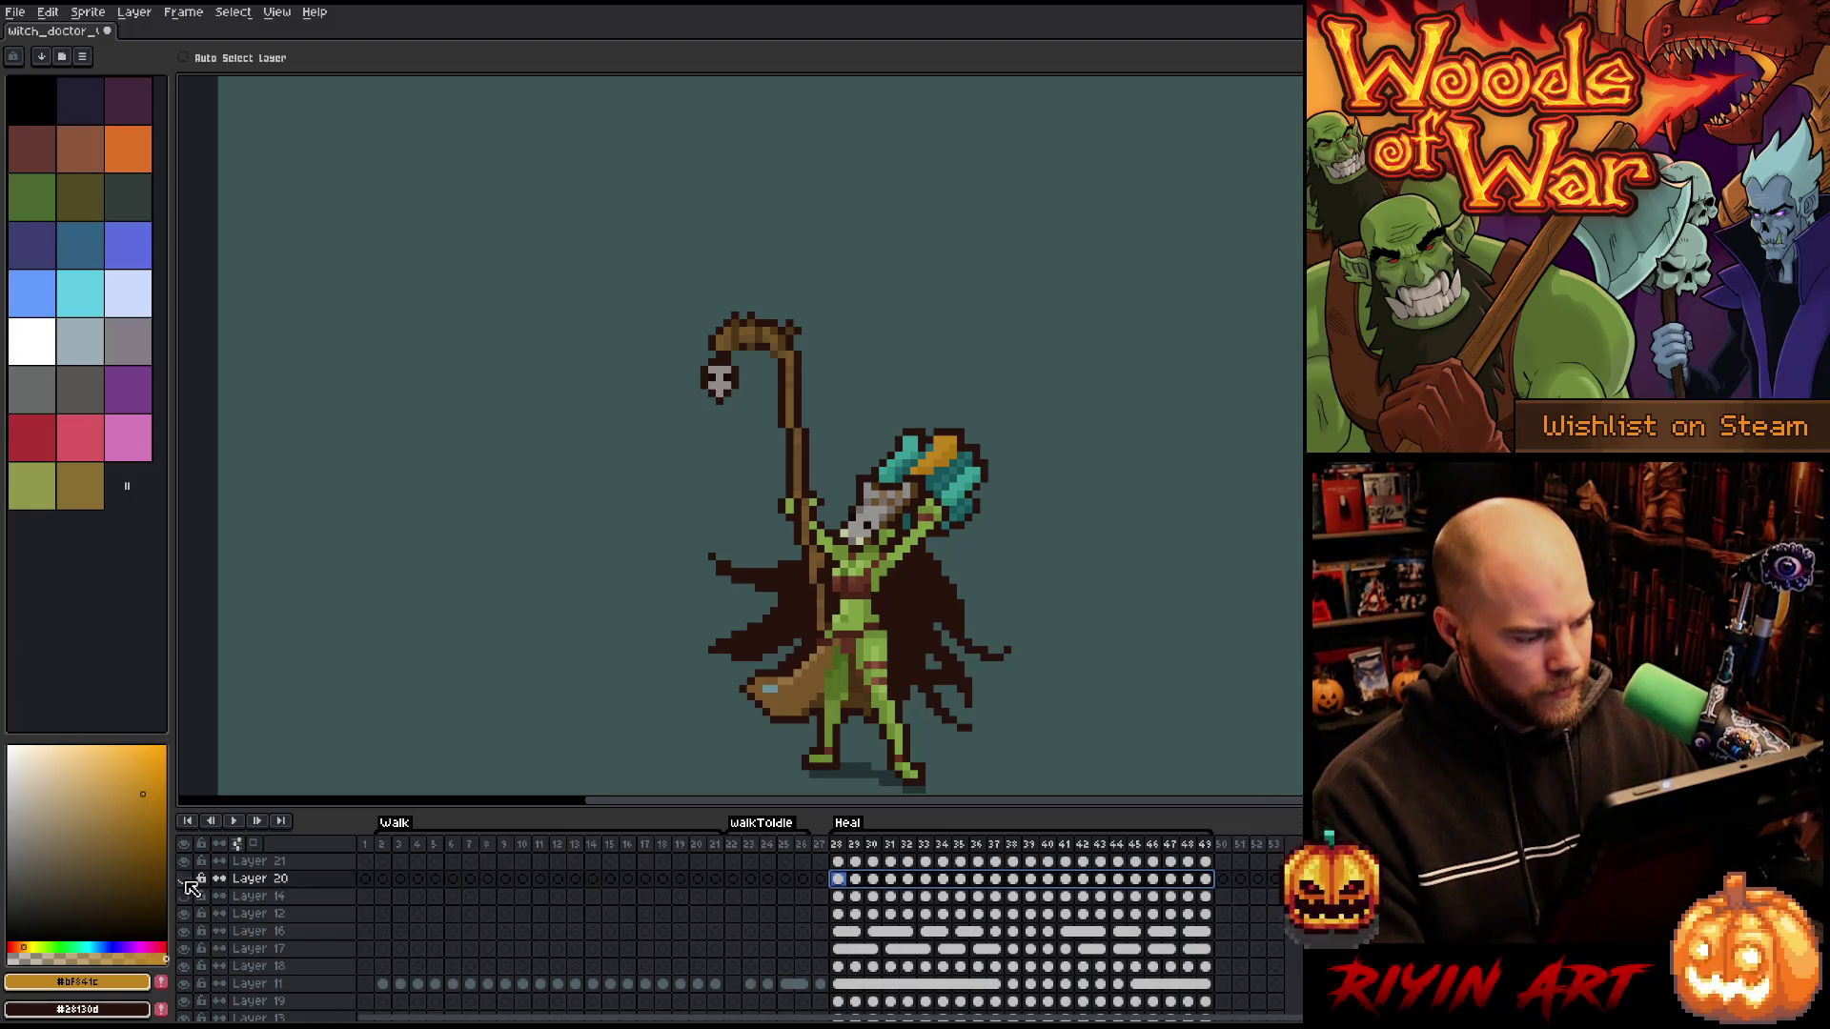
- Offset the second skull lower, shift Layer 20's cels to frames 43–48, and preview
{"action": "mouse_move", "coordinate": [739, 393]}
{"action": "left_mouse_down"}
{"action": "mouse_move", "coordinate": [770, 402]}
{"action": "mouse_move", "coordinate": [719, 420]}
{"action": "left_mouse_up"}
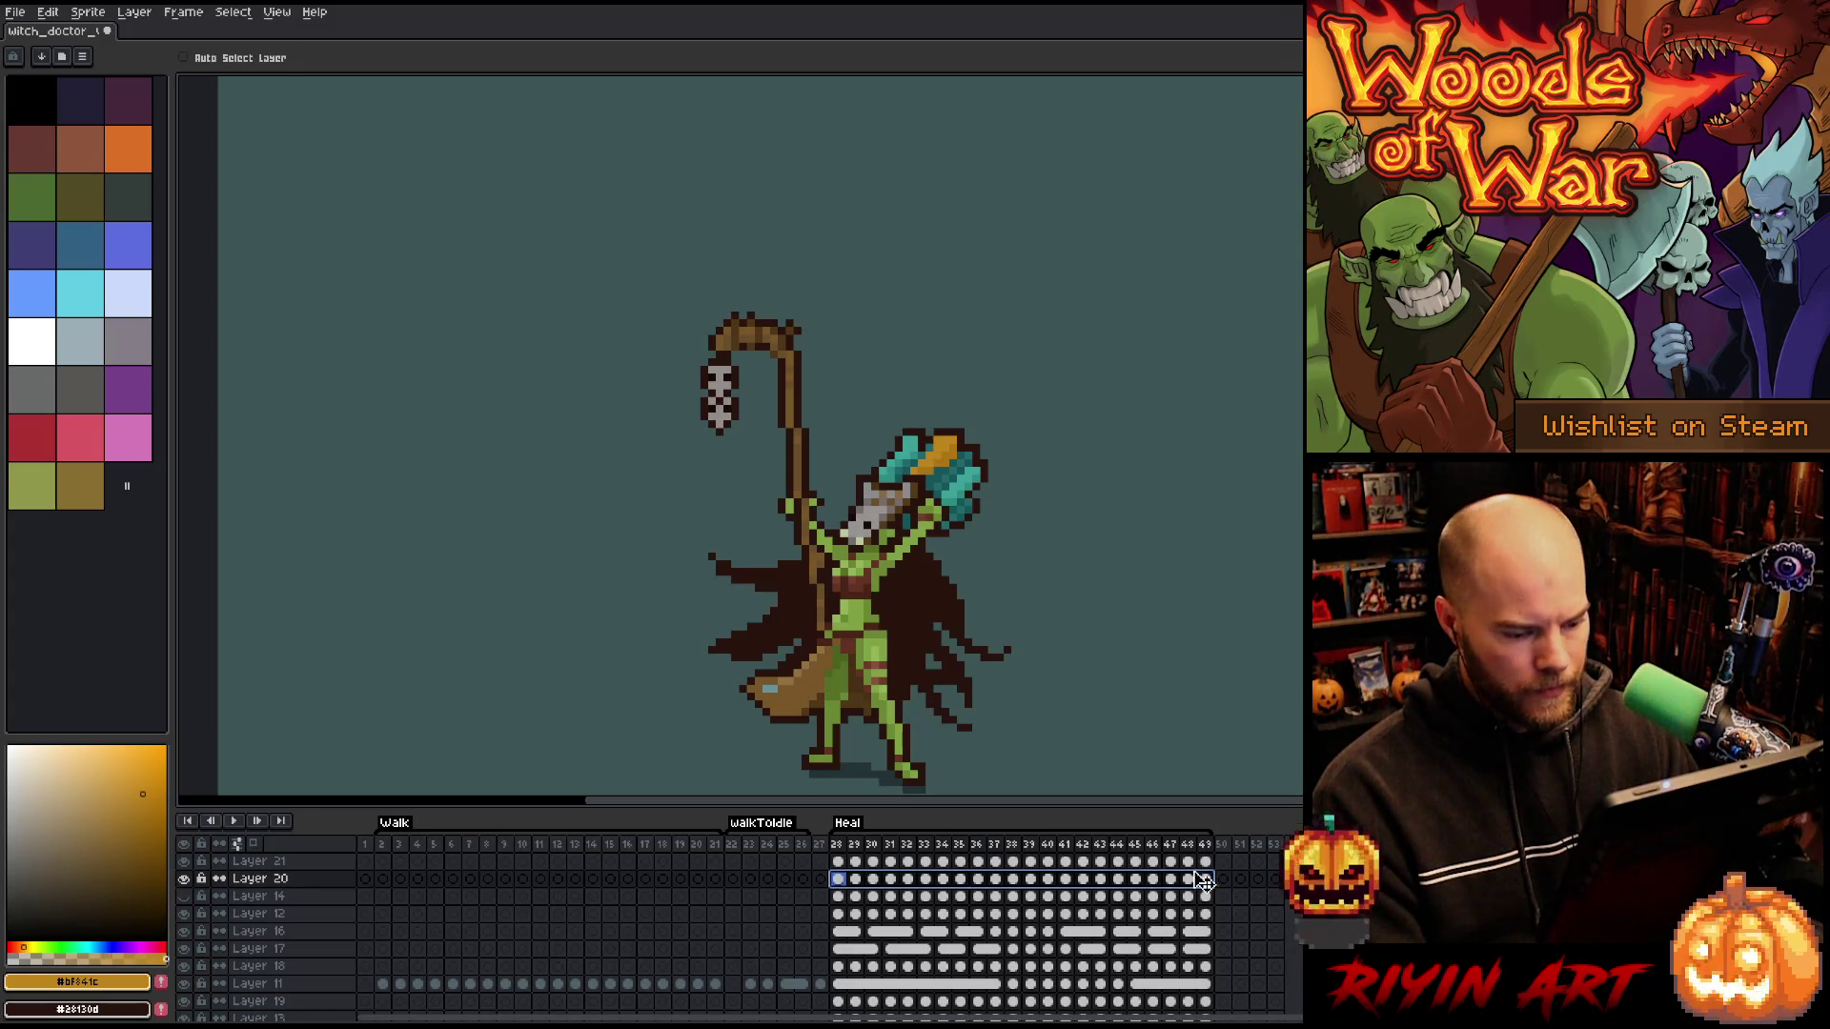
{"action": "left_click_drag", "start_coordinate": [1214, 879], "coordinate": [1086, 888]}
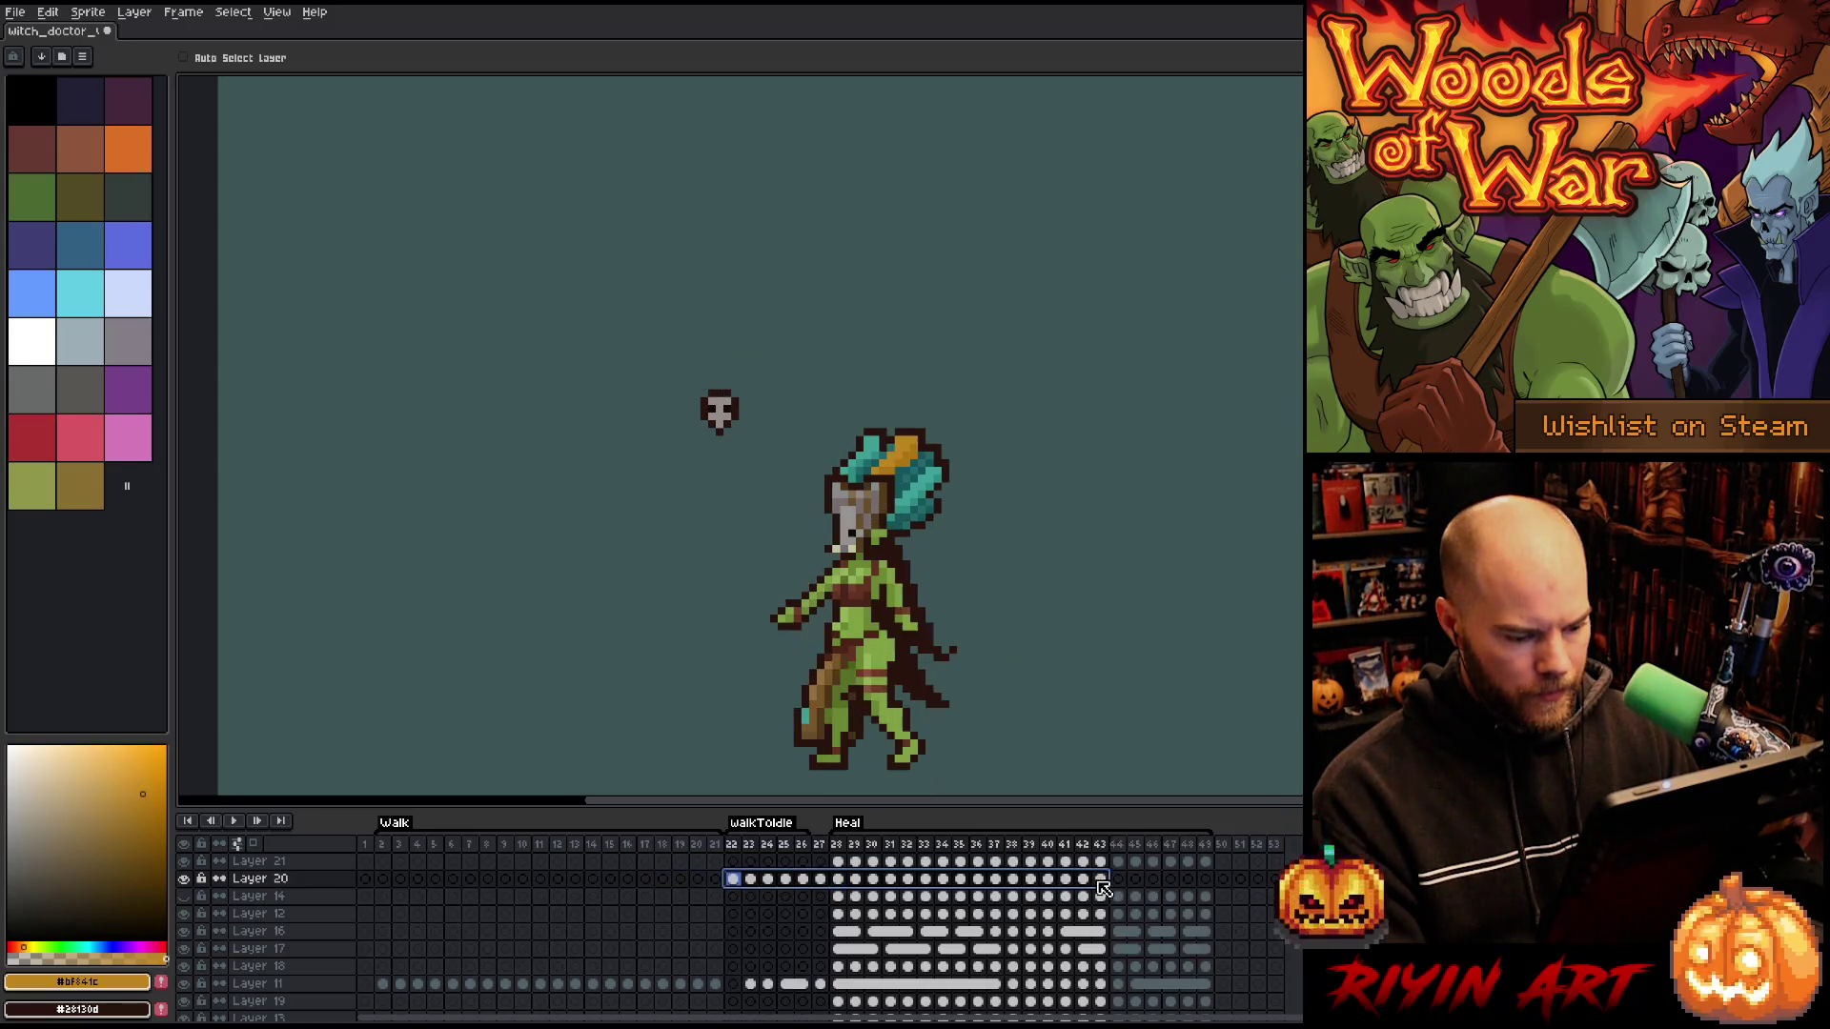
{"action": "left_click", "coordinate": [821, 882]}
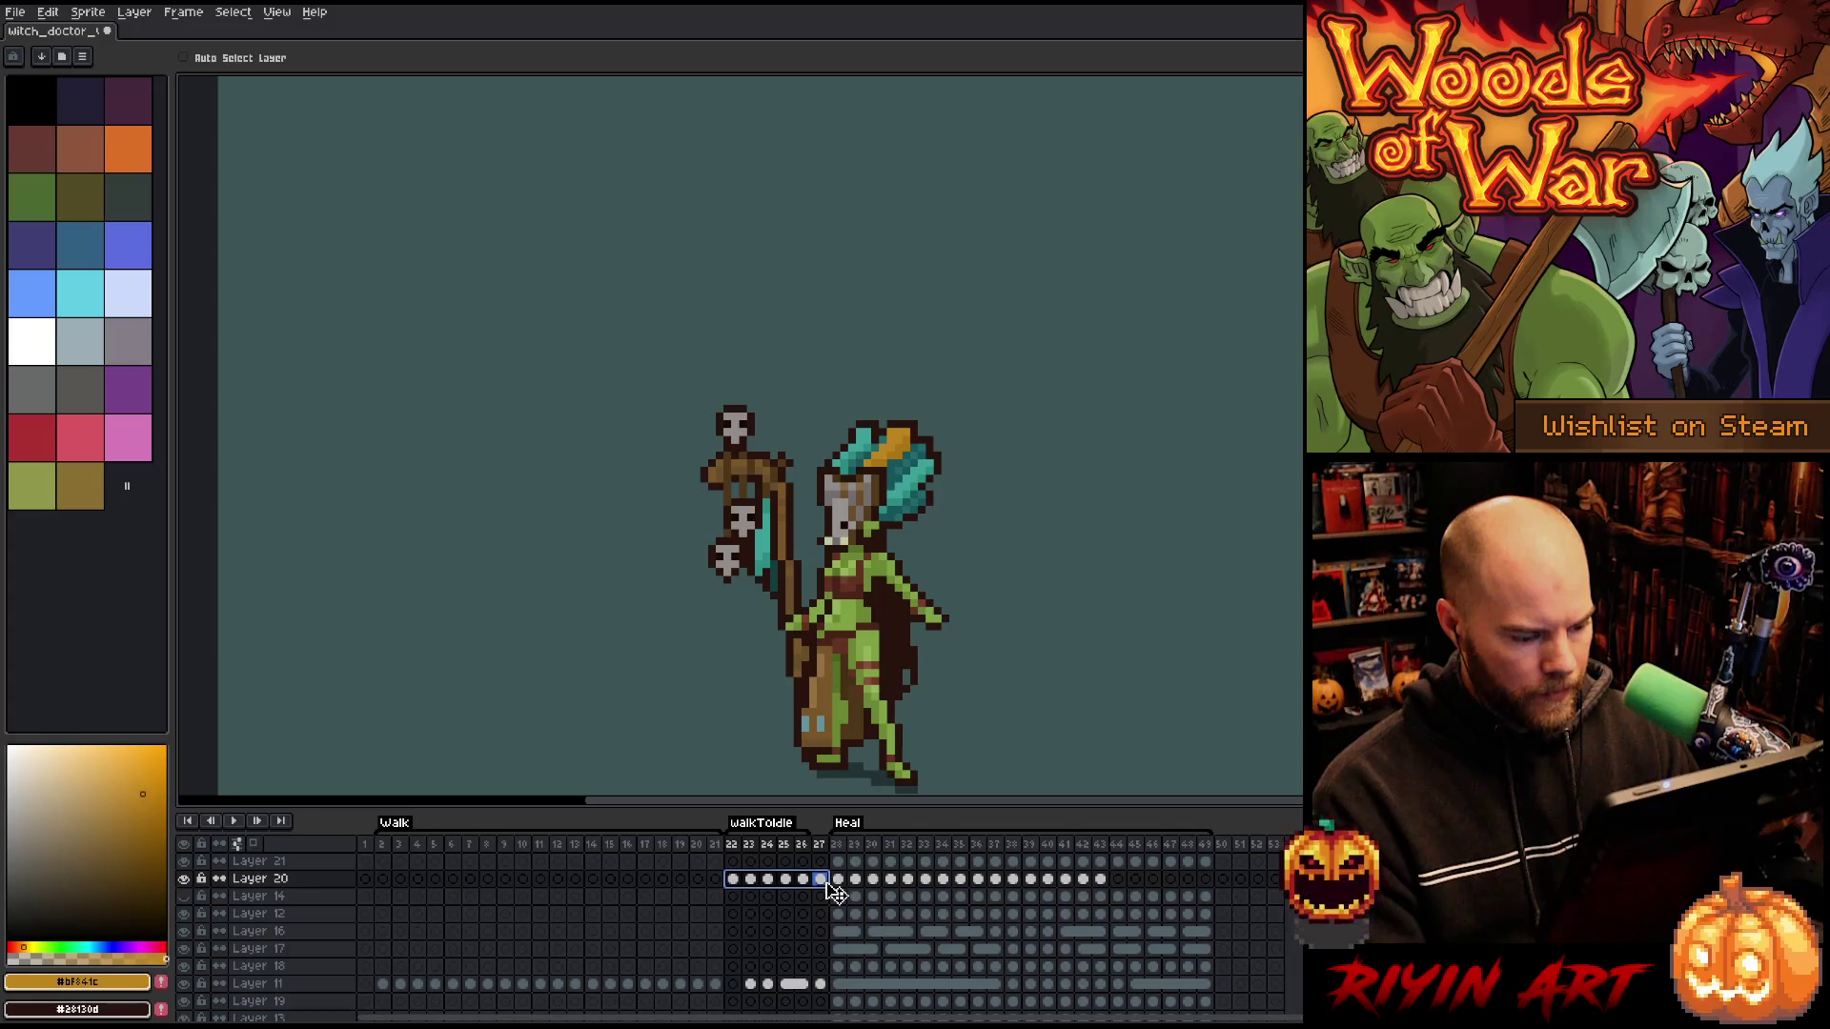
{"action": "left_click_drag", "start_coordinate": [860, 891], "coordinate": [1210, 882]}
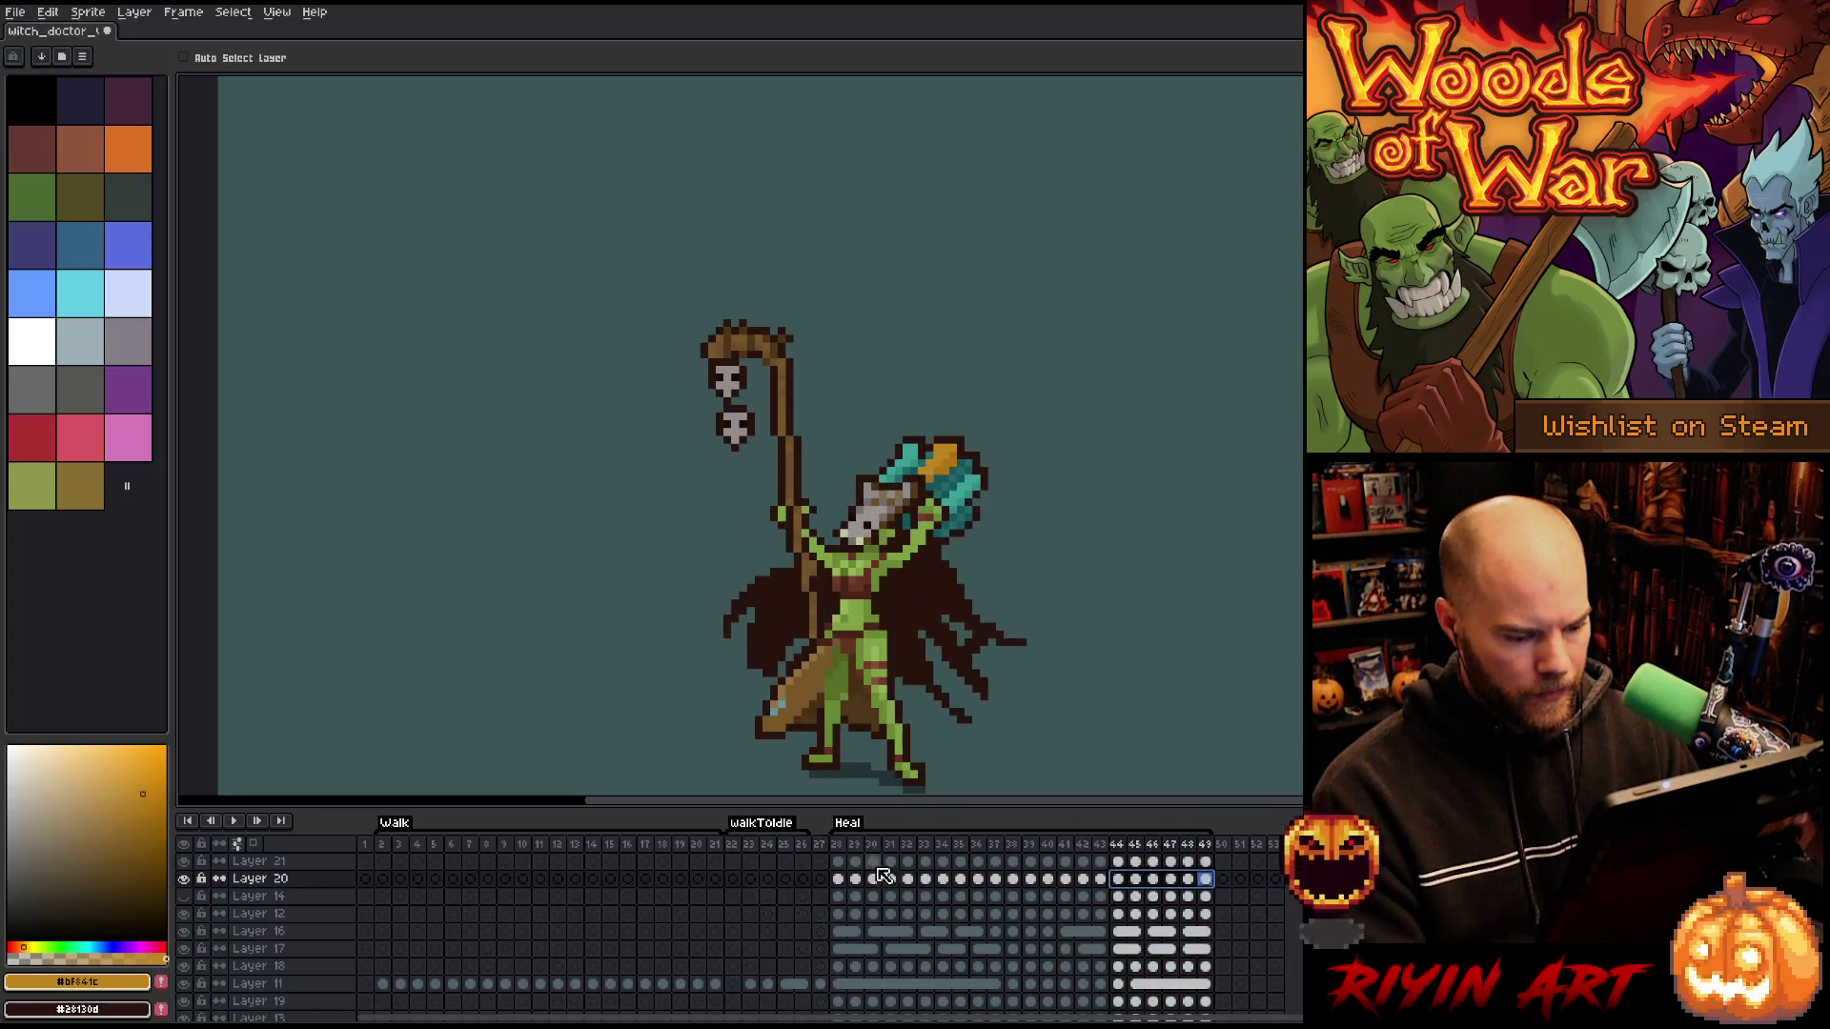
{"action": "key", "text": "Return"}
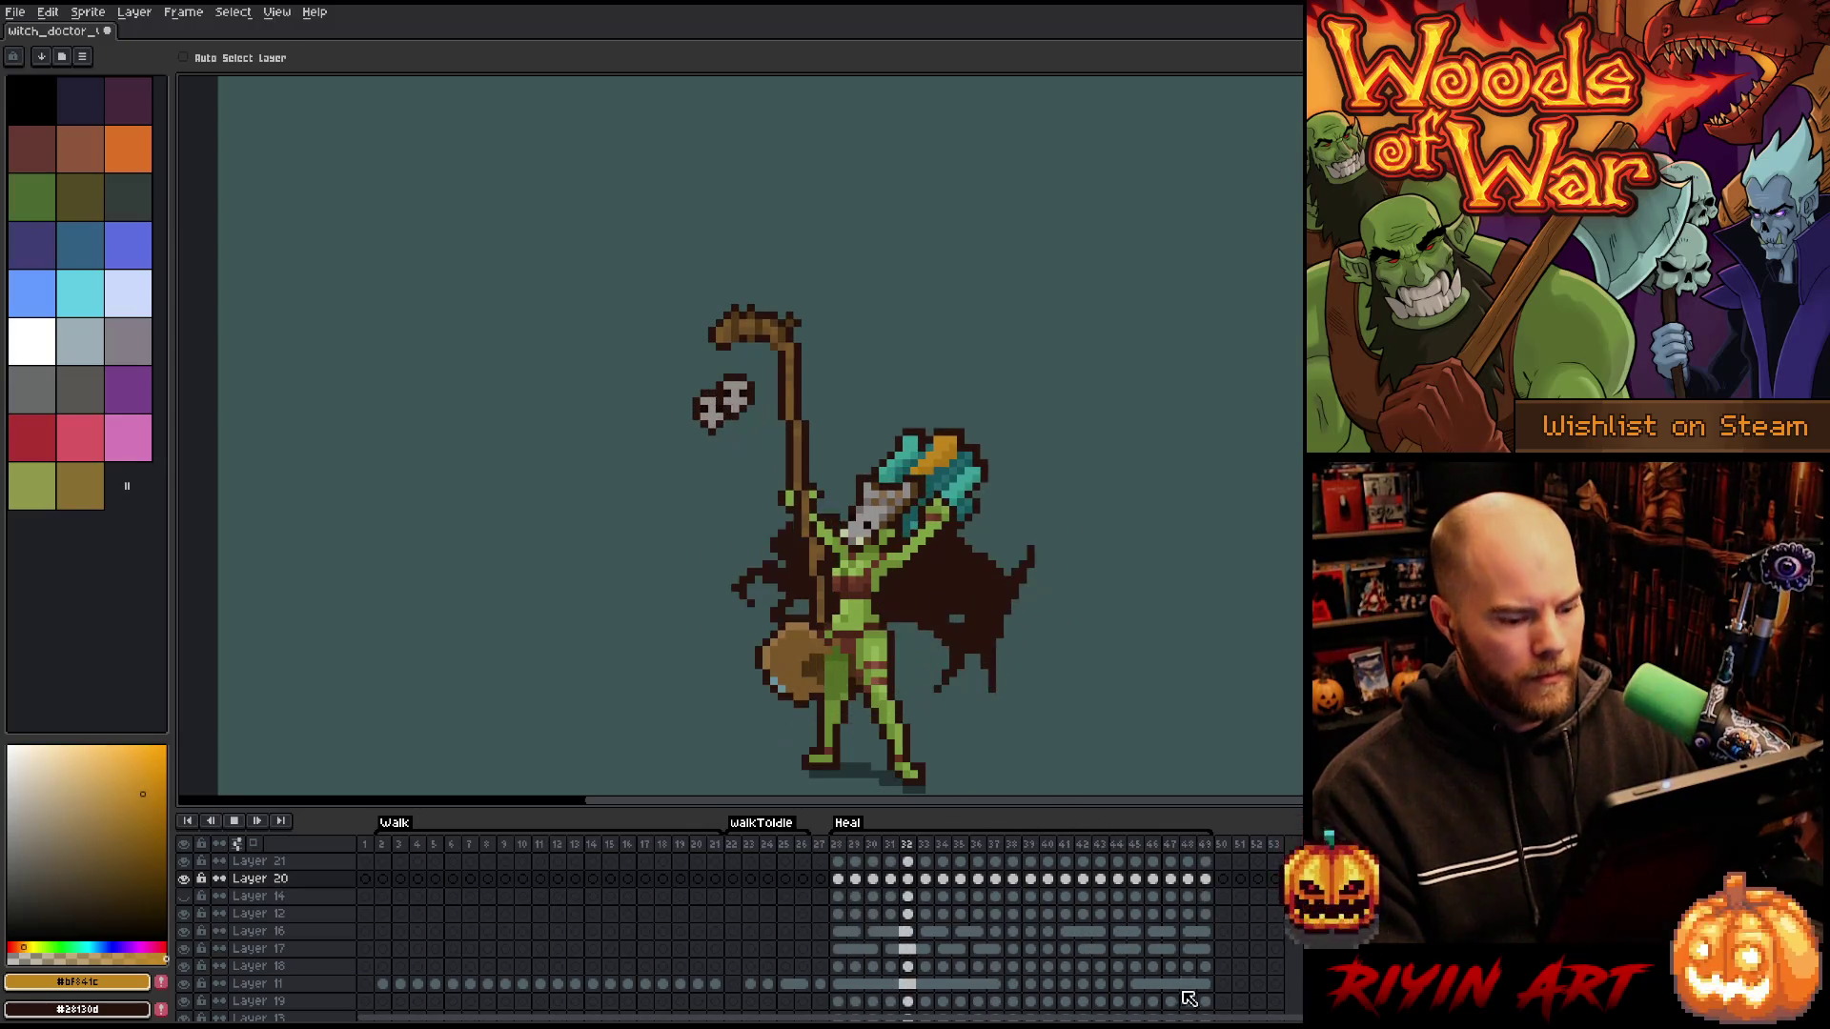
- Review the Heal animation, hiding and showing Layer 14 to compare the skulls
{"action": "left_click_drag", "start_coordinate": [1198, 881], "coordinate": [841, 881]}
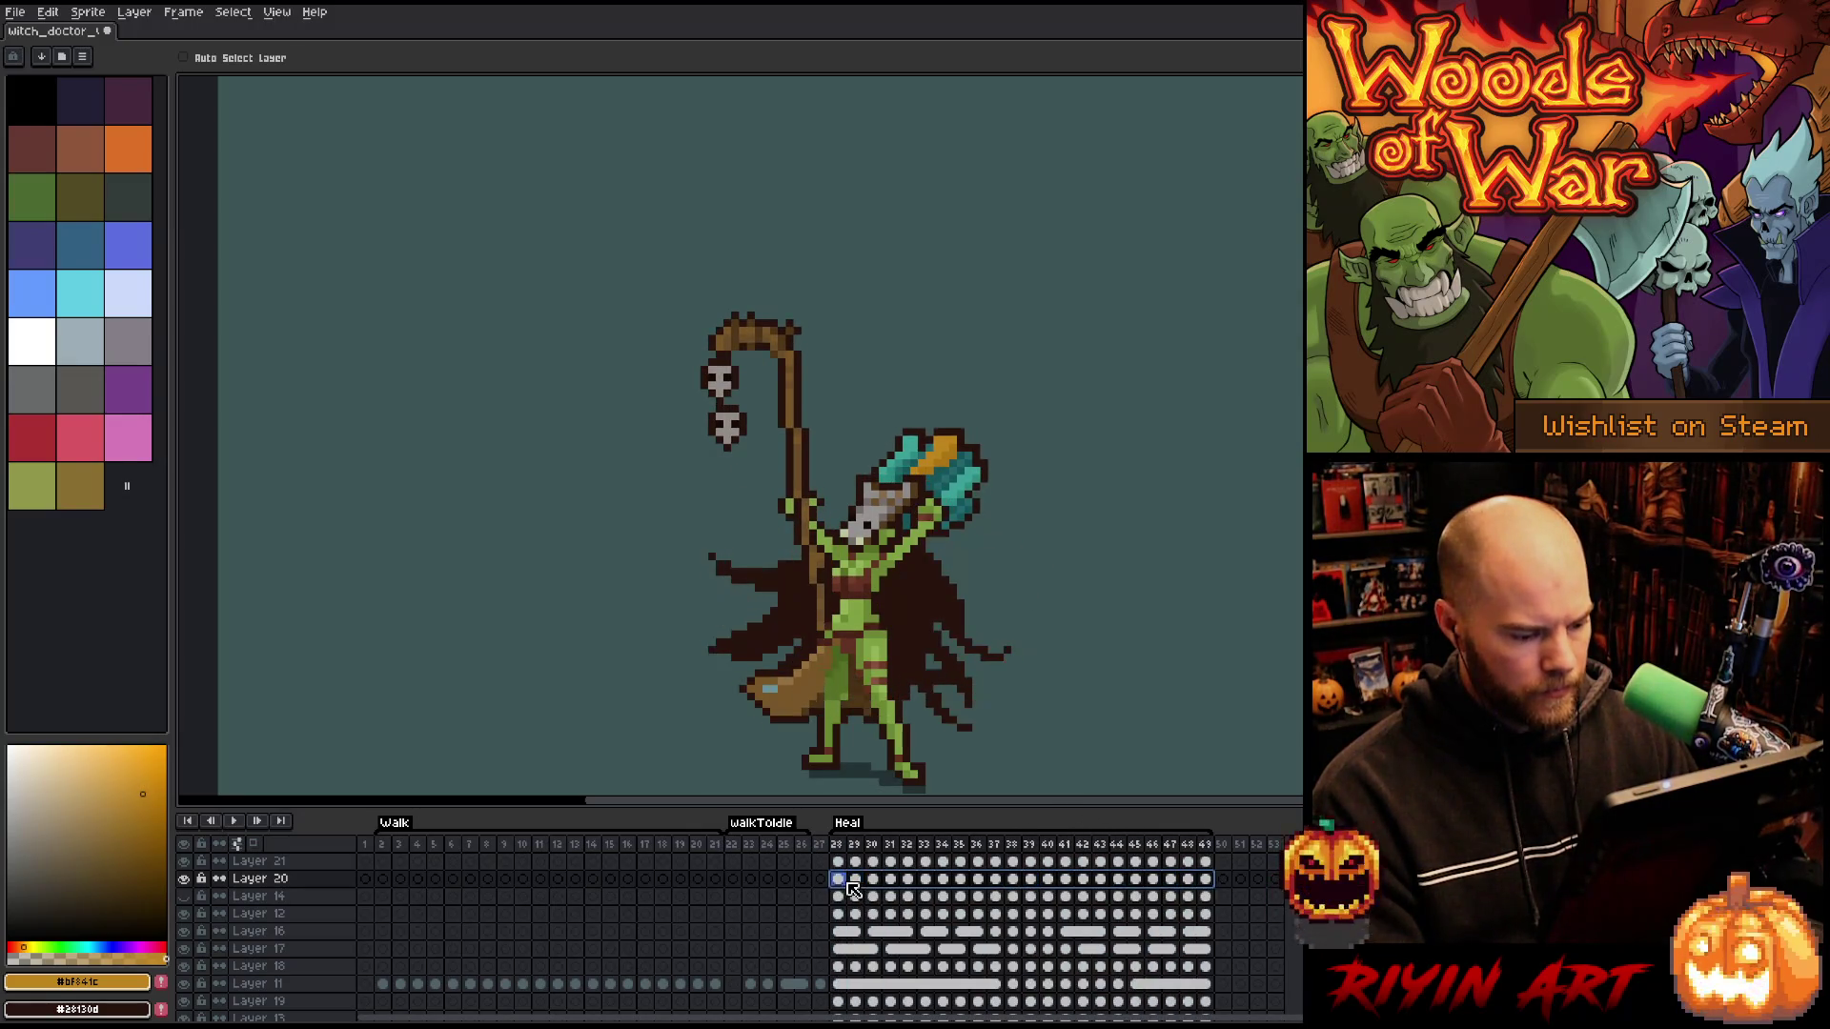
{"action": "left_click_drag", "start_coordinate": [1189, 897], "coordinate": [844, 900]}
{"action": "left_click", "coordinate": [183, 12]}
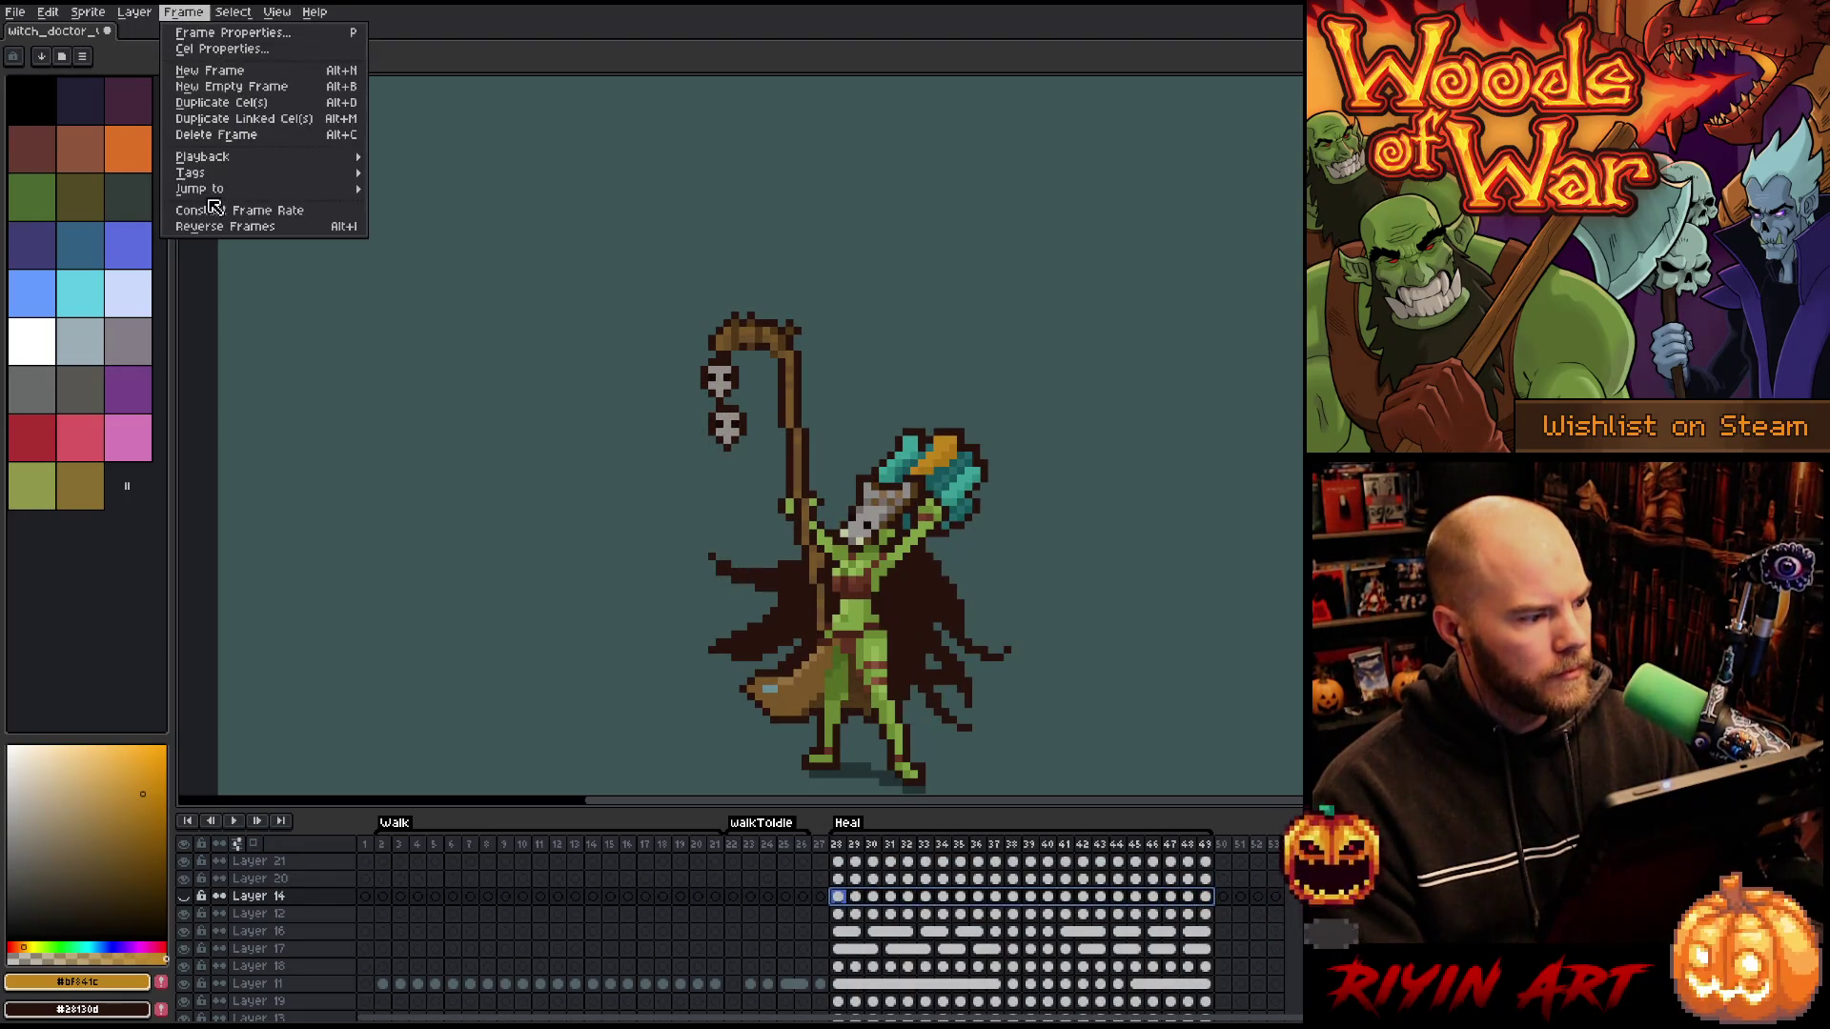
{"action": "left_click", "coordinate": [214, 232]}
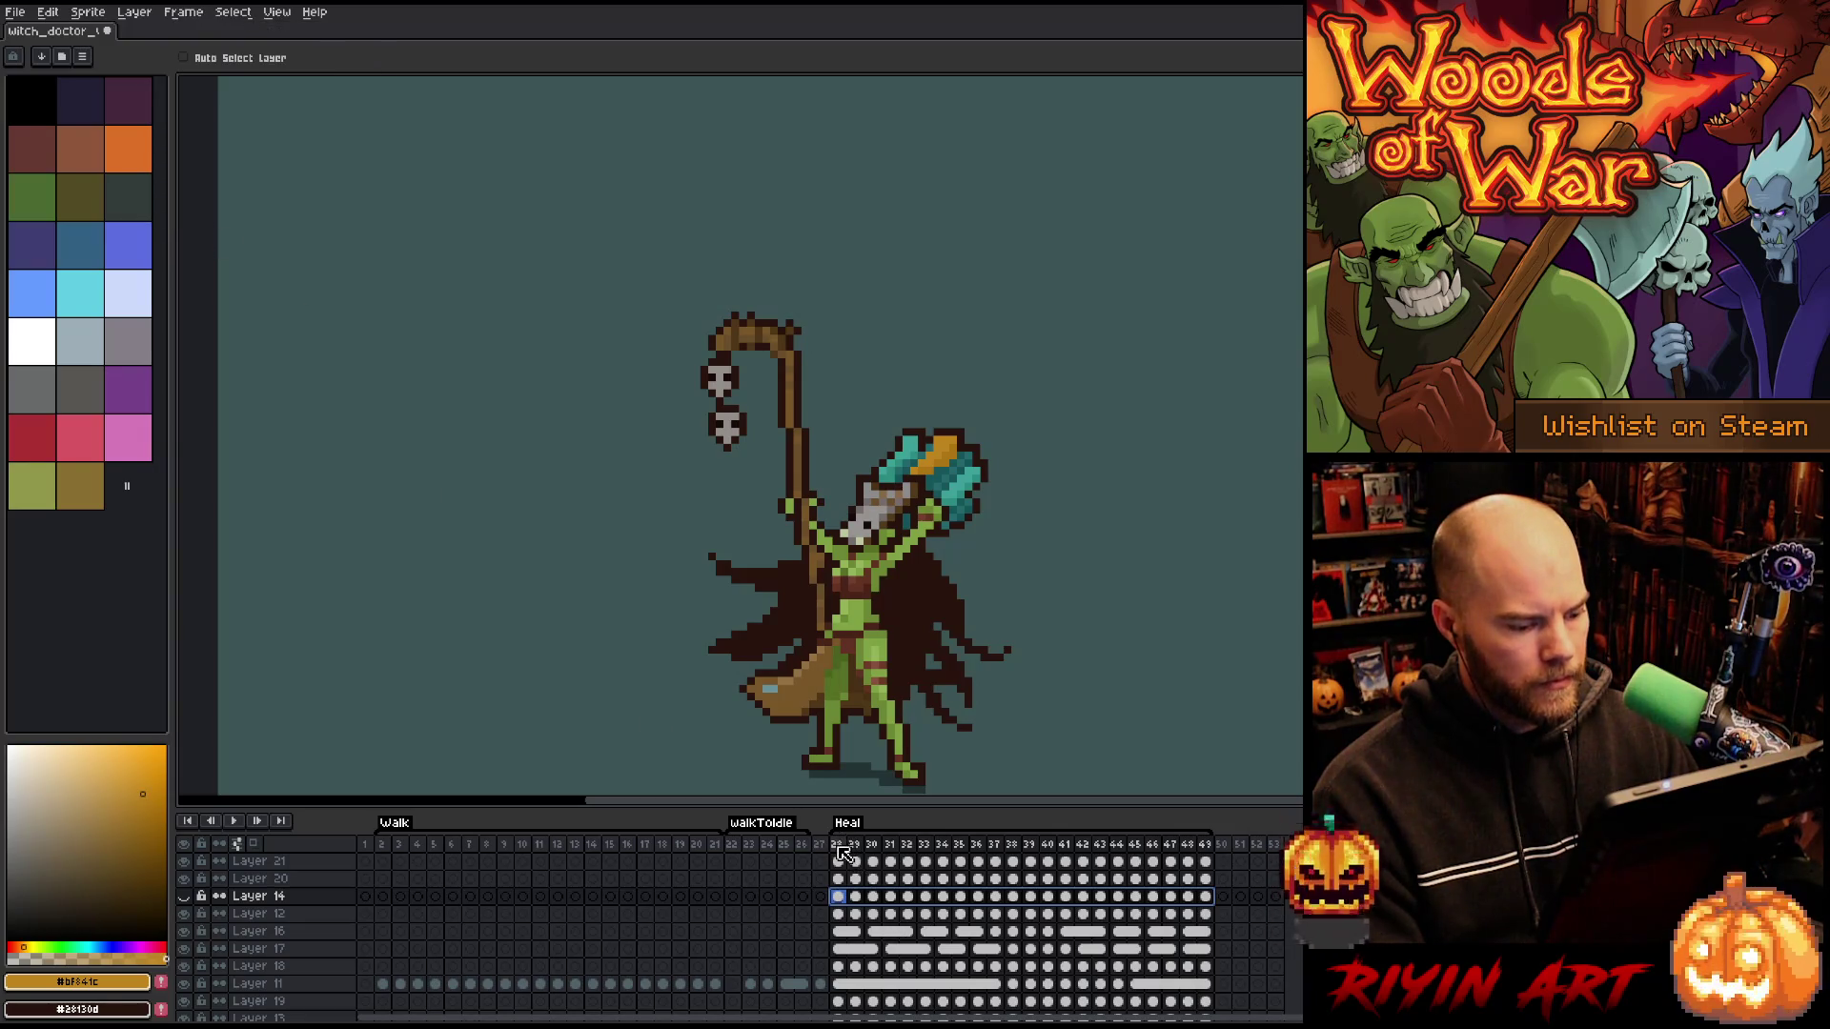
{"action": "key", "text": "Return"}
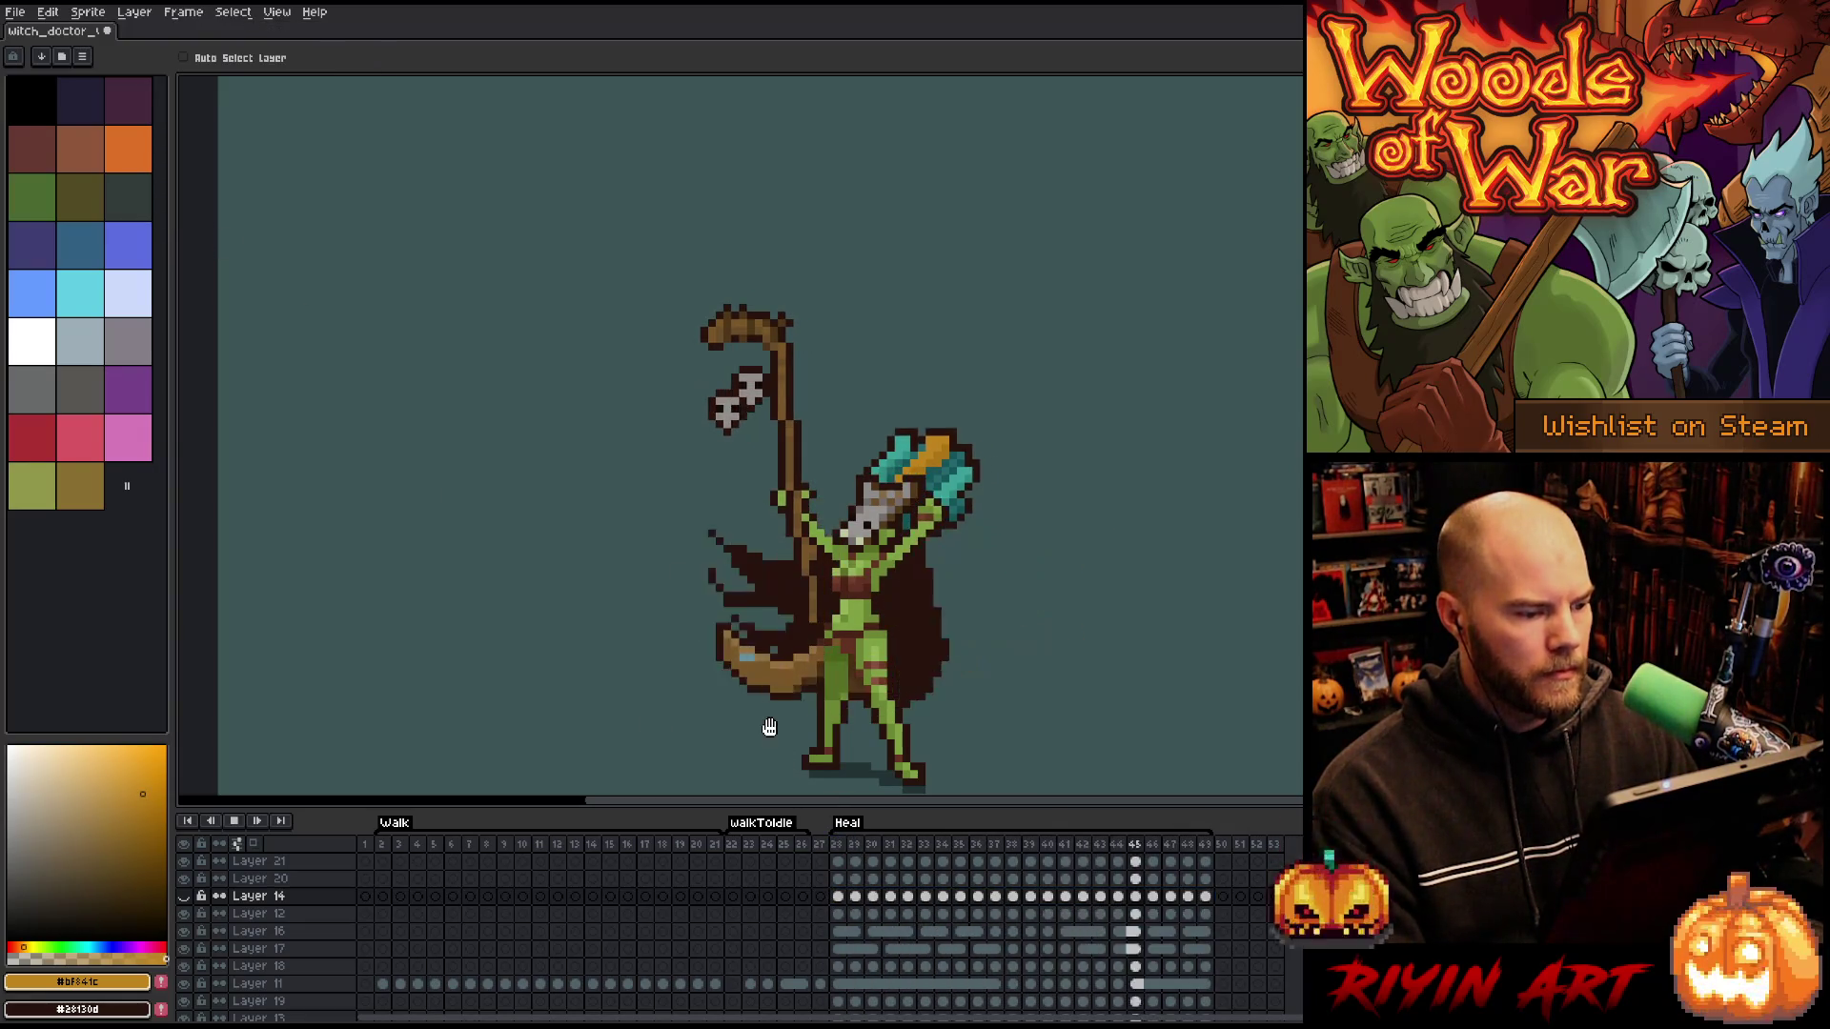
{"action": "key", "text": "Return"}
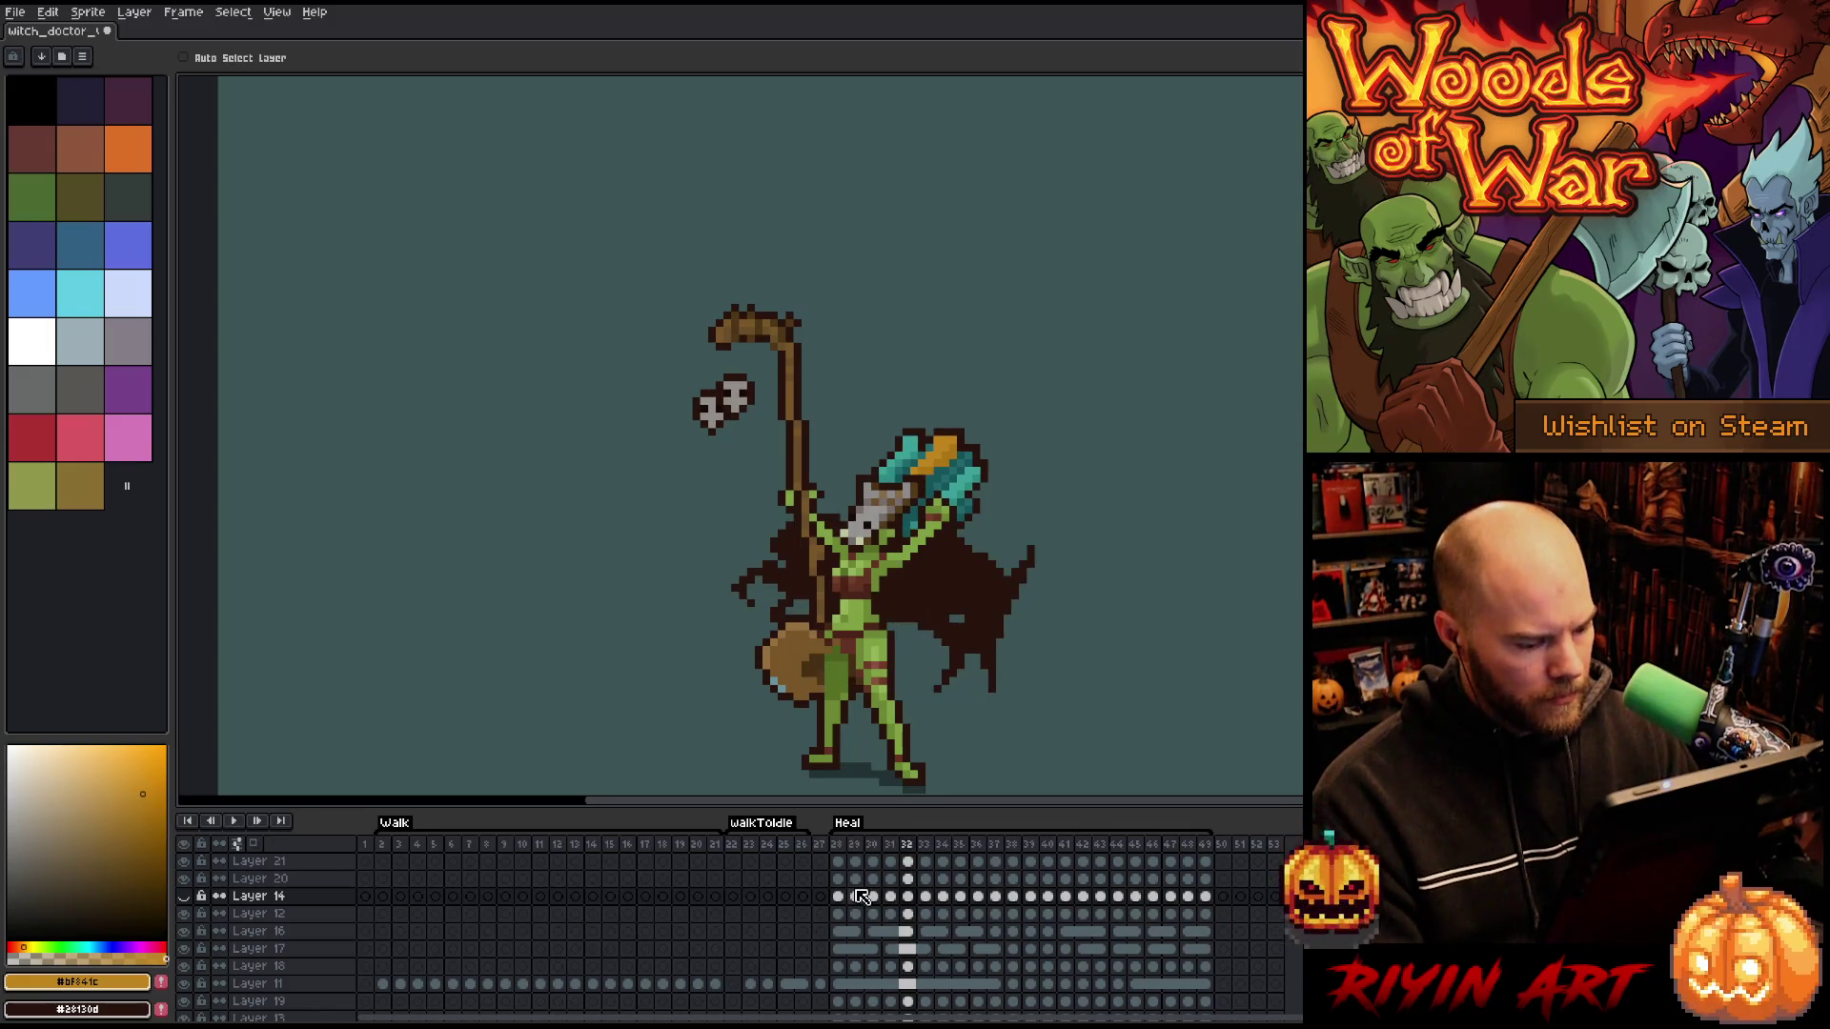
{"action": "left_click", "coordinate": [192, 899]}
{"action": "left_click", "coordinate": [192, 899]}
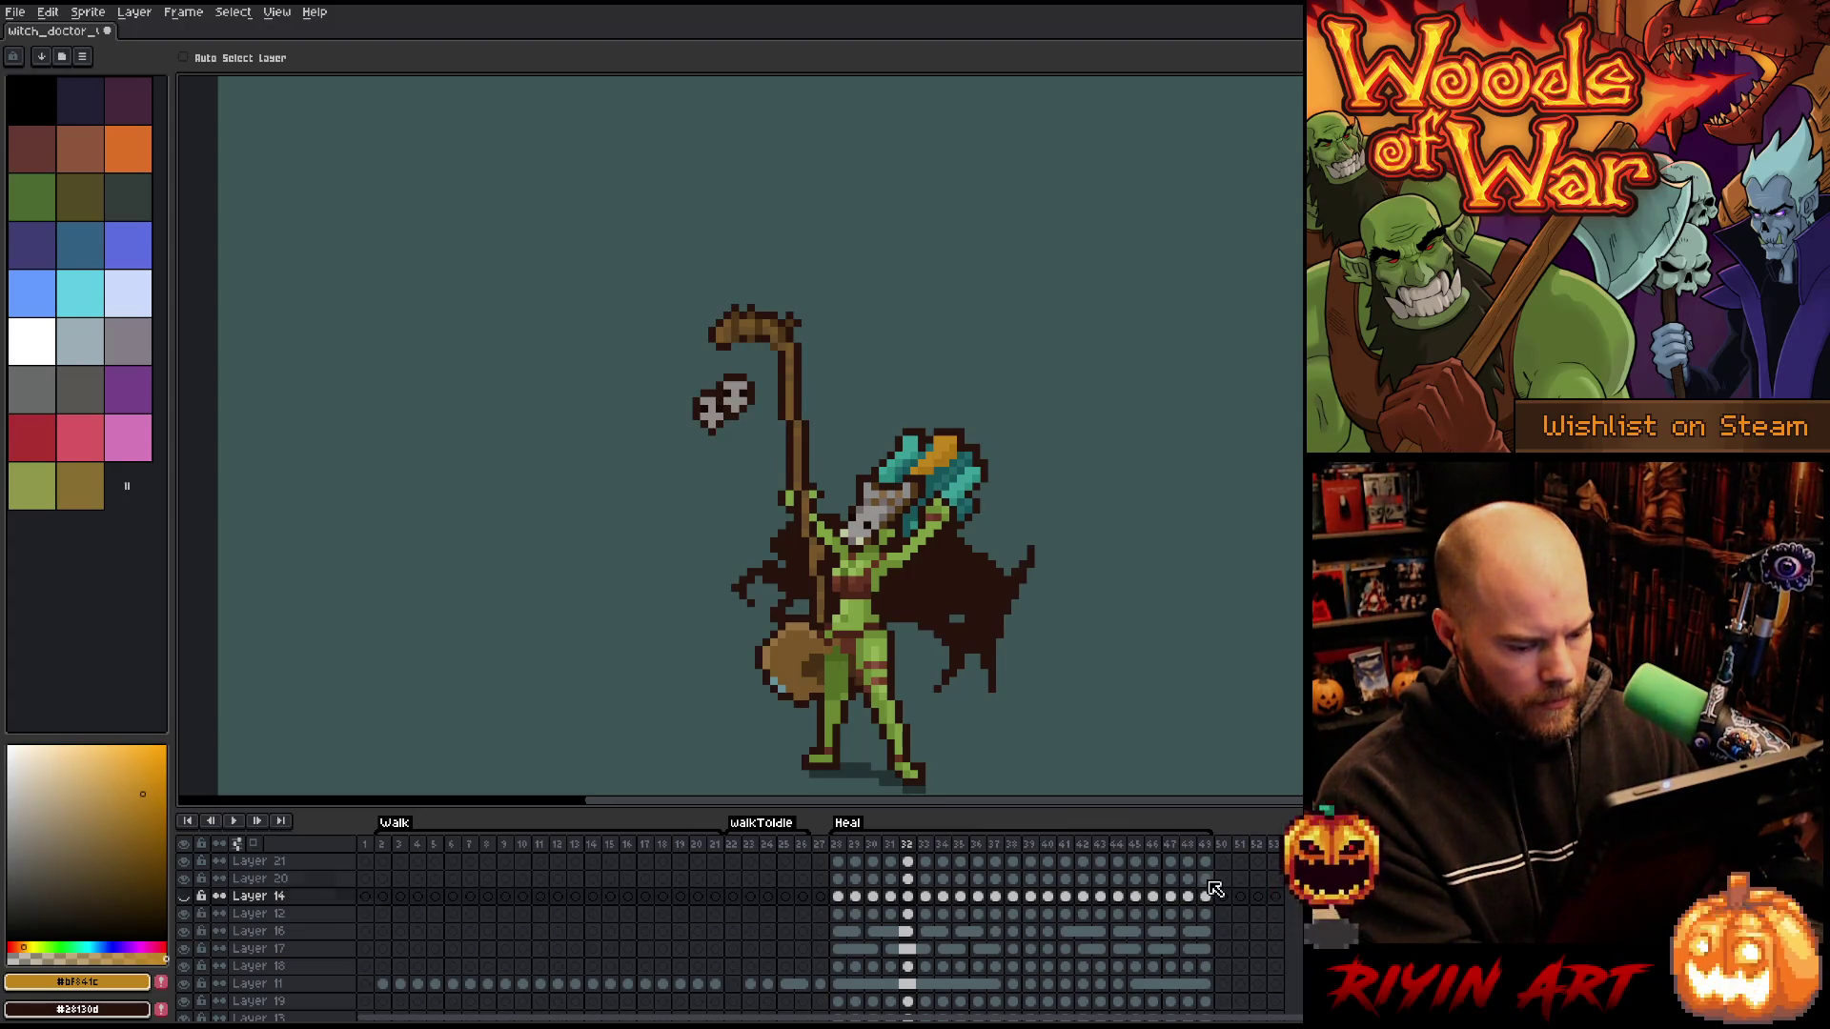
- Reverse the Heal frames 28–49 on Layer 20 and Layer 14, then preview
{"action": "left_click", "coordinate": [838, 879]}
{"action": "scroll", "coordinate": [863, 900], "scroll_direction": "up", "scroll_amount": 1}
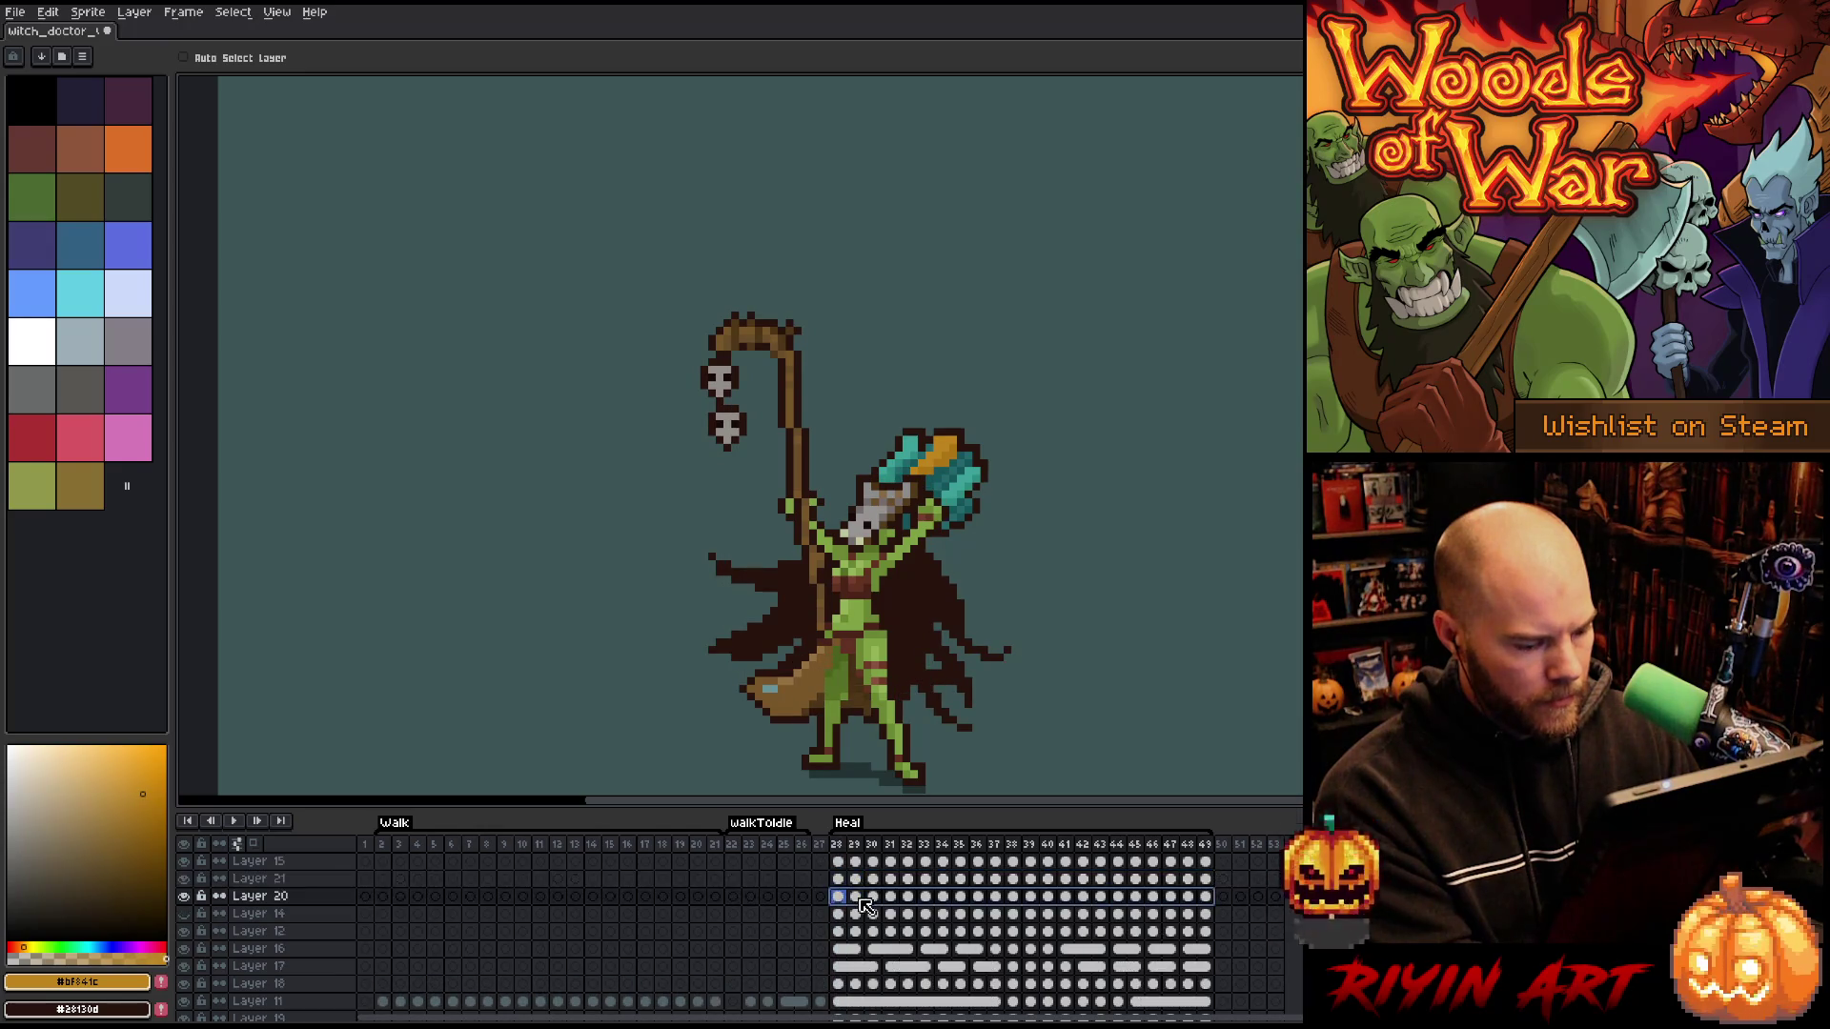
{"action": "left_click", "coordinate": [181, 14]}
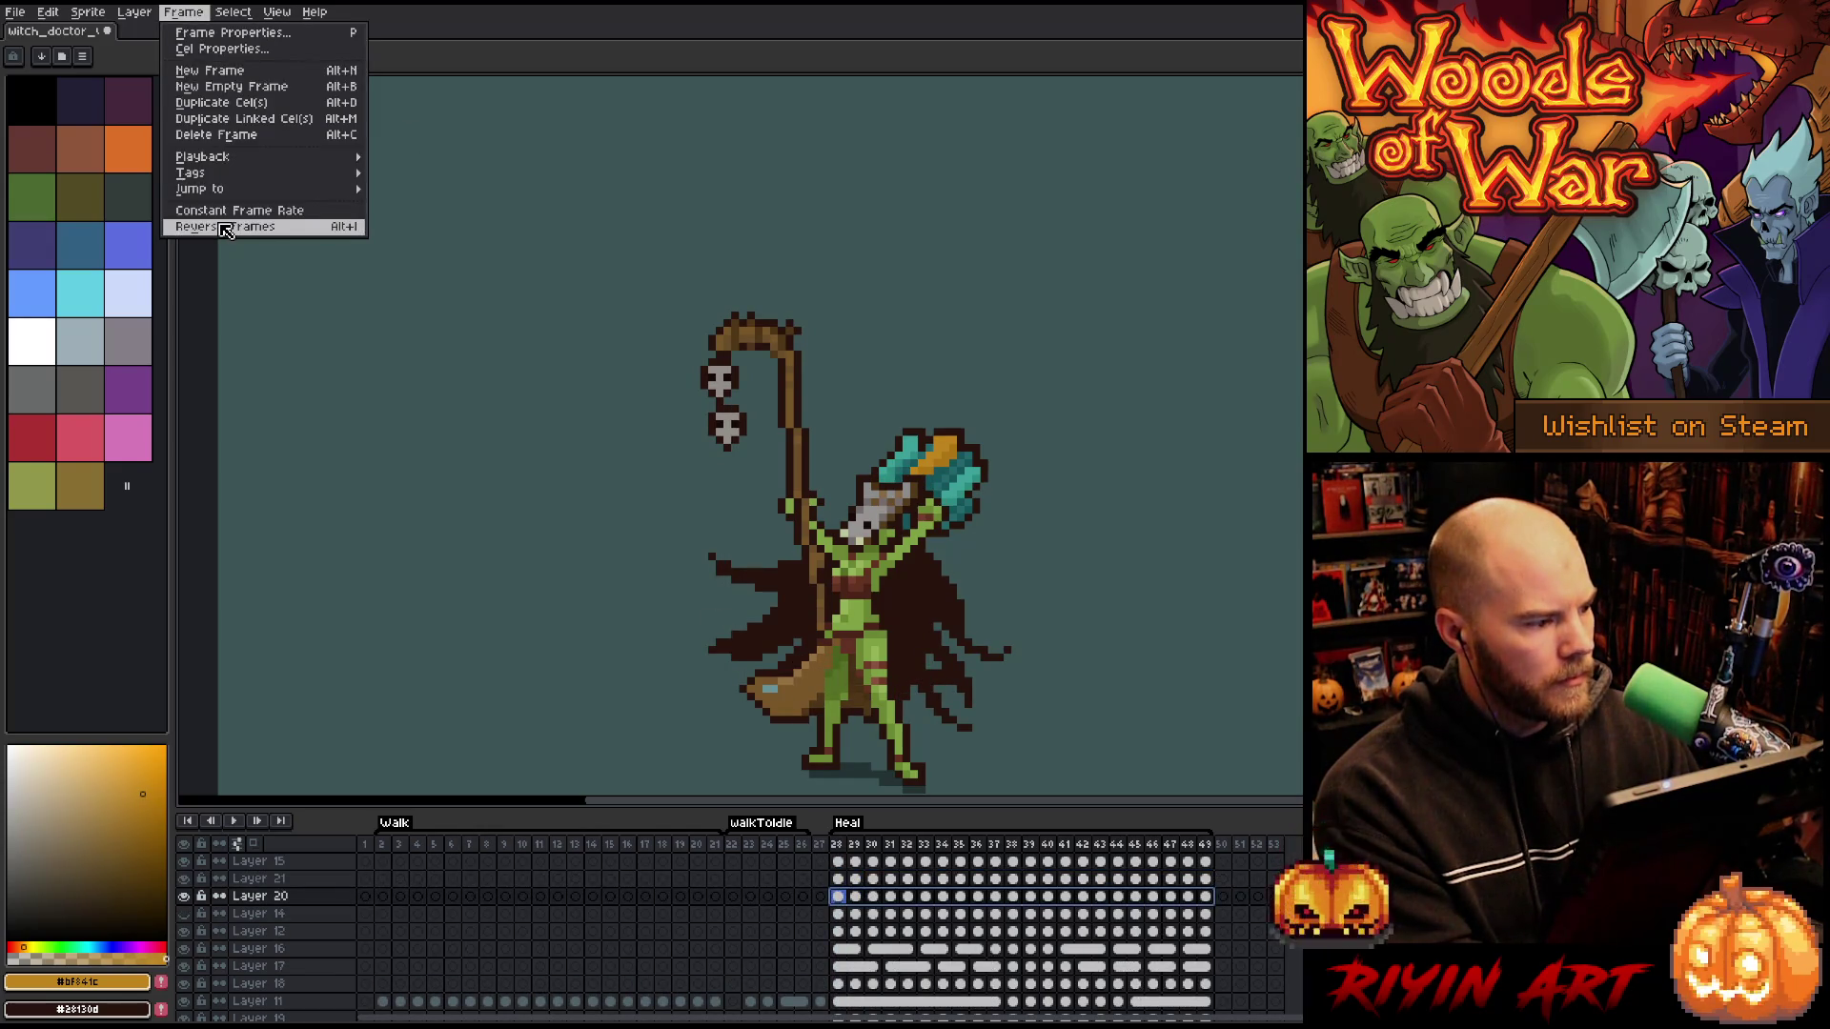
{"action": "left_click", "coordinate": [239, 238]}
{"action": "left_click_drag", "start_coordinate": [840, 915], "coordinate": [1204, 914]}
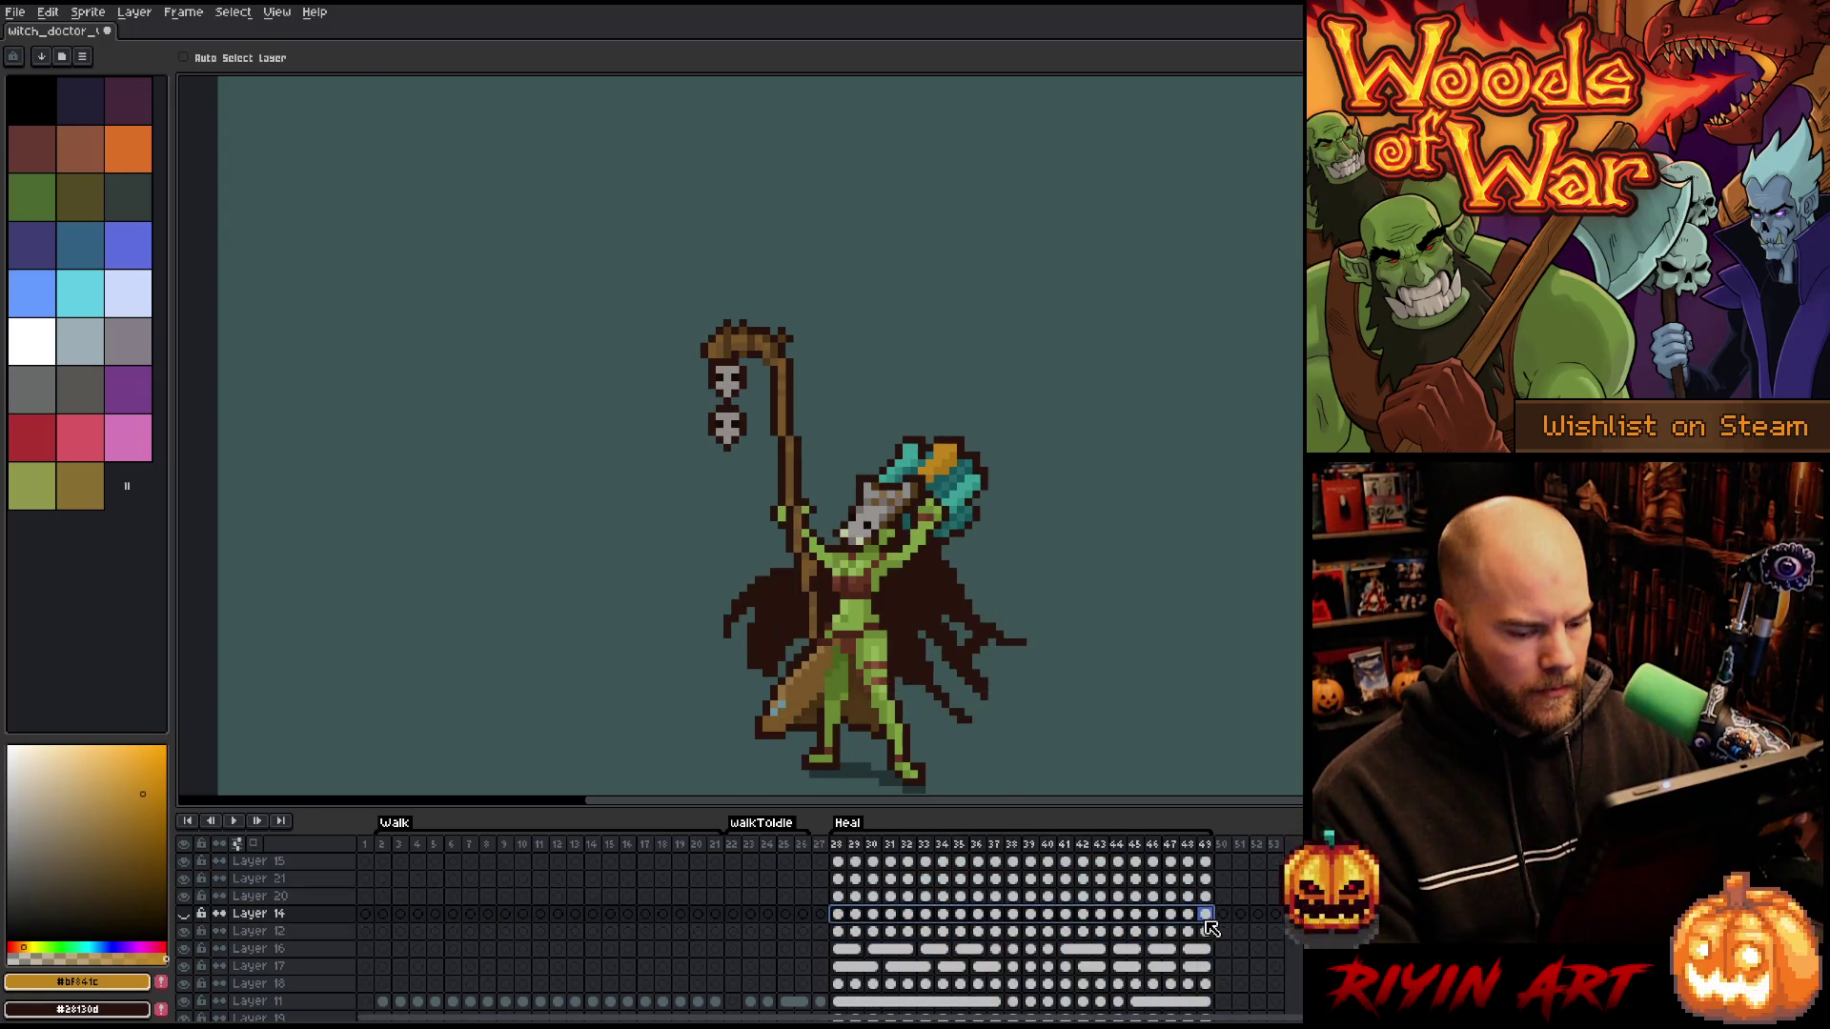
{"action": "left_click", "coordinate": [171, 12]}
{"action": "left_click", "coordinate": [233, 229]}
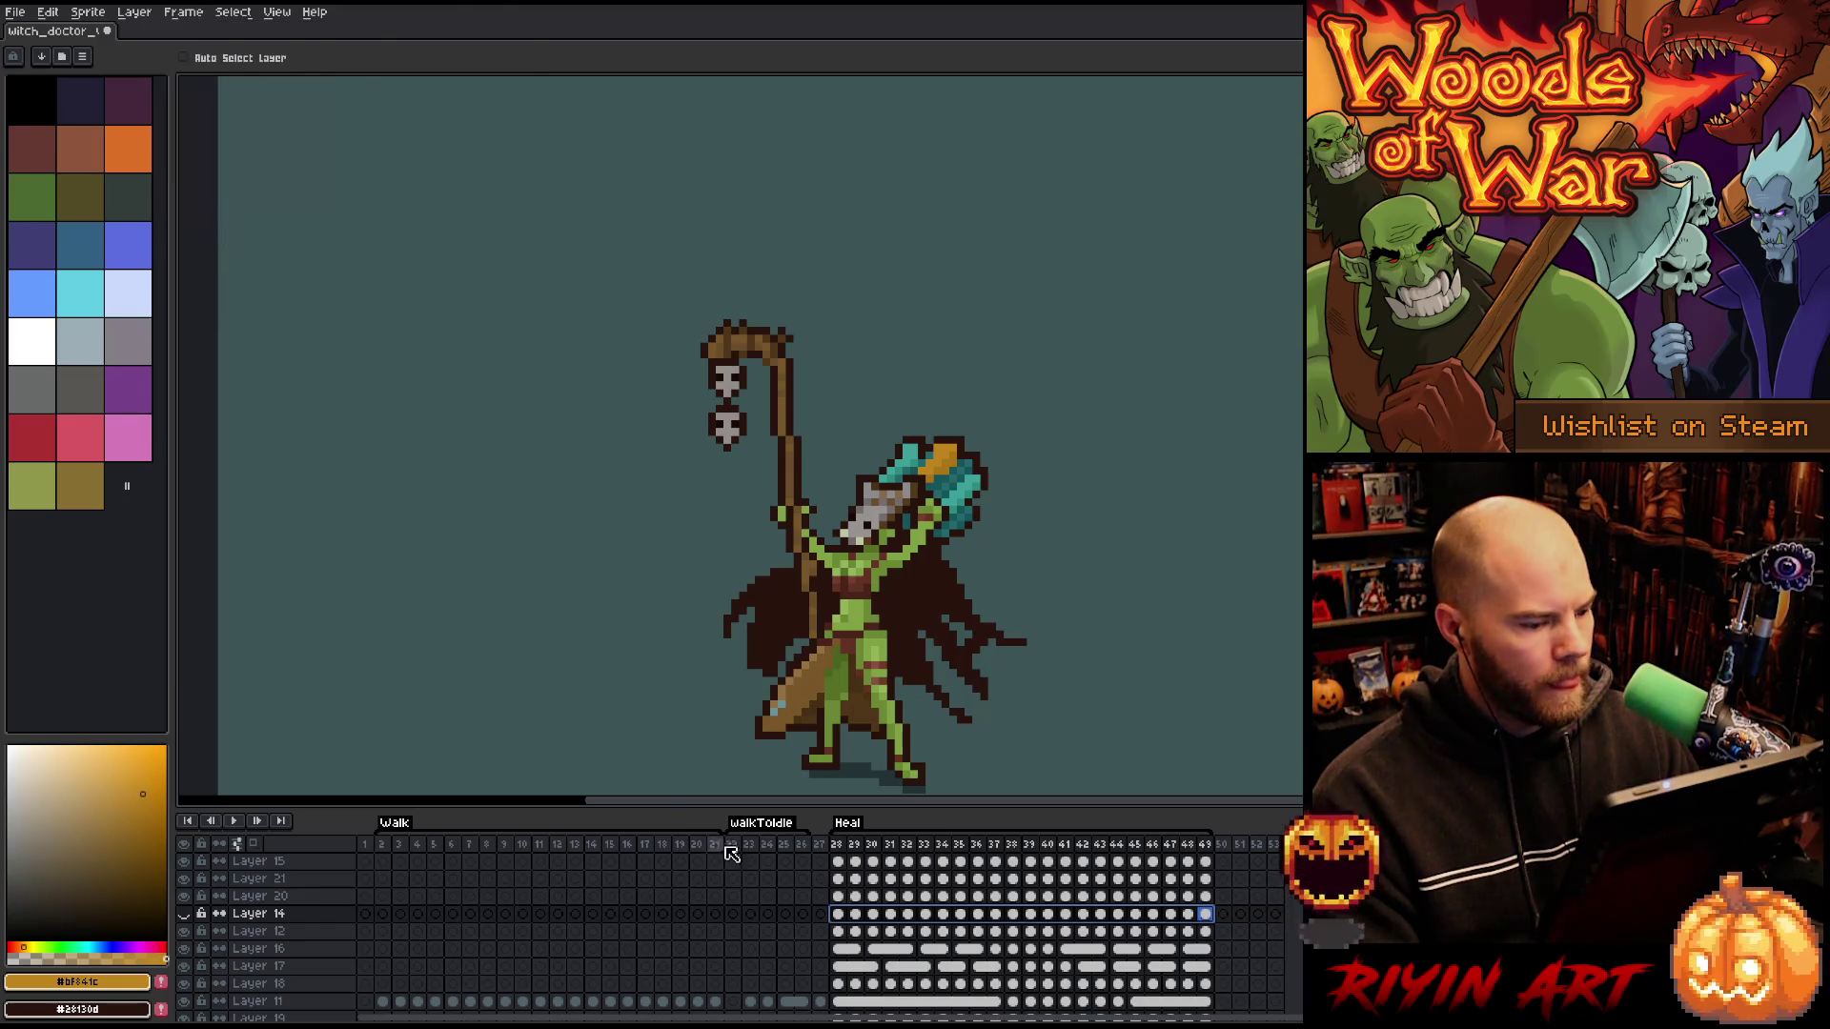
{"action": "key", "text": "Return"}
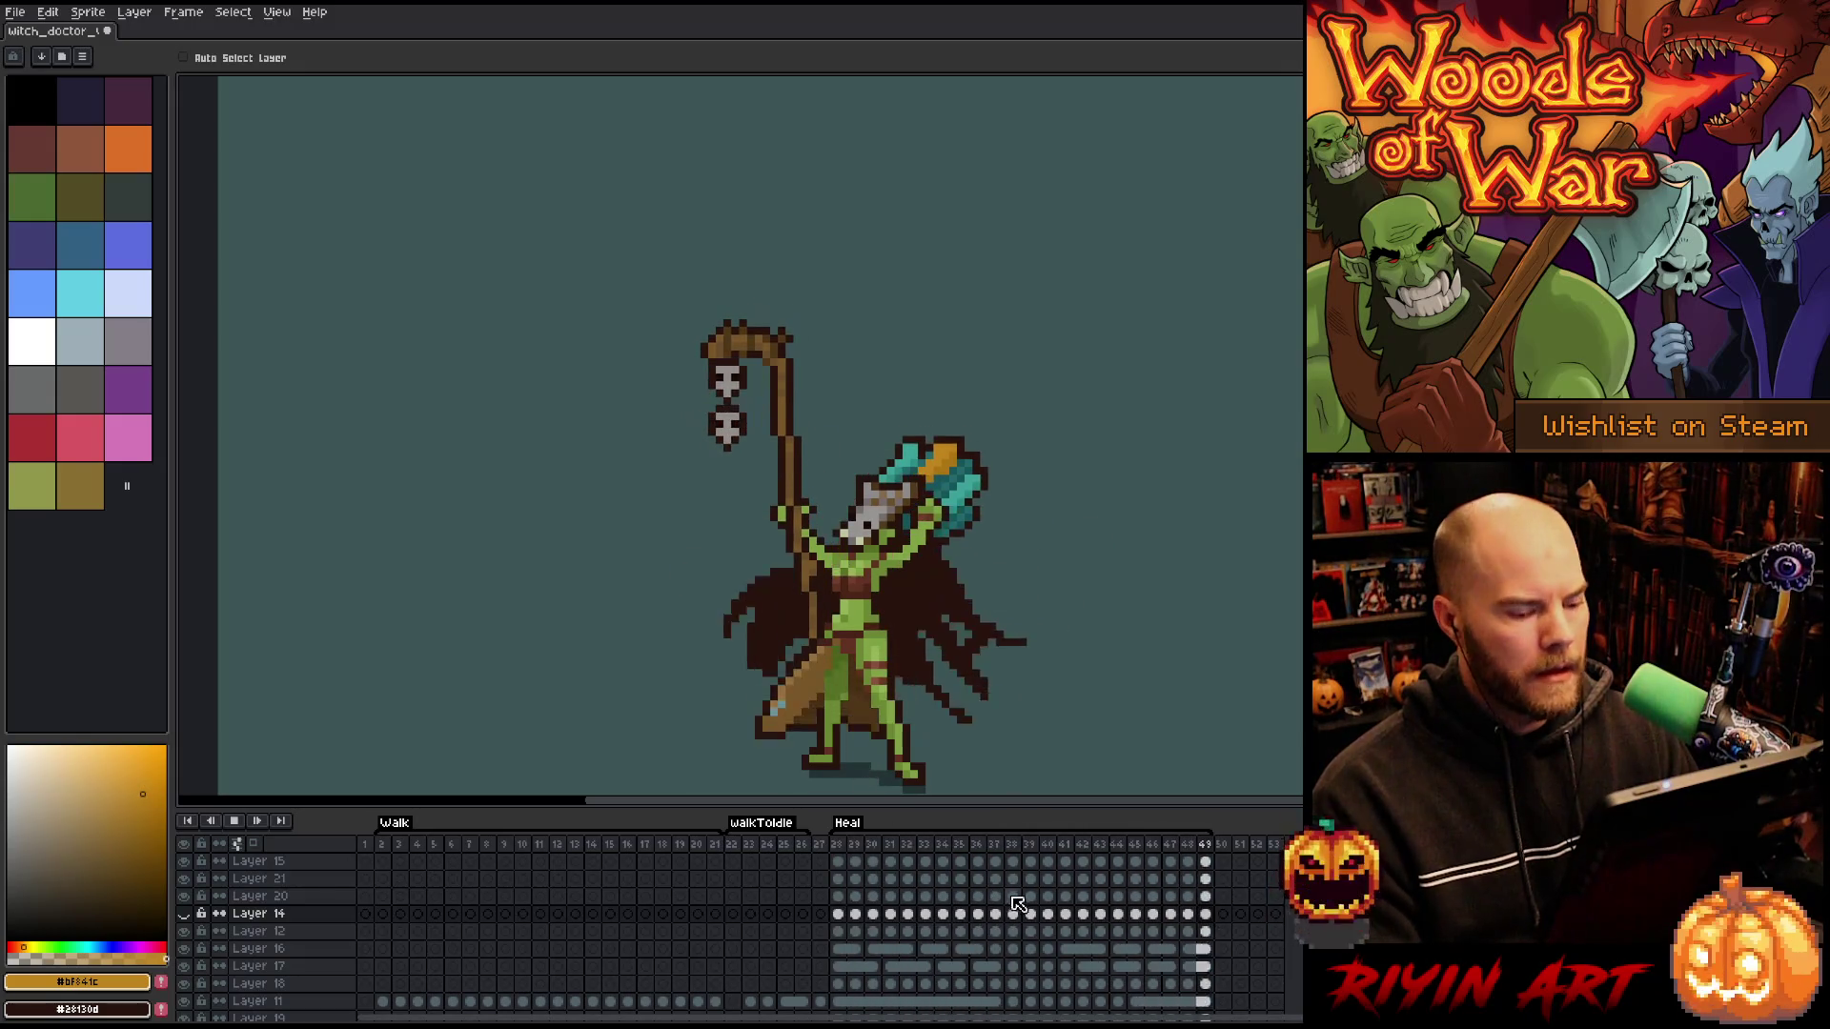
{"action": "key", "text": "Return"}
- Move Layer 20's four overflow cels to frames 46–49 and check the timing
{"action": "left_click_drag", "start_coordinate": [1188, 896], "coordinate": [846, 901]}
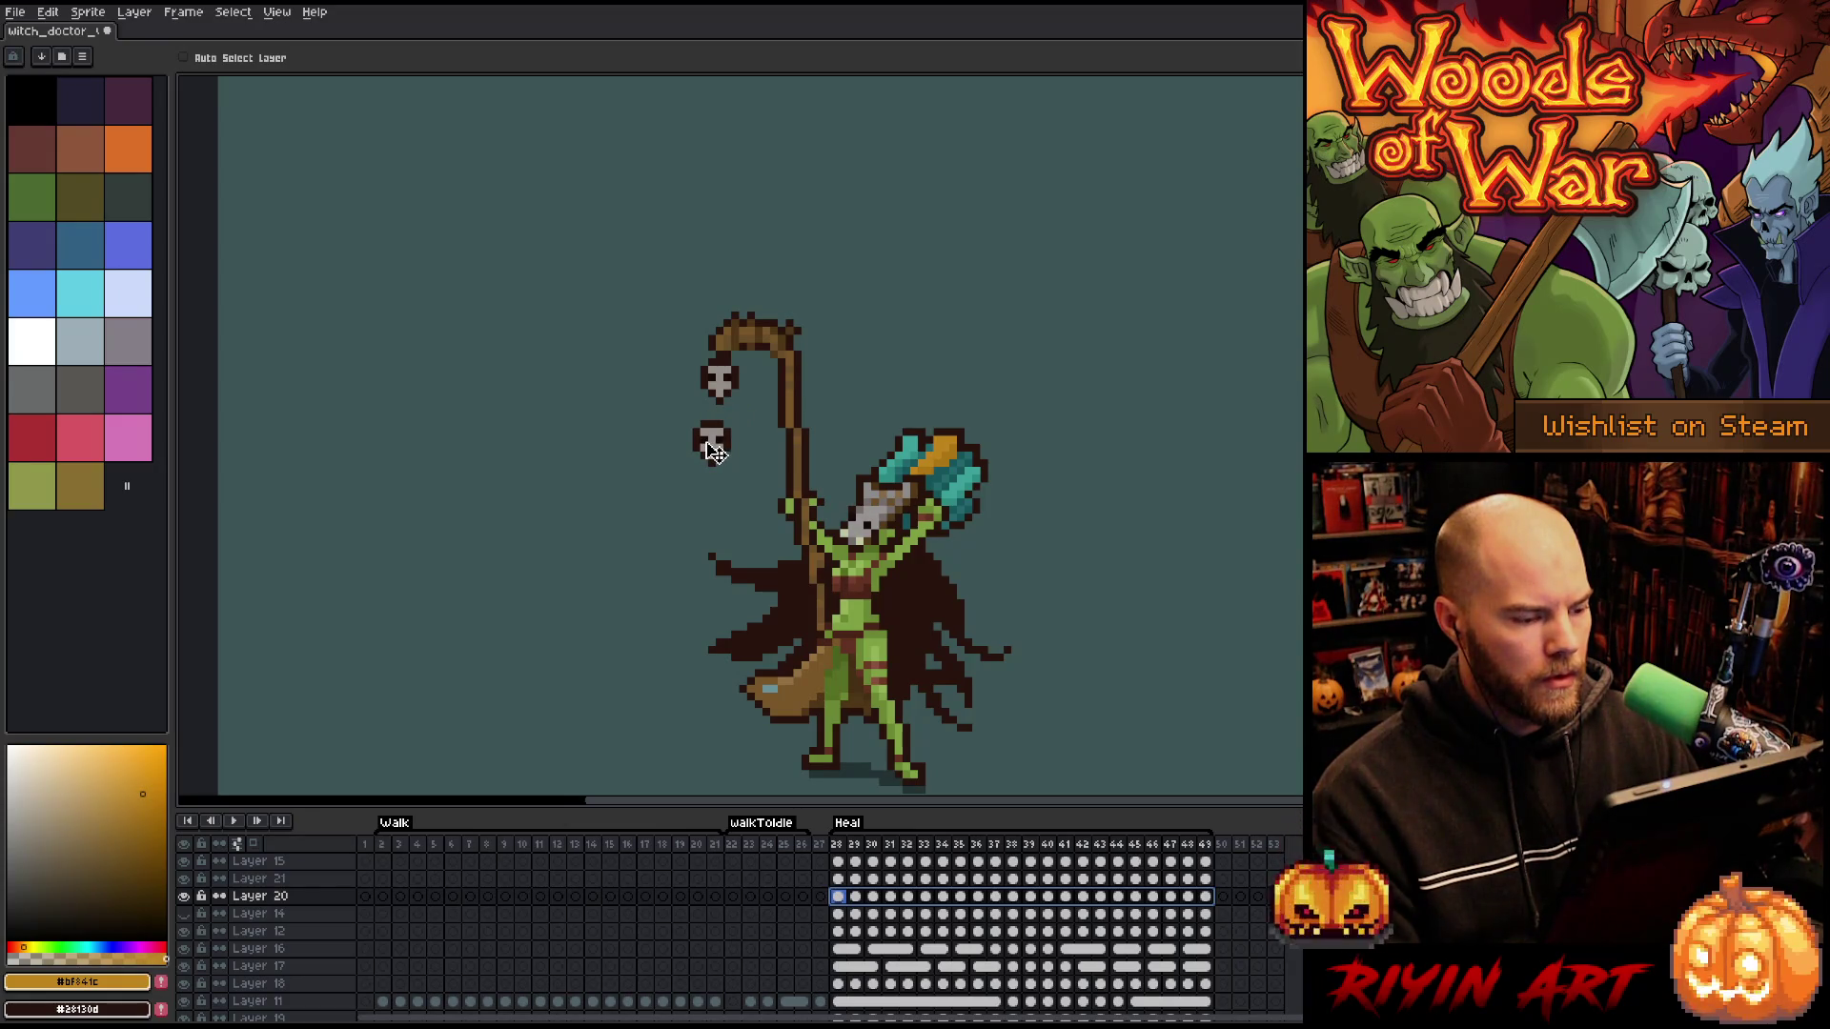
{"action": "key", "text": "Return"}
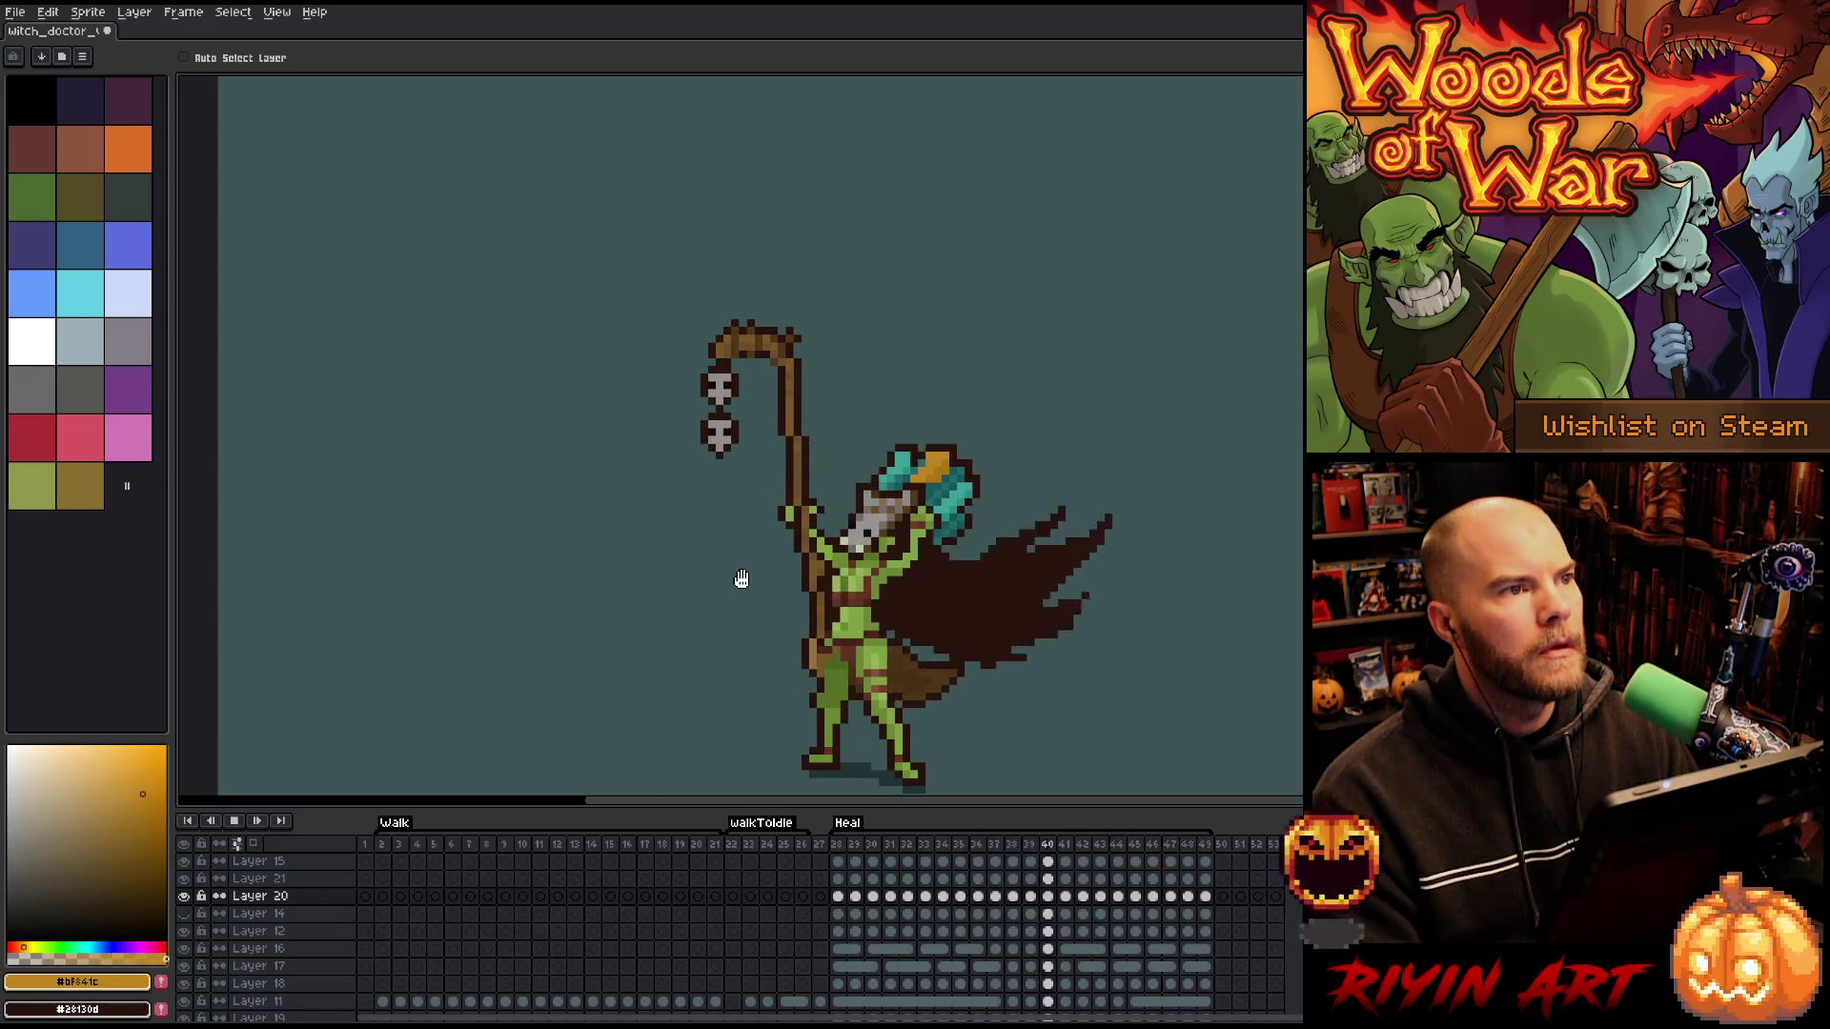
{"action": "key", "text": "Return"}
{"action": "left_click_drag", "start_coordinate": [1207, 900], "coordinate": [774, 899]}
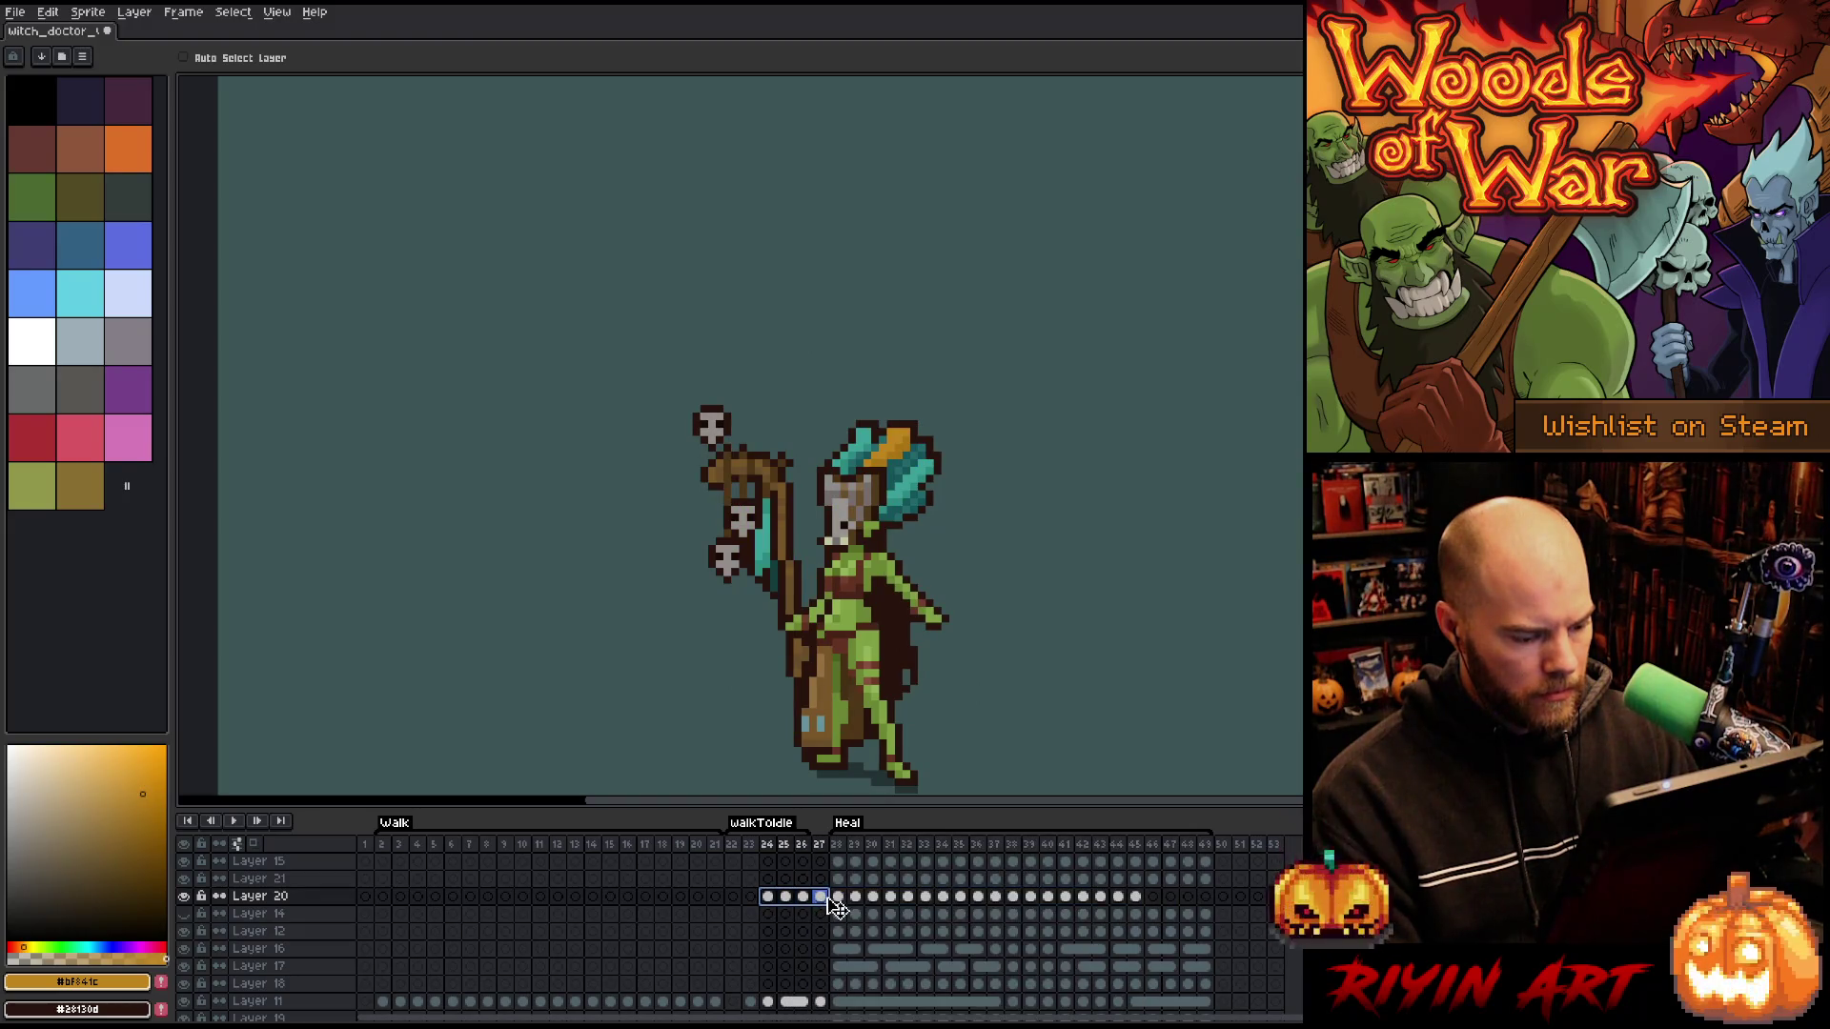
{"action": "left_click_drag", "start_coordinate": [1225, 900], "coordinate": [1218, 900]}
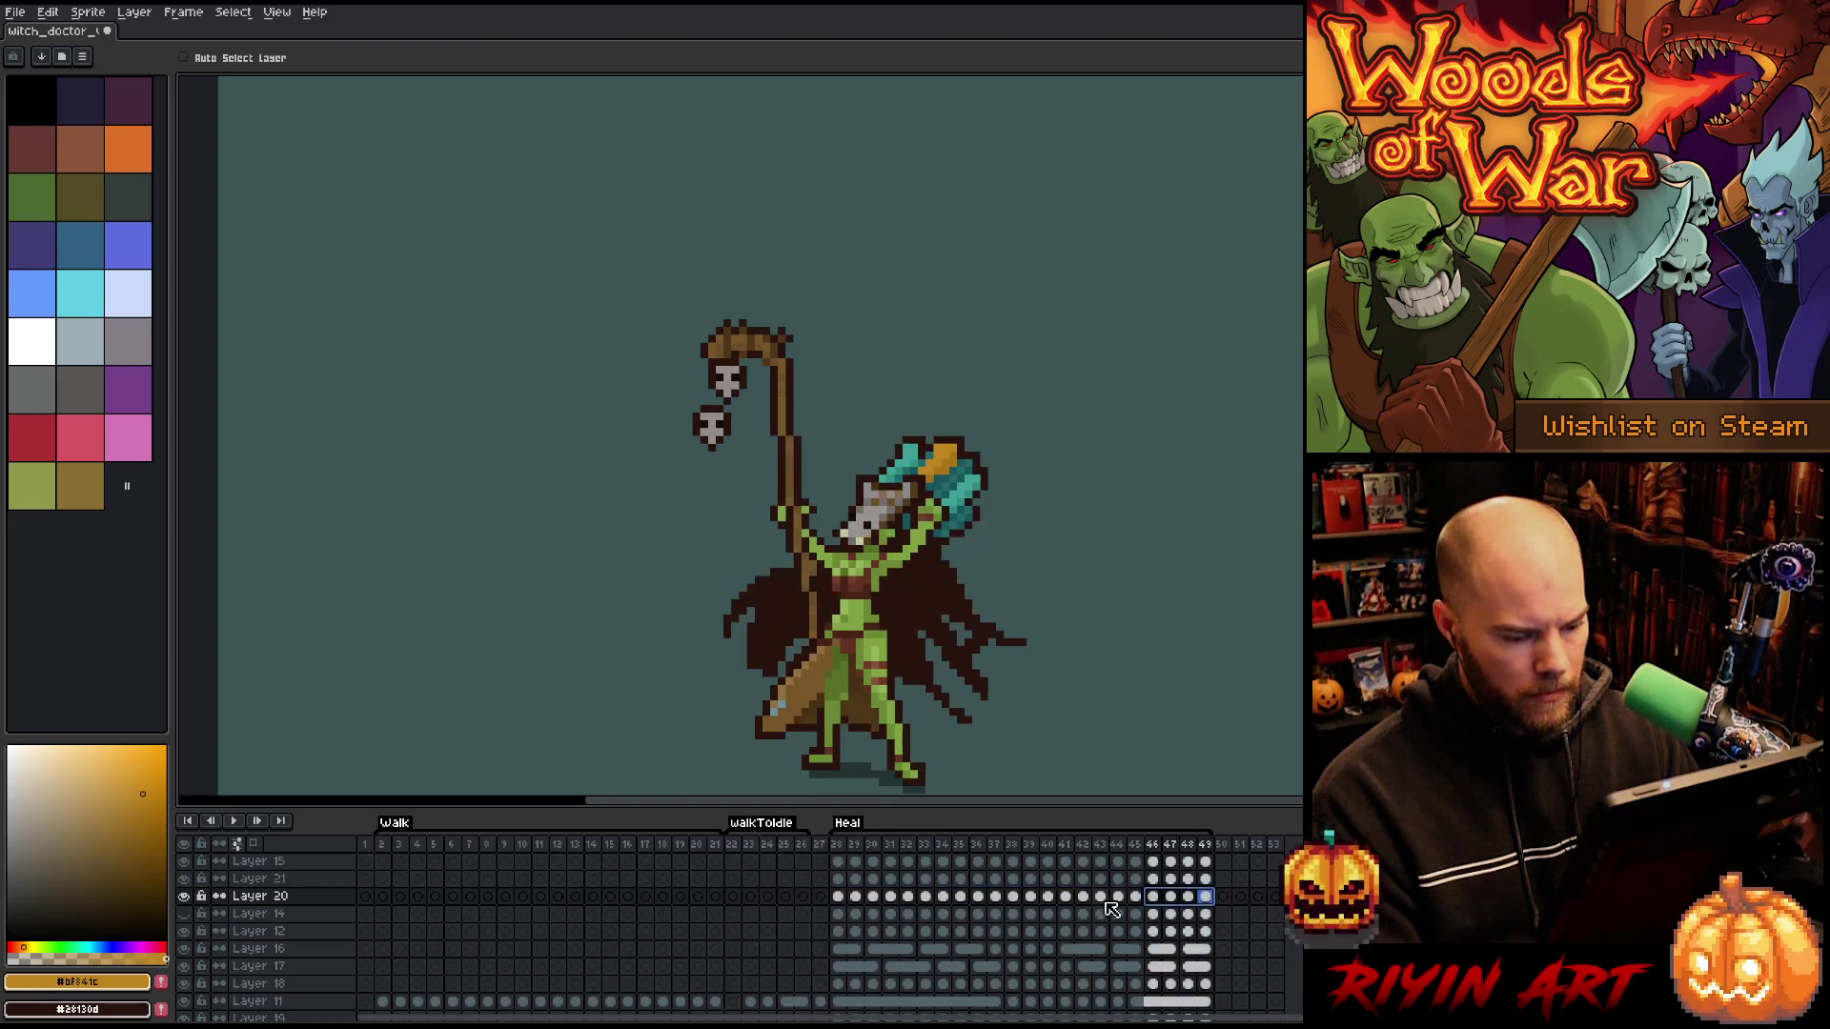
{"action": "left_click", "coordinate": [845, 851]}
{"action": "key", "text": "Return"}
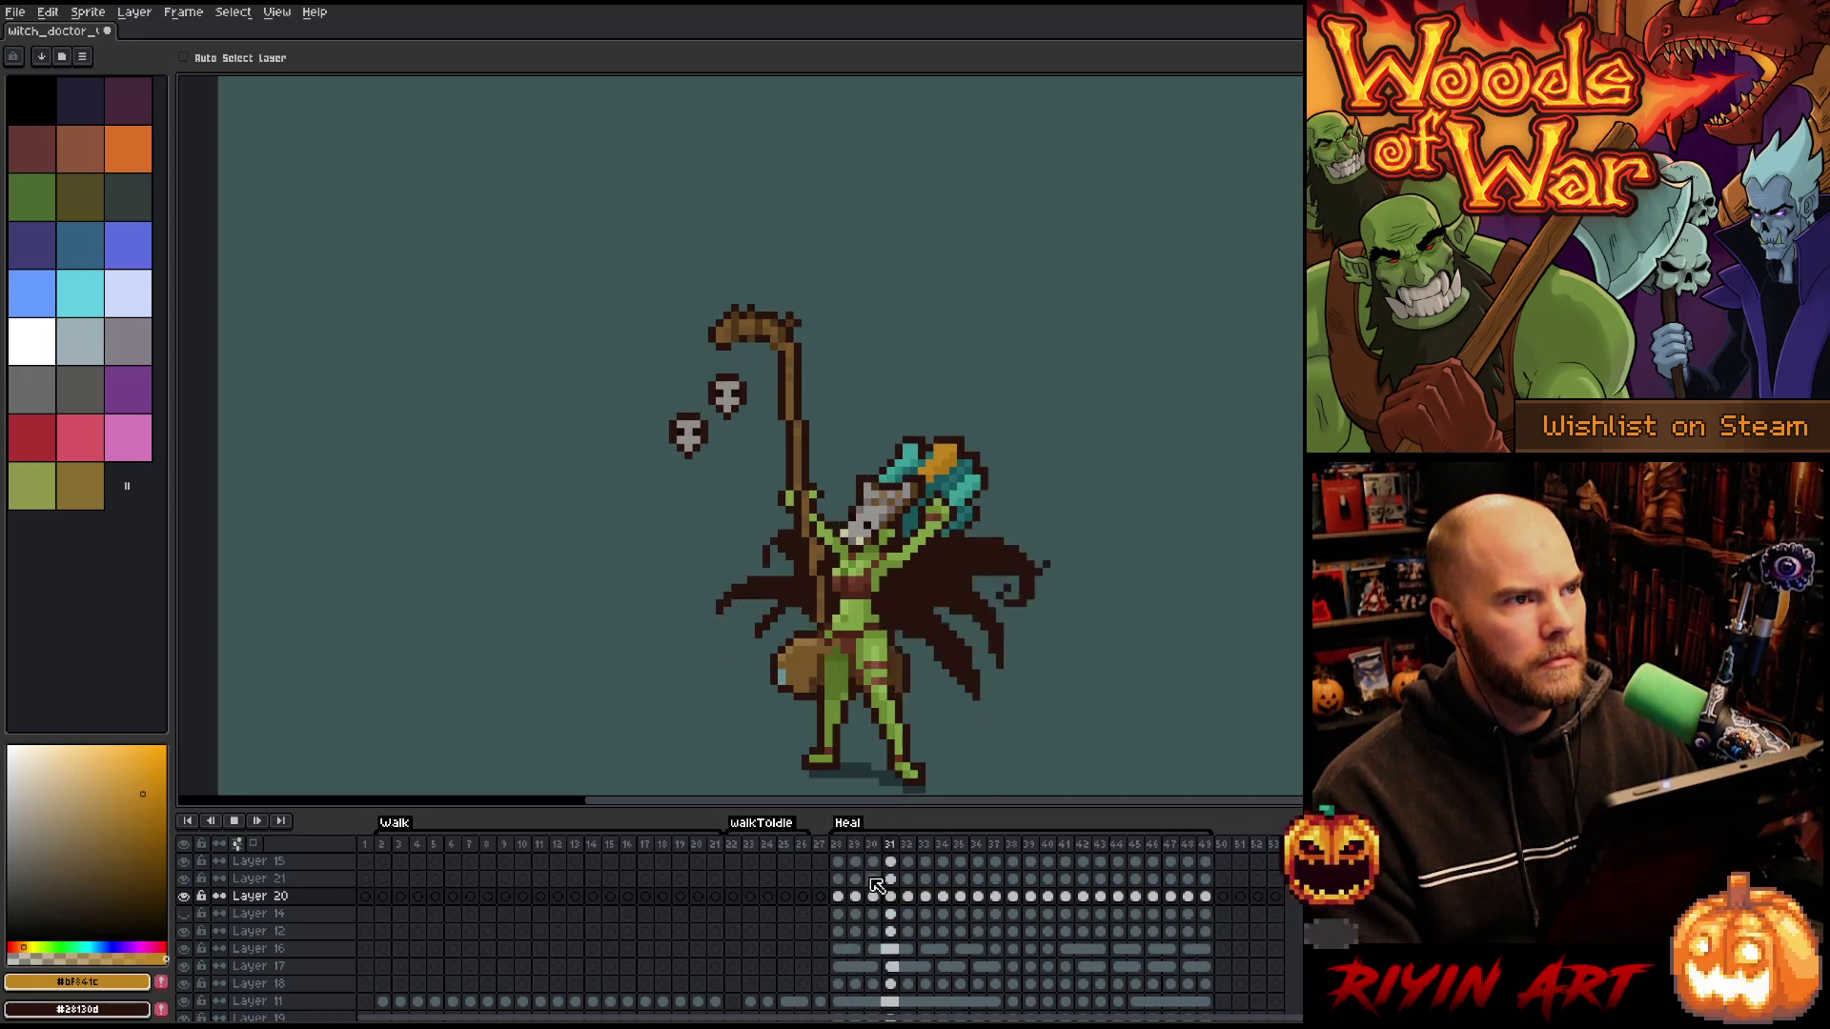
{"action": "key", "text": "Return"}
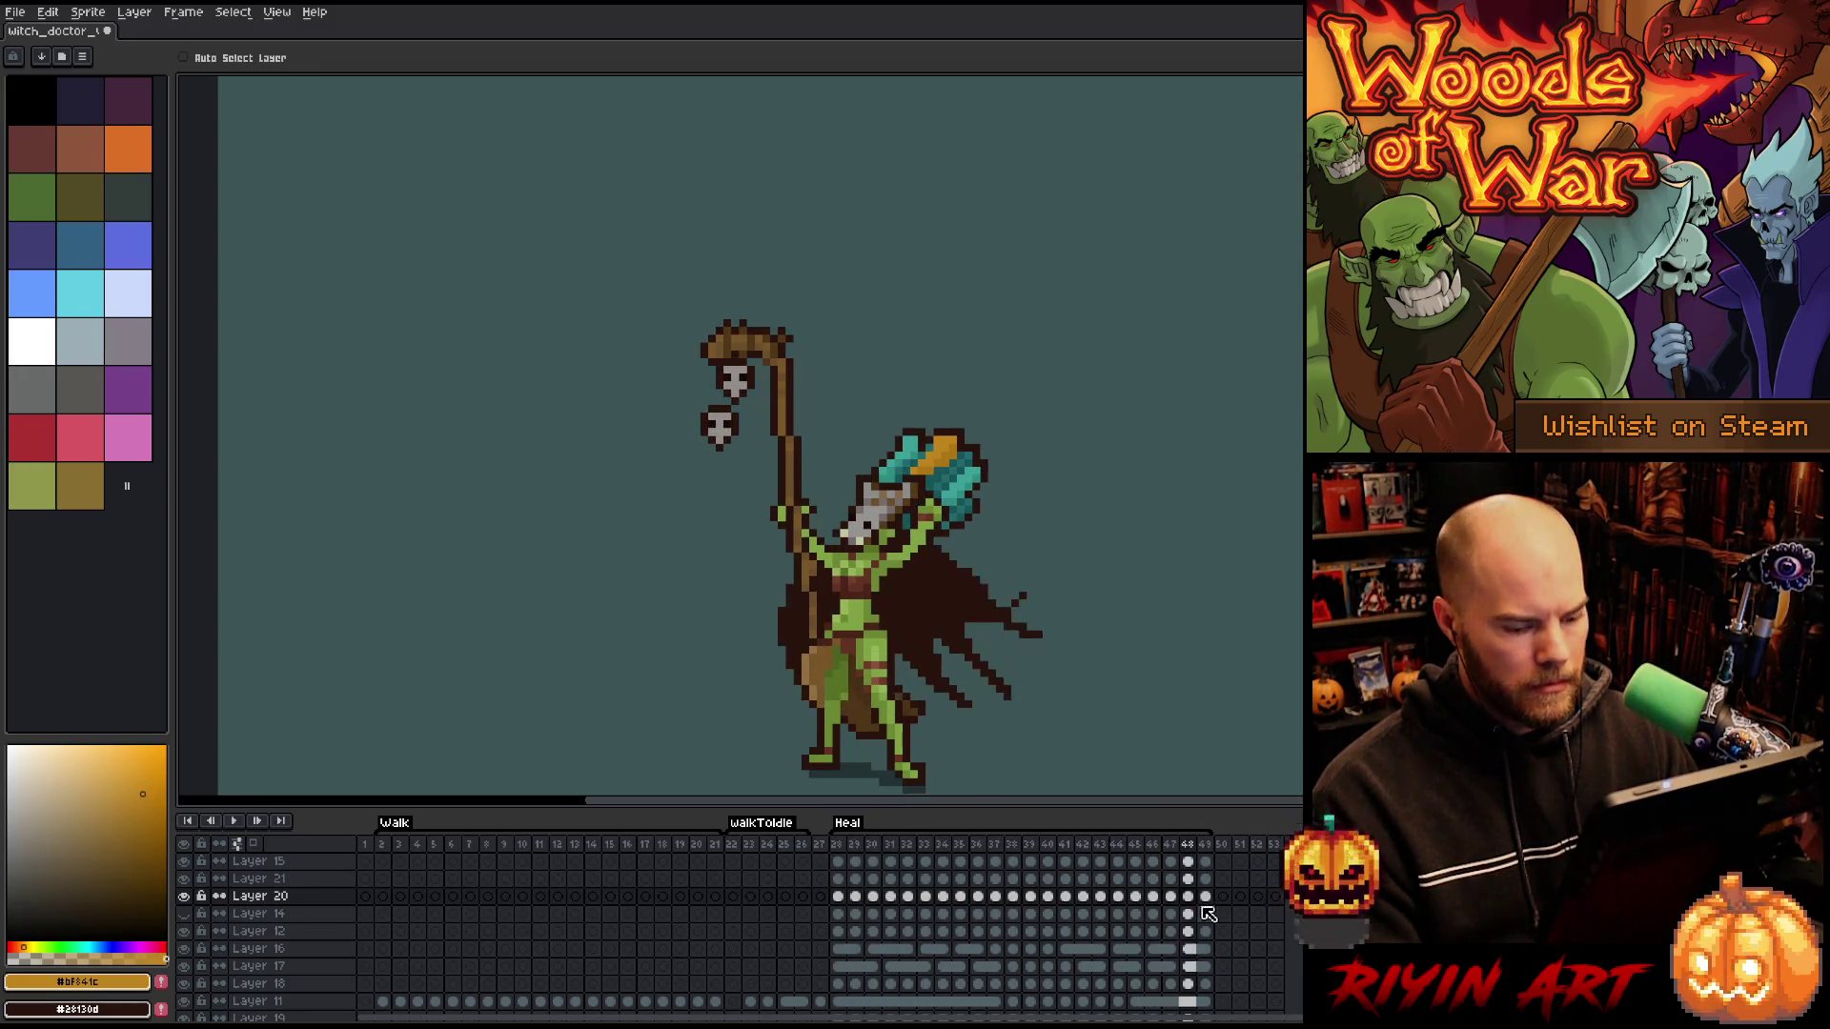
- Reverse Layer 20's Heal cels 28–49 again and preview the result
{"action": "left_click_drag", "start_coordinate": [1206, 895], "coordinate": [837, 896]}
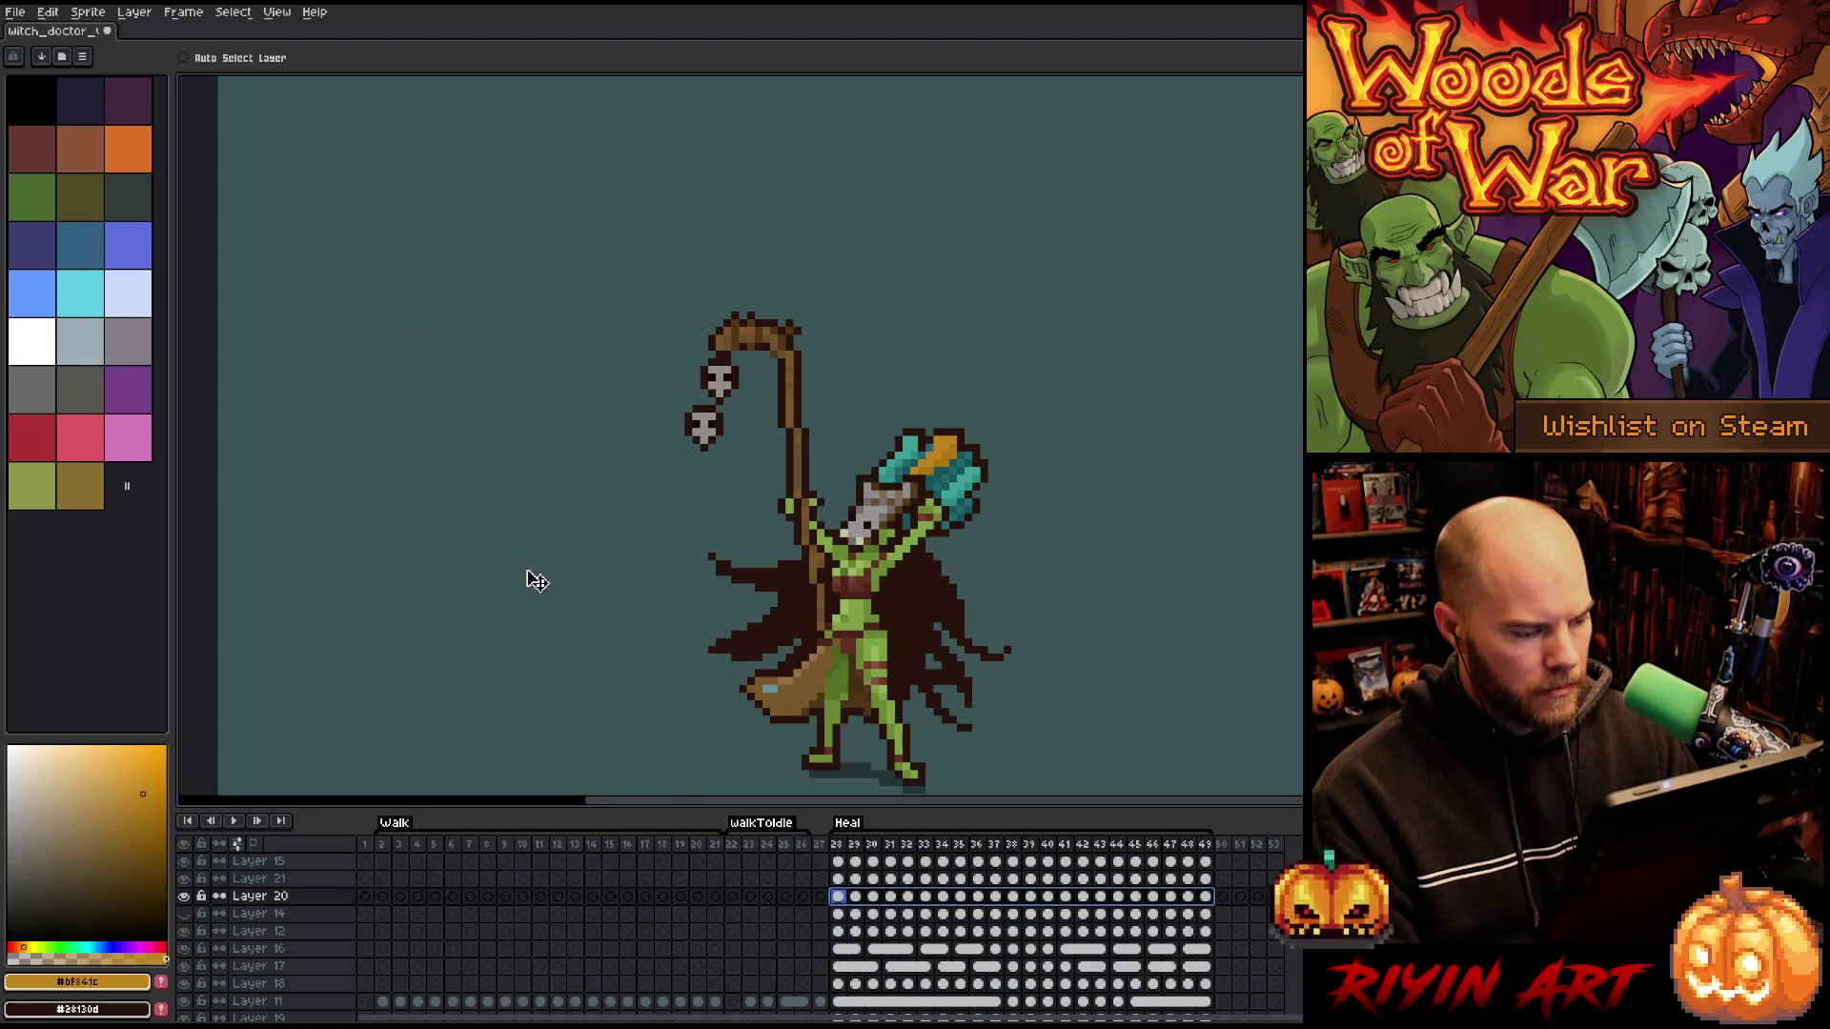
{"action": "left_click", "coordinate": [174, 13]}
{"action": "left_click", "coordinate": [212, 222]}
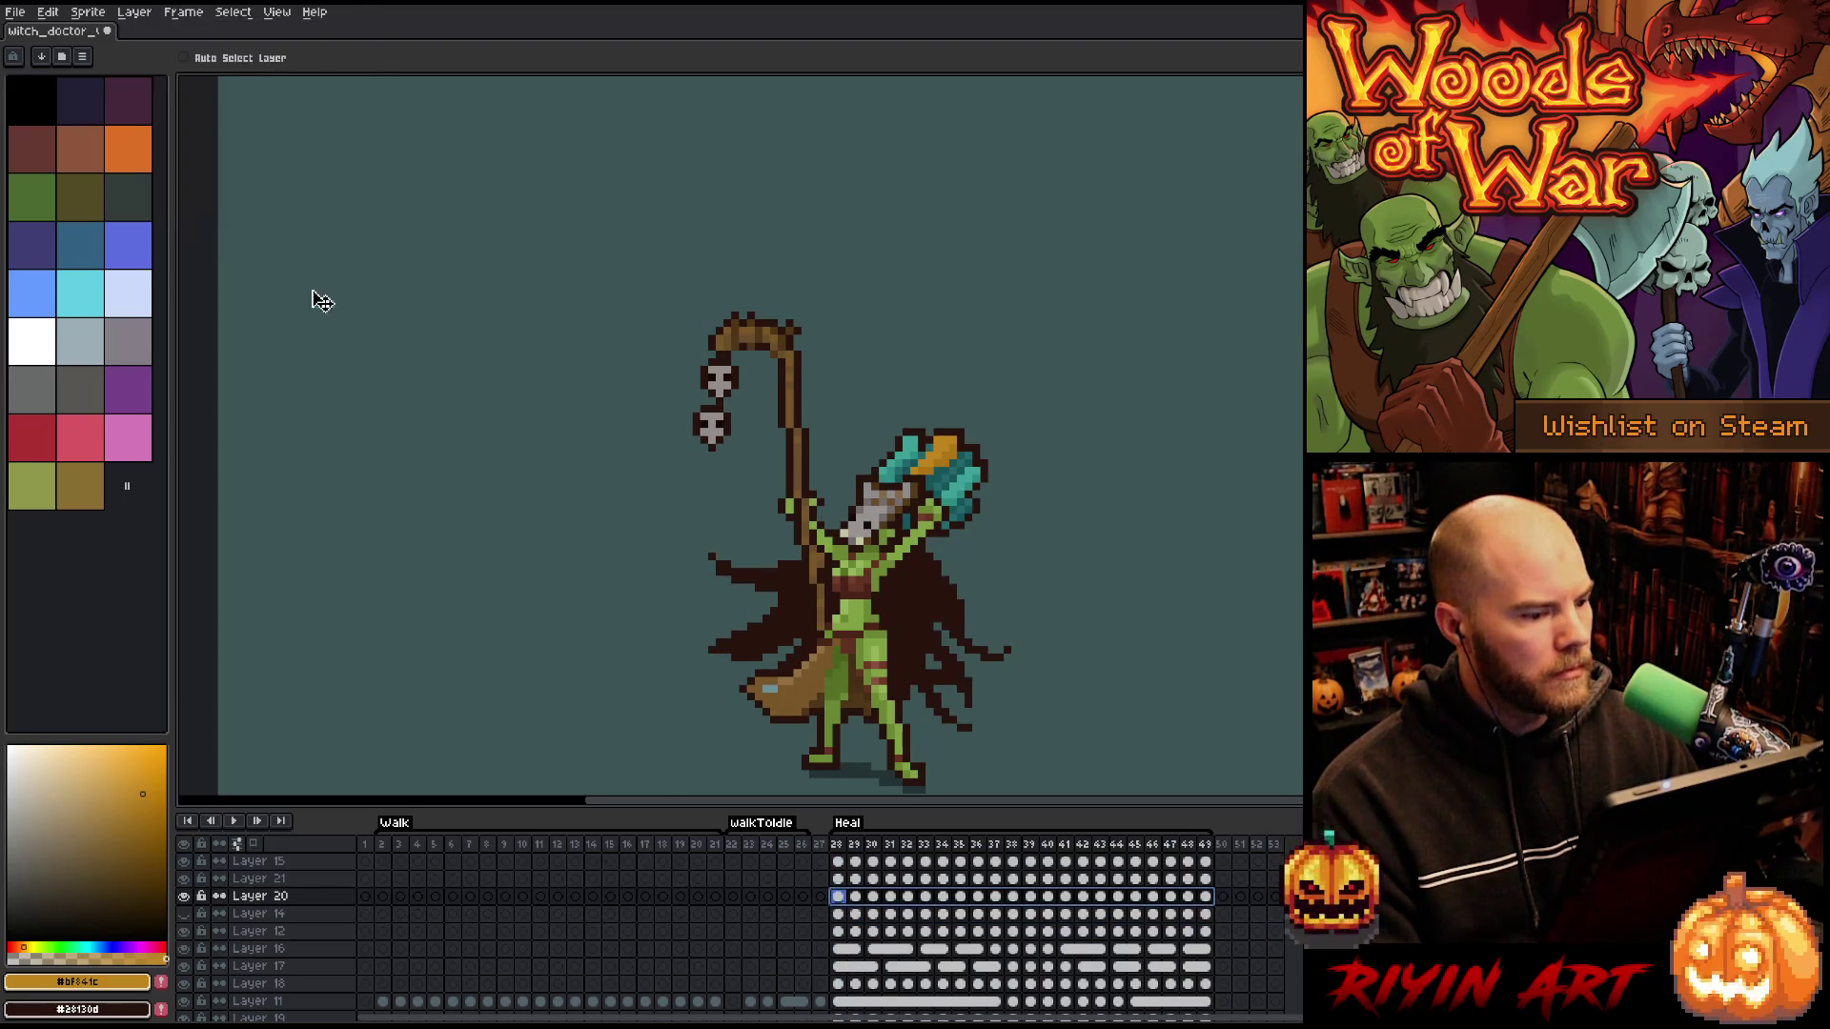
{"action": "key", "text": "Return"}
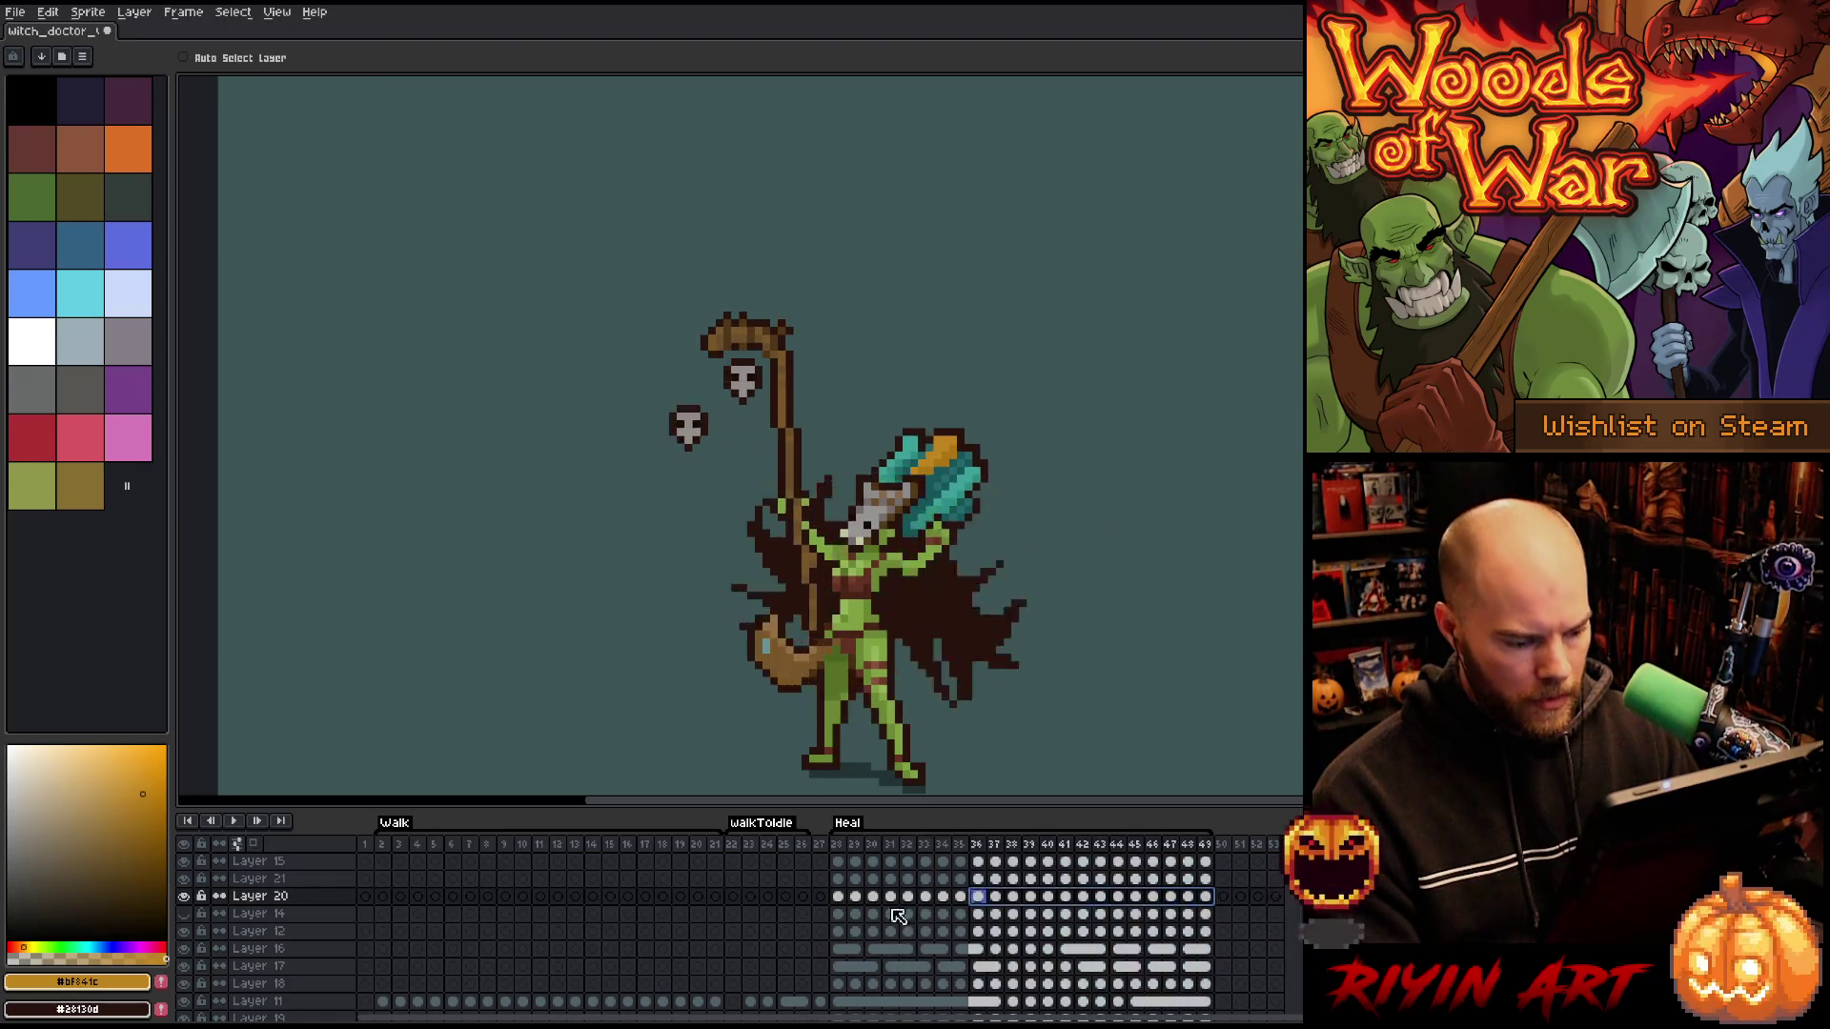
{"action": "left_click", "coordinate": [822, 897]}
- Shift Layer 20's Heal cels four frames earlier, moving frames 24–27 to 46–49
{"action": "left_click", "coordinate": [839, 896]}
{"action": "left_click", "coordinate": [1205, 897], "text": "shift"}
{"action": "mouse_move", "coordinate": [838, 897]}
{"action": "left_mouse_down"}
{"action": "mouse_move", "coordinate": [761, 899]}
{"action": "mouse_move", "coordinate": [824, 903]}
{"action": "left_mouse_up"}
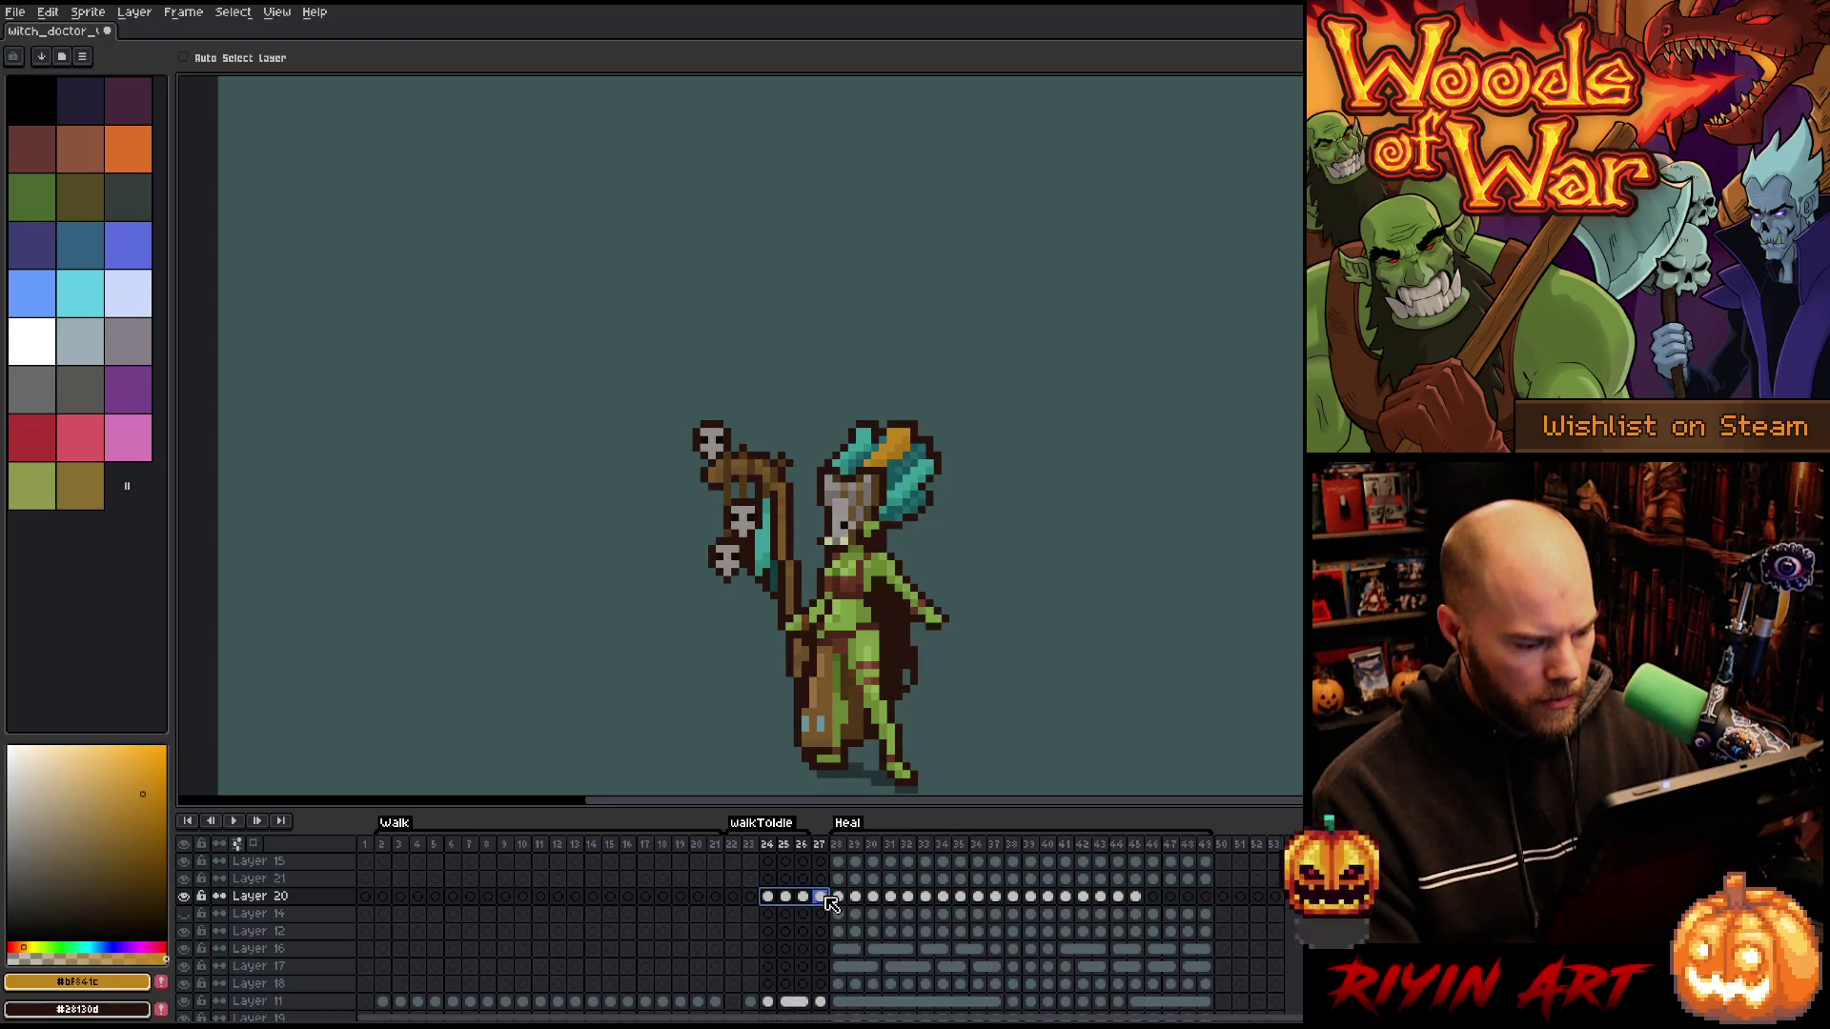
{"action": "left_click_drag", "start_coordinate": [1213, 901], "coordinate": [1210, 899]}
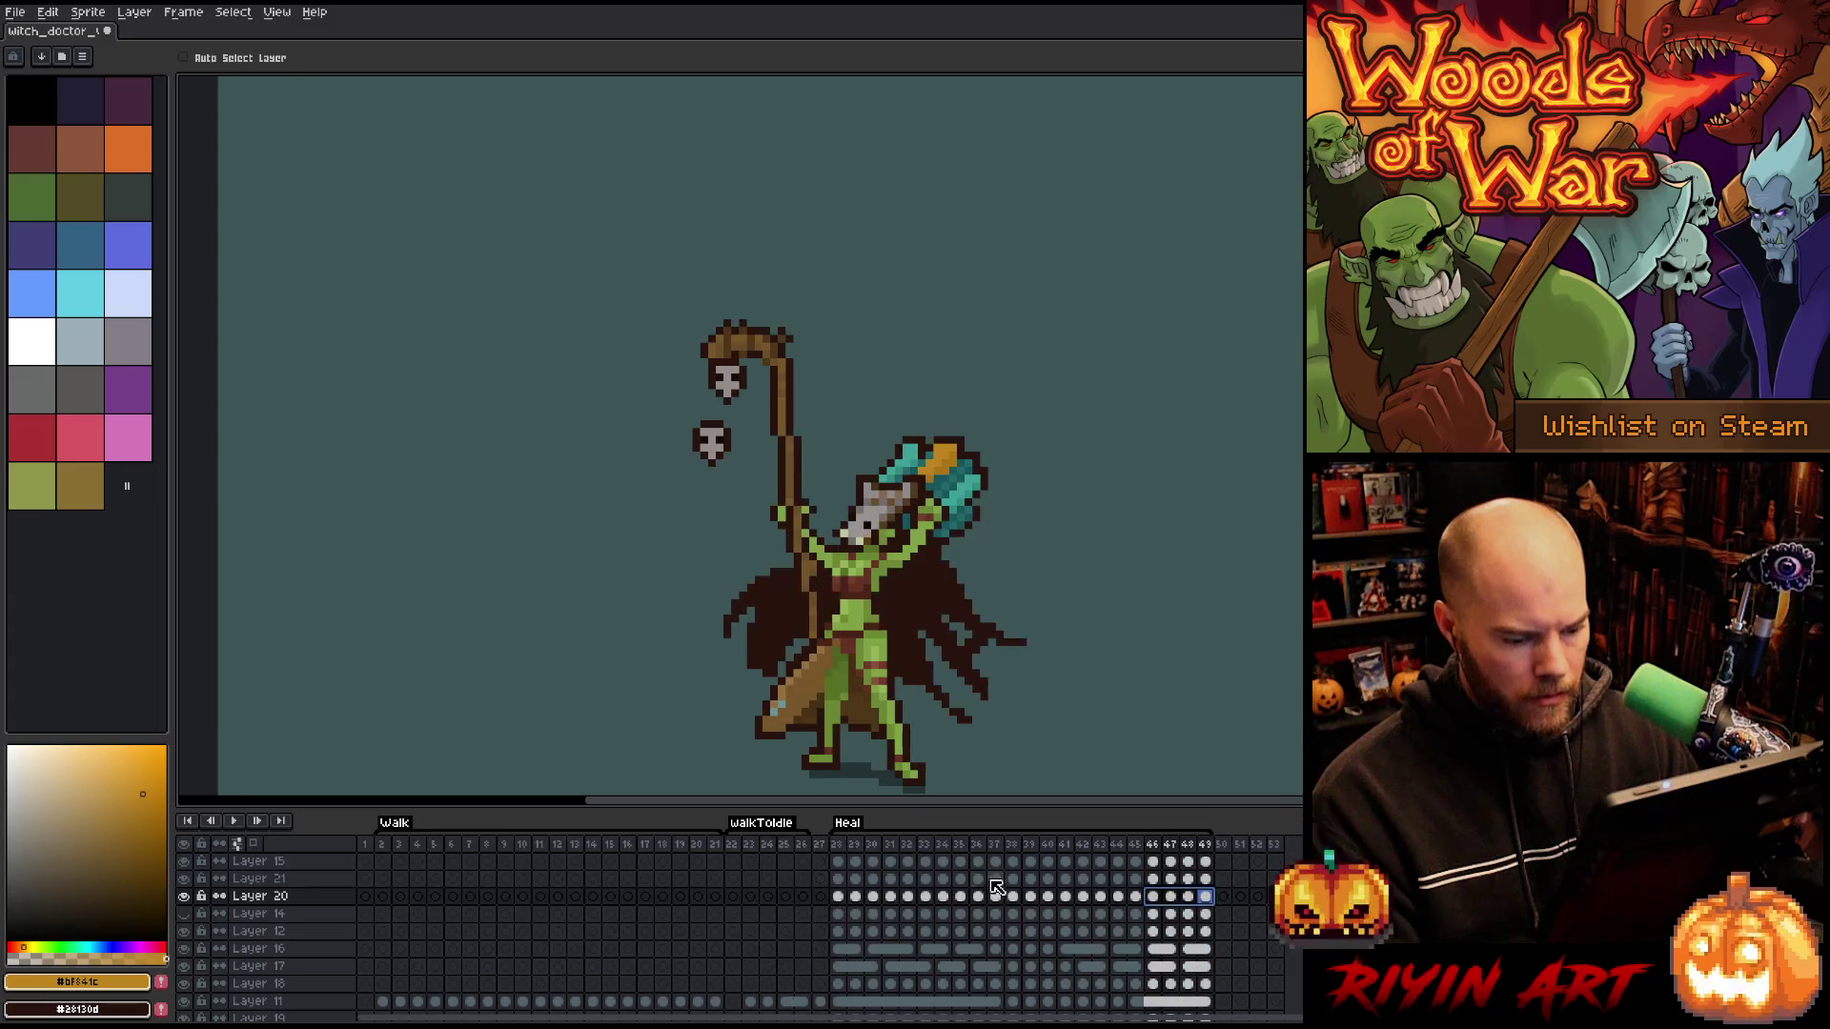
{"action": "key", "text": "Return"}
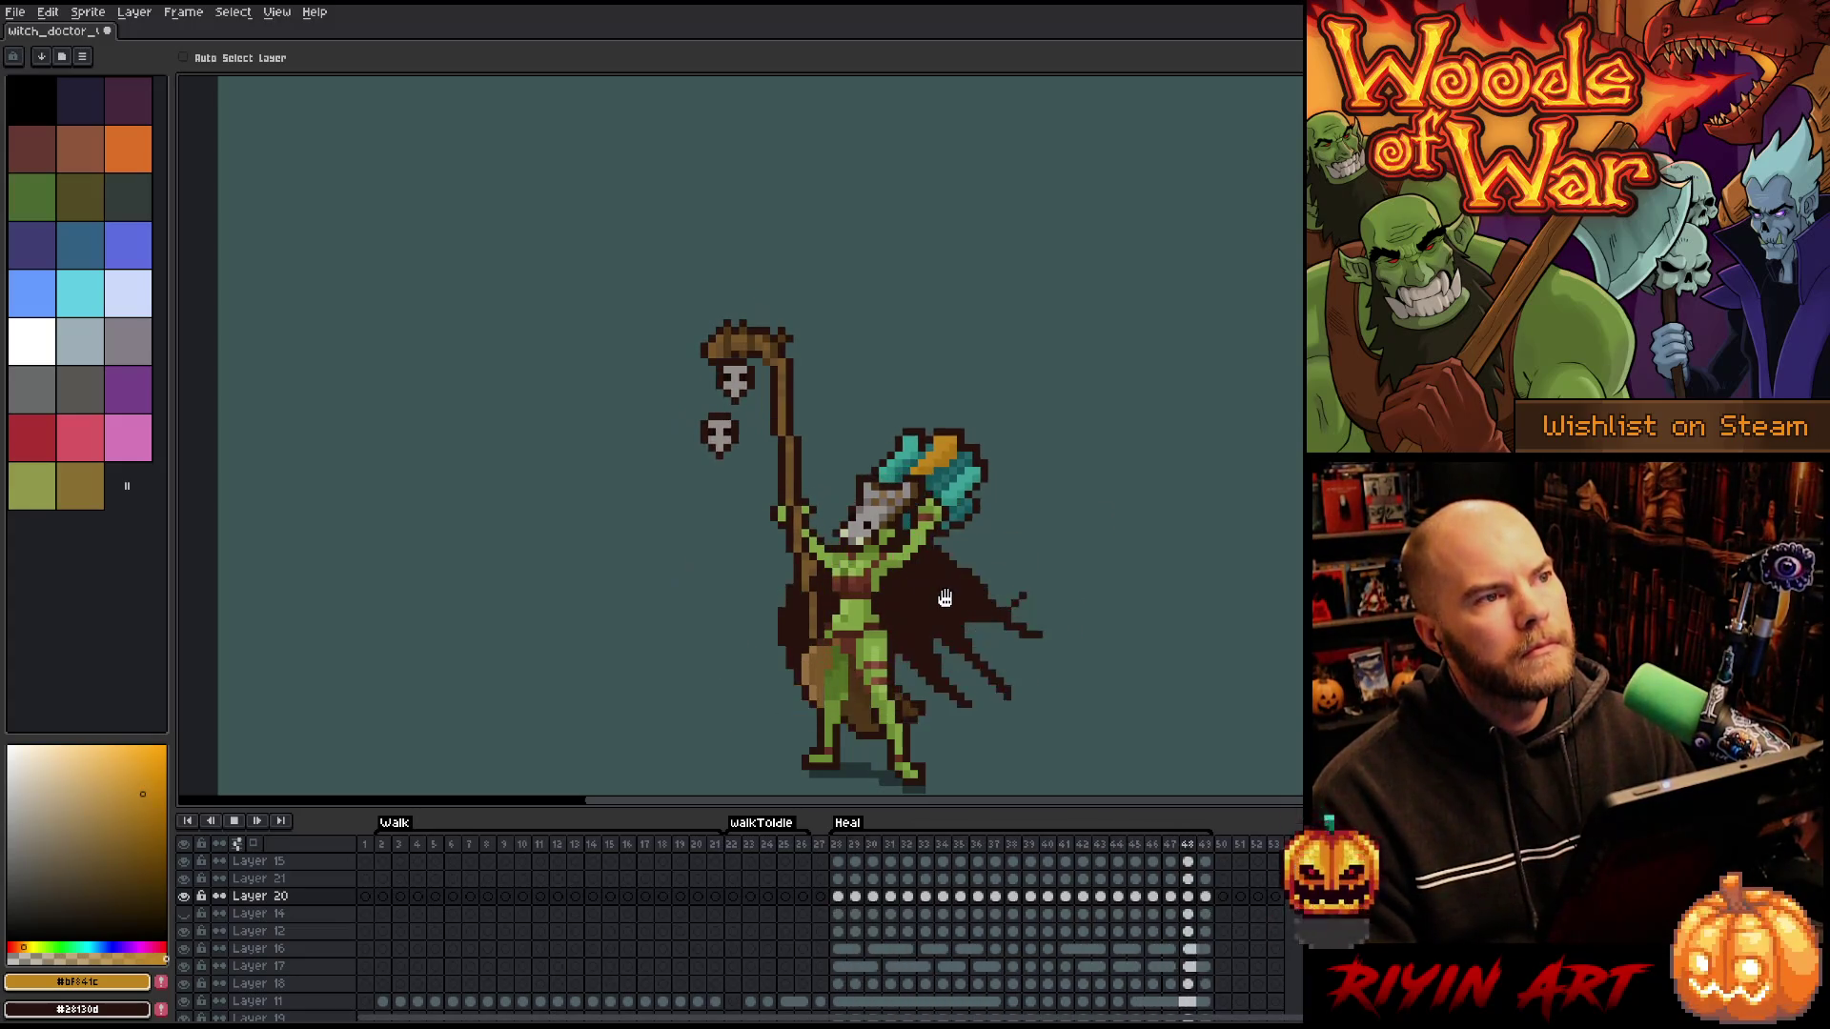
{"action": "key", "text": "Return"}
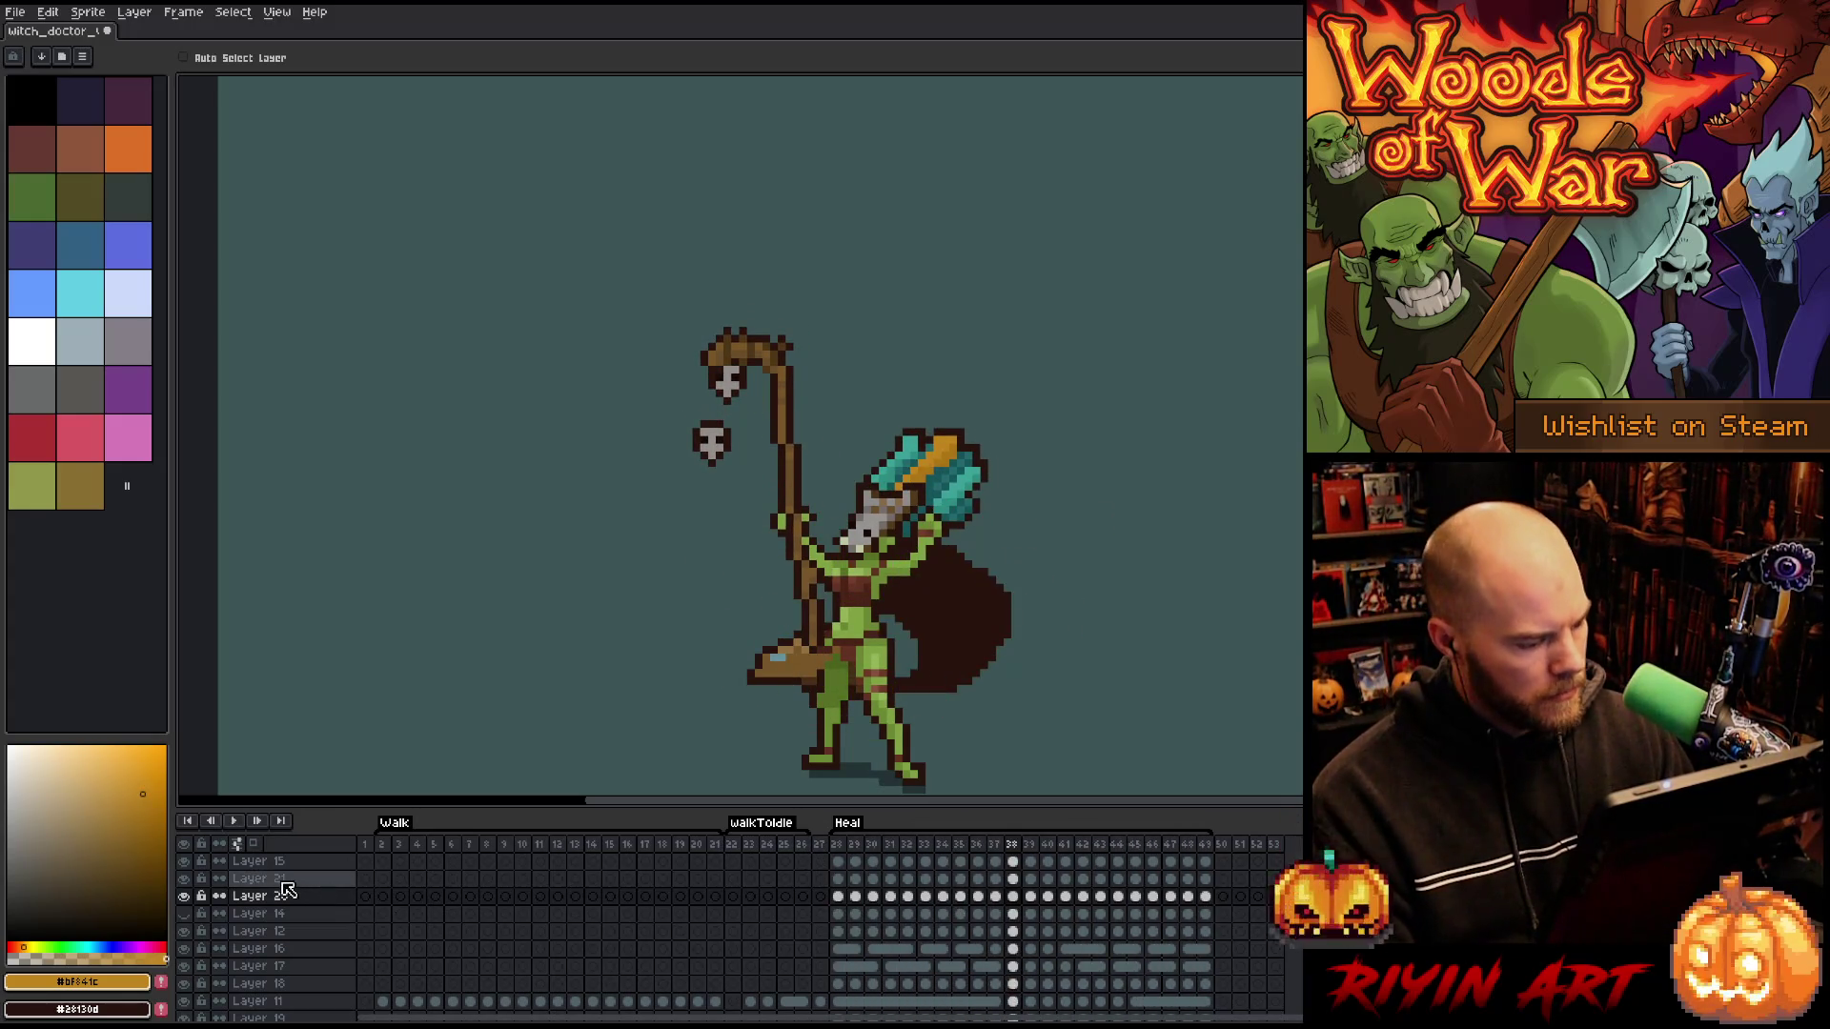
- Move Layers 21 and 20 above Layer 15 and preview the reorder
{"action": "left_click", "coordinate": [286, 879], "text": "shift"}
{"action": "left_click_drag", "start_coordinate": [285, 879], "coordinate": [285, 865]}
{"action": "key", "text": "Return"}
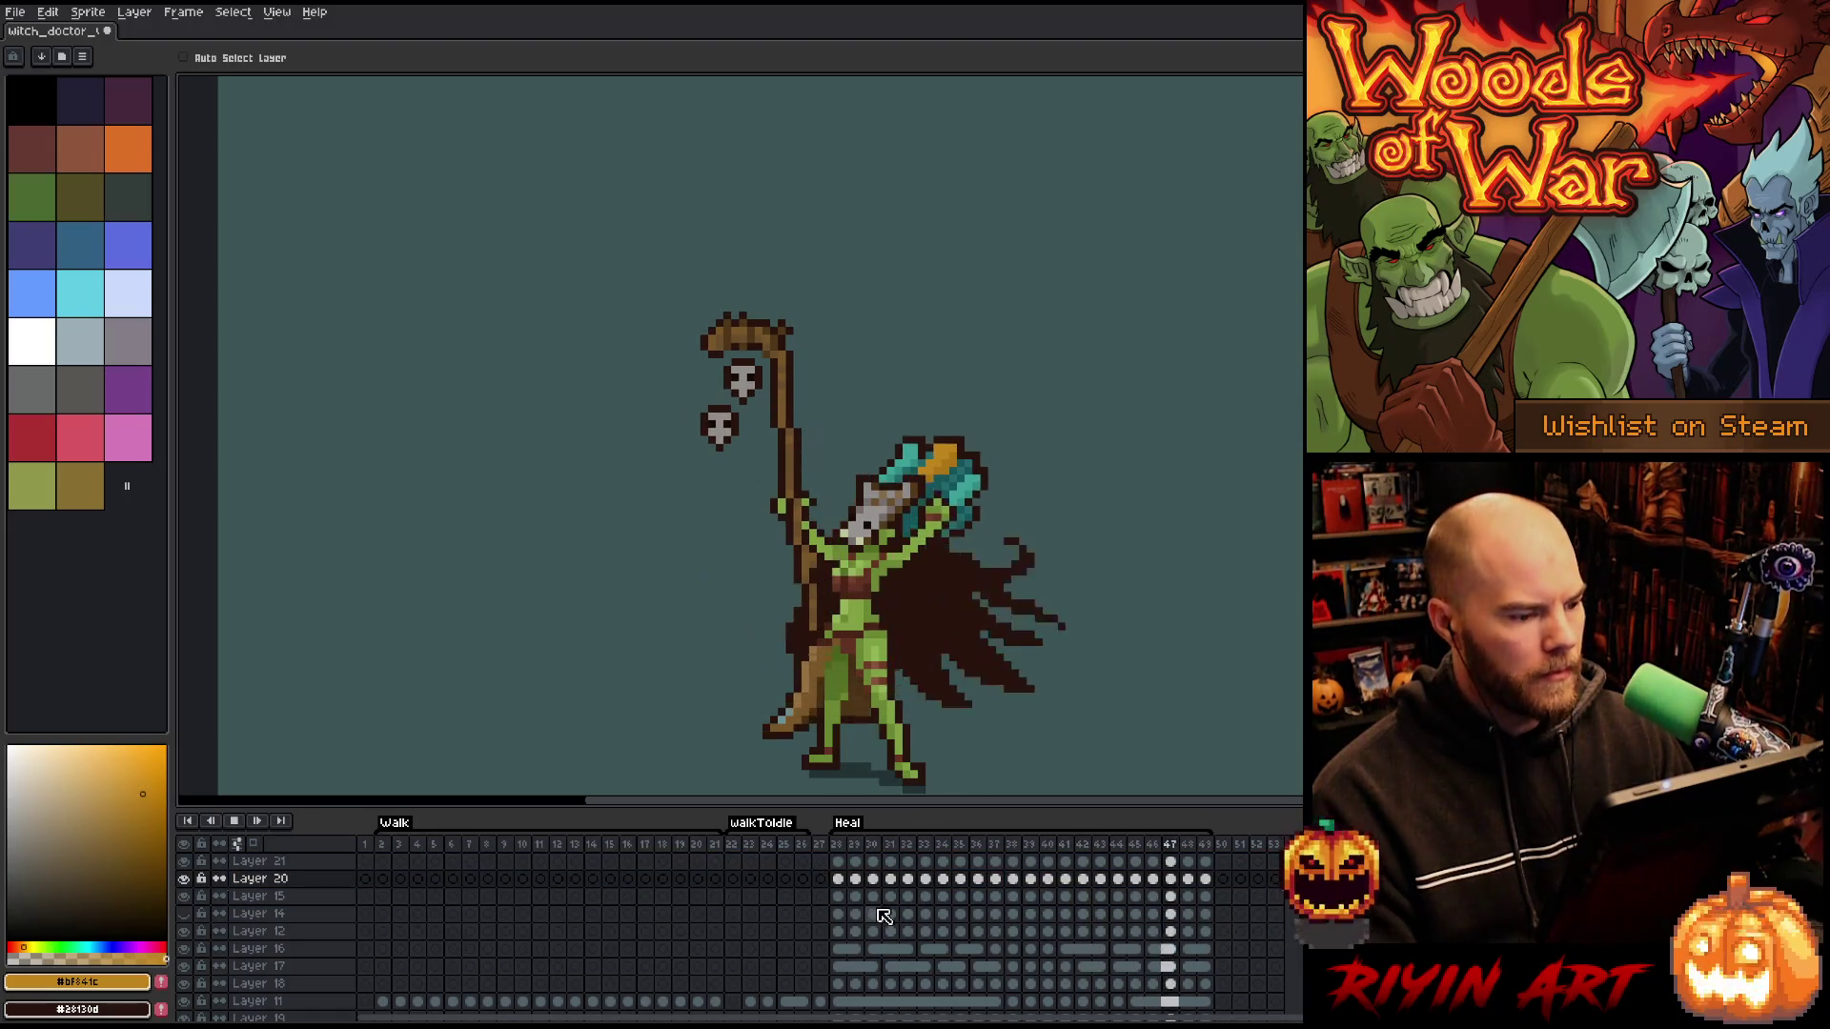
{"action": "key", "text": "Return"}
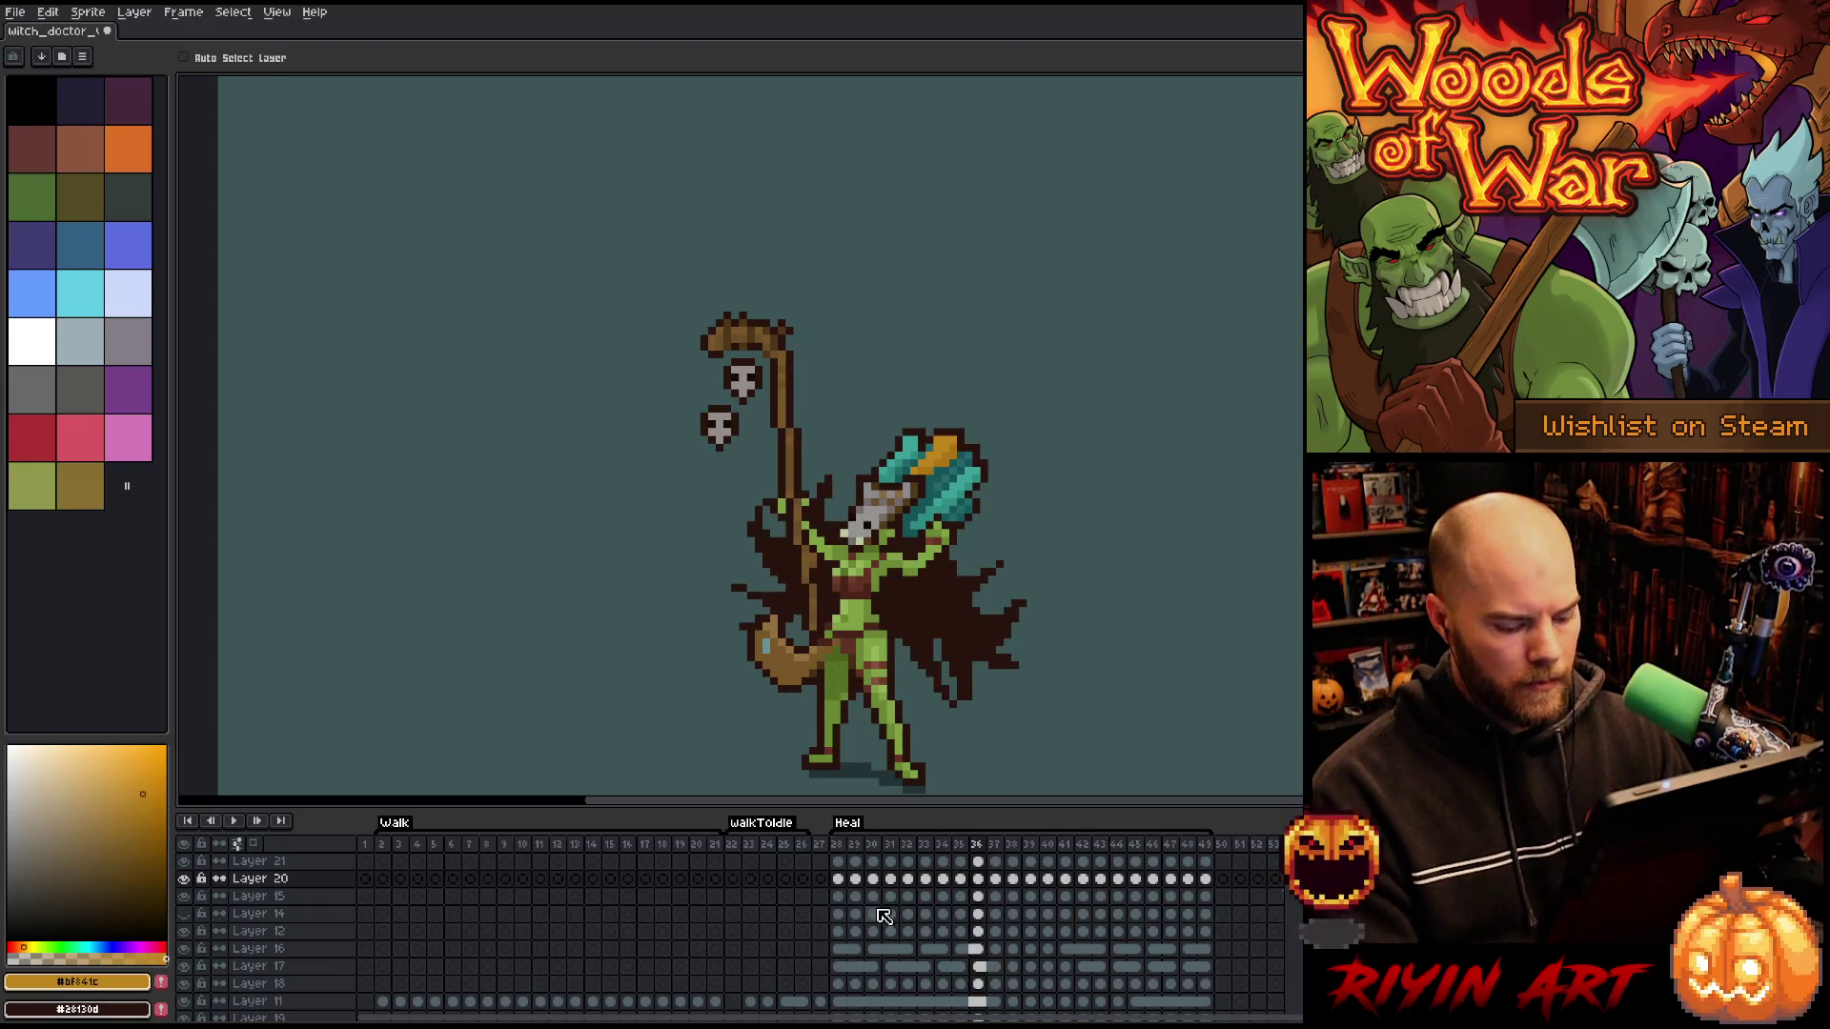
- Lower the left floating skull across Heal frames 28–49 on Layer 20
{"action": "key", "text": "Right"}
{"action": "key", "text": "Right"}
{"action": "key", "text": "Right"}
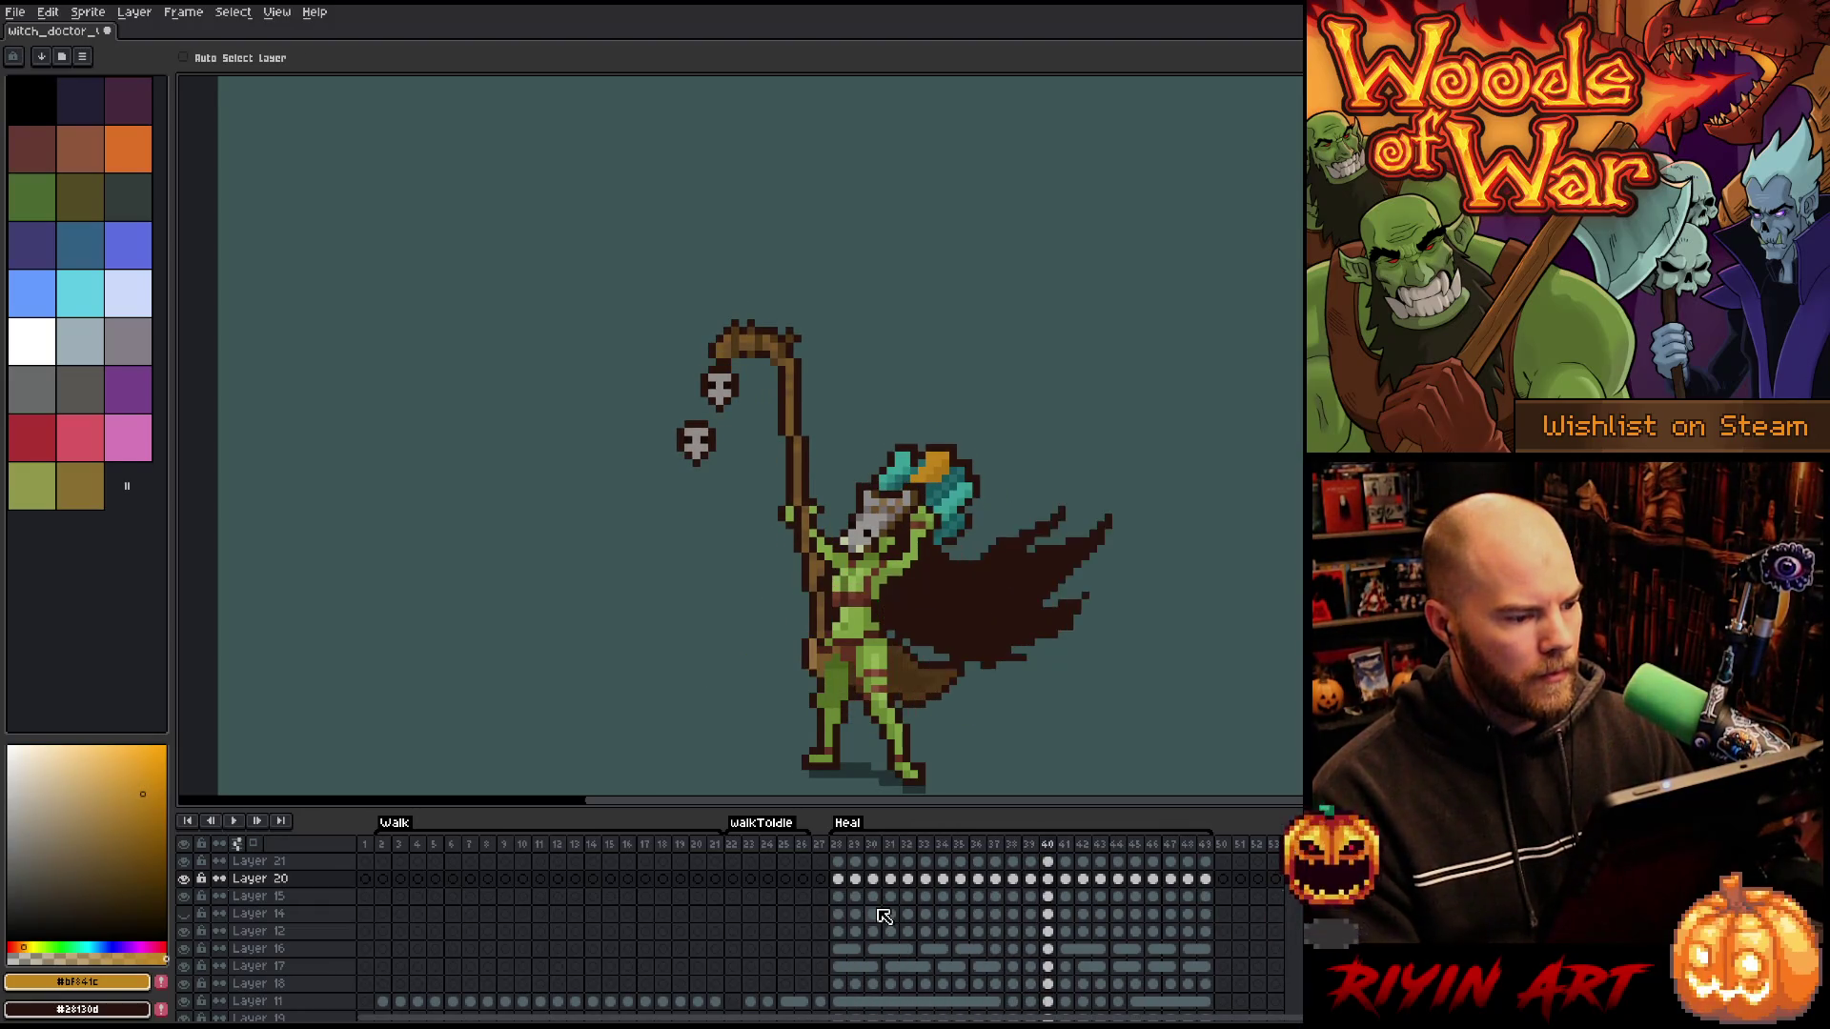
{"action": "key", "text": "Return"}
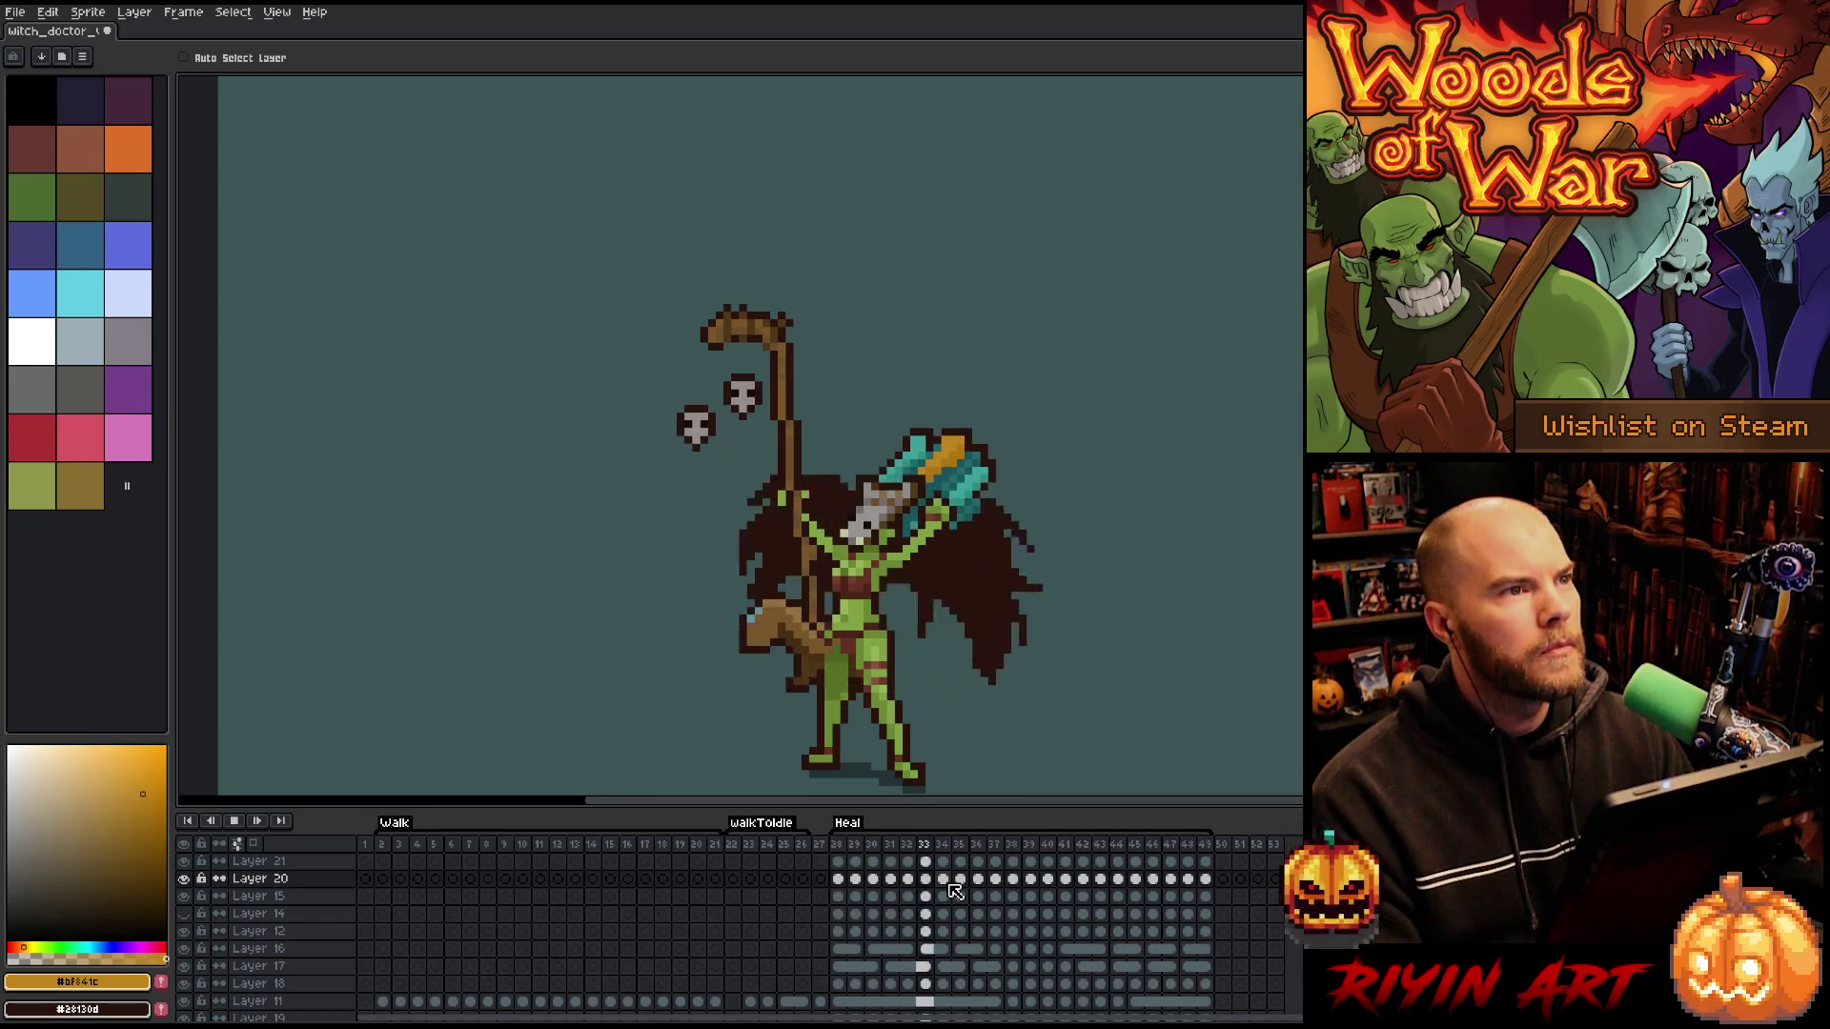
{"action": "key", "text": "Return"}
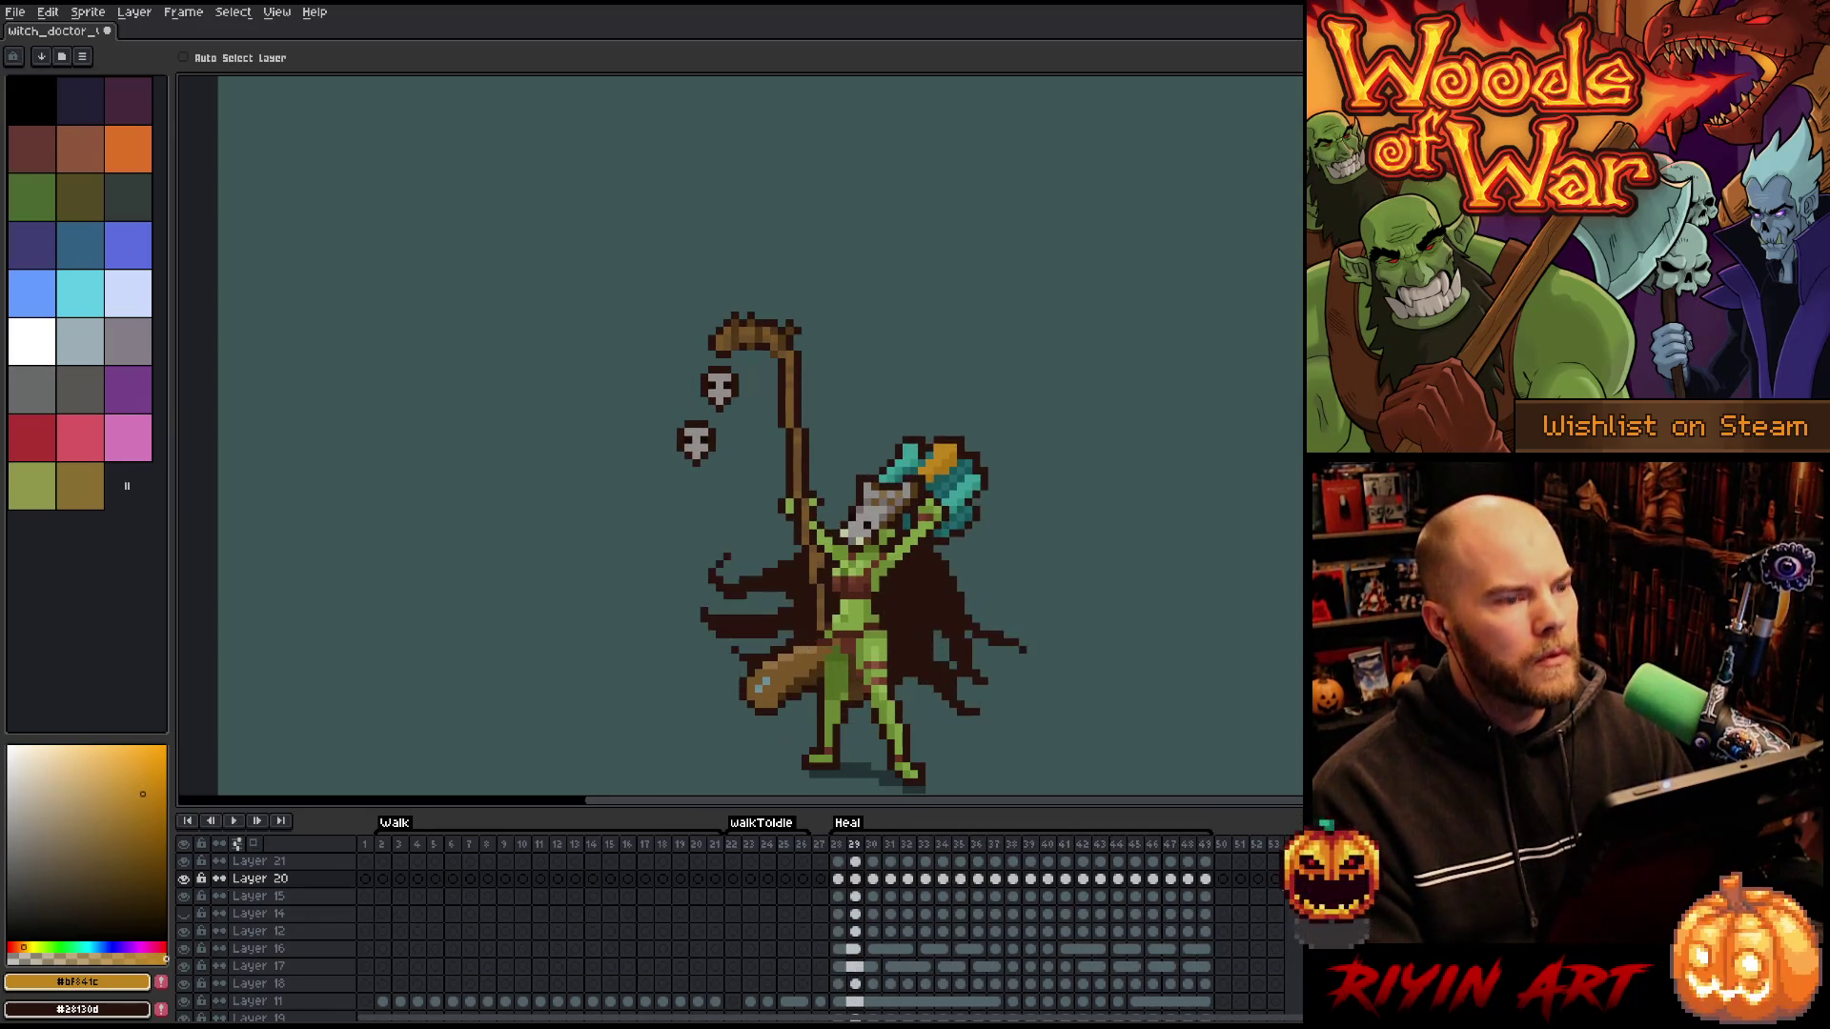
{"action": "mouse_move", "coordinate": [1187, 878]}
{"action": "left_mouse_down"}
{"action": "mouse_move", "coordinate": [829, 881]}
{"action": "mouse_move", "coordinate": [843, 888]}
{"action": "left_mouse_up"}
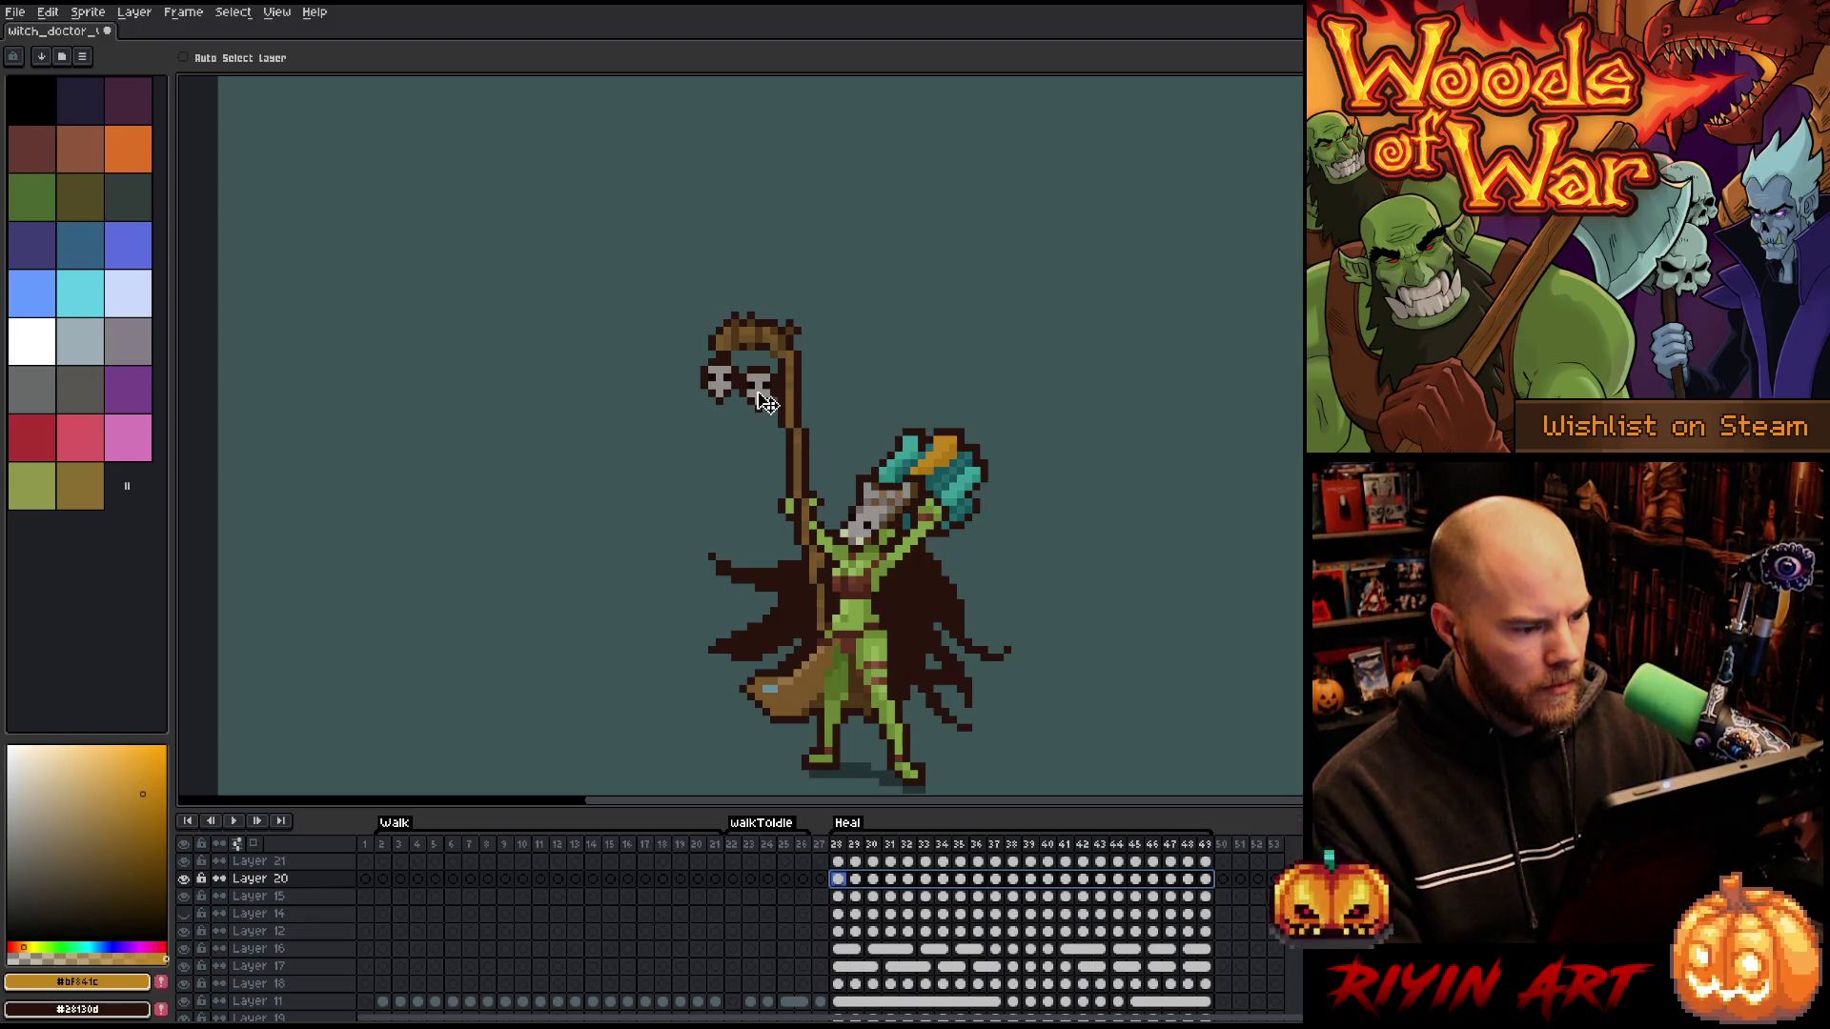
{"action": "left_click_drag", "start_coordinate": [1205, 863], "coordinate": [843, 862]}
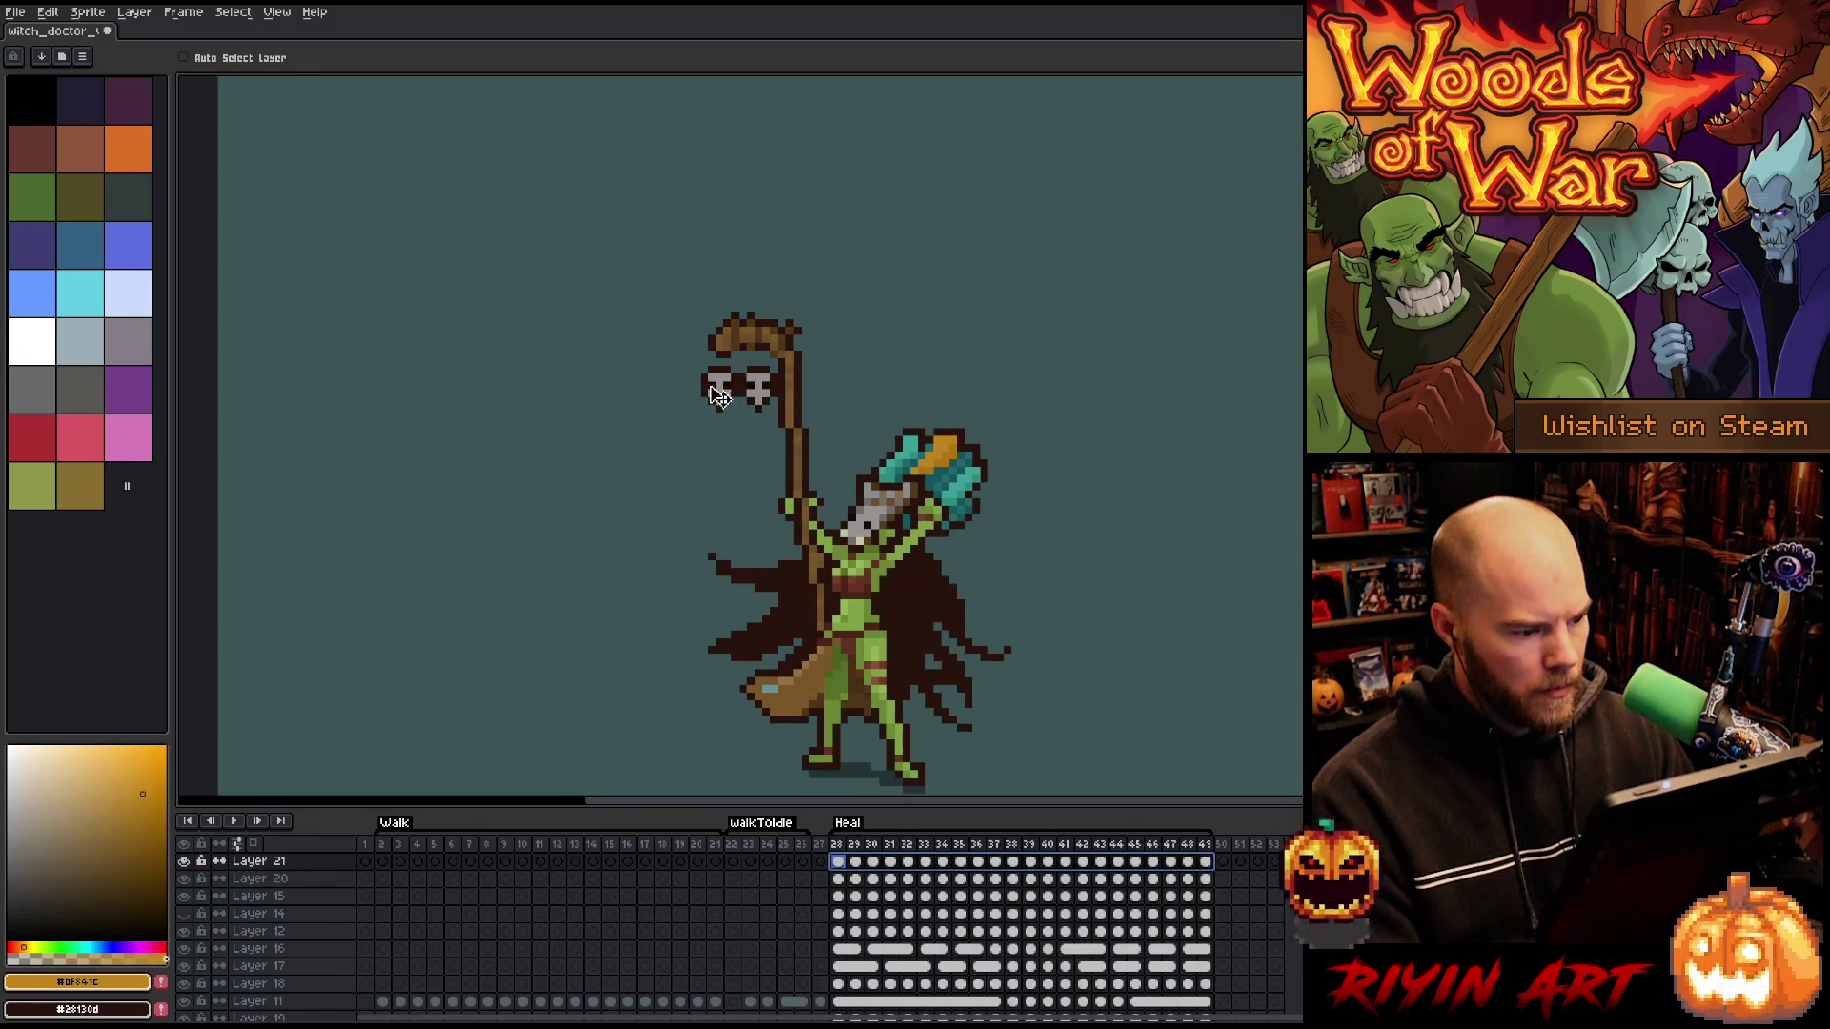
- Place Layer 21 below Layer 20 and preview the skulls
{"action": "left_click", "coordinate": [285, 863]}
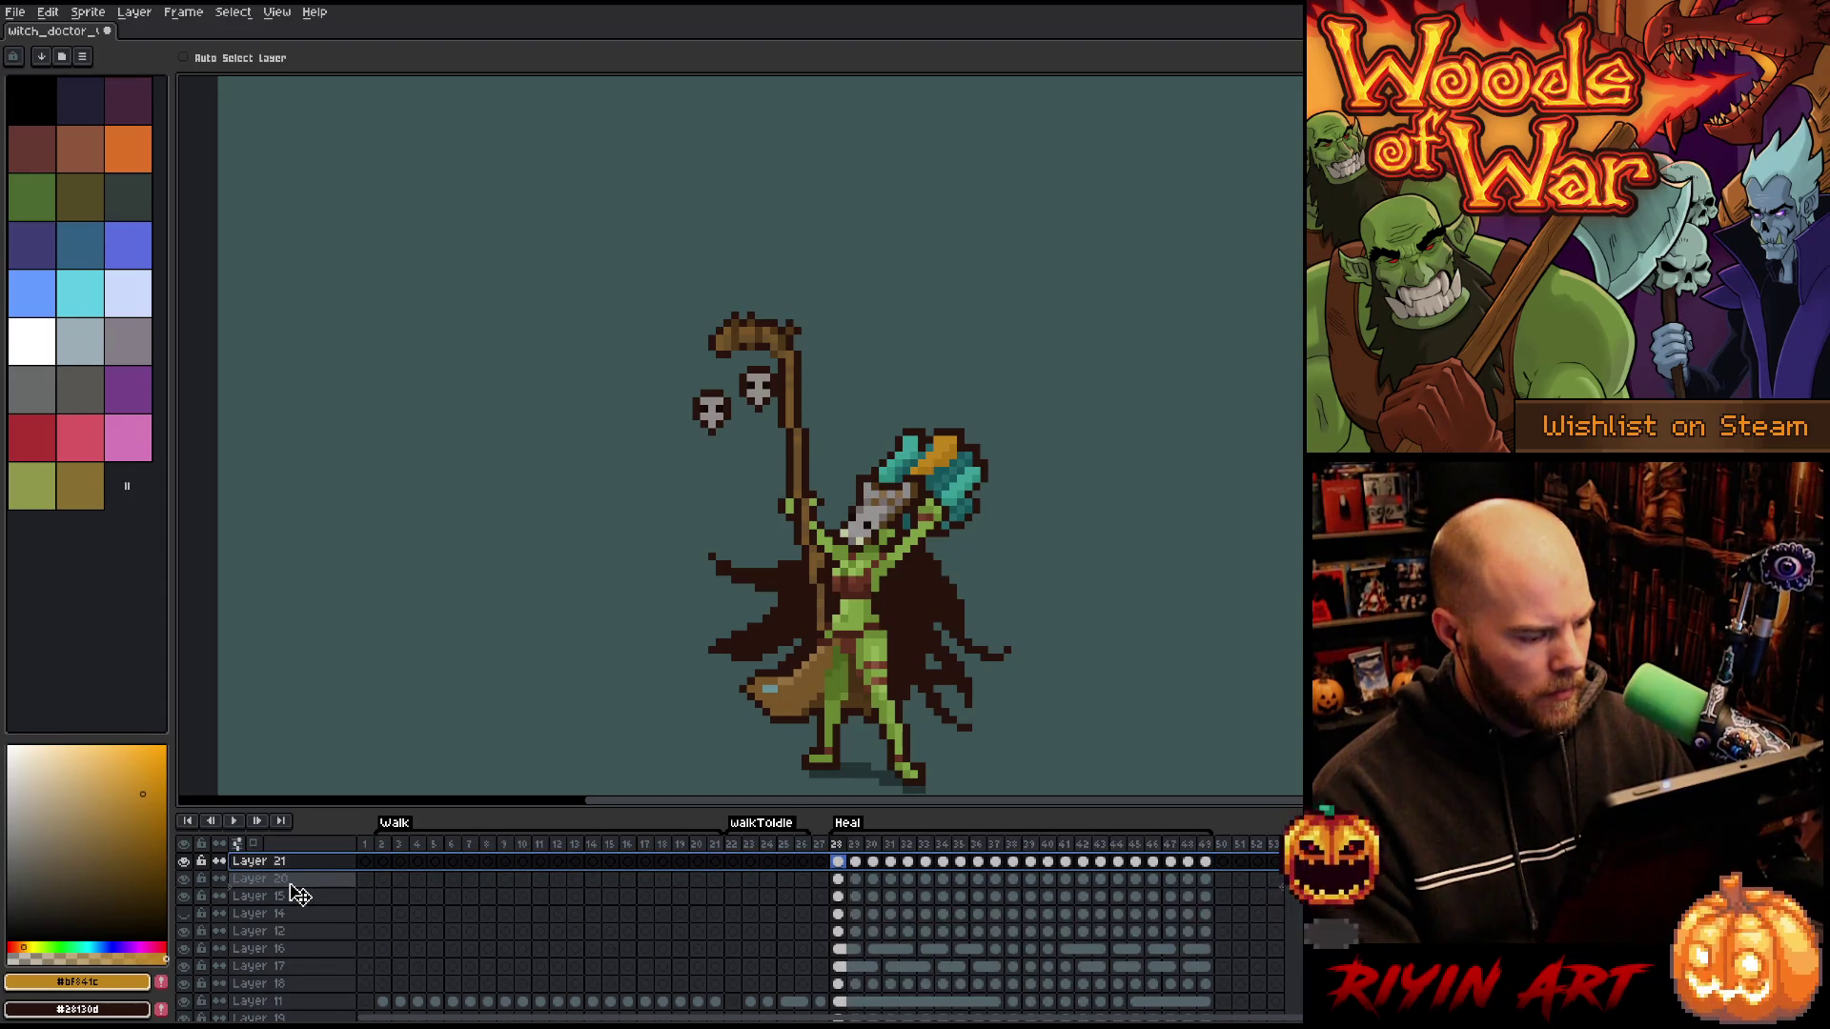
{"action": "left_click_drag", "start_coordinate": [296, 893], "coordinate": [298, 889]}
{"action": "key", "text": "Return"}
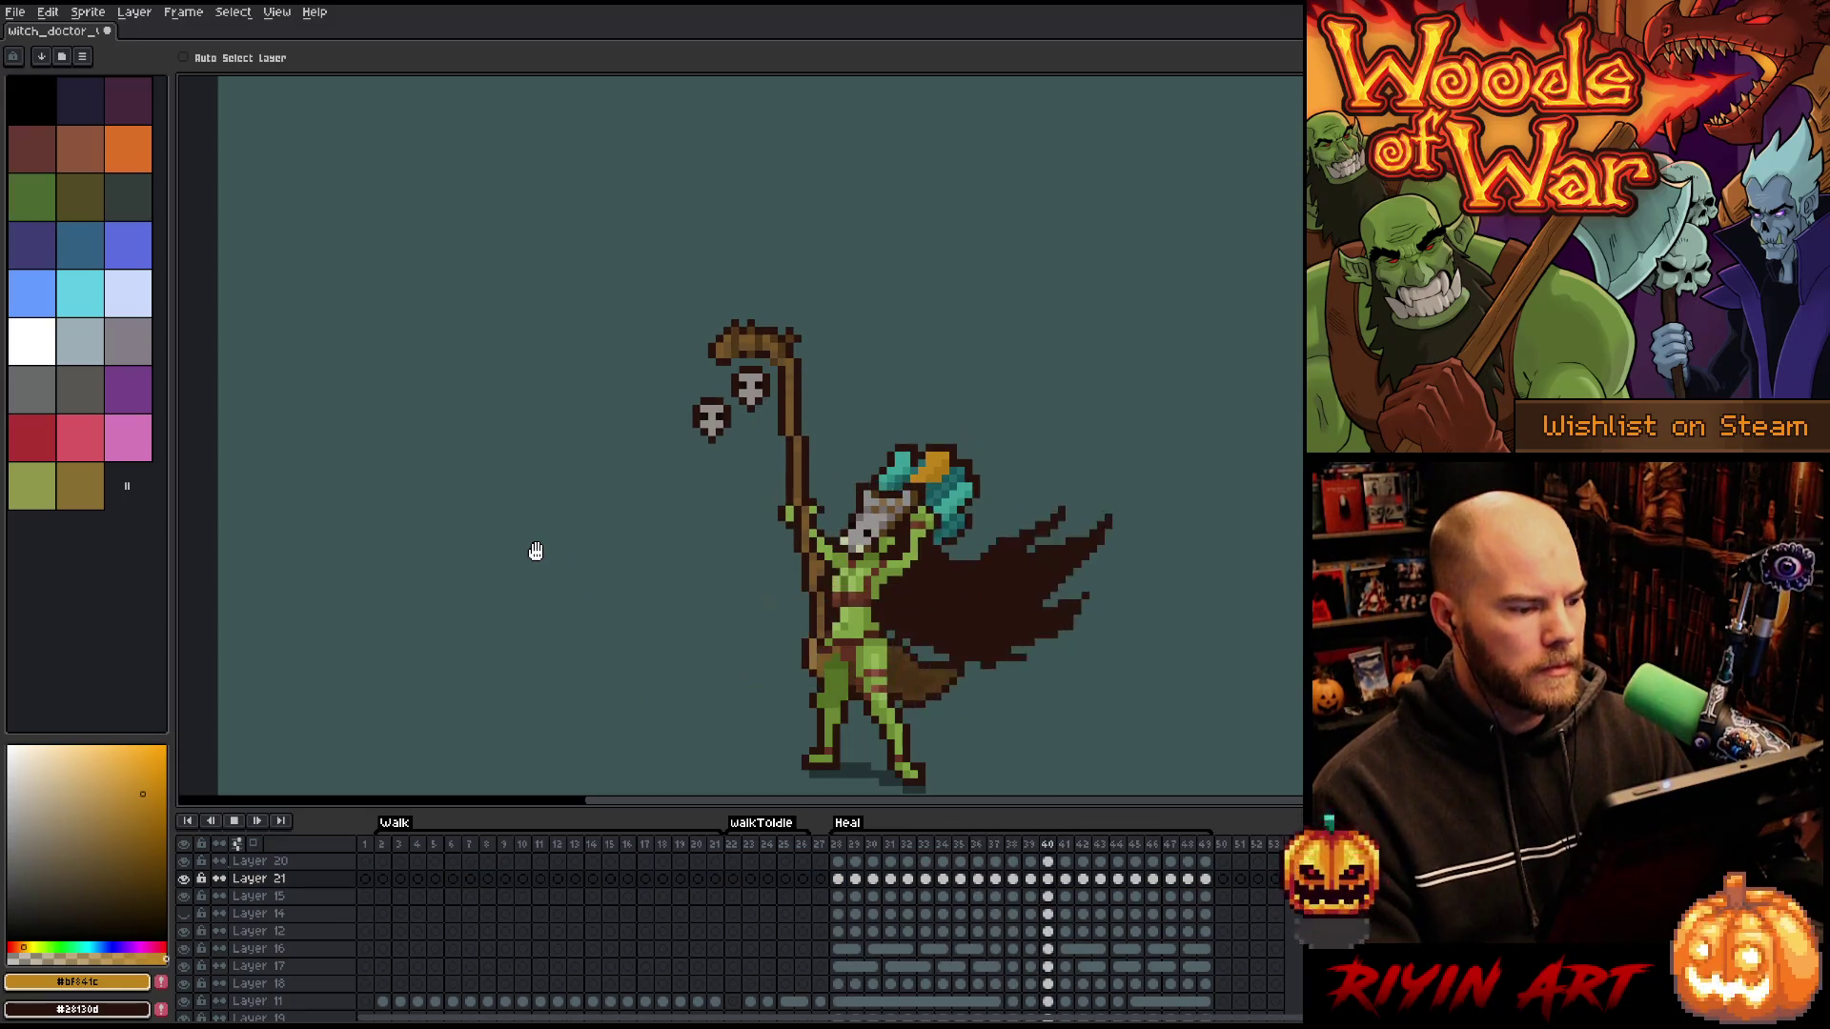
{"action": "key", "text": "Return"}
- Move both skulls left, then slightly lower, across the Heal frames
{"action": "left_click_drag", "start_coordinate": [1203, 879], "coordinate": [848, 868]}
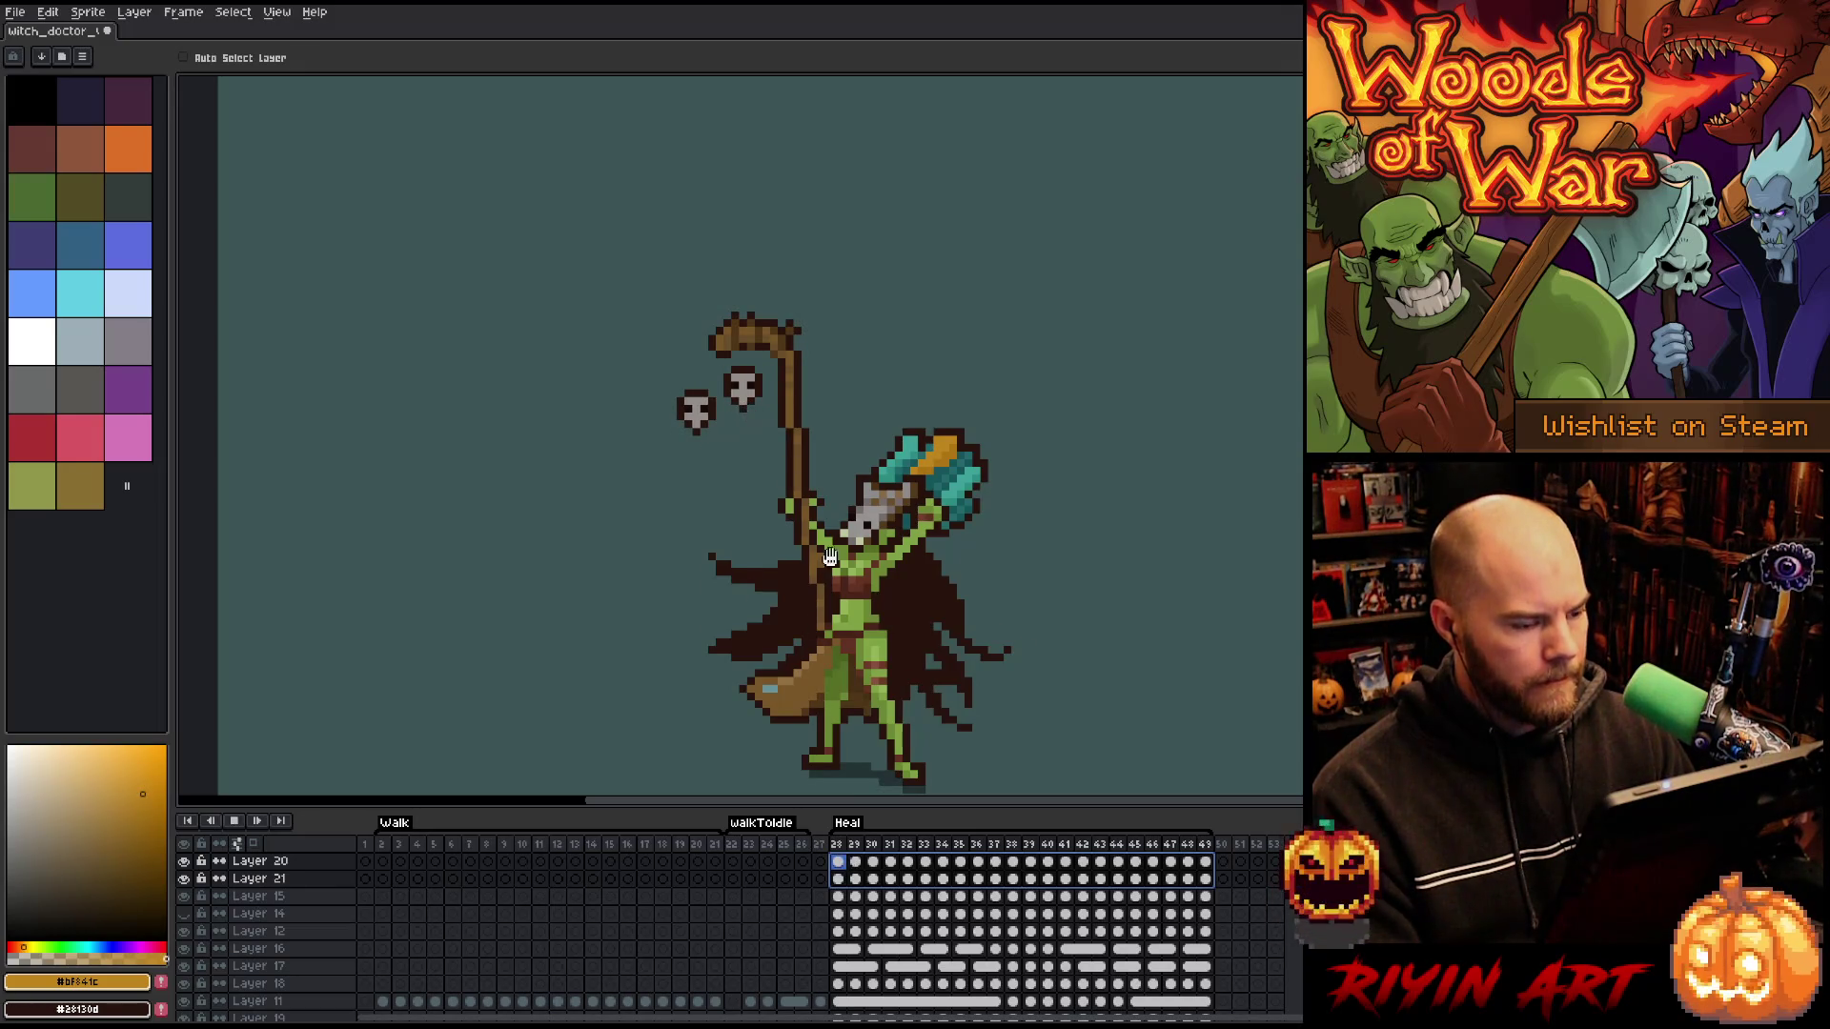
{"action": "key", "text": "Return"}
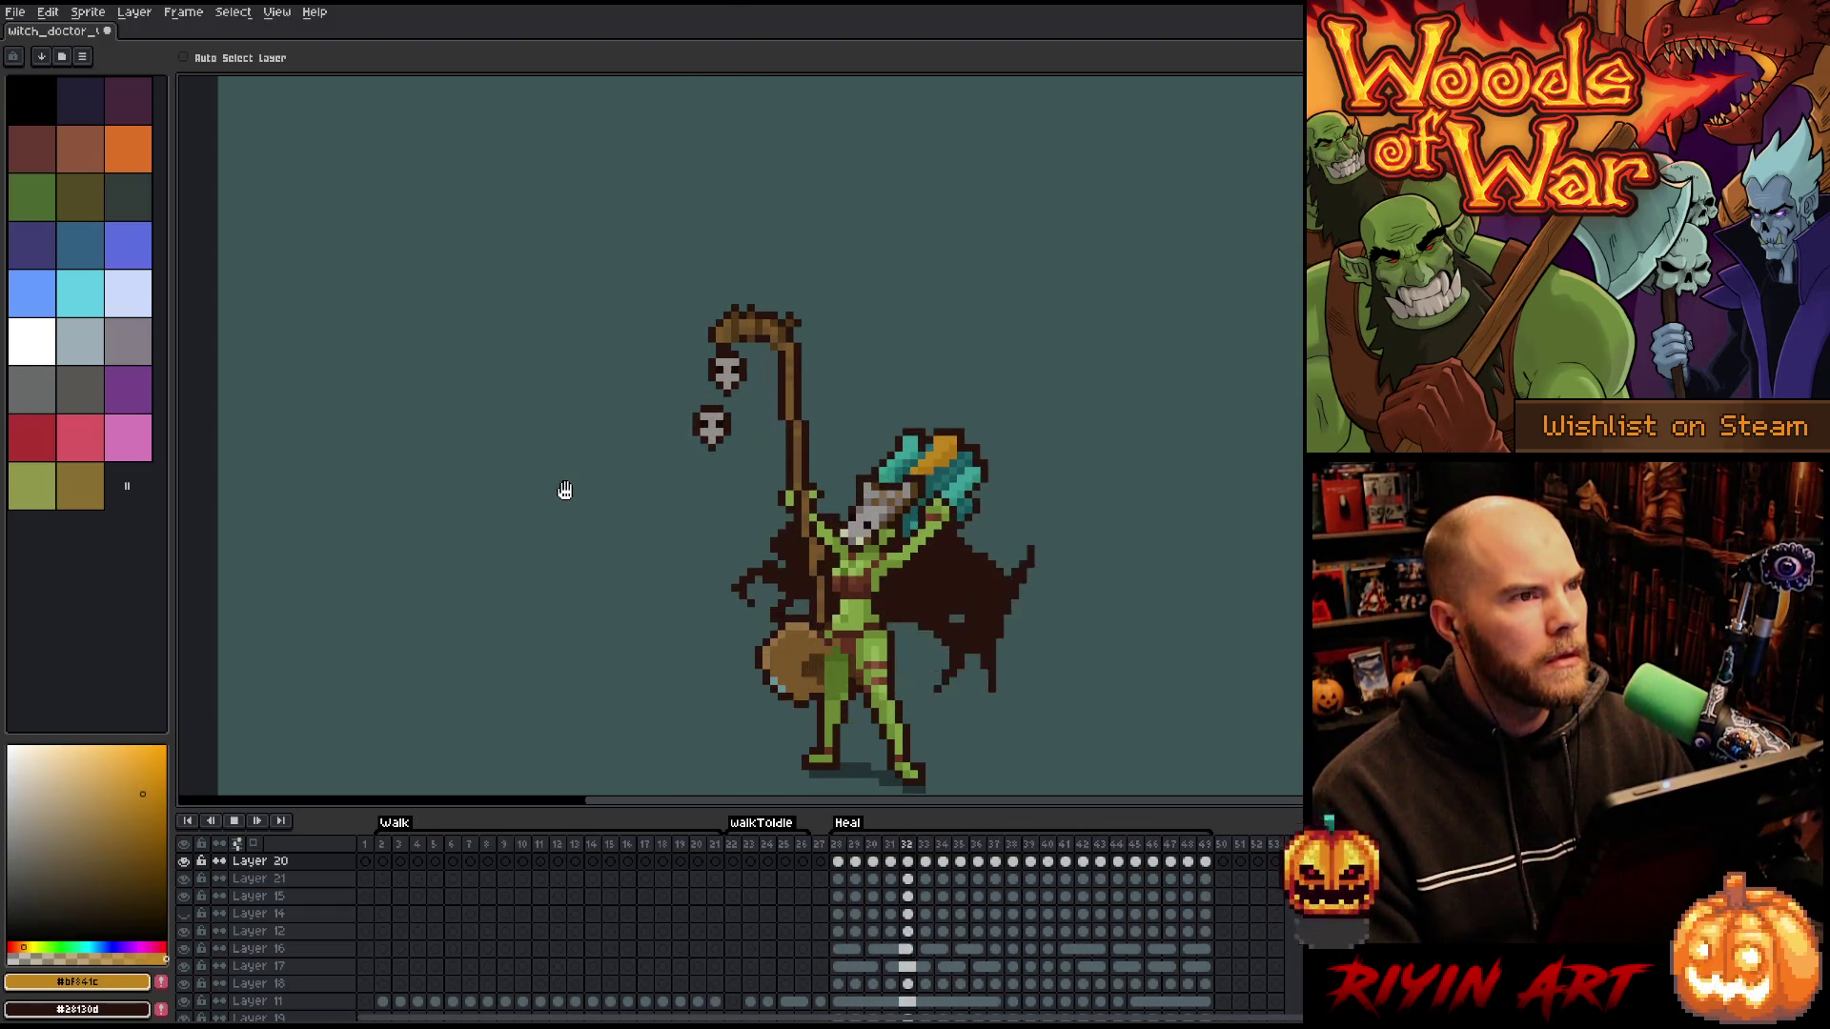
{"action": "key", "text": "Return"}
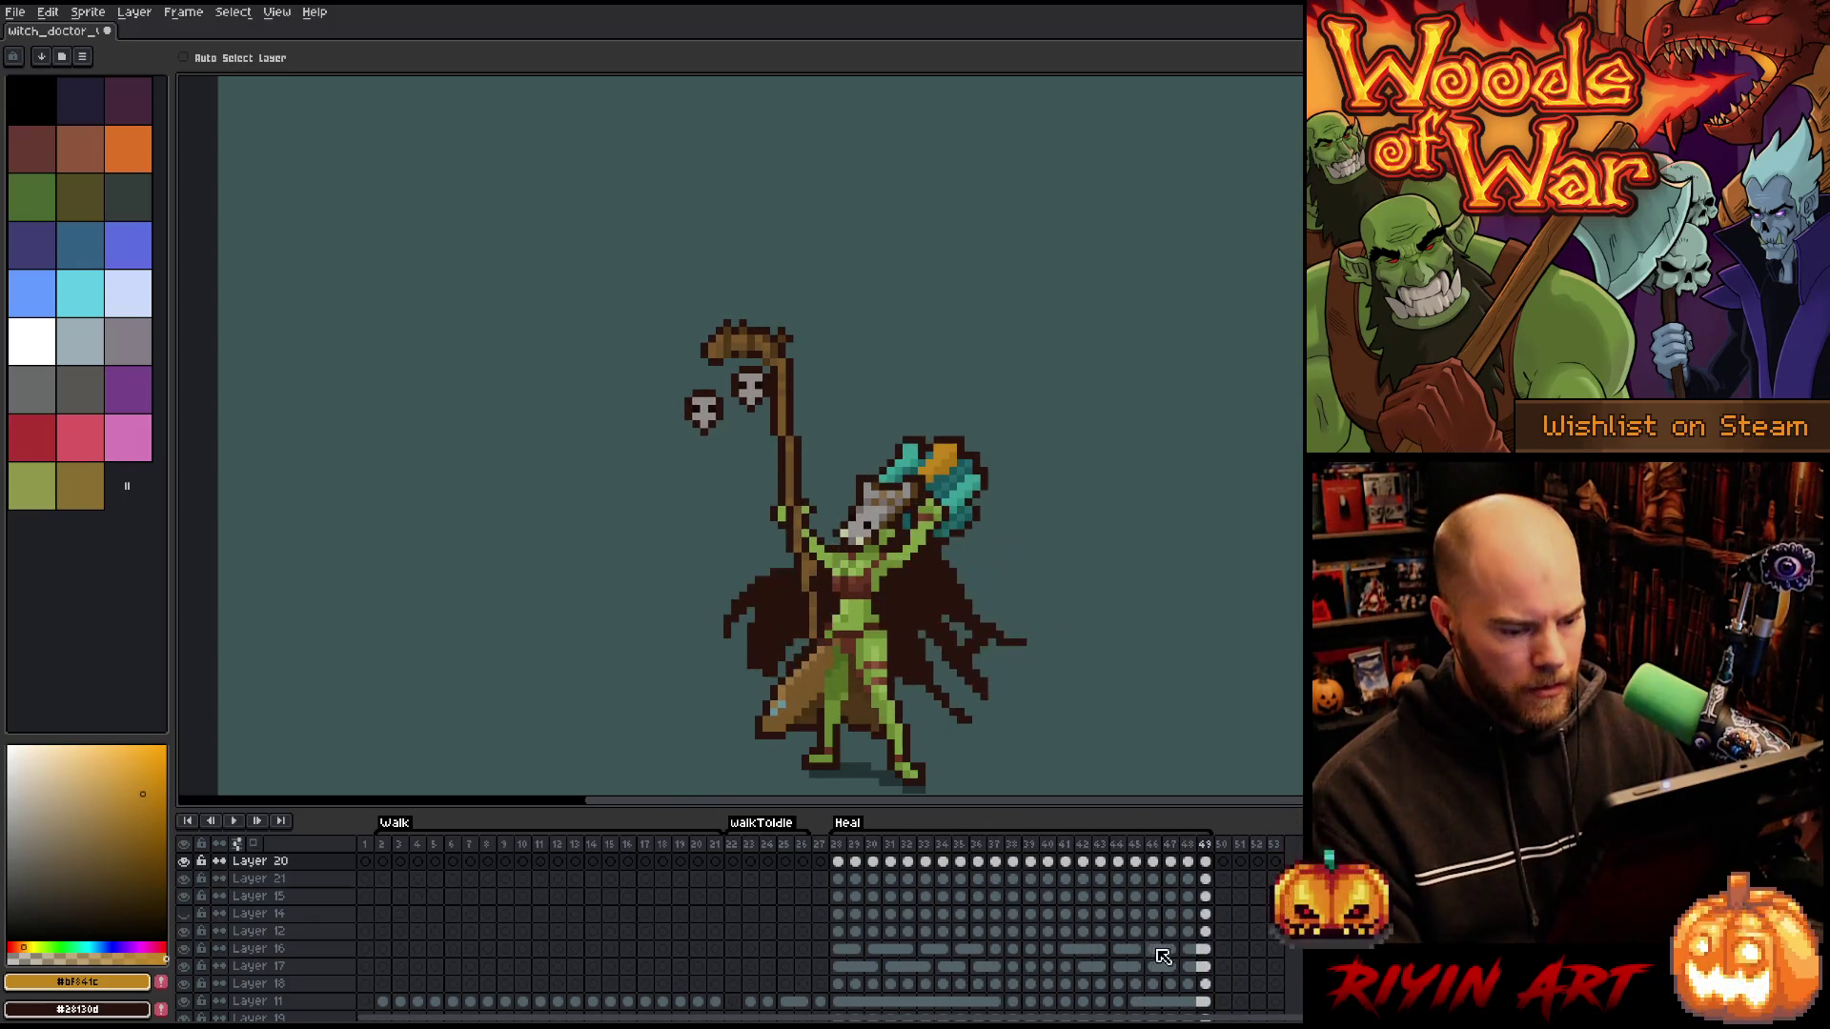
{"action": "mouse_move", "coordinate": [1202, 877]}
{"action": "left_mouse_down"}
{"action": "mouse_move", "coordinate": [831, 863]}
{"action": "mouse_move", "coordinate": [848, 869]}
{"action": "left_mouse_up"}
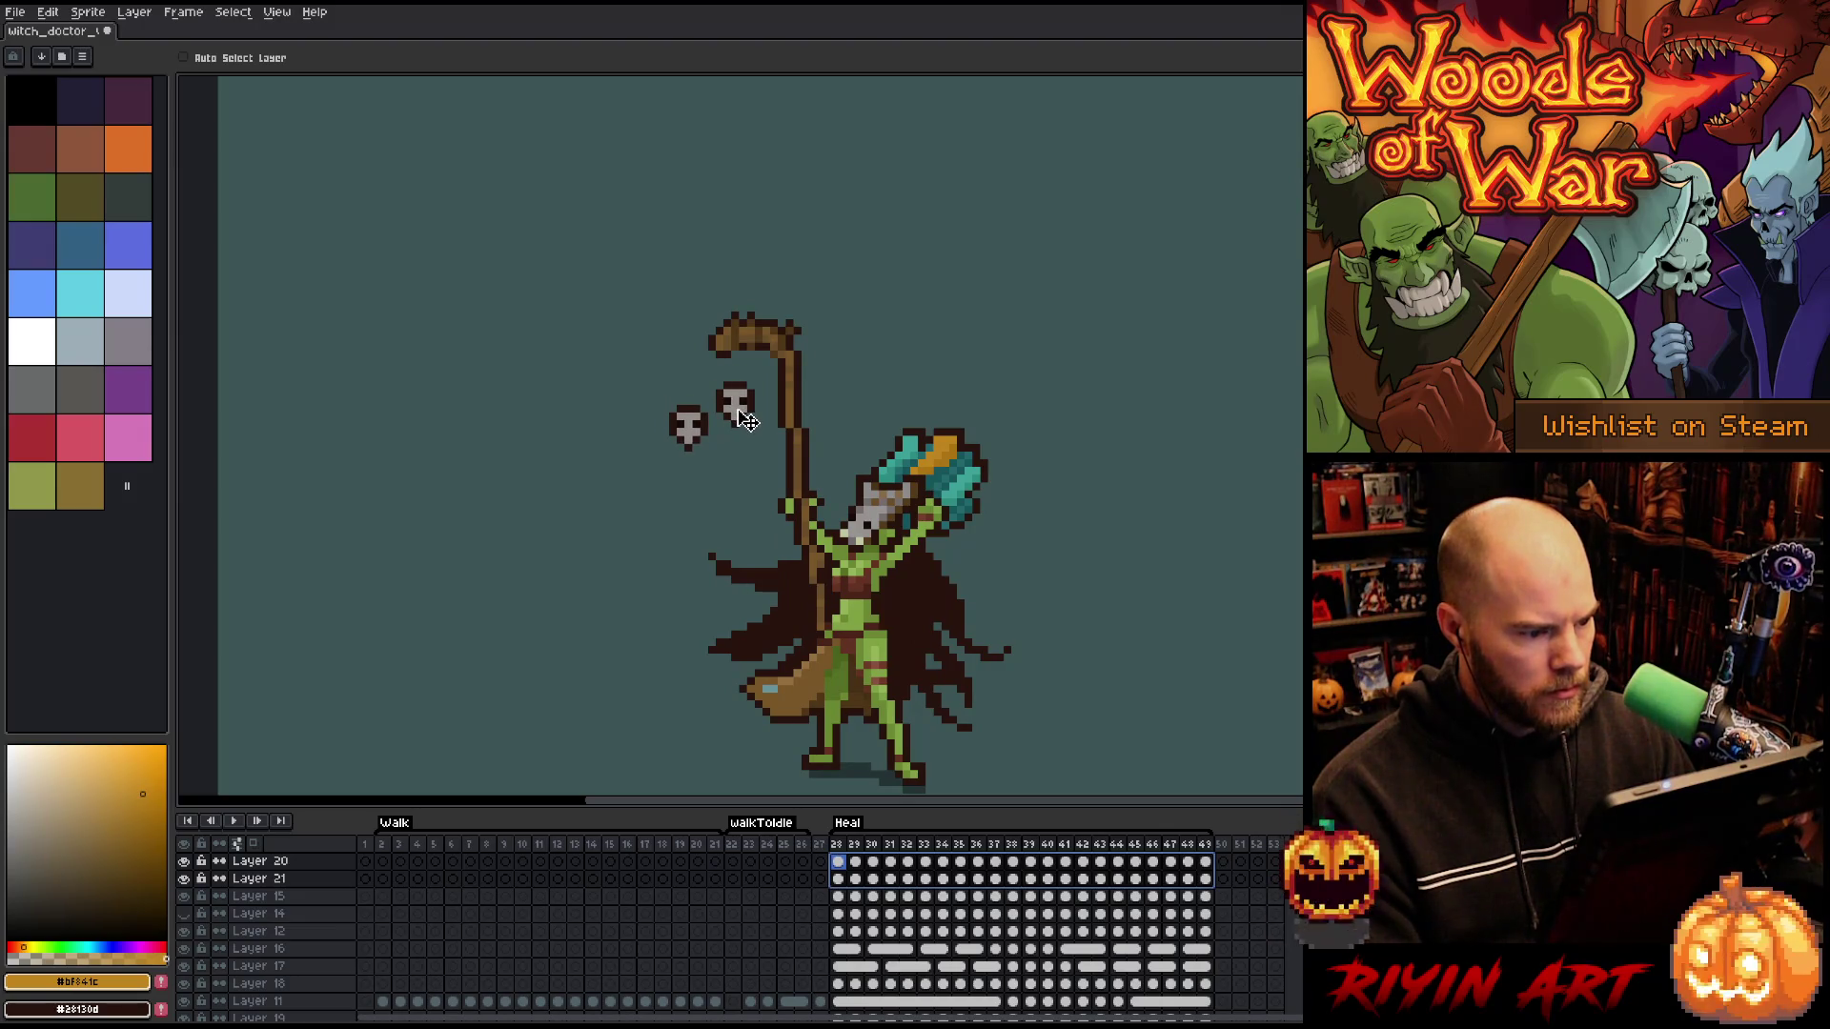
{"action": "key", "text": "Return"}
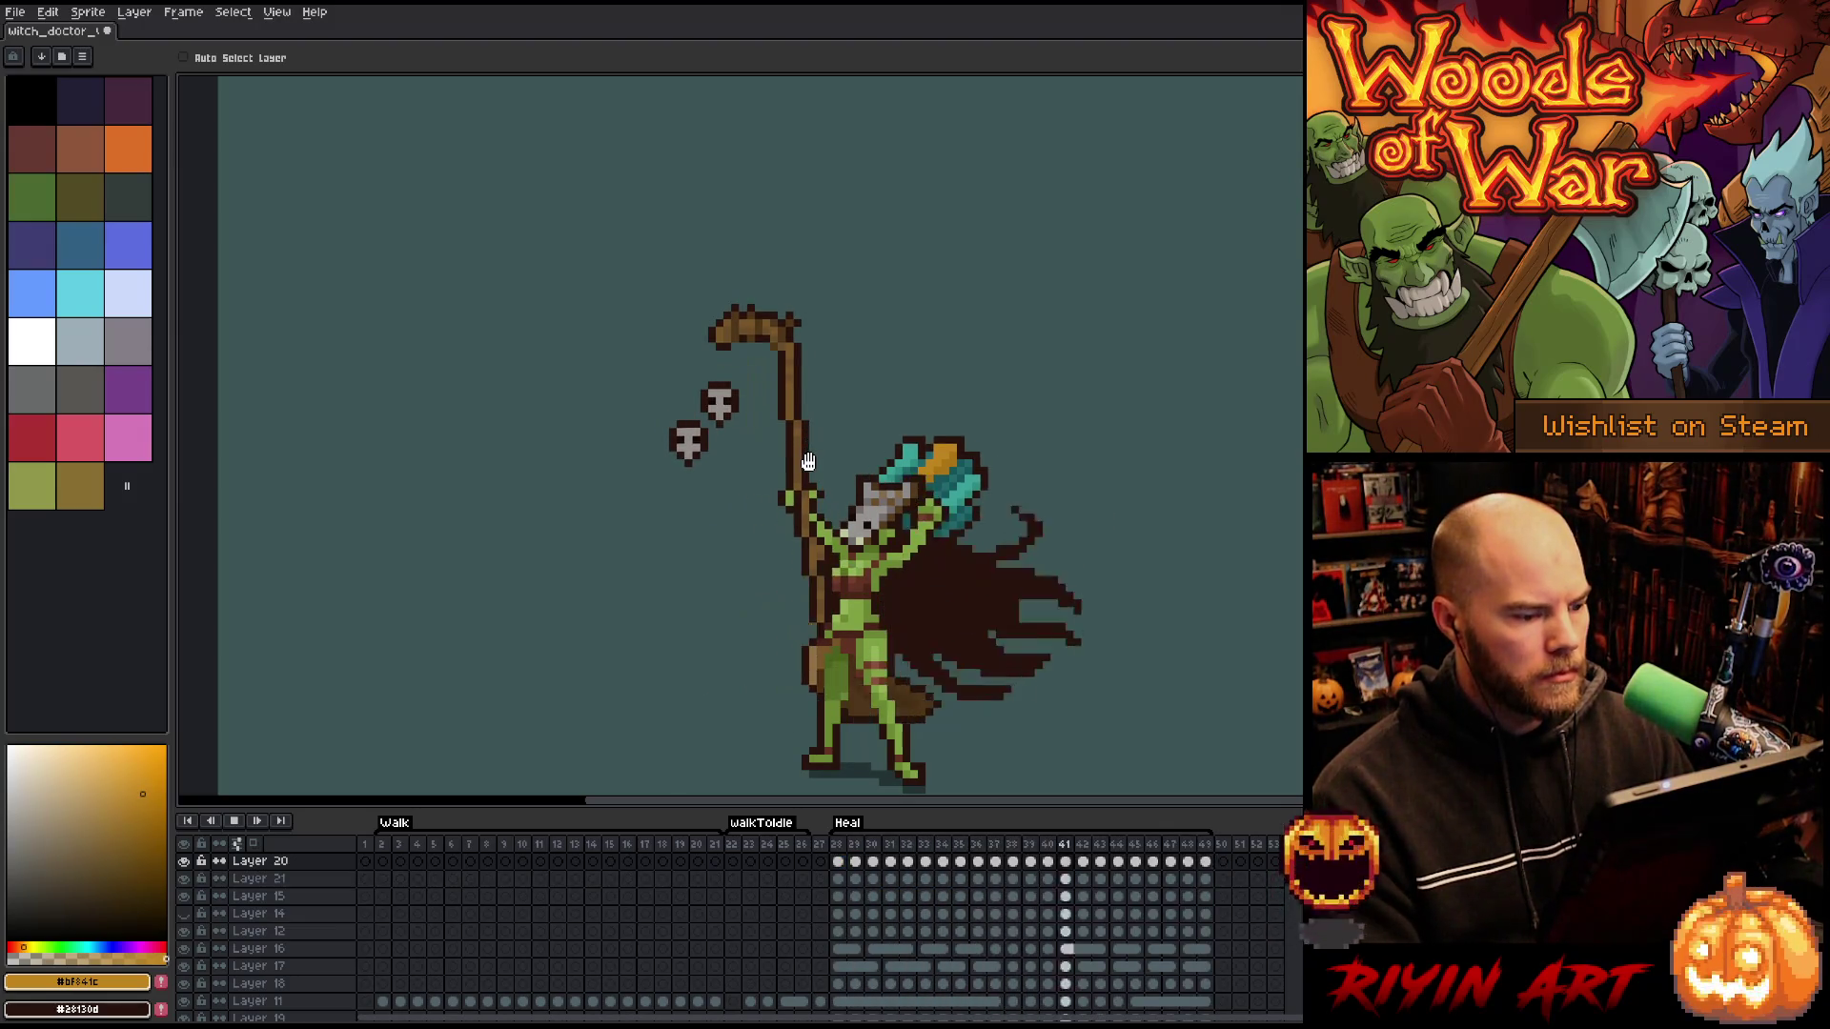
- Nudge the skulls further left across frames 31–49, then show Layer 14's extra skulls and blade
{"action": "mouse_move", "coordinate": [1204, 878]}
{"action": "left_mouse_down"}
{"action": "mouse_move", "coordinate": [884, 889]}
{"action": "mouse_move", "coordinate": [857, 881]}
{"action": "mouse_move", "coordinate": [828, 812]}
{"action": "left_mouse_up"}
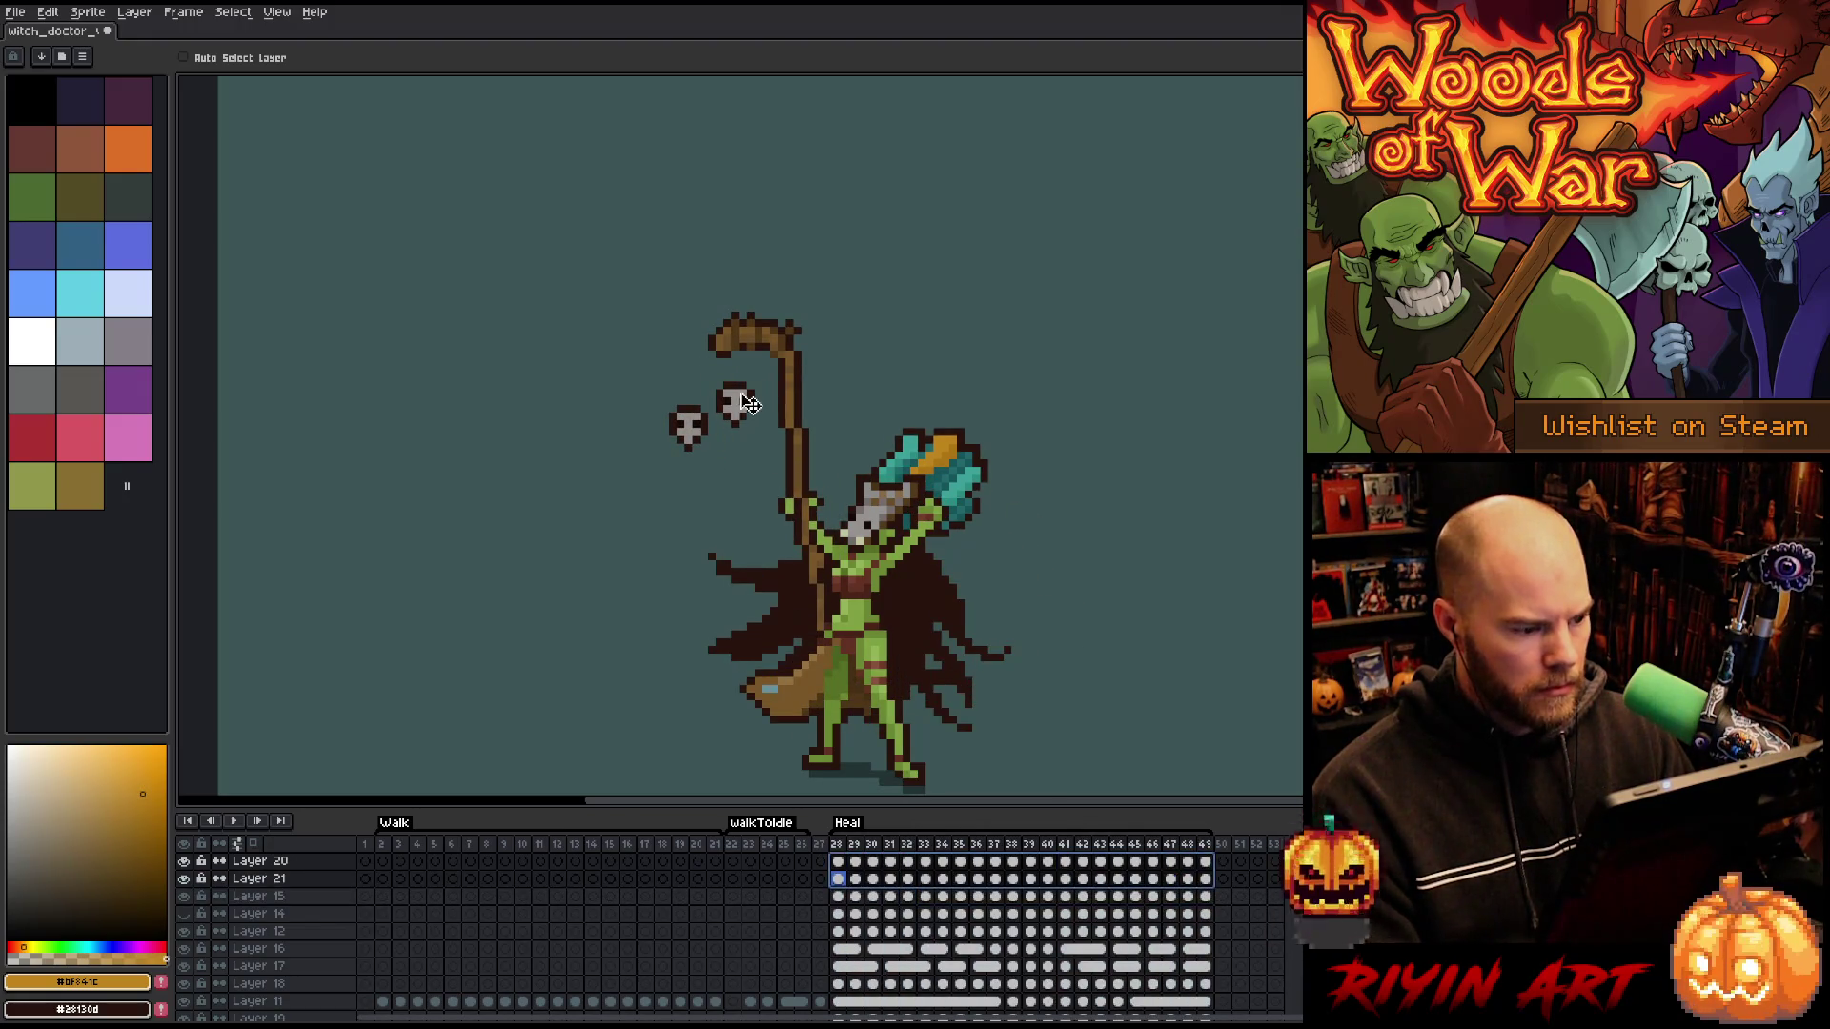
{"action": "key", "text": "Return"}
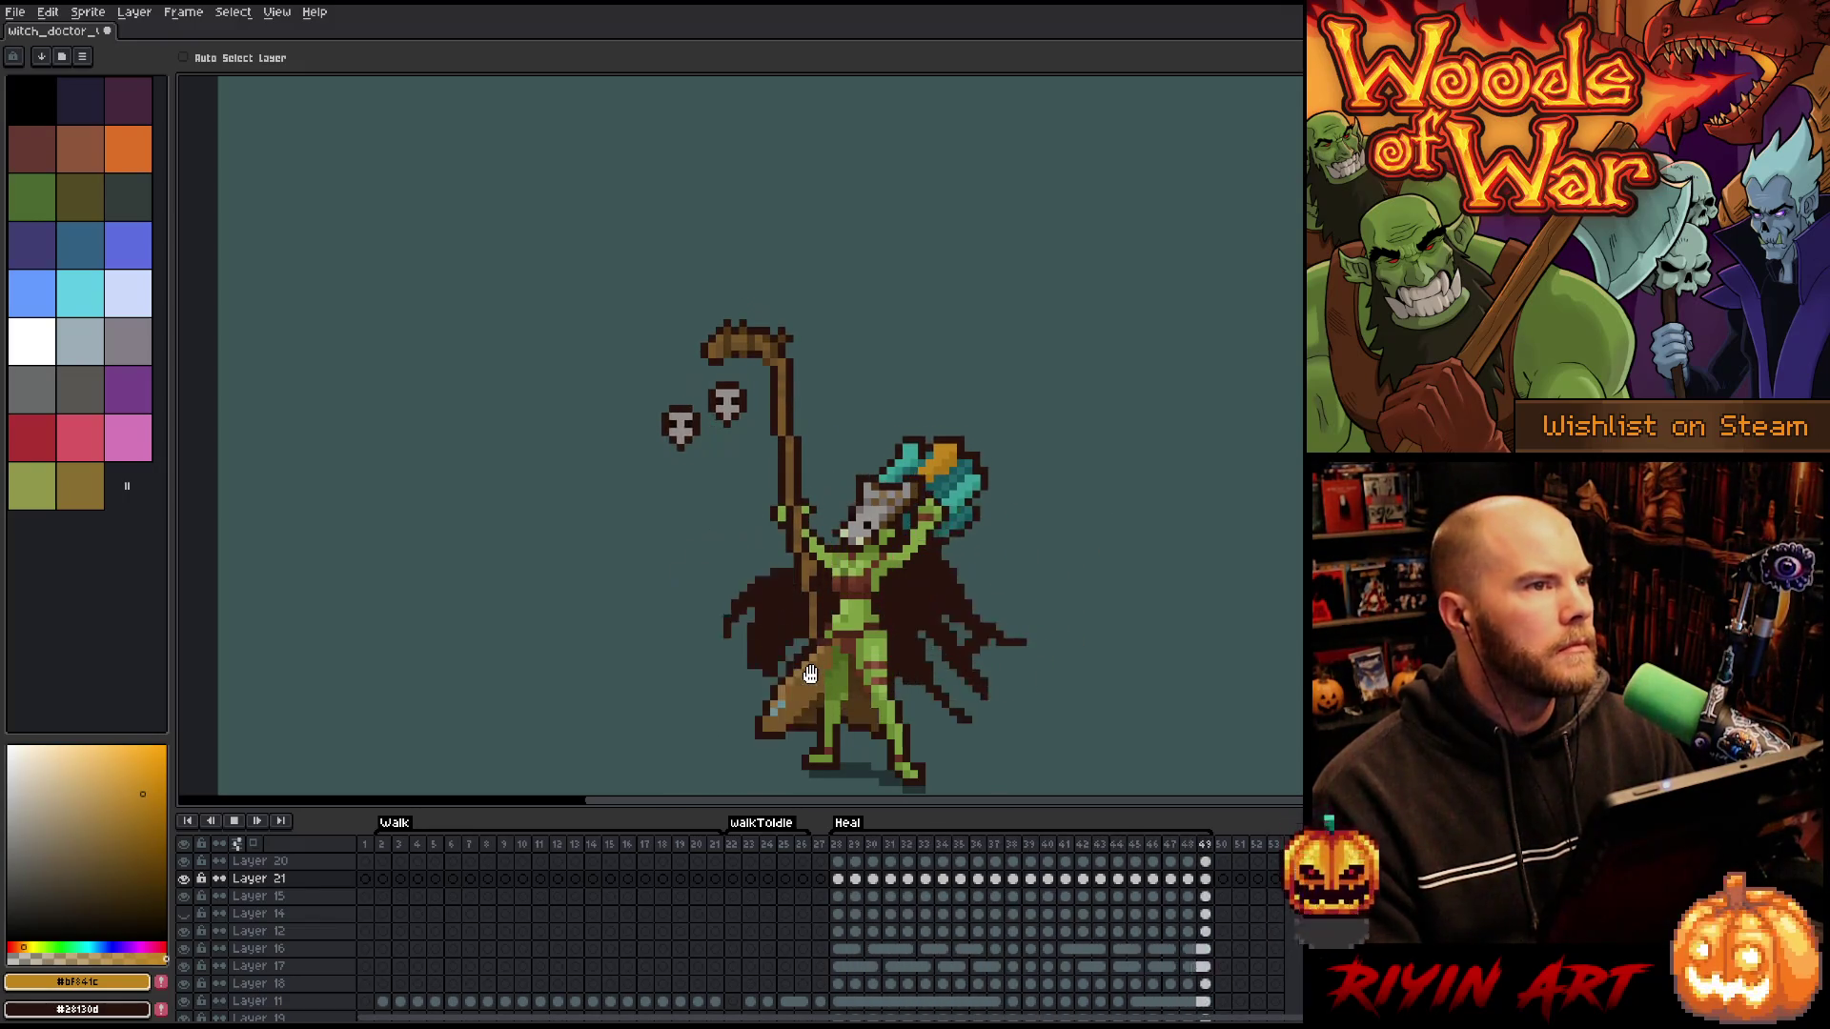
{"action": "key", "text": "Return"}
{"action": "left_click_drag", "start_coordinate": [1203, 882], "coordinate": [847, 882]}
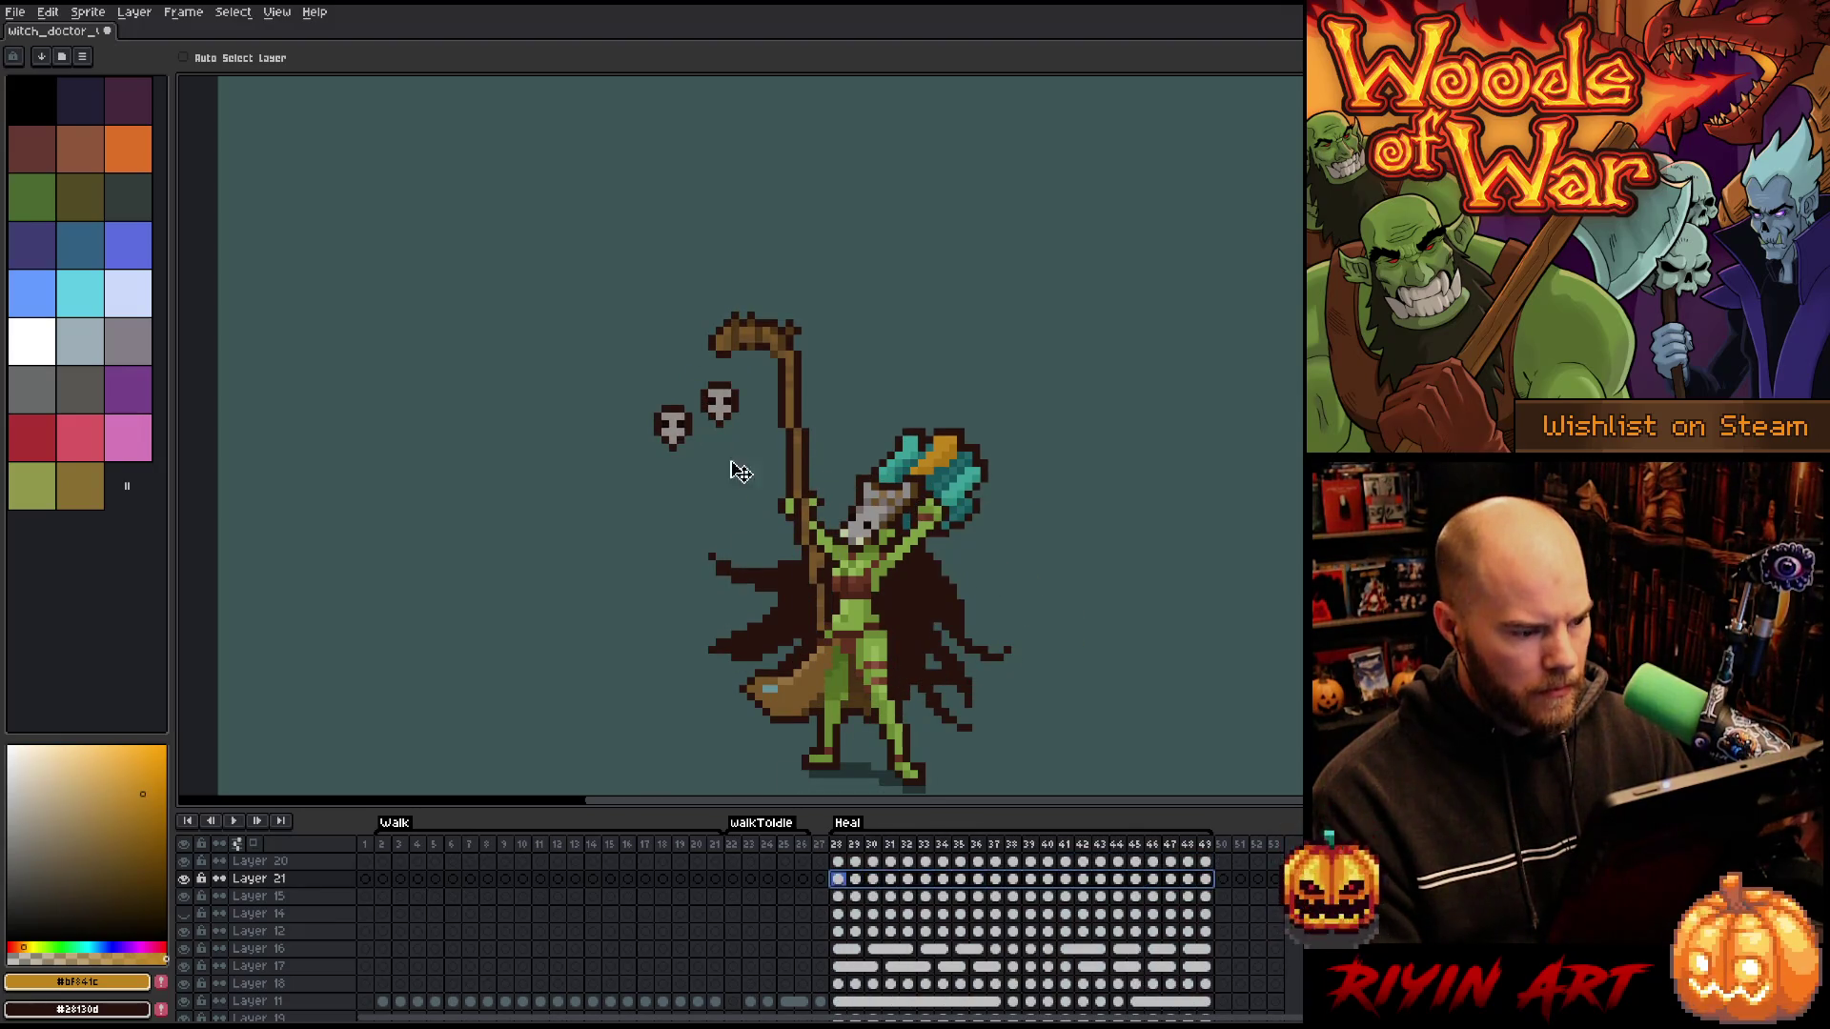
{"action": "key", "text": "Return"}
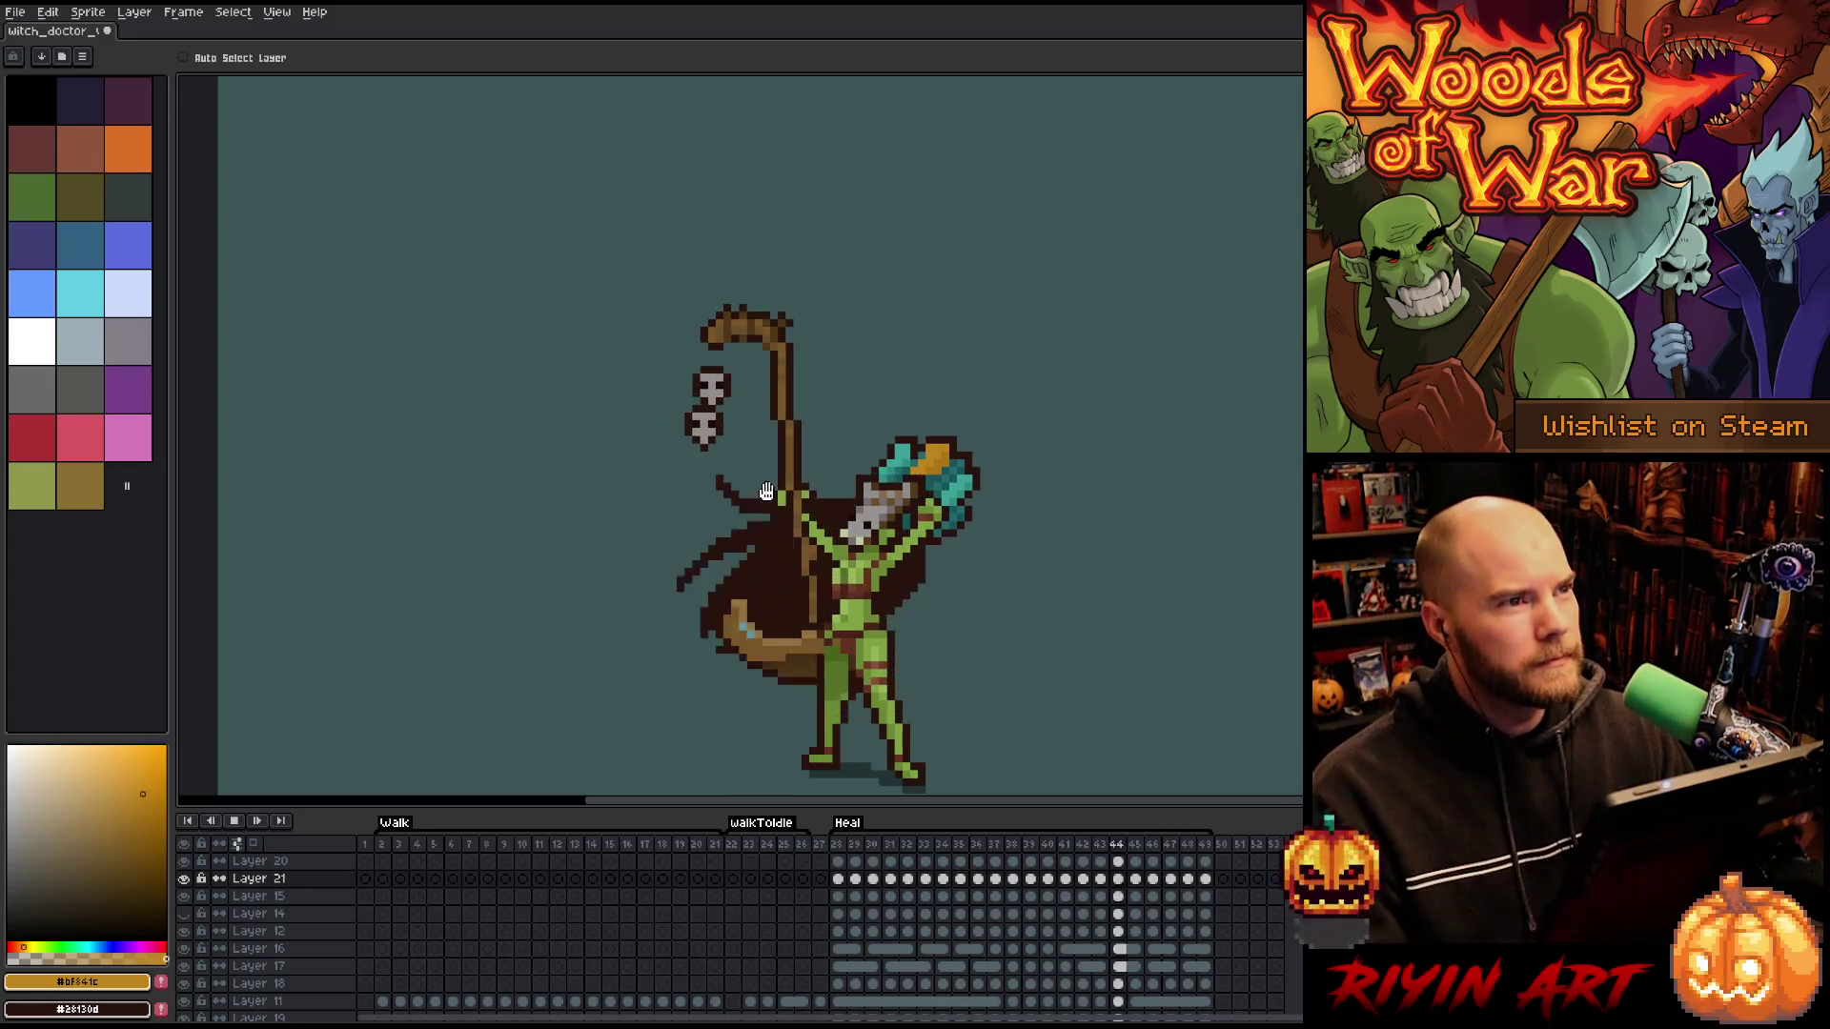
{"action": "key", "text": "Return"}
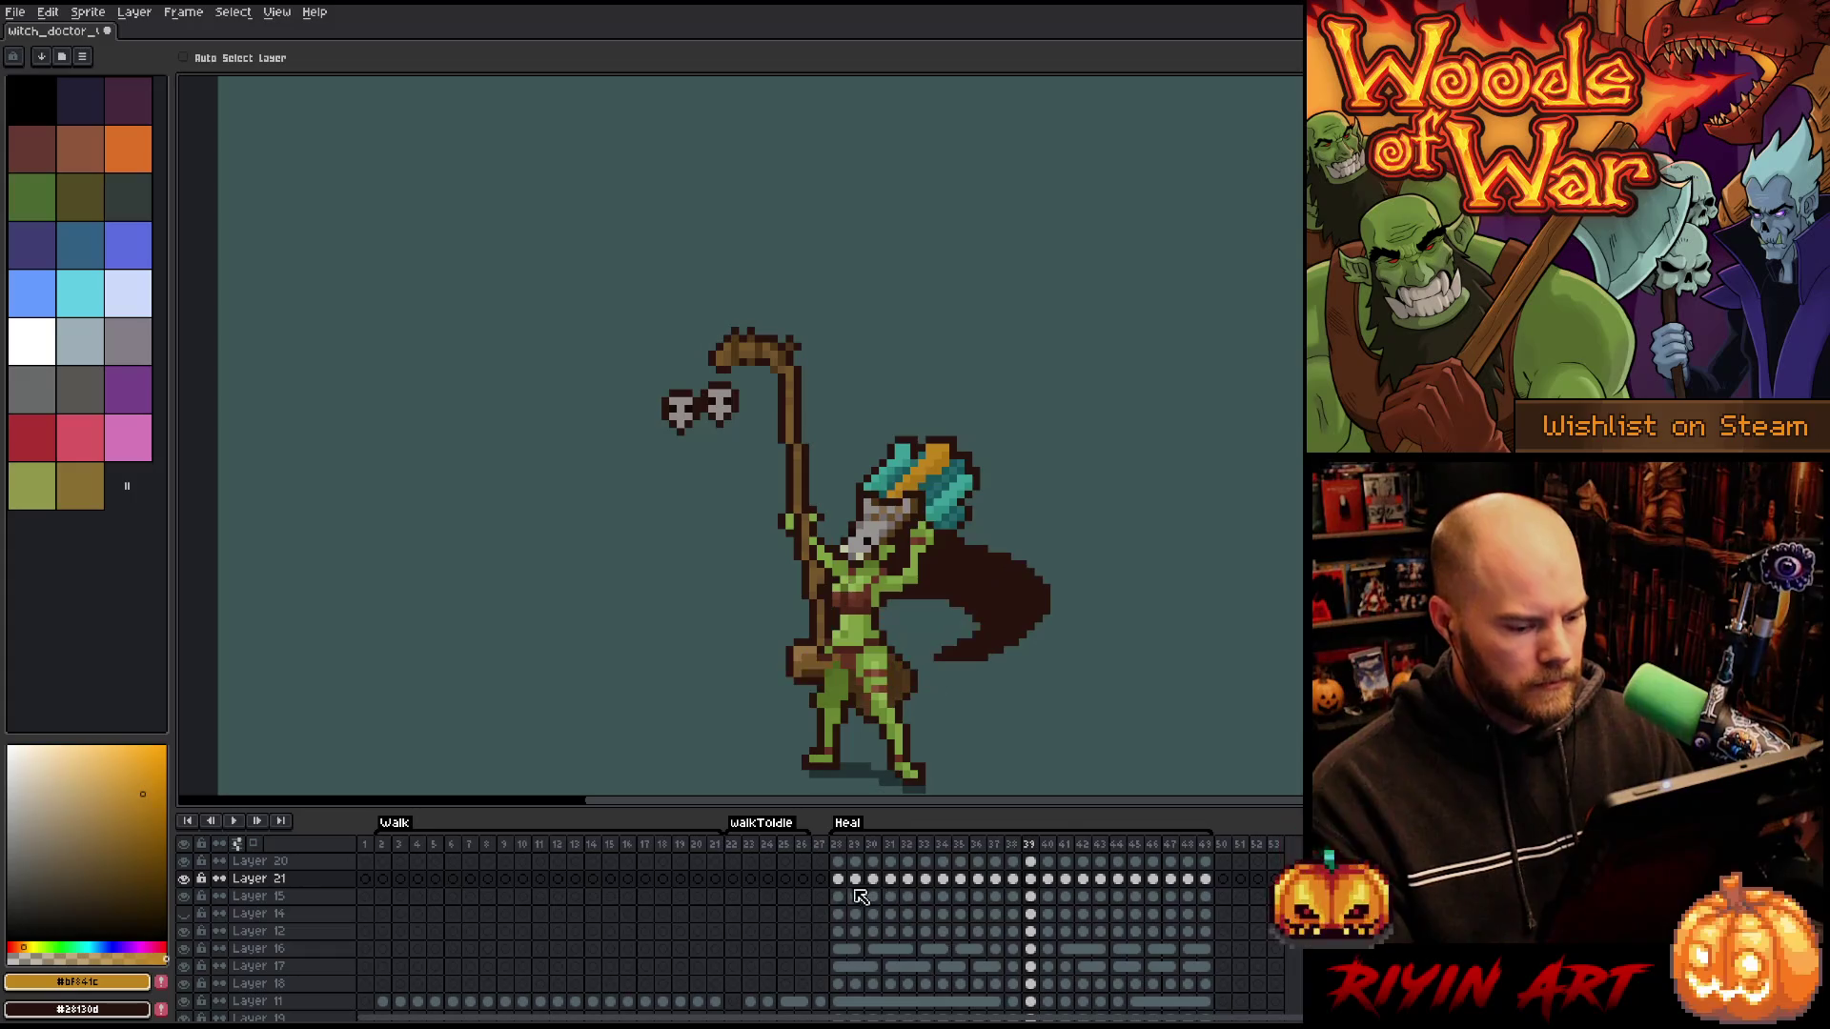
{"action": "left_click", "coordinate": [187, 914]}
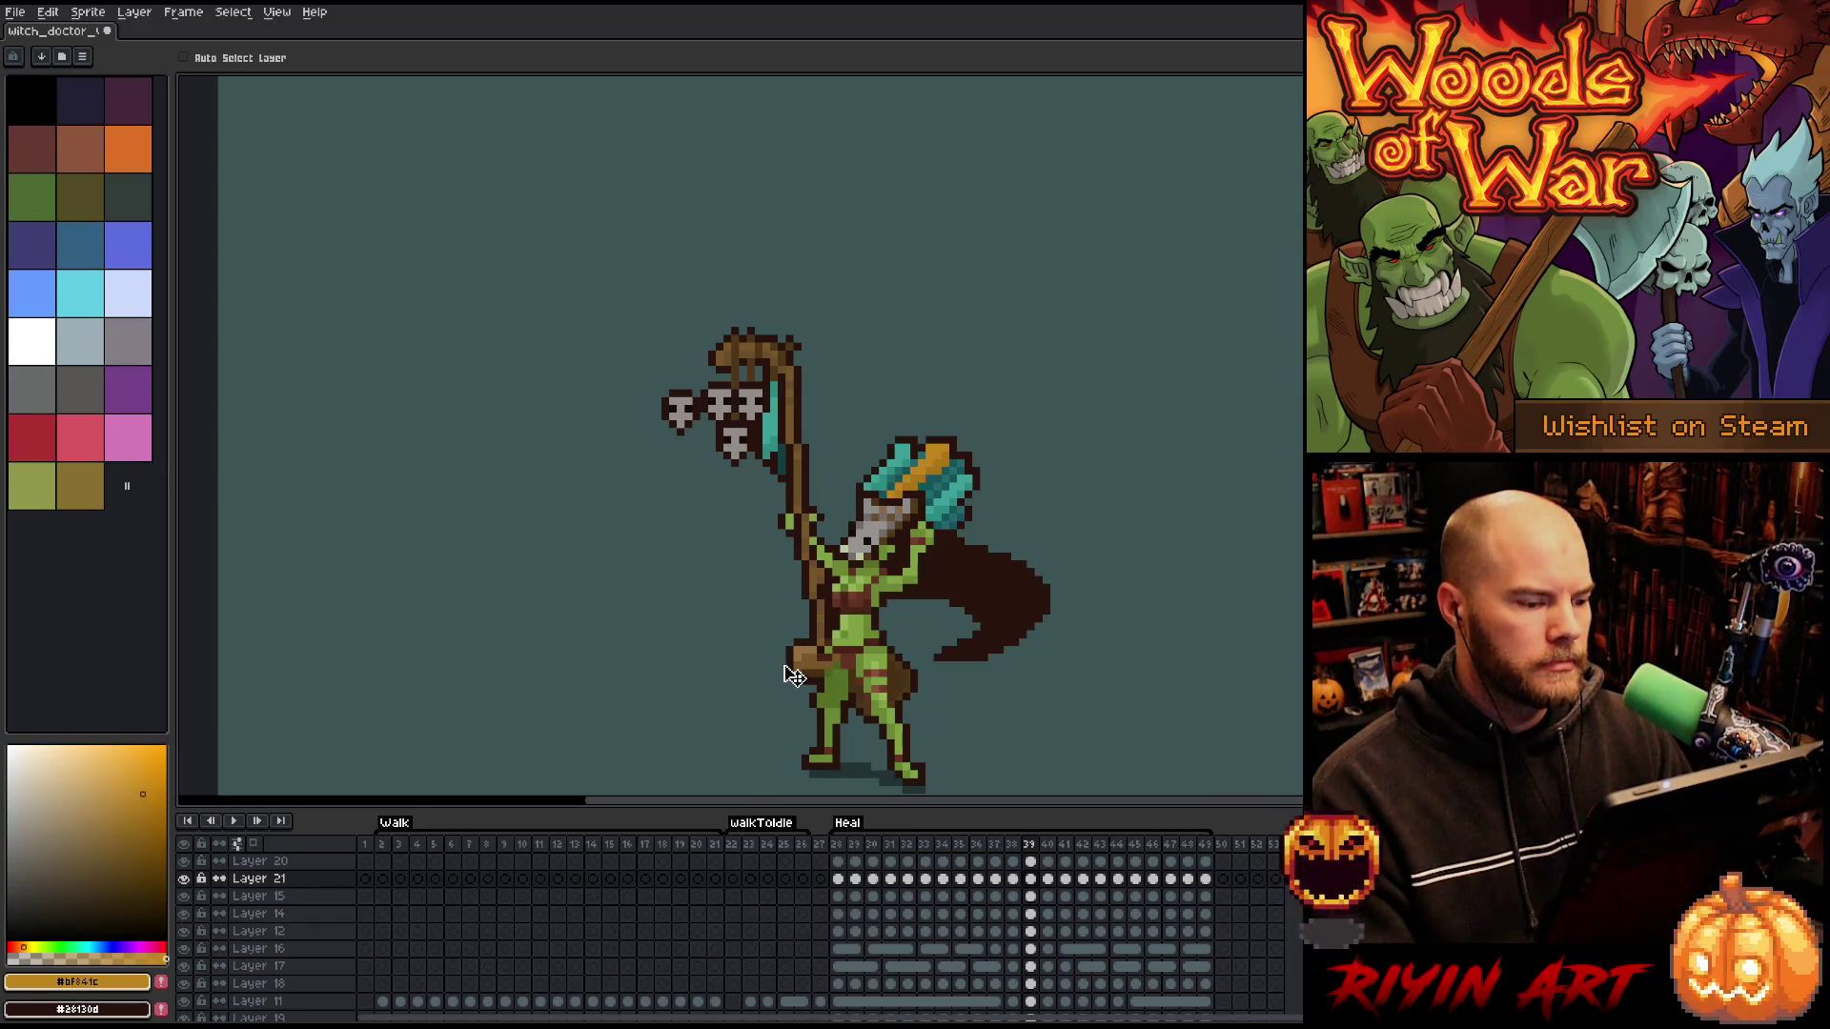
{"action": "left_click", "coordinate": [838, 879]}
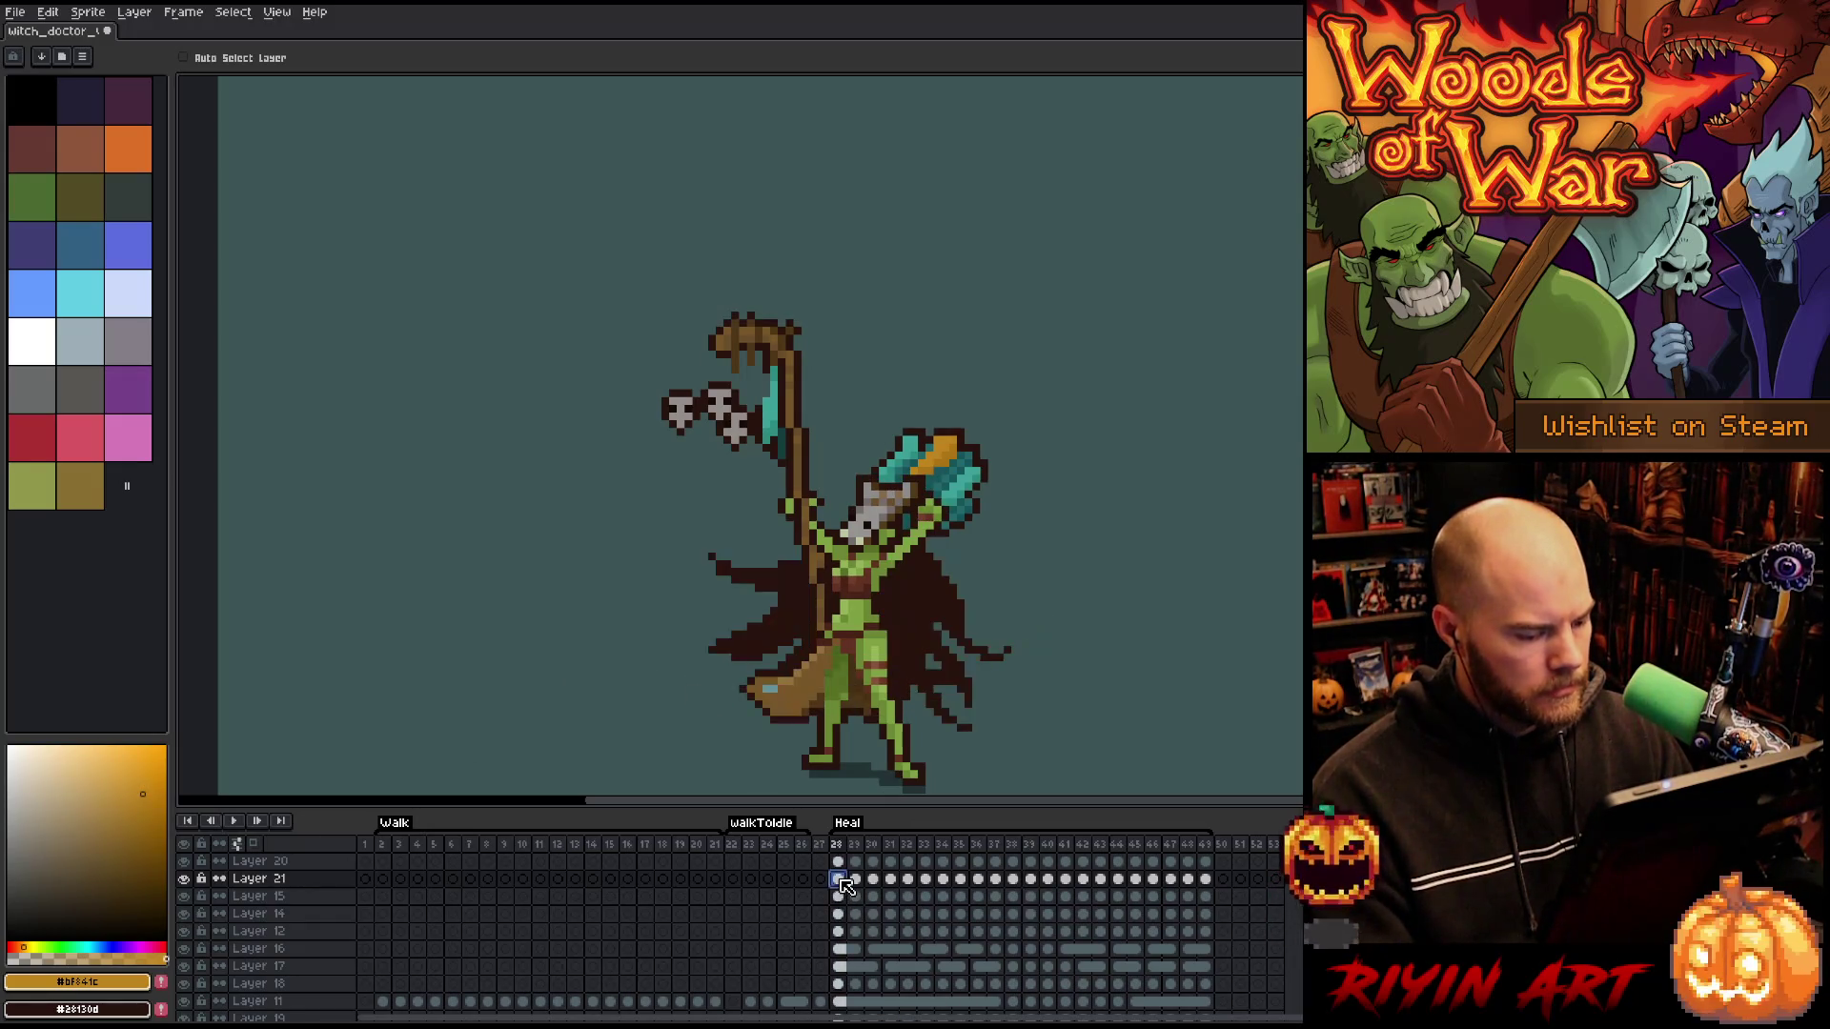
- Toggle Layer 15 and Layer 14 visibility to compare what each adds to the staff
{"action": "left_click", "coordinate": [839, 897]}
{"action": "left_click", "coordinate": [188, 897]}
{"action": "left_click", "coordinate": [188, 897]}
{"action": "left_click", "coordinate": [188, 896]}
{"action": "left_click", "coordinate": [187, 897]}
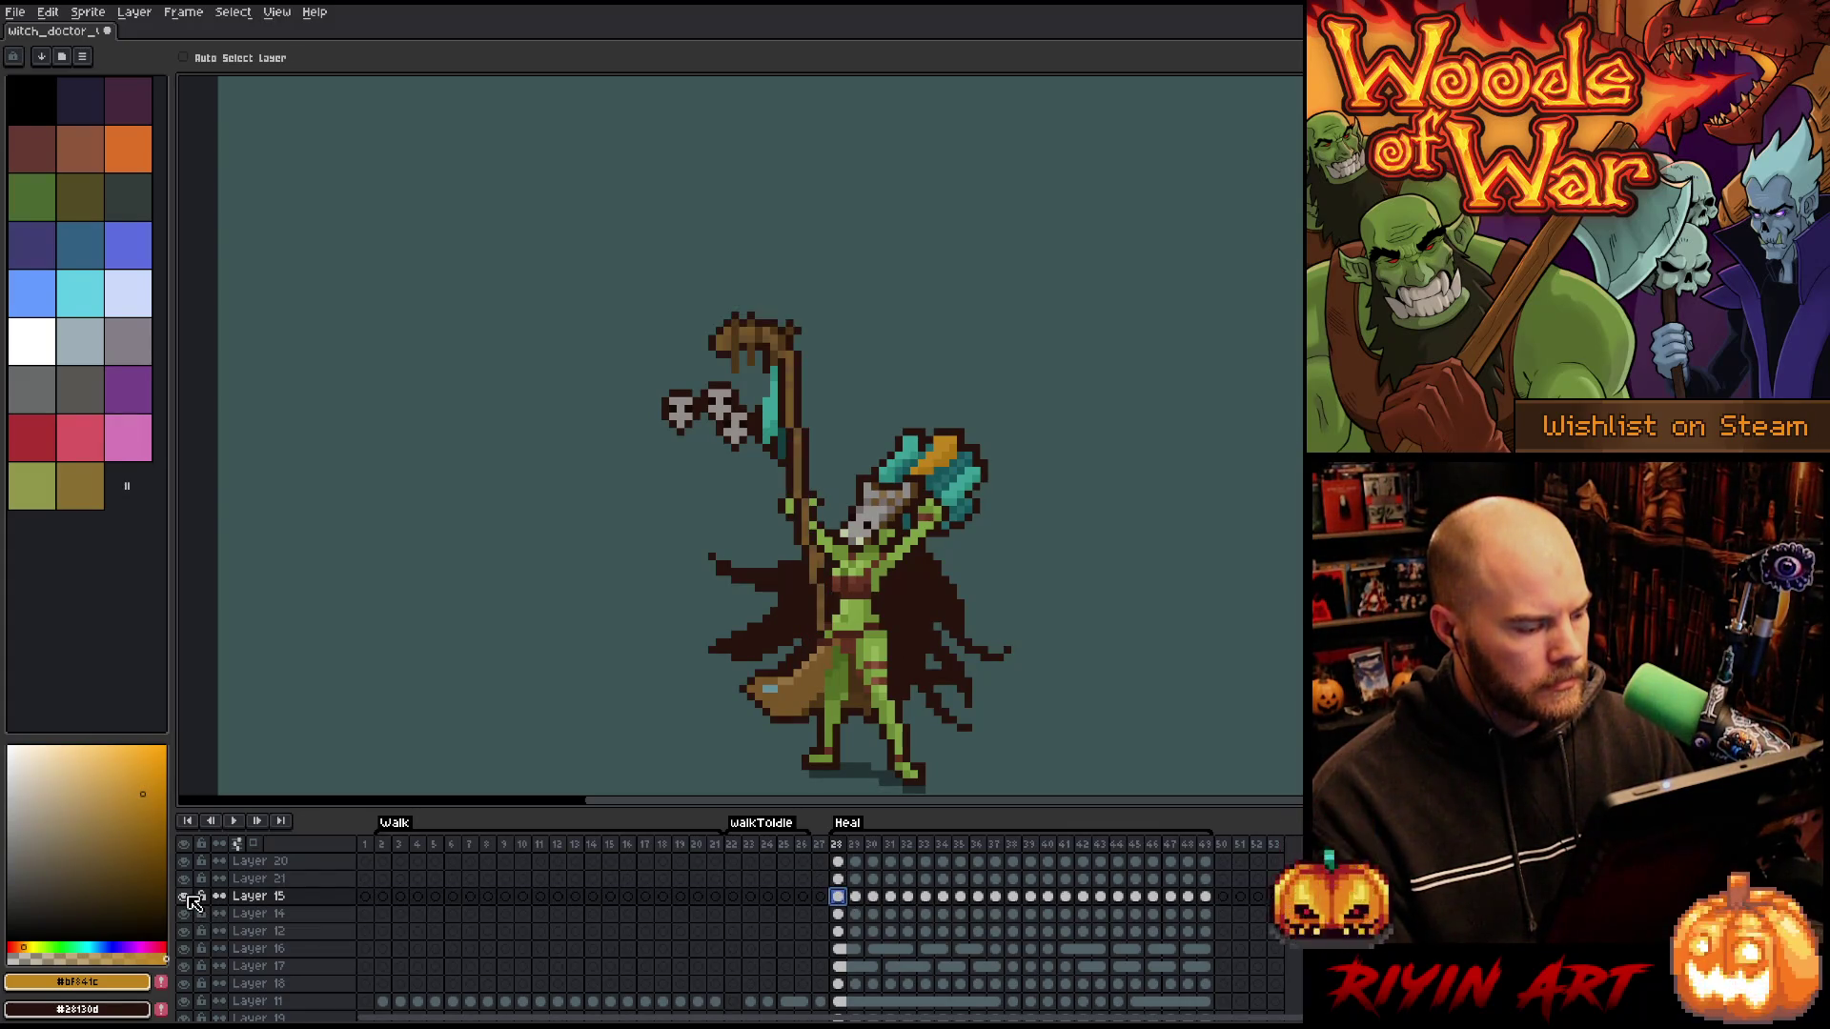
{"action": "left_click", "coordinate": [186, 914]}
{"action": "left_click", "coordinate": [185, 914]}
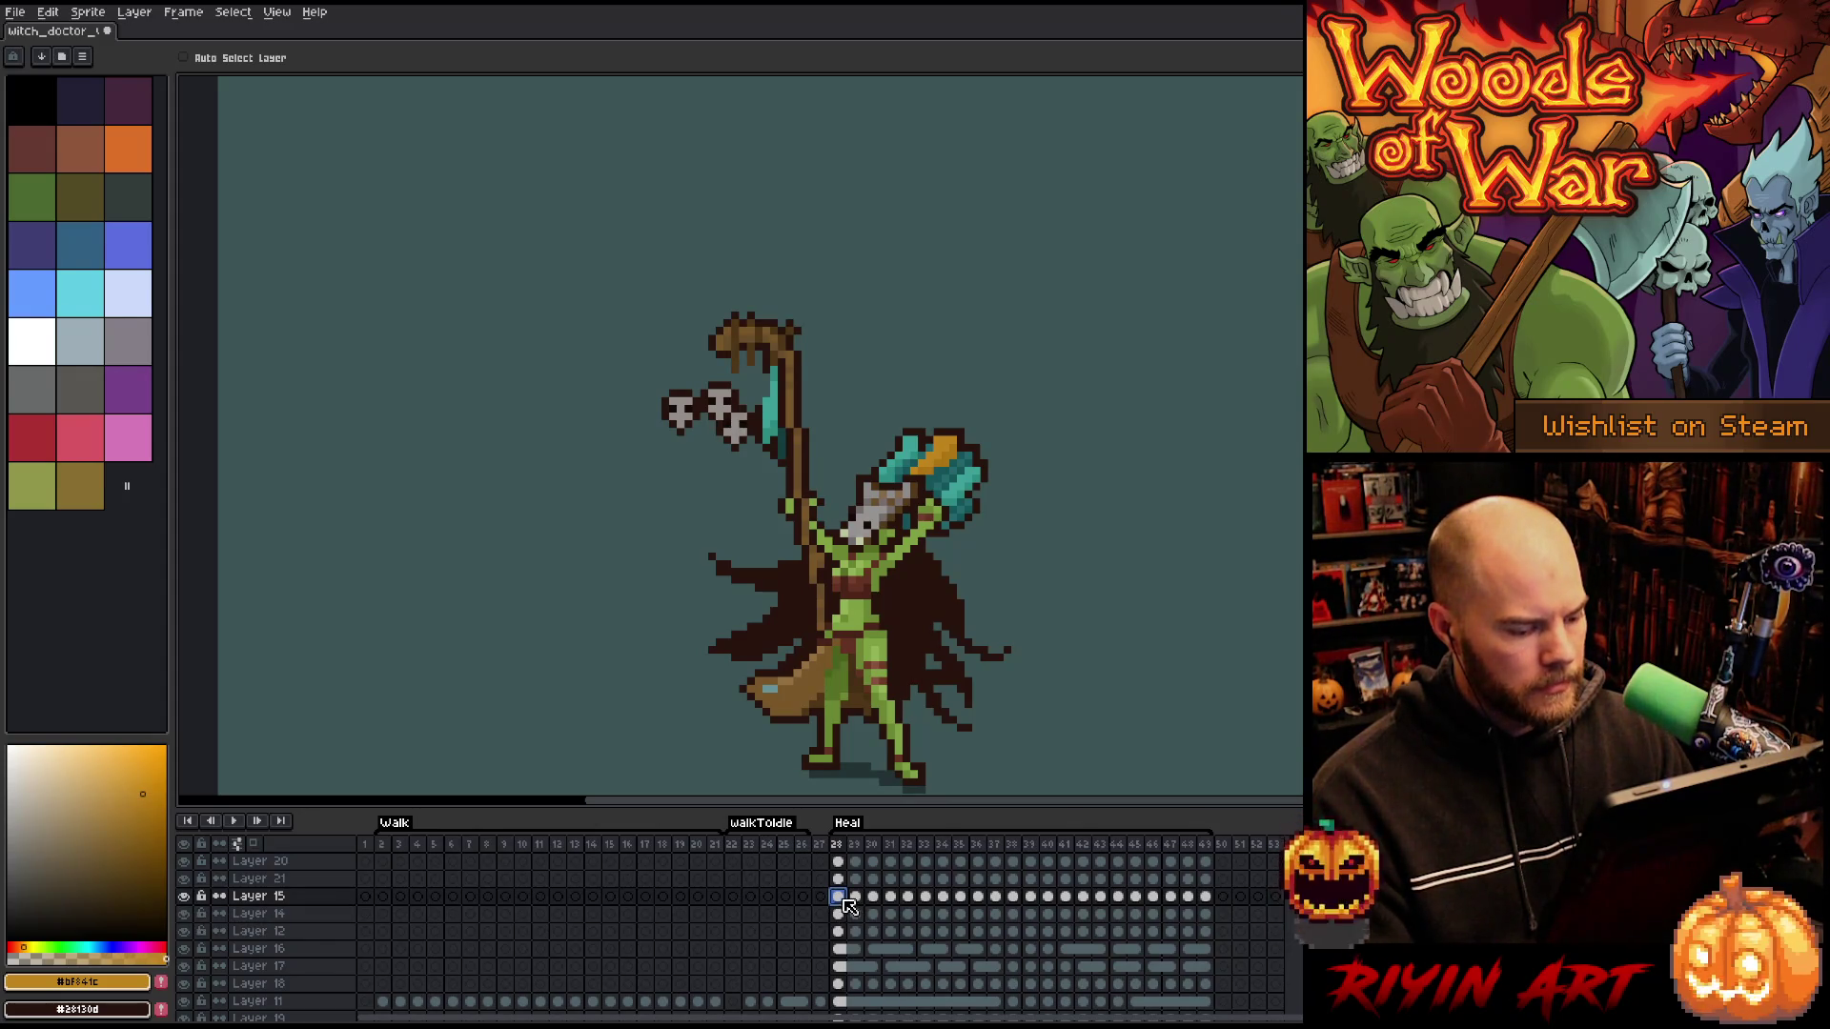
- On Layer 15's frame 28, draw a rectangular marquee around the extra skulls
{"action": "left_click_drag", "start_coordinate": [861, 901], "coordinate": [1211, 902]}
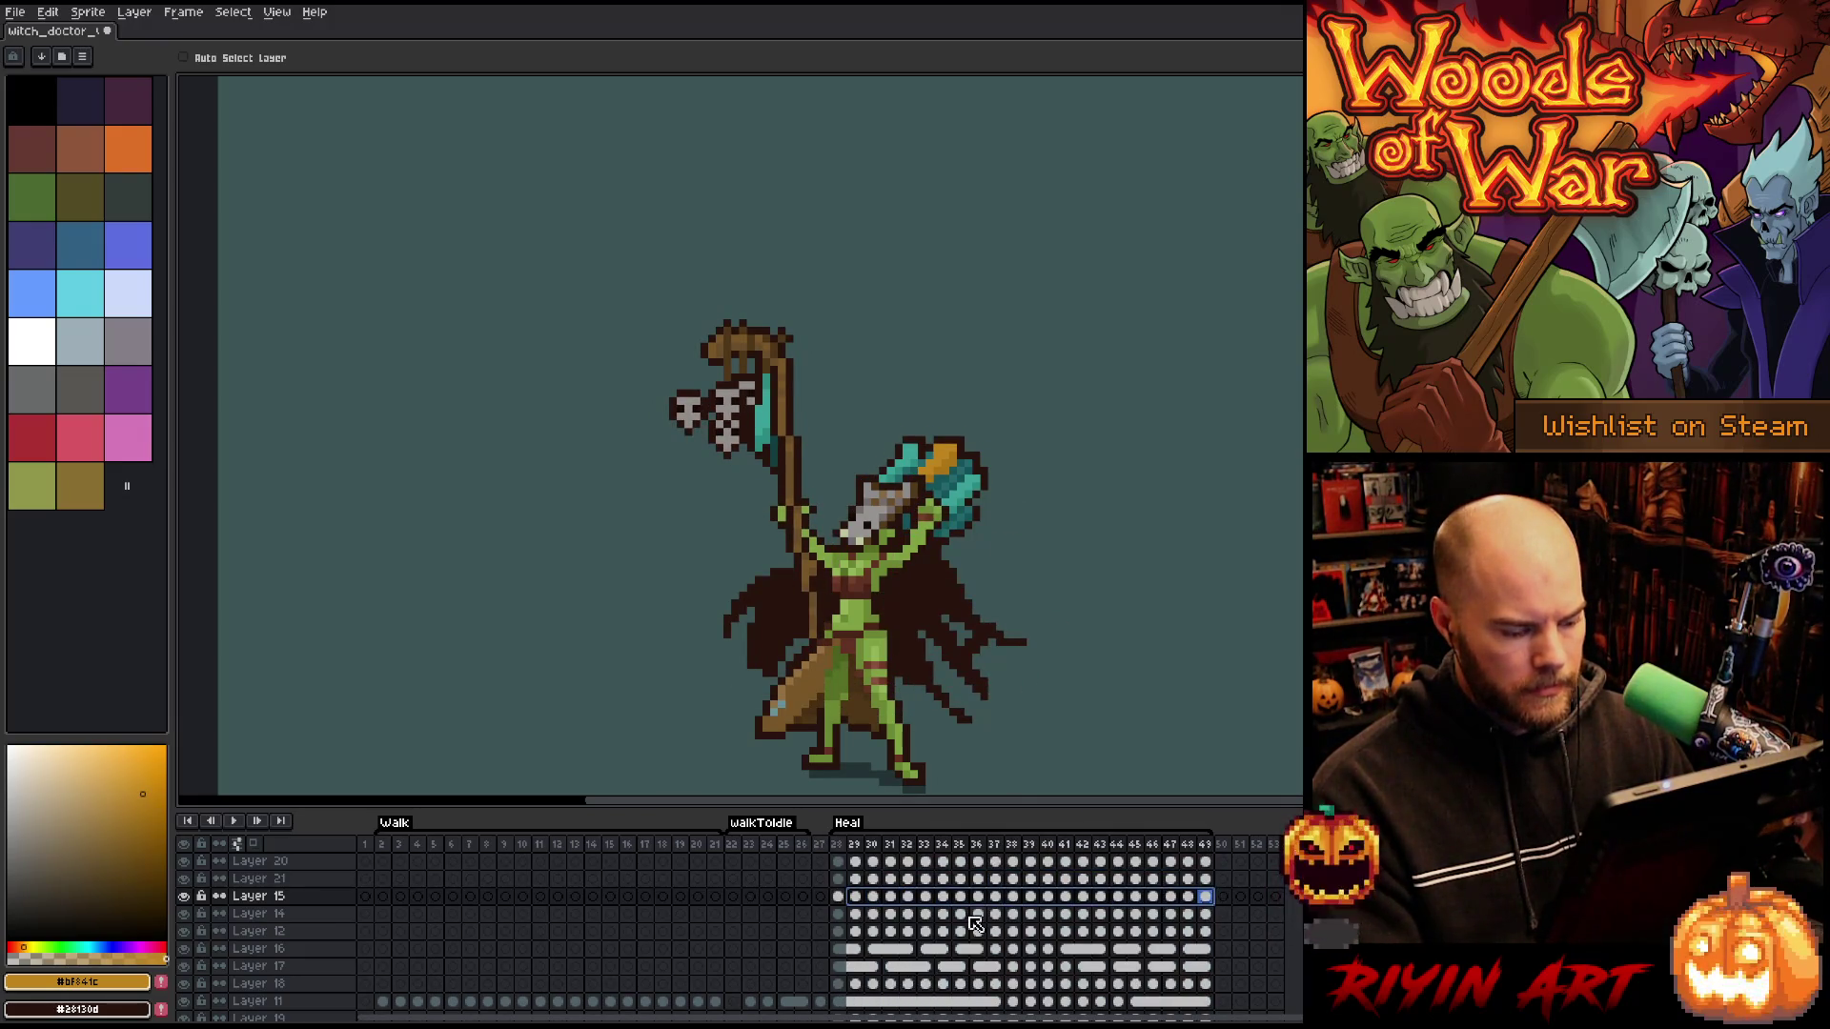
{"action": "left_click", "coordinate": [837, 898]}
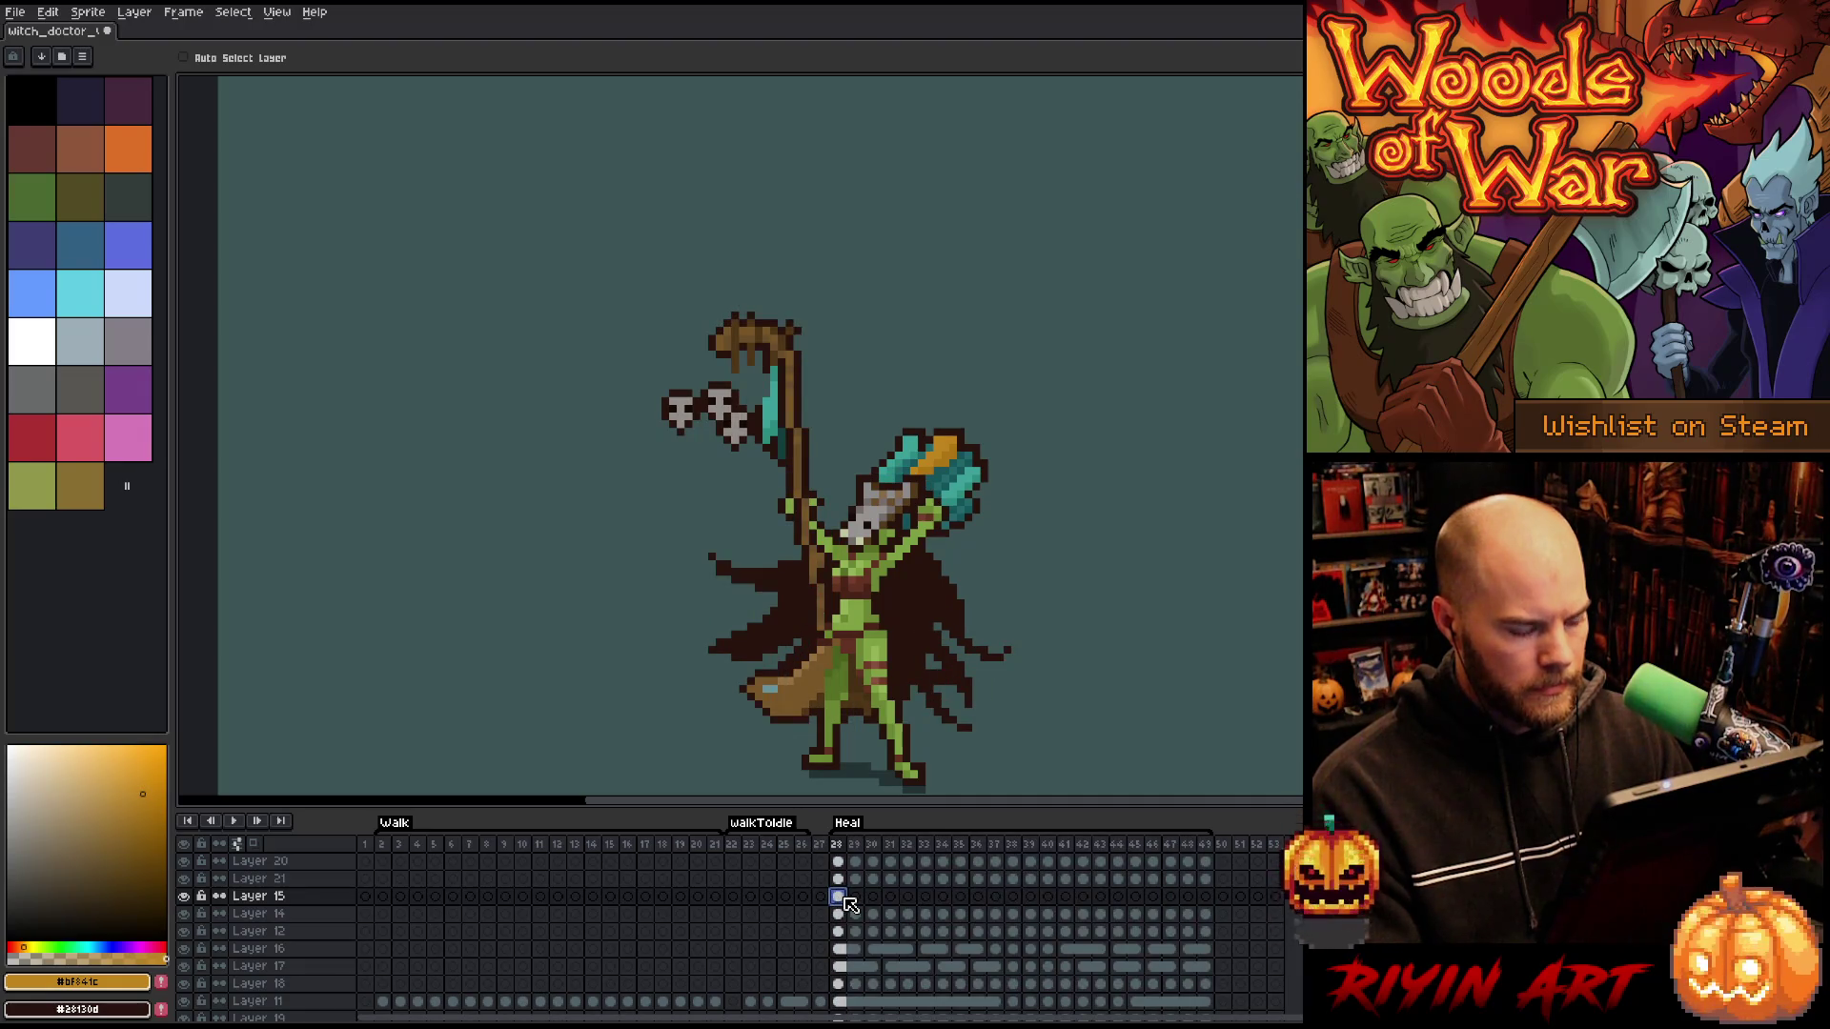
{"action": "key", "text": "m"}
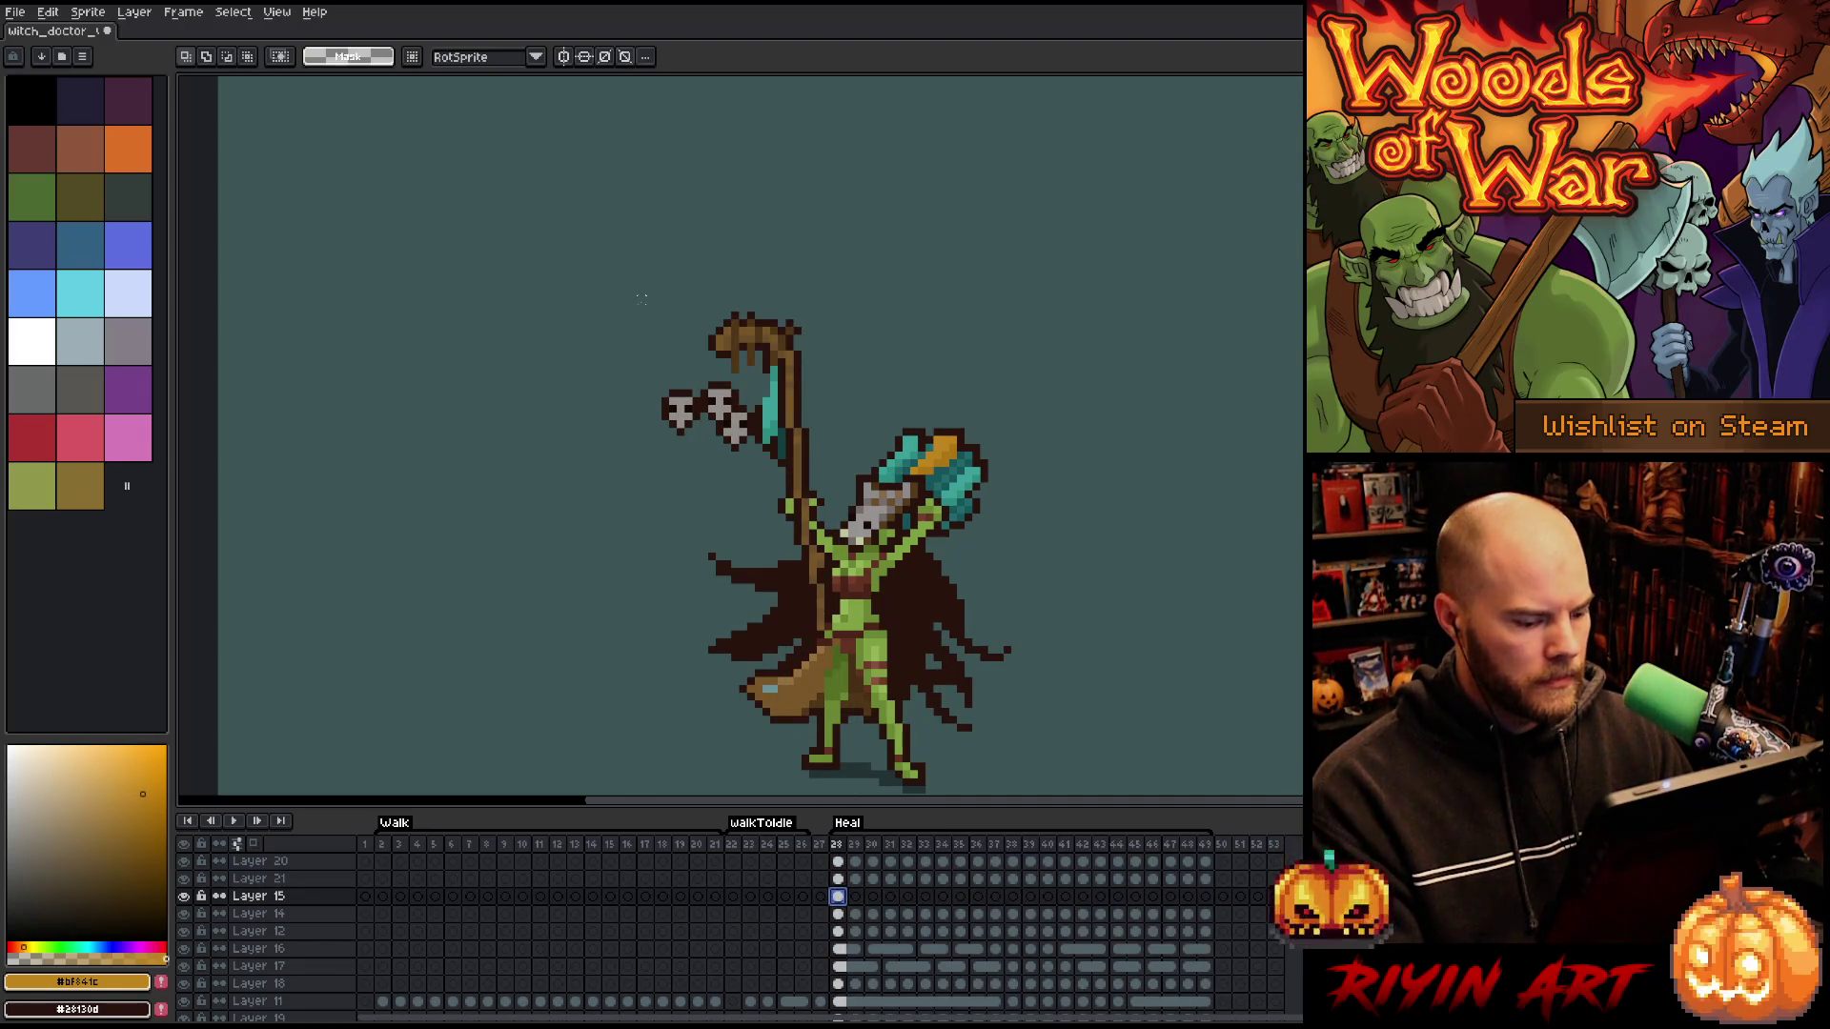
{"action": "key", "text": "ctrl+z"}
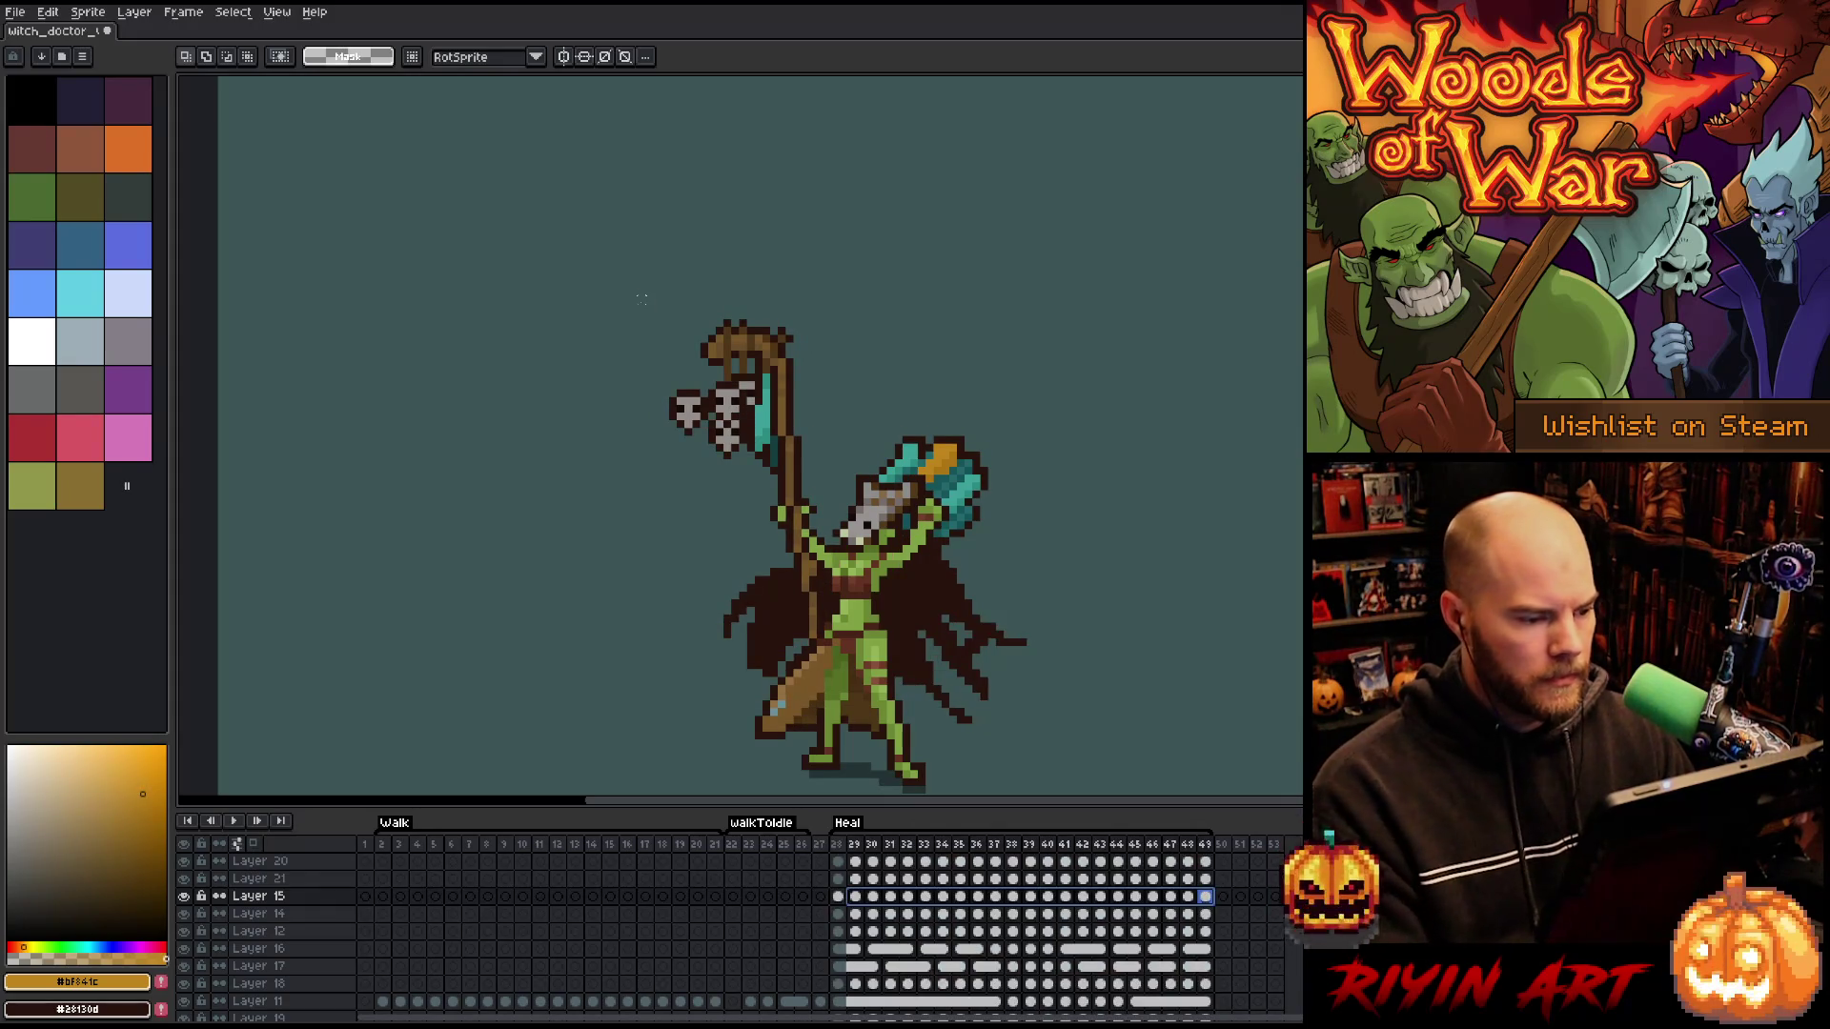
{"action": "key", "text": "Return"}
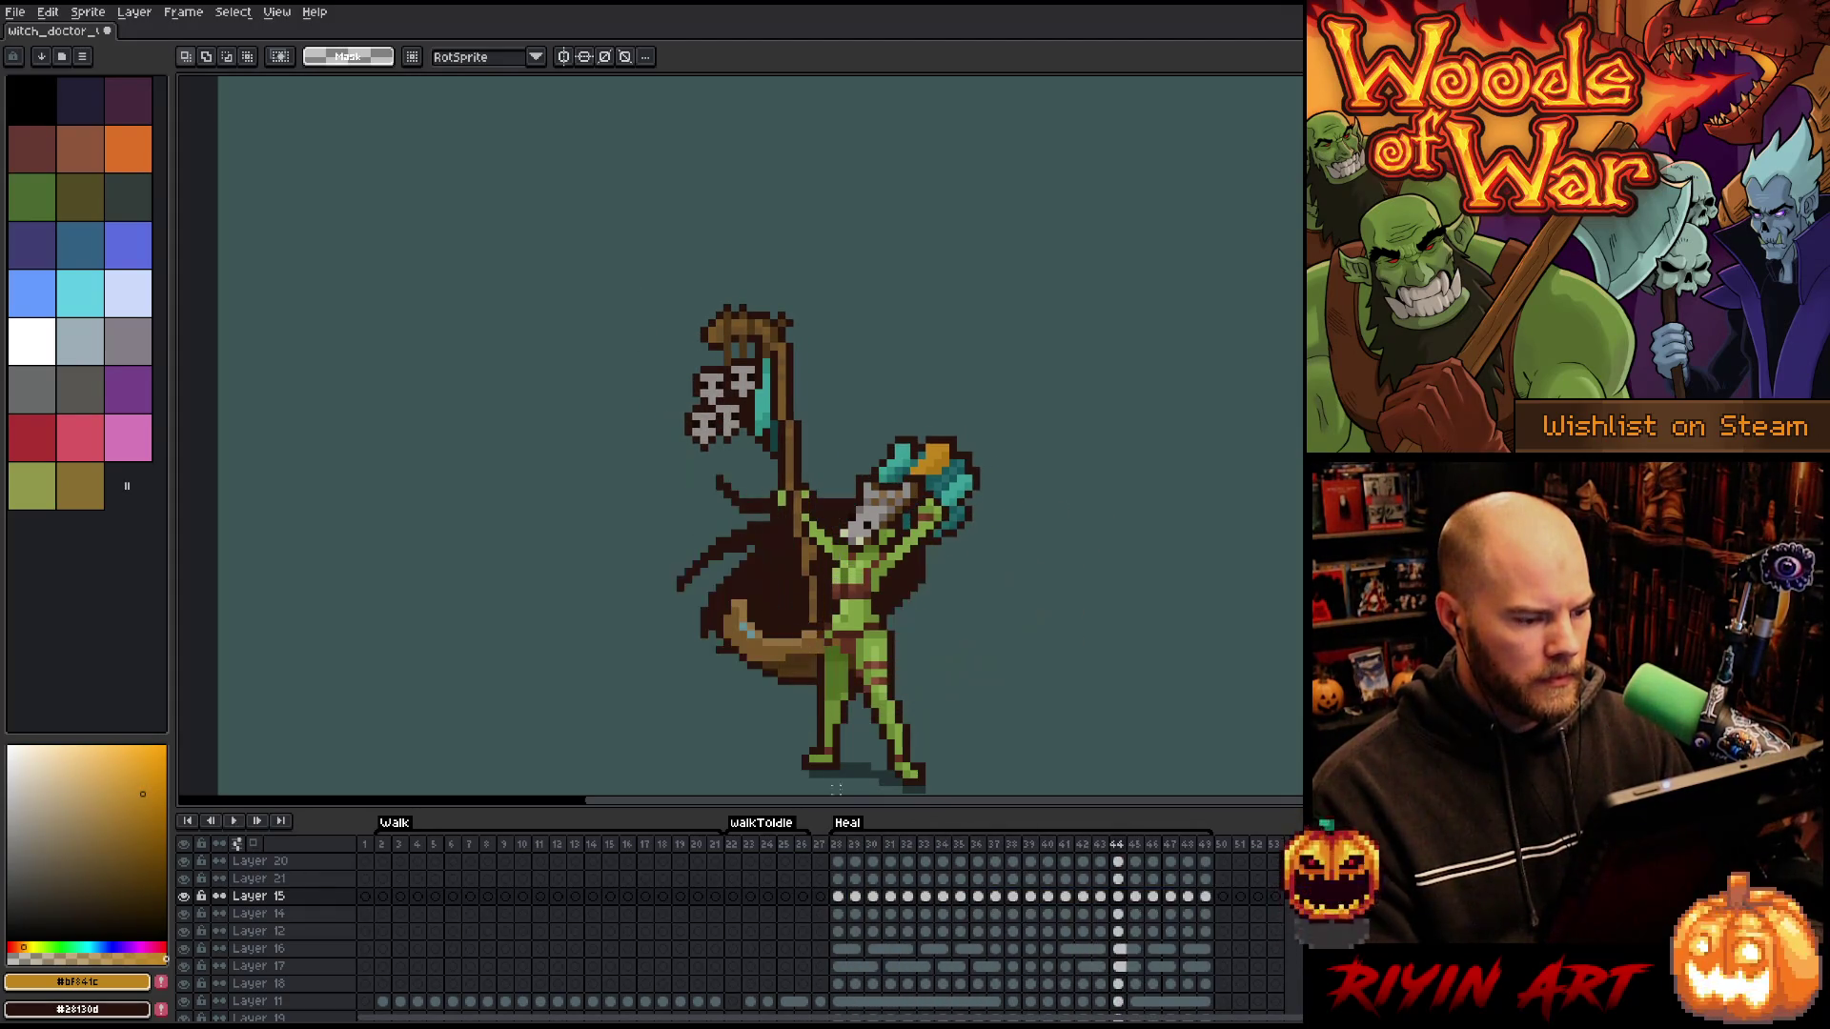
{"action": "left_click", "coordinate": [840, 900]}
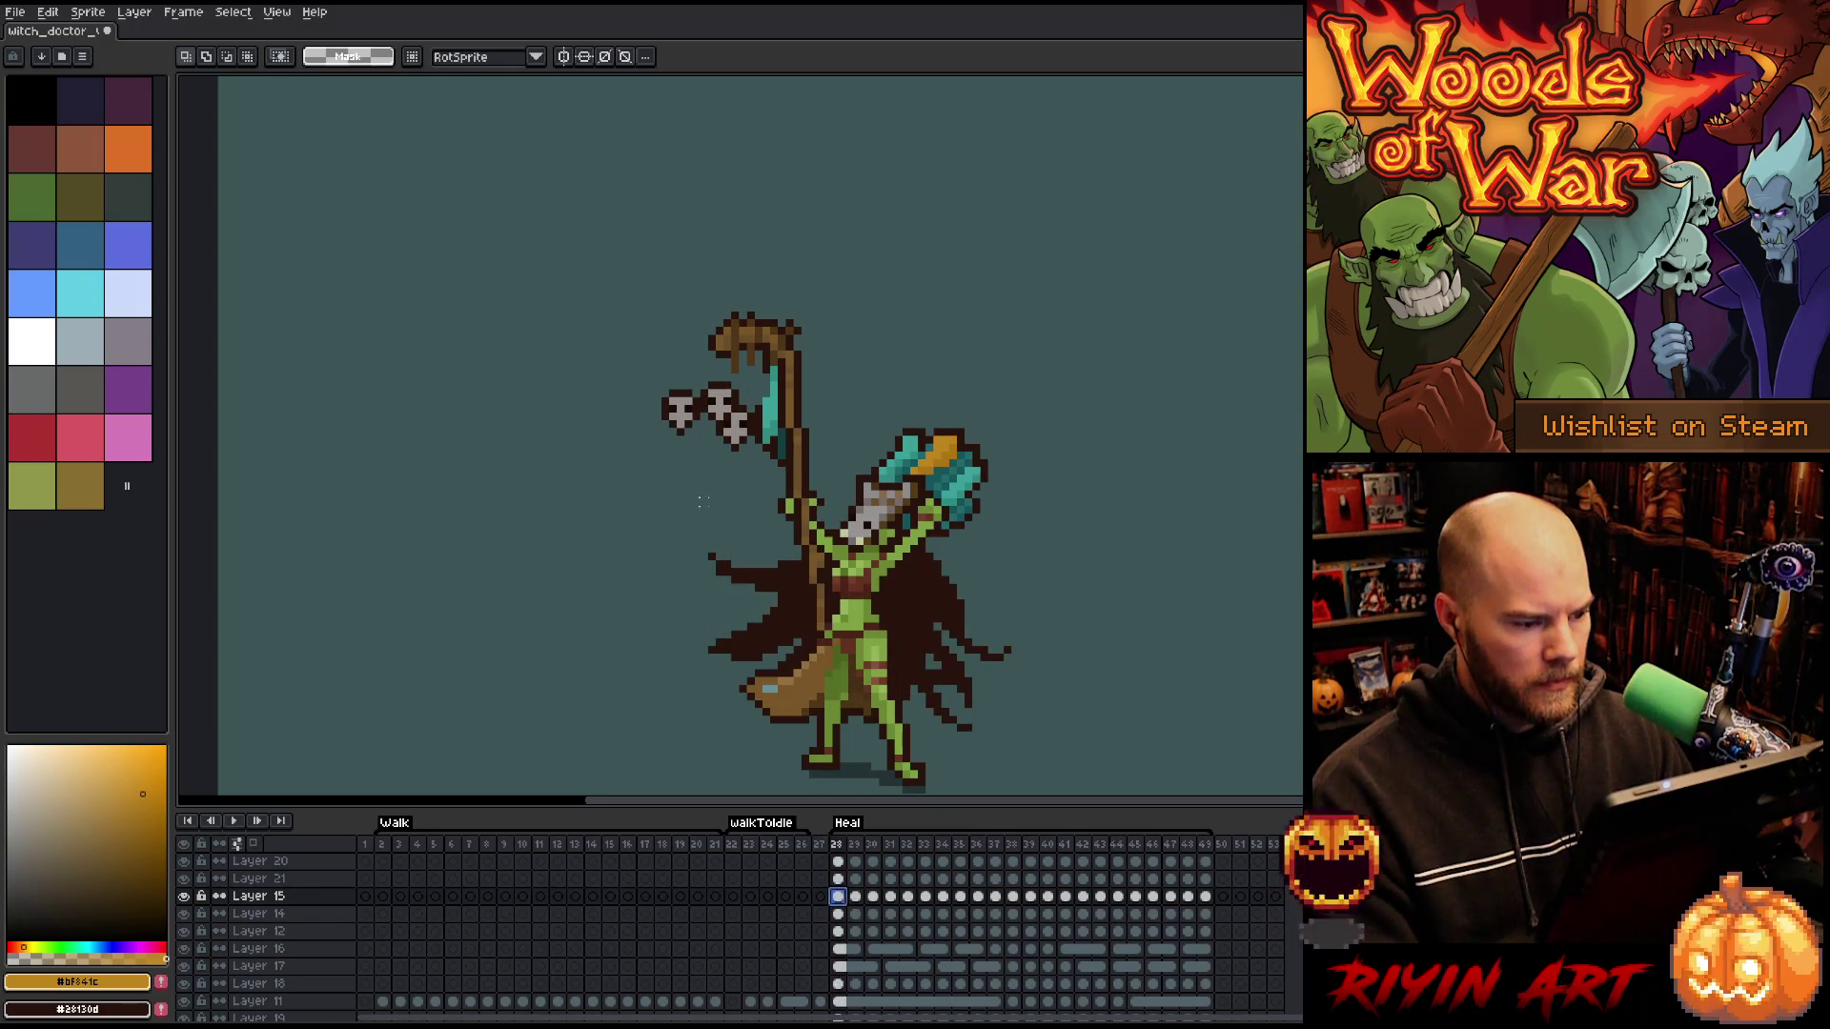
{"action": "left_click_drag", "start_coordinate": [646, 399], "coordinate": [759, 477]}
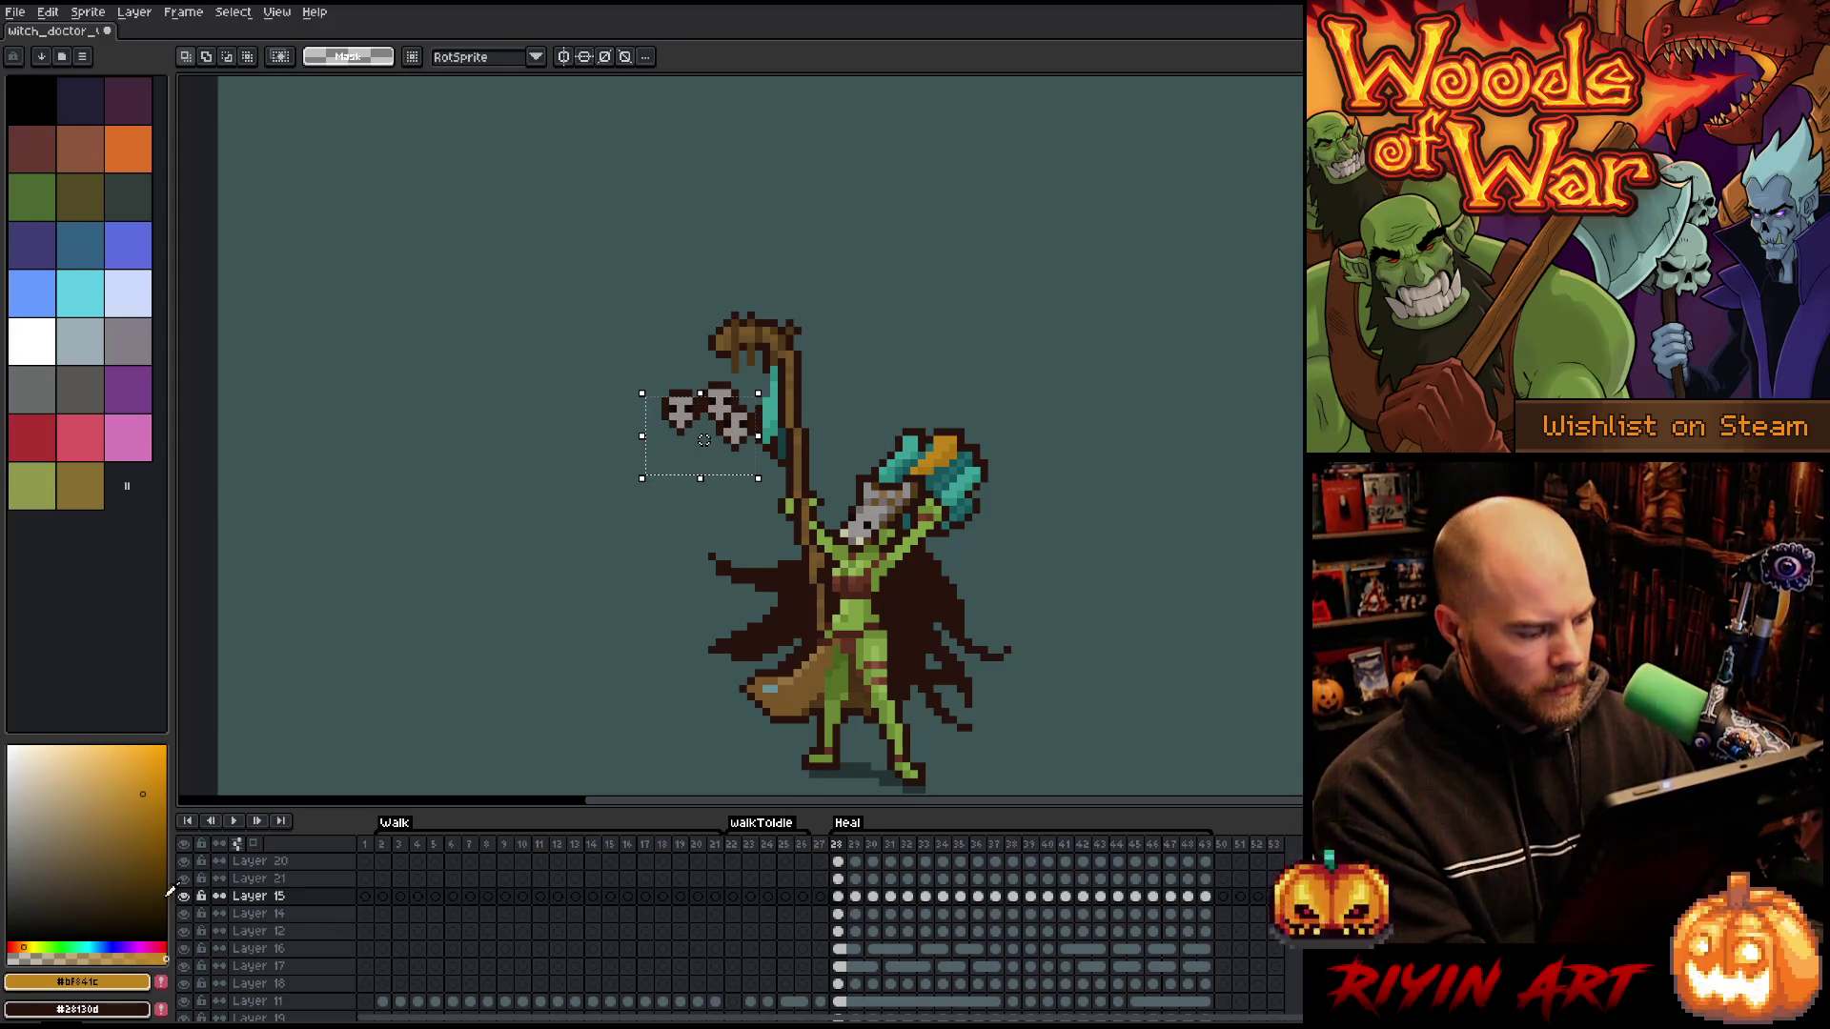
- Isolate Layer 14 and erase the skulls inside the selection in frames 28 and 29
{"action": "left_click", "coordinate": [837, 914]}
{"action": "left_click", "coordinate": [189, 913], "text": "alt"}
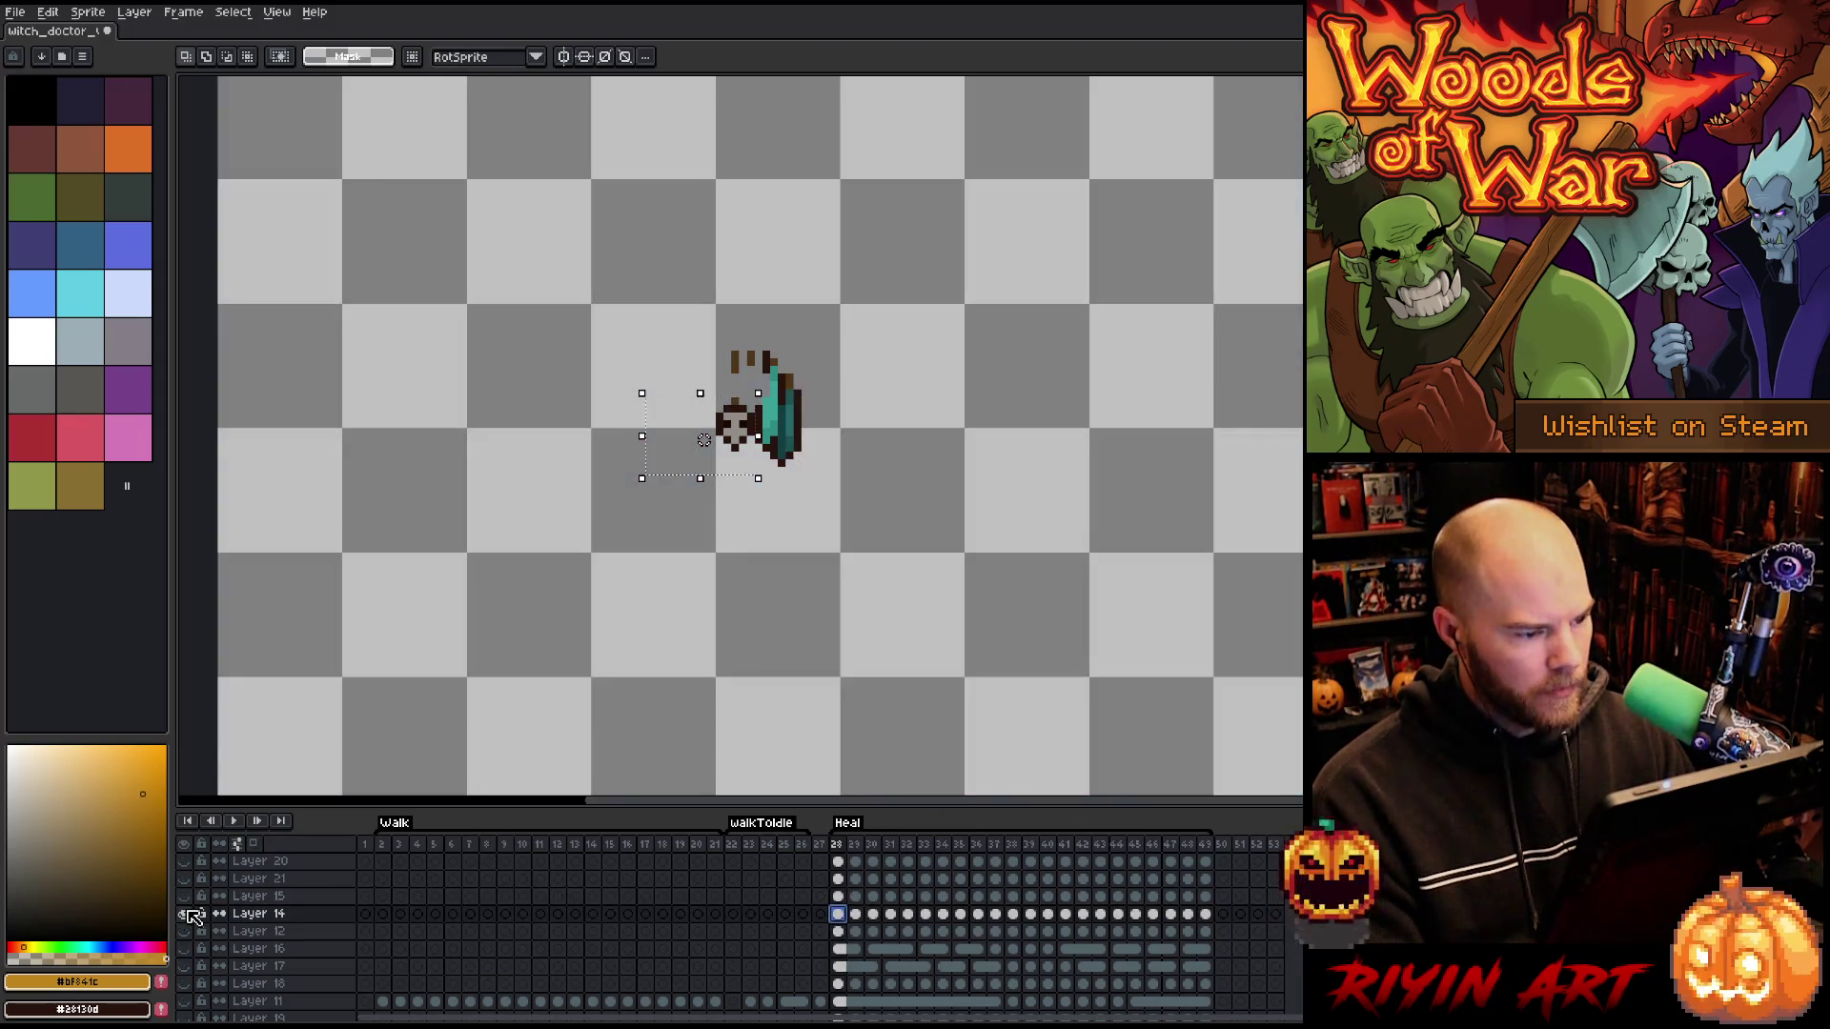
{"action": "scroll", "coordinate": [677, 452], "scroll_direction": "up", "scroll_amount": 3}
{"action": "key", "text": "Delete"}
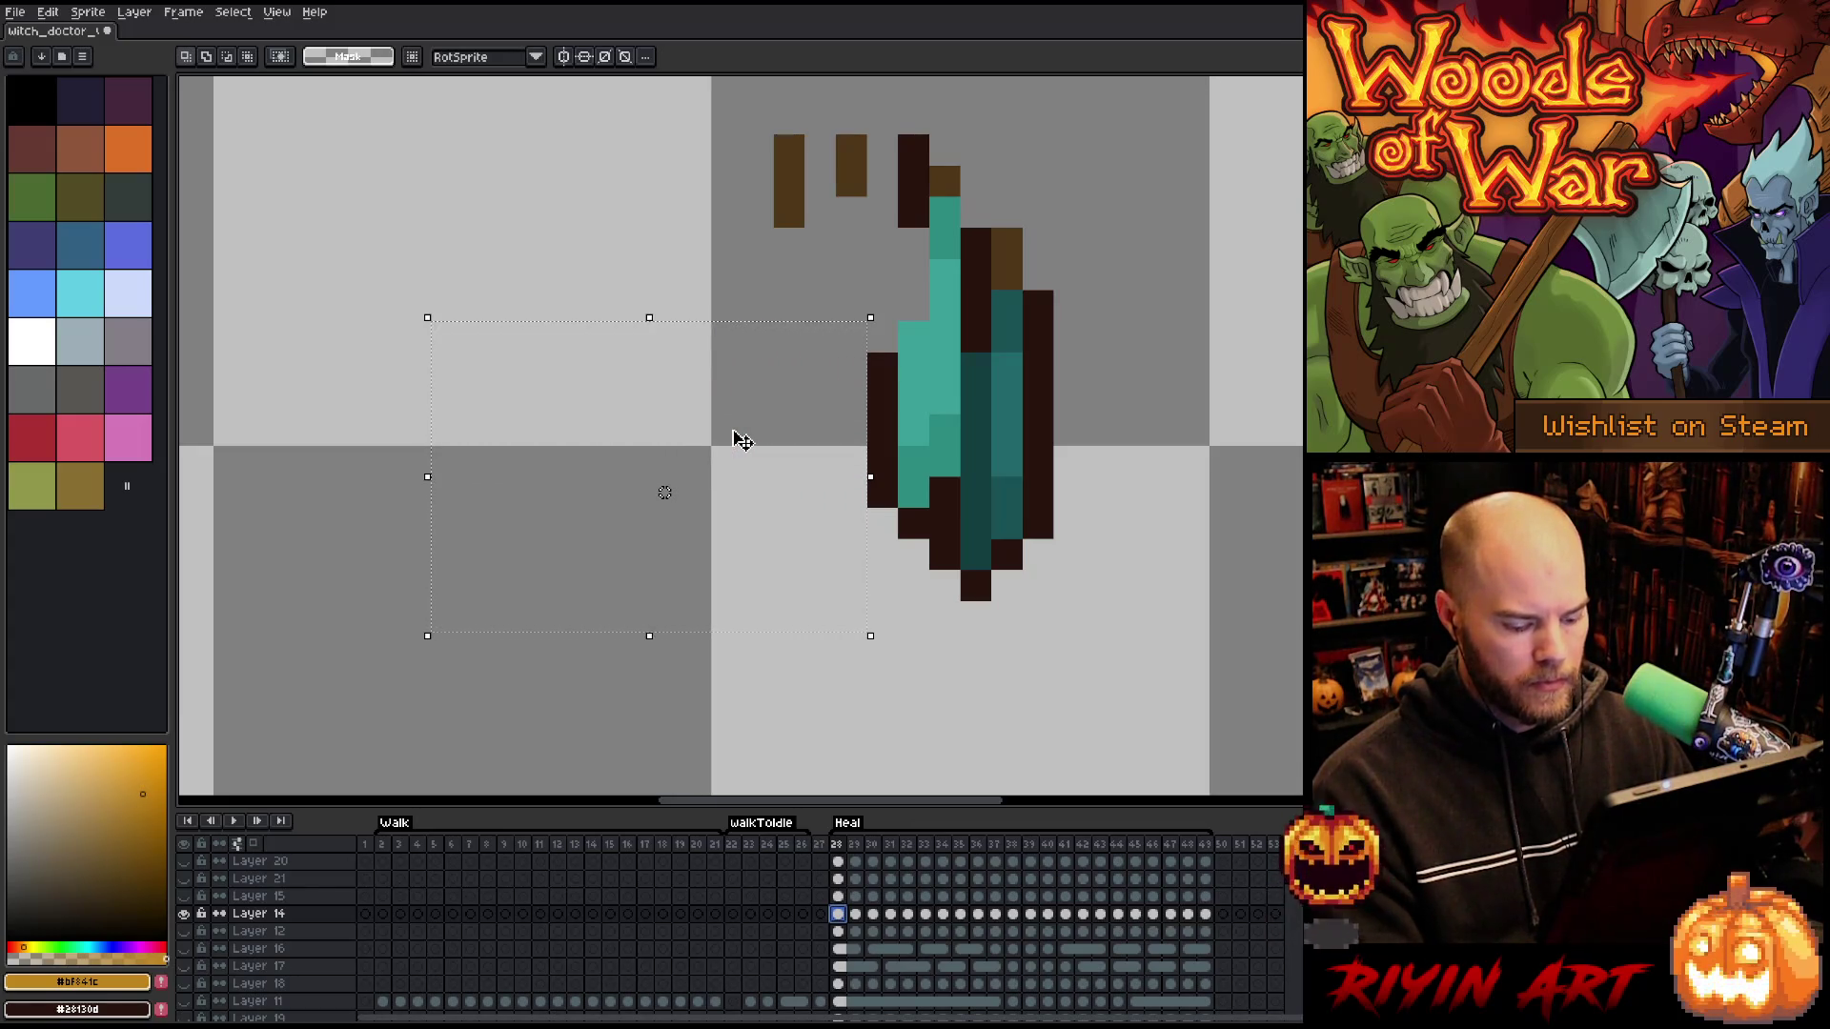
{"action": "key", "text": "period"}
{"action": "key", "text": "Delete"}
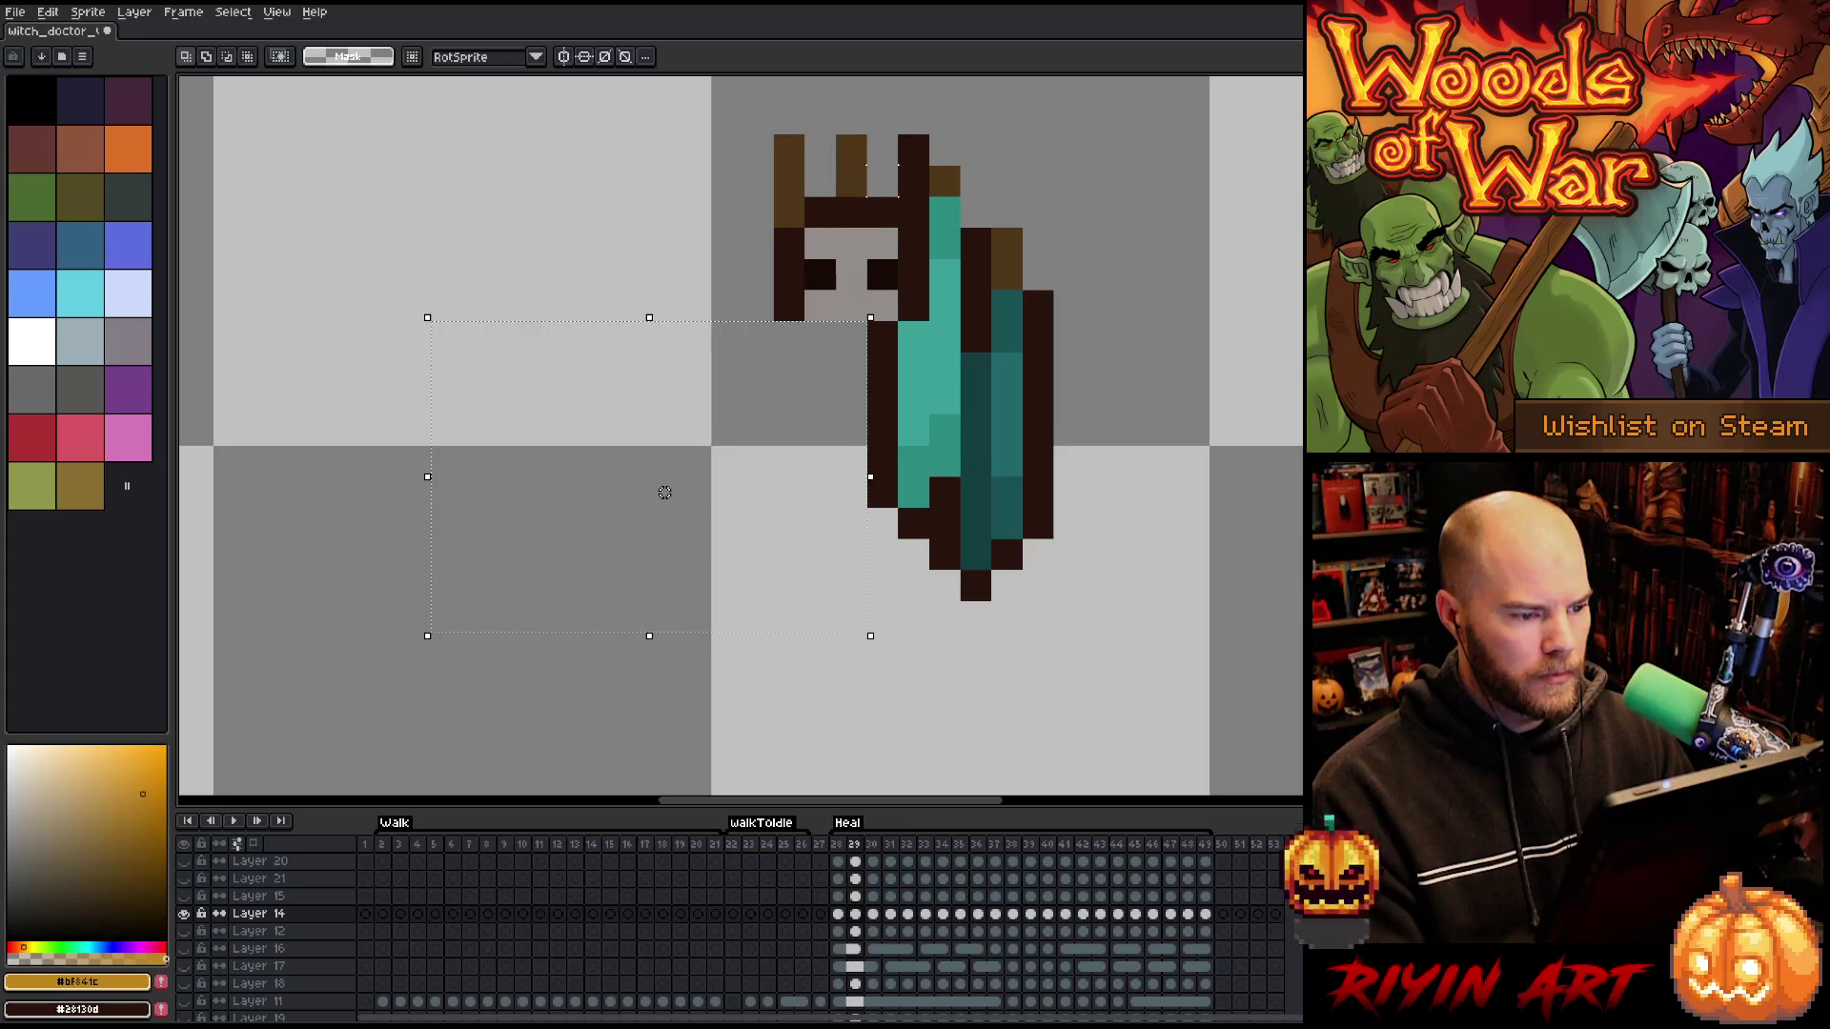
- Erase the skulls in the next Heal frames, repositioning the selection over them
{"action": "left_click_drag", "start_coordinate": [902, 195], "coordinate": [714, 324]}
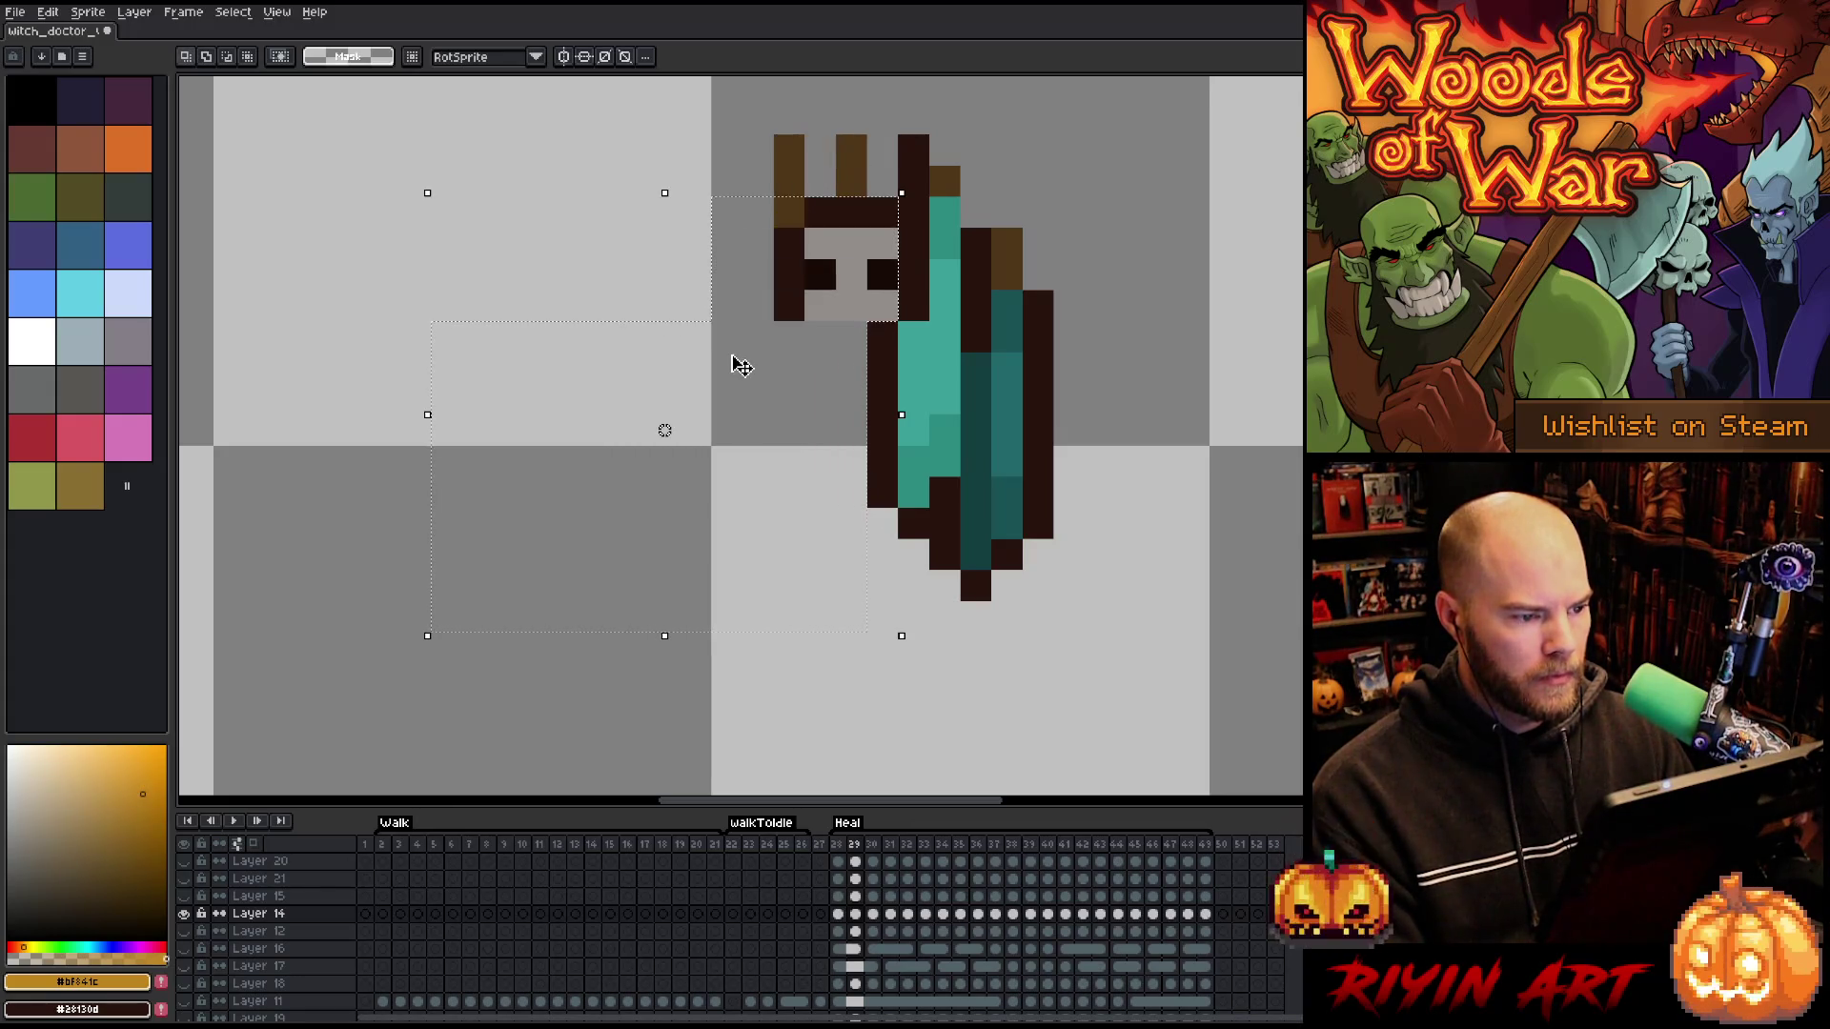
{"action": "key", "text": "Delete"}
{"action": "key", "text": "period"}
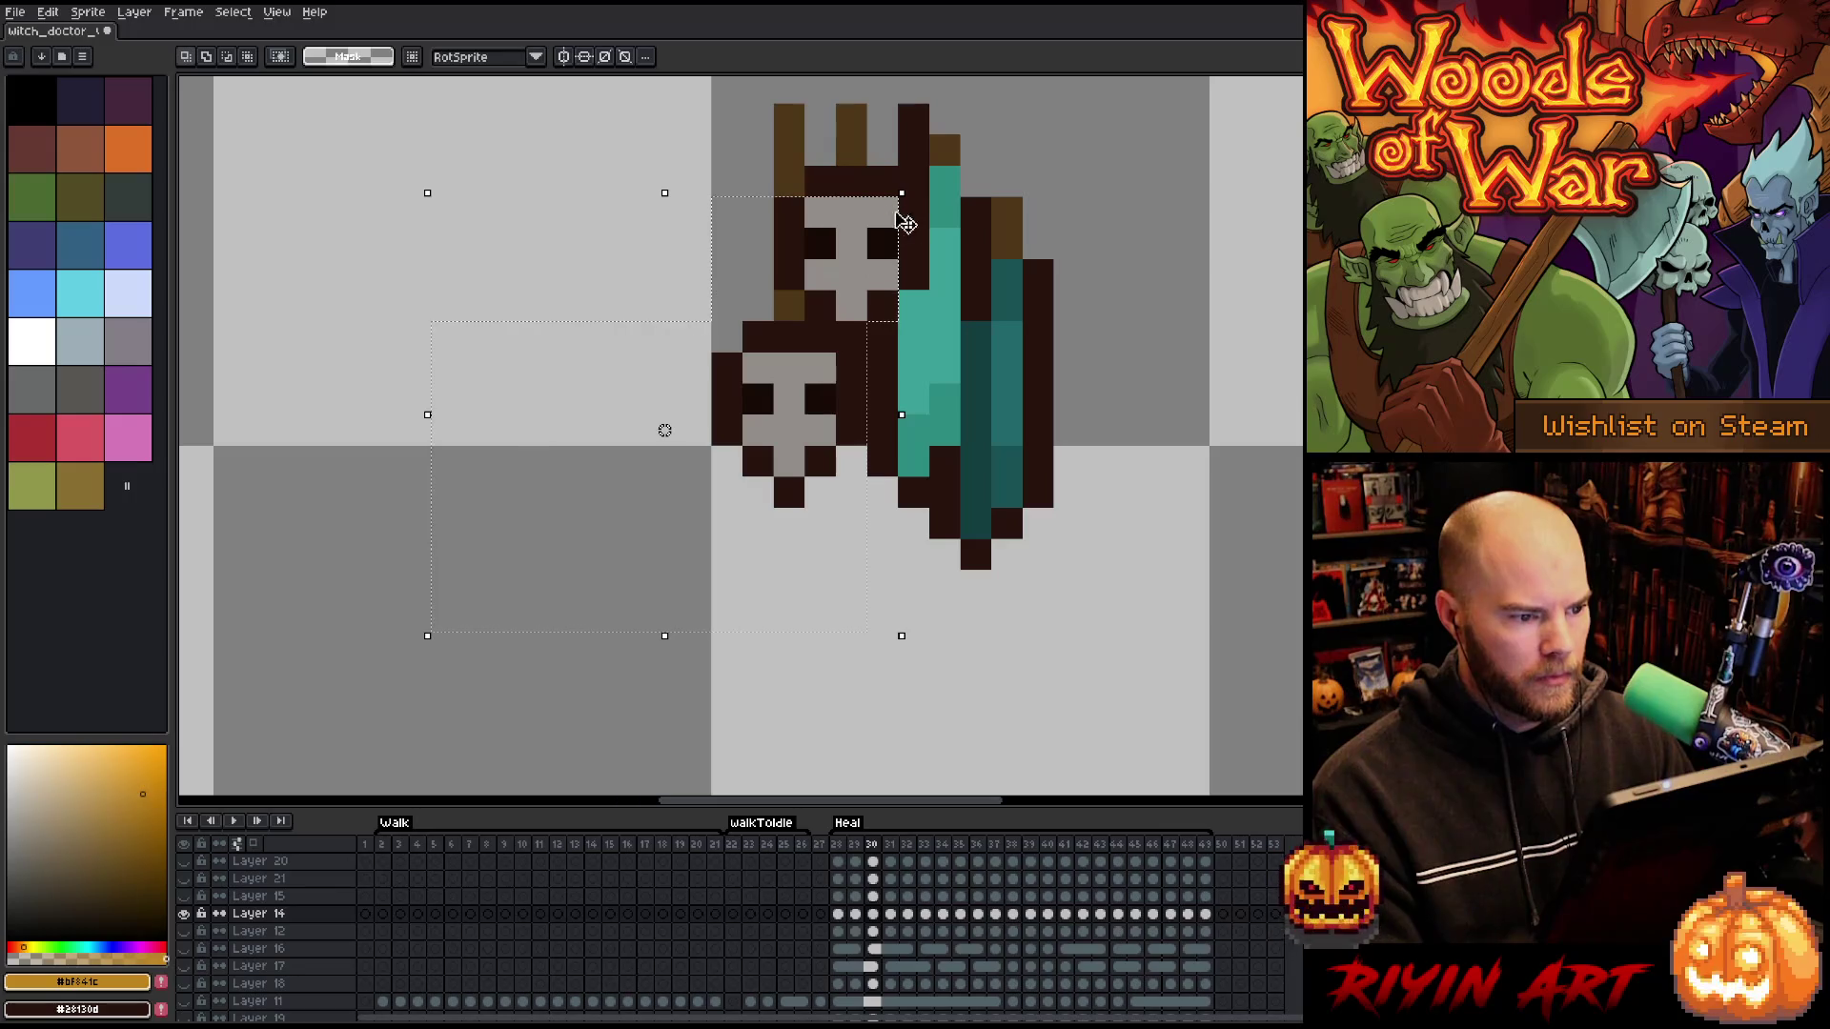
{"action": "left_click_drag", "start_coordinate": [882, 314], "coordinate": [882, 288]}
{"action": "key", "text": "Delete"}
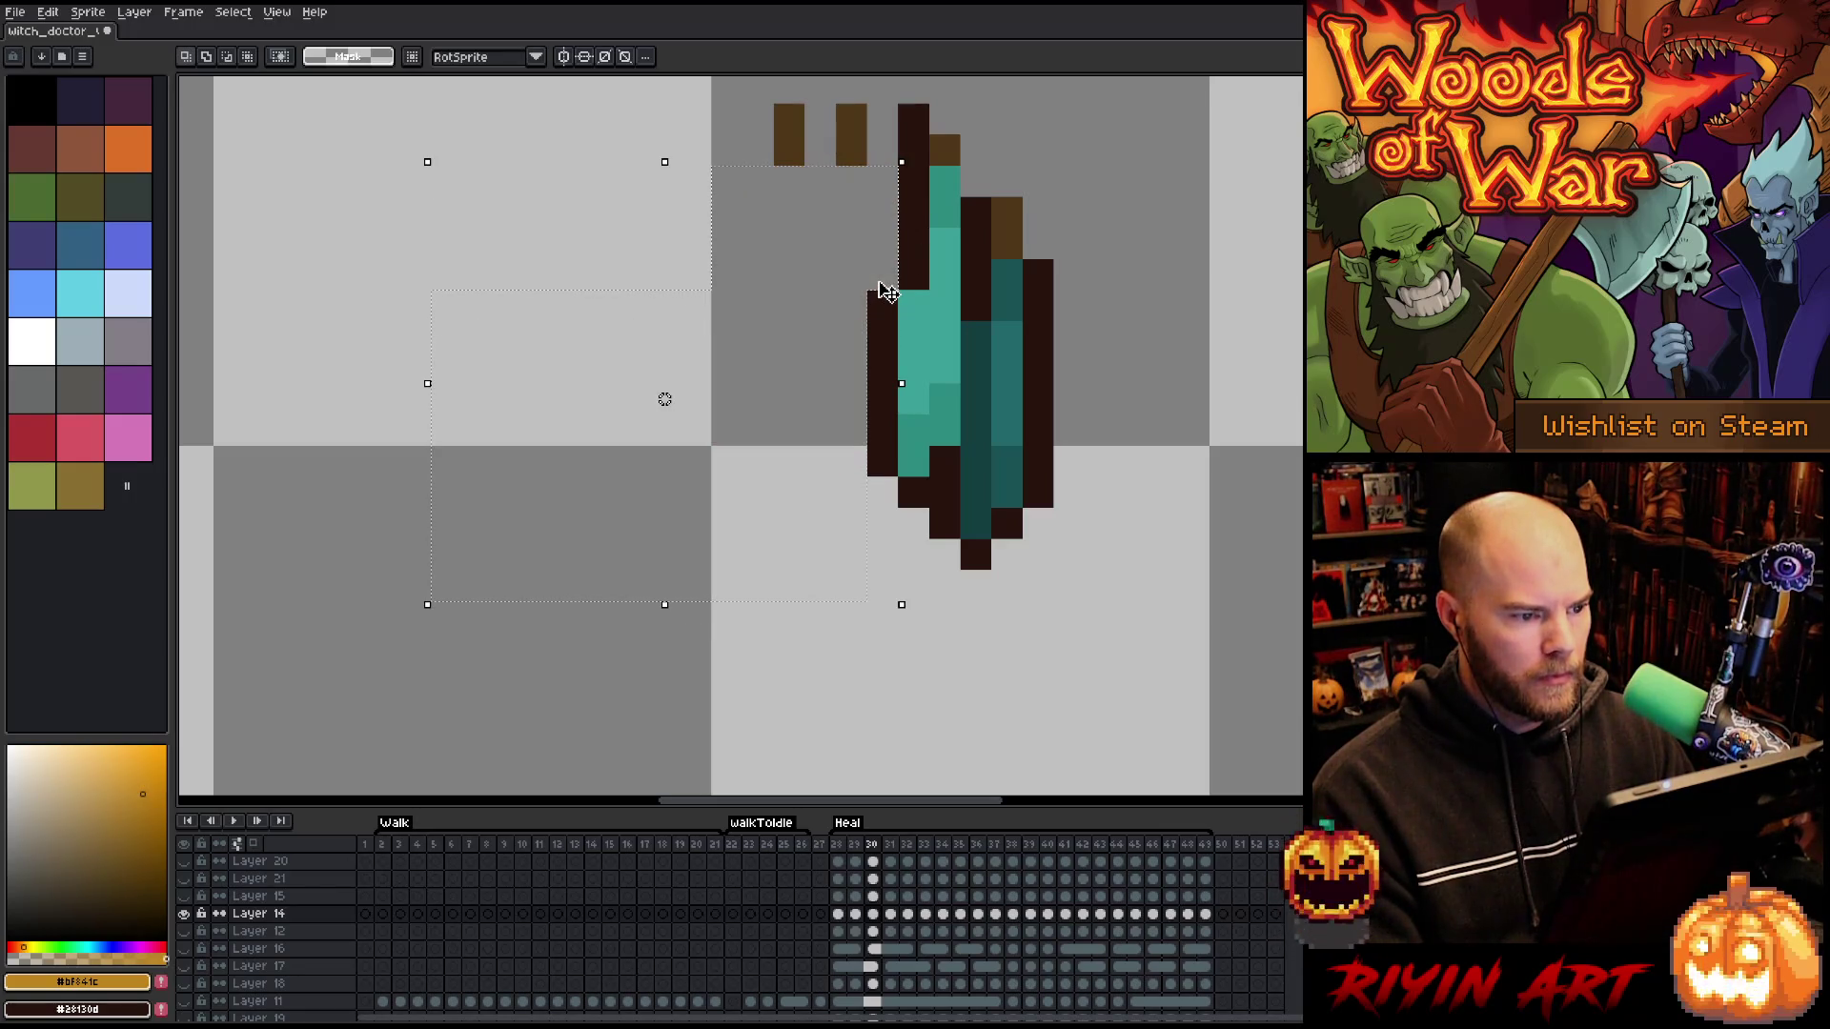
{"action": "key", "text": "period"}
{"action": "key", "text": "period"}
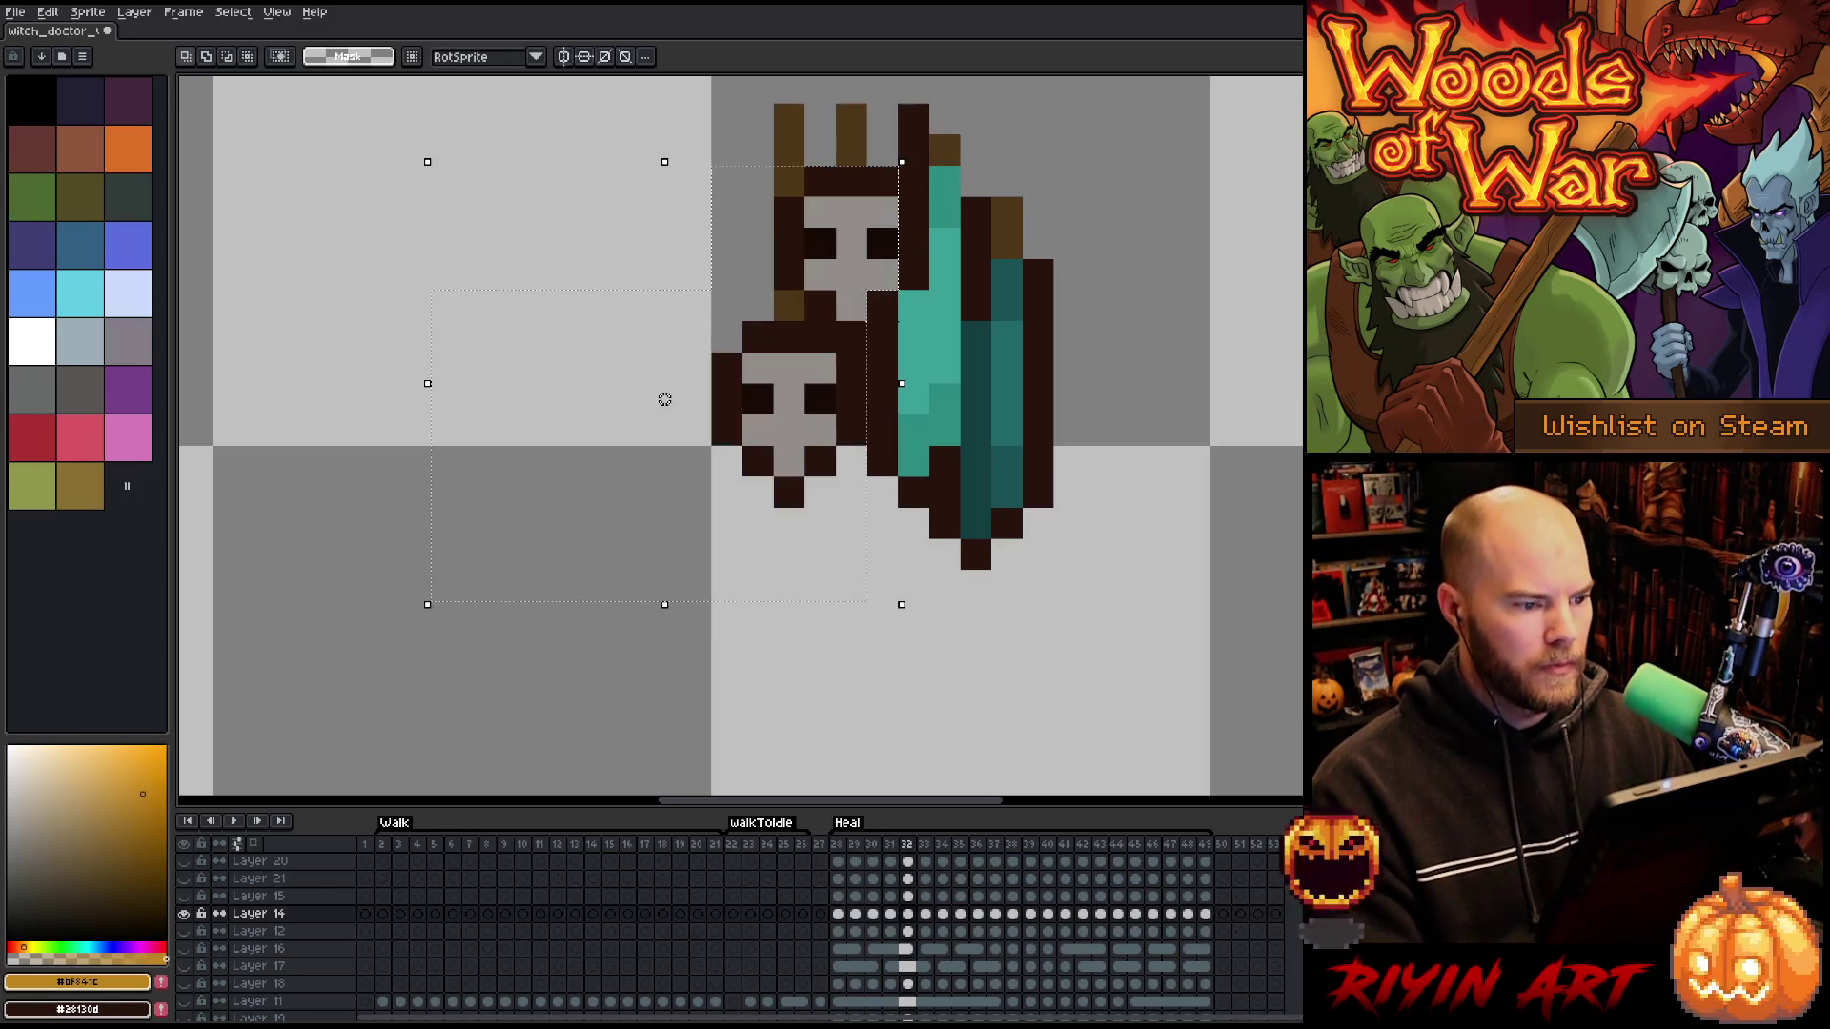
{"action": "key", "text": "period"}
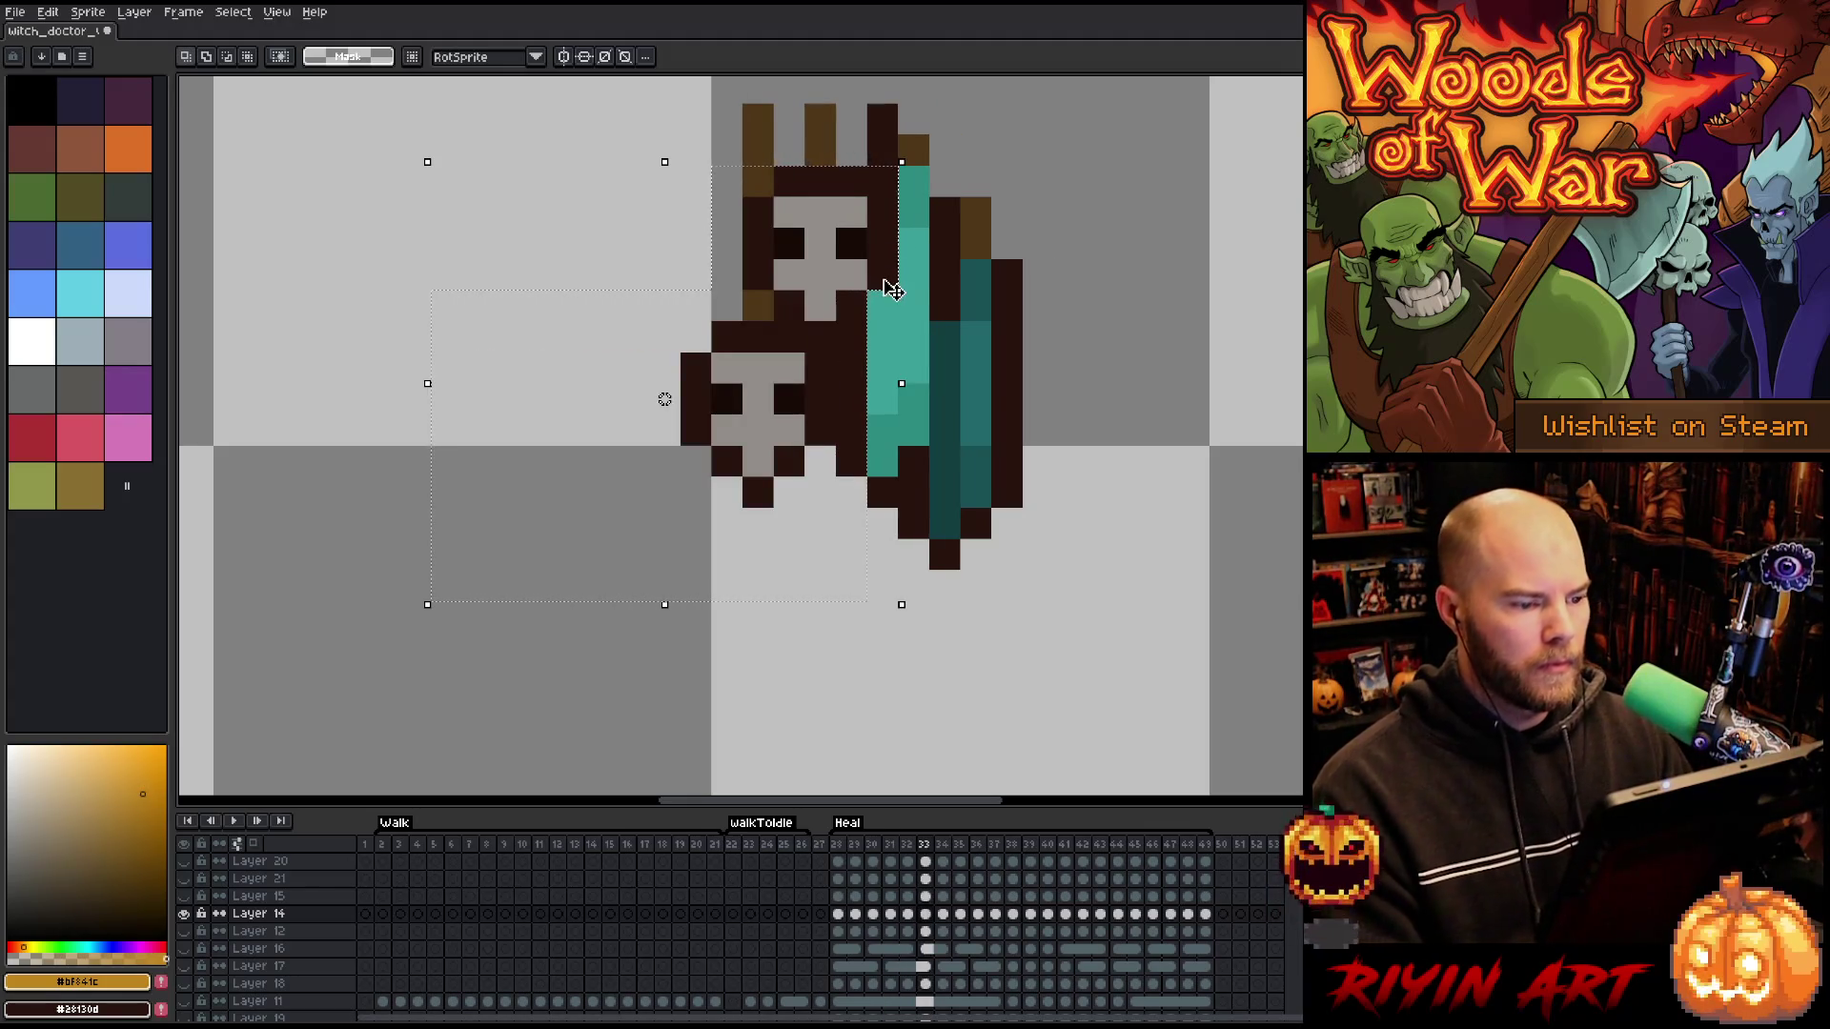
{"action": "key", "text": "ctrl+z"}
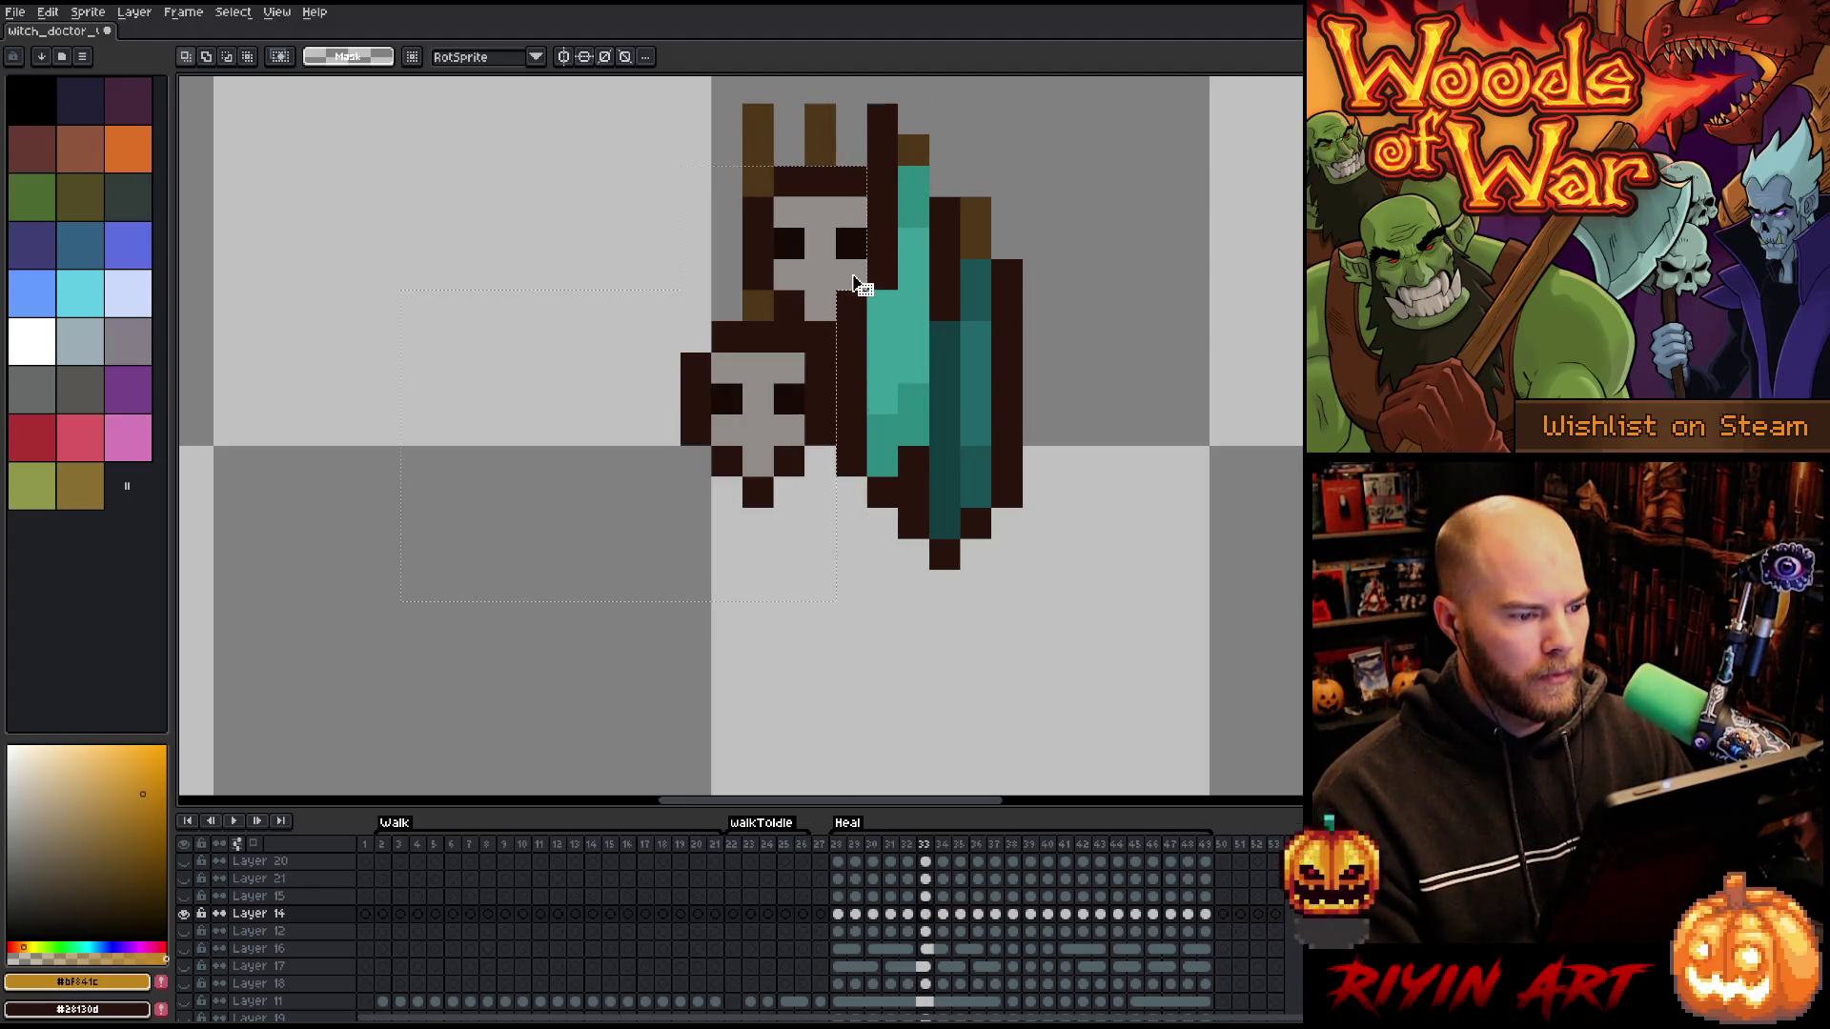
{"action": "key", "text": "Delete"}
- Compare neighbouring frames and erase both skulls in the following two frames
{"action": "key", "text": "period"}
{"action": "key", "text": "comma"}
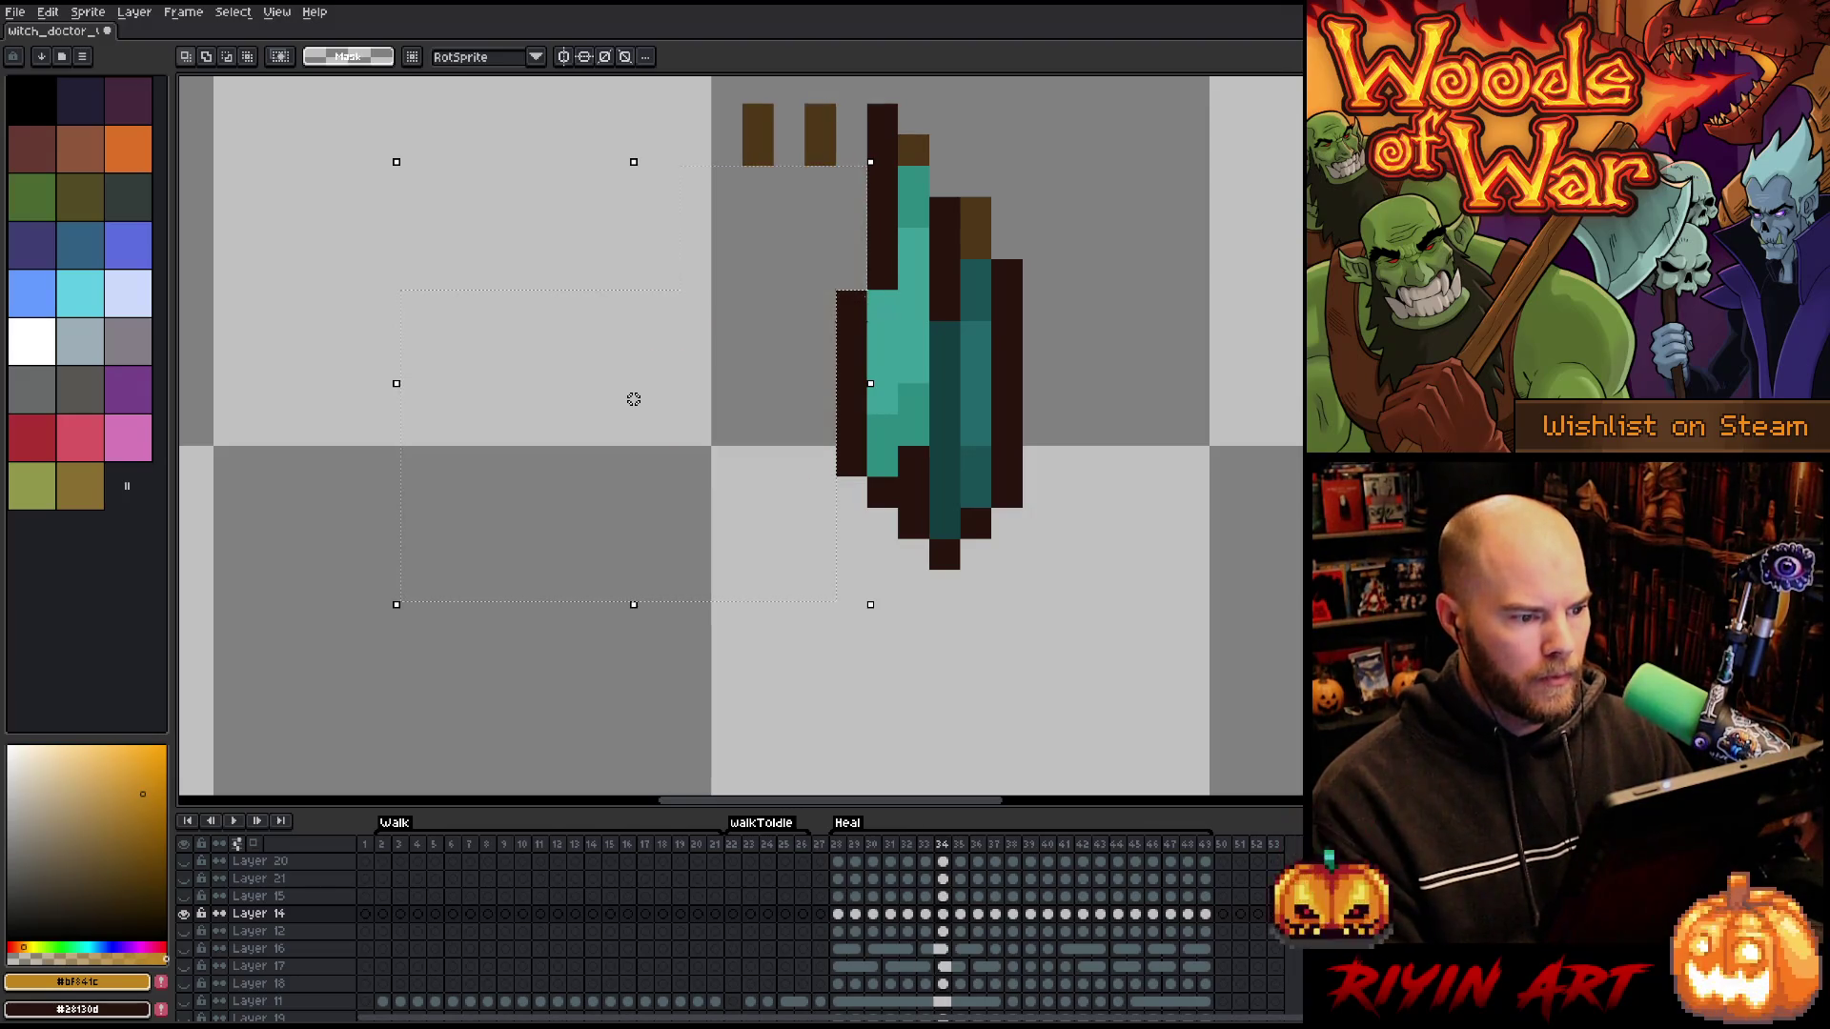
{"action": "key", "text": "period"}
{"action": "key", "text": "period"}
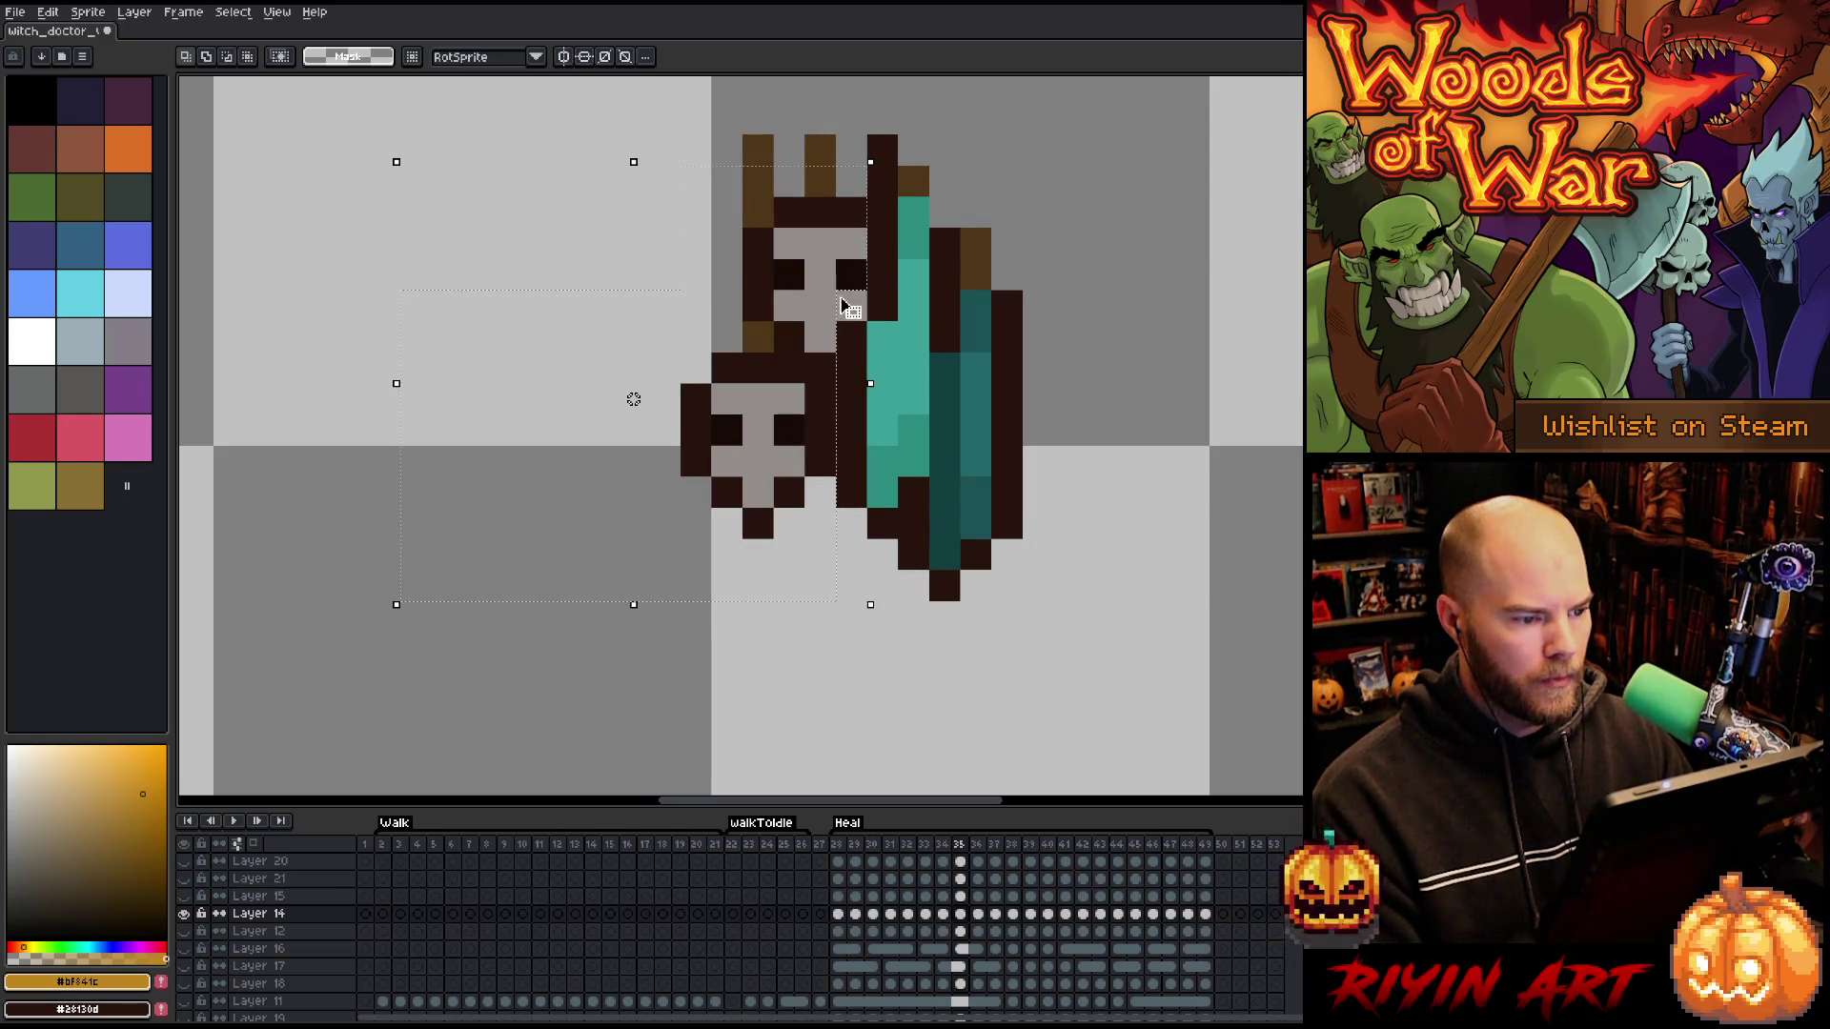
{"action": "key", "text": "comma"}
{"action": "key", "text": "period"}
{"action": "key", "text": "period"}
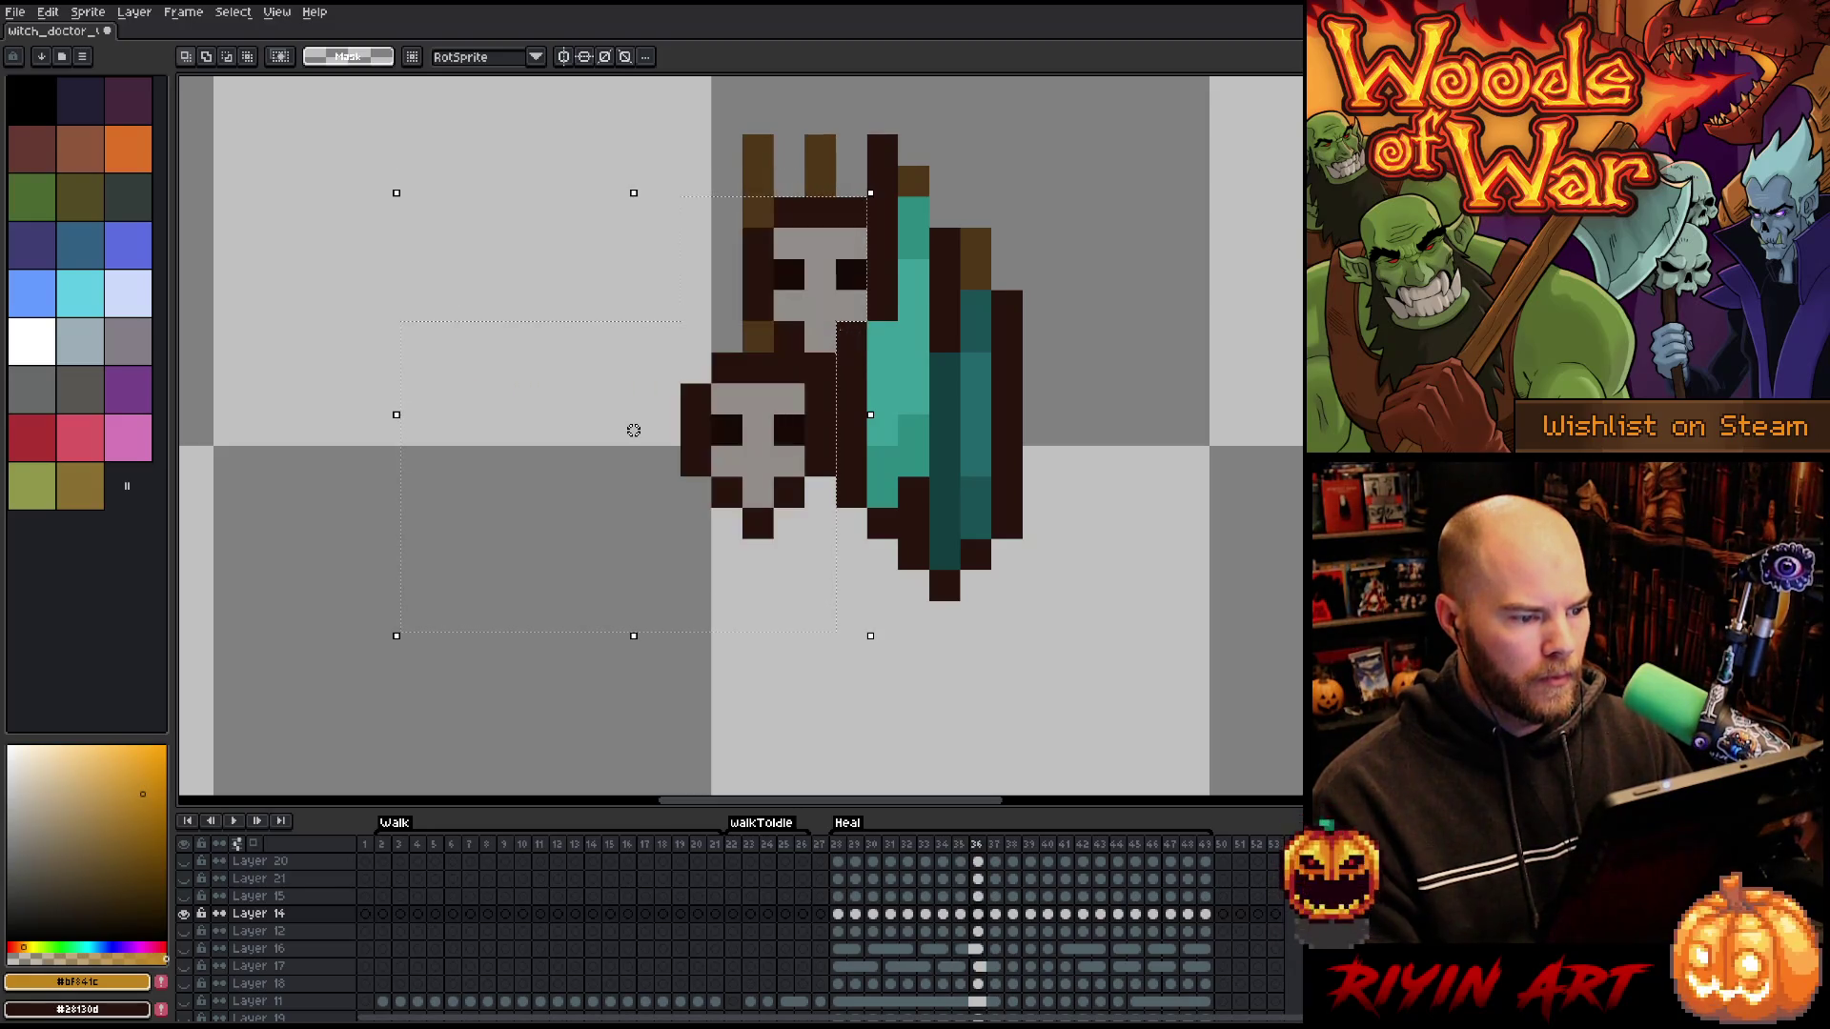
{"action": "key", "text": "comma"}
{"action": "key", "text": "comma"}
{"action": "key", "text": "period"}
{"action": "key", "text": "period"}
{"action": "key", "text": "period"}
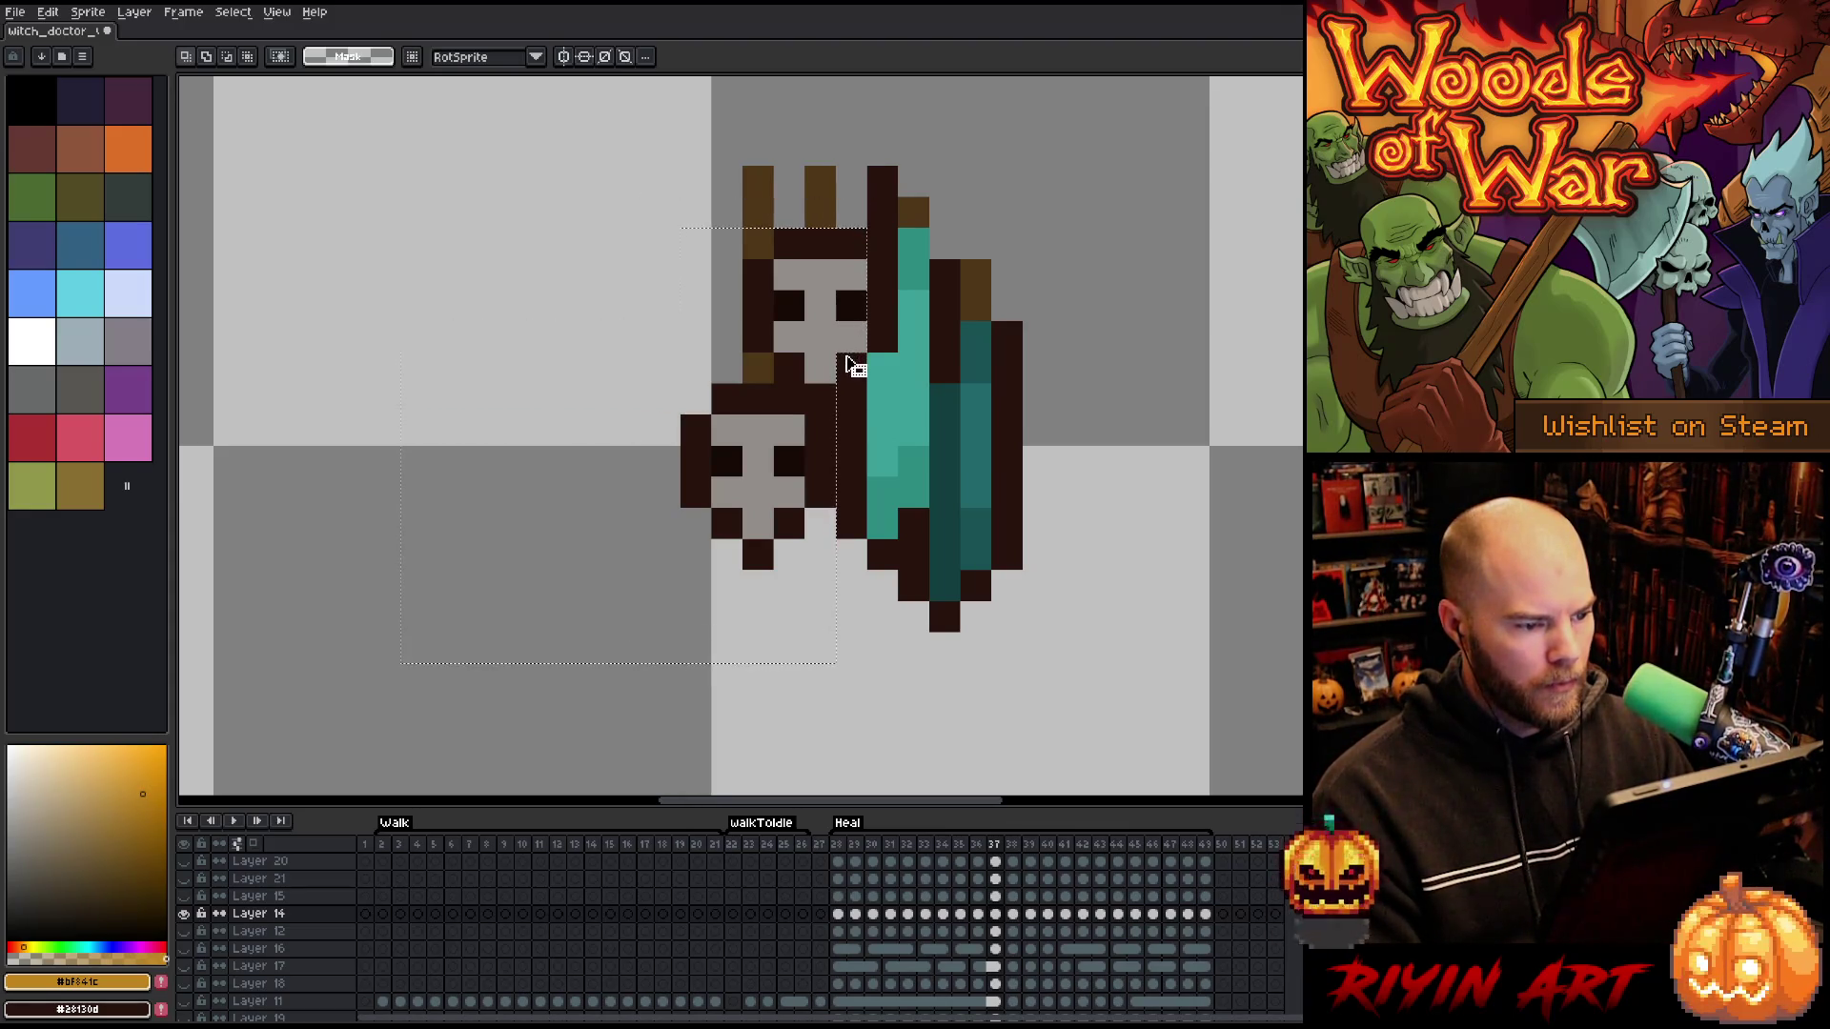
{"action": "key", "text": "Delete"}
{"action": "key", "text": "period"}
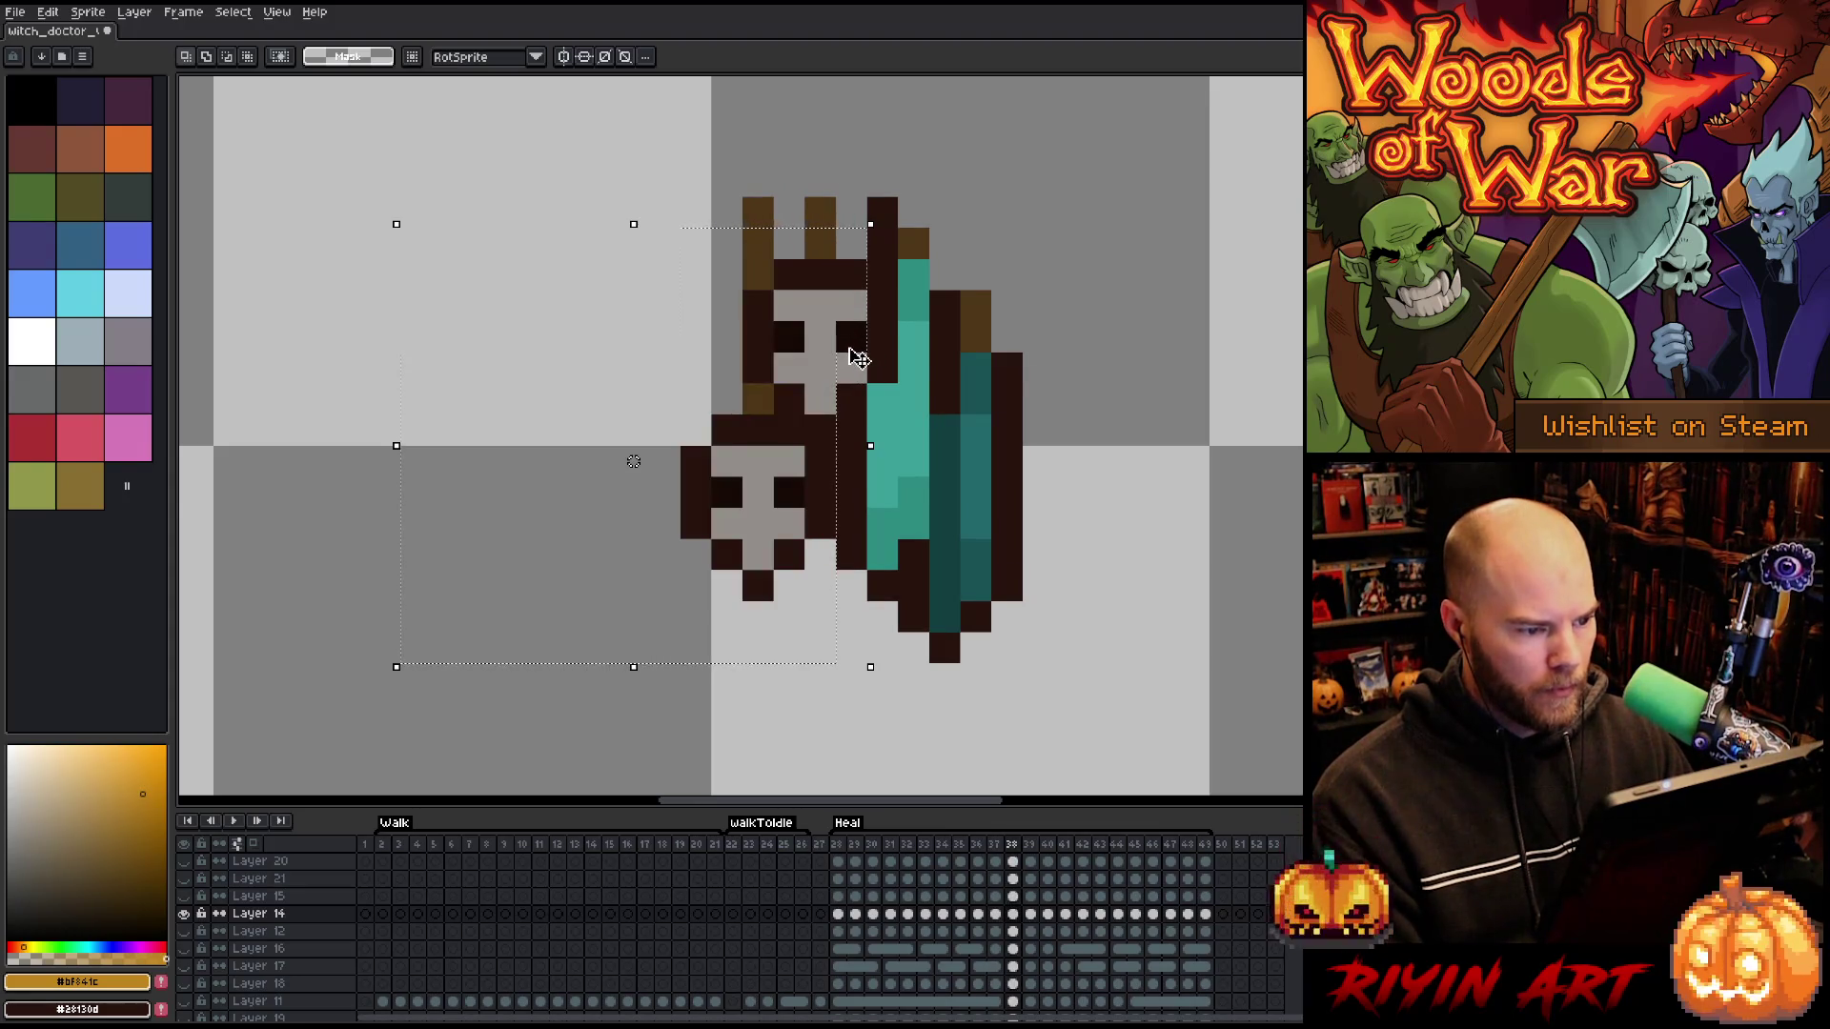
{"action": "key", "text": "Delete"}
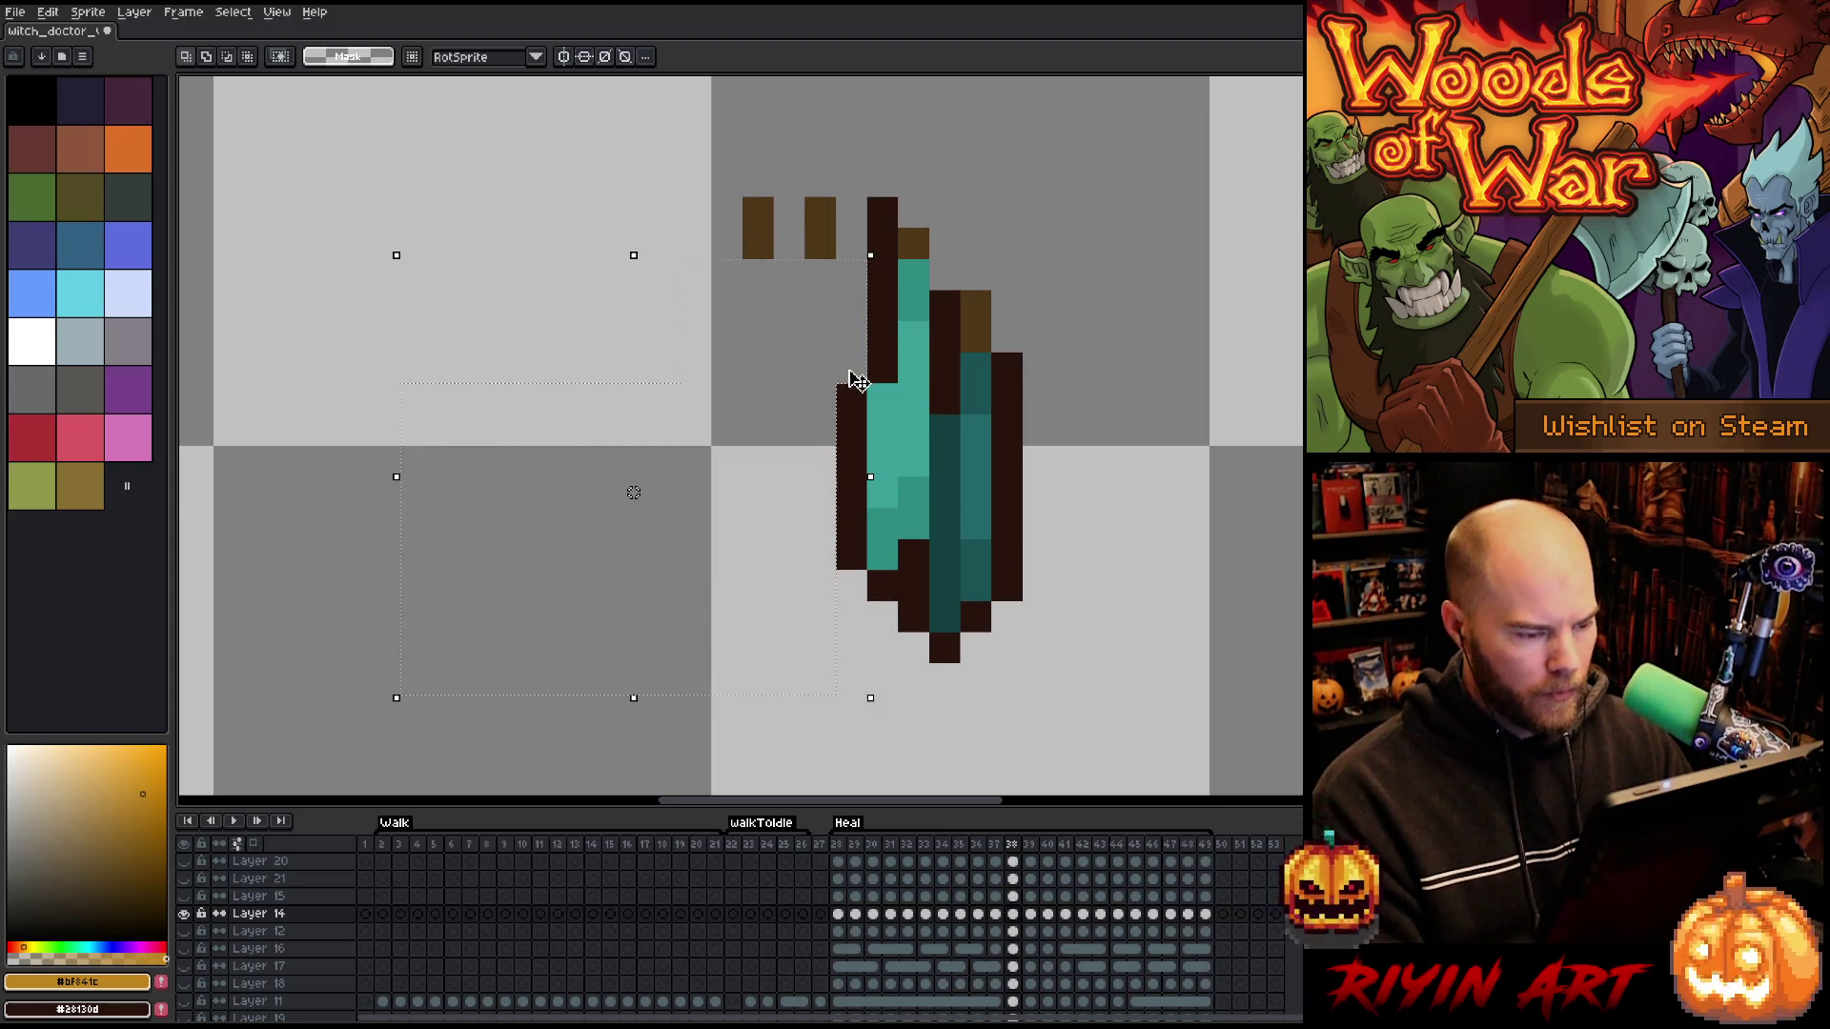
{"action": "key", "text": "period"}
- Clear the remaining skull pixels from the next few Heal frames
{"action": "left_click", "coordinate": [870, 390]}
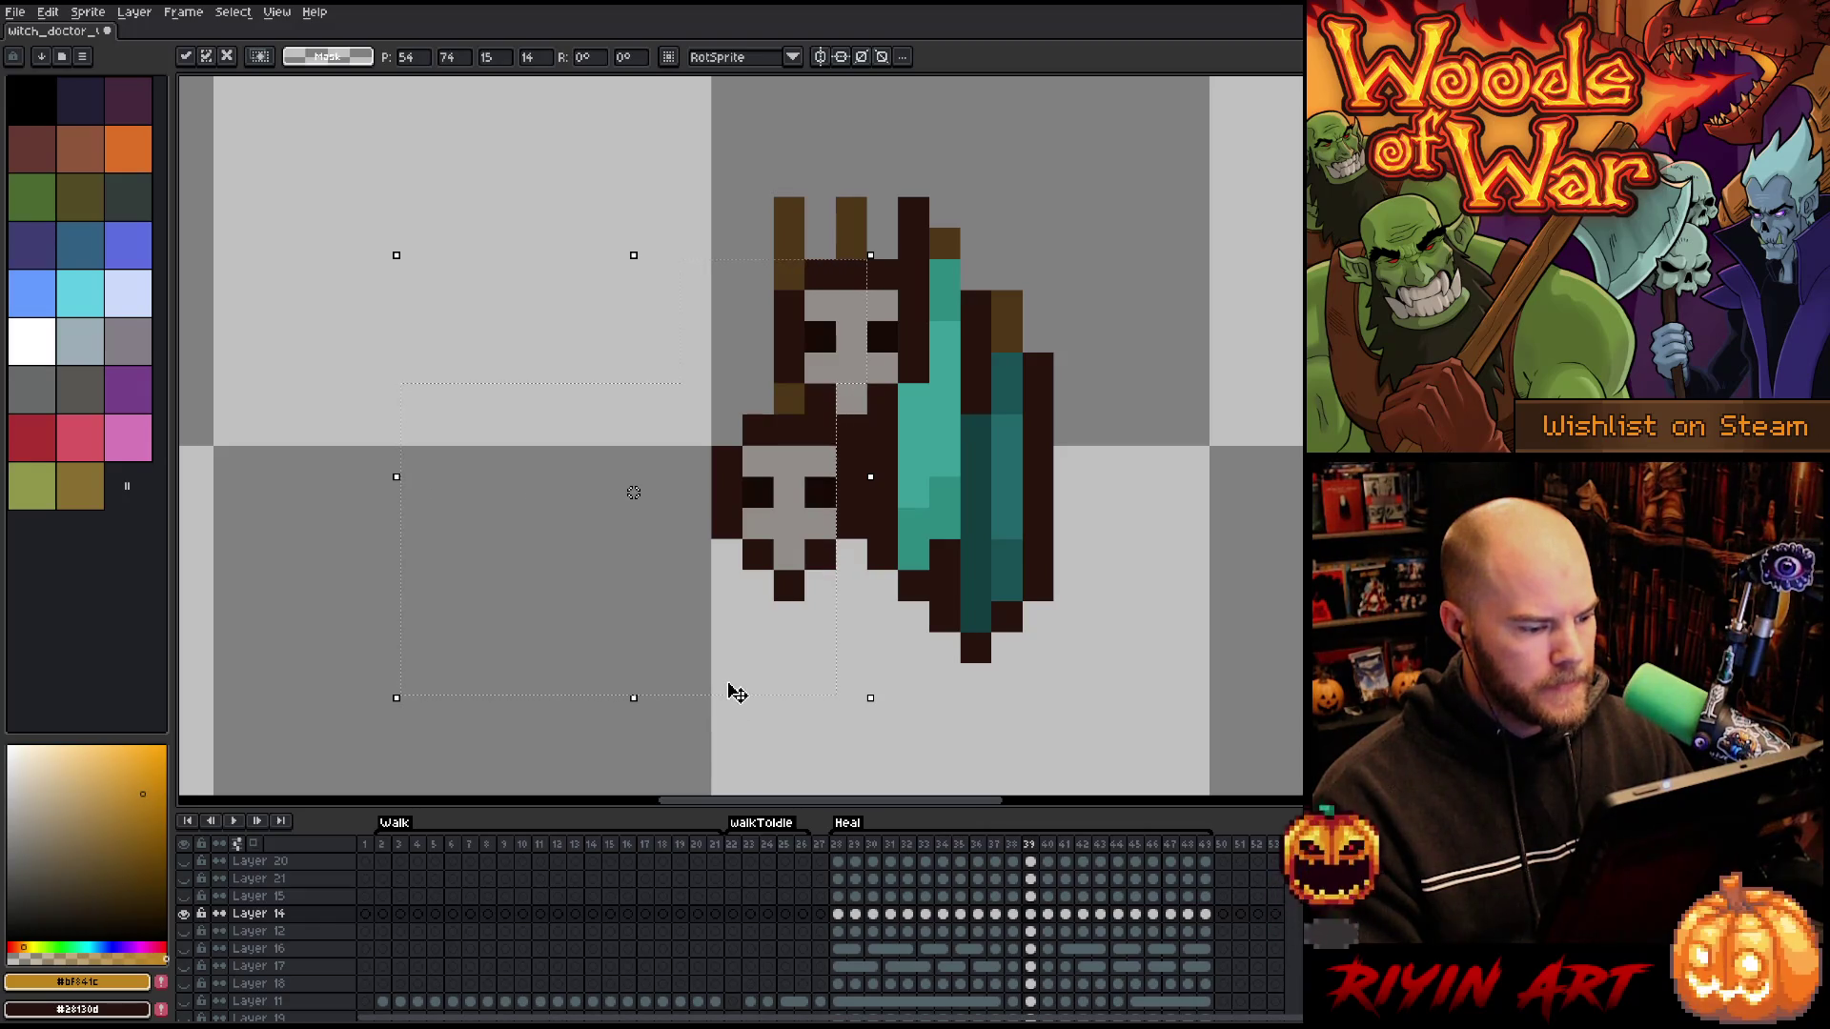
{"action": "key", "text": "comma"}
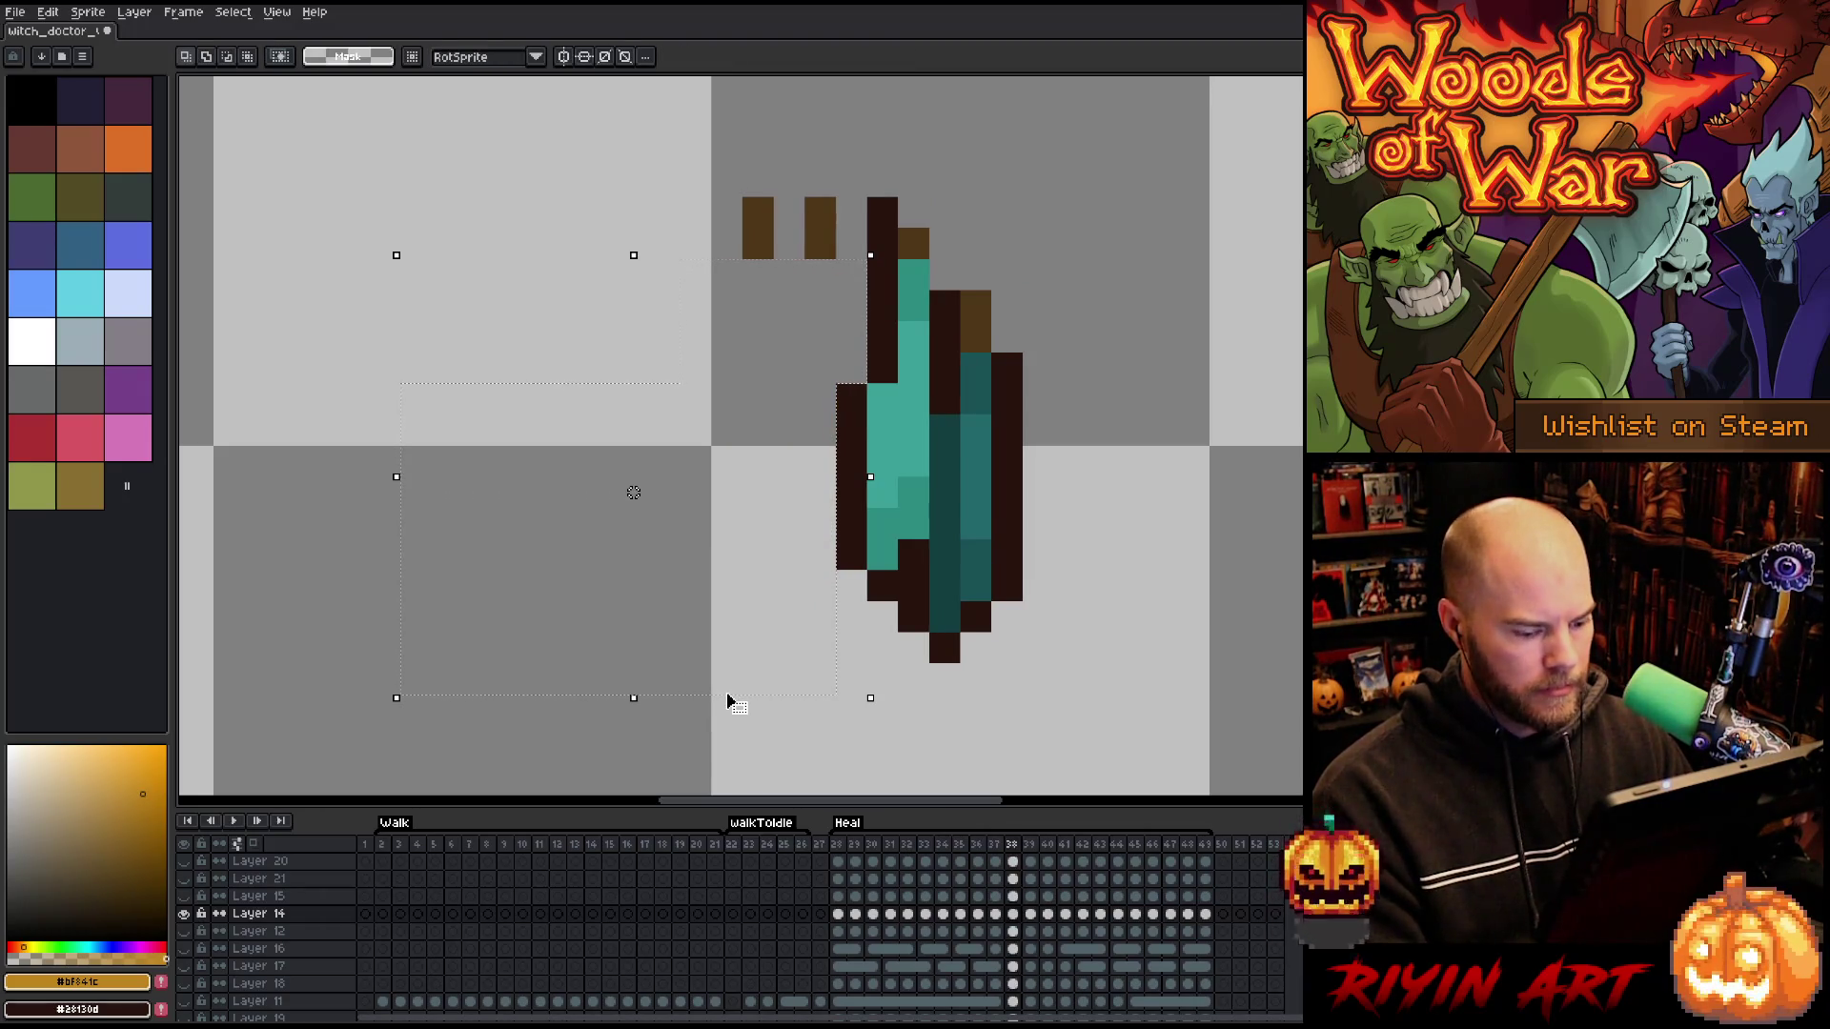
{"action": "key", "text": "period"}
{"action": "key", "text": "Escape"}
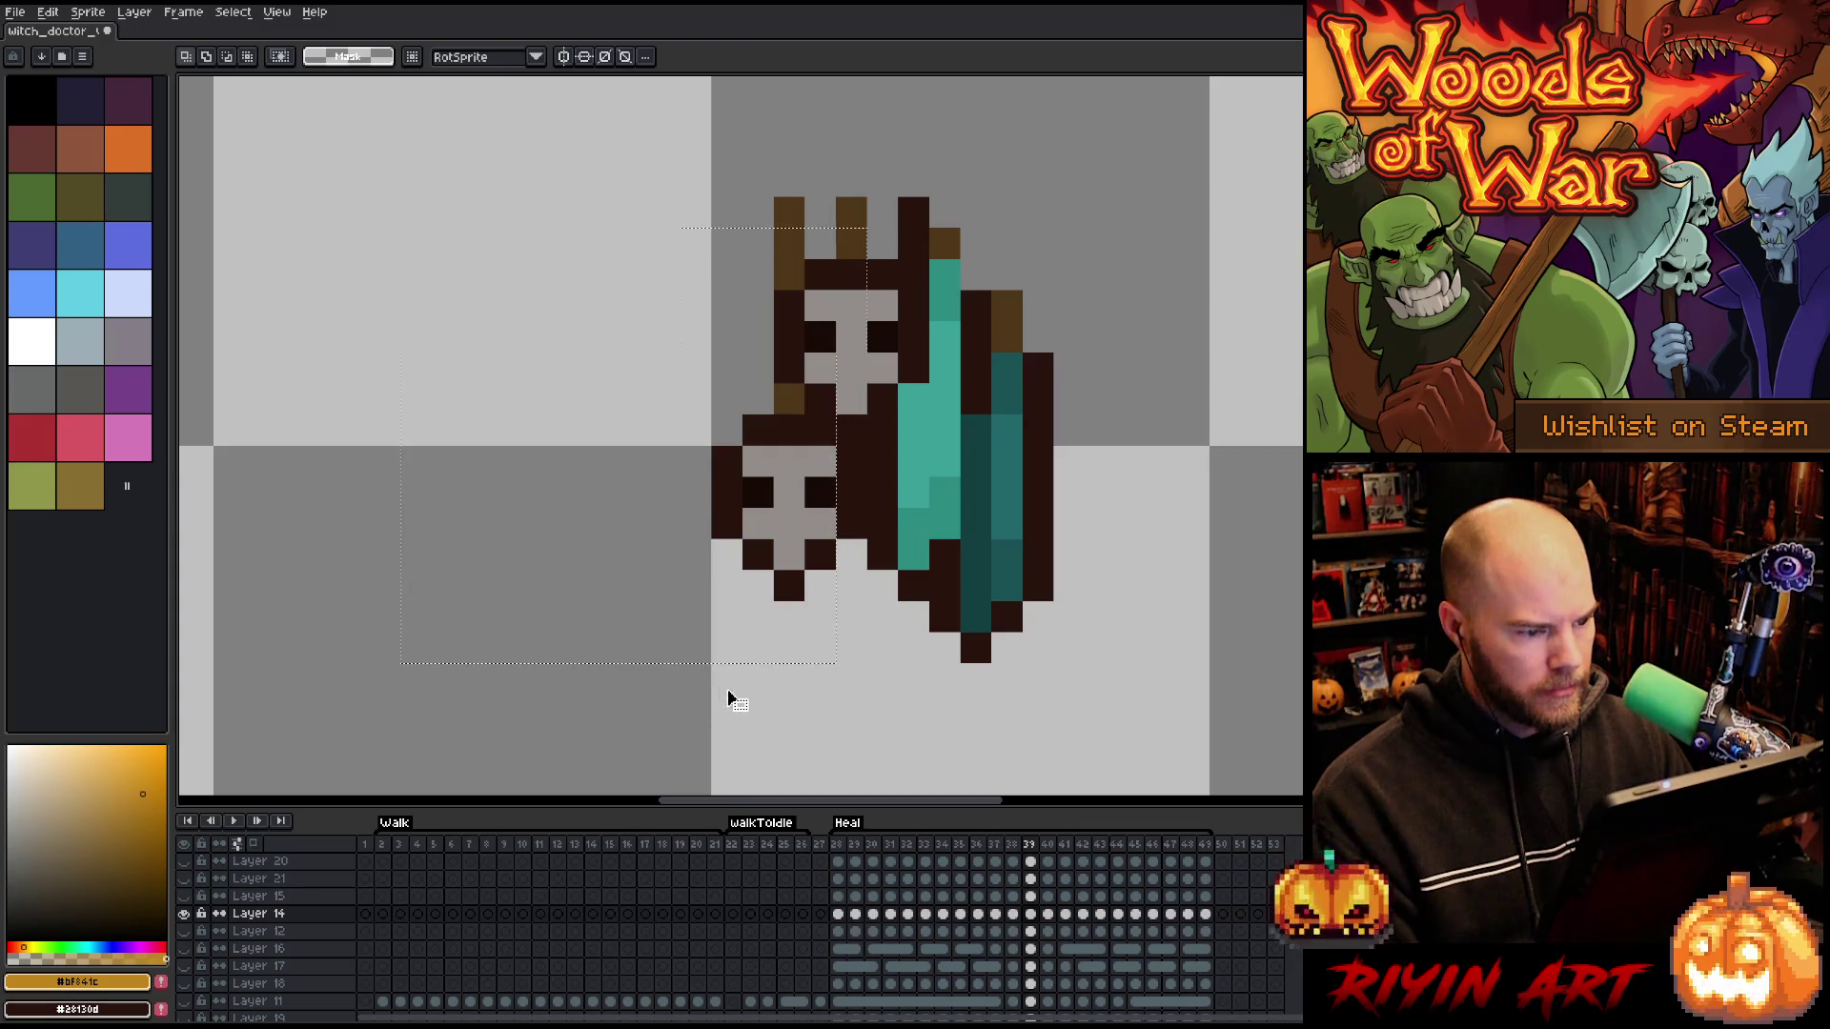
{"action": "left_click_drag", "start_coordinate": [753, 710], "coordinate": [664, 492]}
{"action": "key", "text": "period"}
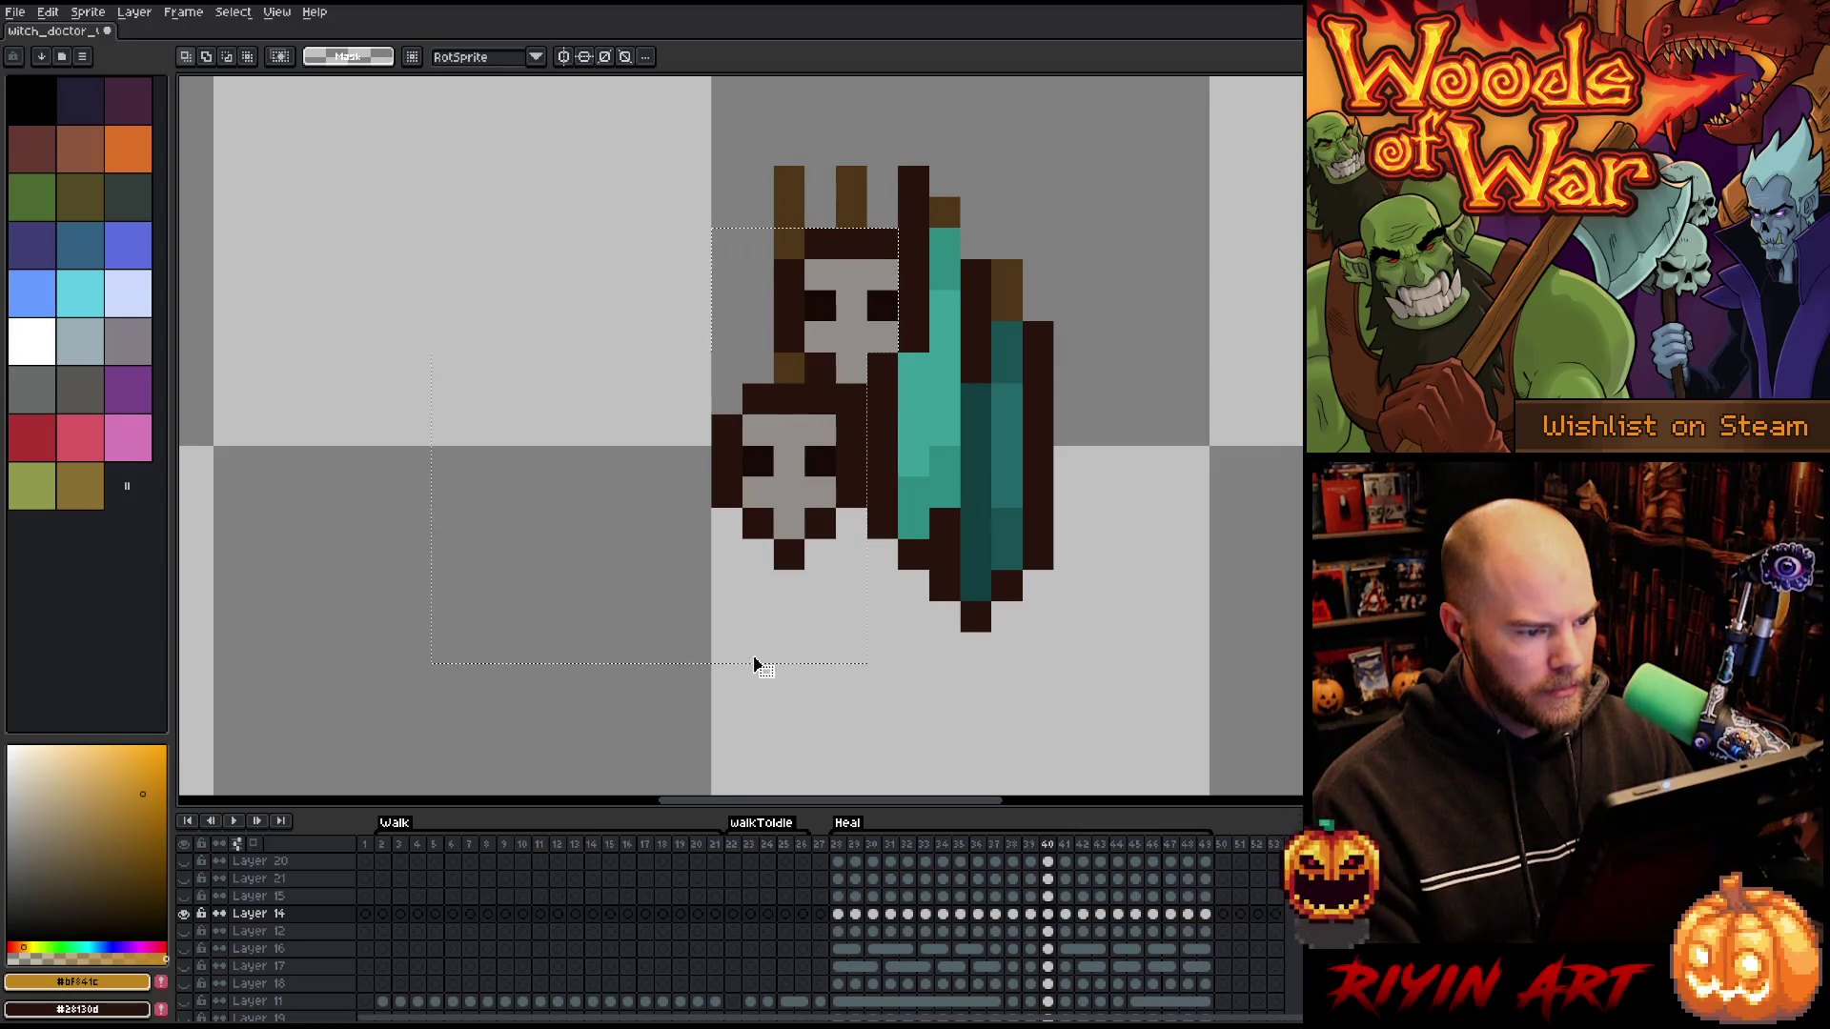
{"action": "key", "text": "ctrl+z"}
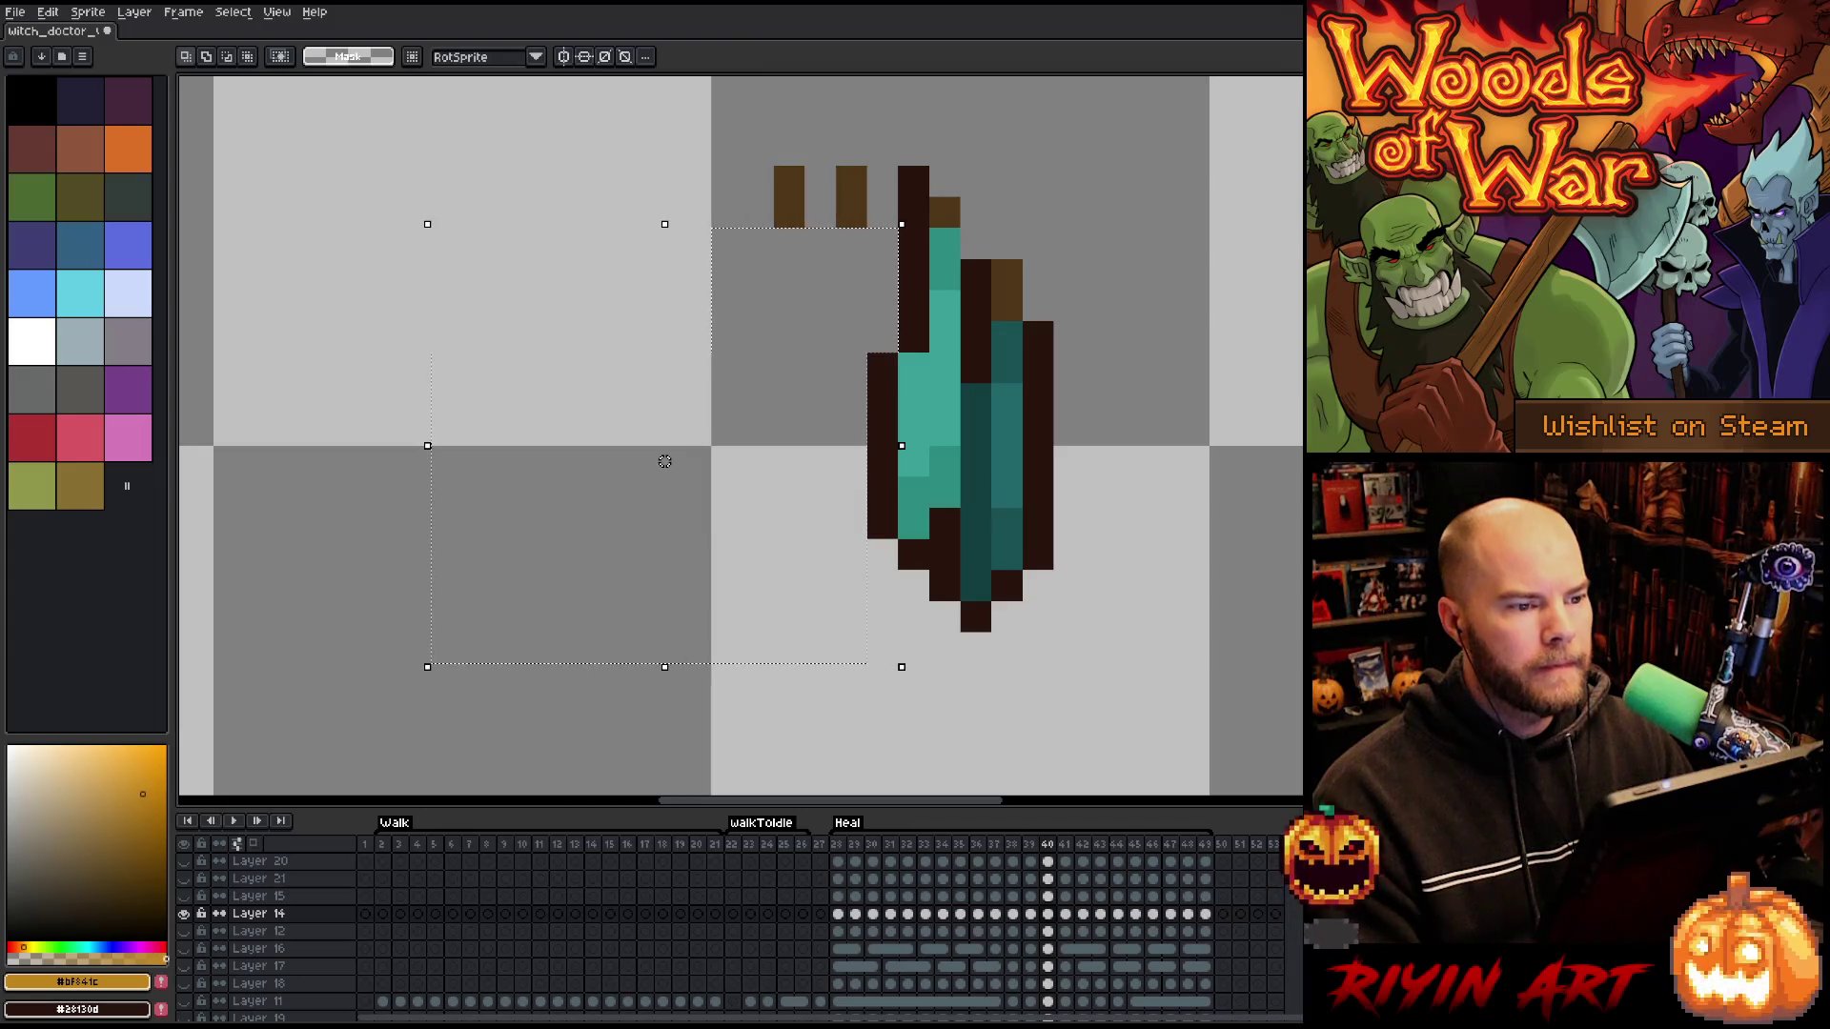
{"action": "key", "text": "period"}
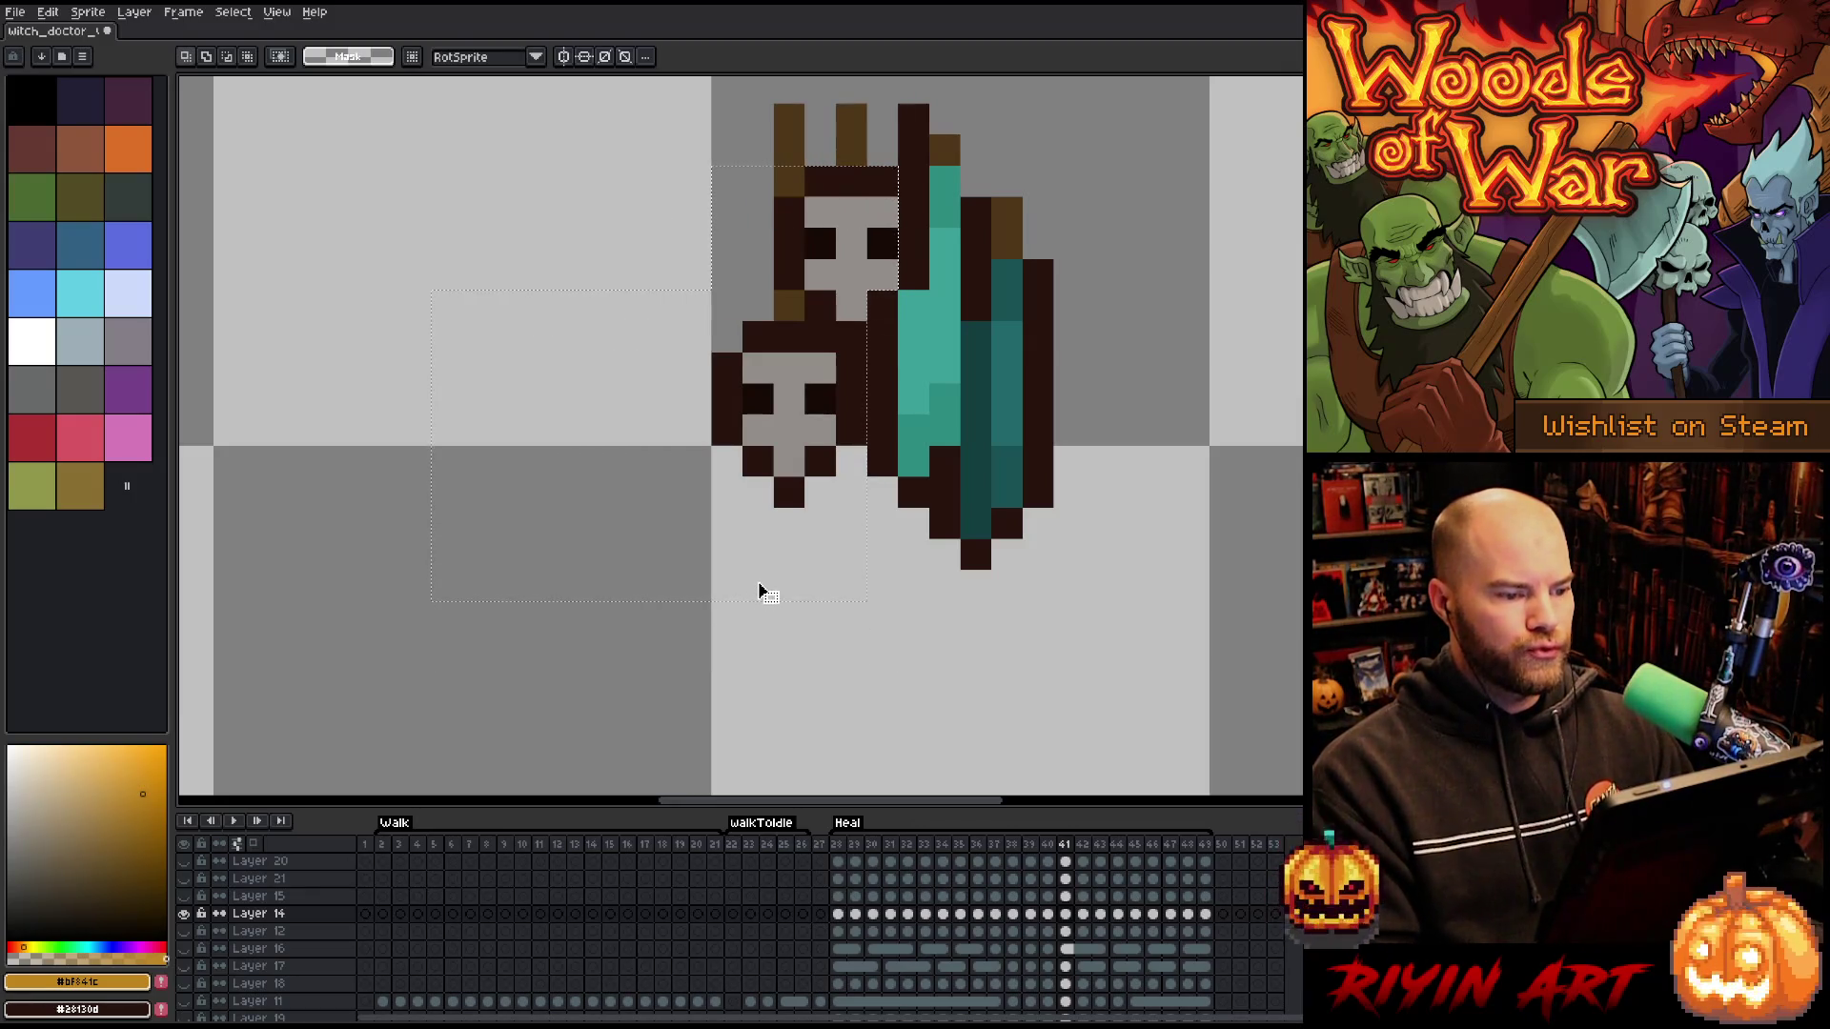
{"action": "left_click_drag", "start_coordinate": [759, 592], "coordinate": [772, 593]}
{"action": "key", "text": "Delete"}
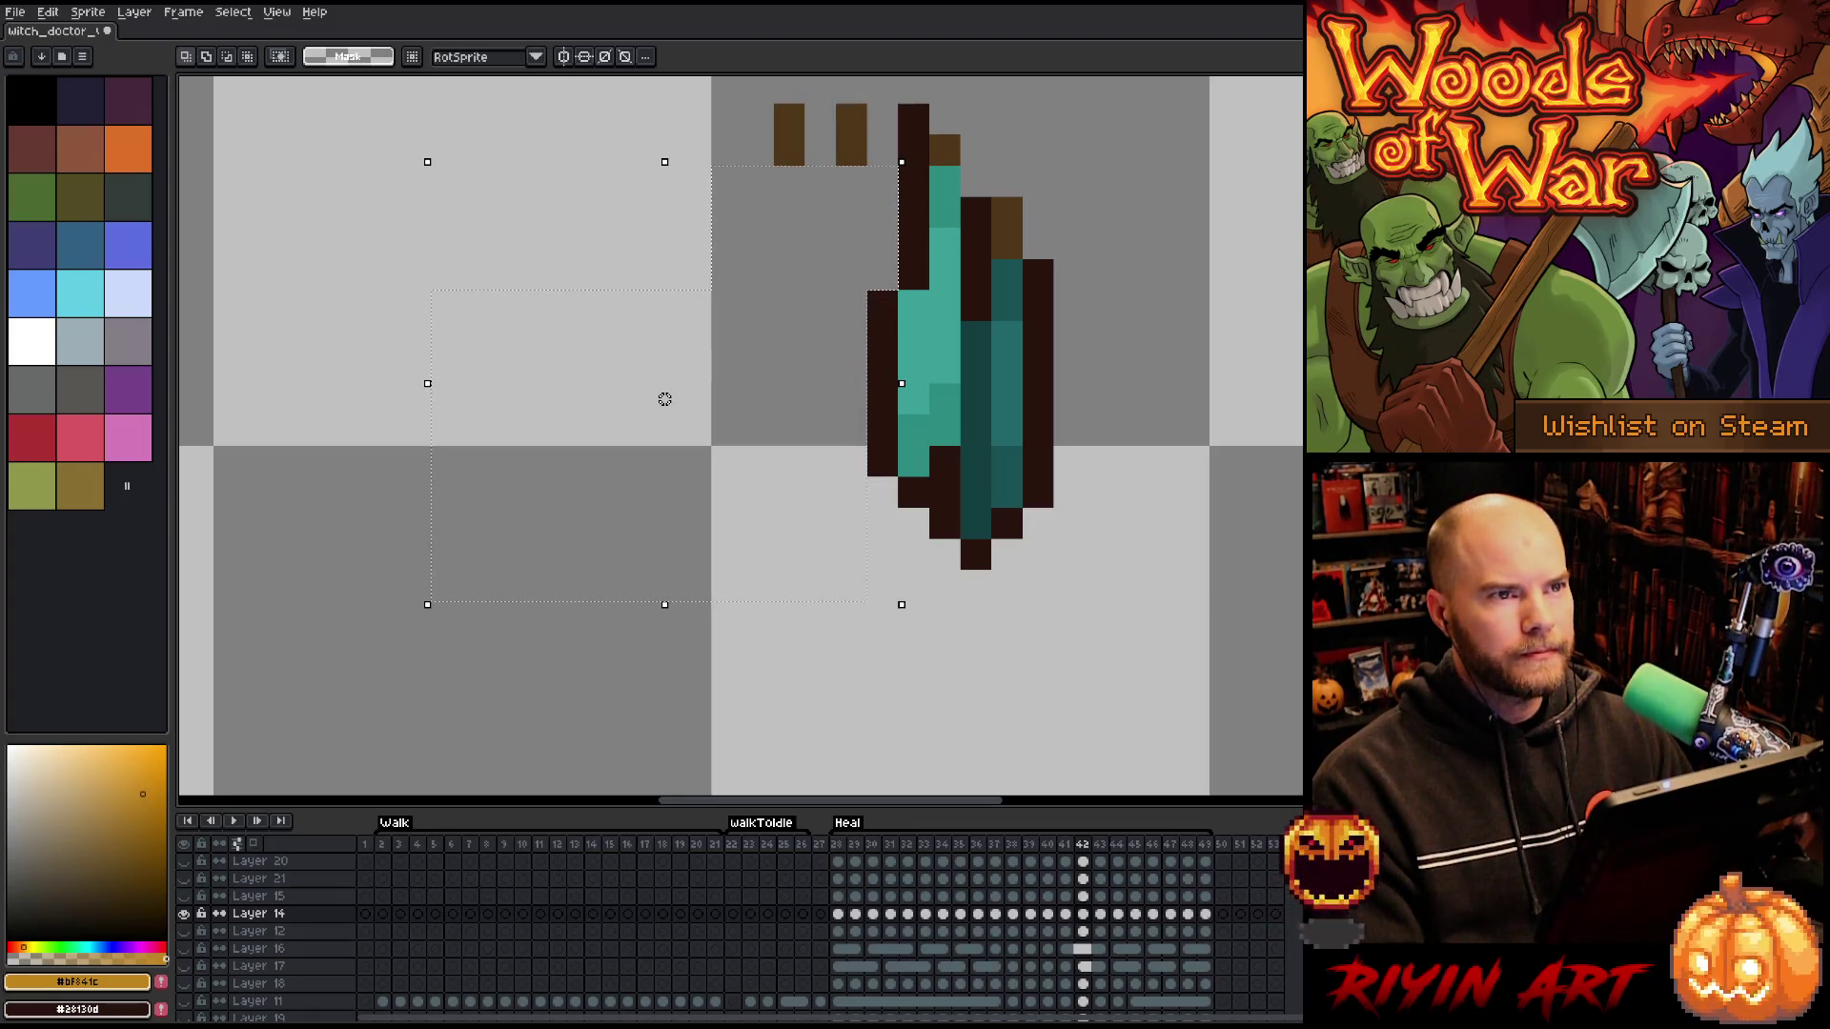
- Erase the skulls in the last Heal frames up to 48, then deselect
{"action": "key", "text": "period"}
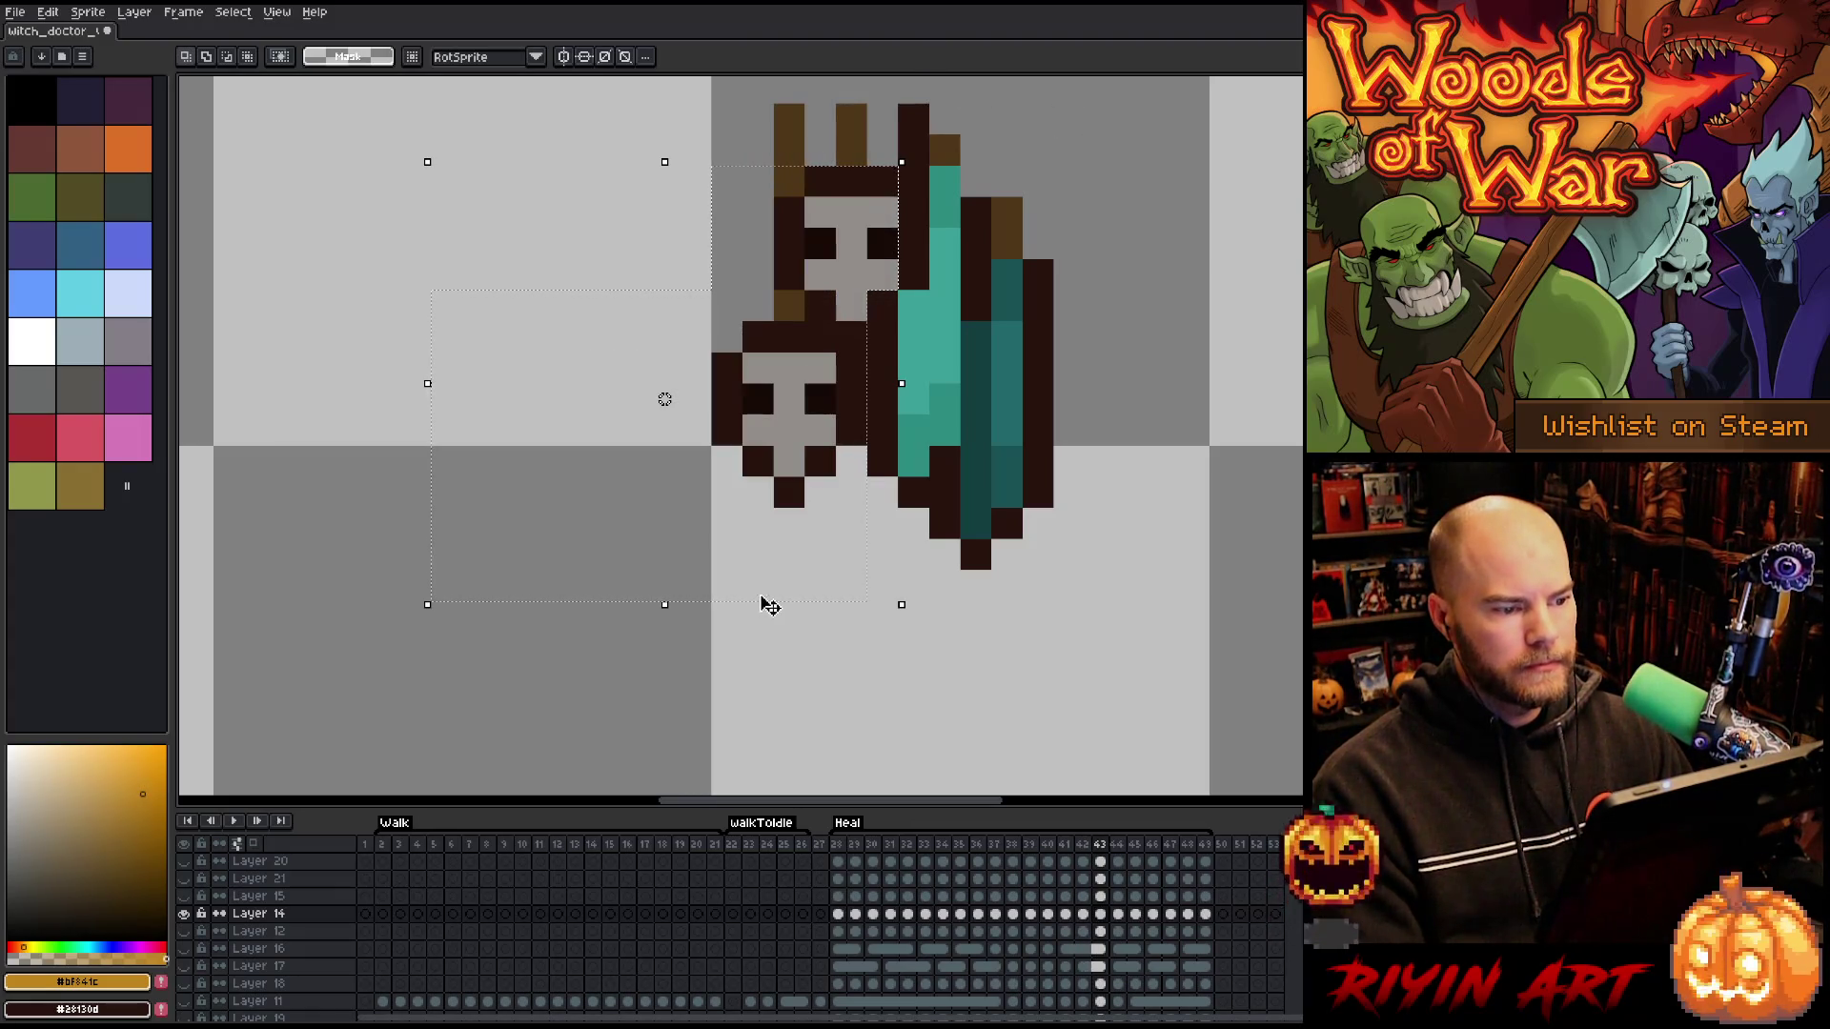
{"action": "key", "text": "period"}
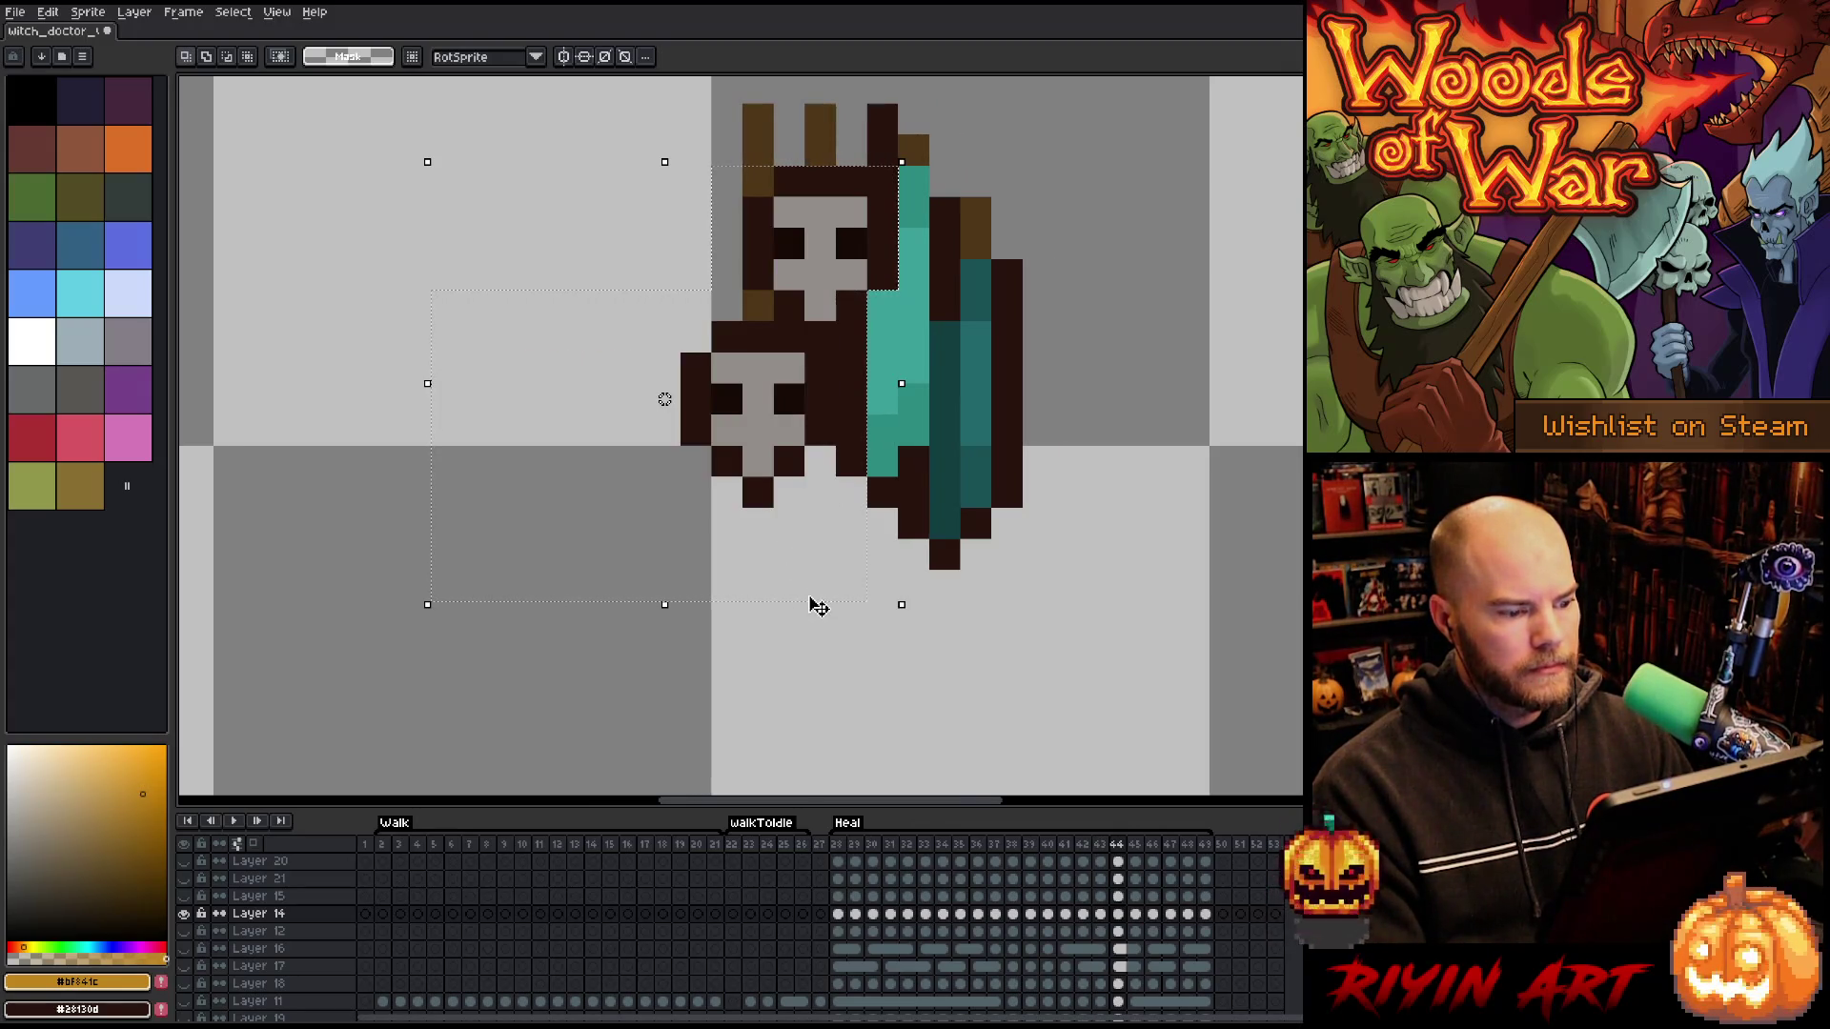
{"action": "key", "text": "period"}
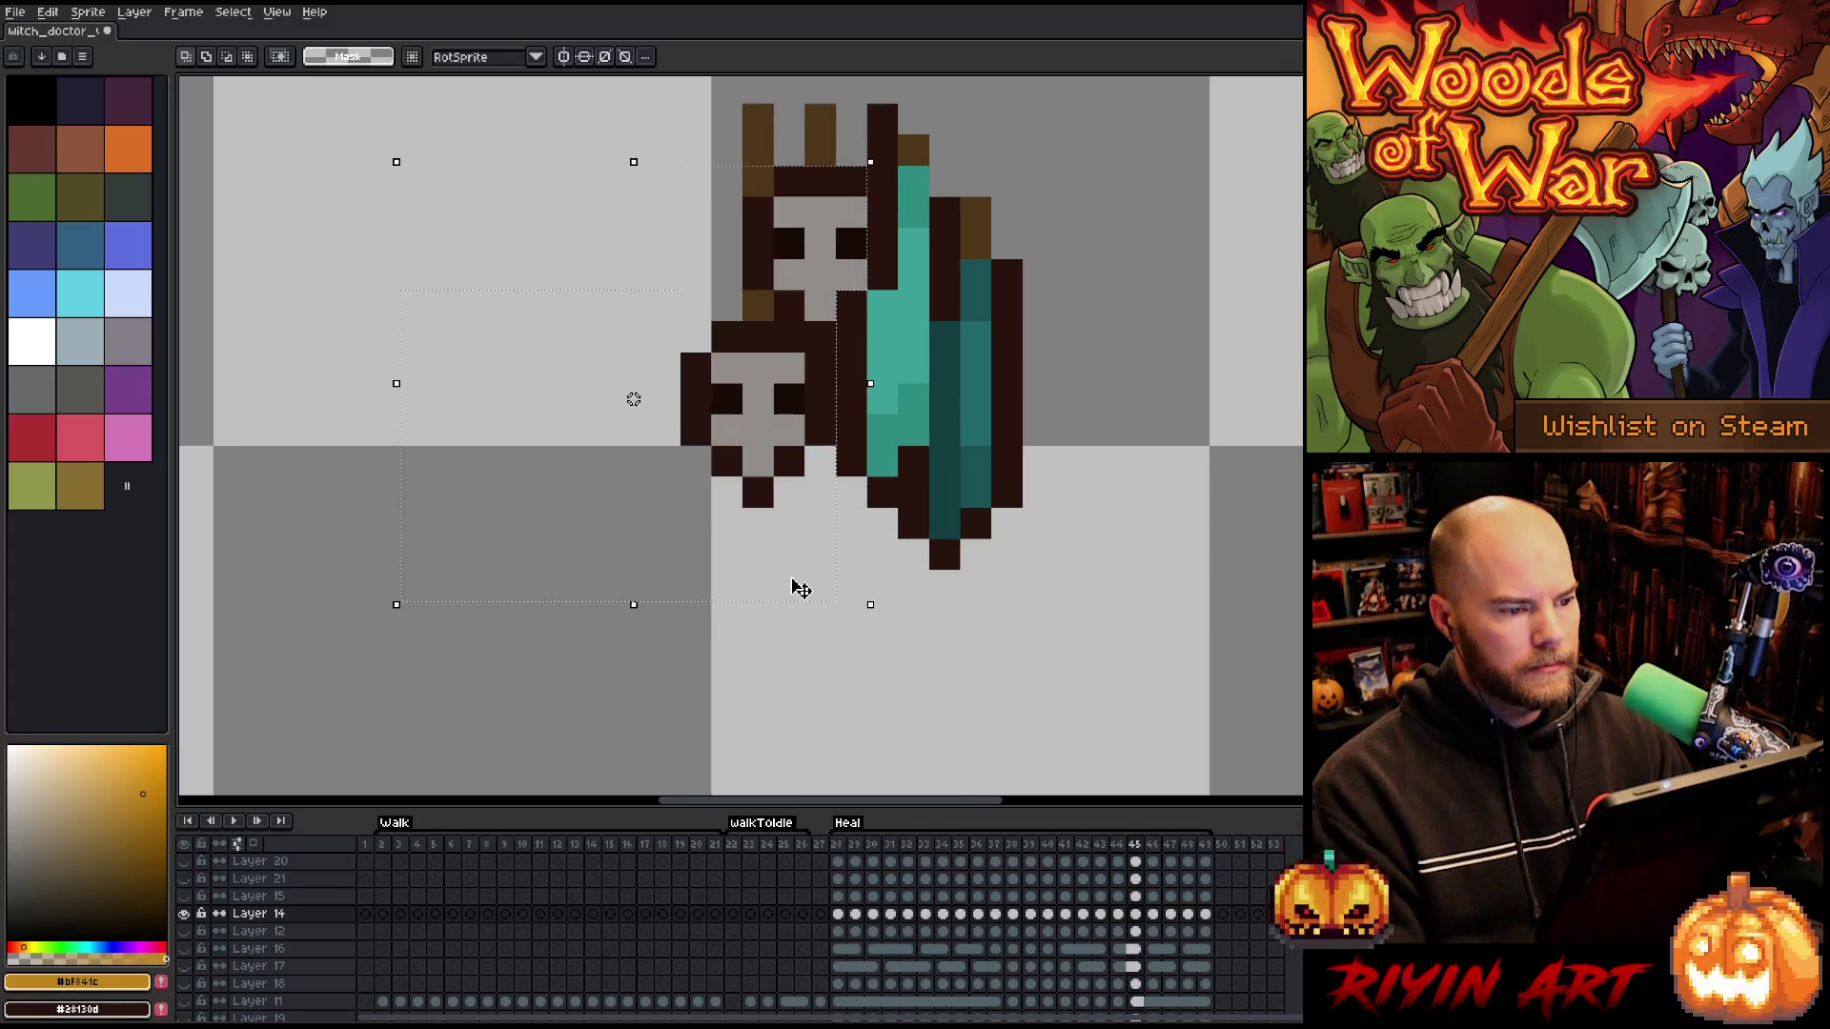
{"action": "key", "text": "period"}
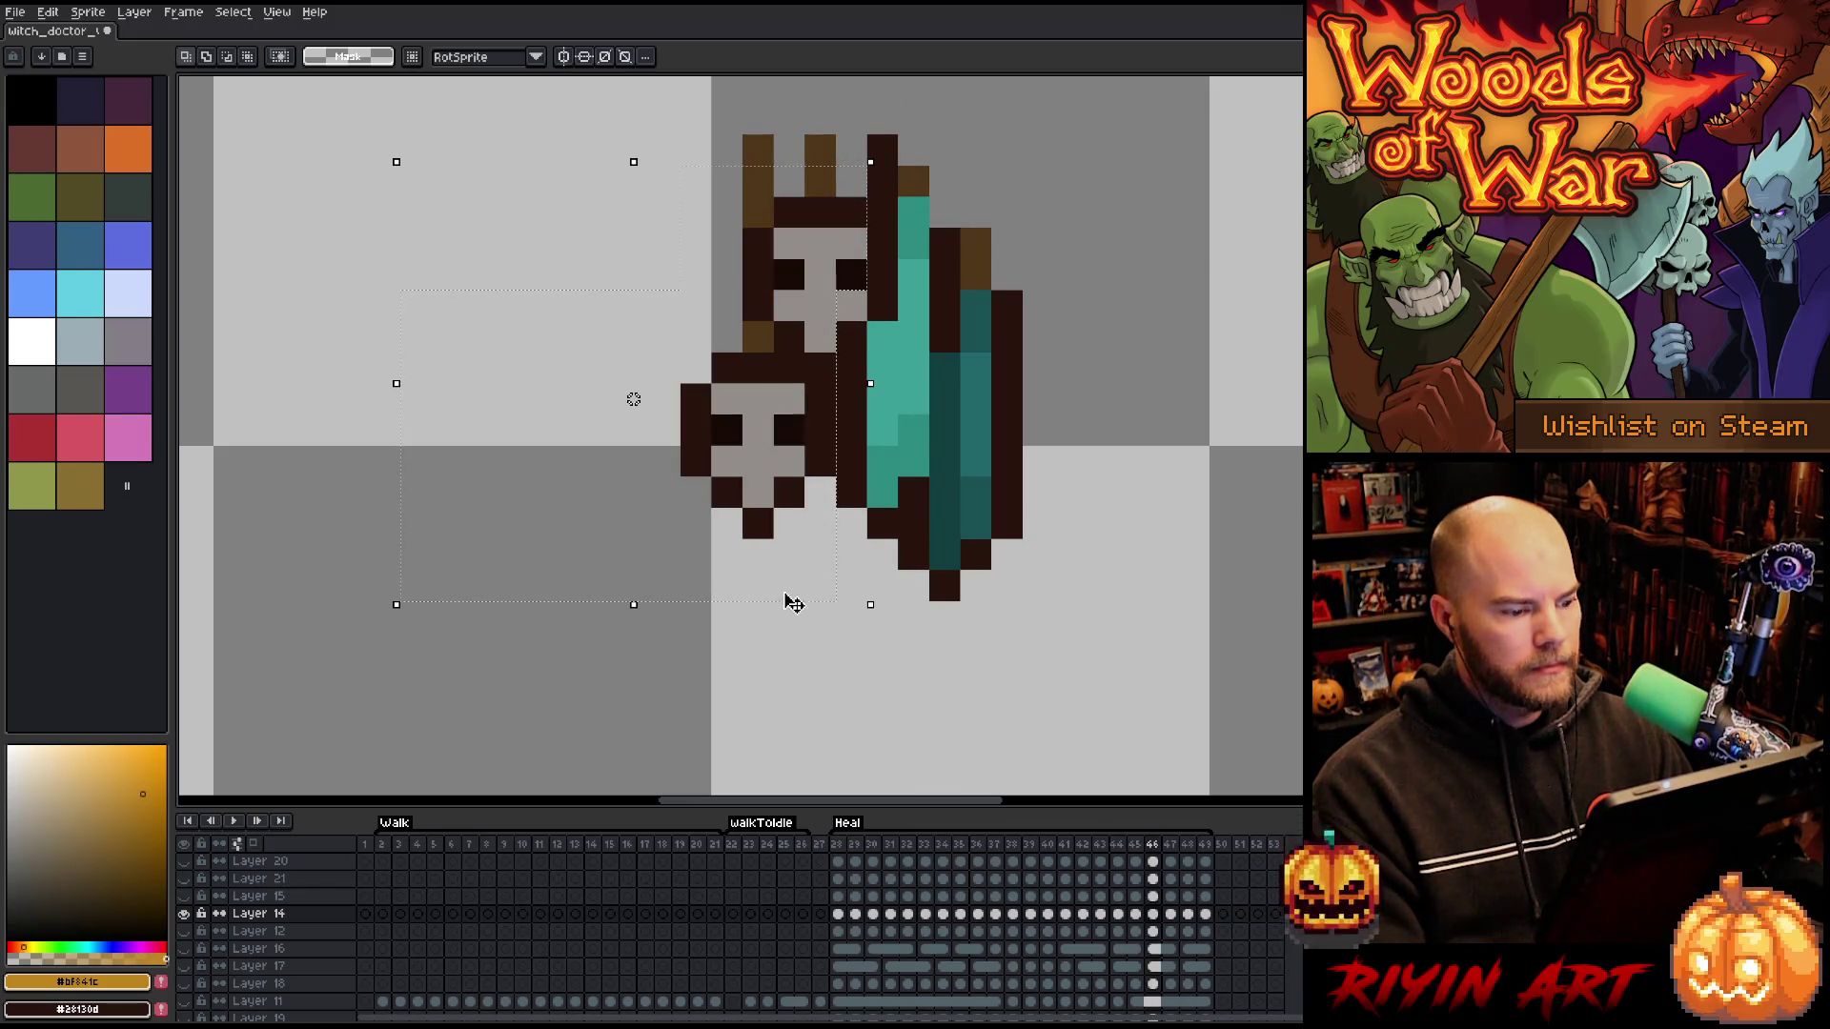
{"action": "key", "text": "period"}
{"action": "key", "text": "period"}
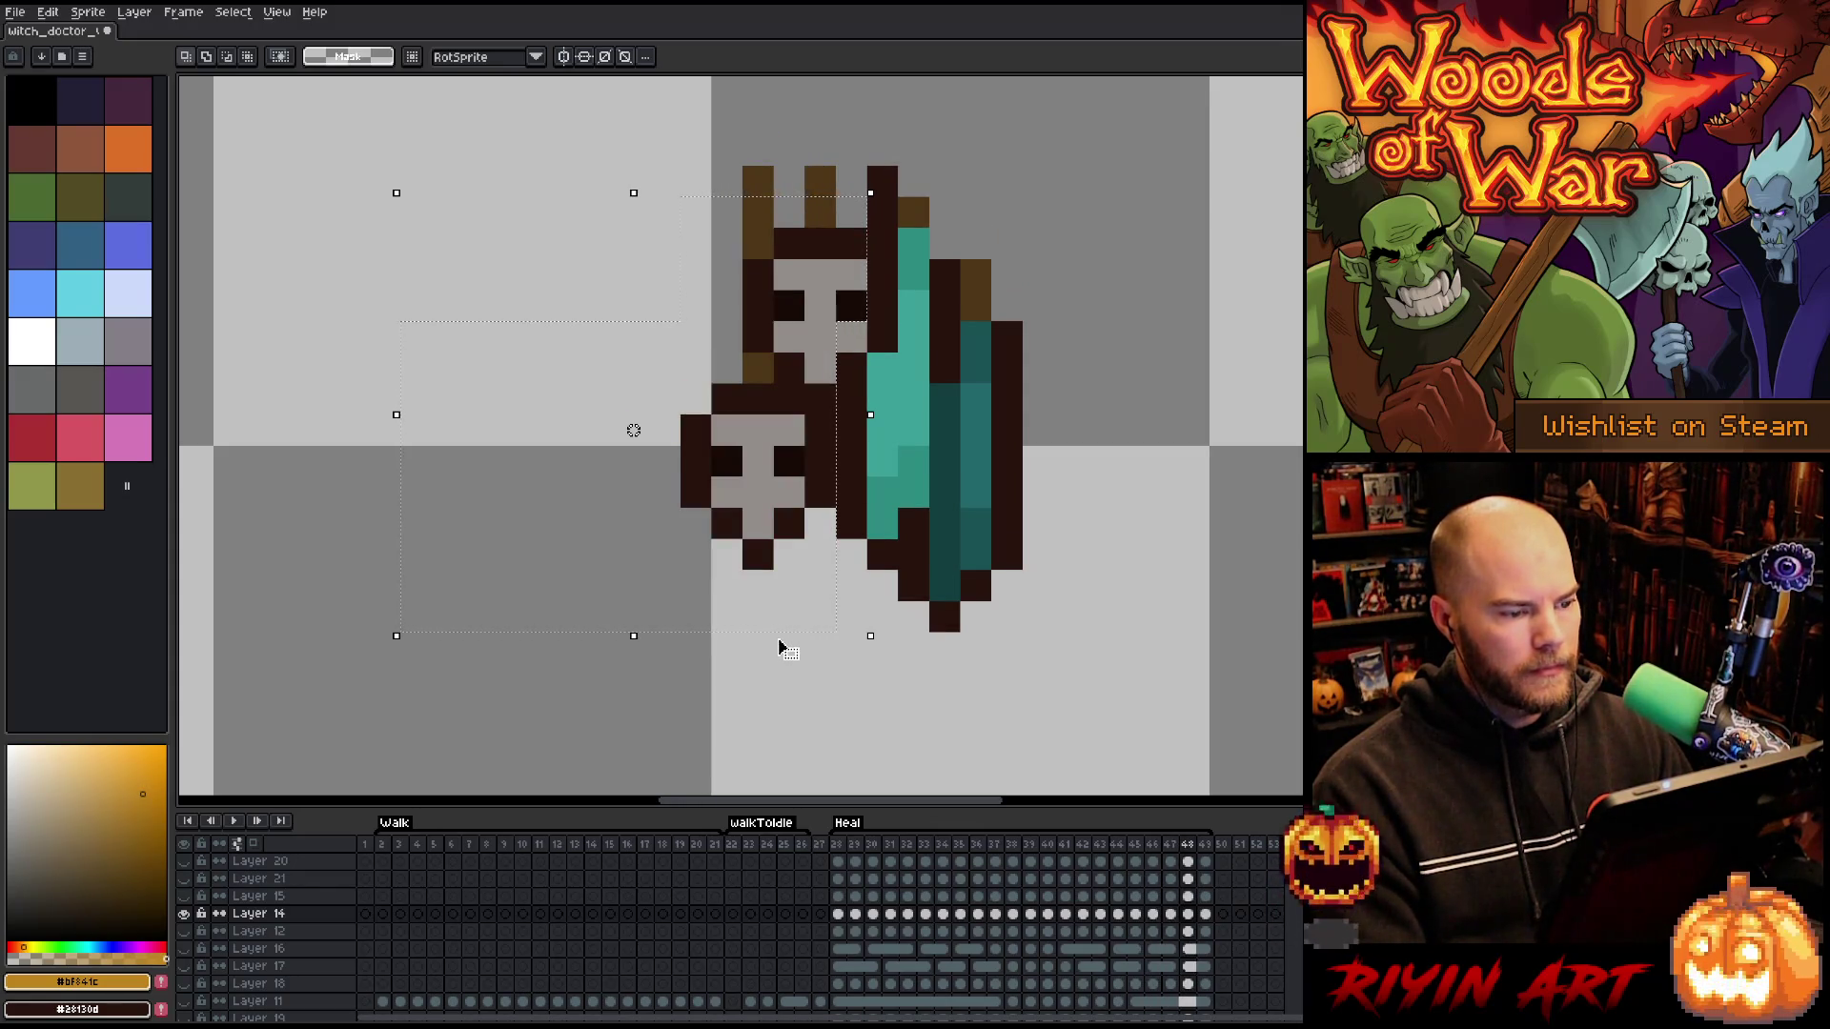
{"action": "key", "text": "Delete"}
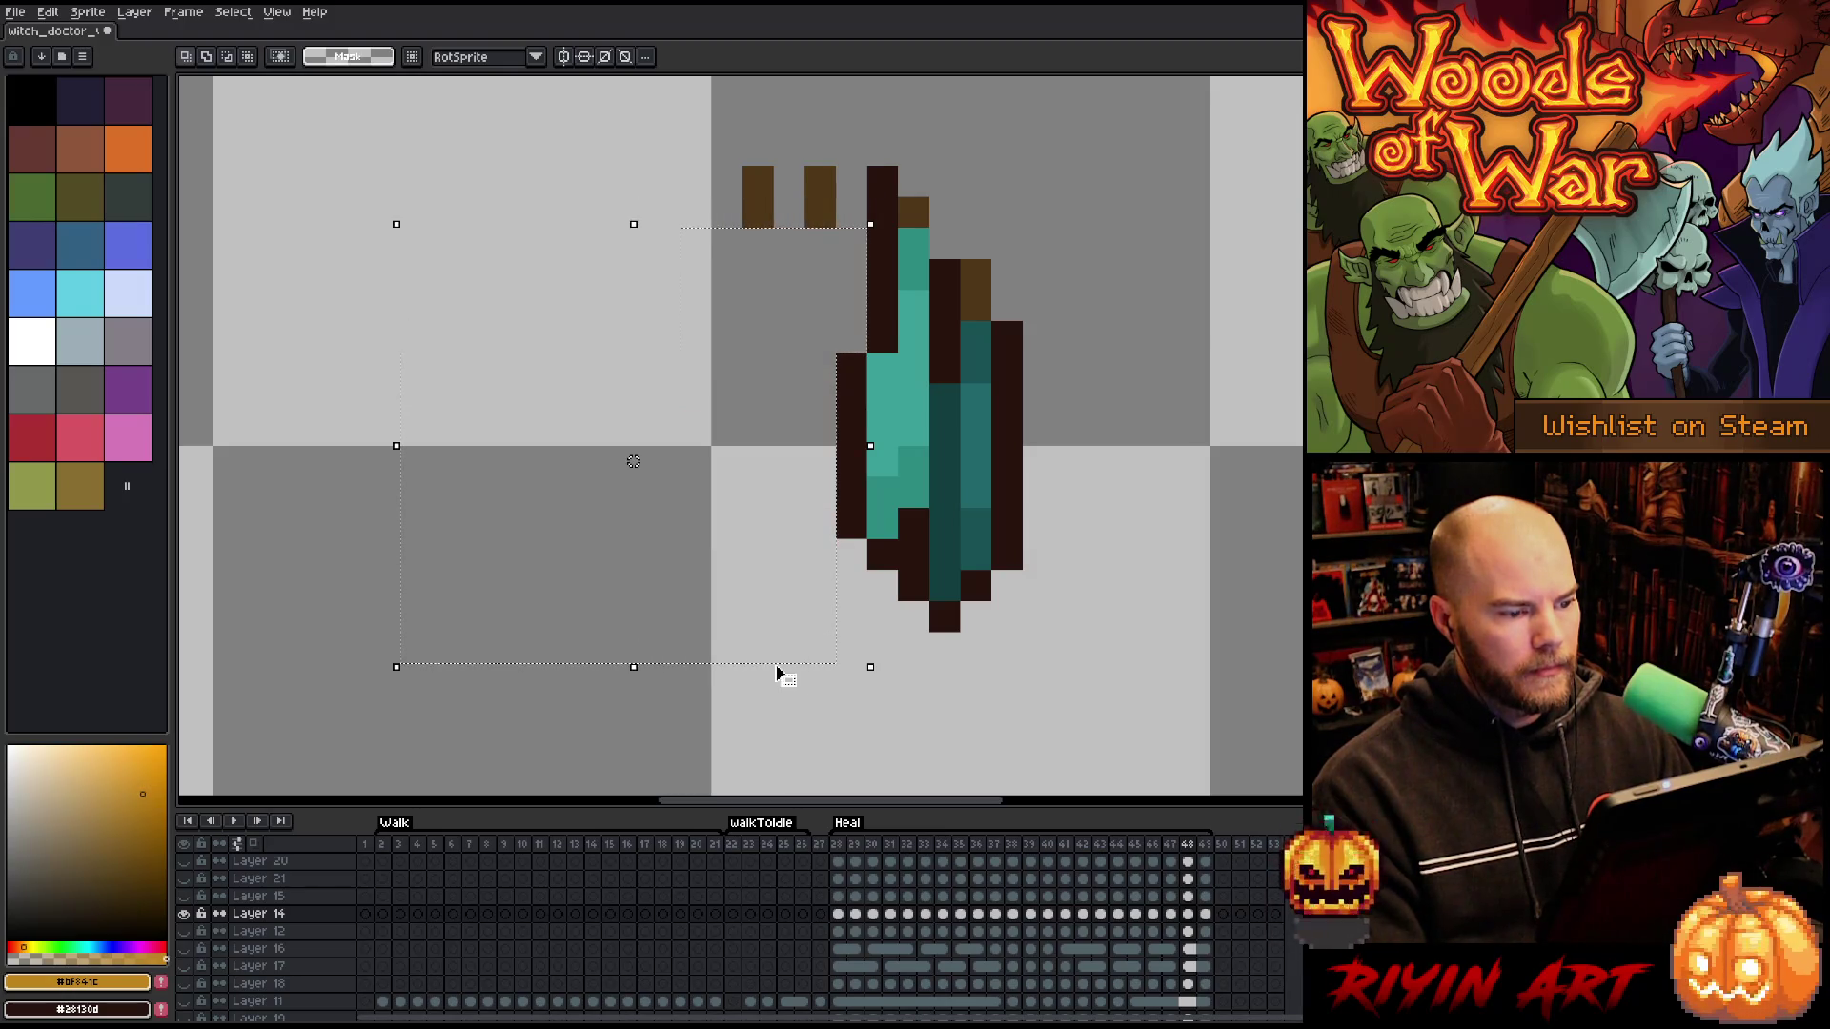
{"action": "key", "text": "period"}
{"action": "key", "text": "Delete"}
{"action": "key", "text": "period"}
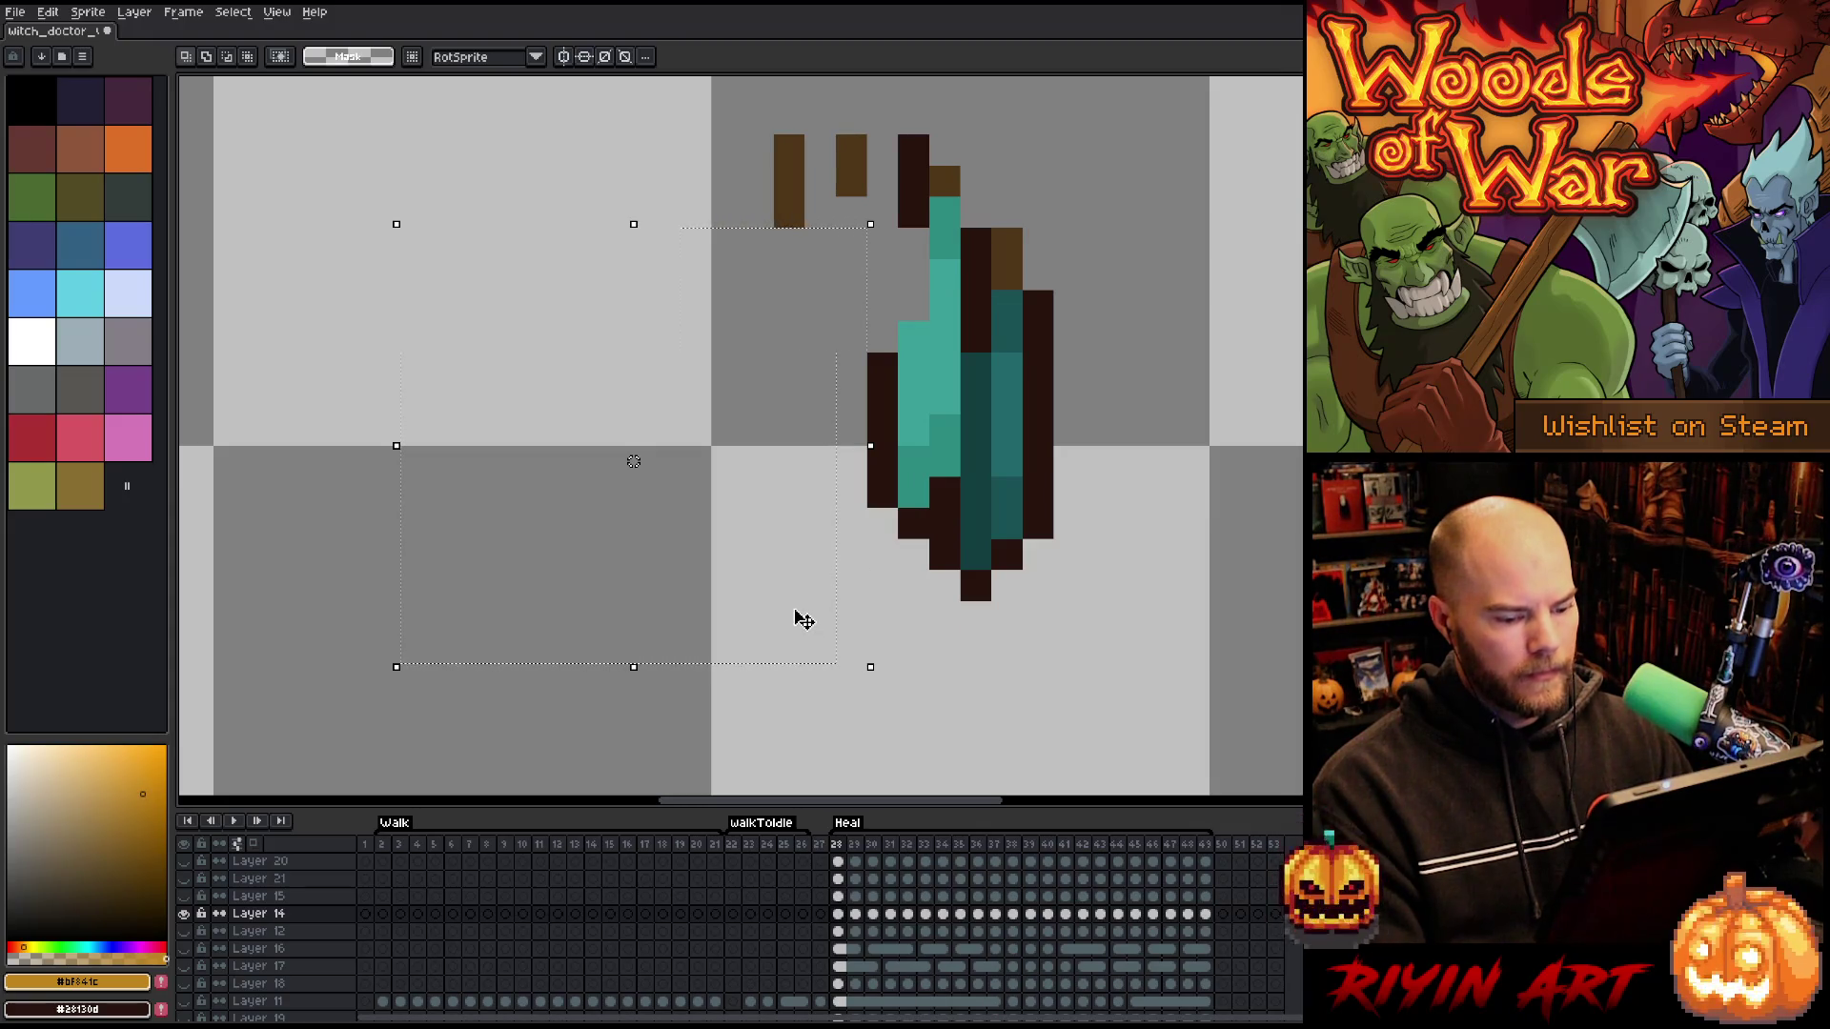
{"action": "key", "text": "ctrl+d"}
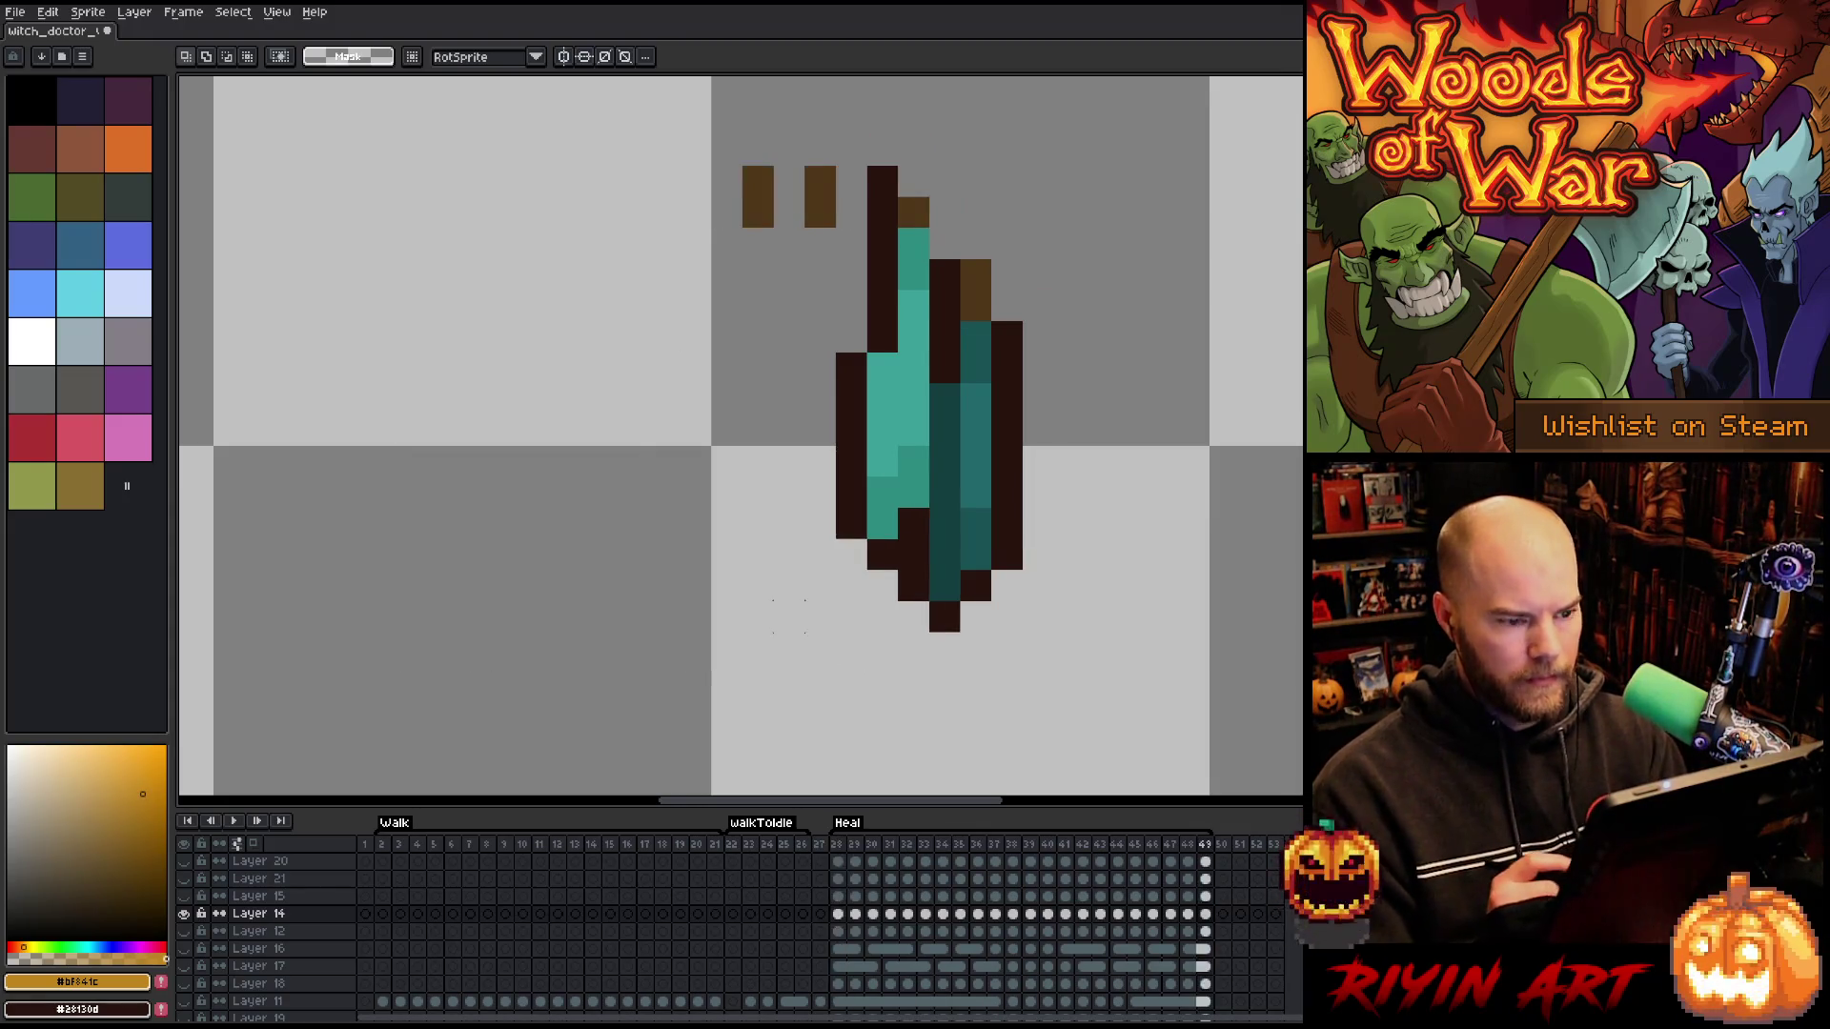
- Draw dark outline pixels beside the teal blade to fill the gap
{"action": "key", "text": "b"}
{"action": "left_click", "coordinate": [913, 181], "text": "alt"}
{"action": "mouse_move", "coordinate": [913, 239]}
{"action": "left_mouse_down"}
{"action": "mouse_move", "coordinate": [913, 305]}
{"action": "mouse_move", "coordinate": [886, 317]}
{"action": "left_mouse_up"}
{"action": "left_click", "coordinate": [882, 336]}
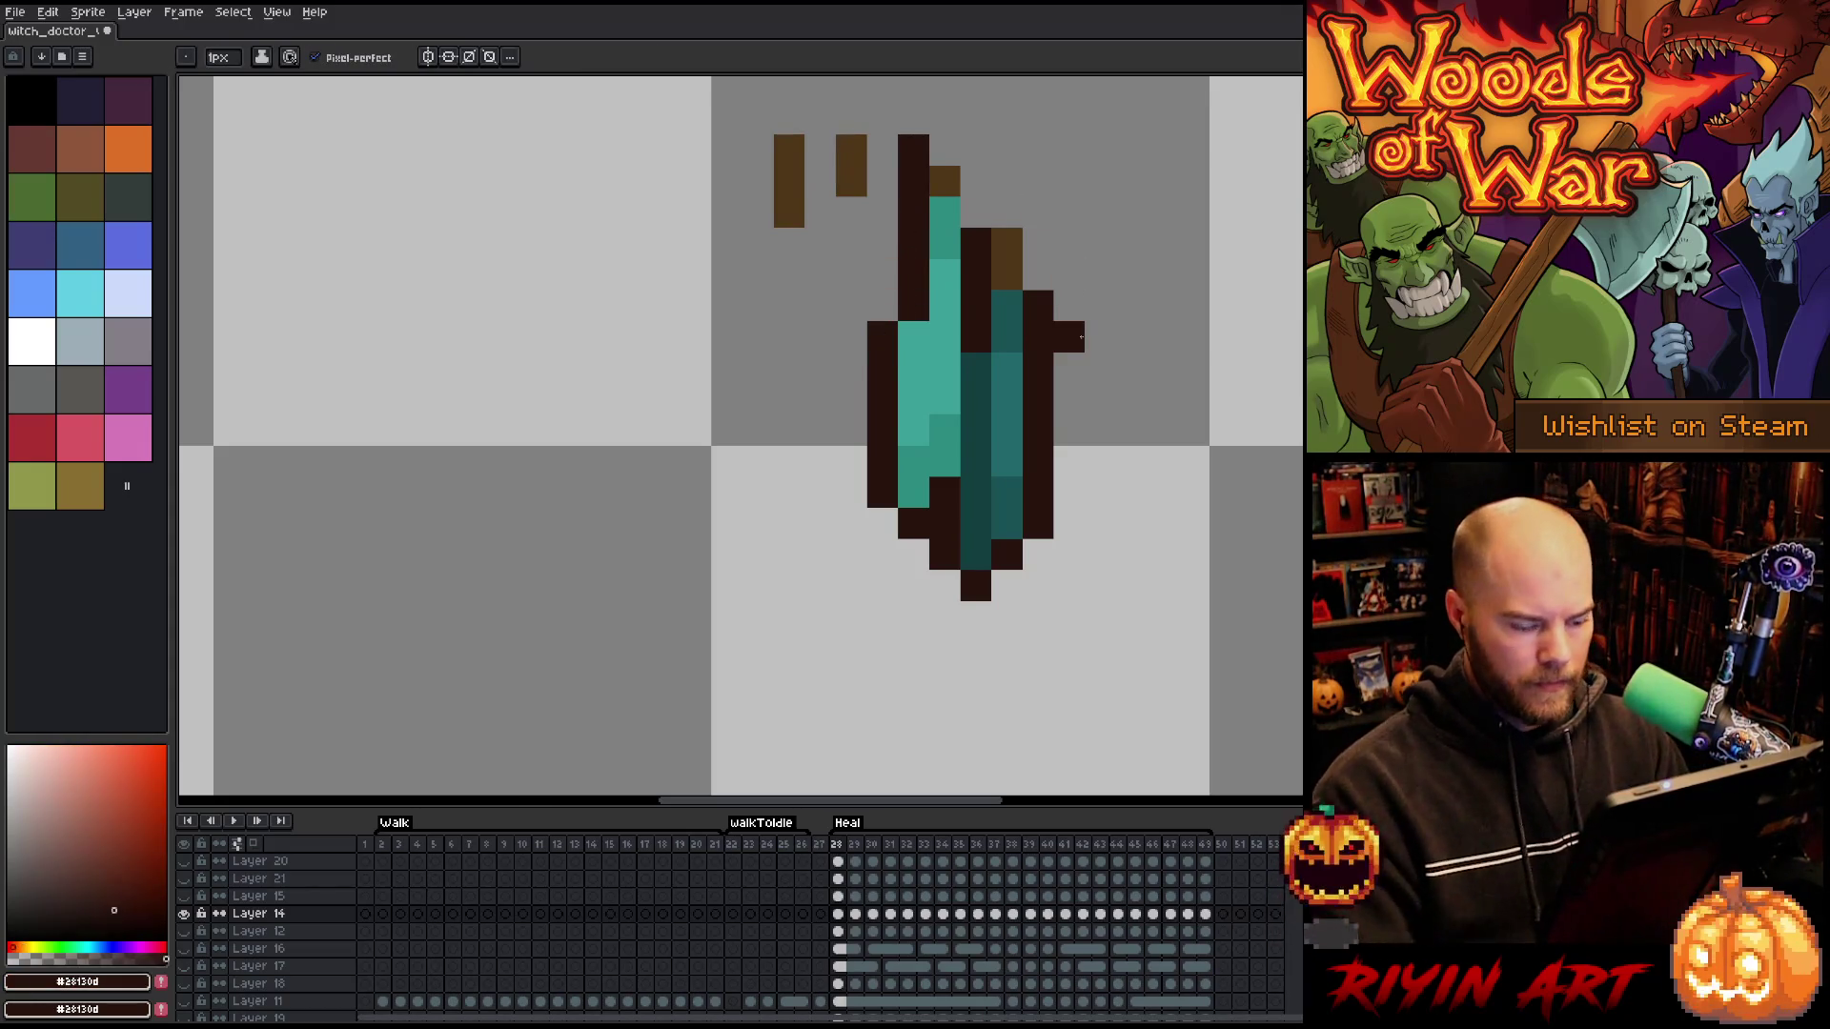
- Preview the animation, then erase the bottom pixel of the left brown bar on frame 28
{"action": "key", "text": "Return"}
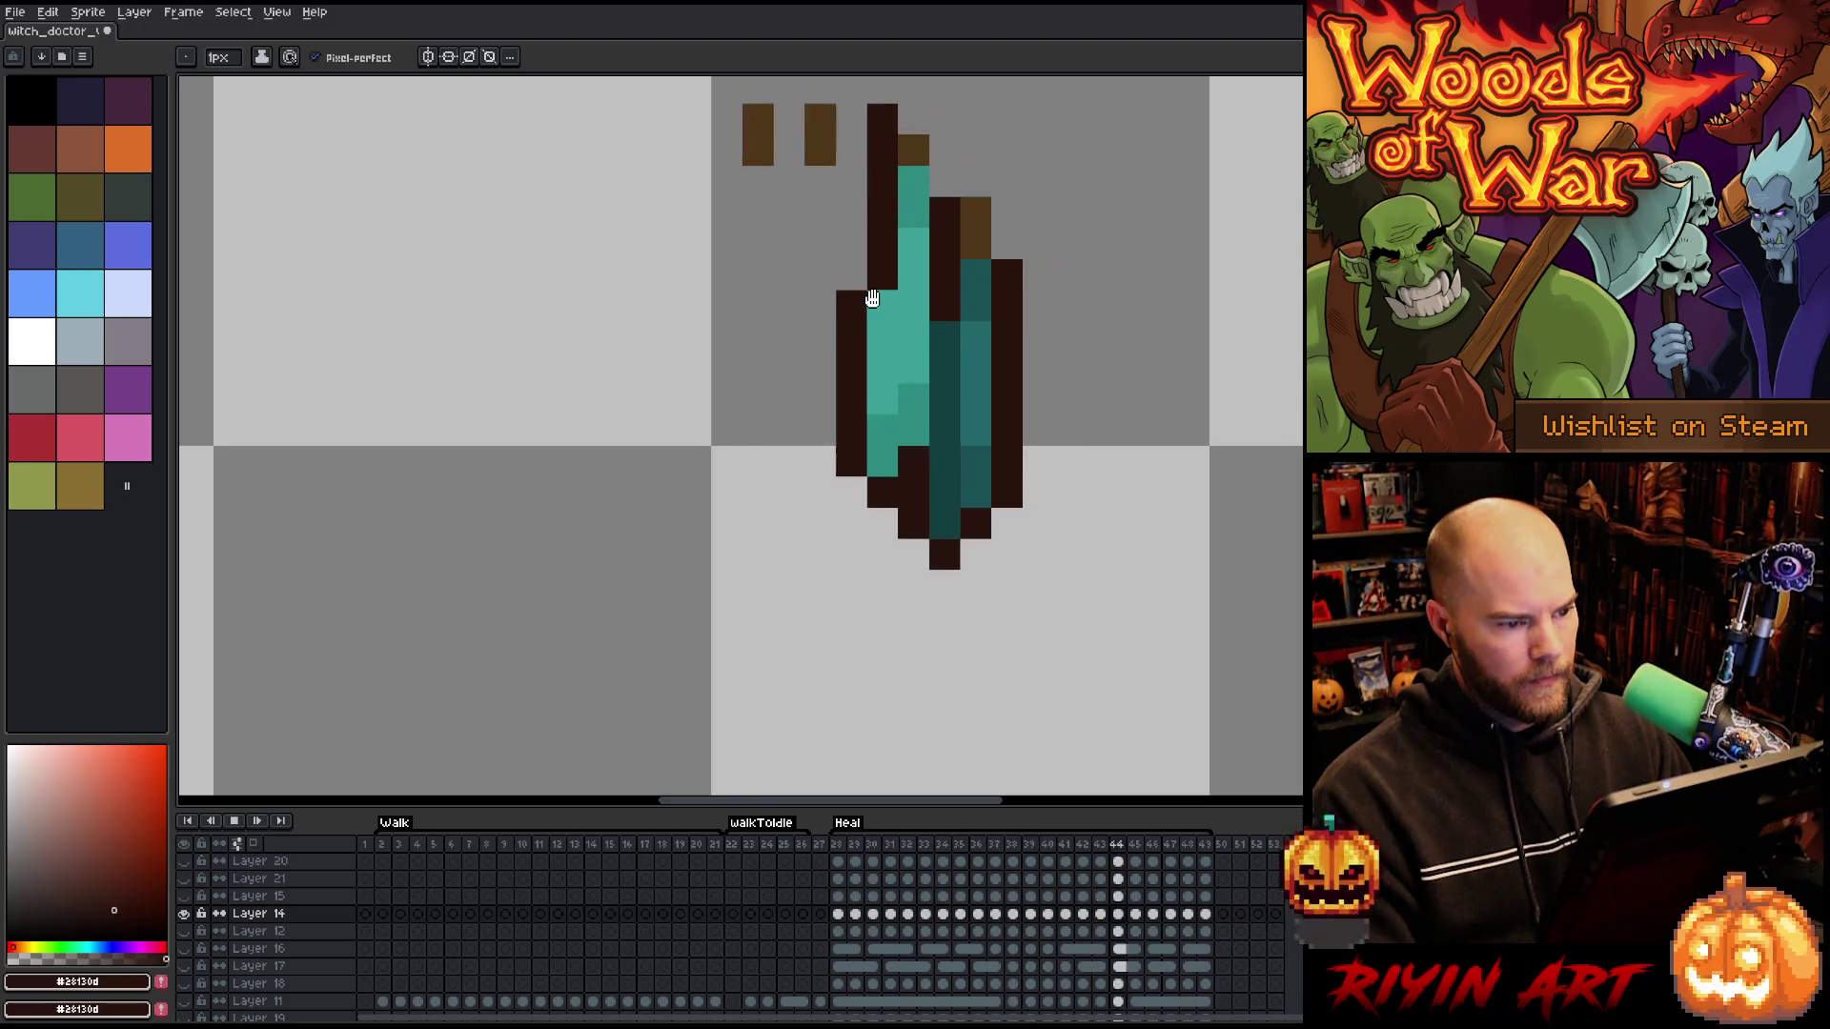
{"action": "key", "text": "Return"}
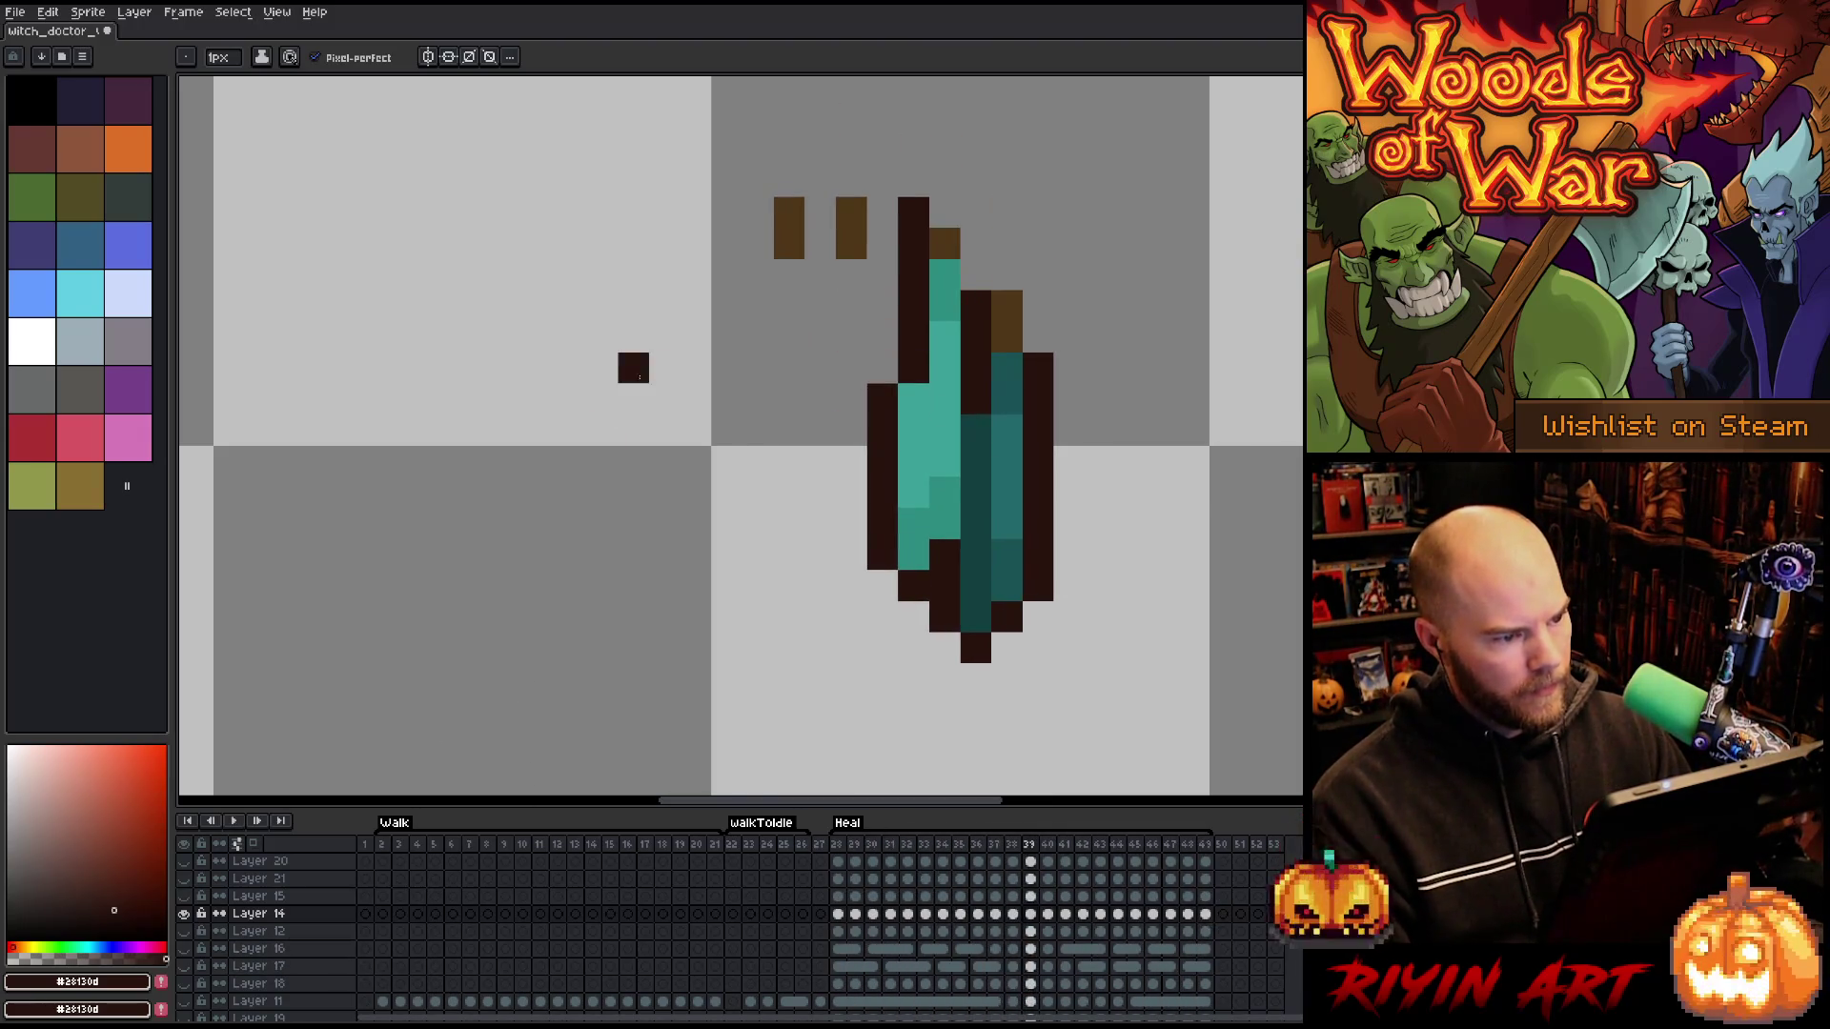
{"action": "key", "text": "Right"}
{"action": "key", "text": "Right"}
{"action": "key", "text": "Right"}
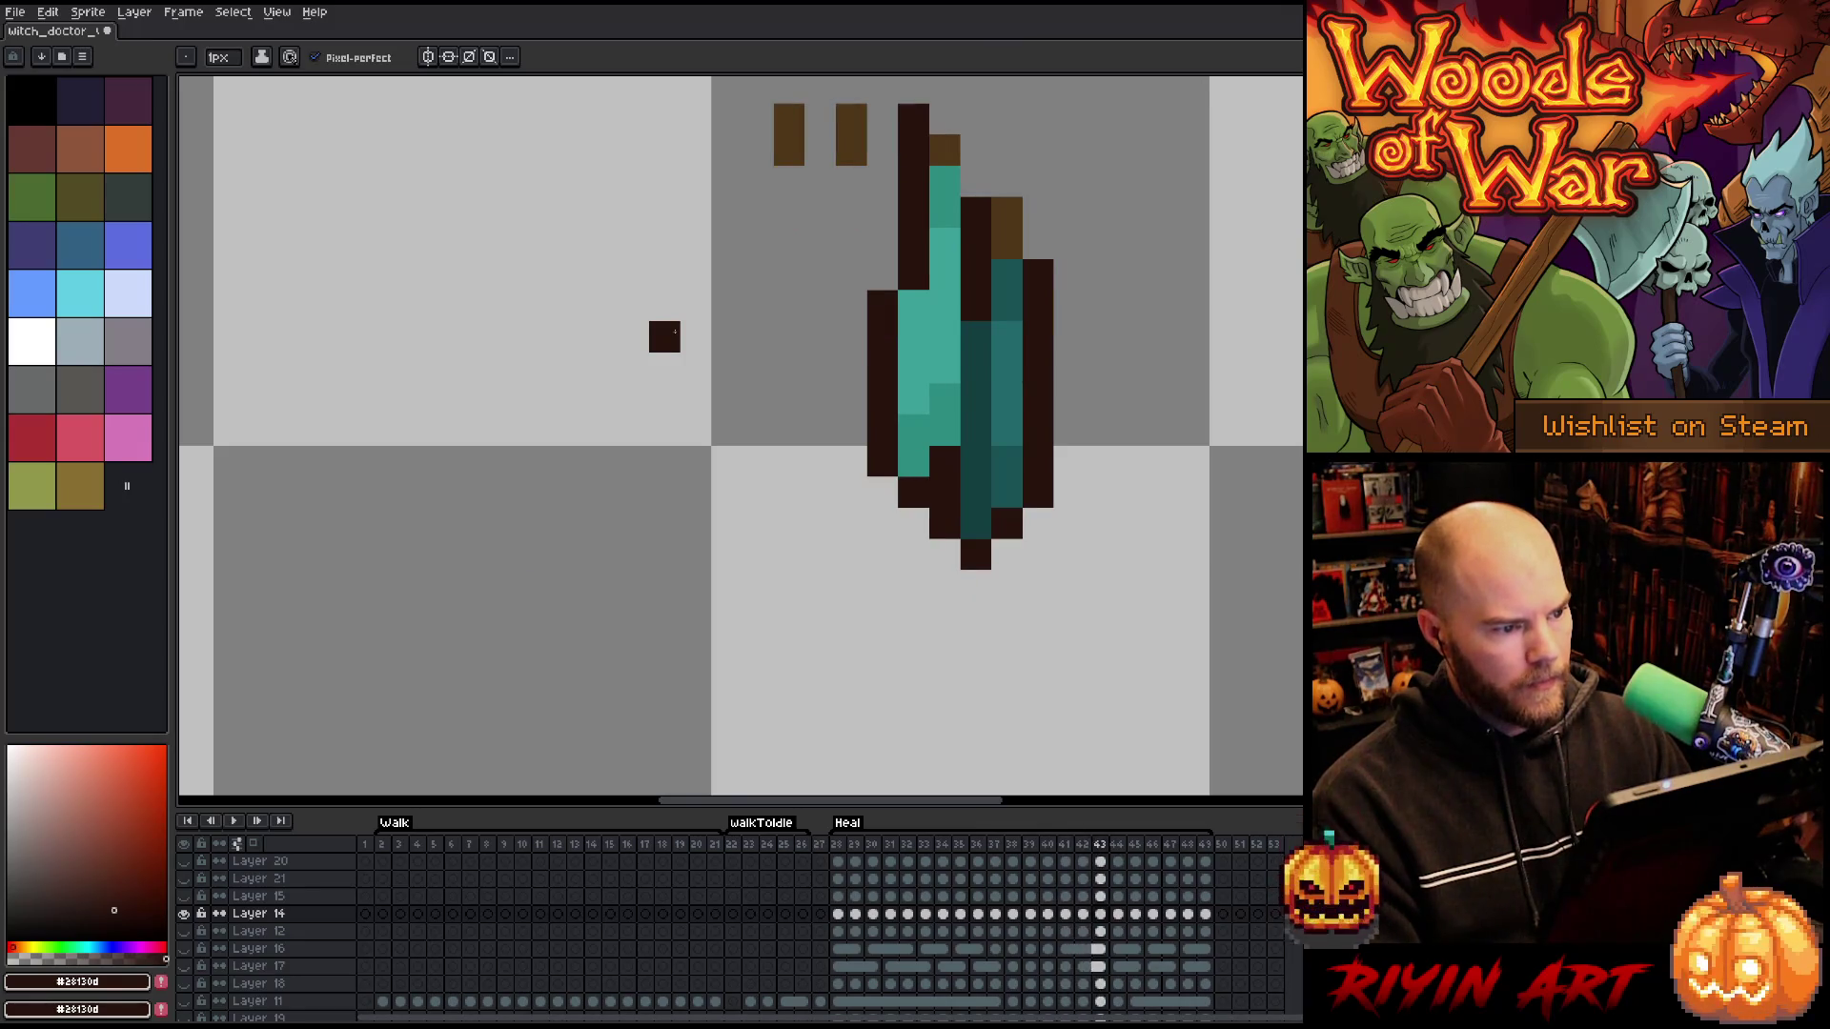
{"action": "key", "text": "Right"}
{"action": "key", "text": "Right"}
{"action": "key", "text": "Right"}
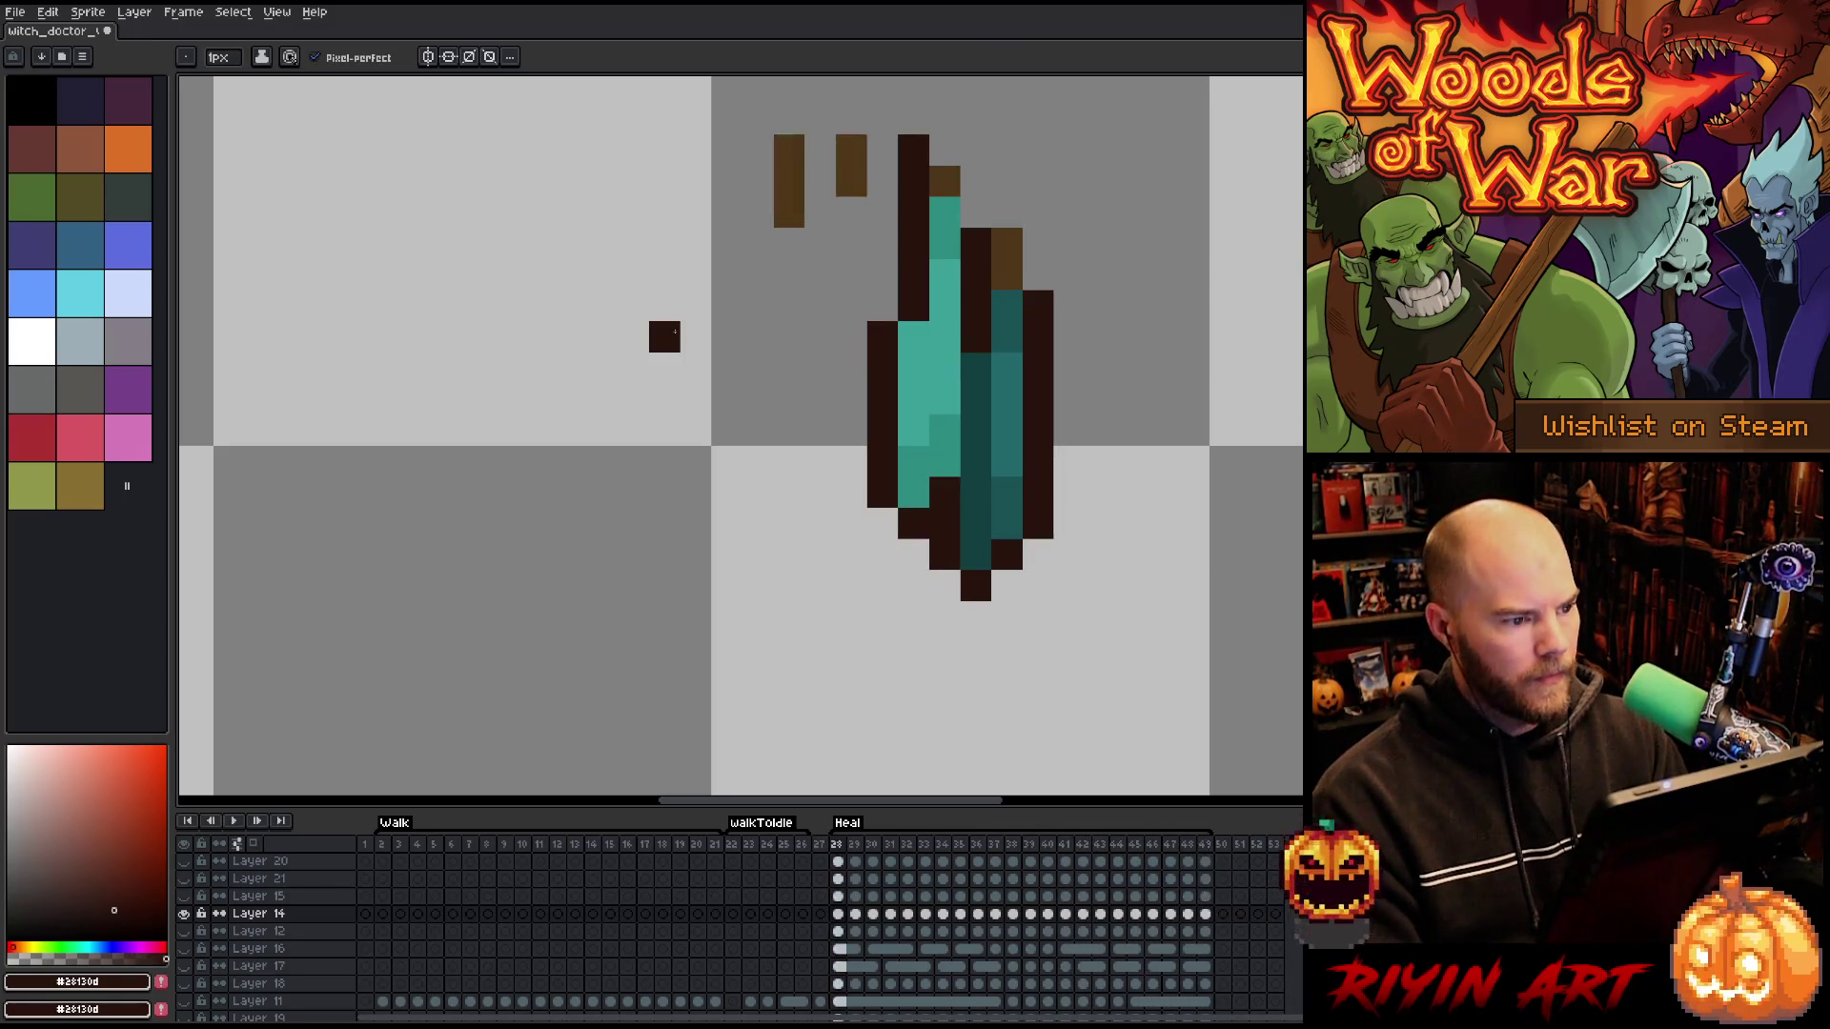
{"action": "key", "text": "e"}
{"action": "left_click", "coordinate": [789, 211]}
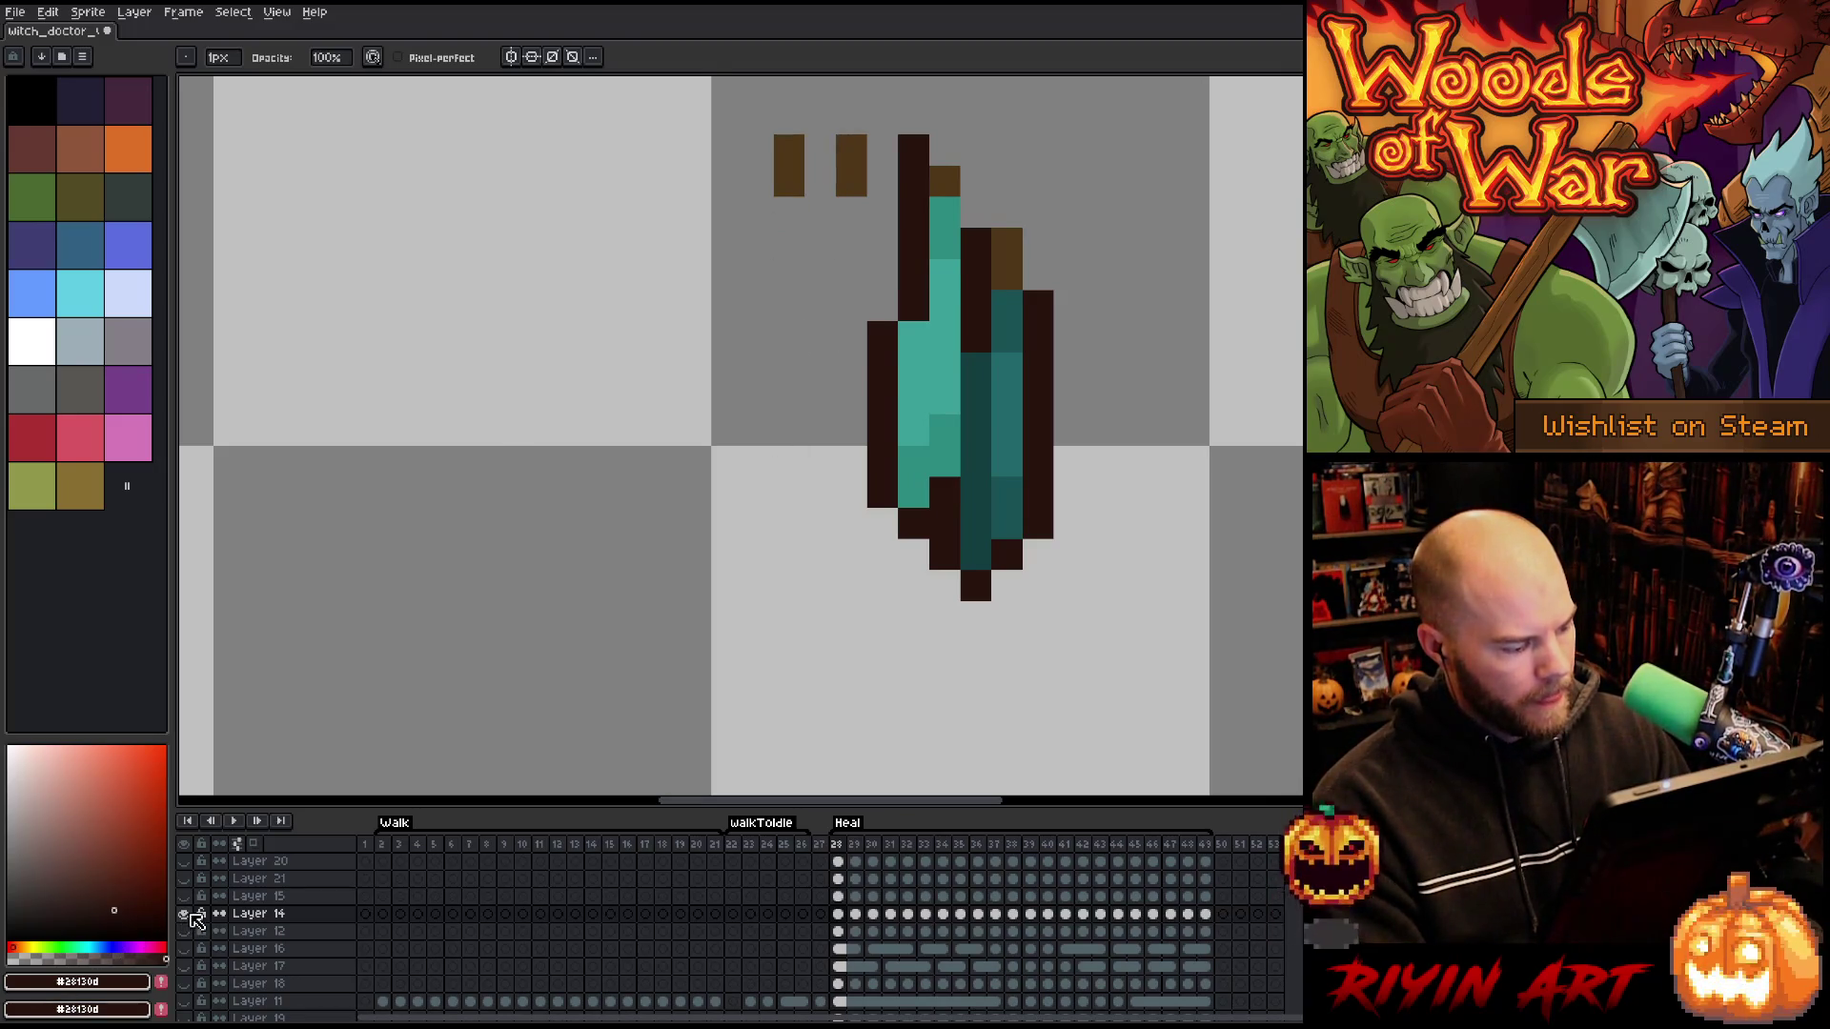
- Play the Heal animation on the teal background, panning and zooming while it loops, then stop
{"action": "scroll", "coordinate": [610, 534], "scroll_direction": "down", "scroll_amount": 6}
{"action": "key", "text": "Return"}
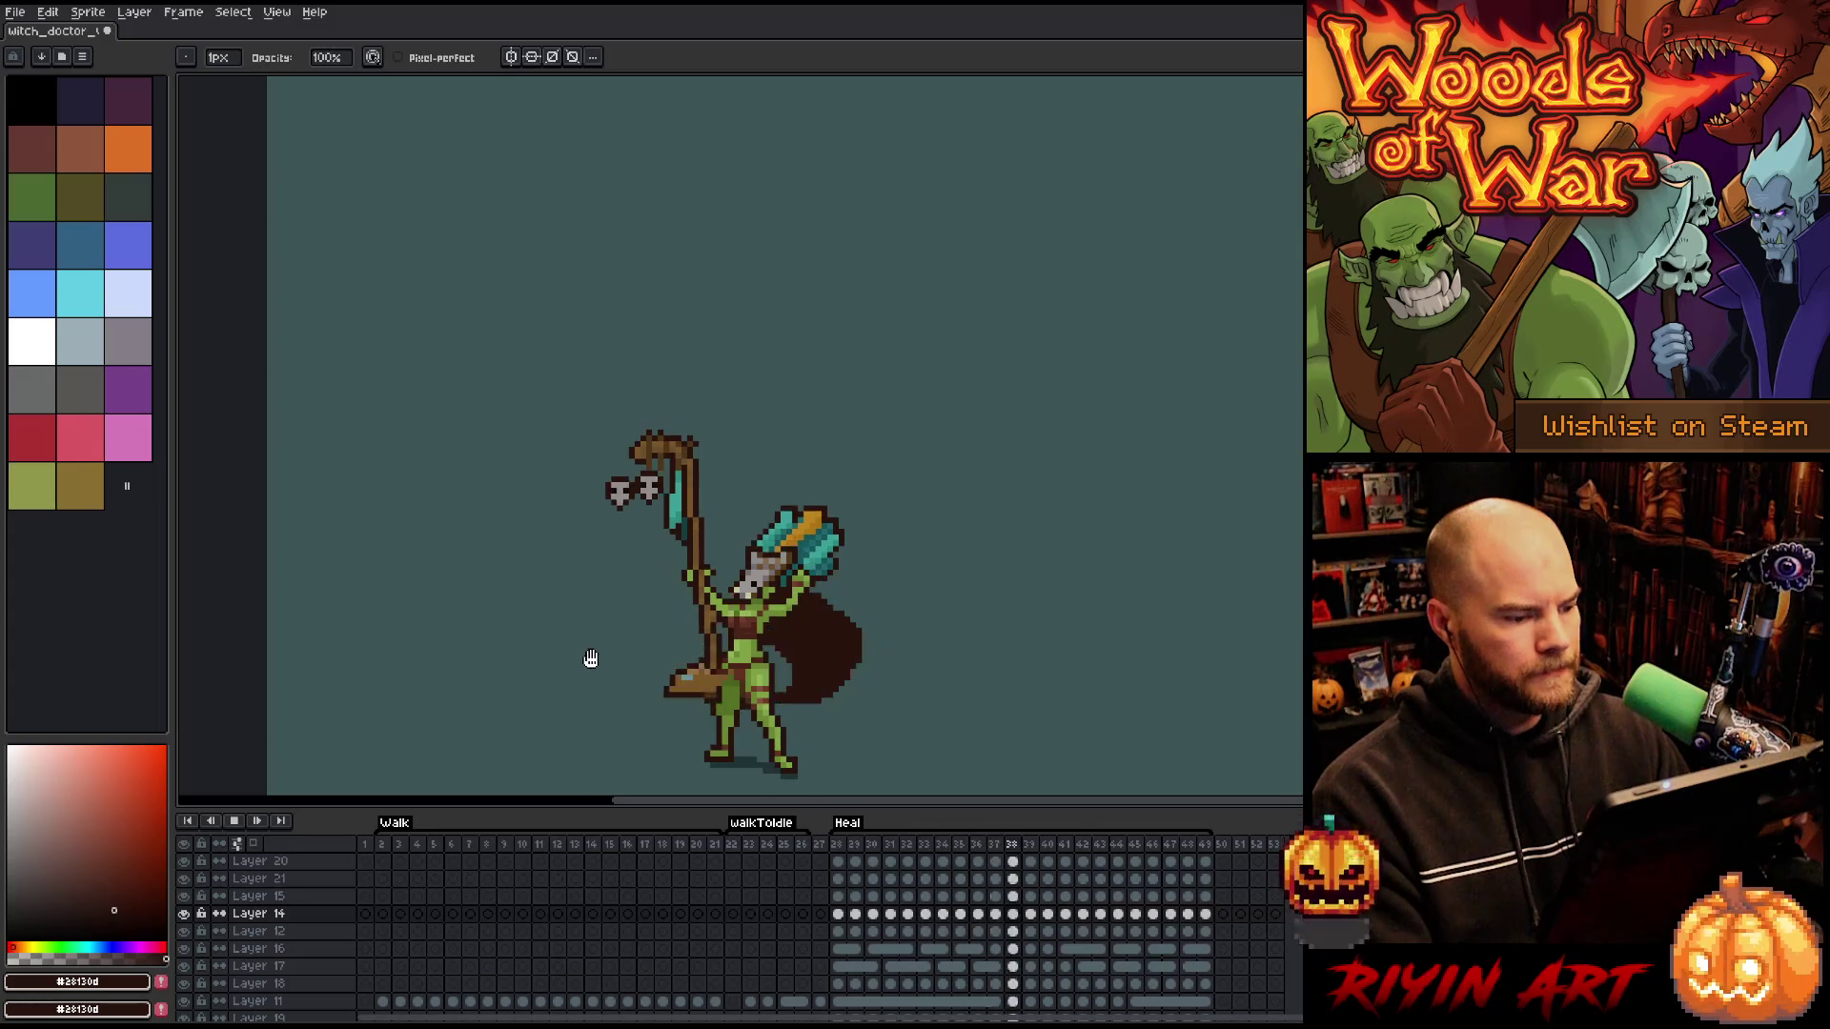
{"action": "left_click_drag", "start_coordinate": [531, 653], "coordinate": [845, 543]}
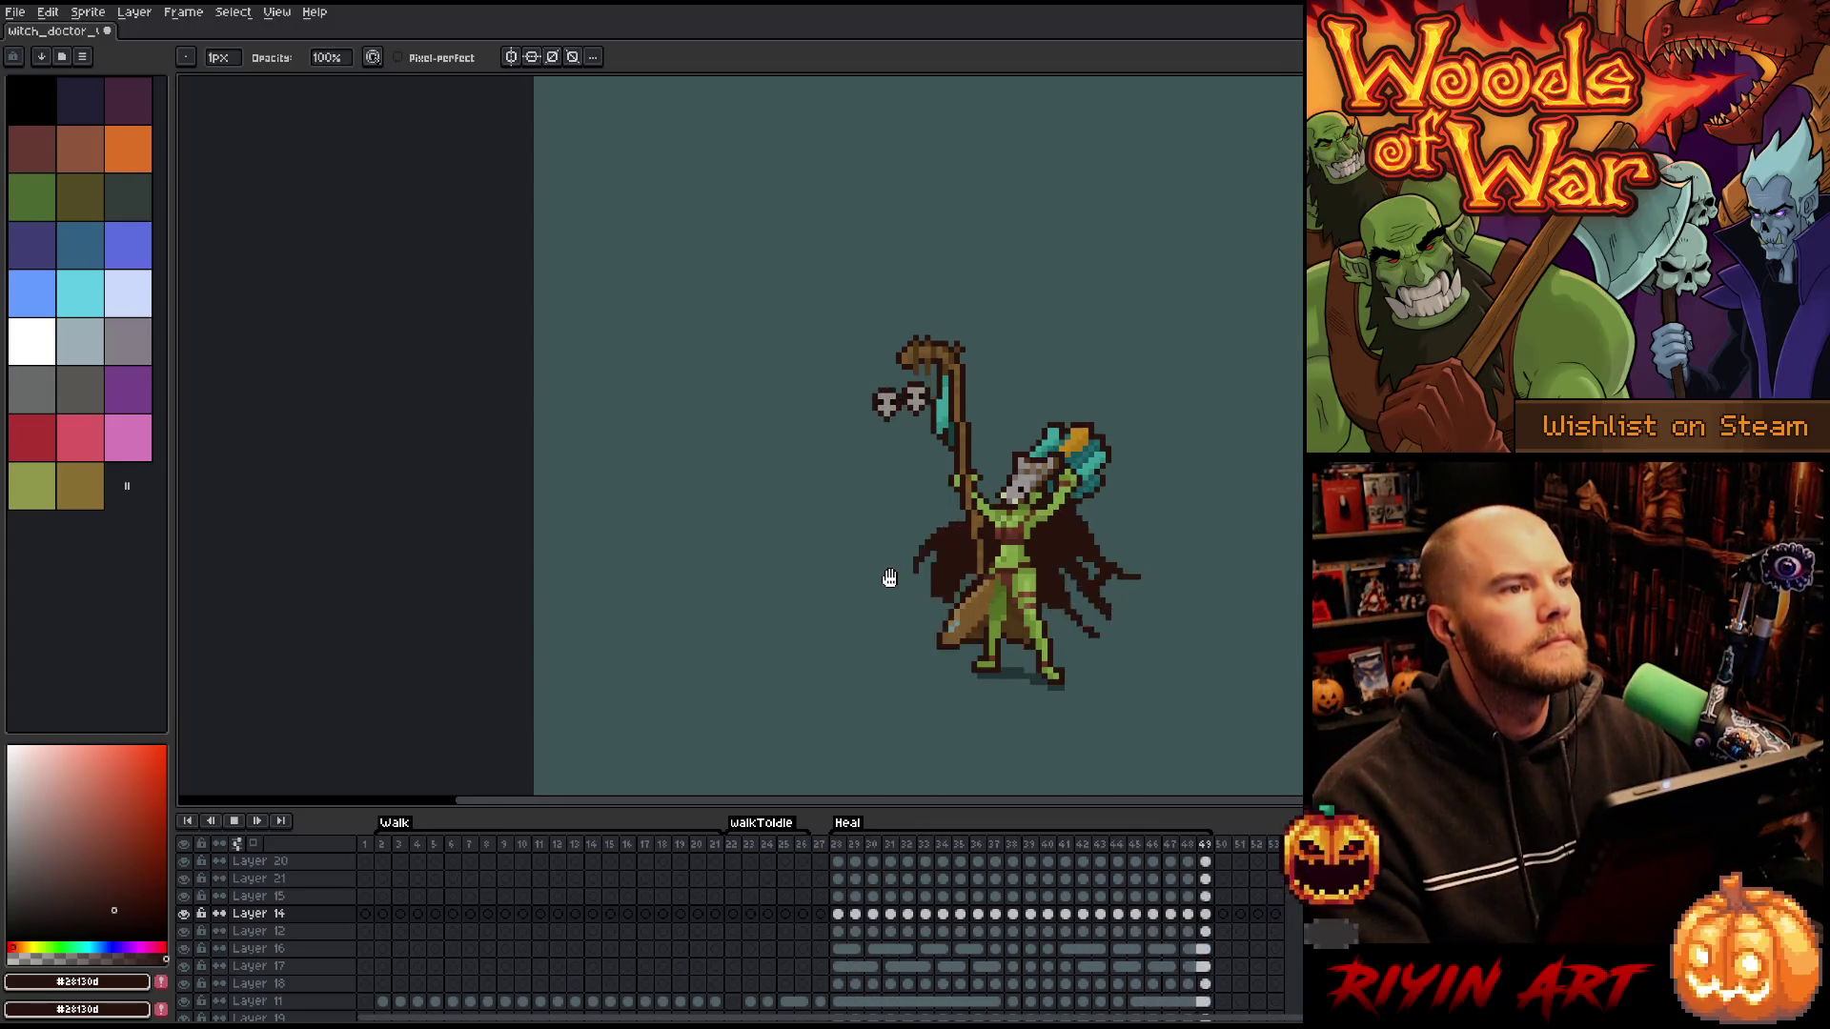
{"action": "scroll", "coordinate": [1009, 422], "scroll_direction": "up", "scroll_amount": 1}
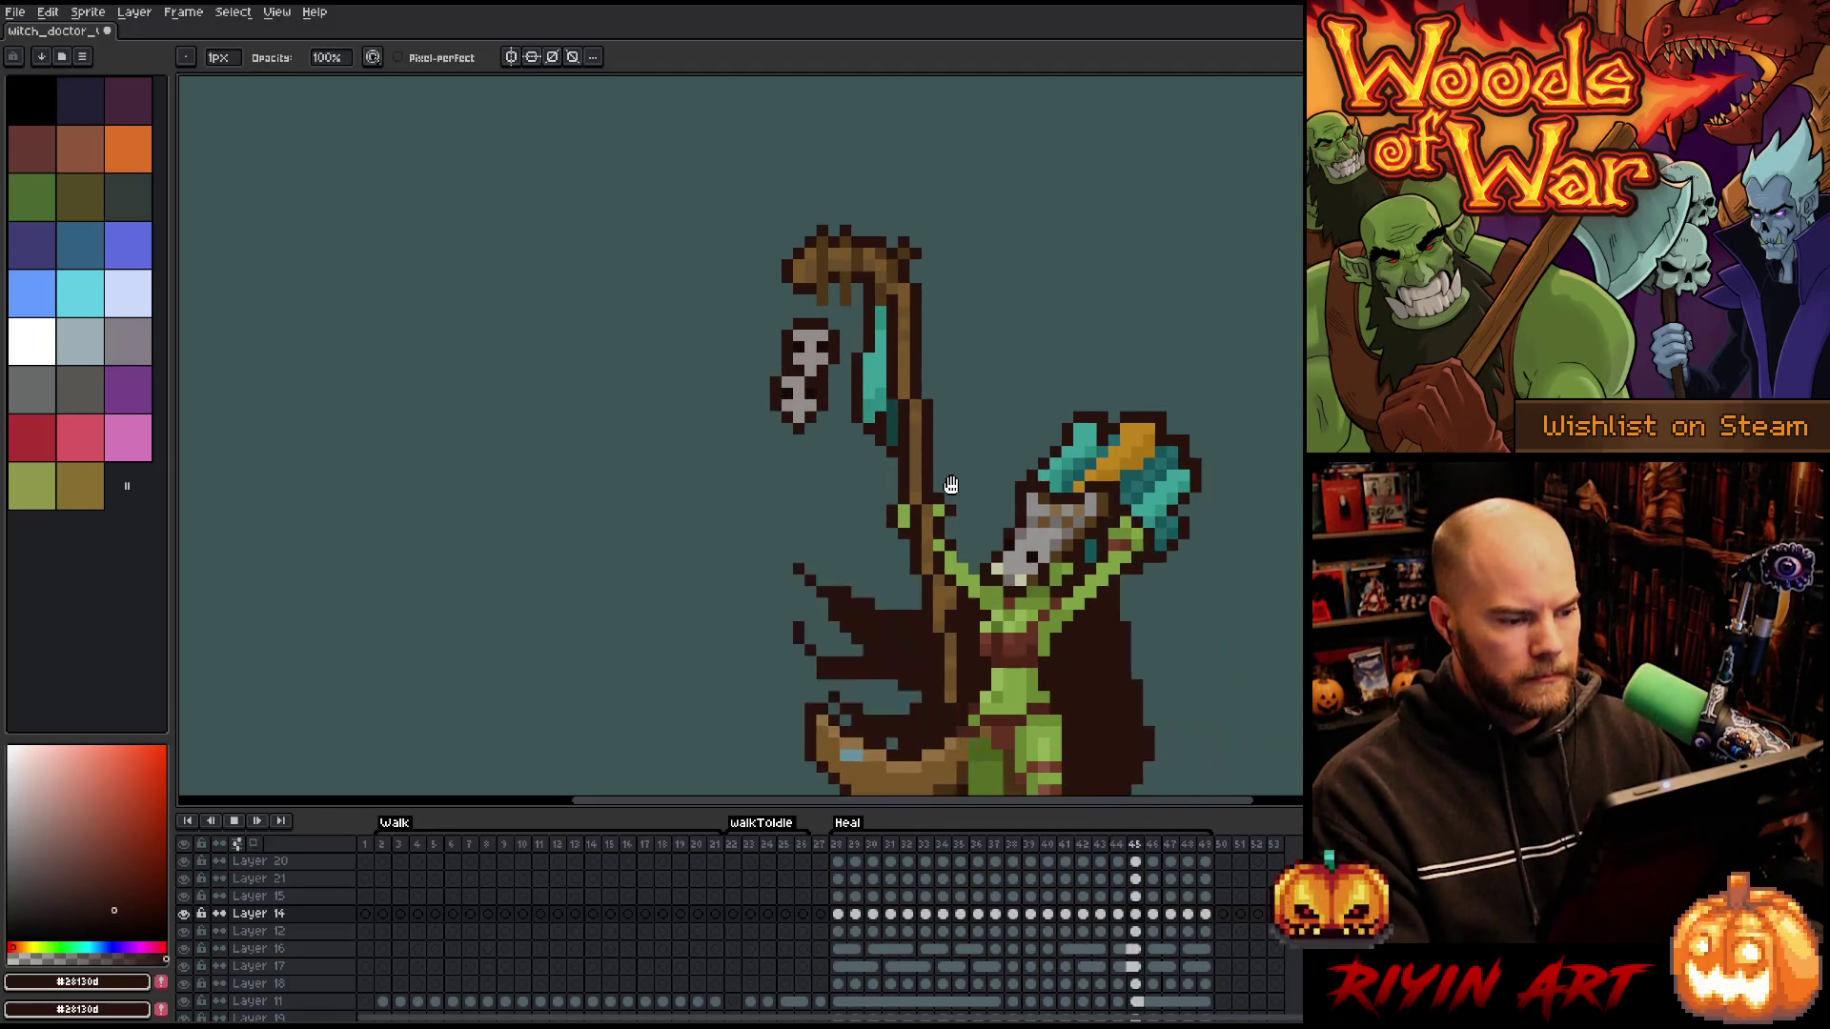
{"action": "scroll", "coordinate": [923, 478], "scroll_direction": "down", "scroll_amount": 3}
{"action": "scroll", "coordinate": [1033, 400], "scroll_direction": "up", "scroll_amount": 1}
{"action": "key", "text": "Return"}
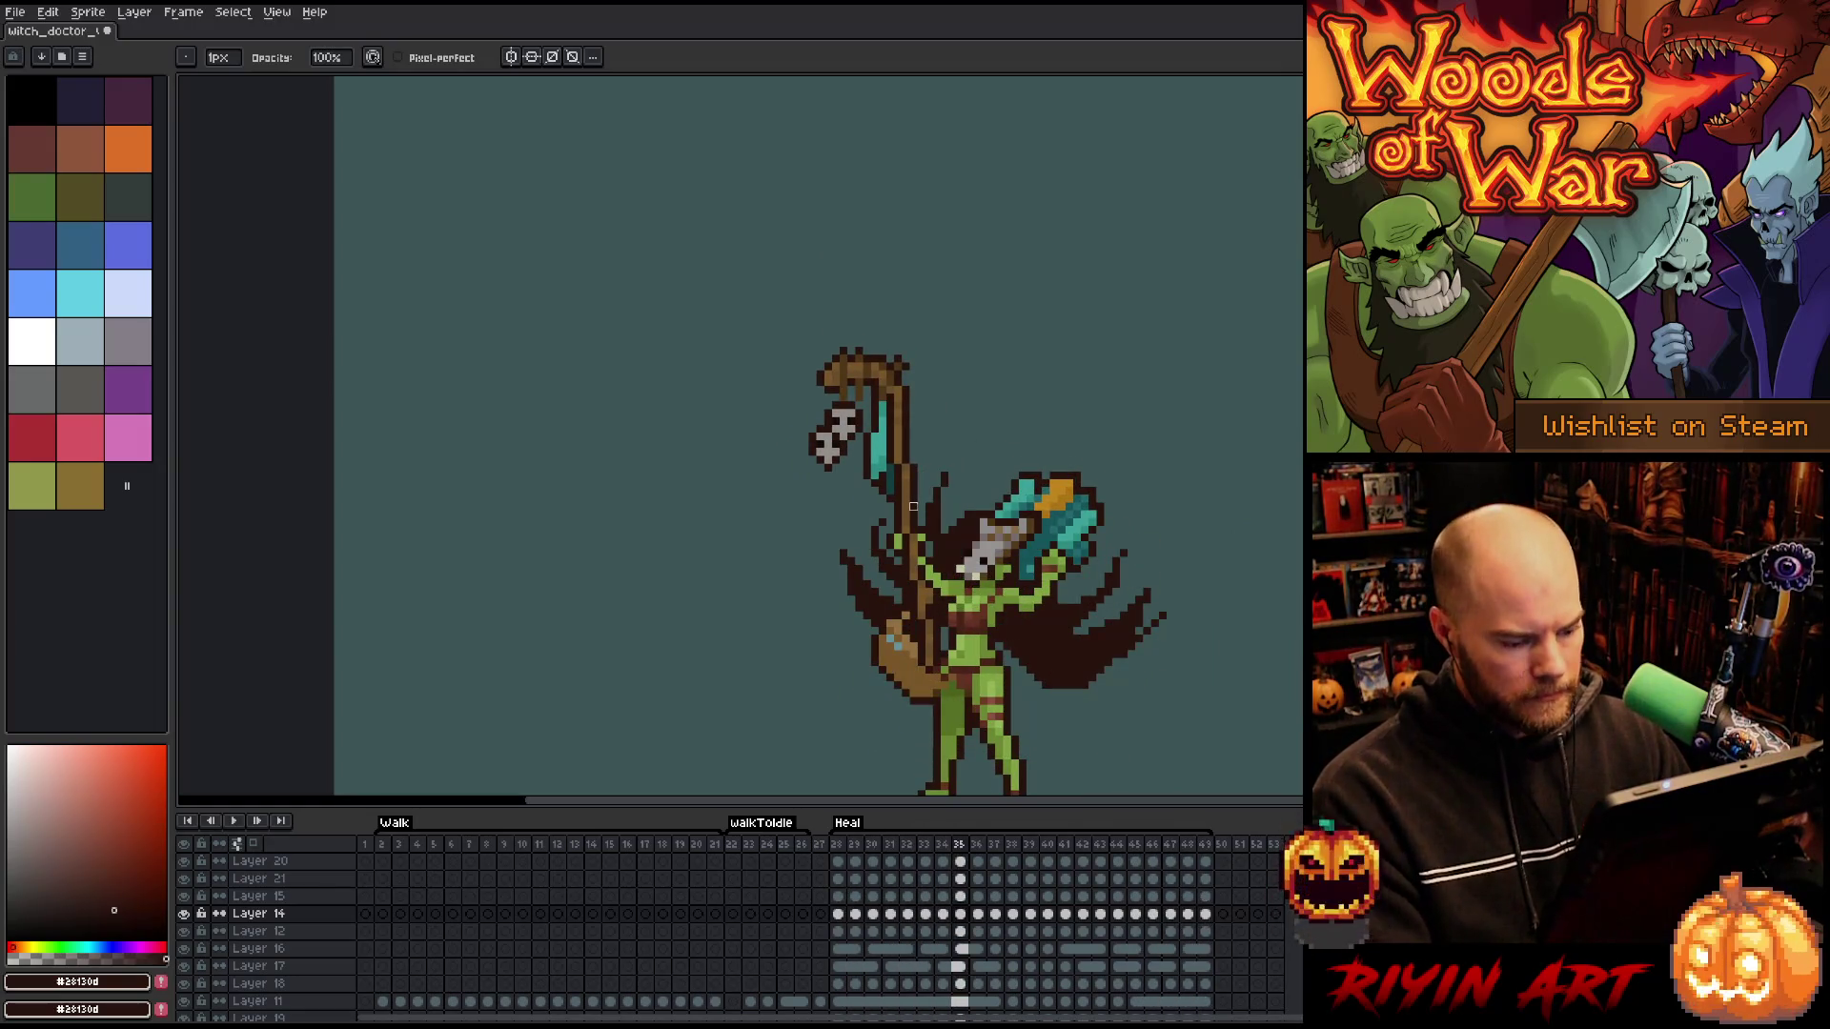
{"action": "left_click_drag", "start_coordinate": [881, 484], "coordinate": [808, 512]}
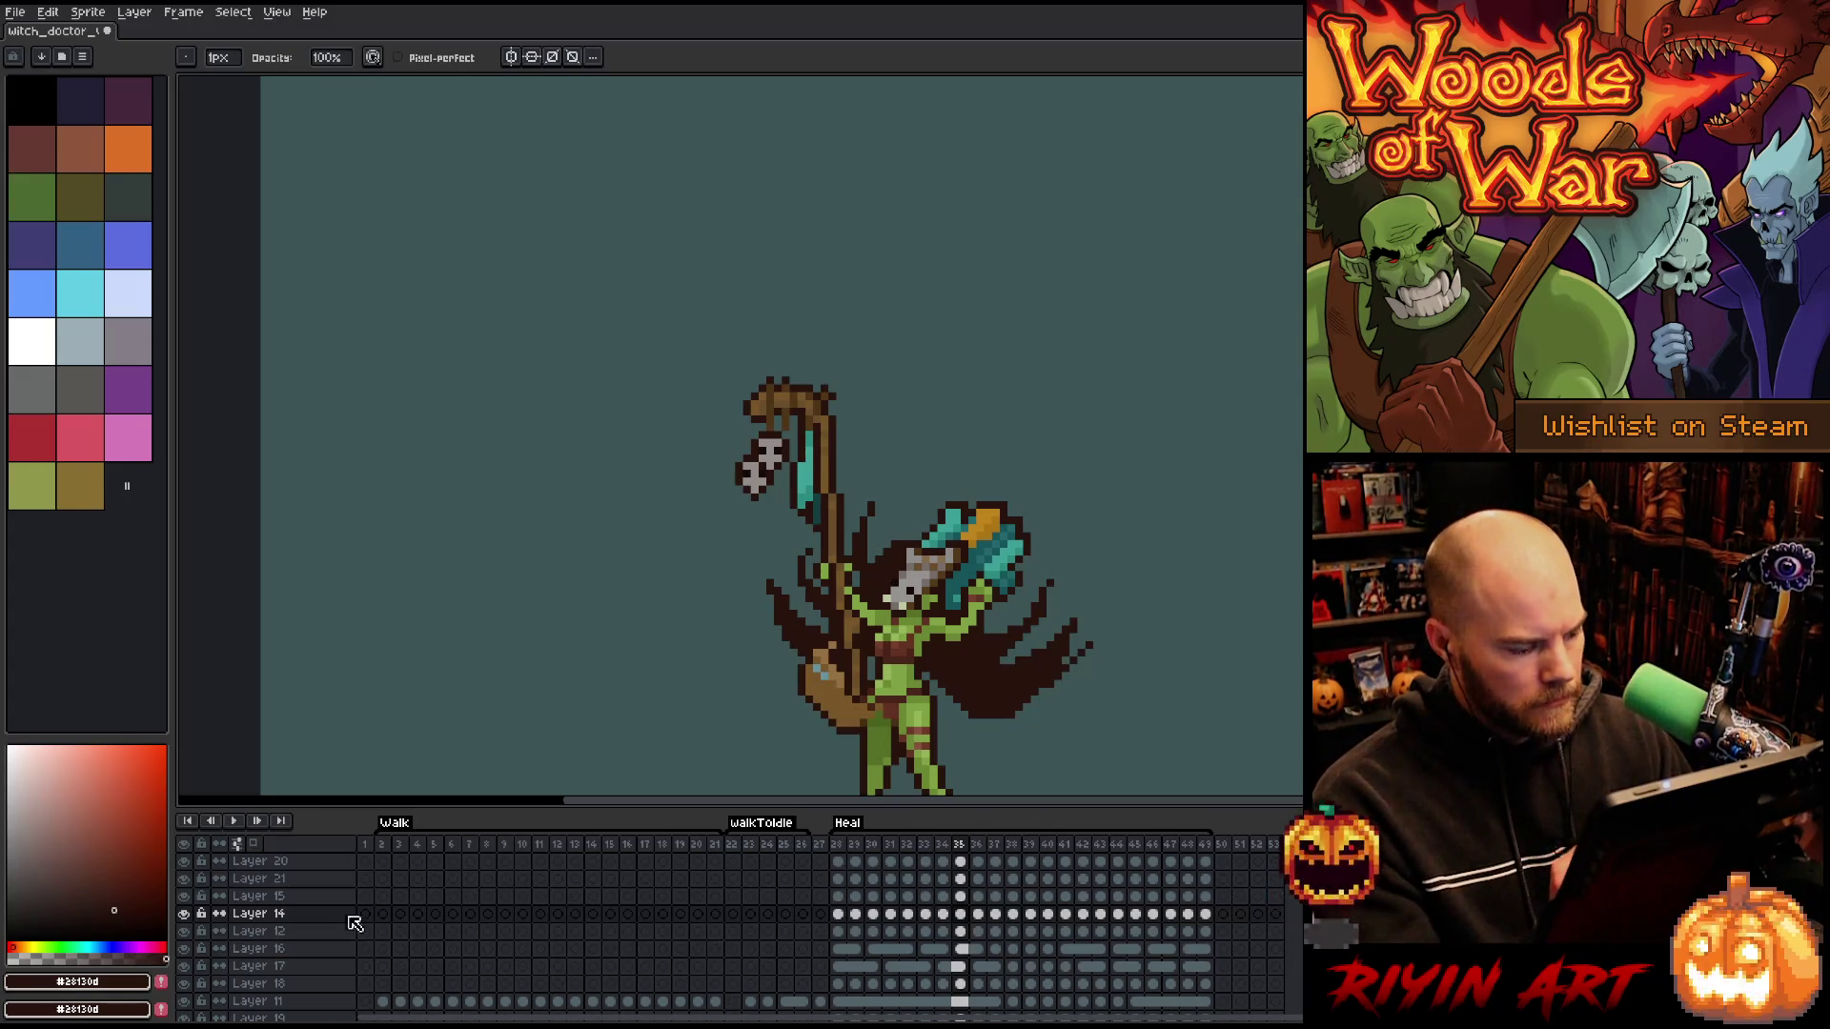
- Toggle Layer 14 to check the staff piece, then show it alone at frame 28
{"action": "left_click", "coordinate": [183, 913]}
{"action": "left_click", "coordinate": [183, 913]}
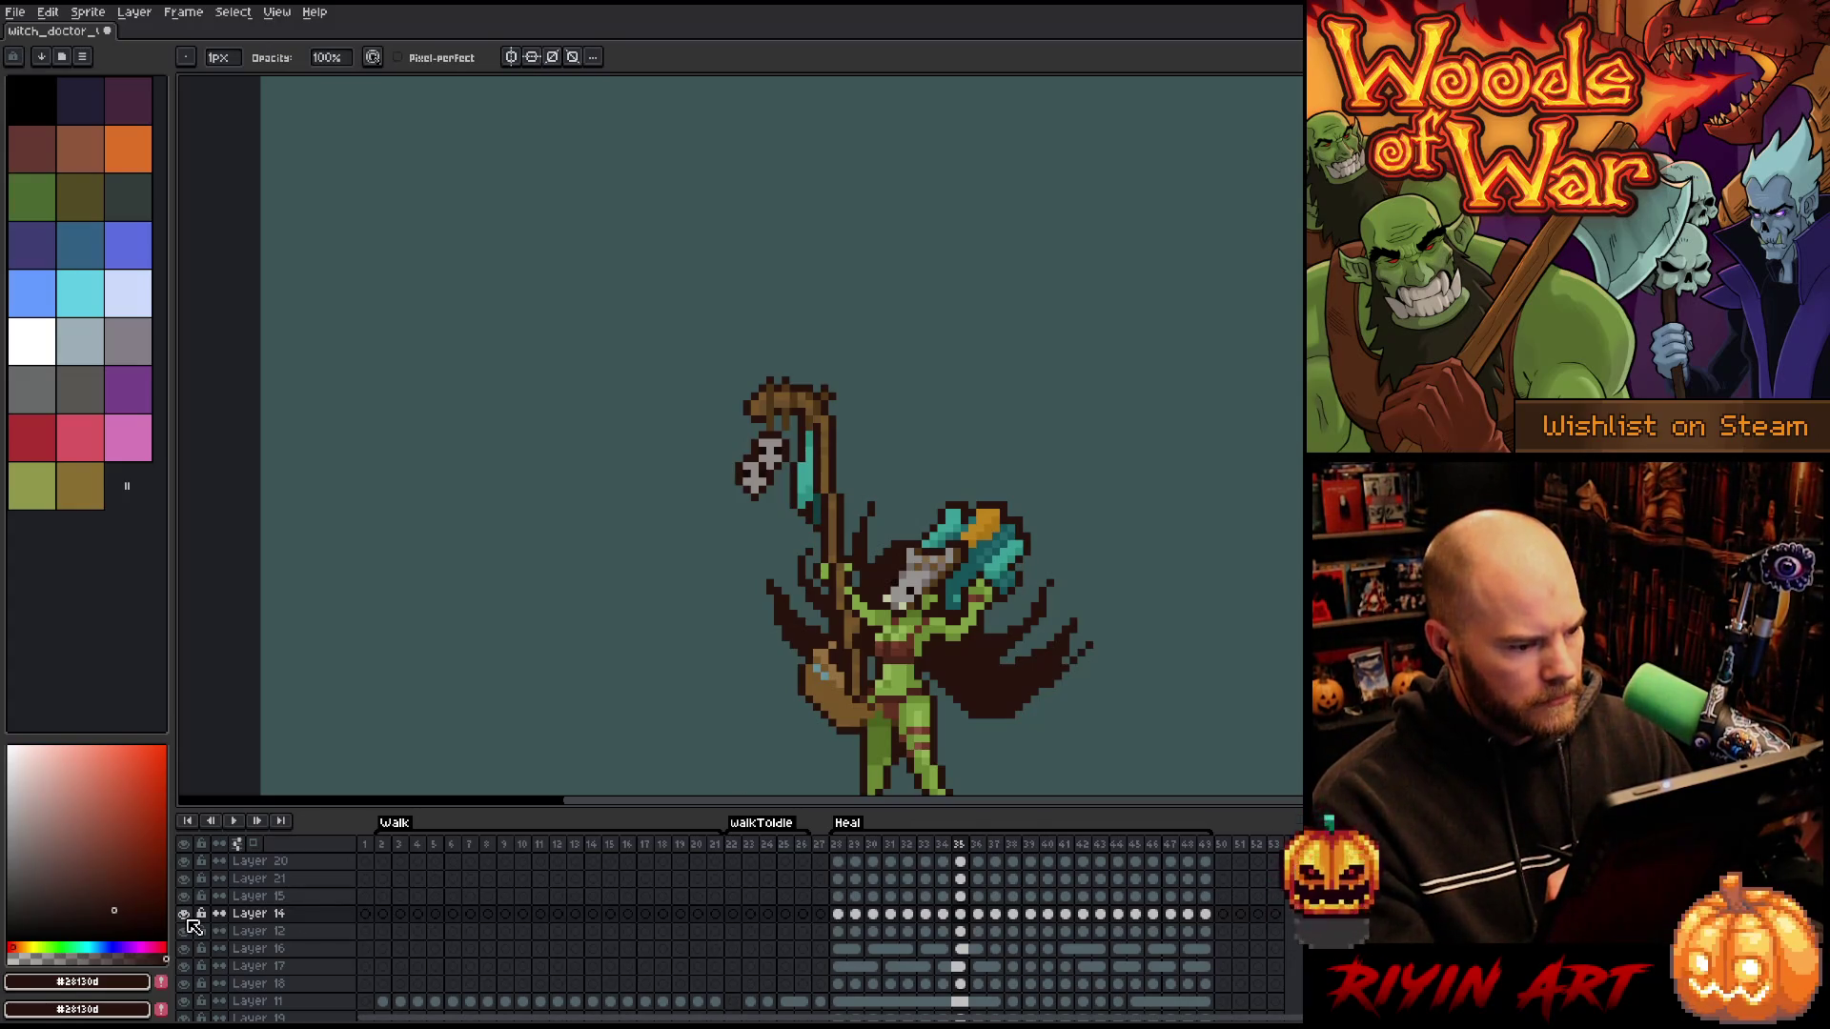
{"action": "key", "text": "i"}
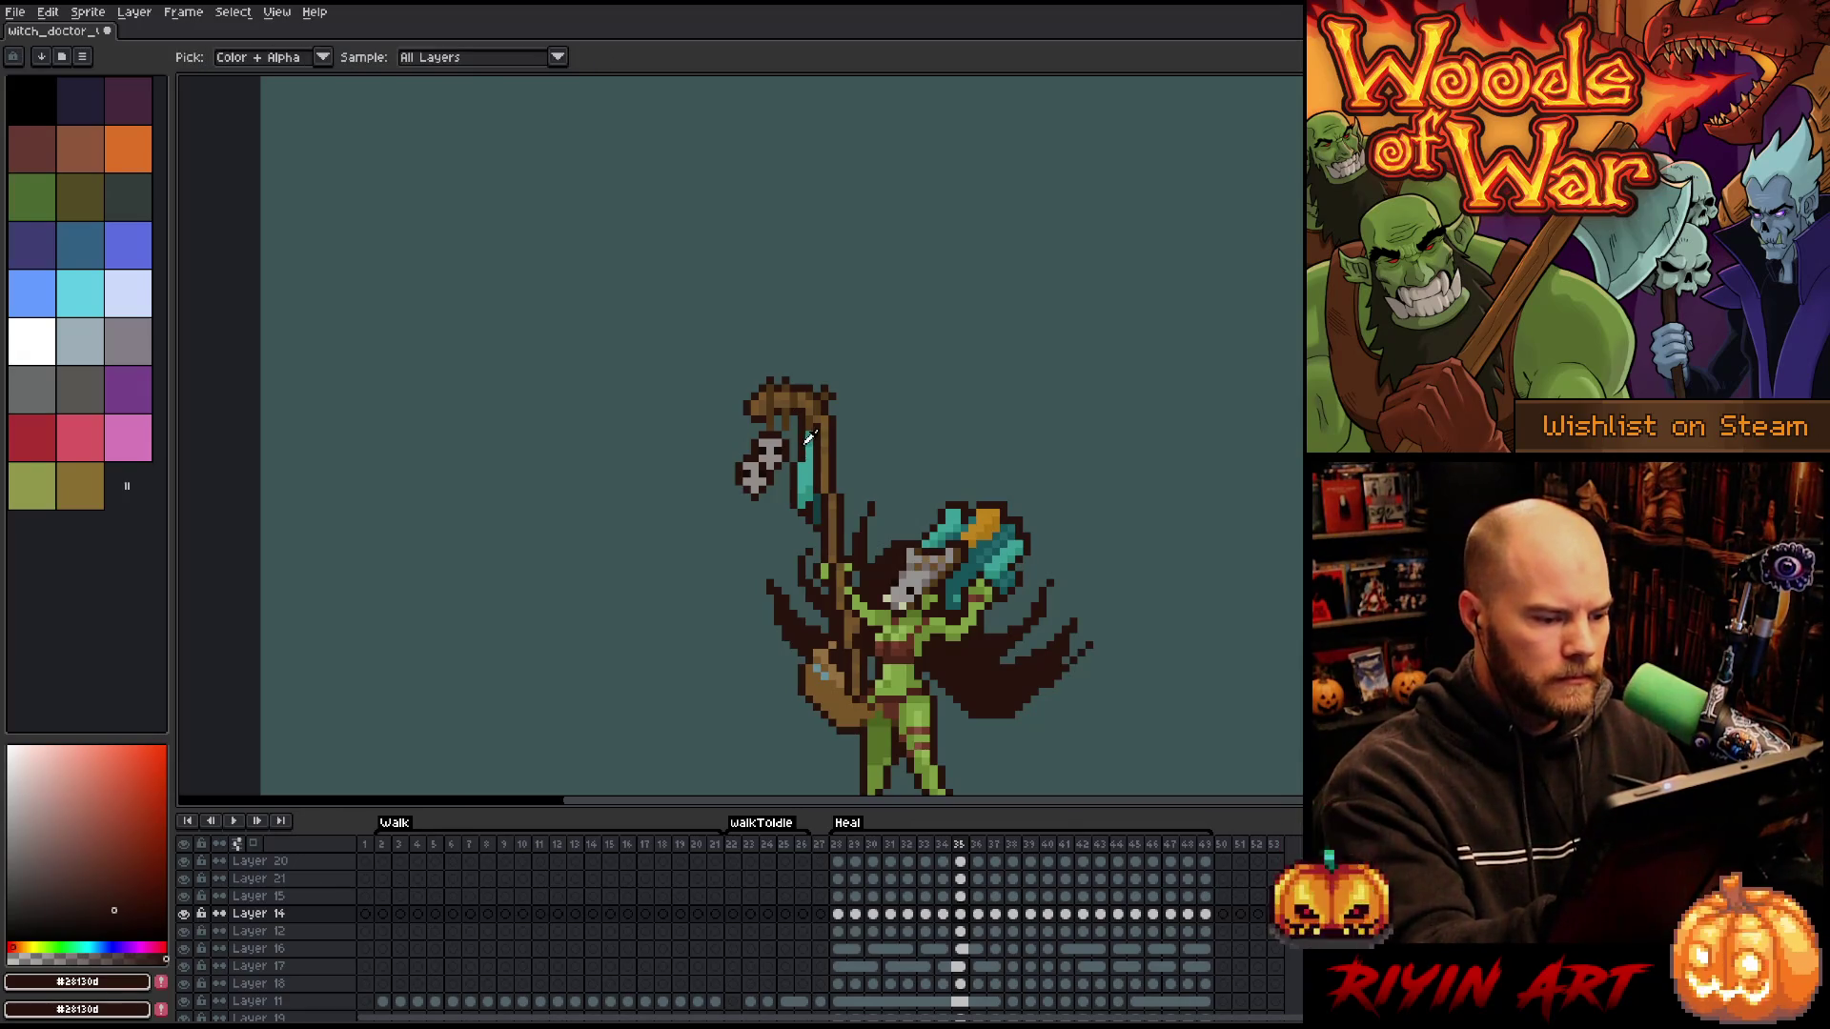
{"action": "key", "text": "b"}
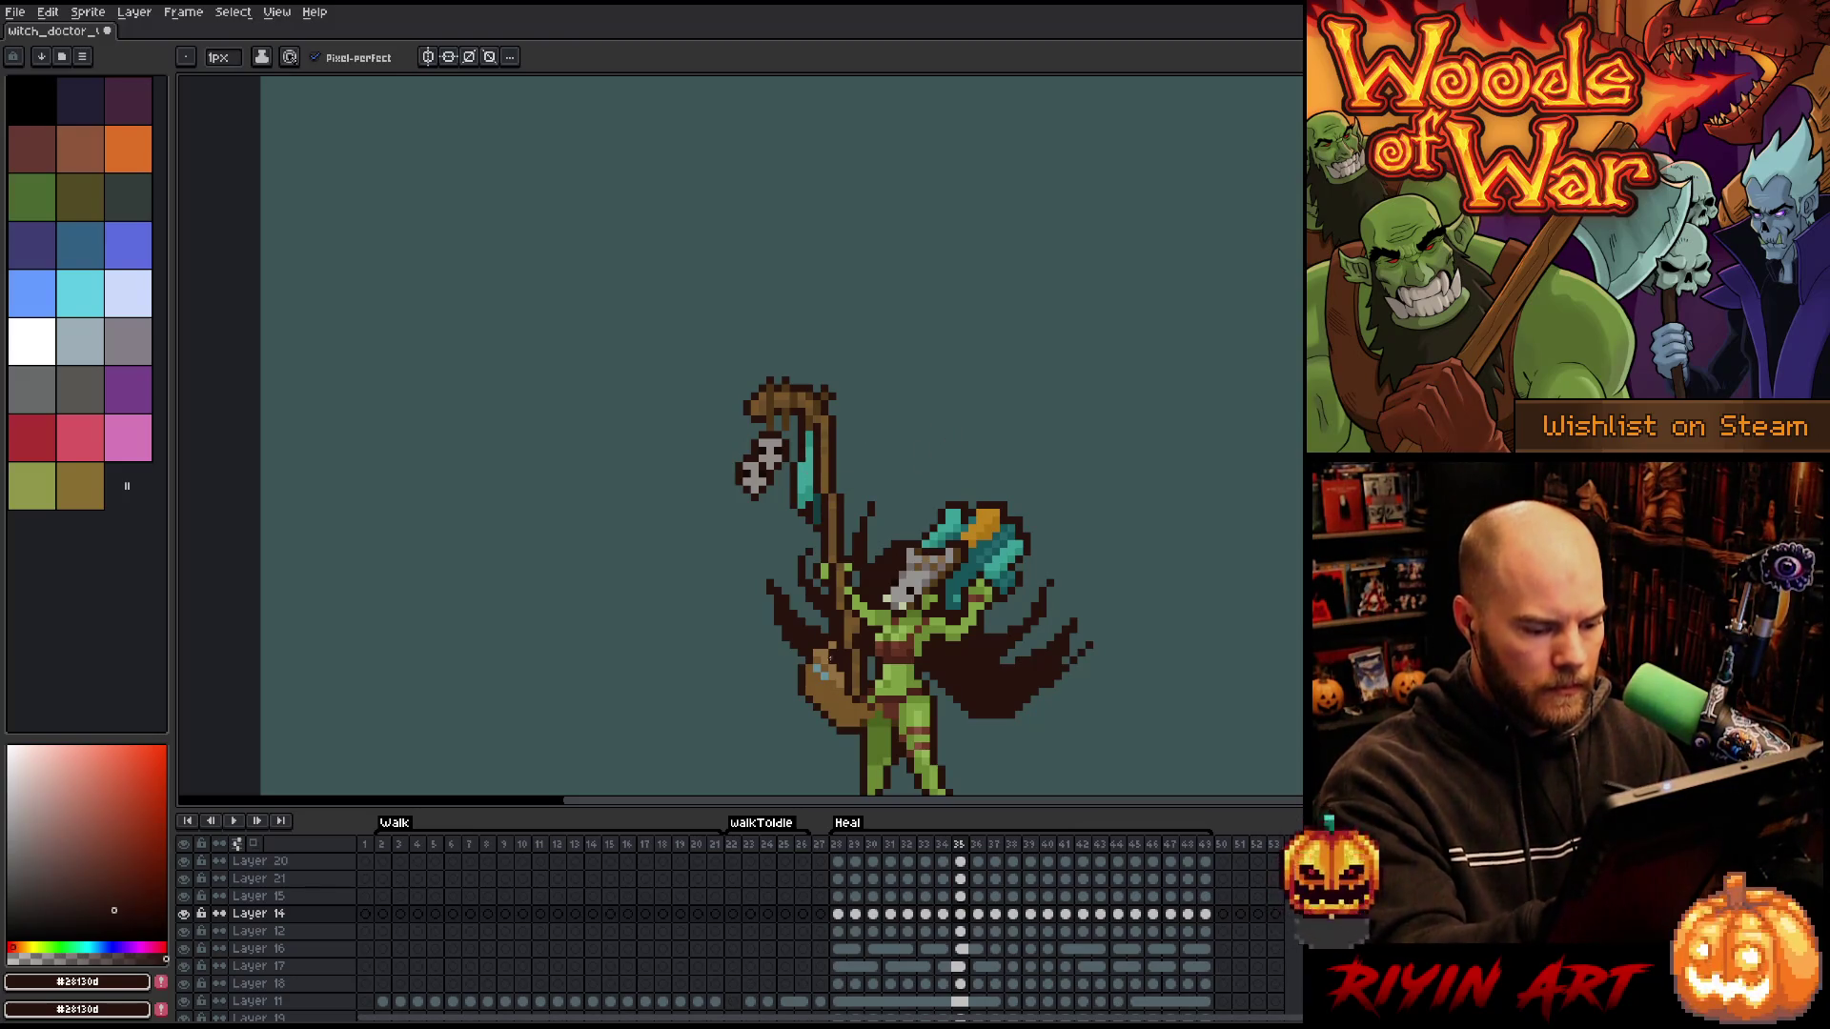
{"action": "left_click", "coordinate": [838, 914]}
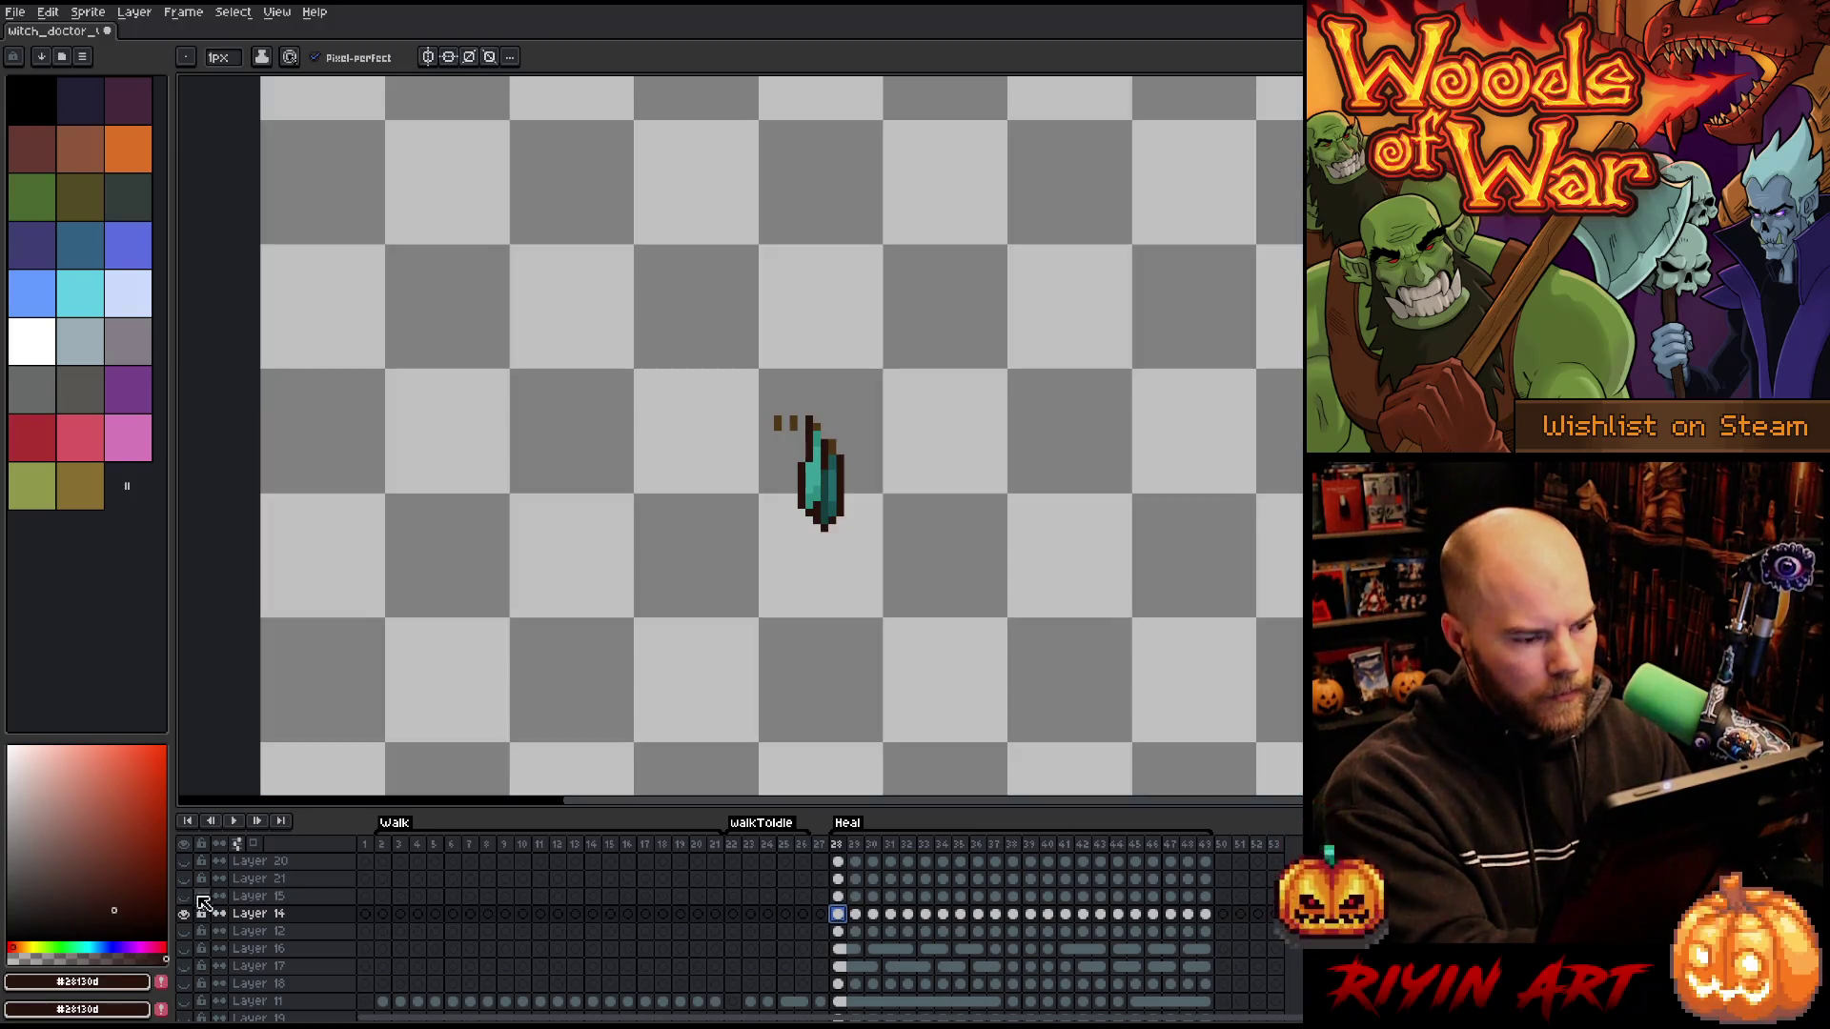
{"action": "left_click", "coordinate": [184, 913], "text": "alt"}
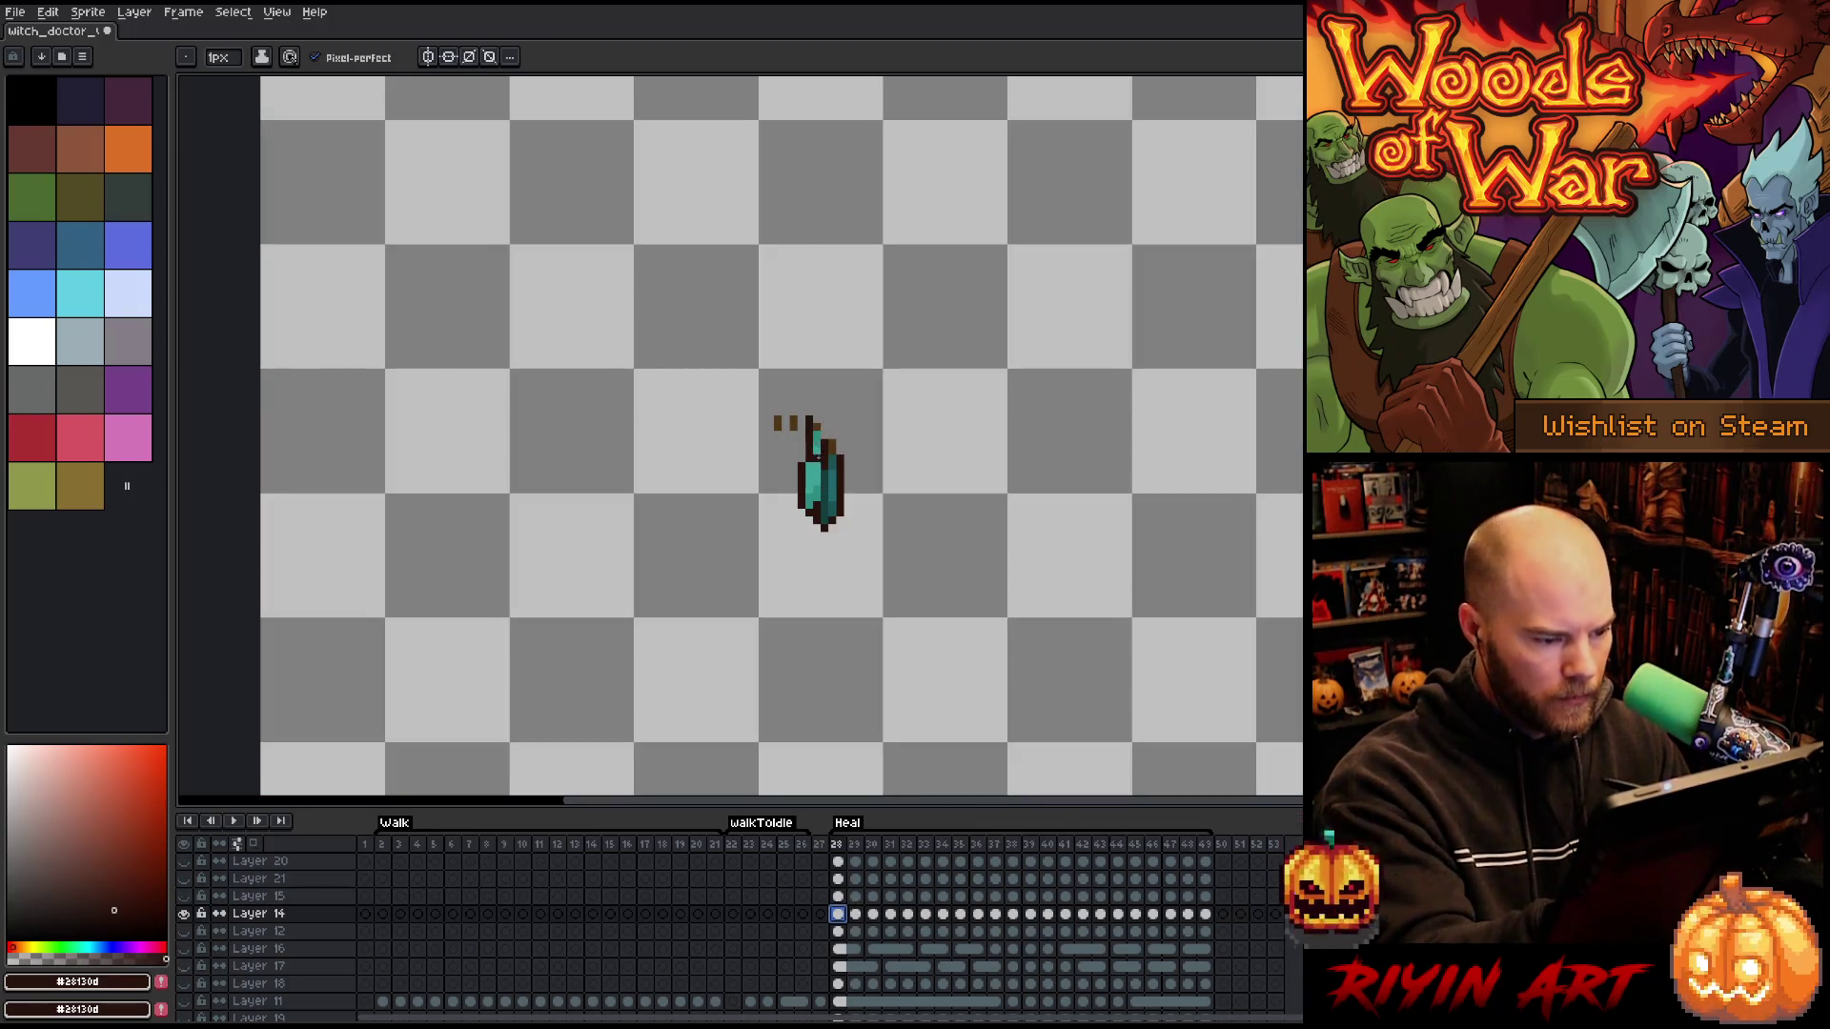
- Paste the selected teal blade into new Layer 22 and hide the original on Layer 14
{"action": "key", "text": "m"}
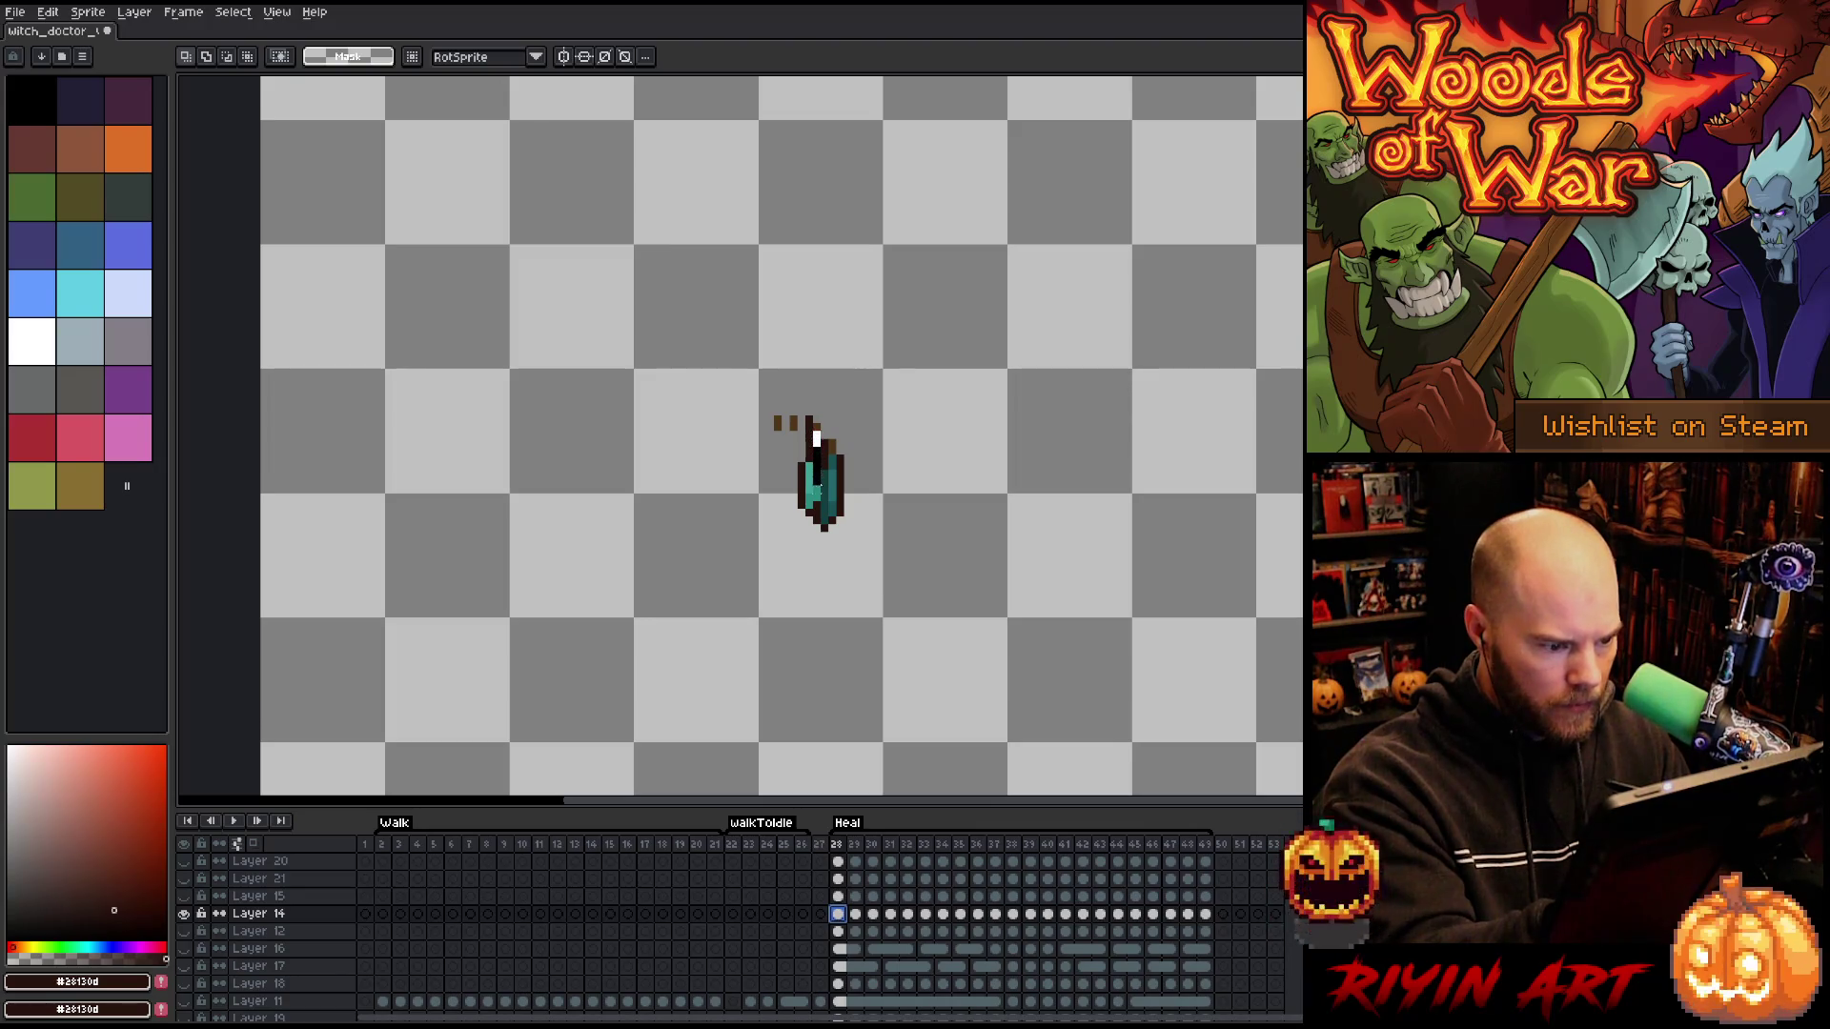
{"action": "left_click_drag", "start_coordinate": [824, 528], "coordinate": [793, 426]}
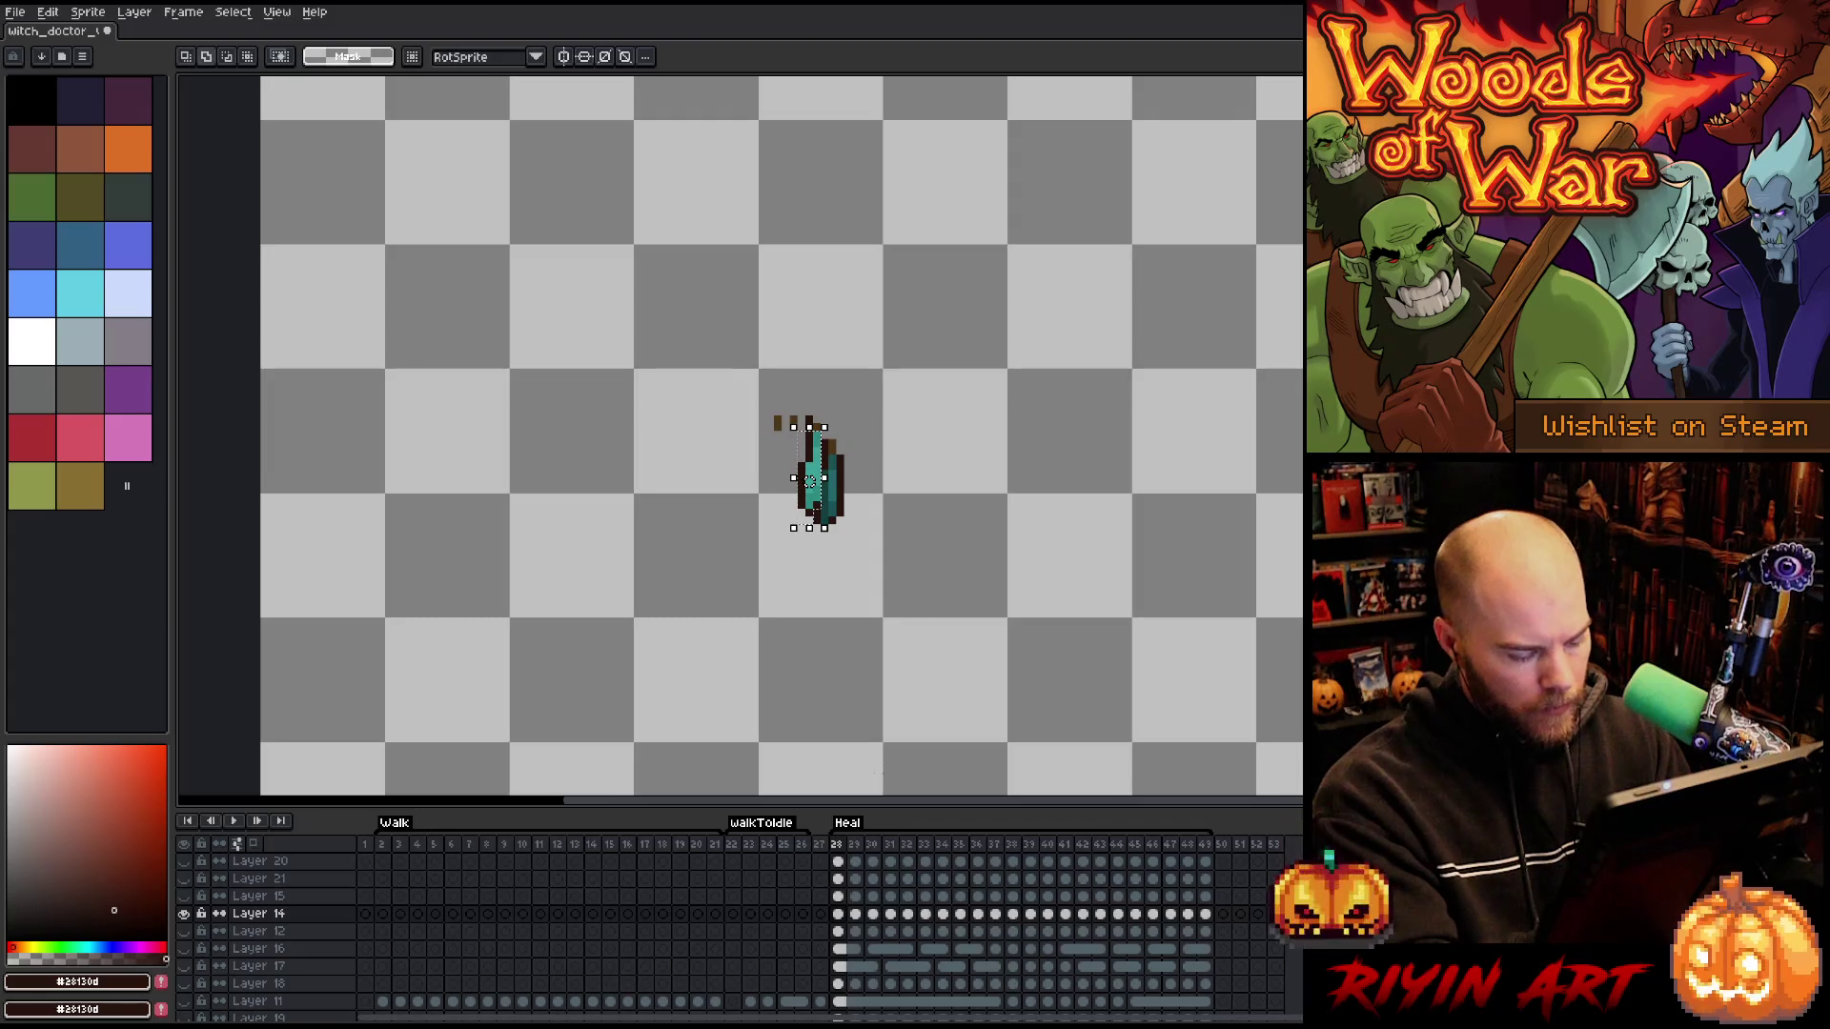
{"action": "key", "text": "shift+n"}
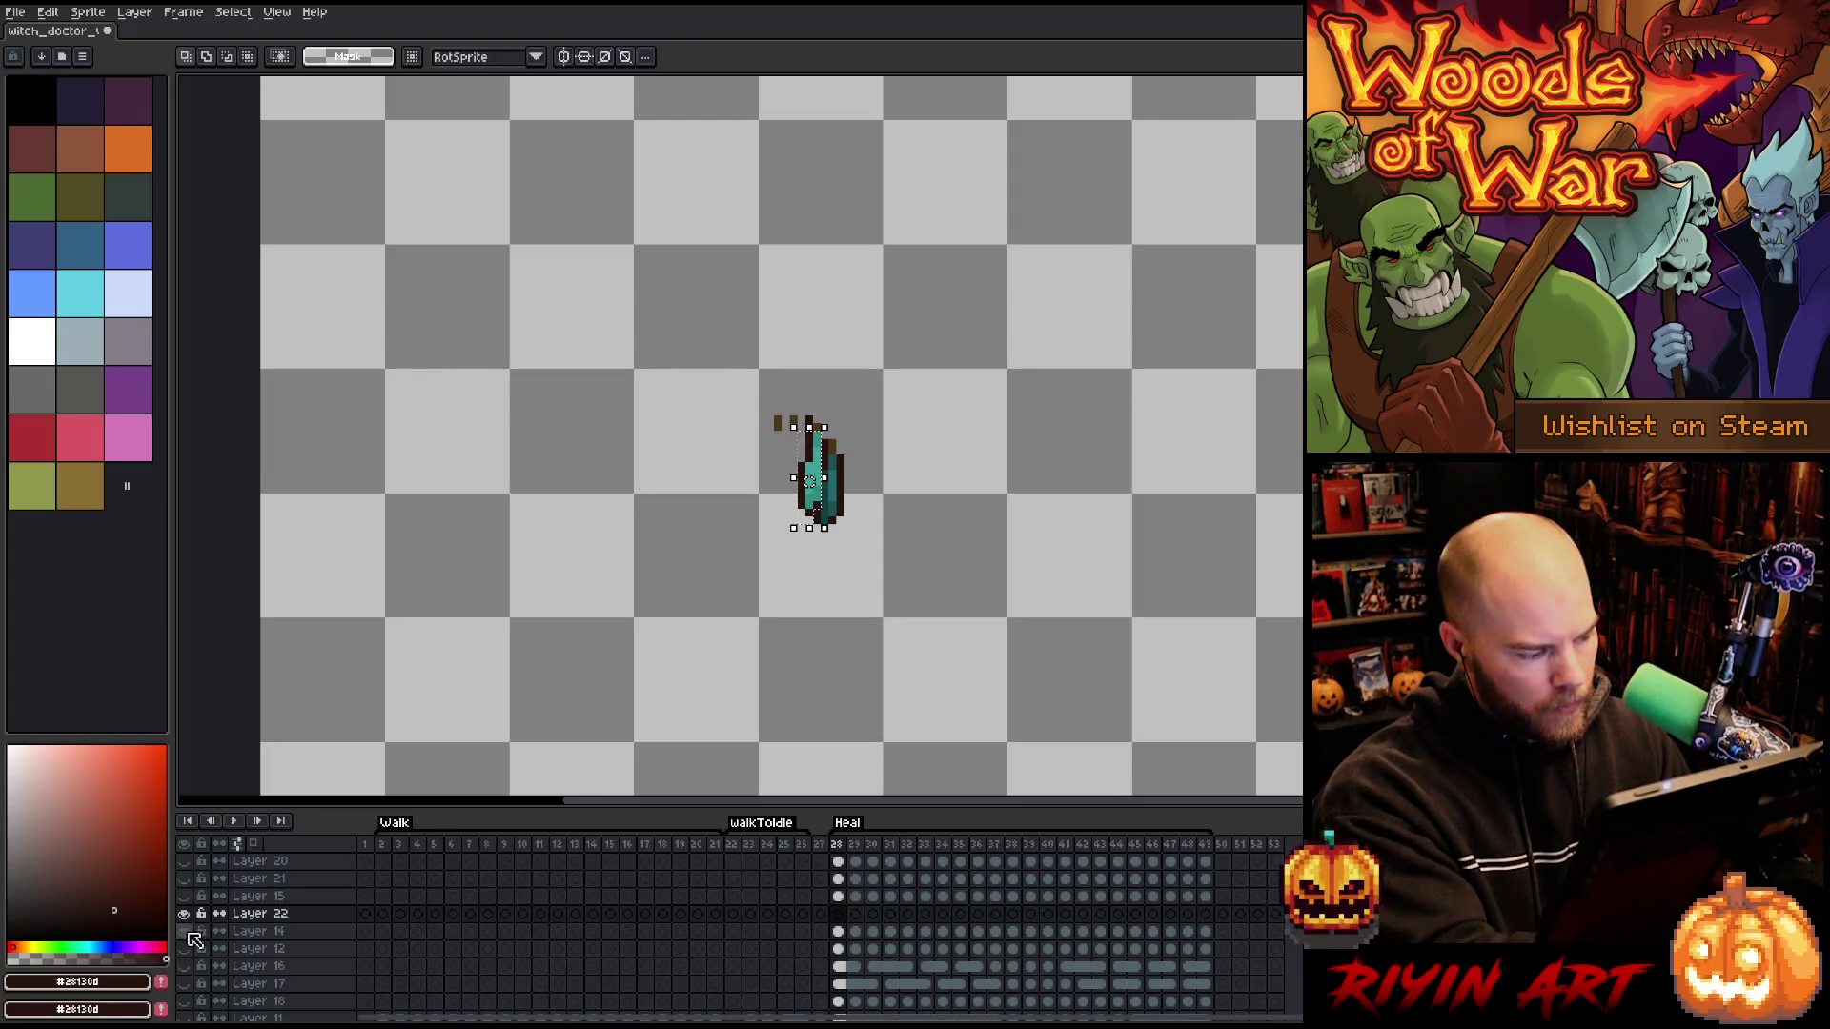
{"action": "left_click", "coordinate": [184, 913], "text": "alt"}
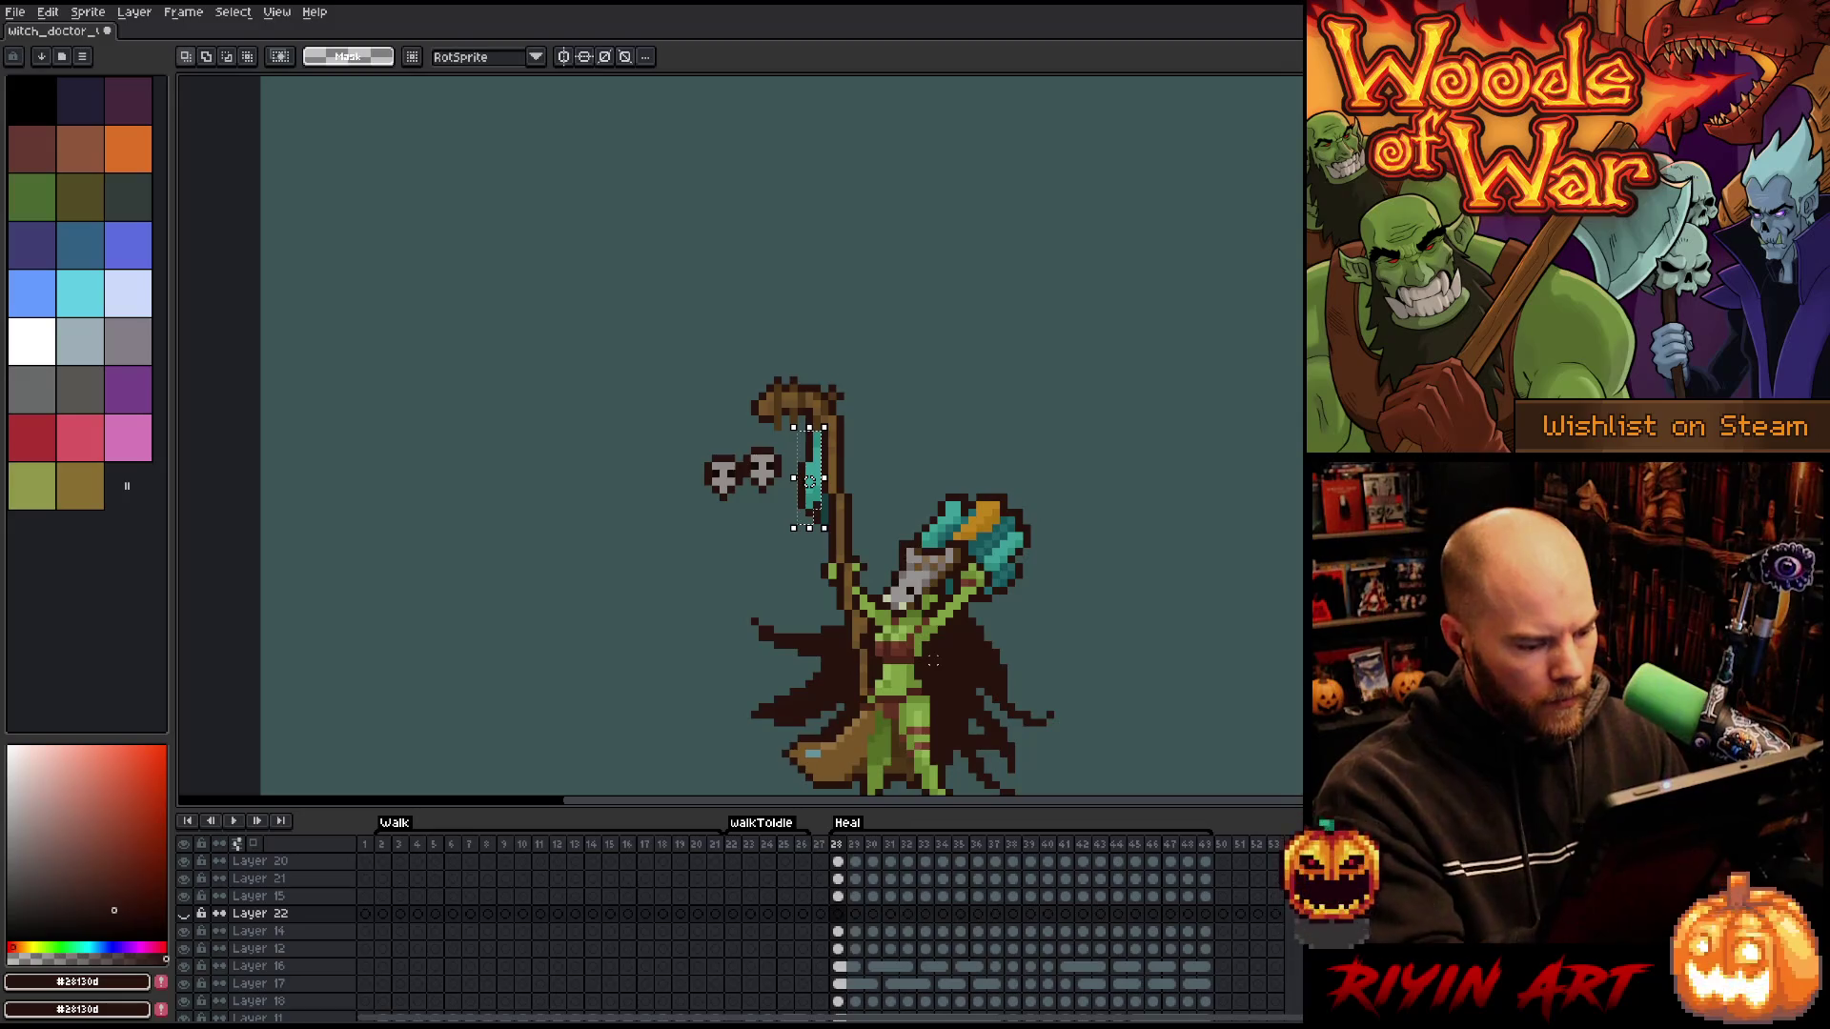
{"action": "left_click", "coordinate": [188, 929]}
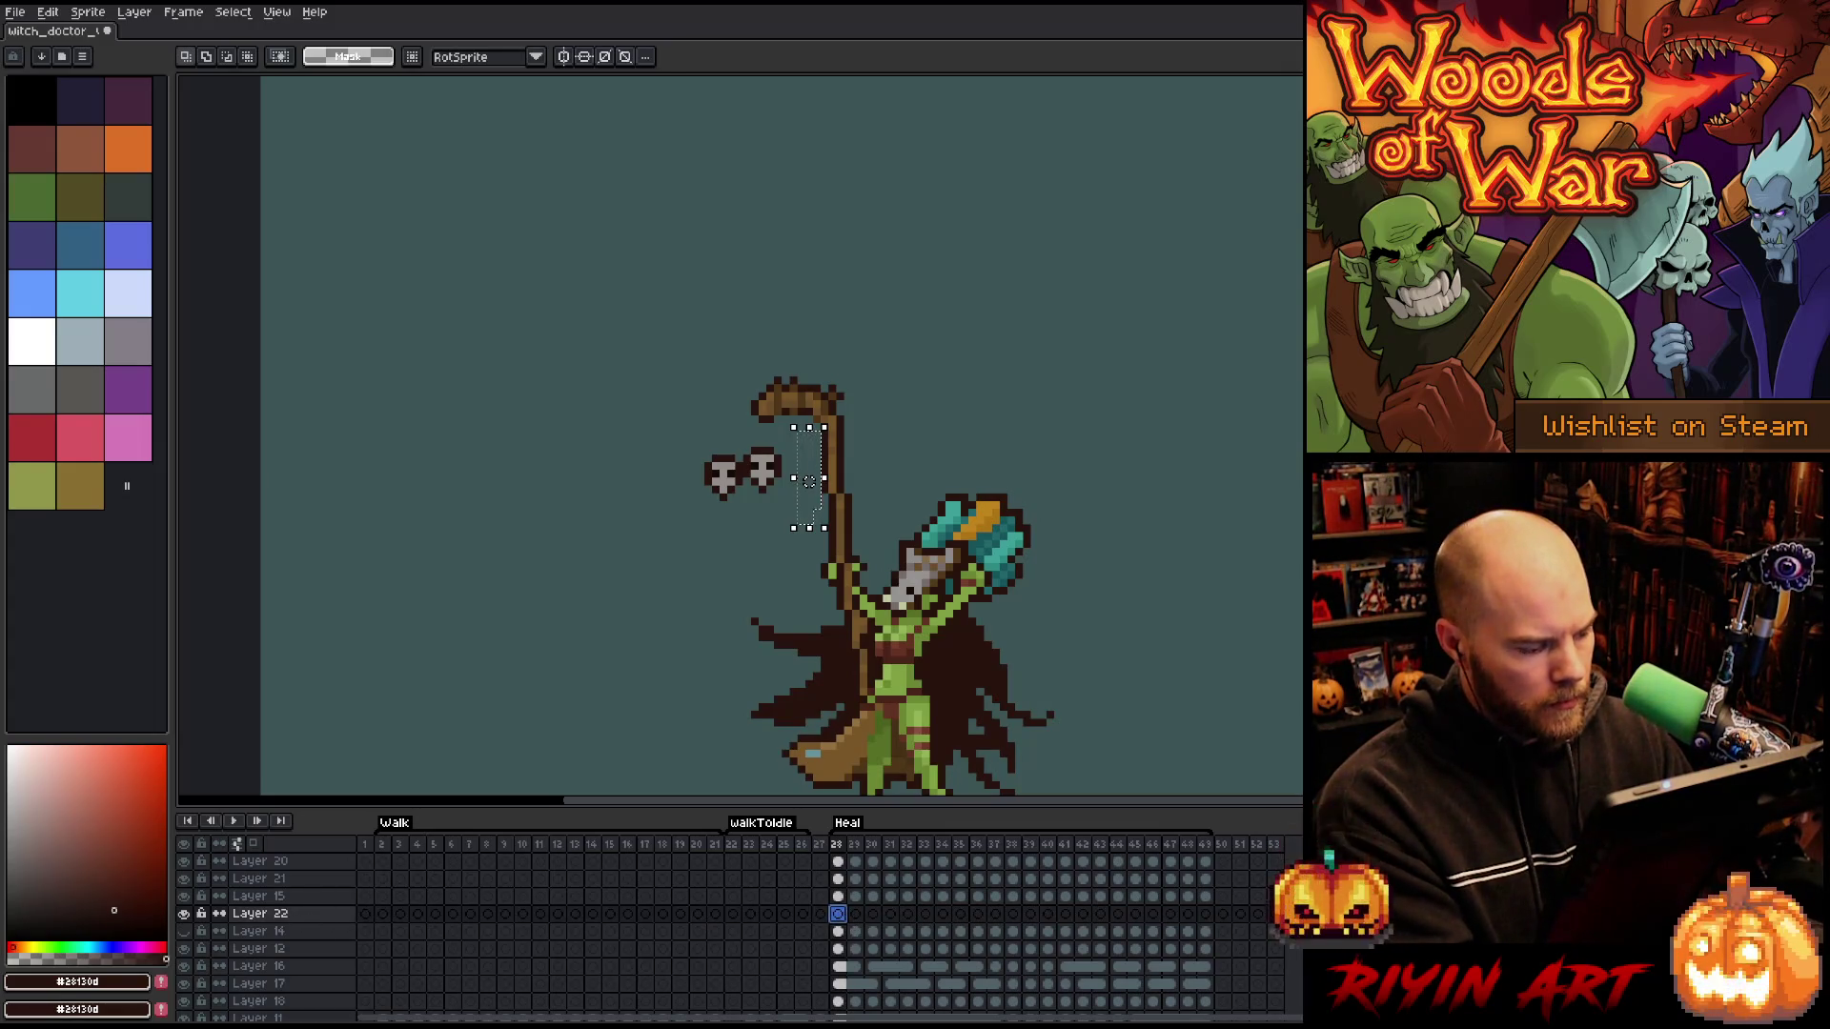
{"action": "key", "text": "ctrl+v"}
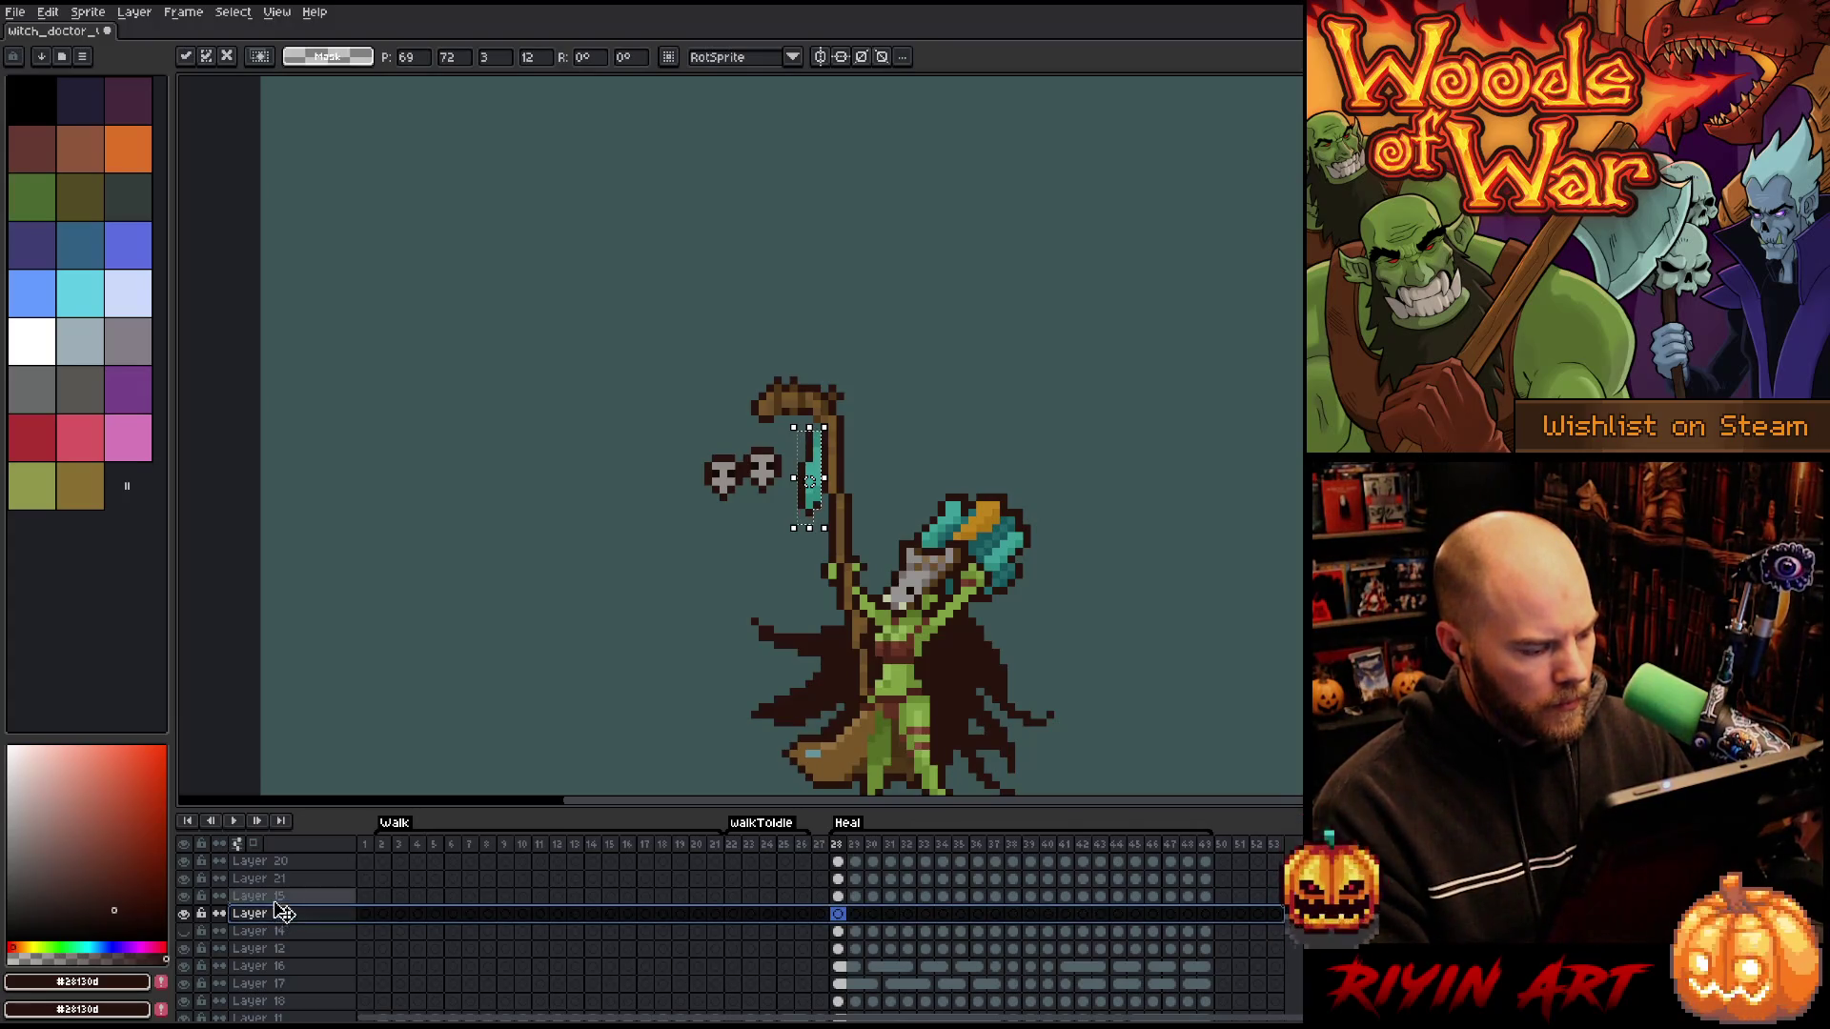
- Dismiss the error, commit the paste, and move Layer 22 above Layer 15
{"action": "left_click", "coordinate": [283, 902]}
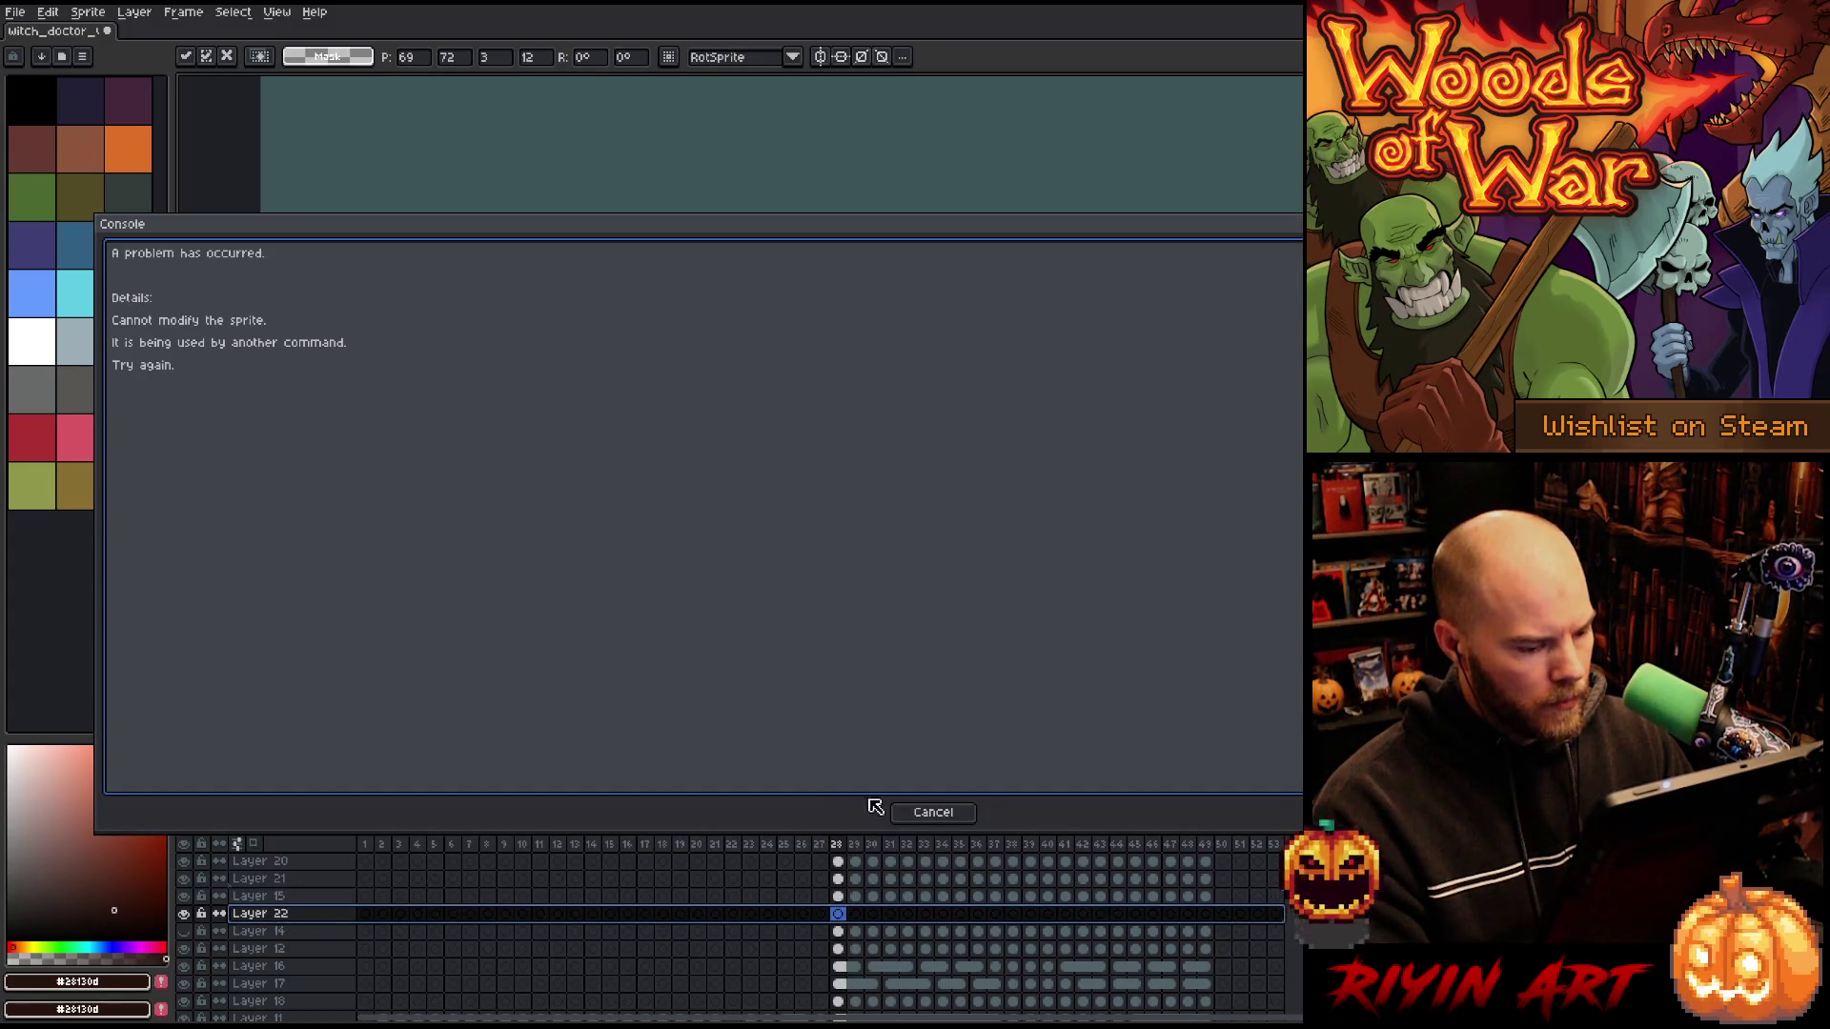
{"action": "left_click", "coordinate": [929, 814]}
{"action": "left_click", "coordinate": [662, 913]}
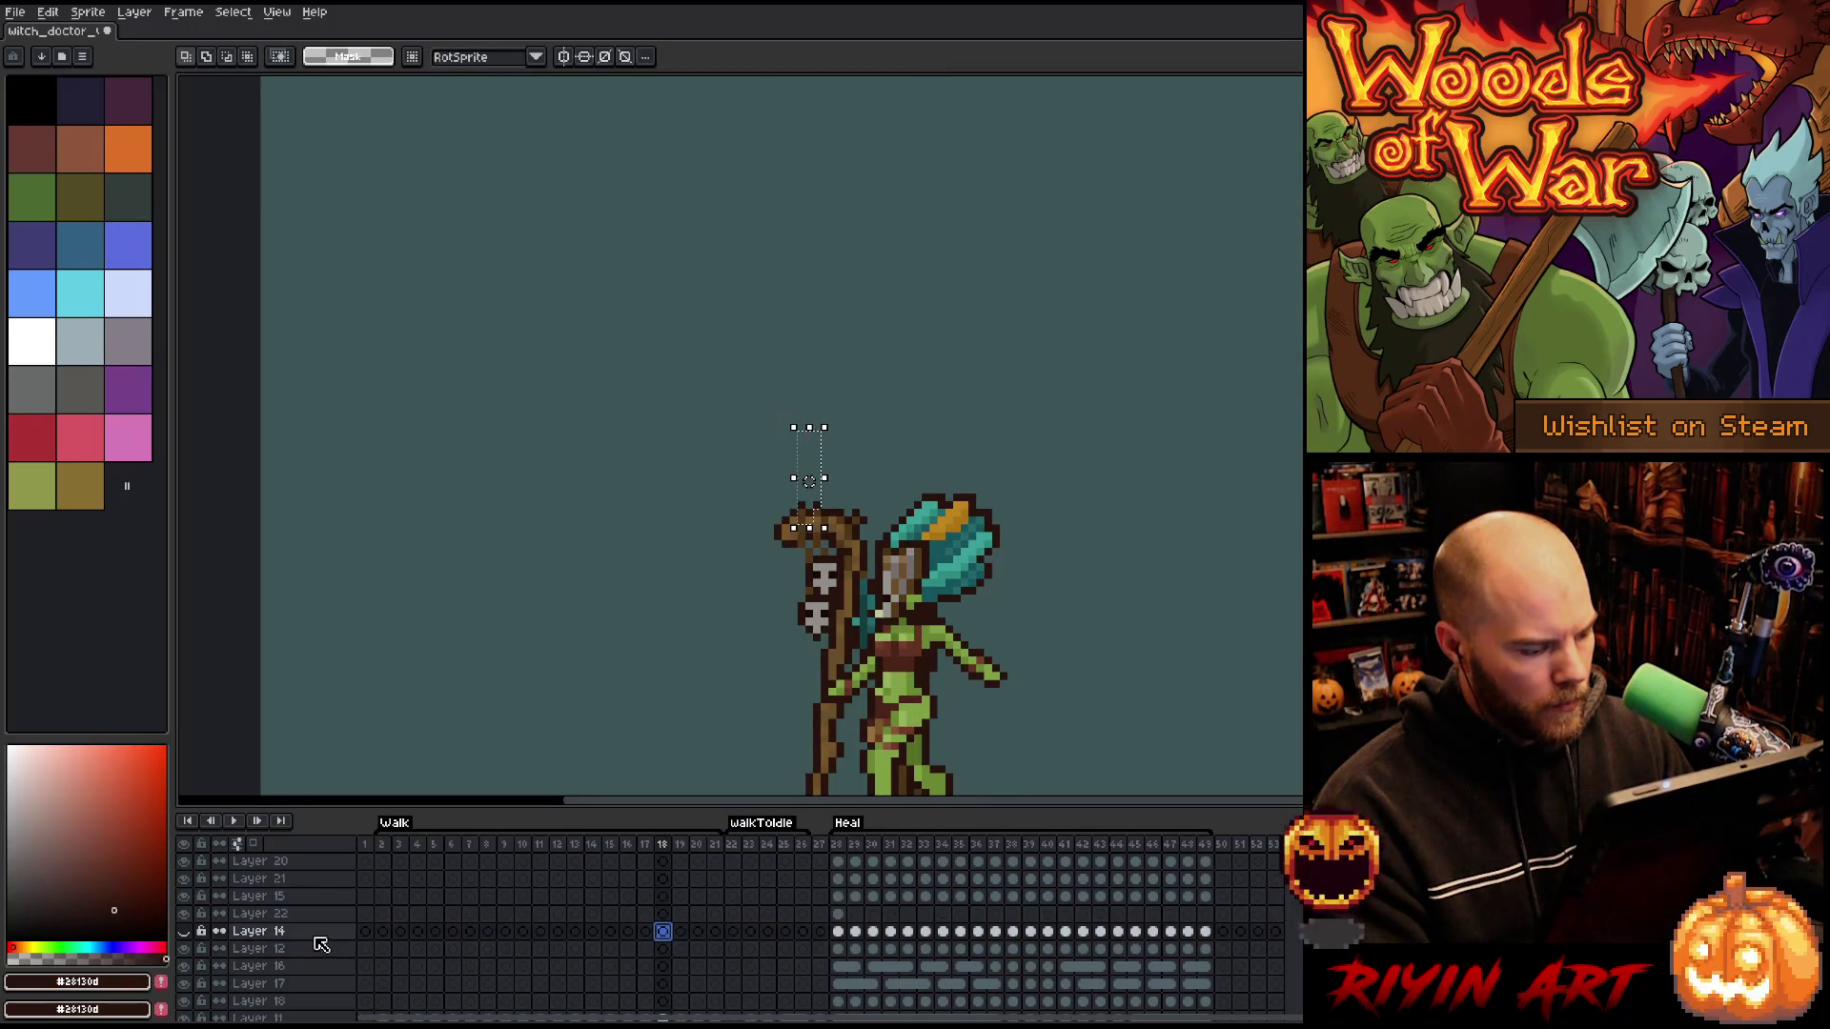
{"action": "left_click_drag", "start_coordinate": [276, 913], "coordinate": [276, 894]}
{"action": "left_click", "coordinate": [838, 896]}
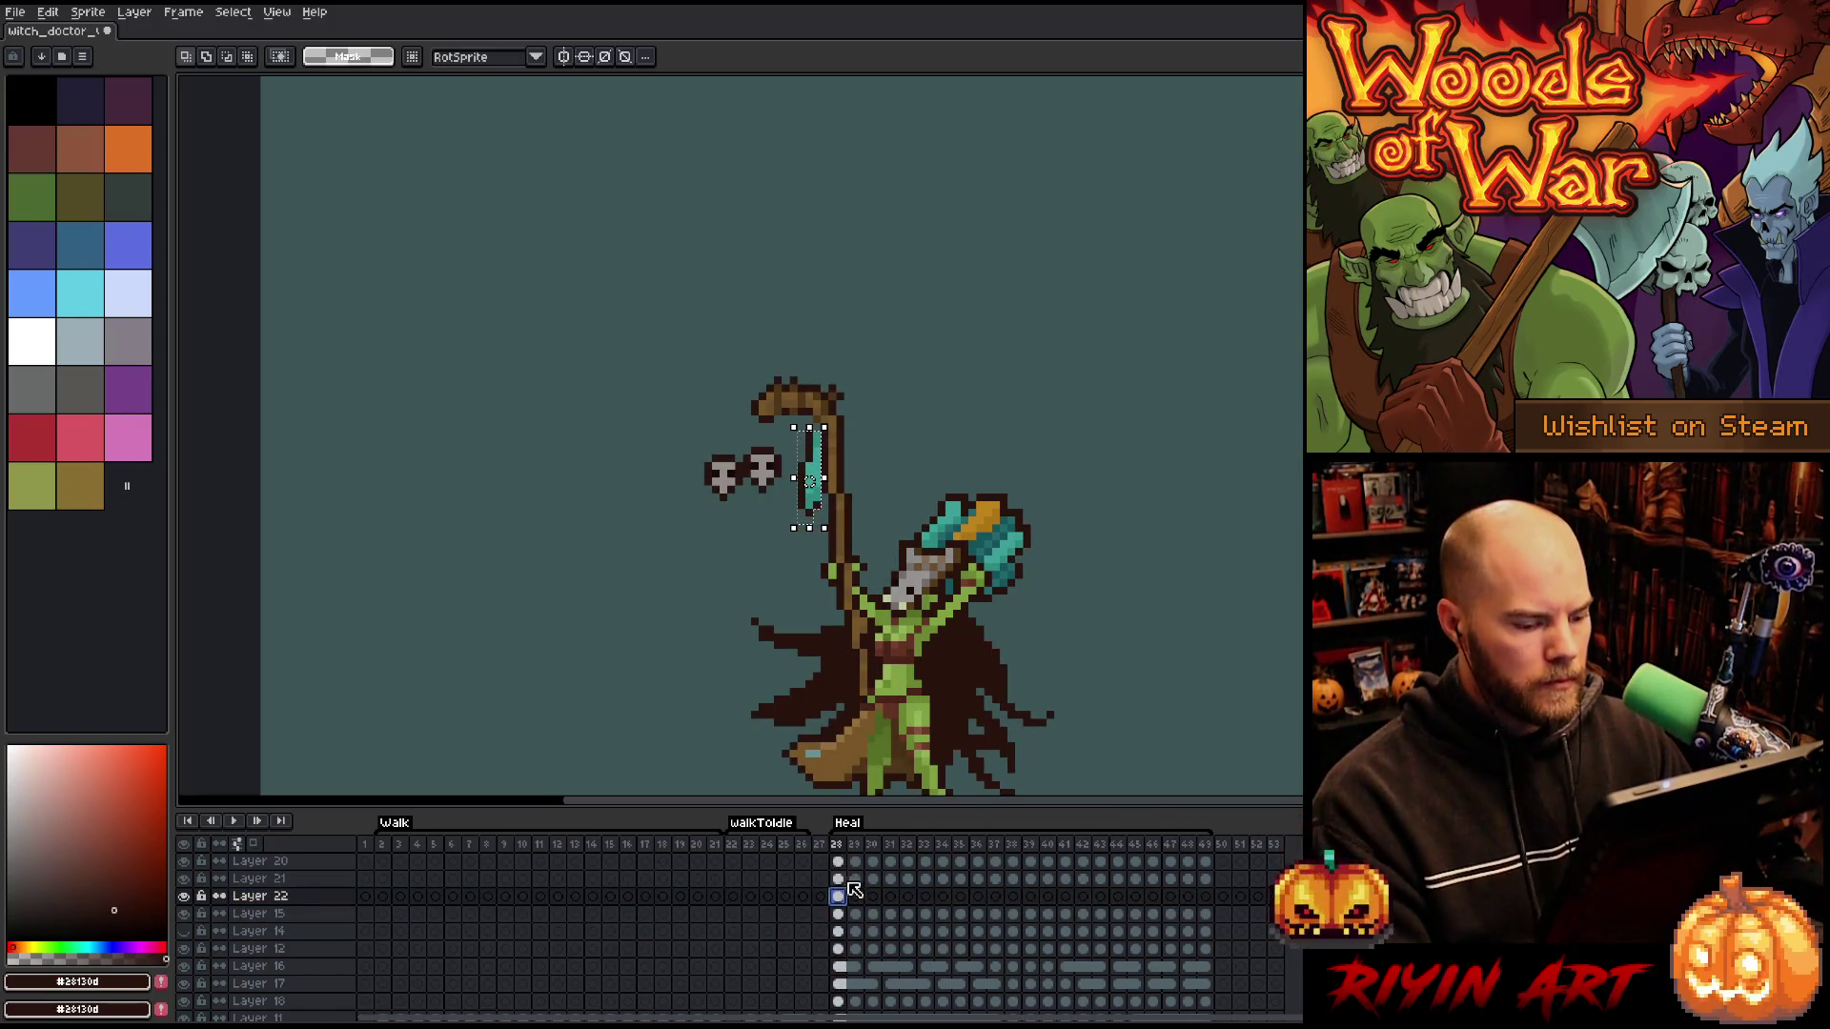
- Shift the teal blade on Layer 22 slightly left and down at frame 28
{"action": "left_click", "coordinate": [825, 466]}
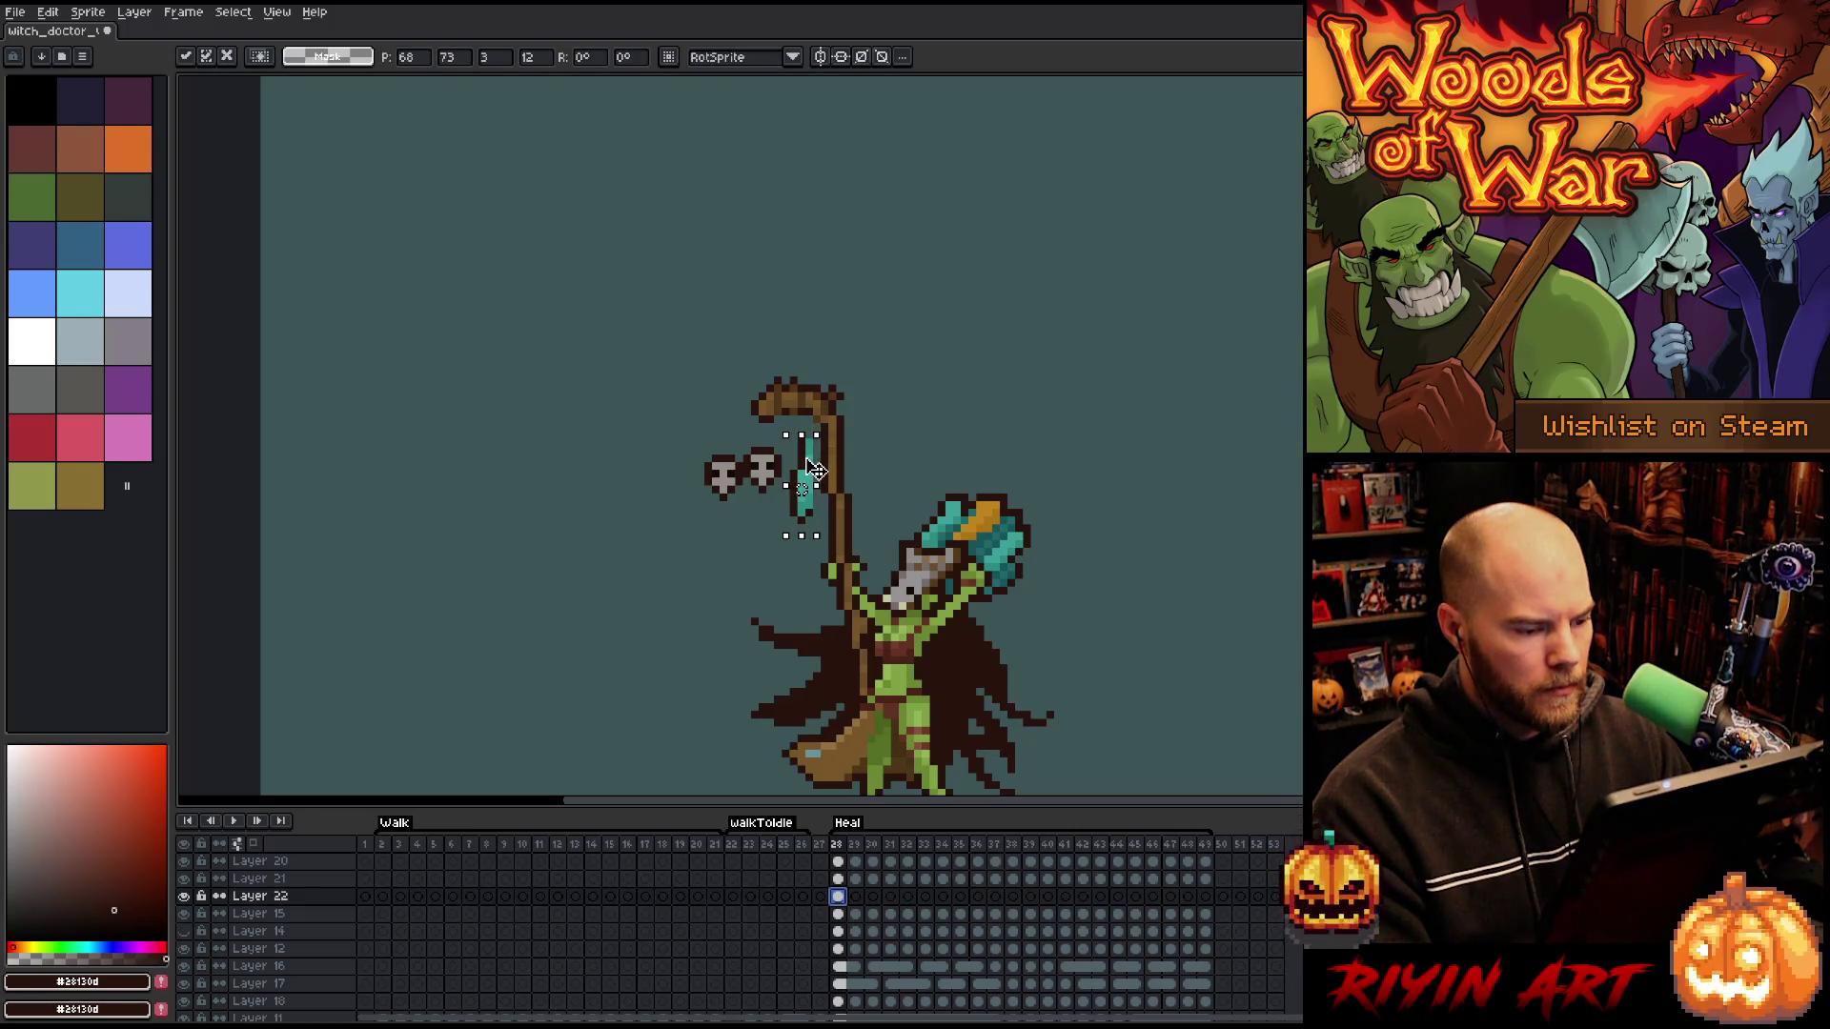
{"action": "key", "text": "Return"}
{"action": "key", "text": "b"}
{"action": "key", "text": "i"}
{"action": "key", "text": "b"}
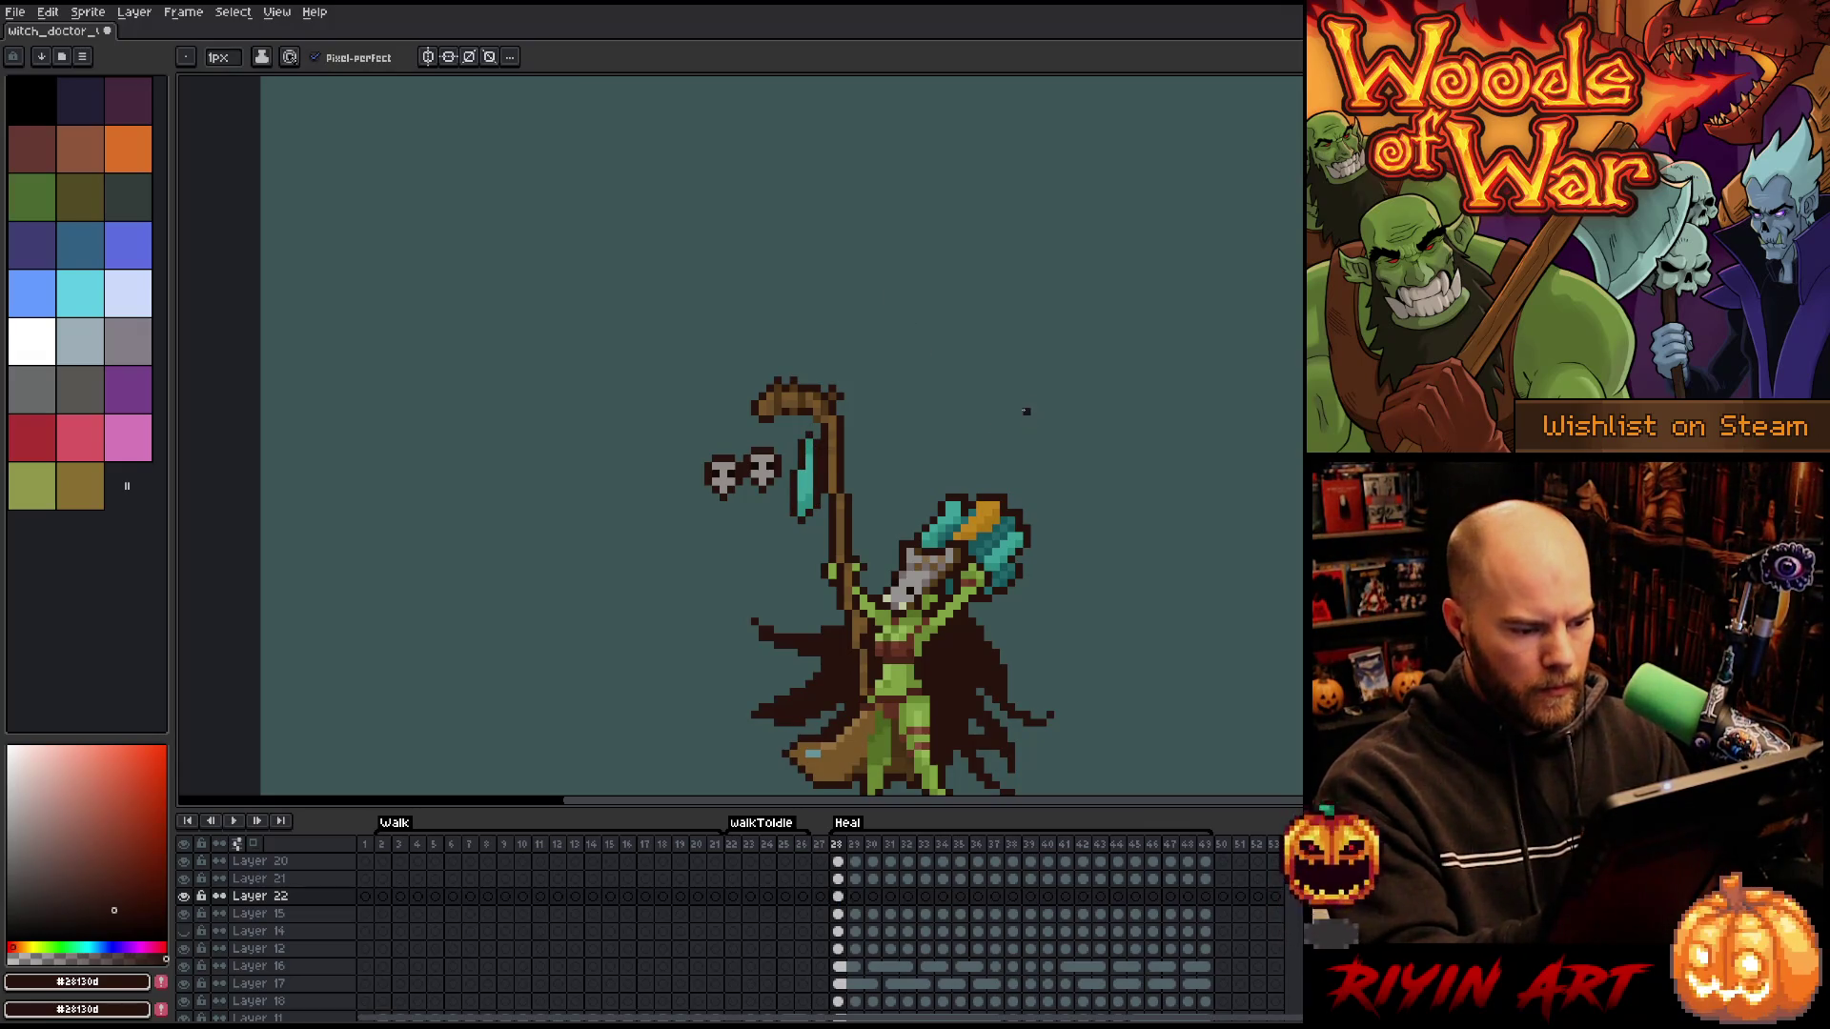
{"action": "key", "text": "v"}
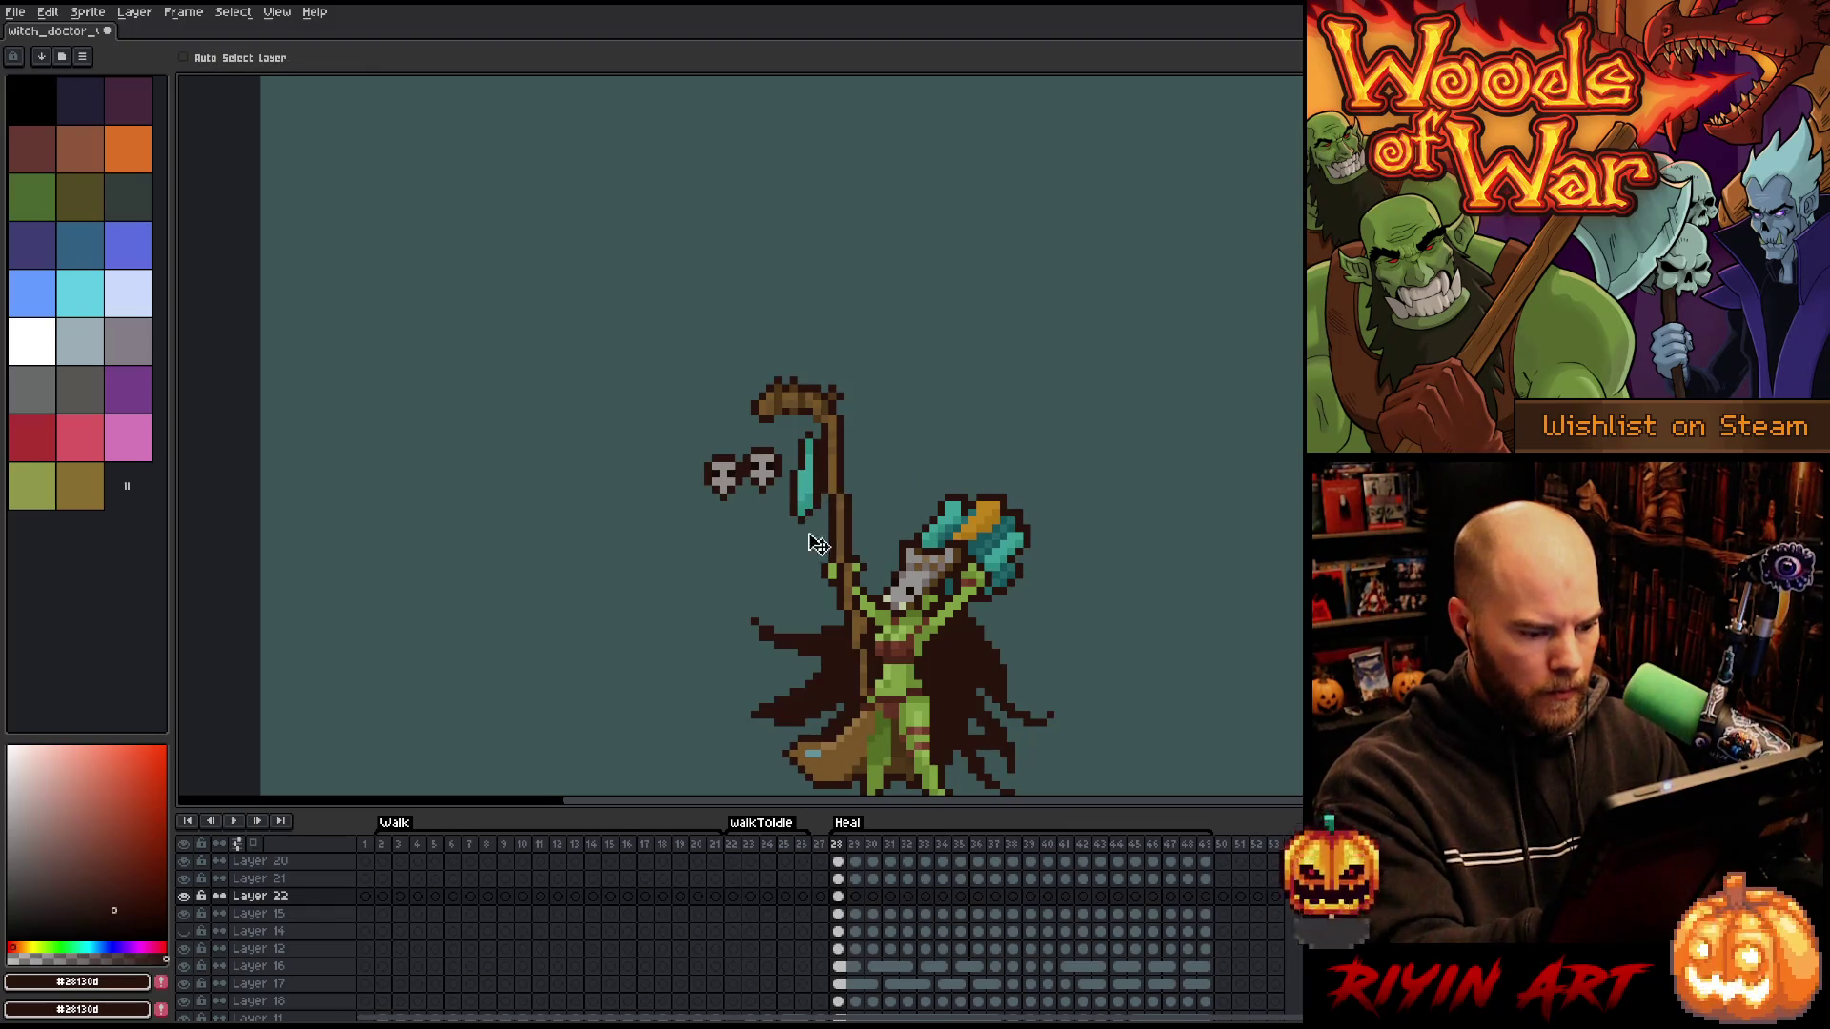
{"action": "left_click", "coordinate": [837, 896]}
{"action": "mouse_move", "coordinate": [805, 476]}
{"action": "left_mouse_down"}
{"action": "mouse_move", "coordinate": [769, 507]}
{"action": "mouse_move", "coordinate": [811, 481]}
{"action": "left_mouse_up"}
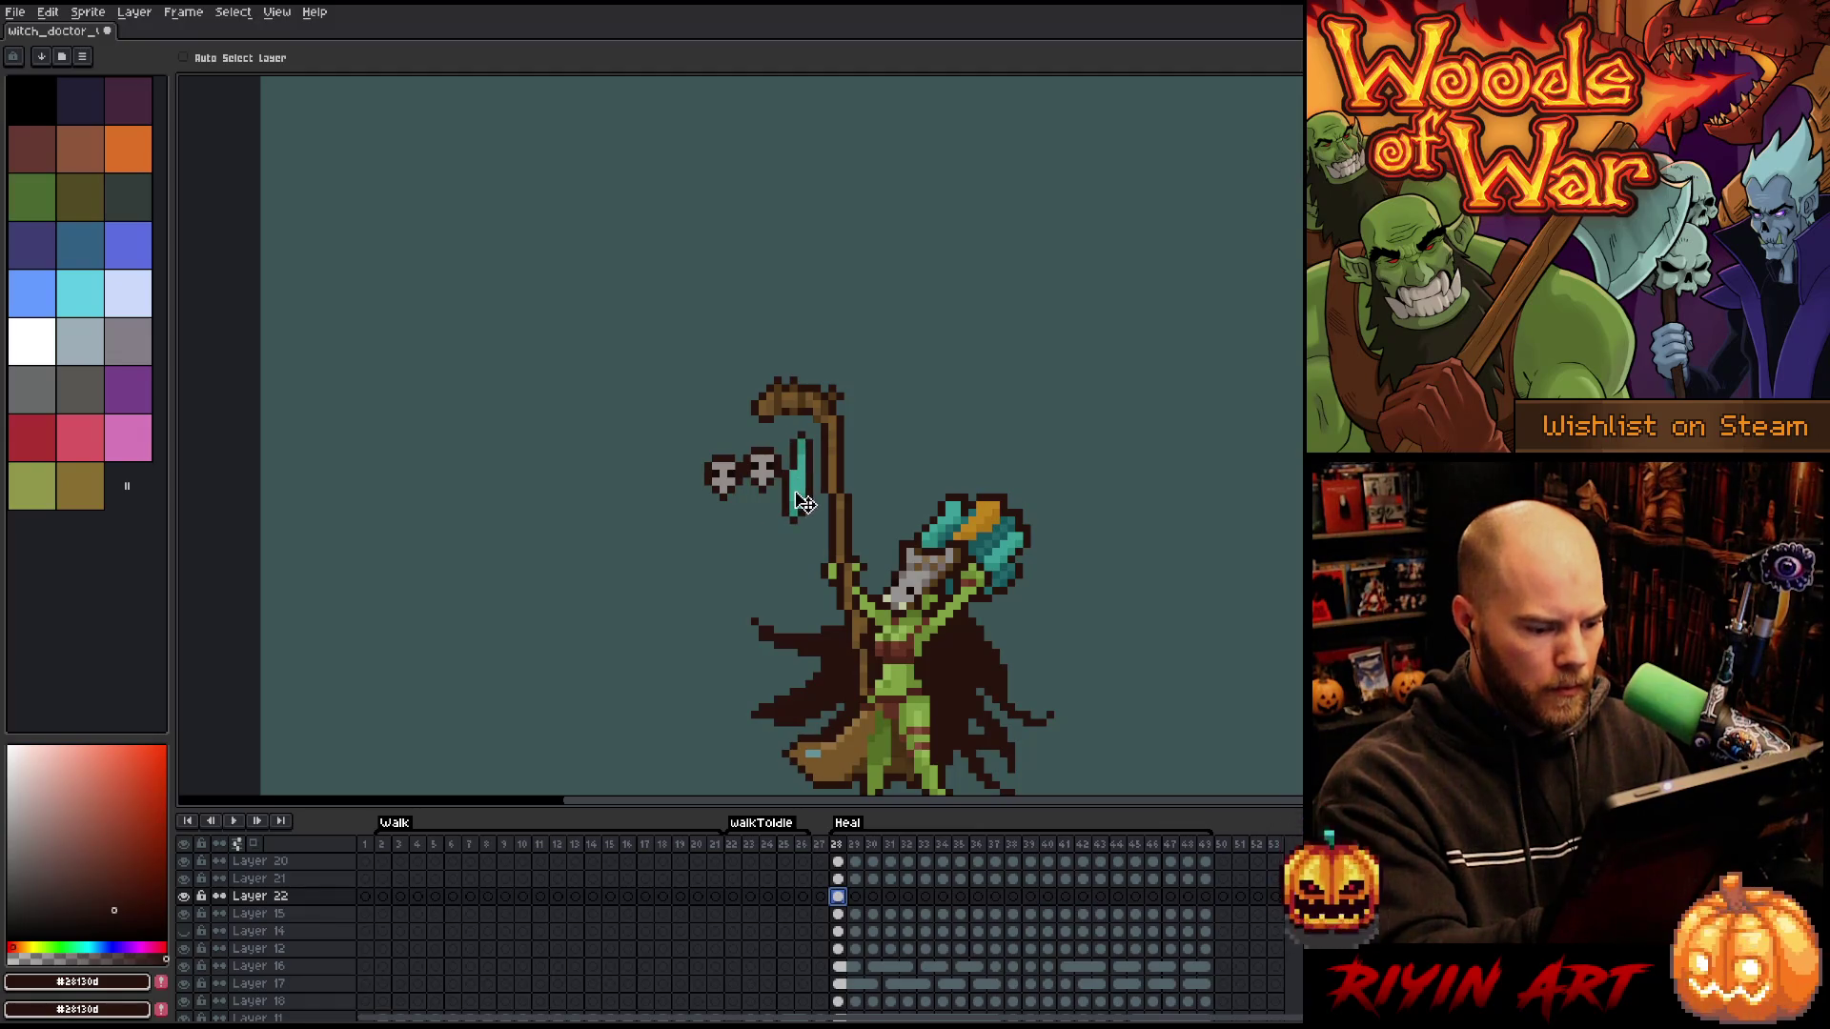
- Add empty Layer 23 at the top and nudge the teal blade slightly right
{"action": "left_click", "coordinate": [307, 861]}
{"action": "key", "text": "shift+n"}
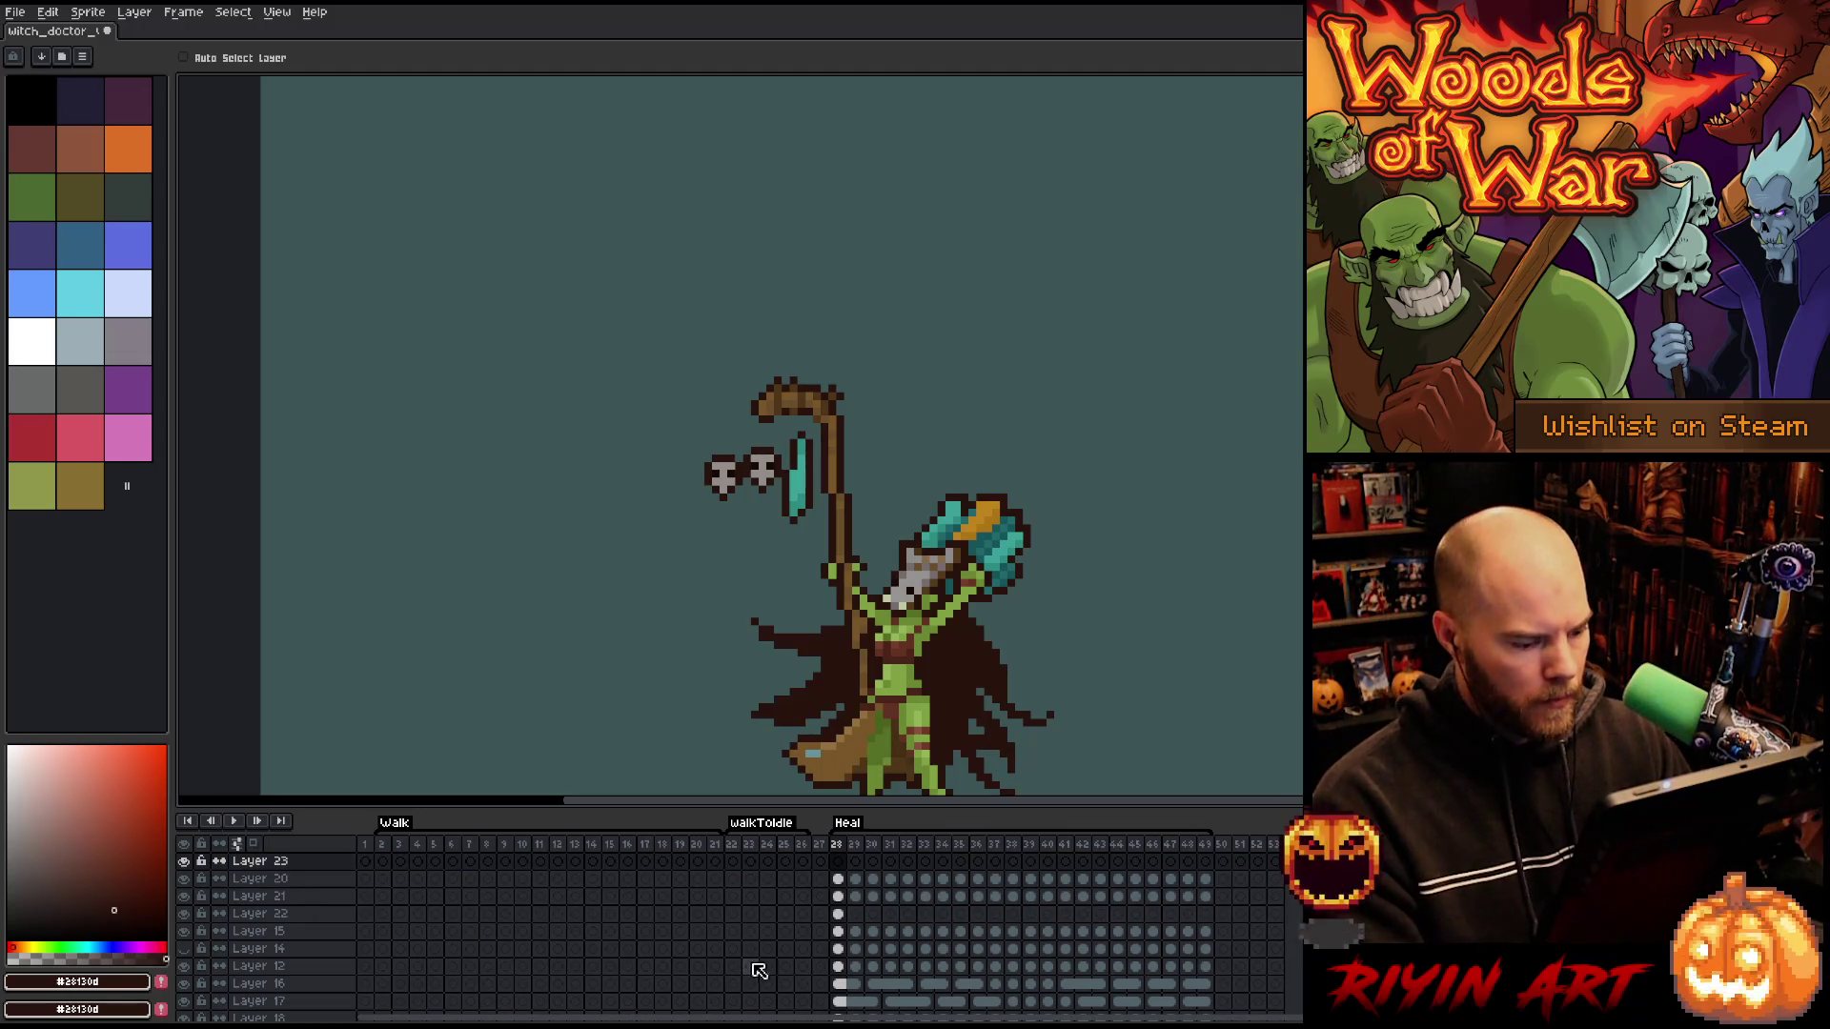
{"action": "left_click", "coordinate": [840, 912]}
{"action": "left_click_drag", "start_coordinate": [815, 488], "coordinate": [817, 487]}
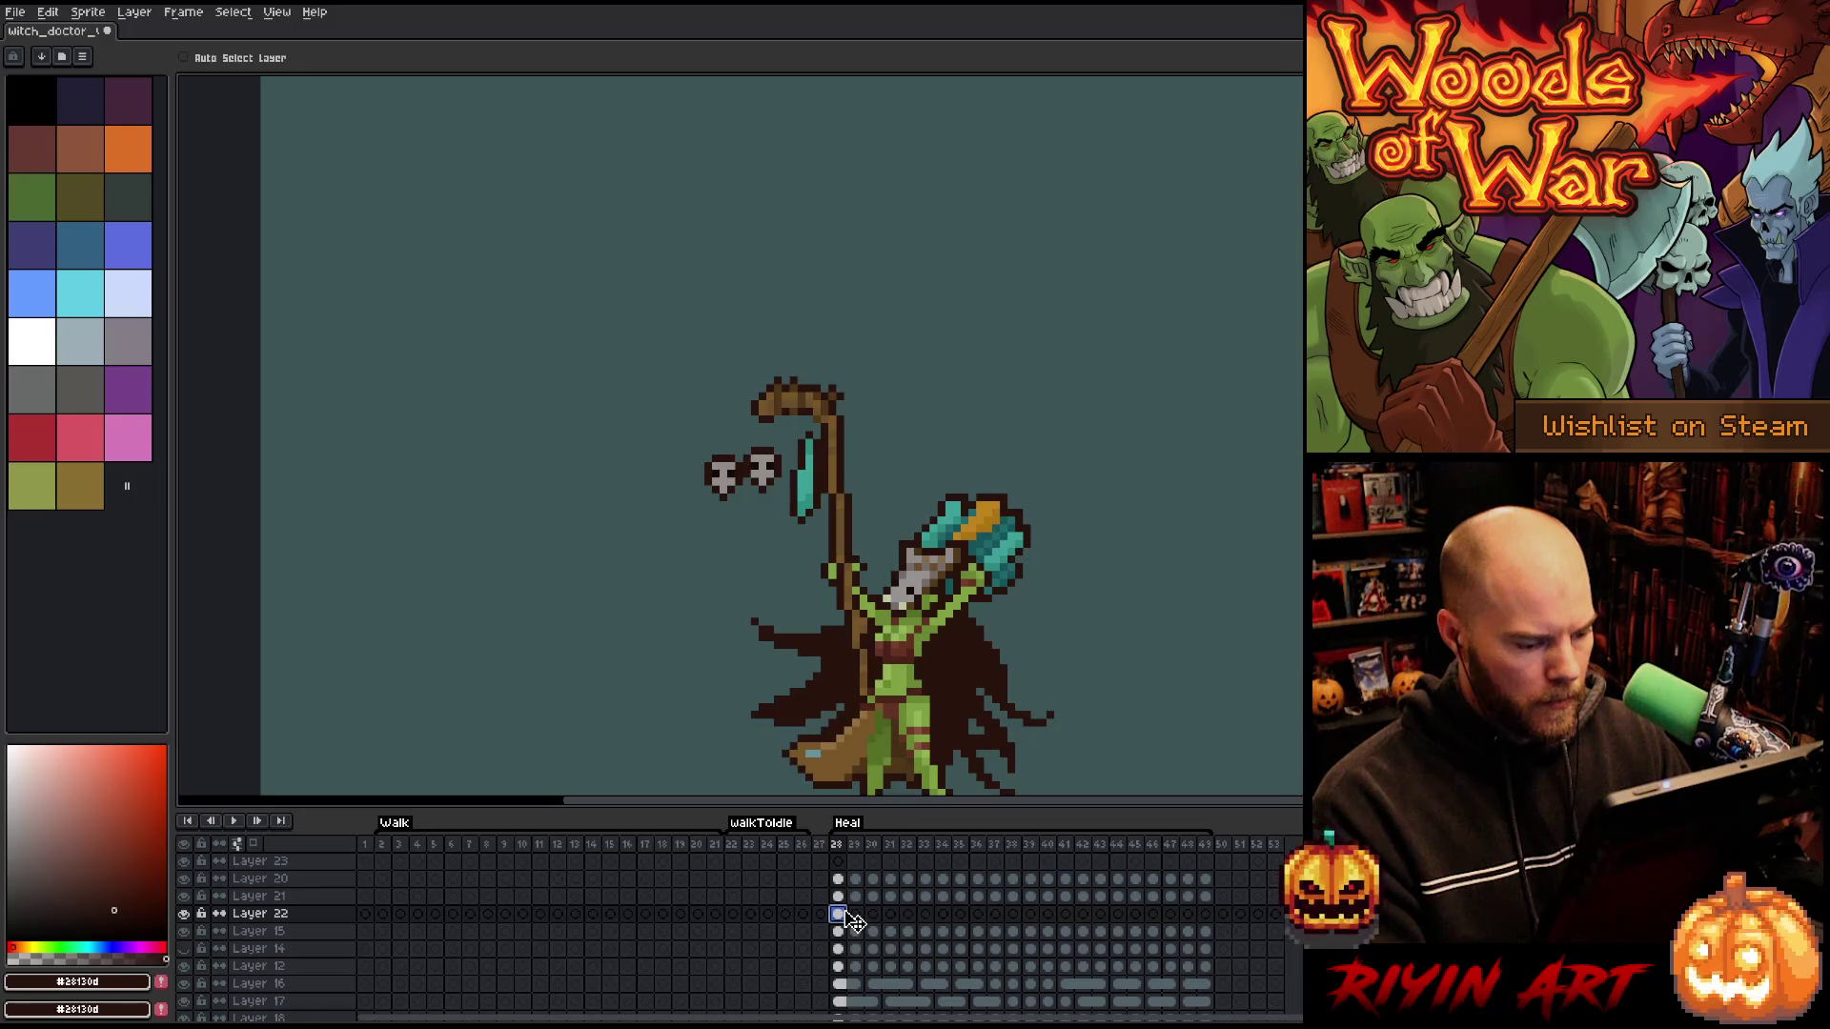
- Link, then unlink, Layer 22's cels 28–49 so each Heal frame holds a separate gem cel
{"action": "mouse_move", "coordinate": [846, 922]}
{"action": "left_mouse_down"}
{"action": "mouse_move", "coordinate": [1182, 926]}
{"action": "mouse_move", "coordinate": [953, 920]}
{"action": "mouse_move", "coordinate": [984, 925]}
{"action": "left_mouse_up"}
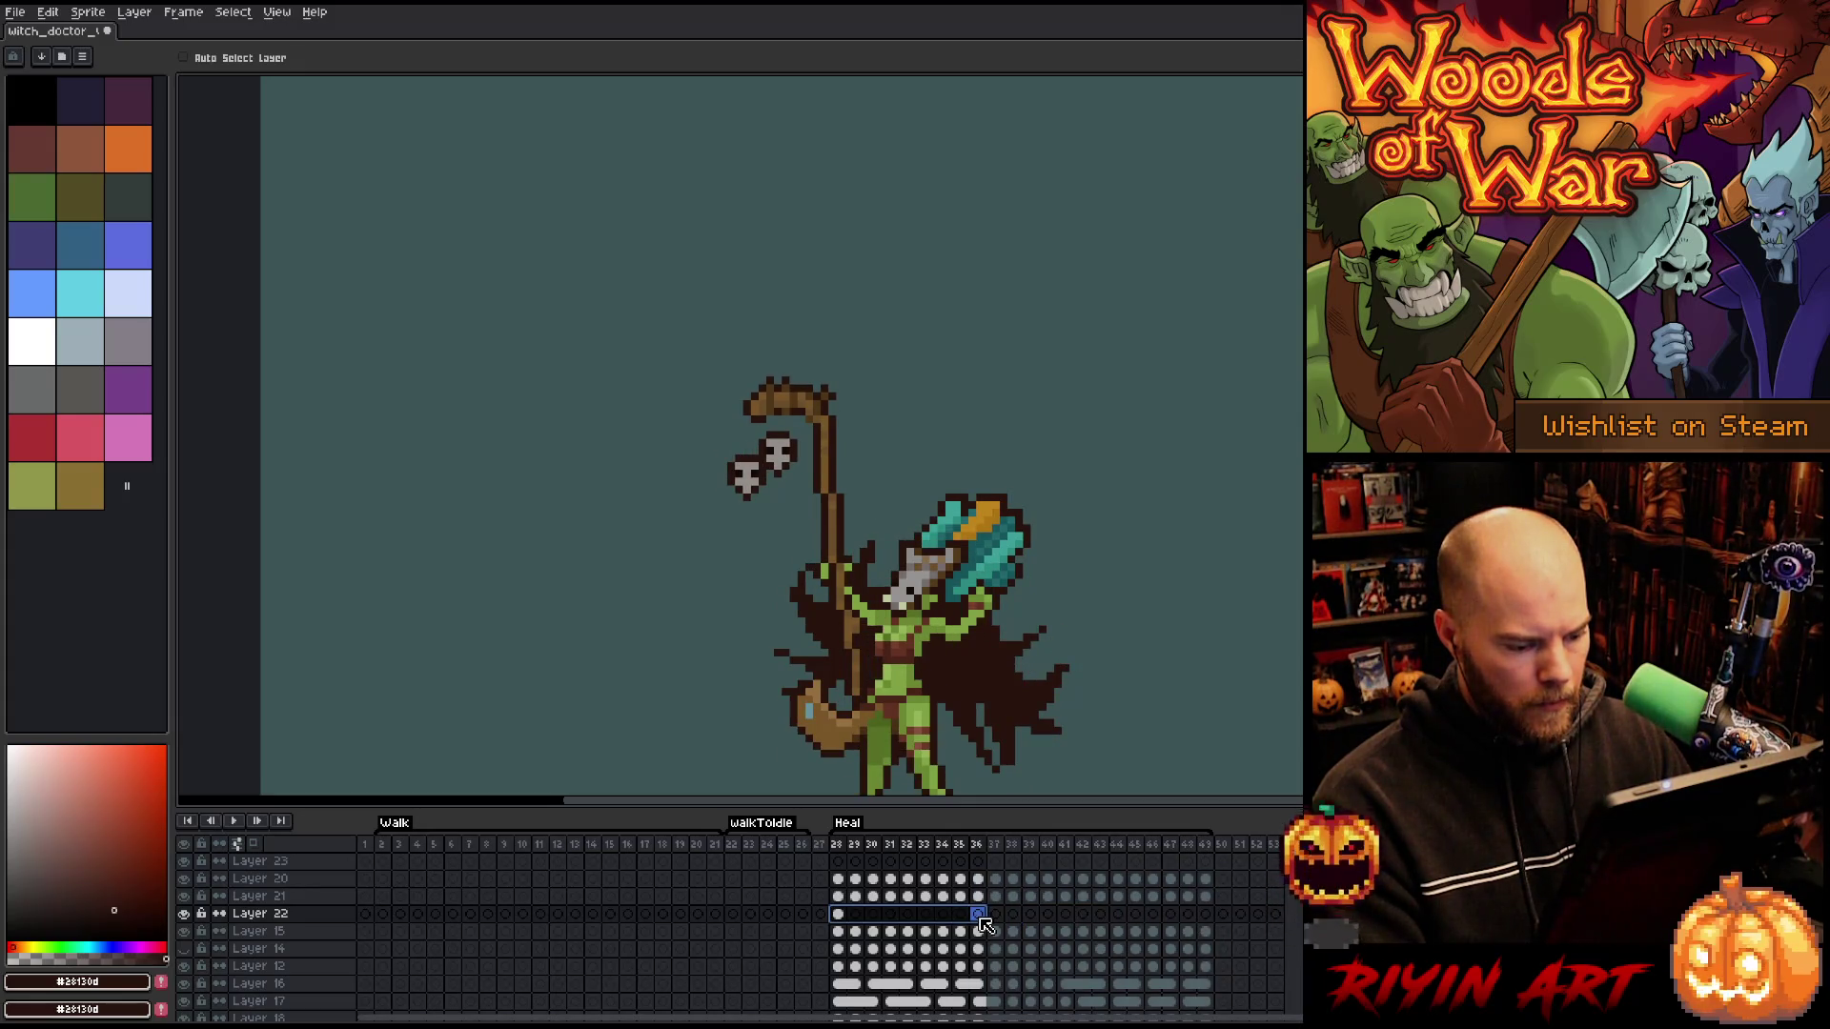
{"action": "right_click", "coordinate": [984, 924]}
{"action": "key", "text": "Escape"}
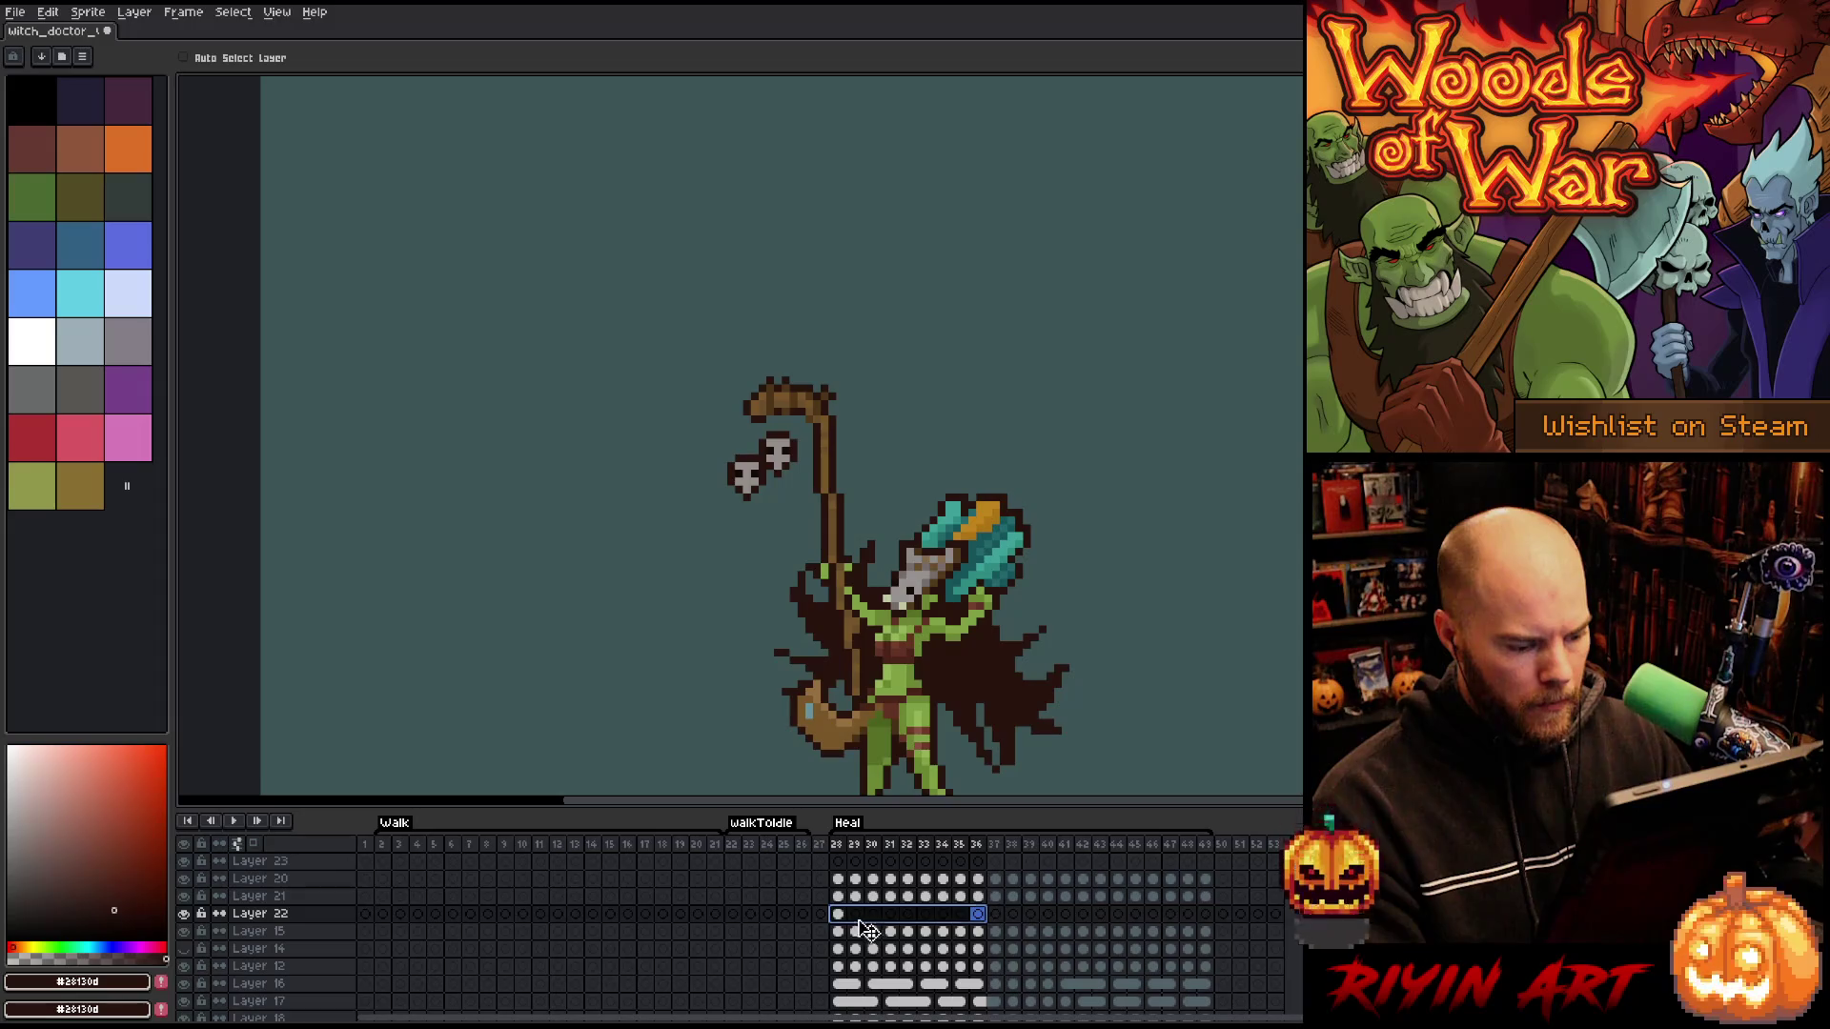
{"action": "left_click", "coordinate": [838, 915]}
{"action": "left_click_drag", "start_coordinate": [843, 921], "coordinate": [1205, 917]}
{"action": "right_click", "coordinate": [1205, 917]}
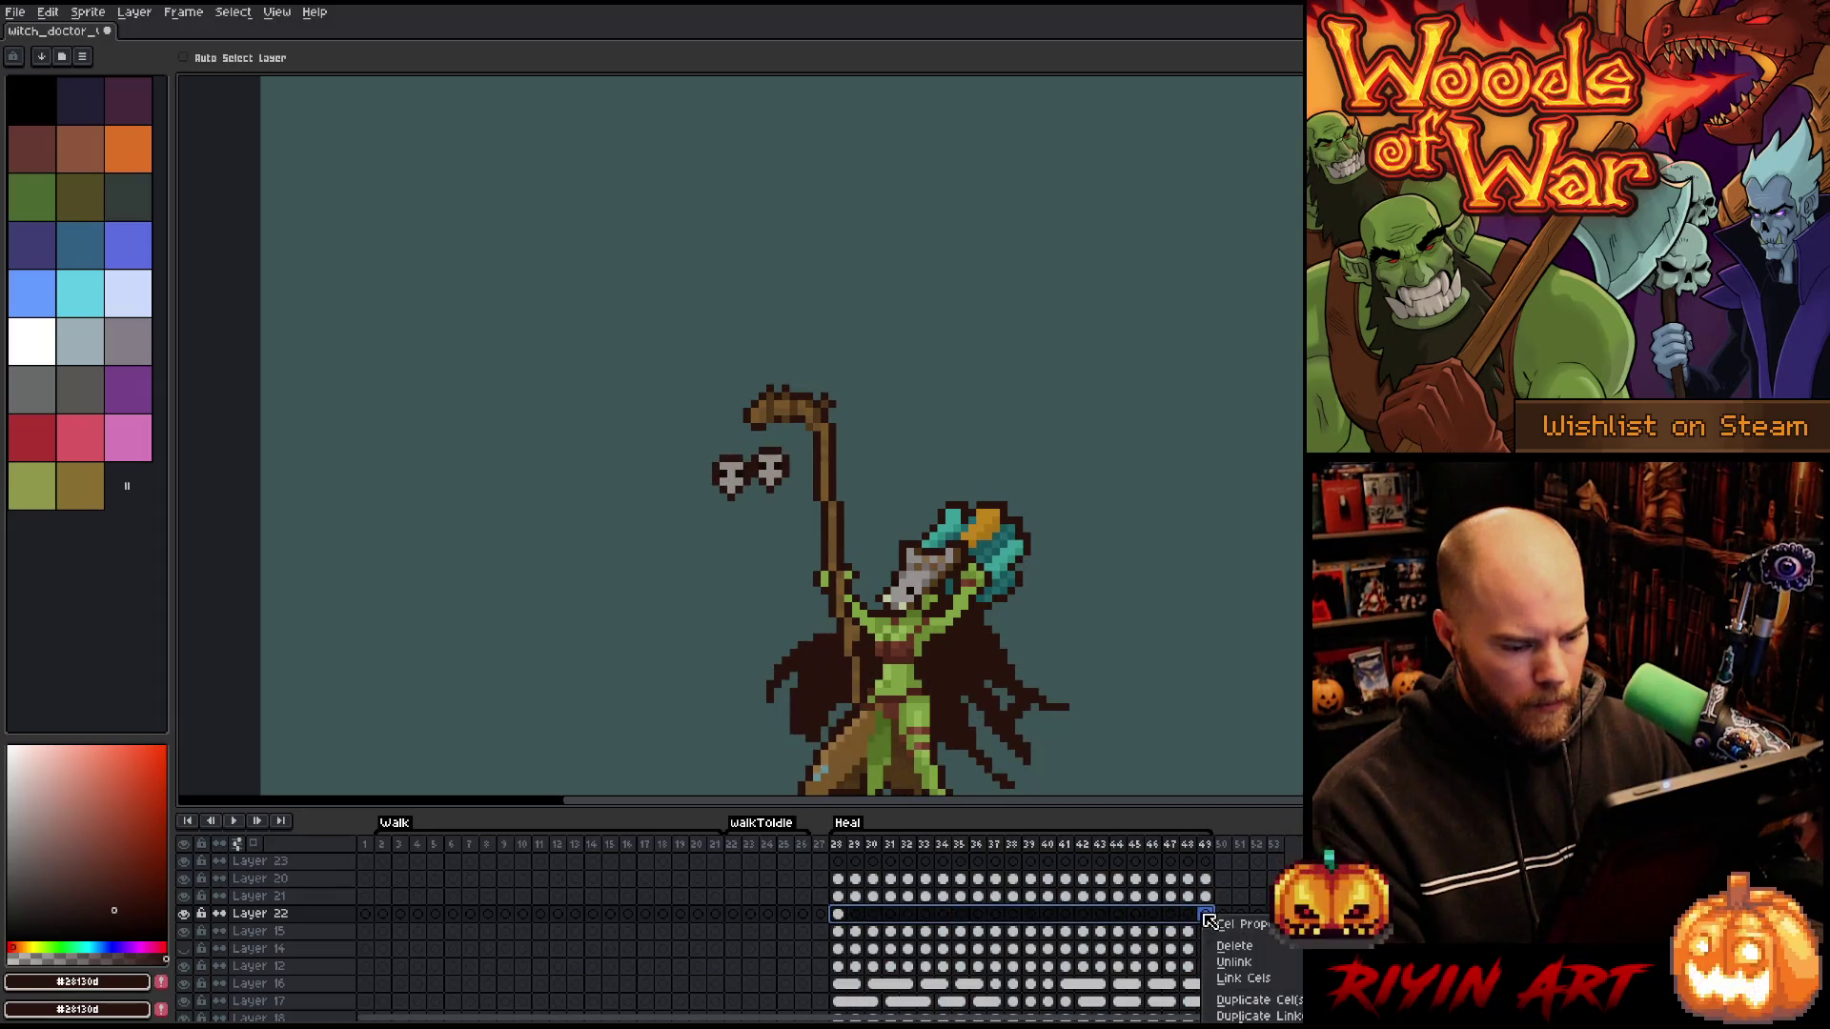
{"action": "left_click", "coordinate": [1227, 981]}
{"action": "right_click", "coordinate": [1145, 916]}
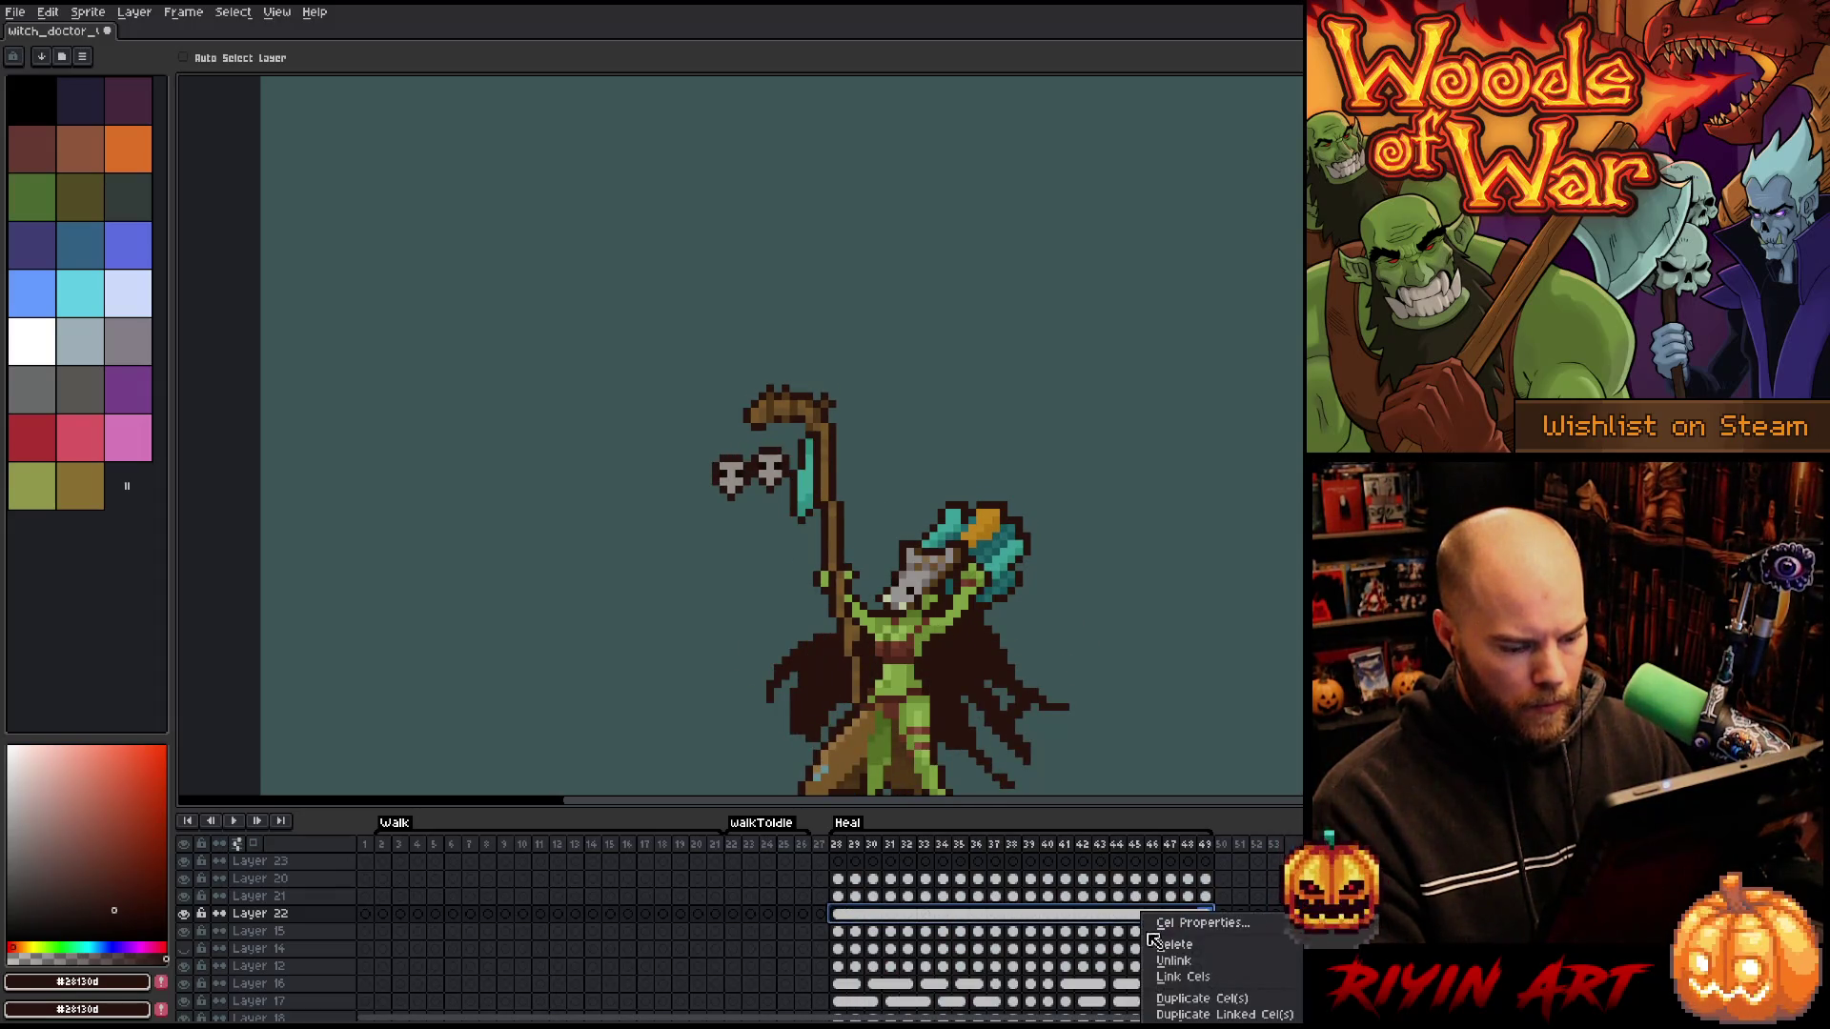
{"action": "left_click", "coordinate": [1176, 965]}
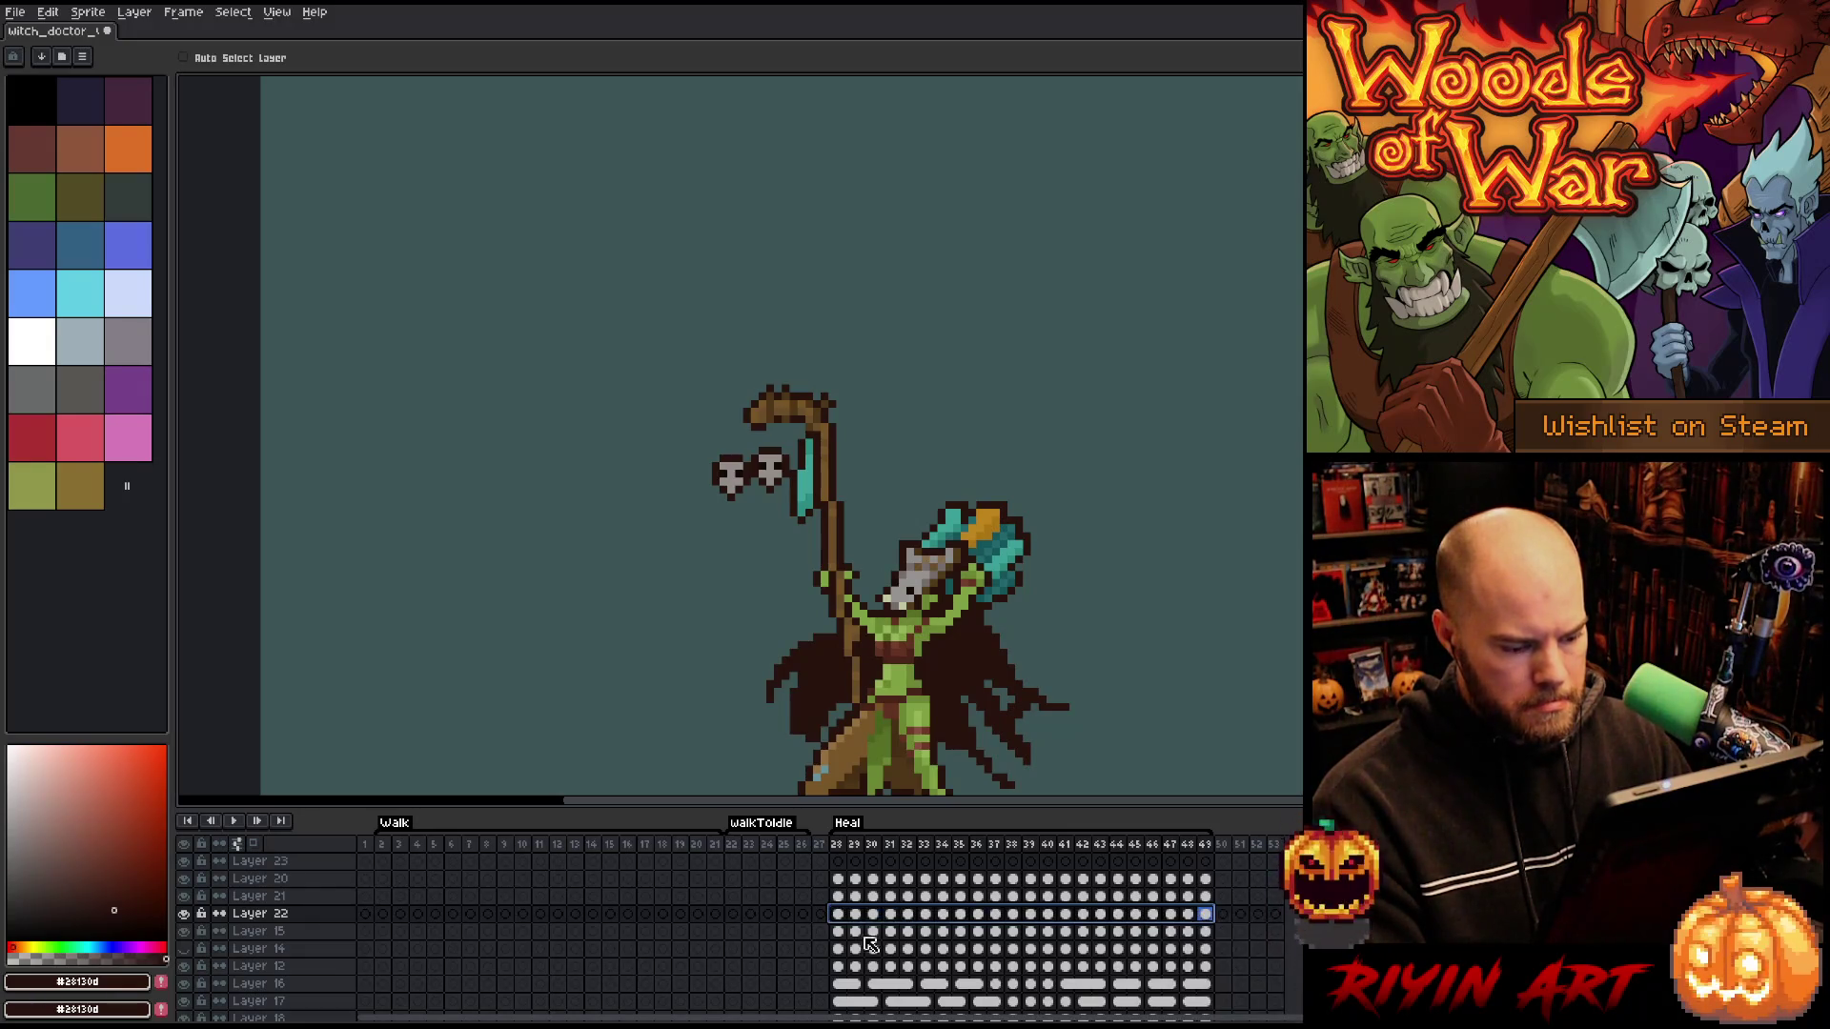
- Nudge the teal gem one pixel left and down on frame 28
{"action": "left_click", "coordinate": [839, 914]}
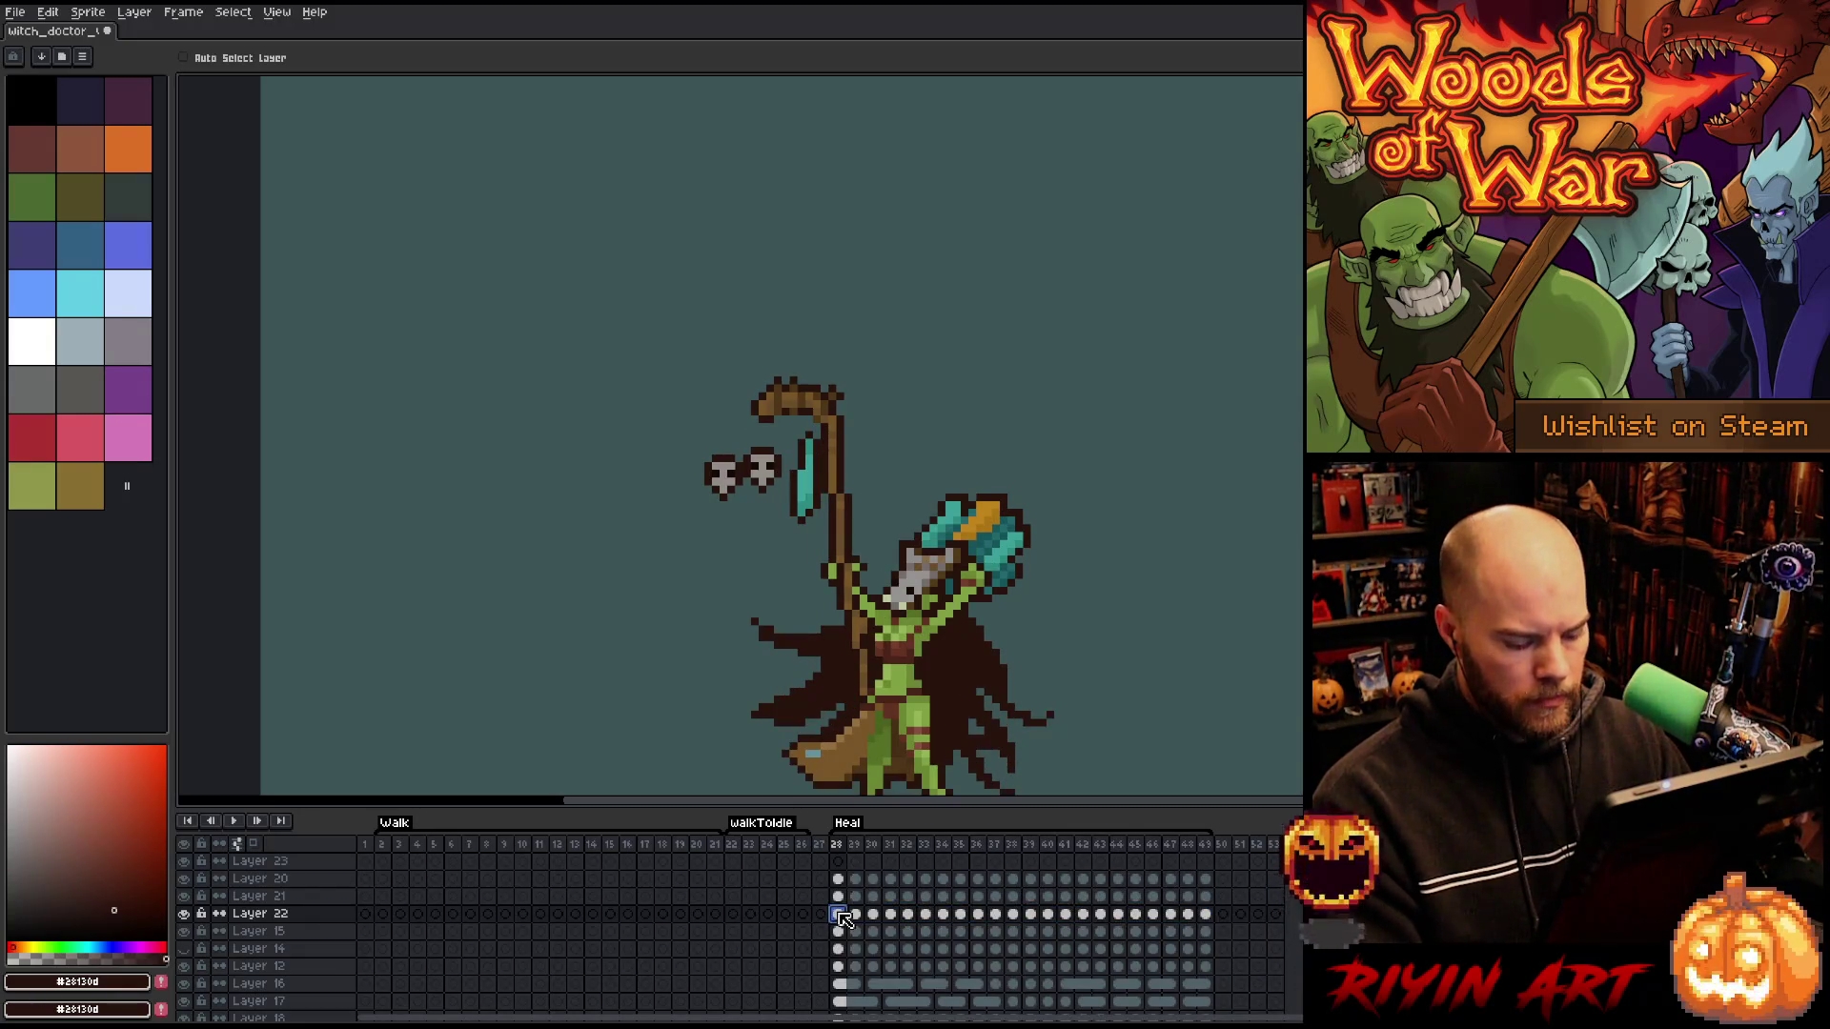
{"action": "key", "text": "Right"}
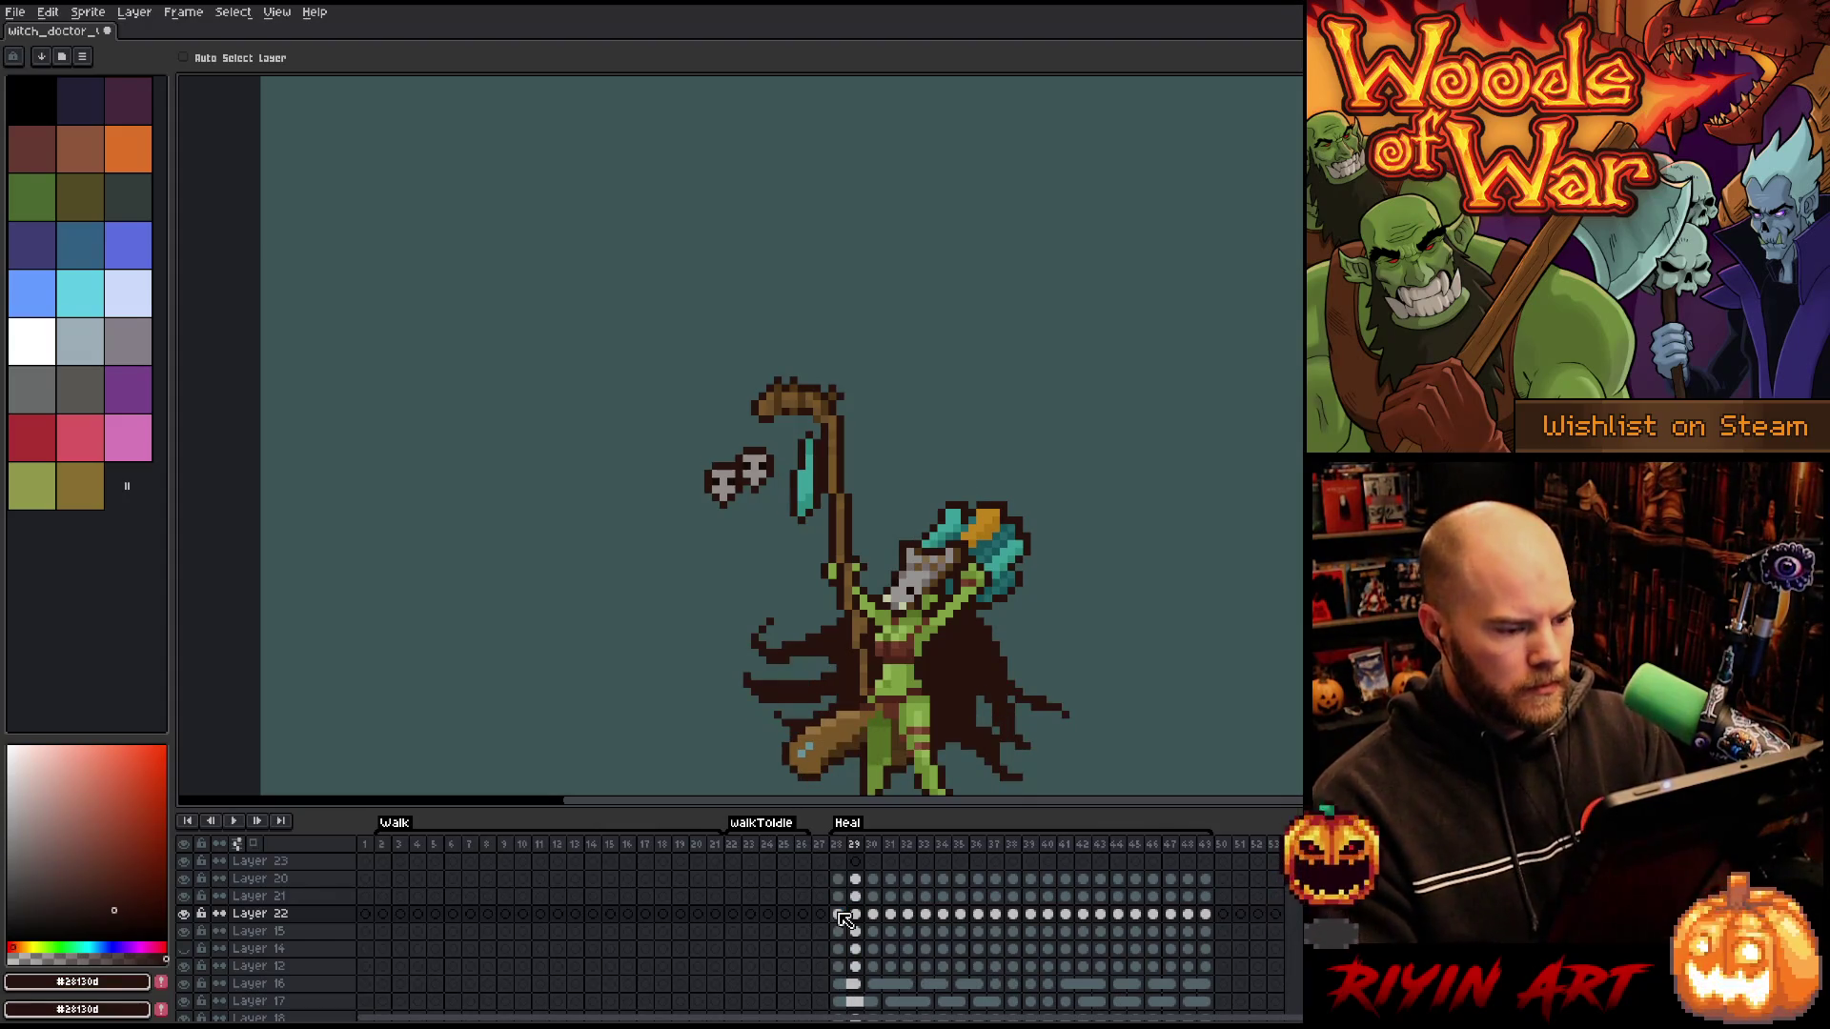
{"action": "key", "text": "ctrl+shift+d"}
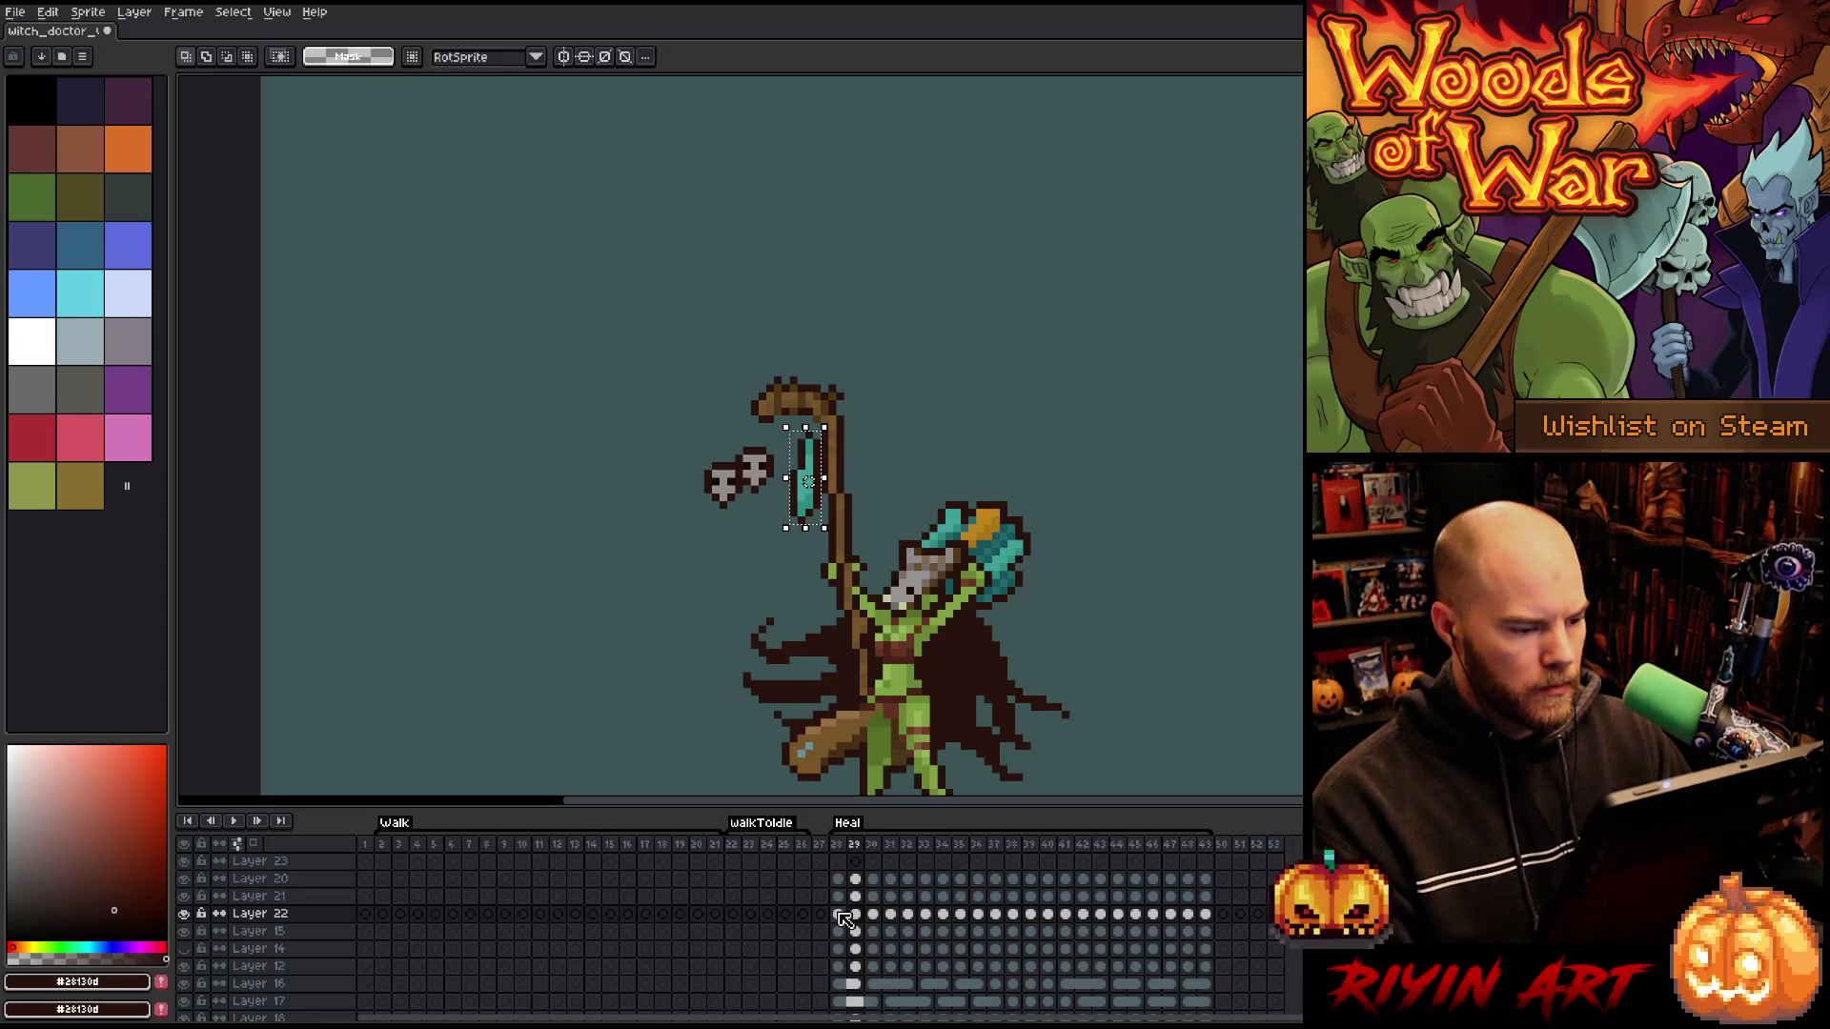
{"action": "left_click", "coordinate": [838, 914]}
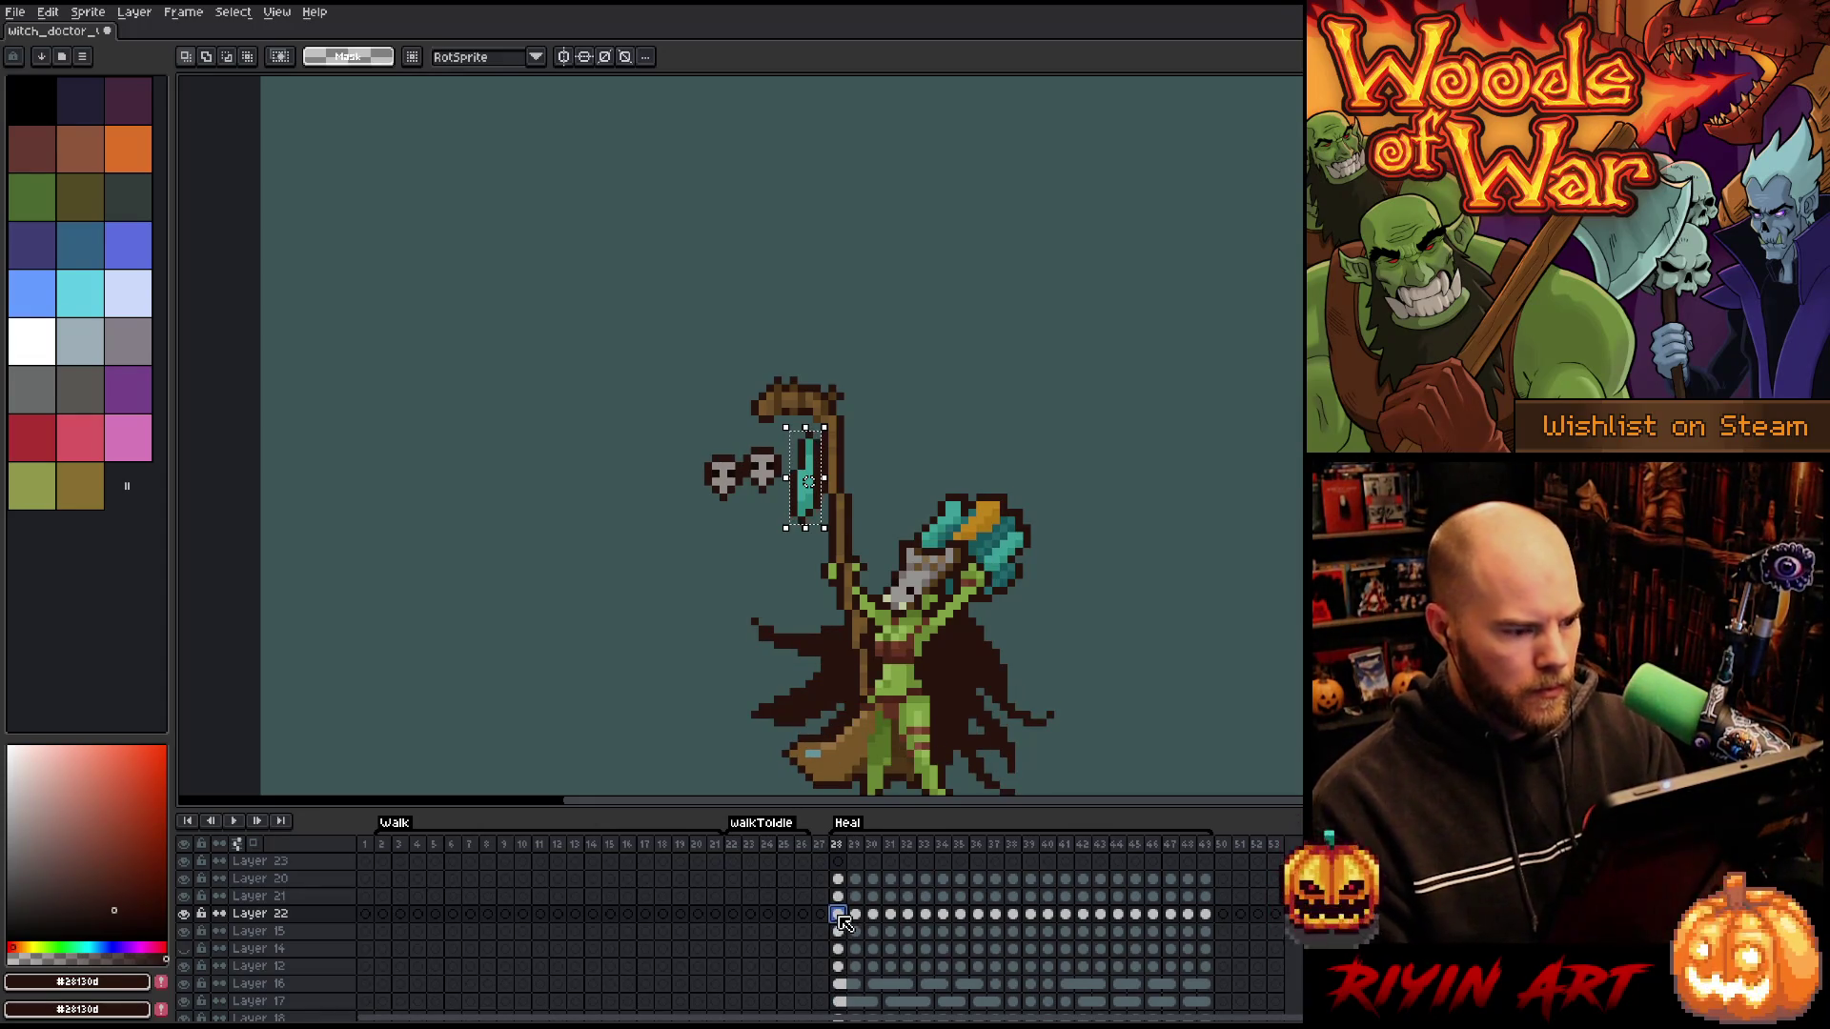
{"action": "key", "text": "Left"}
{"action": "key", "text": "Down"}
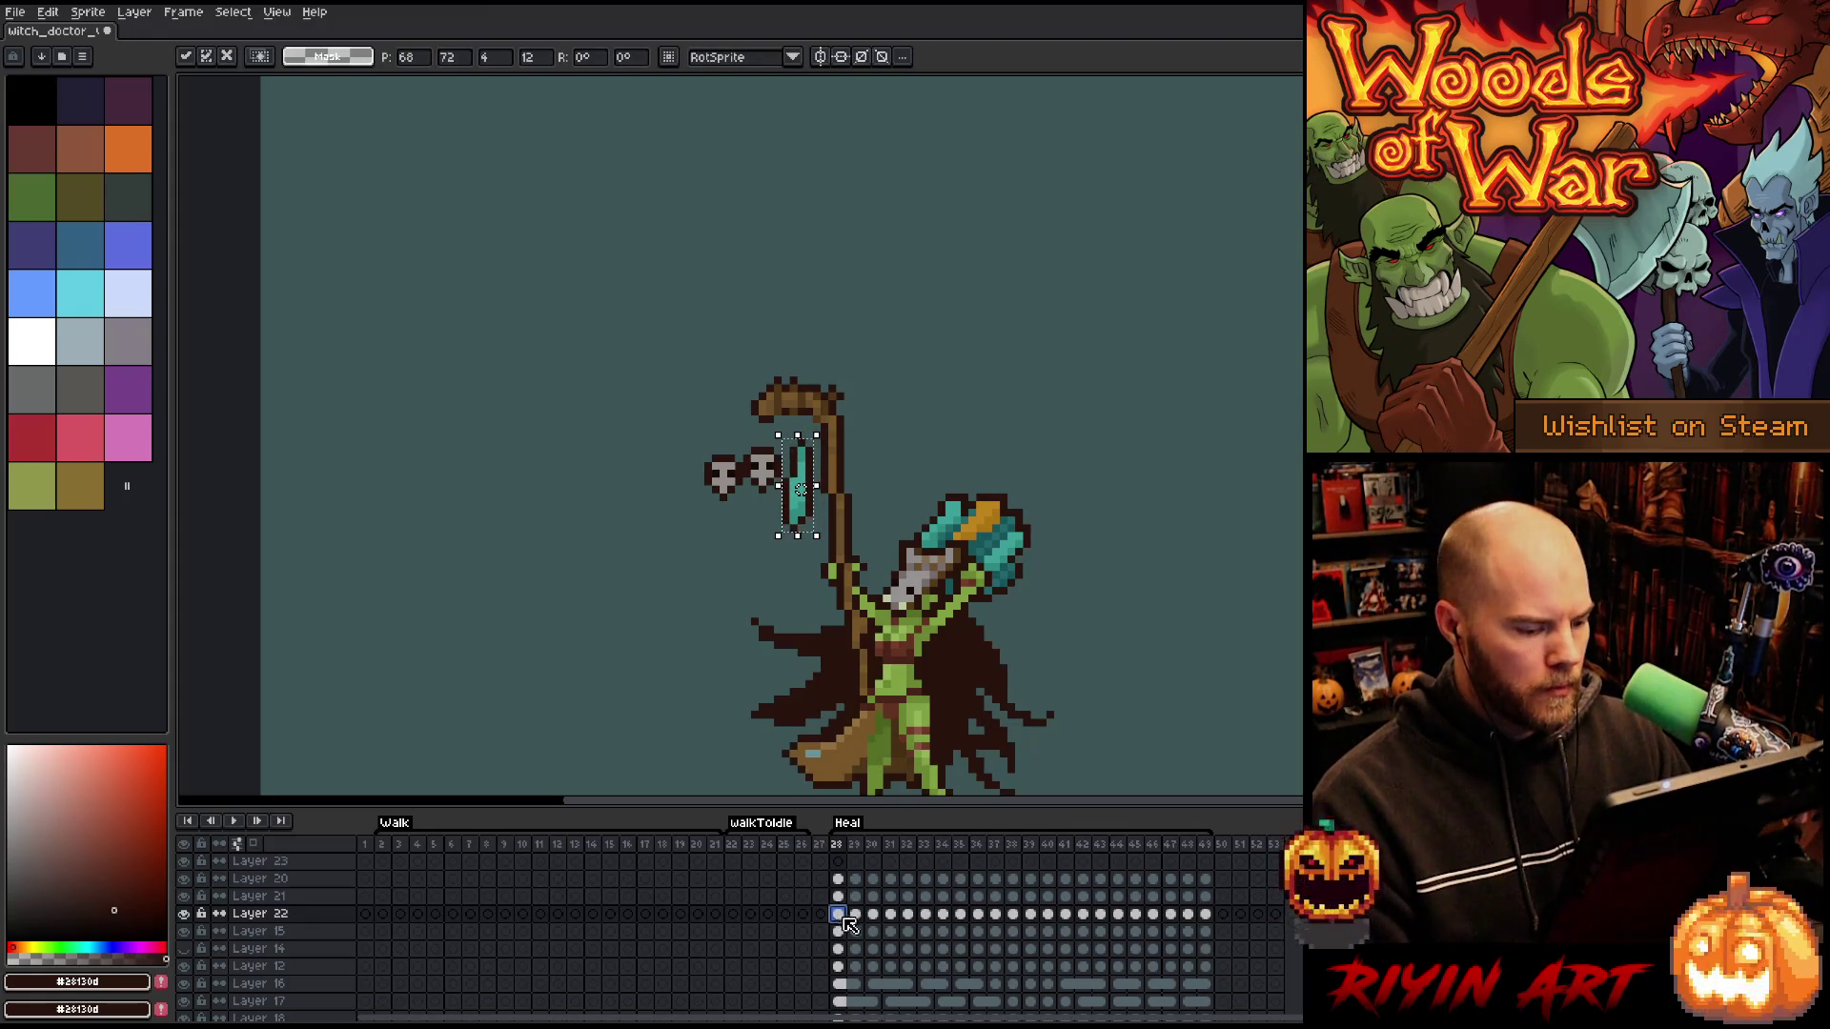
{"action": "left_click", "coordinate": [855, 914]}
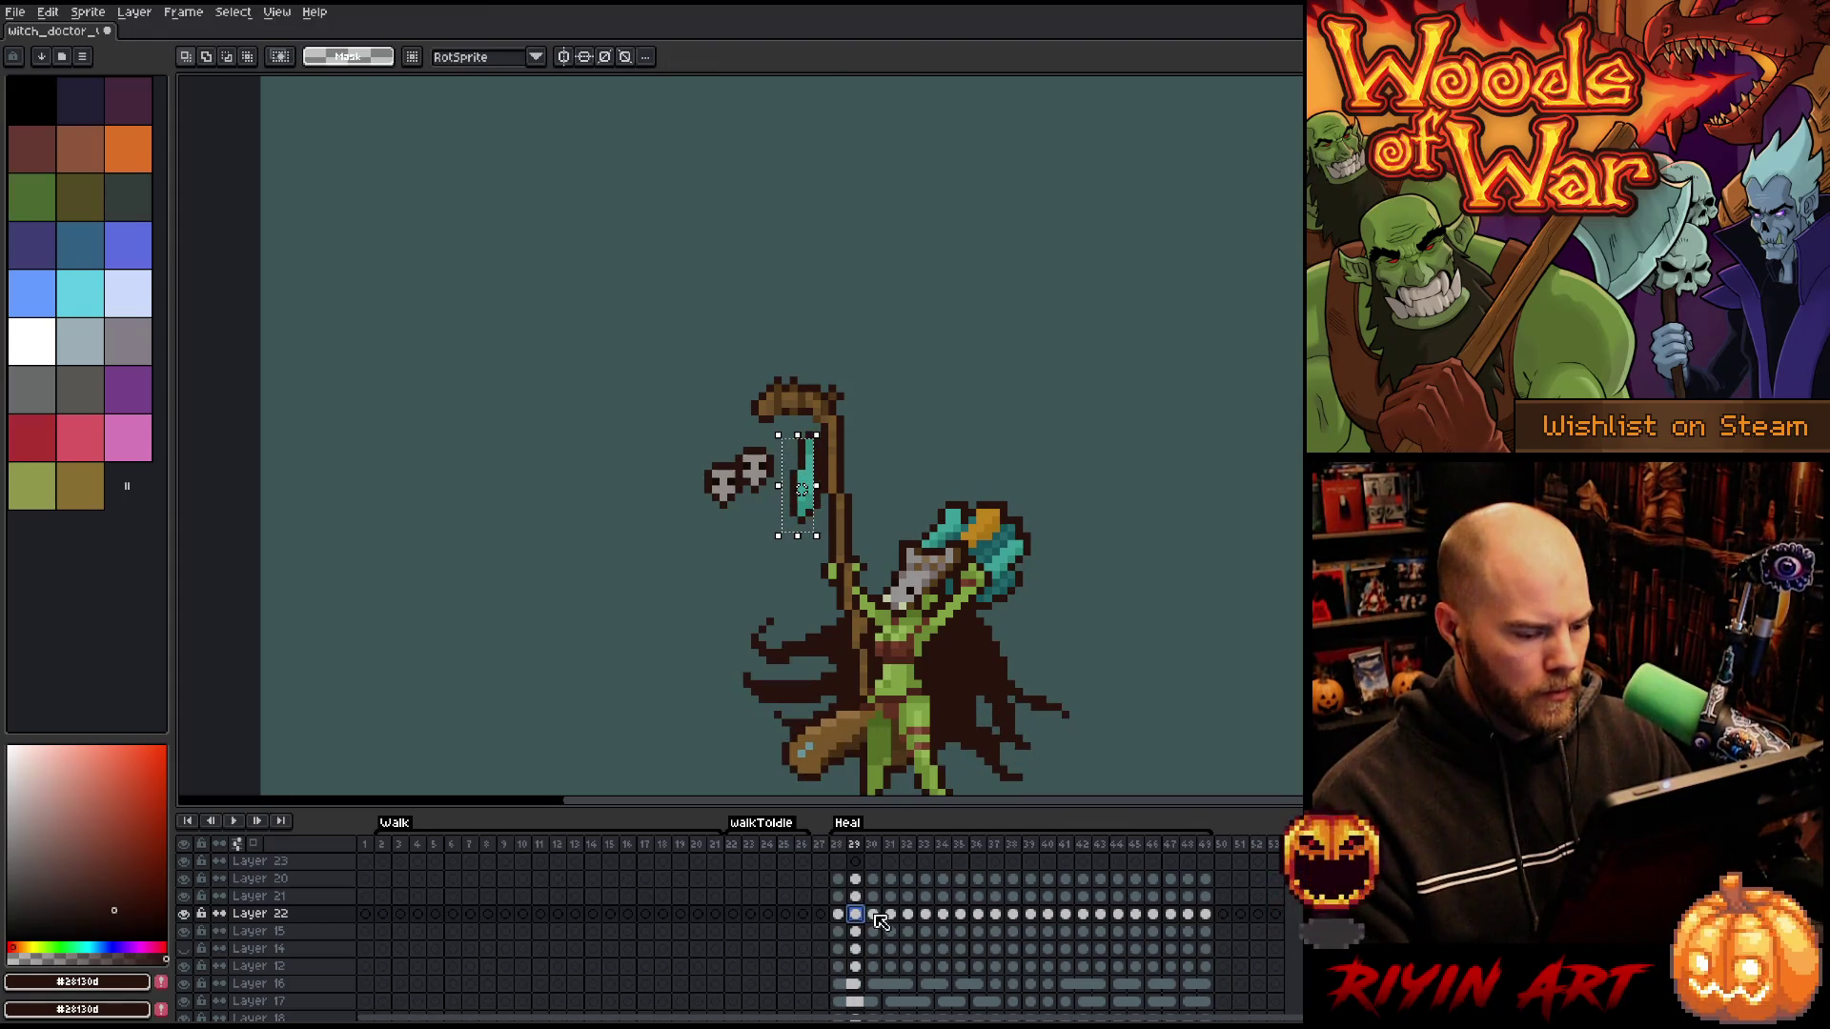
- Move the gem up and right on frame 30, then raise it and shift it 8 px right on frame 31
{"action": "left_click", "coordinate": [873, 915]}
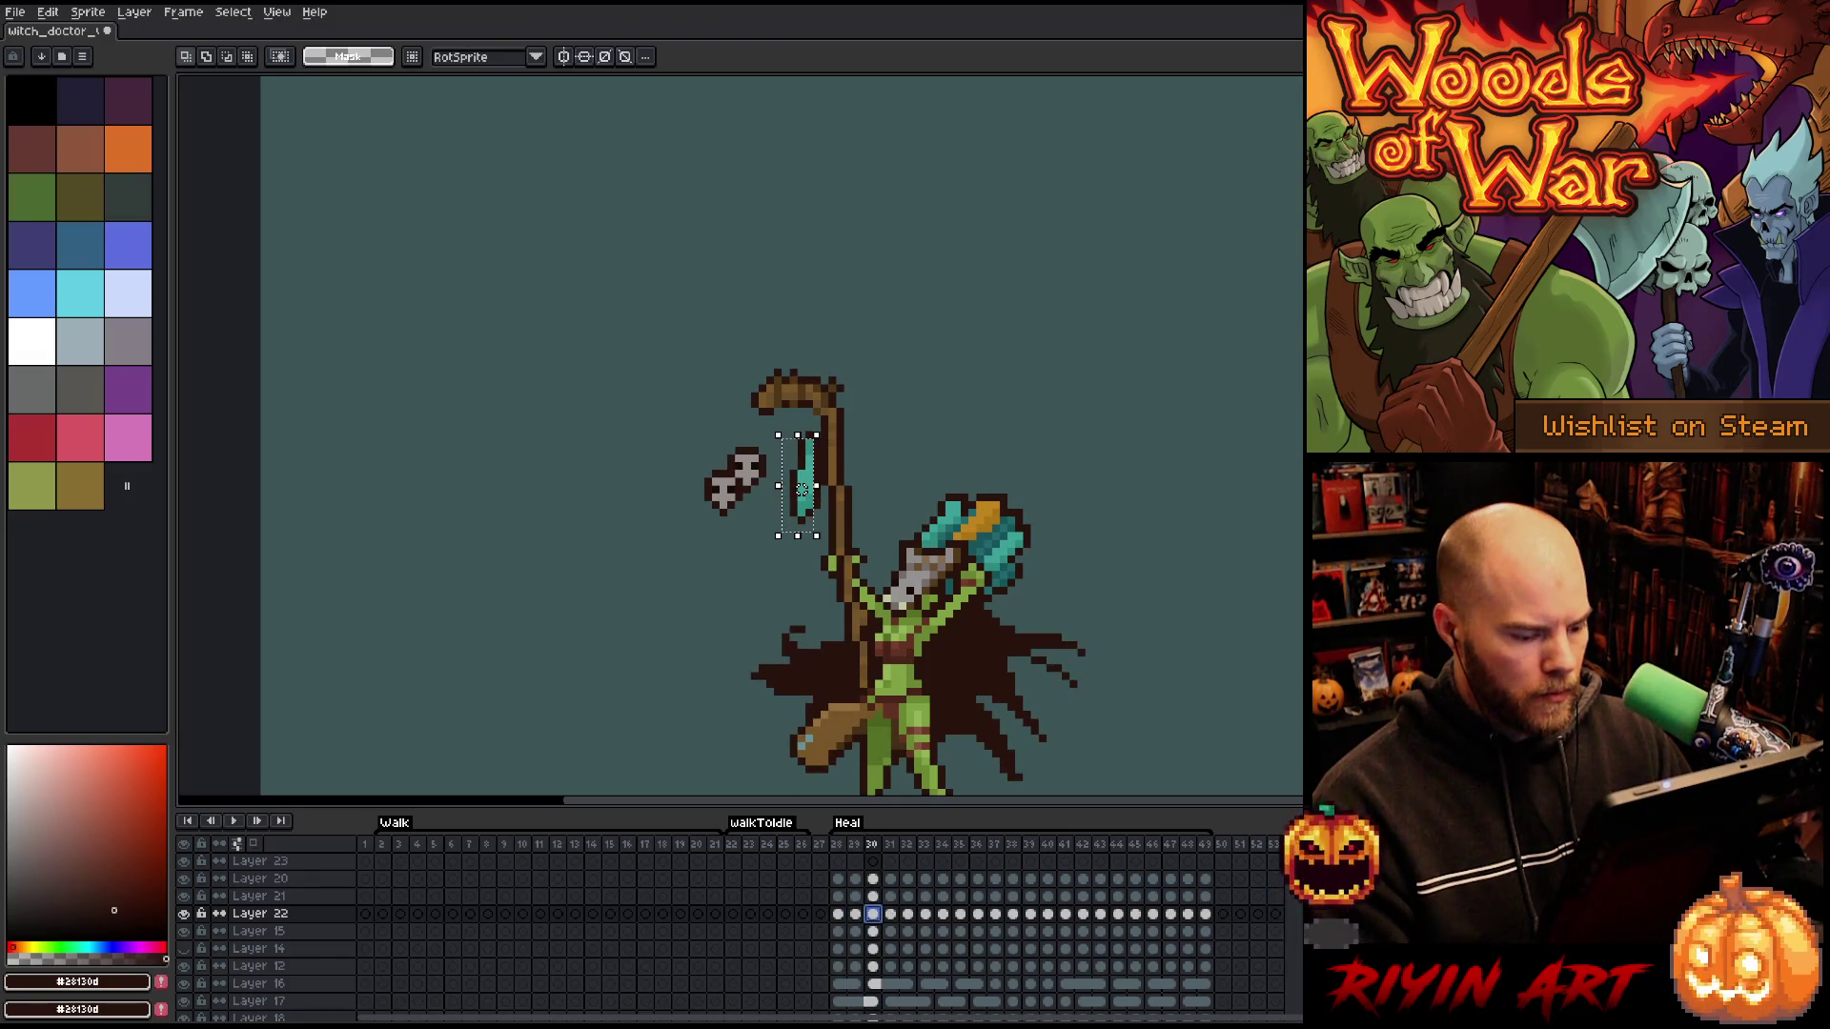
{"action": "left_click_drag", "start_coordinate": [803, 488], "coordinate": [808, 474]}
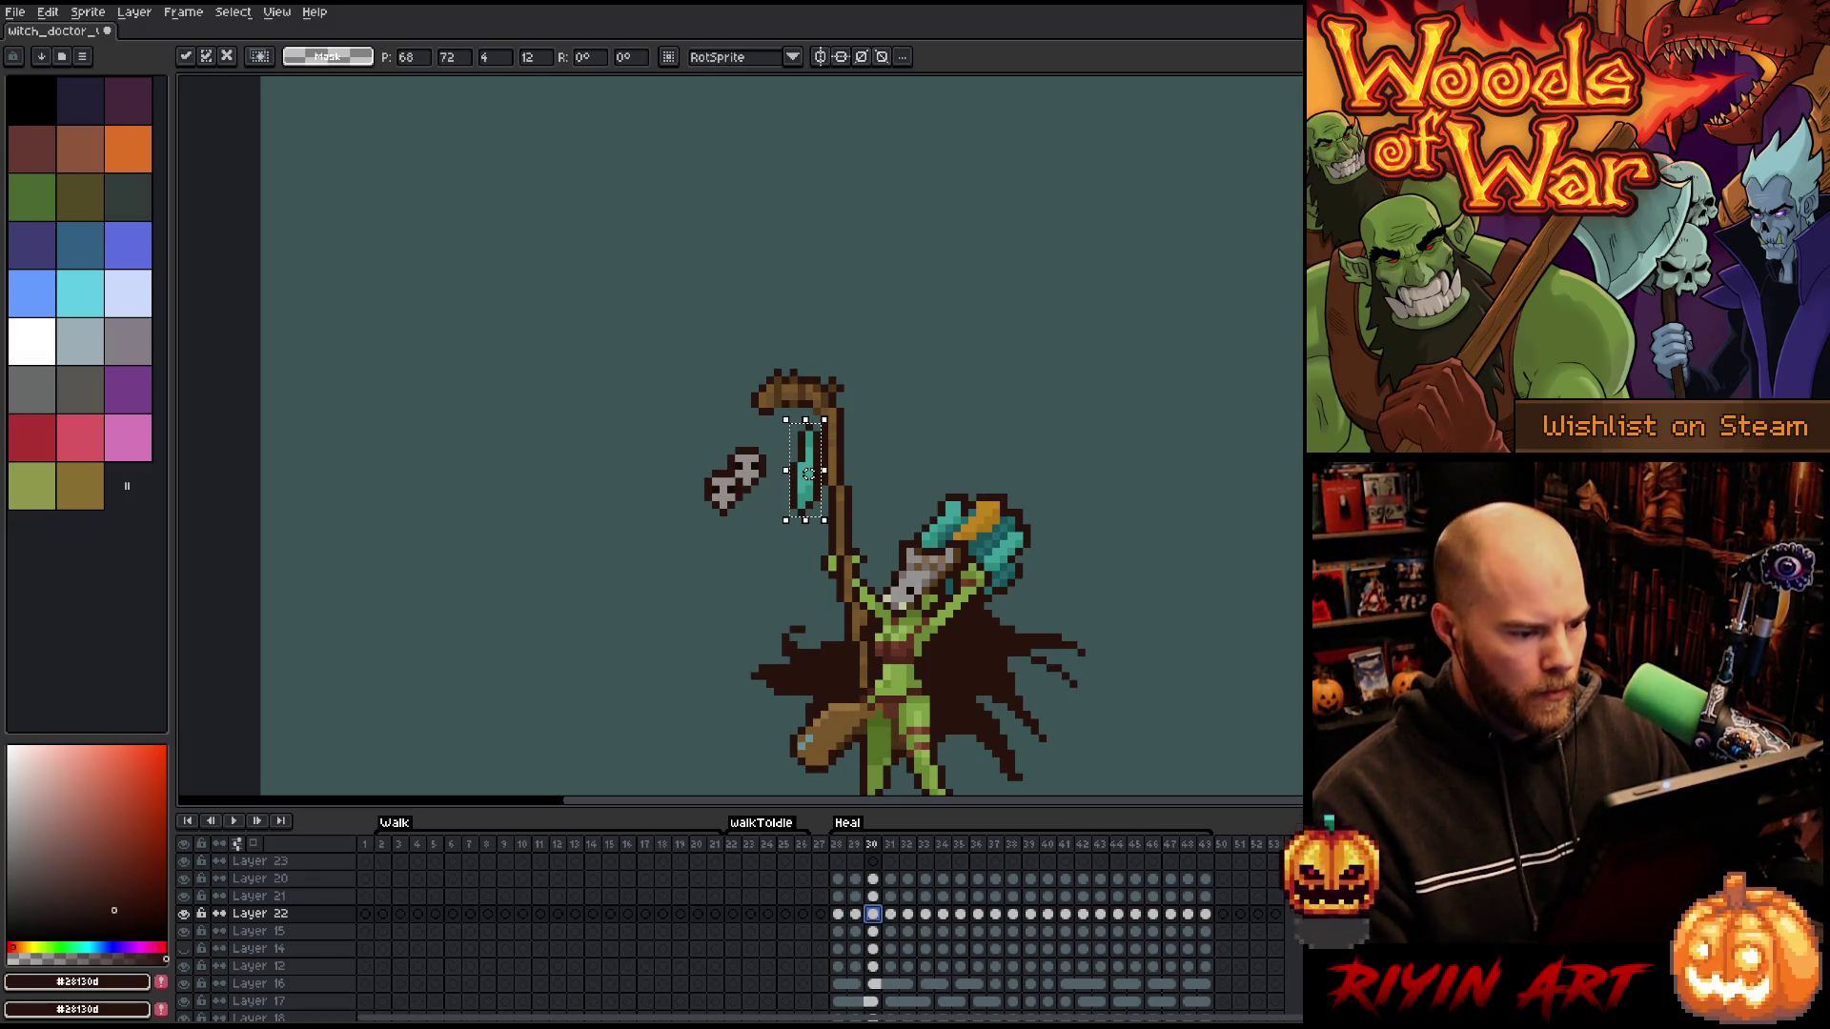
{"action": "key", "text": "period"}
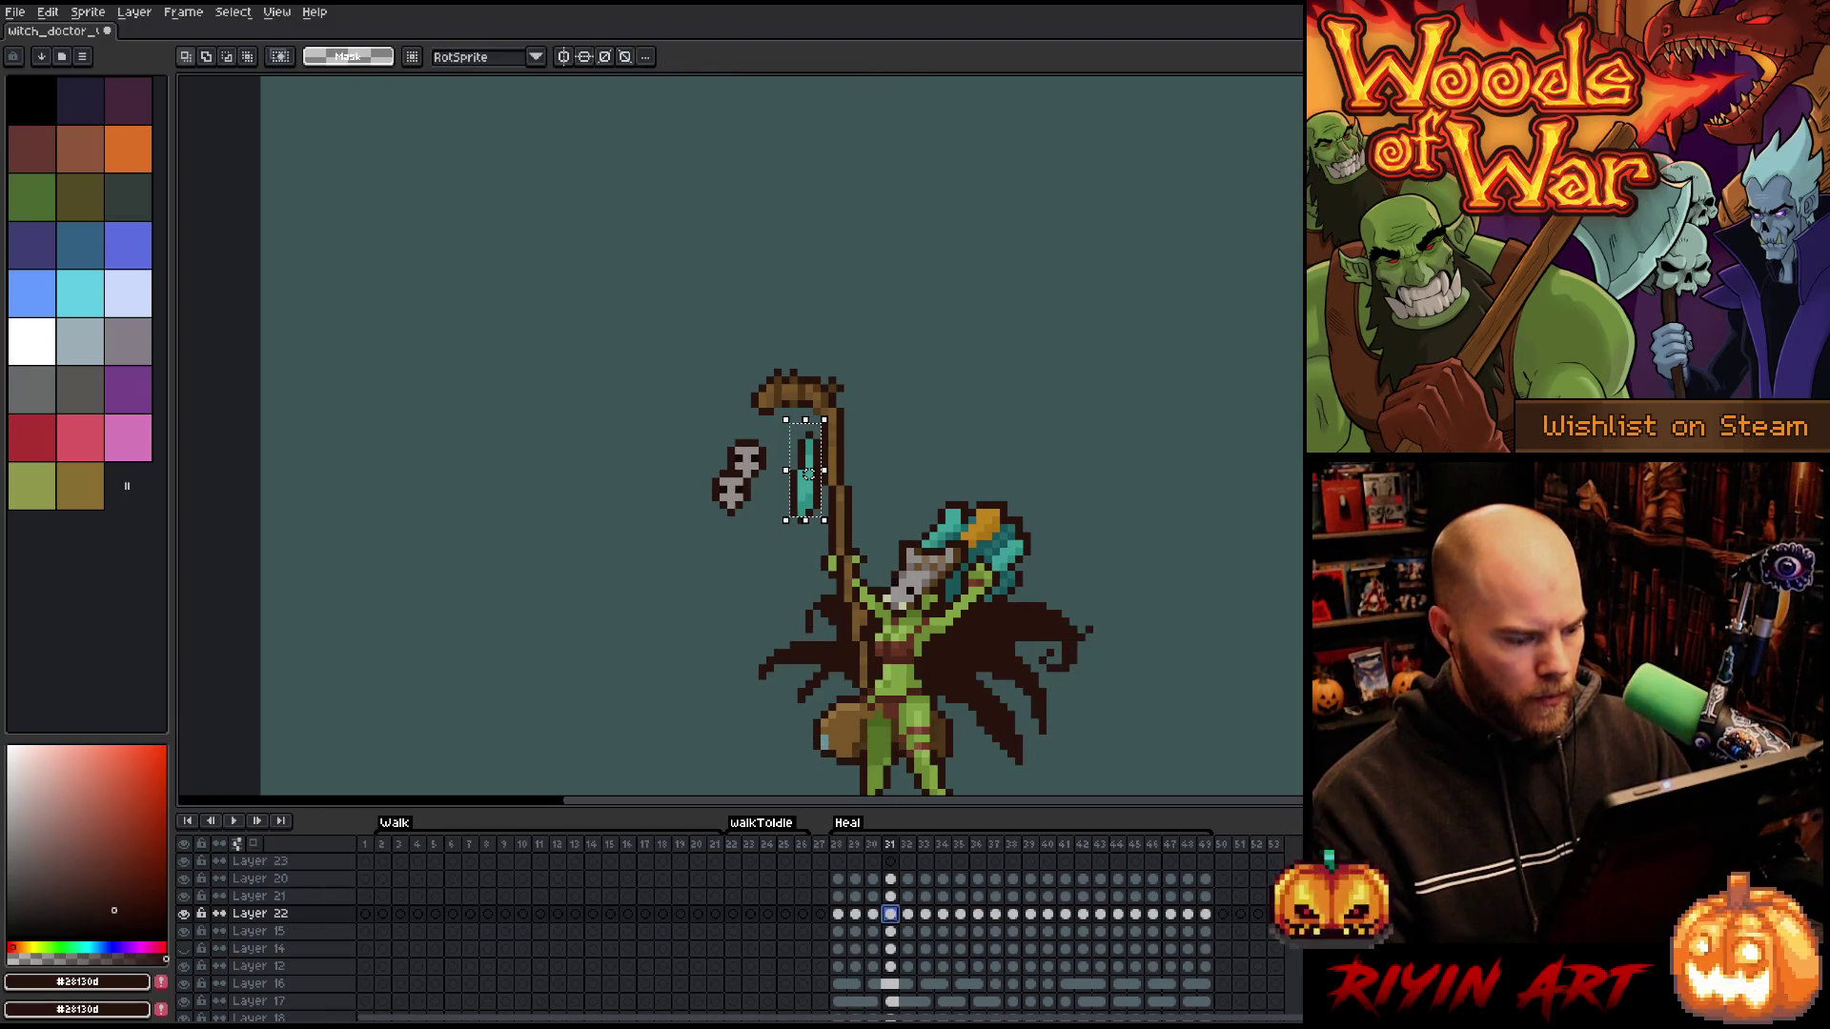
{"action": "left_click_drag", "start_coordinate": [808, 474], "coordinate": [808, 466]}
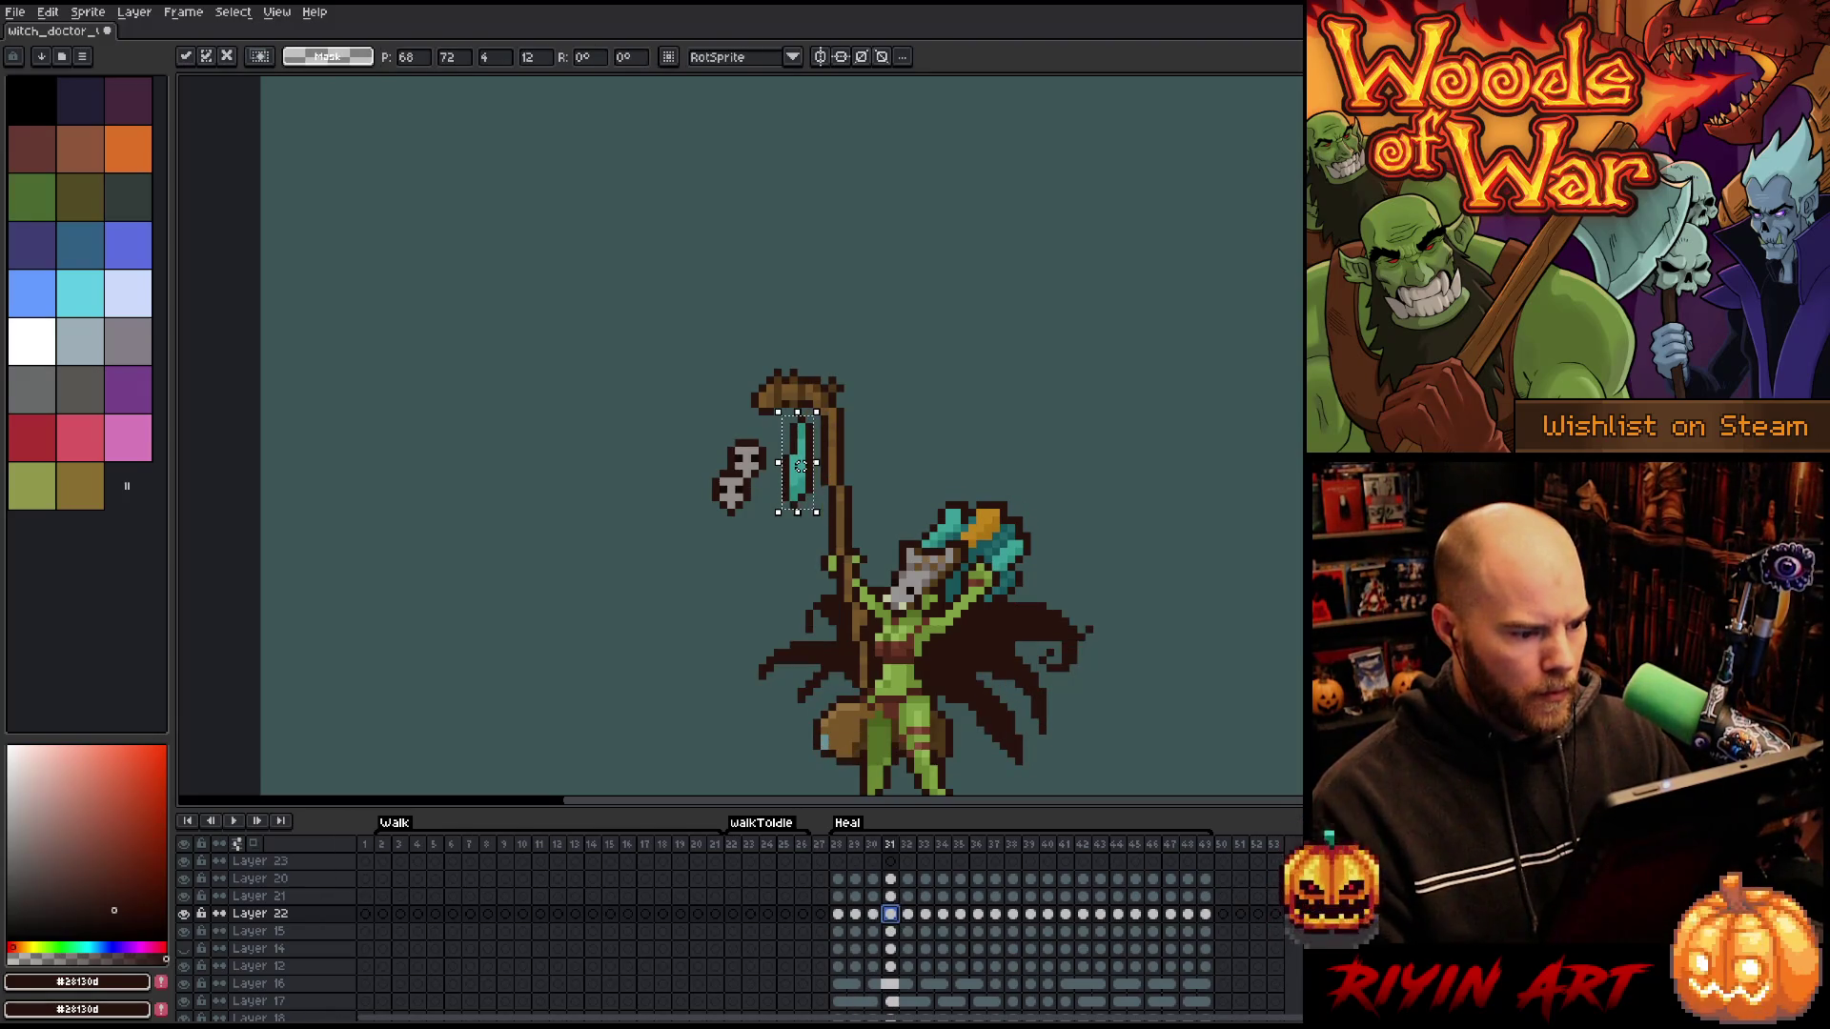
{"action": "key", "text": "Return"}
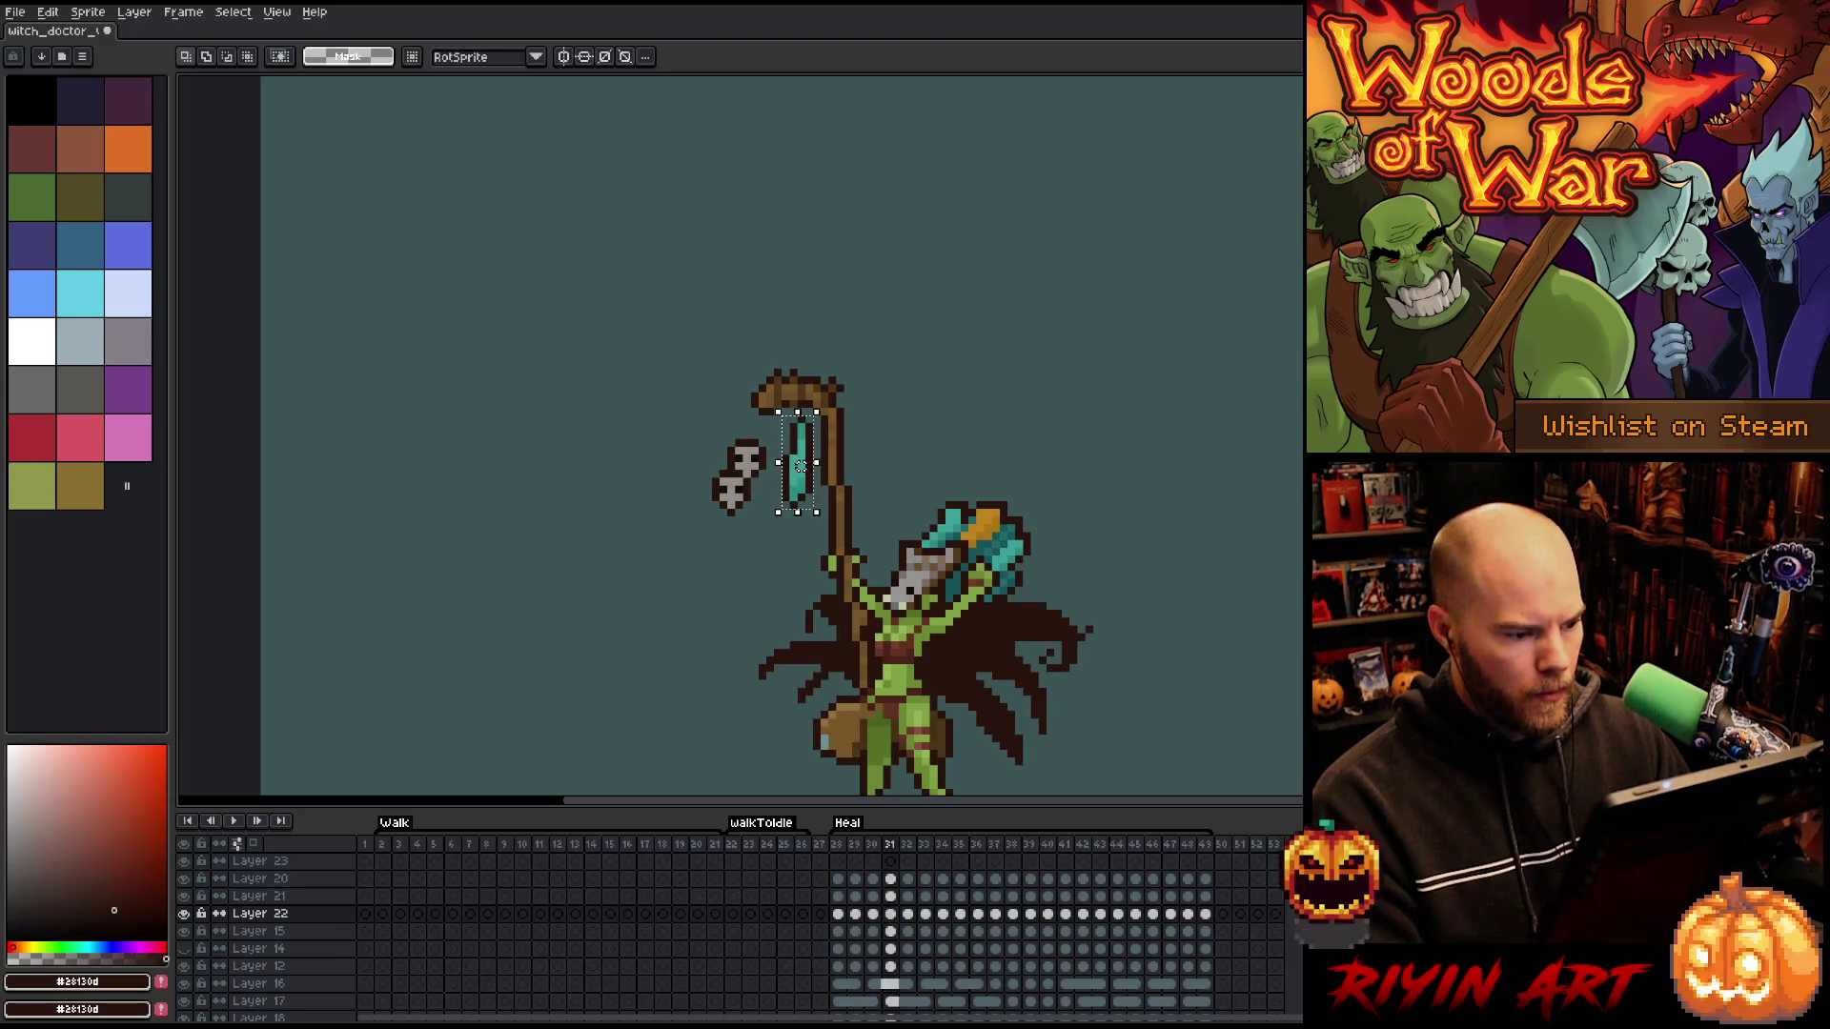
{"action": "left_click_drag", "start_coordinate": [800, 466], "coordinate": [808, 466]}
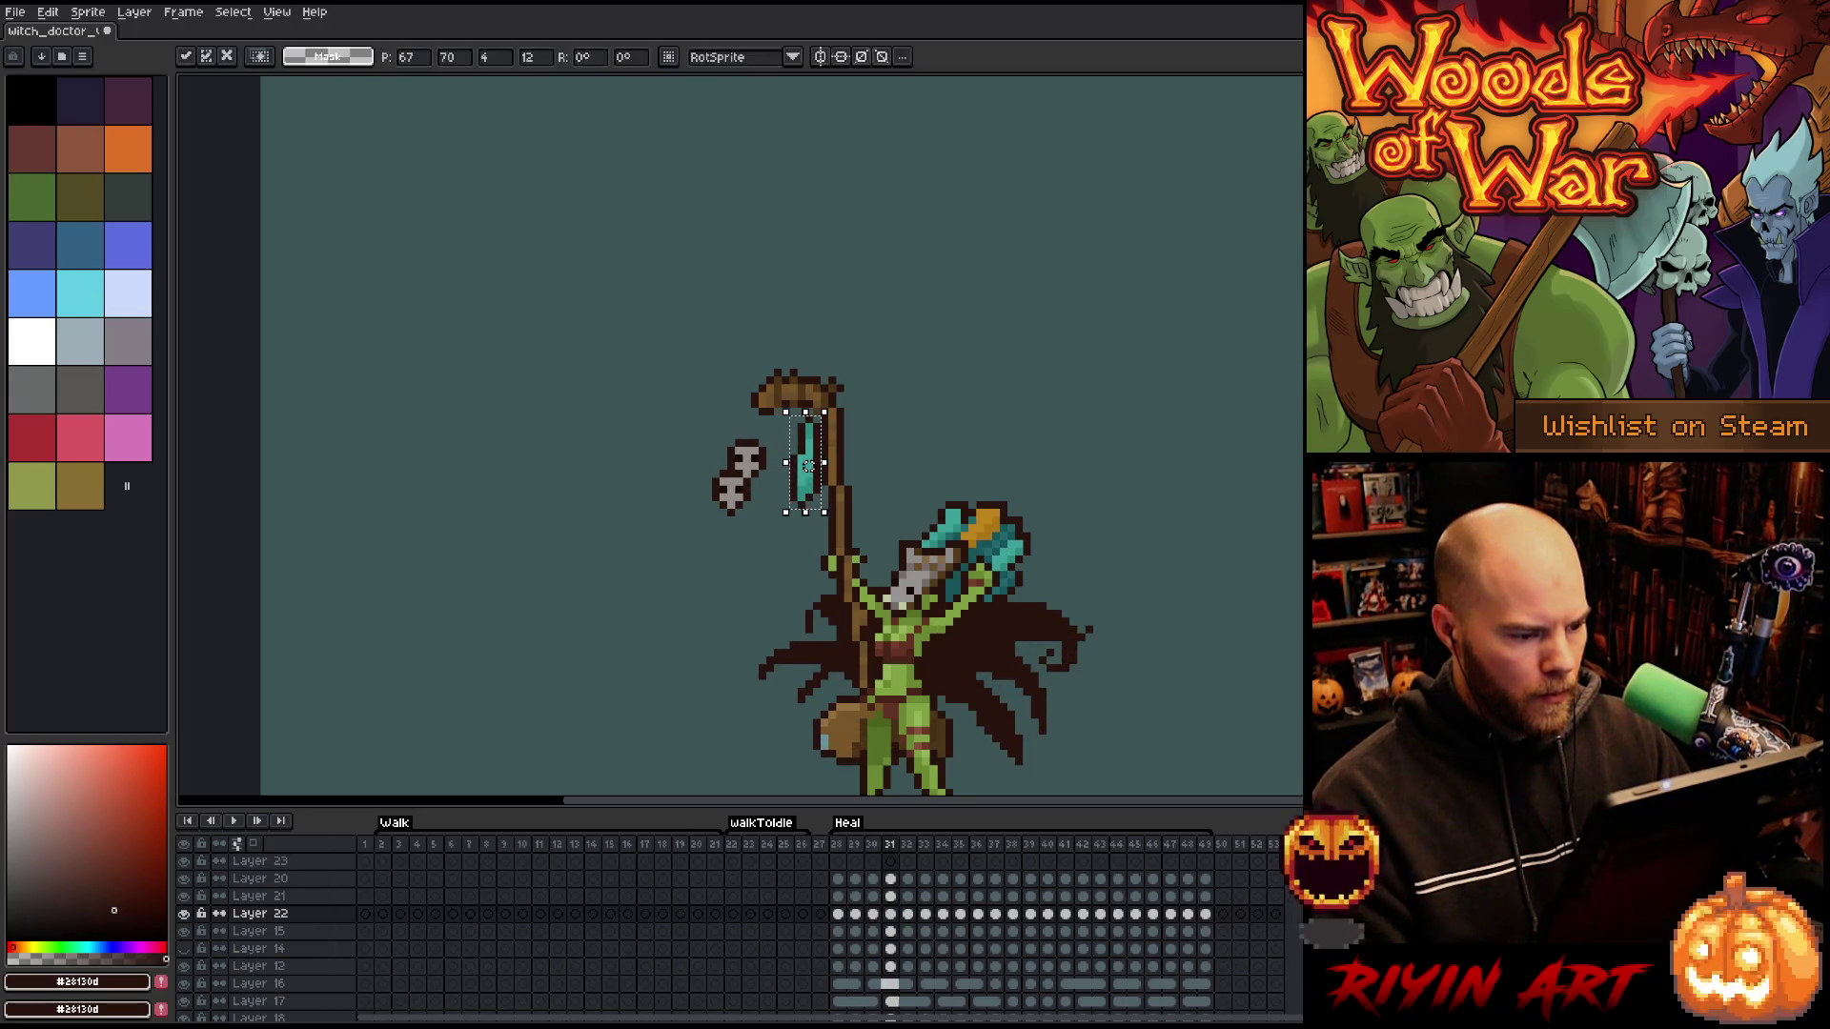
{"action": "key", "text": "Return"}
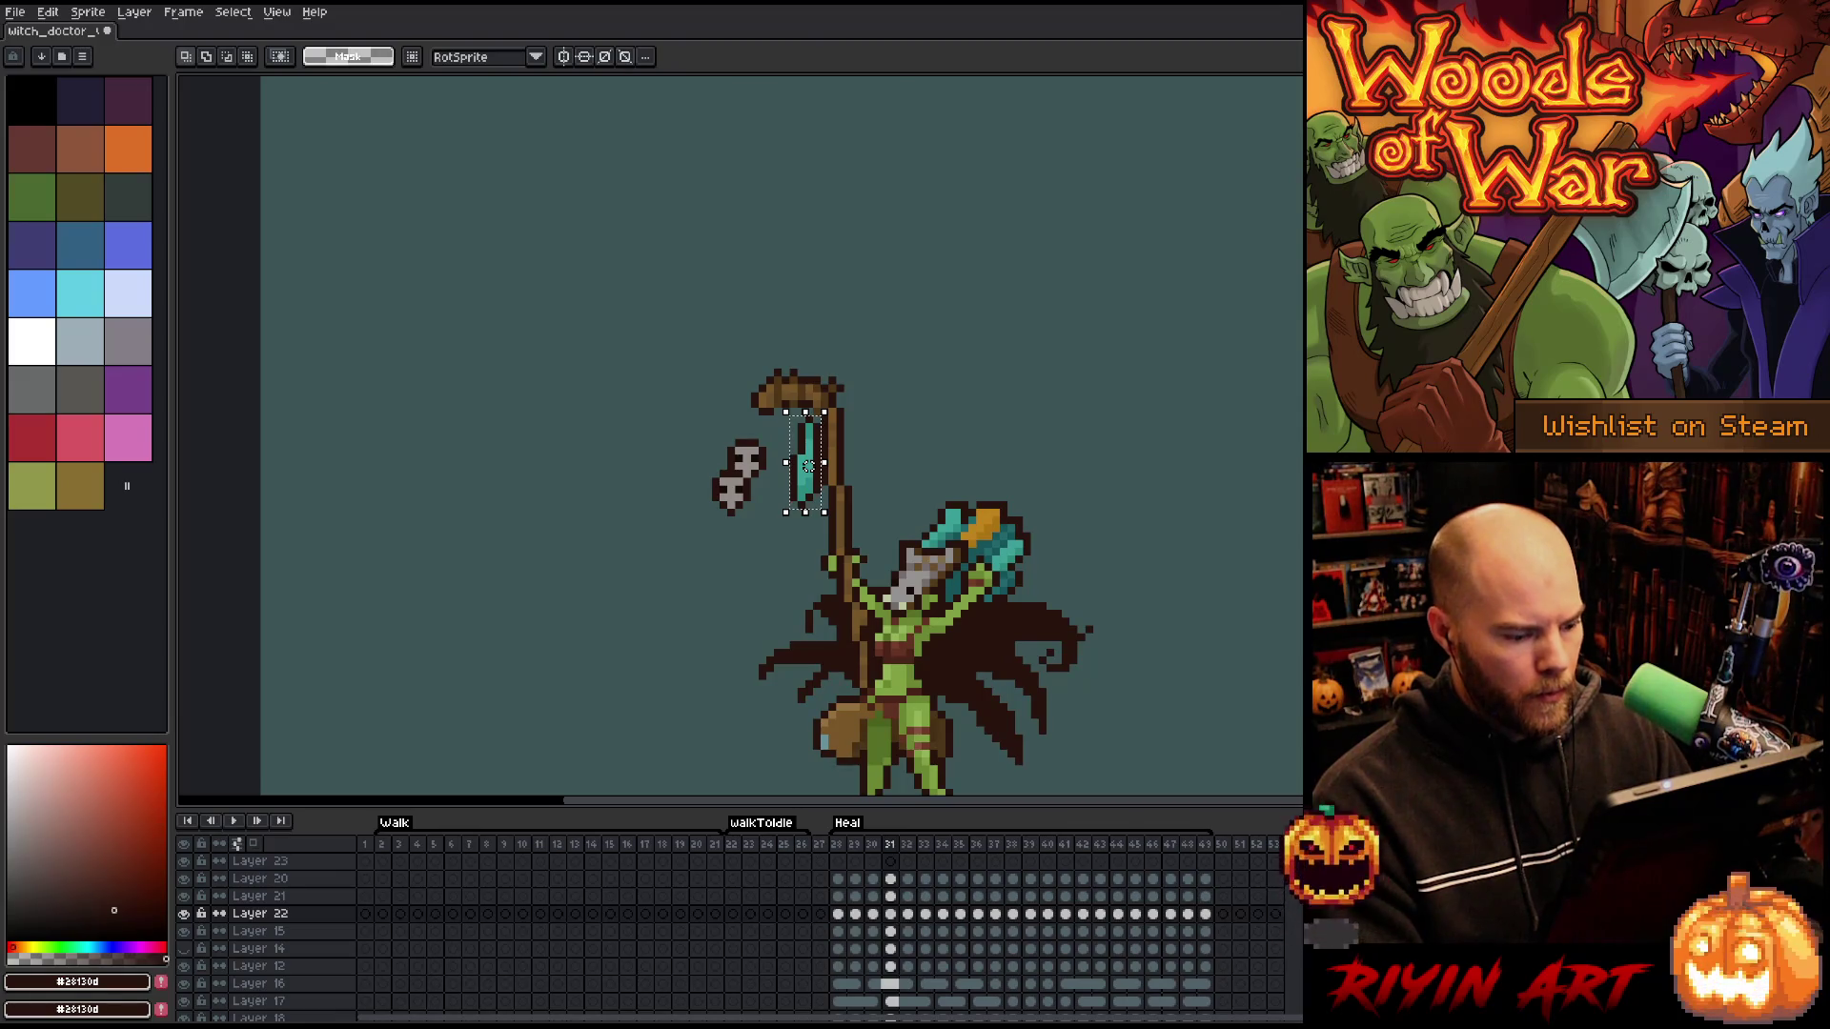
- Nudge the gem left on frame 31, move it up and left on frame 32, and replay the animation
{"action": "key", "text": "period"}
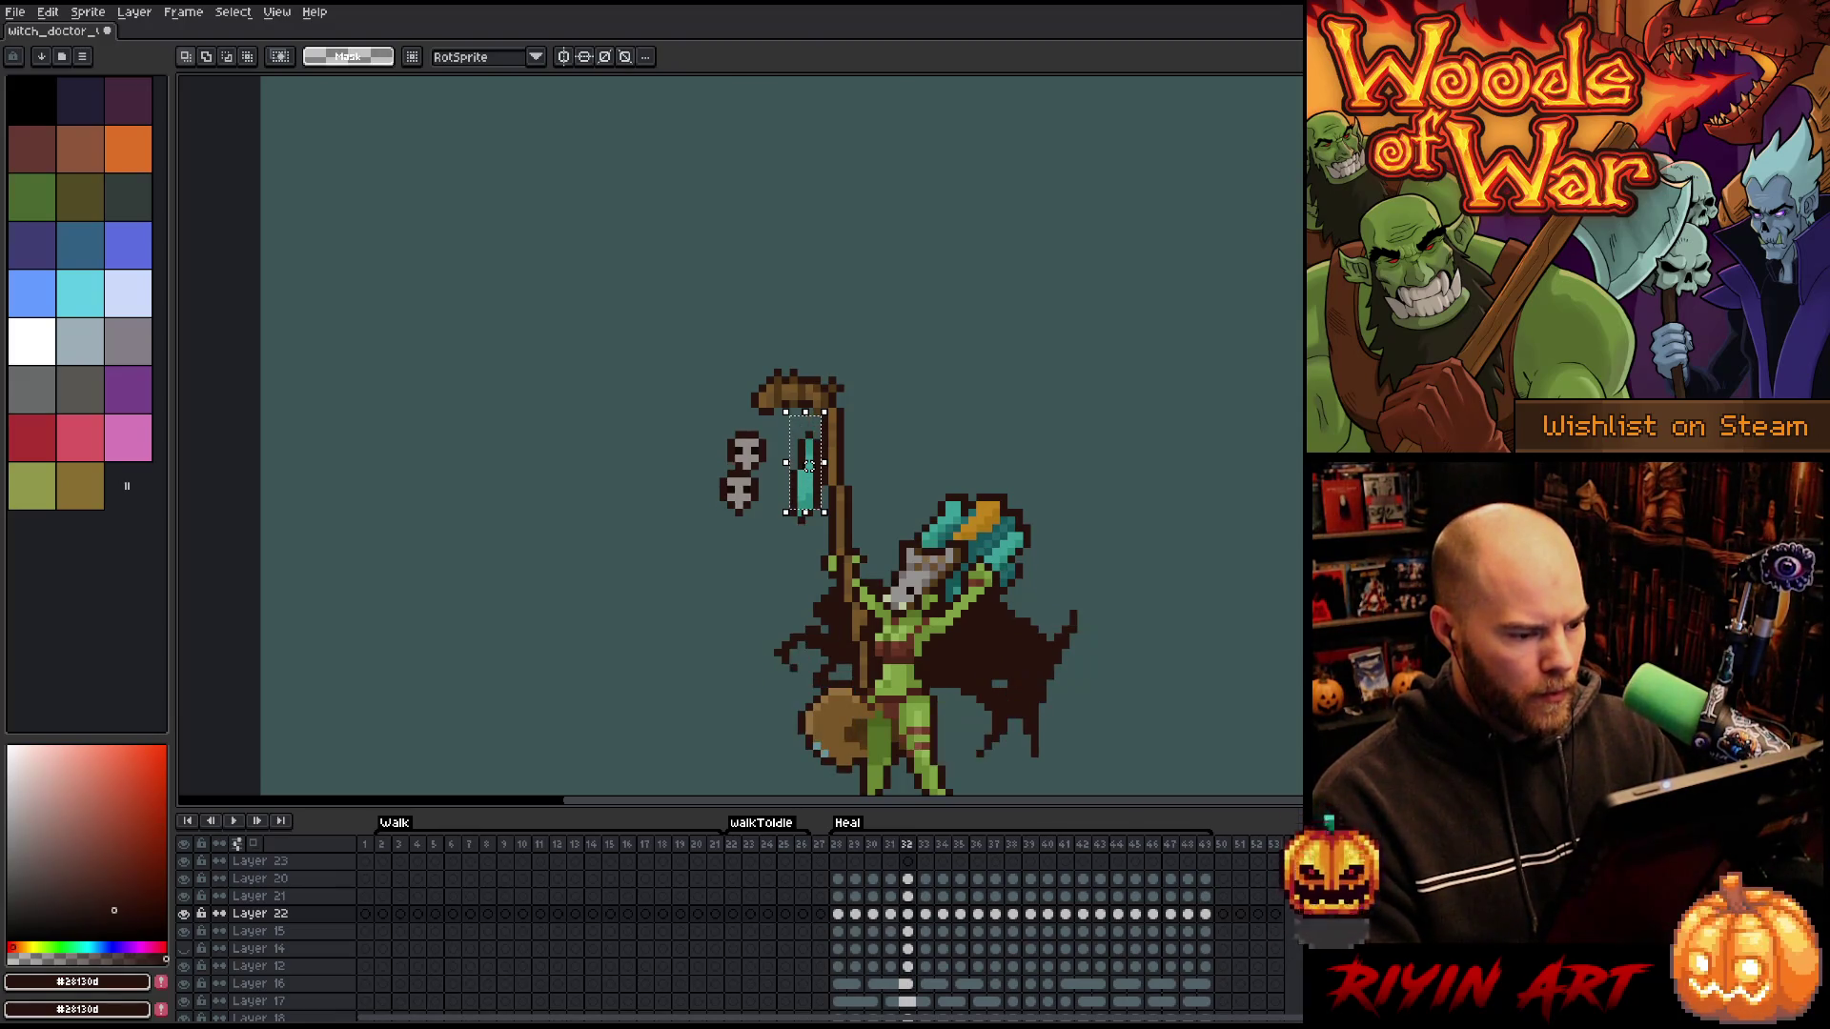
{"action": "key", "text": "comma"}
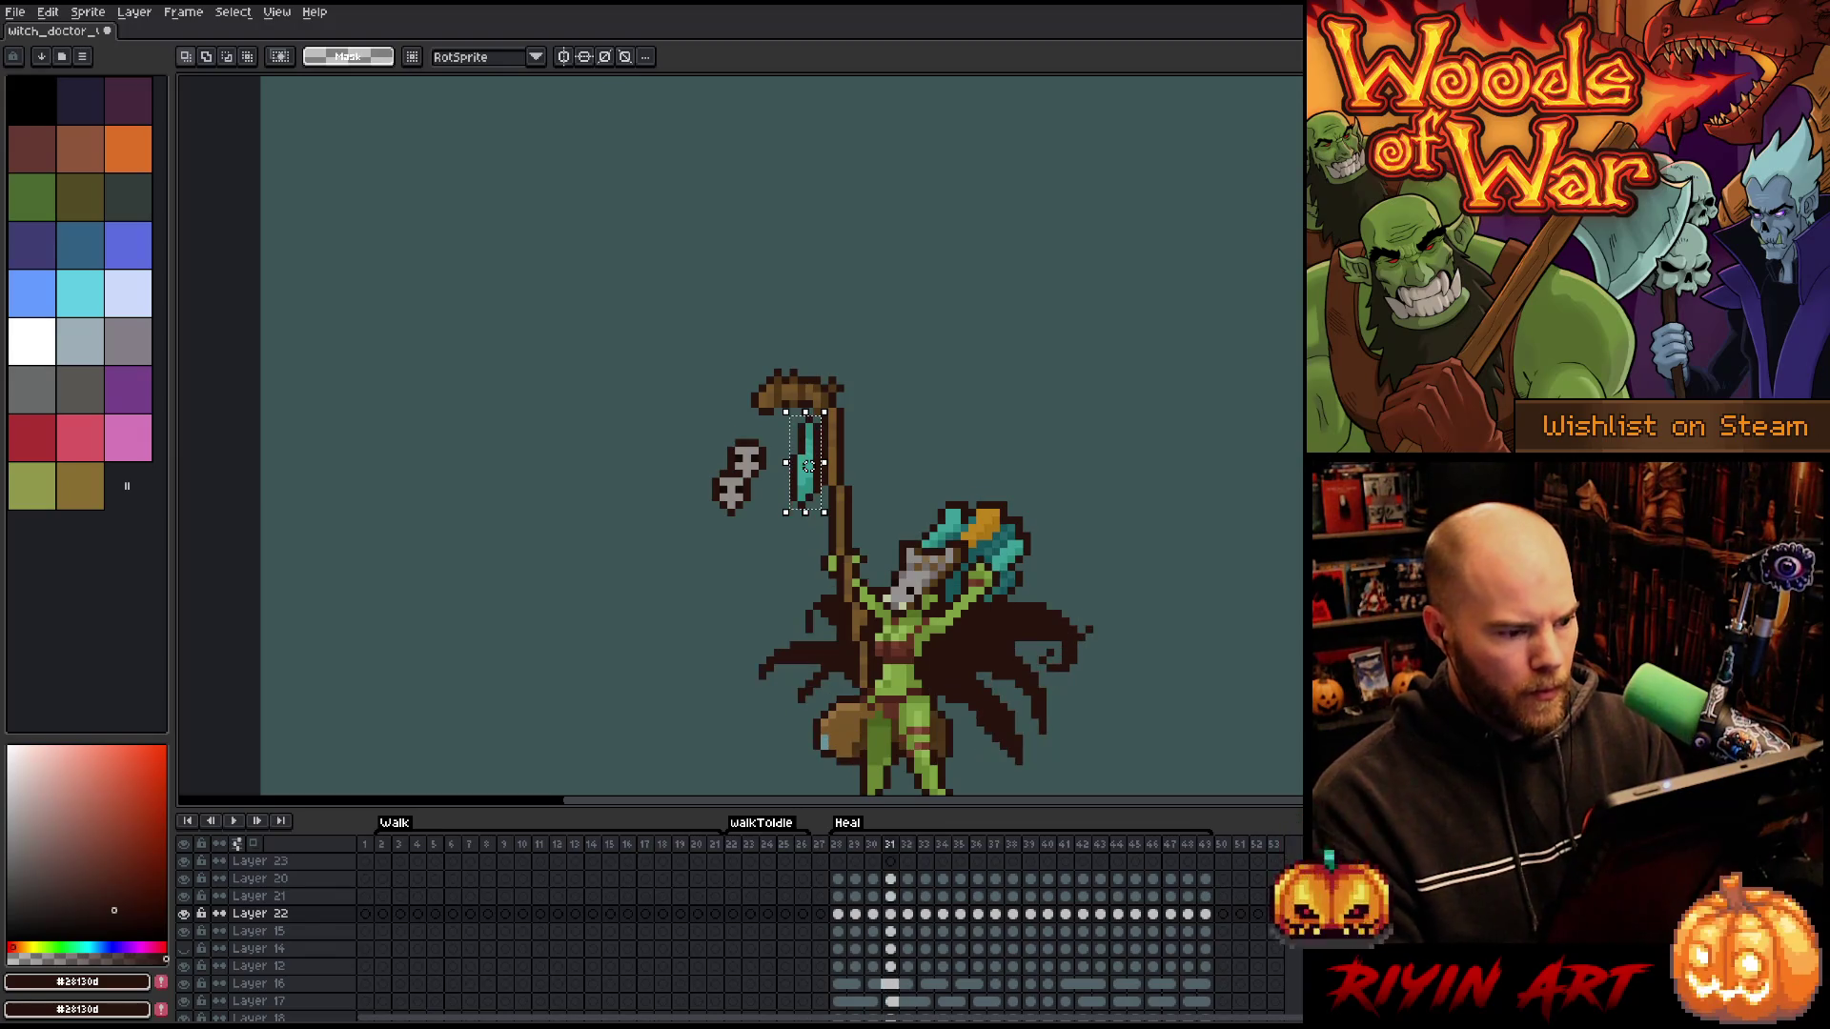
{"action": "key", "text": "Left"}
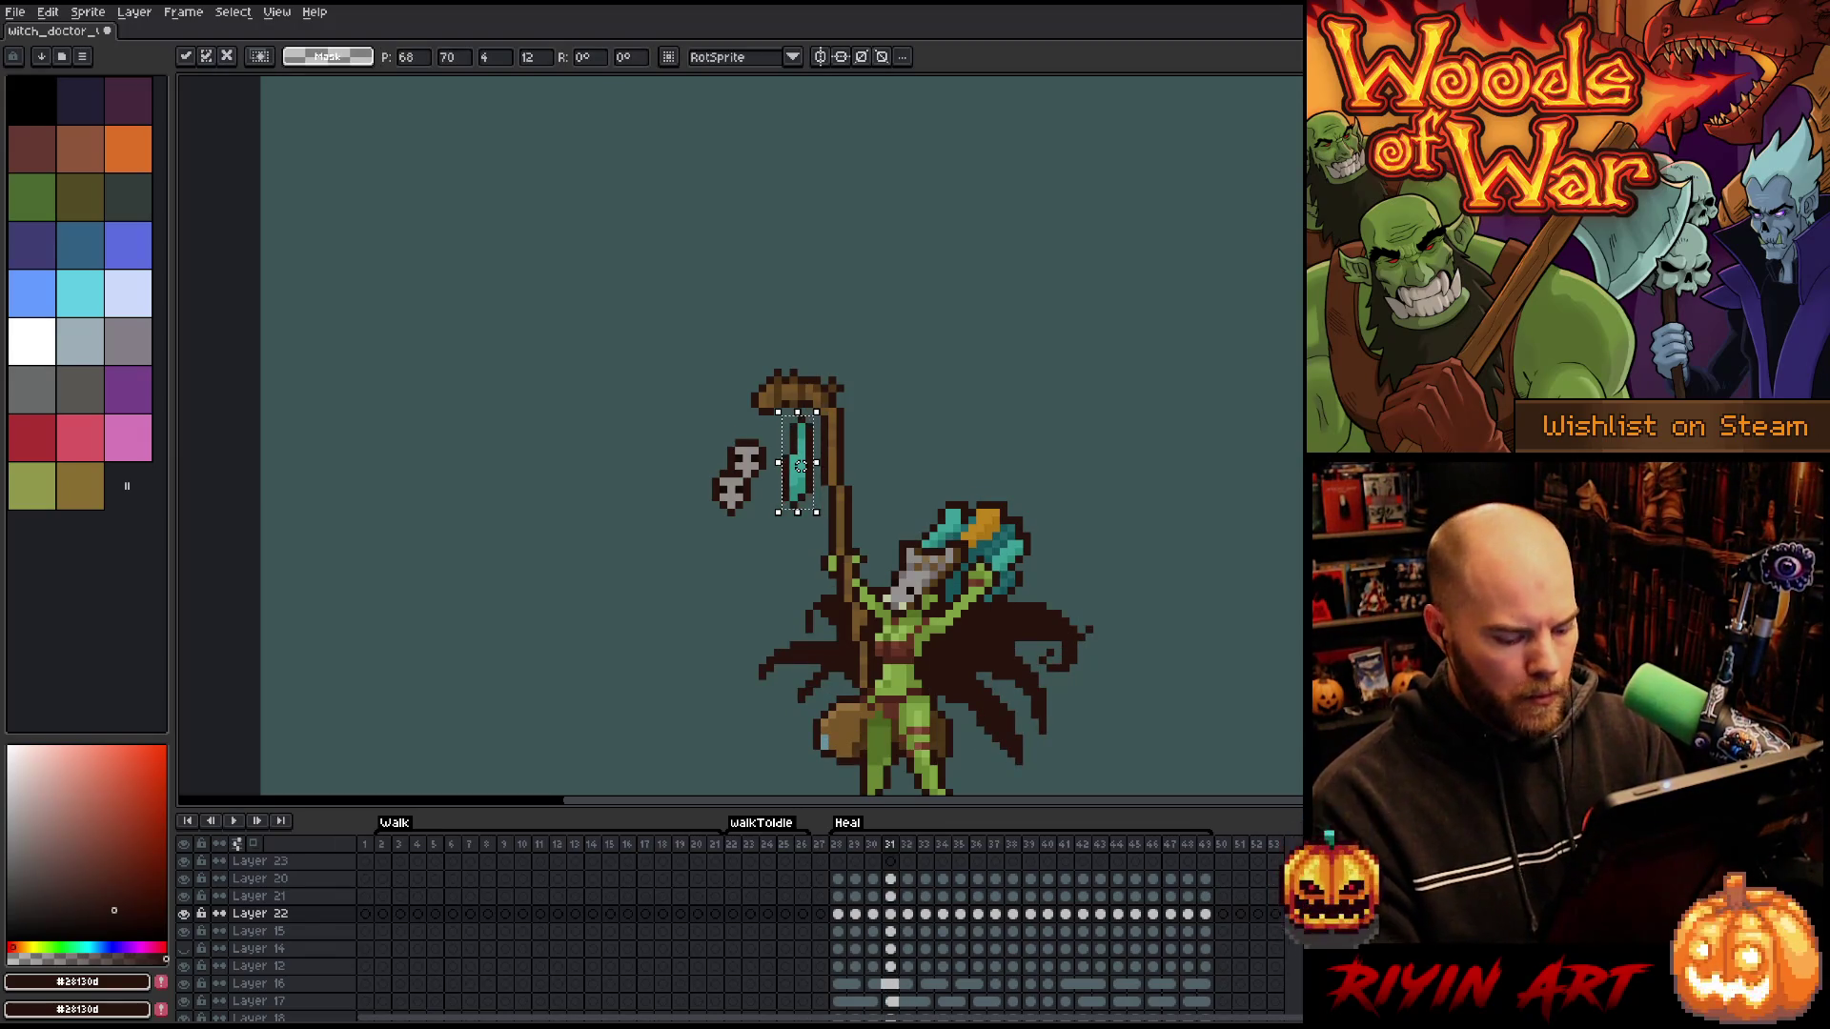
{"action": "key", "text": "period"}
{"action": "left_click_drag", "start_coordinate": [808, 482], "coordinate": [793, 466]}
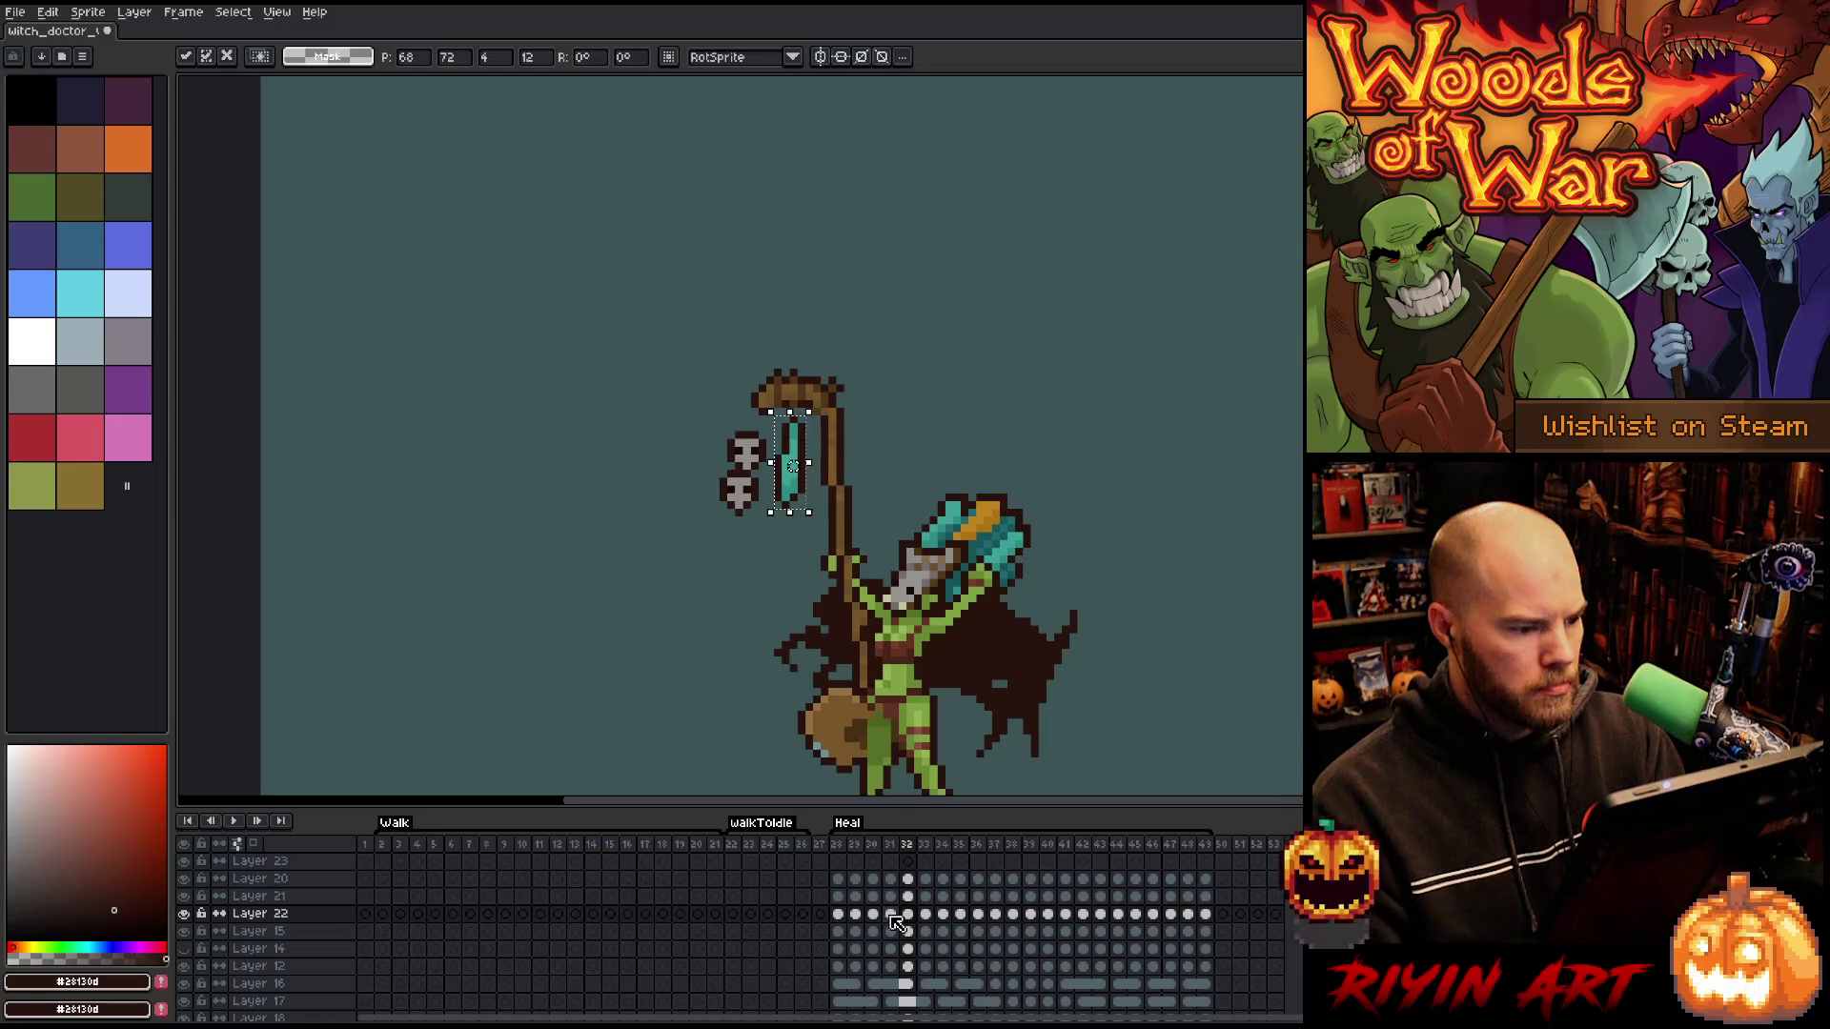
{"action": "key", "text": "period"}
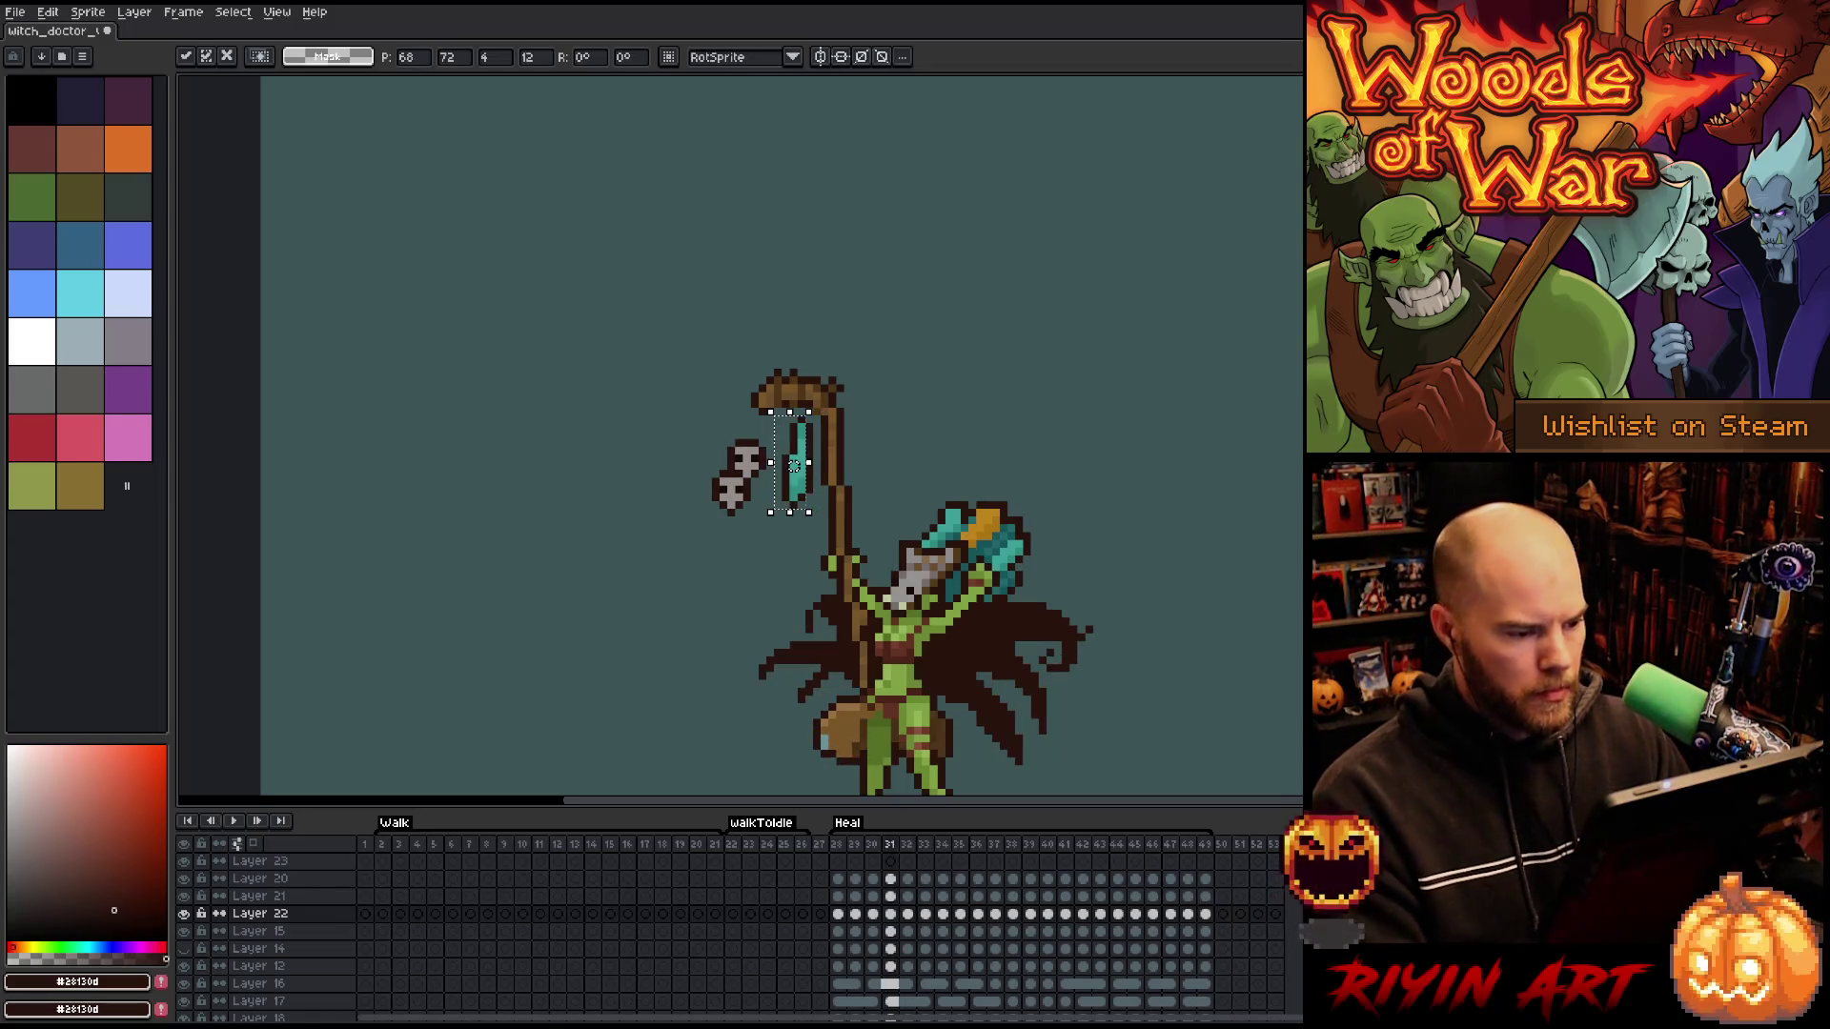
{"action": "key", "text": "comma"}
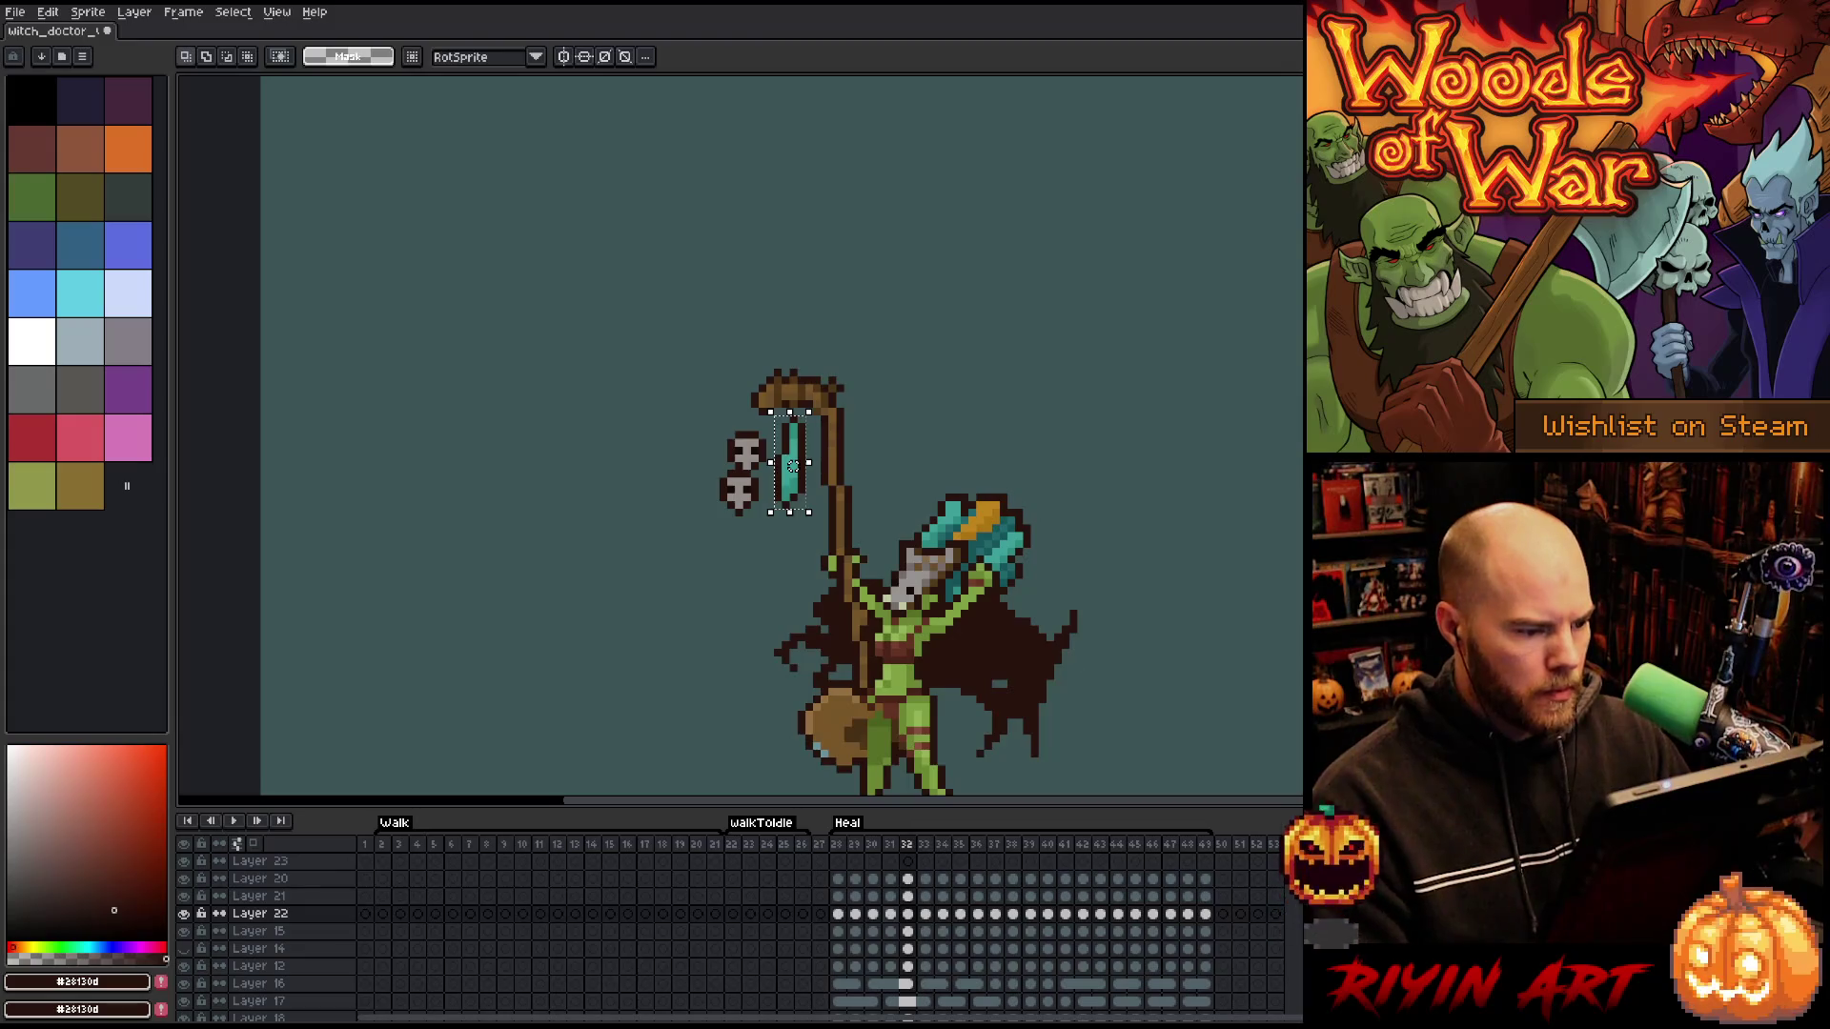
{"action": "left_click_drag", "start_coordinate": [793, 466], "coordinate": [785, 459]}
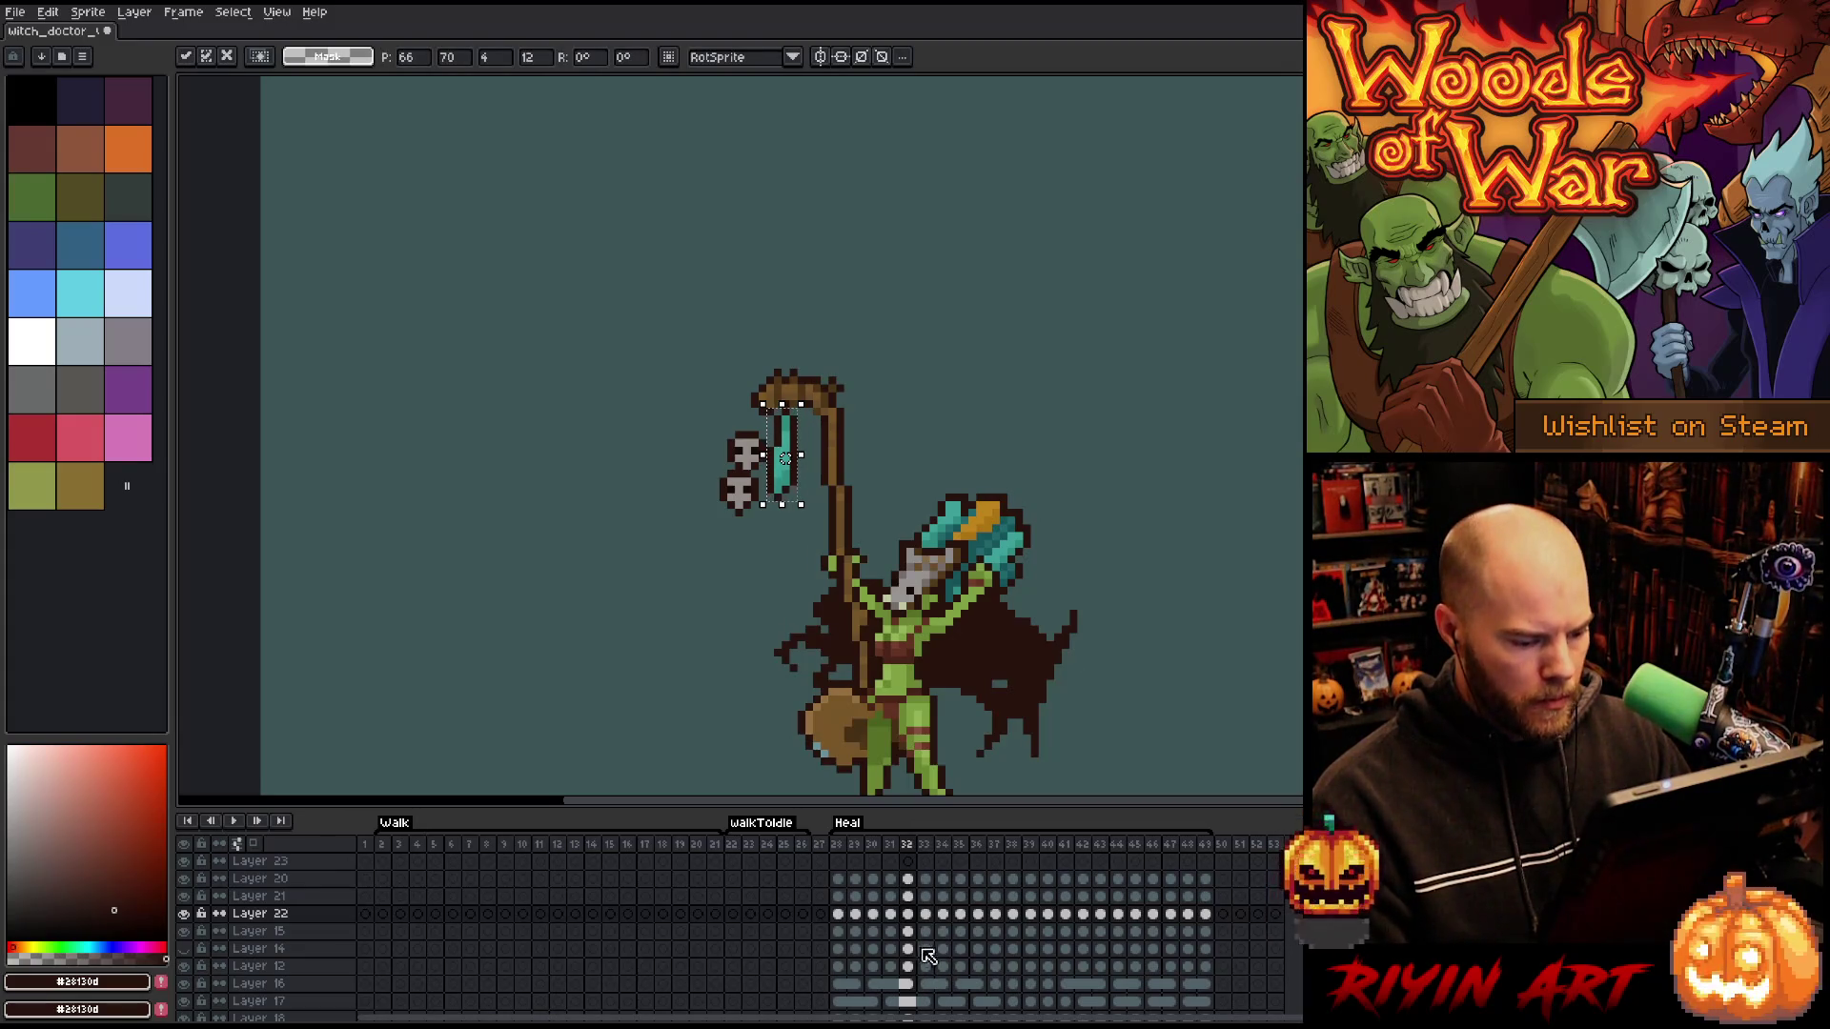
{"action": "key", "text": "Return"}
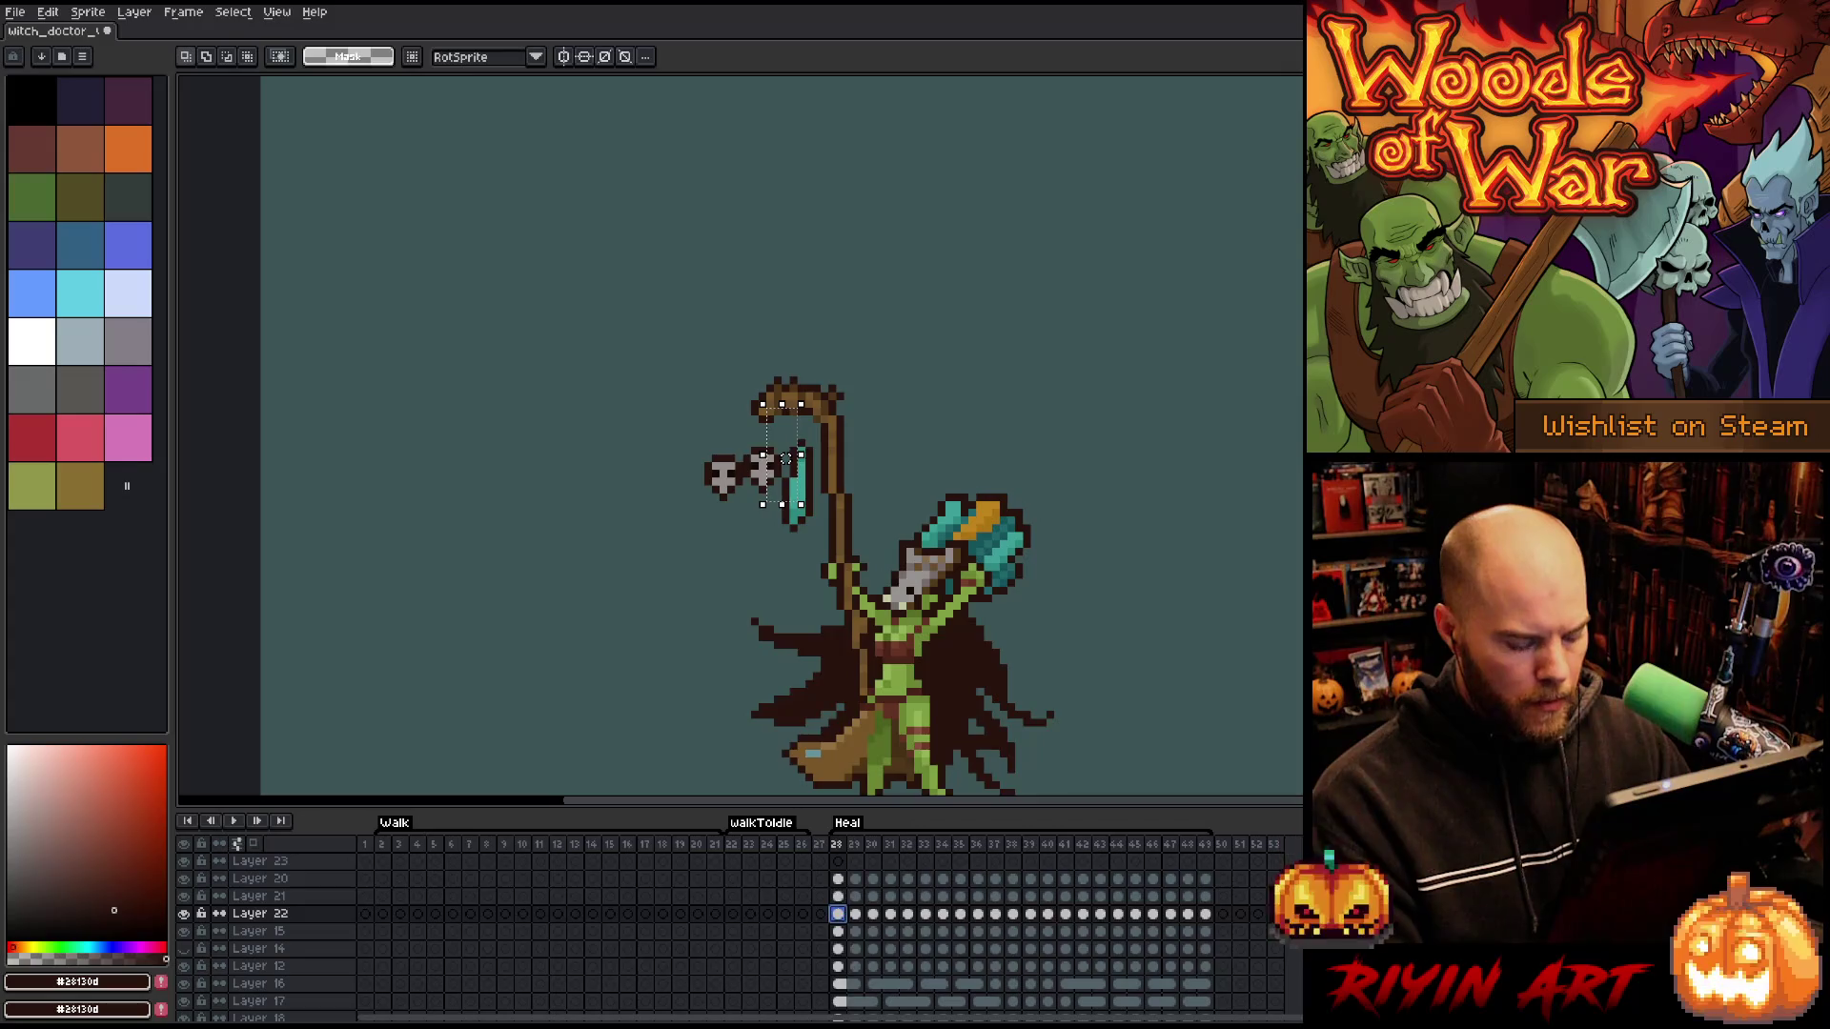
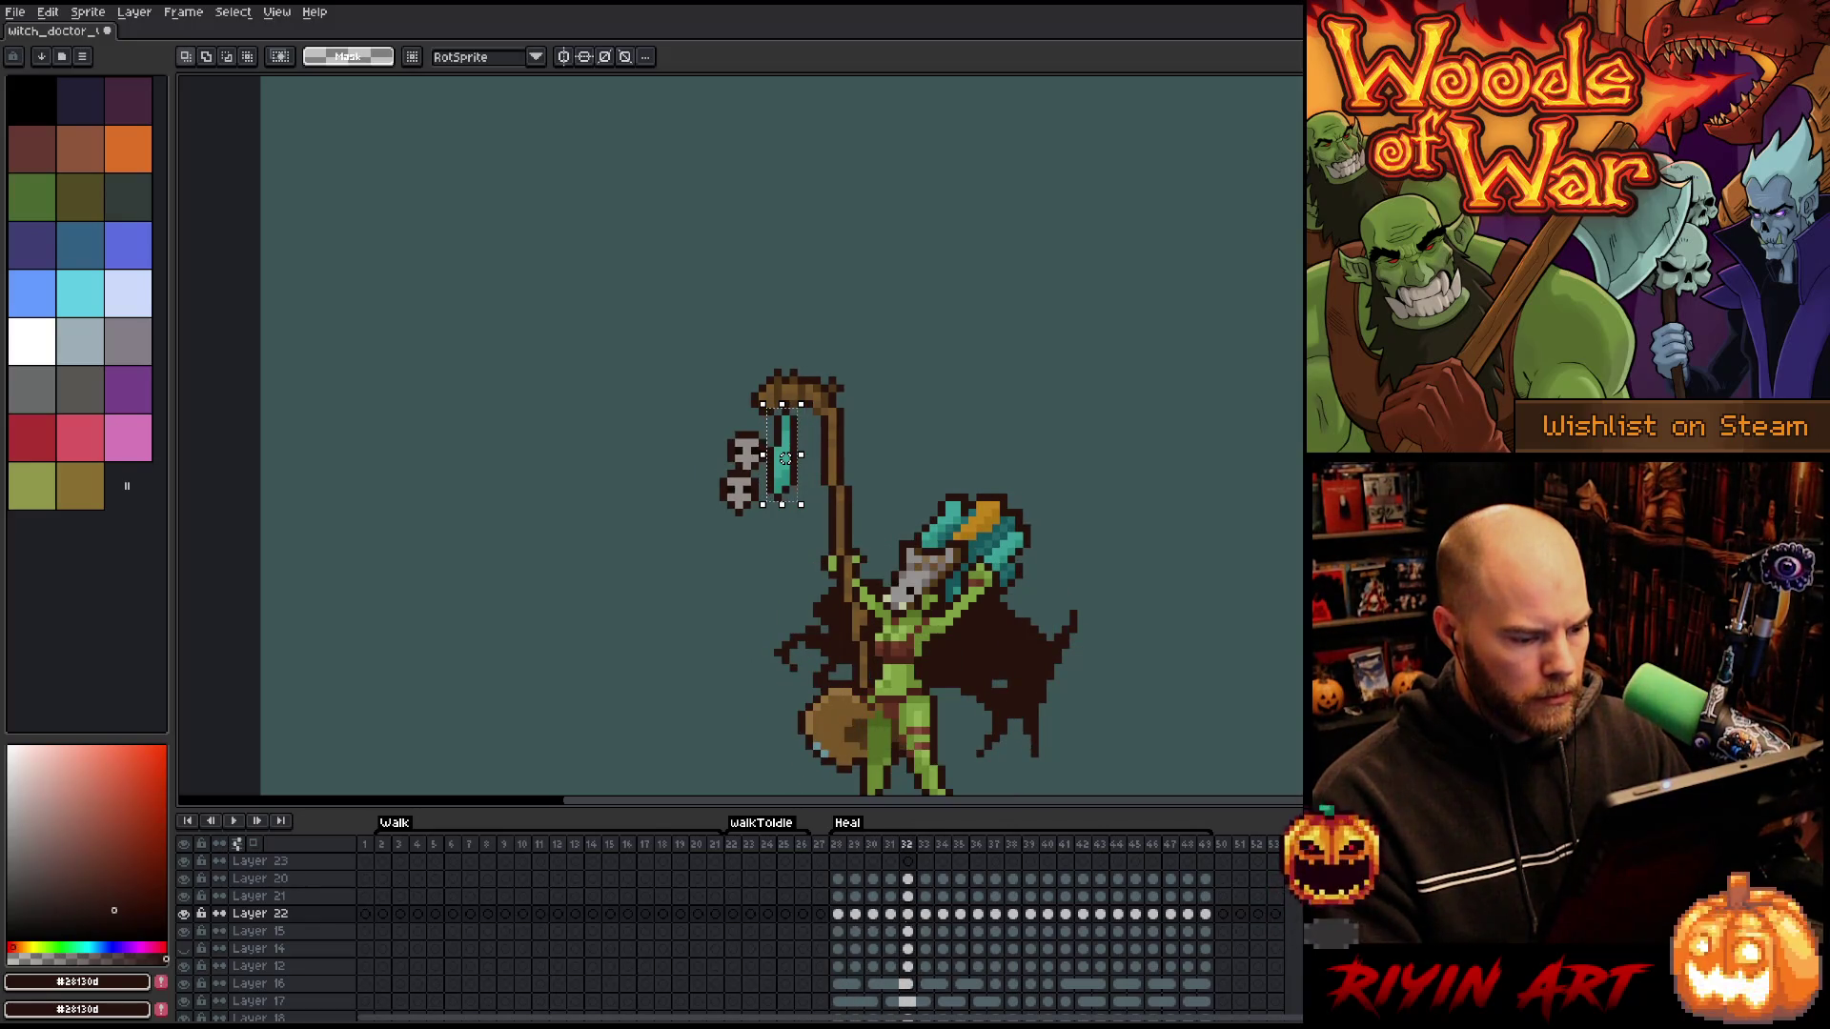
- Stop playback and shift the hanging charm up and left on Heal frame 33 of Layer 22
{"action": "key", "text": "Return"}
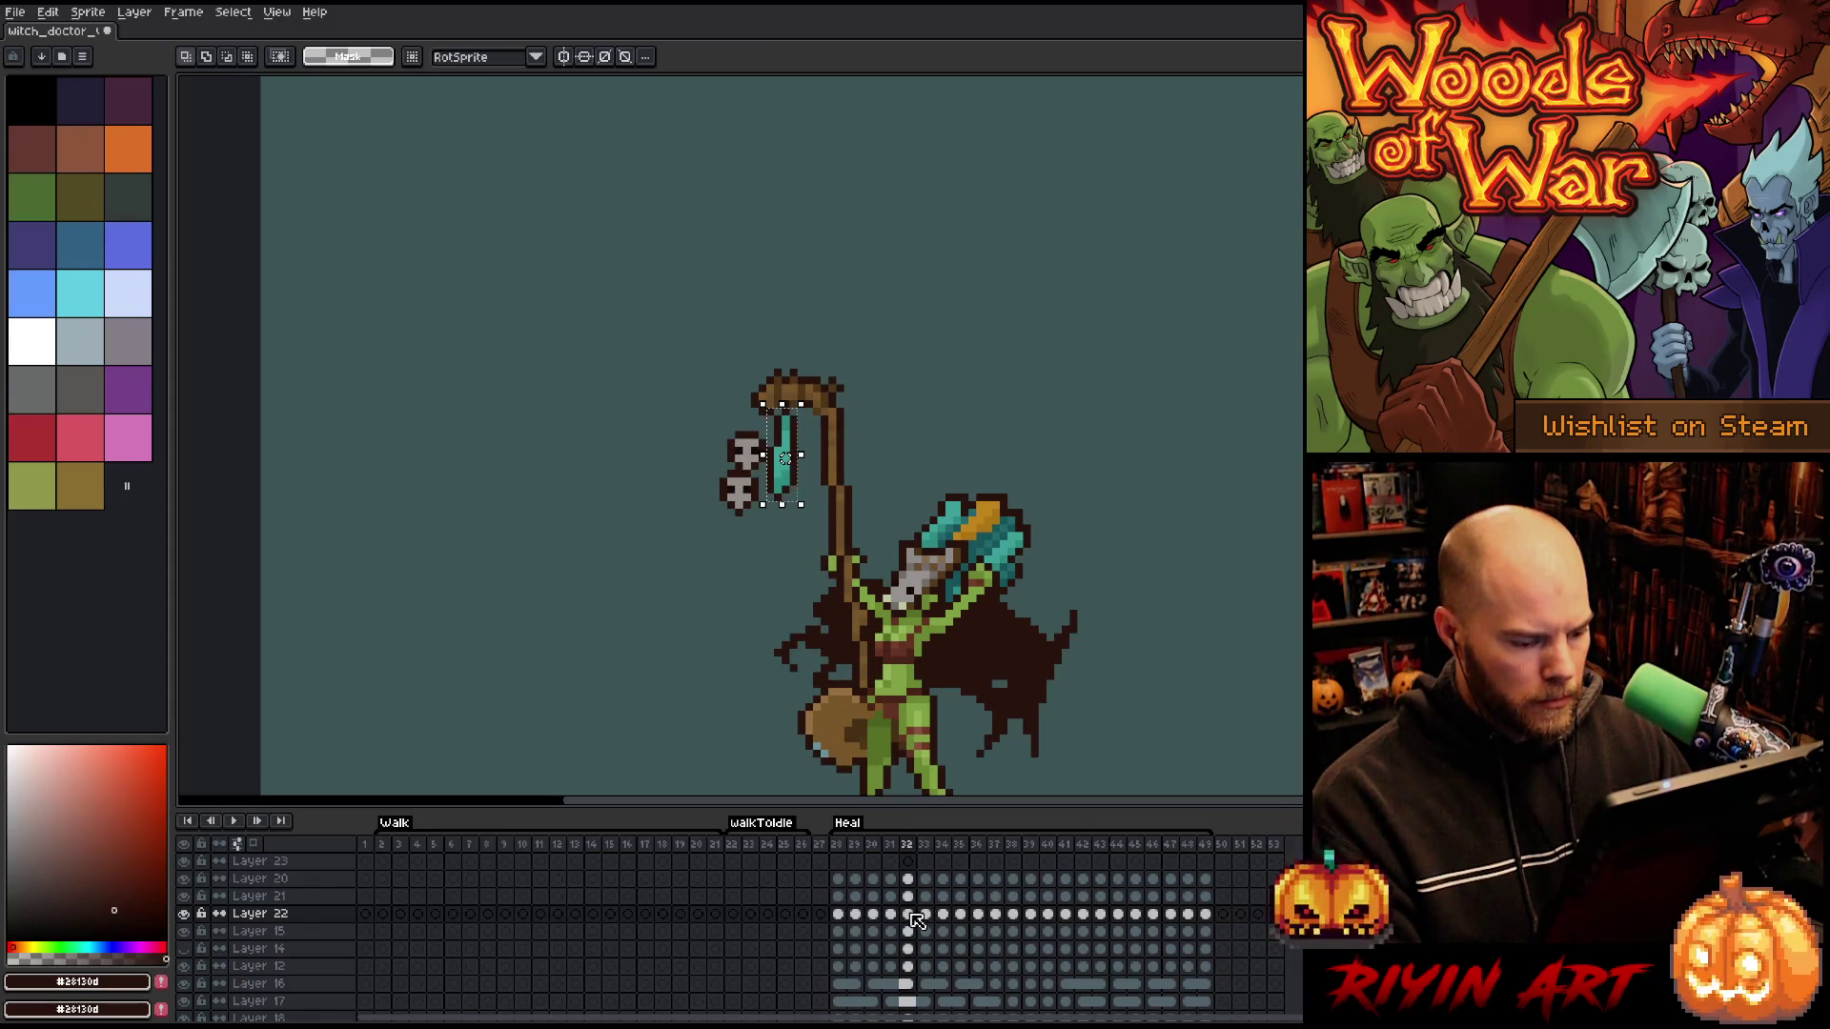
{"action": "left_click", "coordinate": [907, 913]}
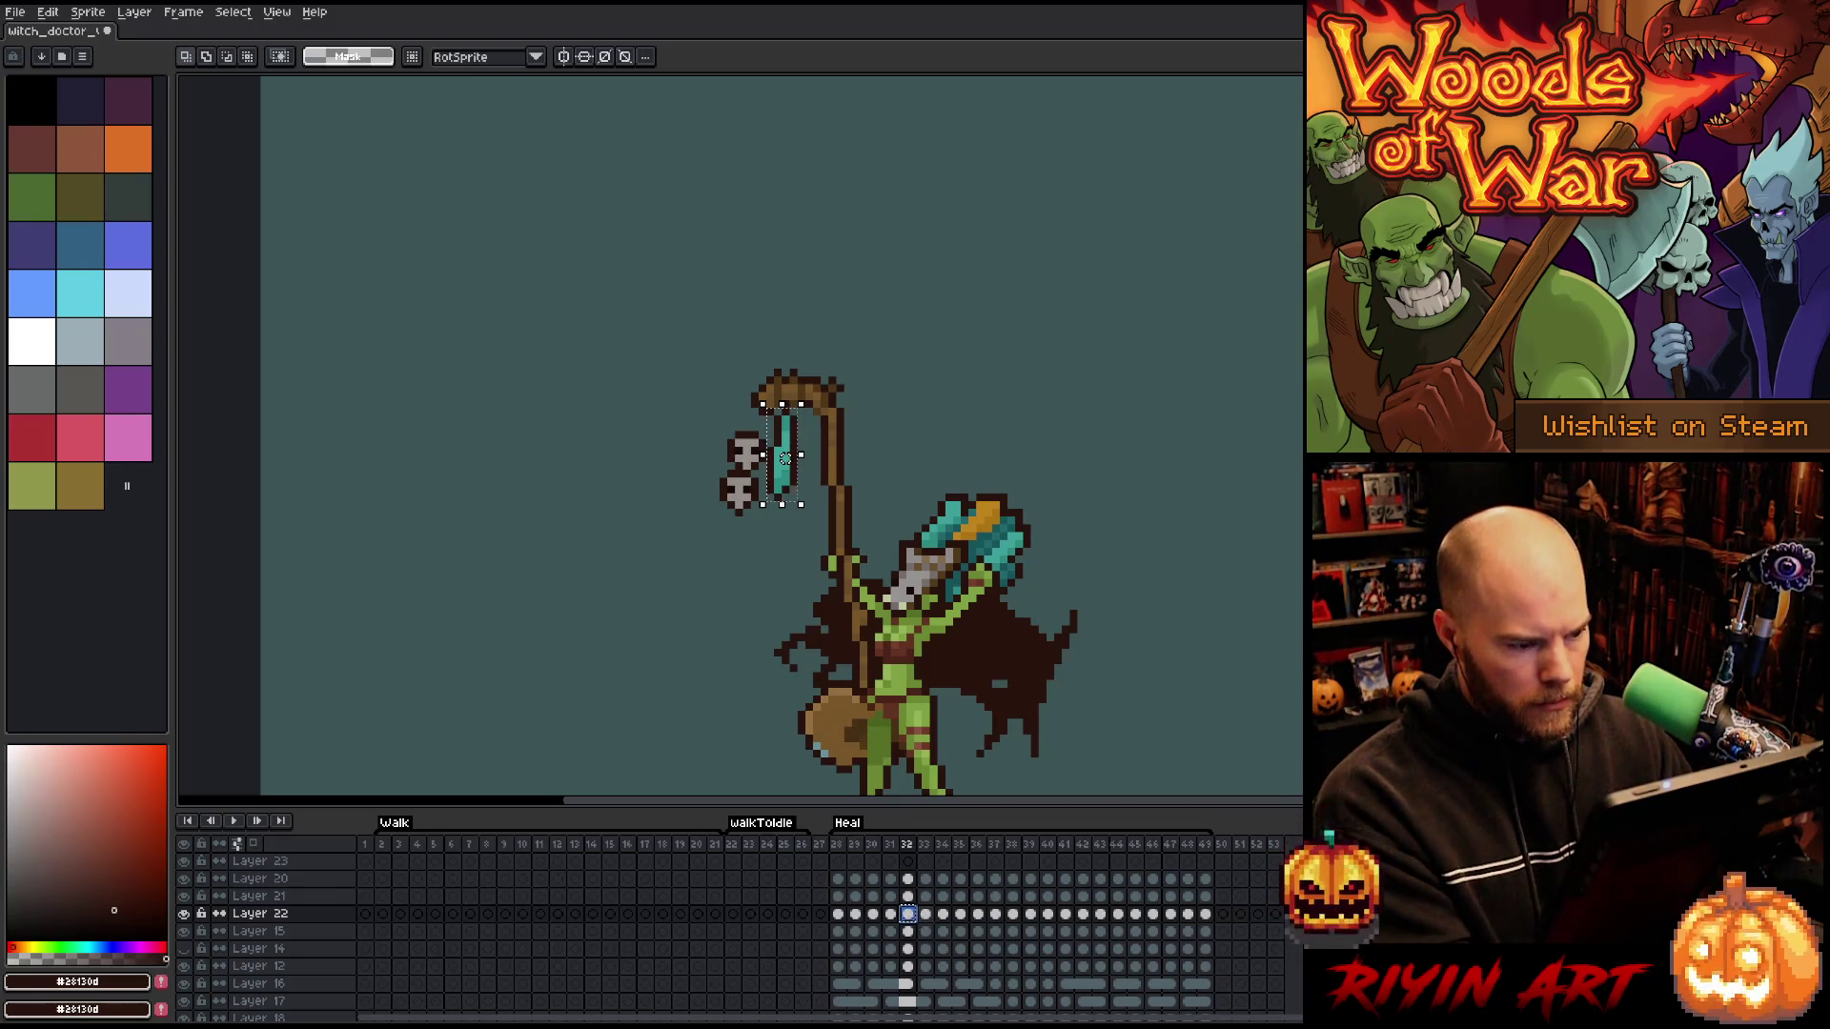
{"action": "left_click", "coordinate": [926, 915]}
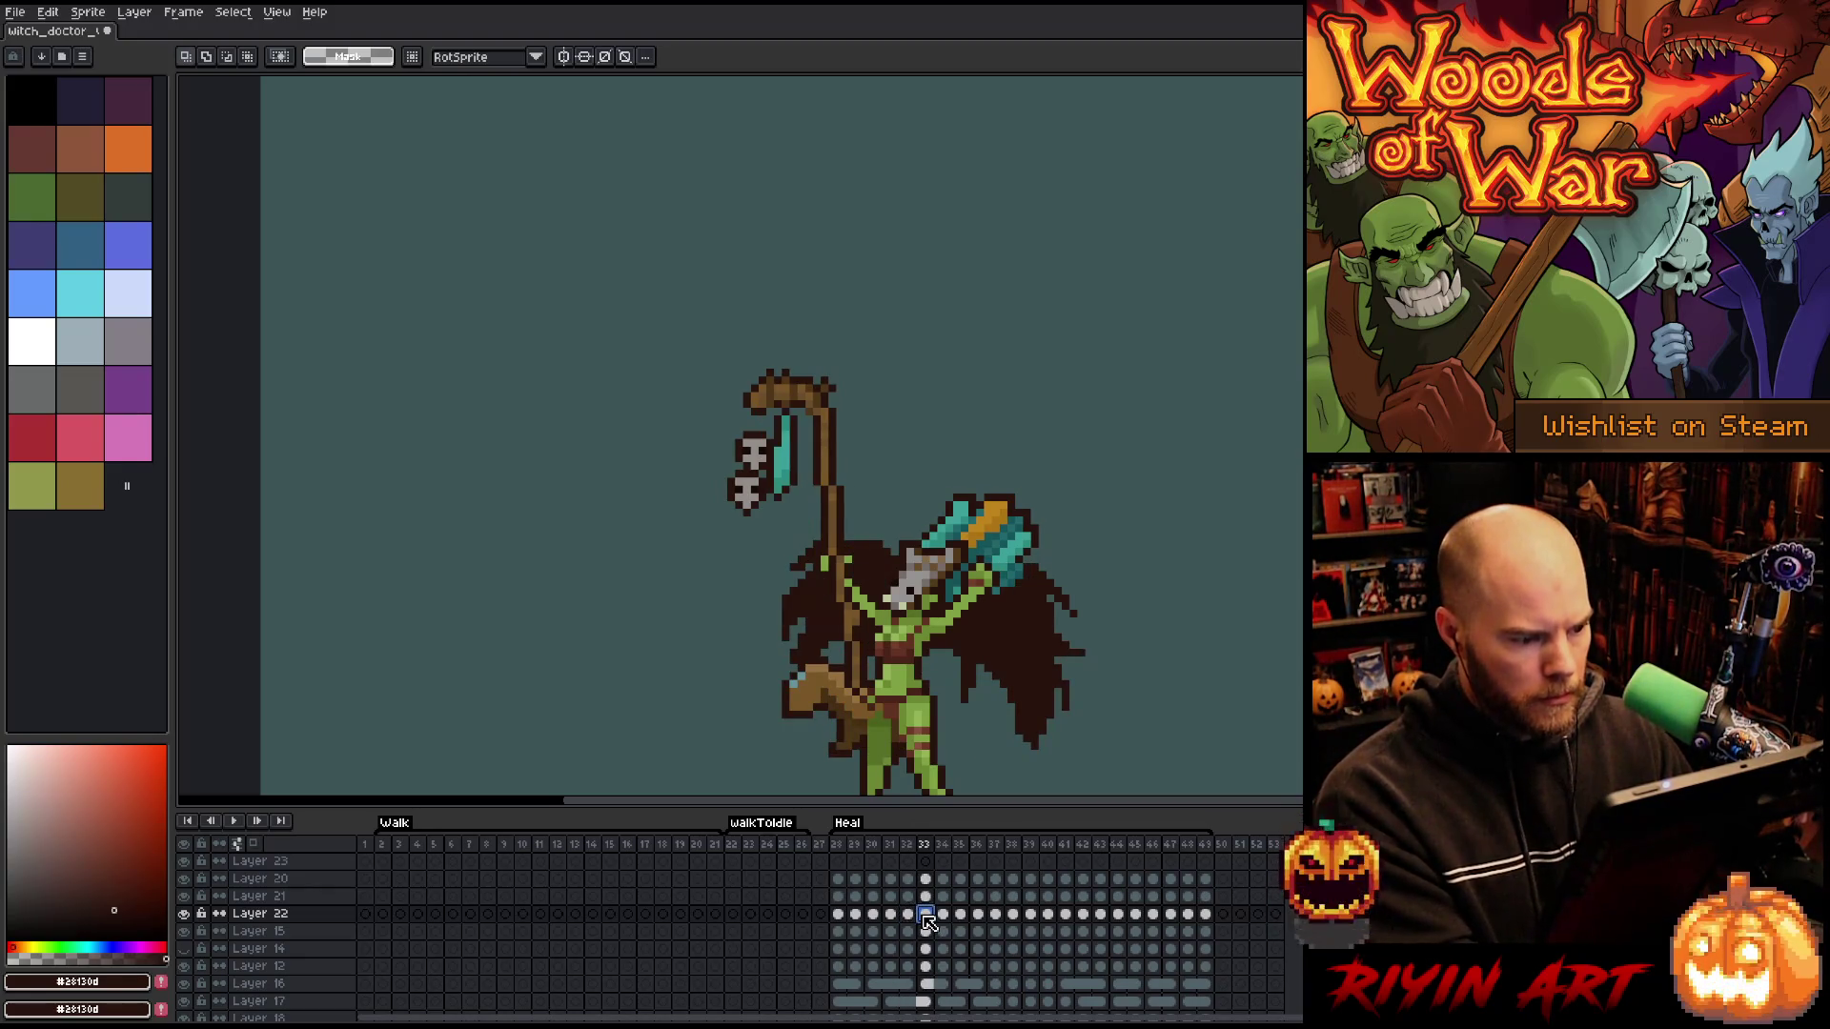
{"action": "left_click_drag", "start_coordinate": [804, 483], "coordinate": [779, 457]}
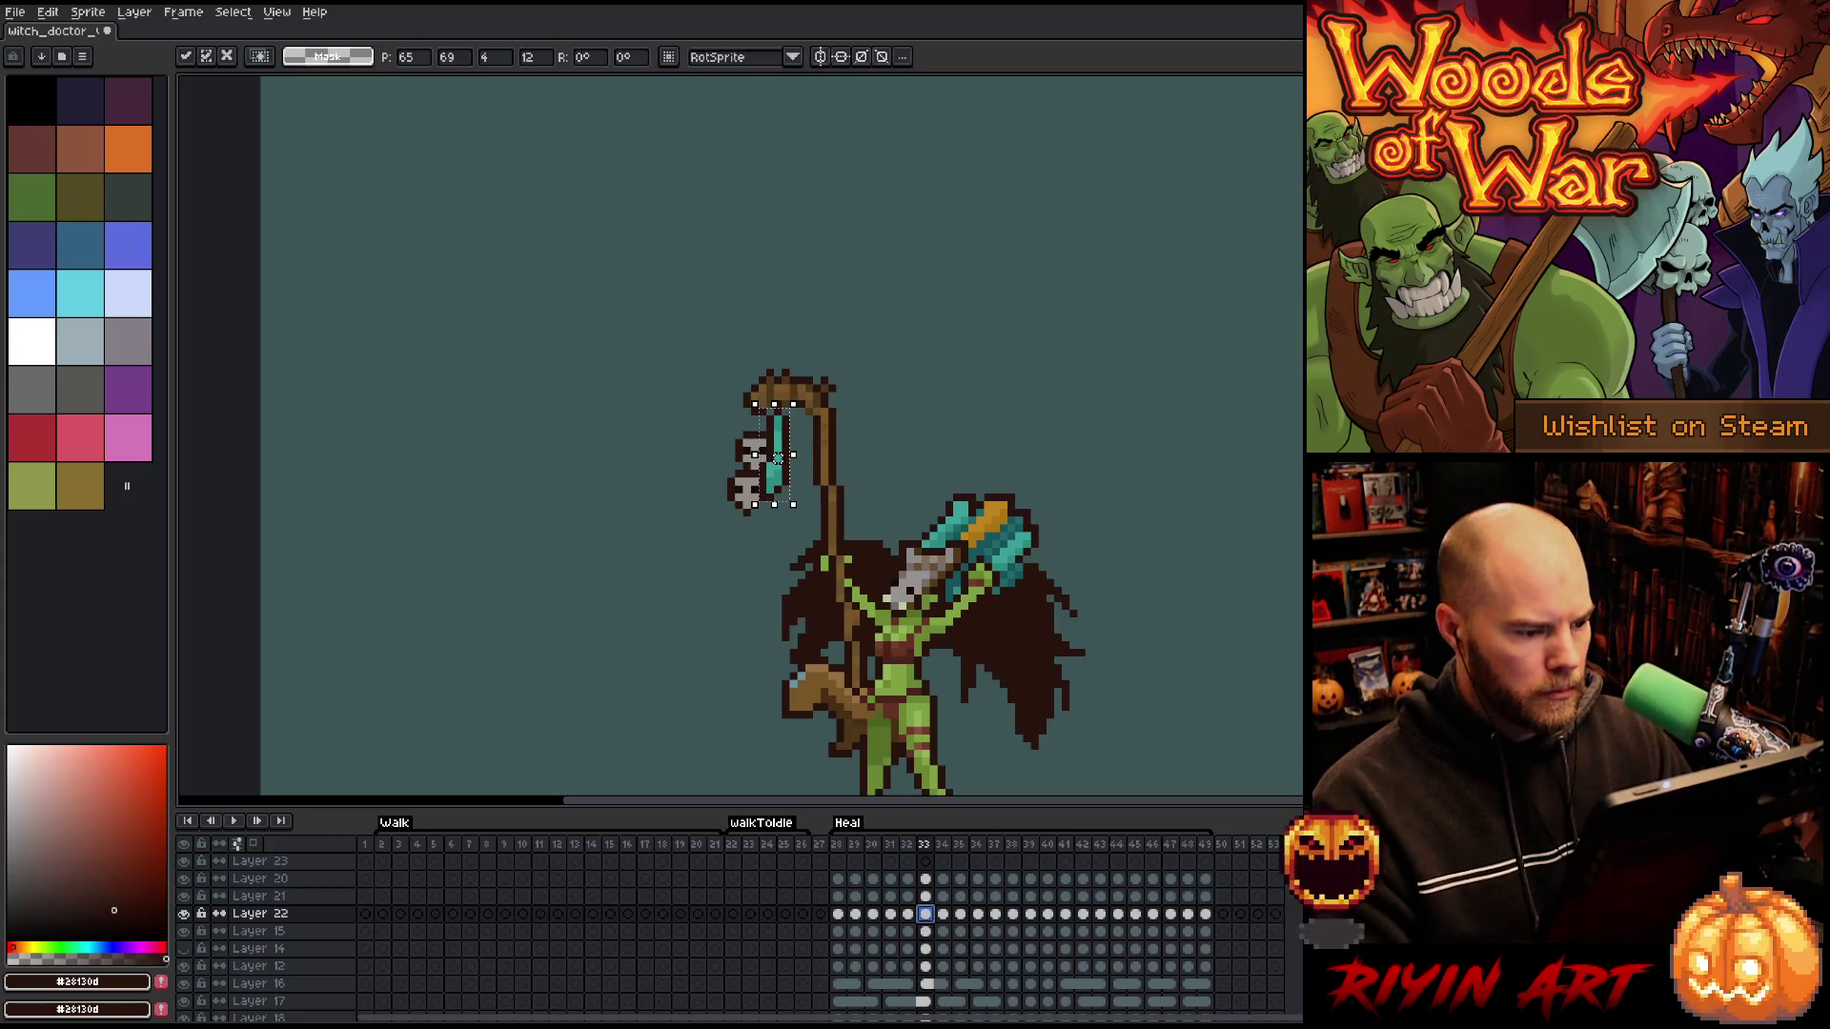
{"action": "key", "text": "comma"}
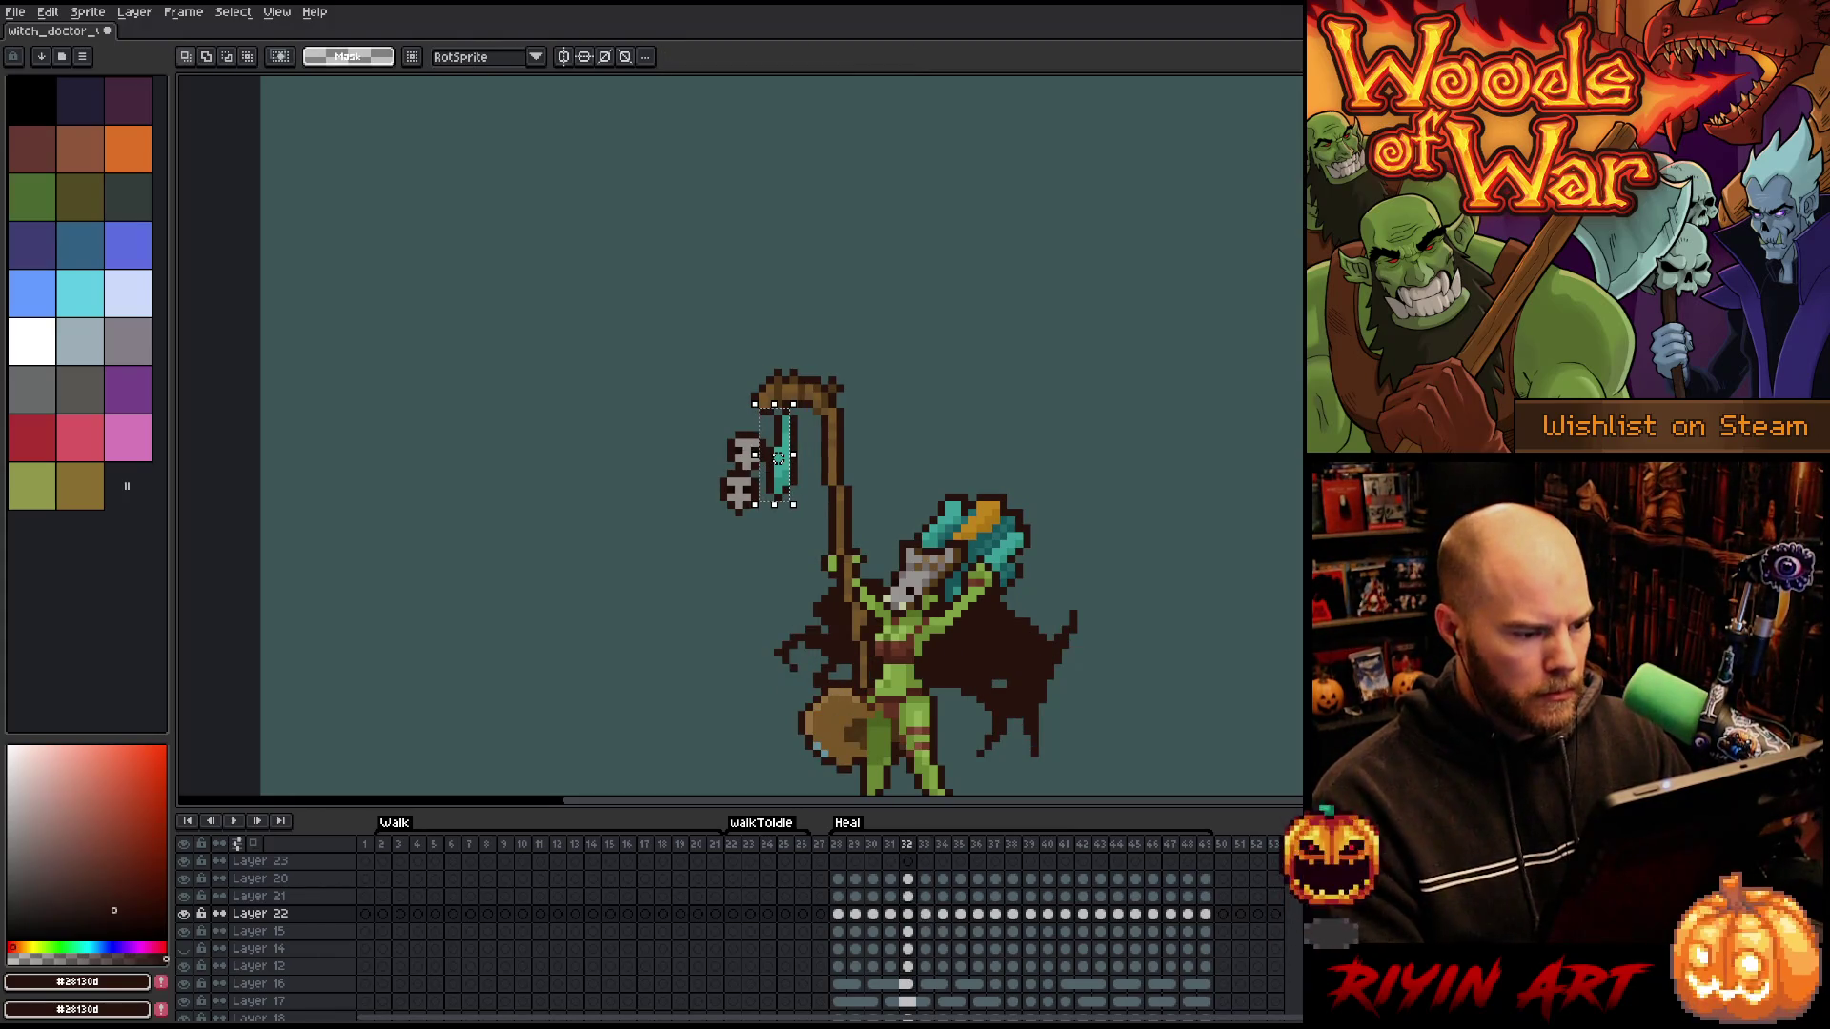
{"action": "key", "text": "period"}
{"action": "left_click_drag", "start_coordinate": [779, 457], "coordinate": [770, 458]}
{"action": "key", "text": "Return"}
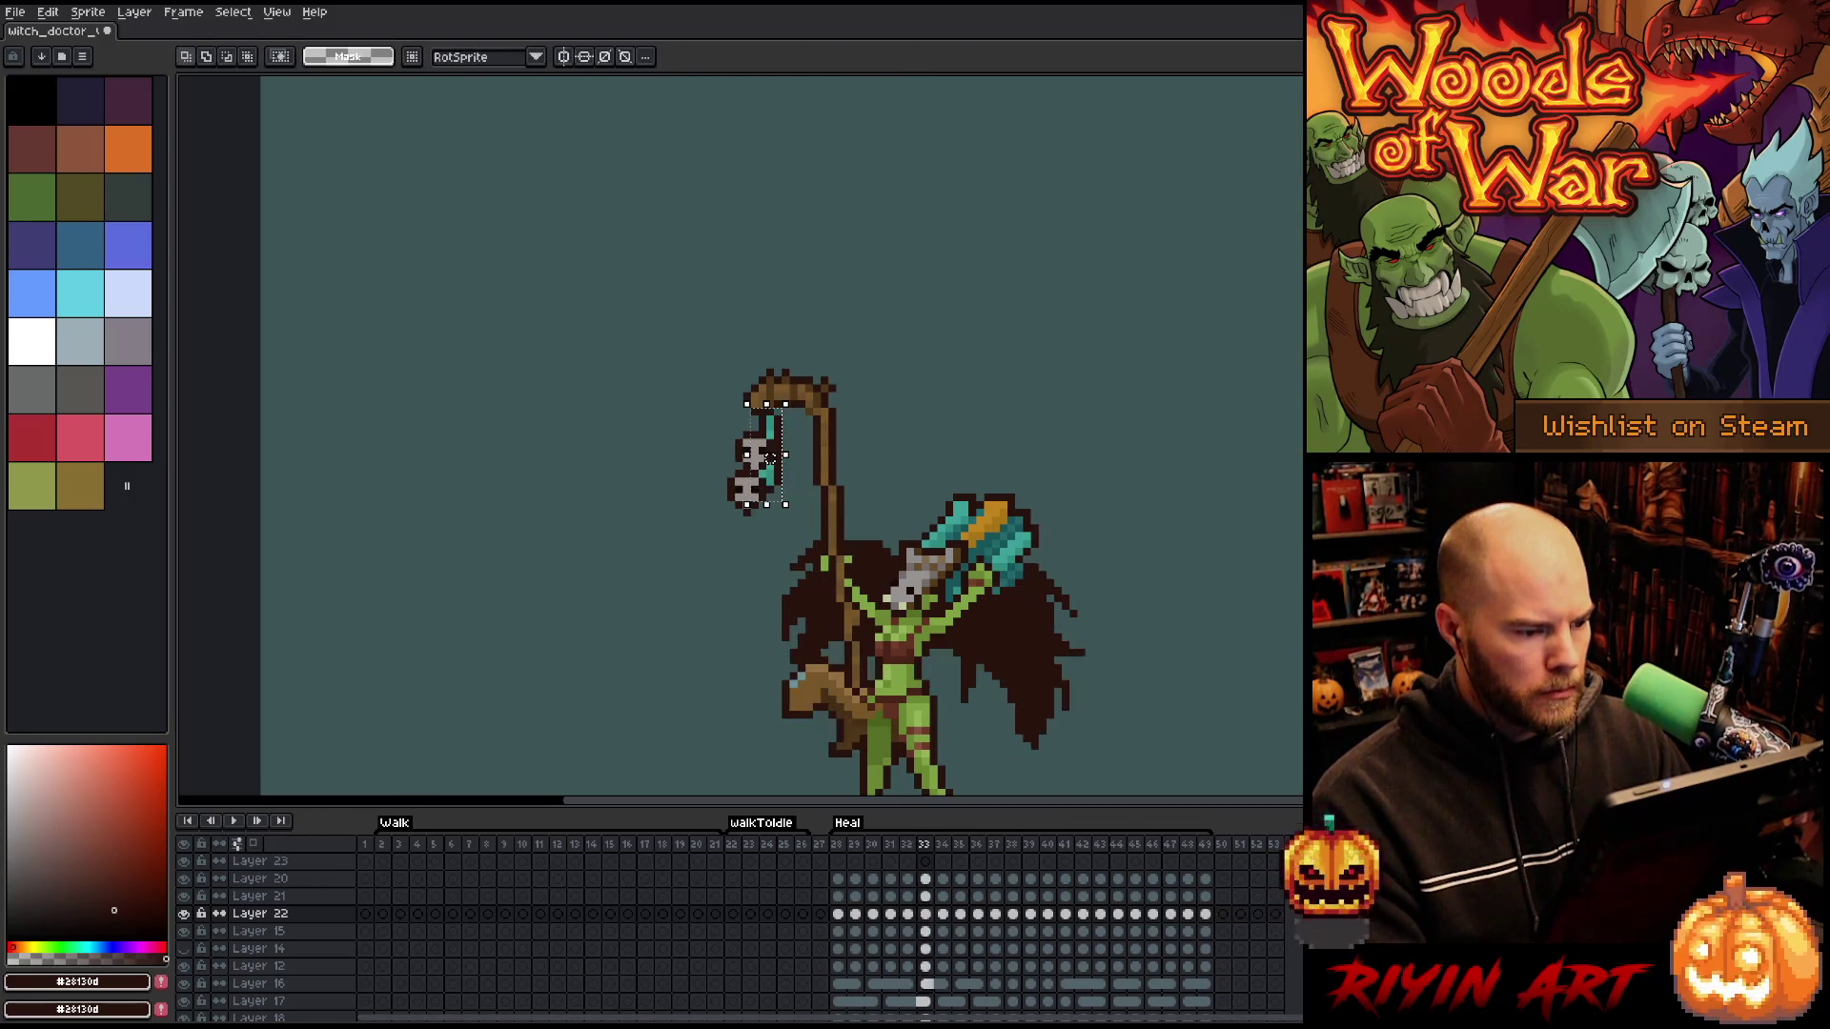
- Move the skull charm about 15 px left on frames 34 and 35, then clear the selection
{"action": "left_click", "coordinate": [925, 913]}
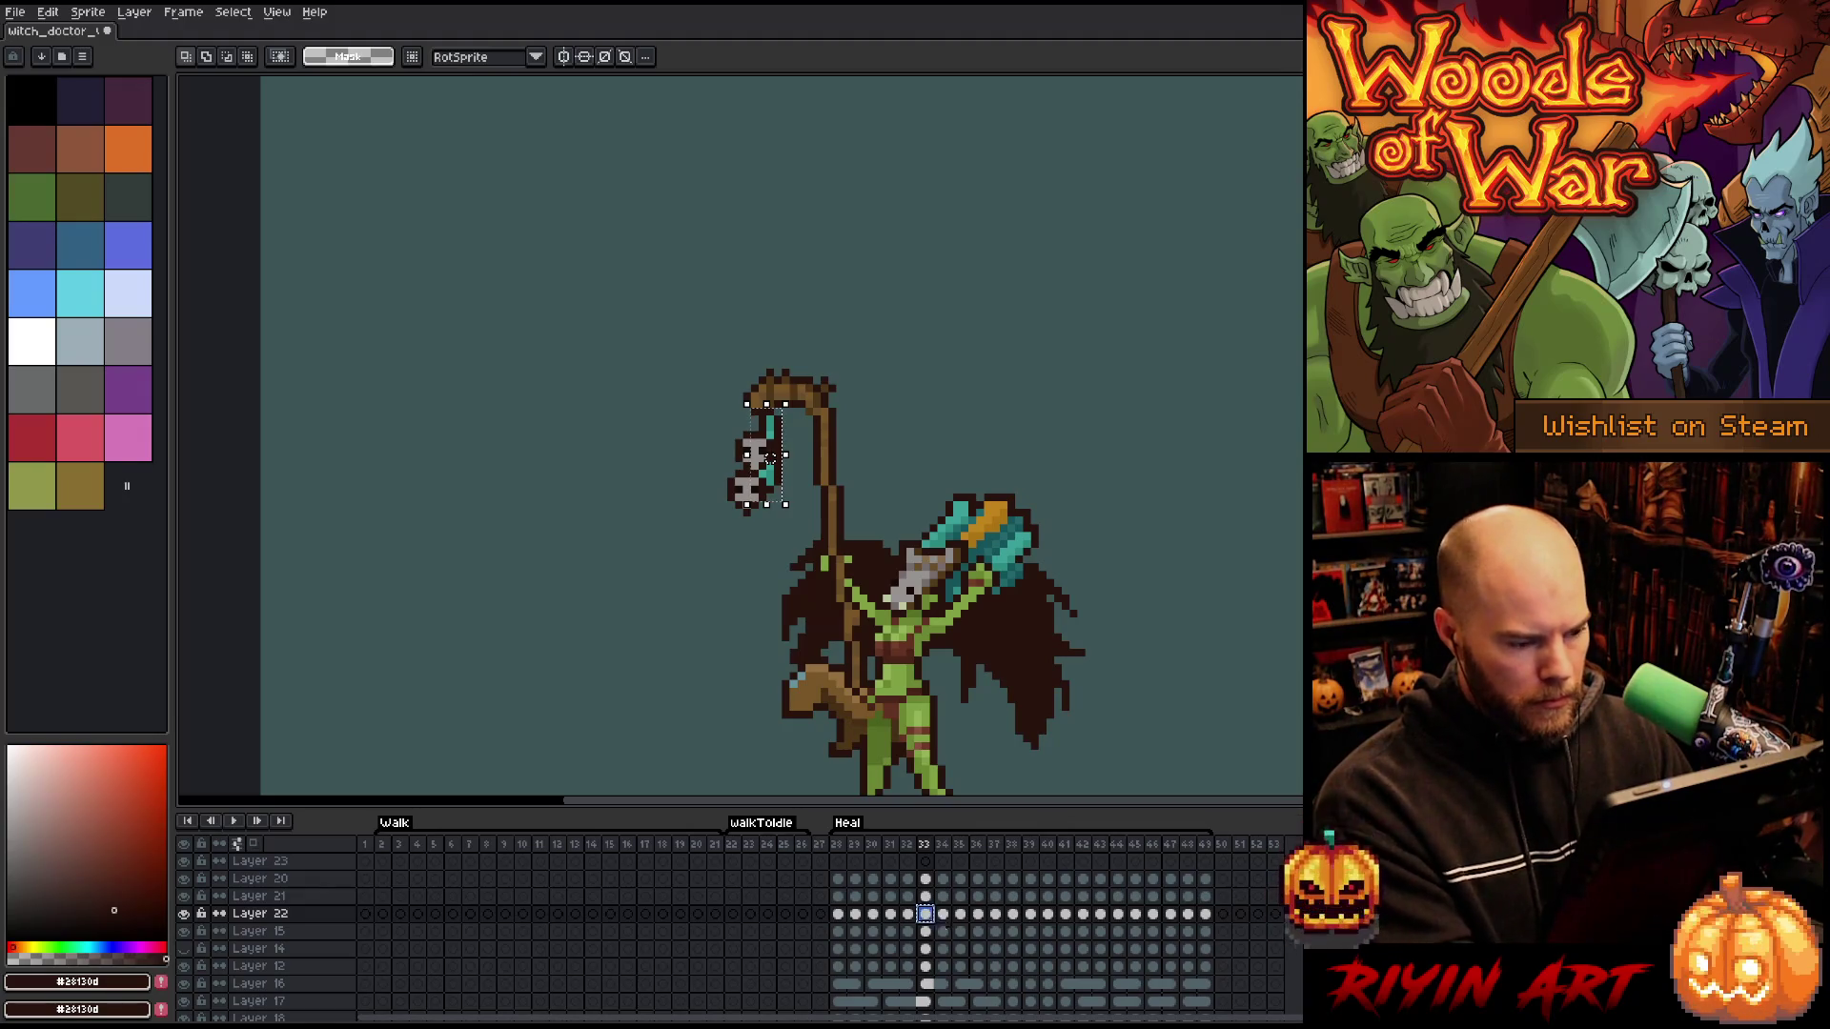
{"action": "left_click", "coordinate": [942, 914]}
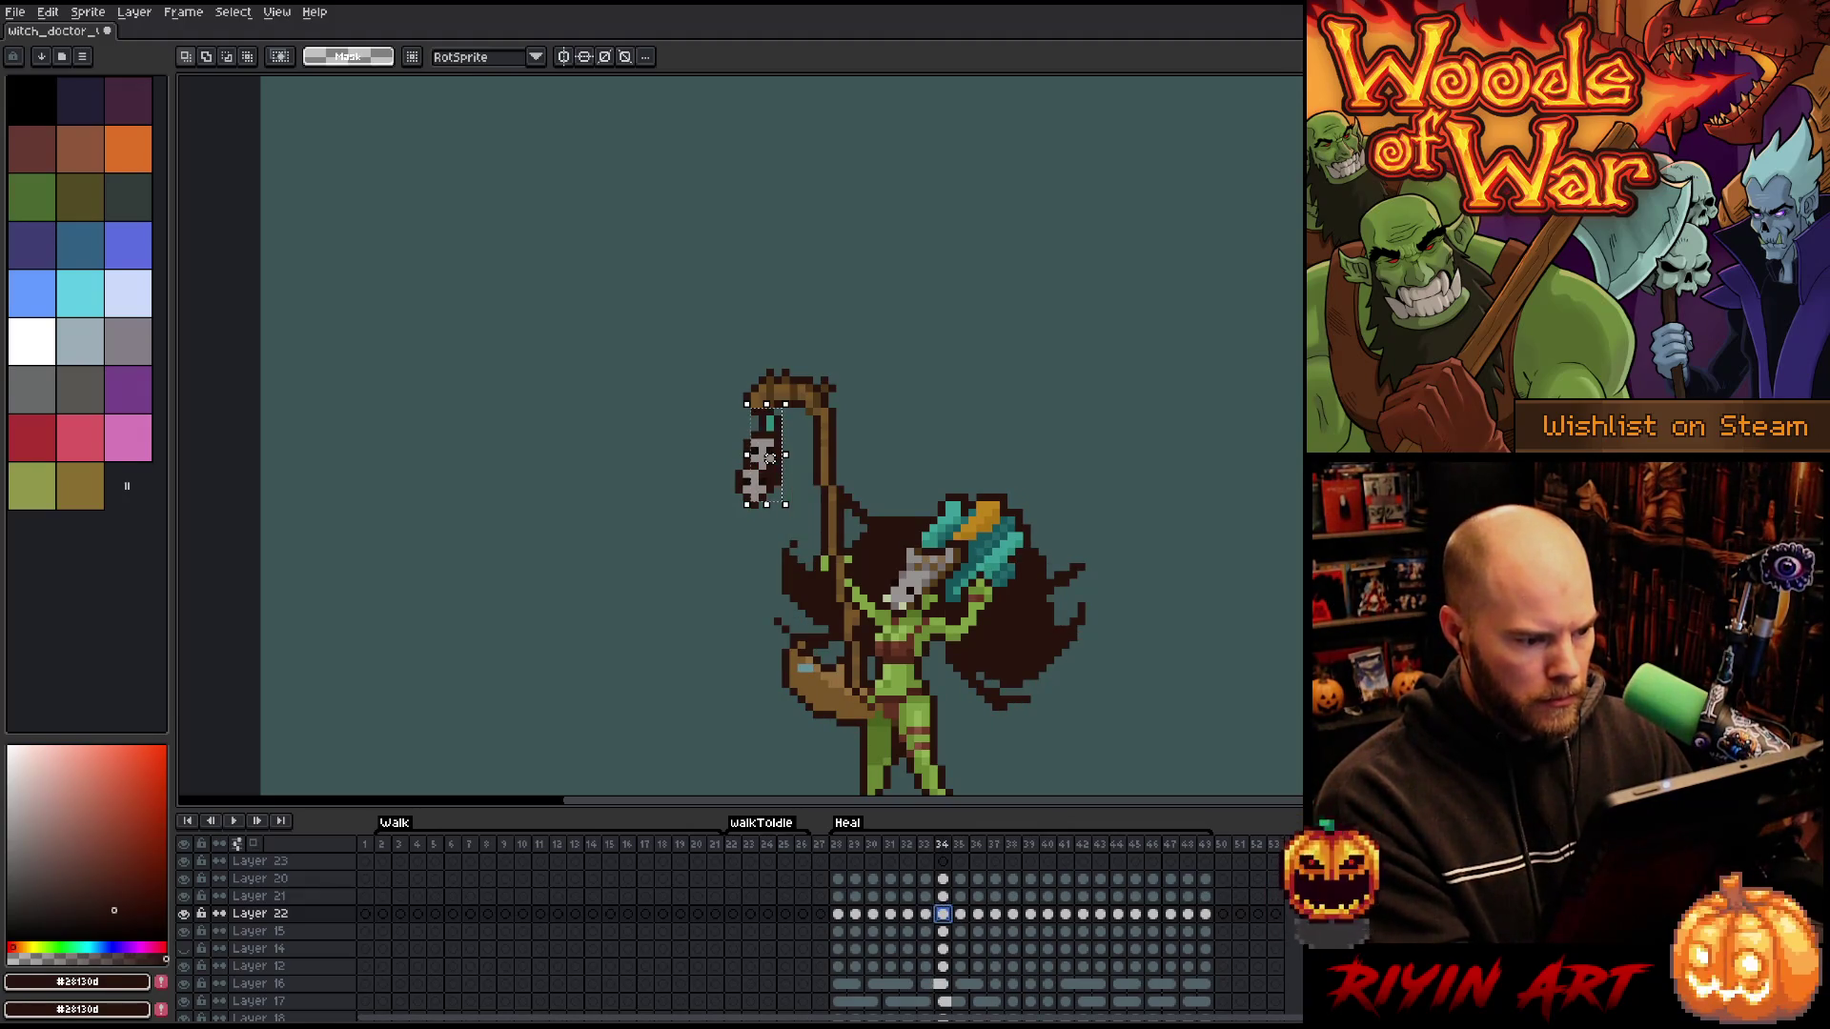
{"action": "left_click_drag", "start_coordinate": [768, 457], "coordinate": [756, 456]}
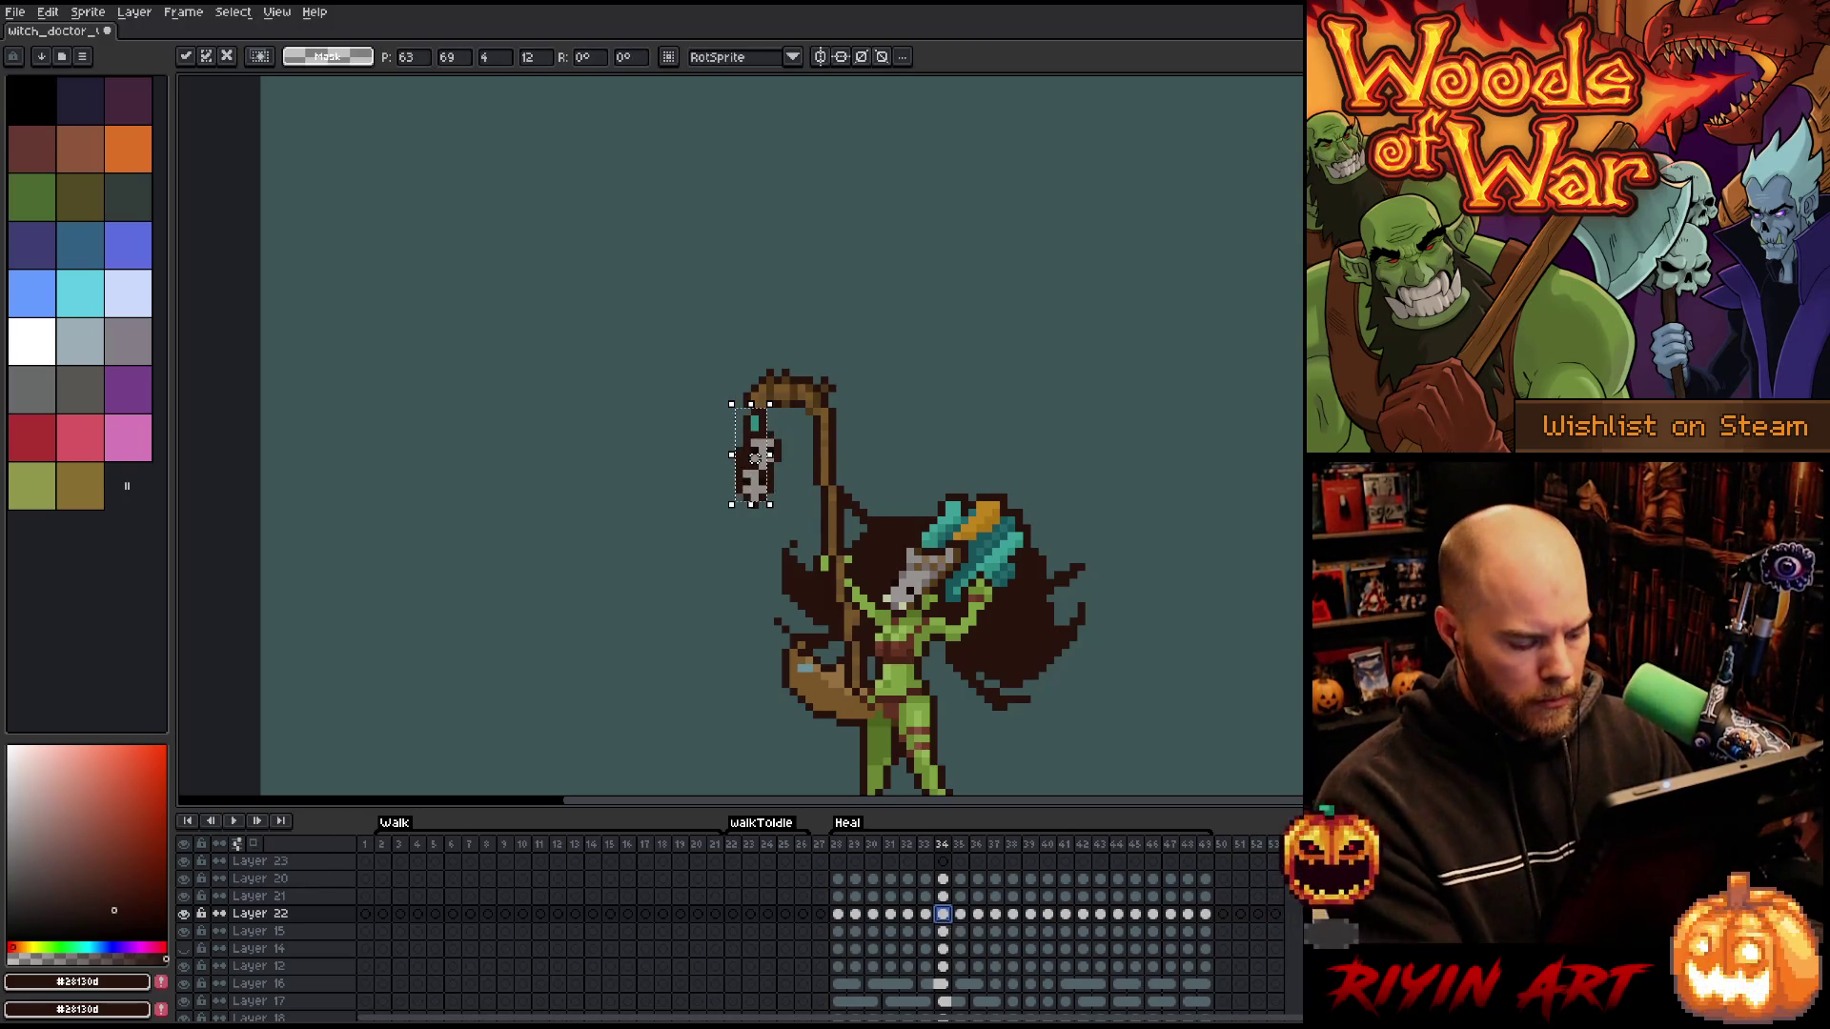
{"action": "left_click", "coordinate": [959, 914]}
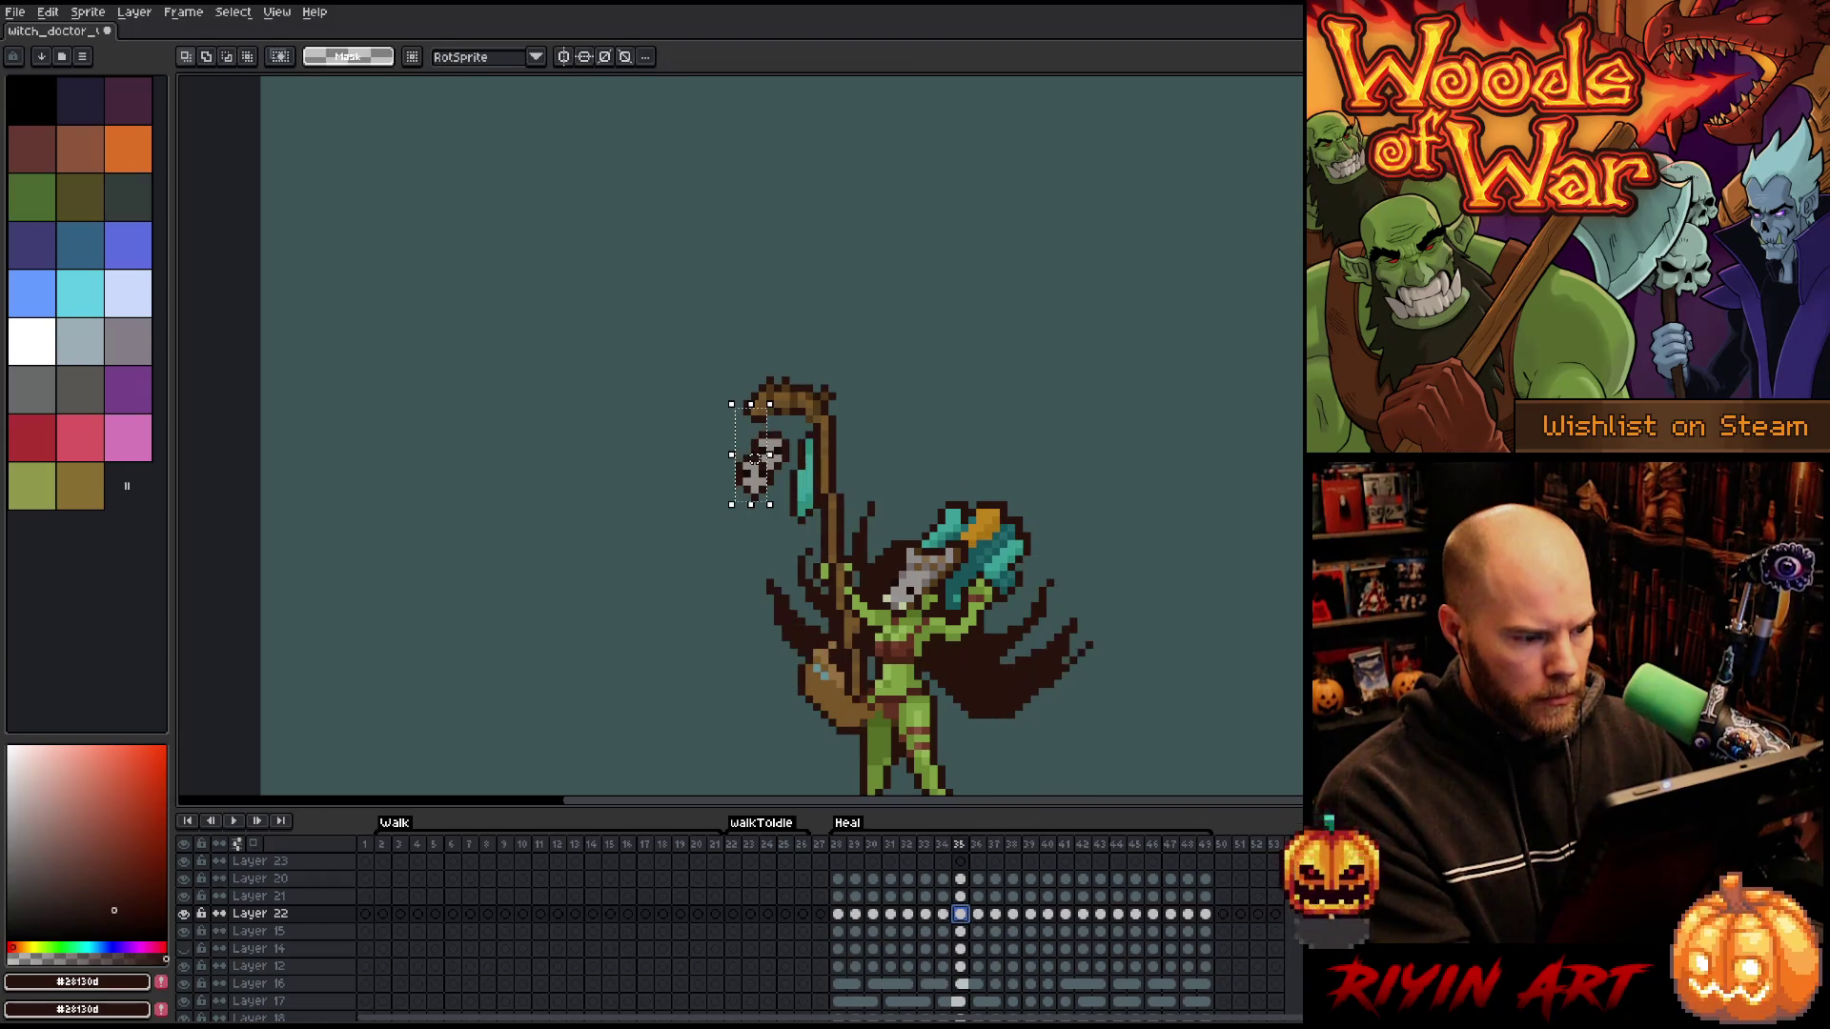
{"action": "left_click_drag", "start_coordinate": [753, 458], "coordinate": [753, 460]}
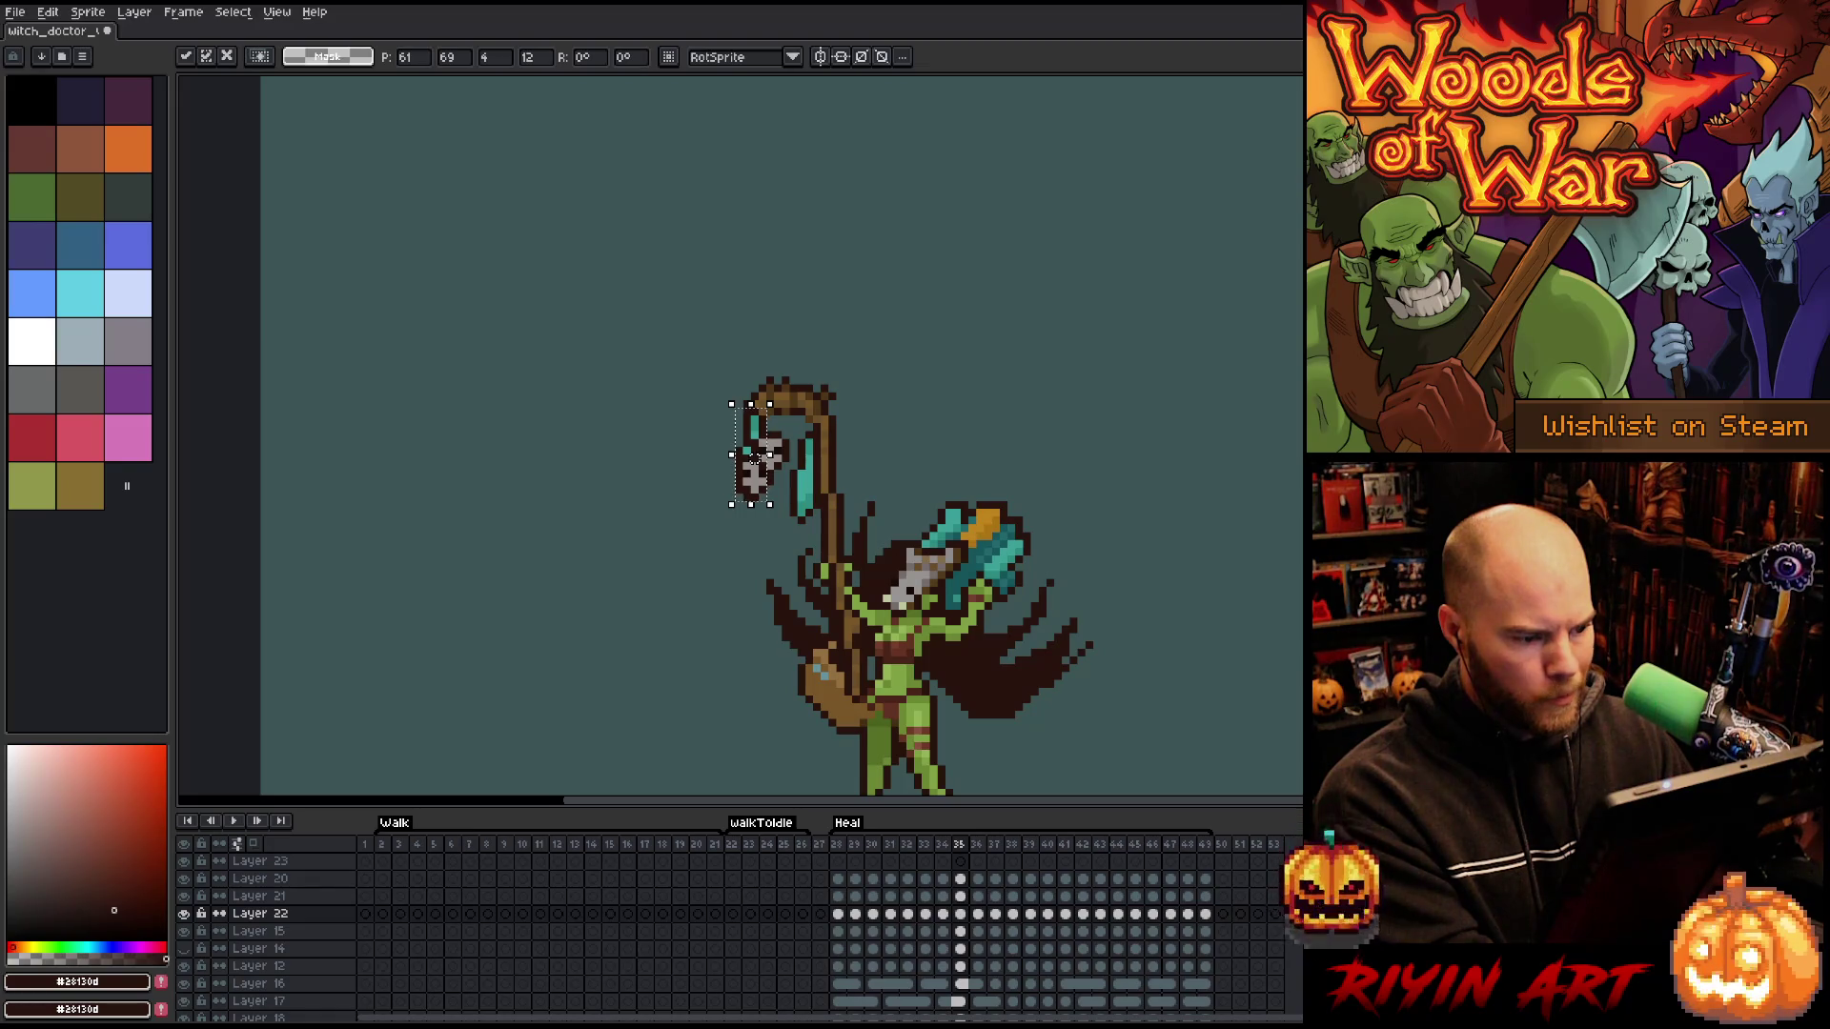
{"action": "left_click", "coordinate": [962, 914]}
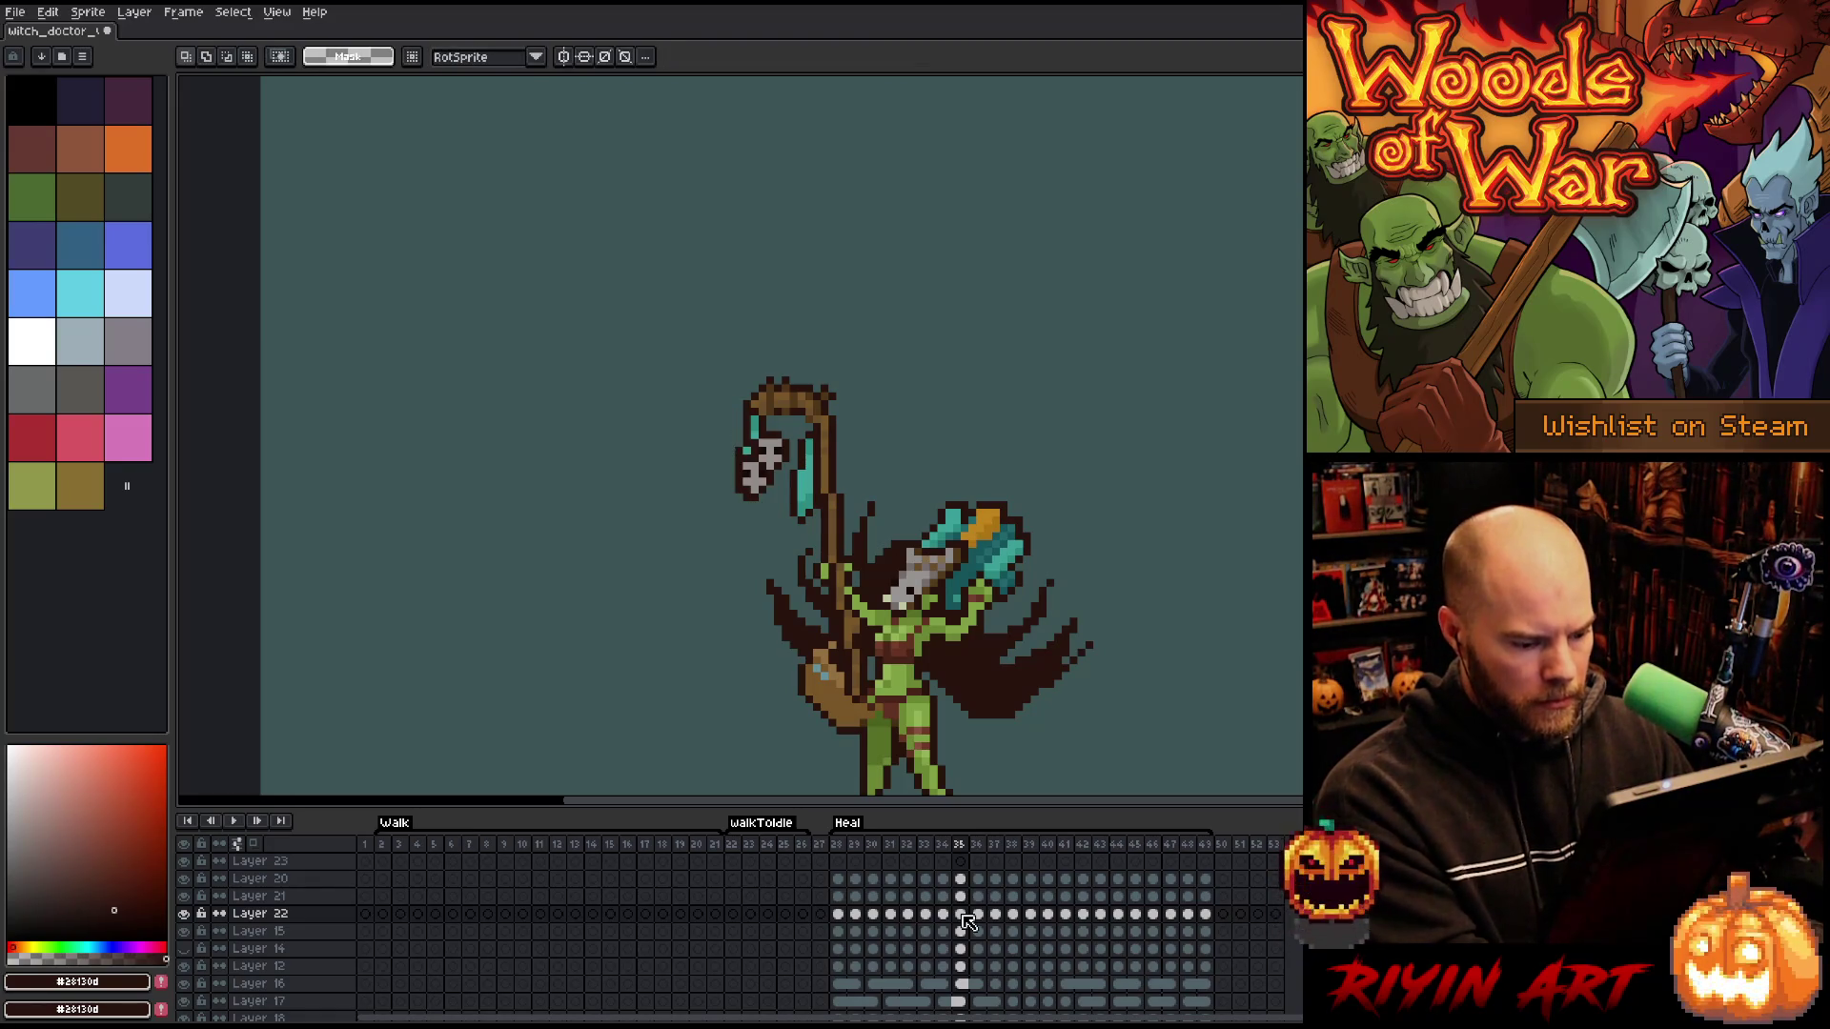
{"action": "left_click", "coordinate": [753, 458]}
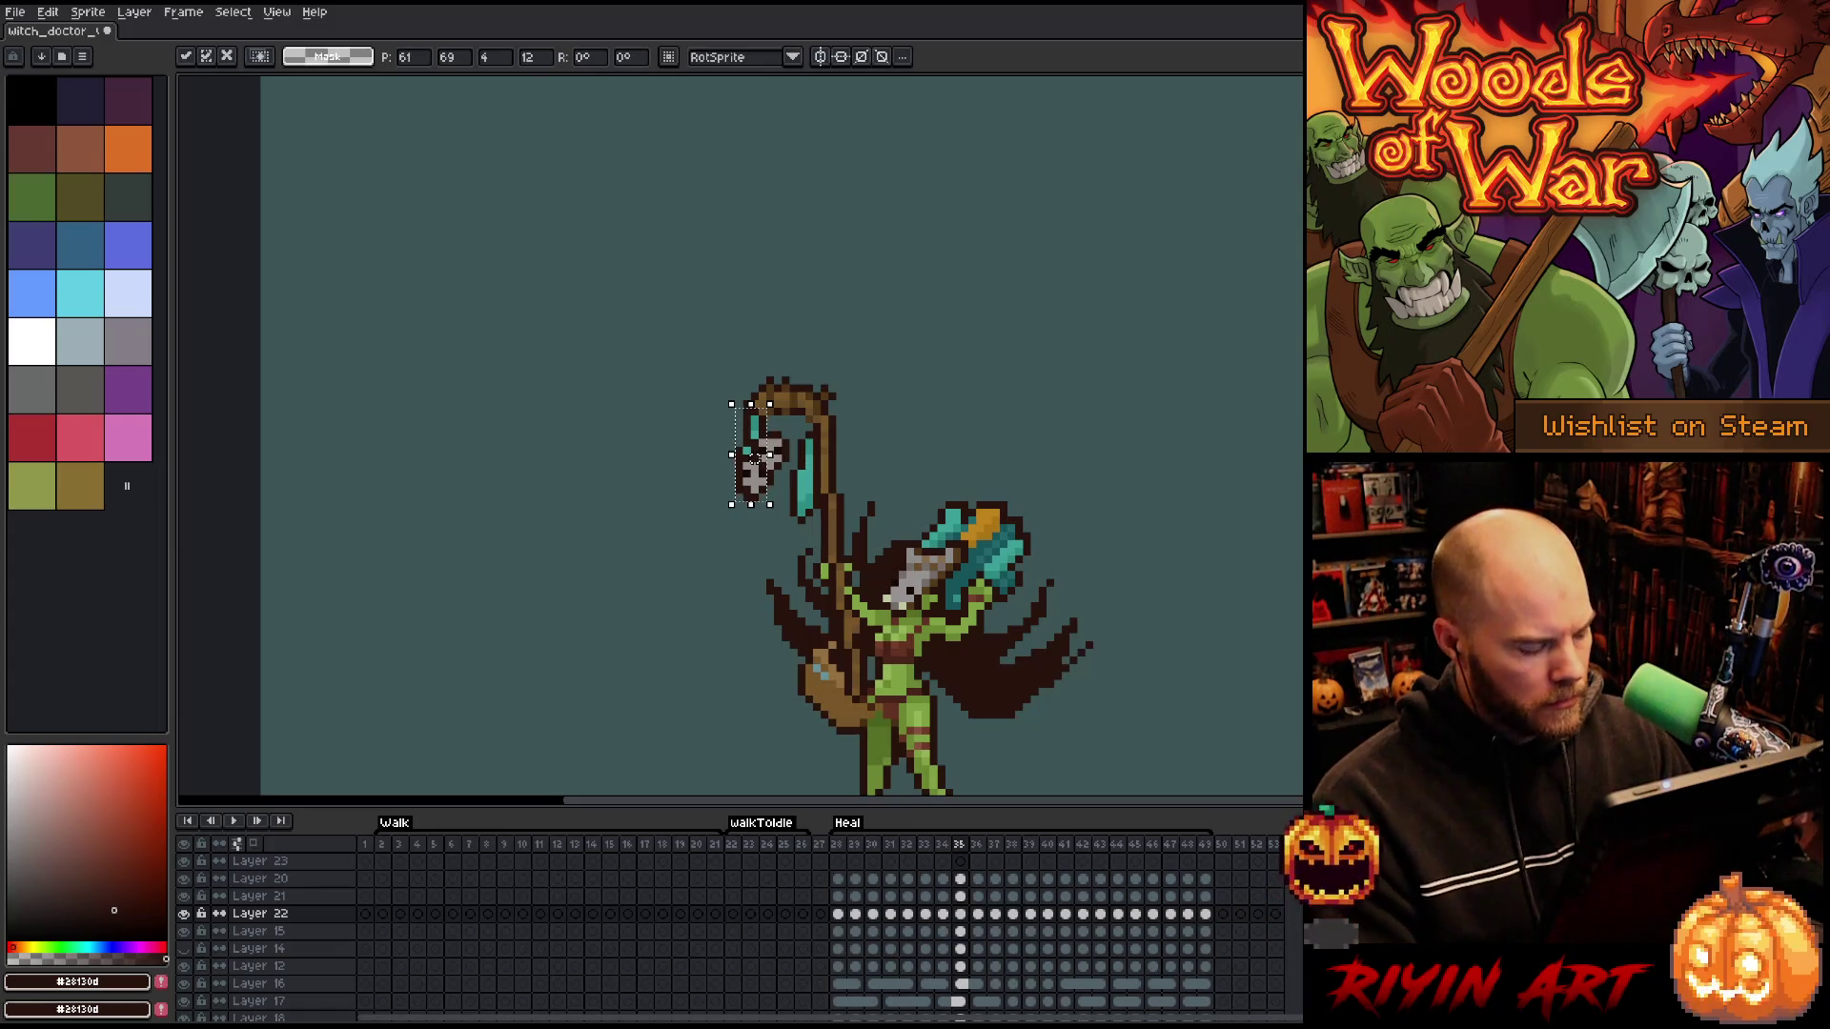
{"action": "key", "text": "Return"}
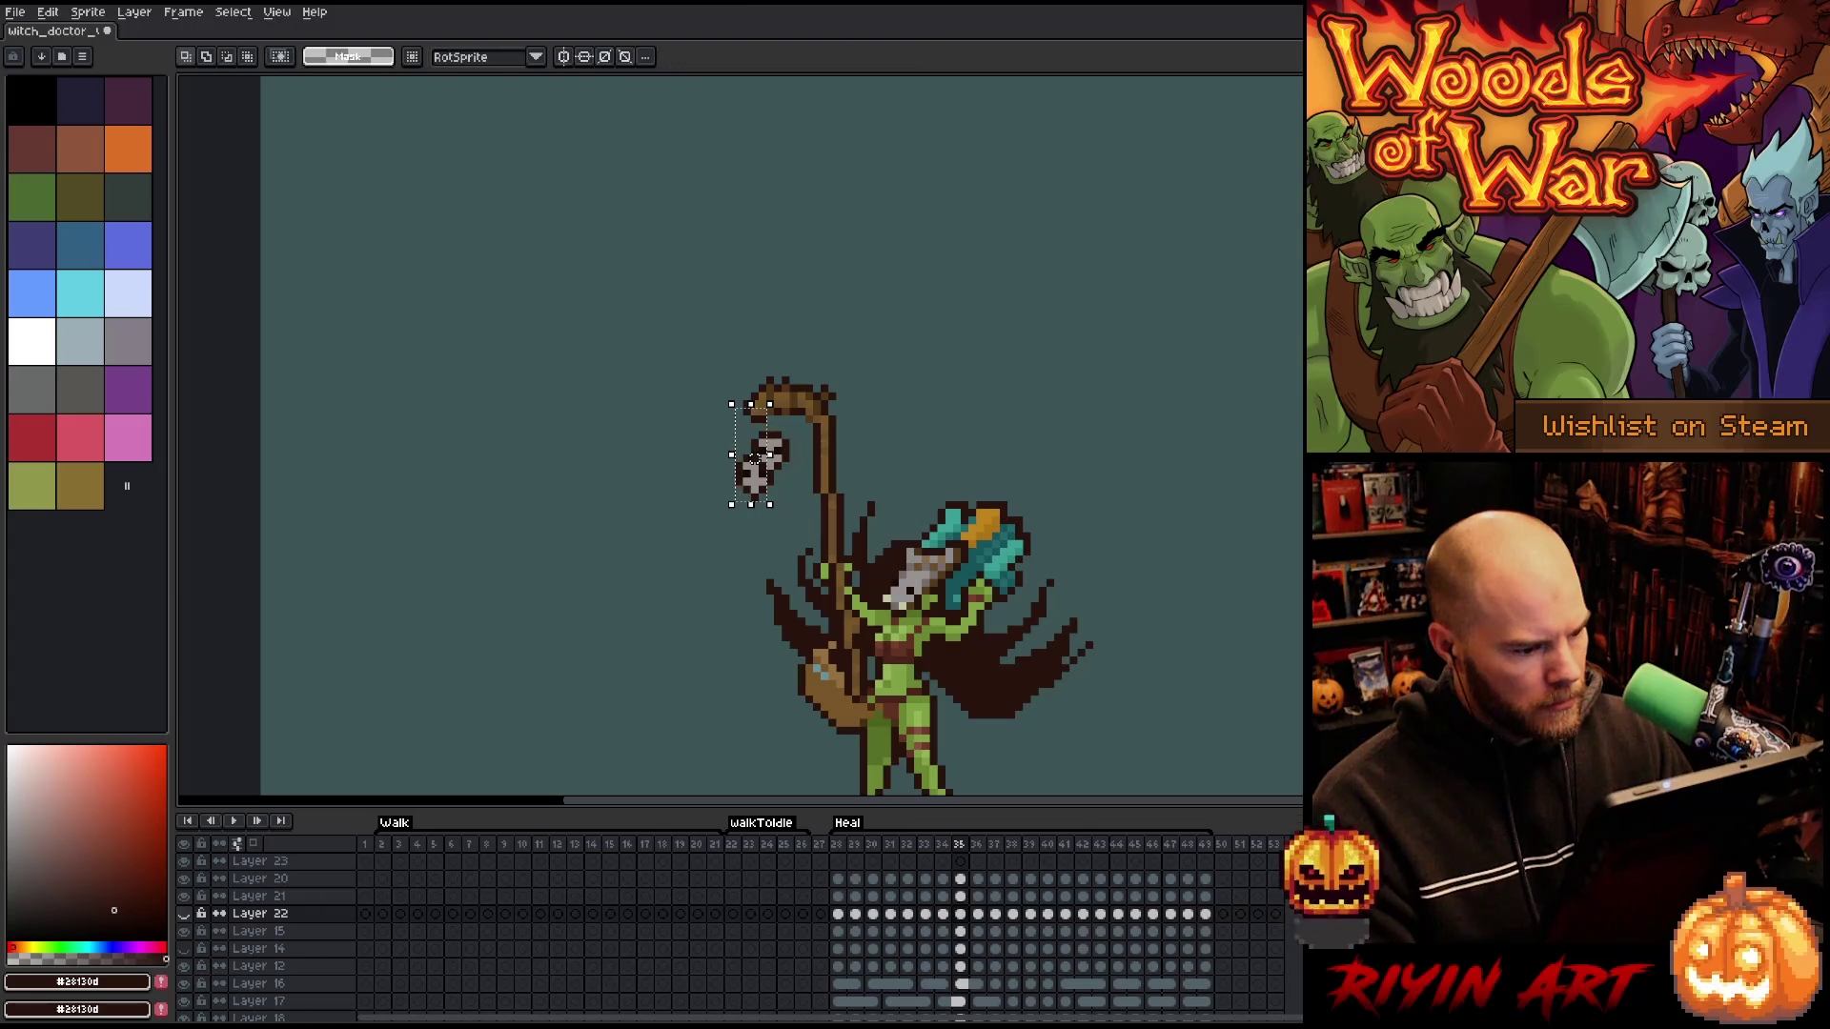
{"action": "left_click_drag", "start_coordinate": [909, 341], "coordinate": [779, 598]}
{"action": "left_click", "coordinate": [1018, 474]}
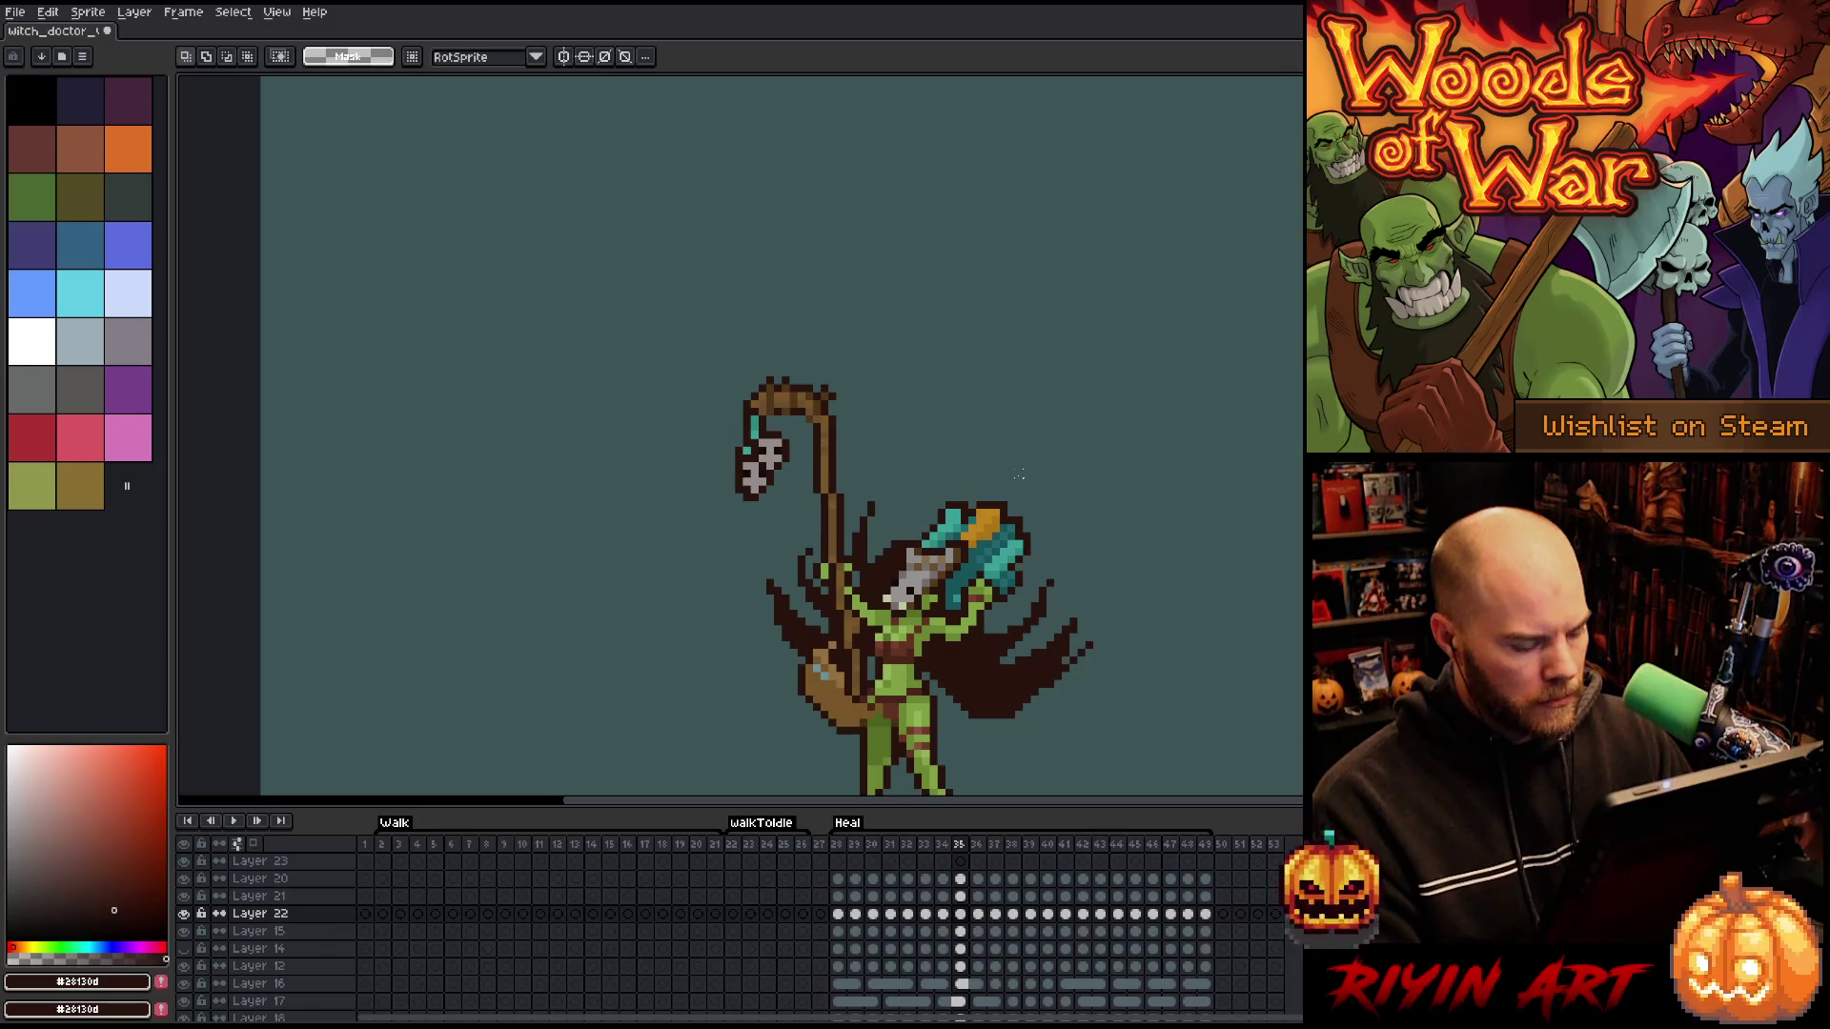
- Nudge the skull charm pixel by pixel on frame 34, flipping neighbouring frames to check the swing
{"action": "key", "text": "comma"}
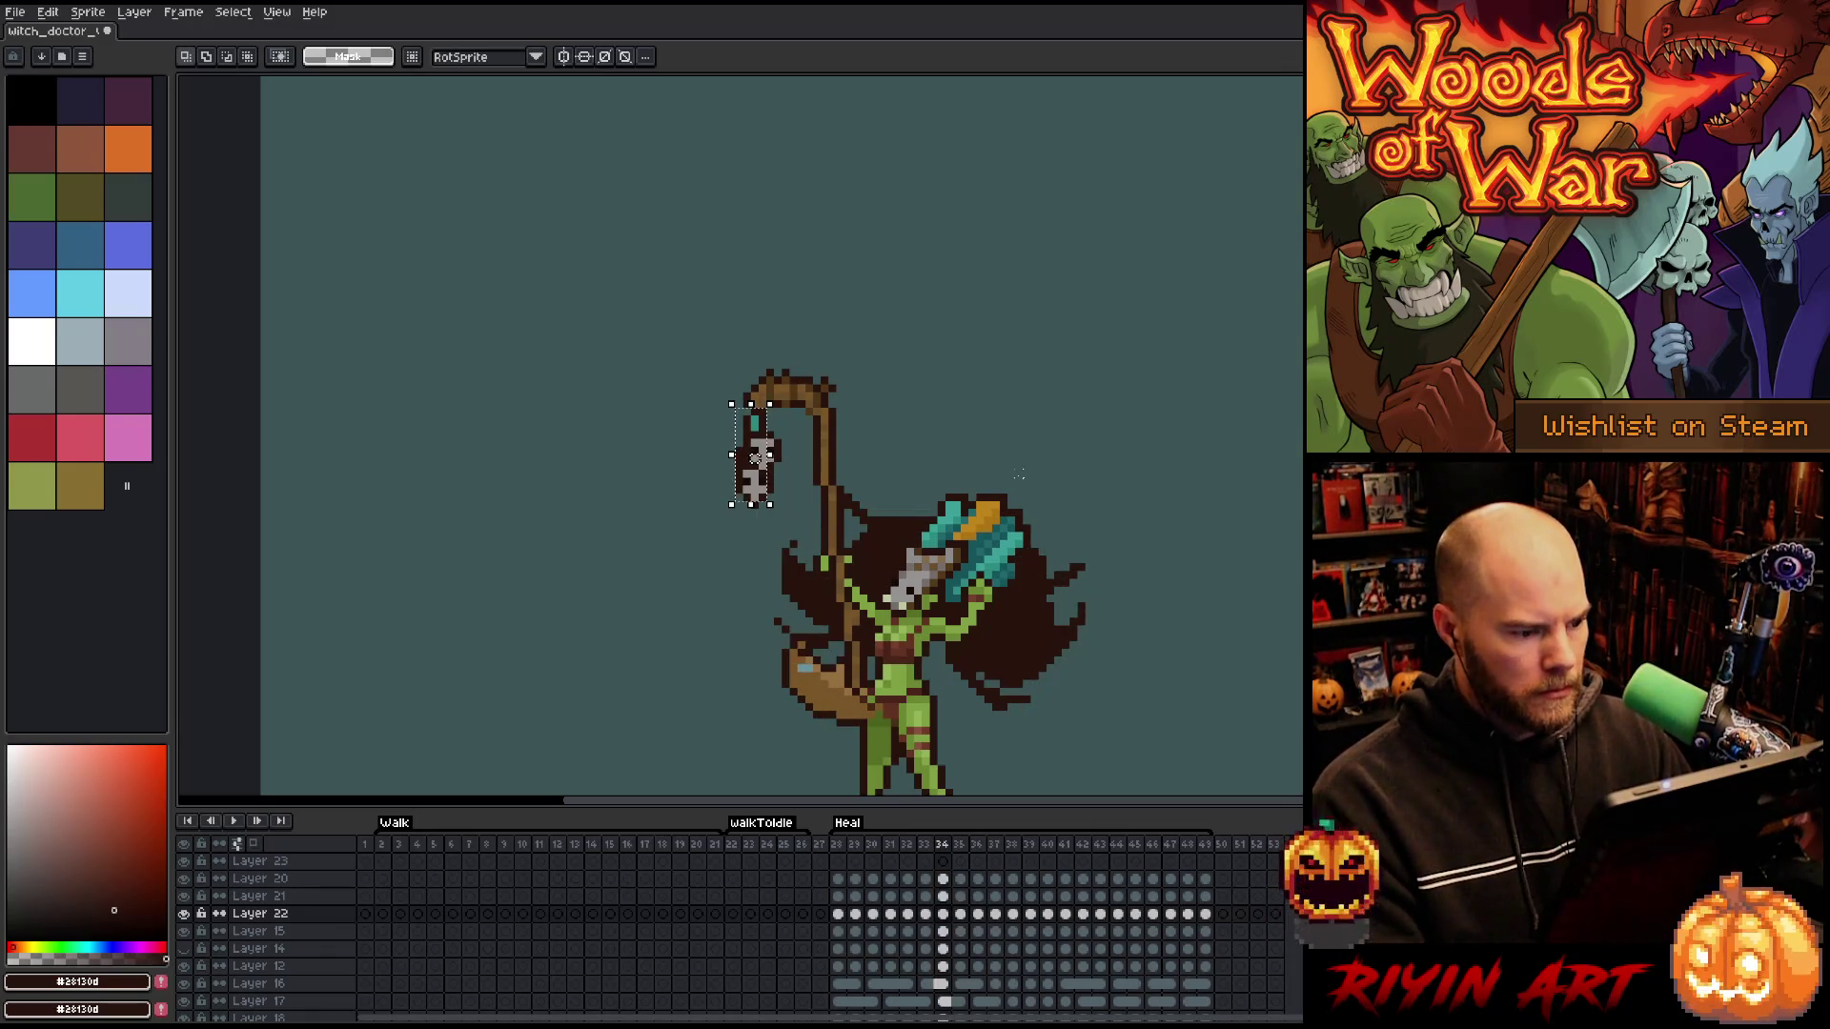
{"action": "key", "text": "period"}
{"action": "key", "text": "Left"}
{"action": "key", "text": "comma"}
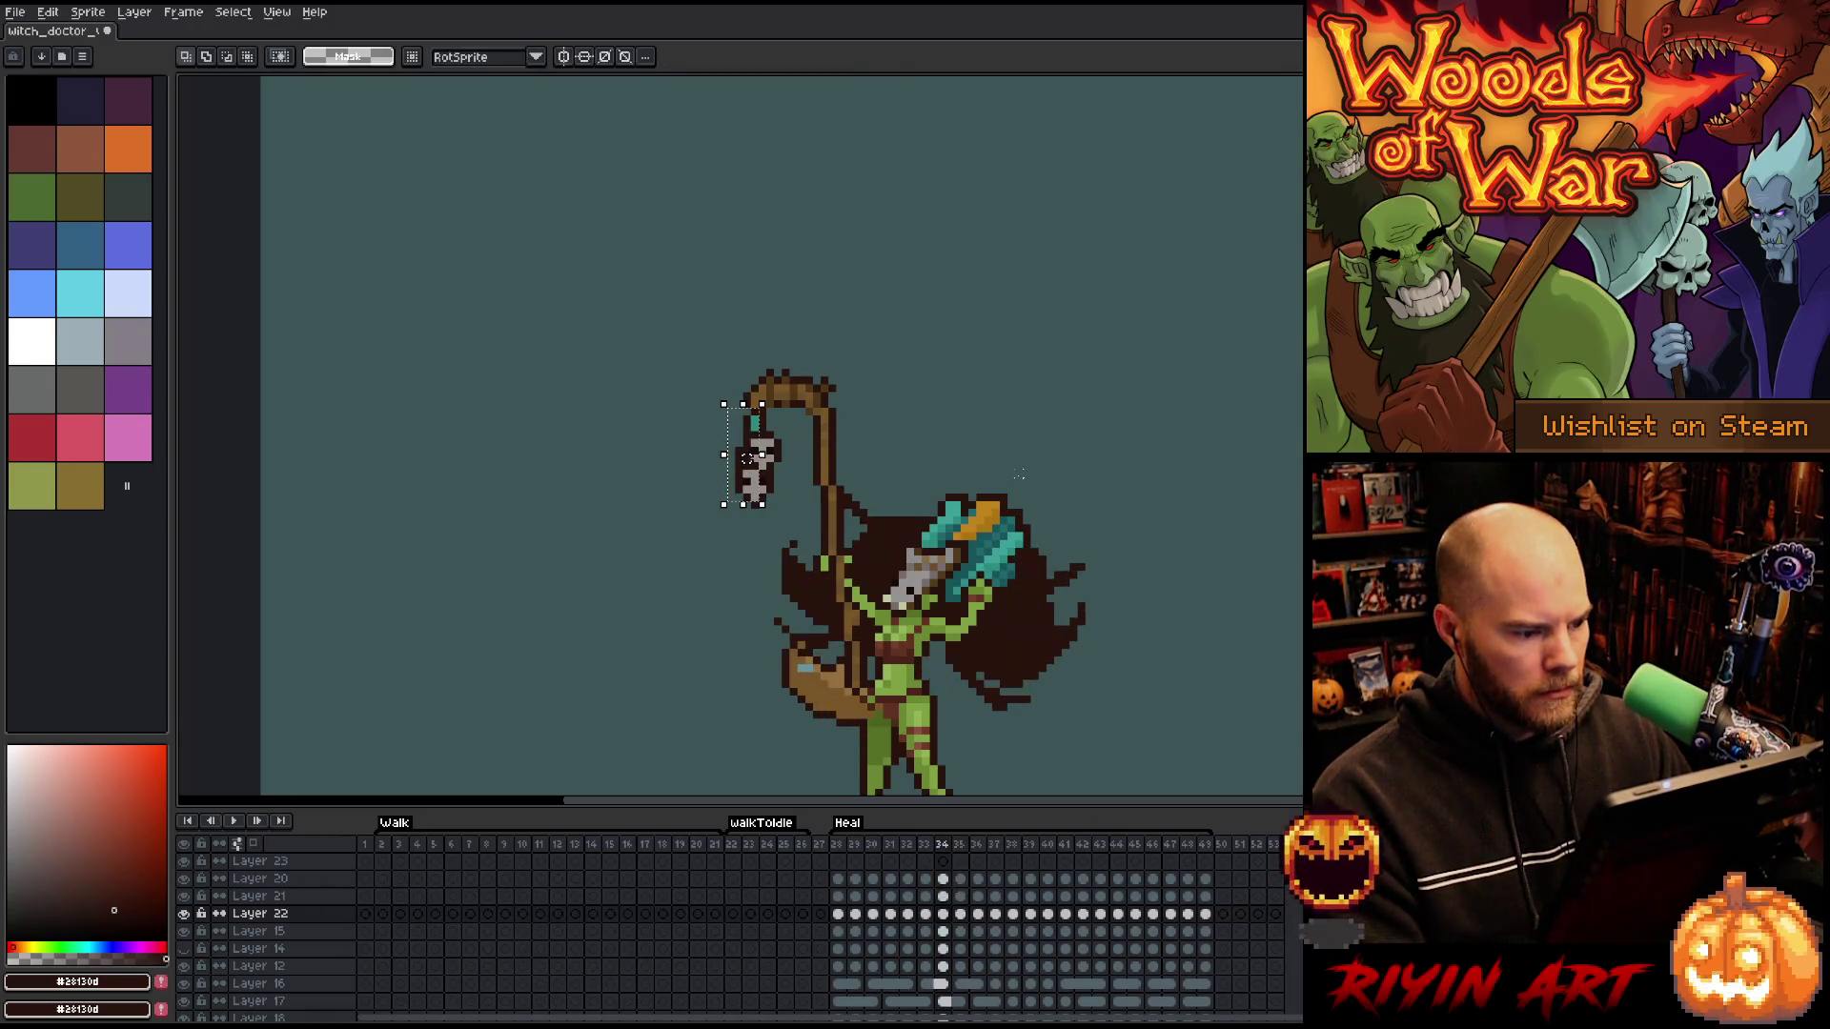
{"action": "key", "text": "period"}
{"action": "key", "text": "Down"}
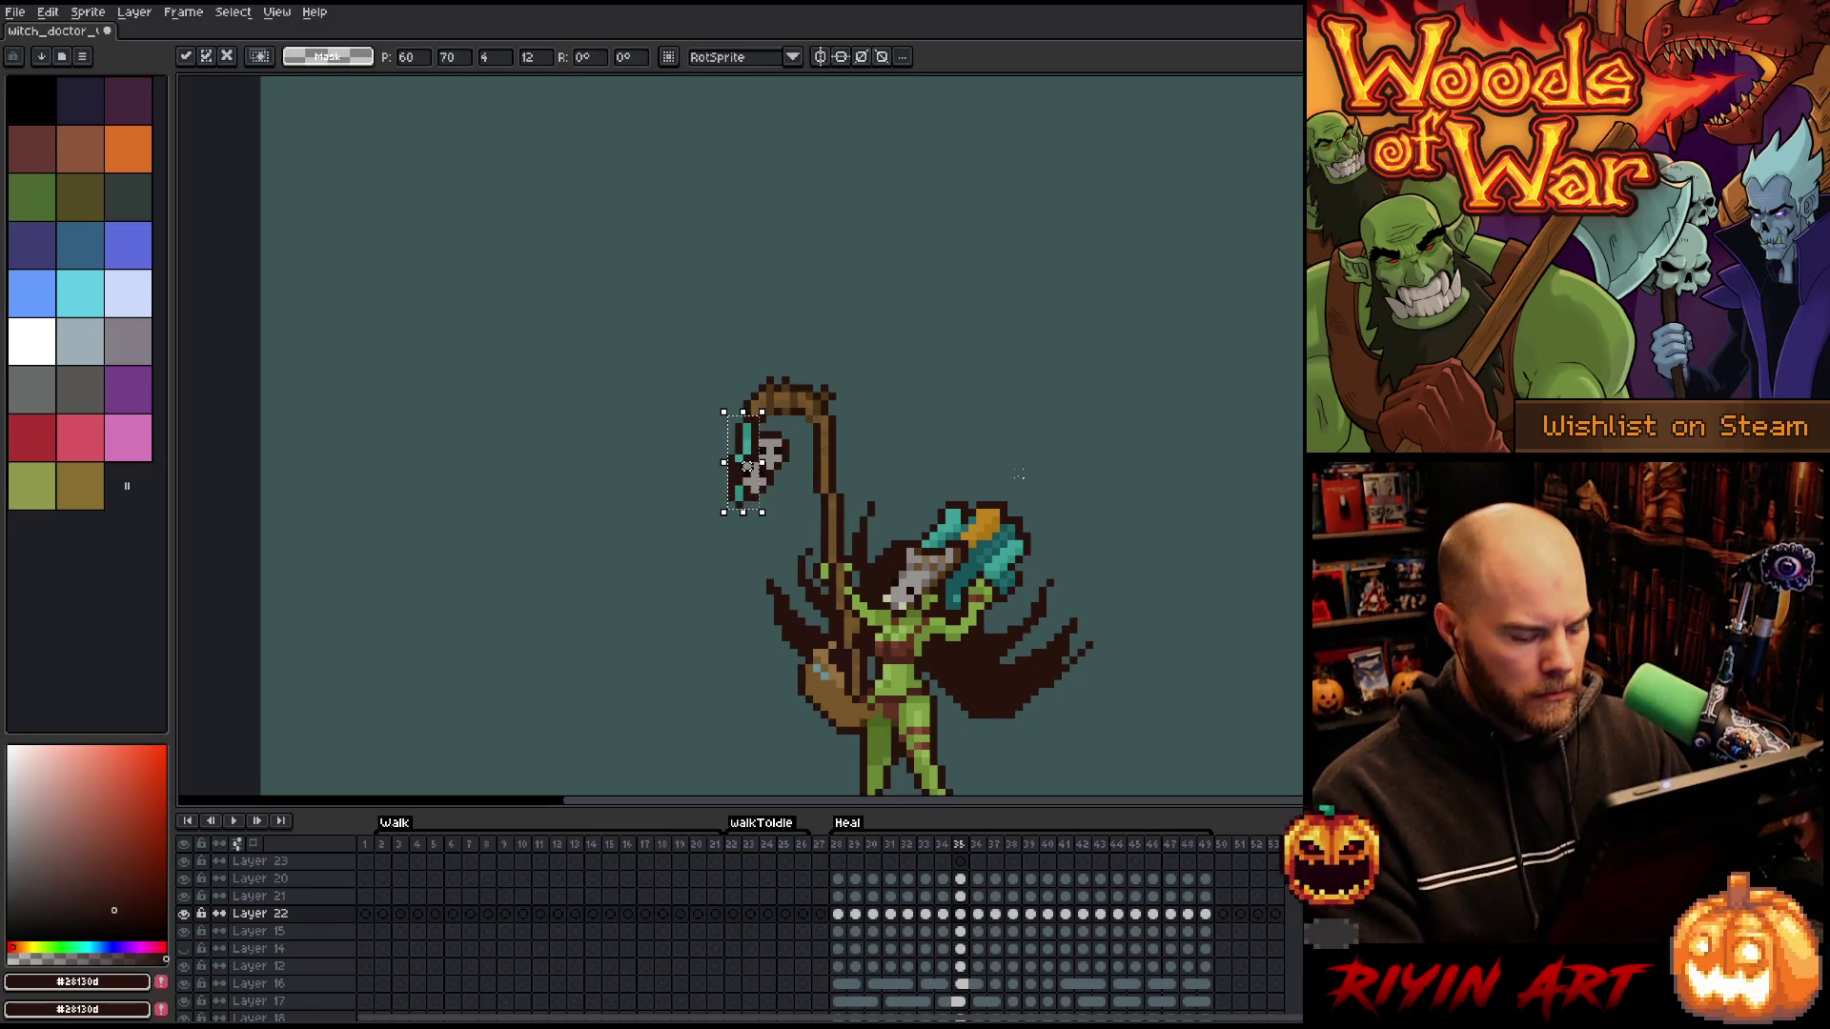
{"action": "key", "text": "comma"}
{"action": "key", "text": "comma"}
{"action": "key", "text": "comma"}
{"action": "key", "text": "period"}
{"action": "key", "text": "period"}
{"action": "key", "text": "period"}
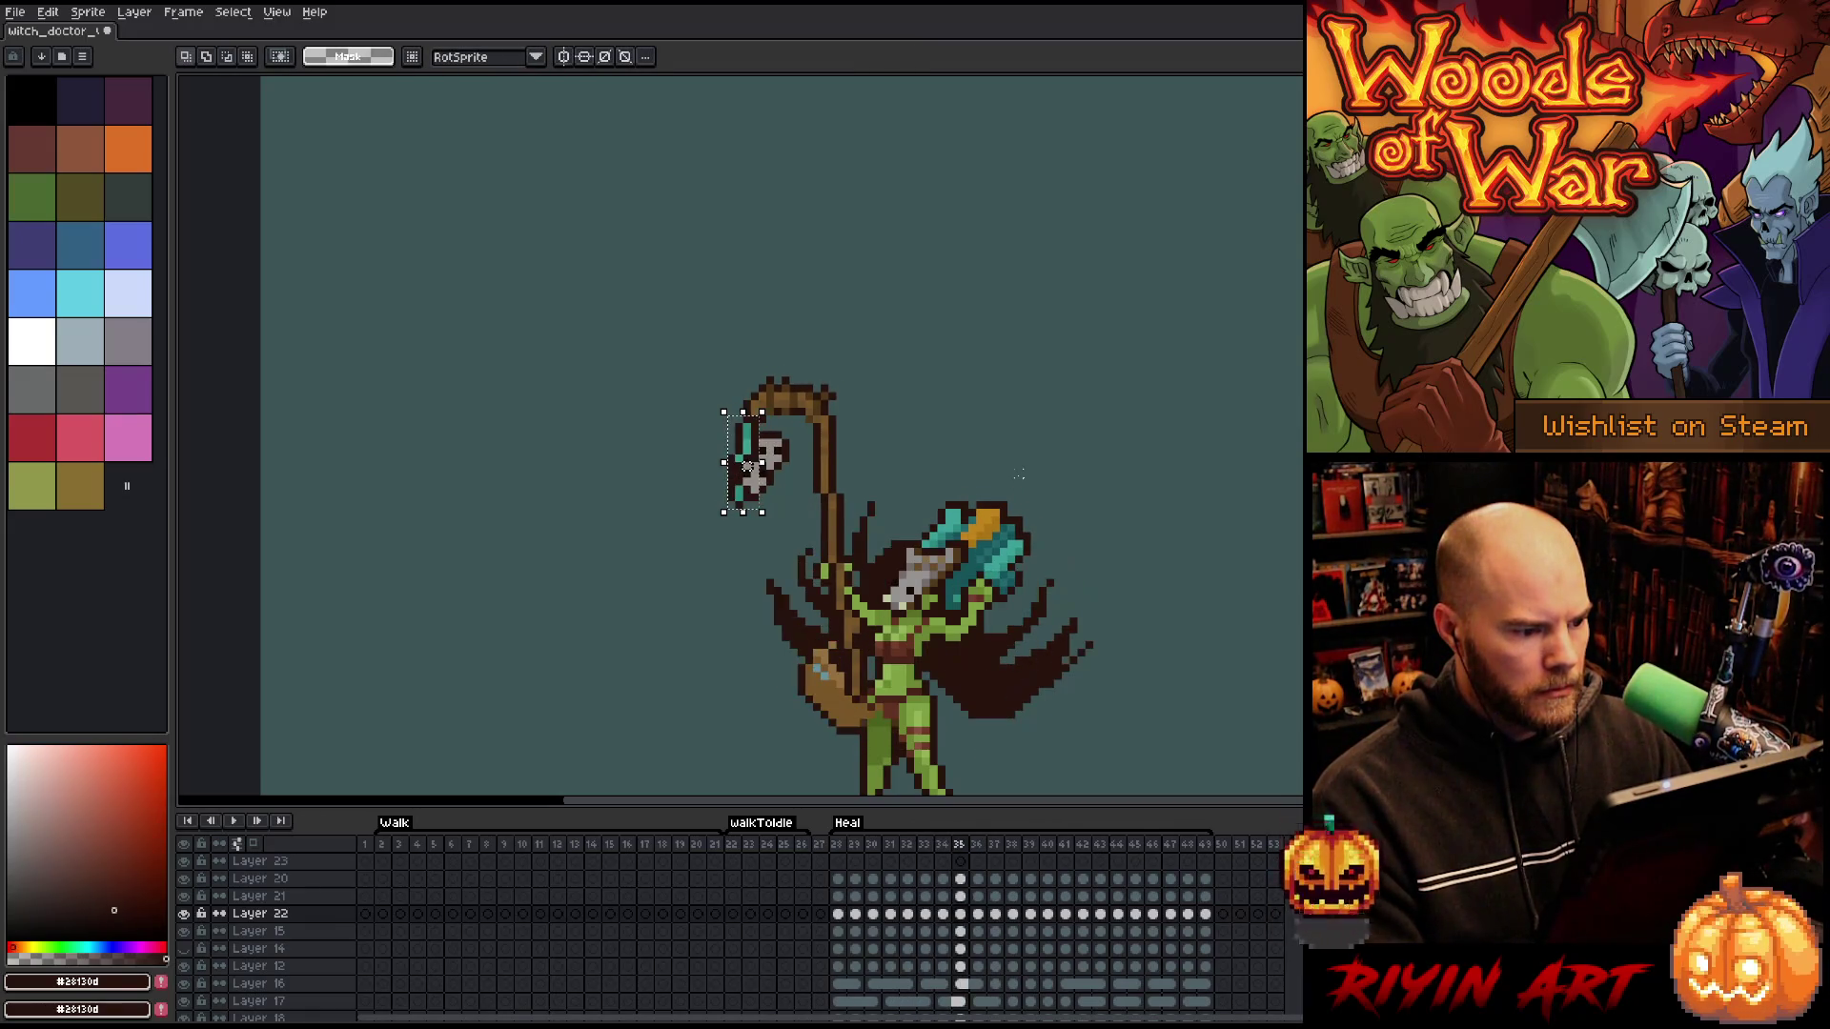
{"action": "key", "text": "comma"}
{"action": "key", "text": "period"}
{"action": "key", "text": "Left"}
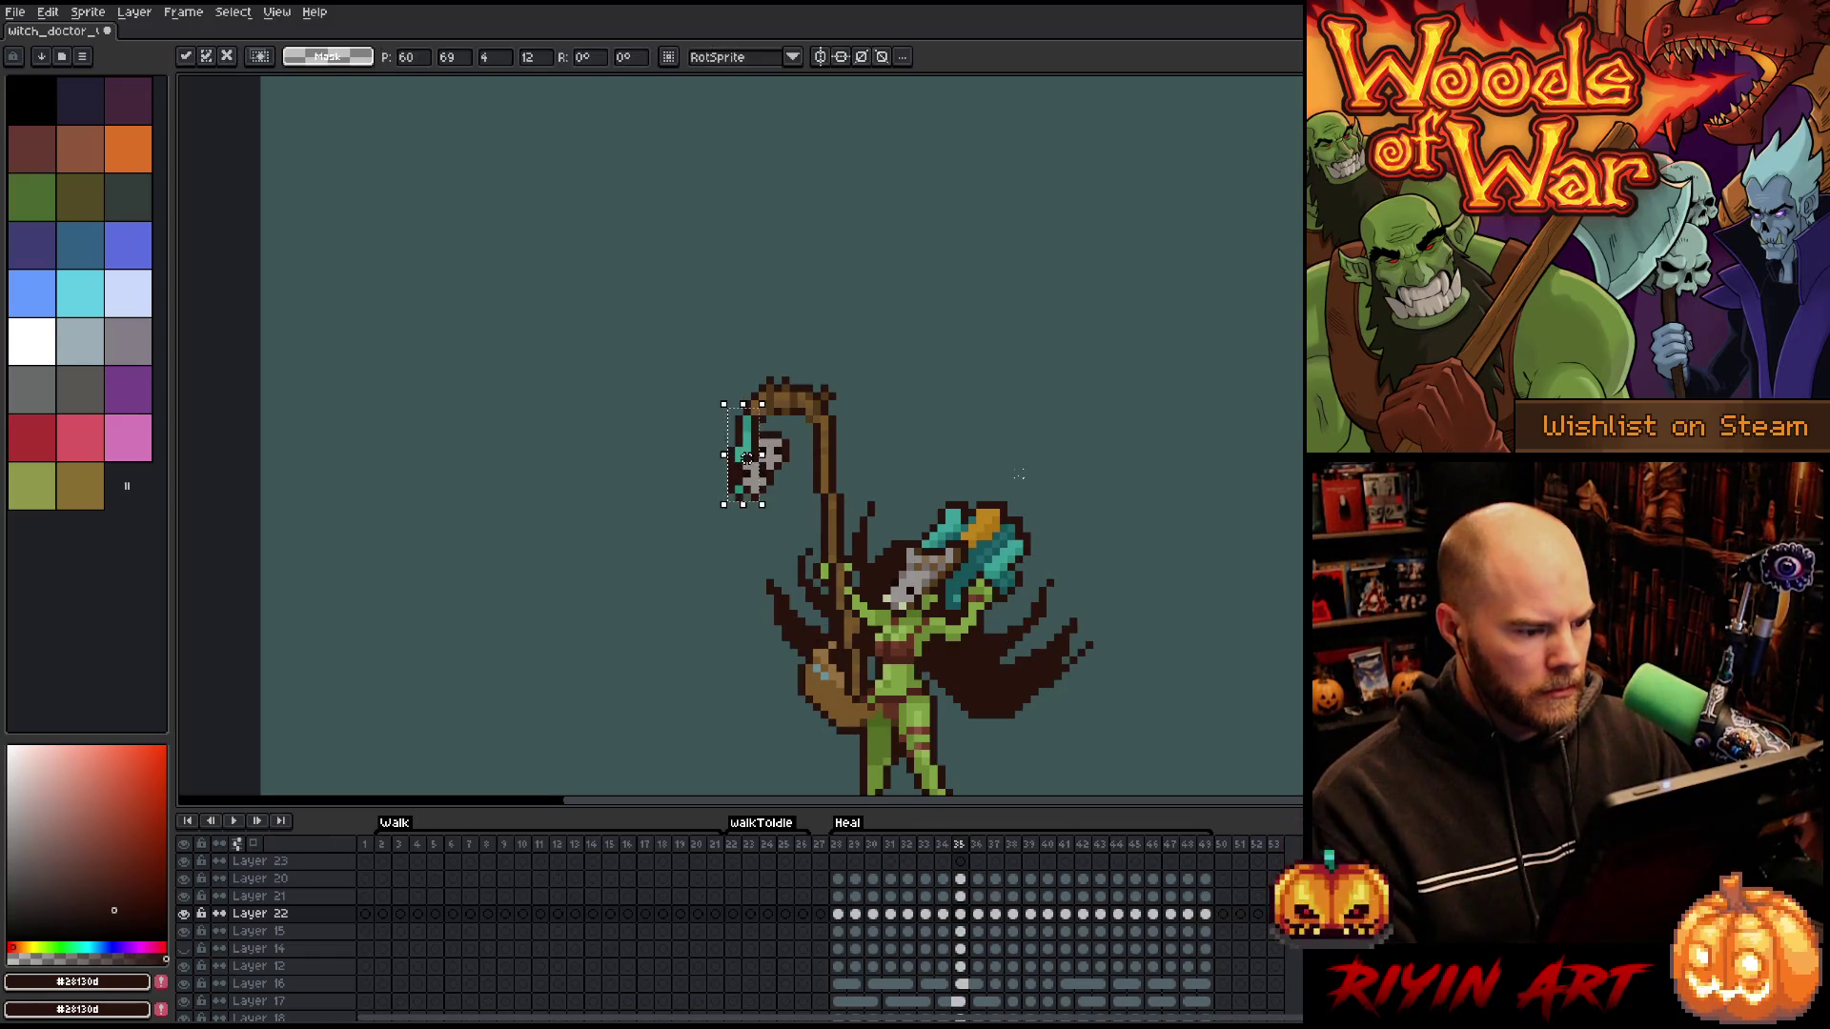
{"action": "key", "text": "Up"}
{"action": "key", "text": "comma"}
{"action": "key", "text": "period"}
{"action": "key", "text": "Right"}
{"action": "key", "text": "comma"}
{"action": "key", "text": "period"}
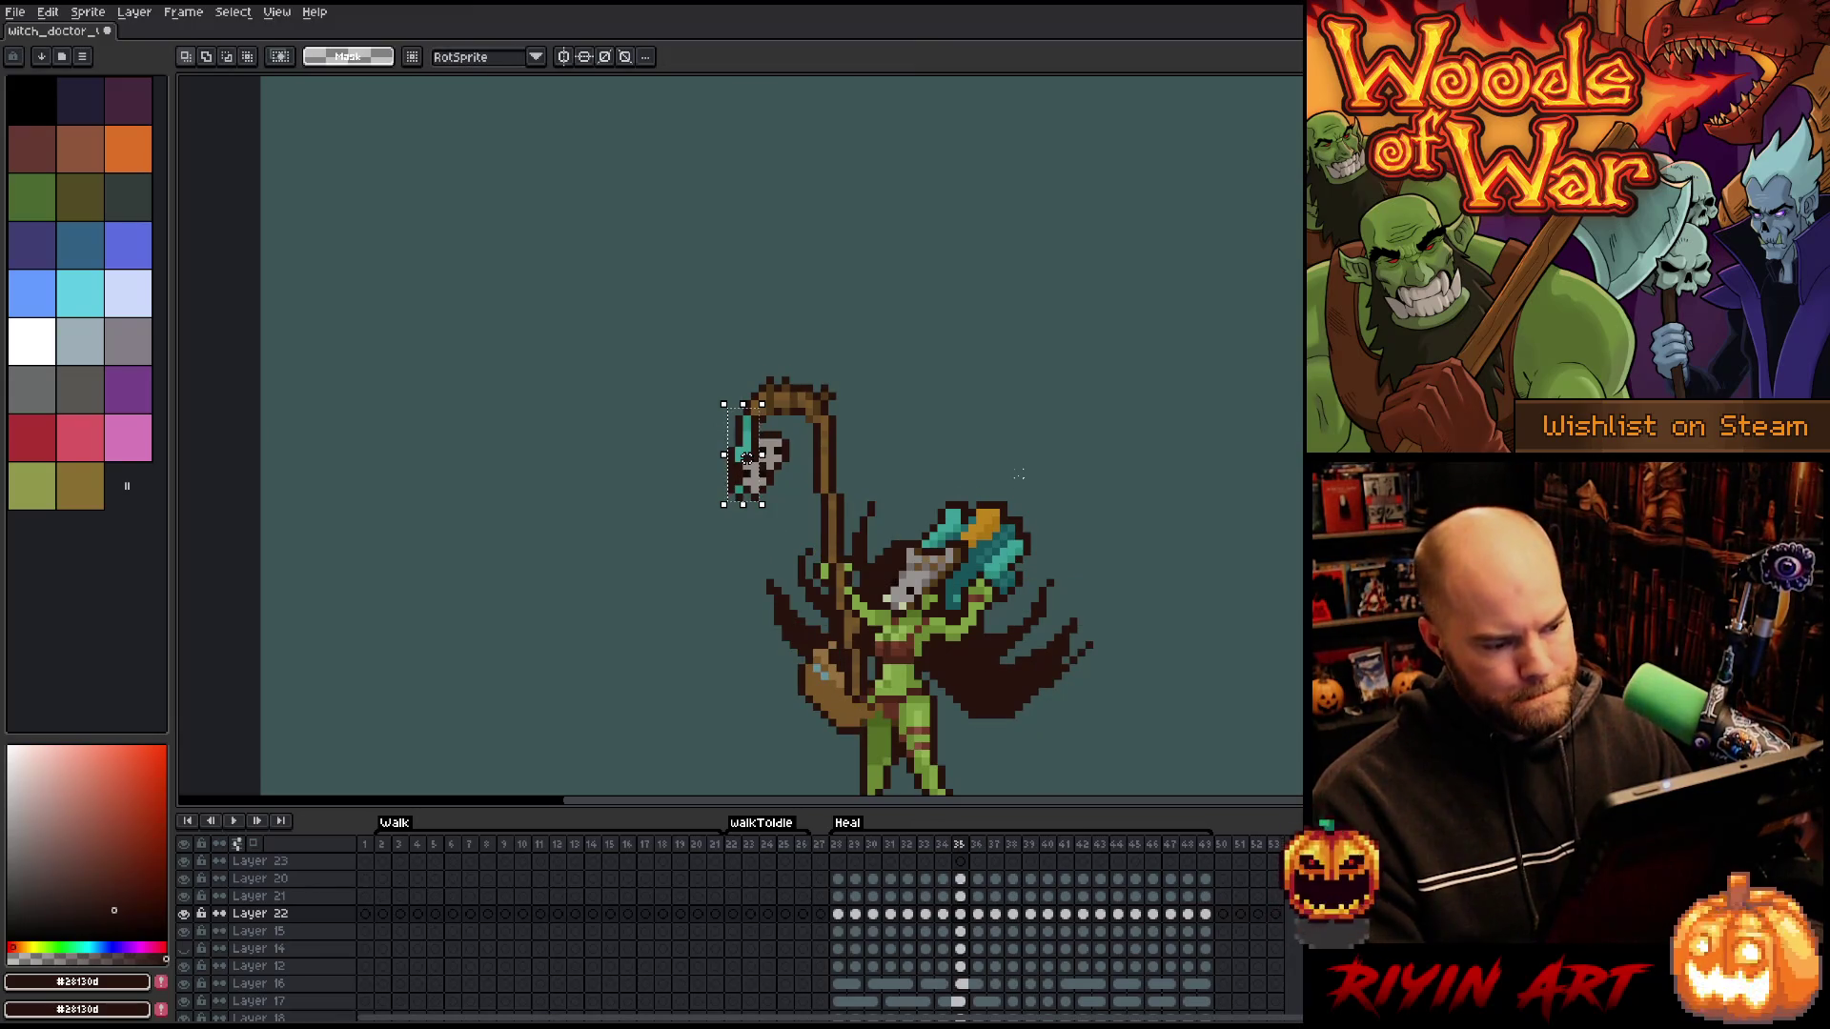
- Select and reposition the skull charm on frames 36 and 37
{"action": "left_click", "coordinate": [982, 920]}
{"action": "mouse_move", "coordinate": [723, 405]}
{"action": "left_mouse_down"}
{"action": "mouse_move", "coordinate": [762, 504]}
{"action": "mouse_move", "coordinate": [739, 459]}
{"action": "left_mouse_up"}
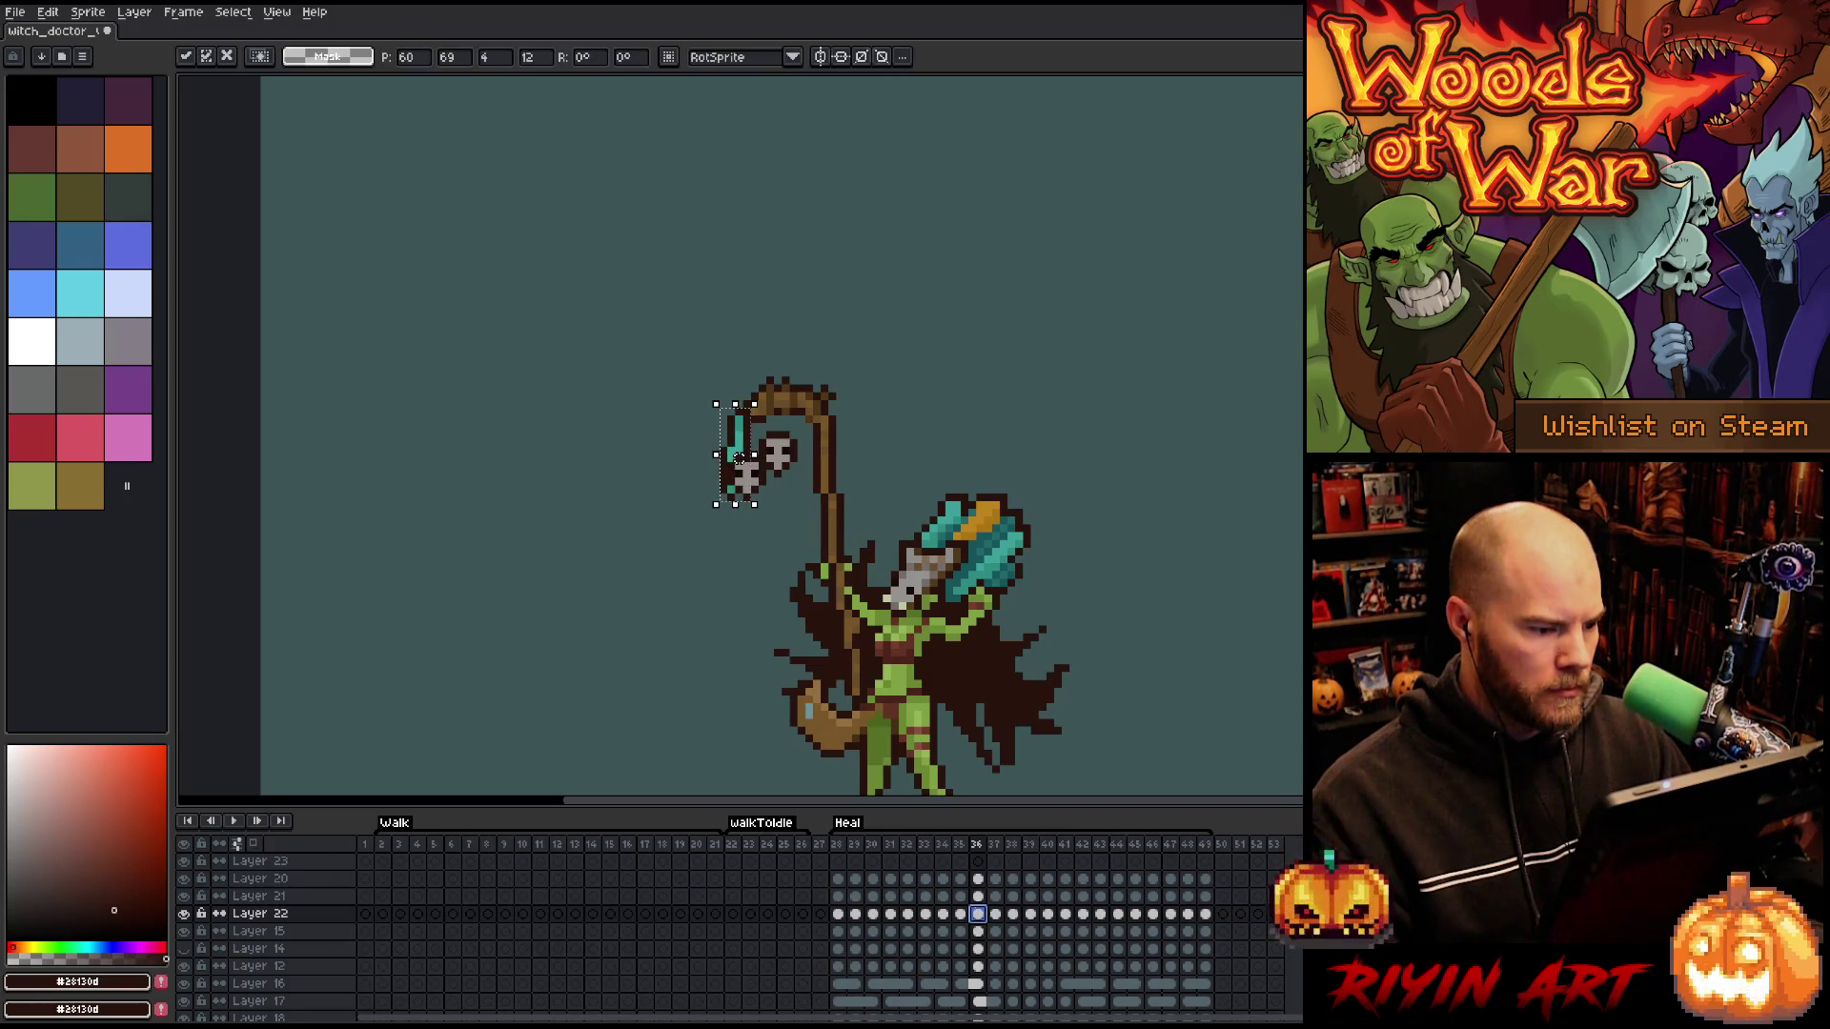
{"action": "key", "text": "Return"}
{"action": "left_click", "coordinate": [996, 914]}
{"action": "mouse_move", "coordinate": [716, 404]}
{"action": "left_mouse_down"}
{"action": "mouse_move", "coordinate": [755, 504]}
{"action": "mouse_move", "coordinate": [731, 458]}
{"action": "left_mouse_up"}
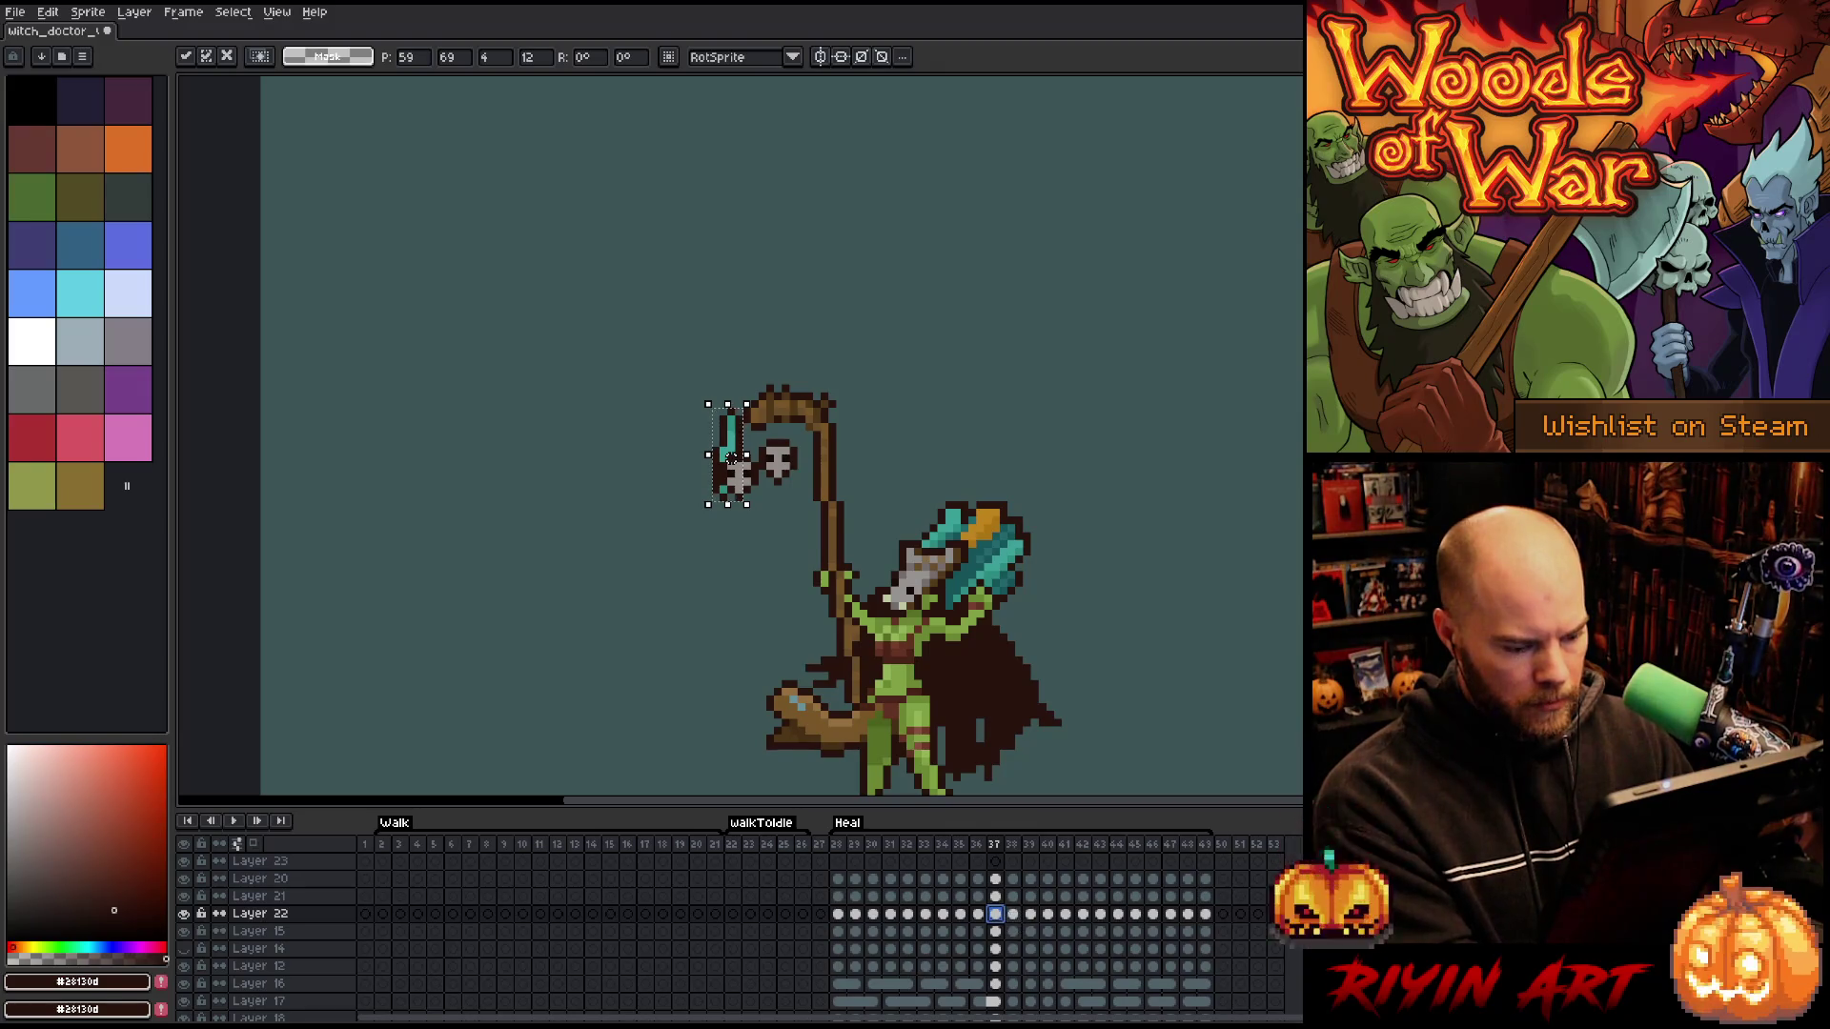
{"action": "key", "text": "period"}
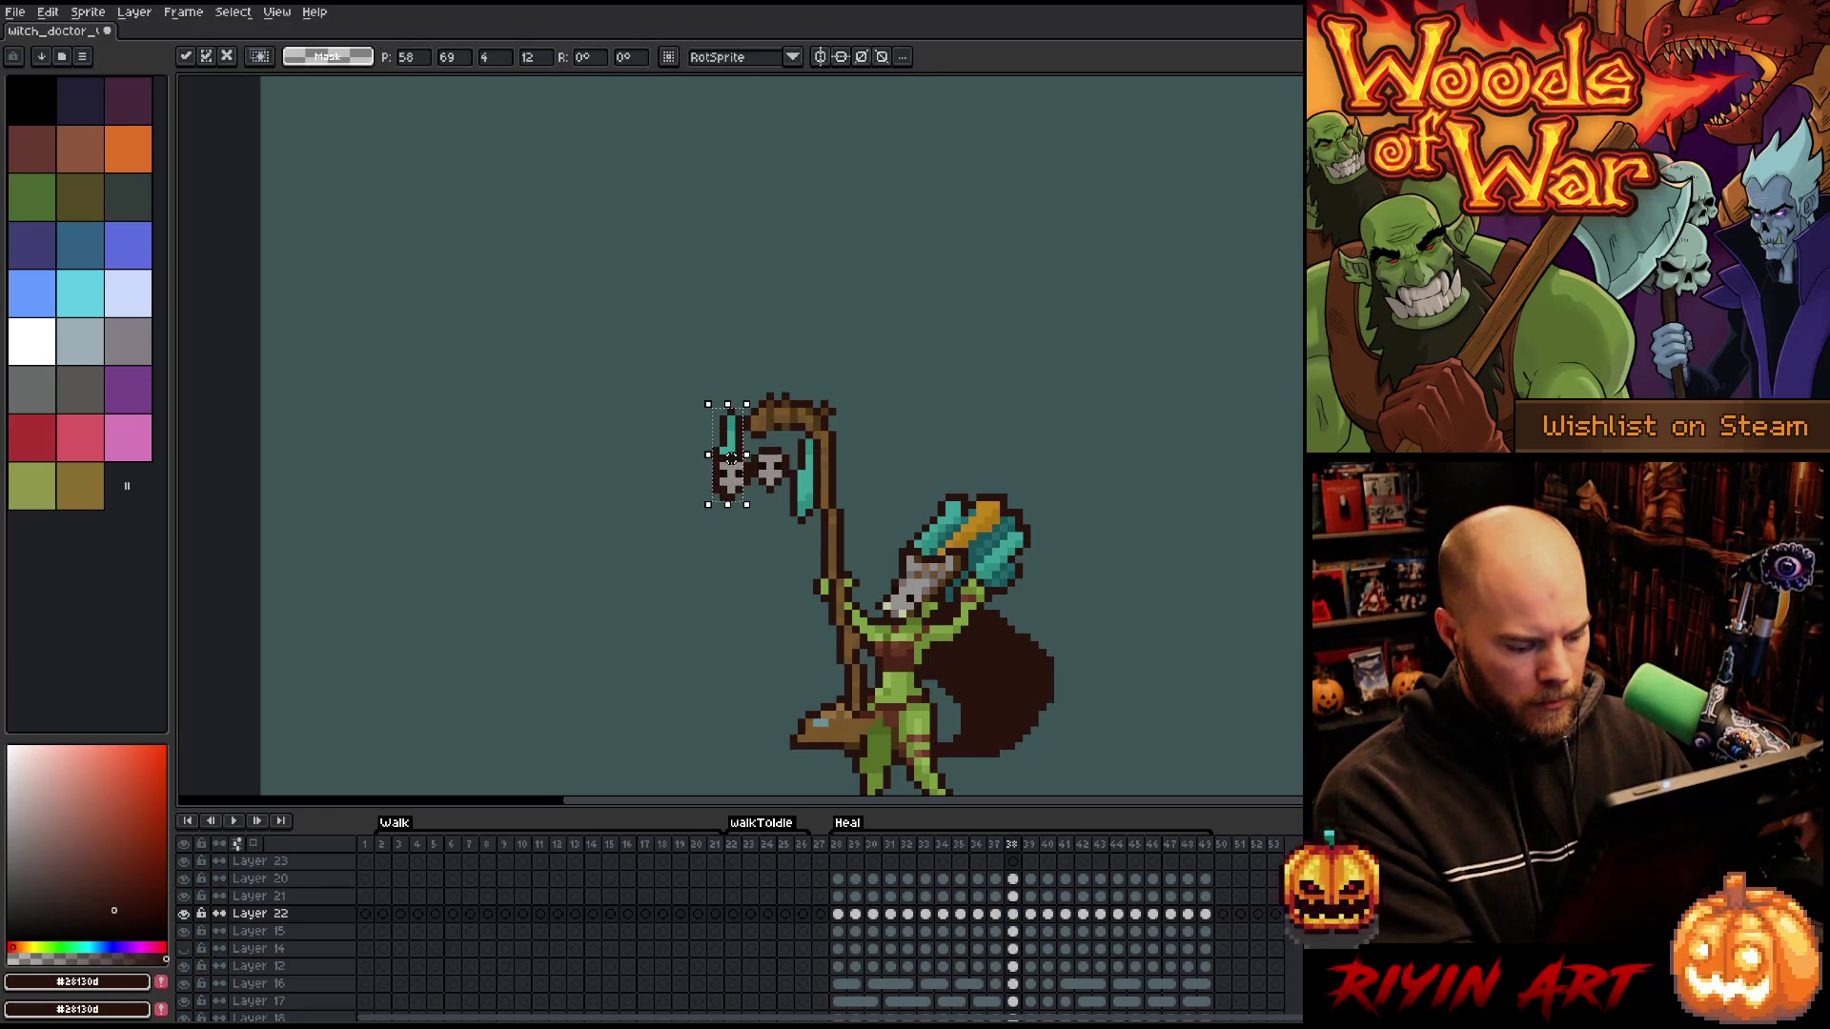
- Nudge the skull one pixel left and one down on frame 38, then deselect
{"action": "mouse_move", "coordinate": [941, 327]}
{"action": "left_mouse_down"}
{"action": "mouse_move", "coordinate": [906, 404]}
{"action": "mouse_move", "coordinate": [785, 490]}
{"action": "mouse_move", "coordinate": [779, 605]}
{"action": "left_mouse_up"}
{"action": "key", "text": "ctrl+d"}
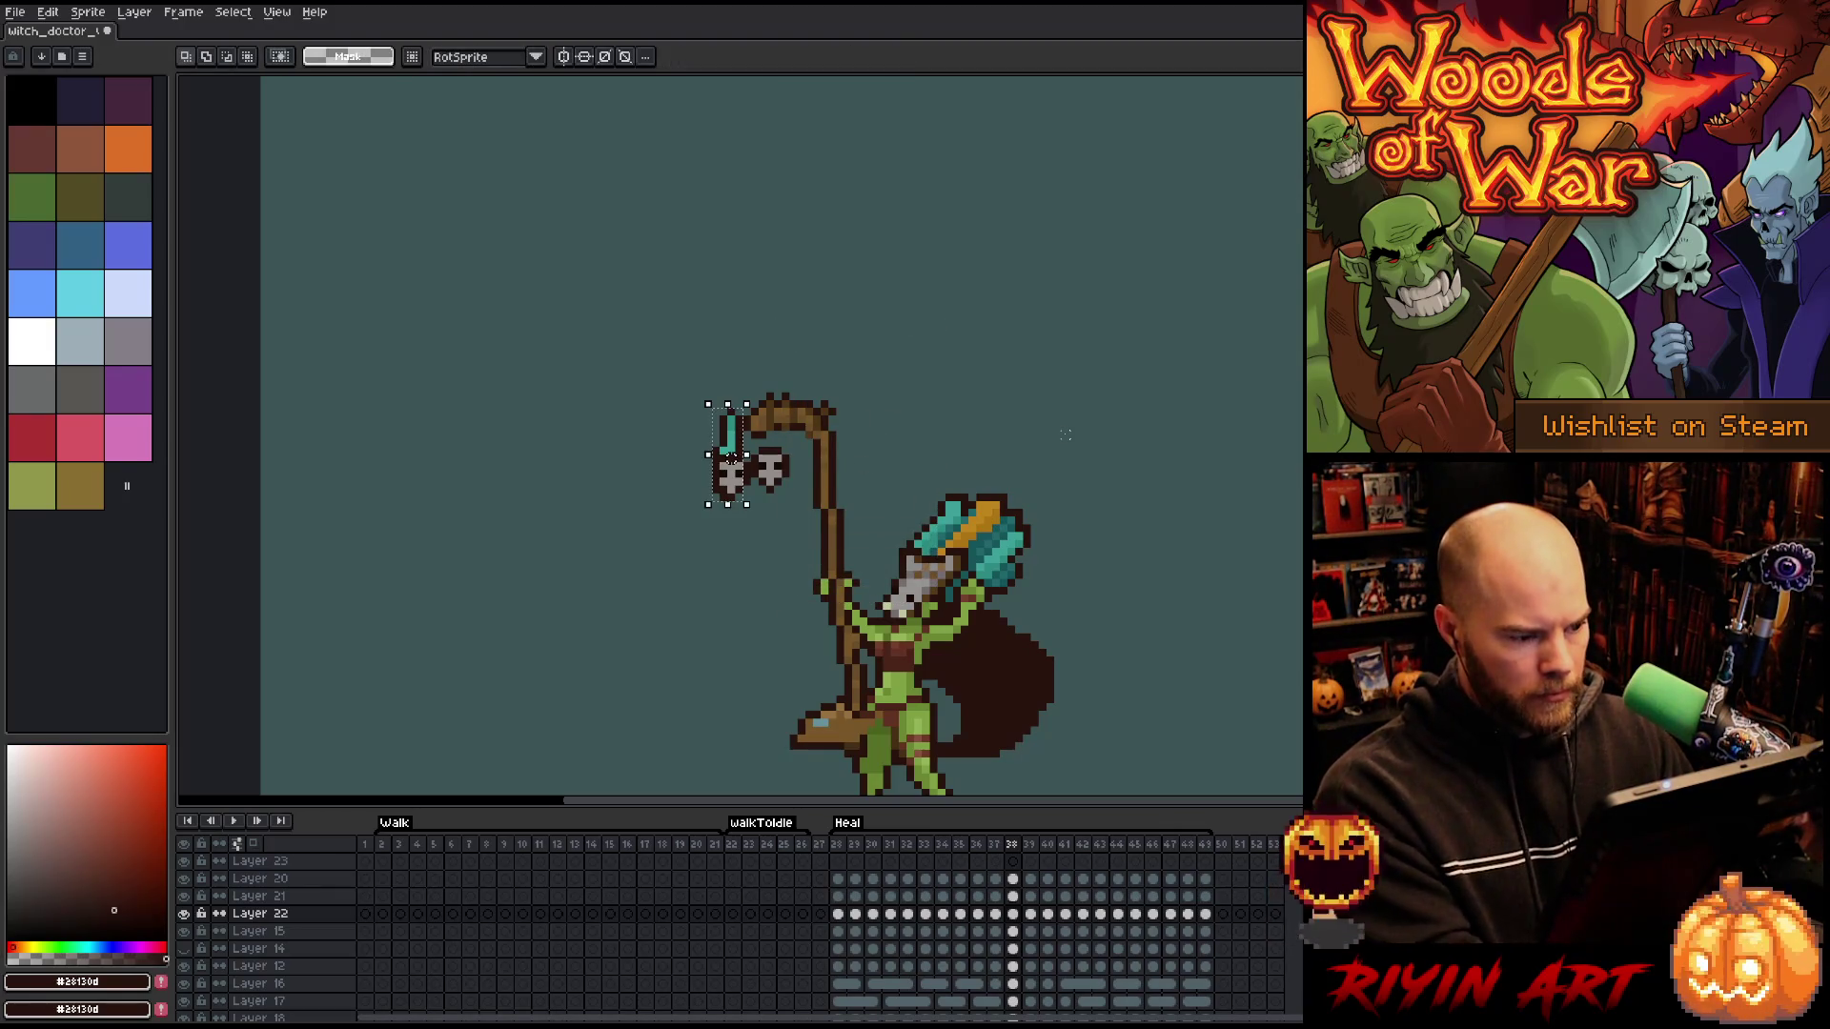
{"action": "key", "text": "Left"}
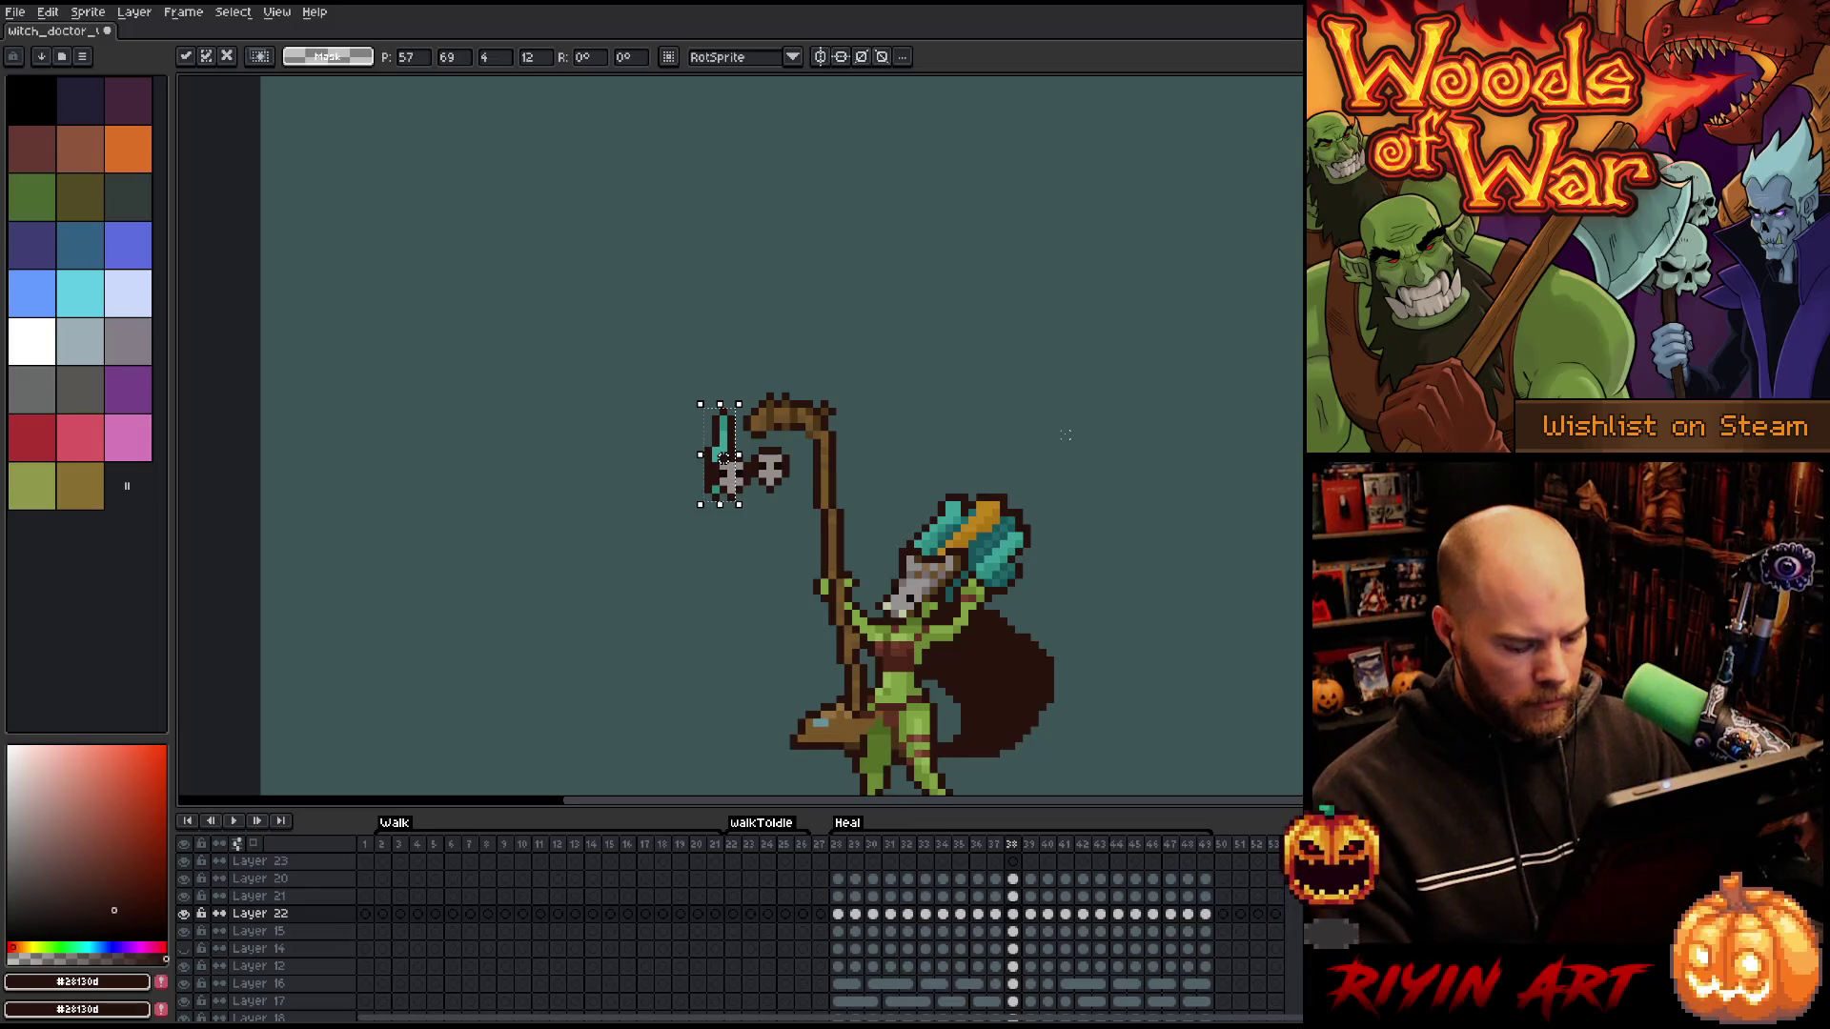
{"action": "key", "text": "Down"}
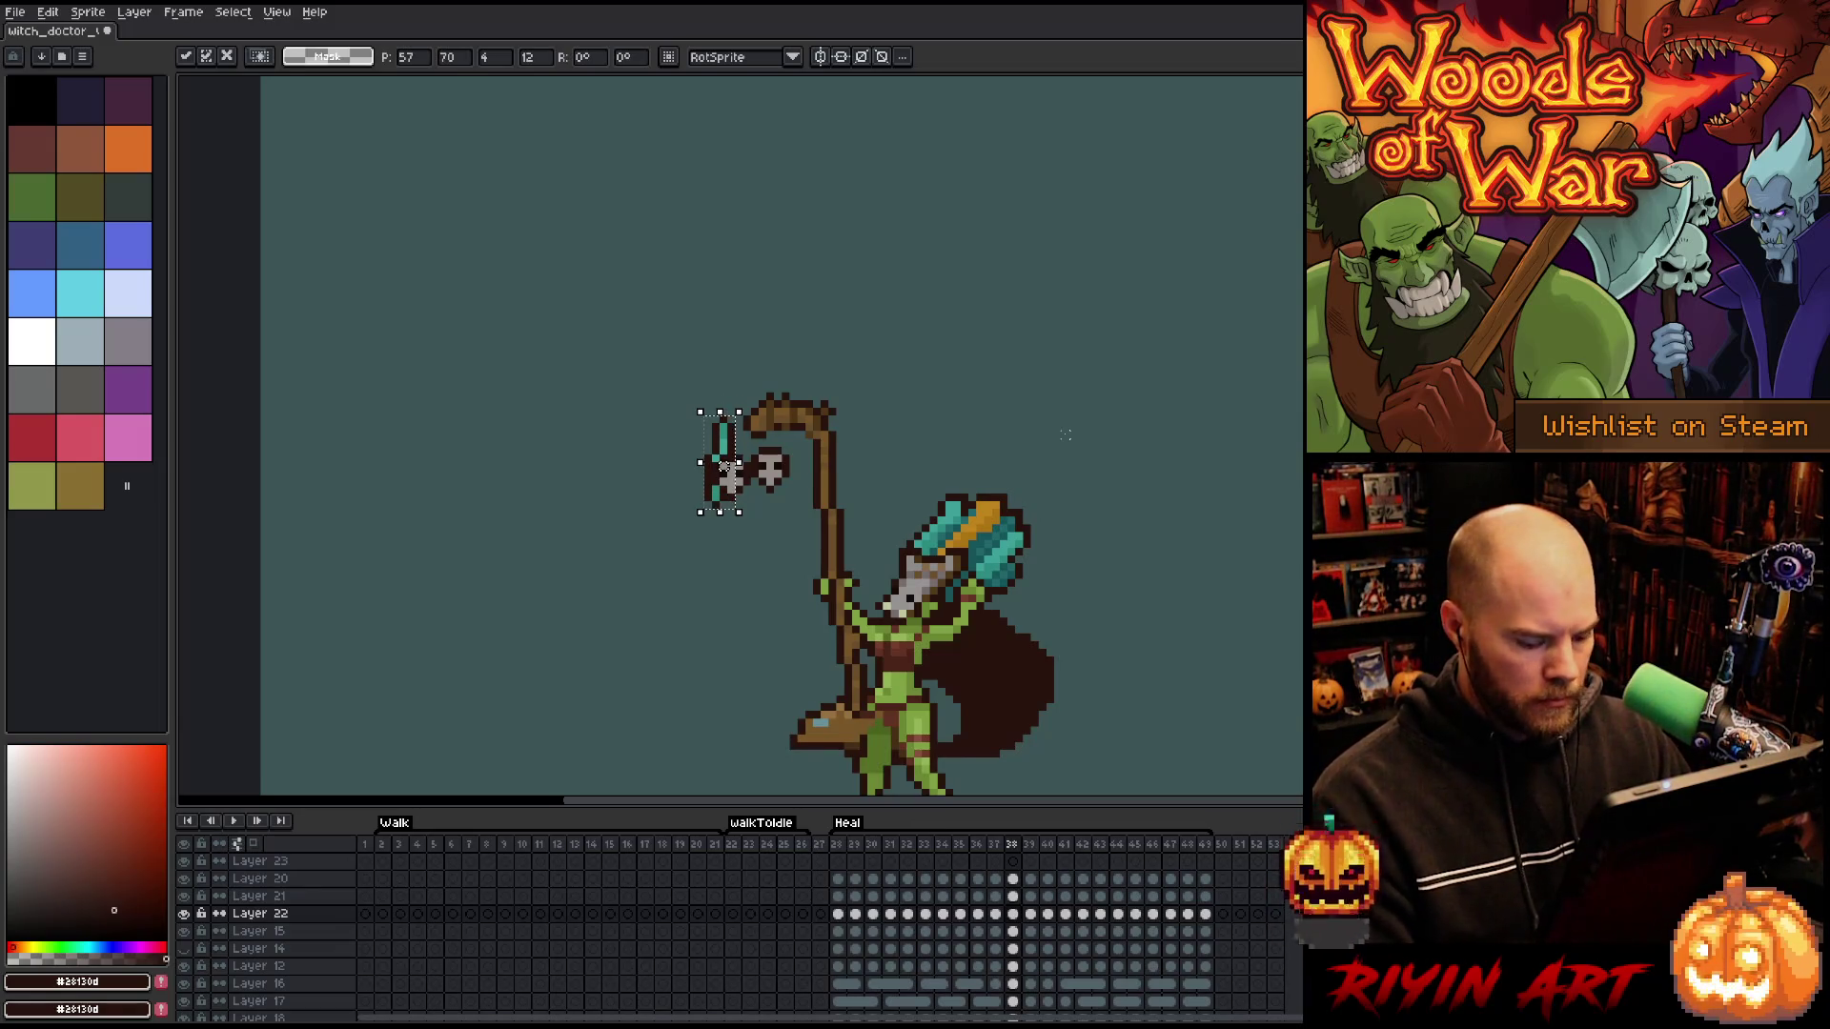
{"action": "key", "text": "Return"}
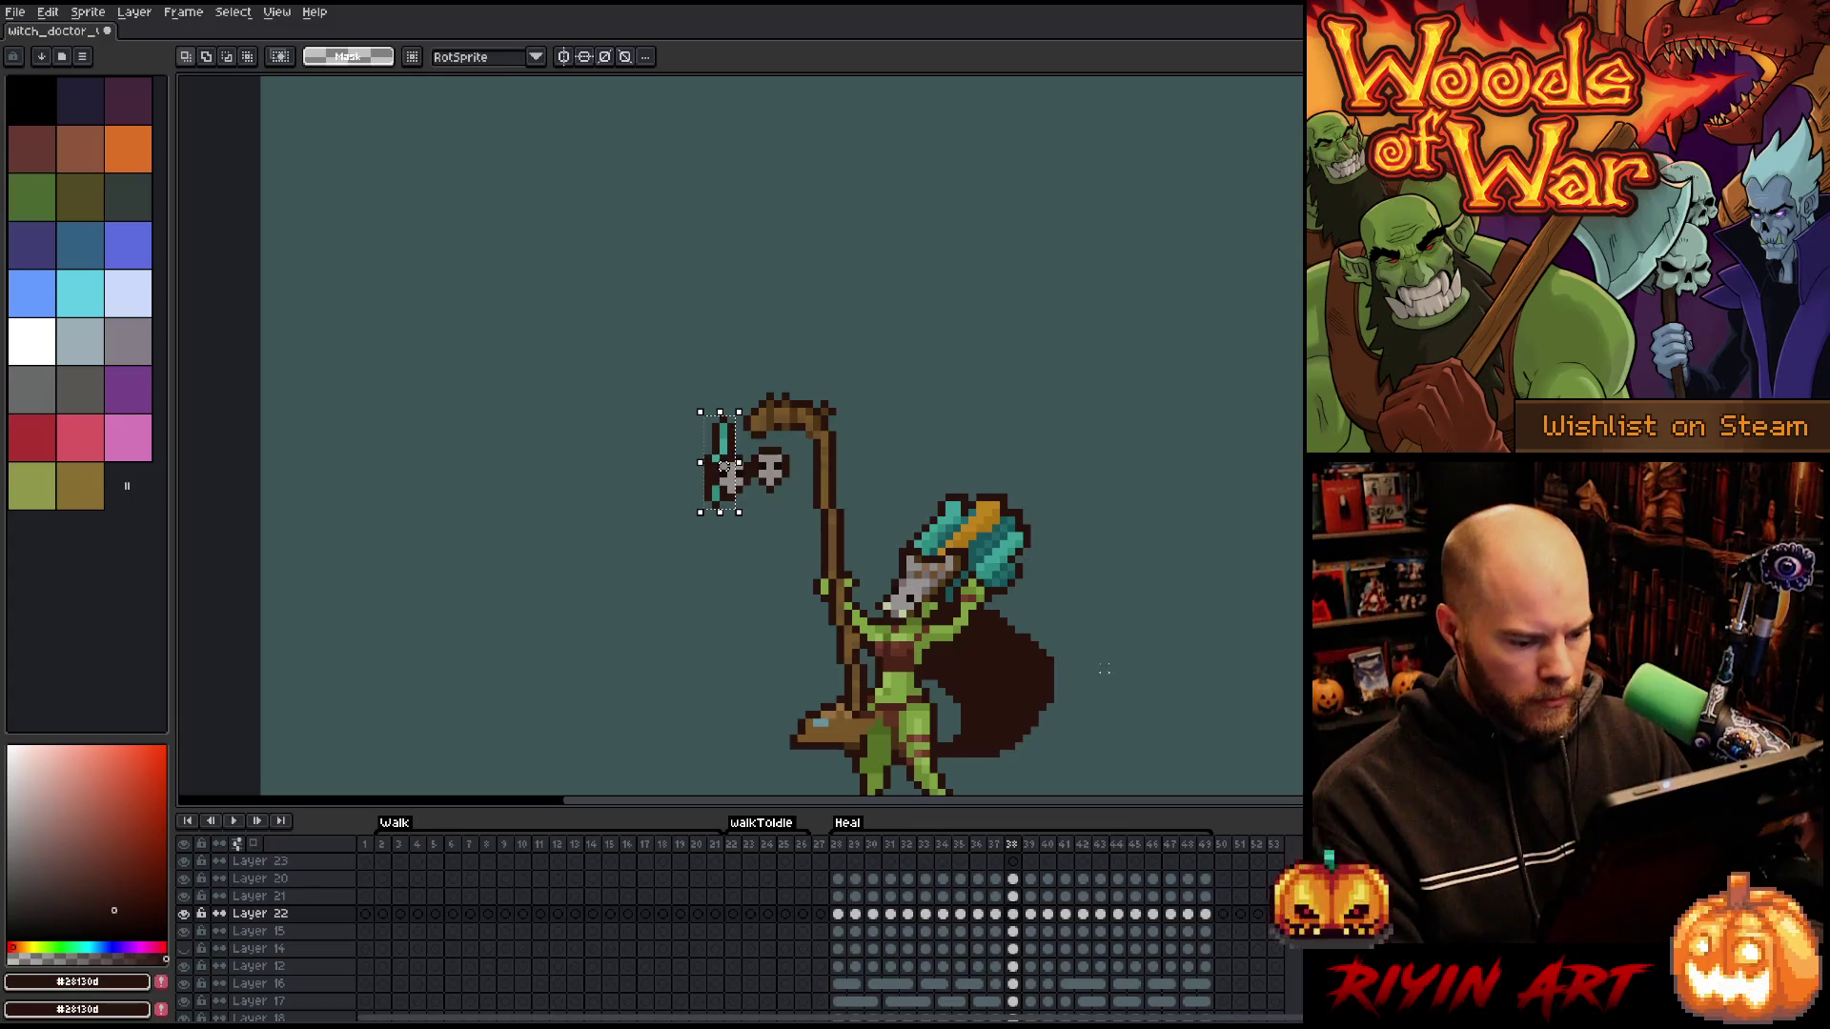
{"action": "key", "text": "ctrl+d"}
{"action": "left_click", "coordinate": [1016, 915]}
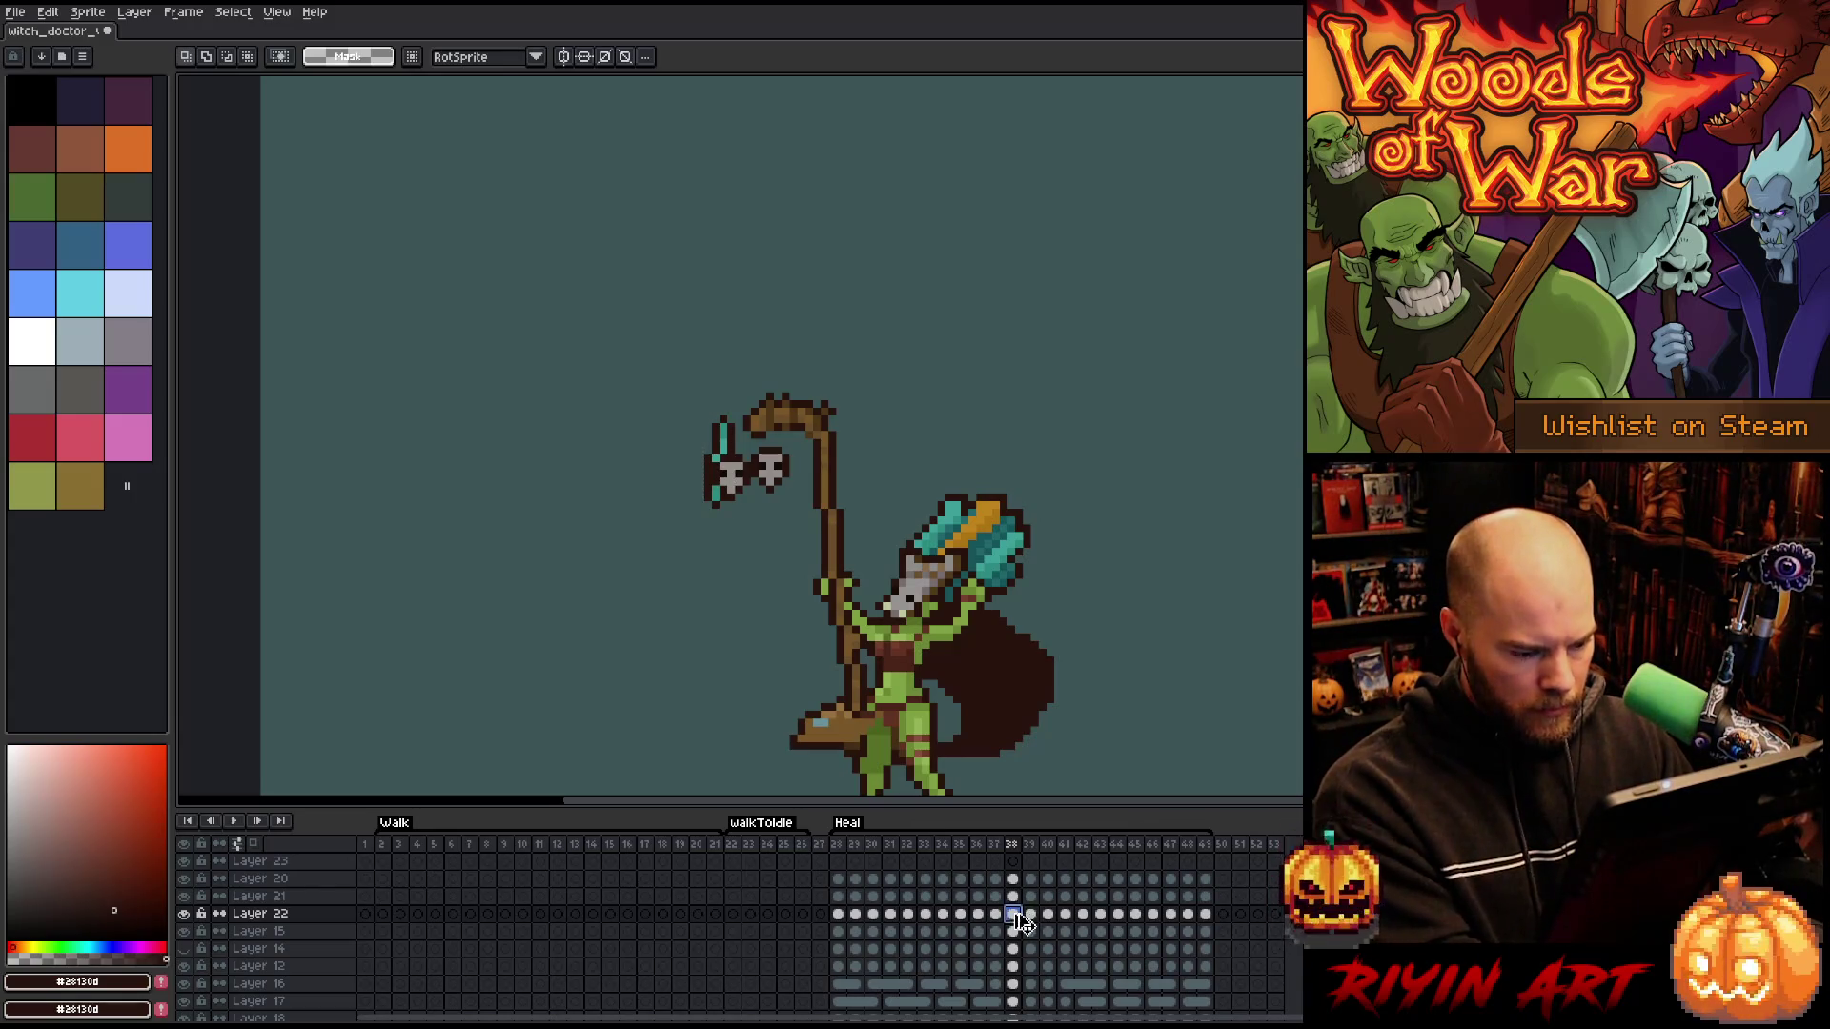
- Reselect the teal crystal charm on frames 39 and 40 and move it left and down
{"action": "left_click", "coordinate": [1031, 915]}
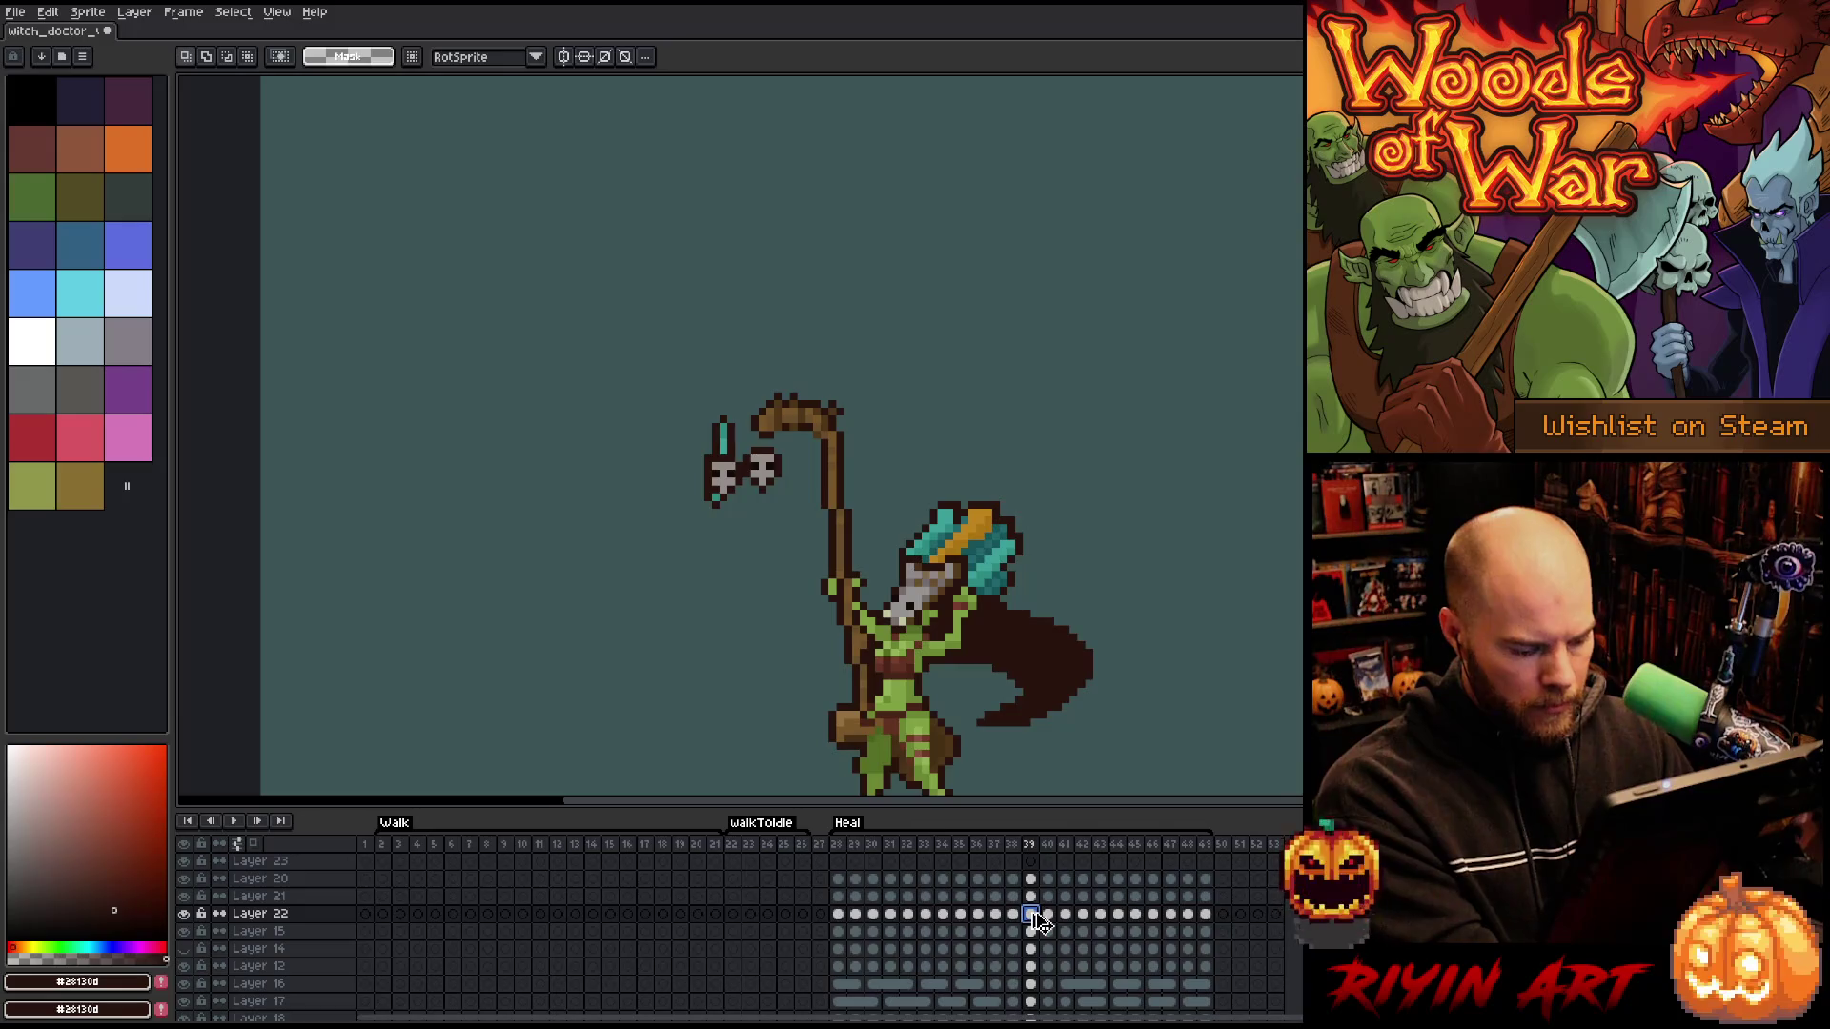
{"action": "key", "text": "ctrl+shift+d"}
{"action": "left_click", "coordinate": [716, 467]}
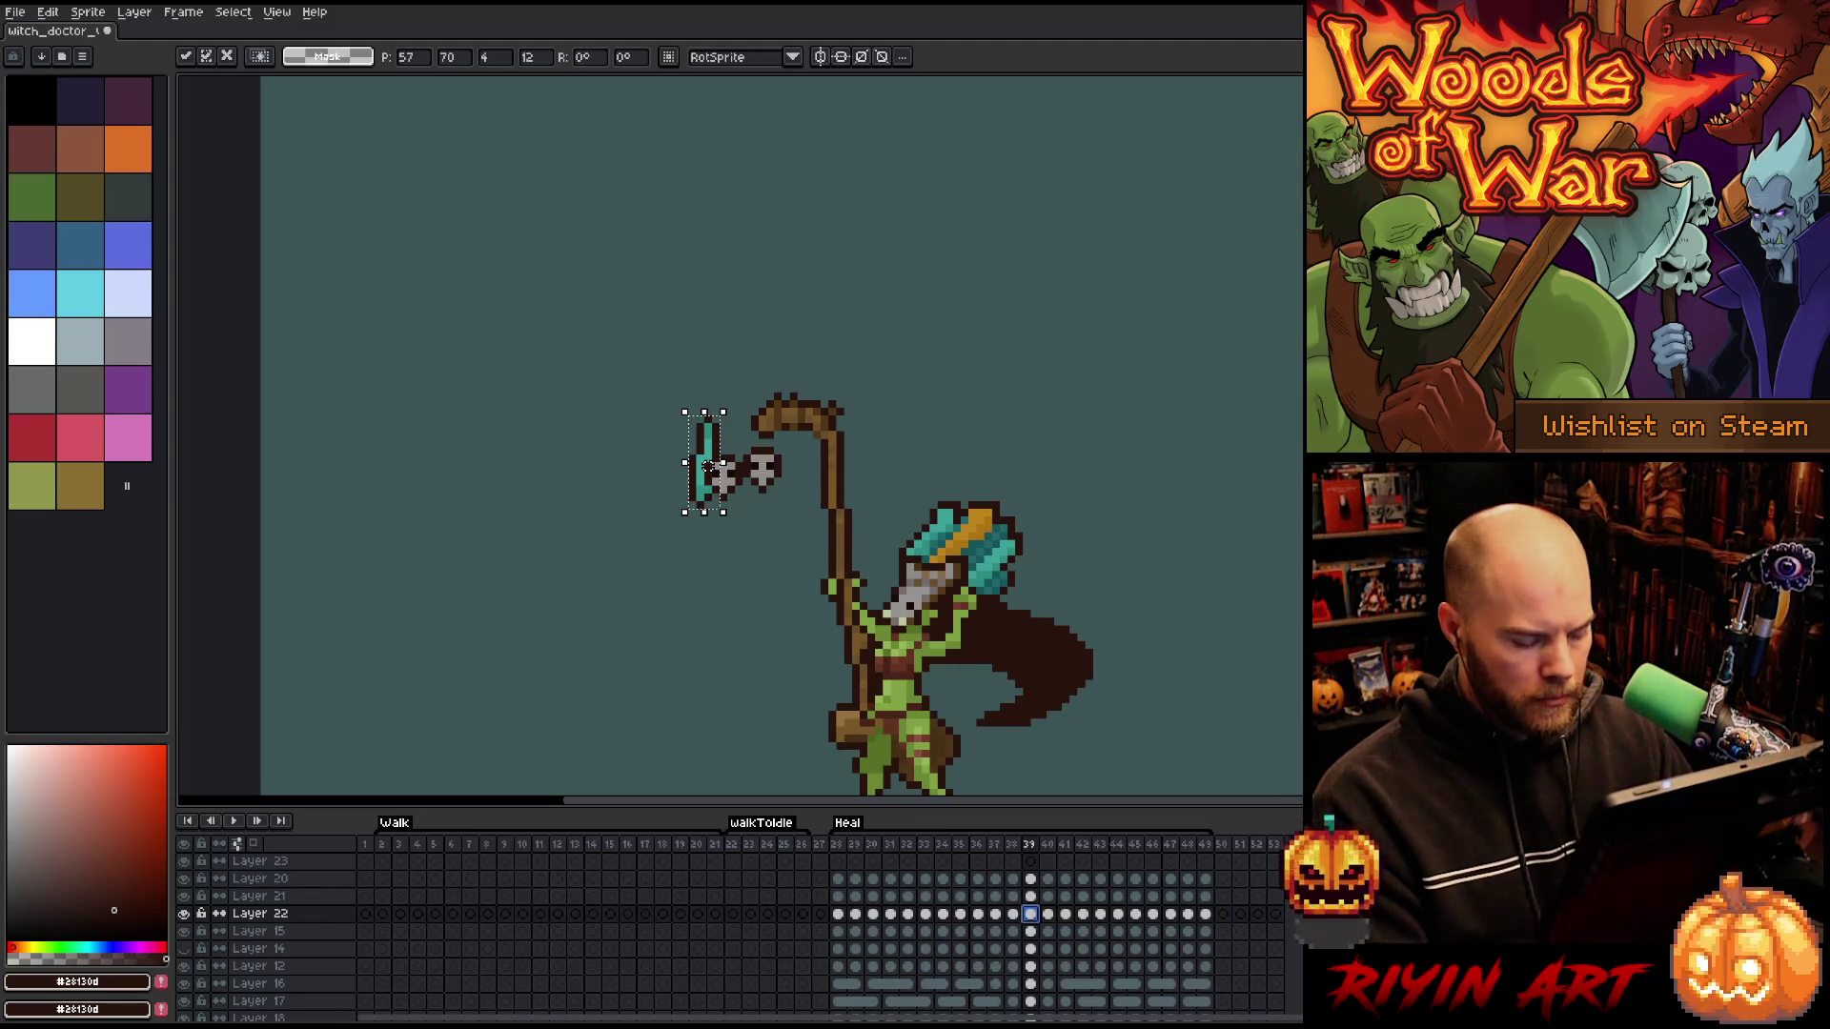
{"action": "key", "text": "ctrl+d"}
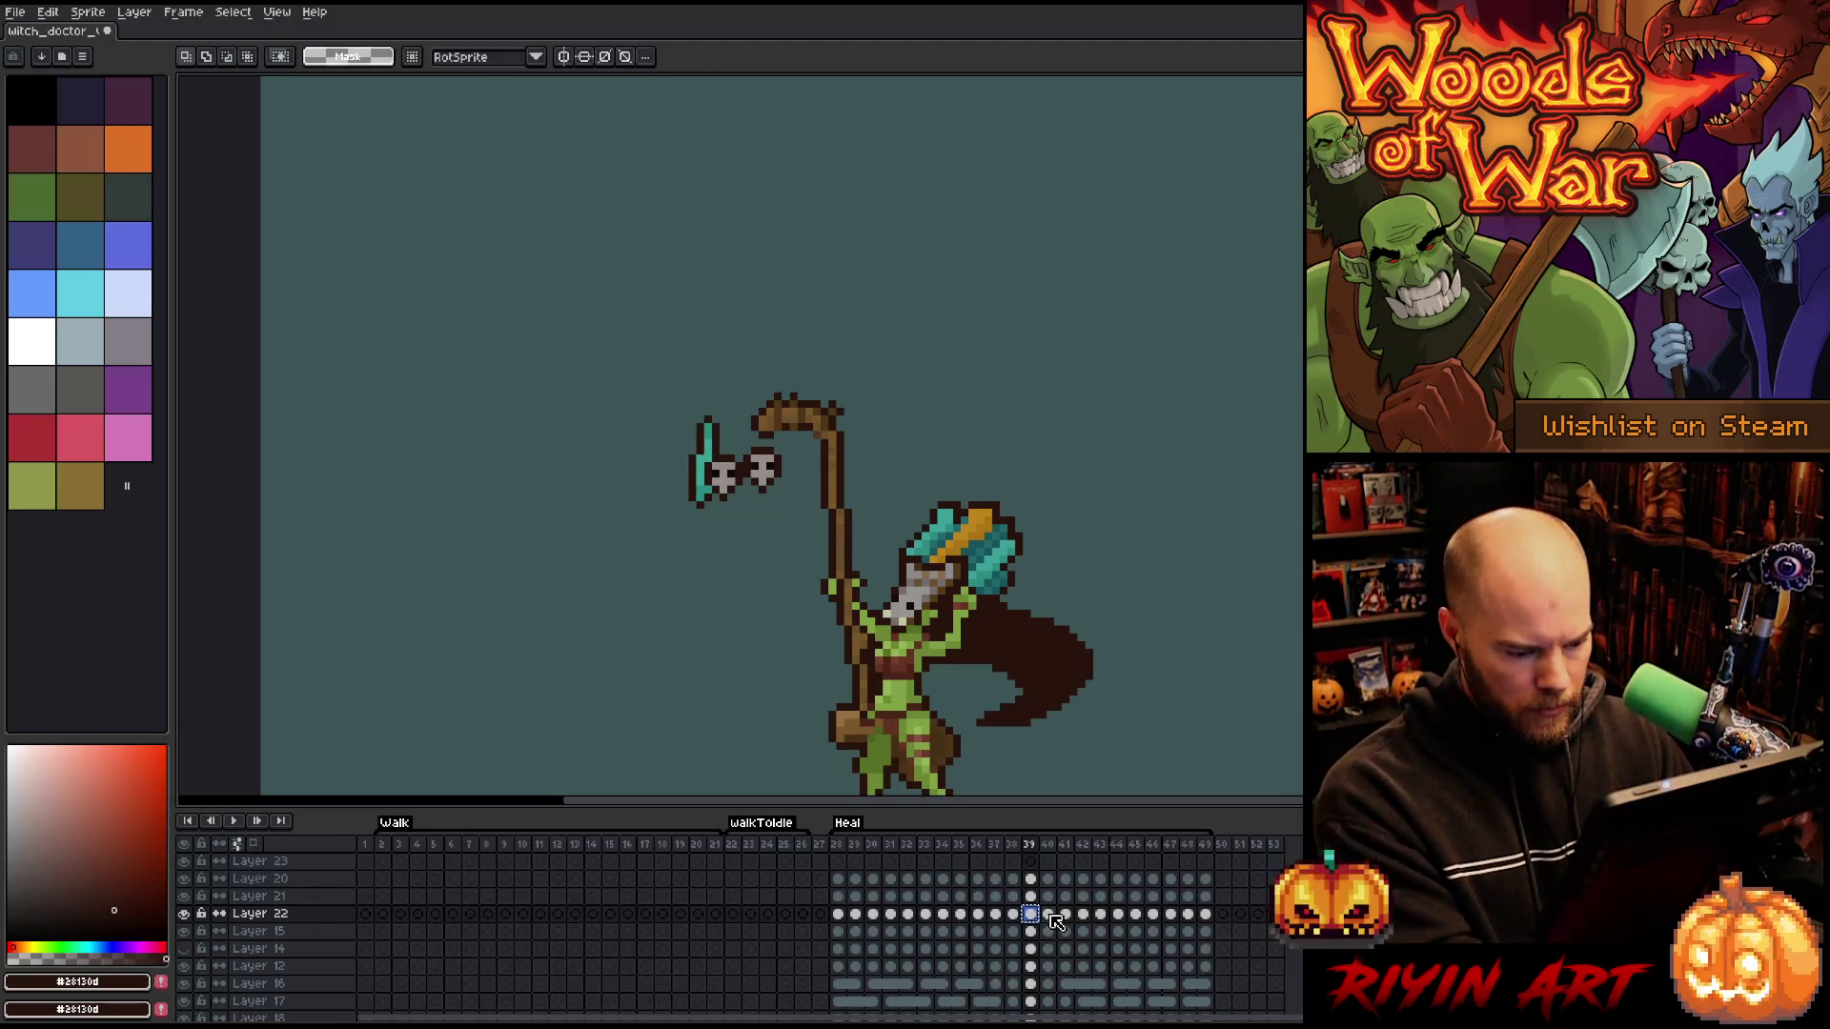
{"action": "left_click", "coordinate": [1048, 915]}
{"action": "key", "text": "ctrl+shift+d"}
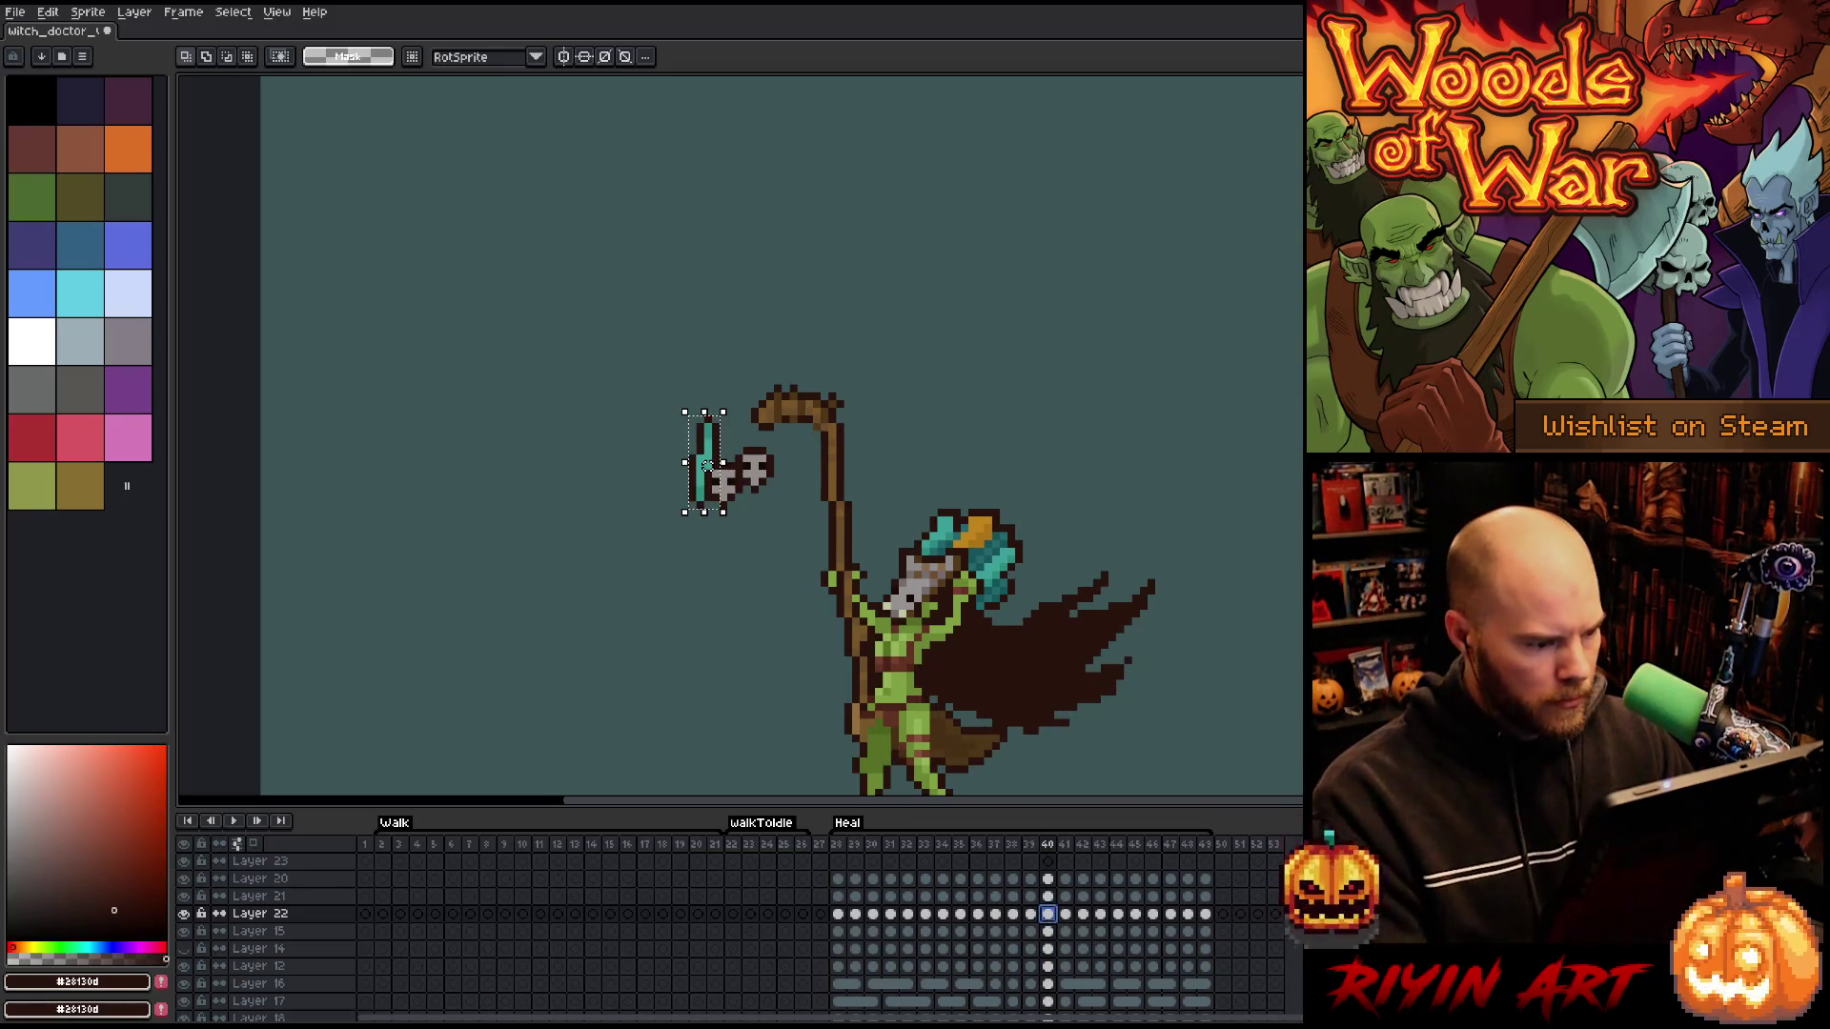
{"action": "left_click_drag", "start_coordinate": [706, 464], "coordinate": [699, 472]}
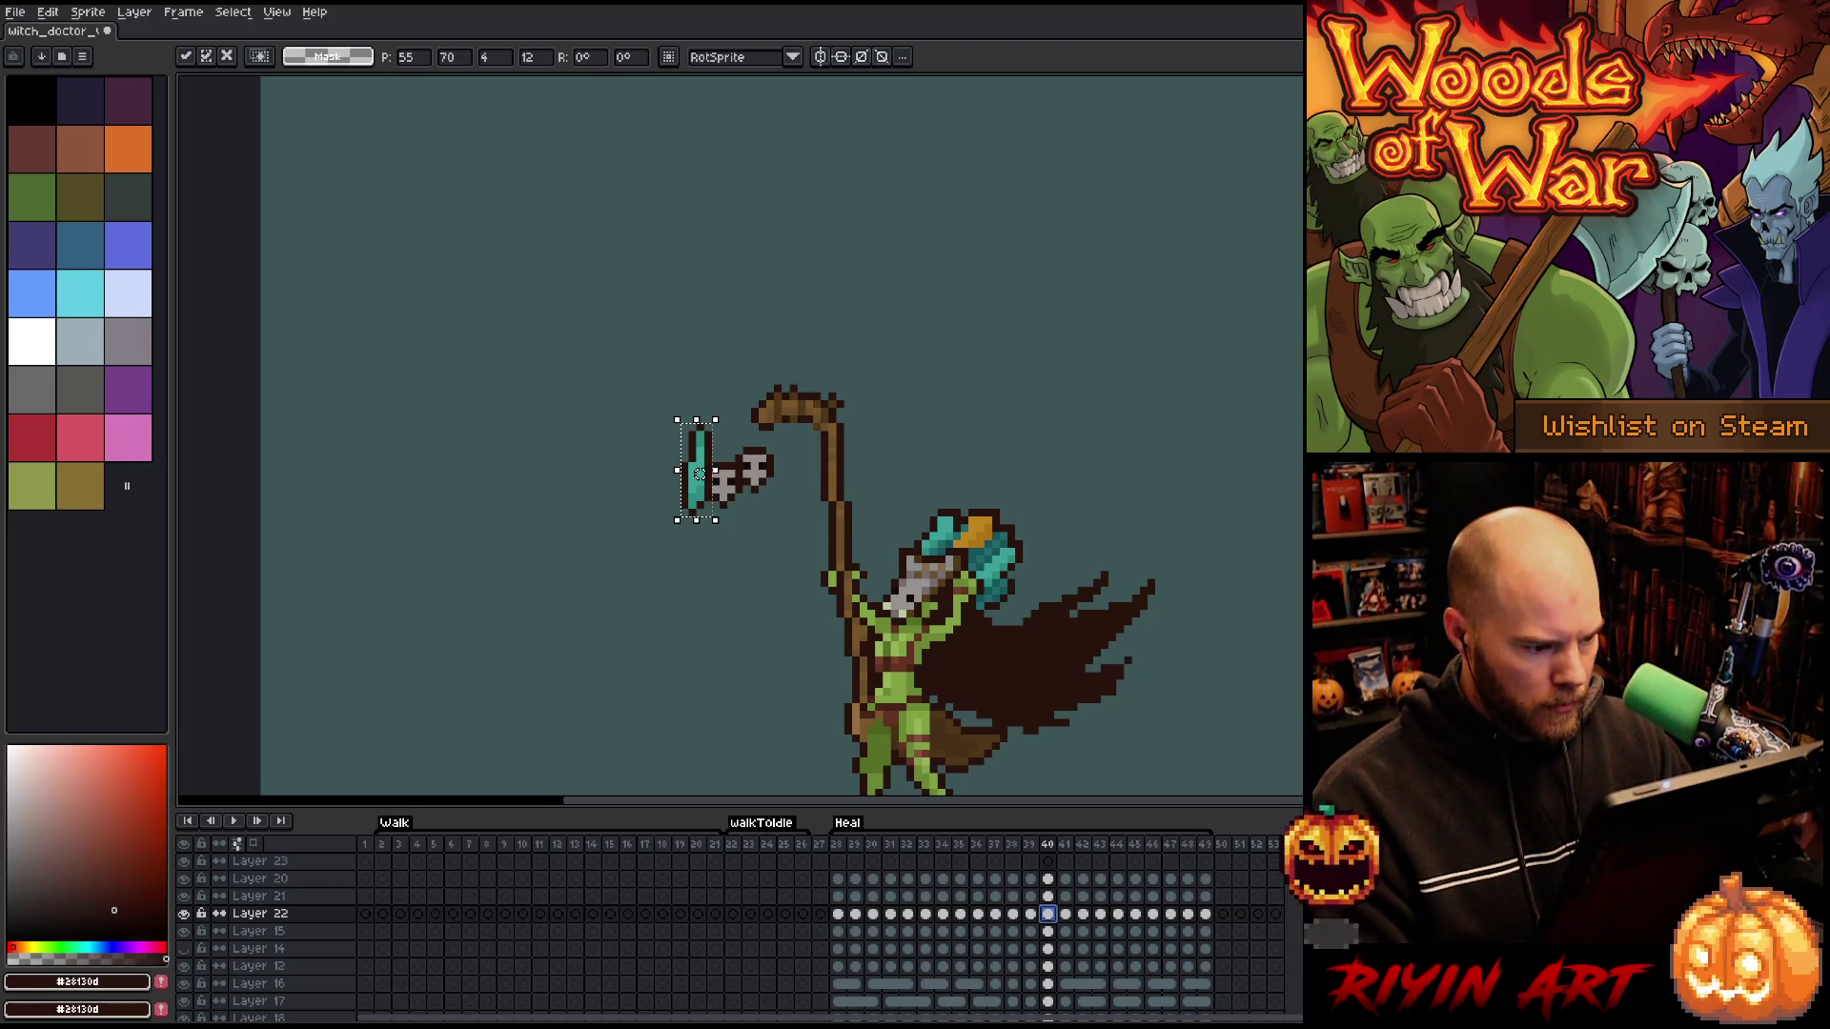
{"action": "left_click", "coordinate": [1066, 914]}
- Paste the crystal into frame 41, nudge it left, and play the Heal animation to review
{"action": "key", "text": "Left"}
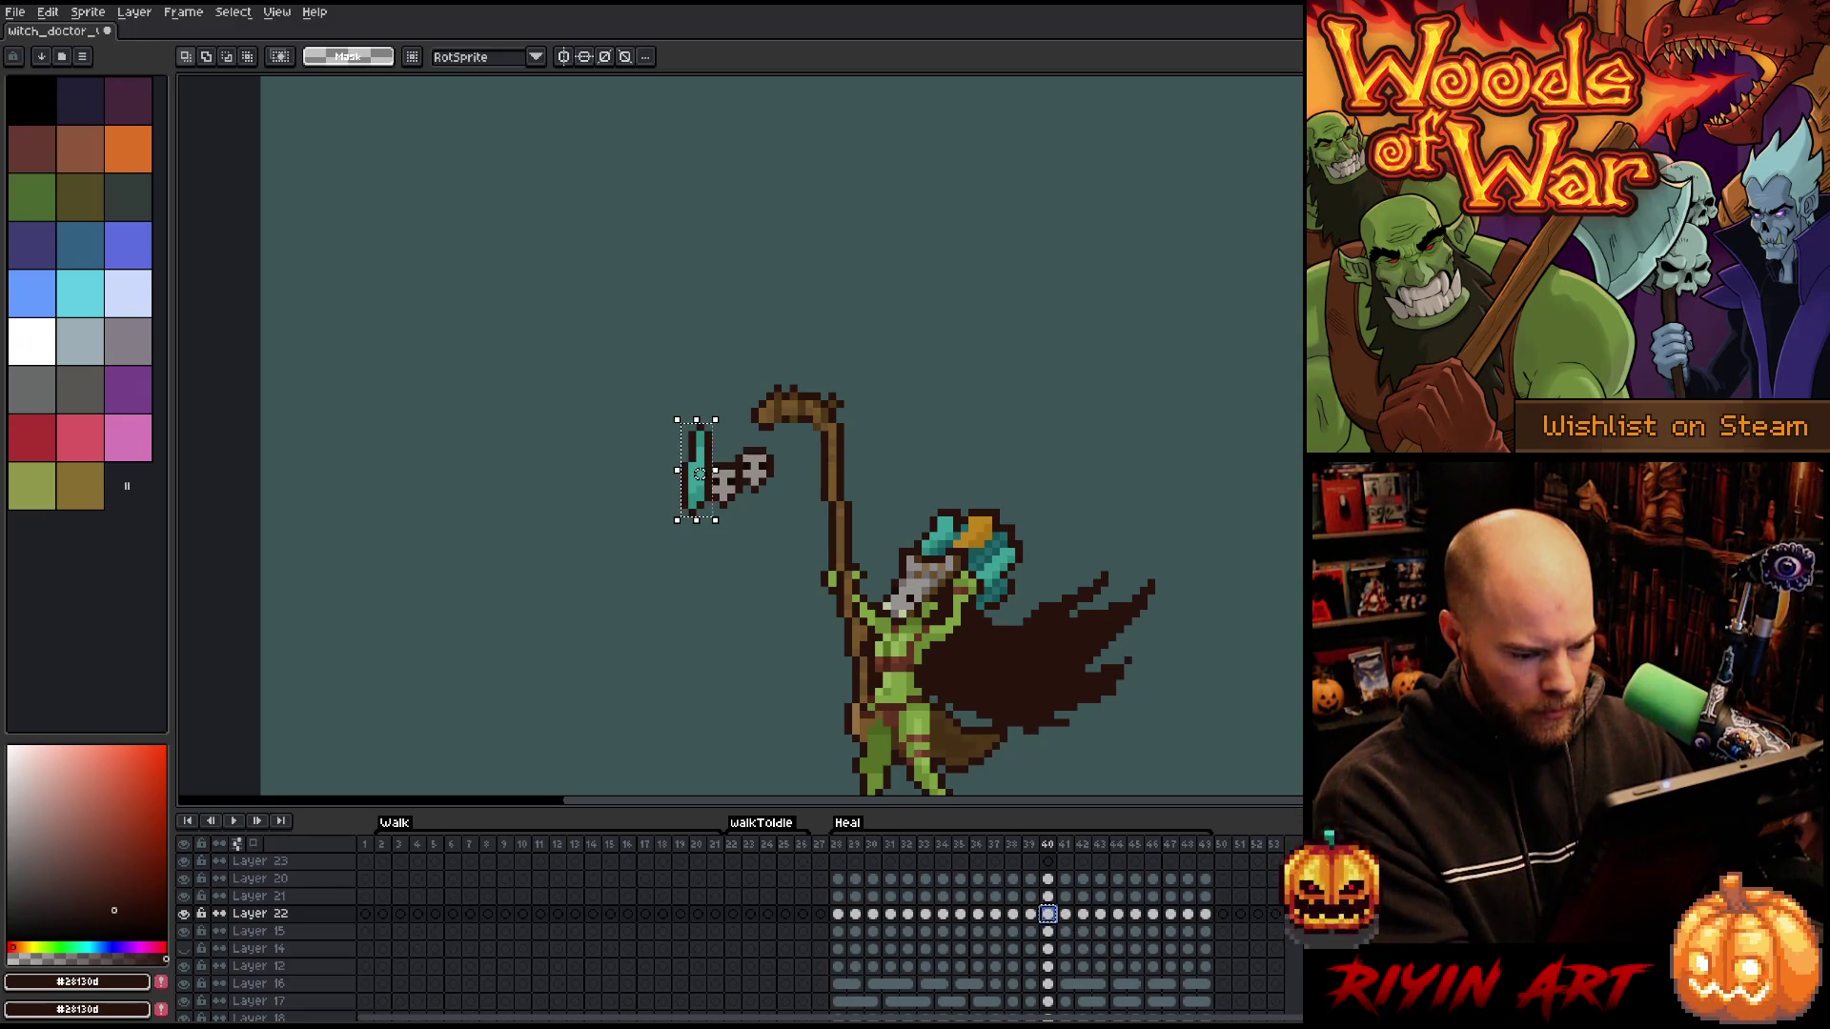
{"action": "key", "text": "Right"}
{"action": "key", "text": "ctrl+v"}
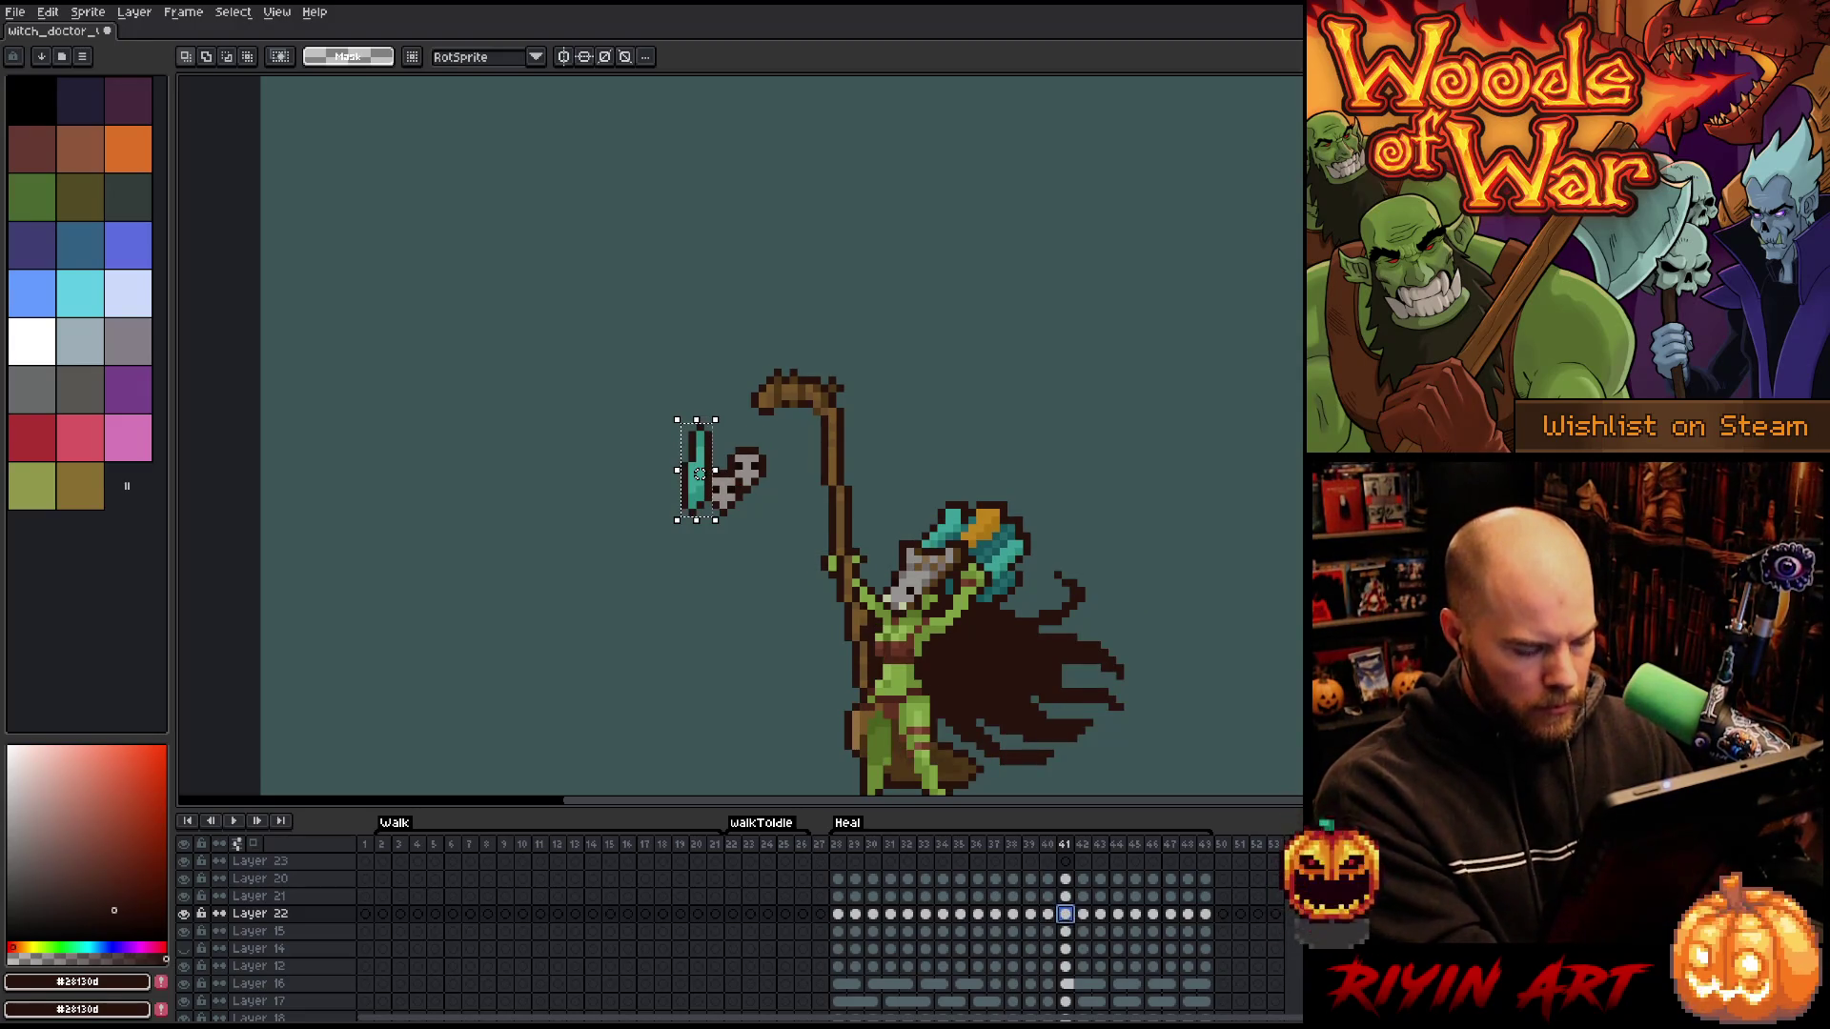
{"action": "left_click_drag", "start_coordinate": [698, 474], "coordinate": [691, 473]}
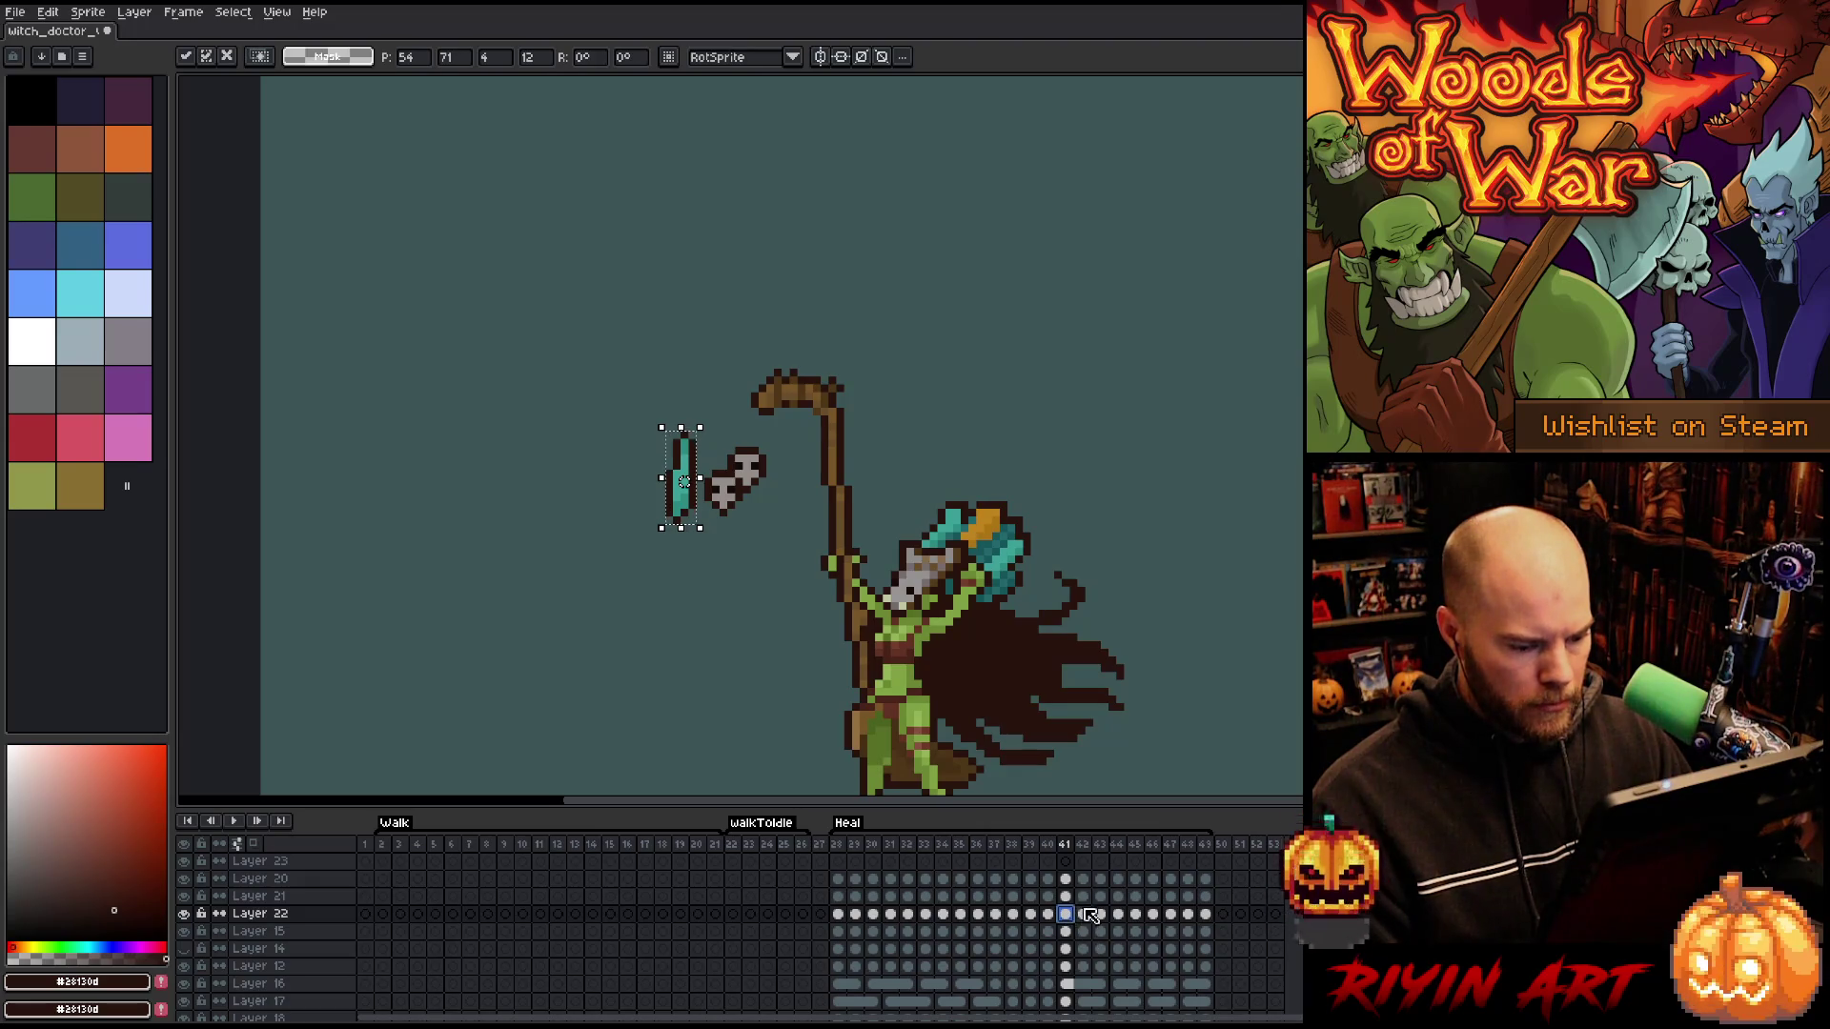
{"action": "key", "text": "Return"}
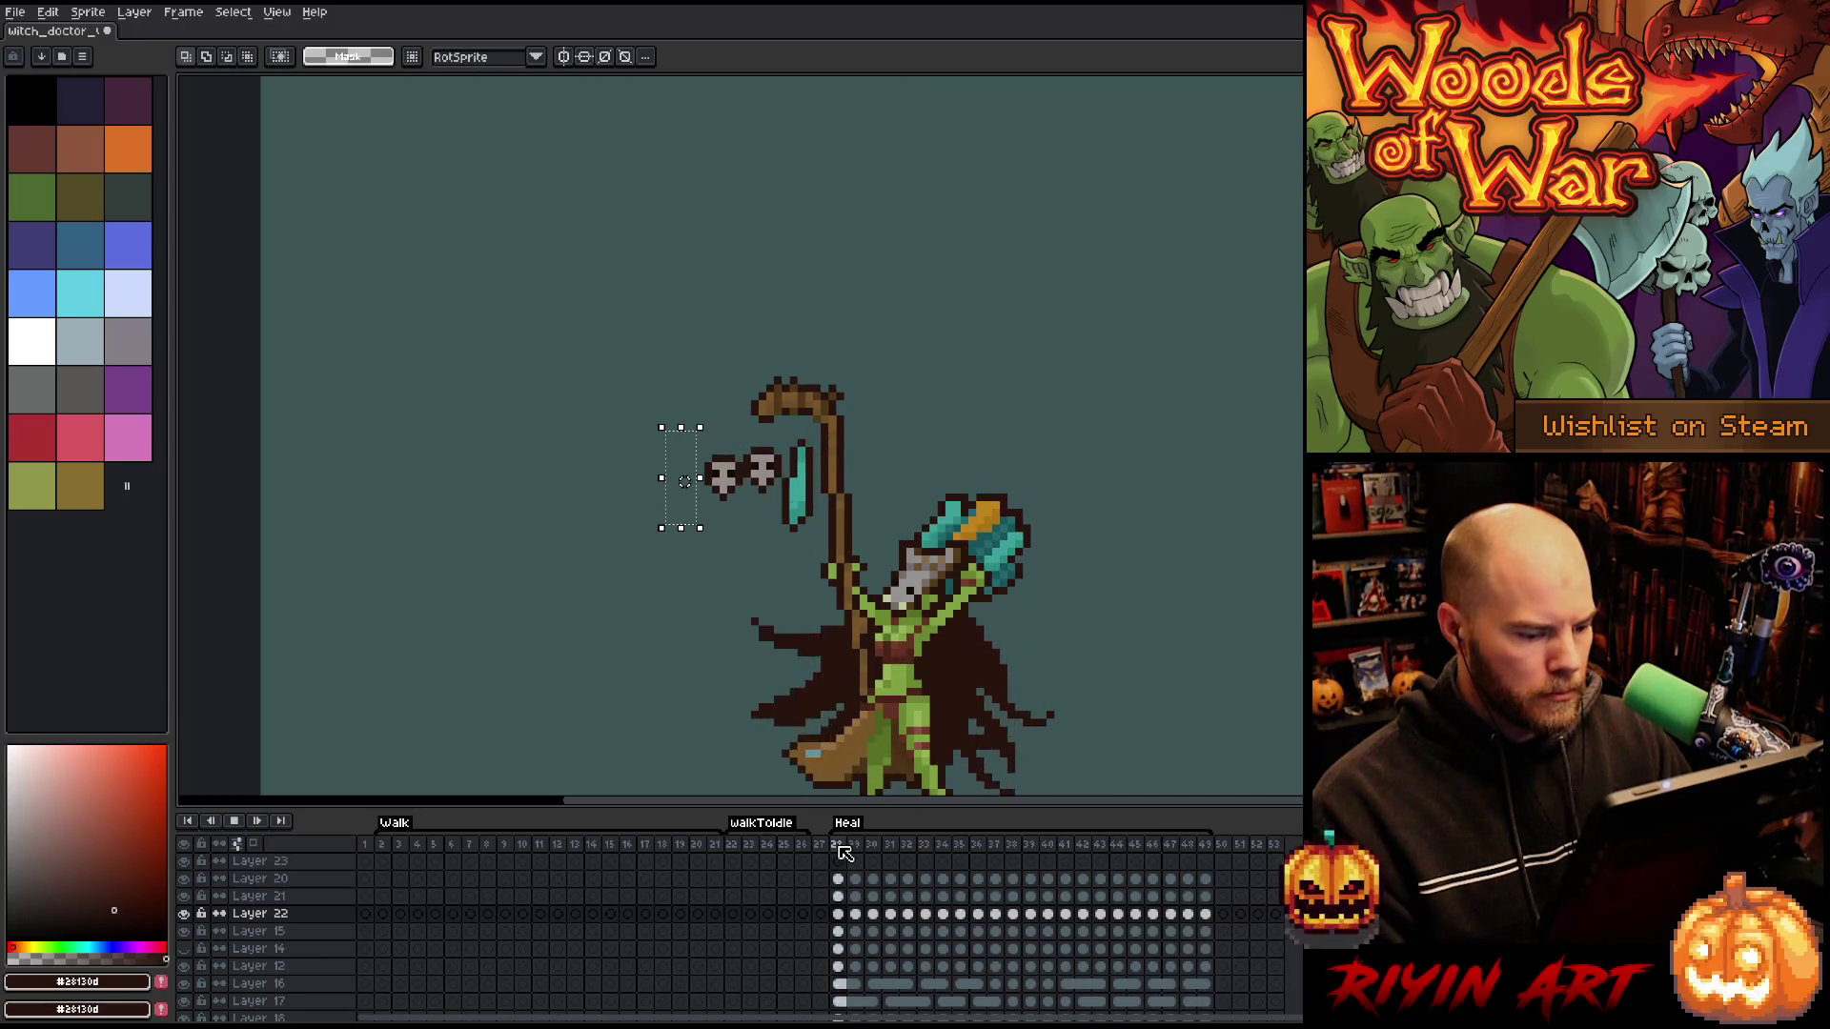
{"action": "key", "text": "Return"}
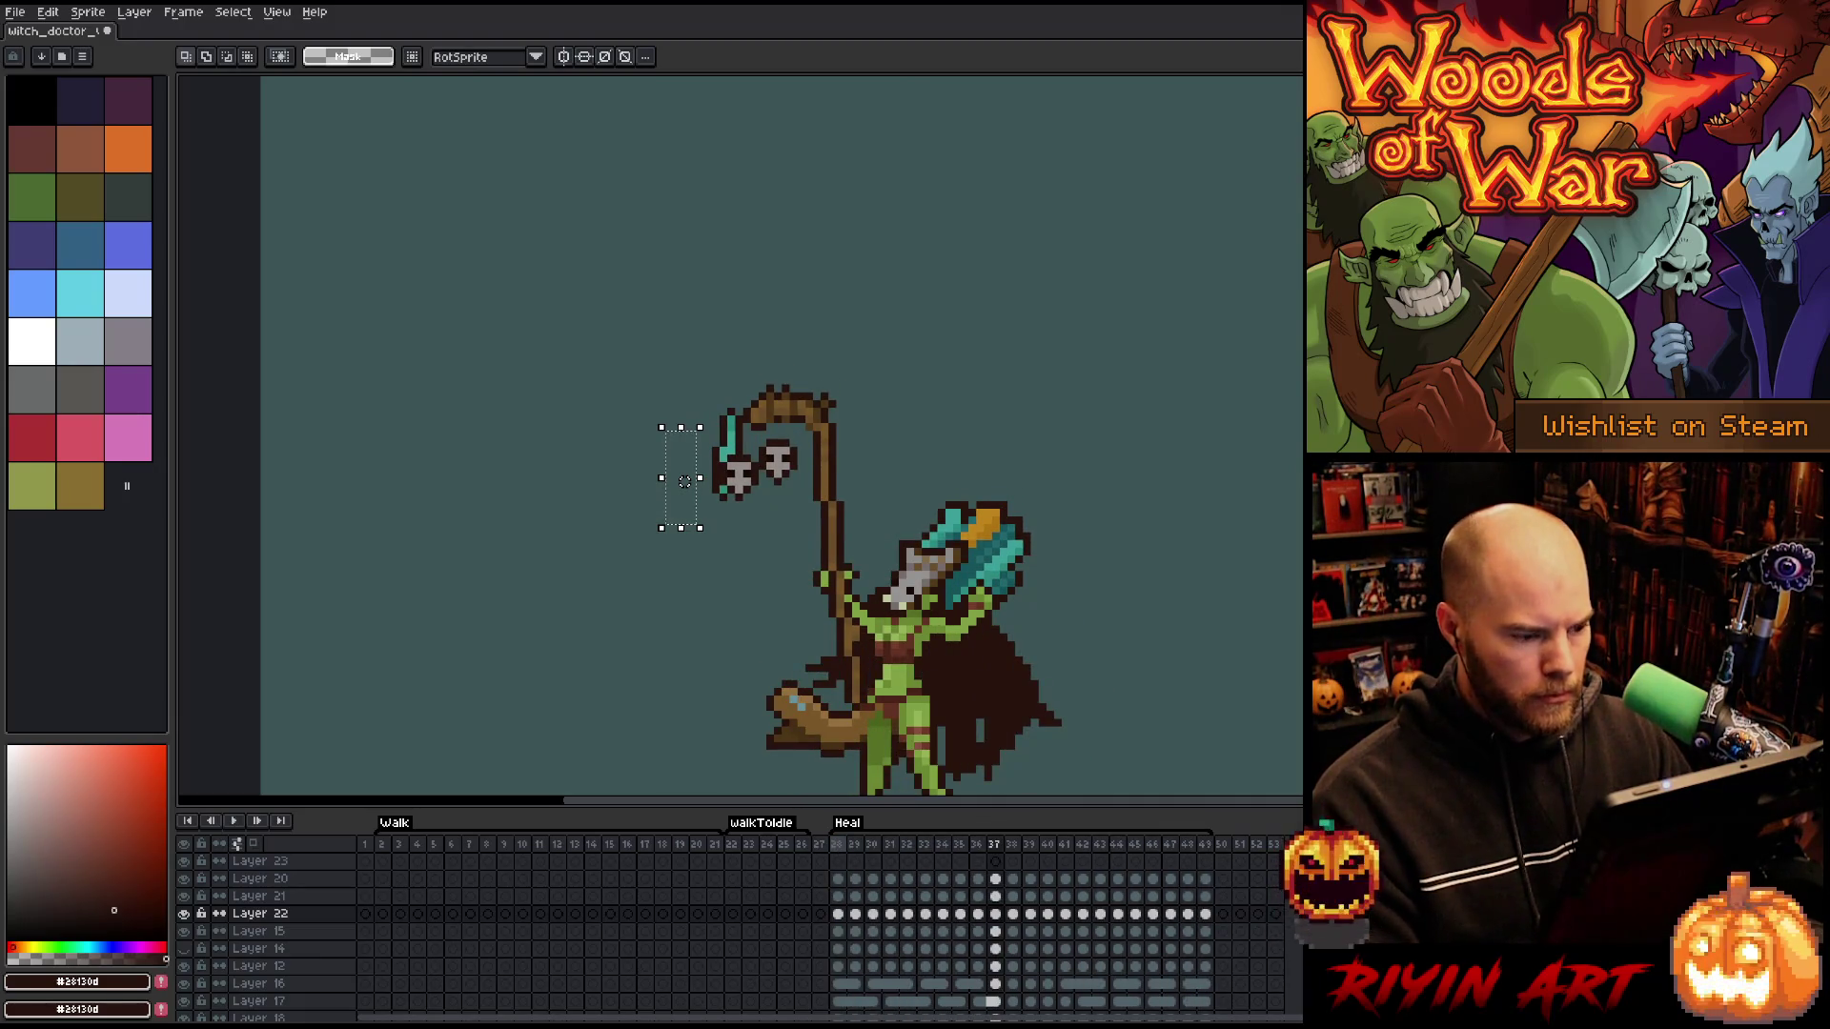
{"action": "key", "text": "Return"}
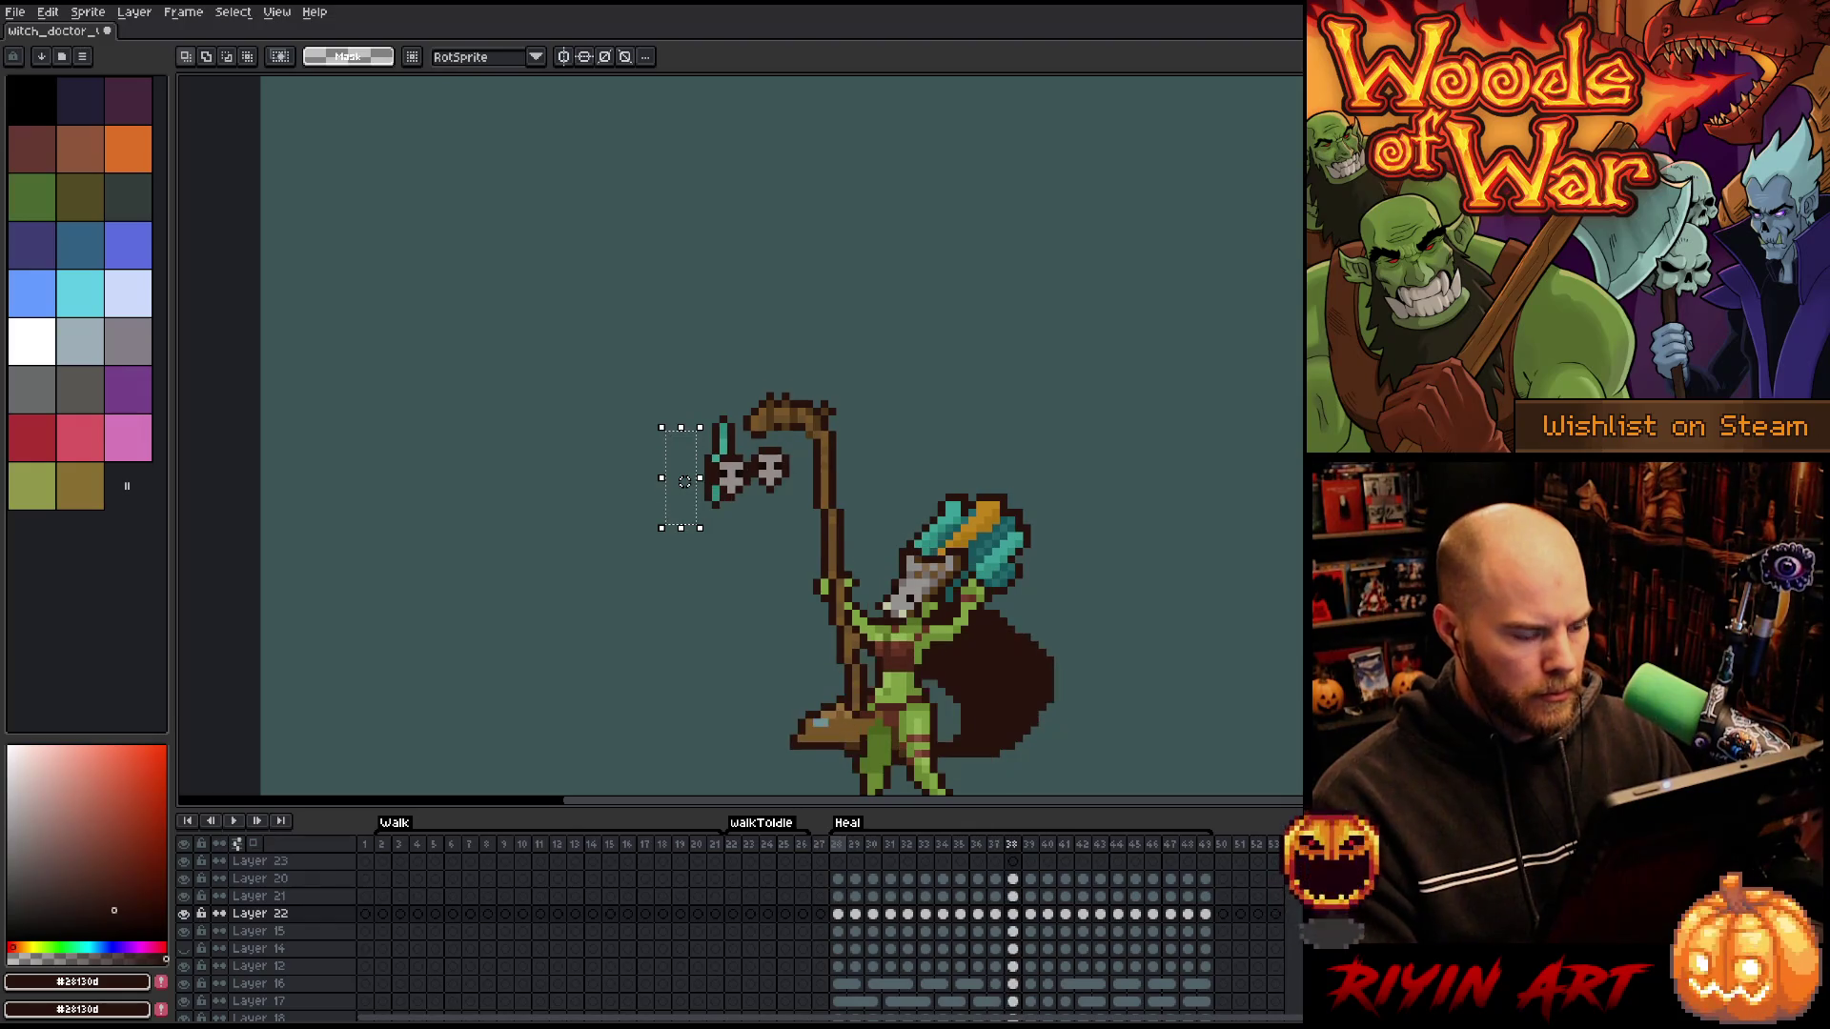
- Select the teal crystal again, shift it left then slightly right, and commit
{"action": "left_click_drag", "start_coordinate": [685, 481], "coordinate": [724, 458]}
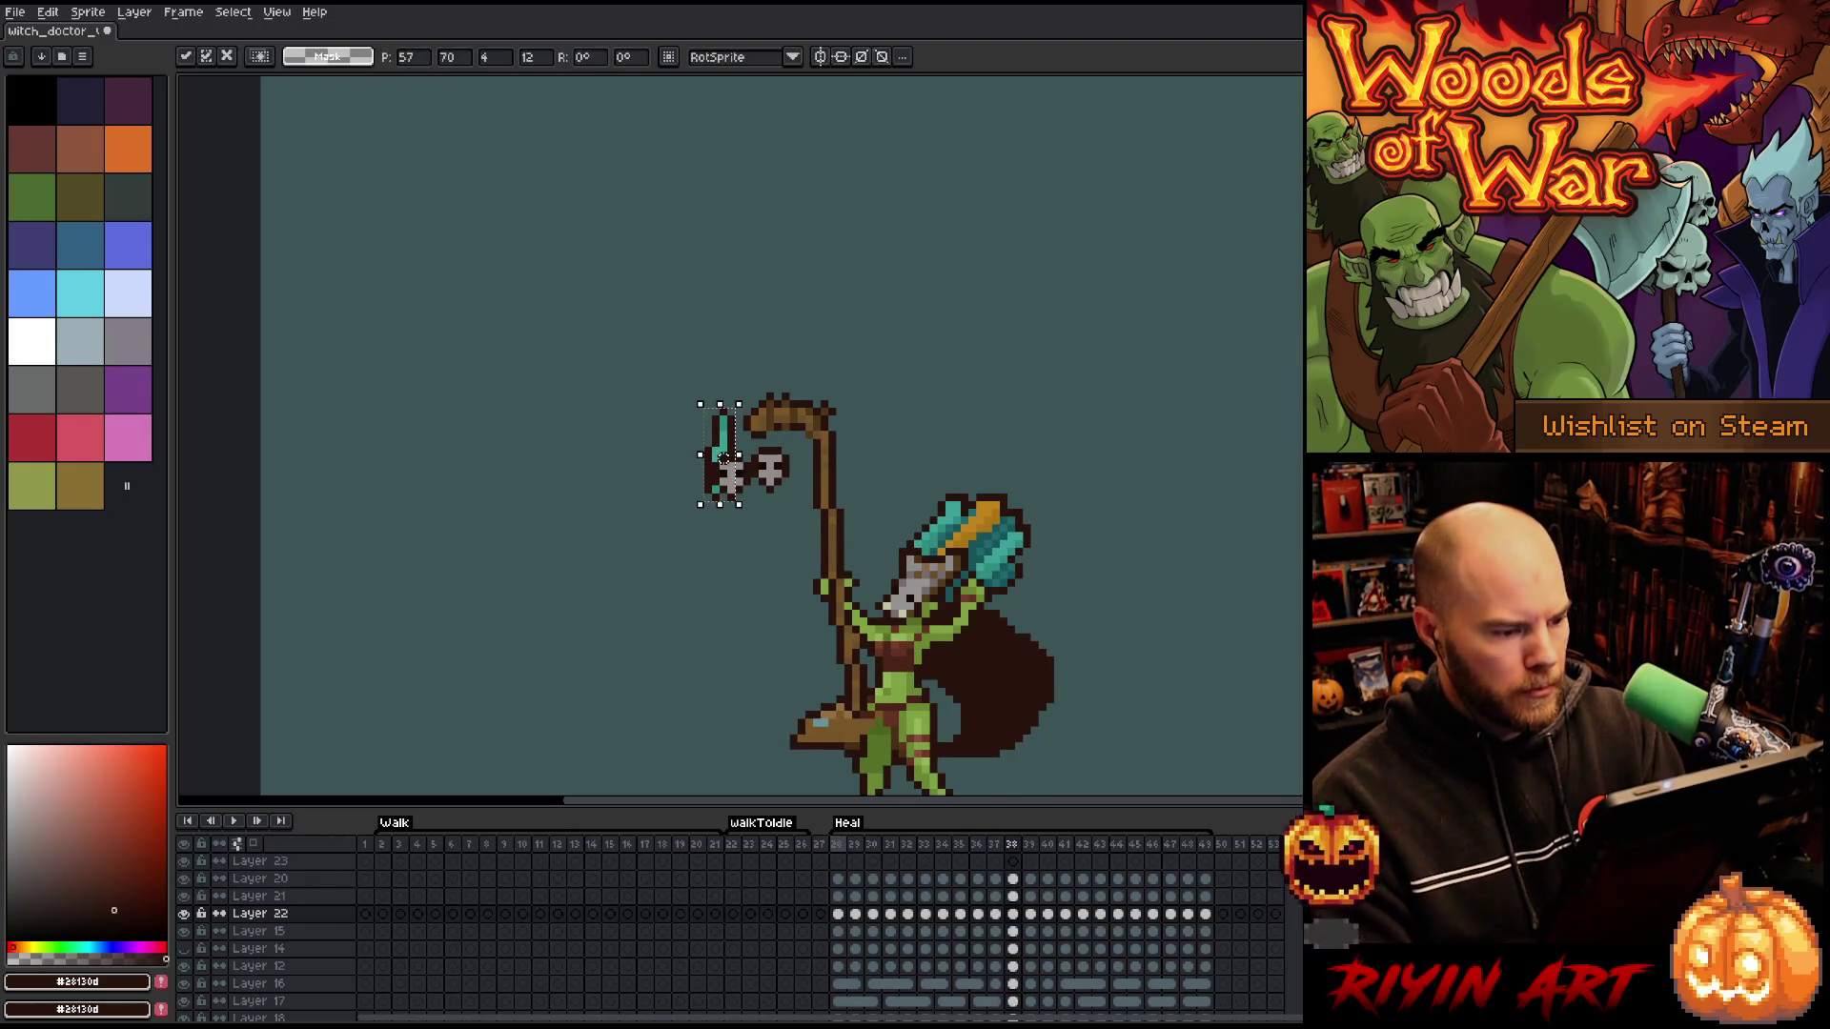
{"action": "key", "text": "period"}
{"action": "key", "text": "Left"}
{"action": "key", "text": "Left"}
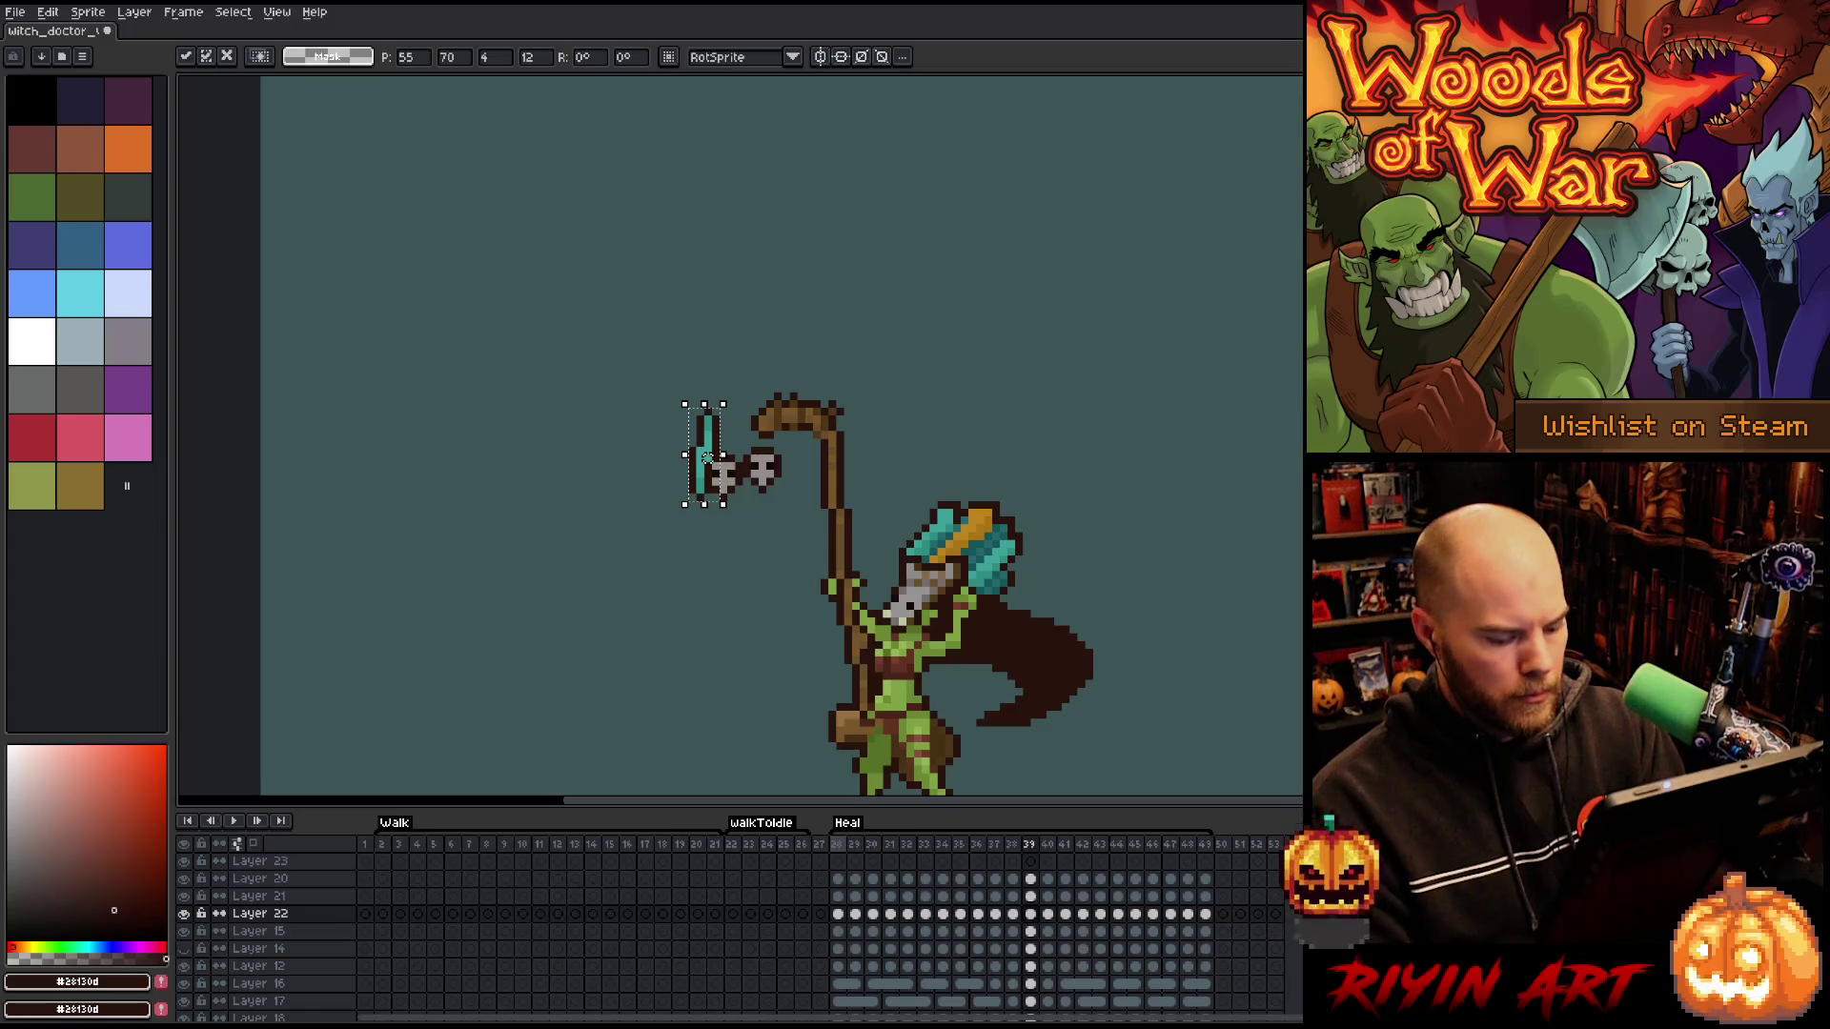
{"action": "key", "text": "Return"}
{"action": "mouse_move", "coordinate": [706, 458]}
{"action": "left_mouse_down"}
{"action": "mouse_move", "coordinate": [699, 474]}
{"action": "mouse_move", "coordinate": [708, 458]}
{"action": "left_mouse_up"}
{"action": "key", "text": "Return"}
{"action": "key", "text": "period"}
- Readjust the teal crystal's position on frames 40–42, comparing neighbouring frames
{"action": "key", "text": "comma"}
{"action": "key", "text": "period"}
{"action": "key", "text": "period"}
{"action": "key", "text": "comma"}
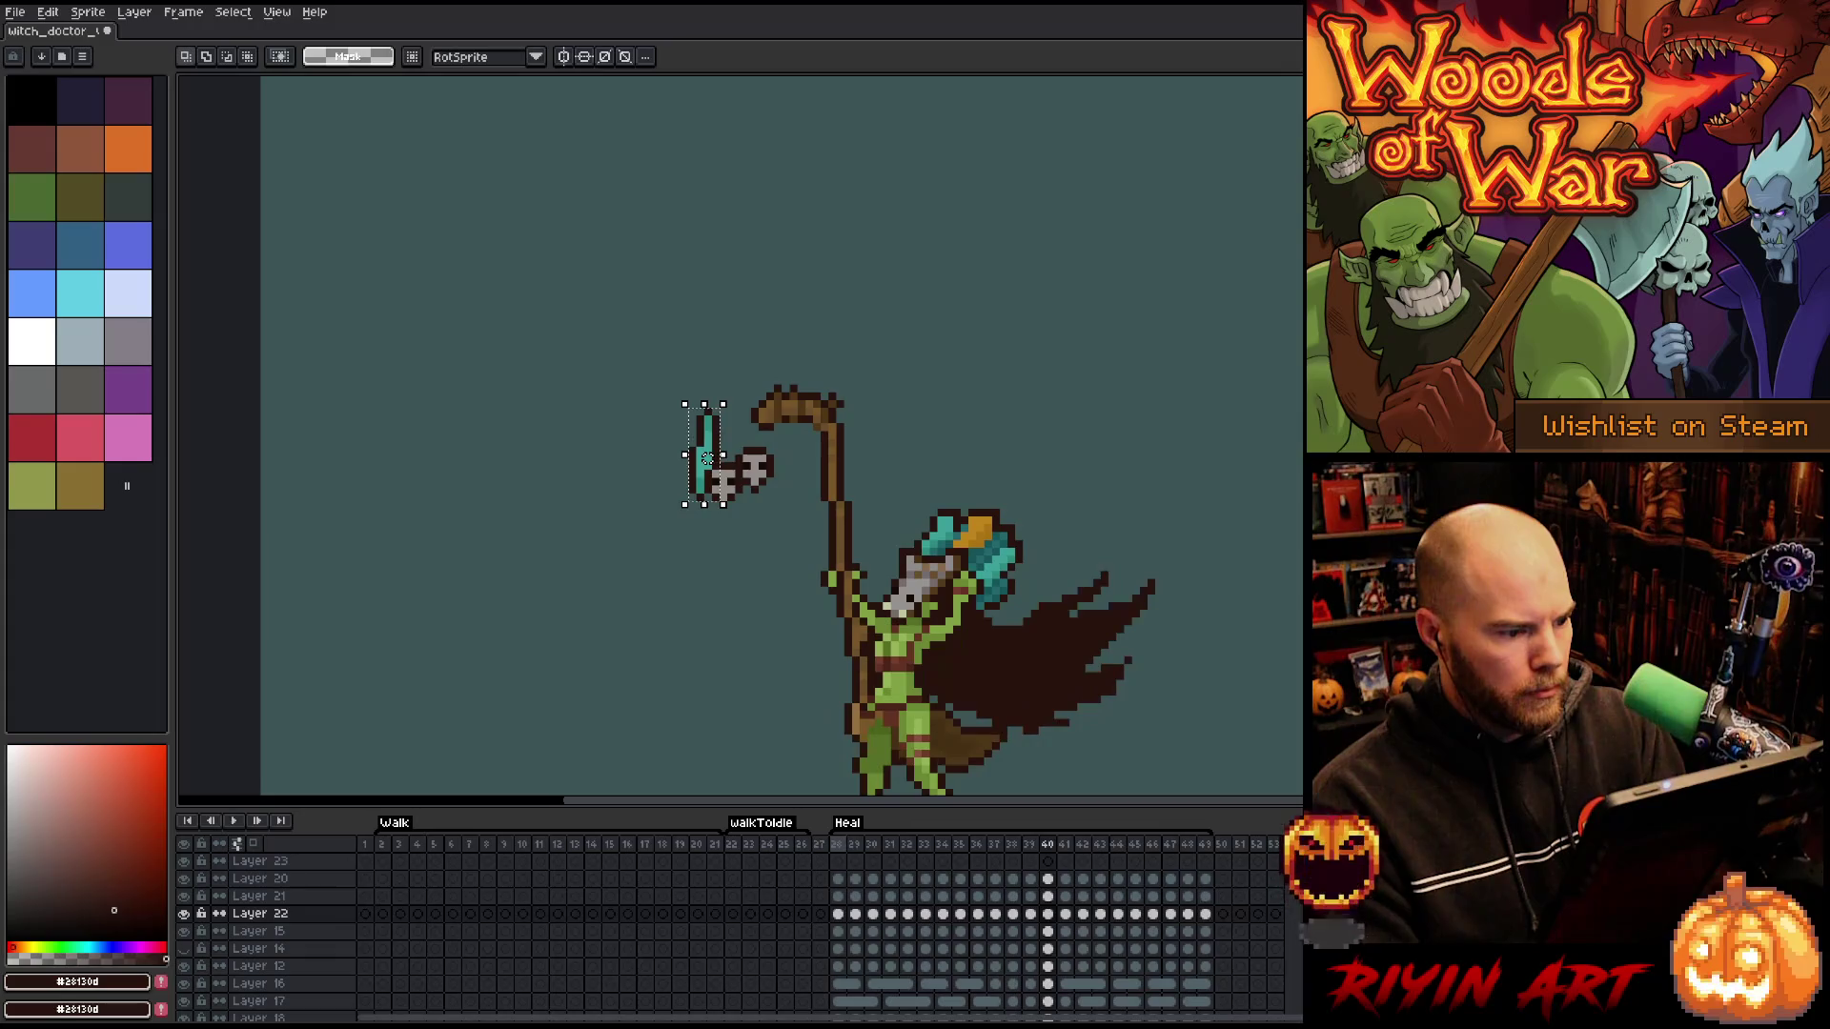
{"action": "key", "text": "period"}
{"action": "mouse_move", "coordinate": [708, 458]}
{"action": "left_mouse_down"}
{"action": "mouse_move", "coordinate": [692, 458]}
{"action": "mouse_move", "coordinate": [807, 481]}
{"action": "left_mouse_up"}
{"action": "key", "text": "comma"}
{"action": "key", "text": "period"}
{"action": "key", "text": "comma"}
{"action": "key", "text": "period"}
{"action": "key", "text": "period"}
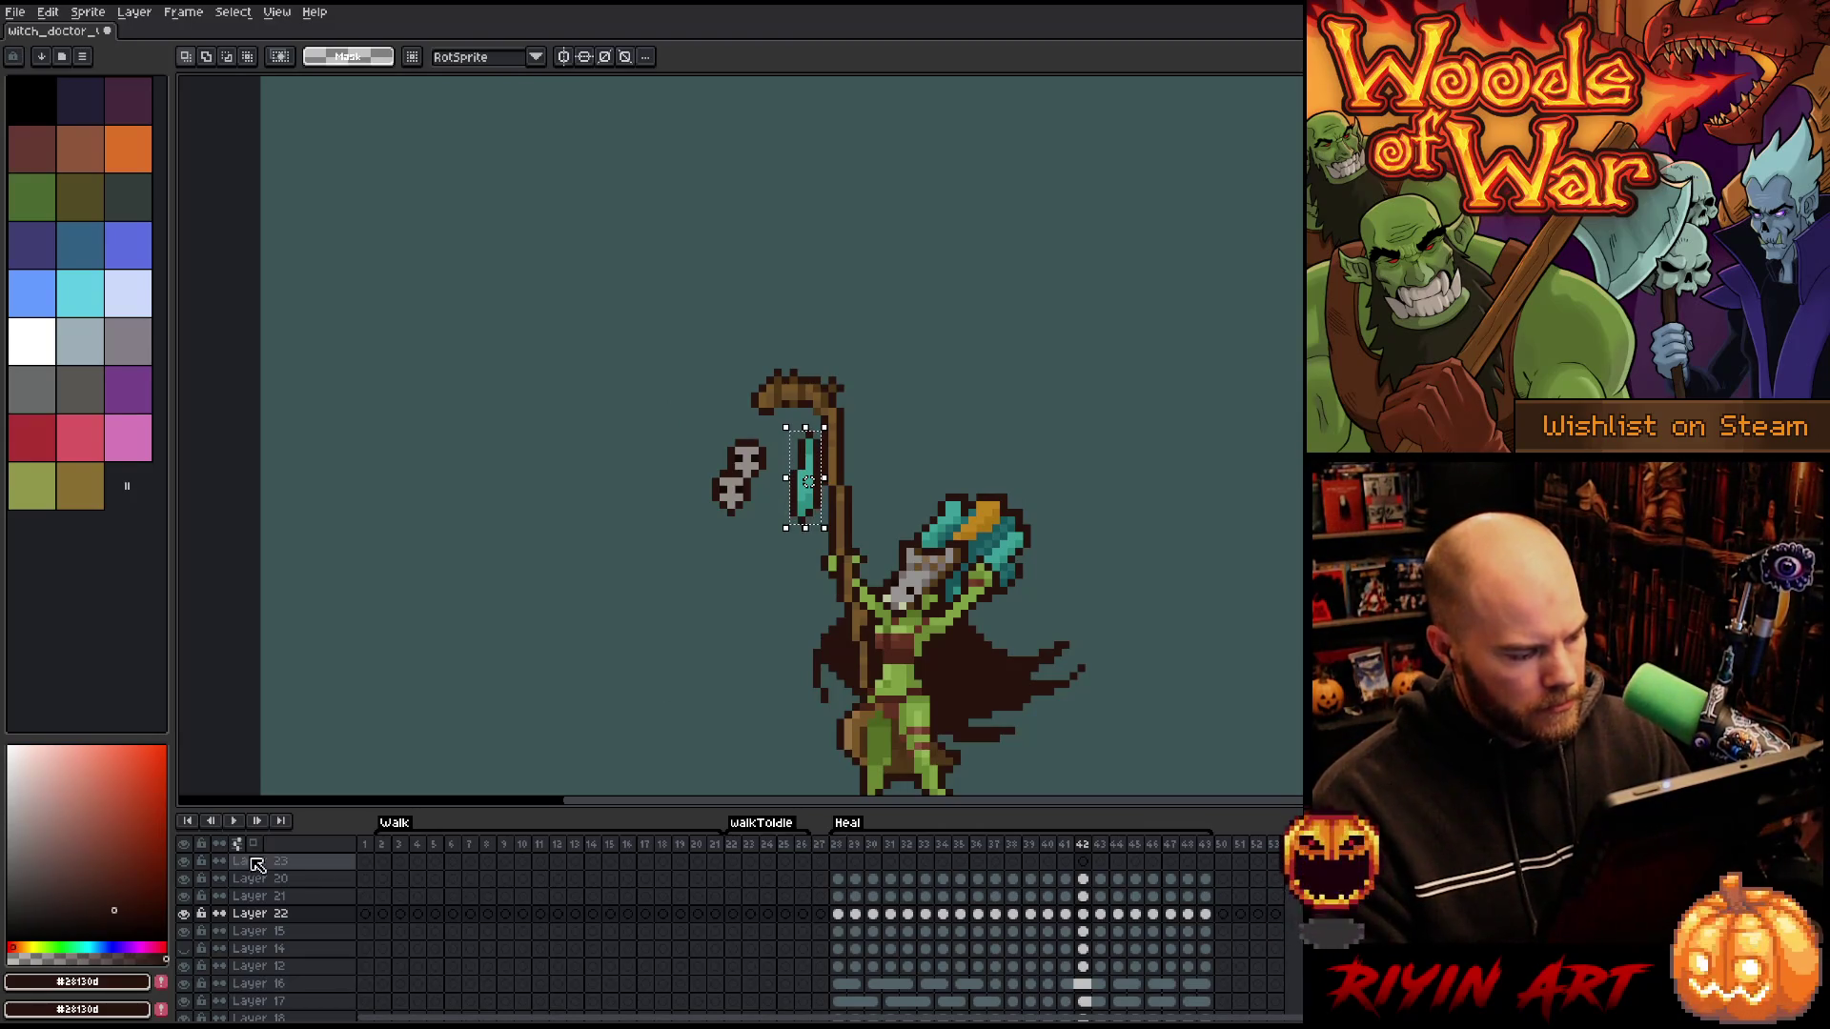
- Hide the Layer 5 background so a checkerboard shows behind the sprite
{"action": "scroll", "coordinate": [224, 977], "scroll_direction": "down", "scroll_amount": 5}
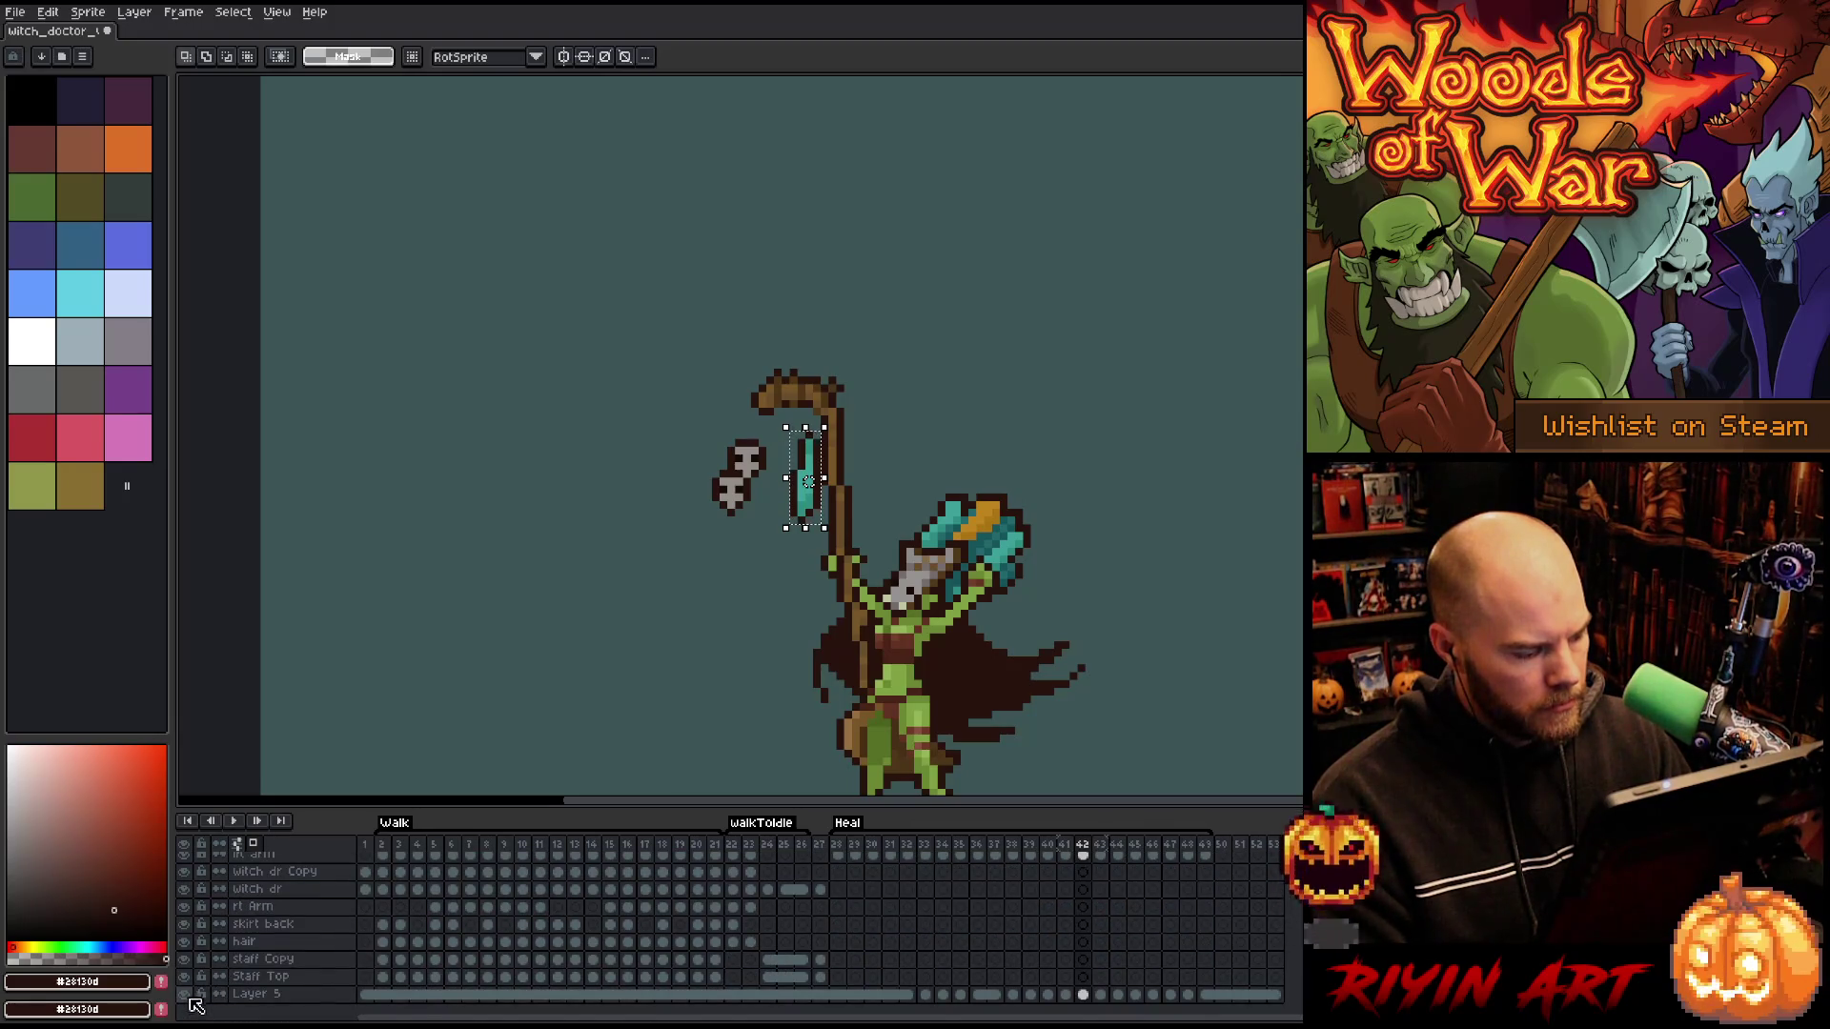
{"action": "left_click", "coordinate": [187, 994]}
{"action": "scroll", "coordinate": [724, 457], "scroll_direction": "up", "scroll_amount": 3}
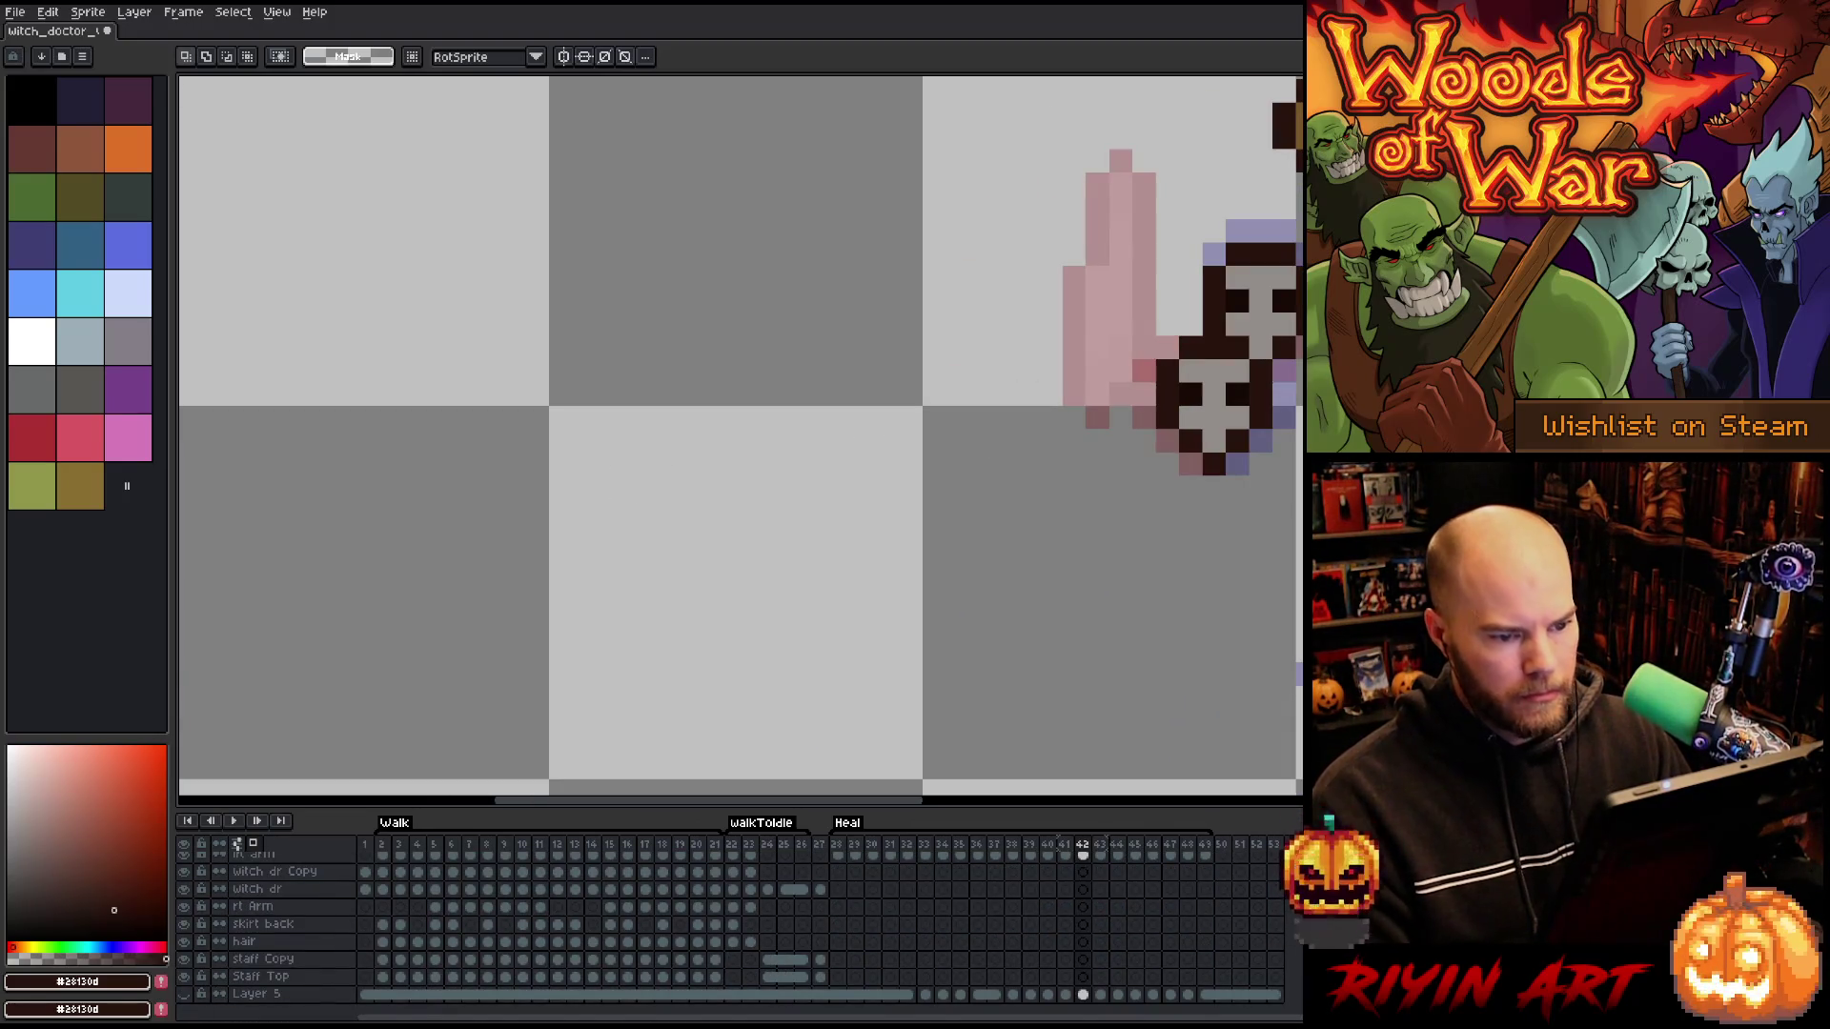
- Pick up the teal crystal and step through Heal frames 28–42 to review the swing
{"action": "key", "text": "ctrl+v"}
{"action": "left_click_drag", "start_coordinate": [1096, 366], "coordinate": [1033, 367]}
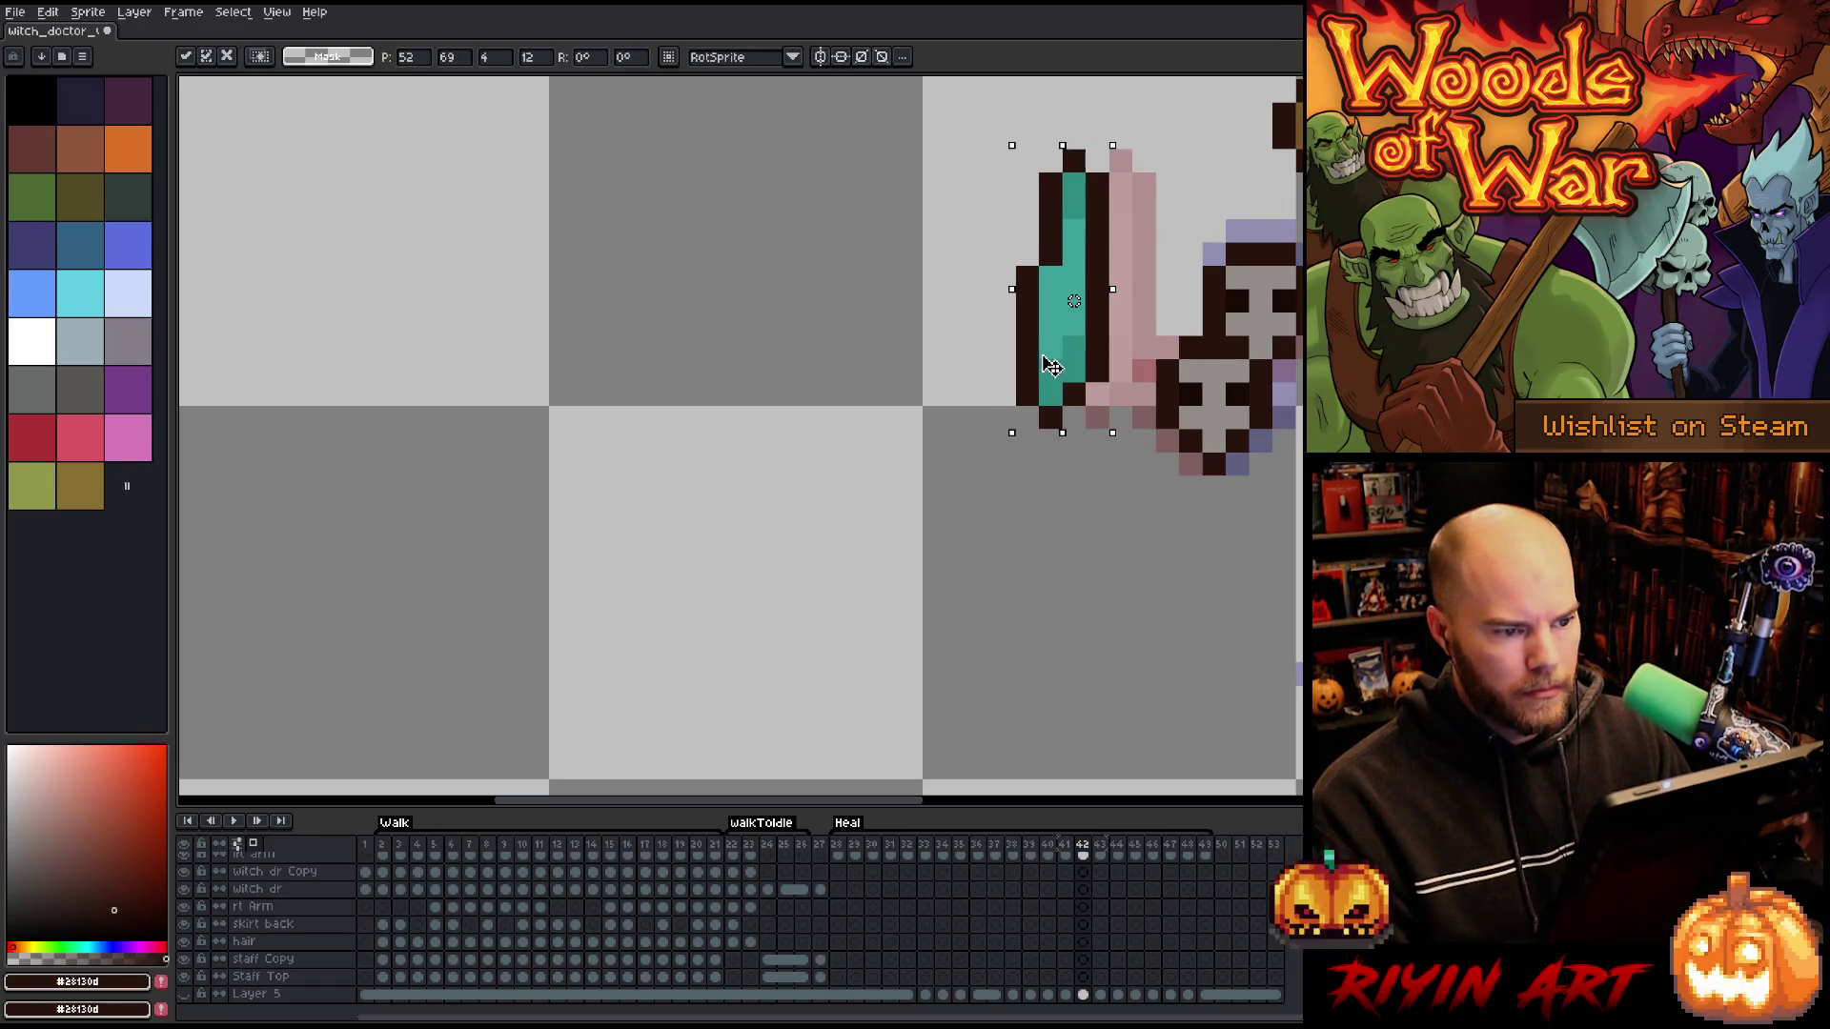
{"action": "key", "text": "comma"}
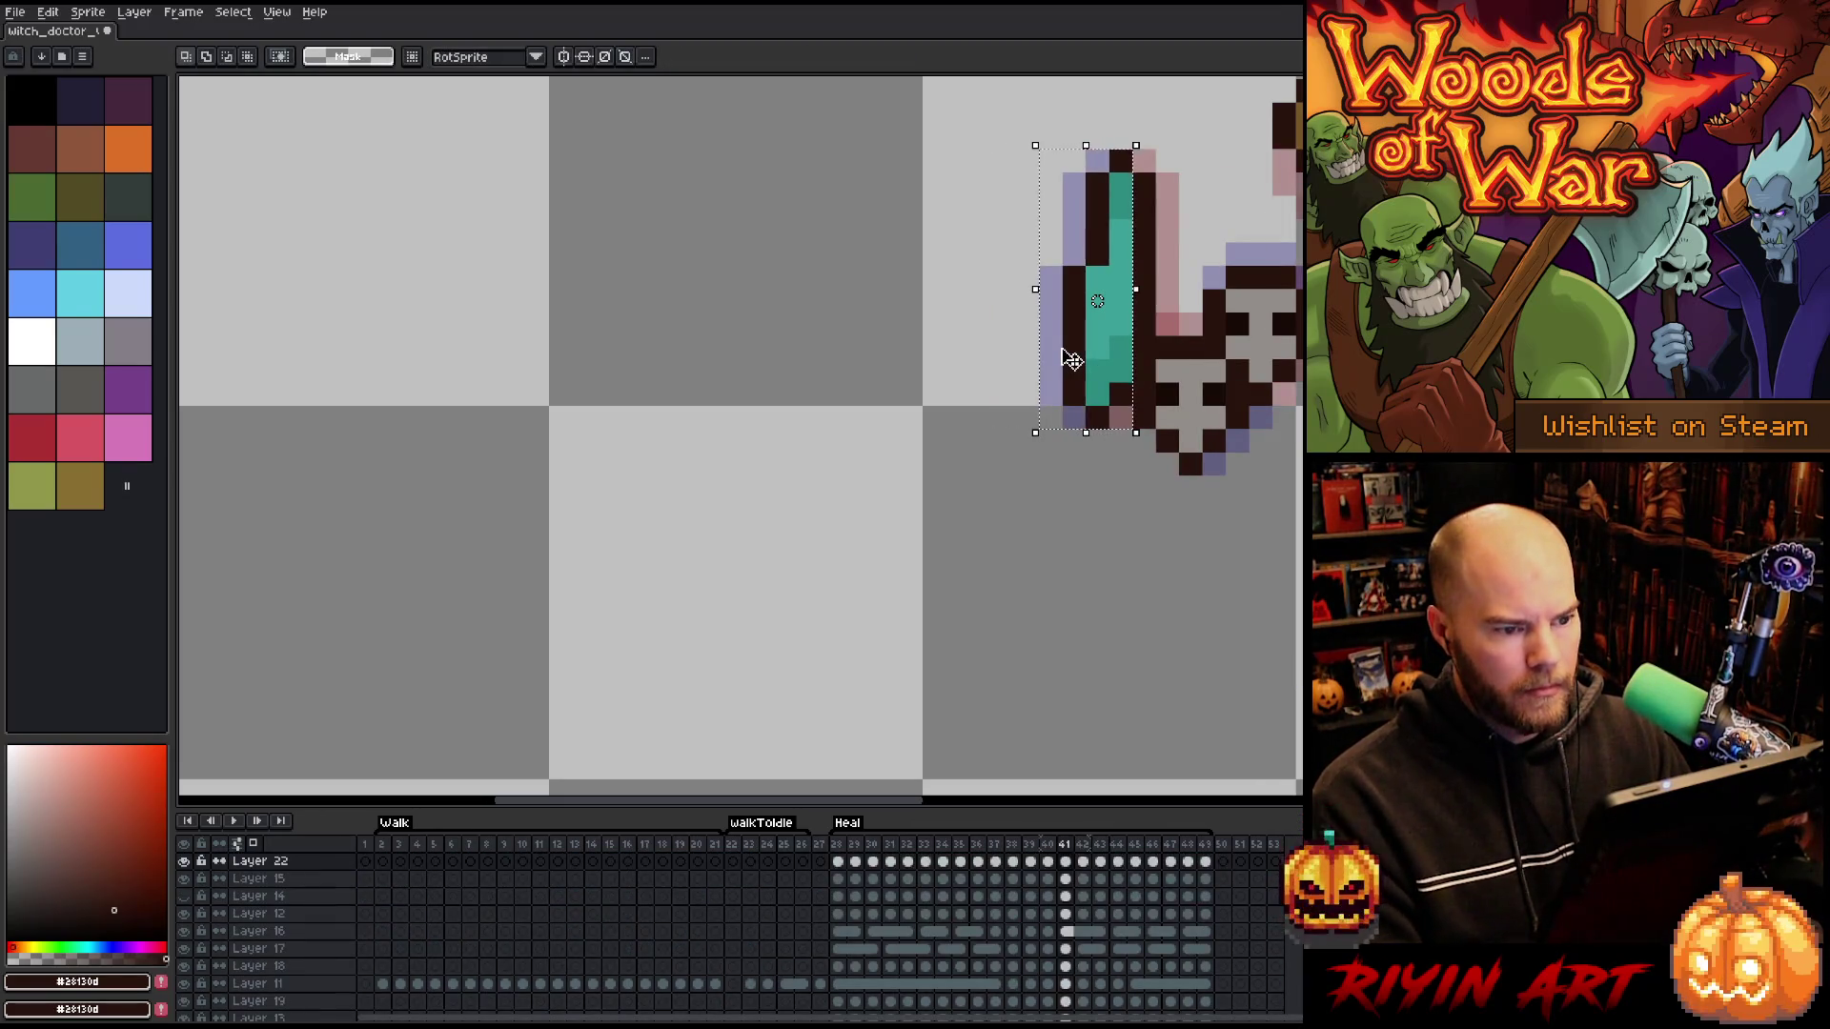
{"action": "key", "text": "period"}
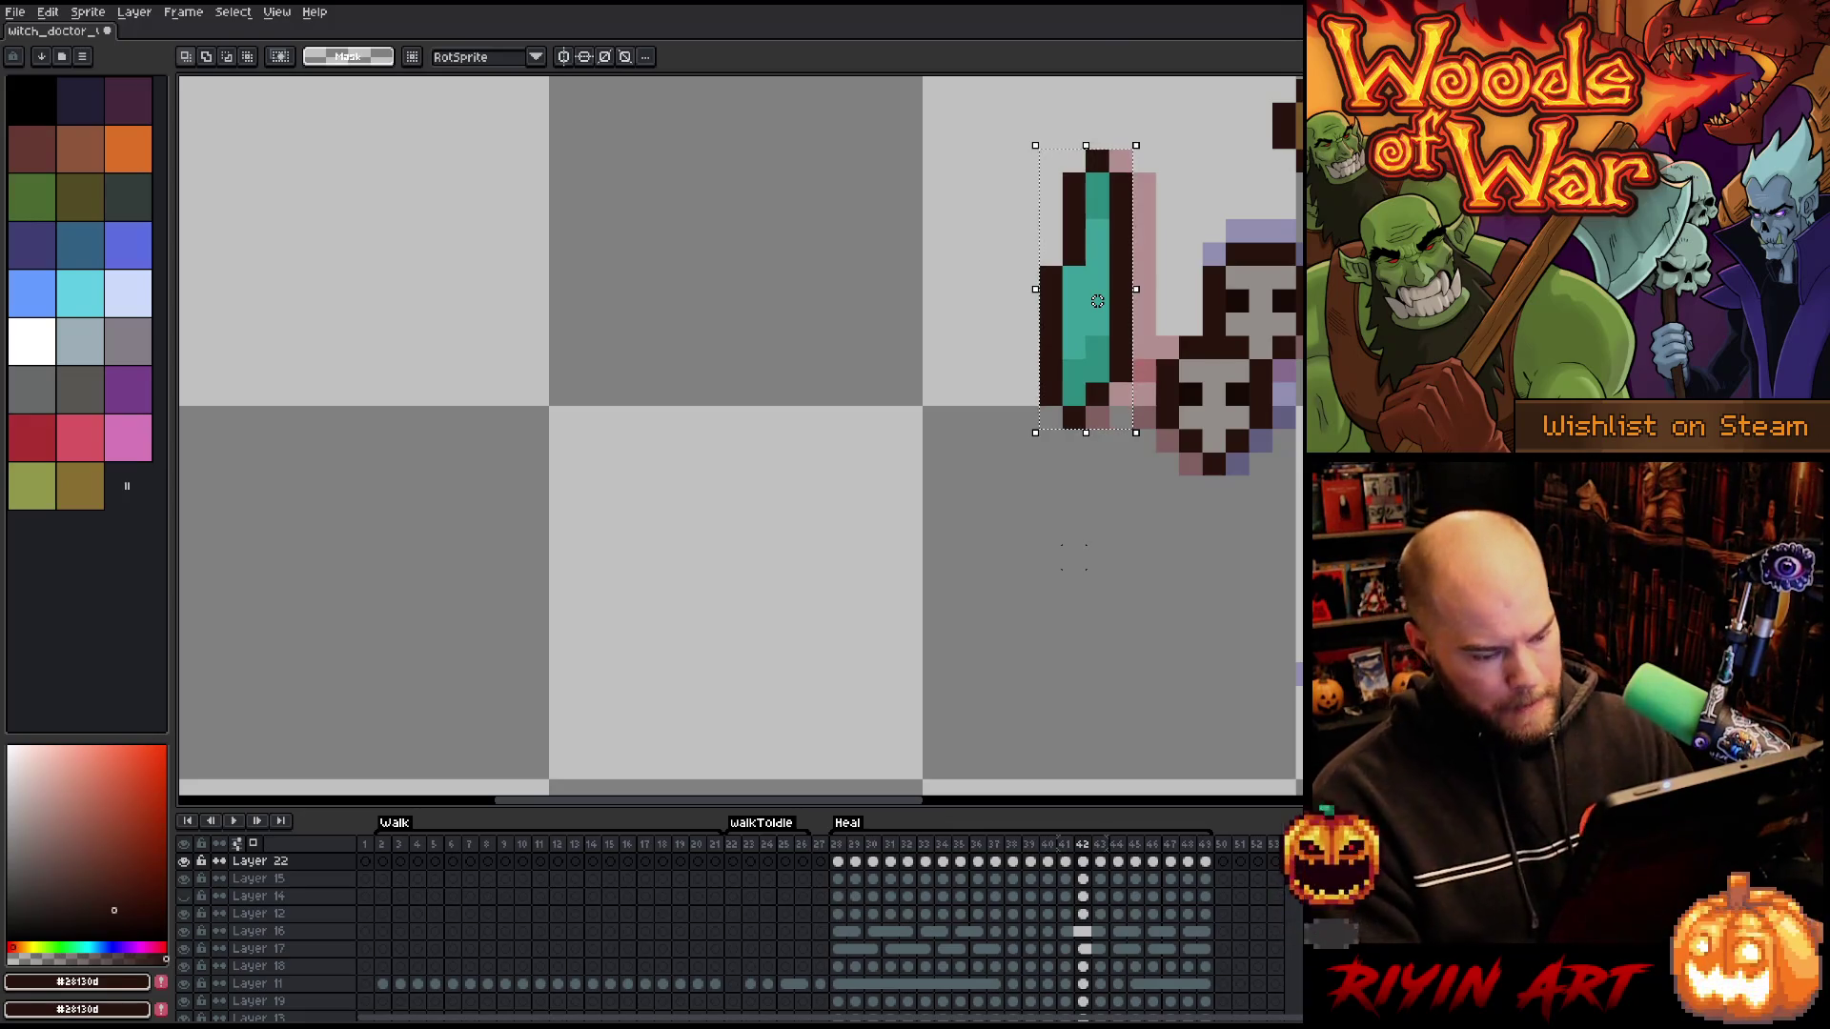
{"action": "left_click", "coordinate": [855, 845]}
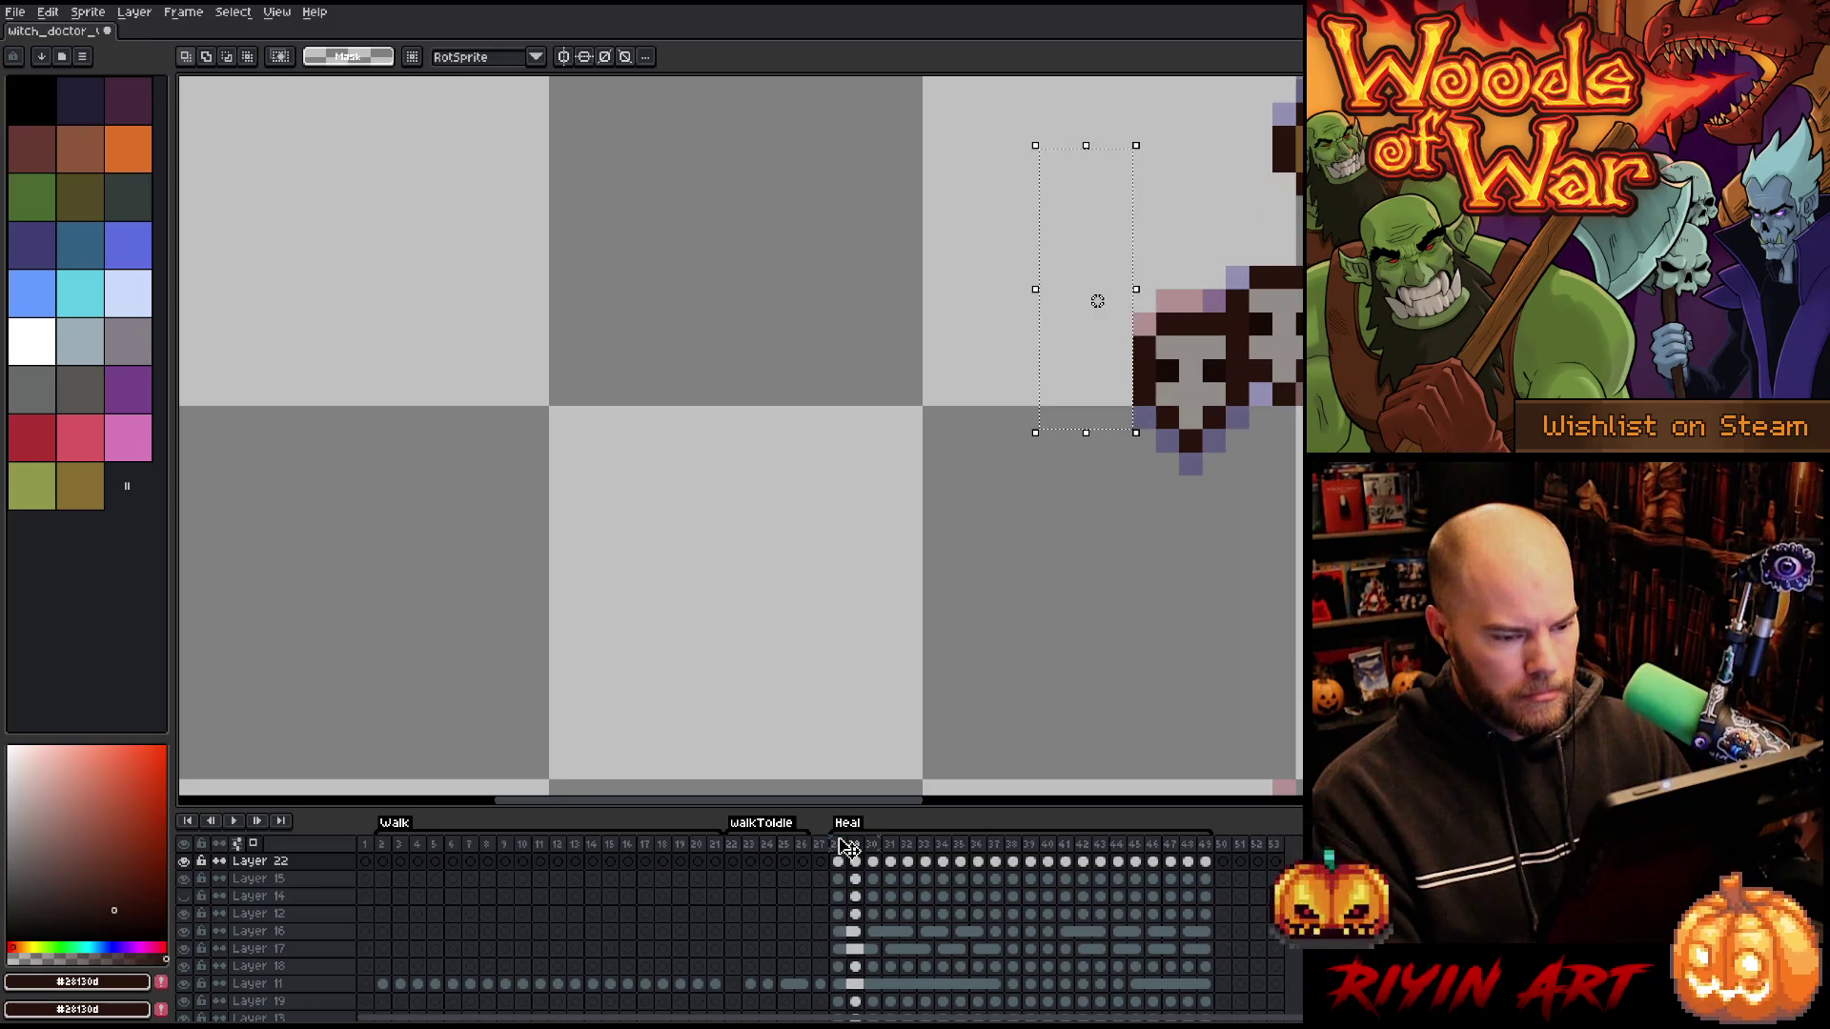
{"action": "left_click", "coordinate": [842, 845]}
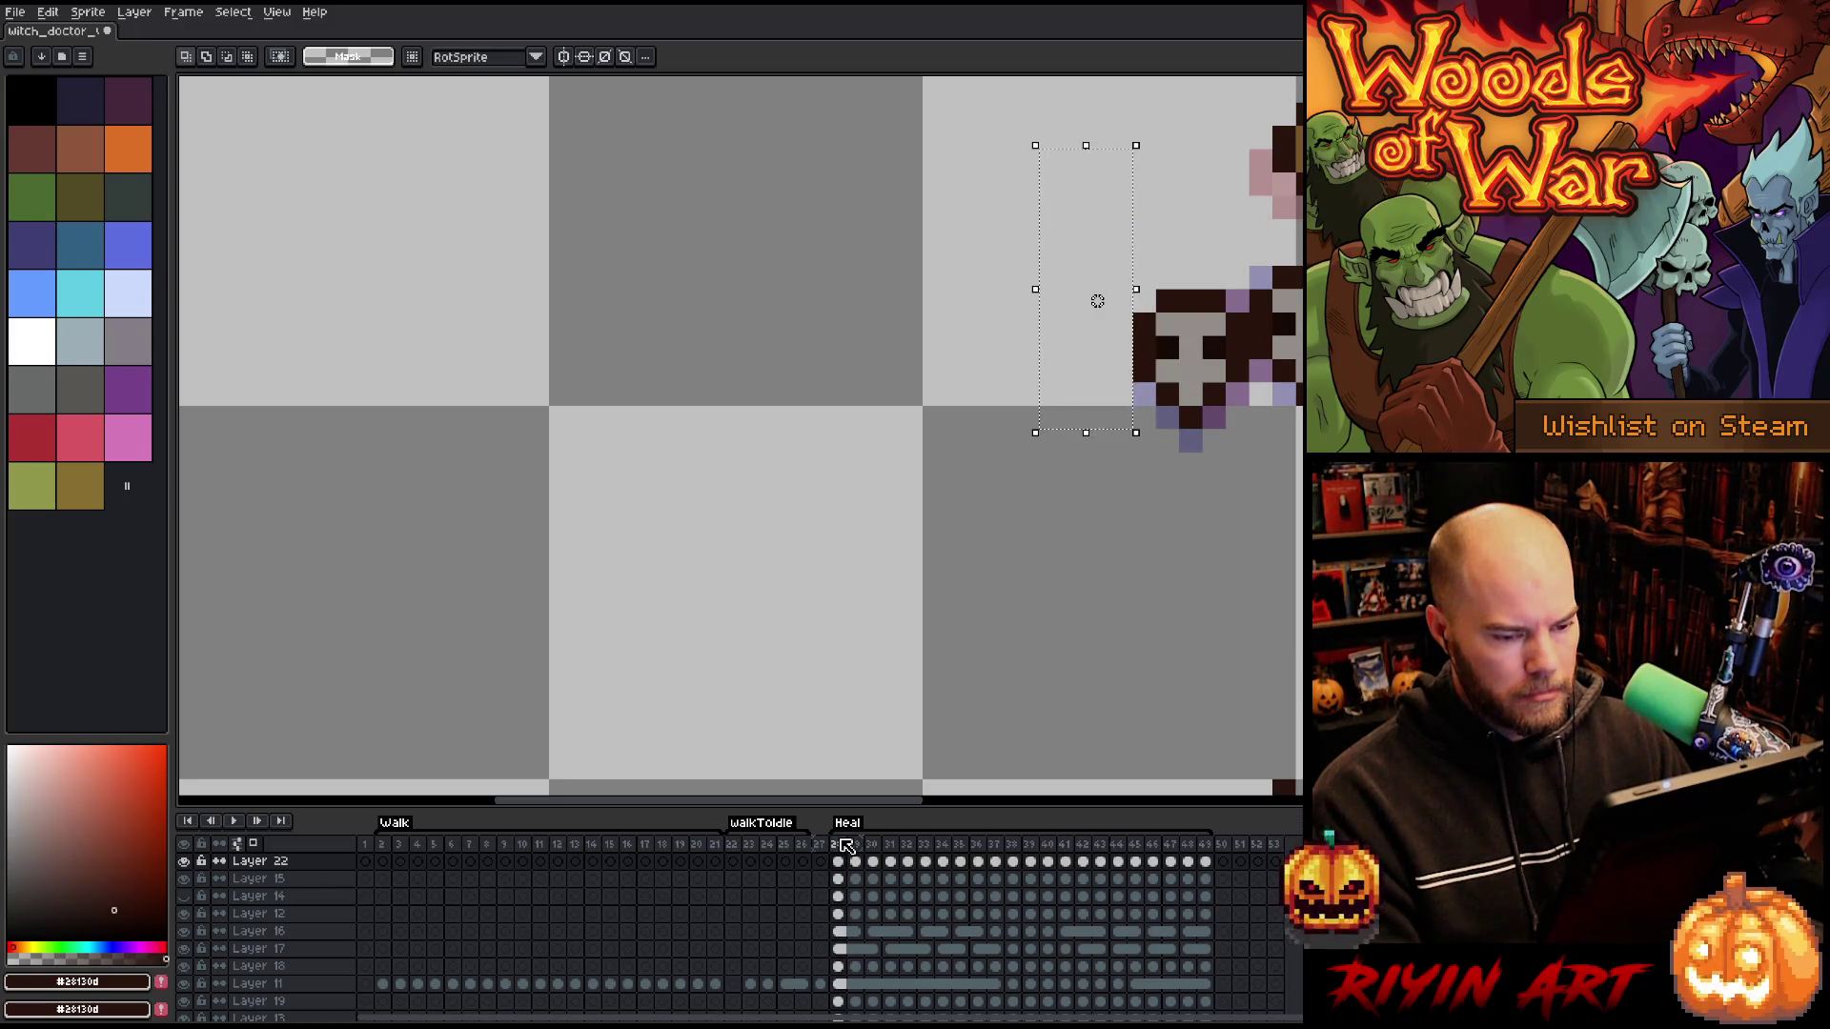
{"action": "key", "text": "Right"}
{"action": "key", "text": "Right"}
{"action": "key", "text": "Right"}
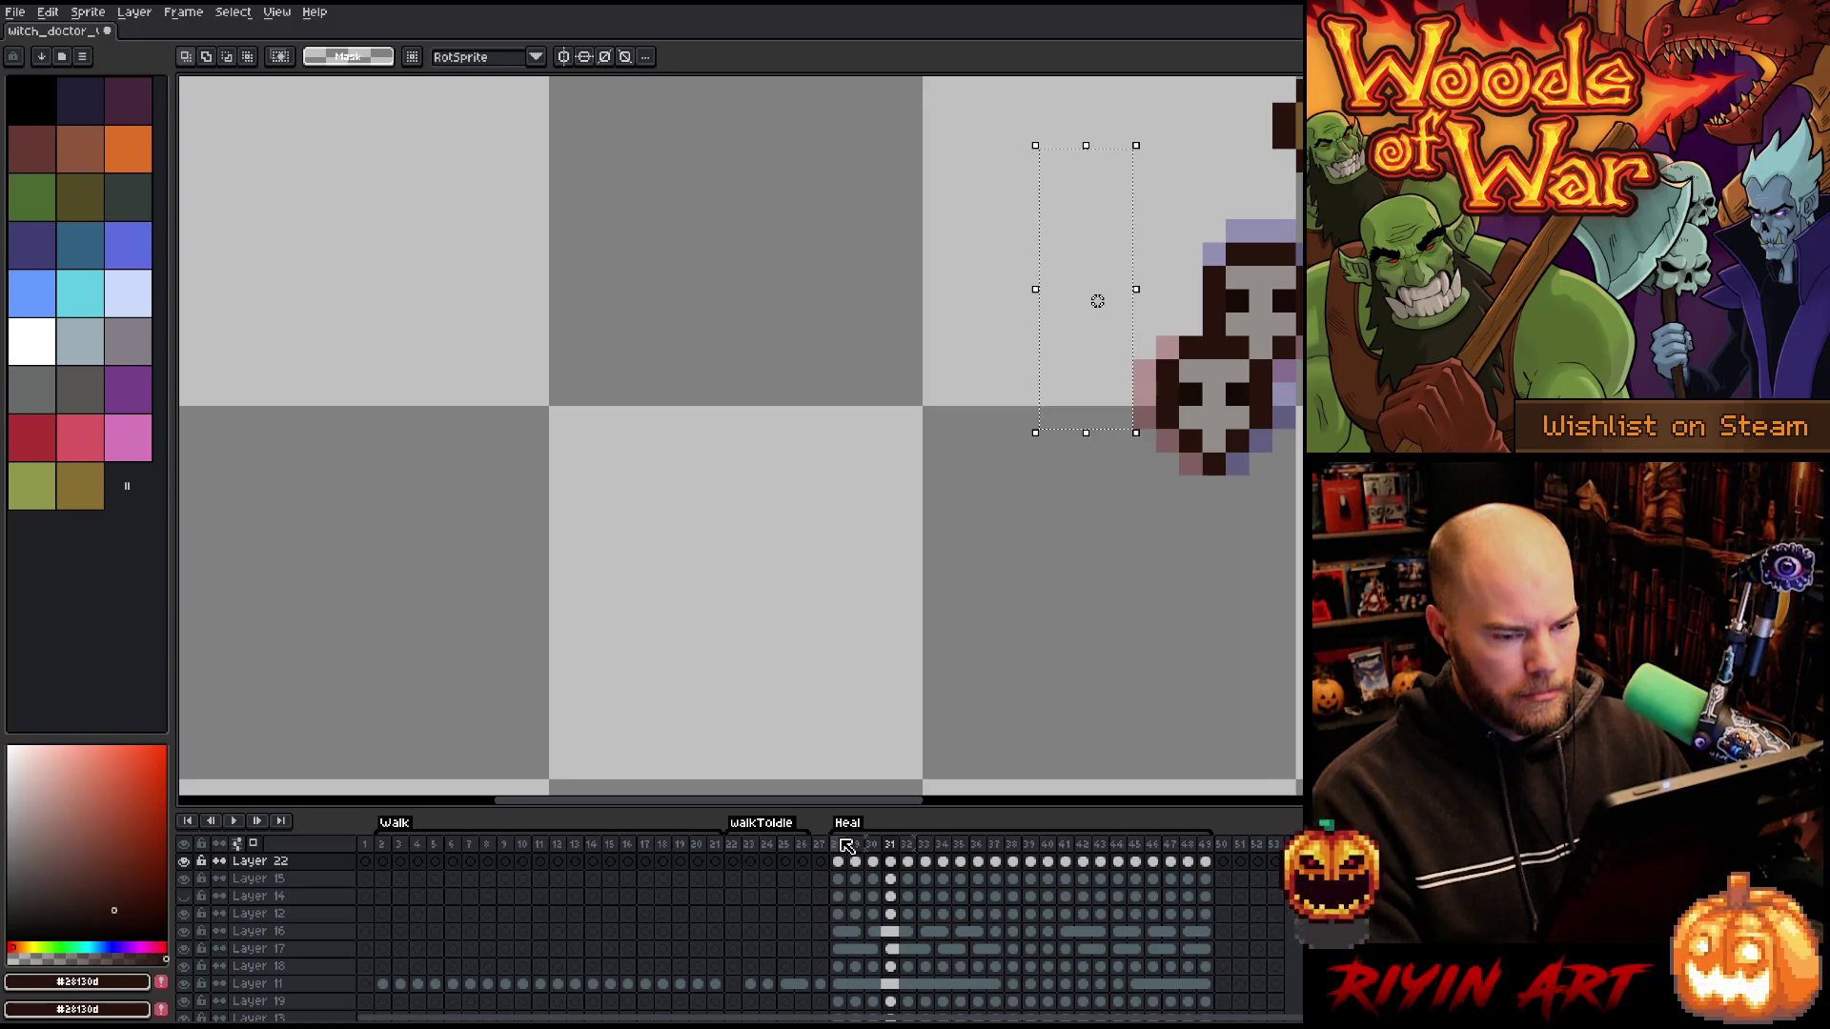
{"action": "key", "text": "Right"}
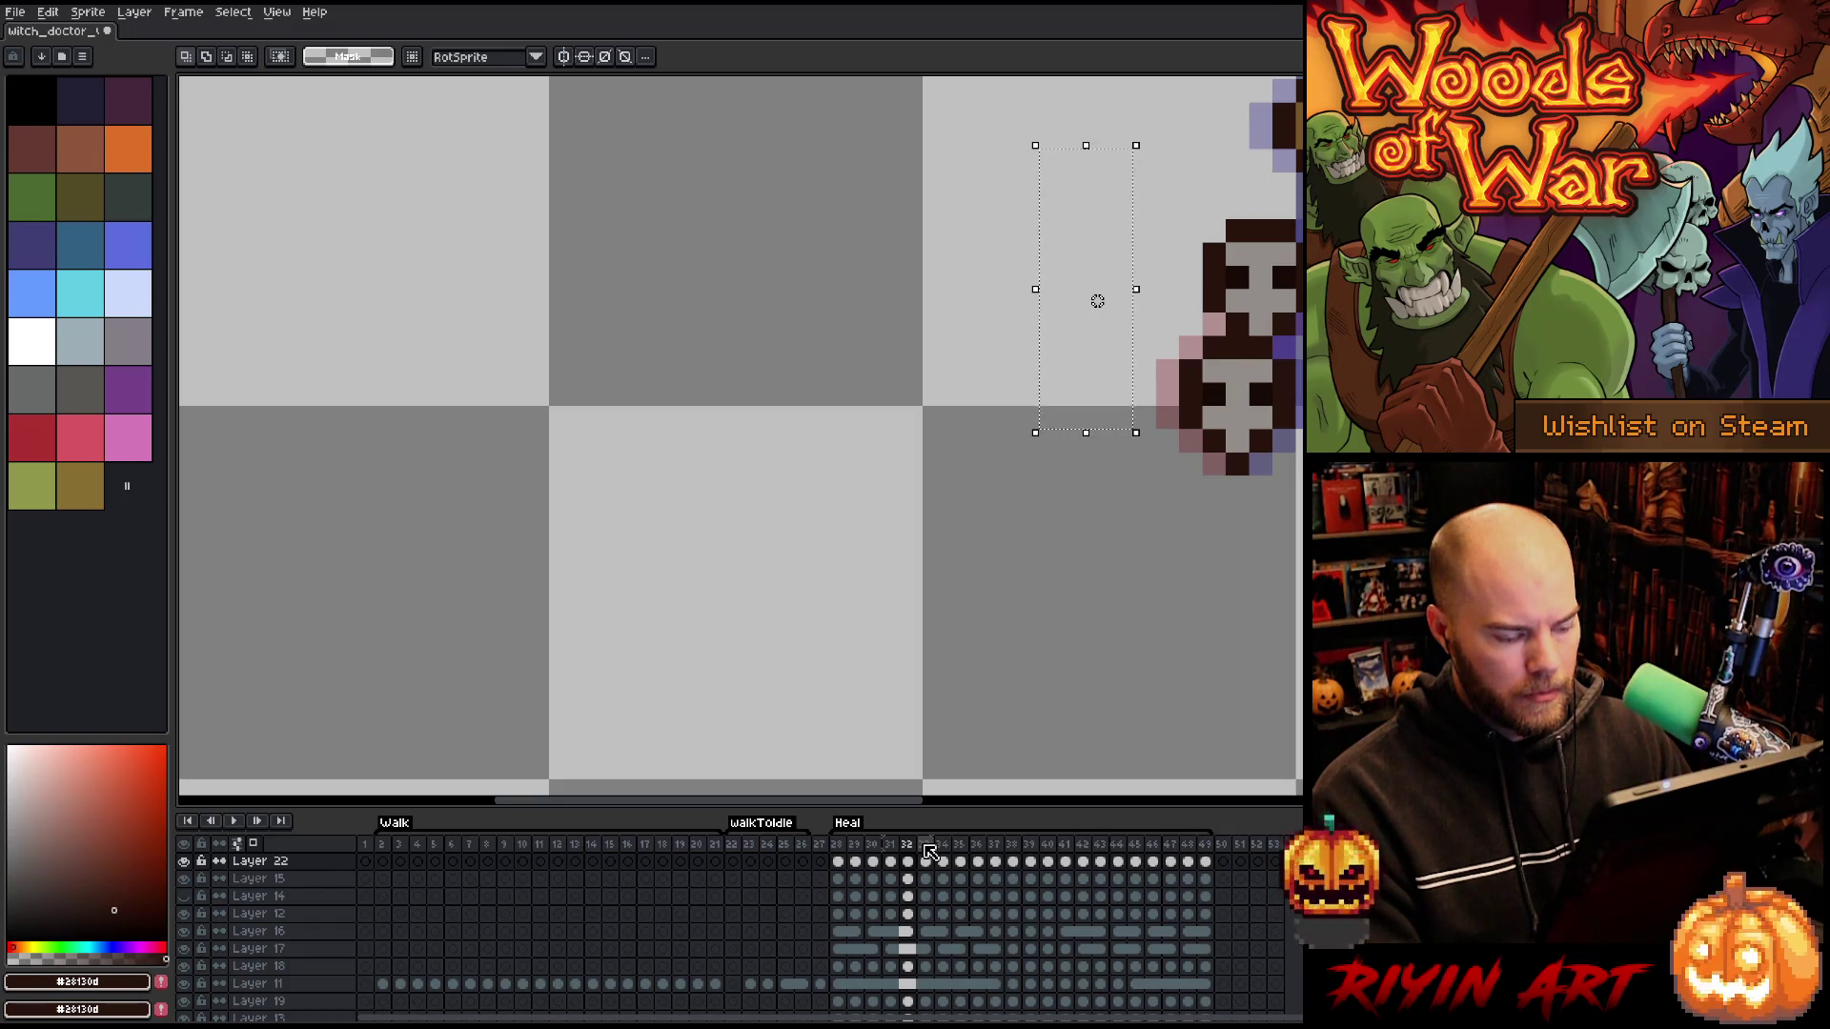
{"action": "key", "text": "Right"}
{"action": "key", "text": "Right"}
{"action": "key", "text": "Right"}
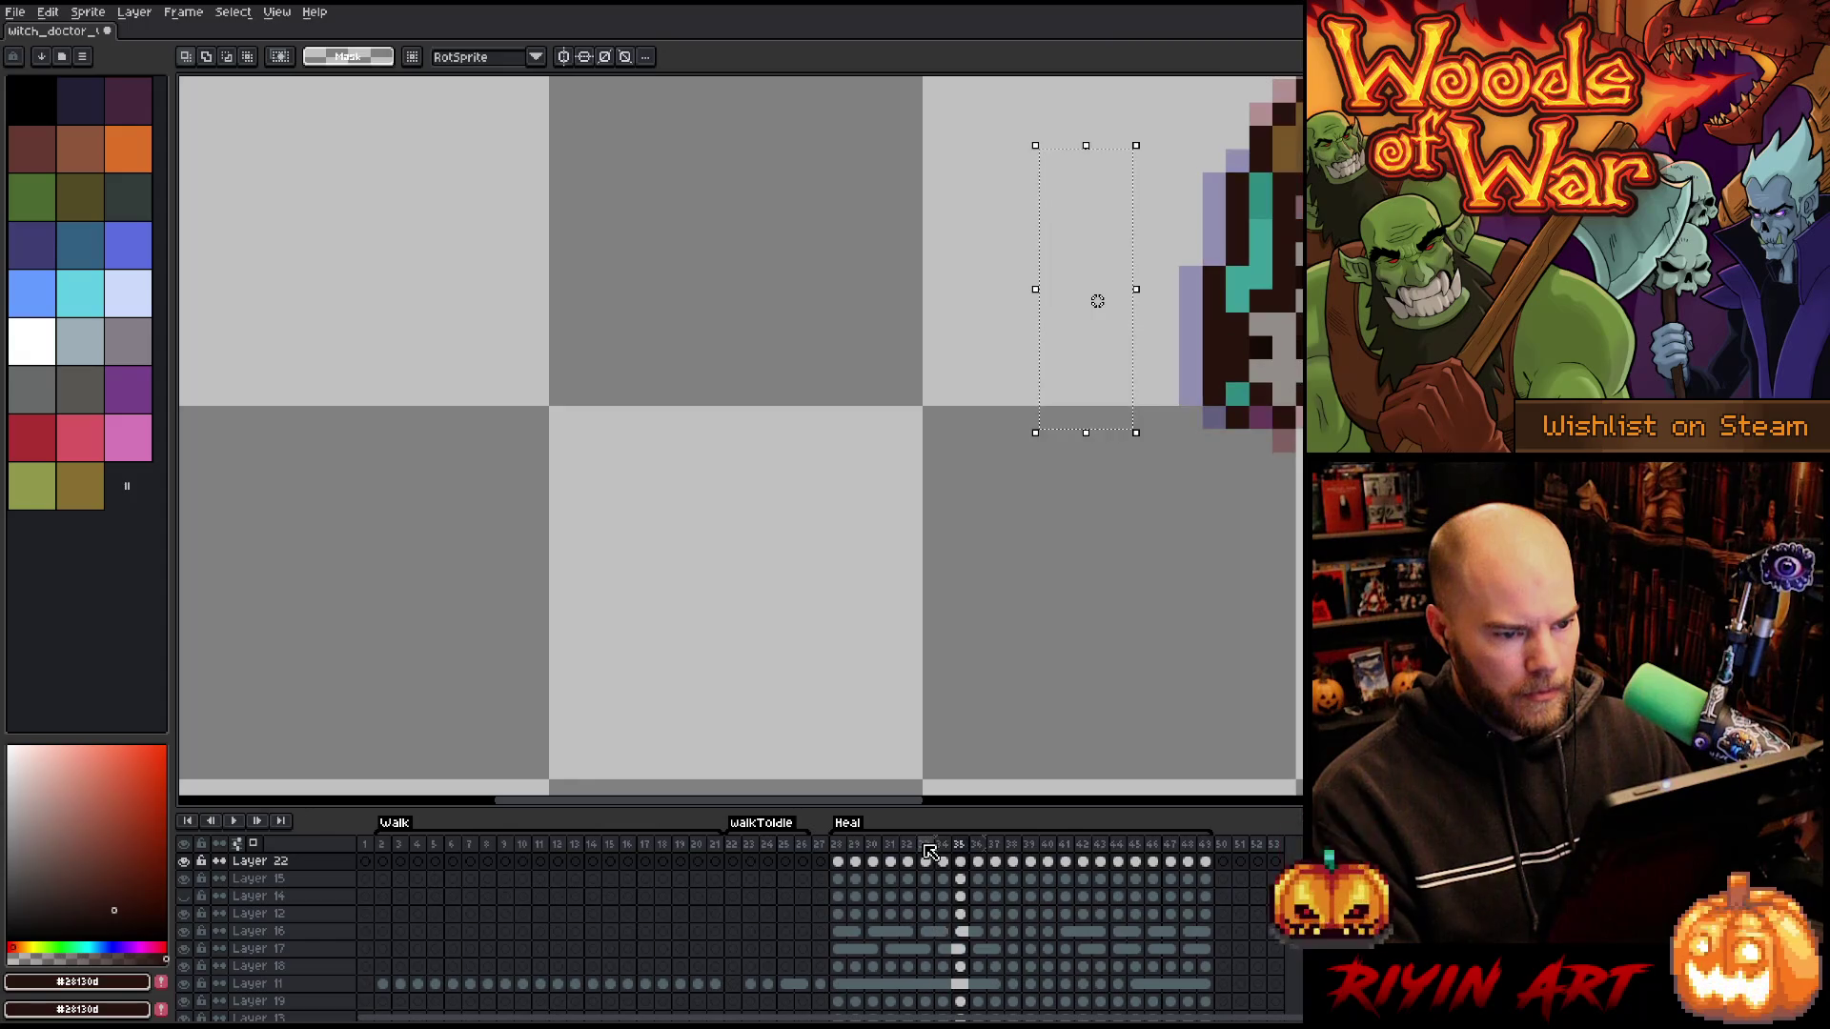
{"action": "key", "text": "Right"}
{"action": "key", "text": "Right"}
{"action": "key", "text": "Right"}
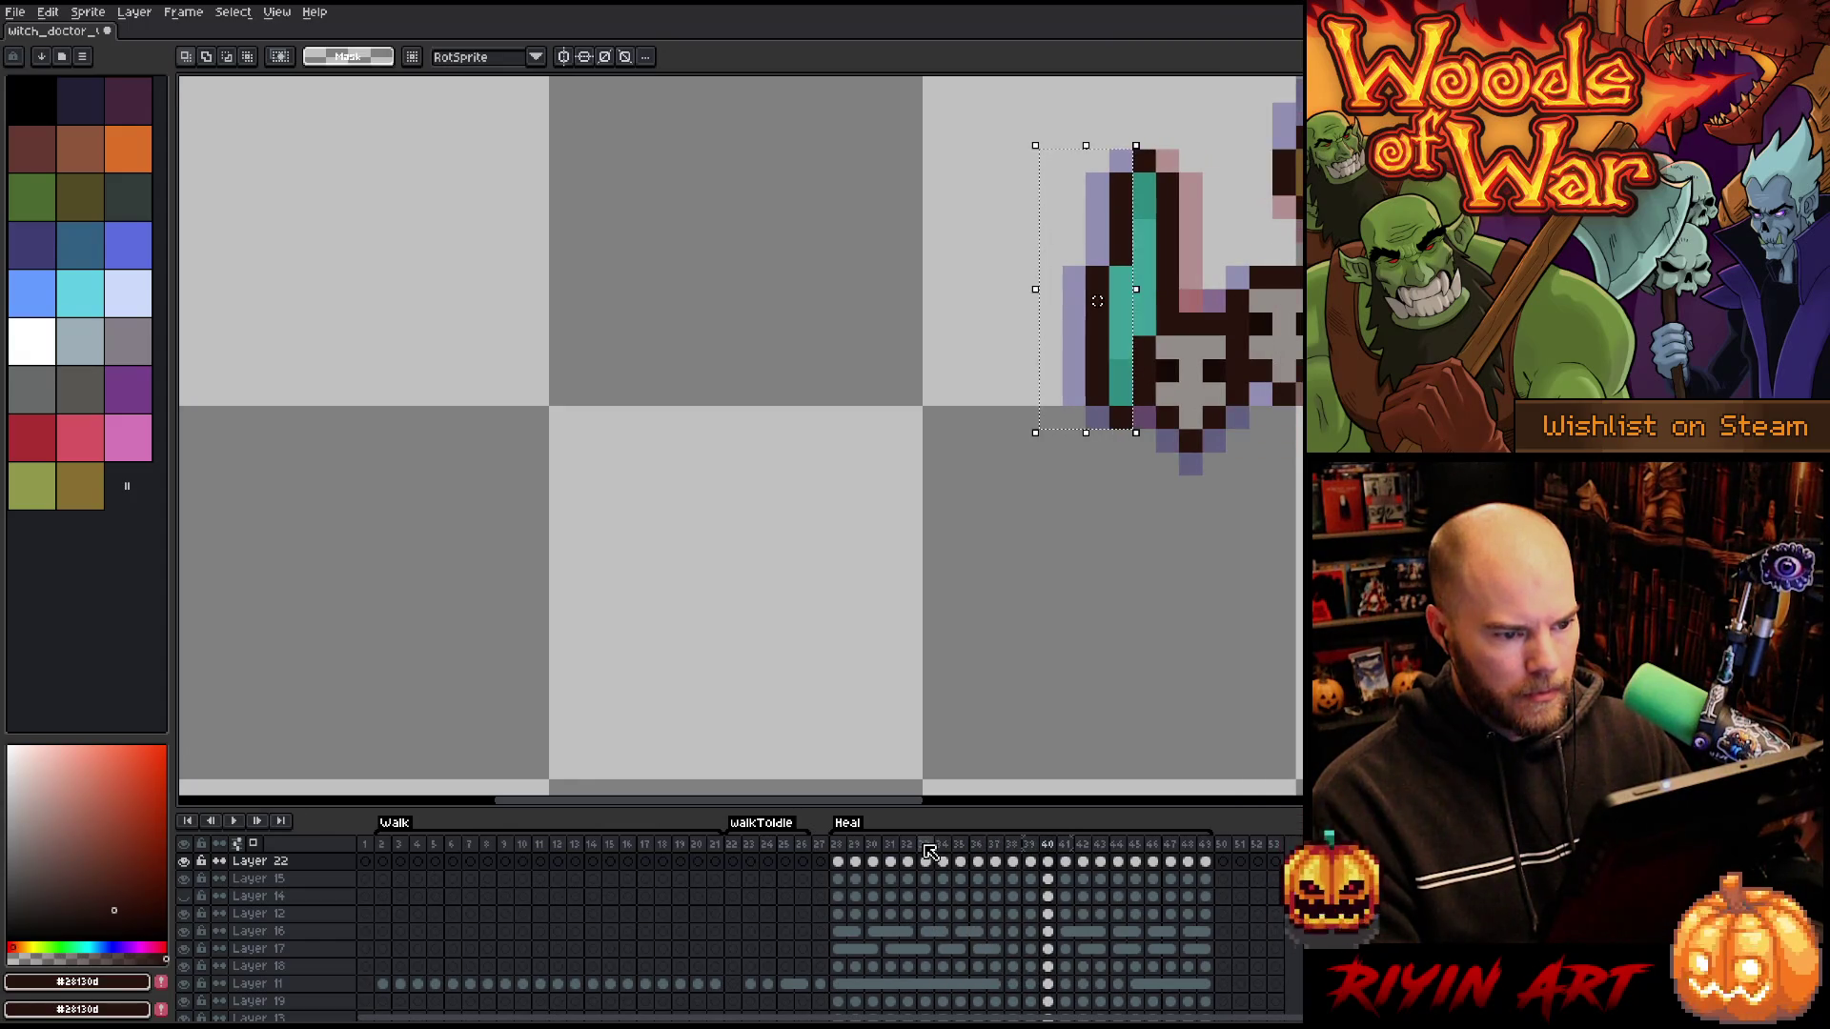
{"action": "key", "text": "Right"}
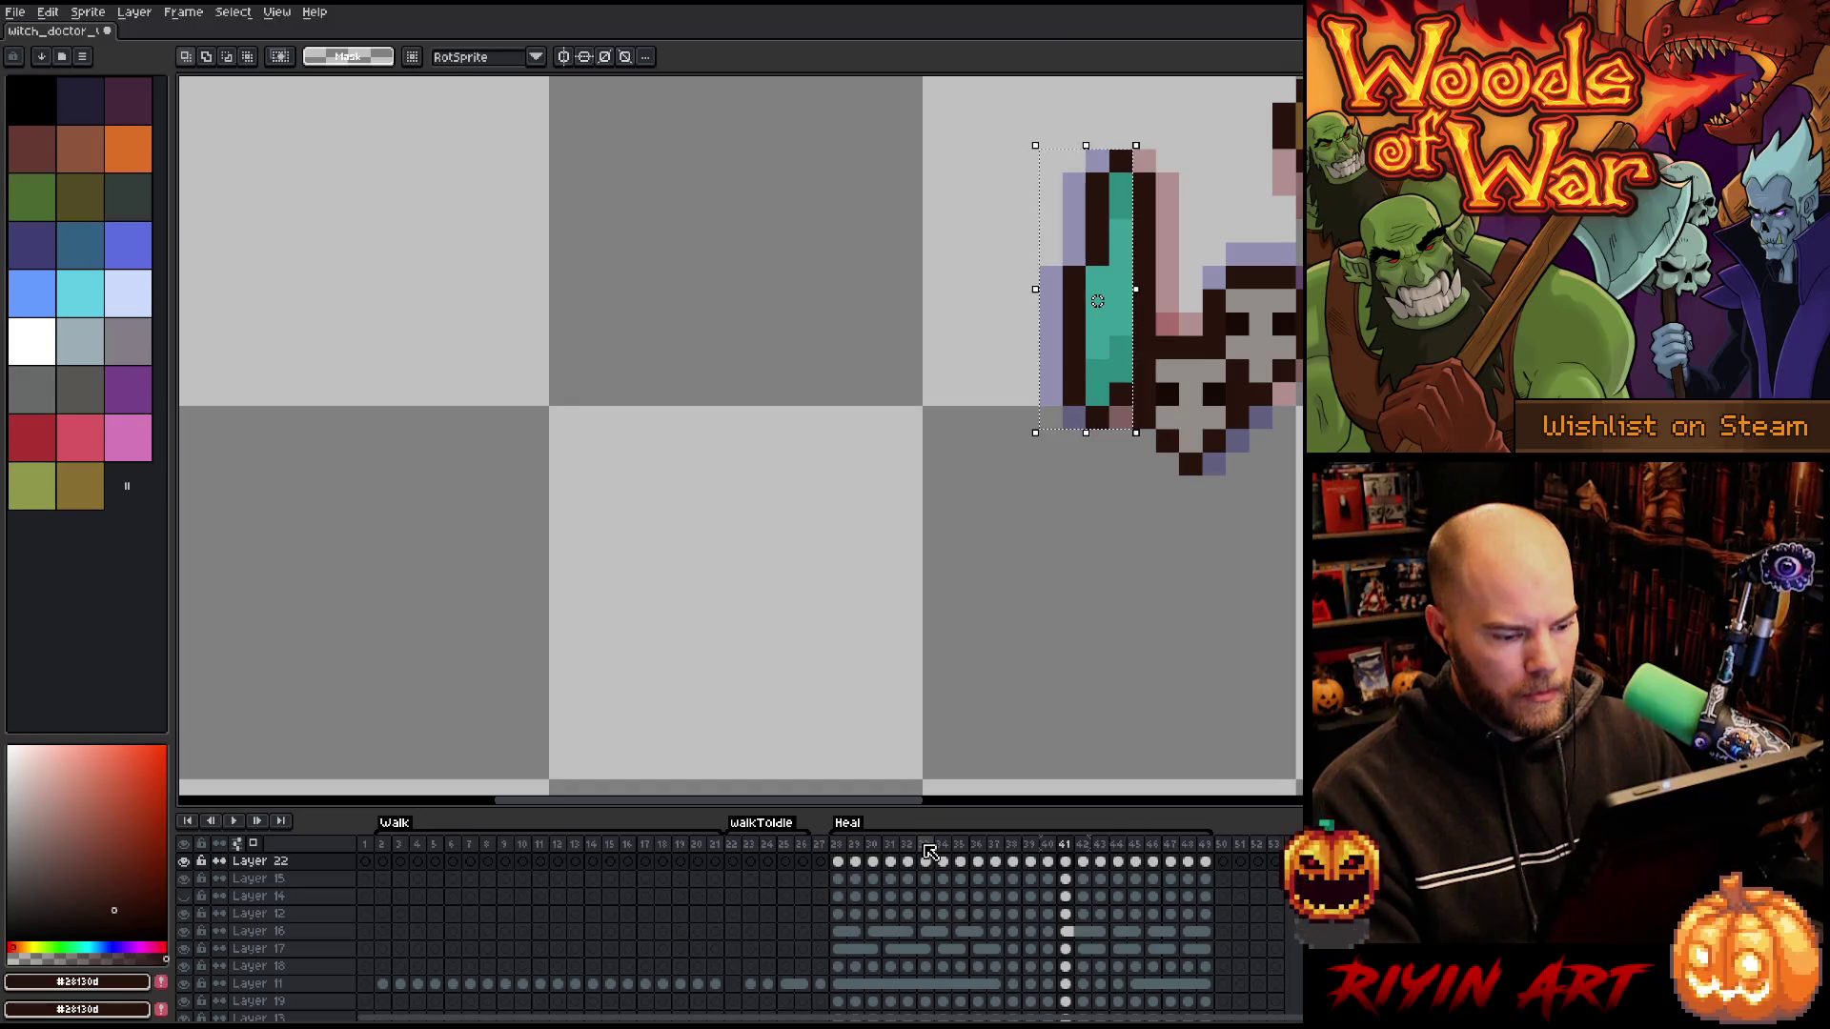
{"action": "left_click", "coordinate": [1085, 862]}
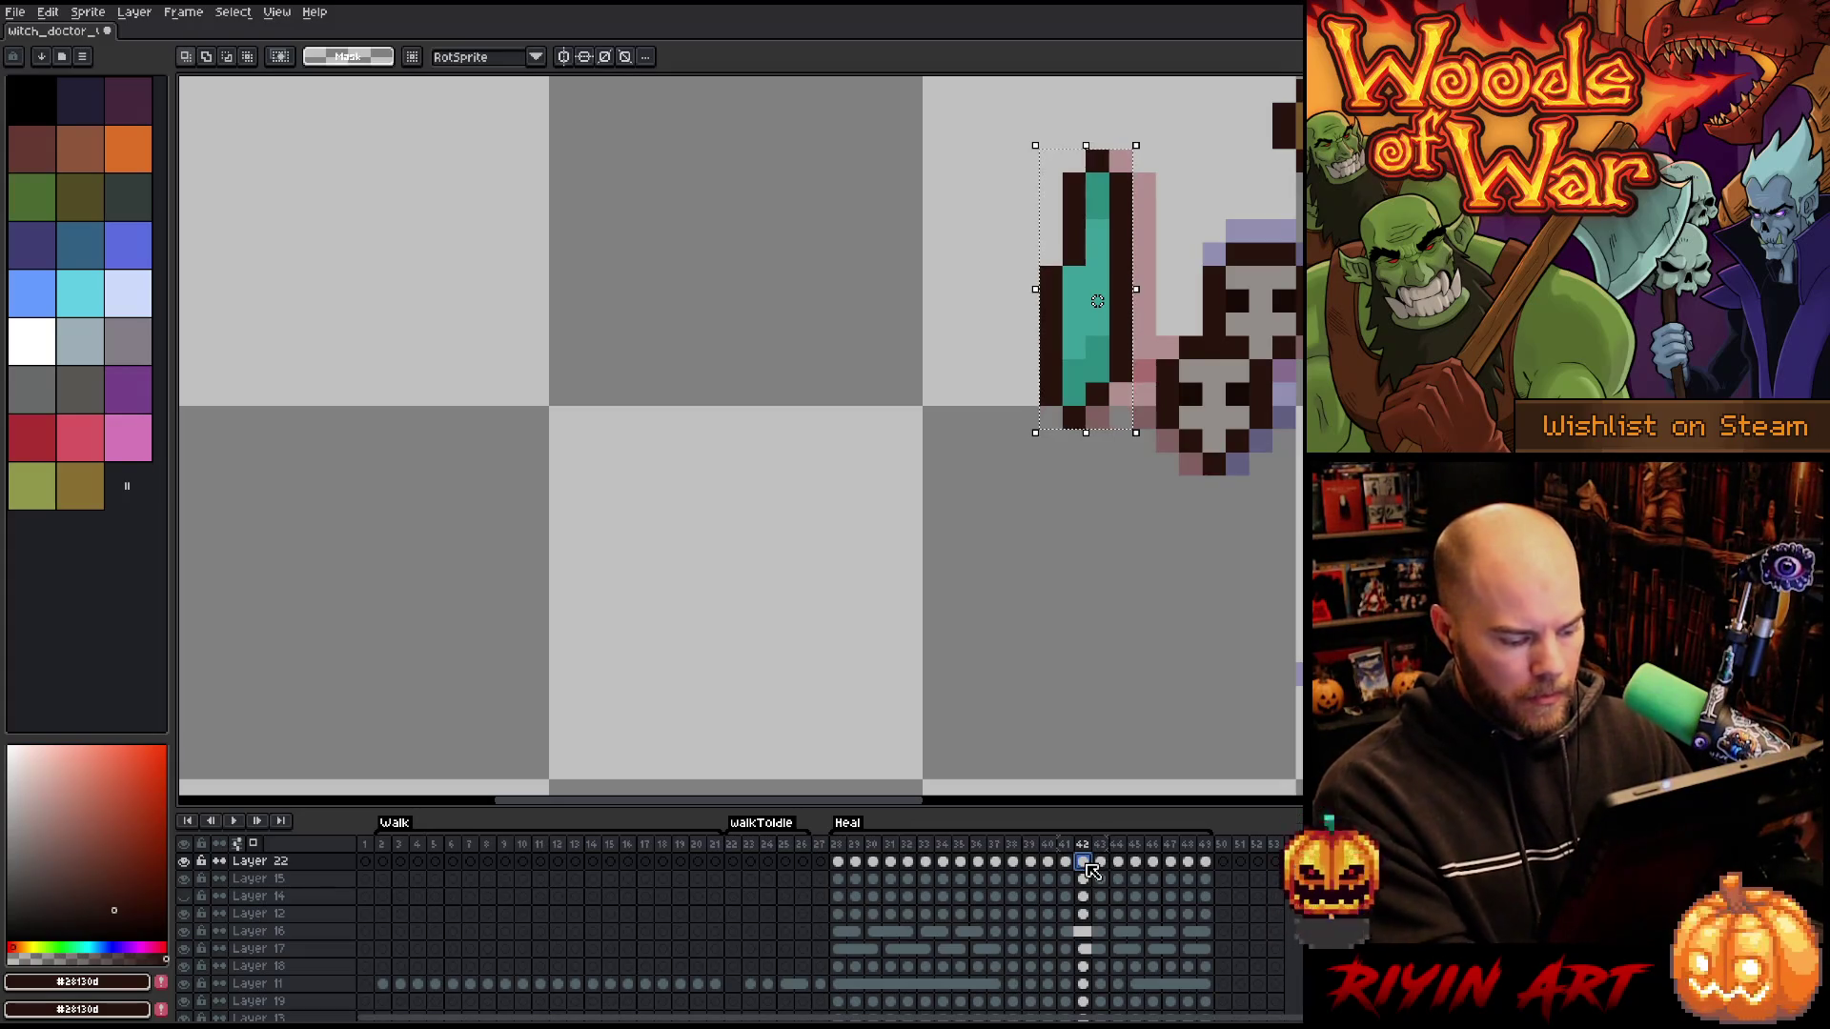
- Paste the teal charm into frames 43 and 44, nudging it a pixel down in each
{"action": "left_click", "coordinate": [1101, 862]}
{"action": "key", "text": "ctrl+v"}
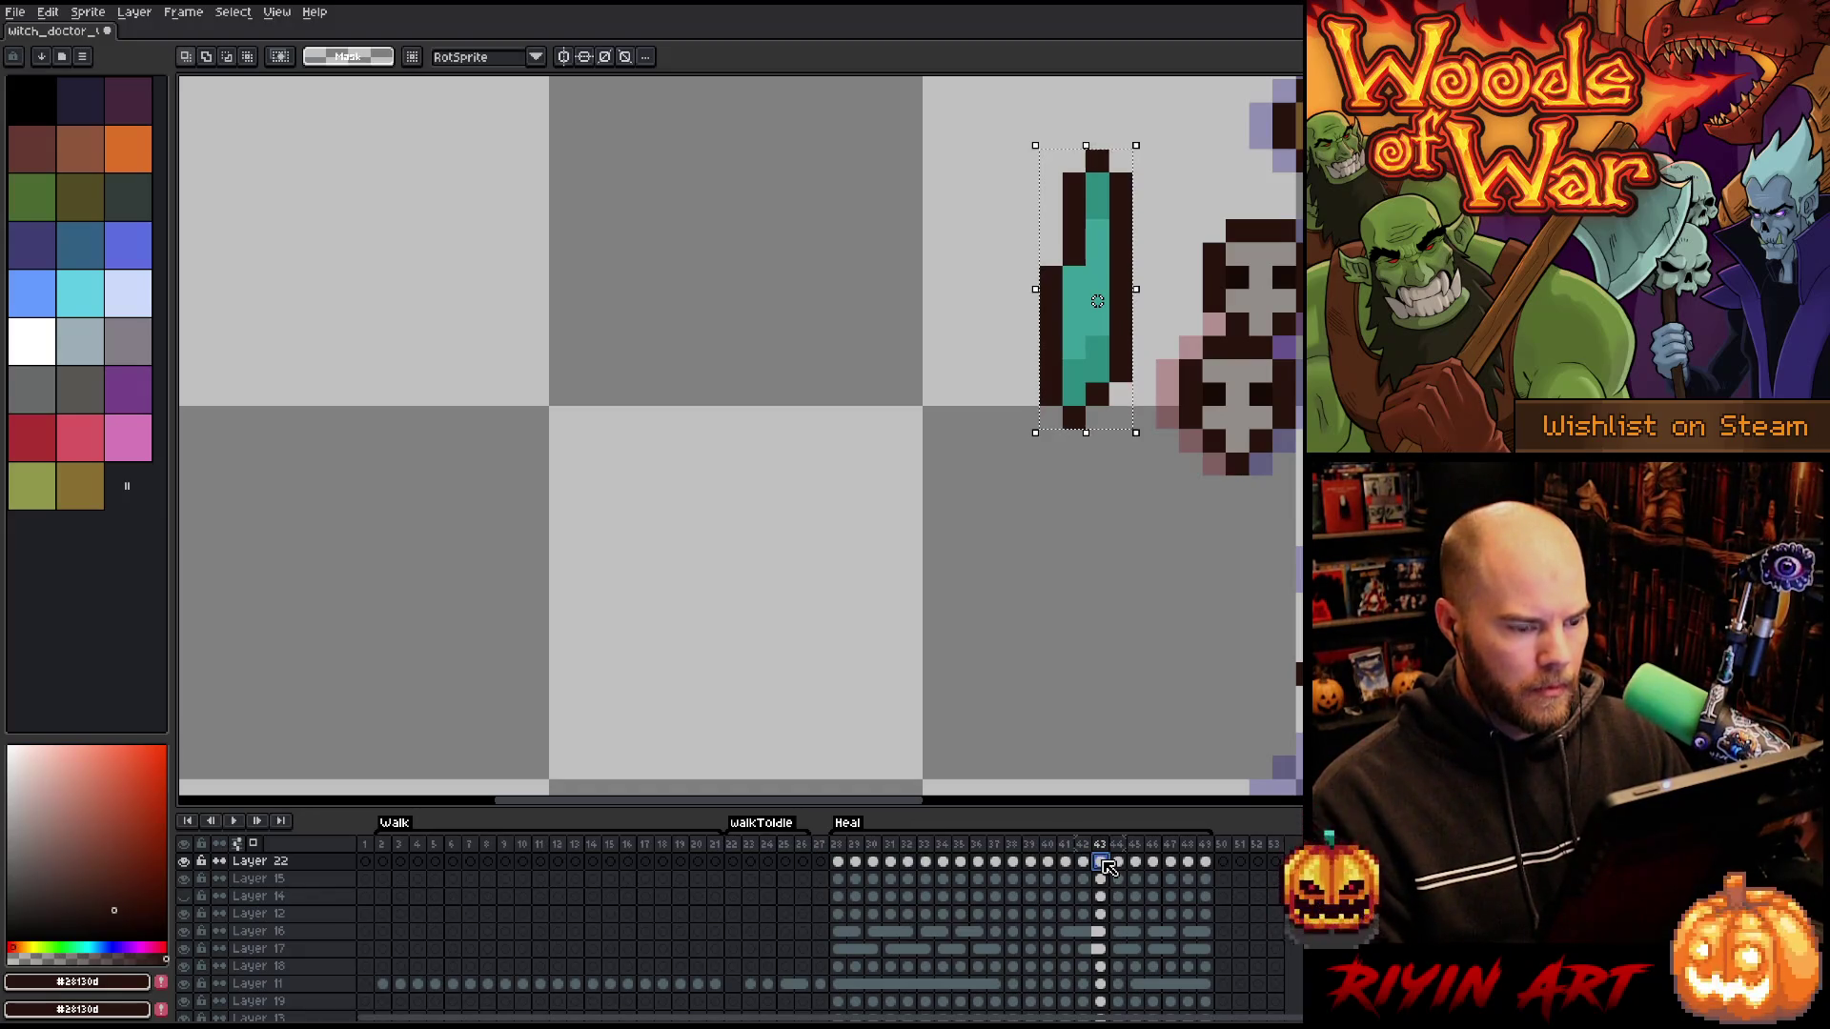
{"action": "key", "text": "Left"}
{"action": "key", "text": "Down"}
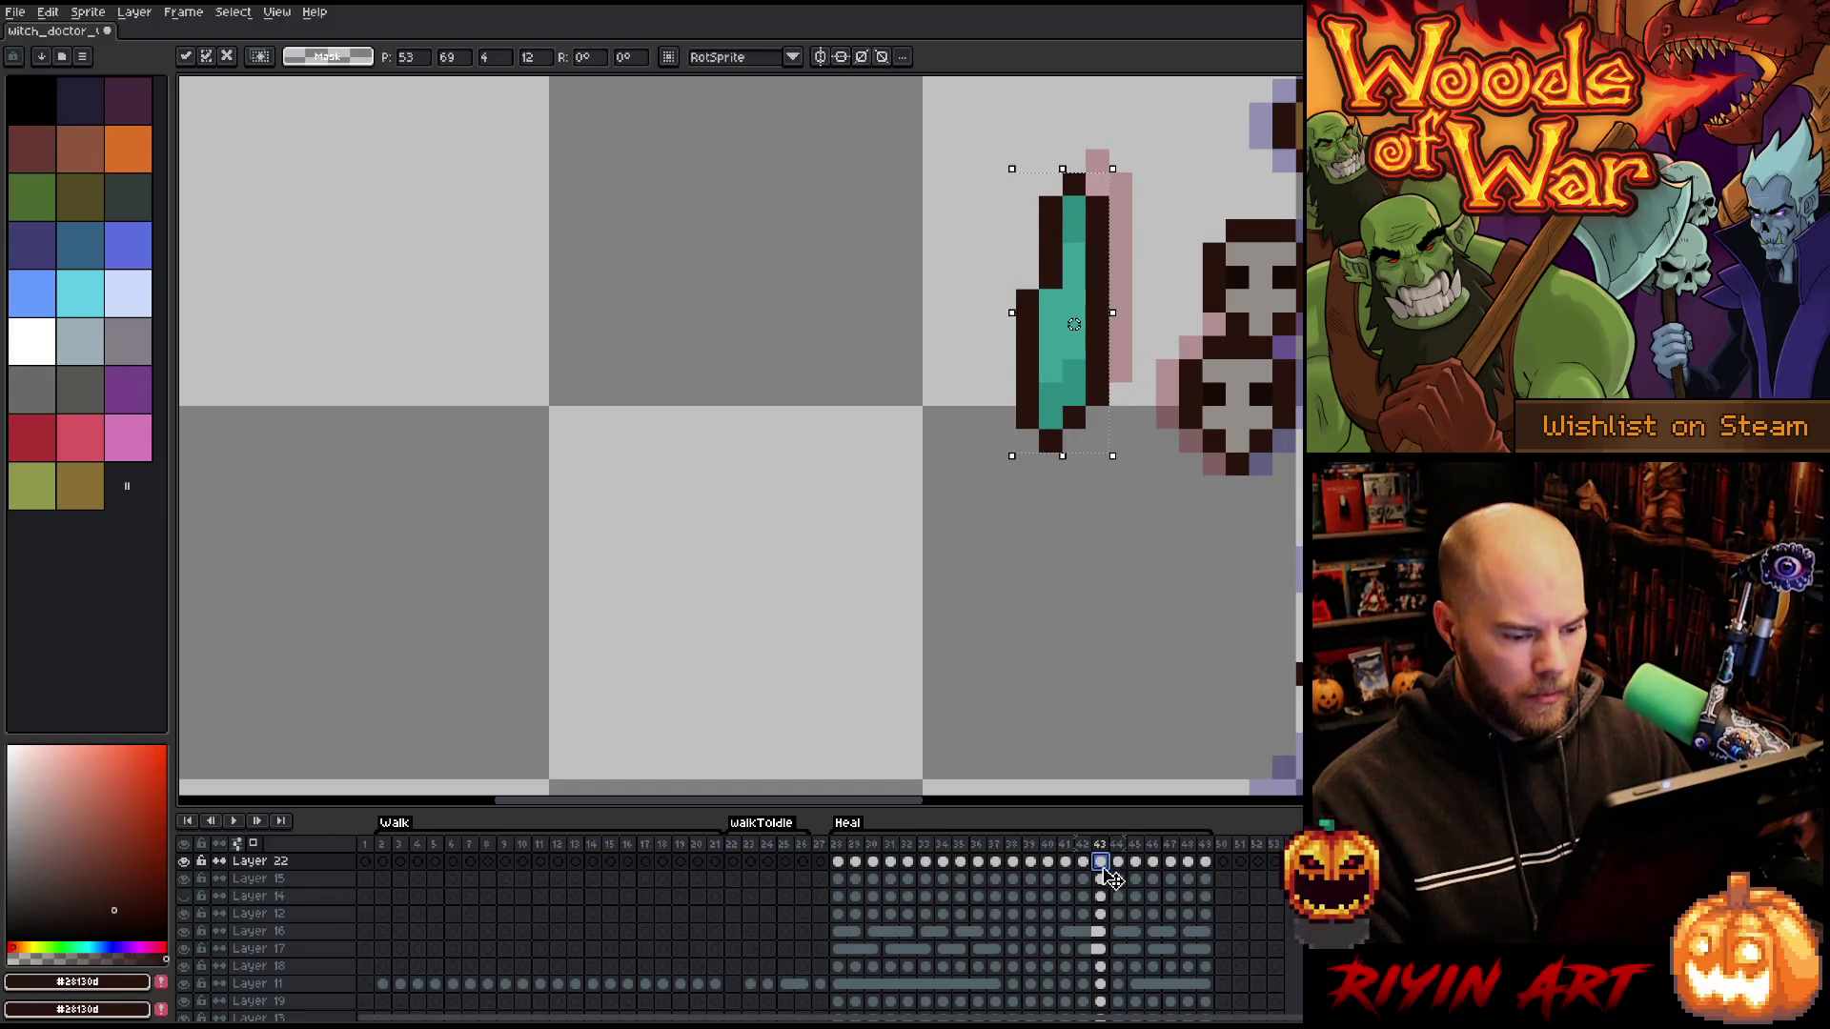
{"action": "key", "text": "Return"}
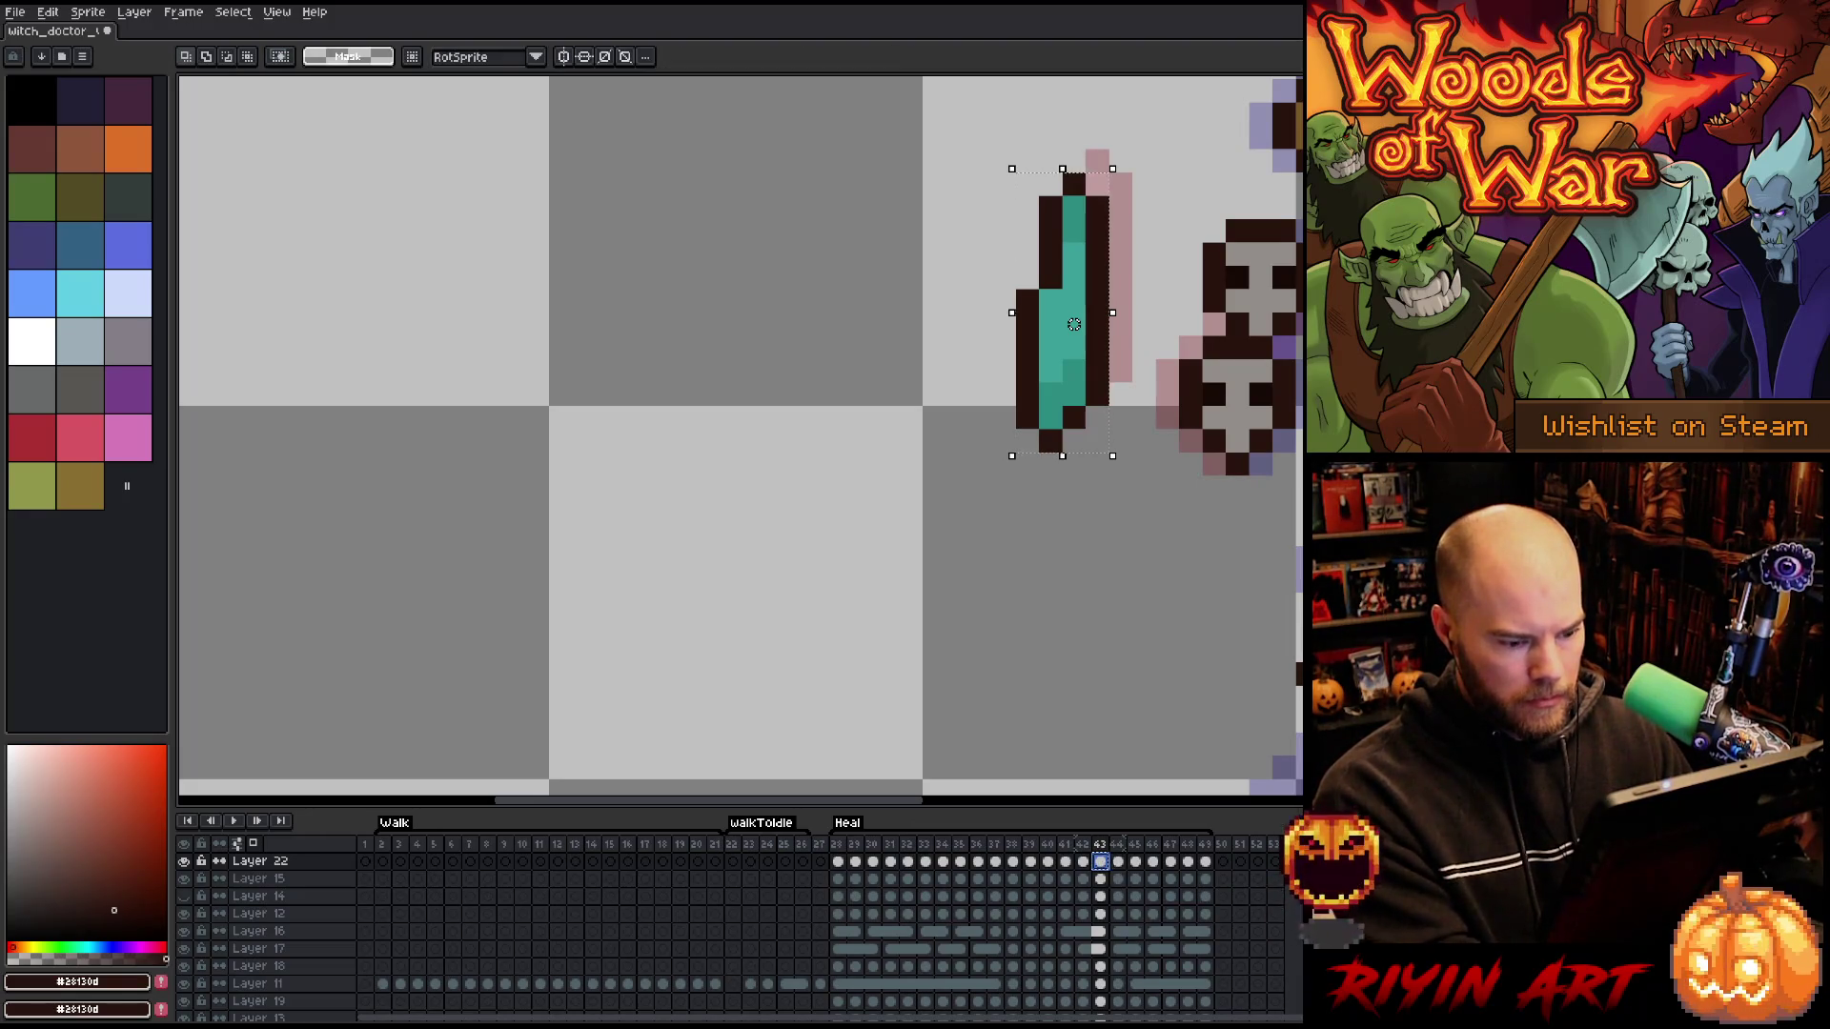
{"action": "key", "text": "period"}
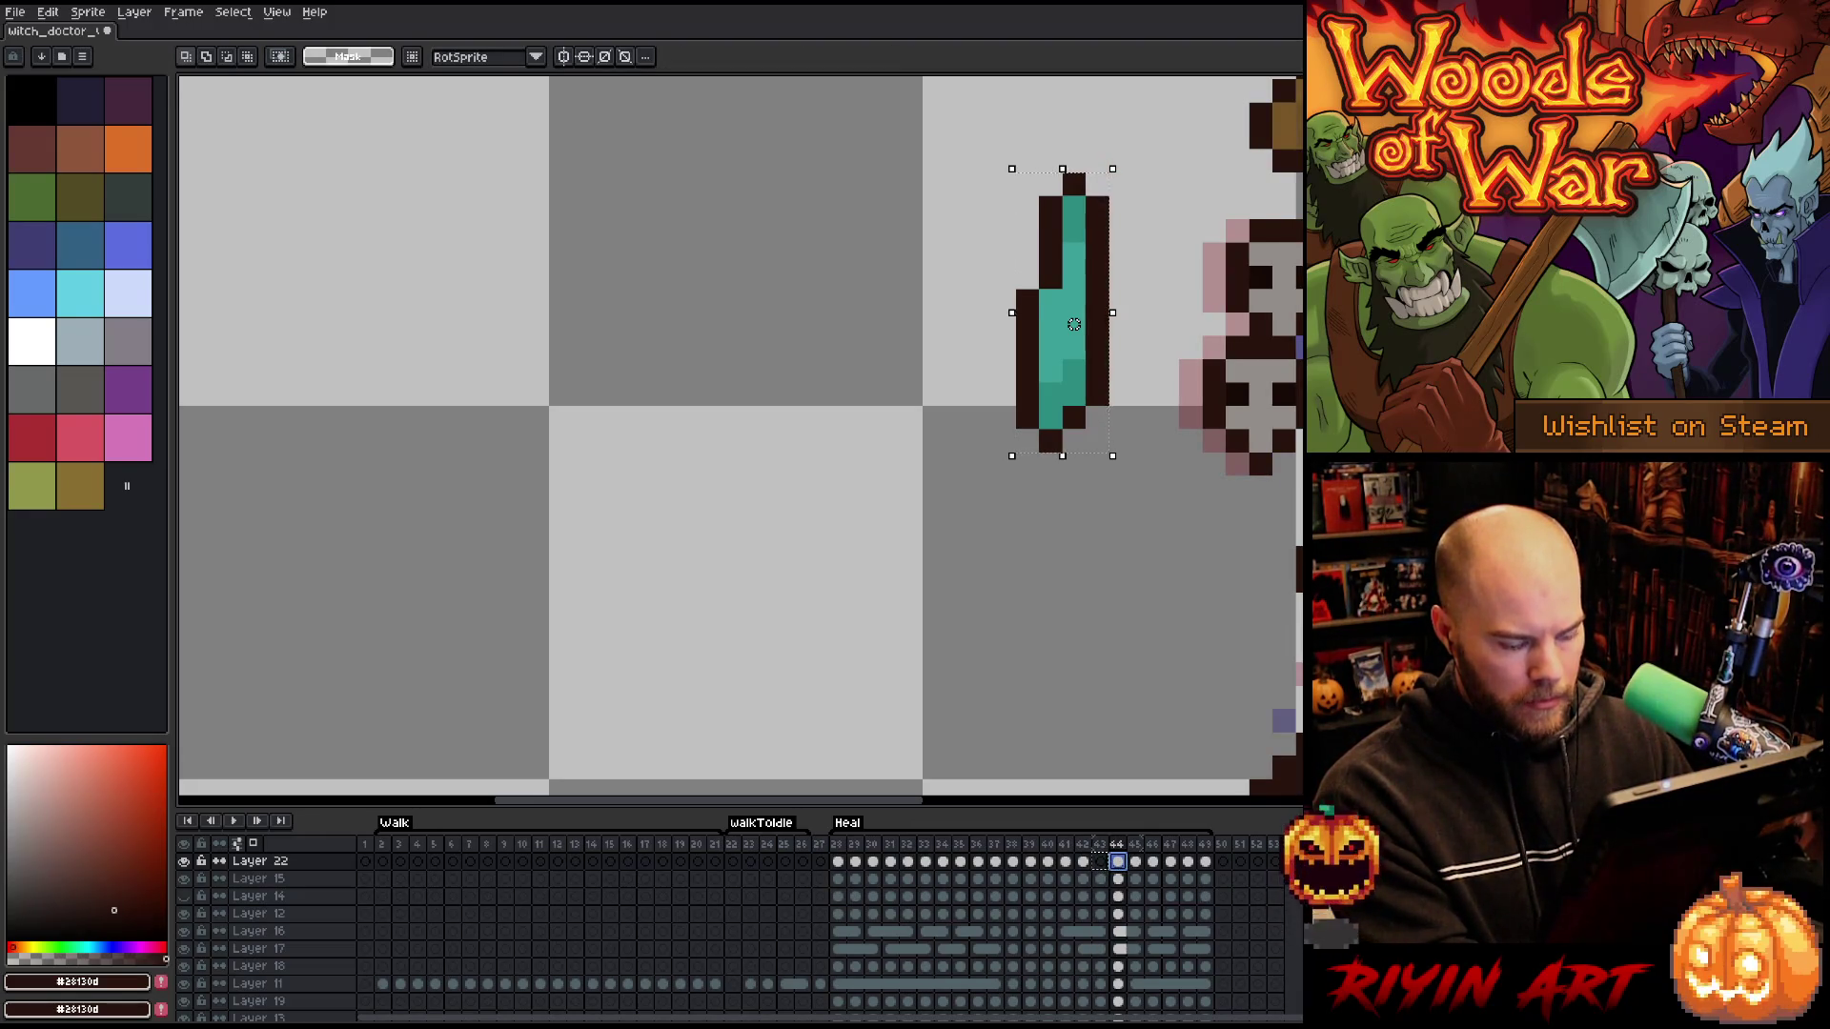
{"action": "key", "text": "Delete"}
{"action": "key", "text": "comma"}
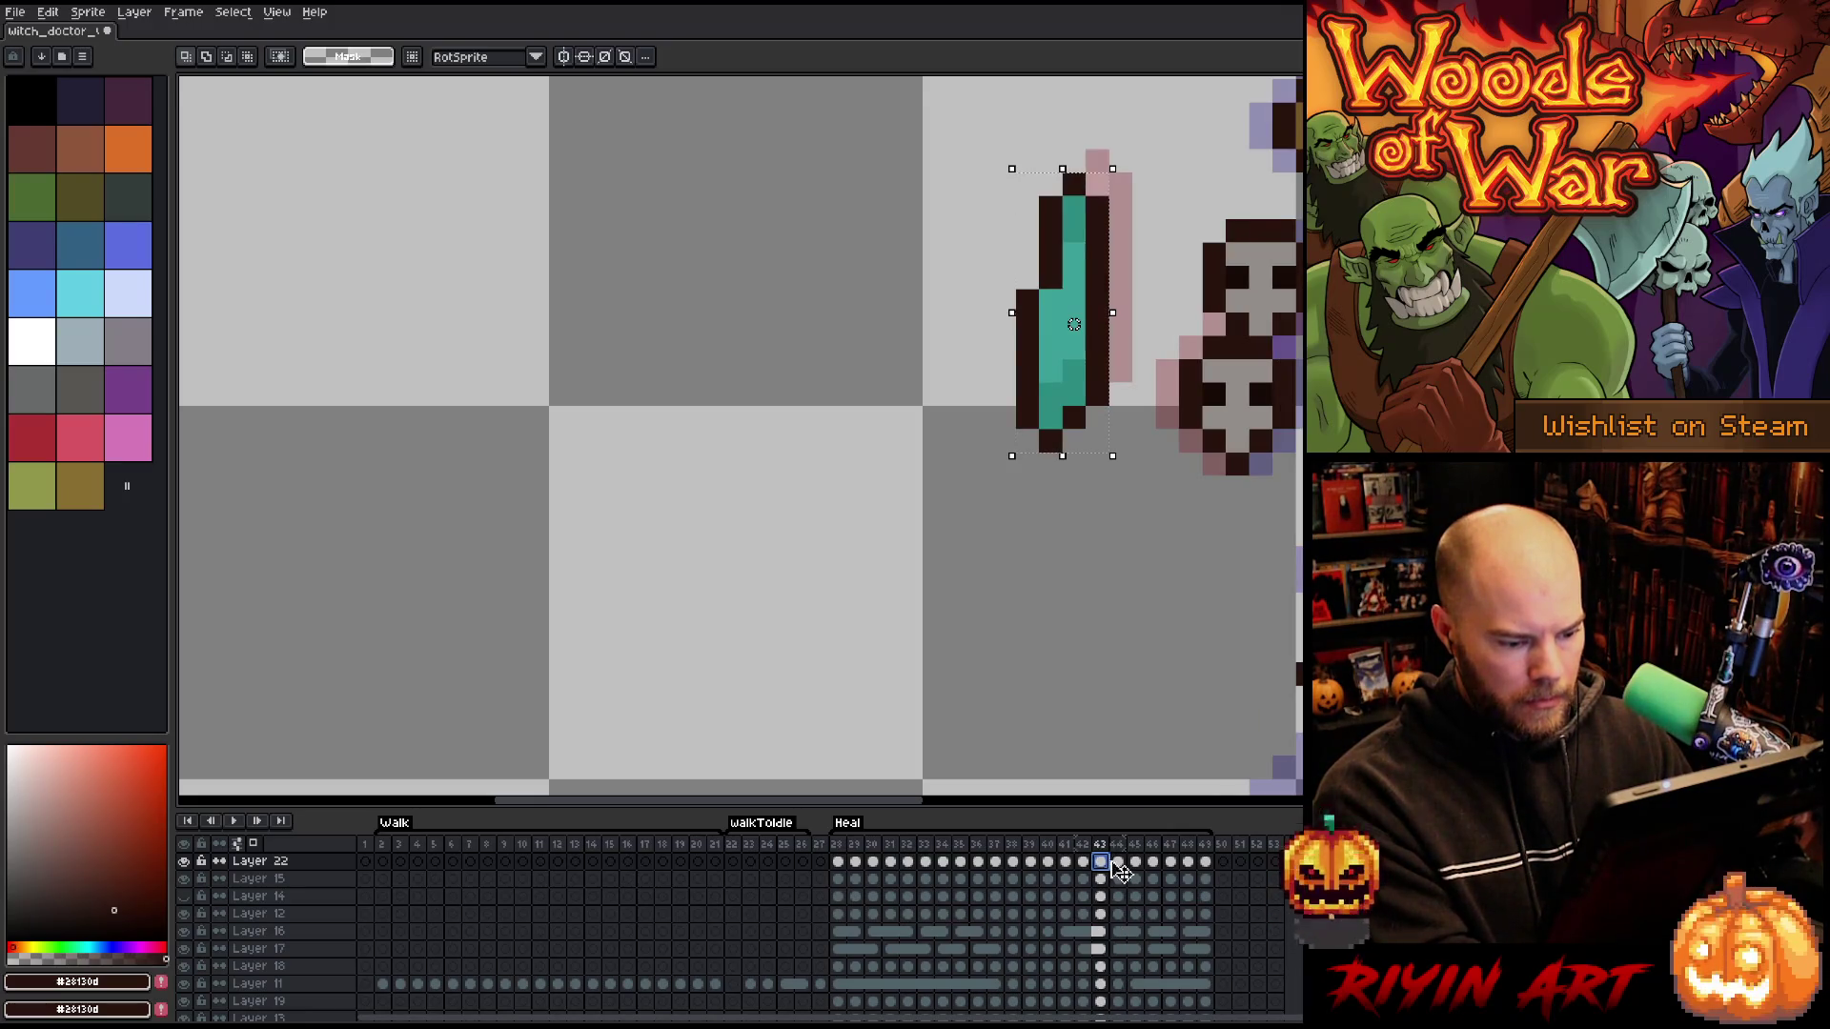
{"action": "key", "text": "period"}
{"action": "key", "text": "ctrl+z"}
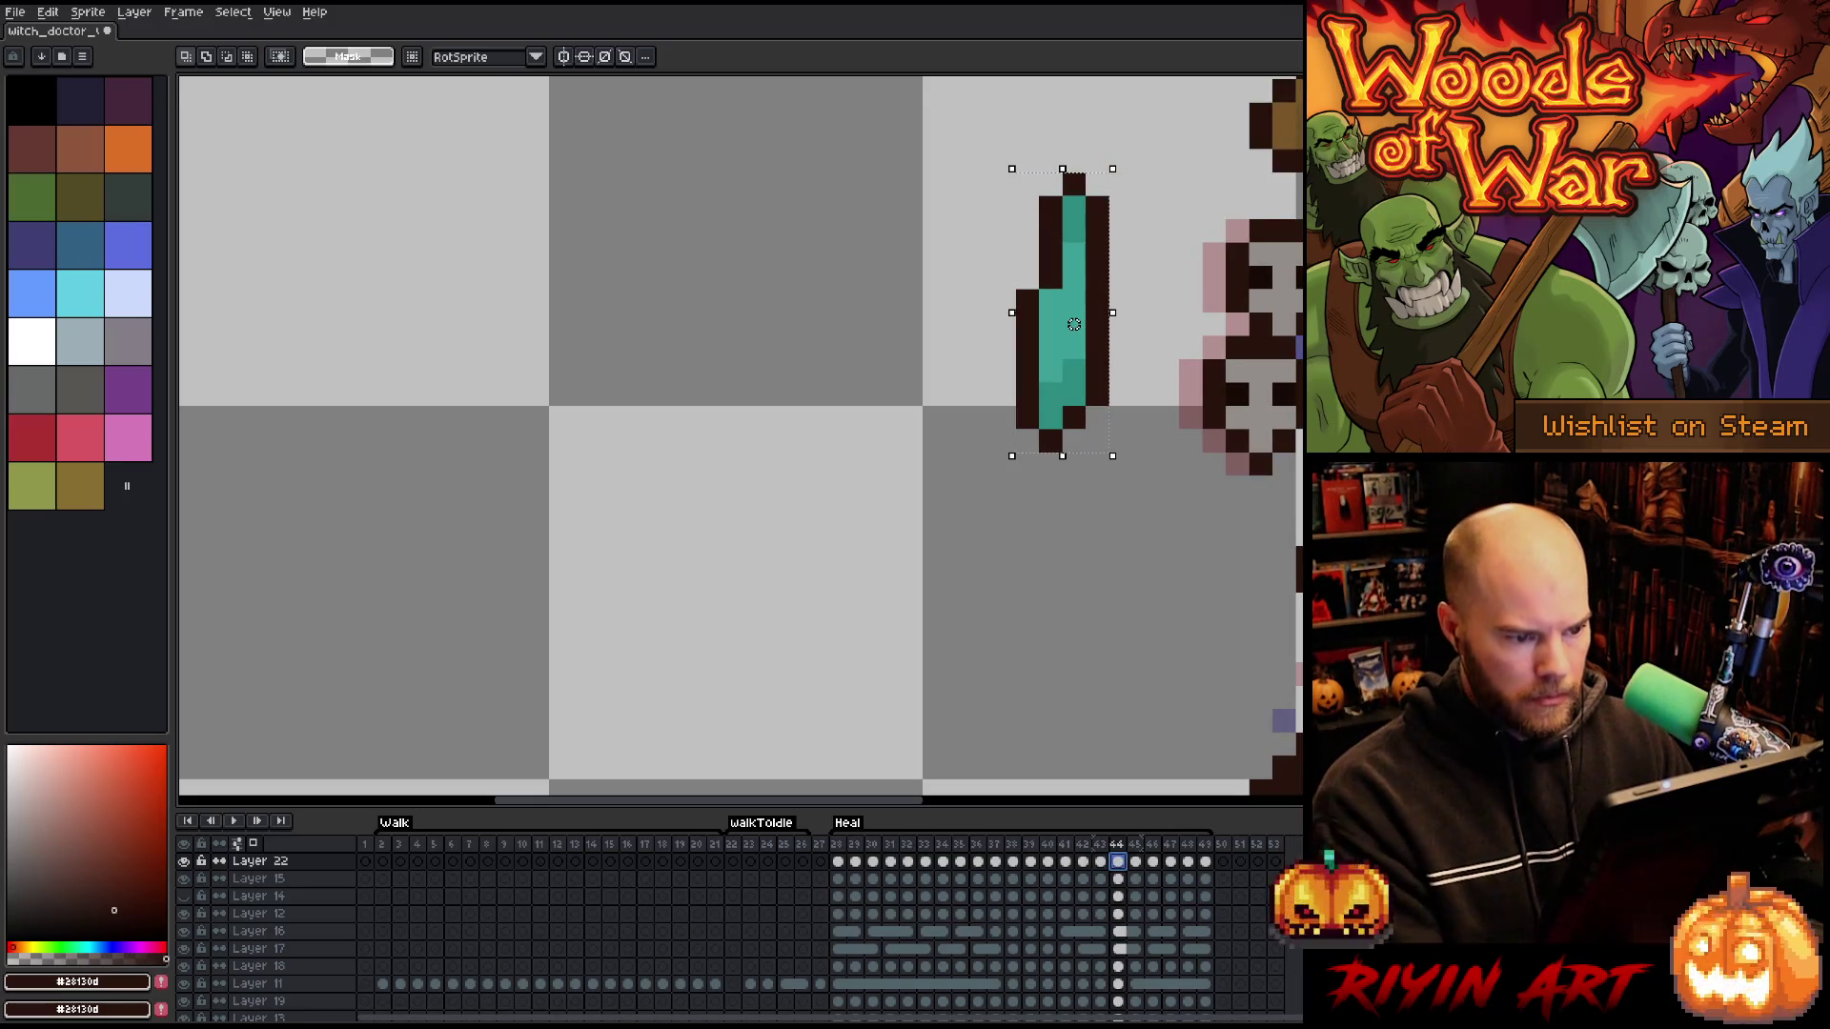
{"action": "left_click_drag", "start_coordinate": [1074, 325], "coordinate": [1073, 348]}
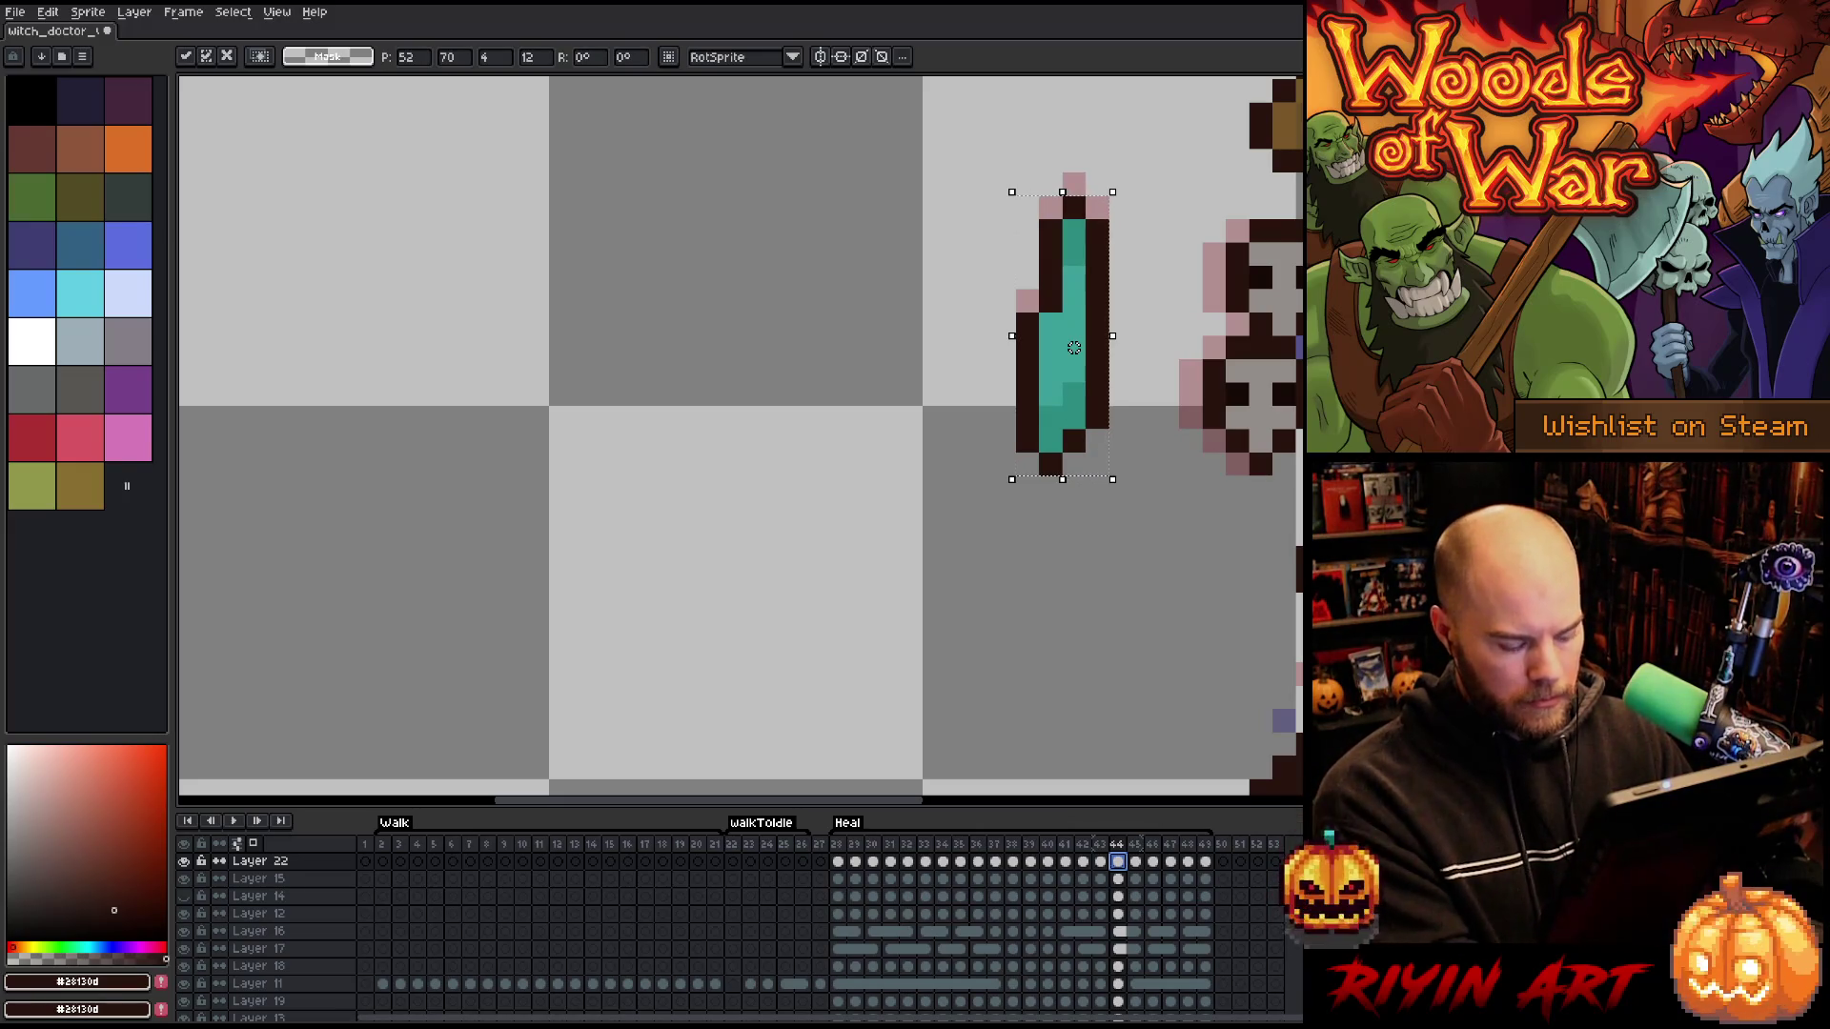
- Paste the teal charm into frames 45–47, nudging it down and right a pixel
{"action": "left_click", "coordinate": [1135, 862]}
{"action": "key", "text": "ctrl+v"}
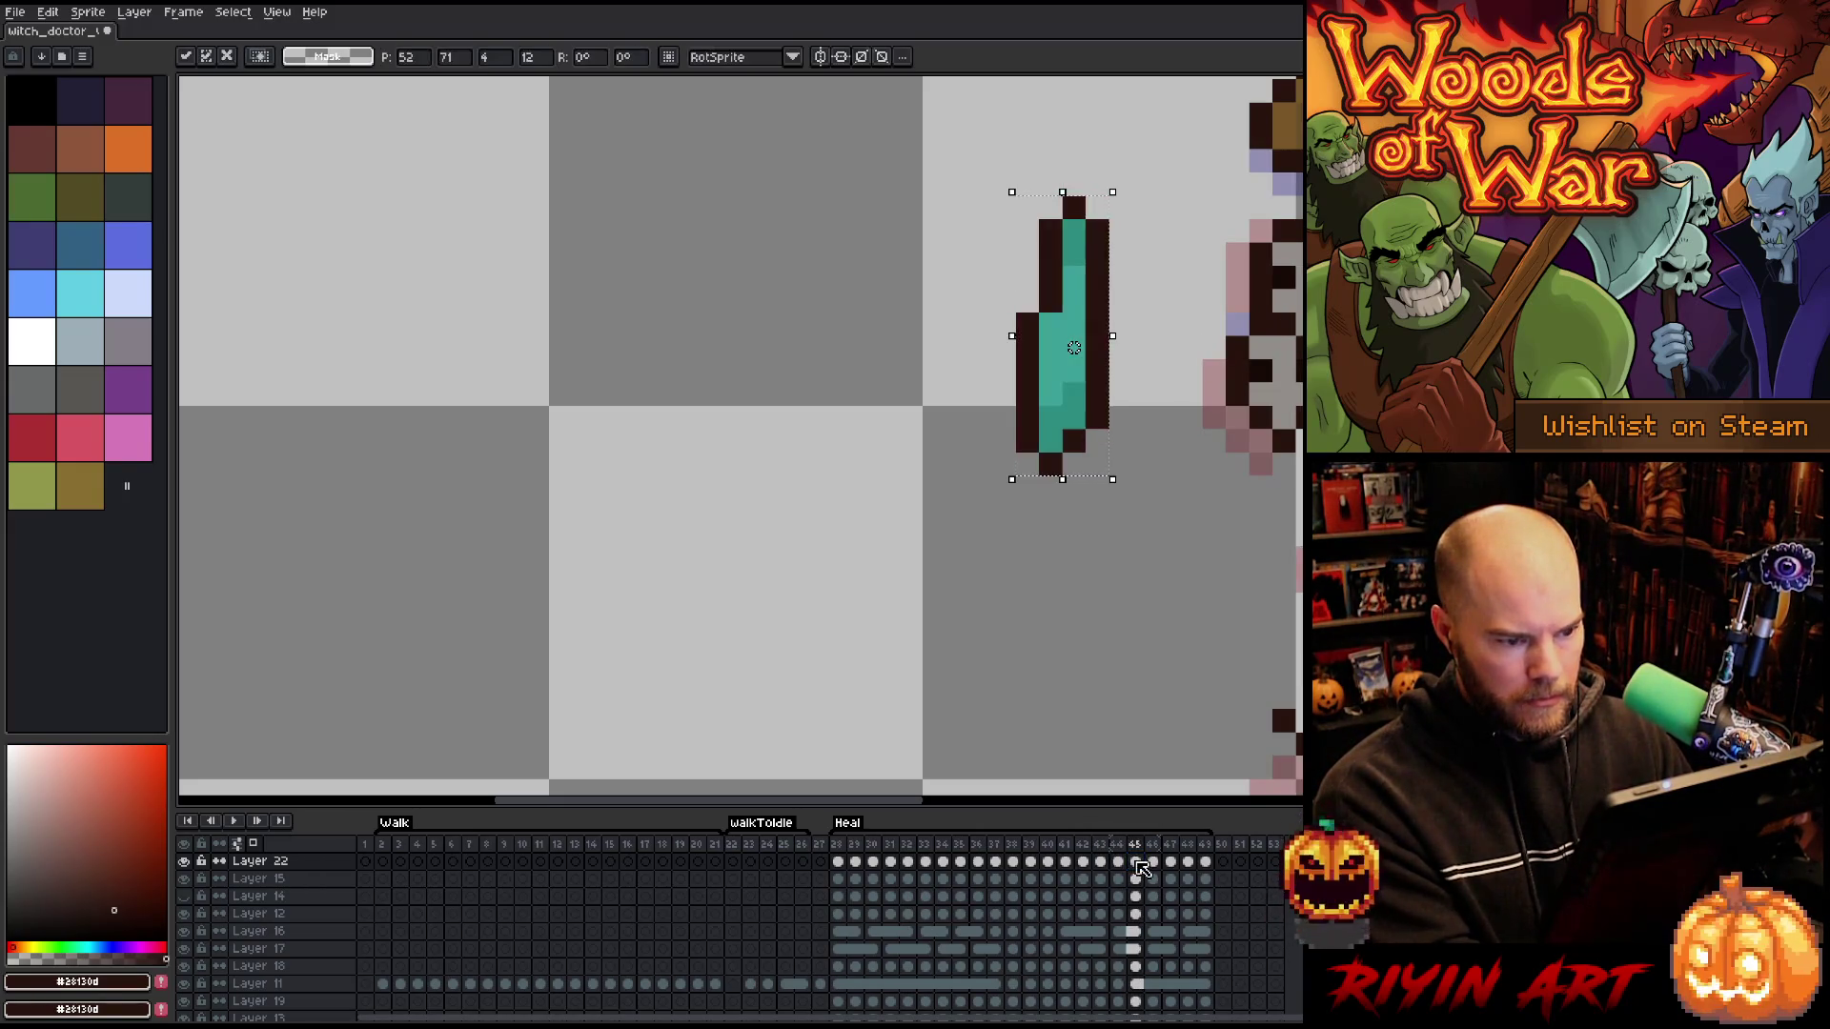
{"action": "key", "text": "Down"}
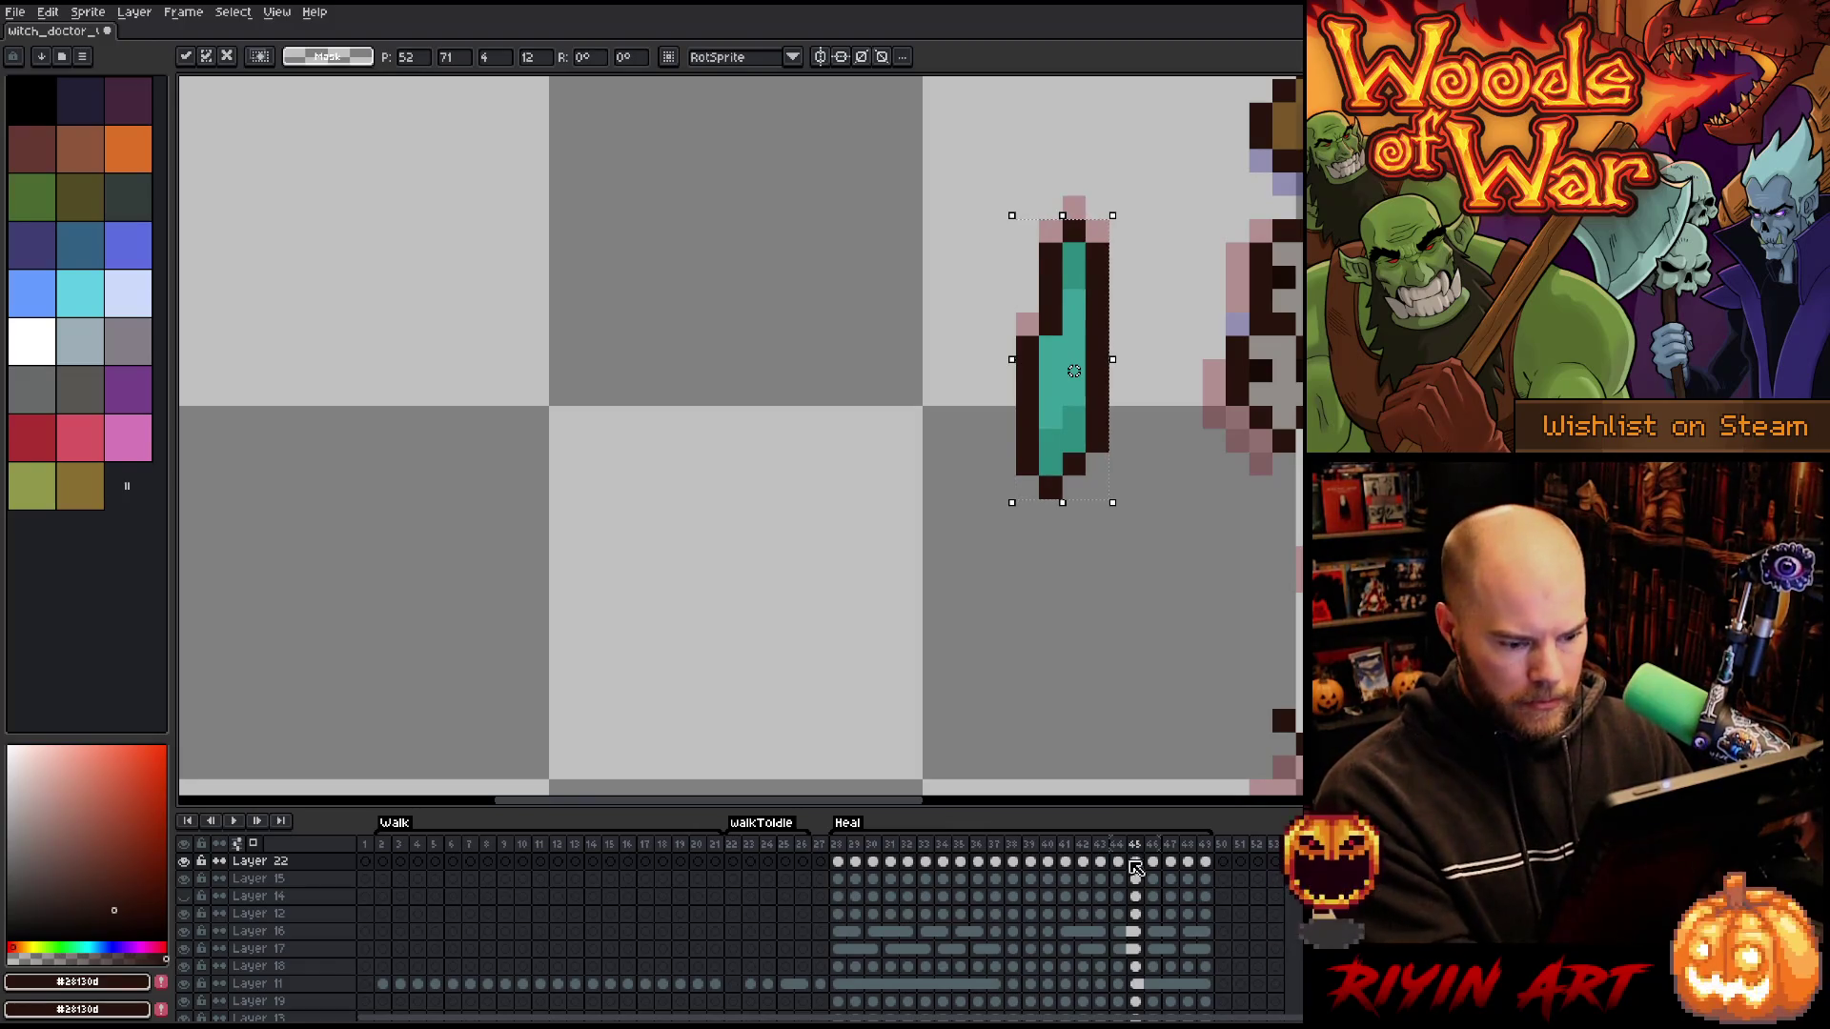
{"action": "left_click", "coordinate": [1152, 862]}
{"action": "key", "text": "ctrl+v"}
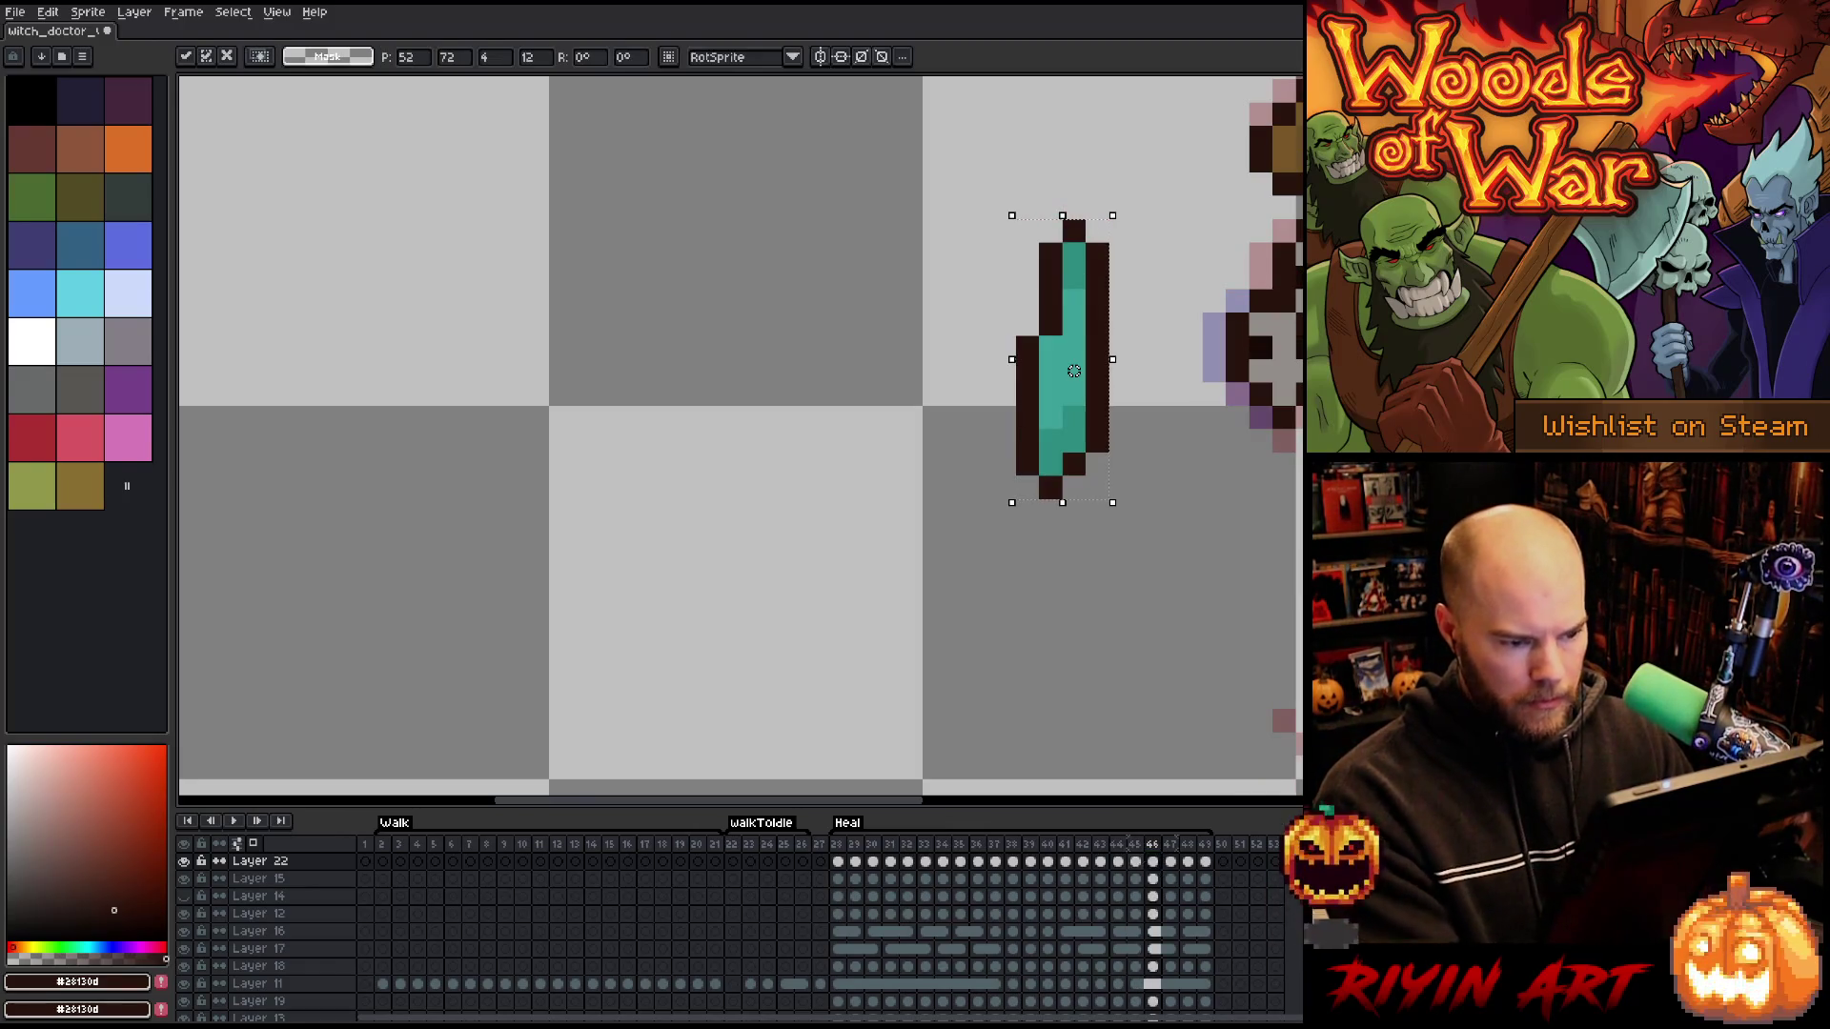
{"action": "key", "text": "Right"}
{"action": "key", "text": "Down"}
{"action": "left_click", "coordinate": [1170, 861]}
{"action": "key", "text": "ctrl+v"}
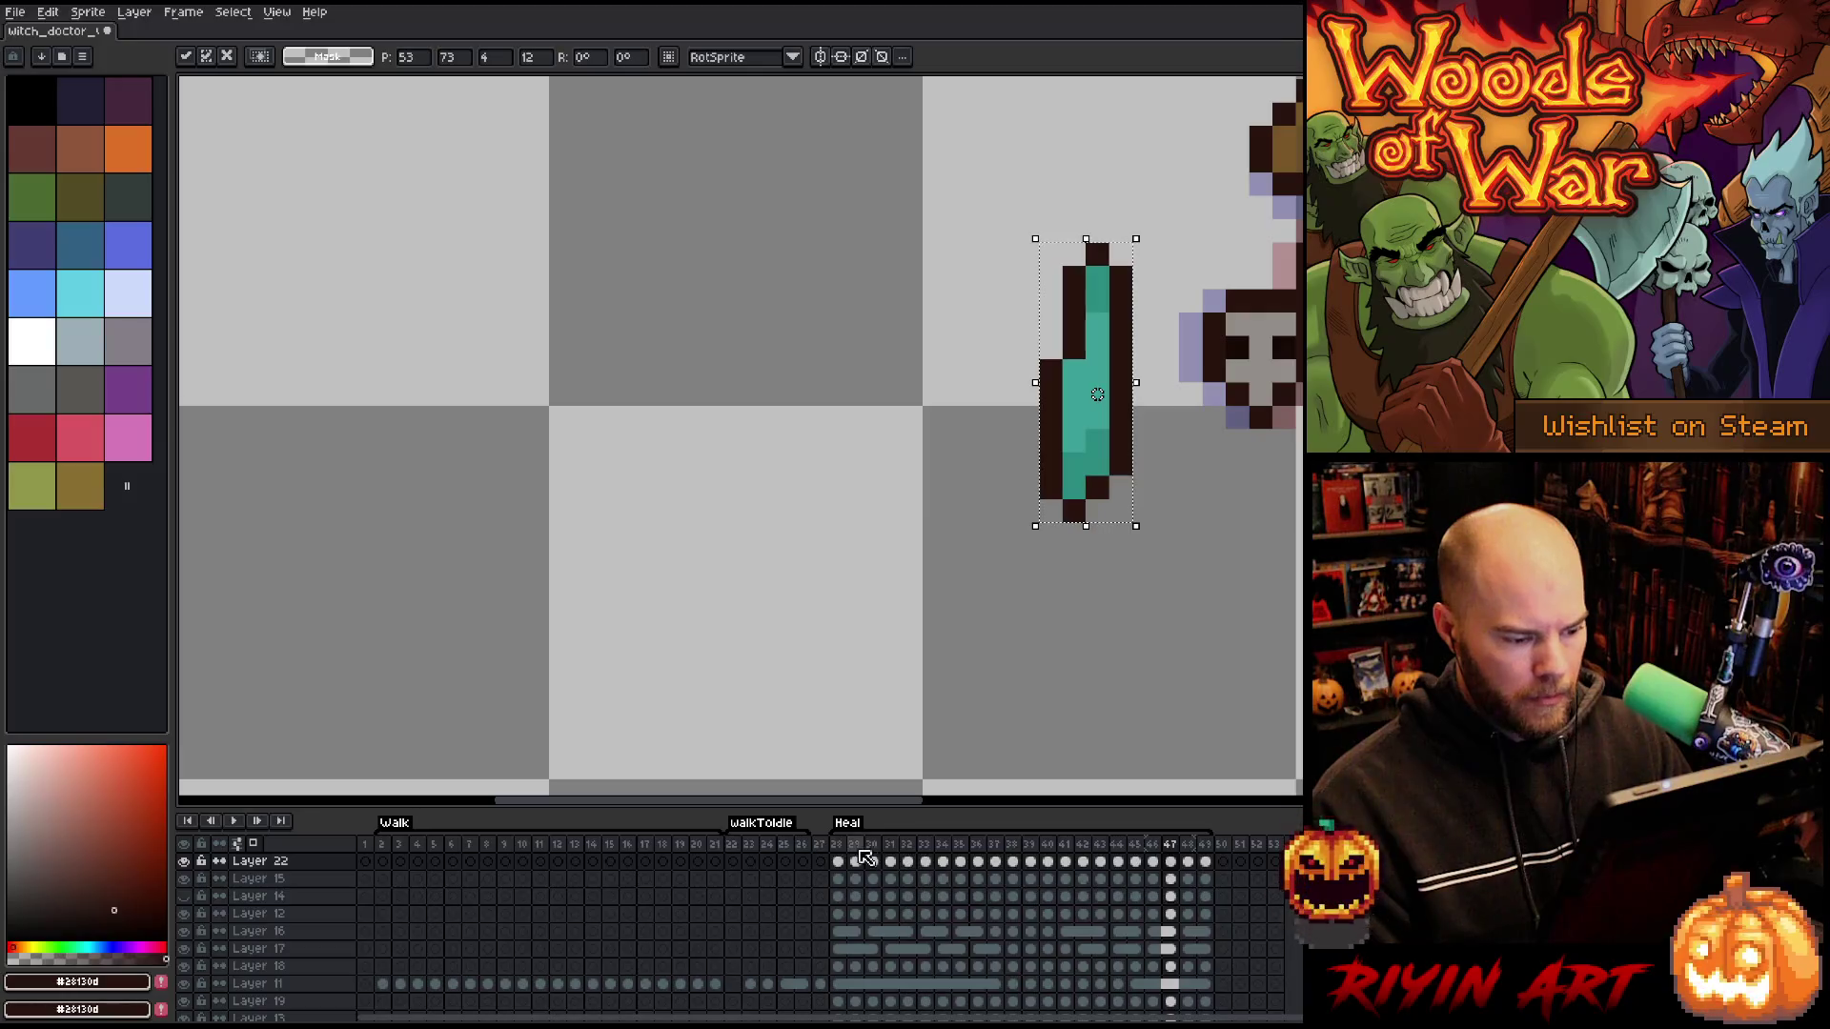
- Shift the frame 47 charm right to x 55, then check the swing across frames 45–47
{"action": "left_click", "coordinate": [837, 861]}
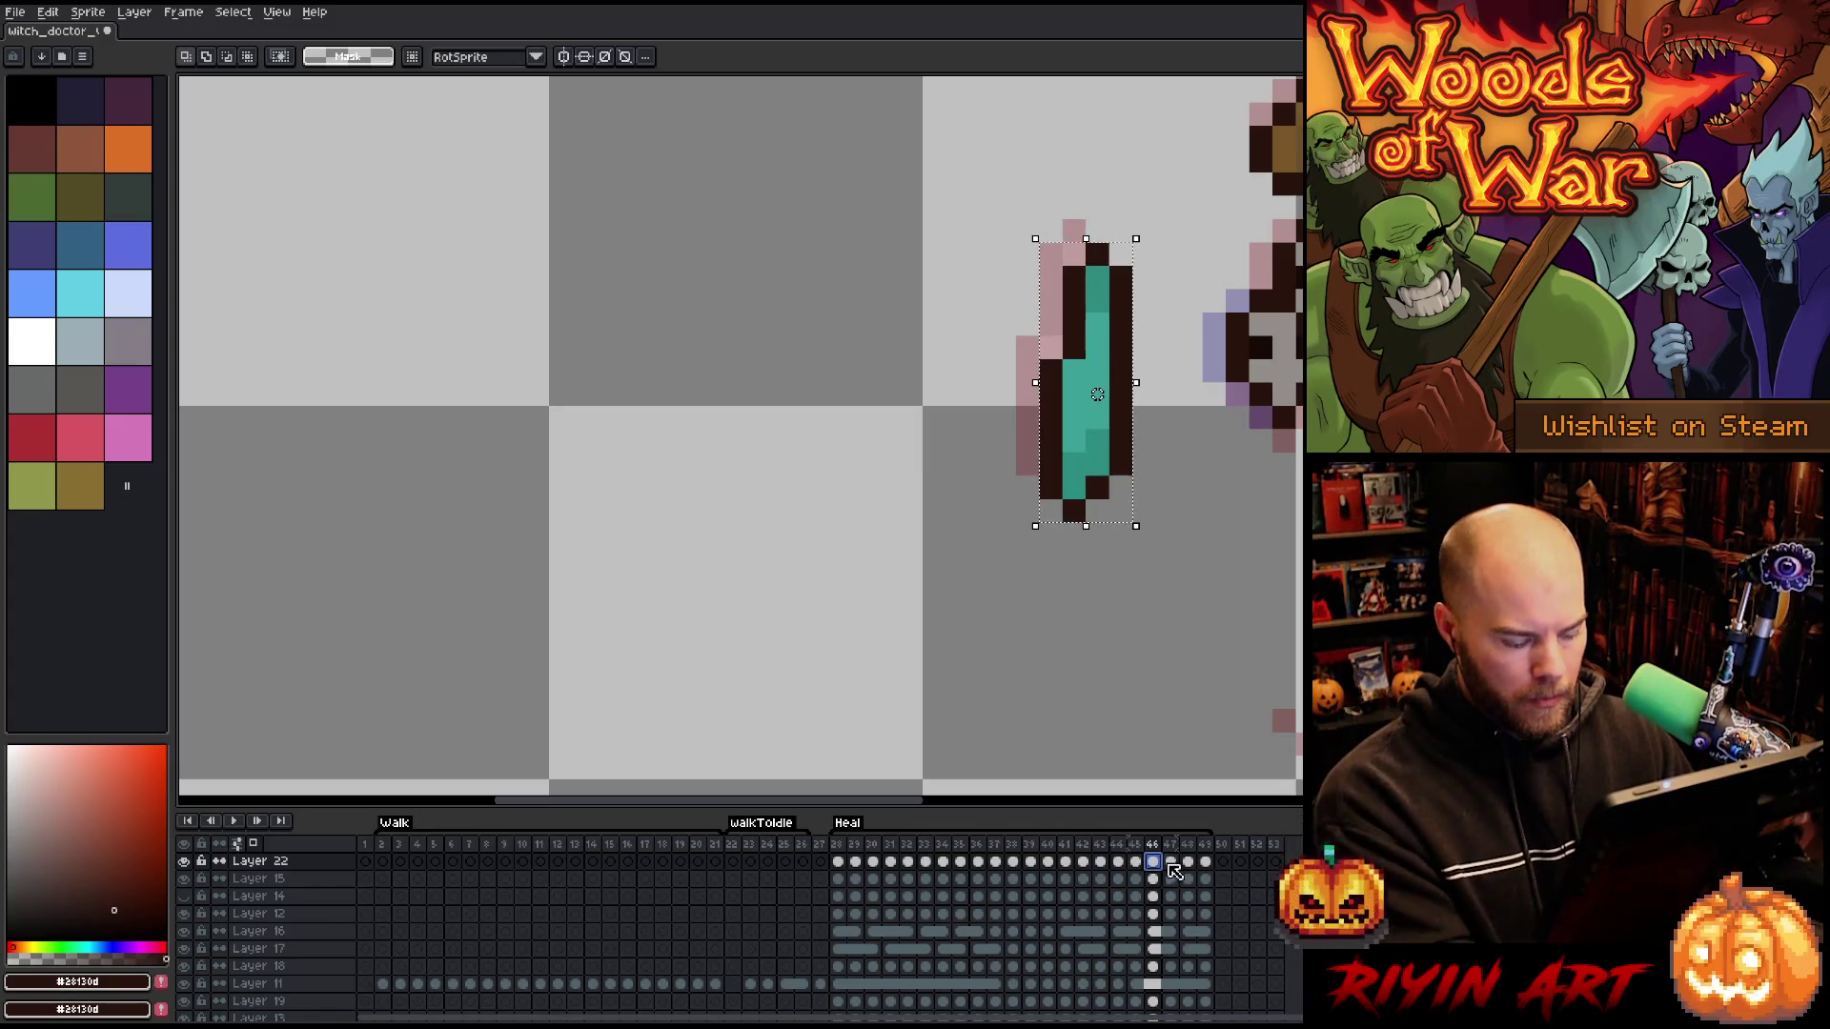
{"action": "key", "text": "period"}
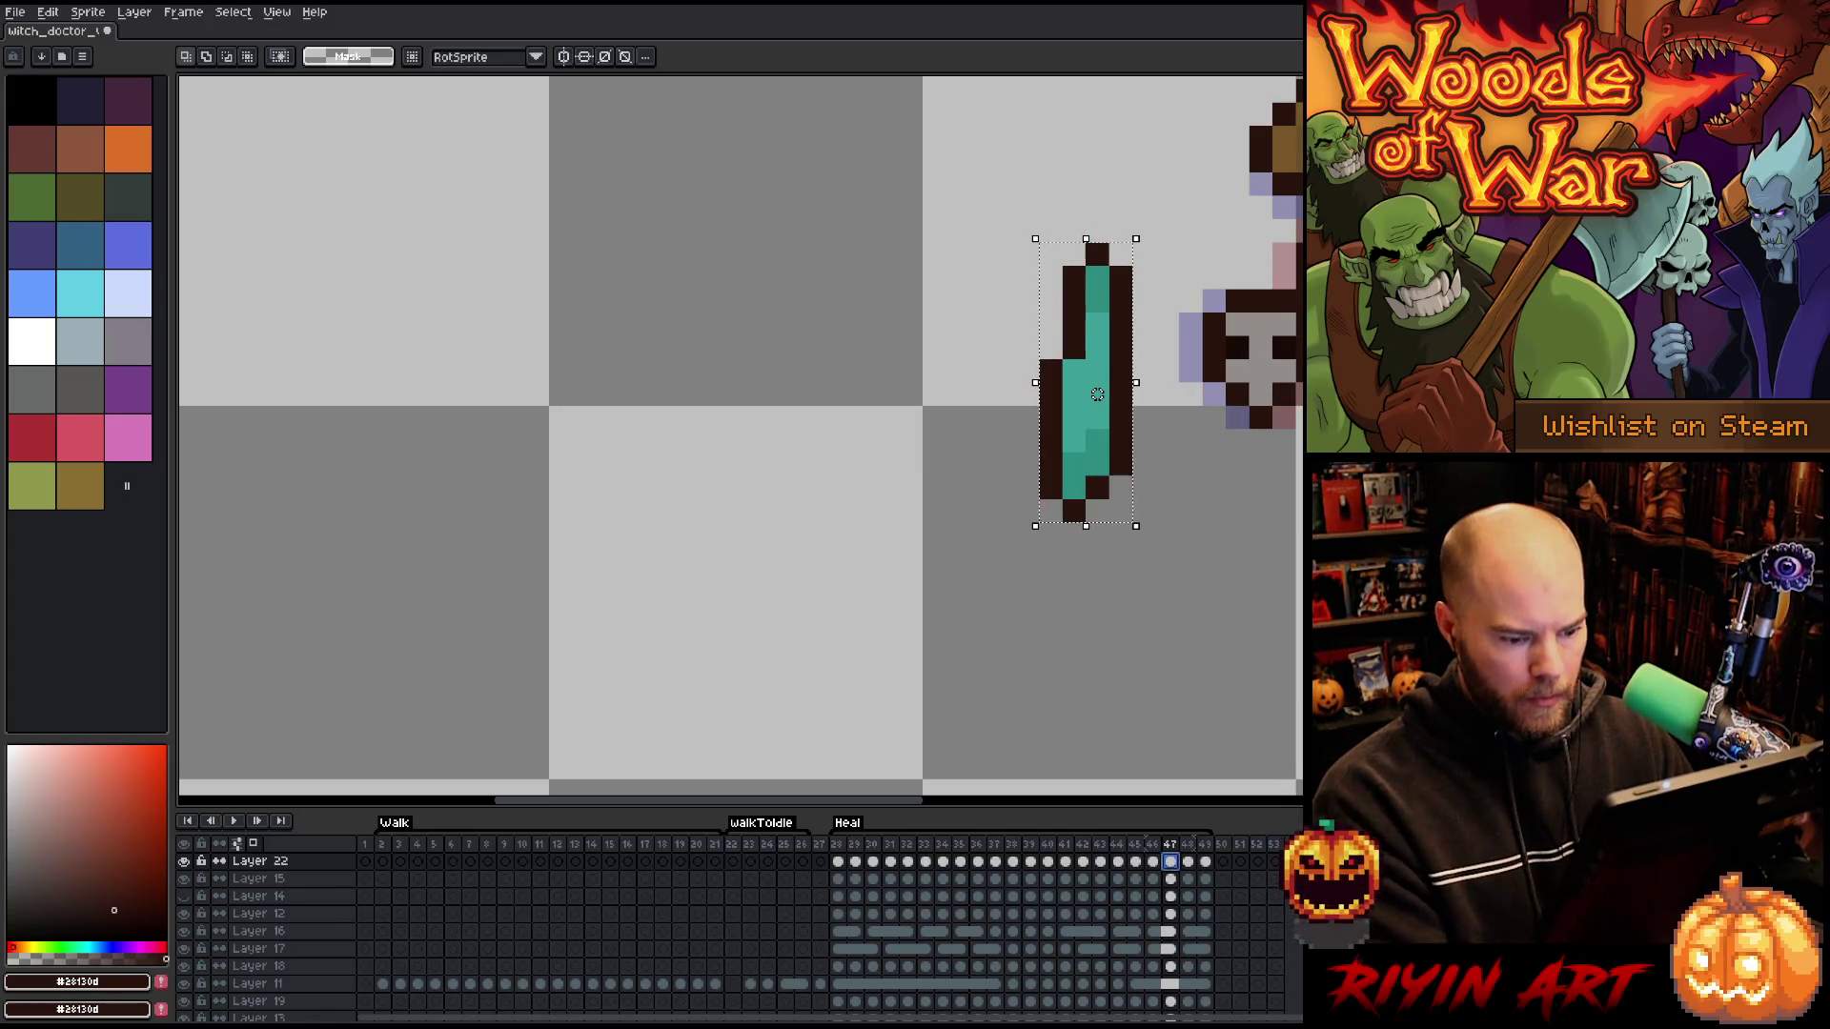
{"action": "left_click_drag", "start_coordinate": [1097, 393], "coordinate": [1120, 394]}
{"action": "key", "text": "Right"}
{"action": "key", "text": "Right"}
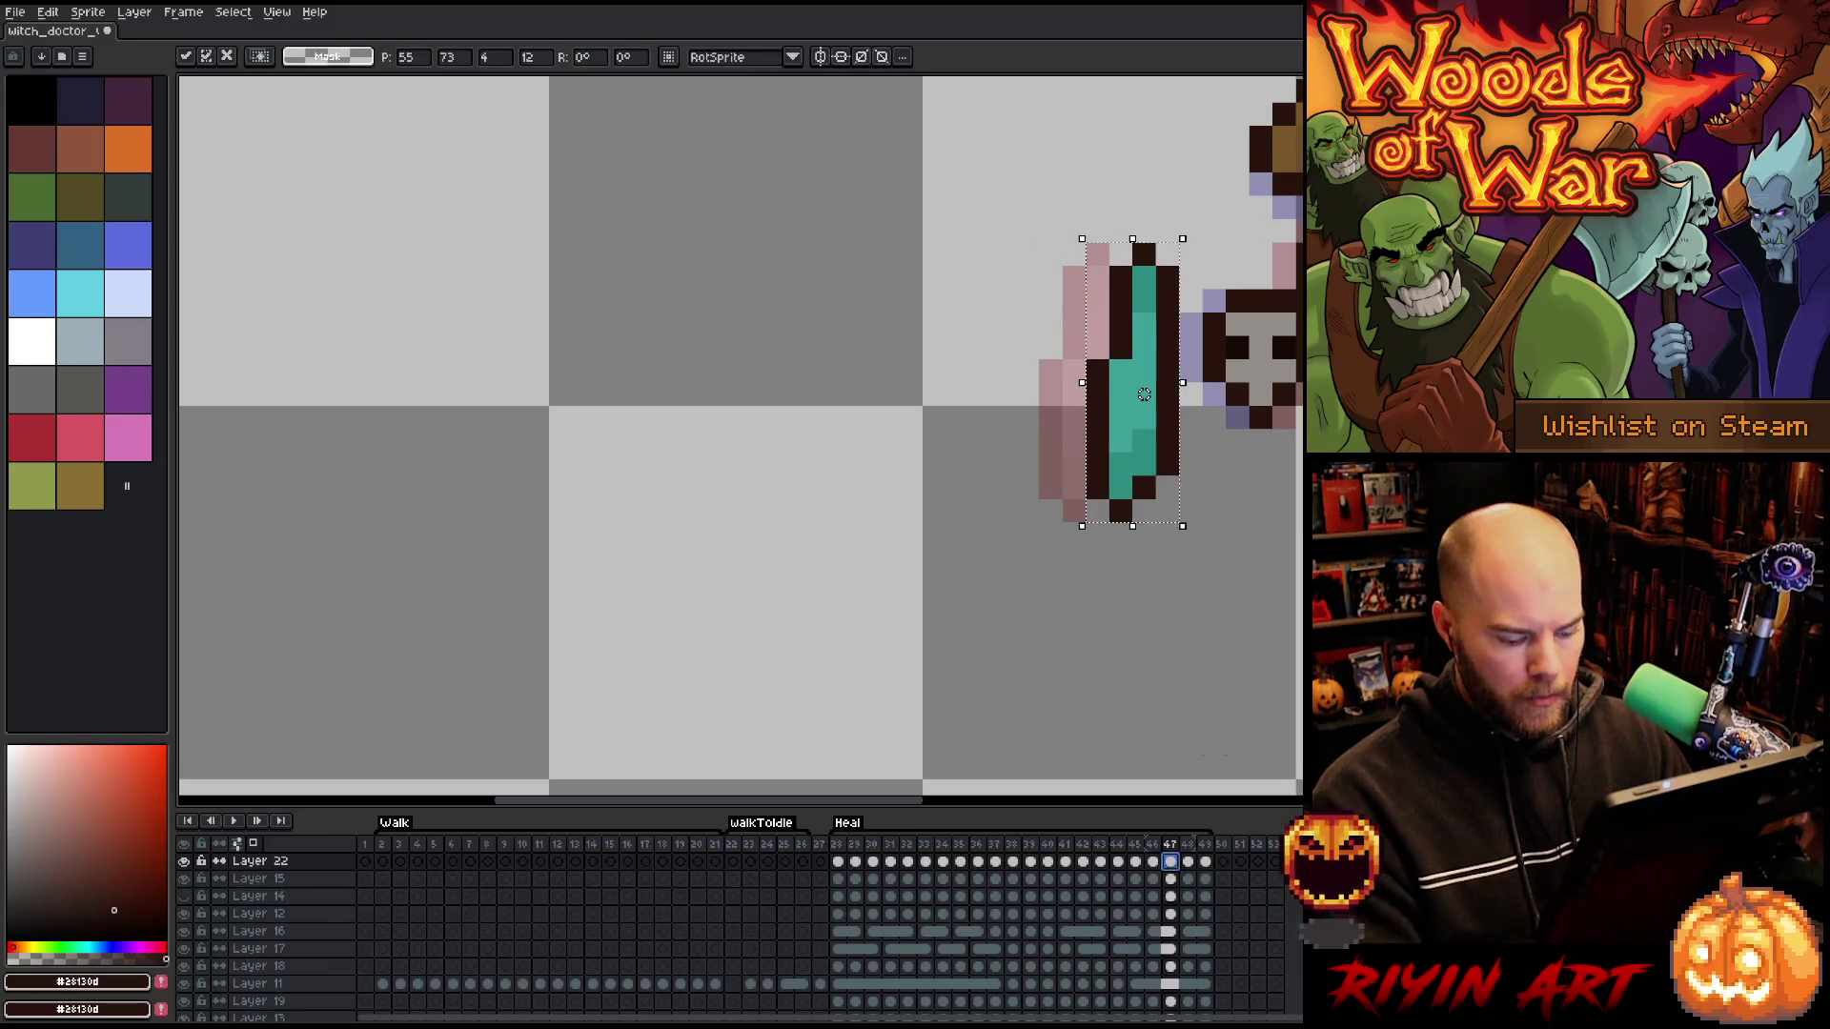
{"action": "key", "text": "ctrl+d"}
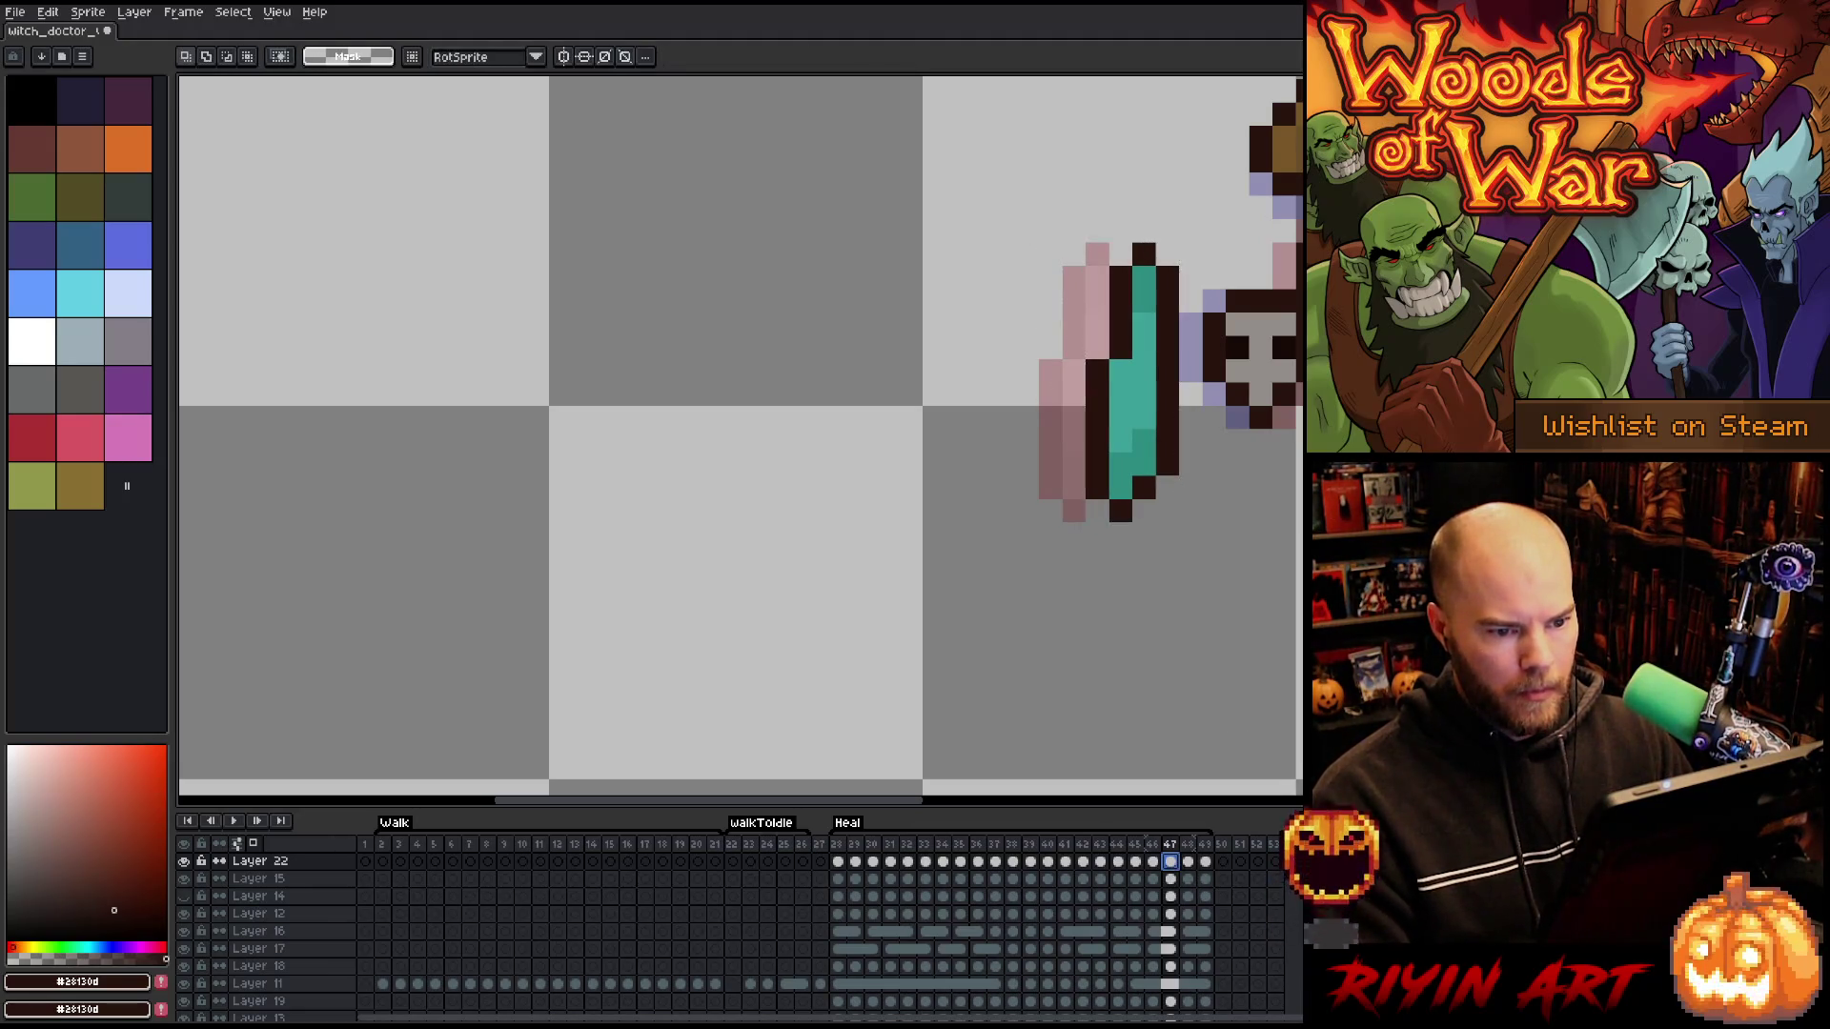
{"action": "key", "text": "Left"}
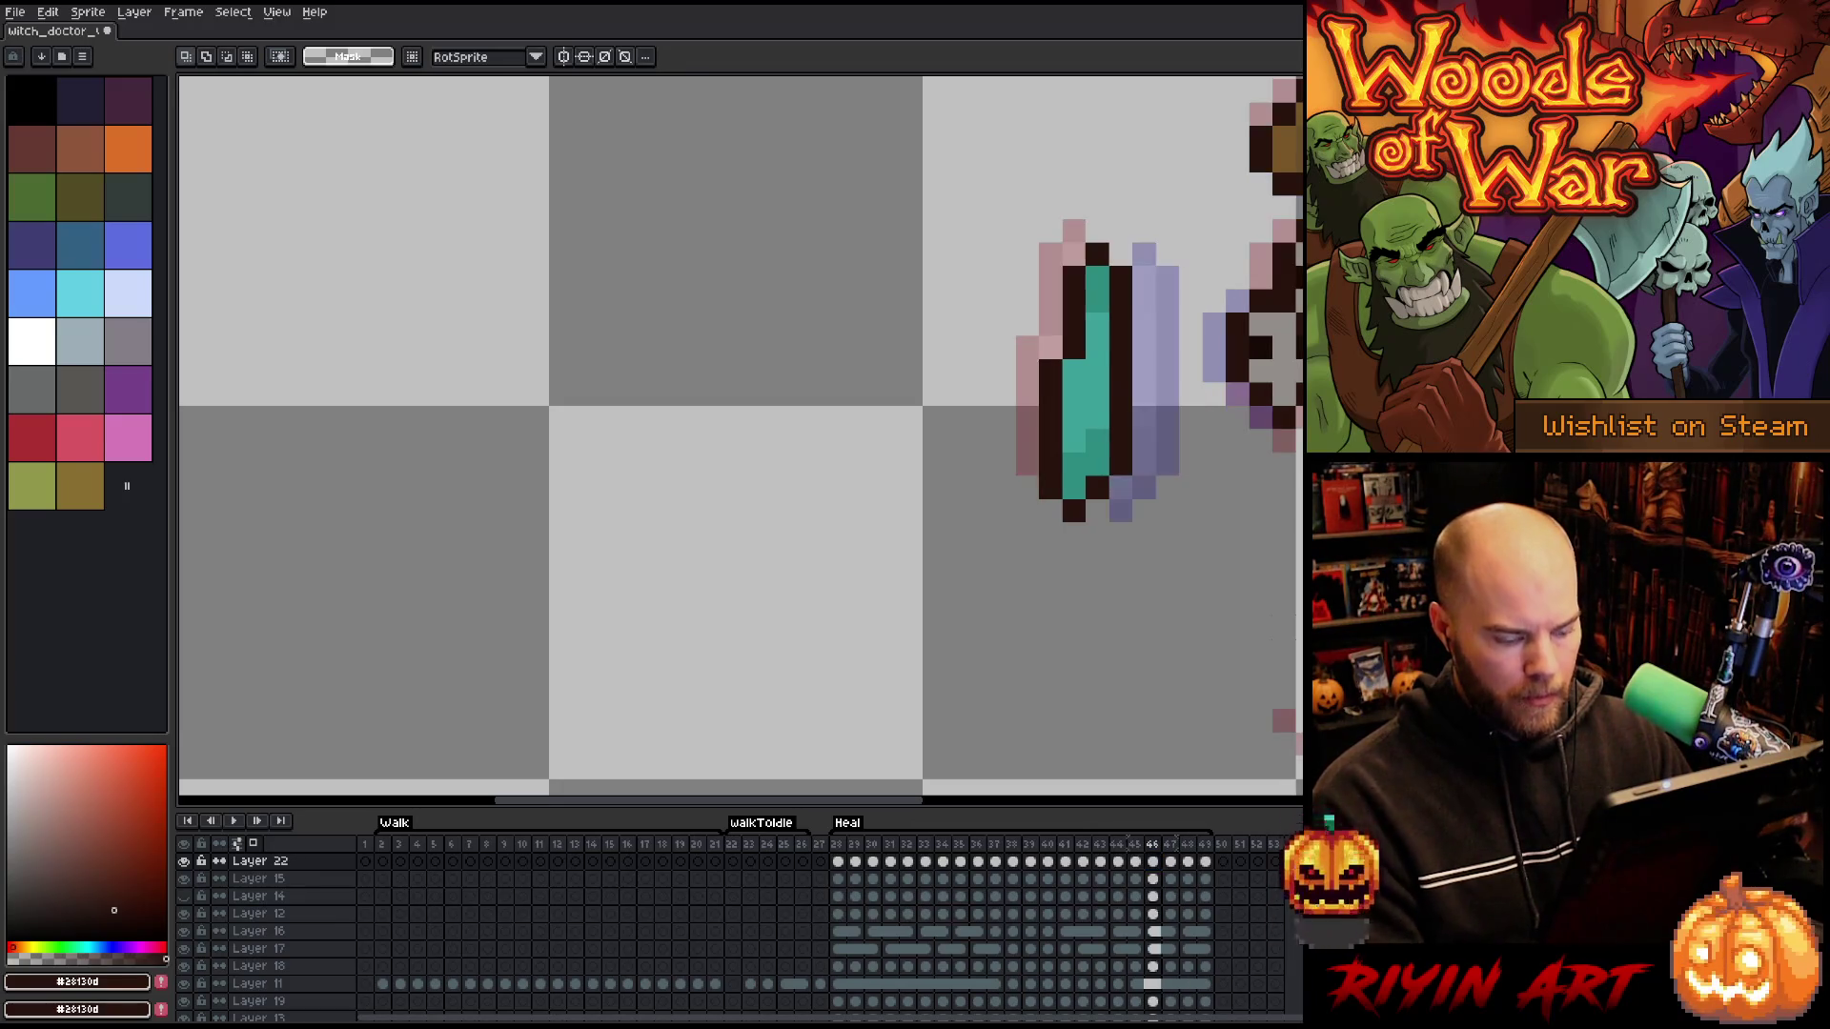
{"action": "key", "text": "Left"}
{"action": "key", "text": "Left"}
{"action": "key", "text": "Right"}
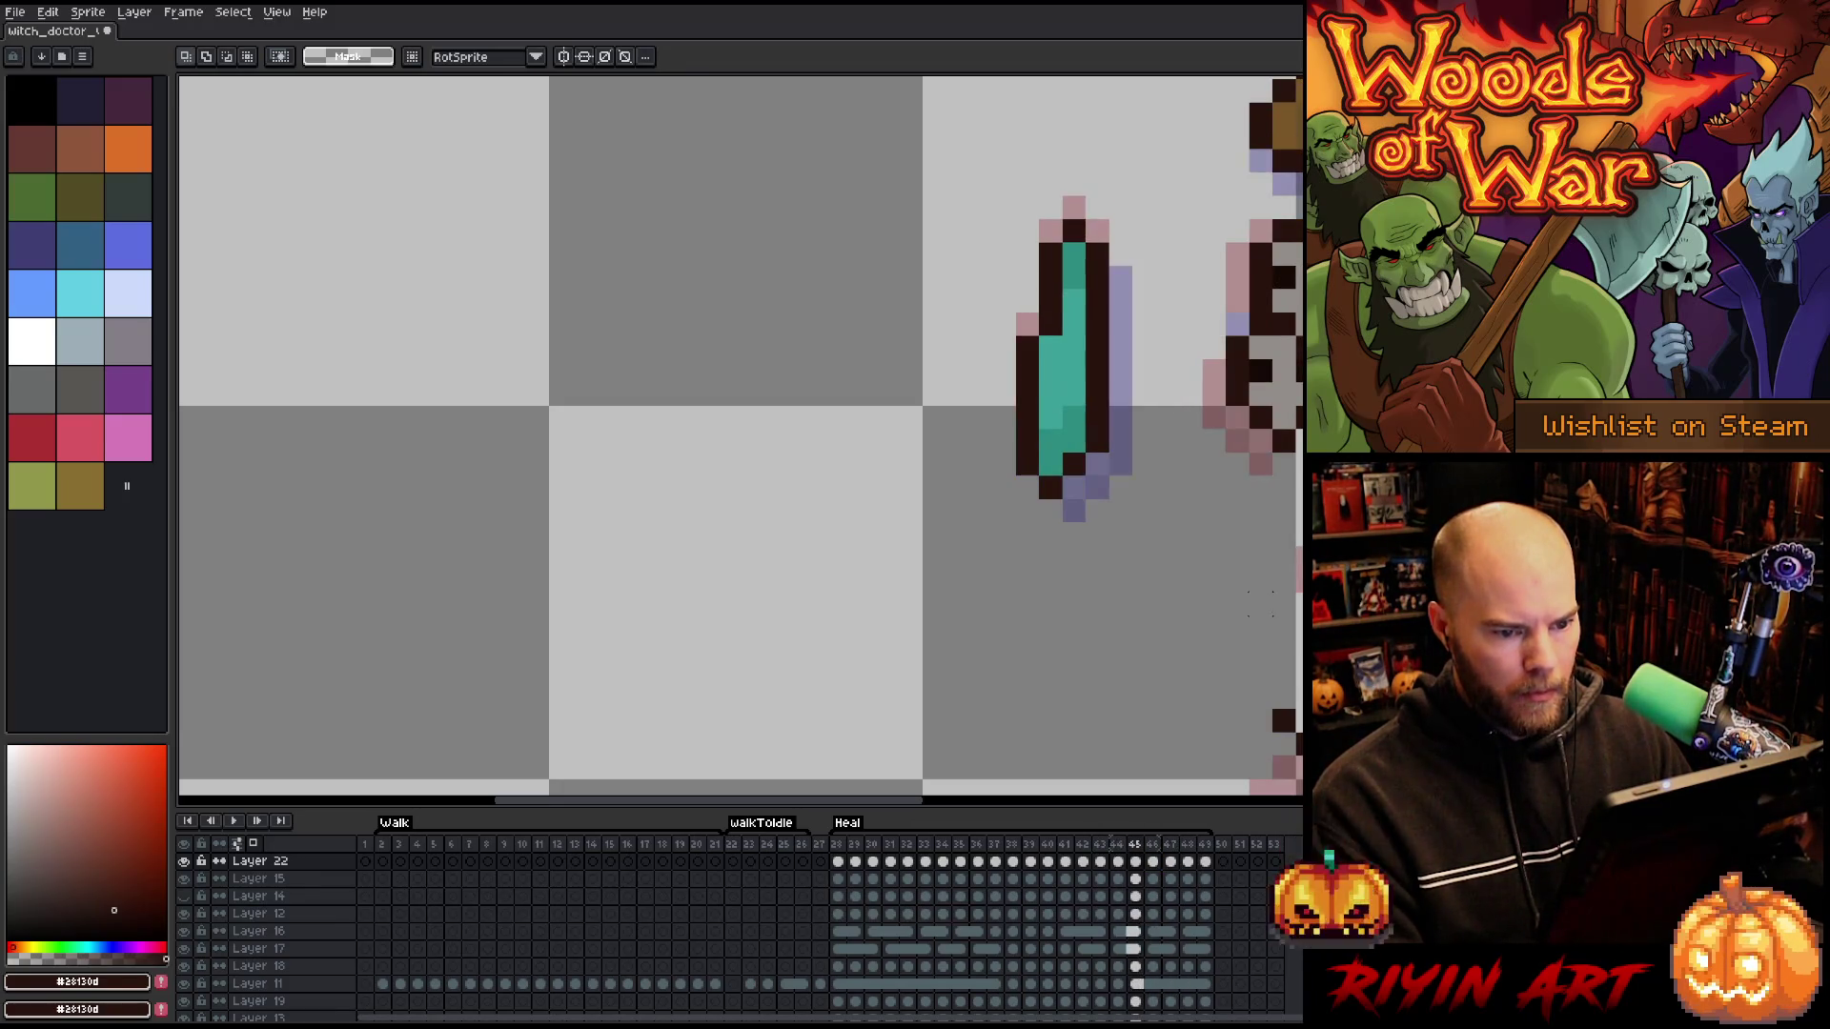
{"action": "key", "text": "Right"}
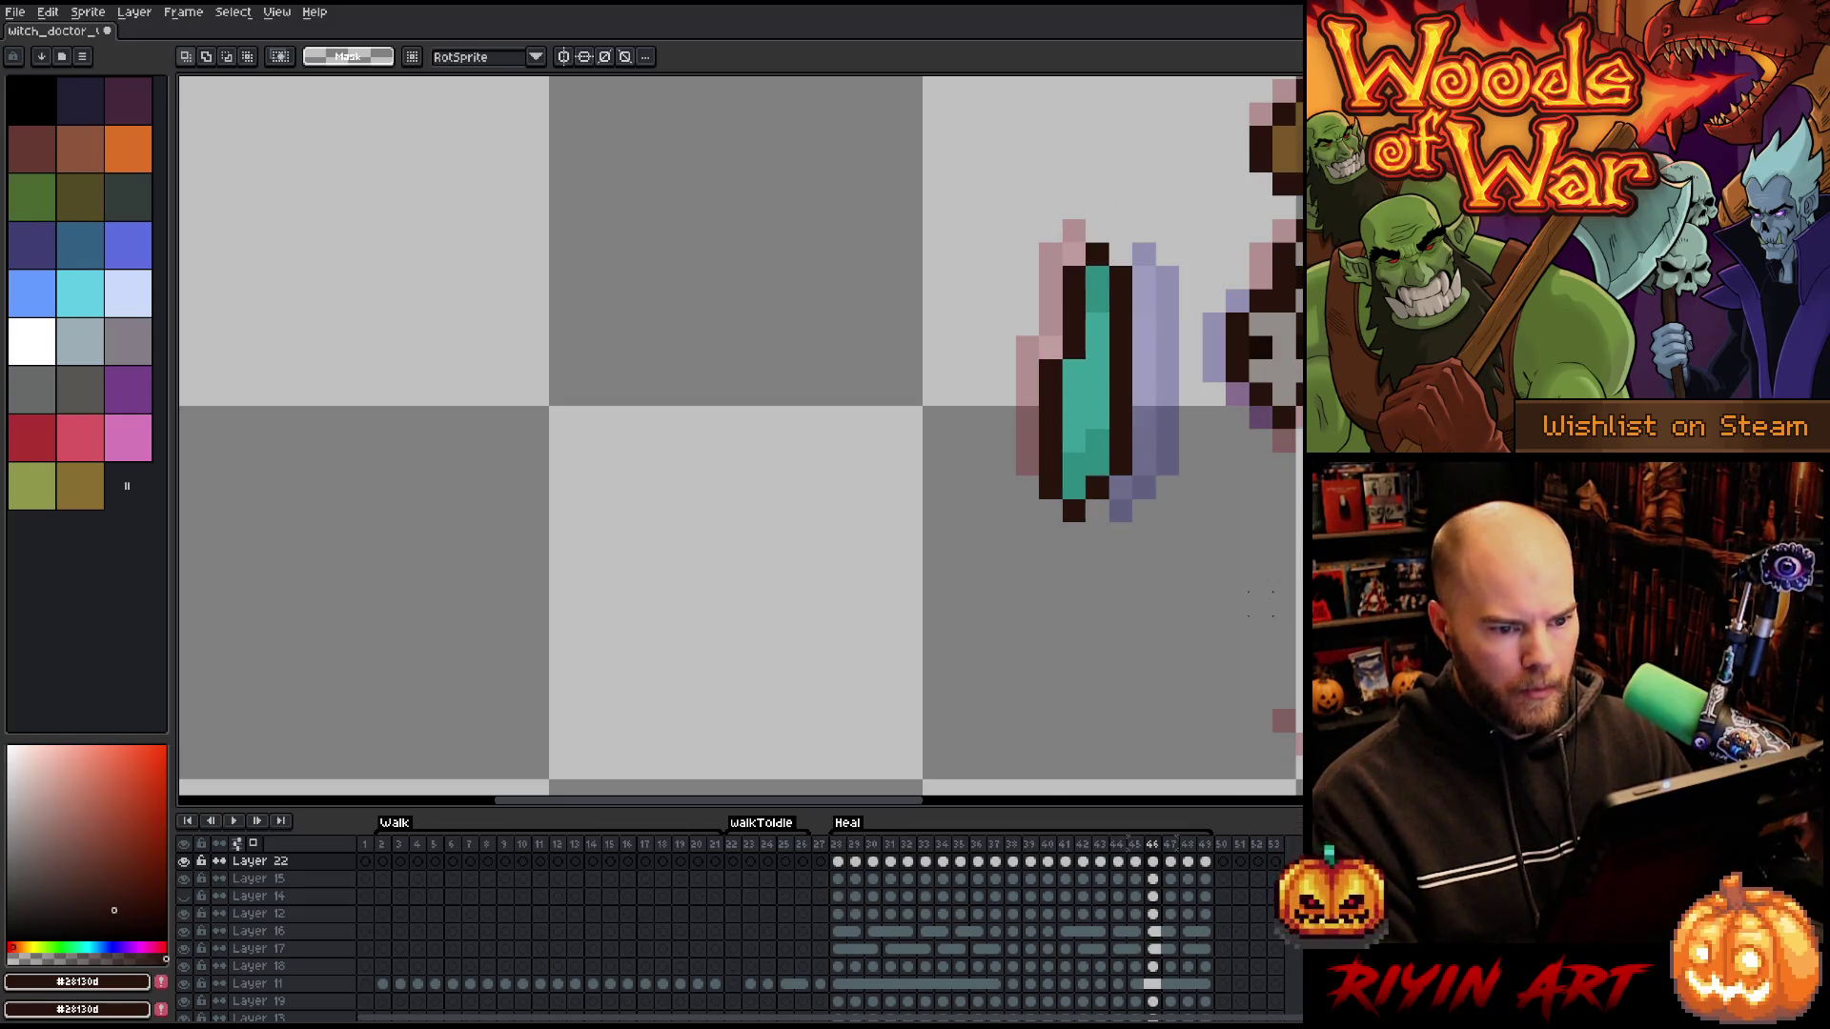
{"action": "key", "text": "Right"}
{"action": "key", "text": "Right"}
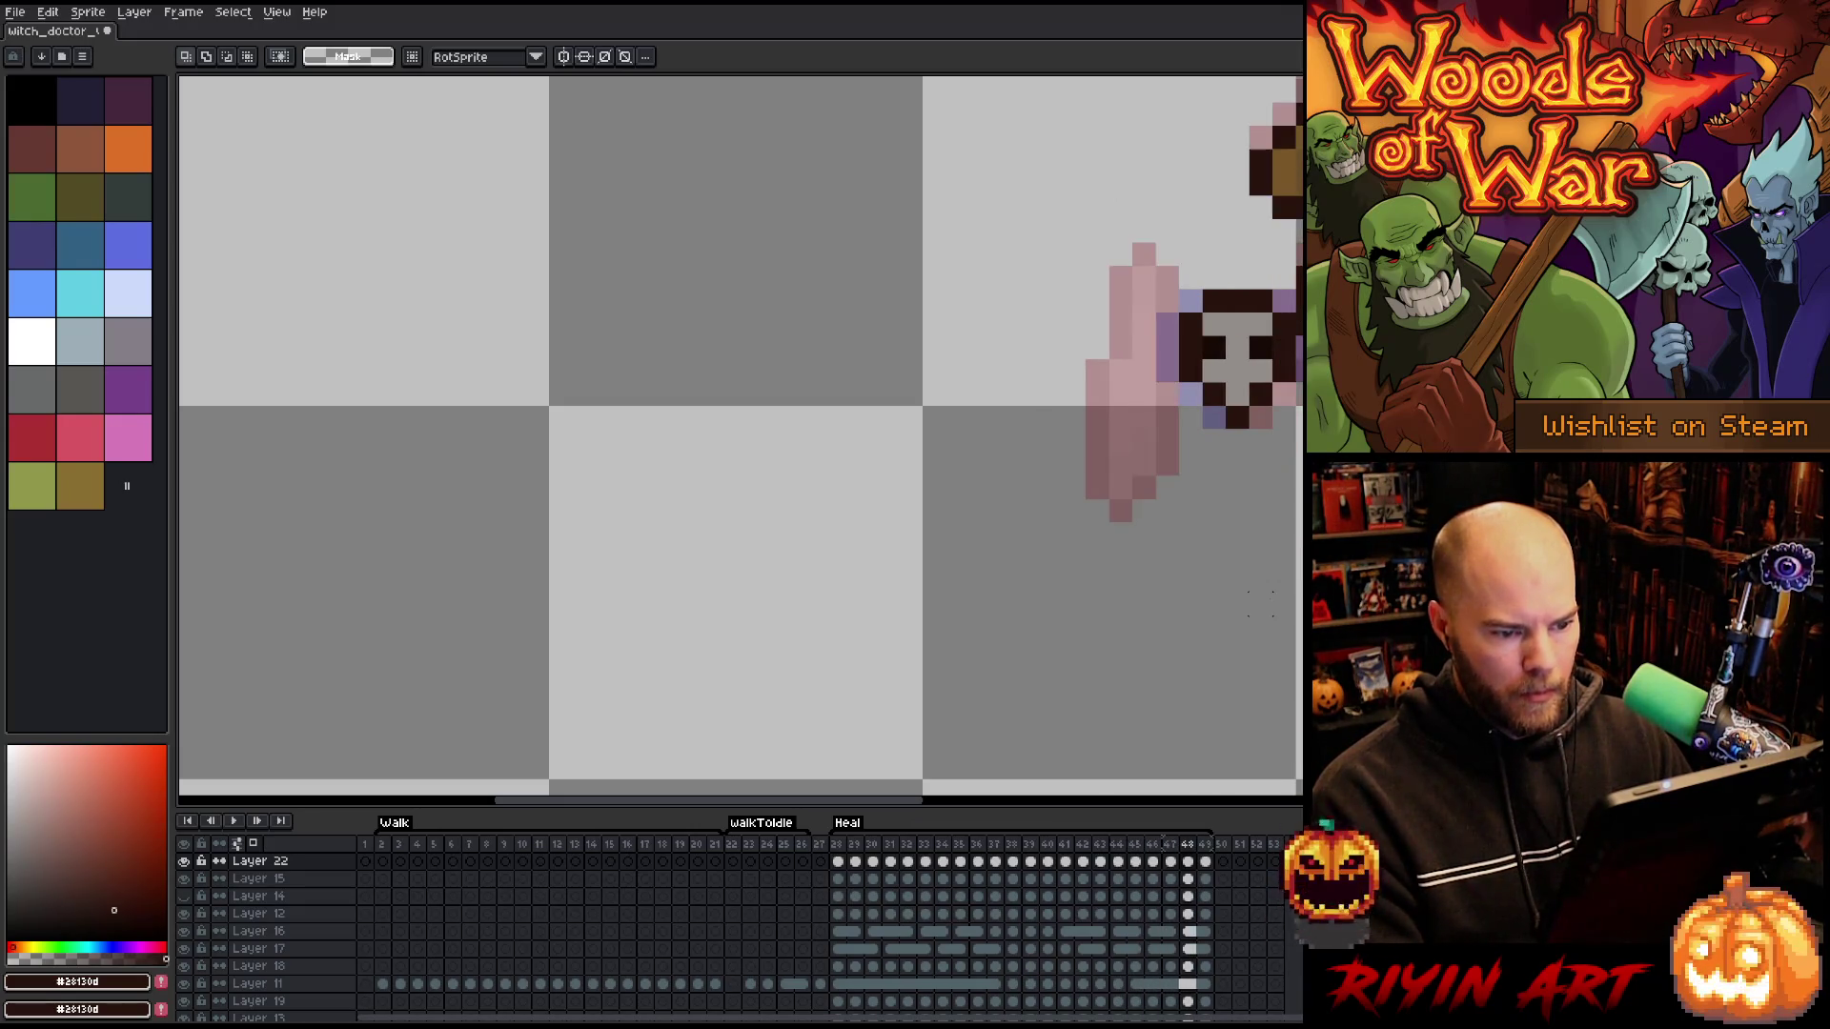
{"action": "scroll", "coordinate": [1124, 939], "scroll_direction": "up", "scroll_amount": 3}
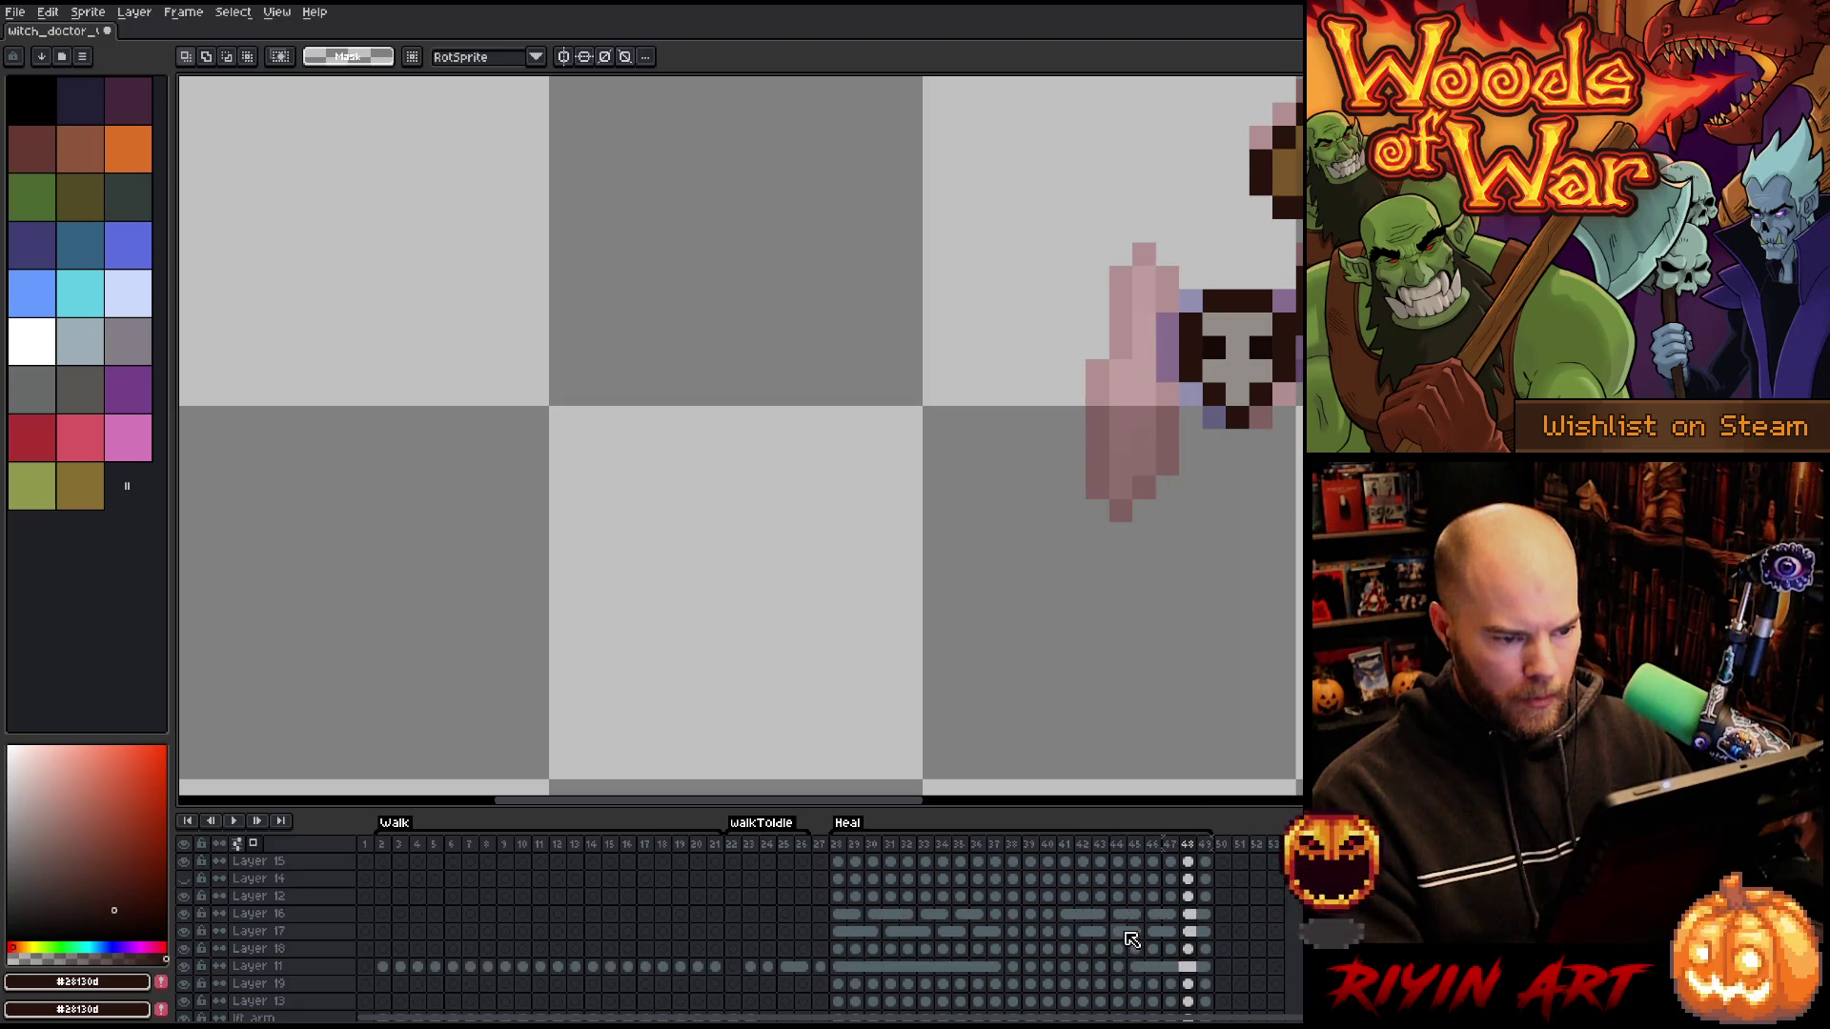
- Compare frames 47 and 48, then shift the teal charm right on Layer 23's frame 48
{"action": "left_click", "coordinate": [1170, 915]}
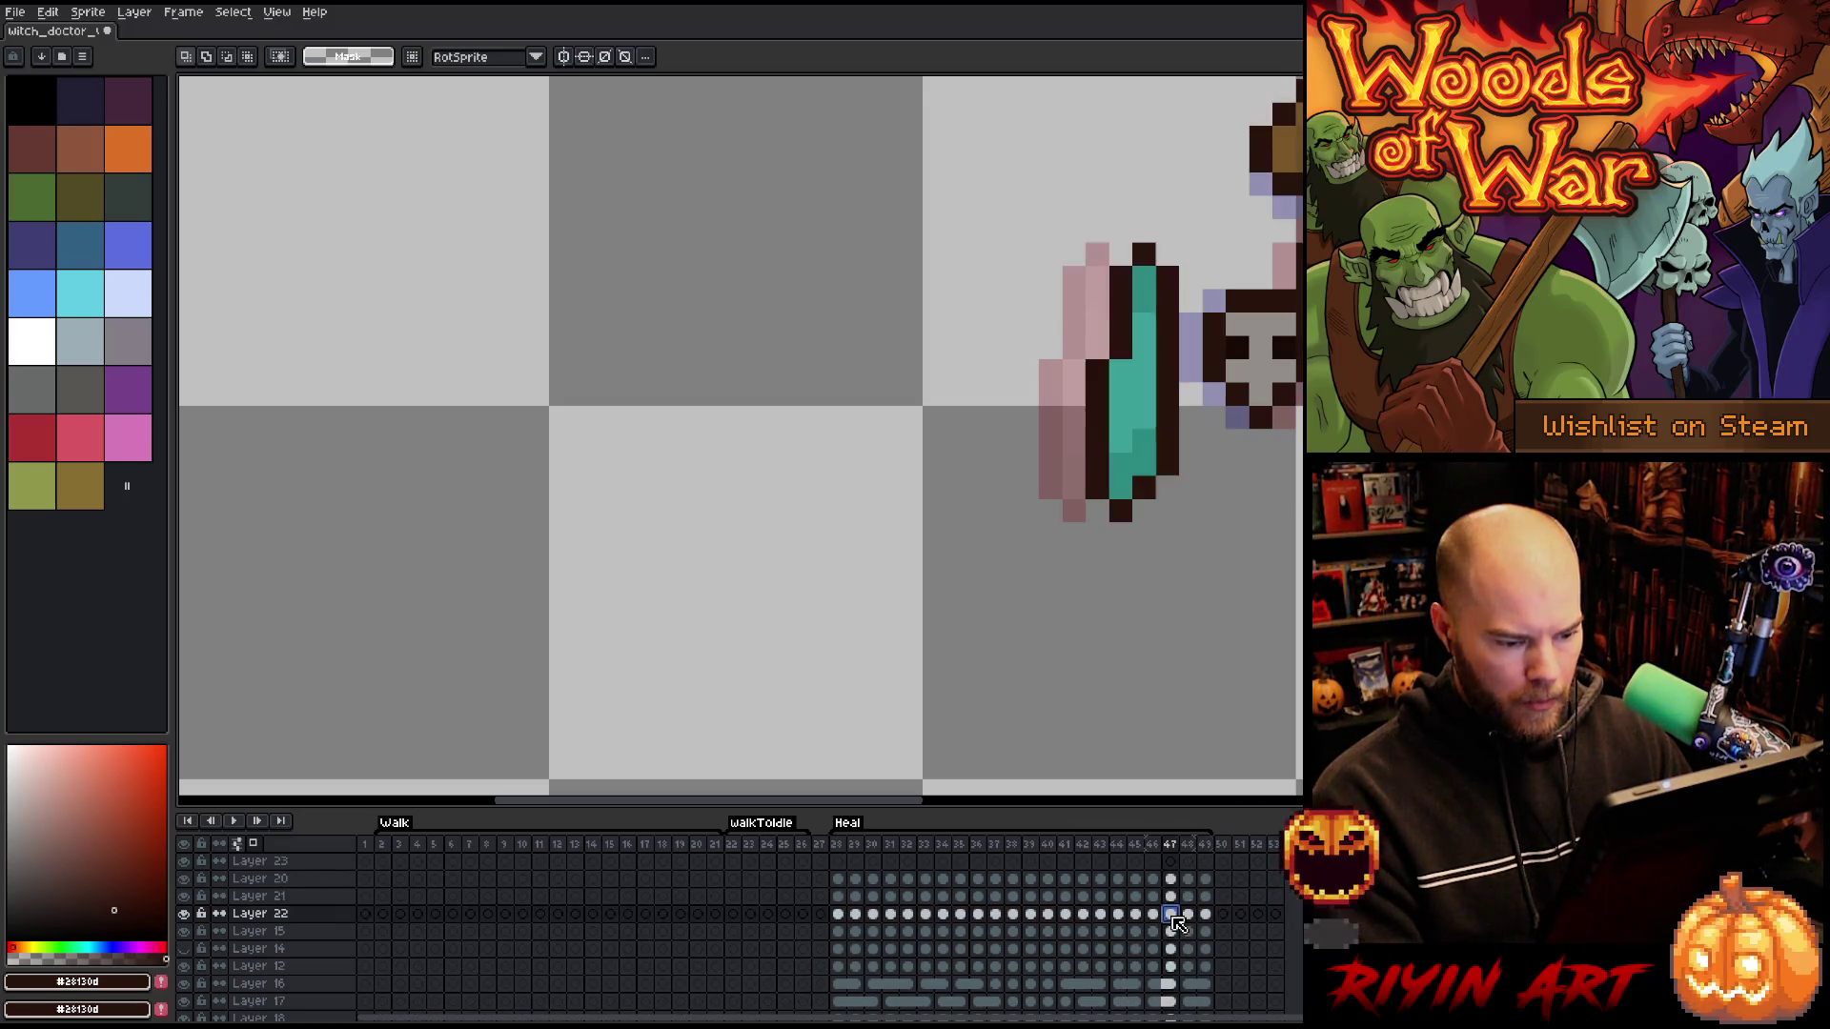
{"action": "left_click", "coordinate": [1189, 915]}
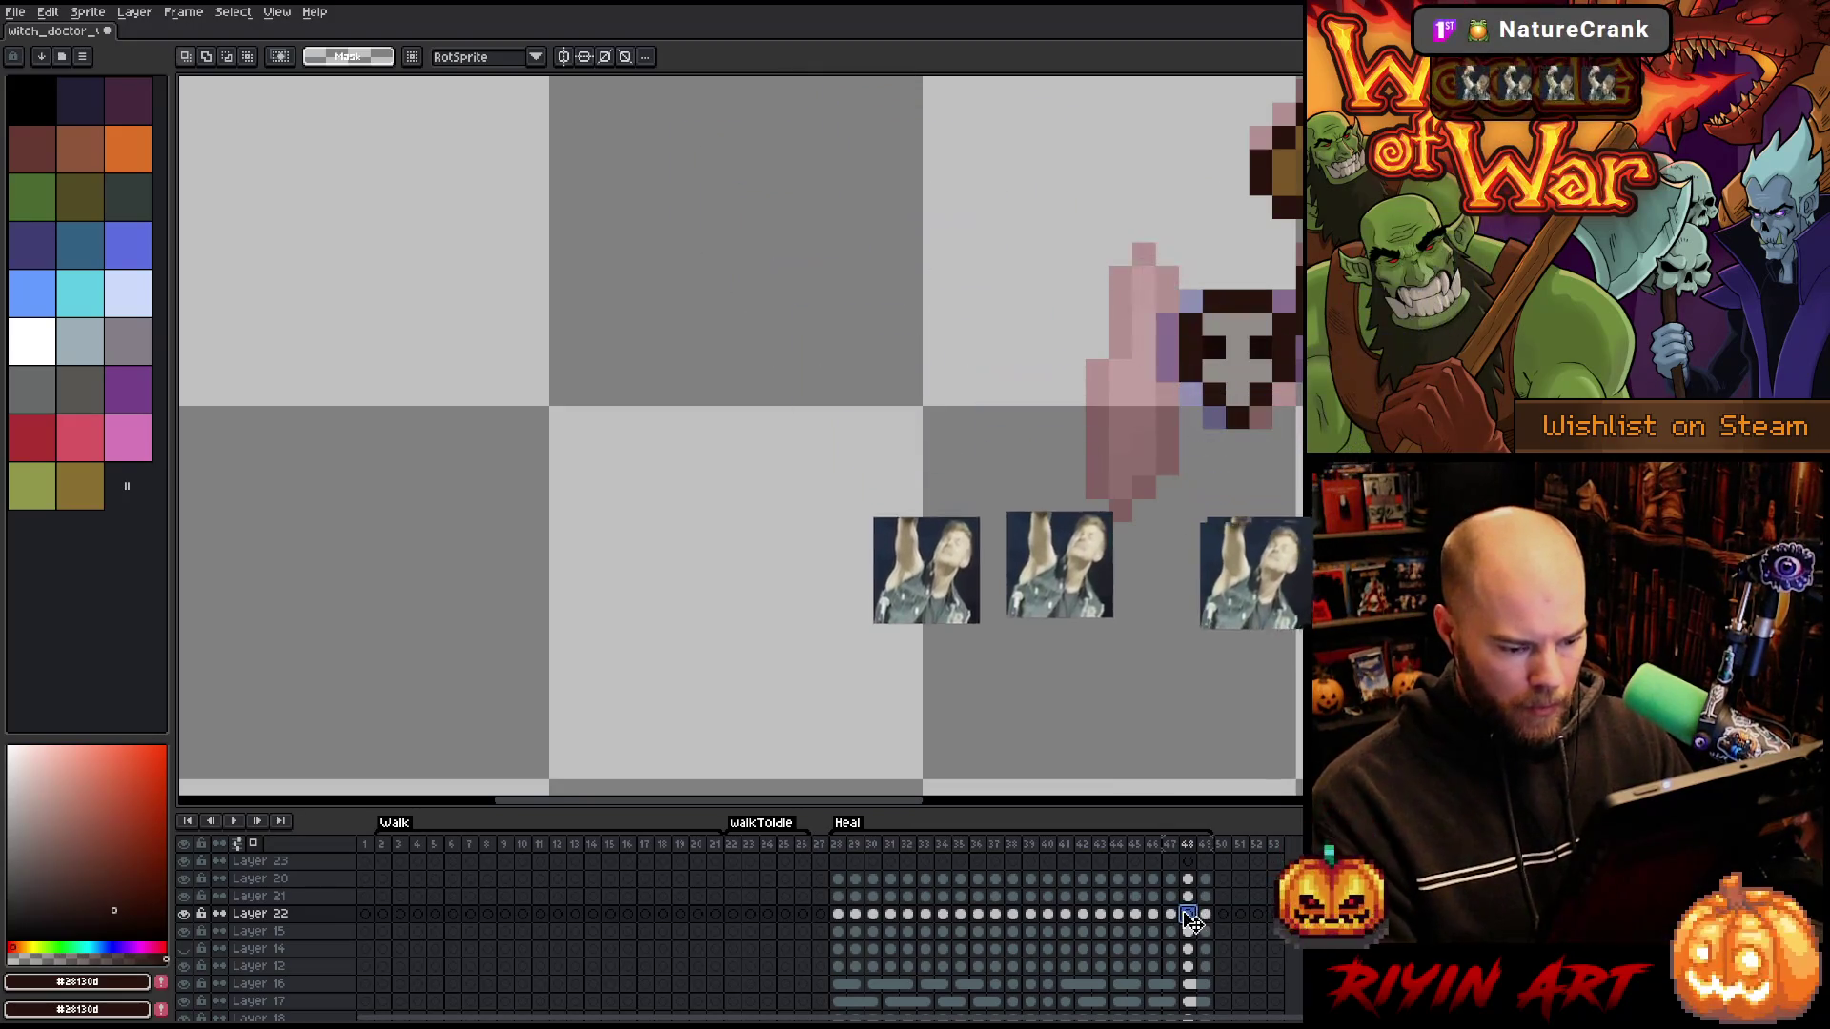
{"action": "left_click", "coordinate": [1170, 914]}
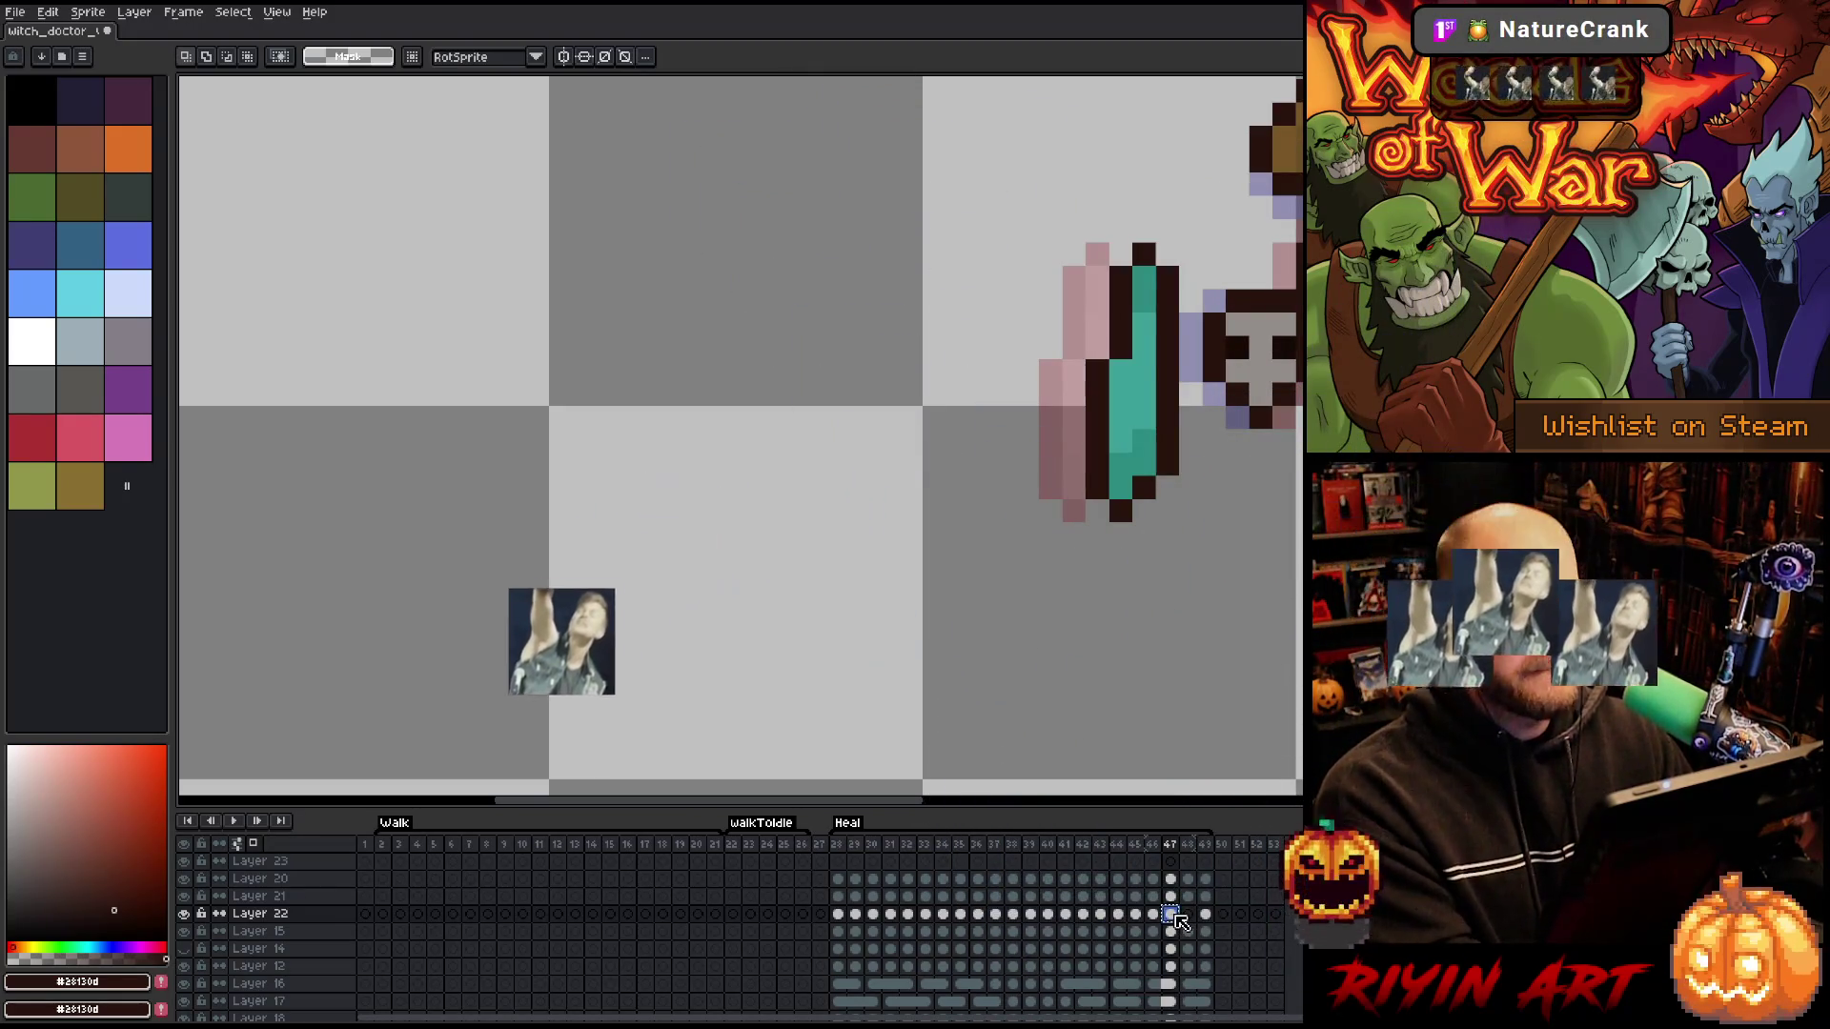
{"action": "left_click", "coordinate": [1188, 861]}
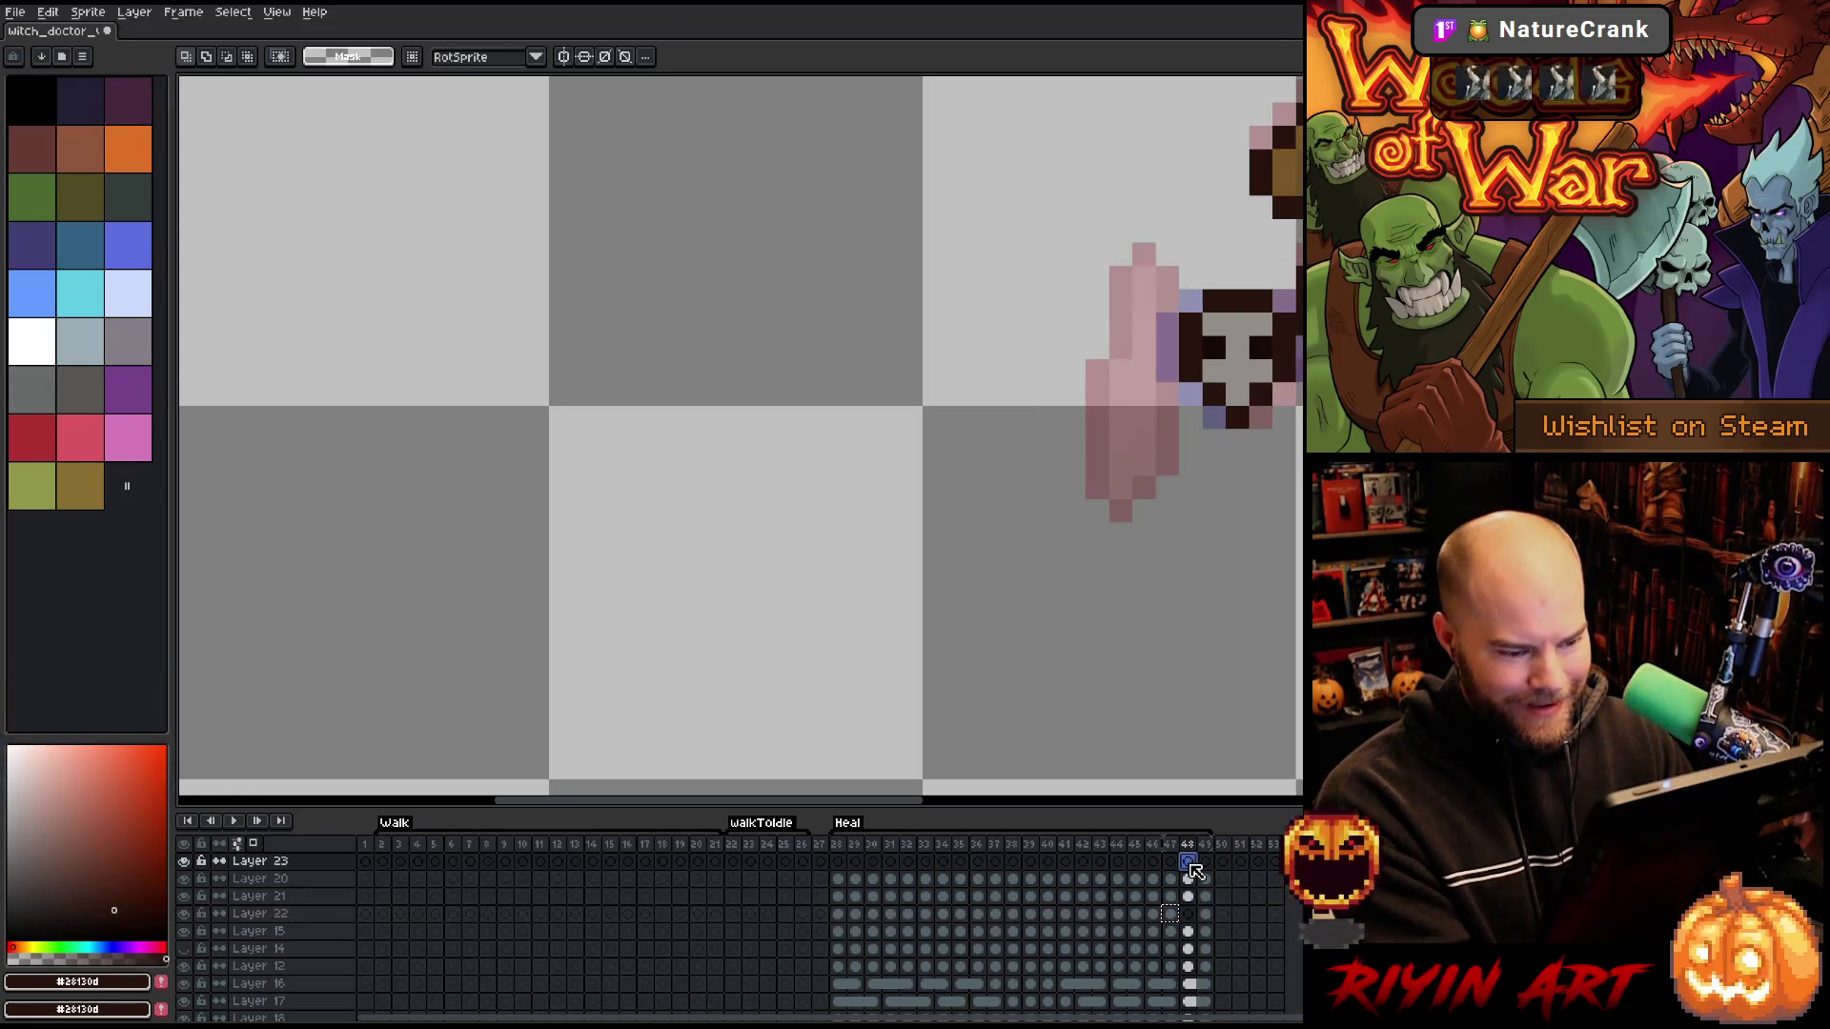
{"action": "key", "text": "ctrl+a"}
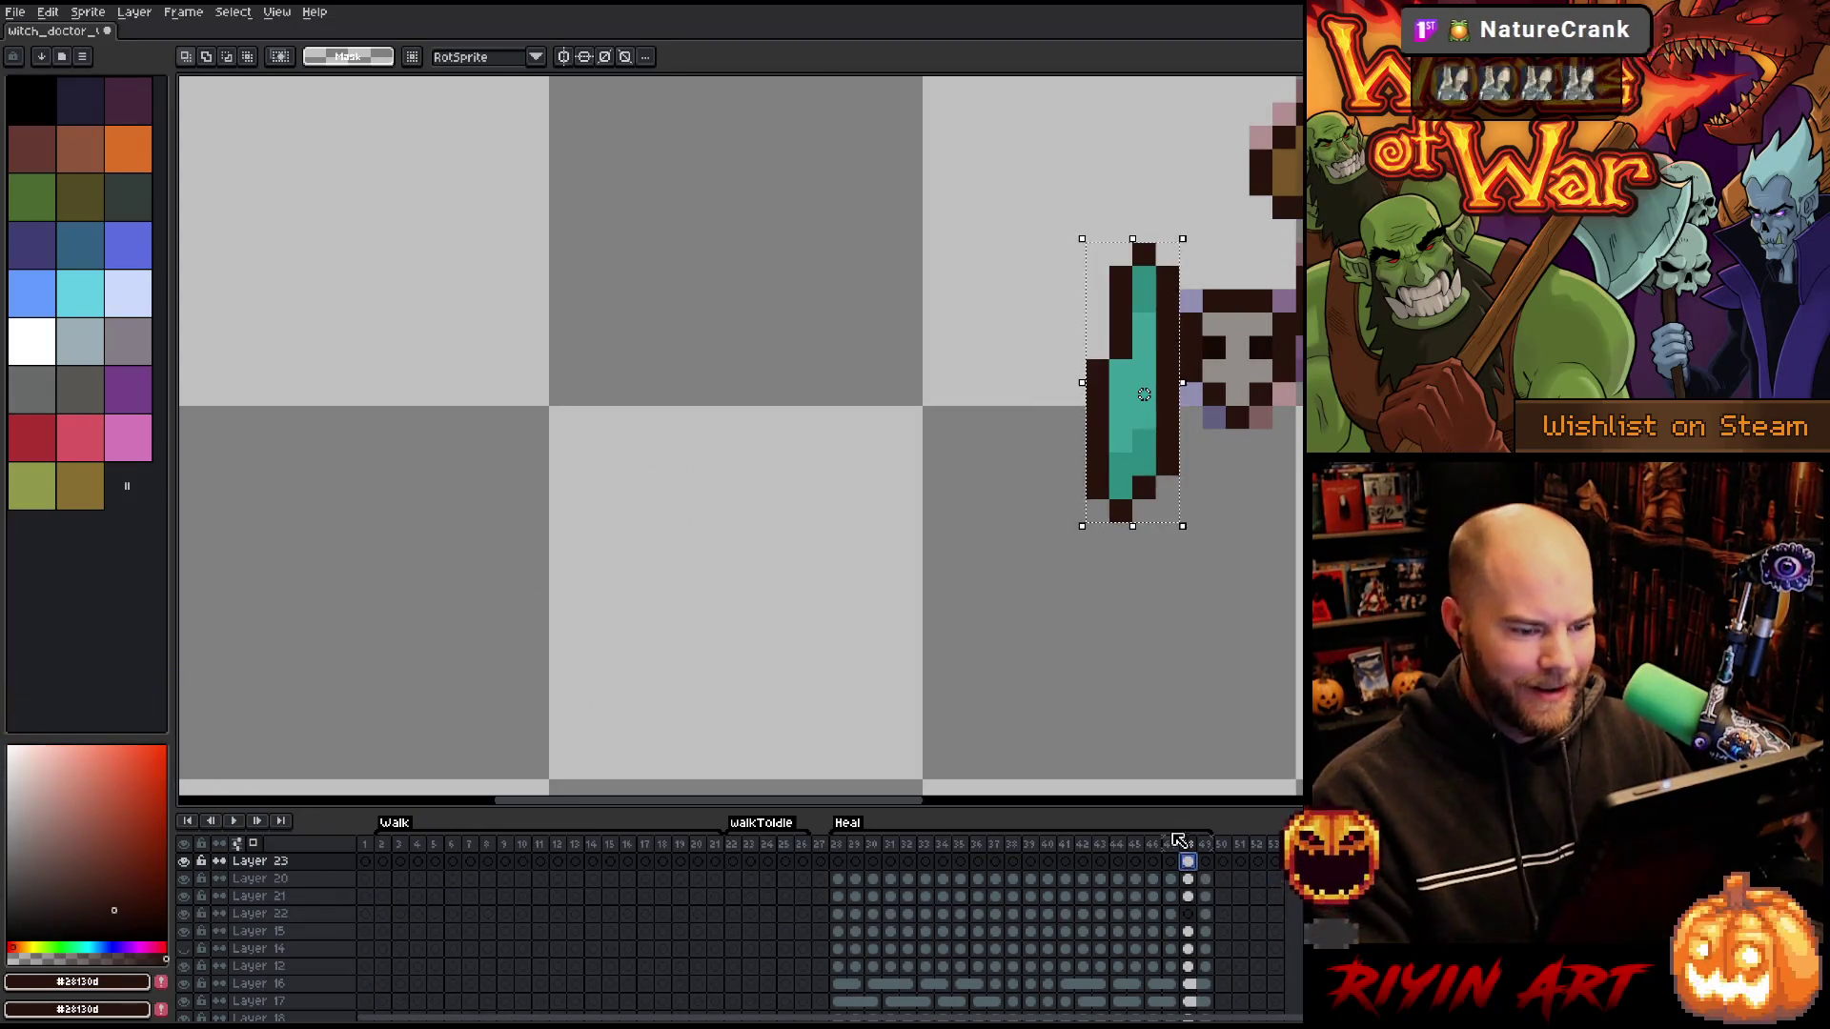
{"action": "left_click_drag", "start_coordinate": [1144, 394], "coordinate": [1166, 393]}
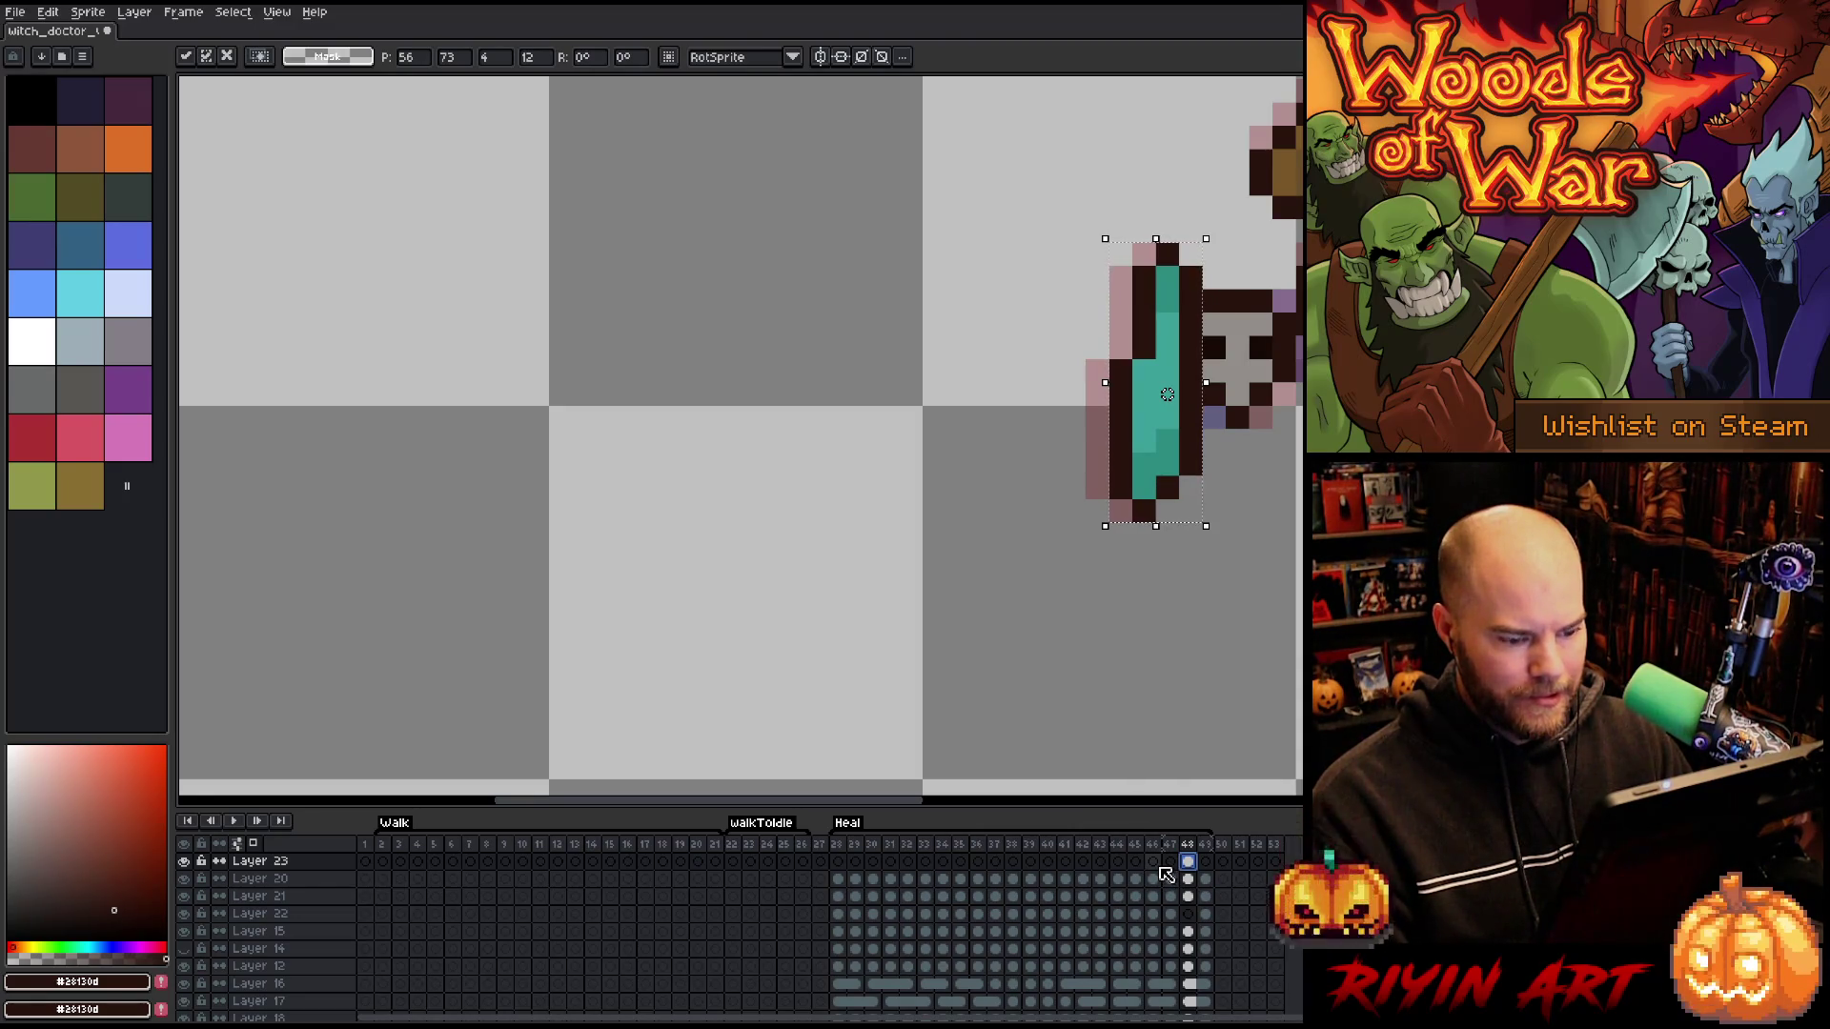
- Paste the teal charm into Layer 23's frame 49 and move it further right
{"action": "left_click", "coordinate": [1206, 844]}
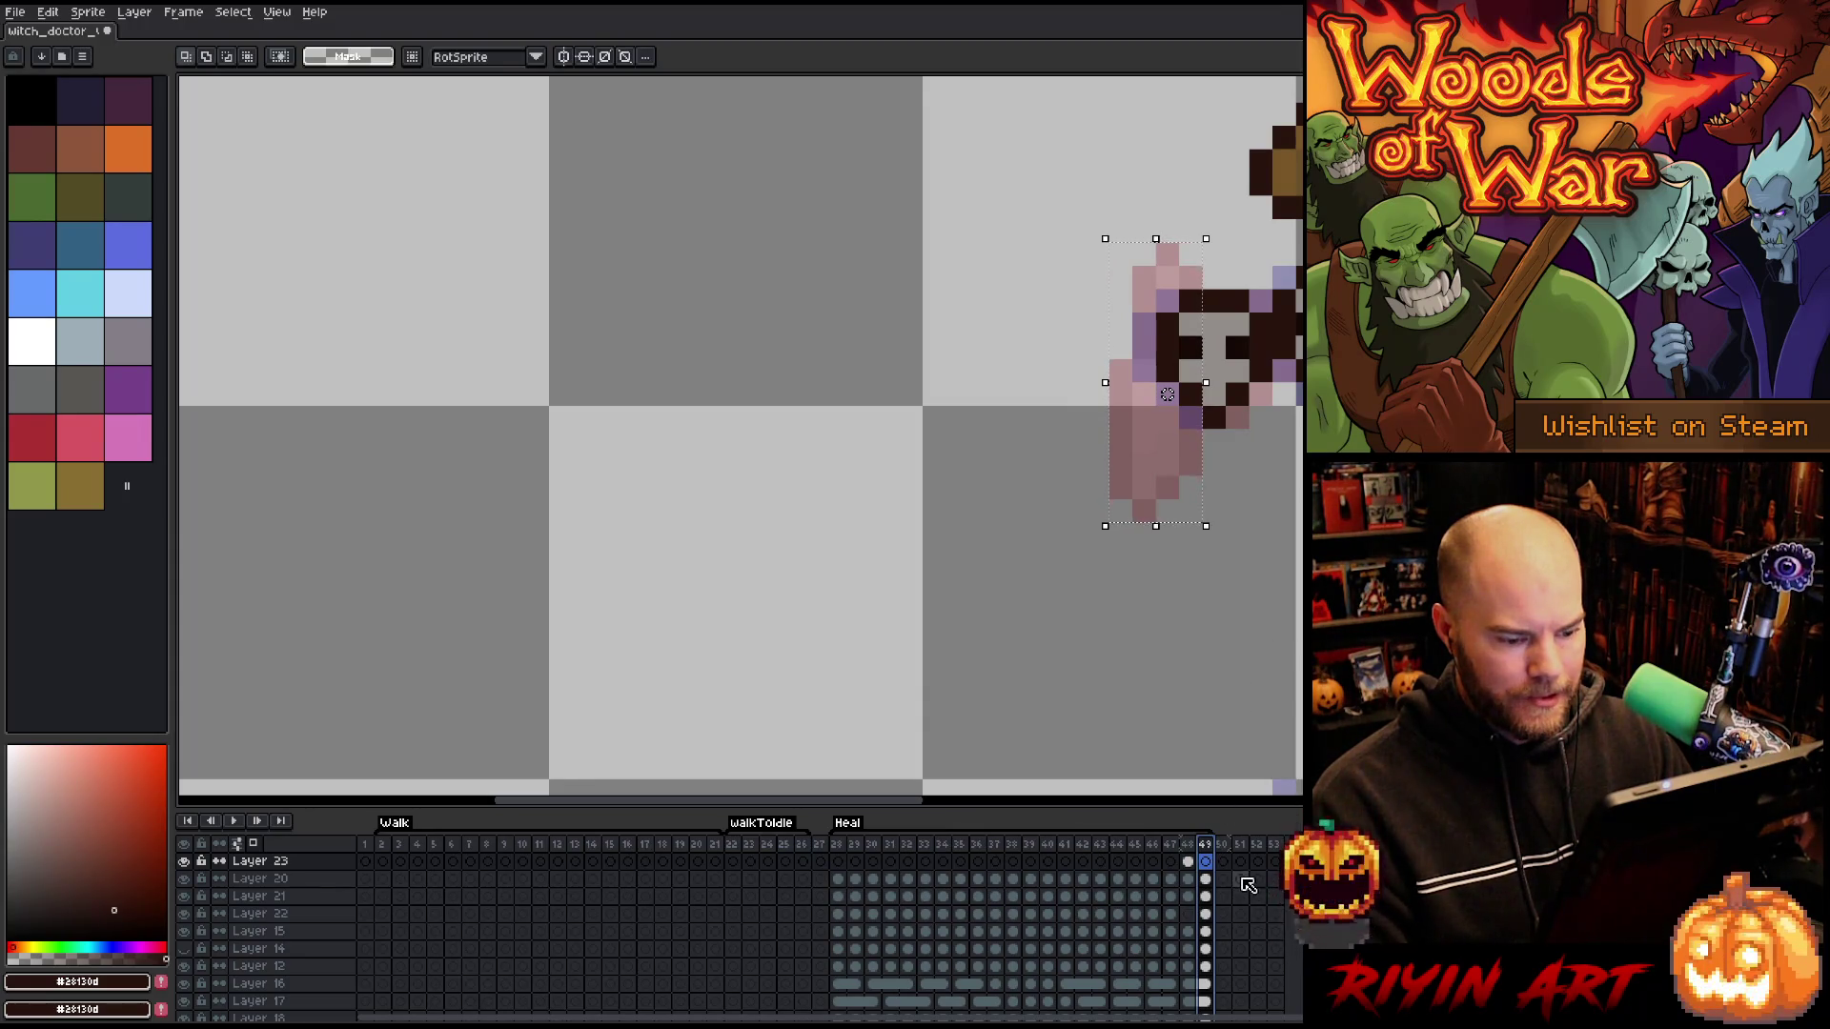
{"action": "left_click", "coordinate": [1213, 912]}
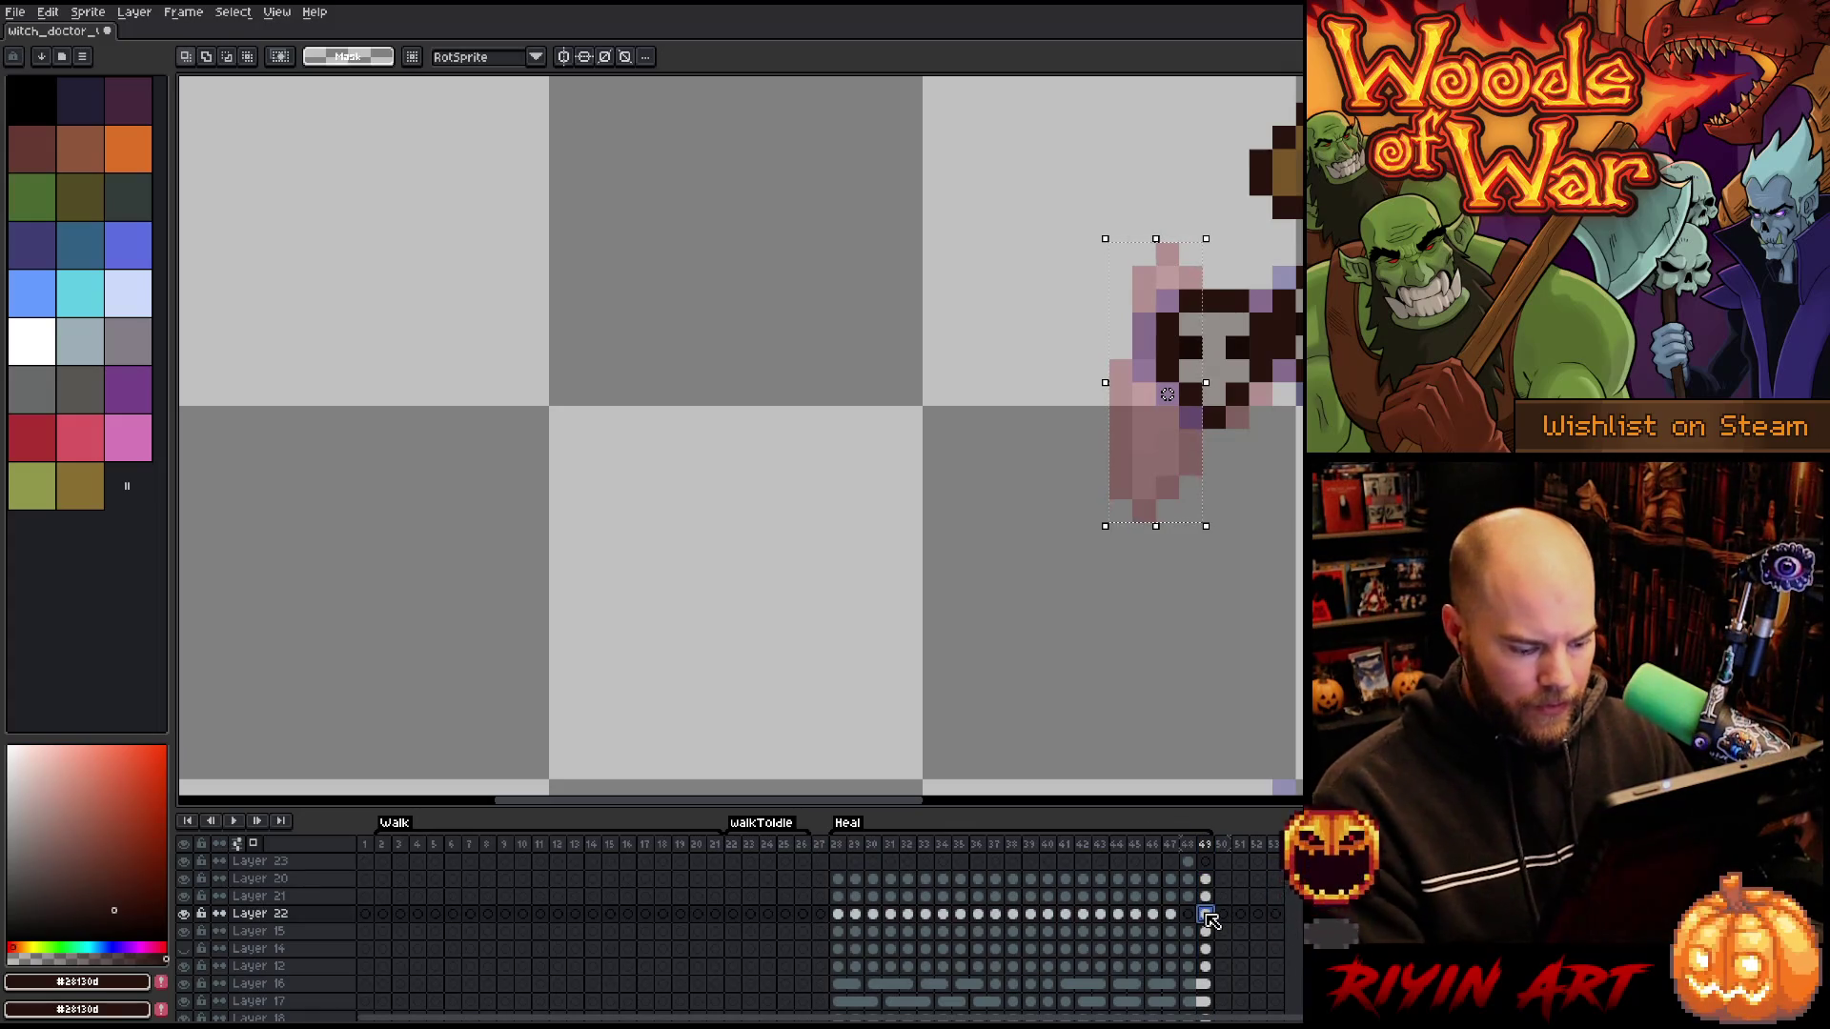
{"action": "key", "text": "ctrl+d"}
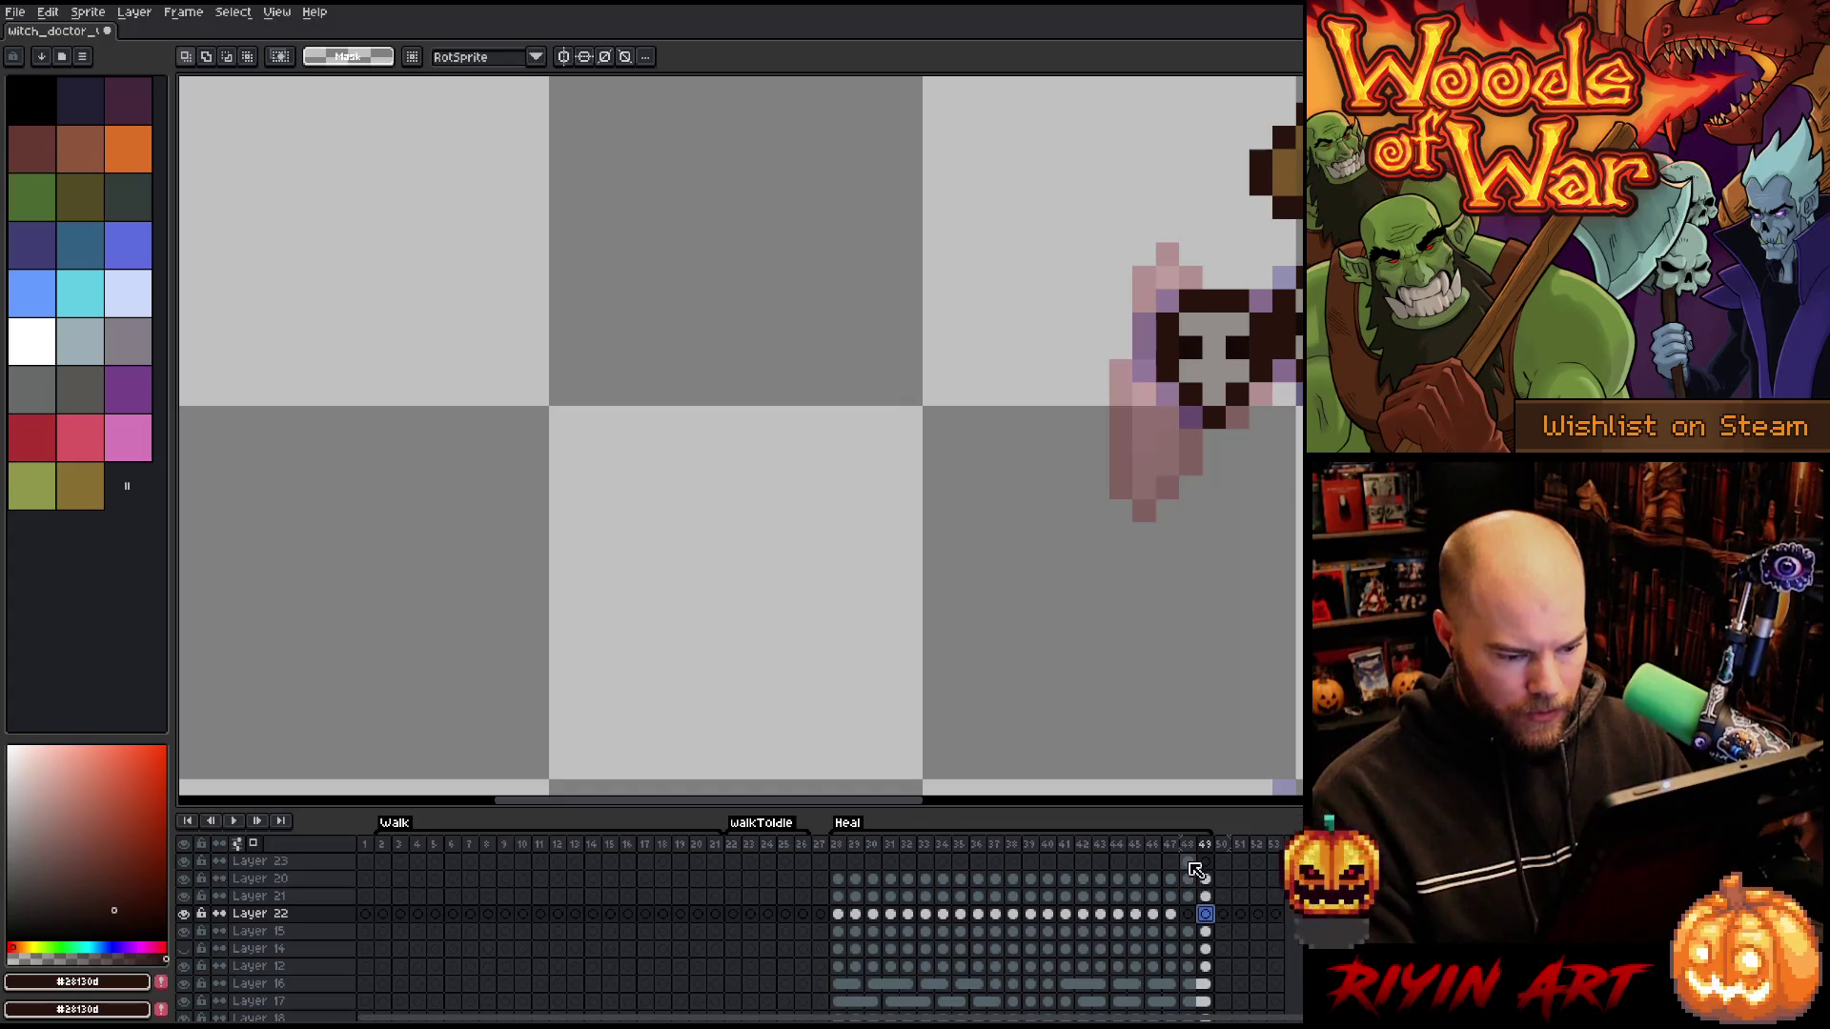
{"action": "left_click", "coordinate": [1188, 861]}
{"action": "left_click", "coordinate": [1206, 862]}
{"action": "key", "text": "ctrl+v"}
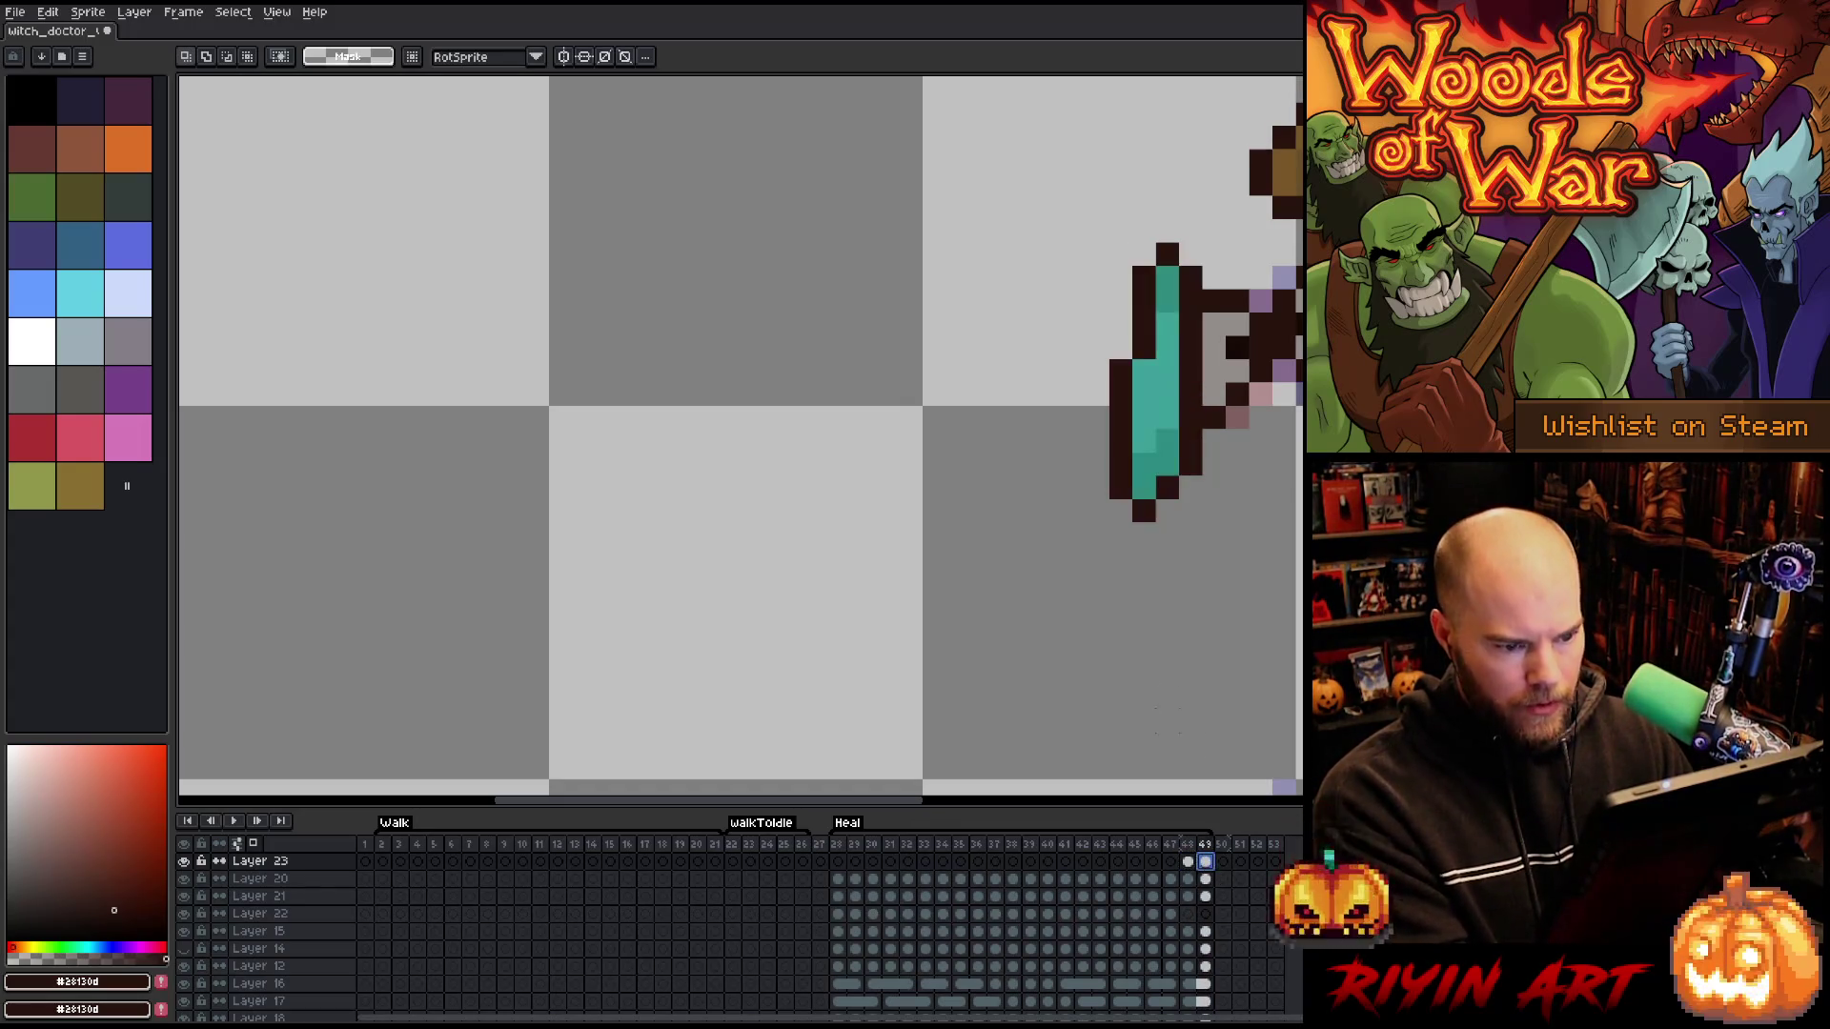
{"action": "key", "text": "v"}
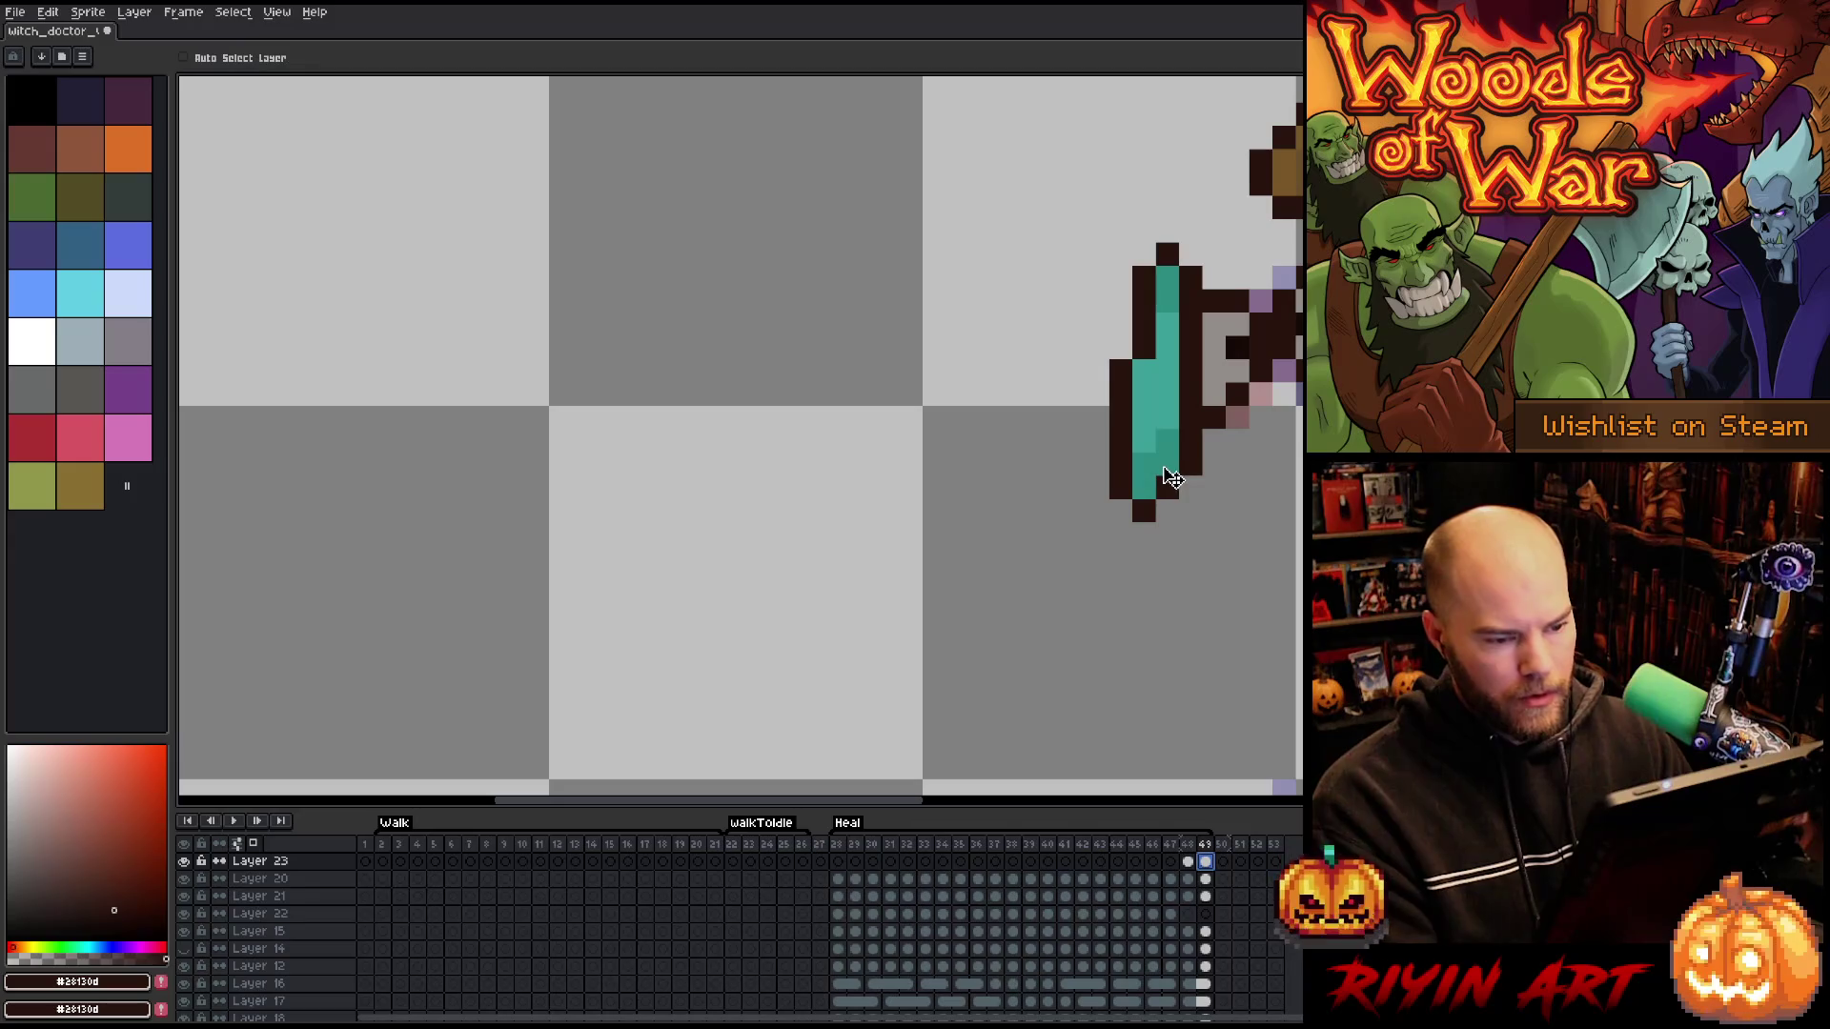
{"action": "left_click_drag", "start_coordinate": [1179, 459], "coordinate": [1321, 459]}
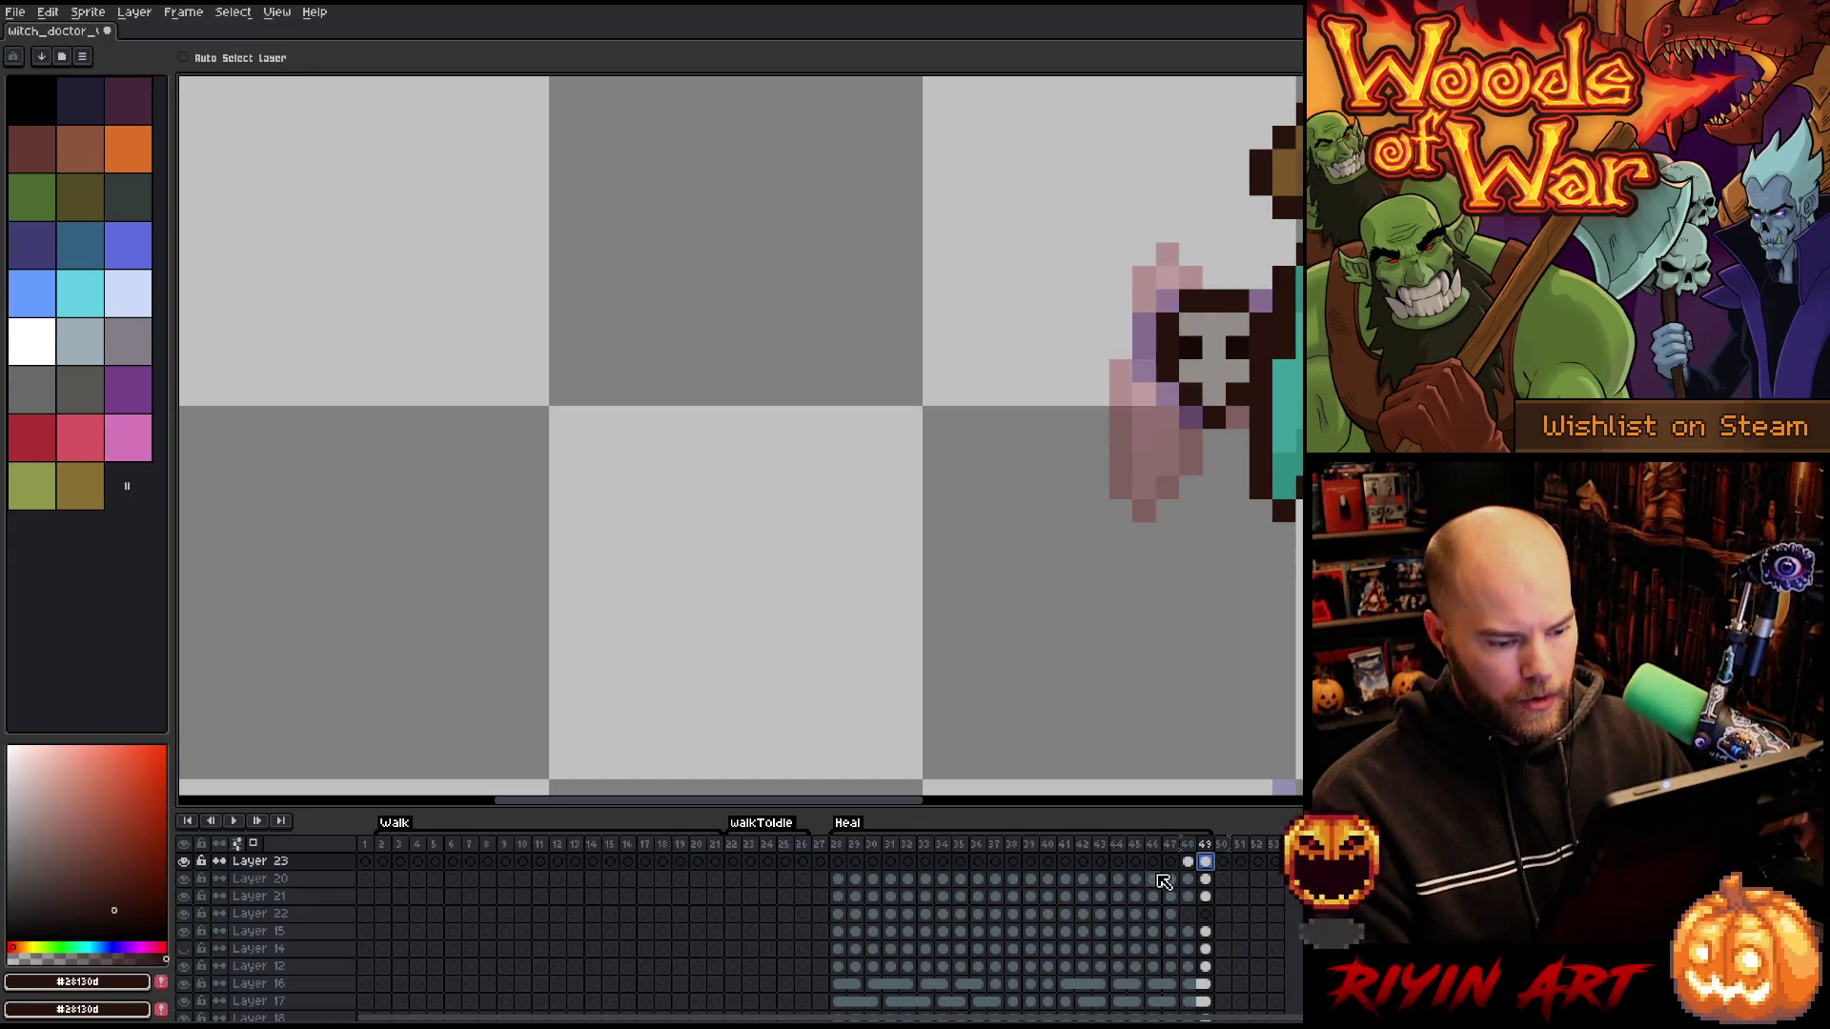
- Nudge the teal charm one pixel right and down on frame 48, down on frame 49, then play
{"action": "left_click", "coordinate": [1187, 861]}
{"action": "left_click_drag", "start_coordinate": [1182, 461], "coordinate": [1203, 463]}
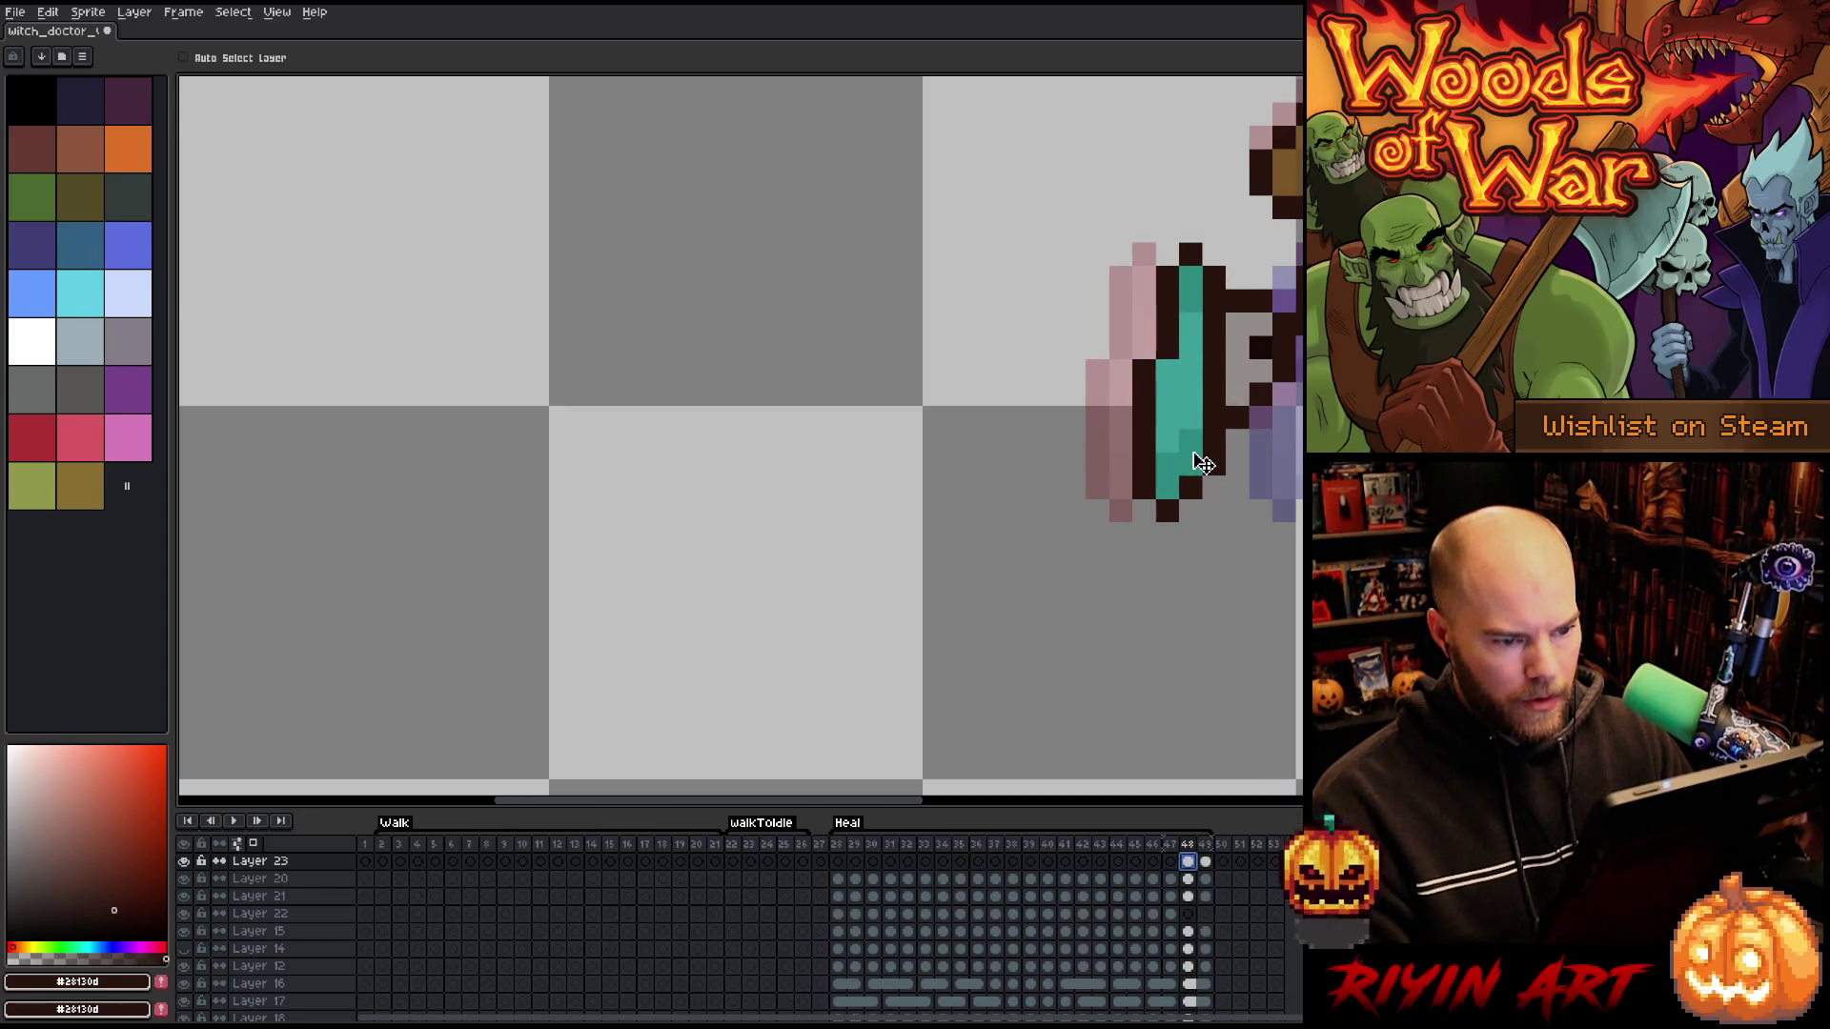
{"action": "left_click_drag", "start_coordinate": [1203, 464], "coordinate": [1207, 483]}
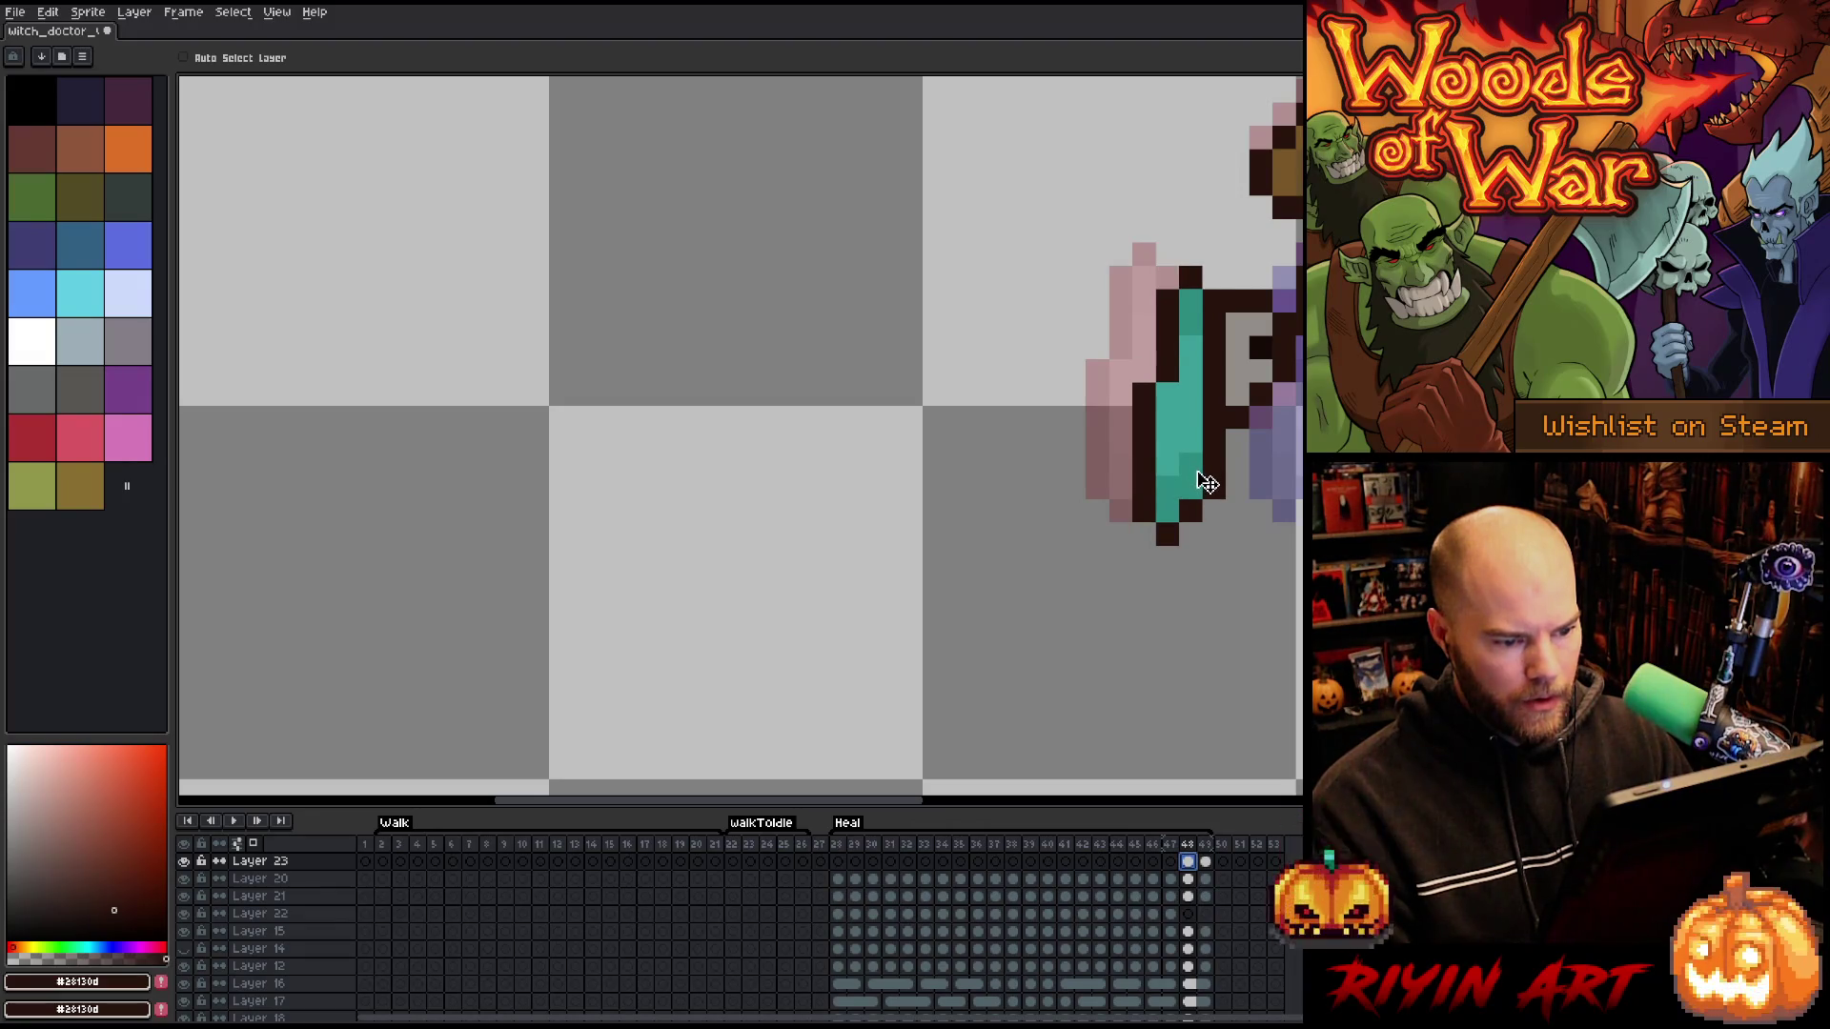
{"action": "left_click", "coordinate": [1205, 861]}
{"action": "key", "text": "Down"}
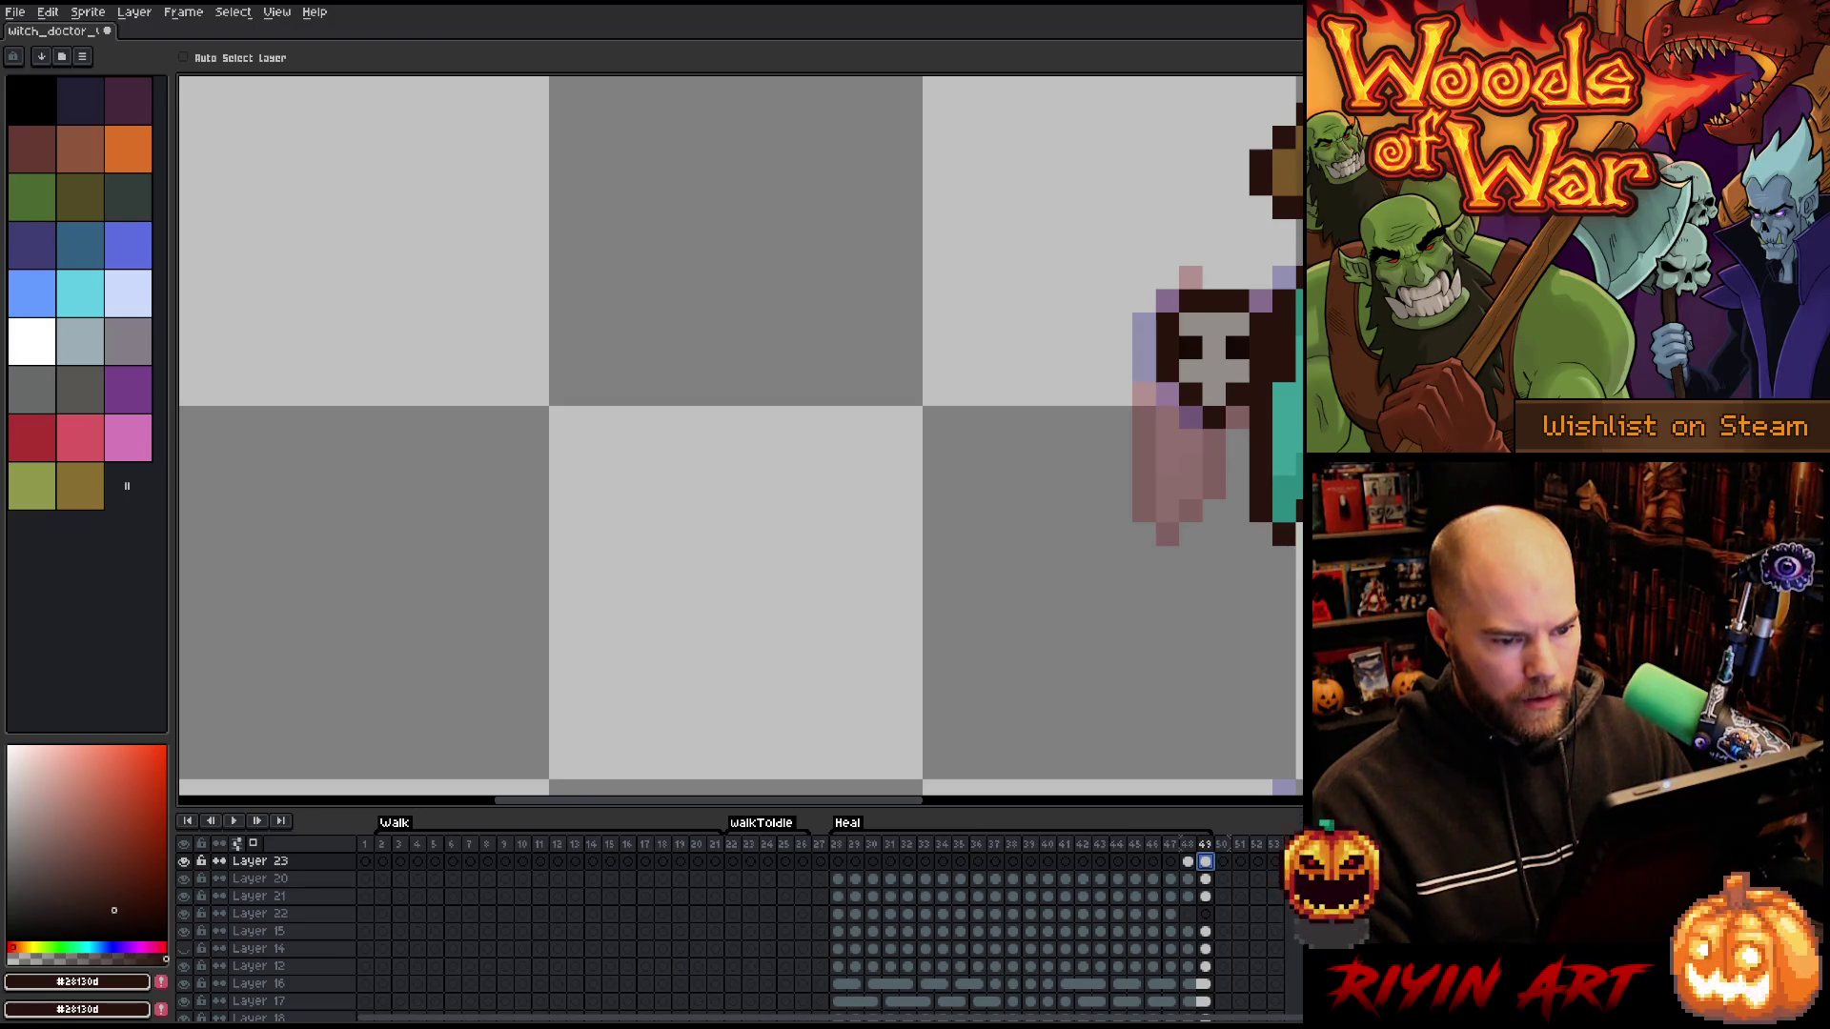
{"action": "key", "text": "Return"}
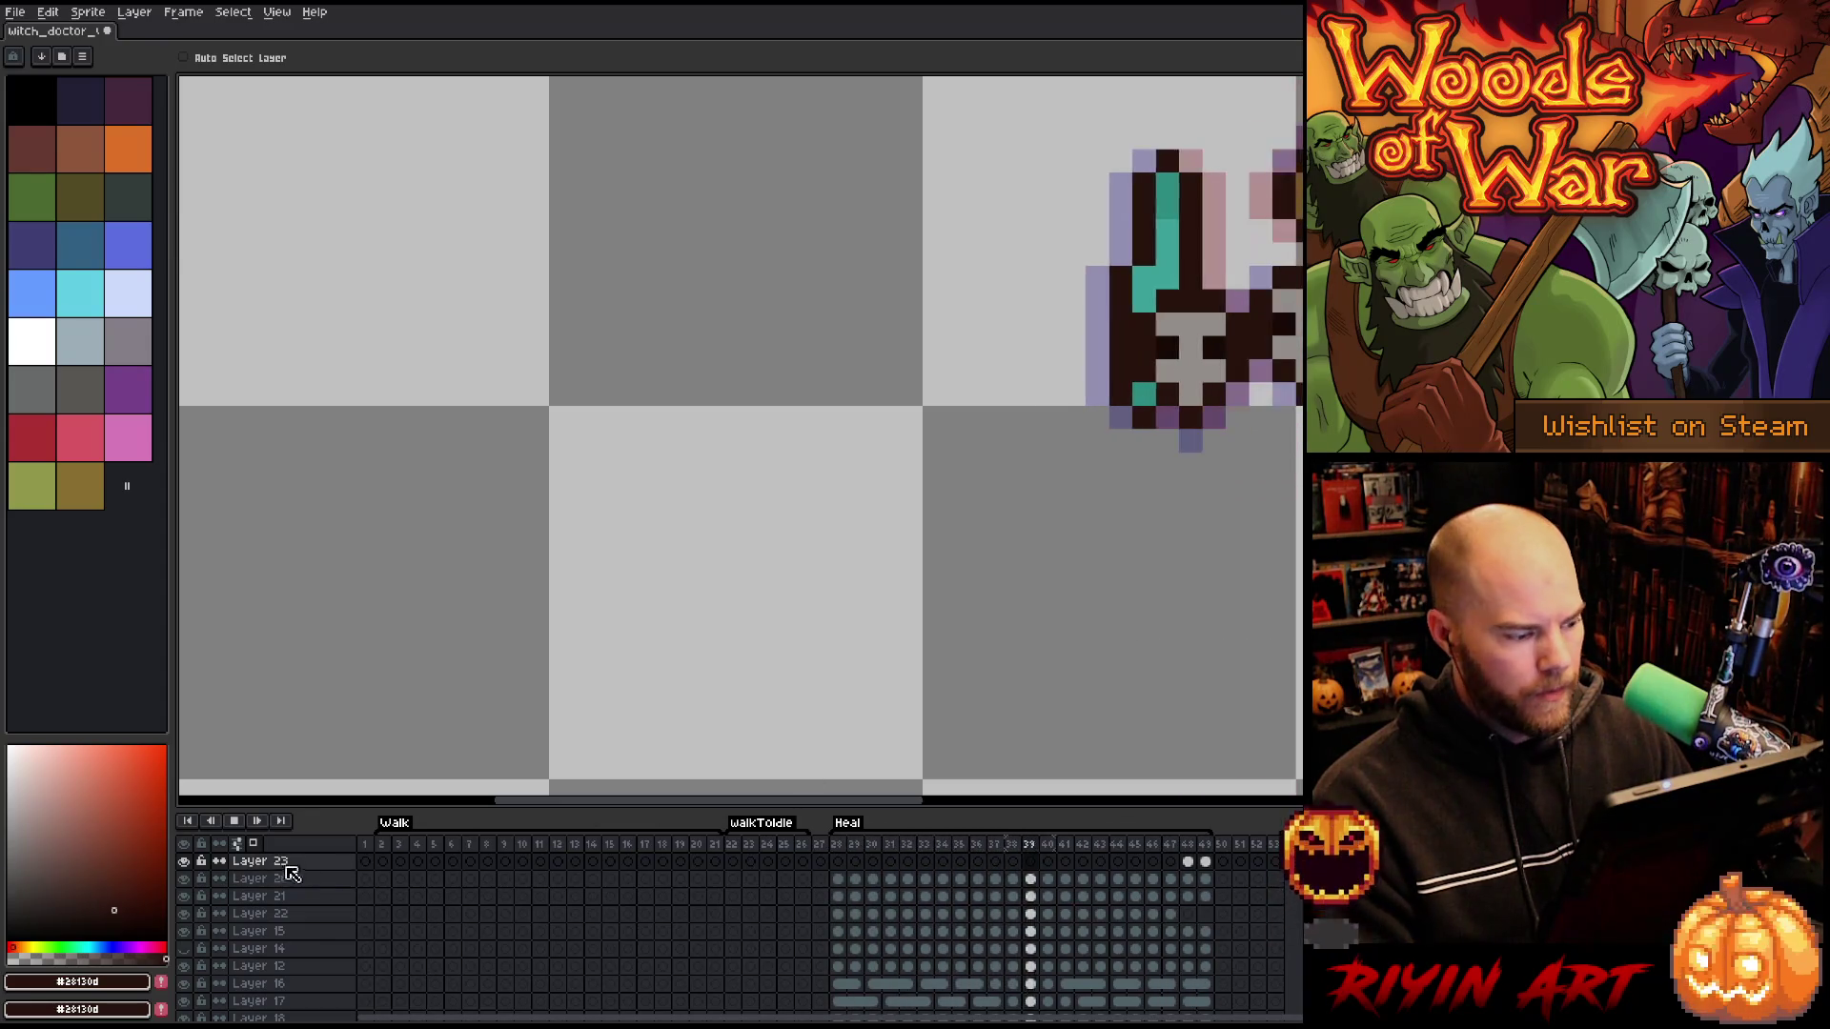
{"action": "left_click", "coordinate": [238, 848]}
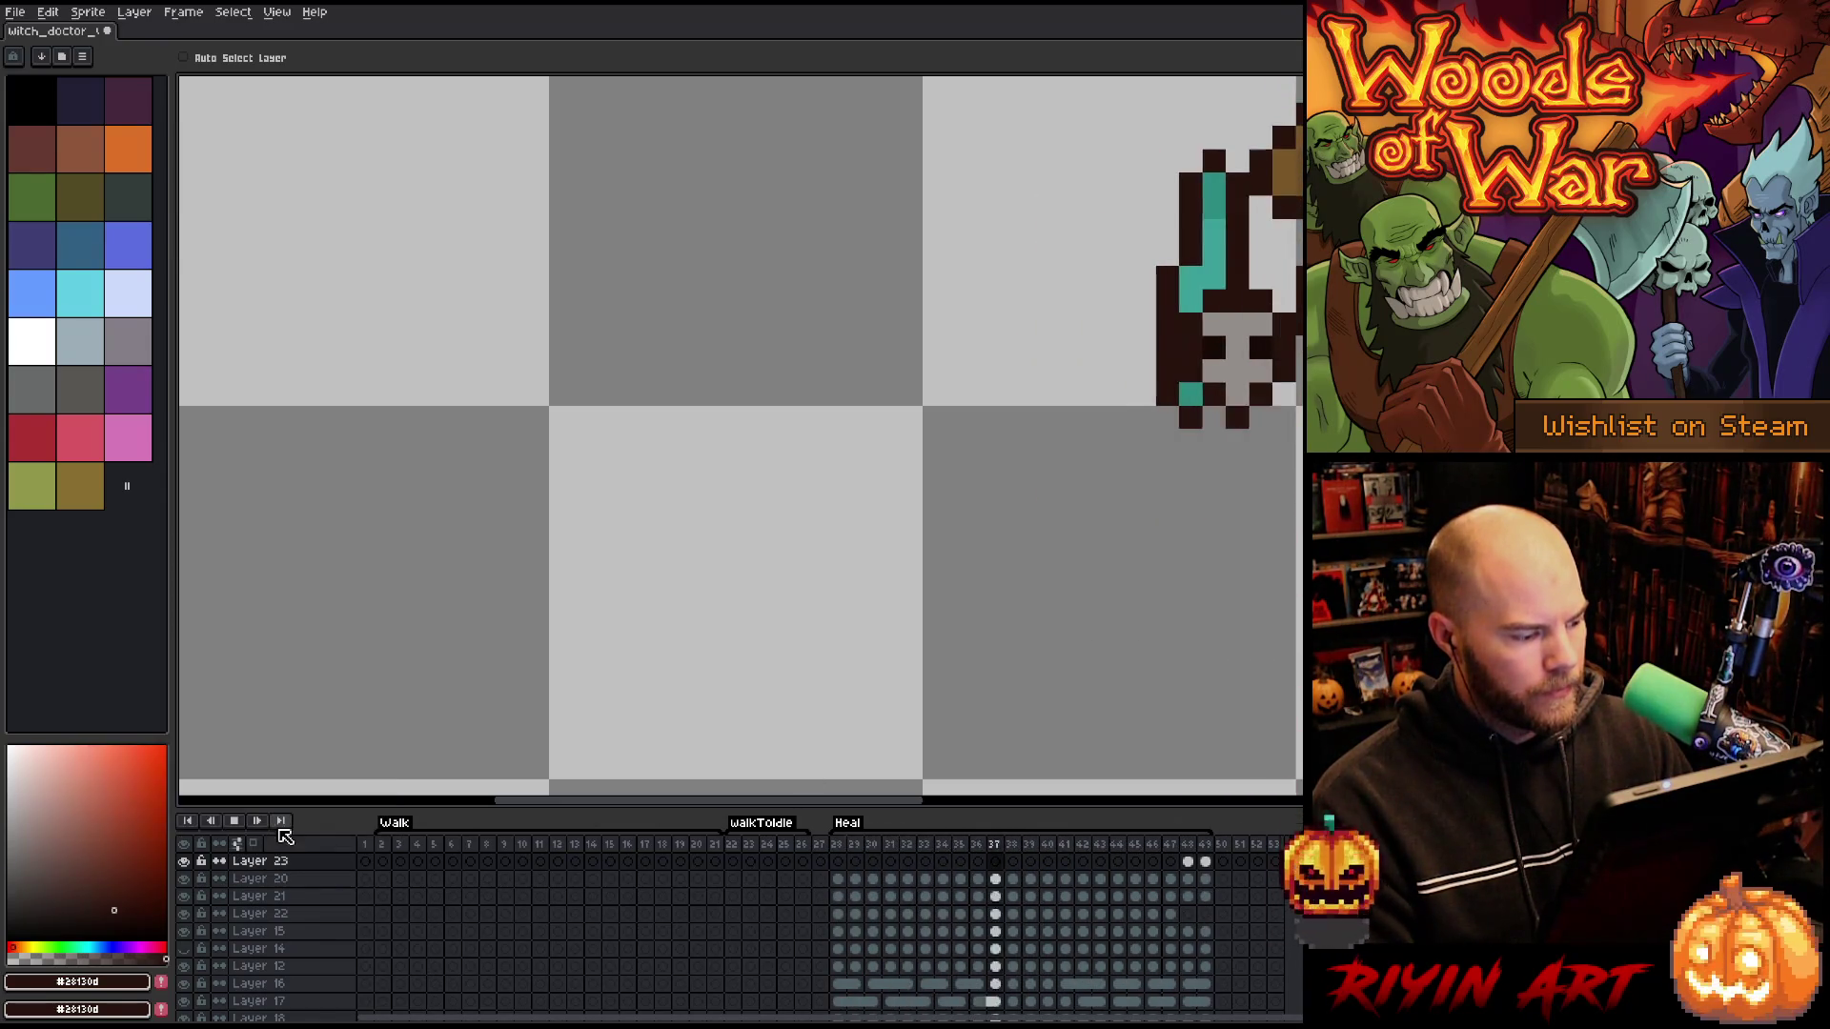
- Stop playback on frame 35 and turn on onion skinning
{"action": "scroll", "coordinate": [655, 523], "scroll_direction": "down", "scroll_amount": 6}
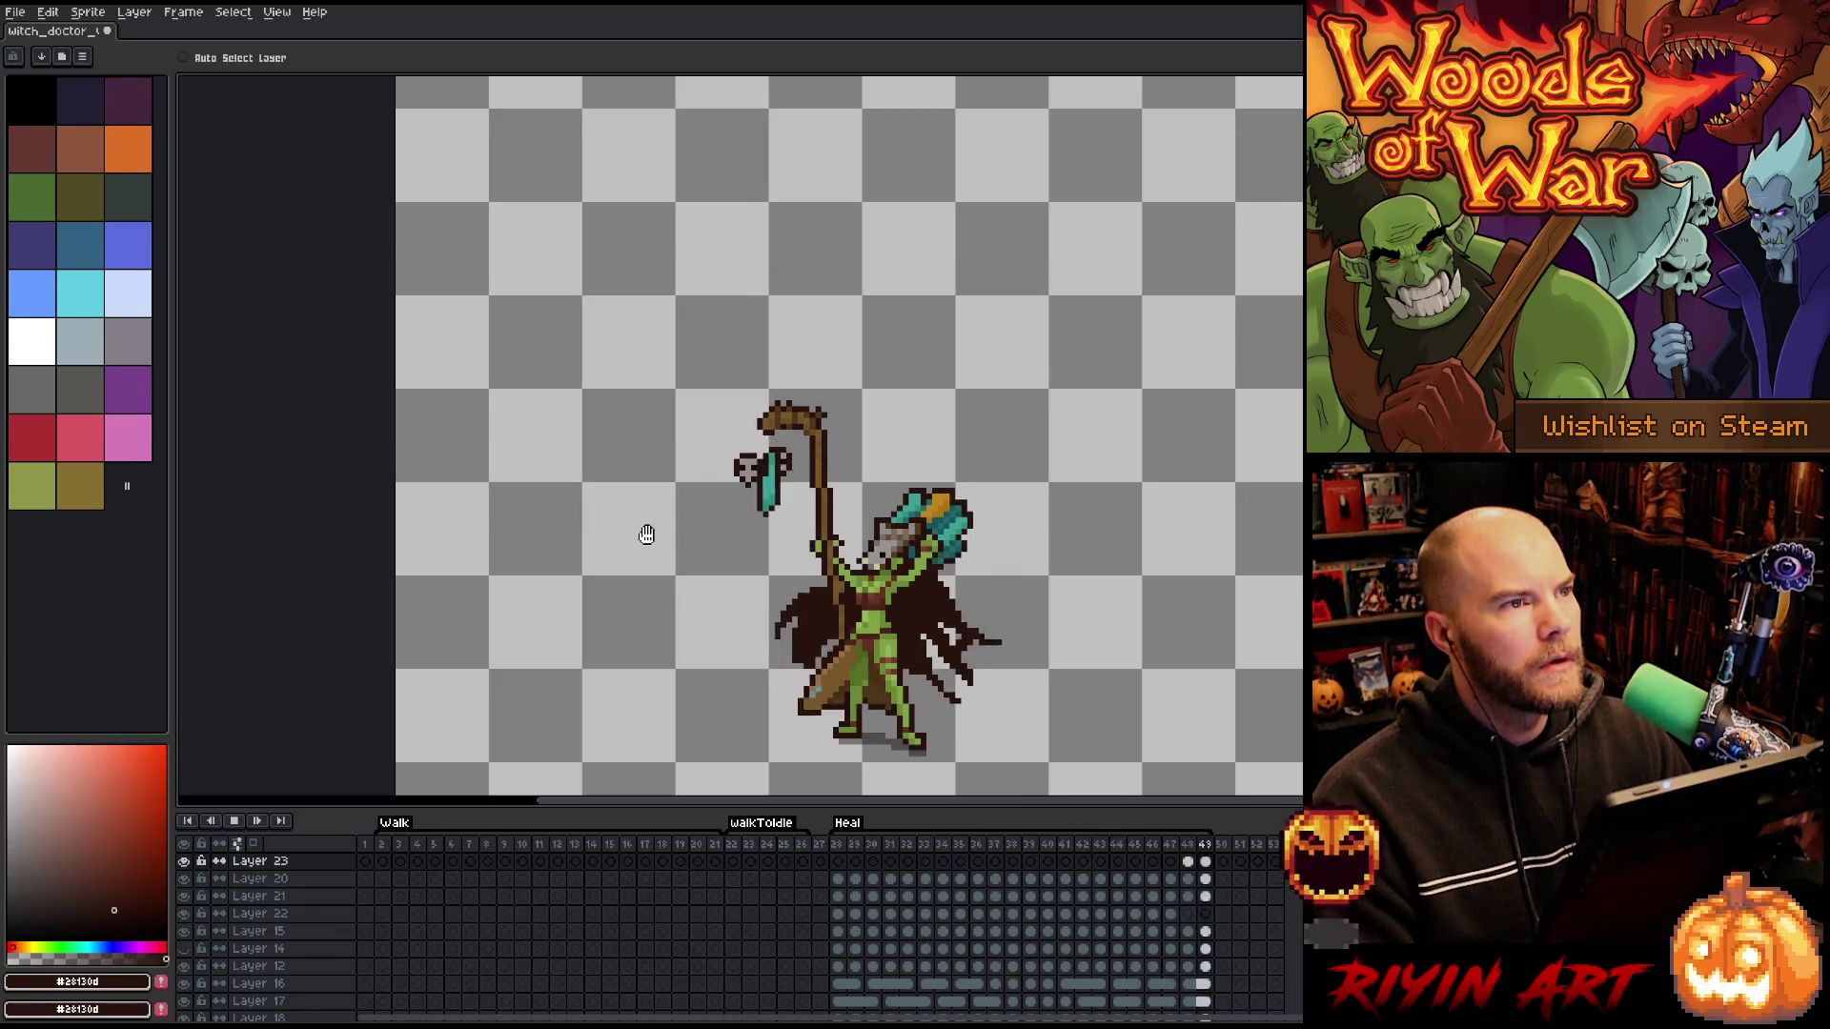
{"action": "key", "text": "Return"}
{"action": "scroll", "coordinate": [682, 523], "scroll_direction": "up", "scroll_amount": 1}
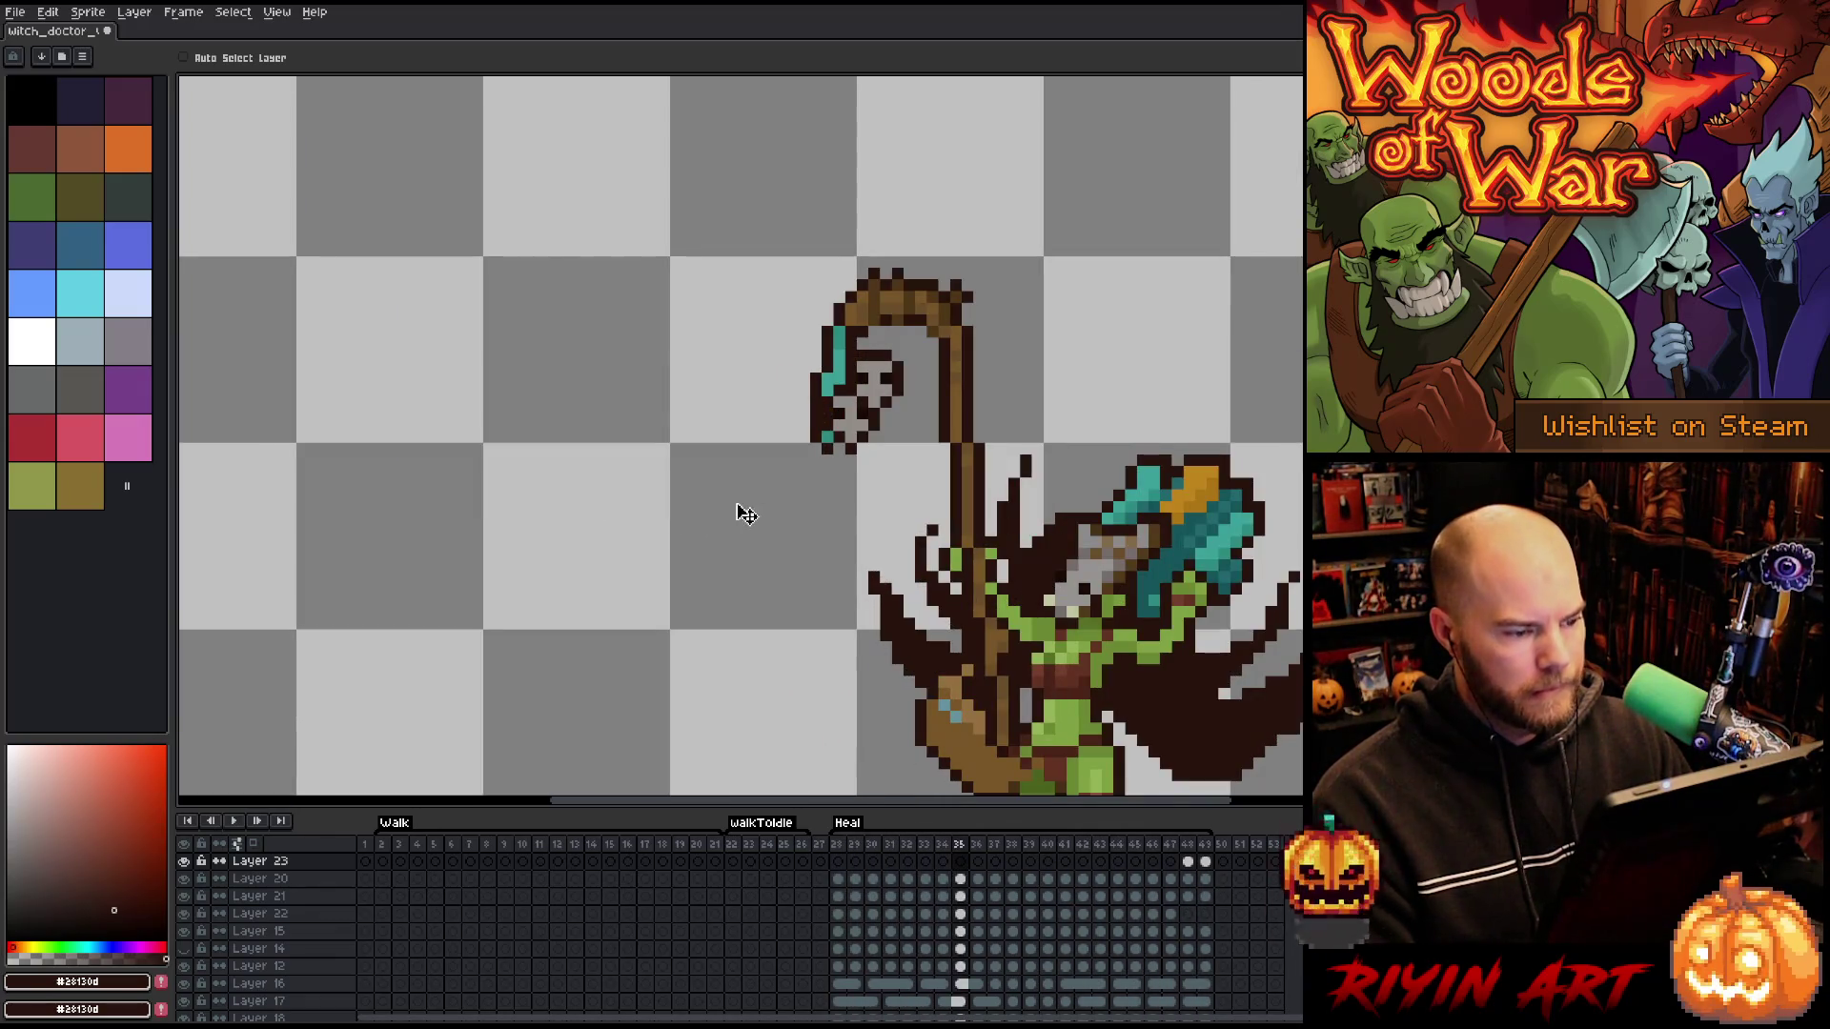
{"action": "left_click", "coordinate": [238, 844]}
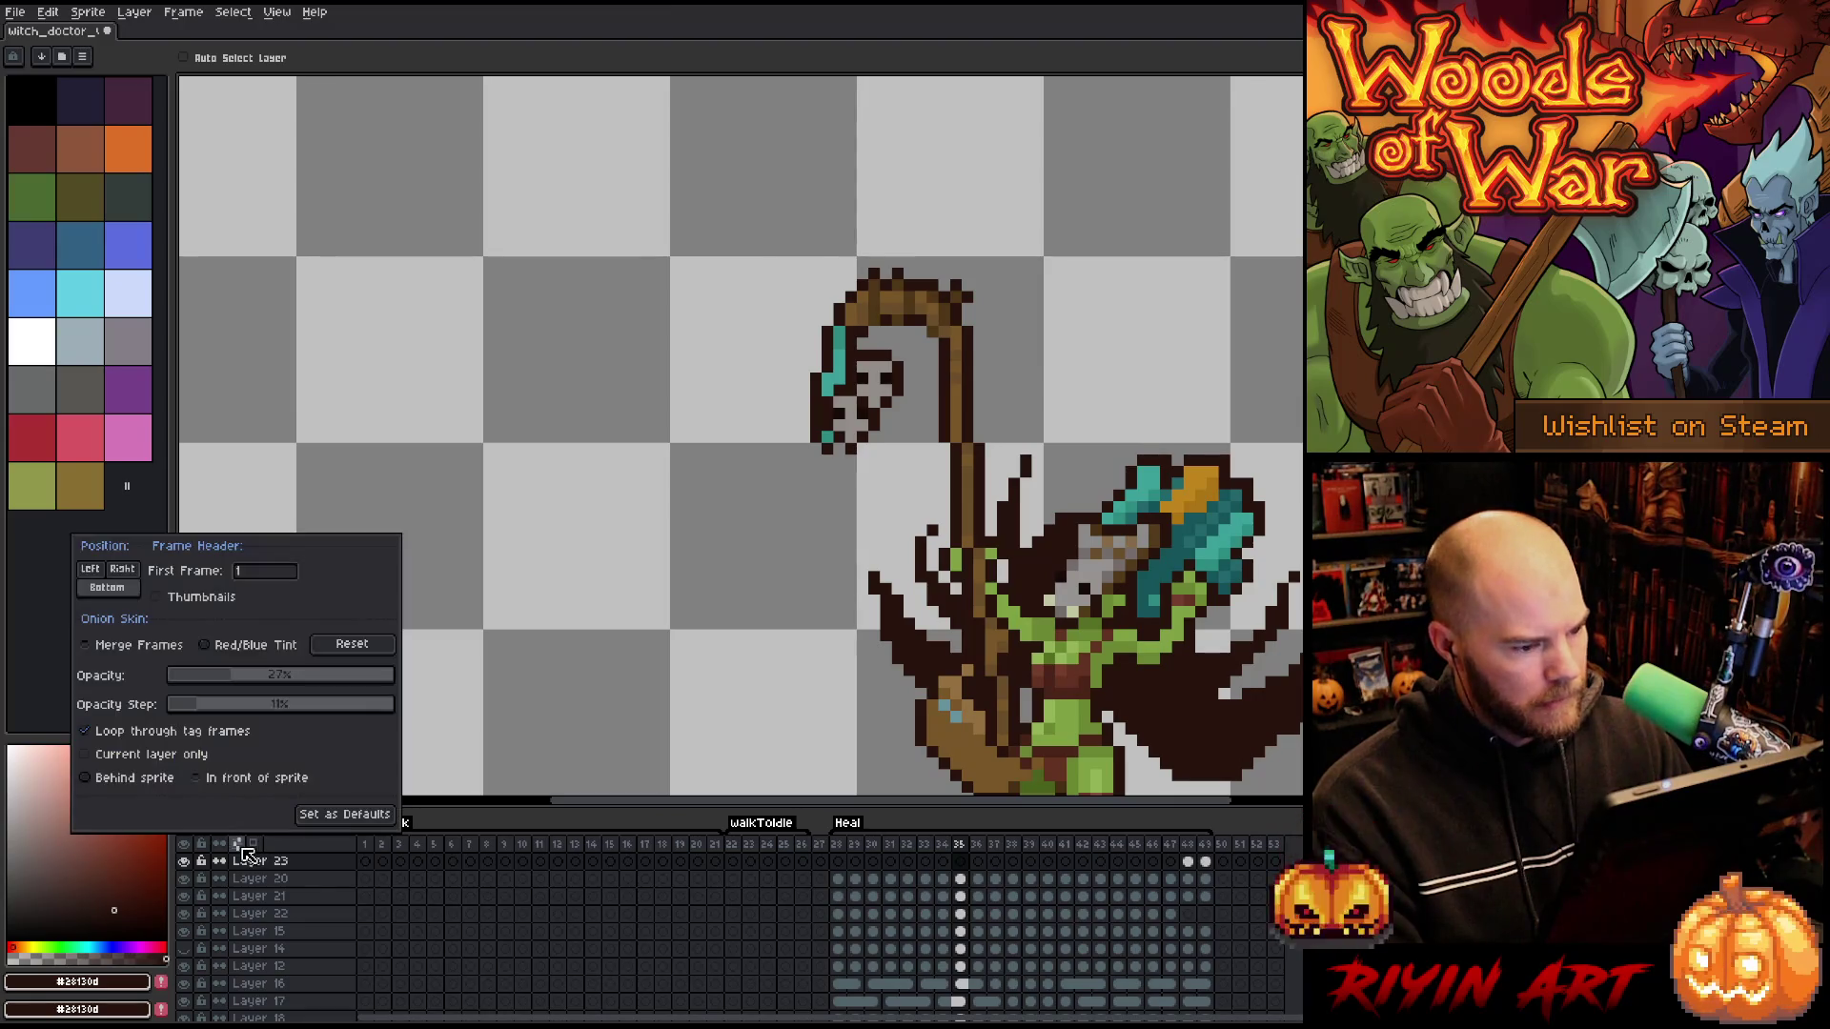
{"action": "left_click", "coordinate": [253, 843]}
{"action": "left_click", "coordinate": [253, 844]}
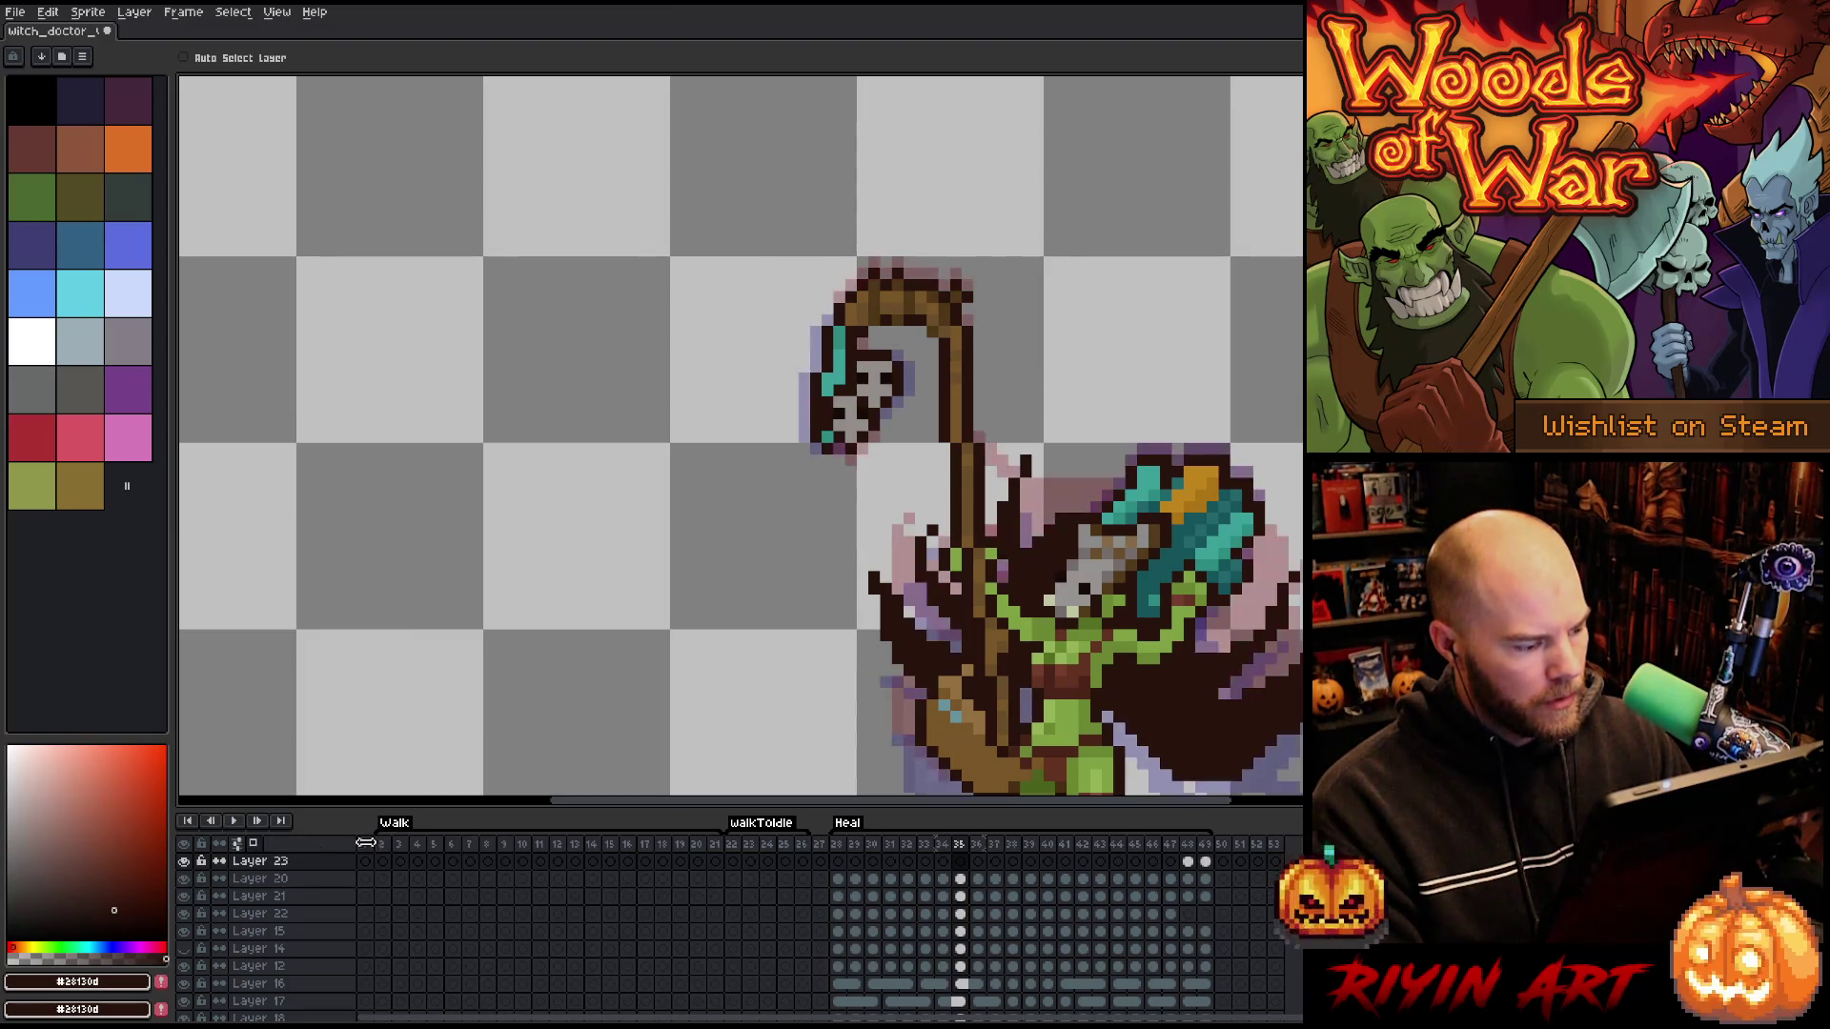
- Step through Heal frames 29–34 with onion skin, then make Layer 22 active by clicking its content
{"action": "left_click", "coordinate": [848, 846]}
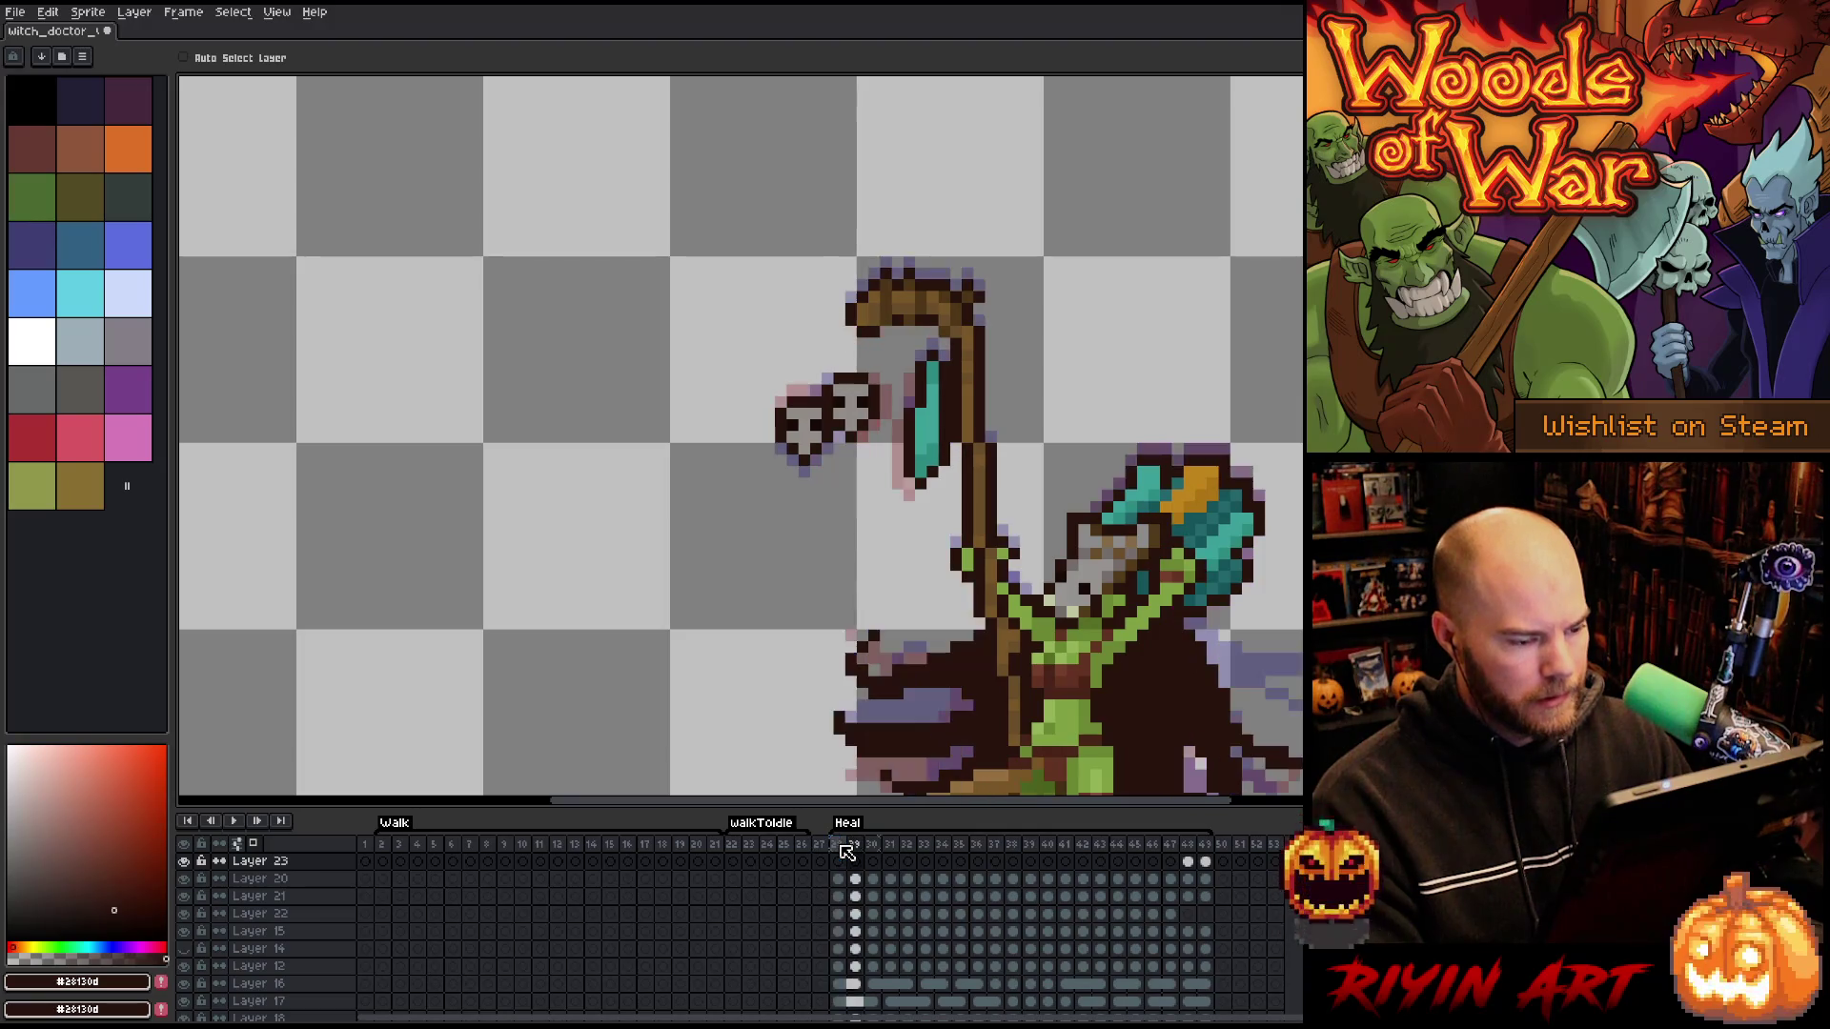
{"action": "key", "text": "Right"}
{"action": "key", "text": "Right"}
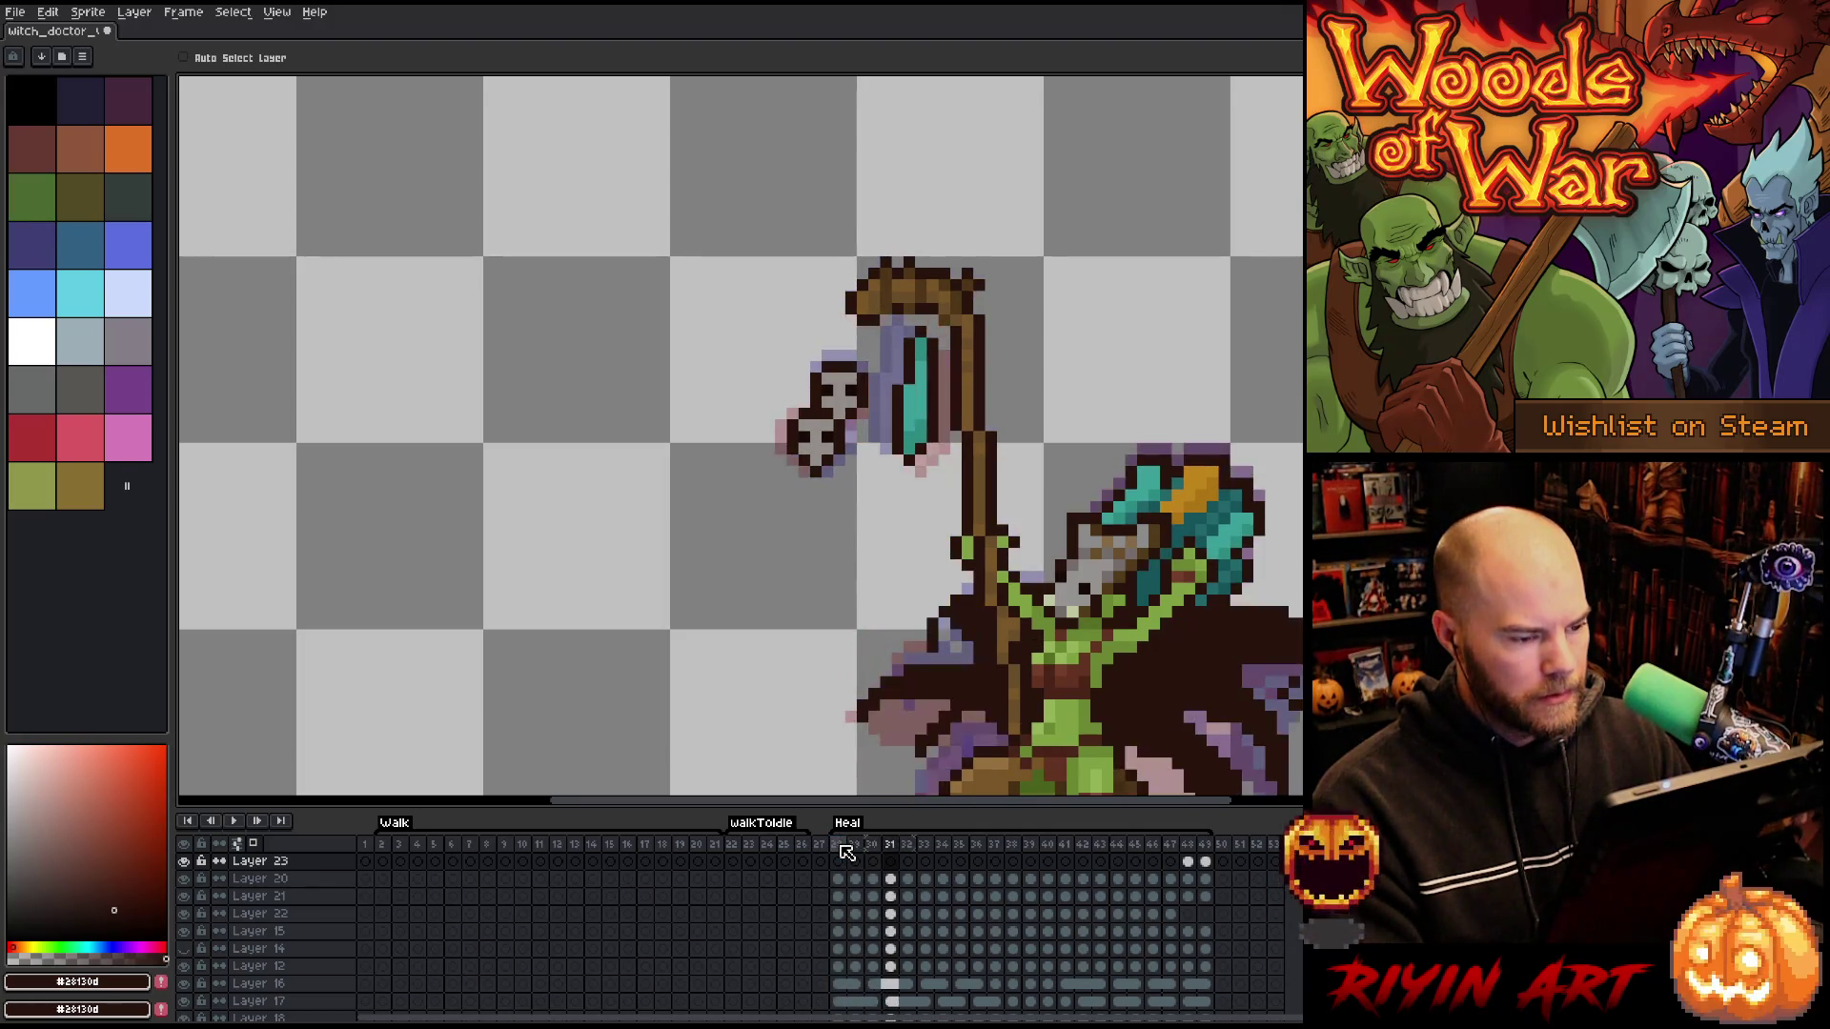
{"action": "key", "text": "Right"}
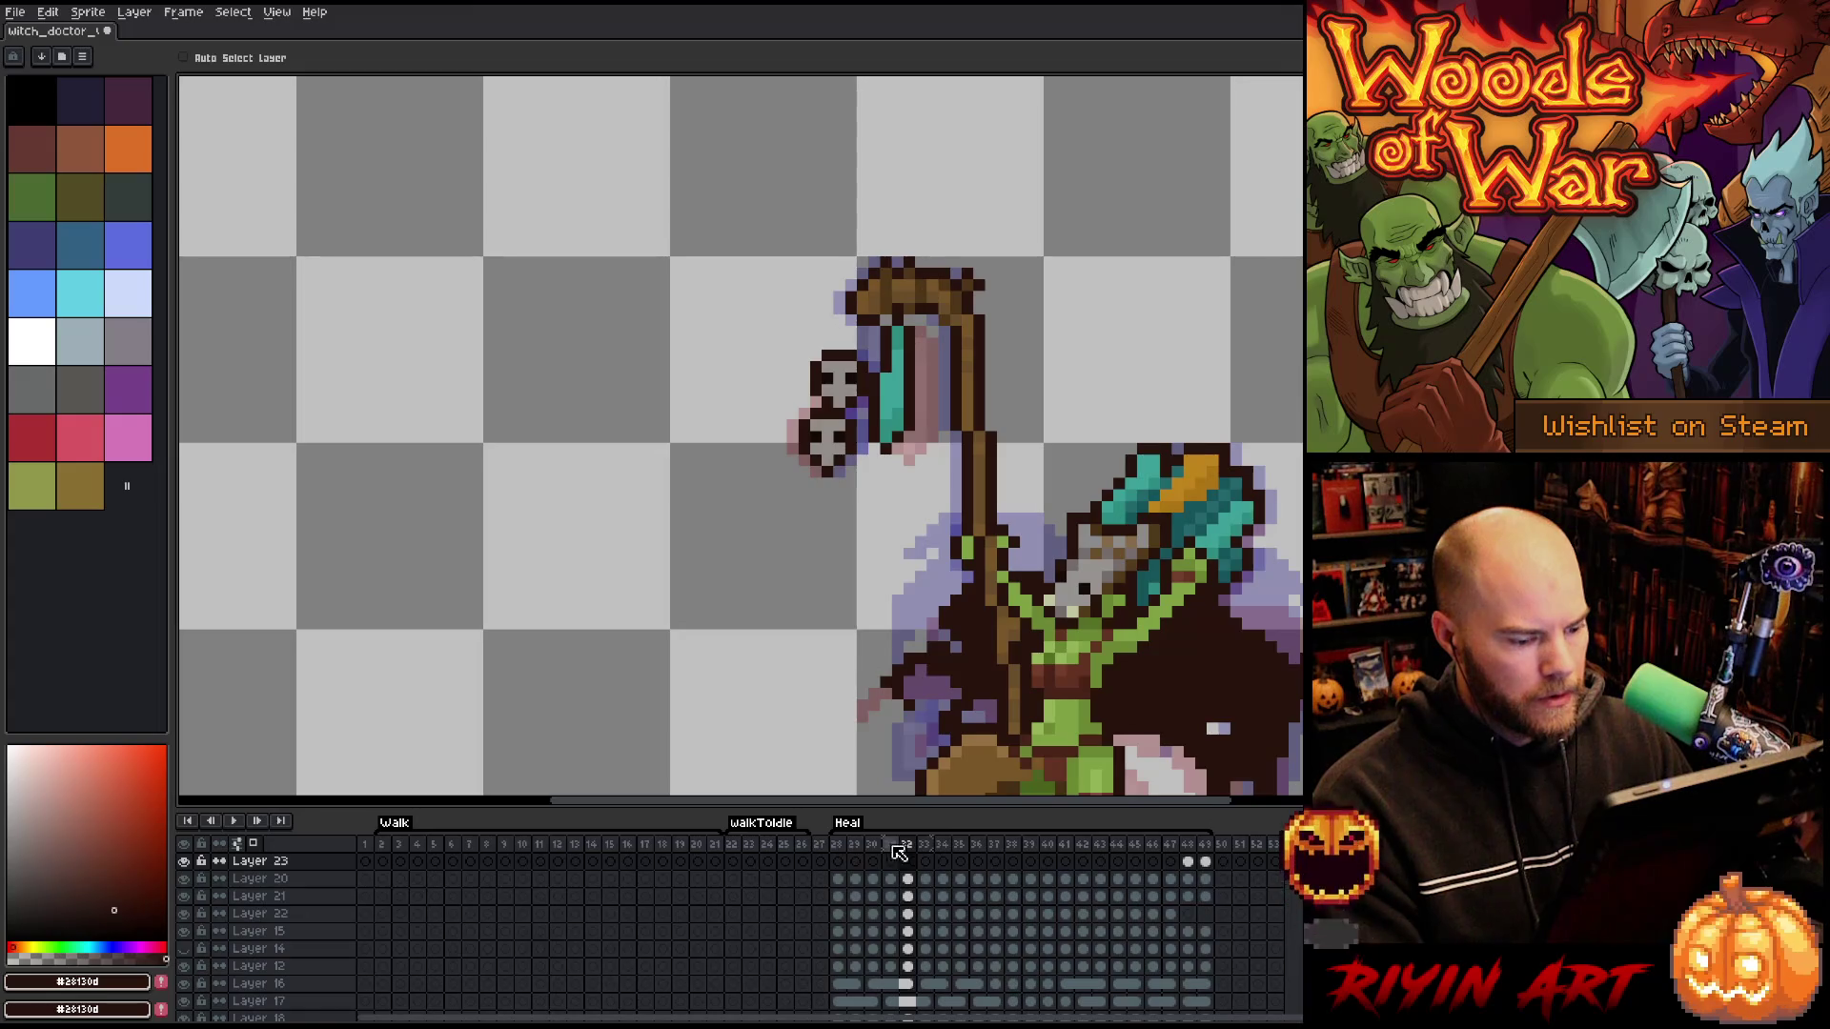
{"action": "key", "text": "Right"}
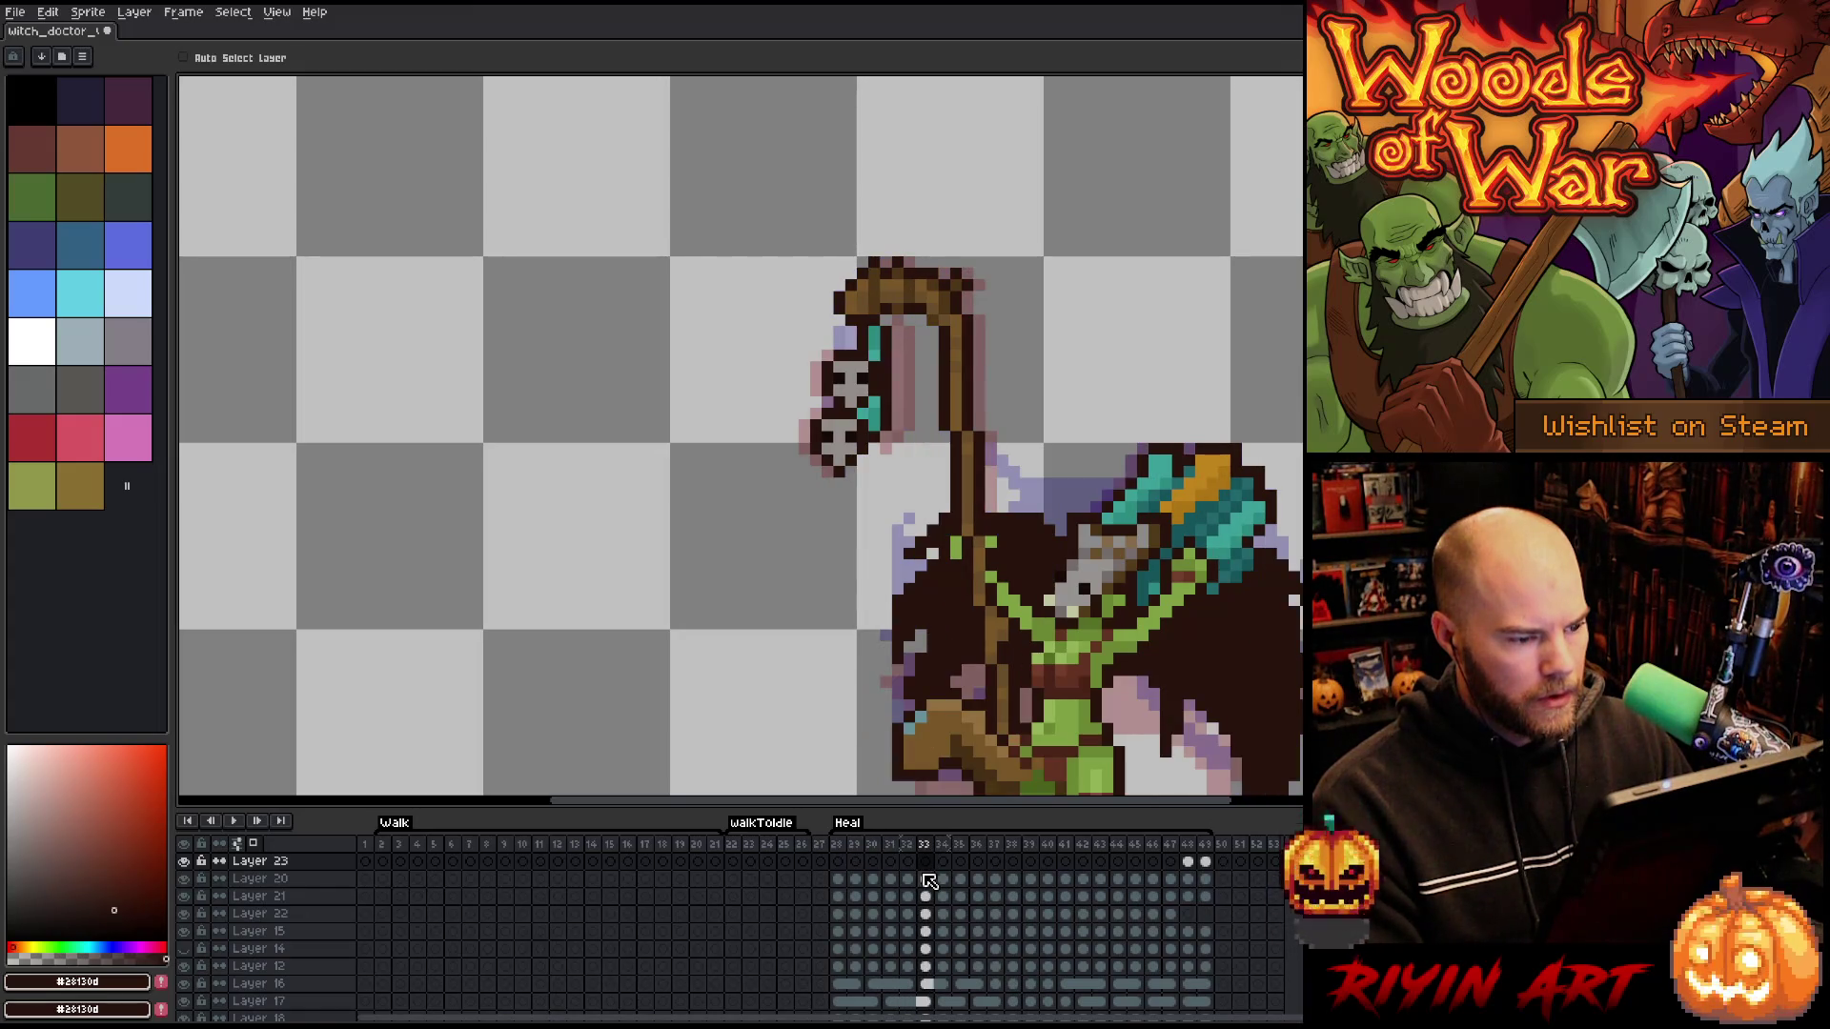
{"action": "key", "text": "Left"}
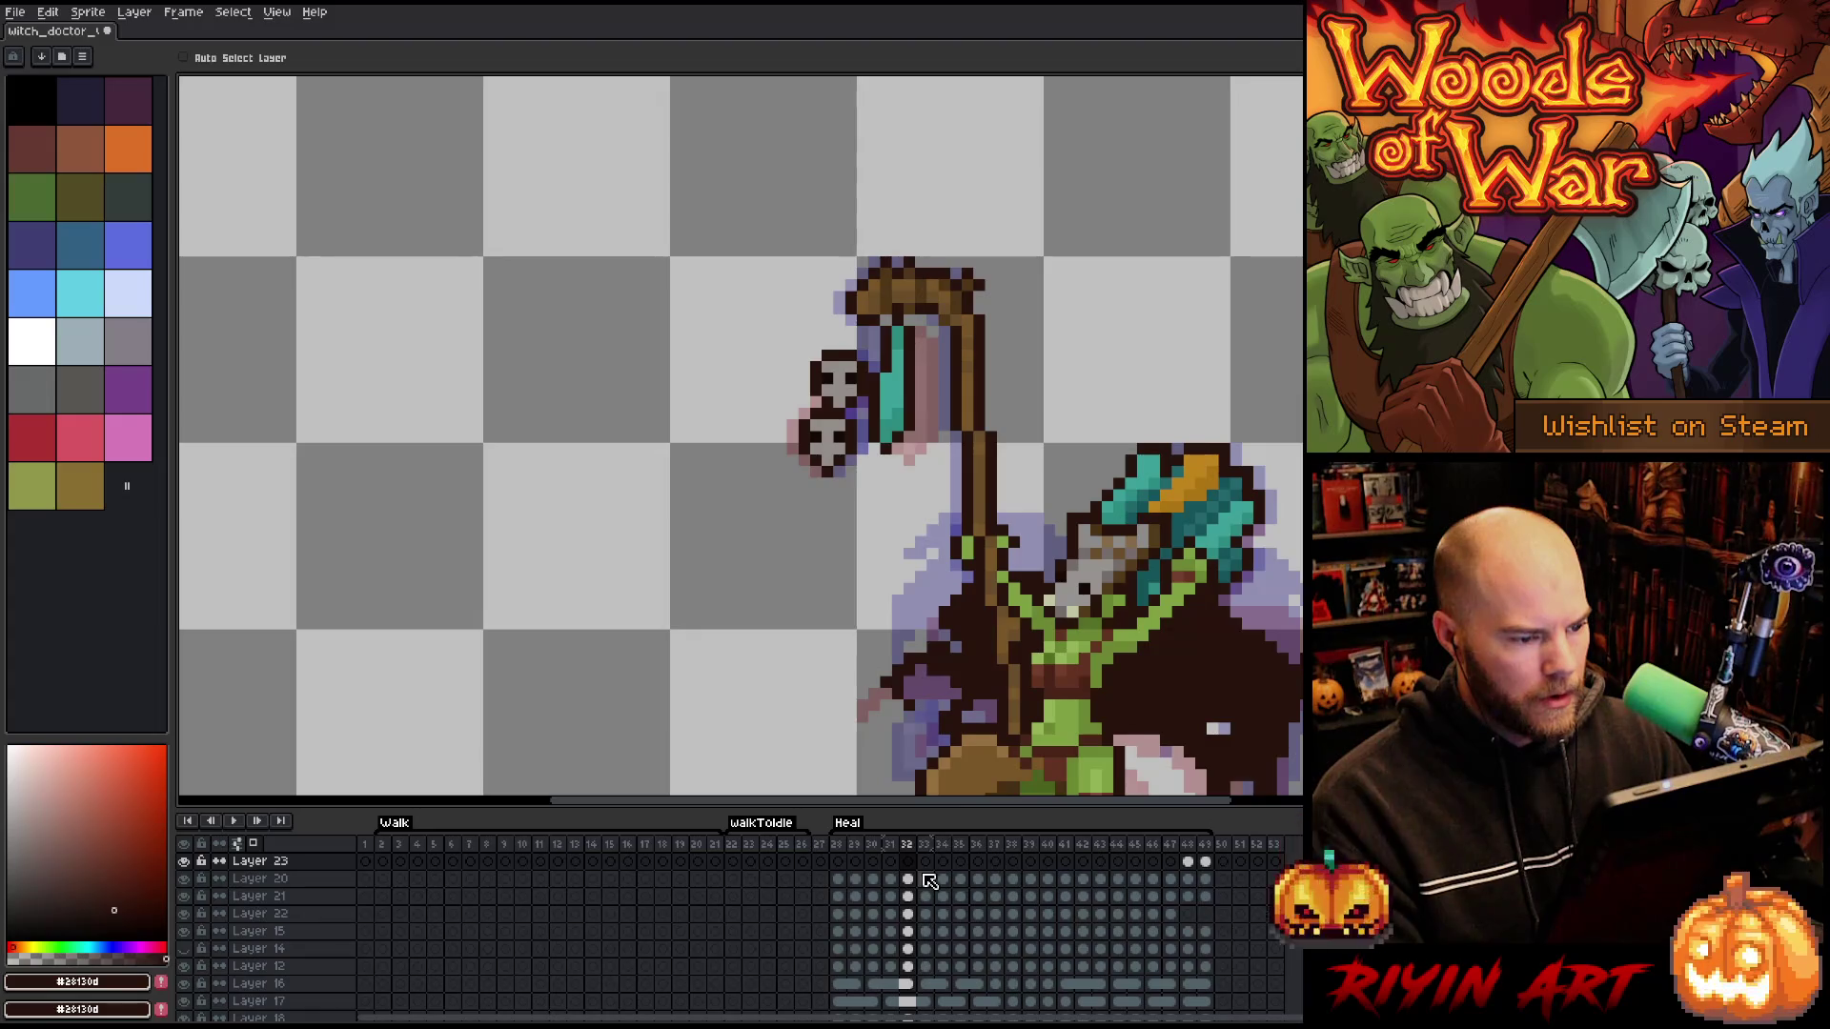
{"action": "key", "text": "Right"}
{"action": "key", "text": "Right"}
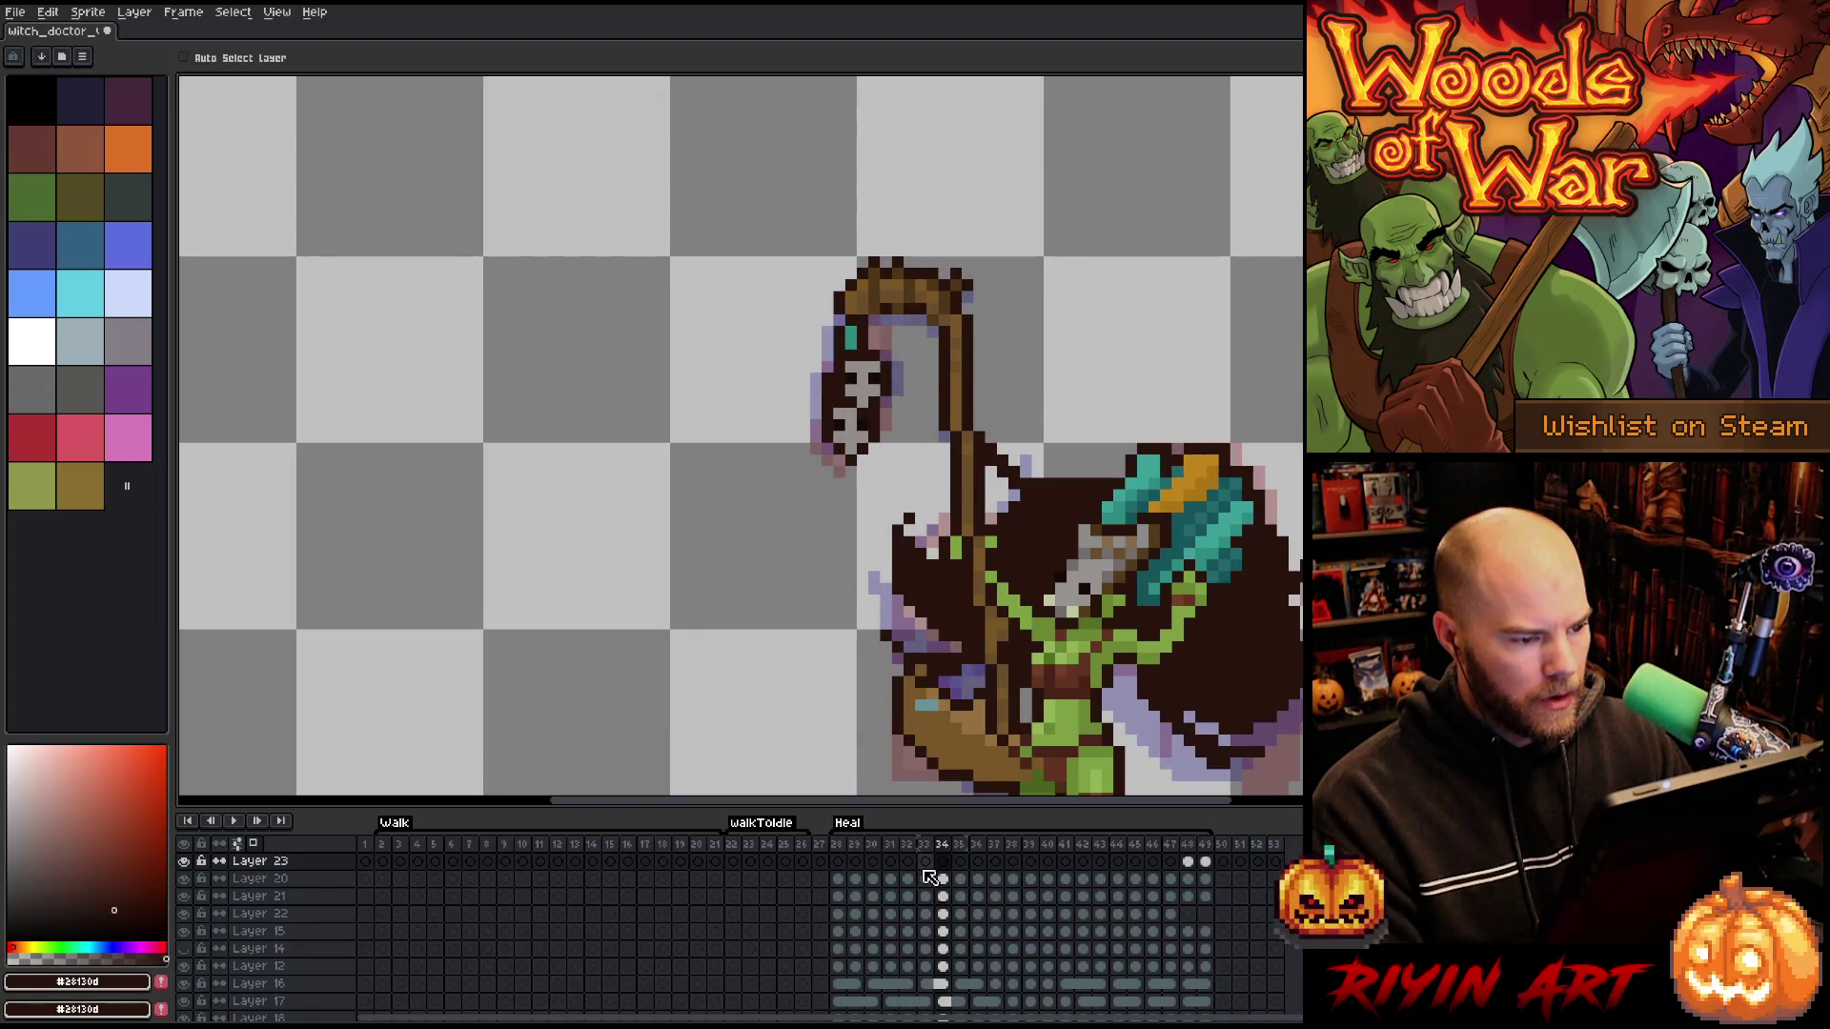
{"action": "key", "text": "Right"}
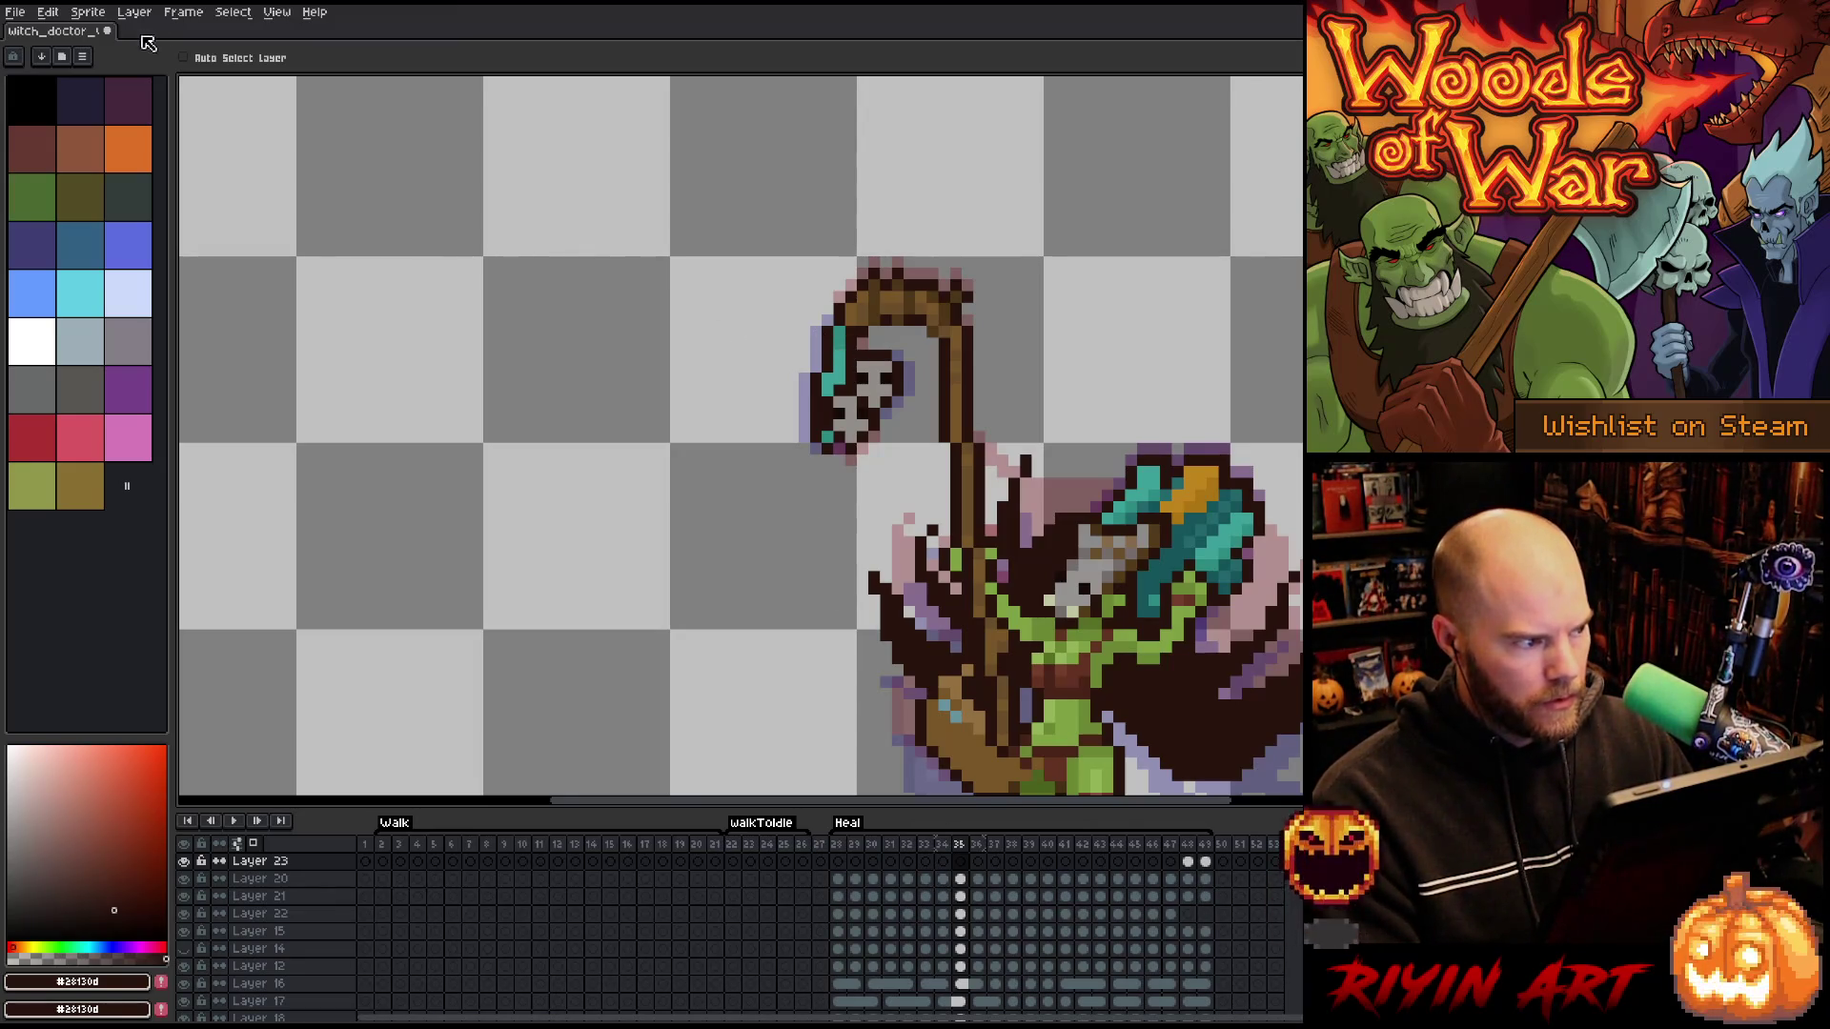
{"action": "key", "text": "ctrl"}
{"action": "left_click", "coordinate": [844, 355], "text": "ctrl"}
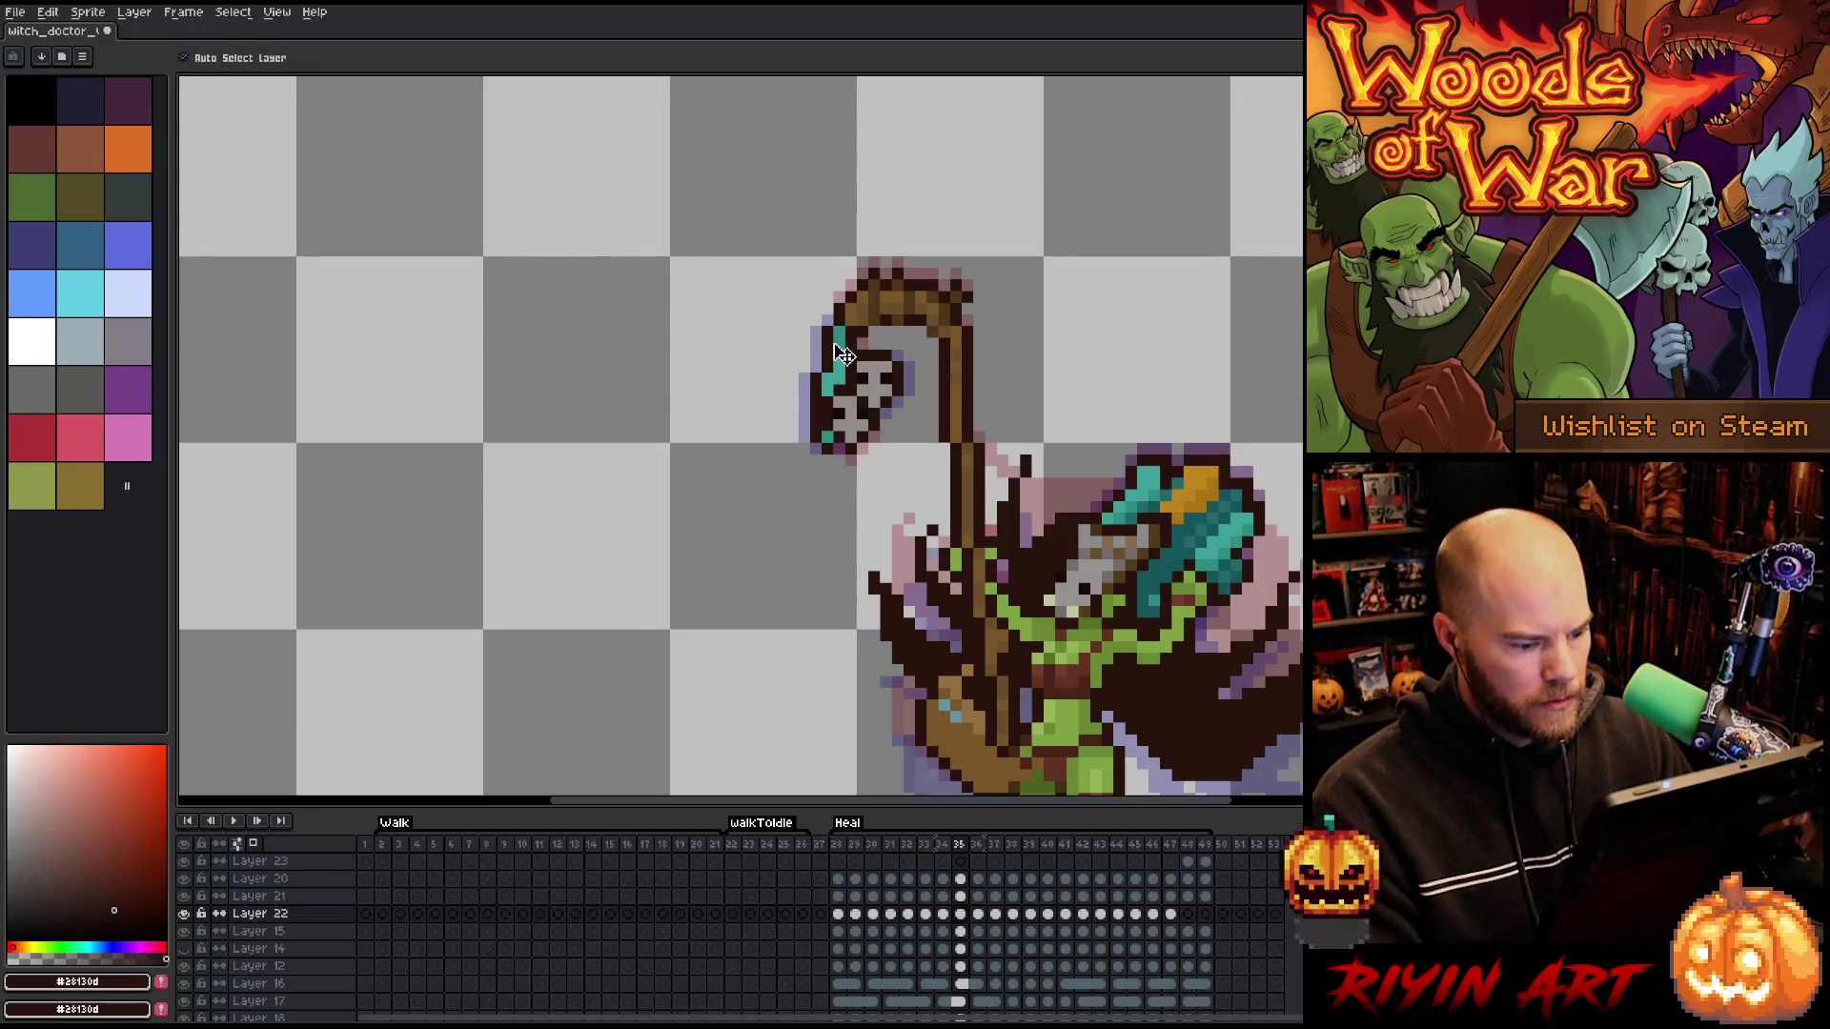
- Select the teal strip on Layer 22 and nudge it left on frames 36 and 37
{"action": "left_click", "coordinate": [821, 383]}
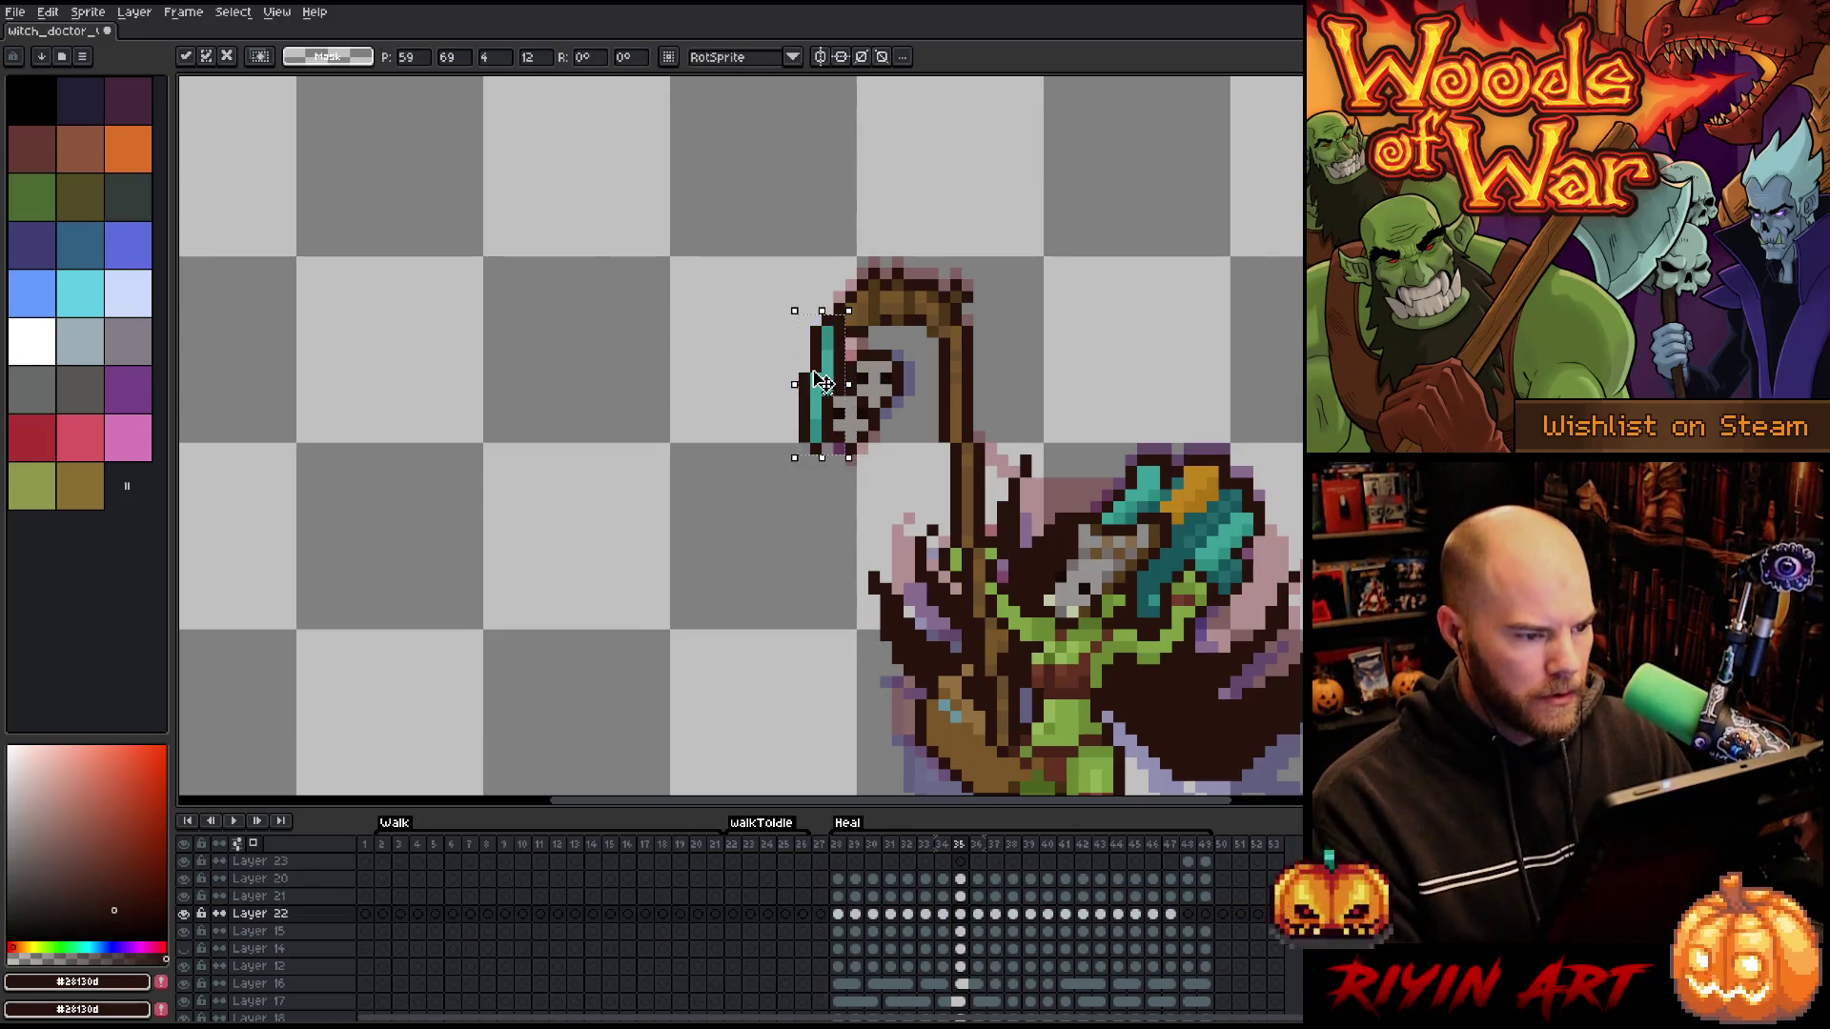
{"action": "key", "text": "period"}
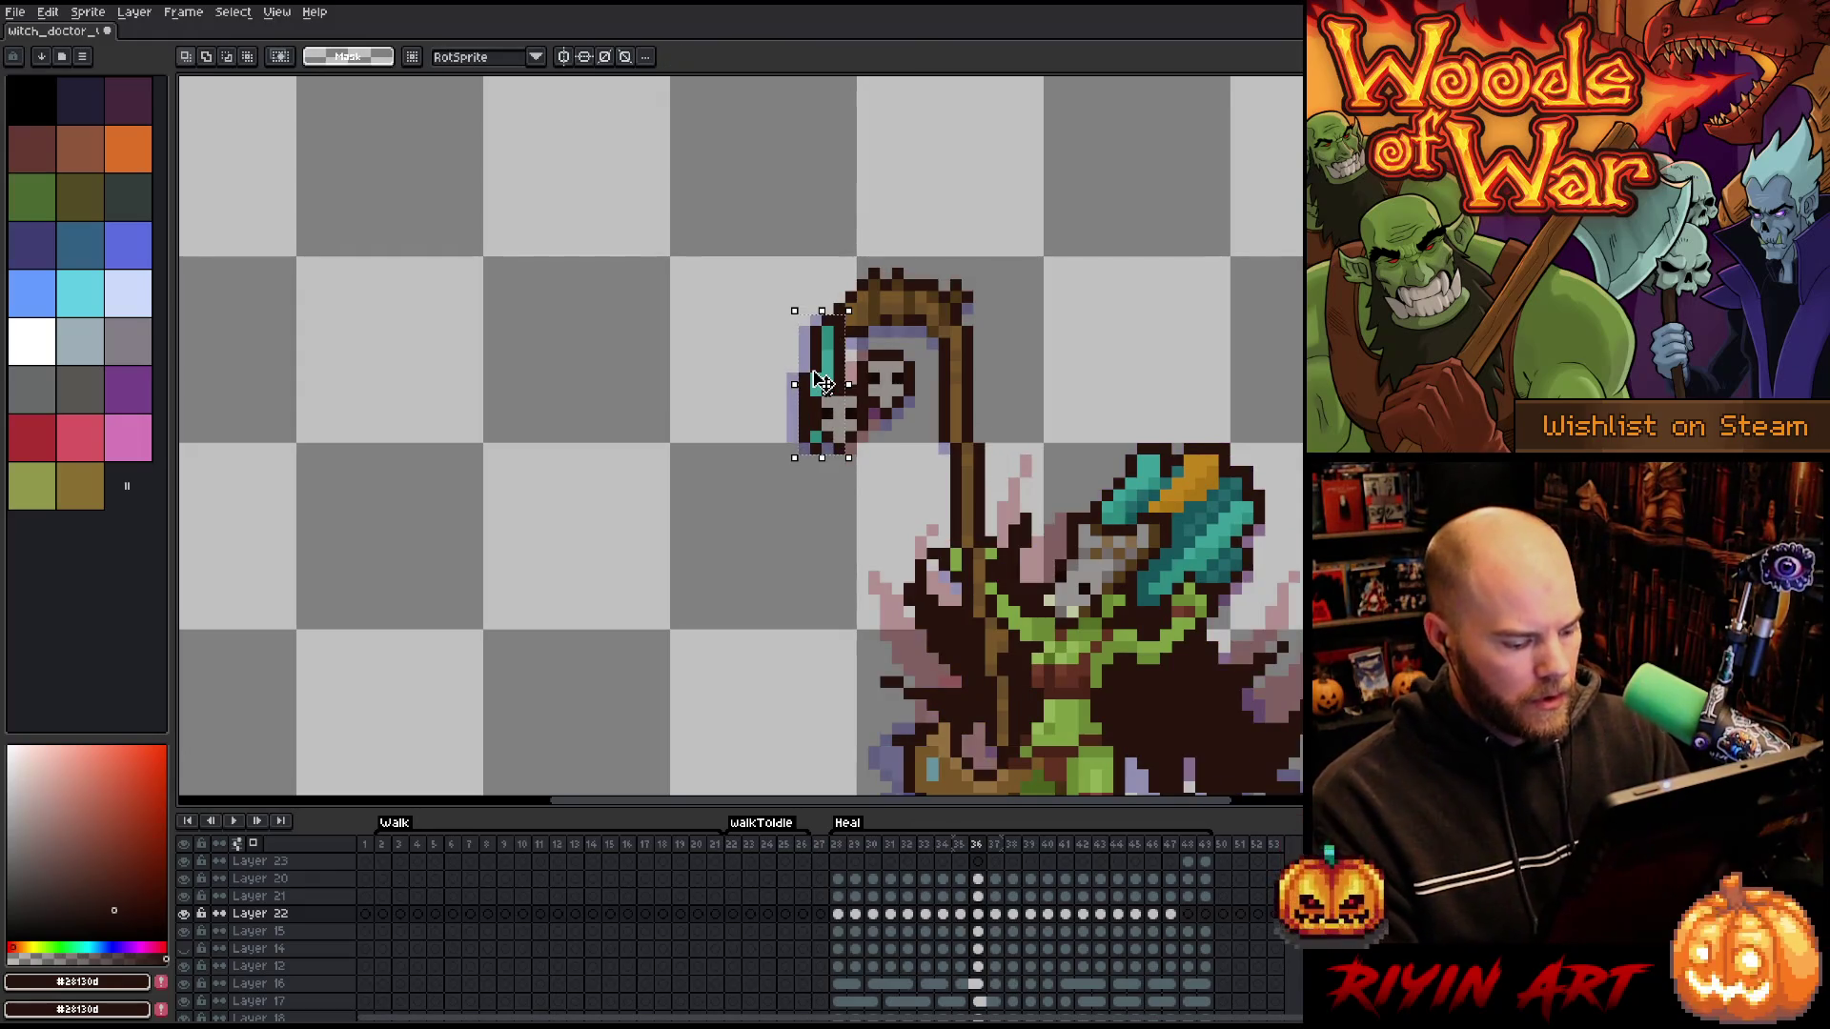
{"action": "key", "text": "Left"}
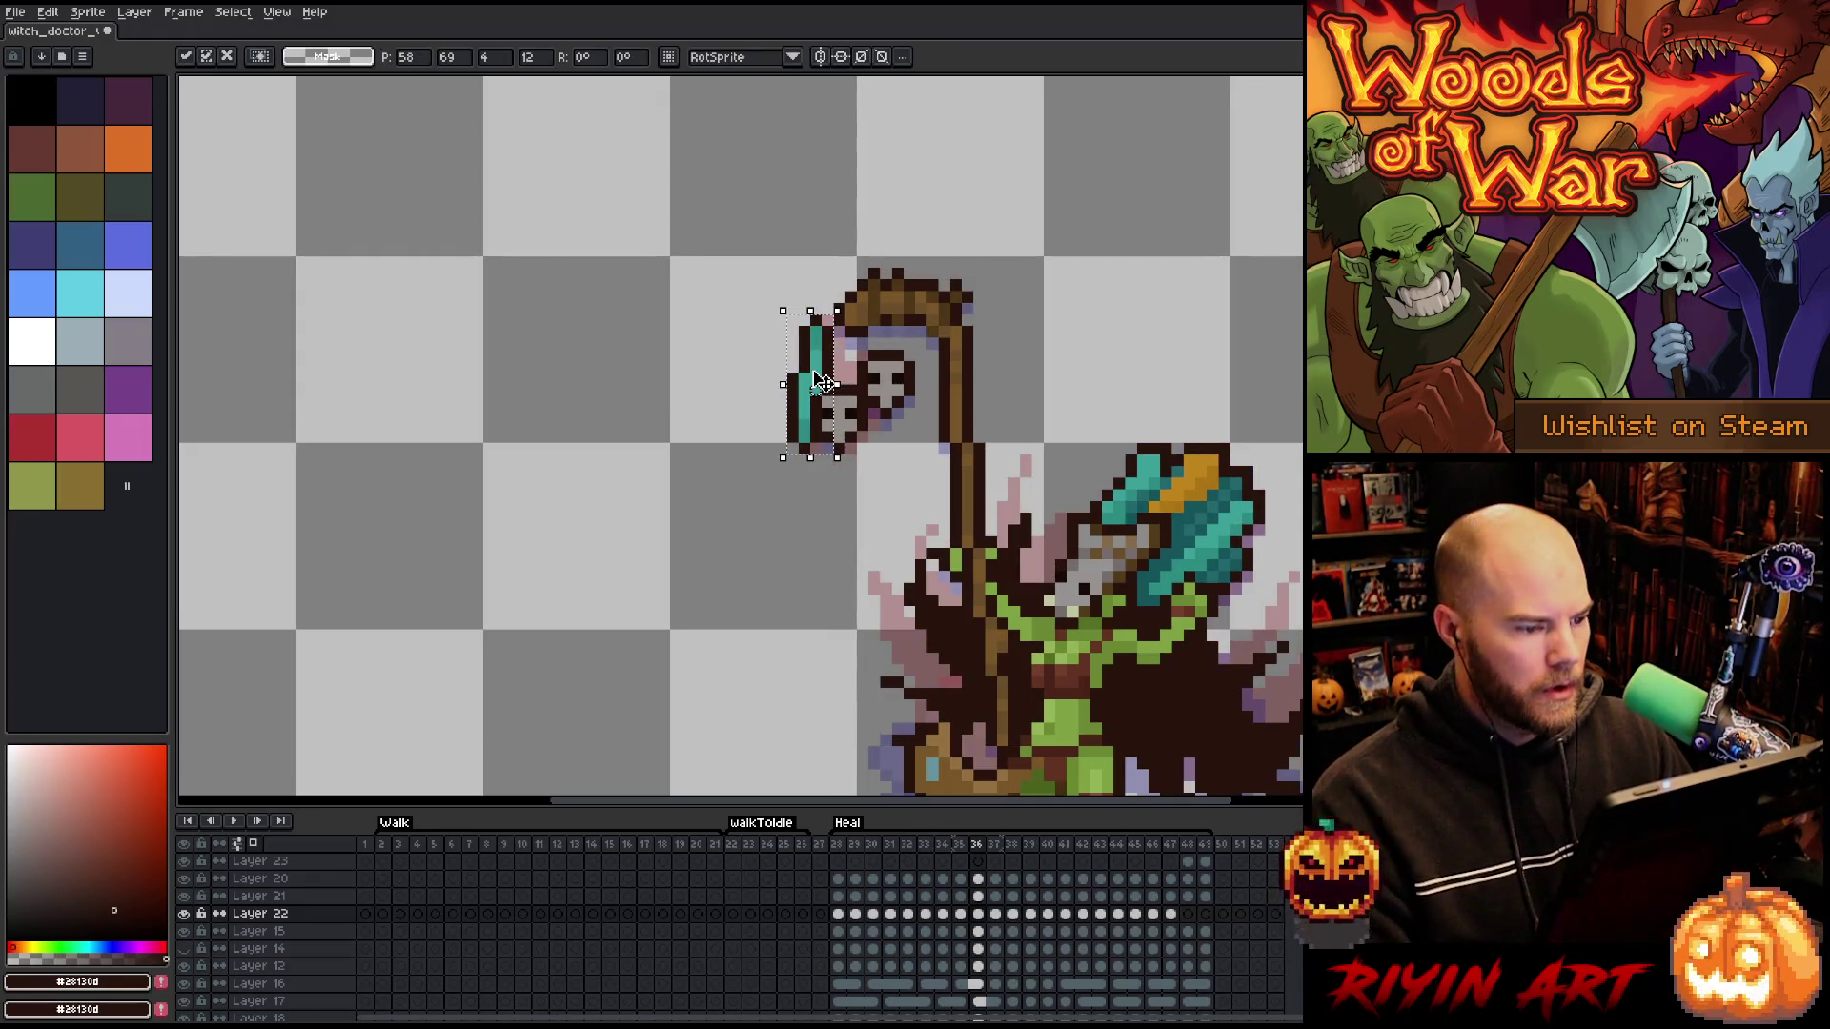
{"action": "key", "text": "Left"}
{"action": "key", "text": "comma"}
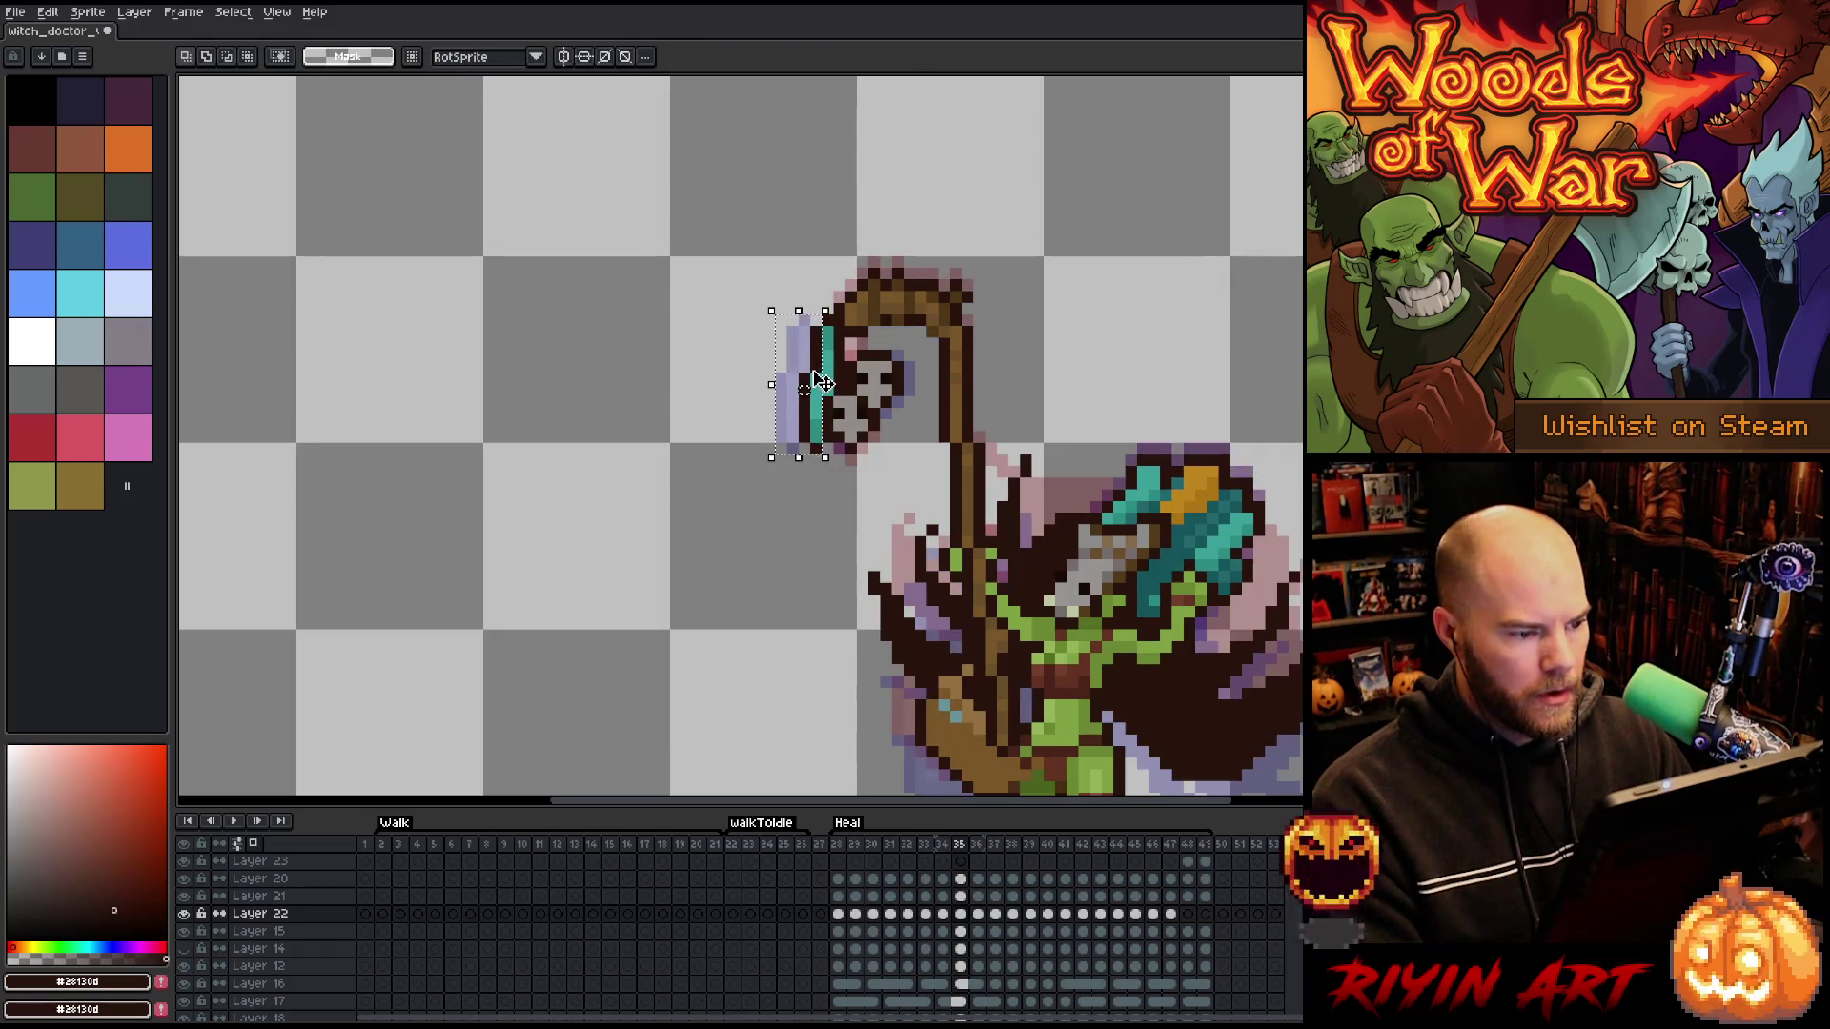
{"action": "key", "text": "period"}
{"action": "key", "text": "period"}
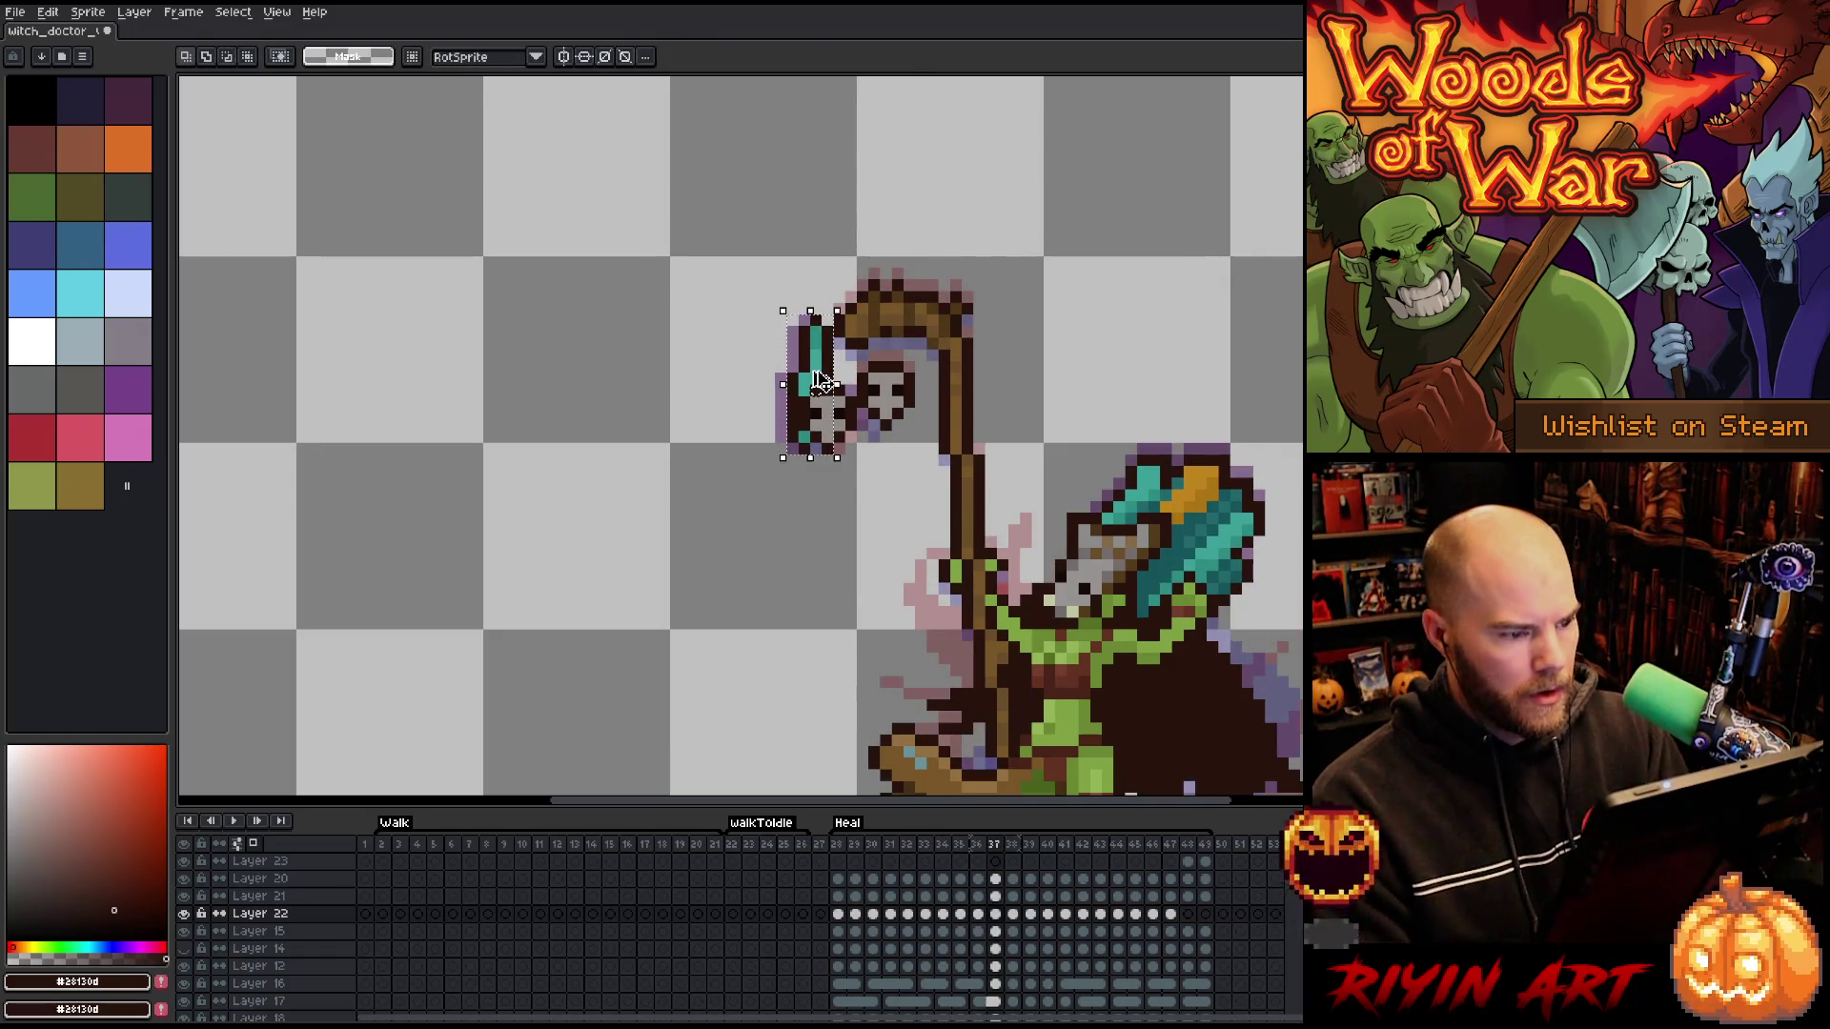
{"action": "key", "text": "Left"}
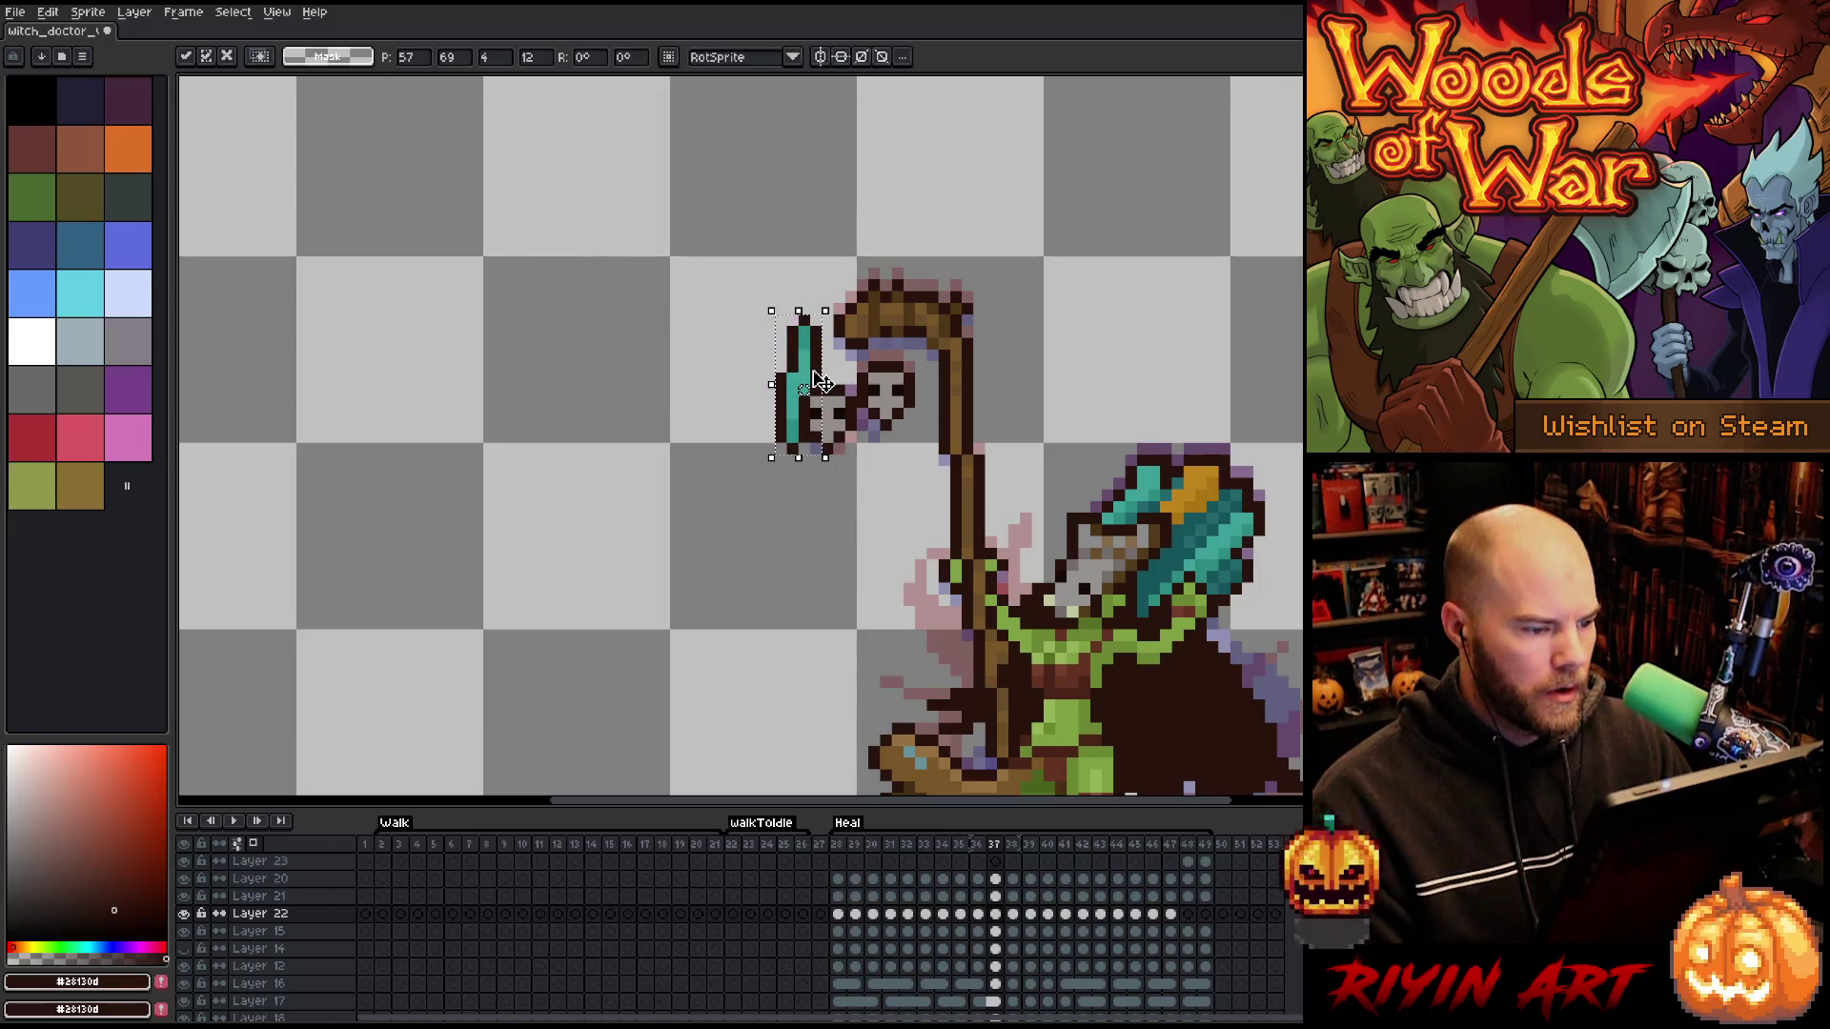
{"action": "key", "text": "Left"}
{"action": "left_click_drag", "start_coordinate": [792, 390], "coordinate": [780, 391]}
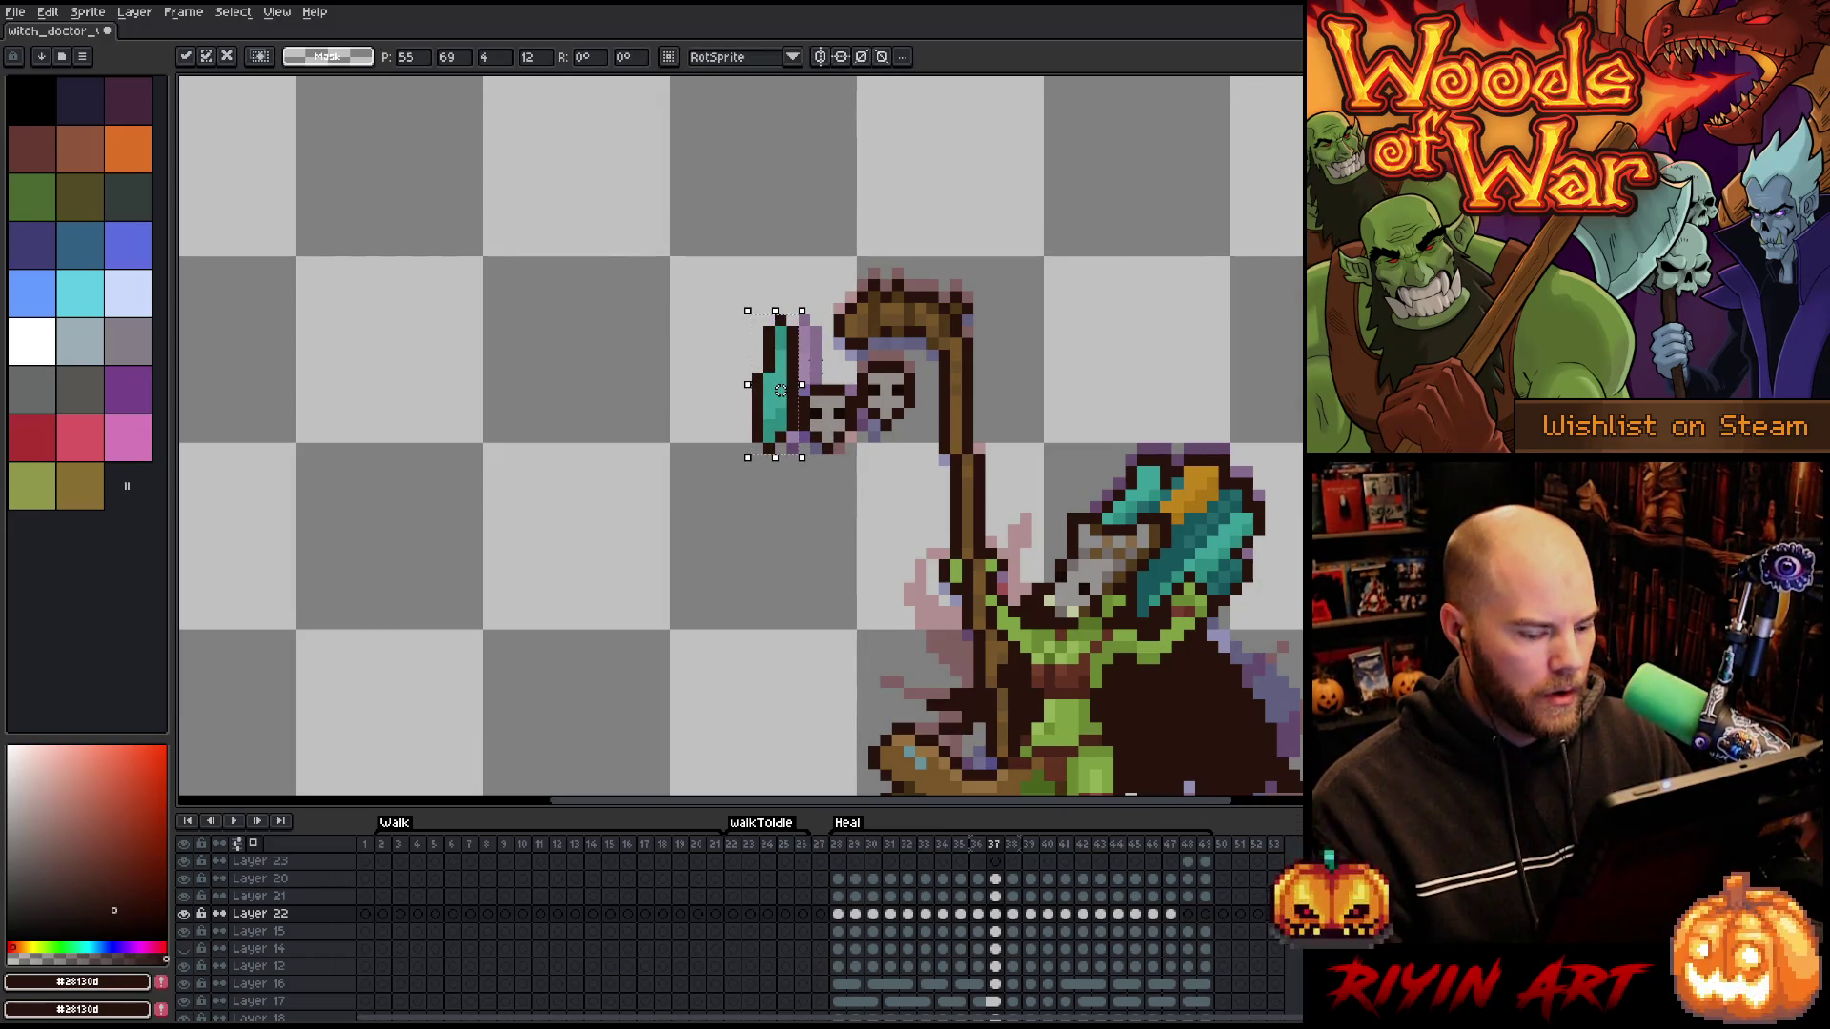
- Move the teal feather about two pixels left on frame 38 and adjust it on the next frame
{"action": "key", "text": "."}
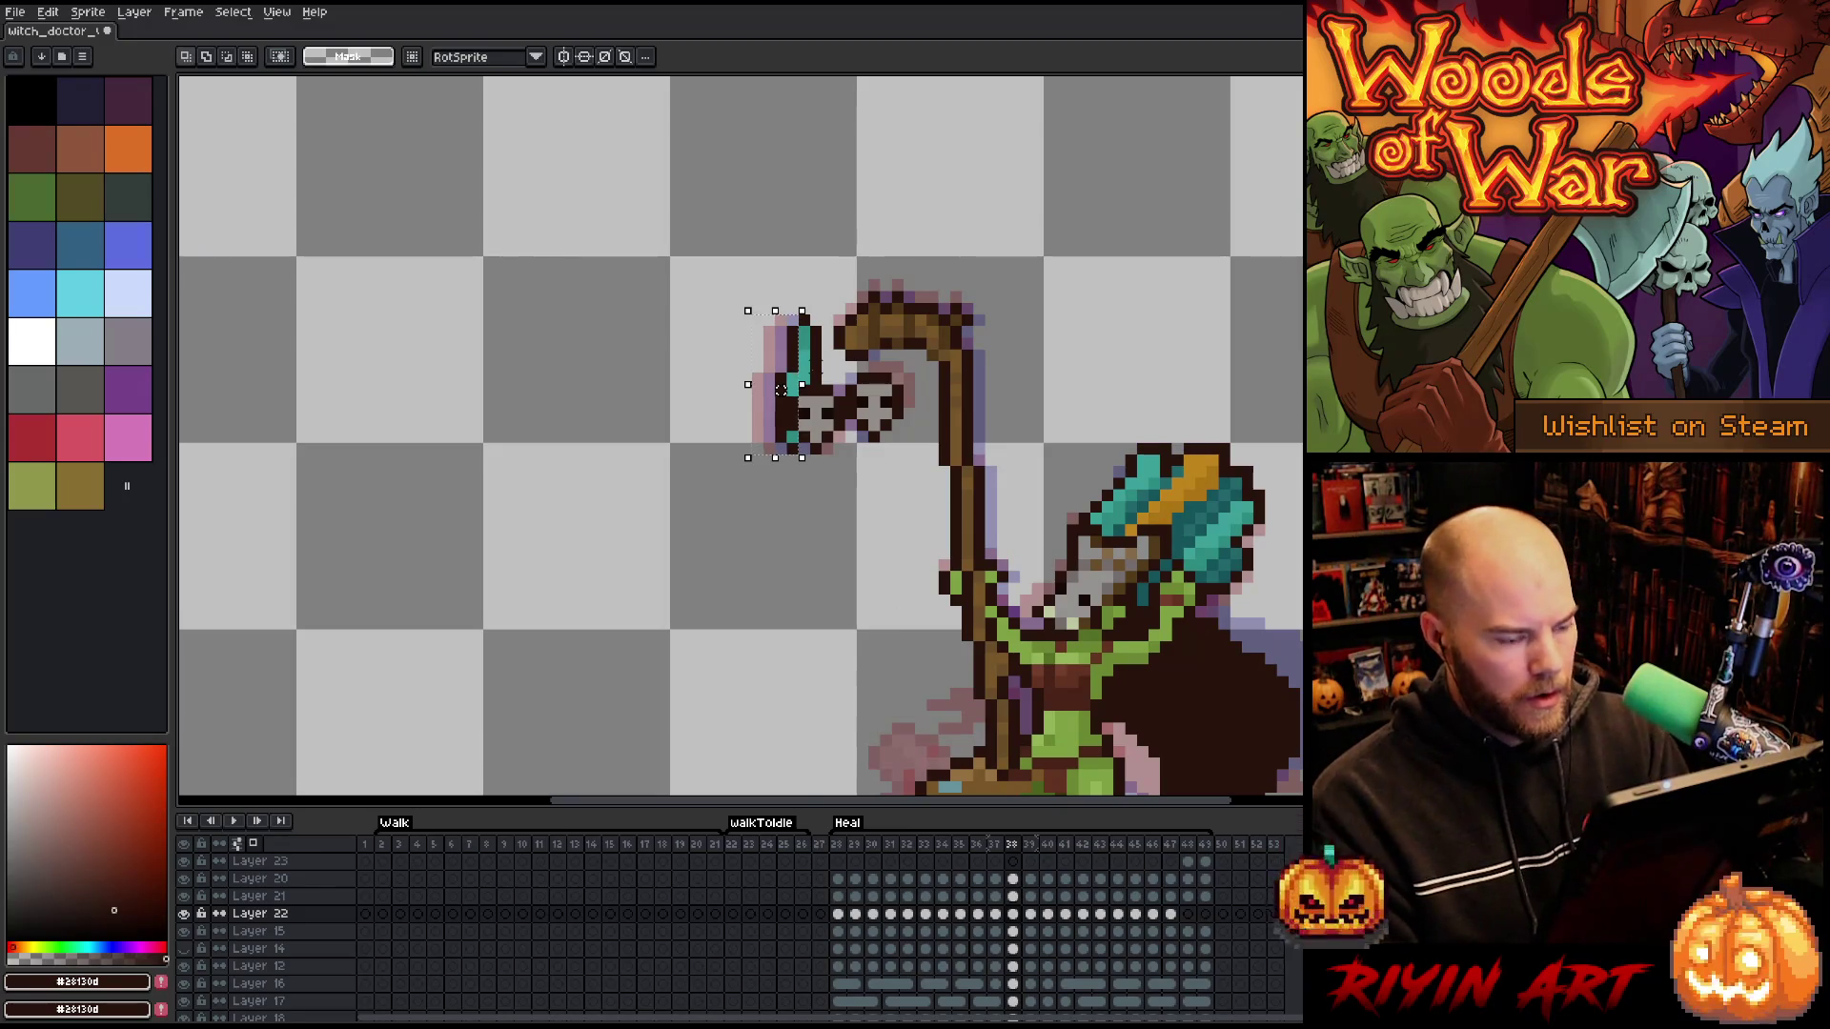
{"action": "left_click_drag", "start_coordinate": [803, 388], "coordinate": [781, 391]}
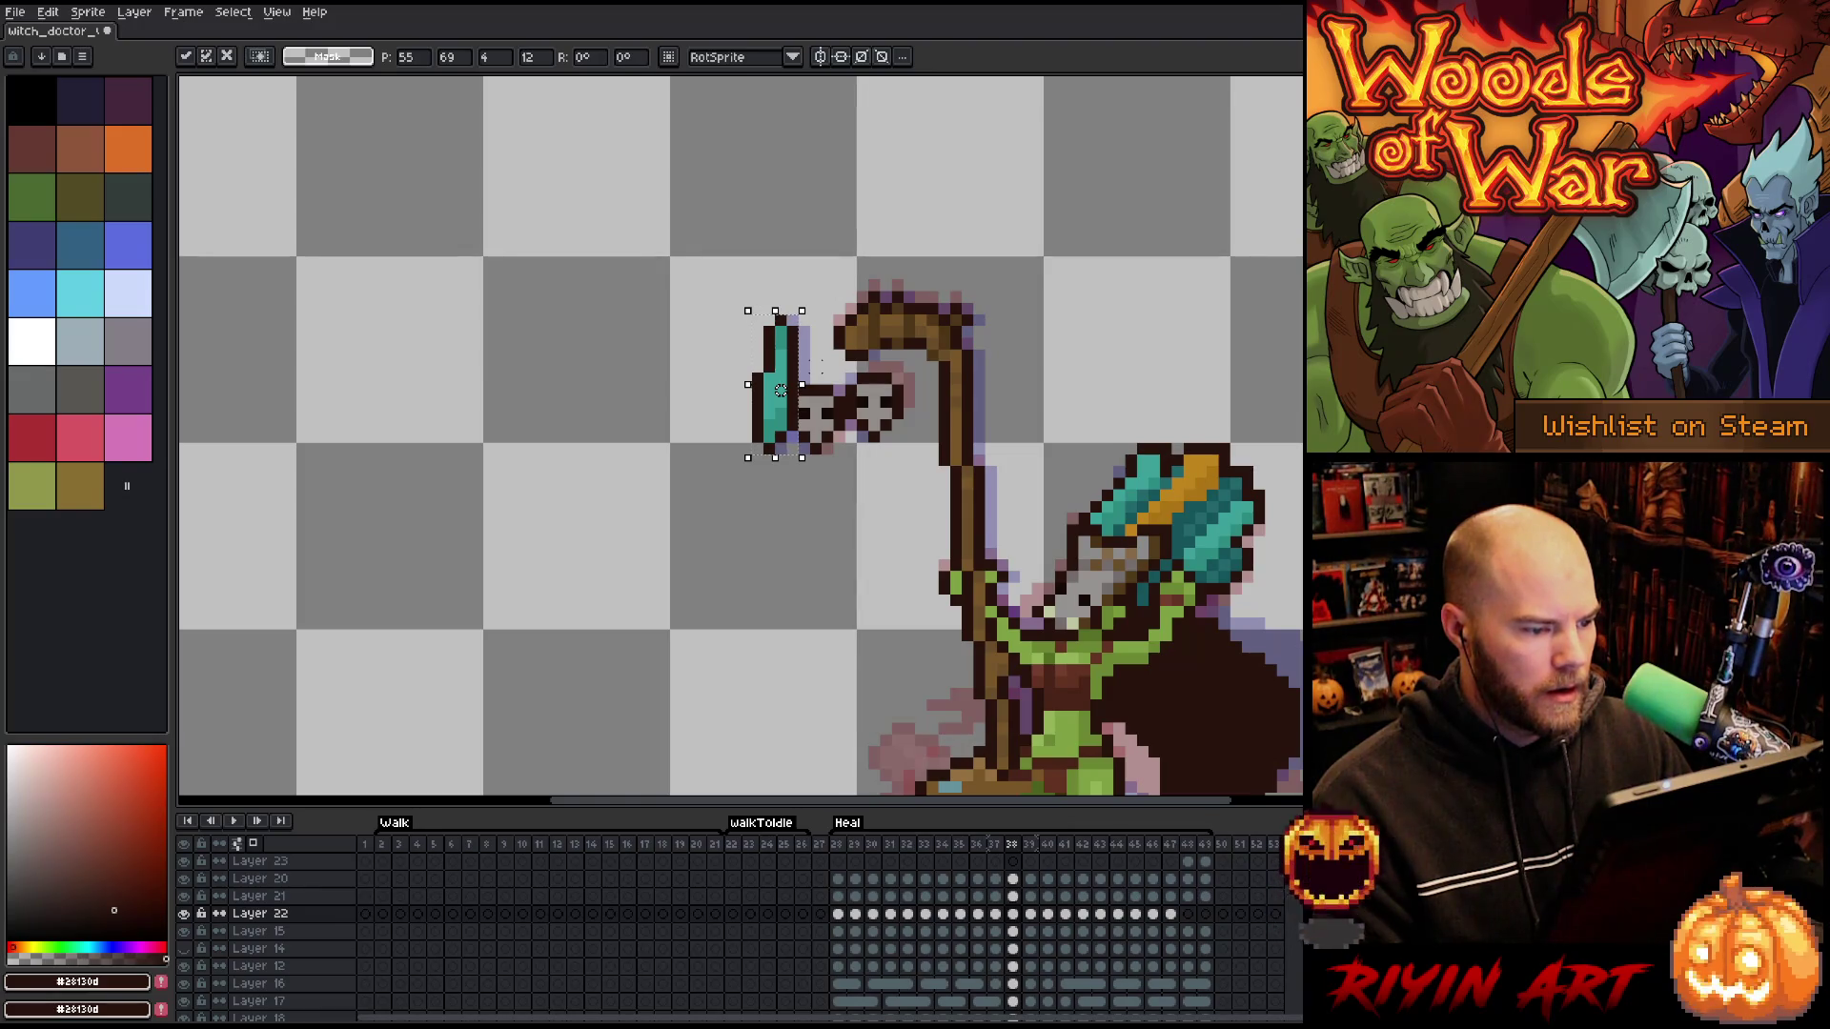
{"action": "key", "text": "Return"}
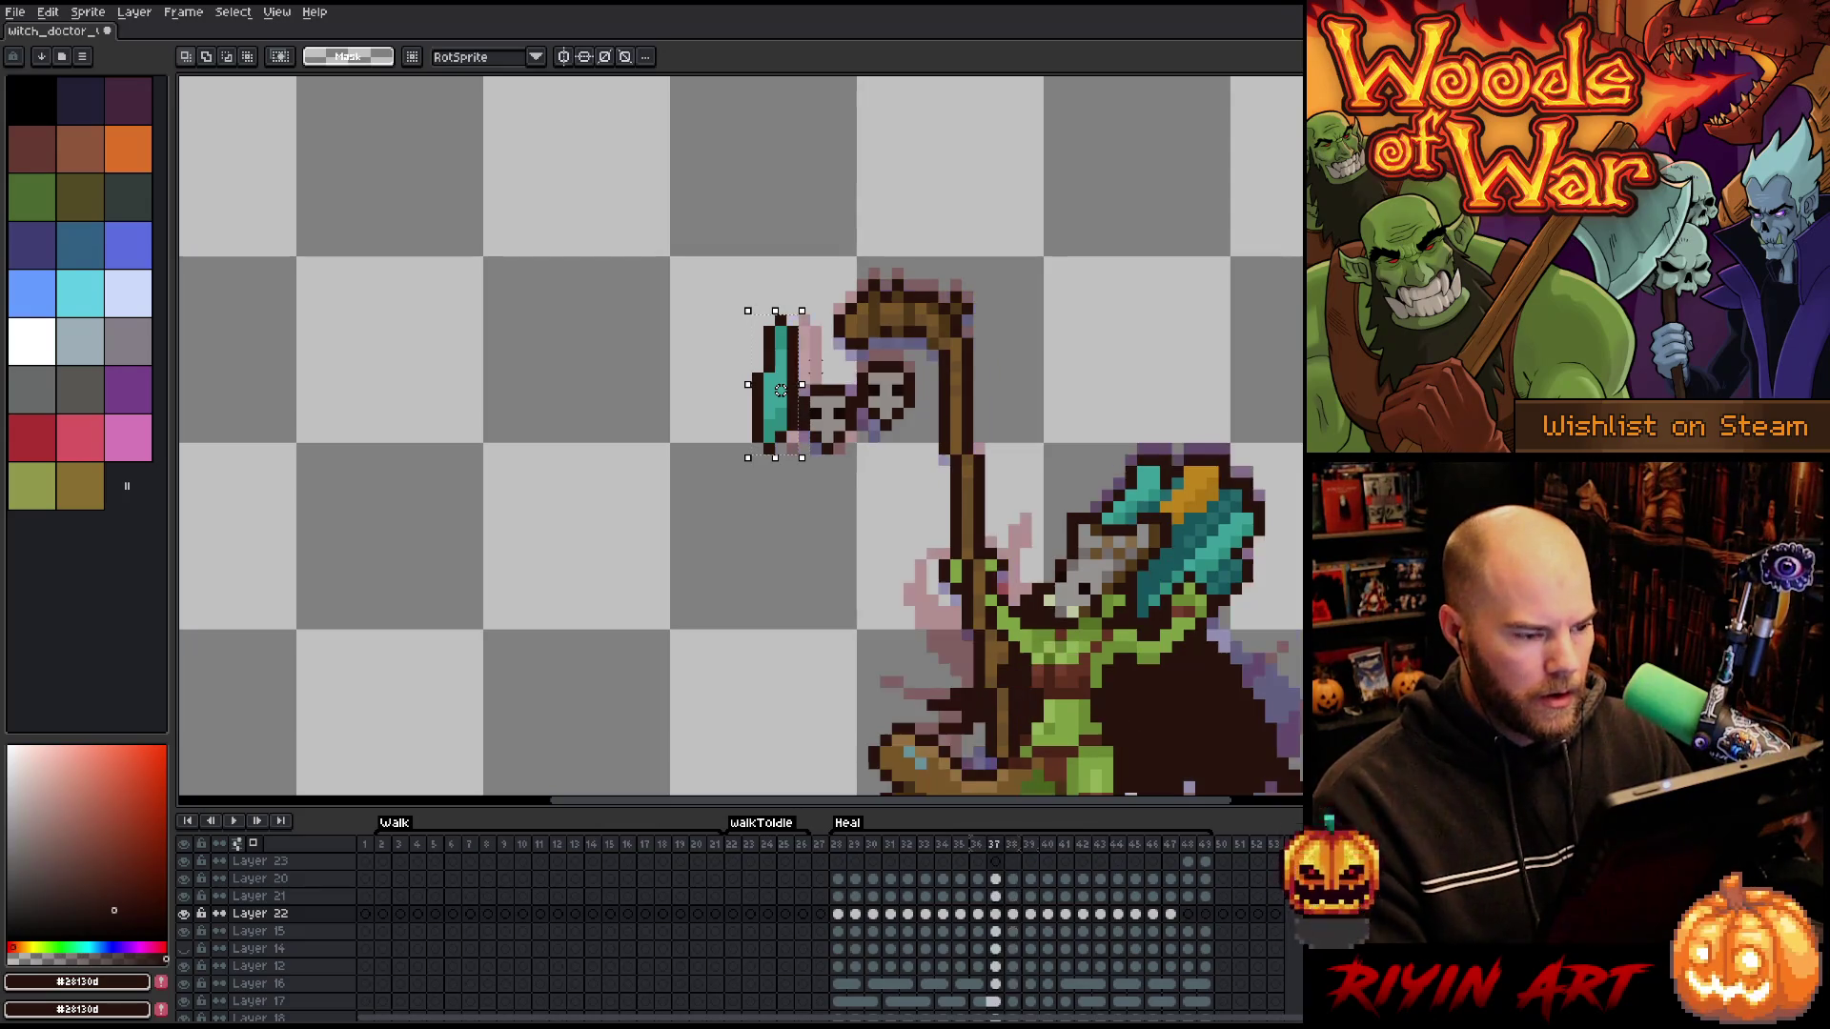
{"action": "key", "text": "."}
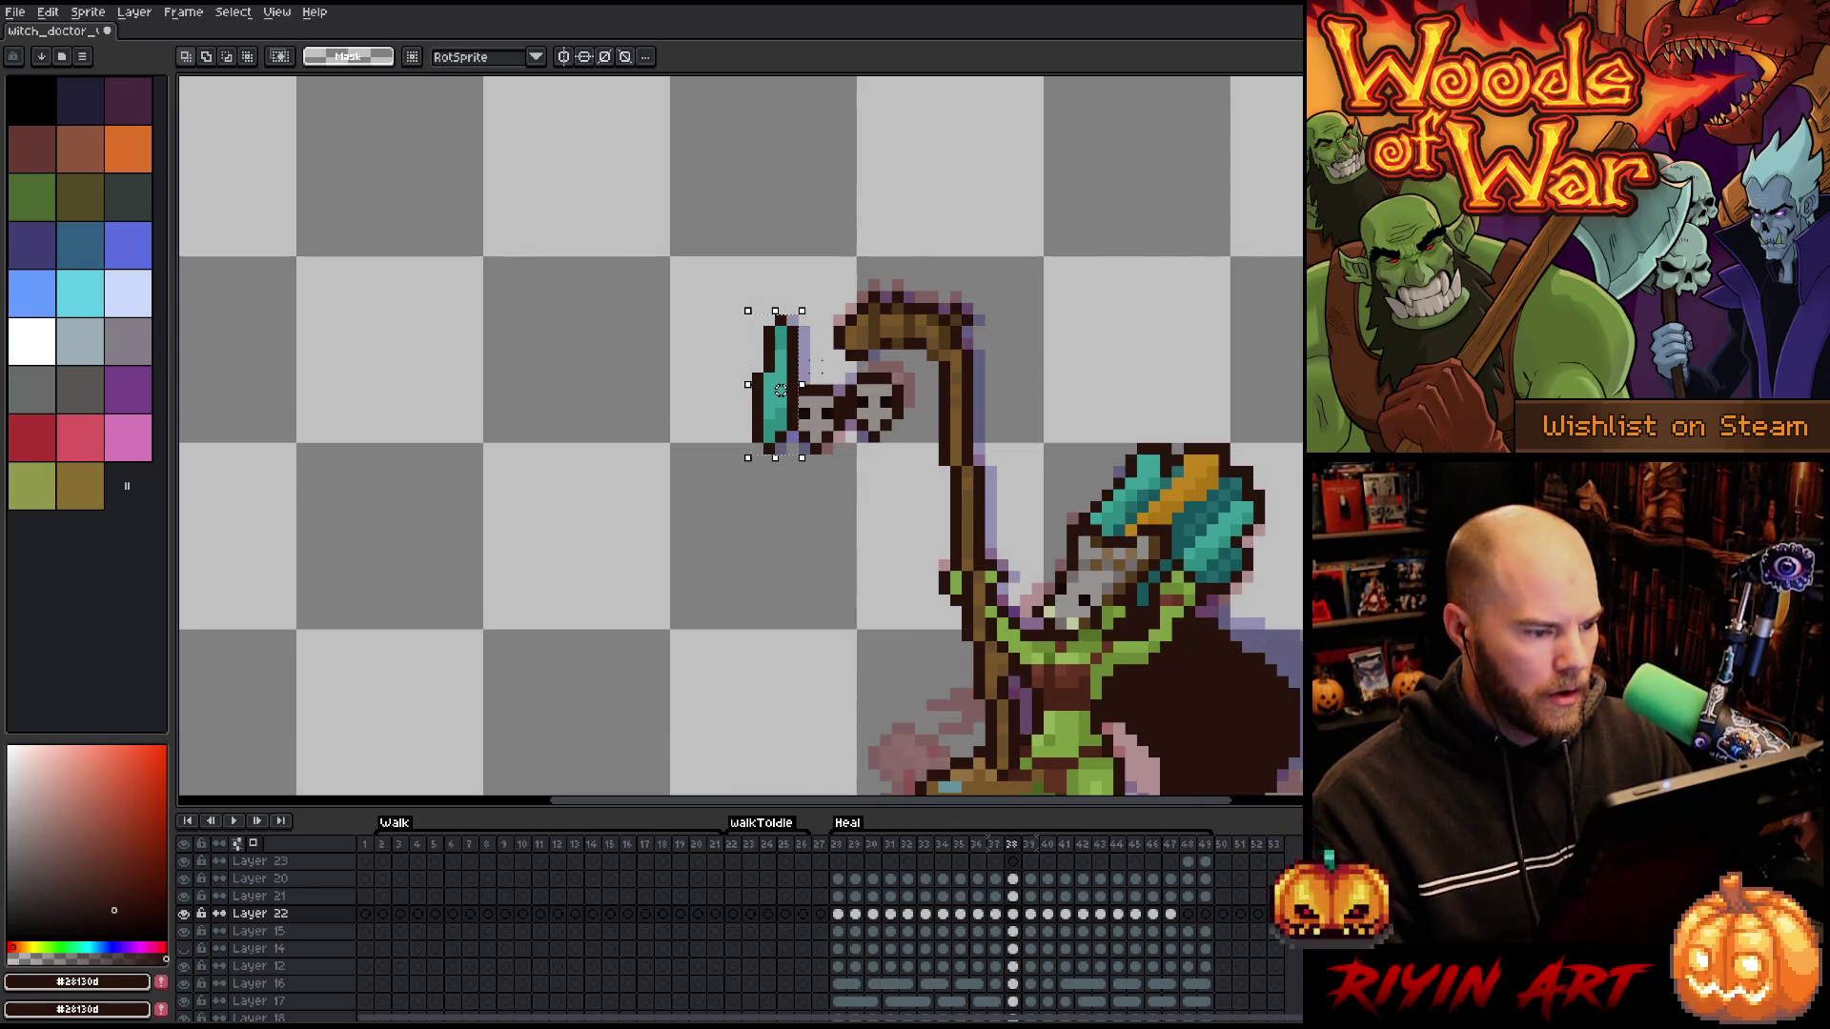
{"action": "left_click_drag", "start_coordinate": [780, 390], "coordinate": [769, 390]}
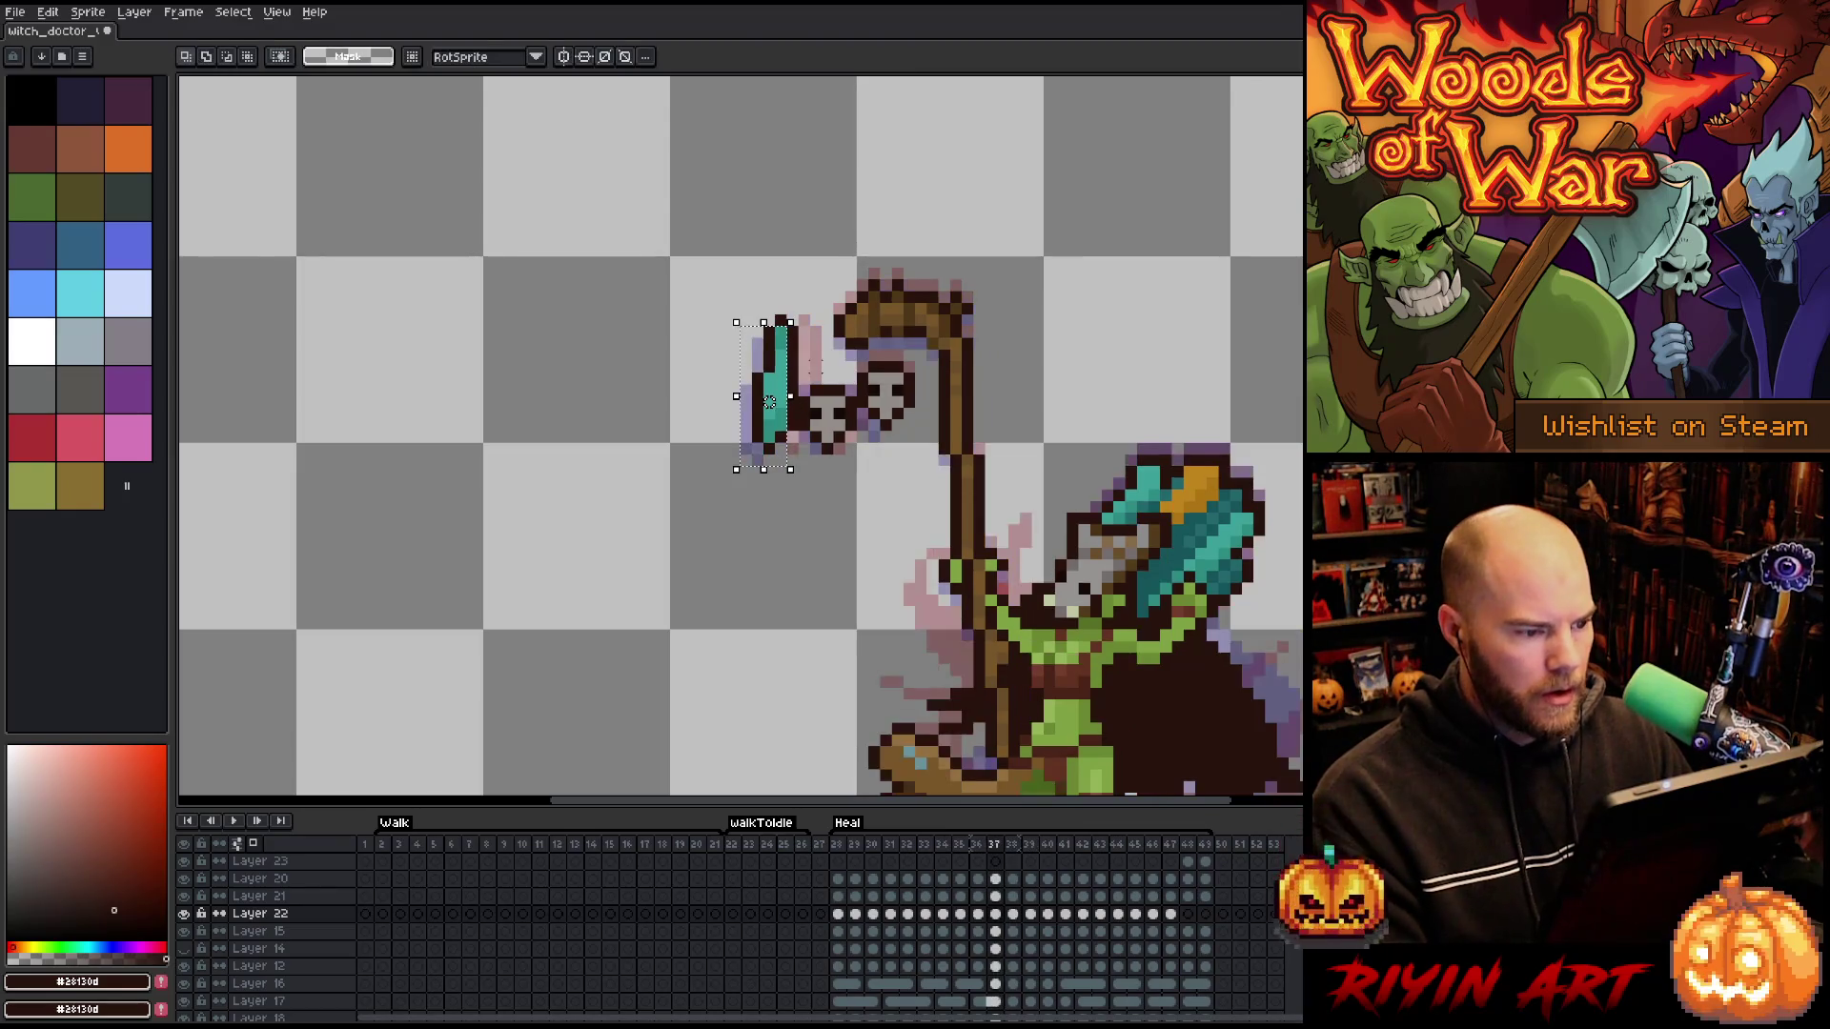
{"action": "key", "text": "."}
{"action": "key", "text": "."}
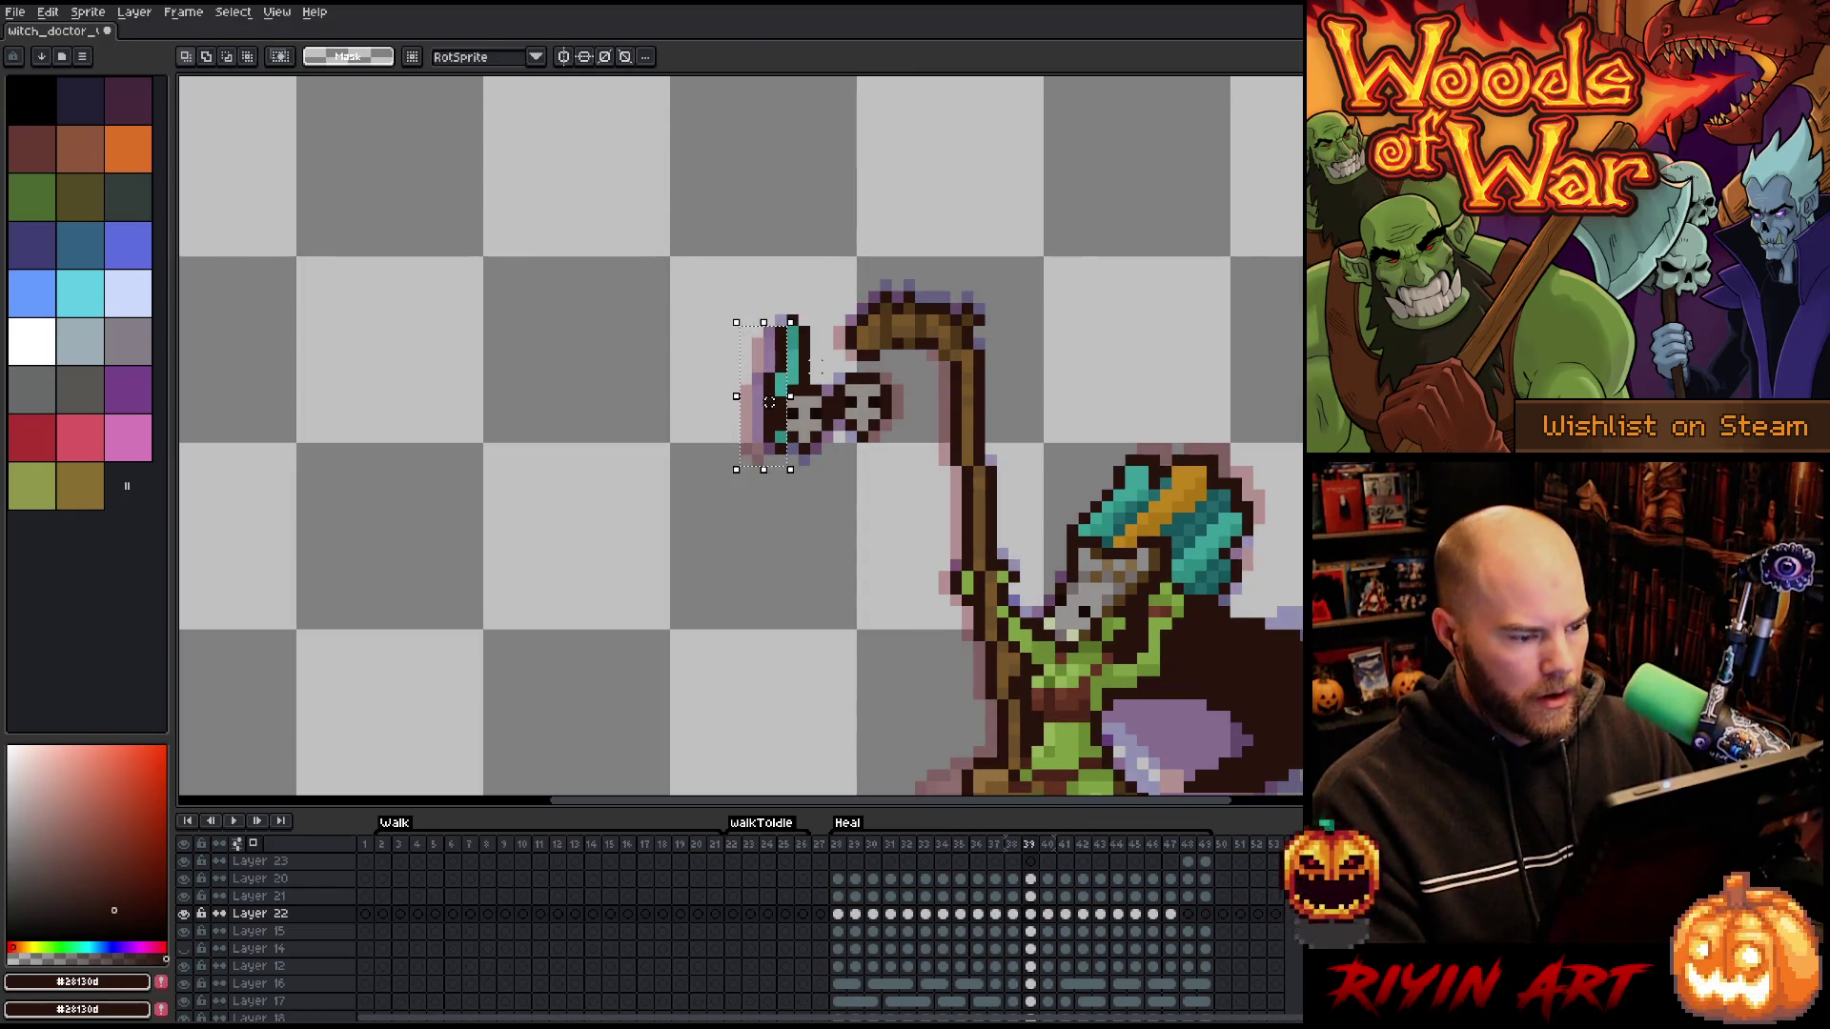
{"action": "left_click_drag", "start_coordinate": [769, 401], "coordinate": [769, 413]}
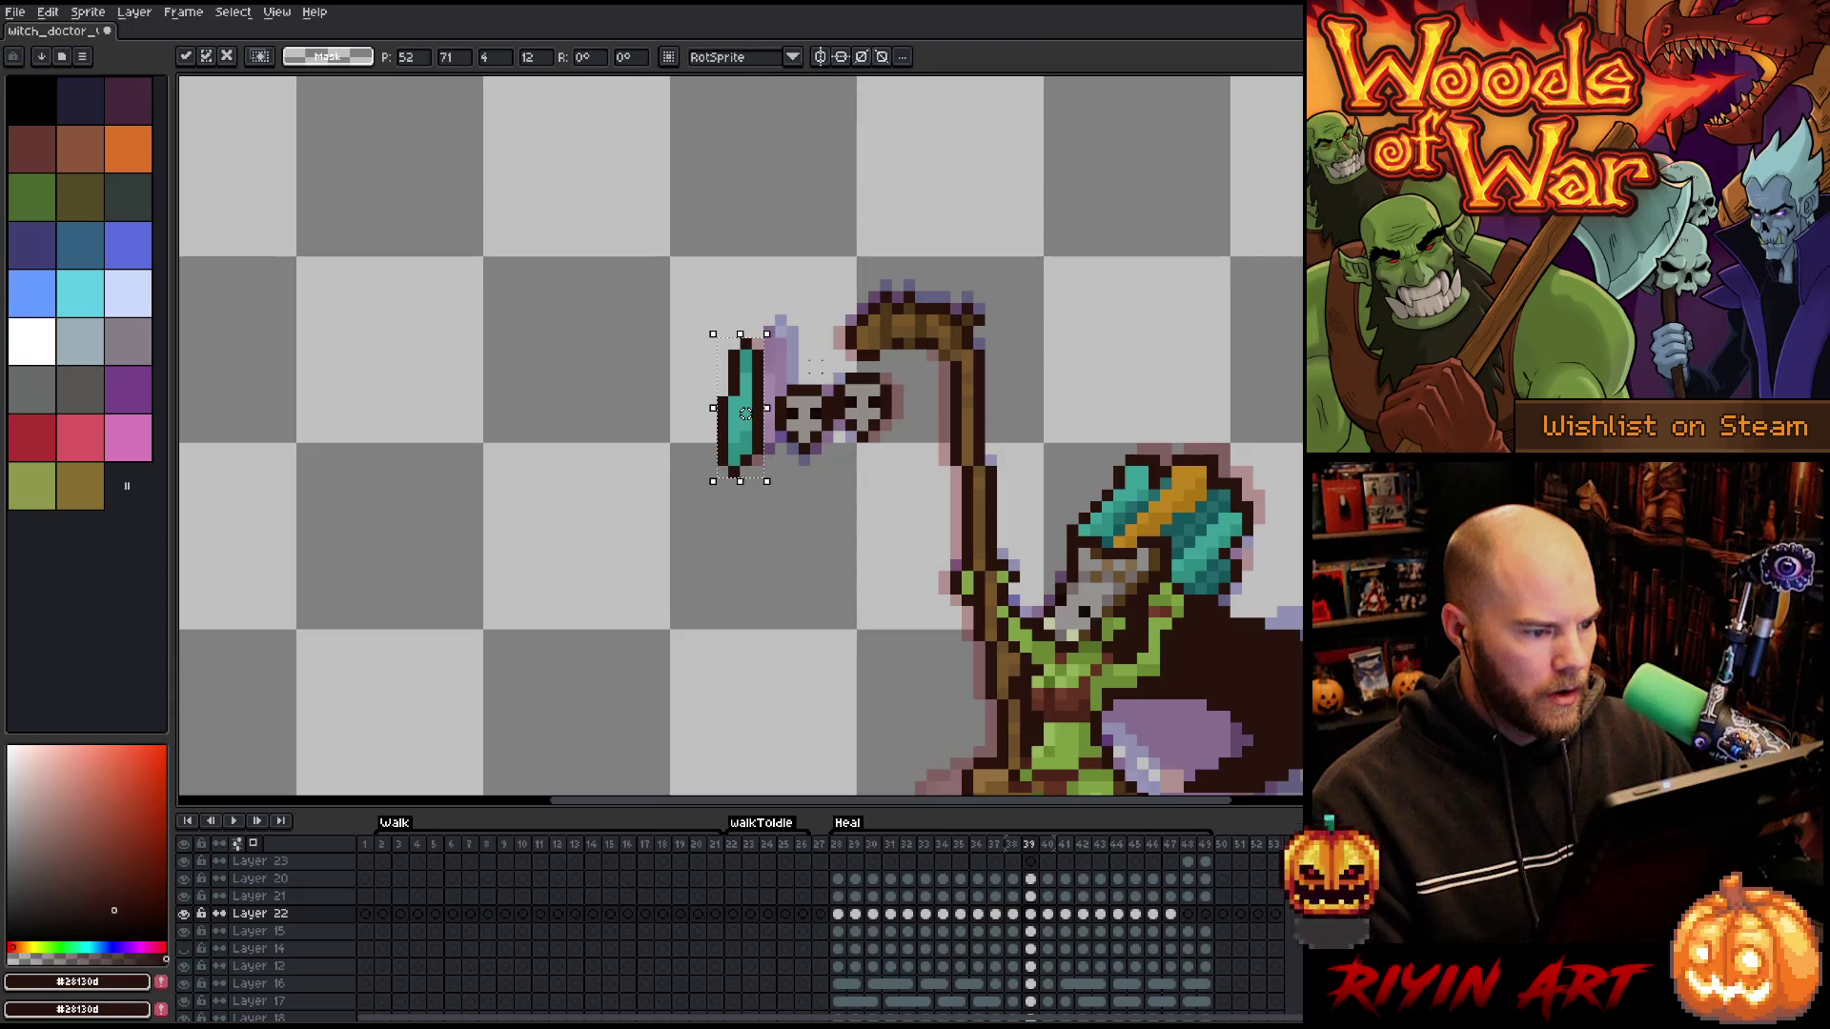
{"action": "left_click_drag", "start_coordinate": [745, 413], "coordinate": [768, 401]}
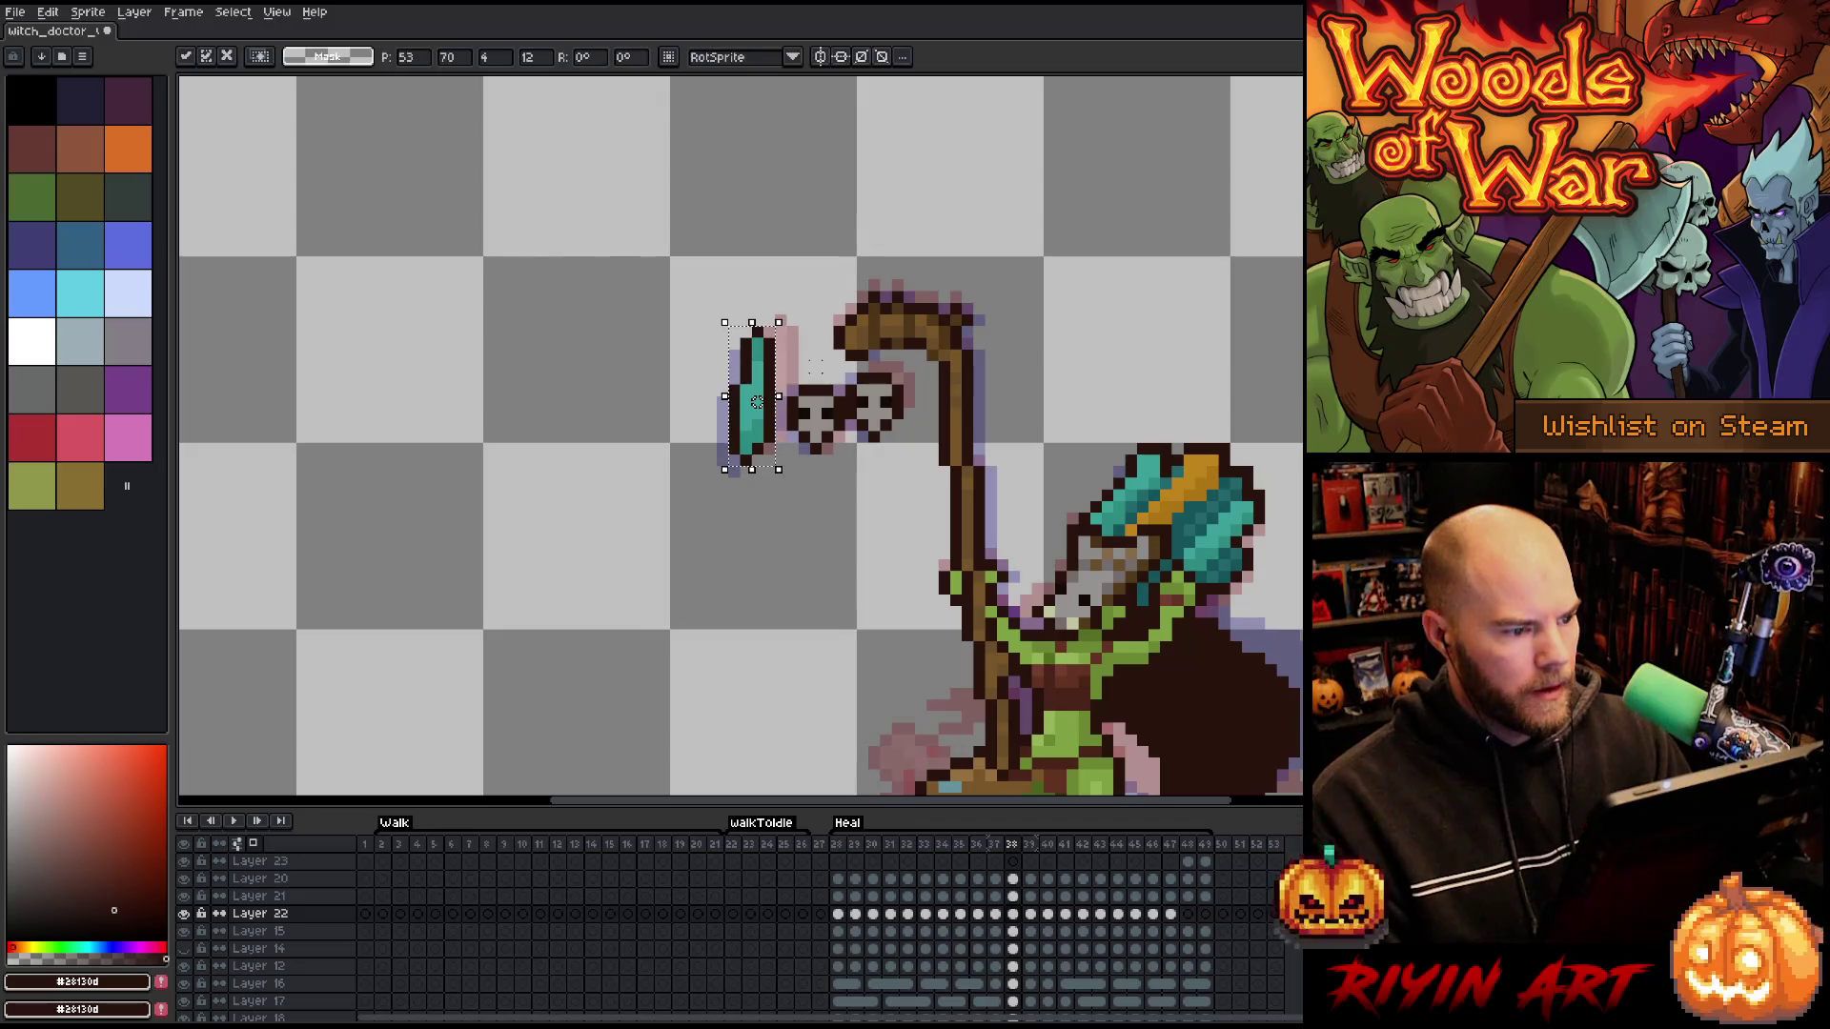
- Reposition the teal feather on frames 39 and 40, flipping between frames 40 and 41 to compare
{"action": "key", "text": "."}
{"action": "key", "text": "."}
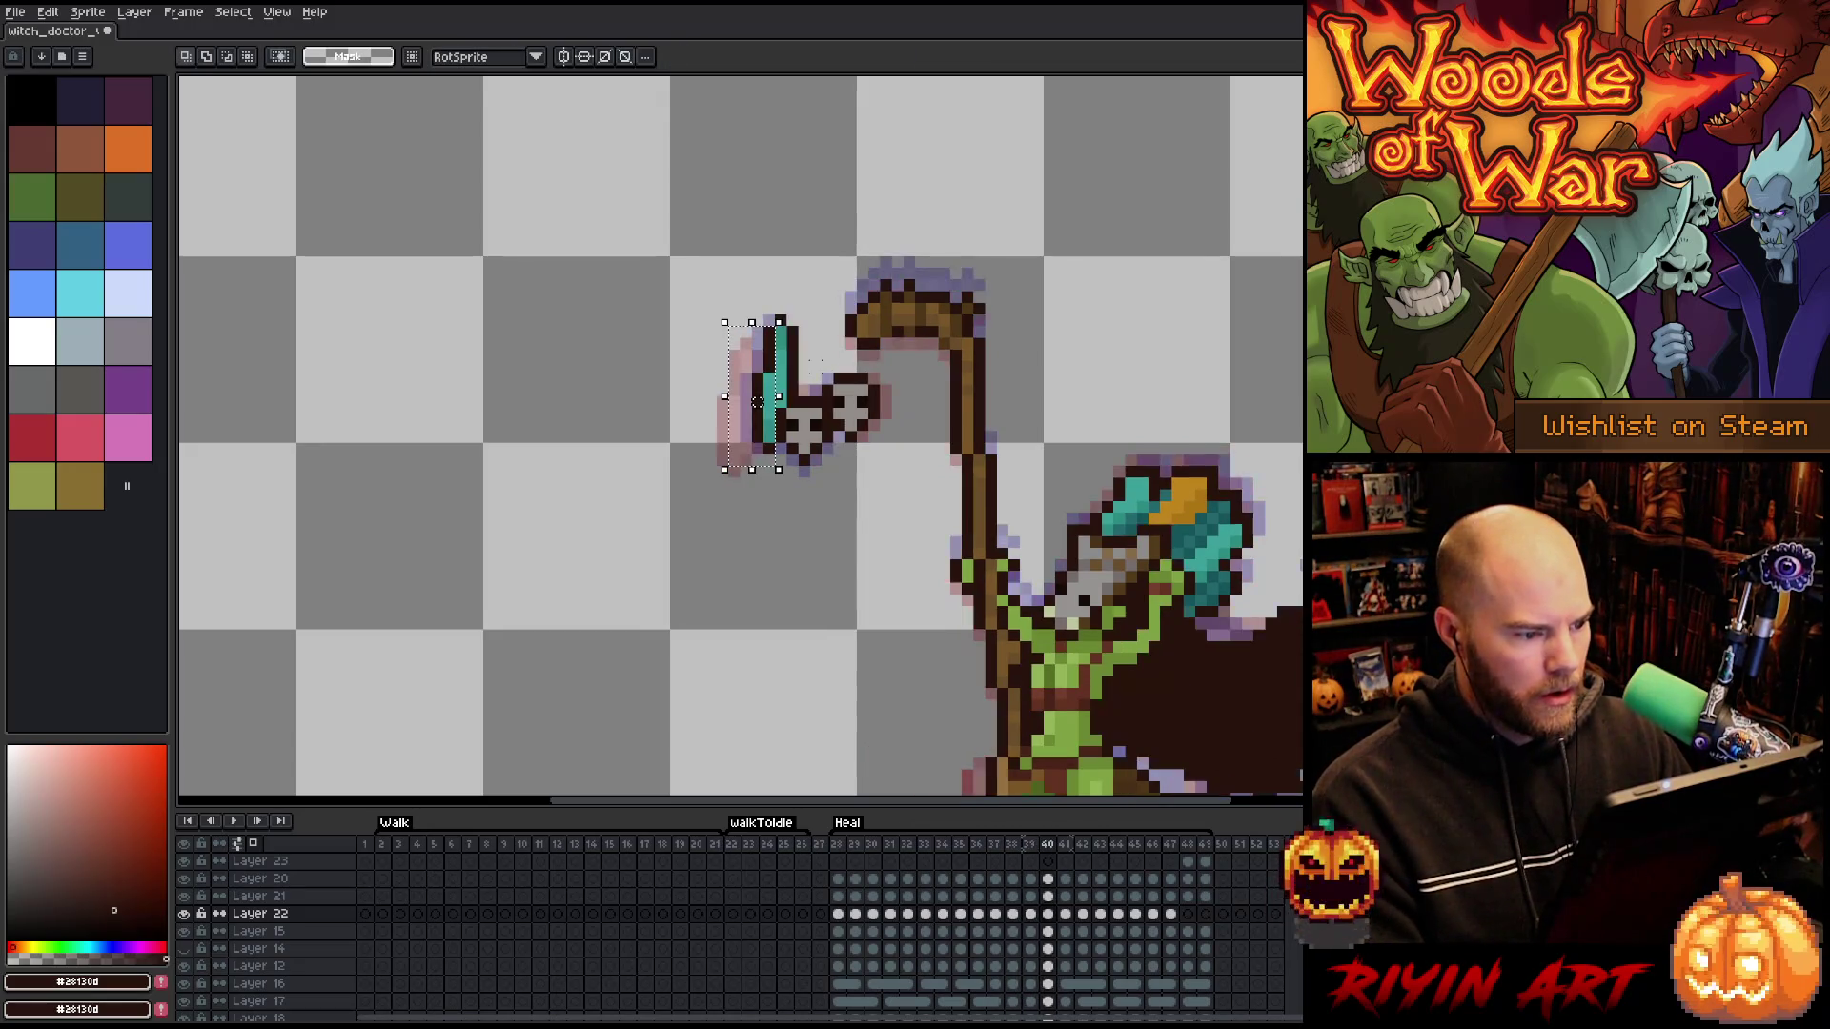
{"action": "left_click_drag", "start_coordinate": [757, 401], "coordinate": [745, 424]}
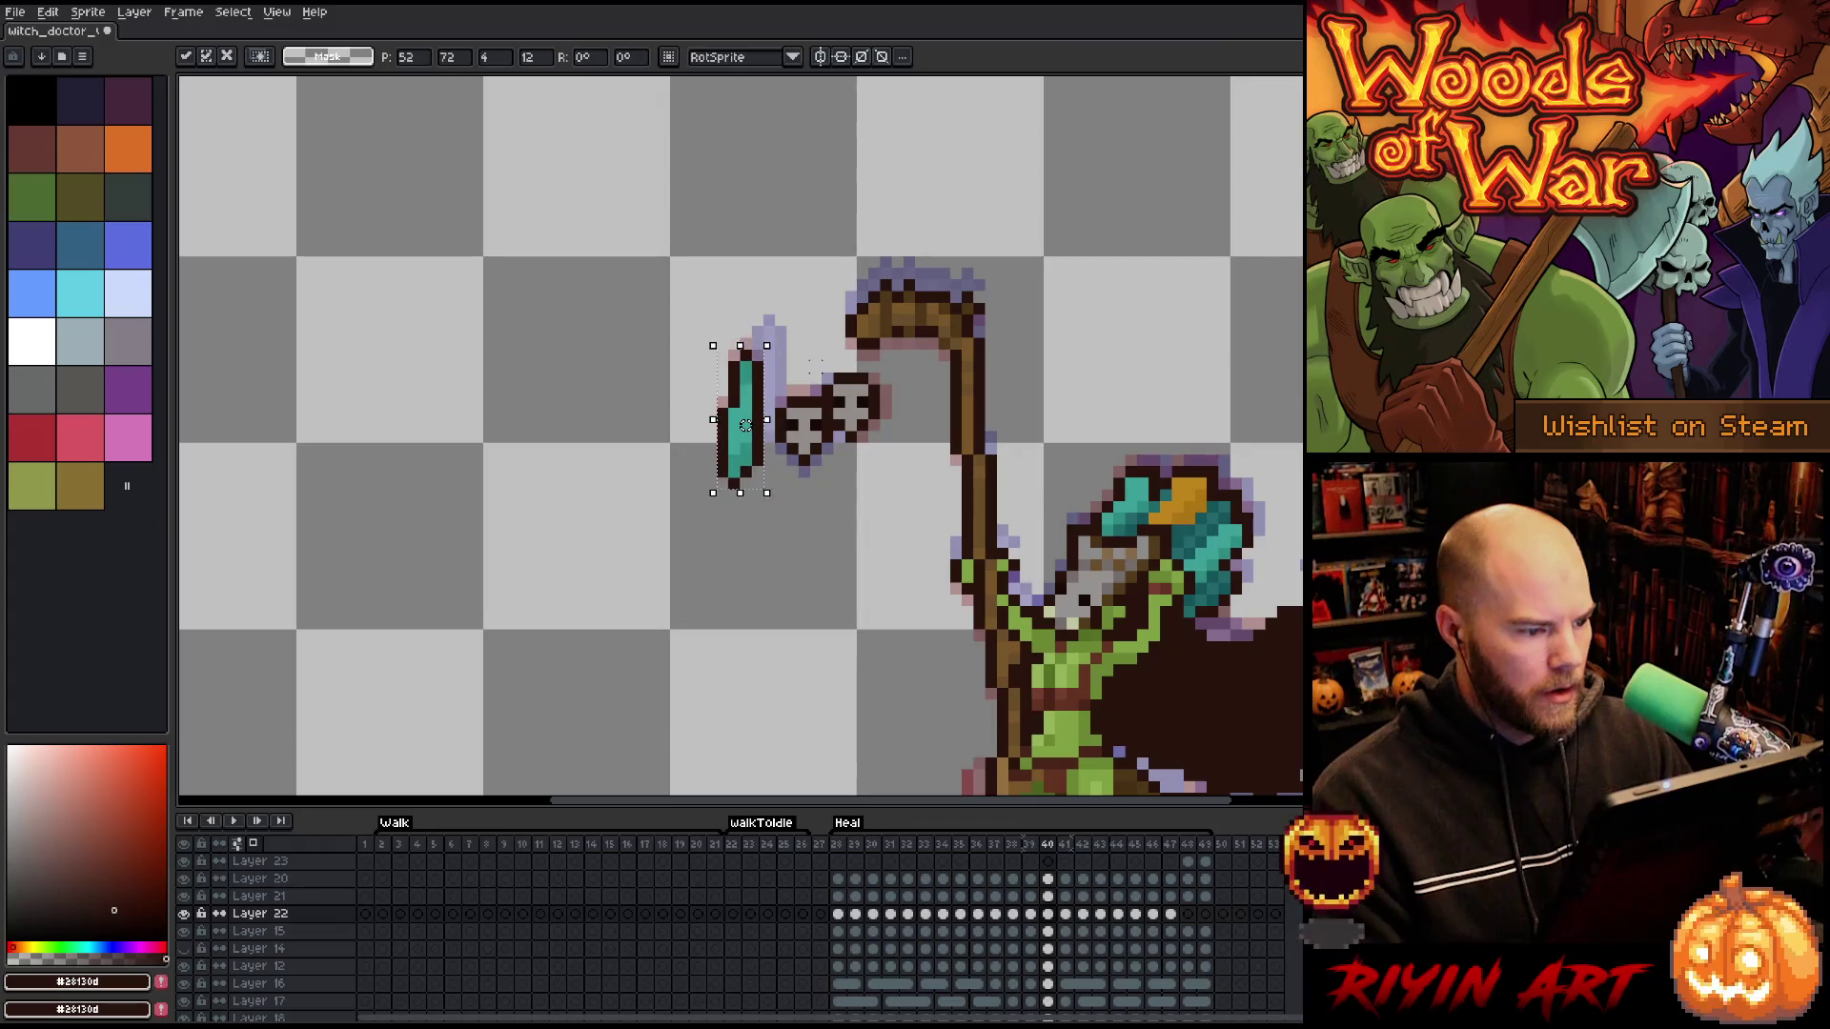
{"action": "key", "text": "."}
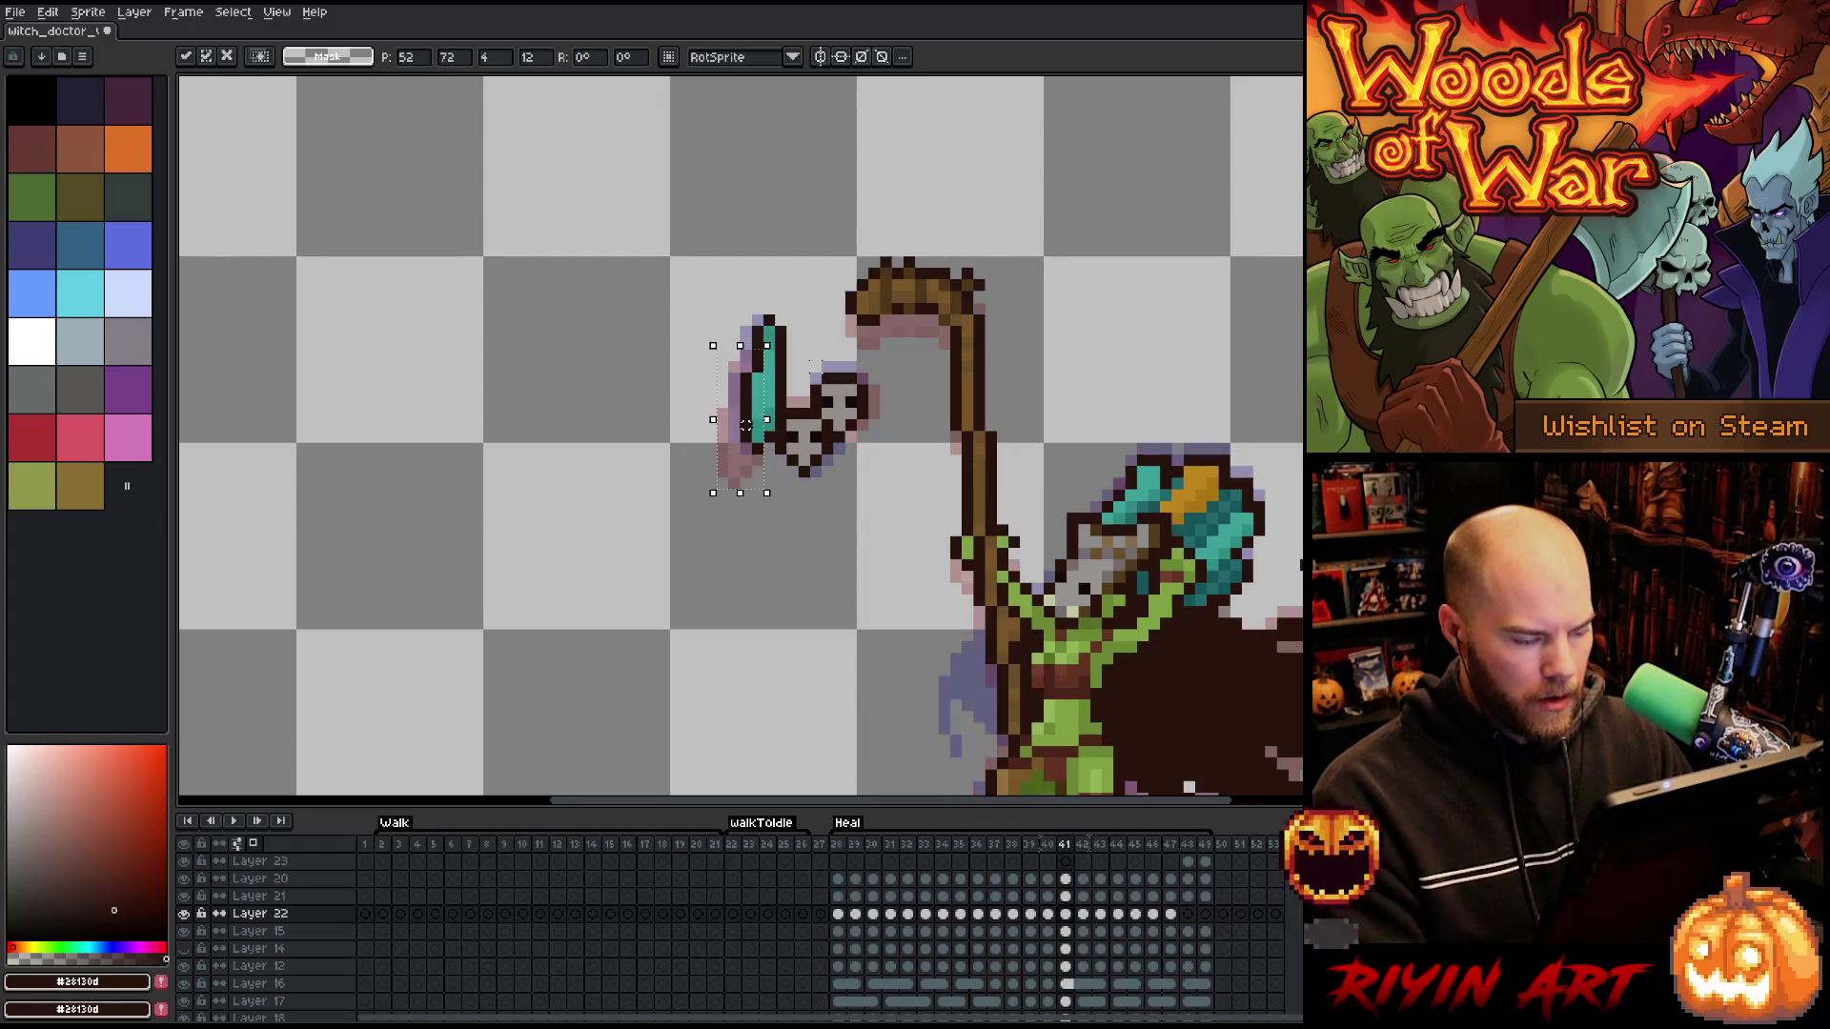
{"action": "mouse_move", "coordinate": [745, 424]}
{"action": "left_mouse_down"}
{"action": "mouse_move", "coordinate": [757, 401]}
{"action": "mouse_move", "coordinate": [745, 412]}
{"action": "left_mouse_up"}
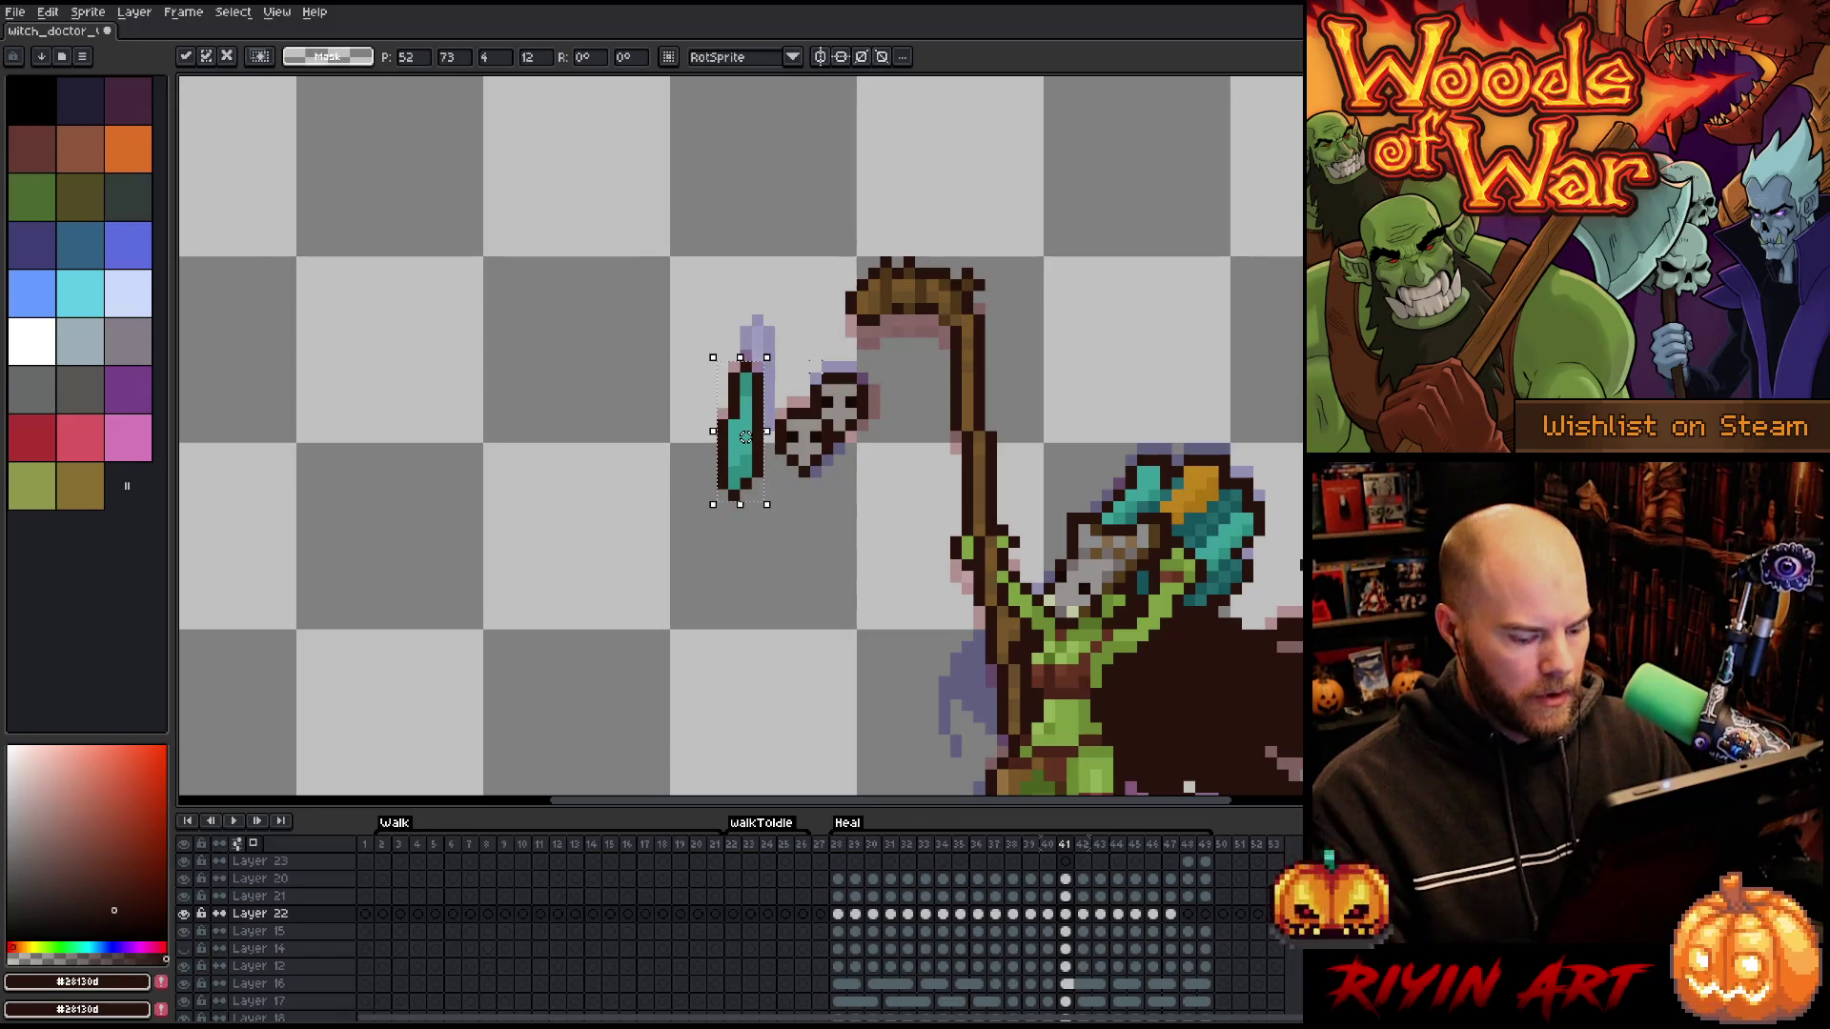
{"action": "key", "text": "comma"}
{"action": "key", "text": "period"}
{"action": "key", "text": "comma"}
{"action": "key", "text": "period"}
{"action": "key", "text": "comma"}
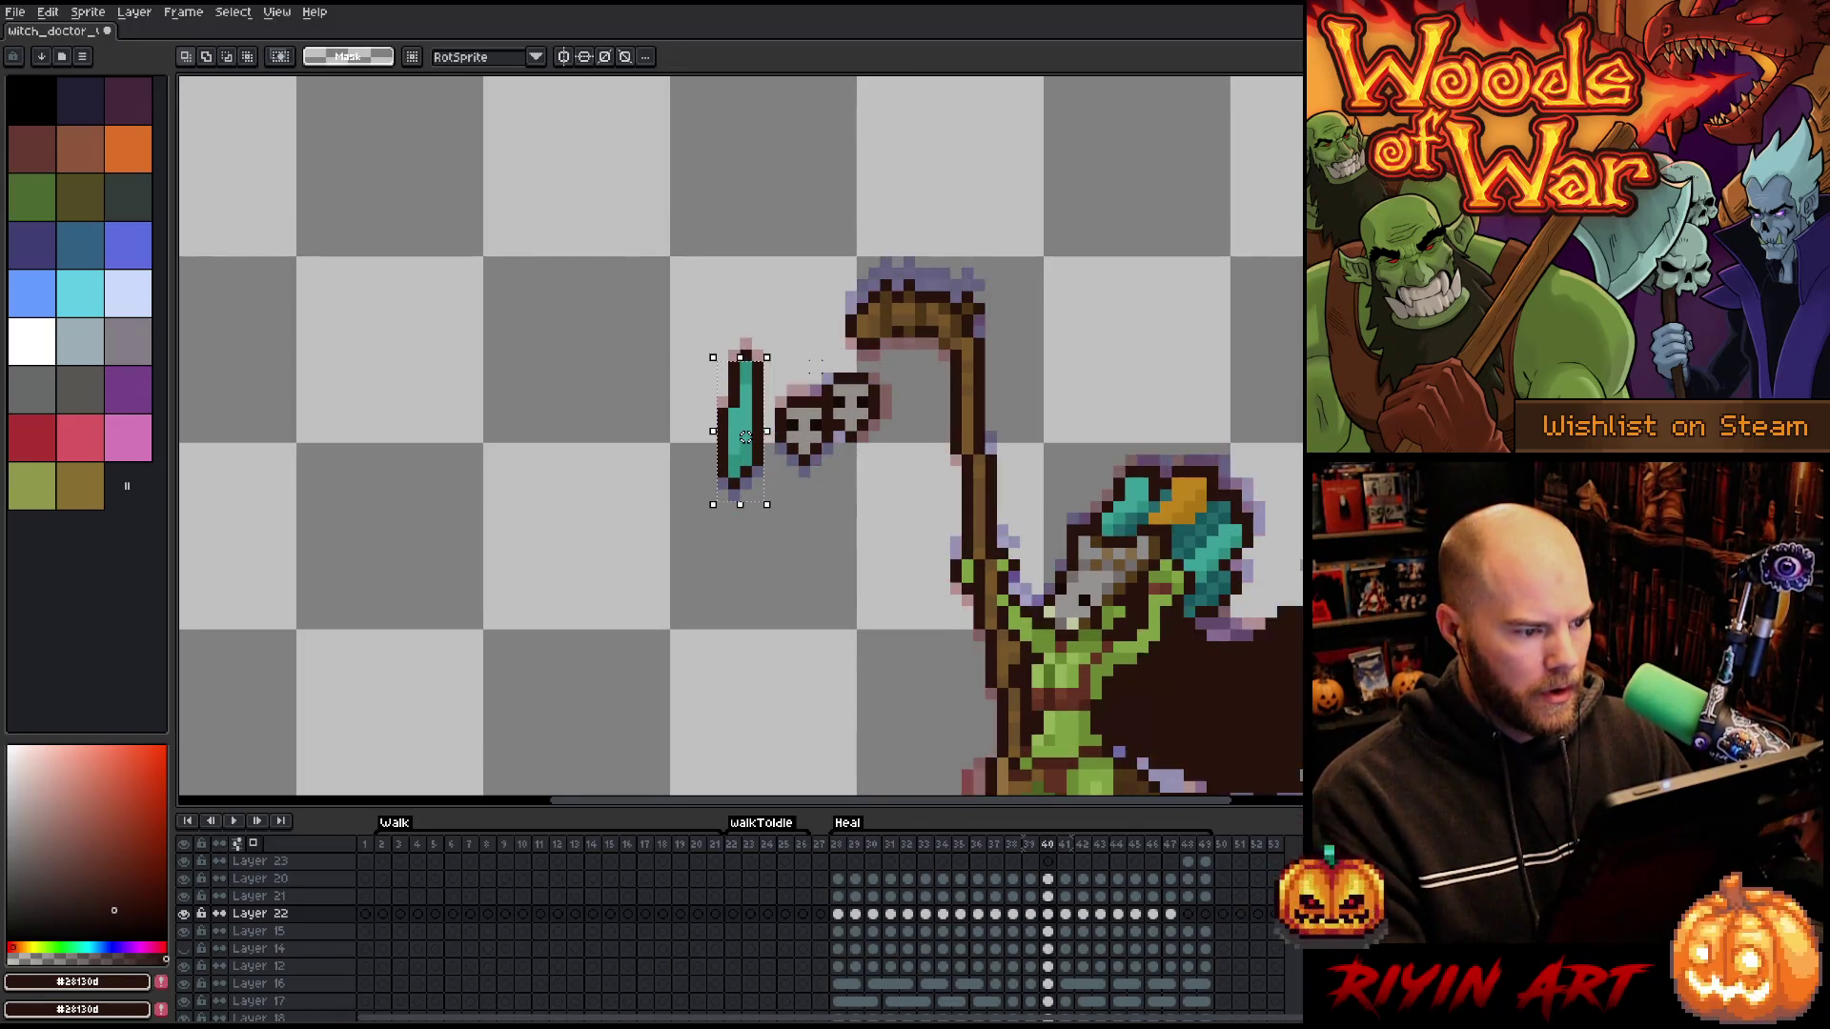
- Shift the teal feather down and right on frames 42 and 43, then play the animation
{"action": "key", "text": "period"}
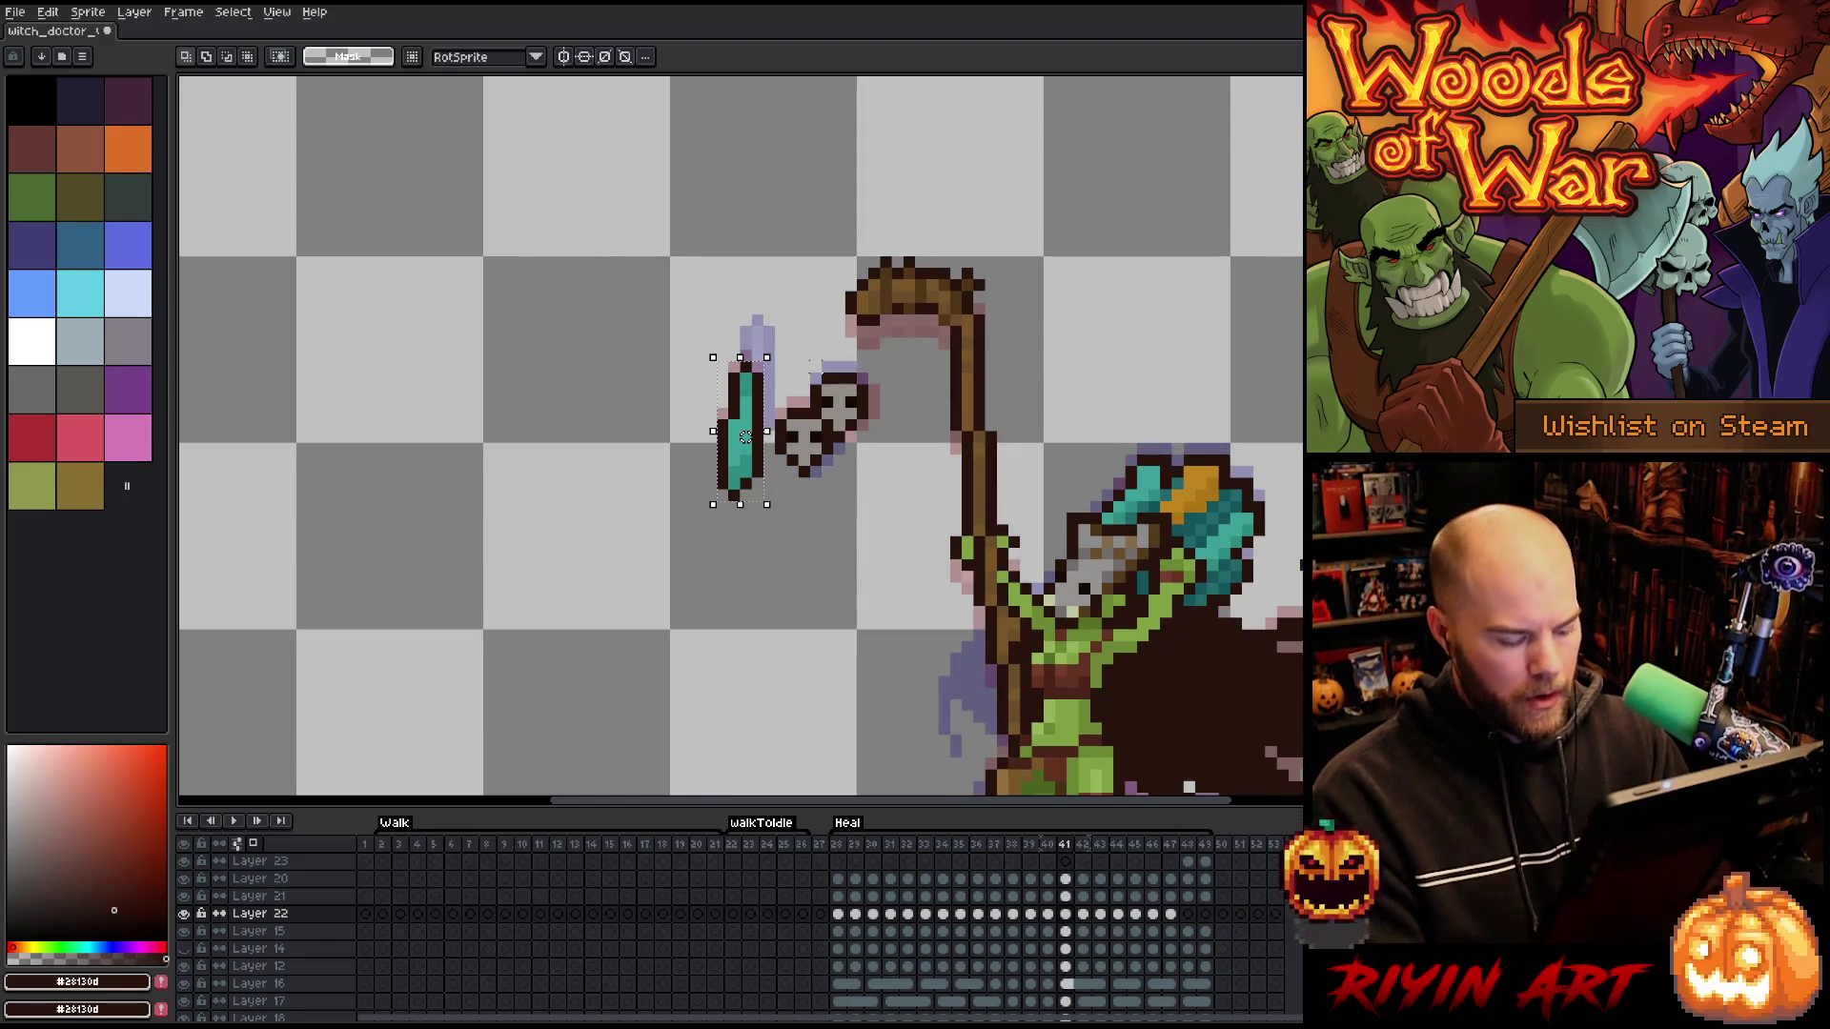
{"action": "key", "text": "period"}
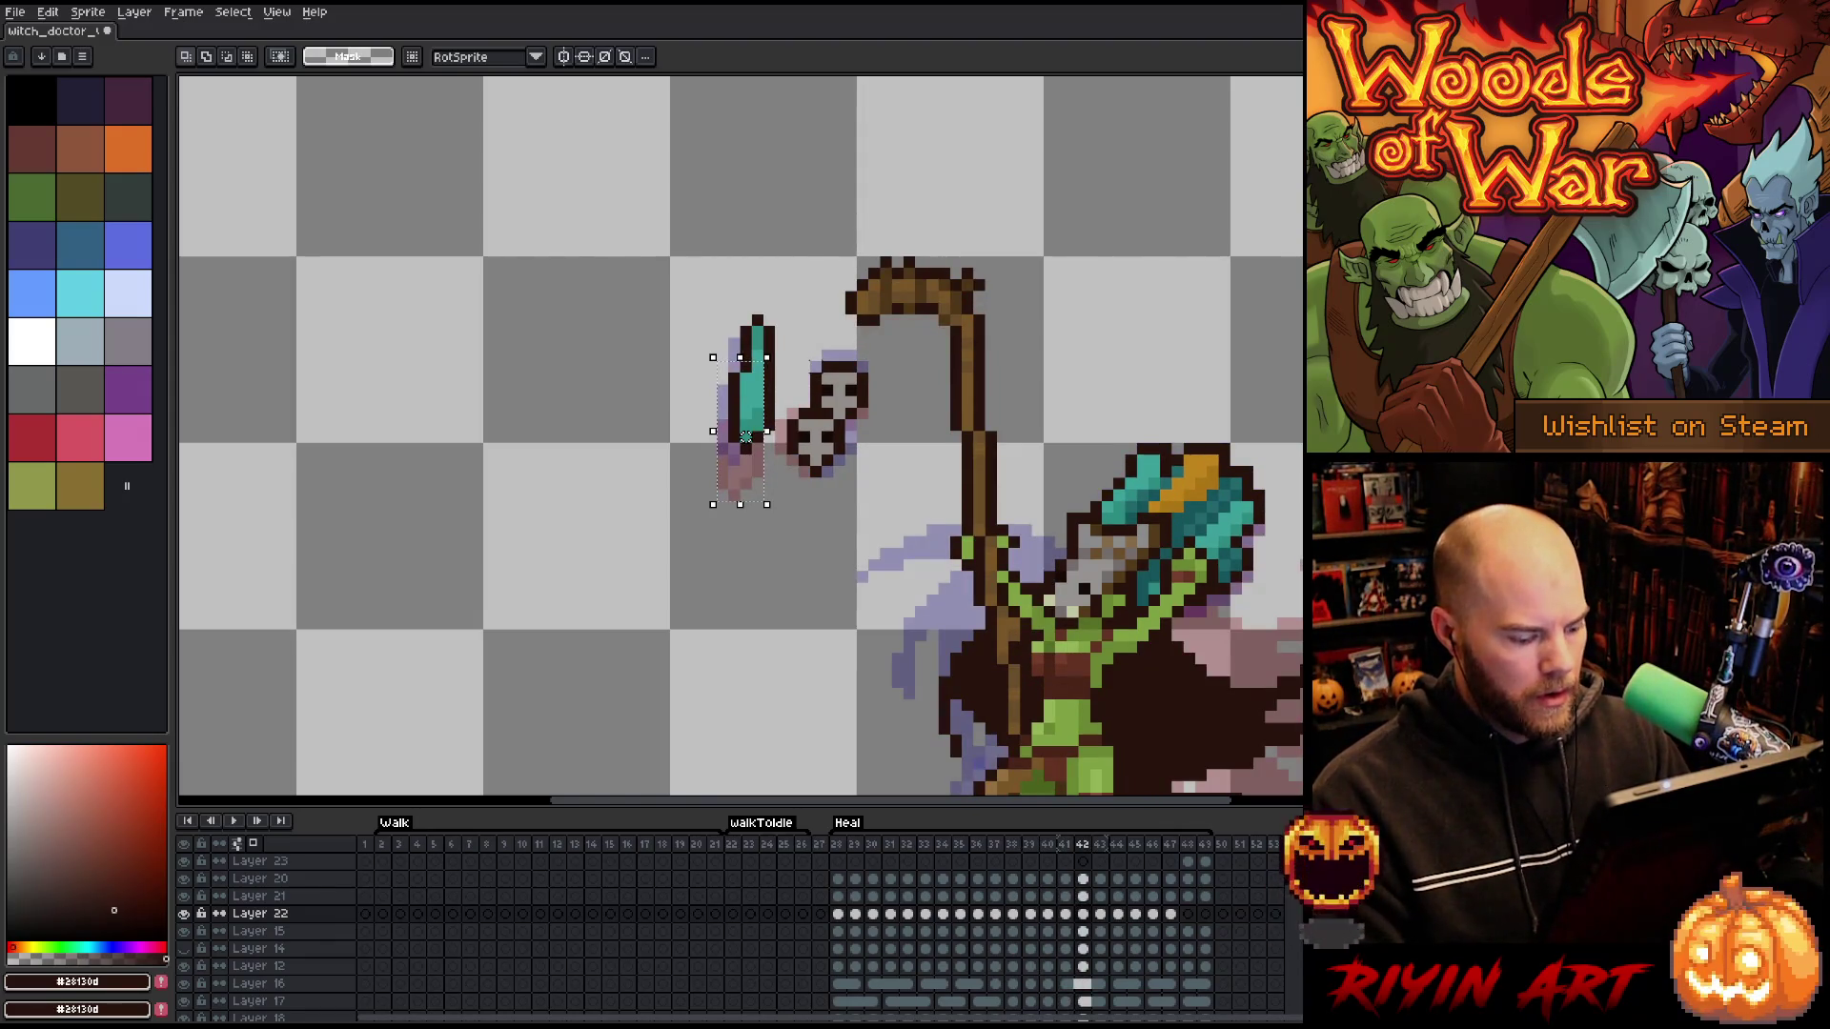
{"action": "left_click_drag", "start_coordinate": [756, 391], "coordinate": [768, 436]}
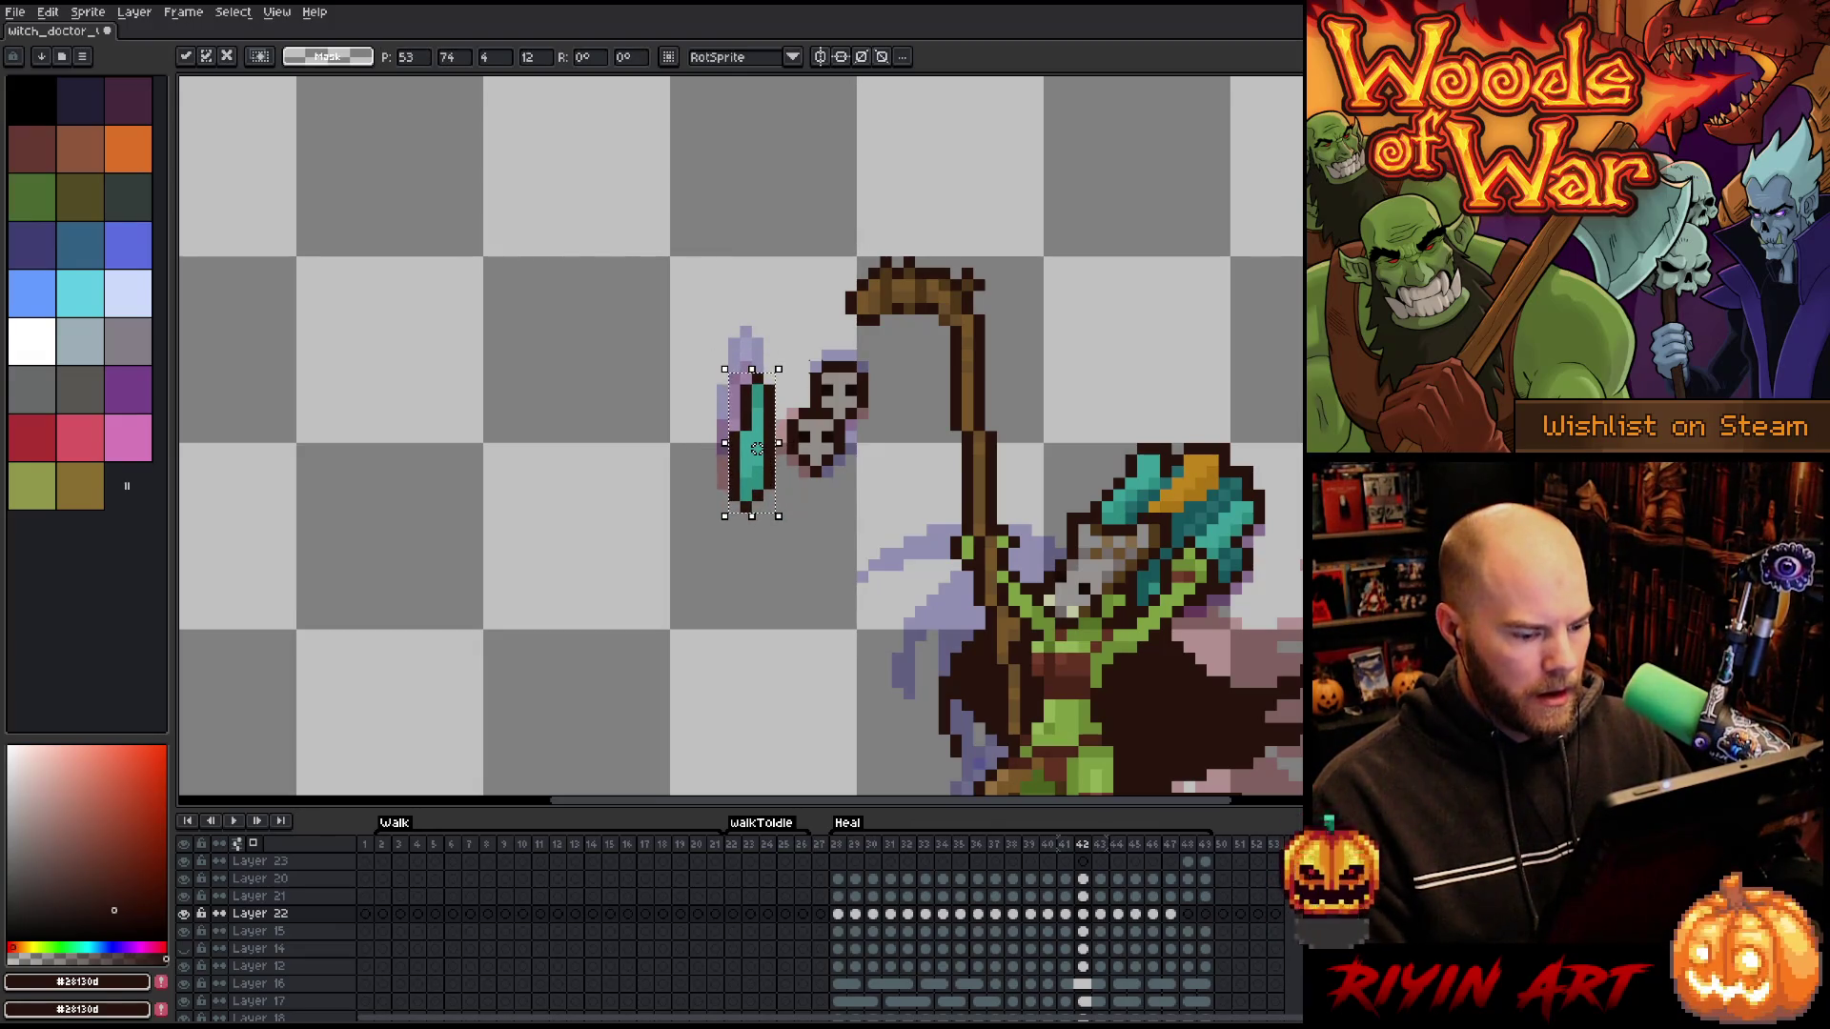
{"action": "key", "text": "period"}
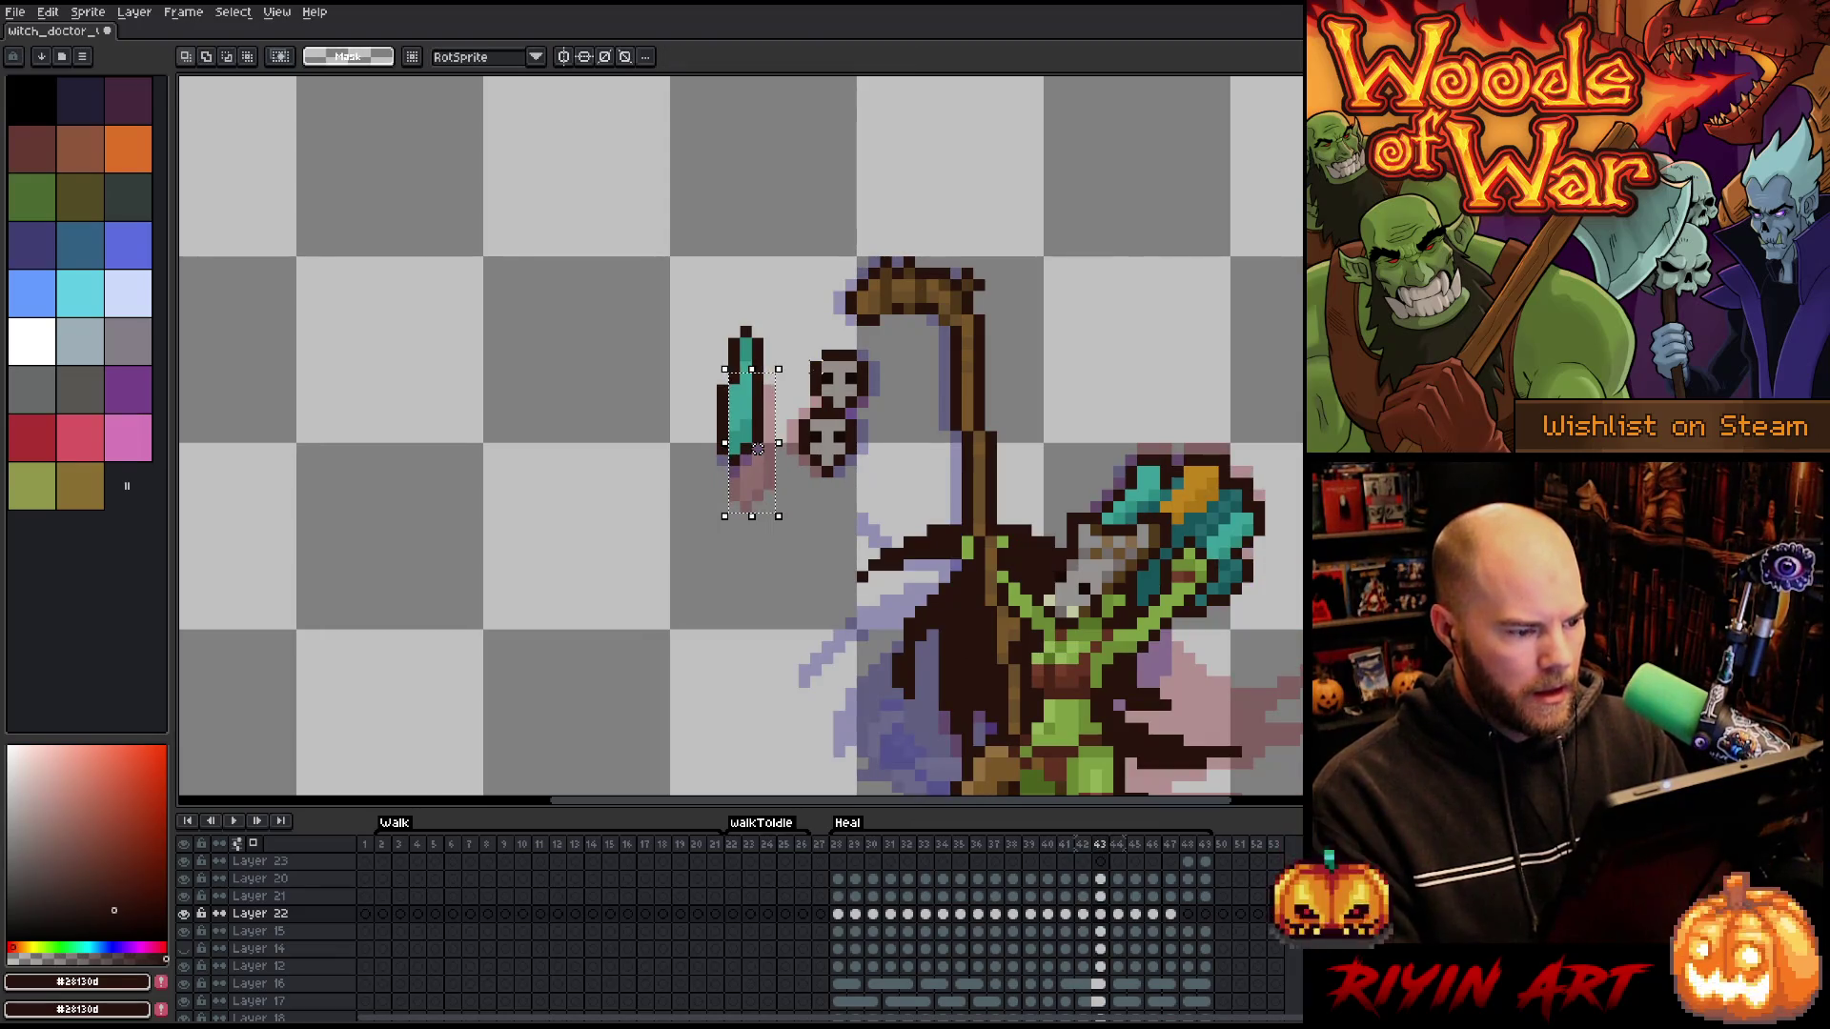
{"action": "left_click_drag", "start_coordinate": [745, 402], "coordinate": [756, 414]}
{"action": "key", "text": "Return"}
{"action": "key", "text": "Return"}
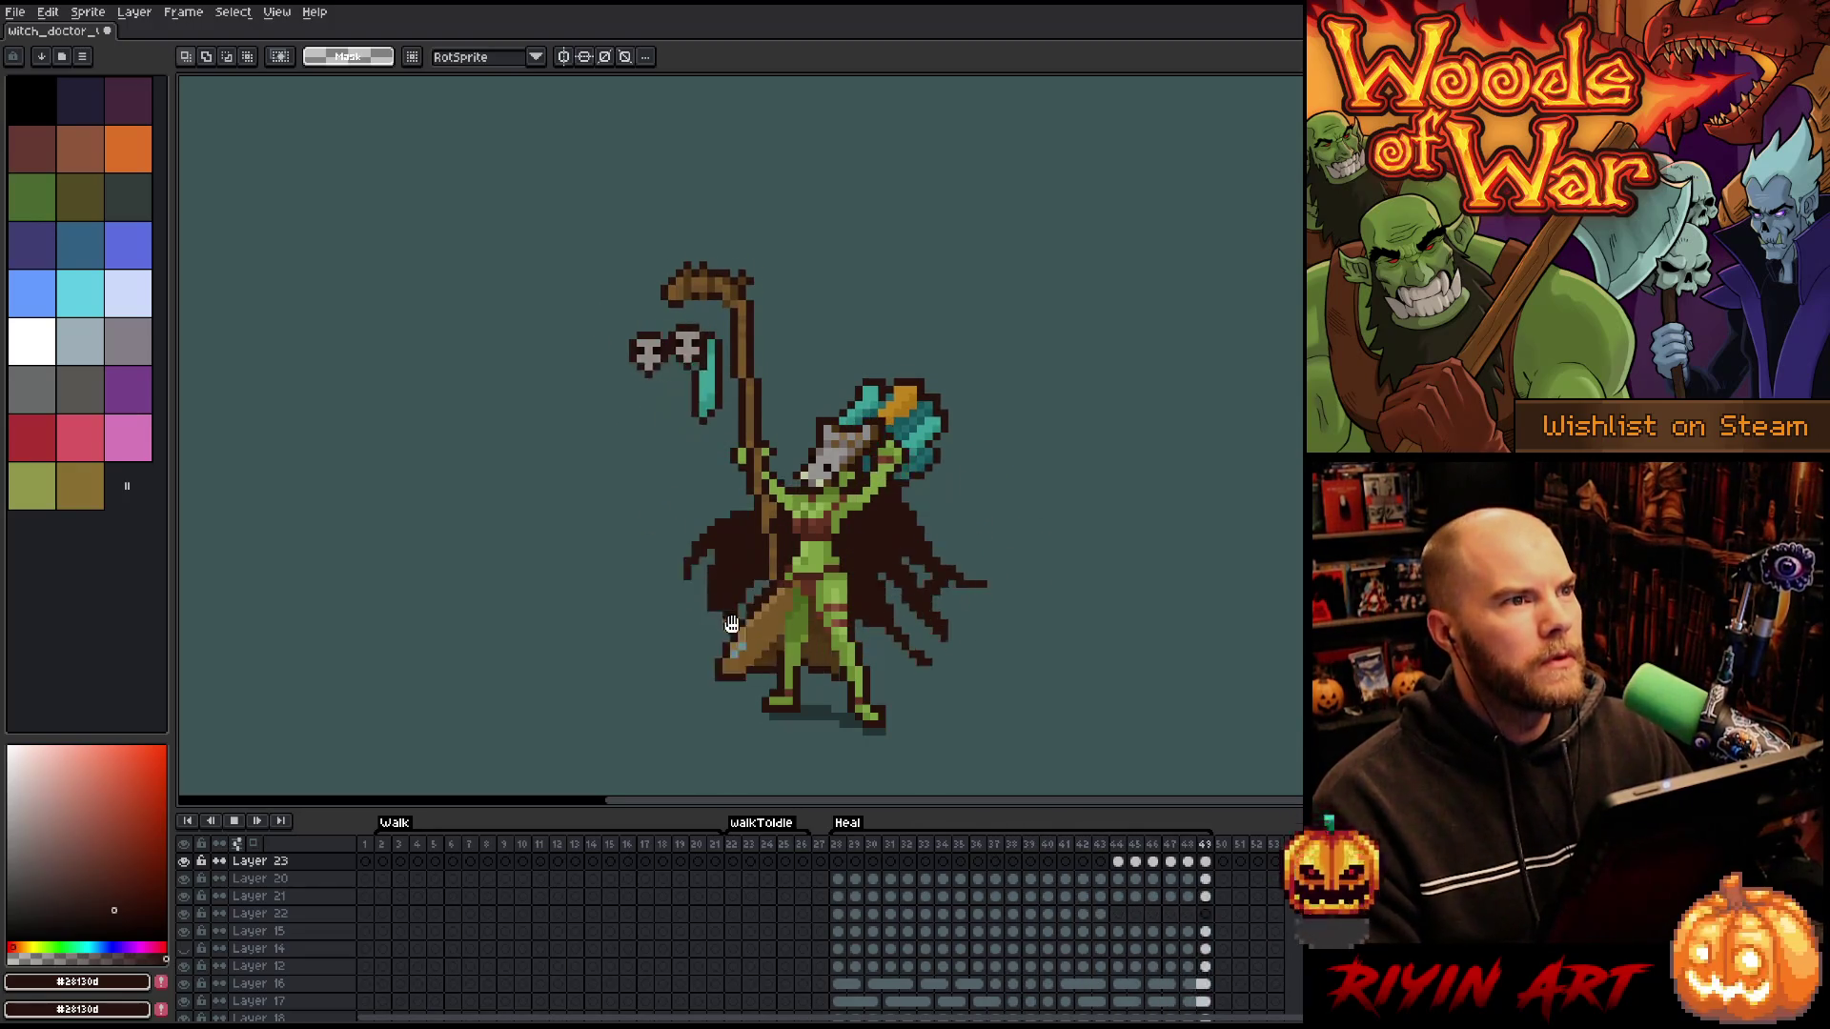
- Save the sprite and flip through frames 43 to 46 to compare the feather poses
{"action": "key", "text": "ctrl+s"}
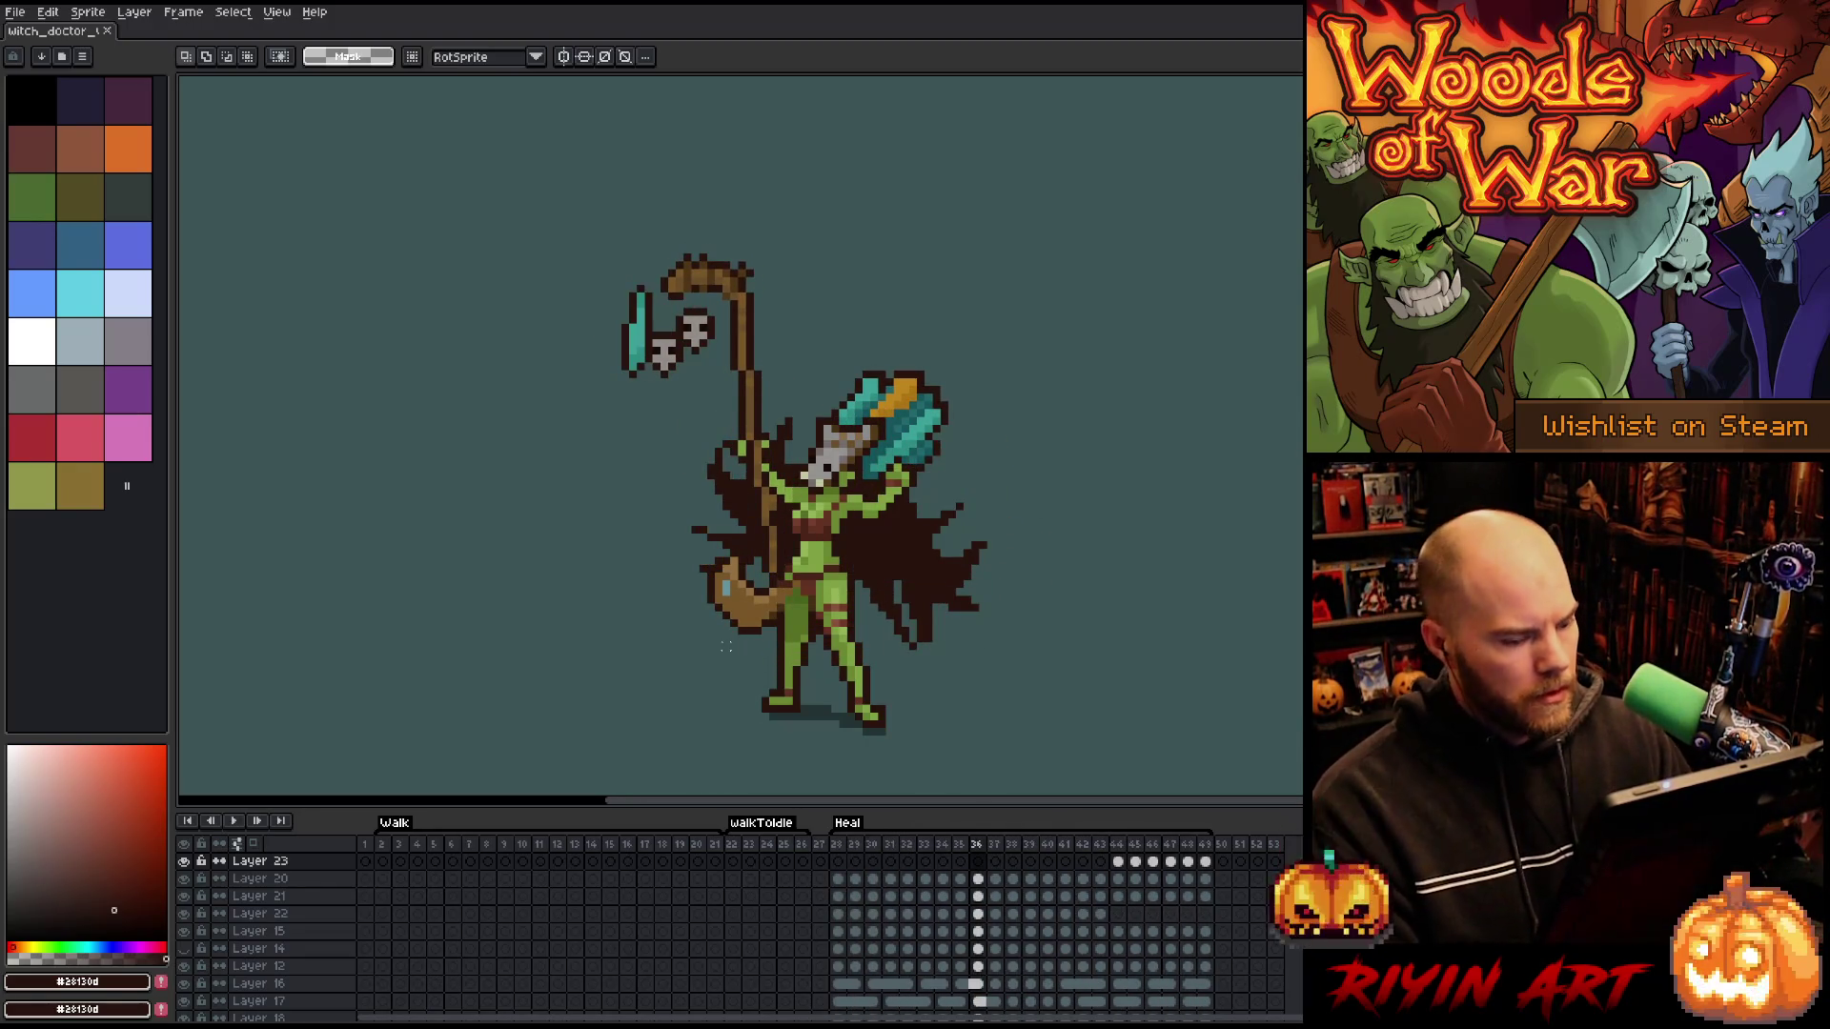
{"action": "key", "text": "Right"}
{"action": "key", "text": "Right"}
{"action": "key", "text": "Right"}
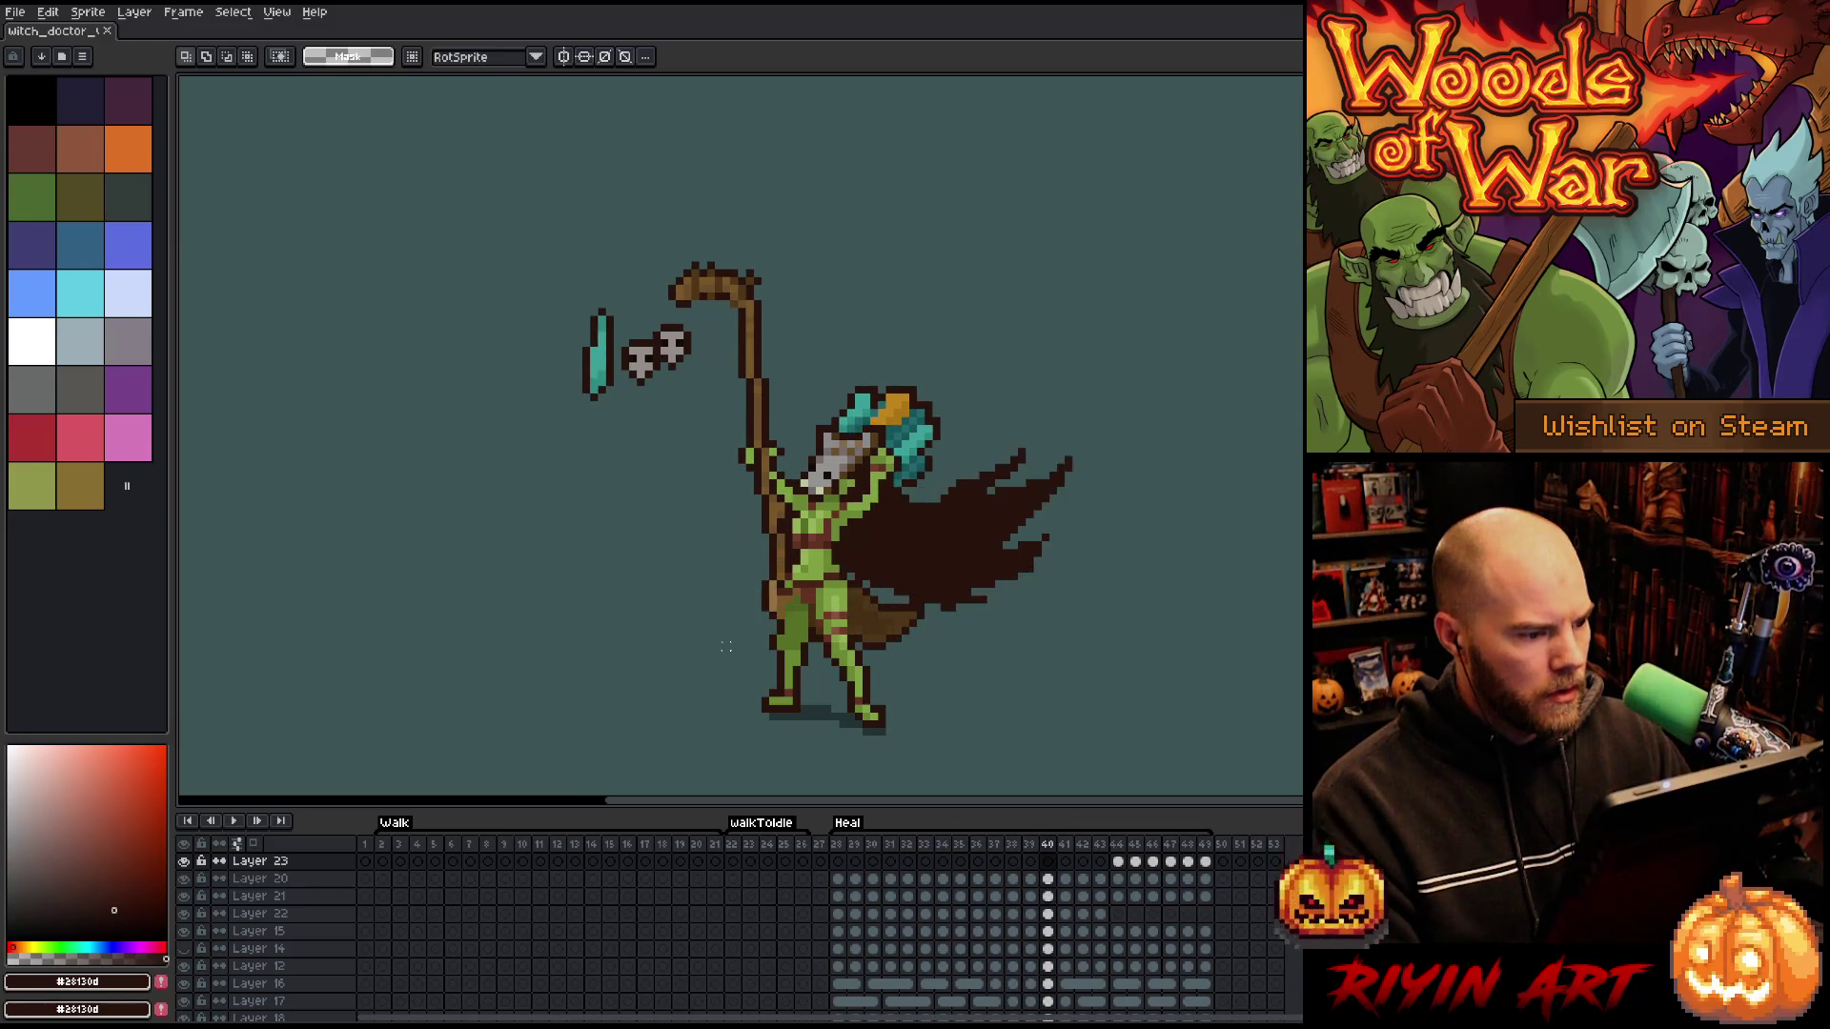
{"action": "key", "text": "Right"}
{"action": "key", "text": "Right"}
{"action": "key", "text": "Right"}
{"action": "key", "text": "Right"}
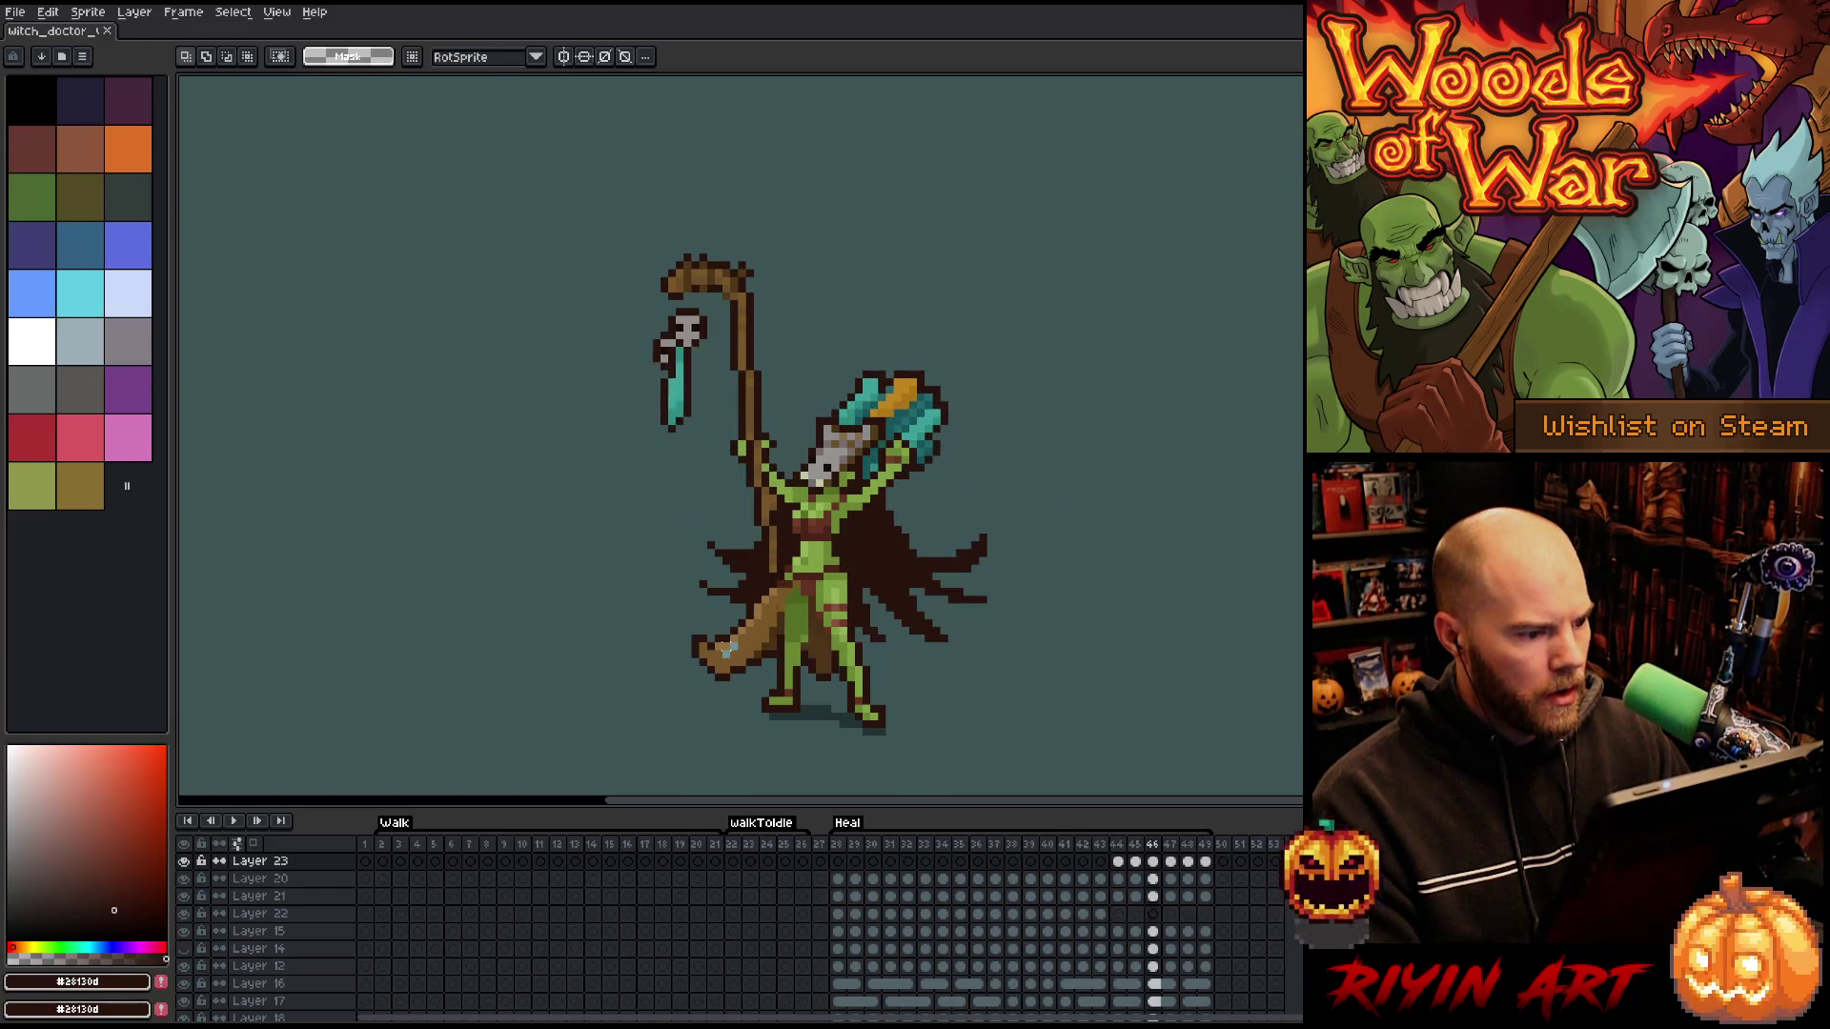
{"action": "key", "text": "Left"}
{"action": "key", "text": "Left"}
{"action": "key", "text": "Right"}
{"action": "key", "text": "Right"}
{"action": "key", "text": "Left"}
{"action": "key", "text": "Left"}
{"action": "key", "text": "Left"}
{"action": "key", "text": "Right"}
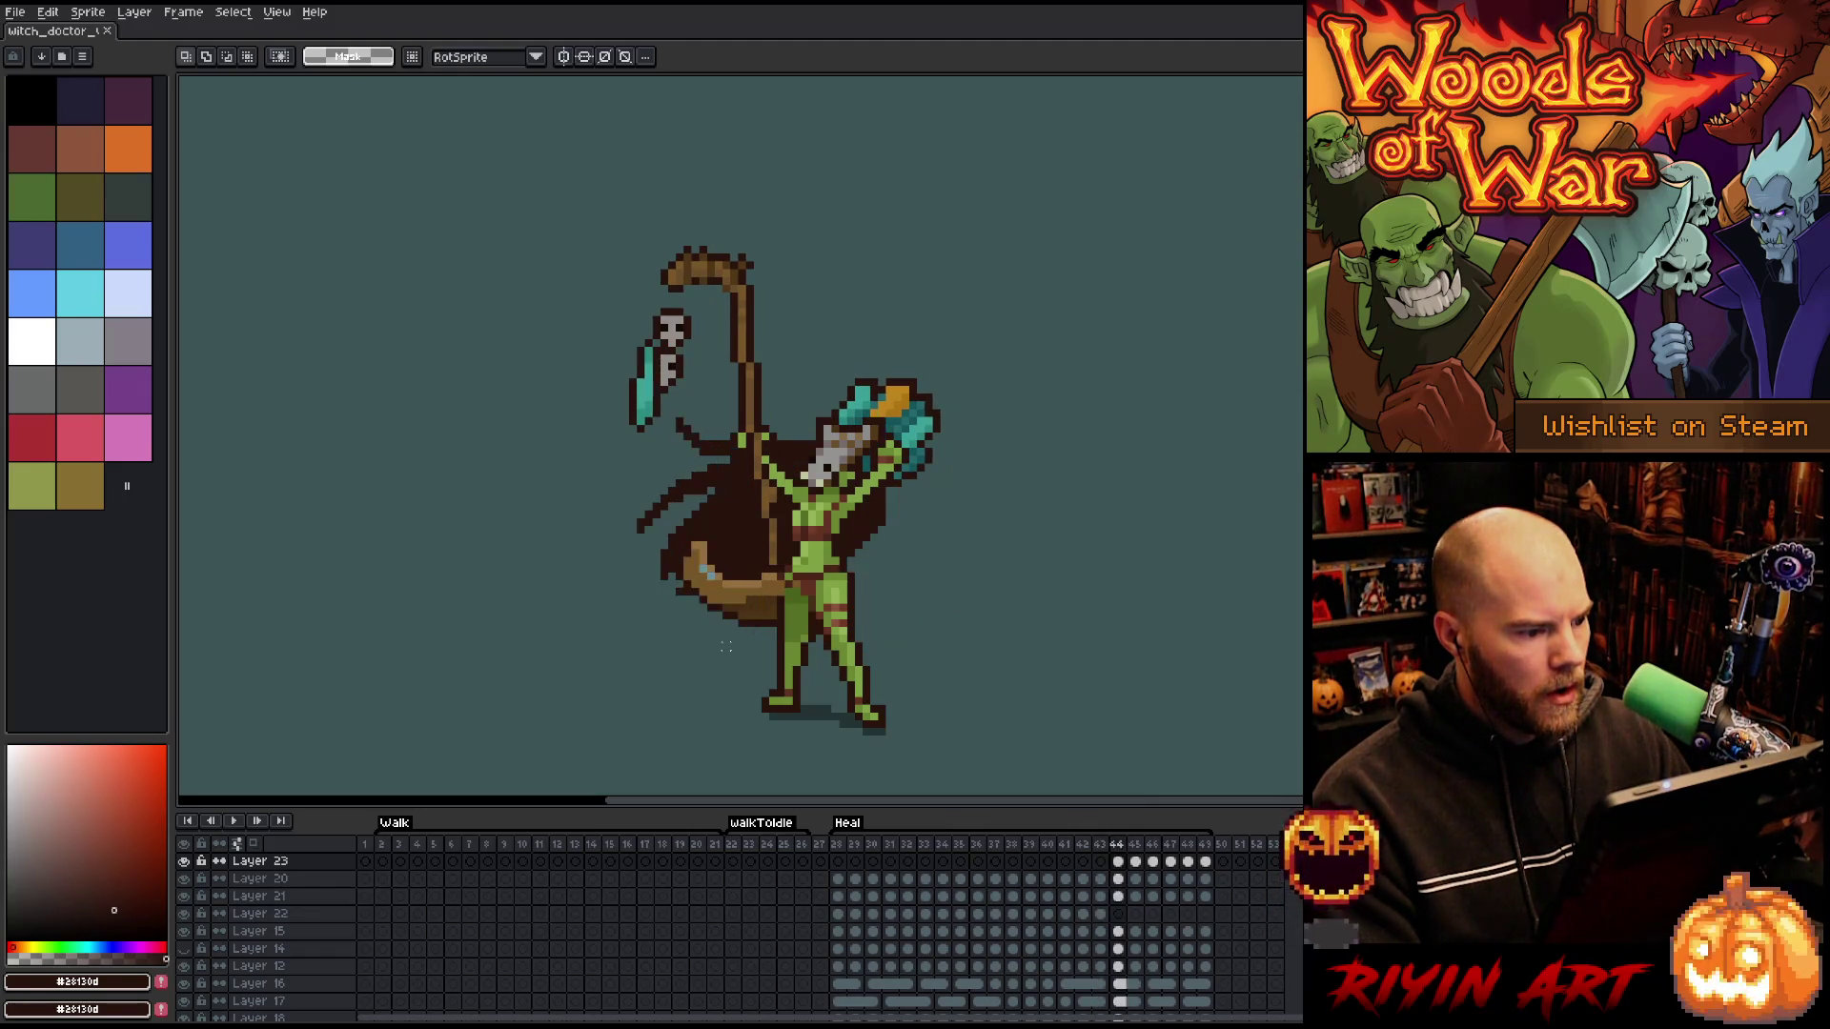
{"action": "key", "text": "Left"}
{"action": "key", "text": "Right"}
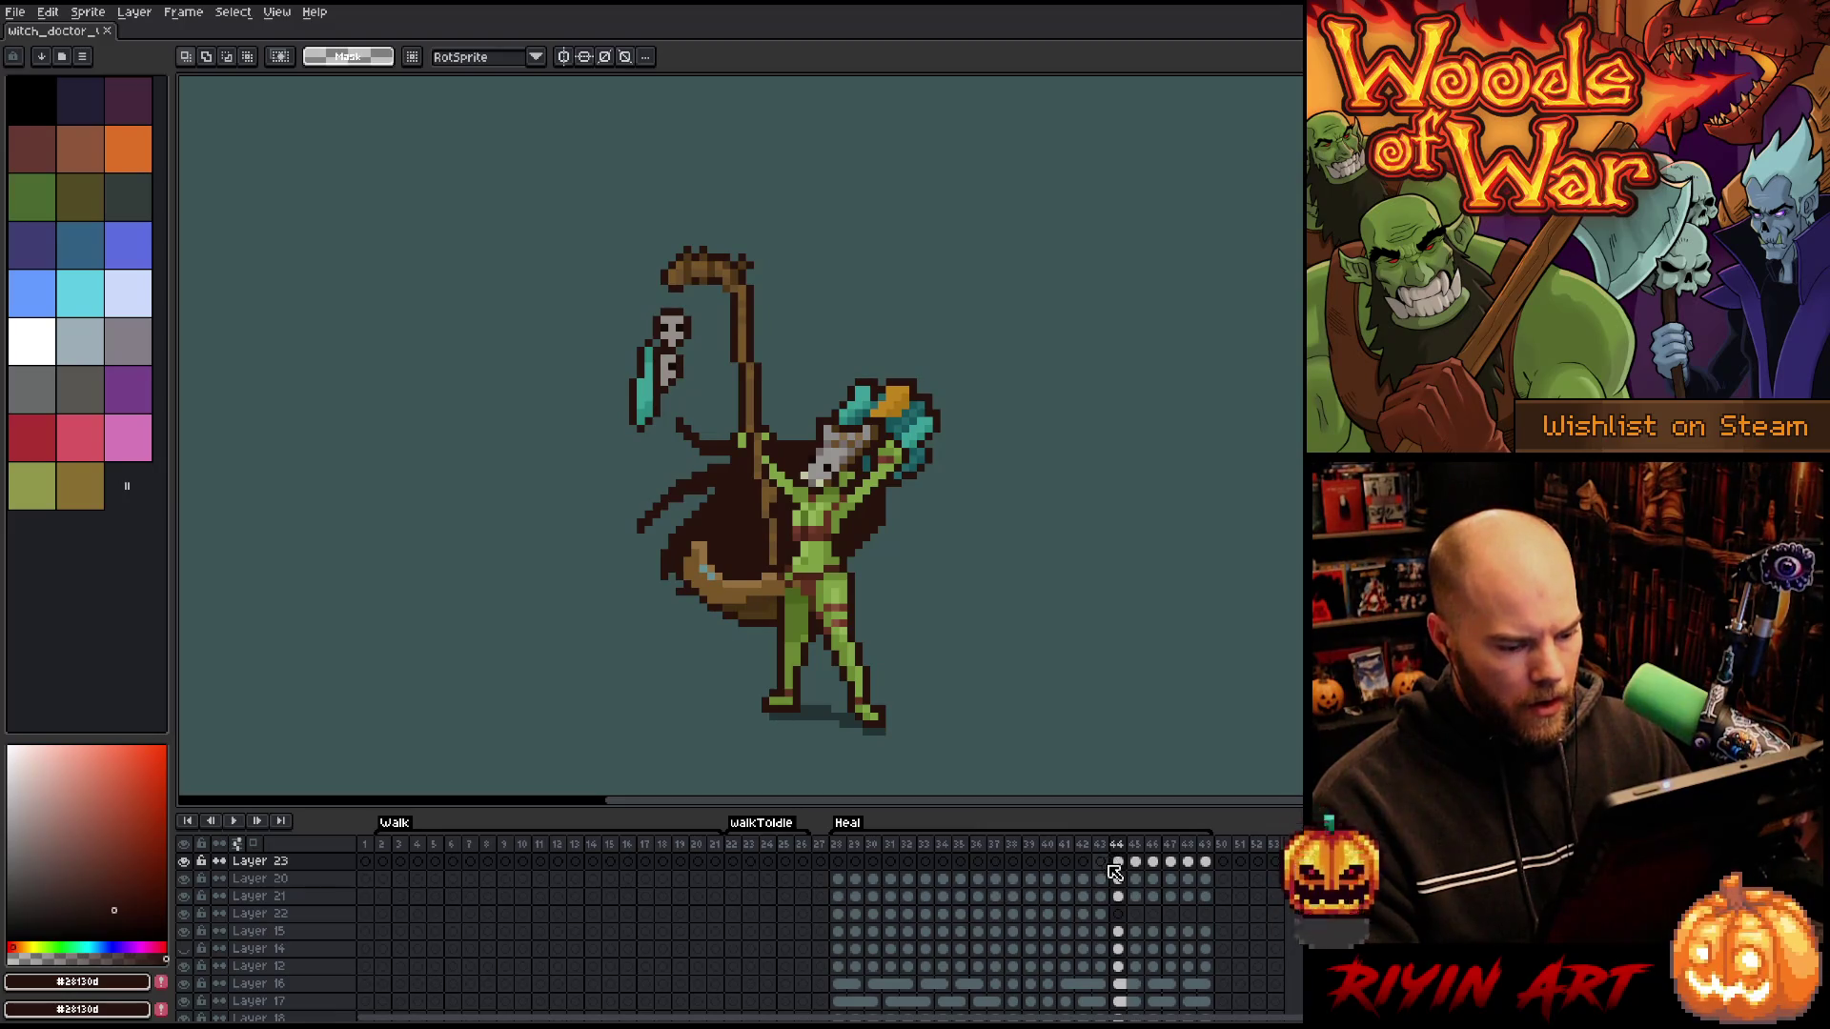
- Nudge the teal feather left on frame 45 and right on frame 47, then play the animation
{"action": "left_click_drag", "start_coordinate": [647, 389], "coordinate": [641, 389]}
{"action": "key", "text": "Right"}
{"action": "key", "text": "Left"}
{"action": "key", "text": "Right"}
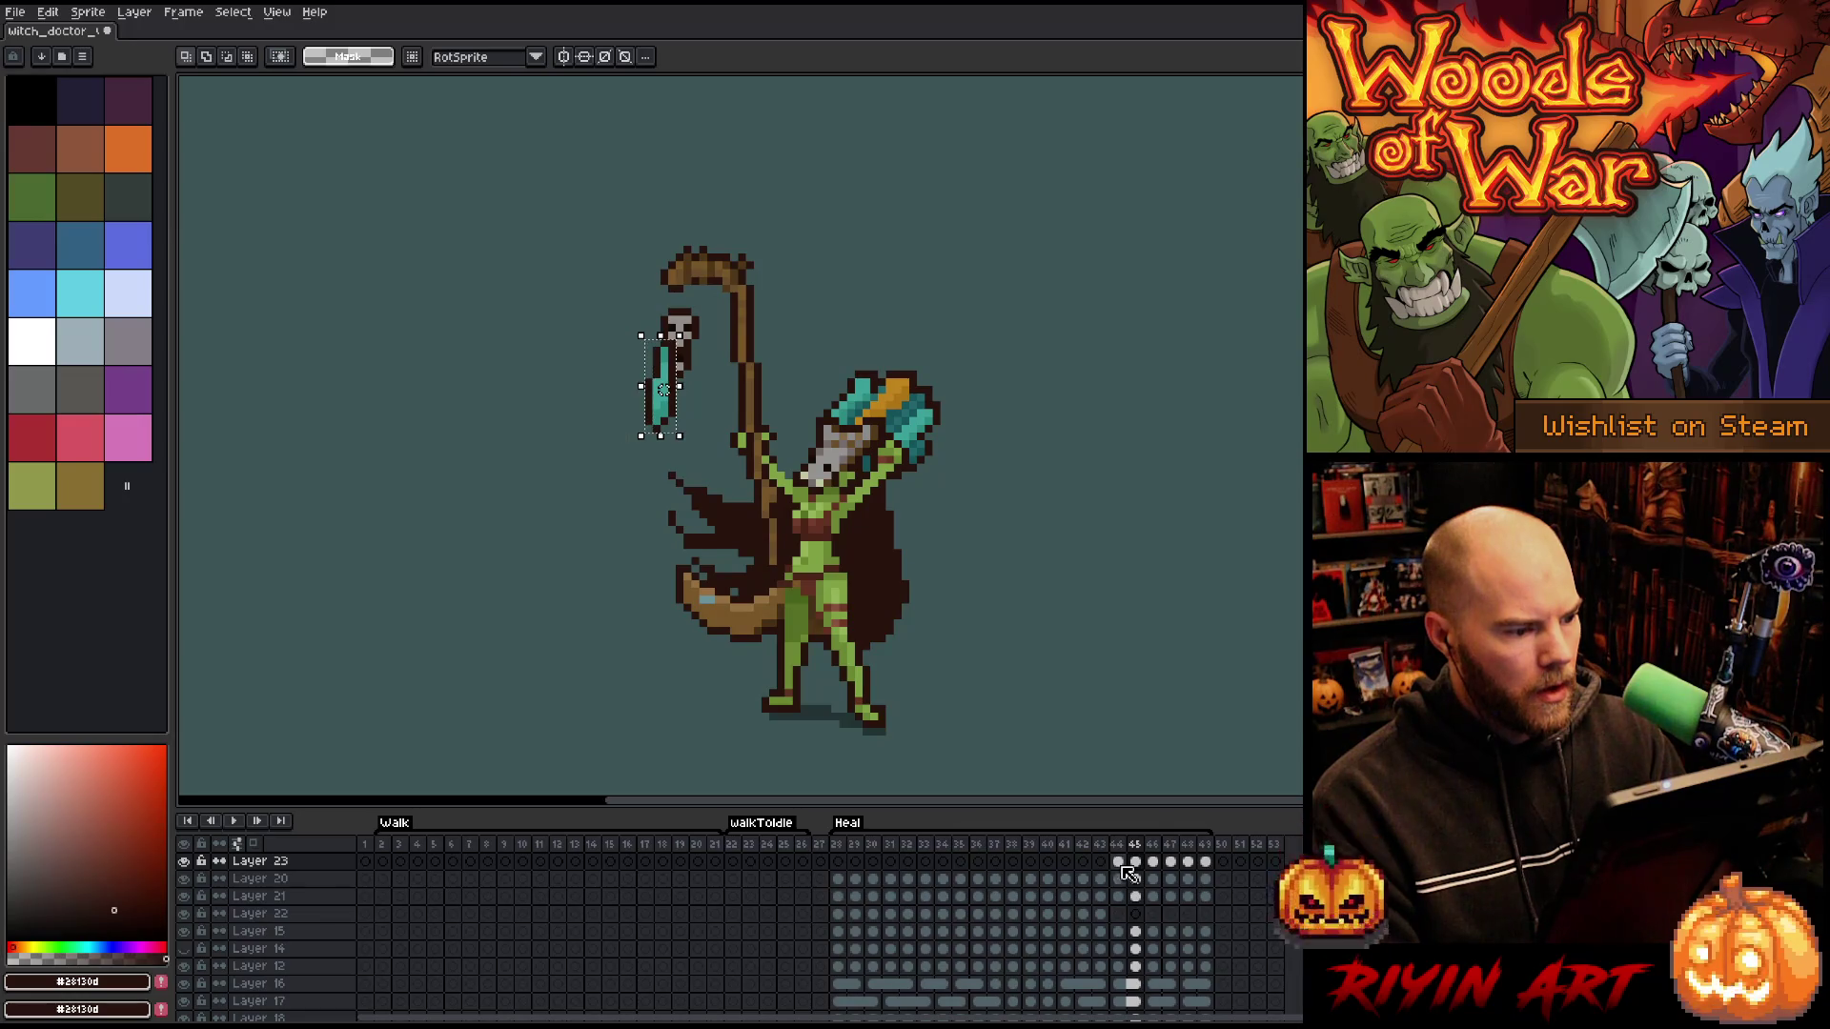
{"action": "key", "text": "Left"}
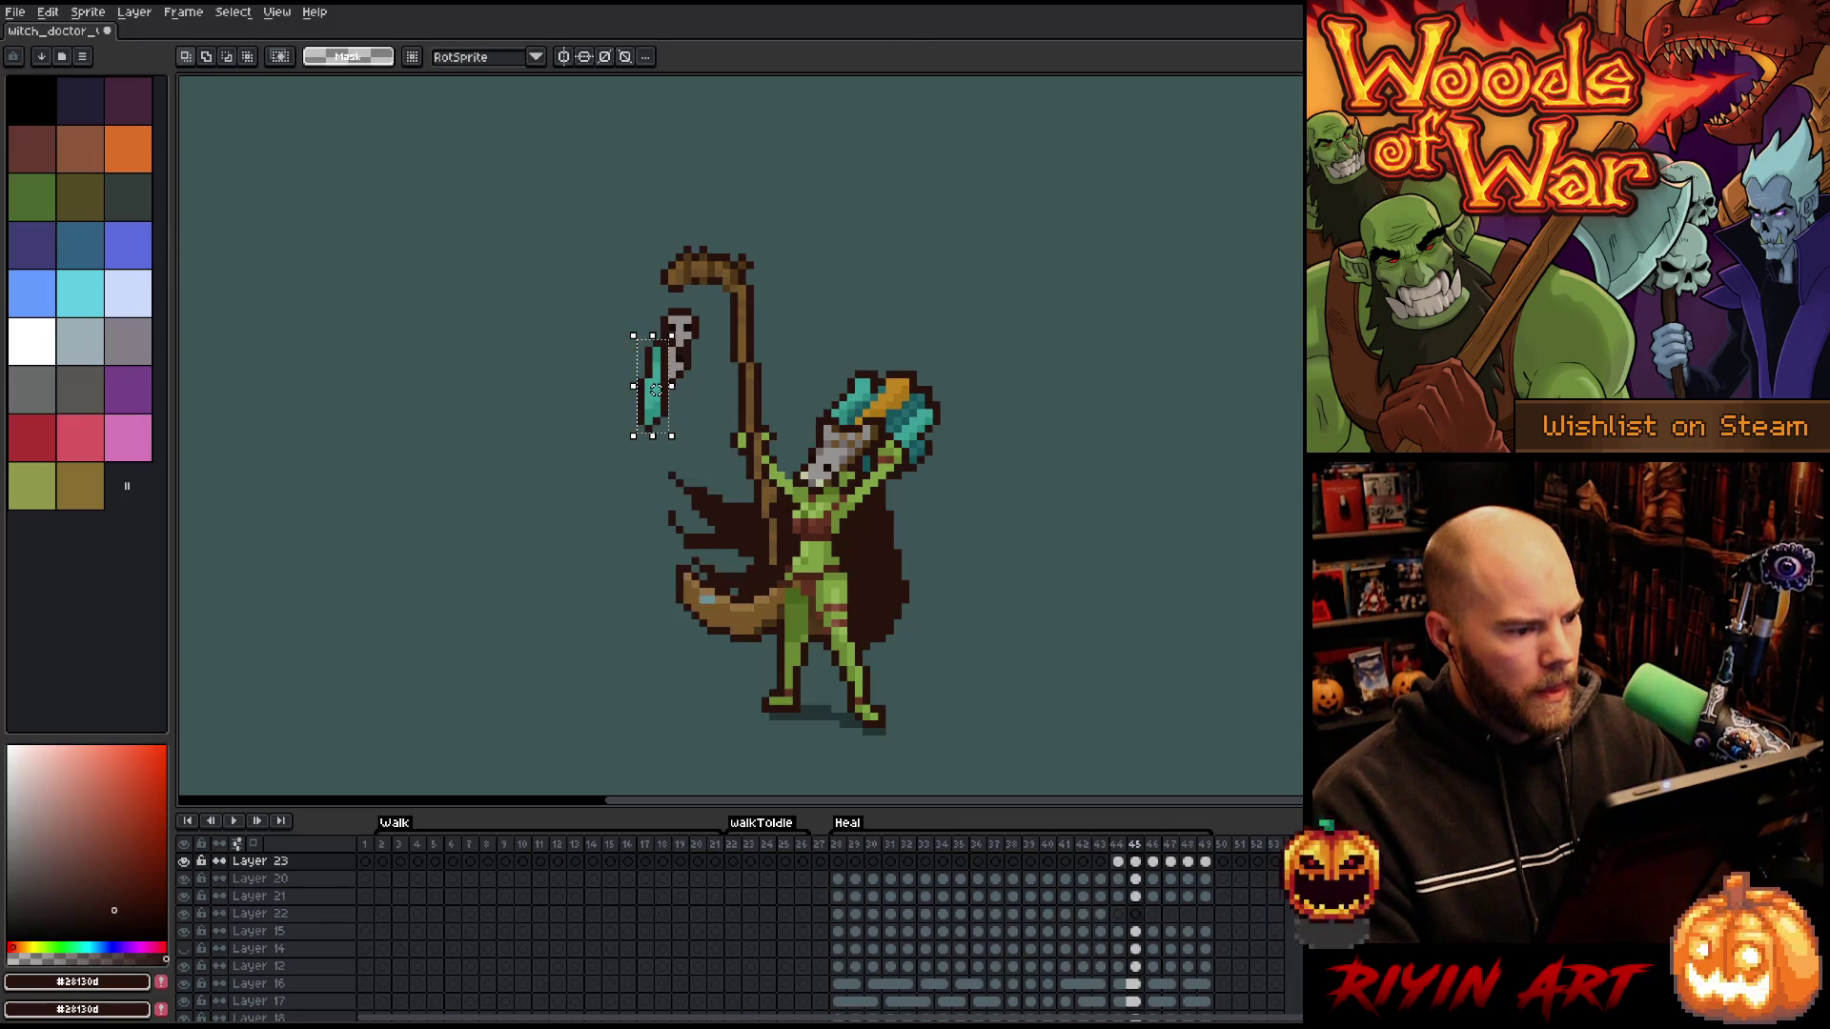
{"action": "key", "text": "Right"}
{"action": "left_click_drag", "start_coordinate": [656, 389], "coordinate": [687, 389]}
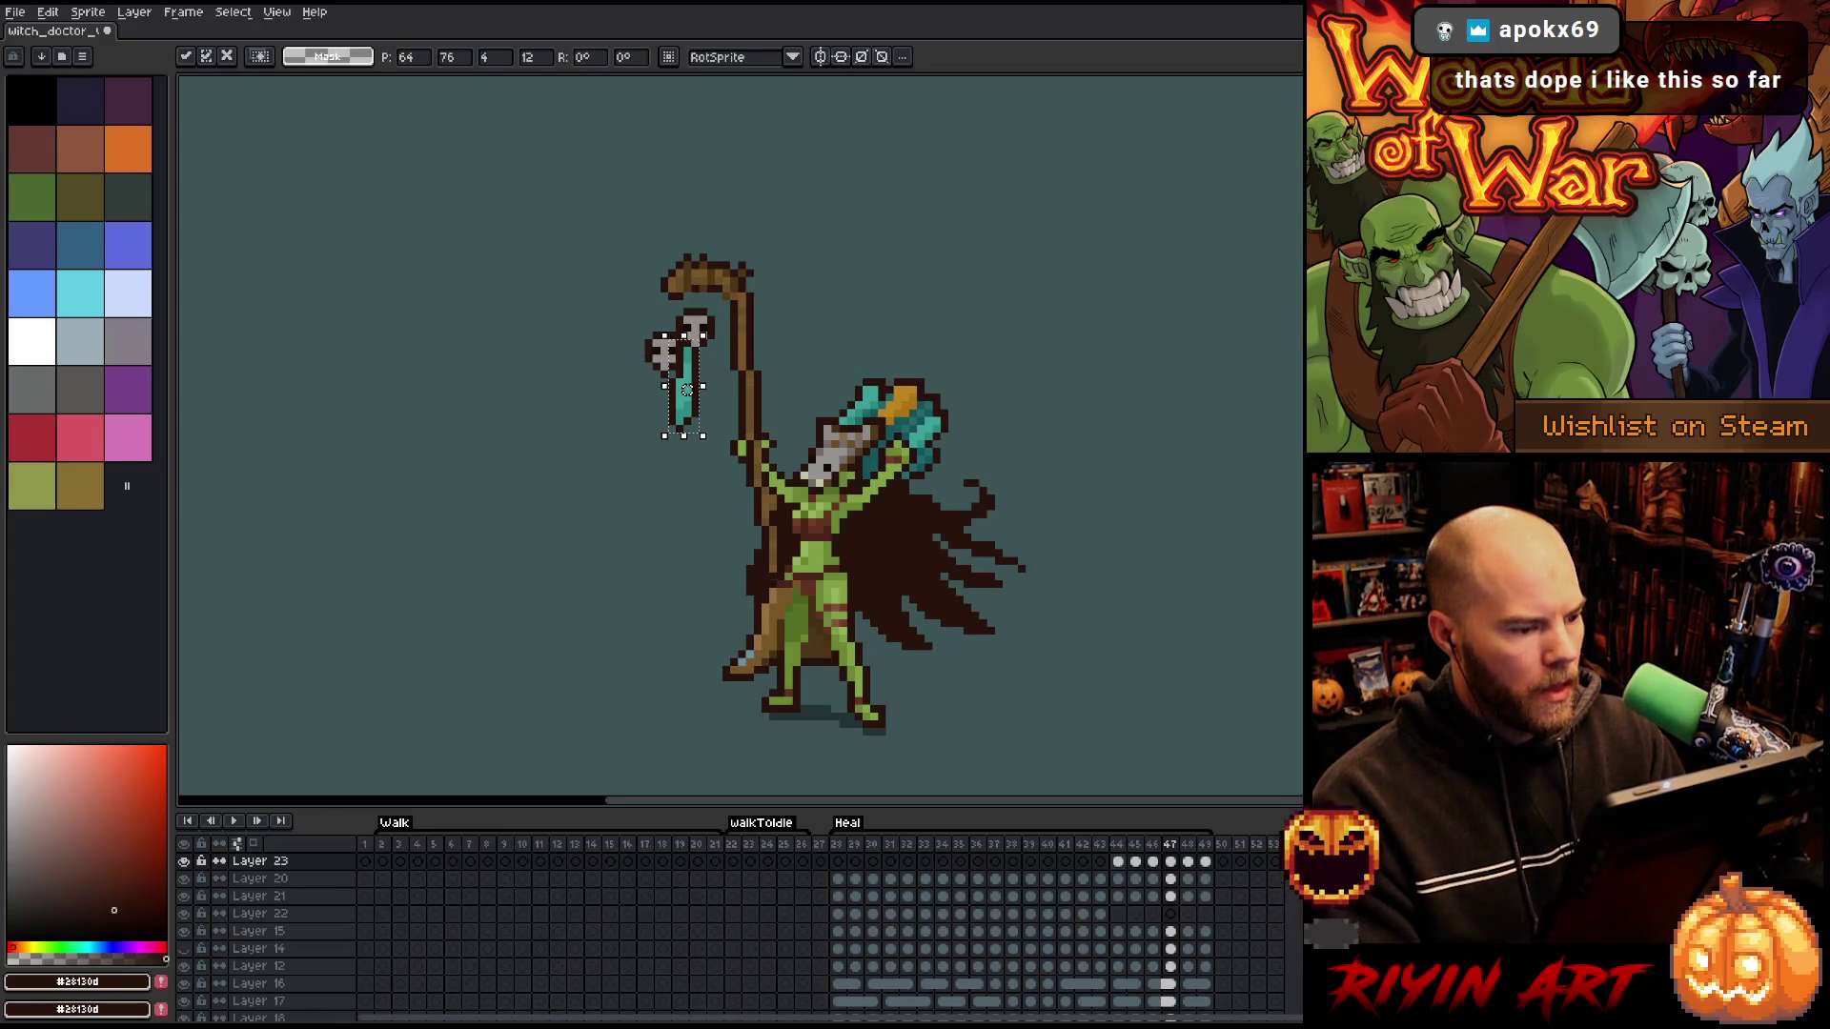
{"action": "key", "text": "Right"}
{"action": "key", "text": "Right"}
{"action": "key", "text": "Return"}
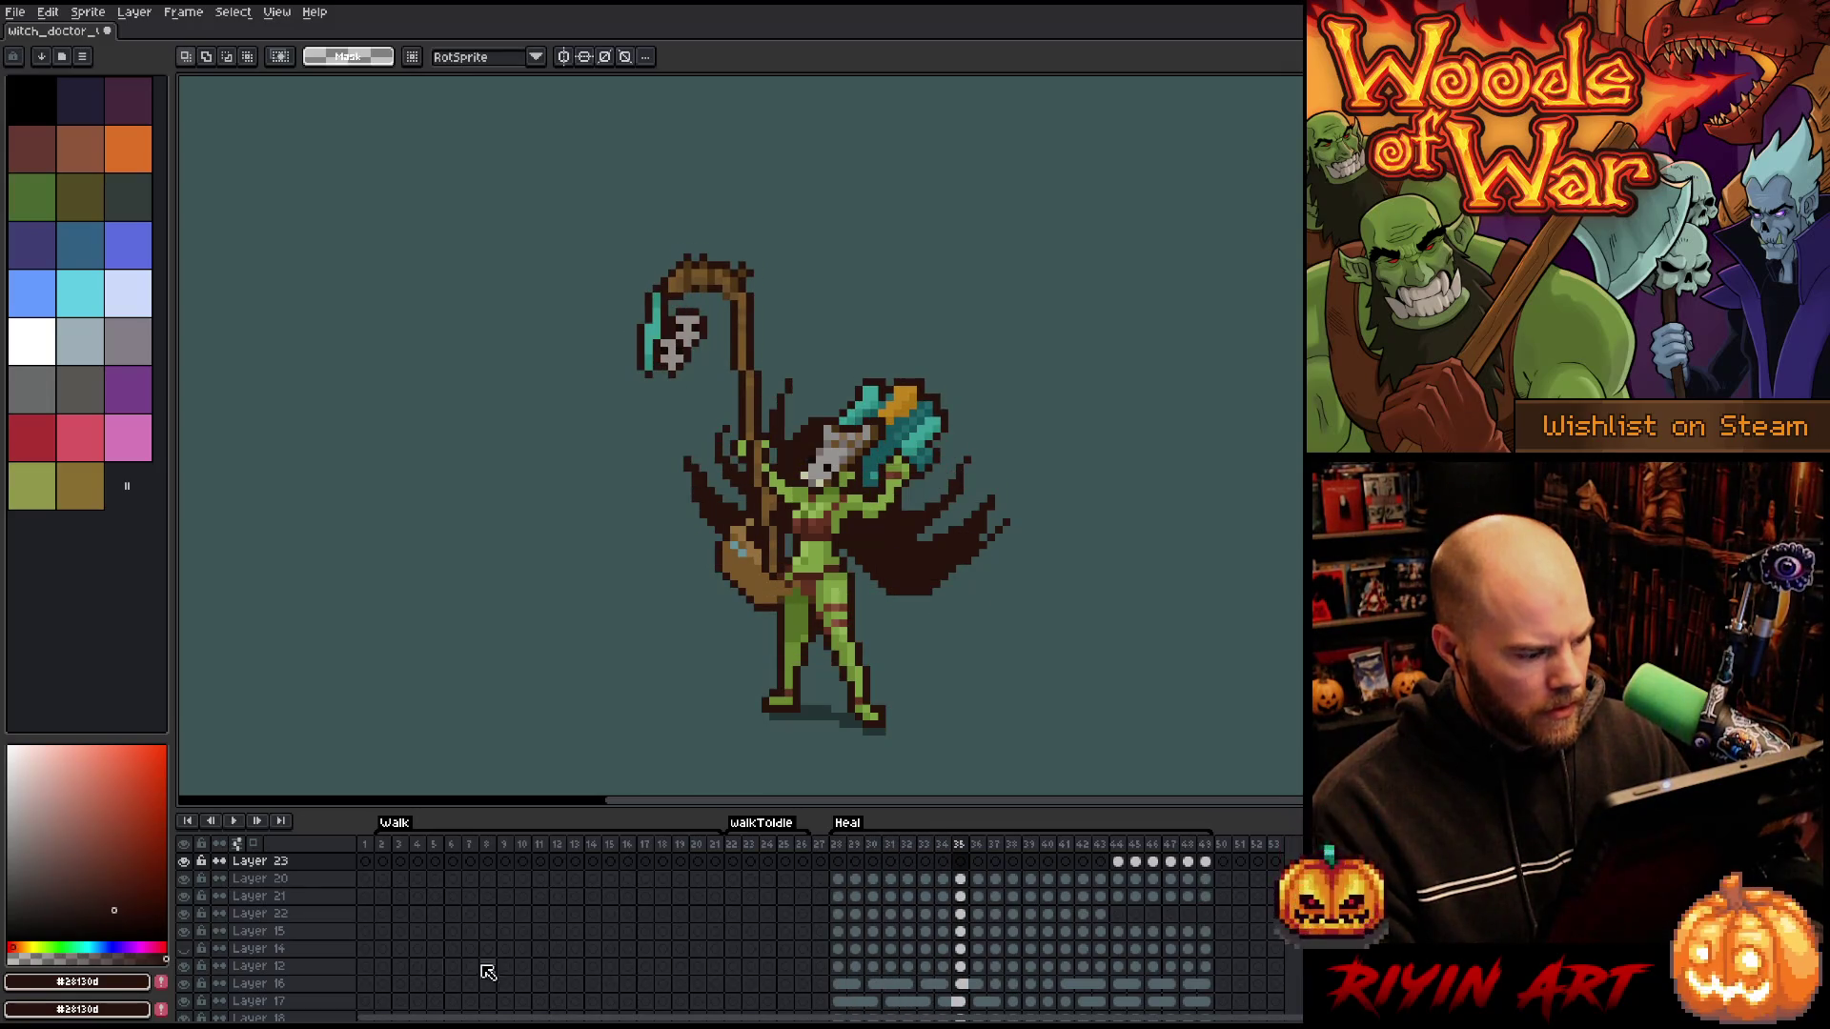
{"action": "left_click", "coordinate": [267, 881]}
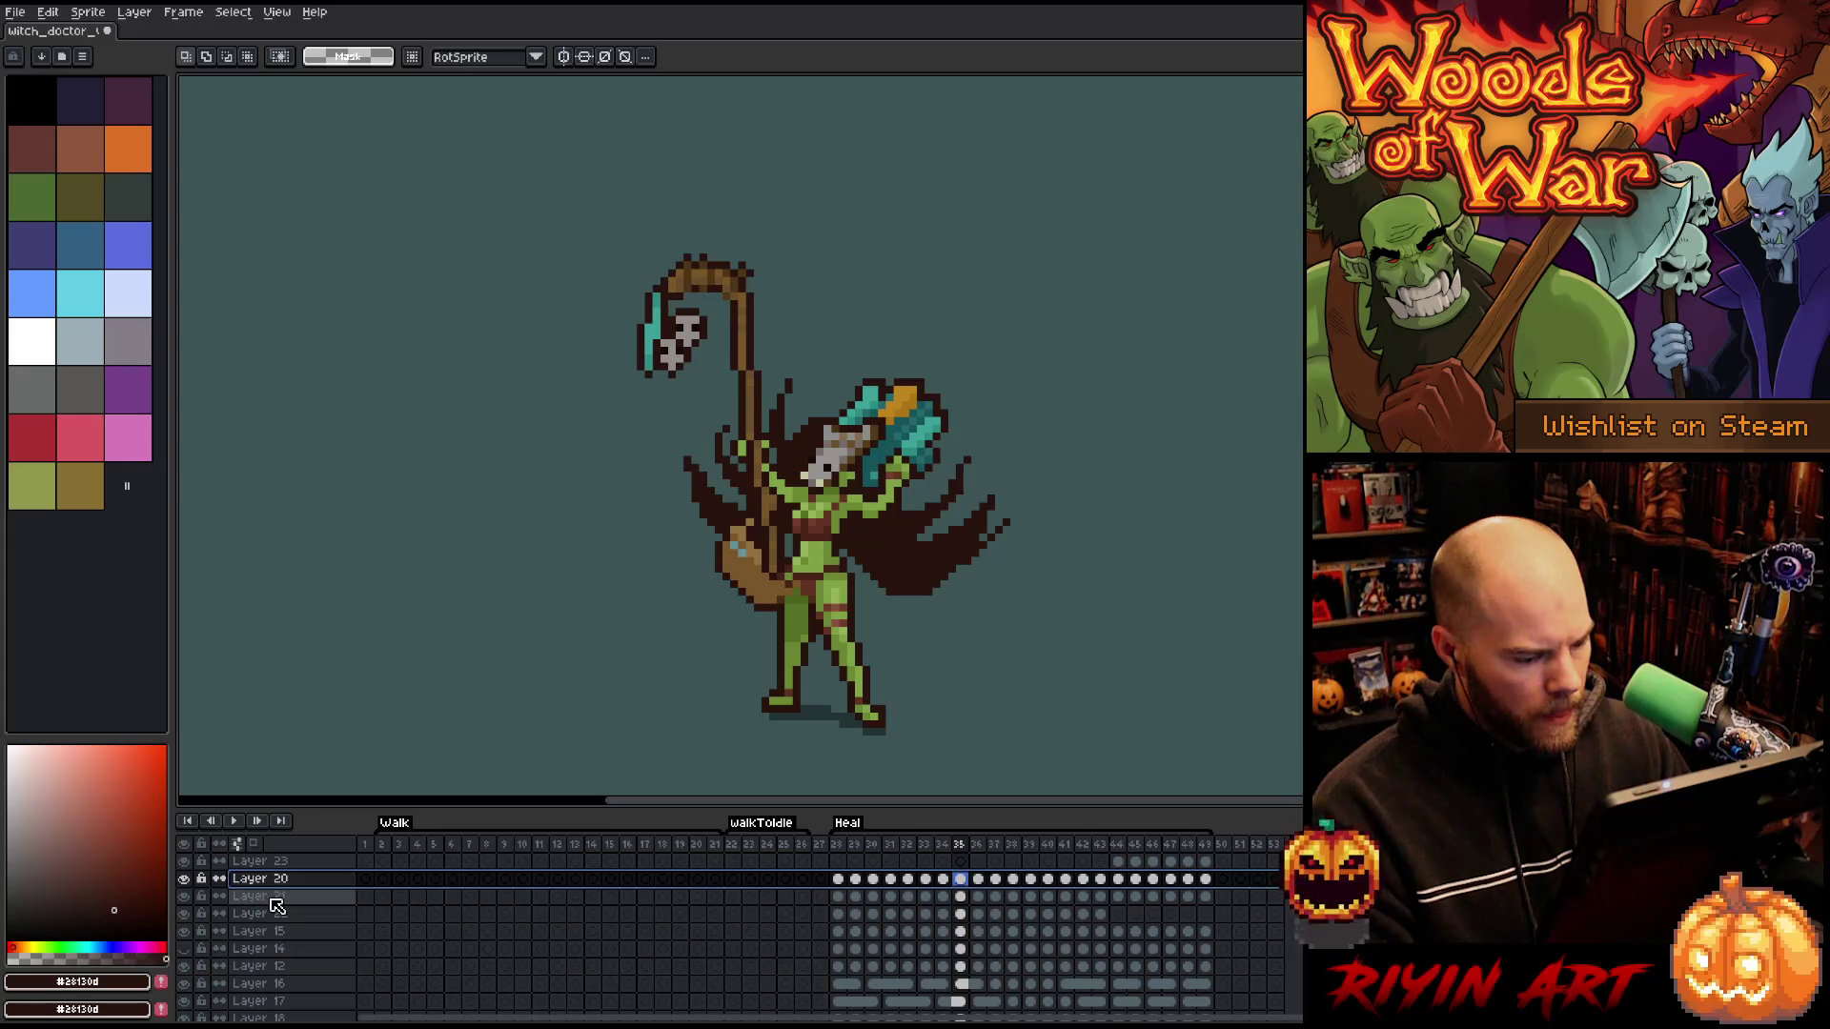
{"action": "left_click", "coordinate": [267, 896]}
{"action": "left_click_drag", "start_coordinate": [1206, 902], "coordinate": [837, 896]}
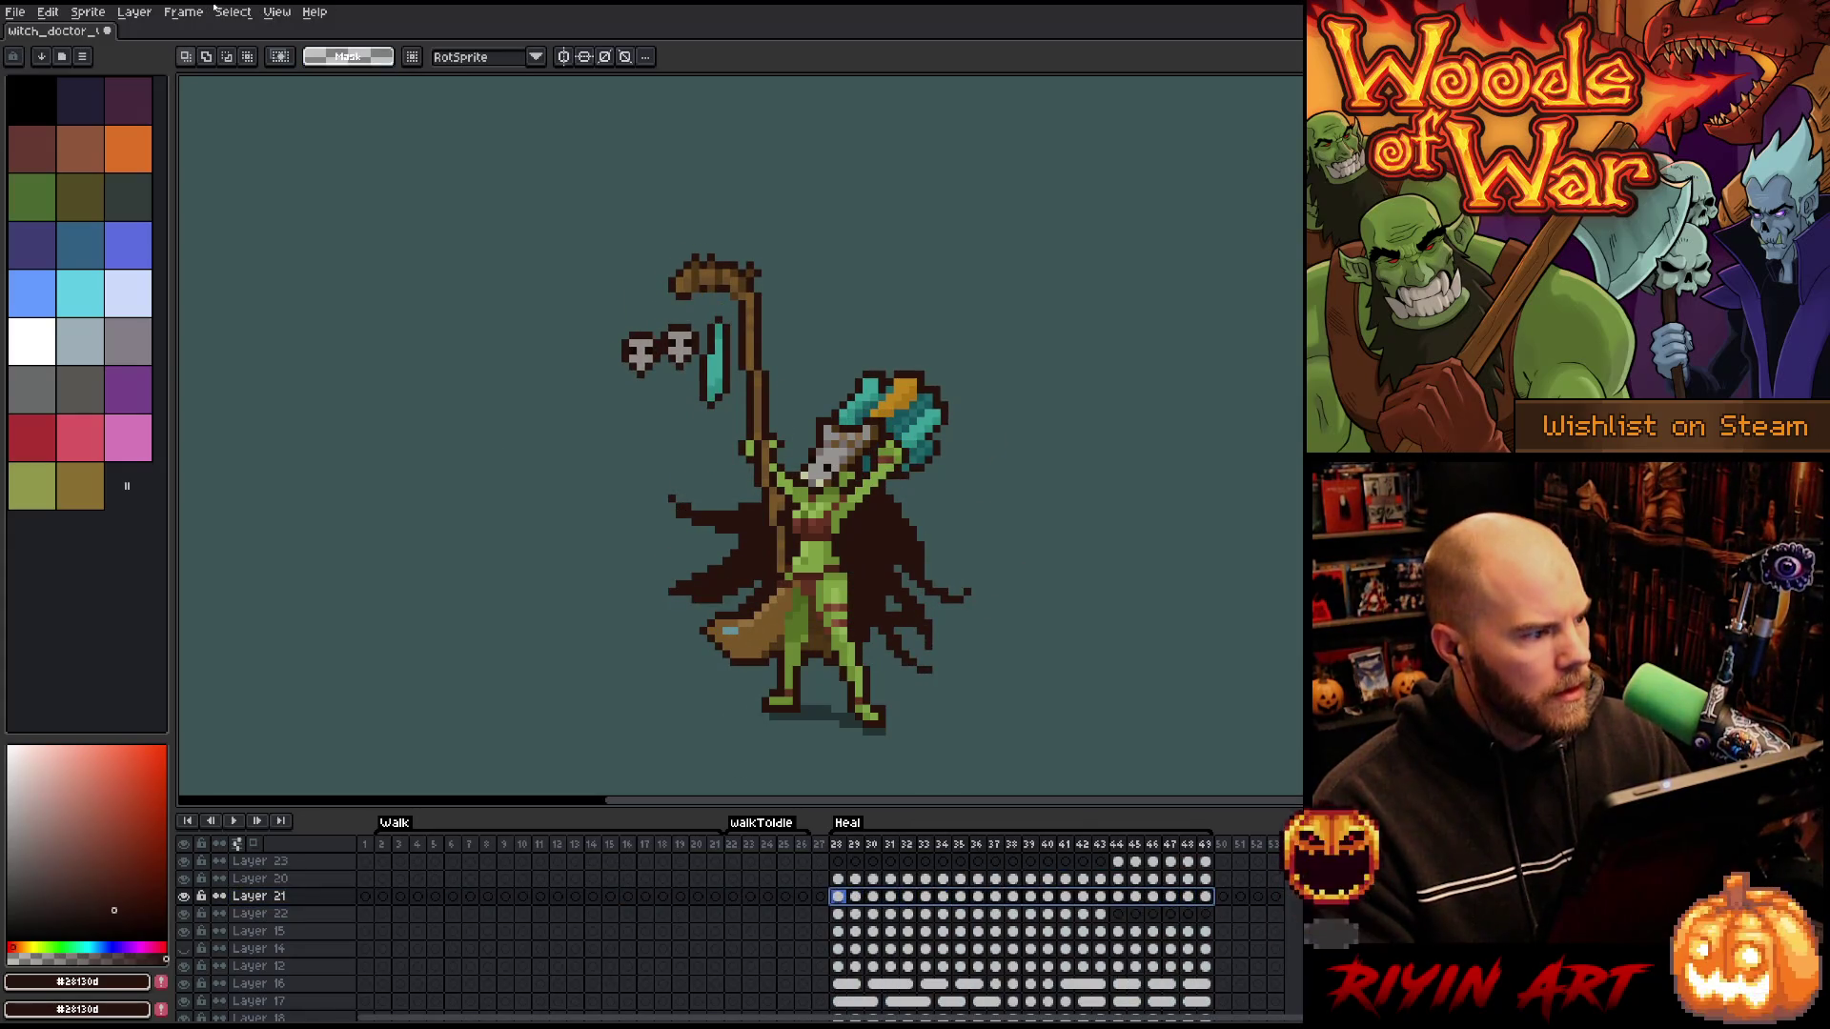
{"action": "left_click", "coordinate": [182, 11]}
{"action": "left_click", "coordinate": [217, 227]}
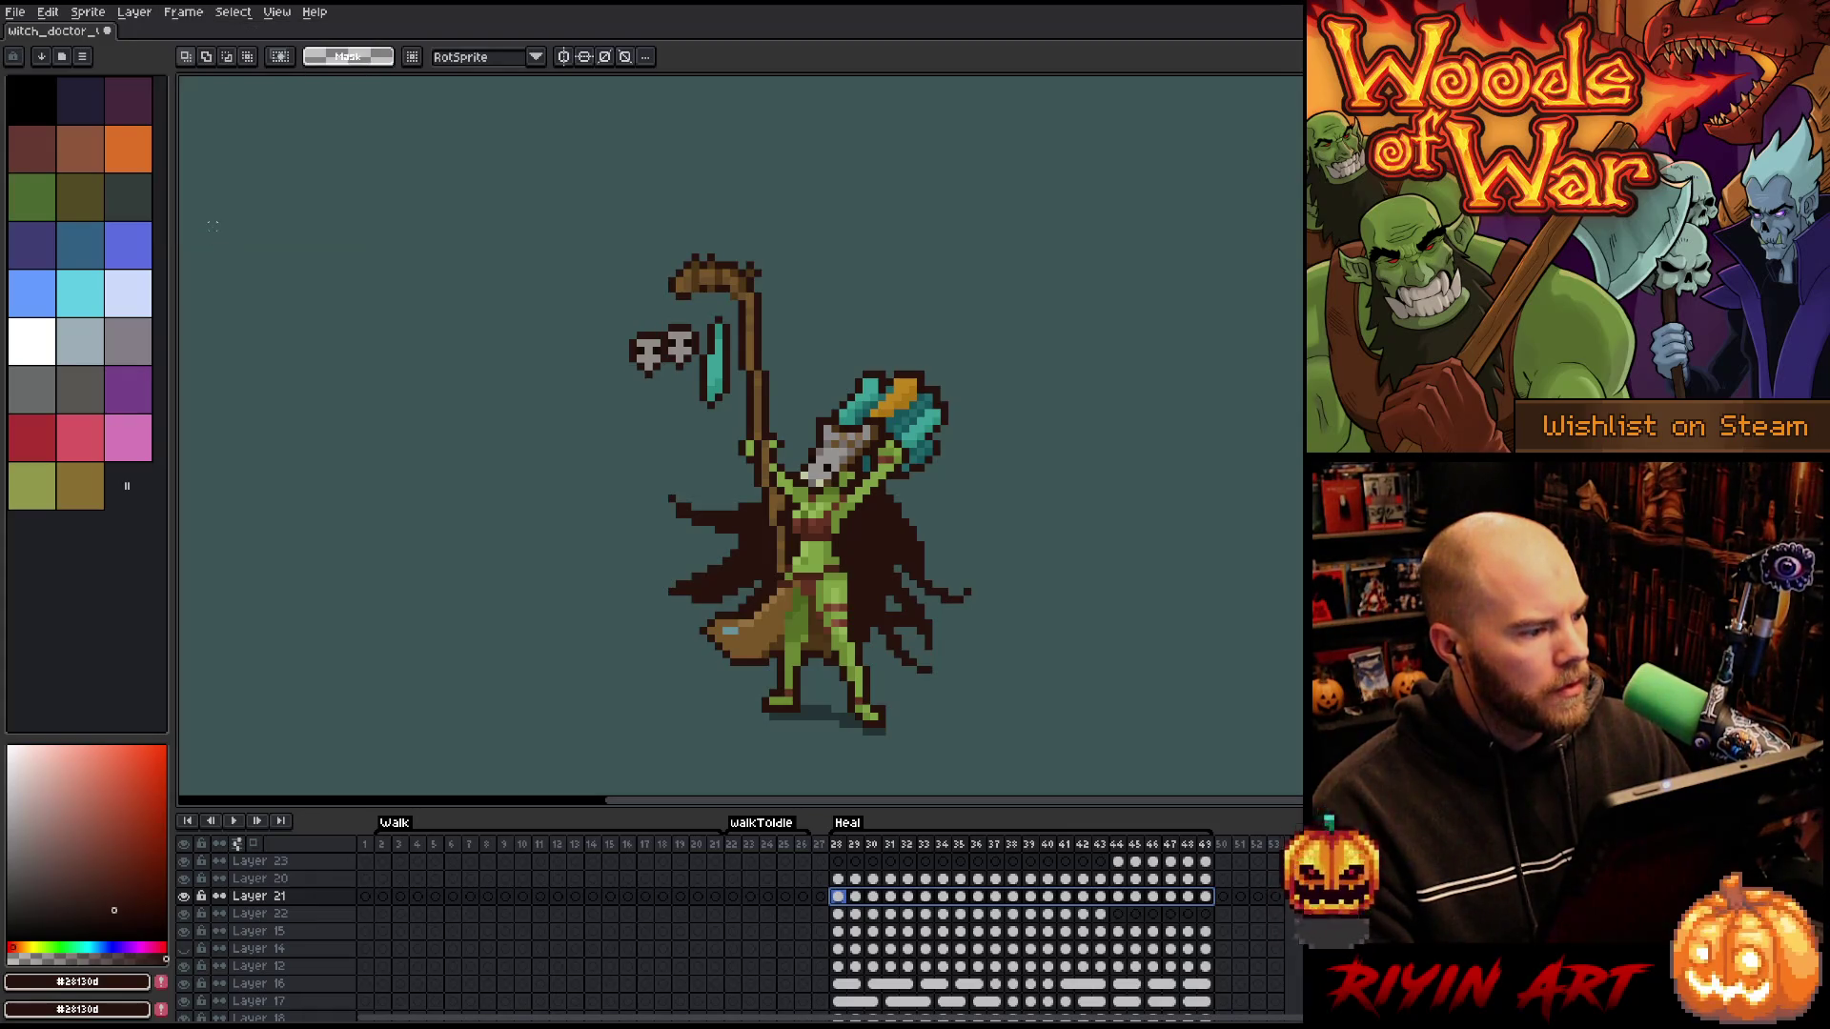
{"action": "key", "text": "Return"}
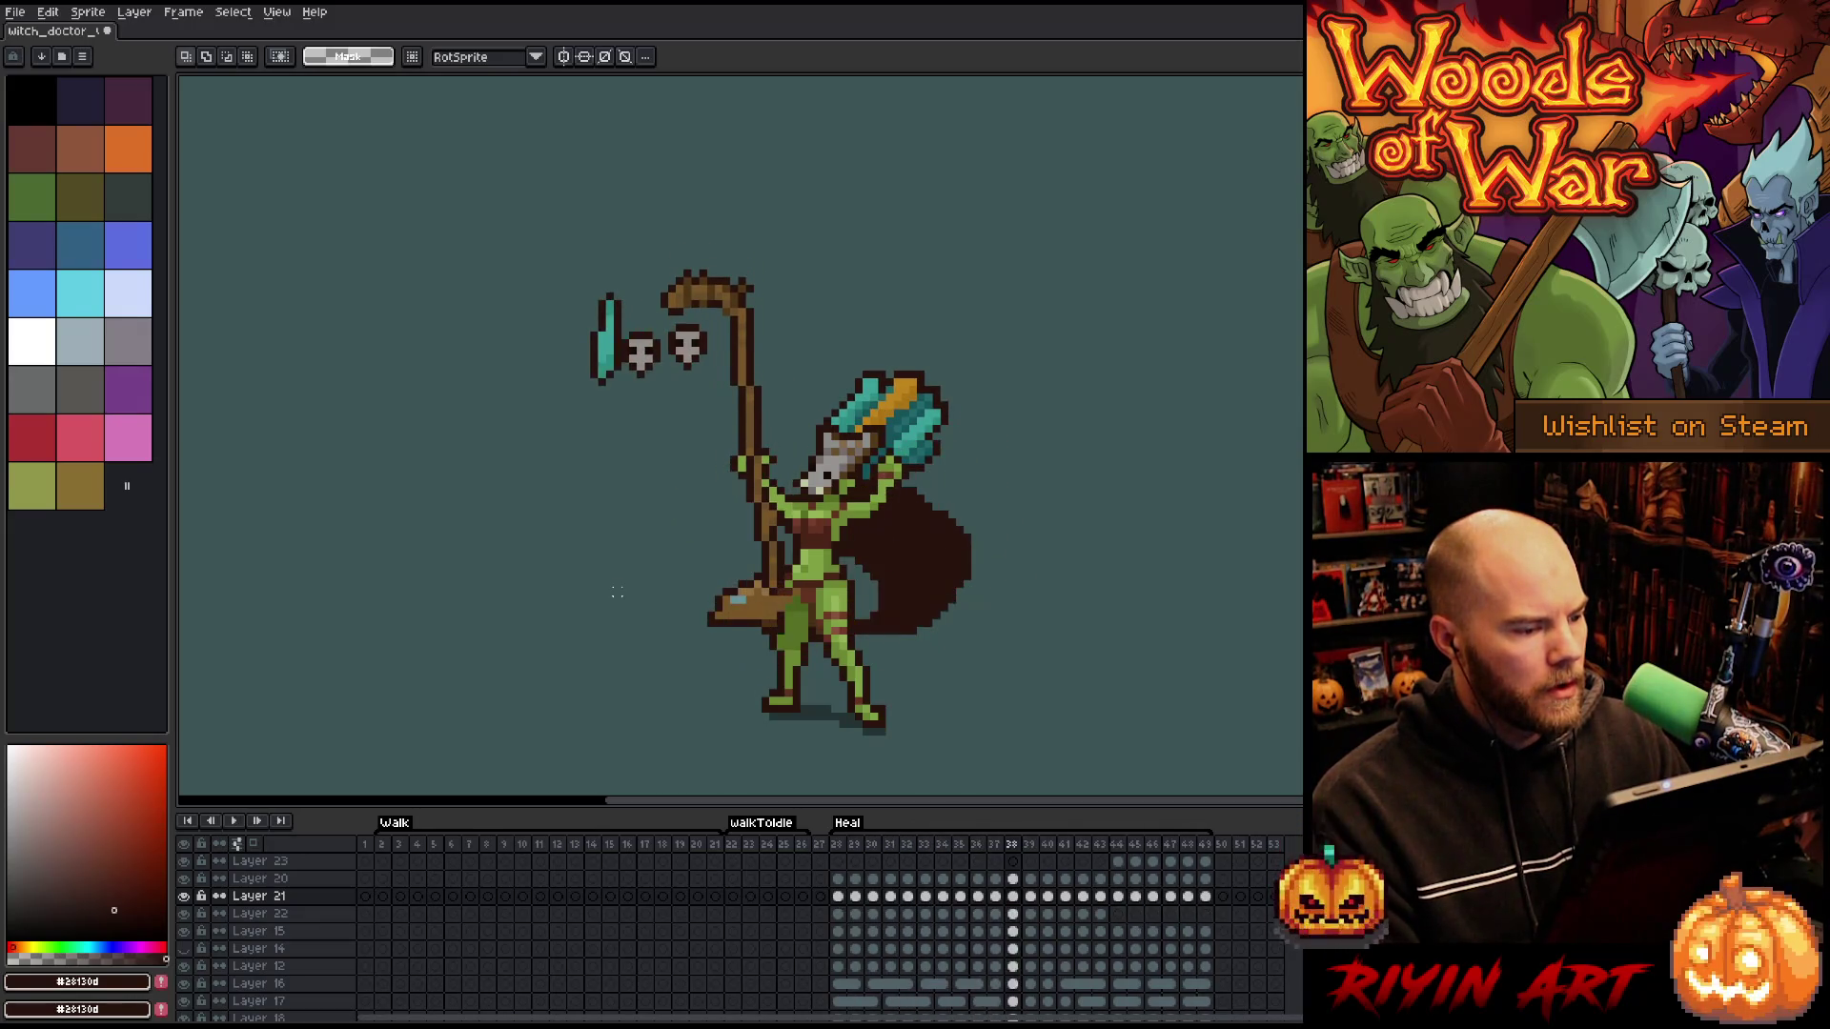
{"action": "key", "text": "Return"}
{"action": "key", "text": "Right"}
{"action": "key", "text": "Right"}
{"action": "key", "text": "Right"}
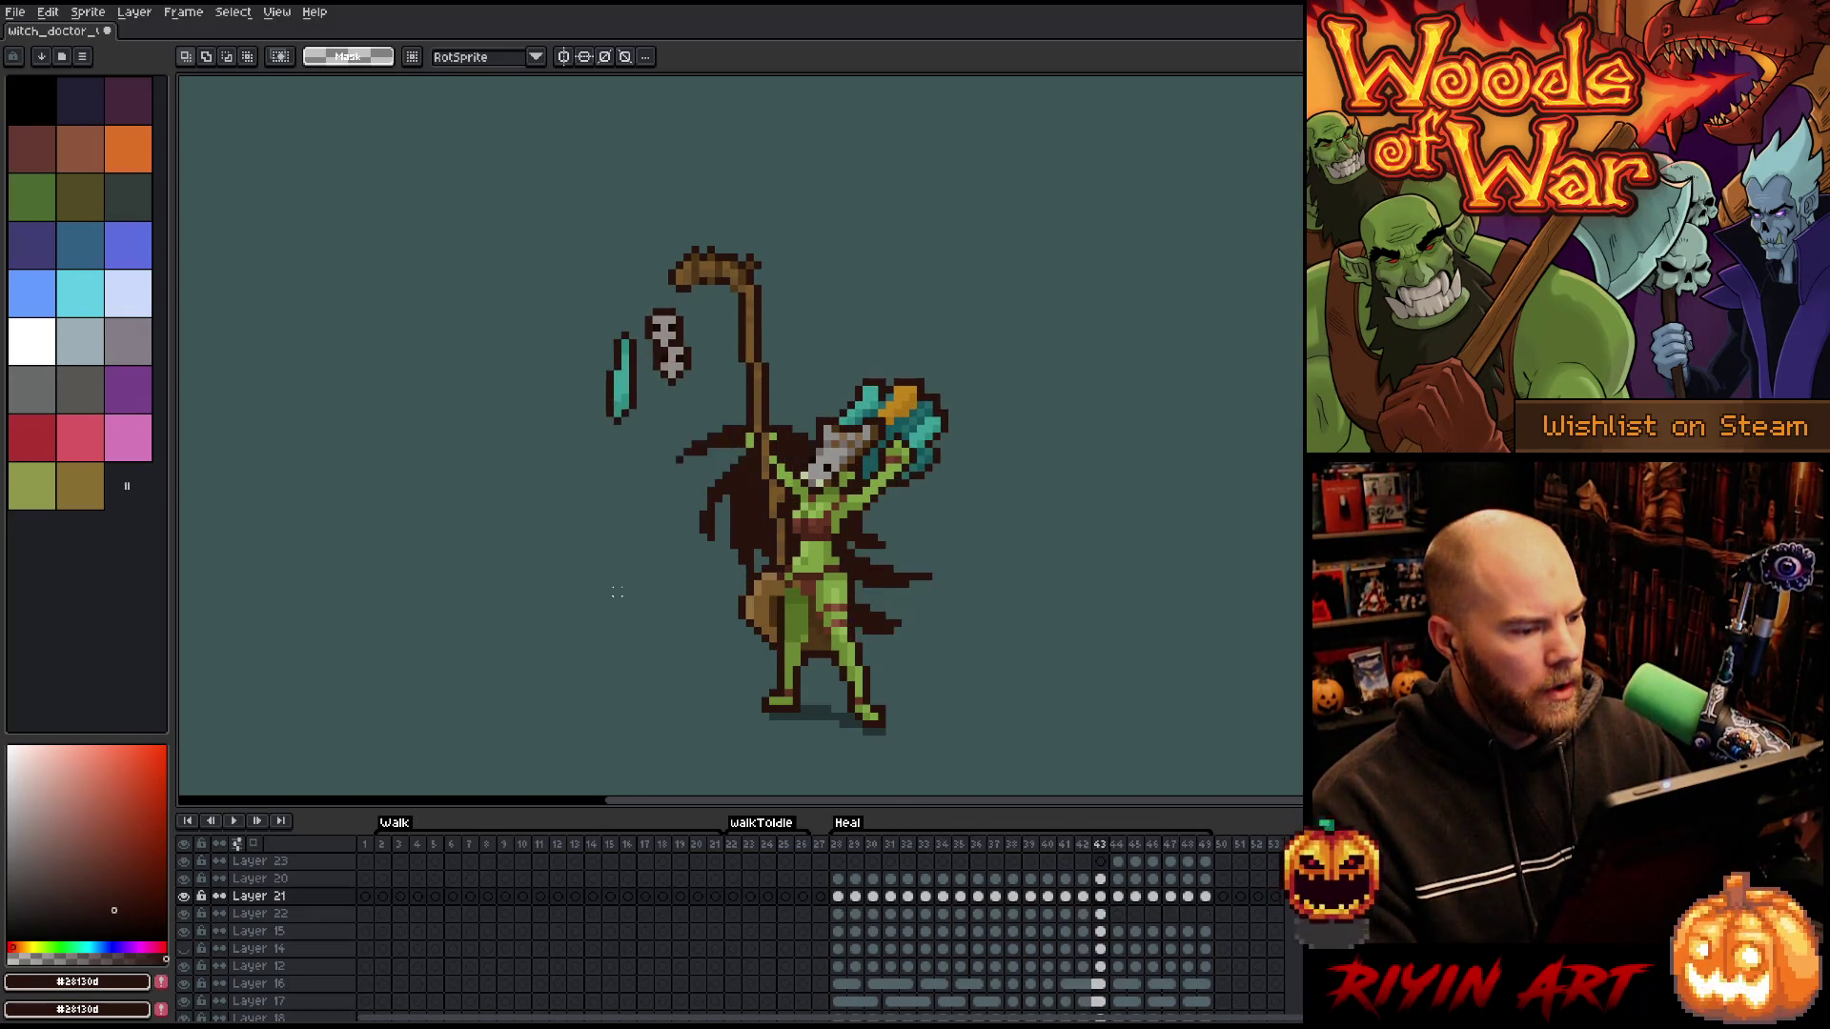
{"action": "key", "text": "Right"}
{"action": "key", "text": "Right"}
{"action": "key", "text": "Right"}
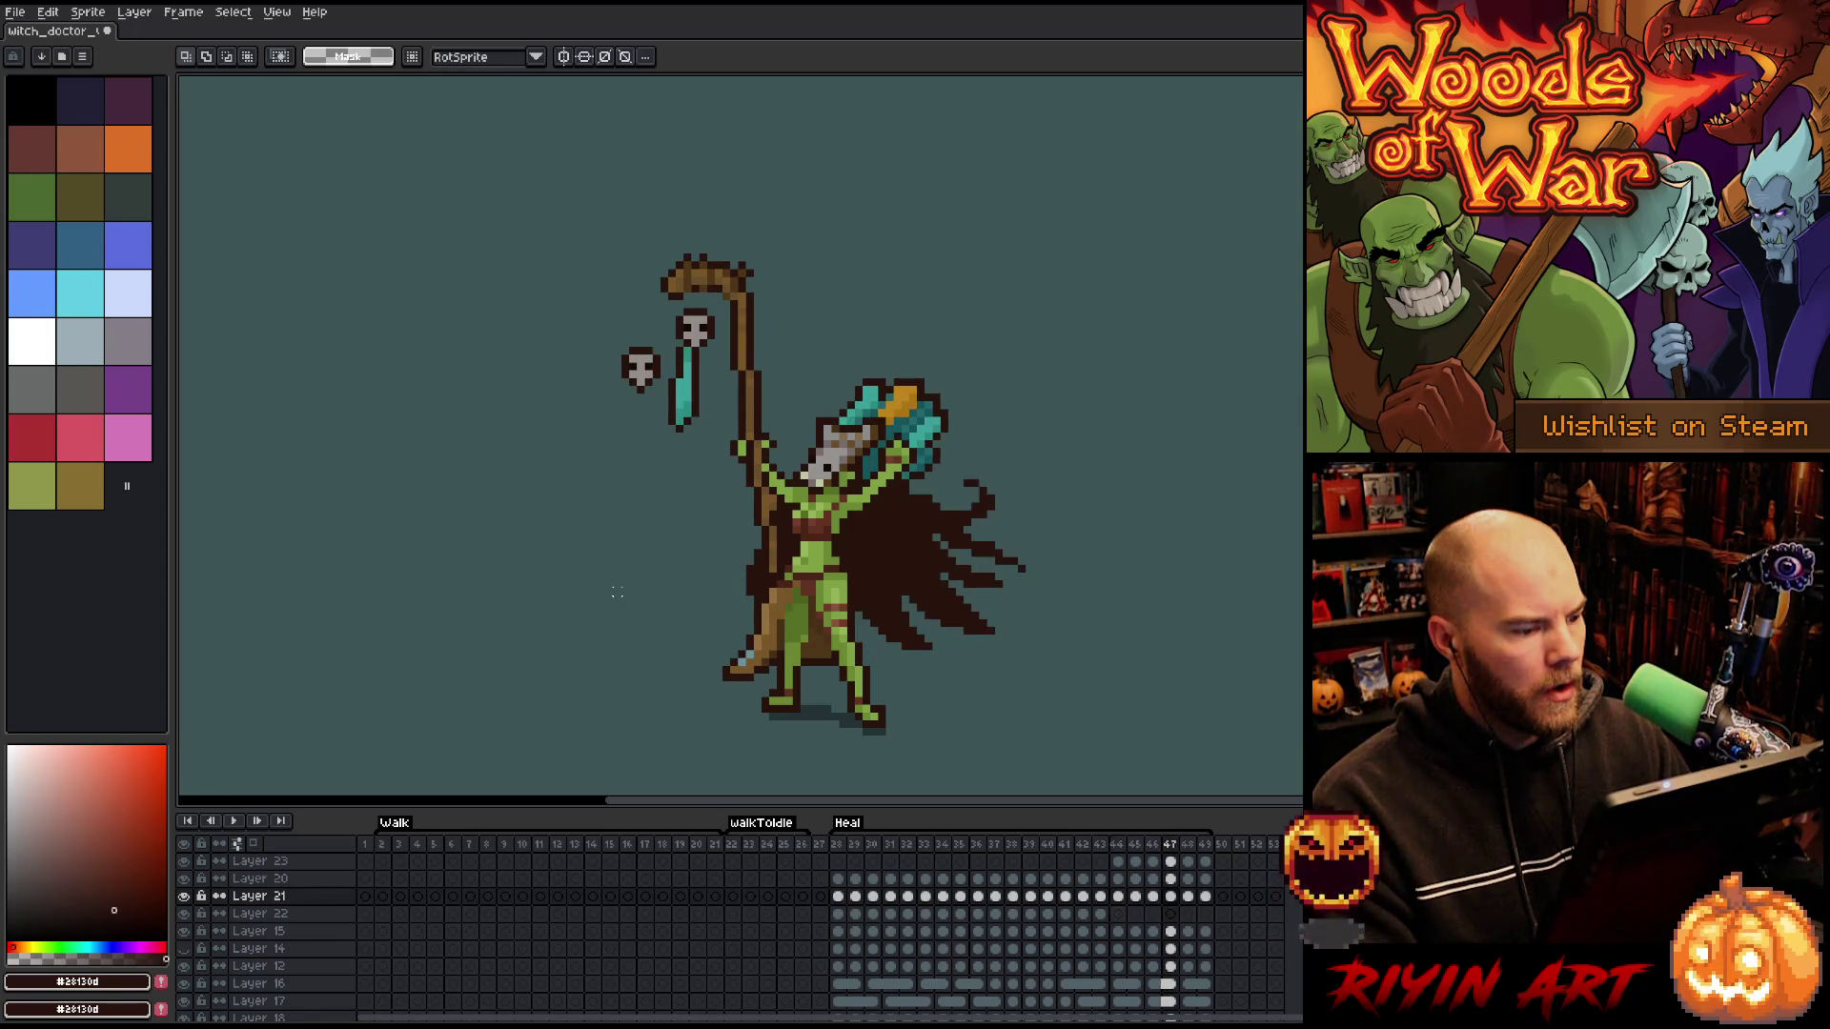
{"action": "key", "text": "Left"}
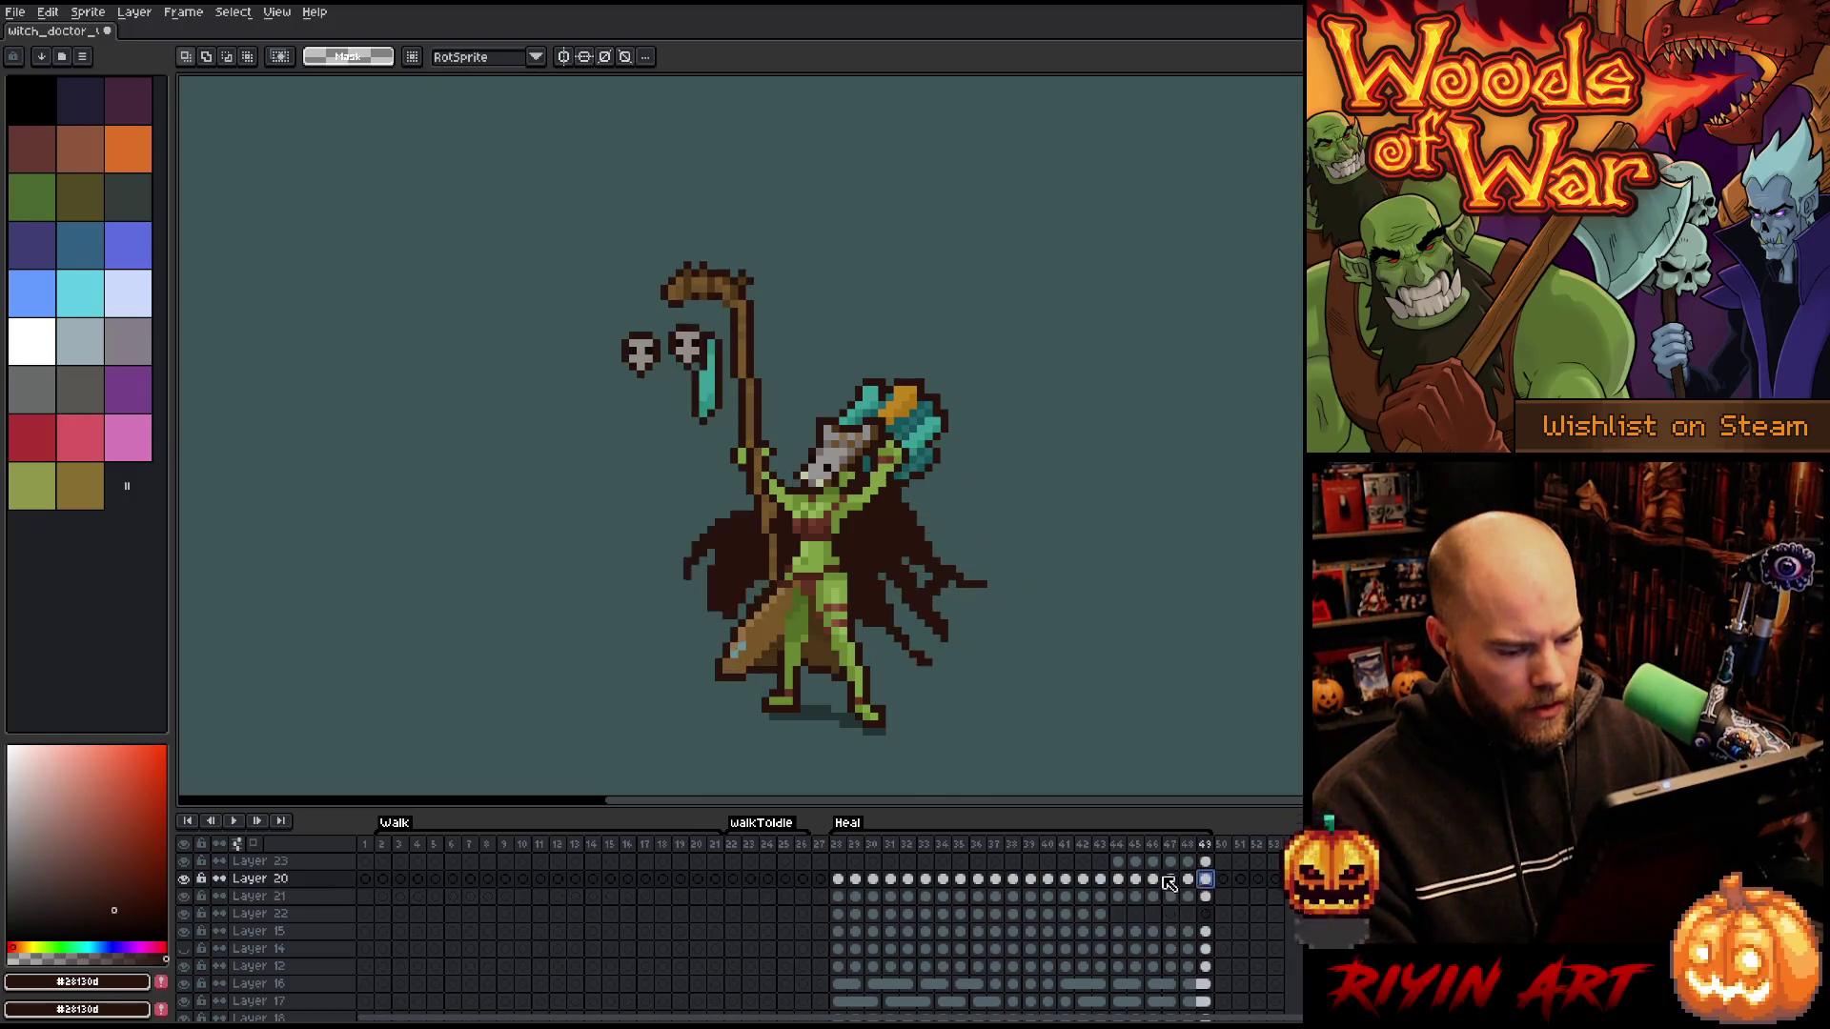
{"action": "left_click_drag", "start_coordinate": [1205, 879], "coordinate": [839, 880]}
{"action": "key", "text": "v"}
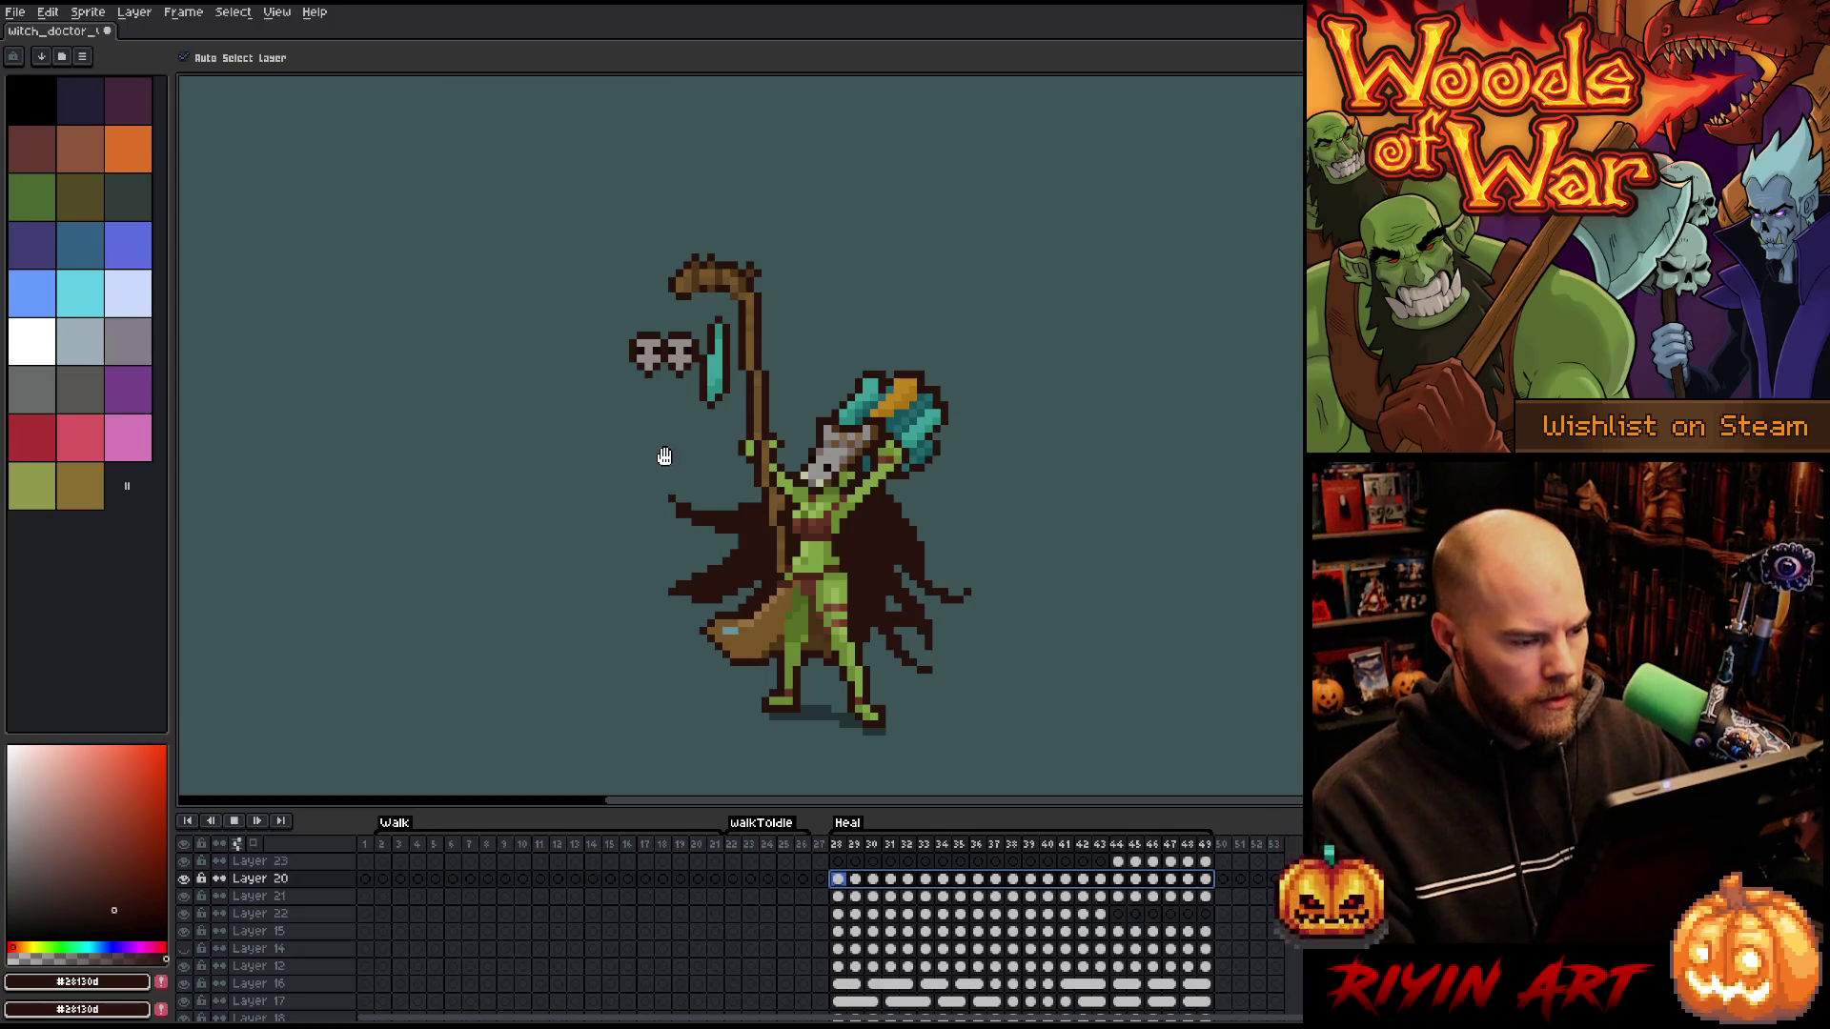
{"action": "key", "text": "Return"}
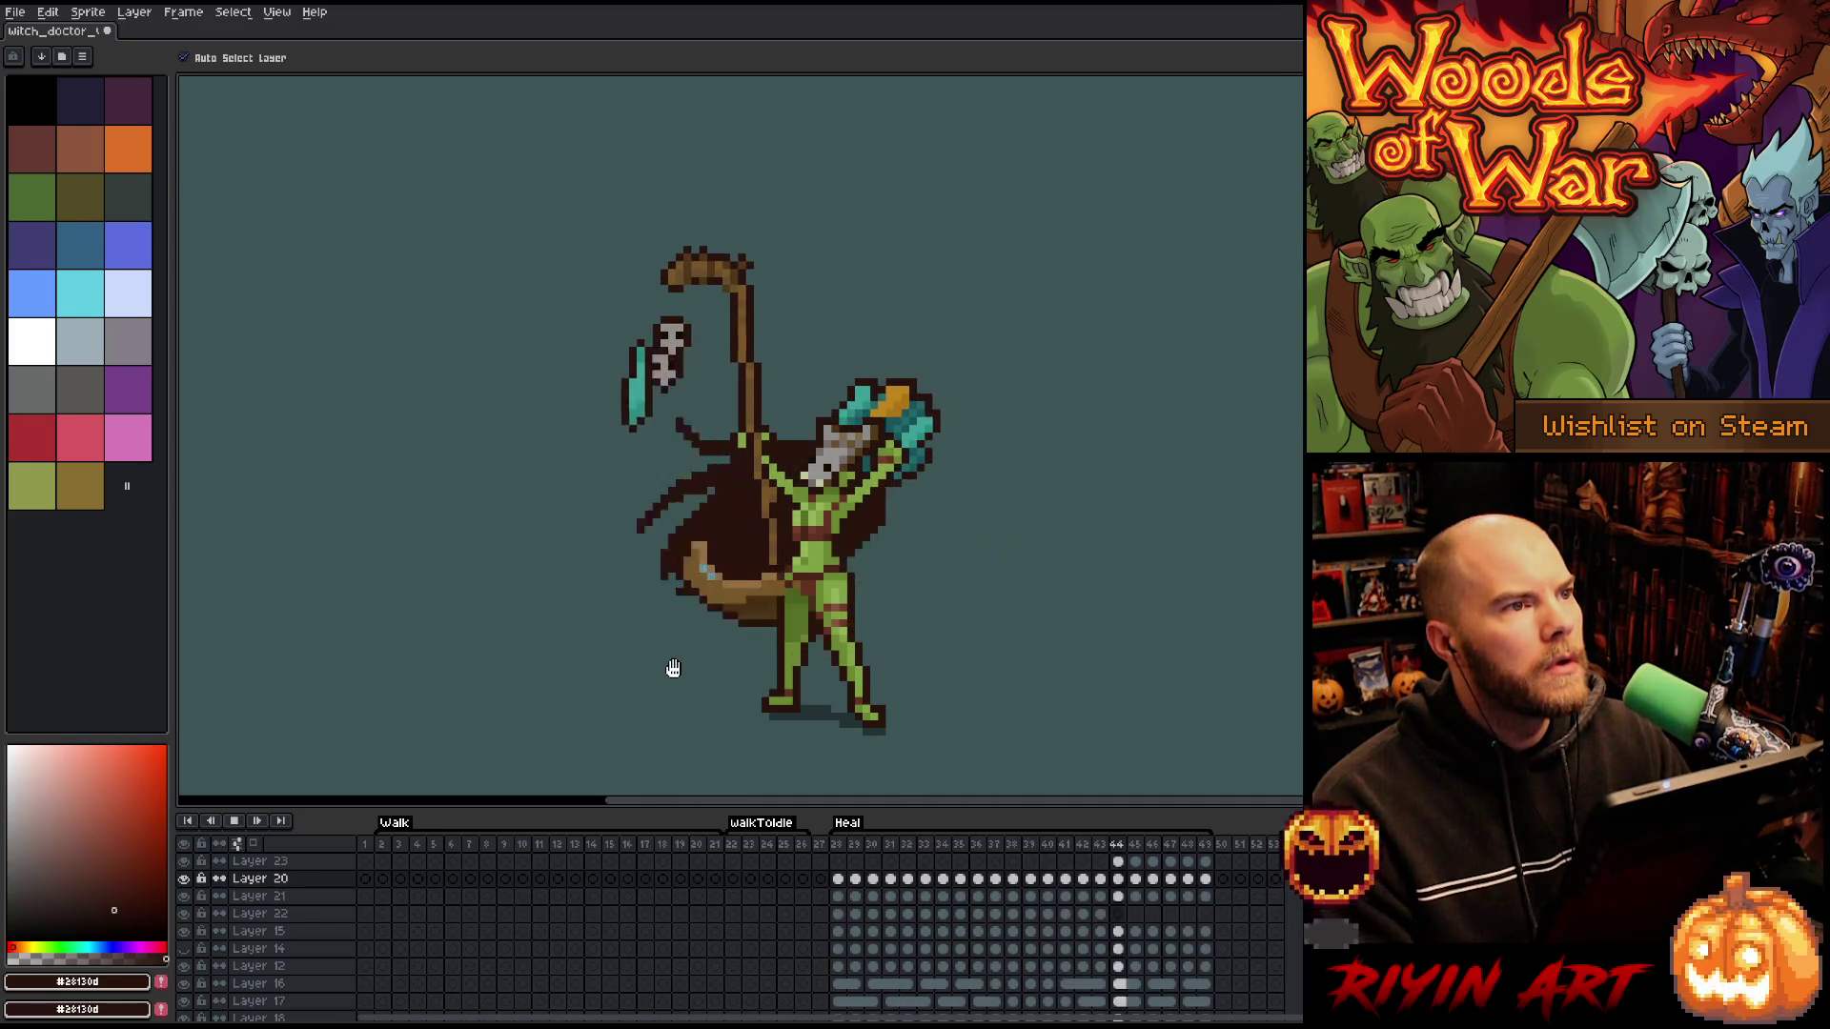
{"action": "key", "text": "Return"}
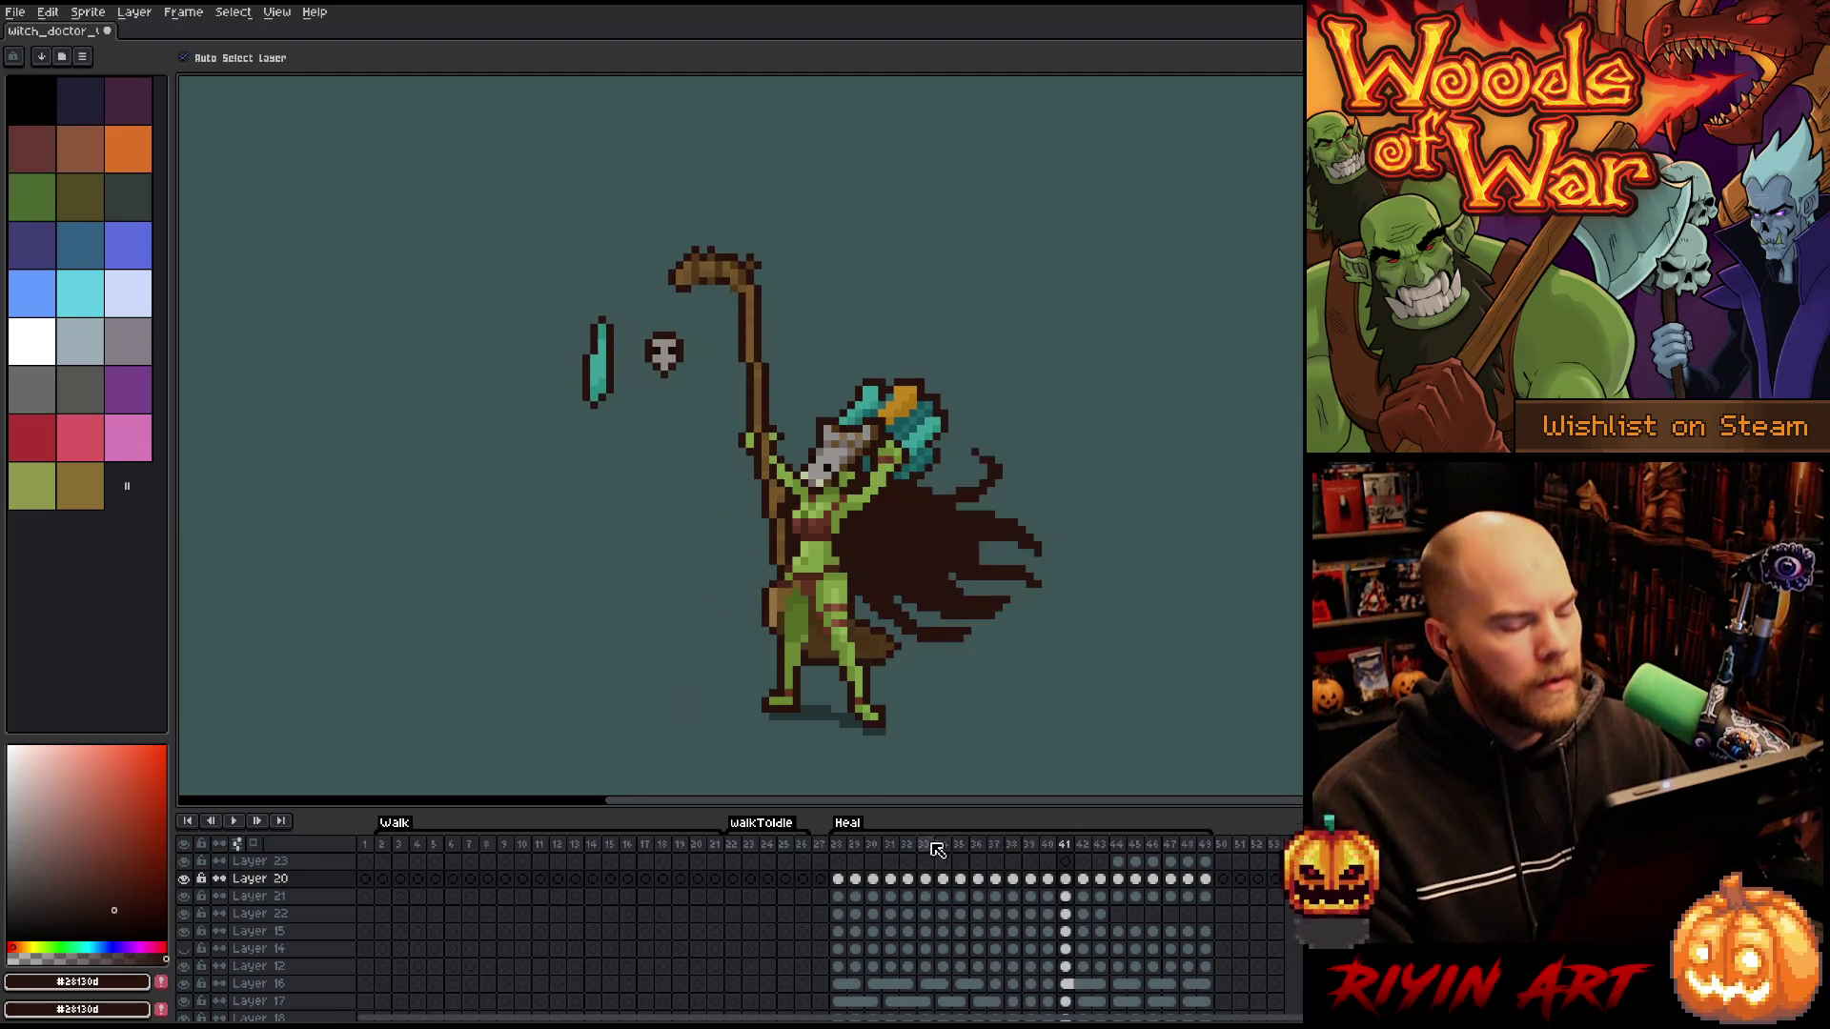
{"action": "left_click_drag", "start_coordinate": [1199, 886], "coordinate": [847, 883]}
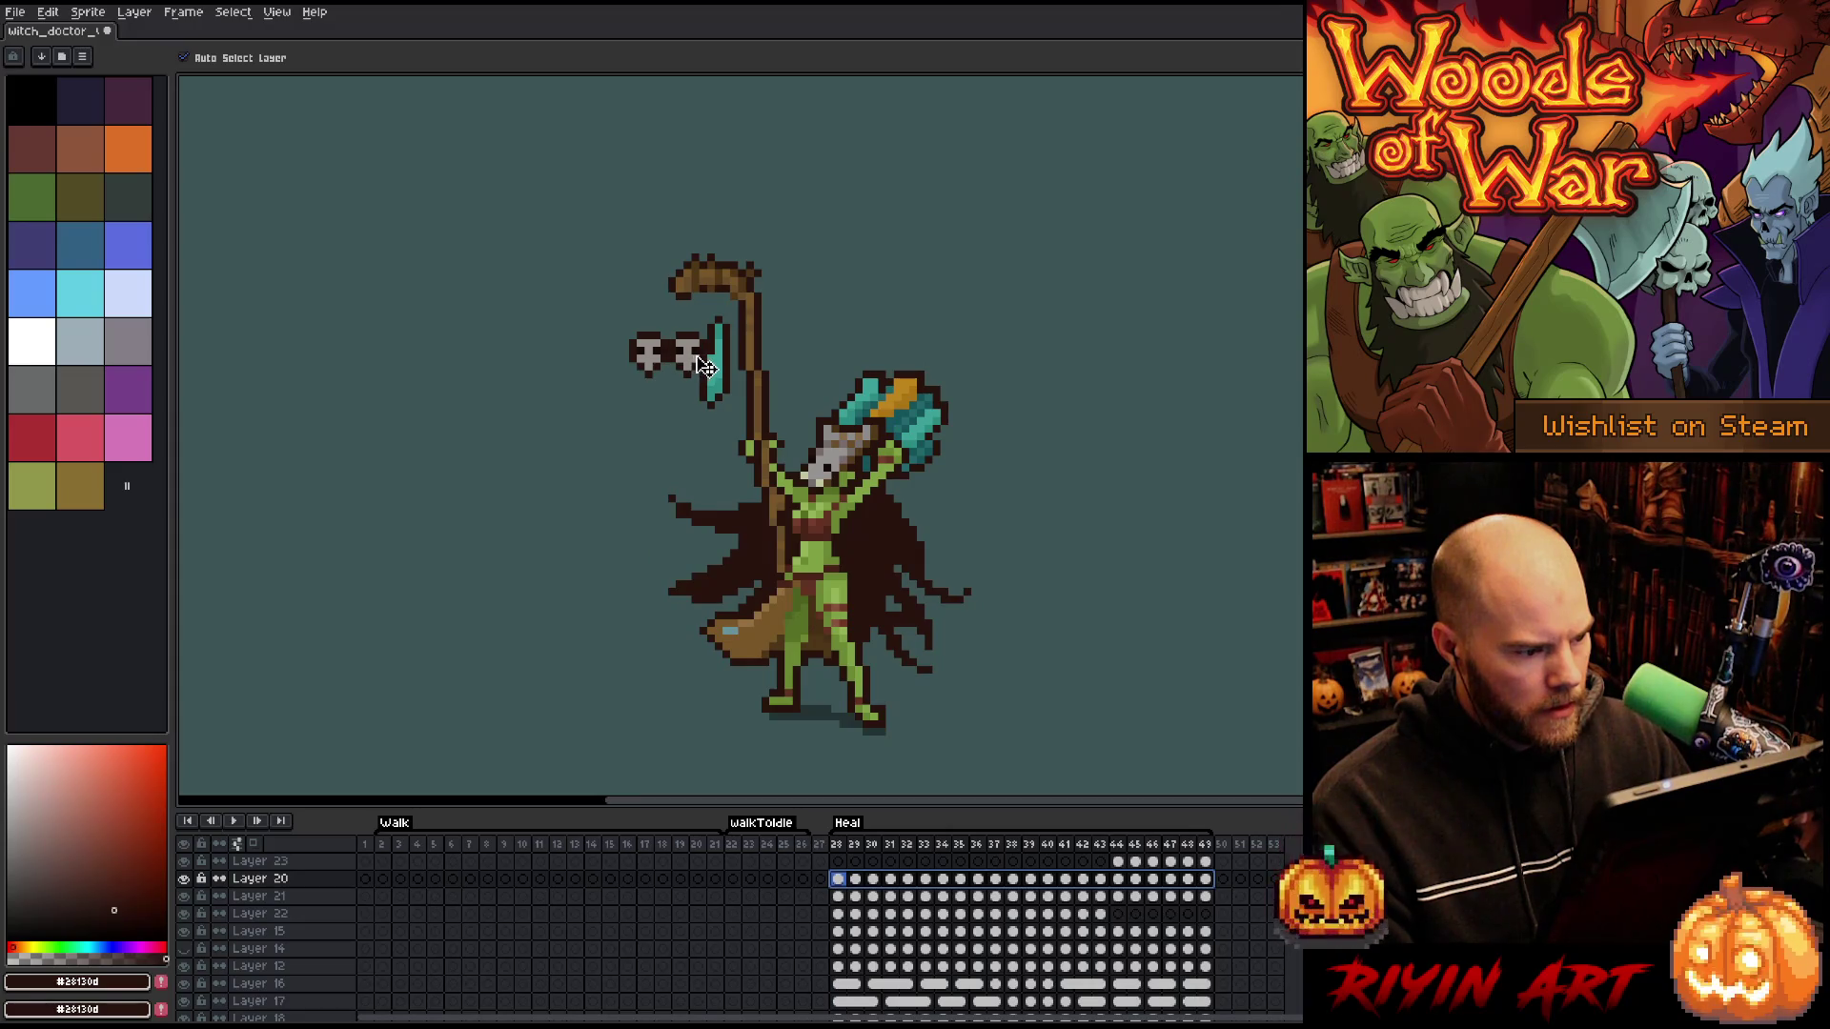
{"action": "key", "text": "Return"}
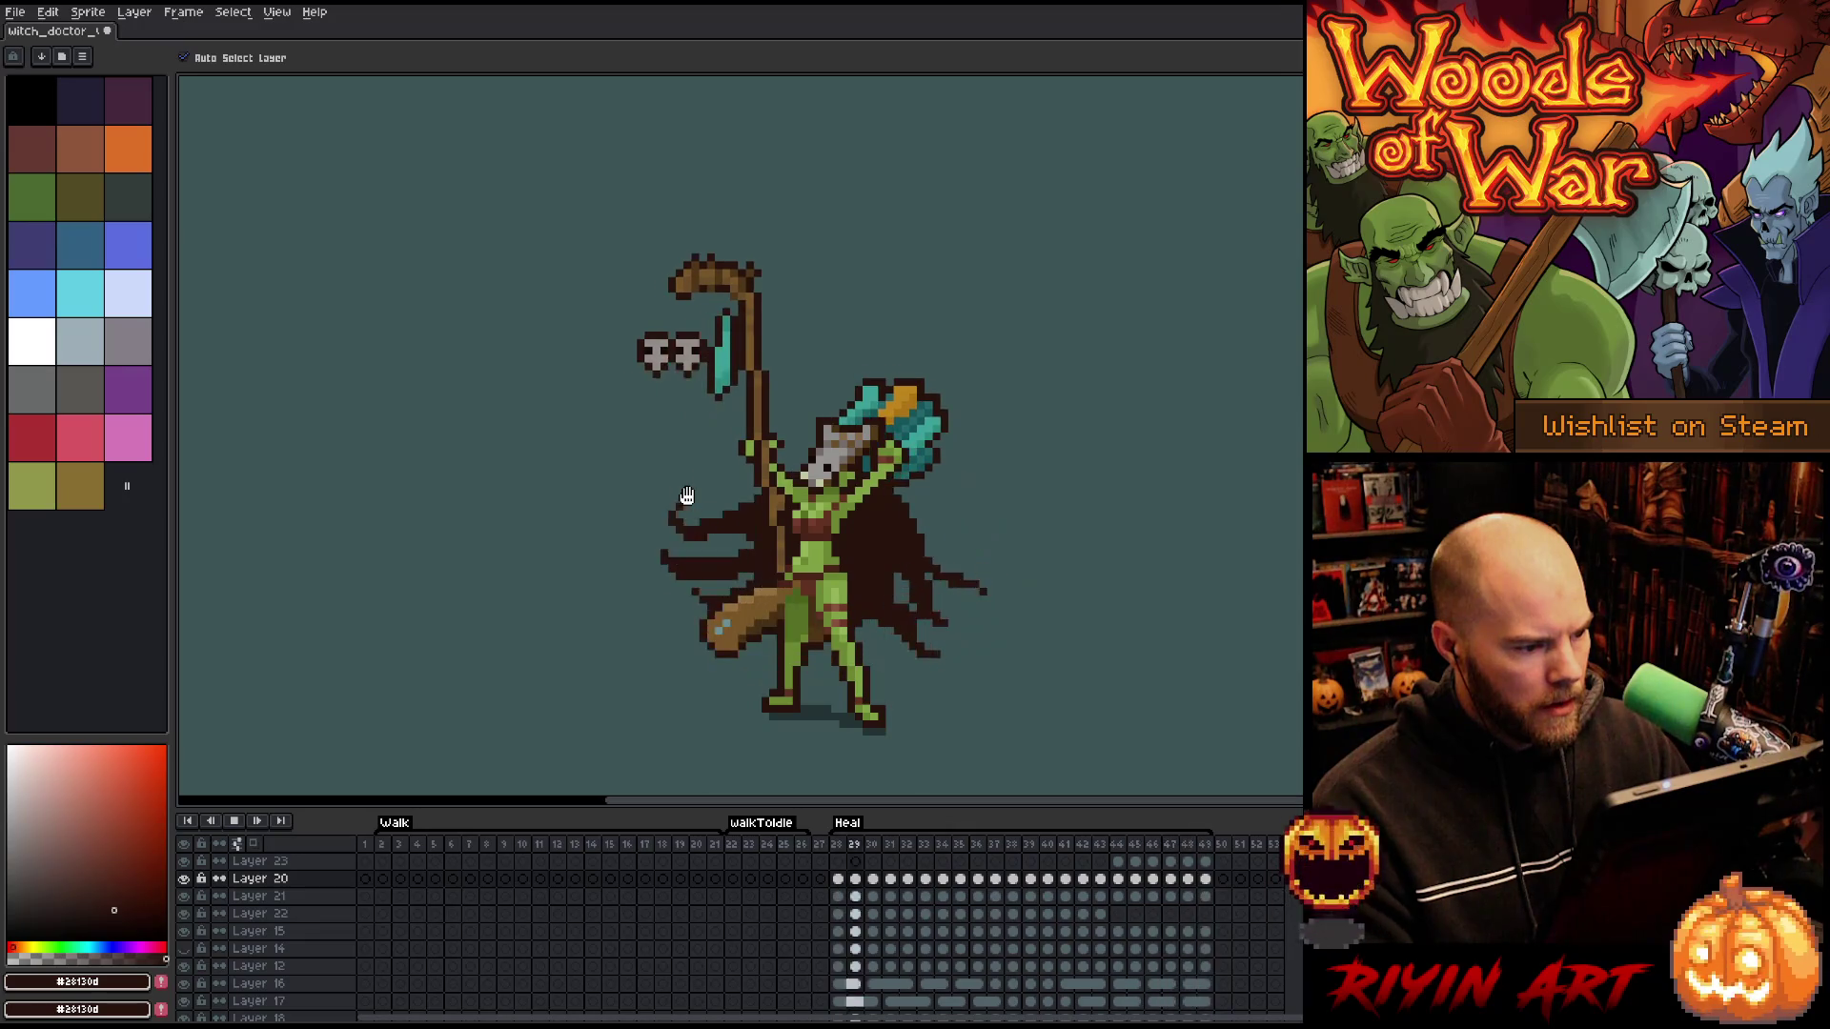
{"action": "key", "text": "Return"}
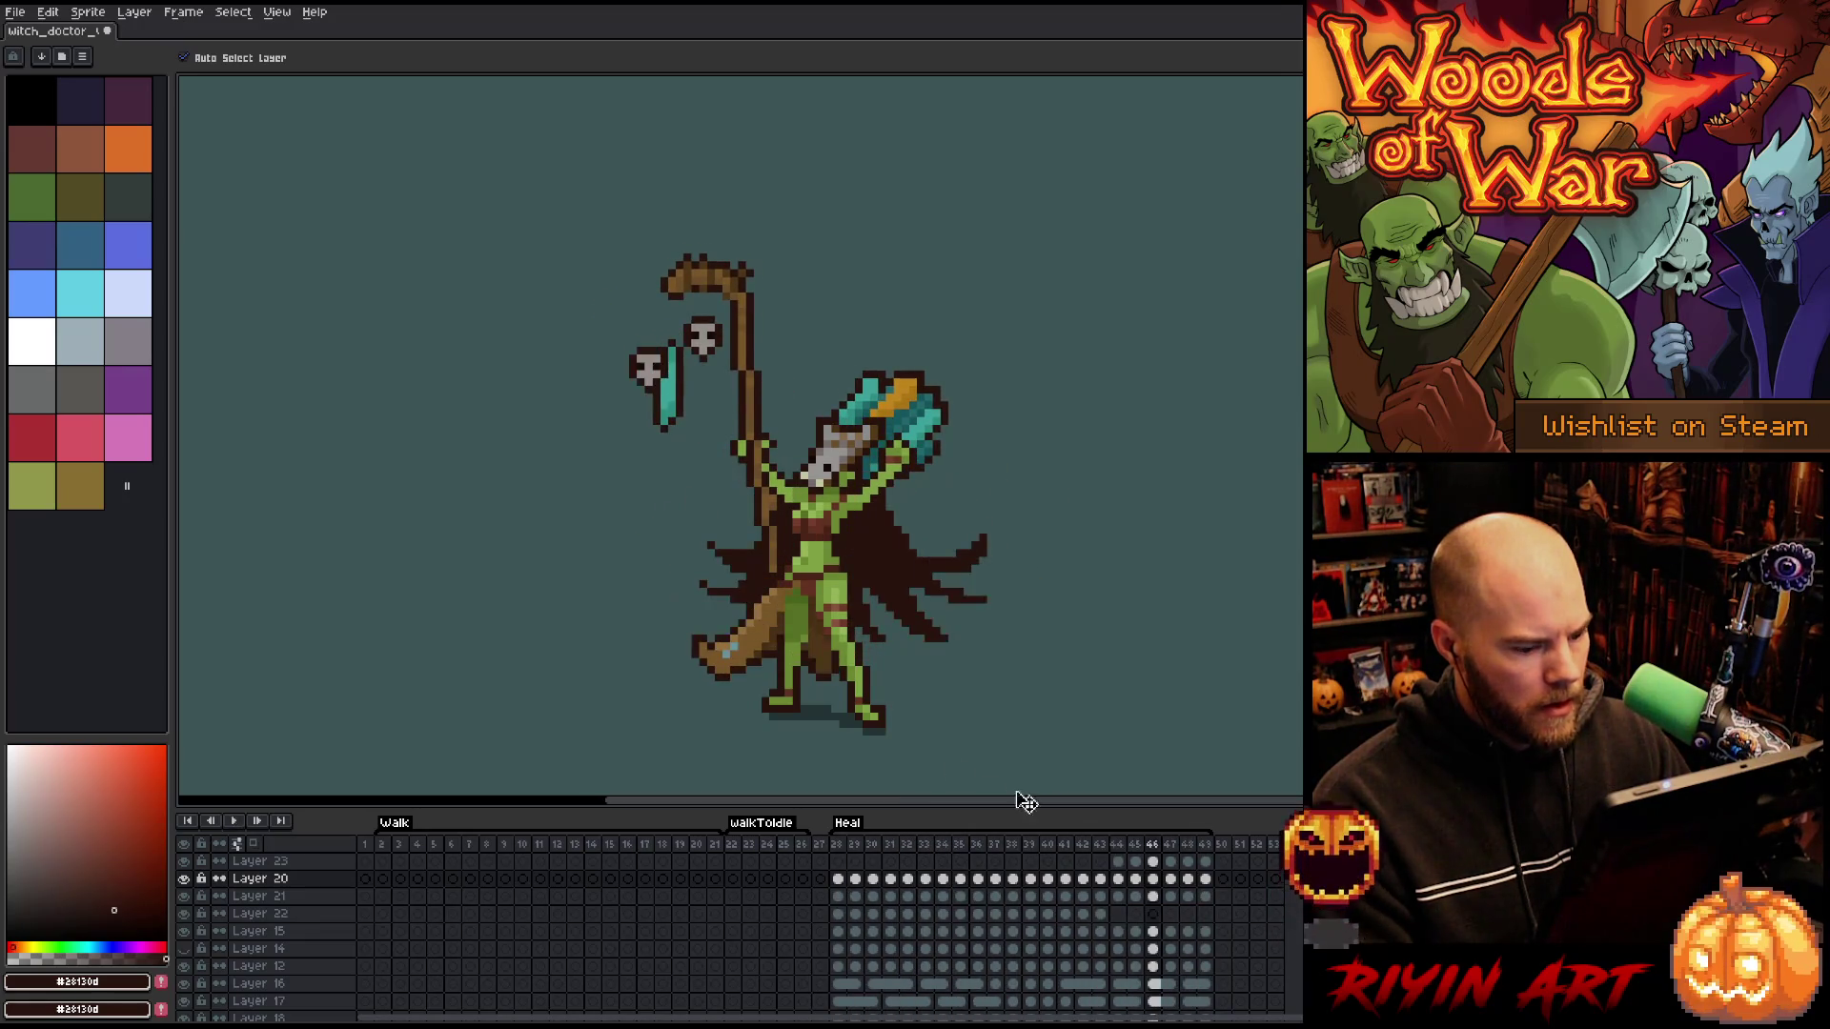
{"action": "left_click_drag", "start_coordinate": [1206, 878], "coordinate": [847, 894]}
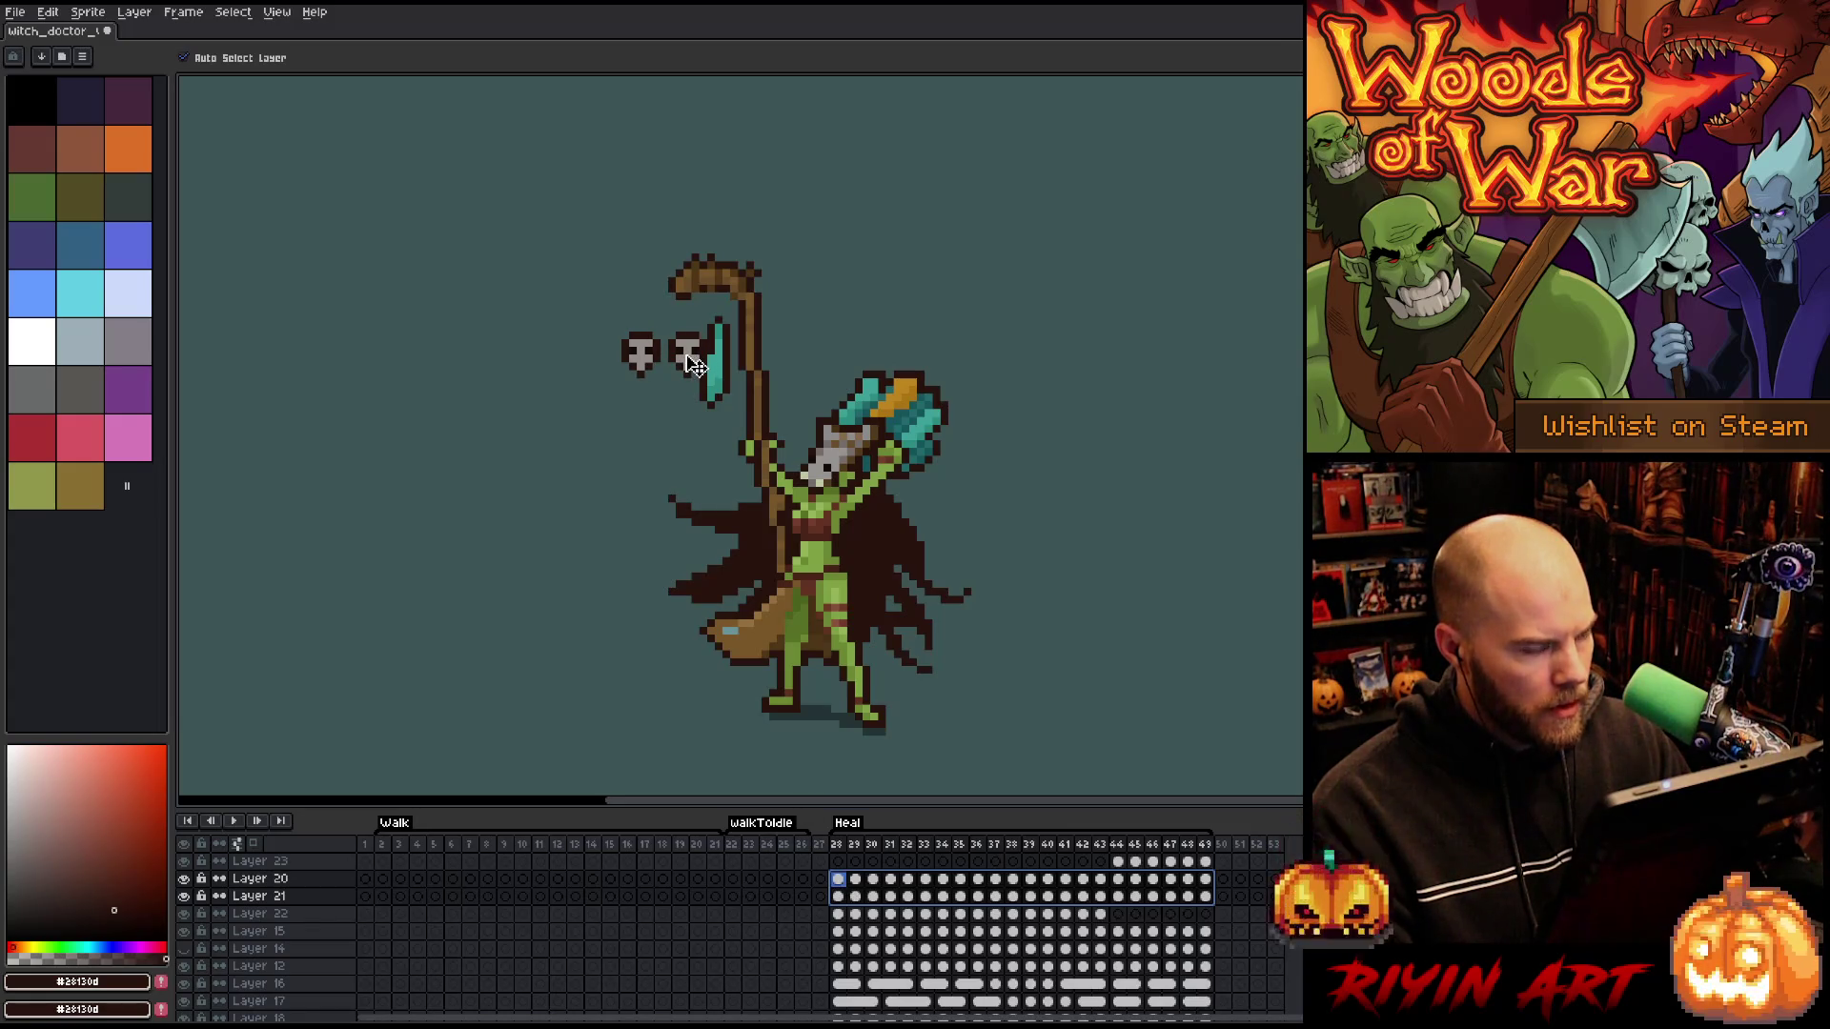
{"action": "key", "text": "Return"}
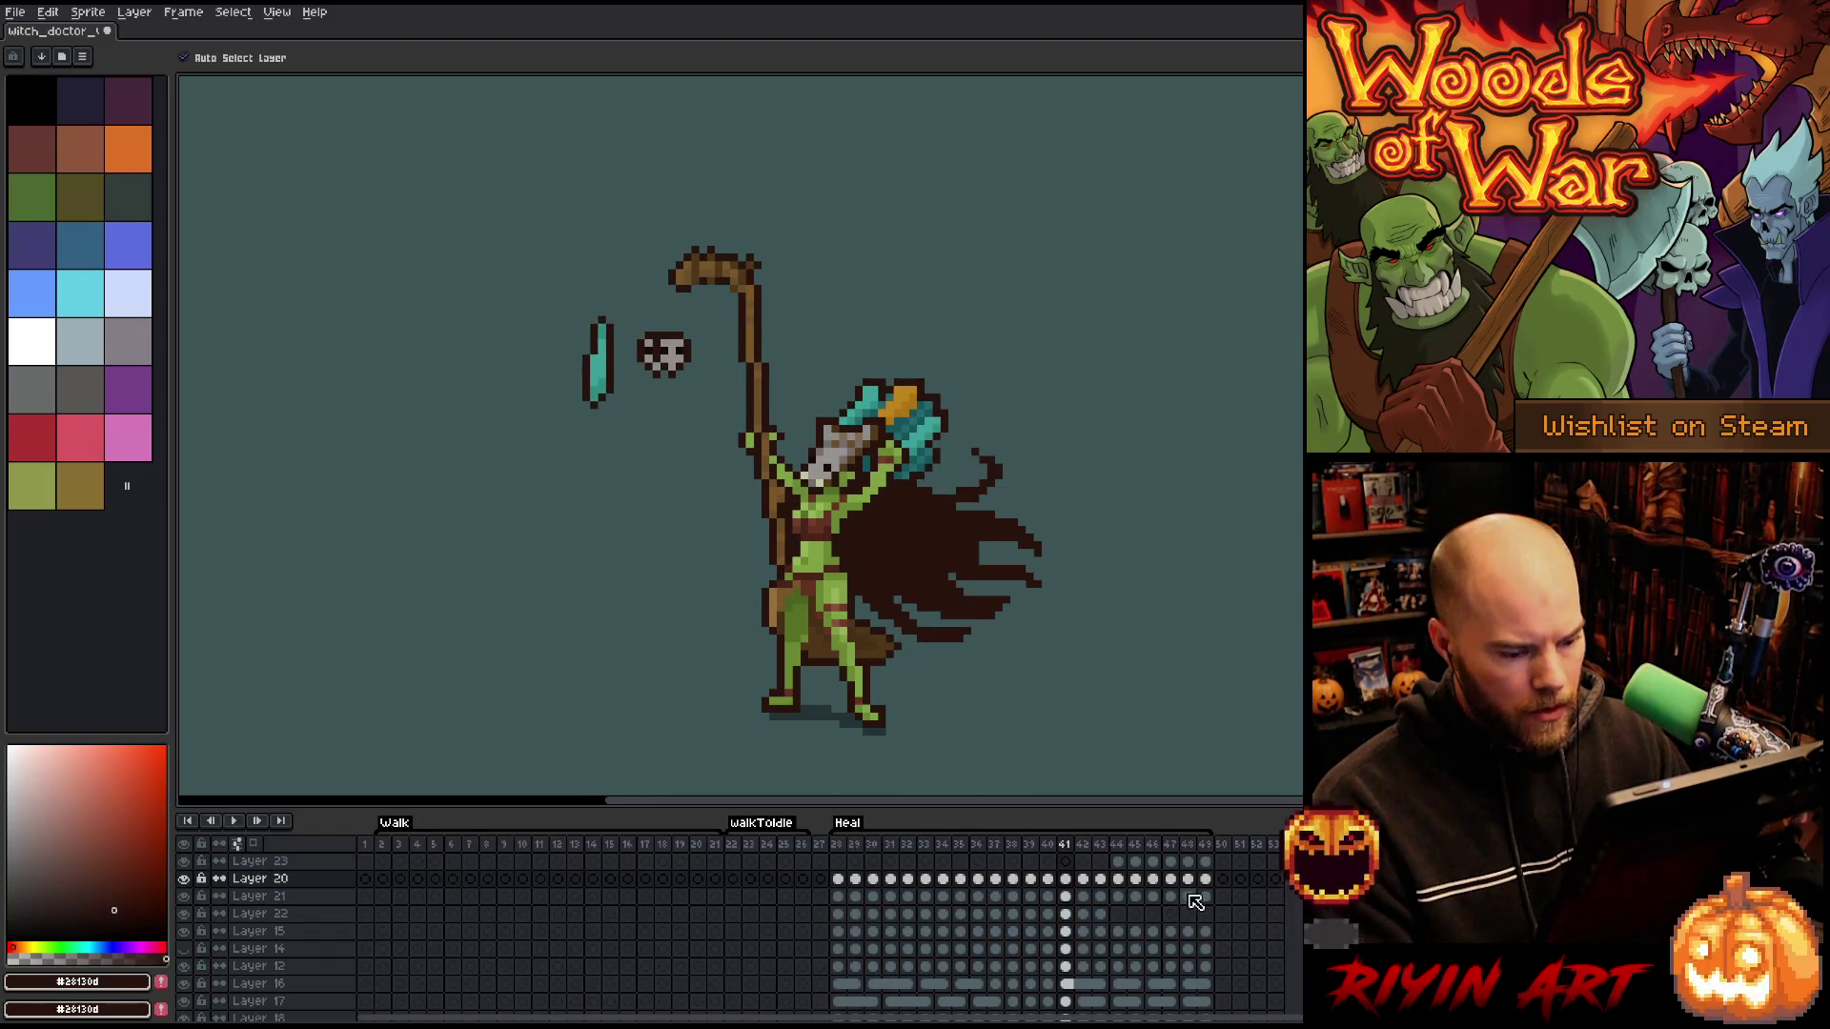
{"action": "left_click_drag", "start_coordinate": [1203, 882], "coordinate": [853, 894]}
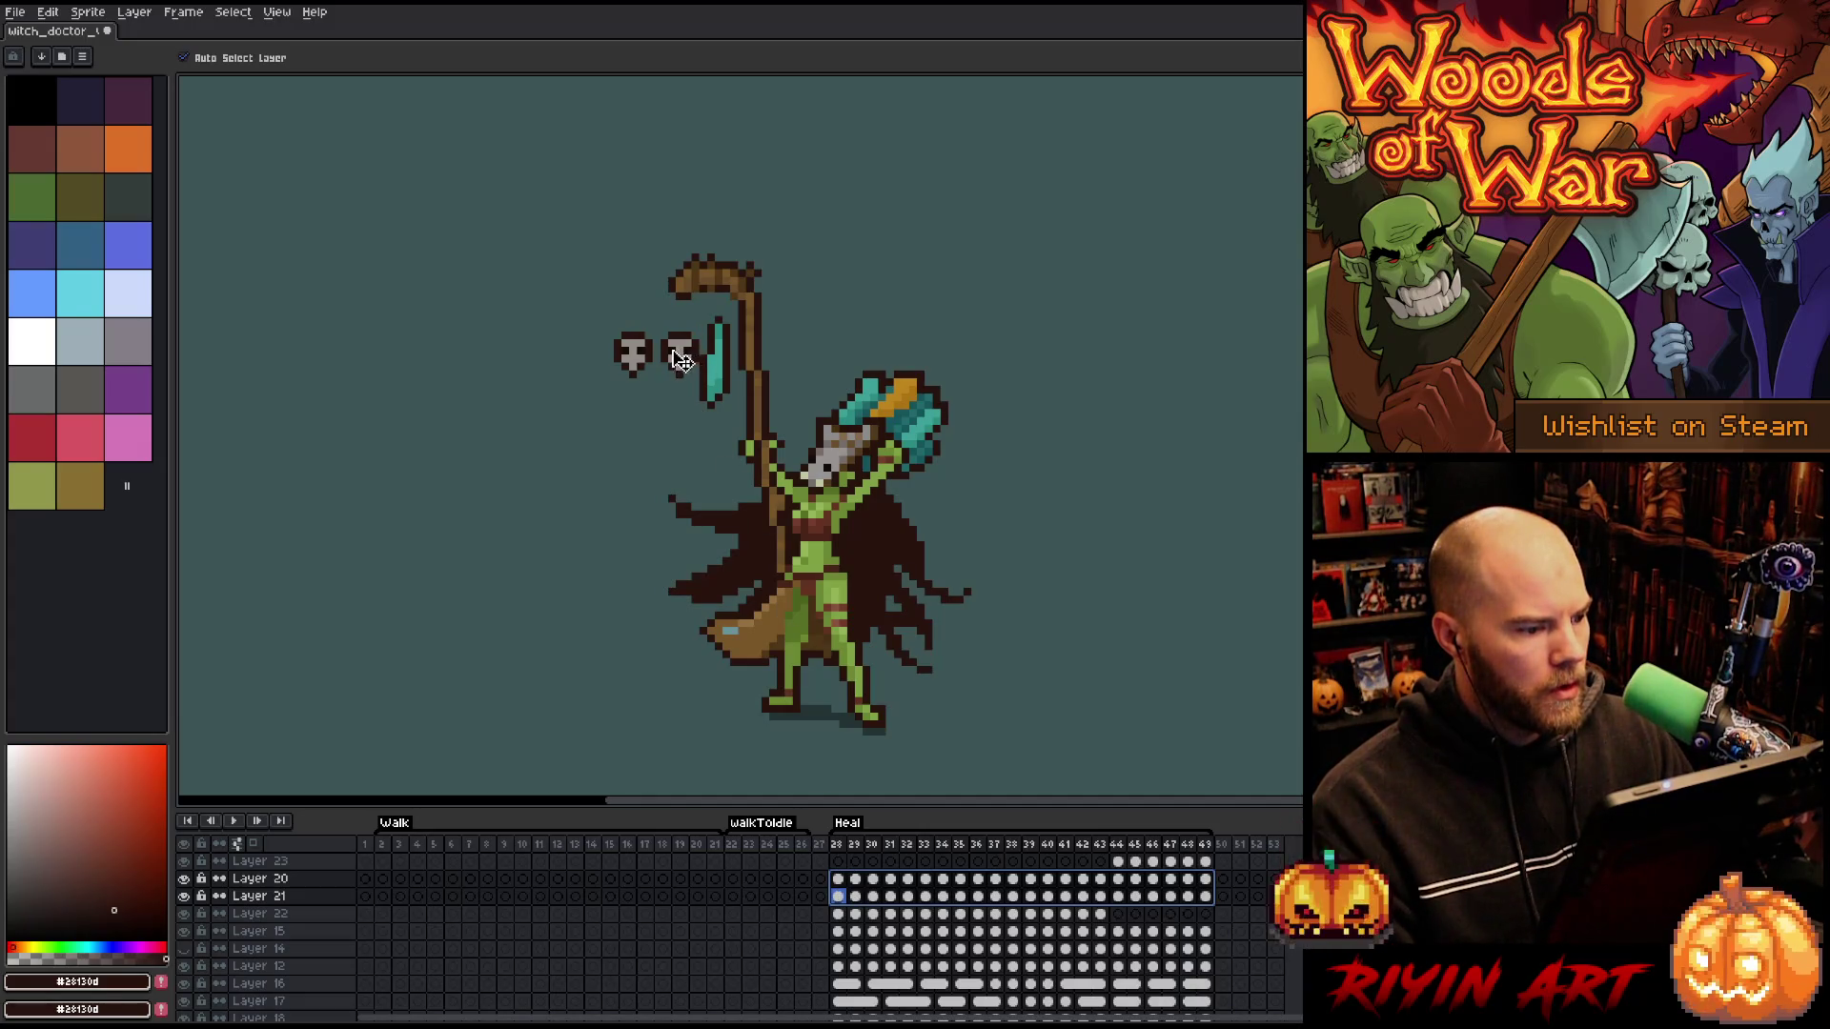
{"action": "key", "text": "Return"}
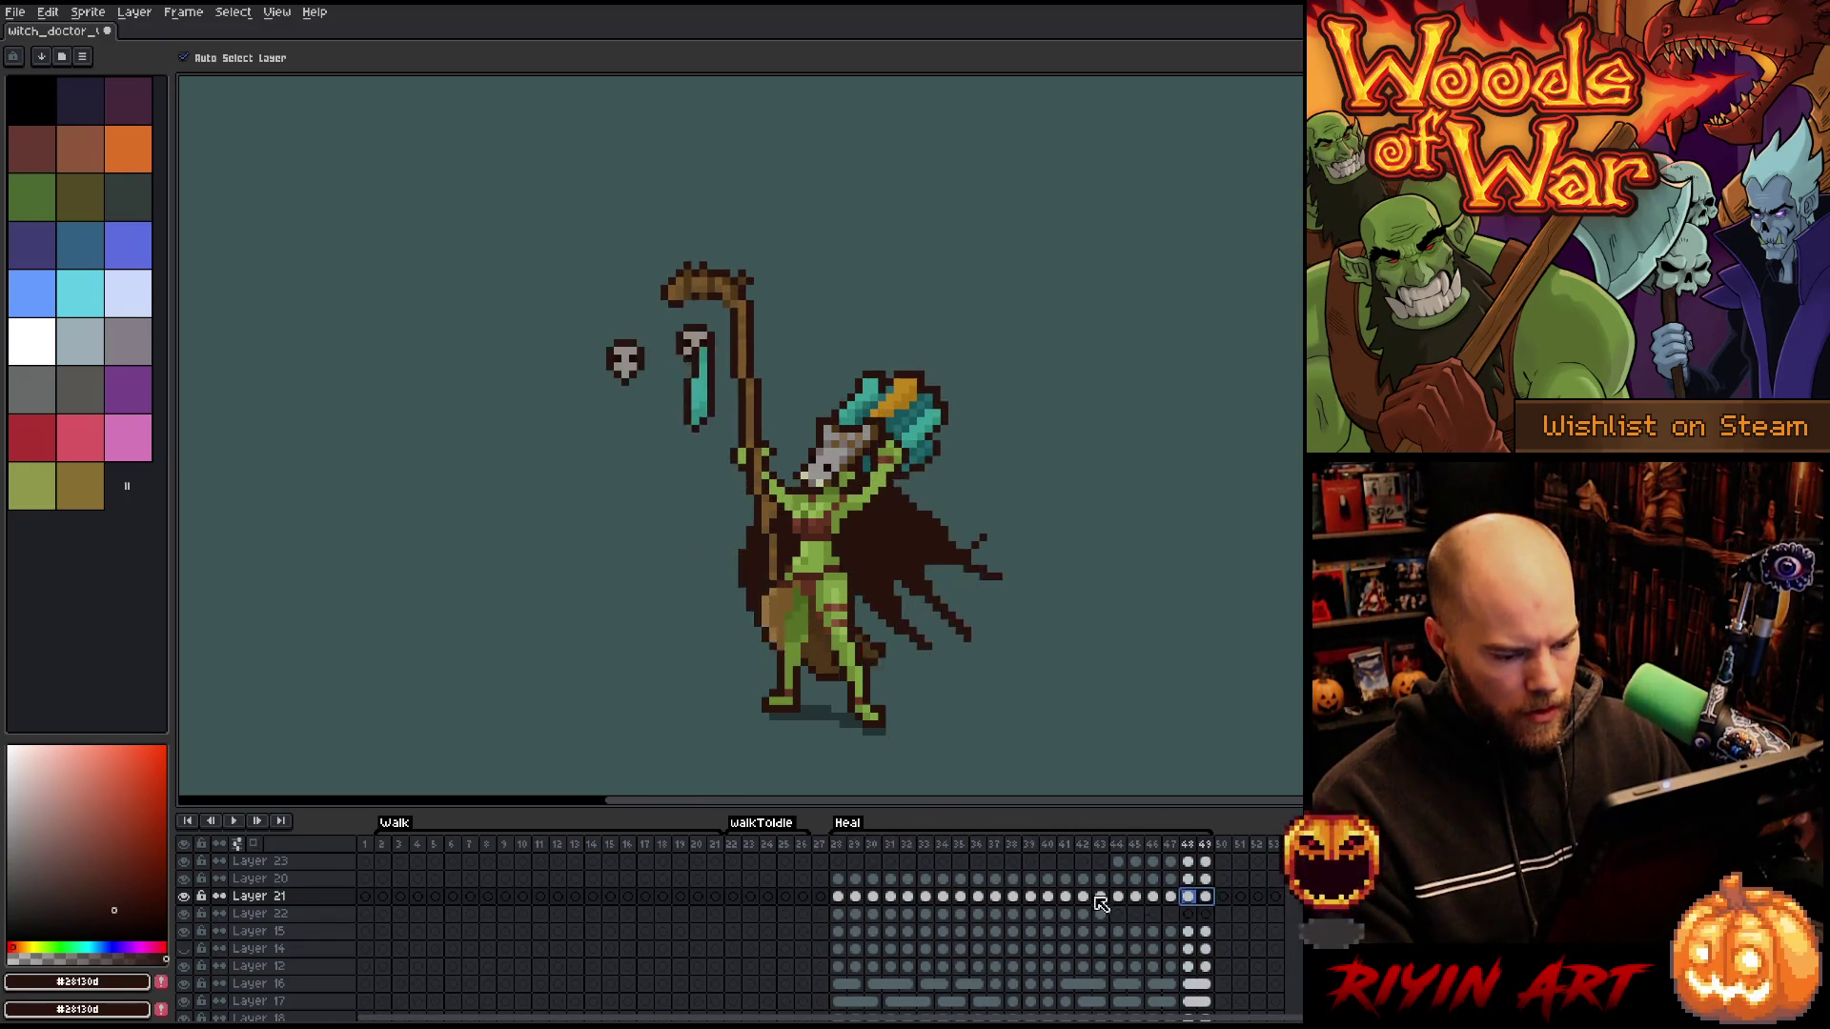
- Replay the Heal animation and select Layer 21's cels from frame 28 to 49
{"action": "left_click", "coordinate": [846, 895]}
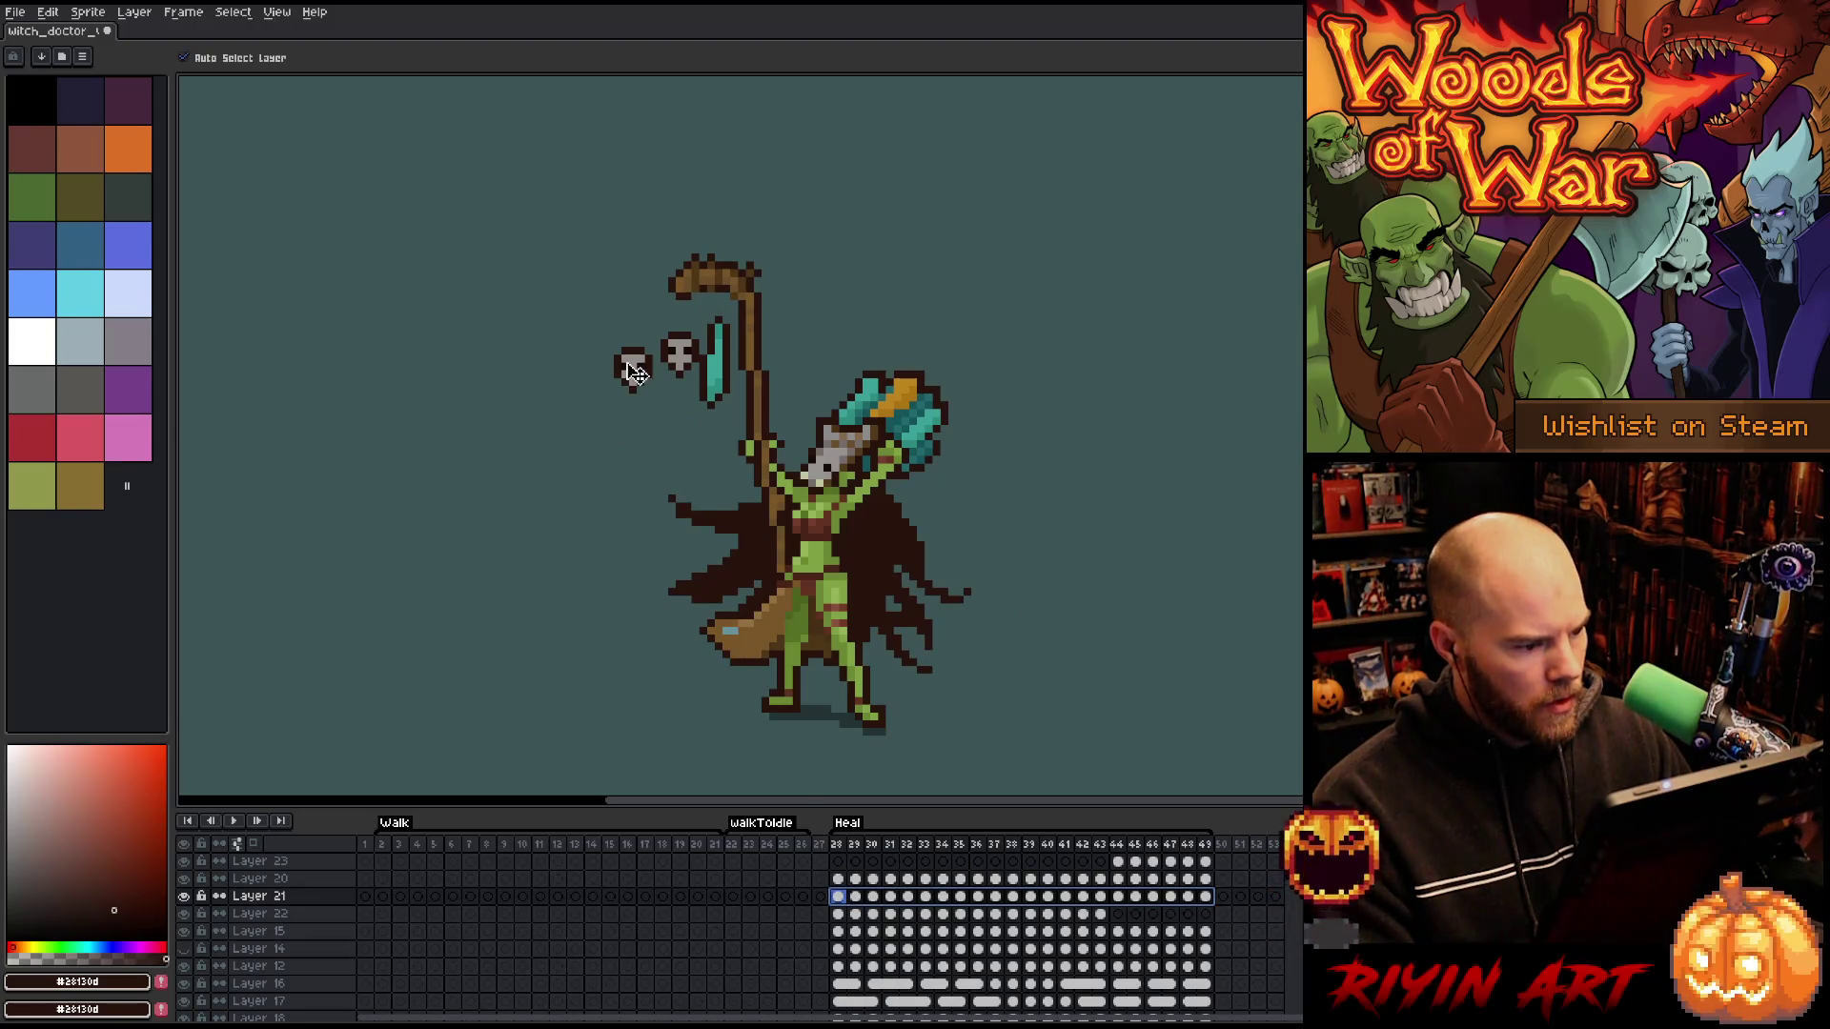
{"action": "key", "text": "Return"}
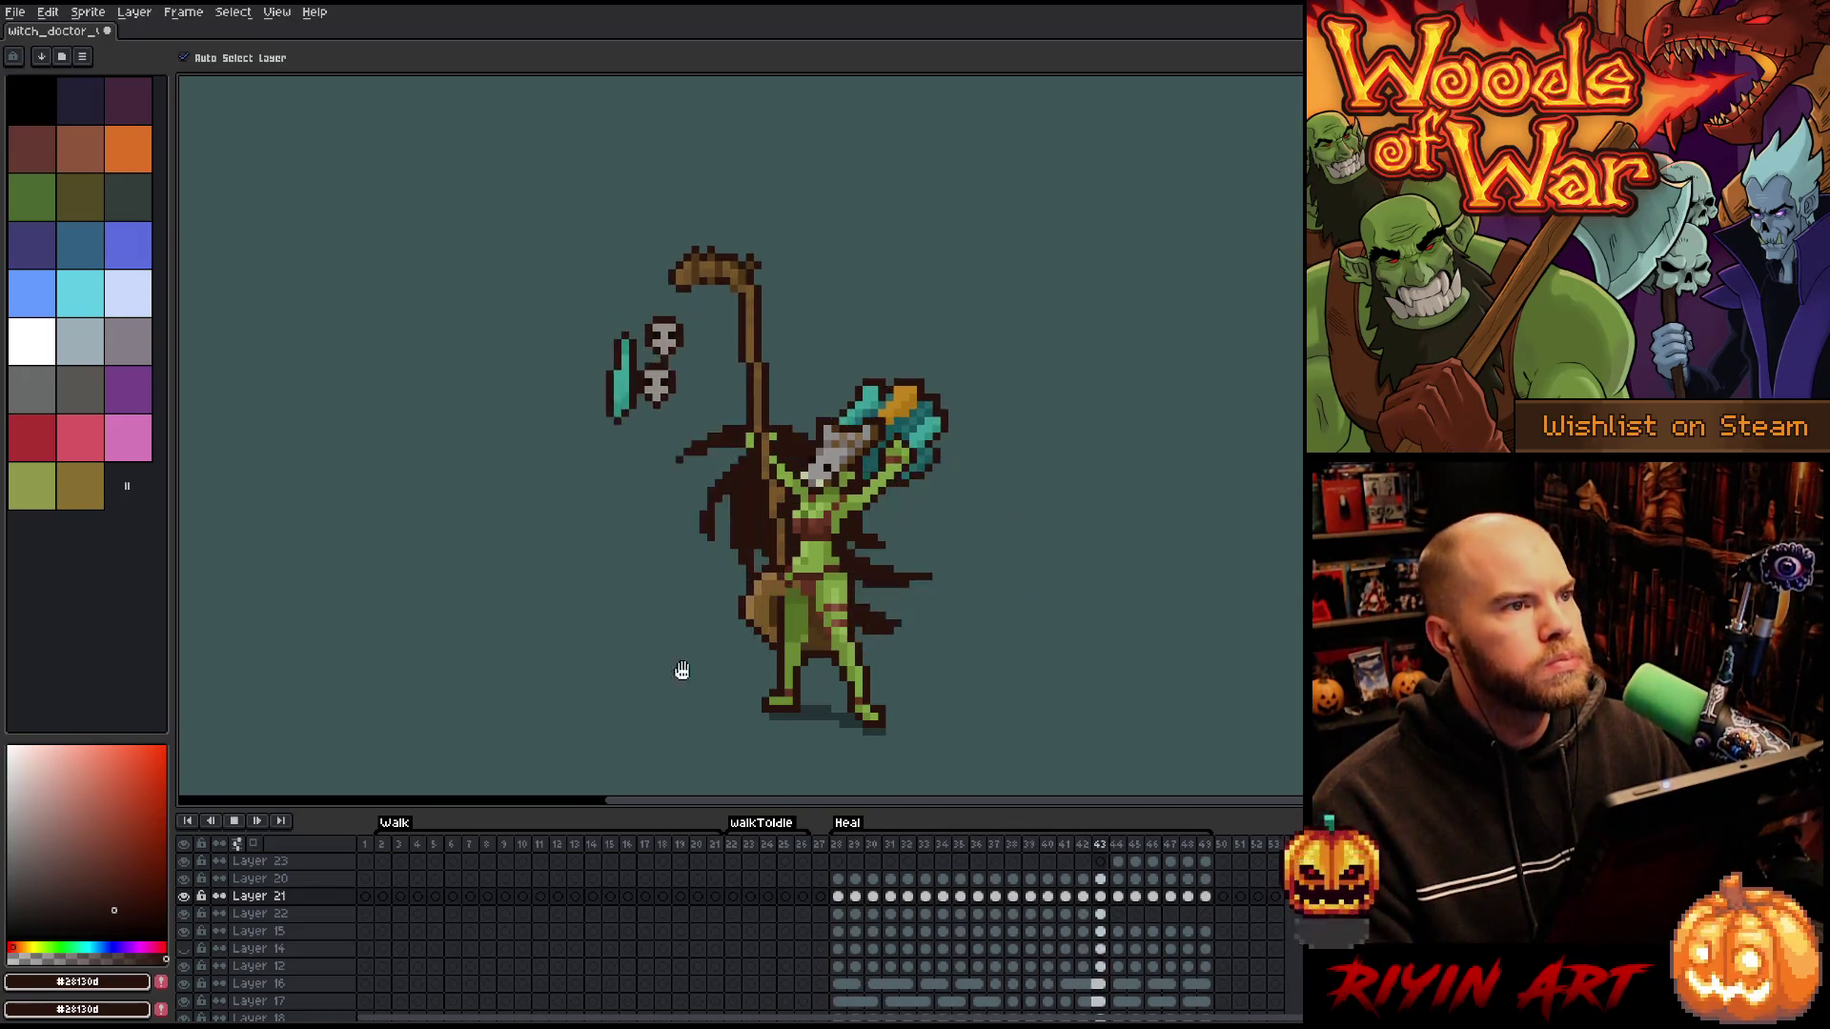
{"action": "mouse_move", "coordinate": [842, 902]}
{"action": "left_mouse_down"}
{"action": "mouse_move", "coordinate": [1218, 911]}
{"action": "mouse_move", "coordinate": [710, 900]}
{"action": "mouse_move", "coordinate": [1172, 922]}
{"action": "mouse_move", "coordinate": [1229, 896]}
{"action": "mouse_move", "coordinate": [1214, 901]}
{"action": "left_mouse_up"}
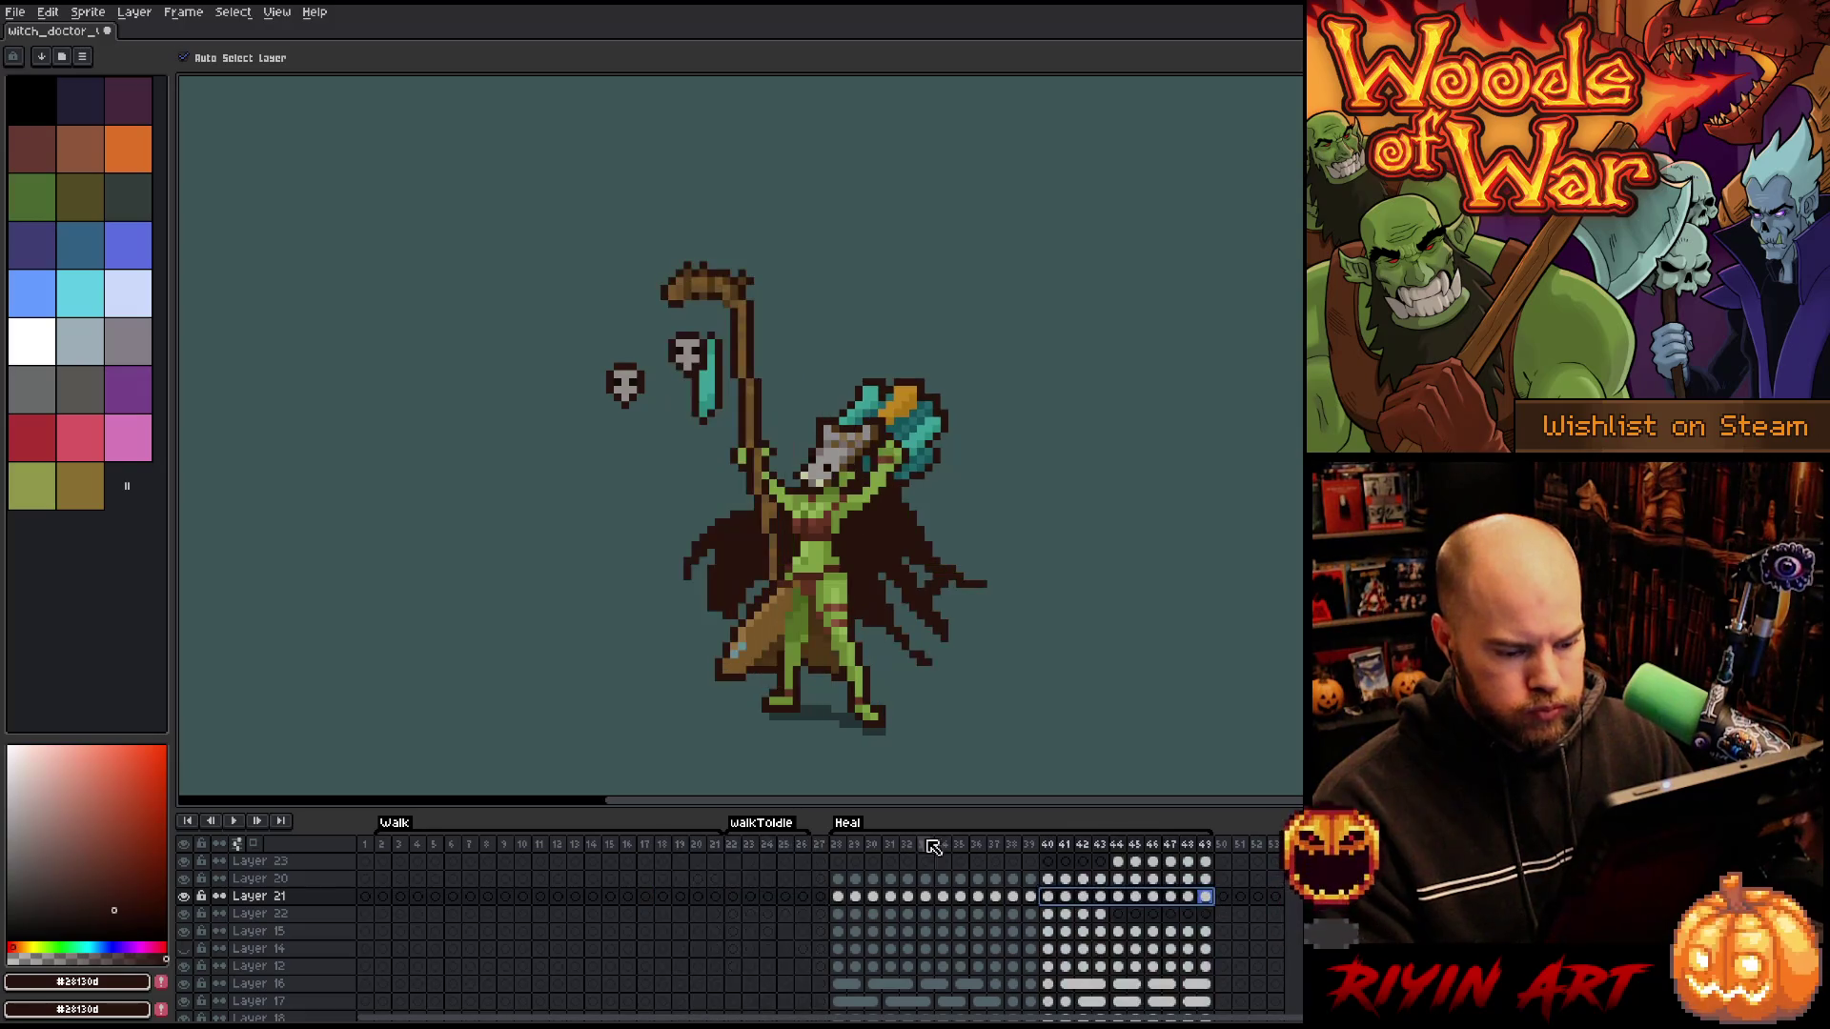
{"action": "key", "text": "Return"}
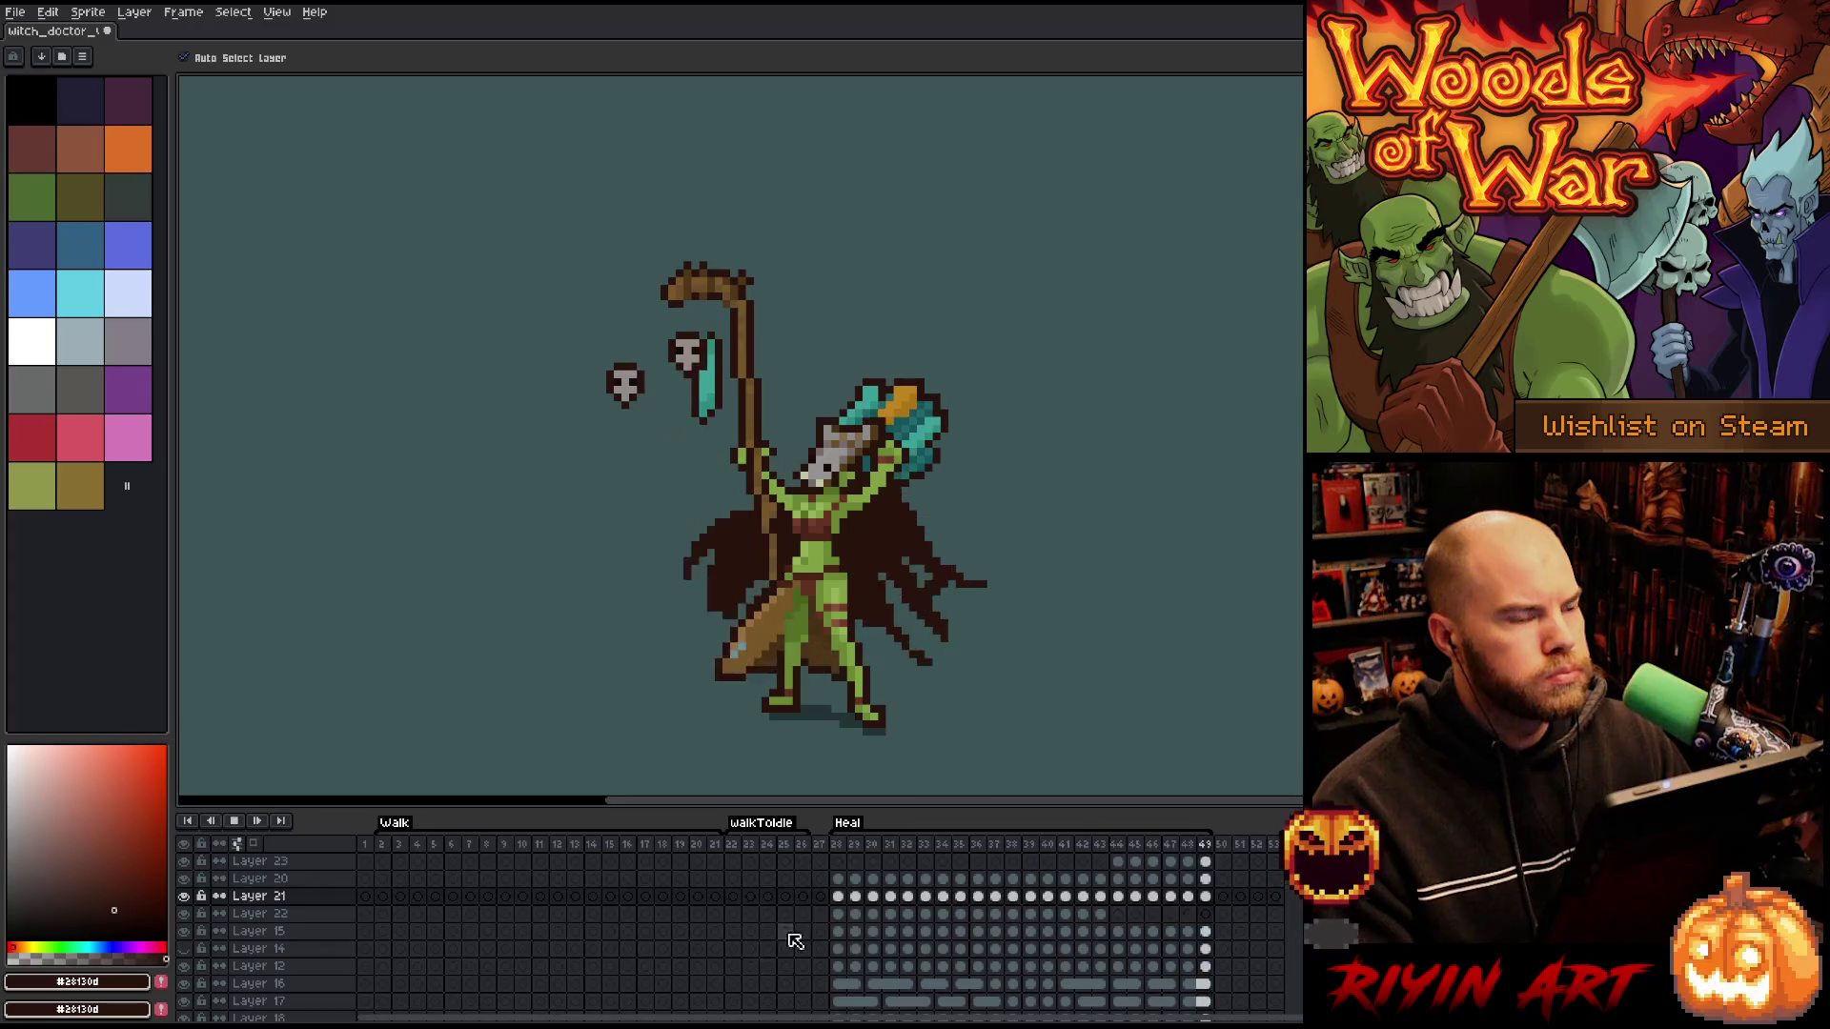
{"action": "left_click_drag", "start_coordinate": [844, 901], "coordinate": [1208, 903]}
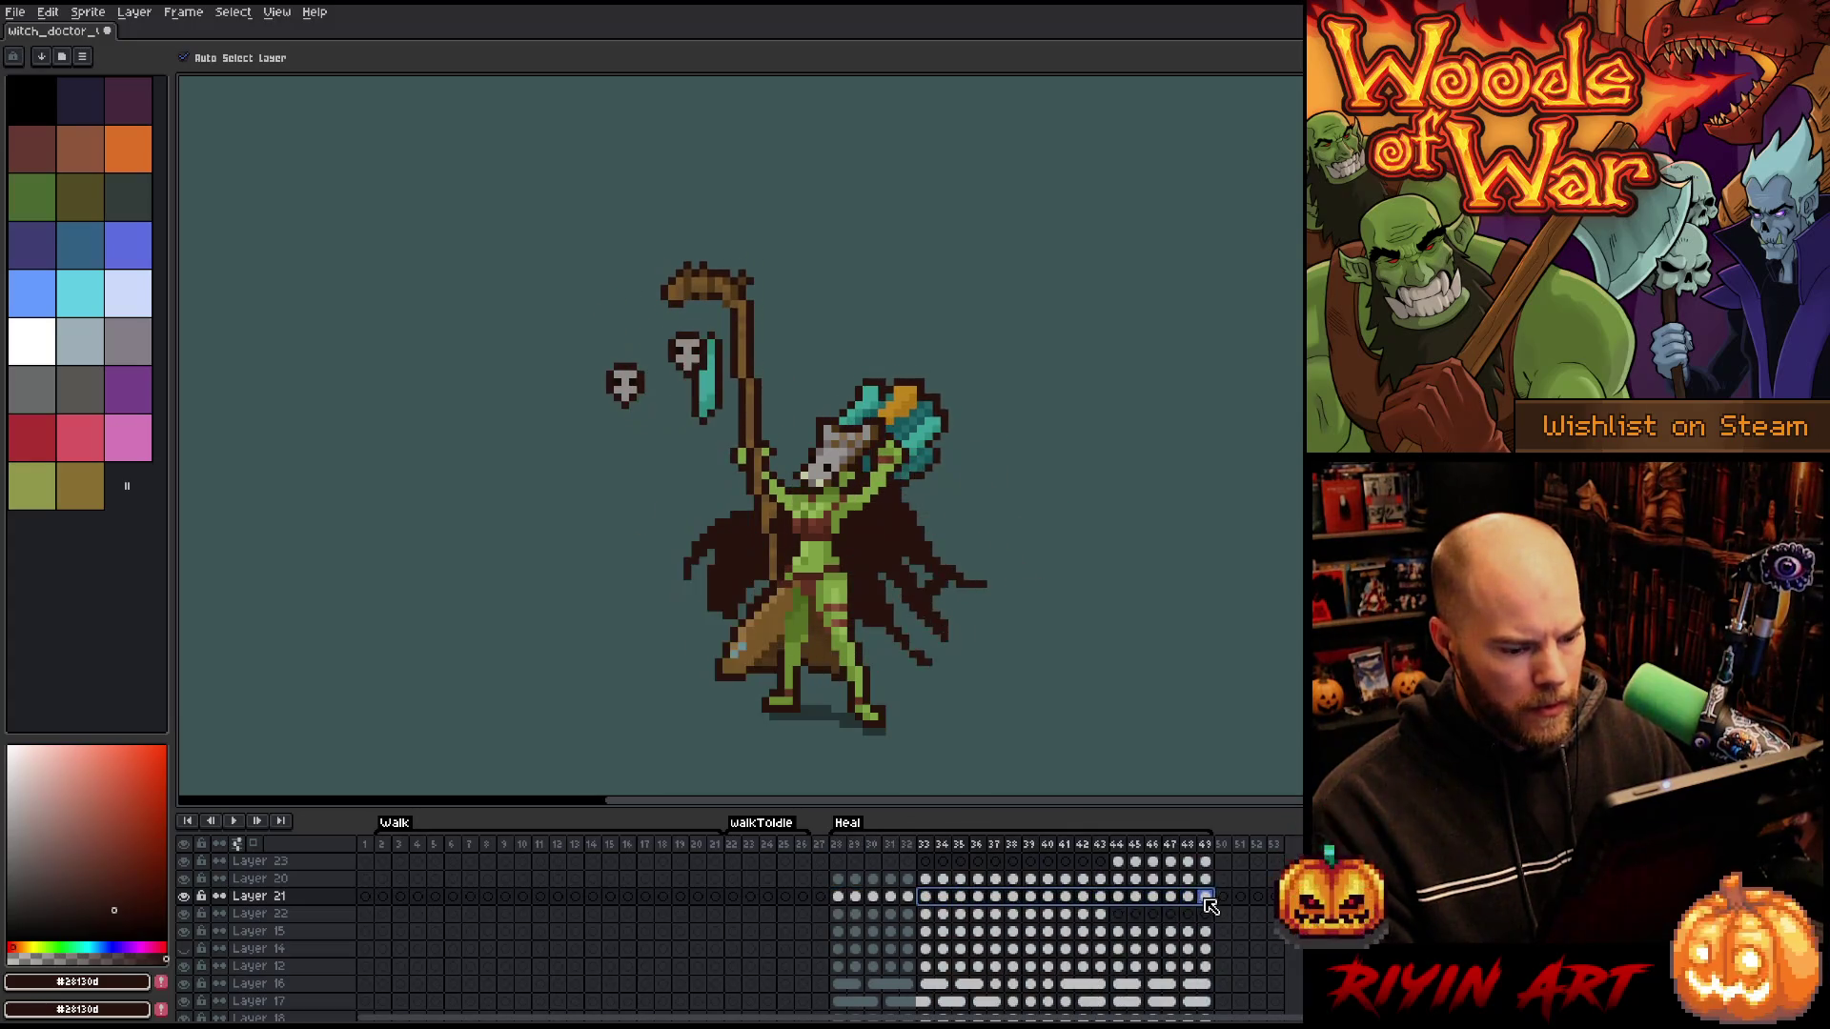
- Go to Layer 21's frame 33 and hide all other layers to isolate the skull
{"action": "left_click", "coordinate": [929, 900]}
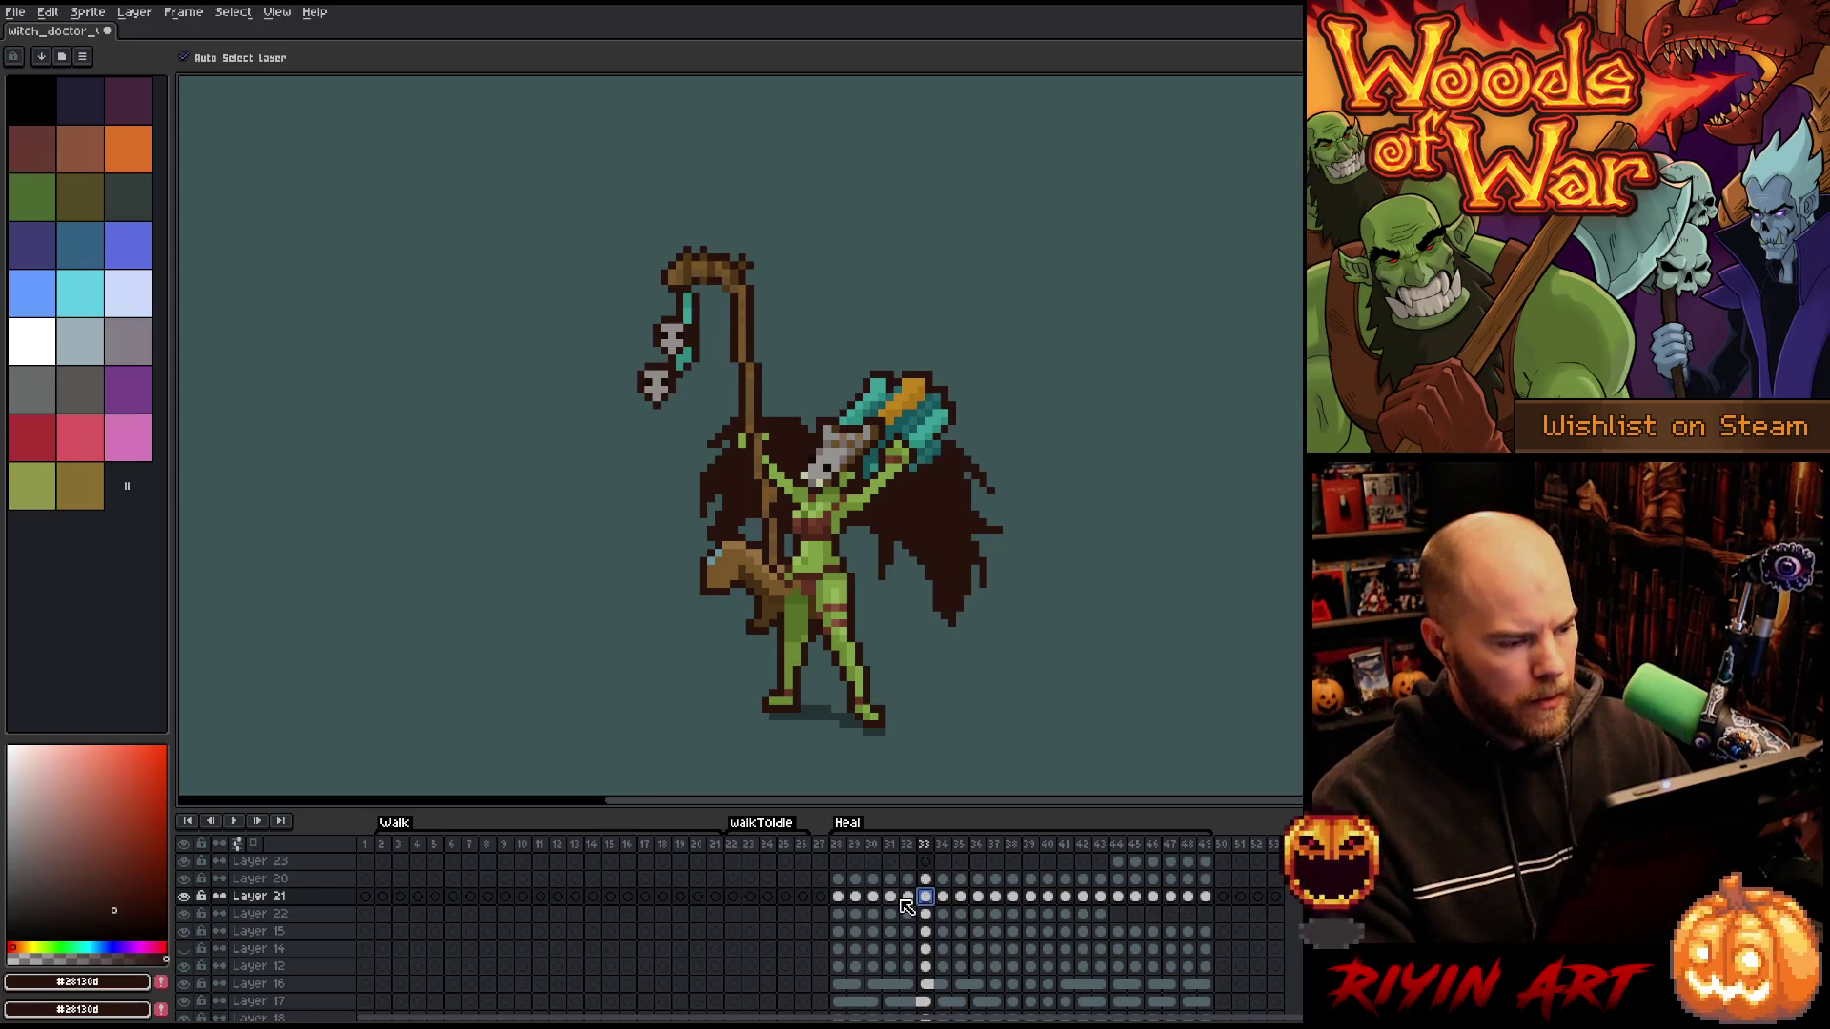
{"action": "left_click", "coordinate": [184, 896], "text": "alt"}
{"action": "scroll", "coordinate": [229, 929], "scroll_direction": "down", "scroll_amount": 5}
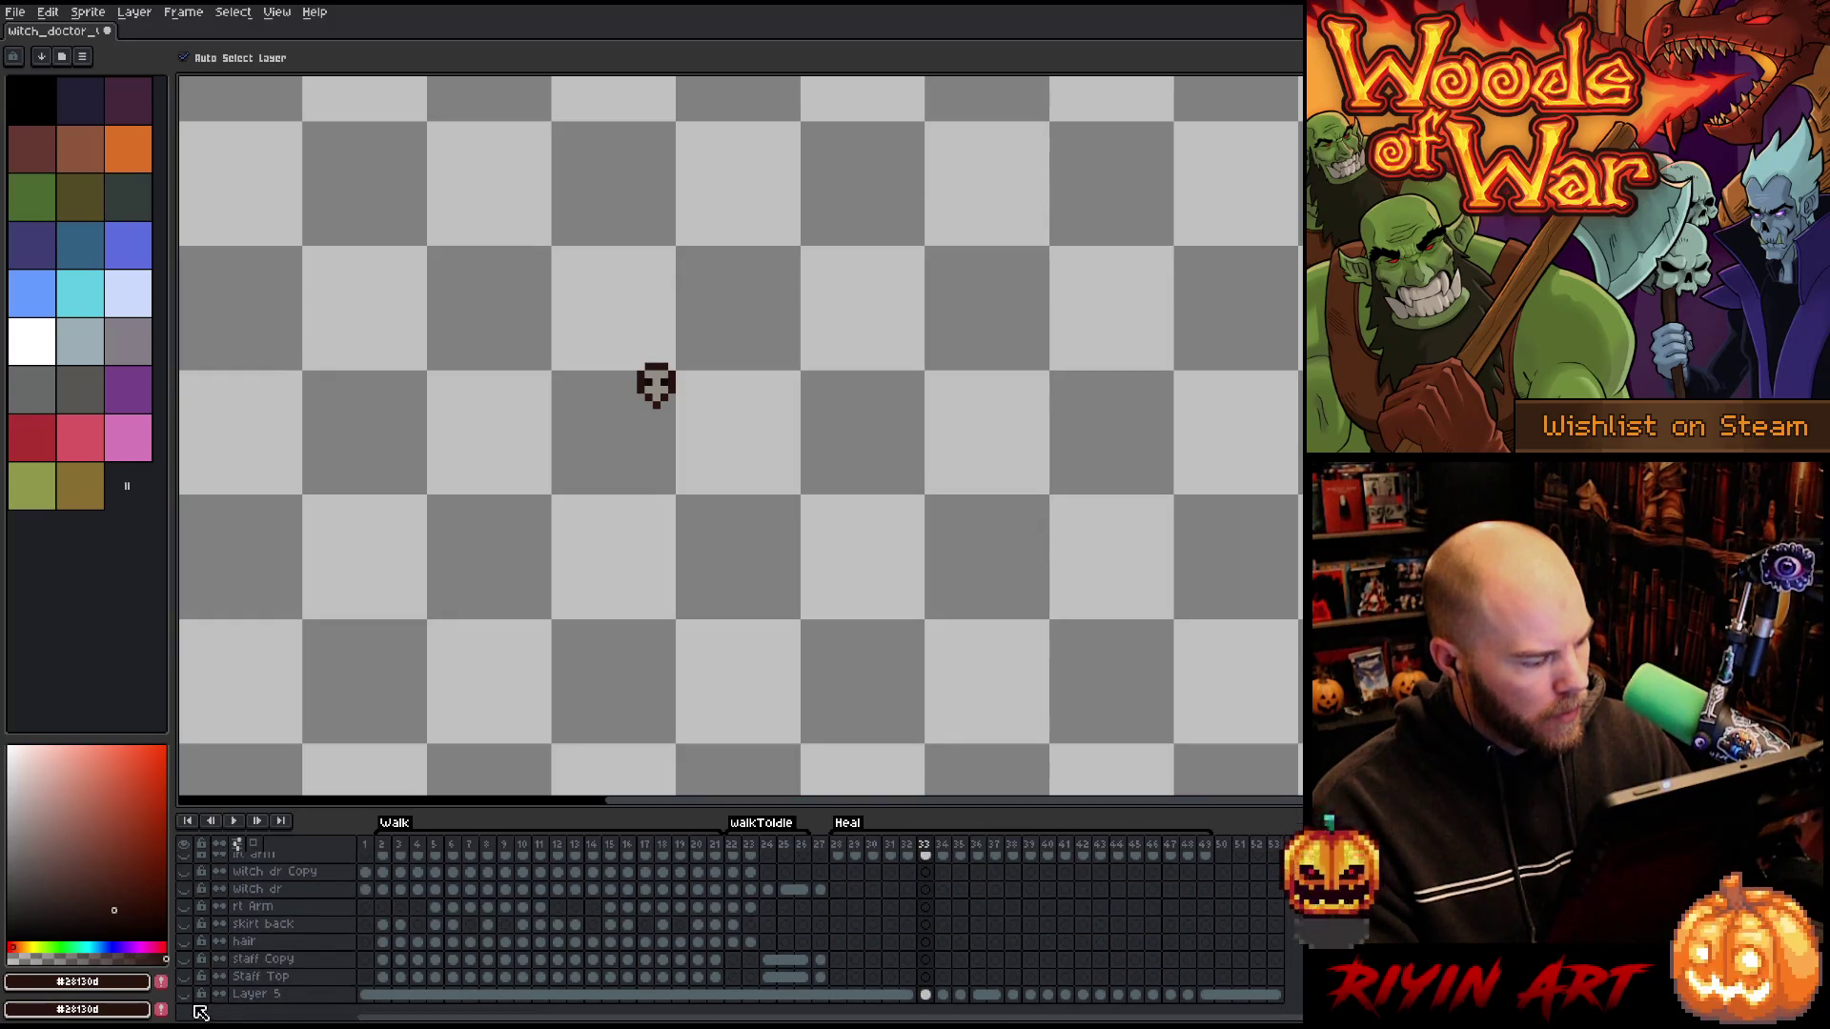
- Select the skull pixels on Layer 21's frame 28 and nudge them a pixel right, then left
{"action": "scroll", "coordinate": [624, 947], "scroll_direction": "up", "scroll_amount": 5}
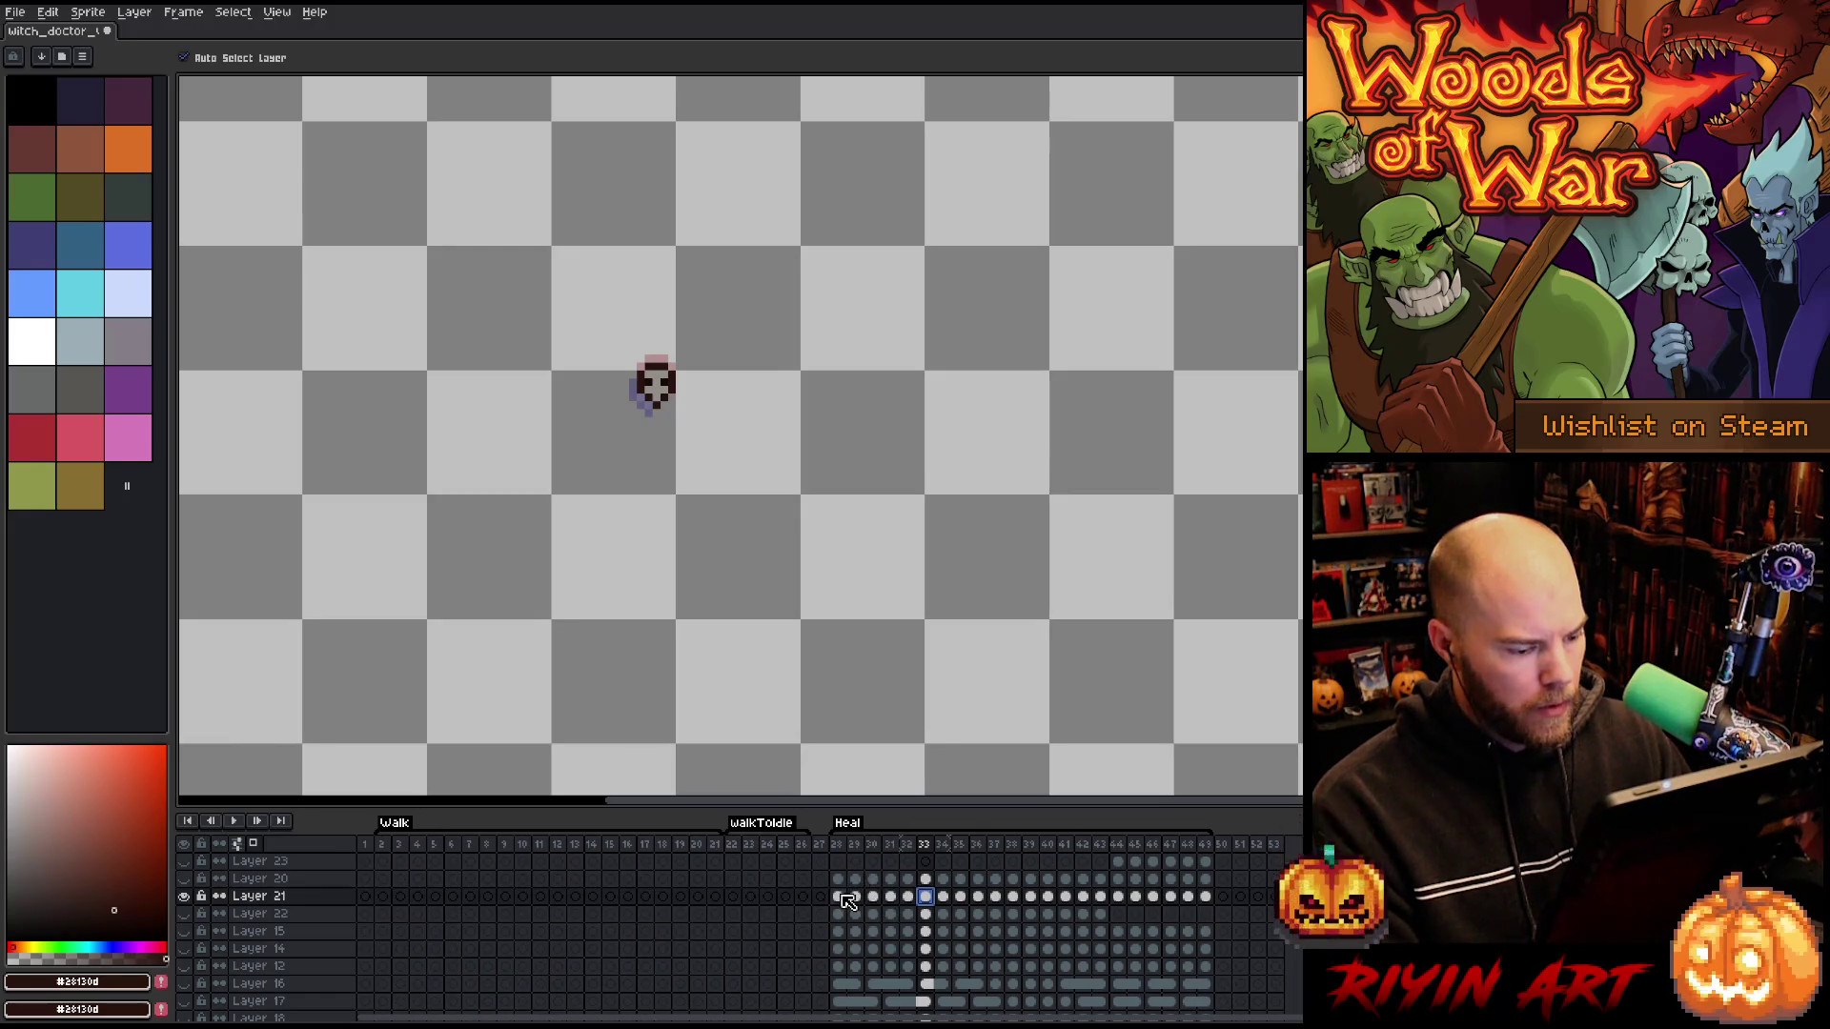
{"action": "left_click", "coordinate": [840, 897]}
{"action": "scroll", "coordinate": [597, 347], "scroll_direction": "up", "scroll_amount": 3}
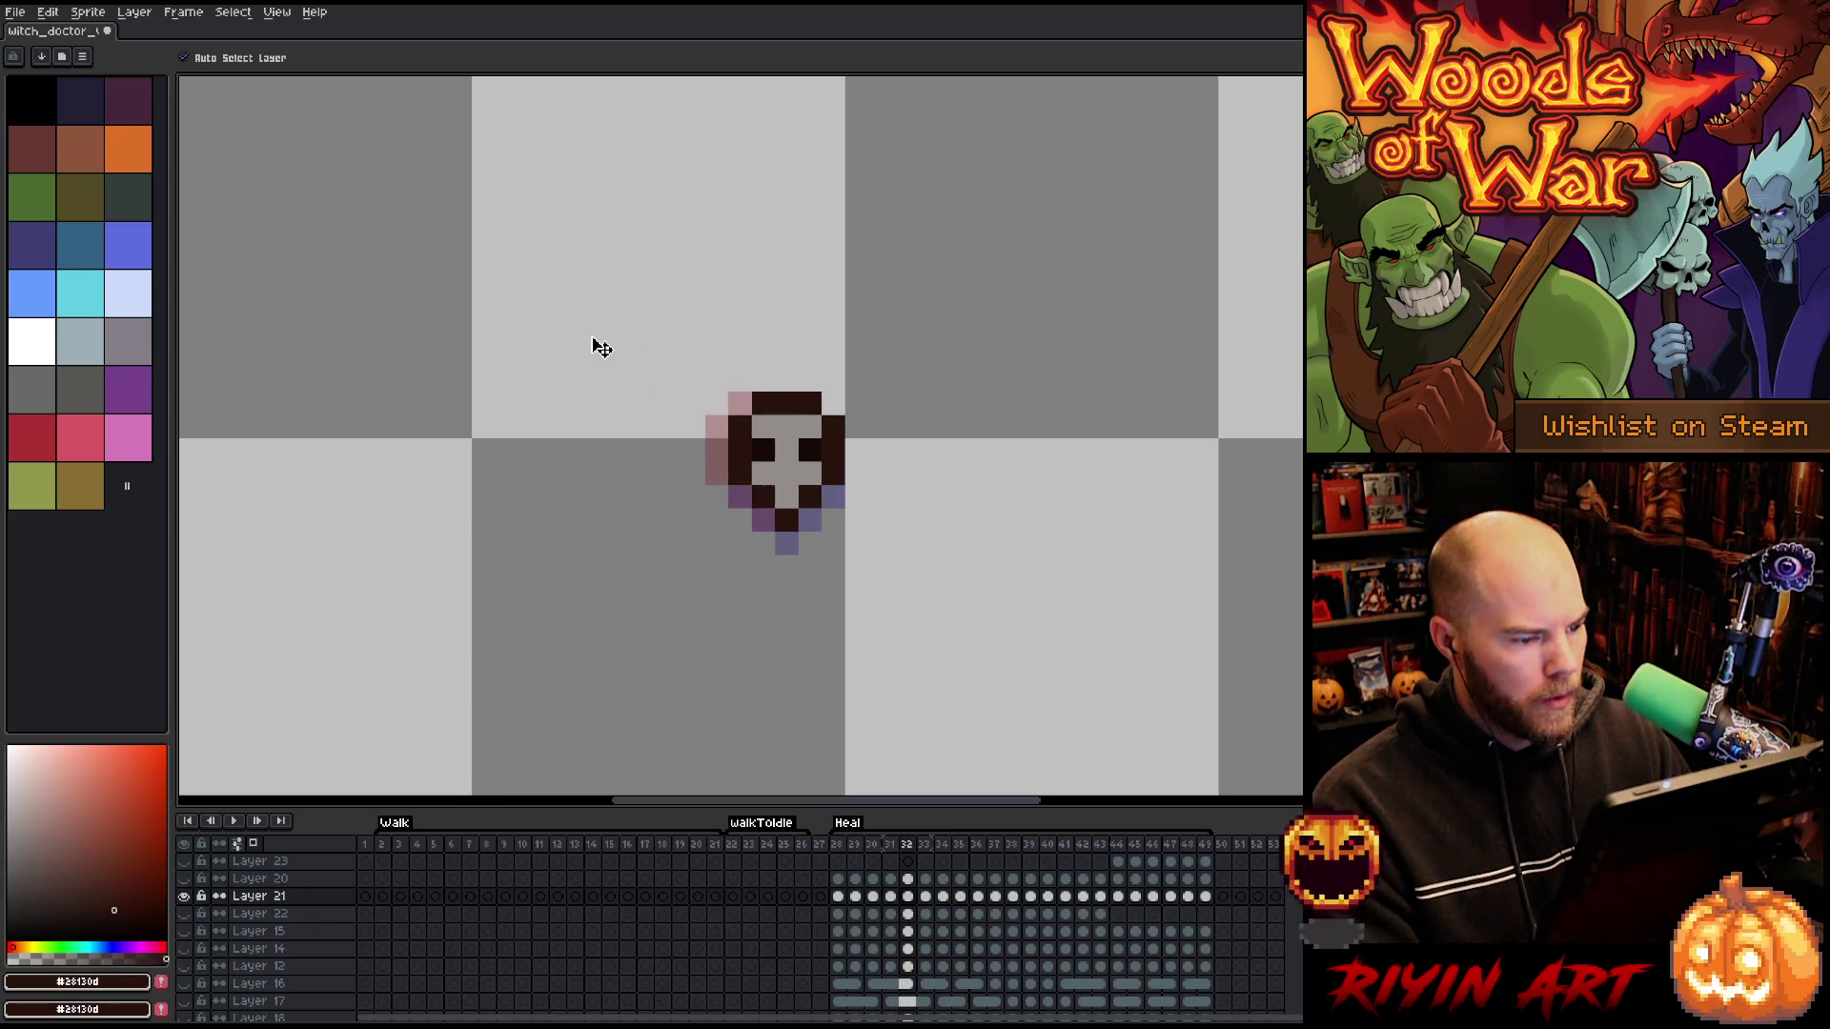
{"action": "key", "text": "m"}
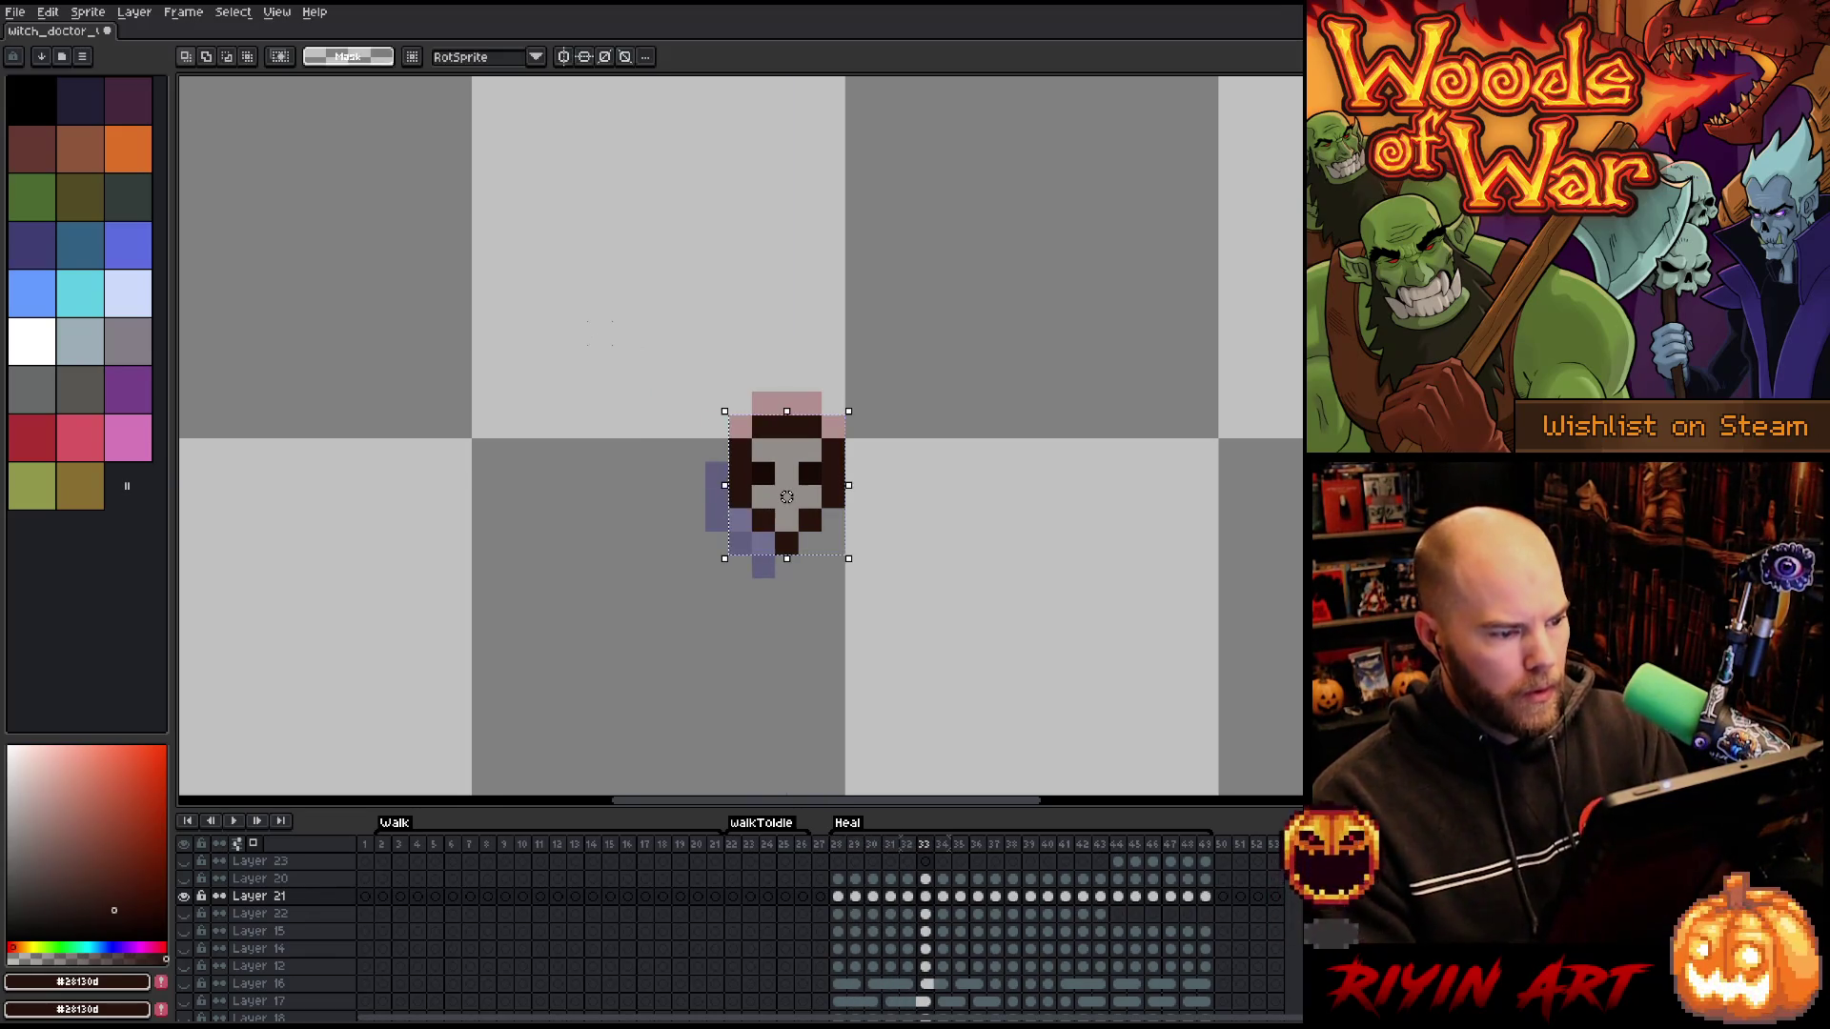
{"action": "left_click_drag", "start_coordinate": [727, 390], "coordinate": [846, 534]}
{"action": "left_click_drag", "start_coordinate": [786, 473], "coordinate": [810, 473]}
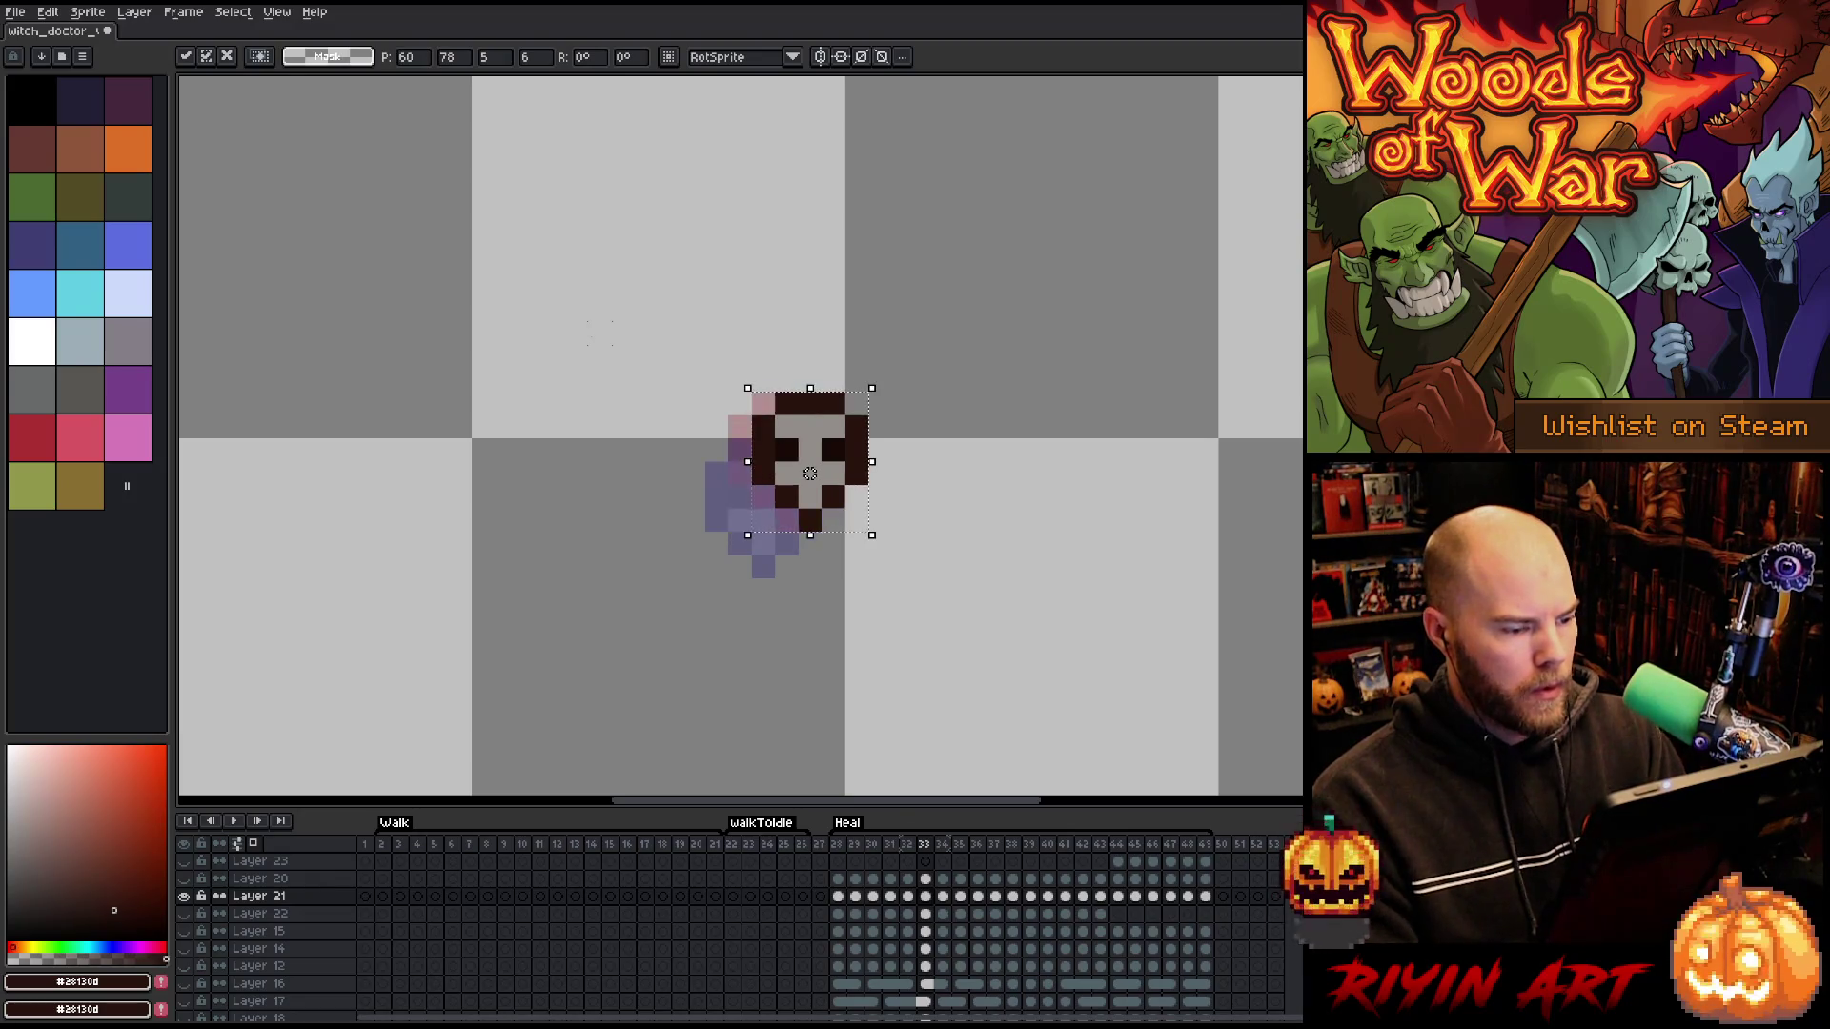
{"action": "key", "text": "period"}
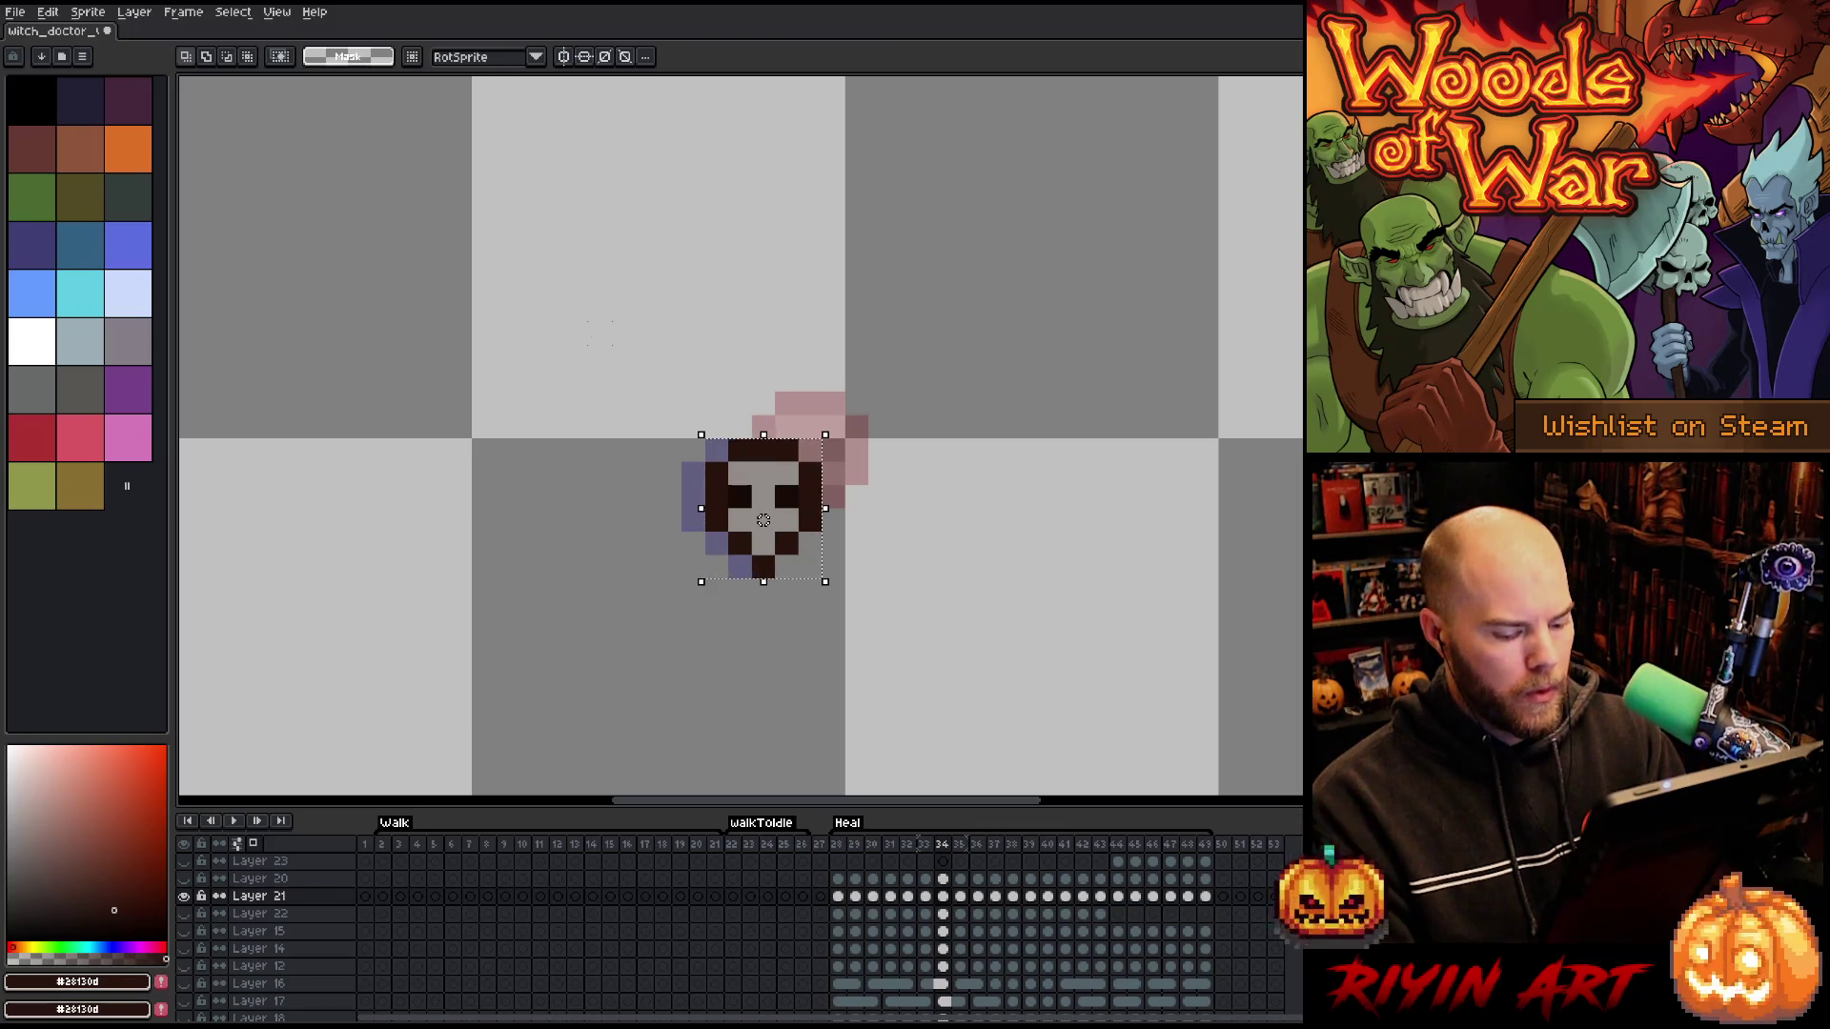
{"action": "key", "text": "comma"}
{"action": "left_click_drag", "start_coordinate": [810, 474], "coordinate": [692, 496]}
- Step through the remaining skull frames to the end of the swing, checking its position
{"action": "key", "text": "period"}
{"action": "key", "text": "period"}
{"action": "key", "text": "period"}
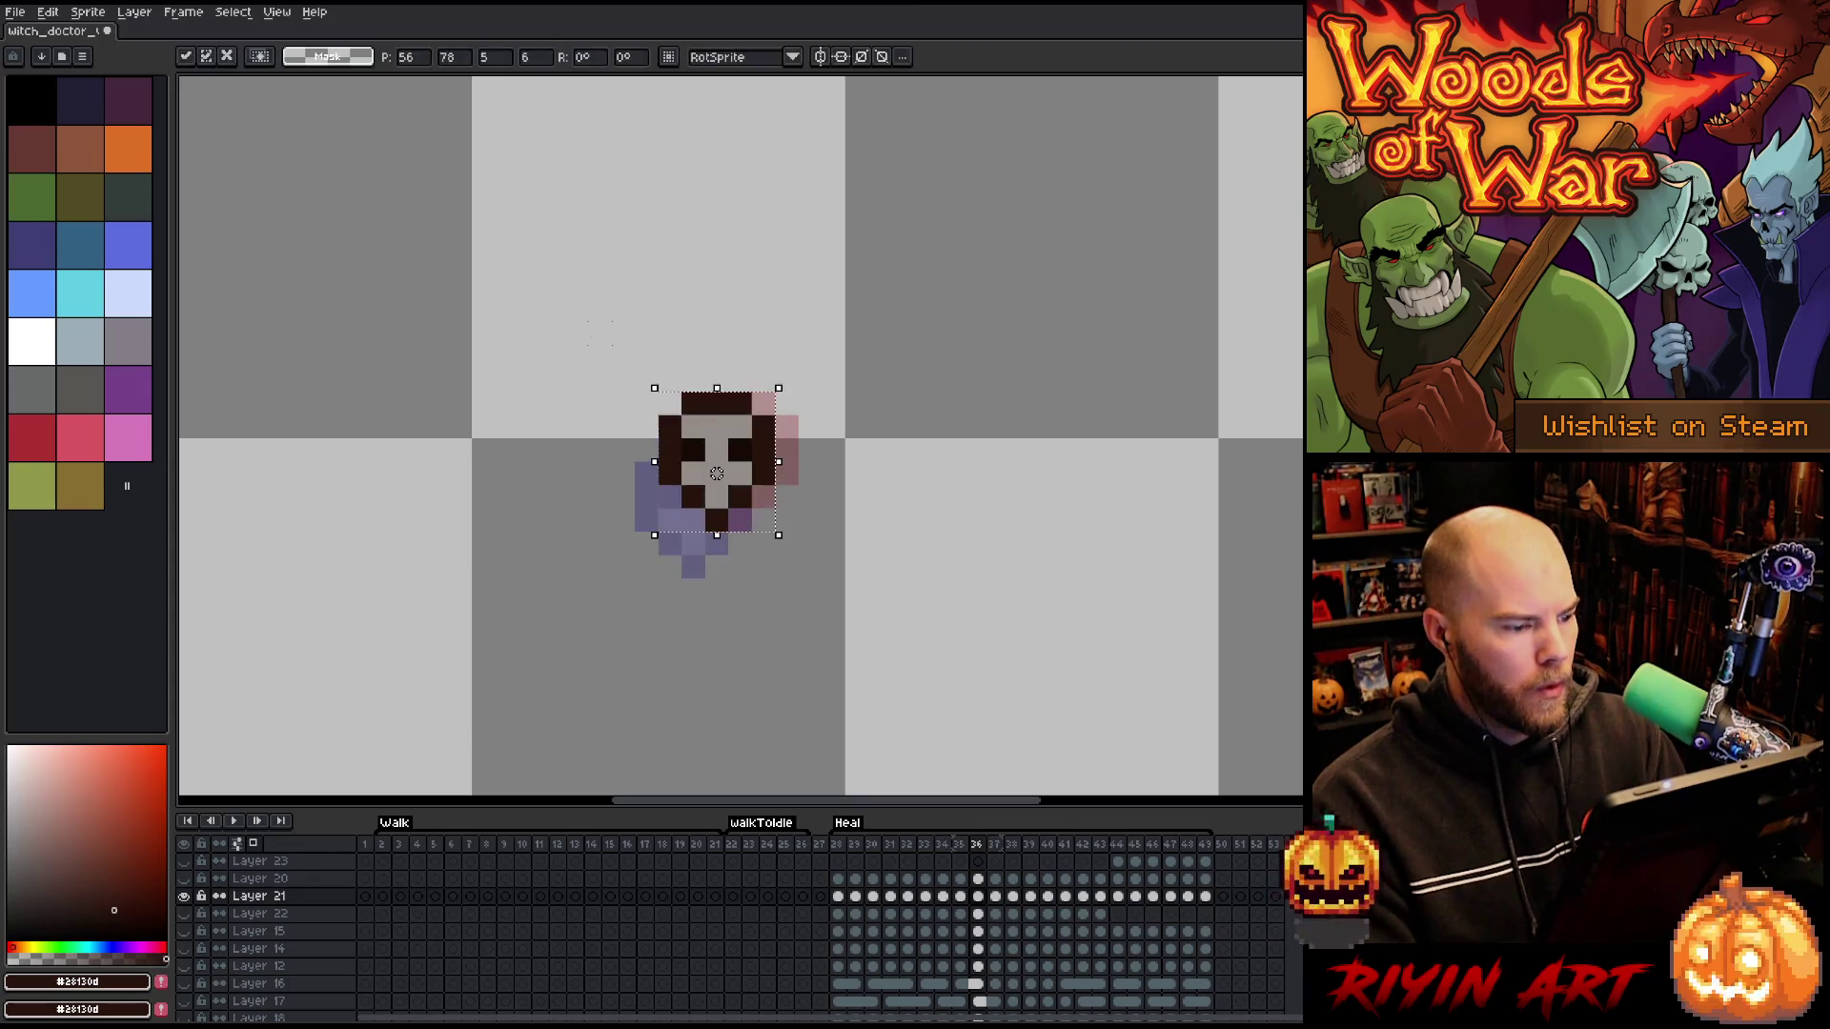
{"action": "key", "text": "period"}
{"action": "key", "text": "period"}
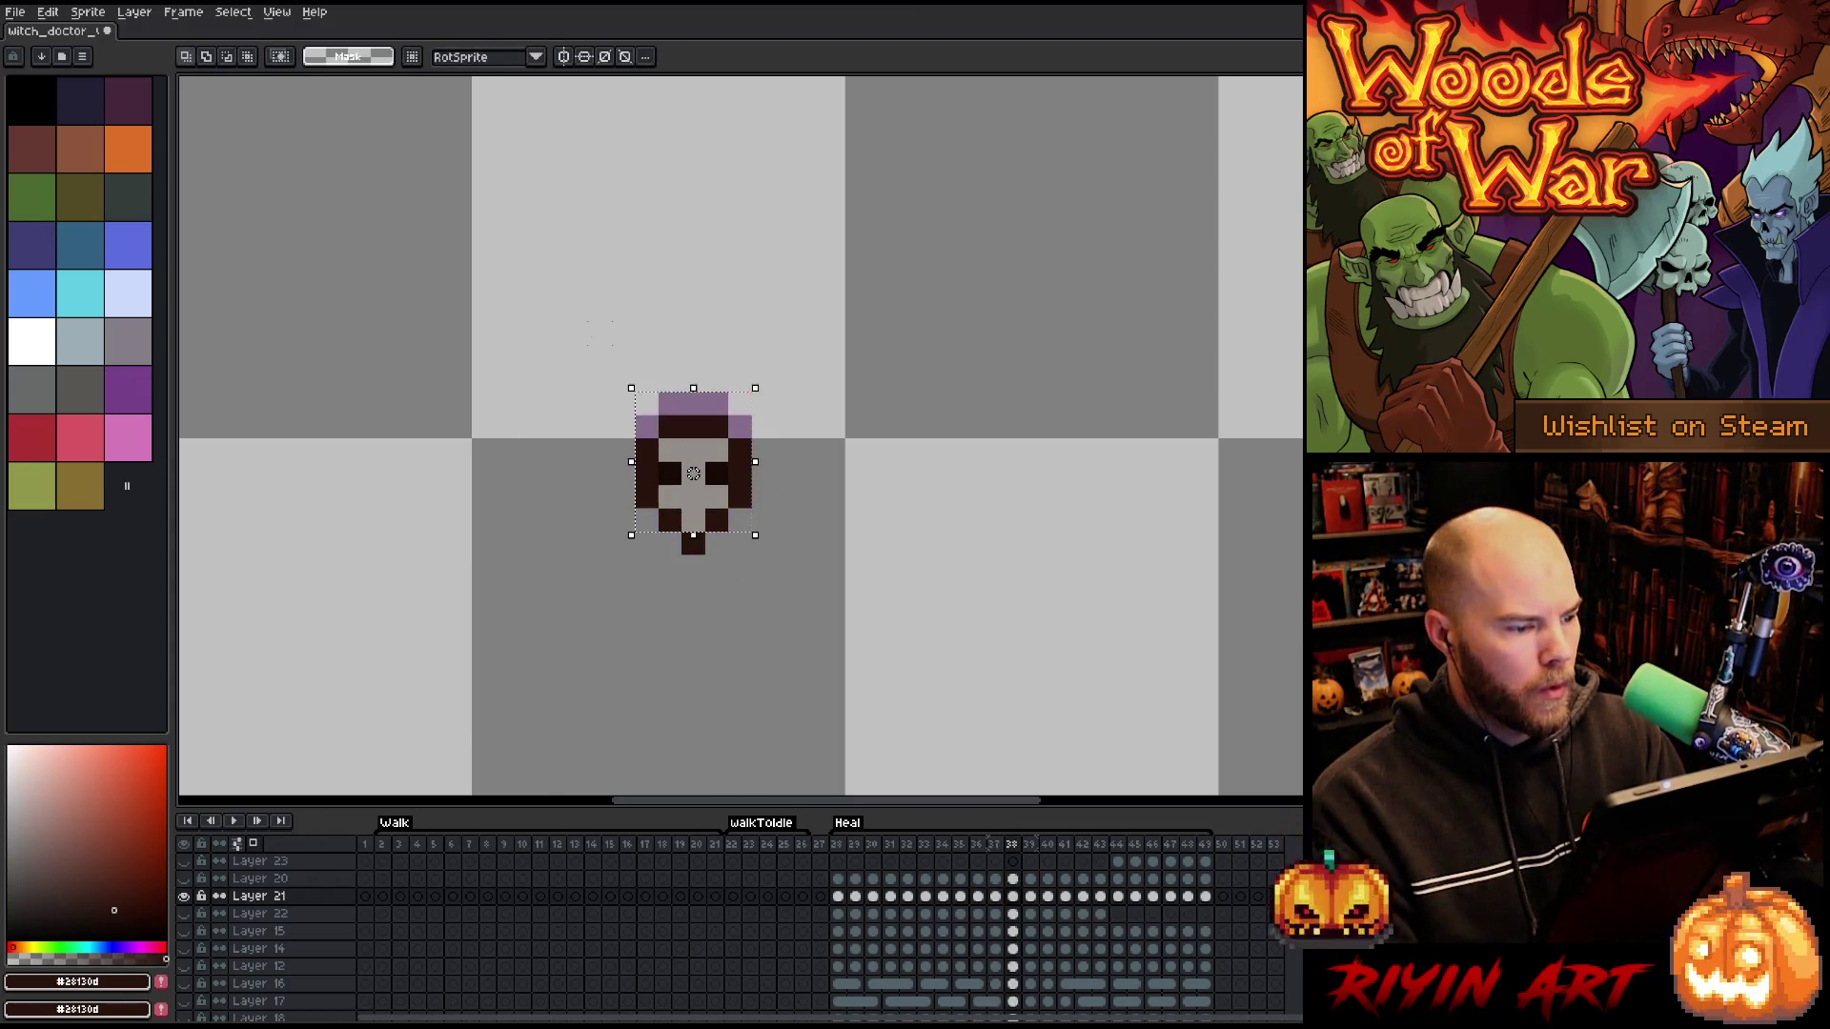
{"action": "key", "text": "period"}
{"action": "key", "text": "period"}
{"action": "key", "text": "period"}
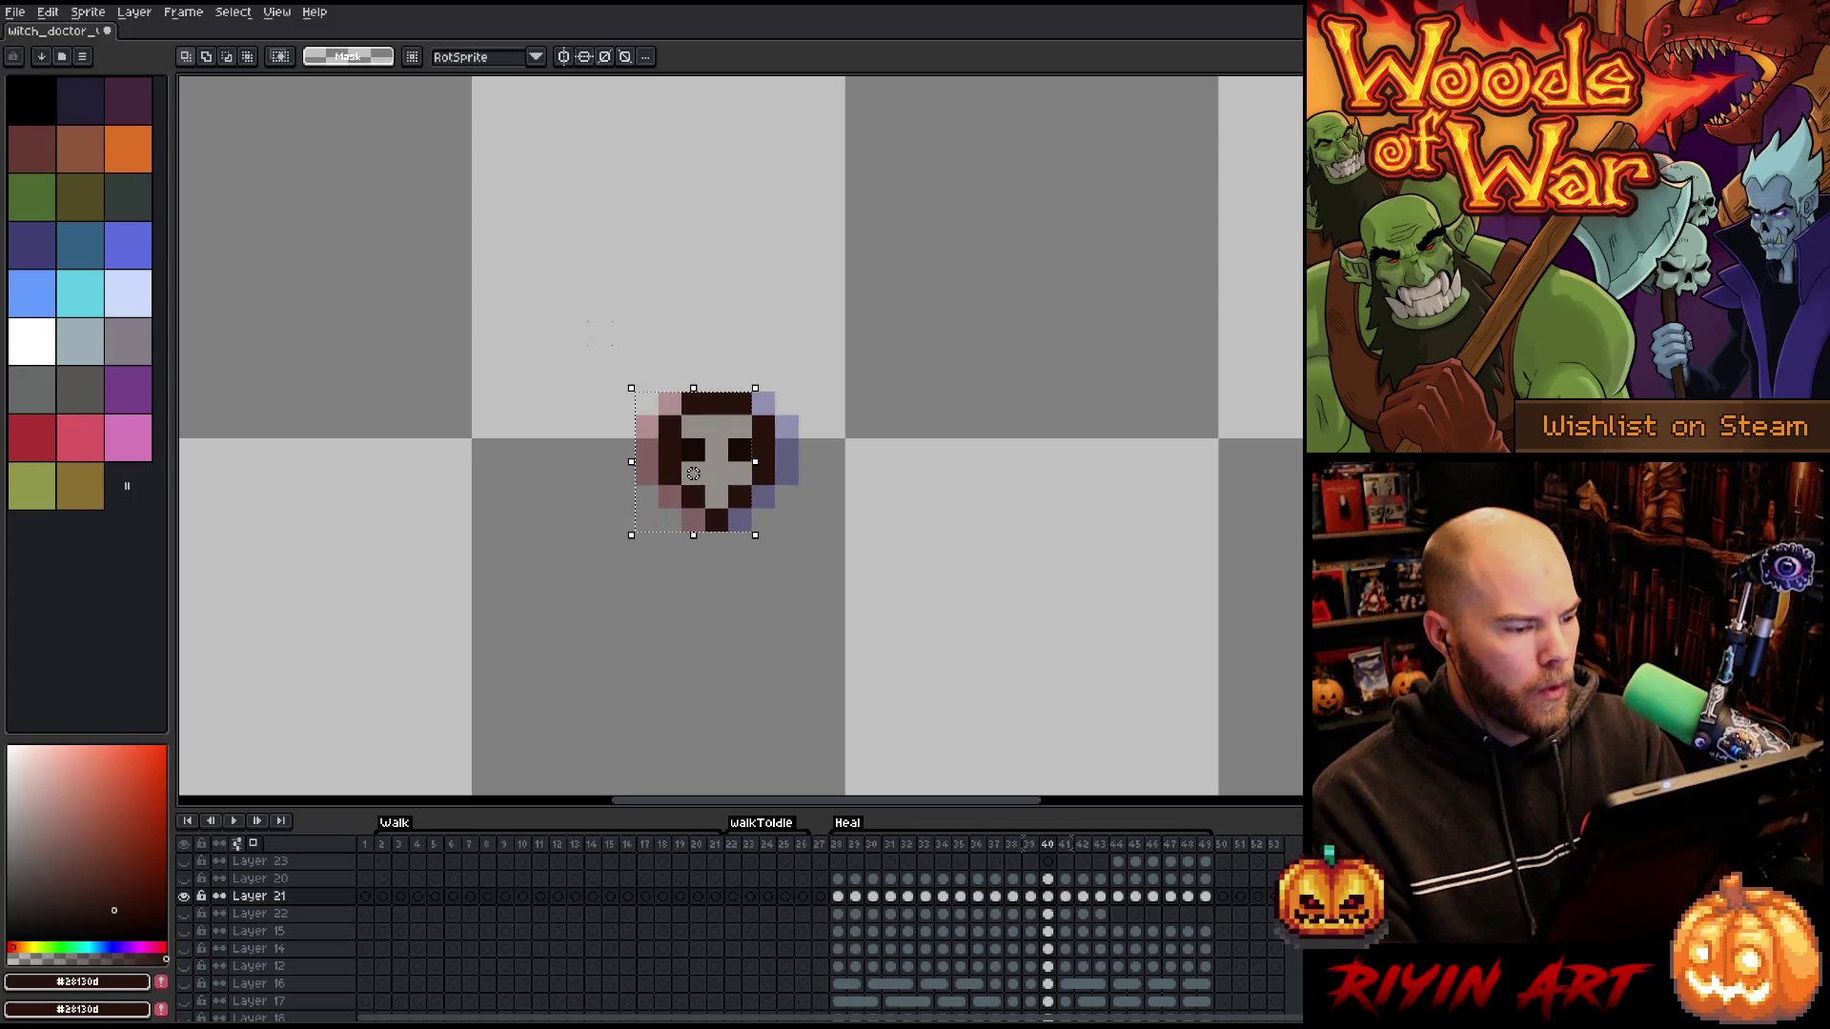
{"action": "key", "text": "comma"}
{"action": "key", "text": "comma"}
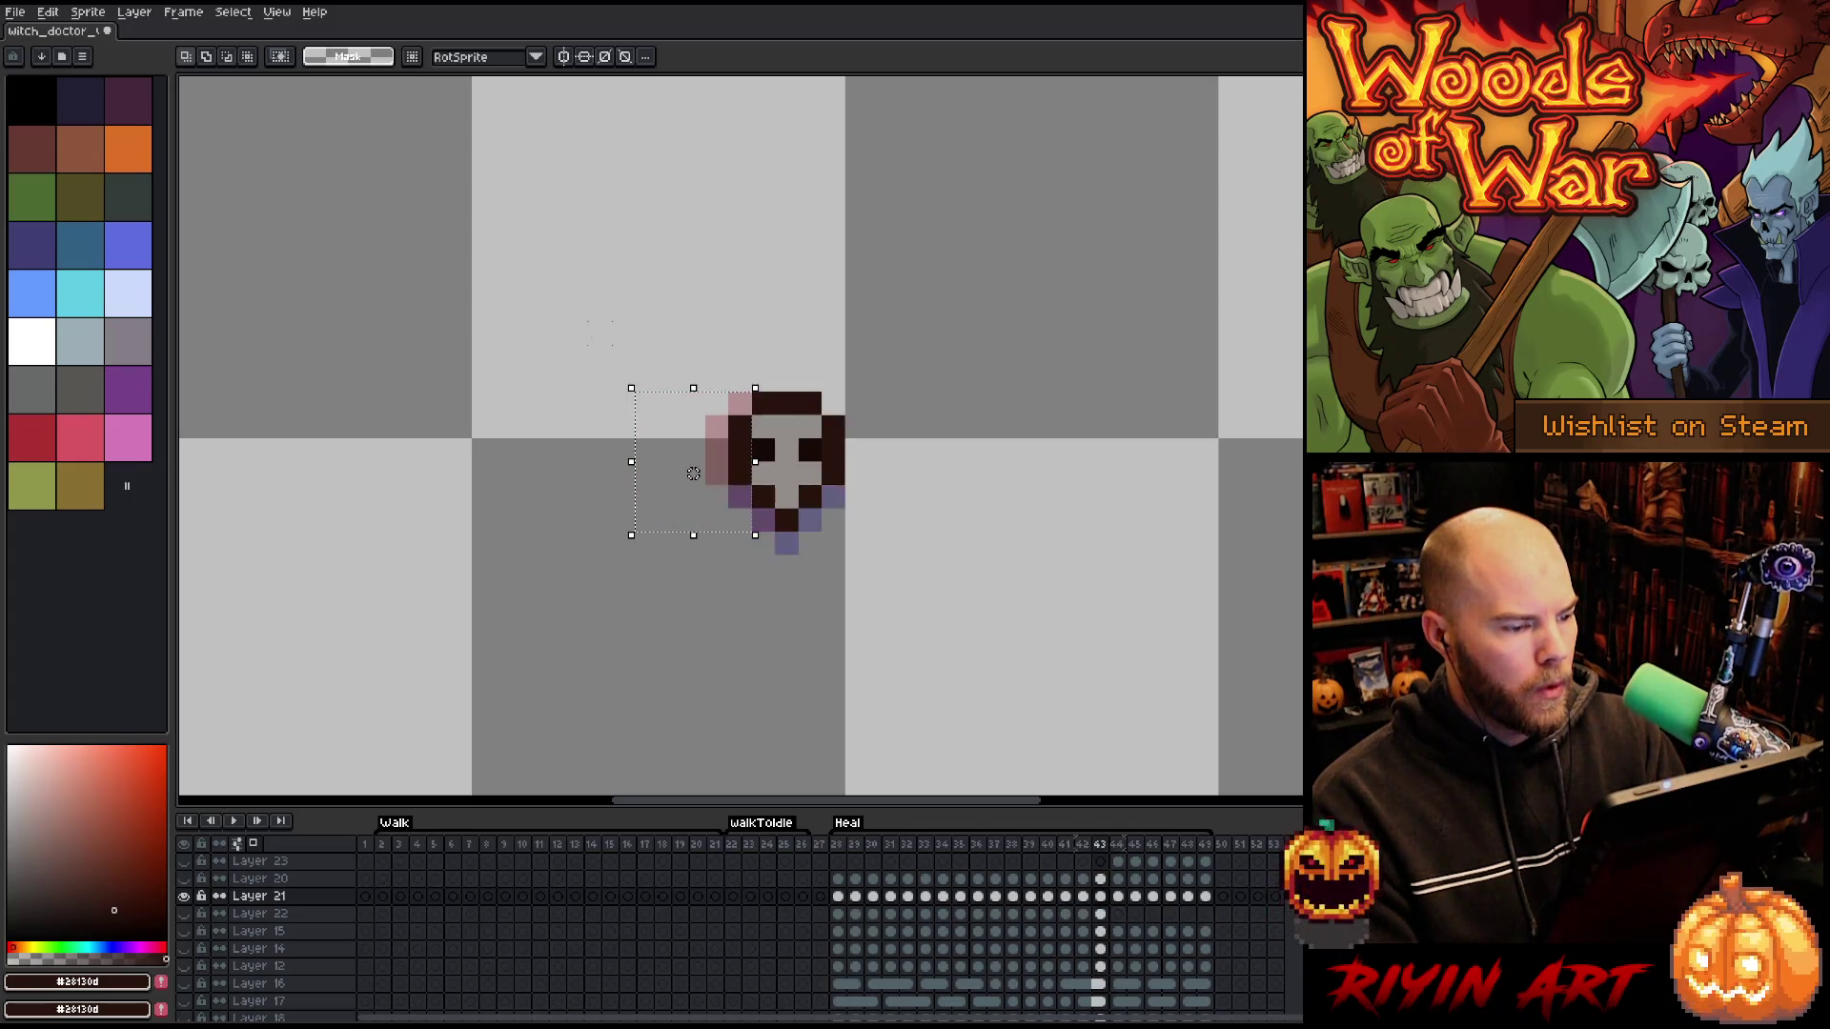
{"action": "key", "text": "period"}
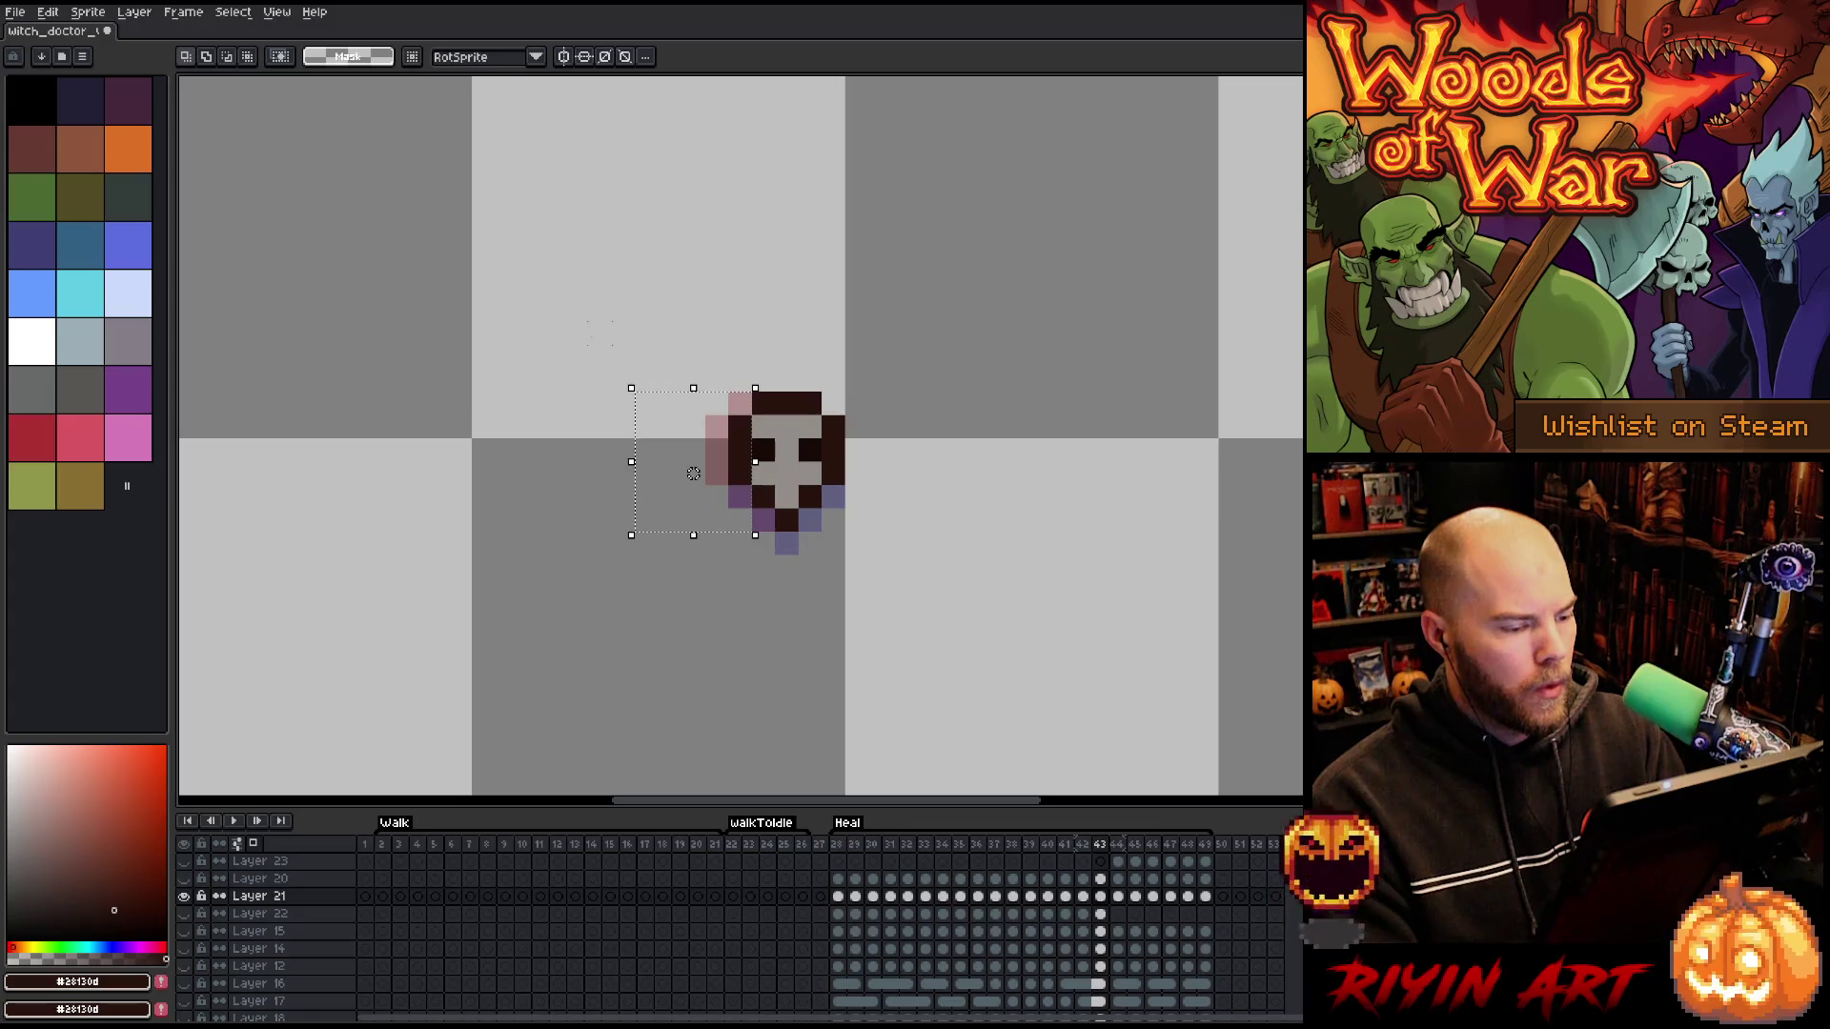
{"action": "key", "text": "period"}
{"action": "key", "text": "period"}
{"action": "key", "text": "period"}
{"action": "key", "text": "period"}
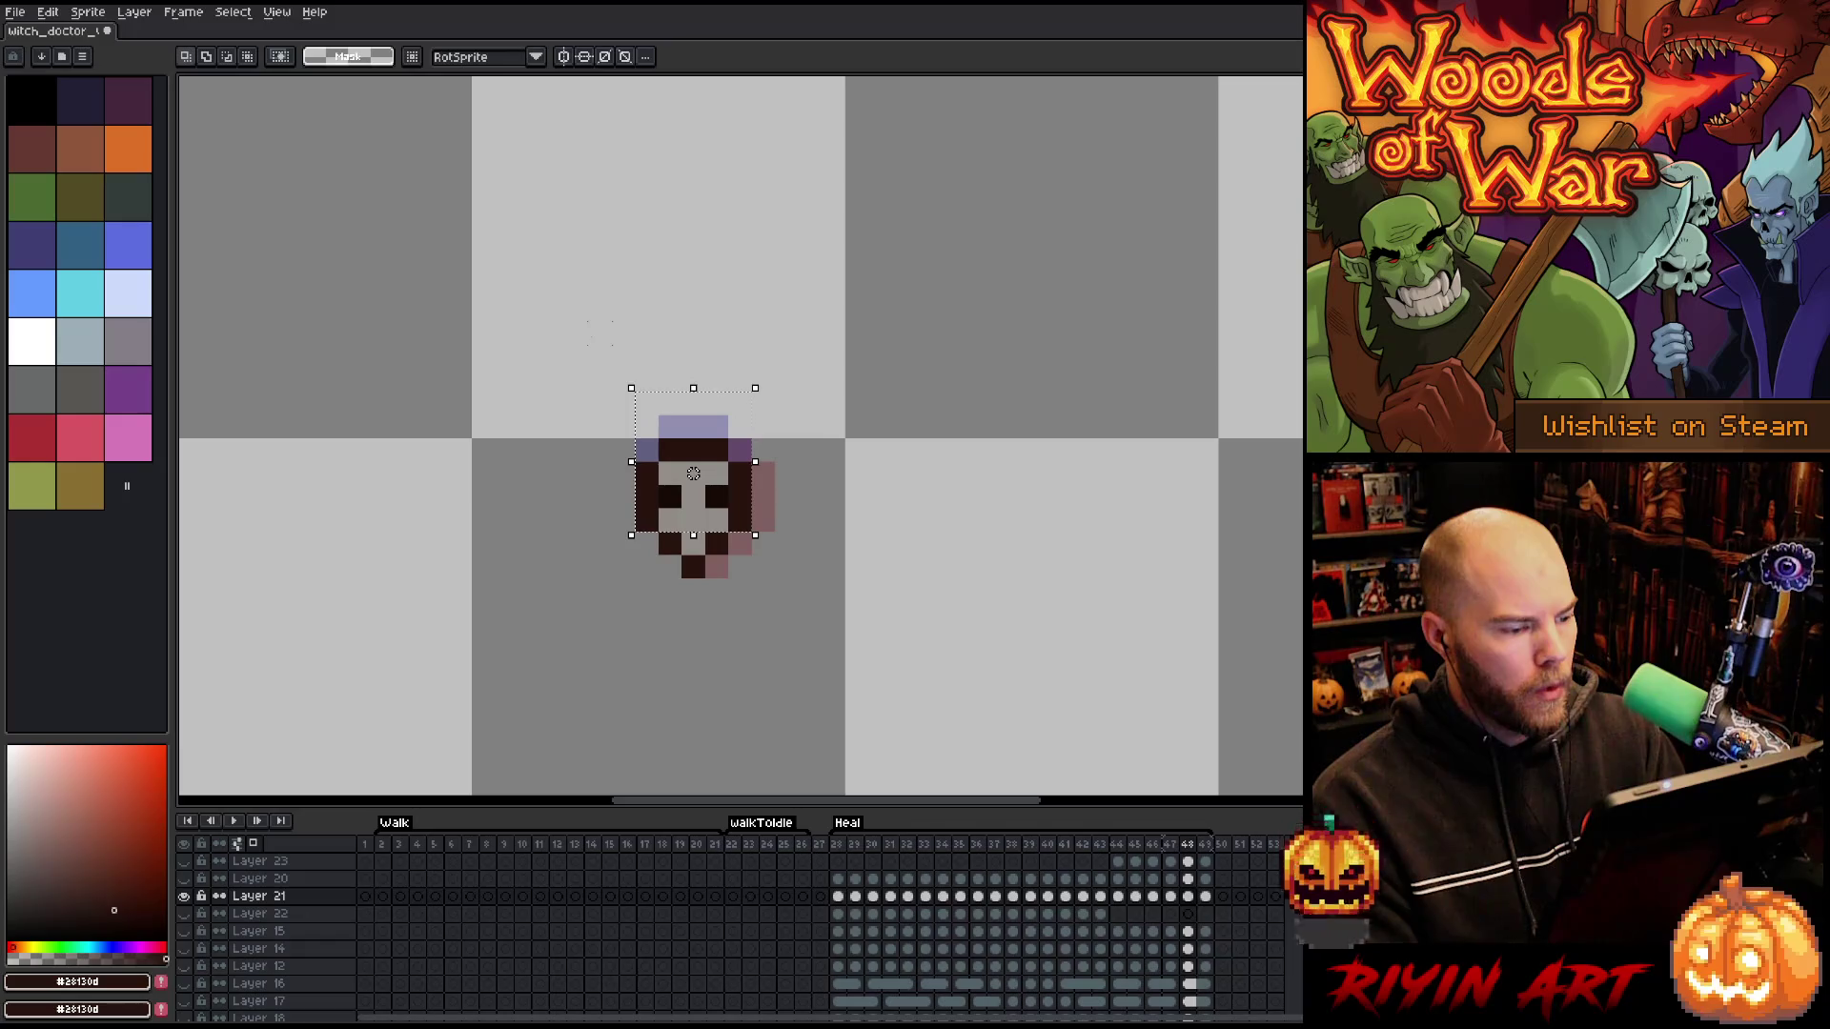
{"action": "key", "text": "period"}
{"action": "key", "text": "period"}
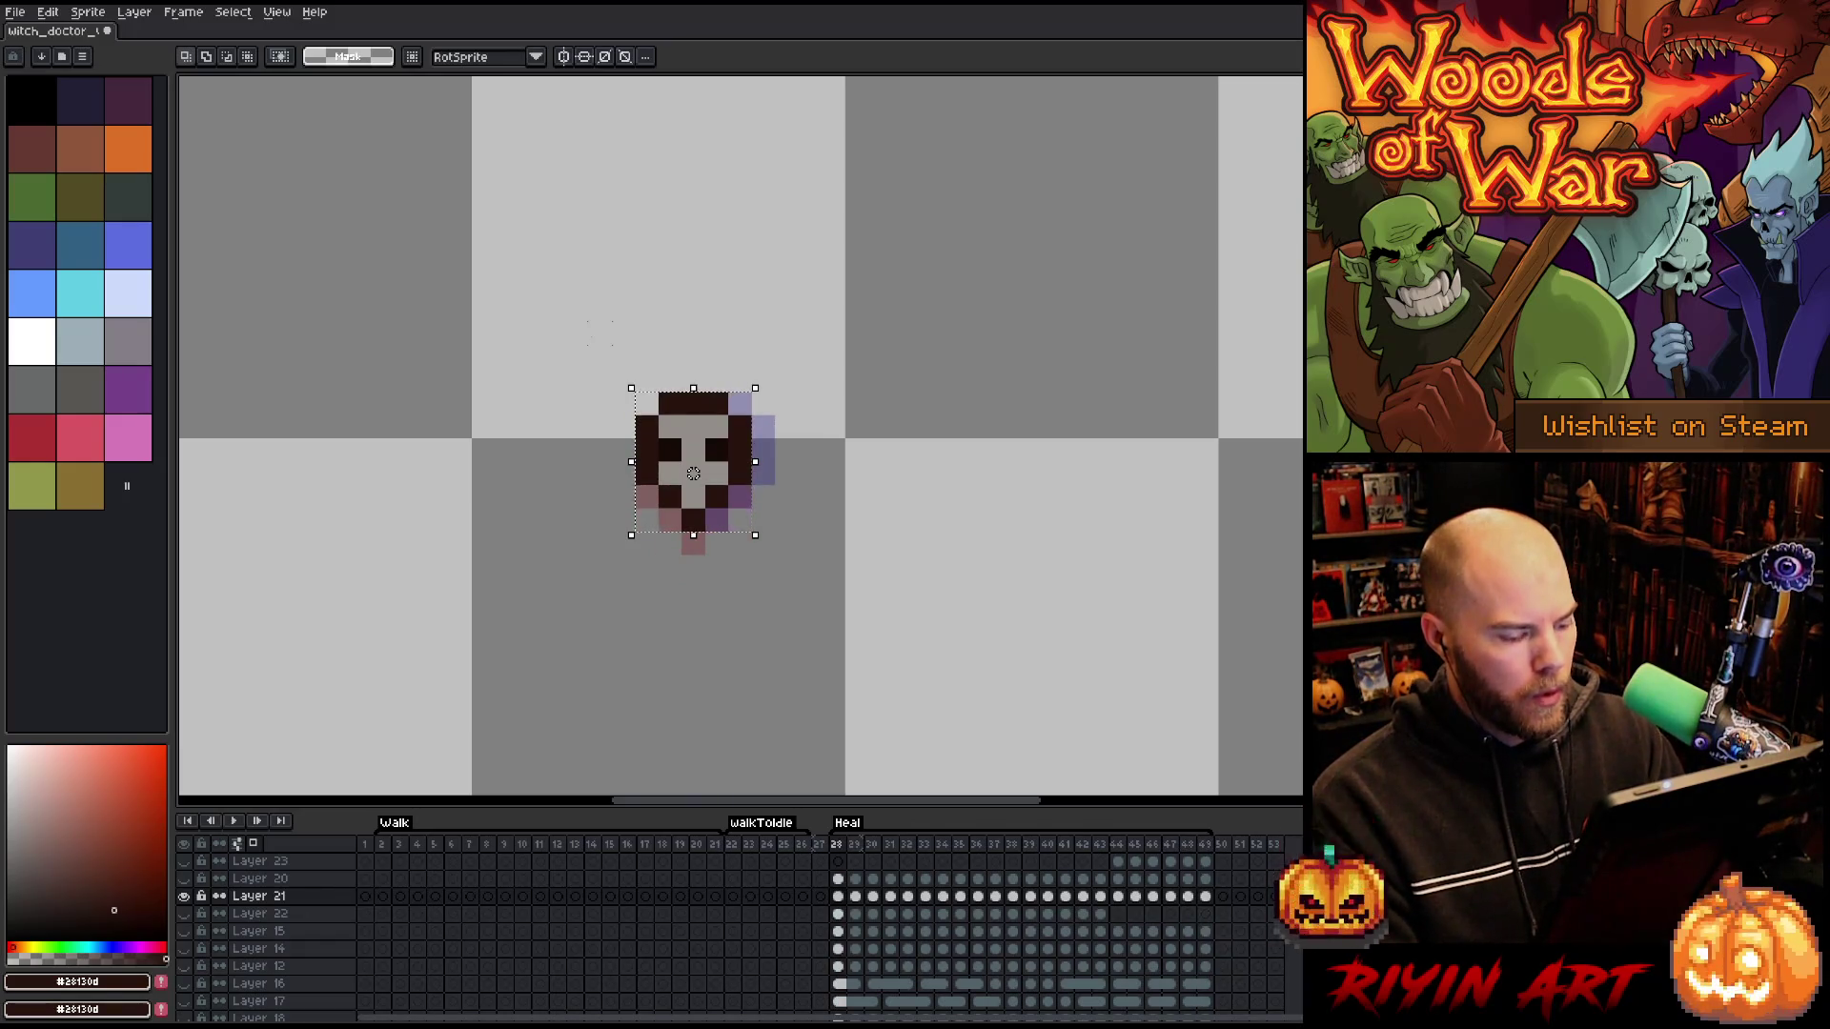
- Preview the skull swing, then show all layers again and resume playback
{"action": "key", "text": "Return"}
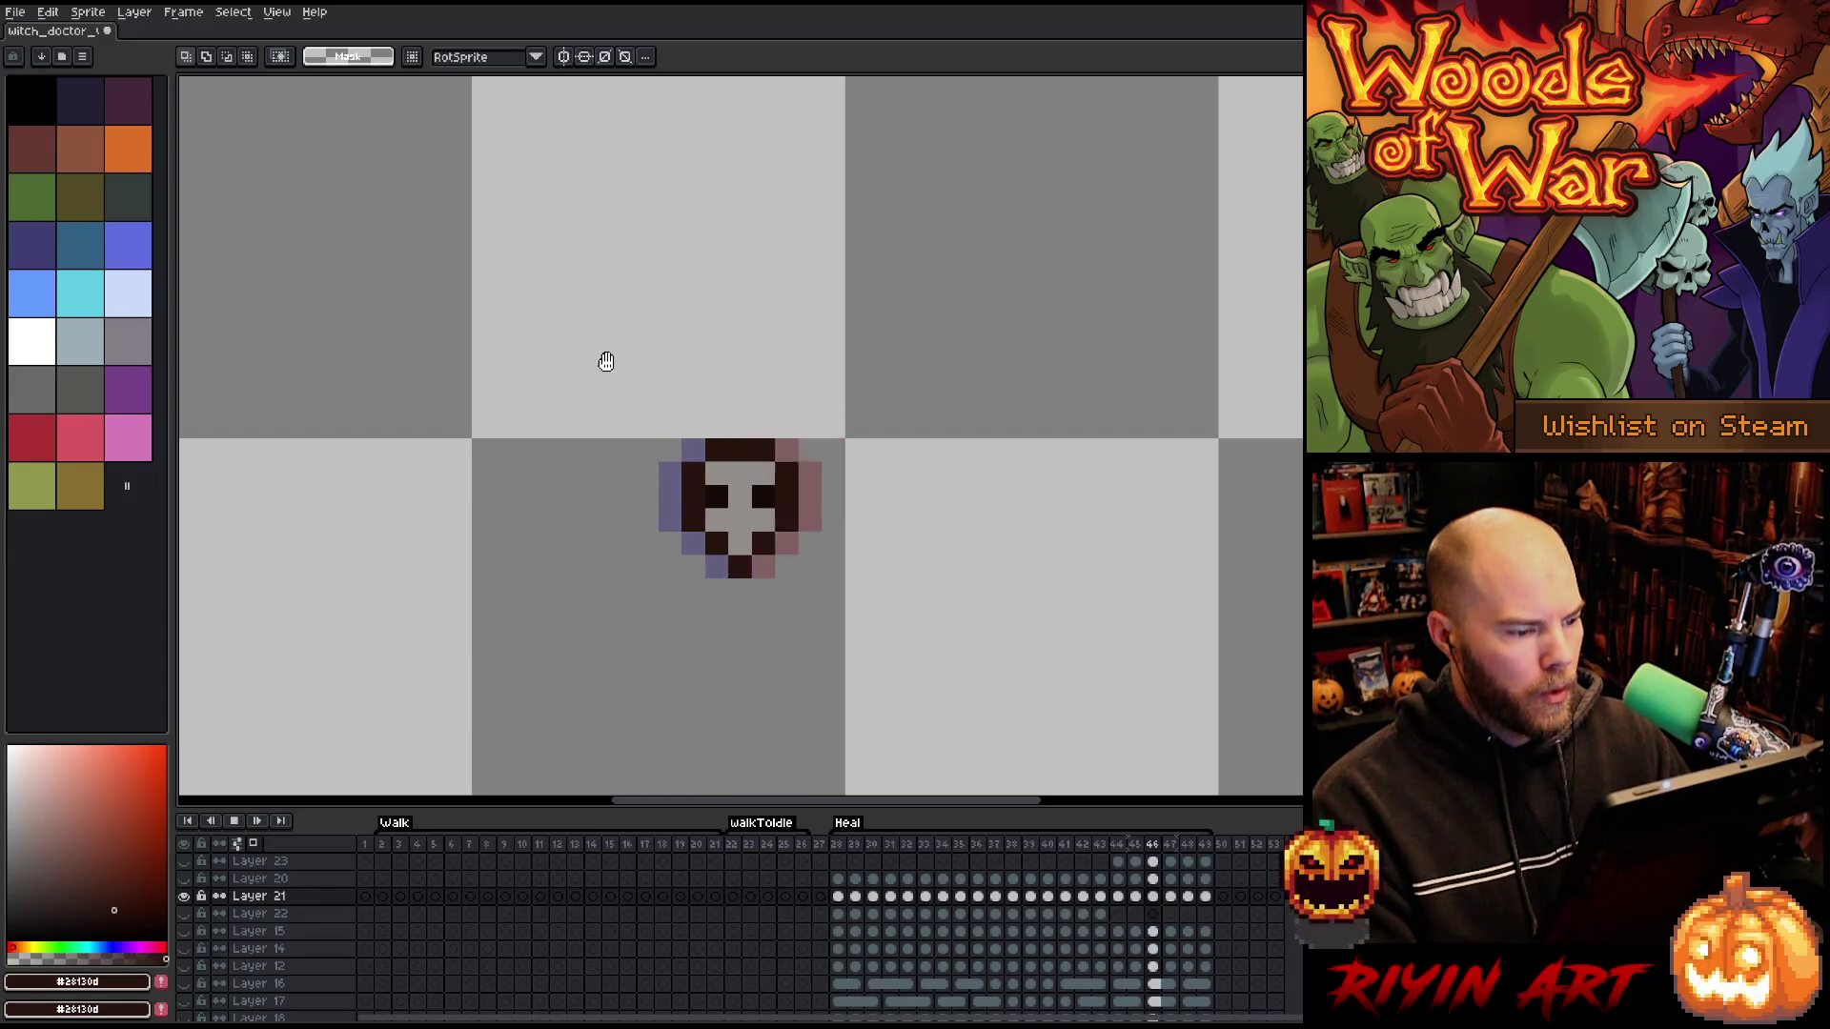
{"action": "key", "text": "Return"}
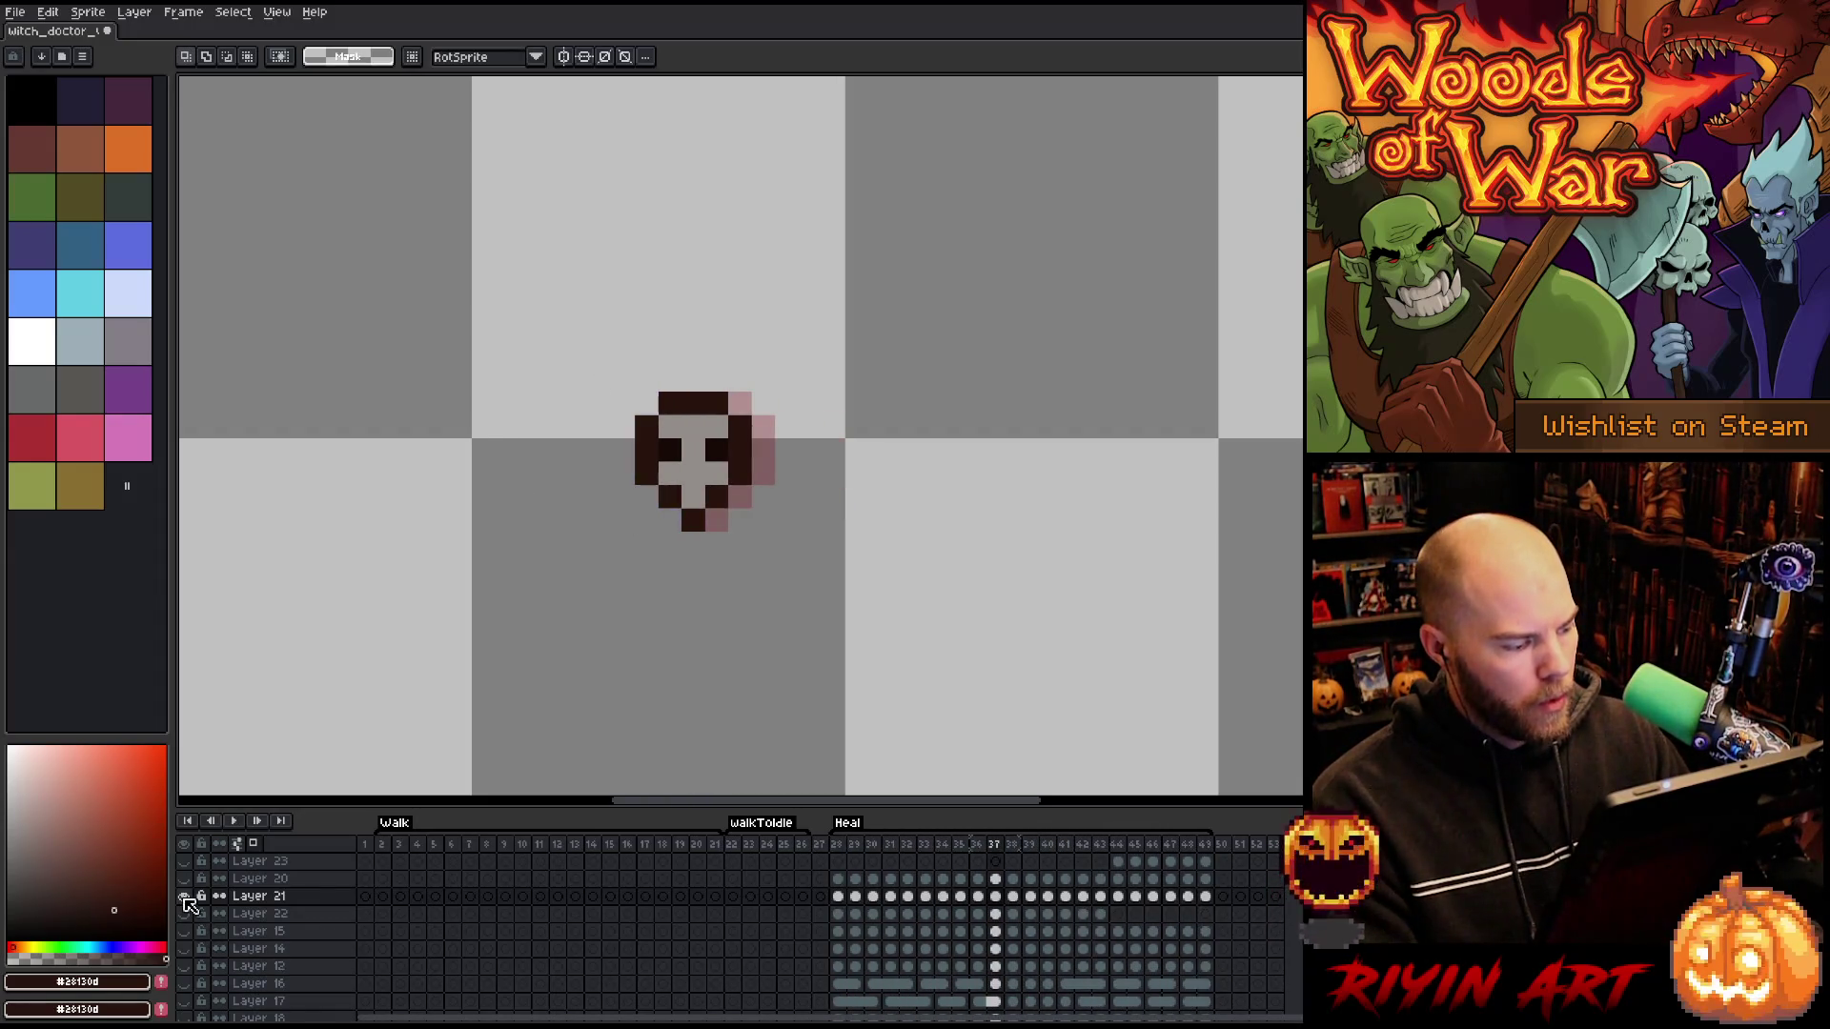
{"action": "left_click", "coordinate": [186, 898], "text": "alt"}
{"action": "key", "text": "Return"}
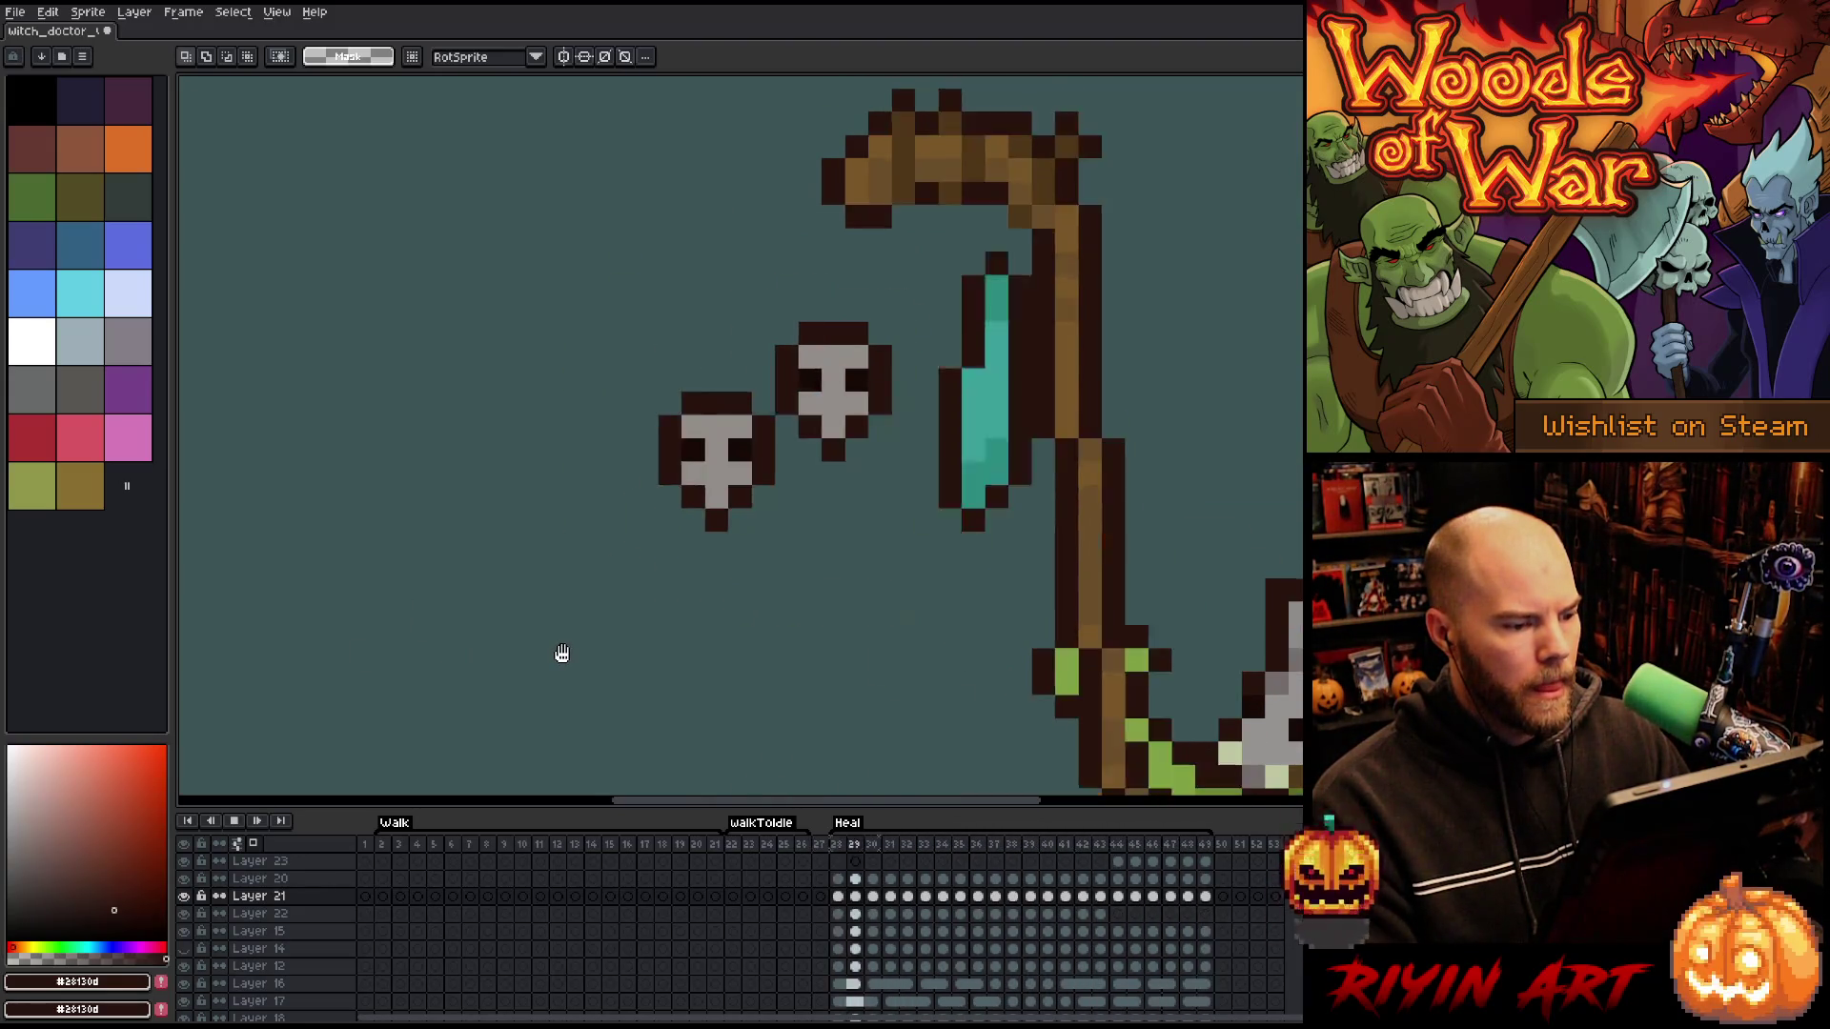
- Zoom out and centre the whole witch doctor on the canvas while the animation plays
{"action": "scroll", "coordinate": [562, 652], "scroll_direction": "down", "scroll_amount": 5}
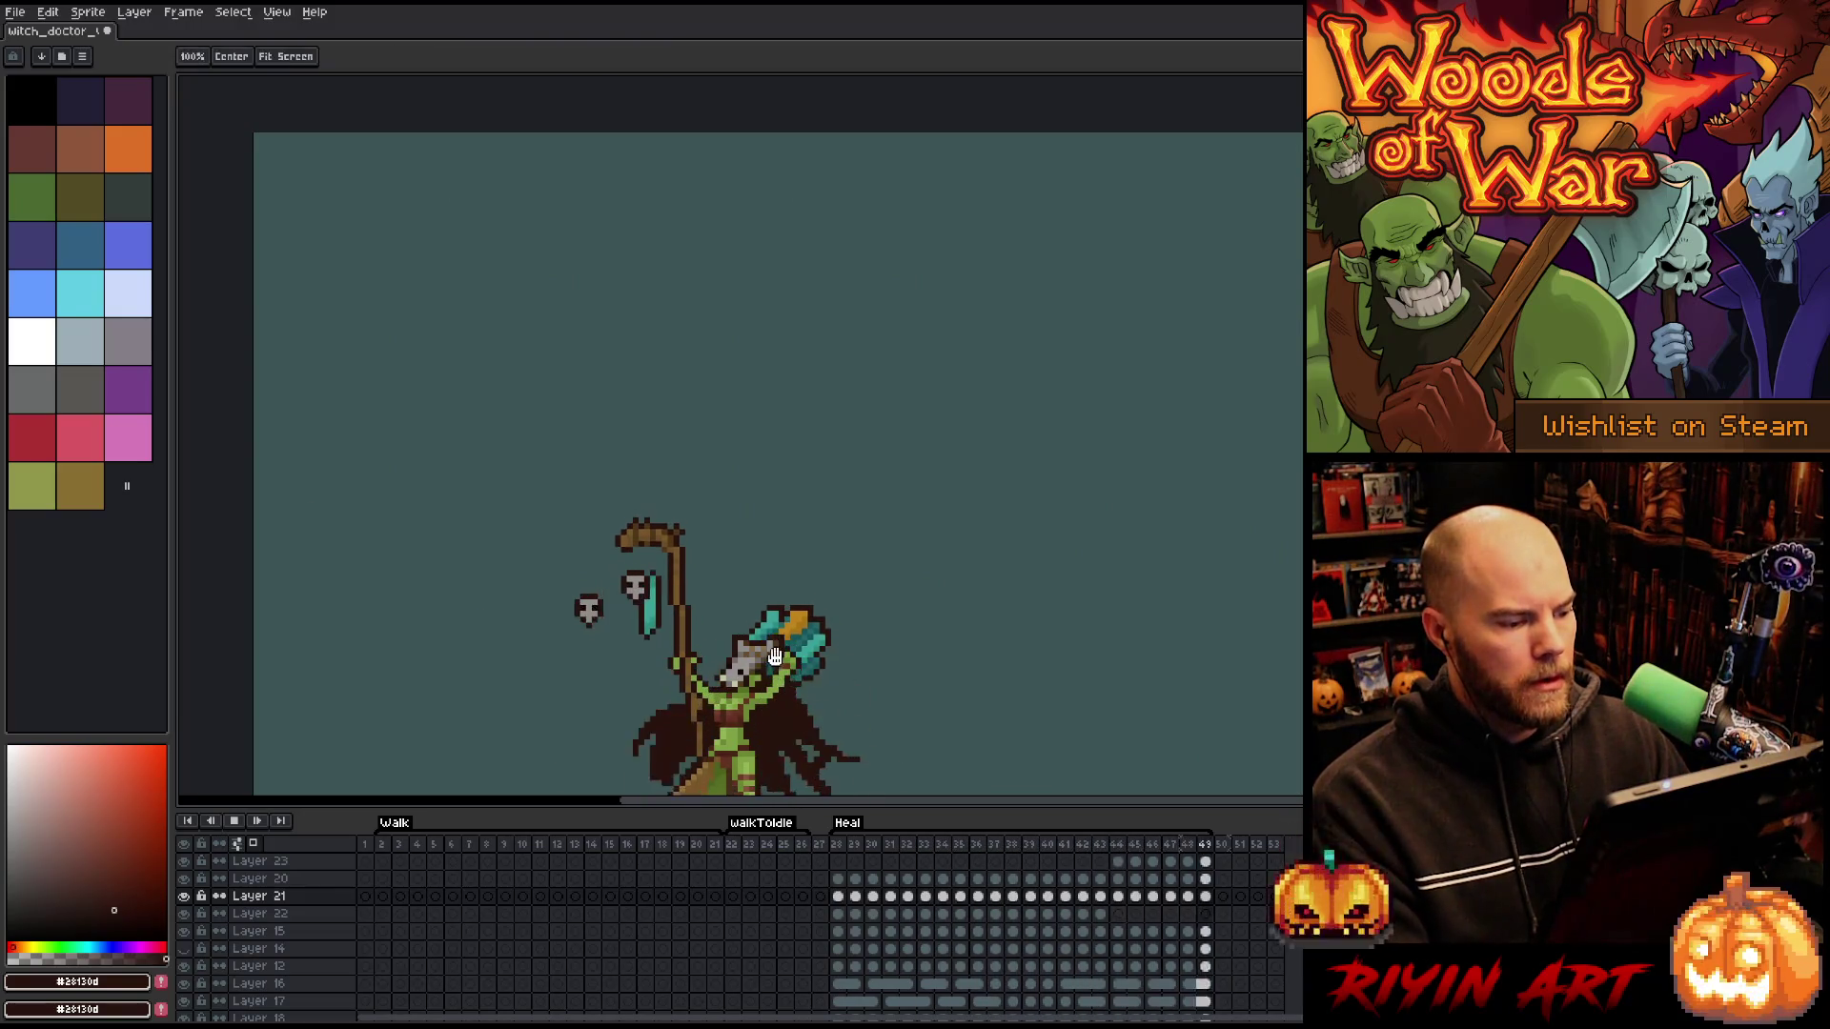
{"action": "left_click_drag", "start_coordinate": [775, 656], "coordinate": [919, 455]}
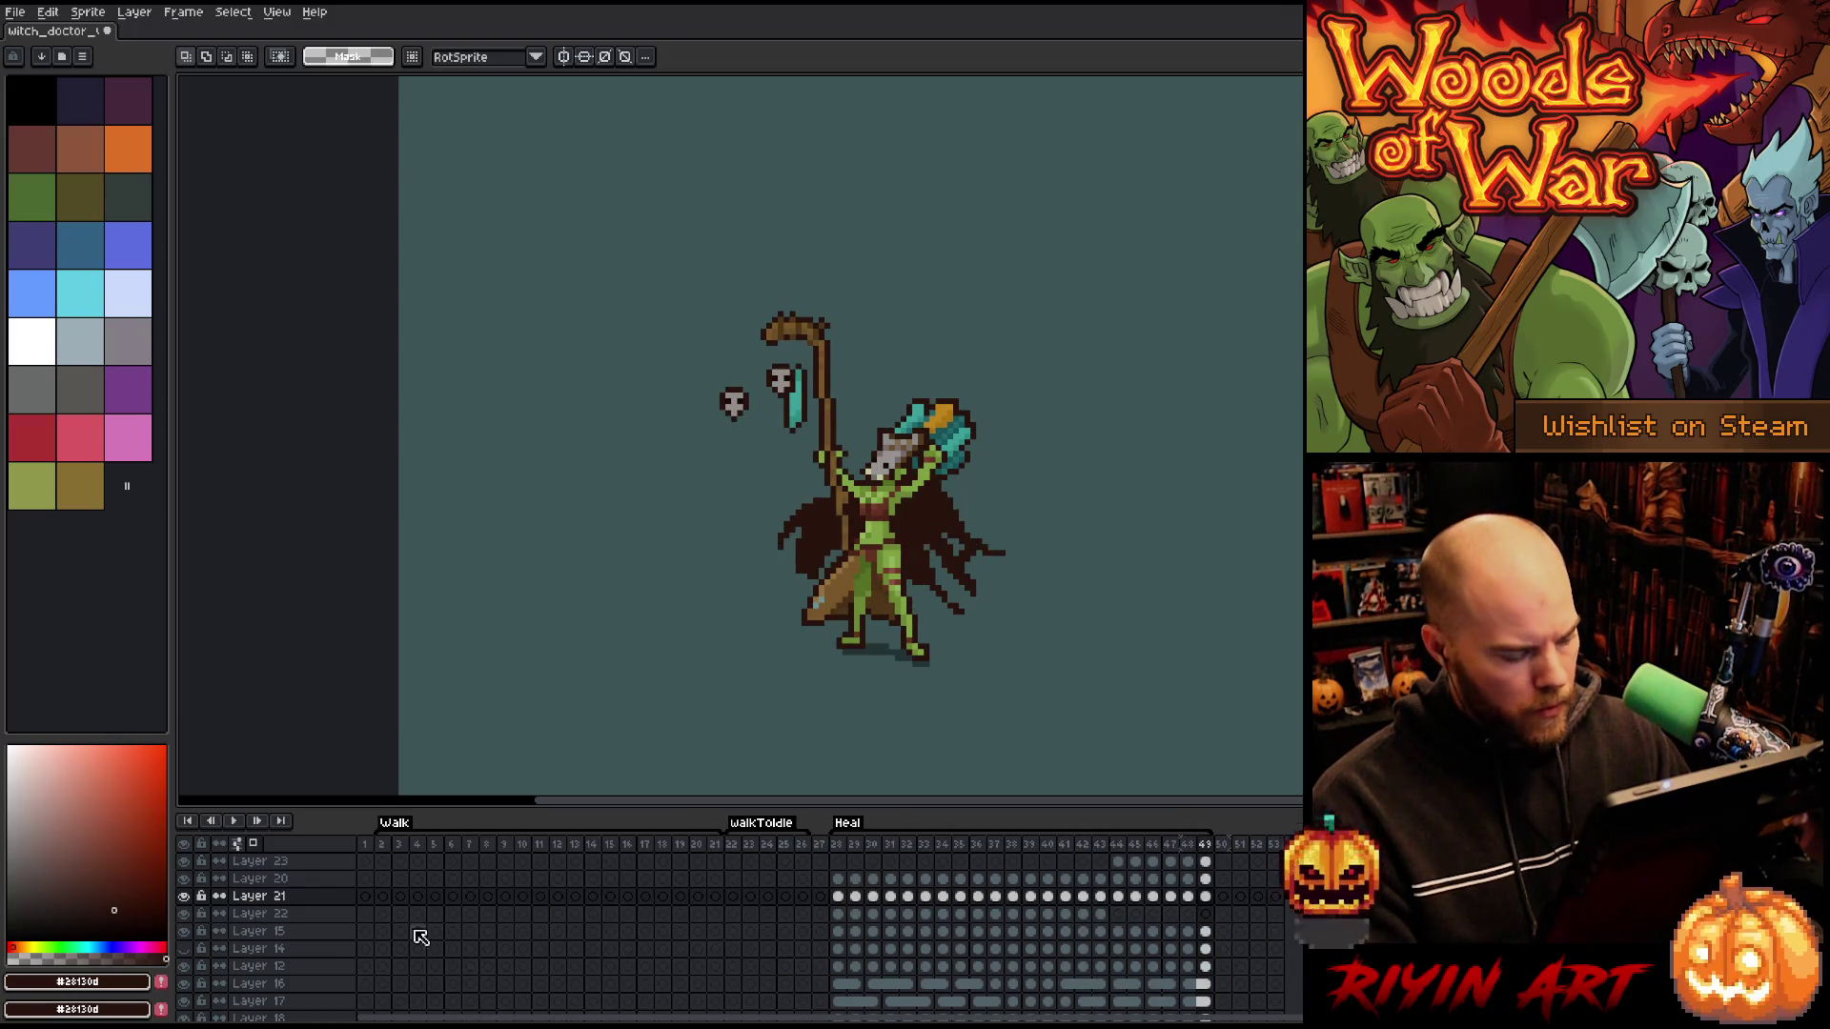
{"action": "right_click", "coordinate": [240, 916]}
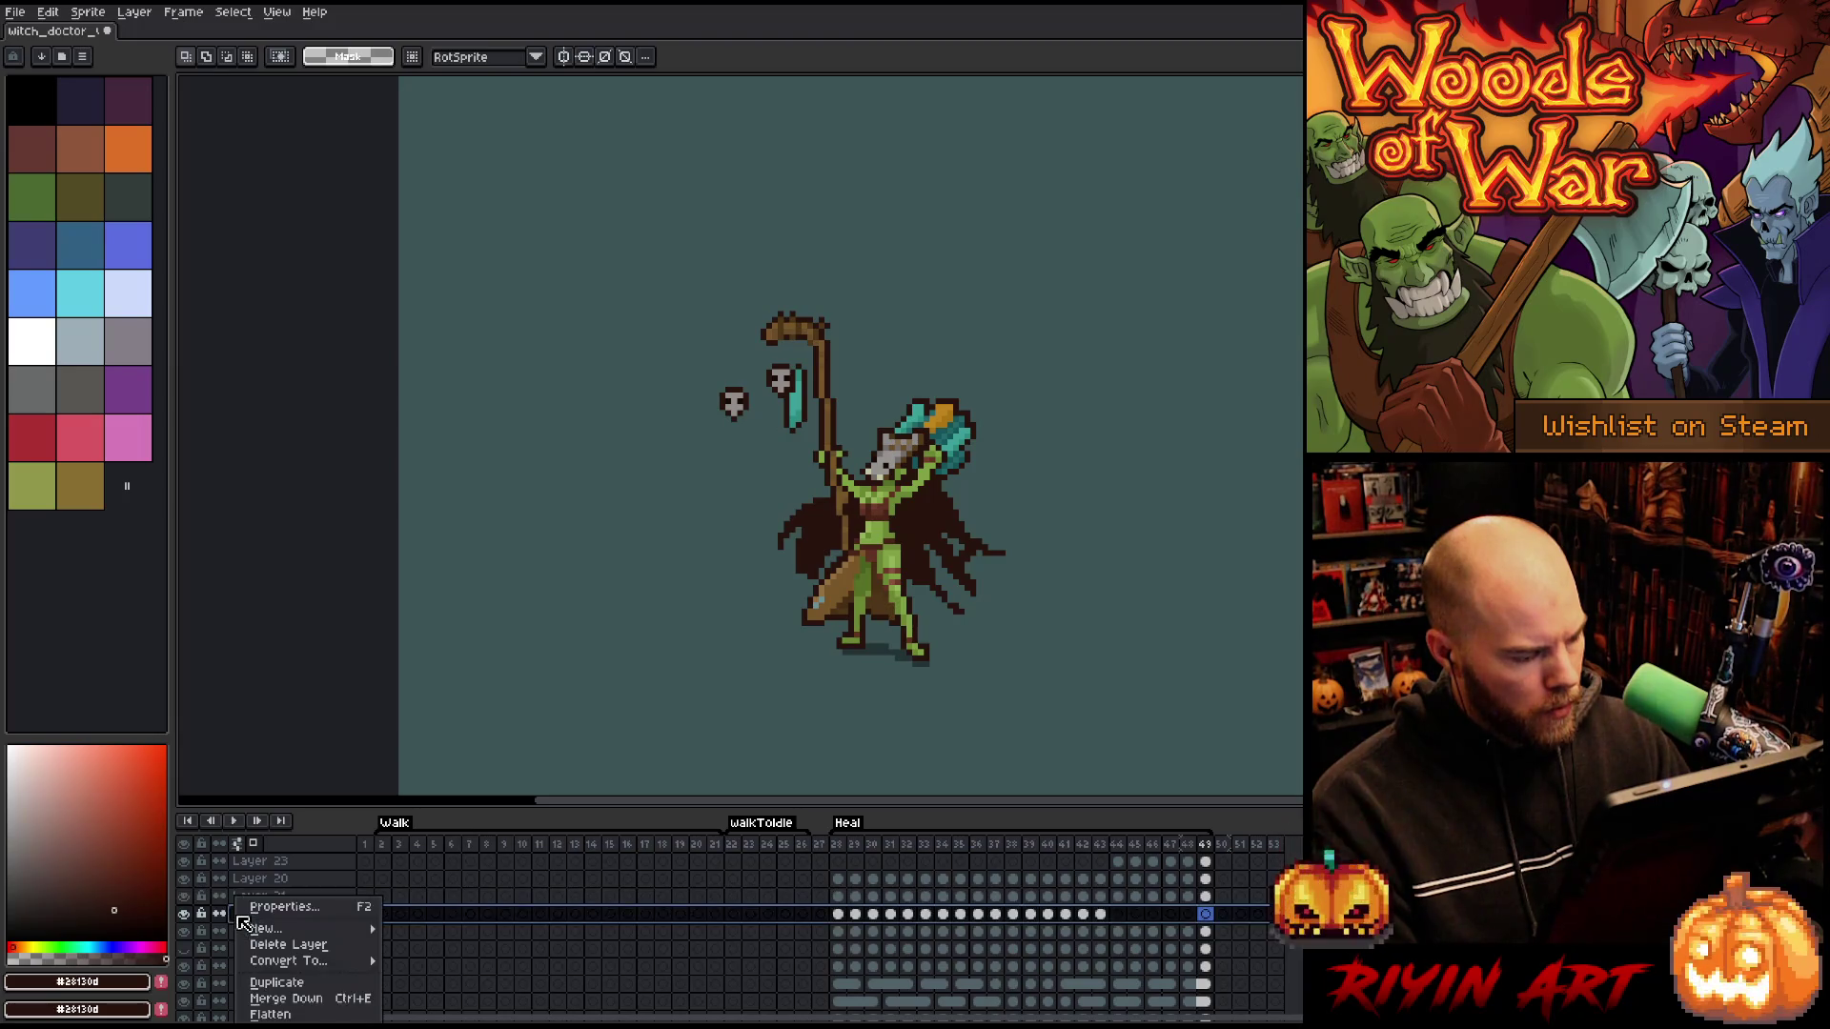
- Duplicate Layer 22 and move the teal feather out to the left of the staff
{"action": "left_click", "coordinate": [277, 982]}
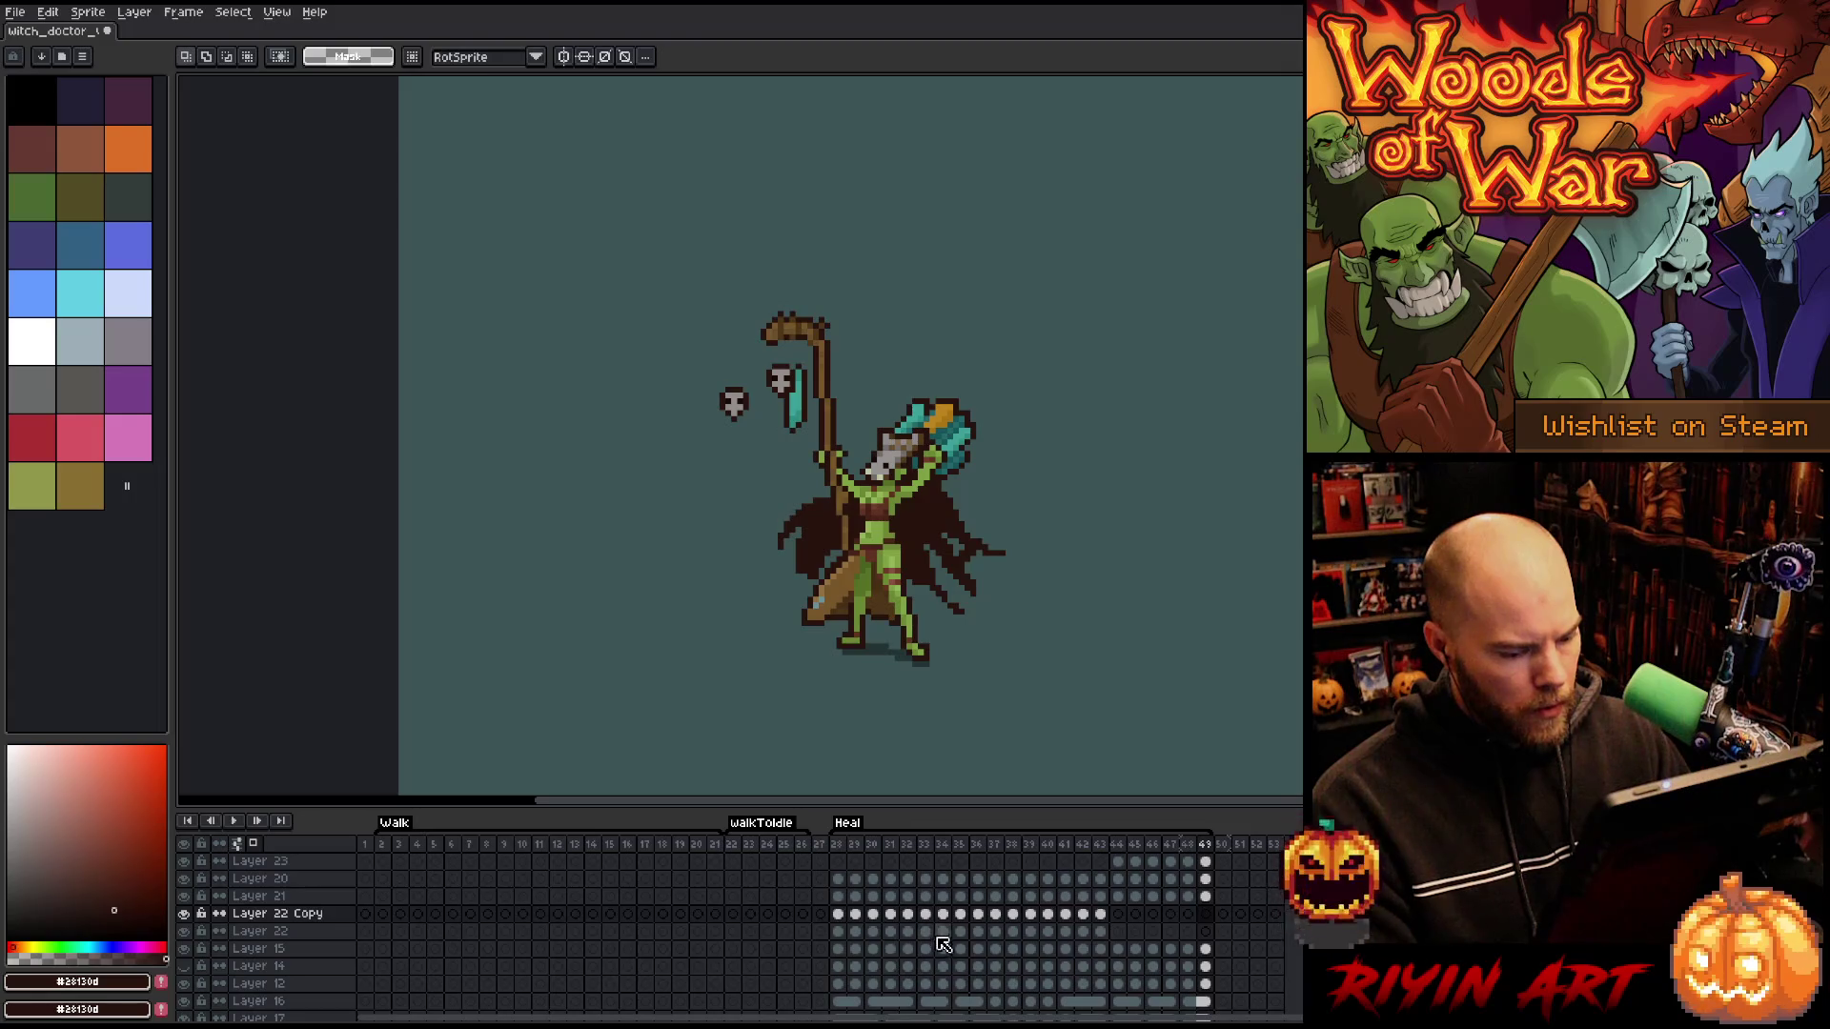
{"action": "left_click", "coordinate": [185, 966]}
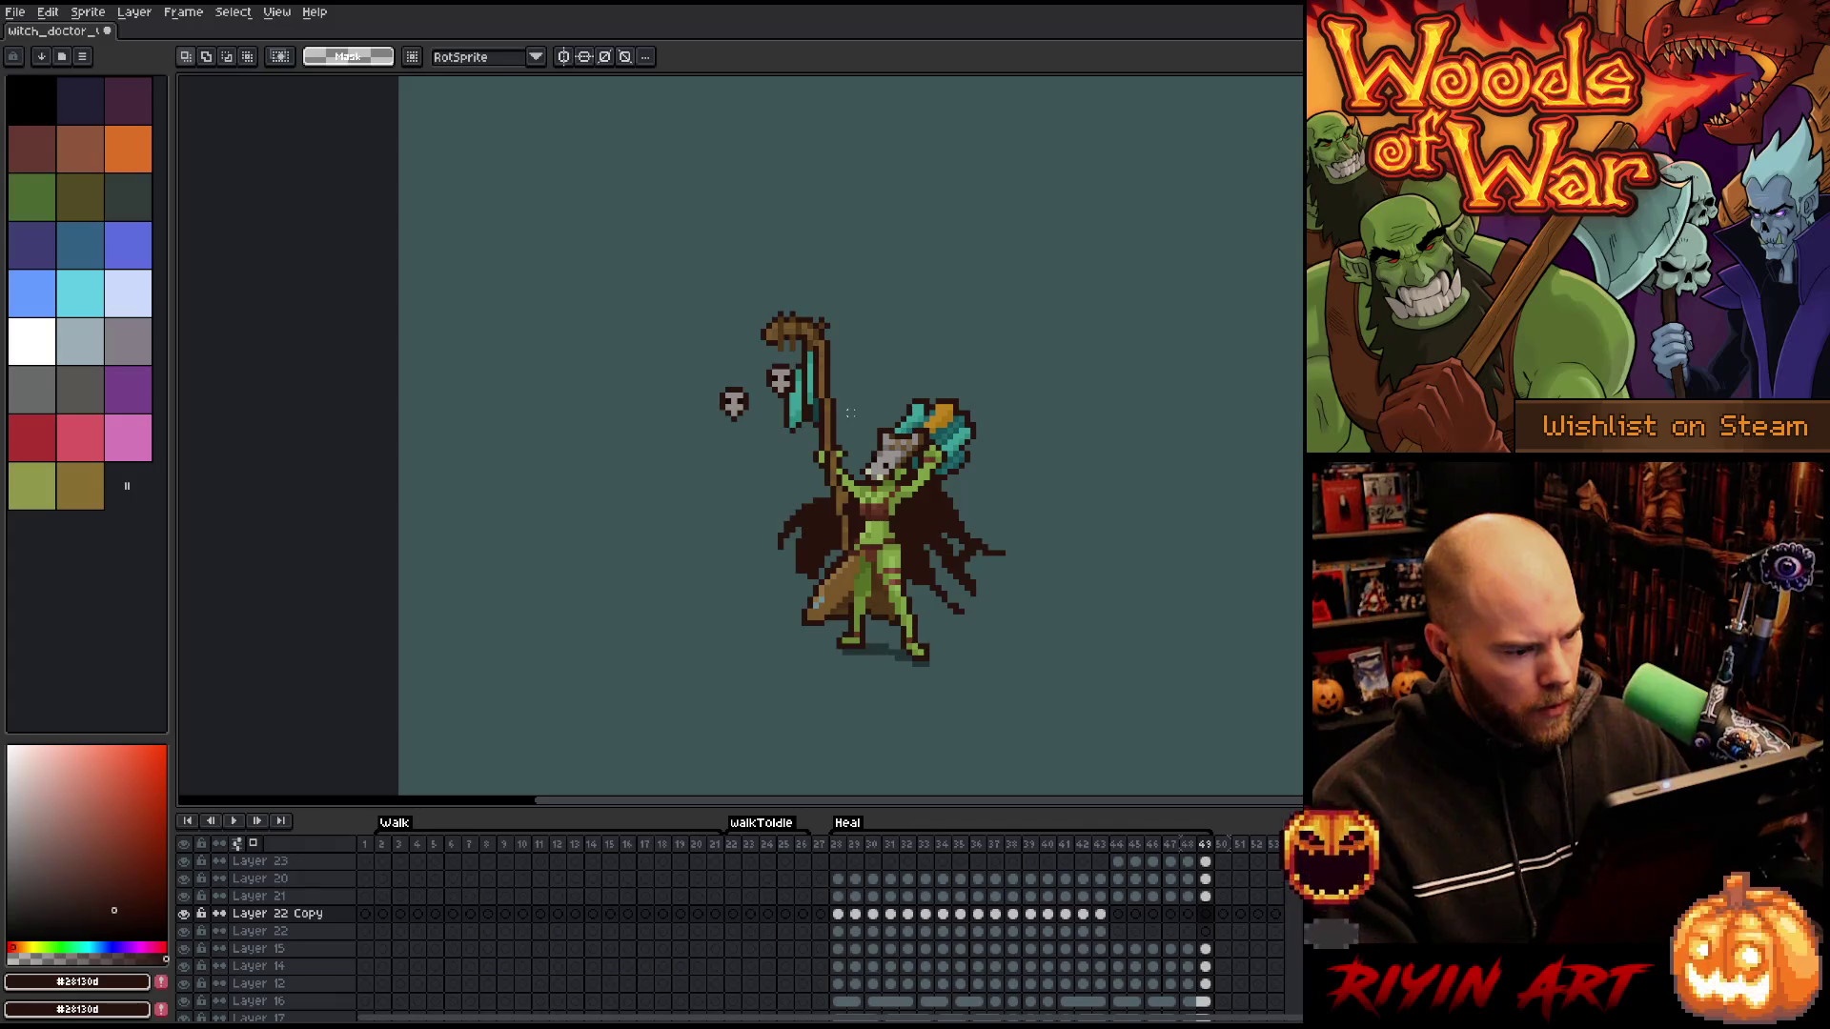
{"action": "left_click", "coordinate": [840, 950]}
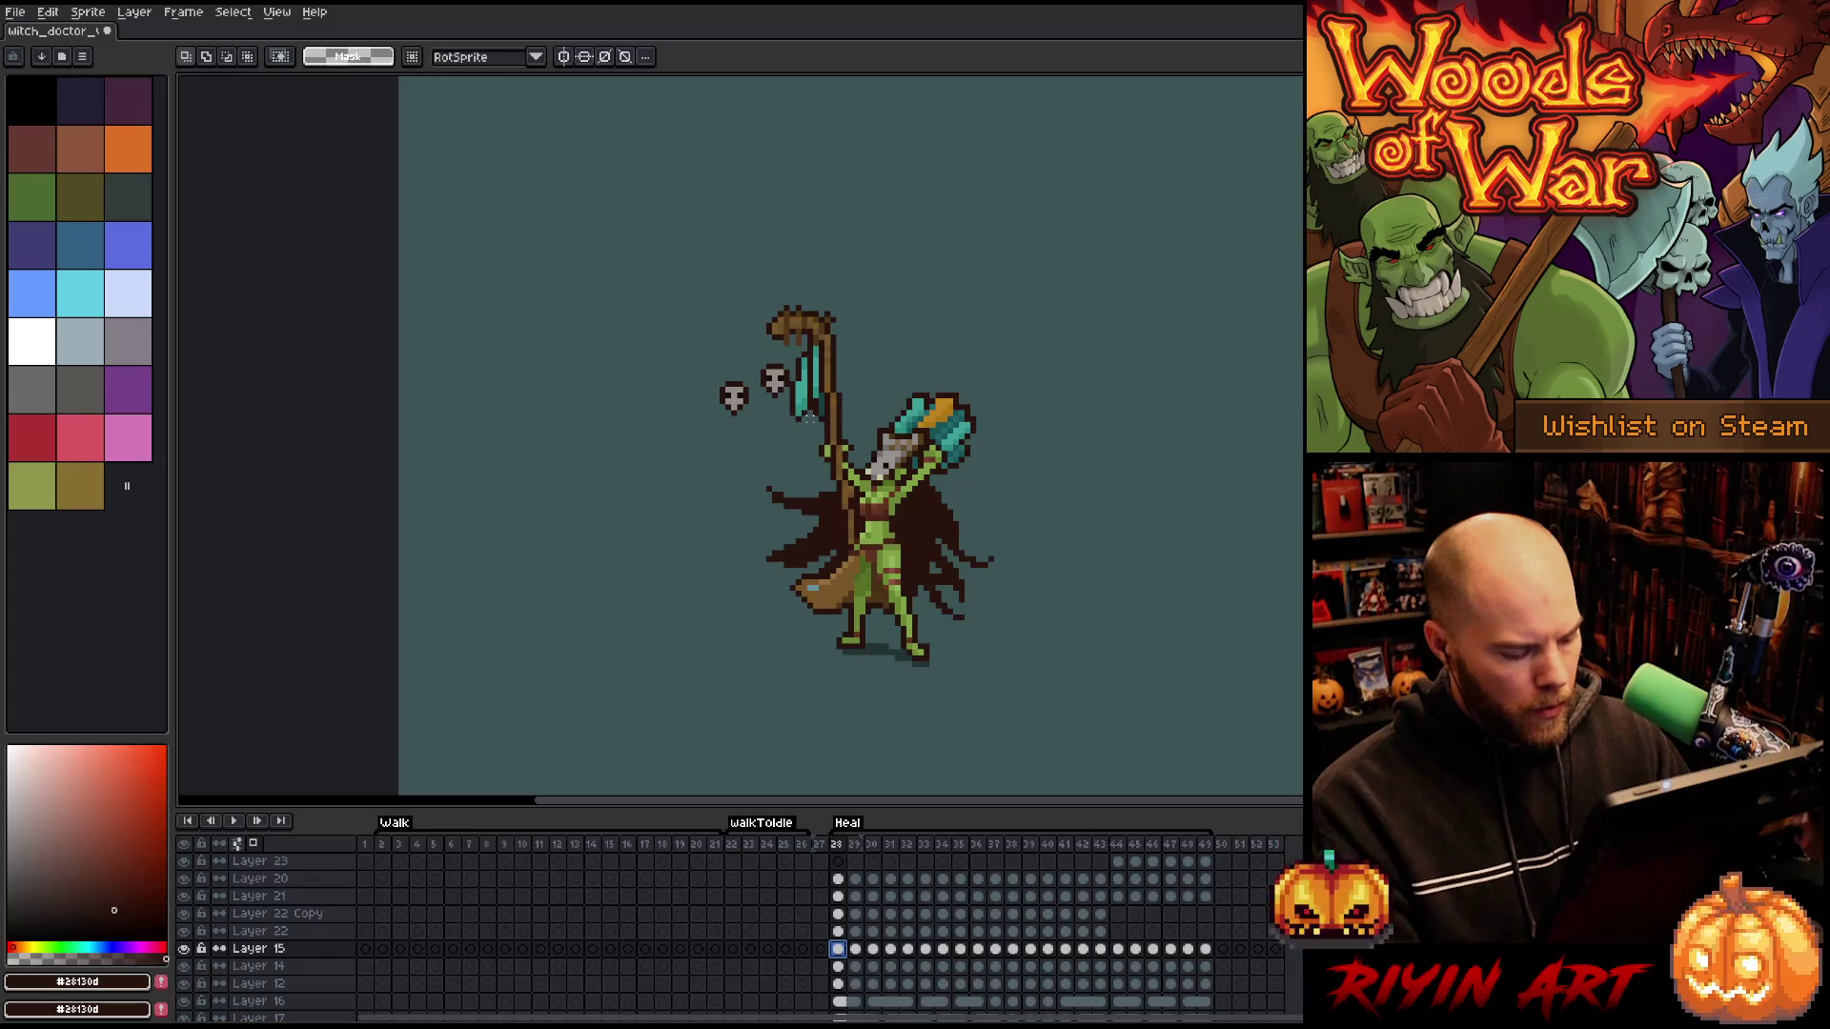
{"action": "key", "text": "v"}
{"action": "mouse_move", "coordinate": [834, 425]}
{"action": "left_mouse_down"}
{"action": "mouse_move", "coordinate": [755, 413]}
{"action": "mouse_move", "coordinate": [632, 438]}
{"action": "left_mouse_up"}
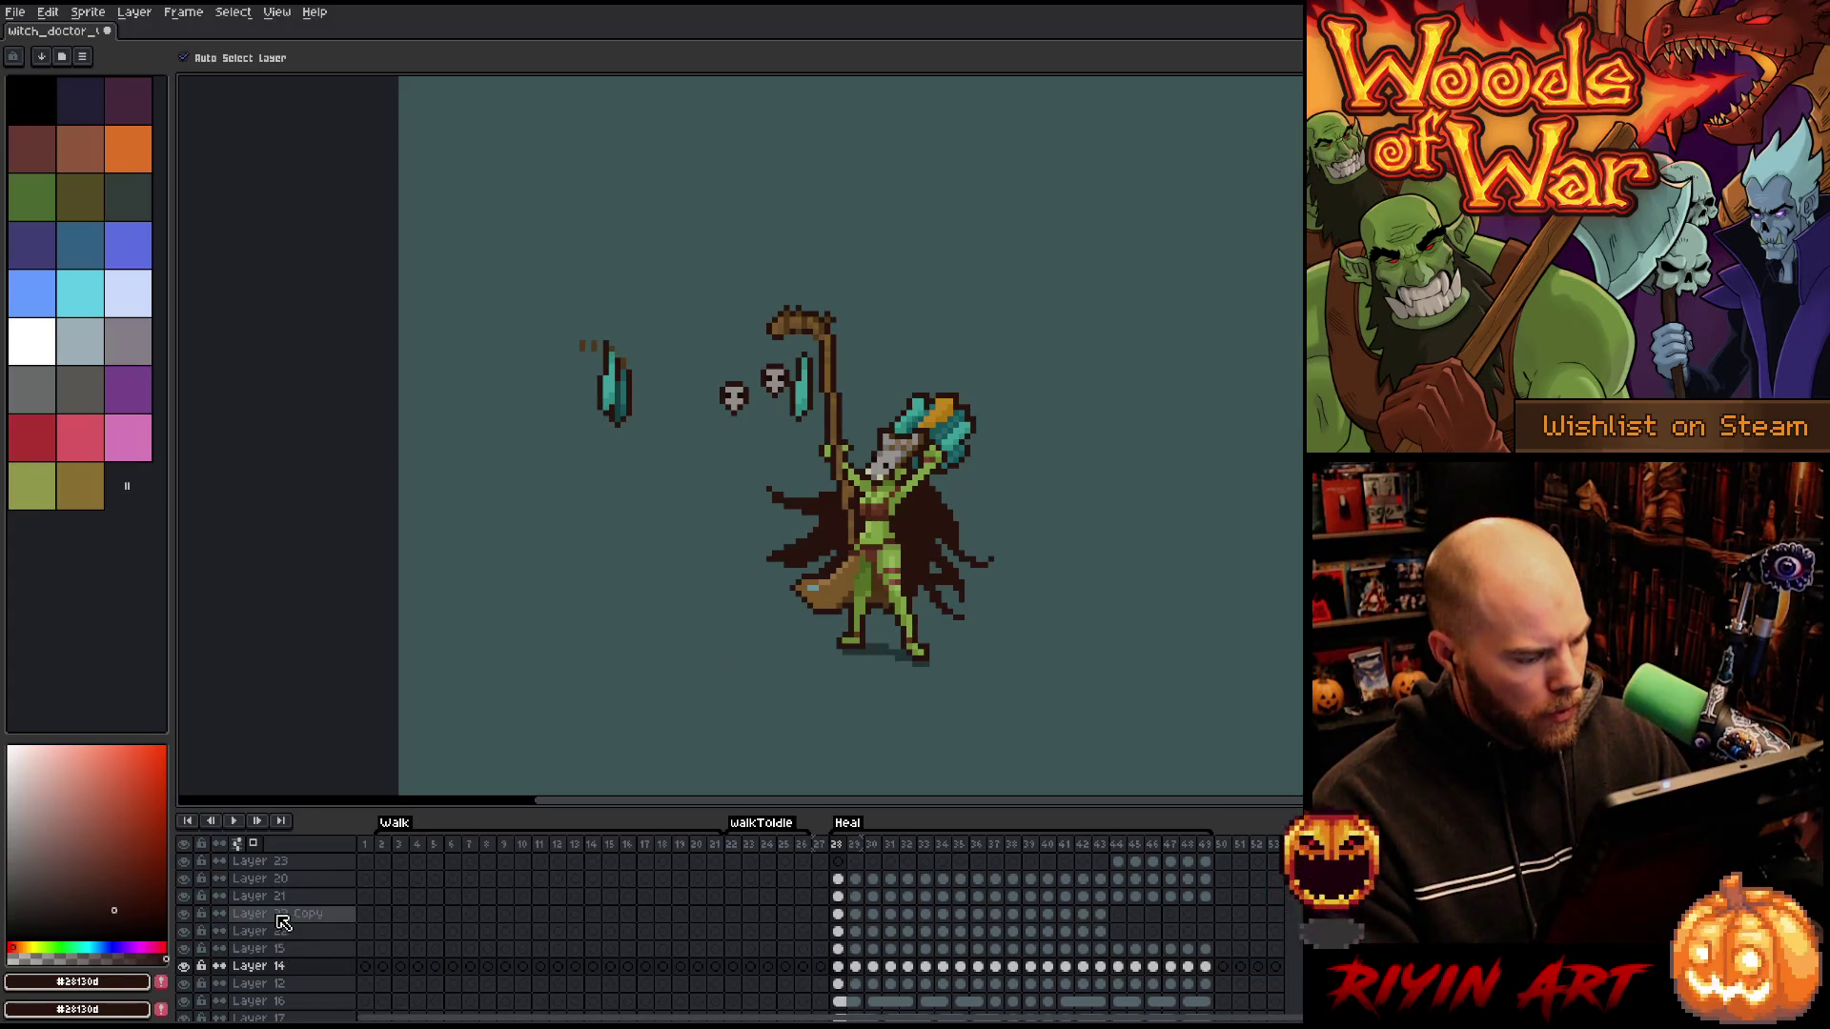
{"action": "left_click", "coordinate": [335, 915]}
{"action": "left_click", "coordinate": [855, 914]}
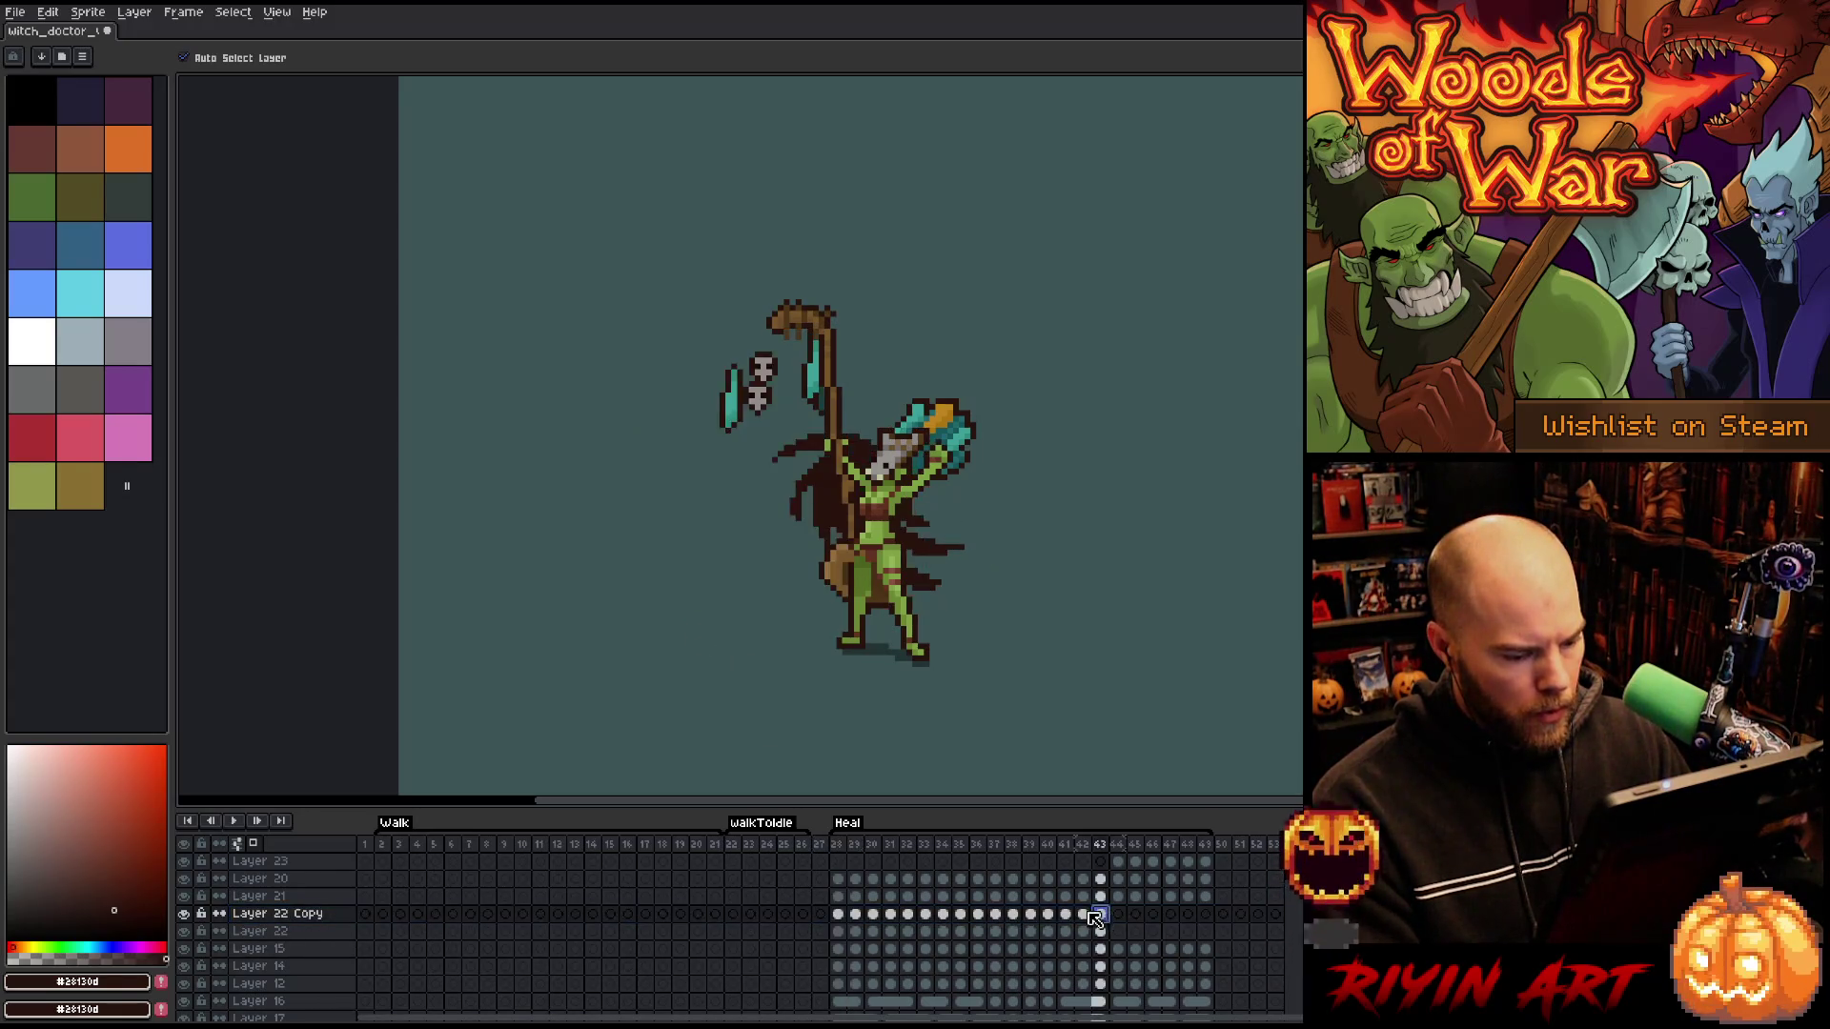
{"action": "left_click", "coordinate": [839, 915]}
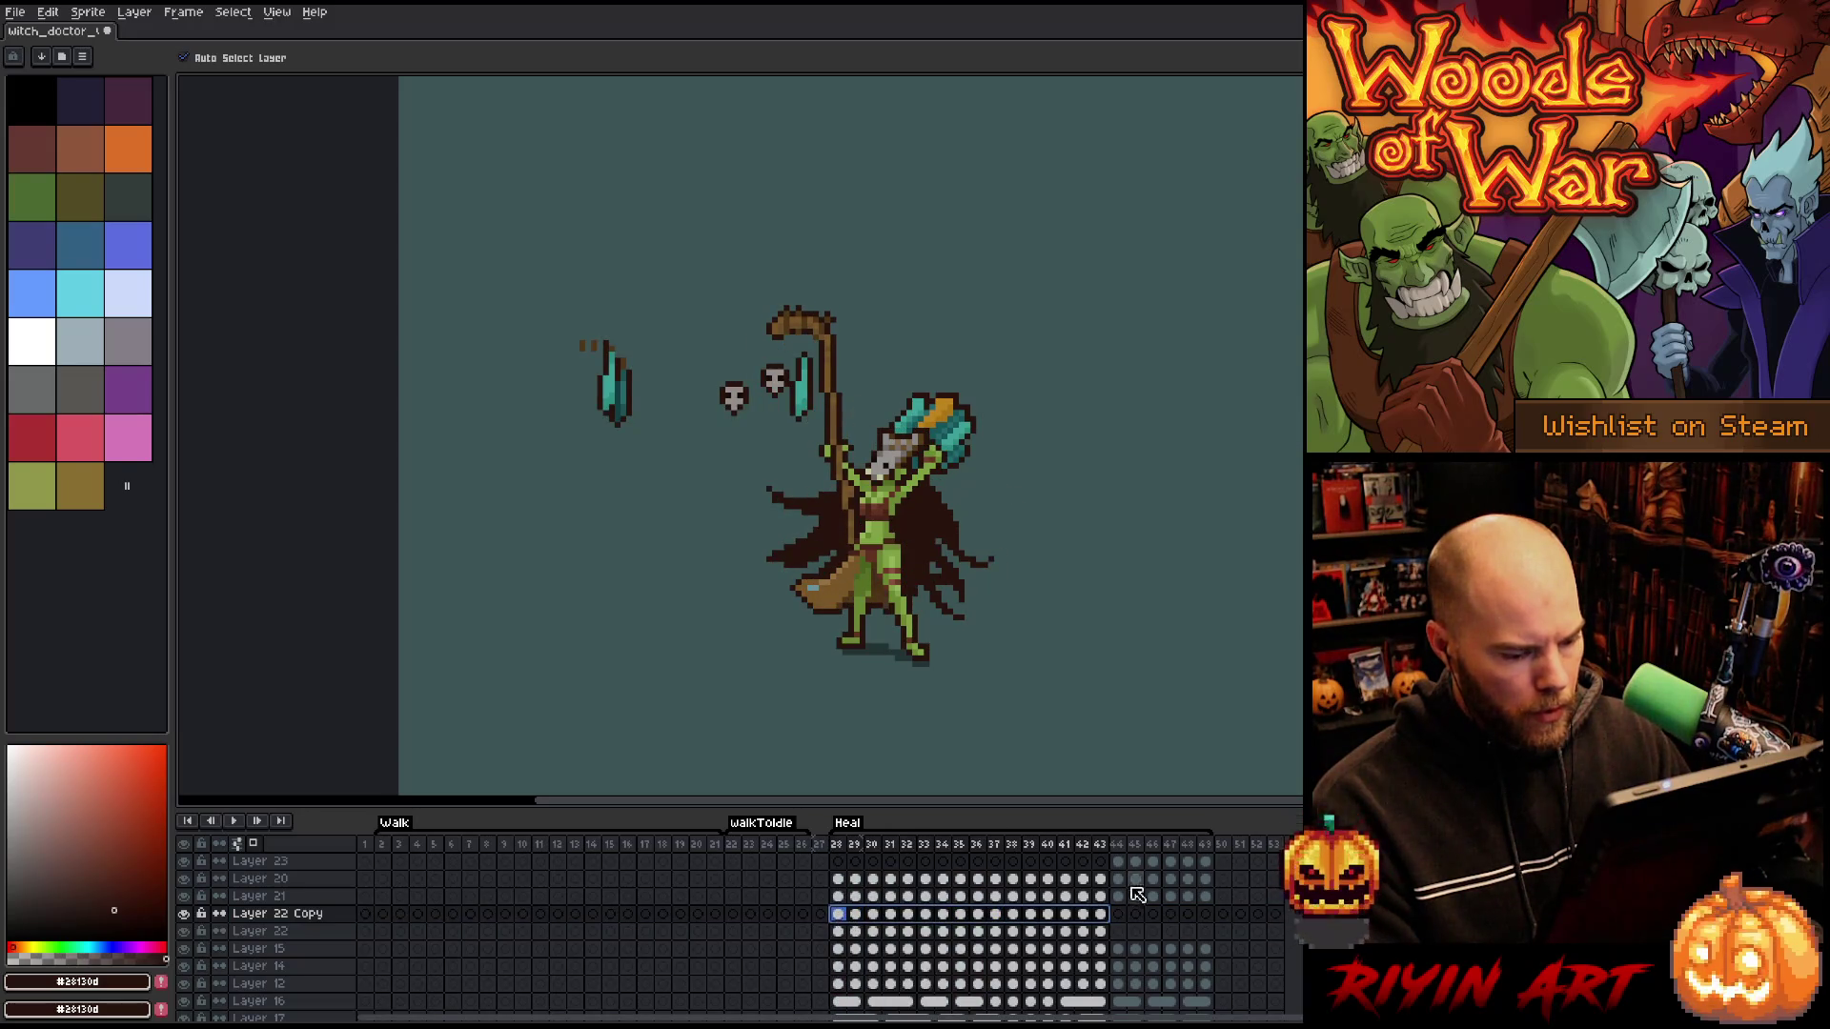
- Duplicate Layer 23 and select frames 44–49 of Layer 23 Copy
{"action": "right_click", "coordinate": [272, 861]}
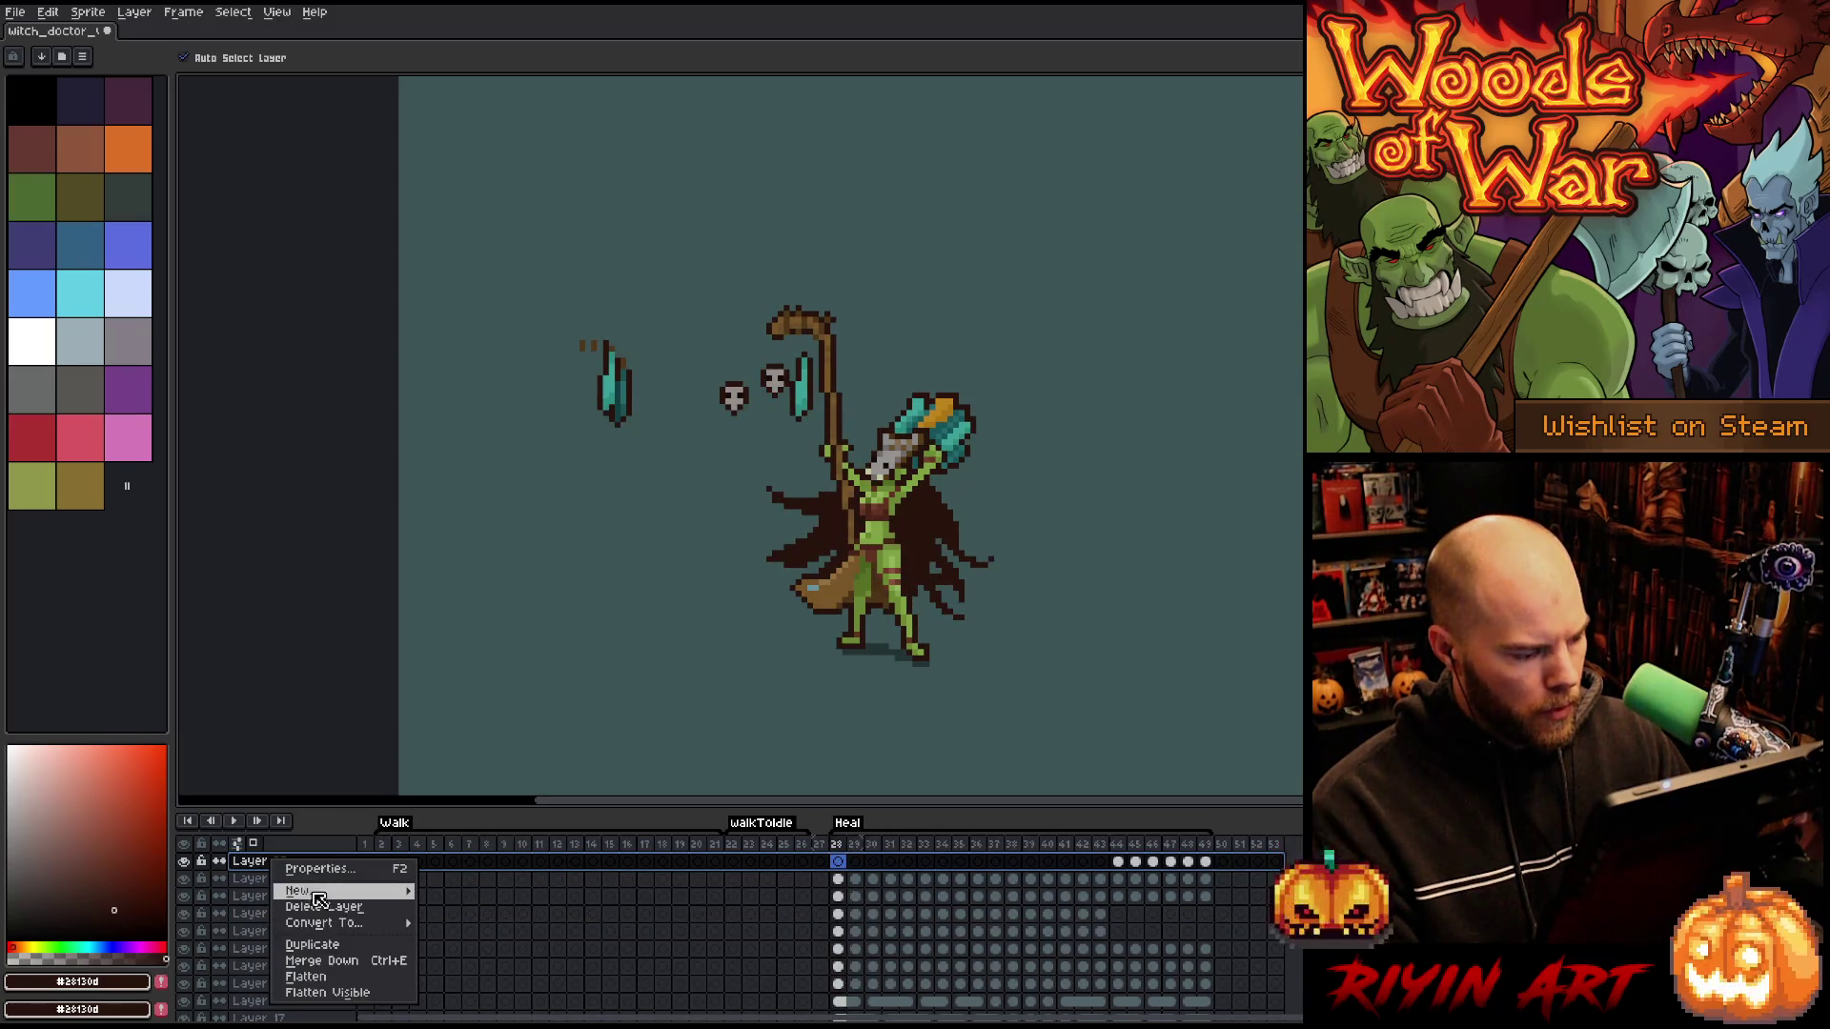
{"action": "left_click", "coordinate": [314, 944]}
{"action": "mouse_move", "coordinate": [1207, 862]}
{"action": "left_mouse_down"}
{"action": "mouse_move", "coordinate": [1118, 862]}
{"action": "mouse_move", "coordinate": [1149, 941]}
{"action": "mouse_move", "coordinate": [1206, 936]}
{"action": "mouse_move", "coordinate": [838, 939]}
{"action": "left_mouse_up"}
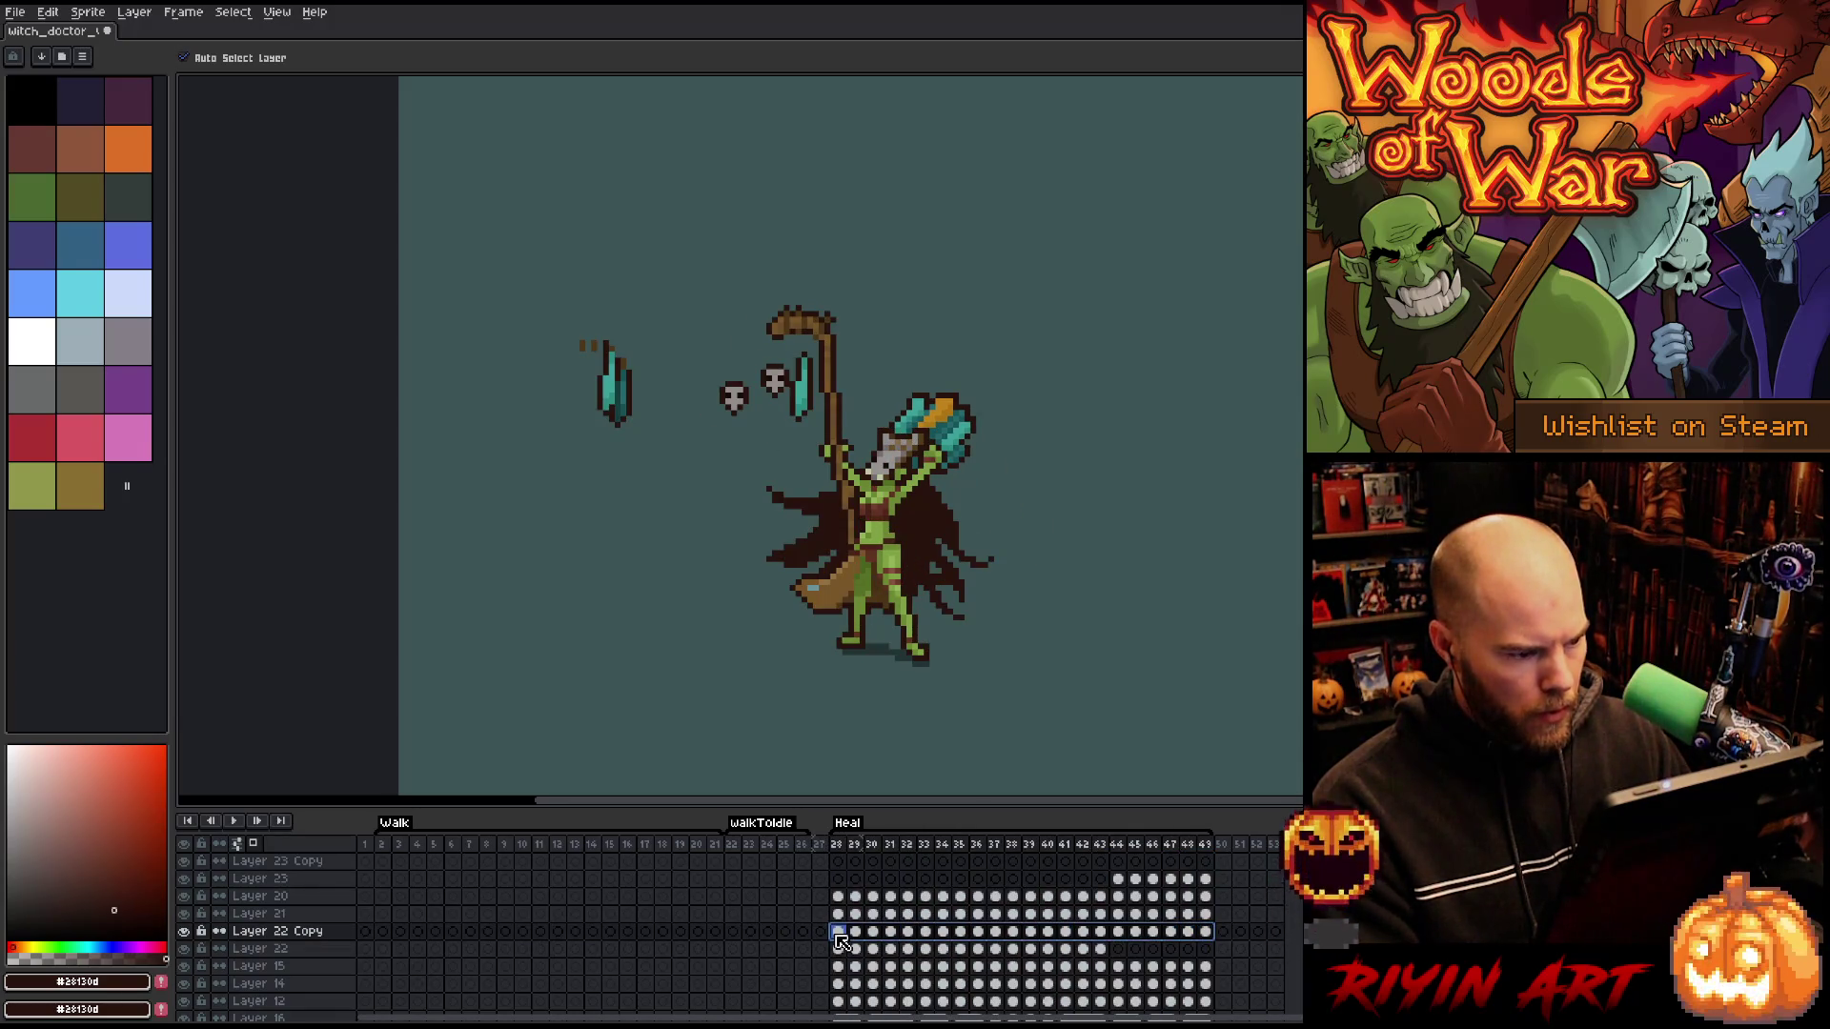
- Replace the teal staff colour with a darker teal using Replace Color
{"action": "key", "text": "shift+r"}
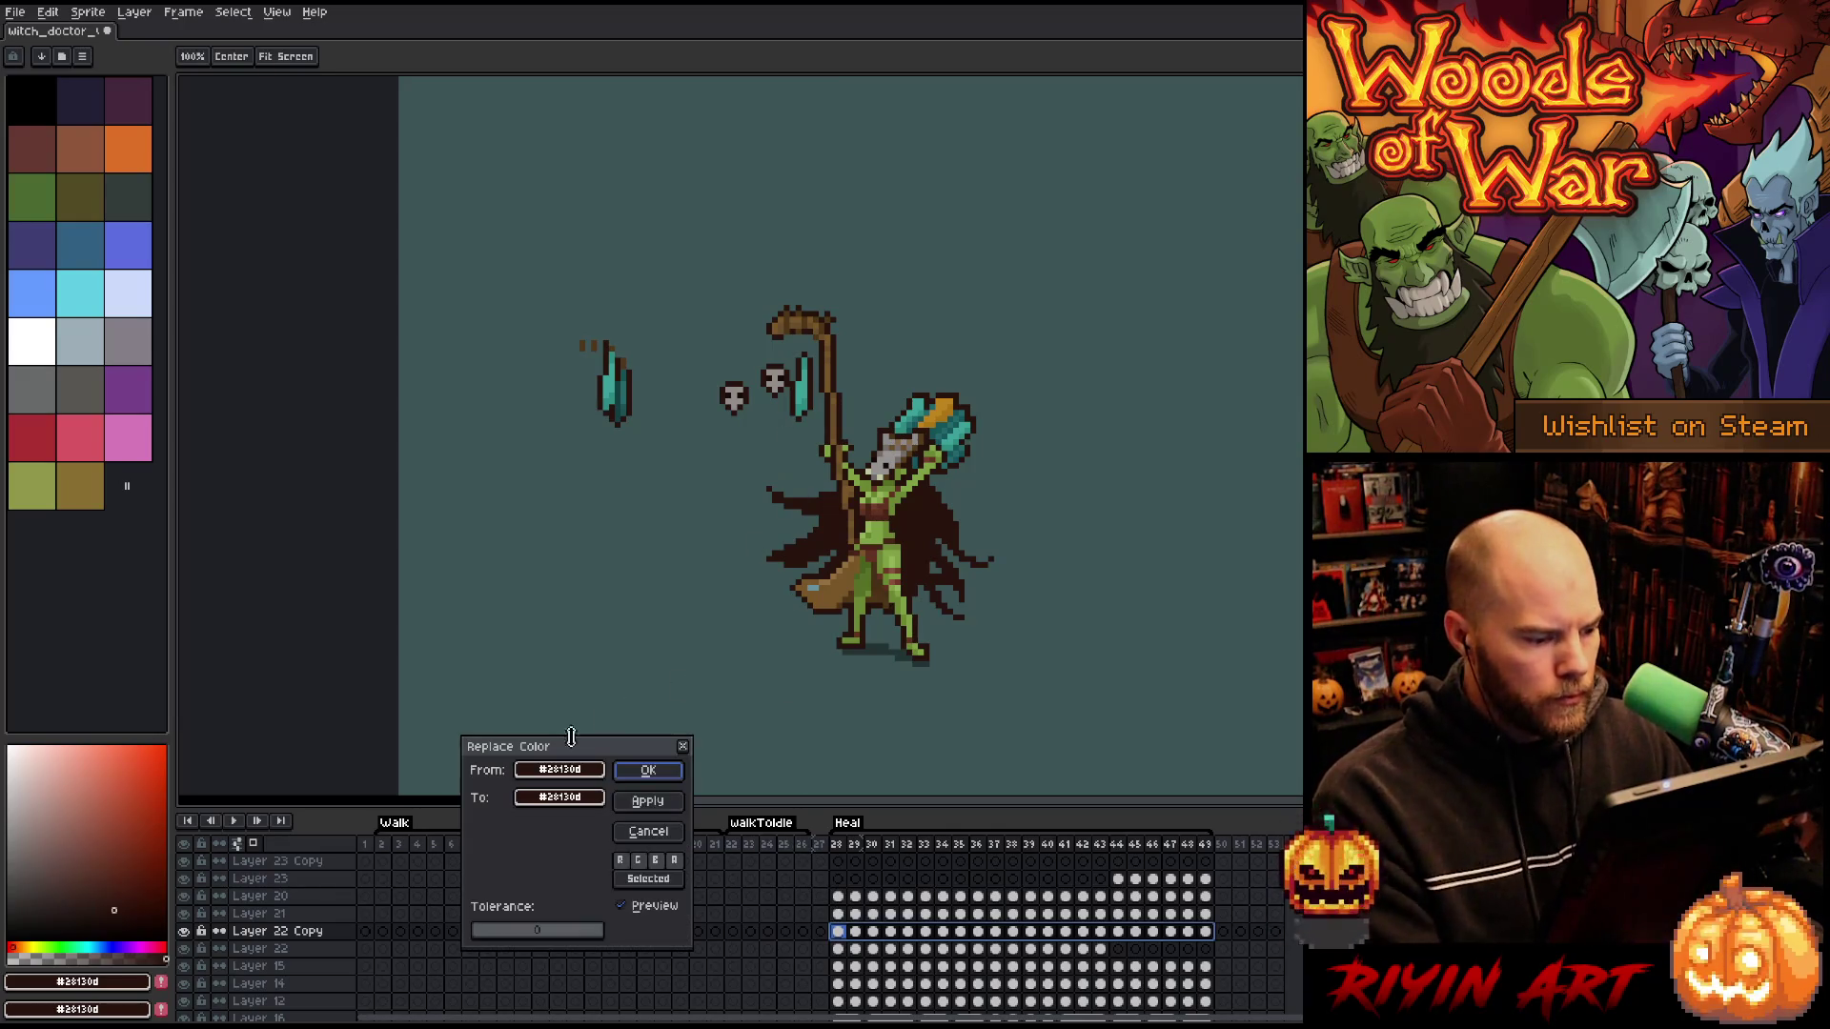
{"action": "left_click", "coordinate": [806, 383]}
{"action": "mouse_move", "coordinate": [559, 796]}
{"action": "left_mouse_down"}
{"action": "mouse_move", "coordinate": [646, 385]}
{"action": "mouse_move", "coordinate": [630, 385]}
{"action": "left_mouse_up"}
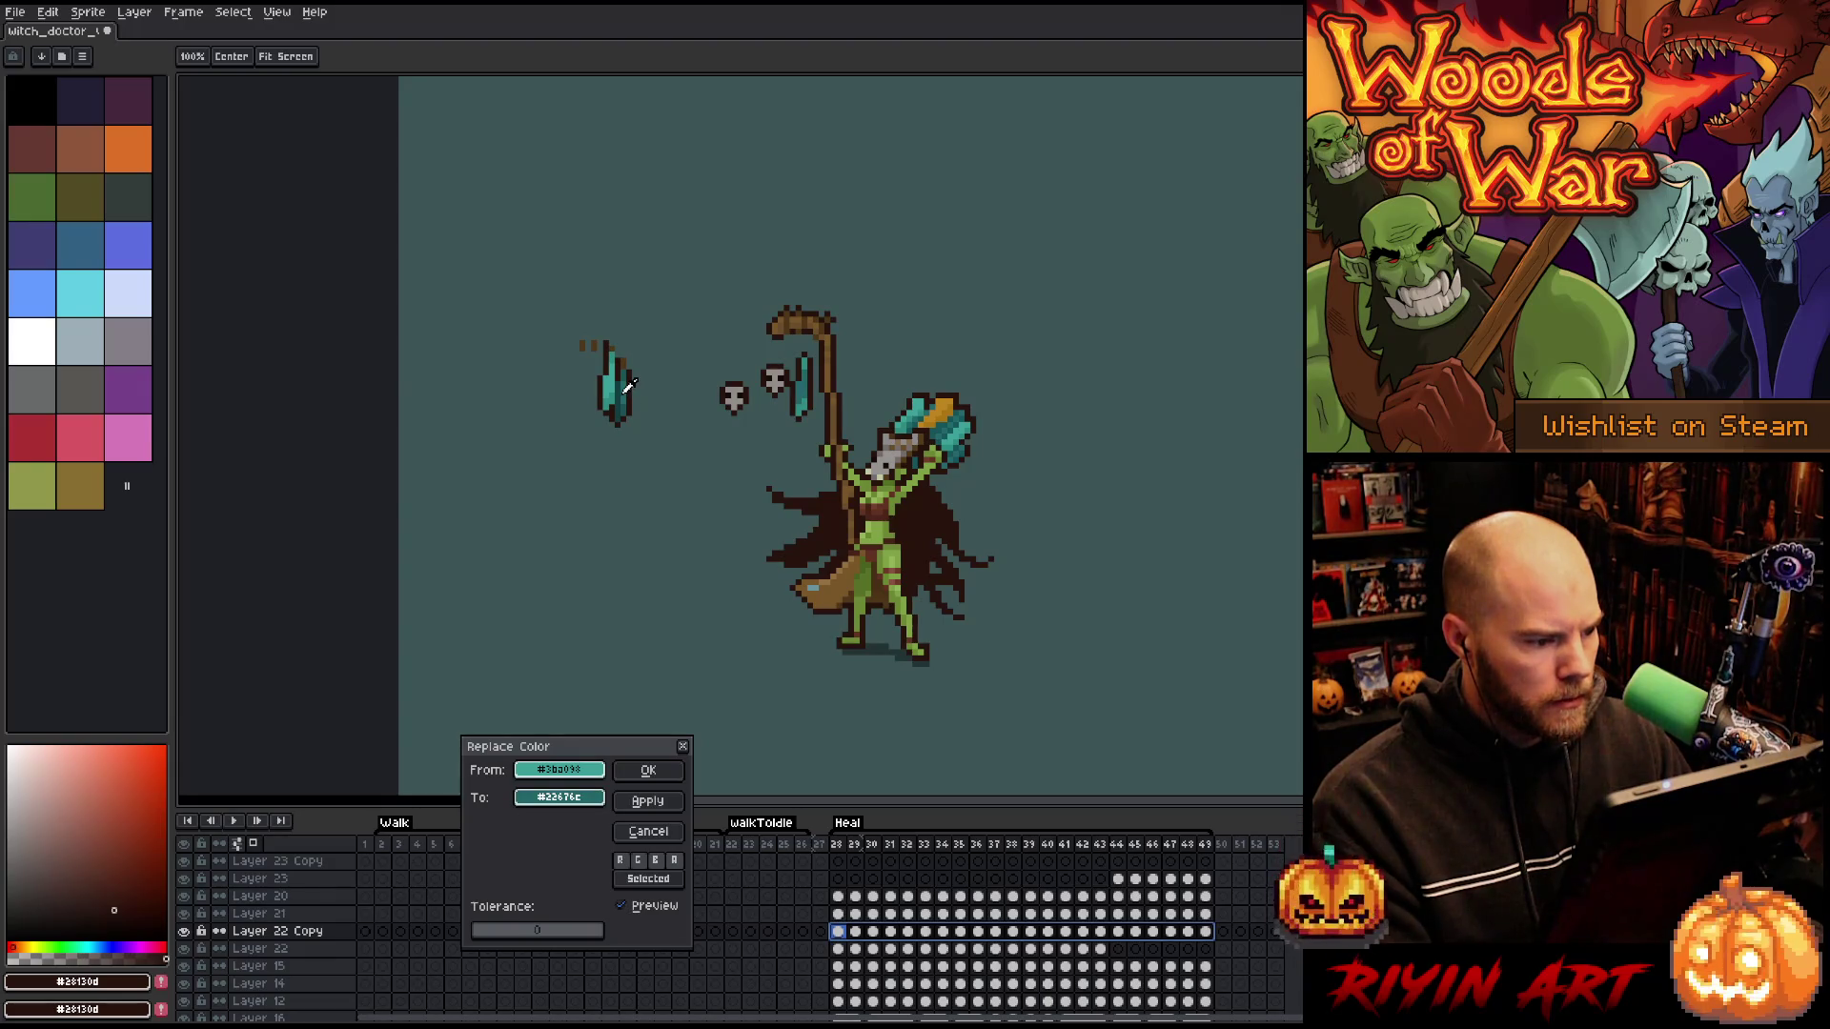
{"action": "left_click", "coordinate": [650, 770]}
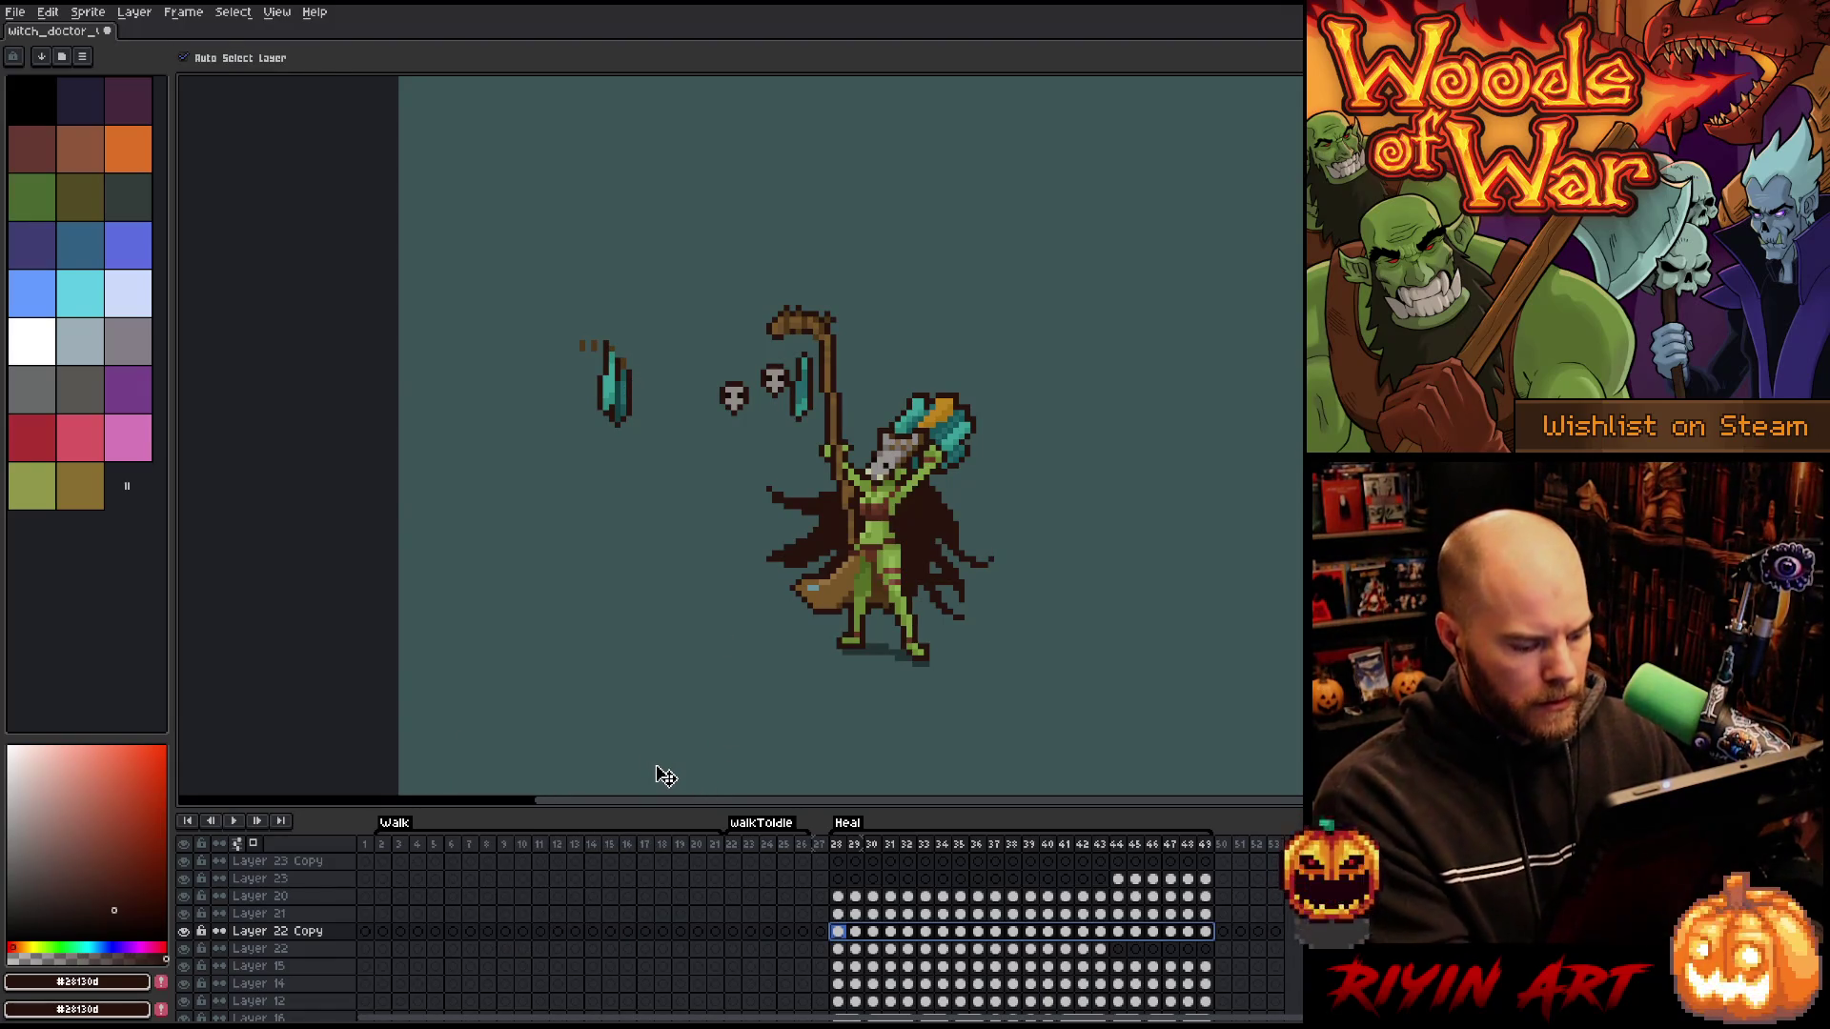
- Replace the brown of the staff top with the gem's dark teal
{"action": "key", "text": "shift+r"}
{"action": "left_click_drag", "start_coordinate": [806, 370], "coordinate": [829, 316]}
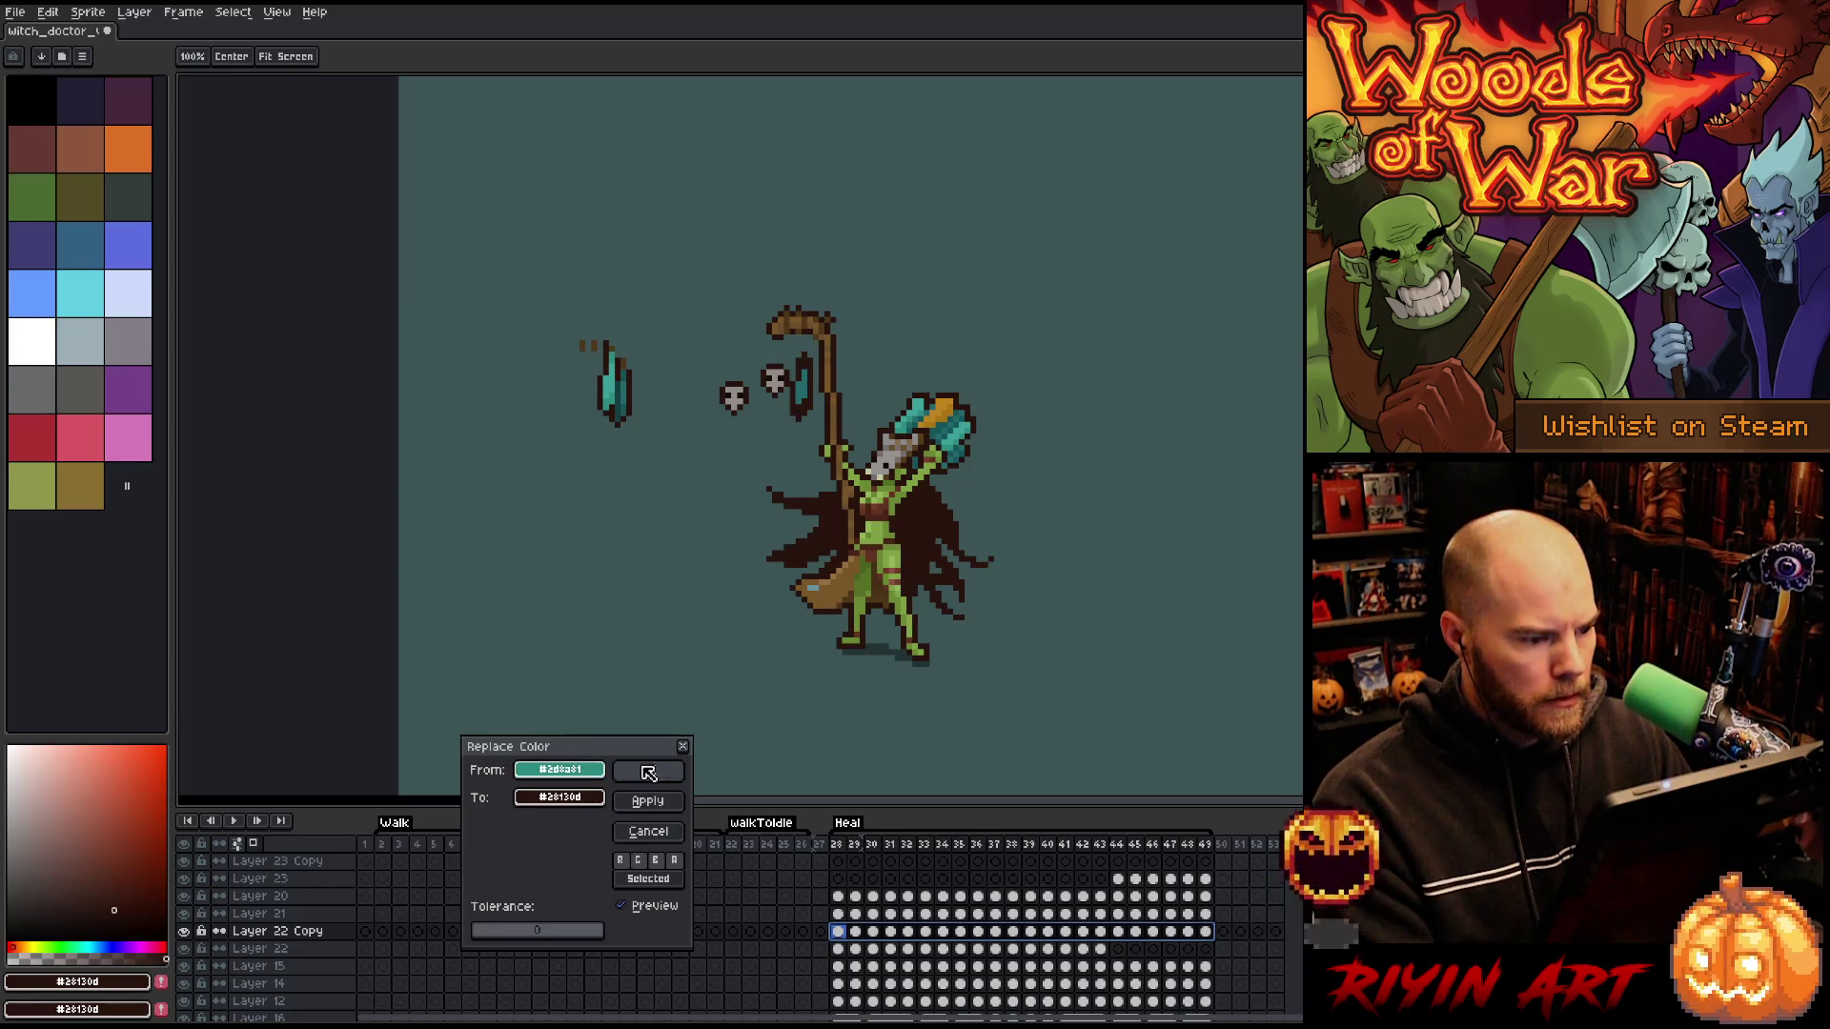
{"action": "left_click_drag", "start_coordinate": [562, 800], "coordinate": [619, 405]}
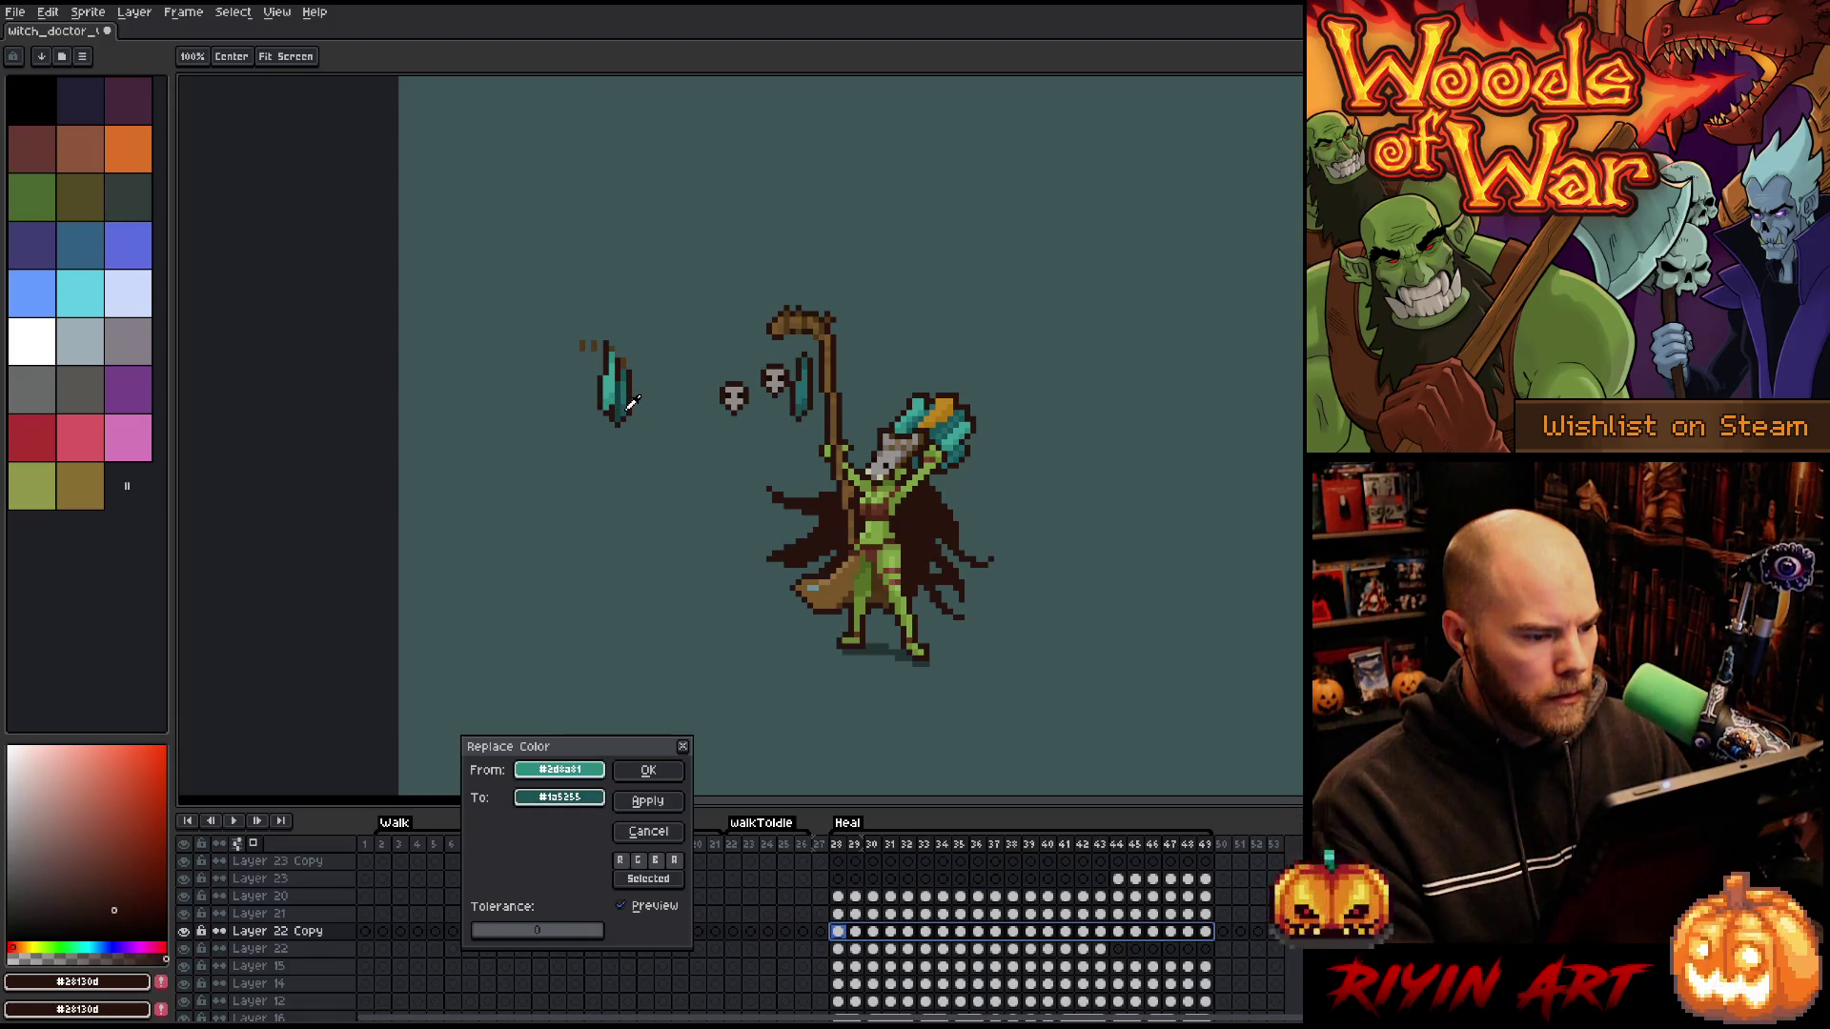
{"action": "left_click", "coordinate": [648, 769]}
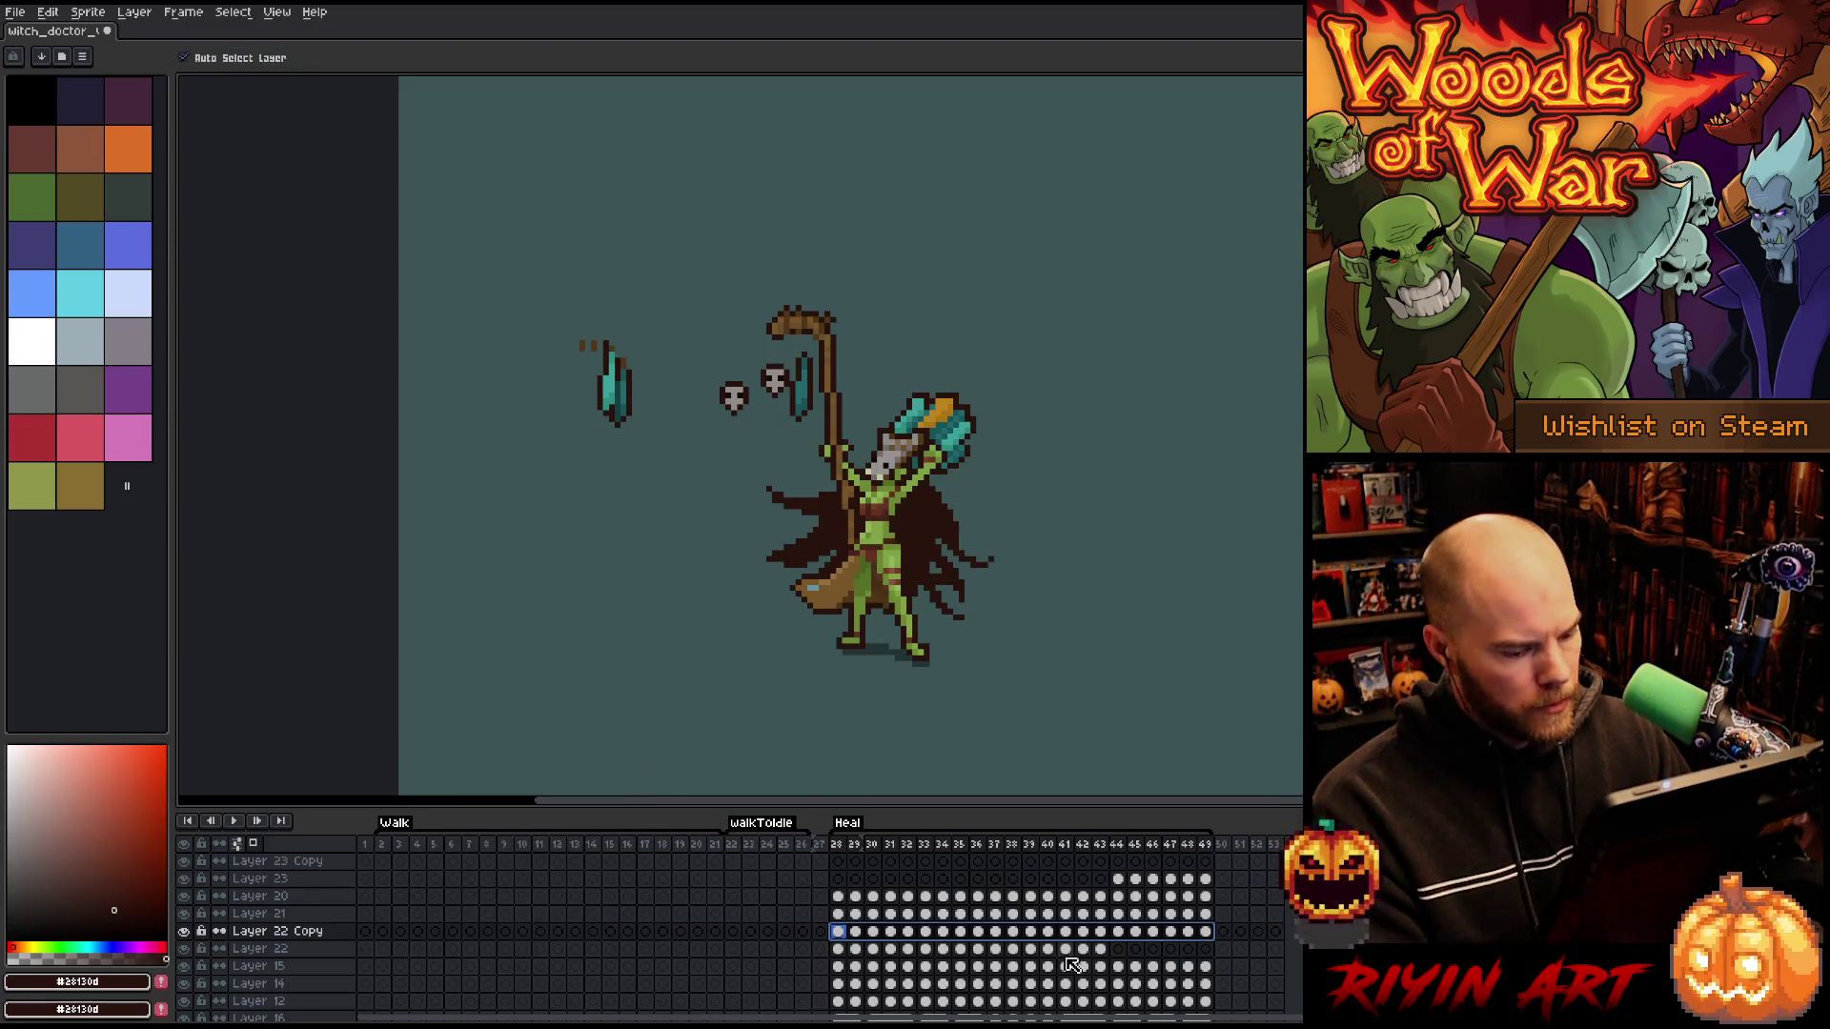
{"action": "left_click_drag", "start_coordinate": [1153, 943], "coordinate": [633, 939]}
- Shift the Layer 22 Copy cels to frames 38–49, then play back to review the timing
{"action": "left_click_drag", "start_coordinate": [750, 939], "coordinate": [1214, 929]}
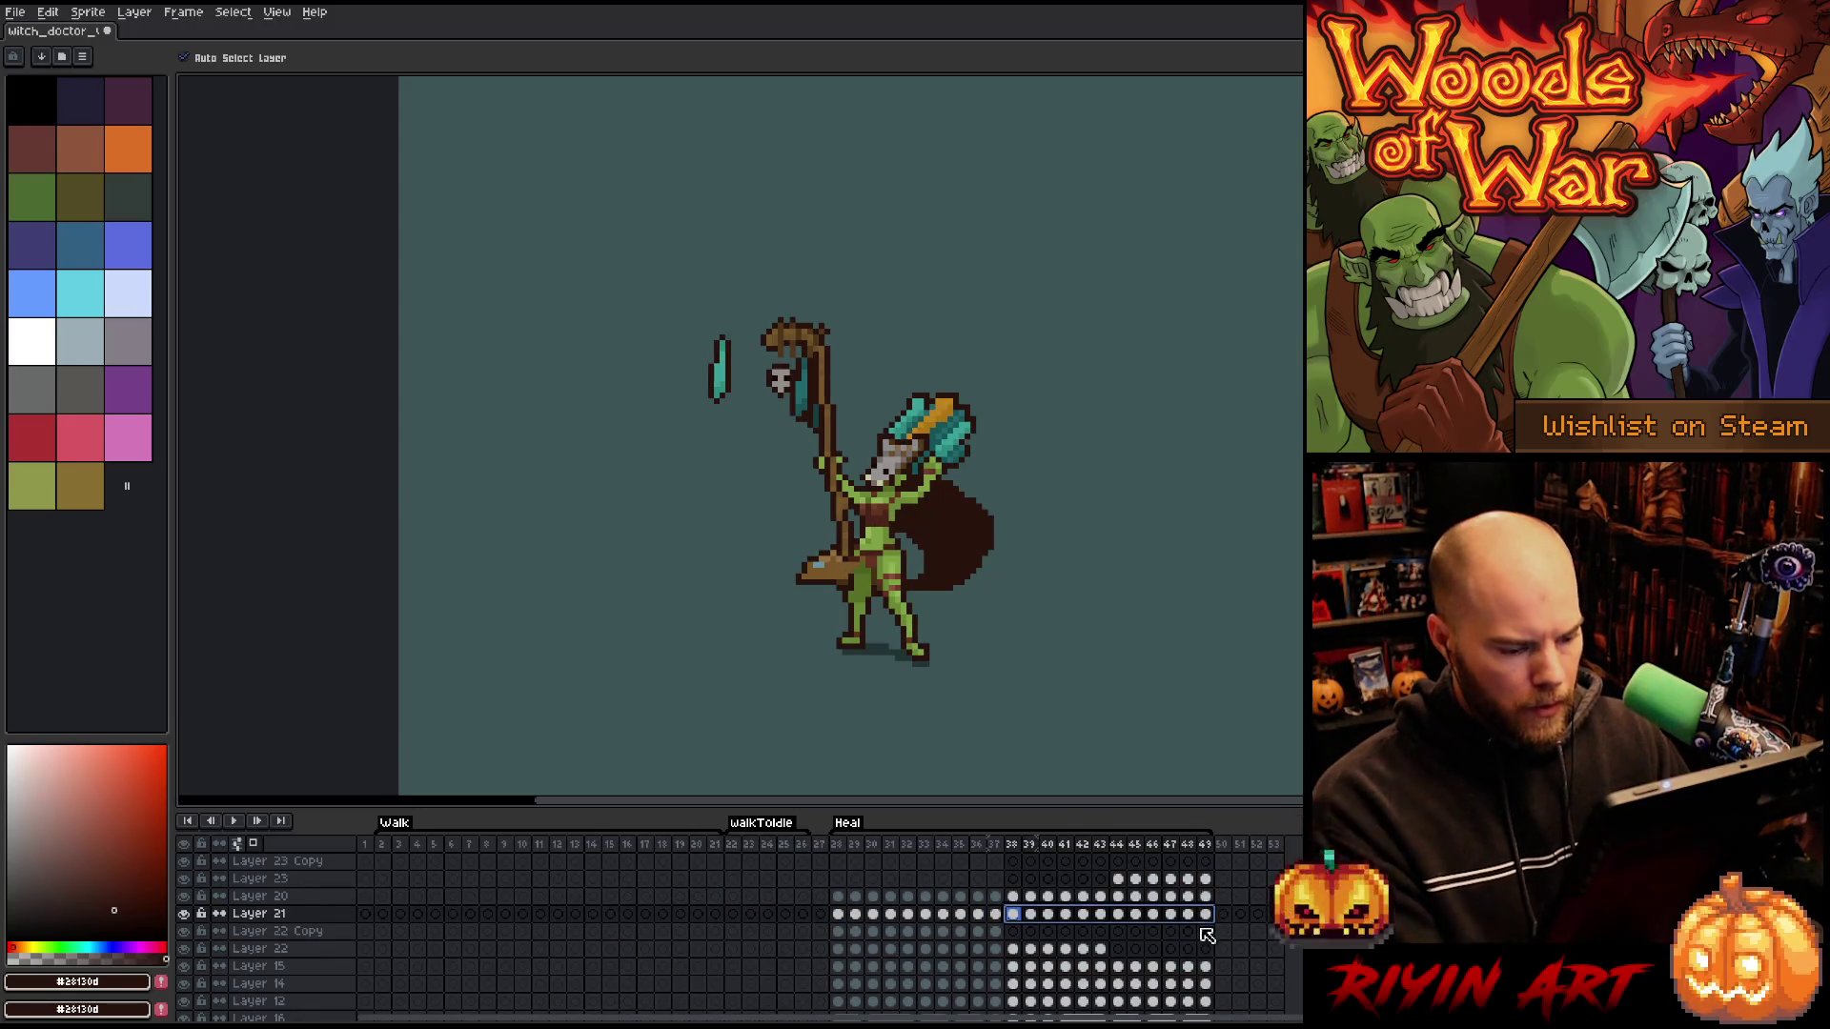
{"action": "key", "text": "ctrl+z"}
{"action": "left_click_drag", "start_coordinate": [818, 944], "coordinate": [1211, 941]}
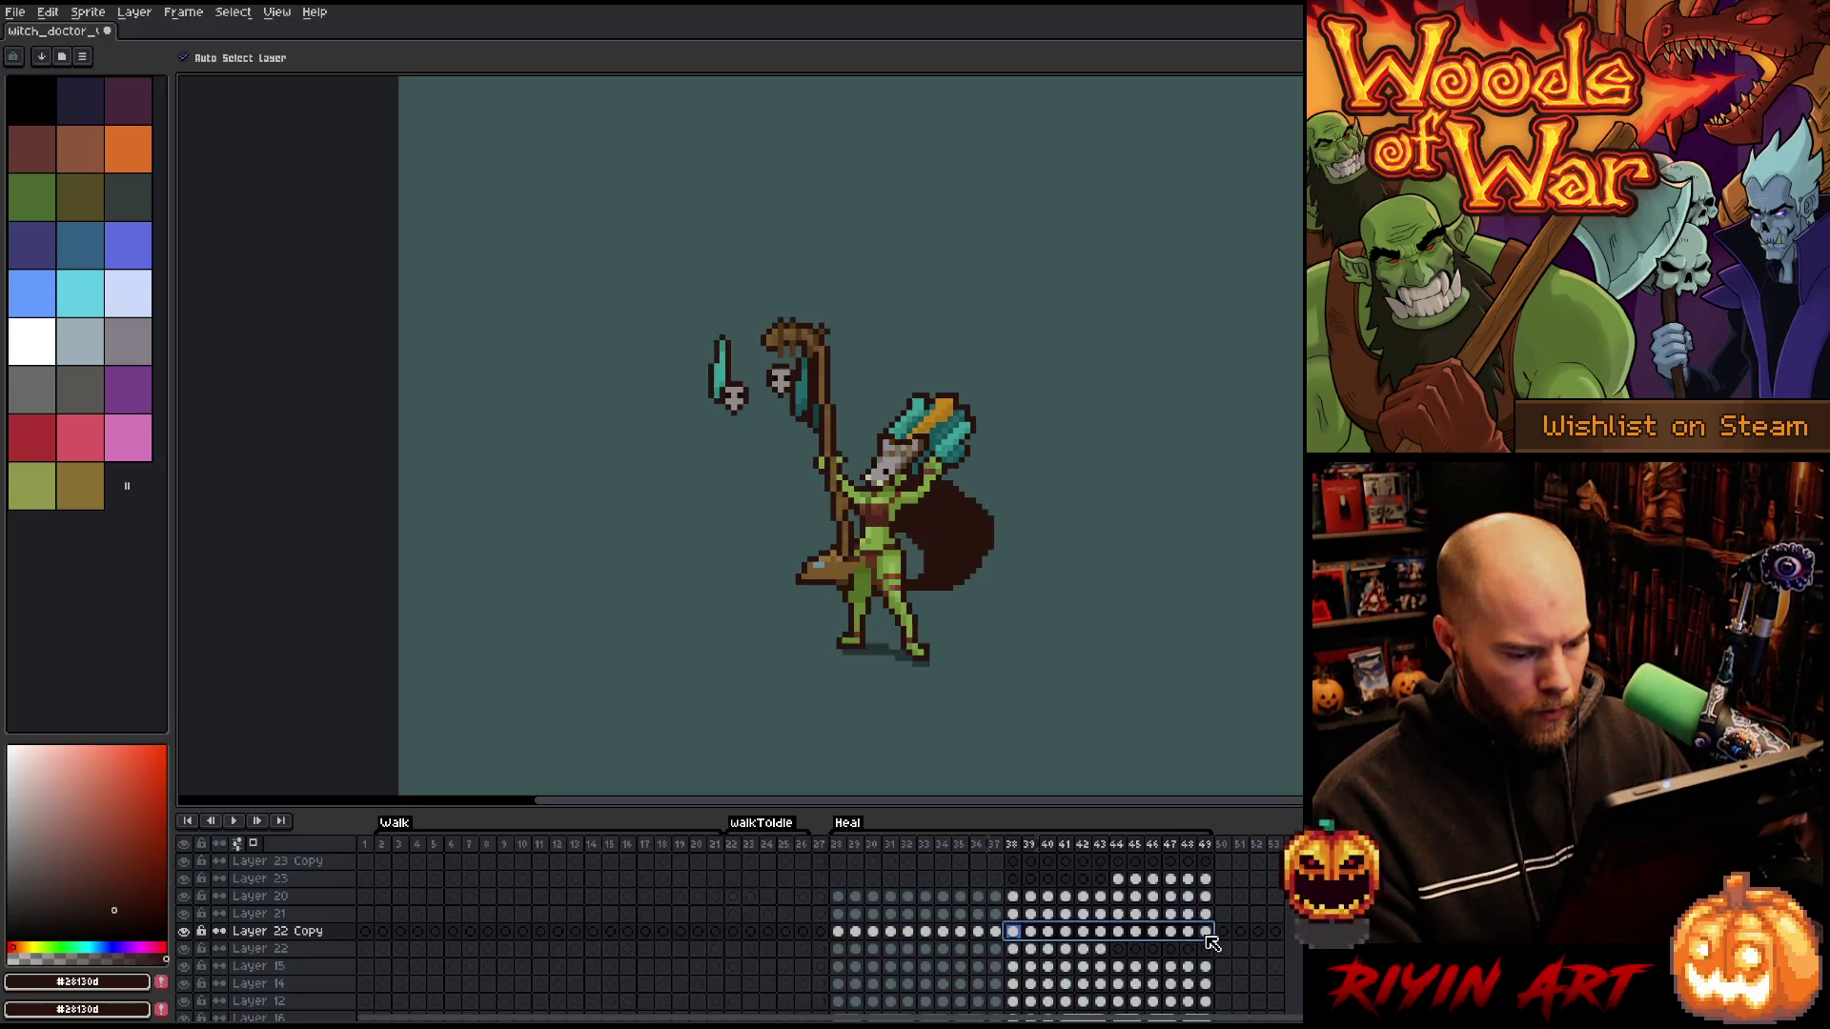
{"action": "key", "text": "Return"}
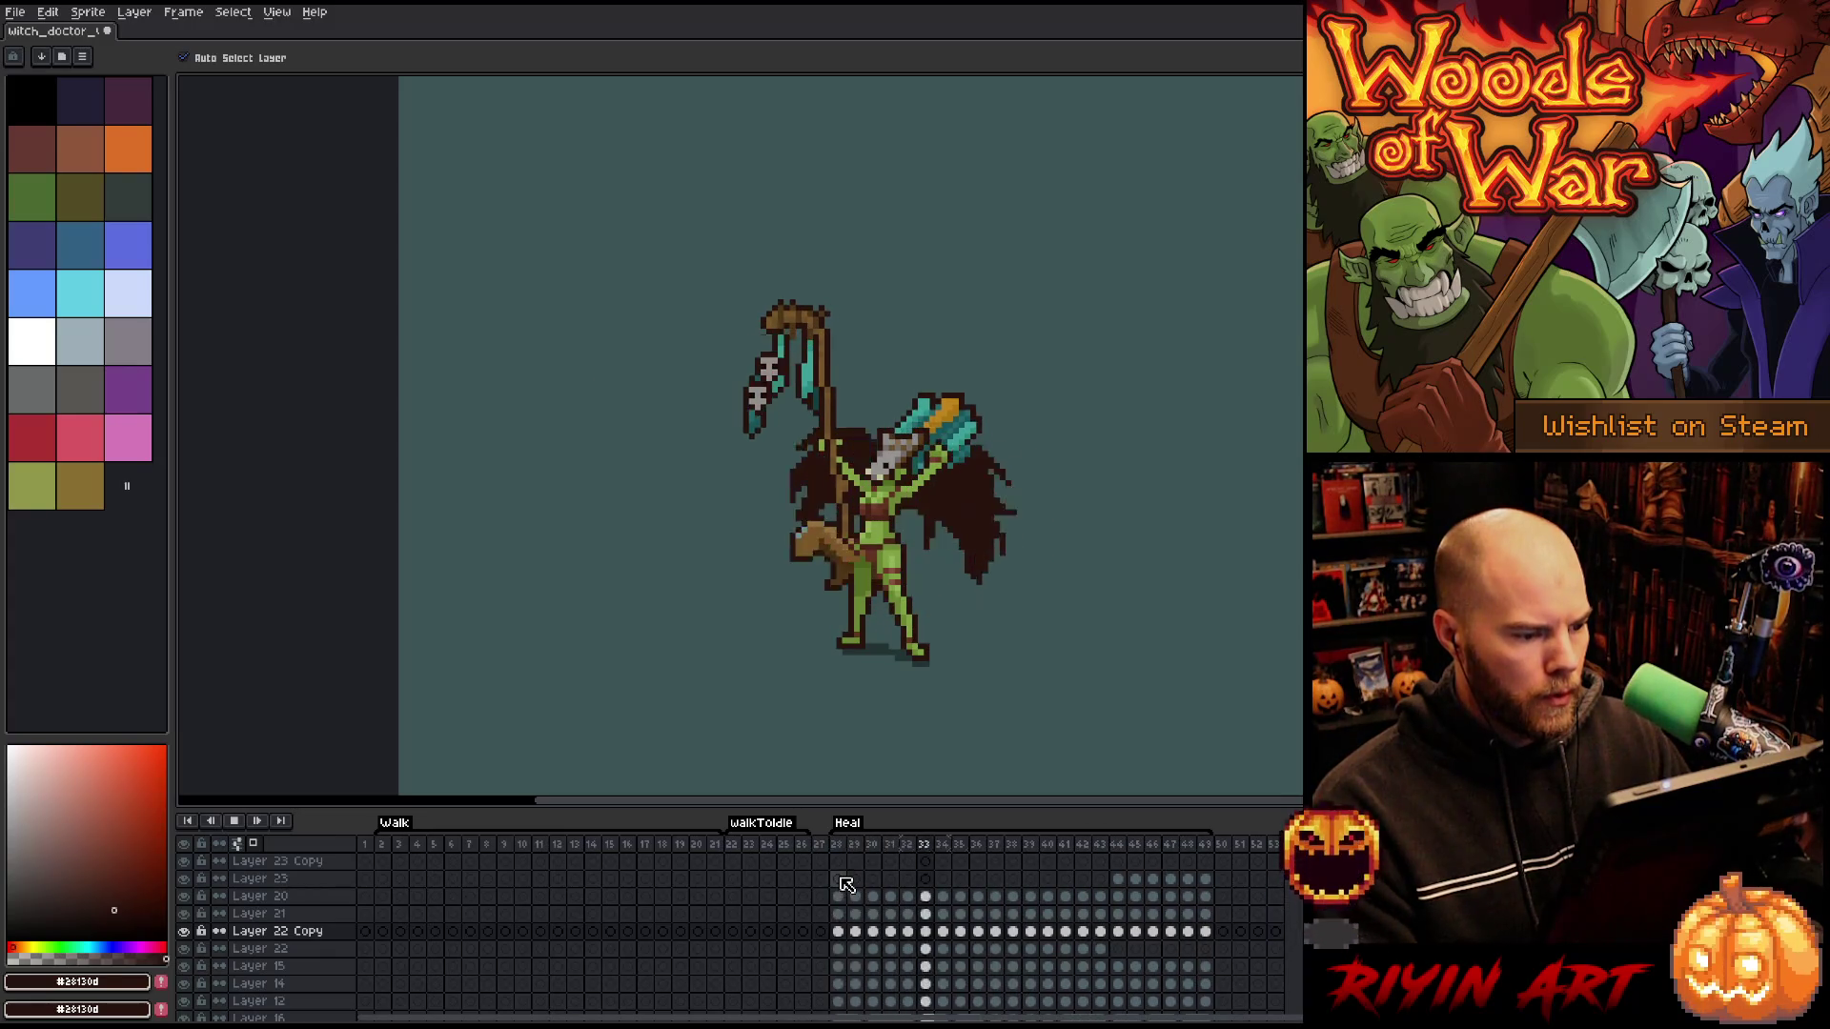
{"action": "key", "text": "Return"}
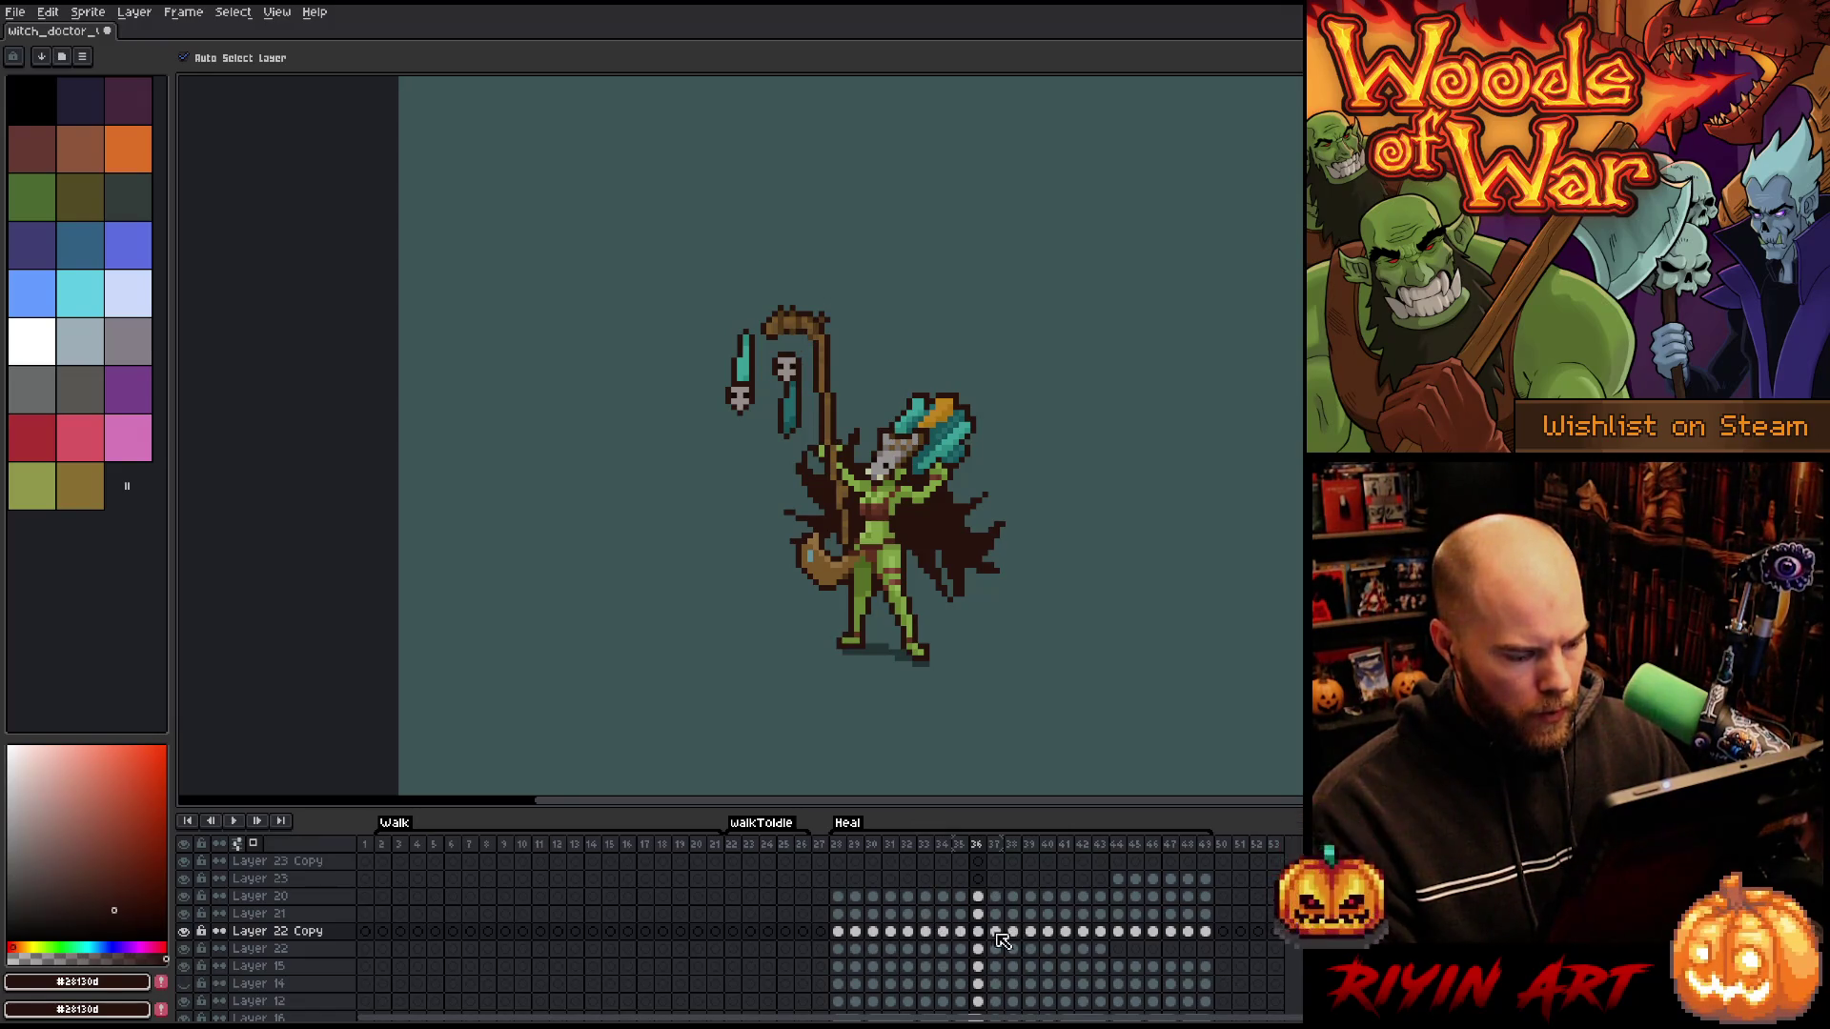
- Select the Layer 22 Copy cels from frame 32 and move them up onto Layer 23 Copy
{"action": "left_click", "coordinate": [840, 932]}
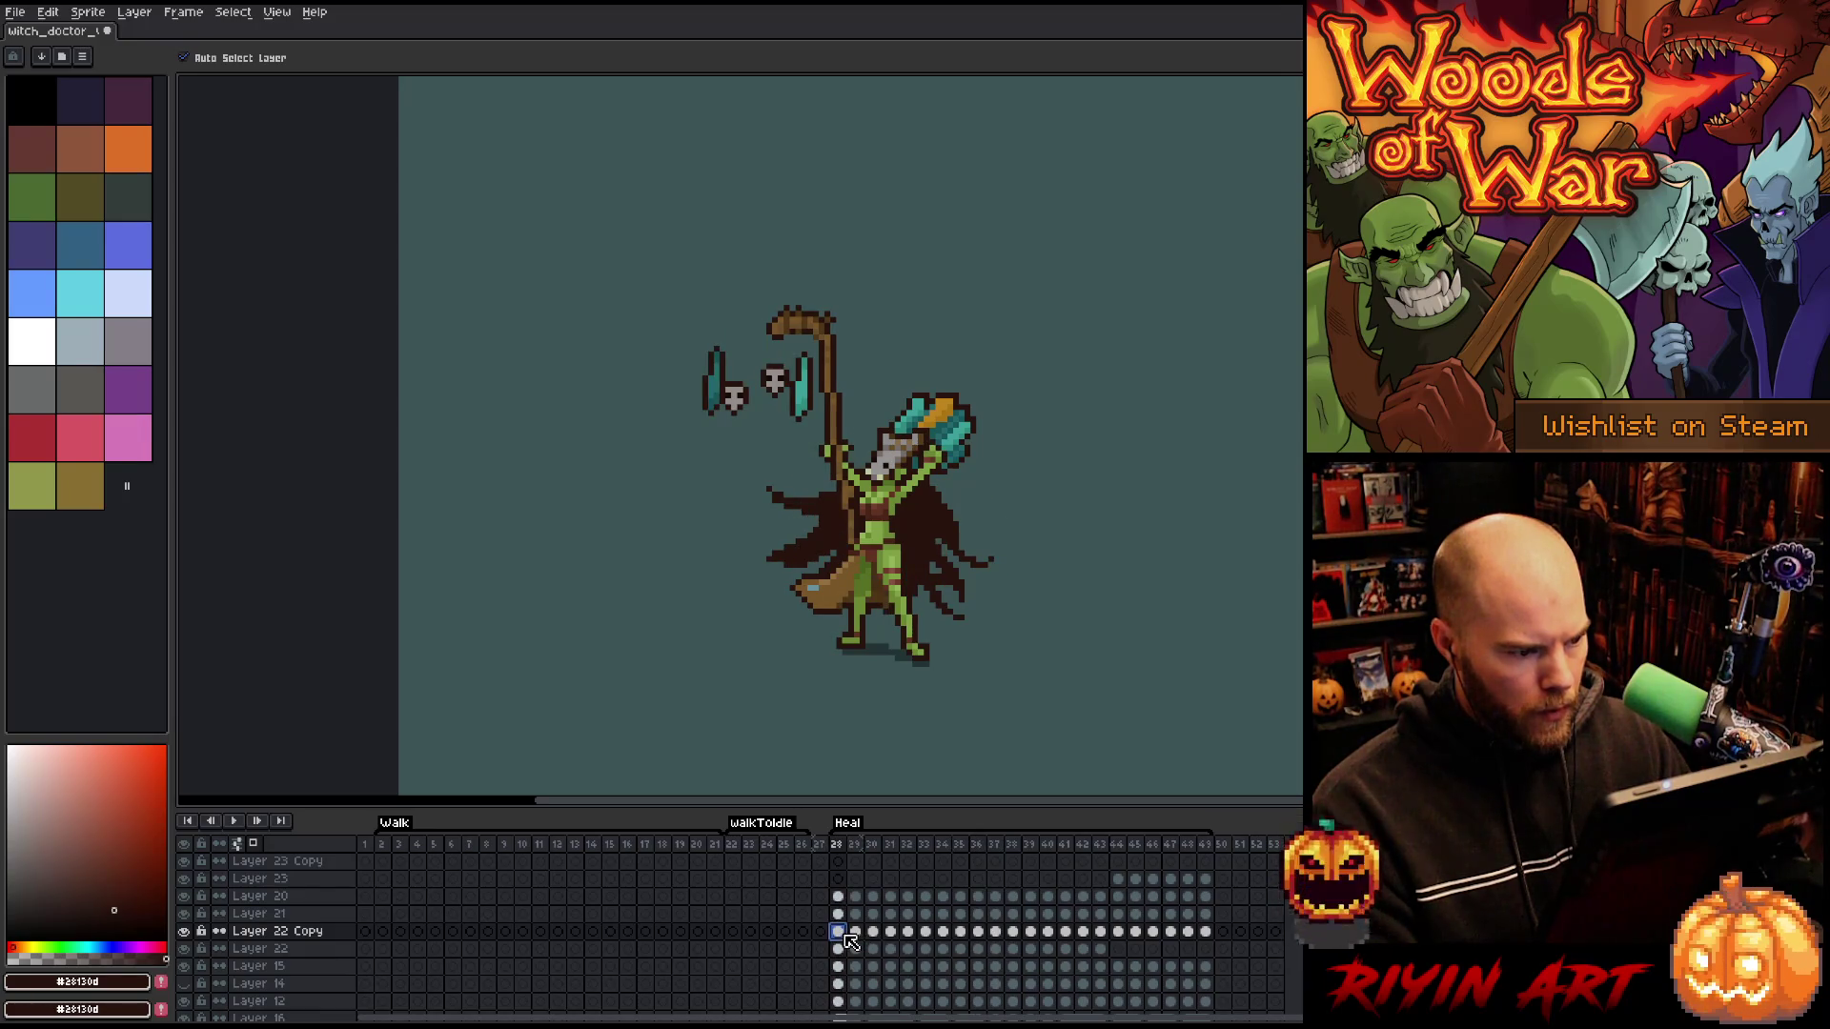
{"action": "key", "text": "Return"}
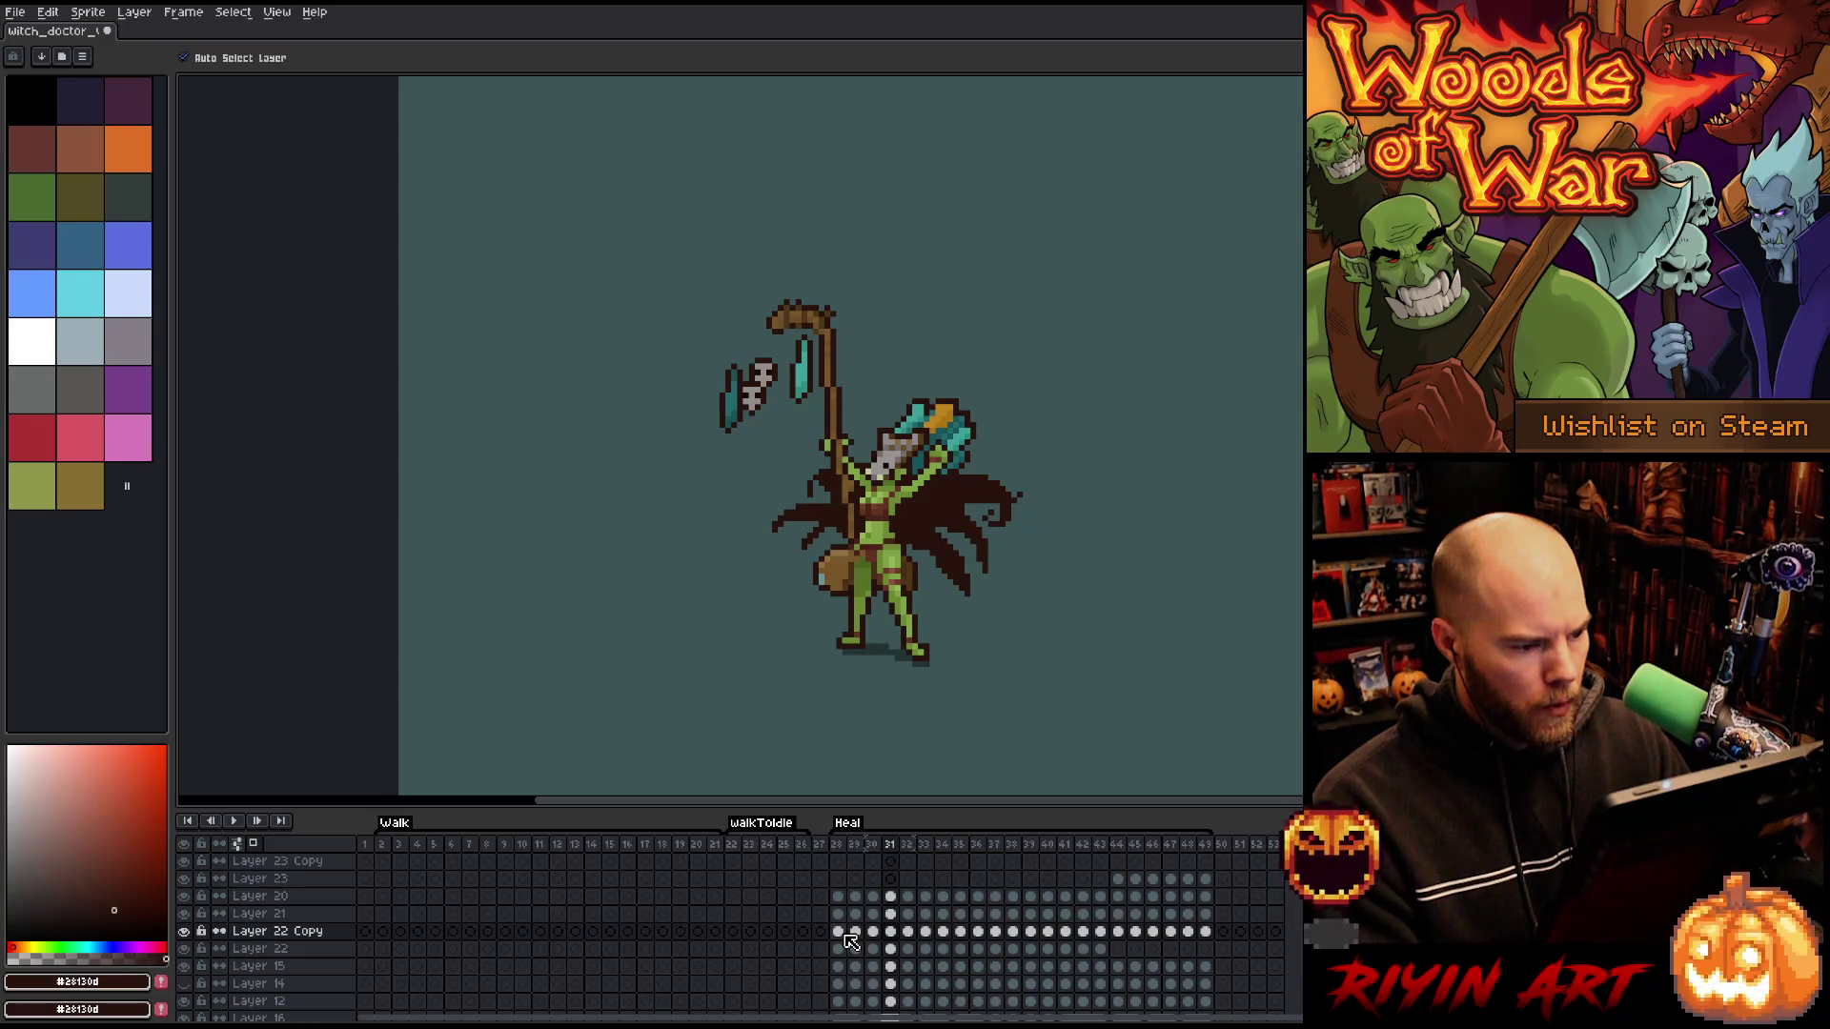
{"action": "left_click", "coordinate": [908, 934]}
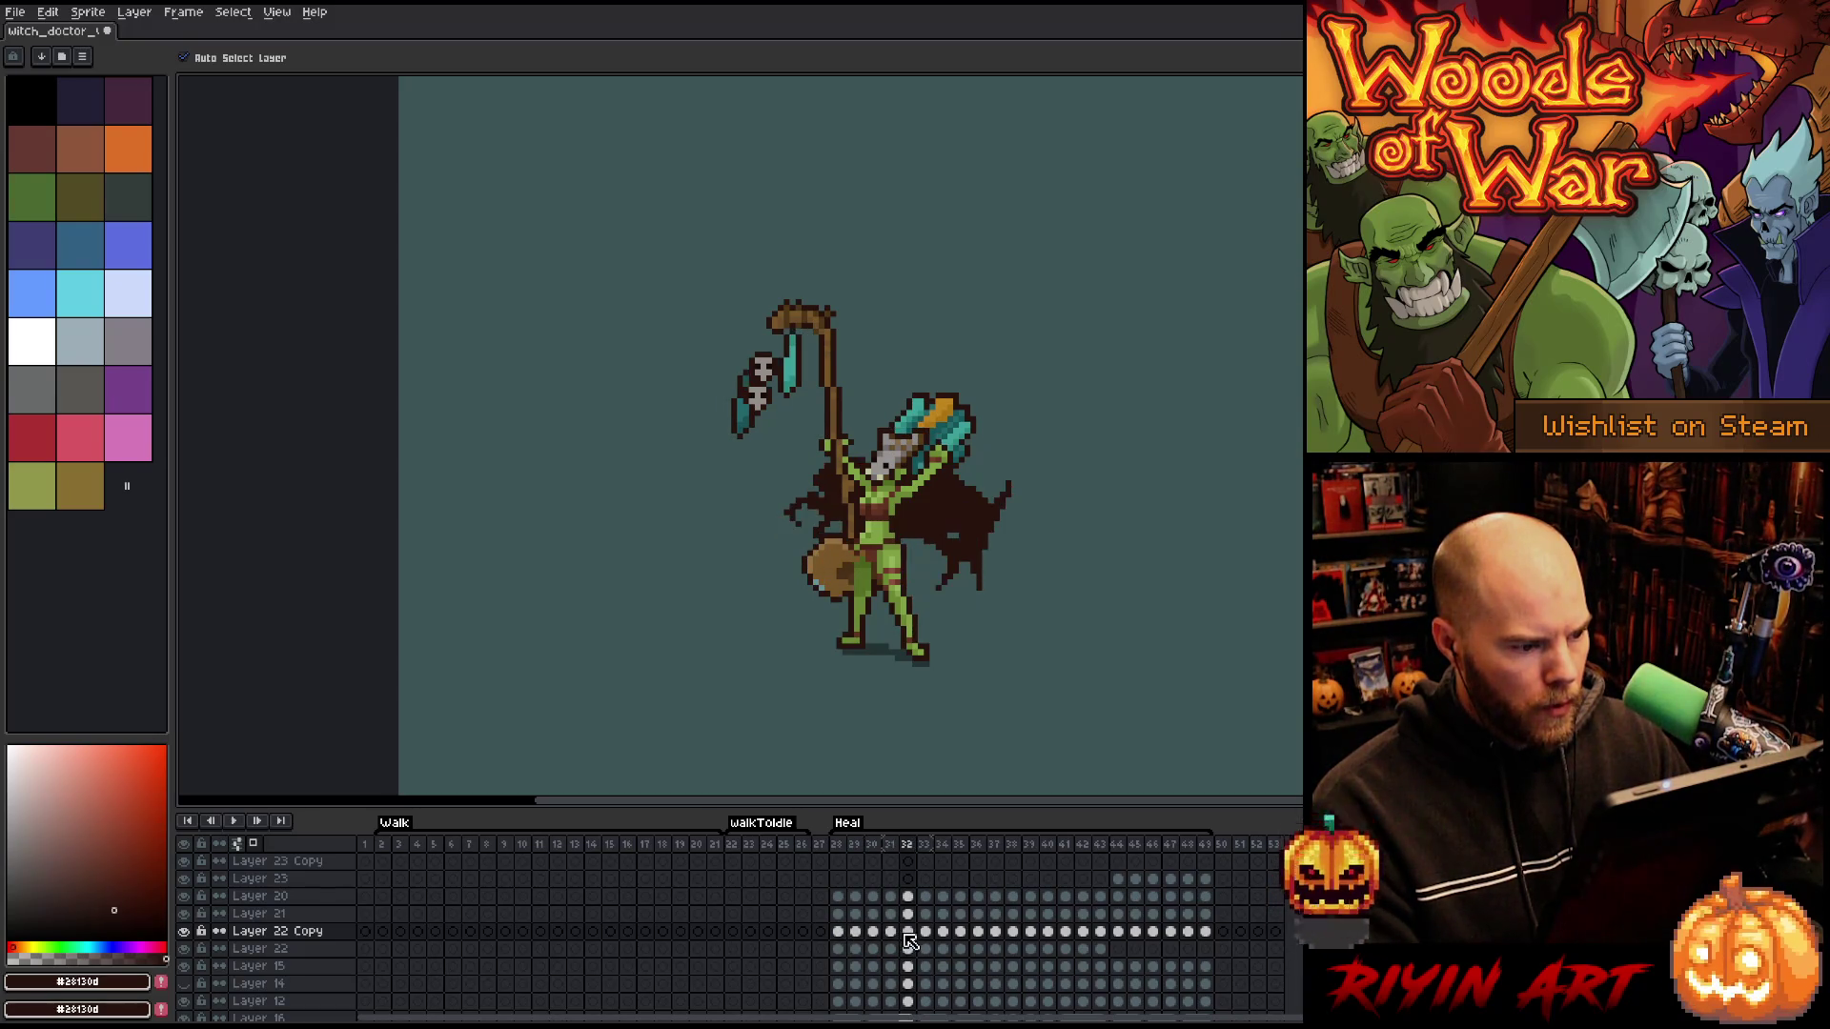
{"action": "left_click_drag", "start_coordinate": [912, 938], "coordinate": [1034, 938]}
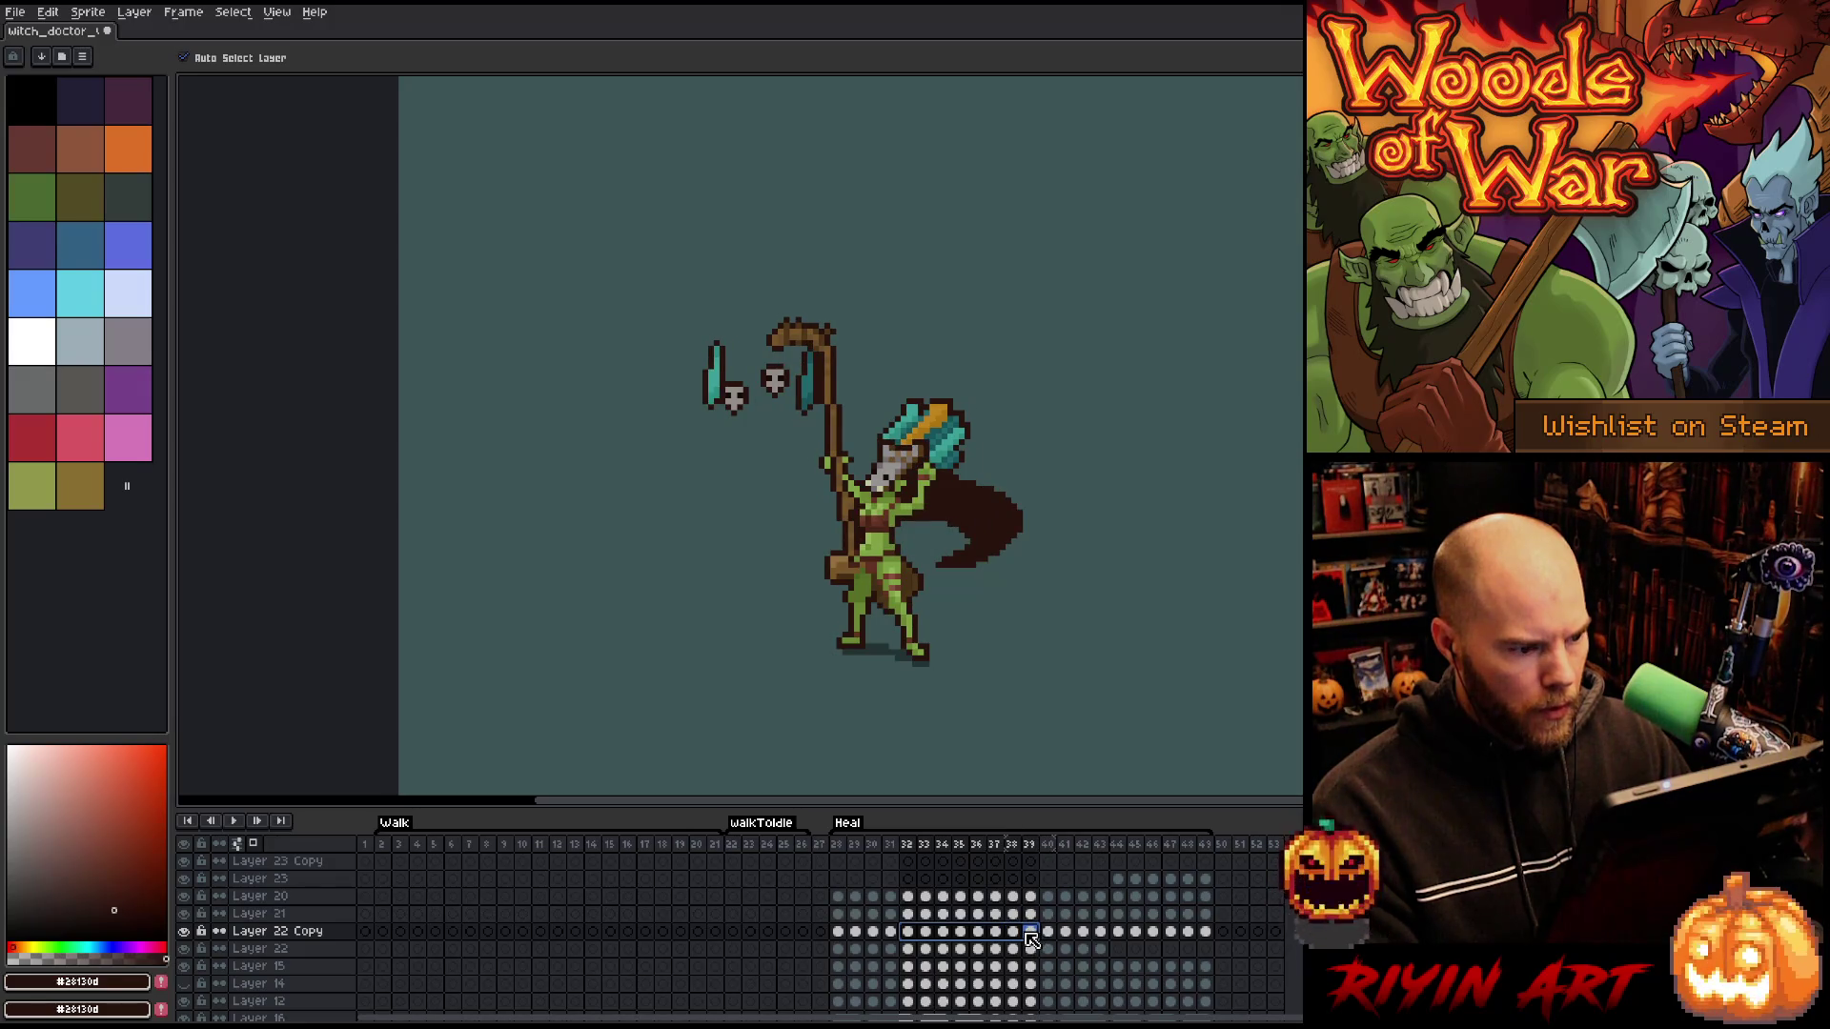
{"action": "left_click_drag", "start_coordinate": [1029, 931], "coordinate": [1025, 866]}
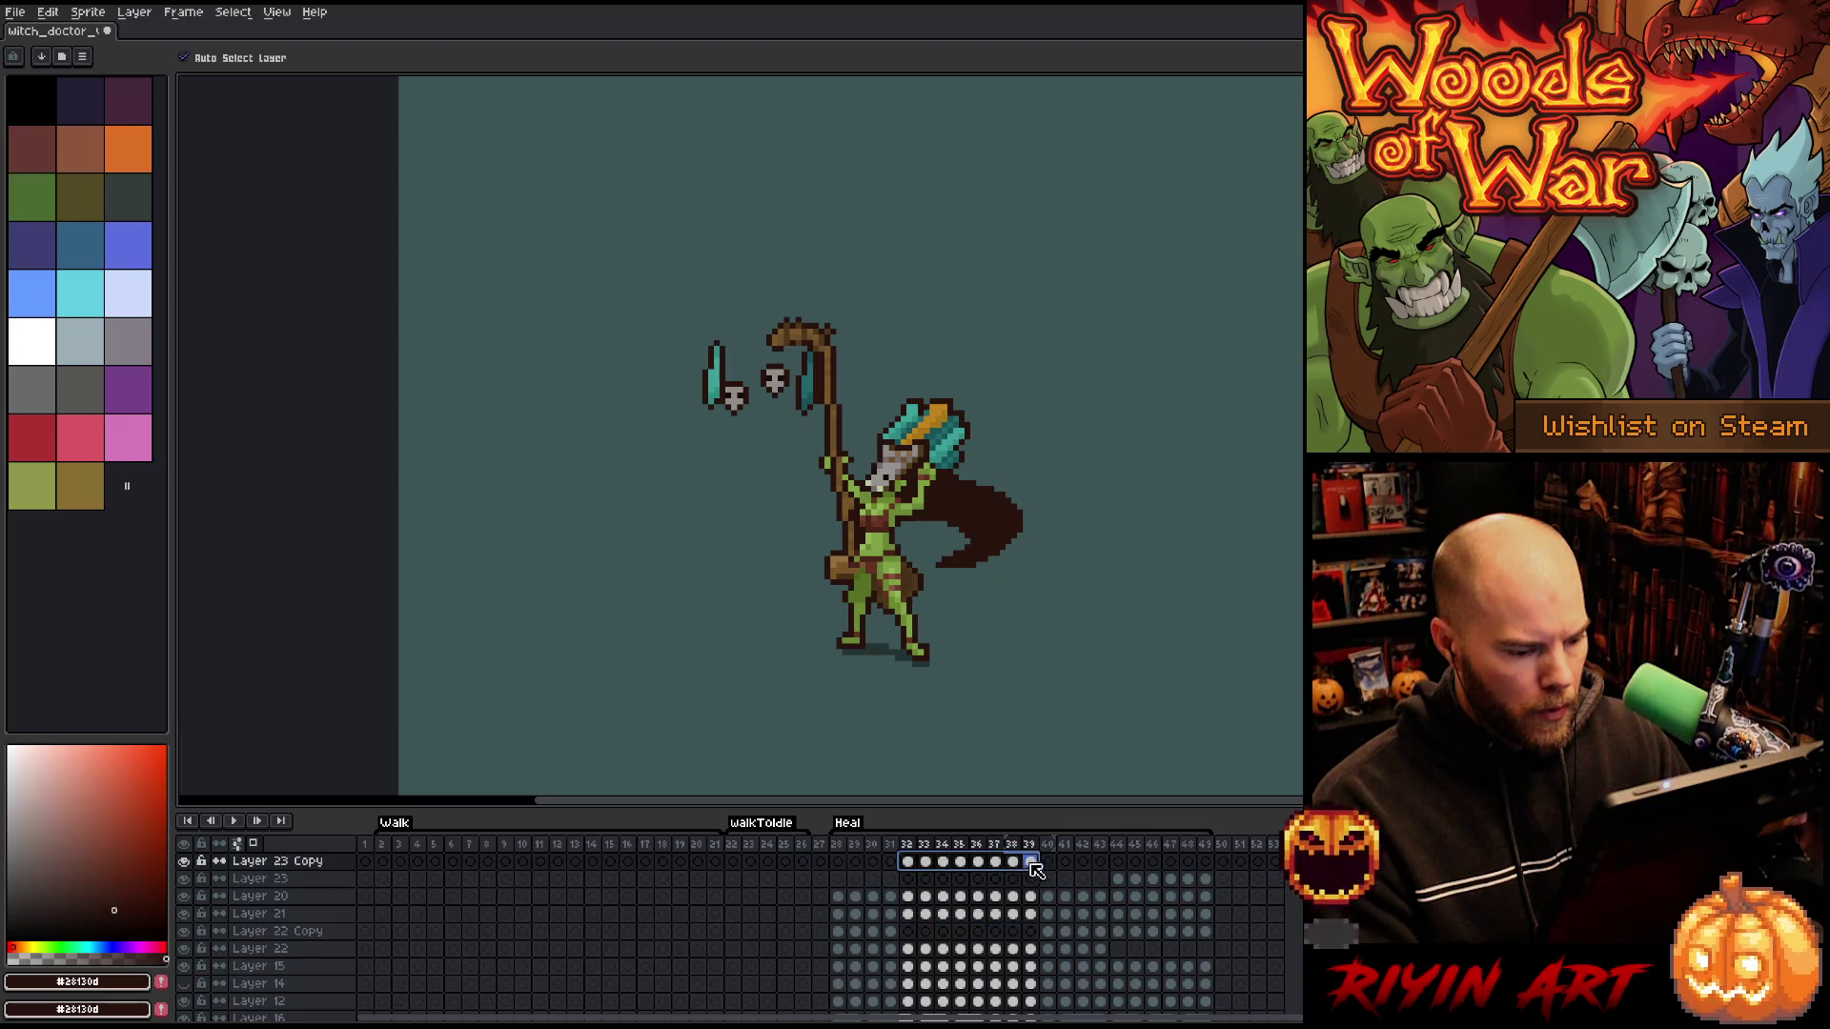
- Play and step through the Heal animation from frame 41 to check the swinging charms
{"action": "left_click", "coordinate": [907, 845]}
{"action": "key", "text": "Return"}
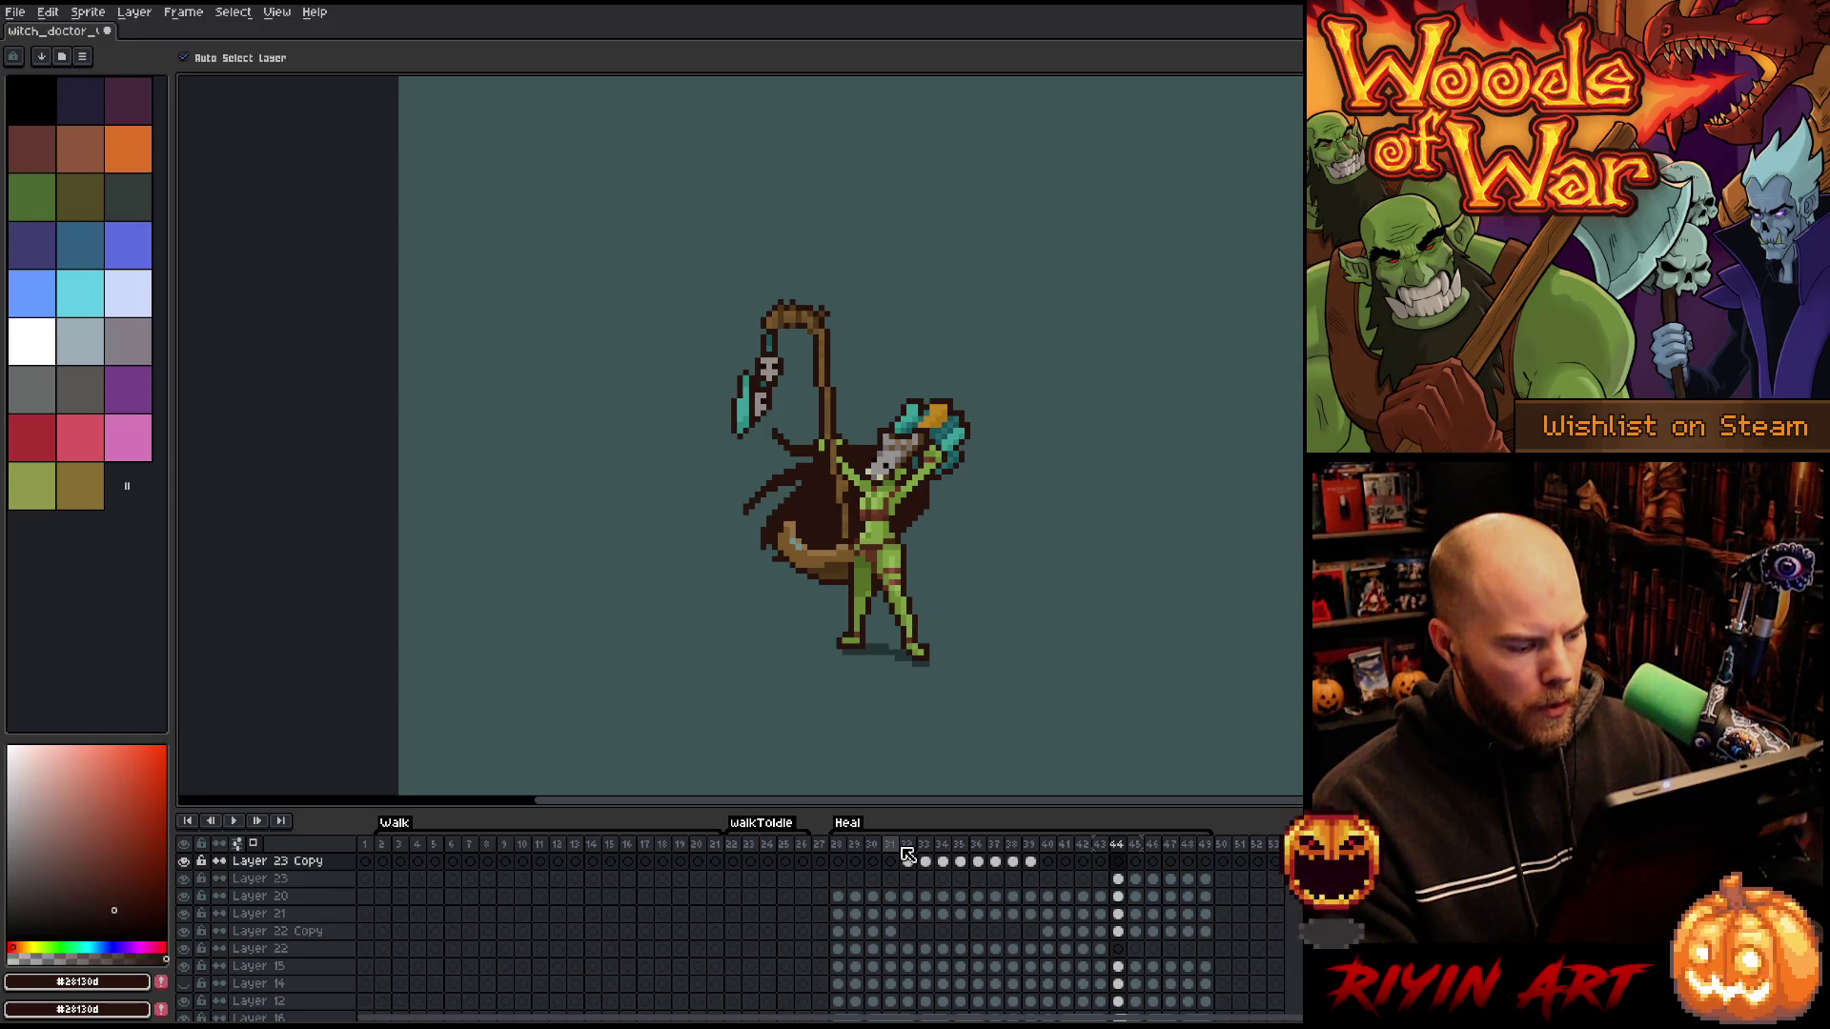
{"action": "left_click", "coordinate": [329, 931]}
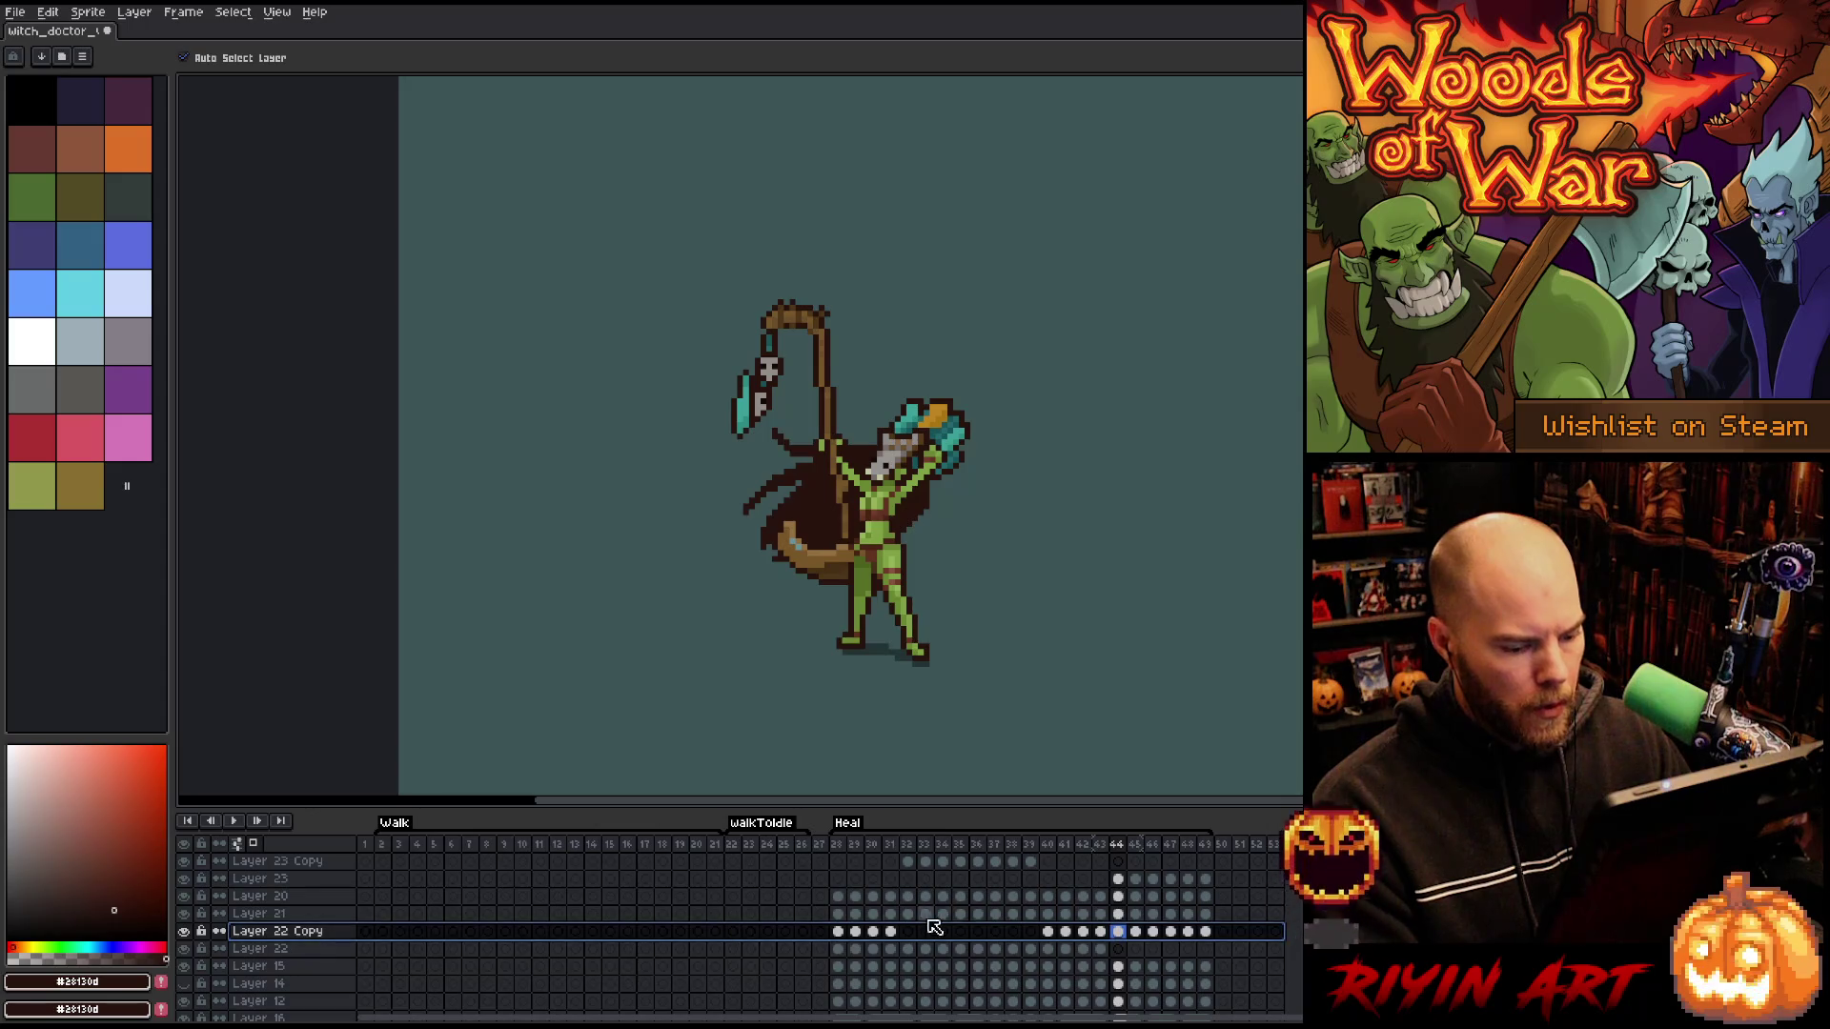
{"action": "left_click", "coordinate": [1051, 848]}
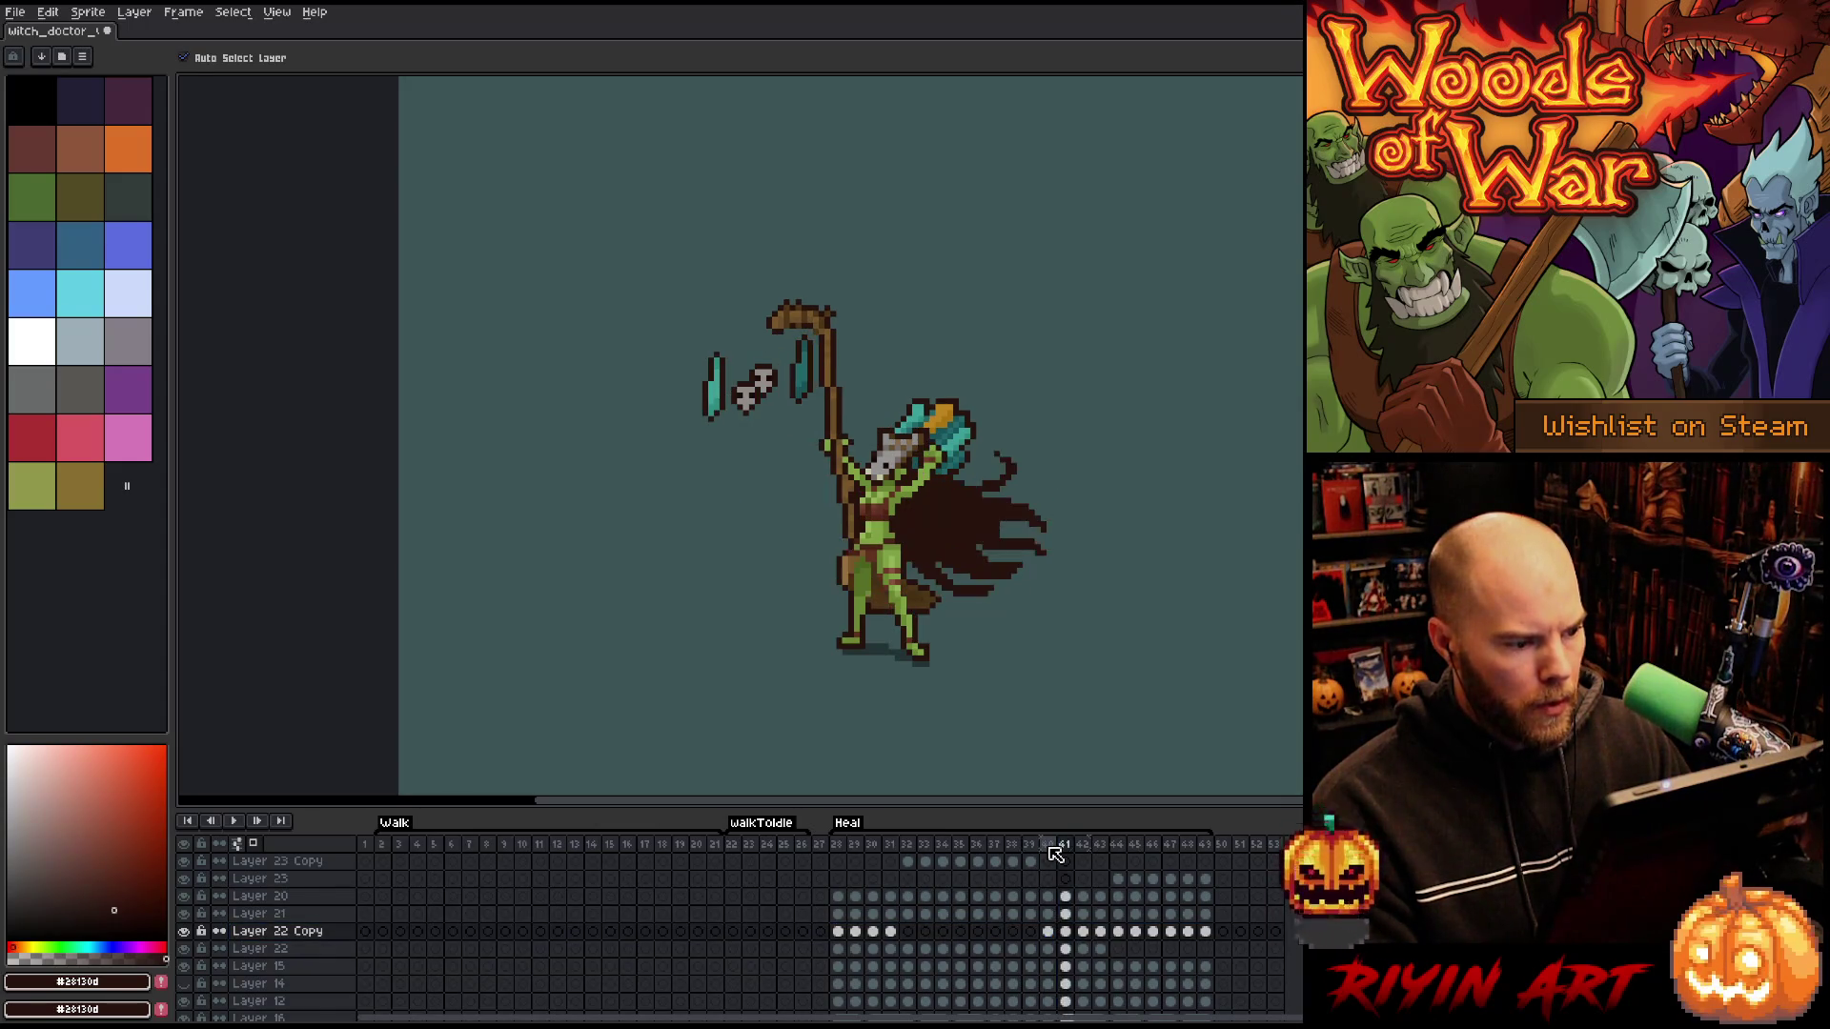
{"action": "key", "text": "Right"}
{"action": "key", "text": "Right"}
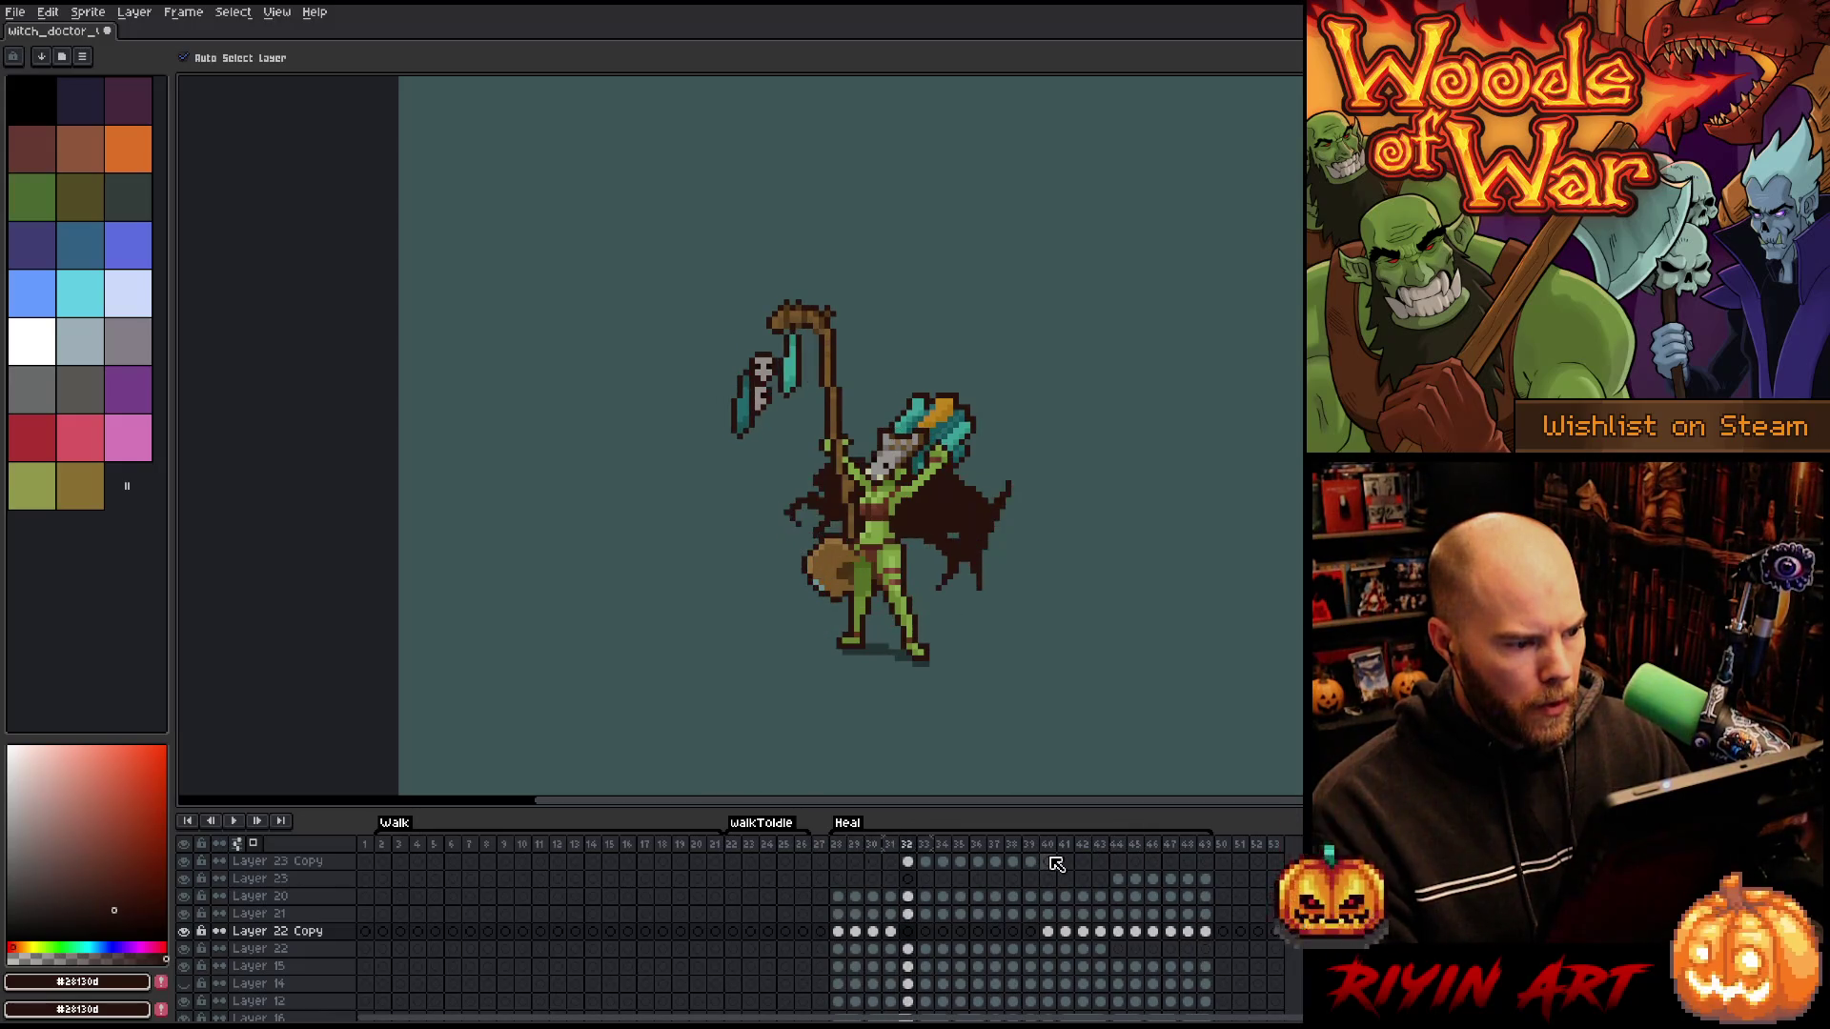
{"action": "key", "text": "Return"}
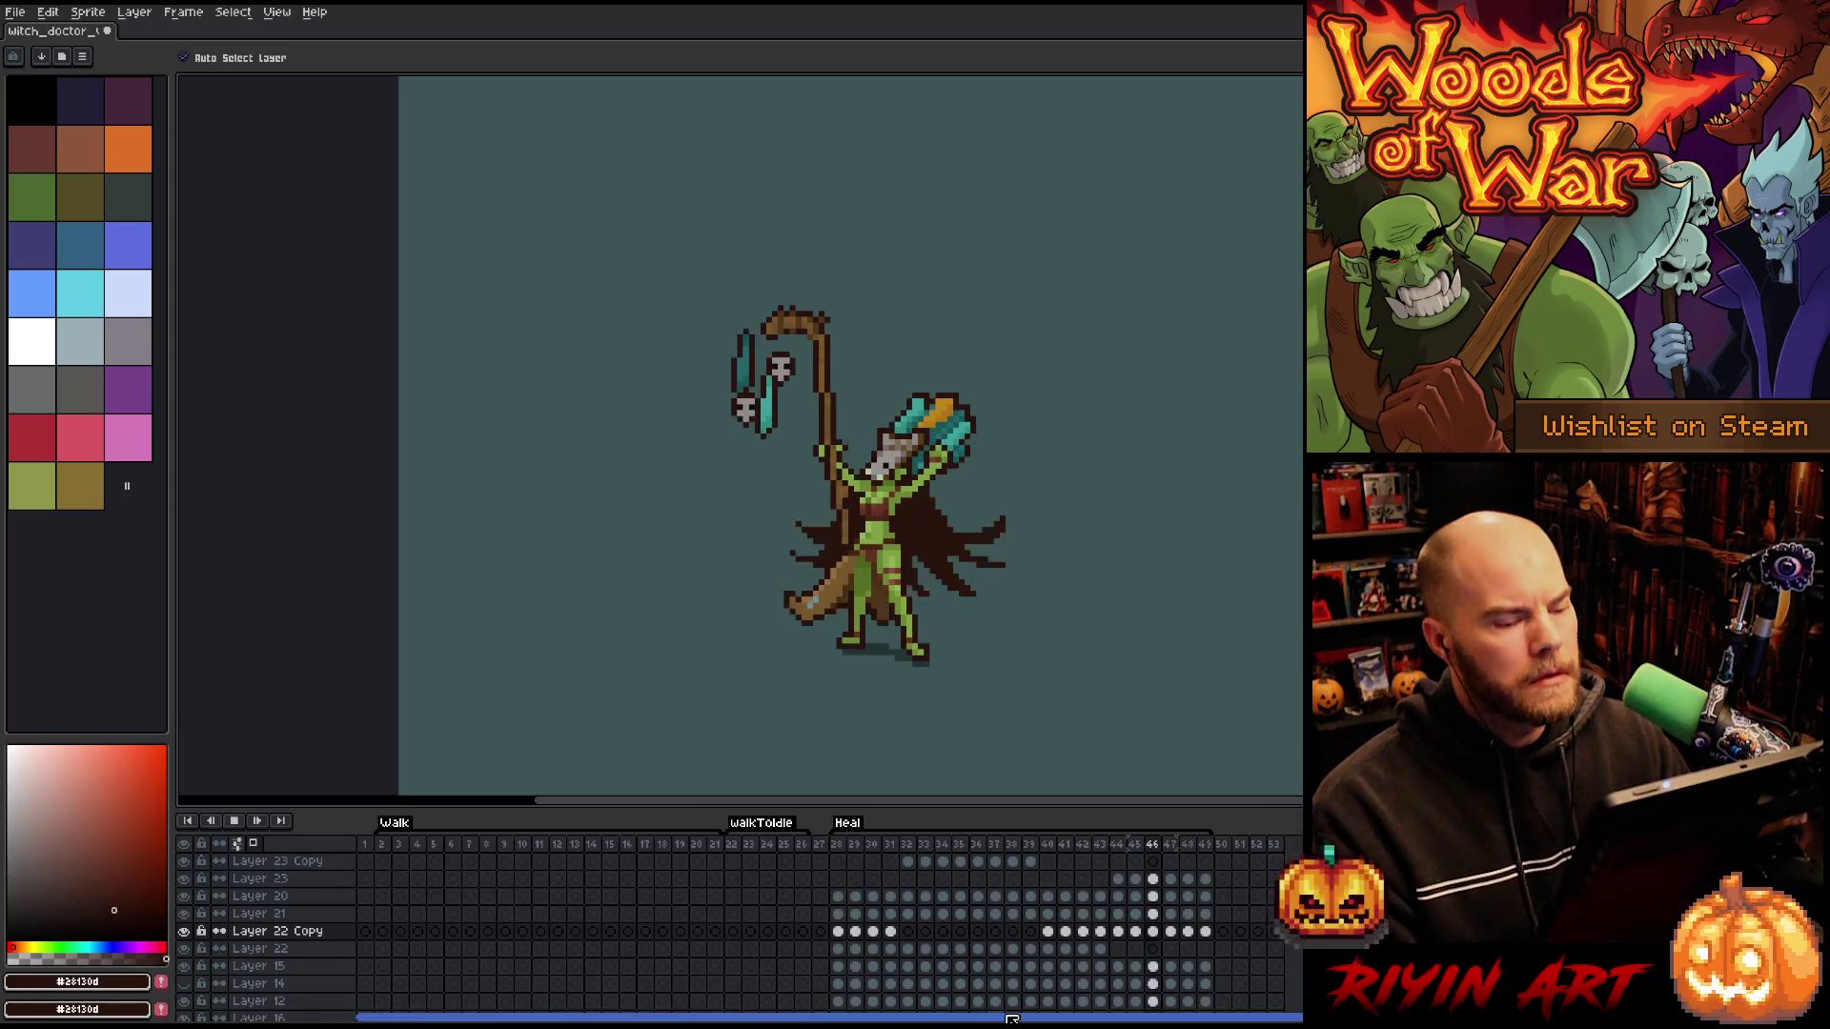
{"action": "key", "text": "Return"}
- Pick the skull charm's Layer 21 from the canvas and show only that layer
{"action": "left_click", "coordinate": [736, 408]}
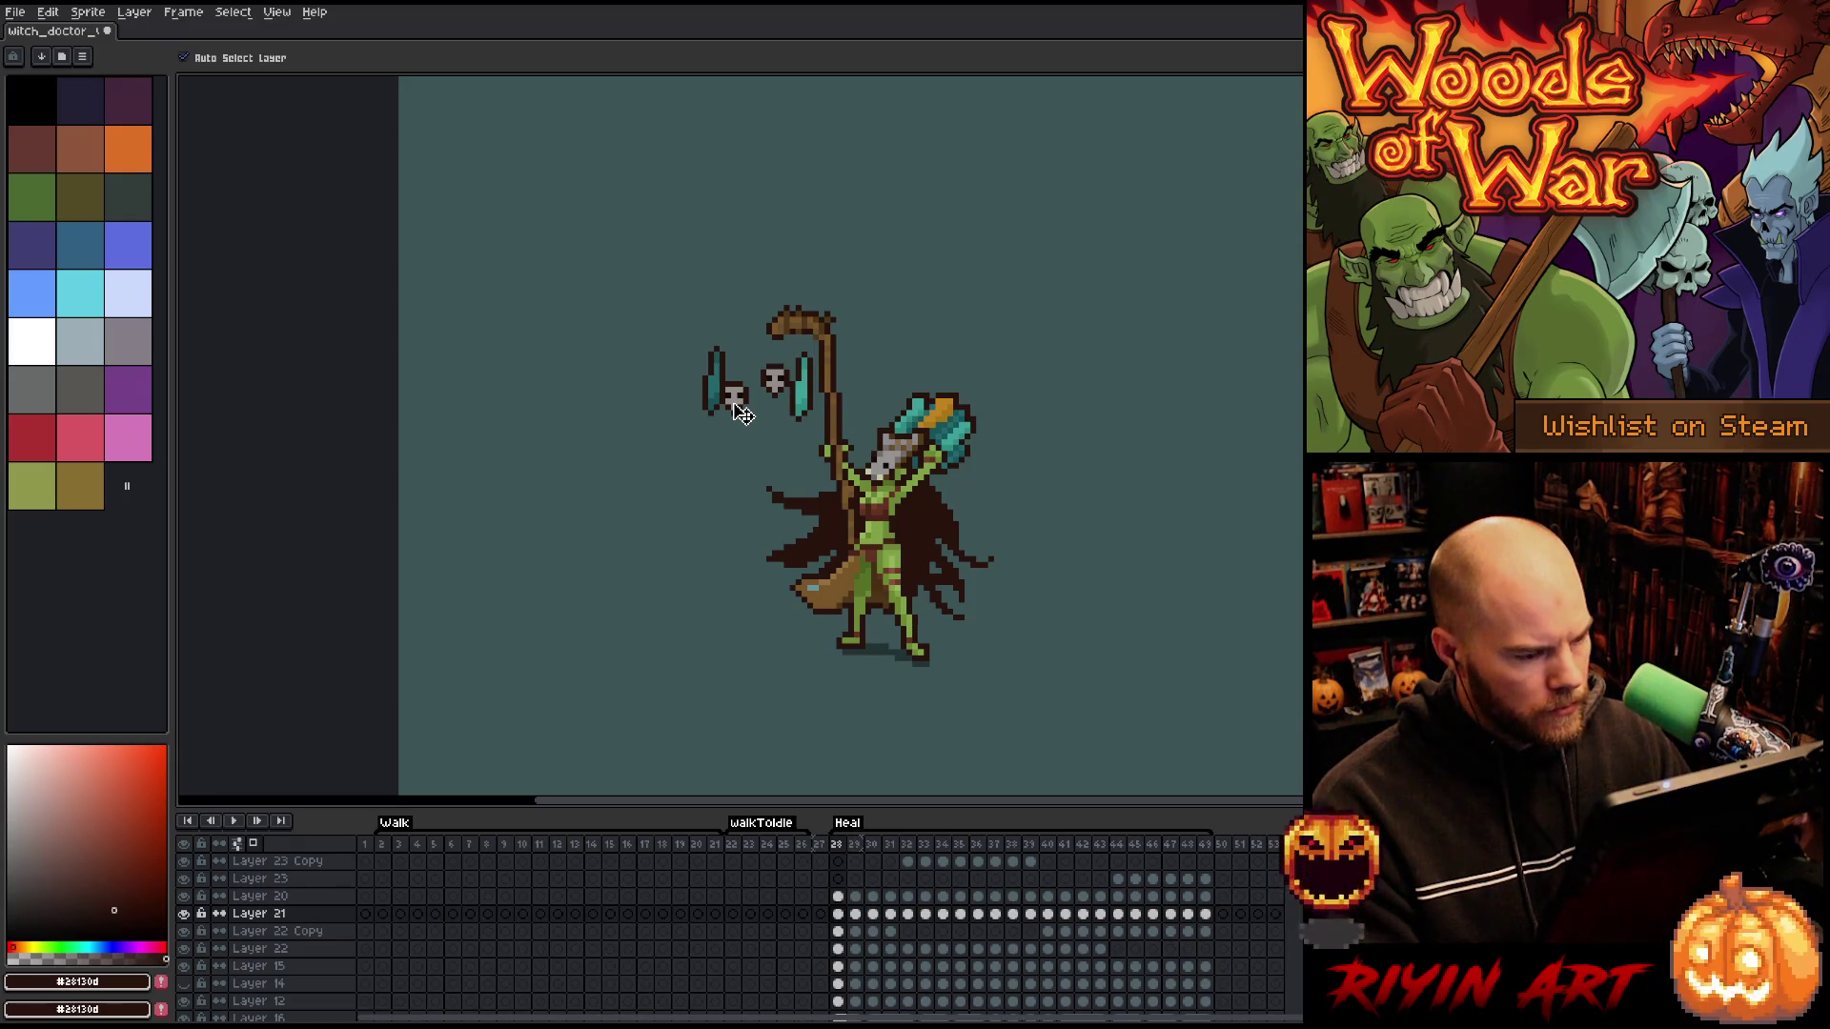
{"action": "key", "text": "Return"}
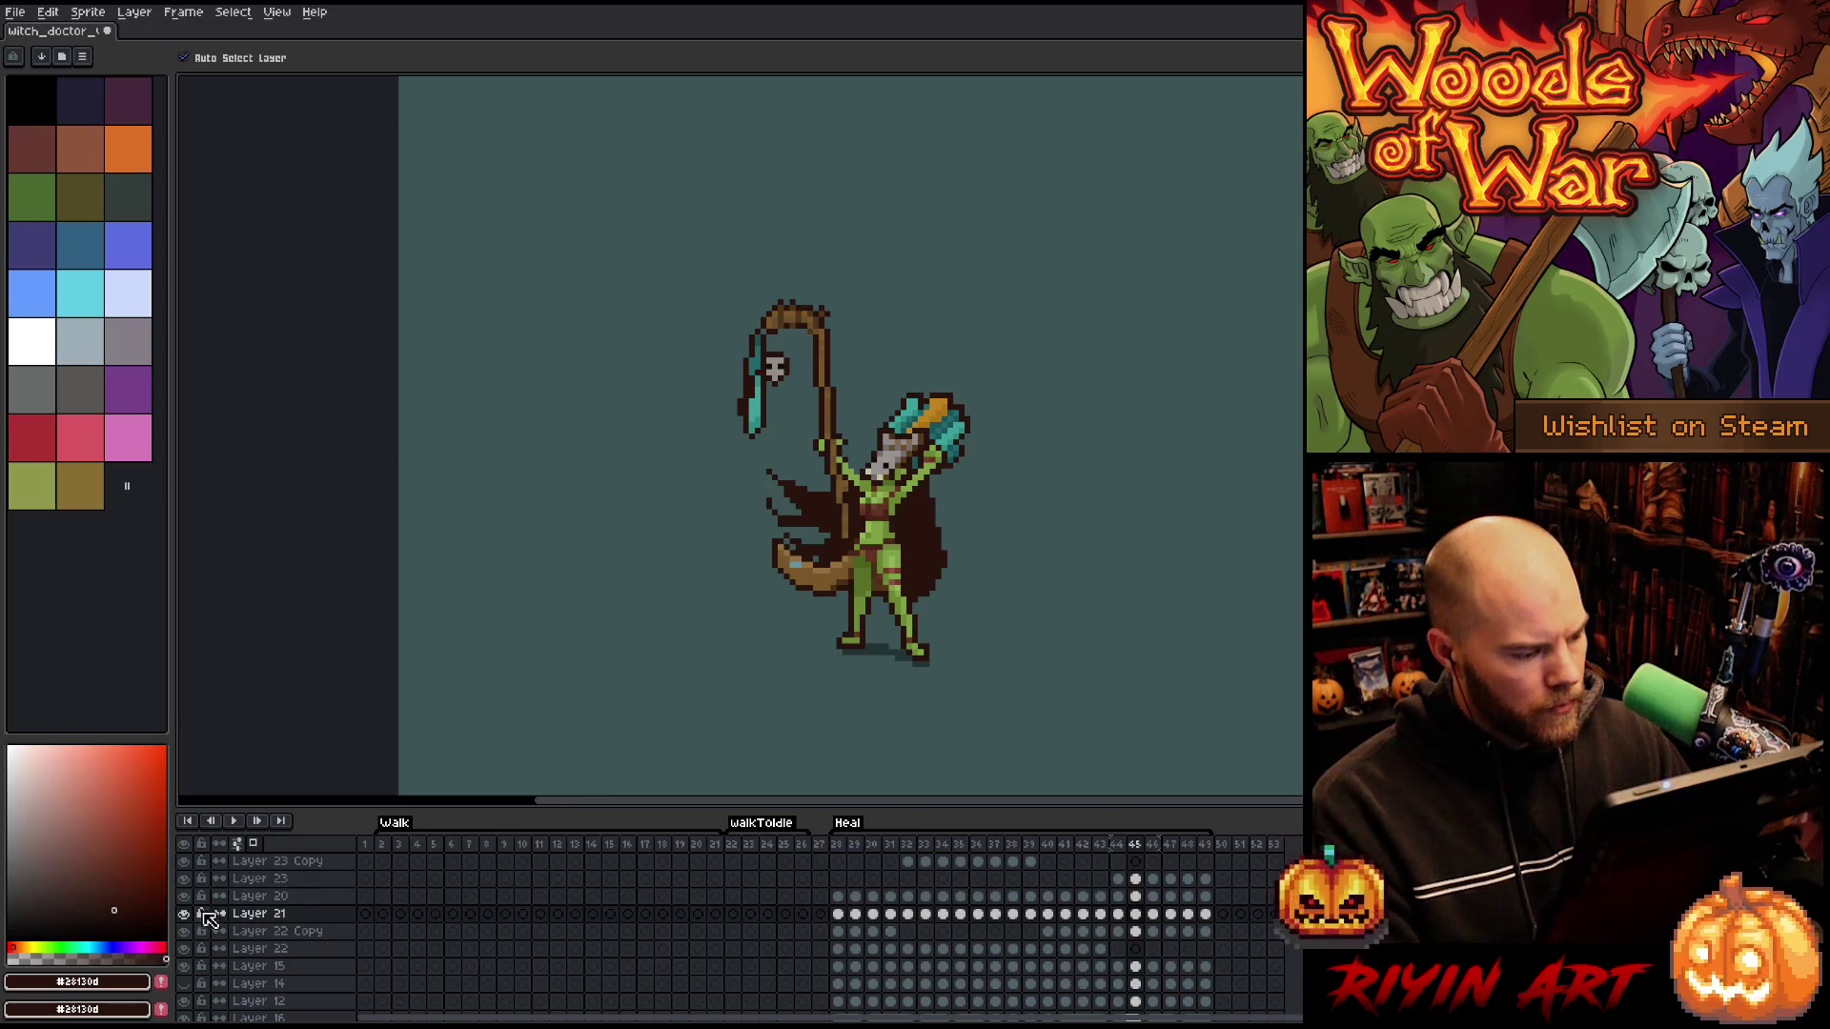
{"action": "left_click", "coordinate": [184, 912], "text": "alt"}
- Nudge Layer 21's skull charm up a pixel on consecutive Heal frames, then show all layers again
{"action": "scroll", "coordinate": [756, 396], "scroll_direction": "up", "scroll_amount": 4}
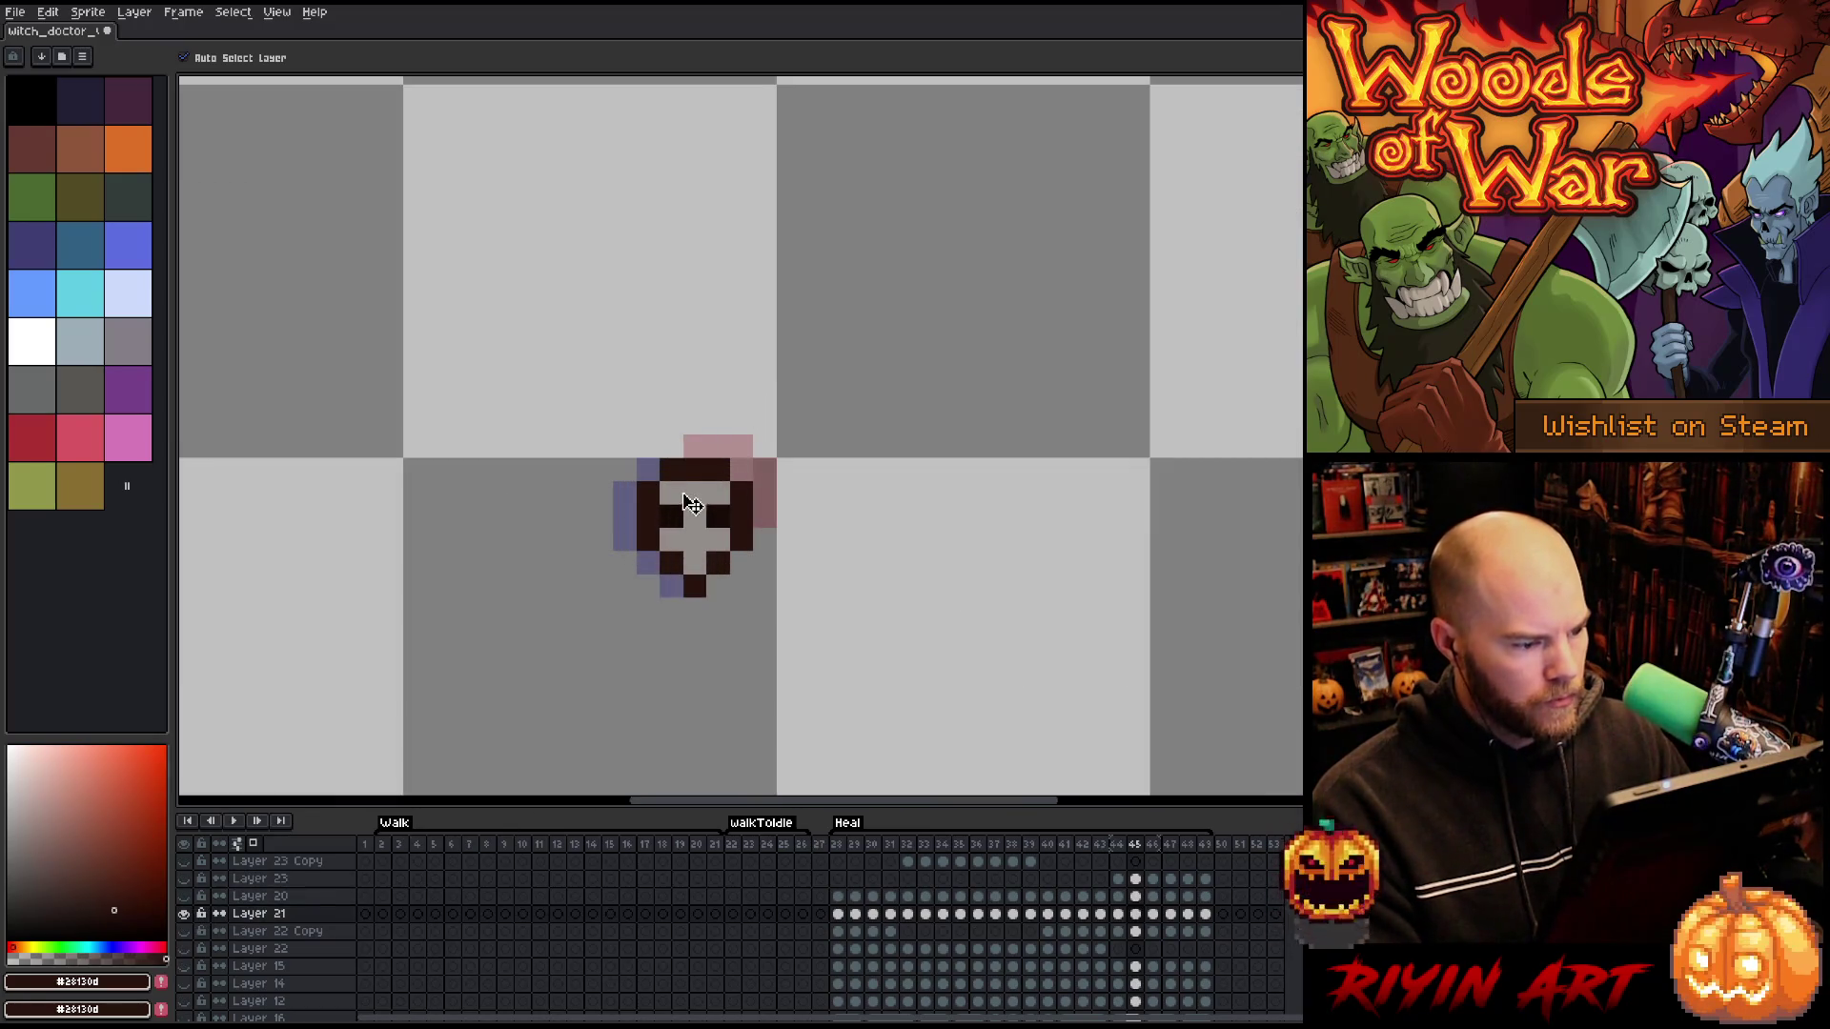
{"action": "mouse_move", "coordinate": [698, 517]}
{"action": "left_mouse_down"}
{"action": "mouse_move", "coordinate": [722, 442]}
{"action": "mouse_move", "coordinate": [672, 440]}
{"action": "left_mouse_up"}
{"action": "key", "text": "Right"}
{"action": "key", "text": "Right"}
{"action": "key", "text": "Right"}
{"action": "key", "text": "Right"}
{"action": "key", "text": "Right"}
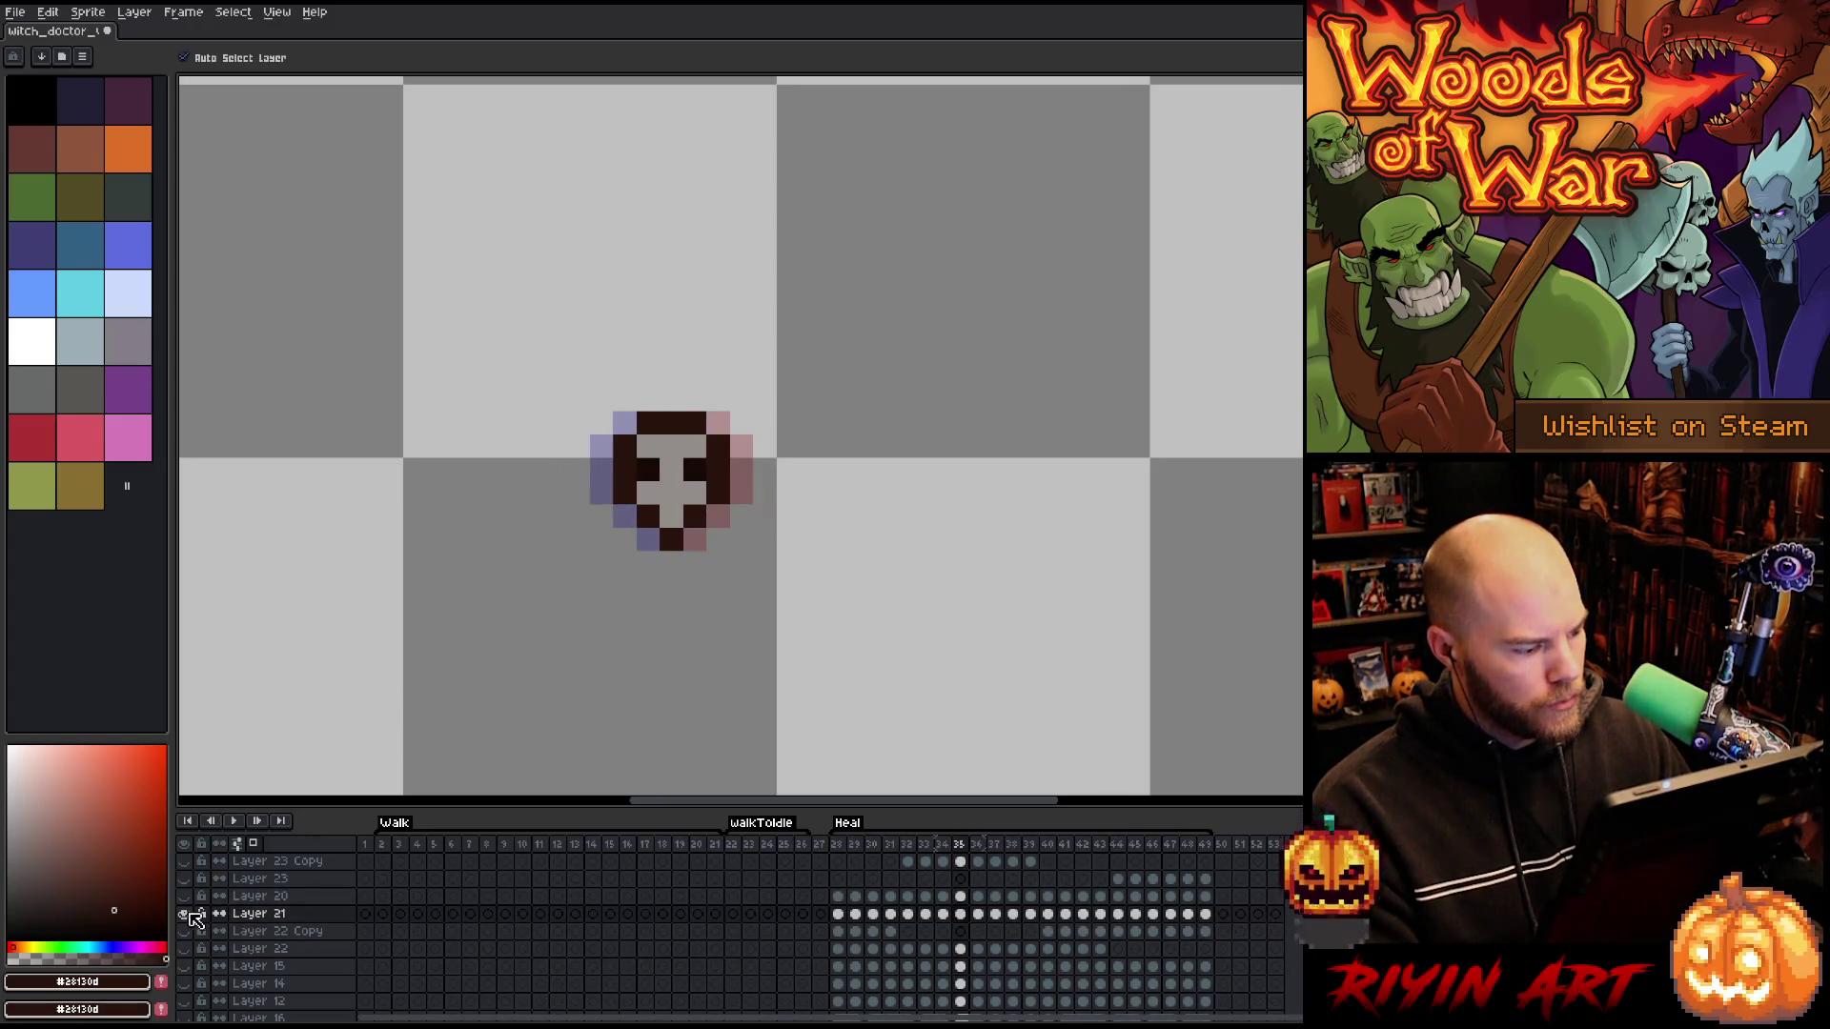
{"action": "left_click", "coordinate": [184, 914], "text": "alt"}
{"action": "scroll", "coordinate": [417, 600], "scroll_direction": "down", "scroll_amount": 4}
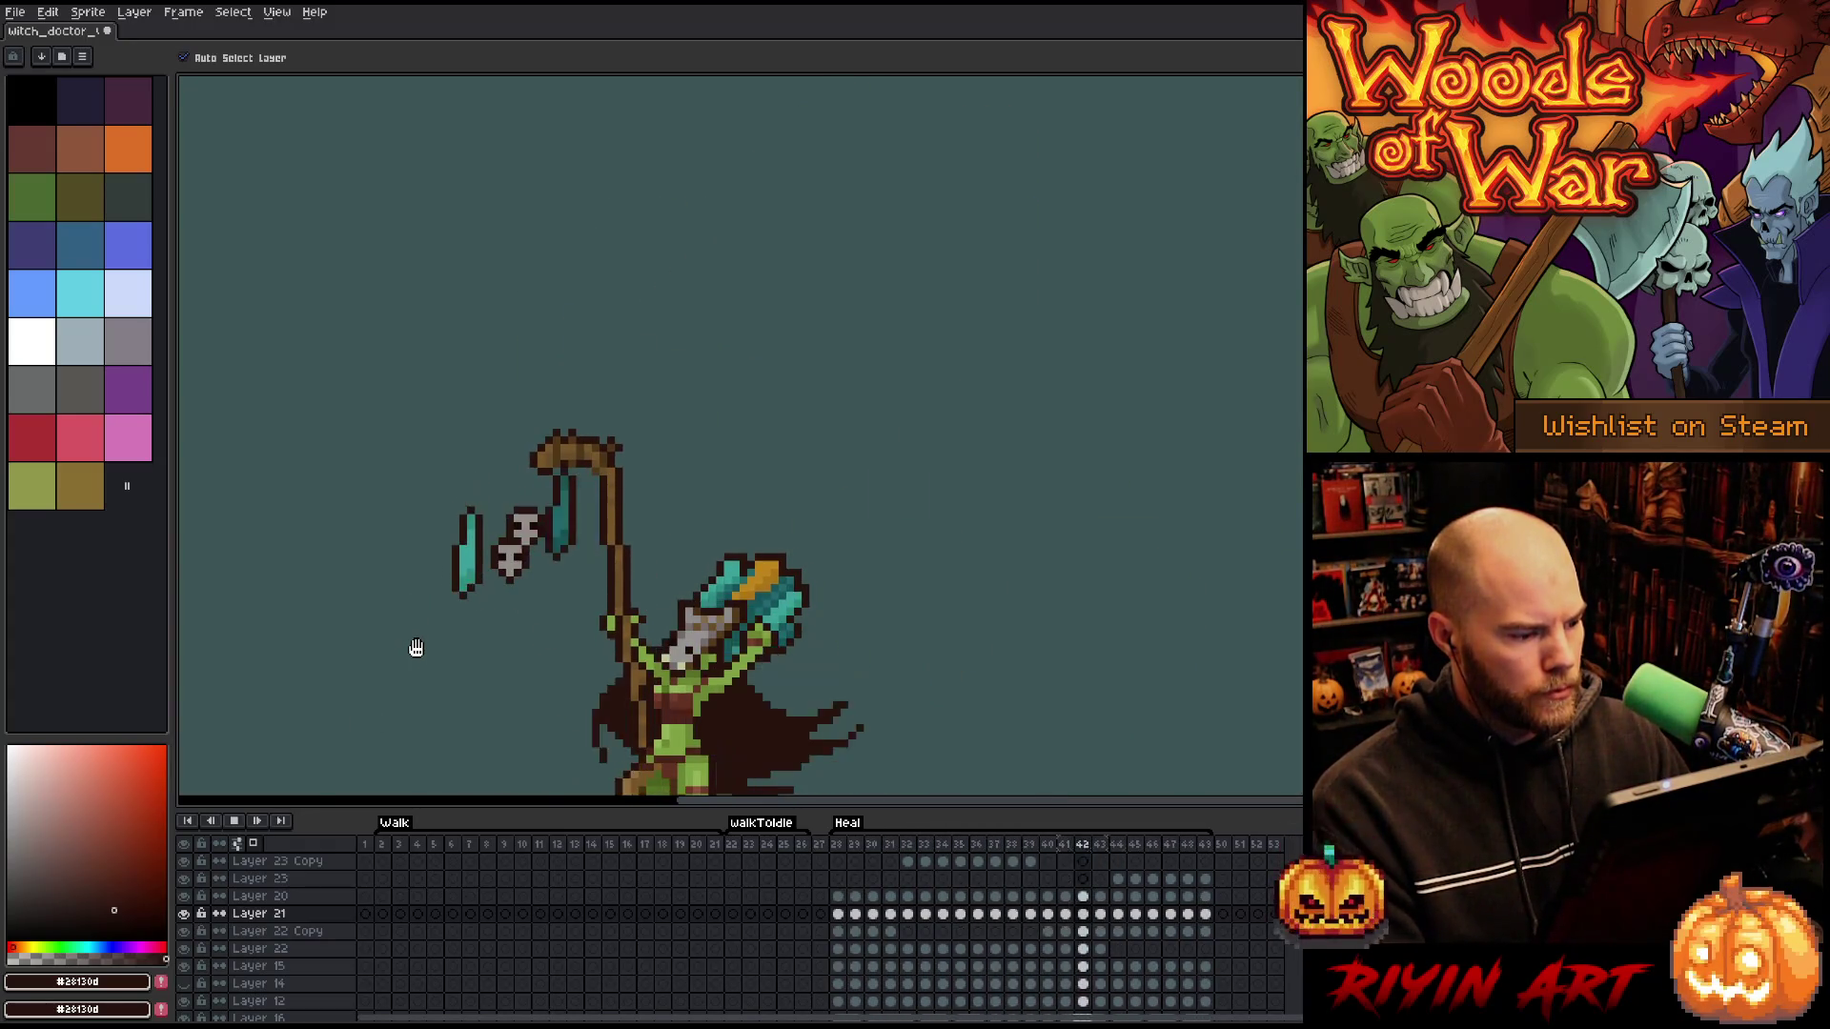
{"action": "scroll", "coordinate": [416, 648], "scroll_direction": "down", "scroll_amount": 2}
{"action": "mouse_move", "coordinate": [425, 629]}
{"action": "left_mouse_down"}
{"action": "mouse_move", "coordinate": [466, 629]}
{"action": "mouse_move", "coordinate": [719, 428]}
{"action": "mouse_move", "coordinate": [753, 431]}
{"action": "left_mouse_up"}
{"action": "scroll", "coordinate": [752, 431], "scroll_direction": "up", "scroll_amount": 1}
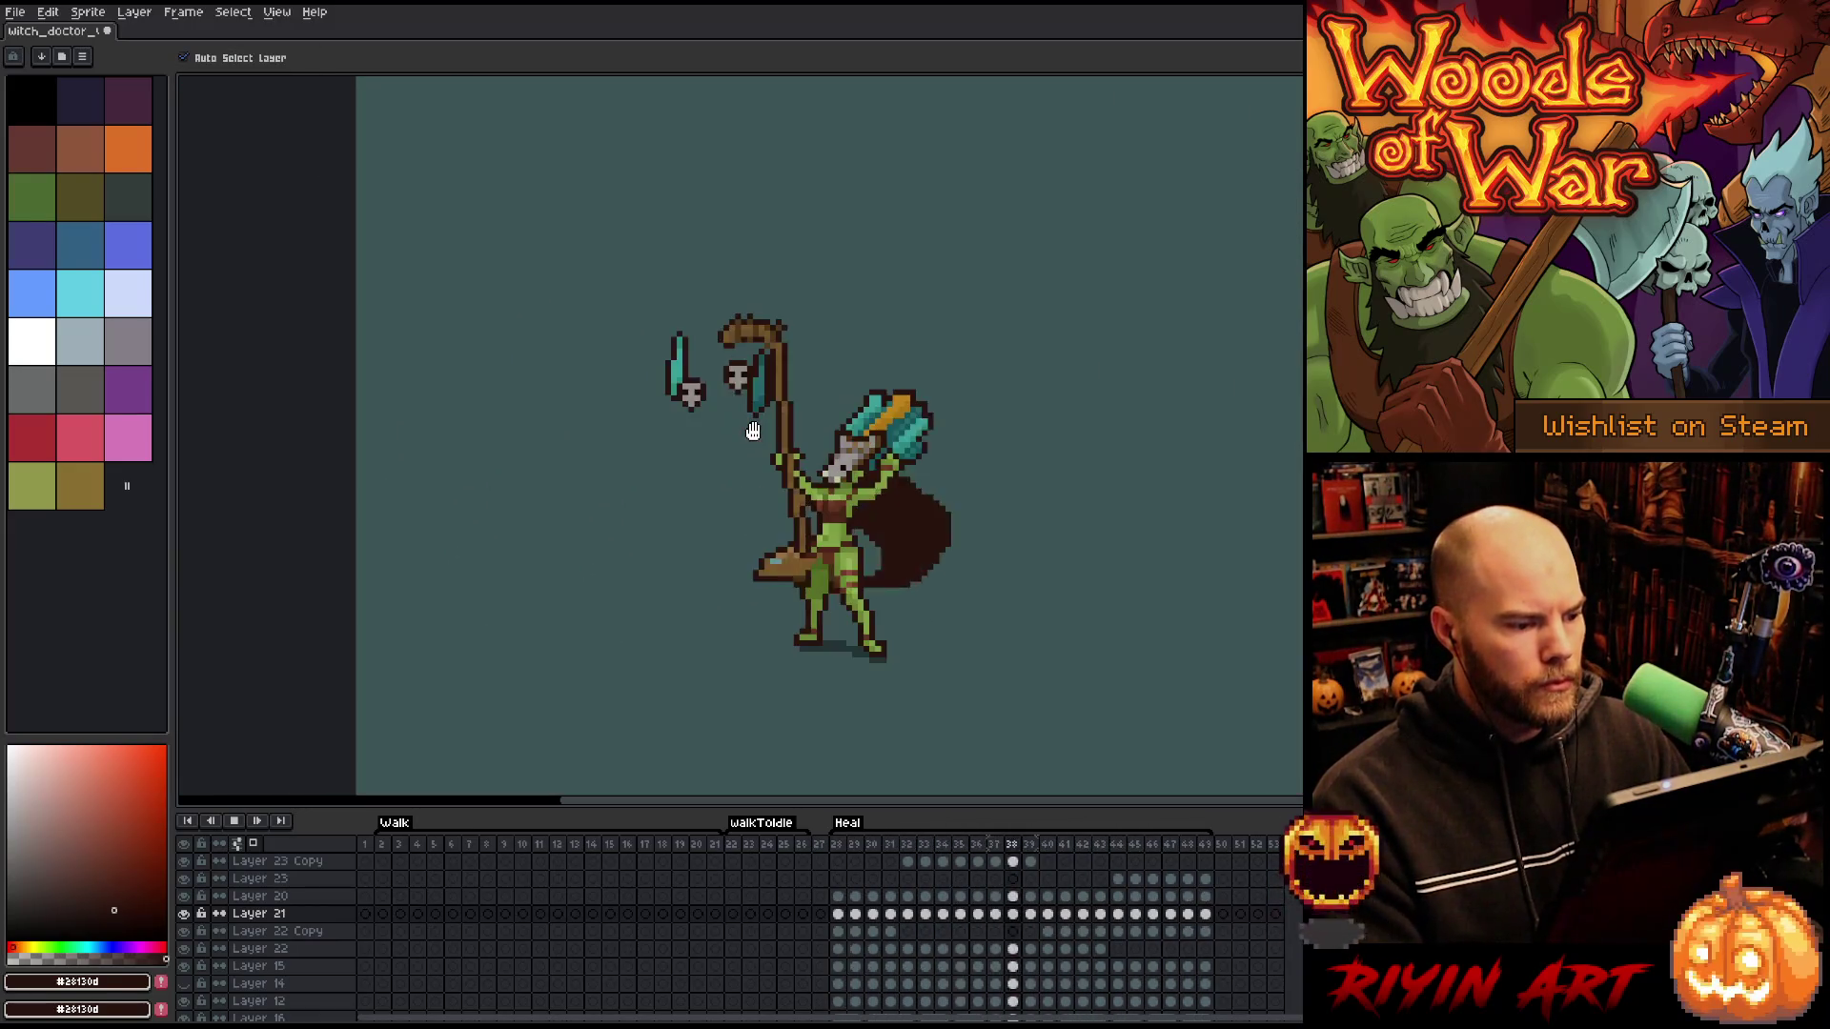
{"action": "scroll", "coordinate": [752, 431], "scroll_direction": "up", "scroll_amount": 1}
{"action": "scroll", "coordinate": [753, 431], "scroll_direction": "down", "scroll_amount": 1}
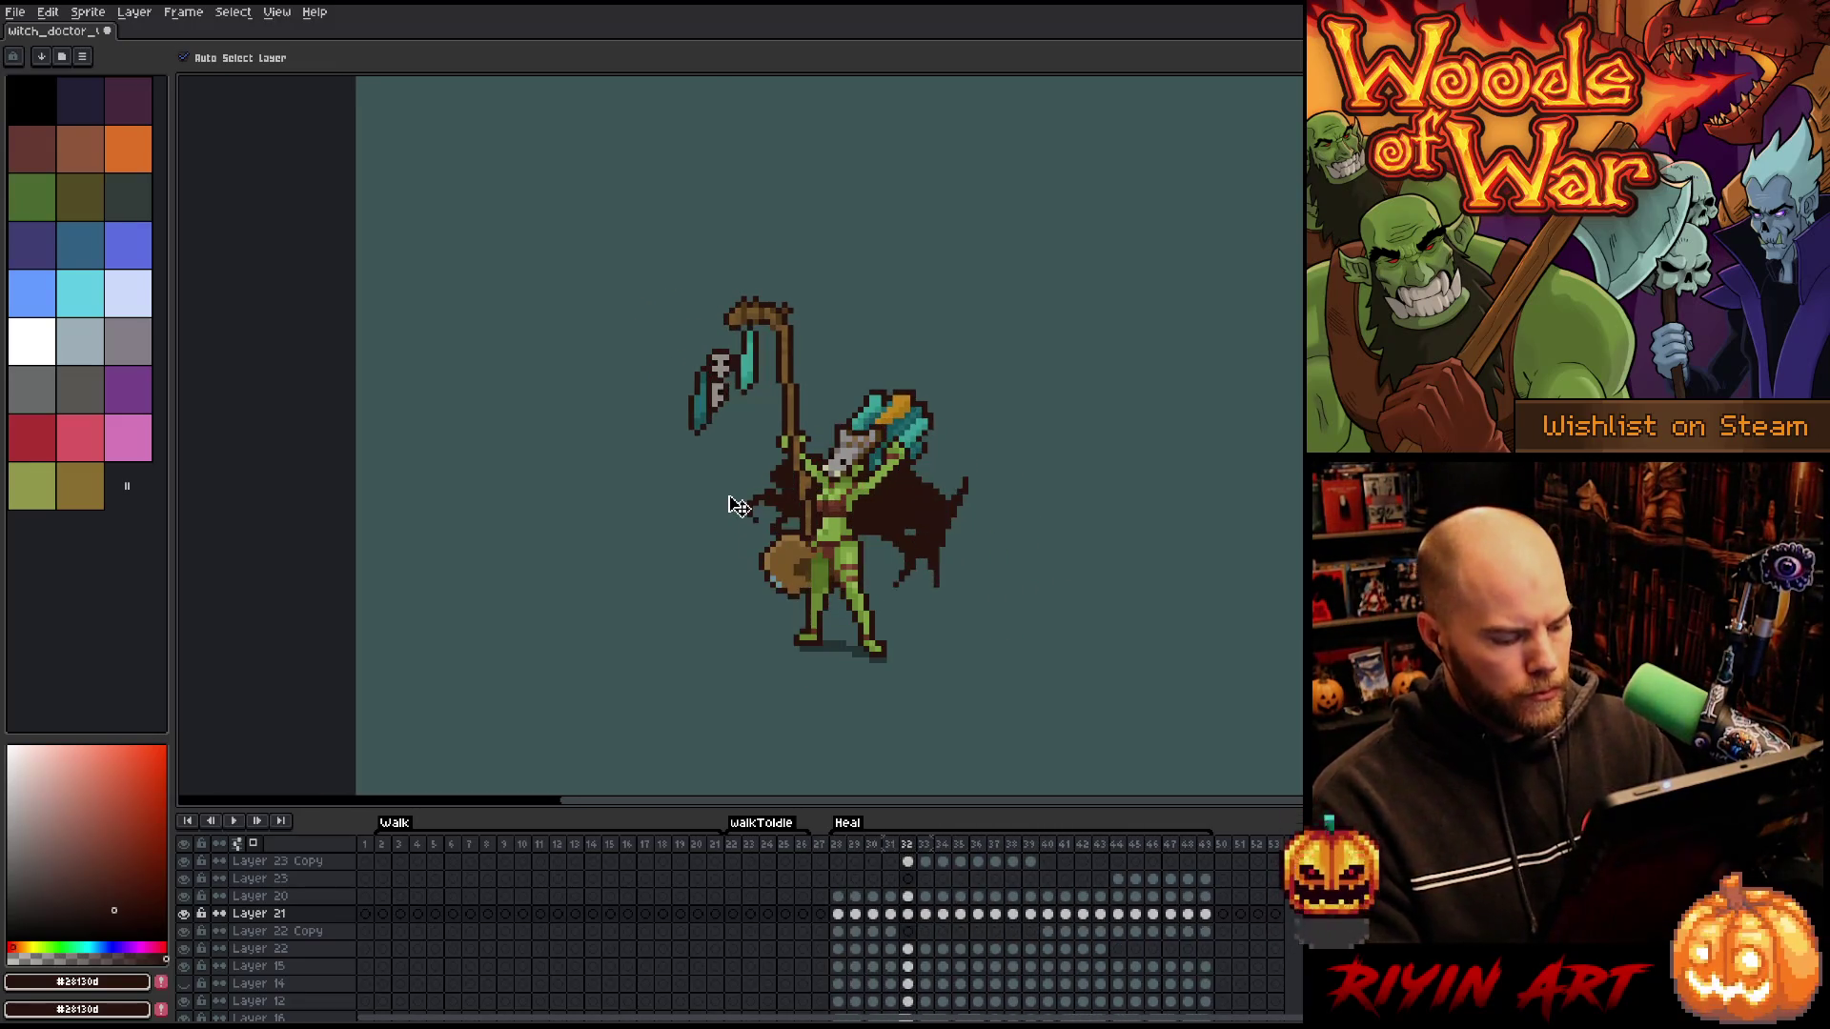
{"action": "key", "text": "Return"}
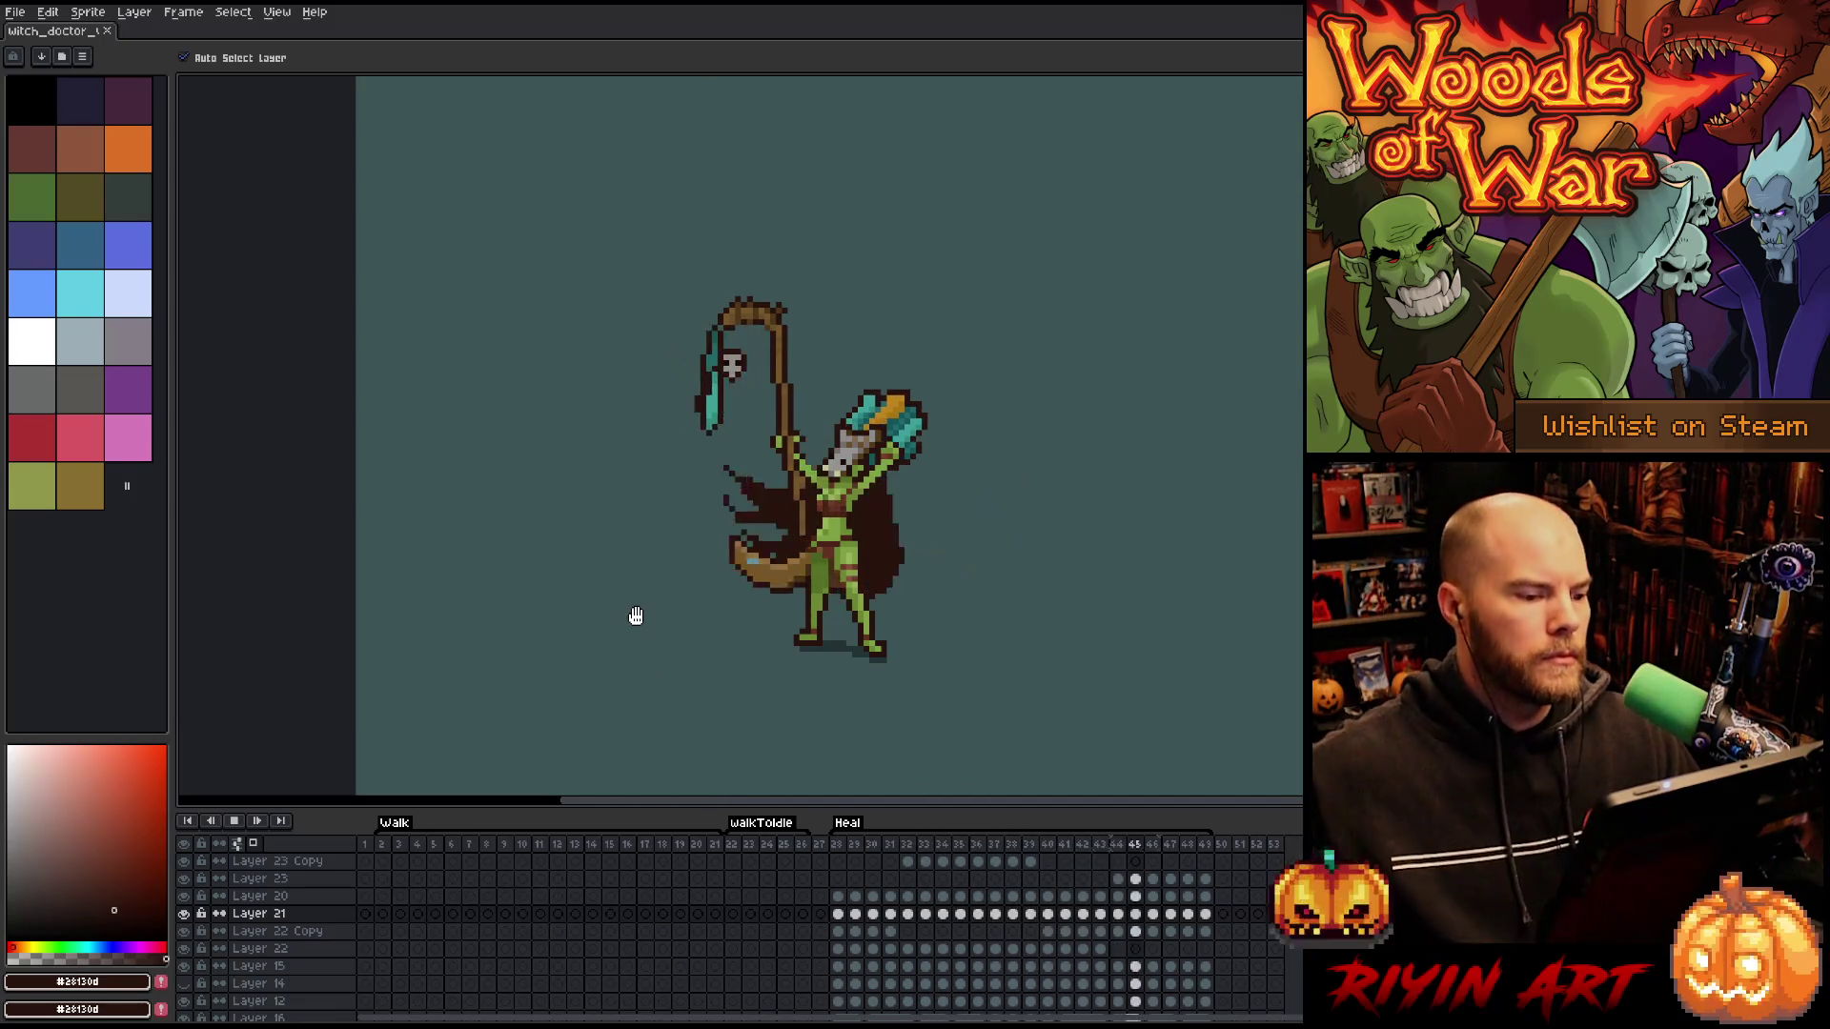
{"action": "scroll", "coordinate": [634, 607], "scroll_direction": "up", "scroll_amount": 1}
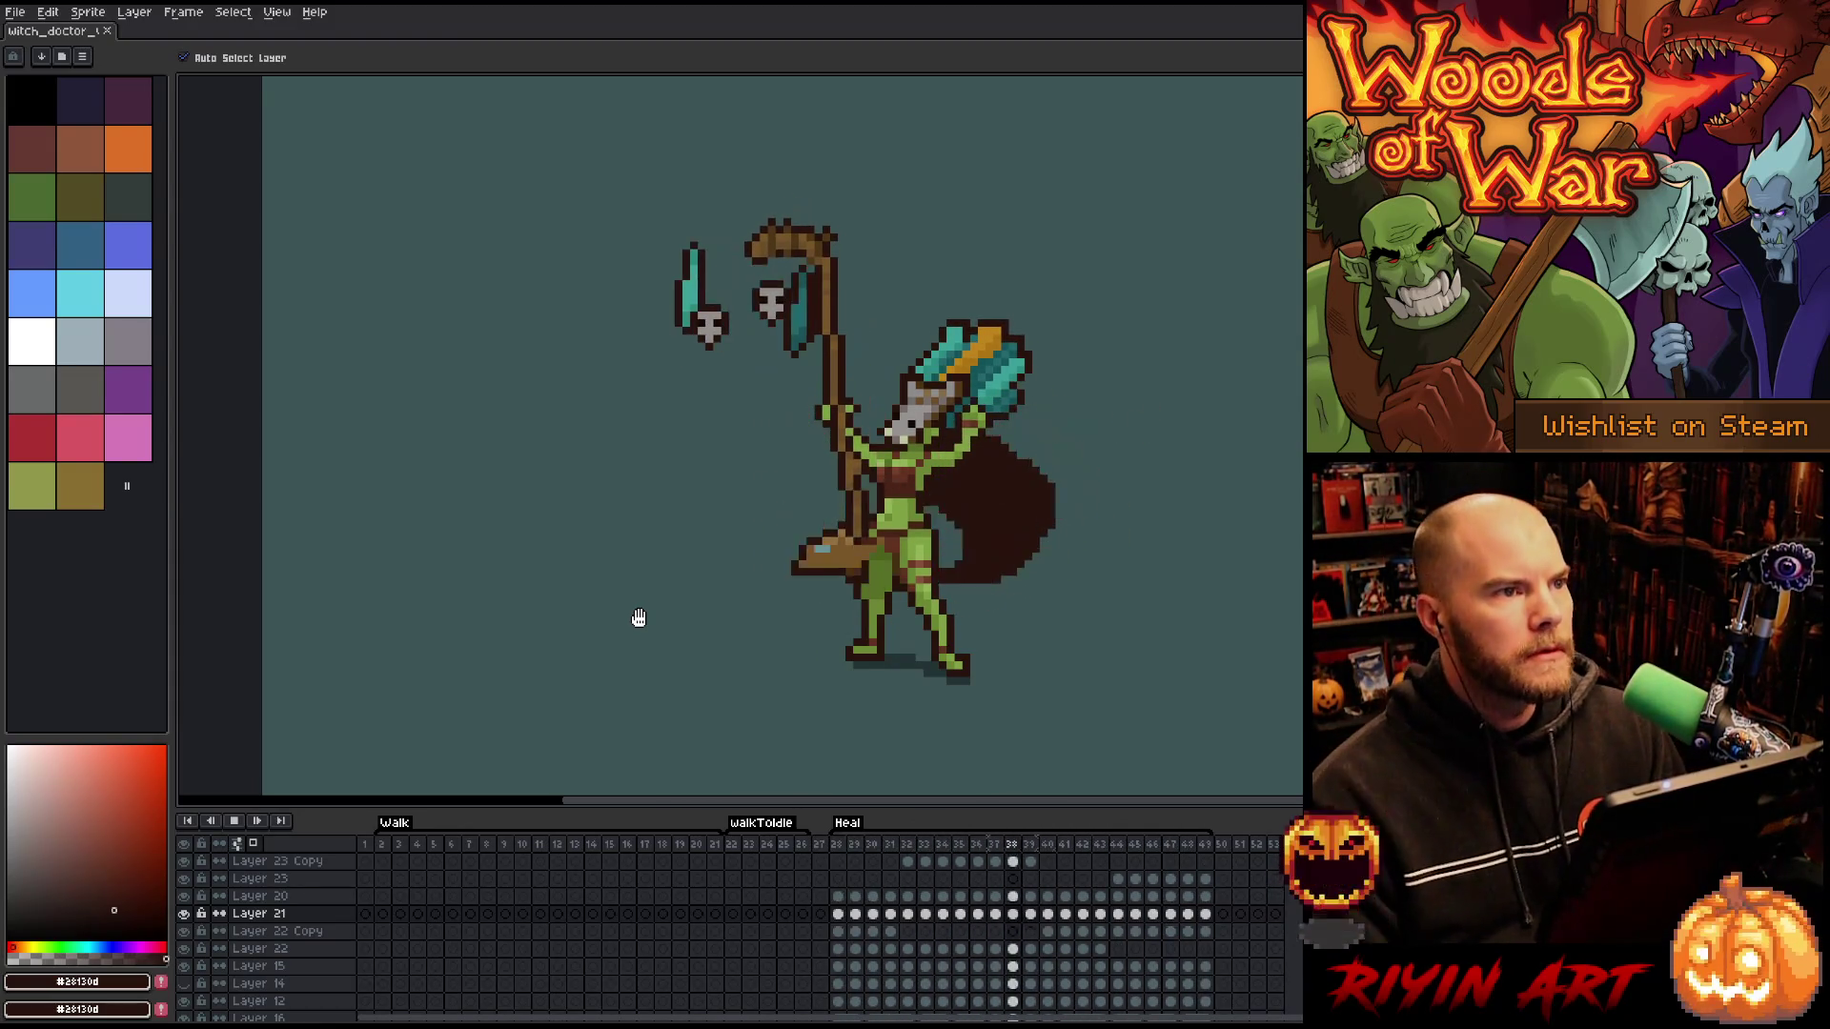
{"action": "key", "text": "Return"}
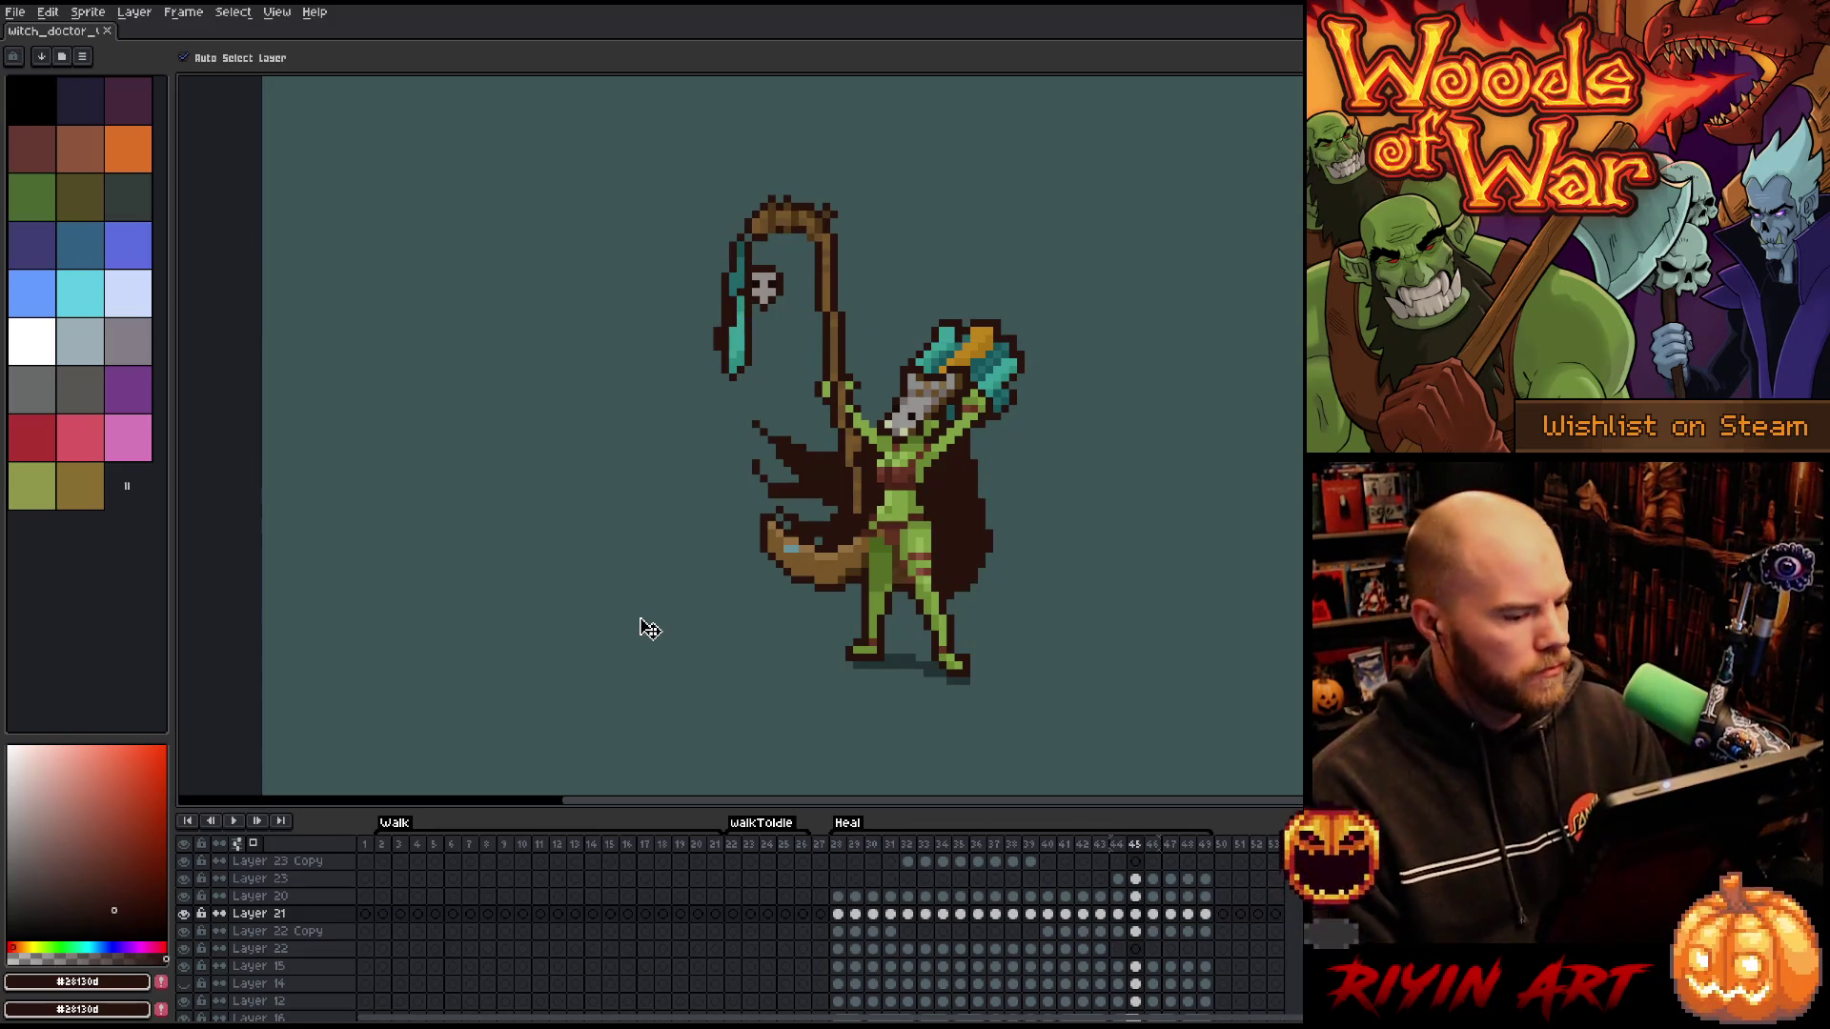
{"action": "key", "text": "Return"}
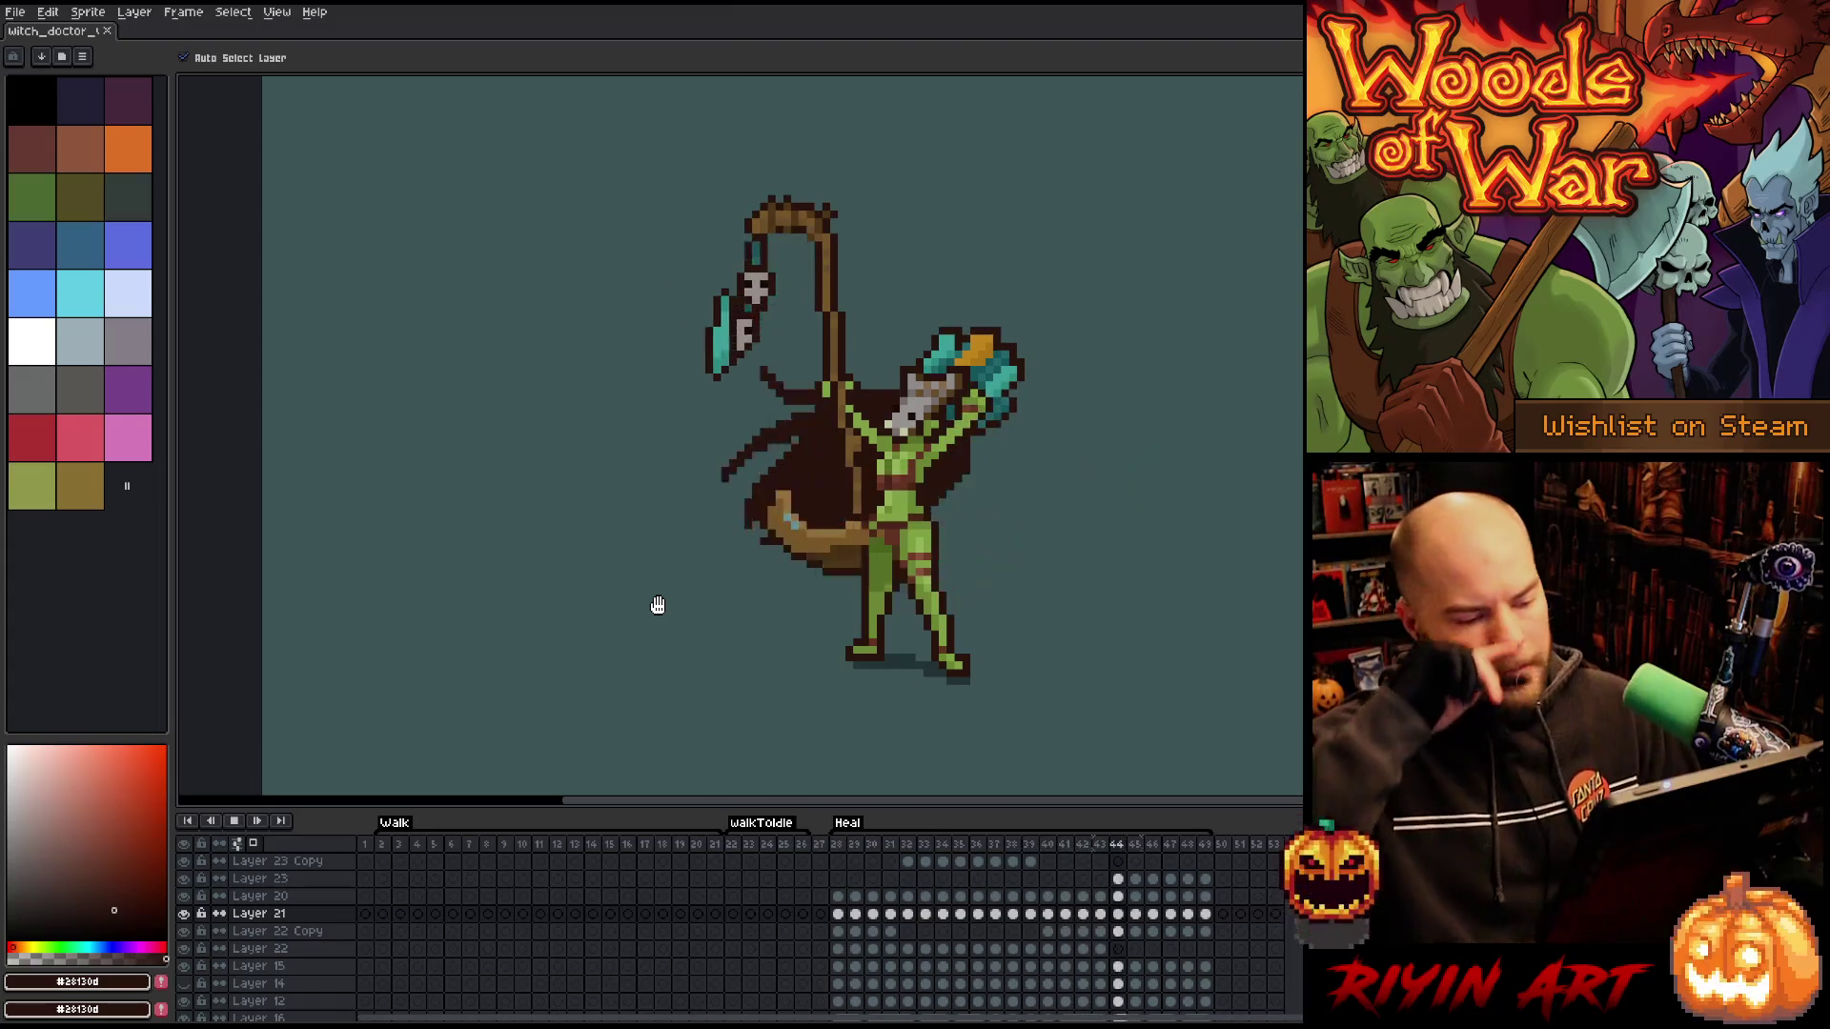
{"action": "key", "text": "Return"}
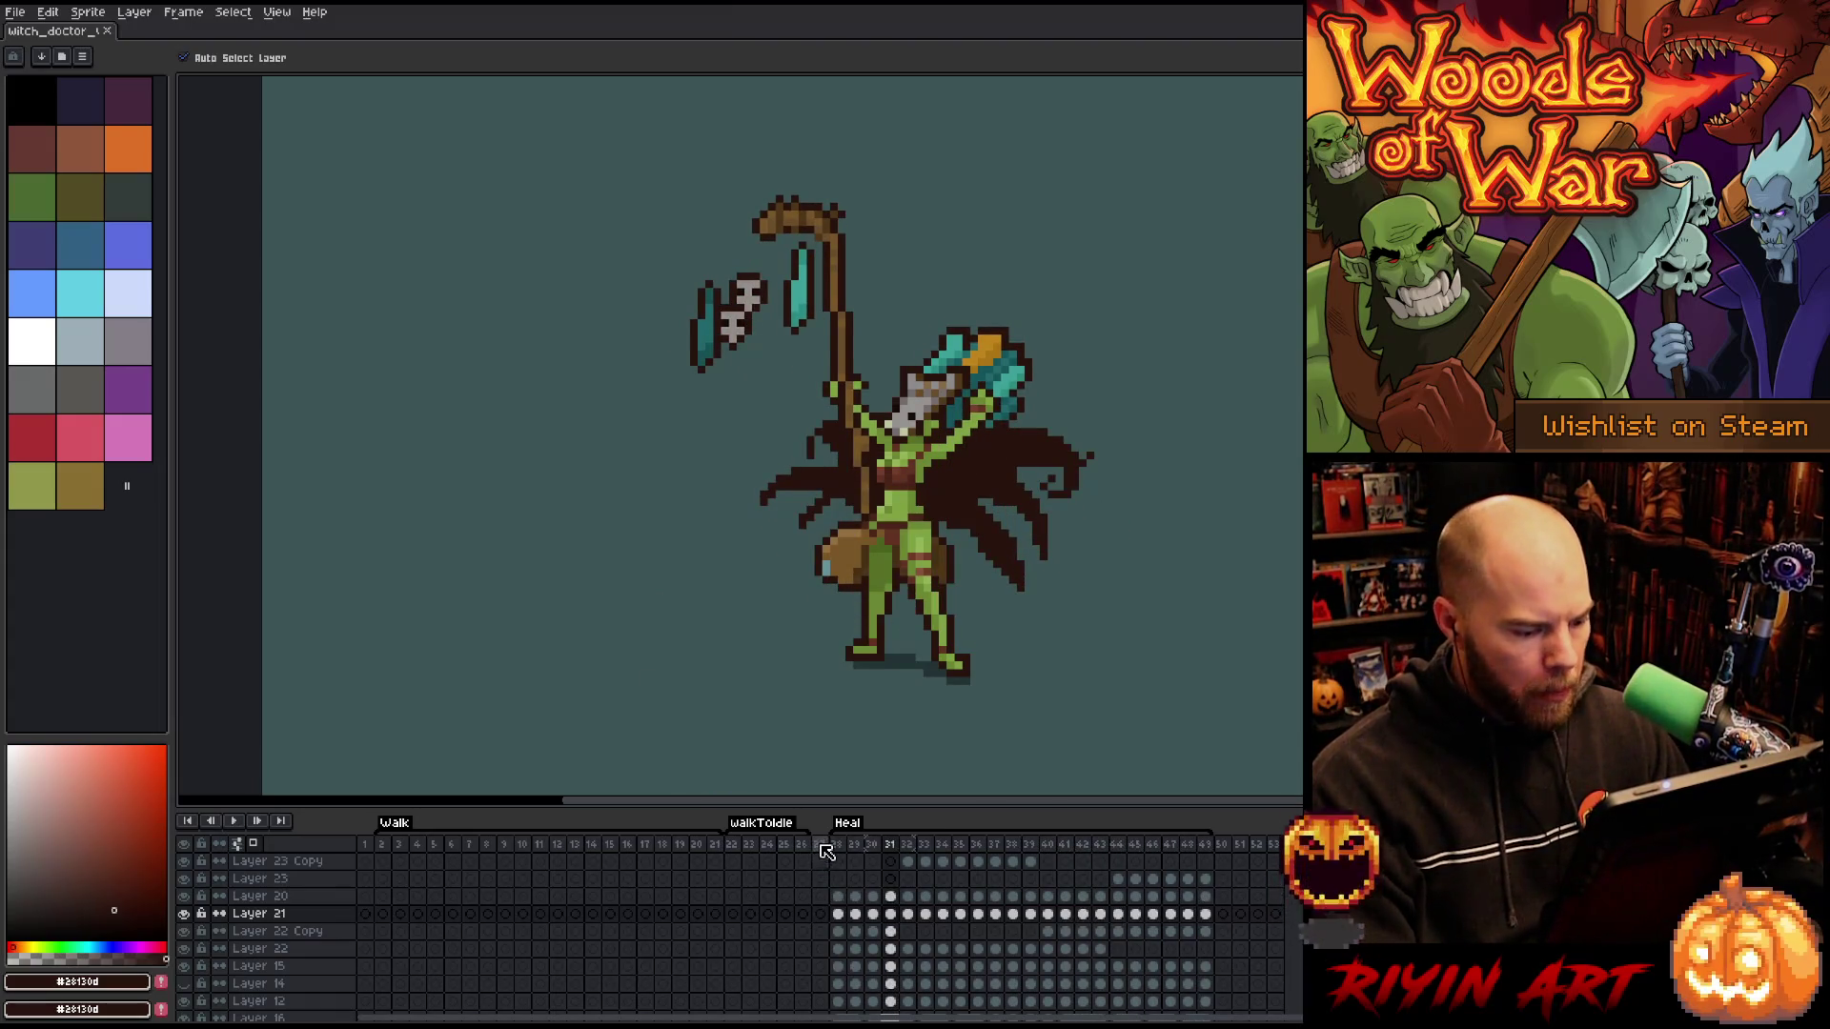
- Go to the start of Heal and make the witch dr layer active at frame 28
{"action": "left_click", "coordinate": [821, 844]}
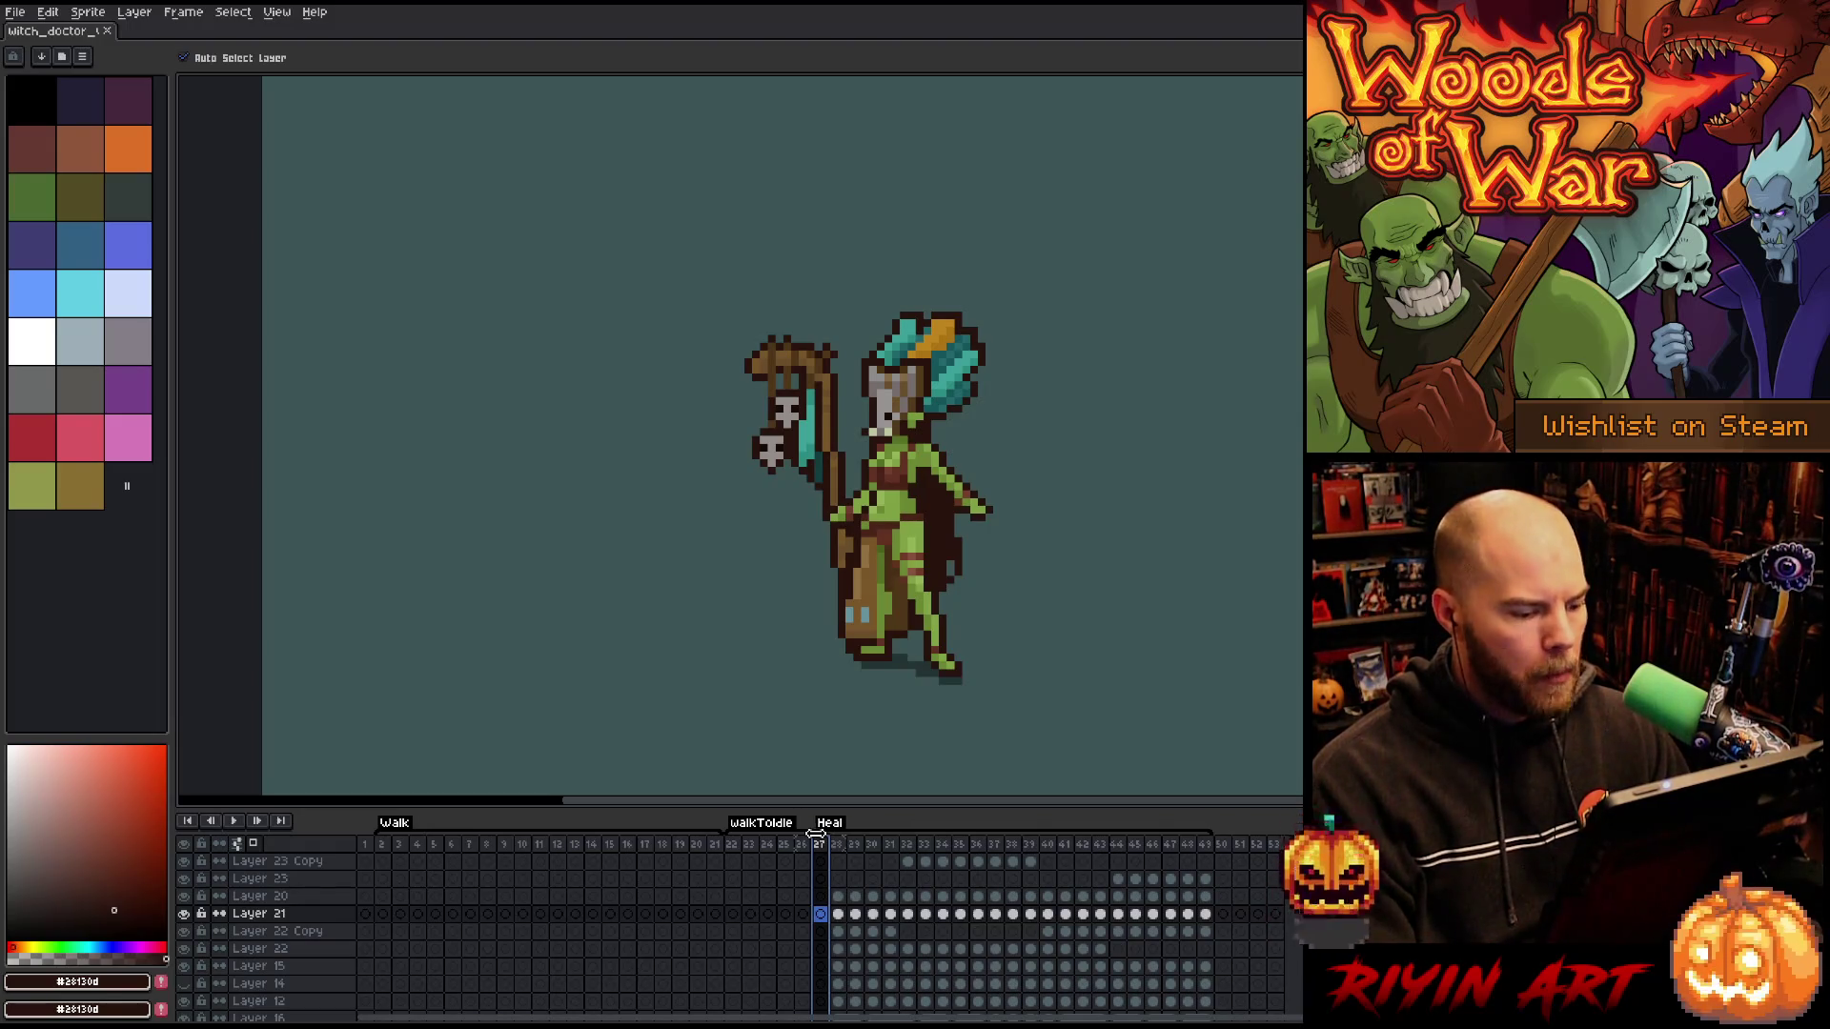
{"action": "scroll", "coordinate": [840, 853], "scroll_direction": "down", "scroll_amount": 2}
{"action": "scroll", "coordinate": [839, 878], "scroll_direction": "down", "scroll_amount": 1}
{"action": "scroll", "coordinate": [842, 884], "scroll_direction": "down", "scroll_amount": 2}
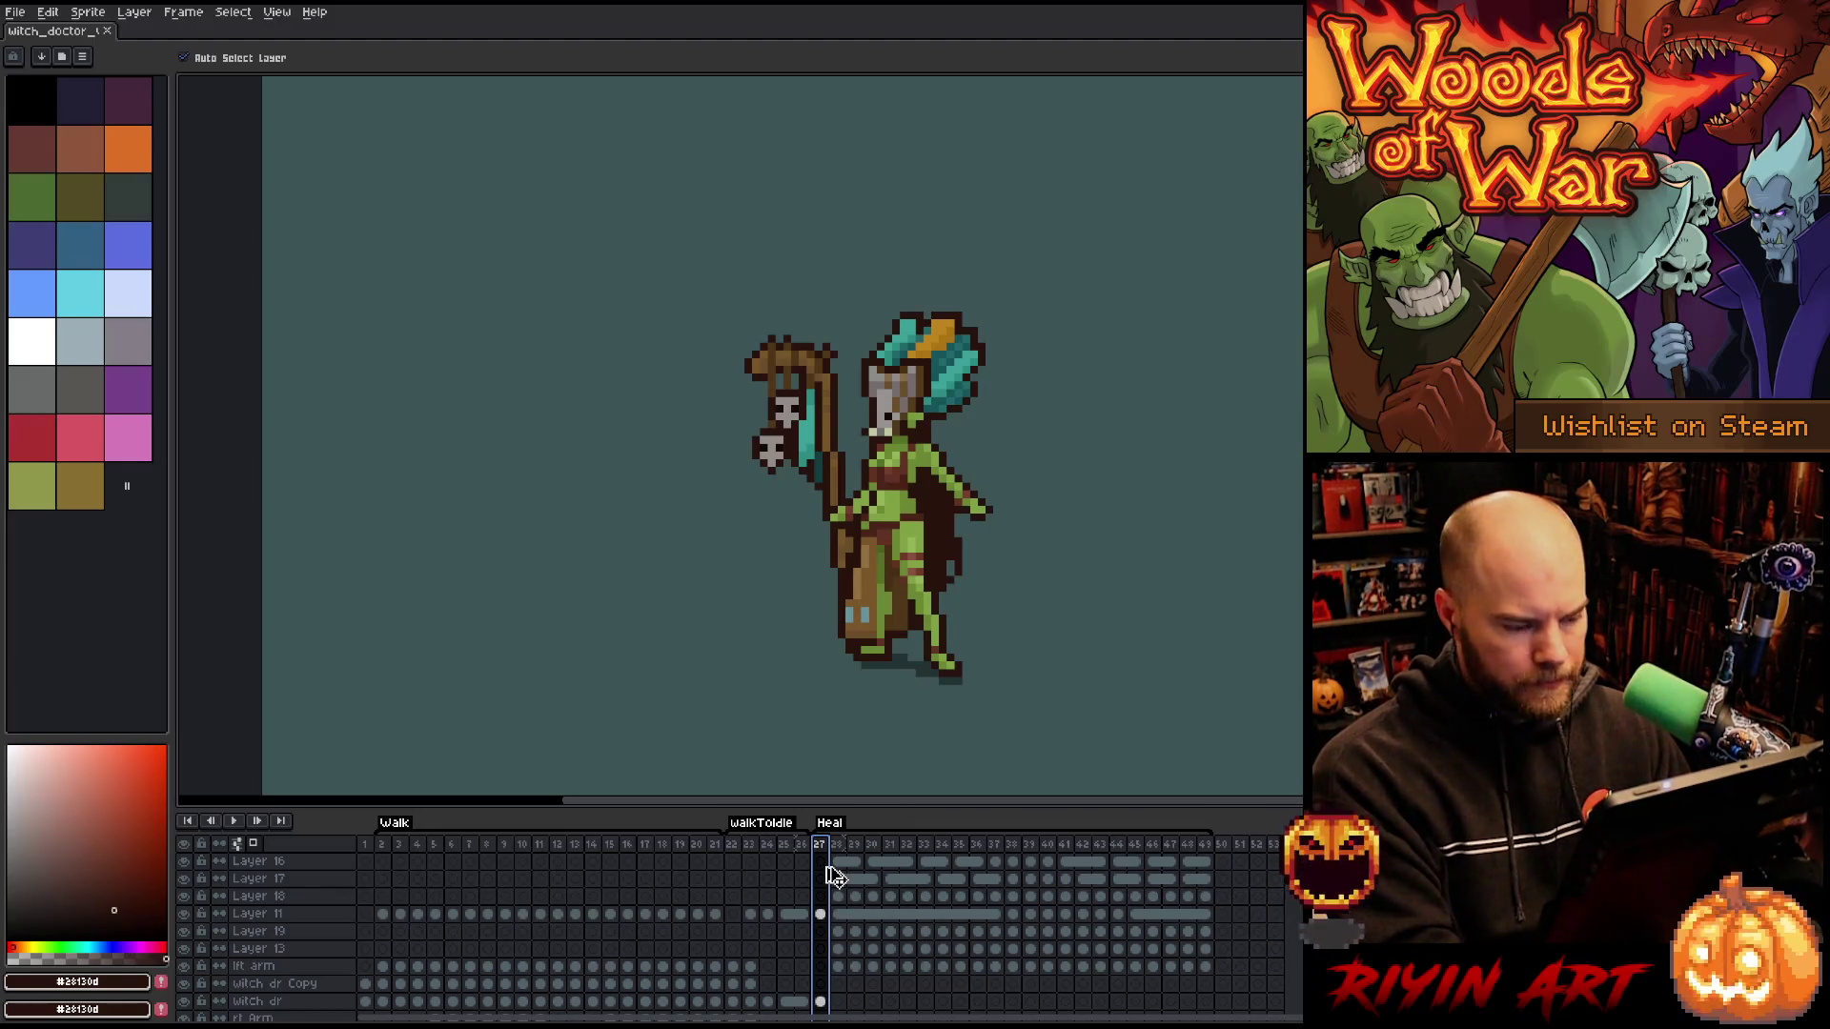
{"action": "key", "text": "ctrl+z"}
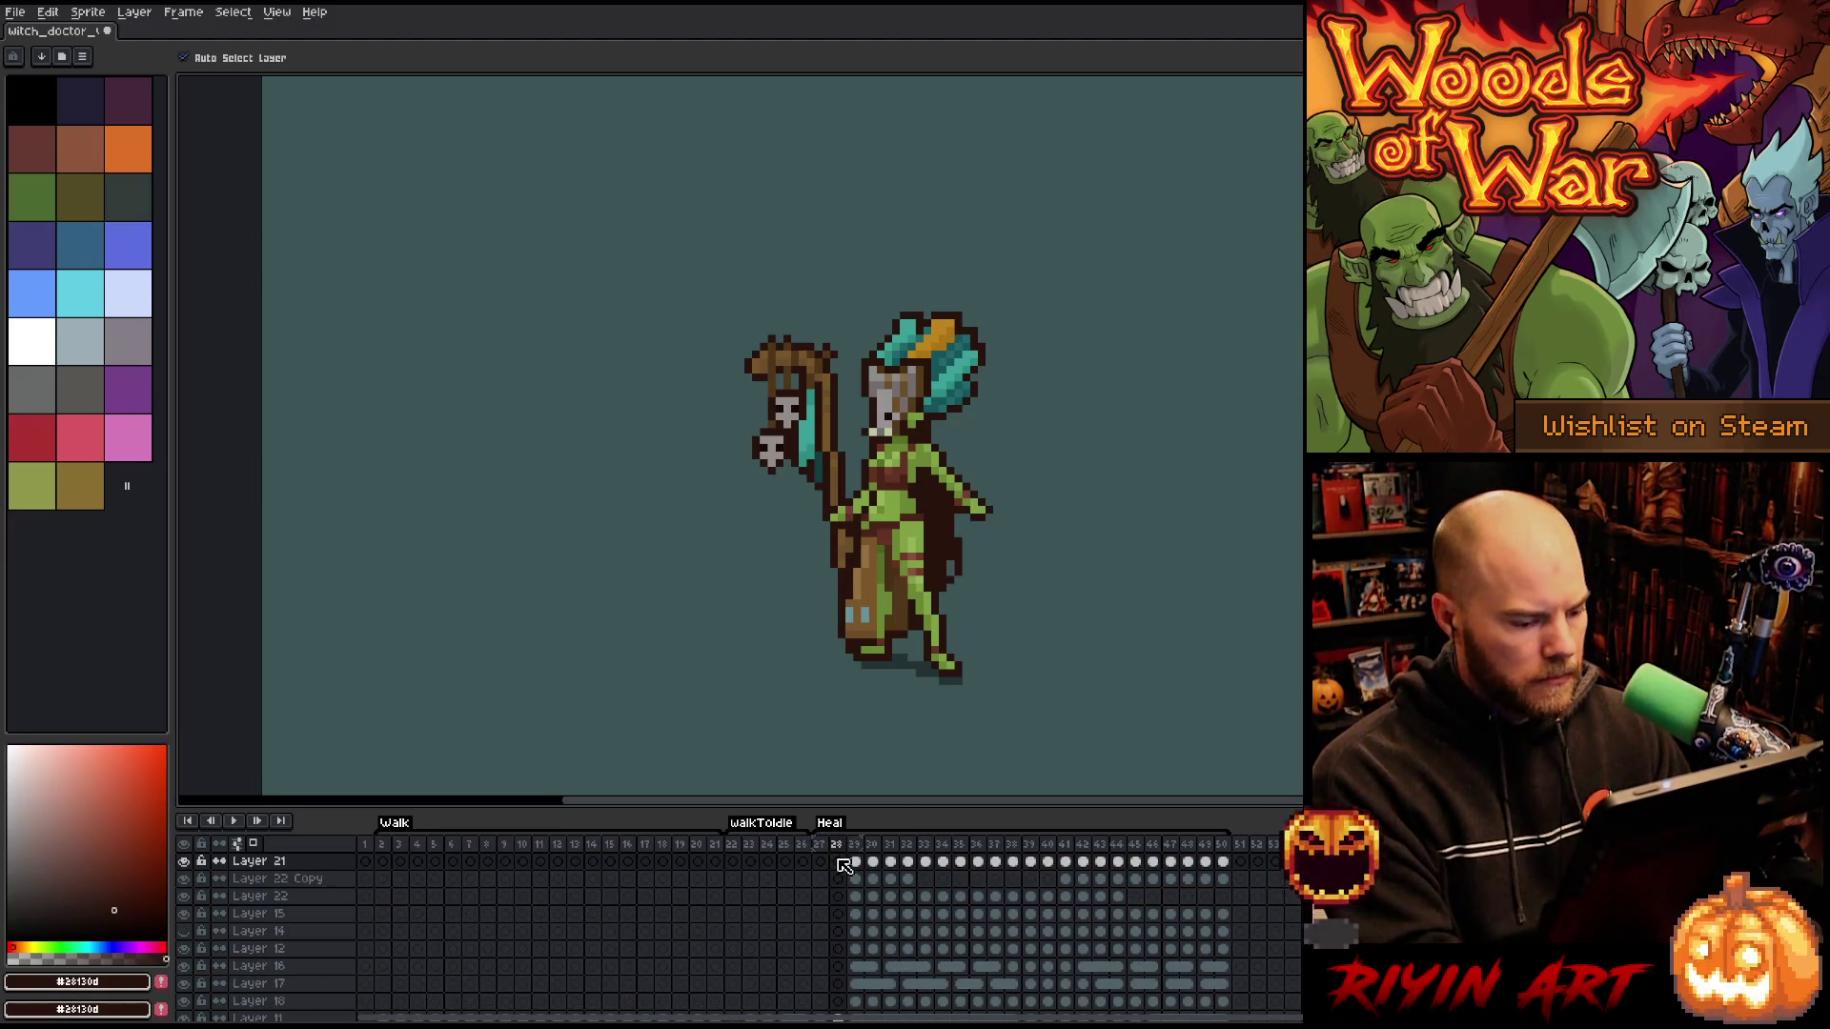
{"action": "scroll", "coordinate": [843, 865], "scroll_direction": "down", "scroll_amount": 4}
{"action": "scroll", "coordinate": [842, 886], "scroll_direction": "up", "scroll_amount": 1}
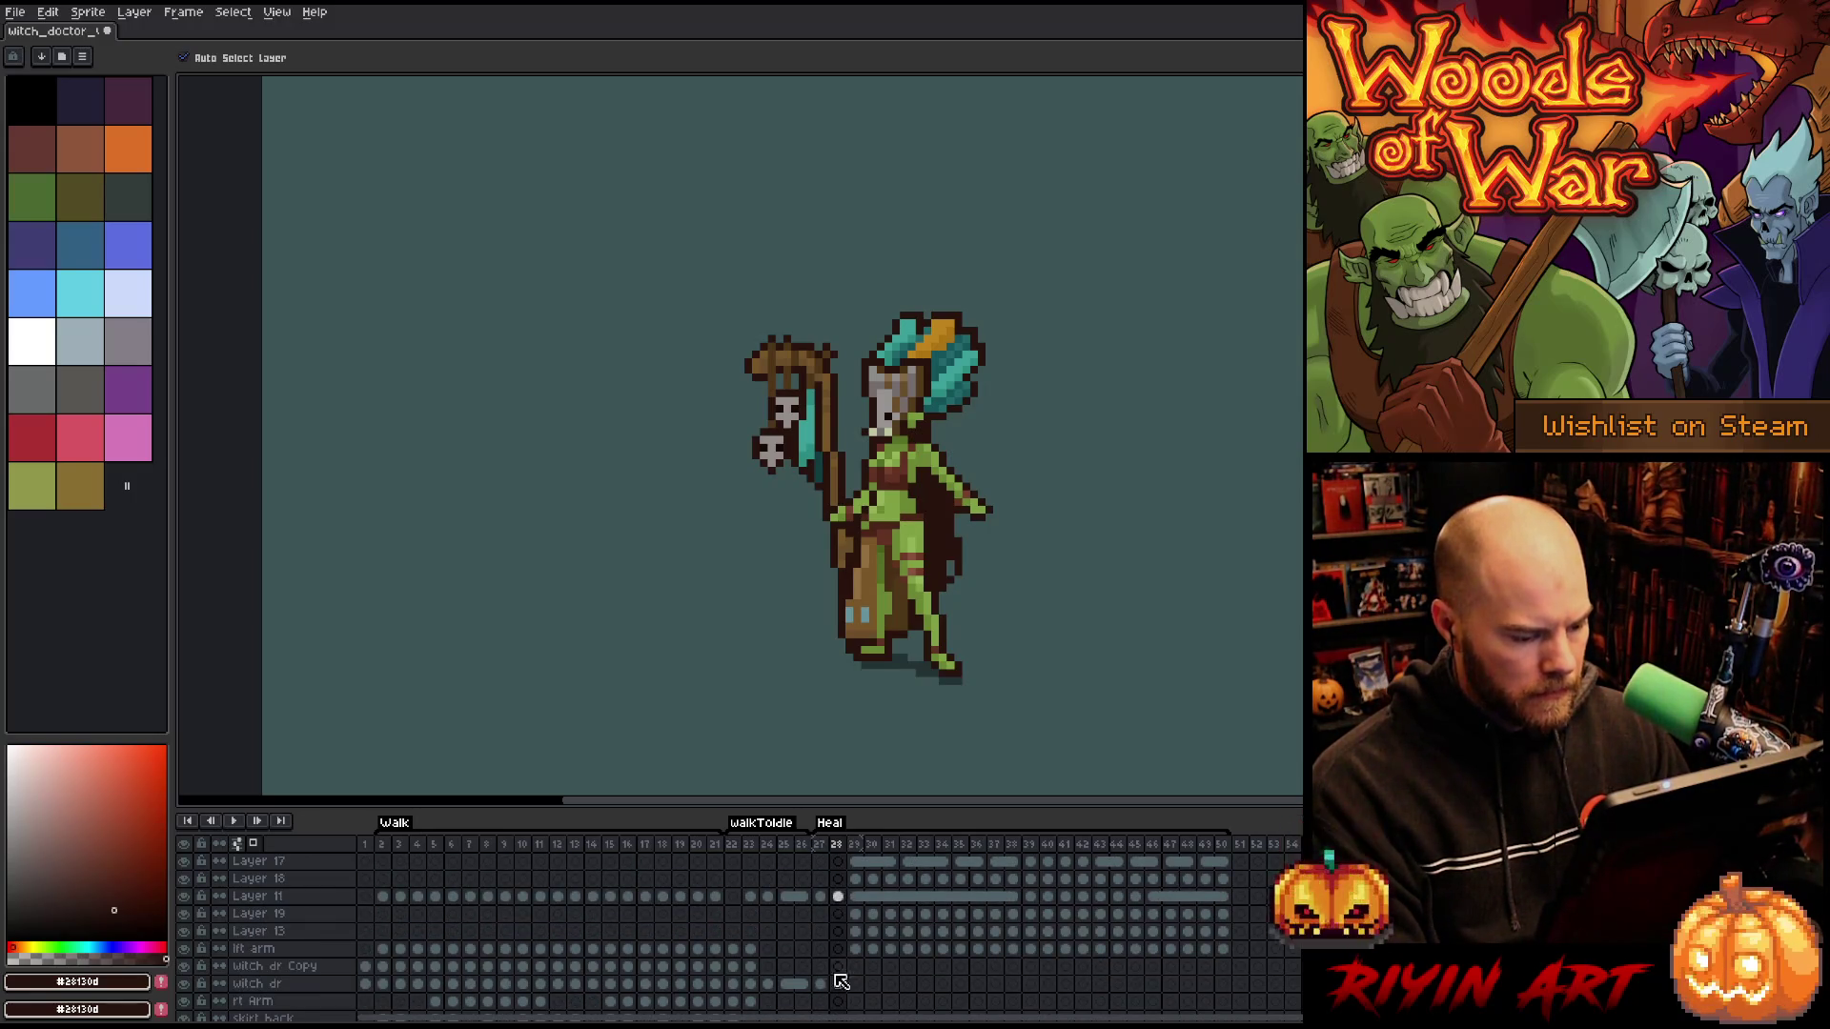
{"action": "left_click", "coordinate": [837, 986]}
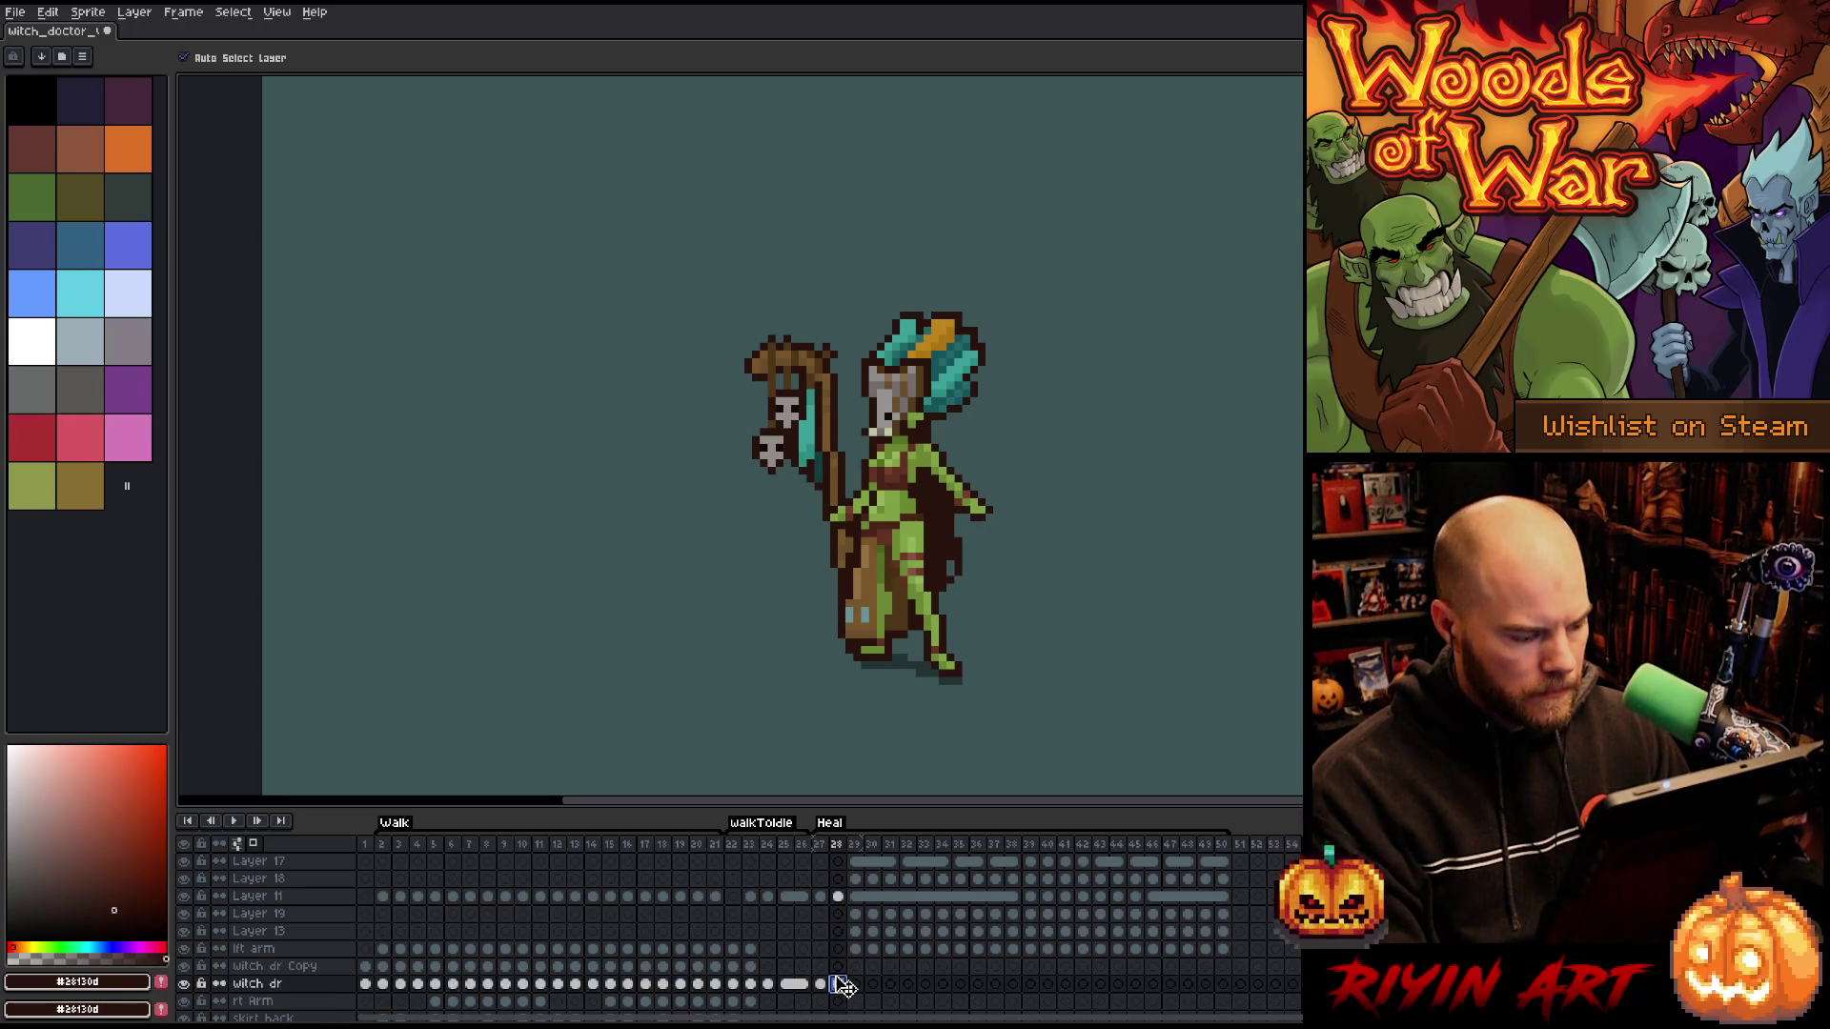
{"action": "scroll", "coordinate": [842, 917], "scroll_direction": "up", "scroll_amount": 5}
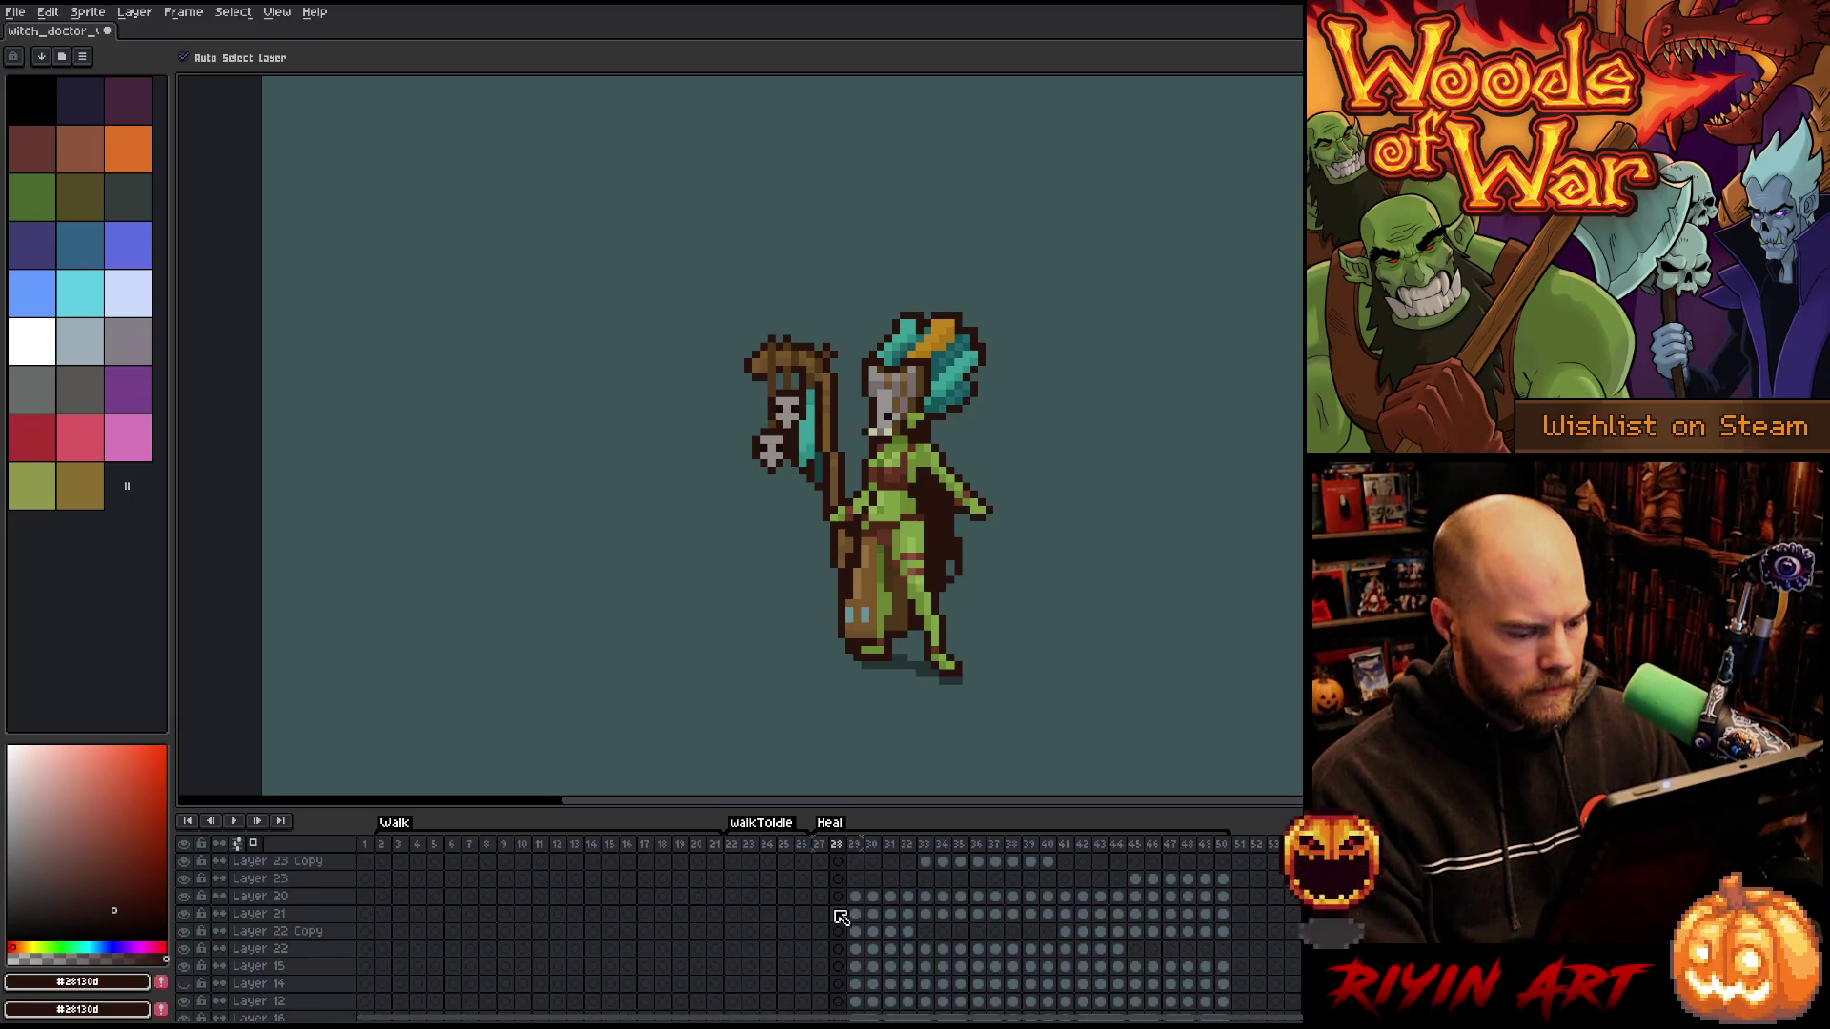
- Select the frame 28 cels of Layer 23 Copy, Layer 19 and Layer 11
{"action": "left_click", "coordinate": [315, 863]}
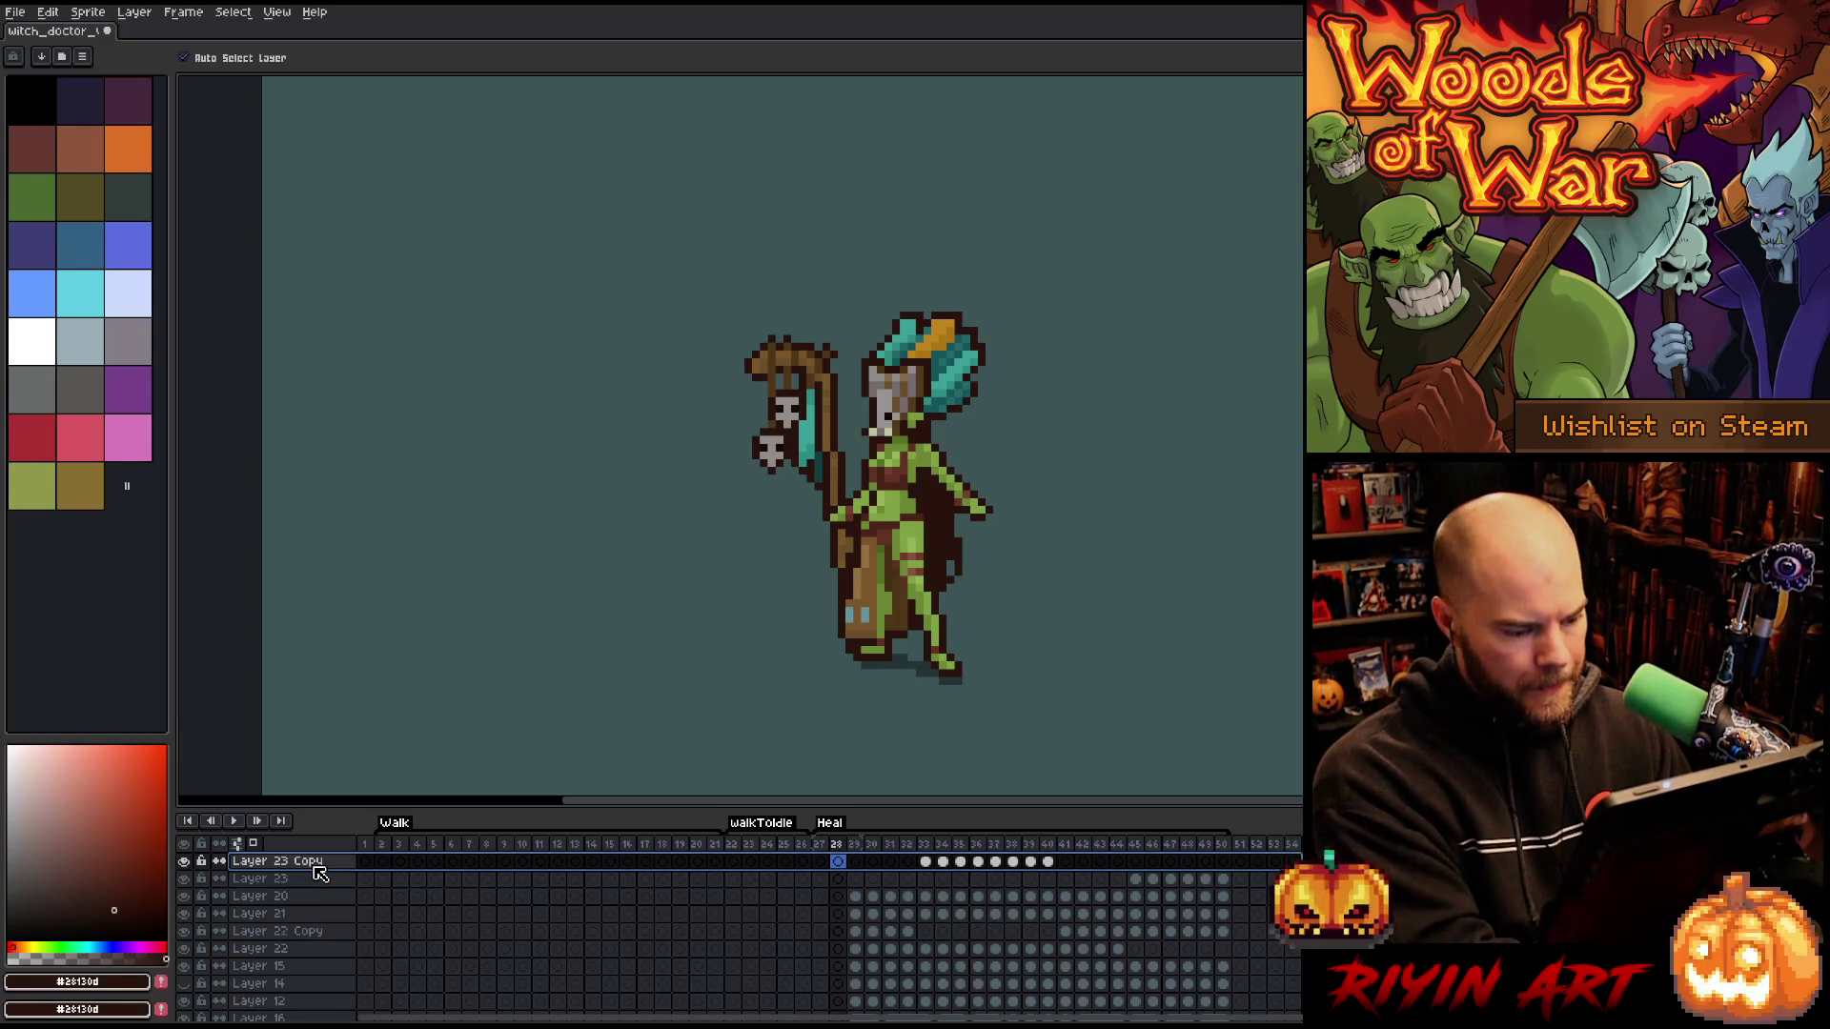
{"action": "scroll", "coordinate": [543, 905], "scroll_direction": "down", "scroll_amount": 3}
{"action": "left_click", "coordinate": [839, 965]}
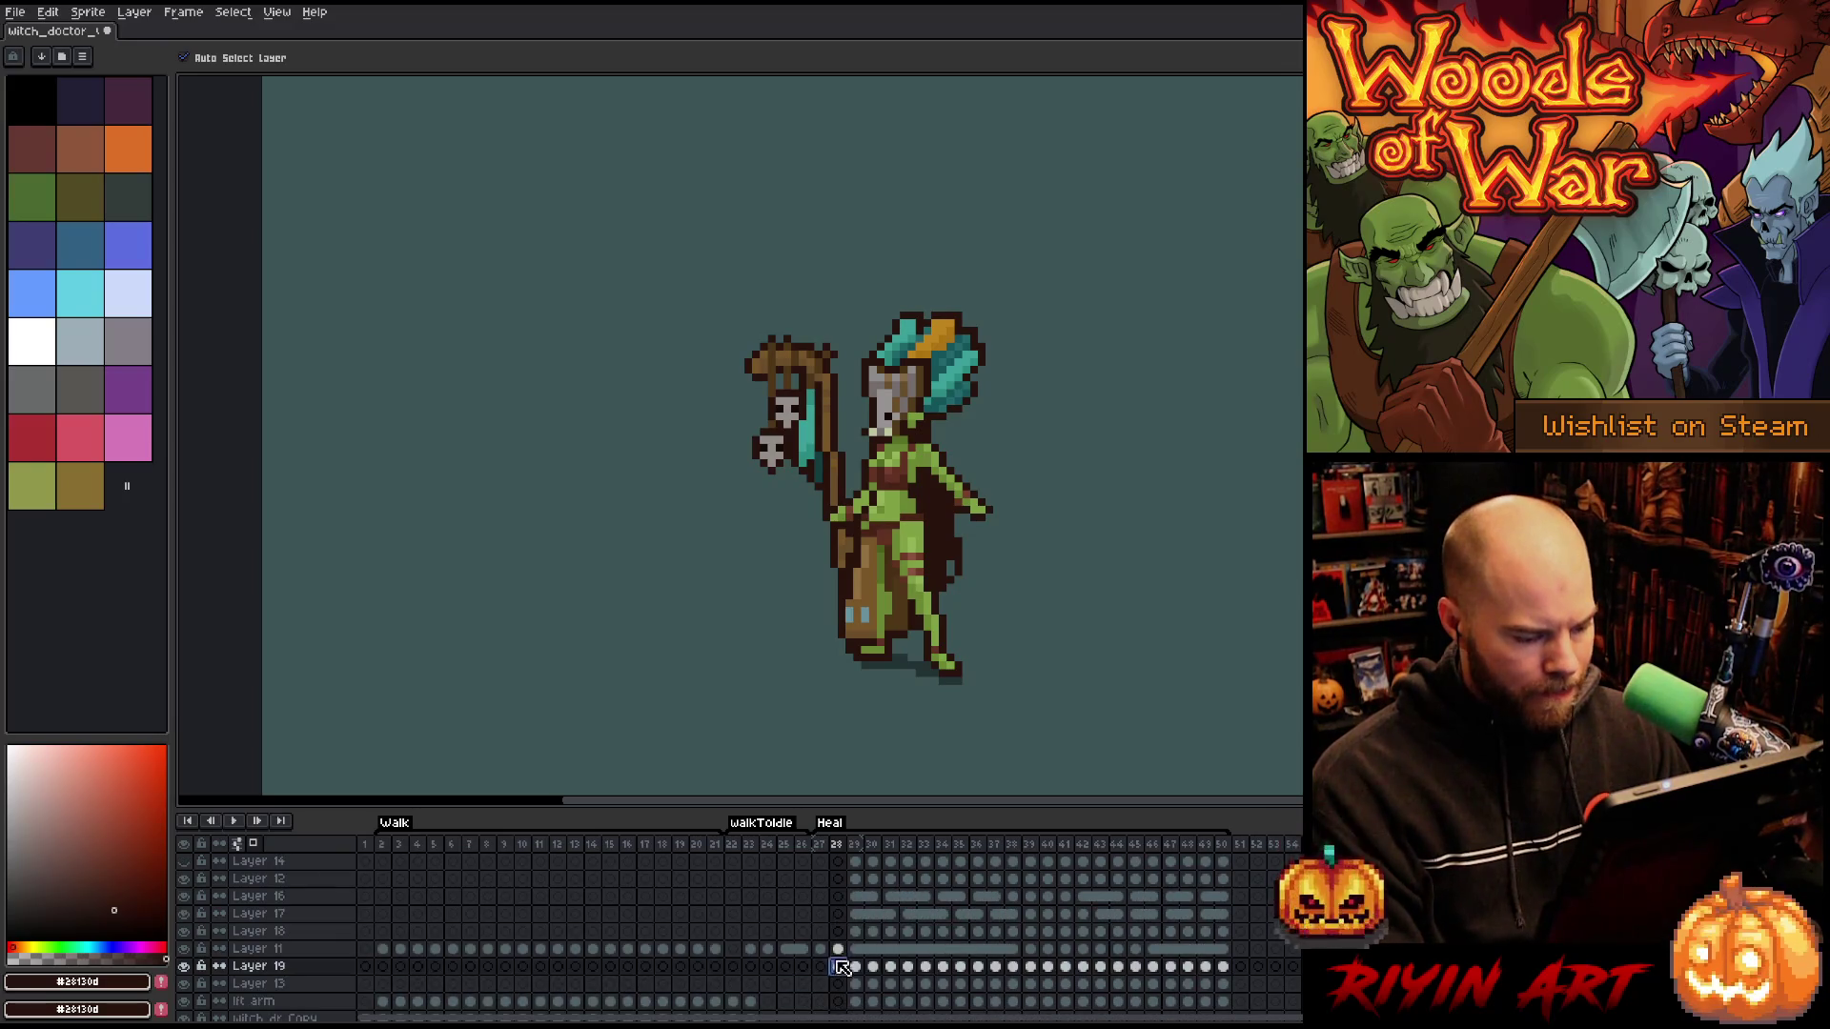
{"action": "left_click", "coordinate": [838, 949]}
{"action": "left_click_drag", "start_coordinate": [843, 951], "coordinate": [847, 832]}
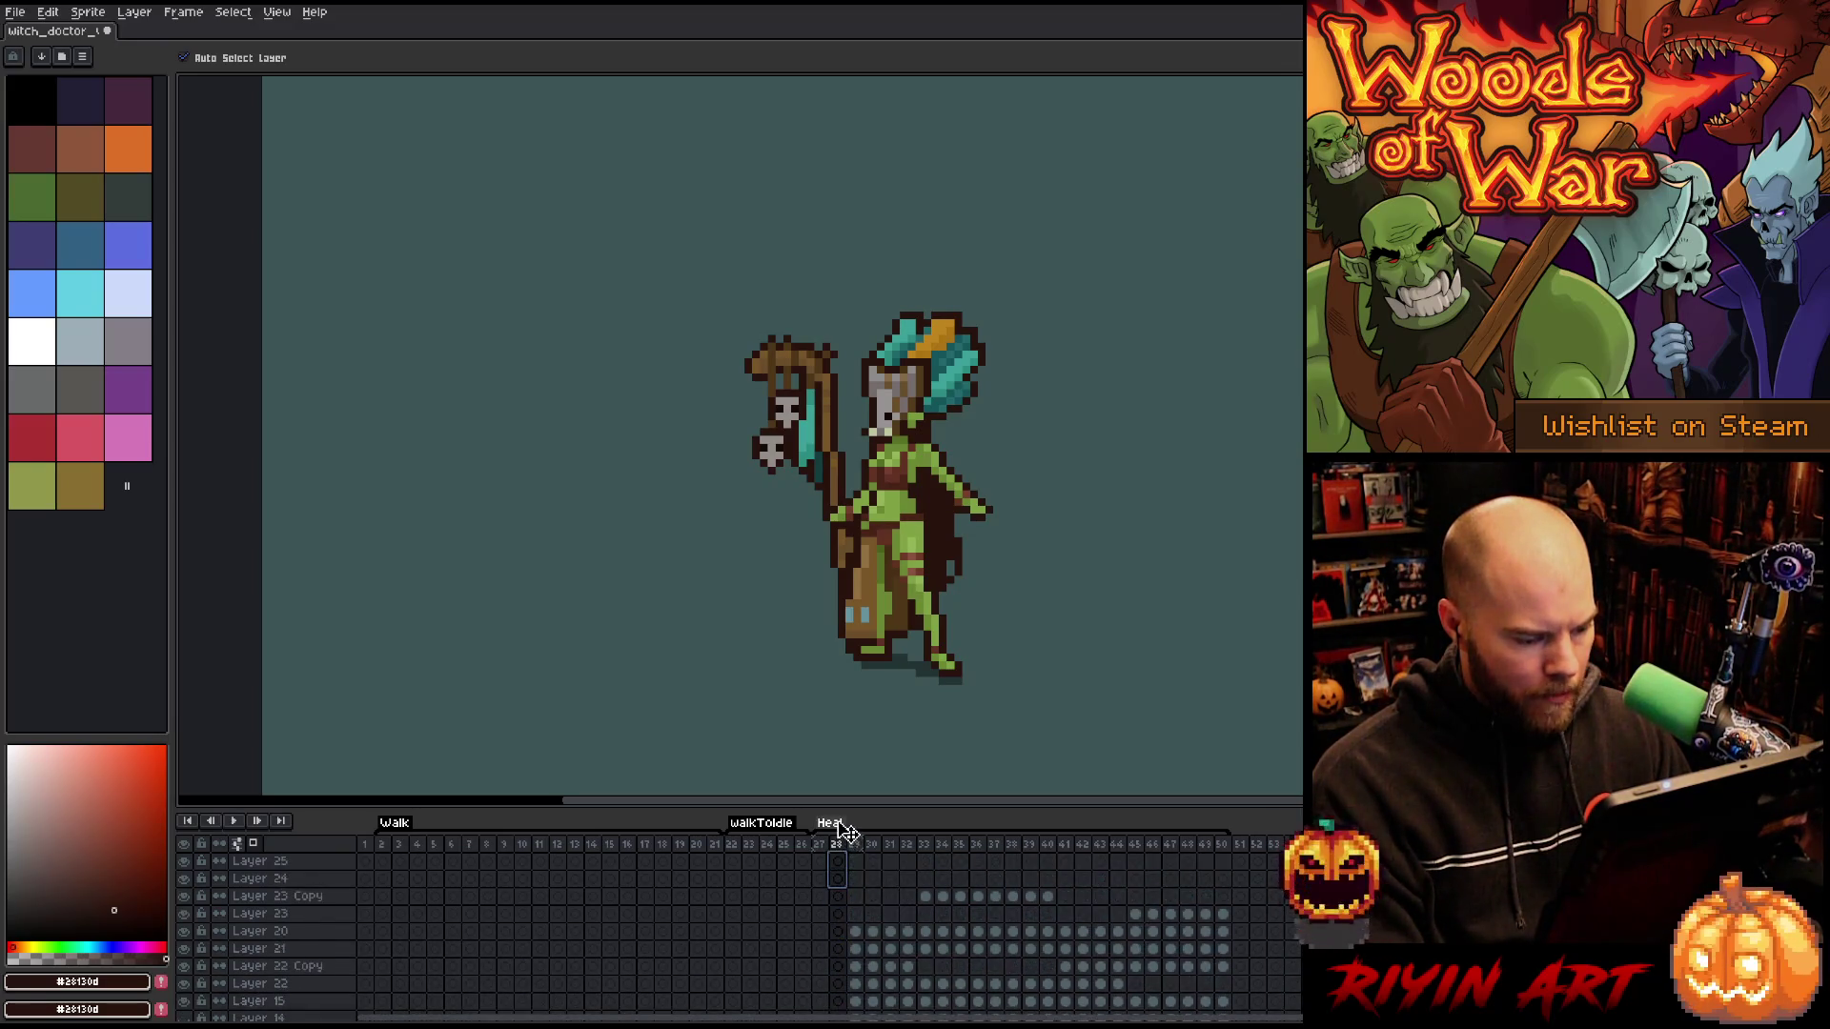
- Merge Layer 25 down into Layer 24 and hide the background Layer 5
{"action": "left_click", "coordinate": [250, 862]}
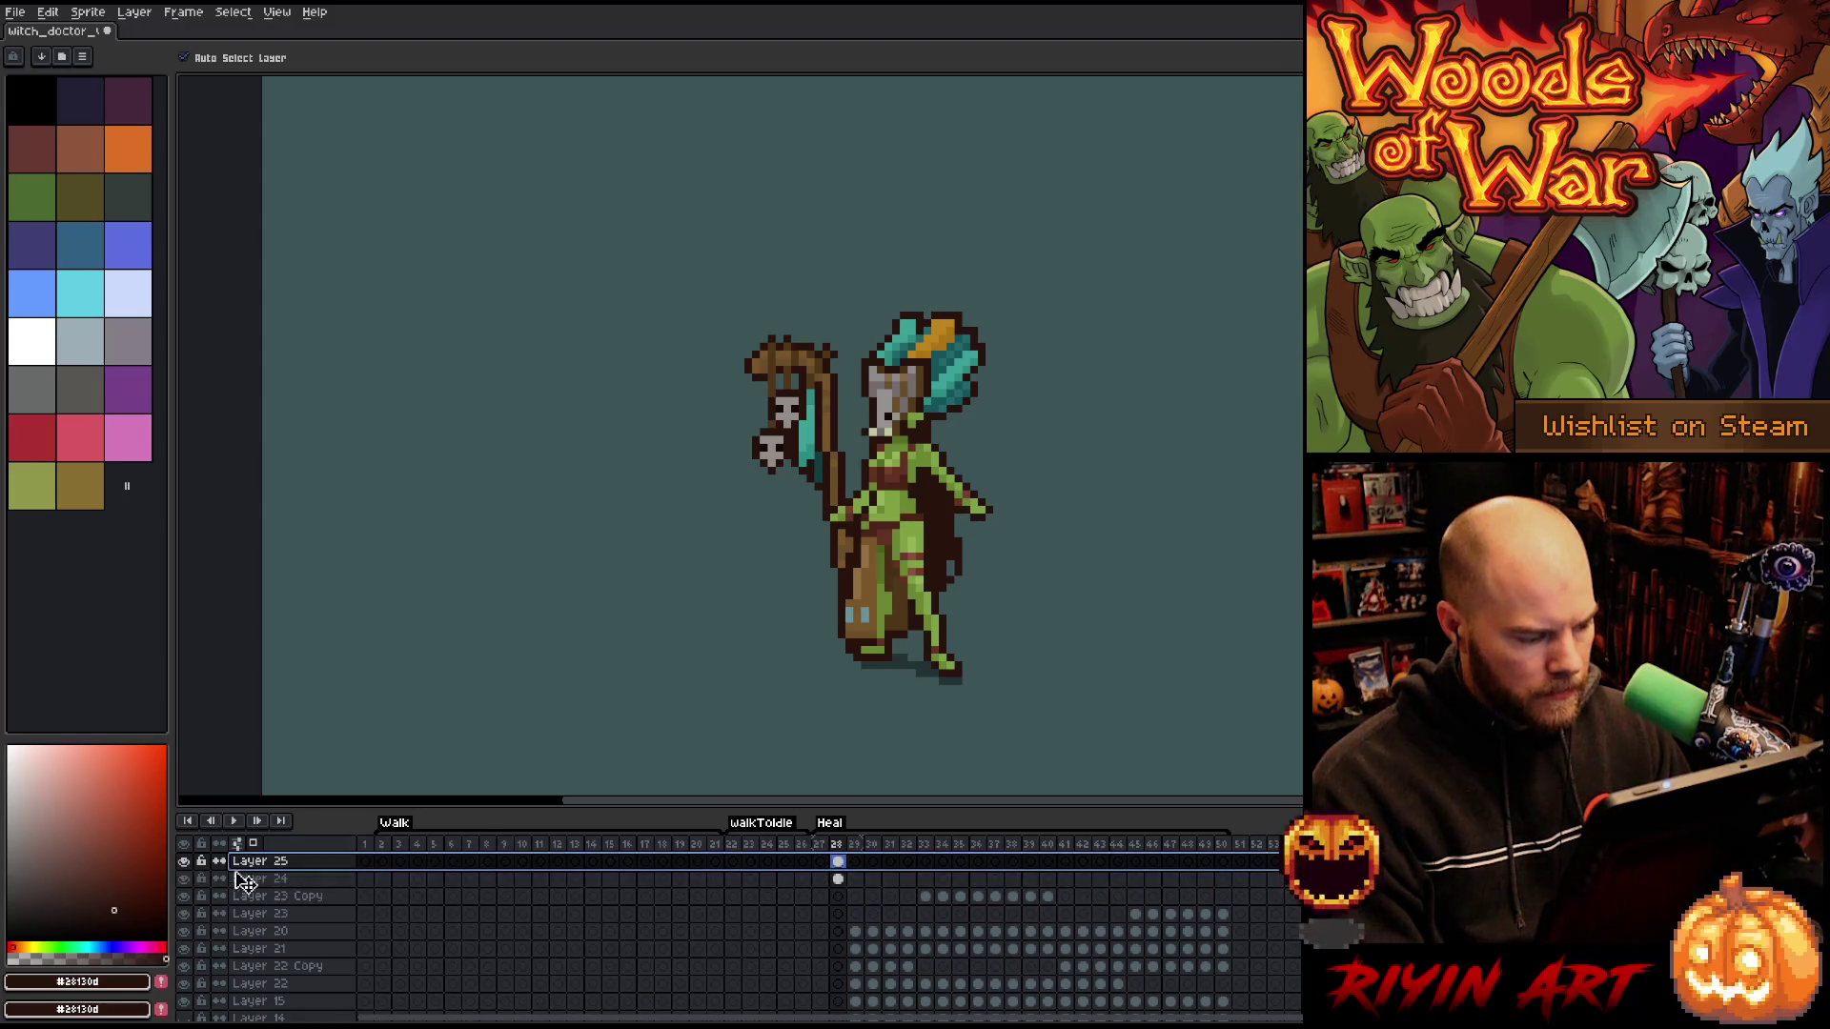
{"action": "left_click", "coordinate": [185, 862]}
{"action": "left_click", "coordinate": [187, 862]}
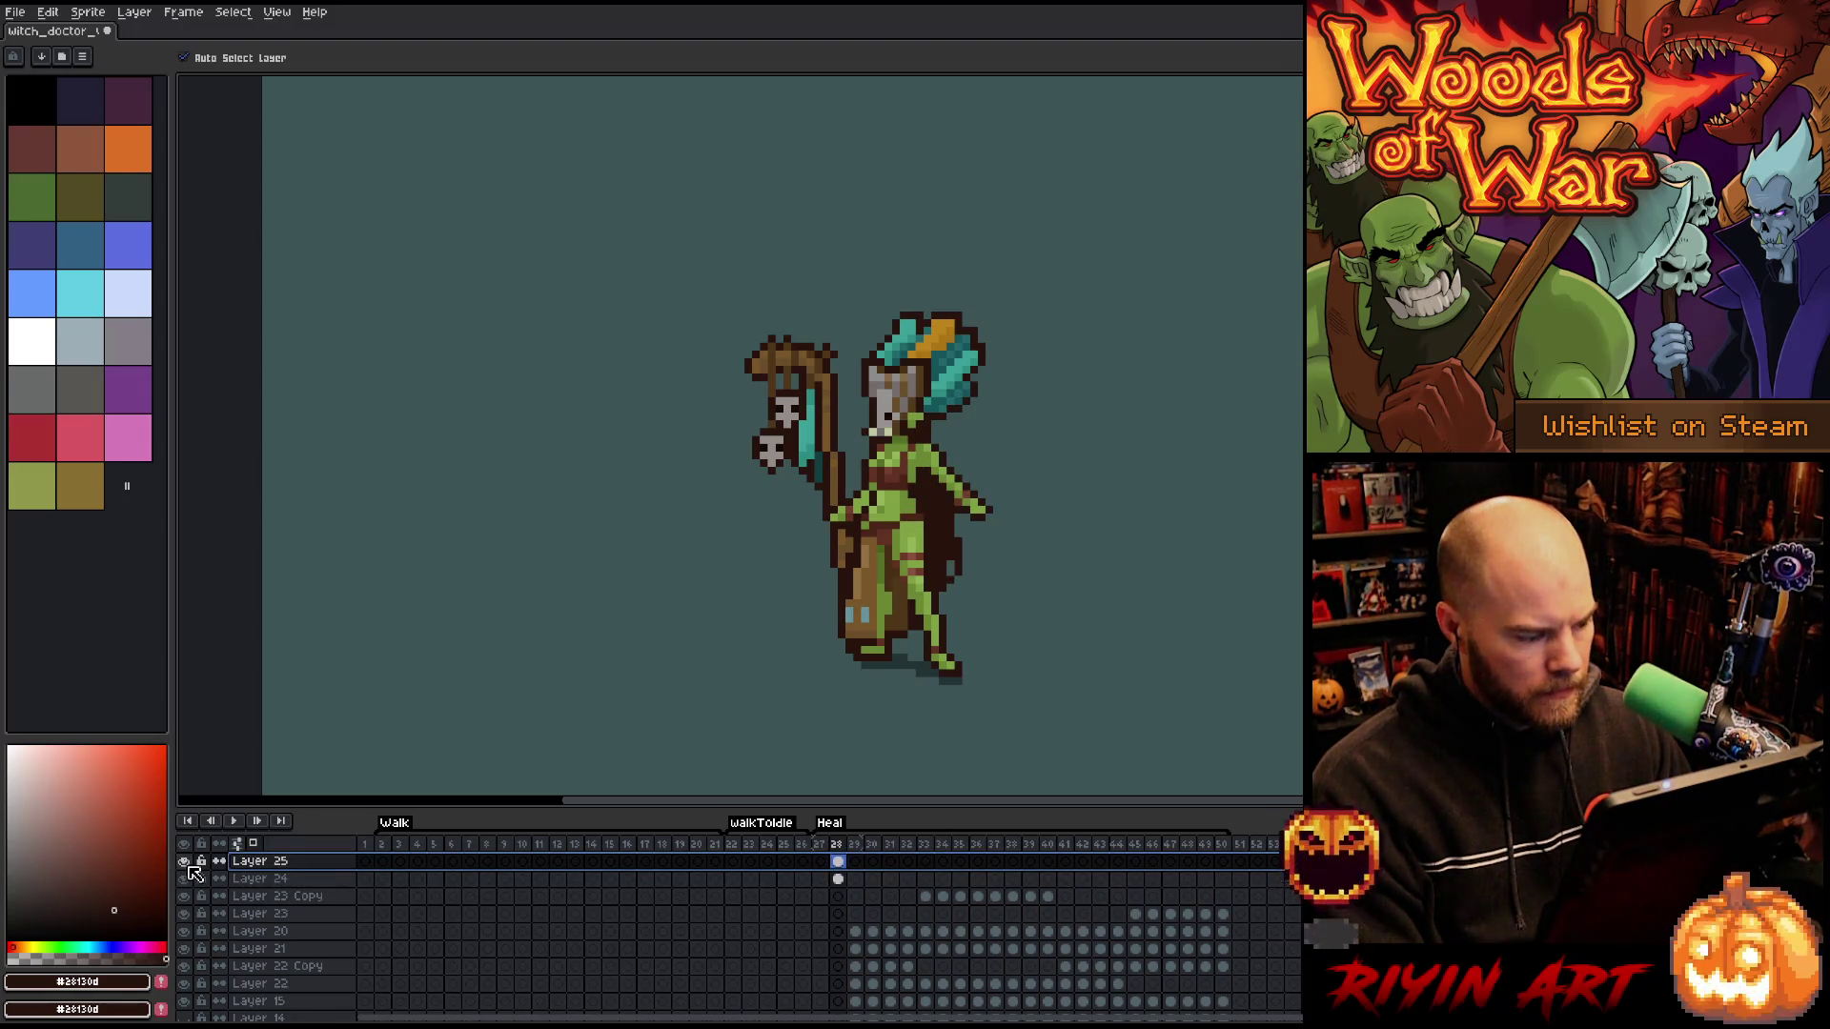
{"action": "key", "text": "ctrl+e"}
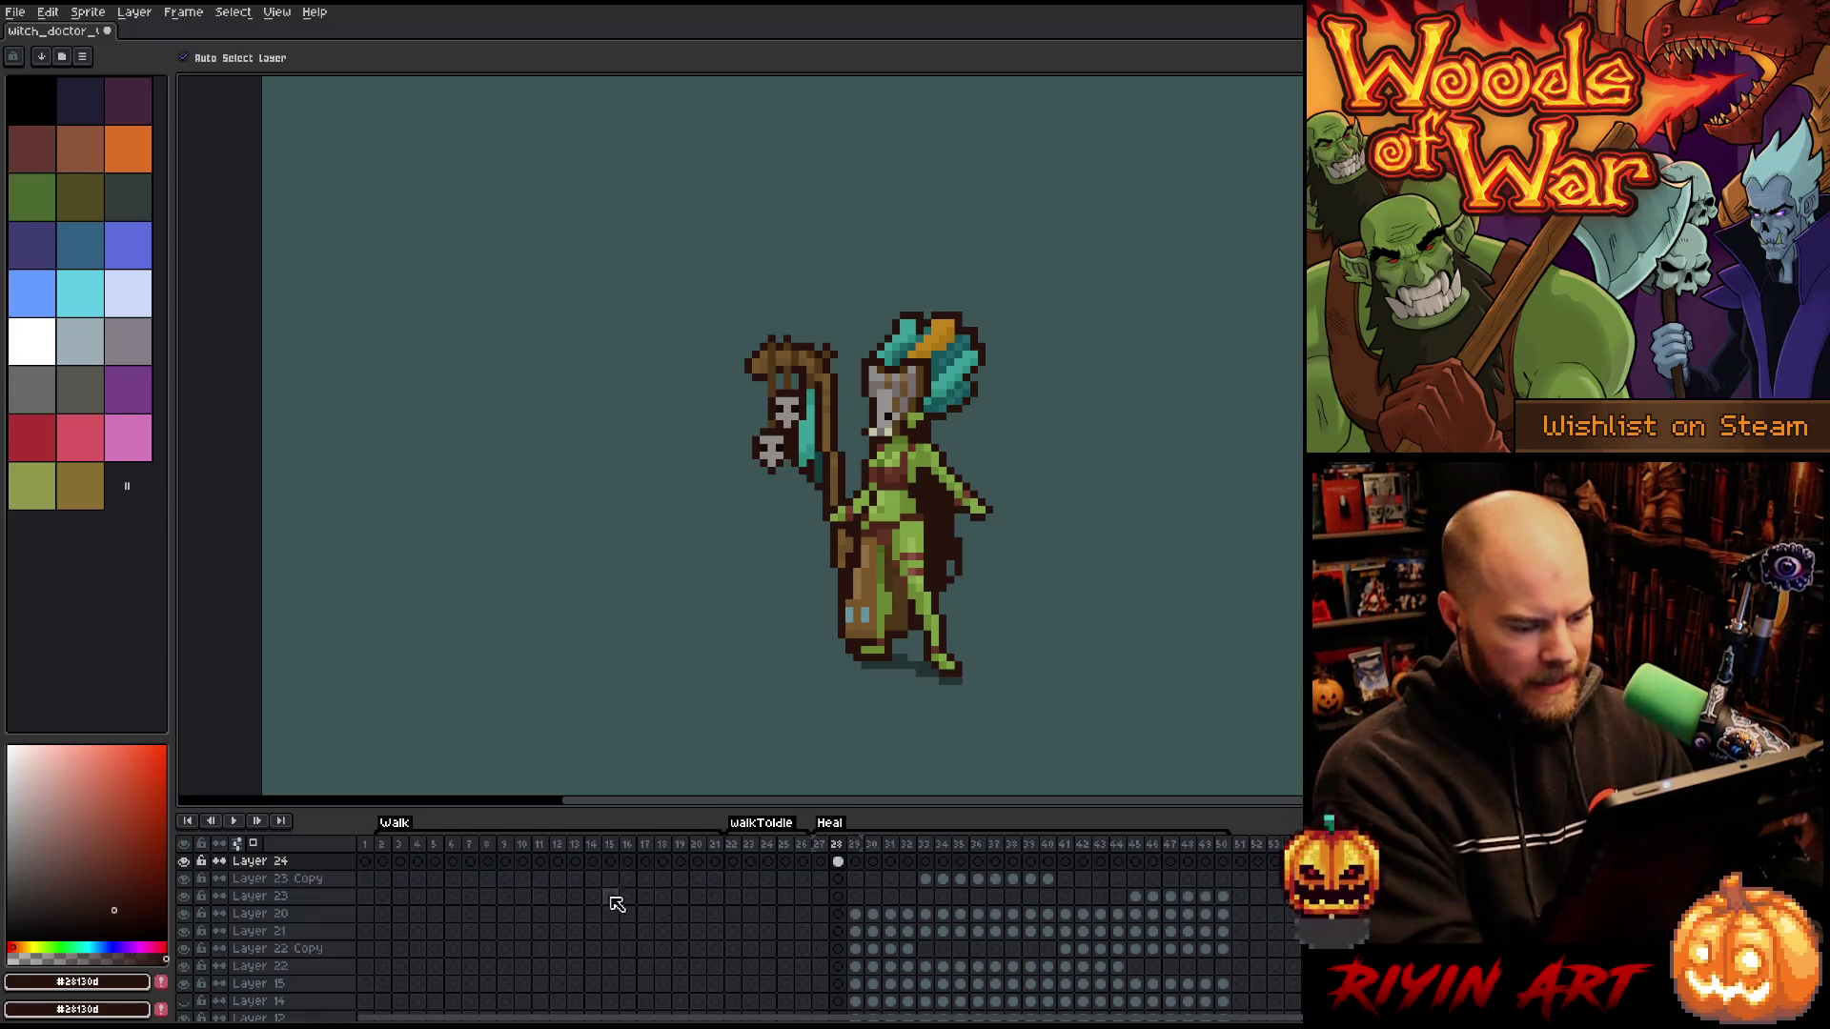
{"action": "scroll", "coordinate": [286, 944], "scroll_direction": "down", "scroll_amount": 5}
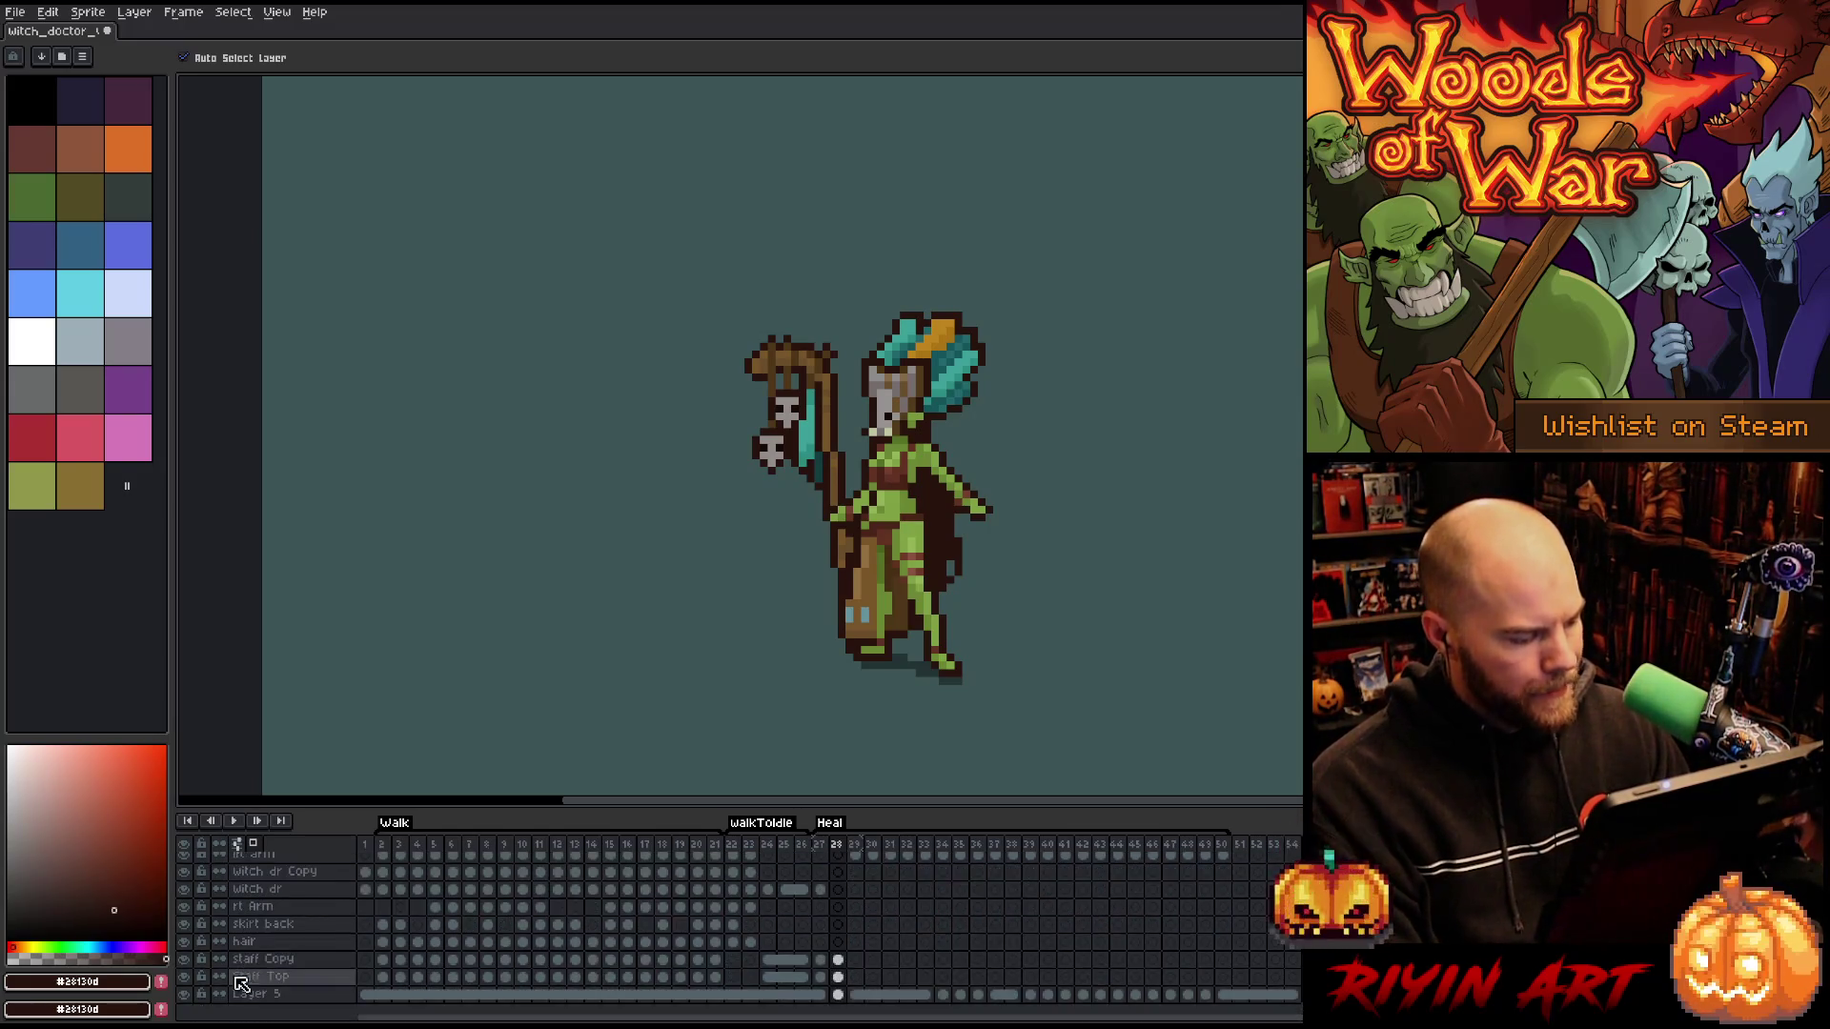
{"action": "left_click", "coordinate": [185, 994]}
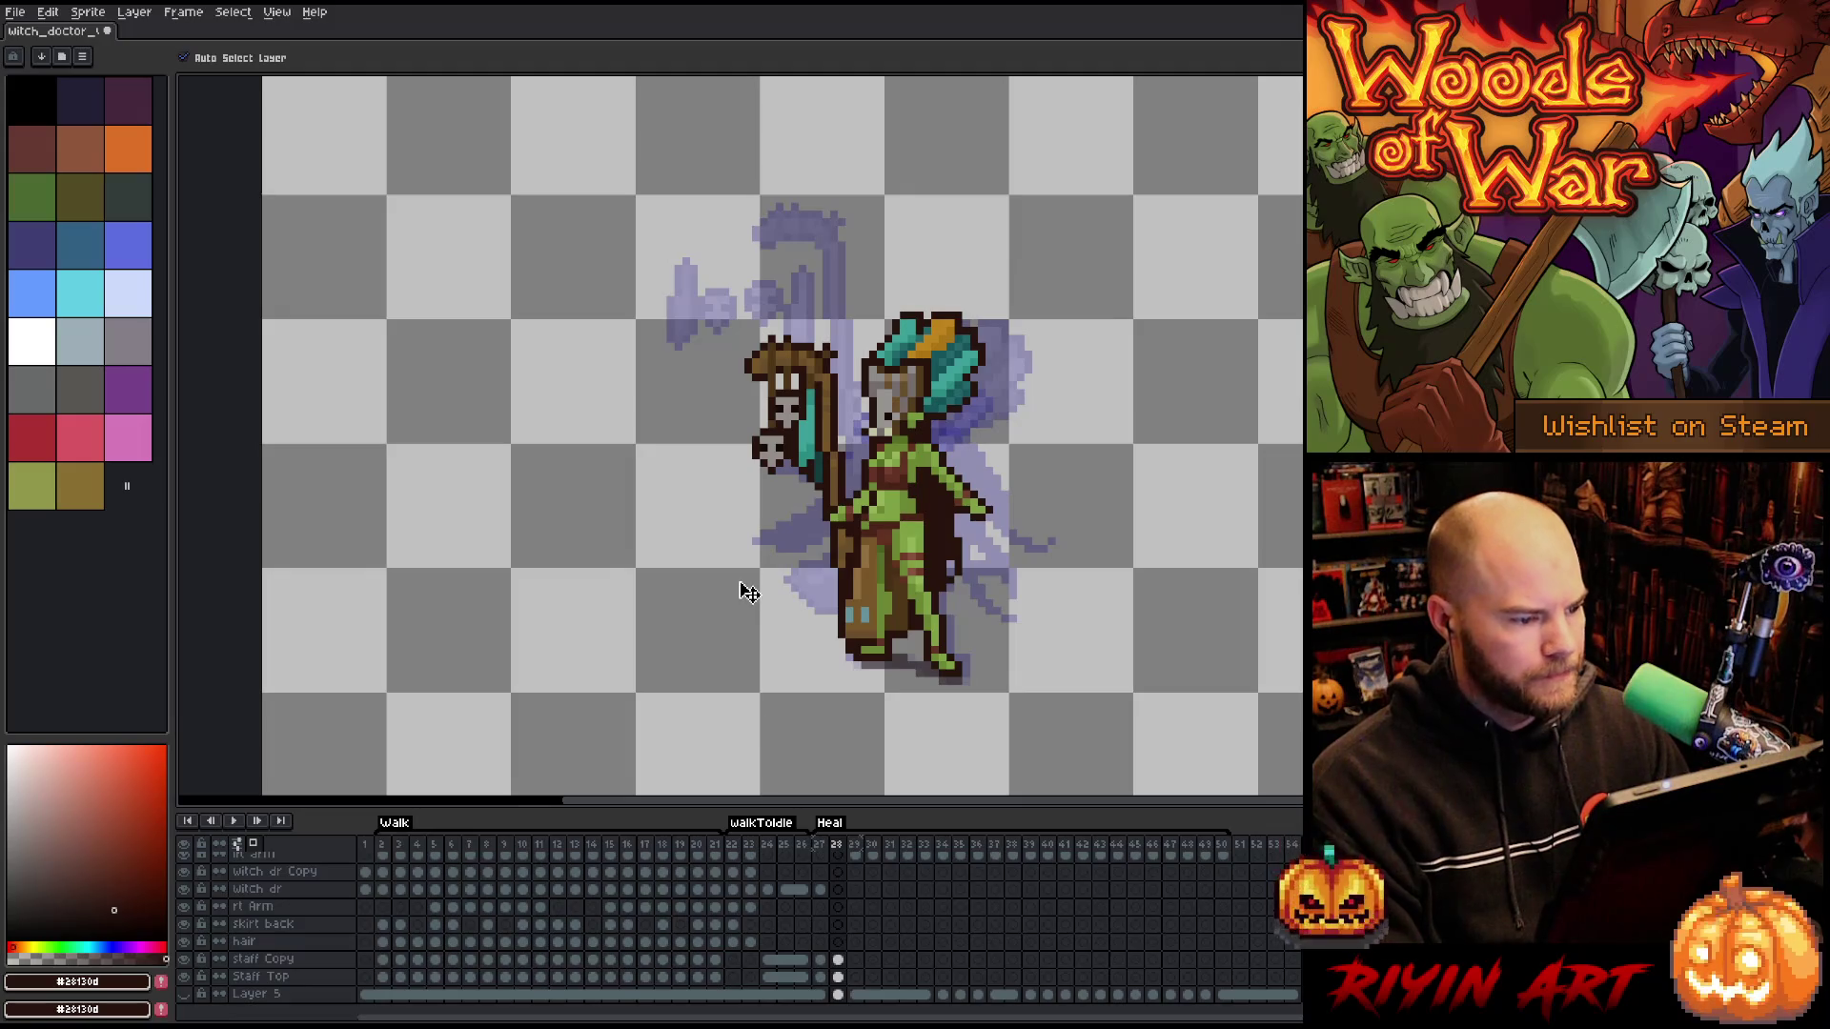
{"action": "left_click", "coordinate": [821, 846]}
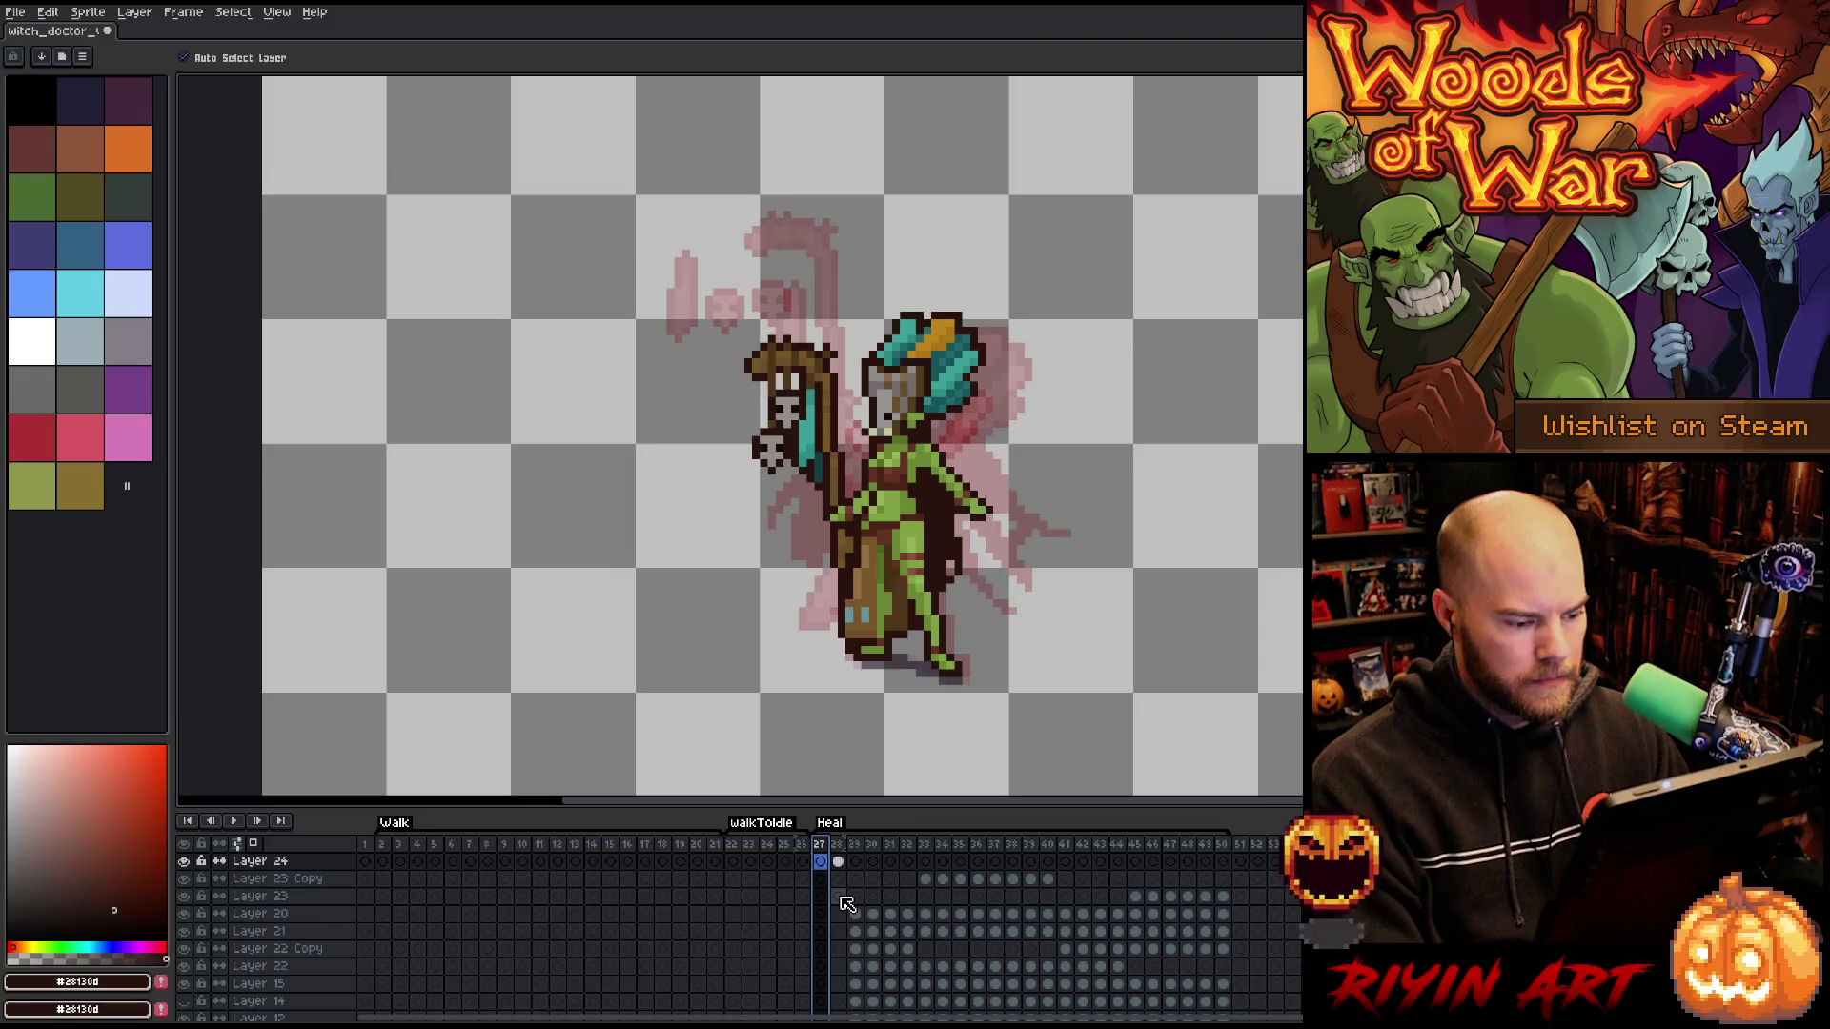
{"action": "key", "text": "Right"}
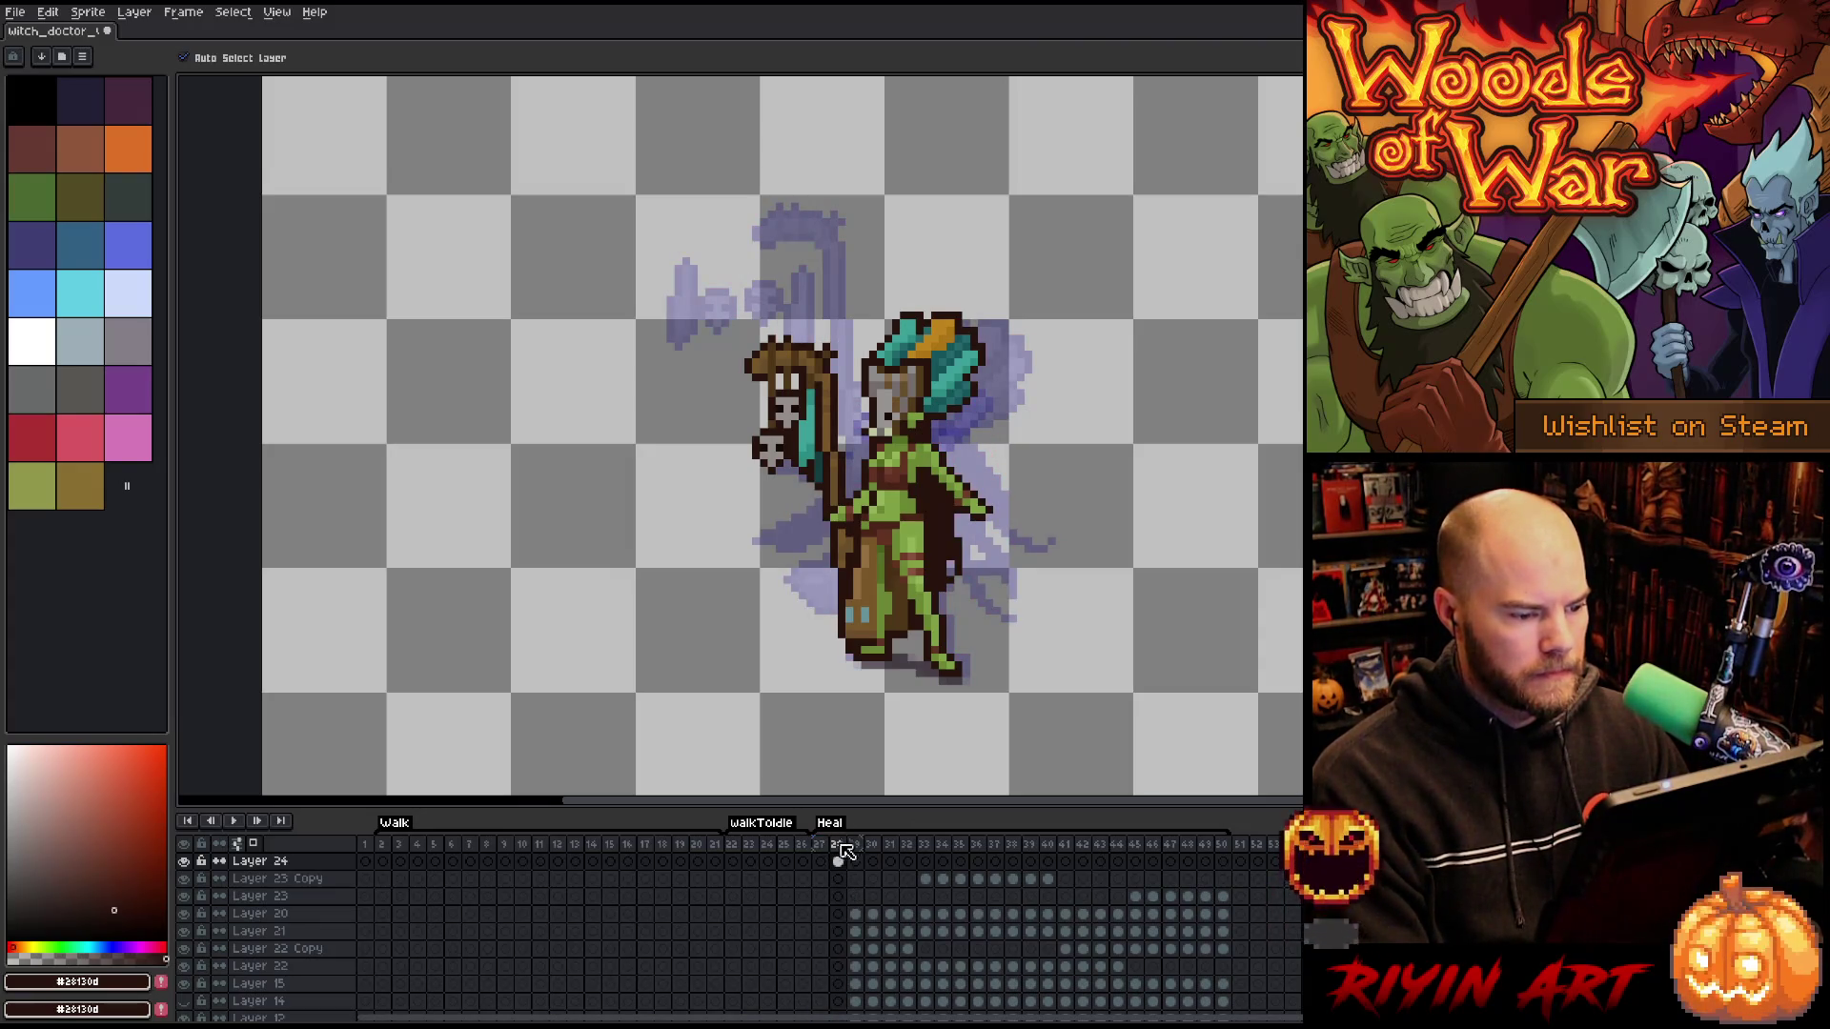
{"action": "key", "text": "Left"}
{"action": "key", "text": "Left"}
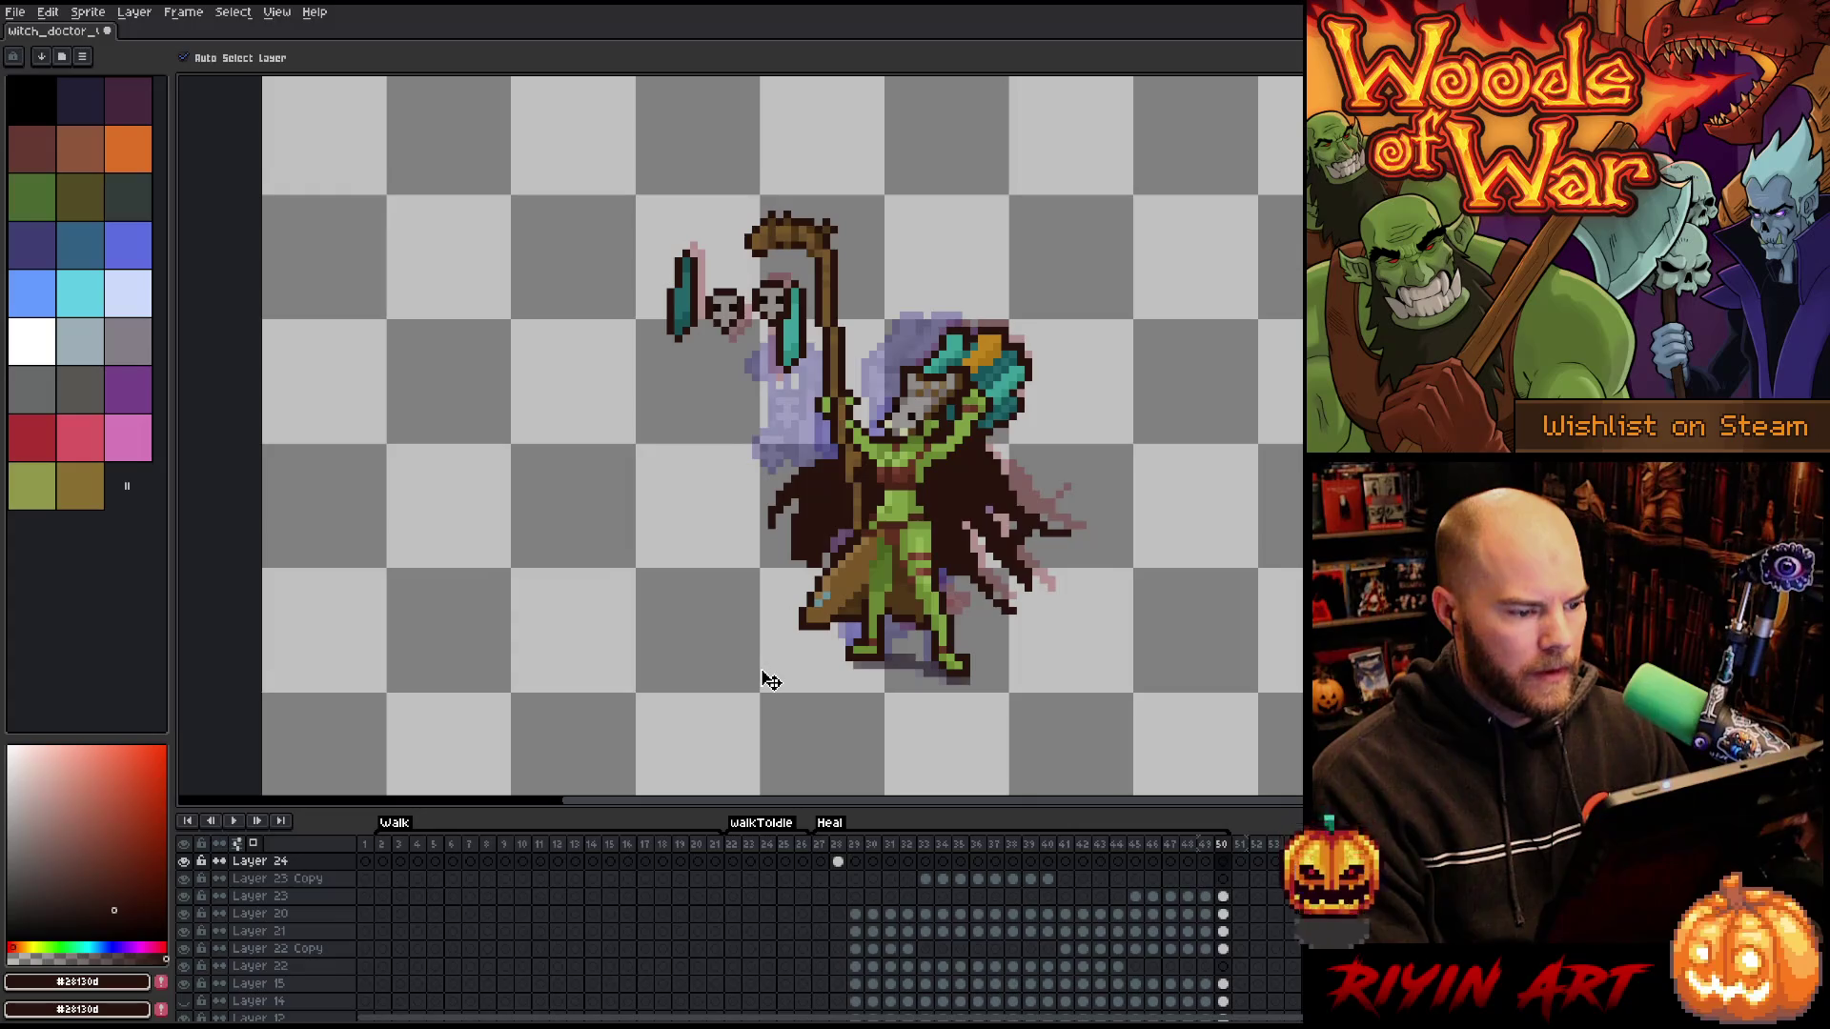
{"action": "key", "text": "Right"}
{"action": "key", "text": "Left"}
{"action": "key", "text": "Right"}
{"action": "key", "text": "Left"}
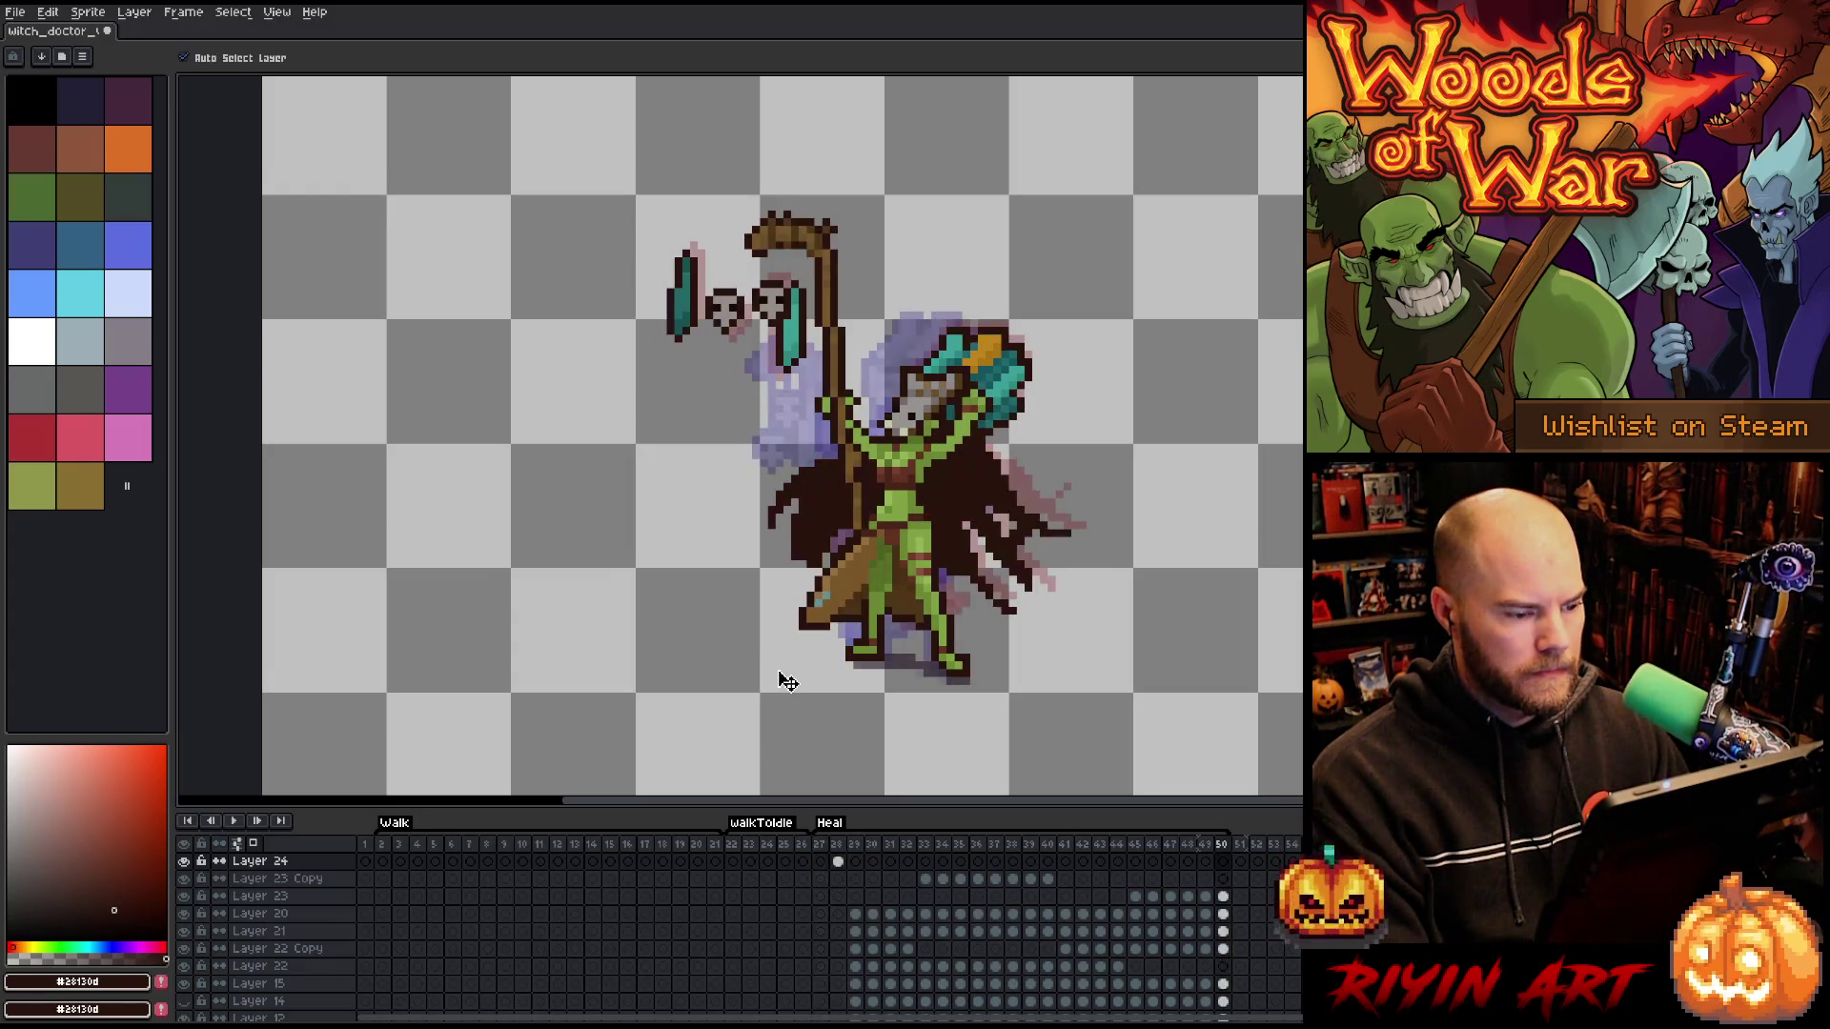
{"action": "key", "text": "Right"}
{"action": "key", "text": "Right"}
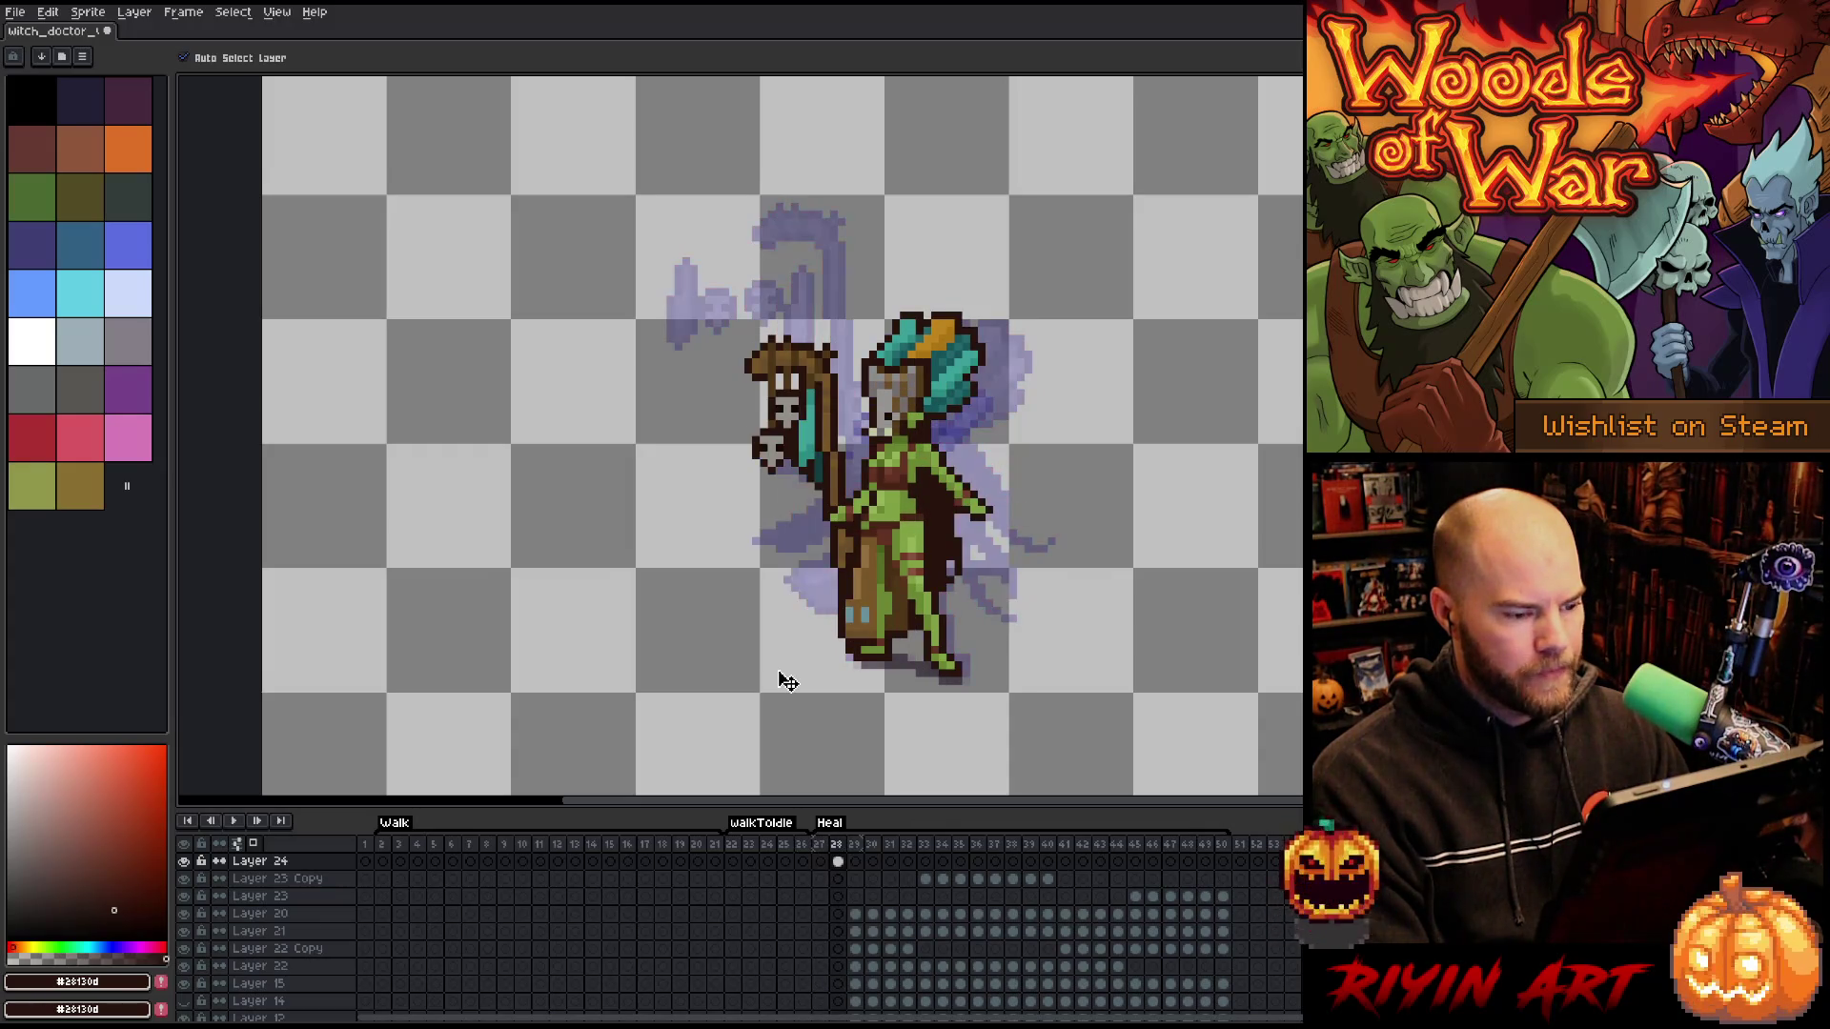
{"action": "key", "text": "Left"}
{"action": "key", "text": "Left"}
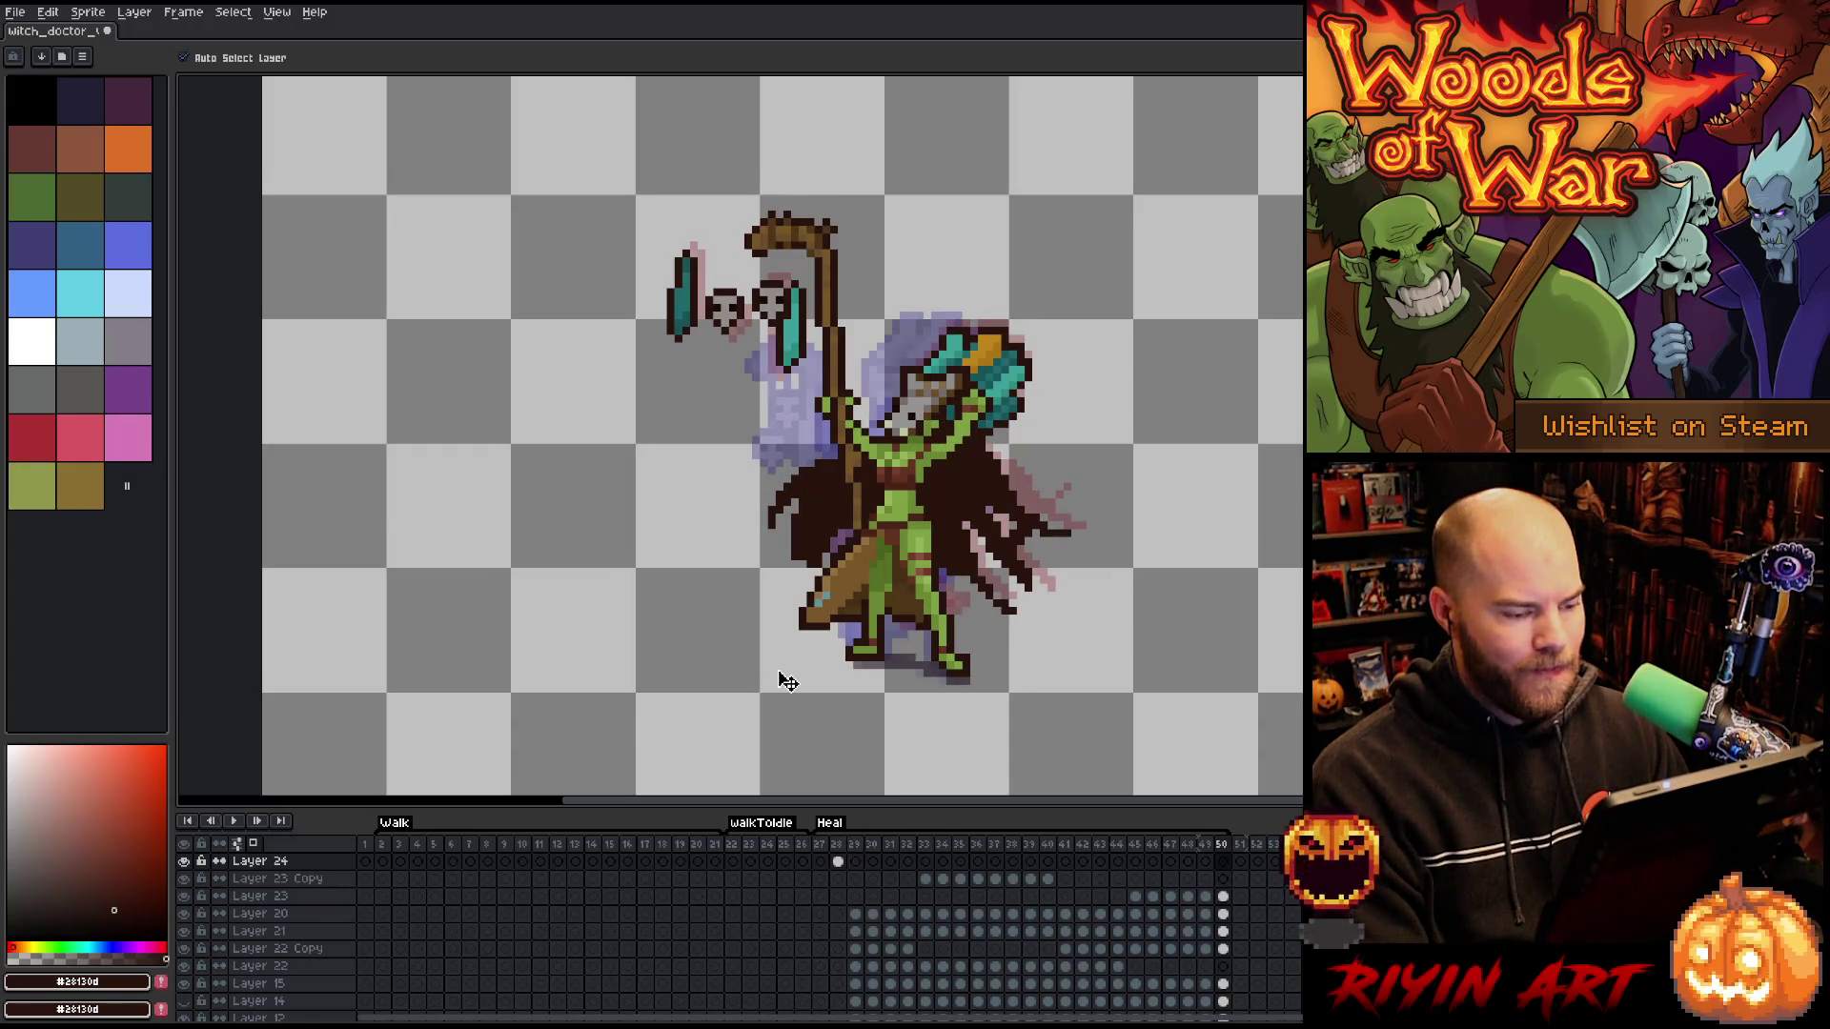
{"action": "key", "text": "Right"}
{"action": "key", "text": "Left"}
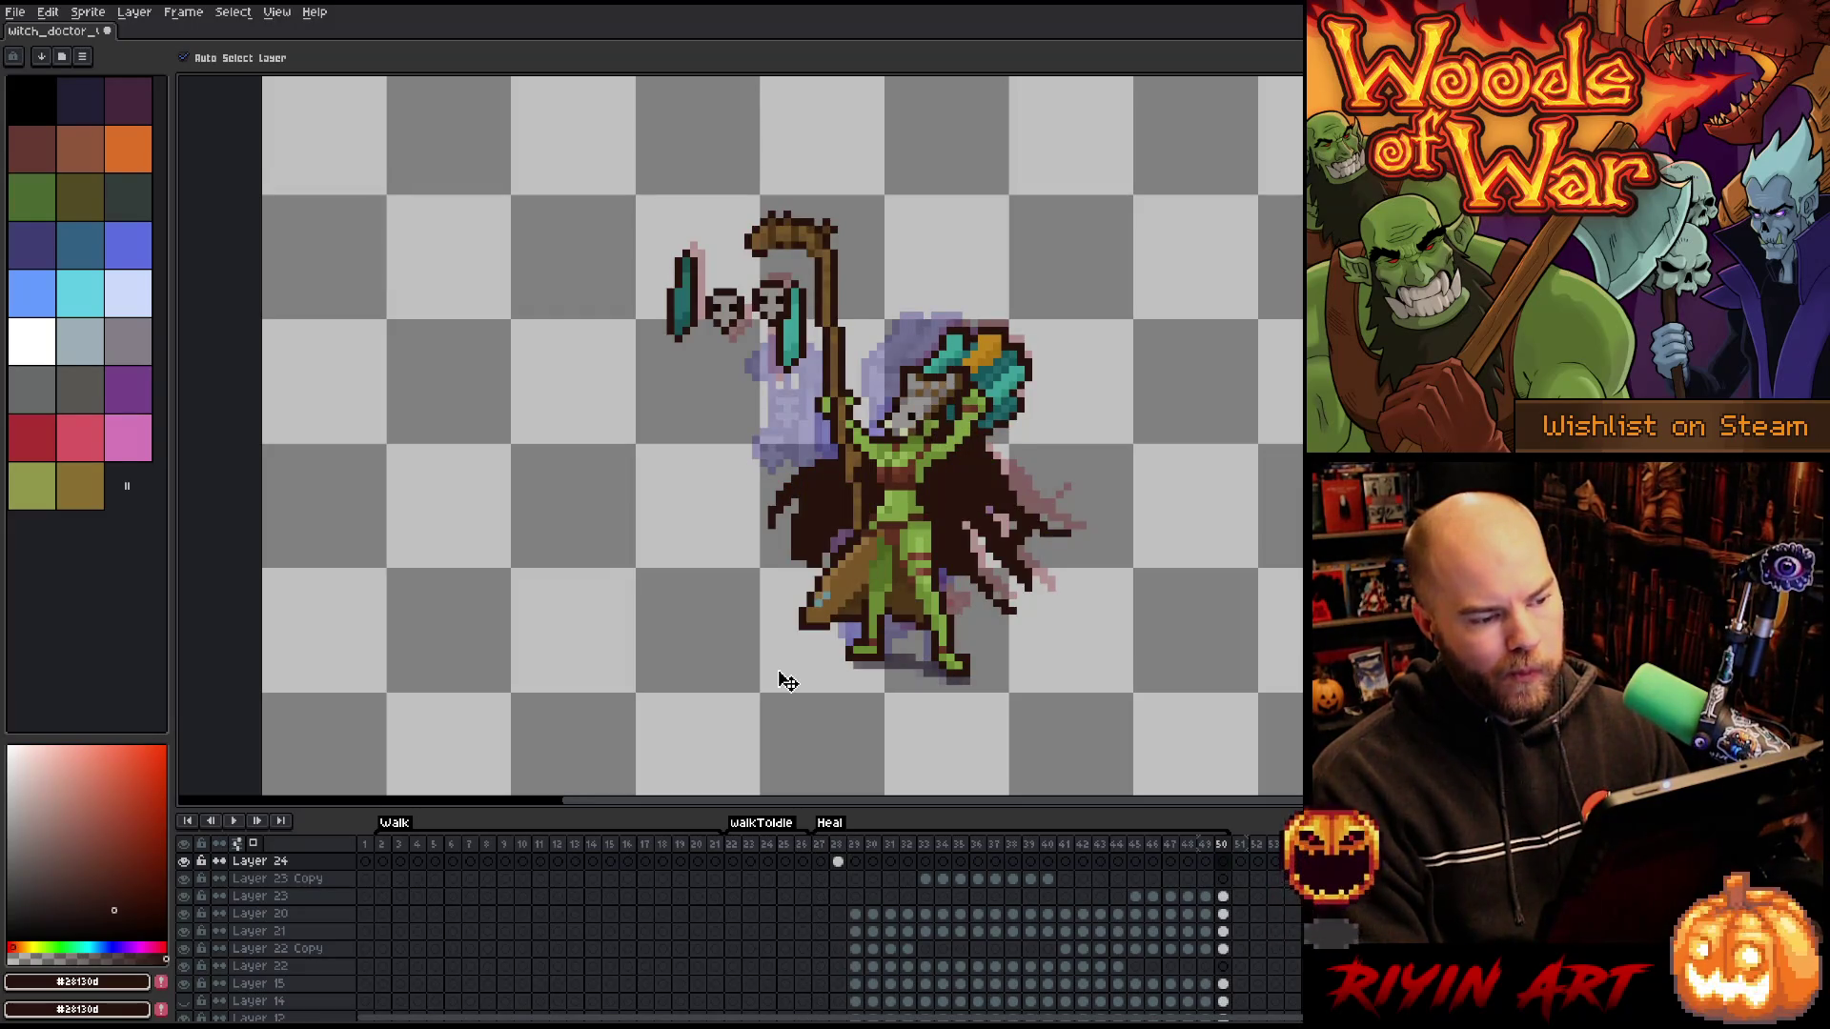
{"action": "key", "text": "Right"}
{"action": "key", "text": "Left"}
{"action": "key", "text": "Right"}
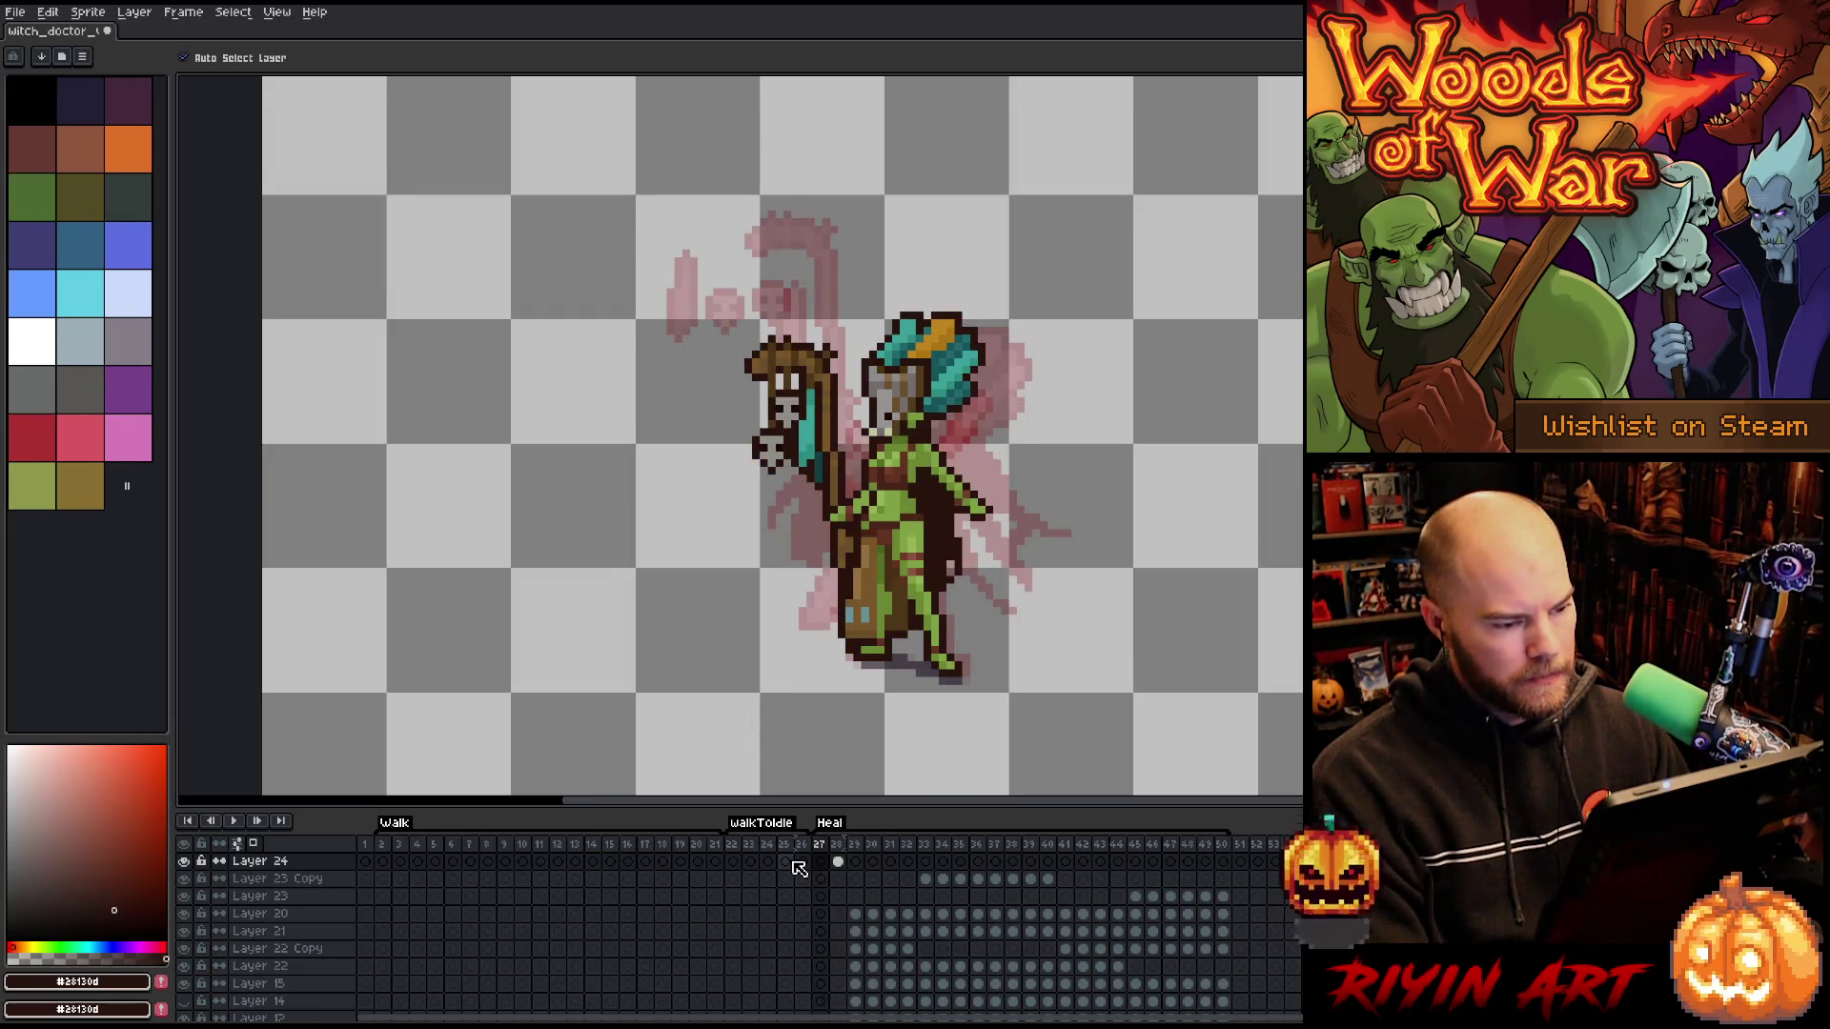
{"action": "key", "text": "Right"}
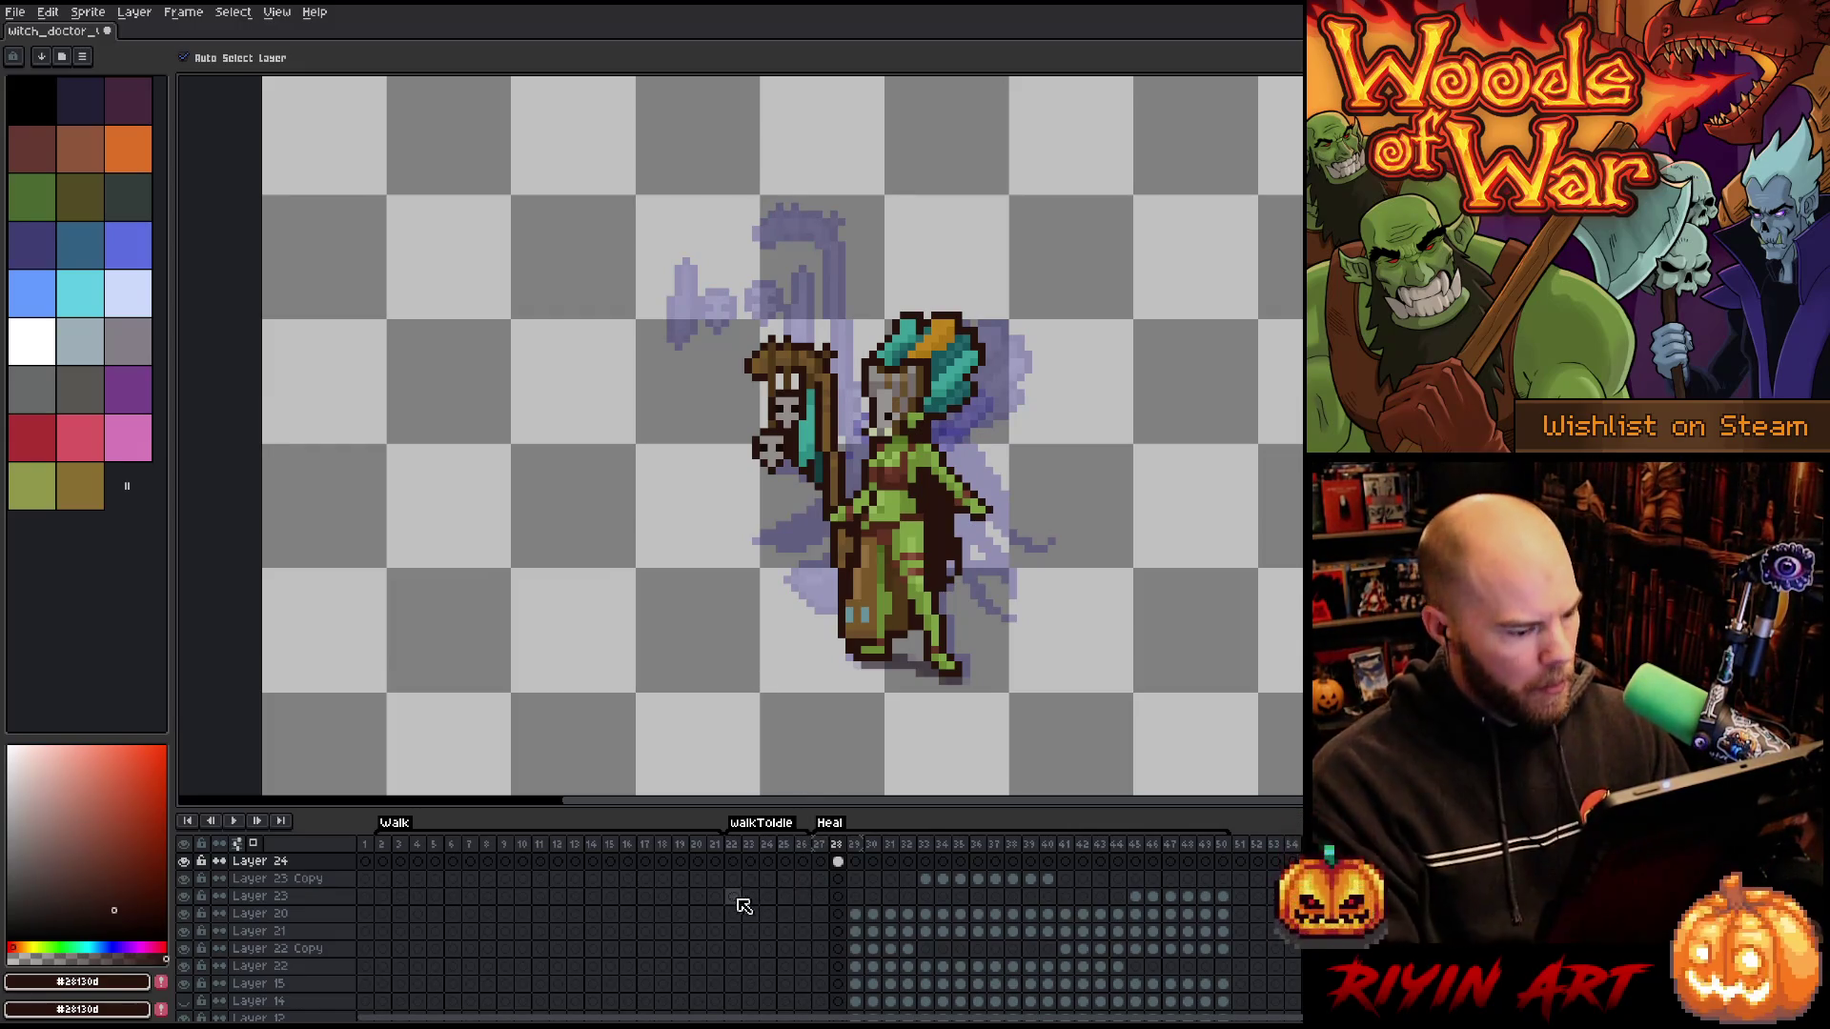
{"action": "scroll", "coordinate": [799, 912], "scroll_direction": "down", "scroll_amount": 3}
{"action": "scroll", "coordinate": [800, 915], "scroll_direction": "down", "scroll_amount": 3}
- Raise the staff Copy and Staff Top cels on frame 28, then compare frames 27–29
{"action": "left_click_drag", "start_coordinate": [842, 961], "coordinate": [842, 979]}
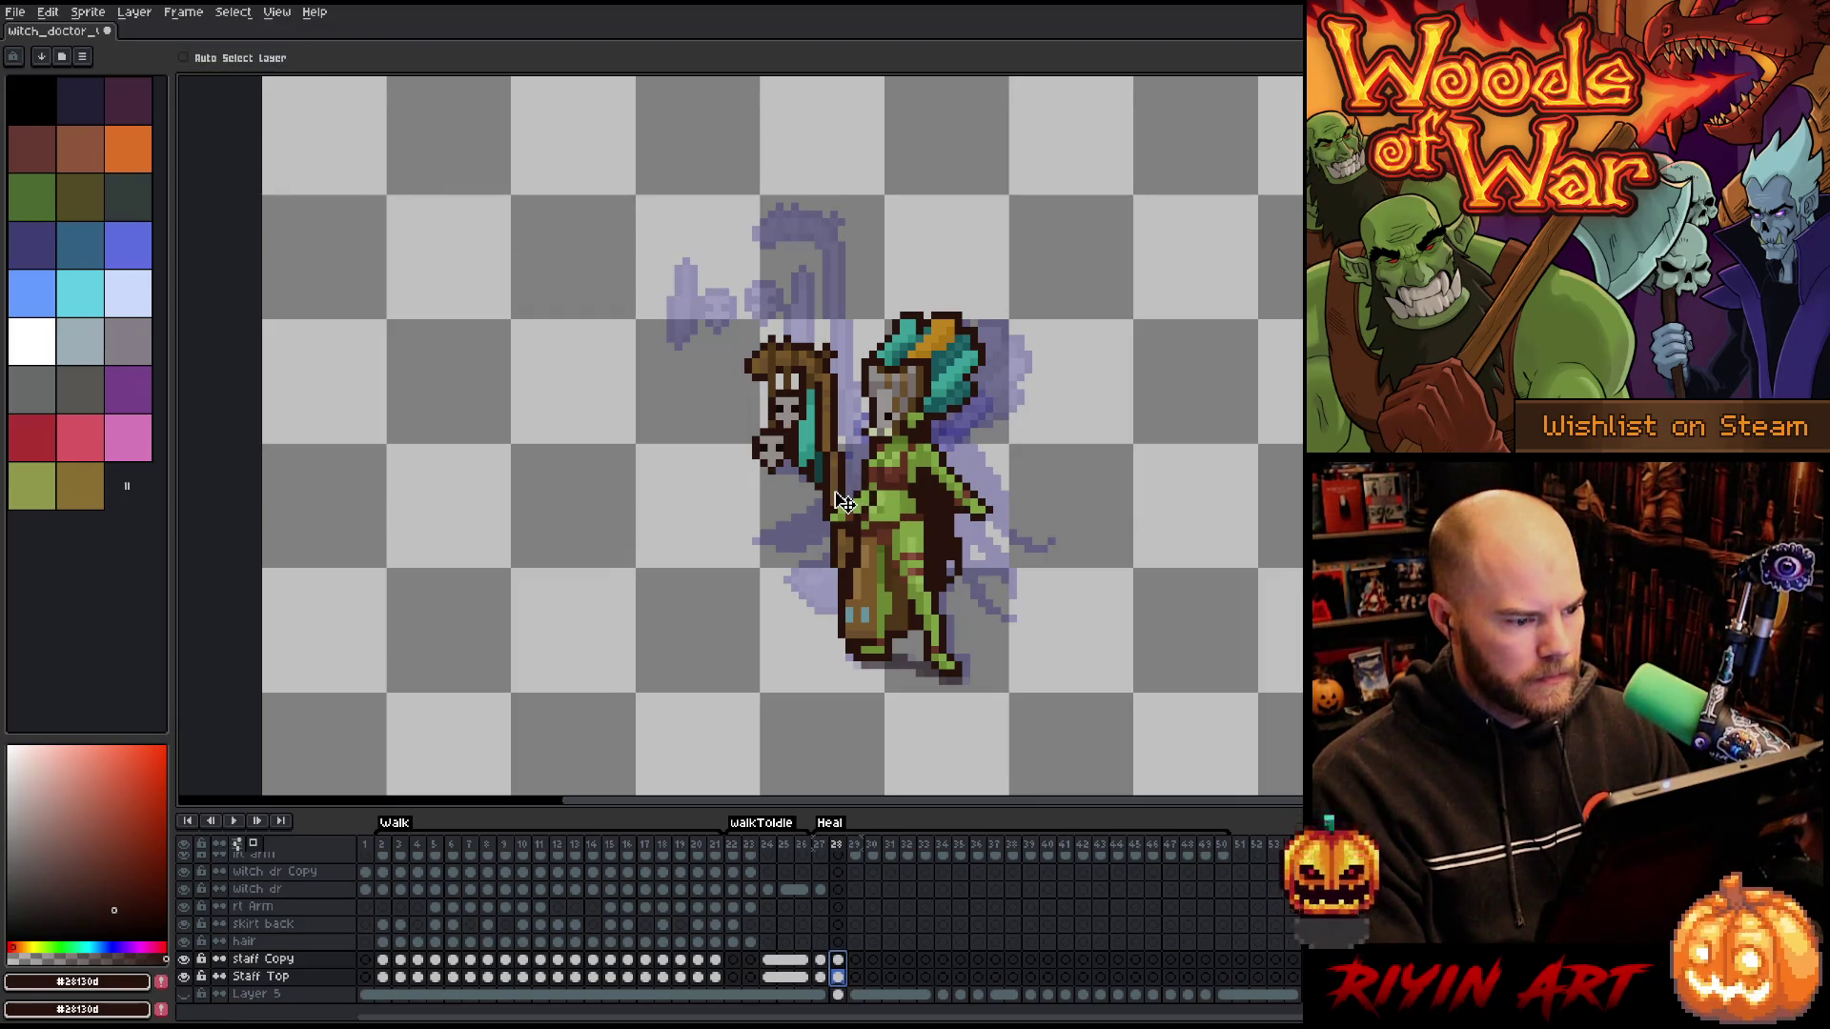
{"action": "left_click_drag", "start_coordinate": [843, 502], "coordinate": [841, 428]}
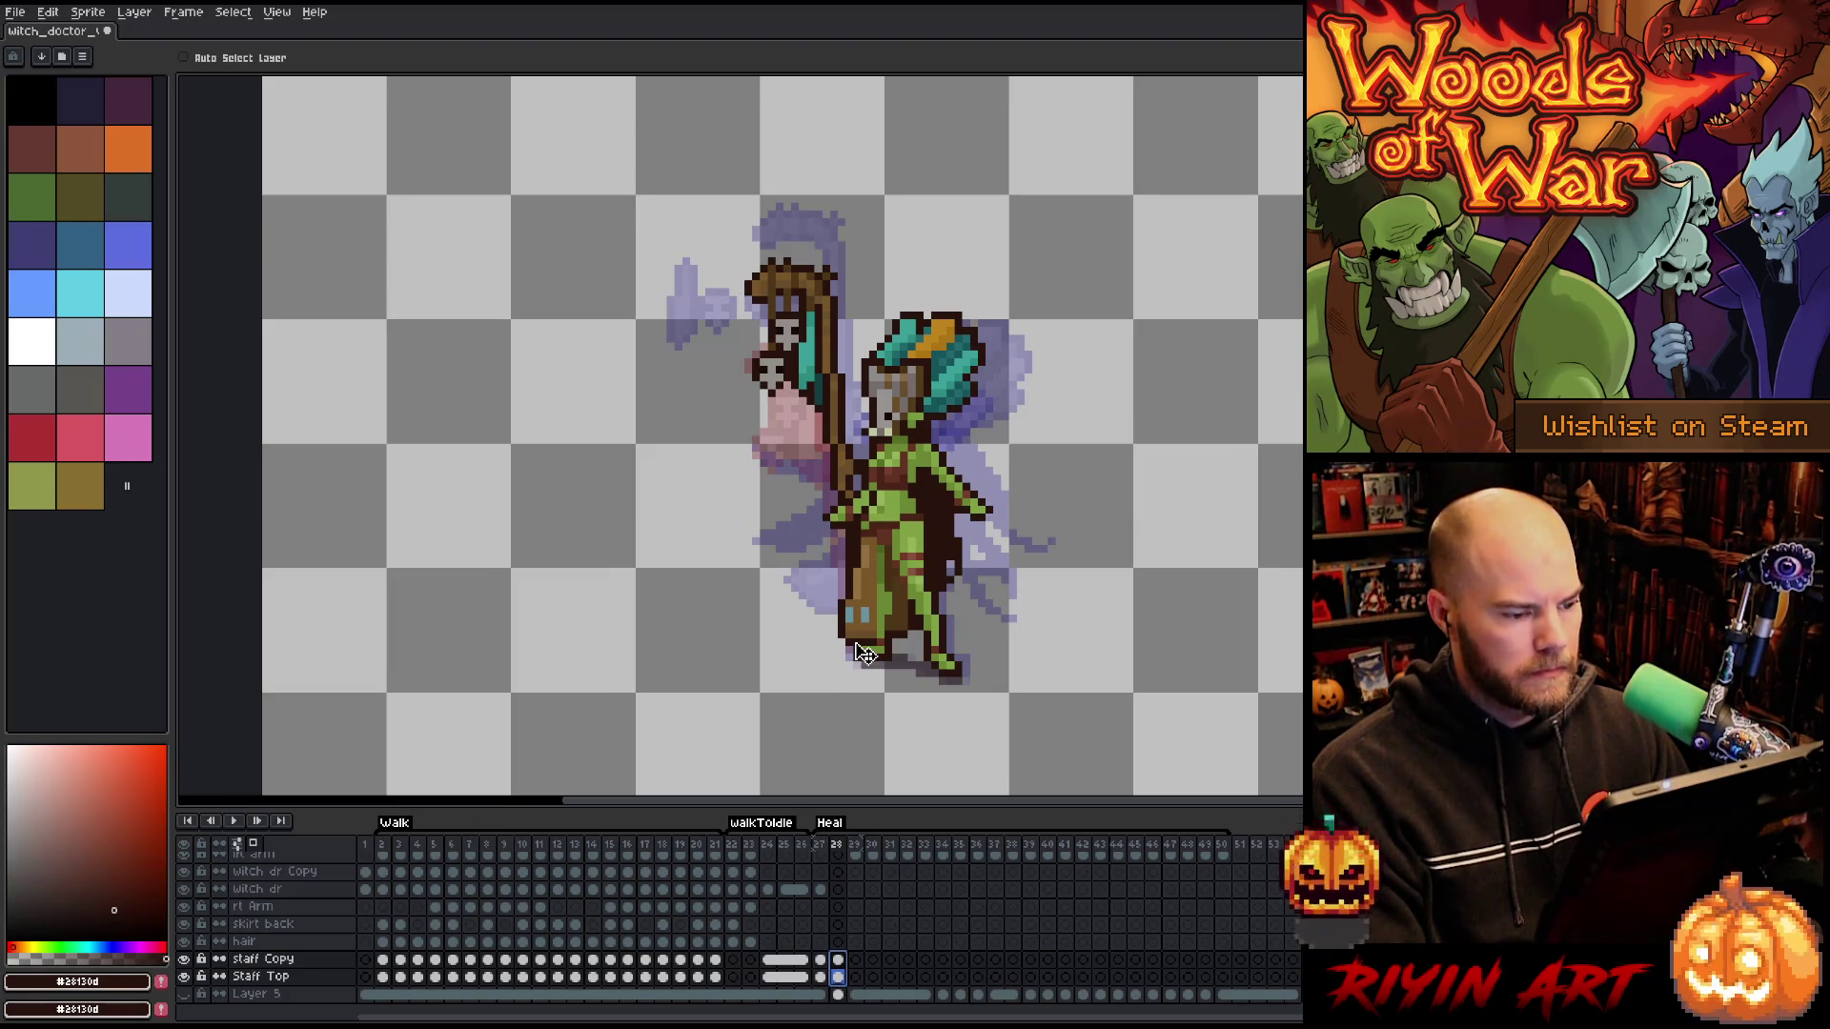
{"action": "key", "text": "Right"}
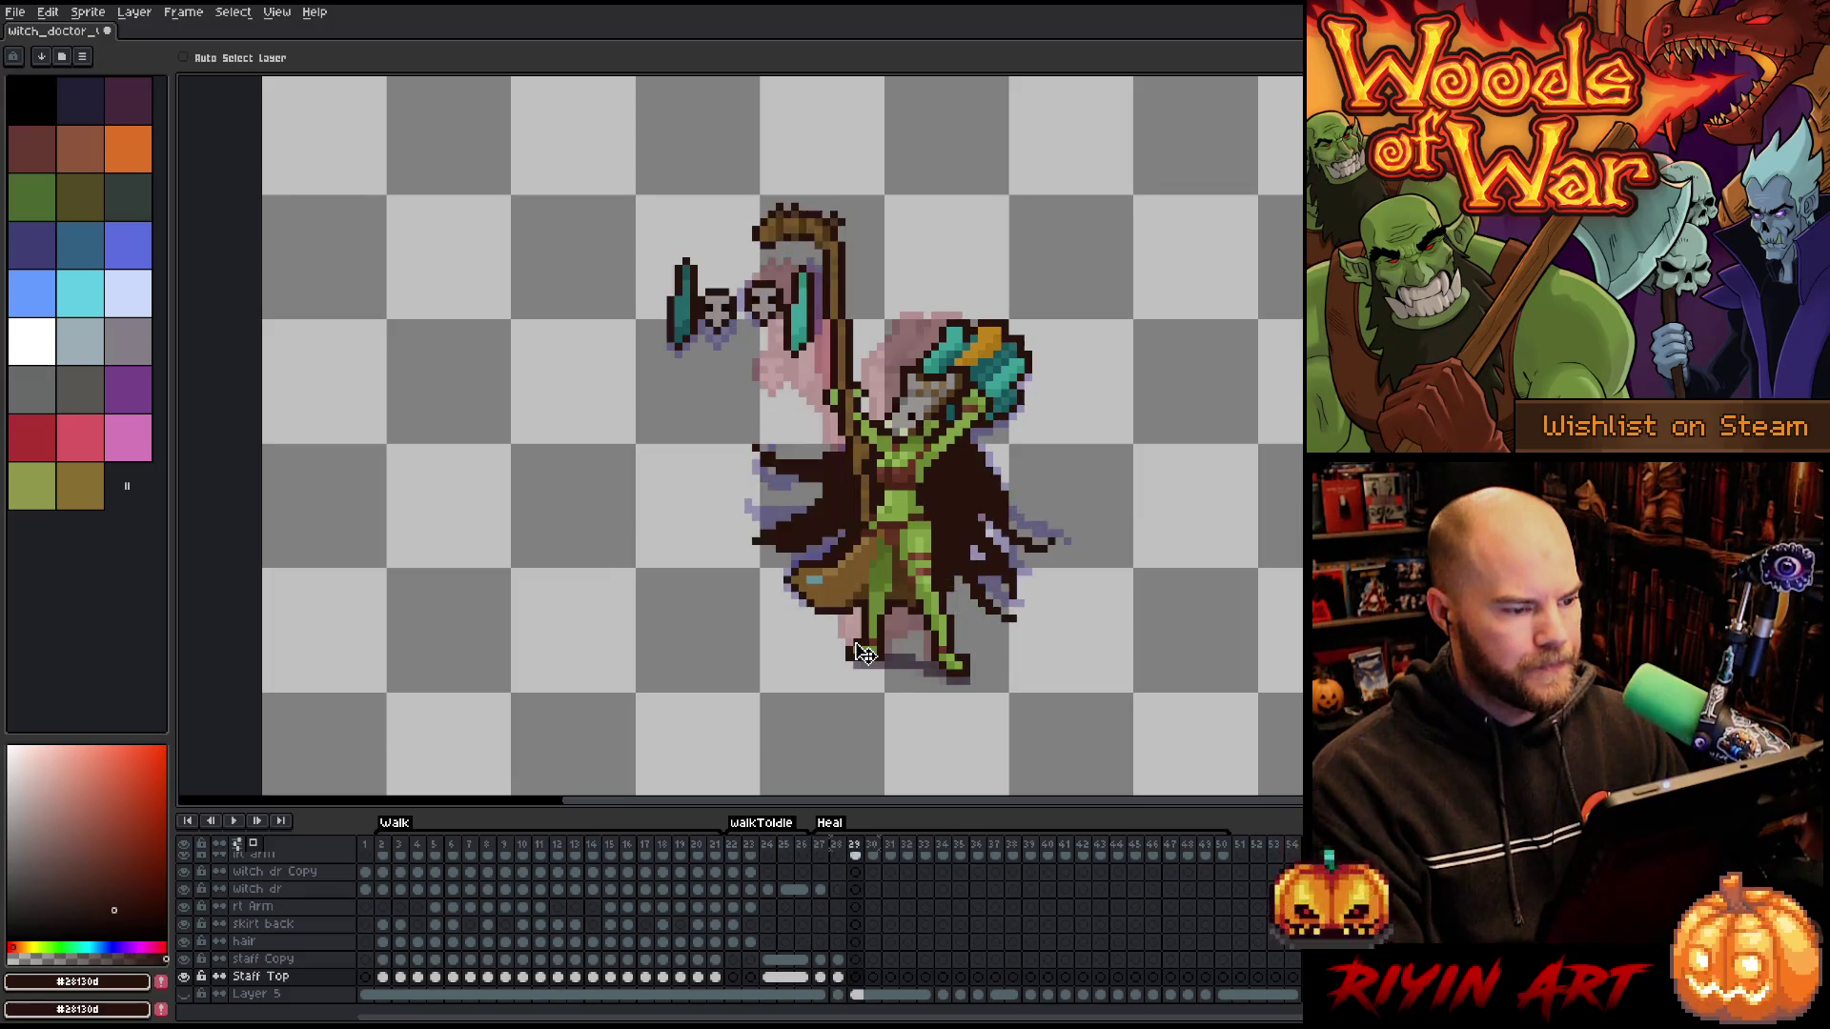
{"action": "key", "text": "Left"}
{"action": "key", "text": "Right"}
{"action": "key", "text": "Left"}
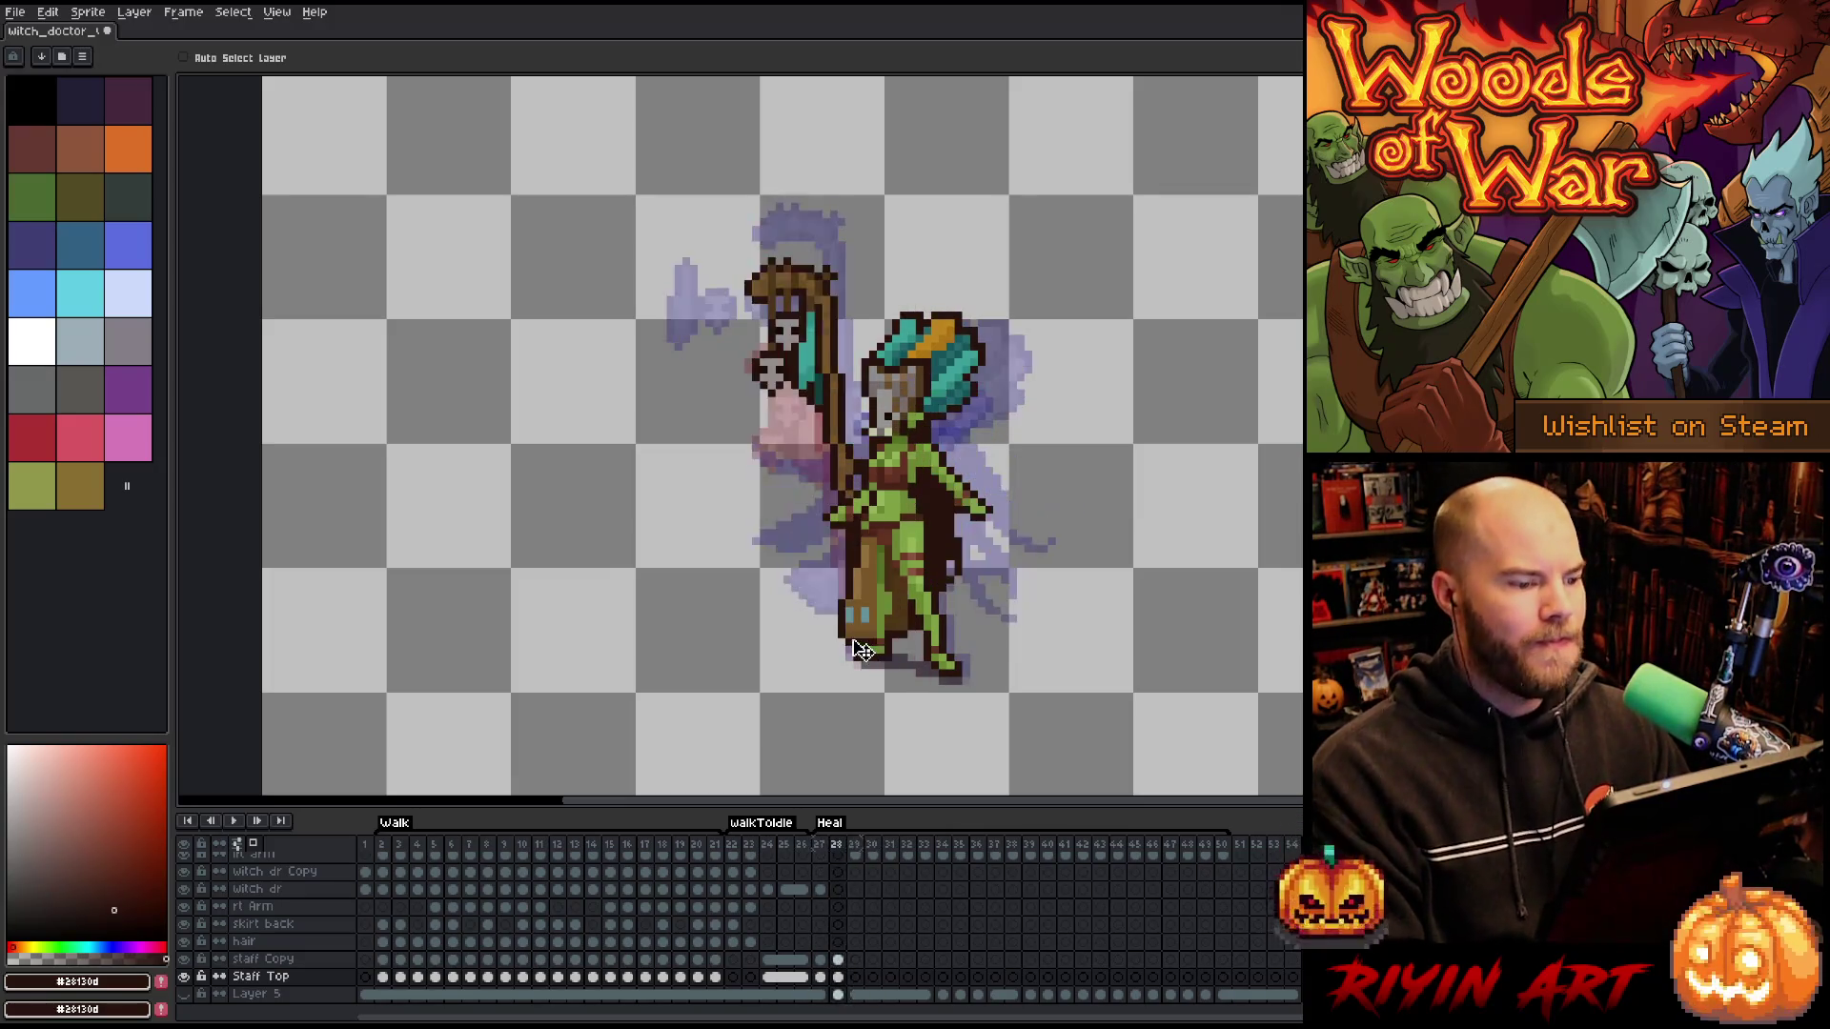
{"action": "key", "text": "Right"}
{"action": "key", "text": "Left"}
{"action": "key", "text": "Right"}
{"action": "key", "text": "Left"}
{"action": "key", "text": "Left"}
{"action": "key", "text": "Right"}
{"action": "key", "text": "Right"}
{"action": "key", "text": "Left"}
{"action": "key", "text": "Left"}
{"action": "key", "text": "Right"}
{"action": "key", "text": "Right"}
{"action": "key", "text": "Left"}
{"action": "key", "text": "Right"}
{"action": "key", "text": "Left"}
{"action": "key", "text": "Right"}
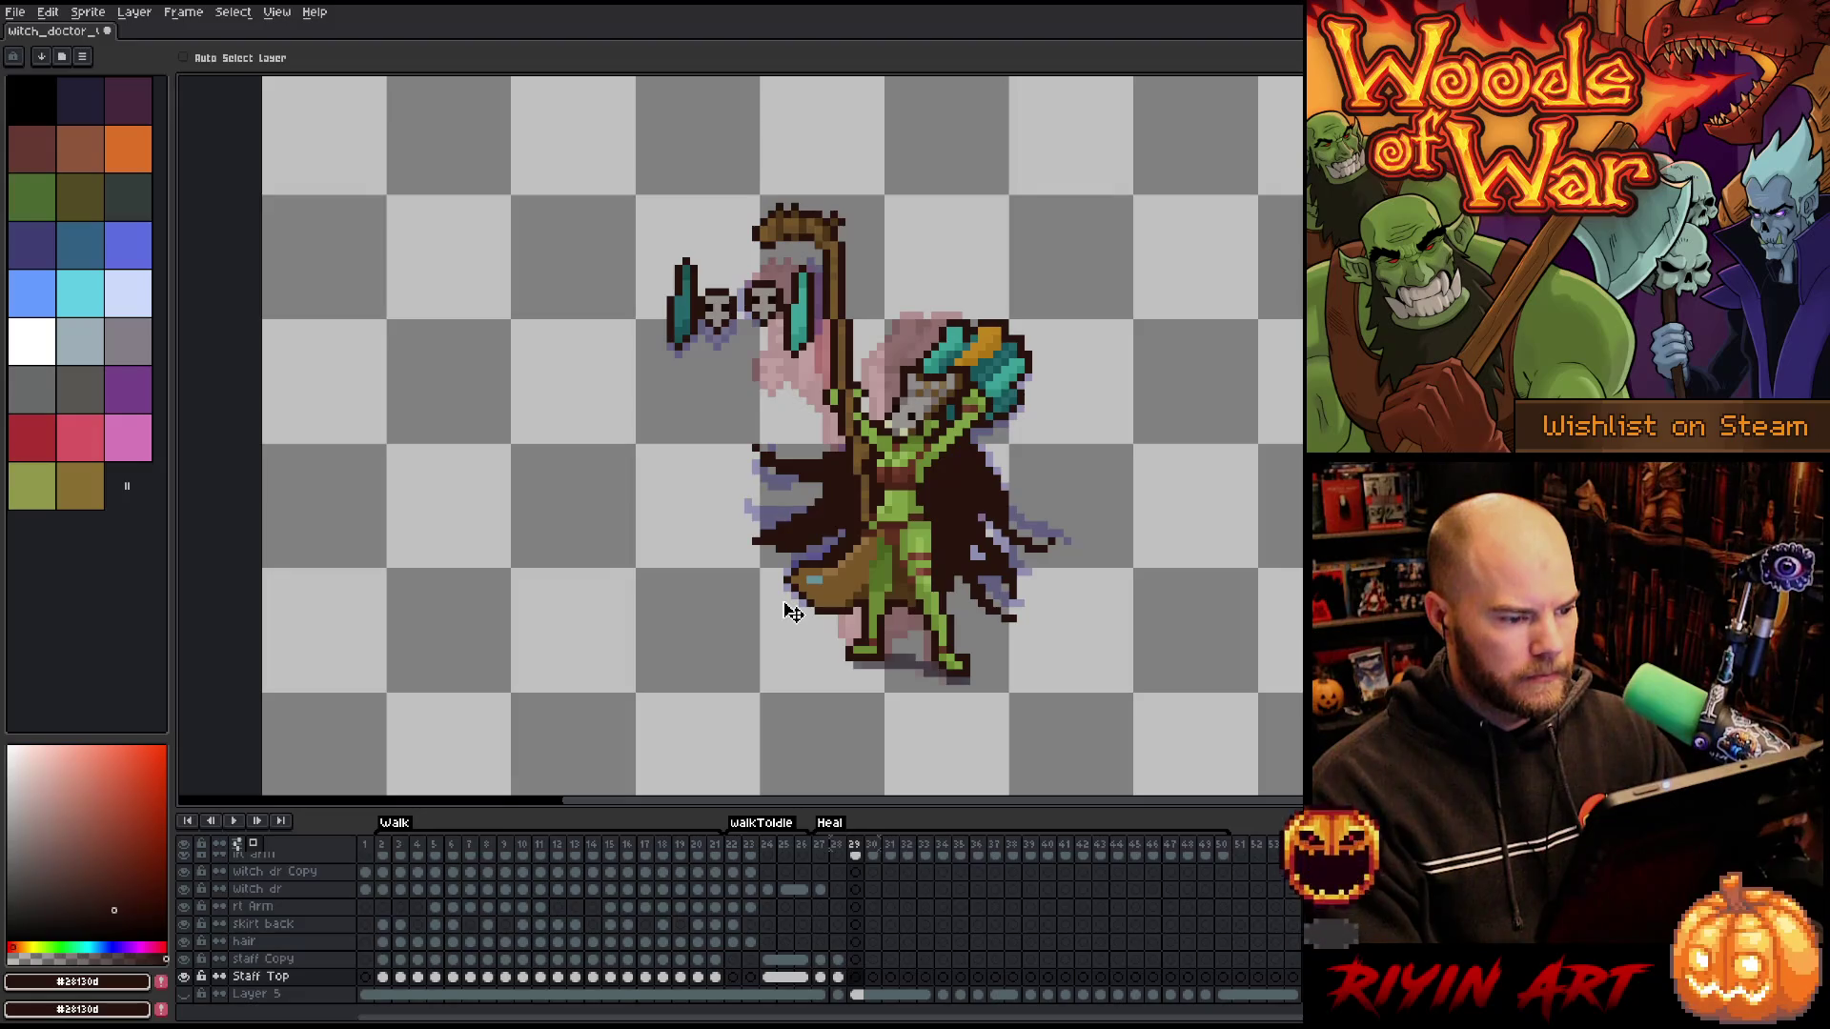
- Make Layer 24 active and step between frames 27 and 28 to check the raised staff
{"action": "scroll", "coordinate": [793, 610], "scroll_direction": "up", "scroll_amount": 2}
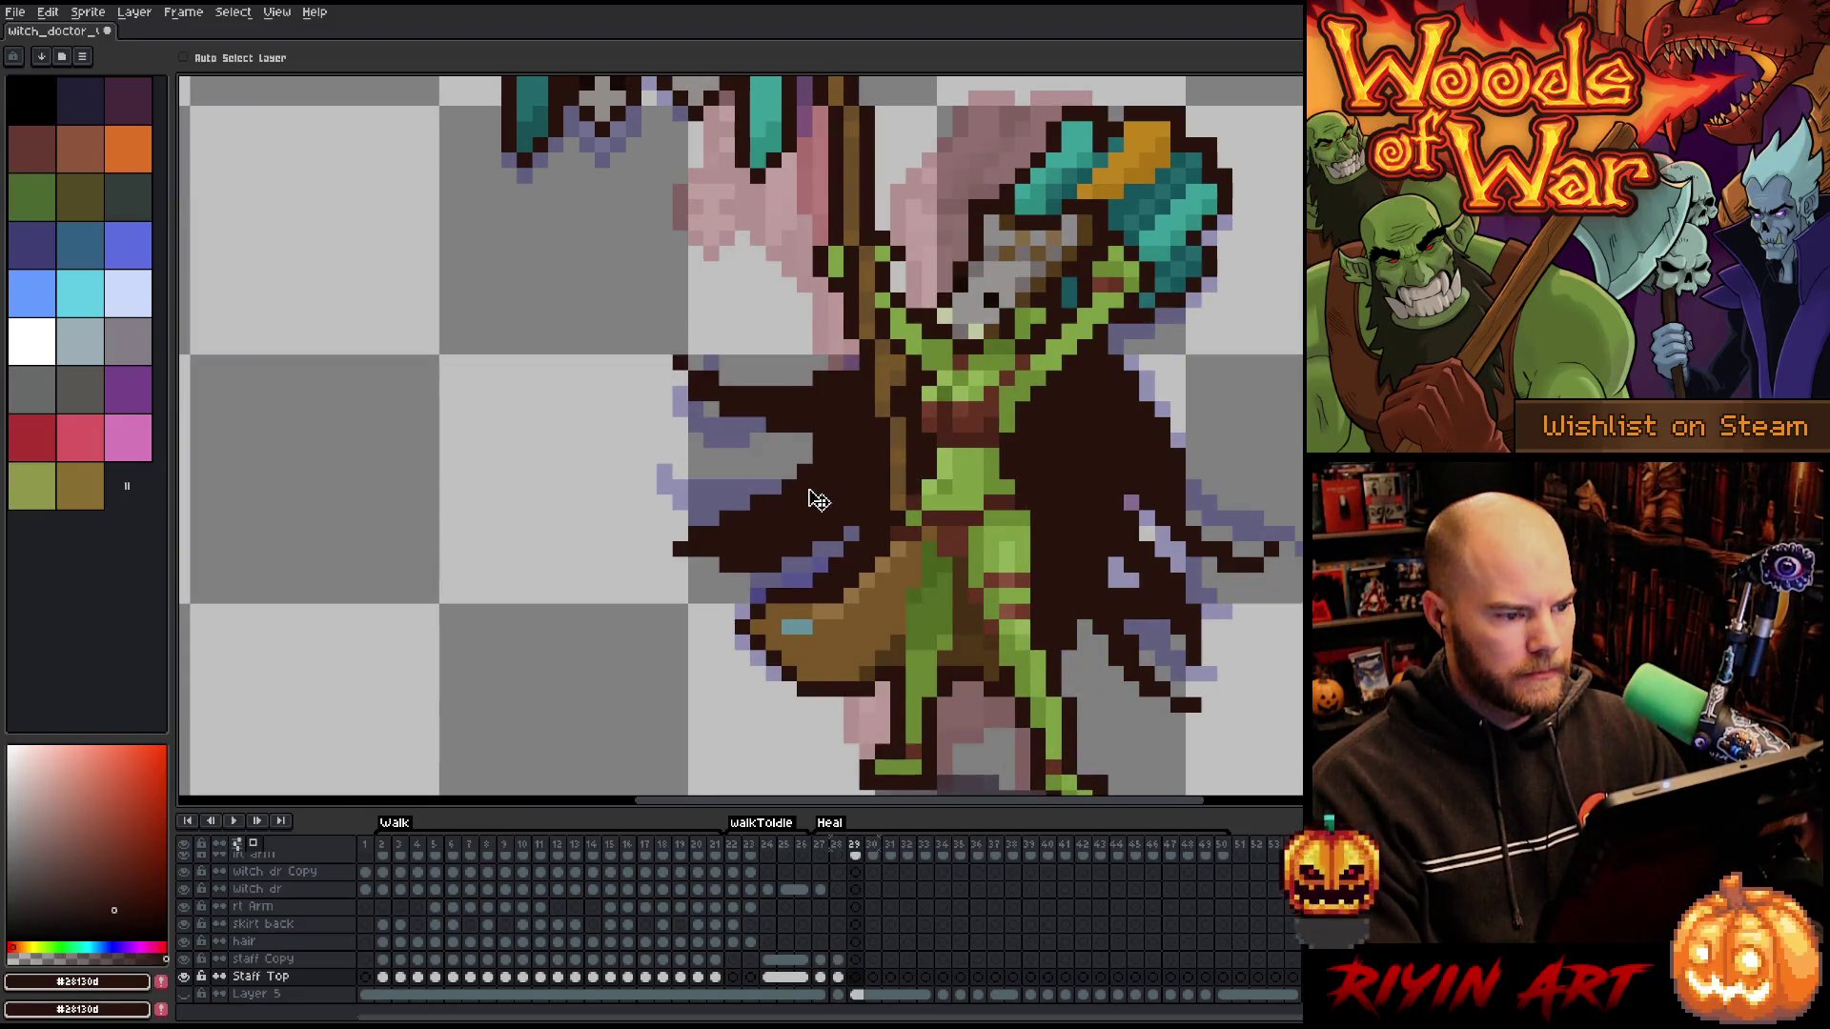
{"action": "scroll", "coordinate": [818, 500], "scroll_direction": "down", "scroll_amount": 2}
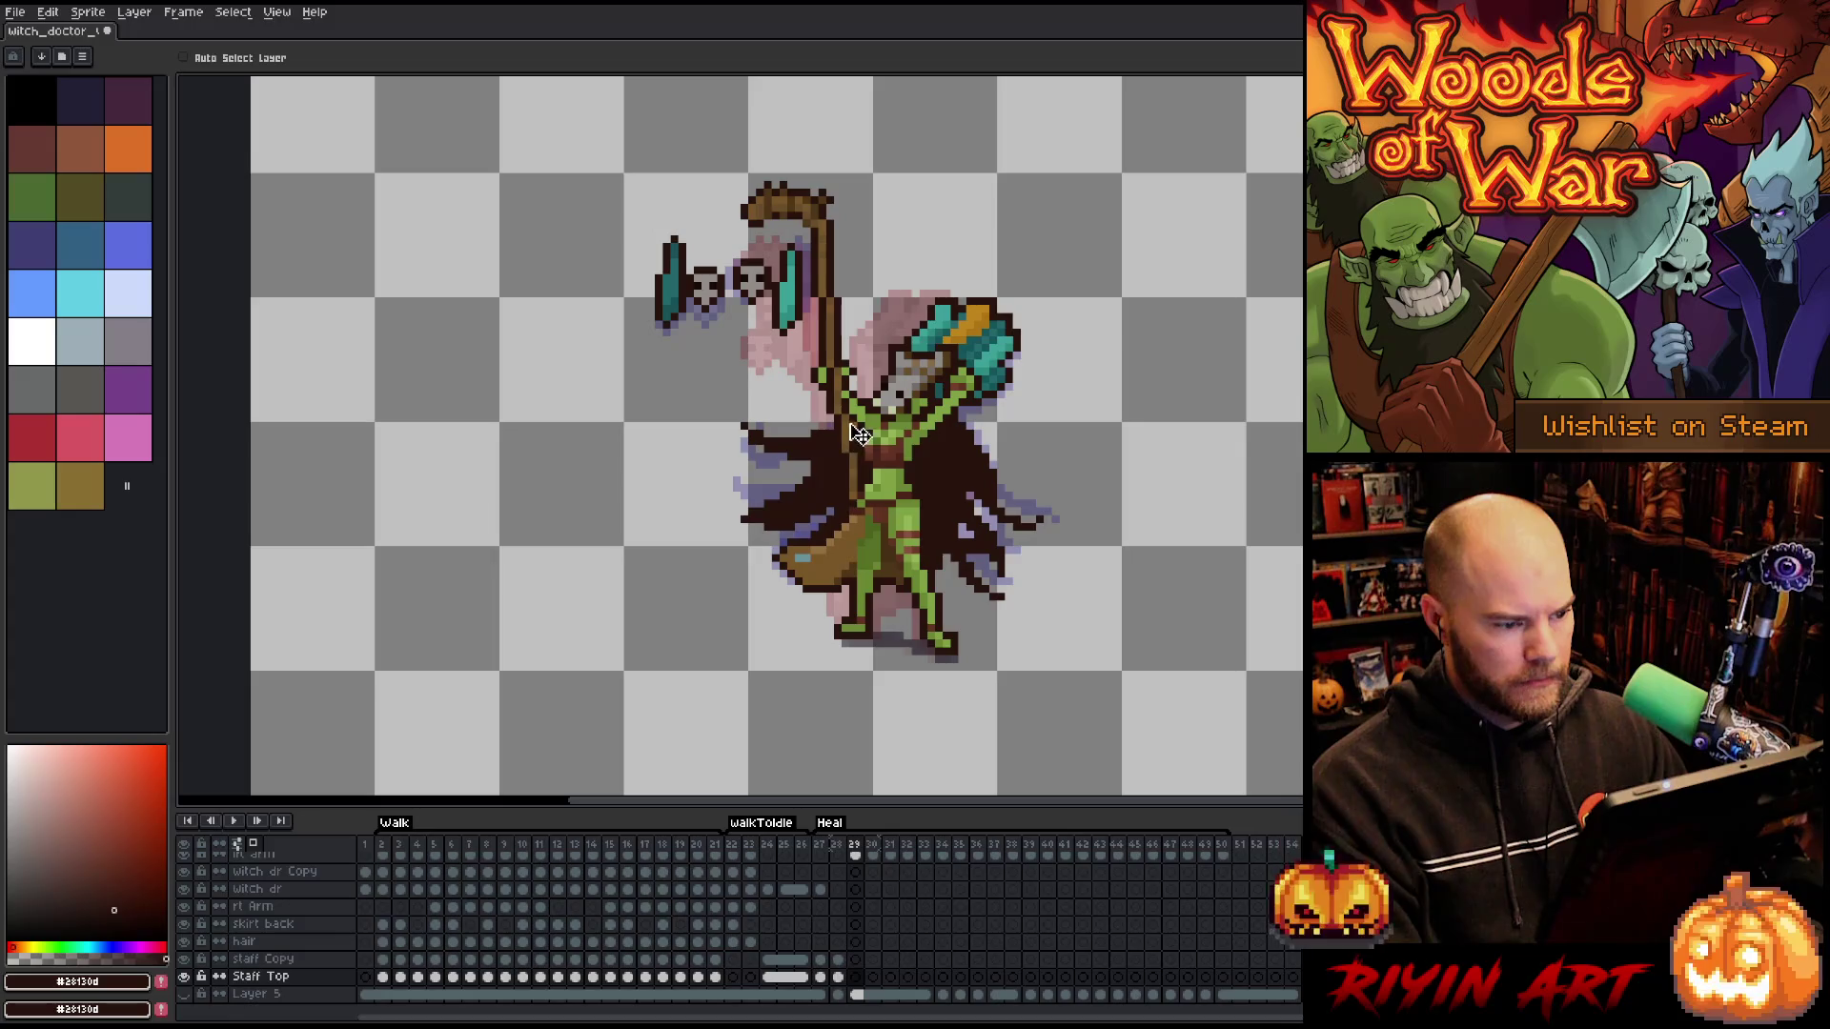
{"action": "key", "text": "Left"}
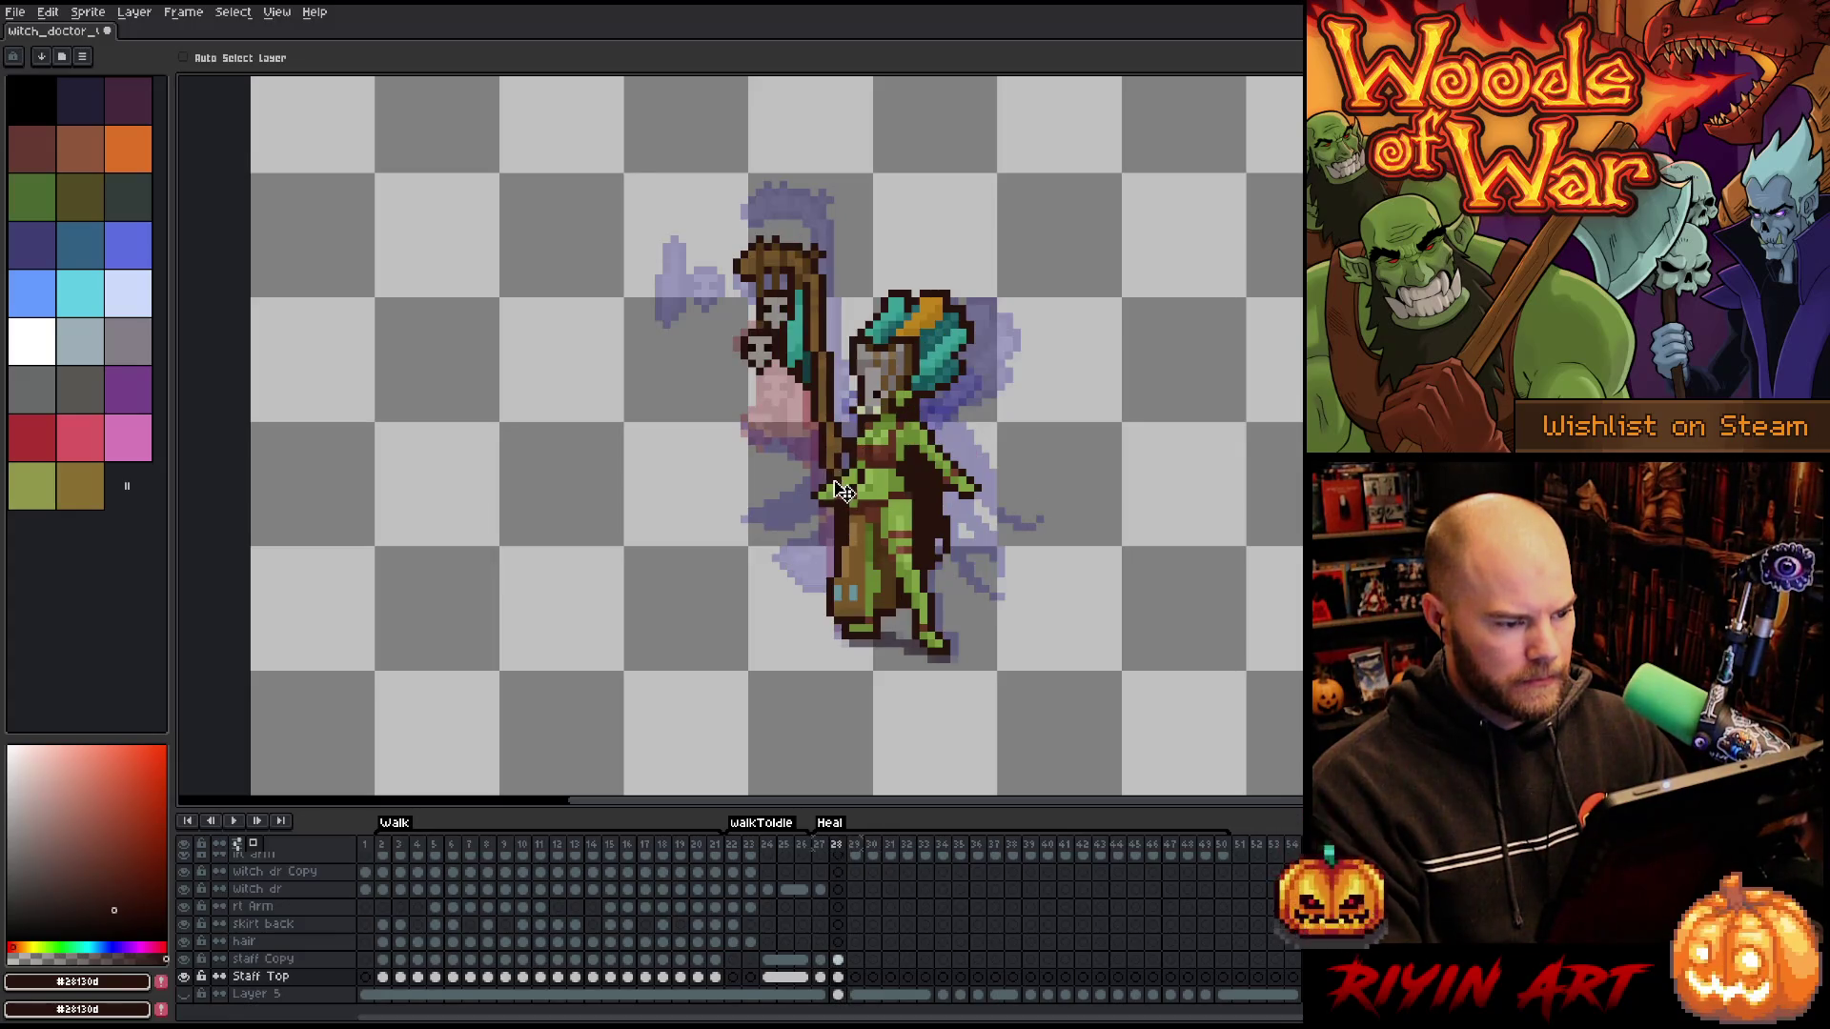
{"action": "scroll", "coordinate": [843, 462], "scroll_direction": "up", "scroll_amount": 1}
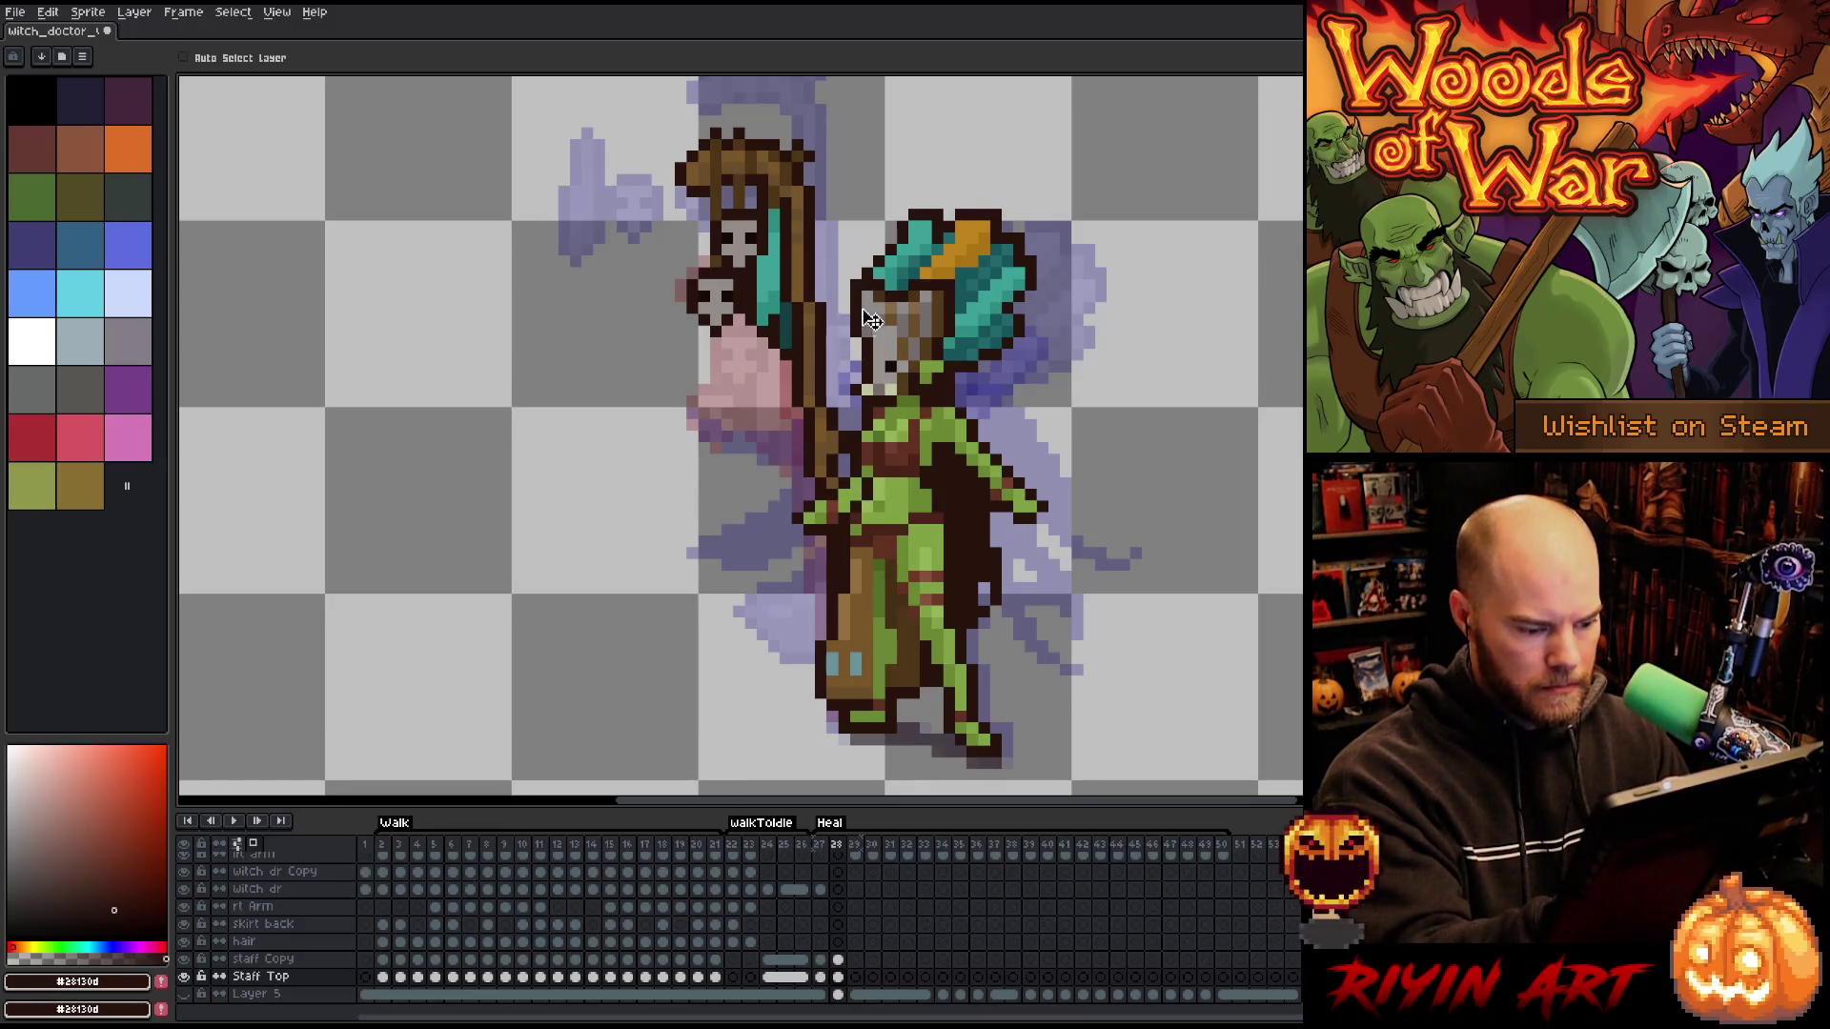
{"action": "left_click", "coordinate": [857, 506], "text": "ctrl"}
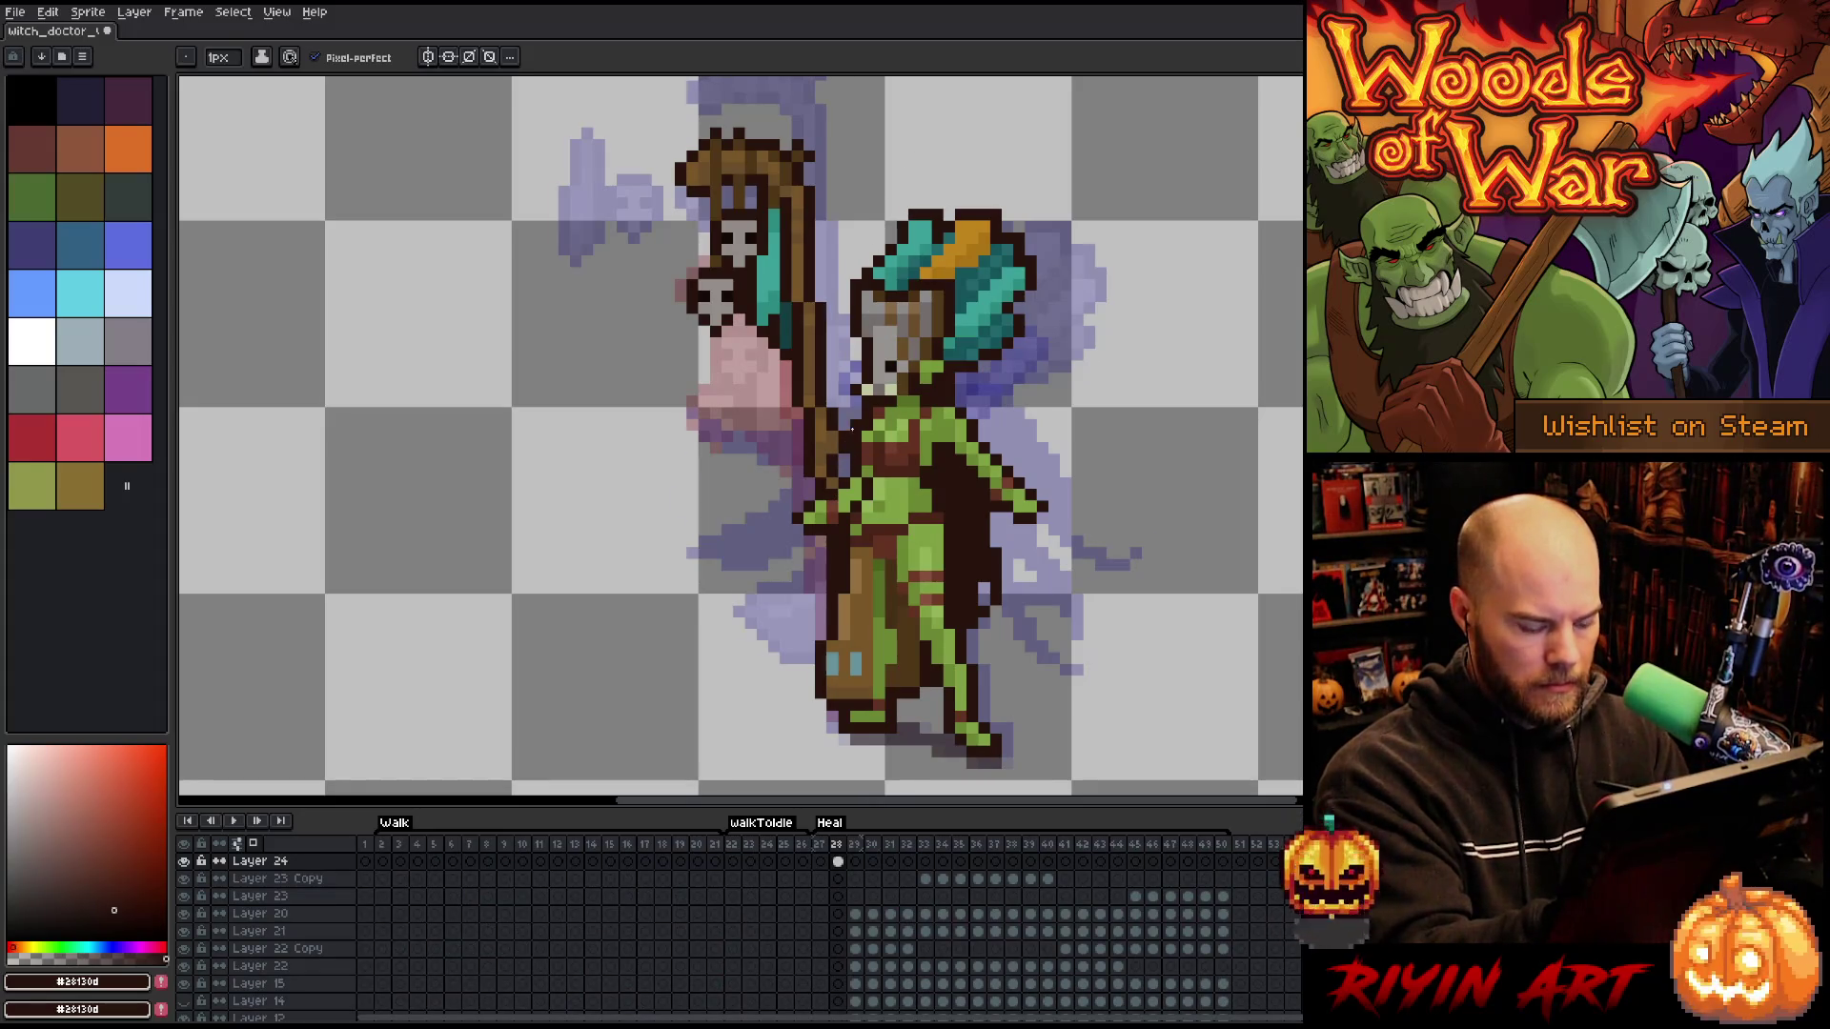
{"action": "key", "text": "Right"}
{"action": "key", "text": "Left"}
{"action": "key", "text": "Left"}
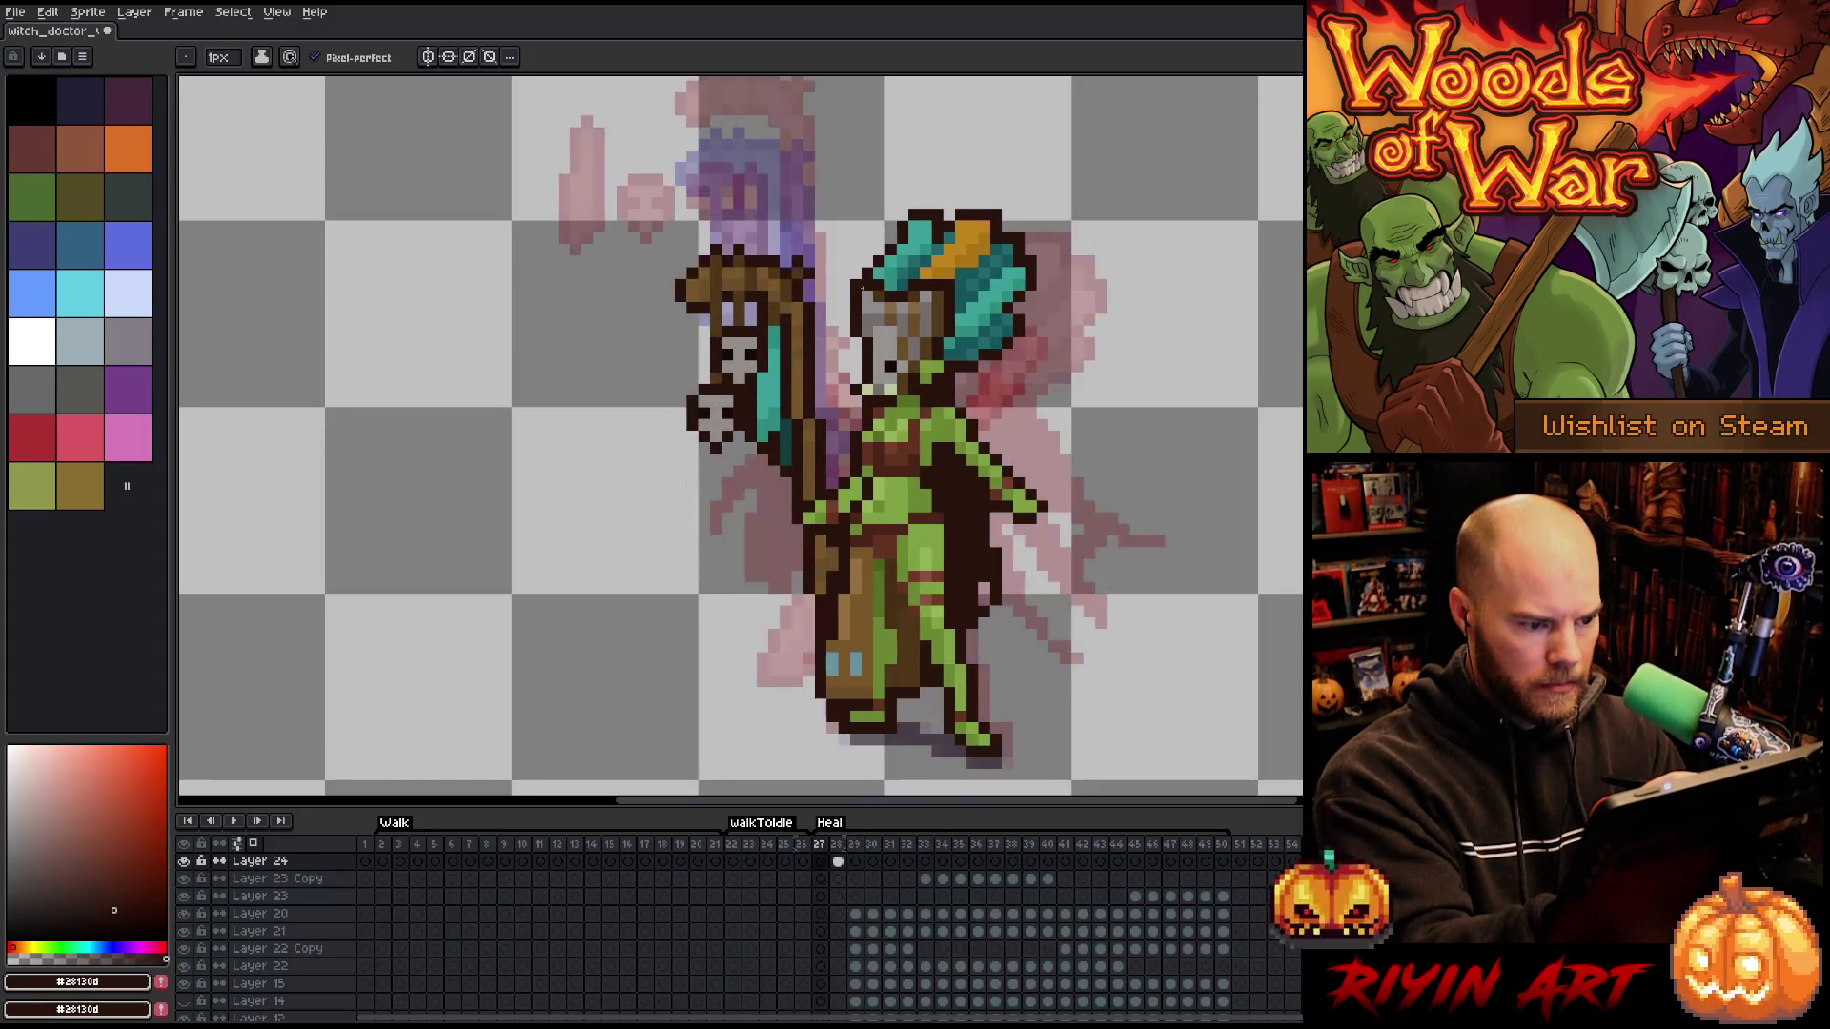
{"action": "key", "text": "Right"}
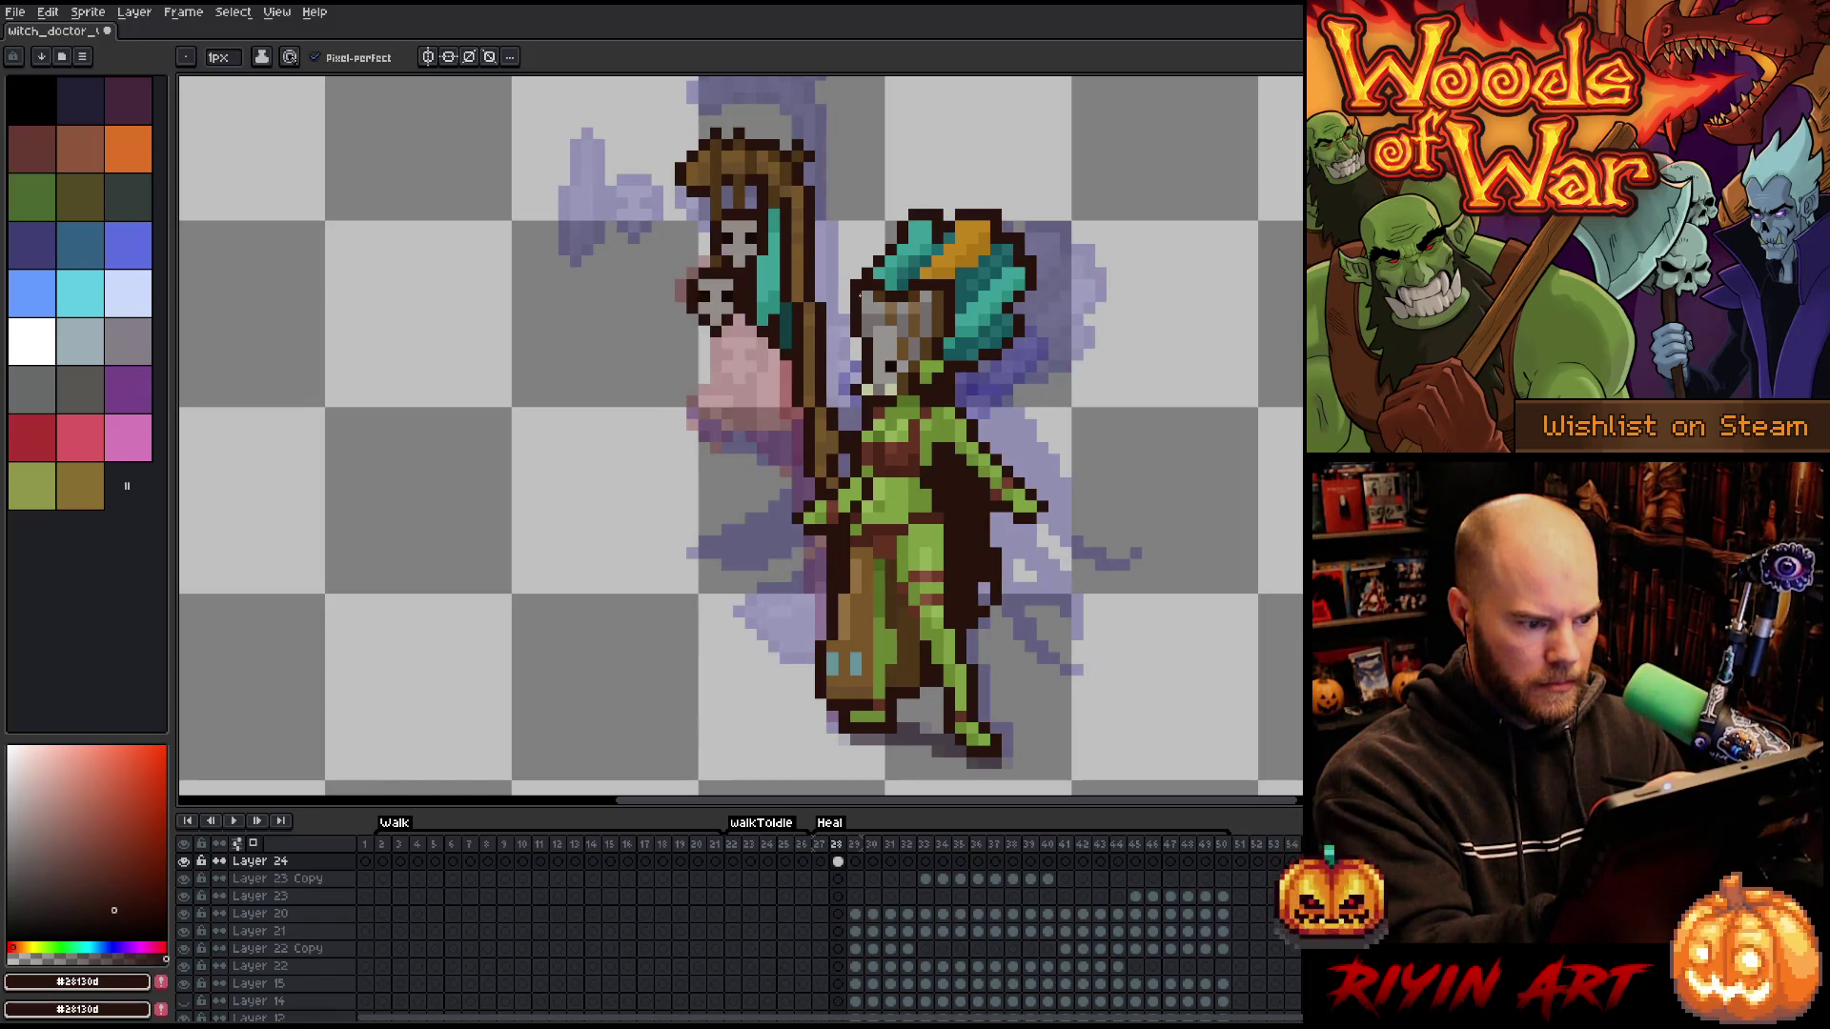